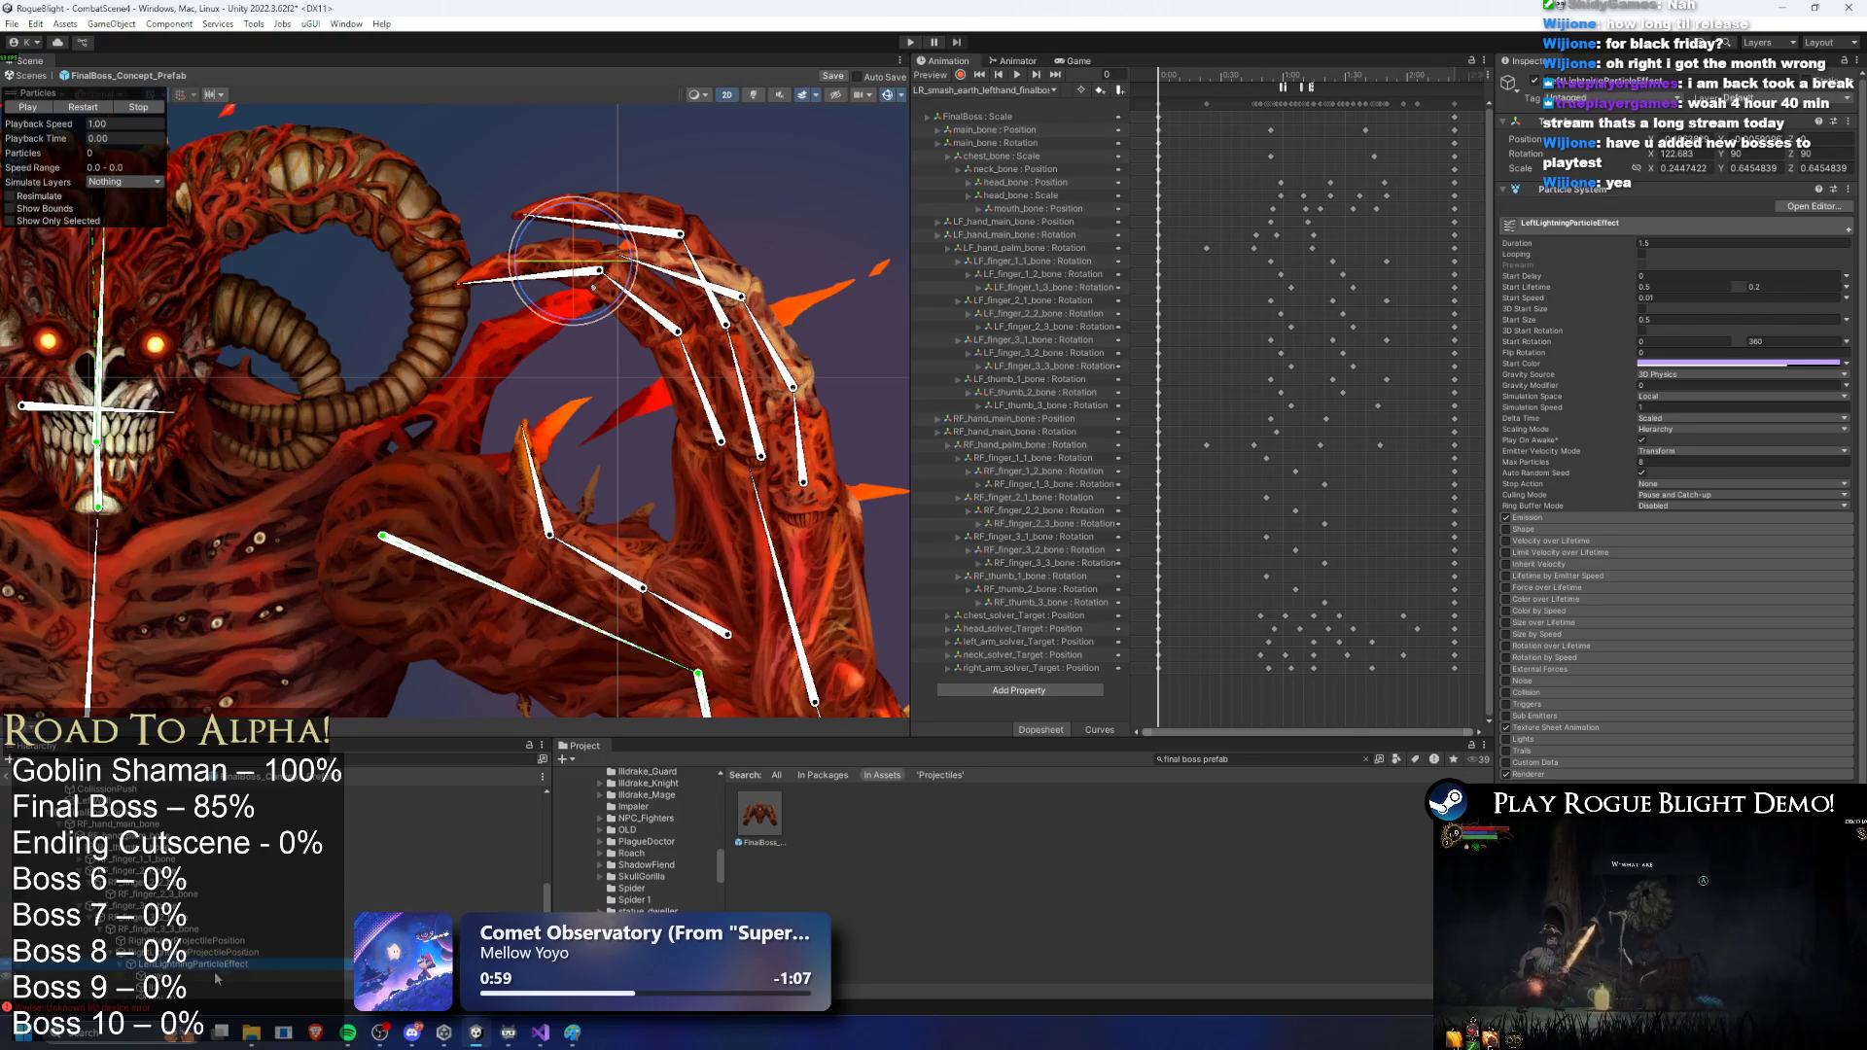
Step: Try enabling looping and prewarm on several particle systems together, then undo it
{"action": "scroll", "coordinate": [195, 924], "scroll_direction": "down", "scroll_amount": 2}
{"action": "left_click", "coordinate": [175, 967], "text": "ctrl"}
{"action": "left_click", "coordinate": [1642, 240]}
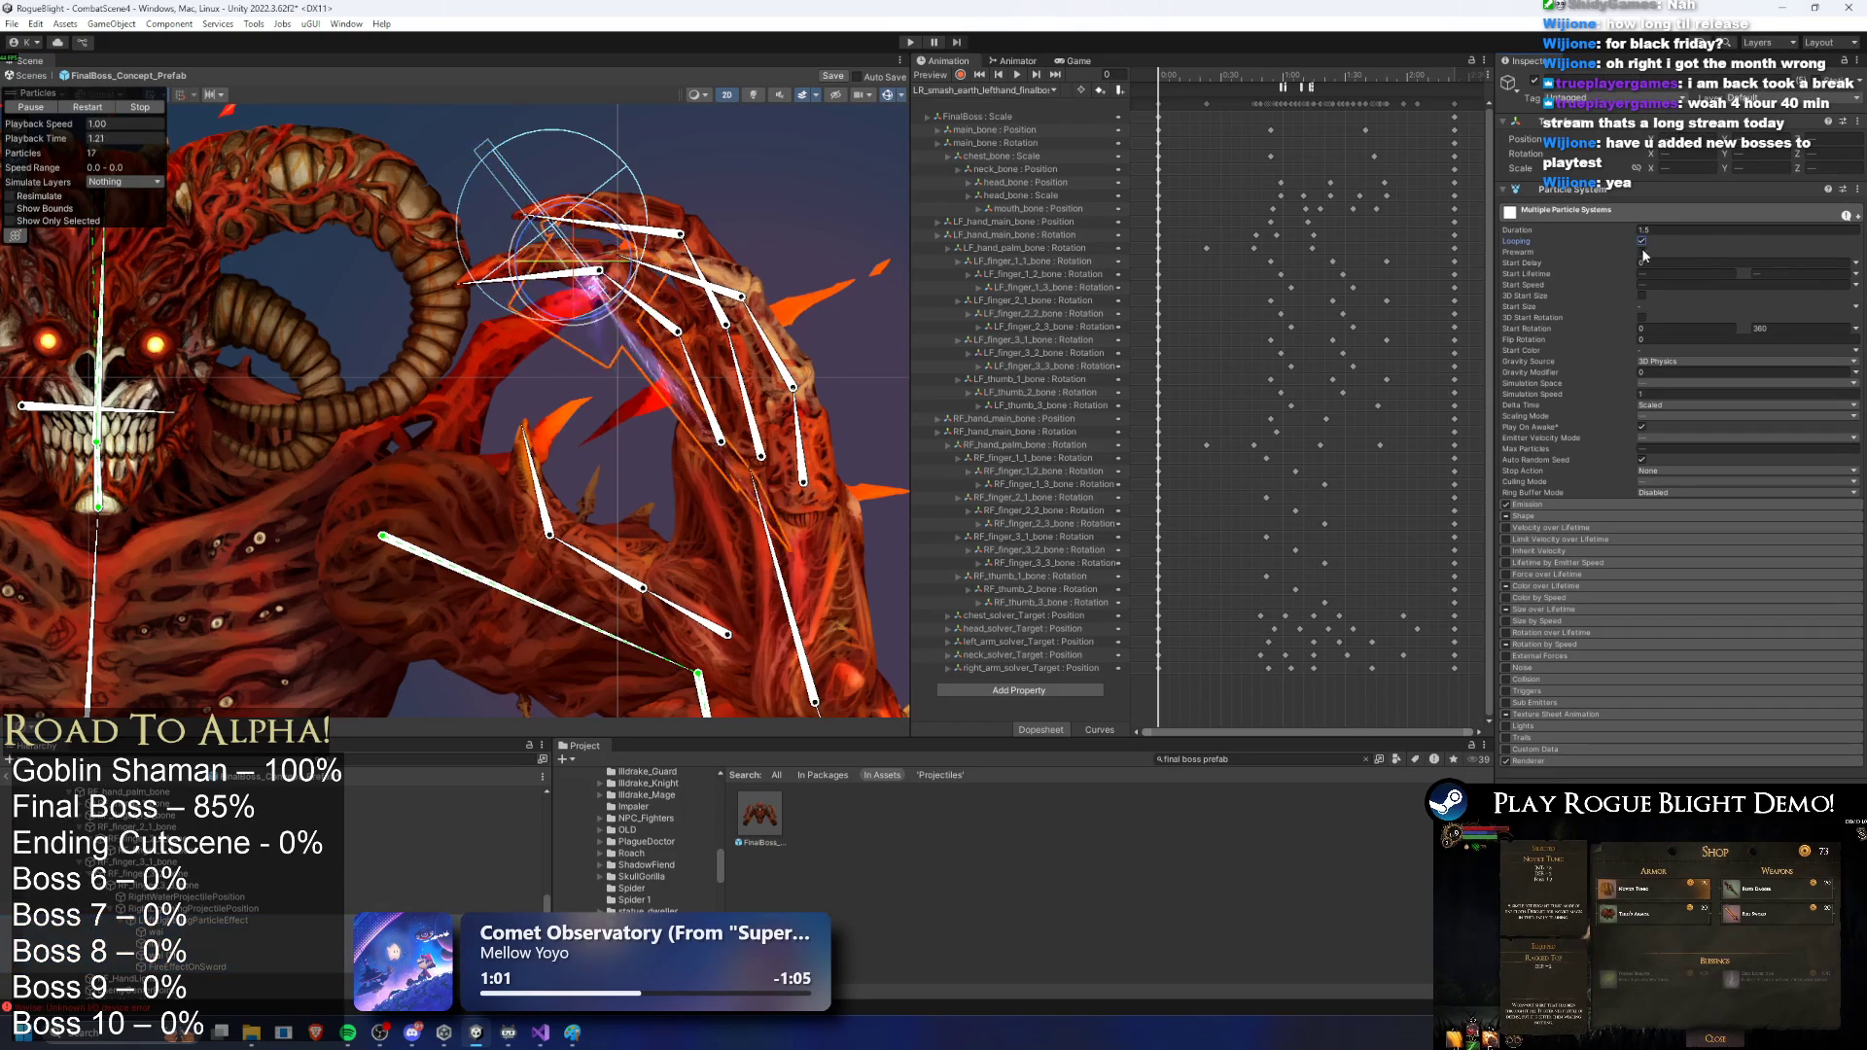
{"action": "left_click", "coordinate": [1641, 252]}
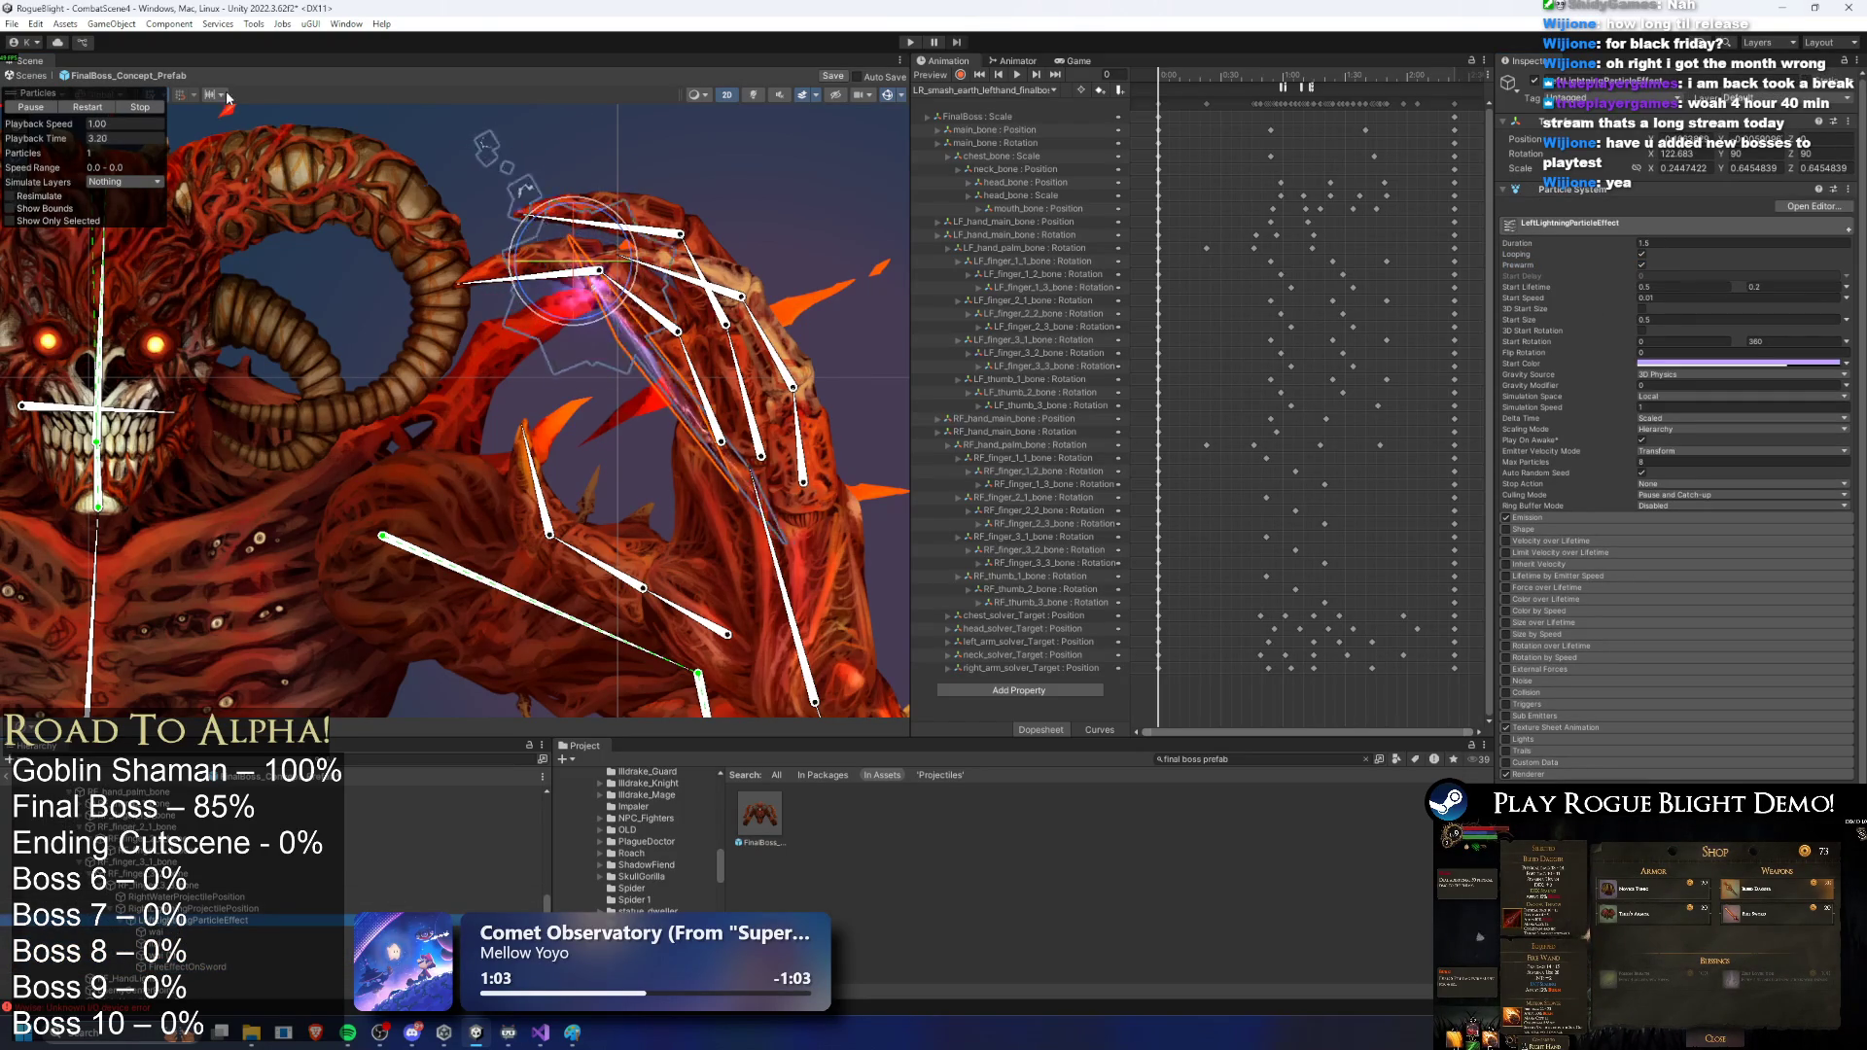
{"action": "key", "text": "ctrl+z"}
{"action": "key", "text": "ctrl+z"}
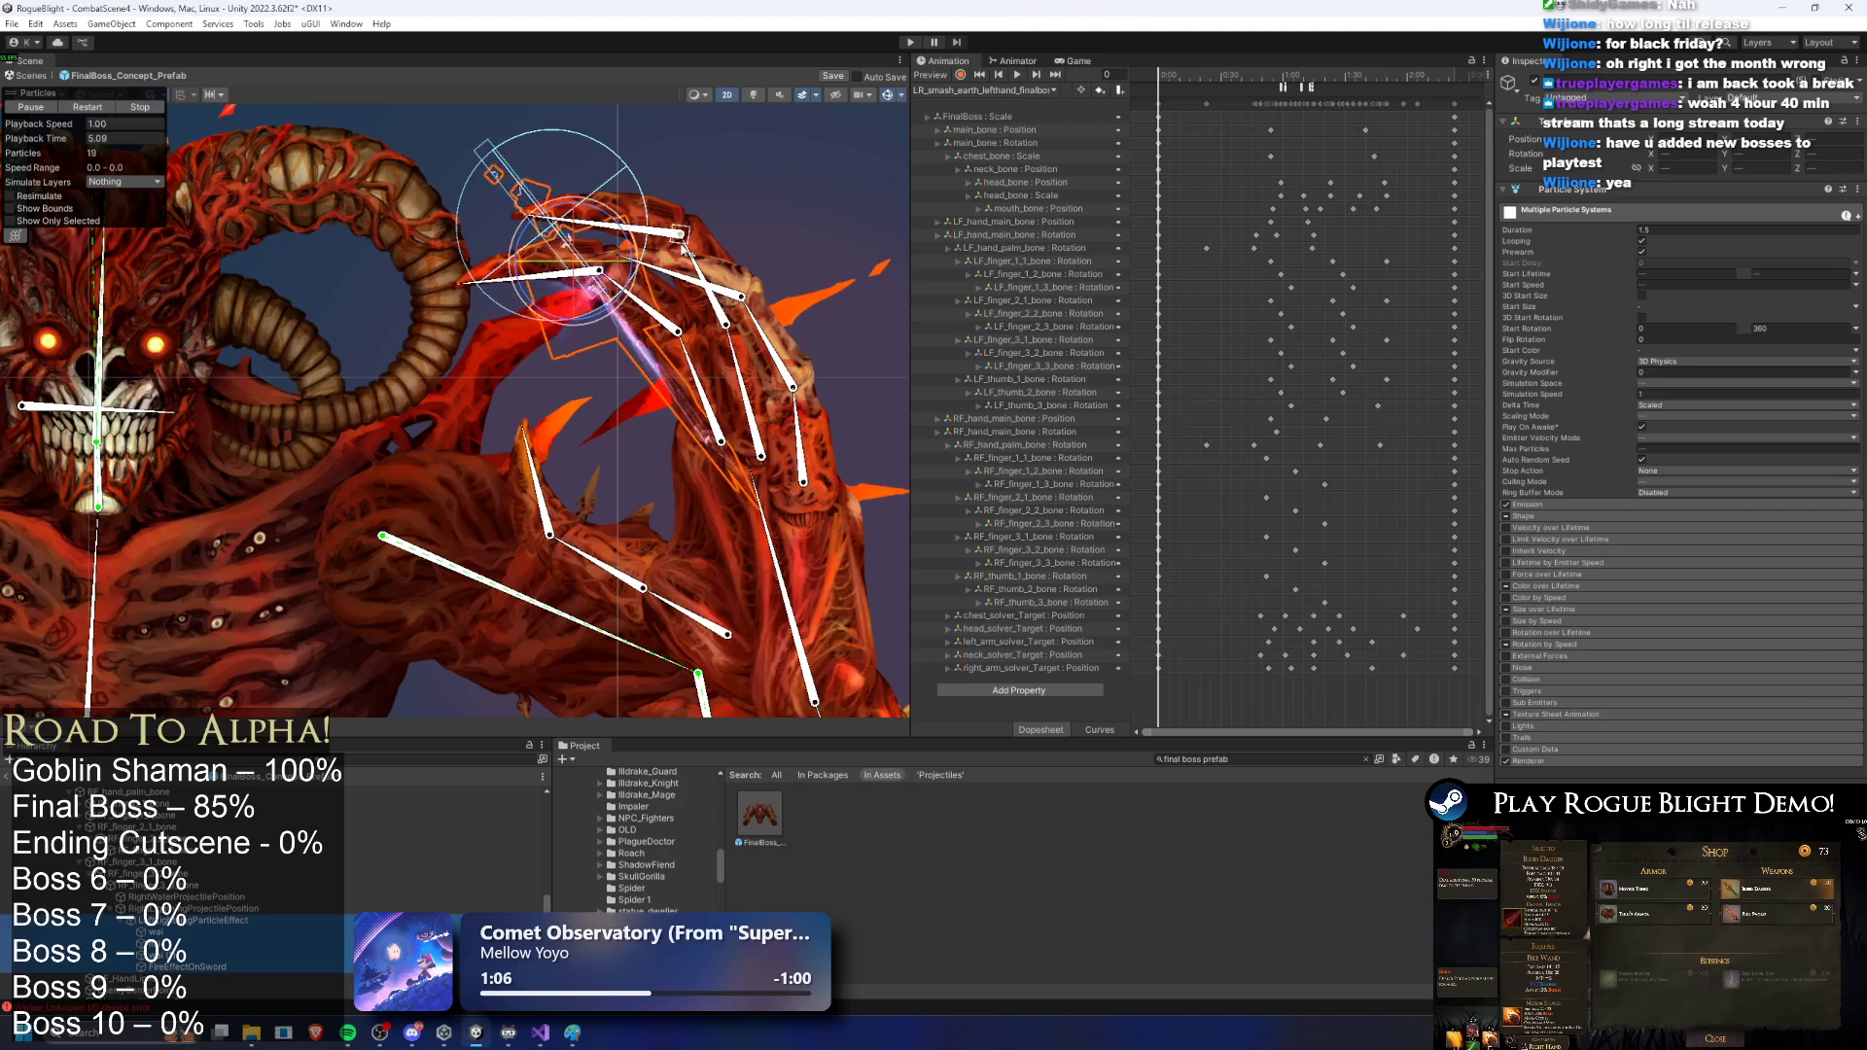
Step: Preview LeftLightningParticleEffect, leave its Delta Time unchanged, and reset its X rotation to 0
{"action": "left_click", "coordinate": [709, 248]}
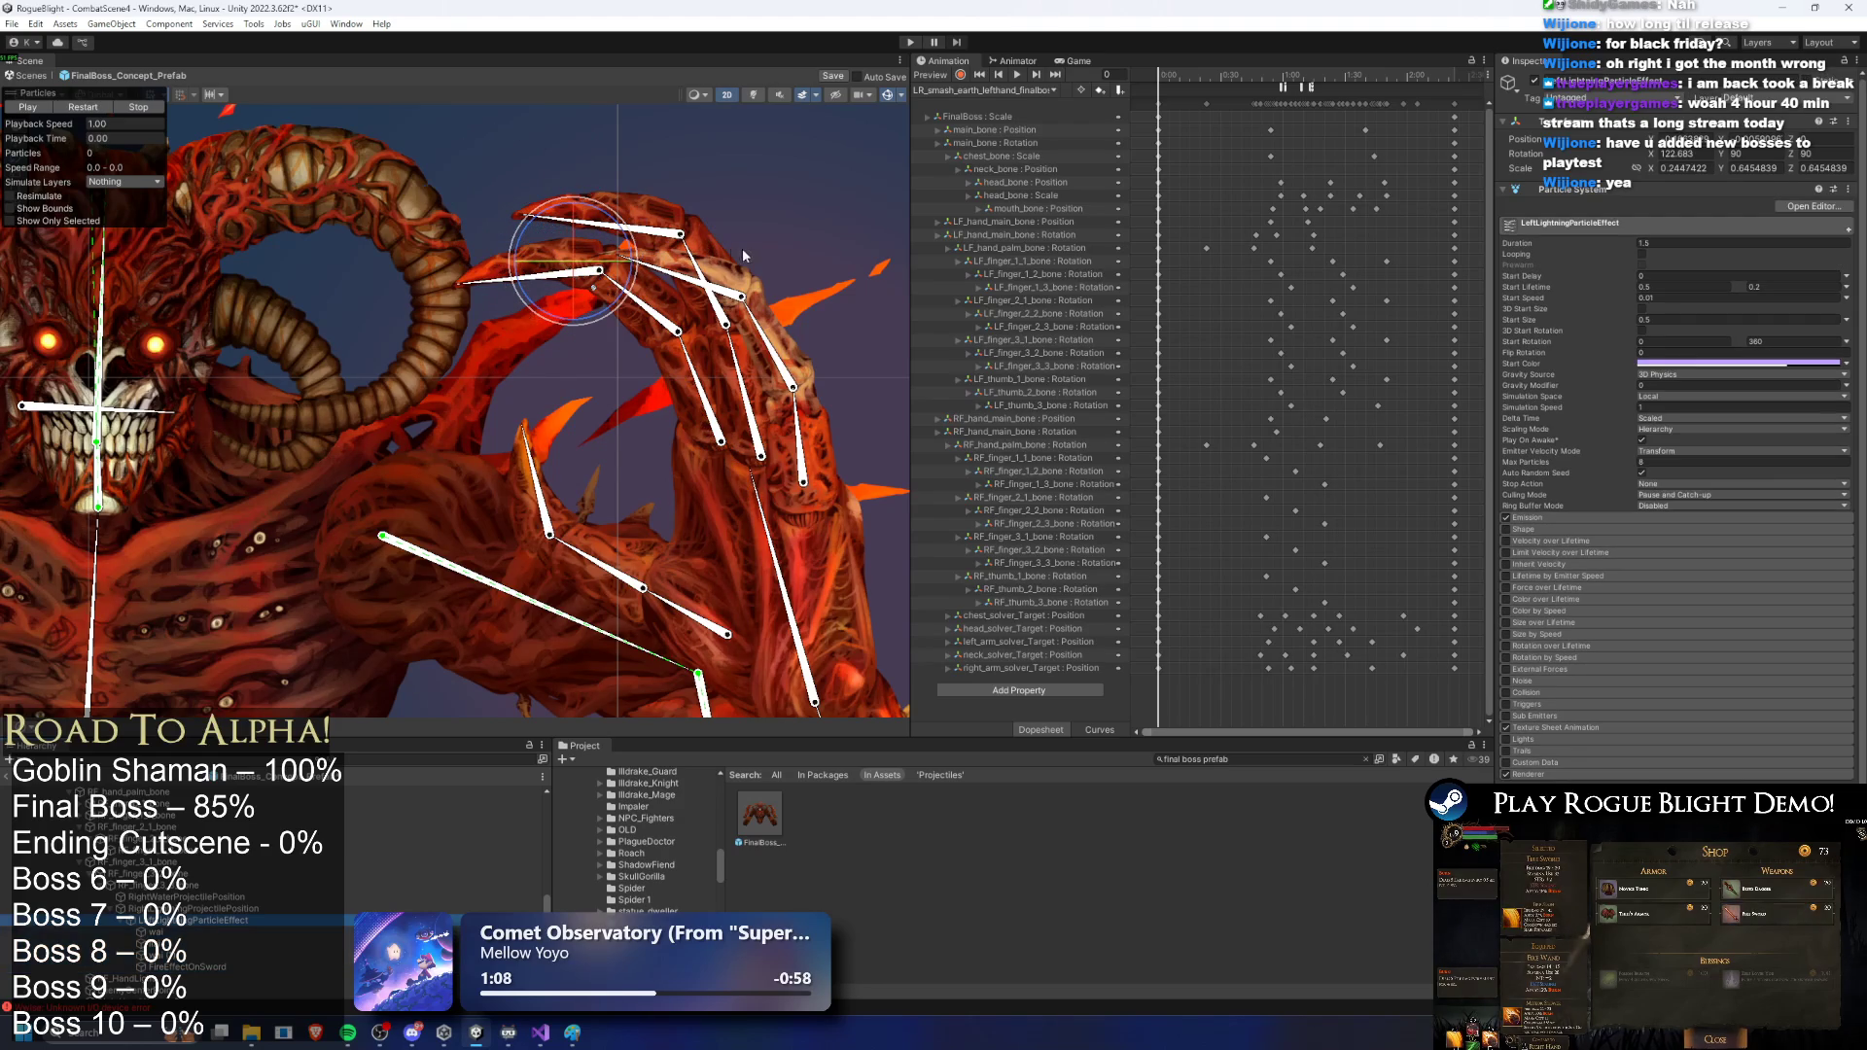
{"action": "left_click", "coordinate": [82, 108]}
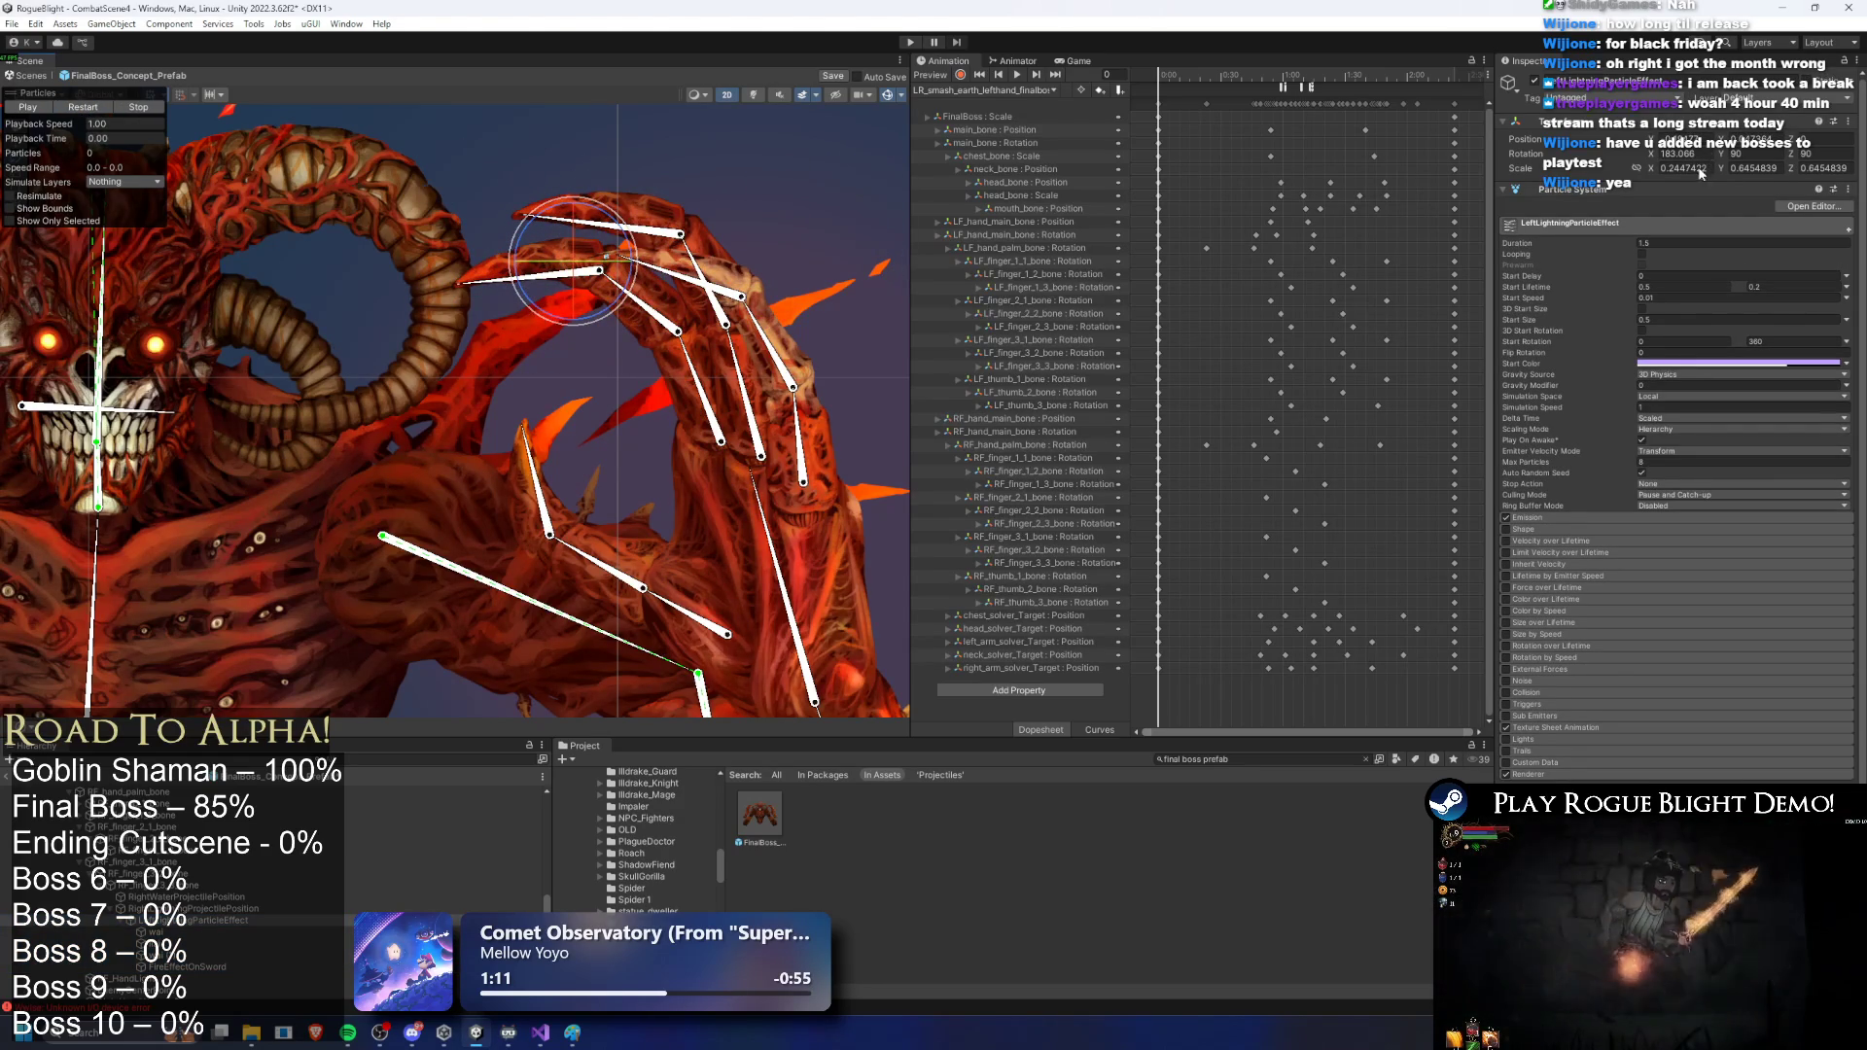
{"action": "left_click", "coordinate": [156, 931]}
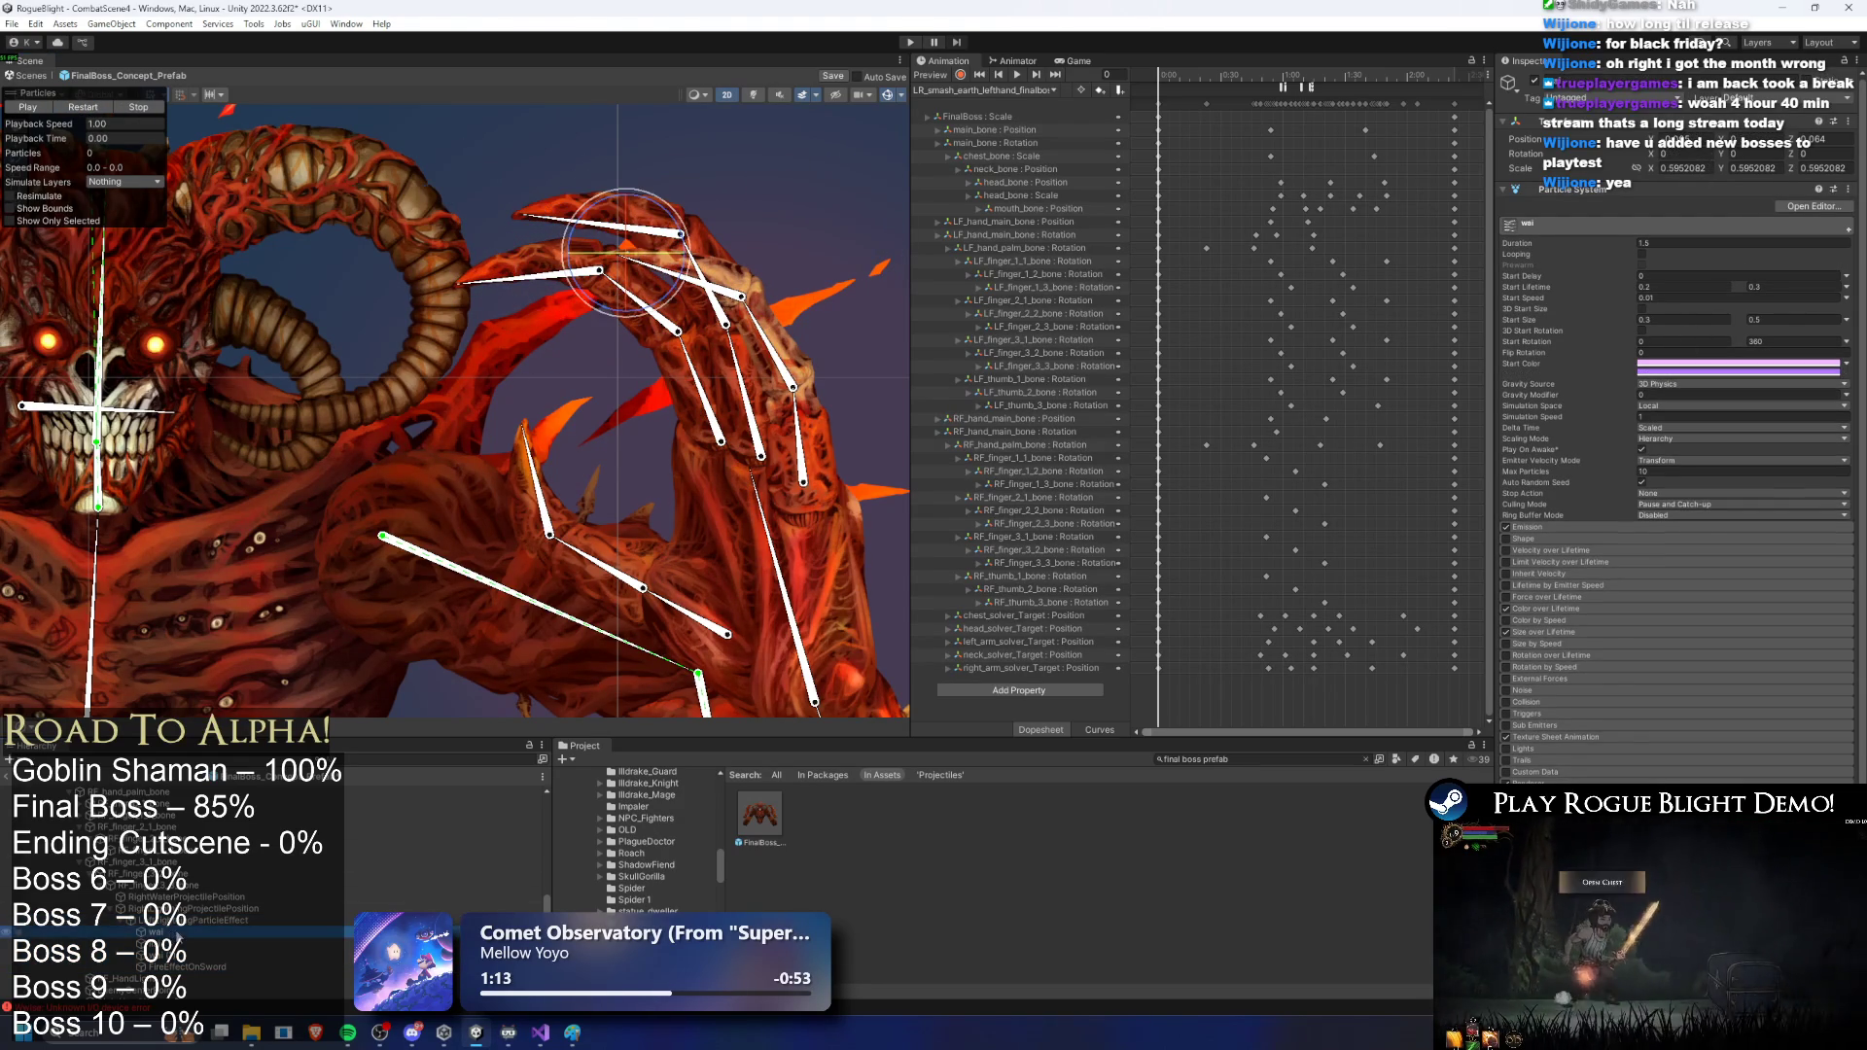
{"action": "left_click", "coordinate": [277, 917]}
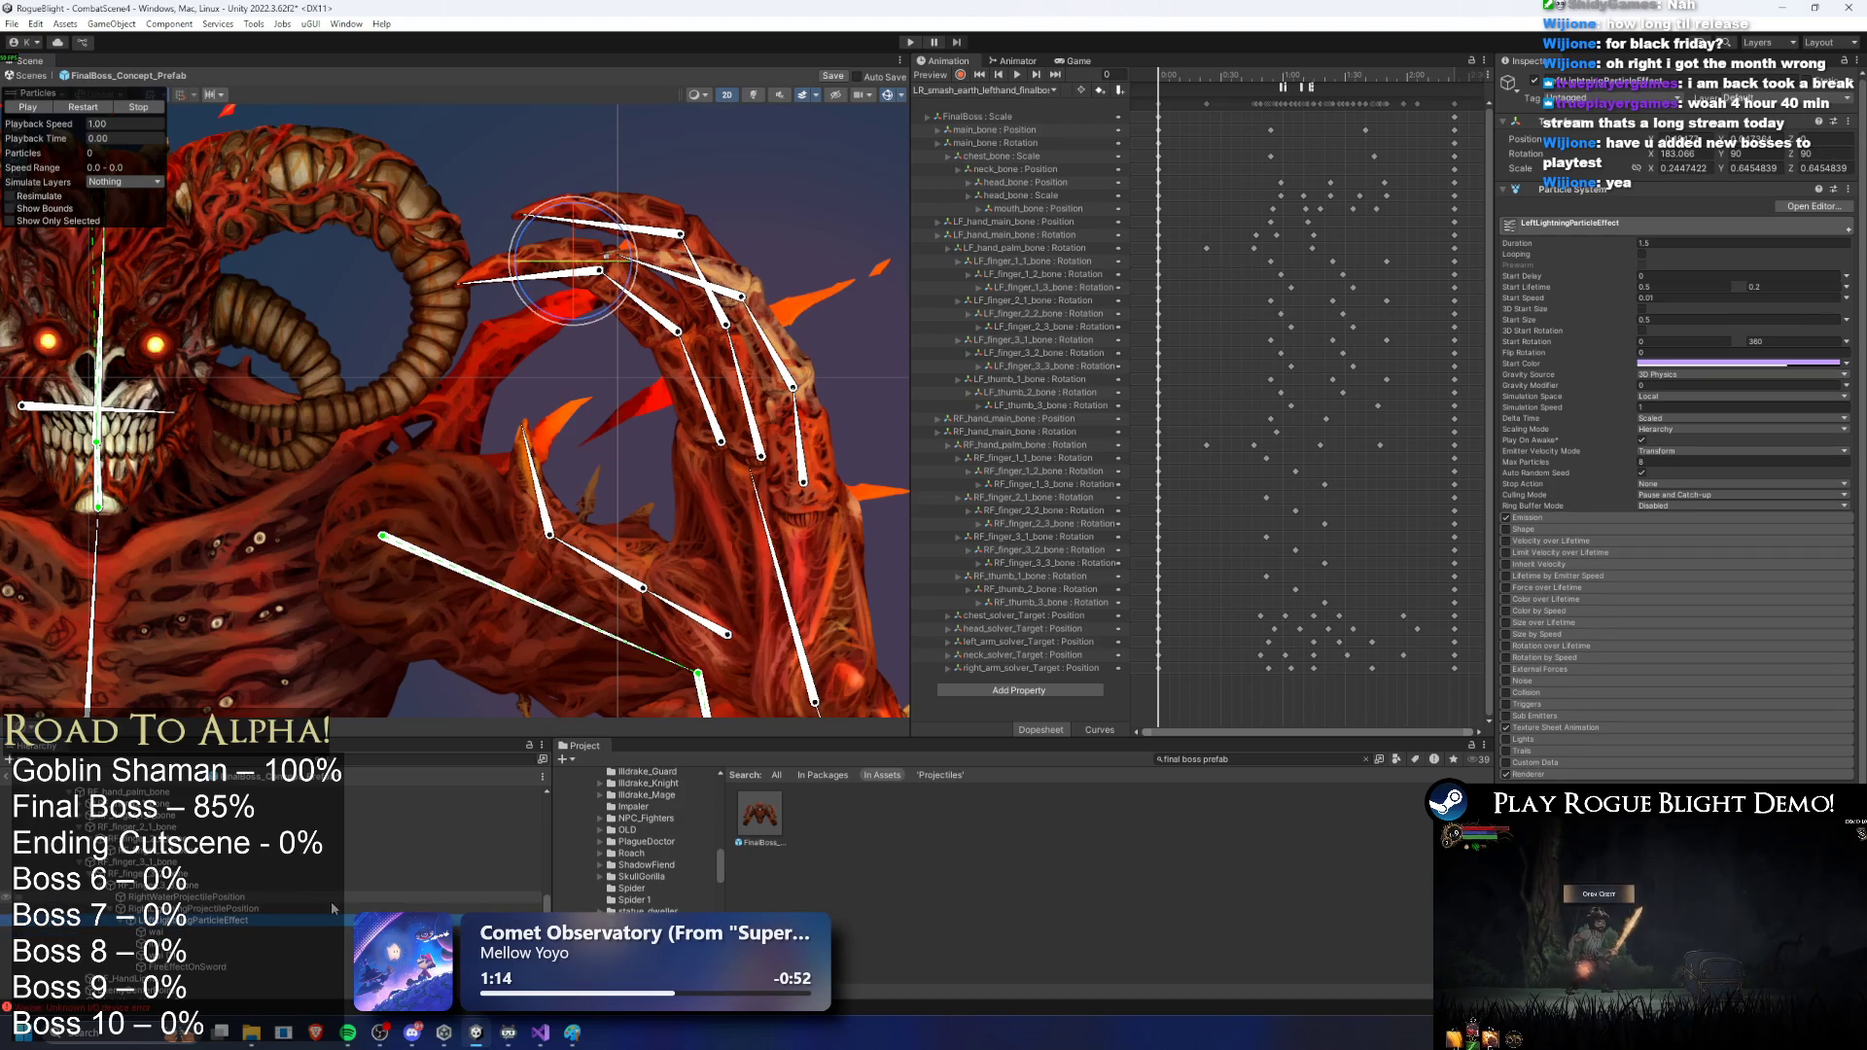
{"action": "left_click", "coordinate": [1686, 419]}
{"action": "left_click", "coordinate": [1678, 432]}
{"action": "left_click", "coordinate": [1653, 419]}
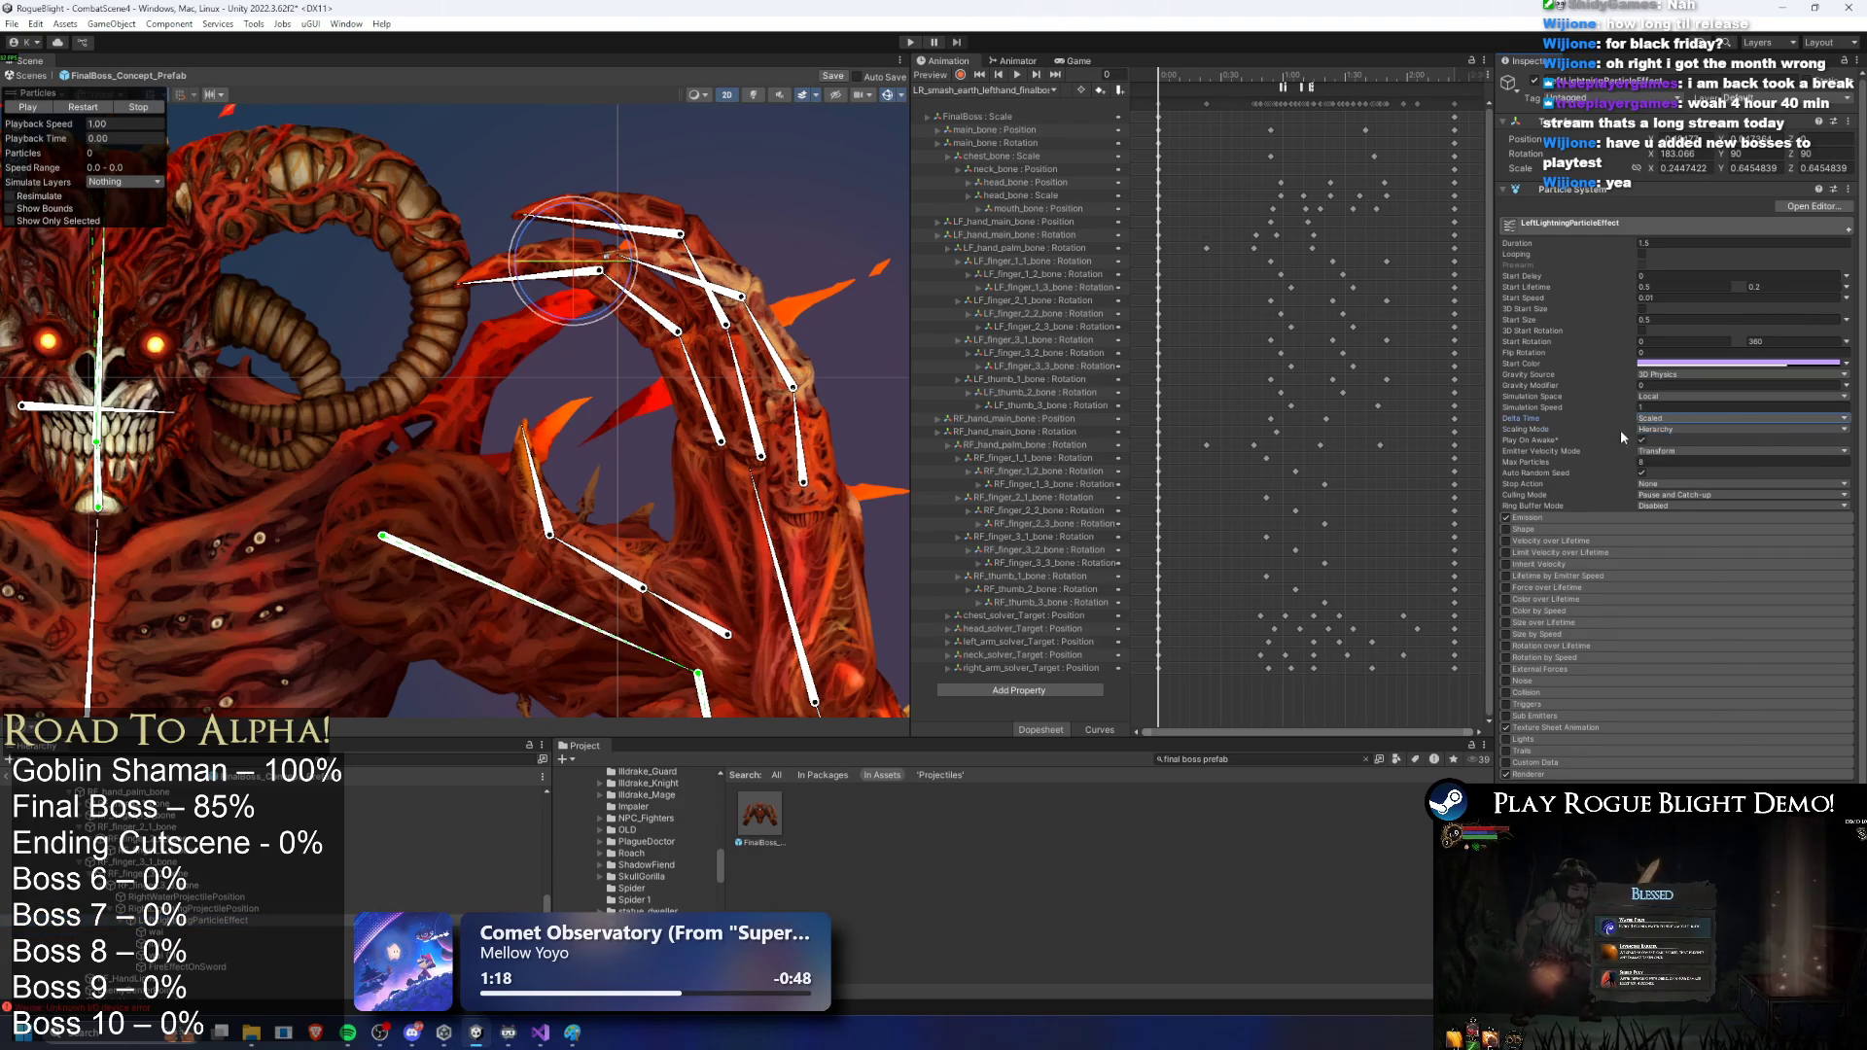
{"action": "key", "text": "Escape"}
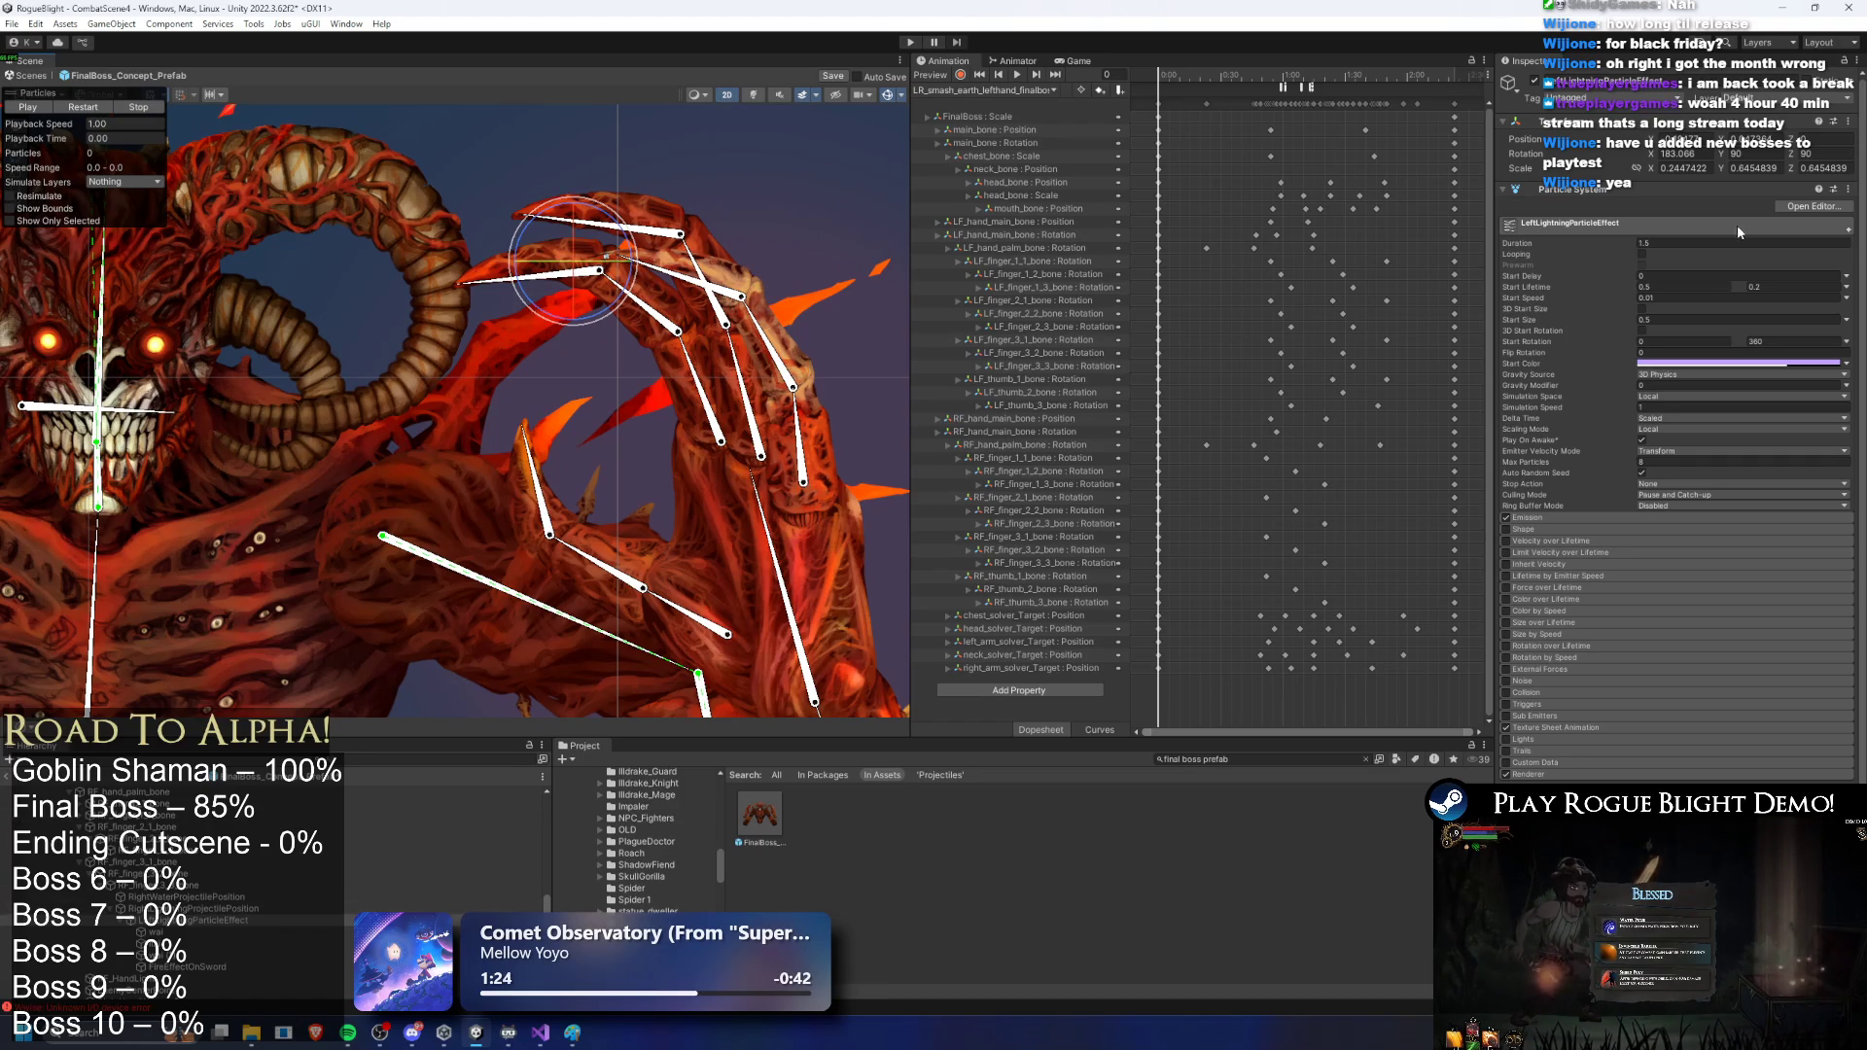
{"action": "type", "text": "0"}
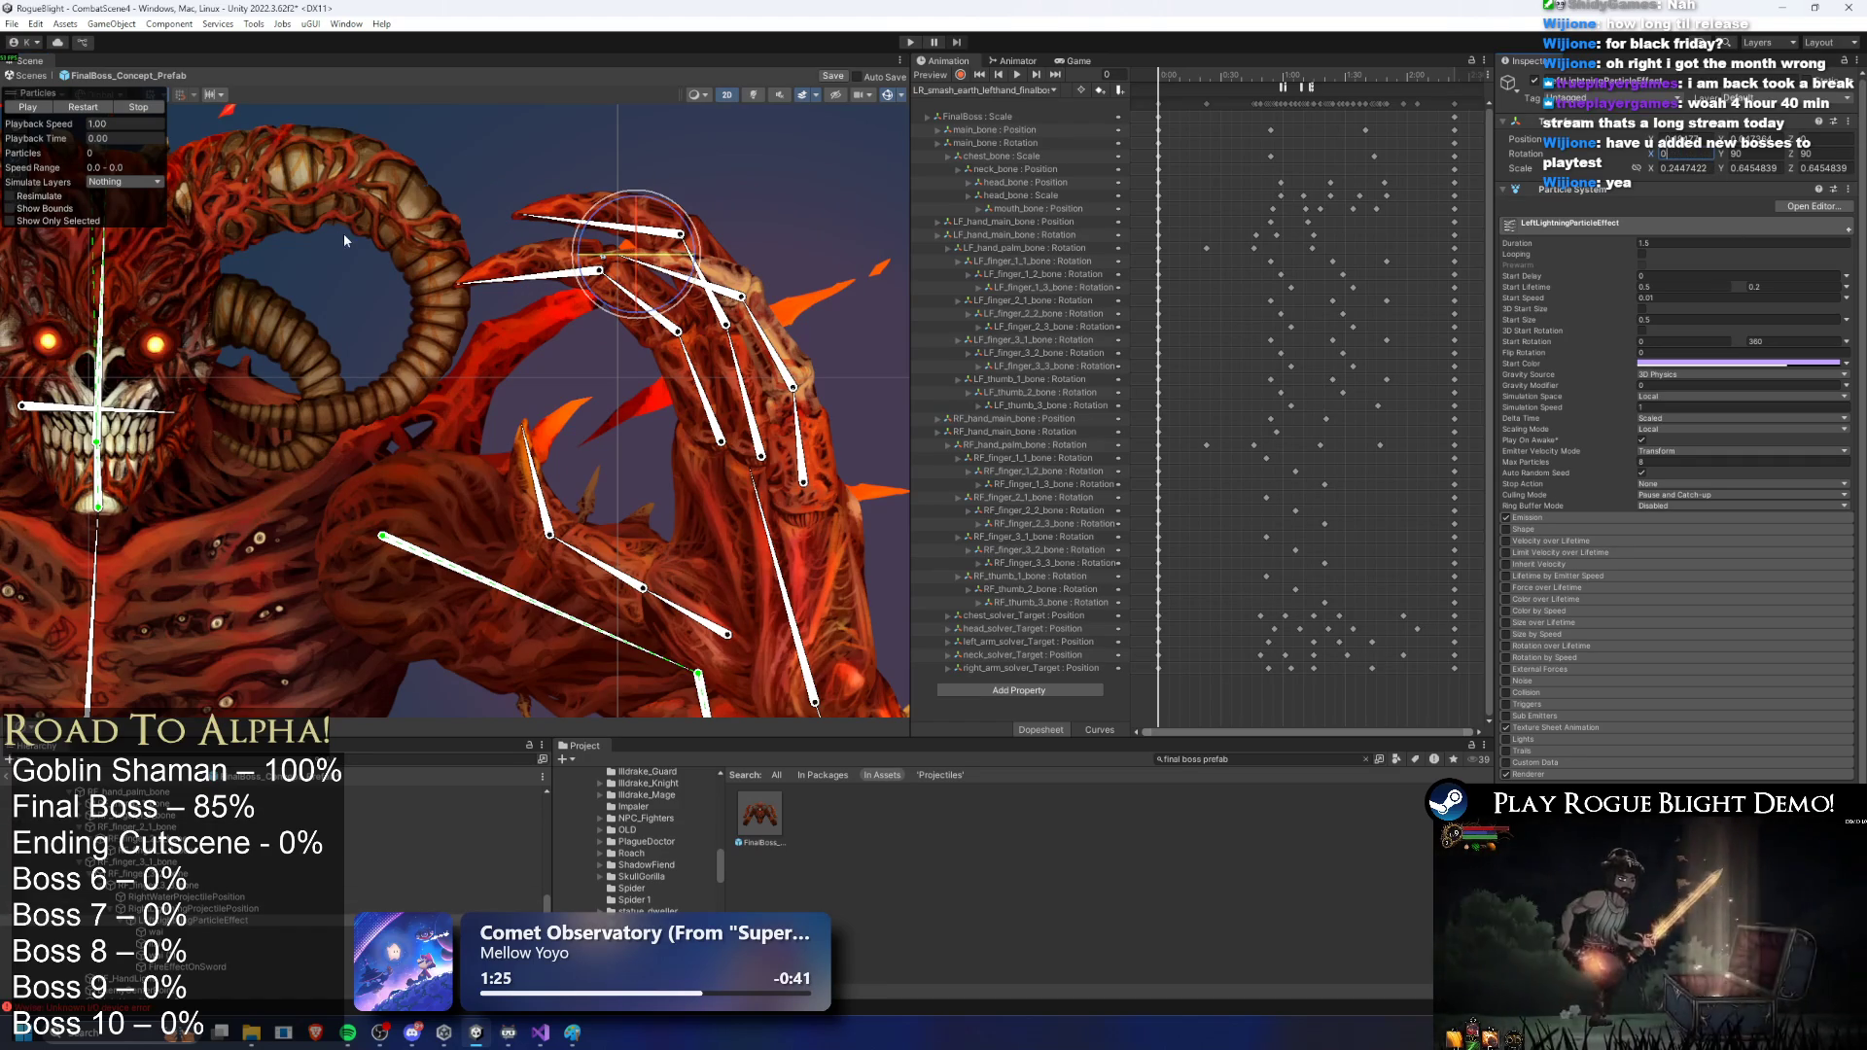
{"action": "left_click", "coordinate": [101, 109]}
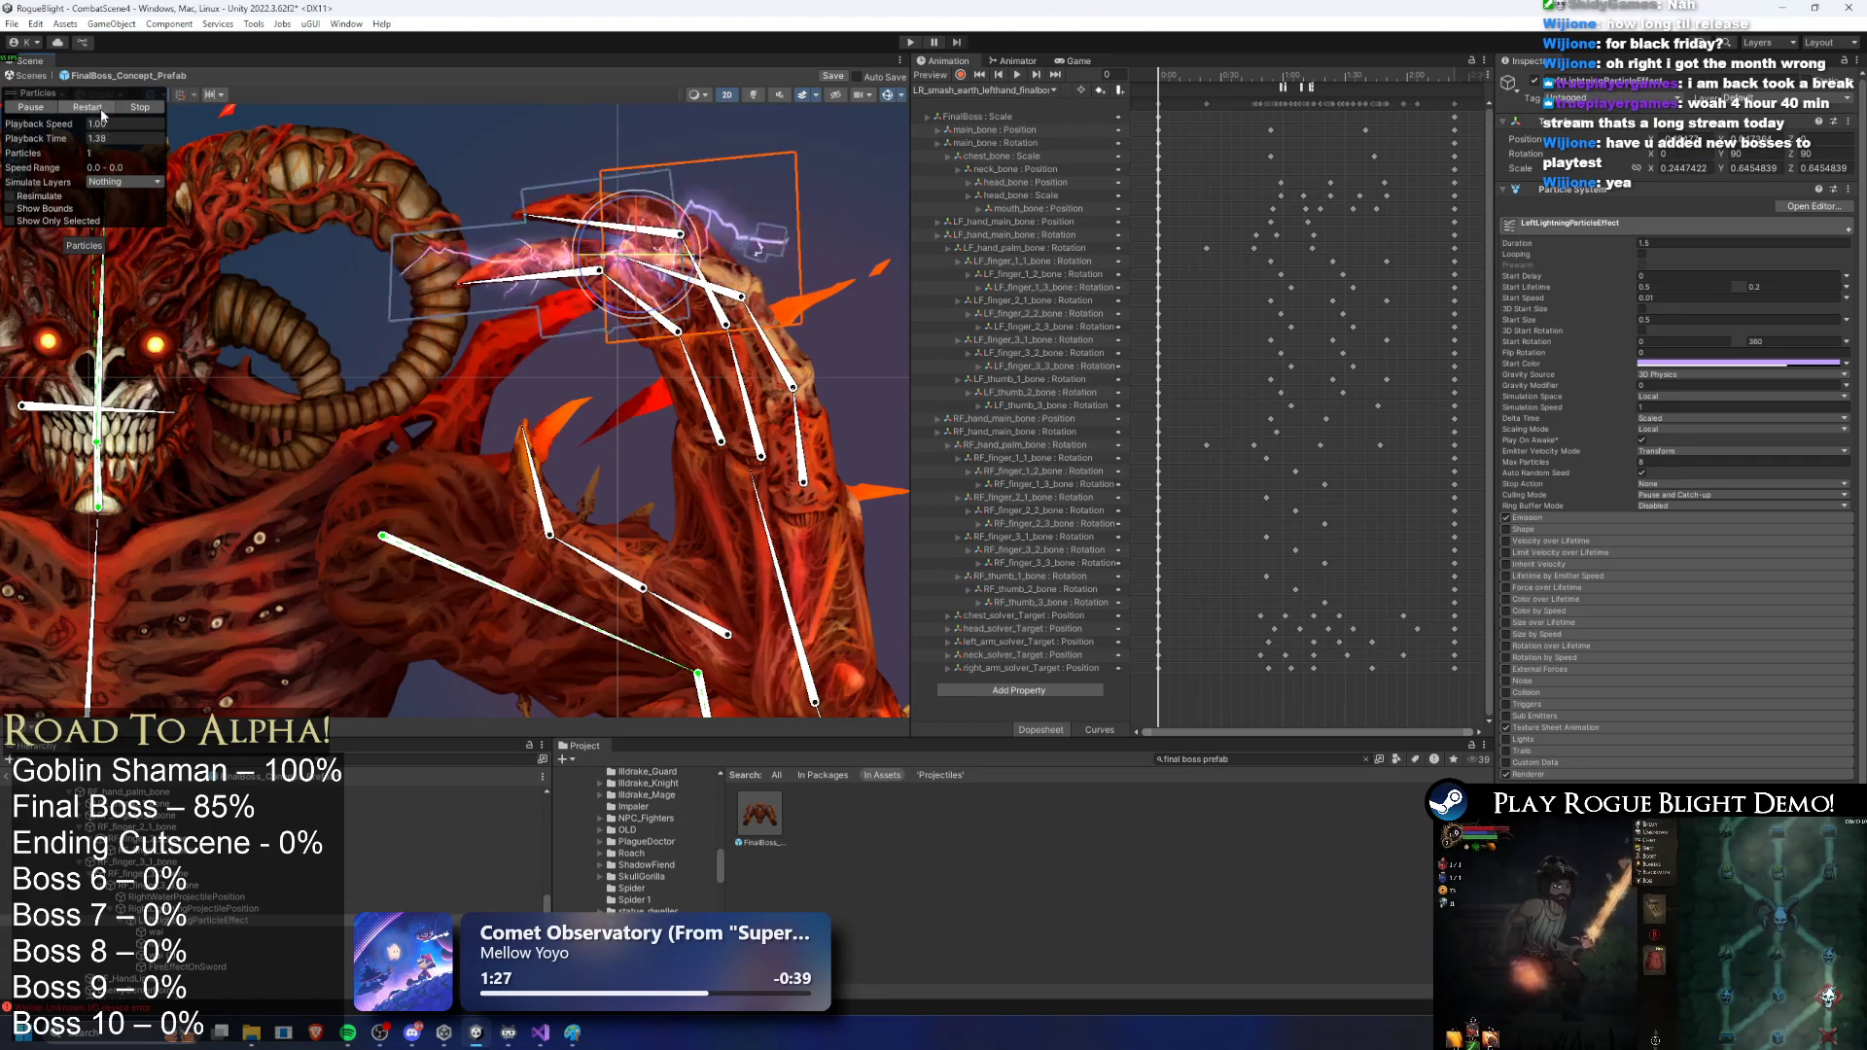
Step: Switch the wai particle system's Scaling Mode to Local
{"action": "left_click", "coordinate": [156, 931]}
{"action": "key", "text": "Down"}
{"action": "key", "text": "Up"}
{"action": "key", "text": "Up"}
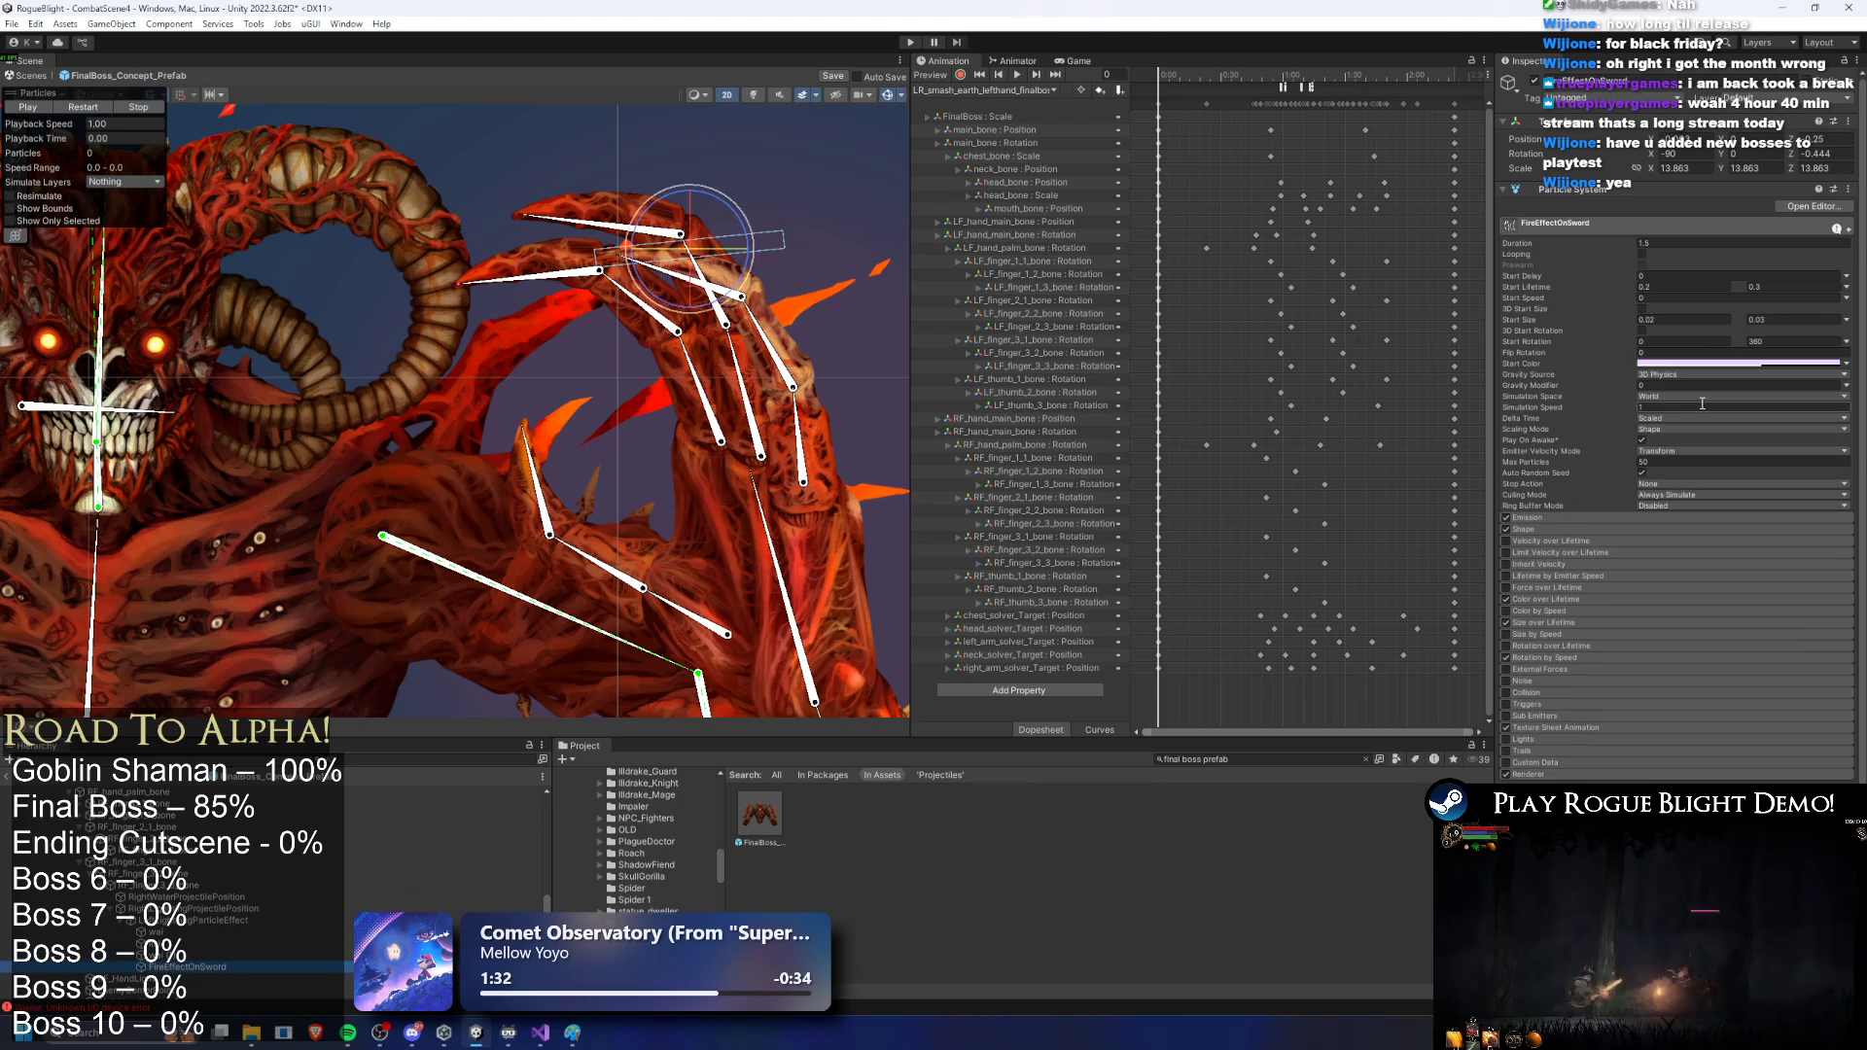
{"action": "key", "text": "Down"}
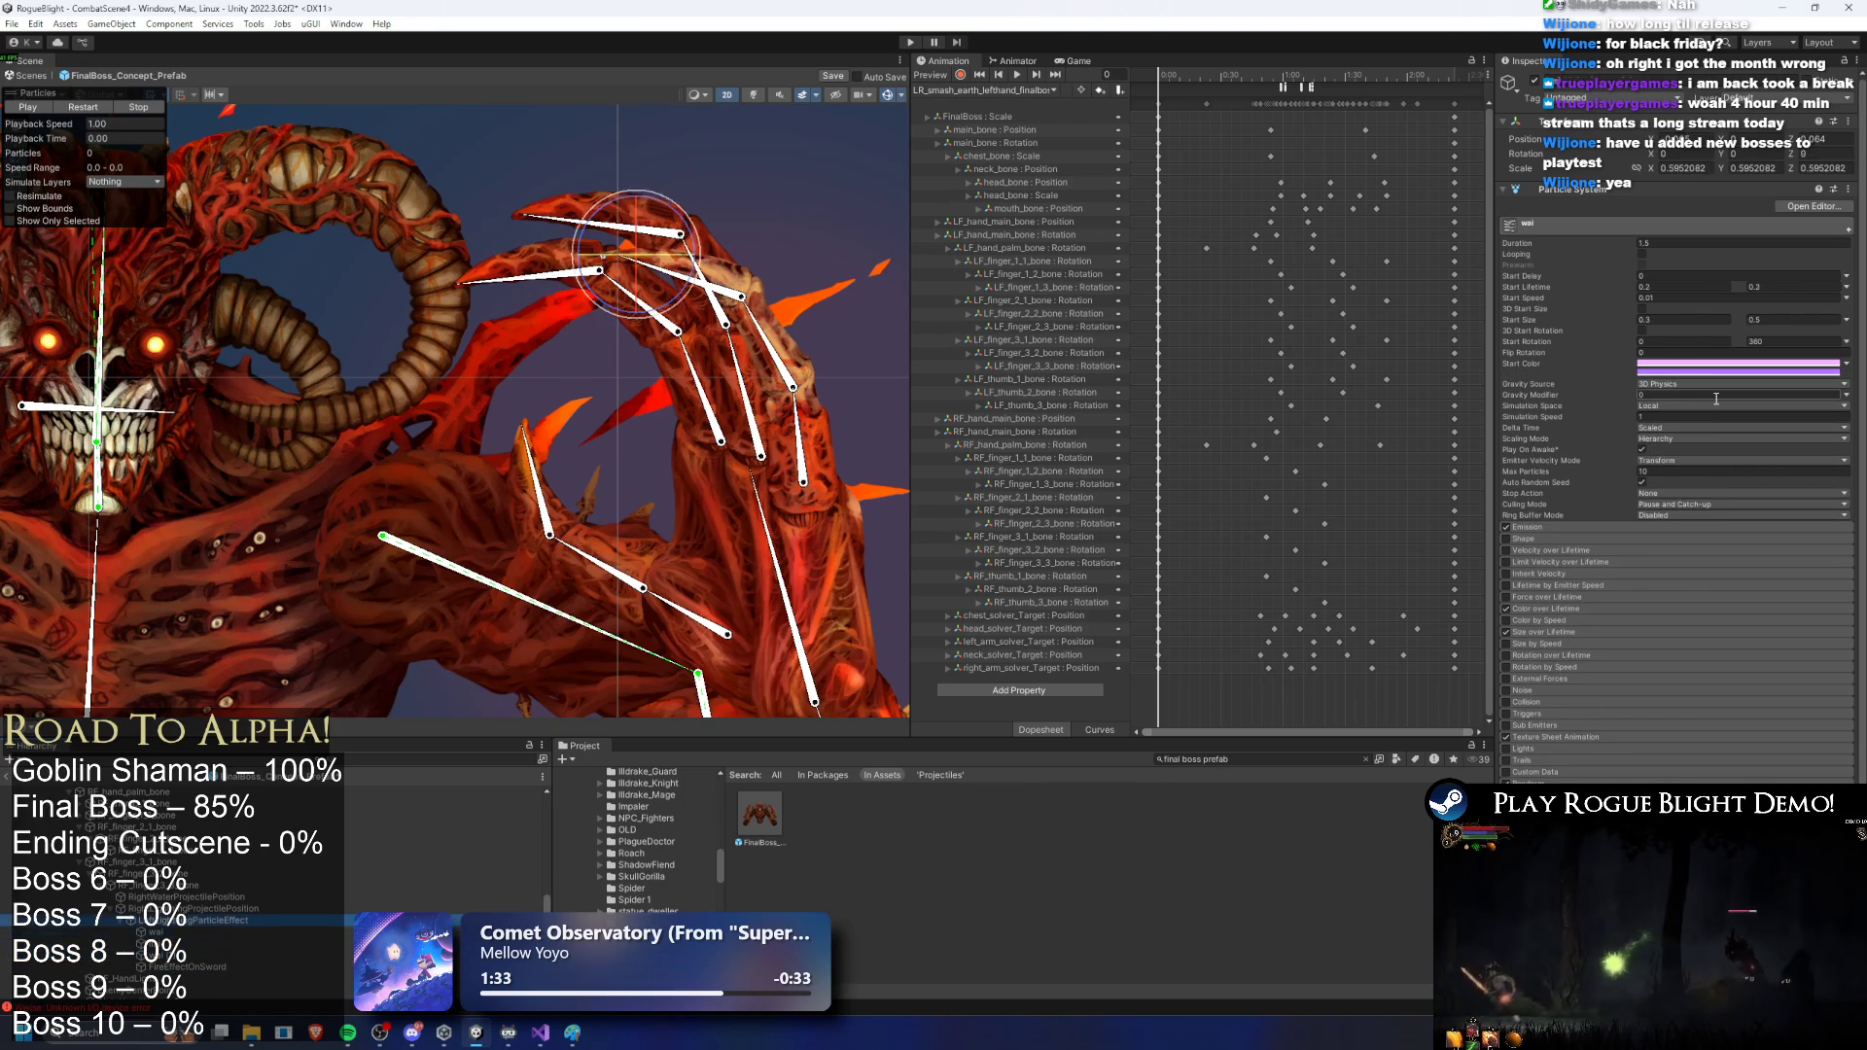
{"action": "left_click", "coordinate": [1672, 438]}
{"action": "left_click", "coordinate": [1676, 471]}
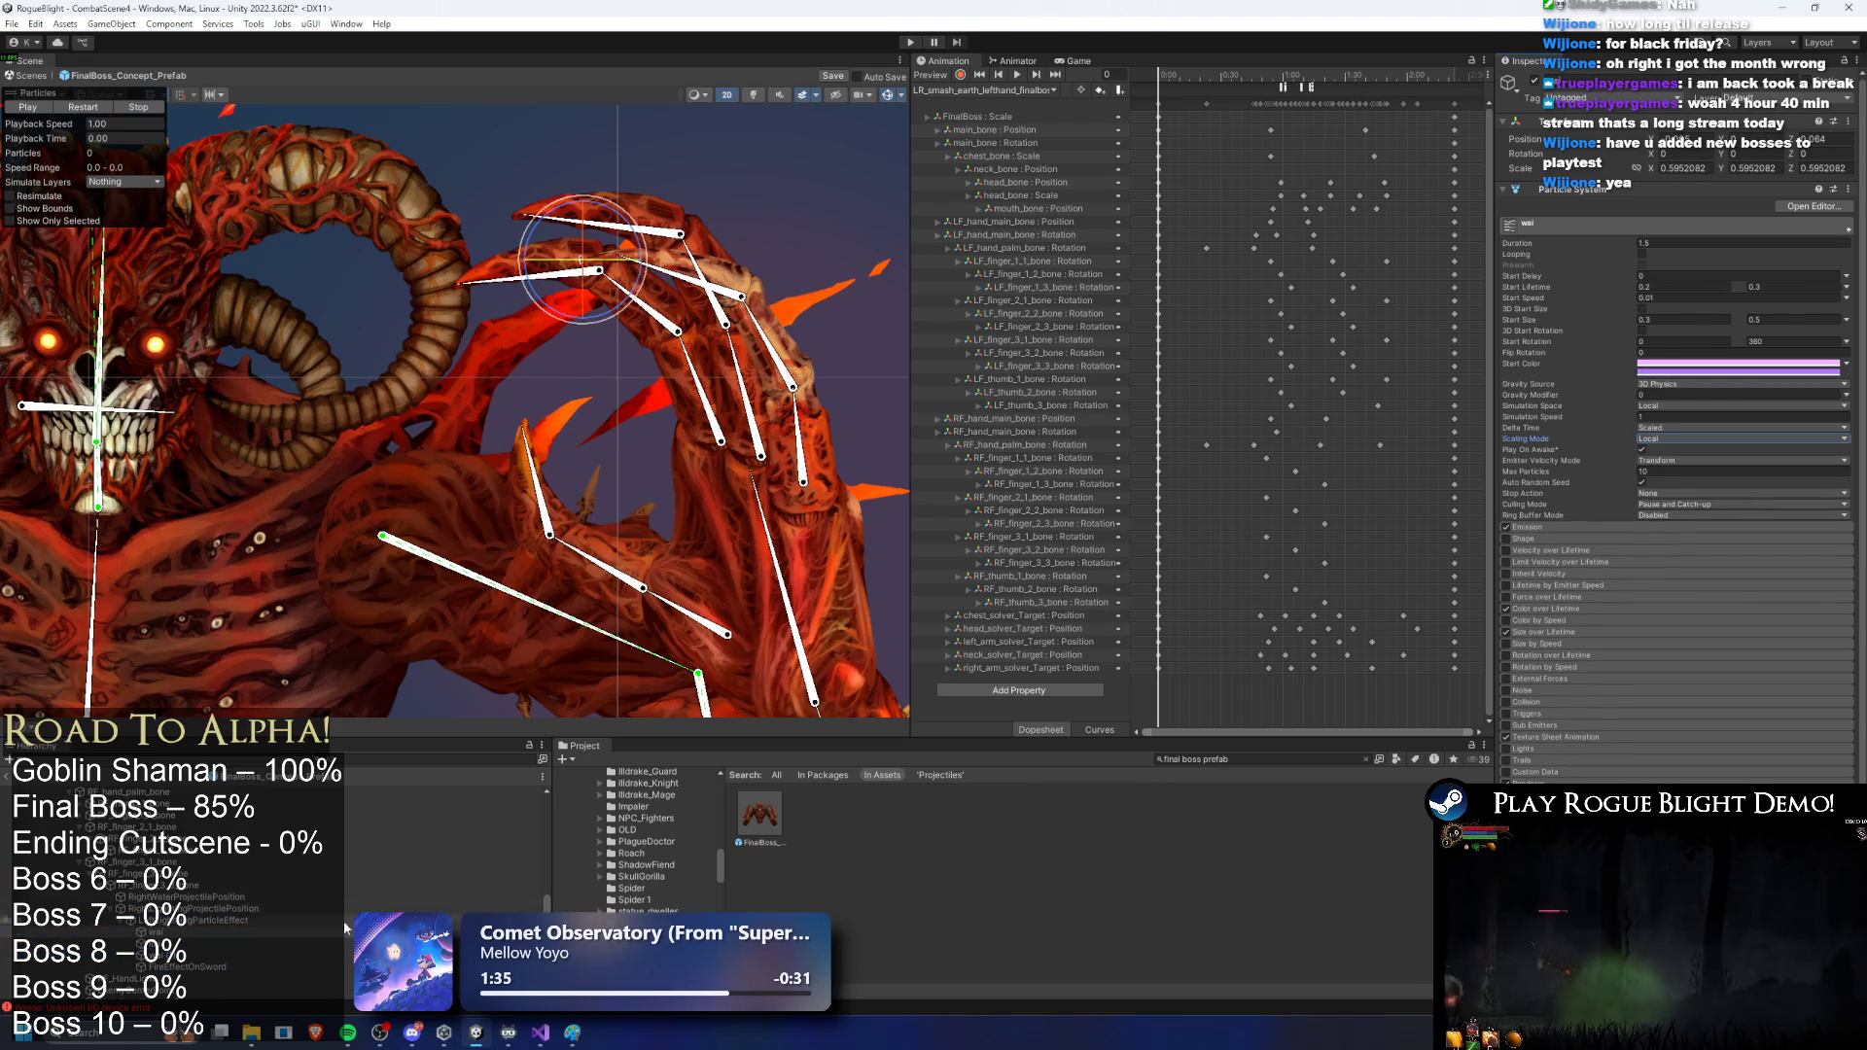
Step: Reselect LeftLightningParticleEffect and replay its preview
{"action": "left_click", "coordinate": [195, 923]}
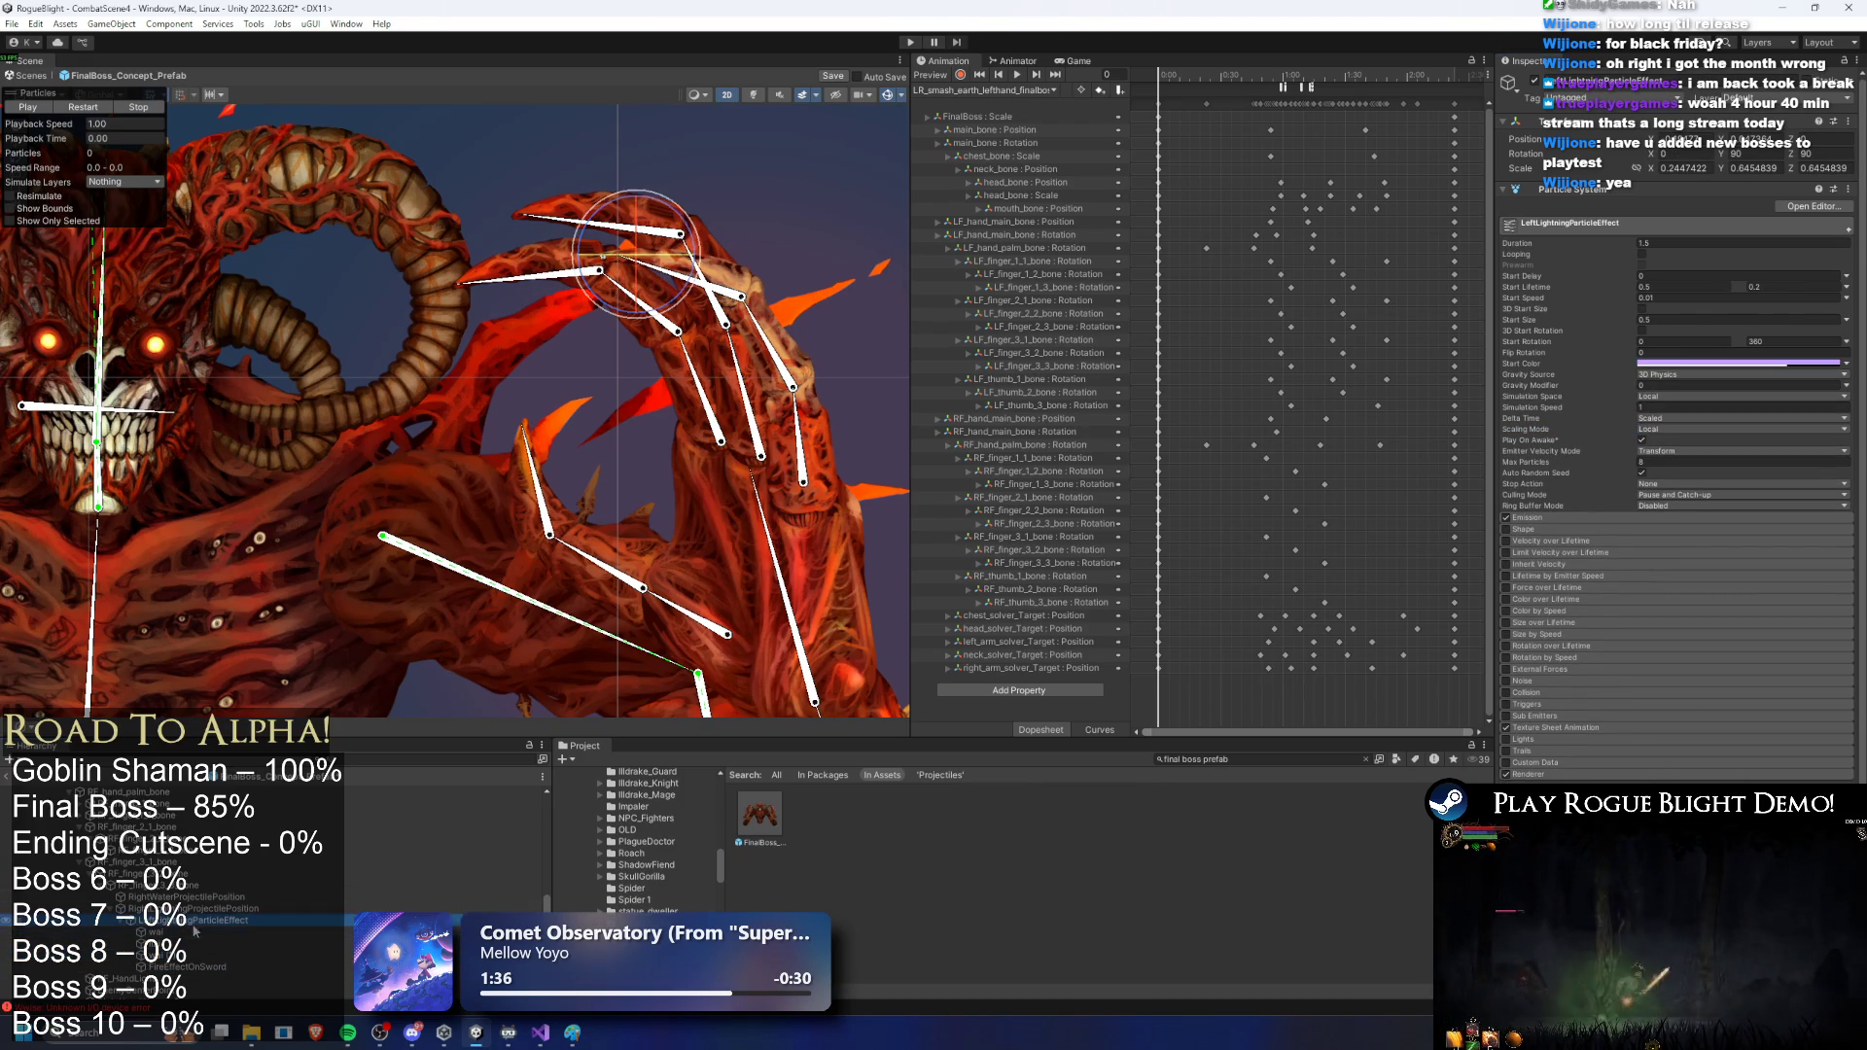
{"action": "left_click", "coordinate": [83, 107]}
{"action": "scroll", "coordinate": [210, 277], "scroll_direction": "down", "scroll_amount": 4}
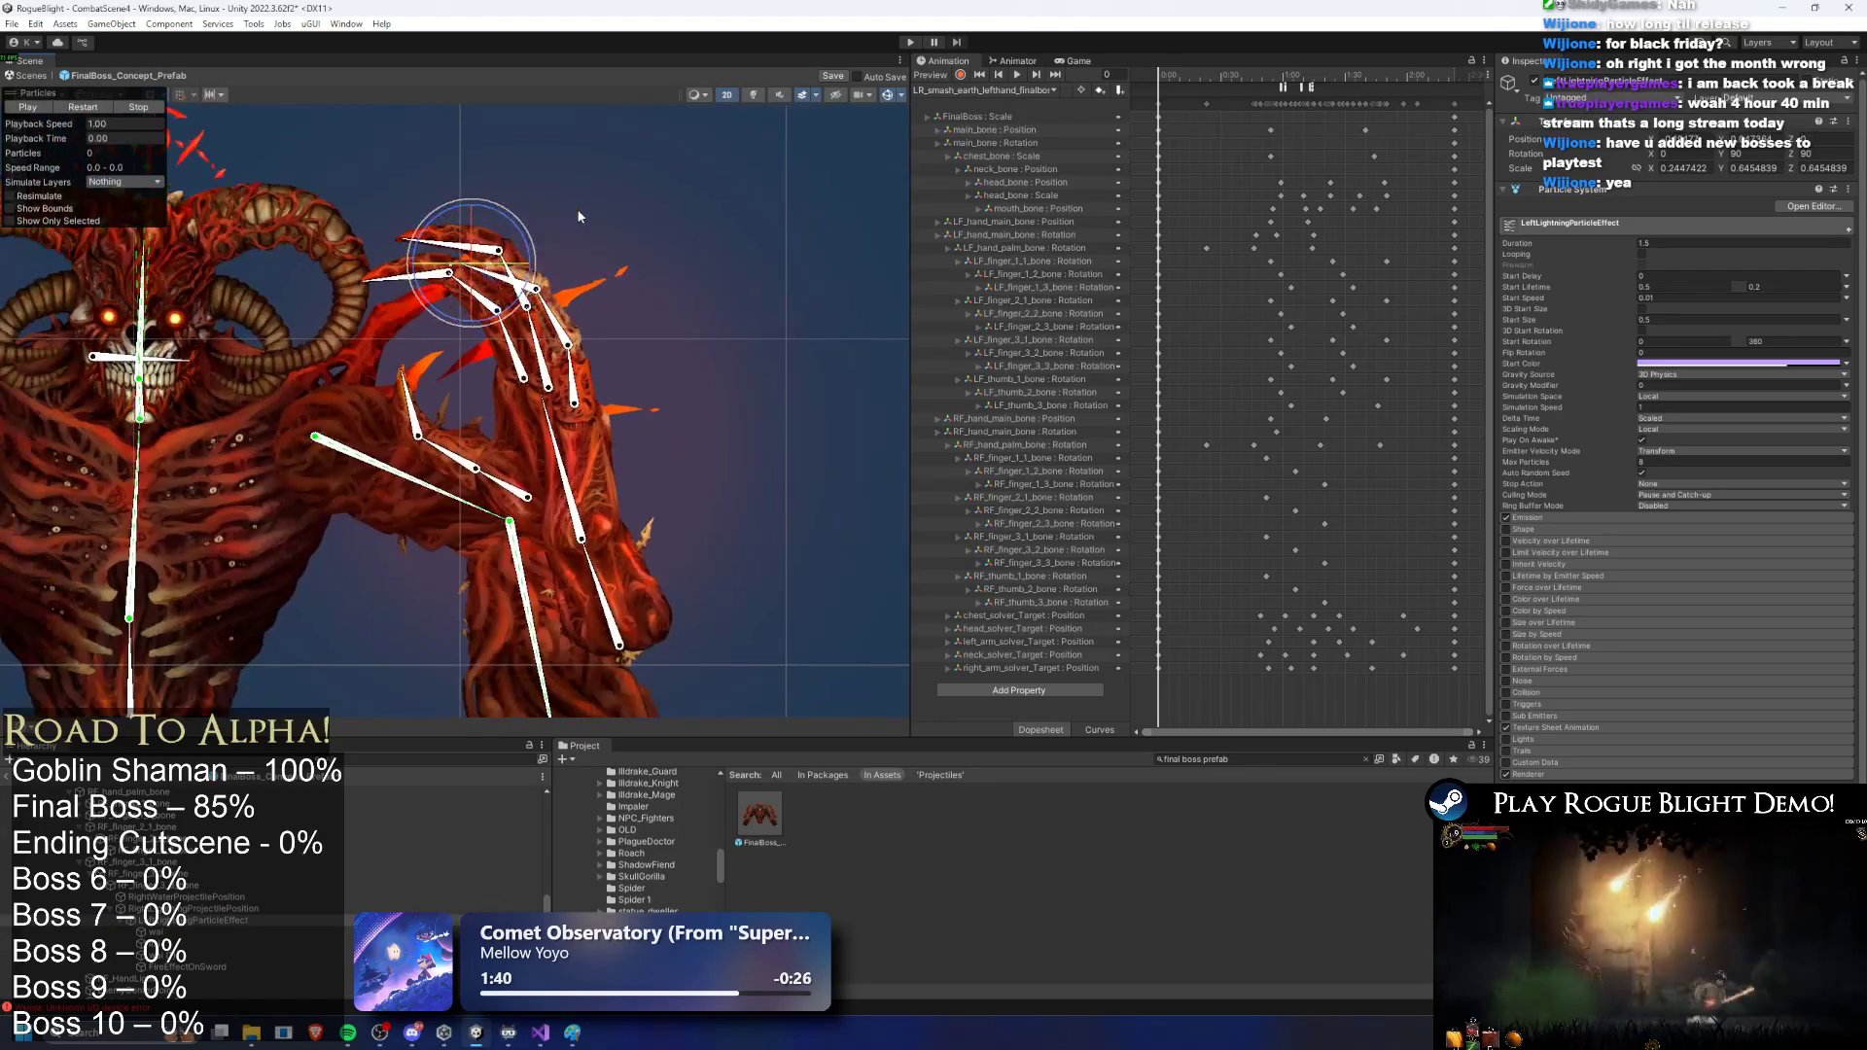
Step: Set LeftLightningParticleEffect's X rotation to 180 and preview the effect
{"action": "left_click_drag", "start_coordinate": [516, 228], "coordinate": [474, 366]}
{"action": "left_click_drag", "start_coordinate": [530, 243], "coordinate": [525, 292]}
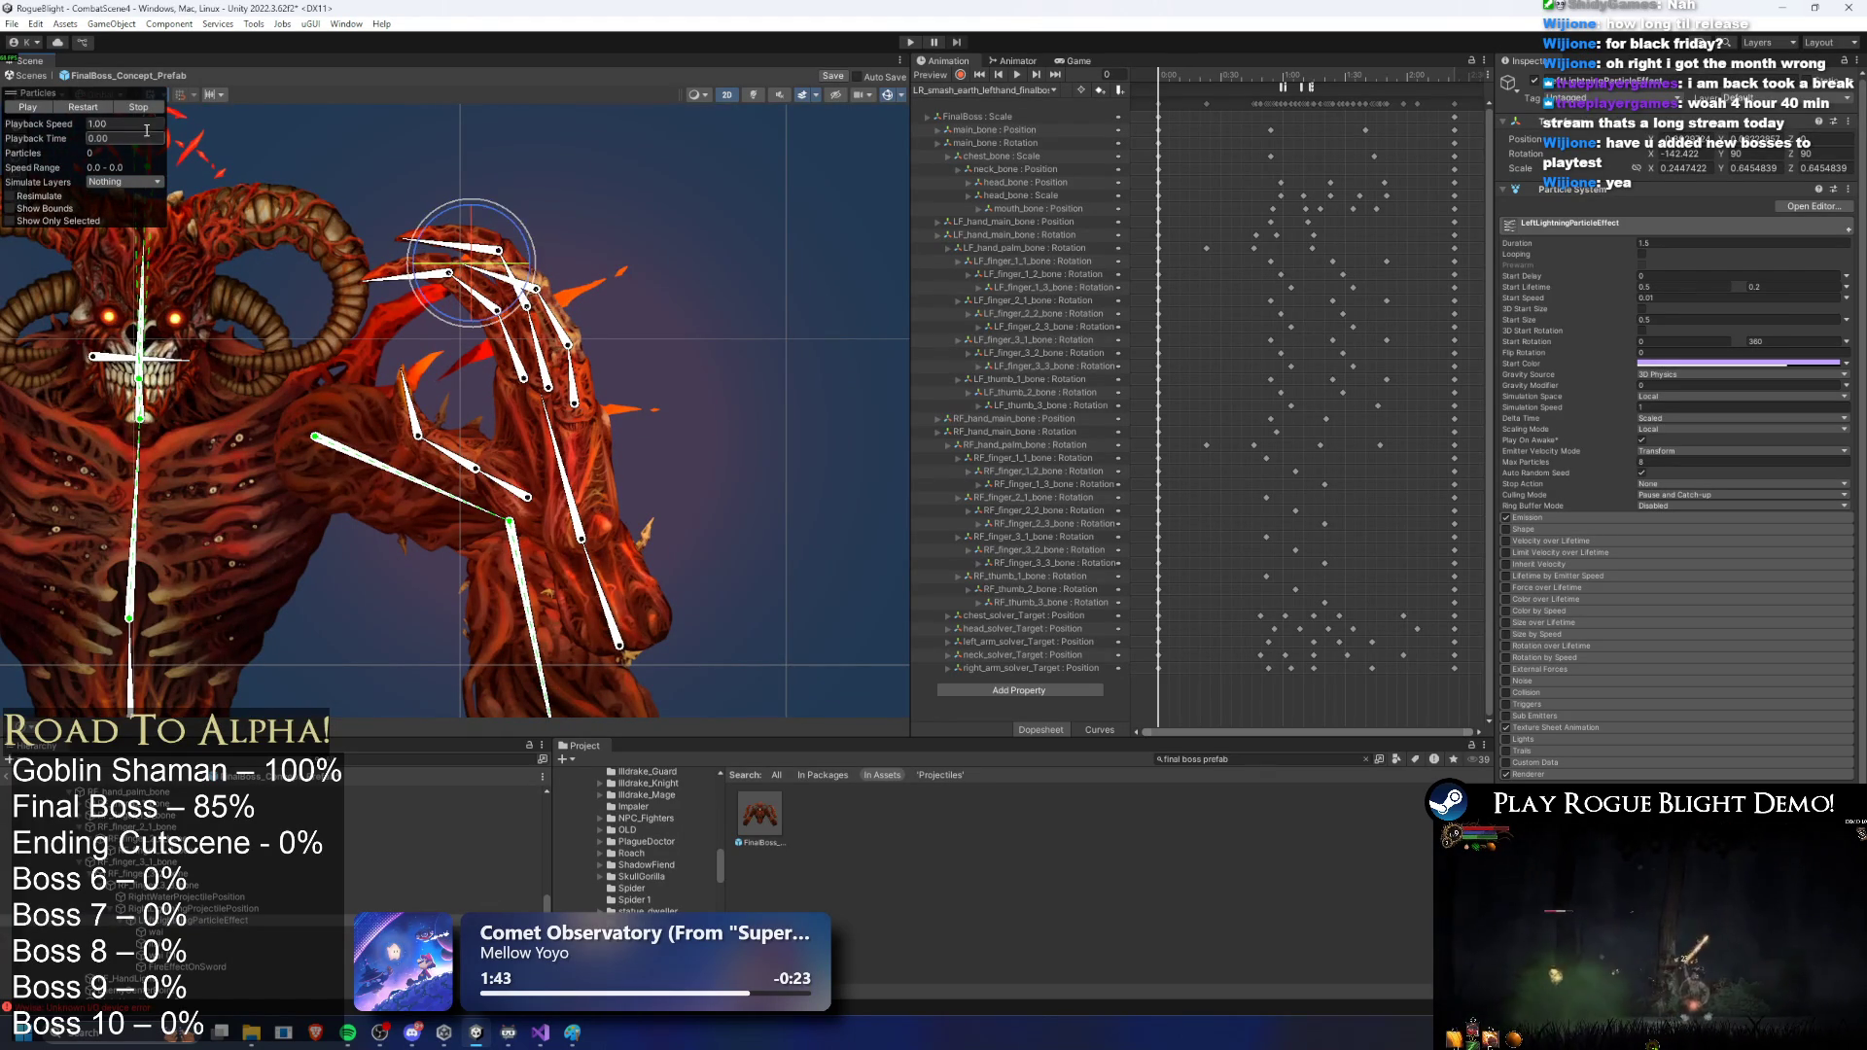
{"action": "key", "text": "ctrl+z"}
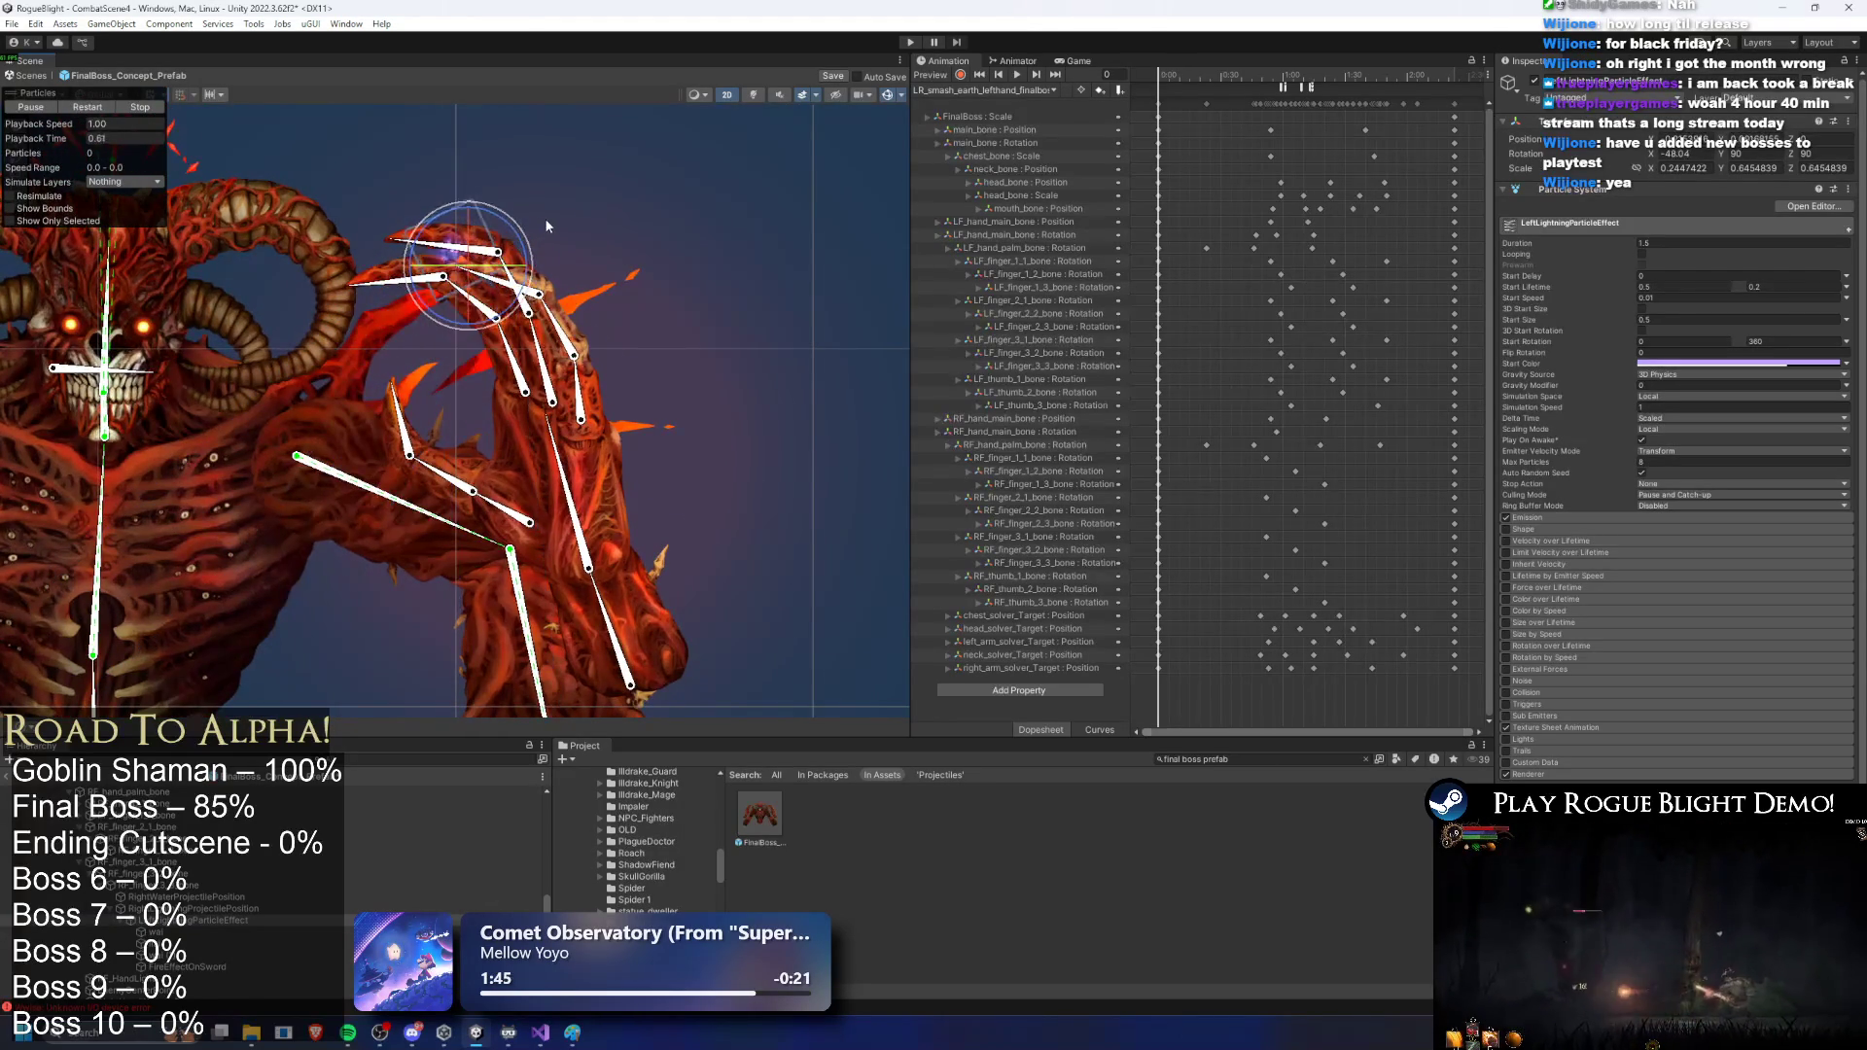
{"action": "left_click", "coordinate": [1700, 155]}
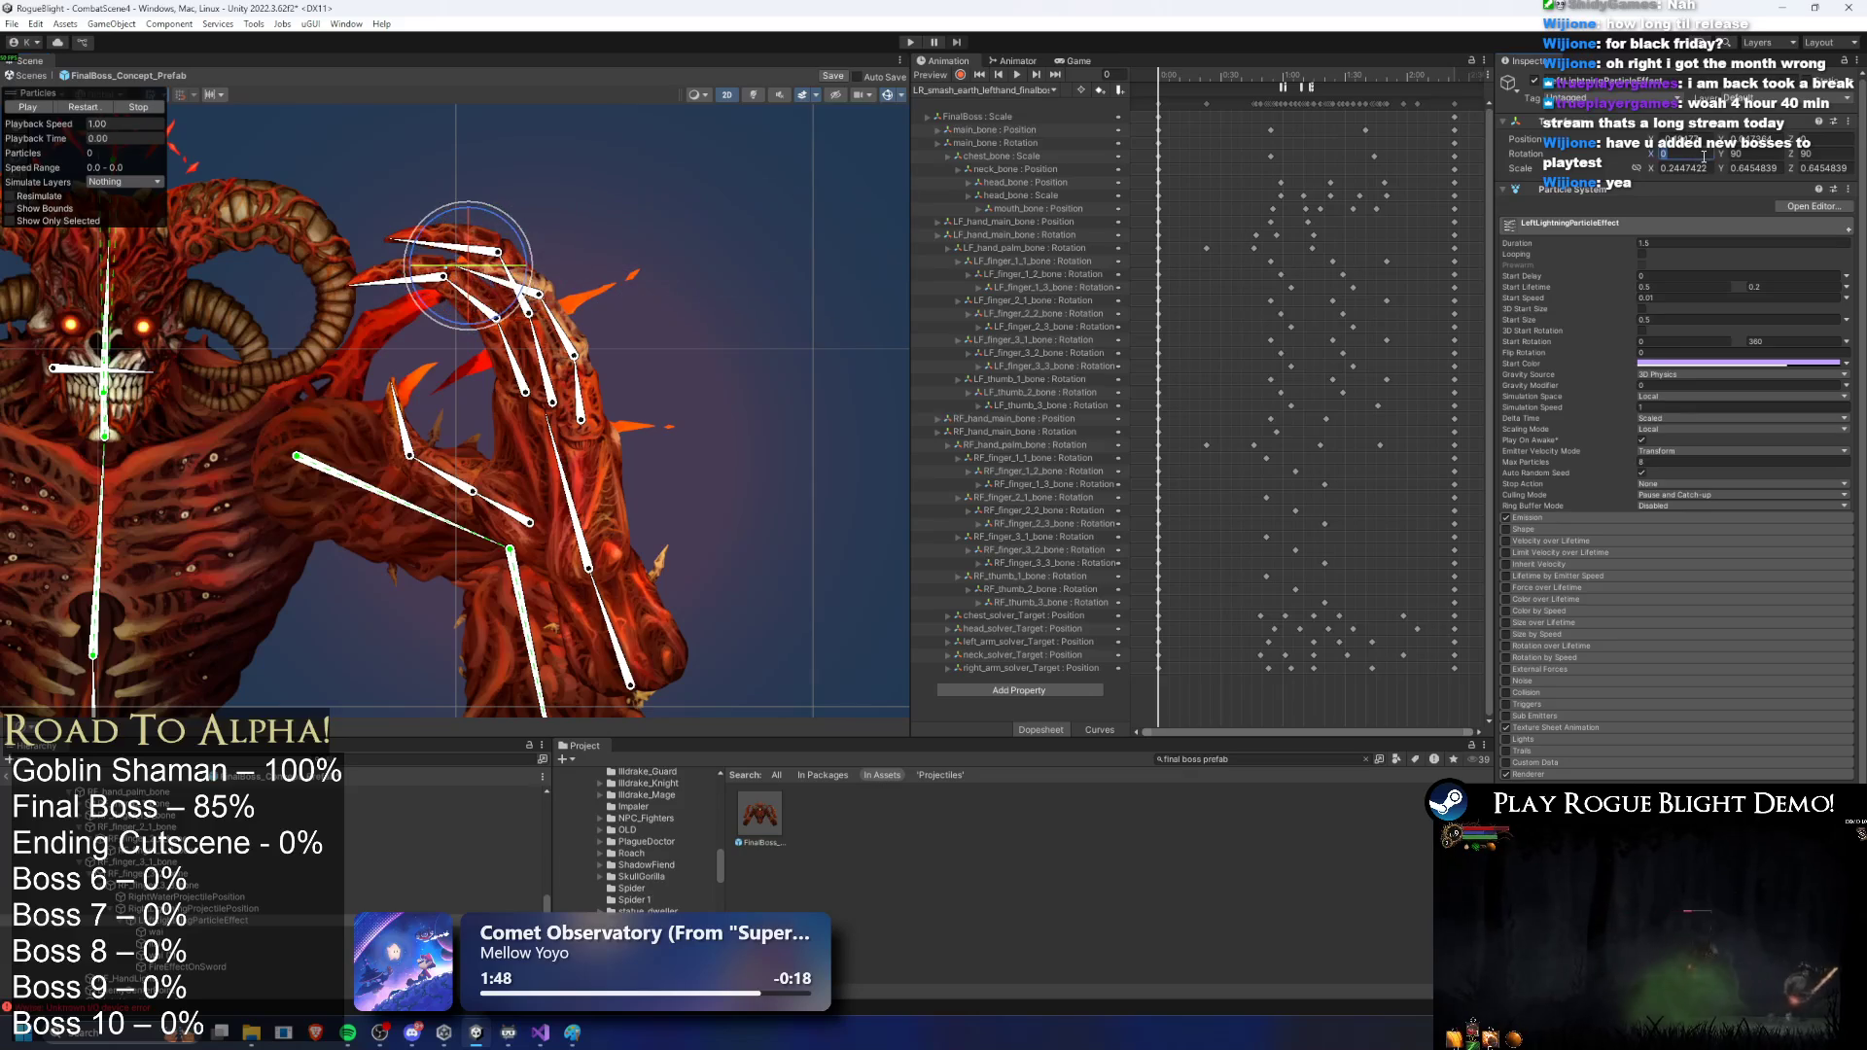
{"action": "type", "text": "180"}
{"action": "left_click", "coordinate": [115, 102]}
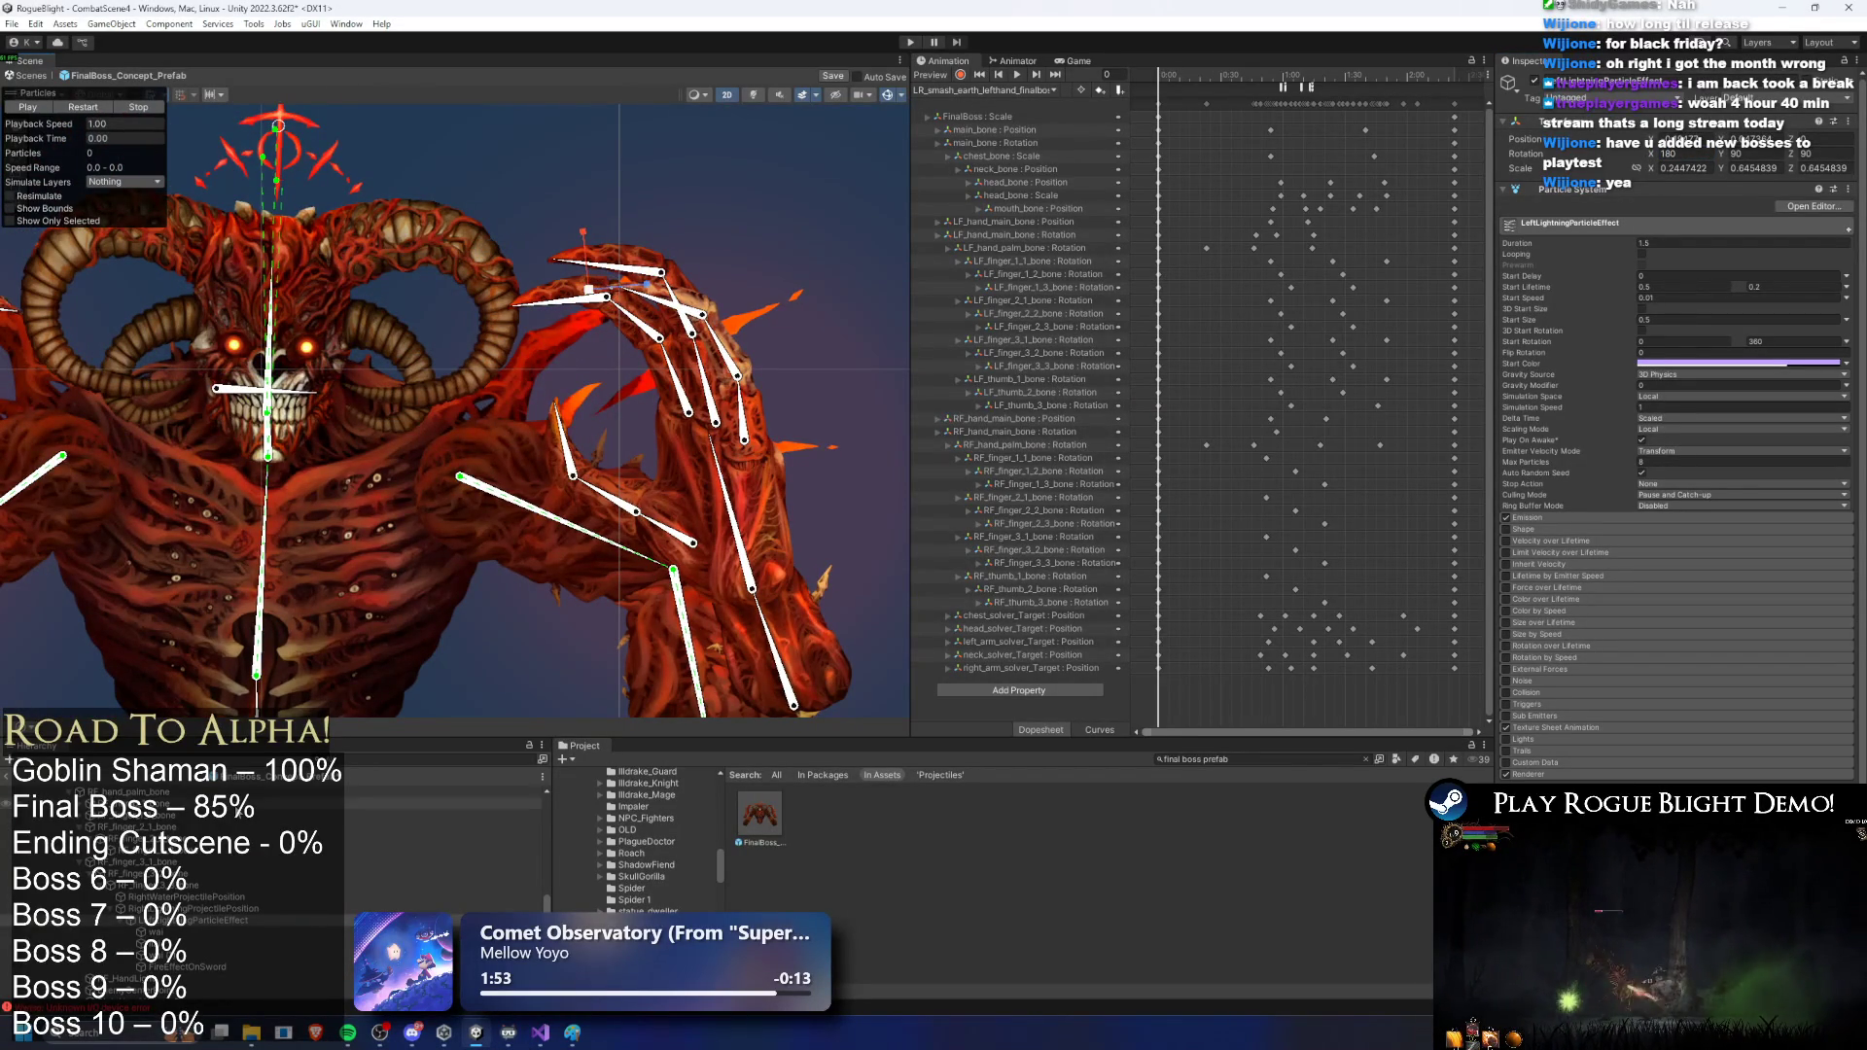
{"action": "left_click_drag", "start_coordinate": [165, 144], "coordinate": [273, 159]}
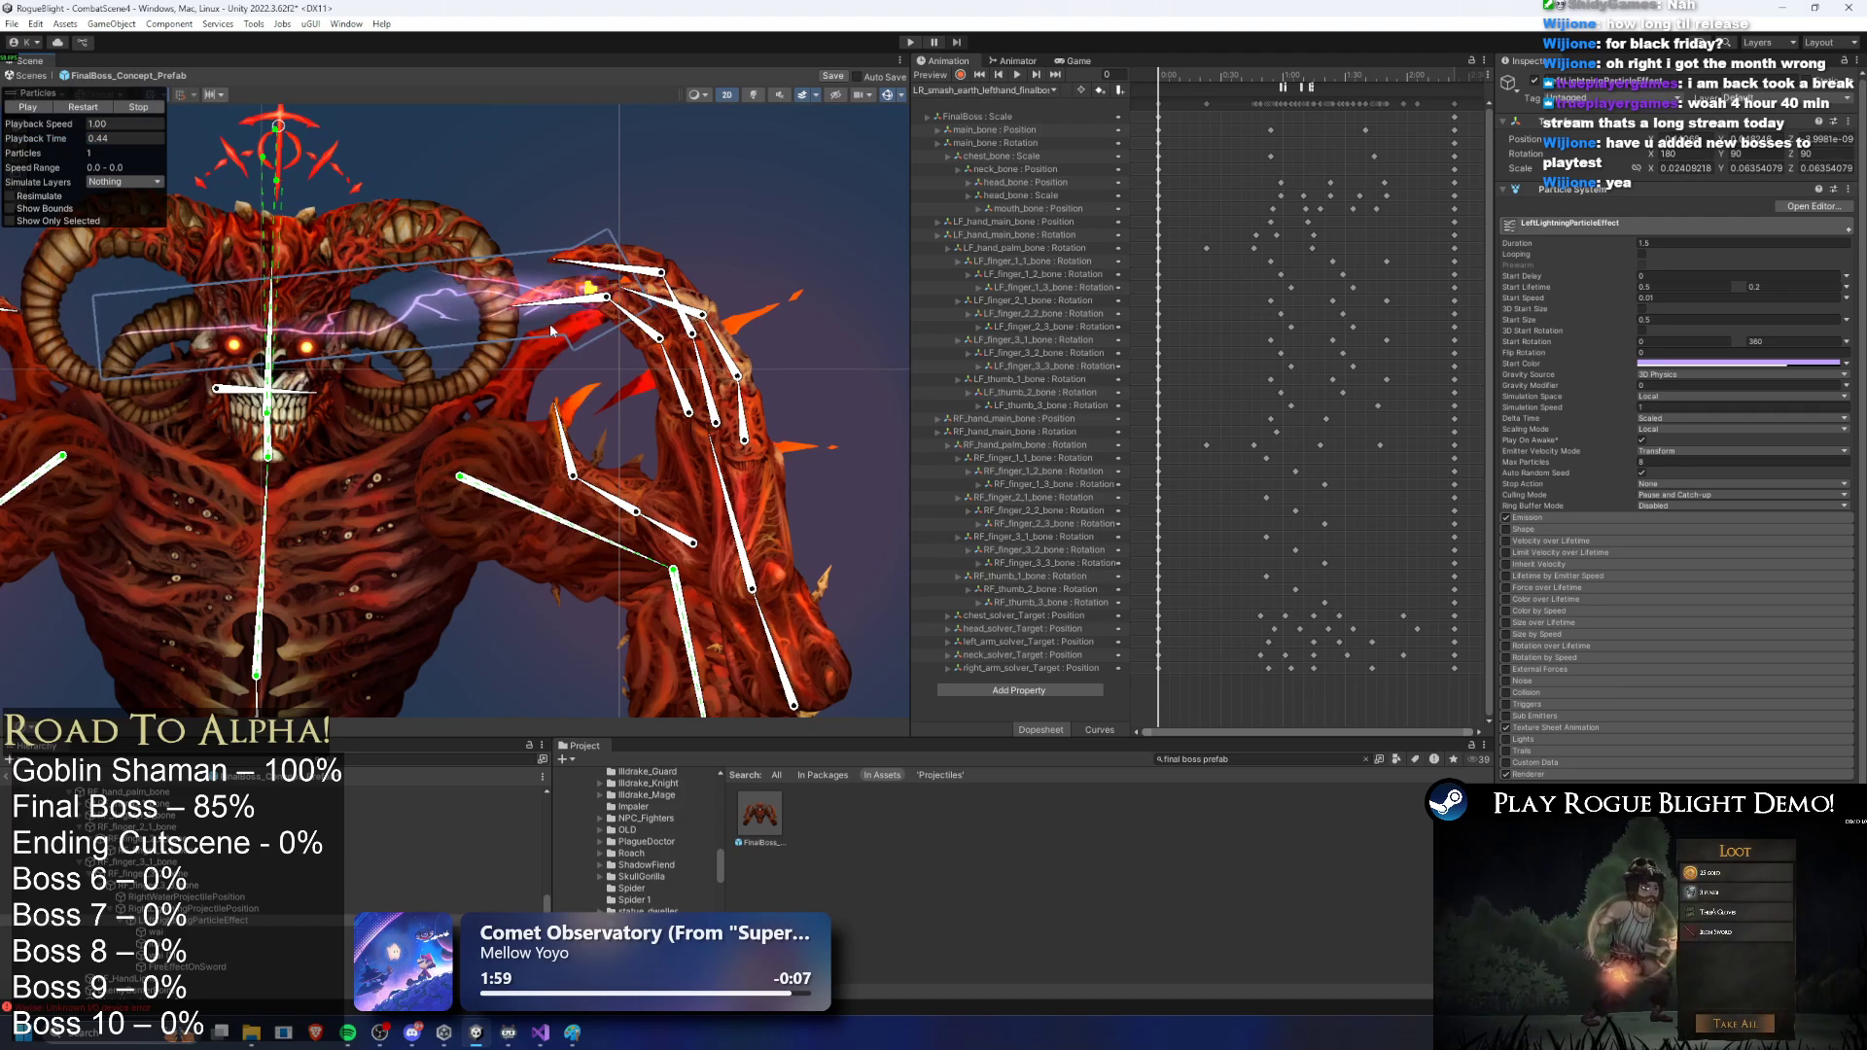
Step: Return wai's Scaling Mode to Hierarchy, keeping Local simulation space and Scaled delta time
{"action": "key", "text": "super+x"}
{"action": "key", "text": "Escape"}
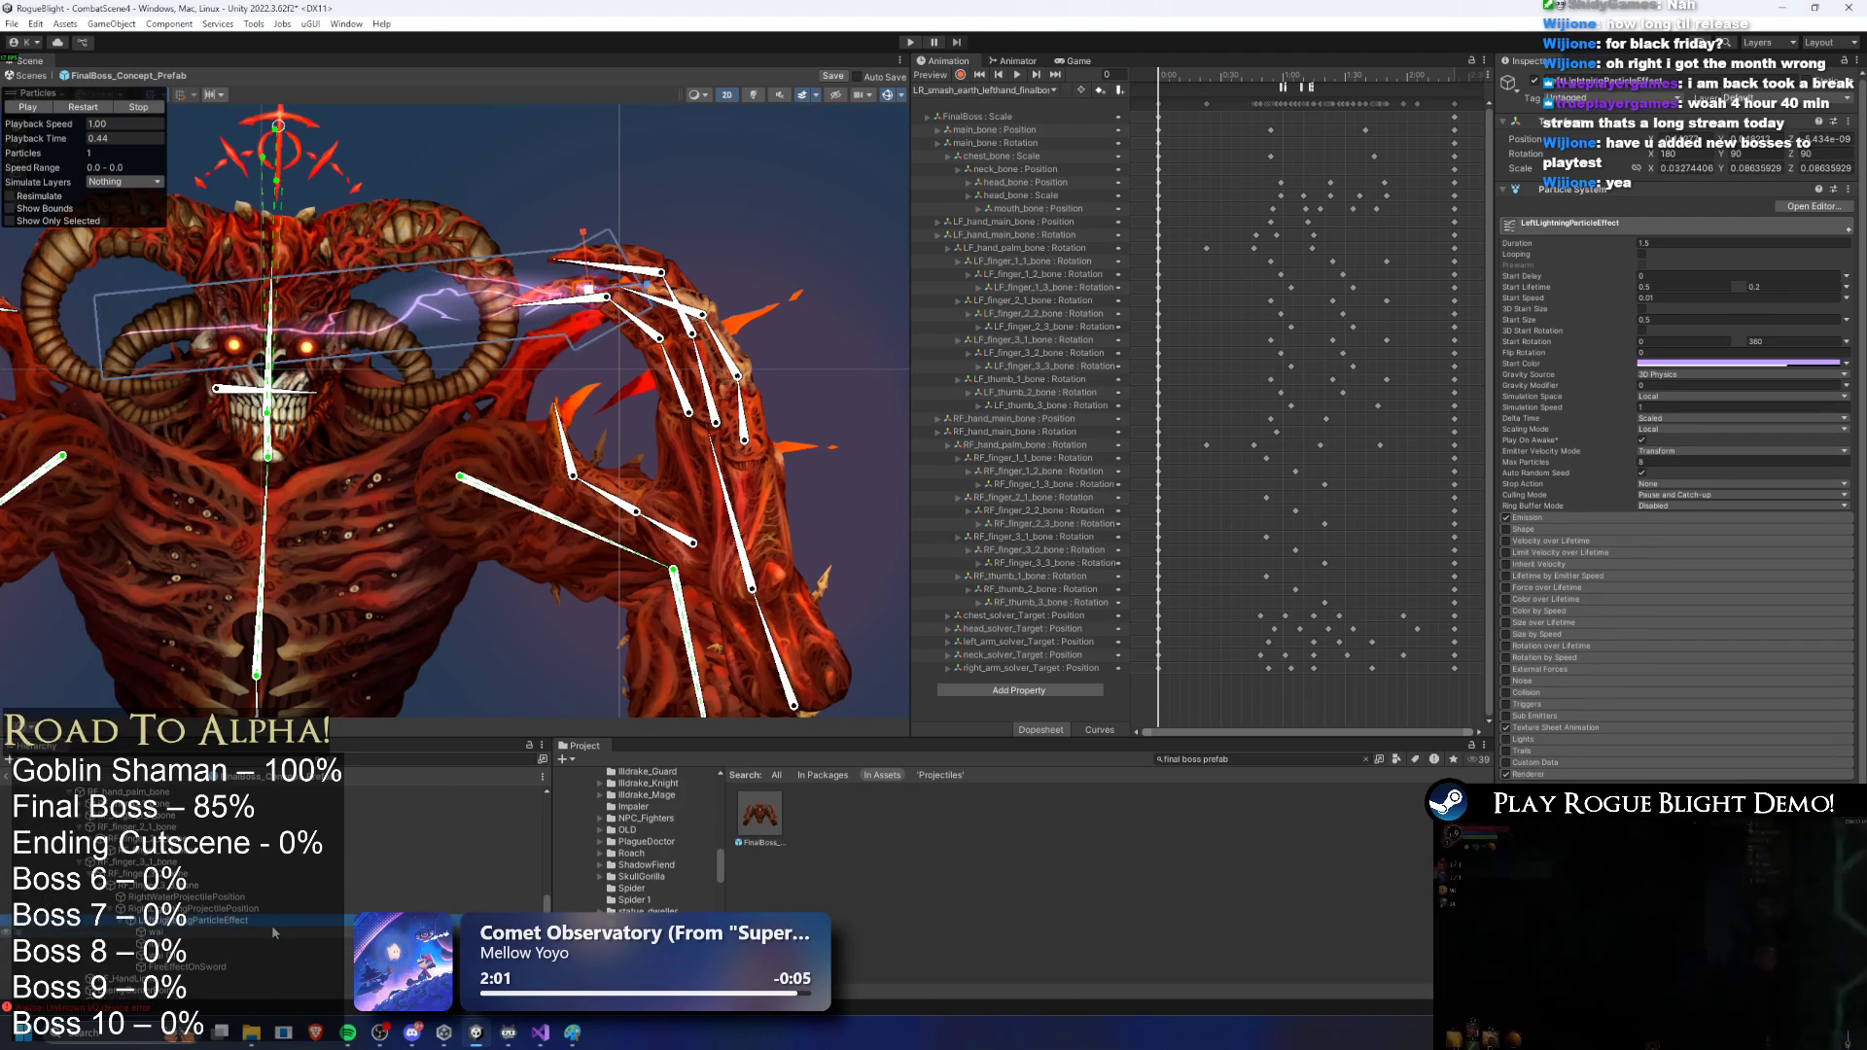
{"action": "left_click", "coordinate": [213, 956]}
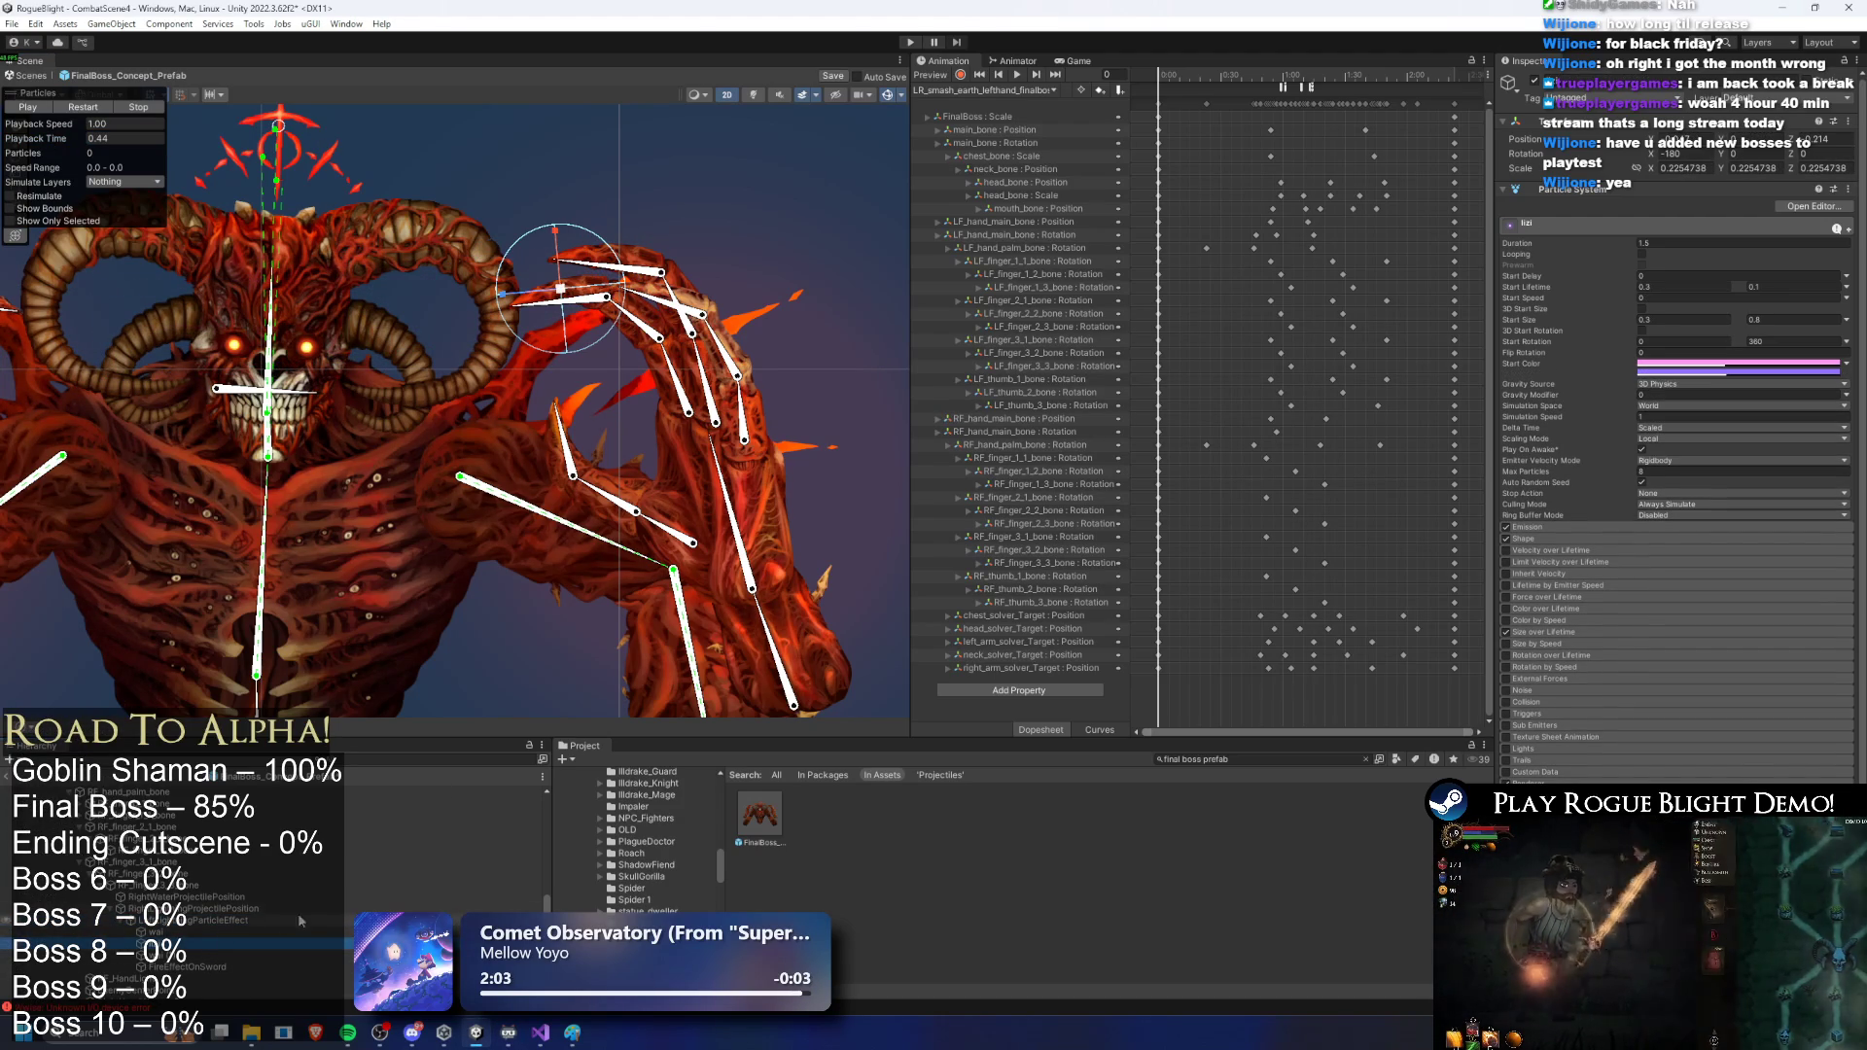
{"action": "key", "text": "Up"}
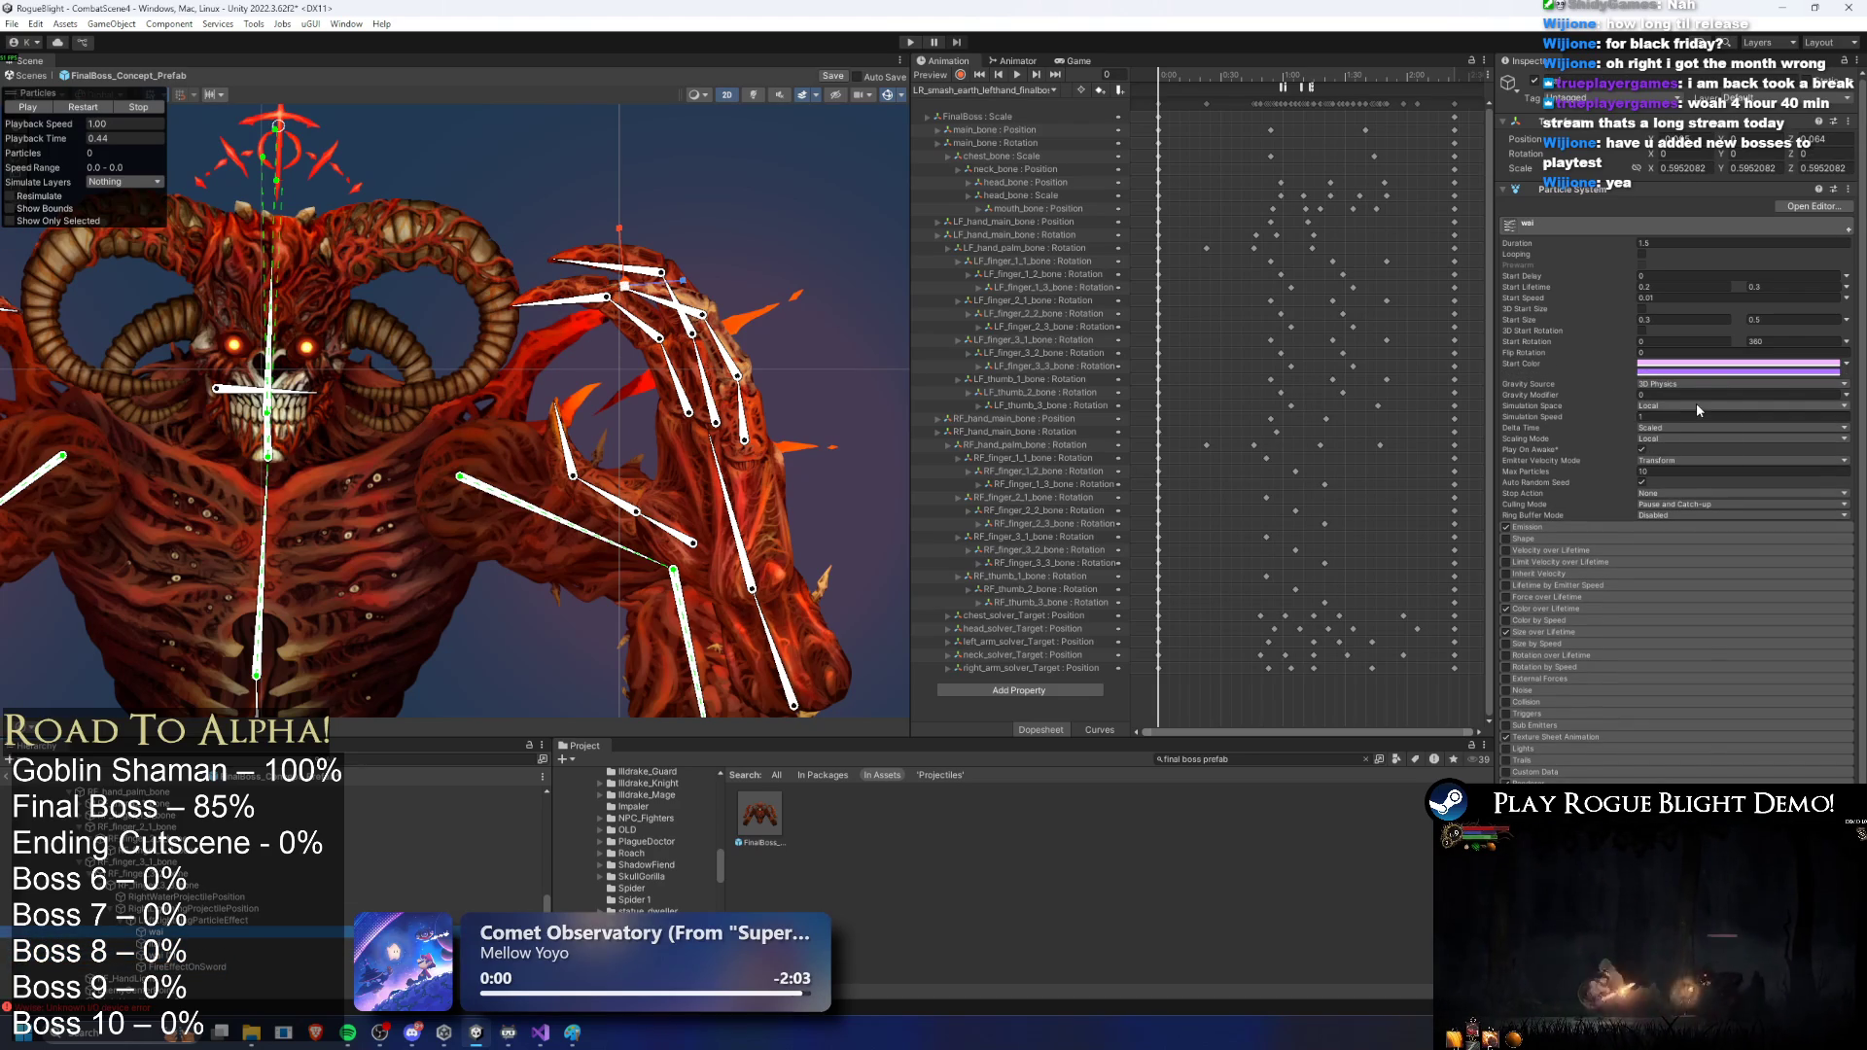
{"action": "left_click", "coordinate": [1697, 407]}
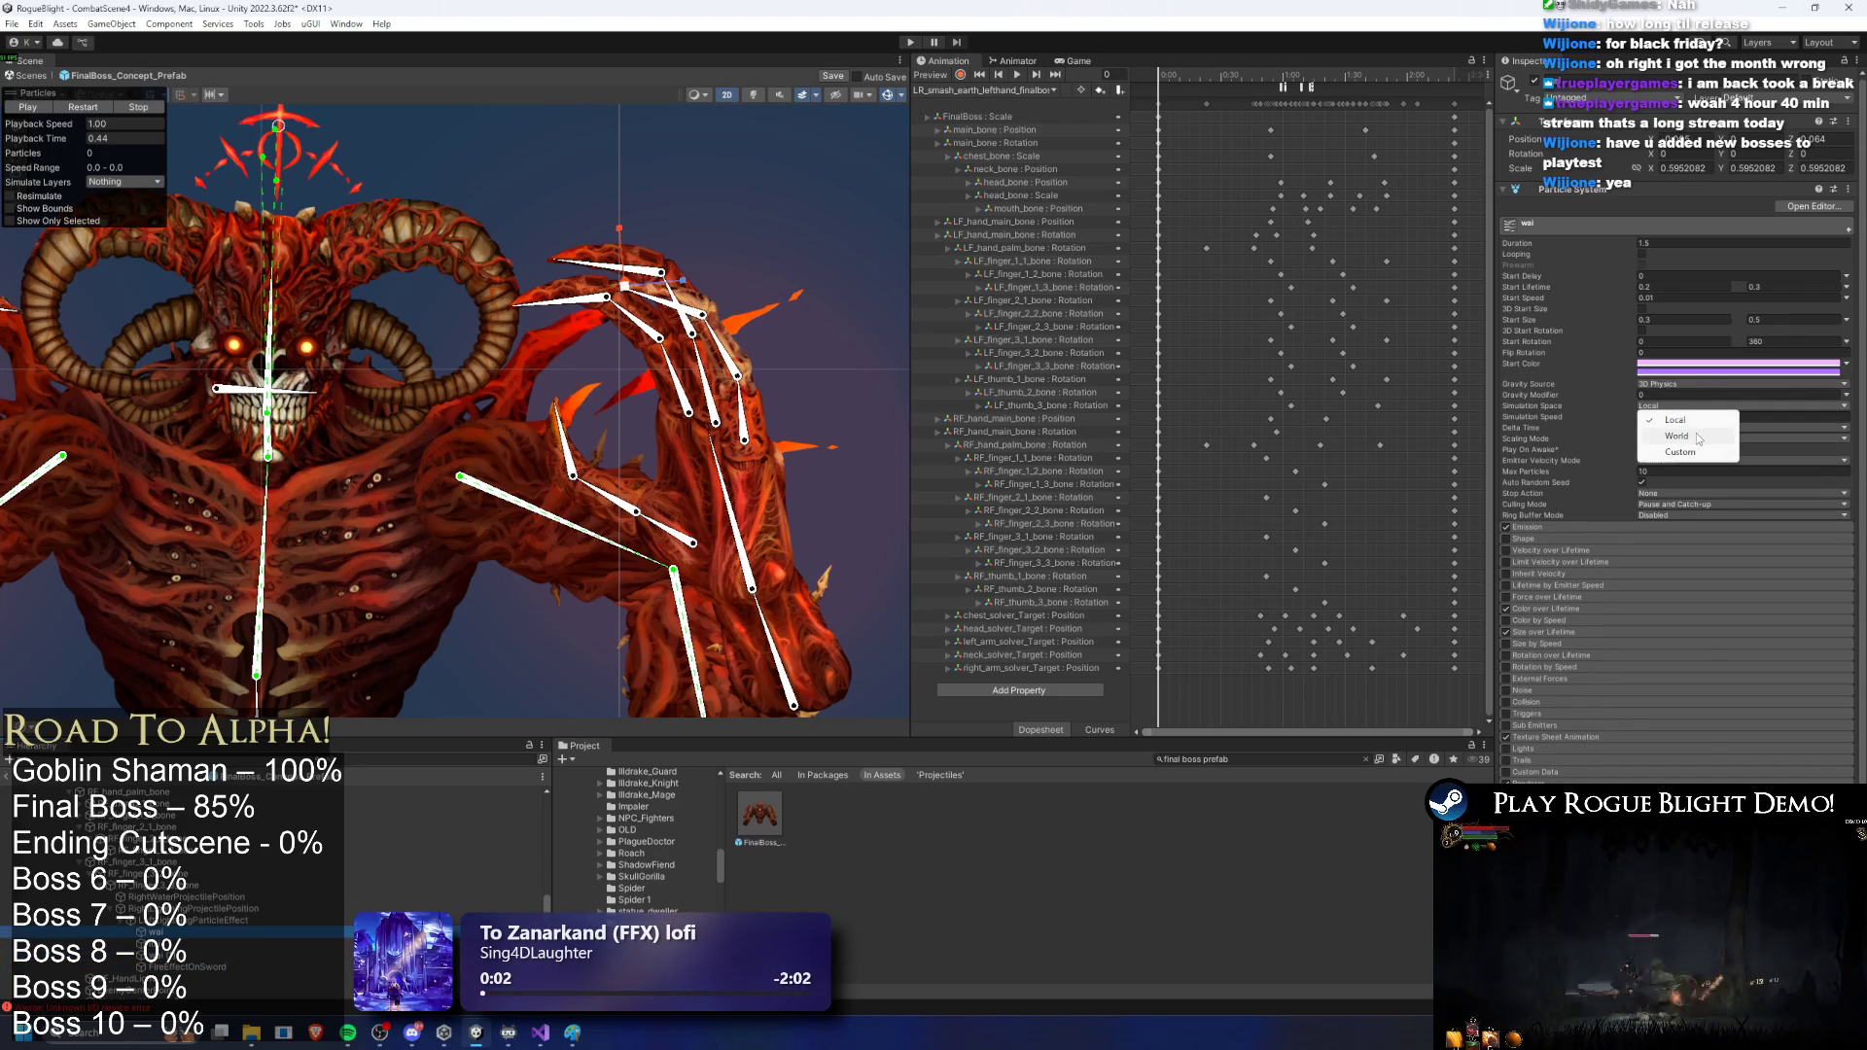
{"action": "left_click", "coordinate": [1558, 424]}
{"action": "left_click", "coordinate": [1676, 428]}
{"action": "left_click", "coordinate": [1692, 438]}
{"action": "left_click", "coordinate": [1692, 439]}
{"action": "left_click", "coordinate": [1682, 450]}
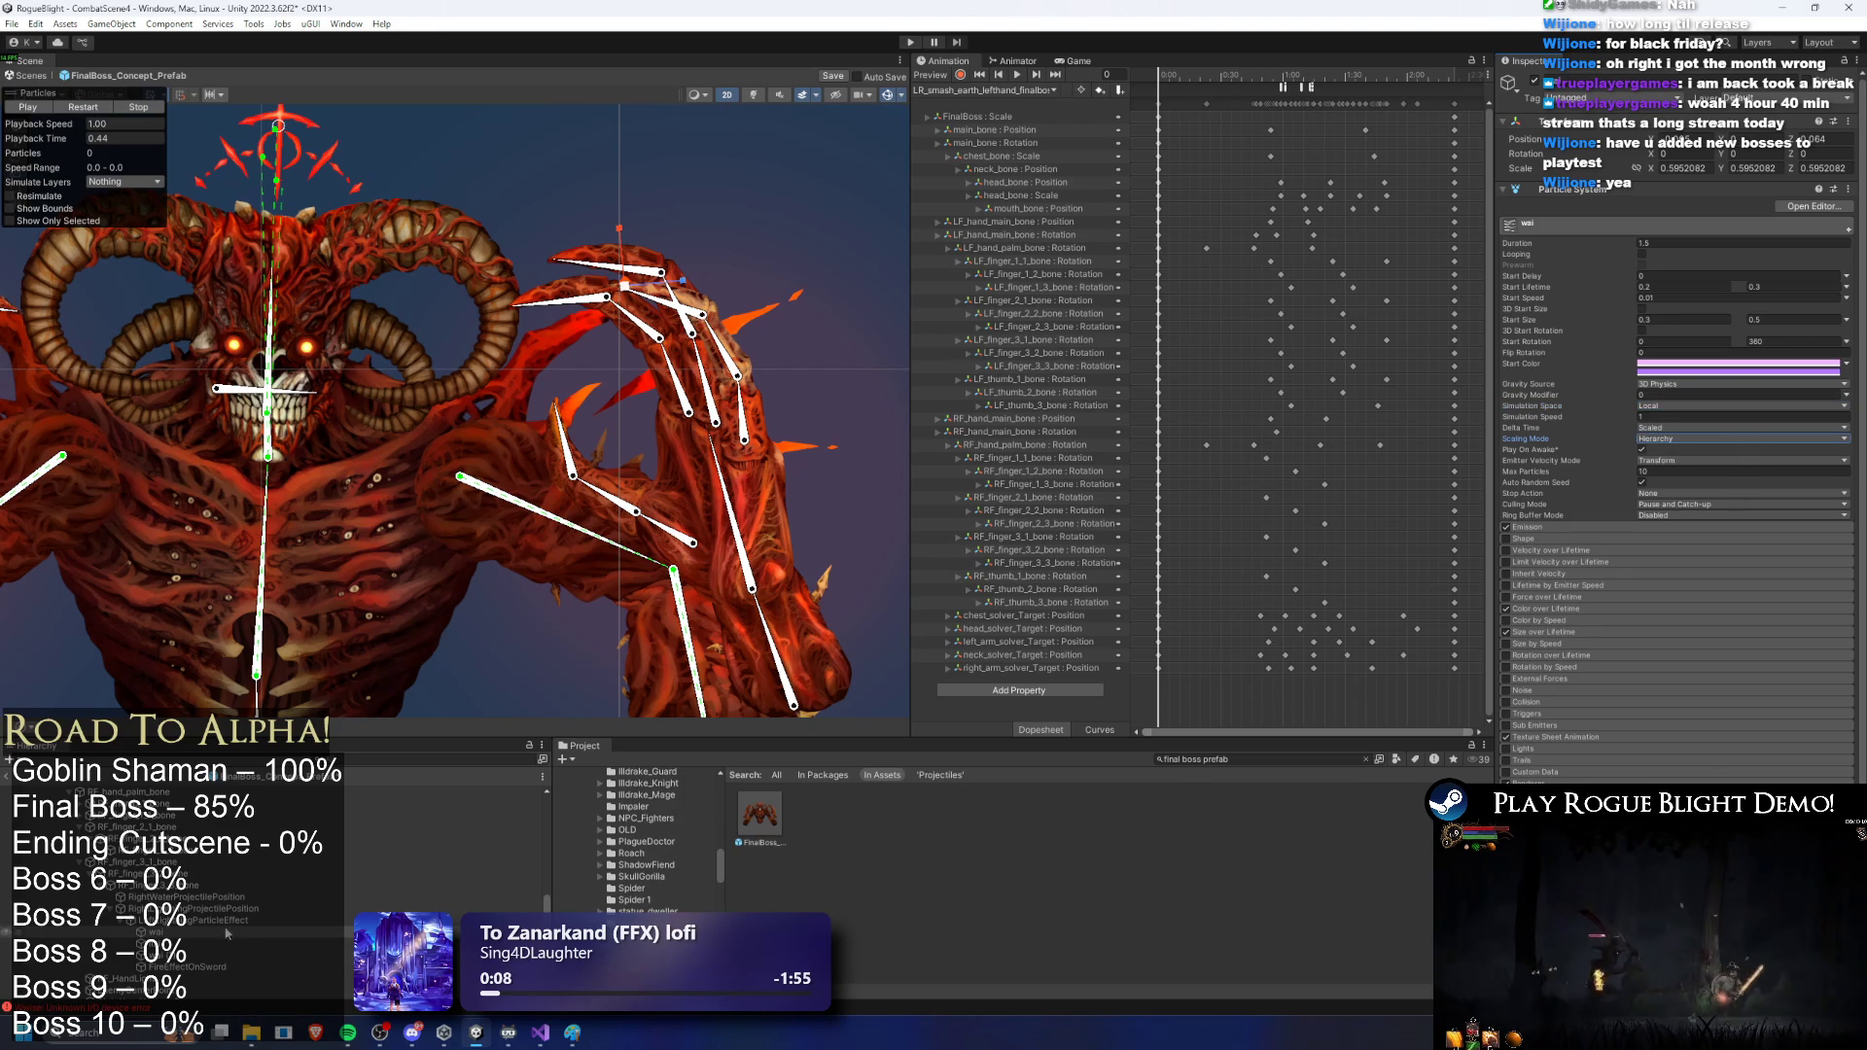
{"action": "left_click", "coordinate": [245, 920]}
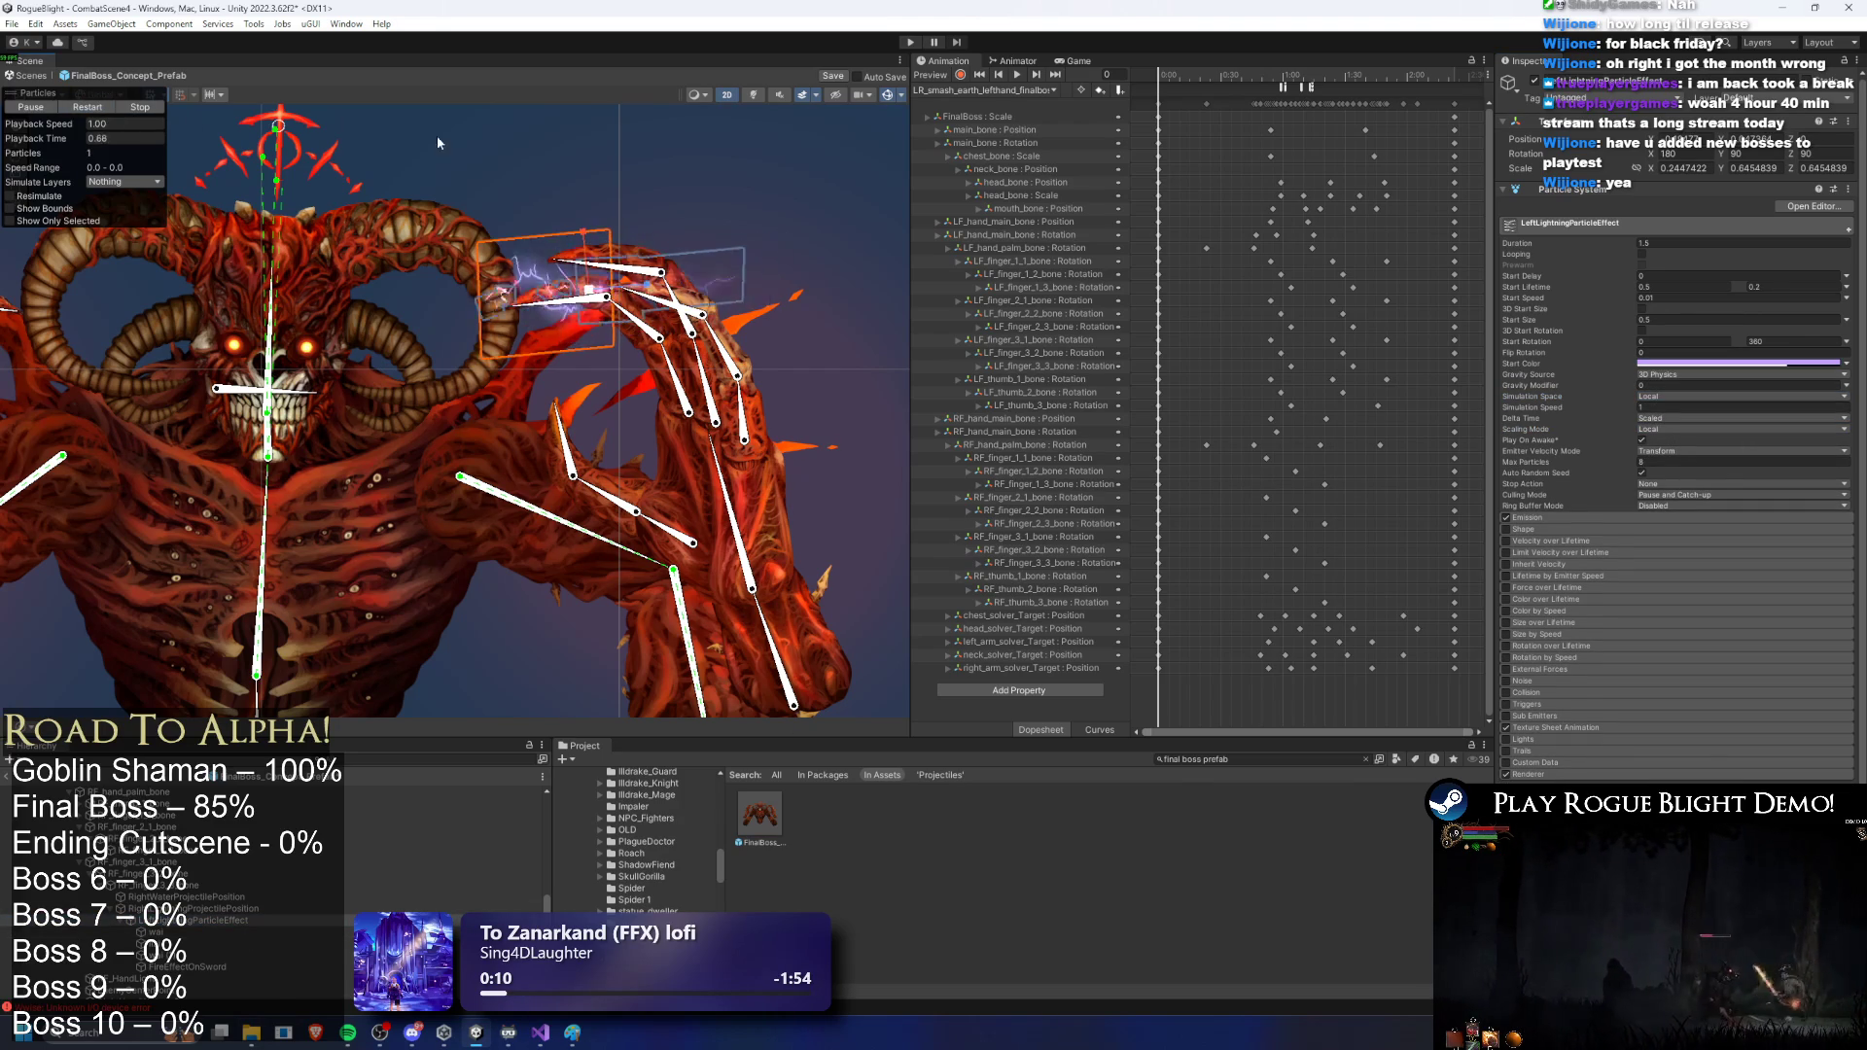
{"action": "scroll", "coordinate": [568, 212], "scroll_direction": "up", "scroll_amount": 5}
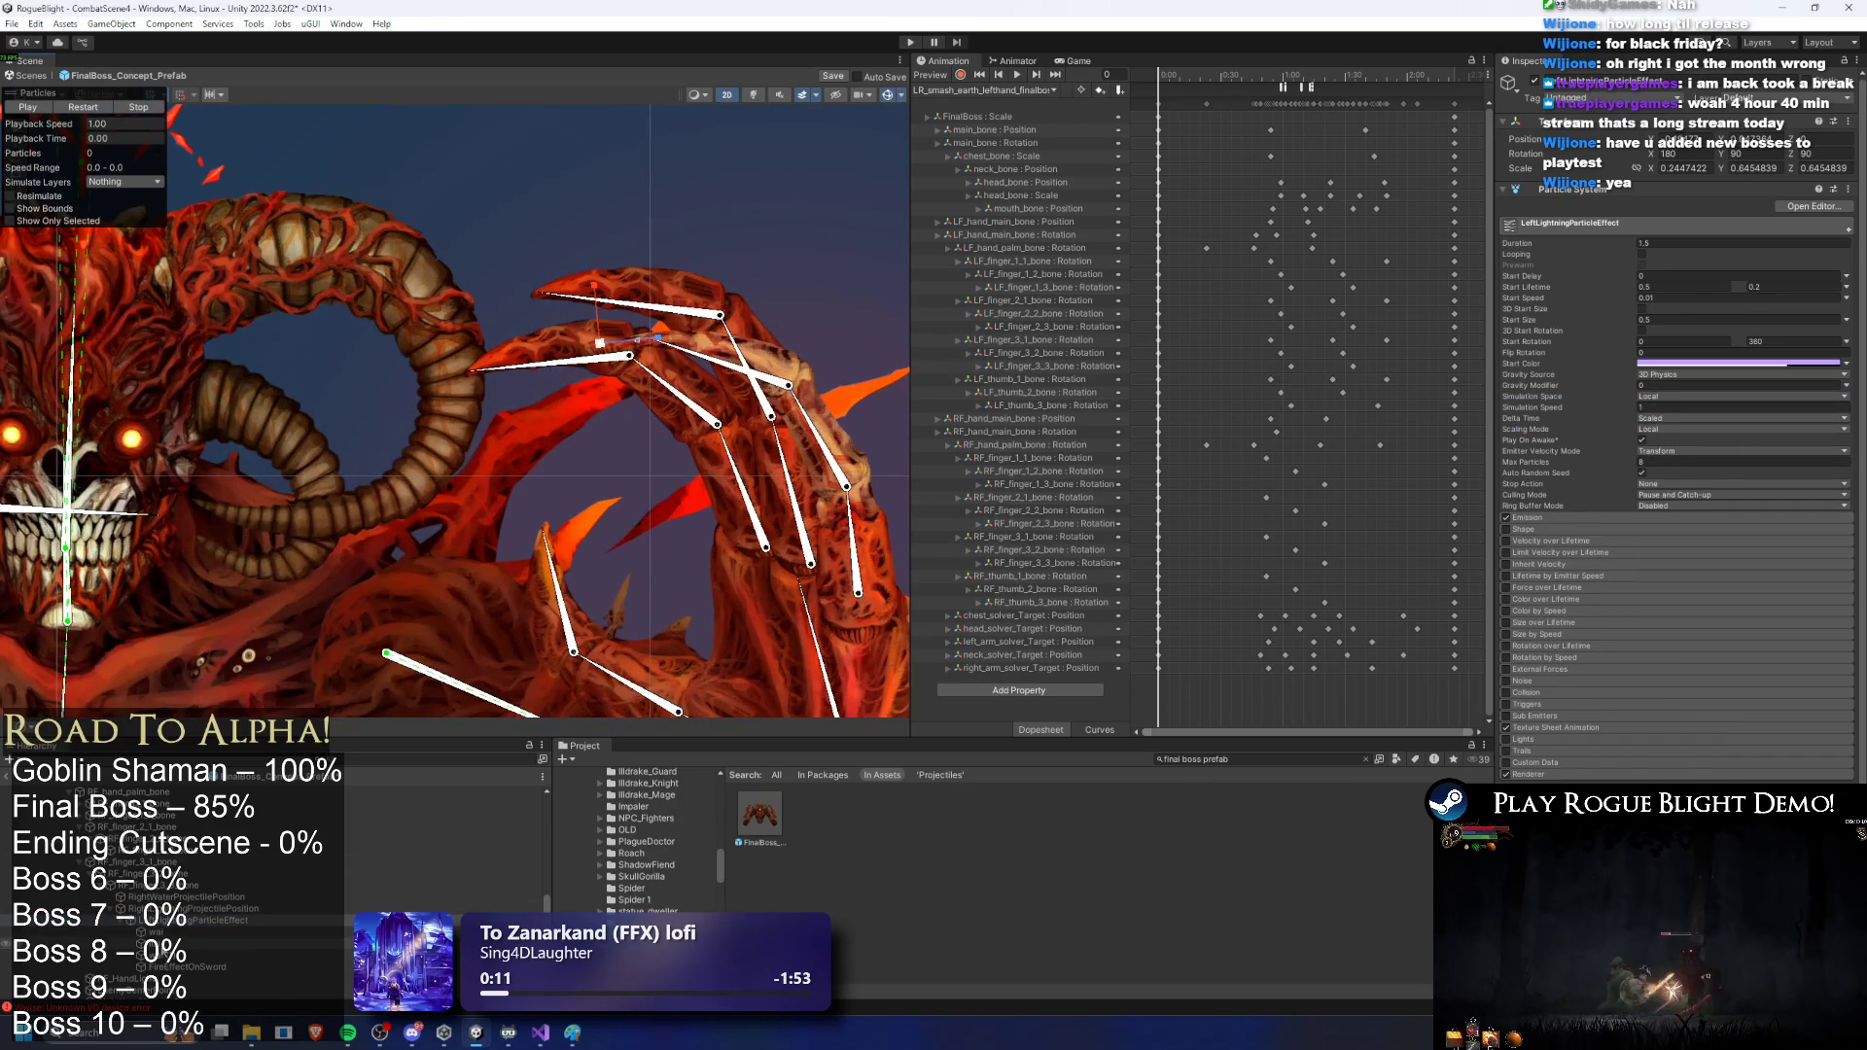
{"action": "left_click", "coordinate": [165, 954]}
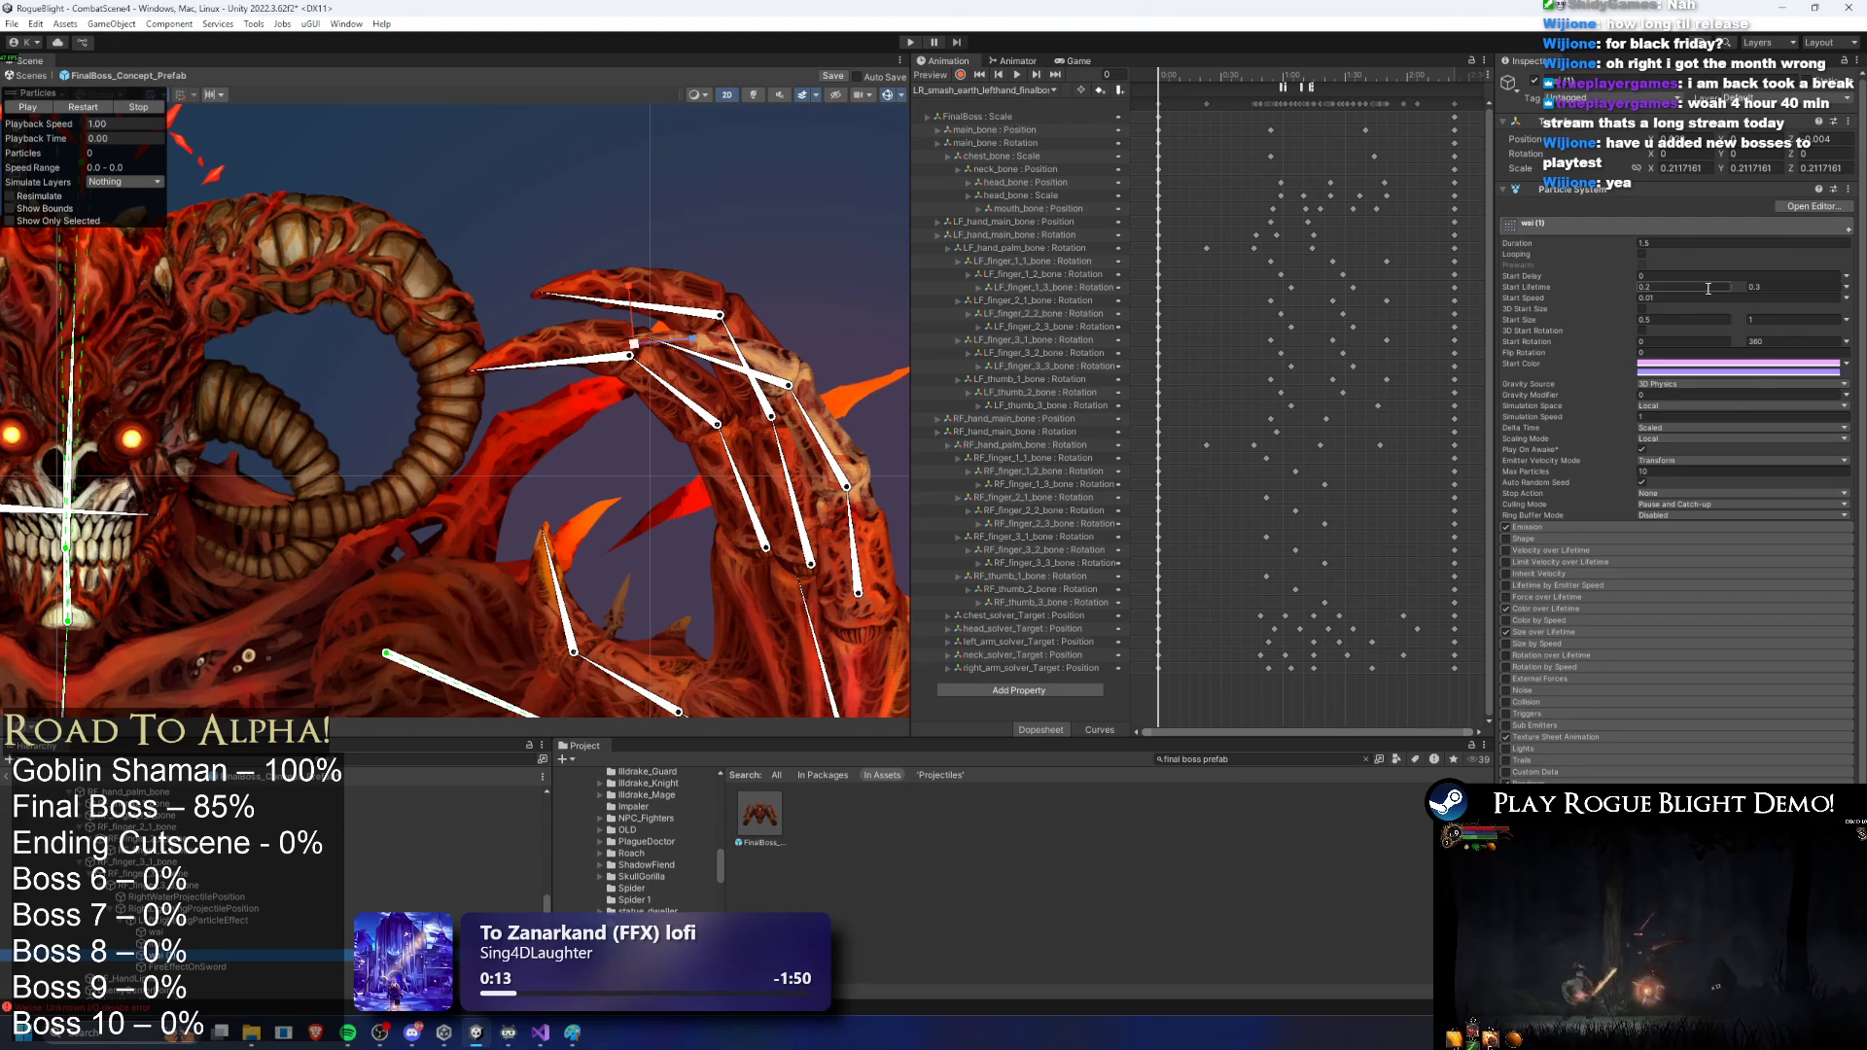
{"action": "key", "text": "Up"}
{"action": "key", "text": "Up"}
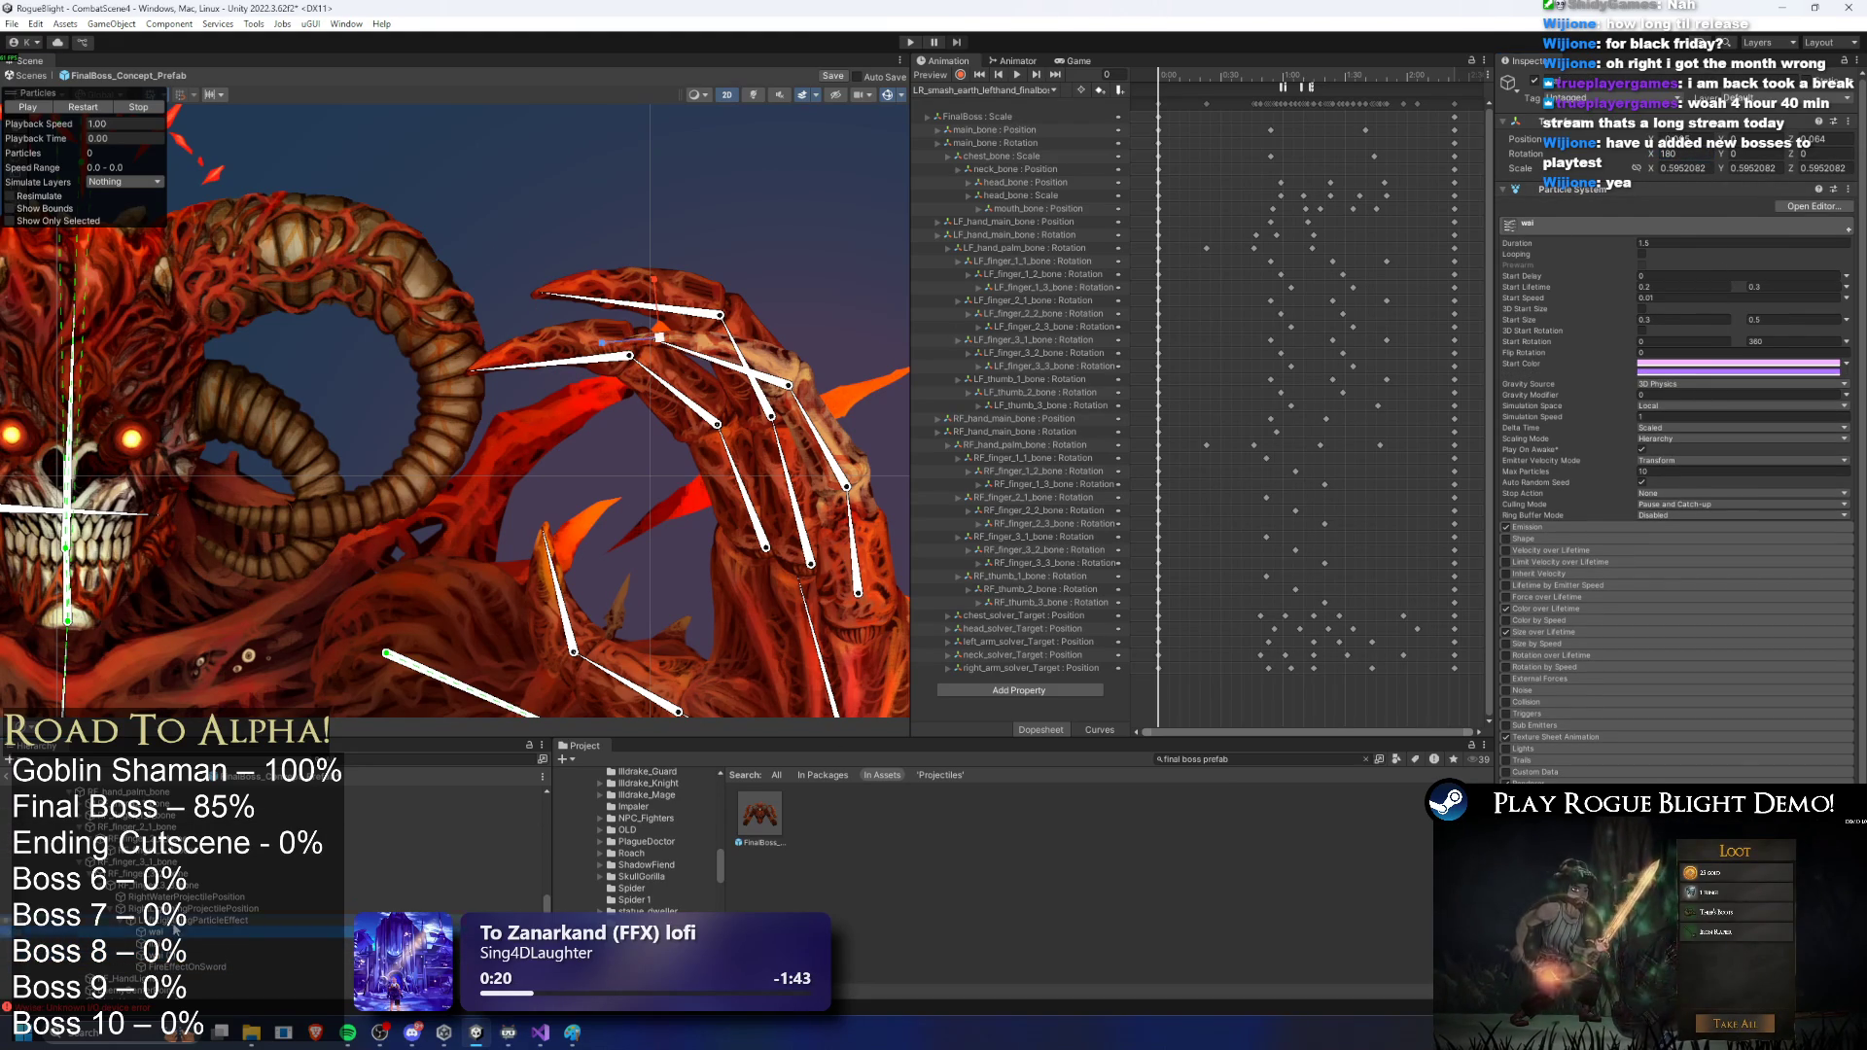
{"action": "key", "text": "Up"}
{"action": "left_click", "coordinate": [106, 113]}
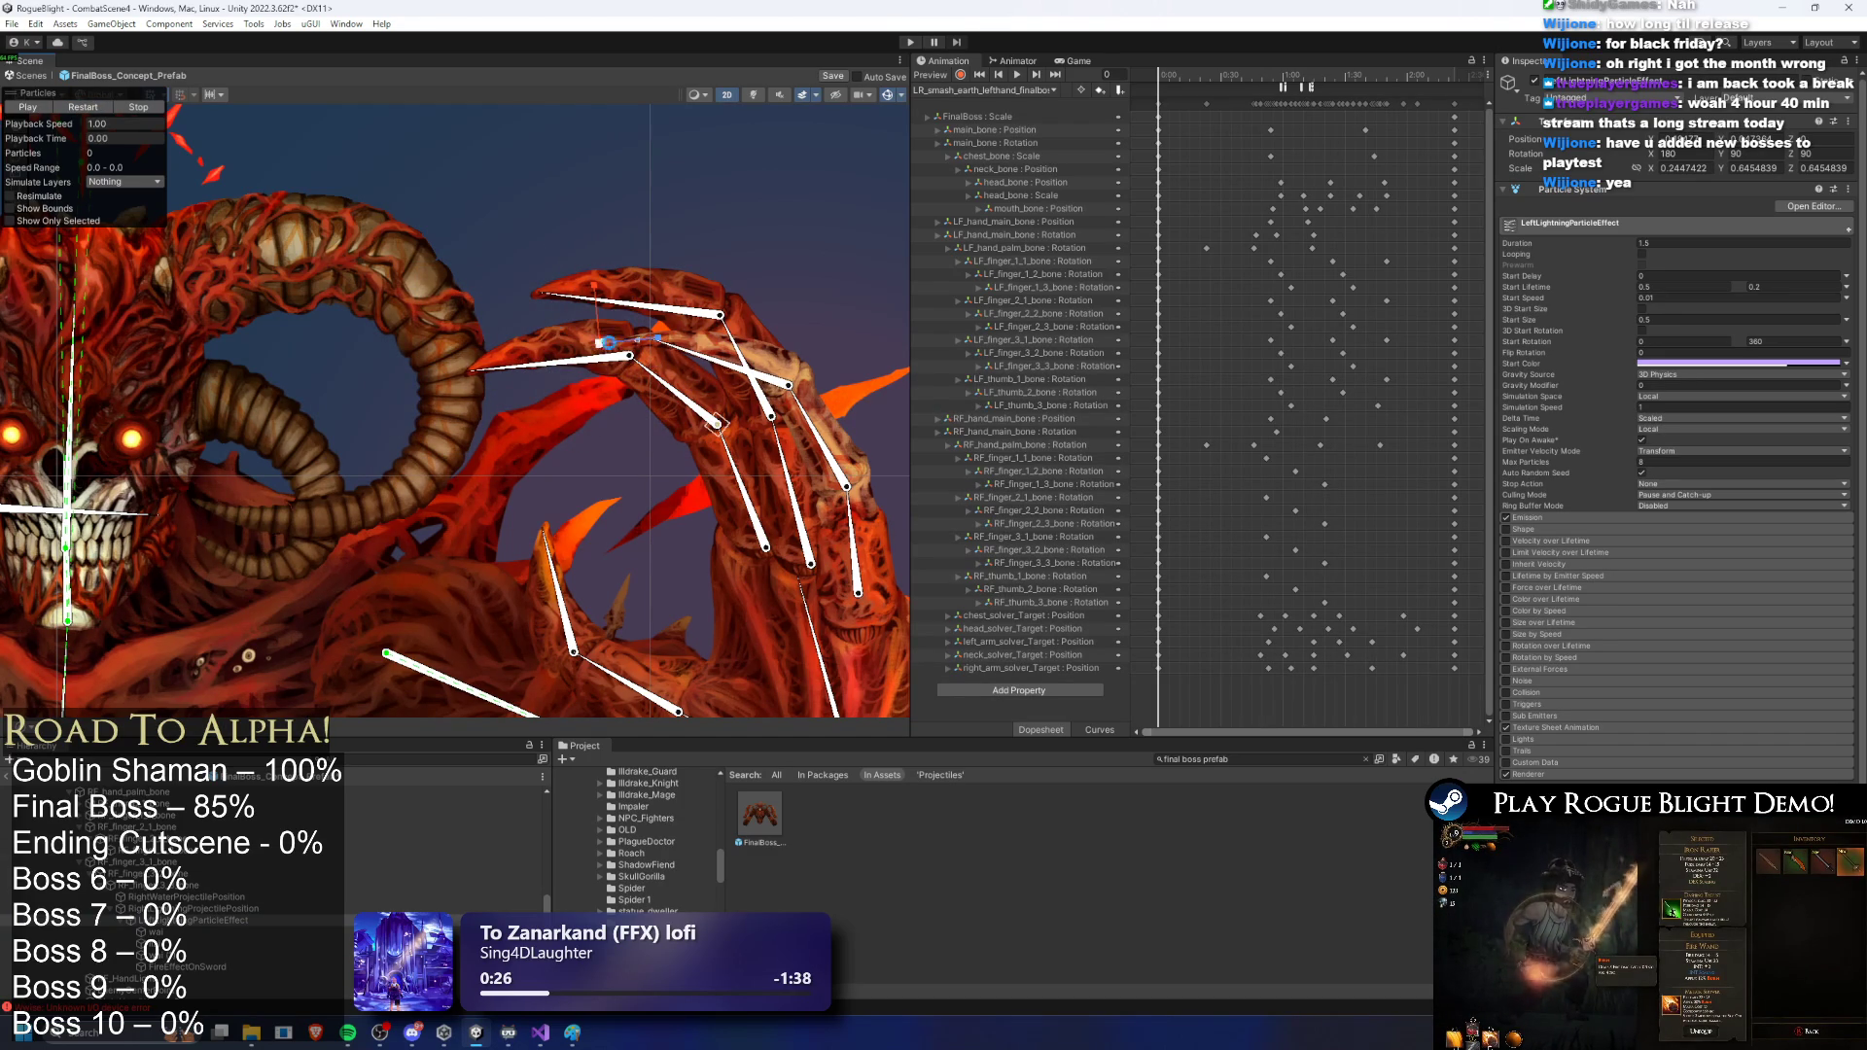
{"action": "left_click", "coordinate": [80, 105]}
{"action": "scroll", "coordinate": [512, 310], "scroll_direction": "down", "scroll_amount": 1}
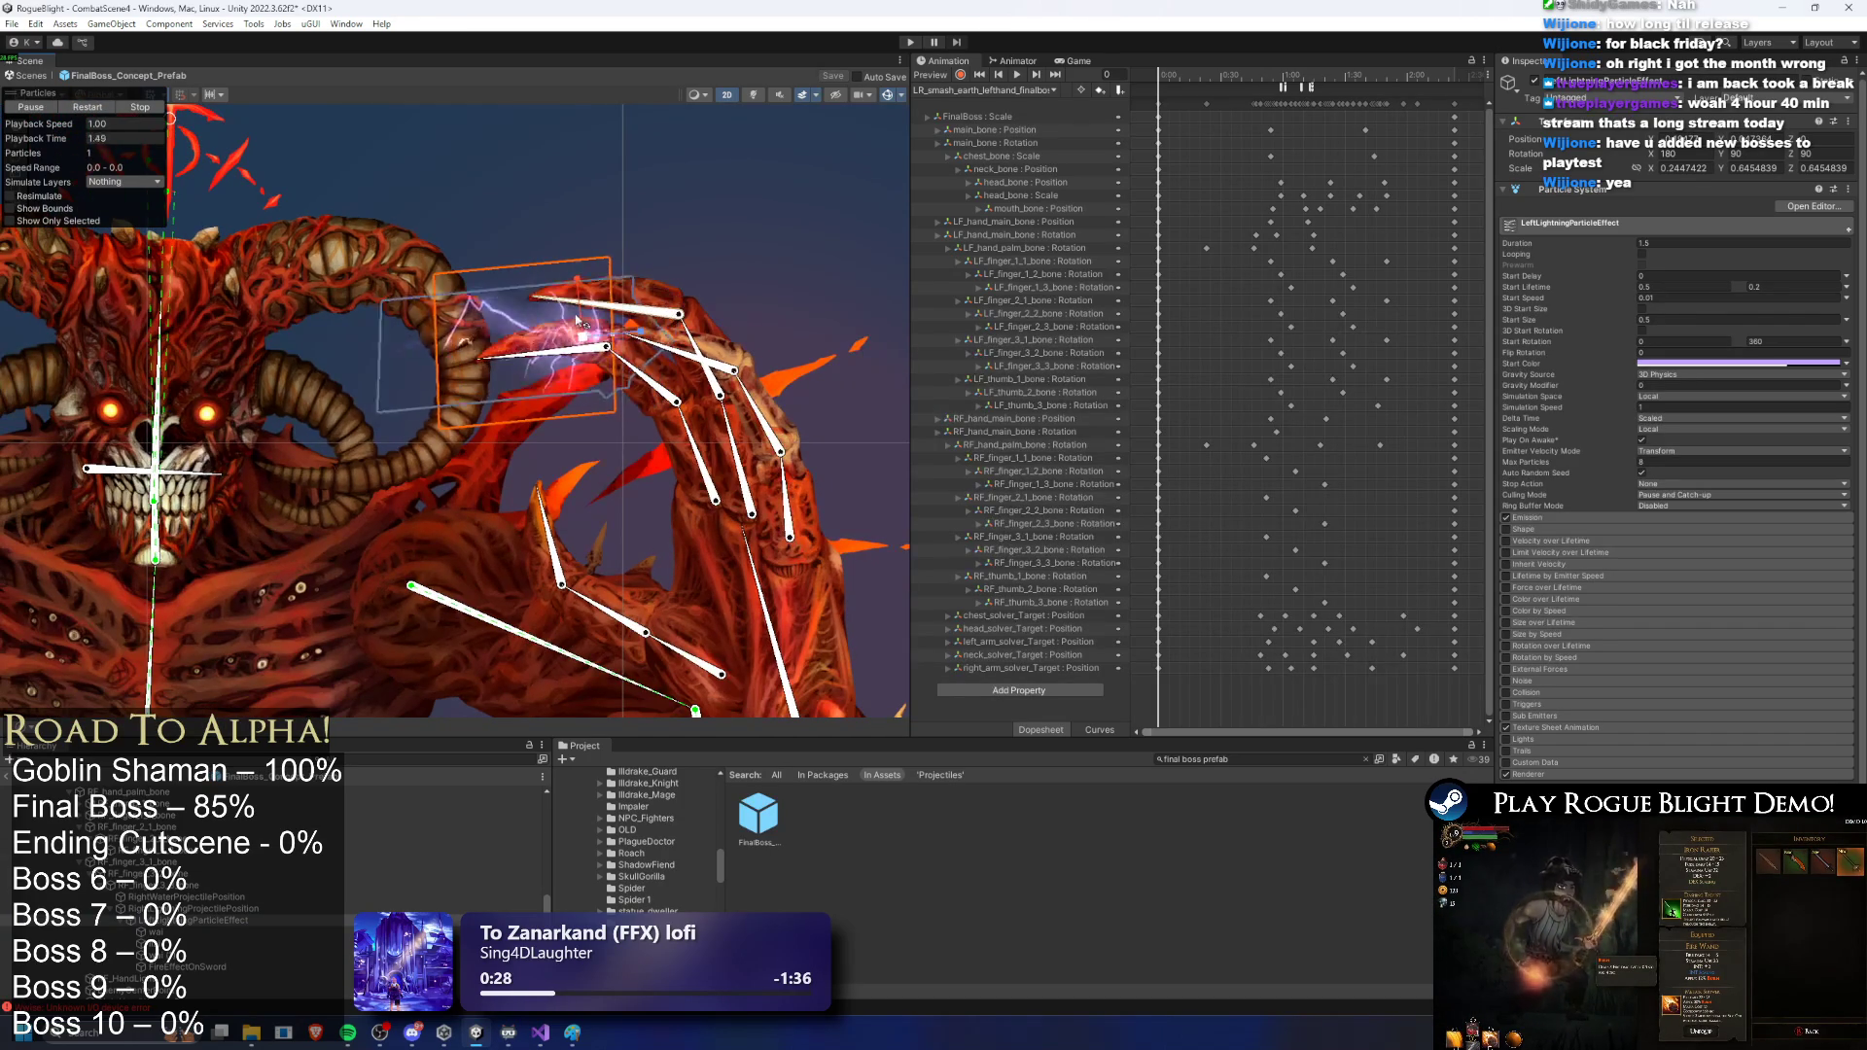
{"action": "left_click", "coordinate": [89, 108]}
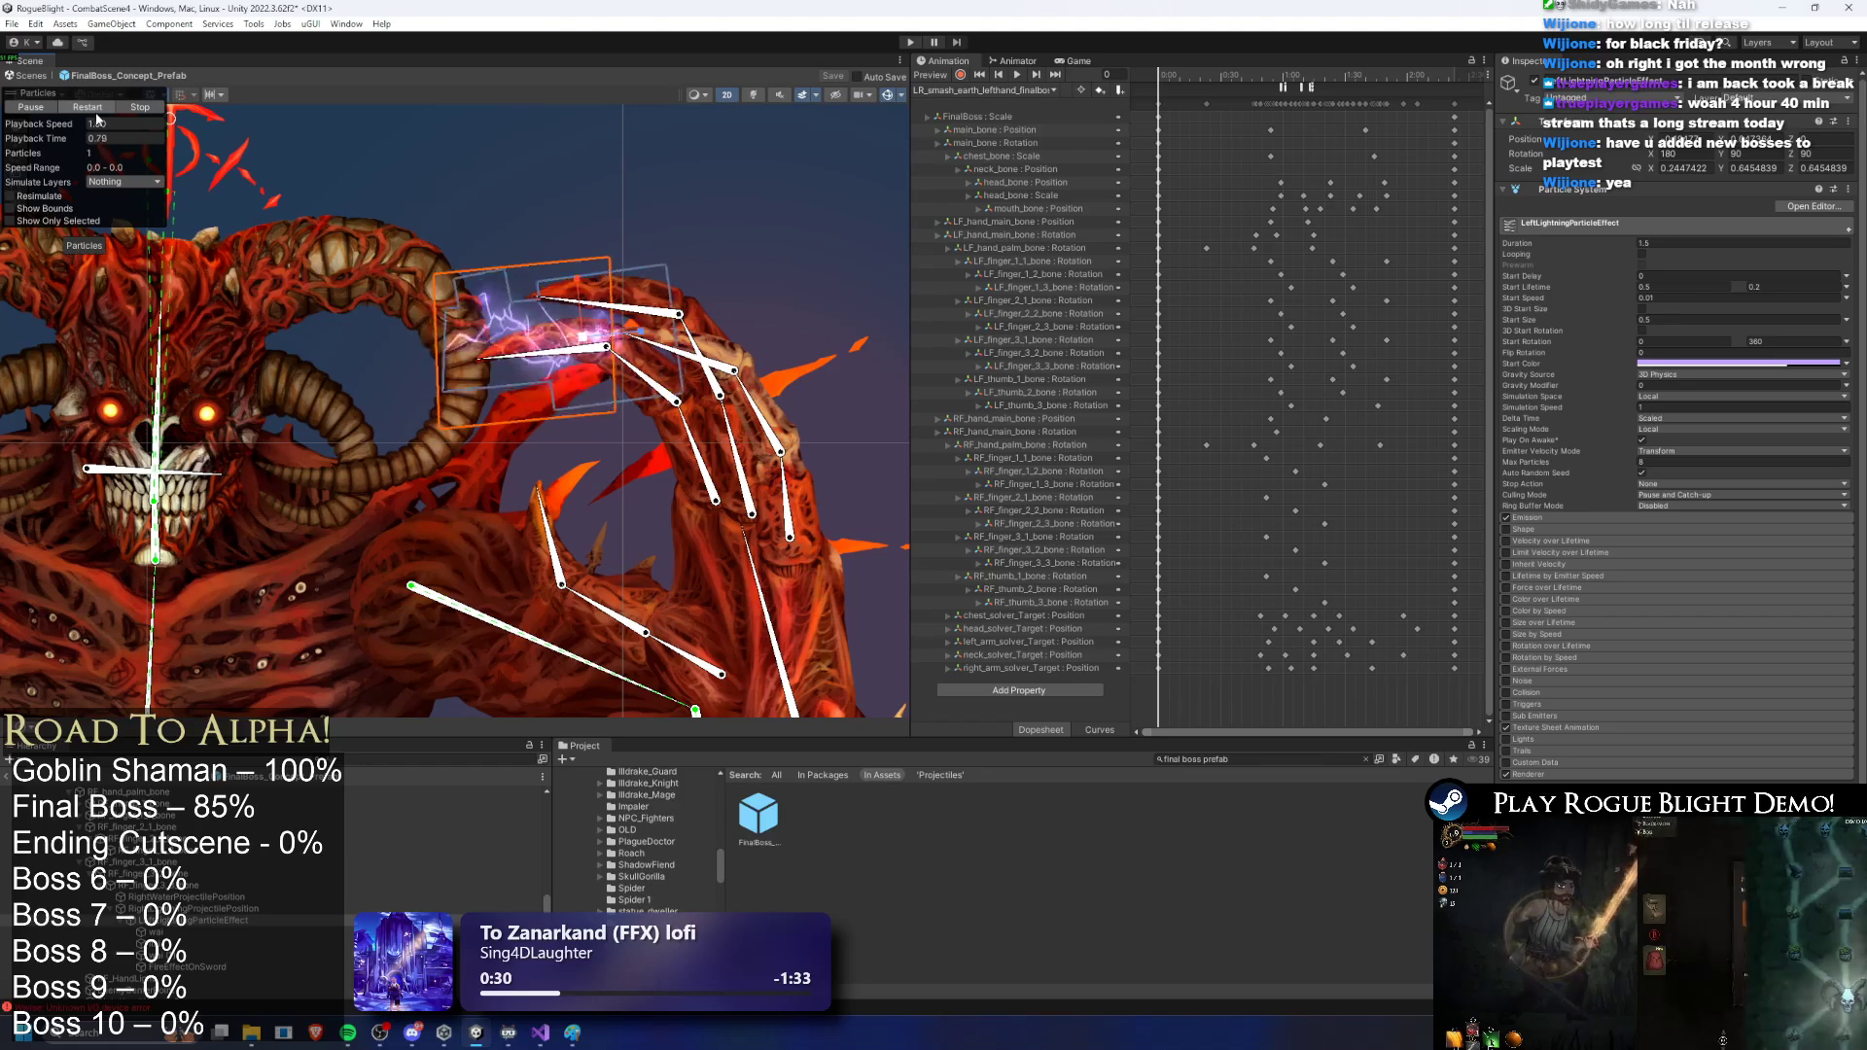
{"action": "scroll", "coordinate": [544, 367], "scroll_direction": "down", "scroll_amount": 3}
{"action": "scroll", "coordinate": [543, 361], "scroll_direction": "up", "scroll_amount": 3}
{"action": "left_click", "coordinate": [94, 109]}
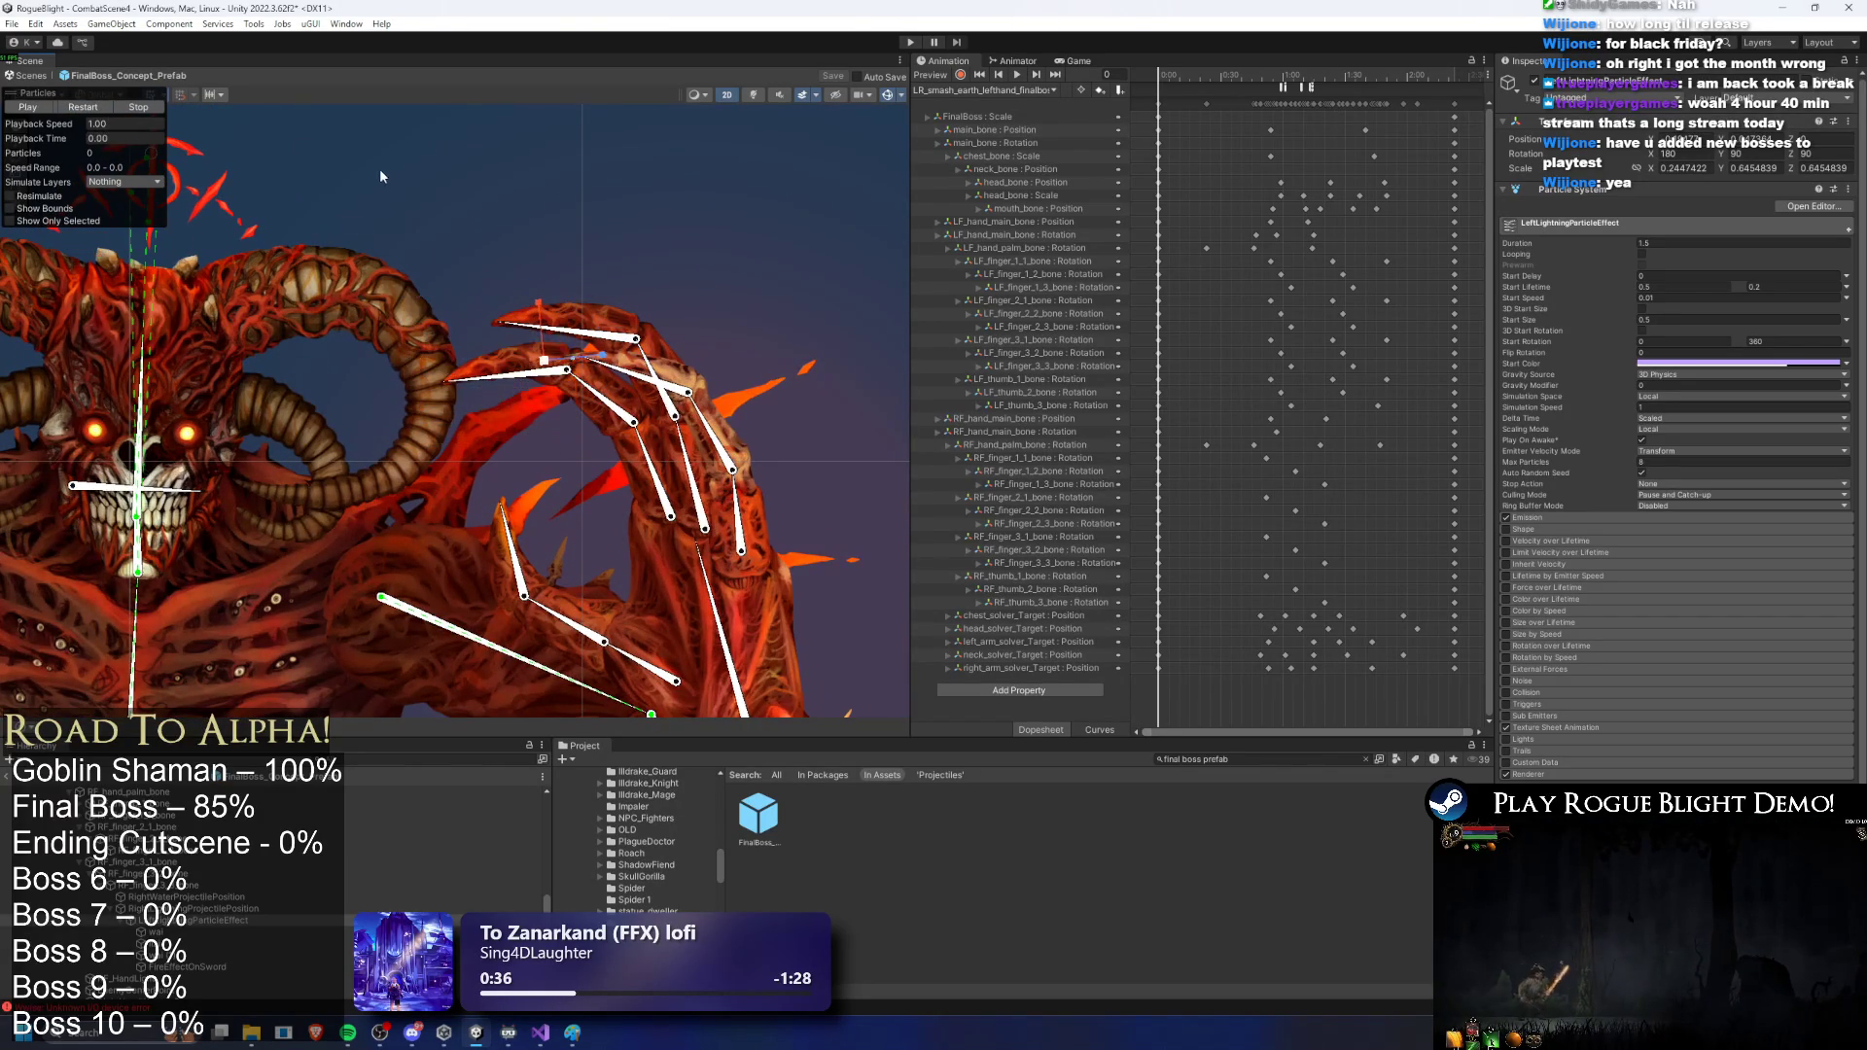
Step: Rename the lightning effect to RightLightningParticleEffect and save the prefab
{"action": "right_click", "coordinate": [230, 920]}
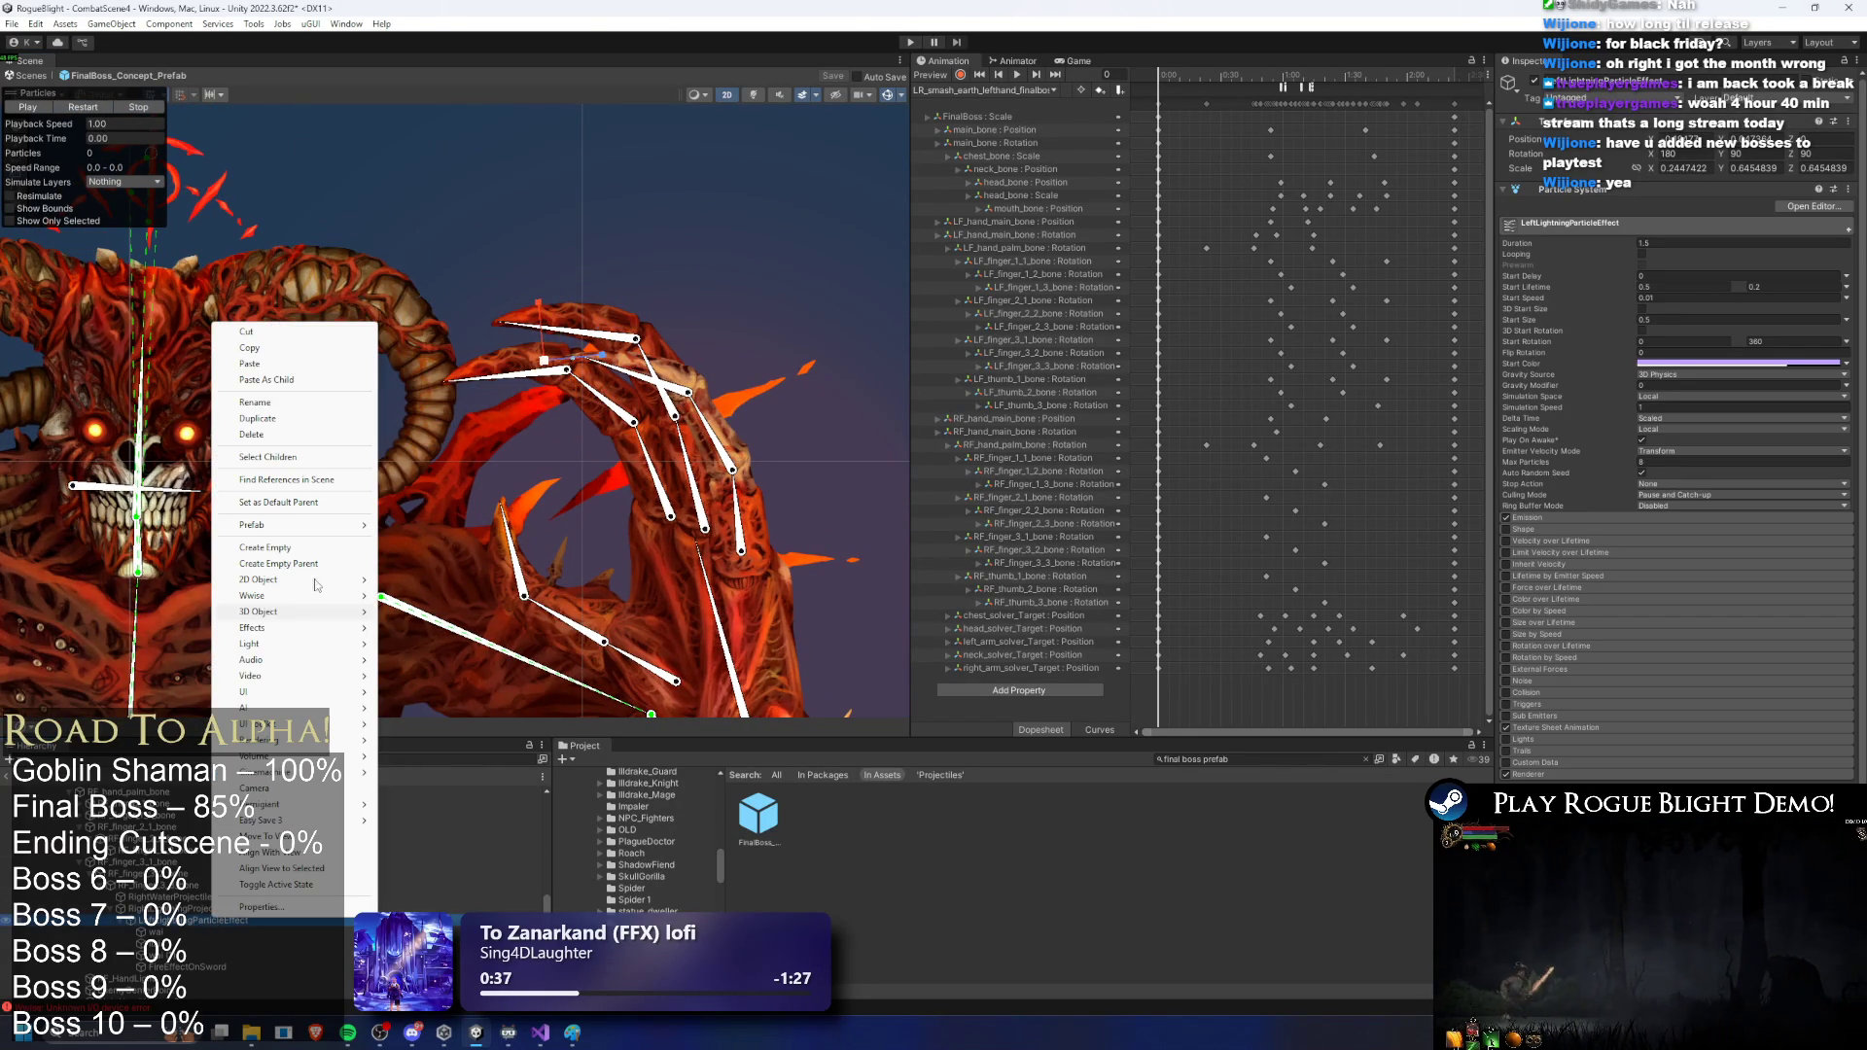
{"action": "left_click", "coordinate": [277, 401]}
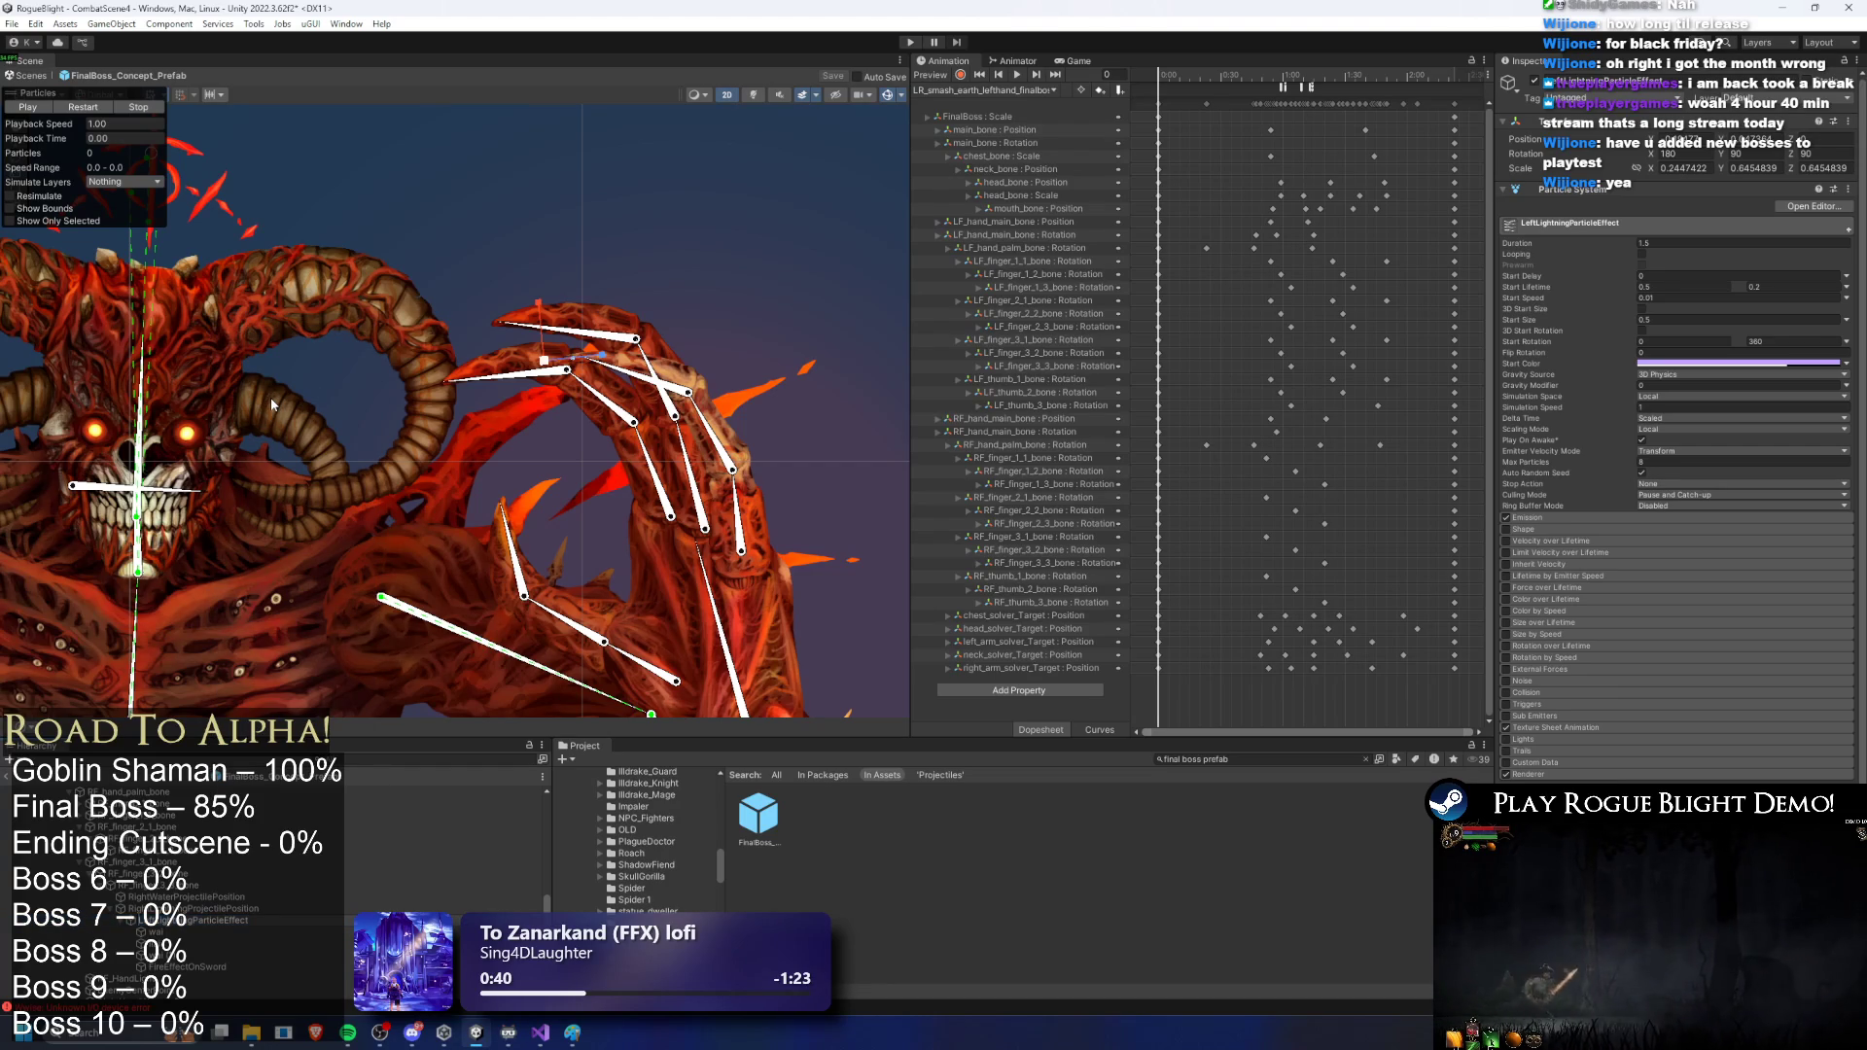
{"action": "key", "text": "Return"}
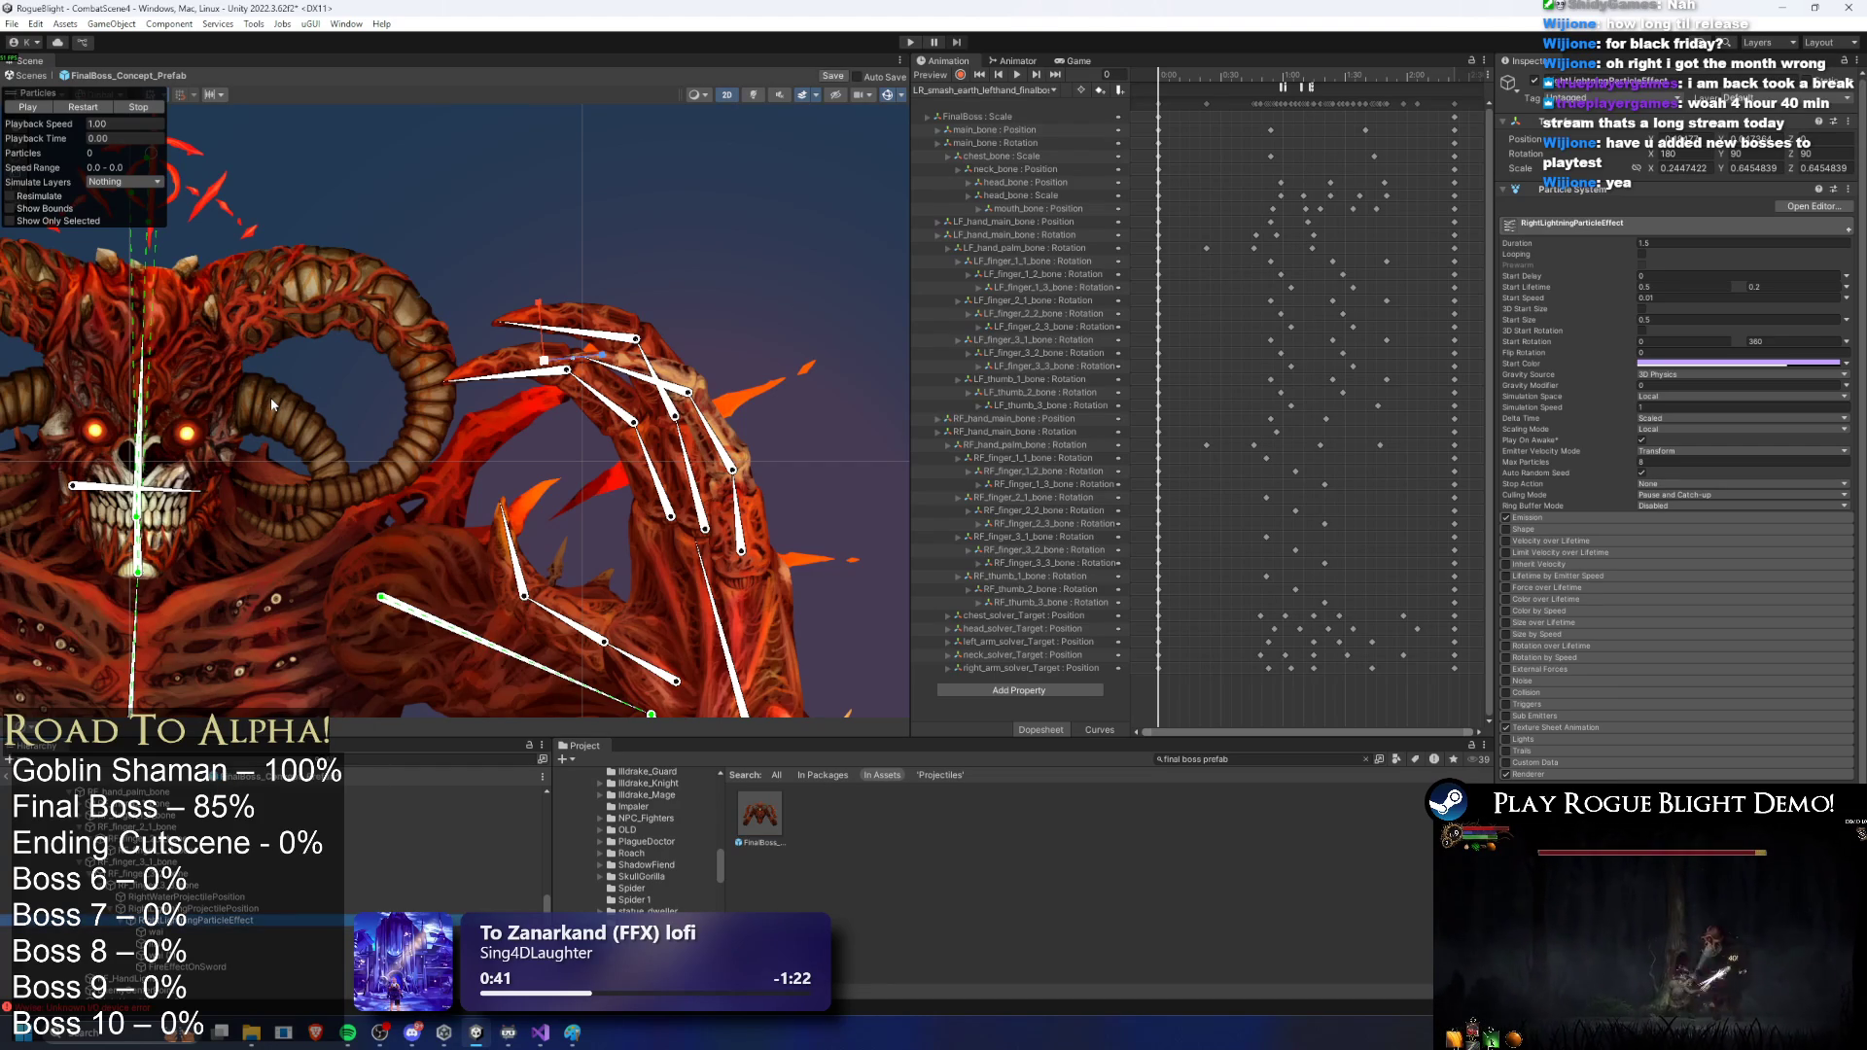
{"action": "key", "text": "ctrl+s"}
Step: Select the boss root and bring up its Pre Existing Particles To Play list of 7 entries
{"action": "left_click", "coordinate": [107, 791]}
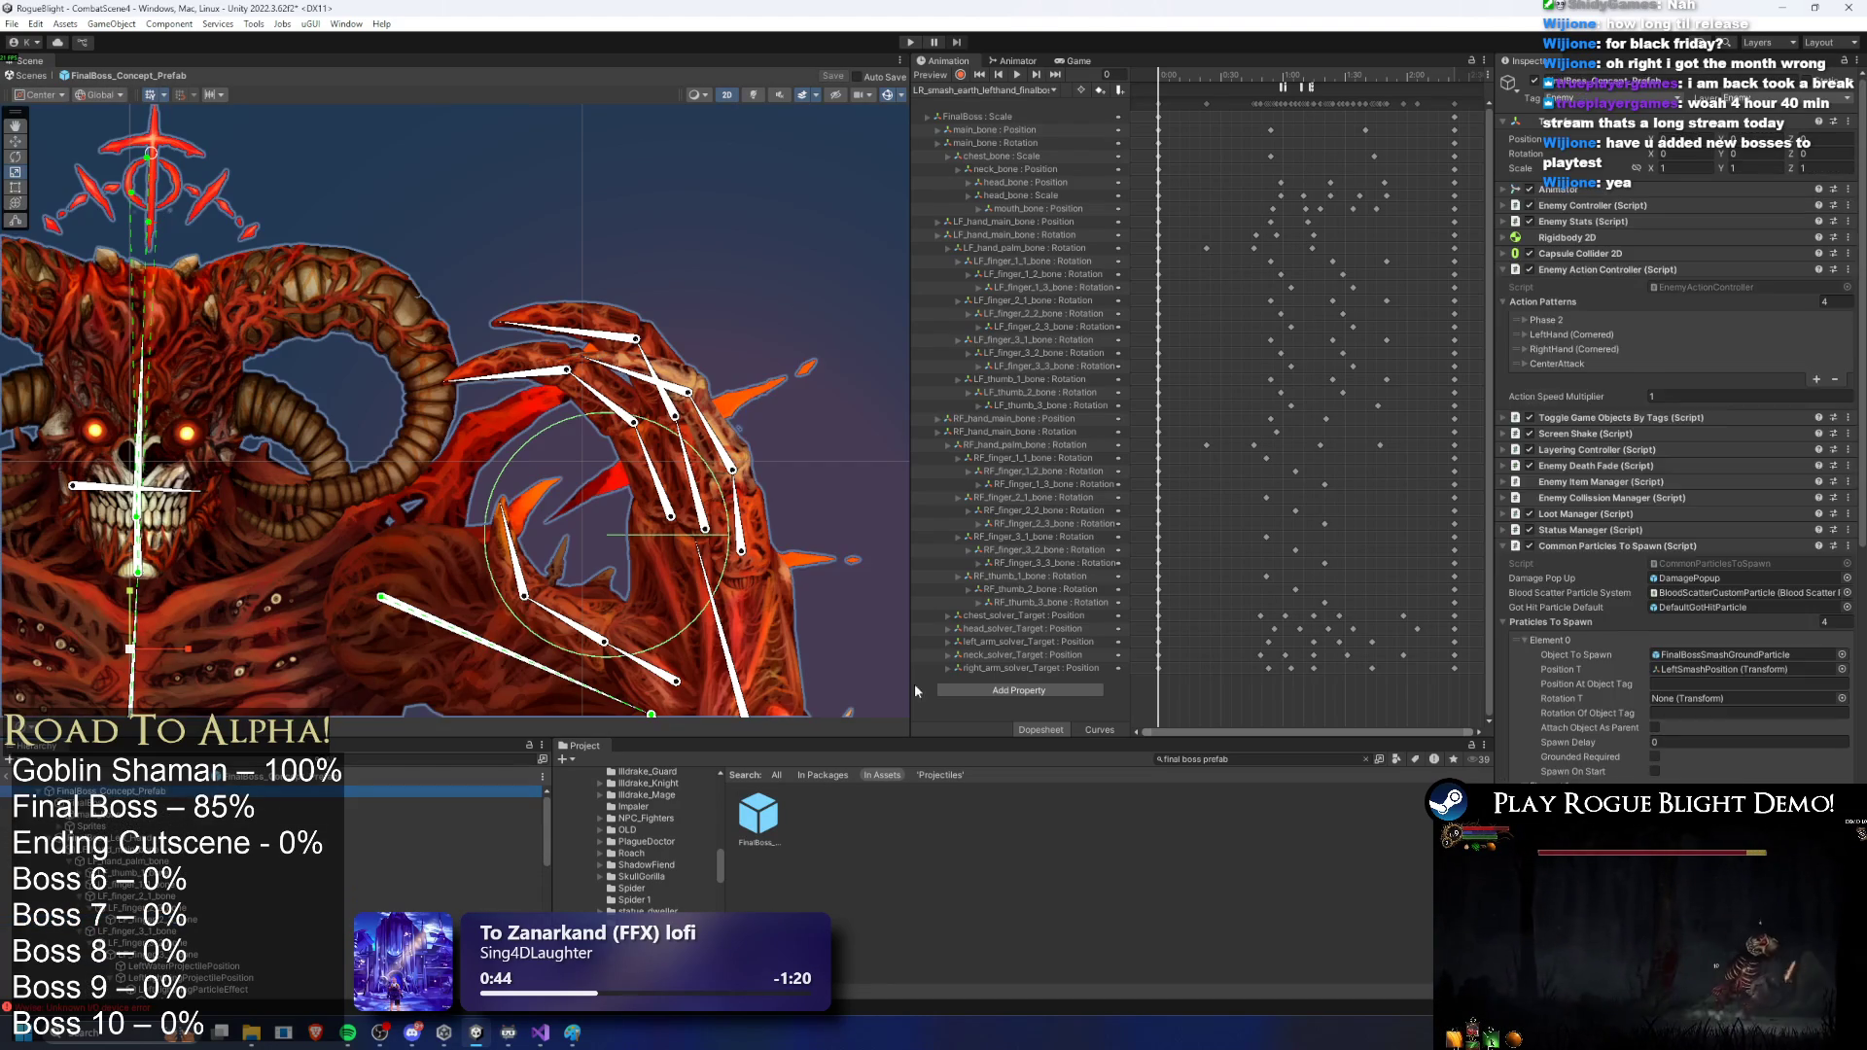
{"action": "scroll", "coordinate": [1732, 486], "scroll_direction": "down", "scroll_amount": 4}
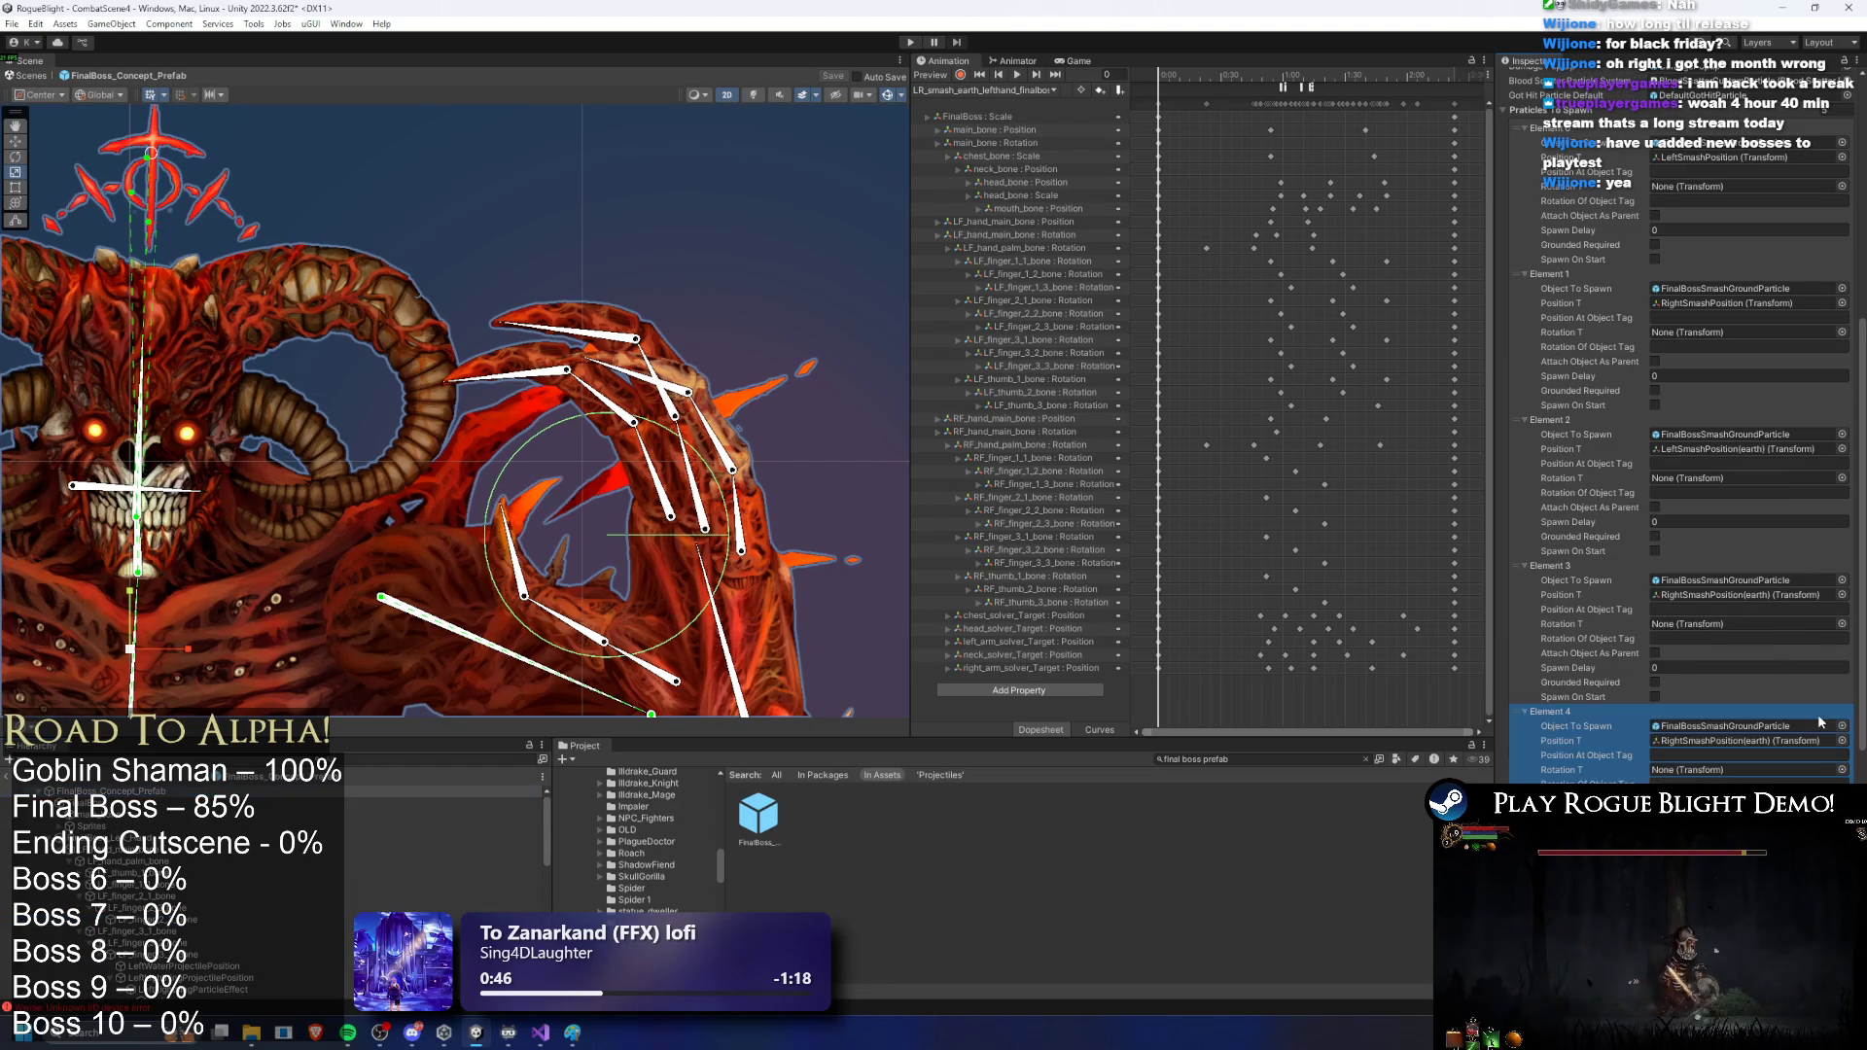
{"action": "scroll", "coordinate": [1746, 726], "scroll_direction": "down", "scroll_amount": 6}
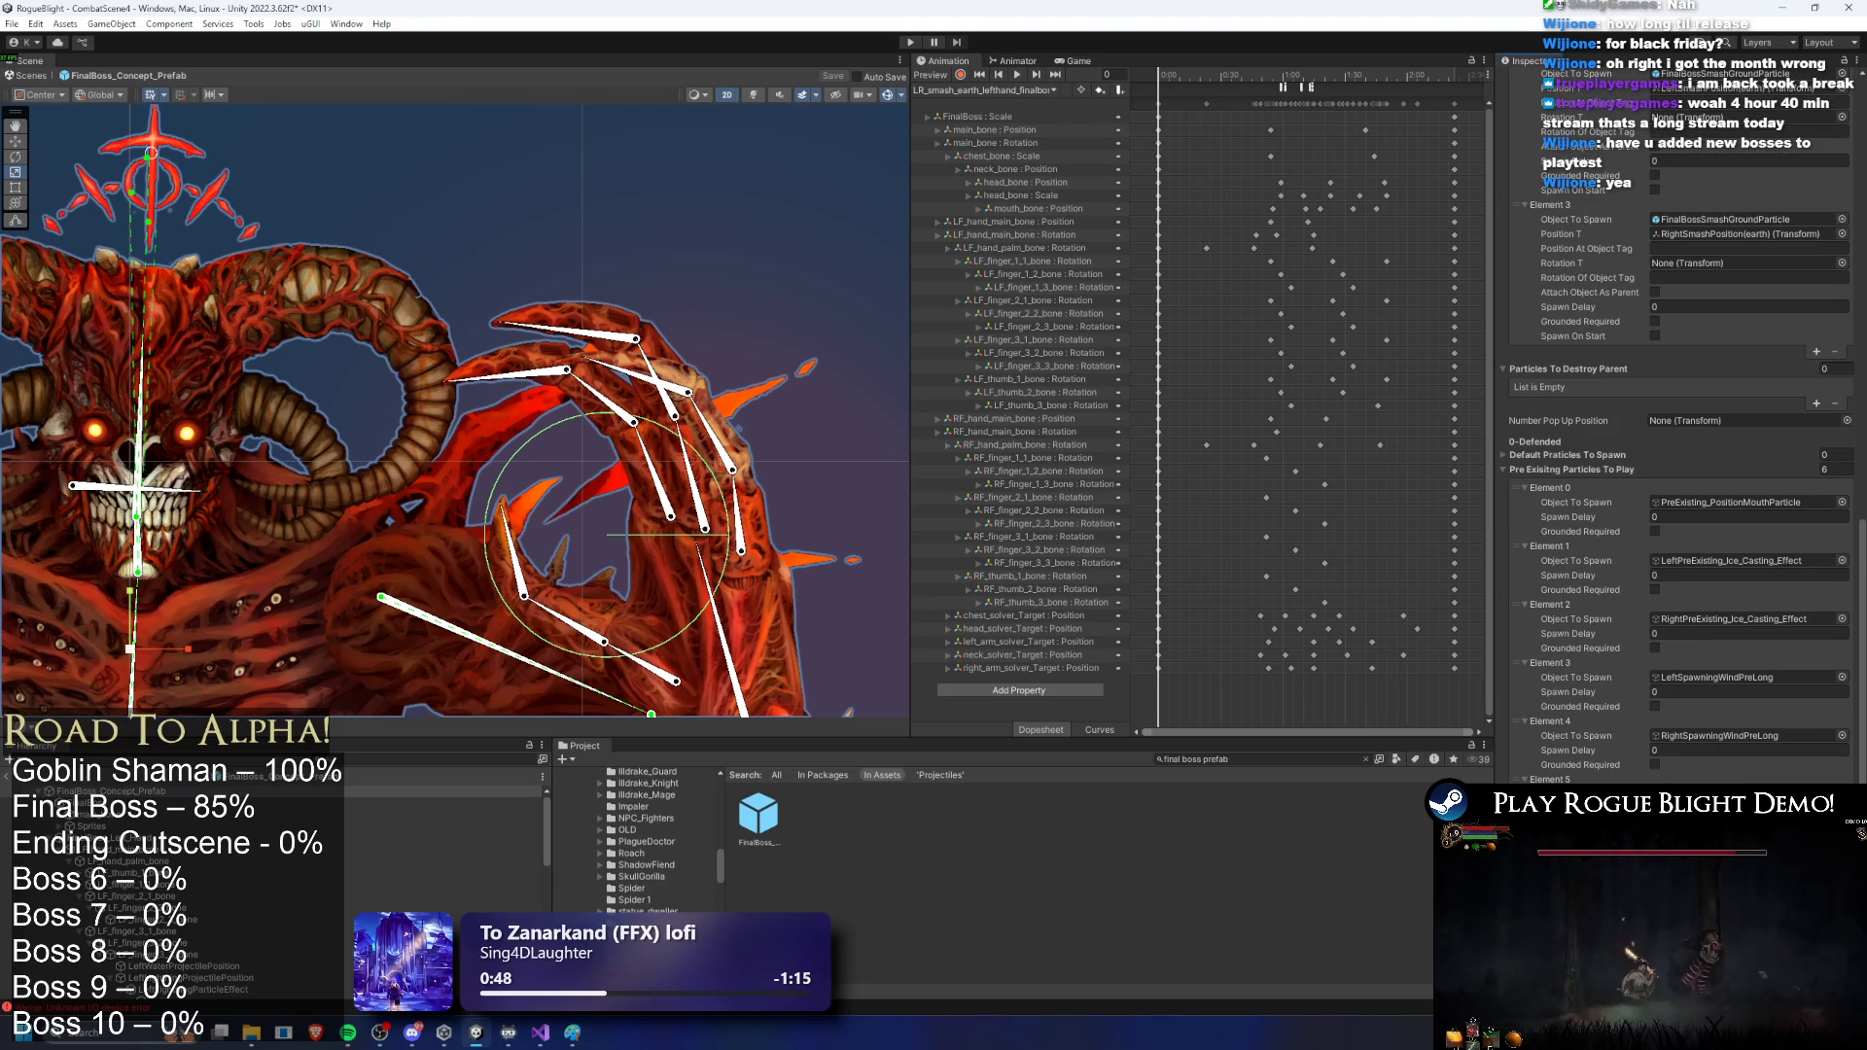
{"action": "scroll", "coordinate": [330, 884], "scroll_direction": "down", "scroll_amount": 3}
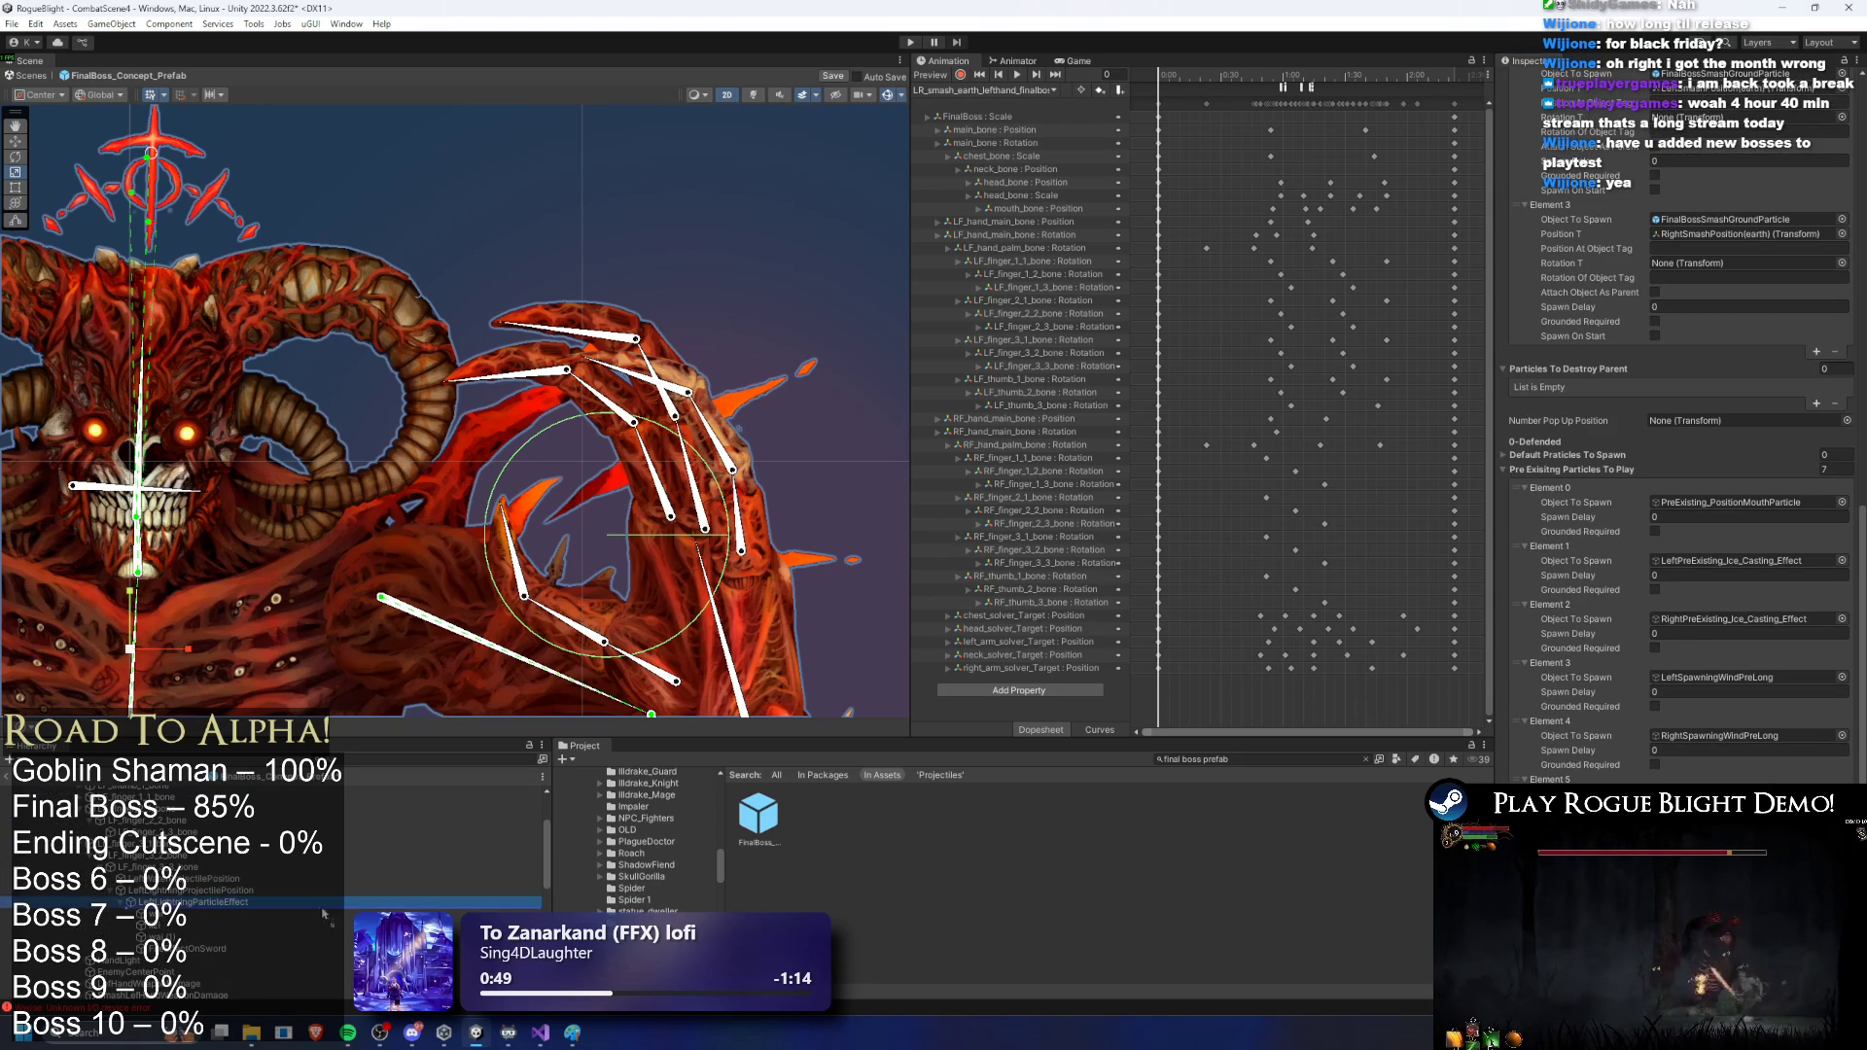
{"action": "scroll", "coordinate": [342, 901], "scroll_direction": "down", "scroll_amount": 5}
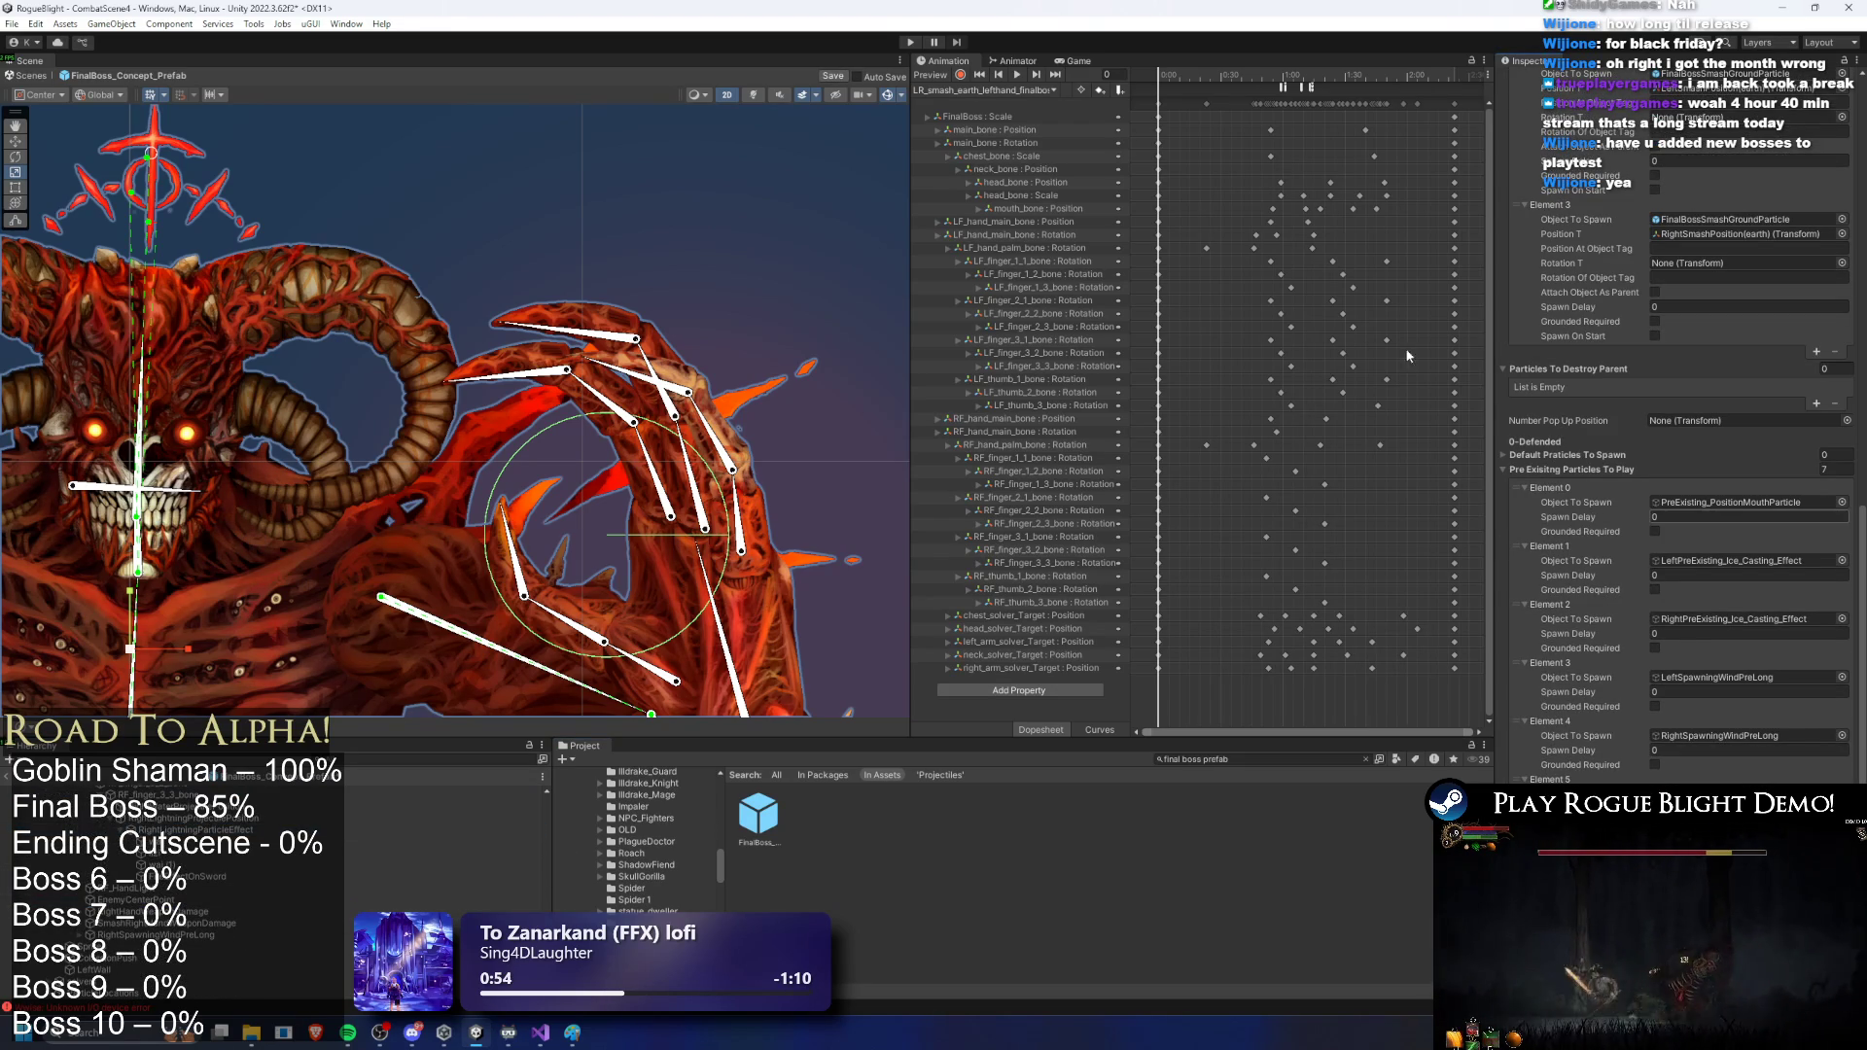
{"action": "left_click", "coordinate": [982, 89]}
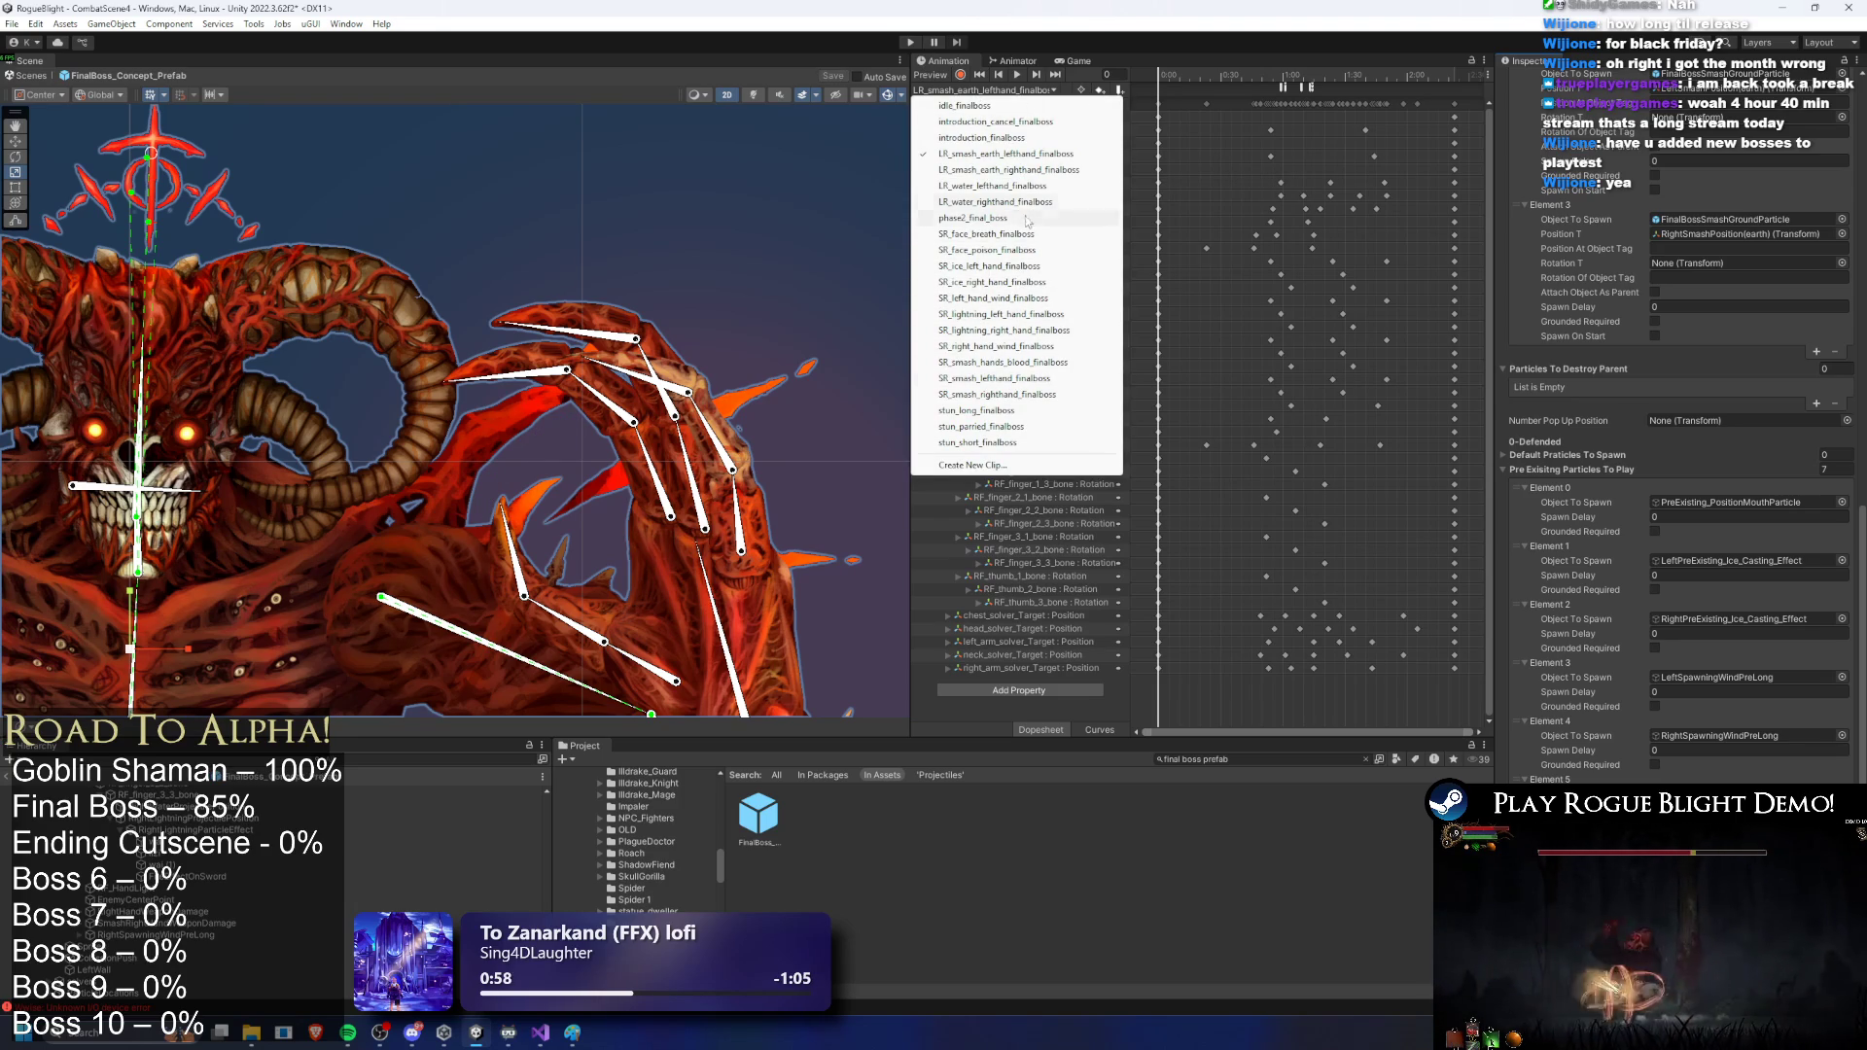
Step: Inspect the PlayPreExistingParticle event on the SR_lightning_left_hand_finalboss clip
{"action": "left_click", "coordinate": [1011, 314]}
{"action": "left_click", "coordinate": [1248, 89]}
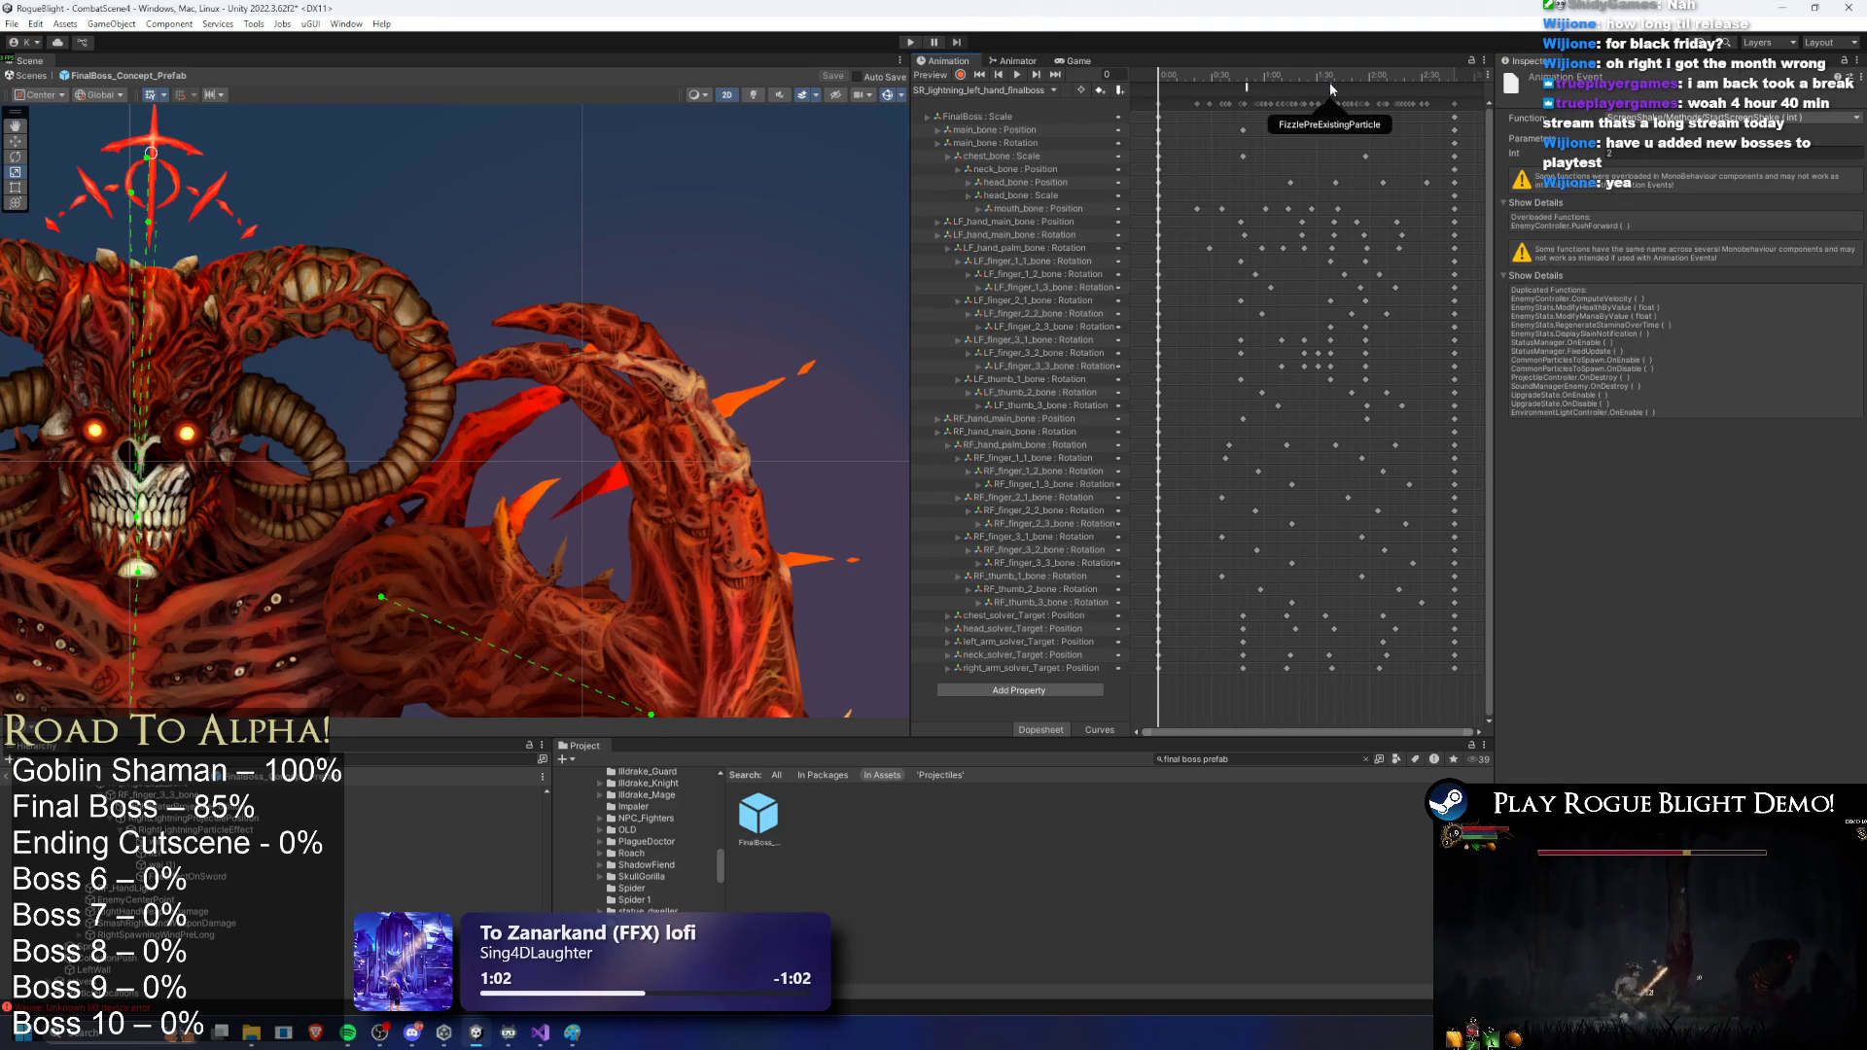
{"action": "left_click", "coordinate": [1249, 92], "text": "shift"}
Step: Check SR_lightning_right_hand_finalboss's events at frame 55, then enter play mode past the Prefab warning
{"action": "left_click", "coordinate": [993, 91]}
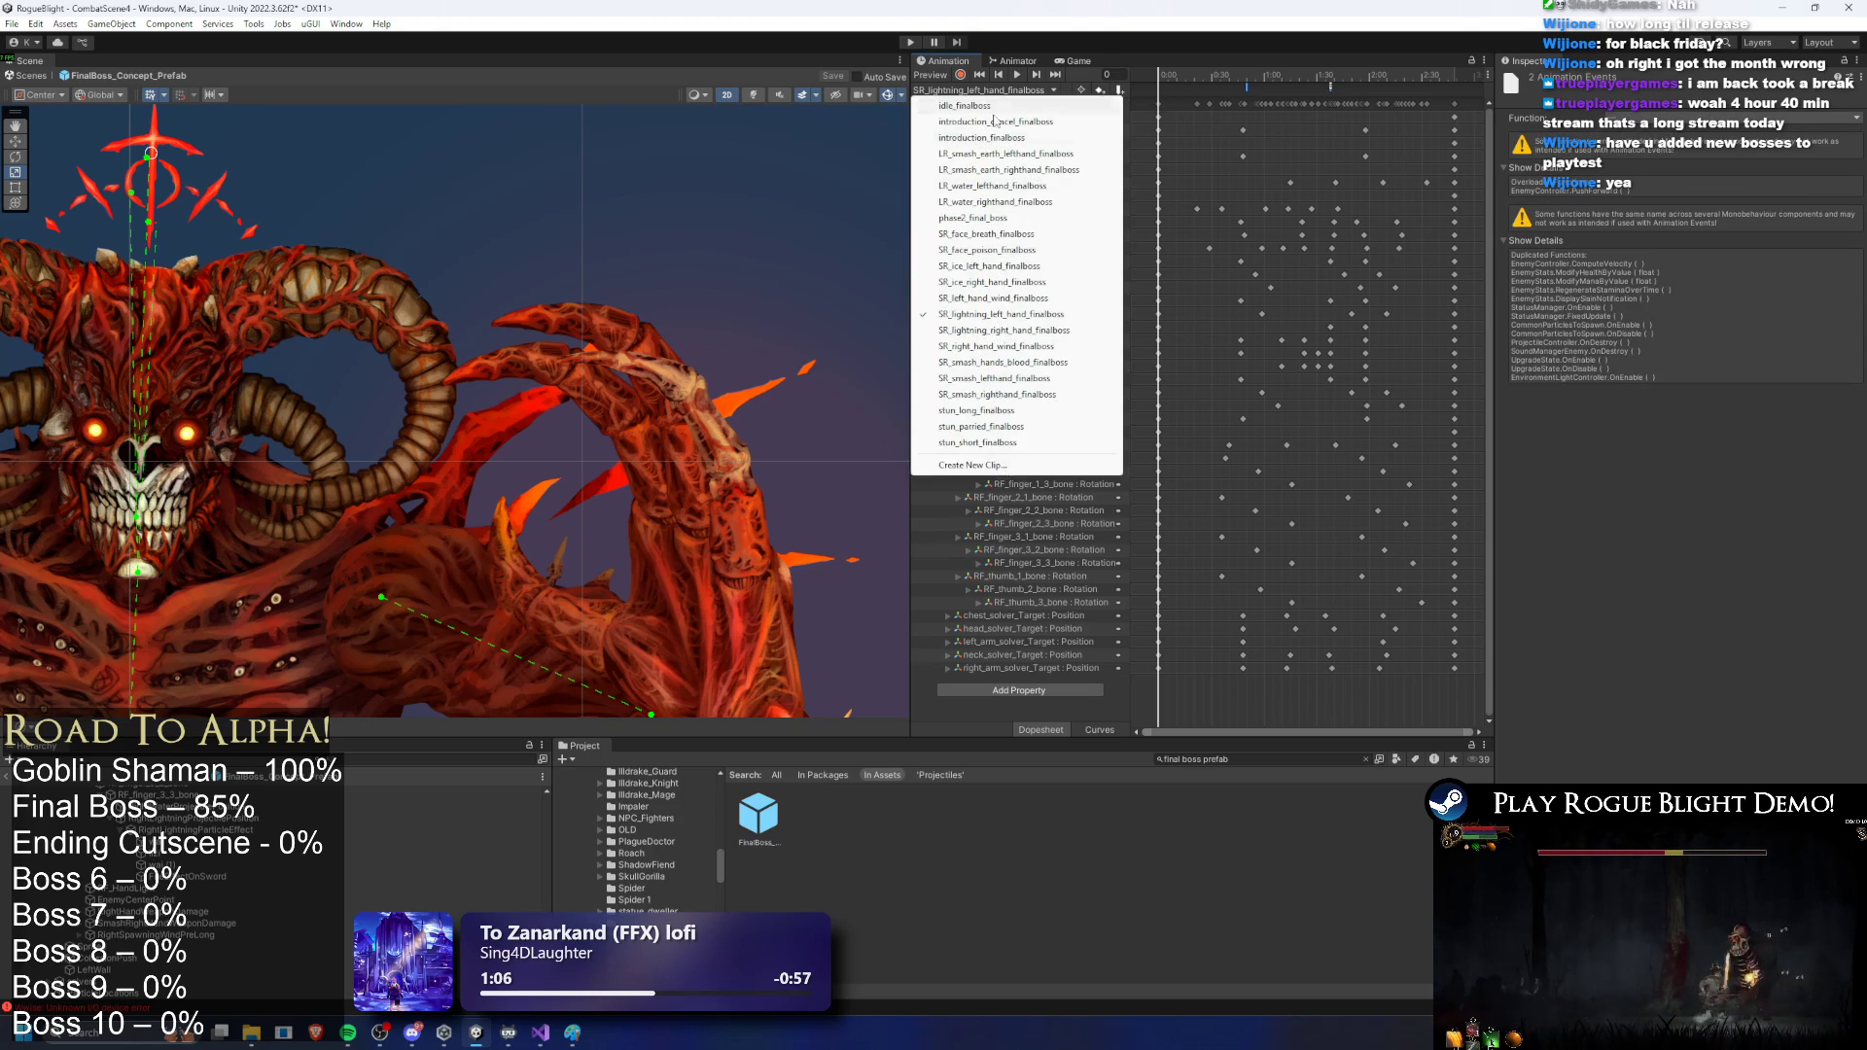
{"action": "left_click", "coordinate": [1017, 330]}
{"action": "left_click_drag", "start_coordinate": [1230, 75], "coordinate": [1248, 87]}
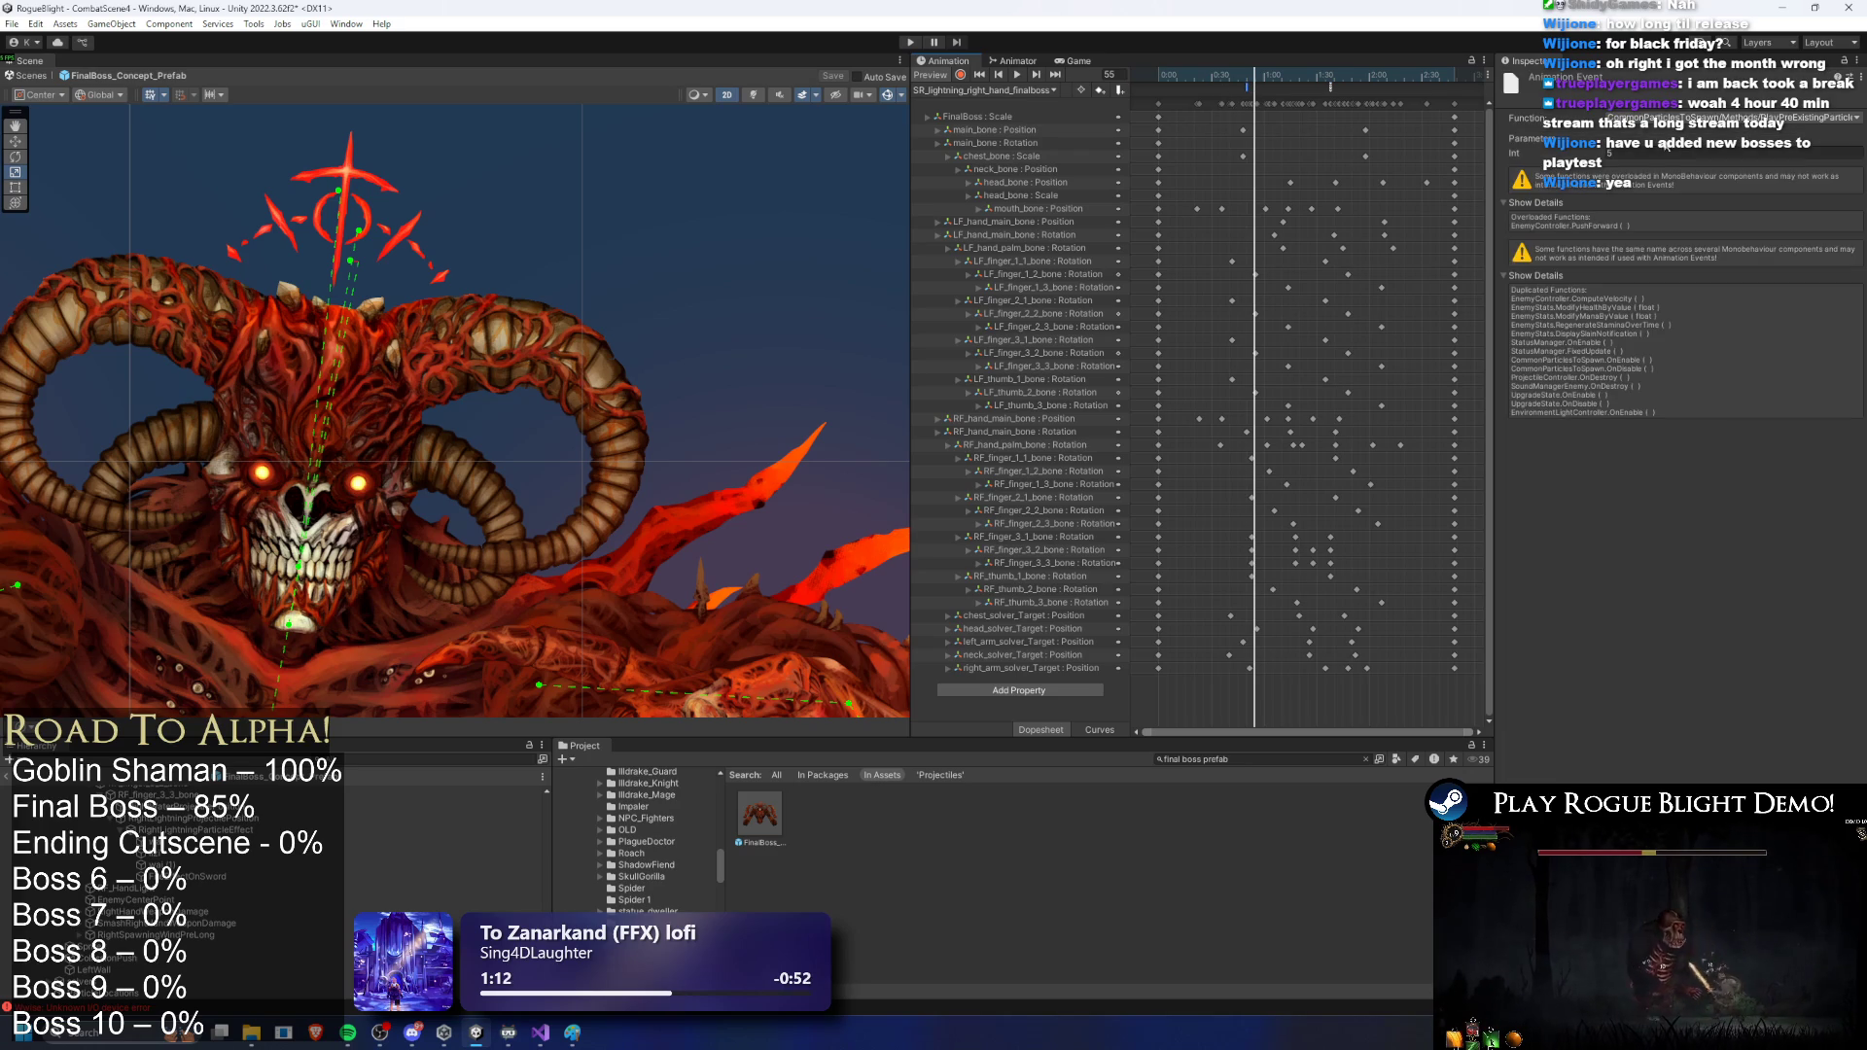
{"action": "scroll", "coordinate": [1326, 125], "scroll_direction": "up", "scroll_amount": 6}
{"action": "left_click", "coordinate": [1322, 90]}
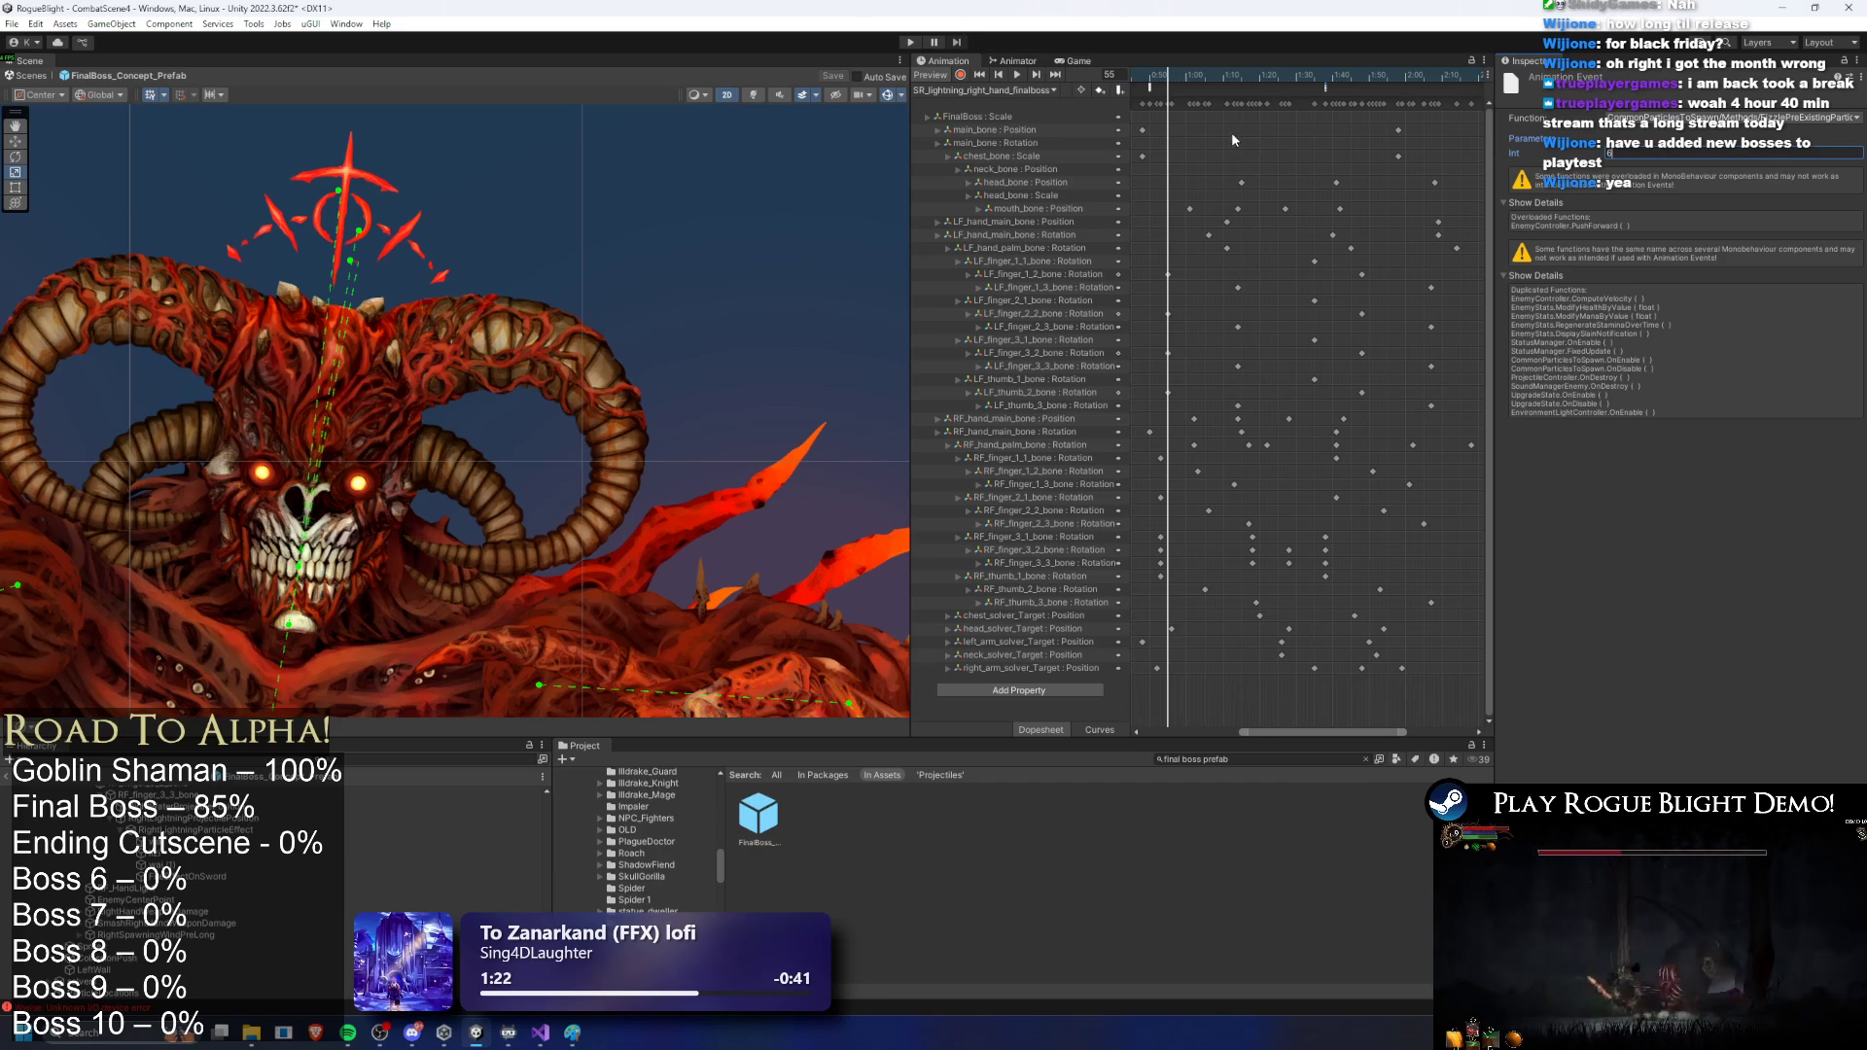
{"action": "left_click", "coordinate": [910, 43]}
{"action": "key", "text": "Return"}
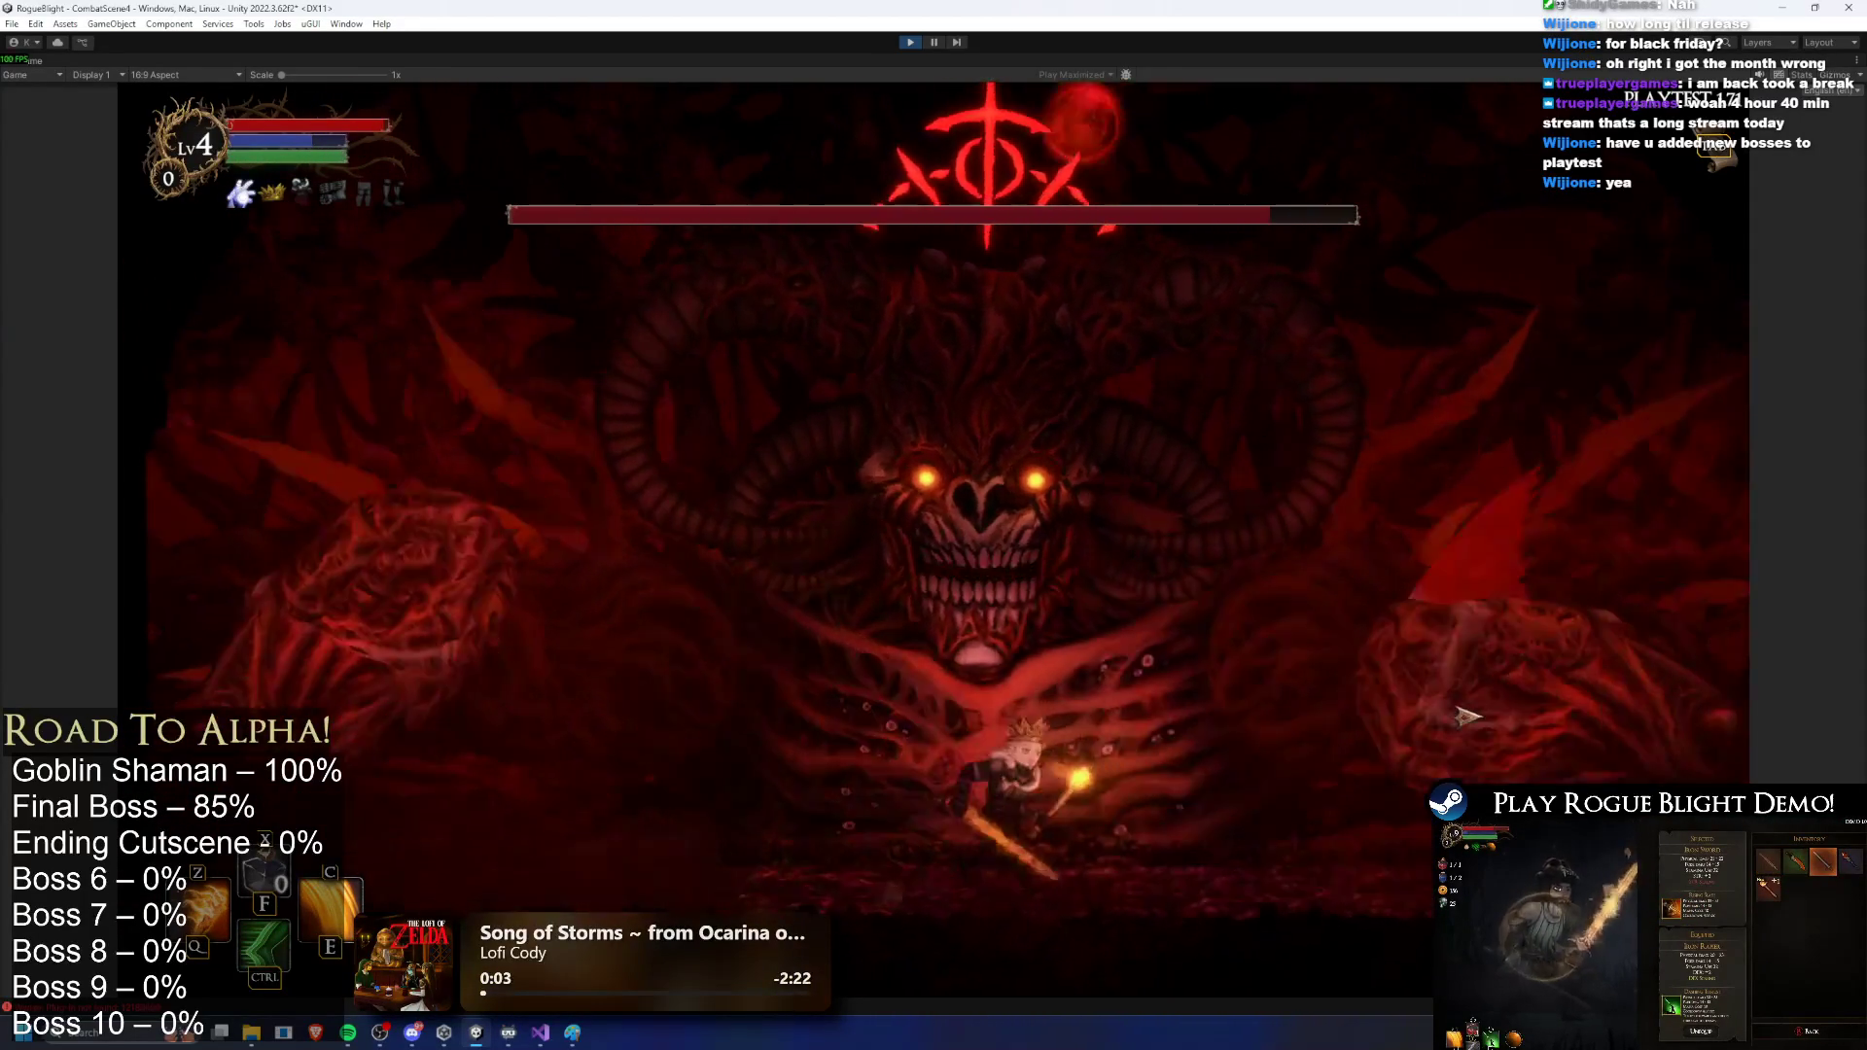
Step: Move across the arena, hitting the boss with Z and C skills and sword attacks
{"action": "key", "text": "d"}
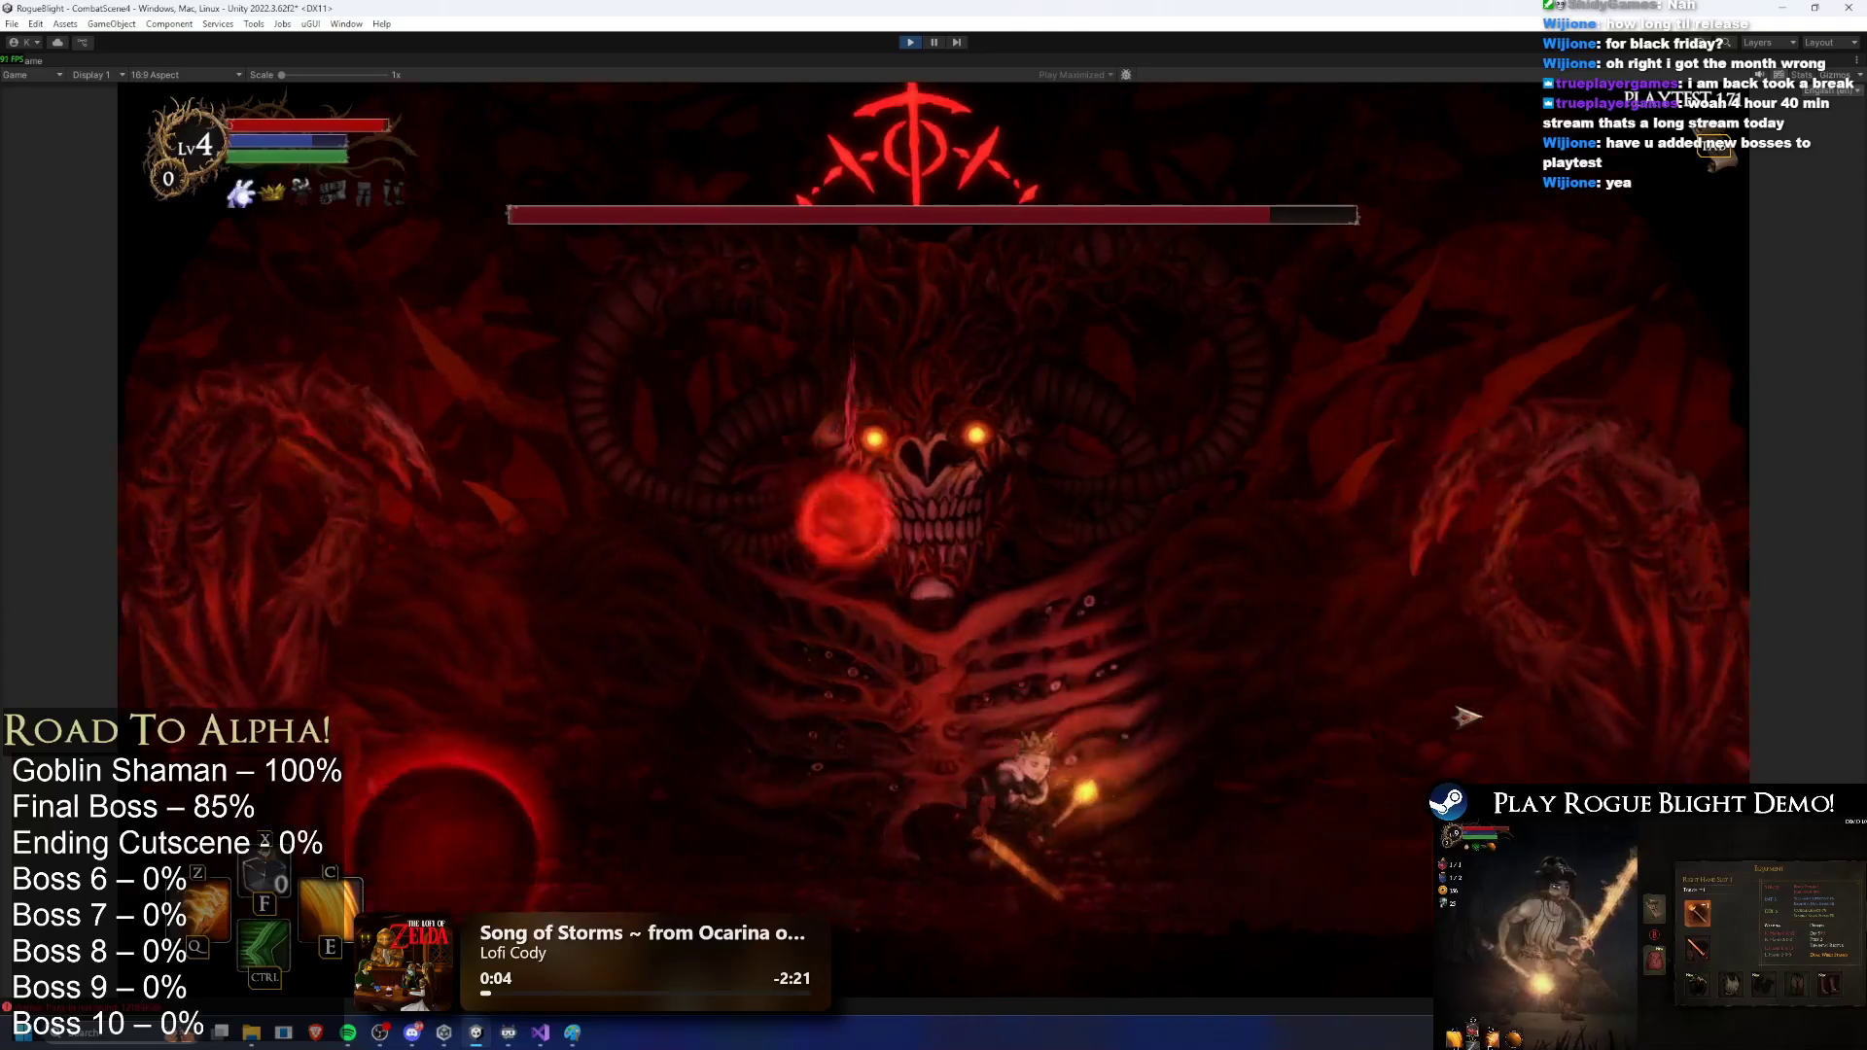
{"action": "key", "text": "d"}
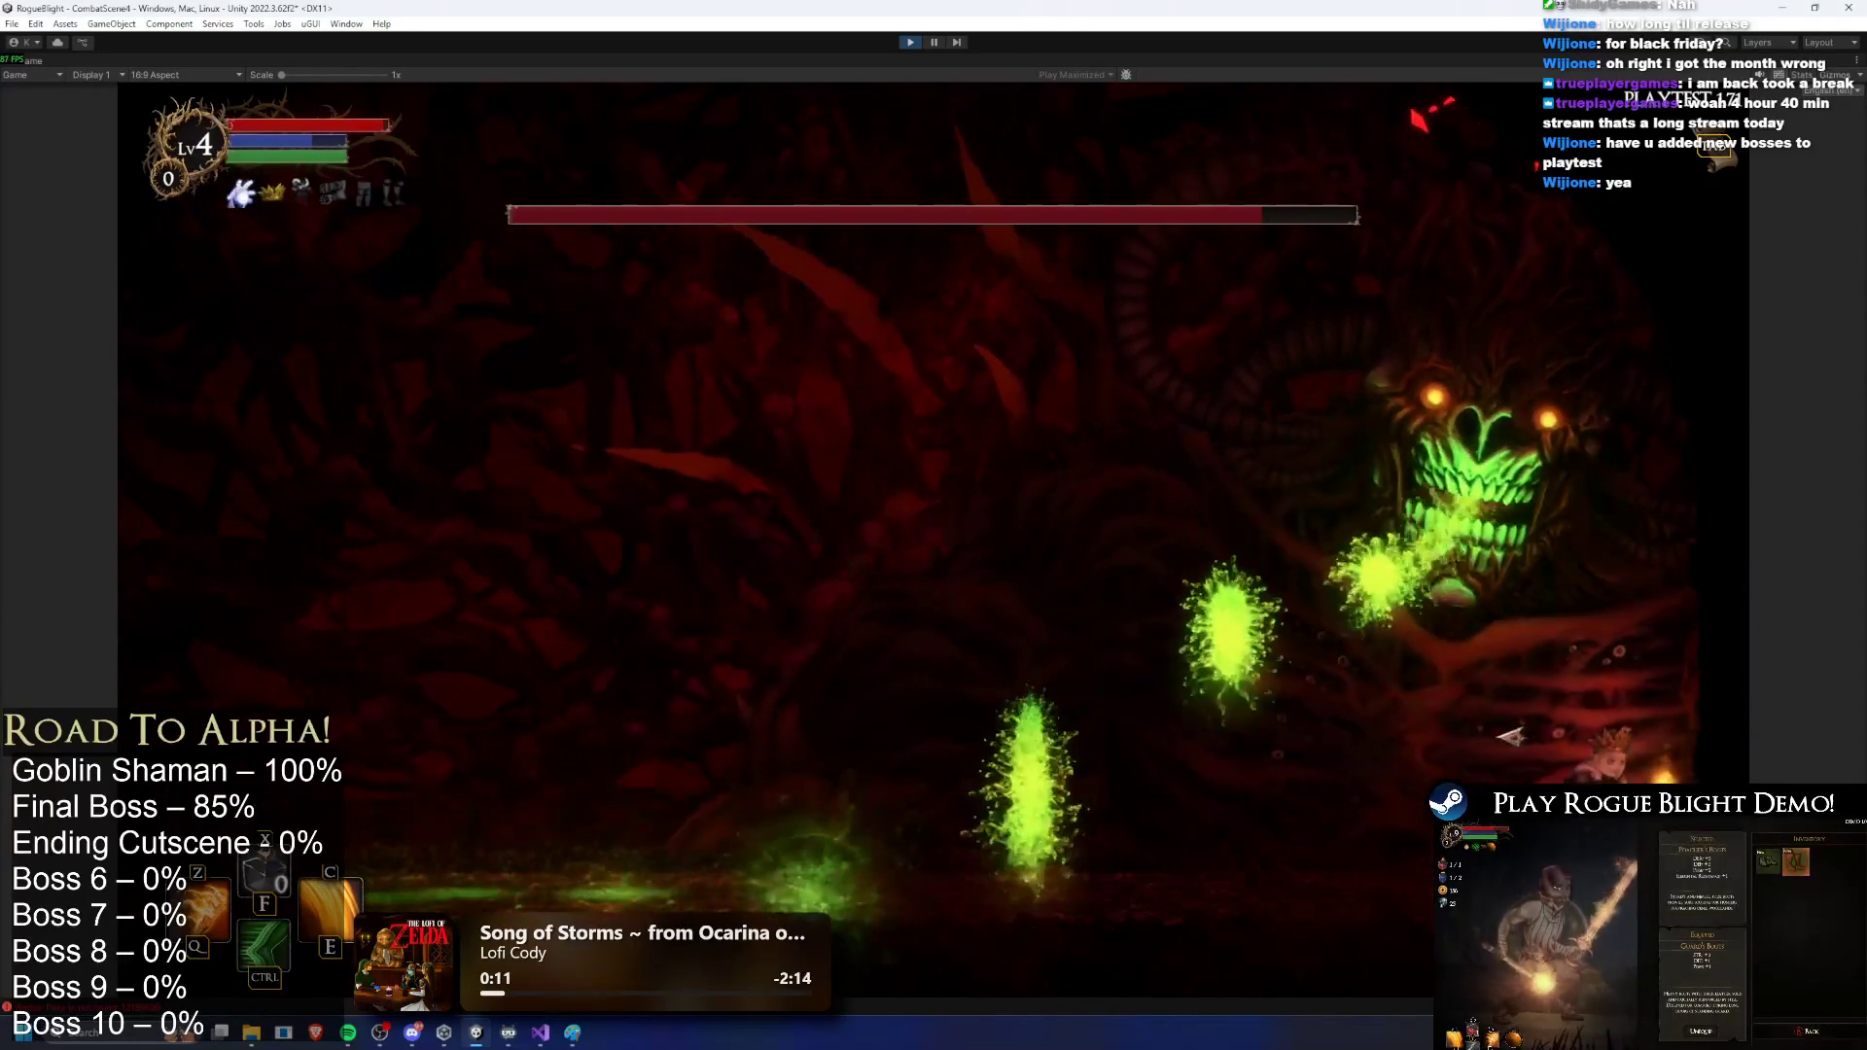
{"action": "key", "text": "a"}
{"action": "key", "text": "z"}
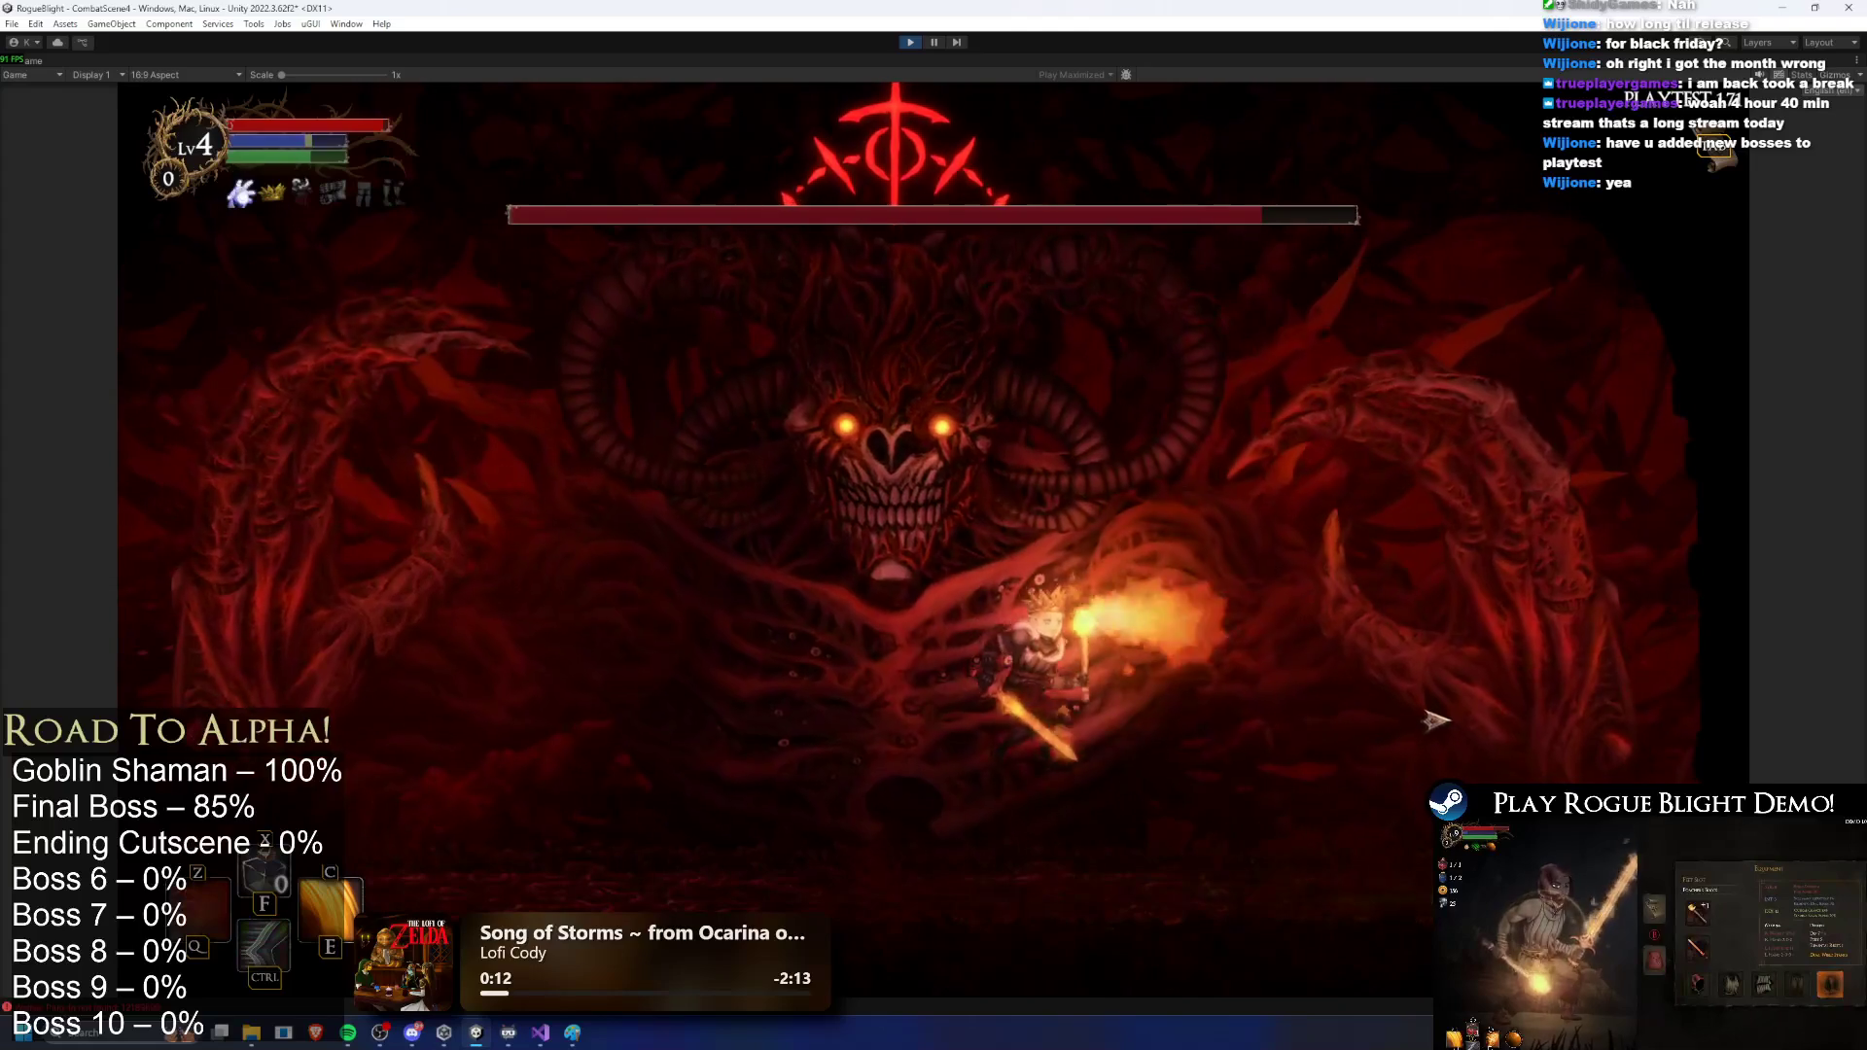
{"action": "key", "text": "c"}
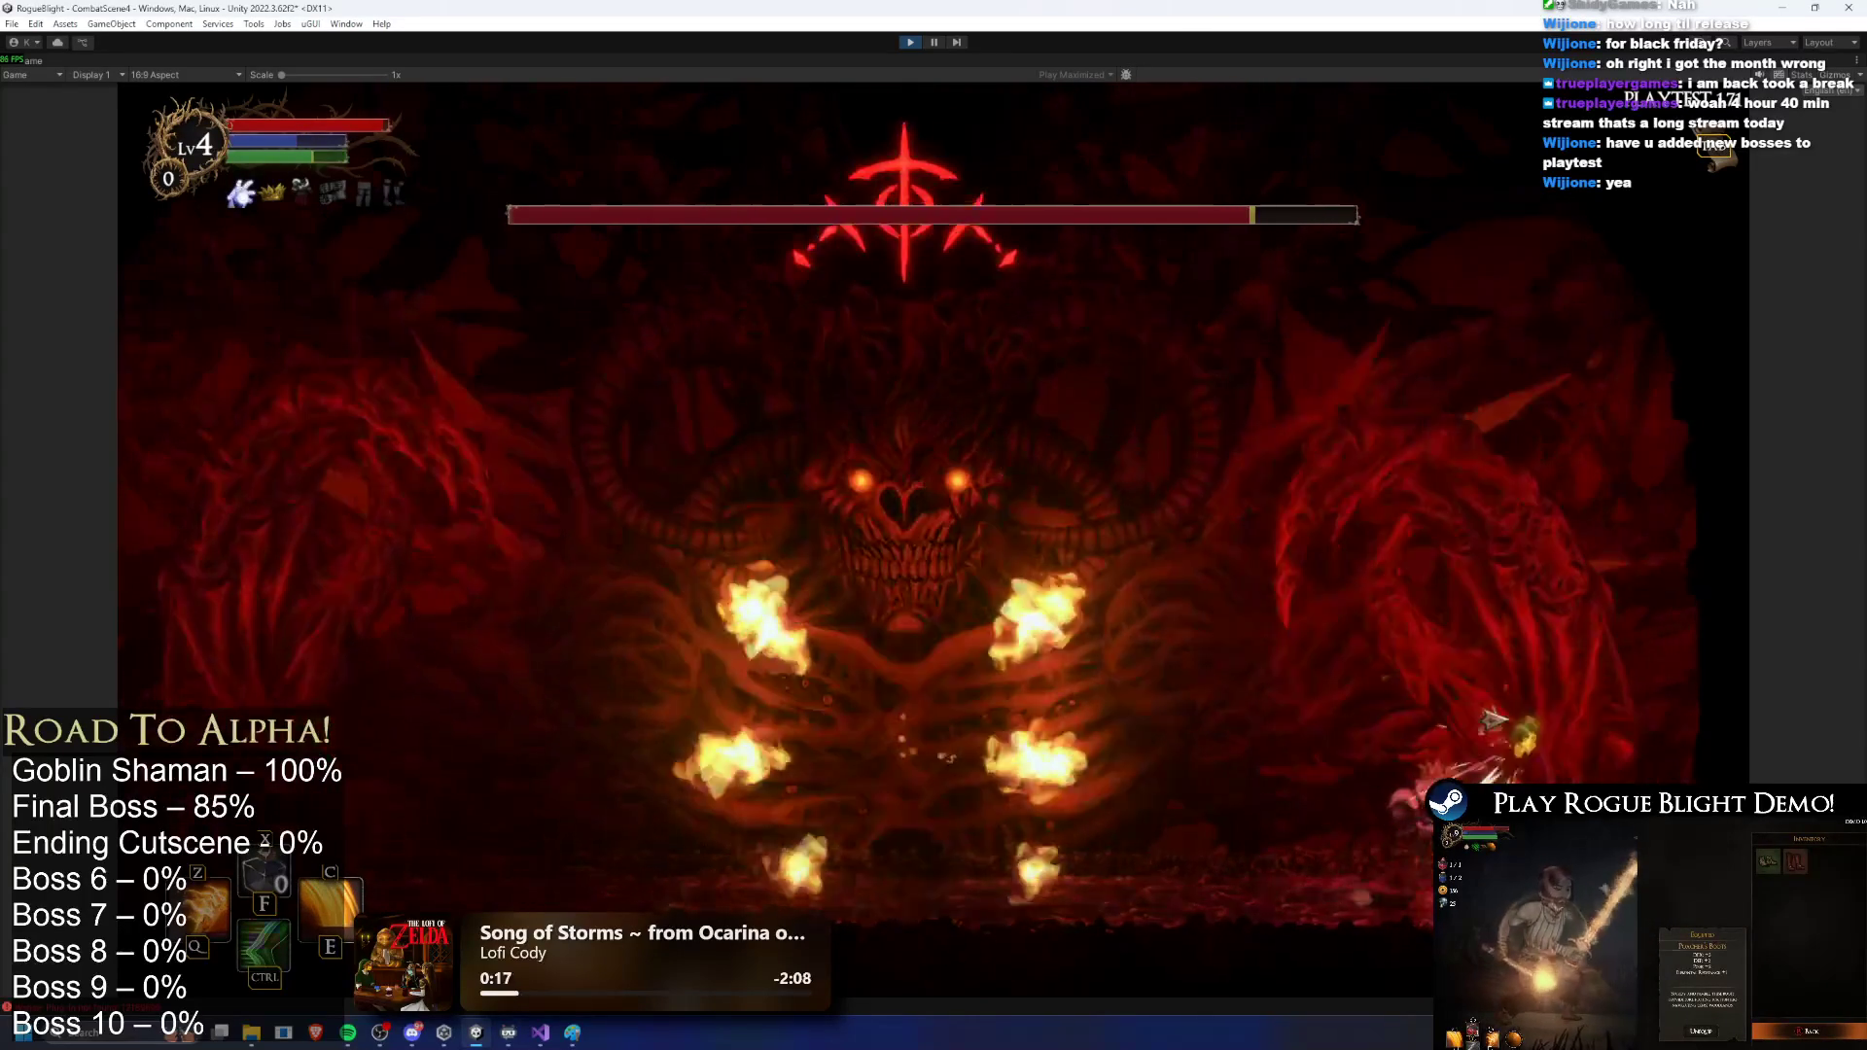
{"action": "key", "text": "a"}
{"action": "key", "text": "a"}
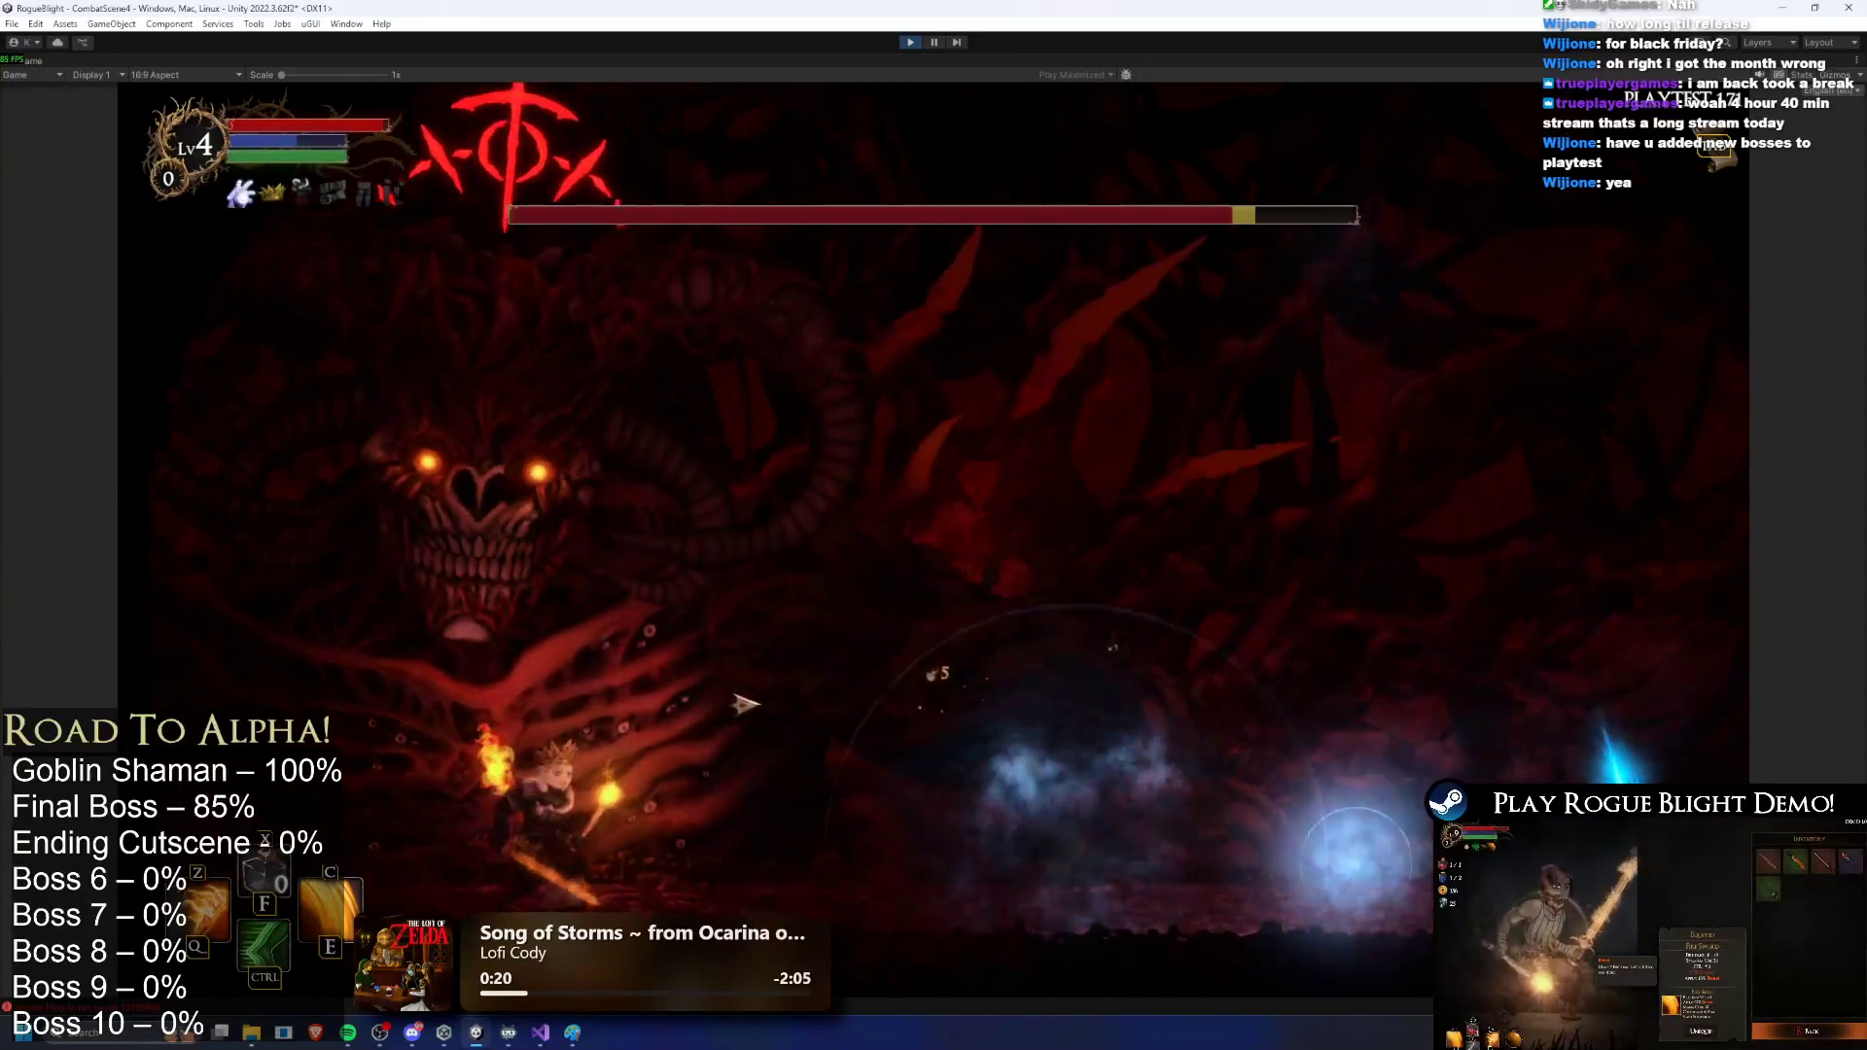
{"action": "key", "text": "a"}
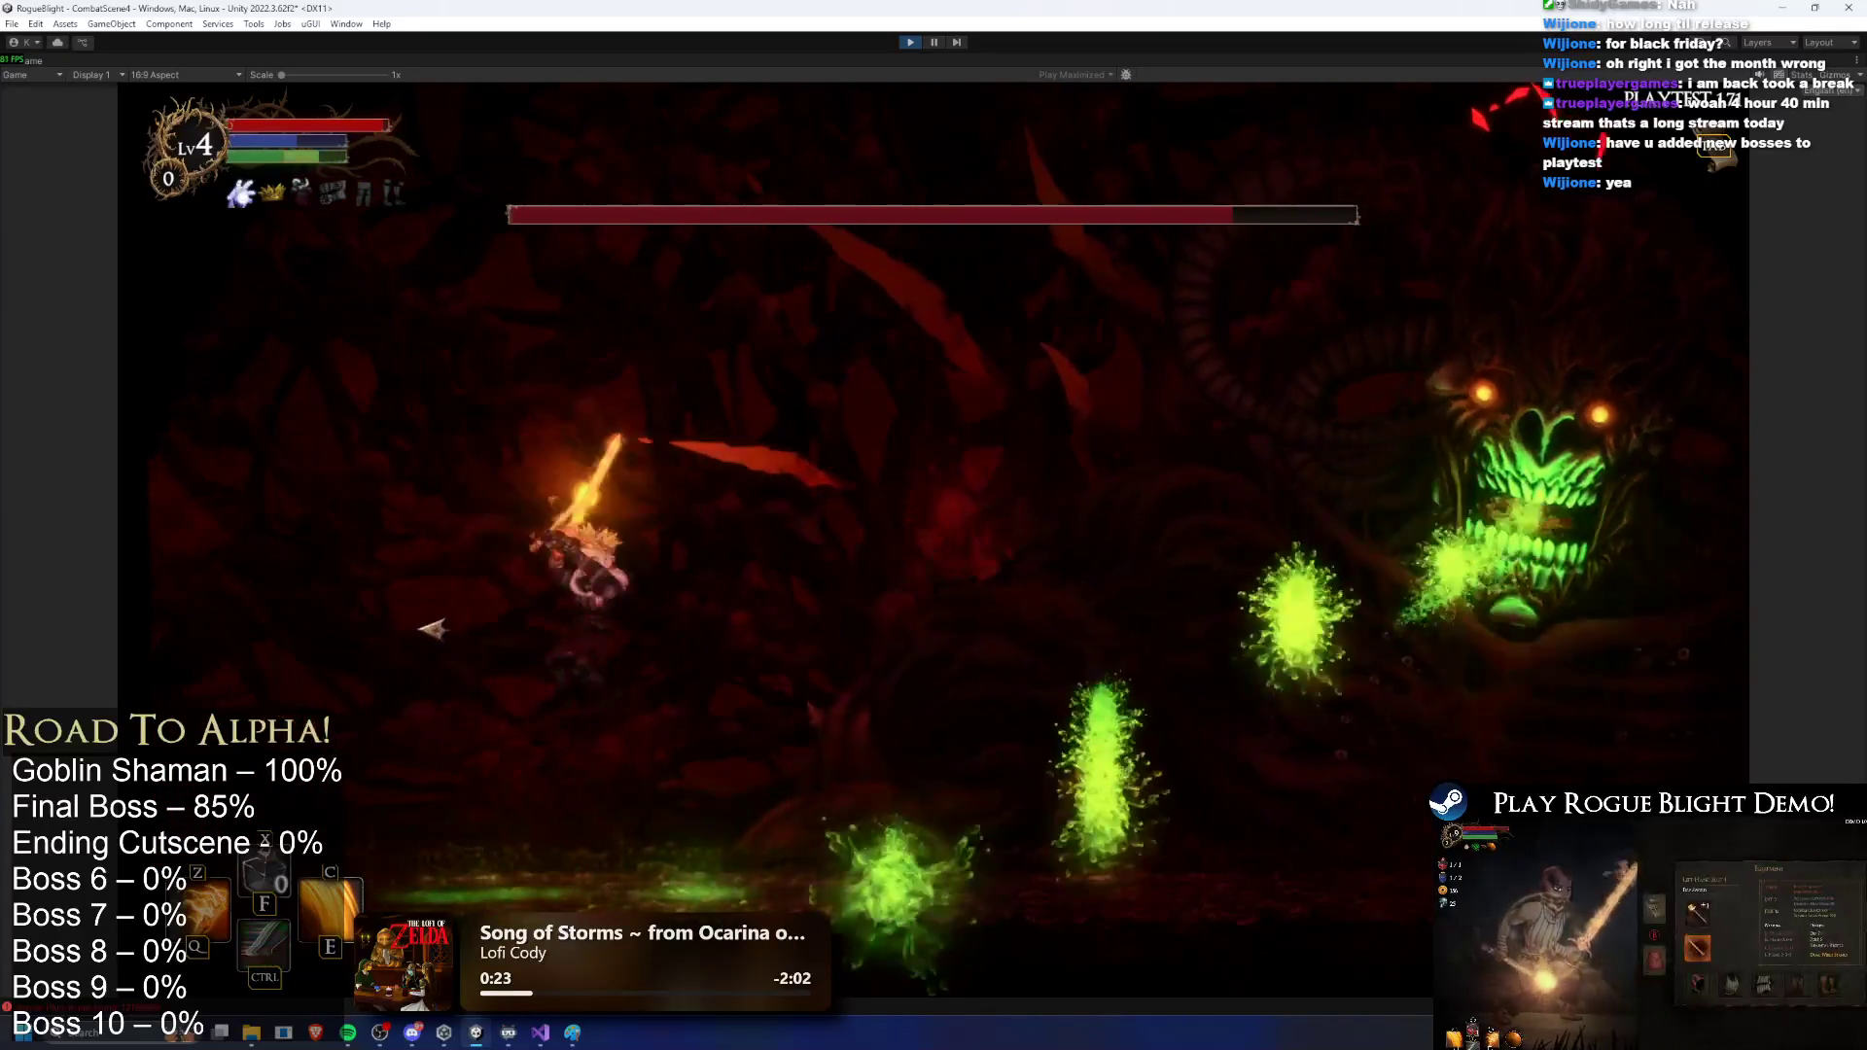
Step: Run around the arena floor, dashing with Ctrl to dodge the boss and firing a Z flame skill
{"action": "key", "text": "d"}
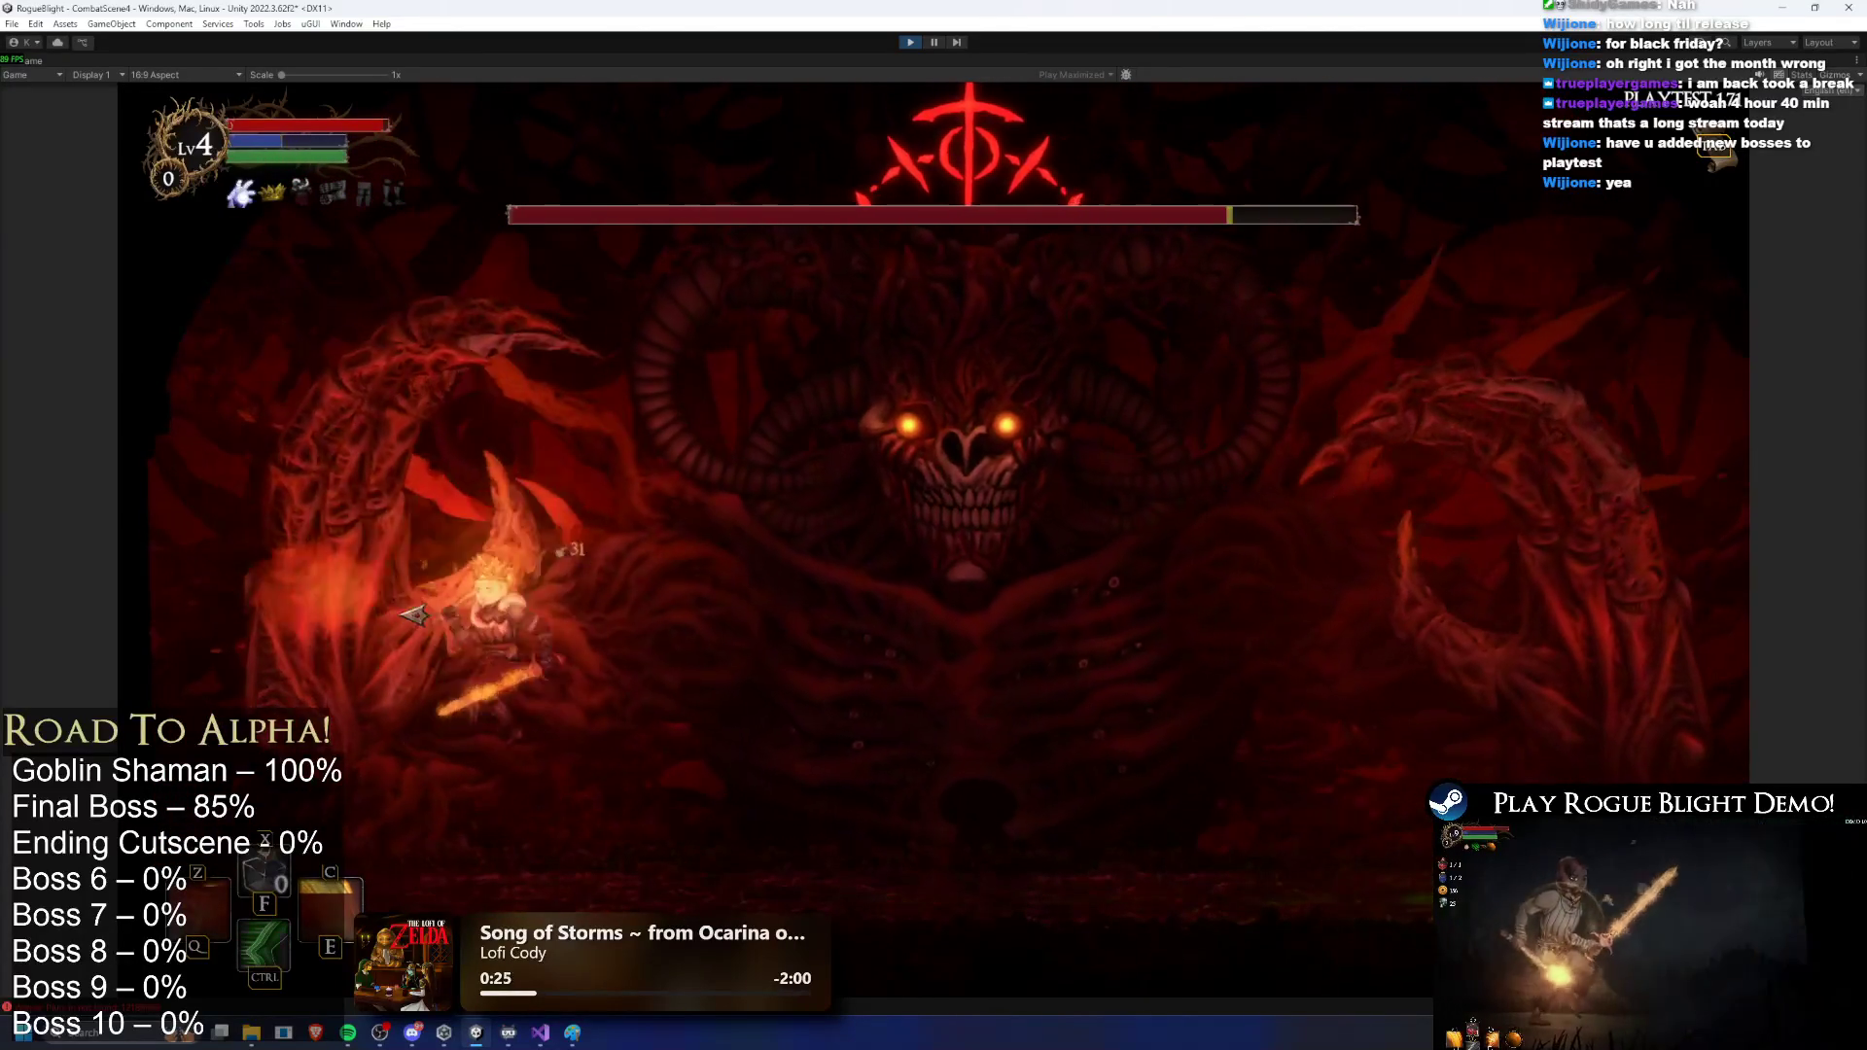
{"action": "key", "text": "d"}
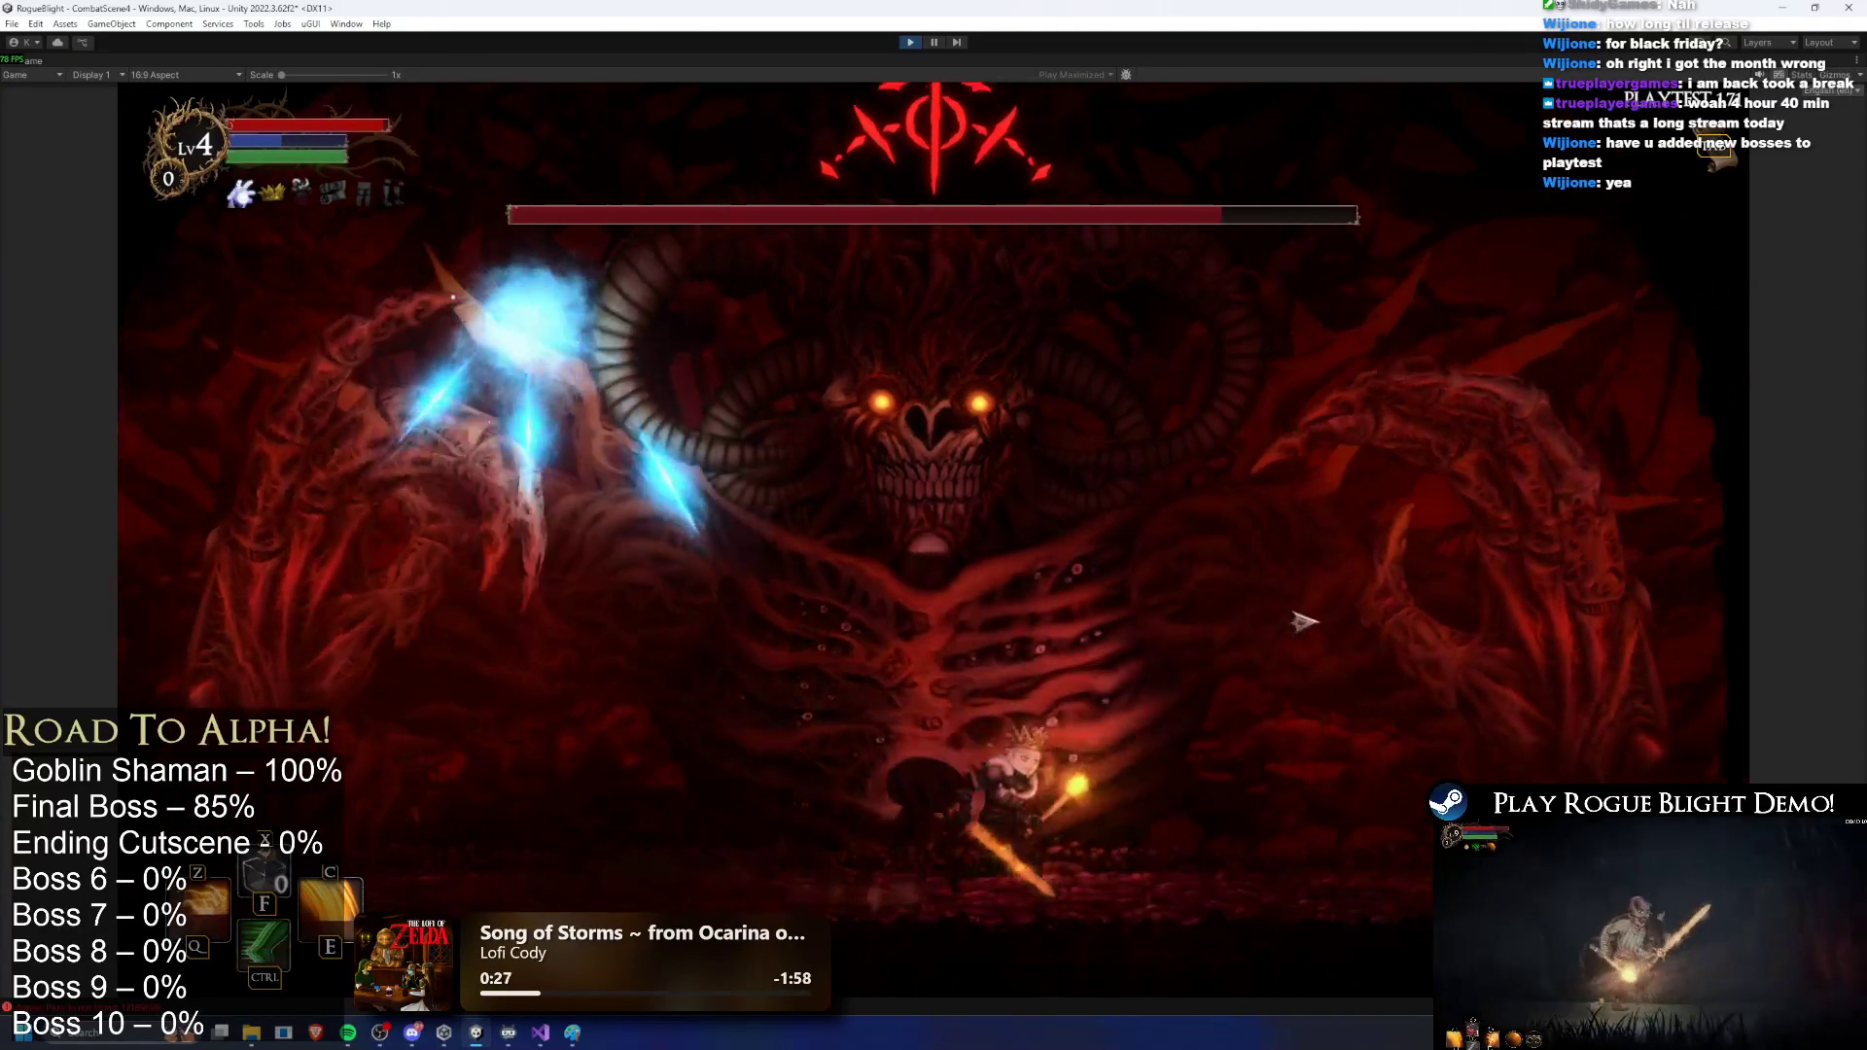
{"action": "key", "text": "a"}
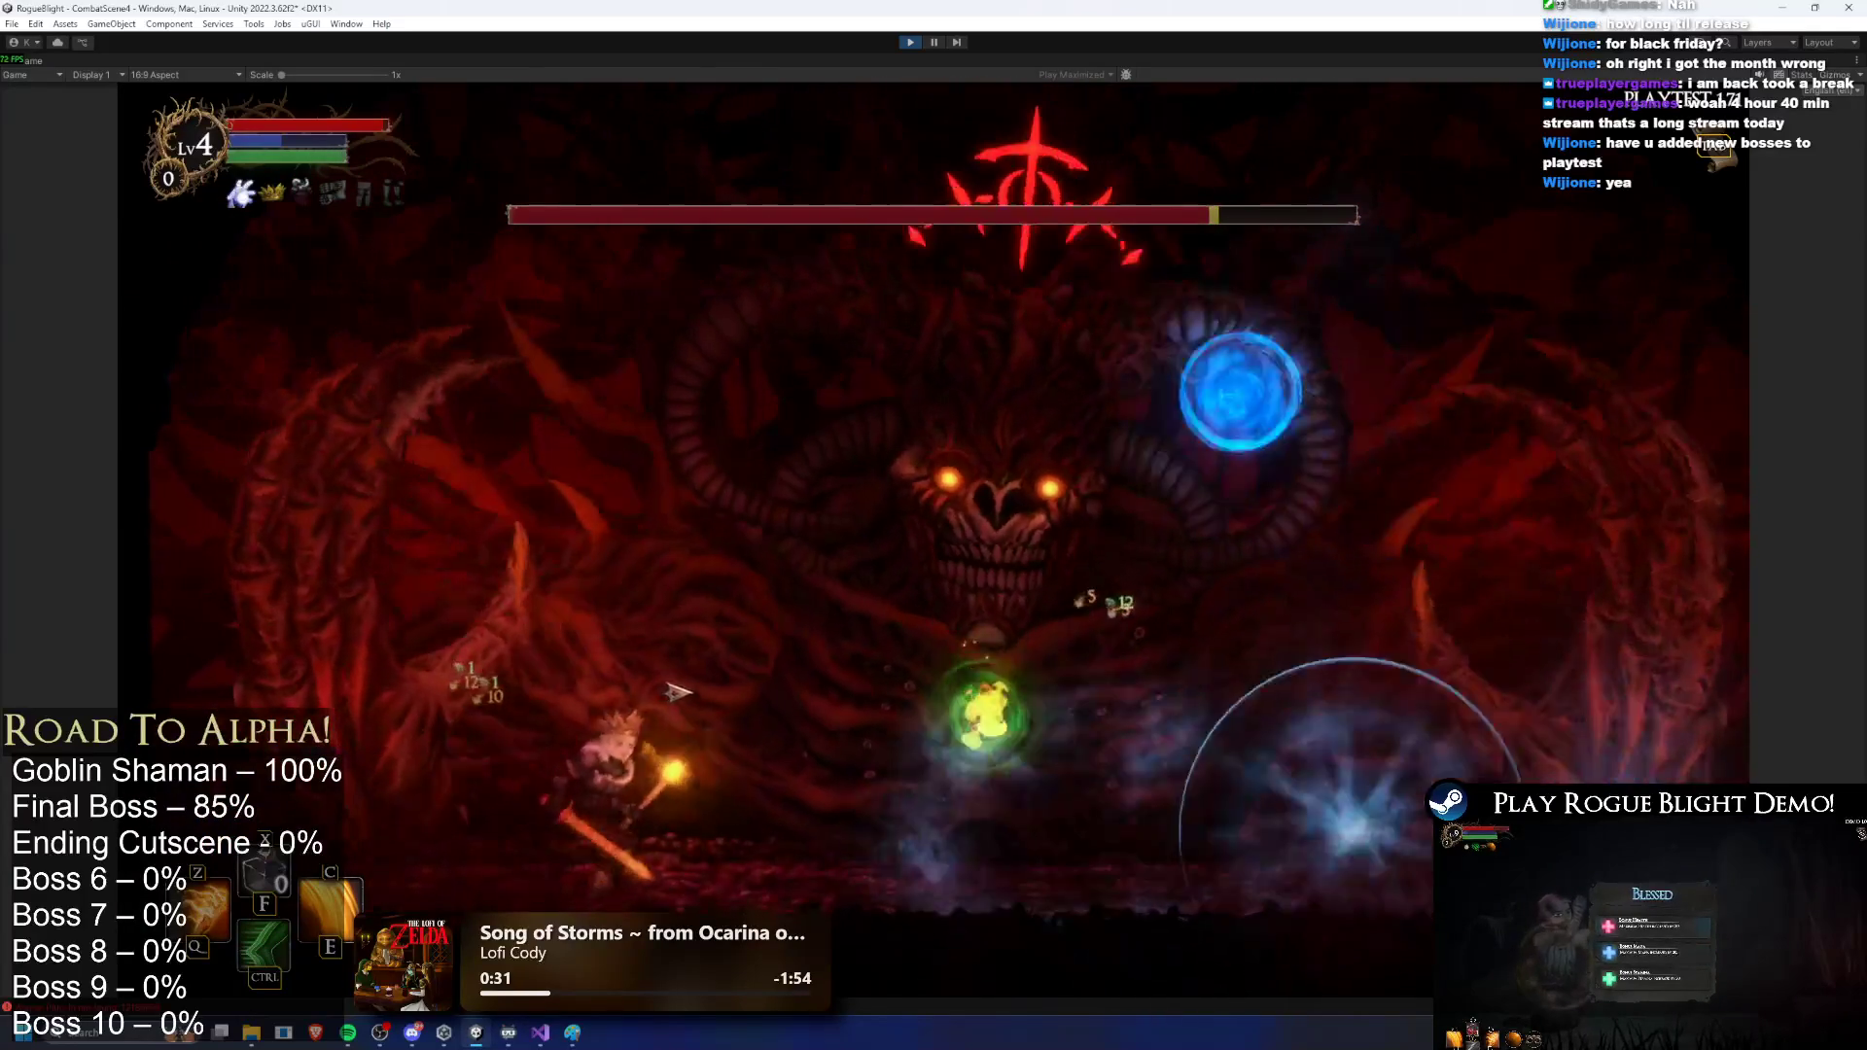
{"action": "key", "text": "ctrl"}
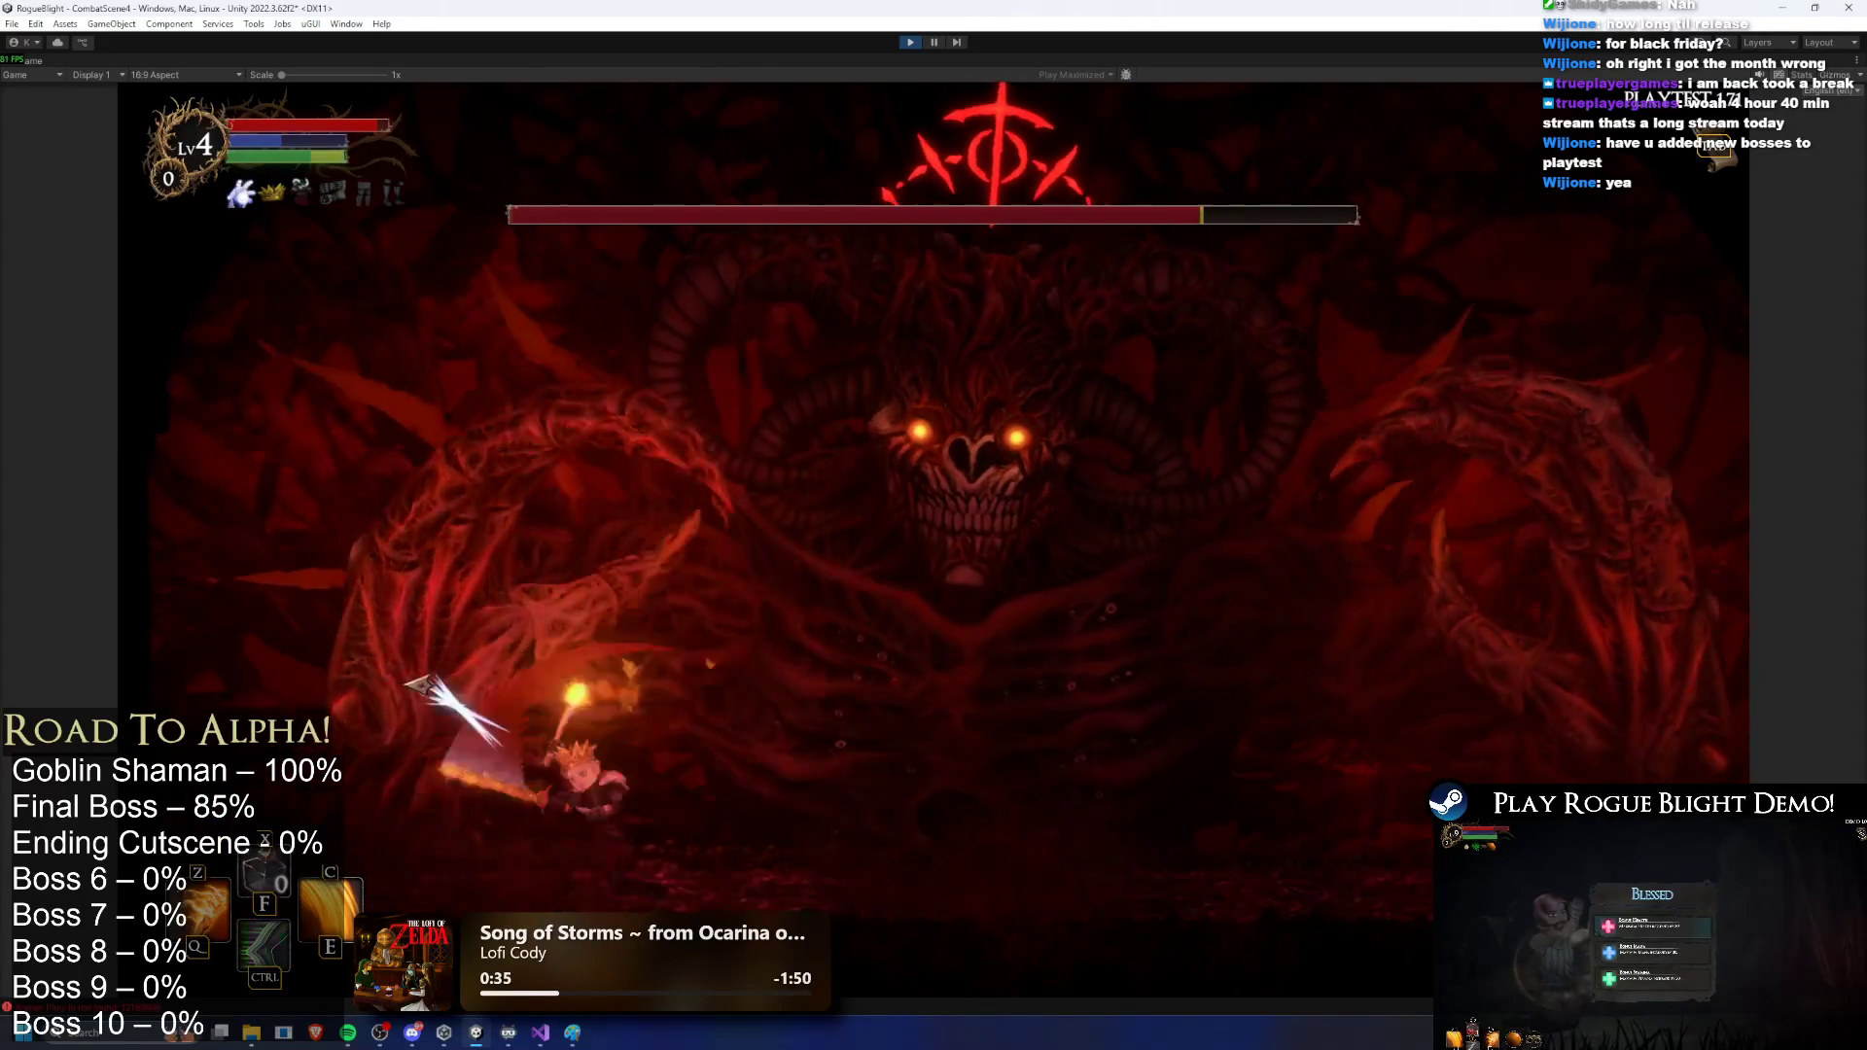
{"action": "key", "text": "d"}
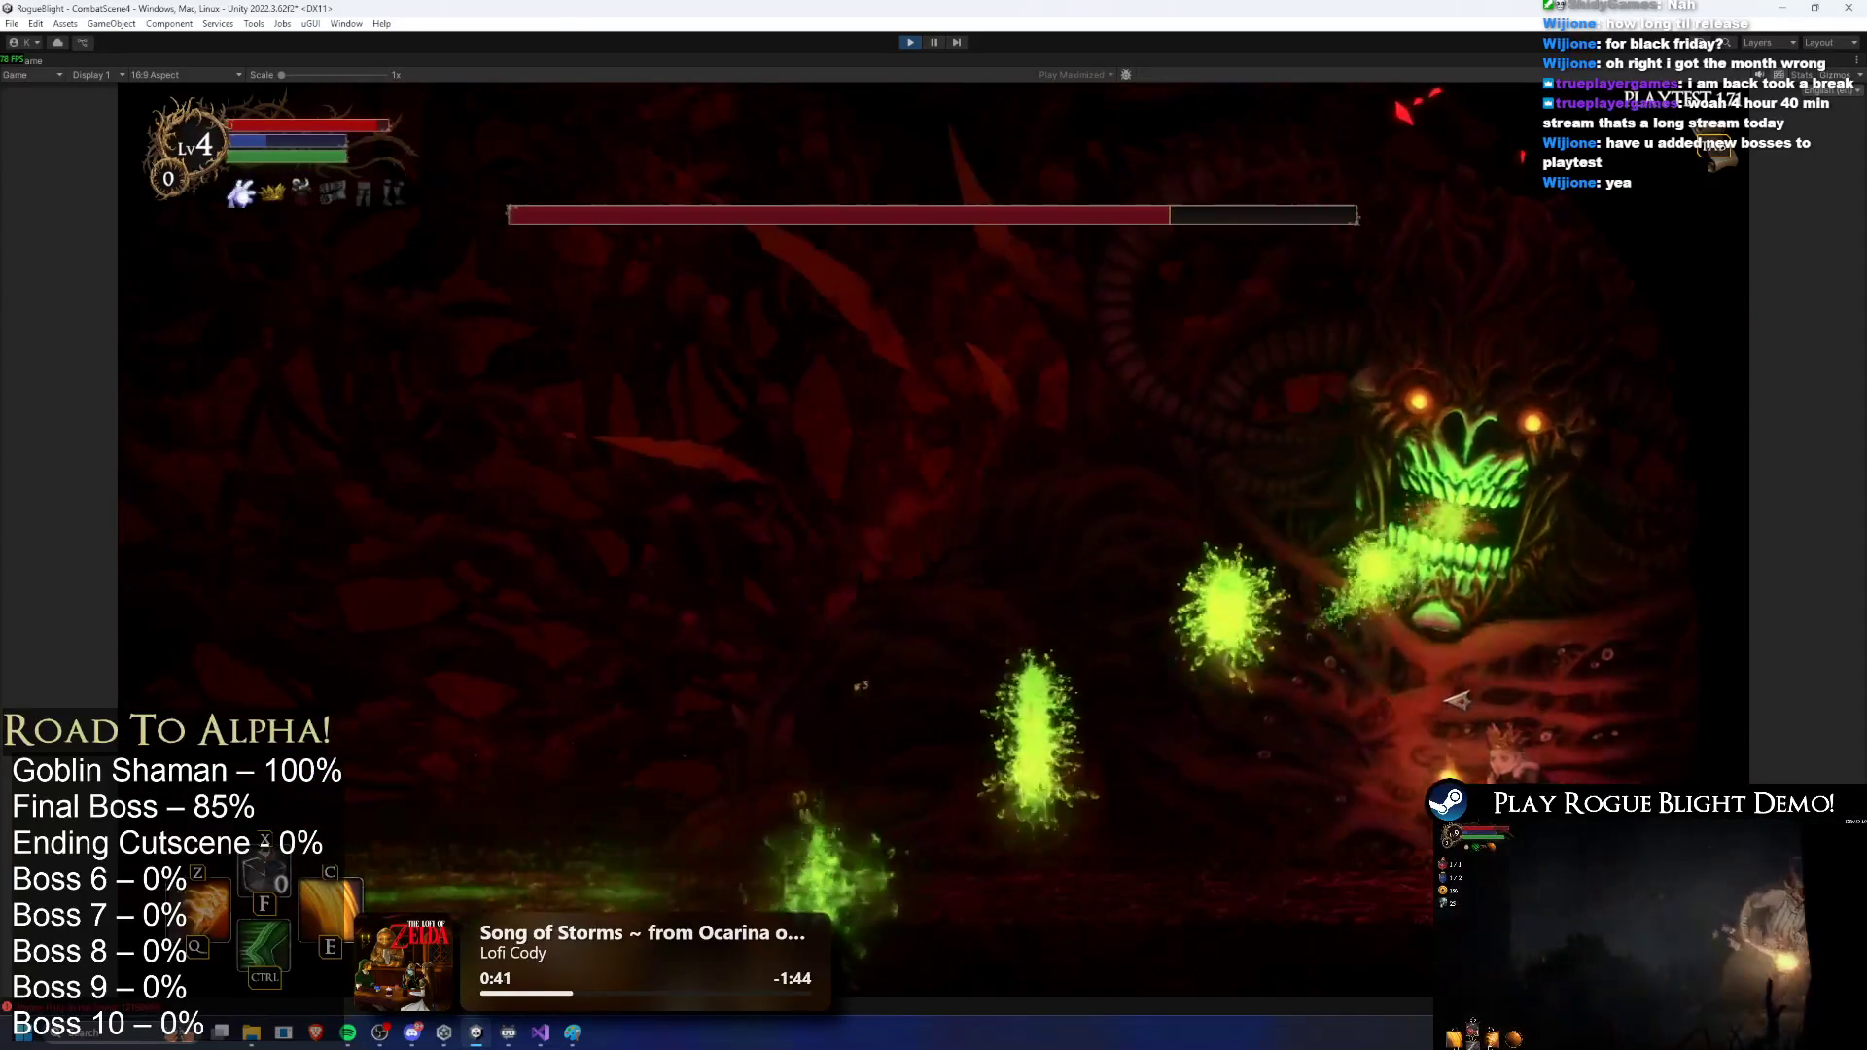
{"action": "key", "text": "ctrl"}
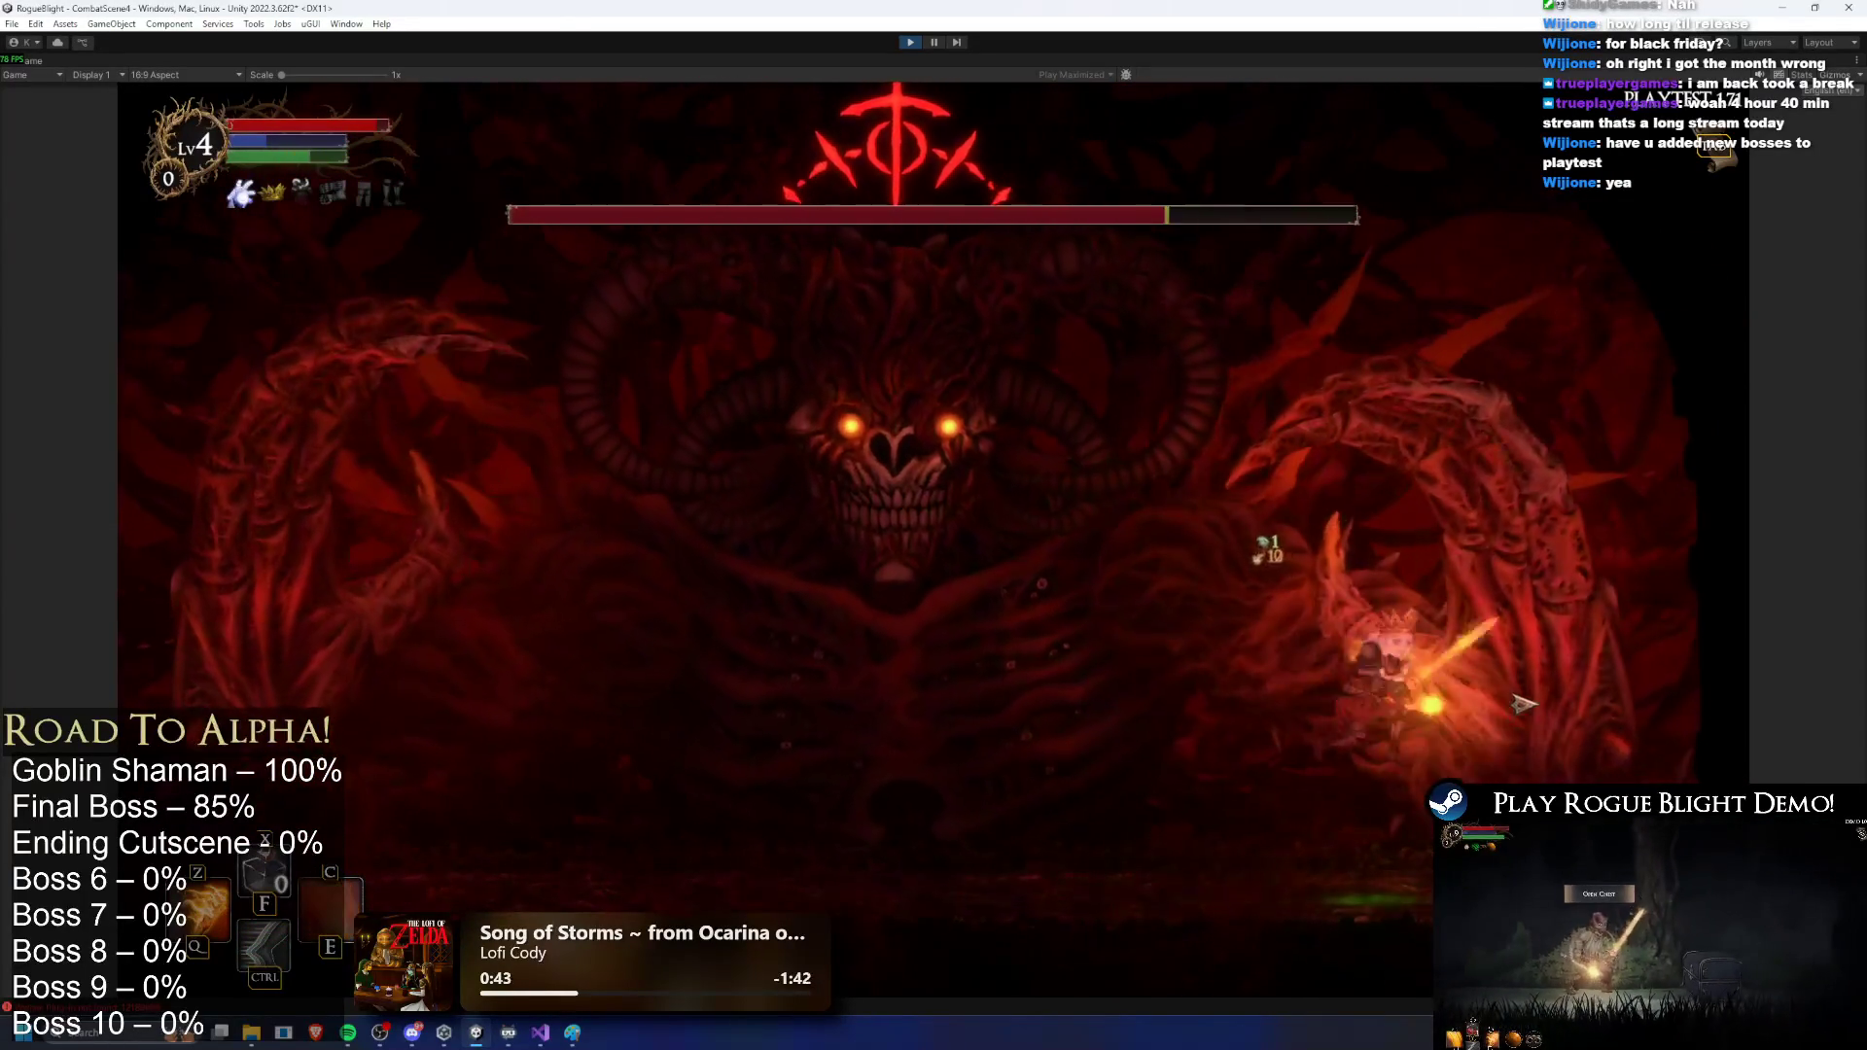
{"action": "key", "text": "z"}
{"action": "key", "text": "ctrl"}
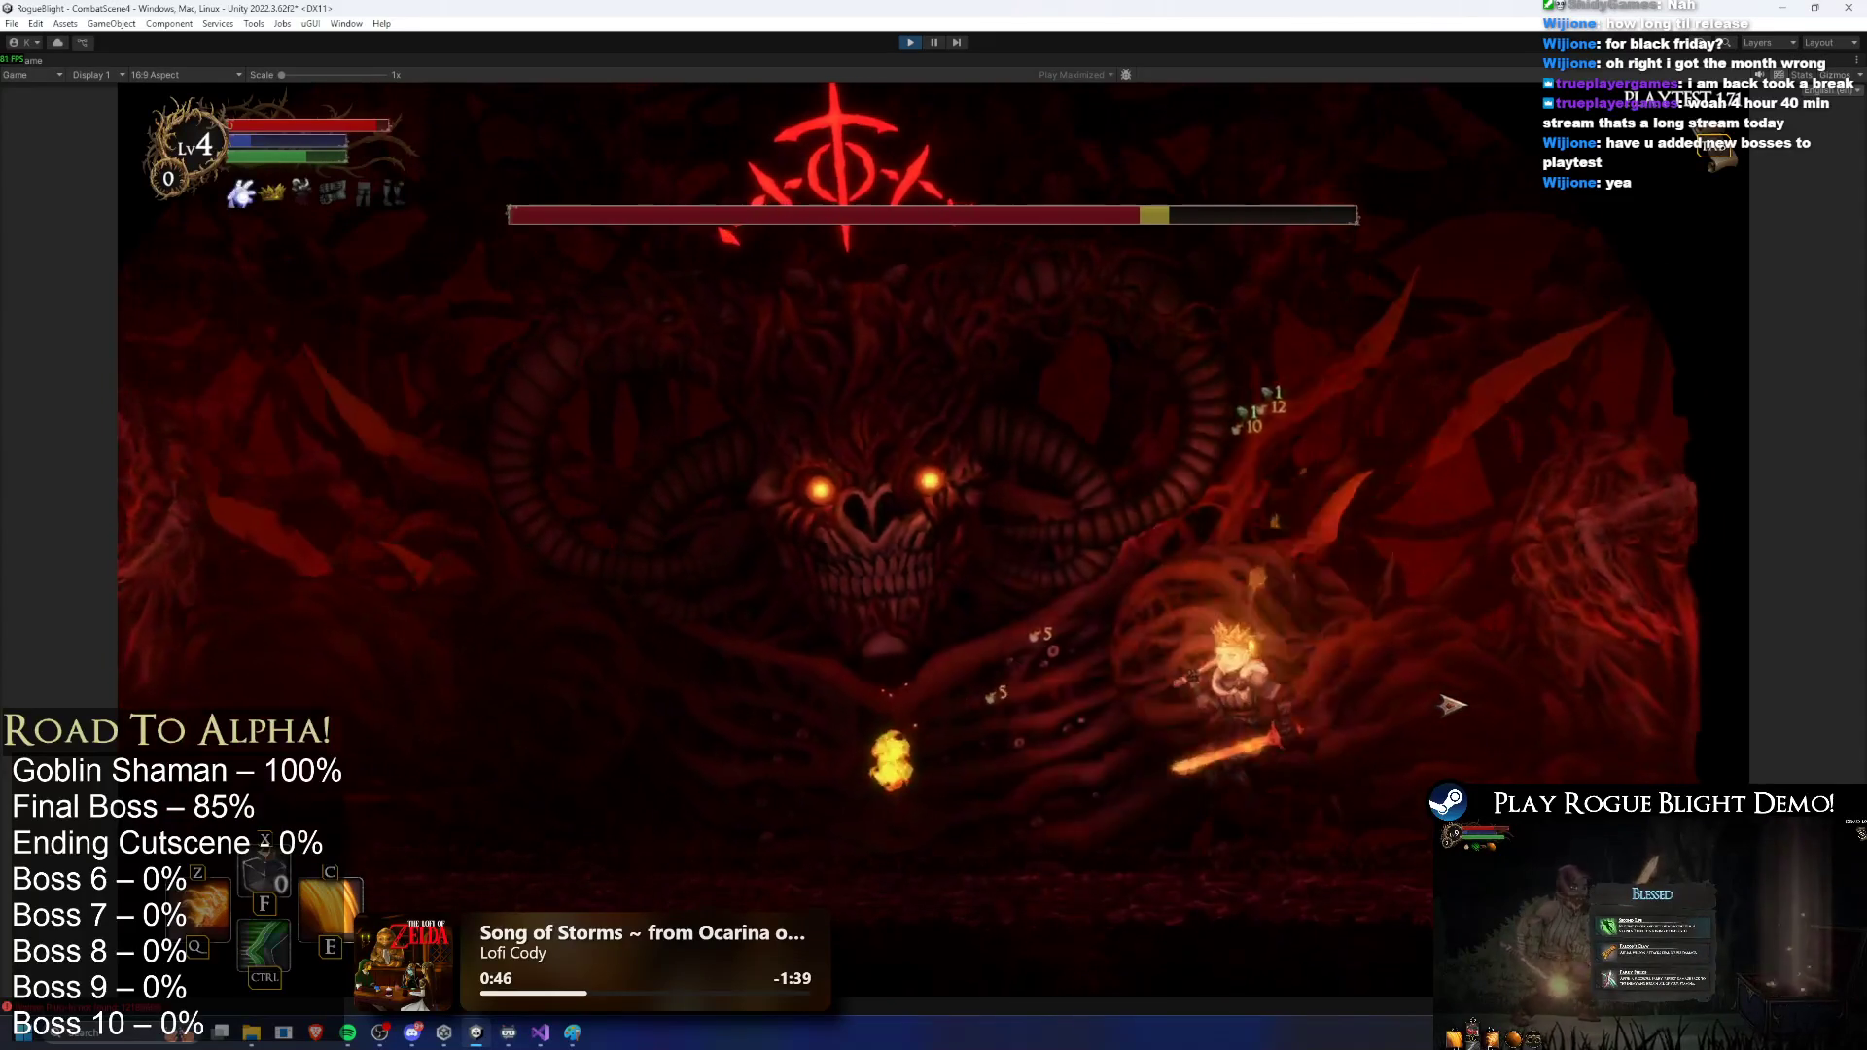
{"action": "key", "text": "a"}
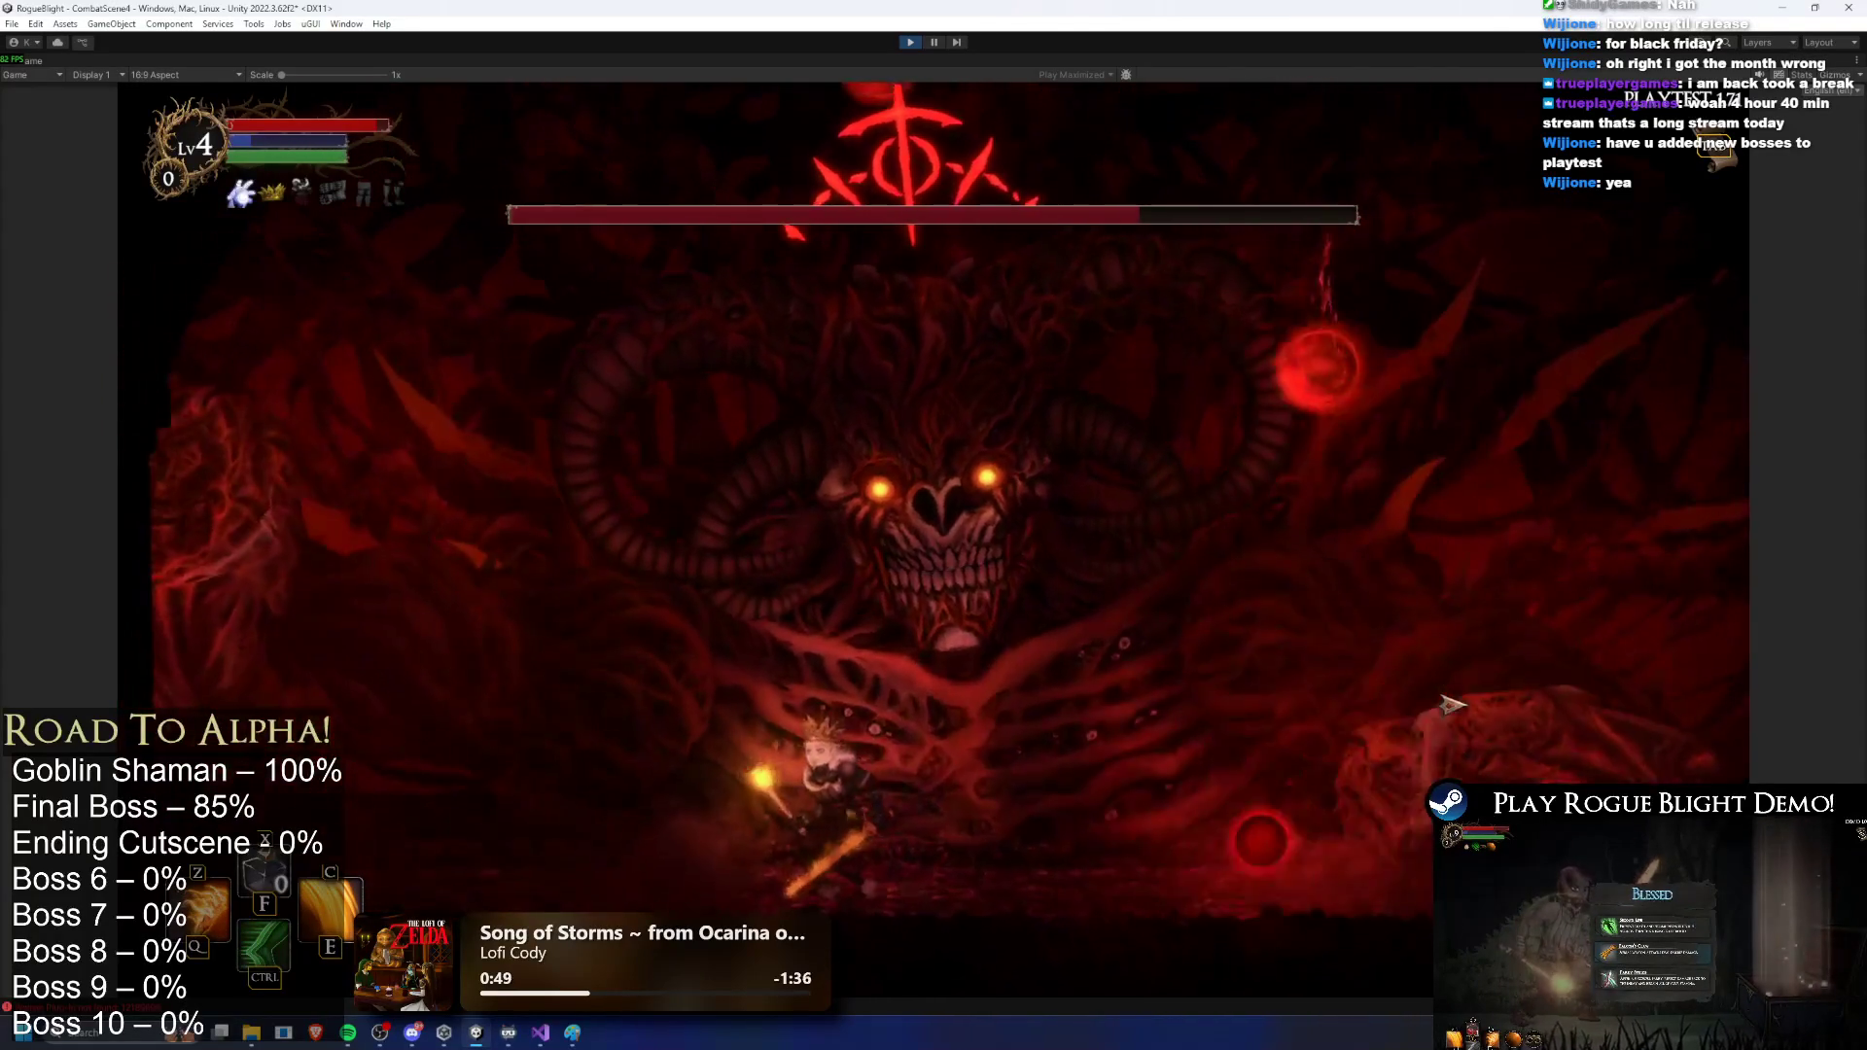
{"action": "key", "text": "ctrl"}
{"action": "key", "text": "ctrl"}
Step: Dodge the bubble projectiles and attack the boss with Z fire blasts, C fire sword and dashes
{"action": "key", "text": "d"}
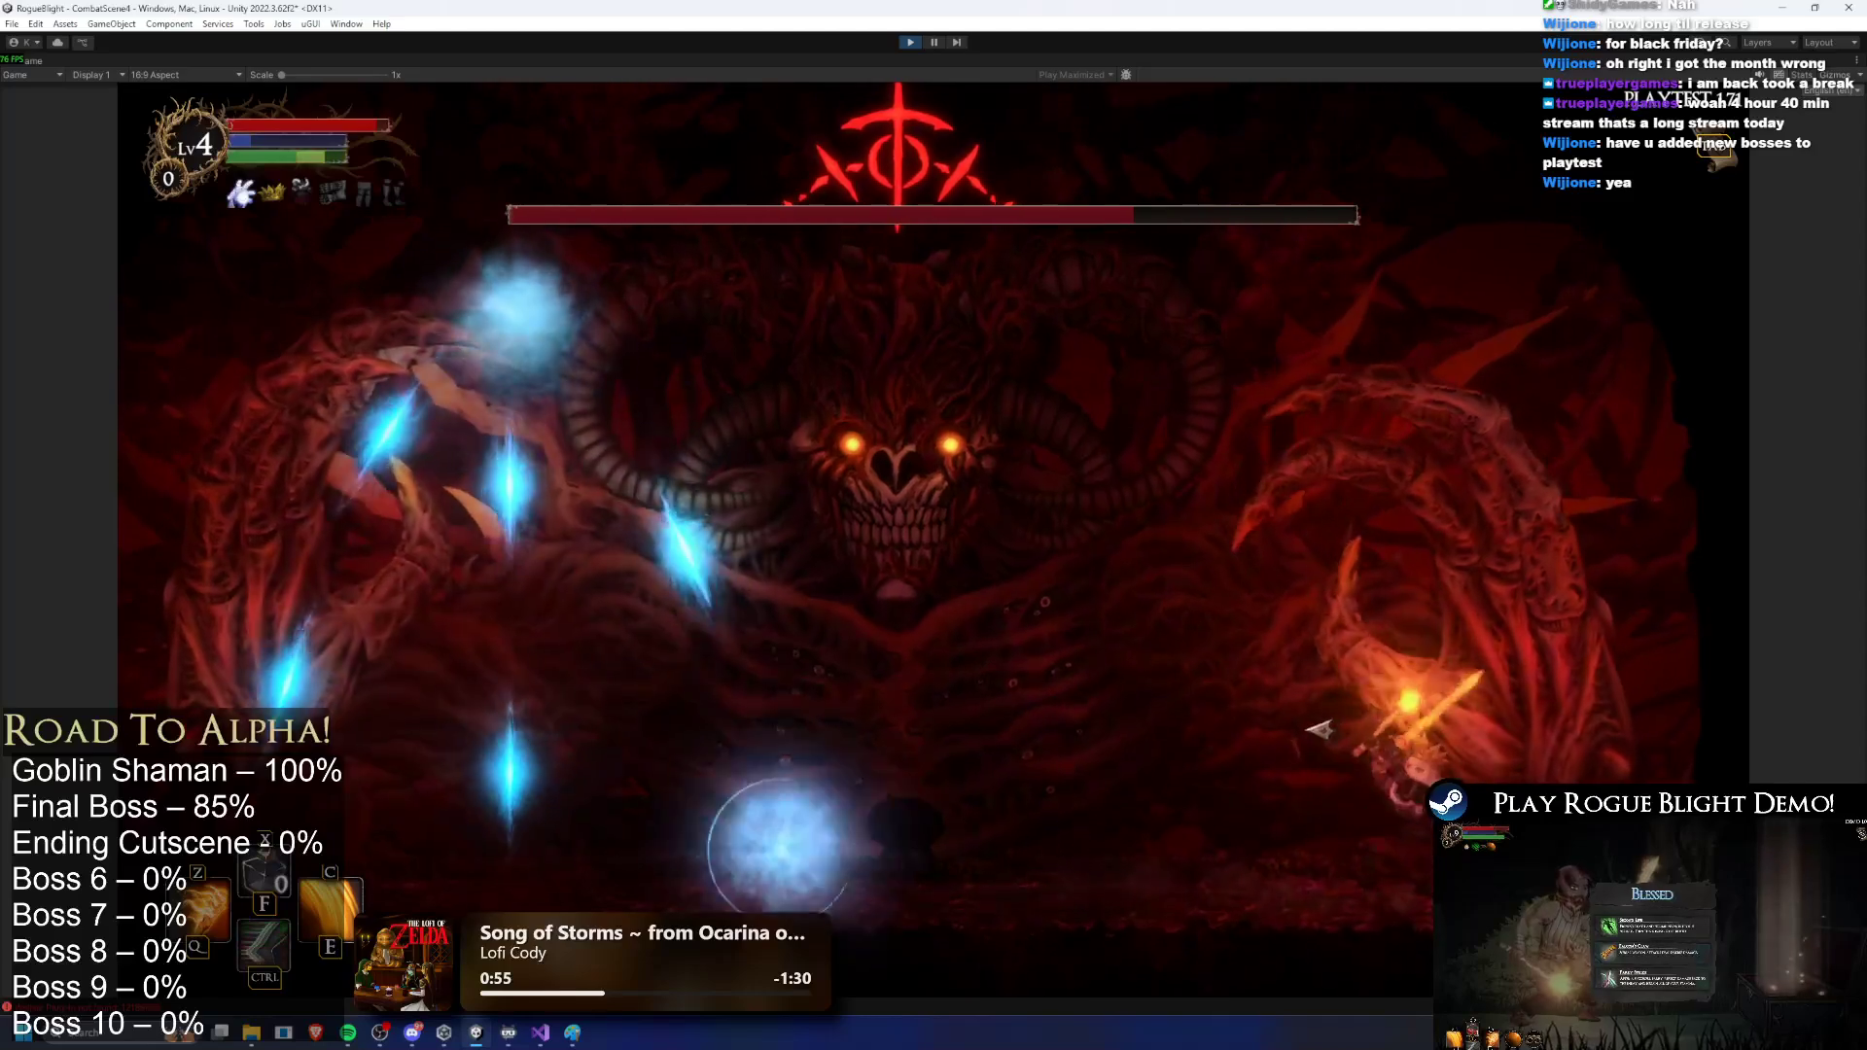
{"action": "key", "text": "a"}
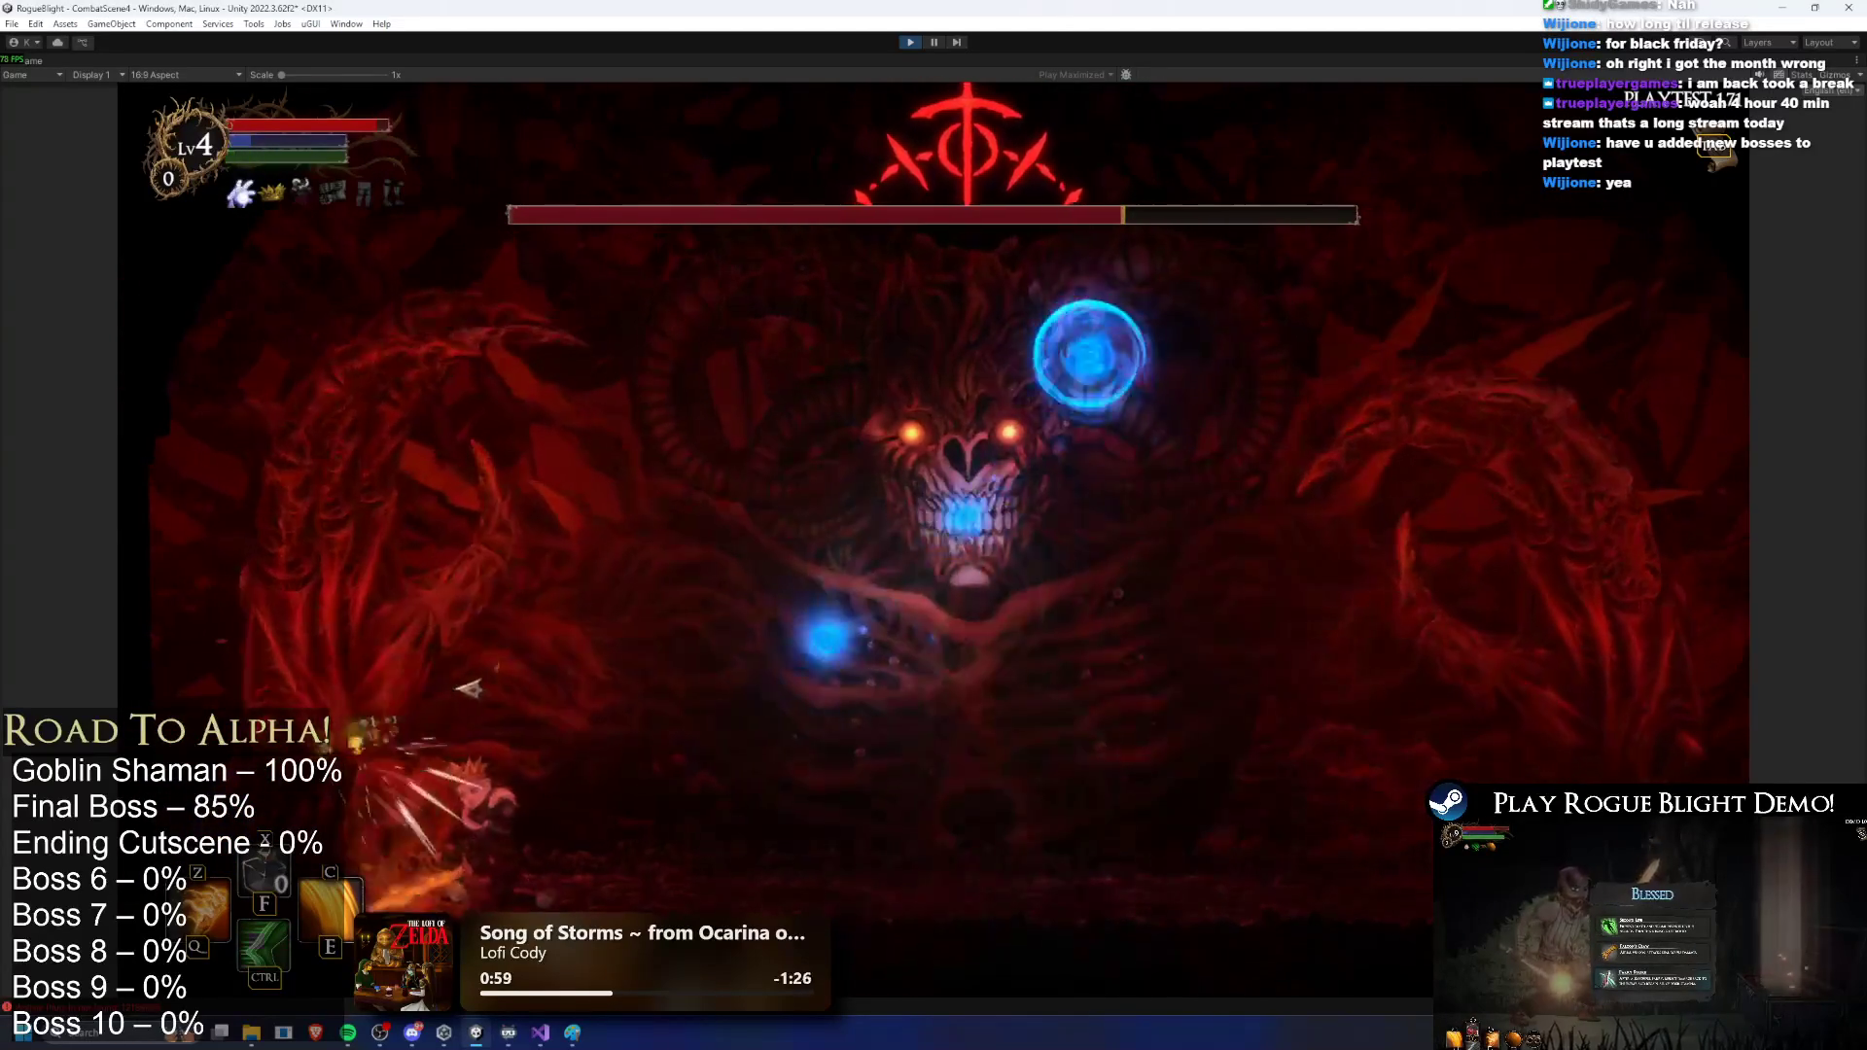
{"action": "key", "text": "space"}
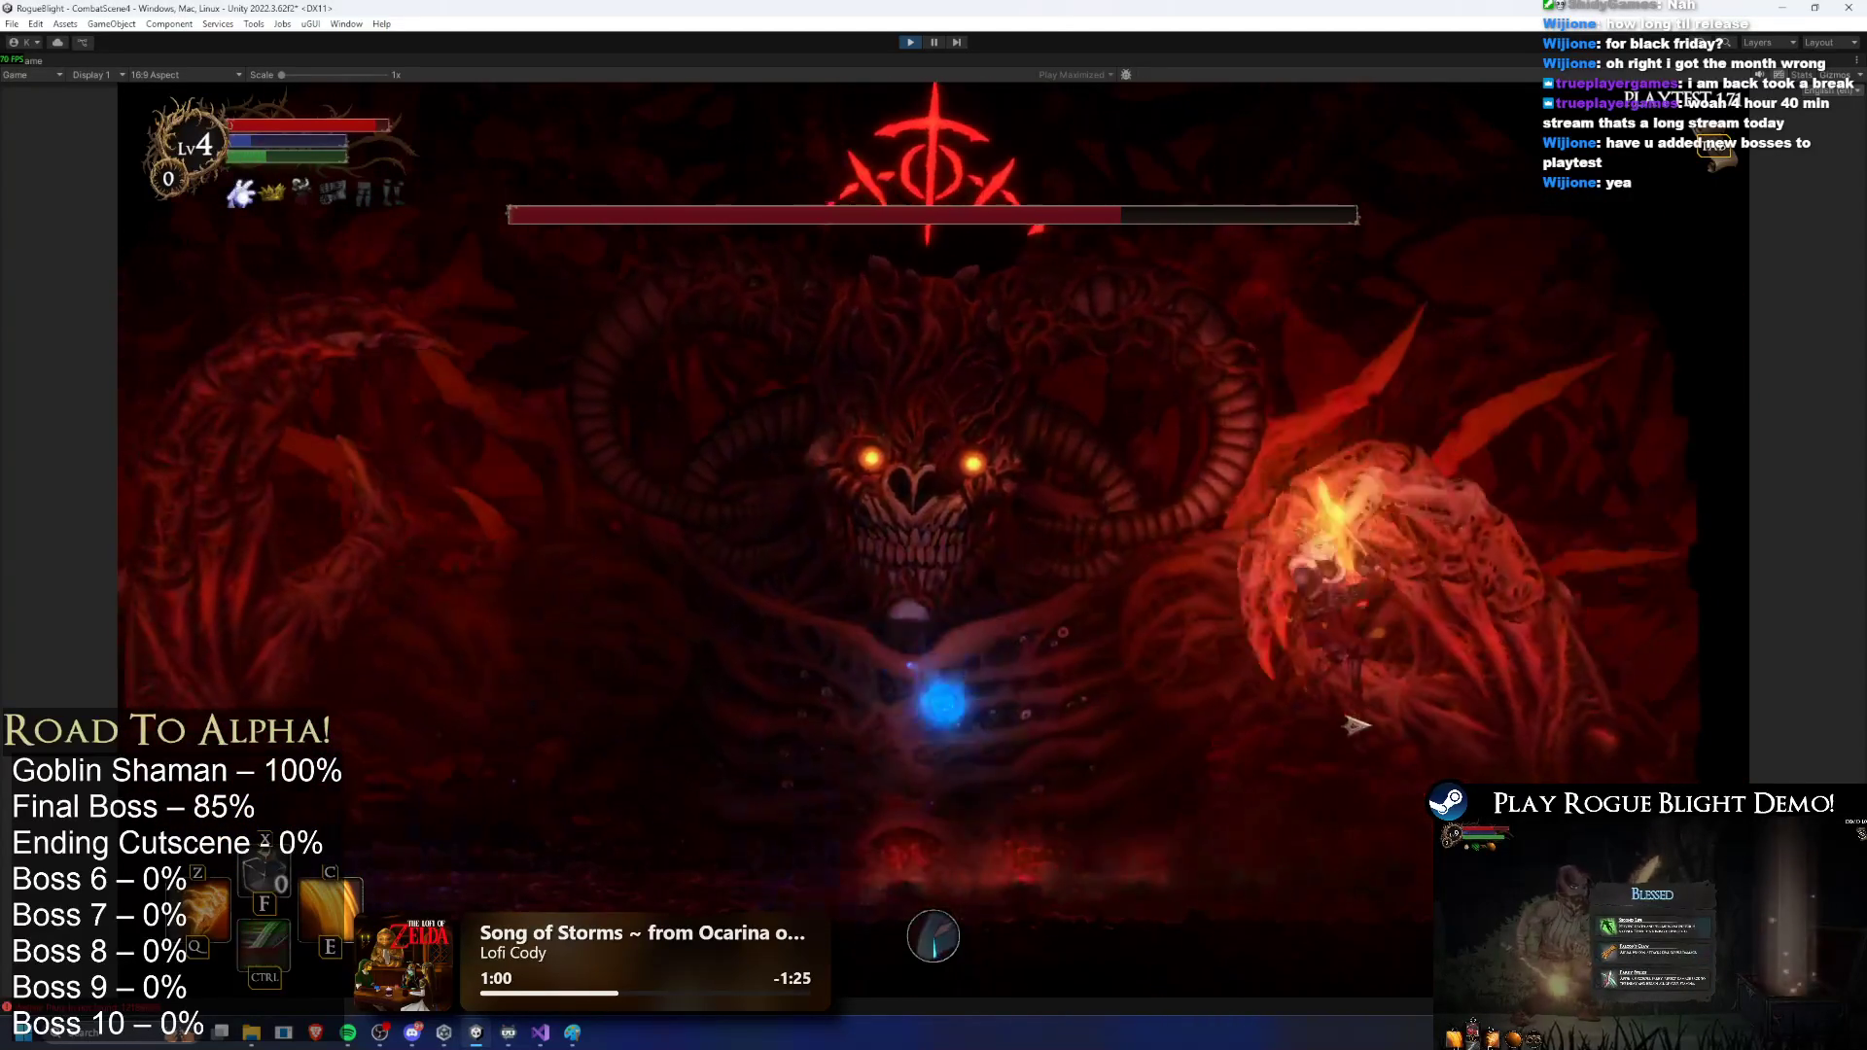
{"action": "key", "text": "z"}
{"action": "key", "text": "ctrl"}
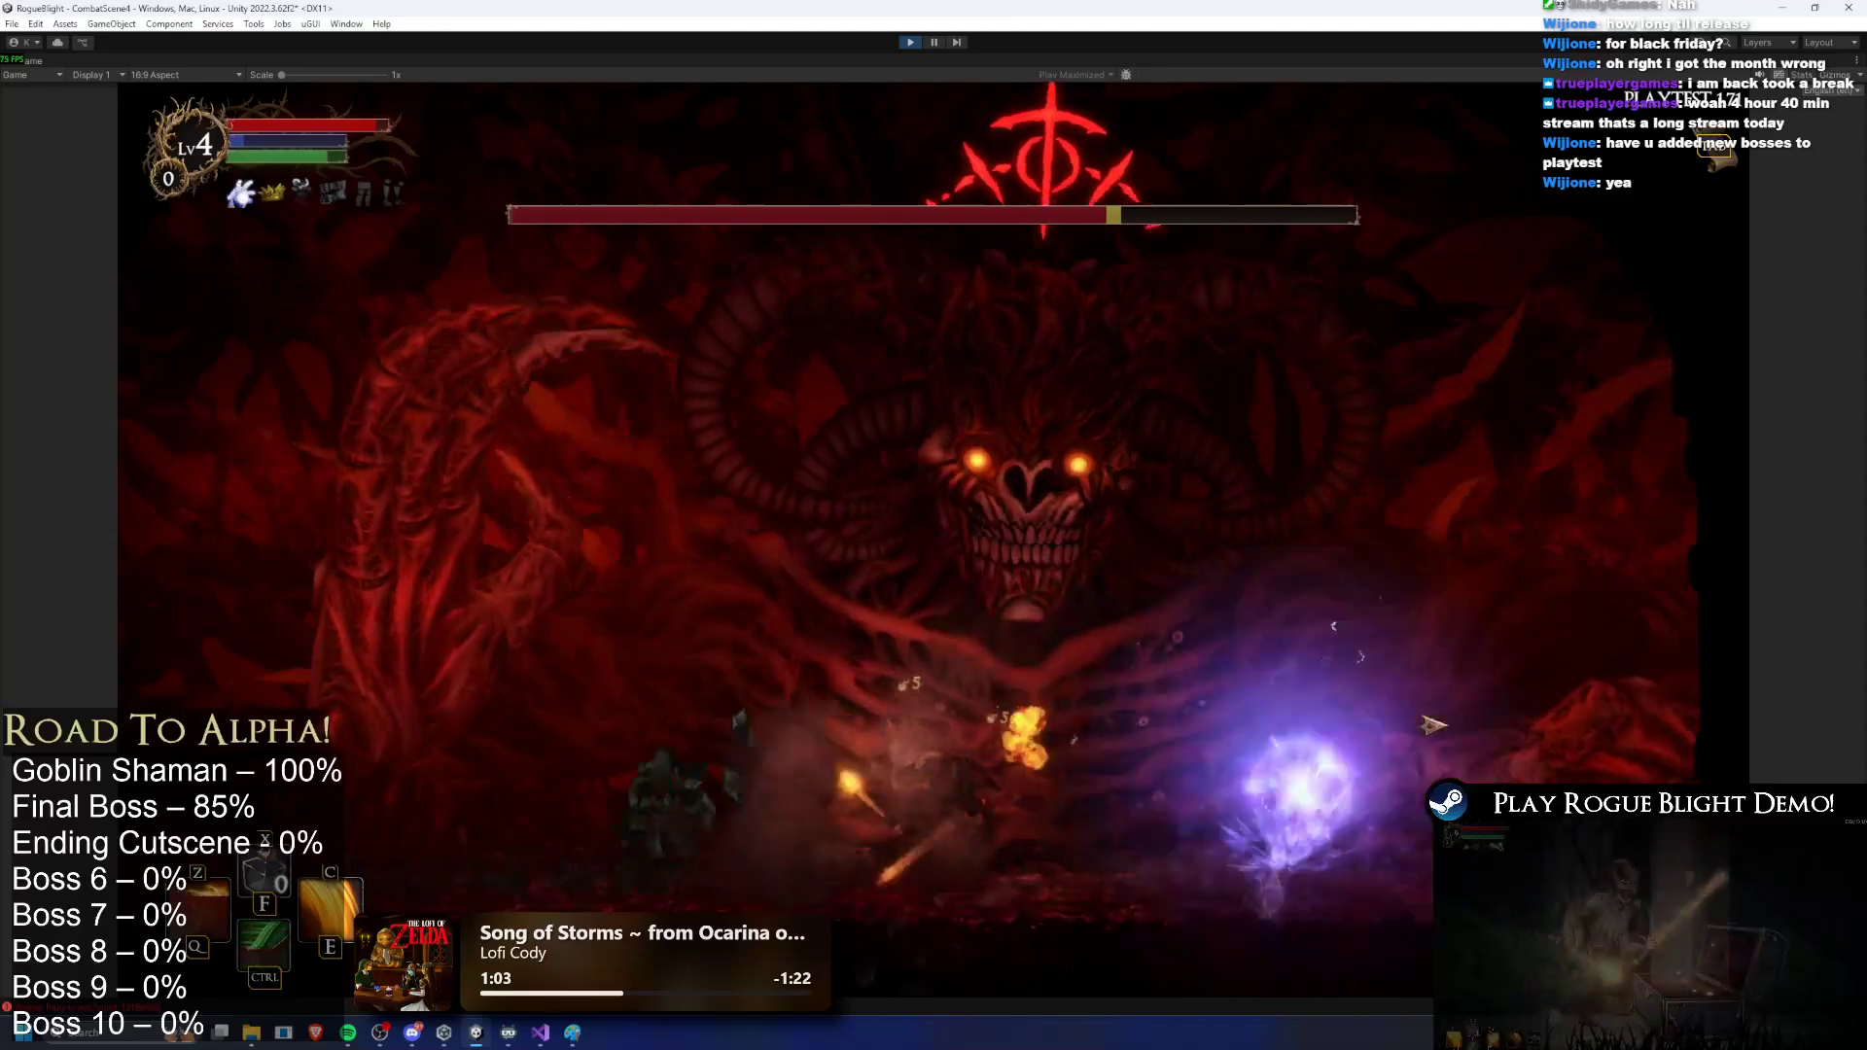
{"action": "key", "text": "c"}
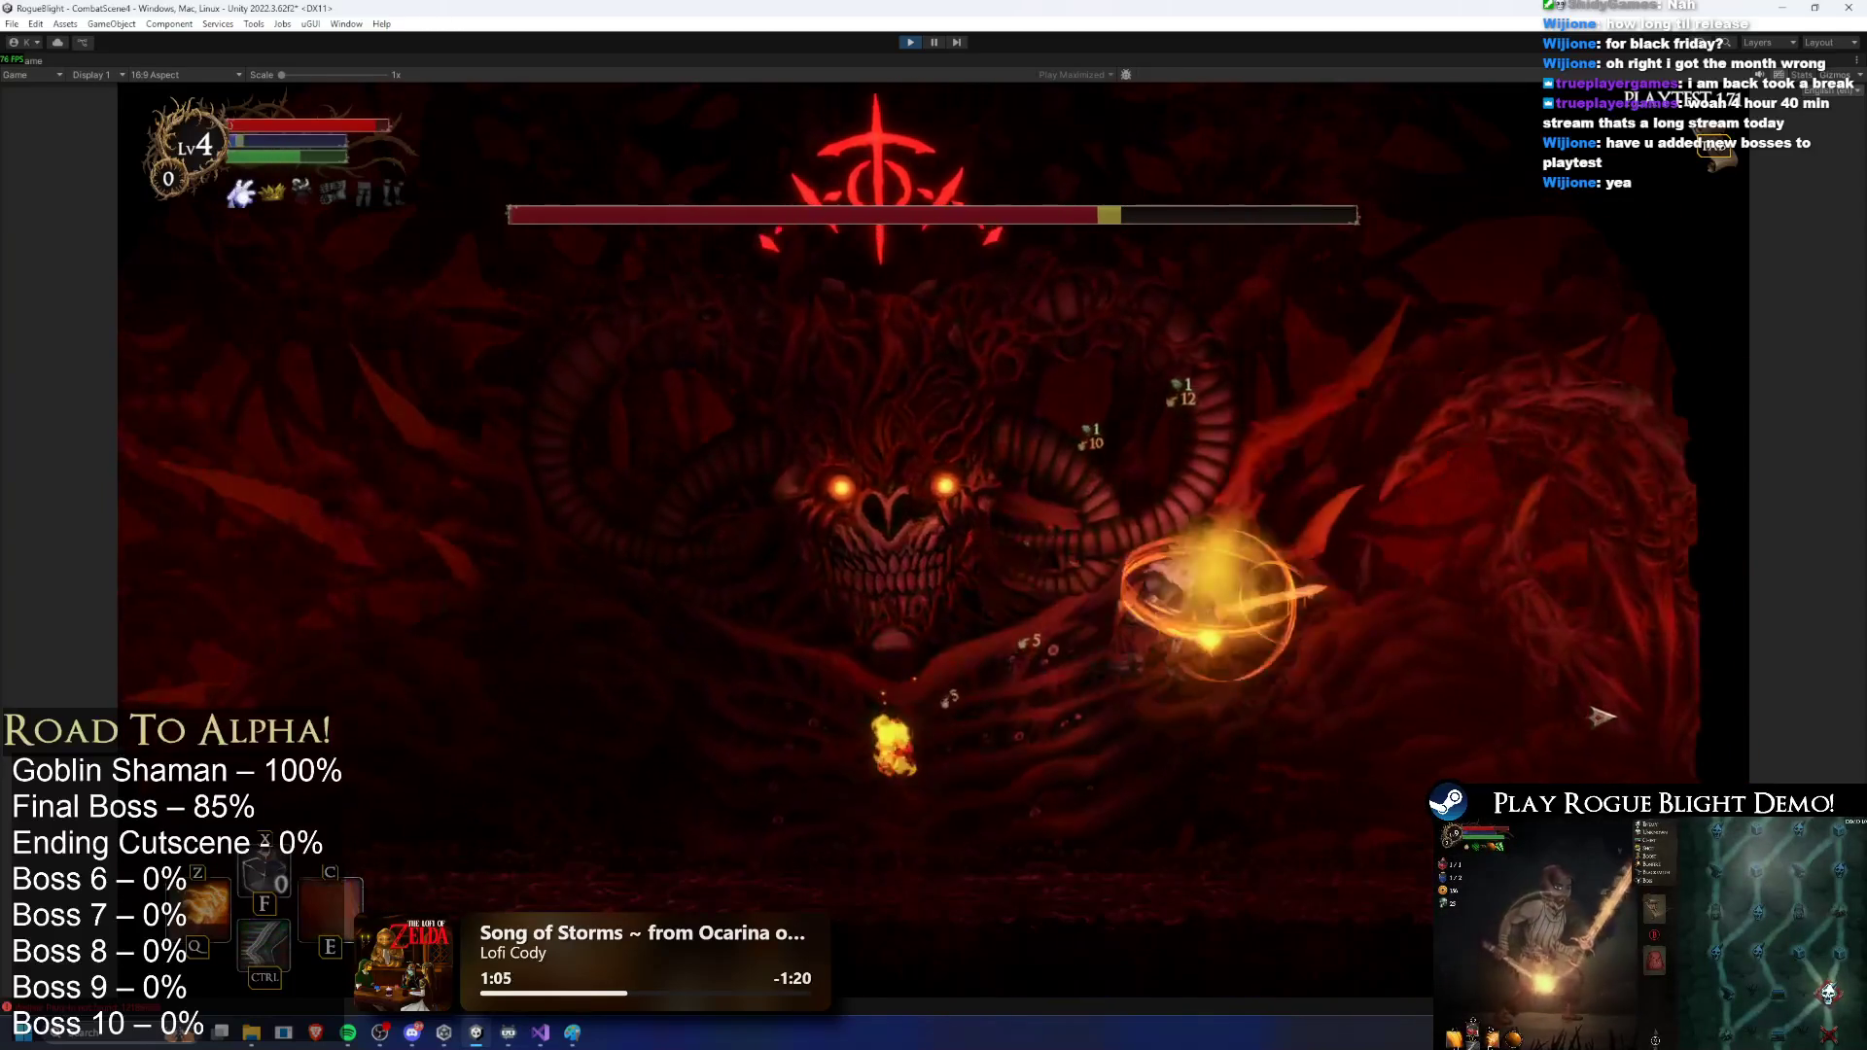
{"action": "key", "text": "ctrl"}
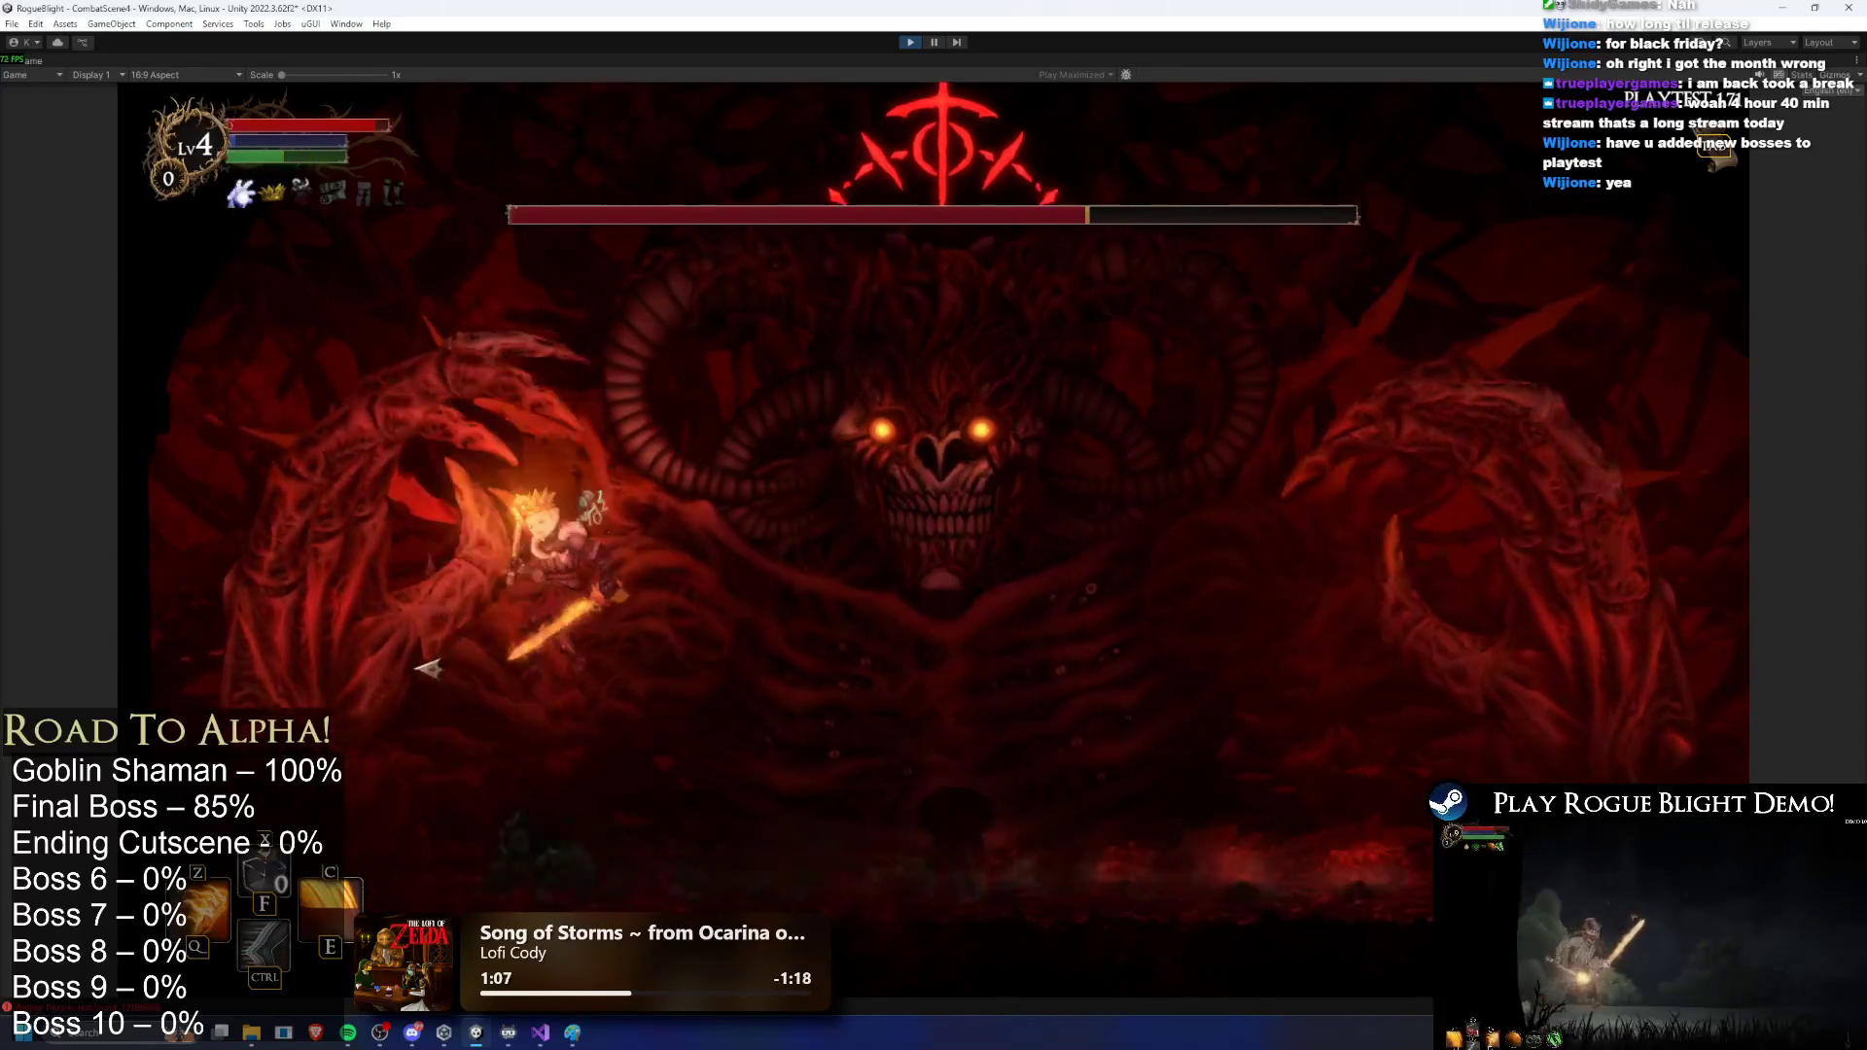
{"action": "key", "text": "z"}
Step: Keep slashing the boss with the flaming sword, then turn on cheats with F1
{"action": "left_click", "coordinate": [849, 652]}
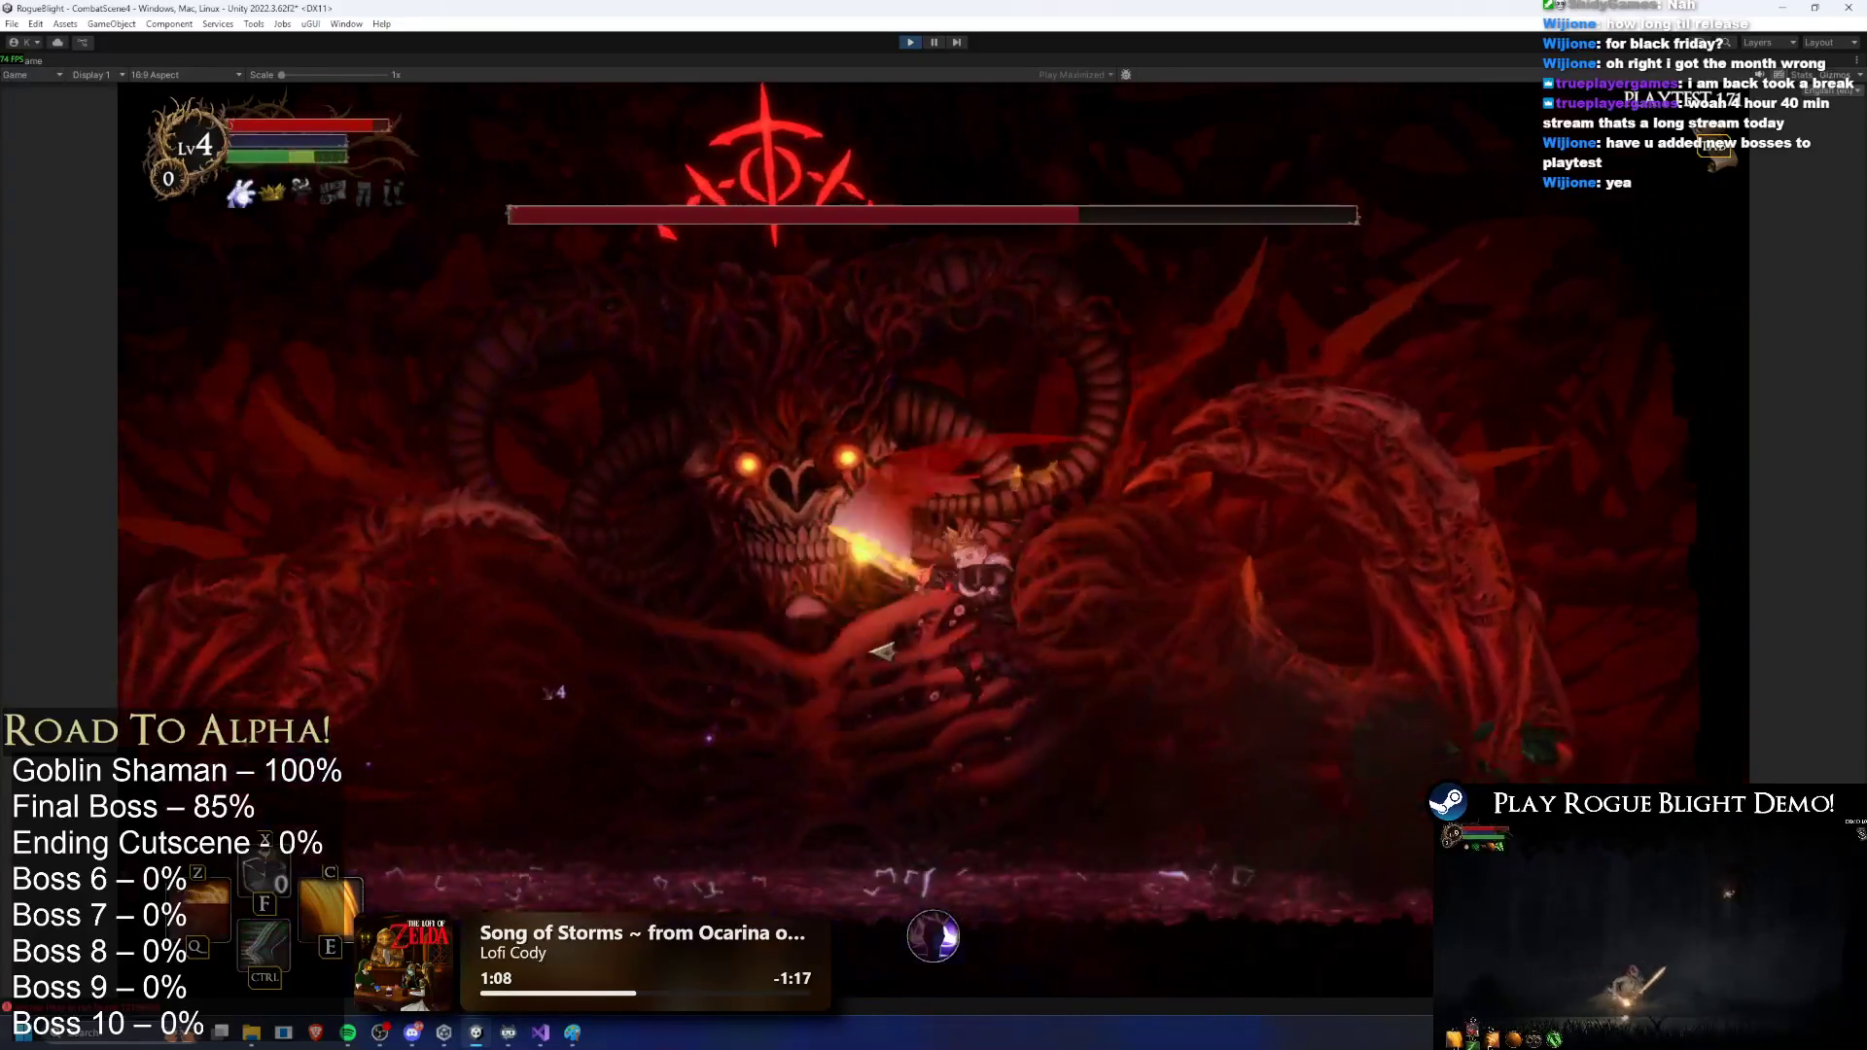
{"action": "key", "text": "d"}
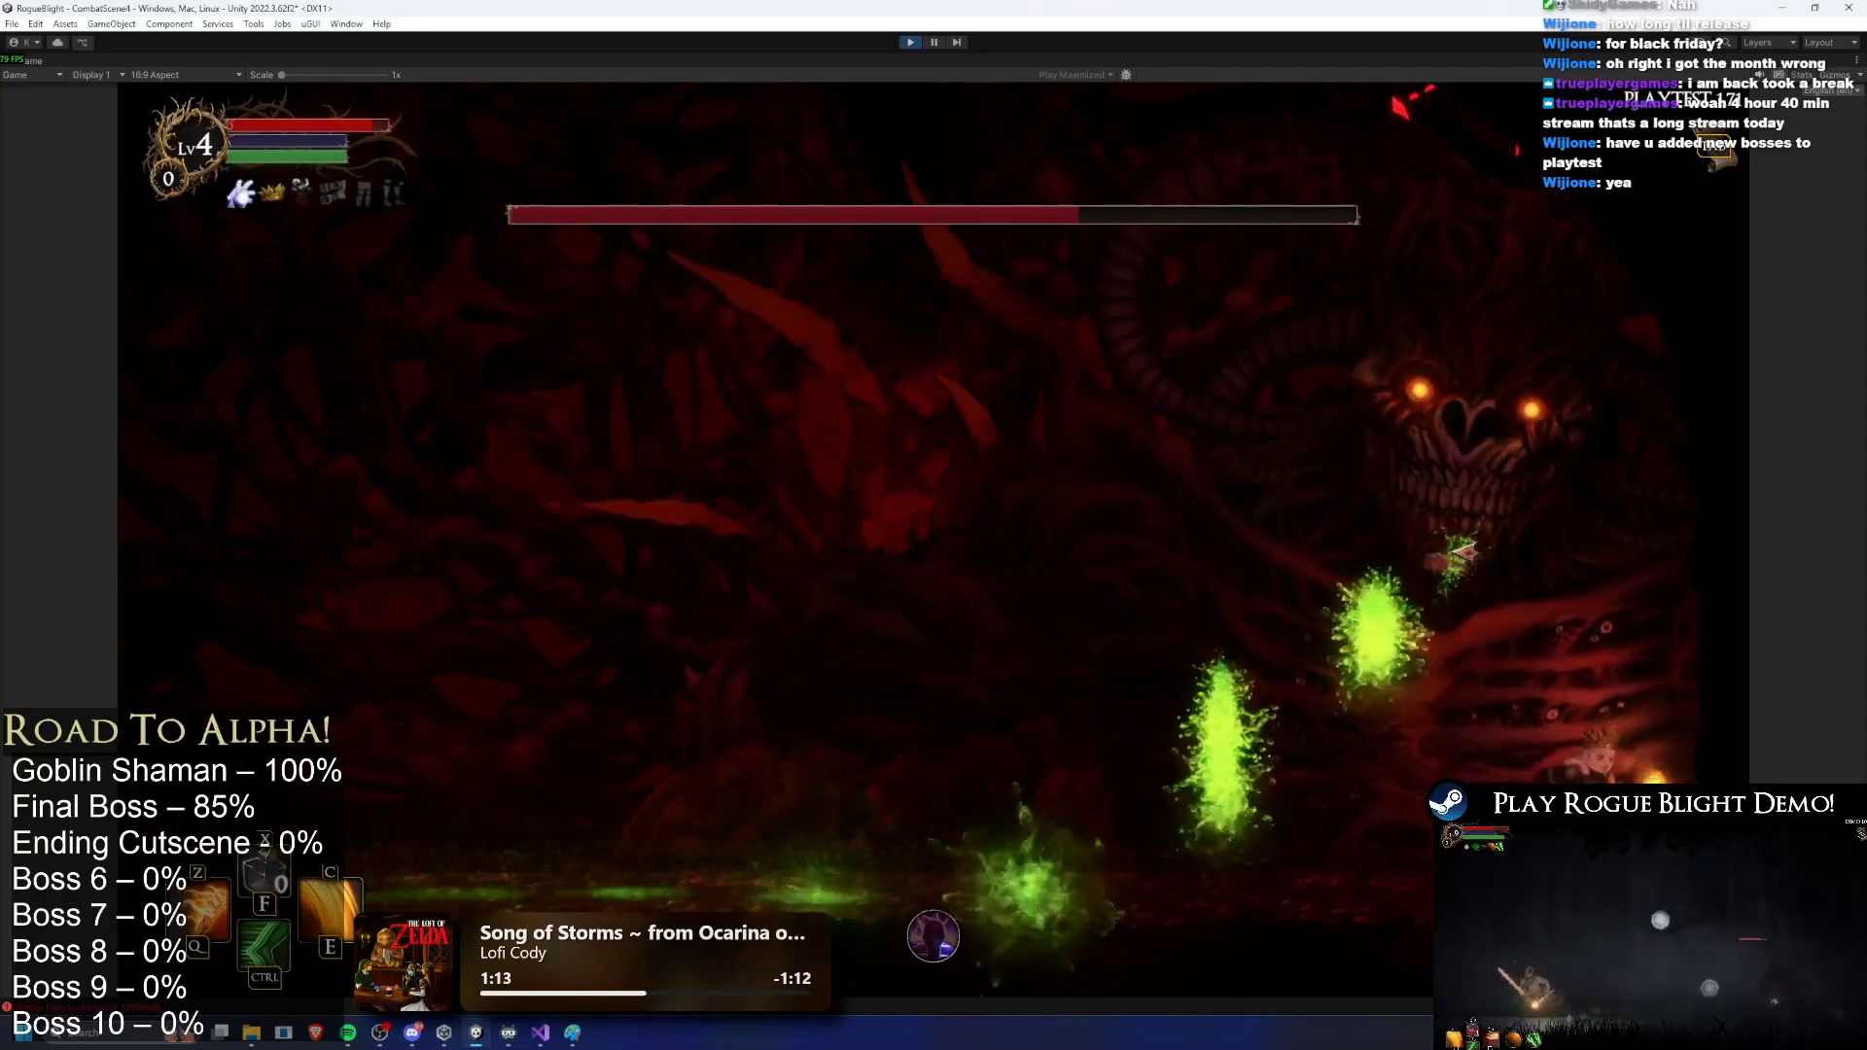
{"action": "key", "text": "ctrl"}
{"action": "left_click", "coordinate": [1125, 533]}
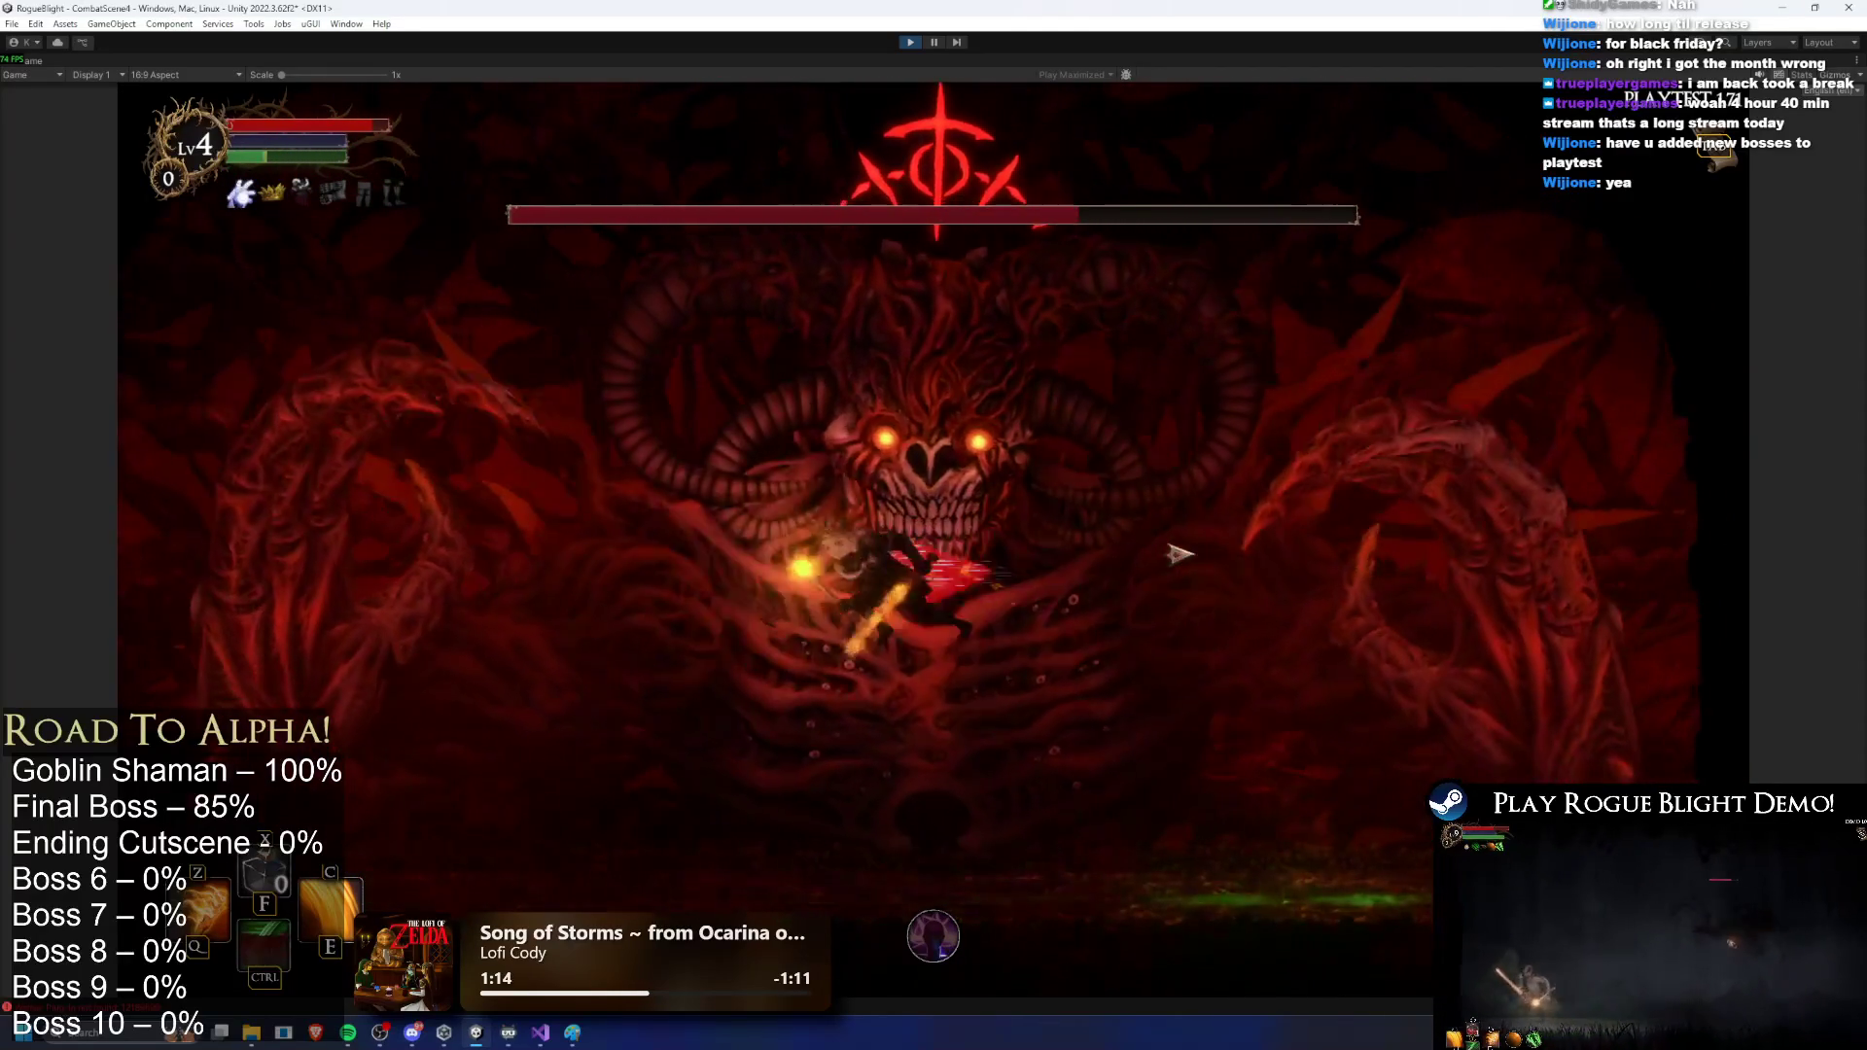
{"action": "key", "text": "F1"}
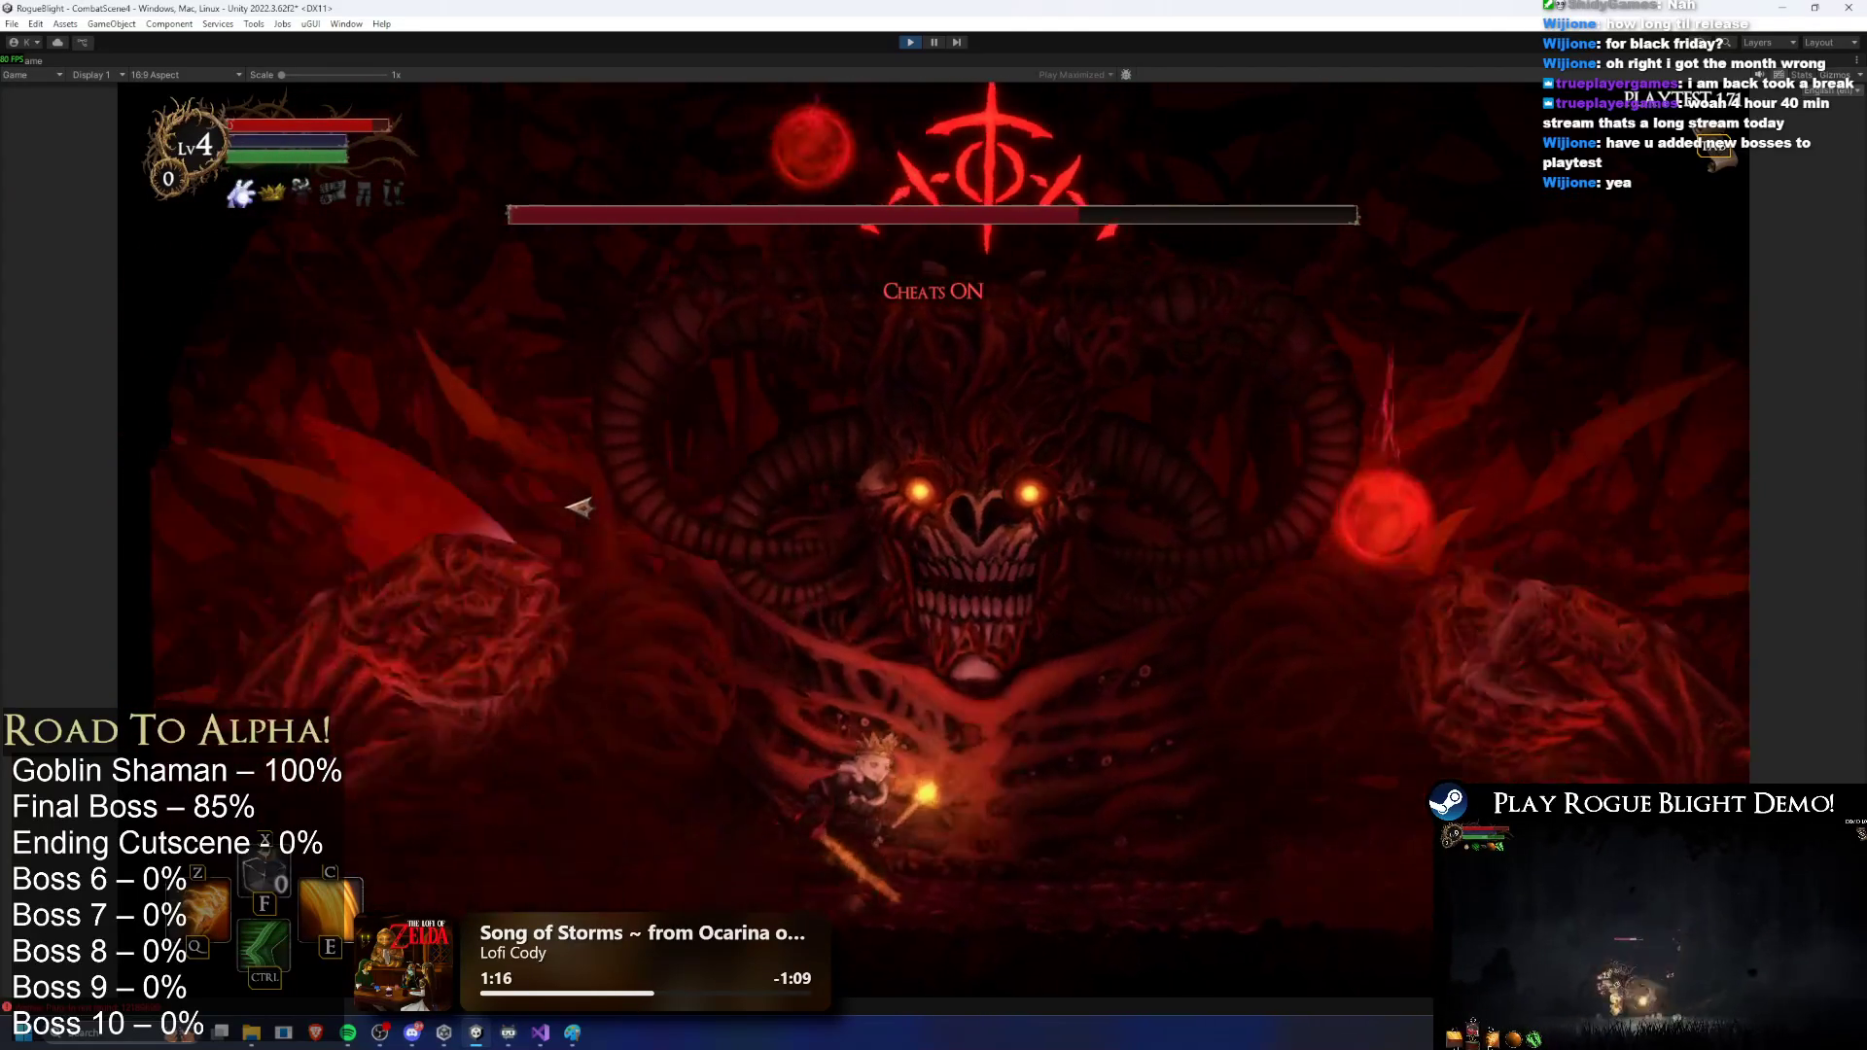
Step: Run and dash back and forth beneath the boss, jumping in to slash it
{"action": "key", "text": "a"}
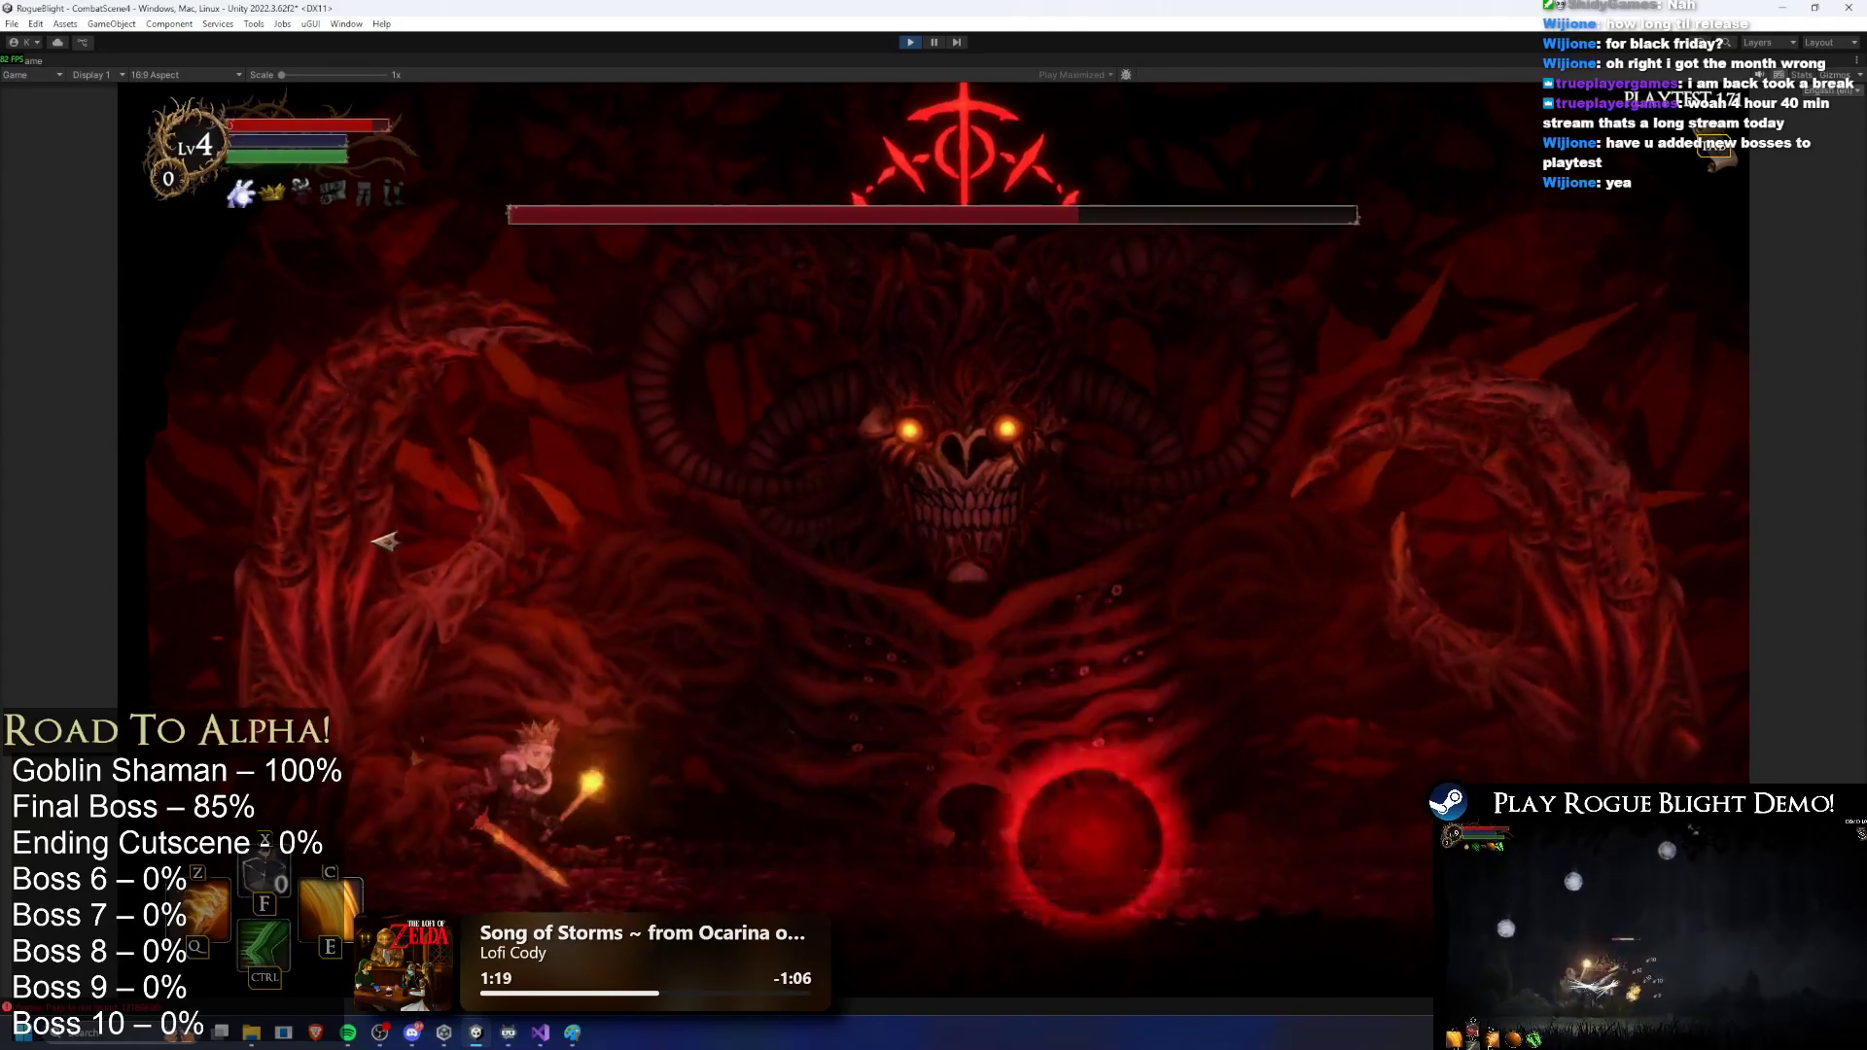
{"action": "key", "text": "d"}
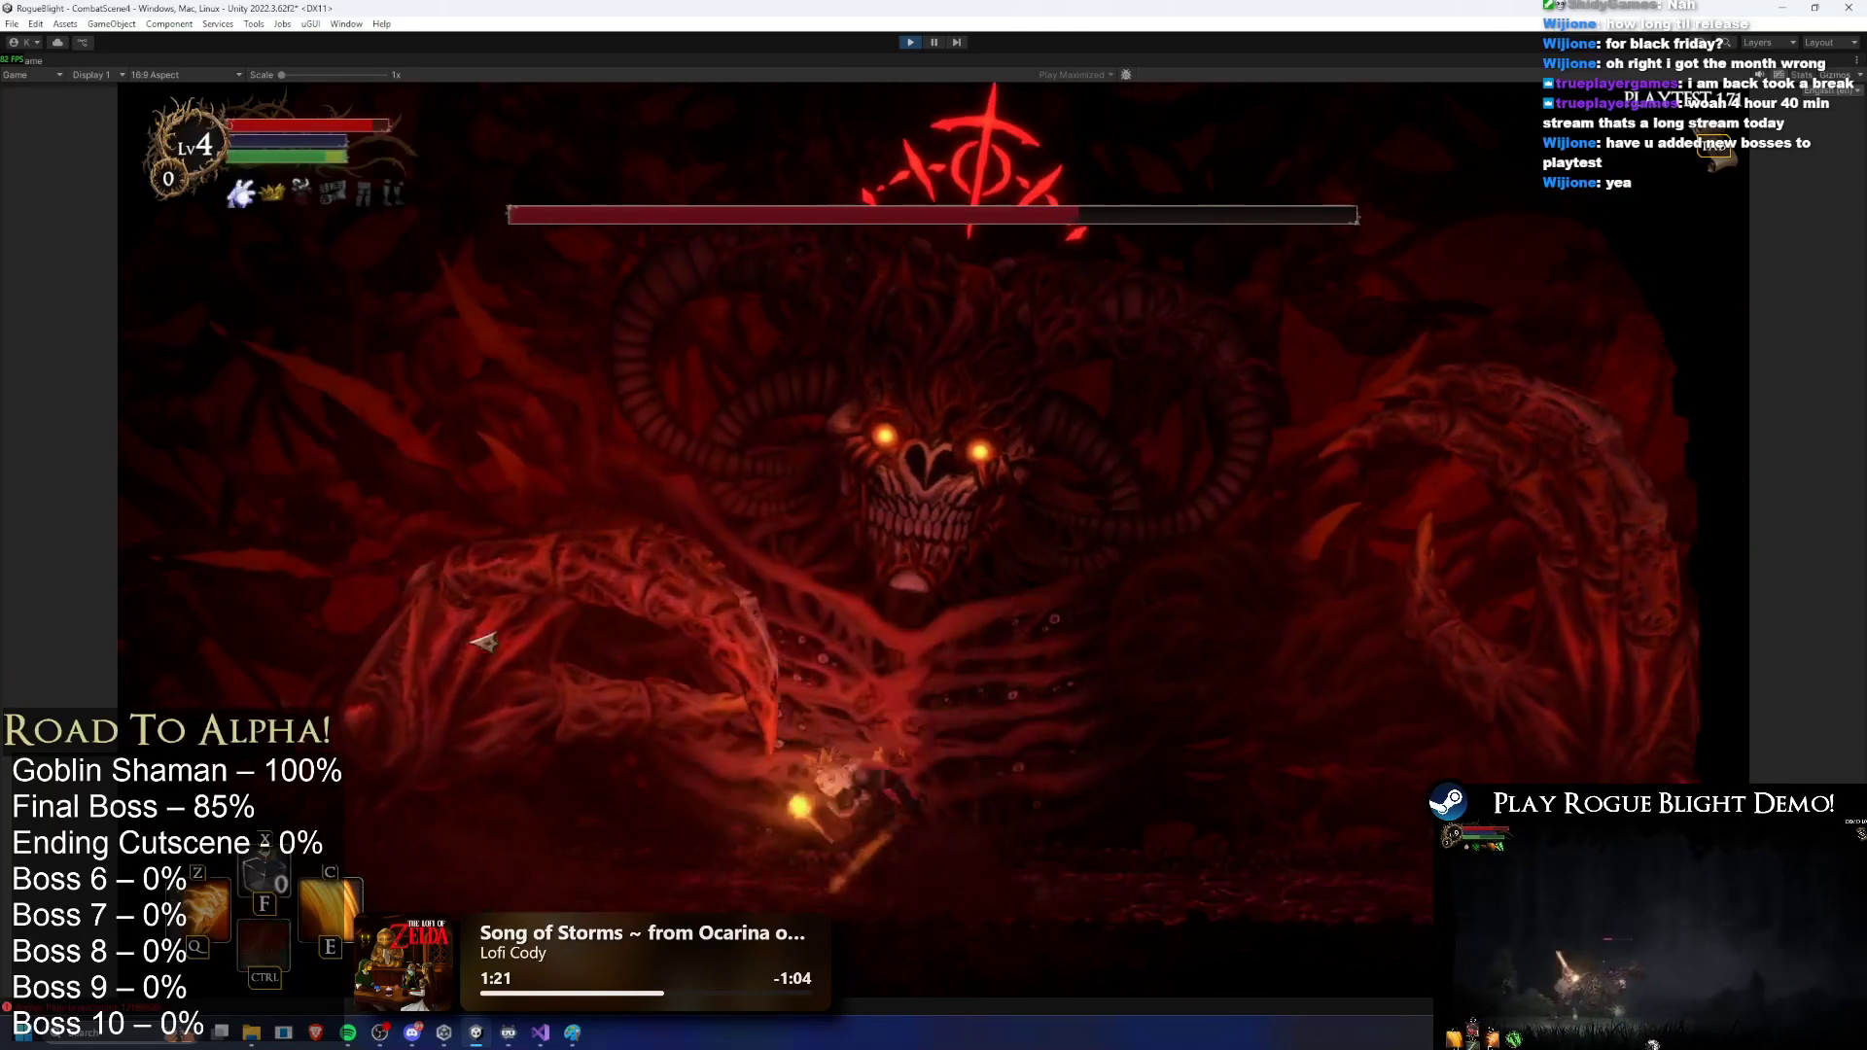
{"action": "key", "text": "ctrl"}
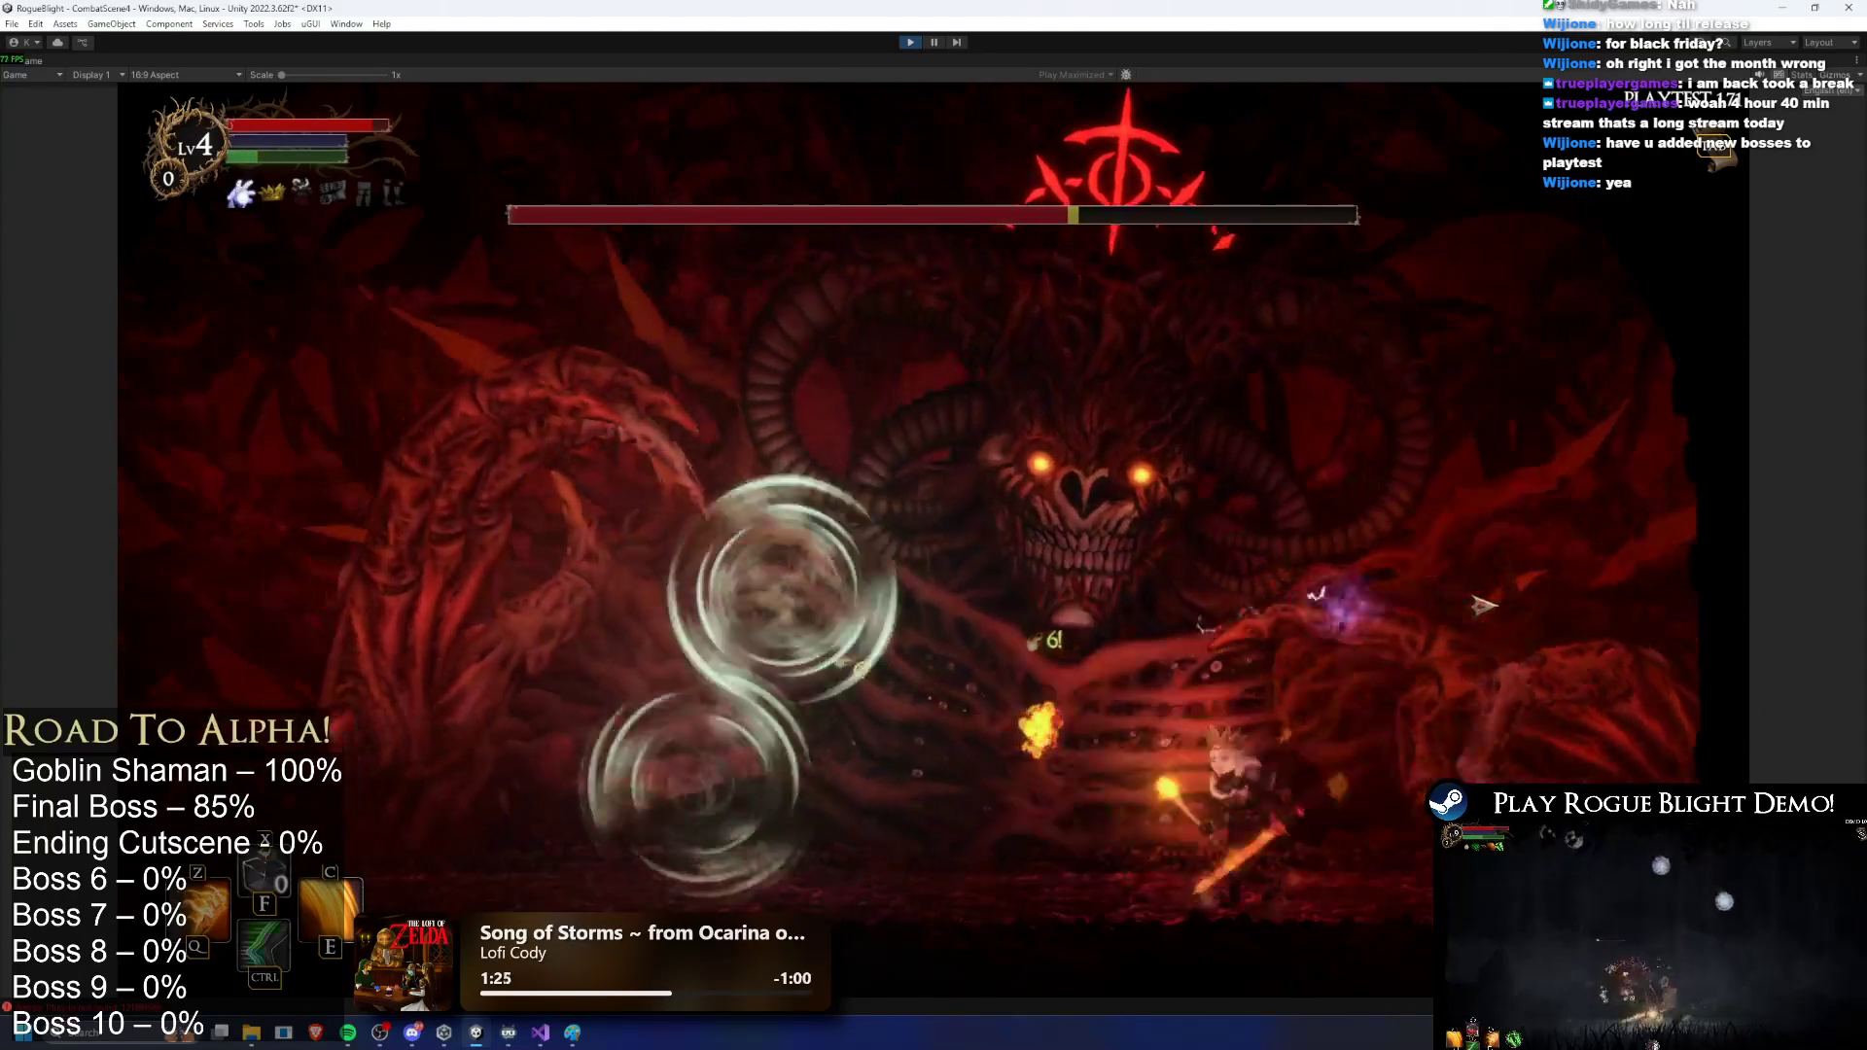
{"action": "key", "text": "a"}
{"action": "key", "text": "ctrl"}
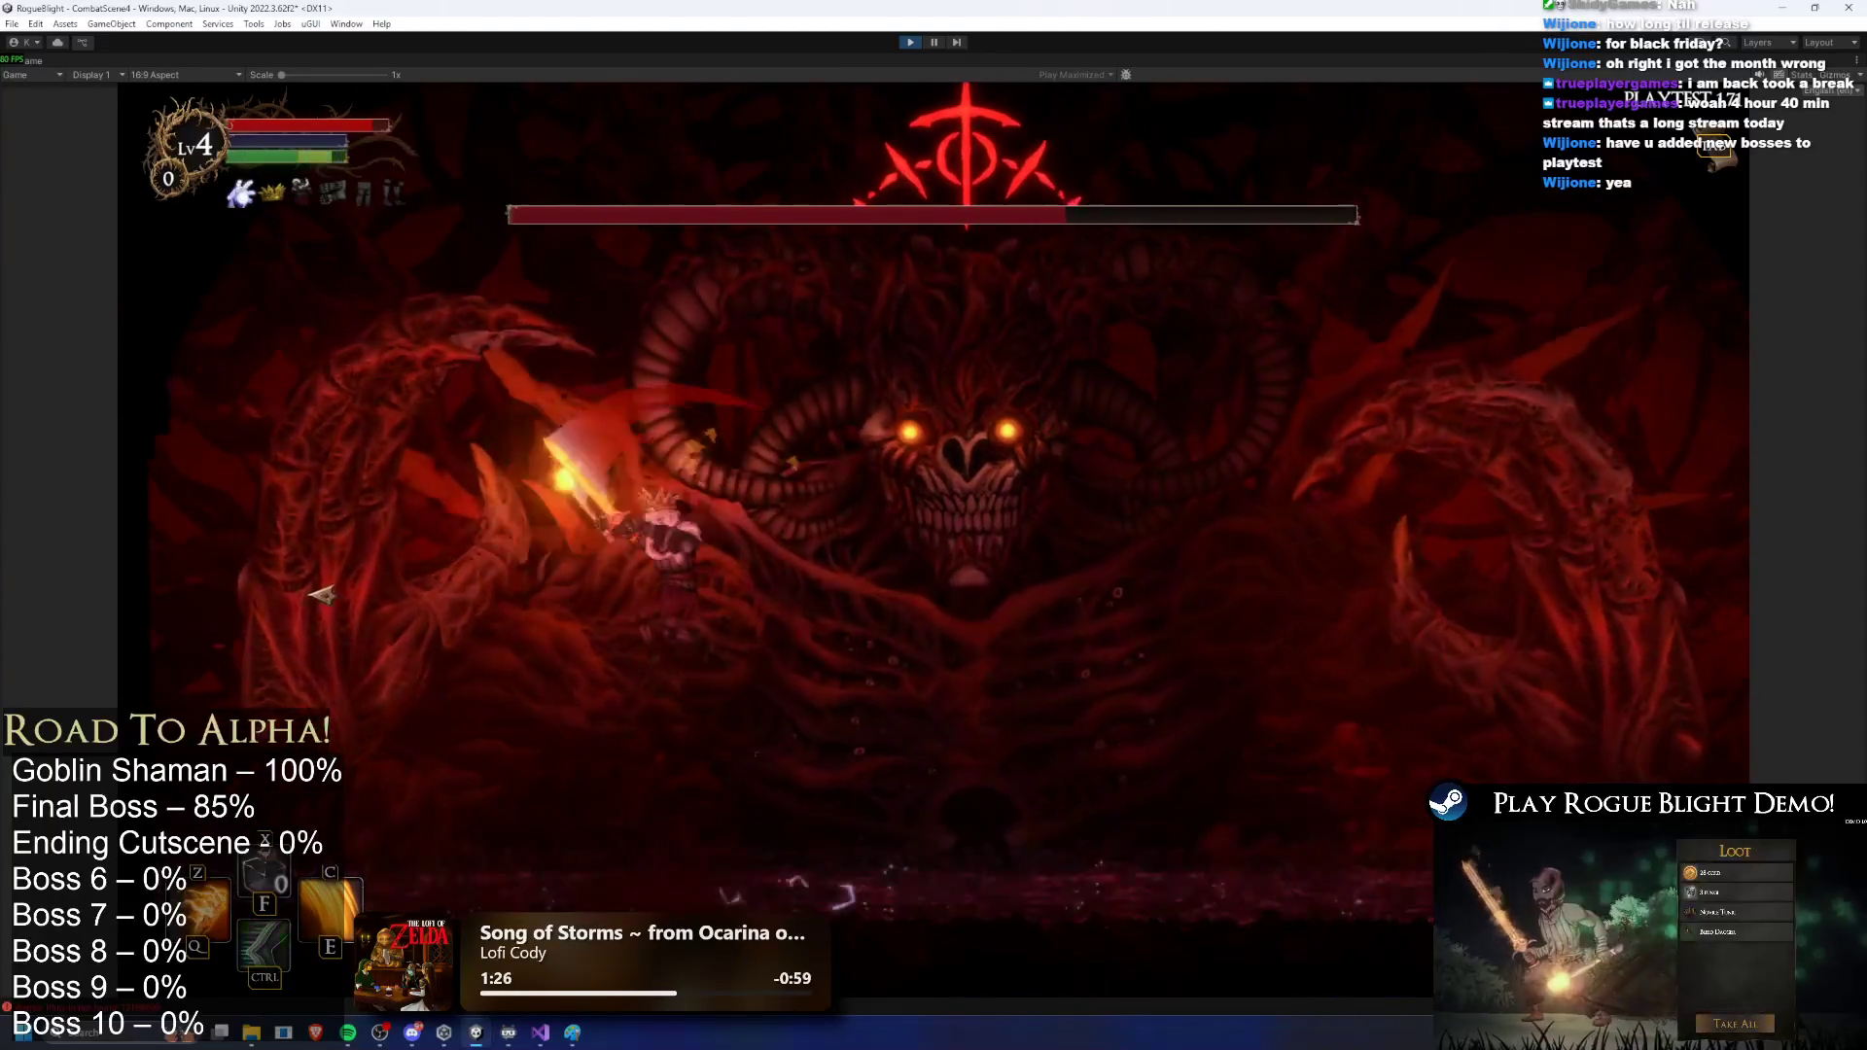
{"action": "key", "text": "d"}
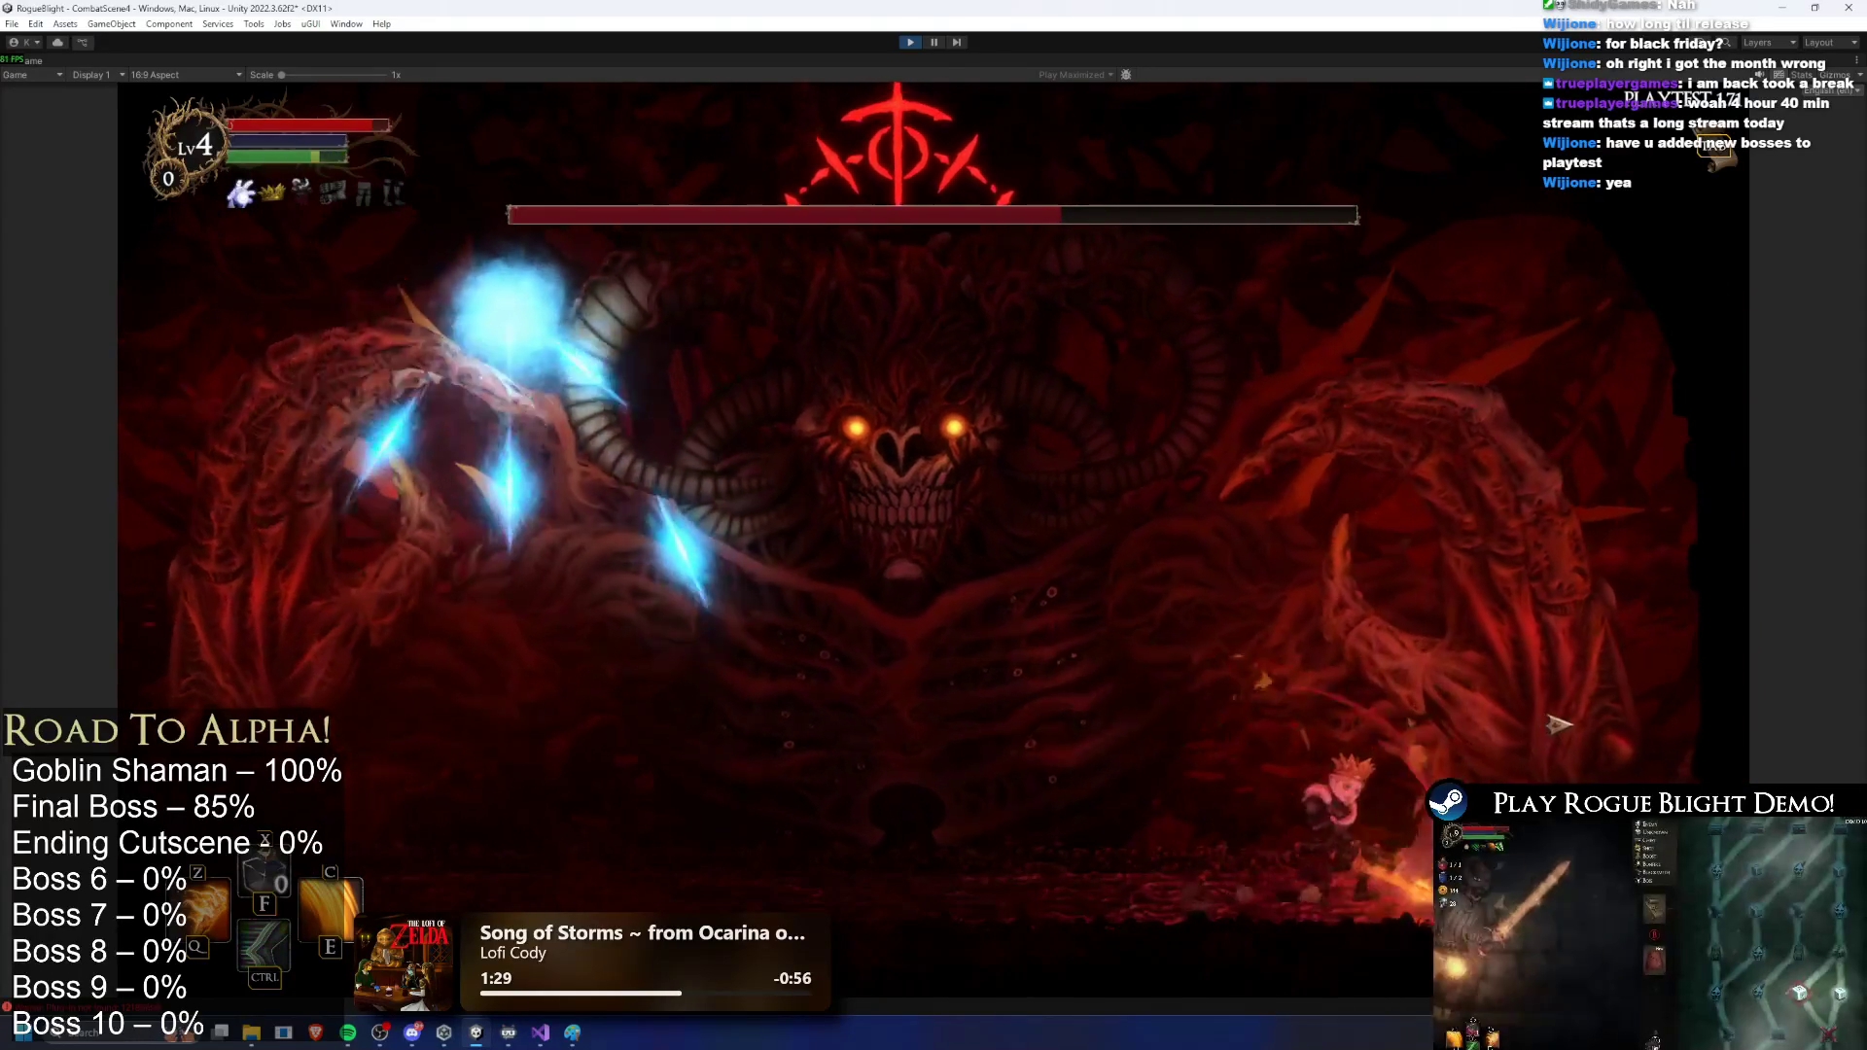
{"action": "key", "text": "a"}
{"action": "key", "text": "space"}
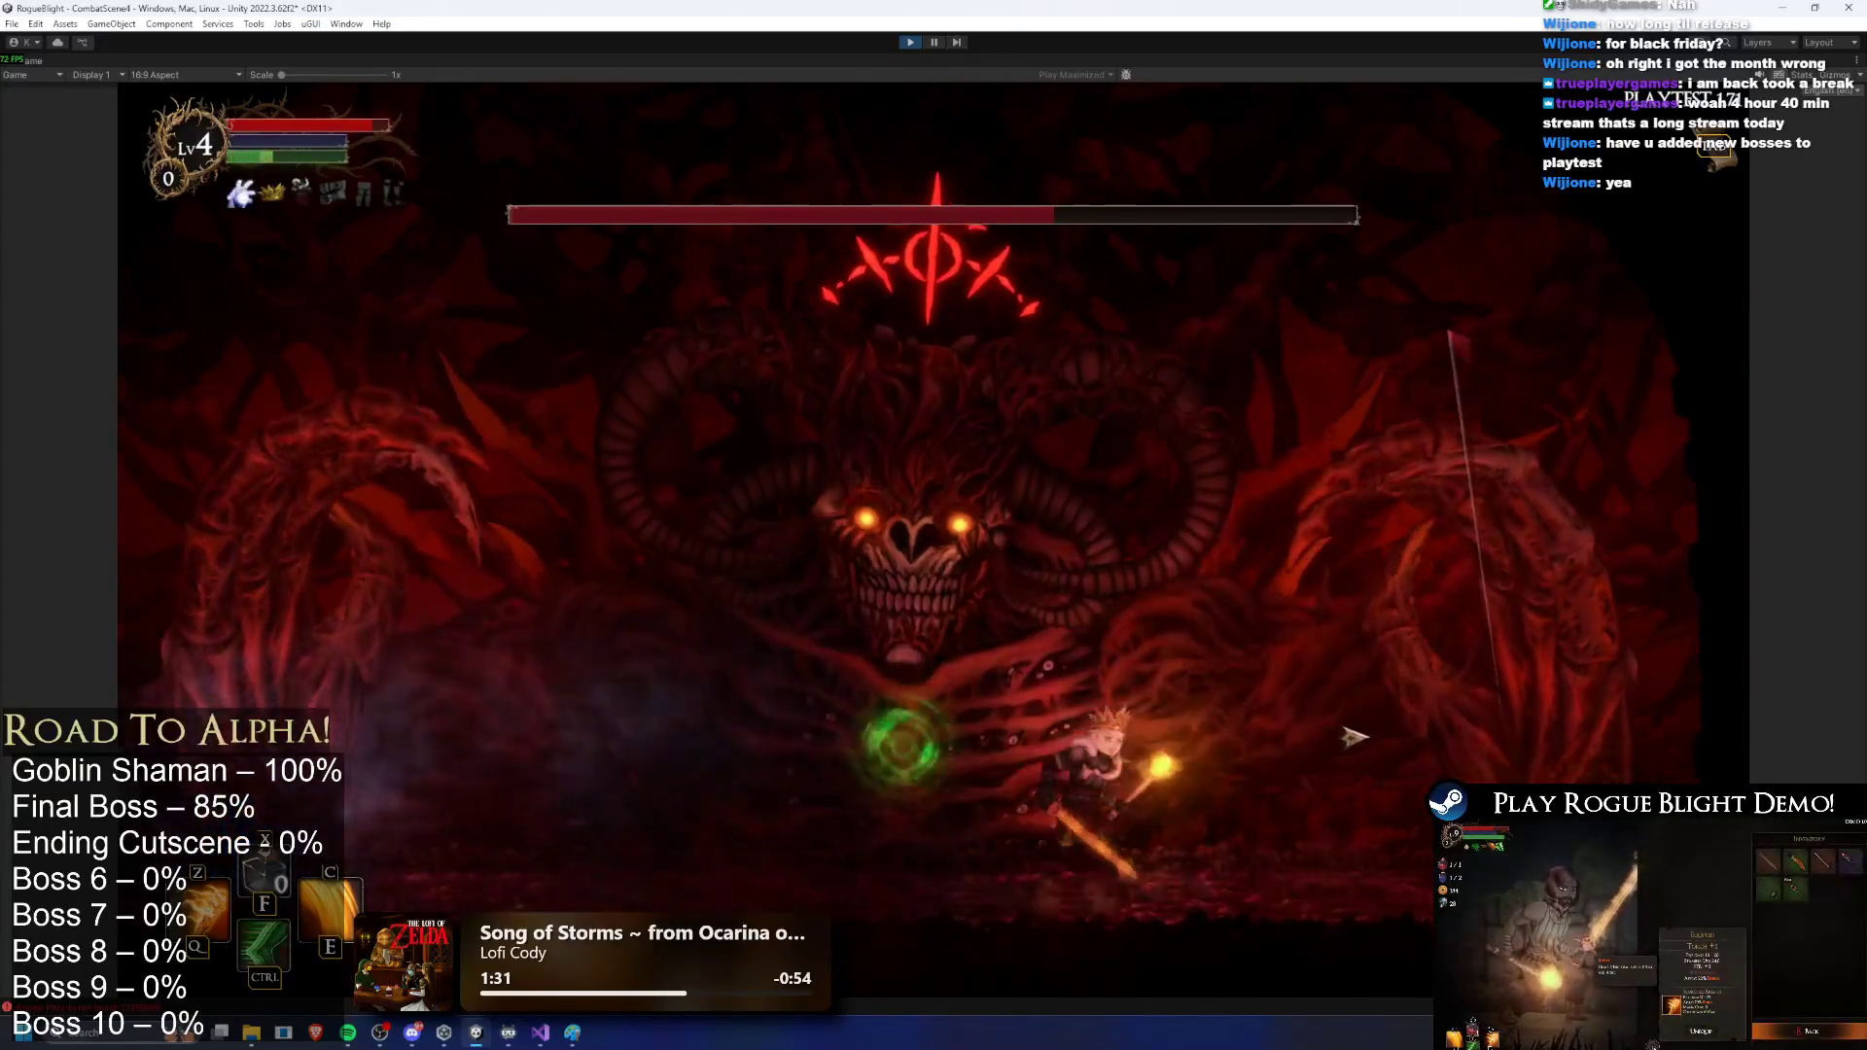
{"action": "key", "text": "ctrl"}
{"action": "key", "text": "a"}
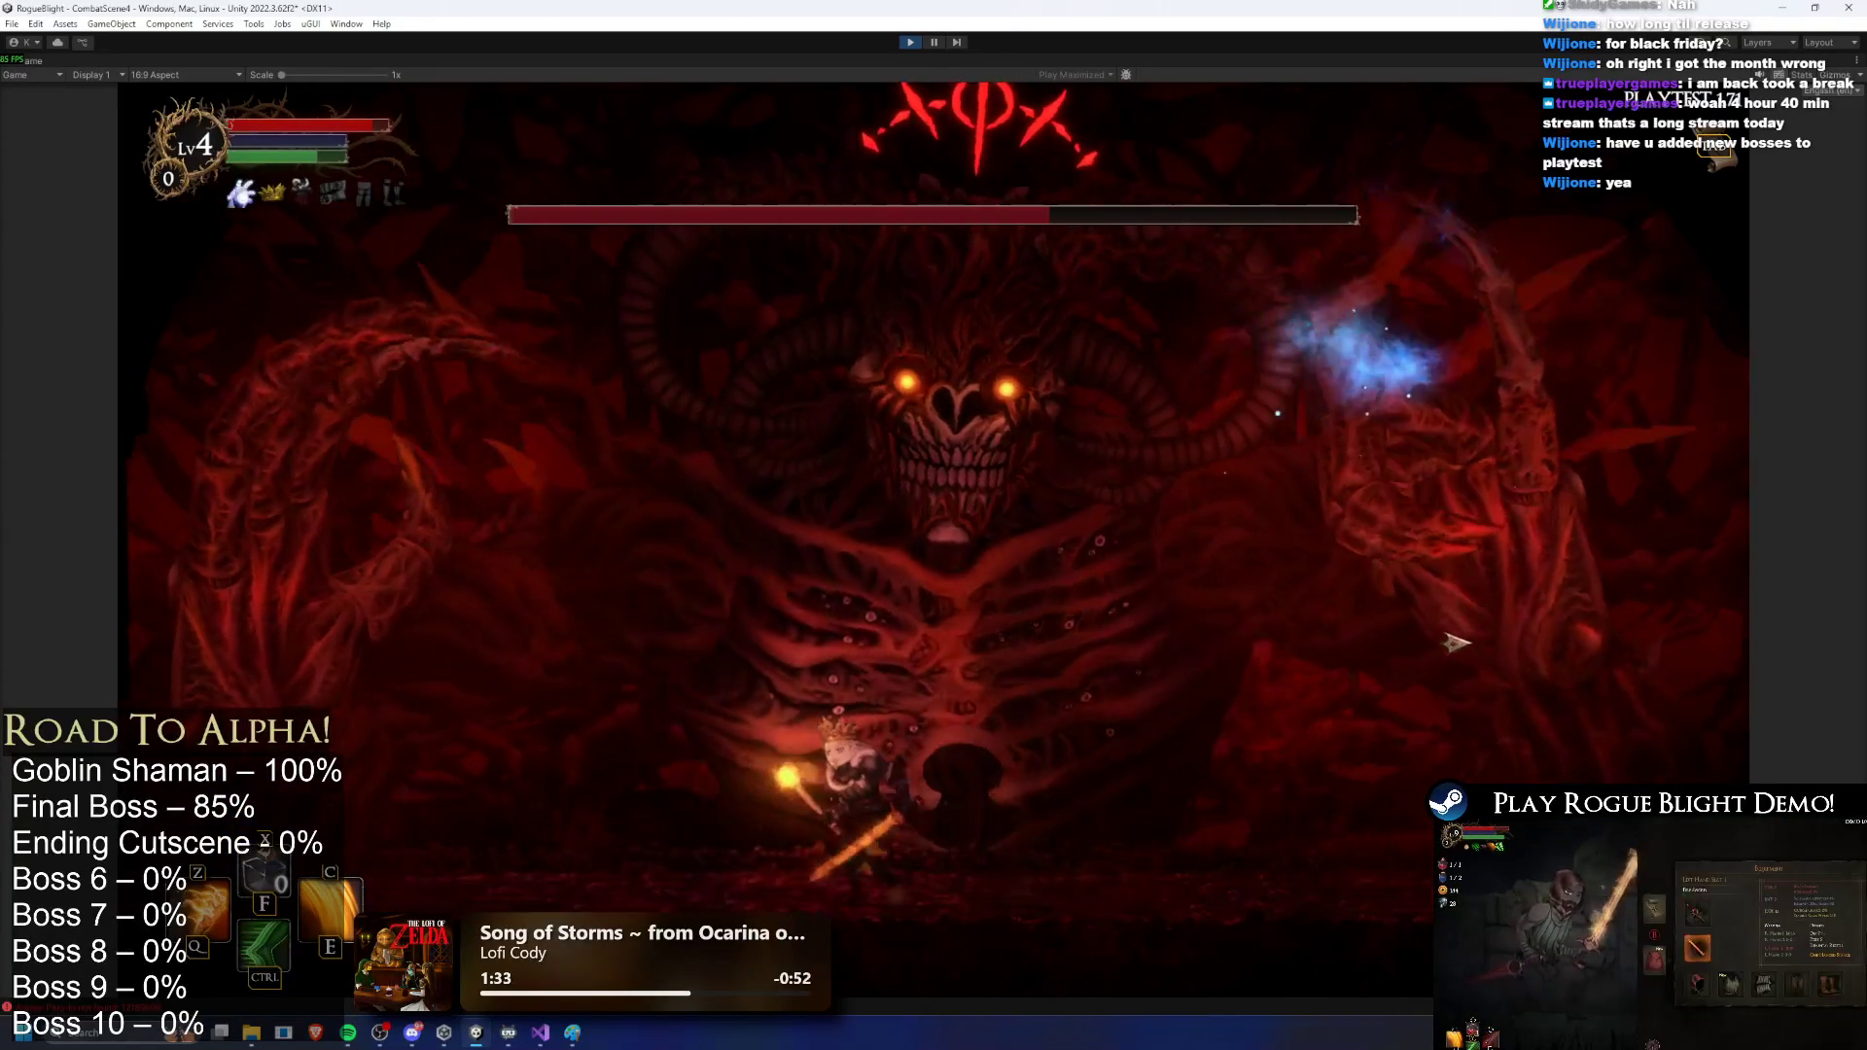
Step: Keep dodging around the boss with dashes and slashes, then run right across the arena
{"action": "key", "text": "a"}
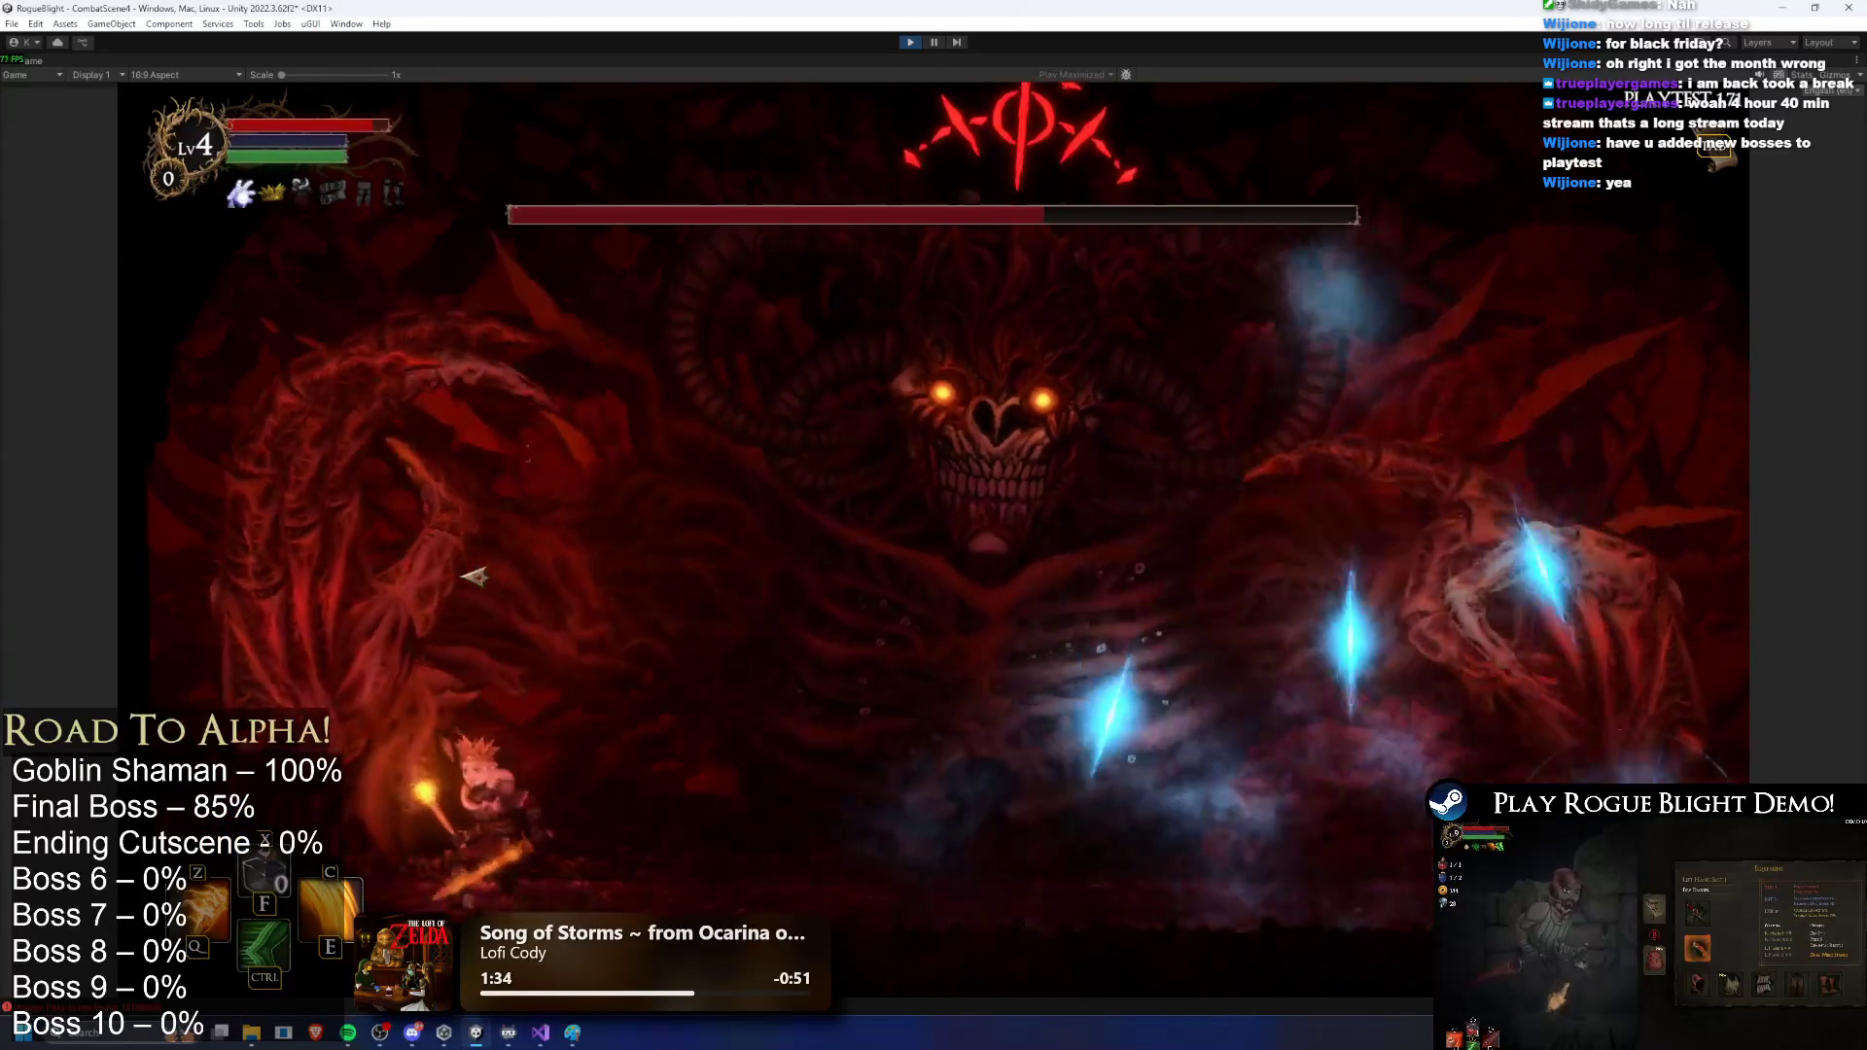
{"action": "key", "text": "d"}
{"action": "key", "text": "space"}
{"action": "key", "text": "a"}
{"action": "key", "text": "ctrl"}
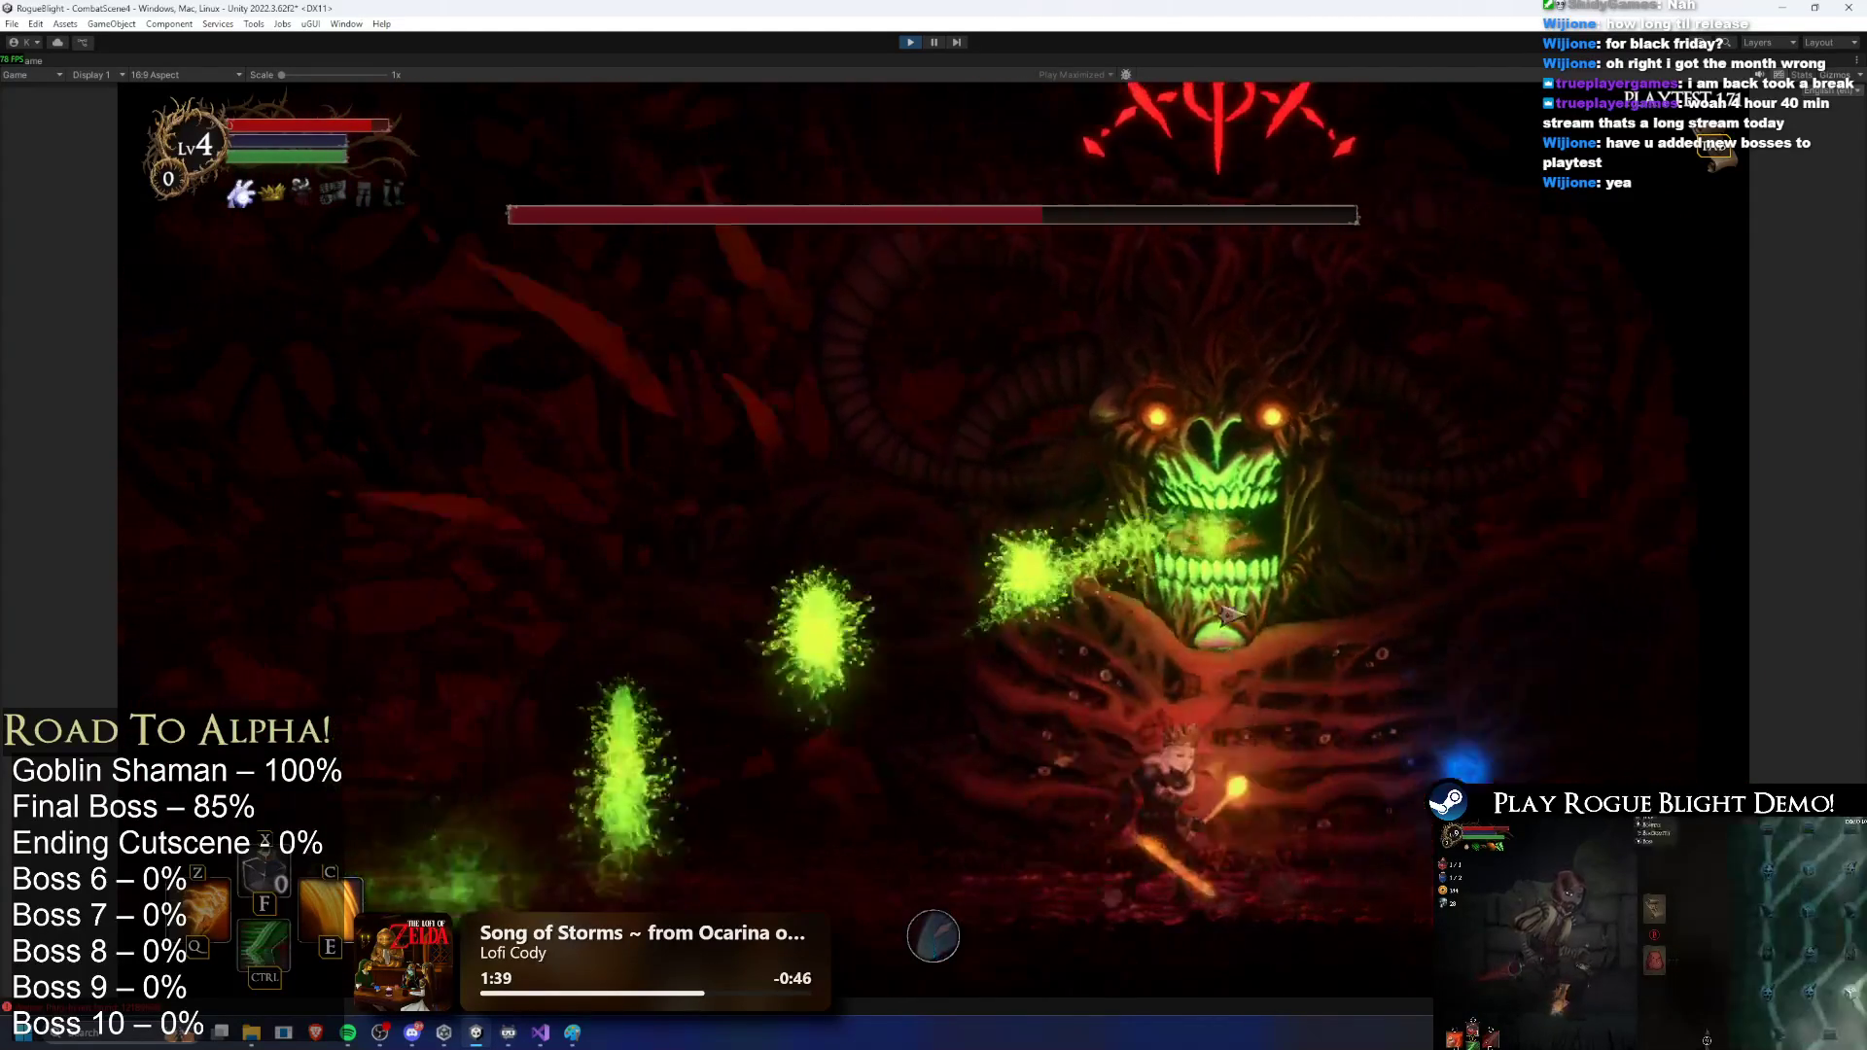
{"action": "key", "text": "a"}
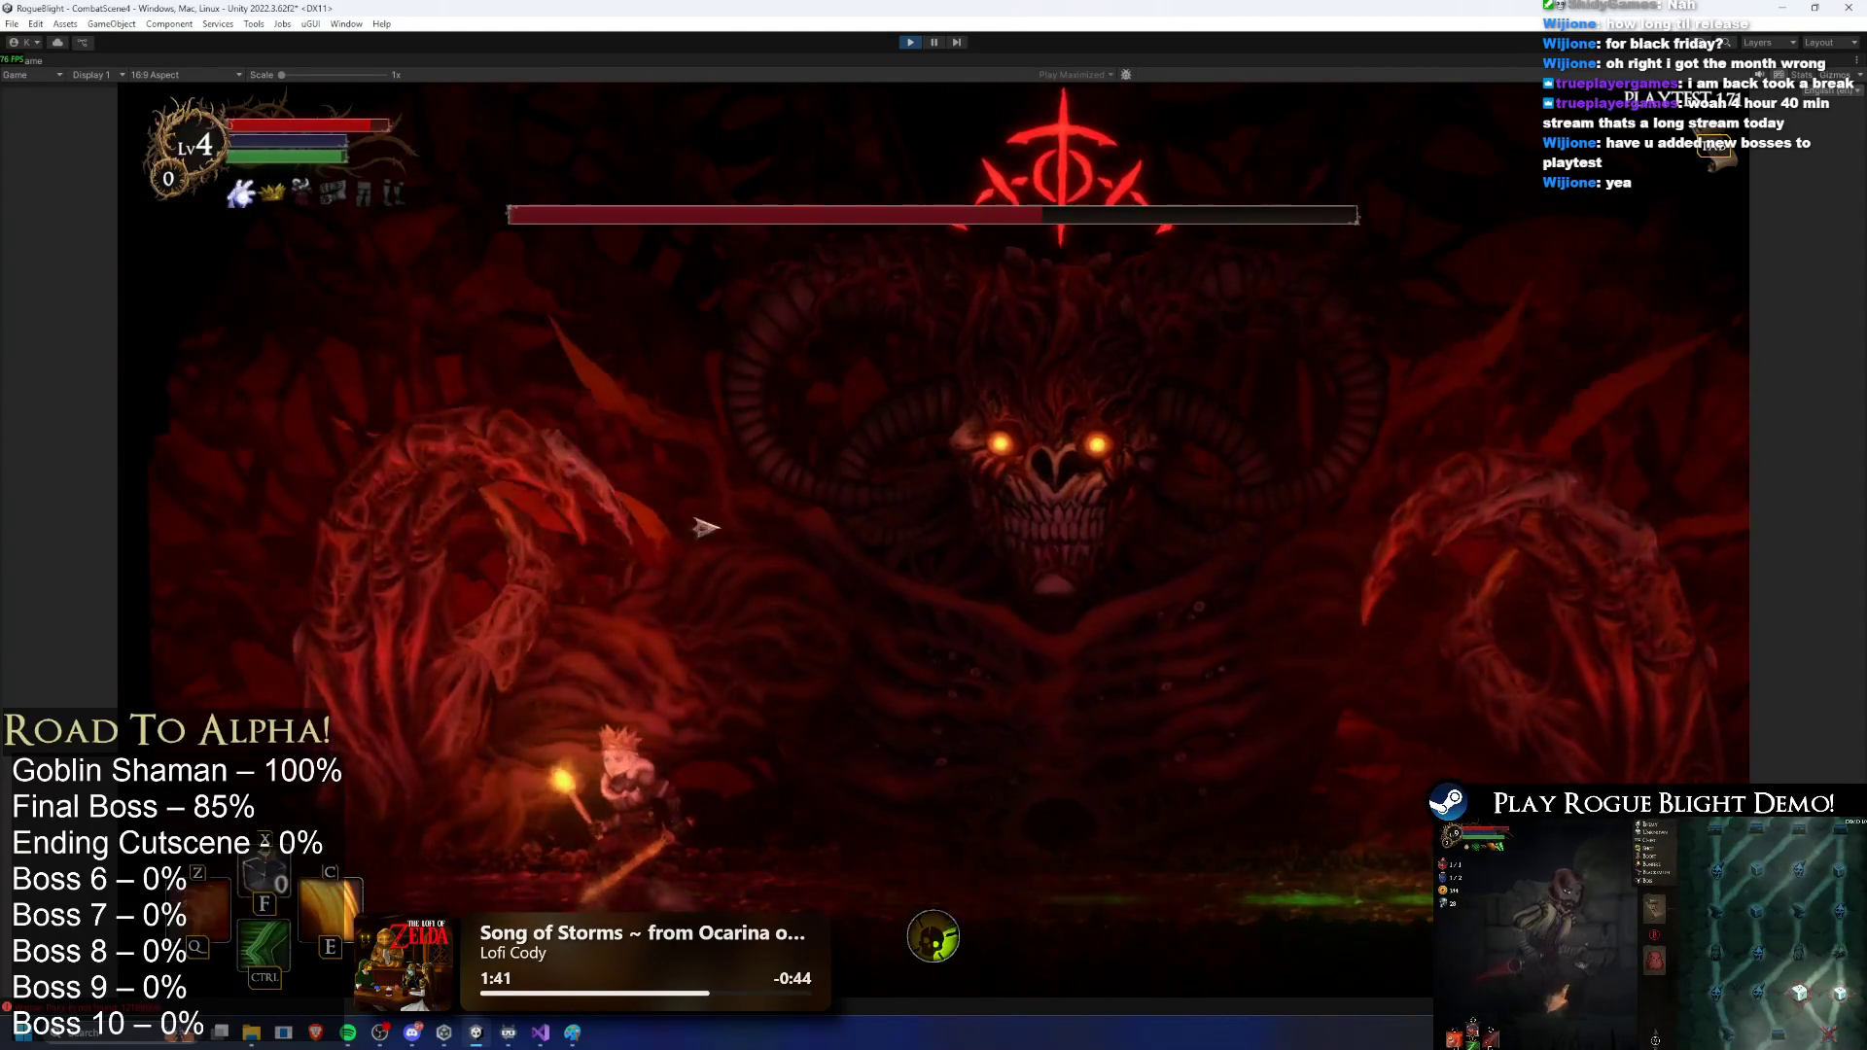
{"action": "key", "text": "d"}
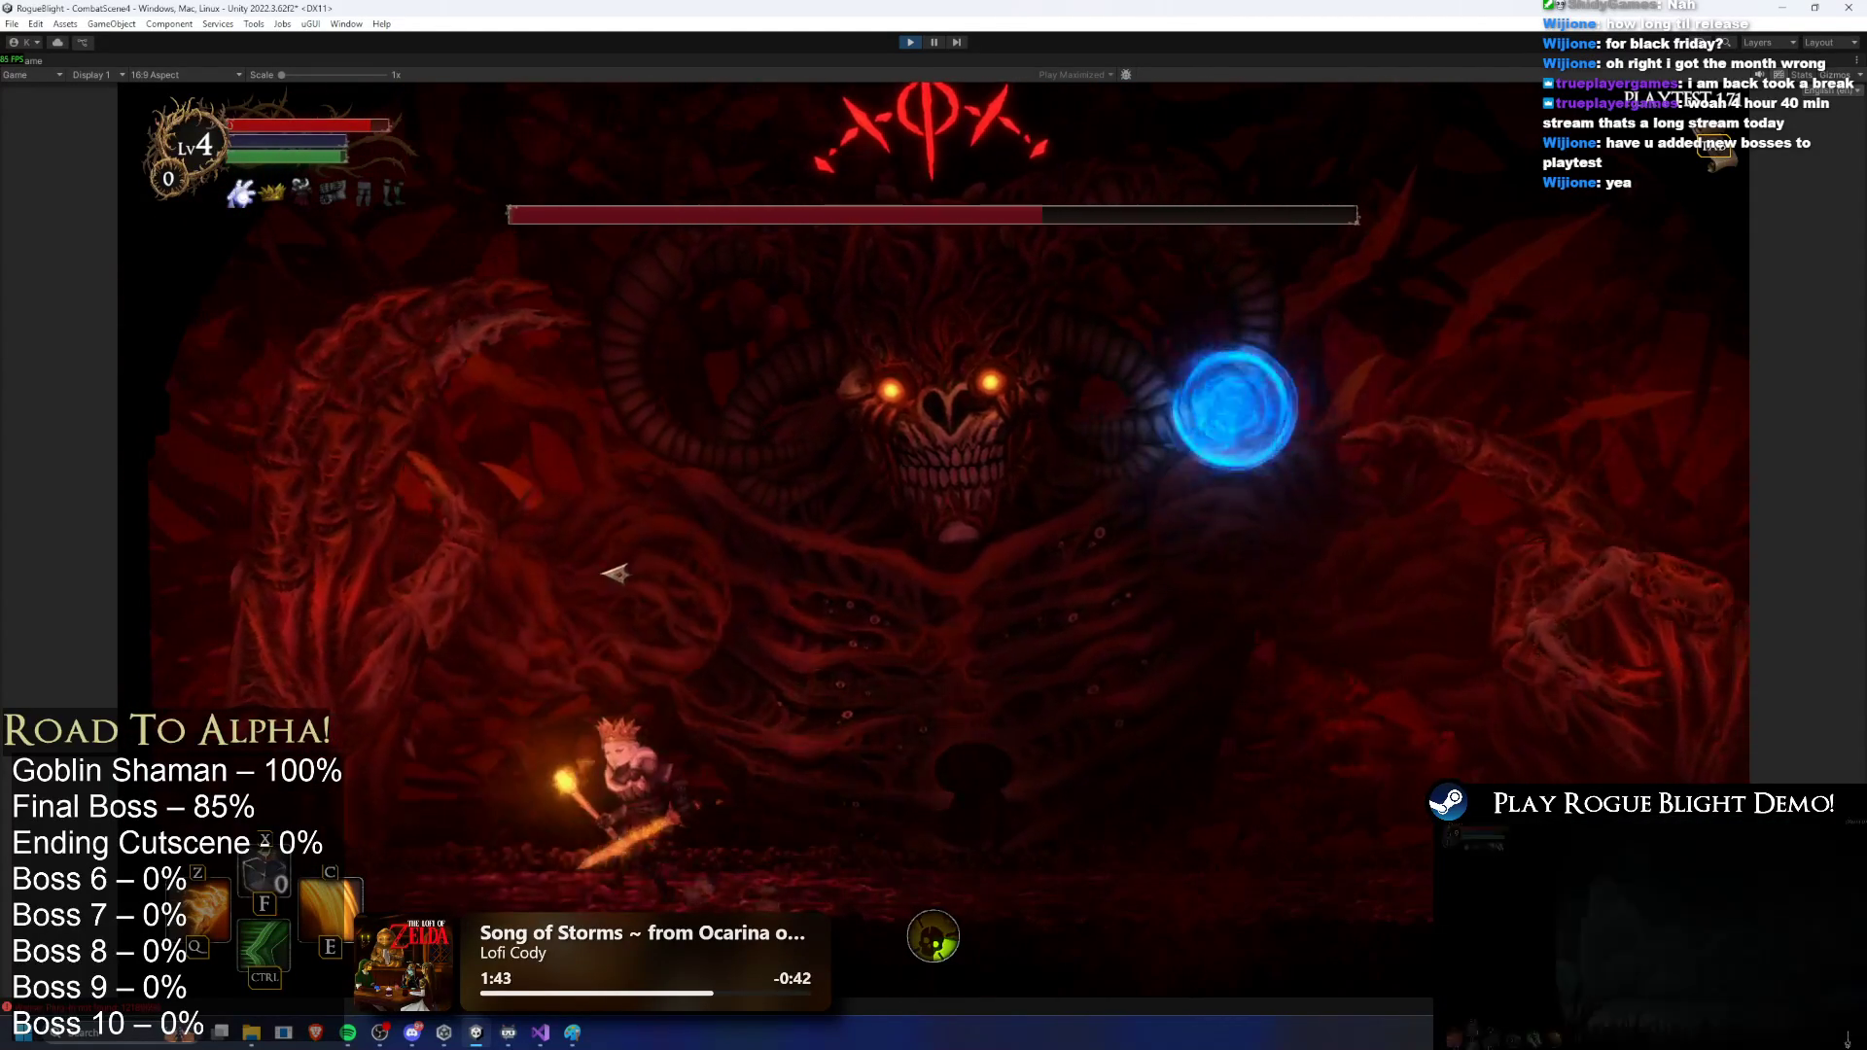
{"action": "key", "text": "d"}
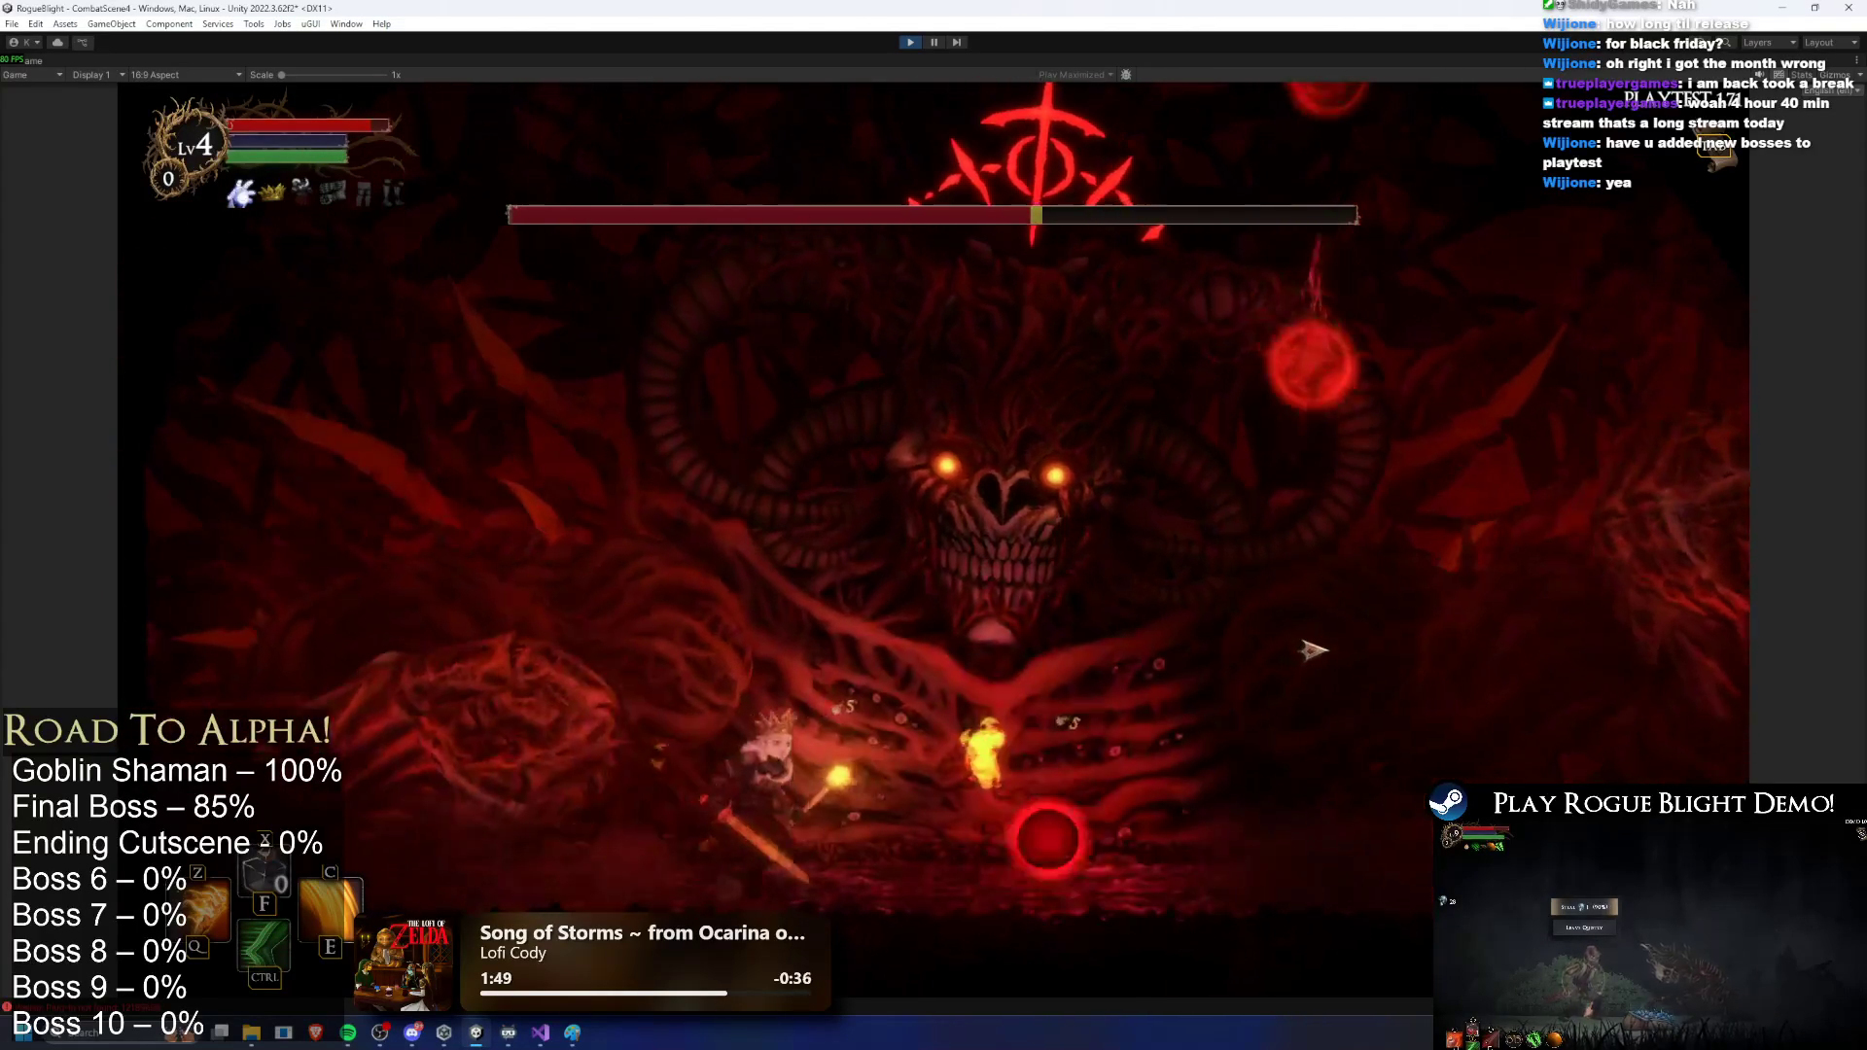
Step: Leap toward the boss with upward fiery slashes, then move back to the left
{"action": "key", "text": "d"}
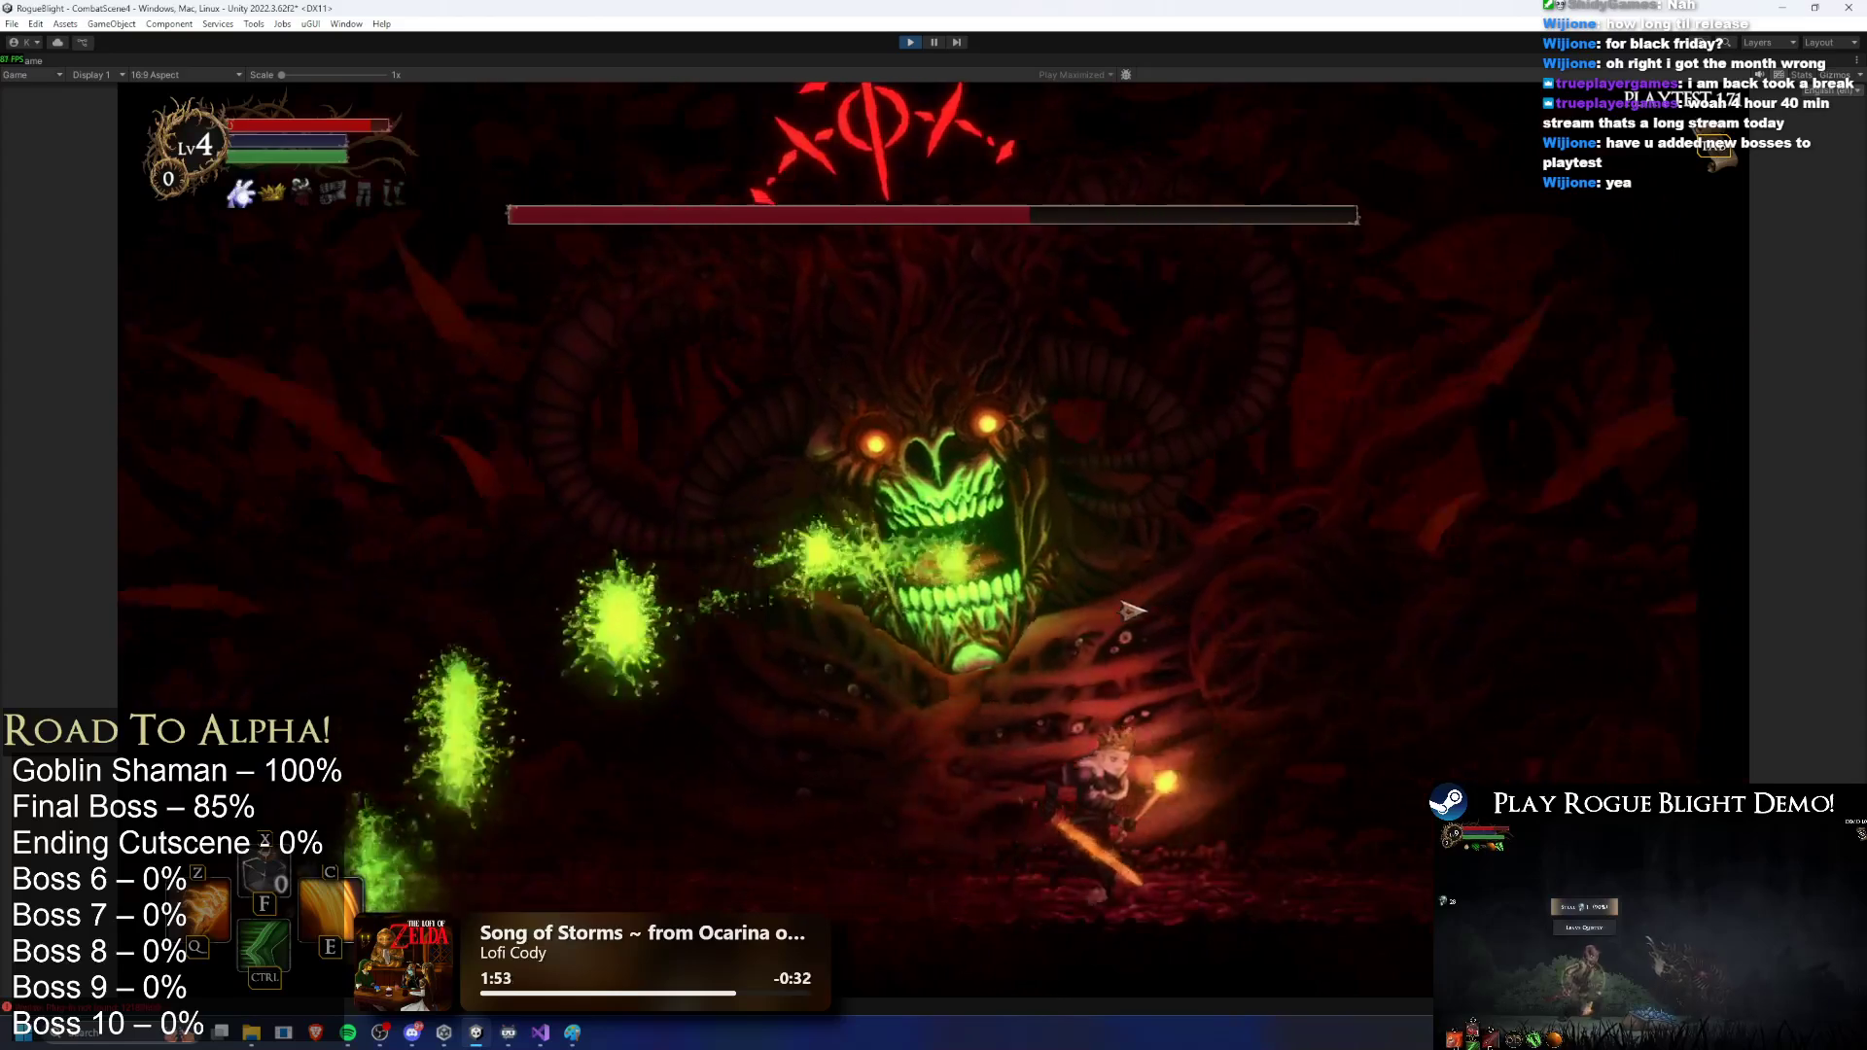
{"action": "key", "text": "d"}
{"action": "key", "text": "space"}
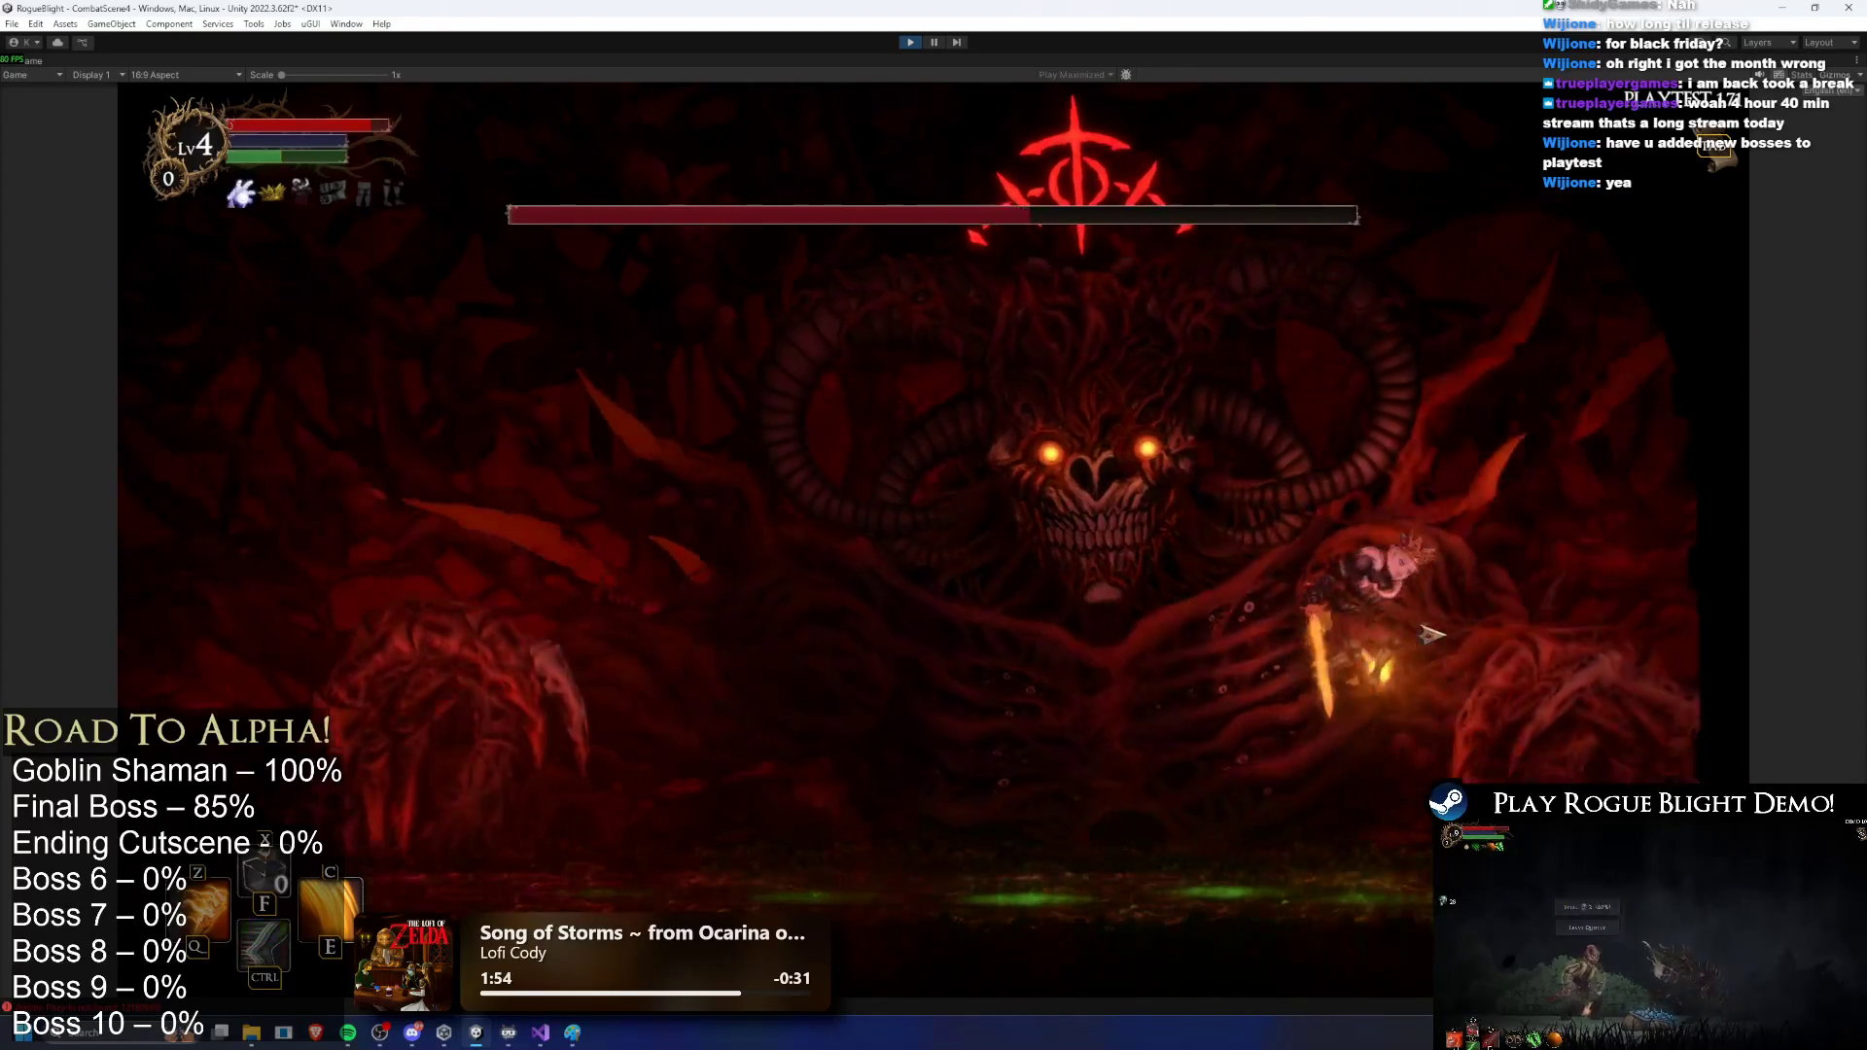
{"action": "left_click", "coordinate": [1439, 639]}
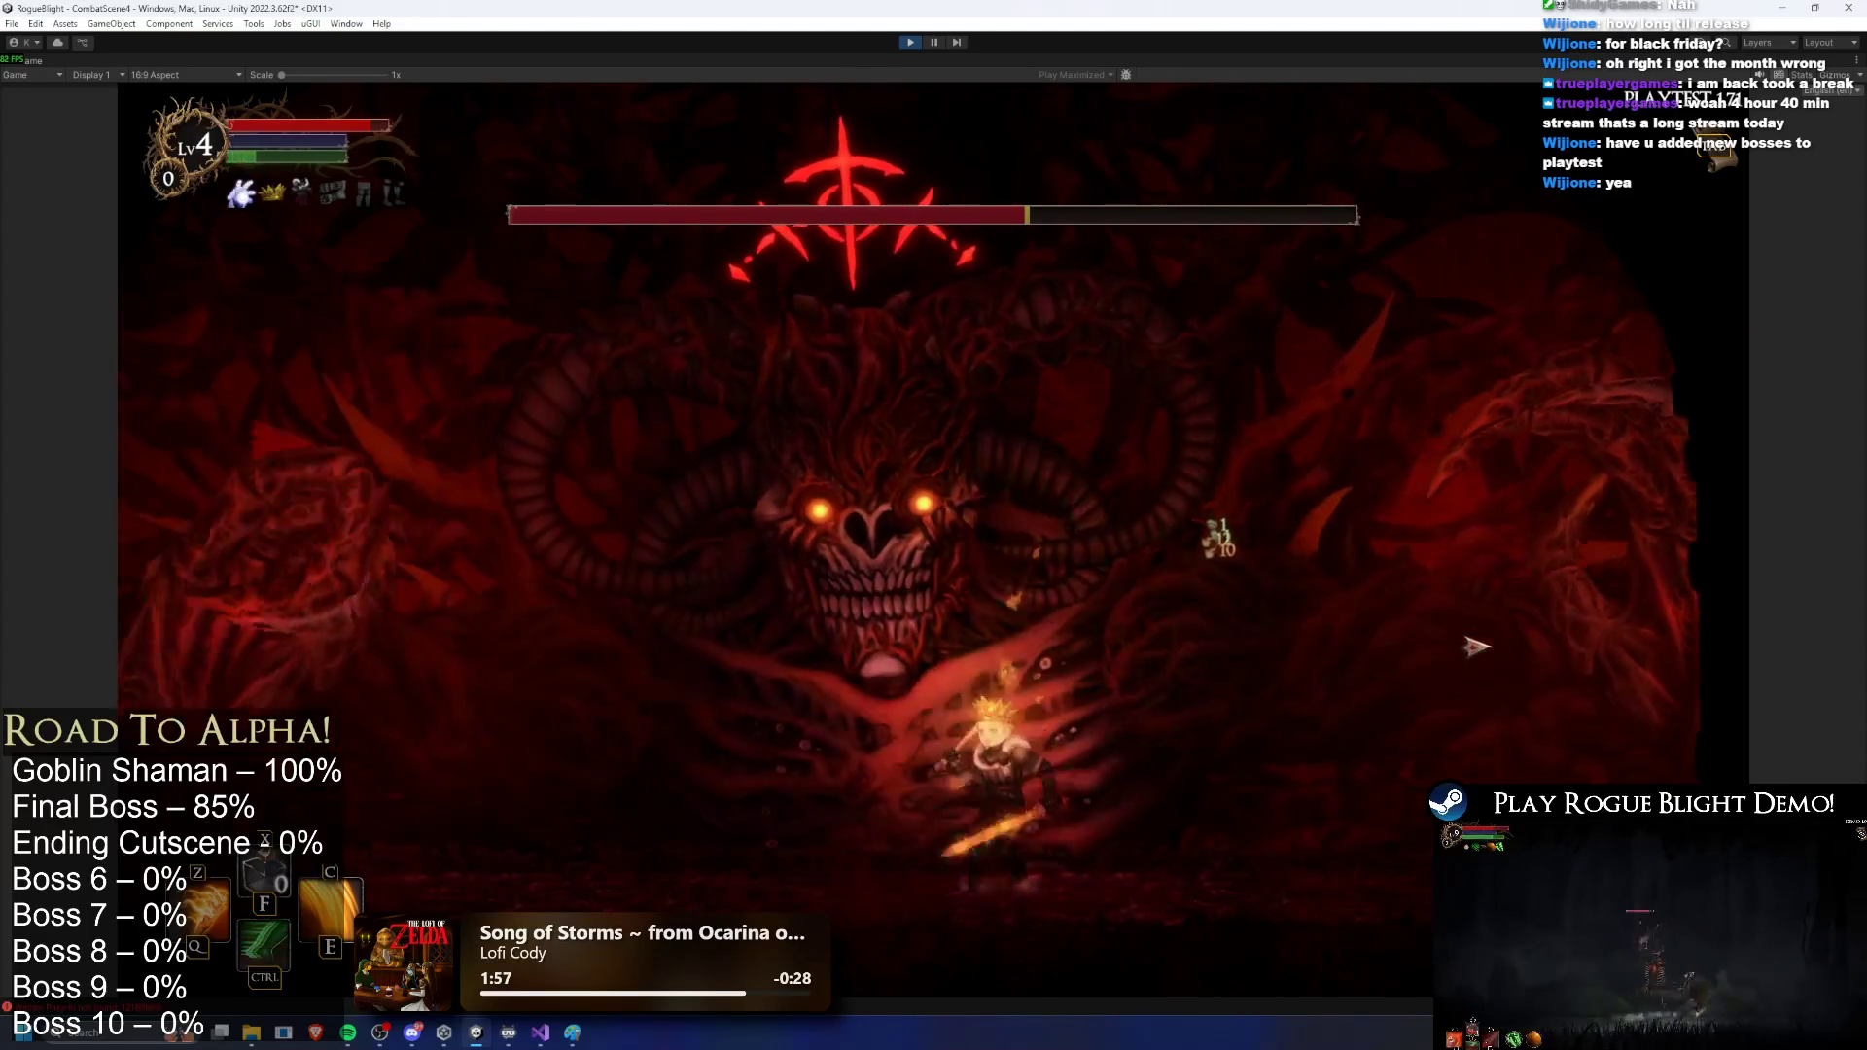
{"action": "key", "text": "d"}
{"action": "left_click", "coordinate": [1585, 698]}
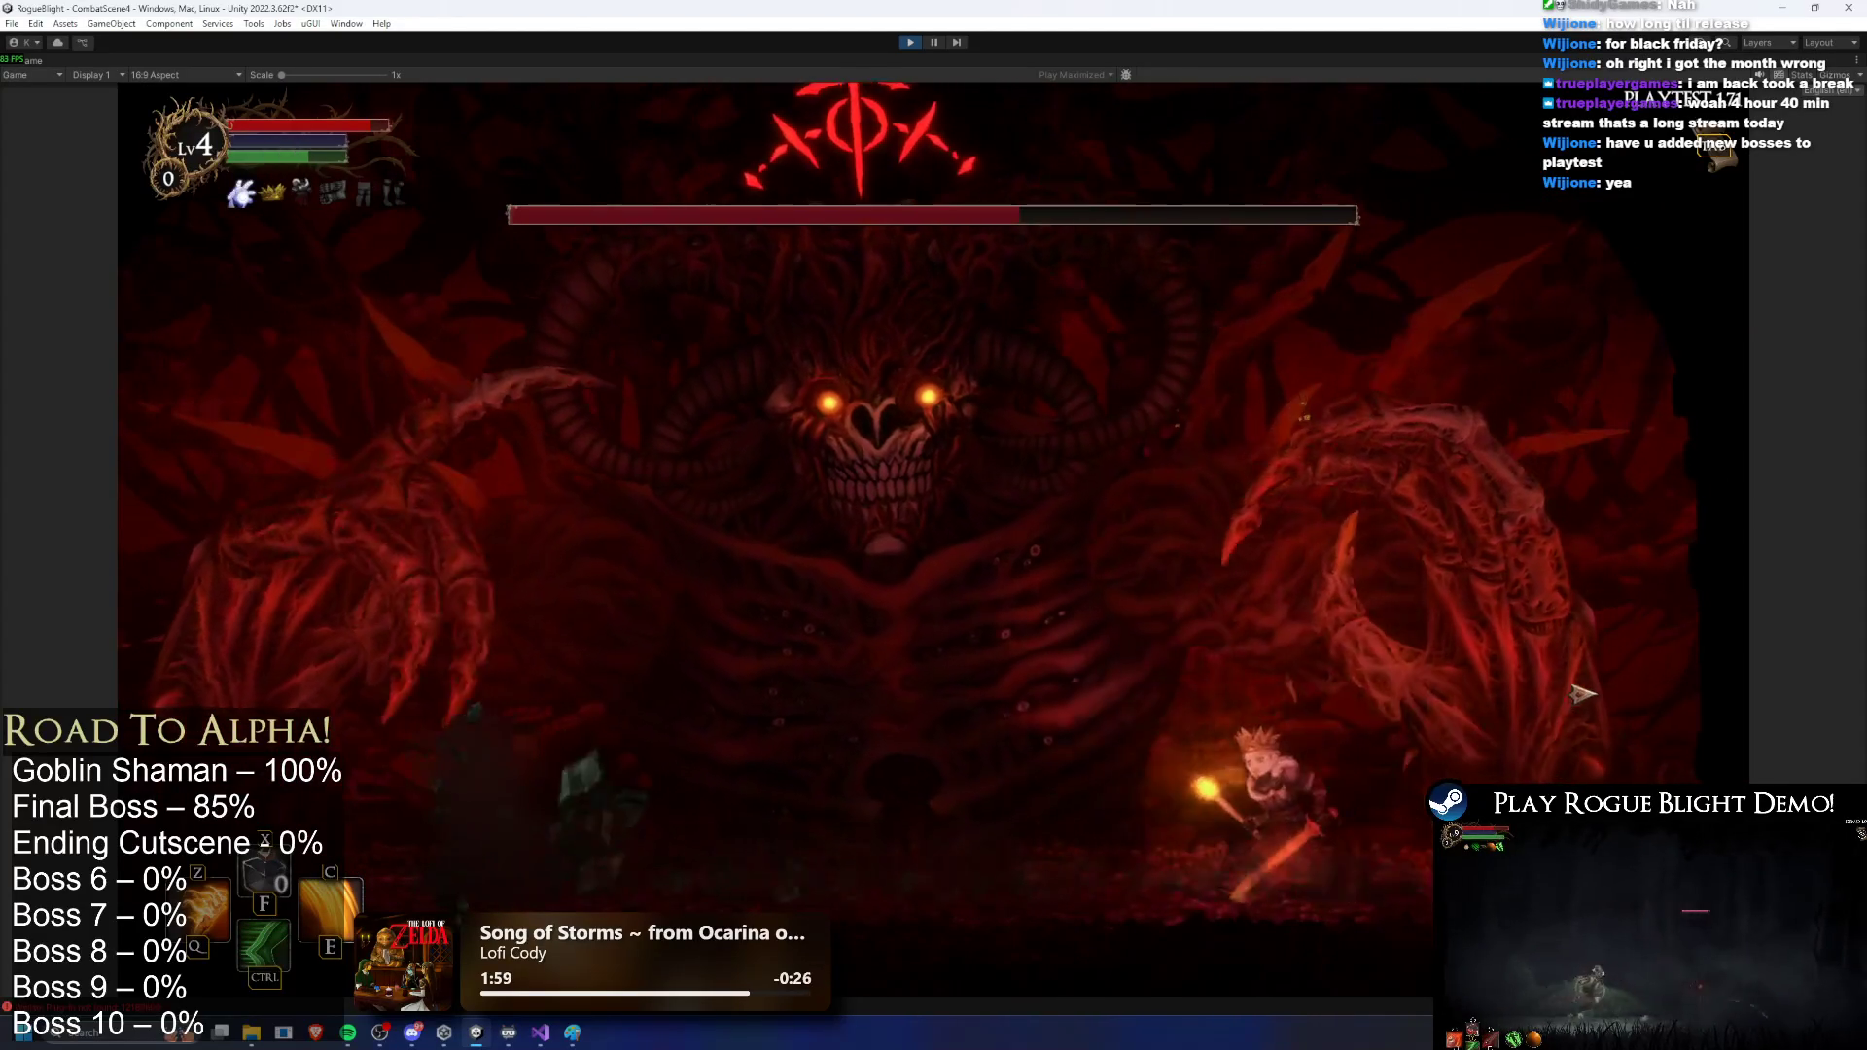
{"action": "key", "text": "a"}
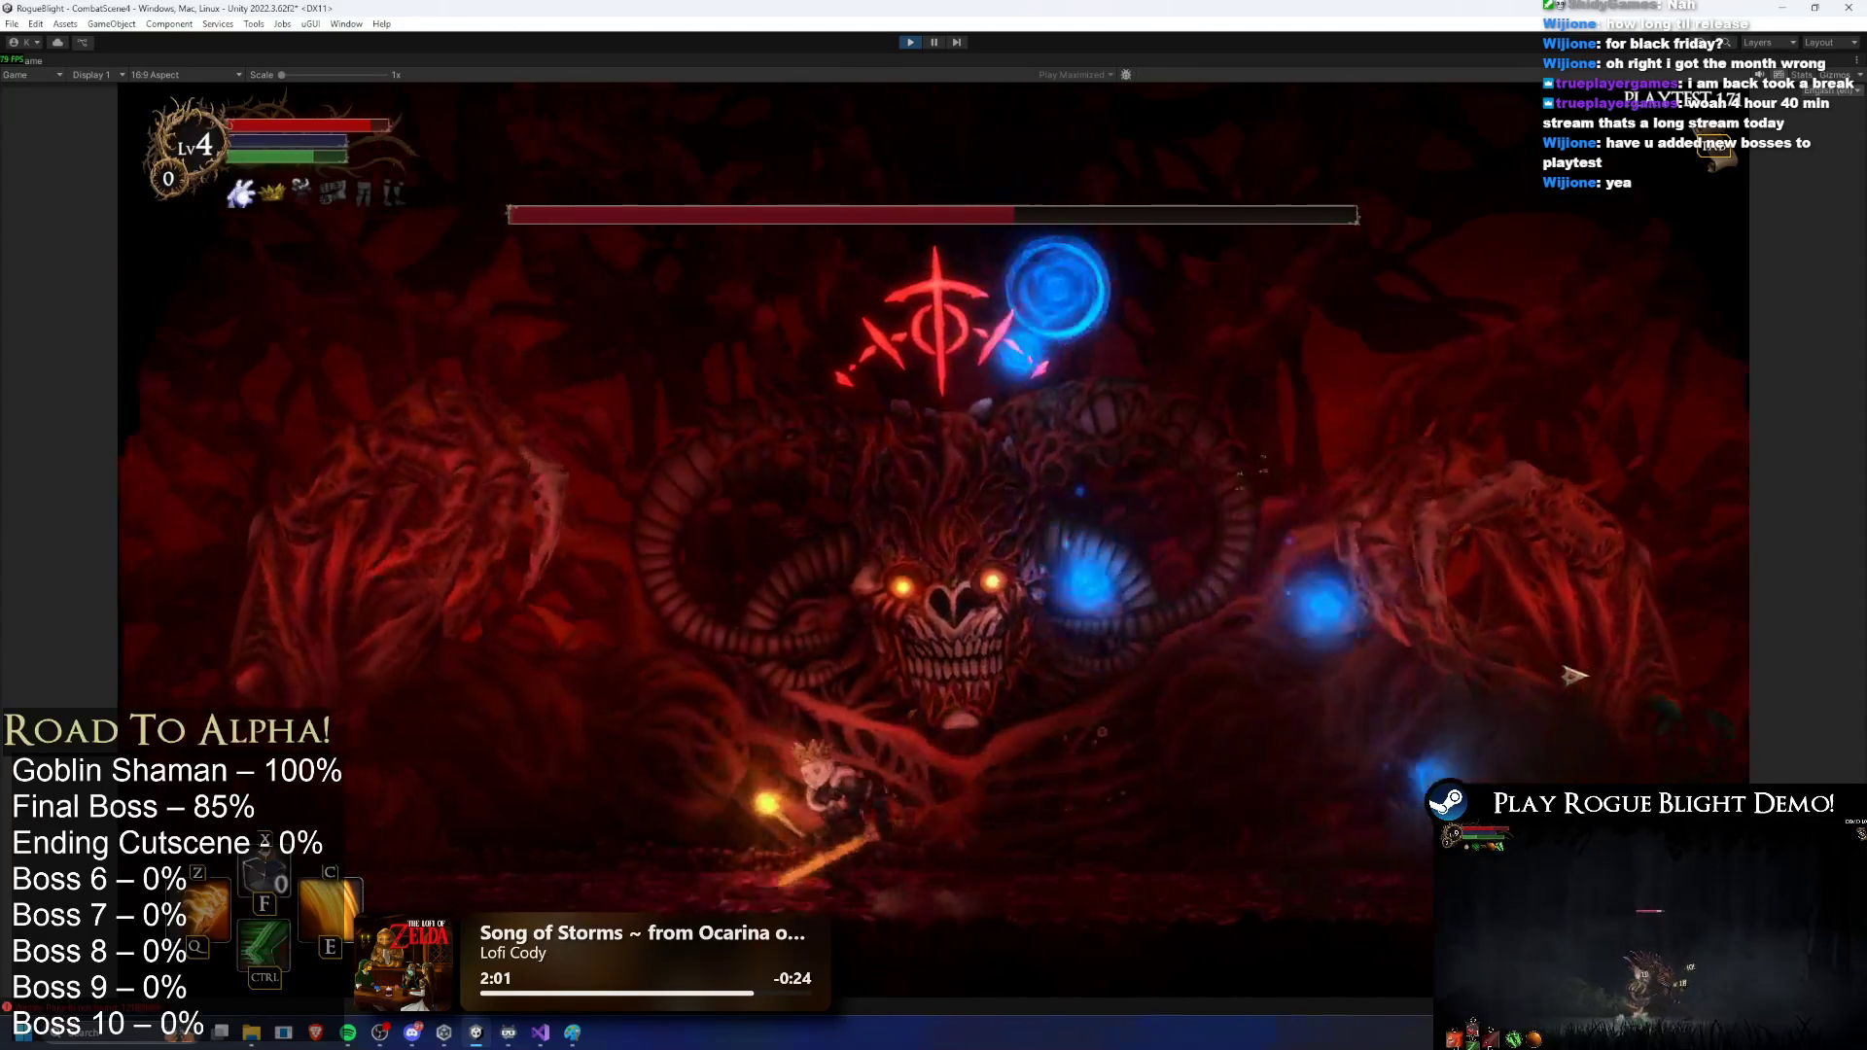
{"action": "key", "text": "a"}
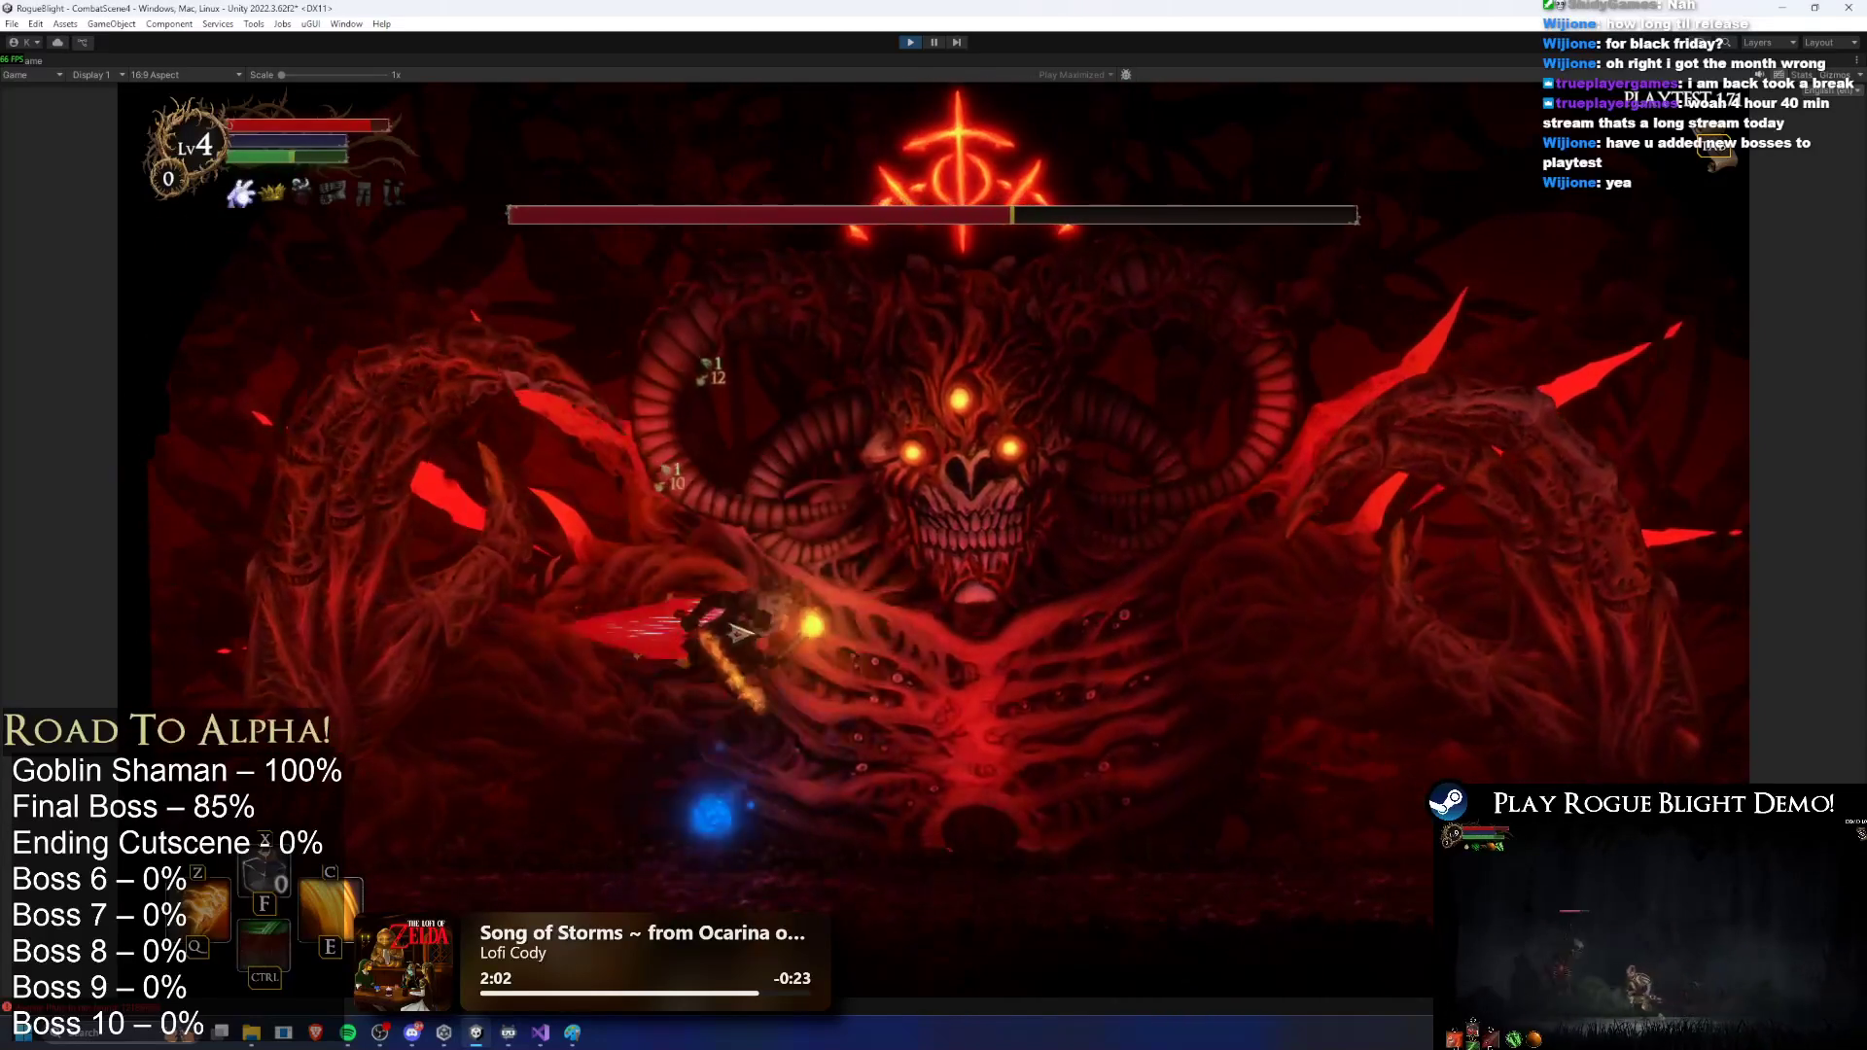
Step: Run back and forth beneath the final boss, hitting it with bubble projectiles
{"action": "key", "text": "d"}
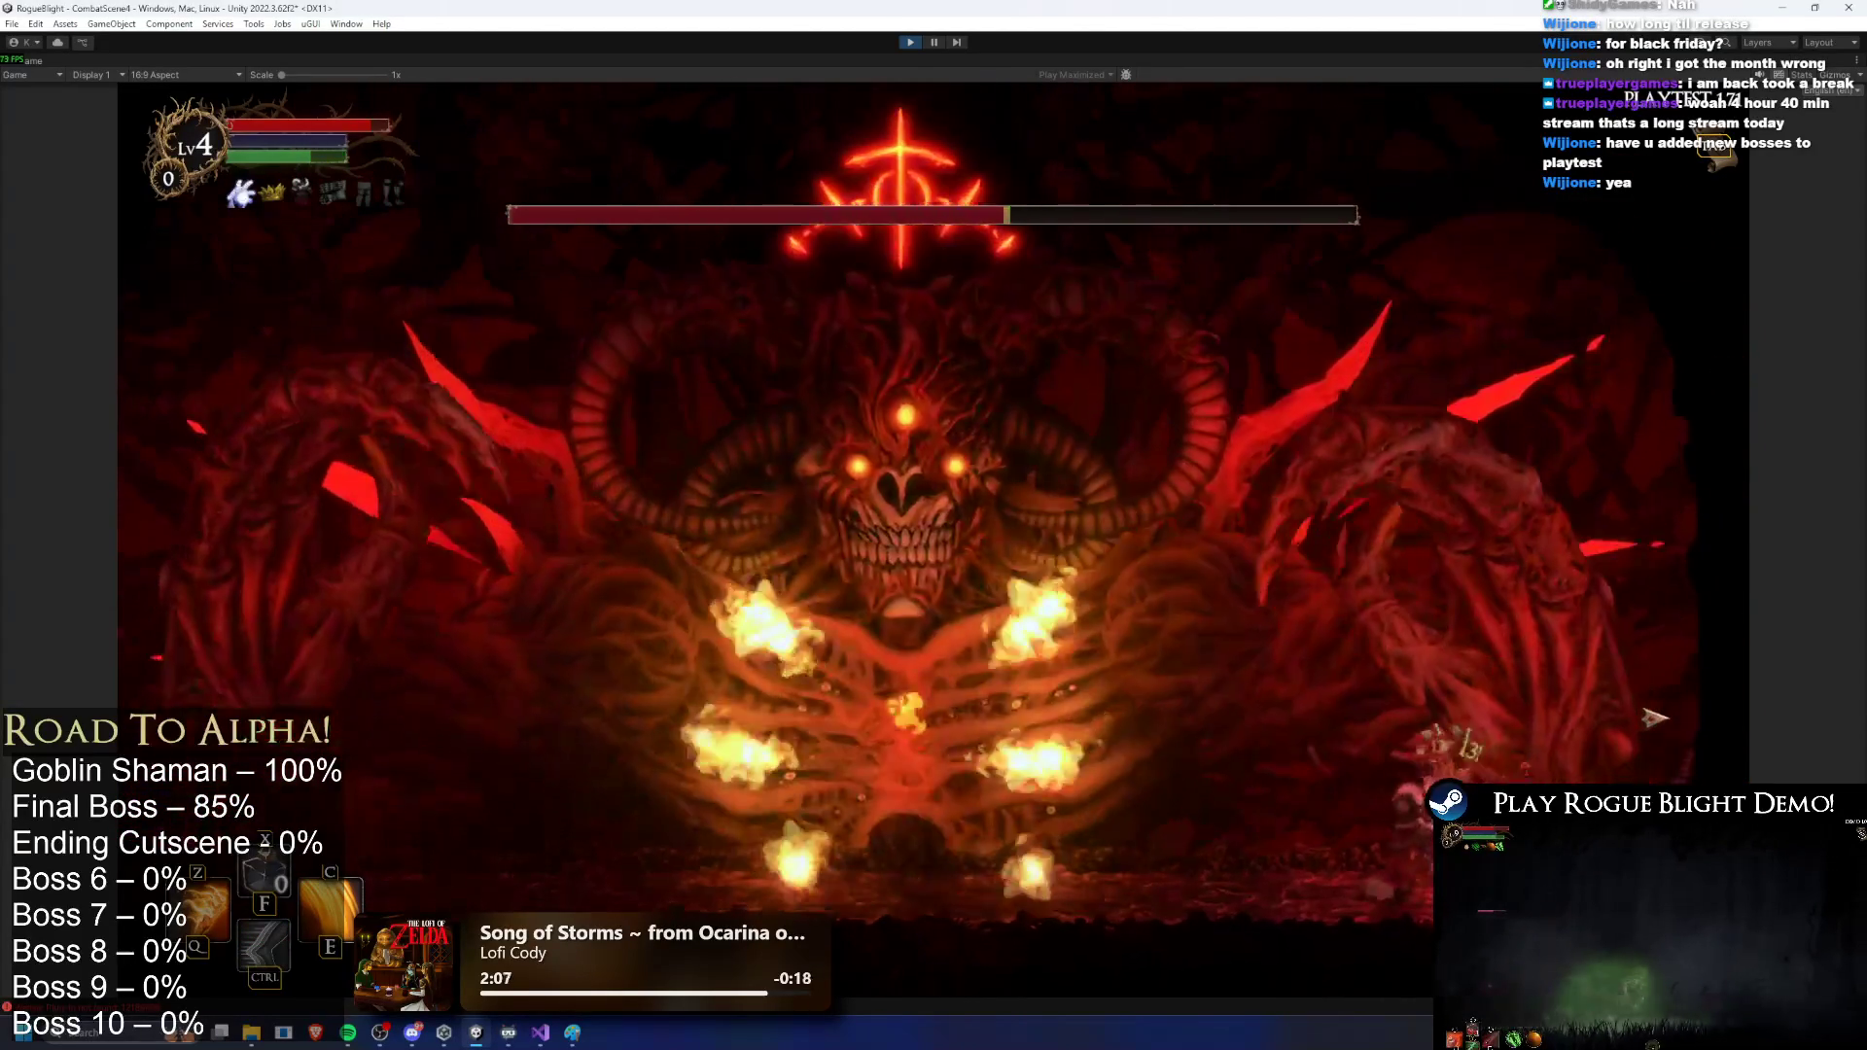
{"action": "key", "text": "a"}
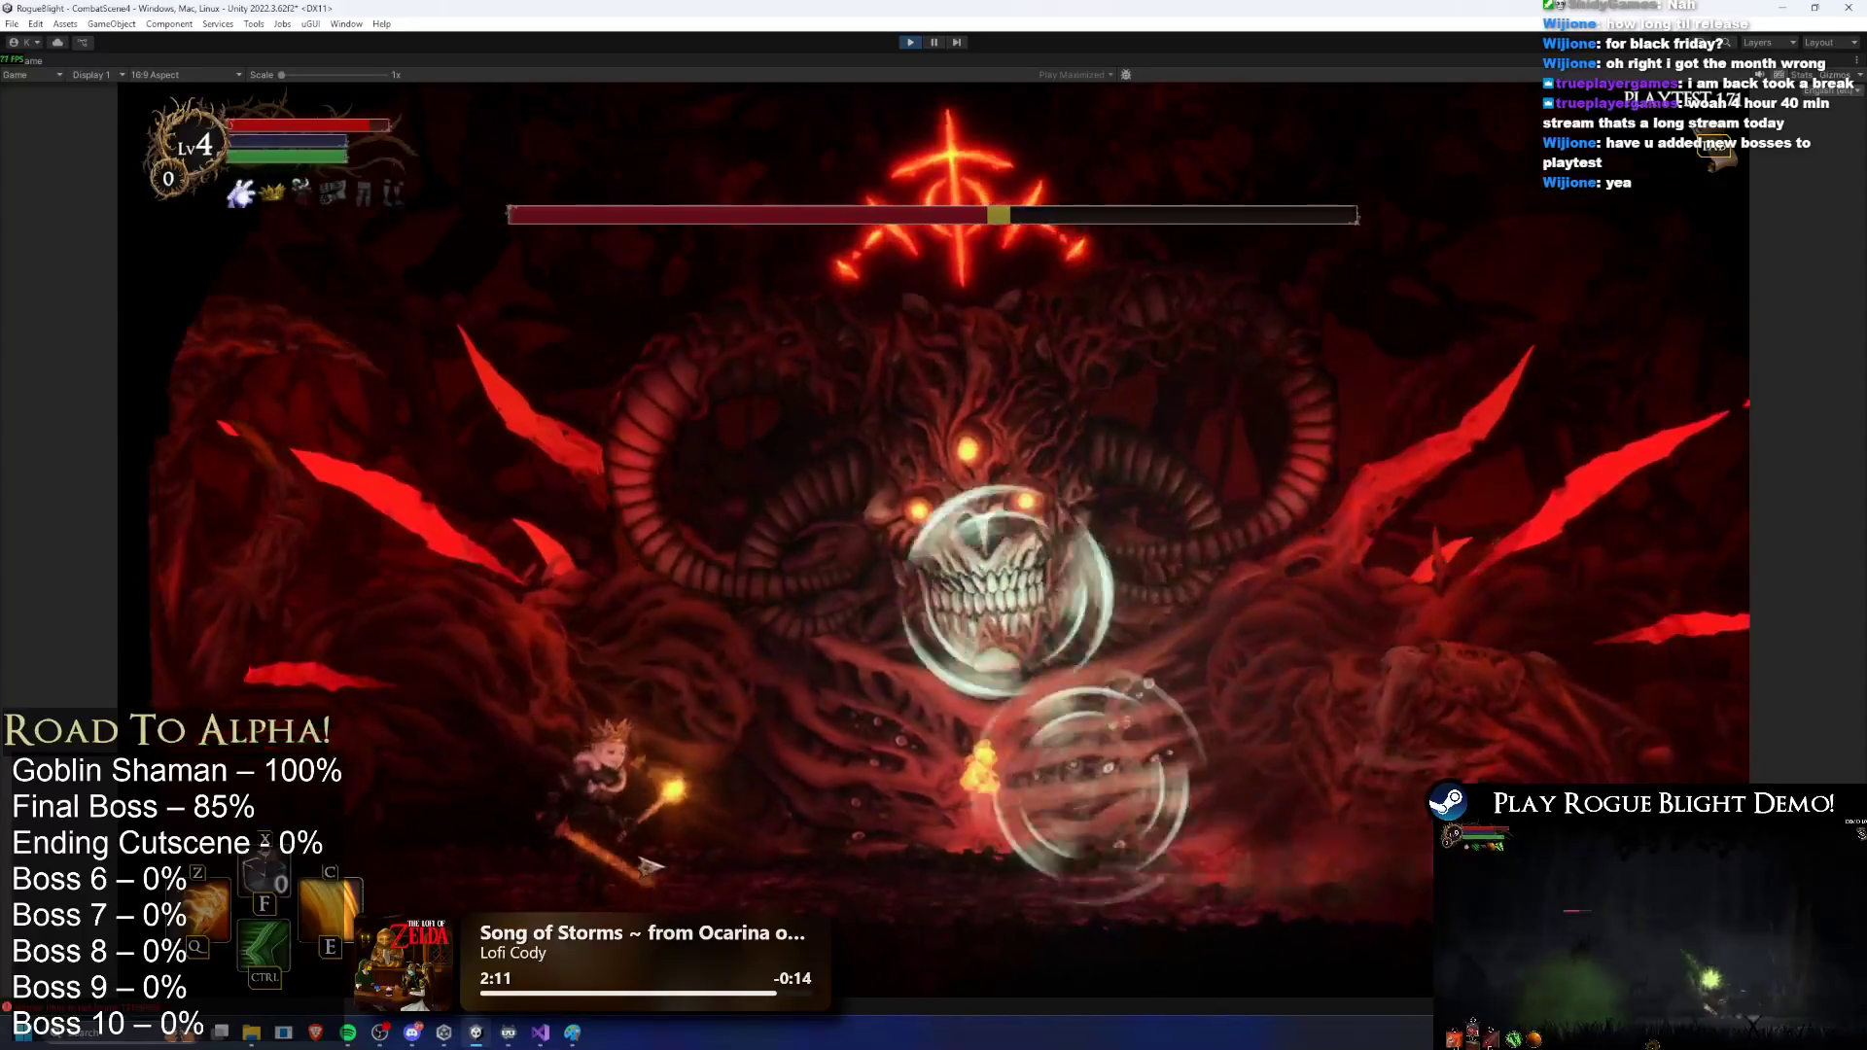
{"action": "key", "text": "d"}
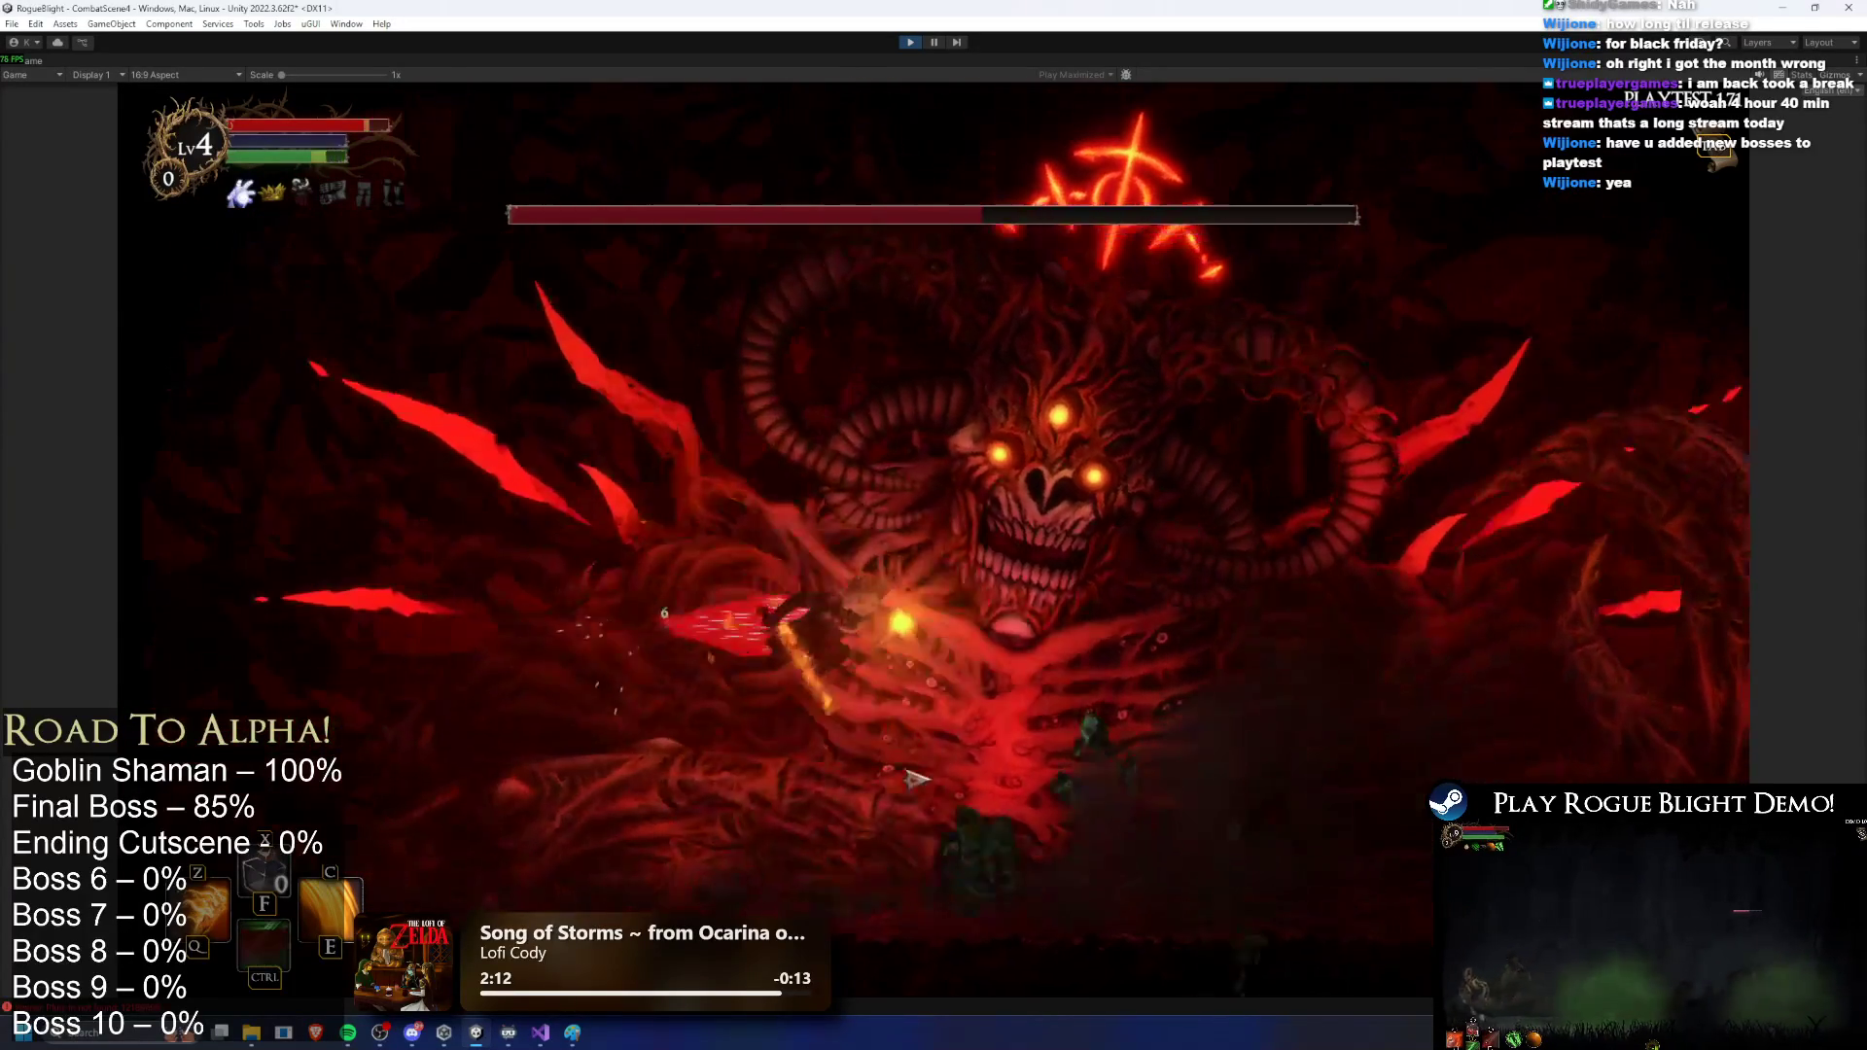
{"action": "key", "text": "a"}
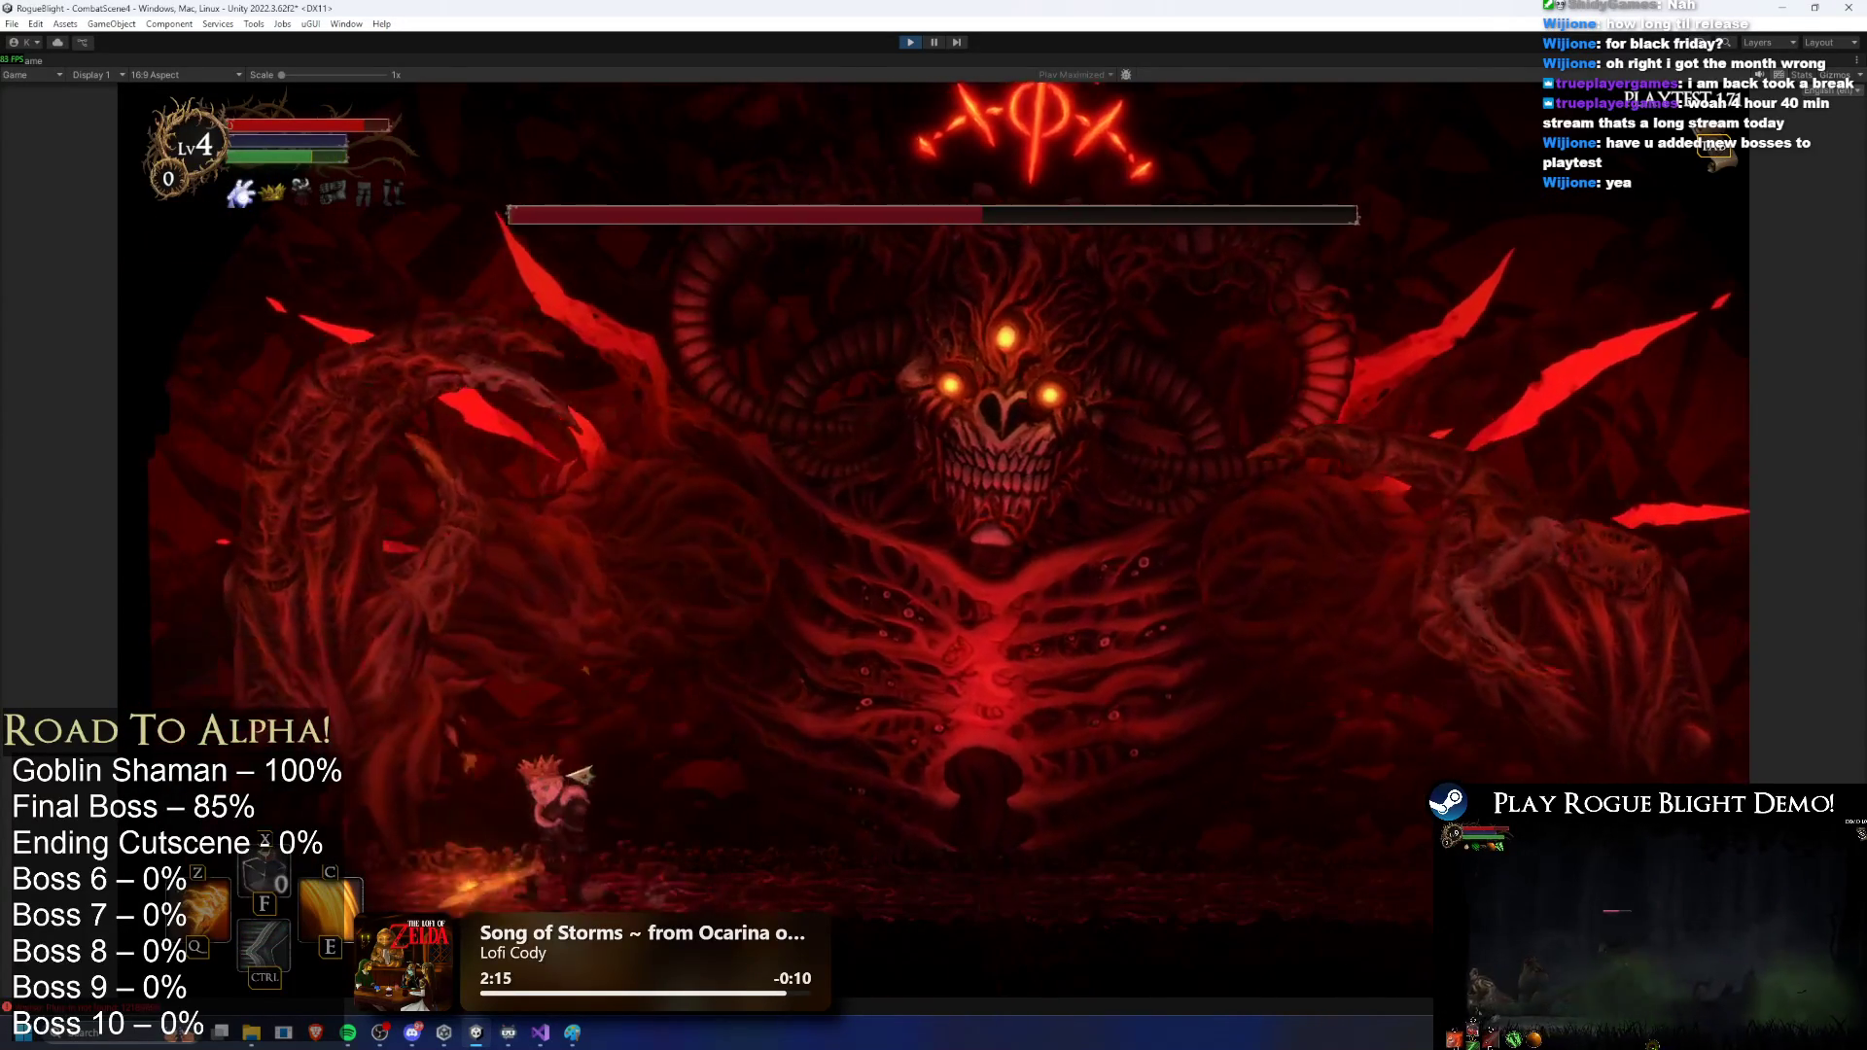
{"action": "key", "text": "d"}
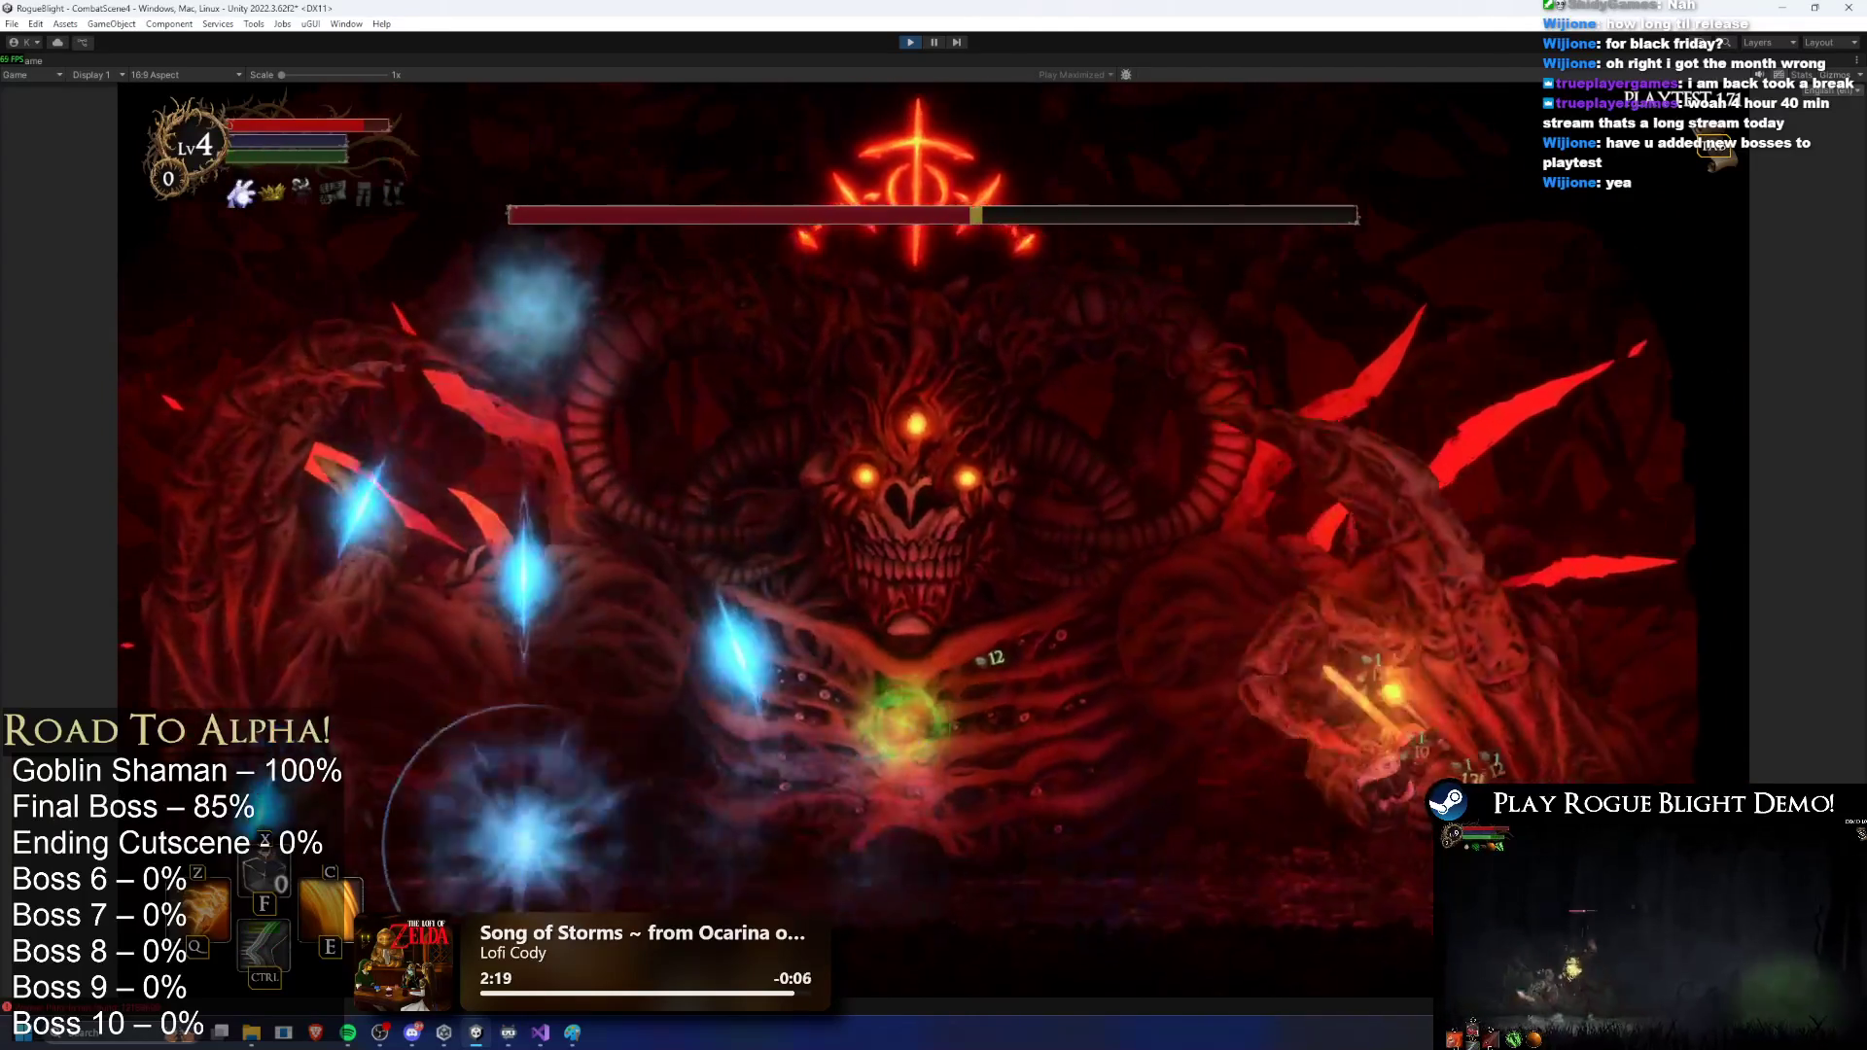
{"action": "key", "text": "a"}
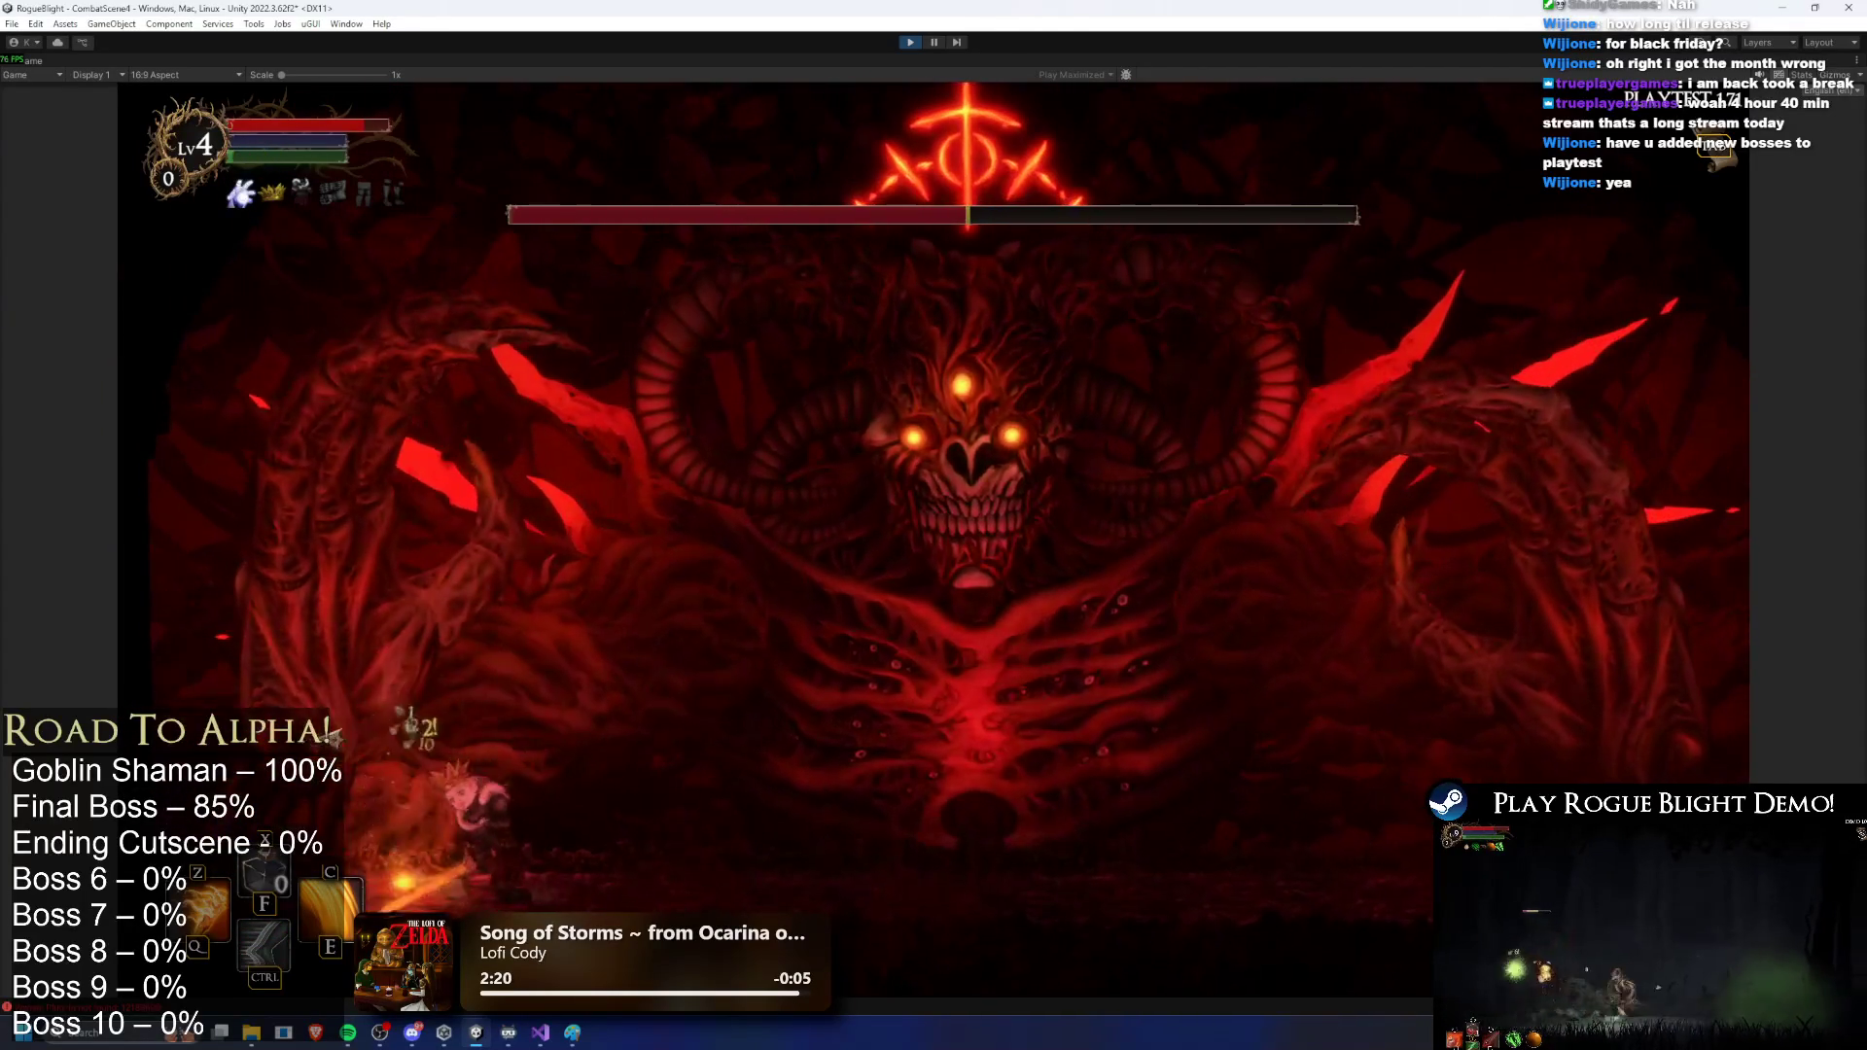
{"action": "key", "text": "d"}
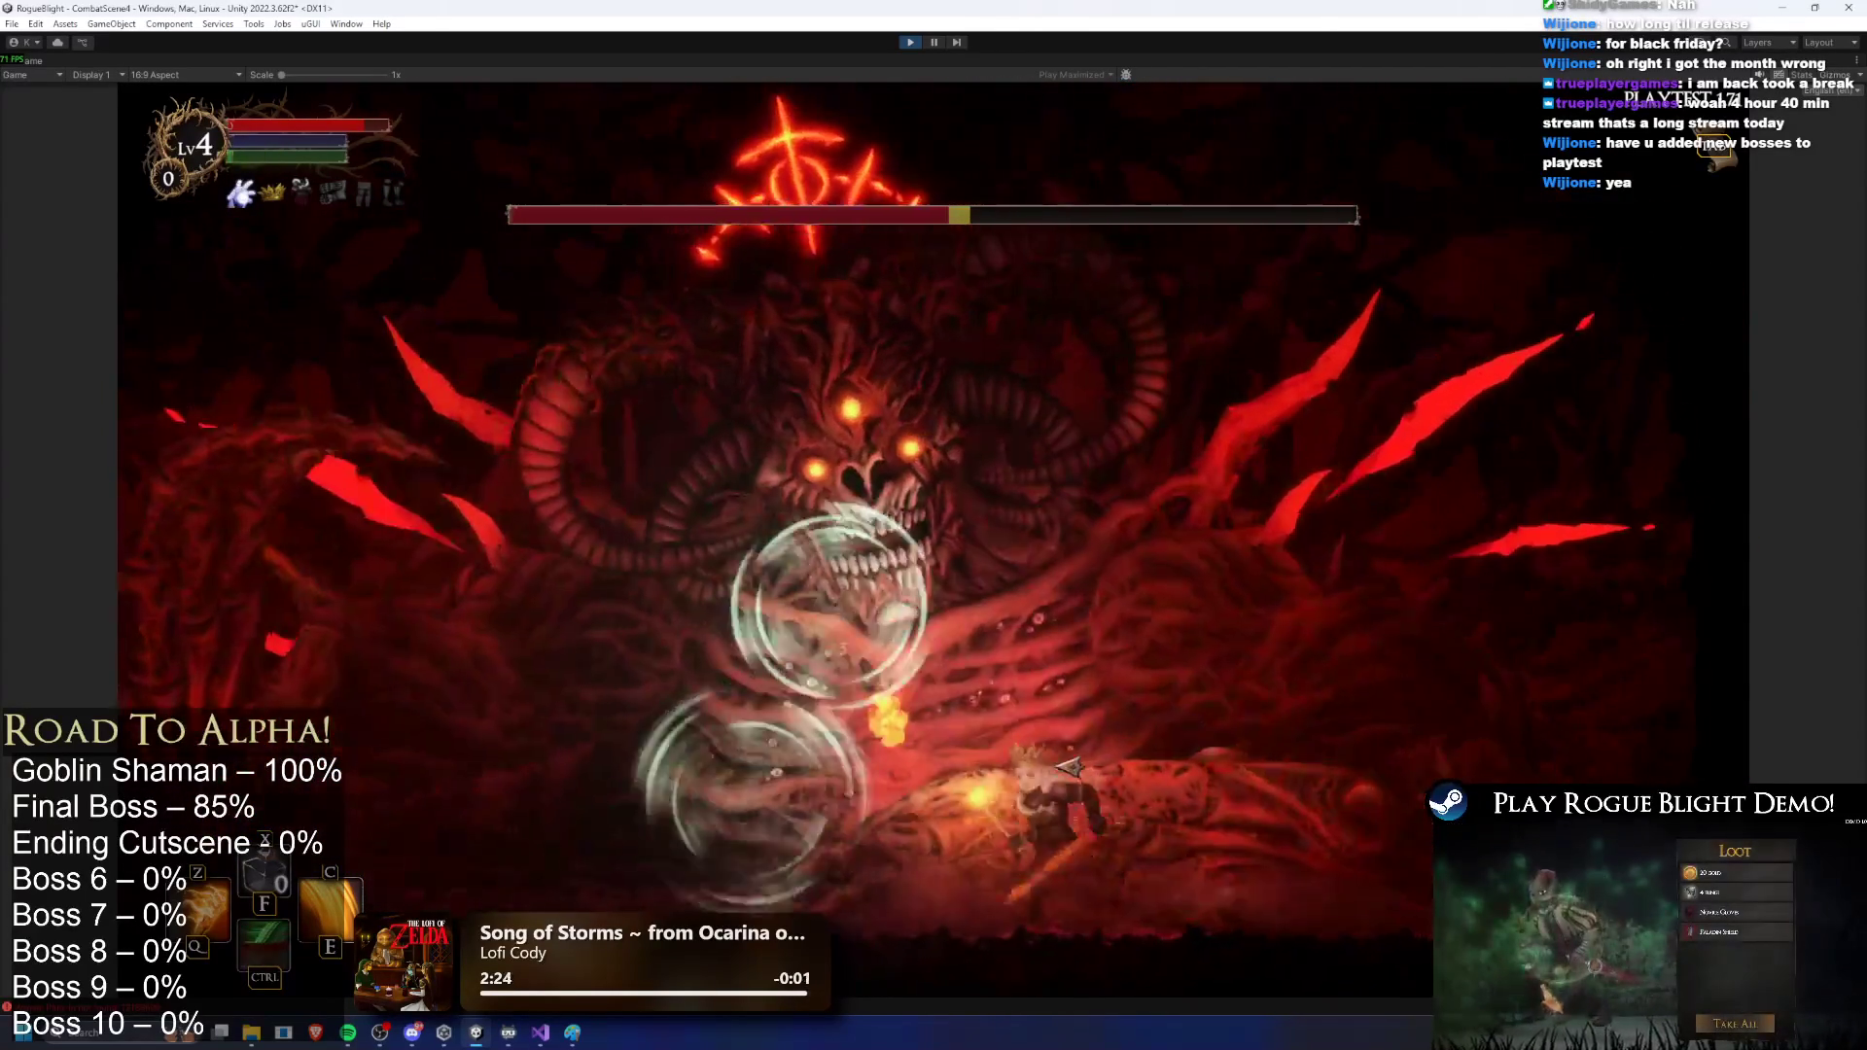
{"action": "key", "text": "a"}
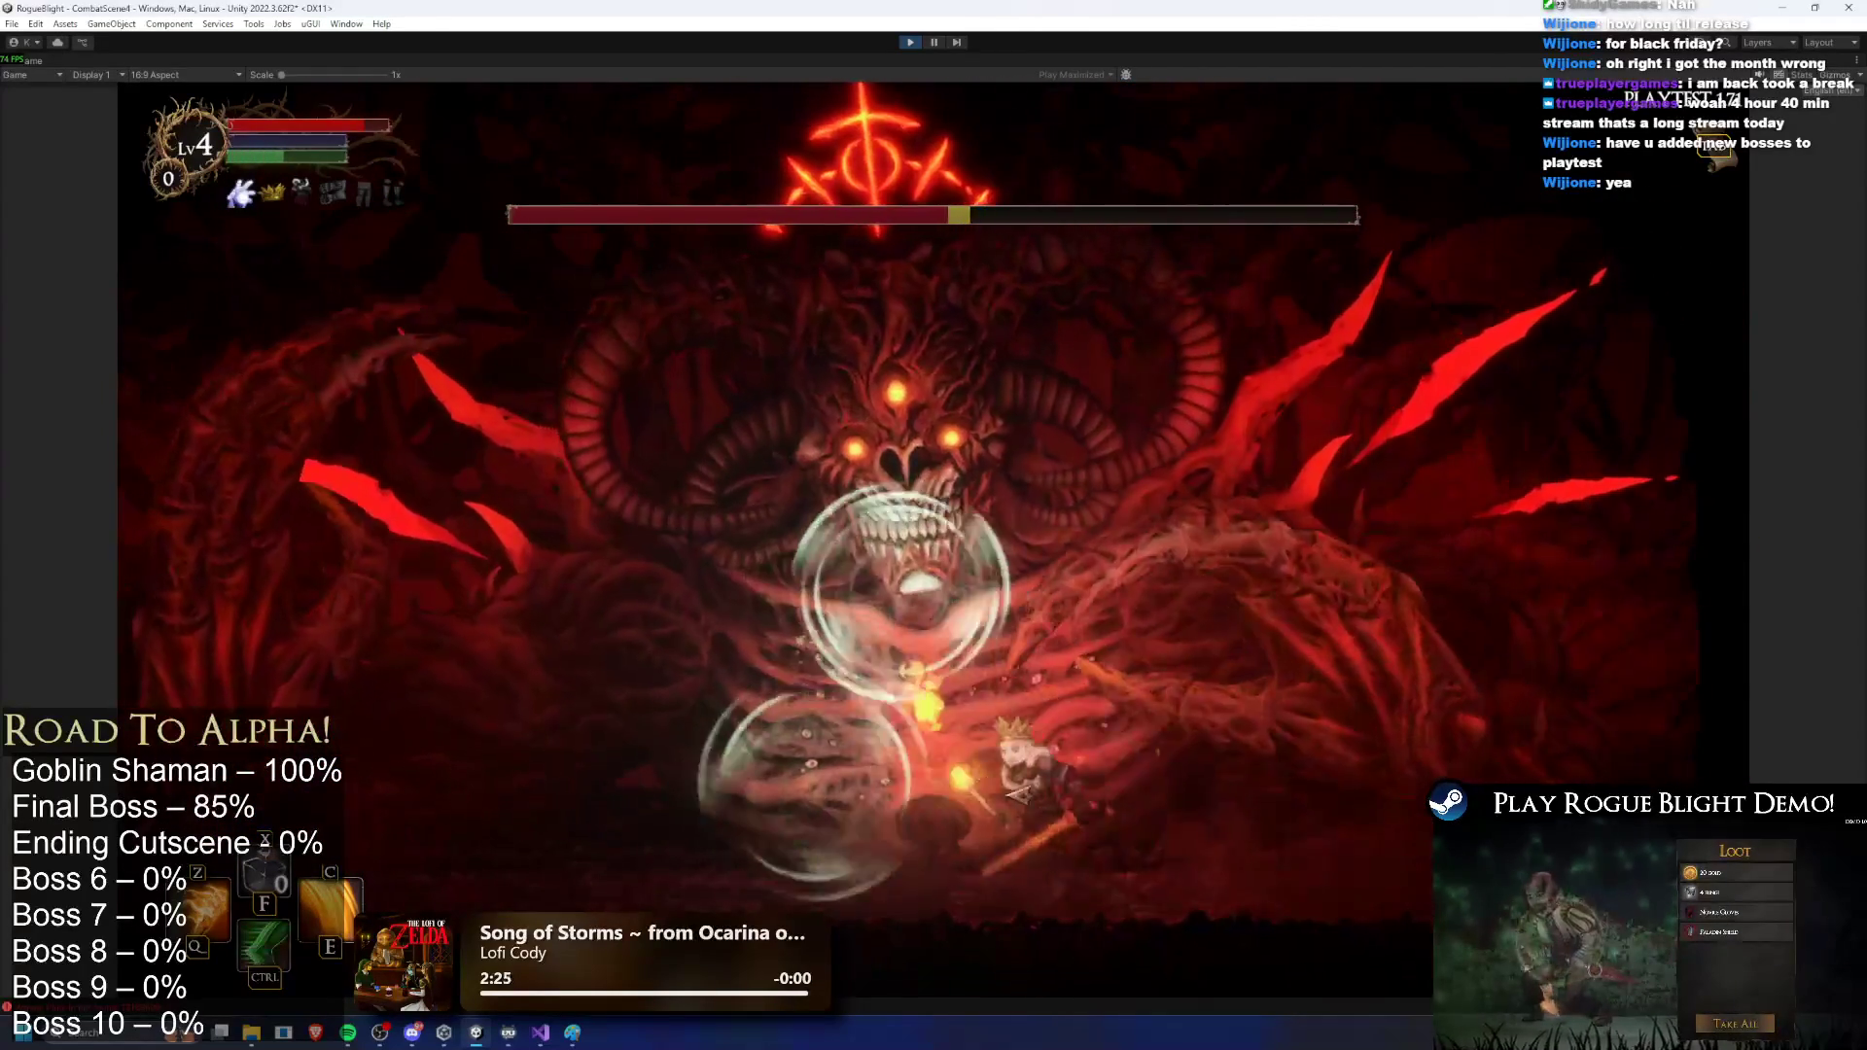
{"action": "key", "text": "d"}
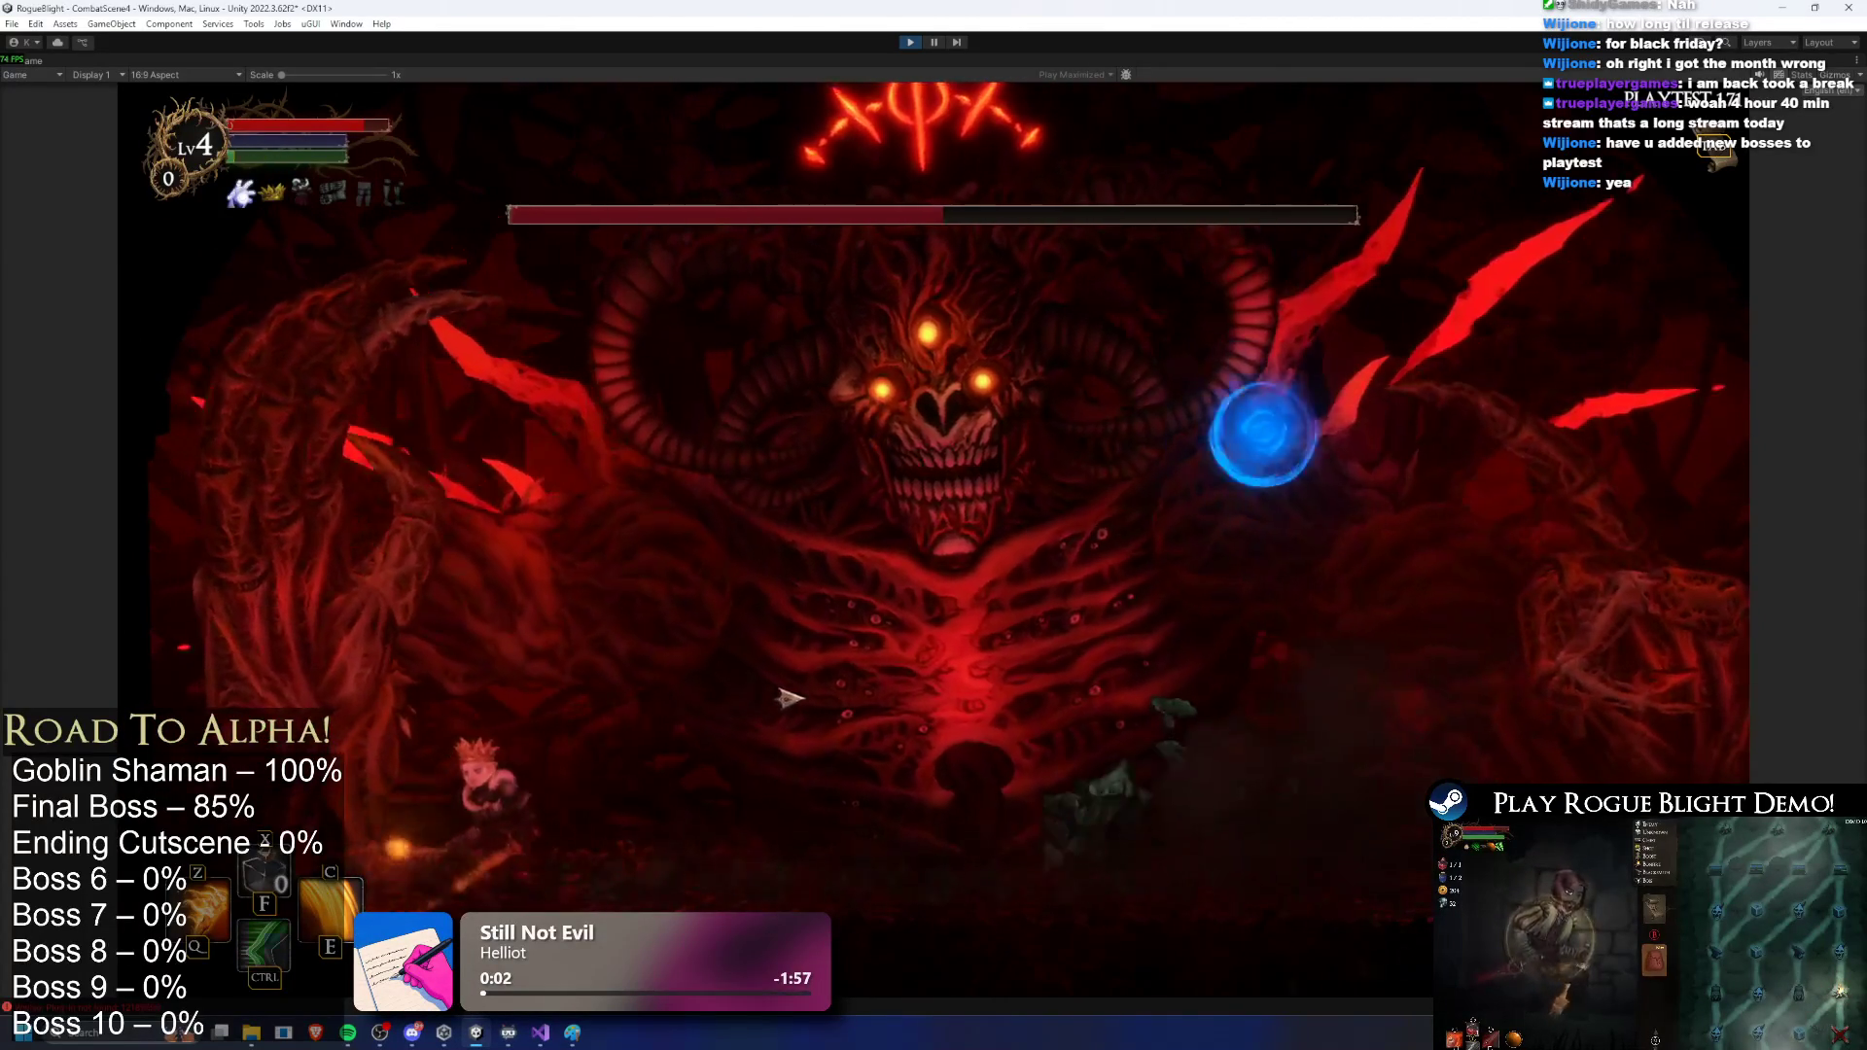
{"action": "key", "text": "d"}
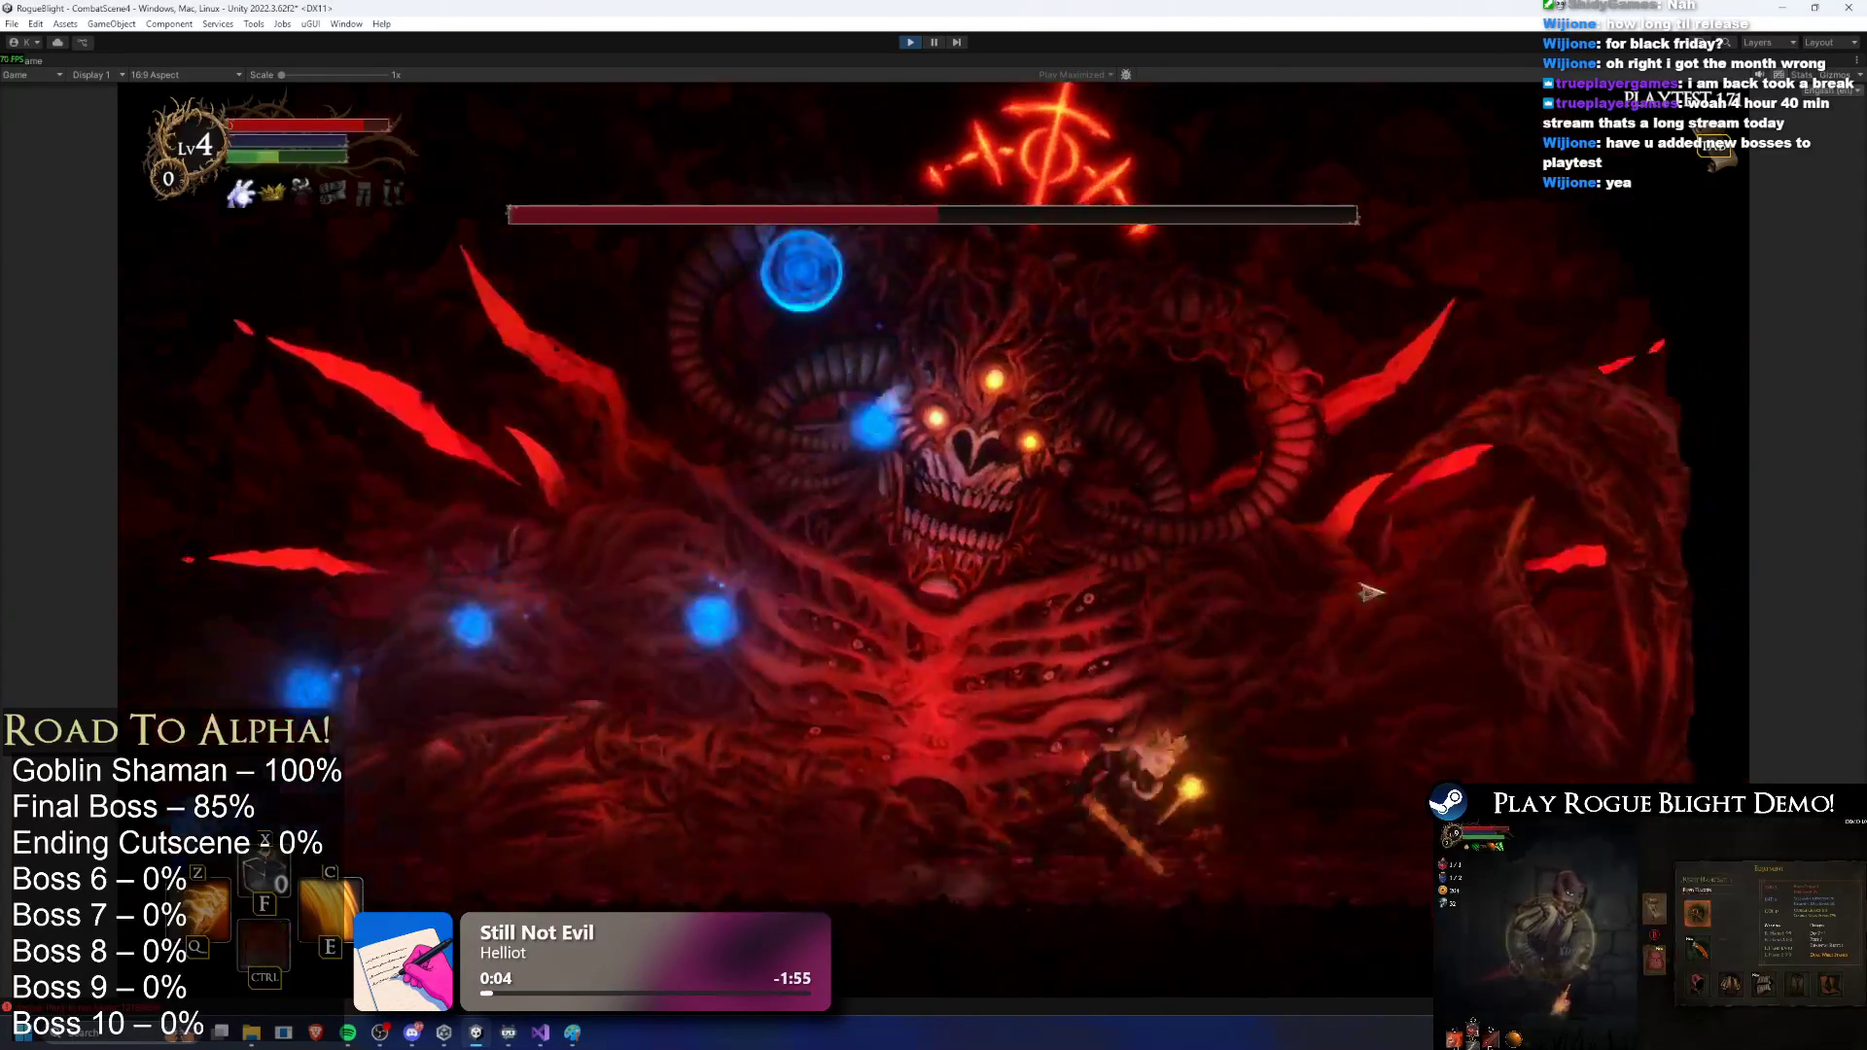
{"action": "key", "text": "a"}
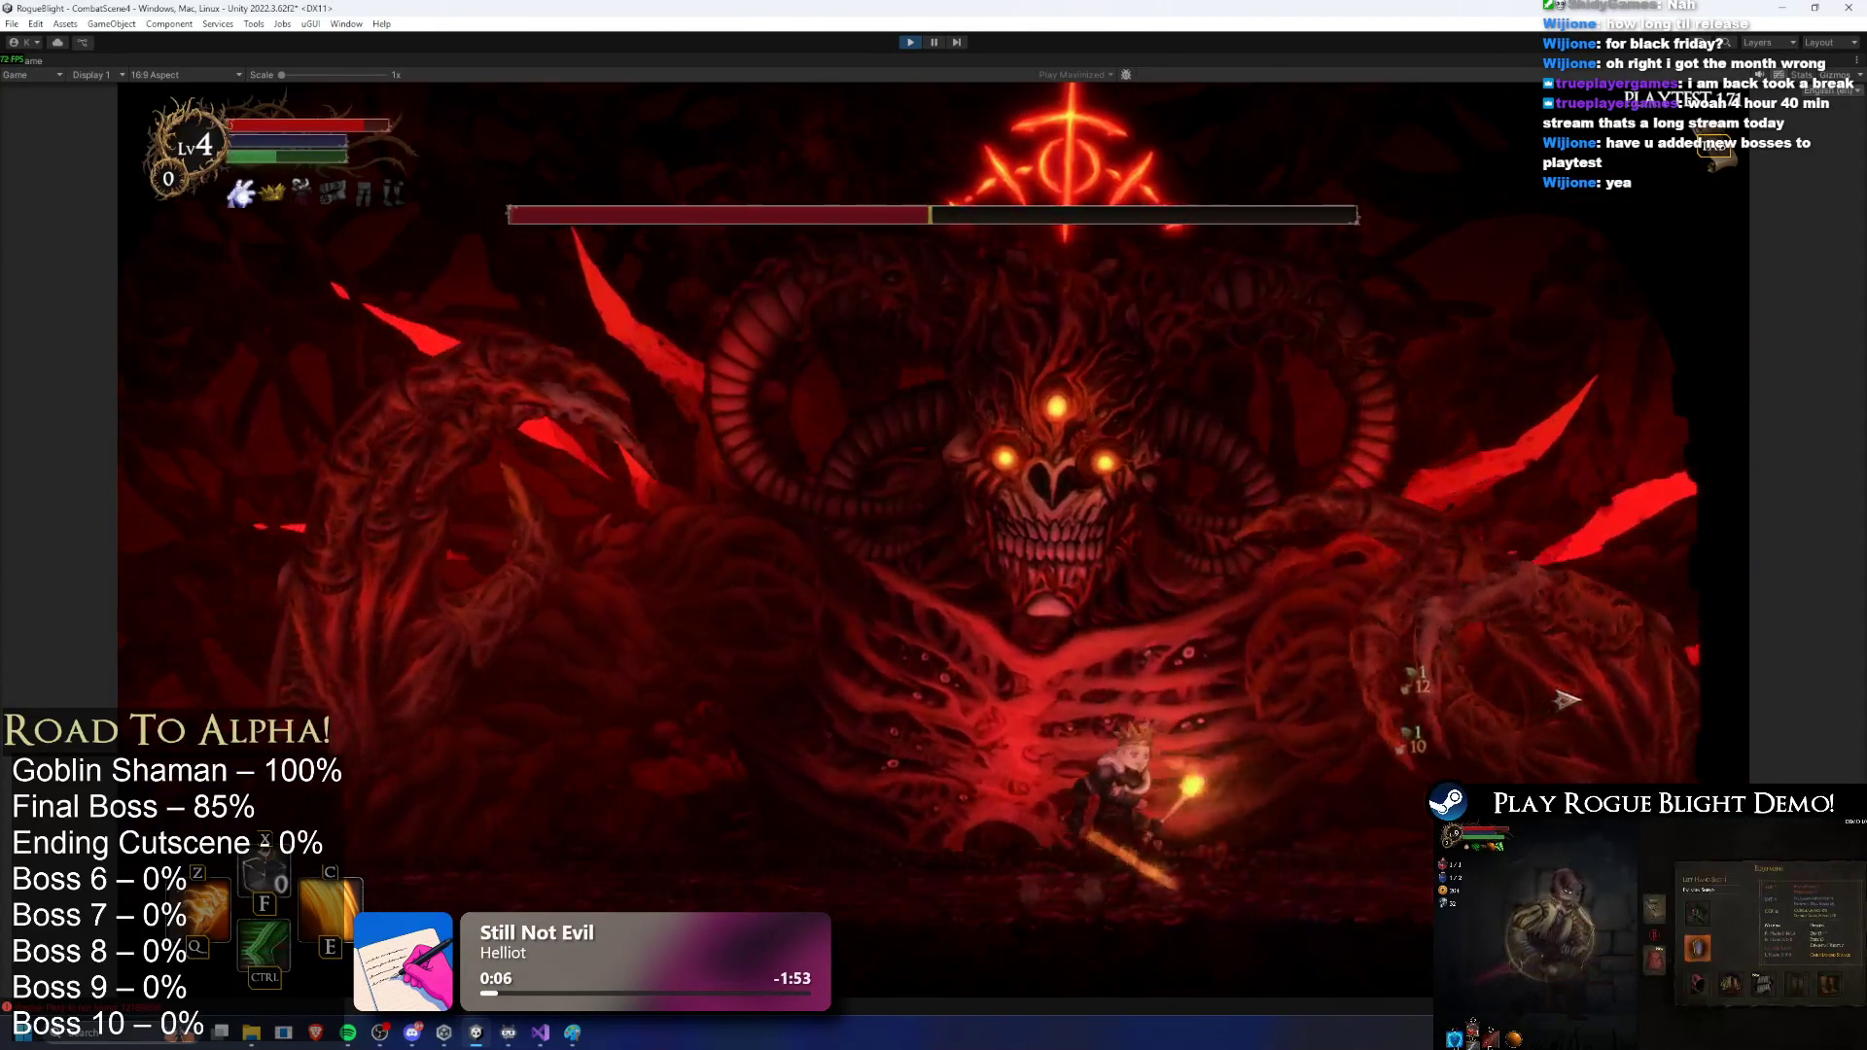
{"action": "key", "text": "d"}
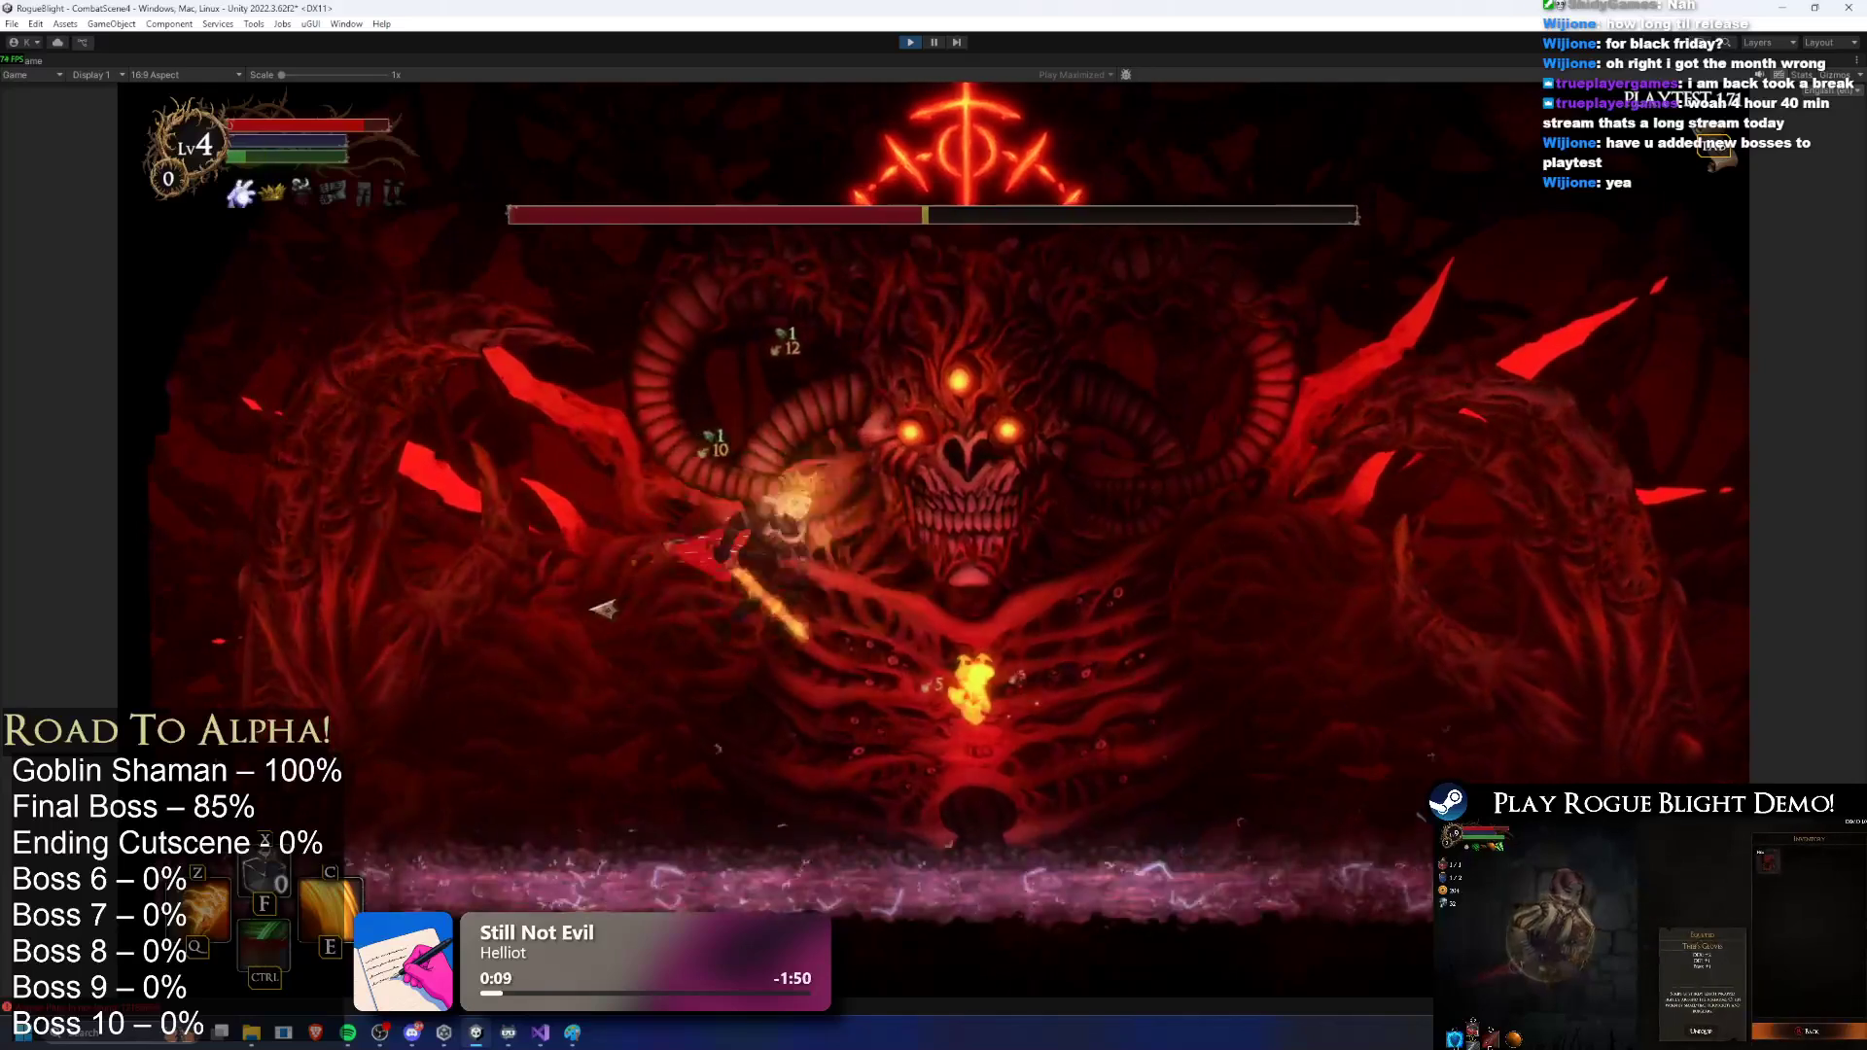
{"action": "key", "text": "d"}
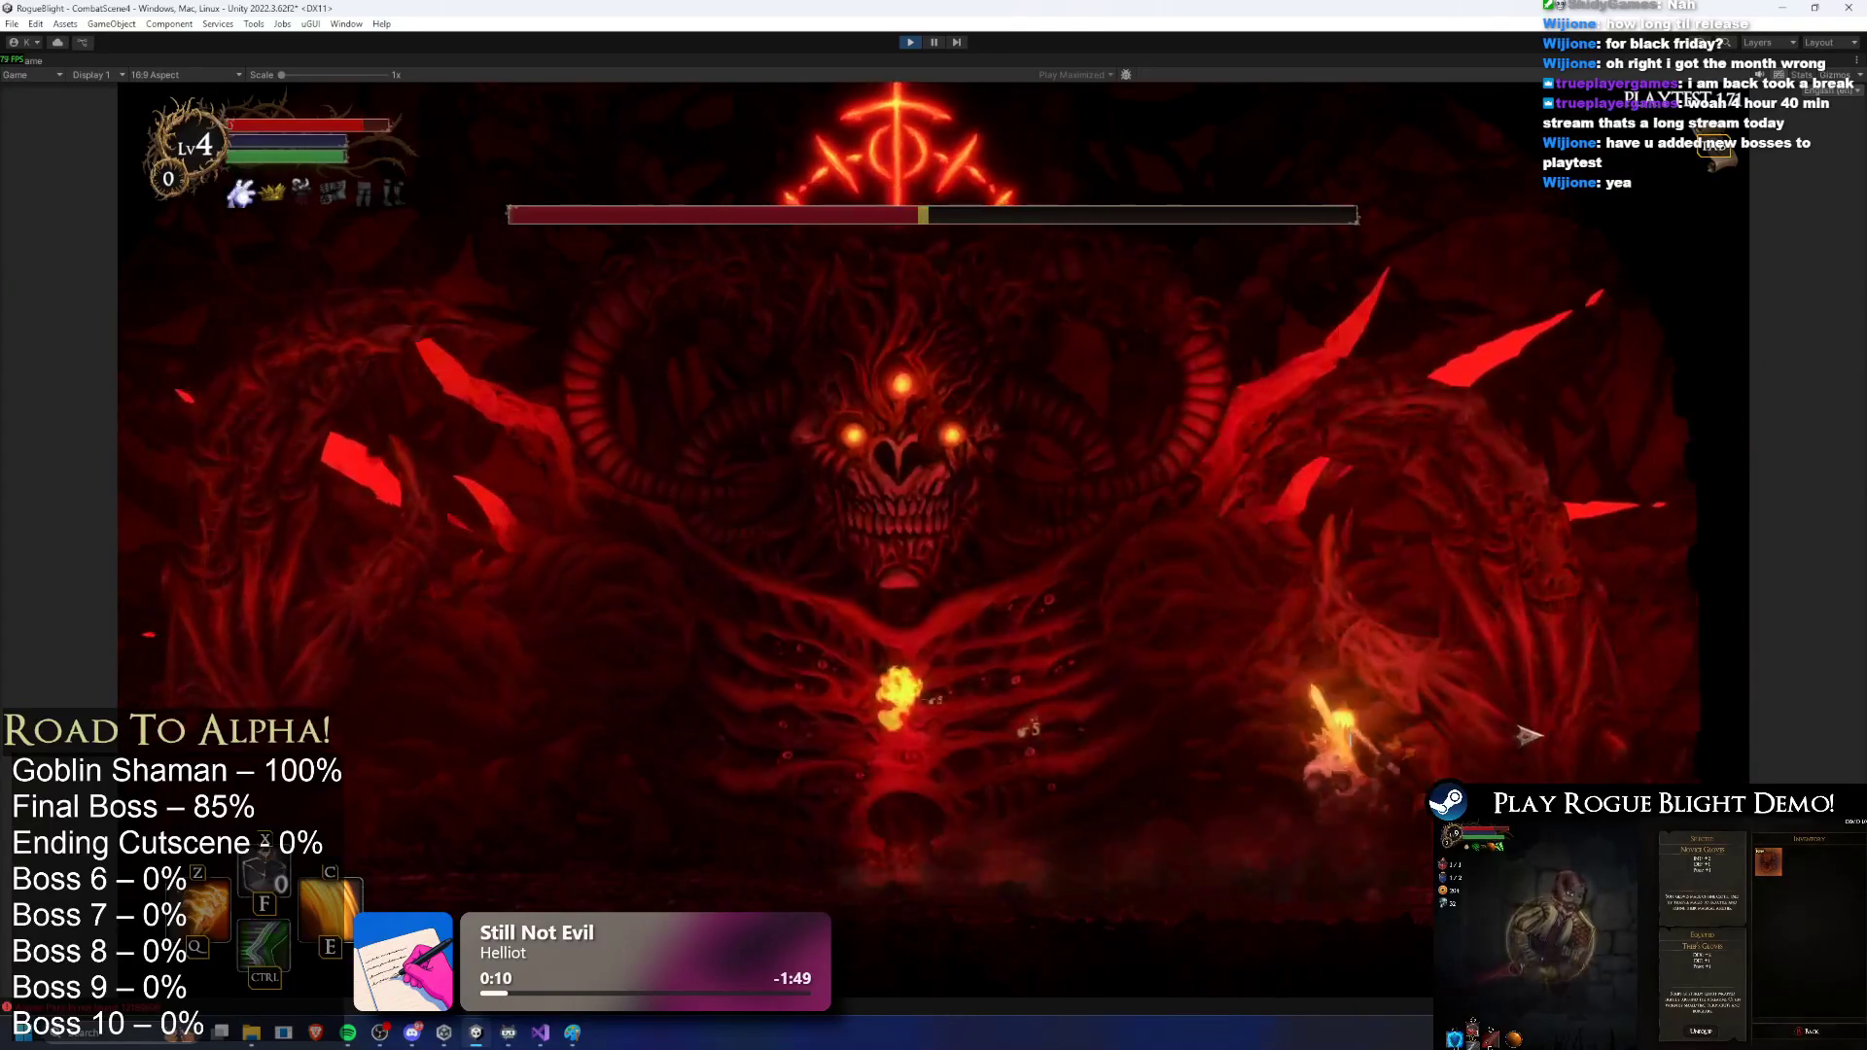
Step: Keep attacking while dodging the orb, poison and ice attacks, dropping the boss to about 40% health
{"action": "key", "text": "a"}
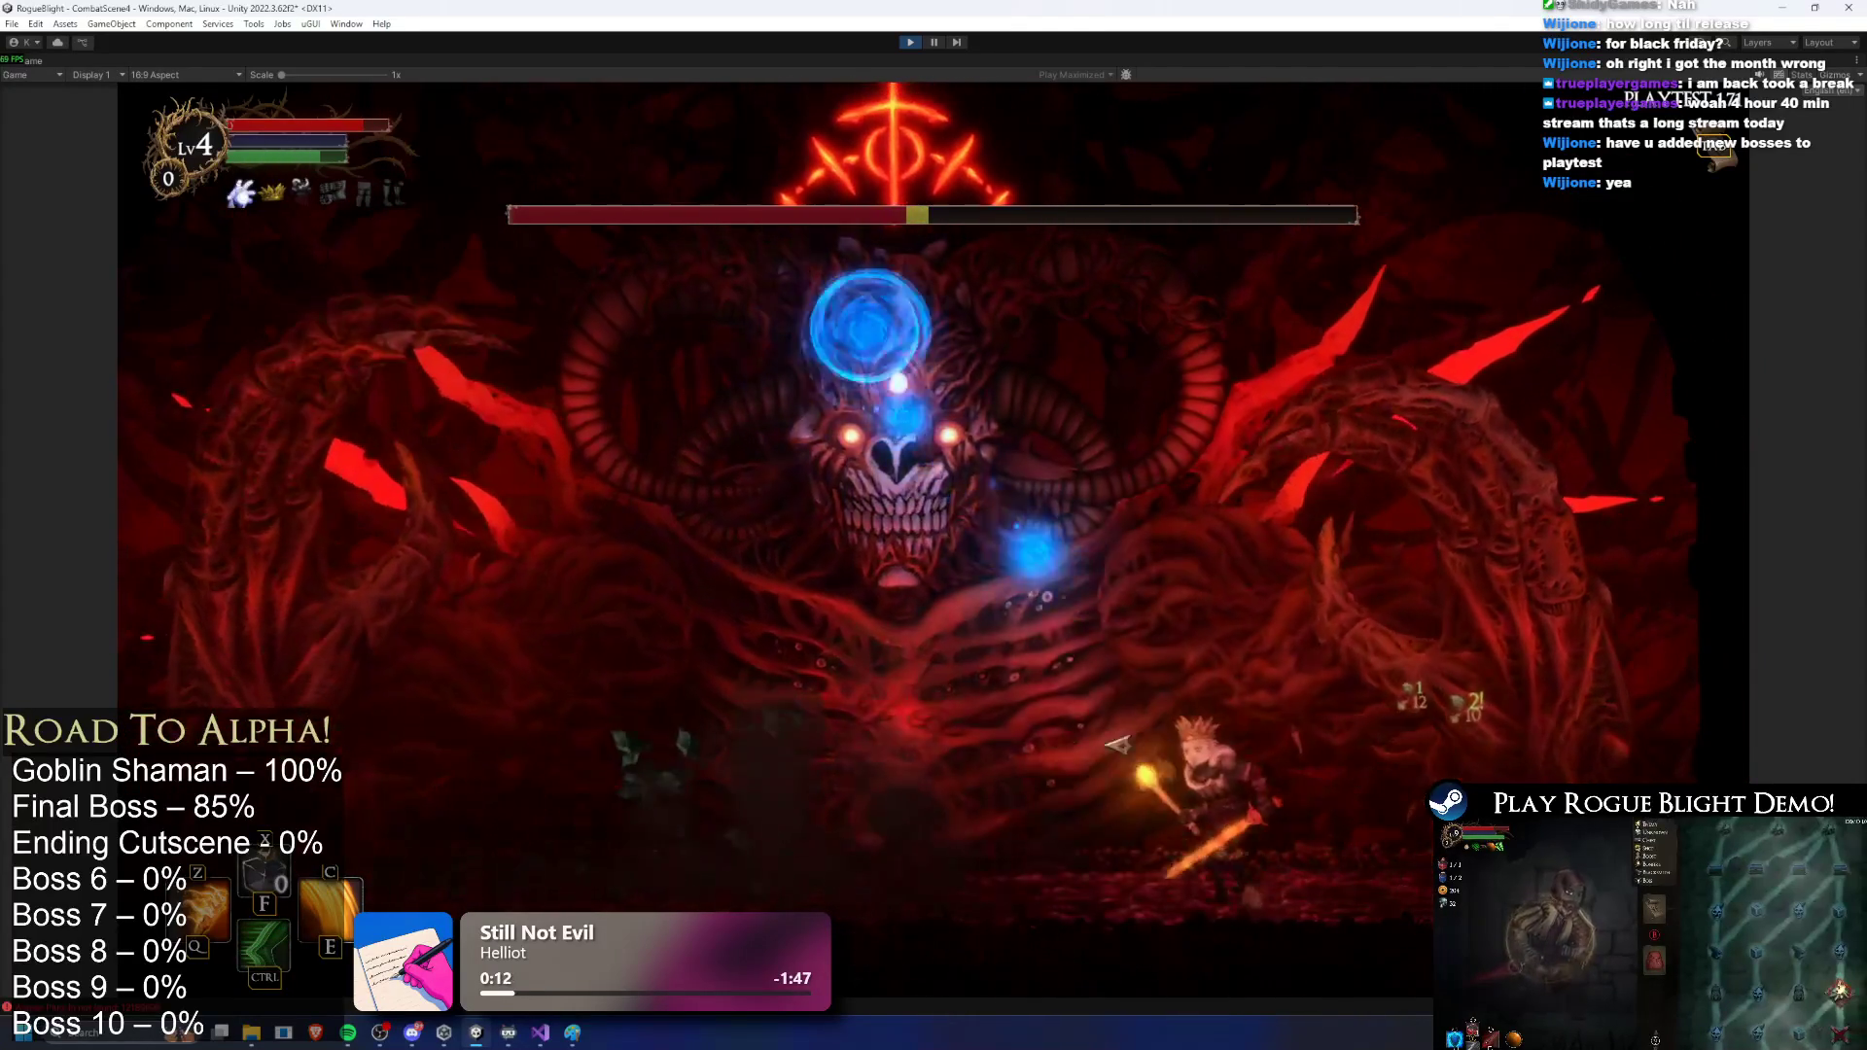
{"action": "key", "text": "d"}
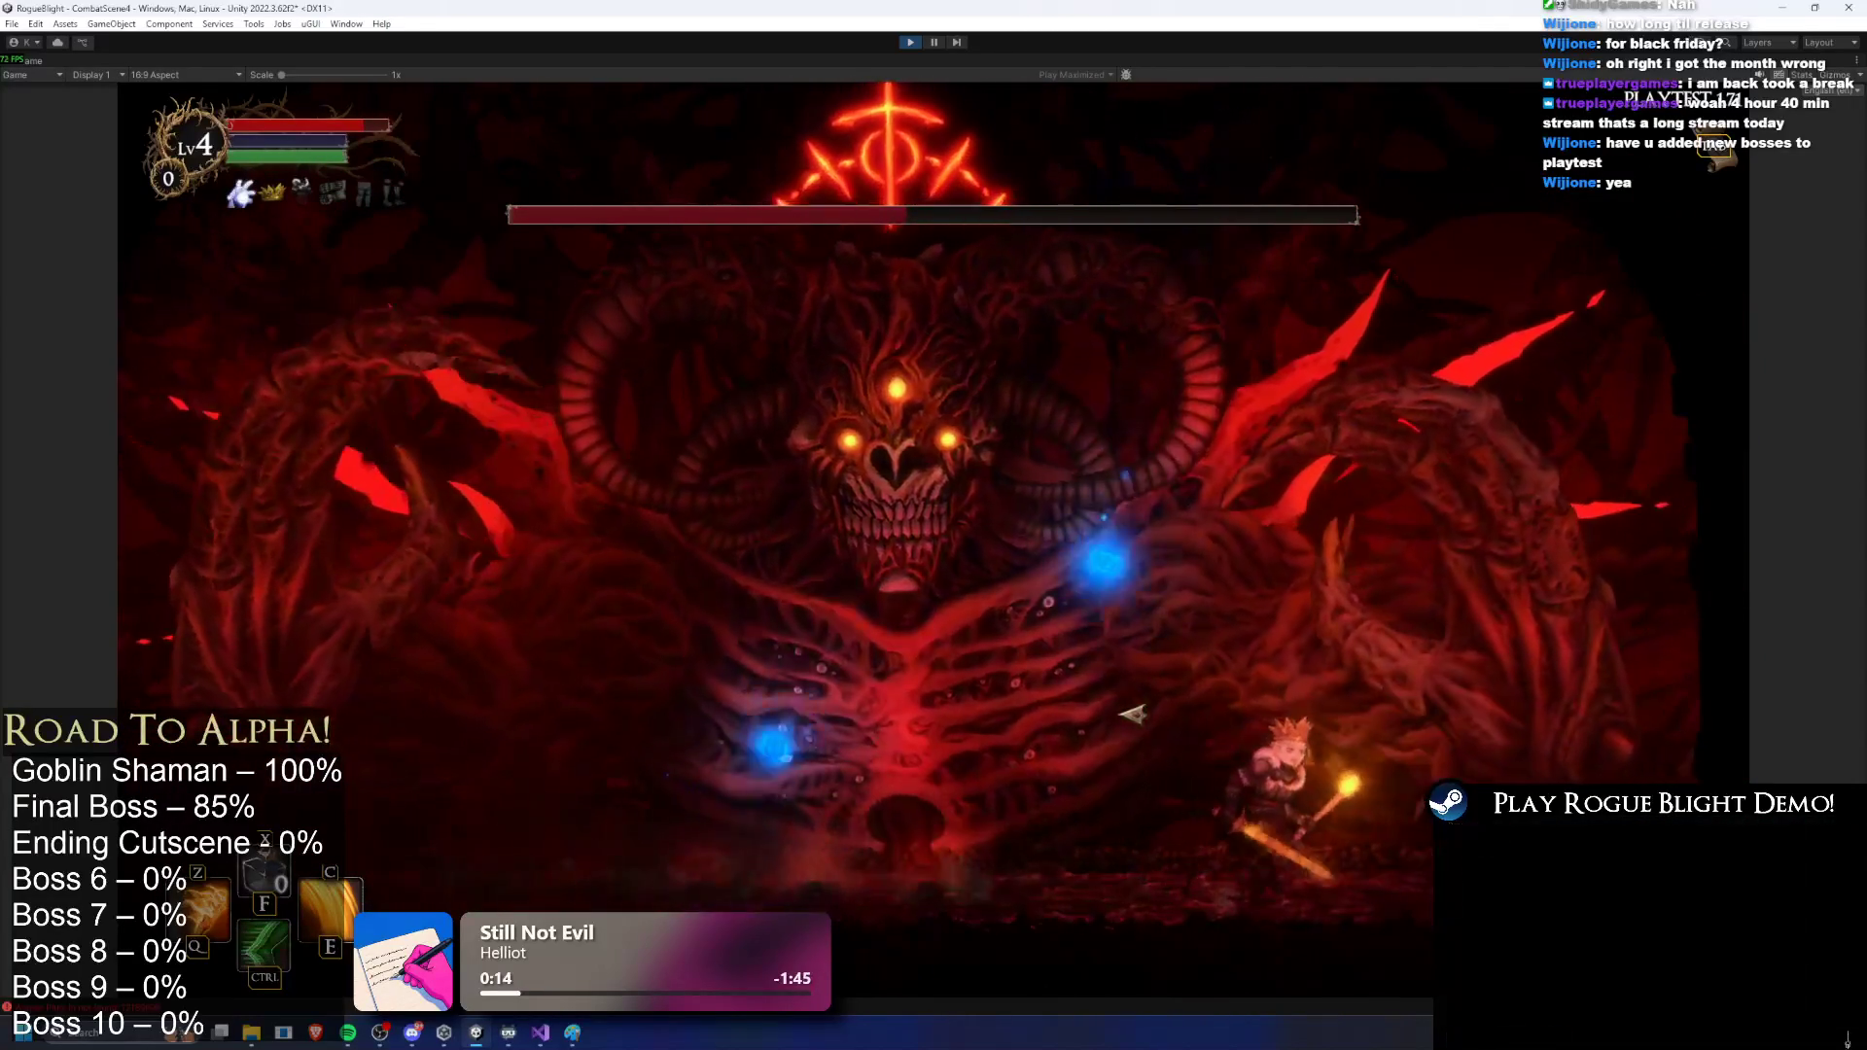
{"action": "key", "text": "a"}
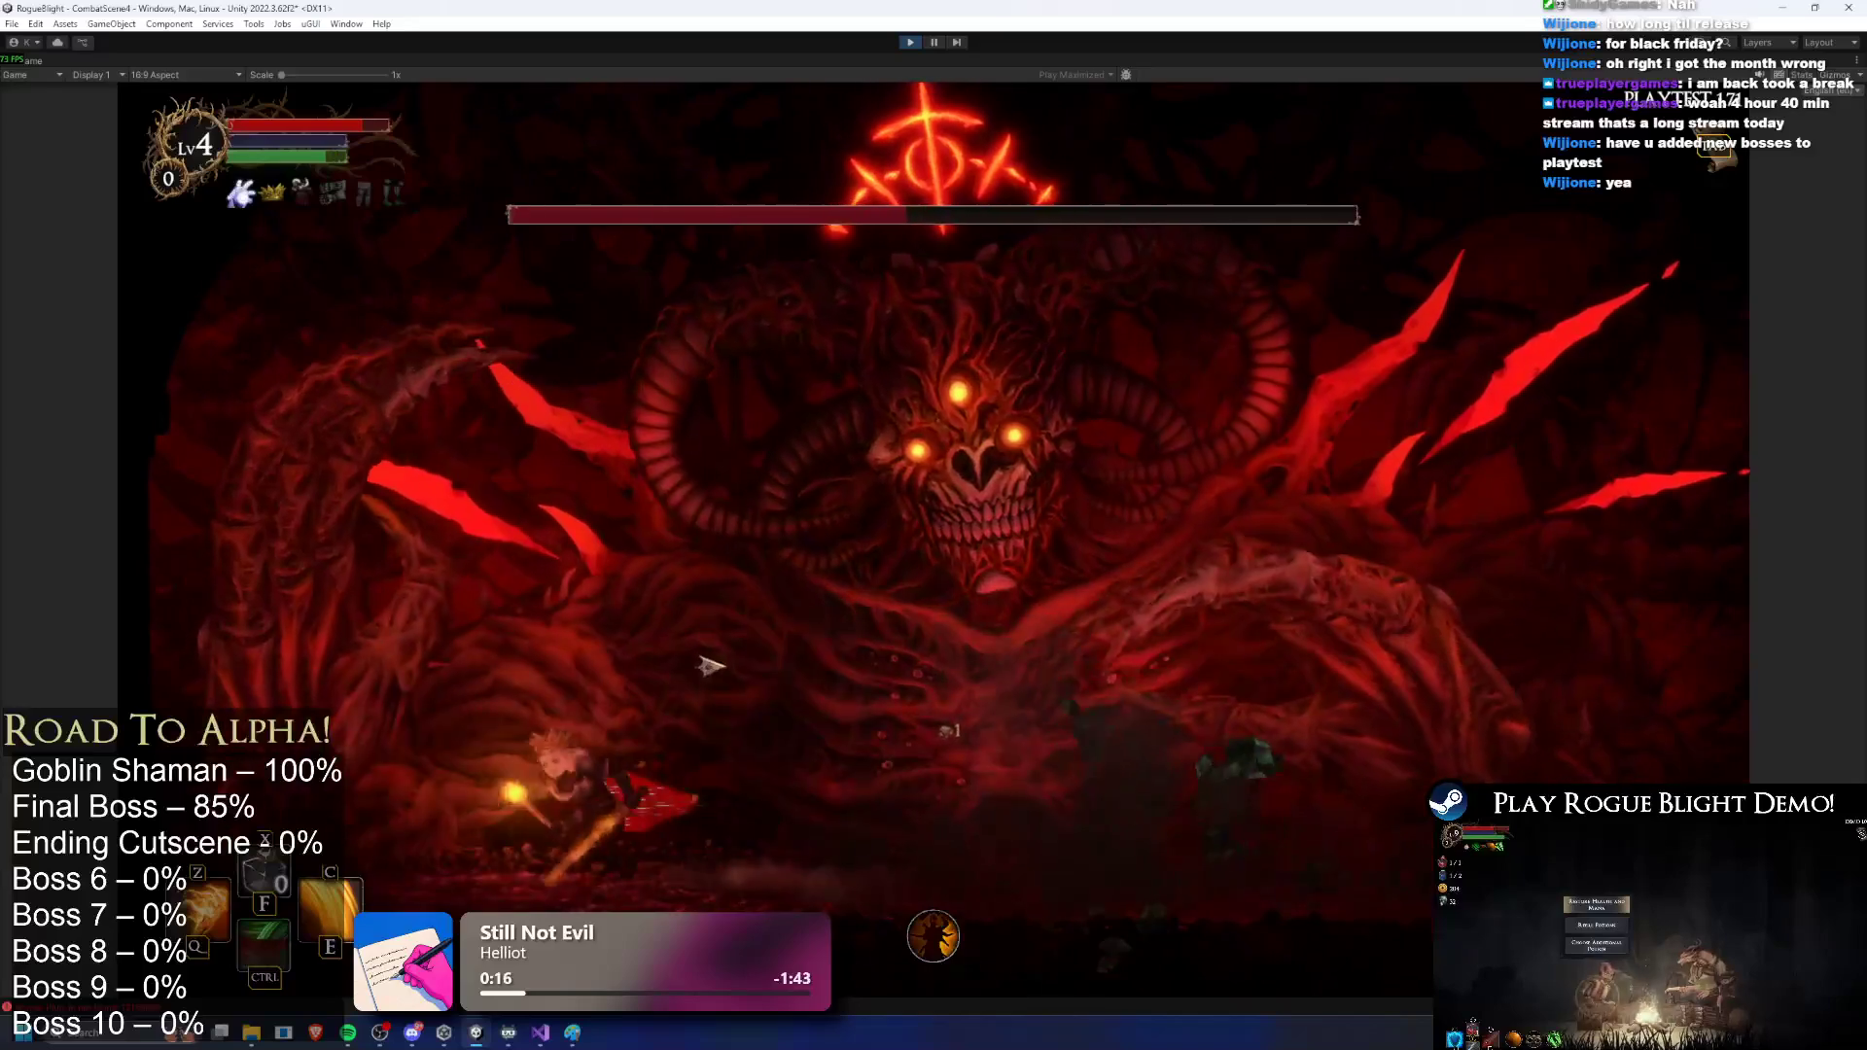
{"action": "key", "text": "d"}
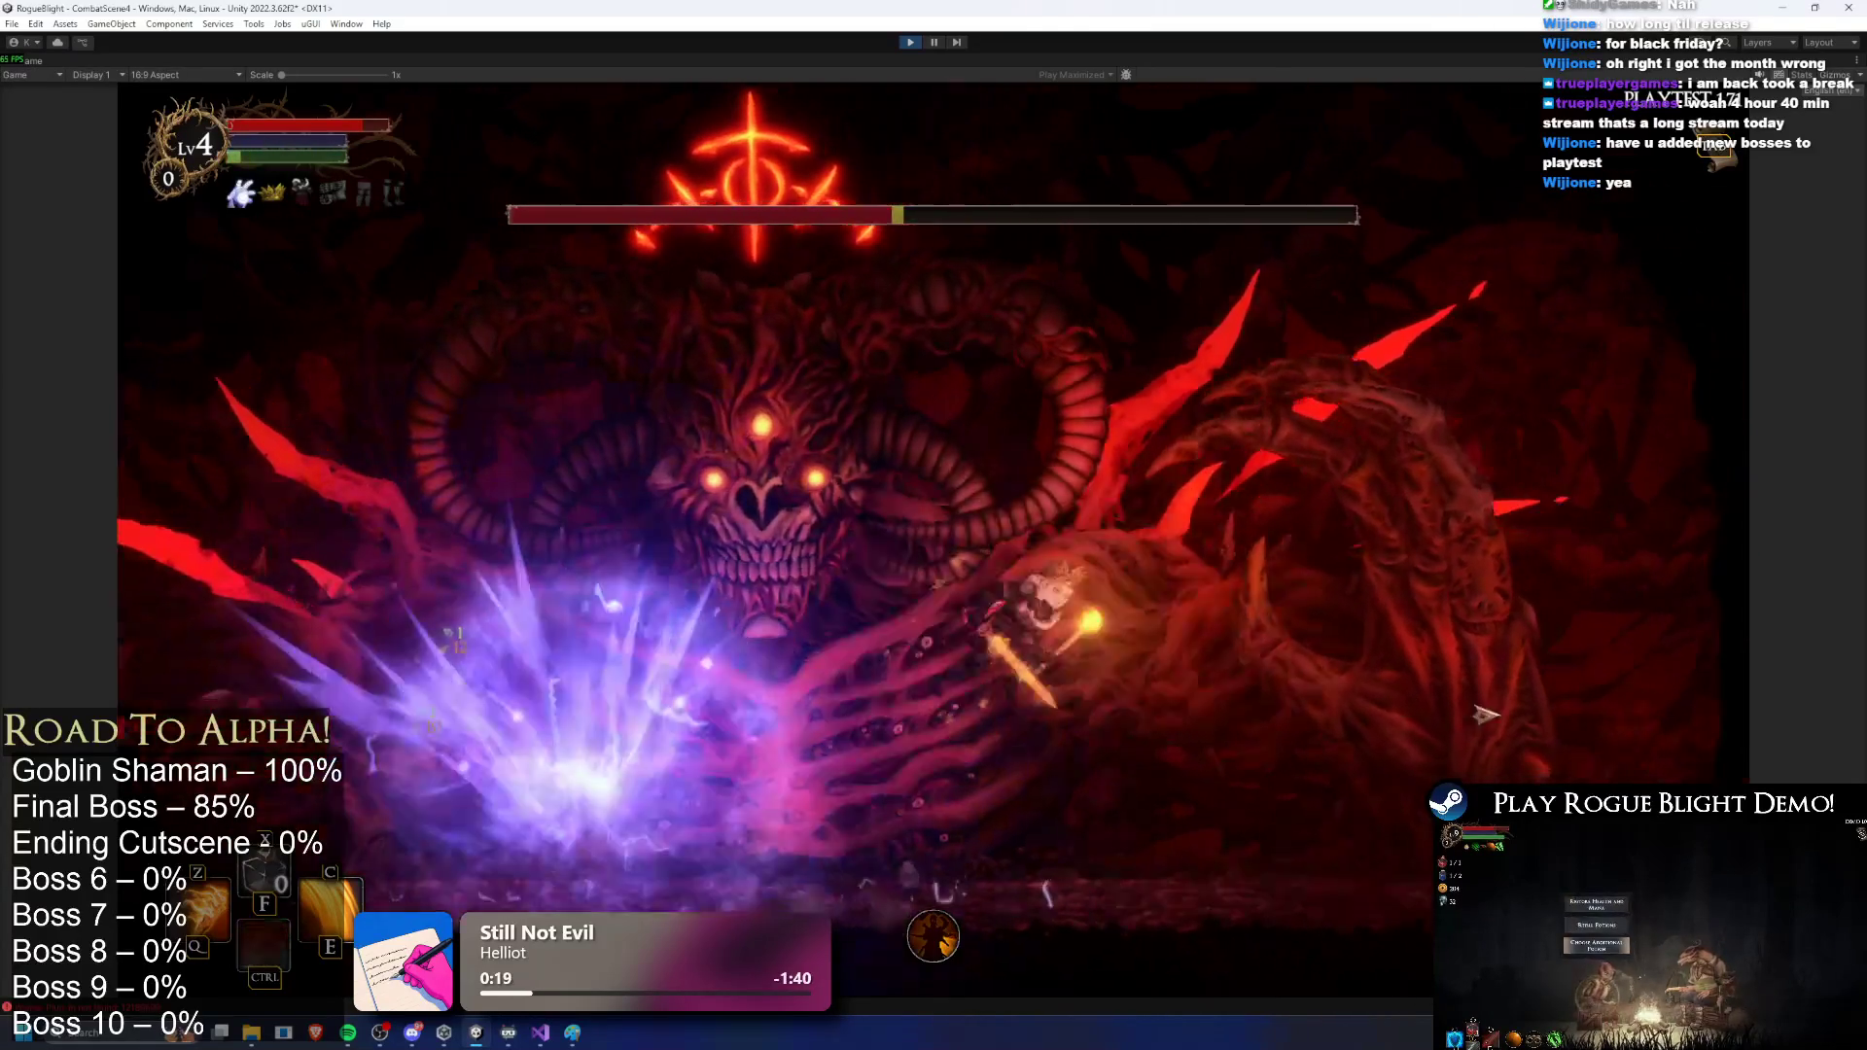
{"action": "key", "text": "a"}
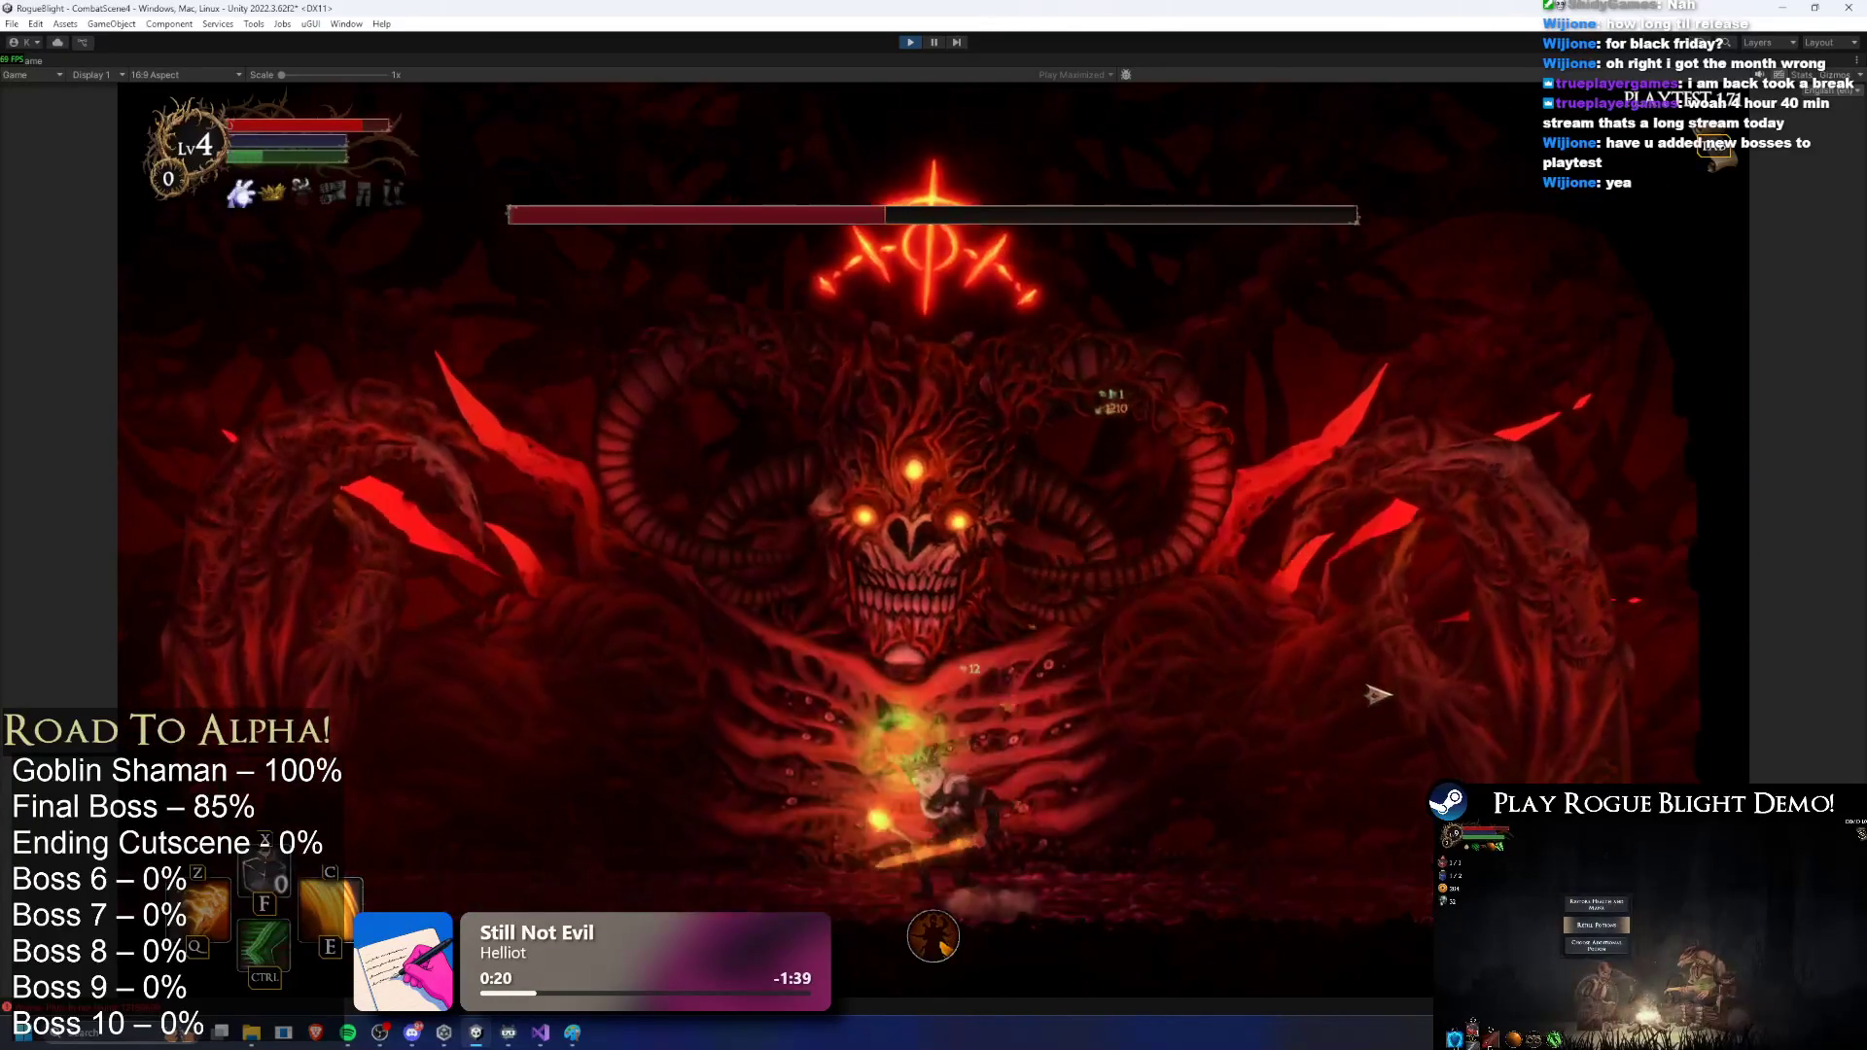
{"action": "key", "text": "a"}
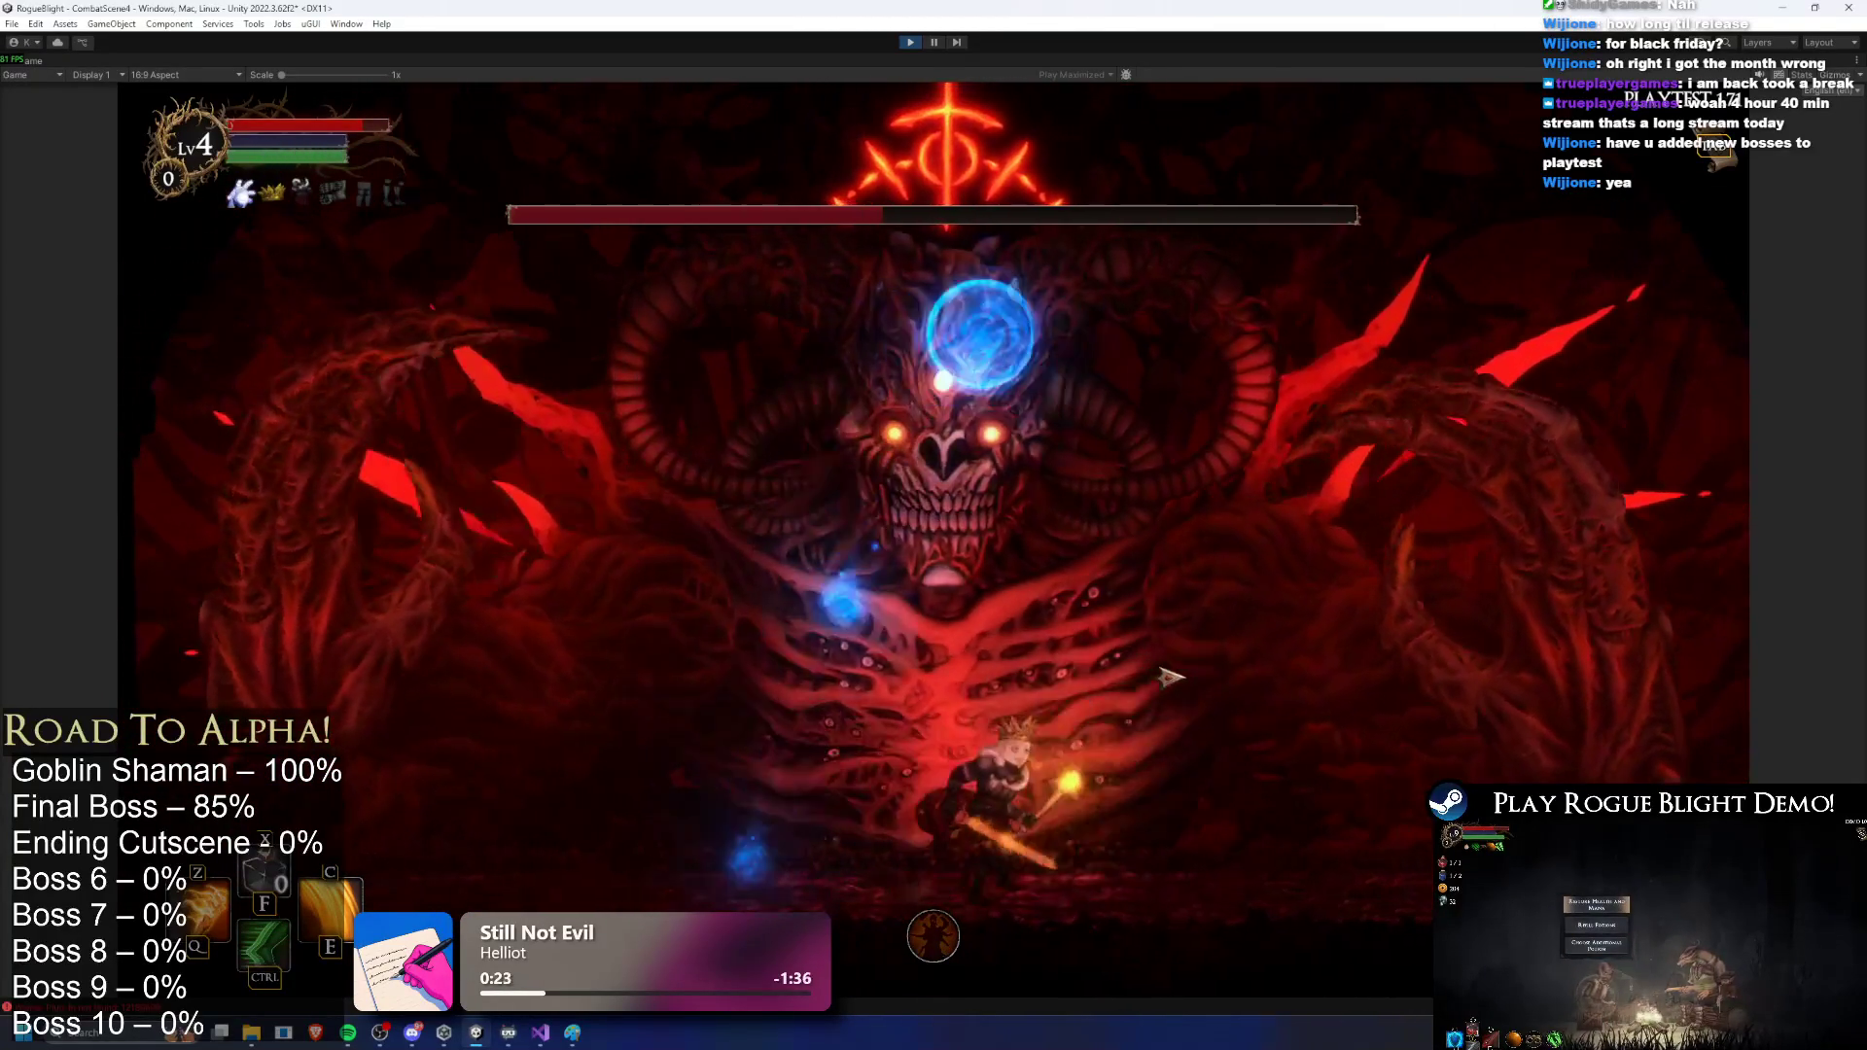
{"action": "key", "text": "d"}
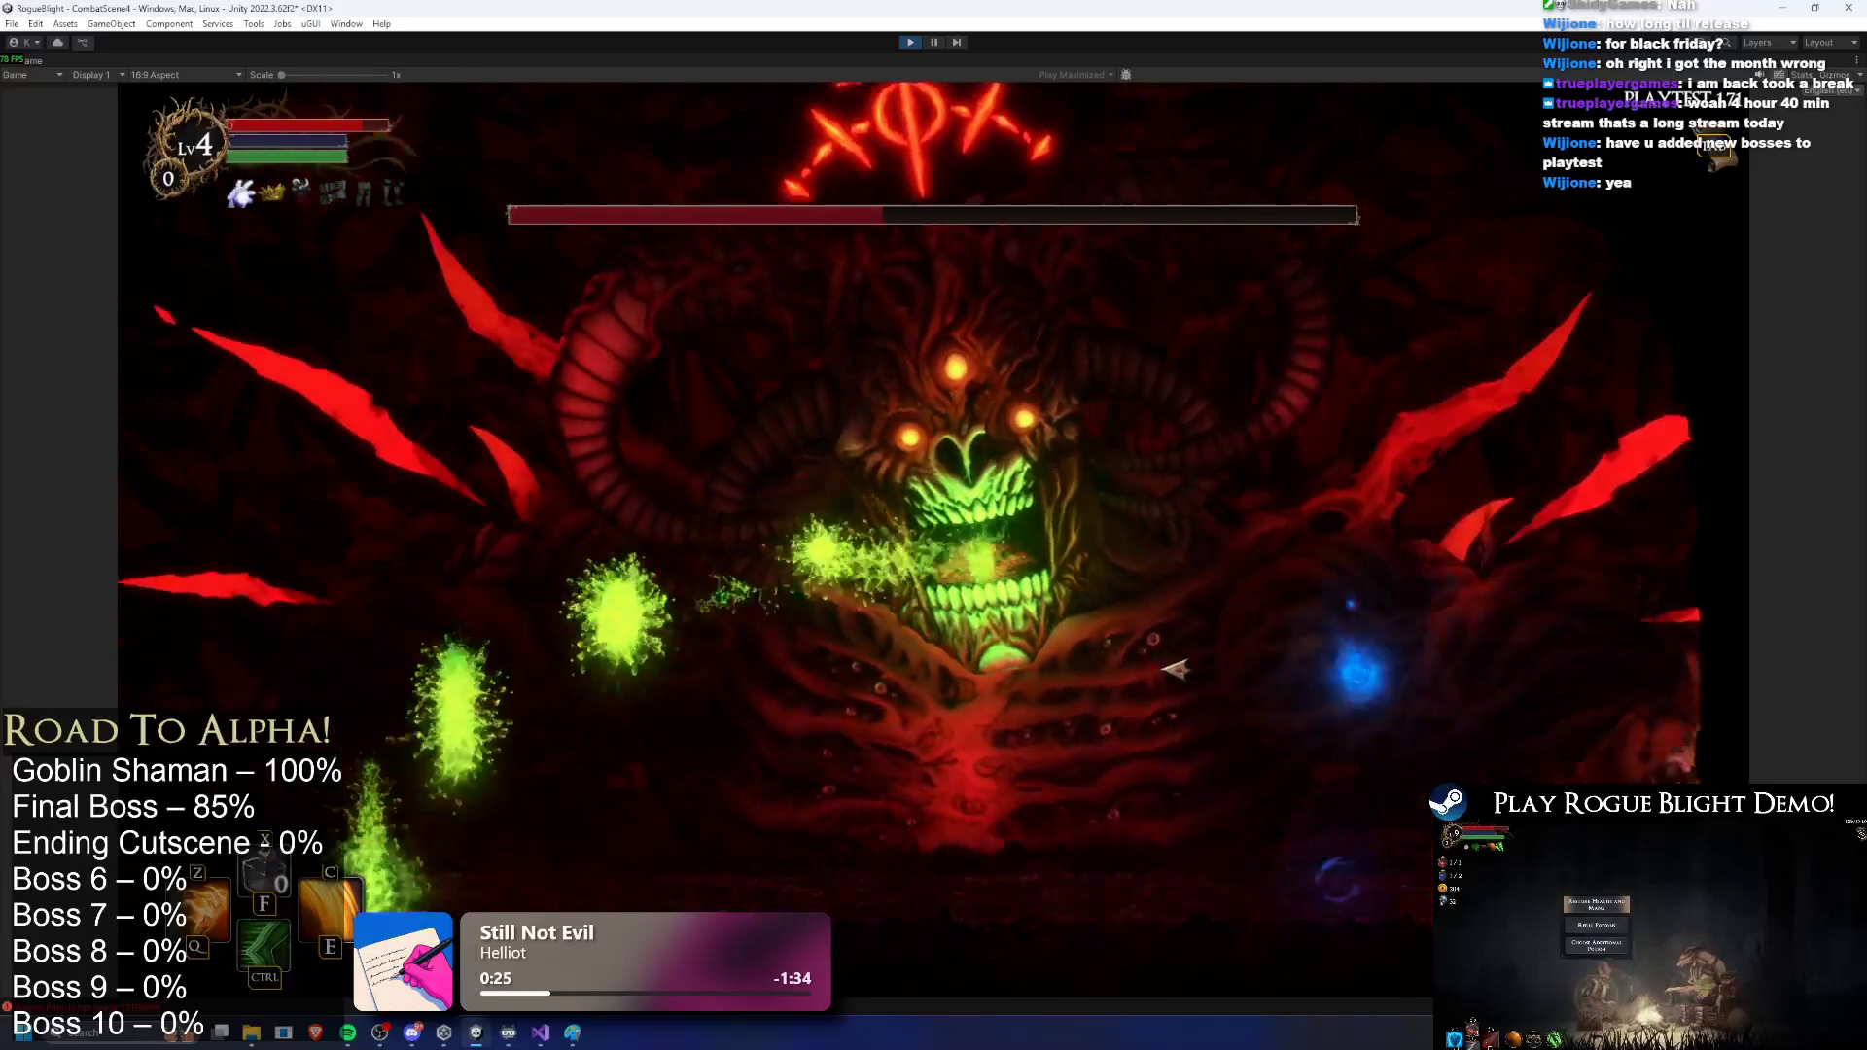
{"action": "key", "text": "a"}
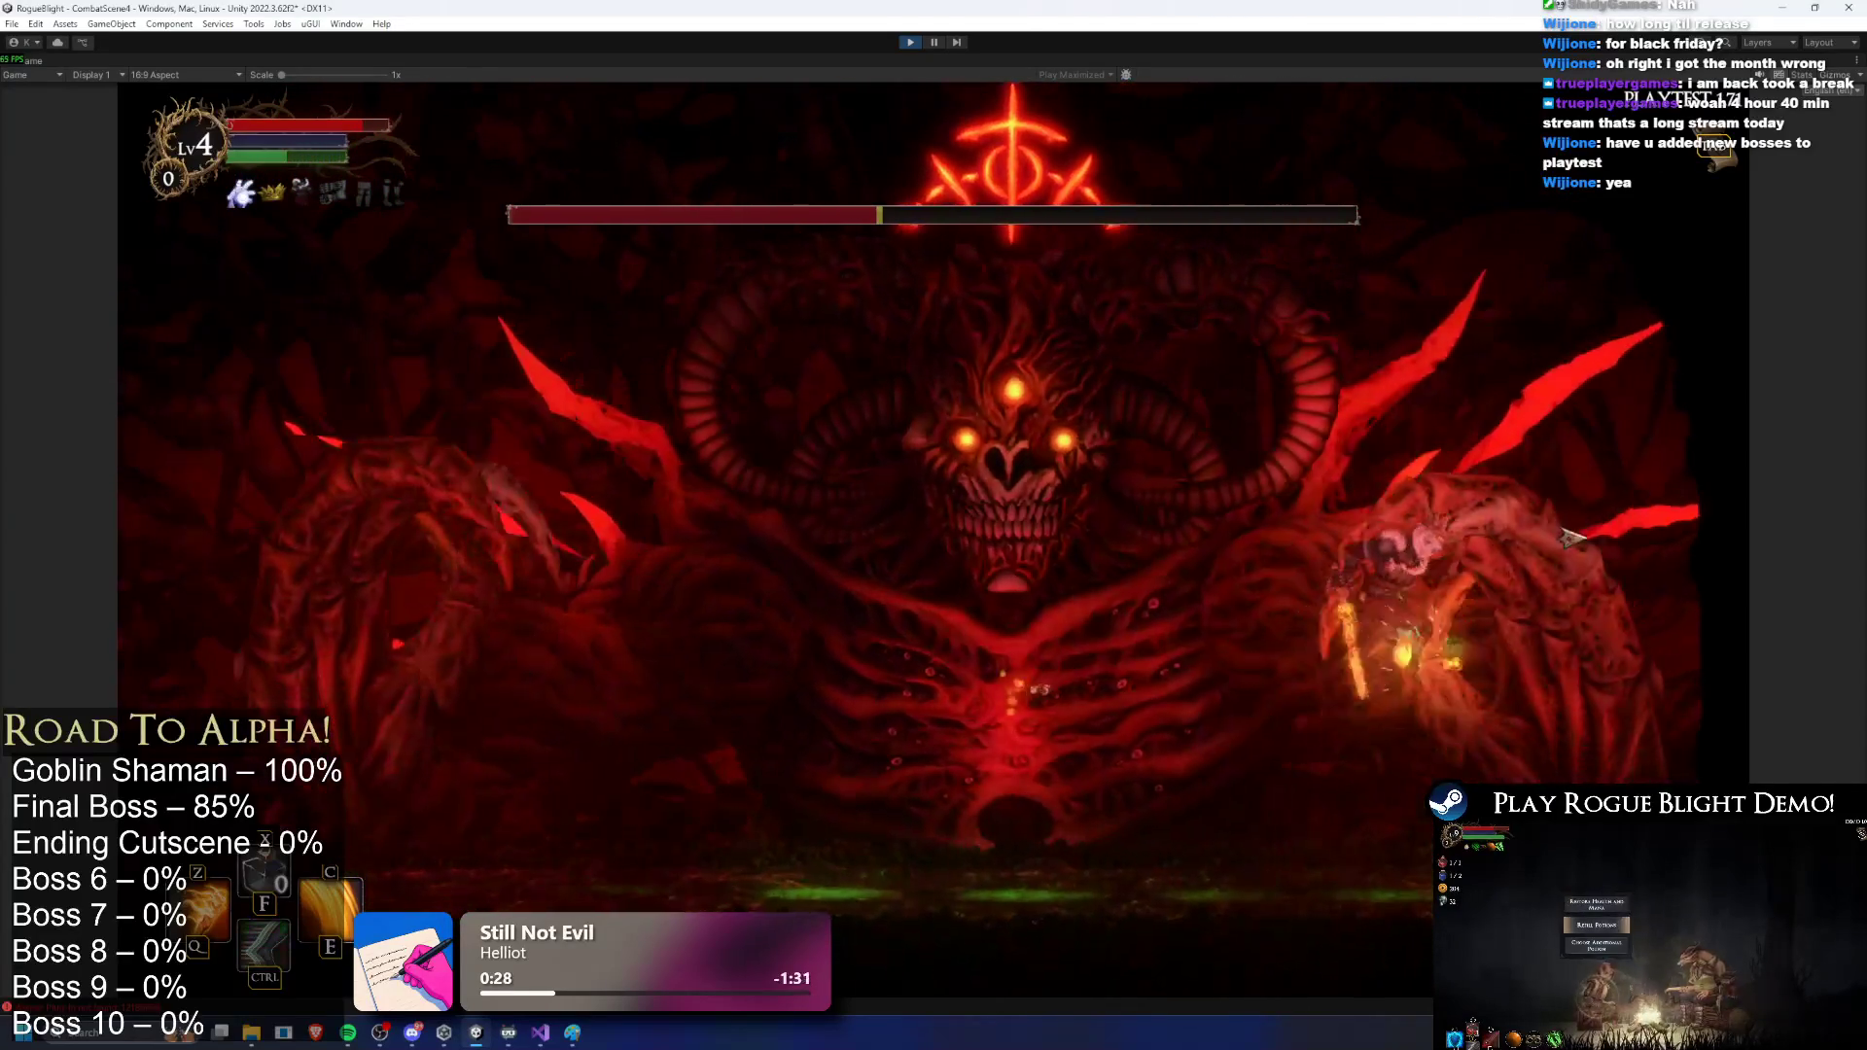
{"action": "key", "text": "a"}
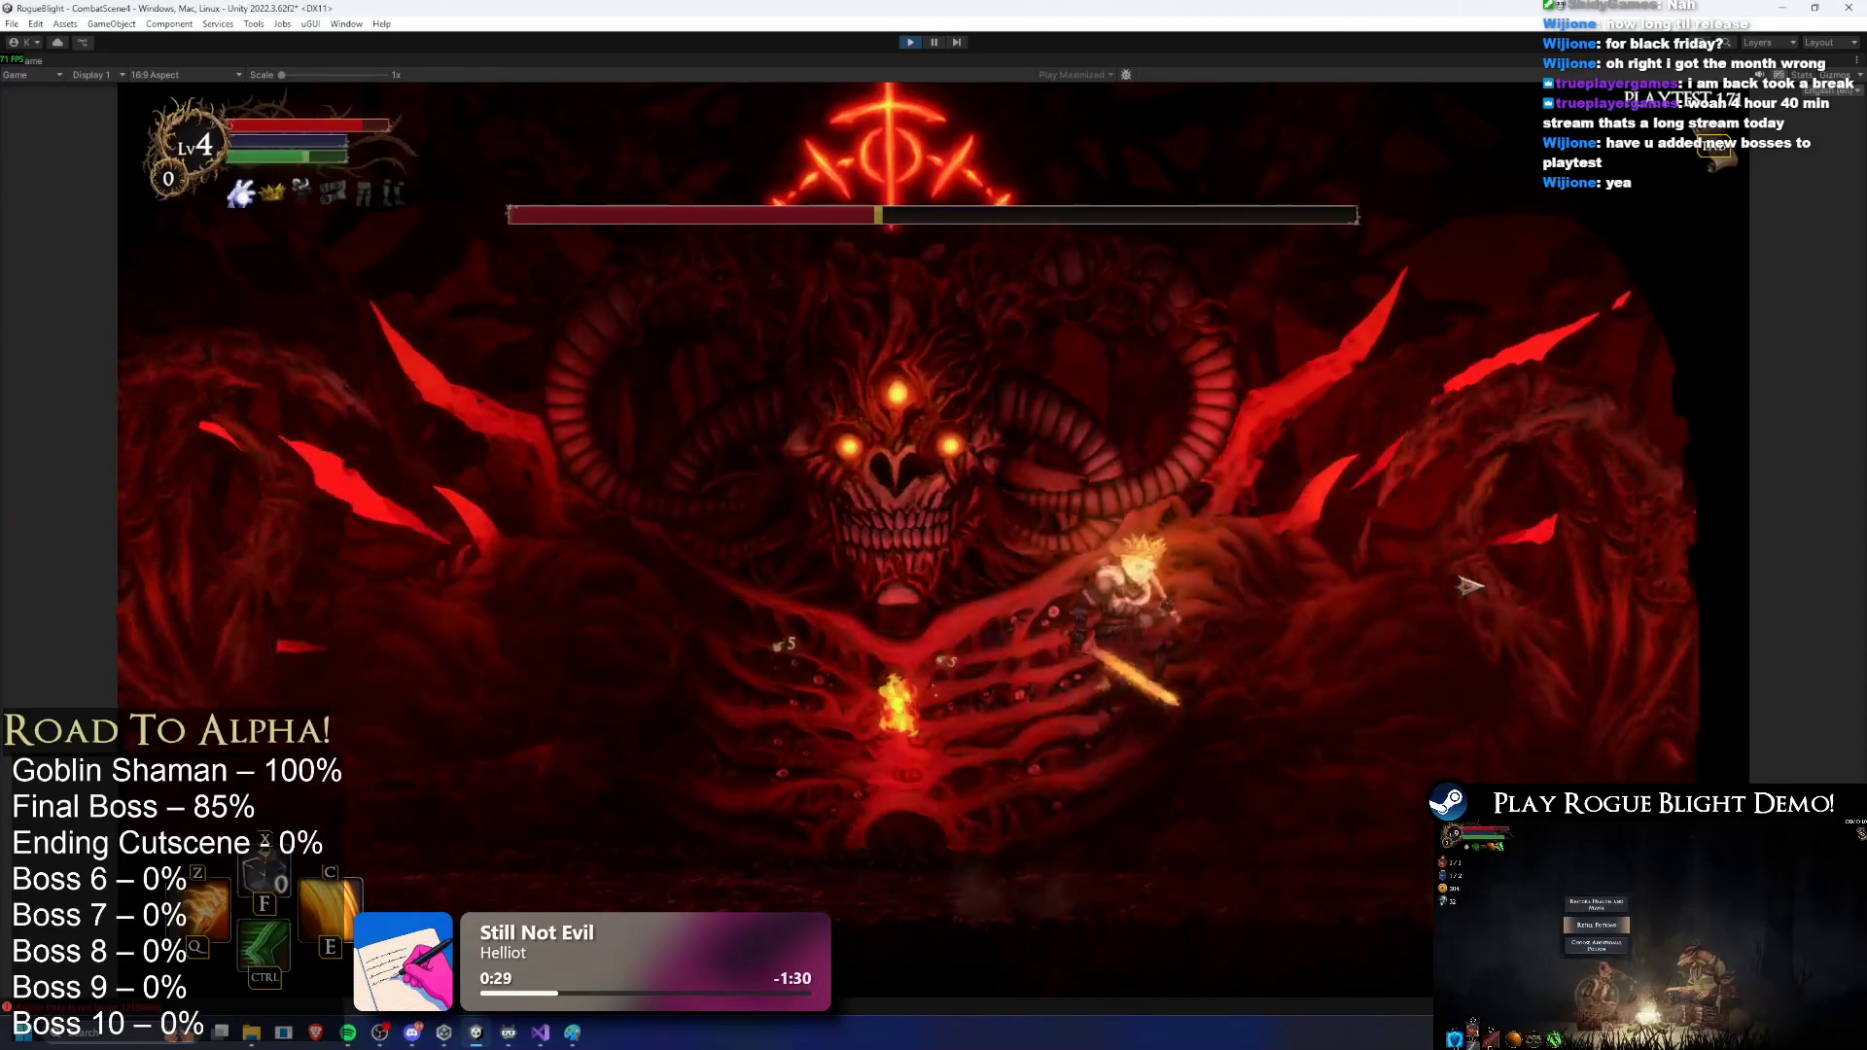
{"action": "key", "text": "a"}
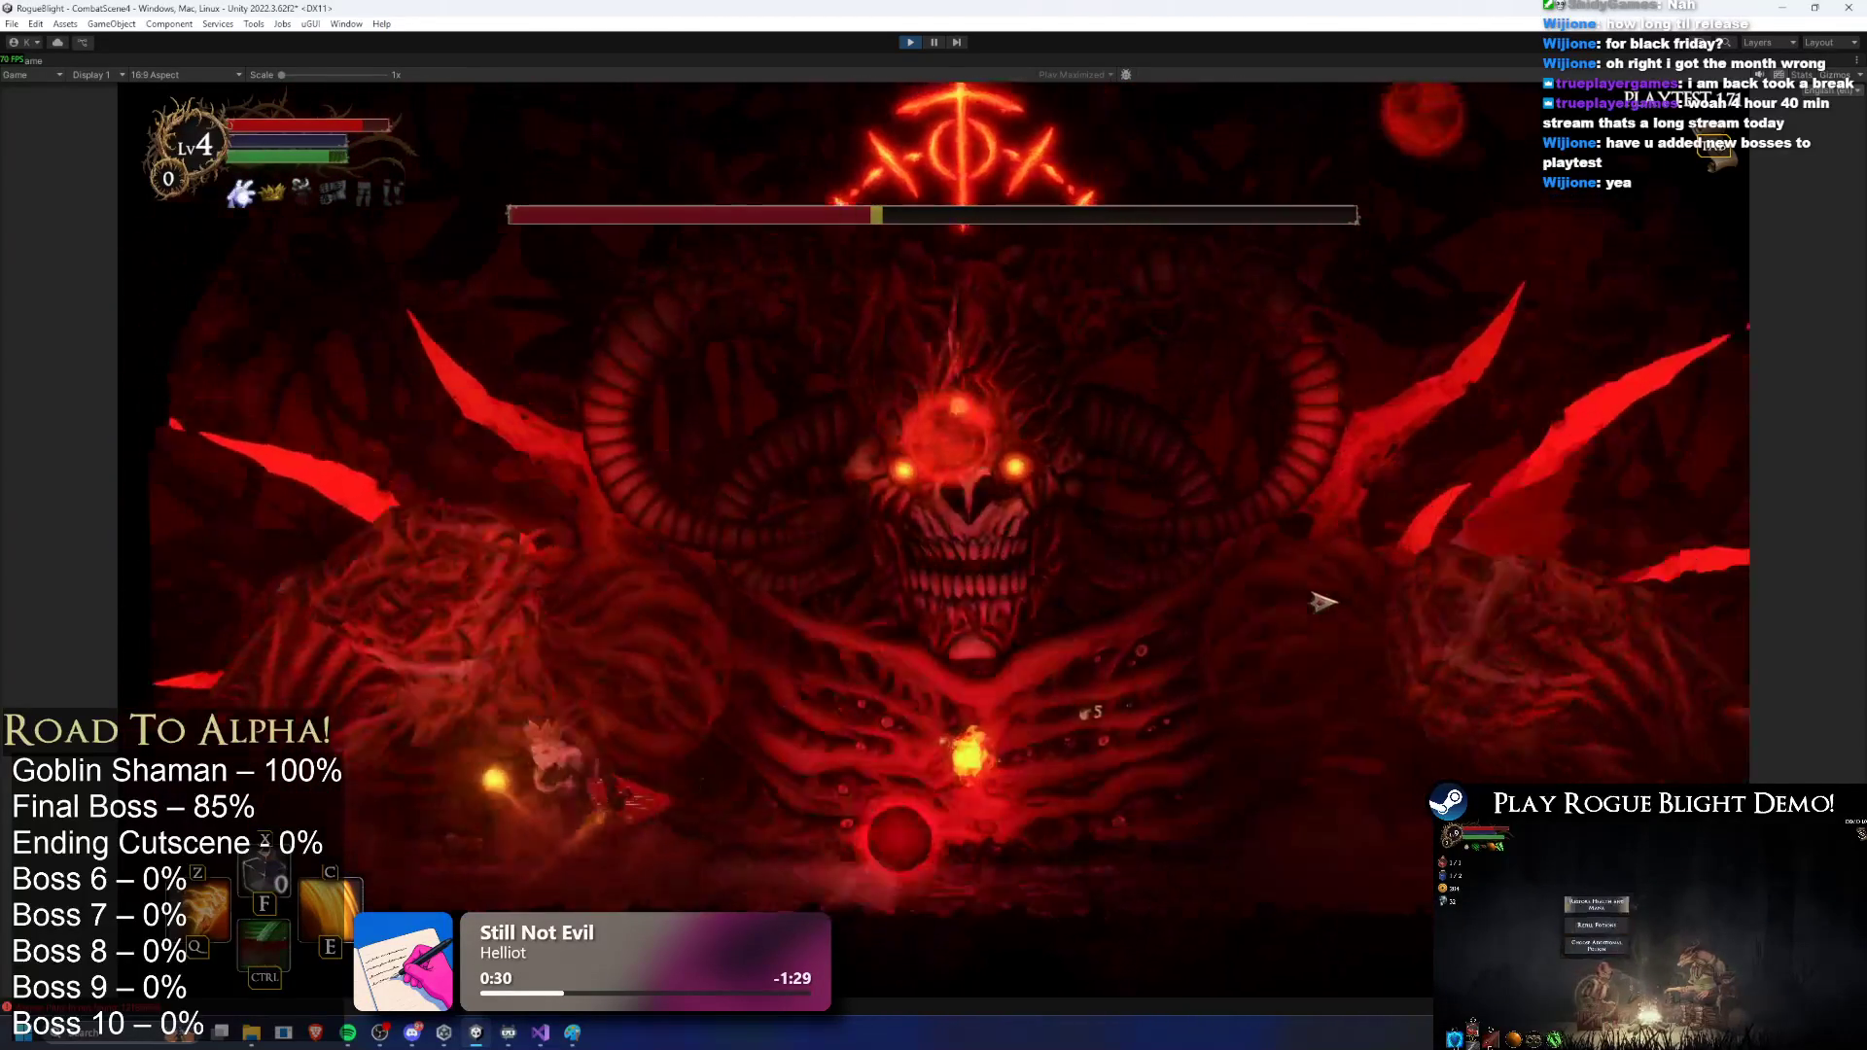
{"action": "key", "text": "a"}
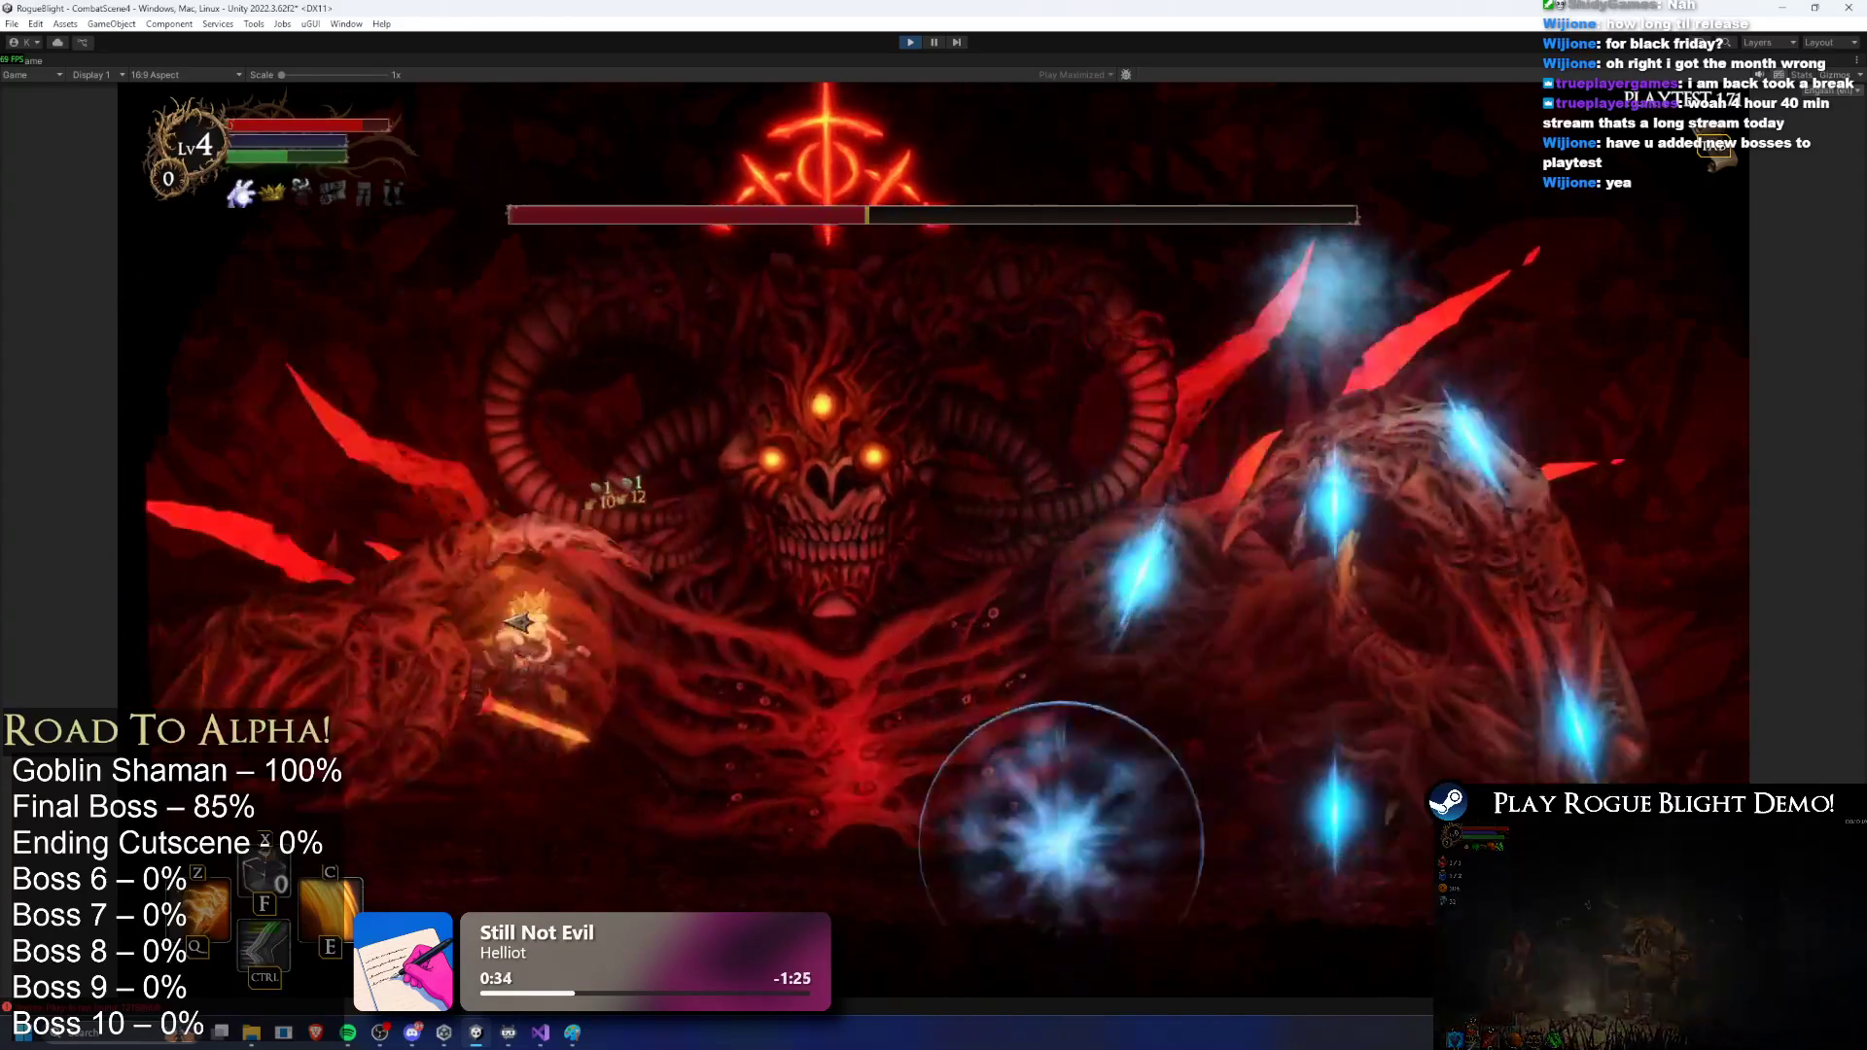
{"action": "key", "text": "d"}
{"action": "key", "text": "d"}
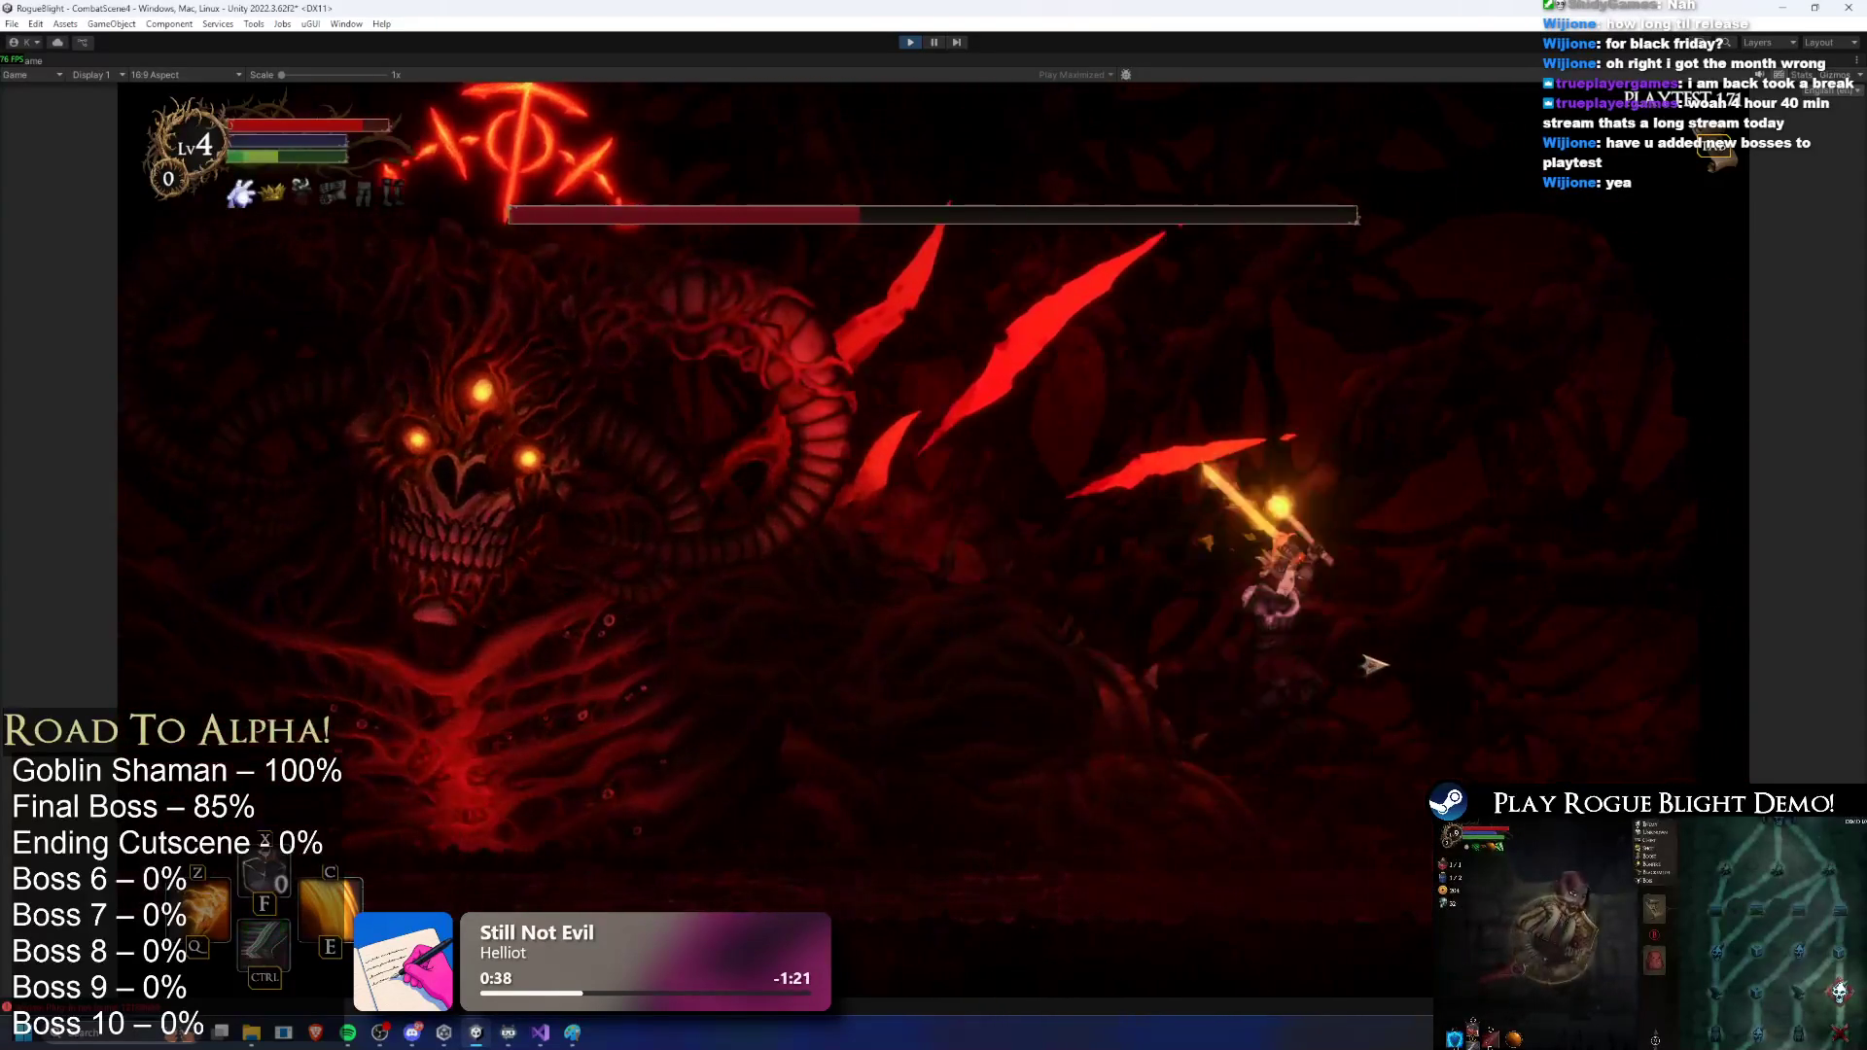
{"action": "key", "text": "d"}
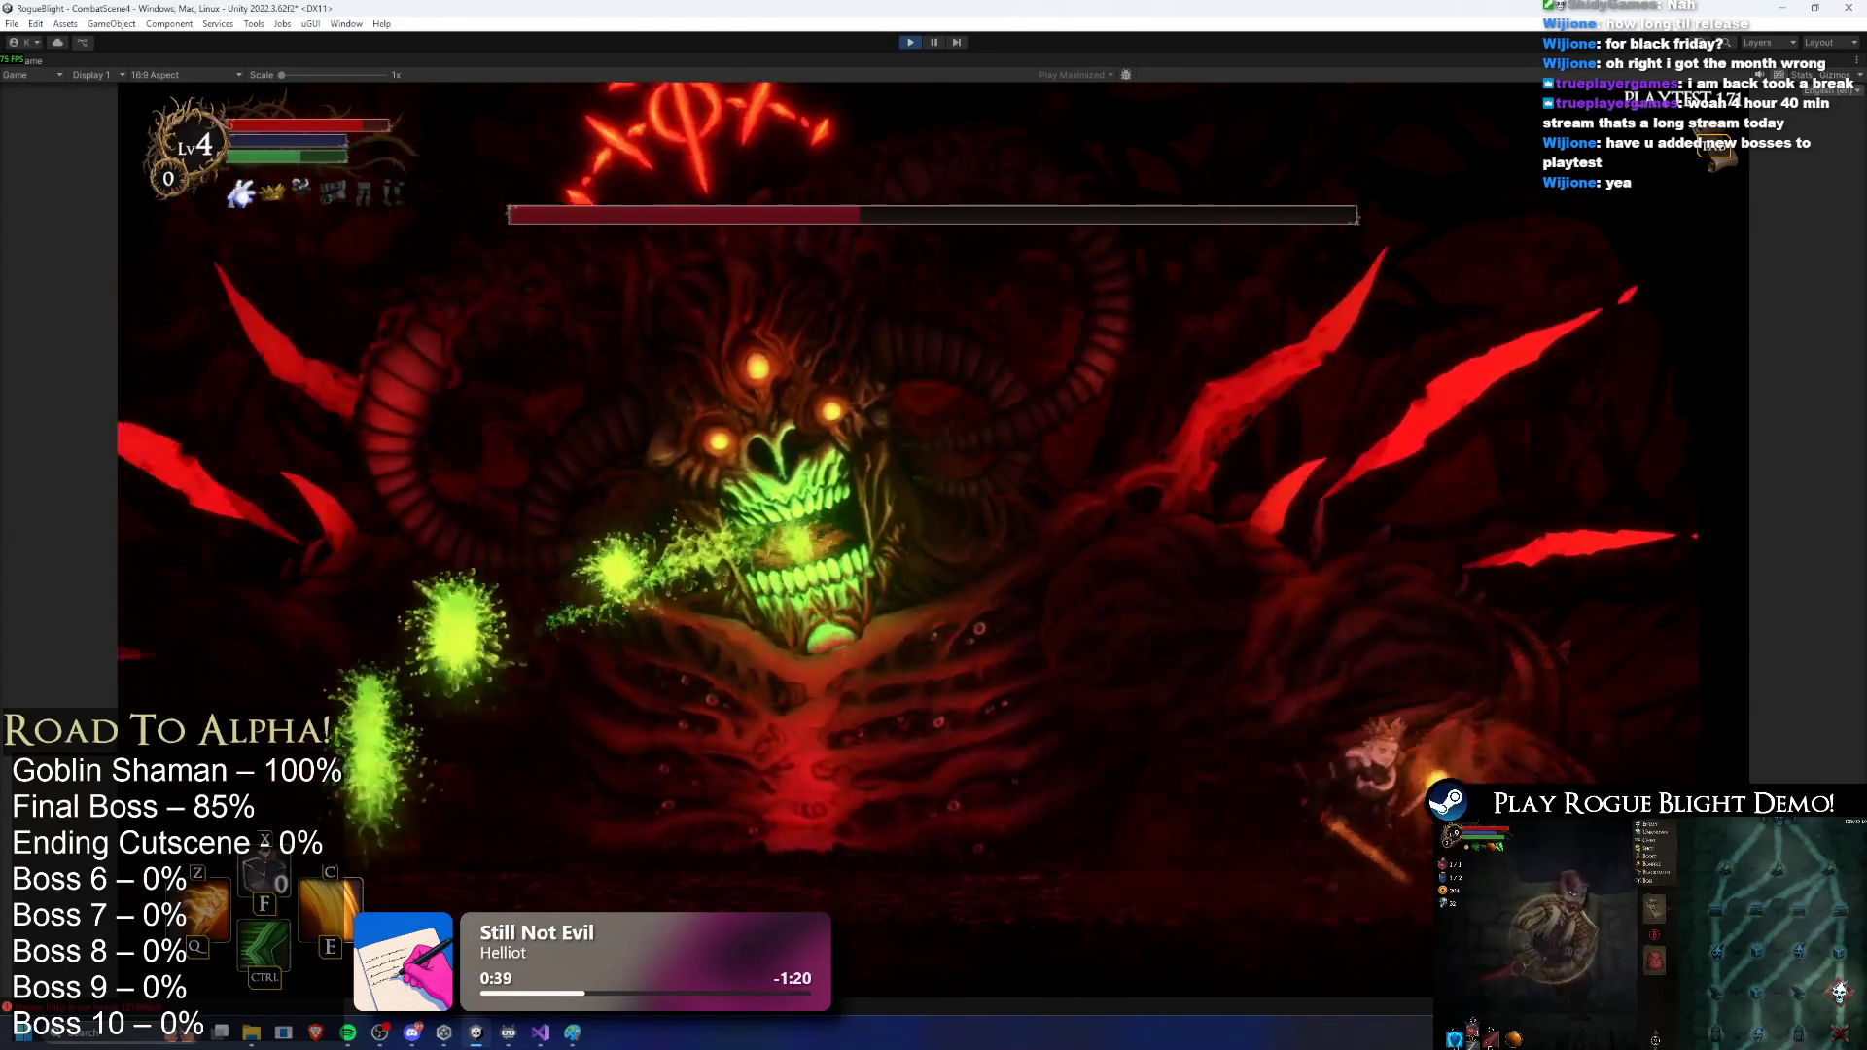
{"action": "key", "text": "alt+Tab"}
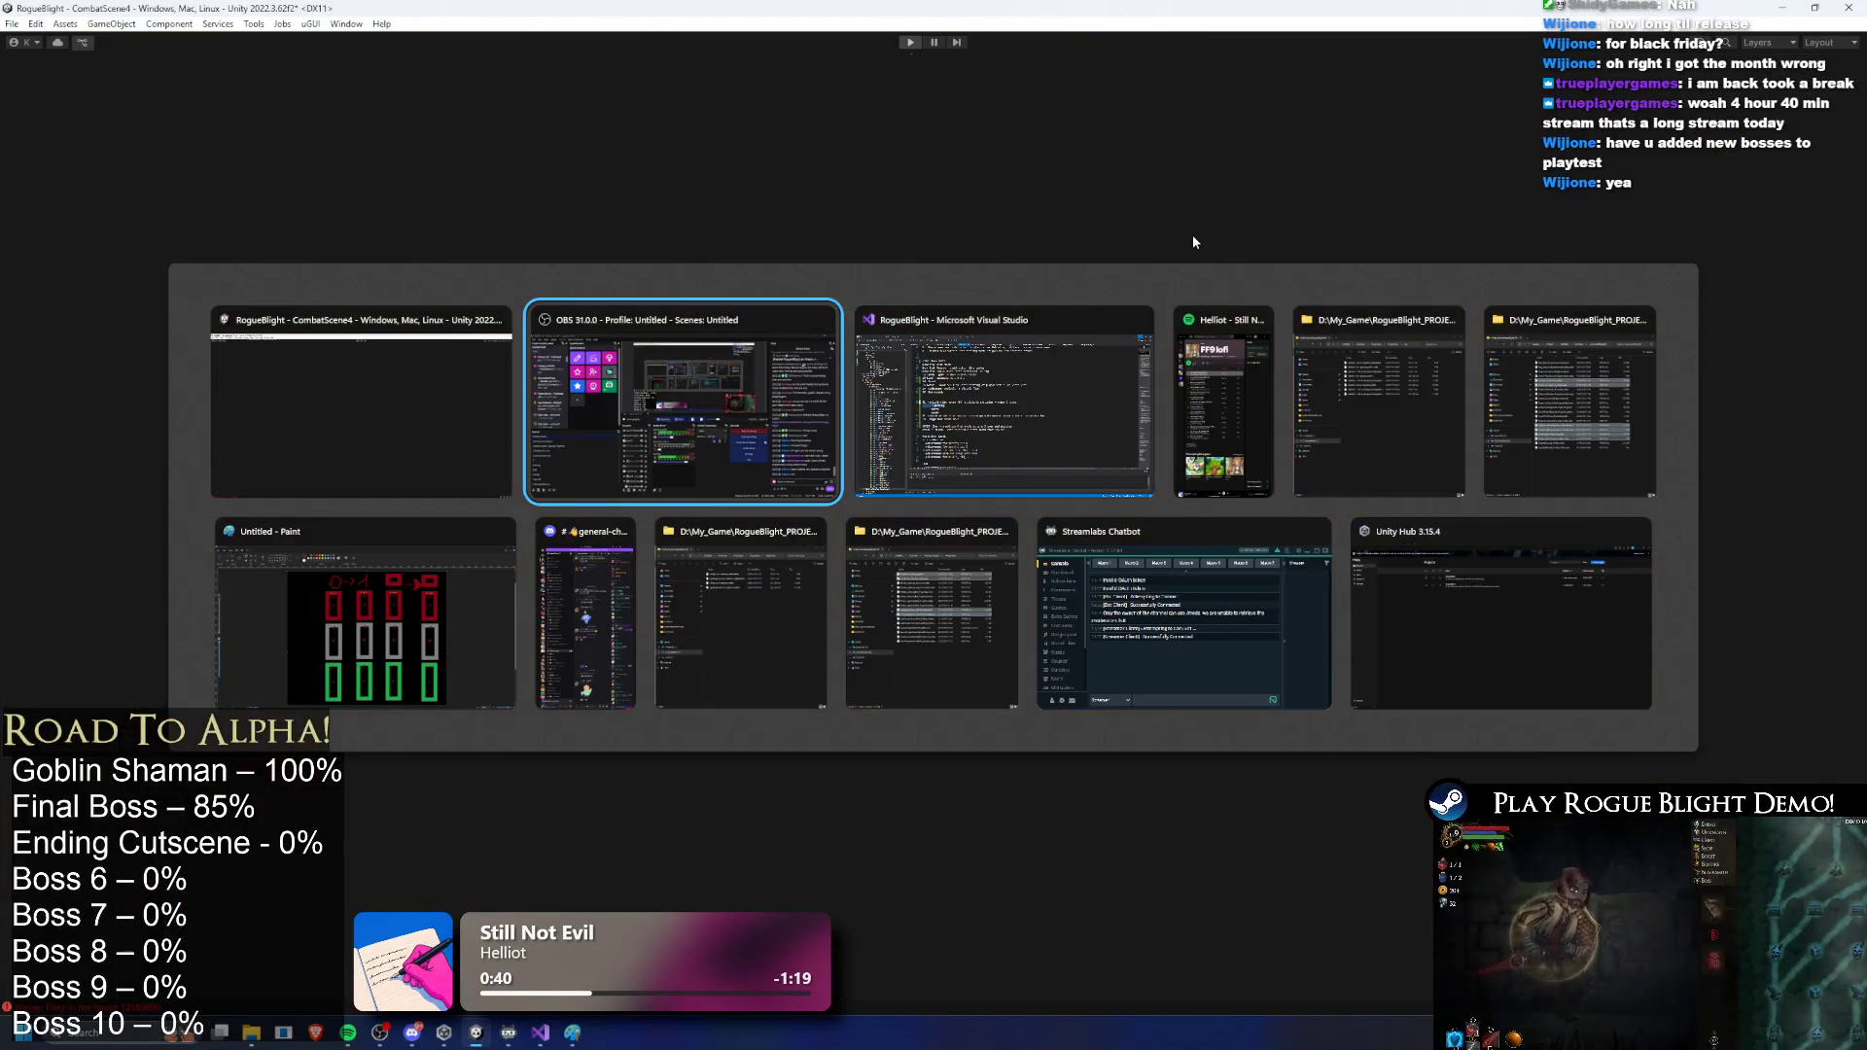
Step: Delete the lightning entry and move water above fire in the particle-polish list
{"action": "key", "text": "ctrl+shift+l"}
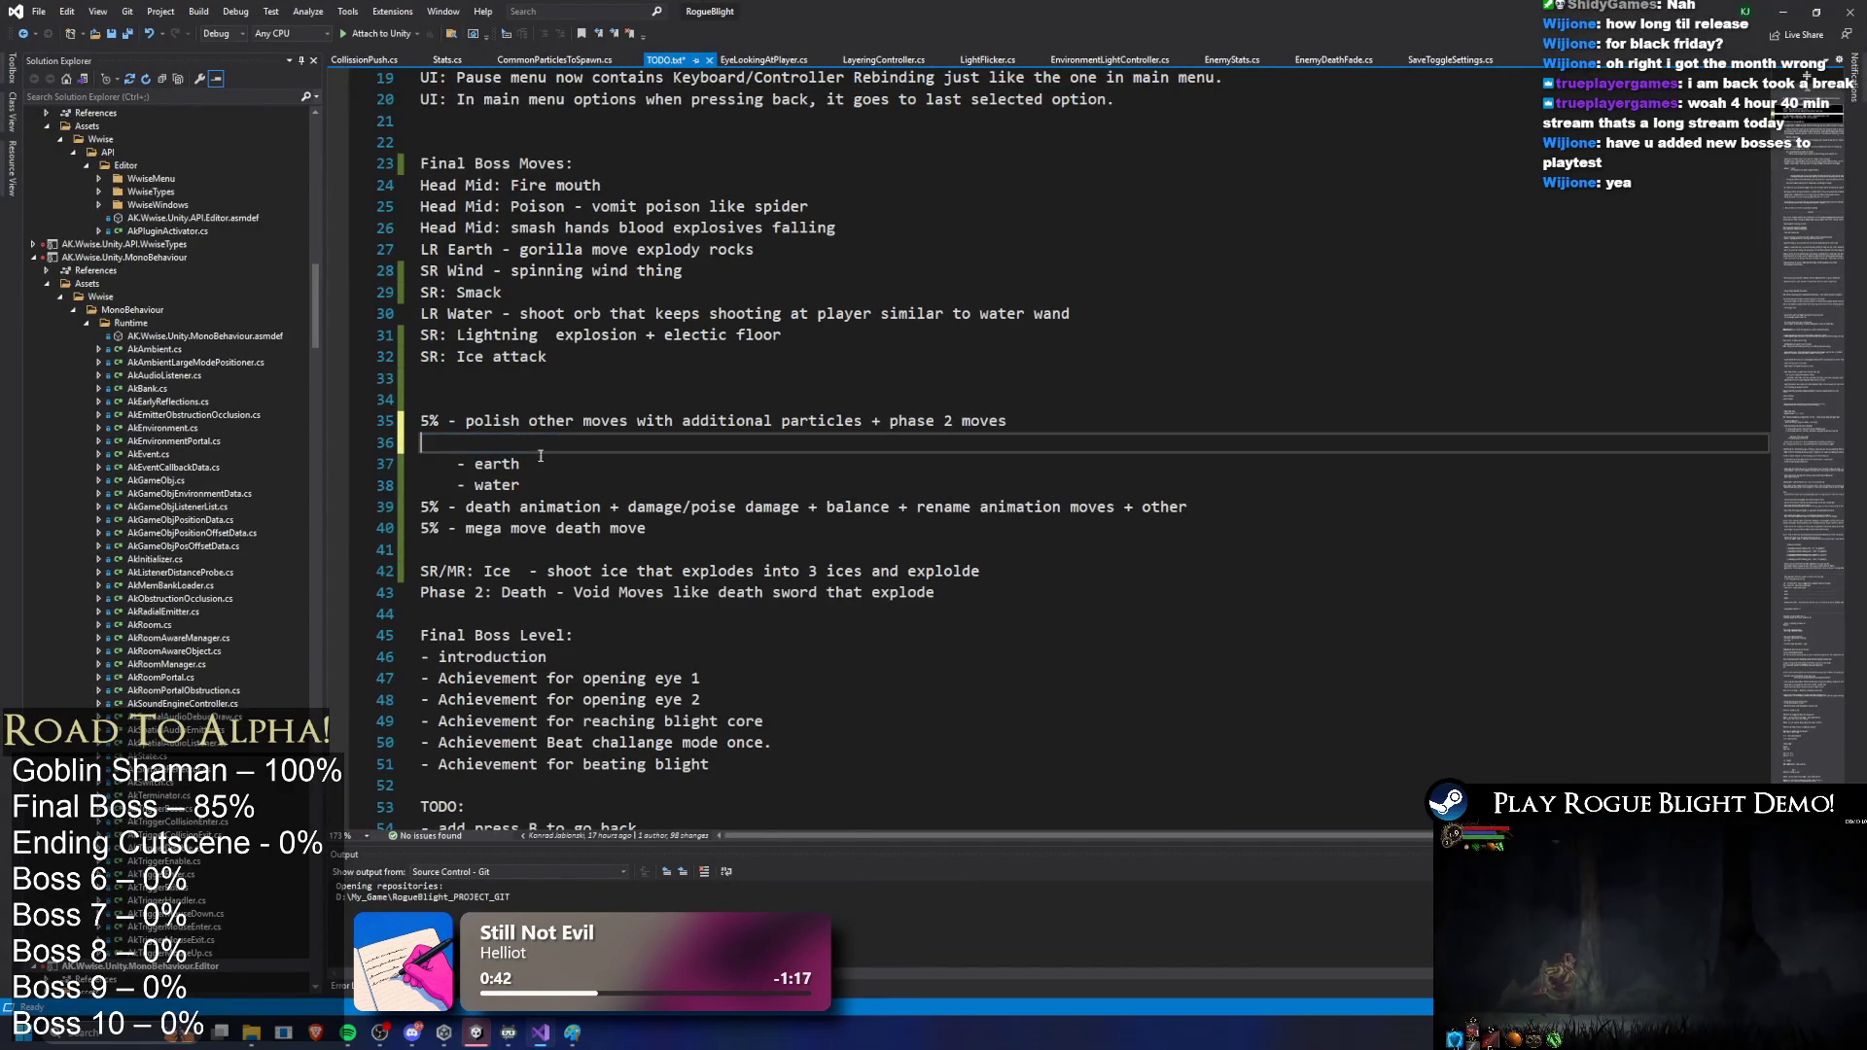
{"action": "left_click", "coordinate": [546, 470]}
{"action": "key", "text": "Return"}
{"action": "type", "text": "- fire"}
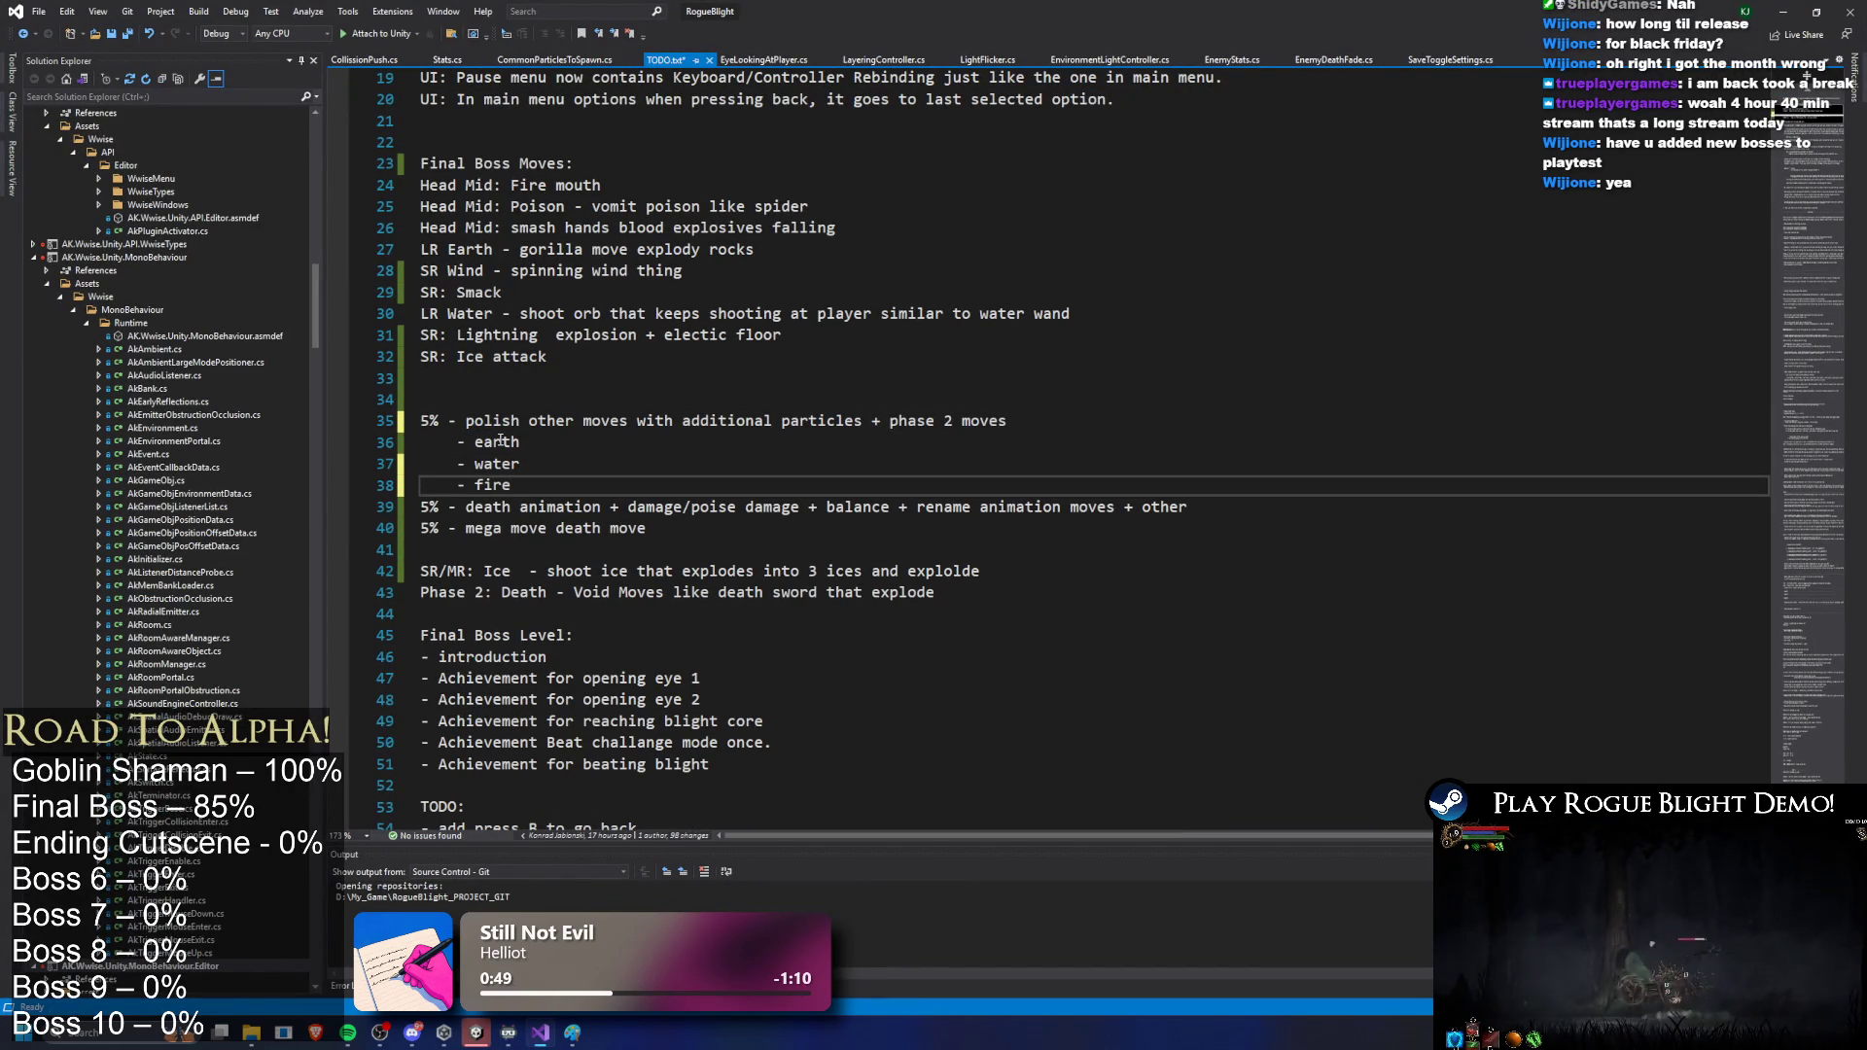
{"action": "key", "text": "Up"}
{"action": "key", "text": "shift+Home"}
{"action": "key", "text": "BackSpace"}
{"action": "left_click", "coordinate": [1064, 421]}
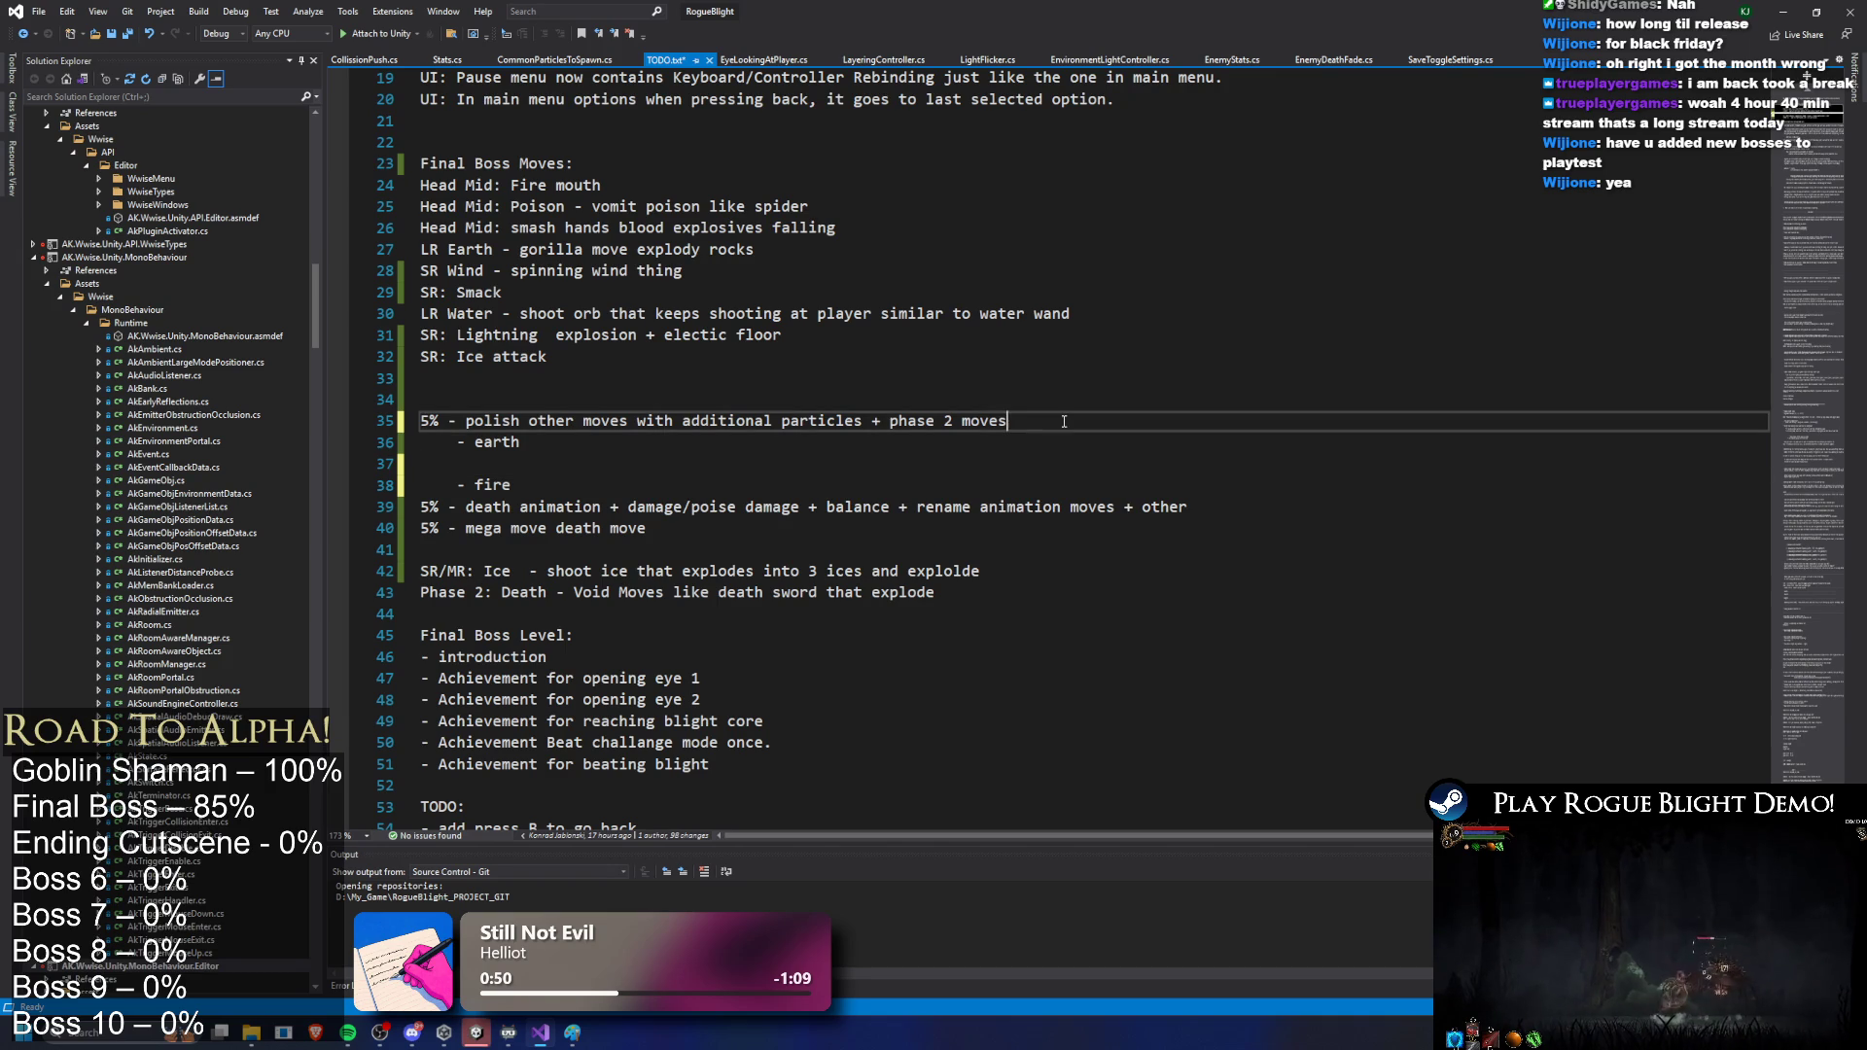
{"action": "key", "text": "Return"}
{"action": "type", "text": "- water"}
Step: Remove the earth line, save TODO.txt, and return to Unity
{"action": "key", "text": "Down"}
{"action": "key", "text": "Delete"}
{"action": "key", "text": "BackSpace"}
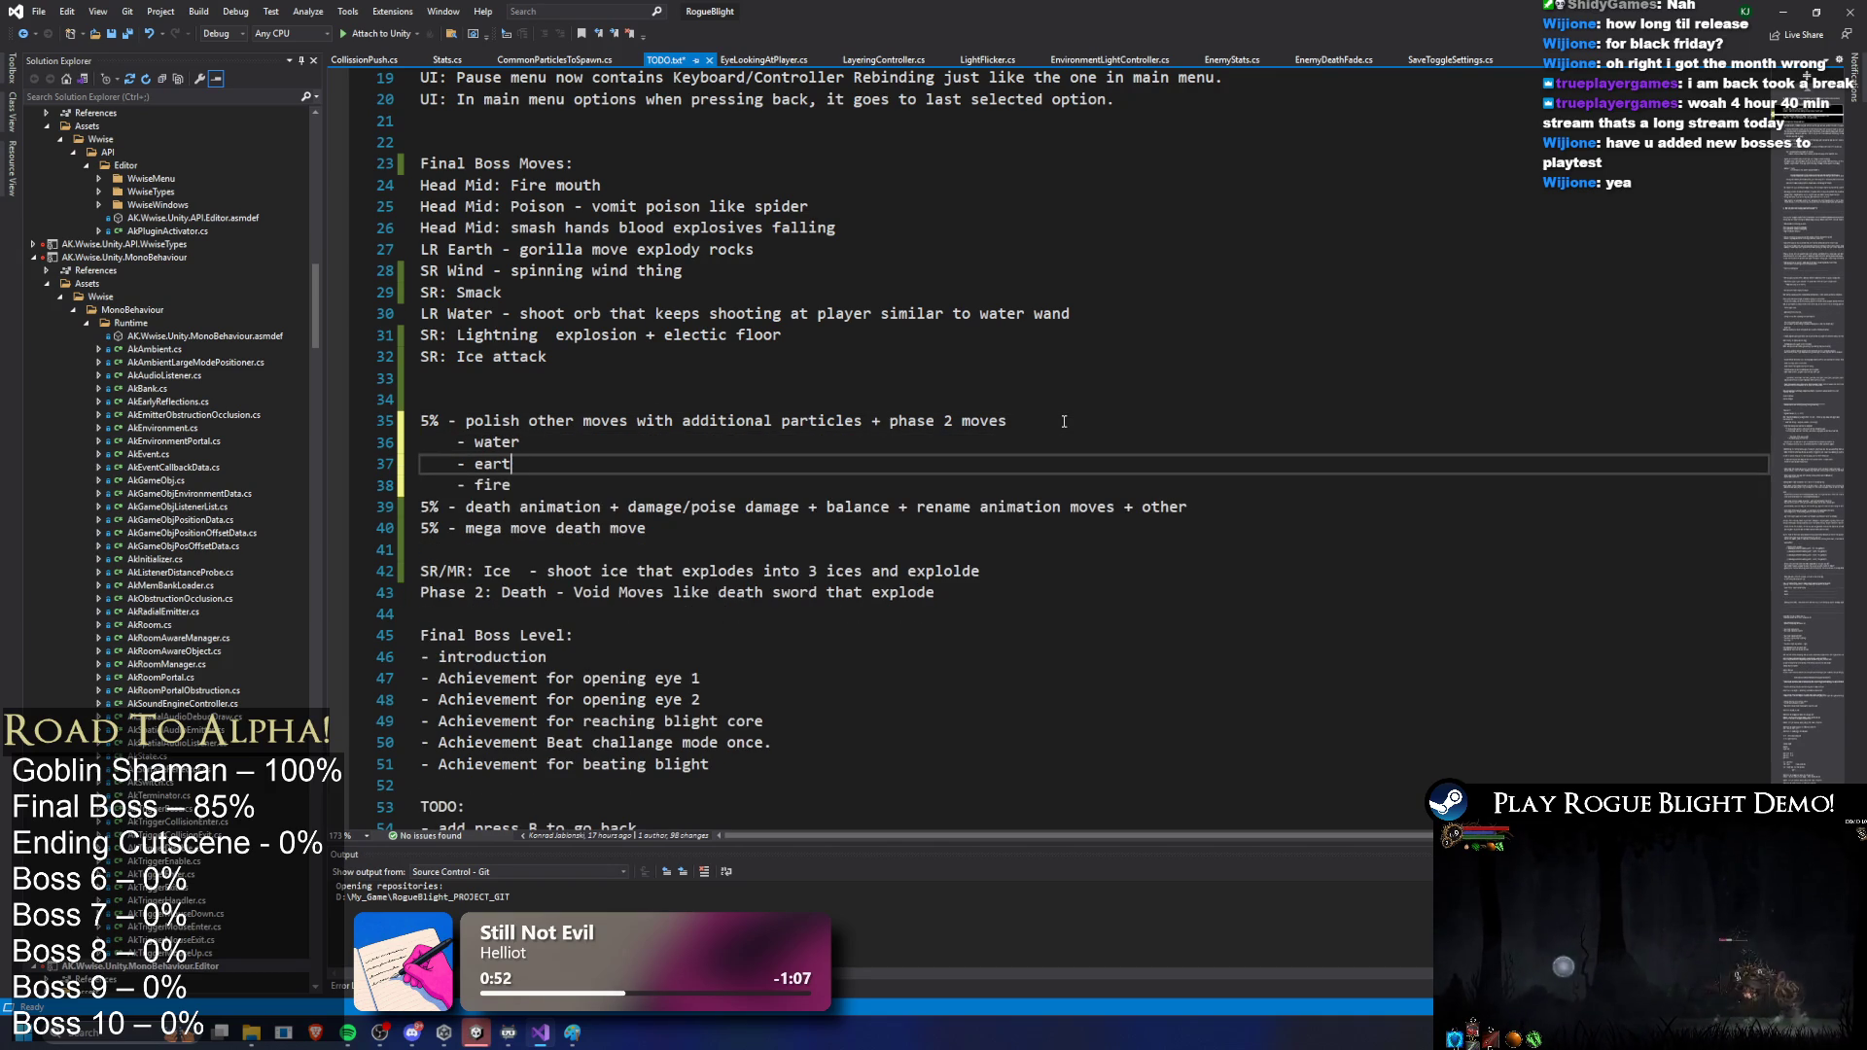
{"action": "key", "text": "shift+Home"}
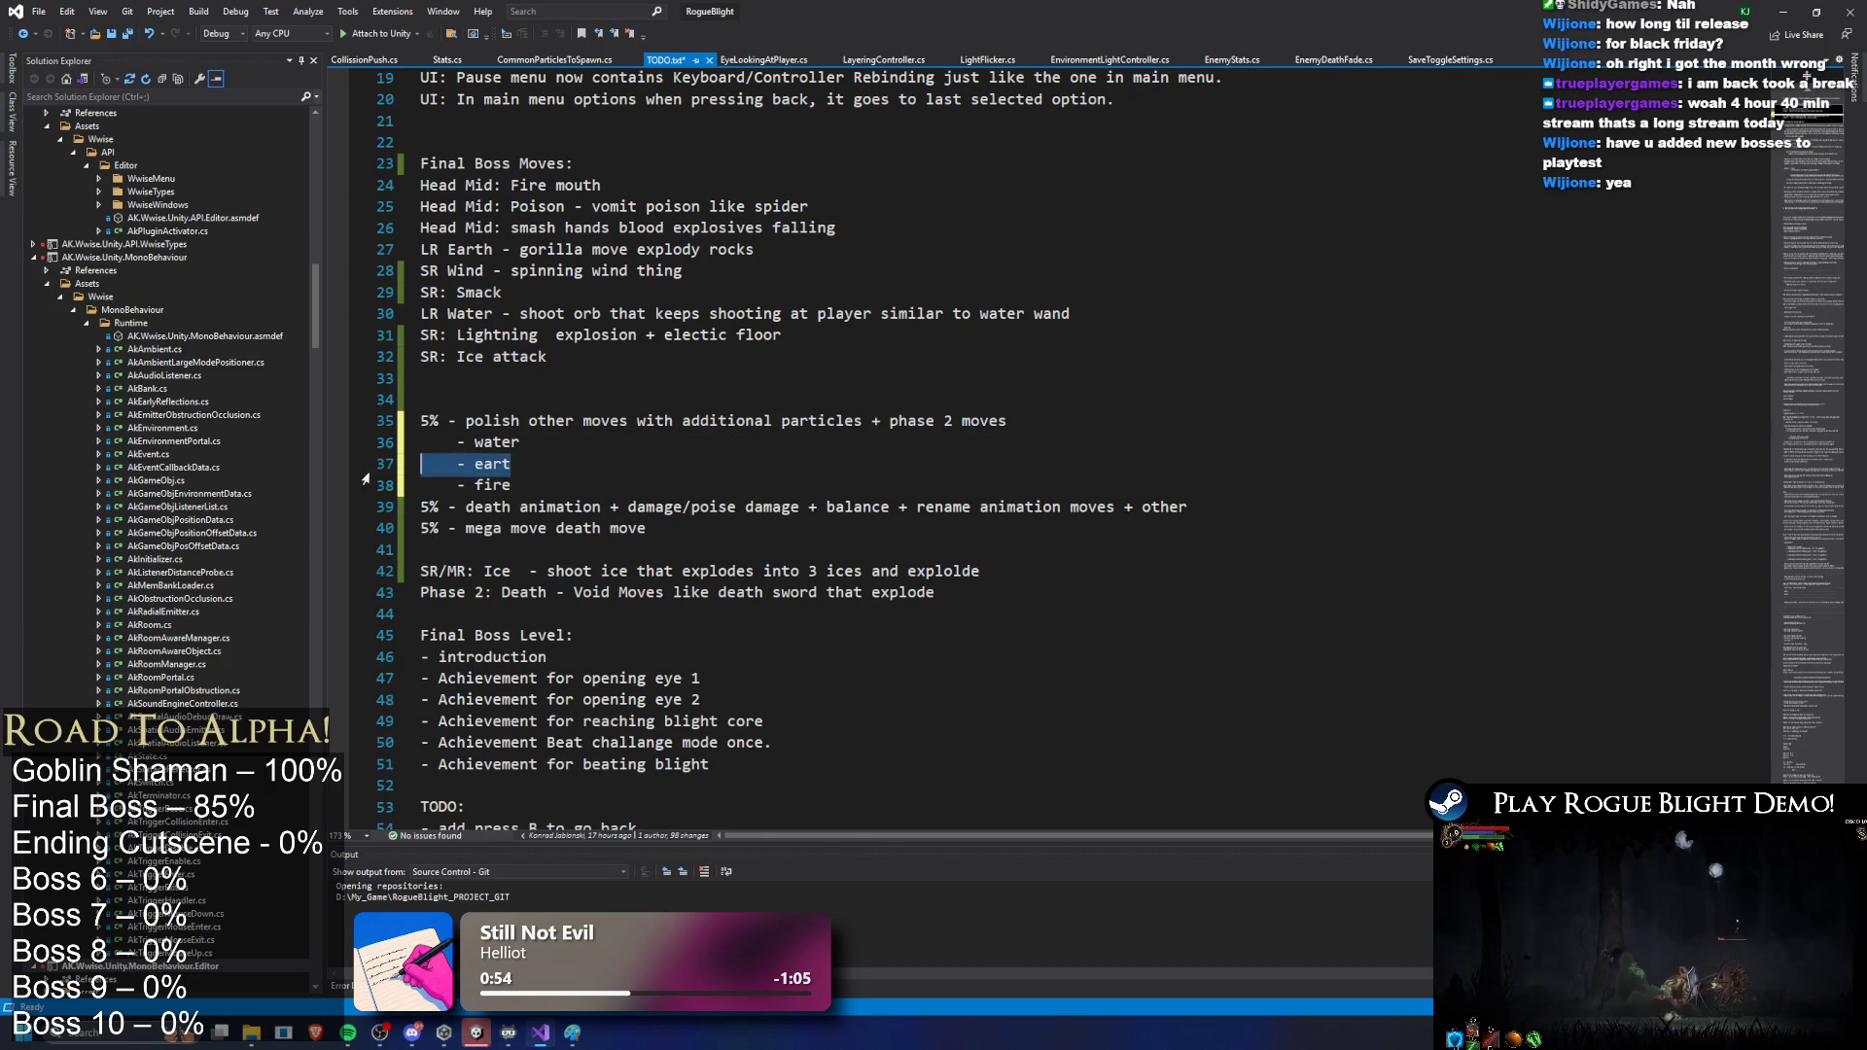
{"action": "key", "text": "BackSpace"}
{"action": "key", "text": "BackSpace"}
{"action": "key", "text": "ctrl+s"}
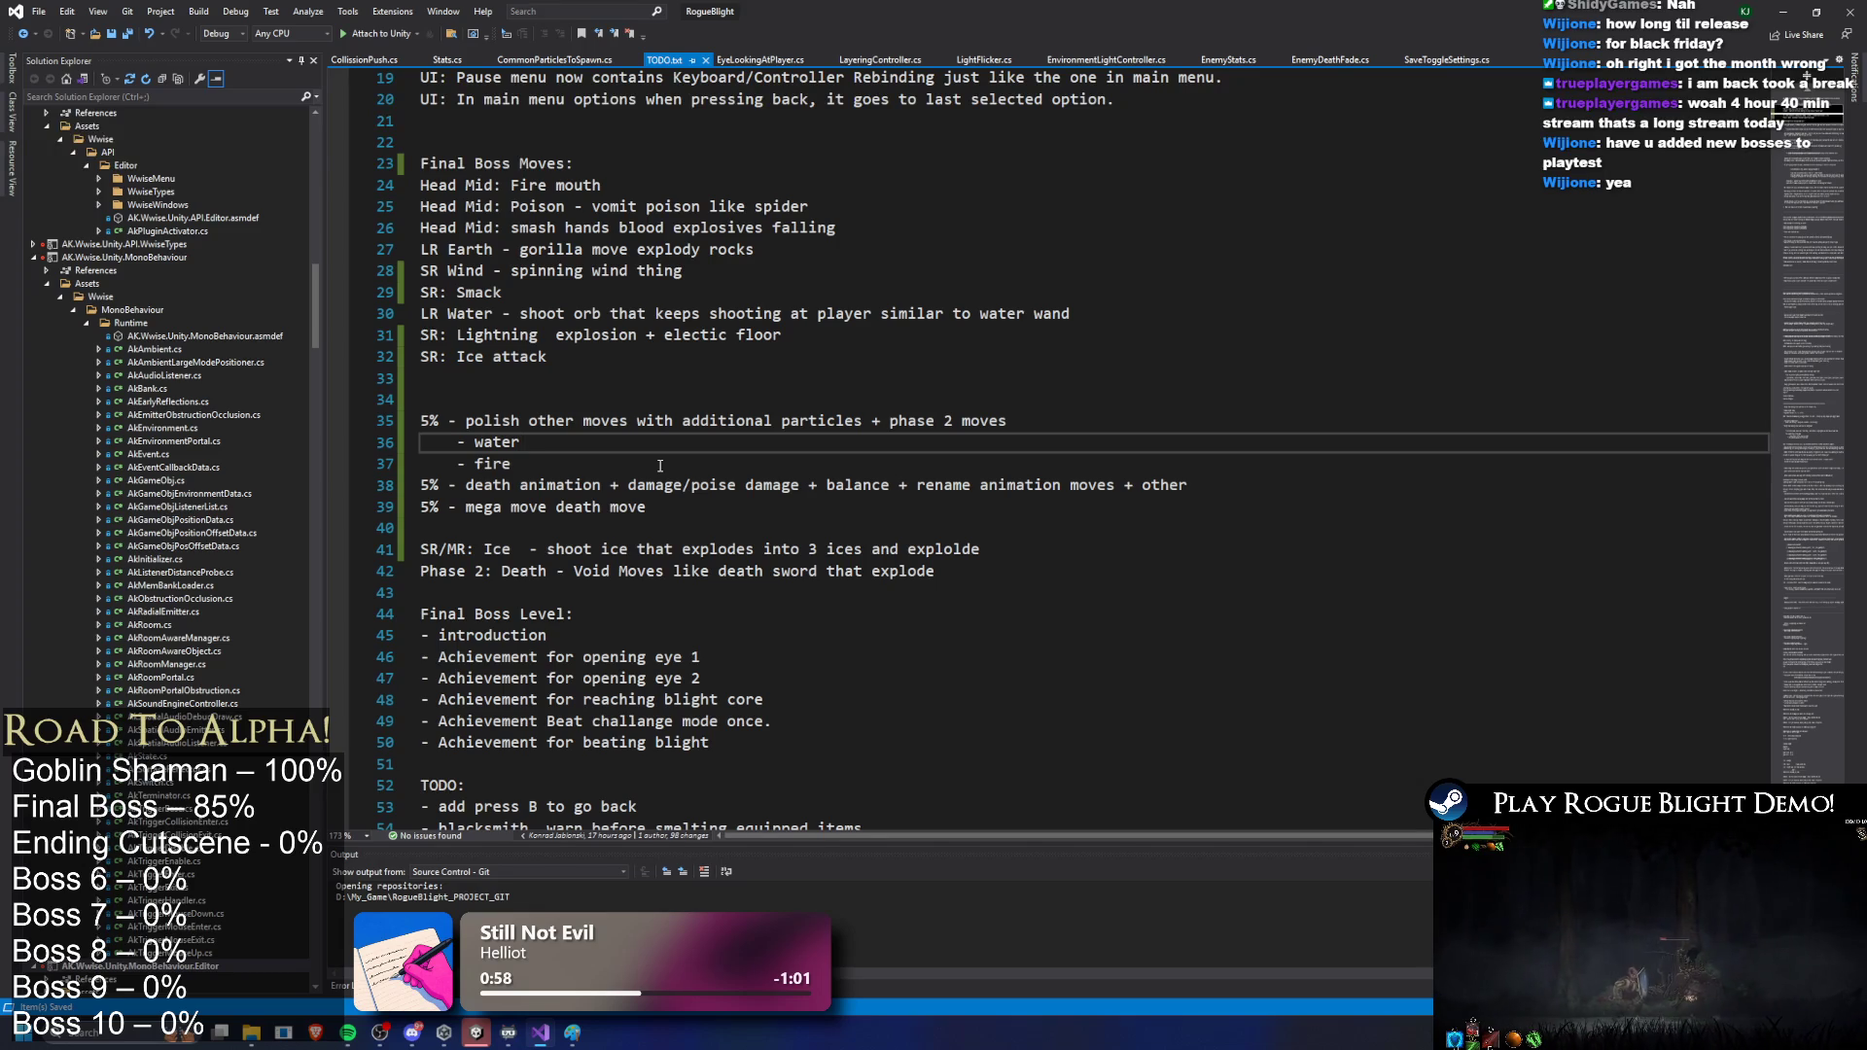
{"action": "left_click", "coordinate": [550, 356]}
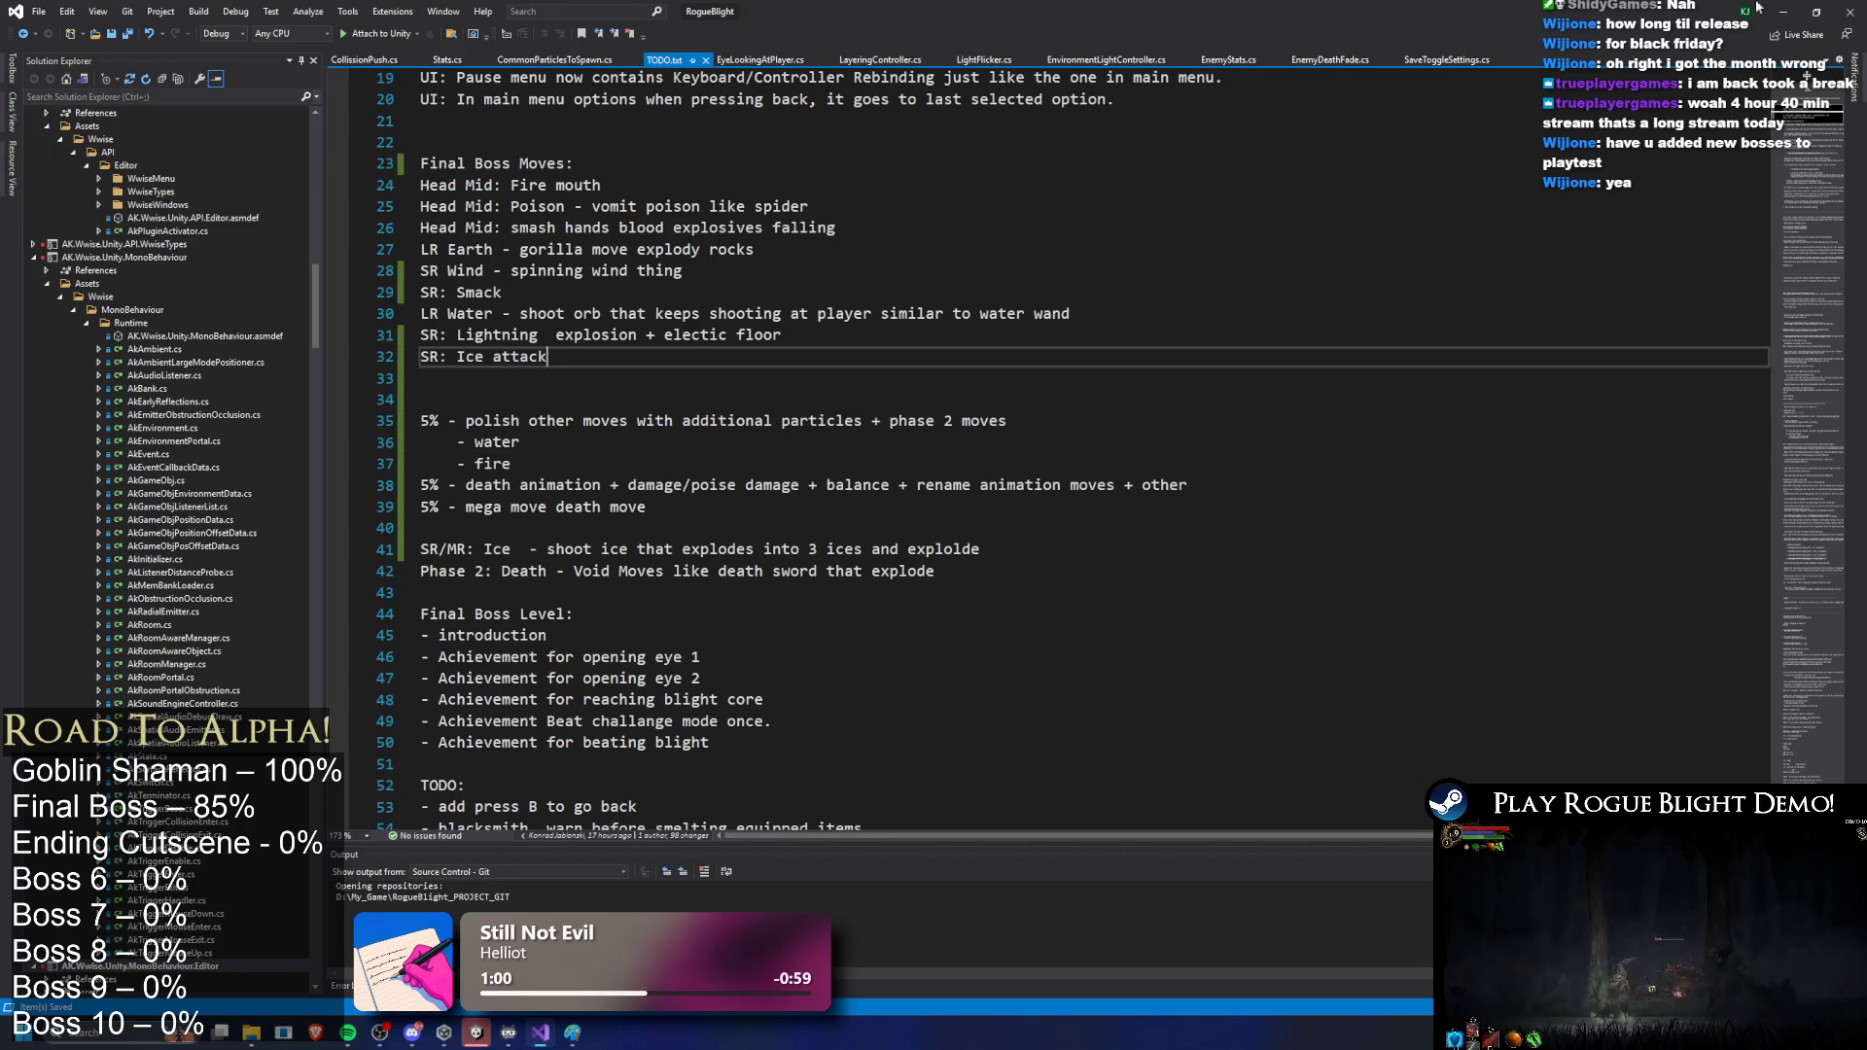
{"action": "left_click", "coordinate": [1803, 13]}
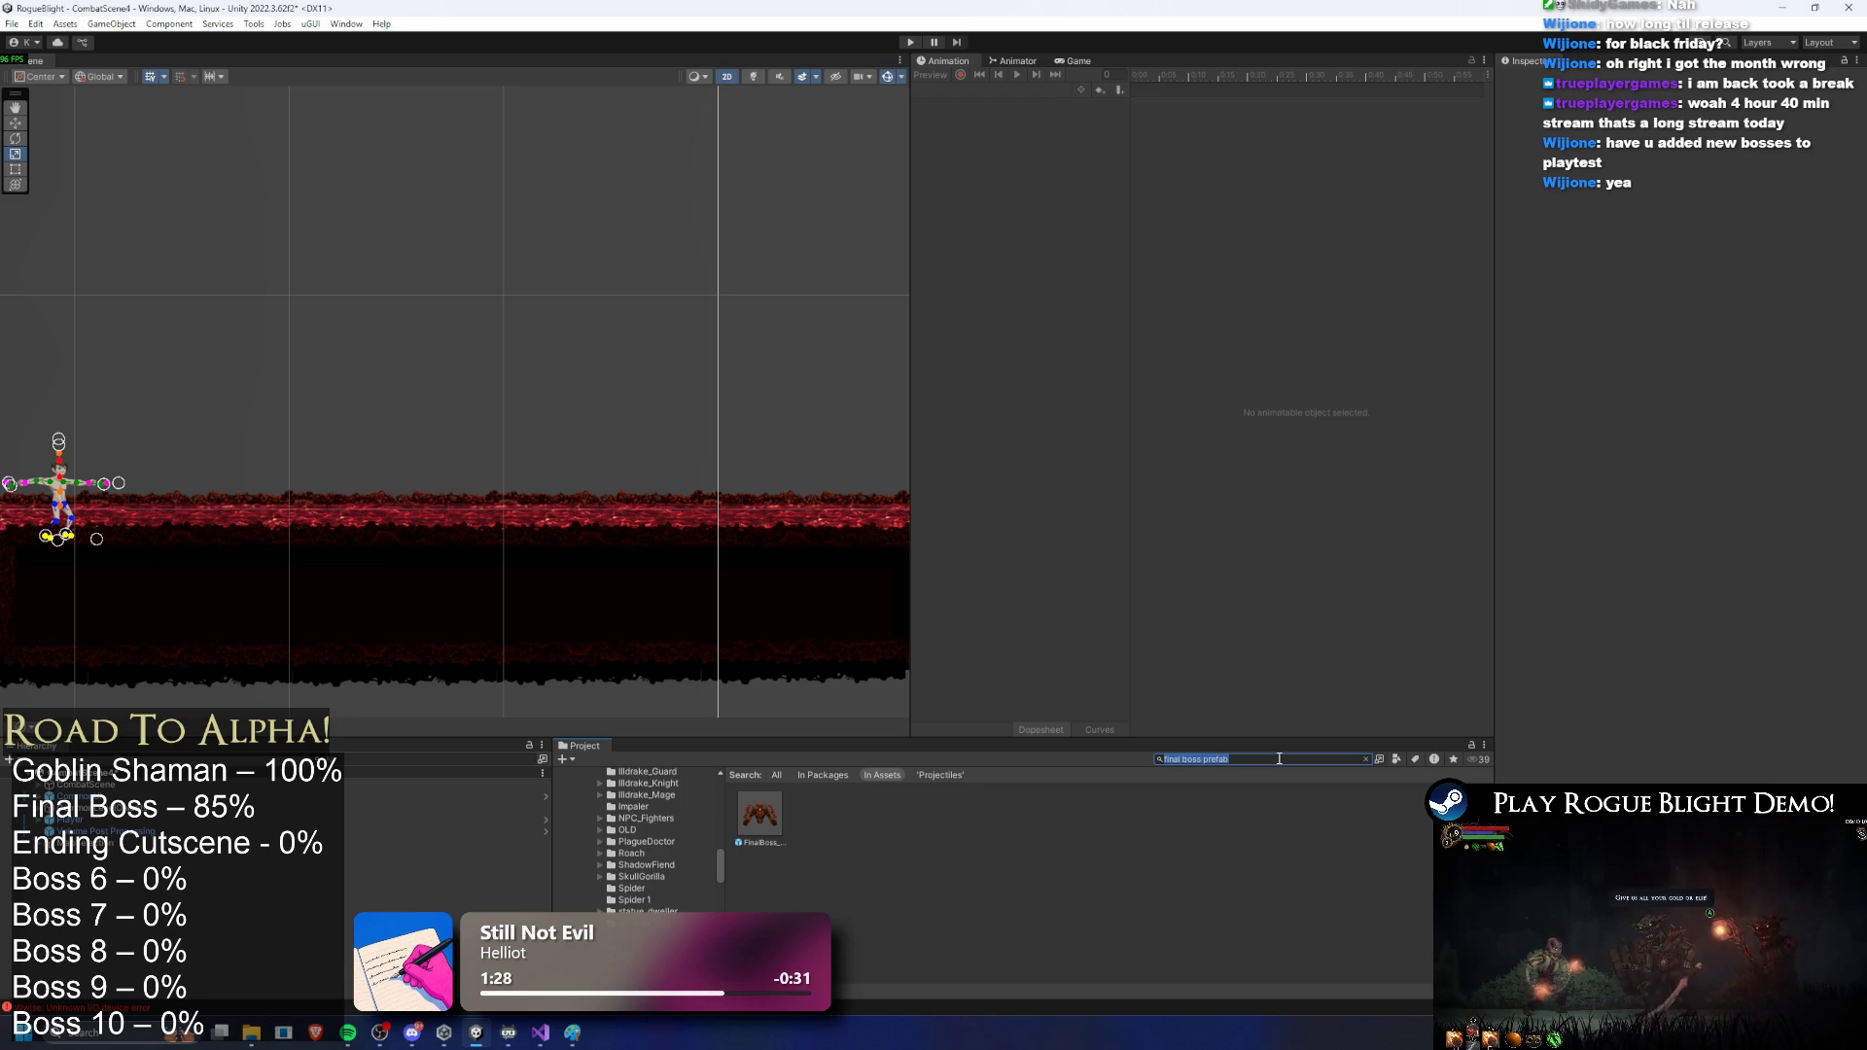
Step: Briefly revisit the TODO list in Visual Studio, then return to Unity
{"action": "left_click", "coordinate": [542, 1034]}
{"action": "left_click", "coordinate": [1108, 381]}
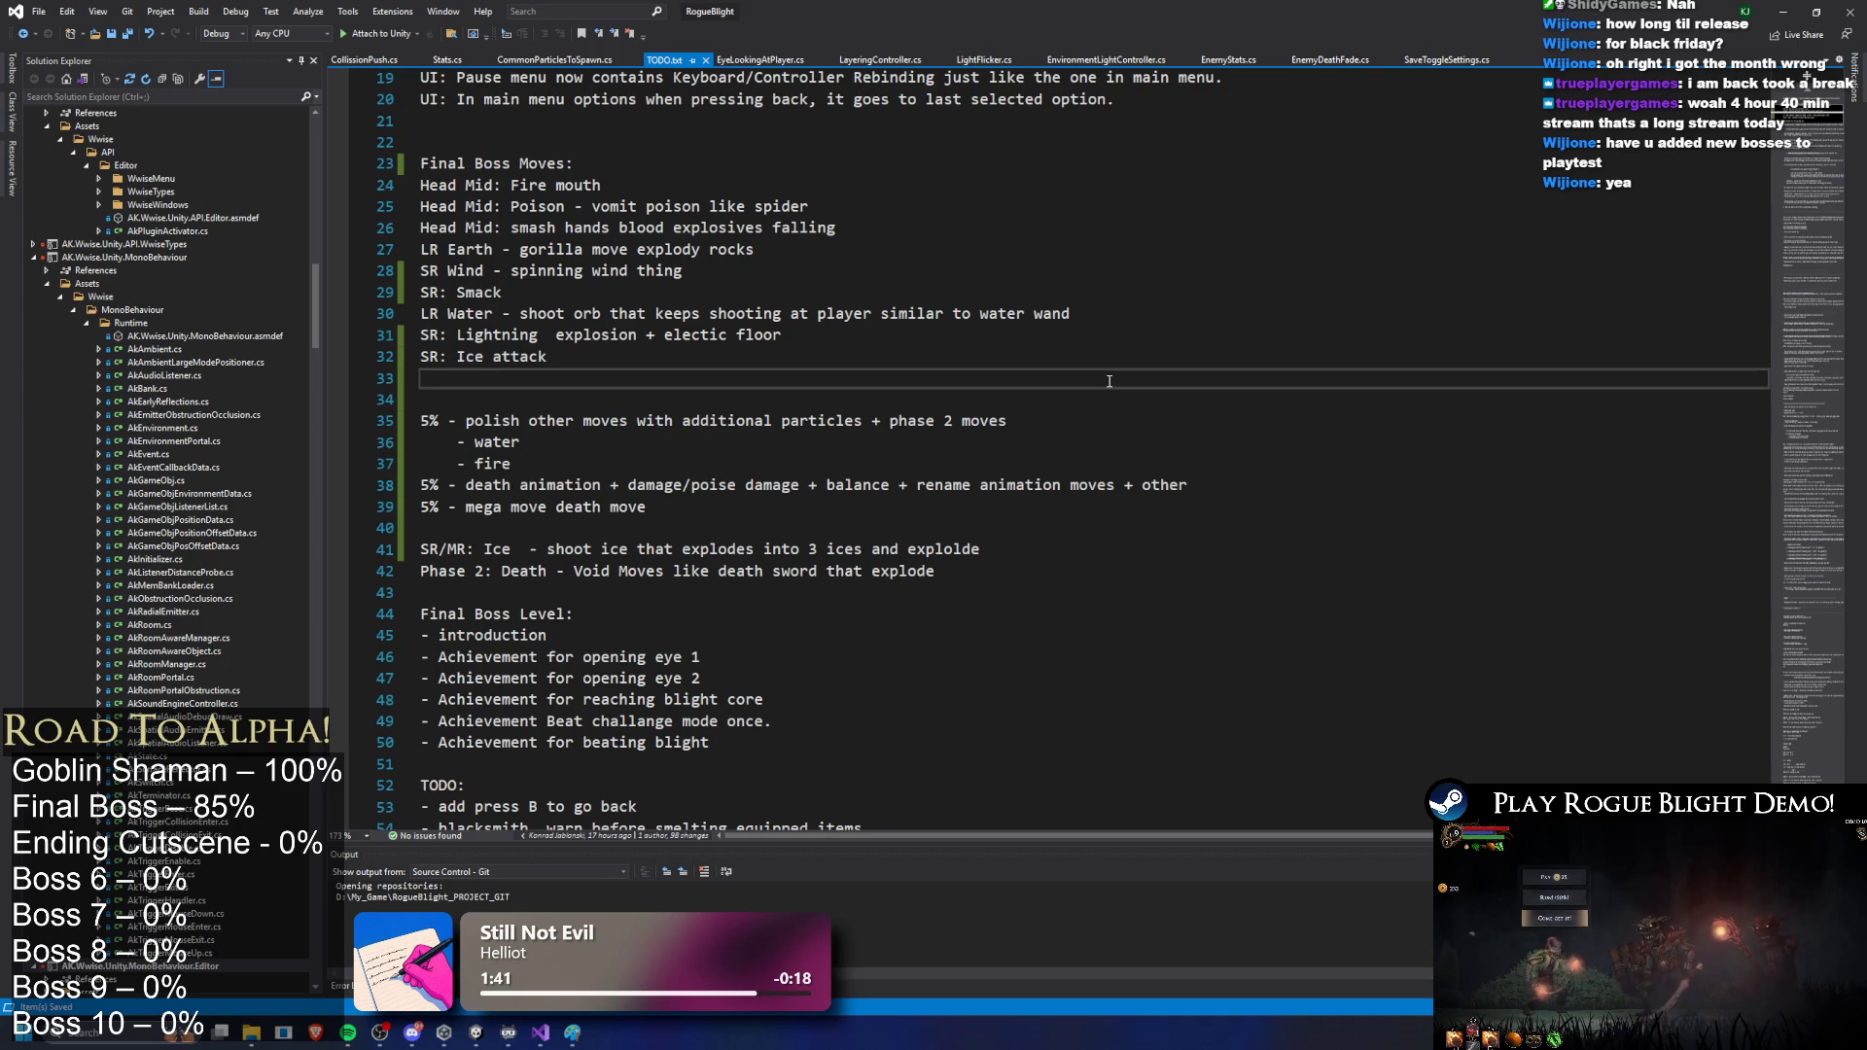
{"action": "left_click", "coordinate": [1782, 17]}
Step: Search the project assets for 'water wand' and open the Water_Wand prefab
{"action": "key", "text": "ctrl+a"}
{"action": "key", "text": "BackSpace"}
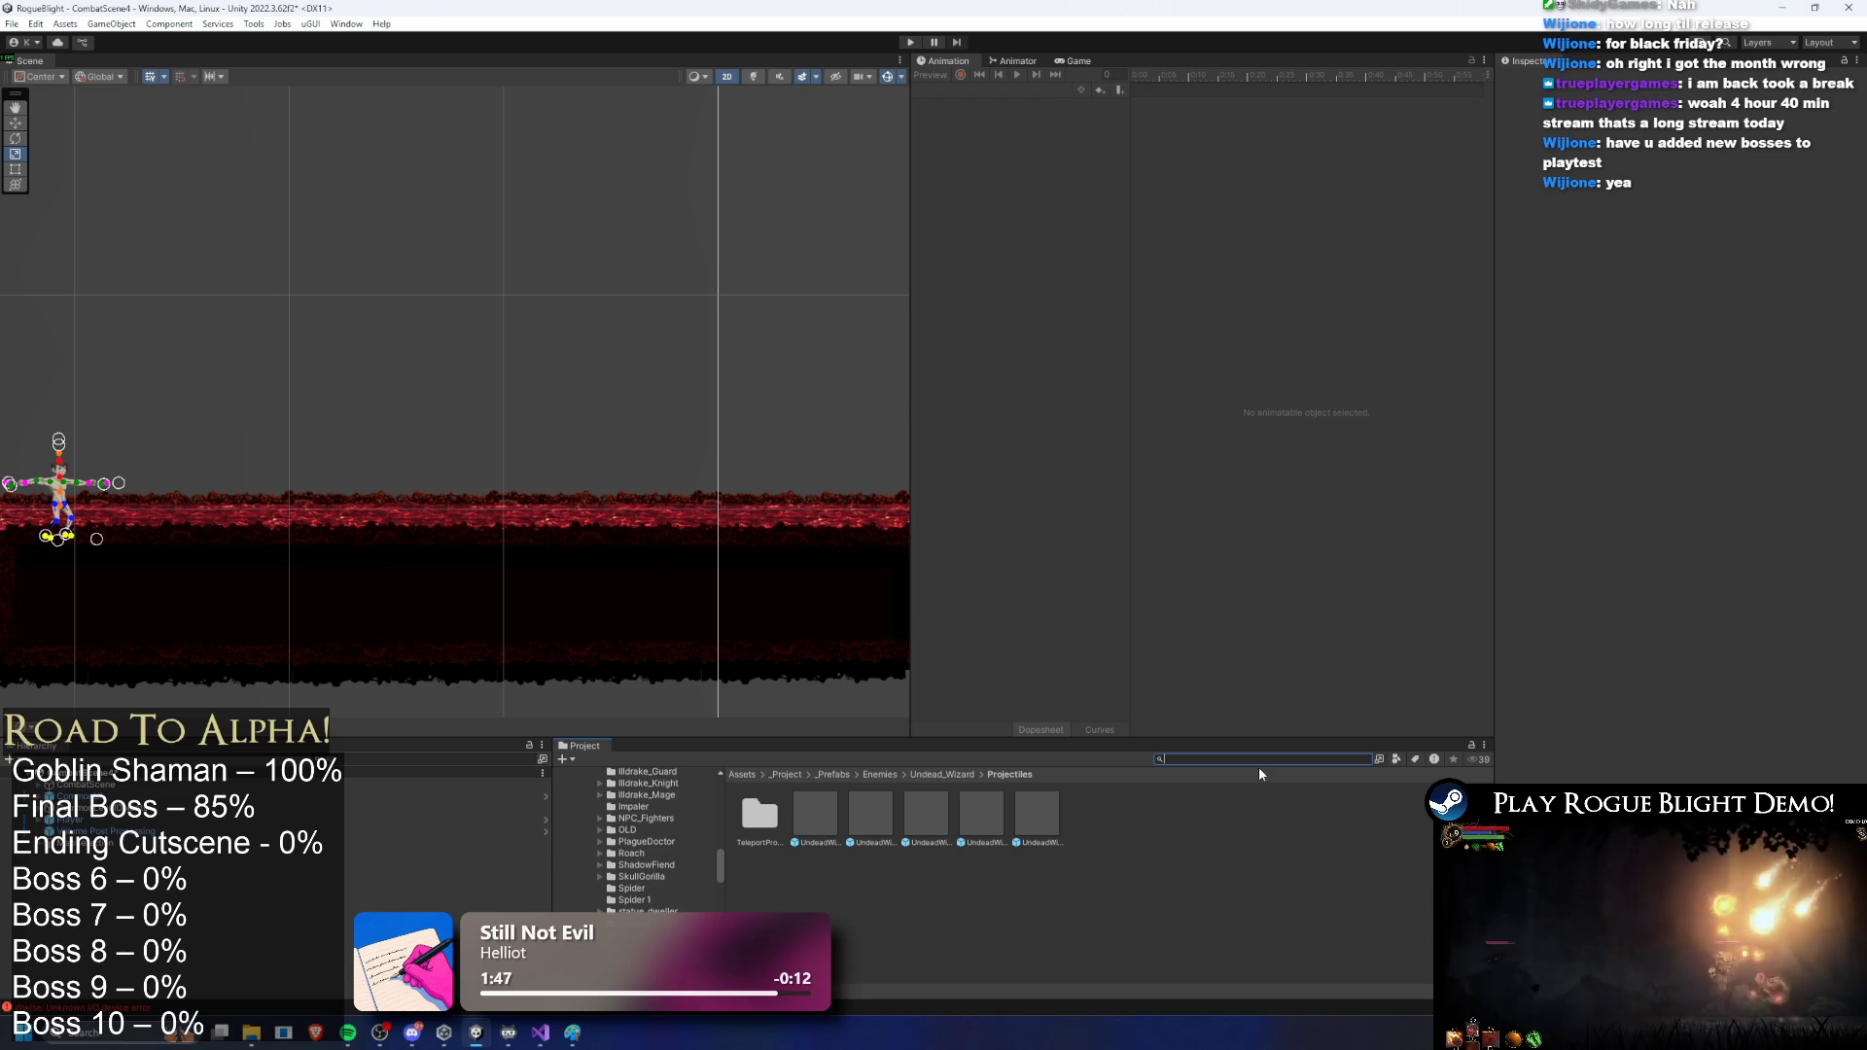
{"action": "type", "text": "final"}
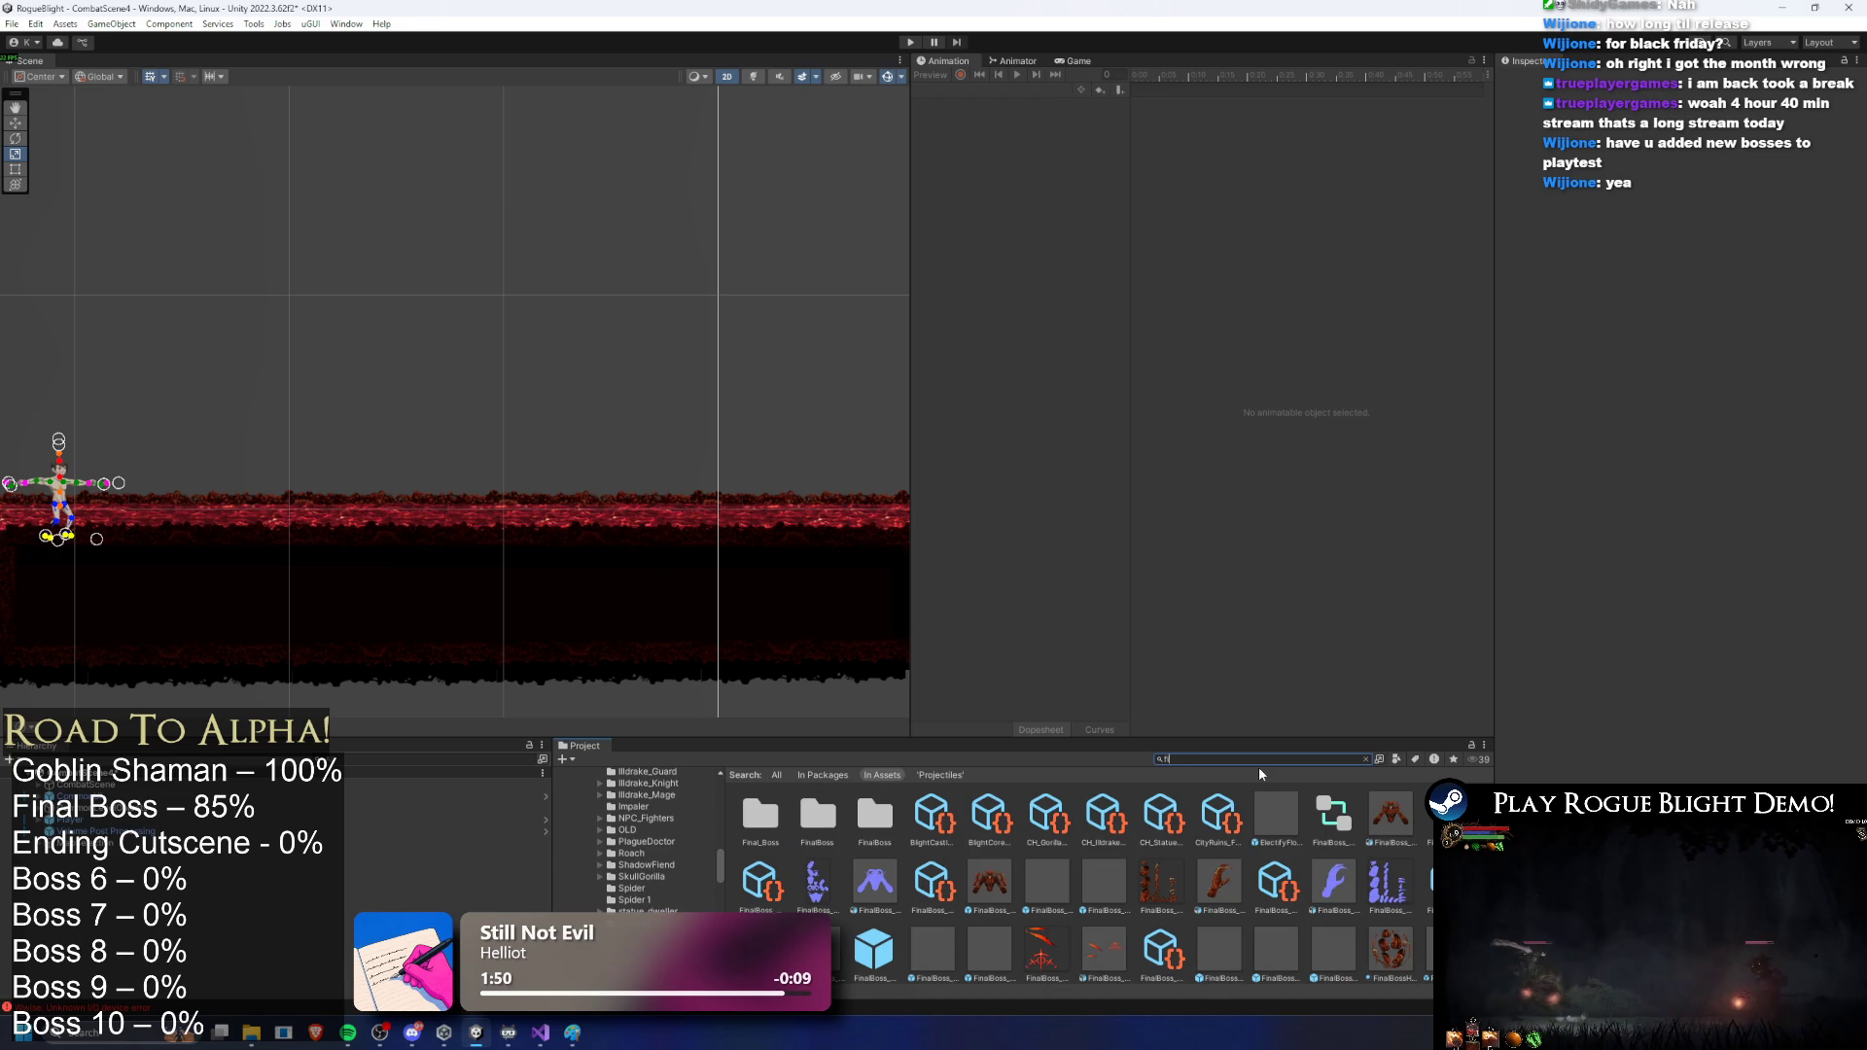
{"action": "key", "text": "BackSpace"}
{"action": "key", "text": "BackSpace"}
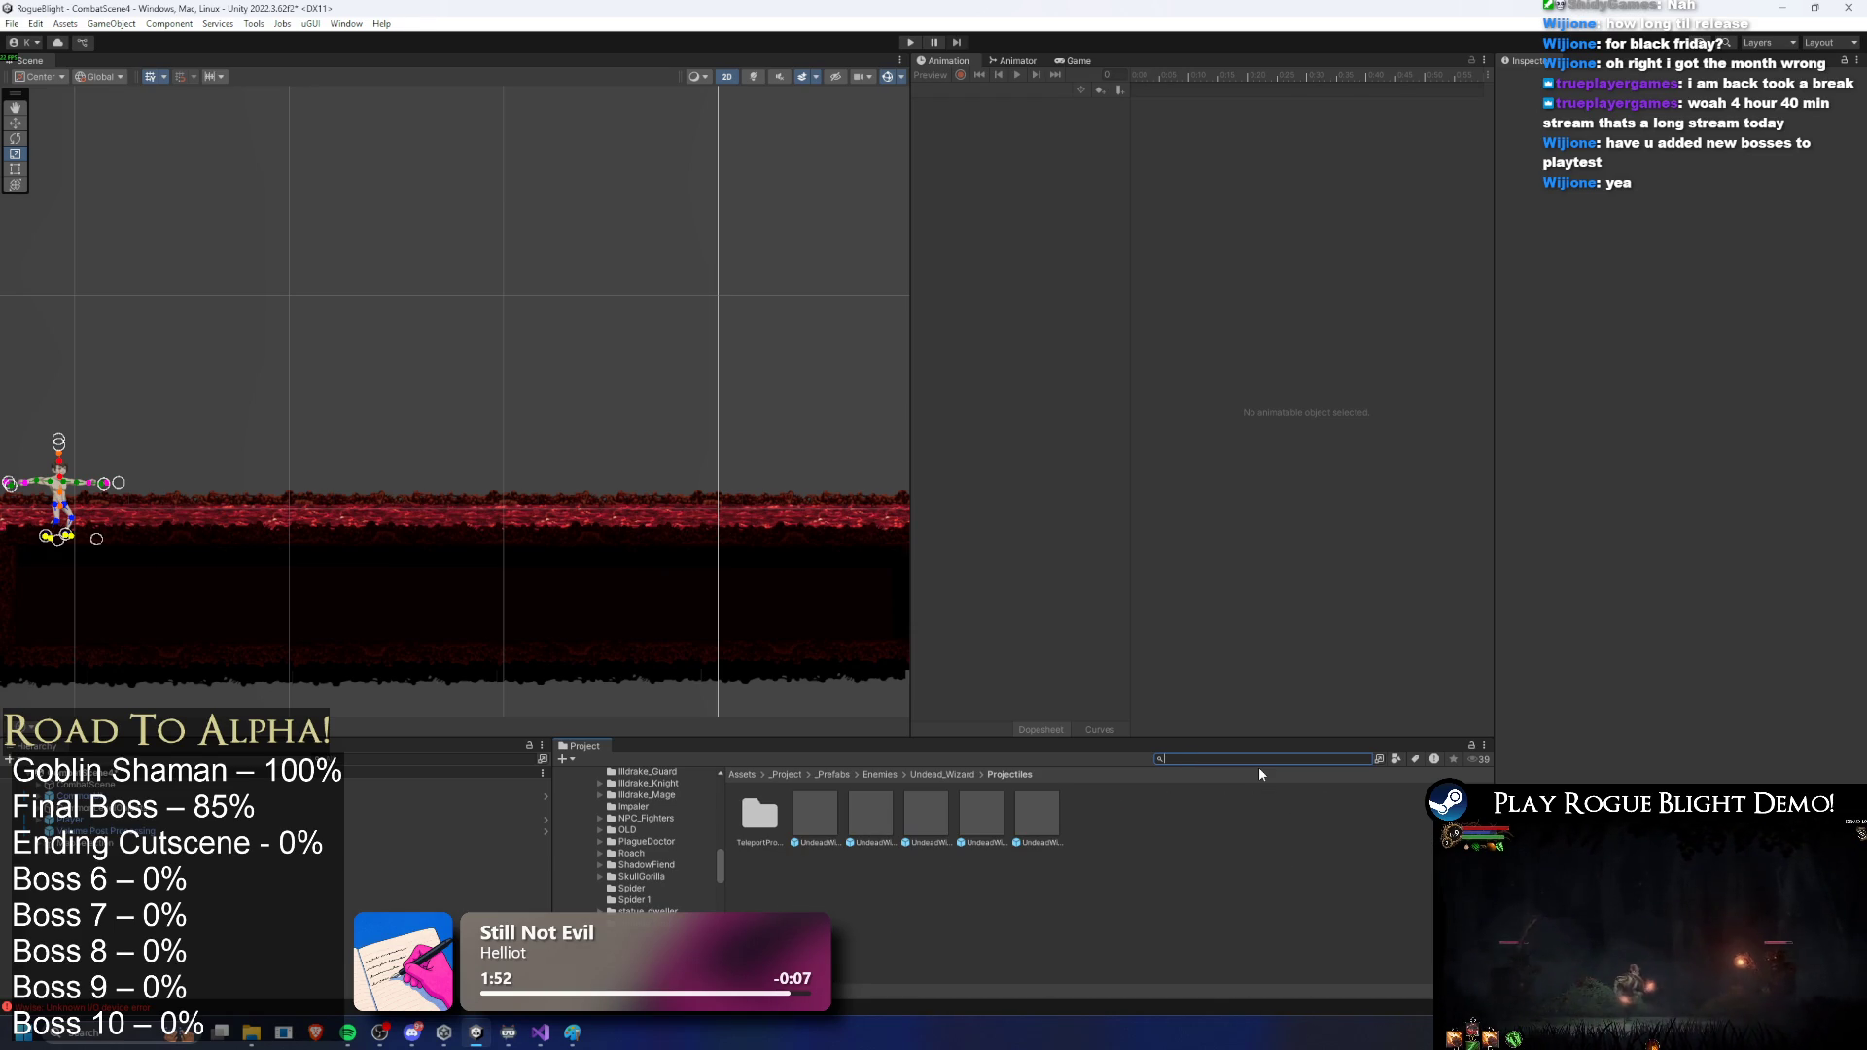
{"action": "type", "text": "water wand prefa"}
{"action": "key", "text": "BackSpace"}
{"action": "key", "text": "BackSpace"}
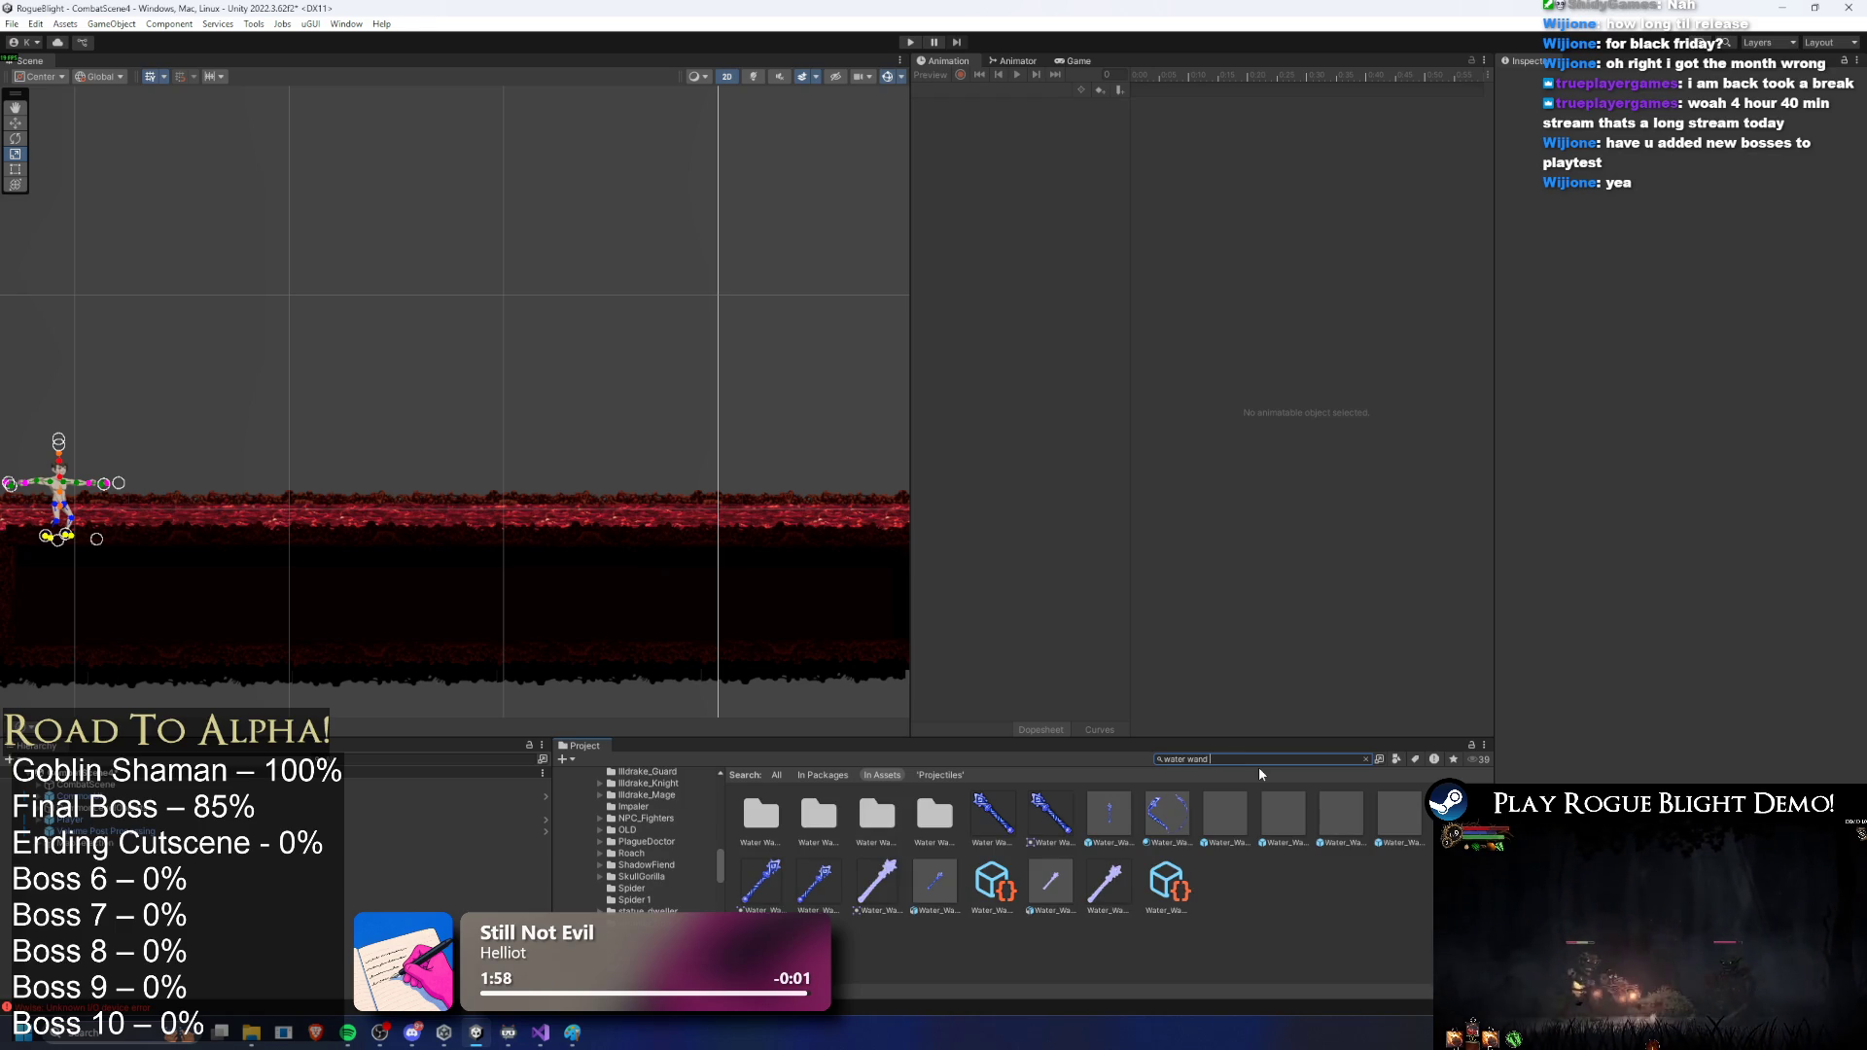
{"action": "double_click", "coordinate": [1110, 815]}
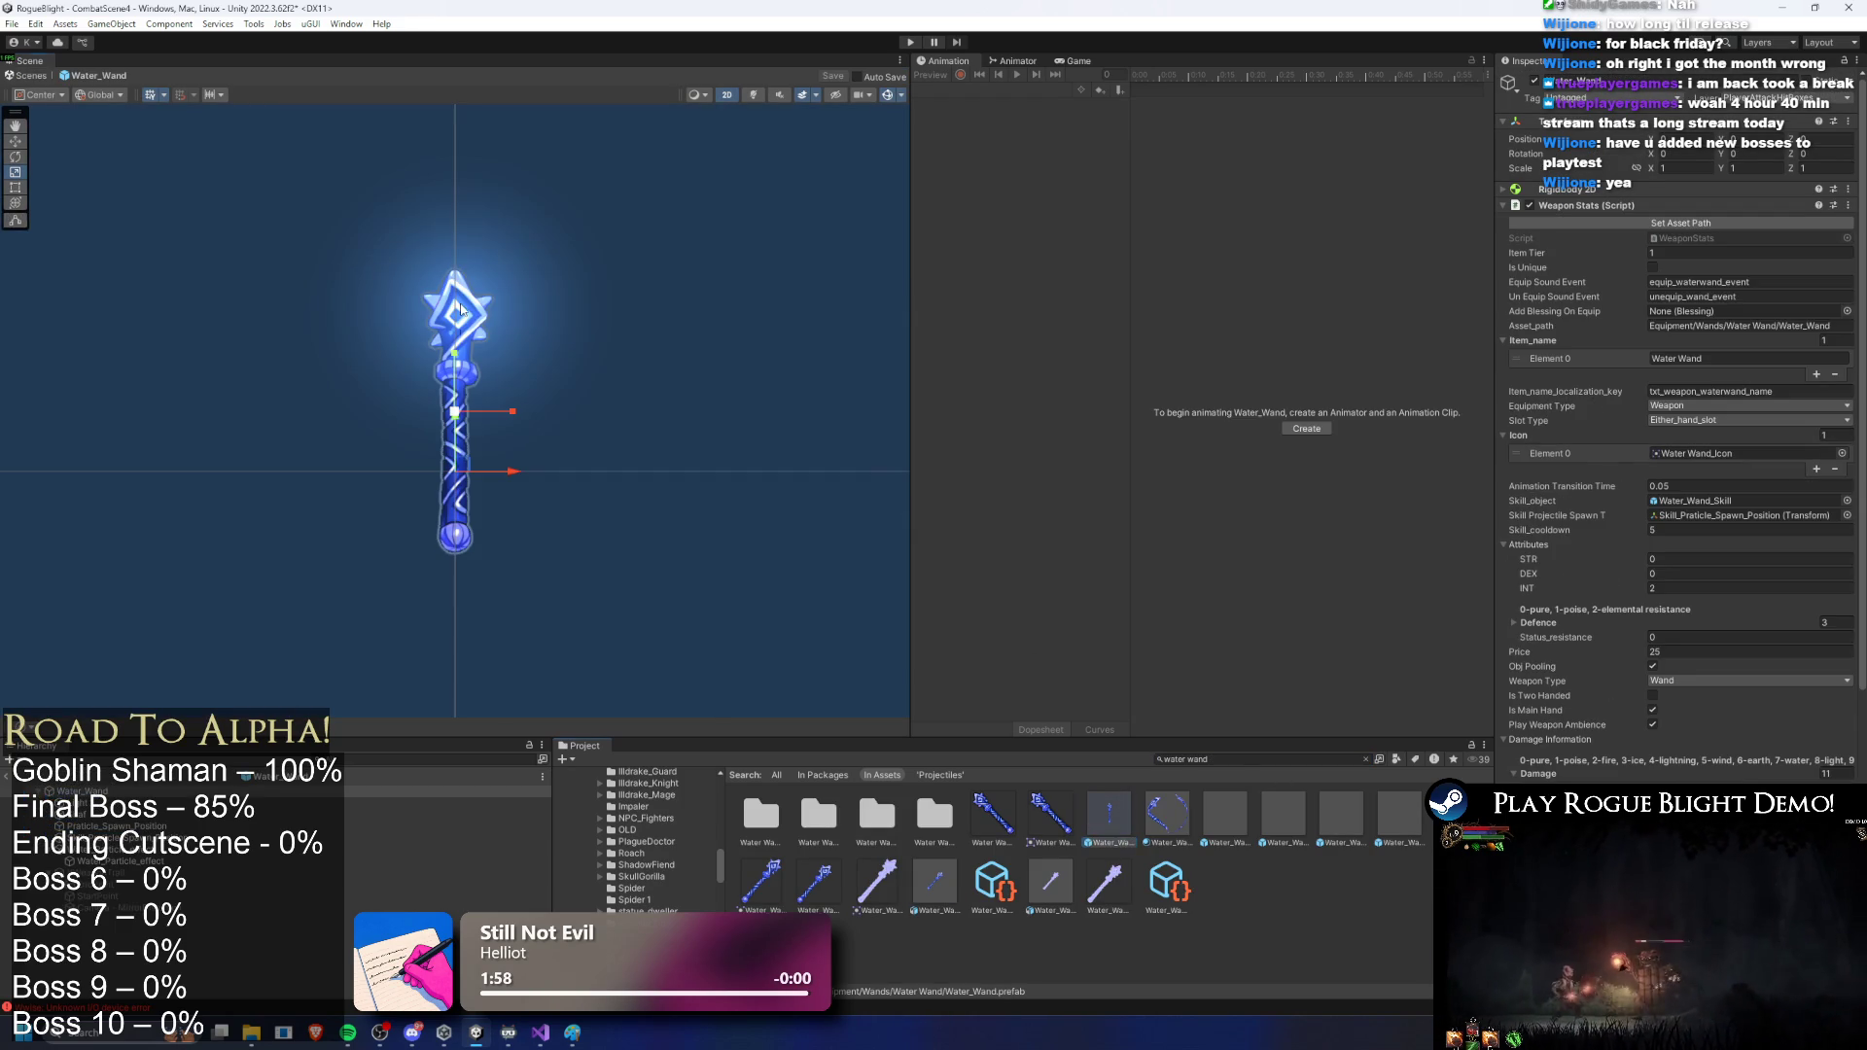
Step: Copy the Water_Wand's Water_Particle_effect
{"action": "left_click", "coordinate": [489, 300]}
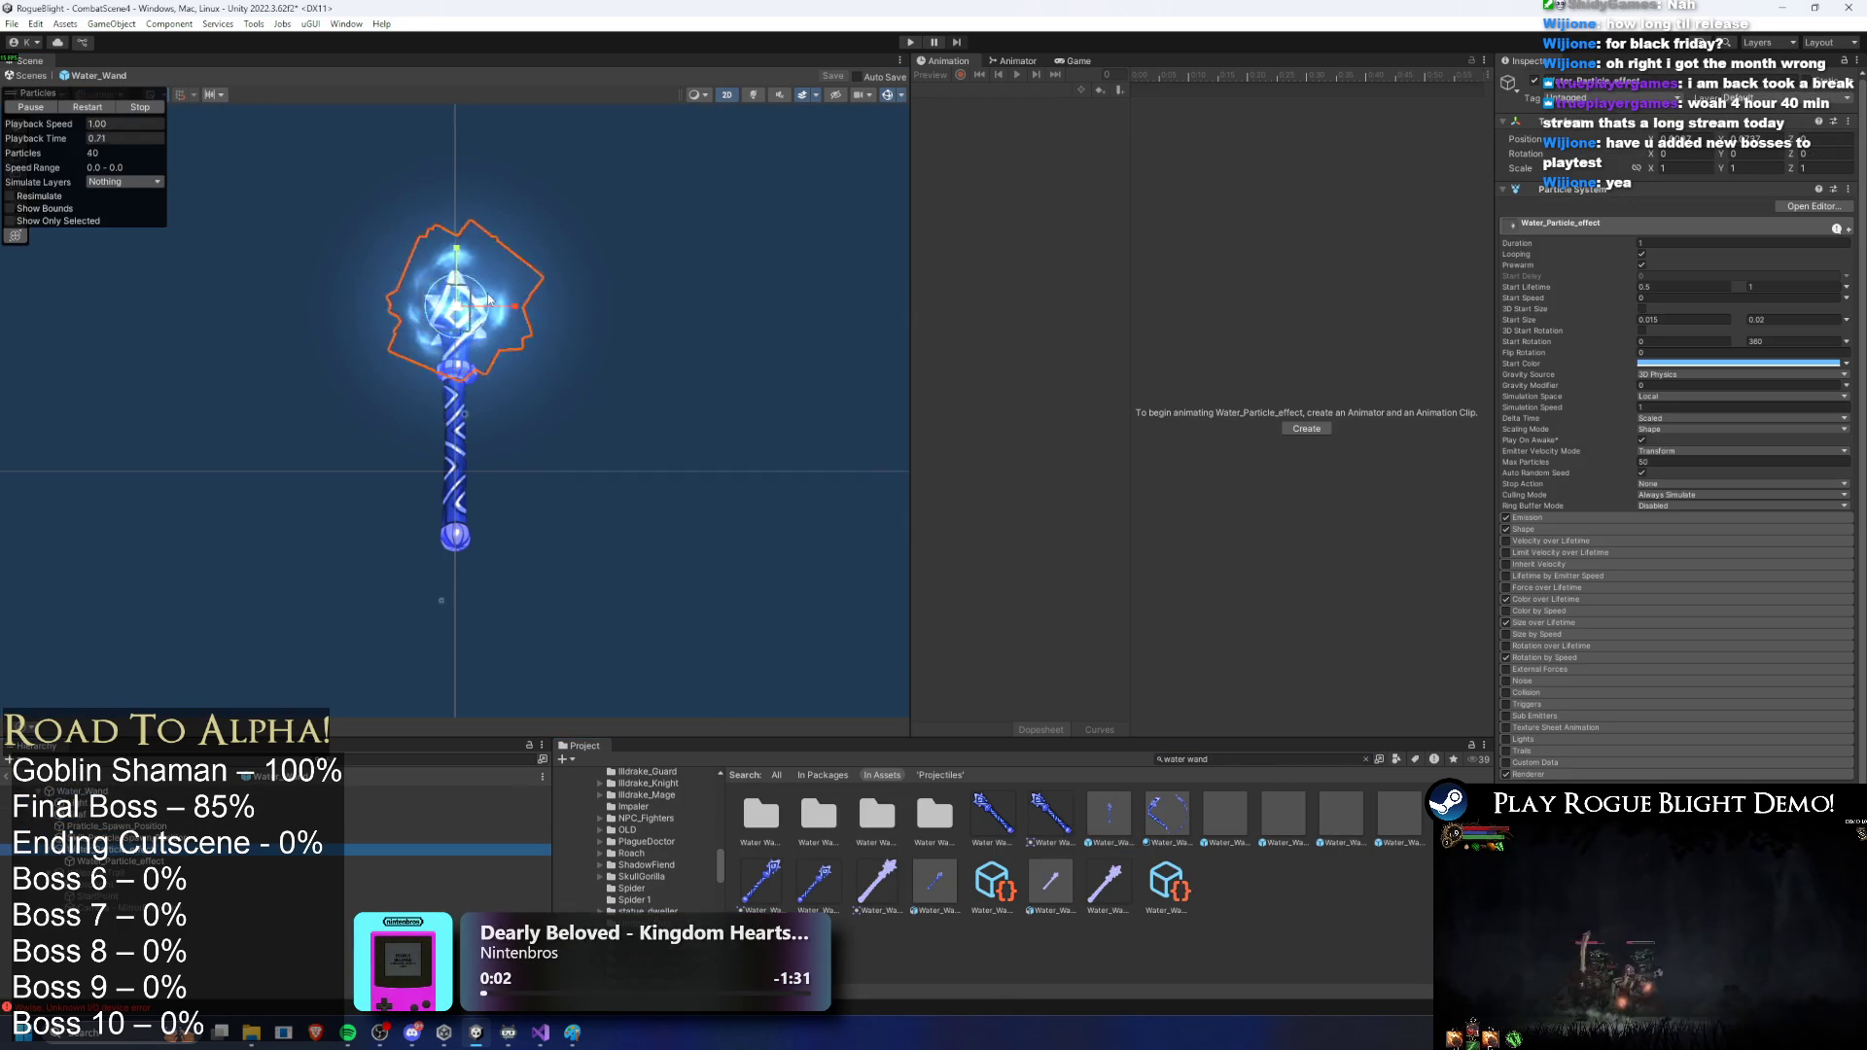
{"action": "right_click", "coordinate": [173, 854]}
{"action": "left_click", "coordinate": [291, 246]}
Step: Search the Project for 'final boss prefab' and open it for editing
{"action": "triple_click", "coordinate": [1286, 759]}
{"action": "type", "text": "tinal boss prefab"}
{"action": "double_click", "coordinate": [760, 814]}
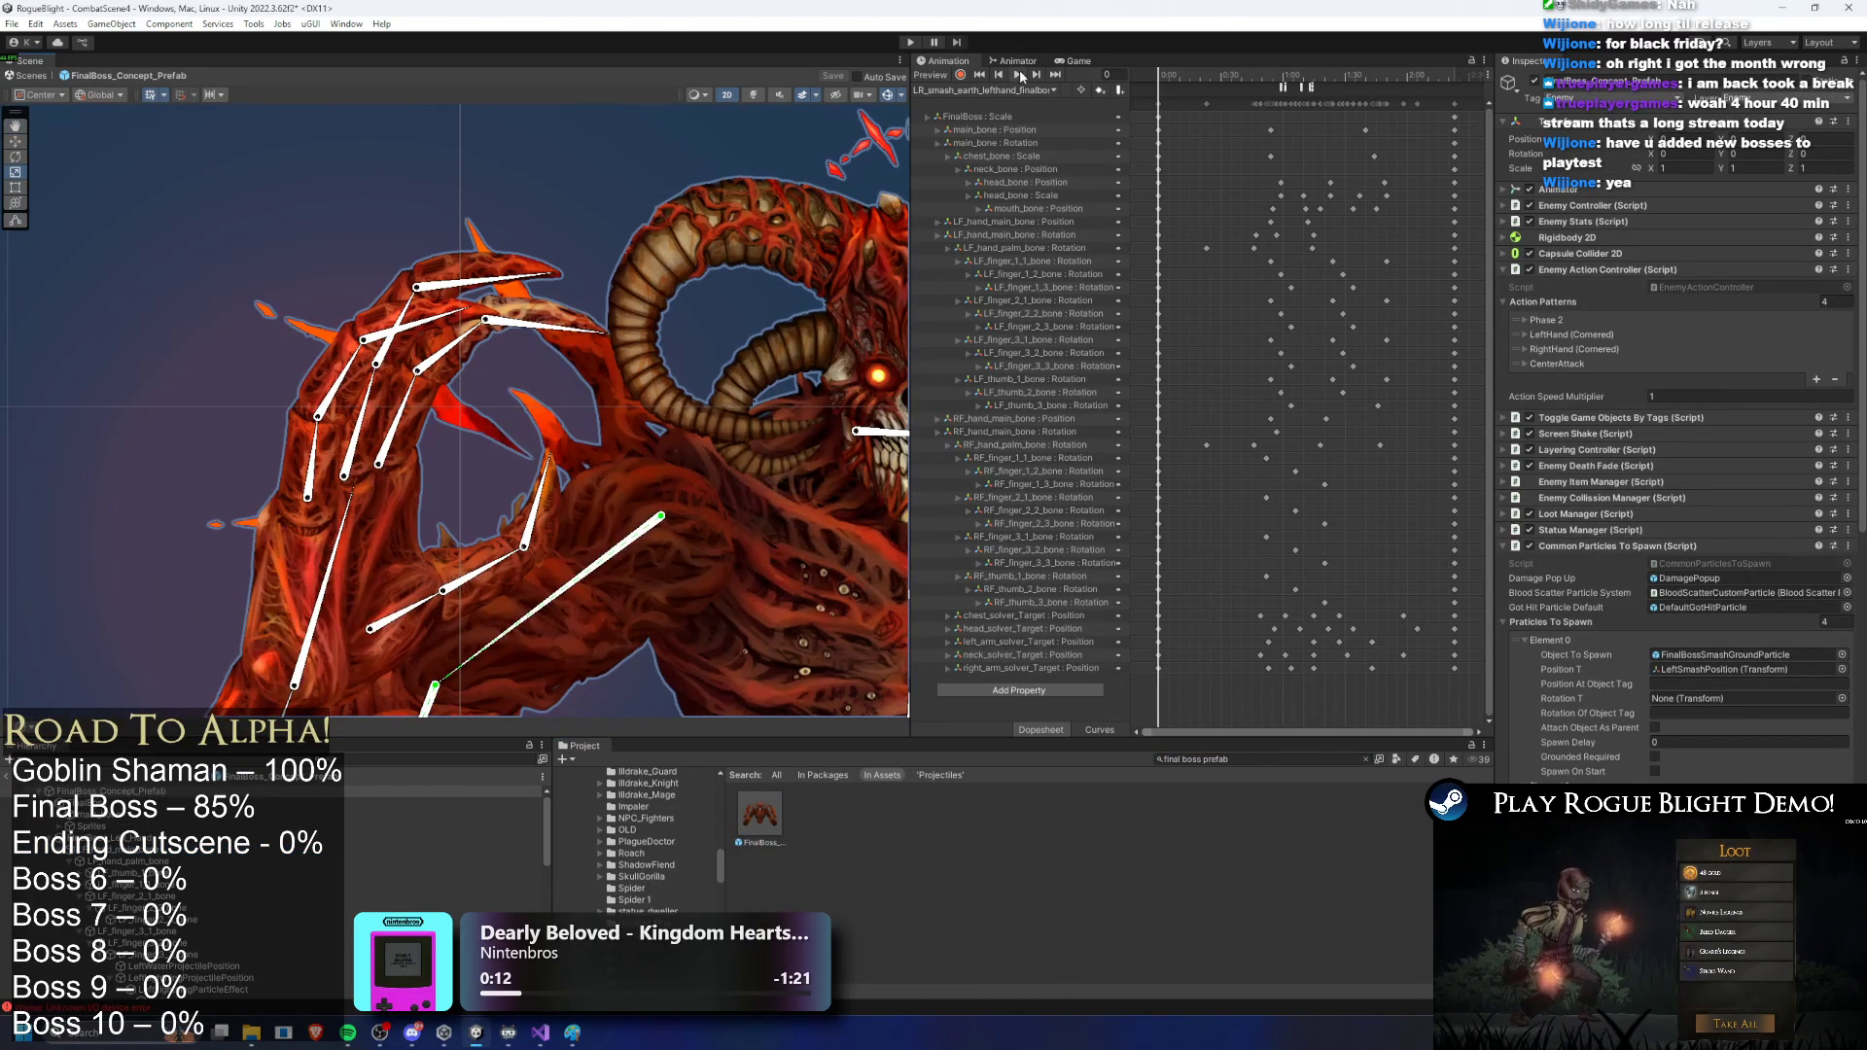
Step: Pose the boss at frame 64 of LR_water_lefthand_finalboss and paste the water effect under its left hand
{"action": "left_click", "coordinate": [982, 90]}
{"action": "left_click", "coordinate": [1007, 186]}
{"action": "left_click_drag", "start_coordinate": [1196, 74], "coordinate": [1317, 74]}
{"action": "right_click", "coordinate": [211, 362]}
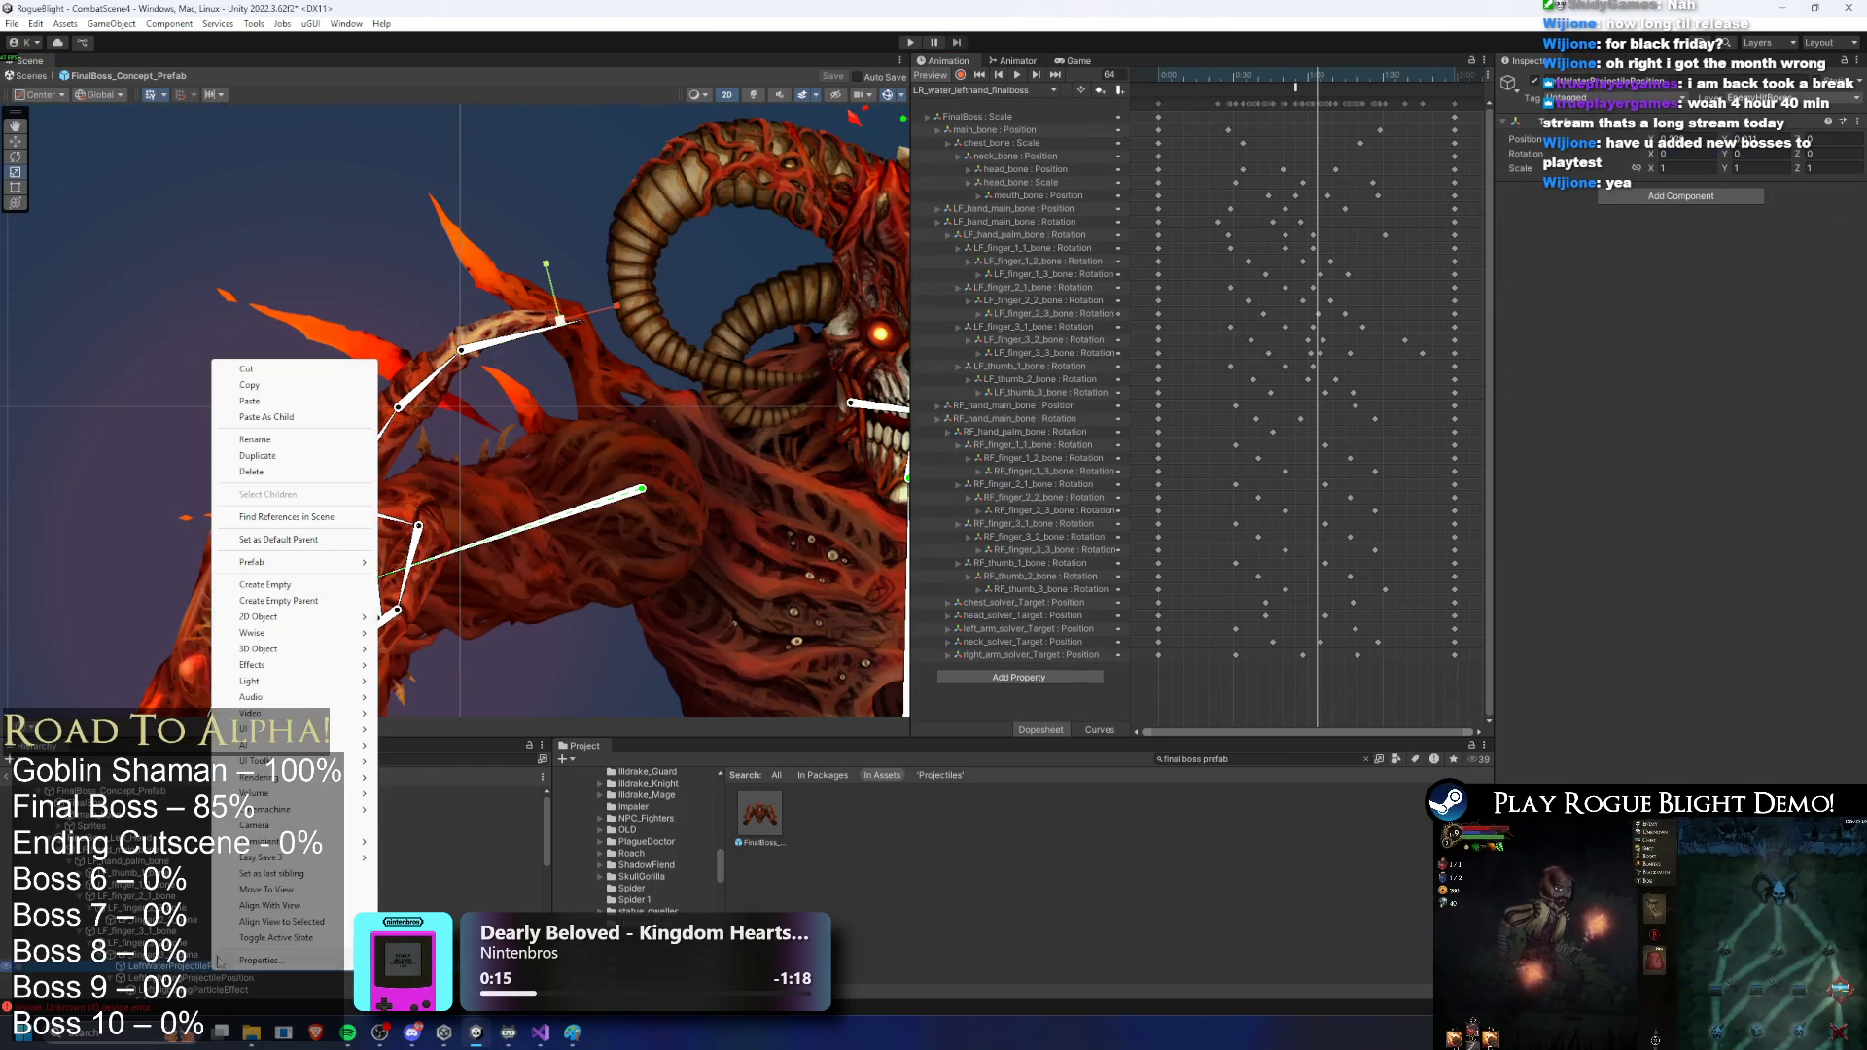
{"action": "left_click", "coordinate": [263, 416]}
Step: Try scaling the pasted effect to 5, then settle its scale back to 1
{"action": "scroll", "coordinate": [584, 287], "scroll_direction": "up", "scroll_amount": 3}
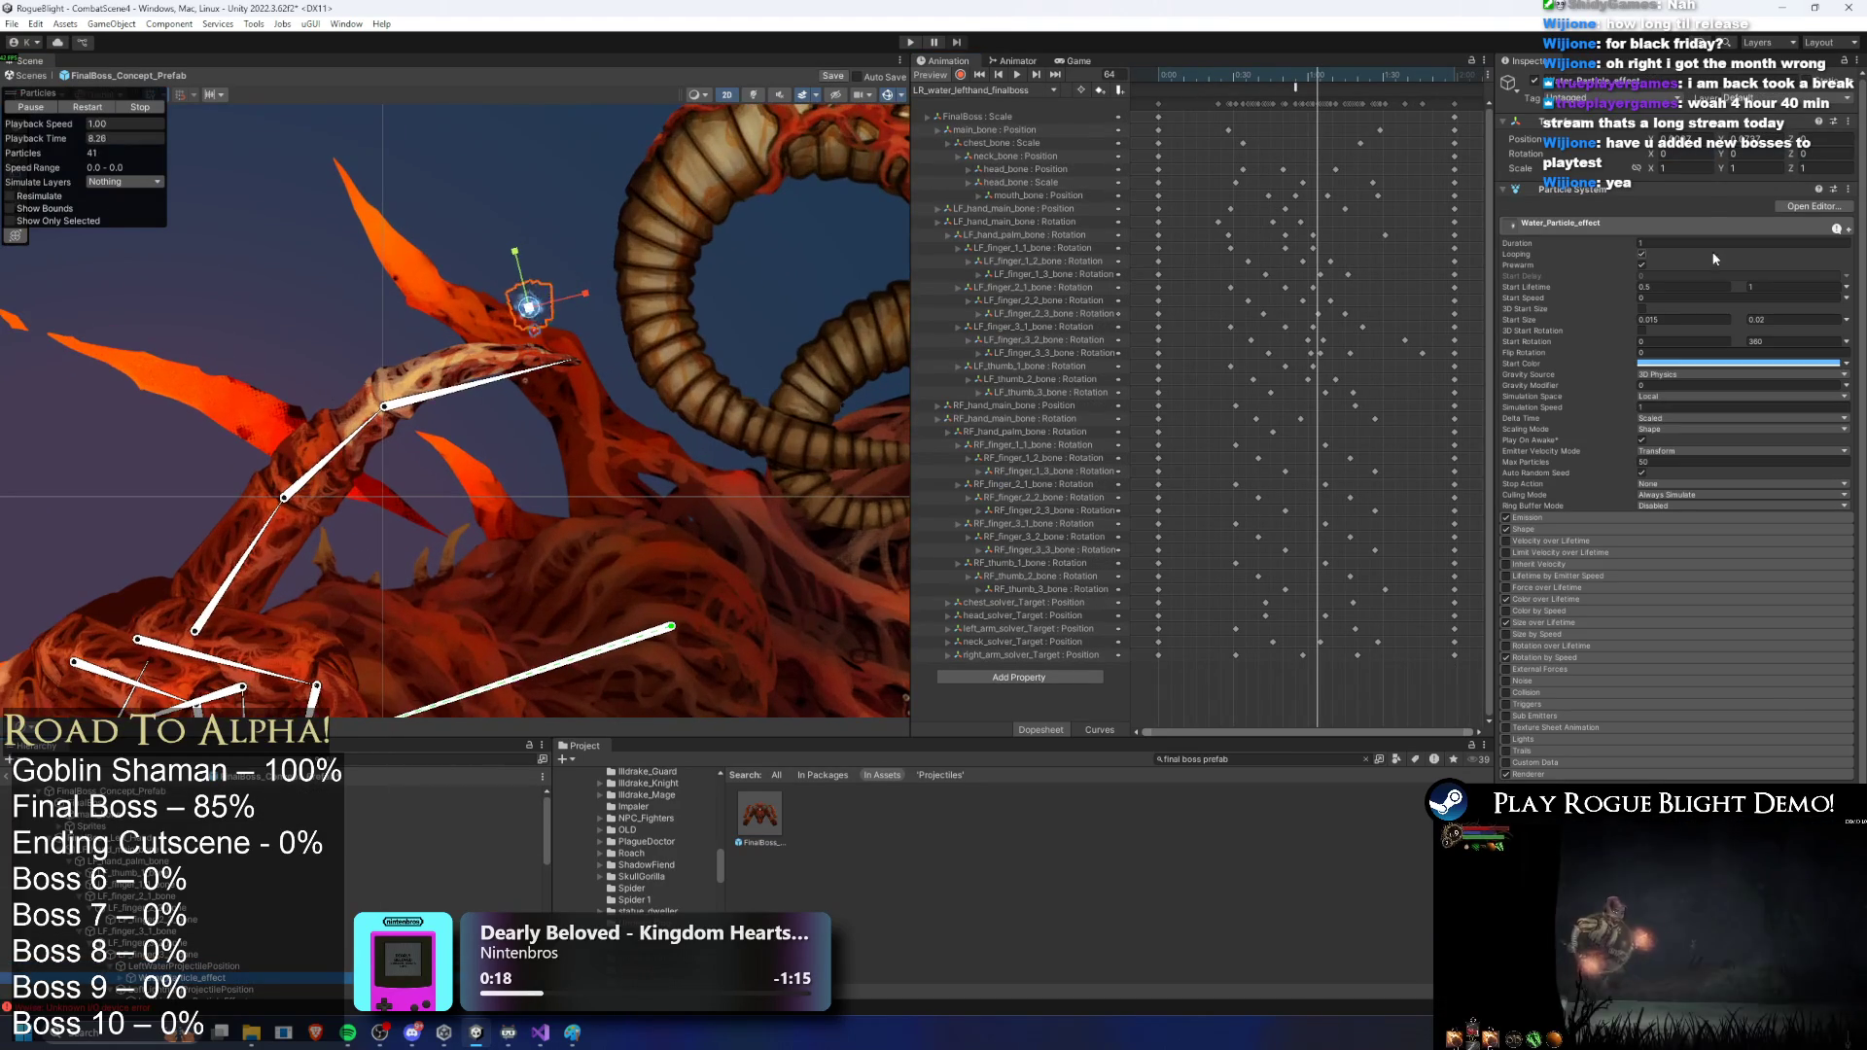
{"action": "left_click", "coordinate": [1700, 167]}
{"action": "type", "text": "5"}
{"action": "key", "text": "Tab"}
{"action": "type", "text": "5"}
{"action": "key", "text": "Tab"}
{"action": "type", "text": "5"}
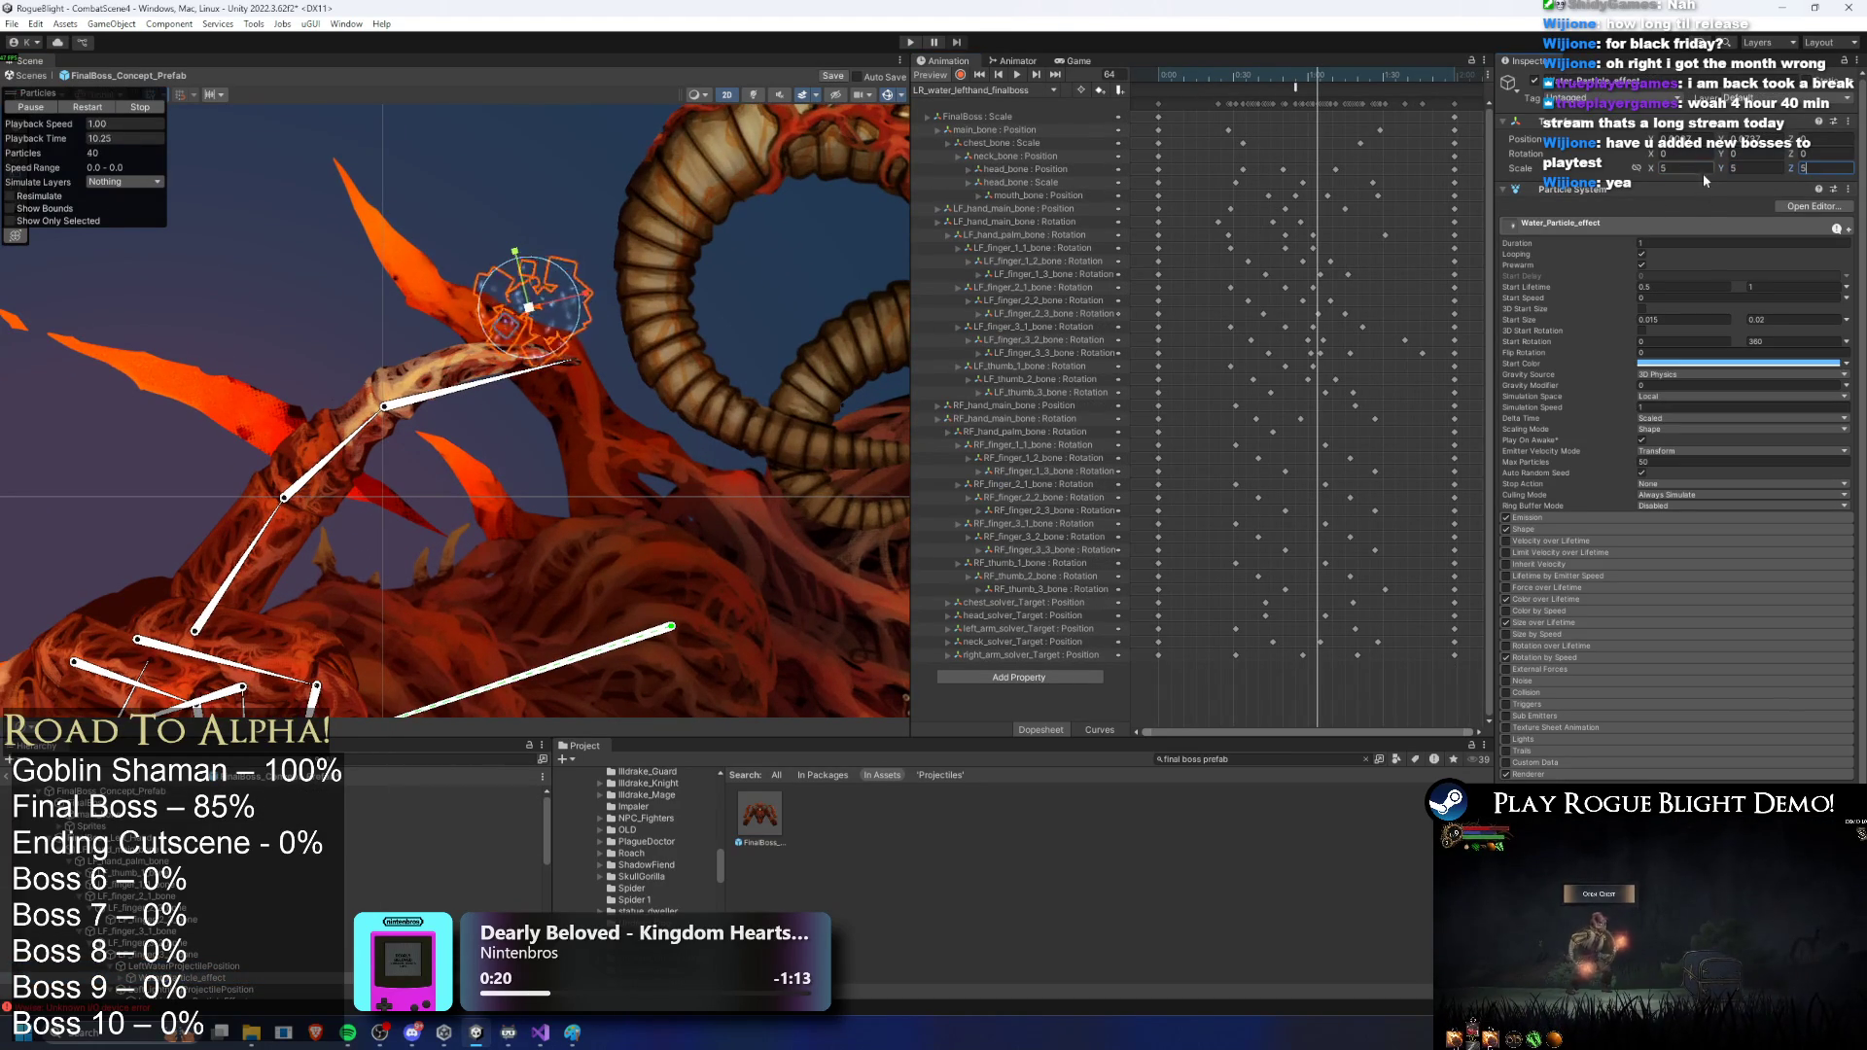
{"action": "key", "text": "BackSpace"}
{"action": "type", "text": "1"}
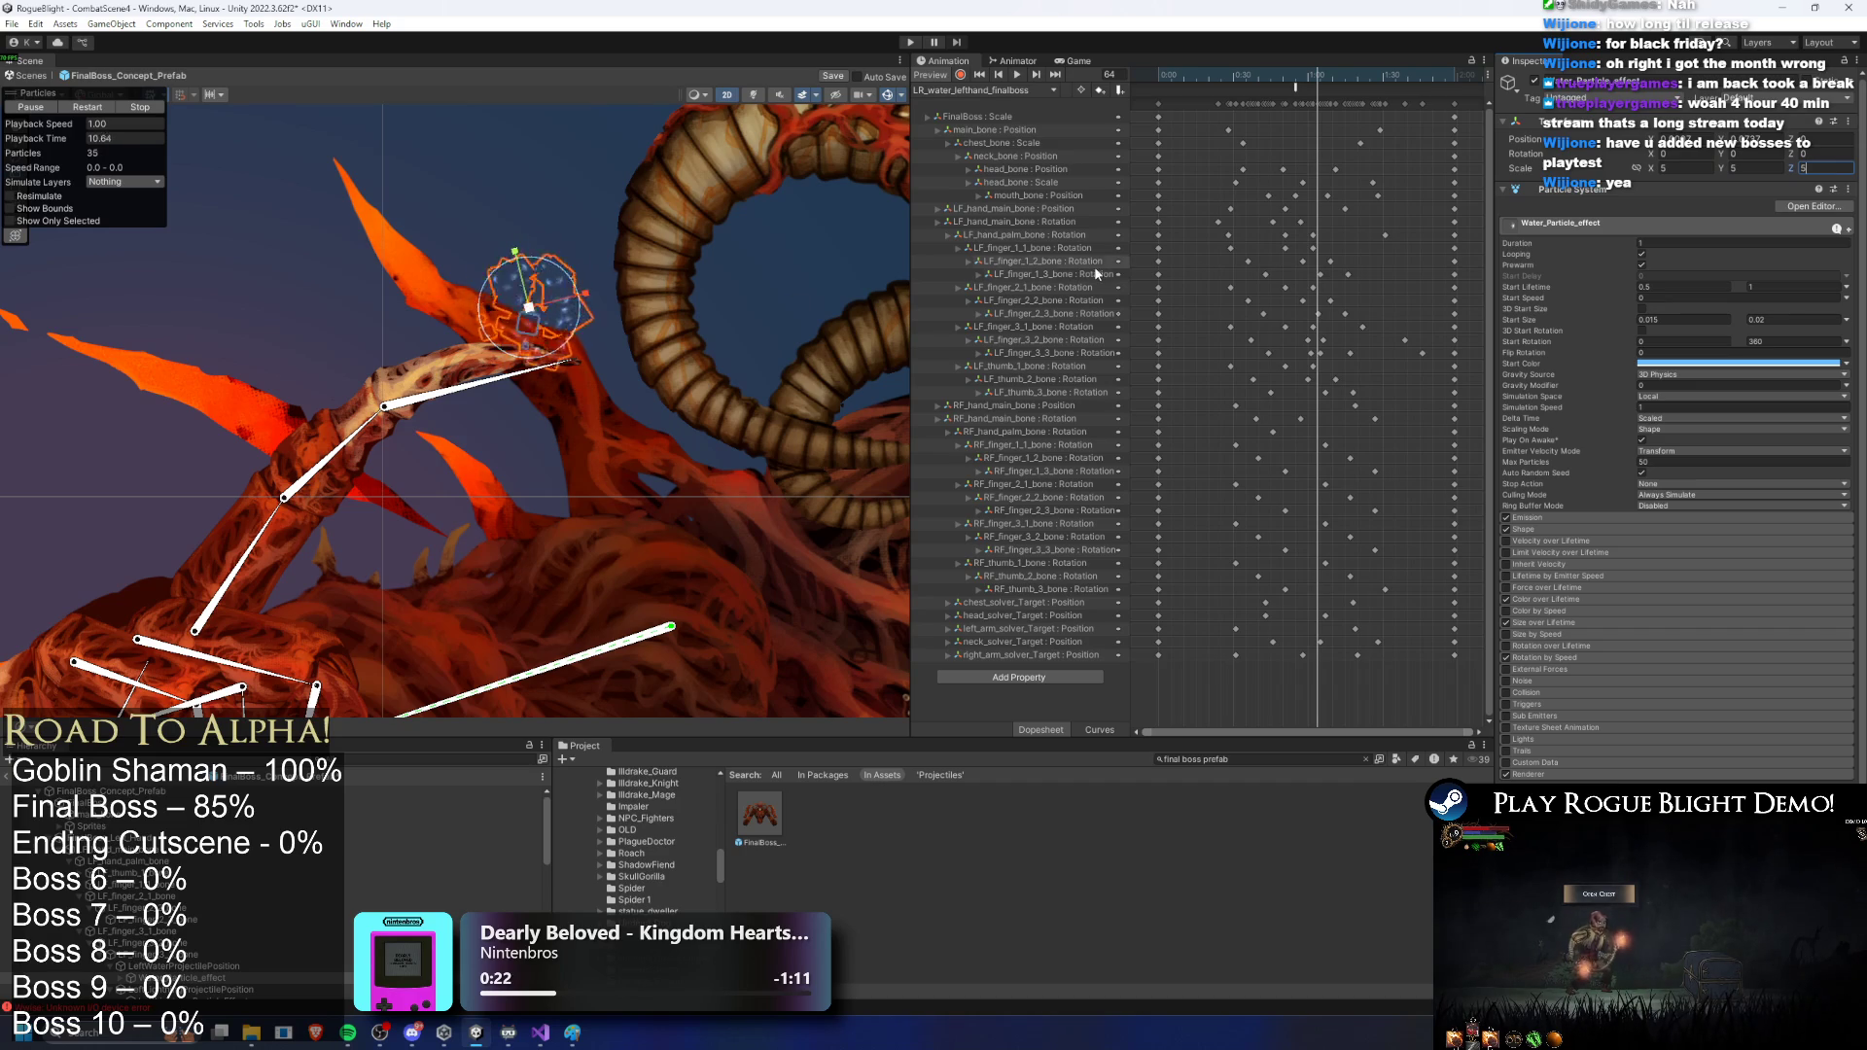
{"action": "key", "text": "BackSpace"}
{"action": "type", "text": "5"}
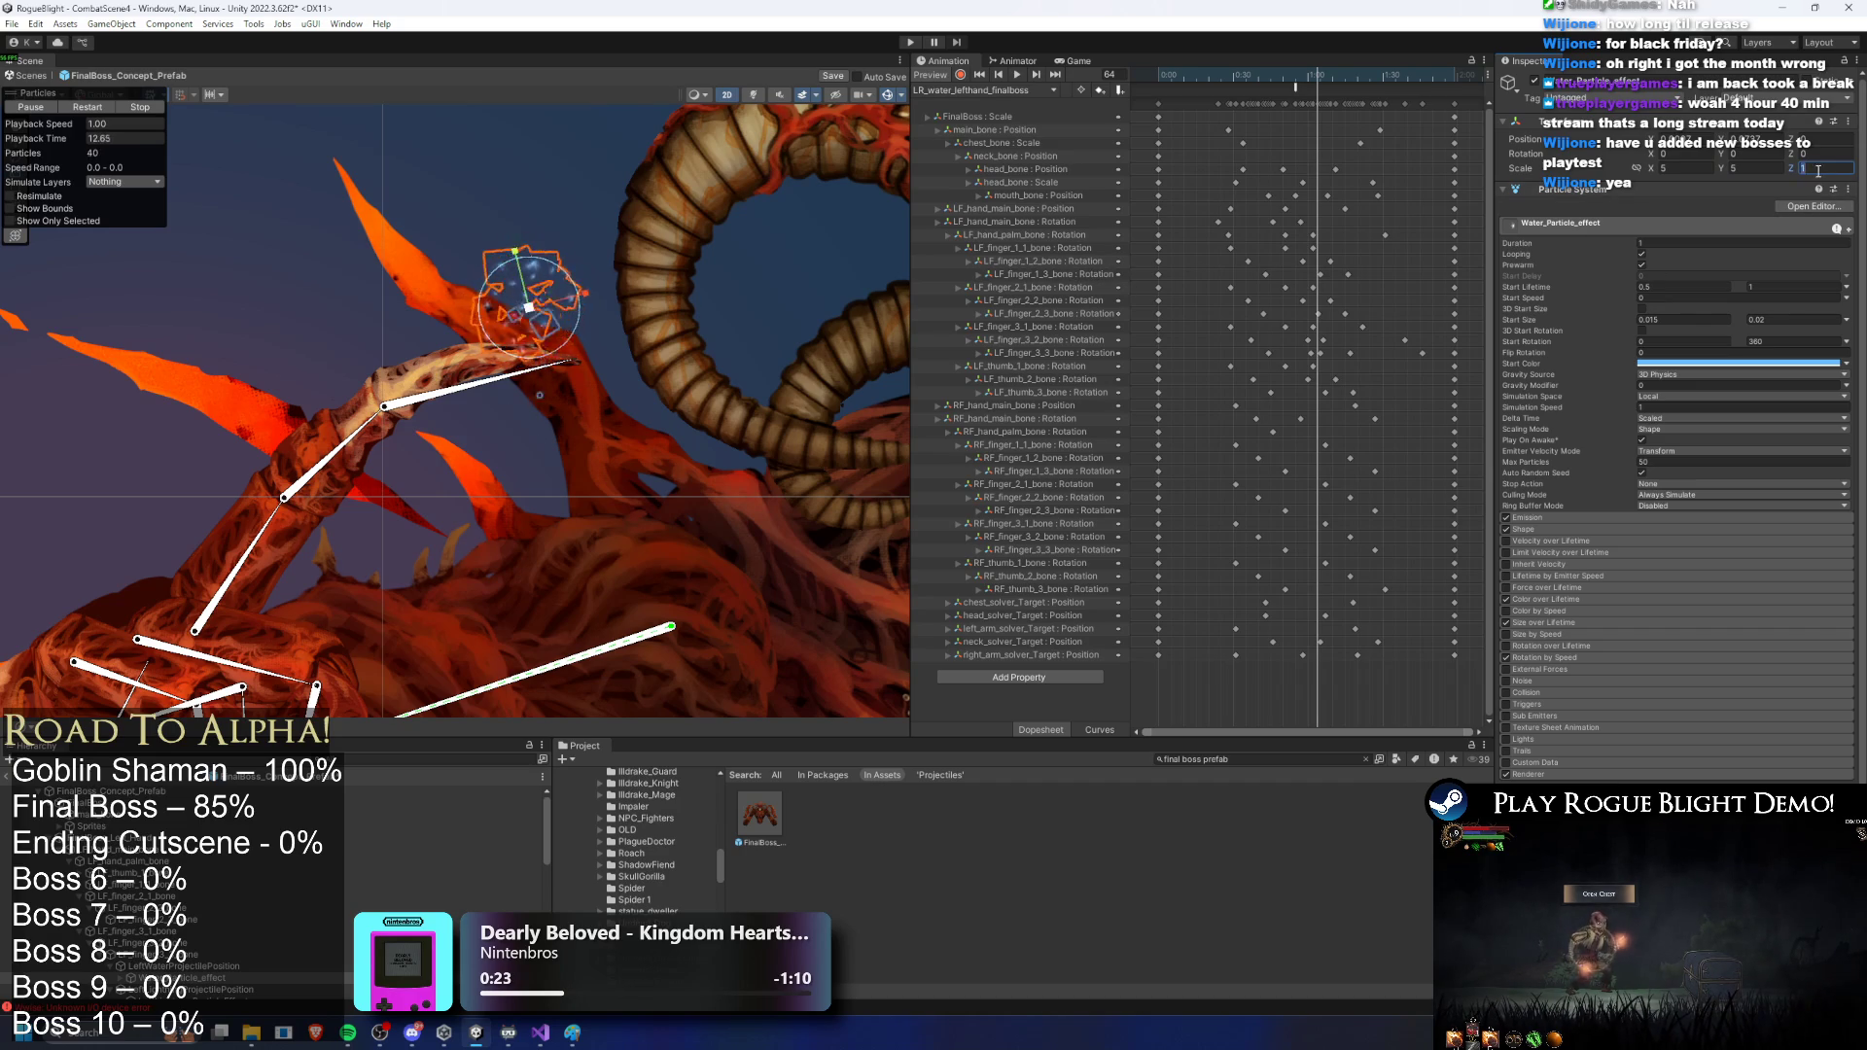
{"action": "key", "text": "BackSpace"}
{"action": "type", "text": "1"}
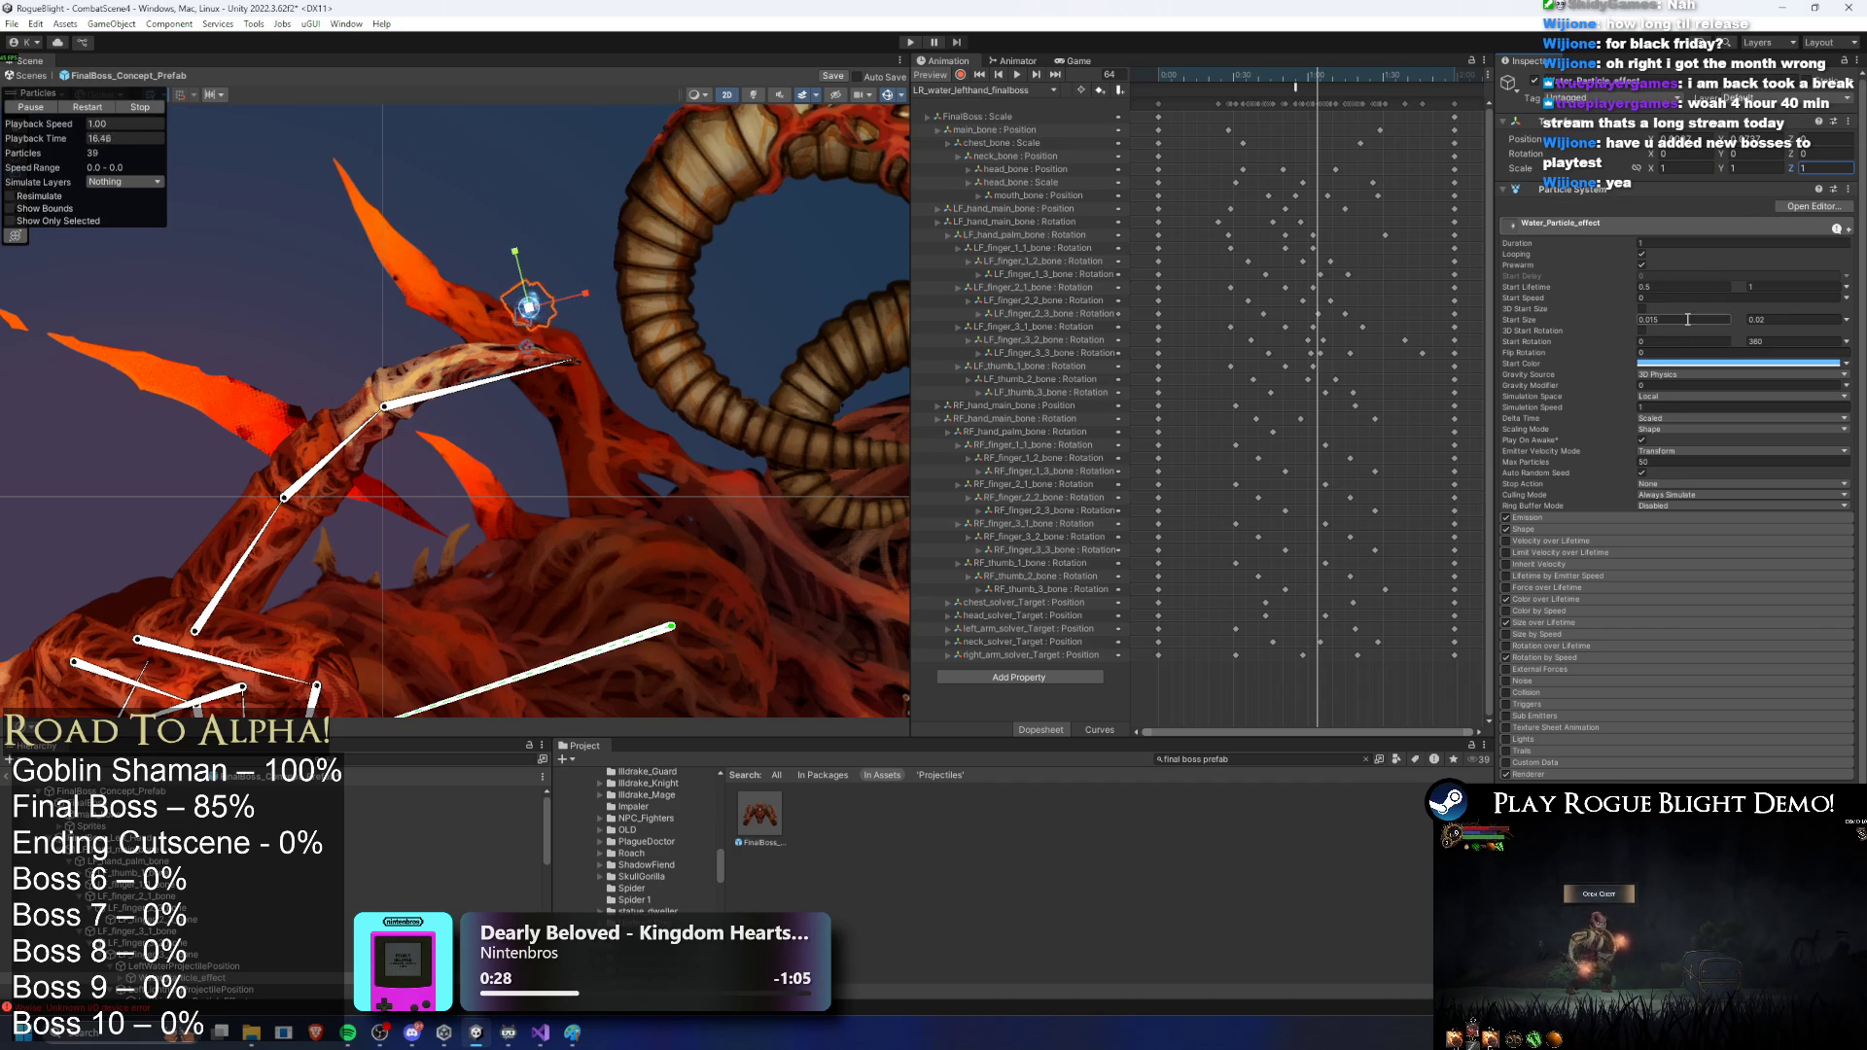
Step: Set the effect's minimum start size to 0.15
{"action": "left_click", "coordinate": [1648, 322]}
{"action": "type", "text": "0.1"}
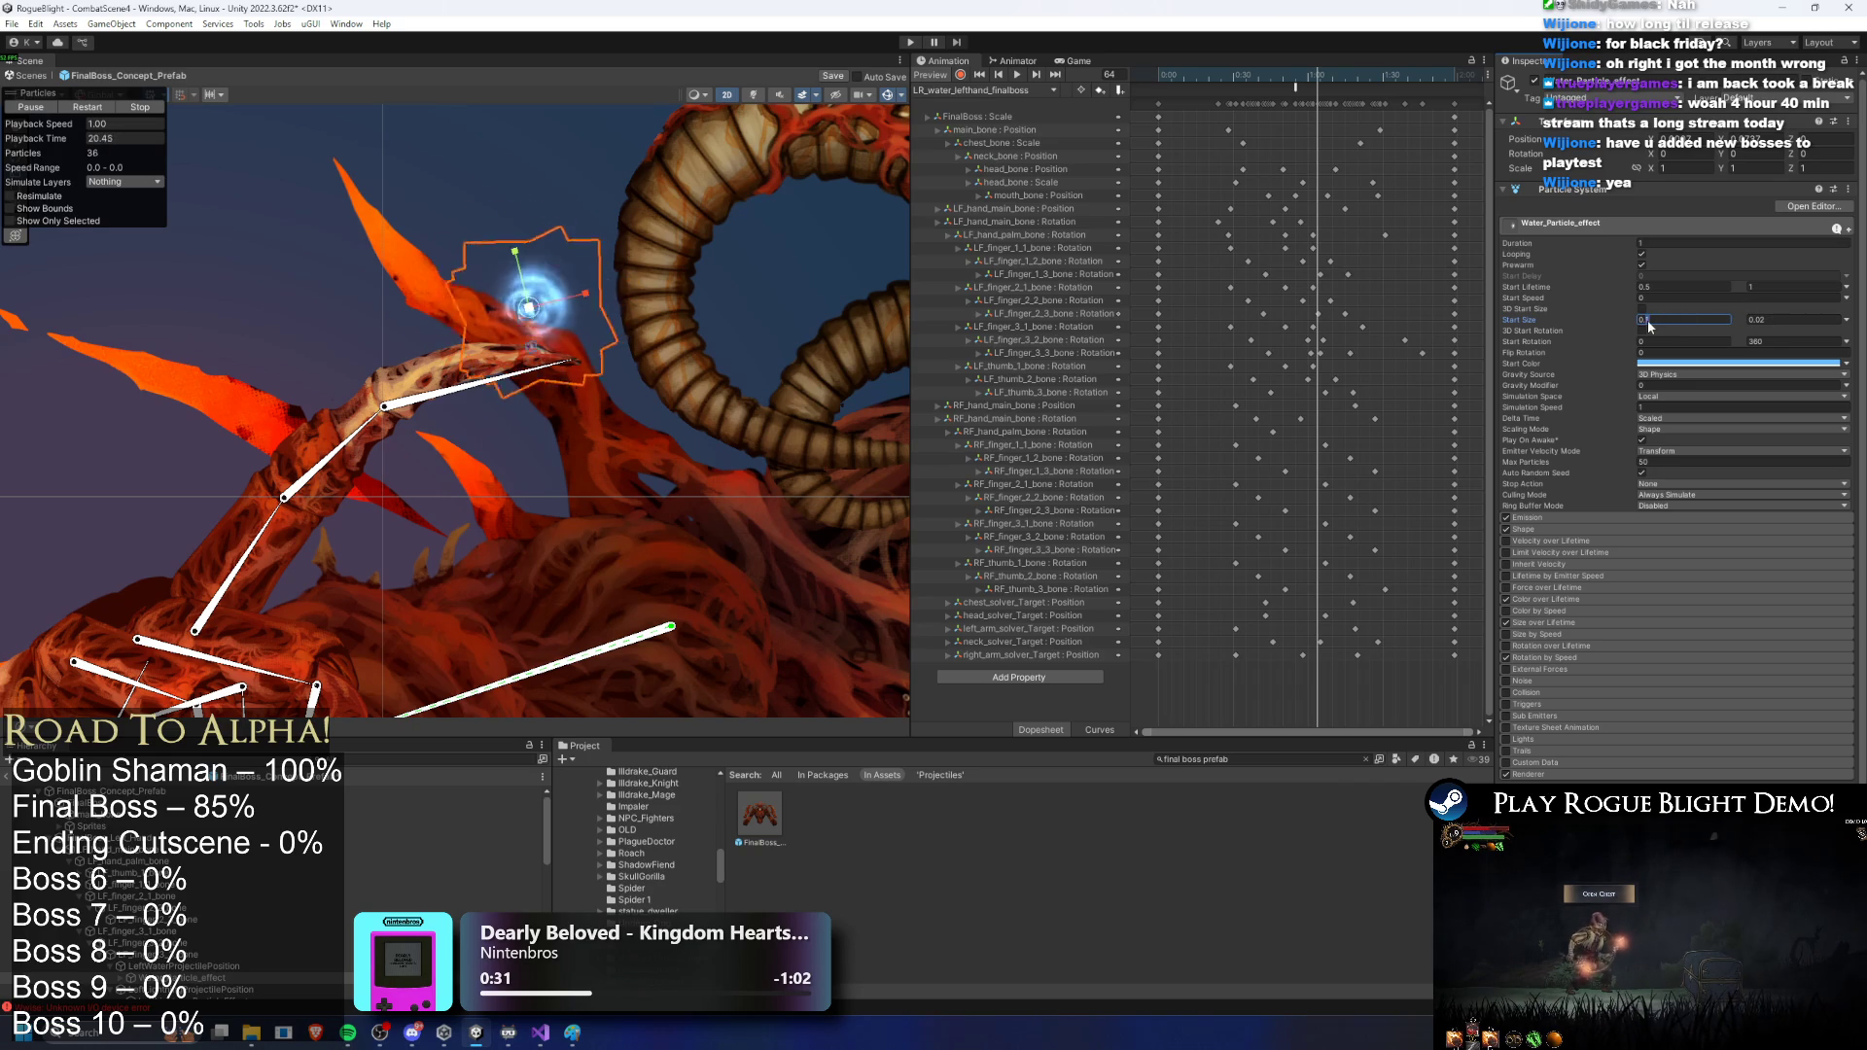
{"action": "type", "text": "5"}
{"action": "key", "text": "Tab"}
{"action": "type", "text": "0"}
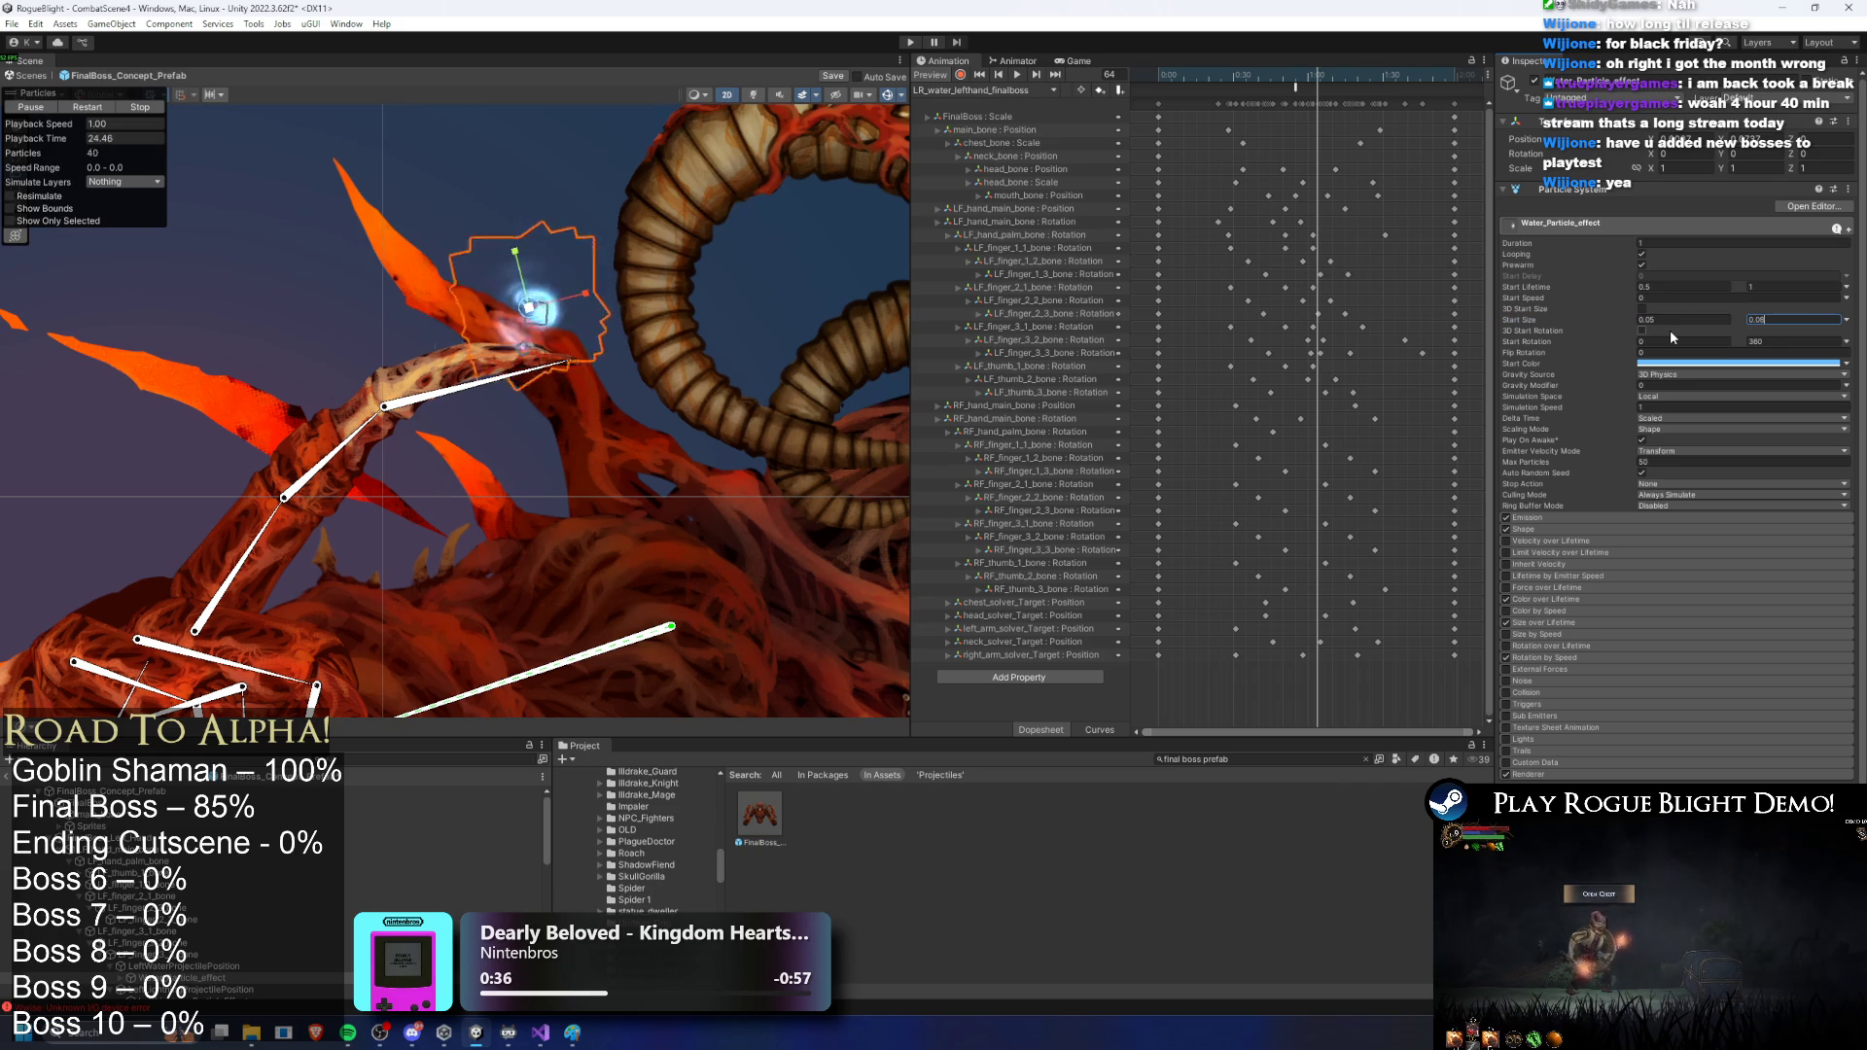
Step: Retune the Water_Particle_effect's start size and lifetime, entering 0.5 and 0.85, and frame it
{"action": "left_click", "coordinate": [194, 967]}
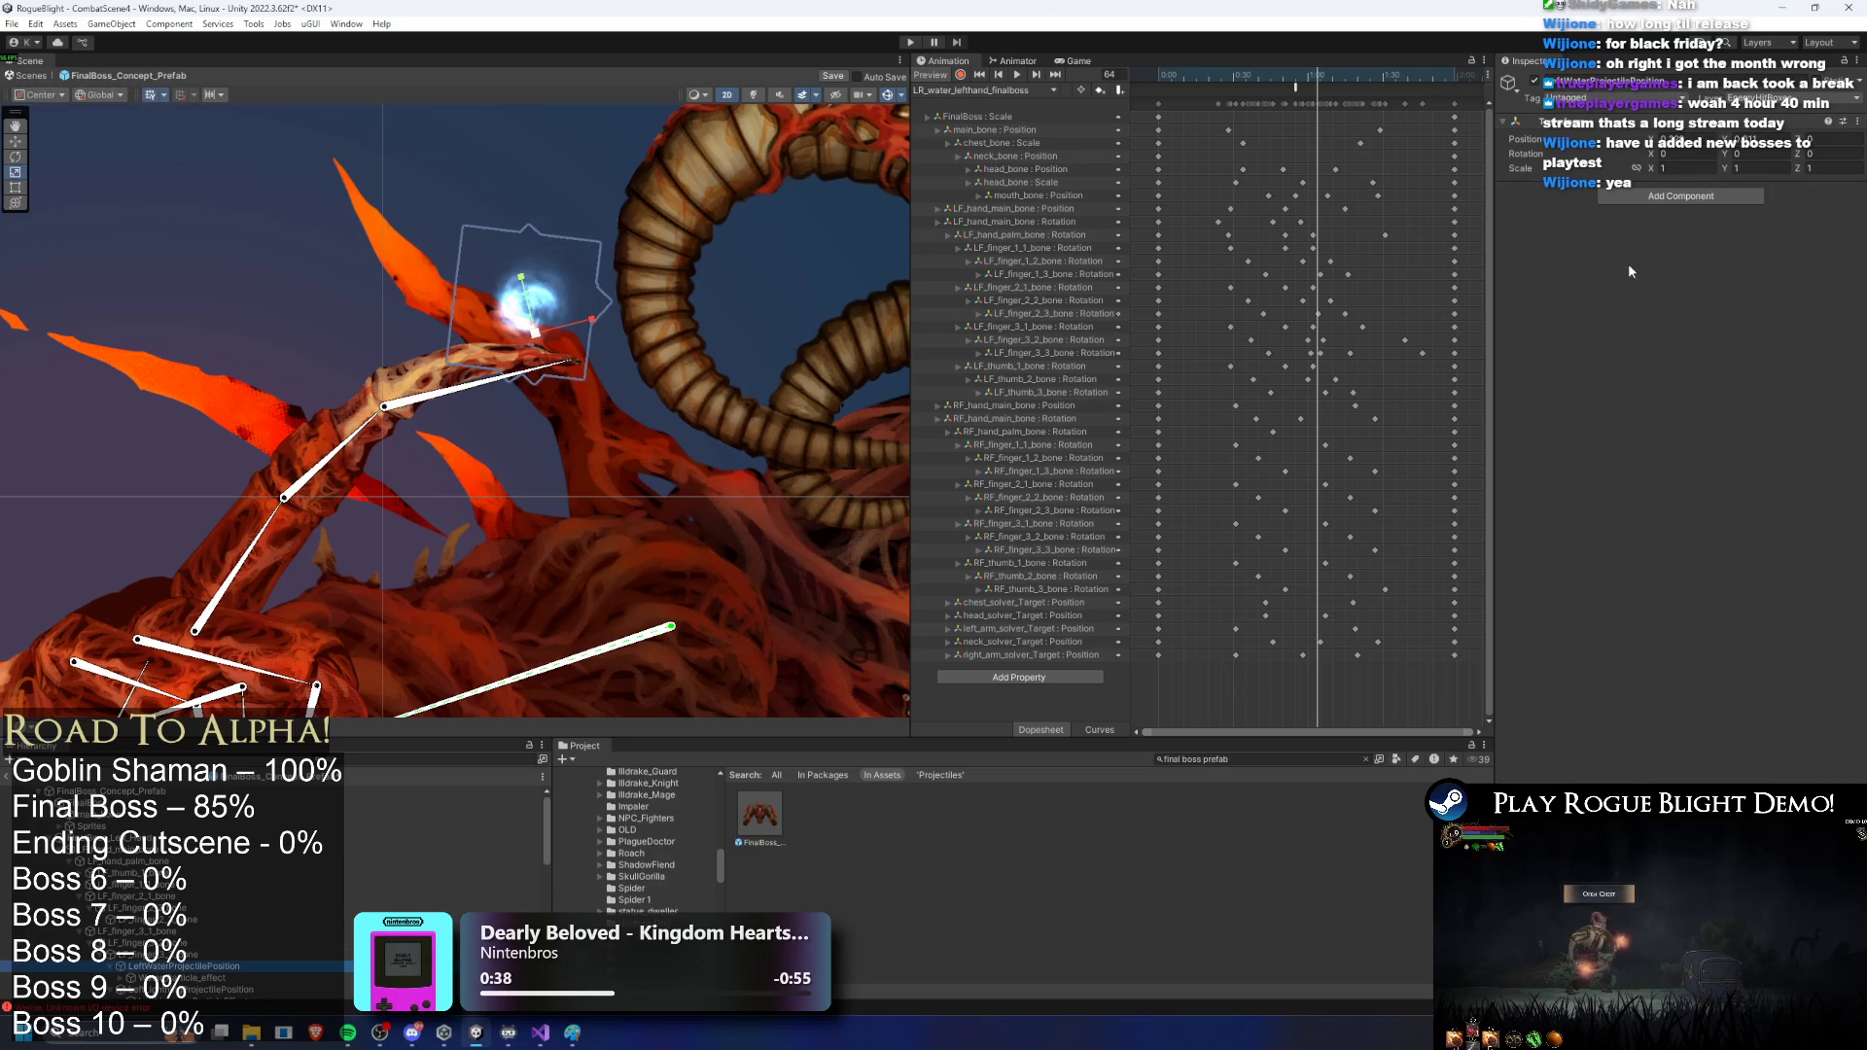
{"action": "left_click", "coordinate": [227, 989]}
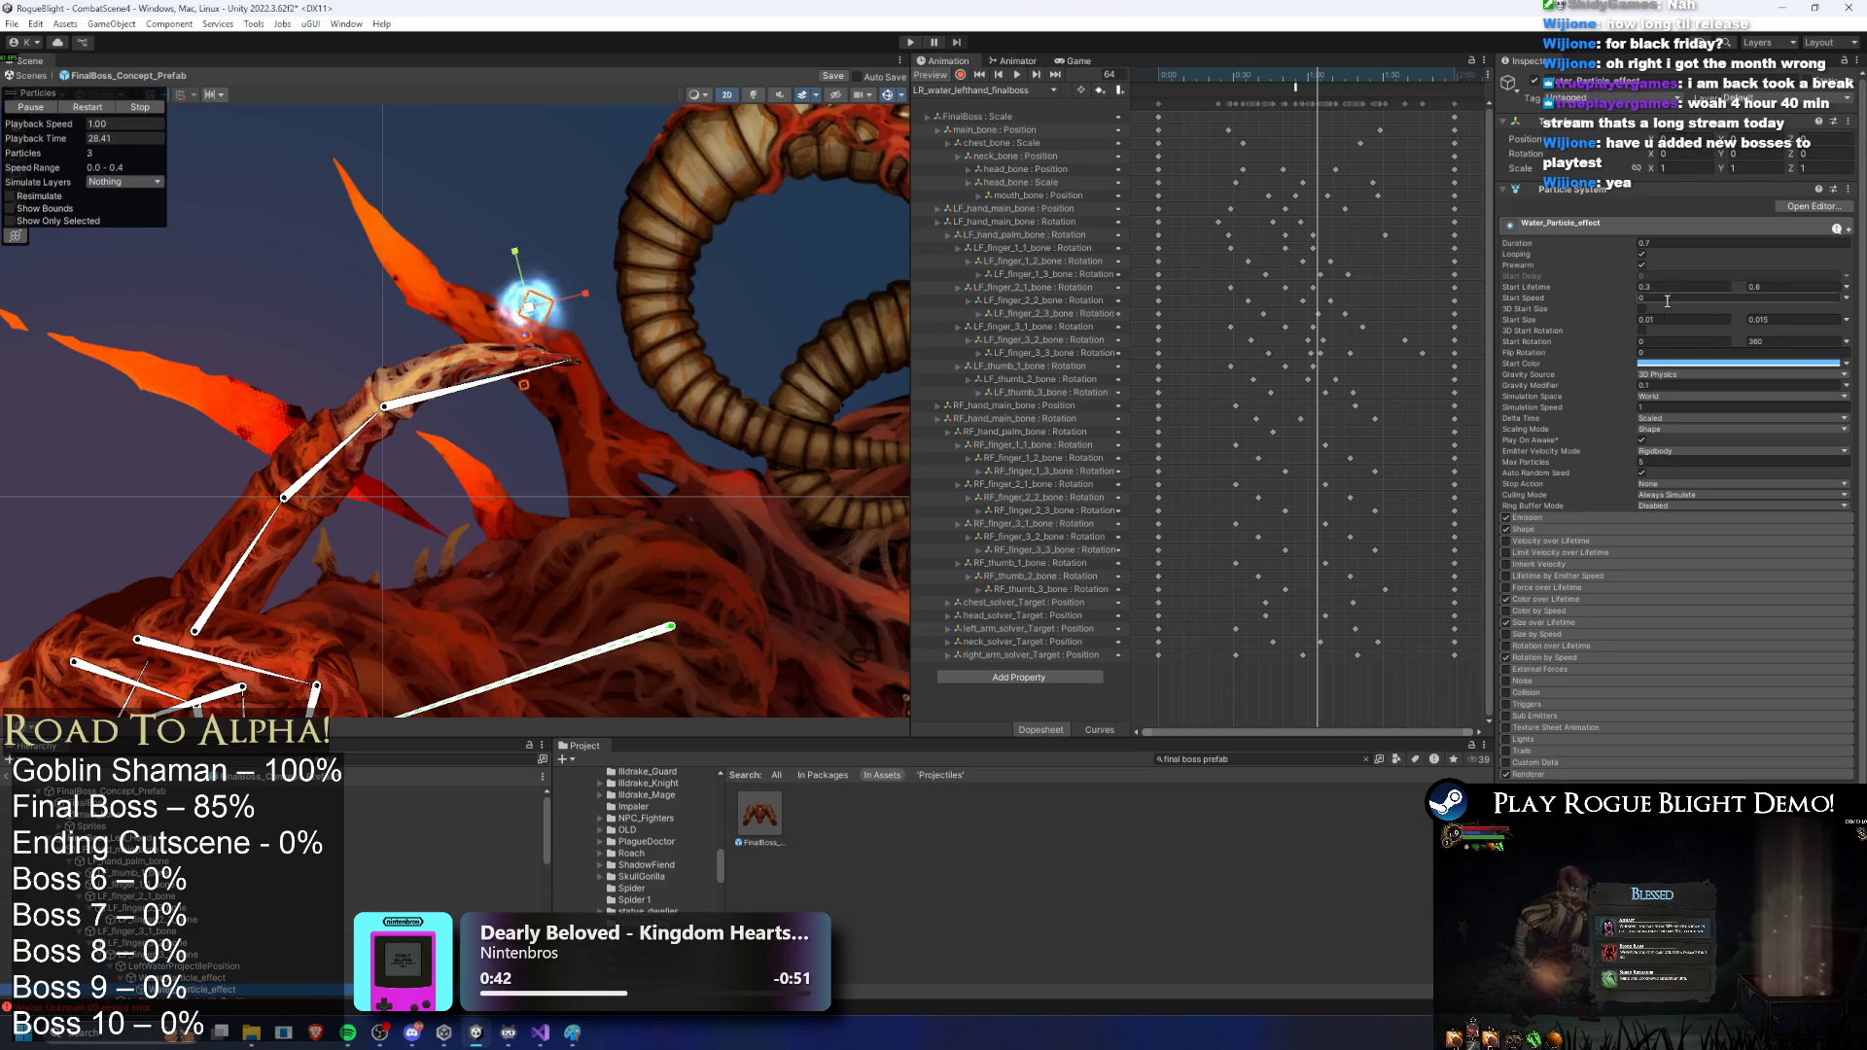
{"action": "left_click", "coordinate": [1647, 321]}
{"action": "type", "text": "0.5"}
{"action": "left_click", "coordinate": [1758, 321]}
{"action": "left_click", "coordinate": [1648, 319]}
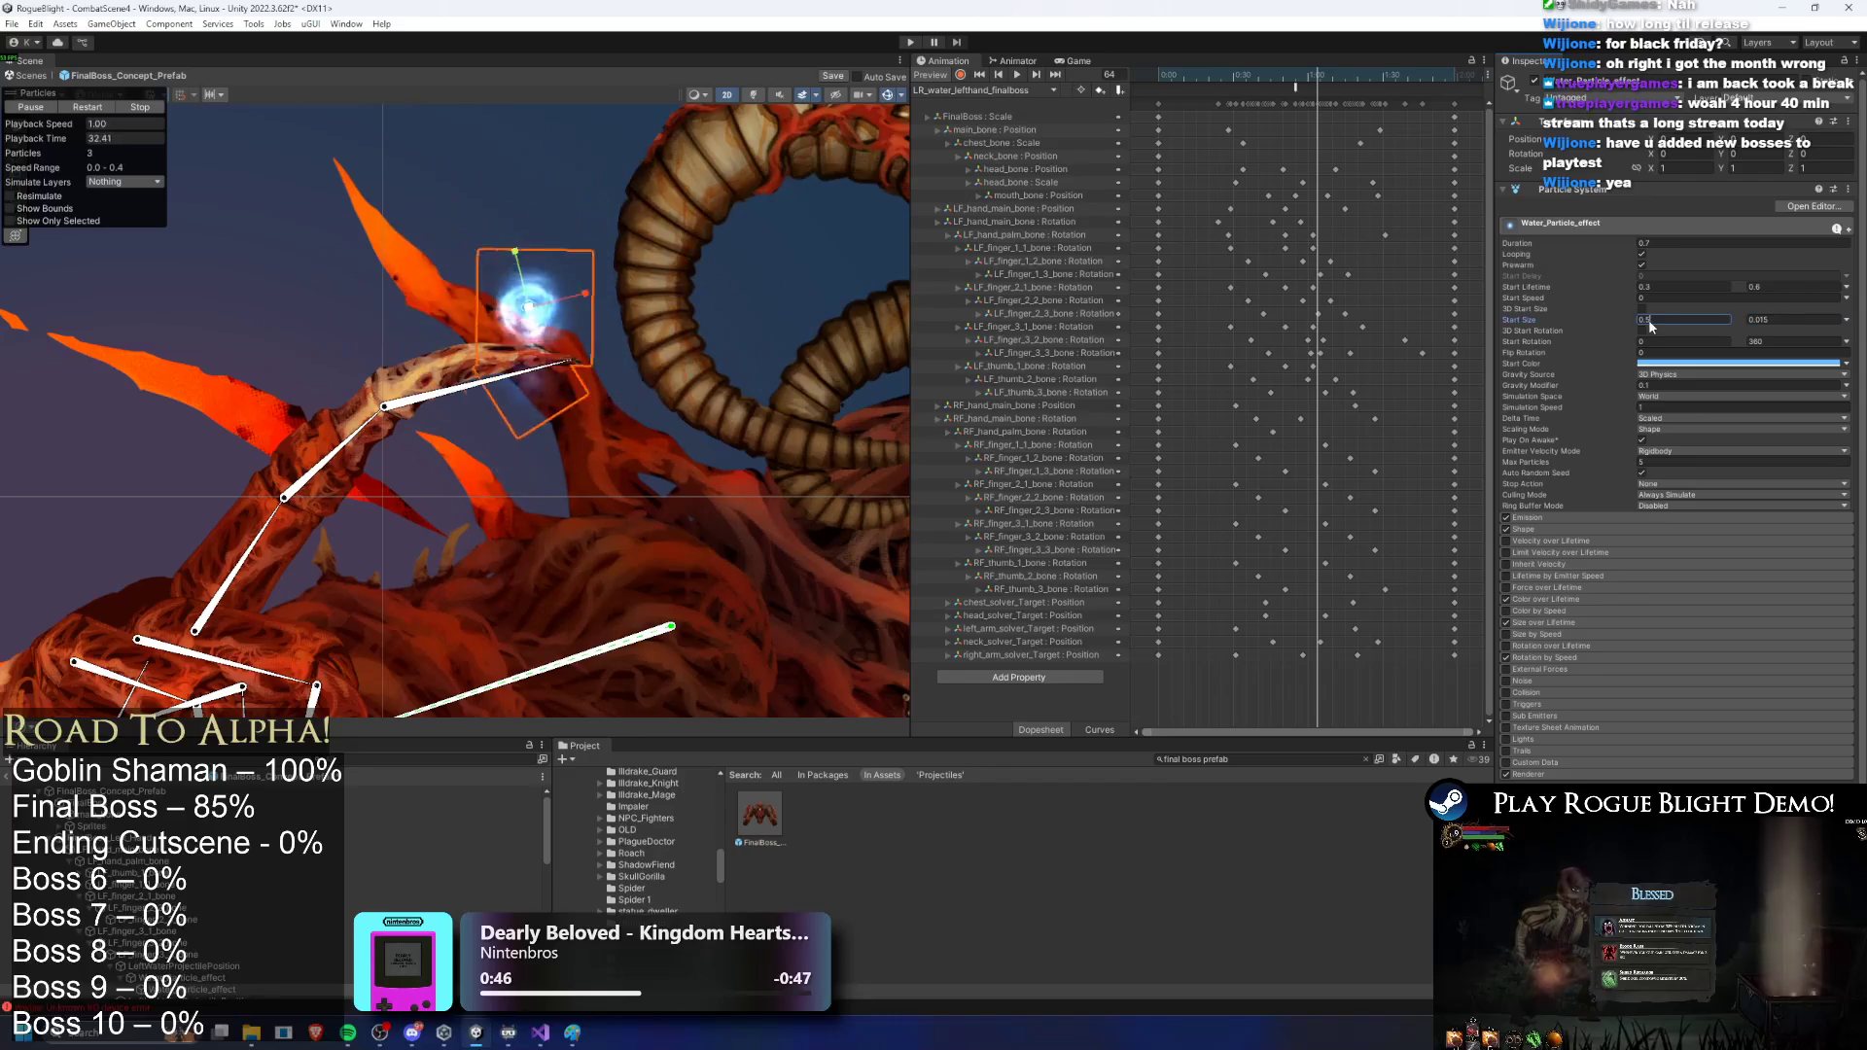
{"action": "type", "text": "0"}
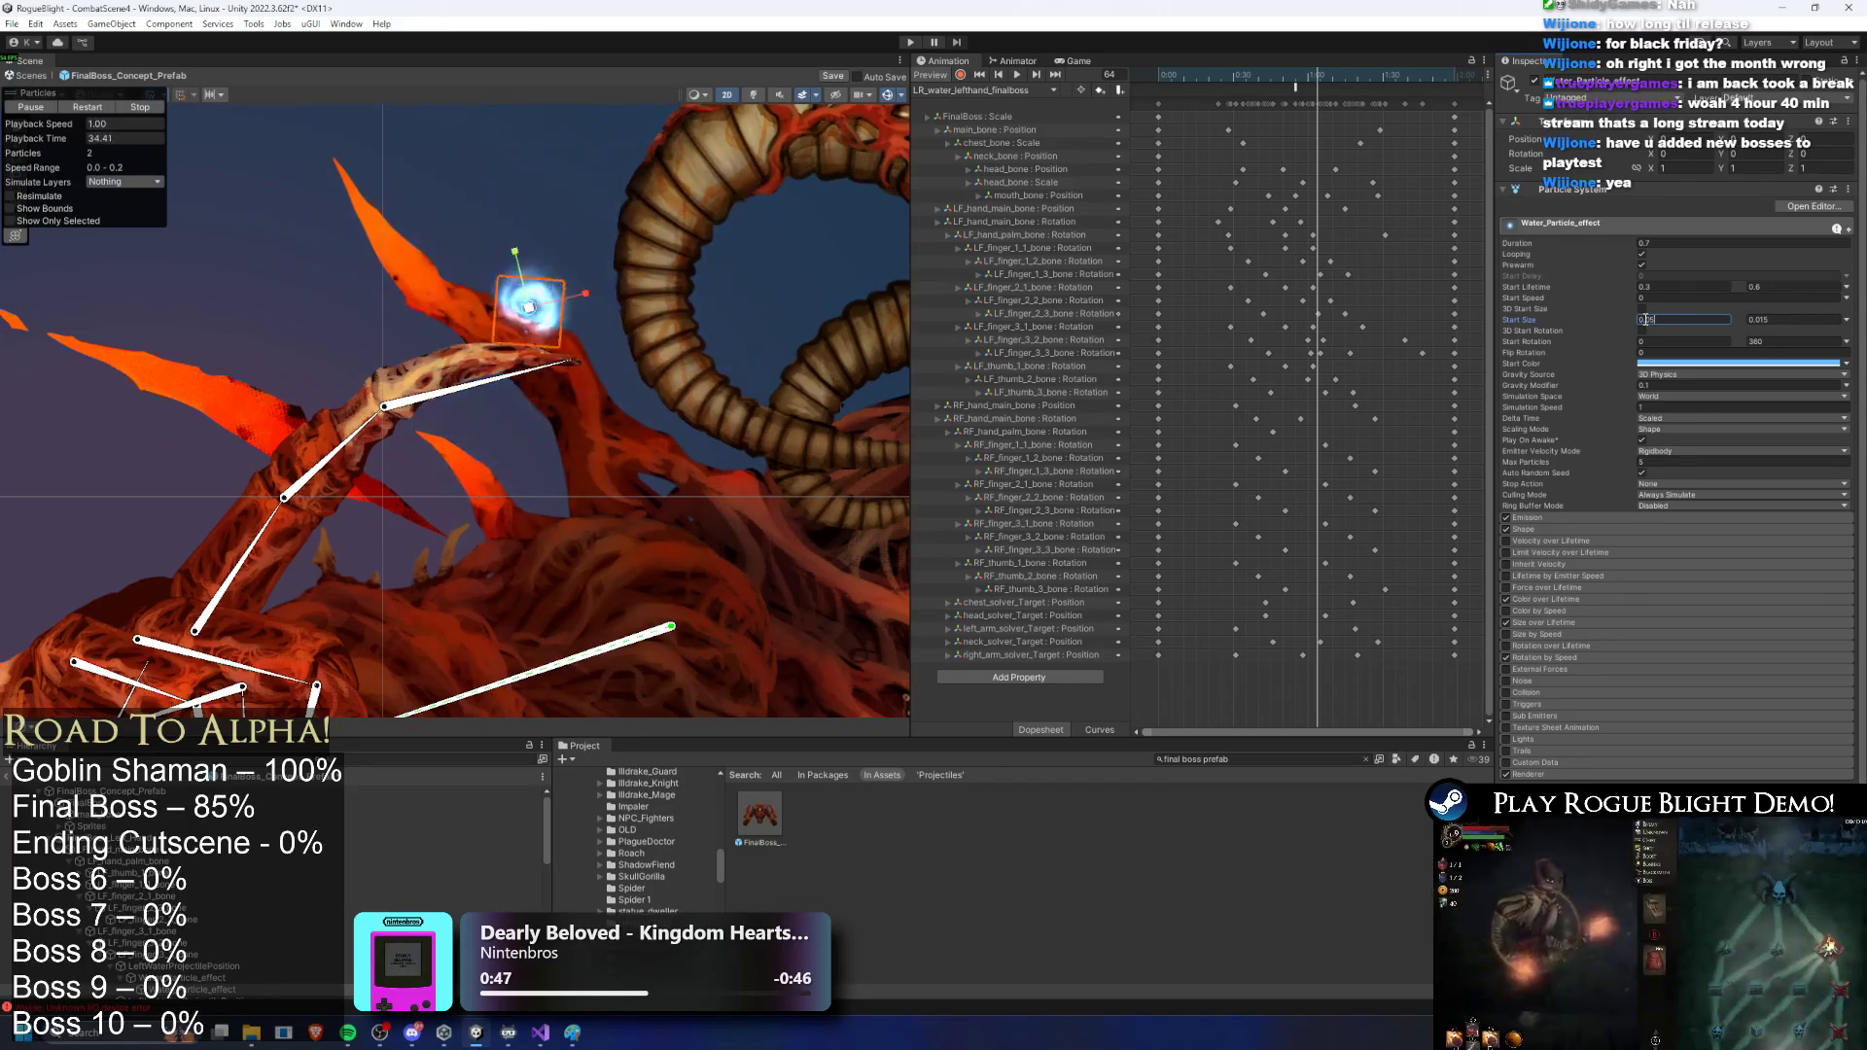
{"action": "type", "text": "0"}
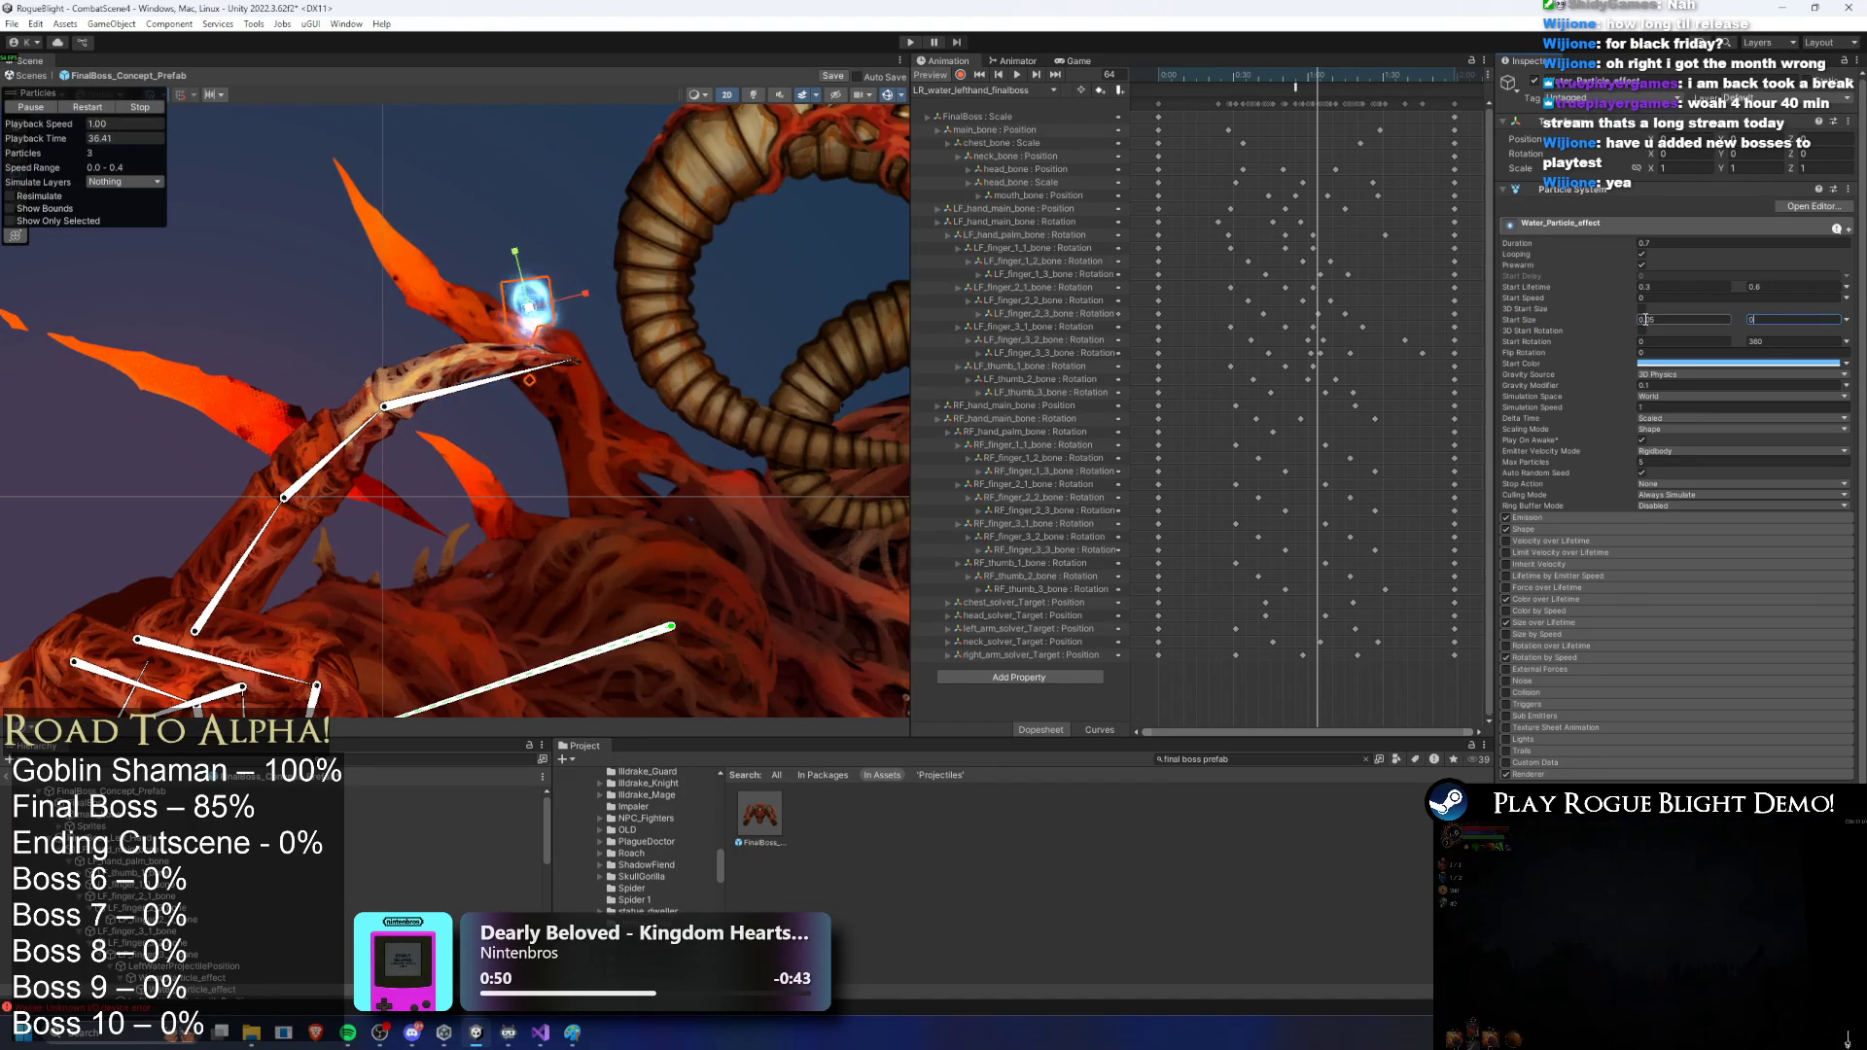
{"action": "type", "text": ".04"}
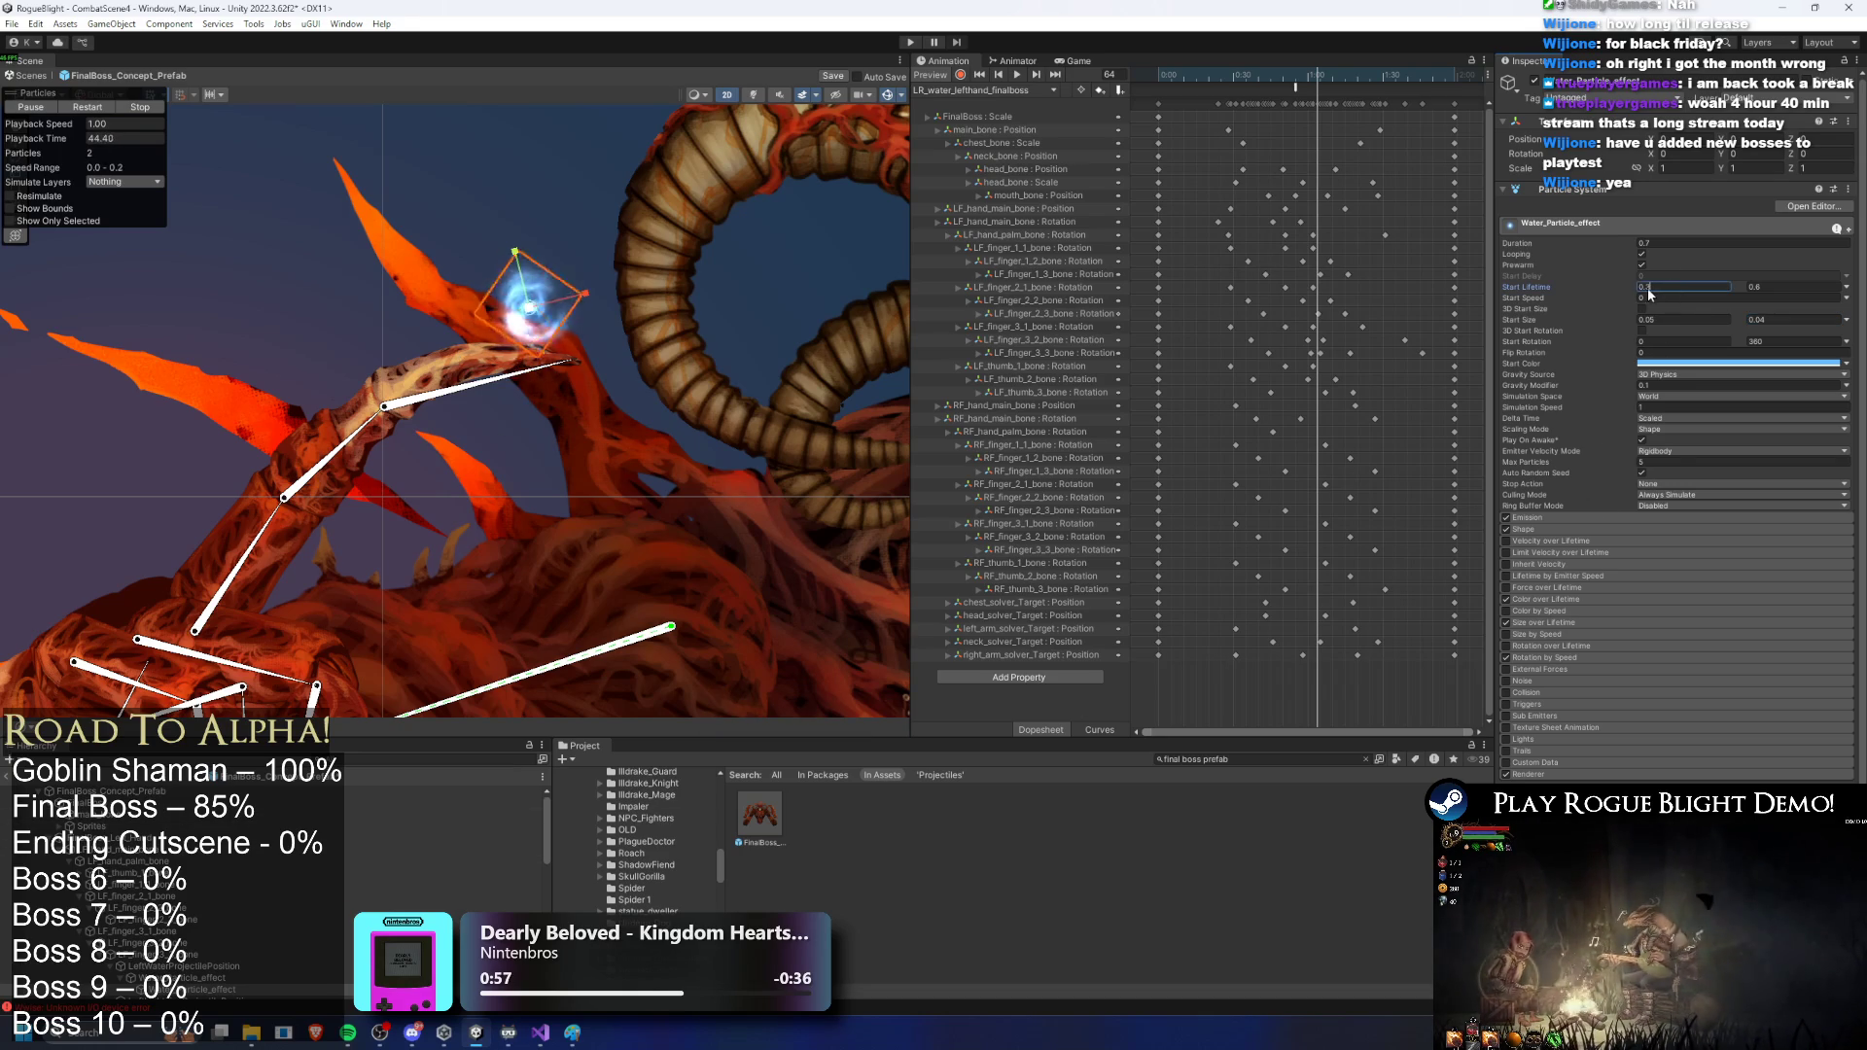
{"action": "type", "text": "0.85"}
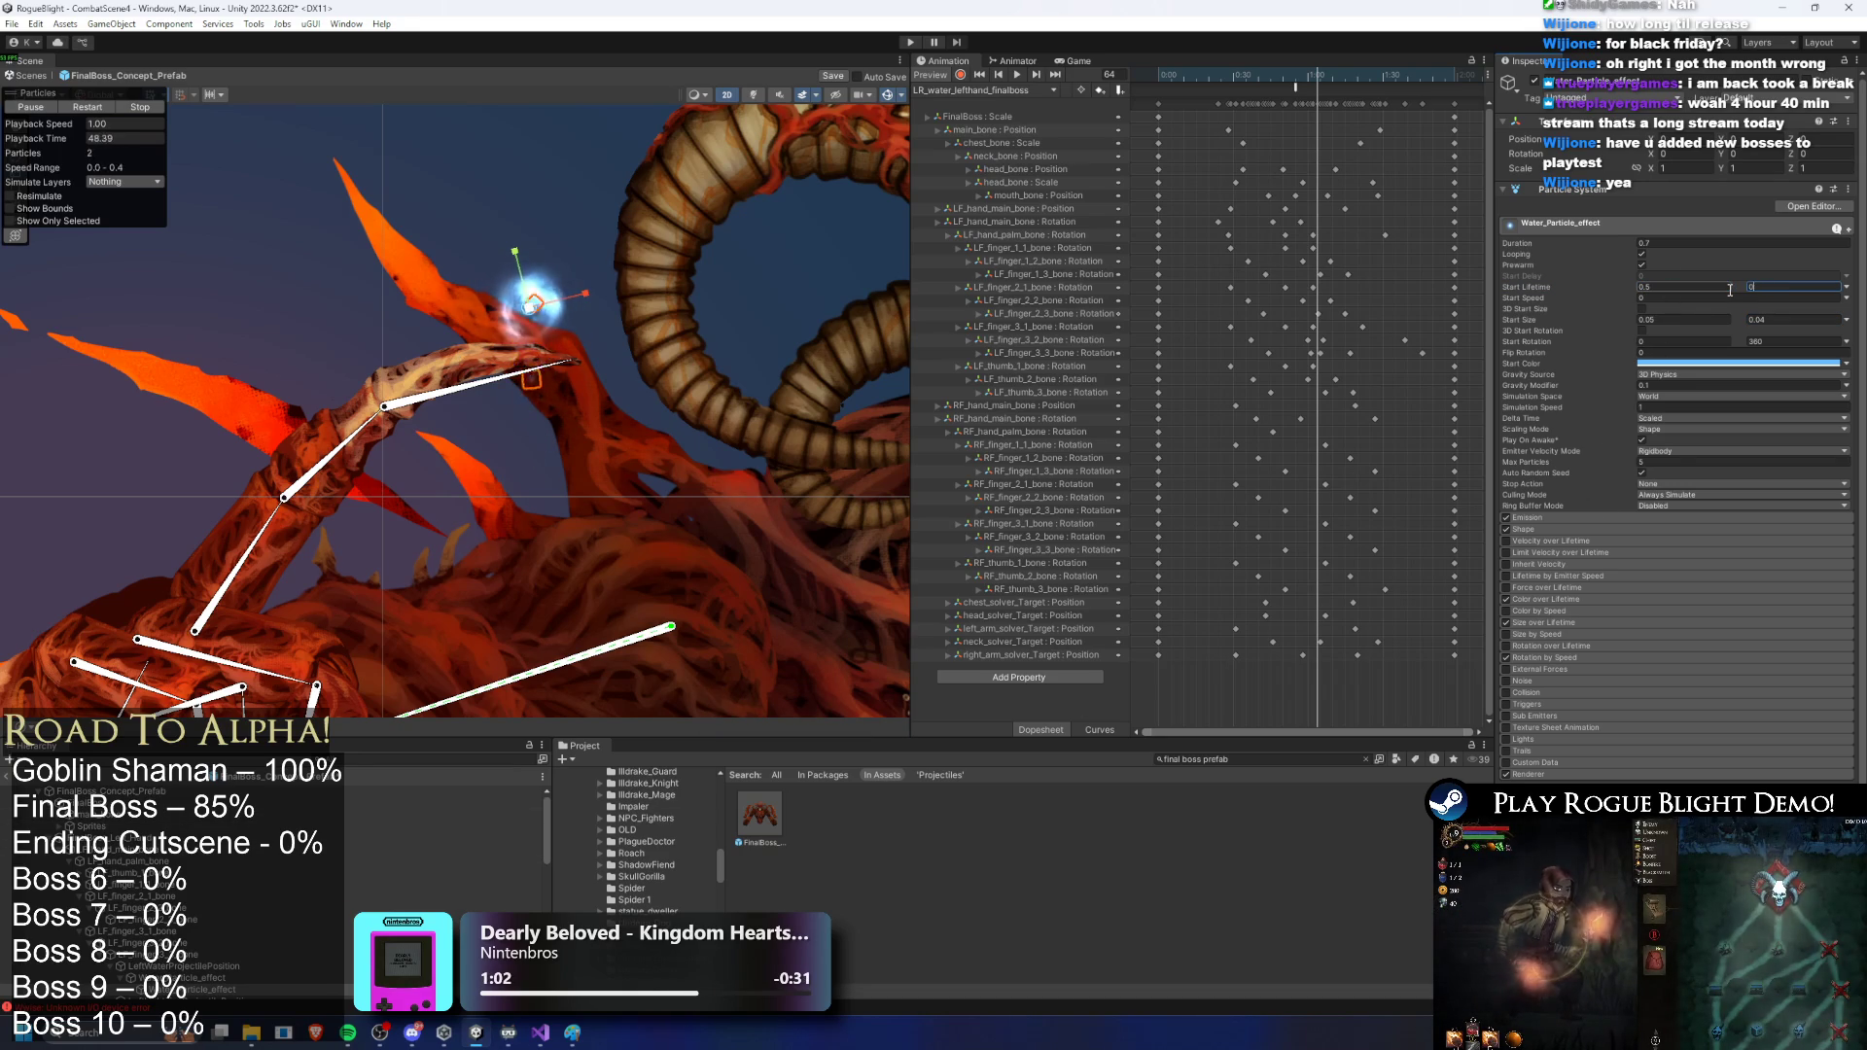
{"action": "double_click", "coordinate": [207, 980]}
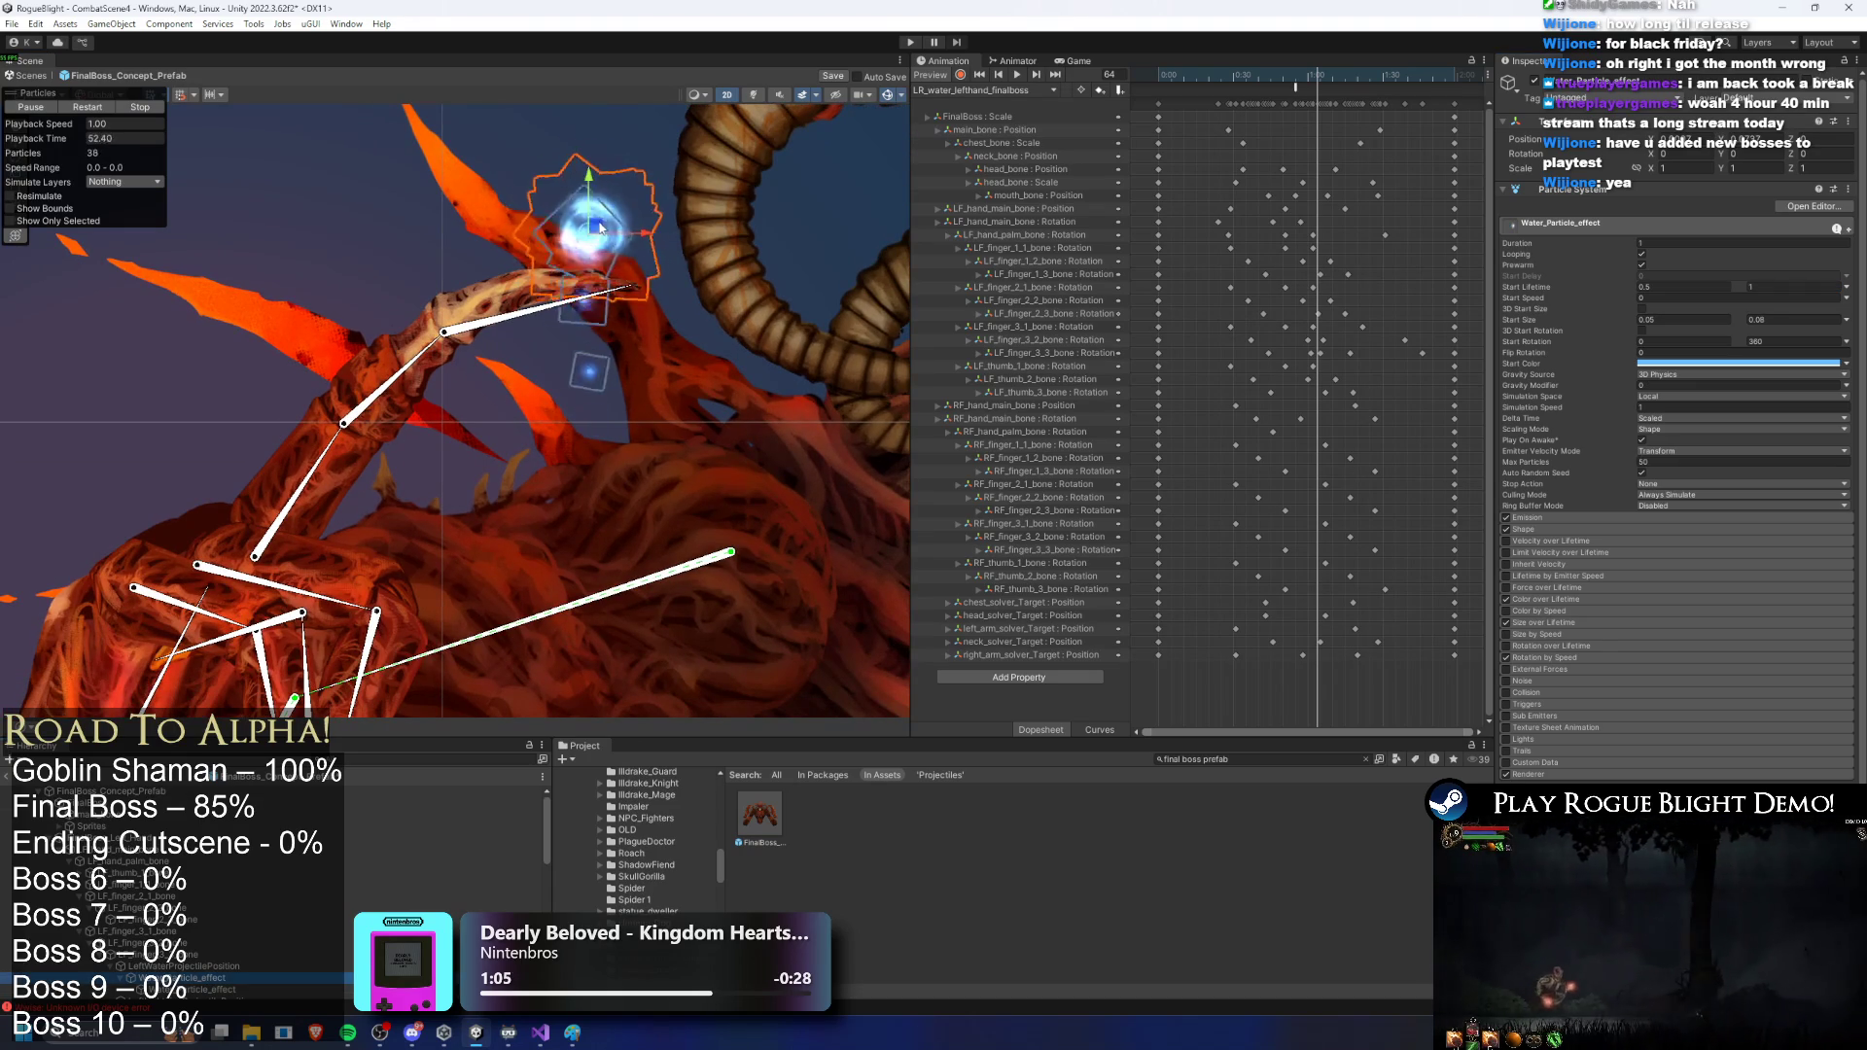
{"action": "left_click", "coordinate": [600, 285]}
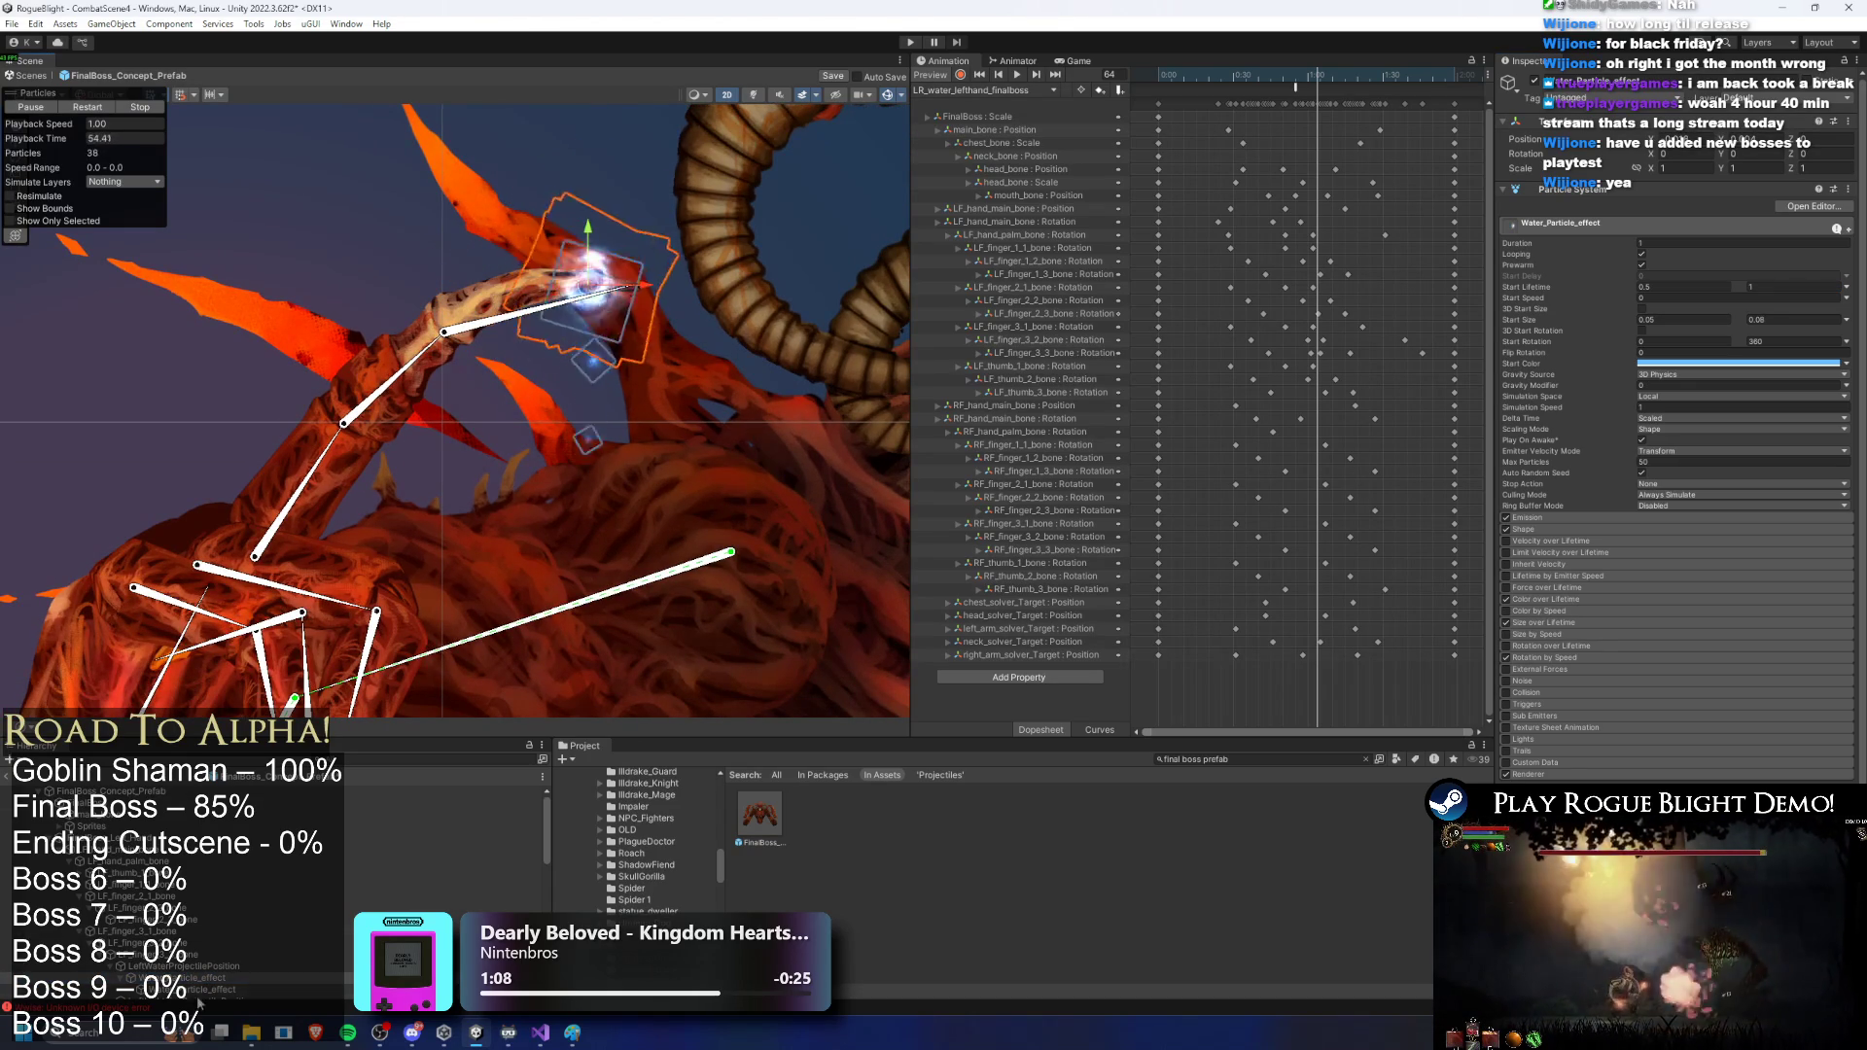
Step: Make the water effect emit from a Box shape 0.35 wide
{"action": "left_click", "coordinate": [1520, 529]}
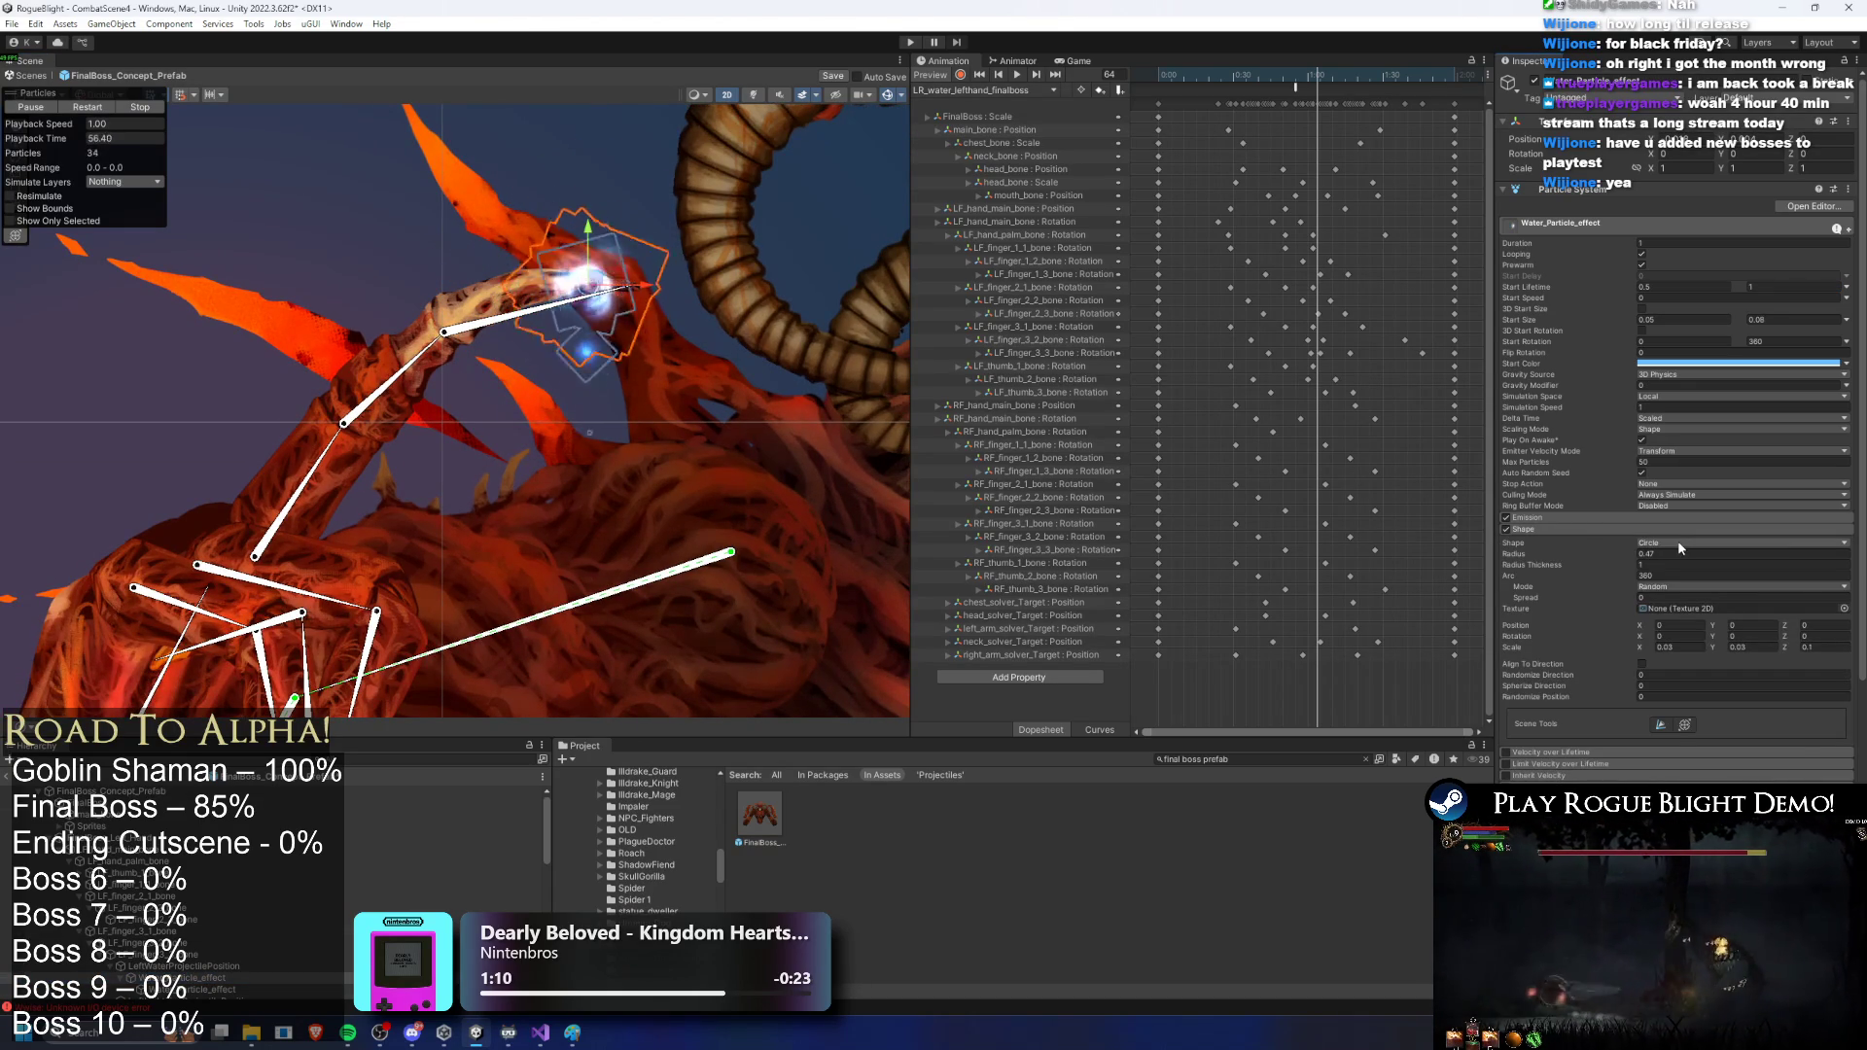
{"action": "left_click", "coordinate": [1677, 542]}
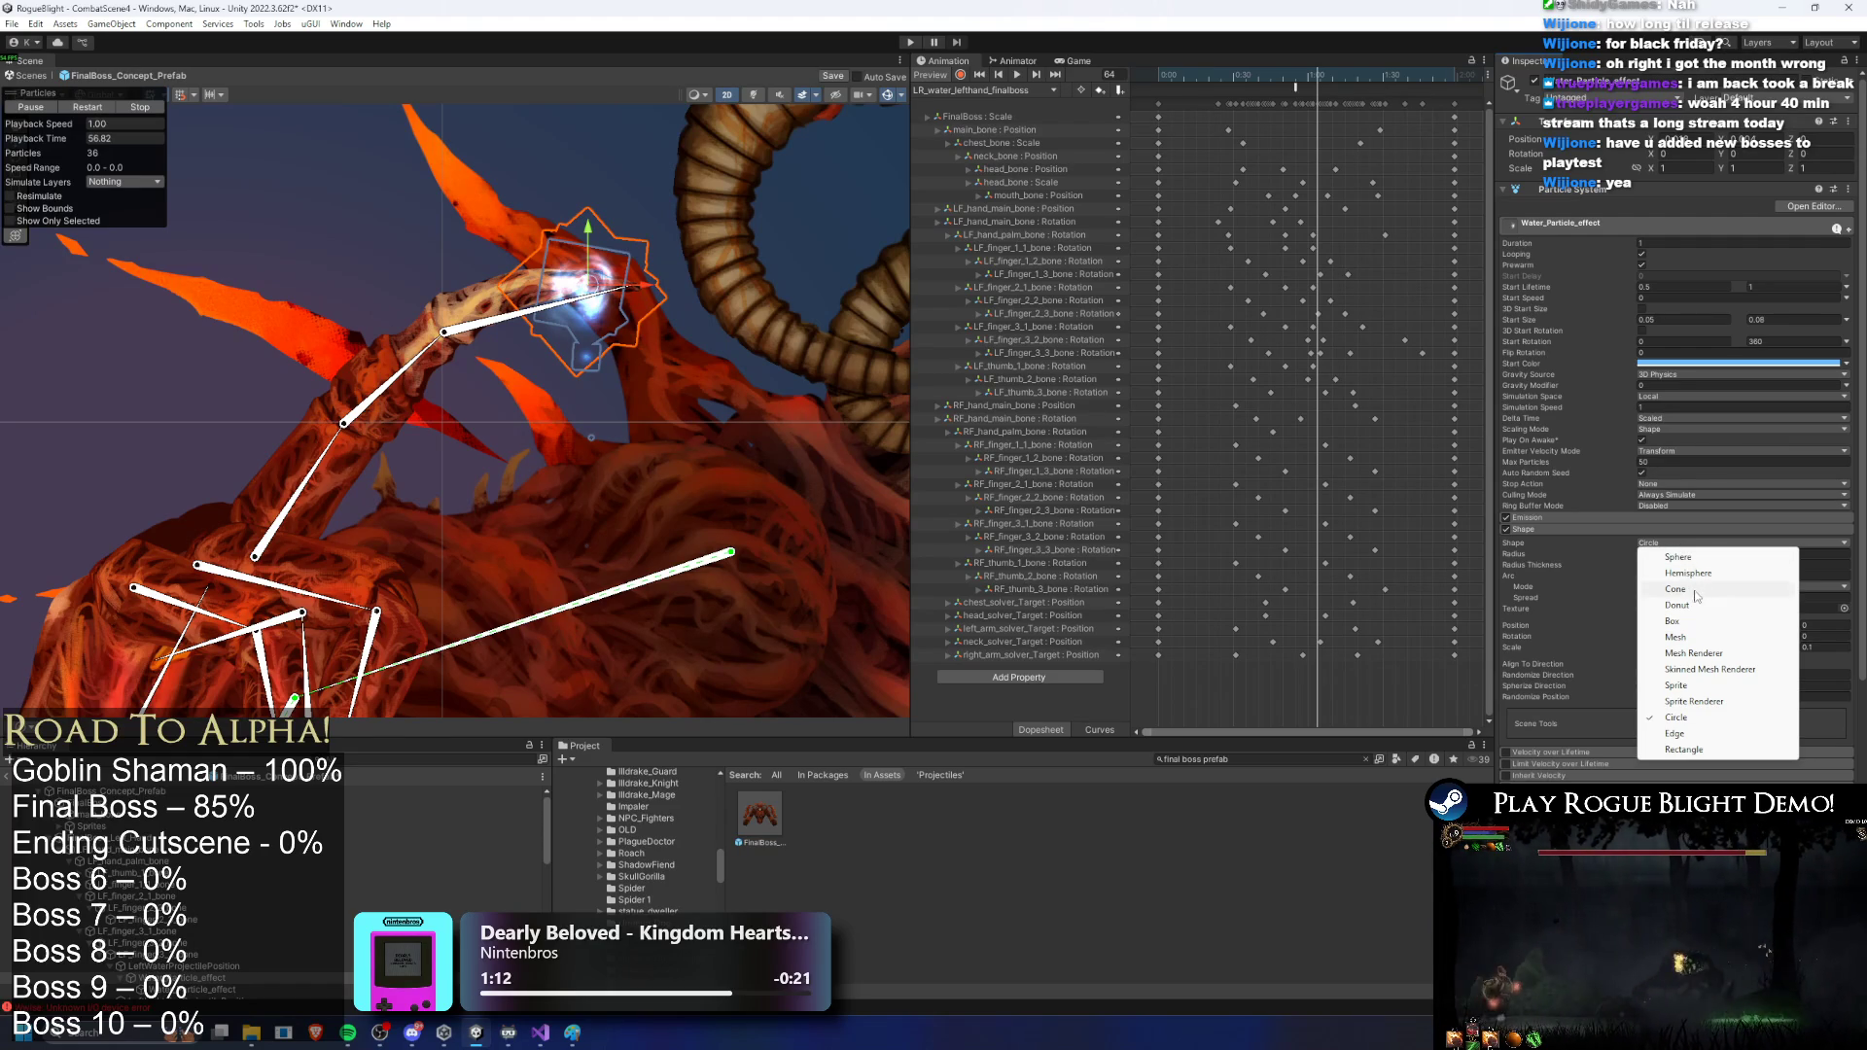
{"action": "left_click", "coordinate": [1701, 621]}
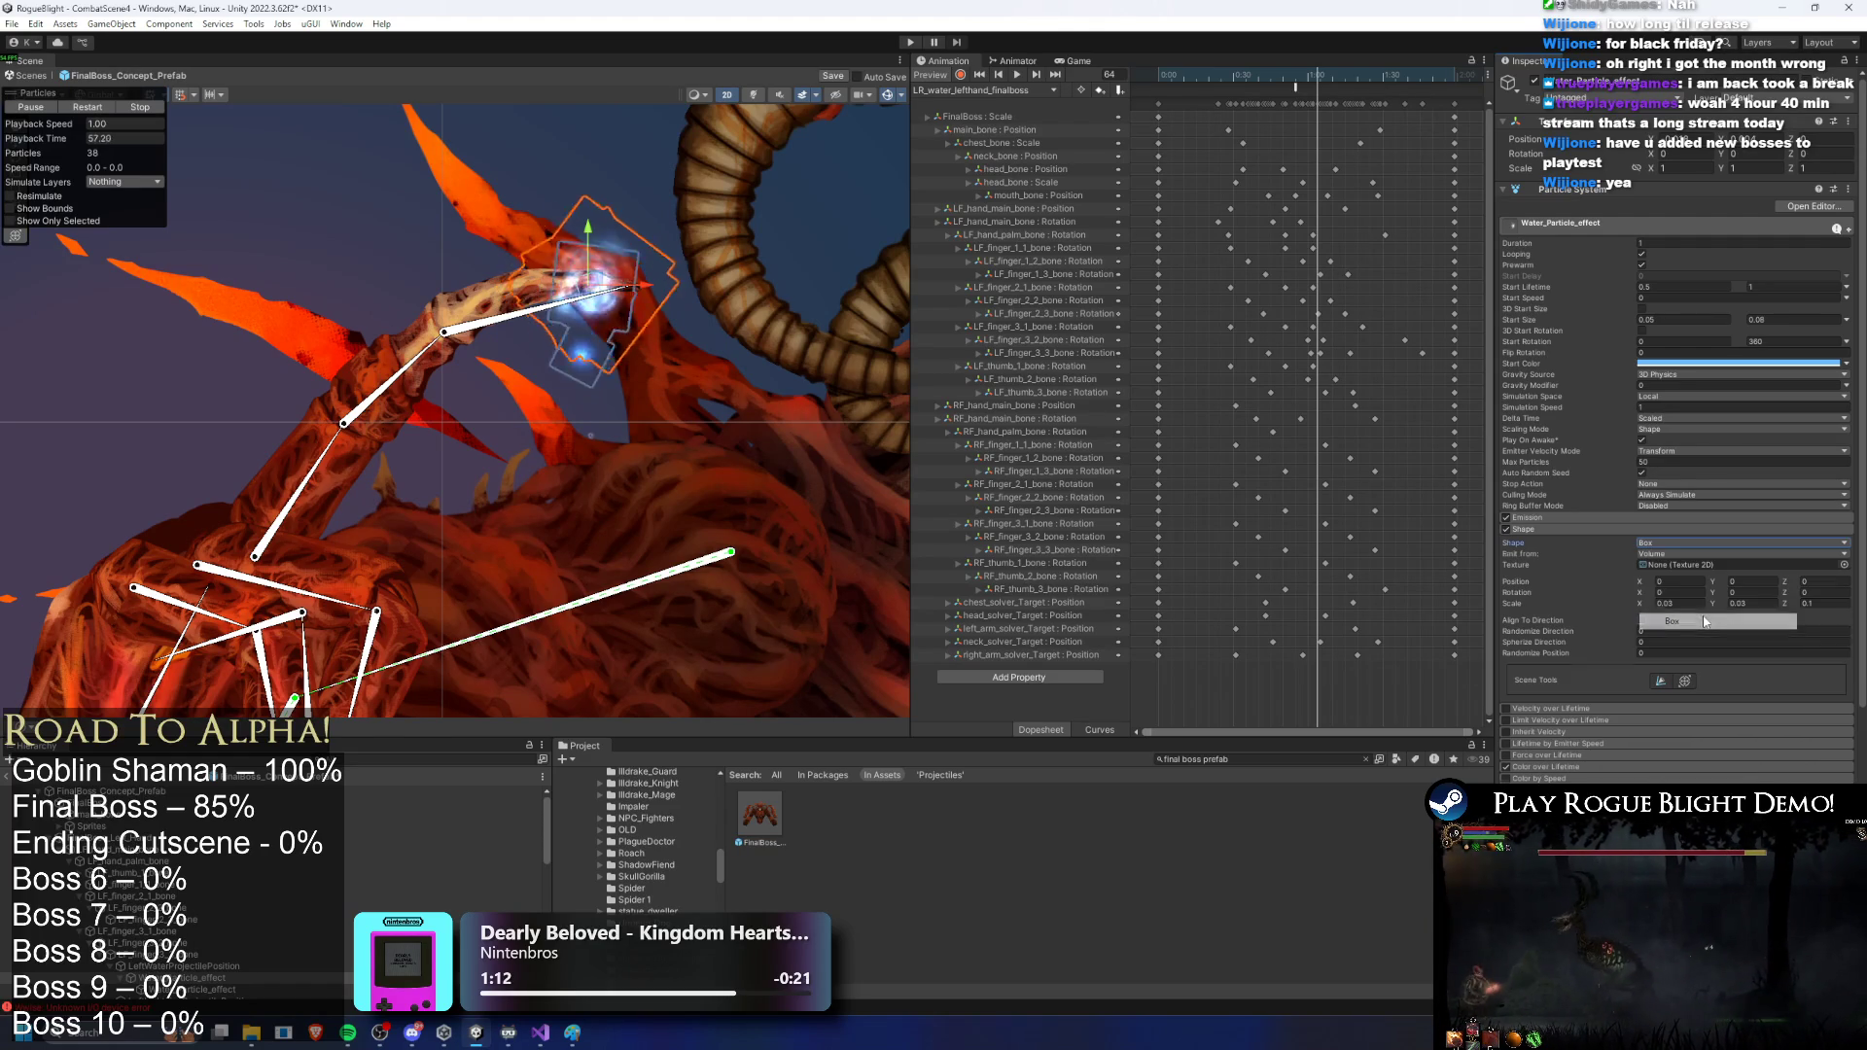
{"action": "left_click", "coordinate": [1652, 604]}
{"action": "type", "text": "0.2"}
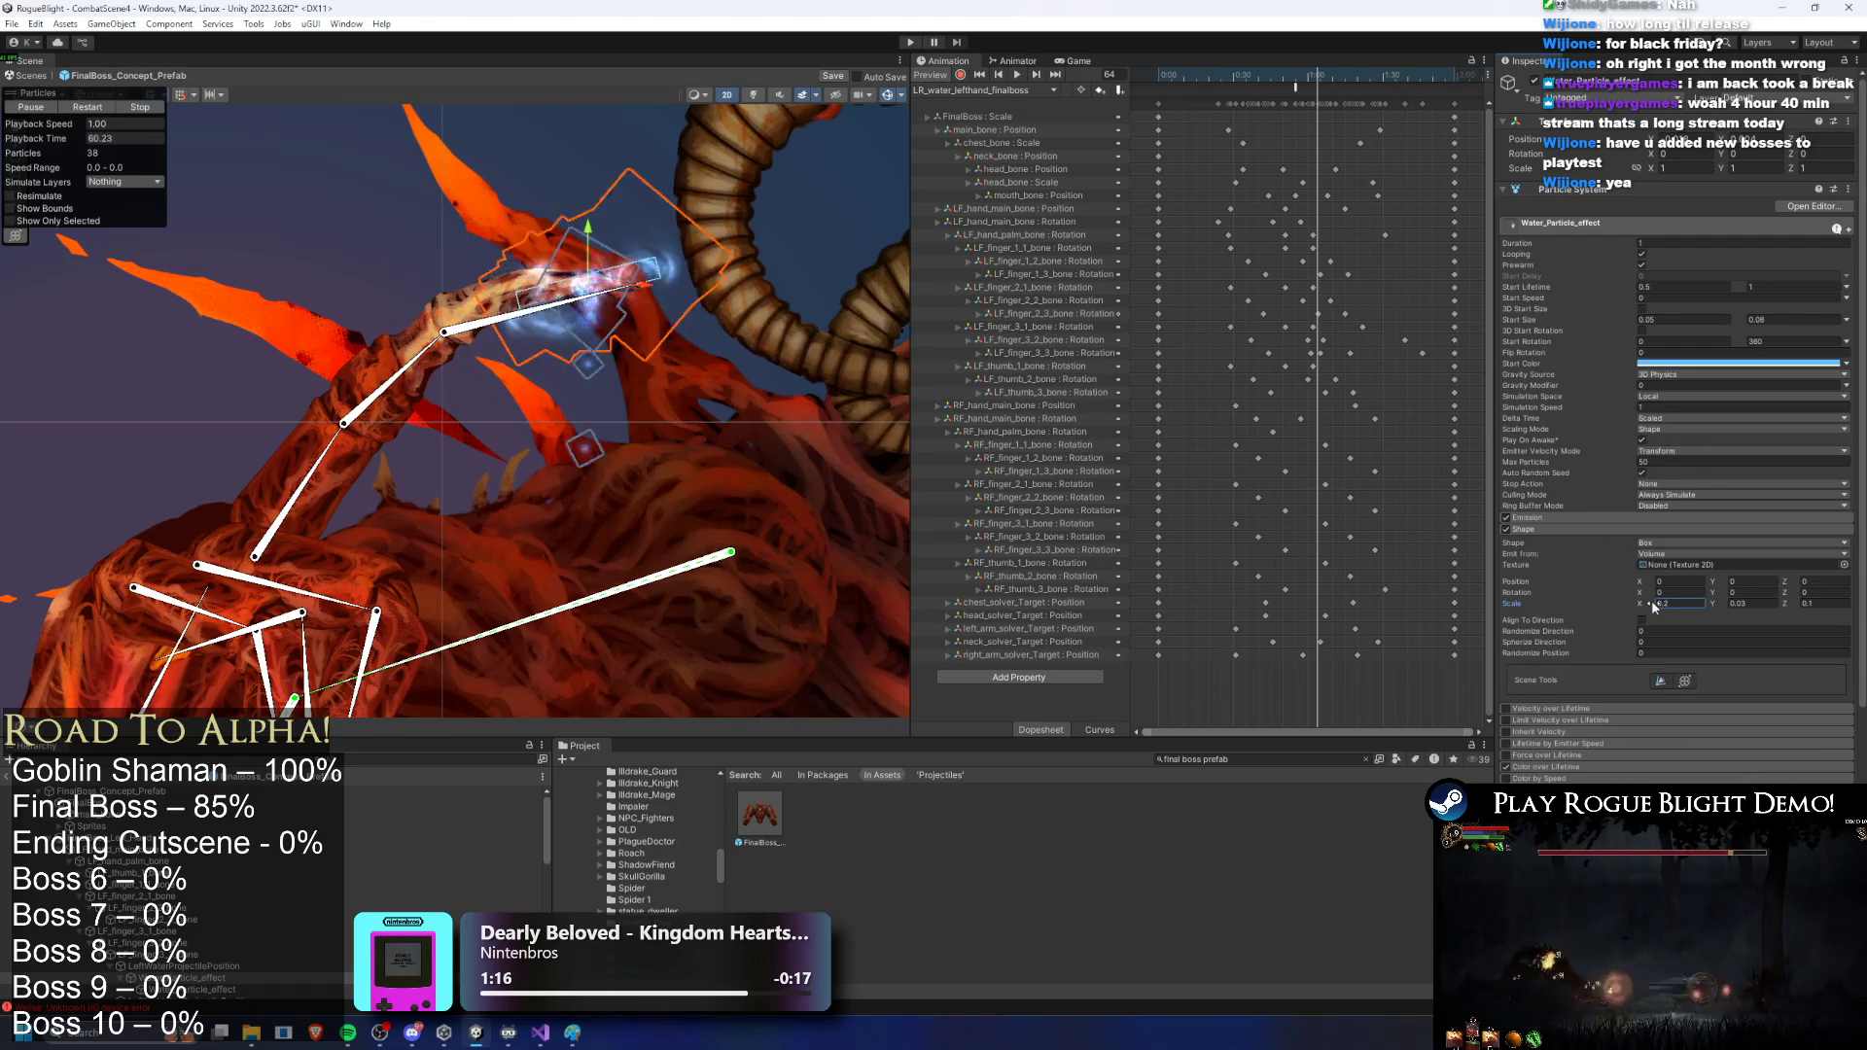
{"action": "key", "text": "BackSpace"}
{"action": "type", "text": "35"}
Step: Nudge the emitter into place along the boss's hand and set the box height to 0.04
{"action": "left_click", "coordinate": [513, 293]}
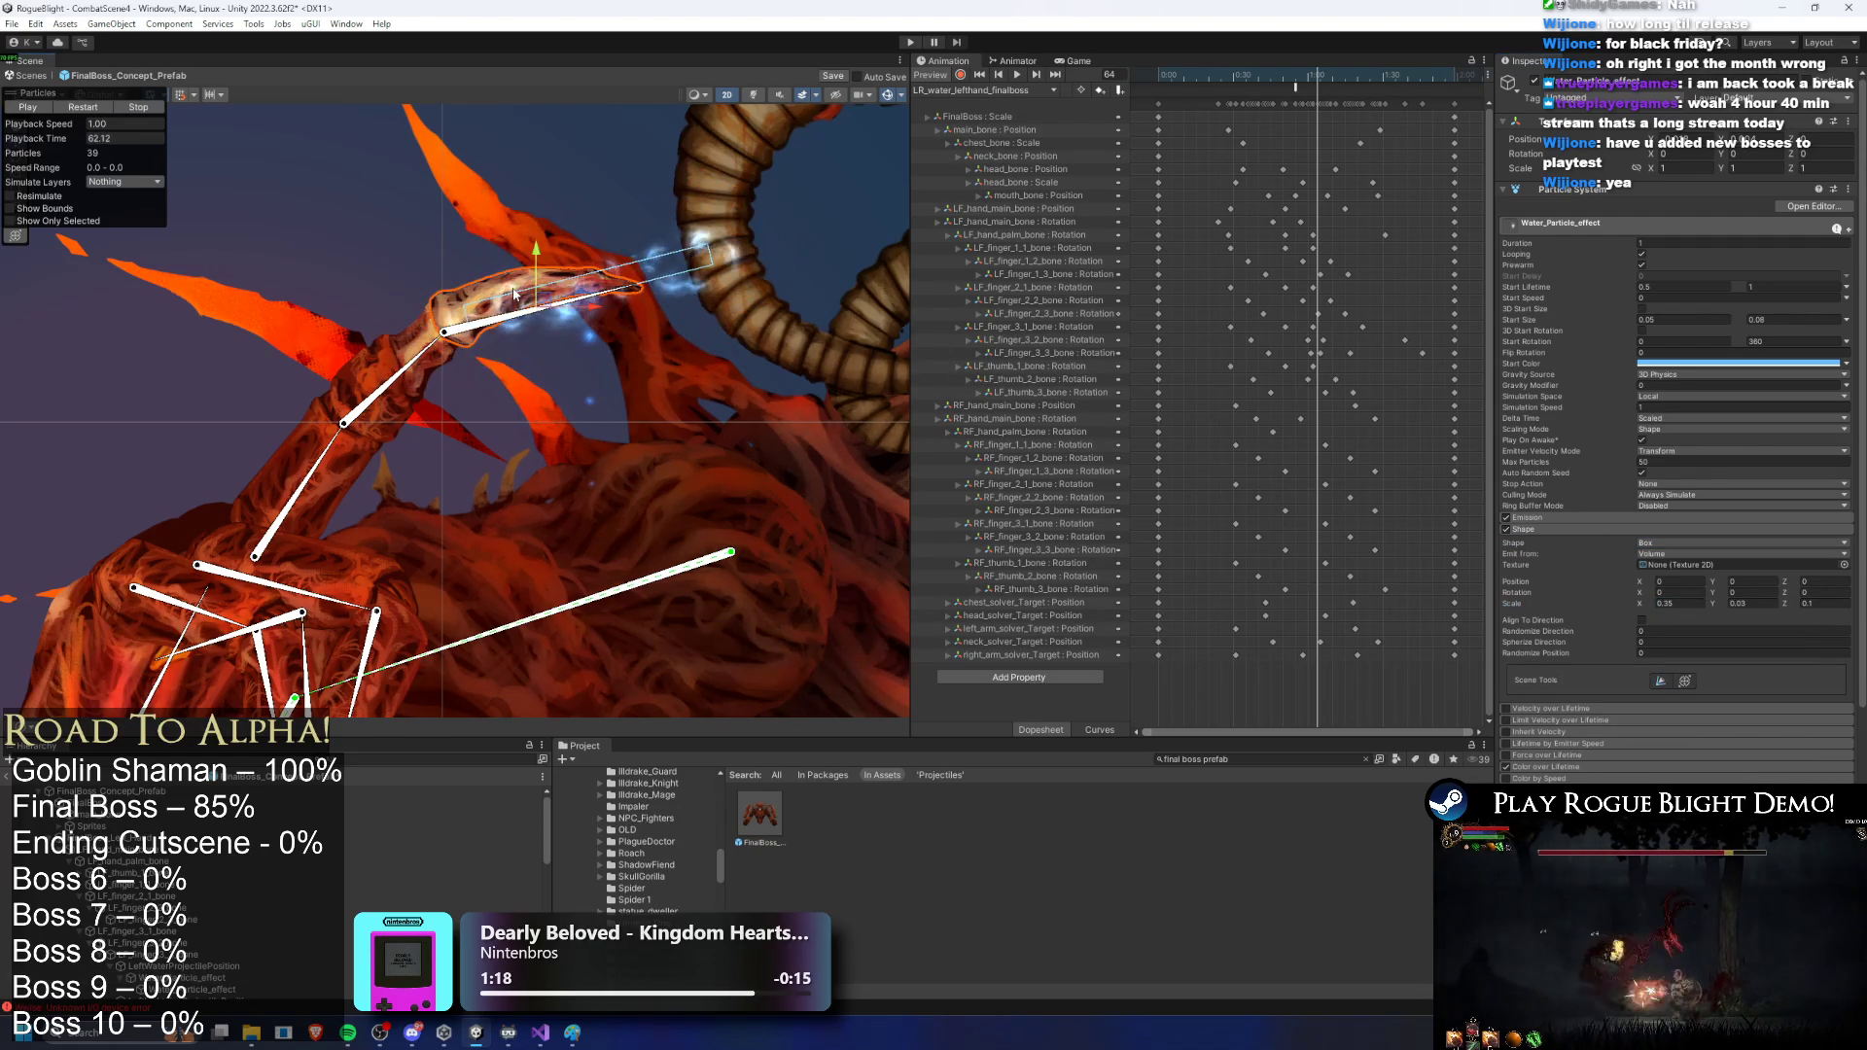
{"action": "left_click", "coordinate": [513, 293]}
{"action": "left_click", "coordinate": [535, 300]}
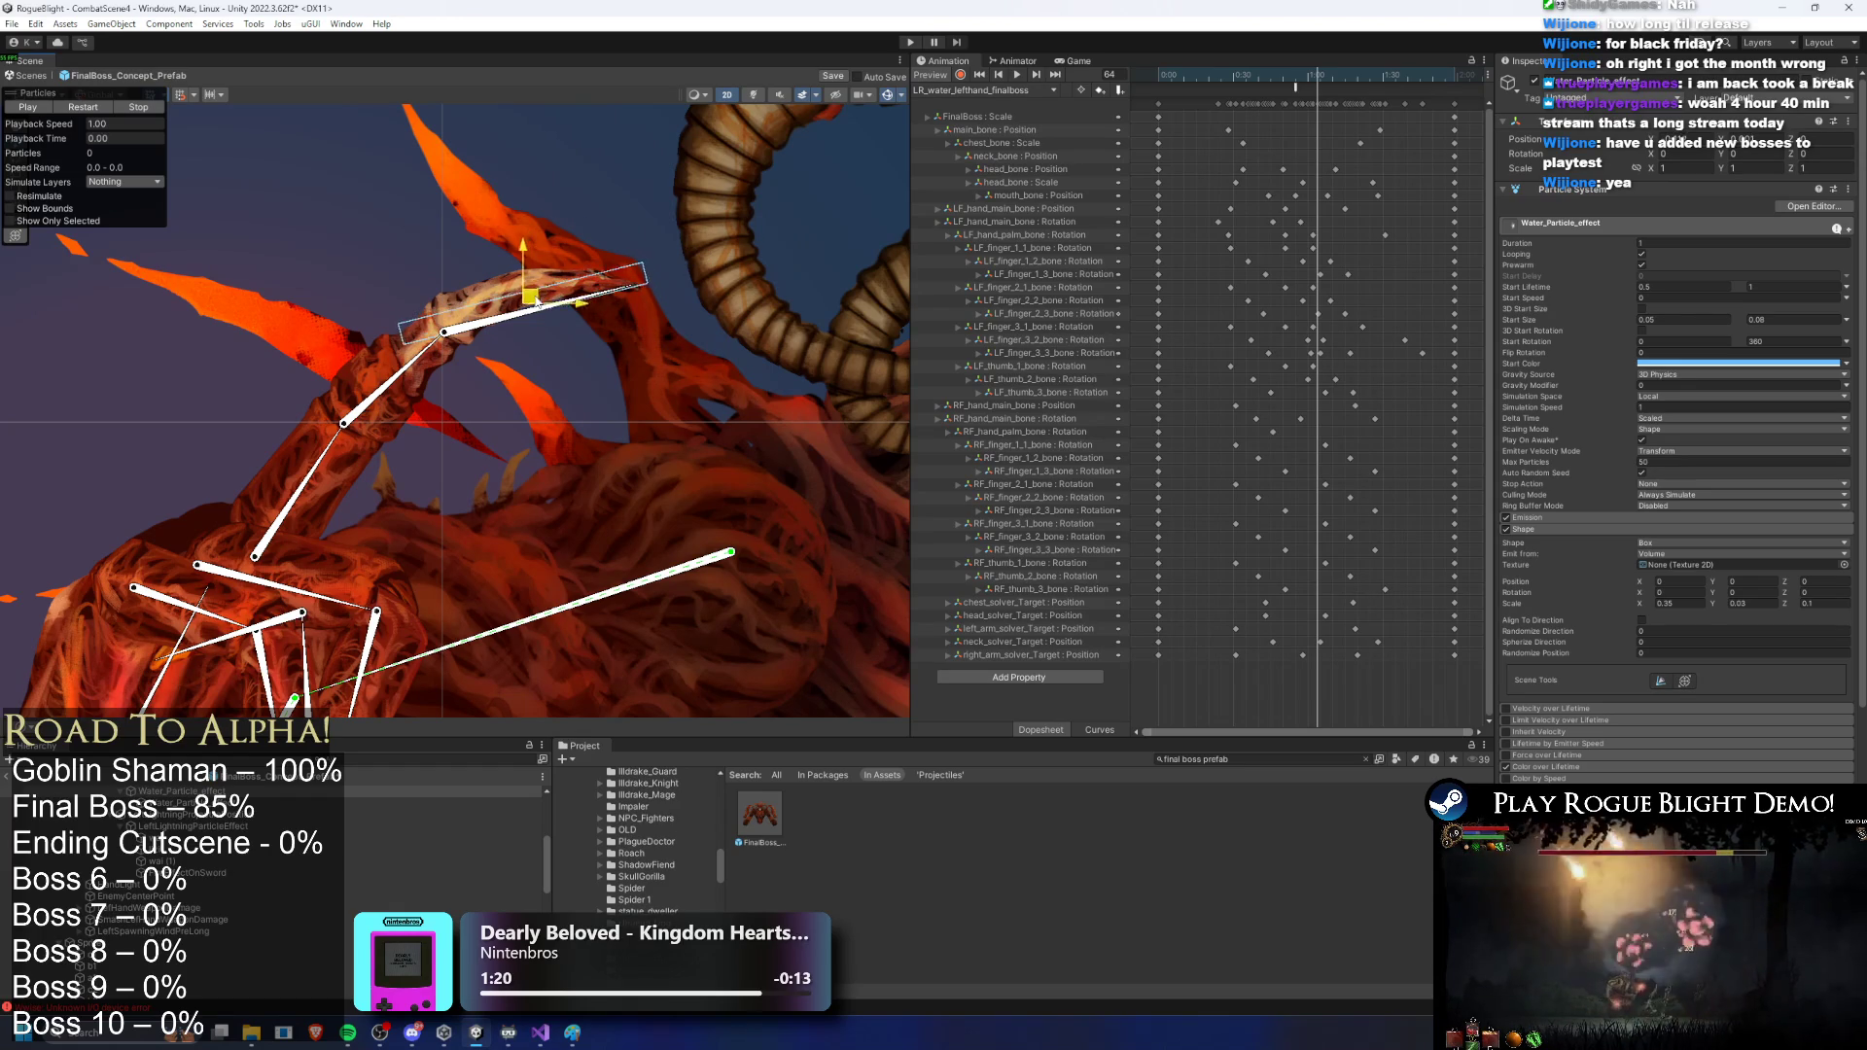
{"action": "left_click_drag", "start_coordinate": [536, 299], "coordinate": [530, 300]}
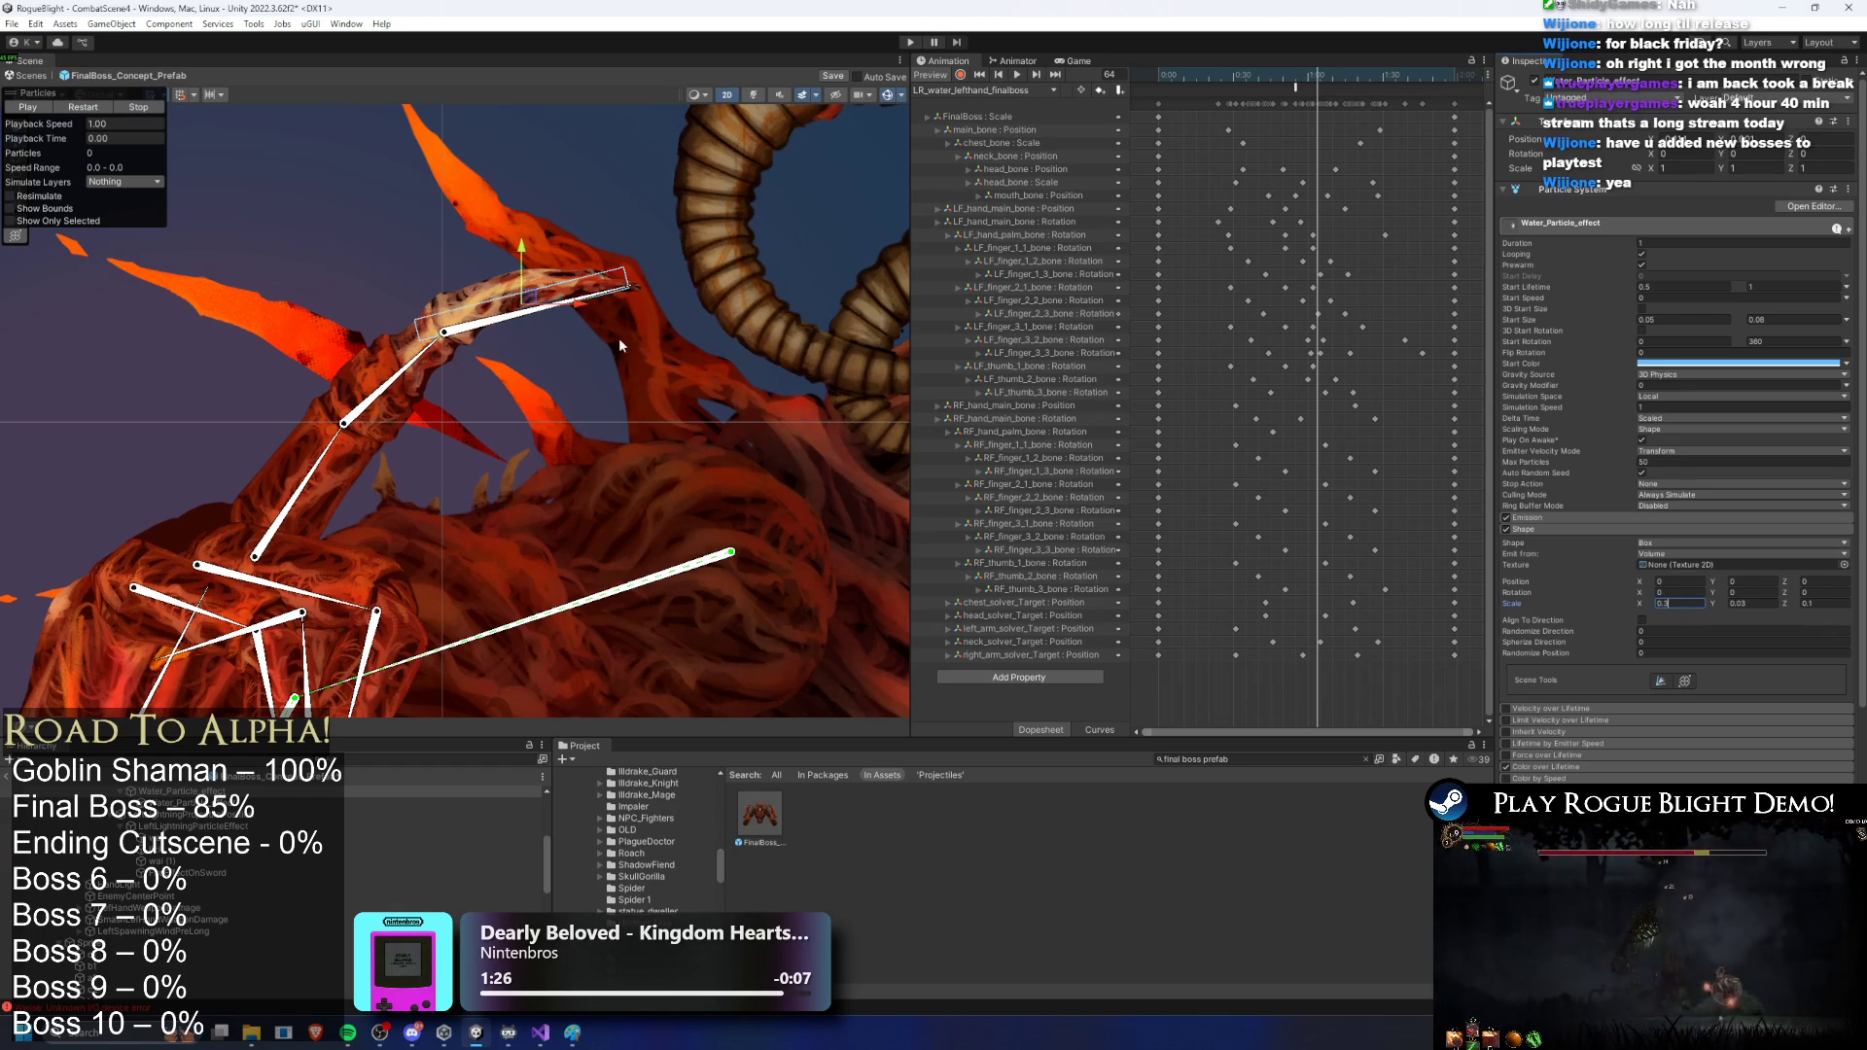
{"action": "left_click_drag", "start_coordinate": [530, 309], "coordinate": [535, 297]}
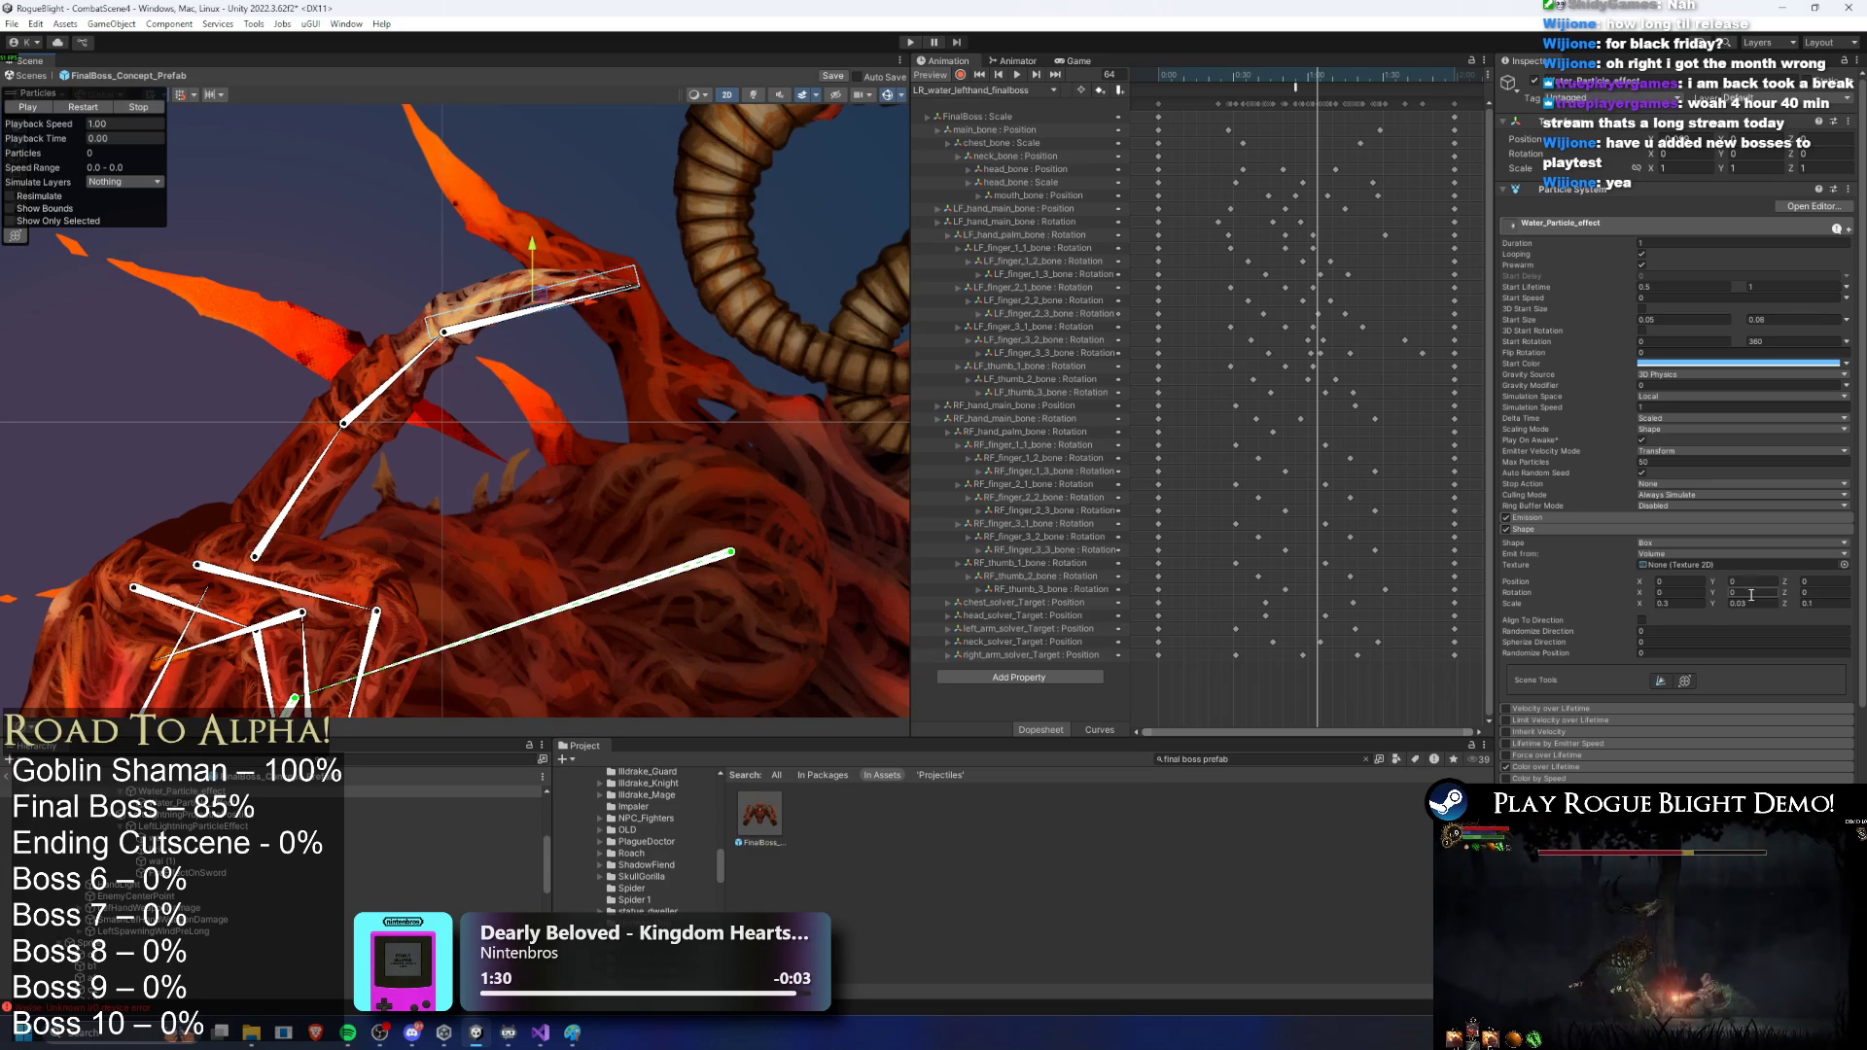
{"action": "type", "text": "0.1"}
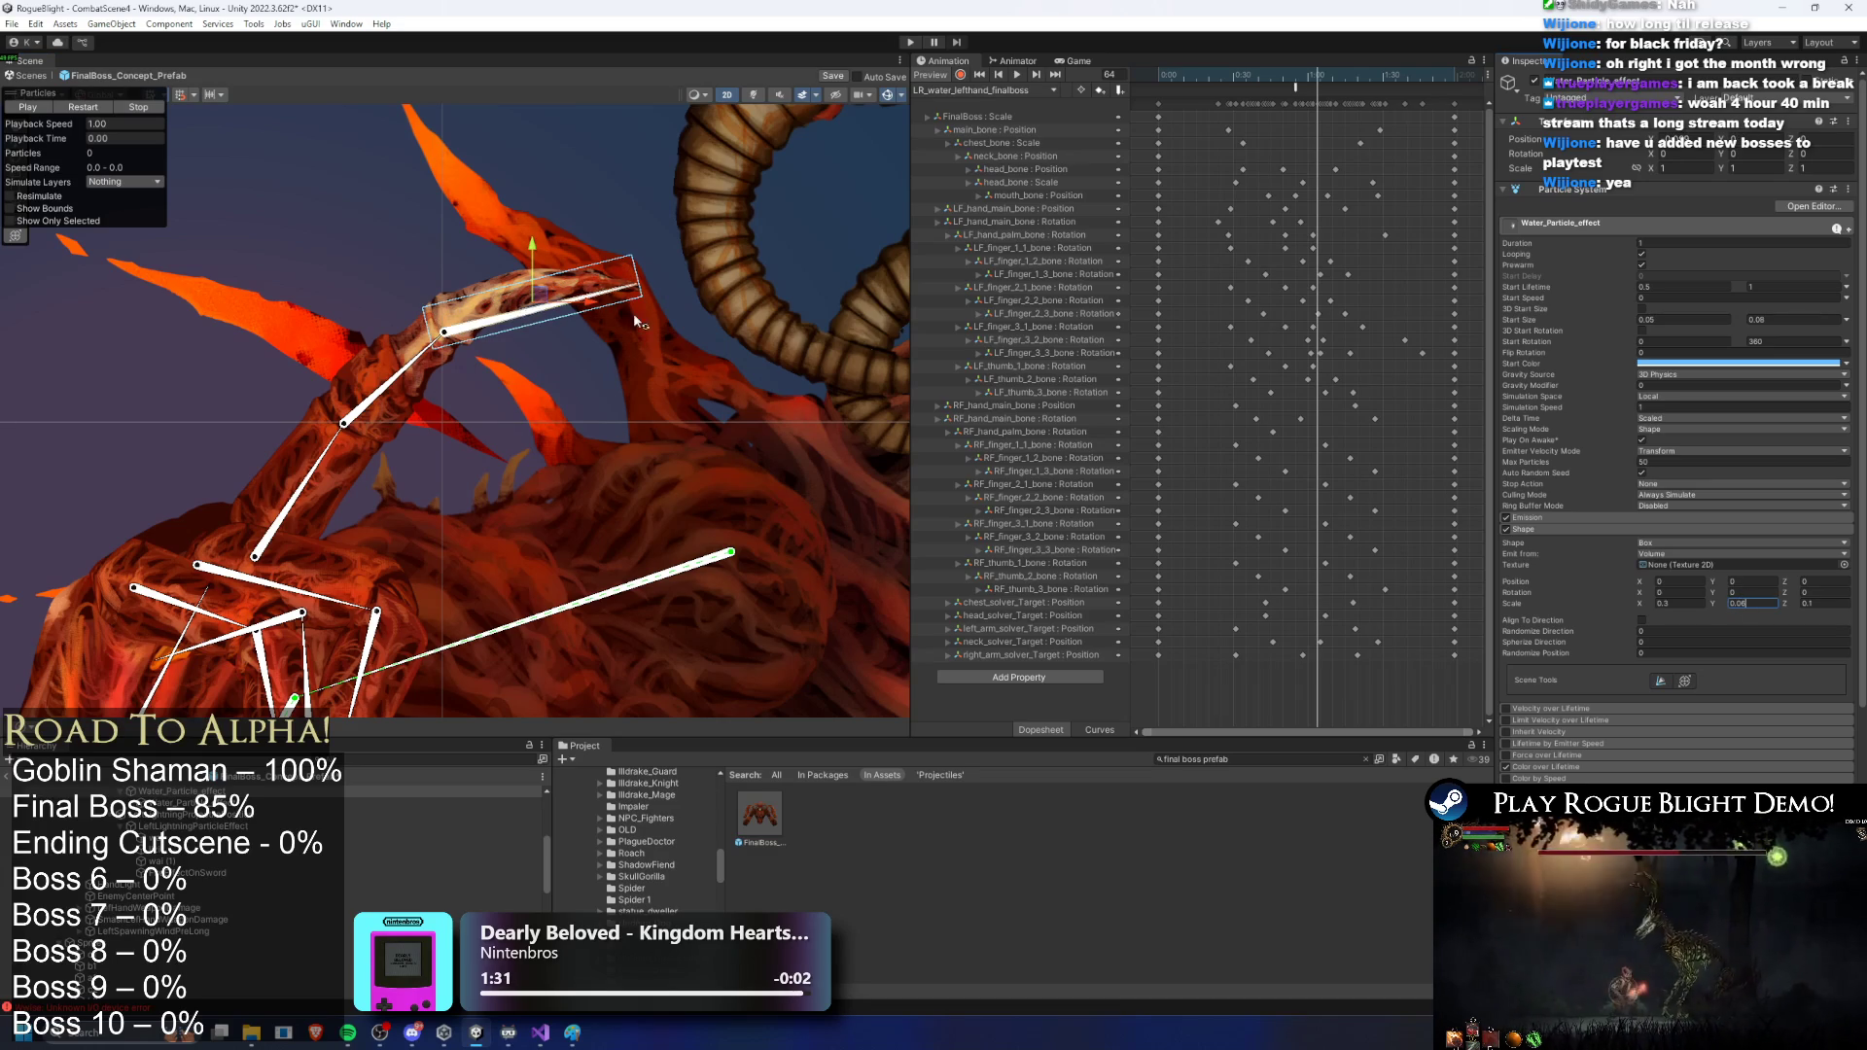
{"action": "type", "text": "4"}
{"action": "key", "text": "Return"}
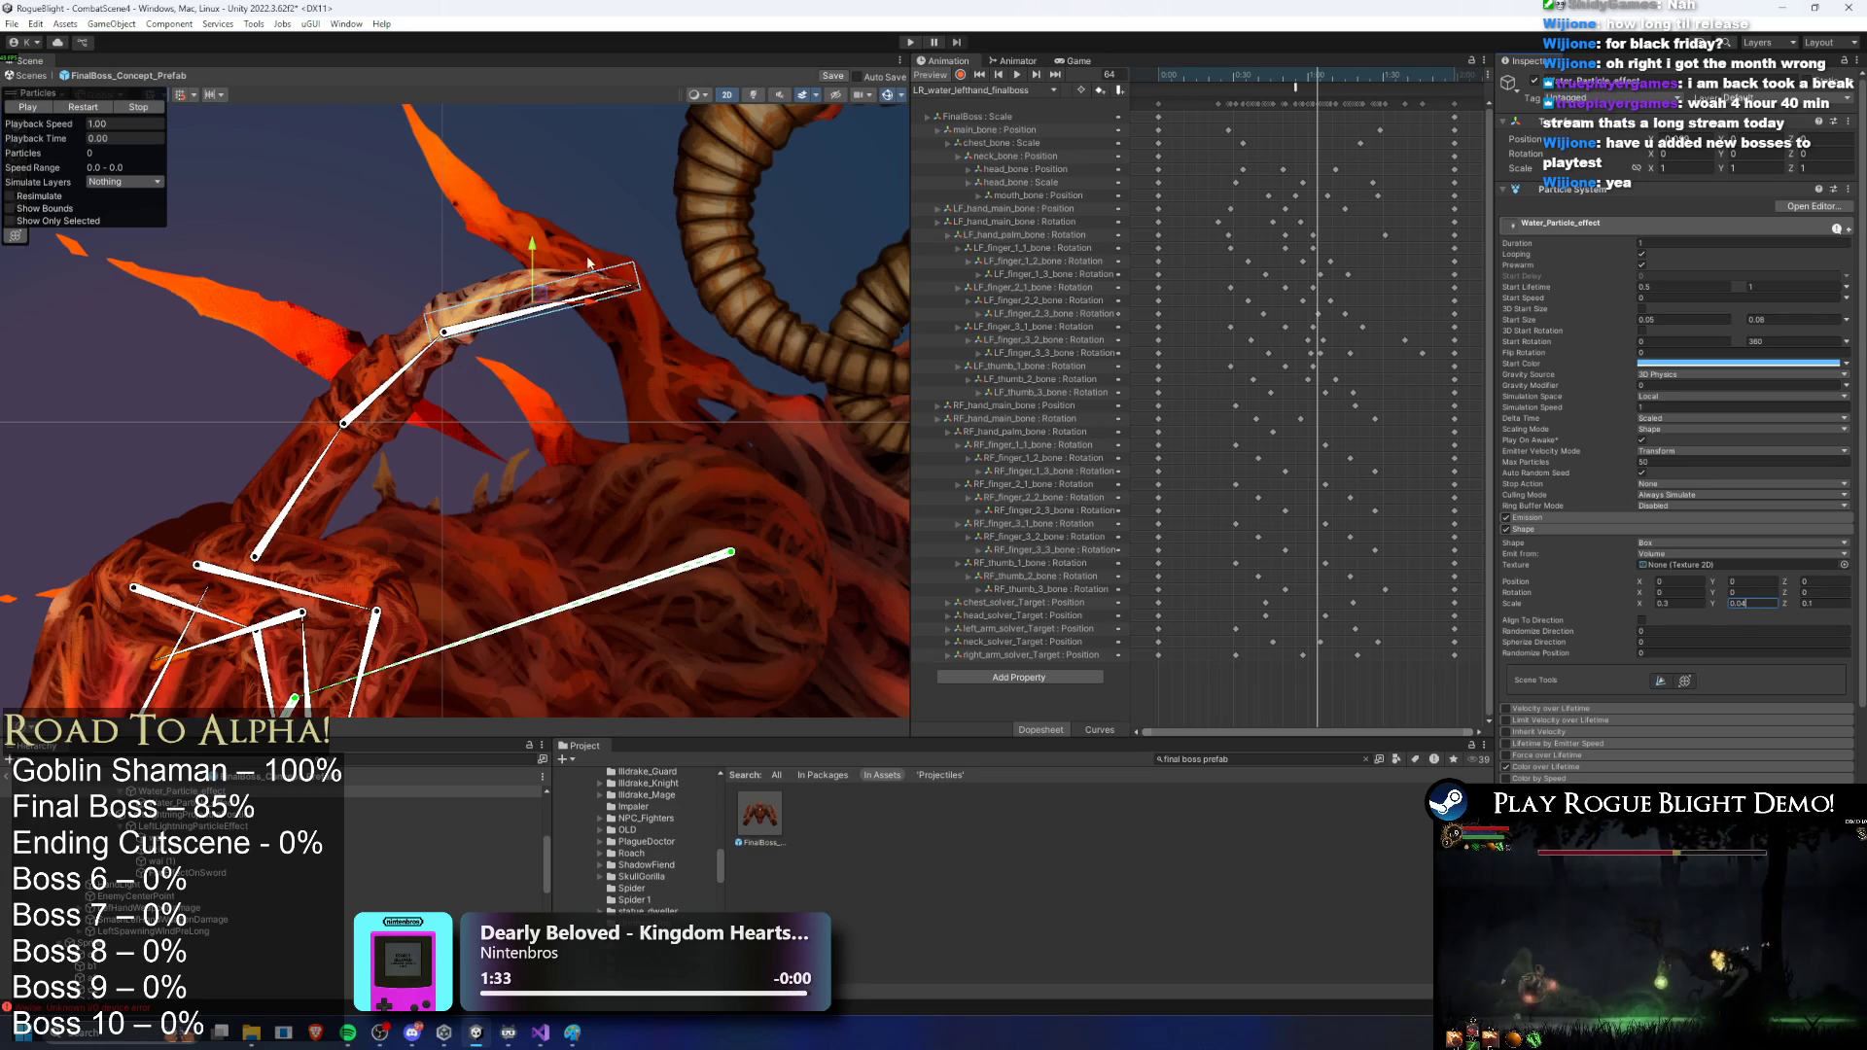
{"action": "left_click_drag", "start_coordinate": [540, 293], "coordinate": [543, 297]}
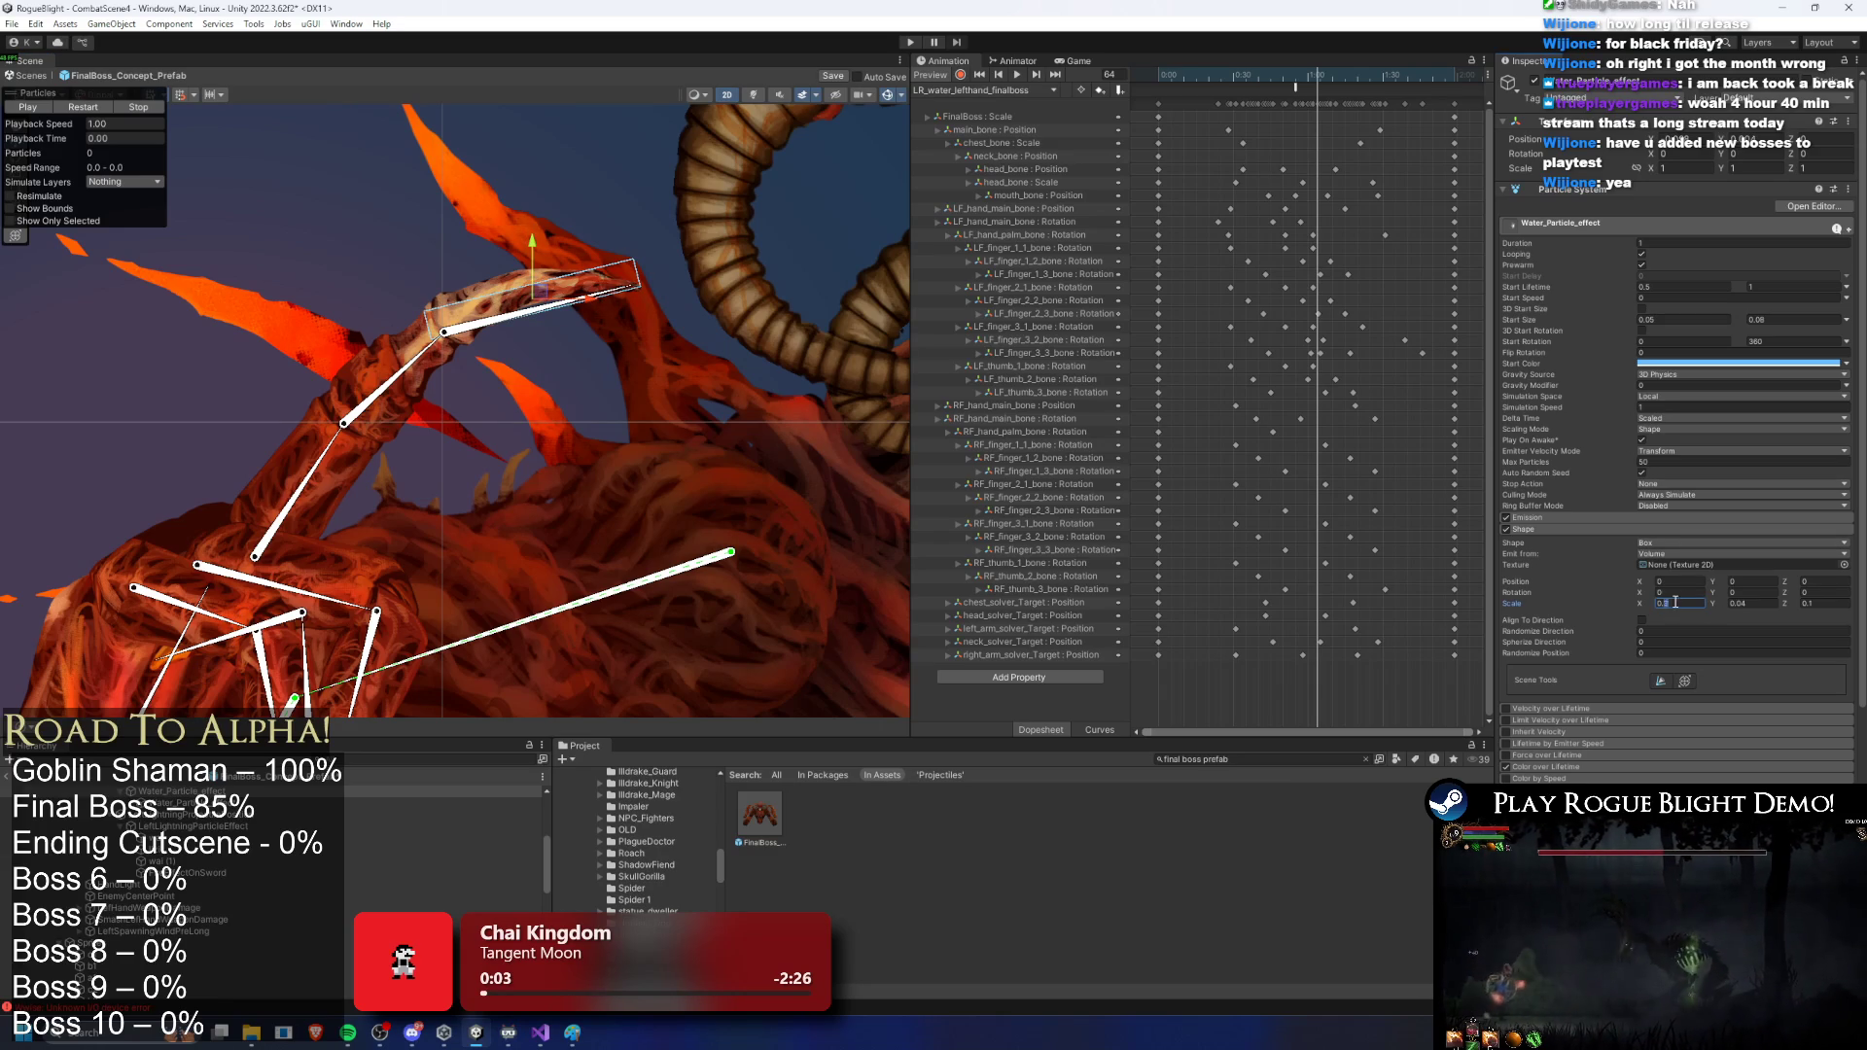
{"action": "left_click", "coordinate": [545, 298]}
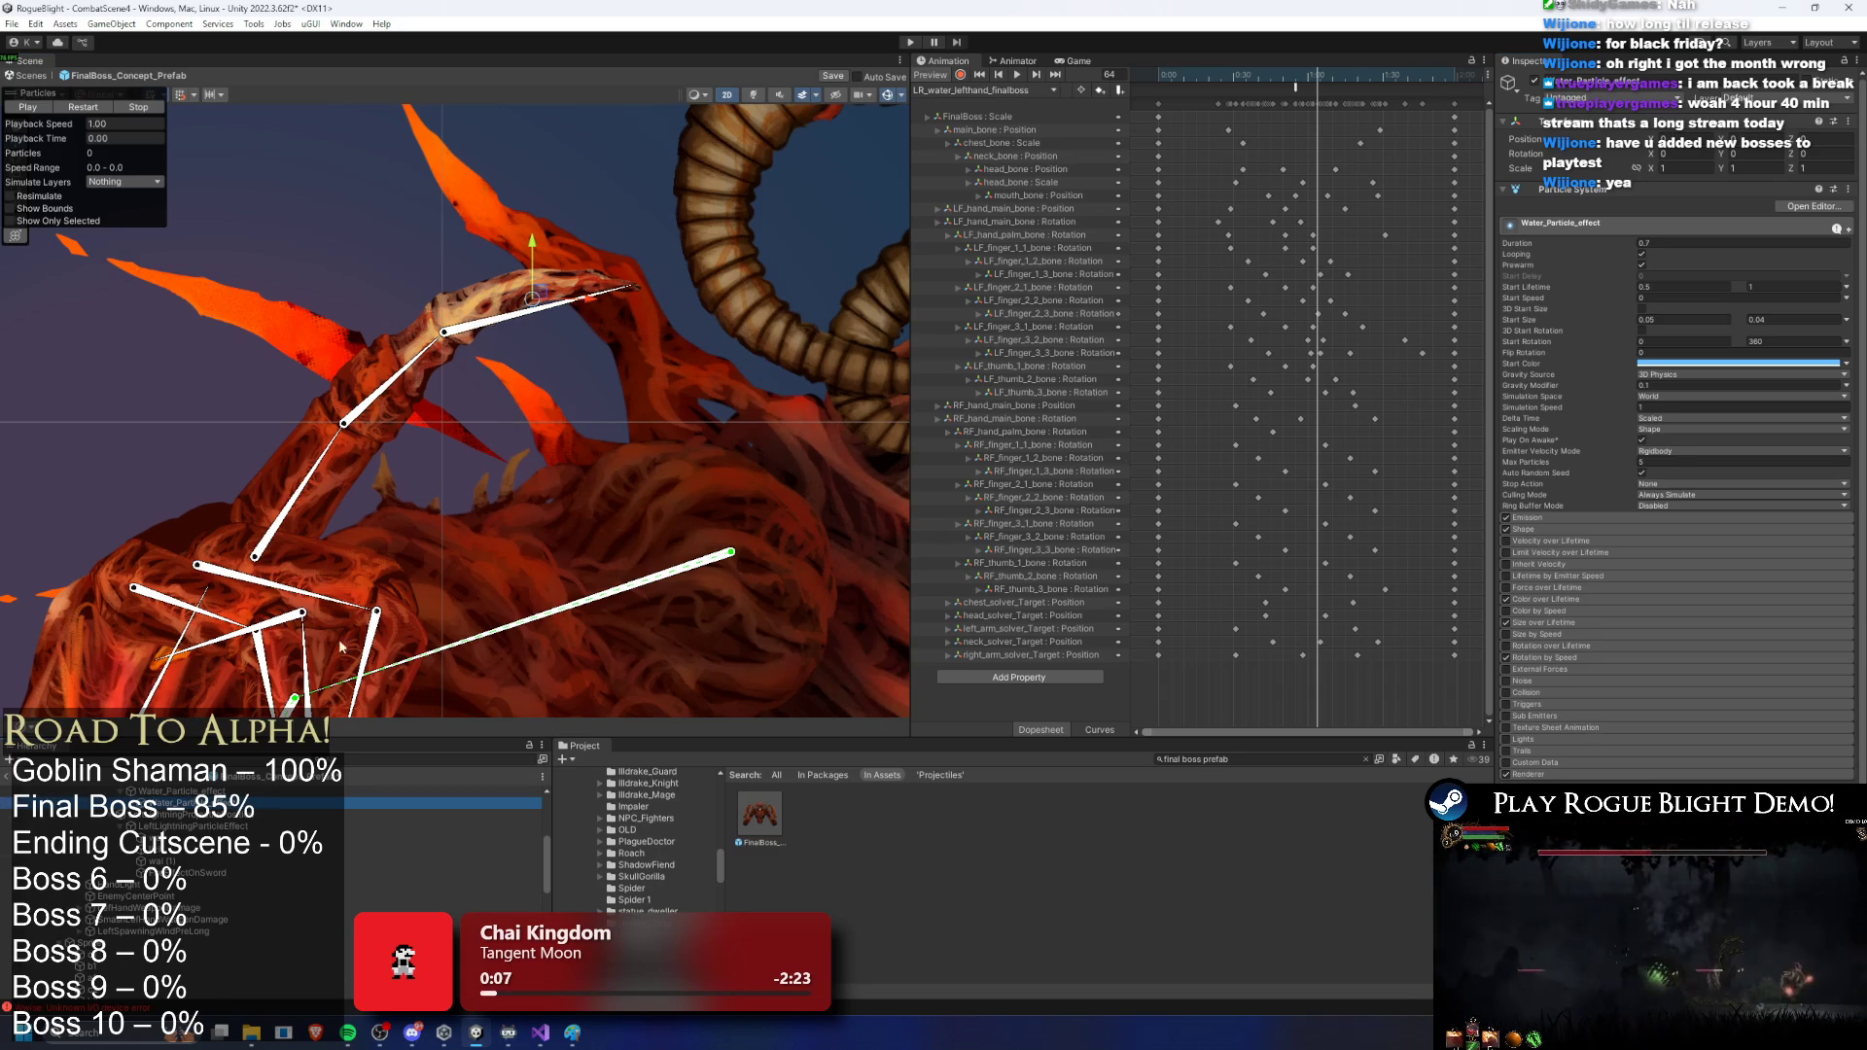
Step: Play the preview and change the emitter to a Box with X scale 0.25 and Y 0.02
{"action": "left_click", "coordinate": [84, 107]}
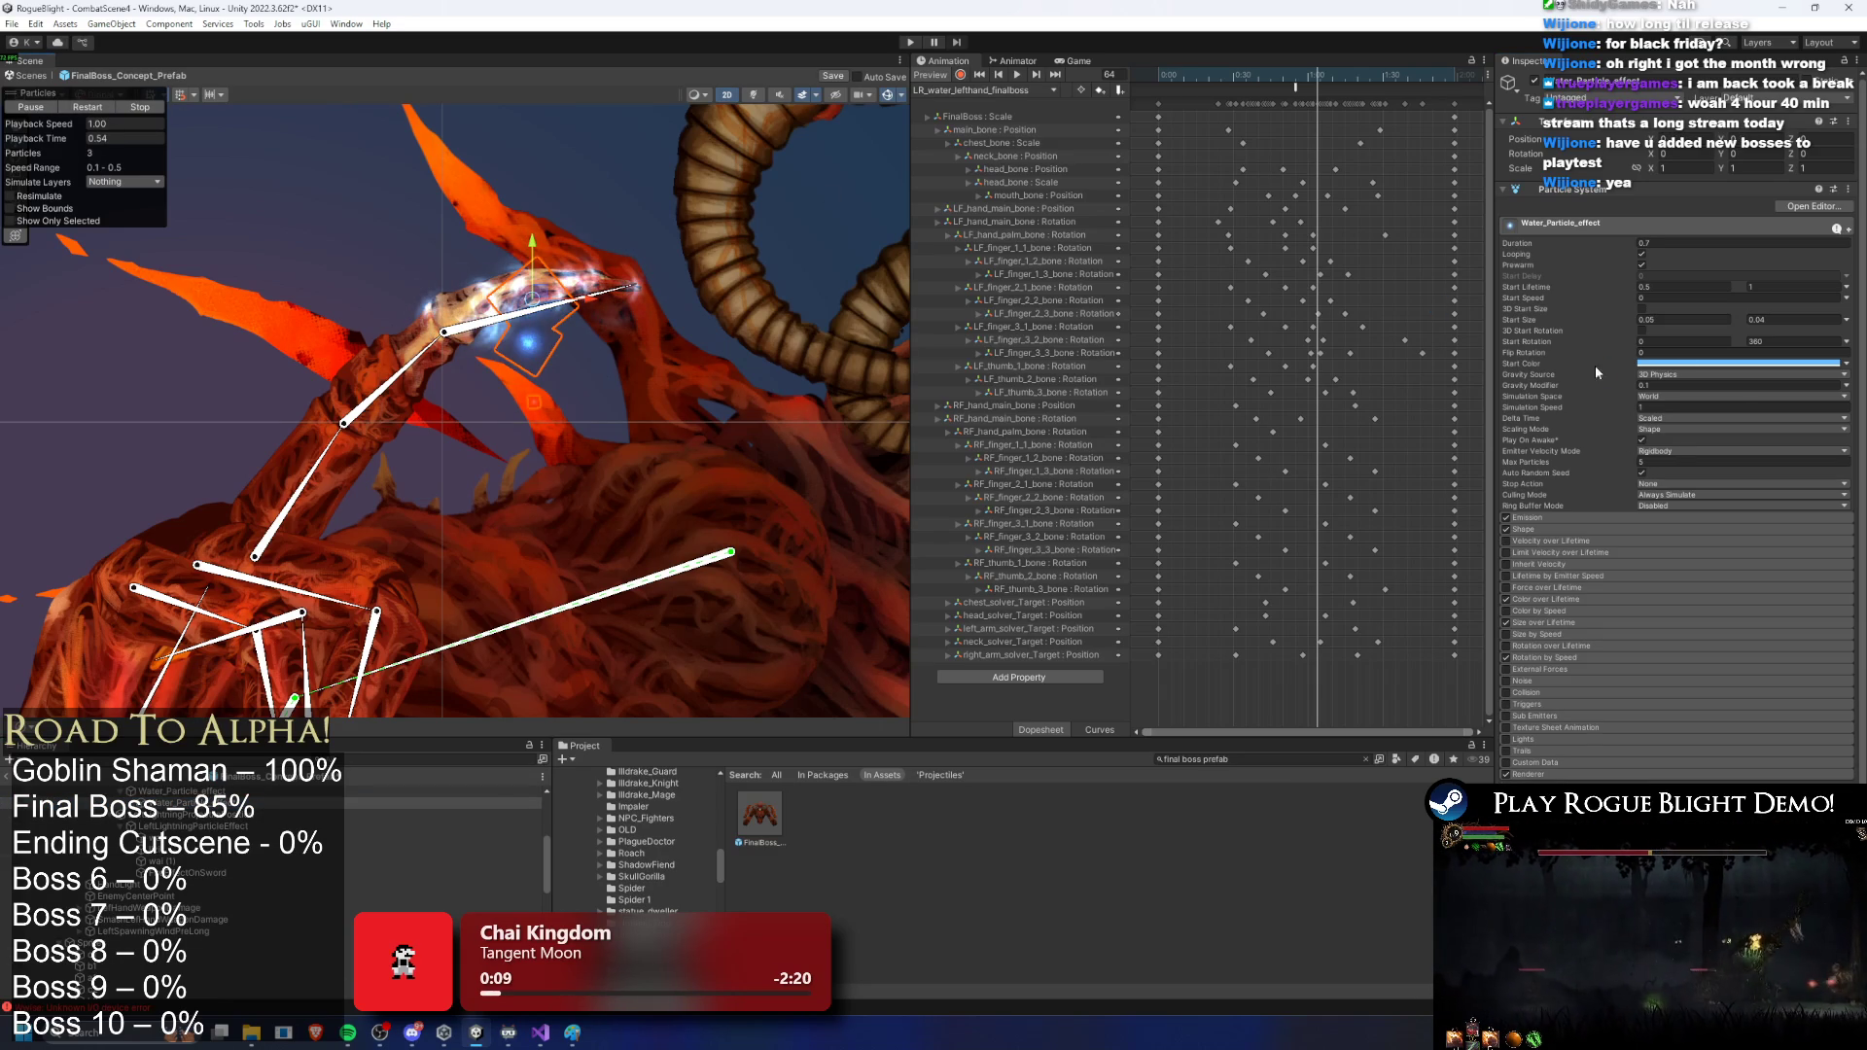
{"action": "left_click", "coordinate": [1566, 528]}
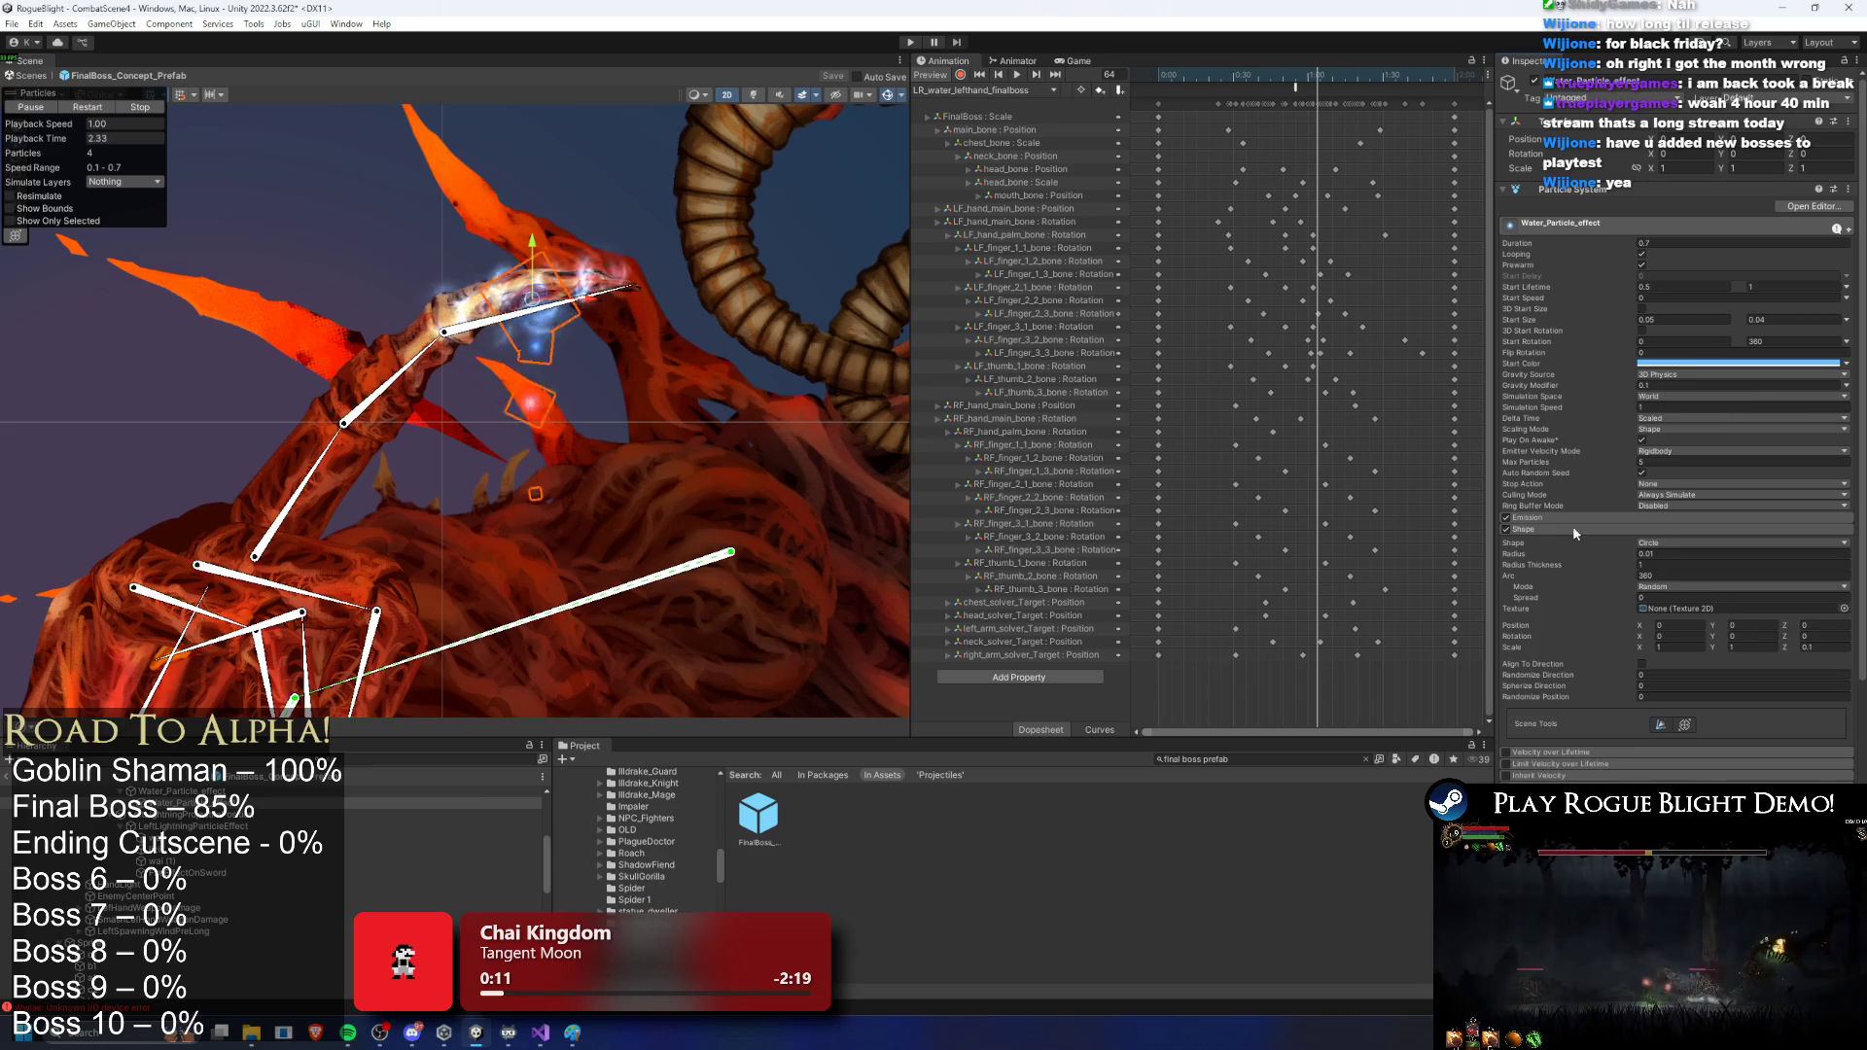
{"action": "left_click", "coordinate": [1661, 541]}
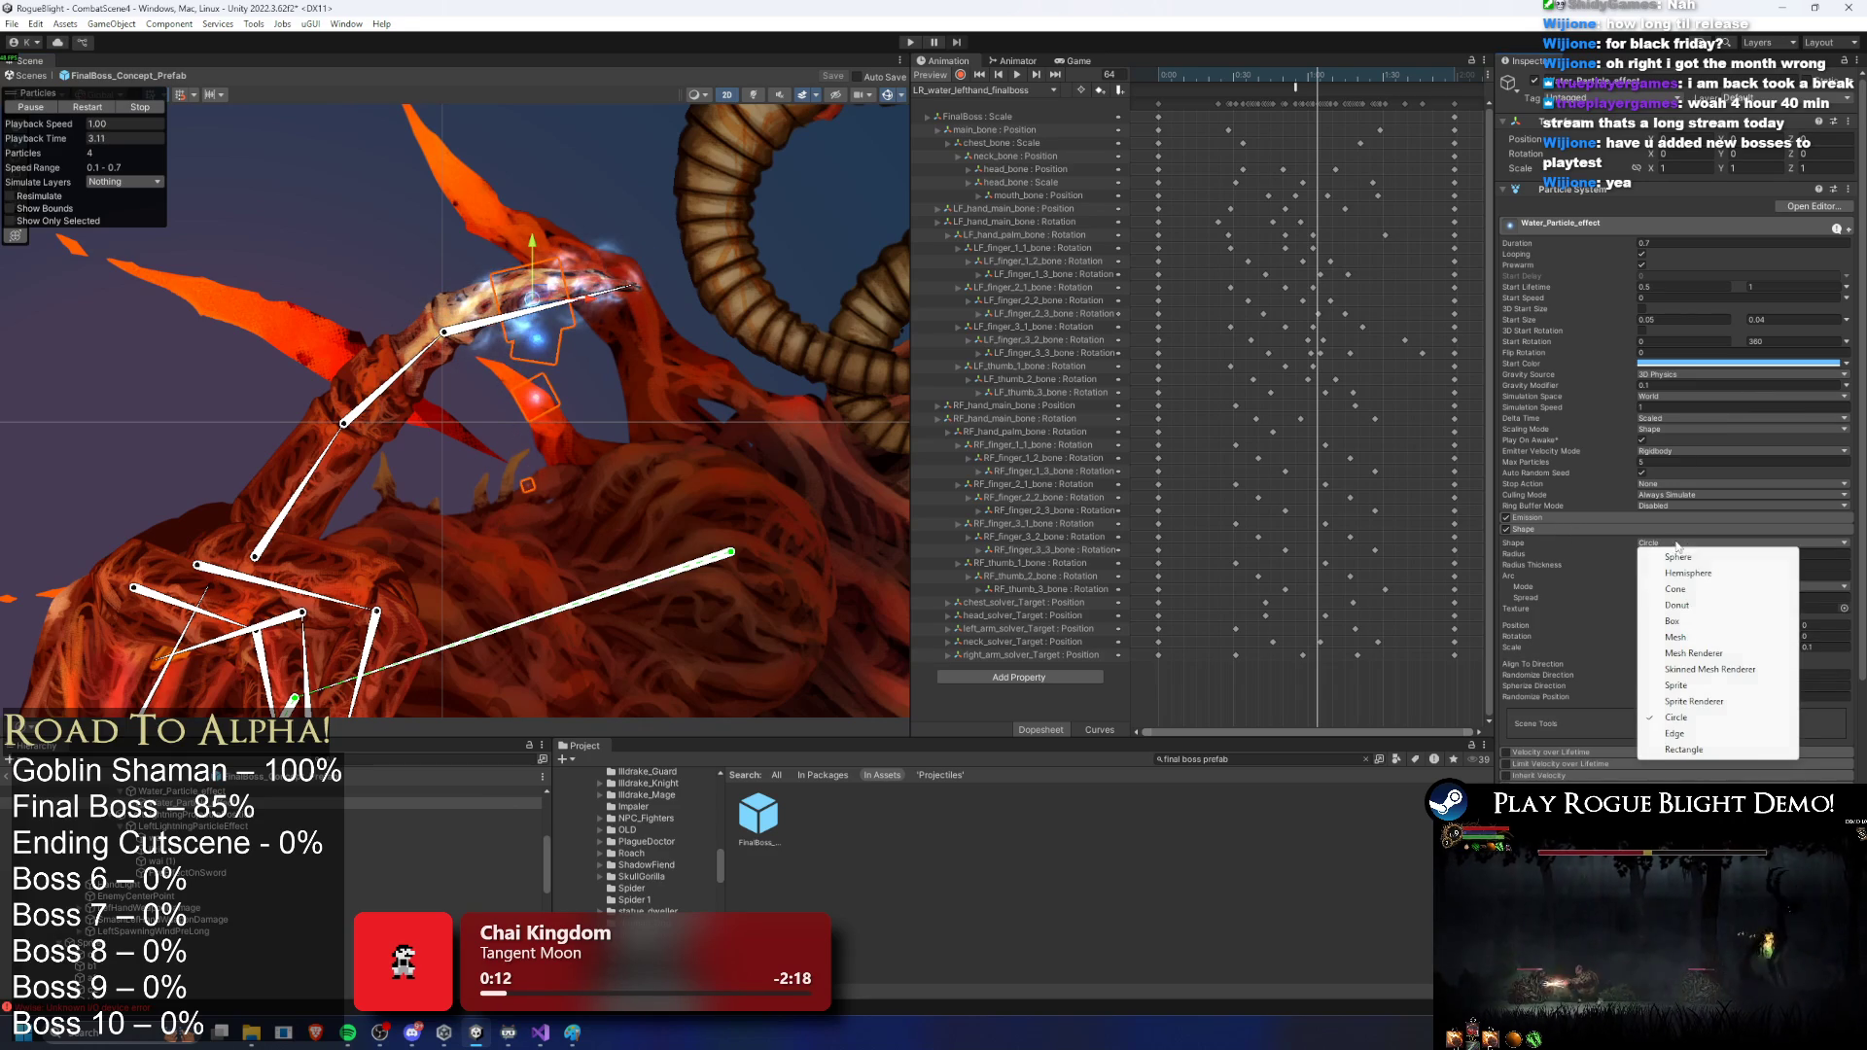
{"action": "left_click", "coordinate": [1701, 624]}
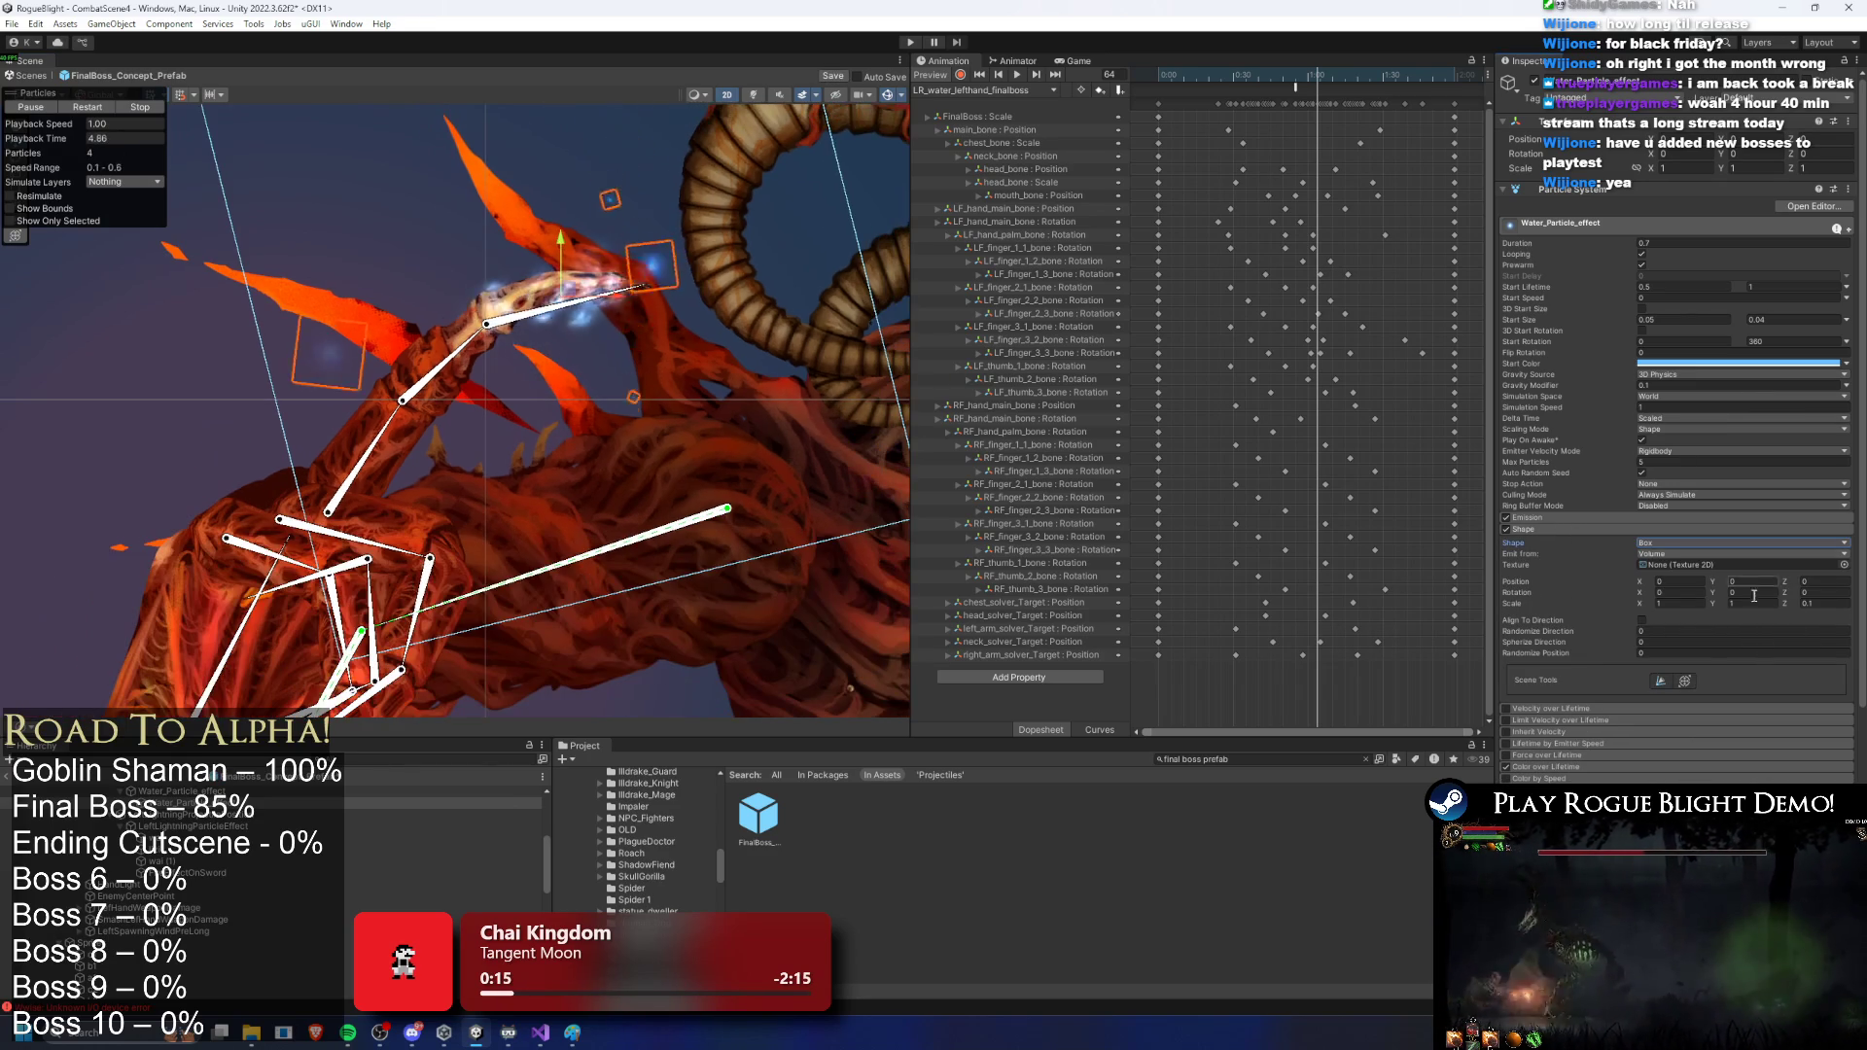
{"action": "left_click", "coordinate": [1680, 604]}
{"action": "type", "text": "0.1"}
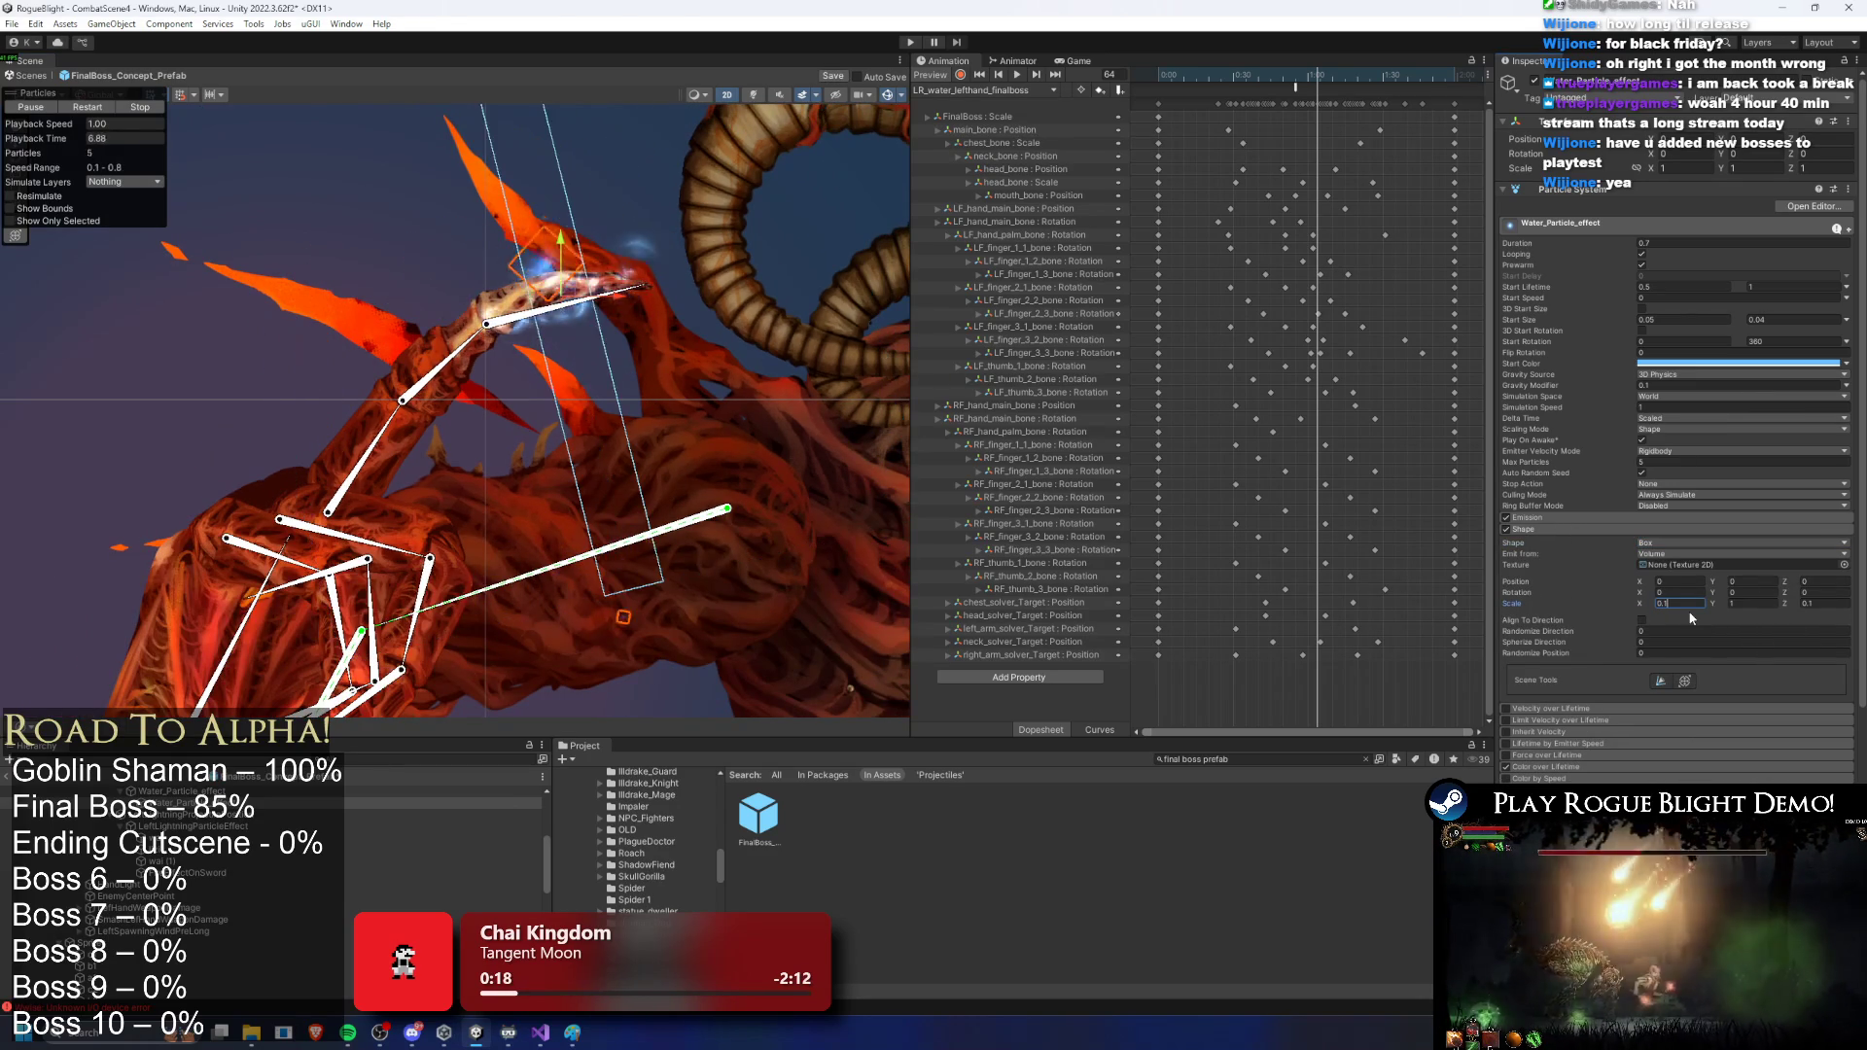
{"action": "key", "text": "BackSpace"}
{"action": "type", "text": "25"}
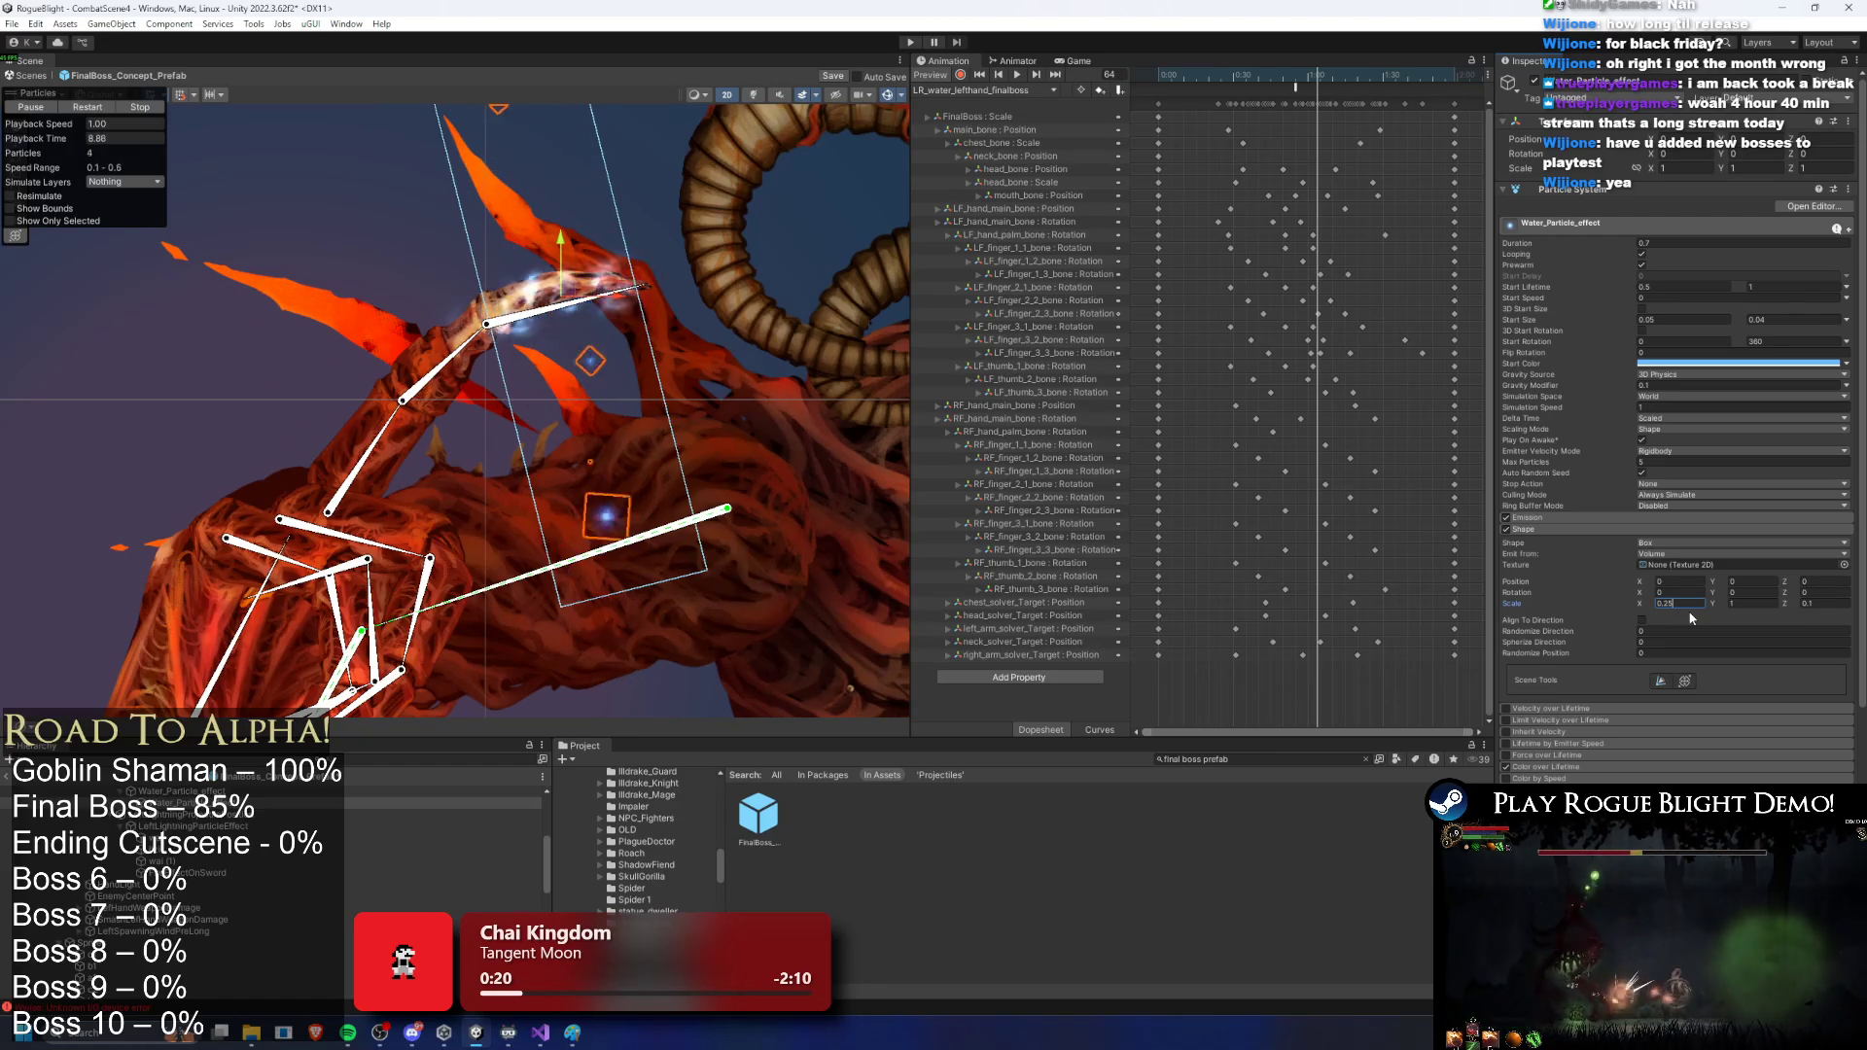
{"action": "key", "text": "Tab"}
{"action": "type", "text": "0.0"}
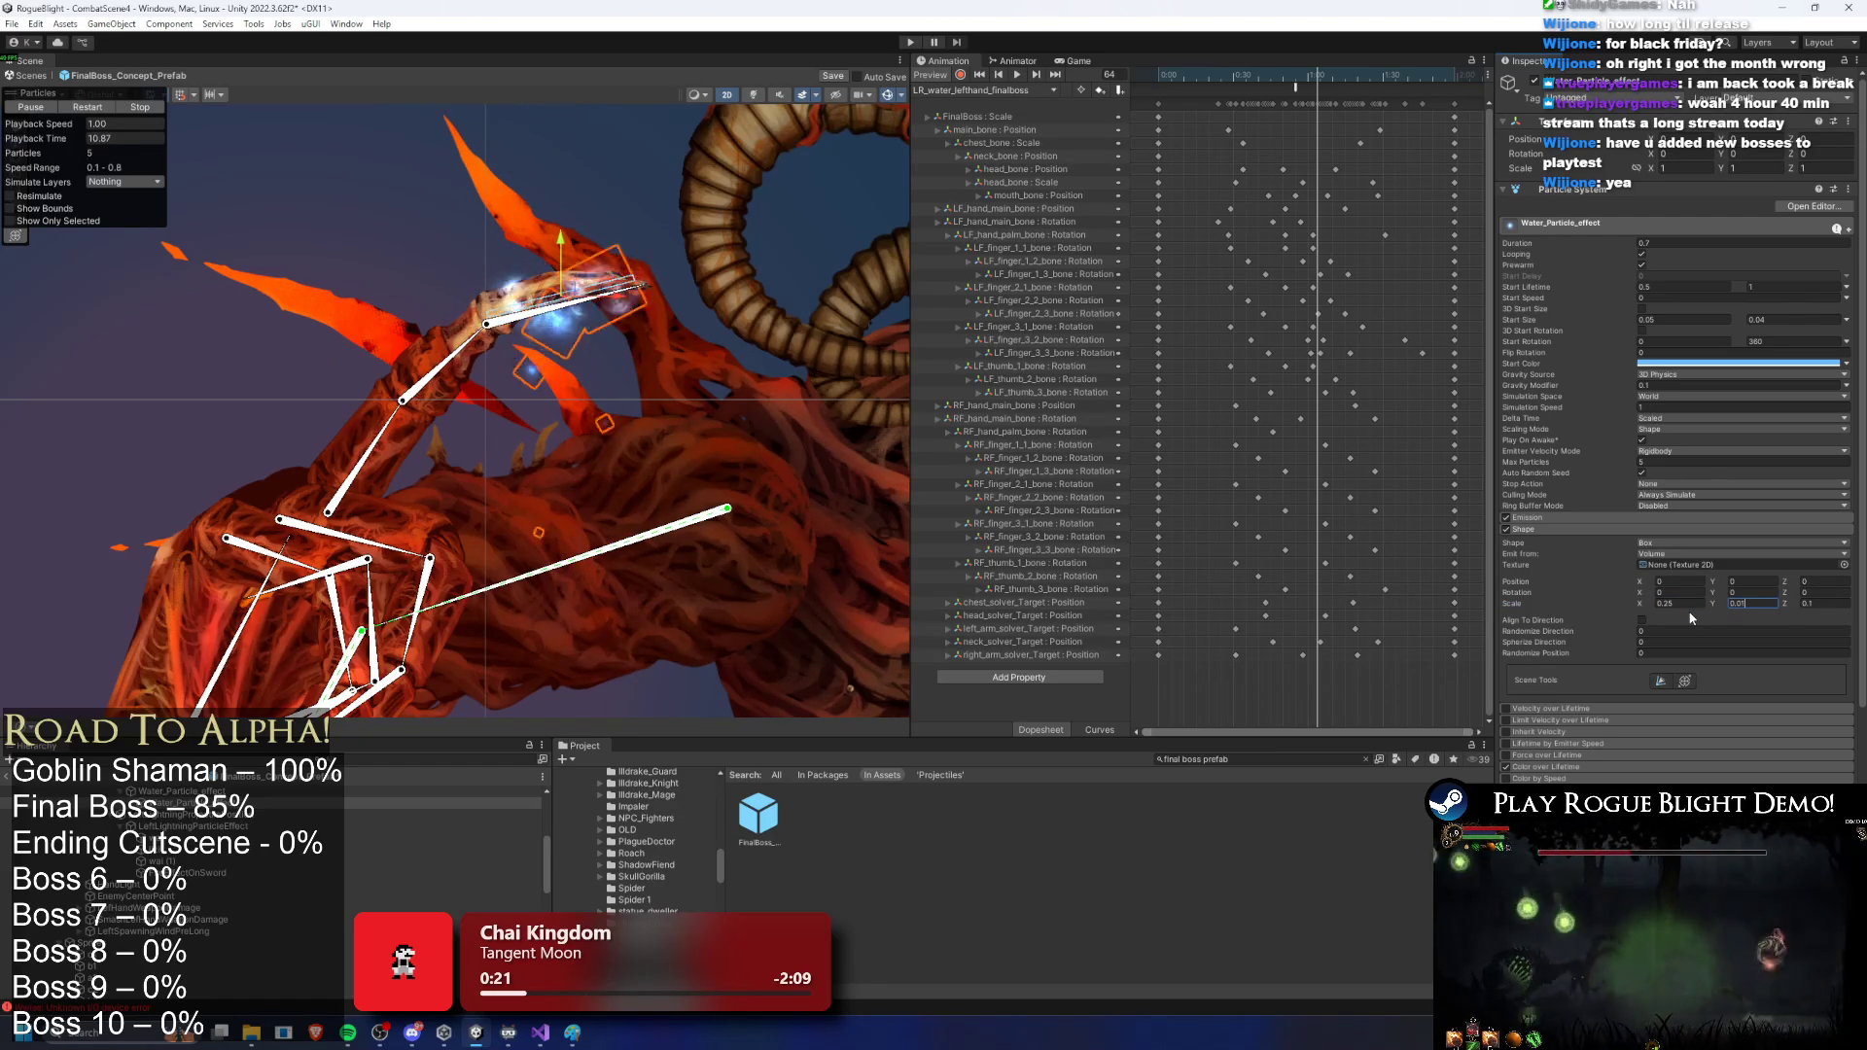
{"action": "type", "text": "3"}
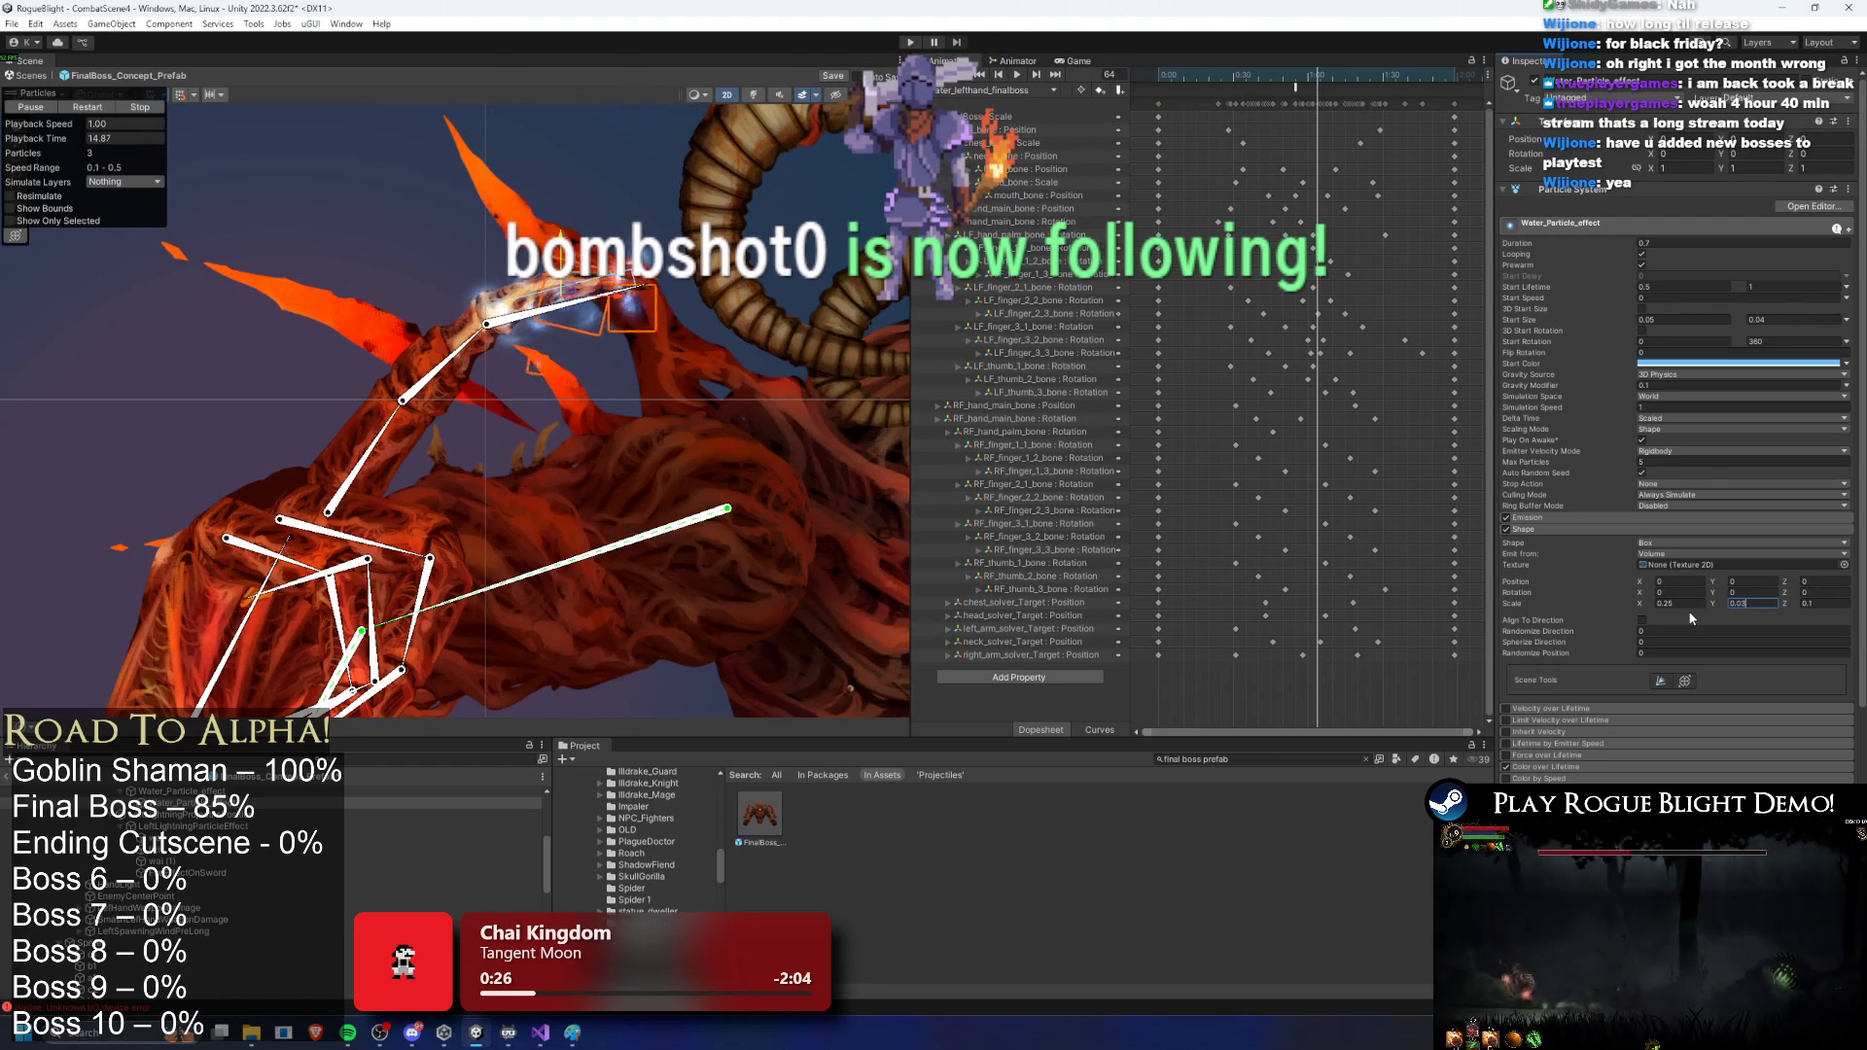
{"action": "key", "text": "BackSpace"}
{"action": "type", "text": "2"}
Step: Review the other water effect's emission settings and collapse the particle objects in the hierarchy
{"action": "scroll", "coordinate": [547, 305], "scroll_direction": "up", "scroll_amount": 3}
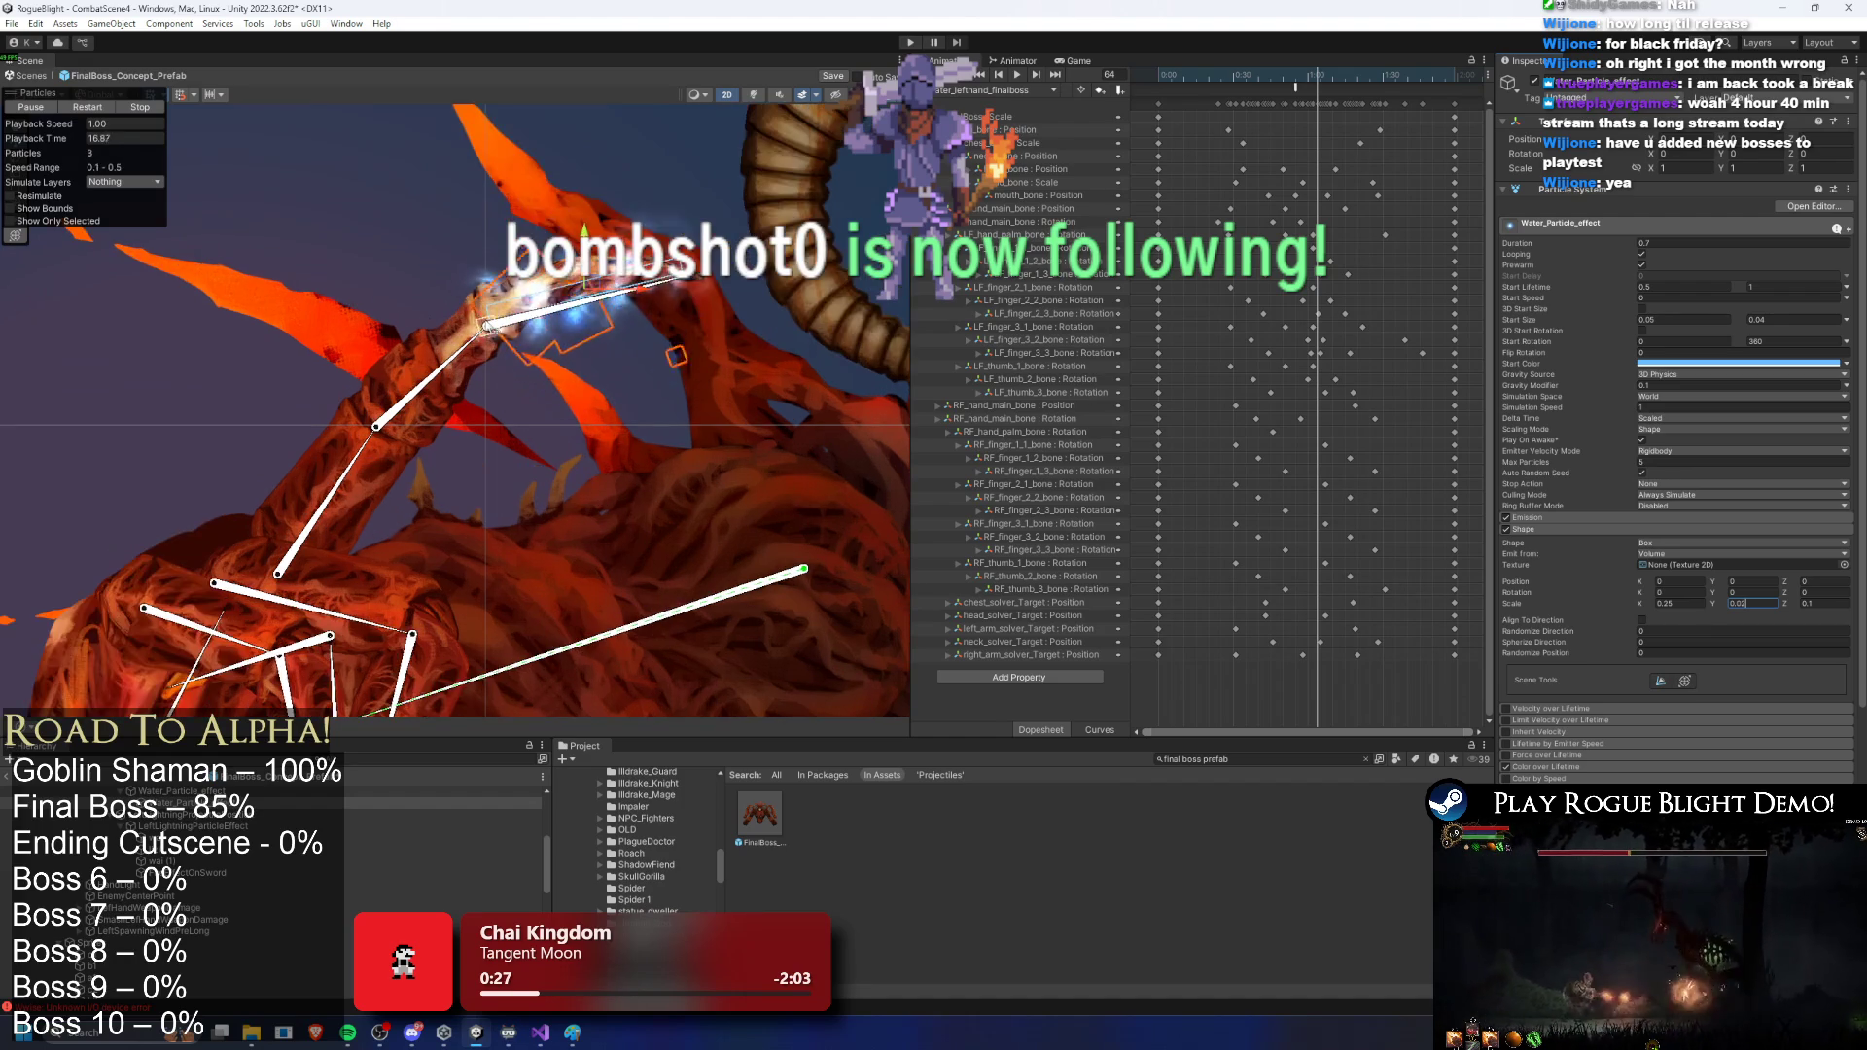
{"action": "left_click", "coordinate": [605, 307]}
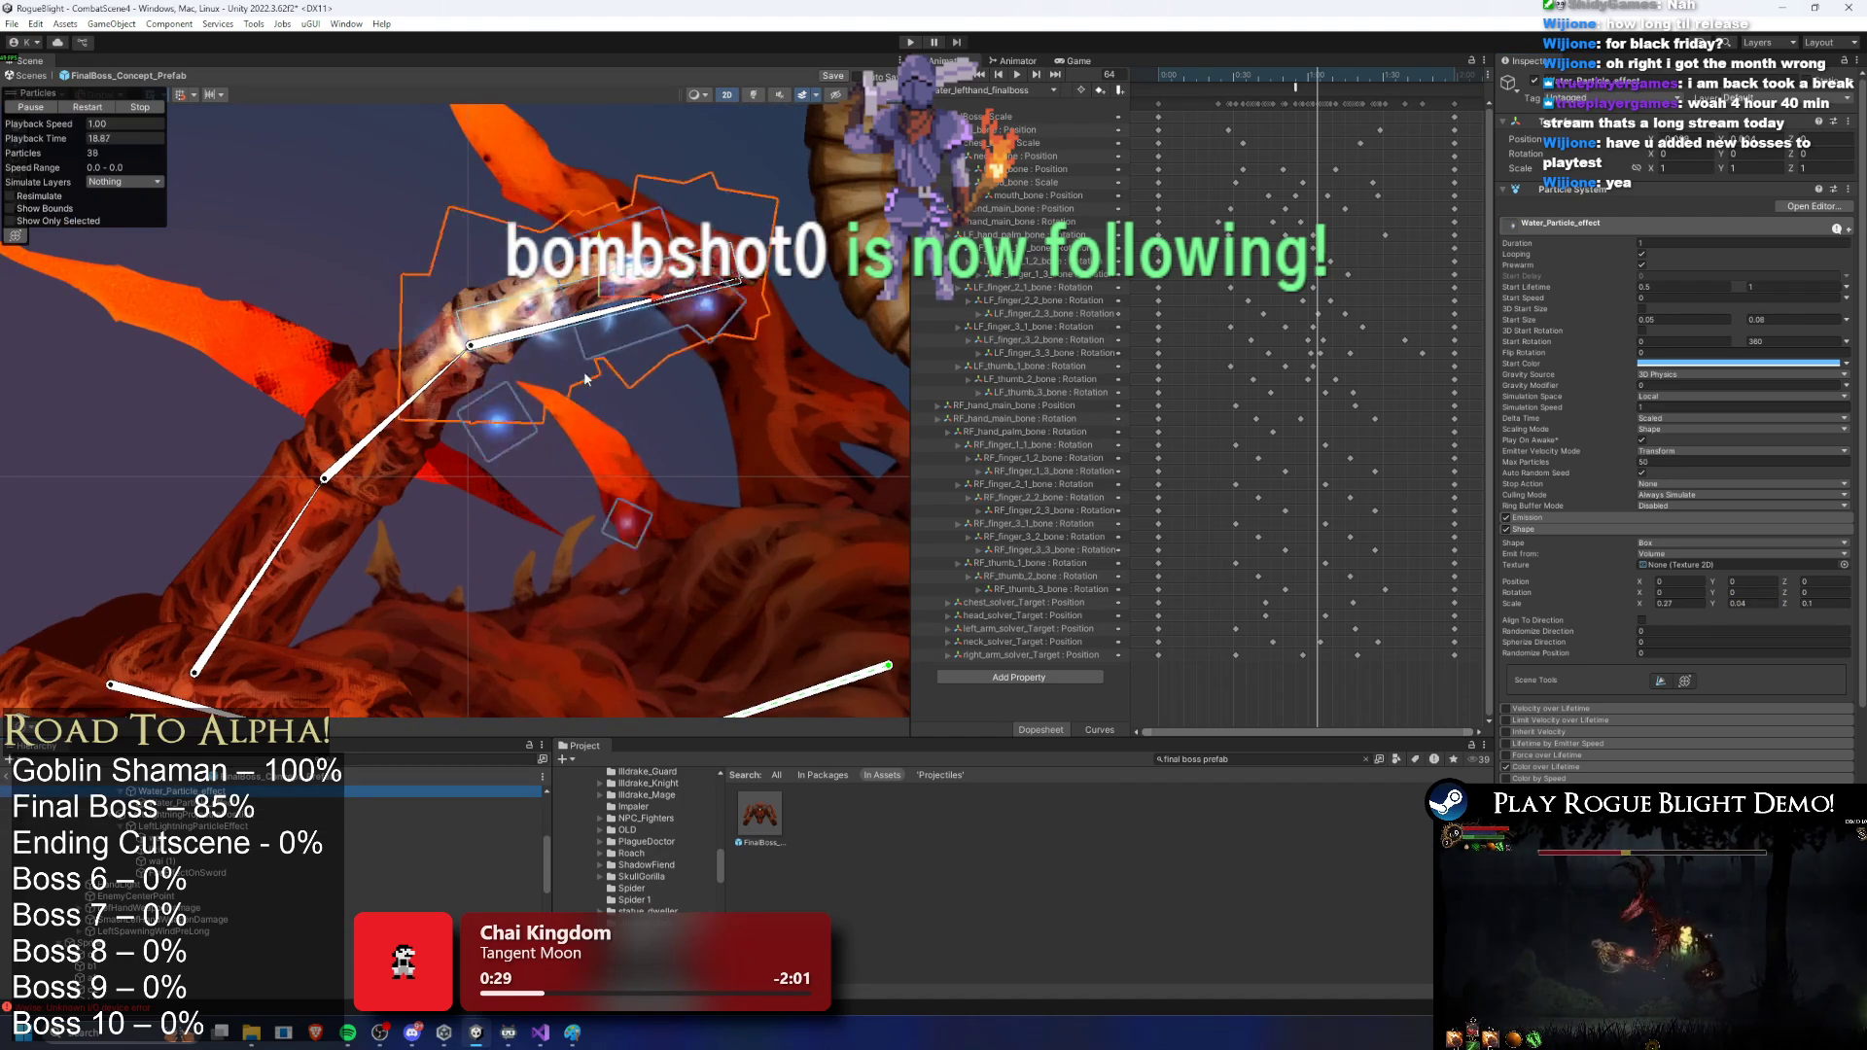
{"action": "scroll", "coordinate": [613, 310], "scroll_direction": "up", "scroll_amount": 2}
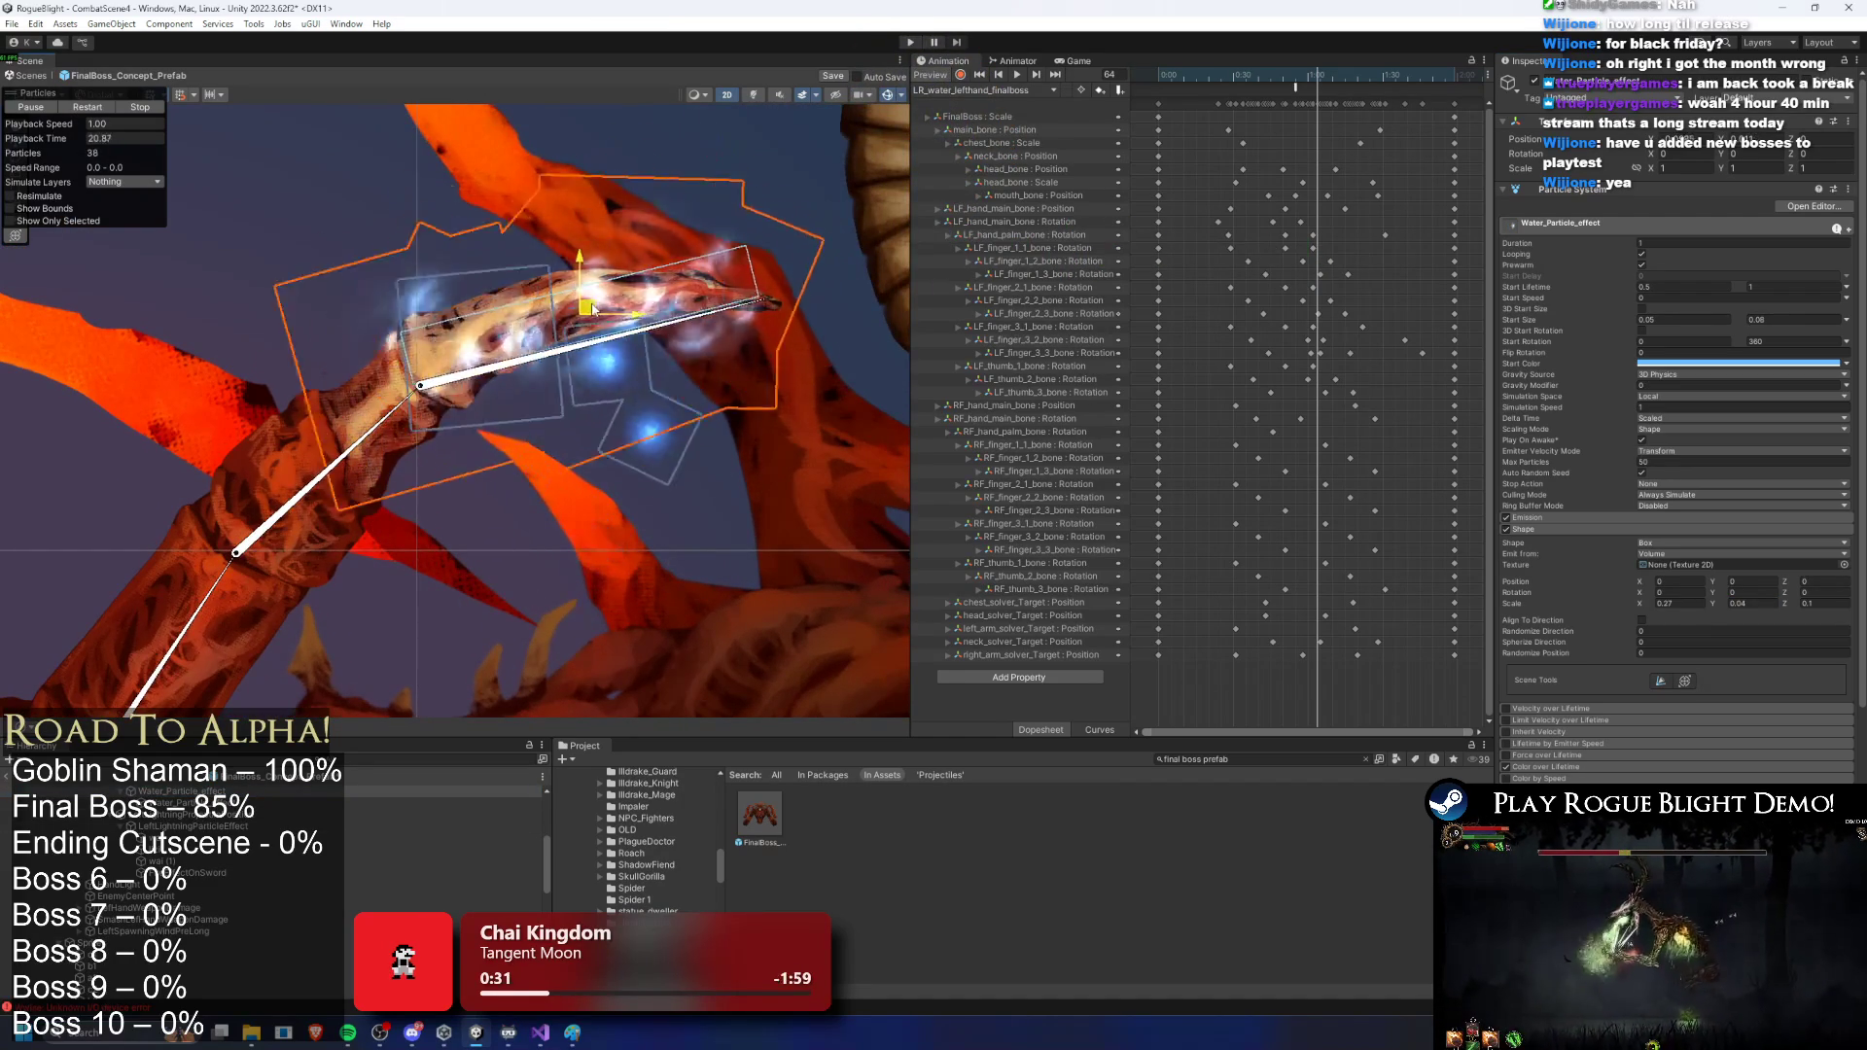
{"action": "left_click", "coordinate": [1567, 517]}
{"action": "left_click", "coordinate": [1550, 516]}
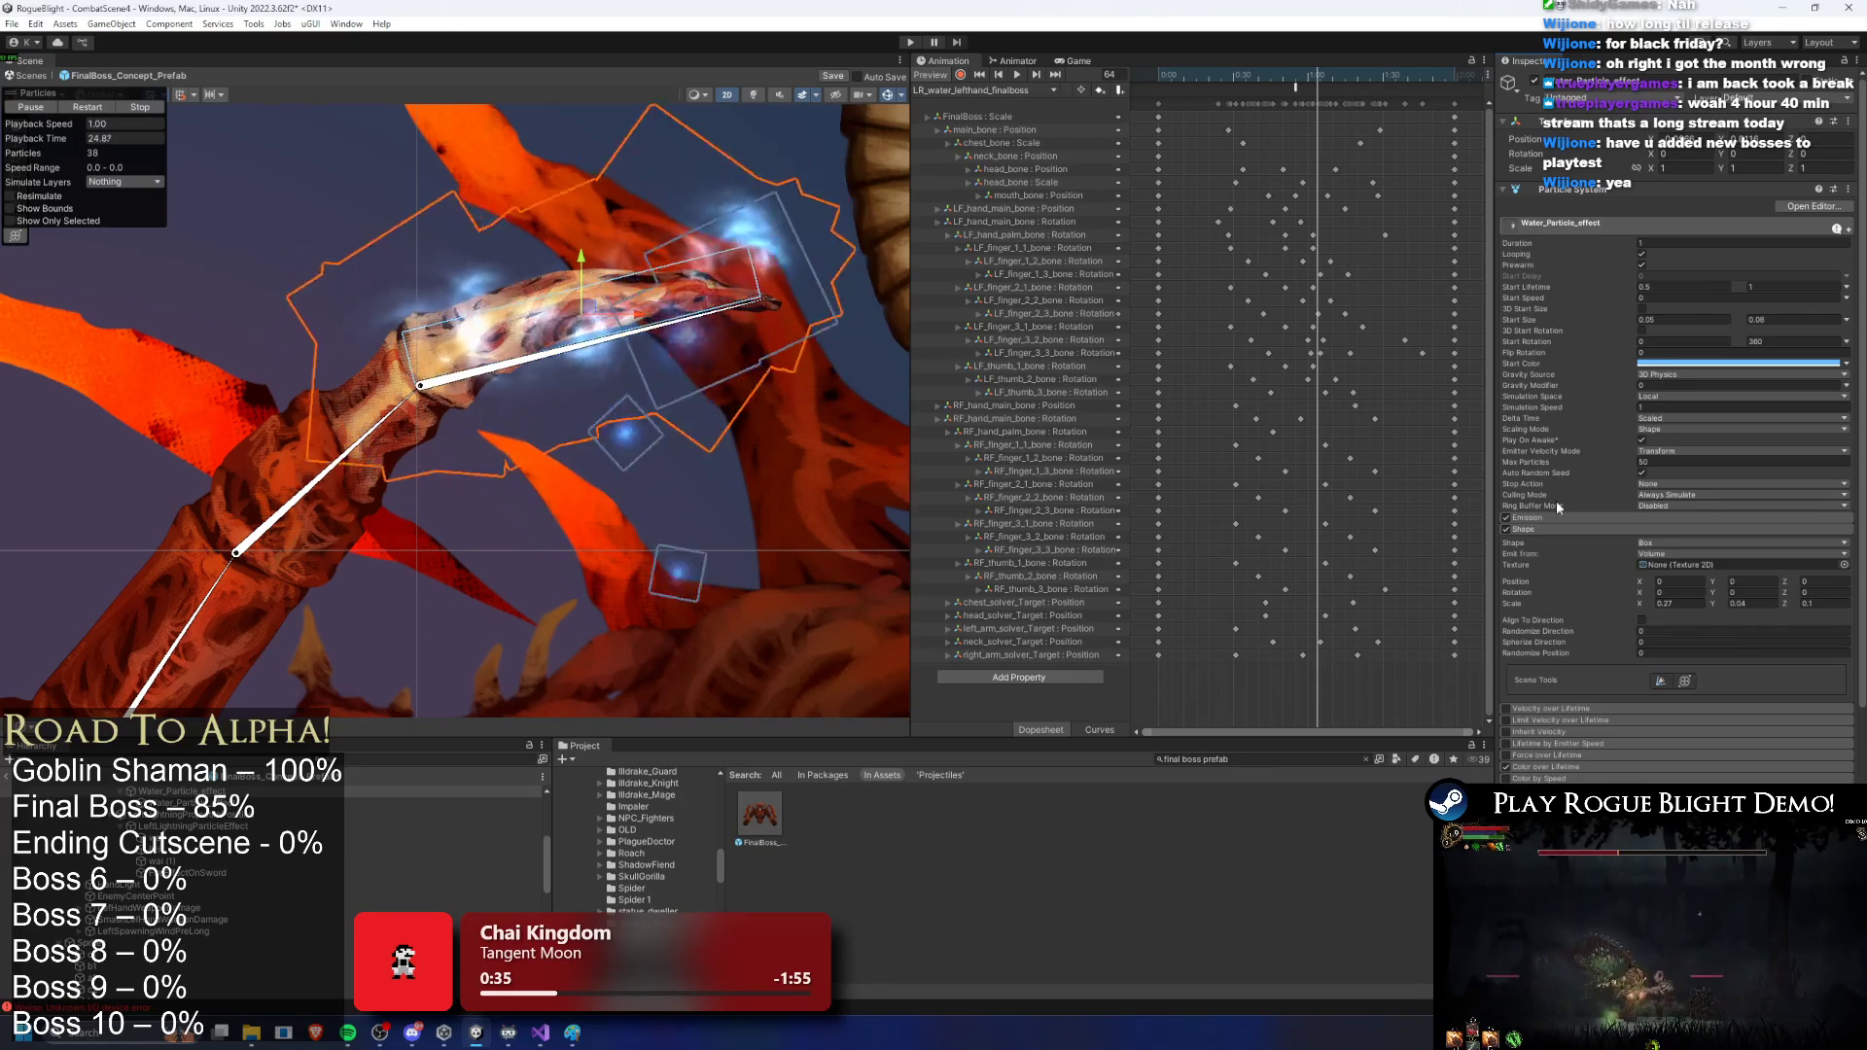
{"action": "left_click", "coordinate": [185, 790]}
{"action": "left_click", "coordinate": [185, 814]}
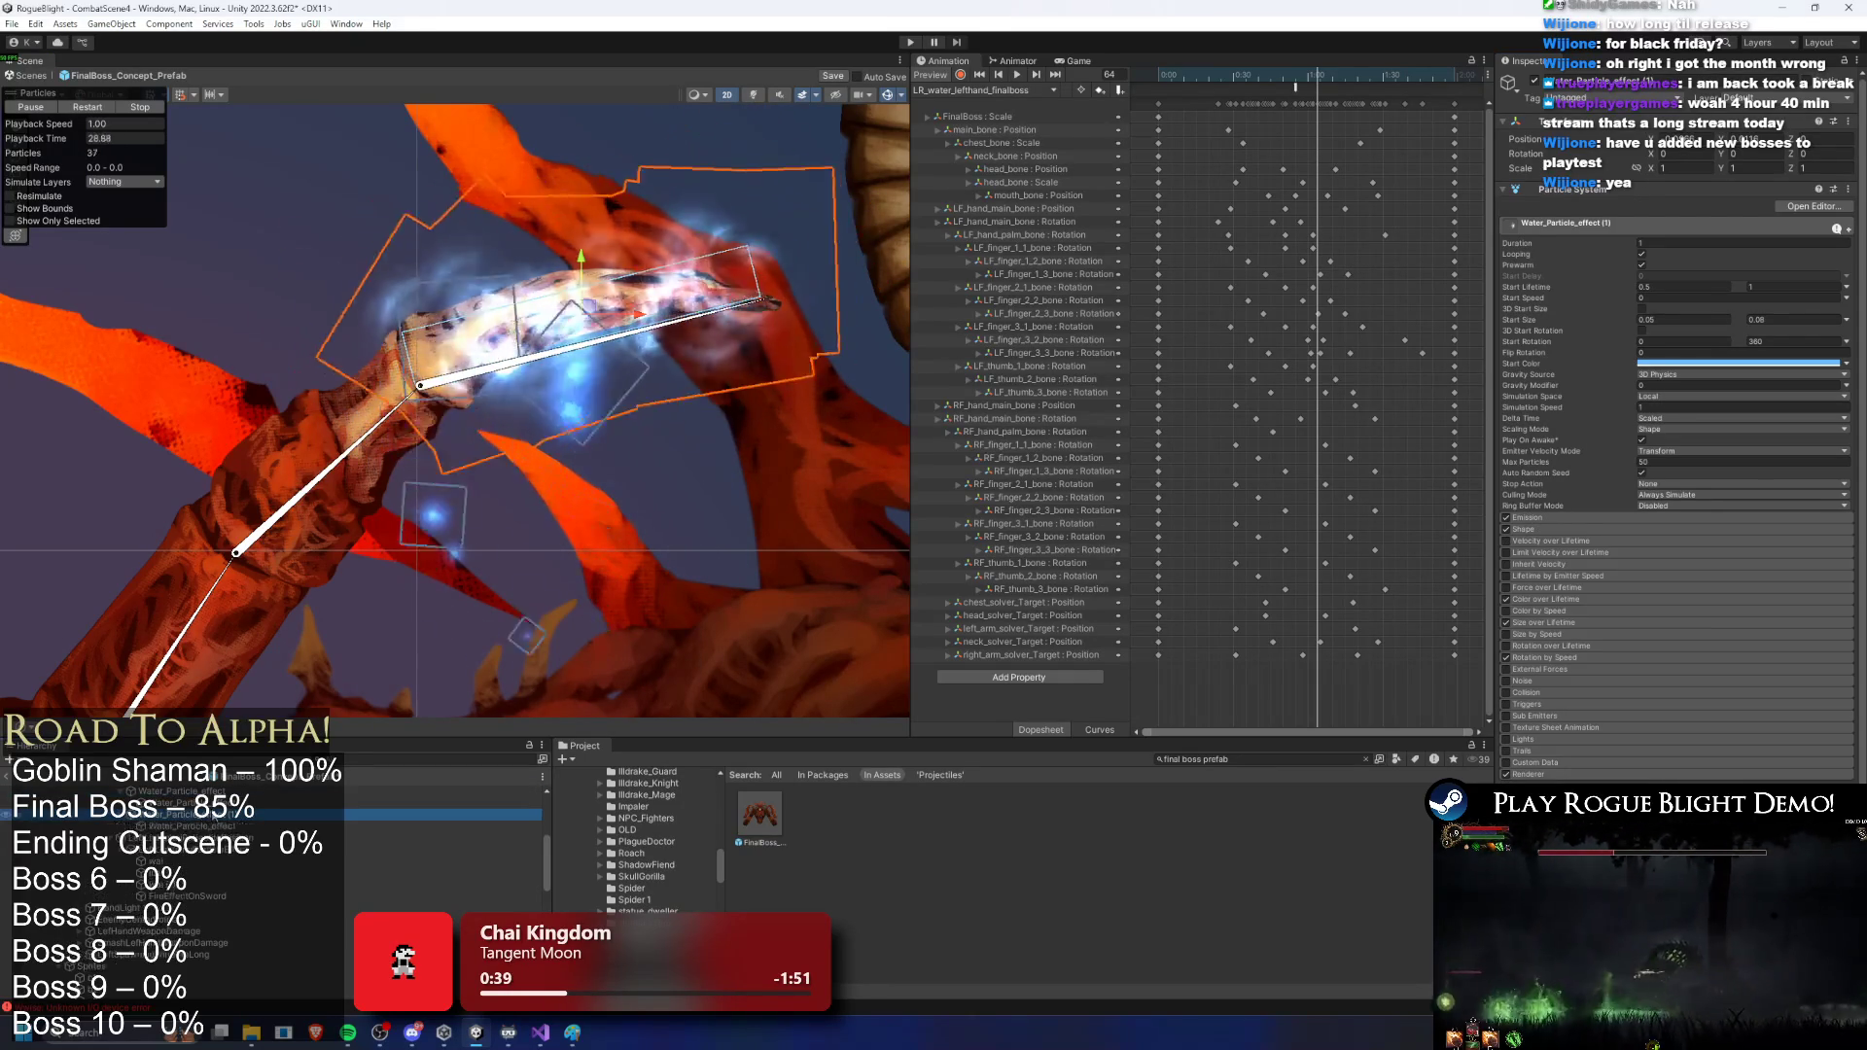
{"action": "key", "text": "Left"}
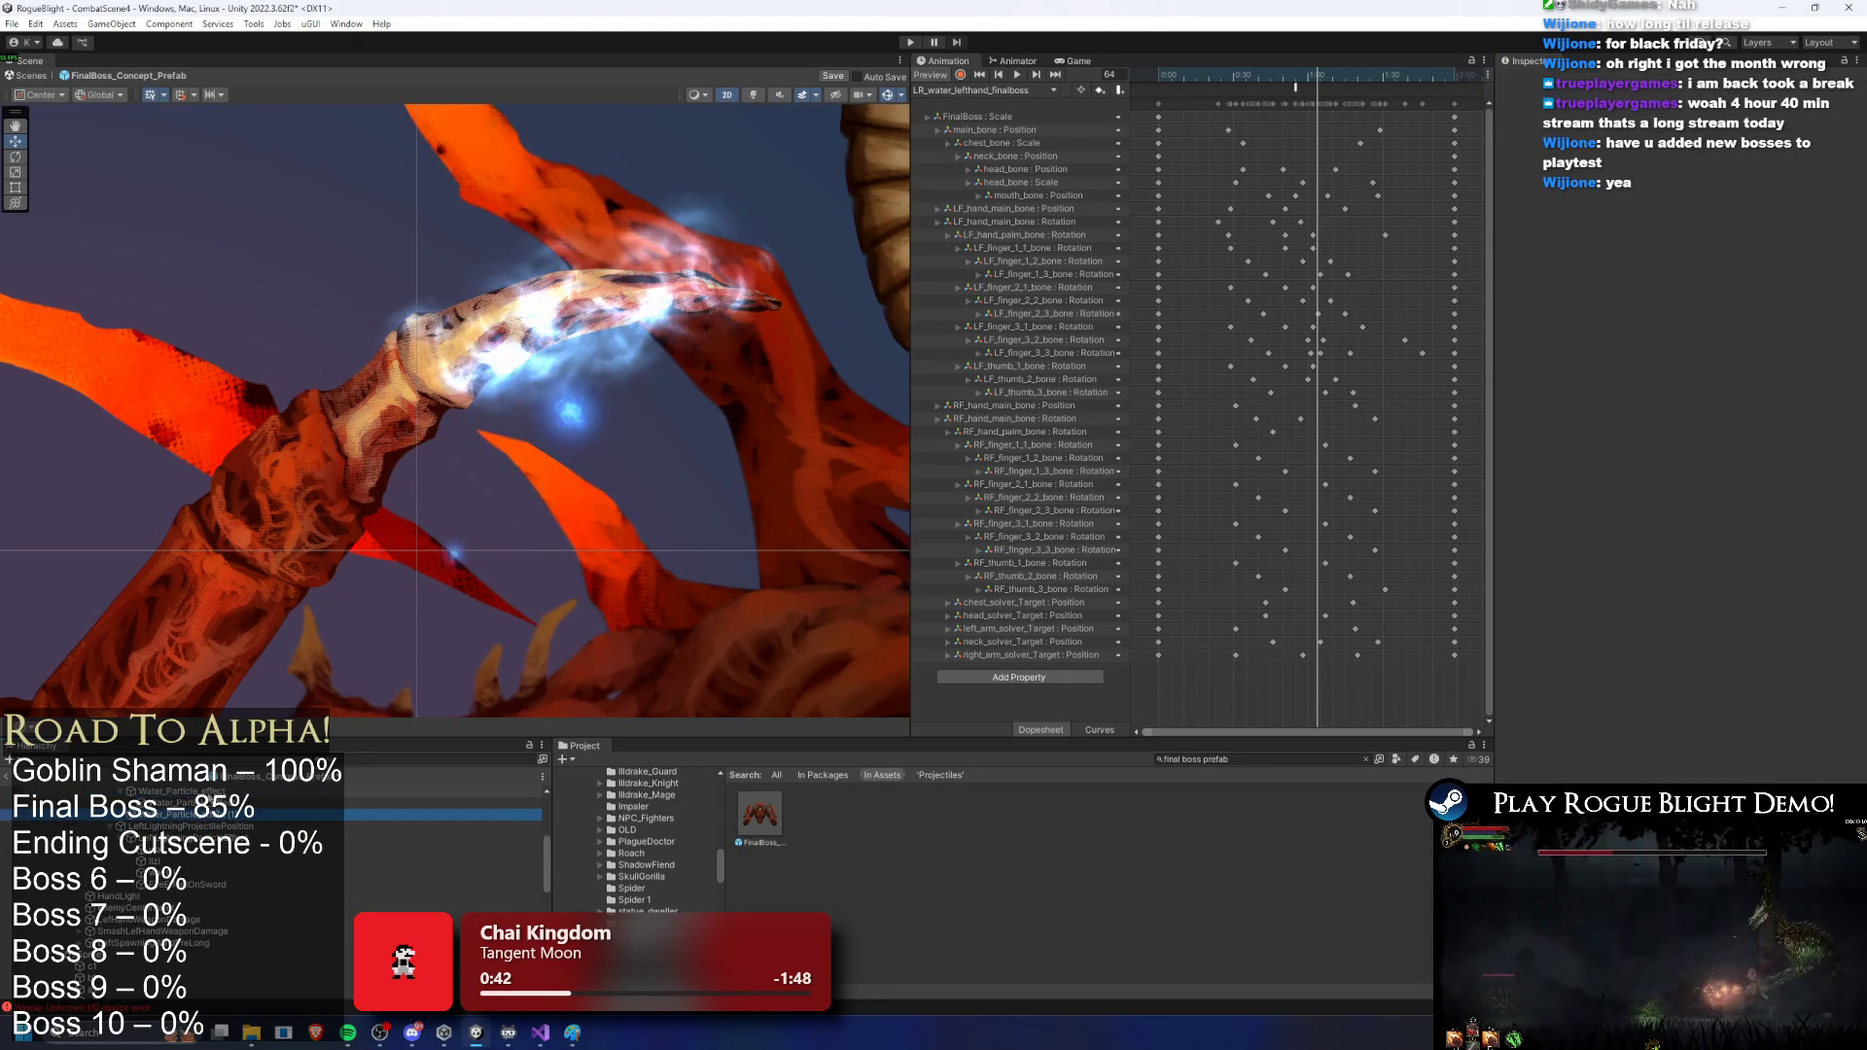
Step: Show the Perfect RPG MMO 3D Effect FX Pack 2 Materials folder and scroll through its thumbnails
{"action": "scroll", "coordinate": [1652, 389], "scroll_direction": "down", "scroll_amount": 1}
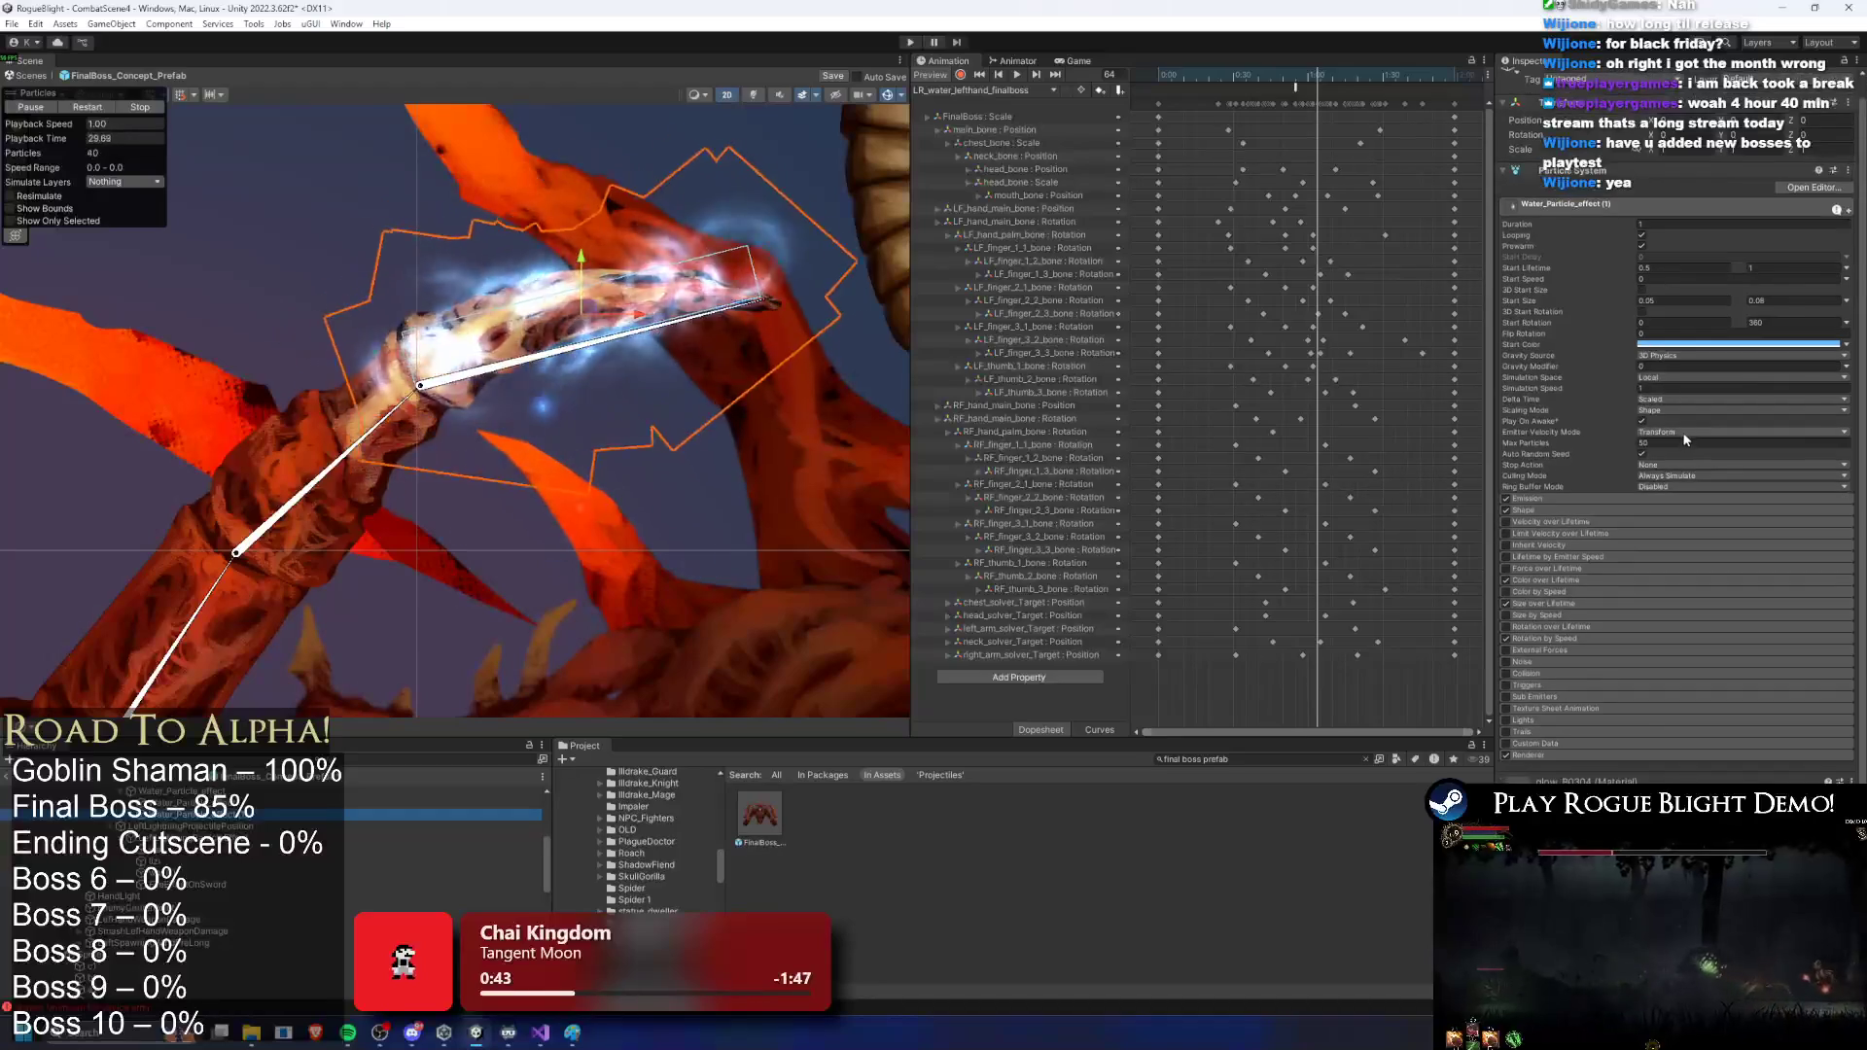
{"action": "left_click", "coordinate": [1365, 759]}
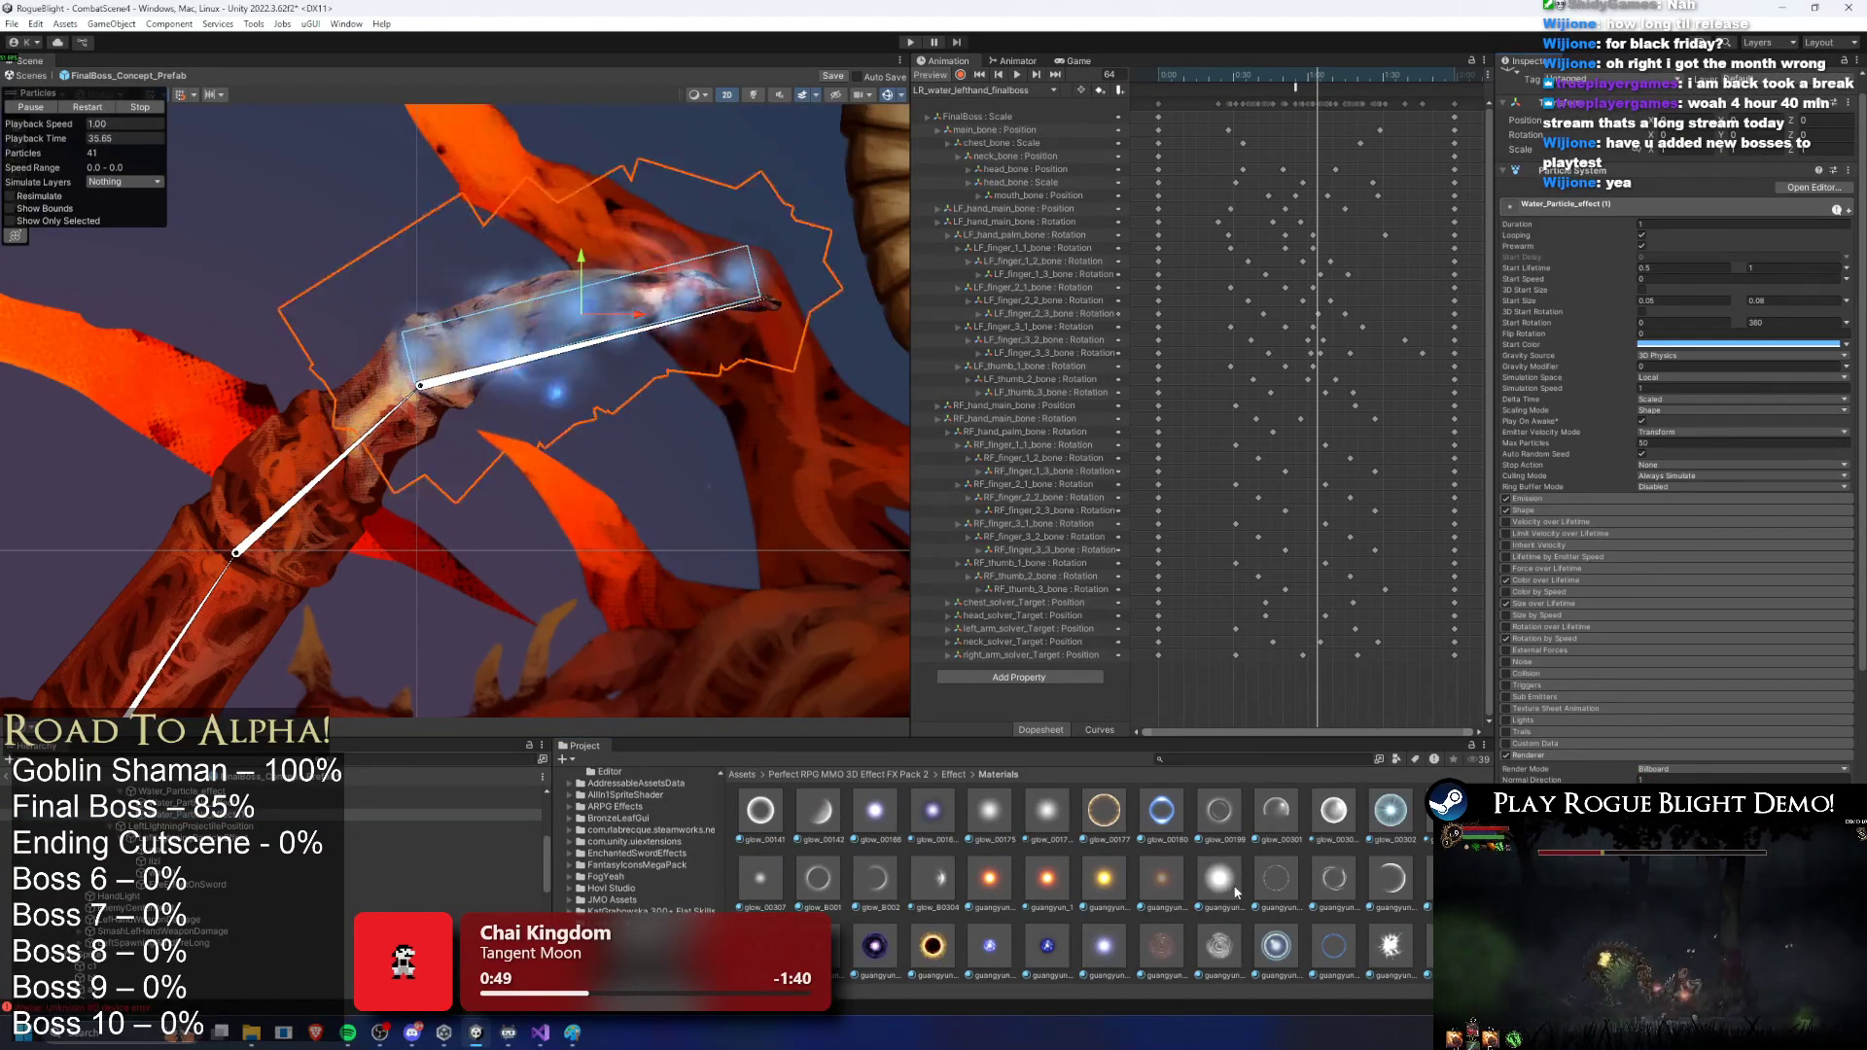
{"action": "scroll", "coordinate": [1195, 807], "scroll_direction": "up", "scroll_amount": 1}
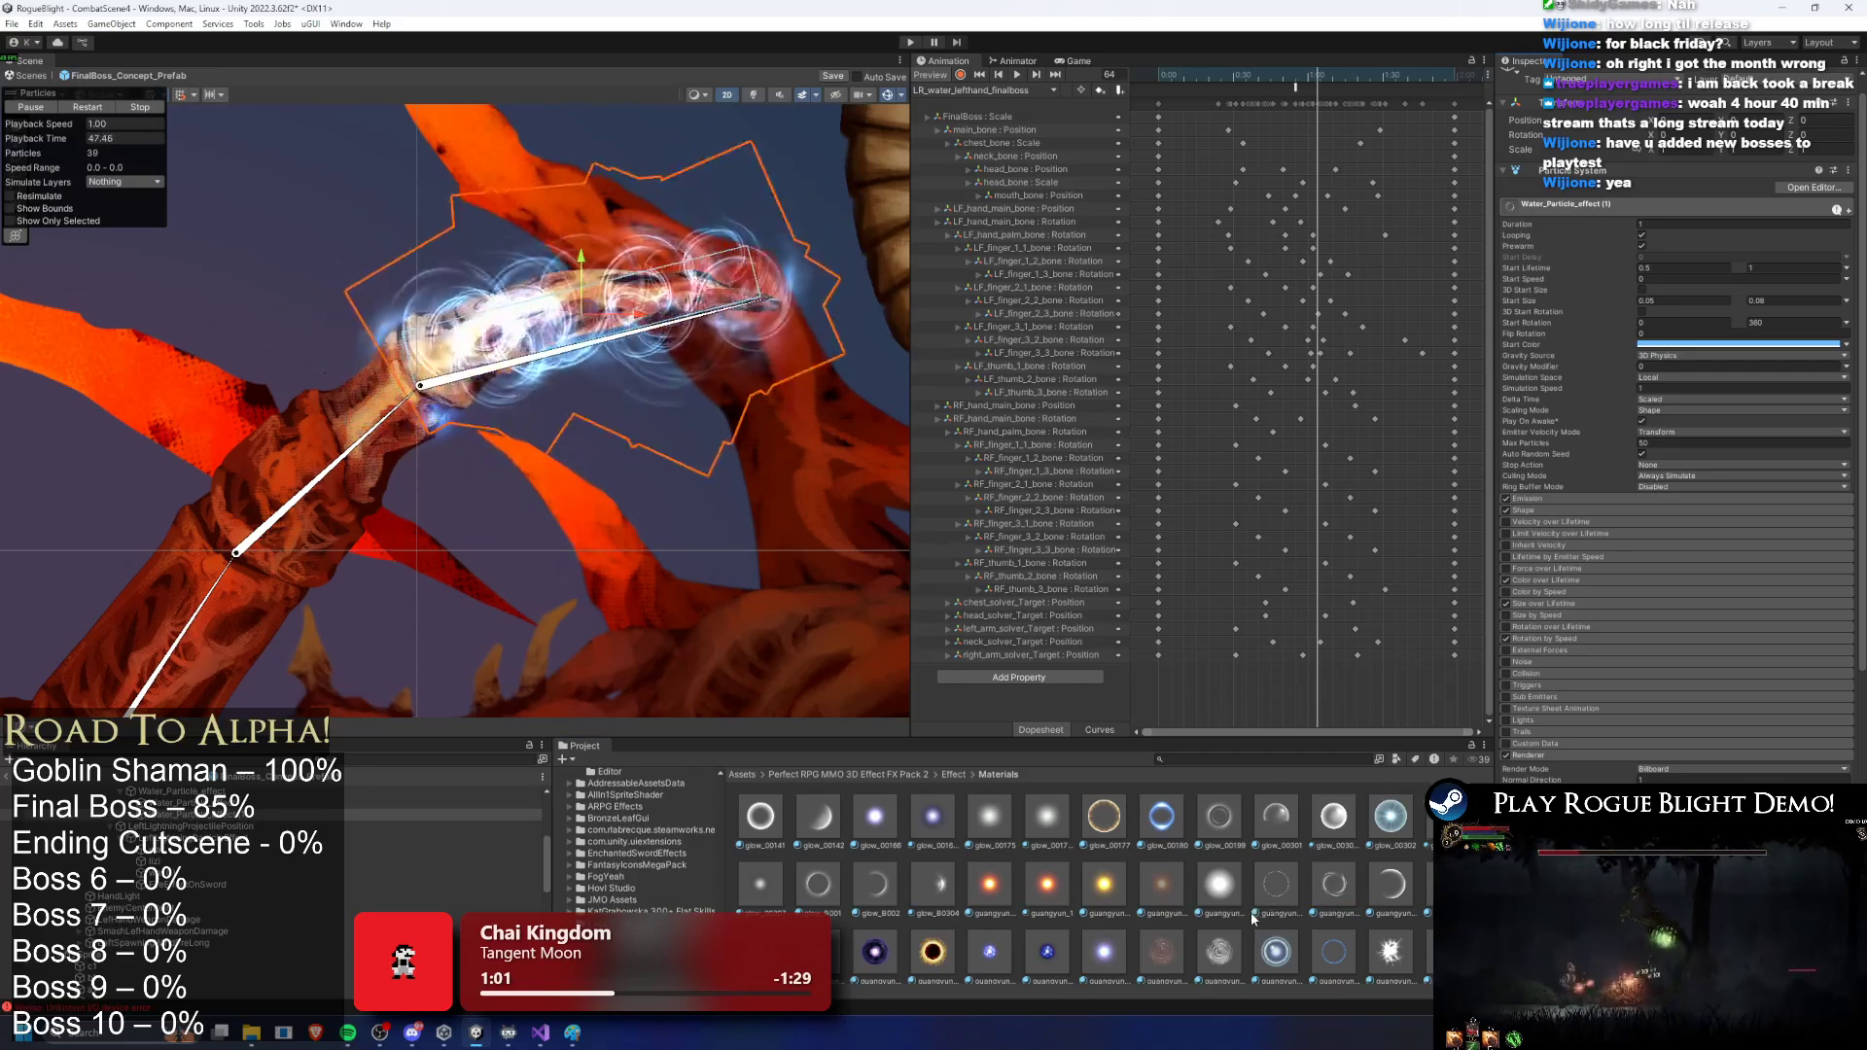
{"action": "scroll", "coordinate": [1225, 909], "scroll_direction": "down", "scroll_amount": 5}
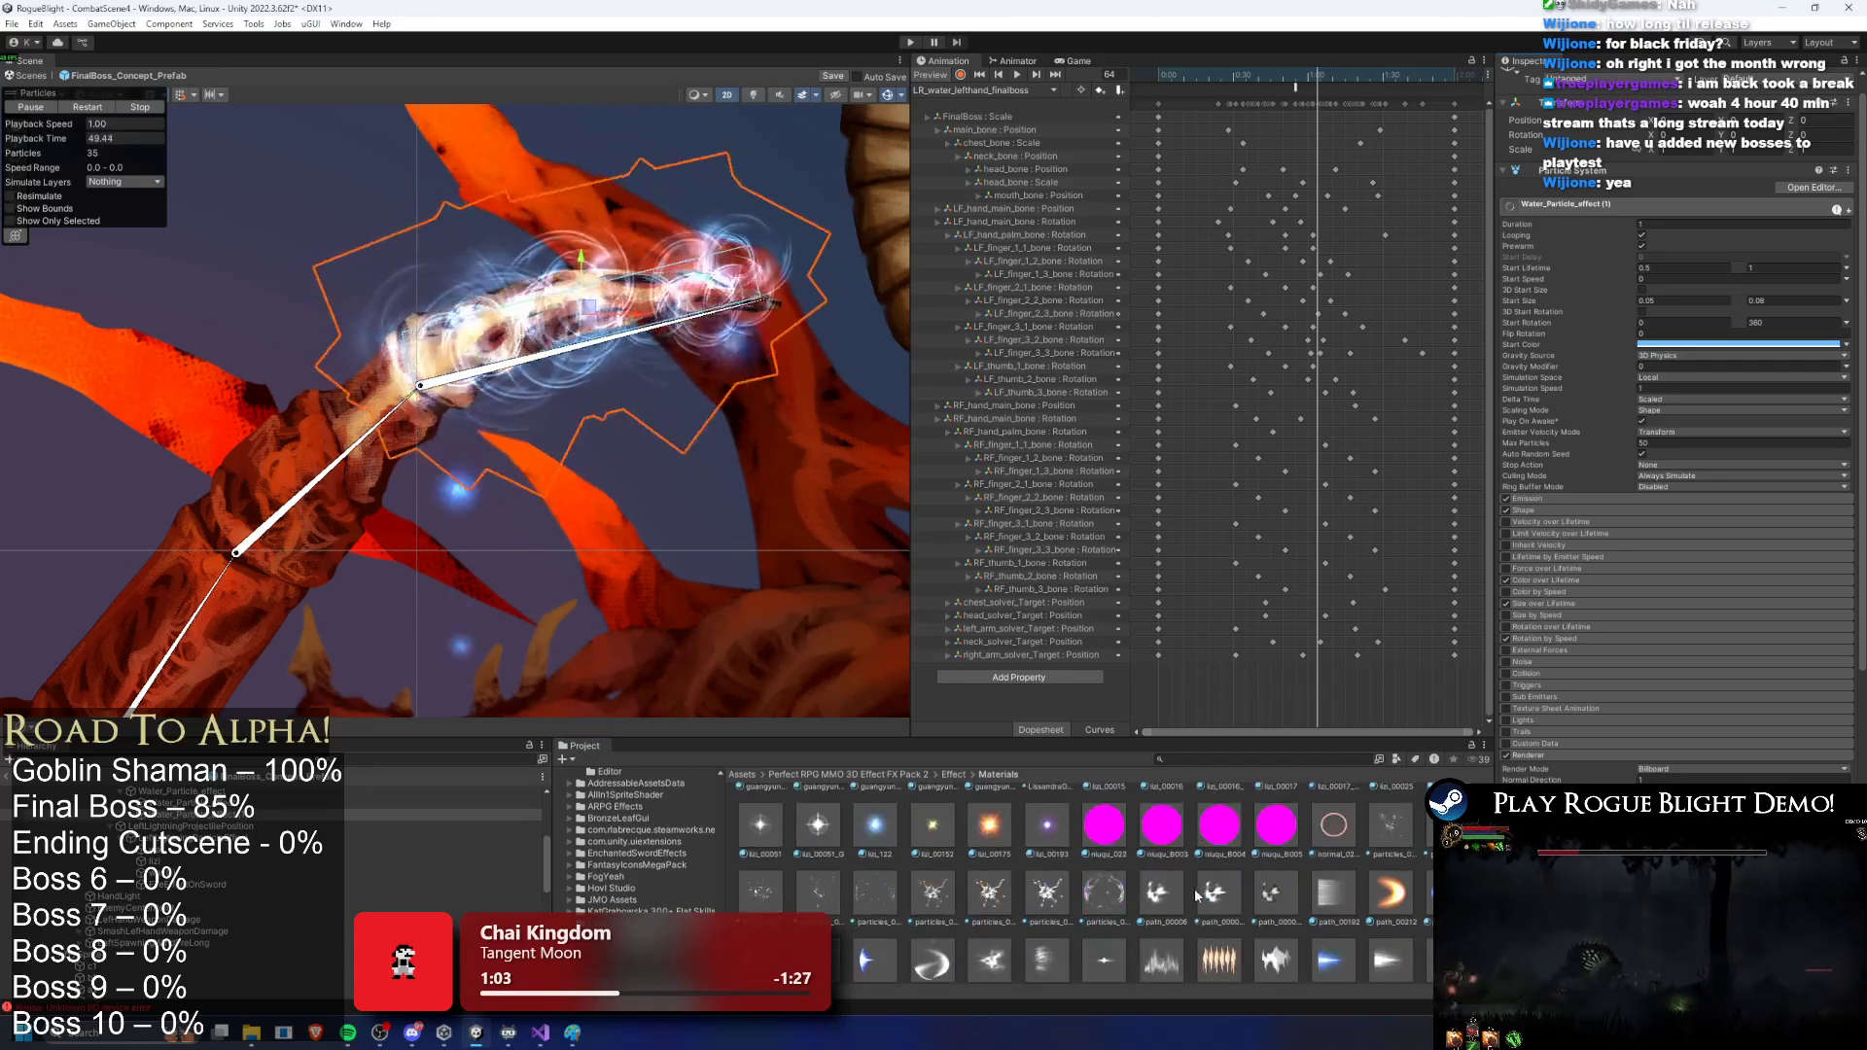
{"action": "scroll", "coordinate": [1225, 904], "scroll_direction": "down", "scroll_amount": 5}
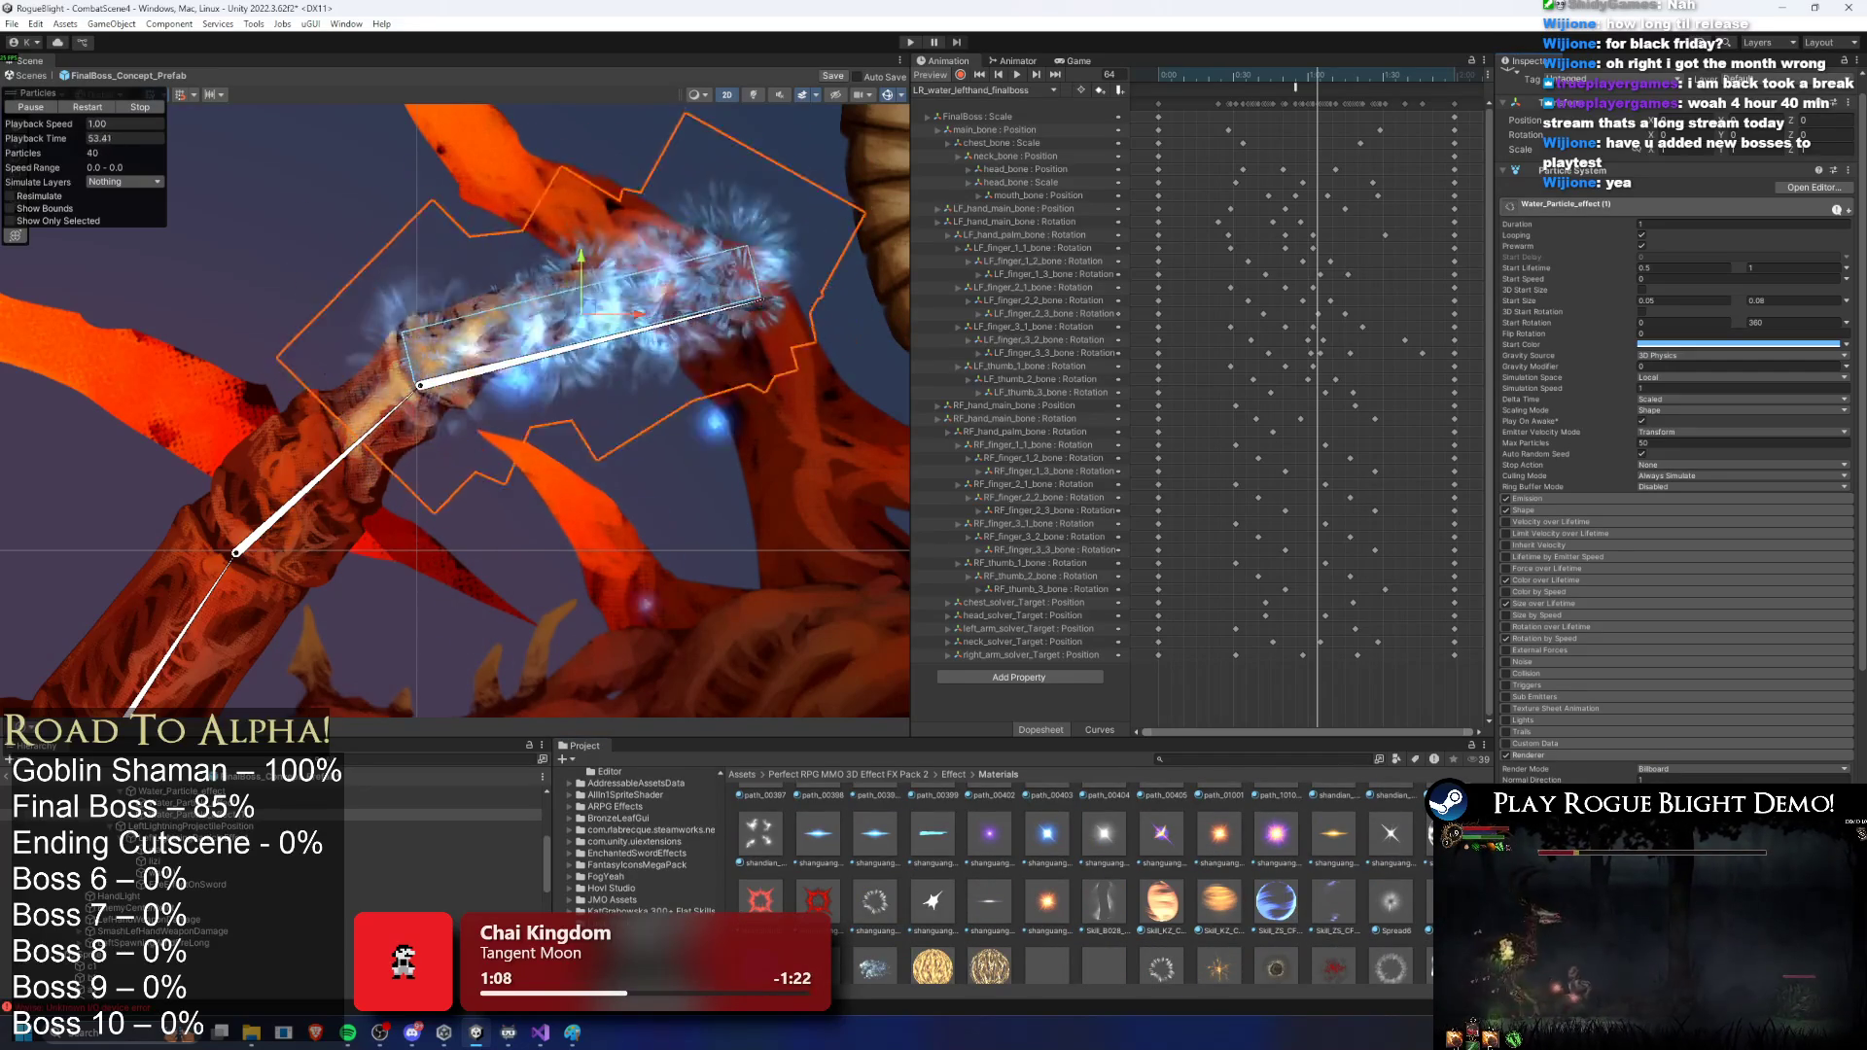
{"action": "scroll", "coordinate": [1254, 919], "scroll_direction": "down", "scroll_amount": 2}
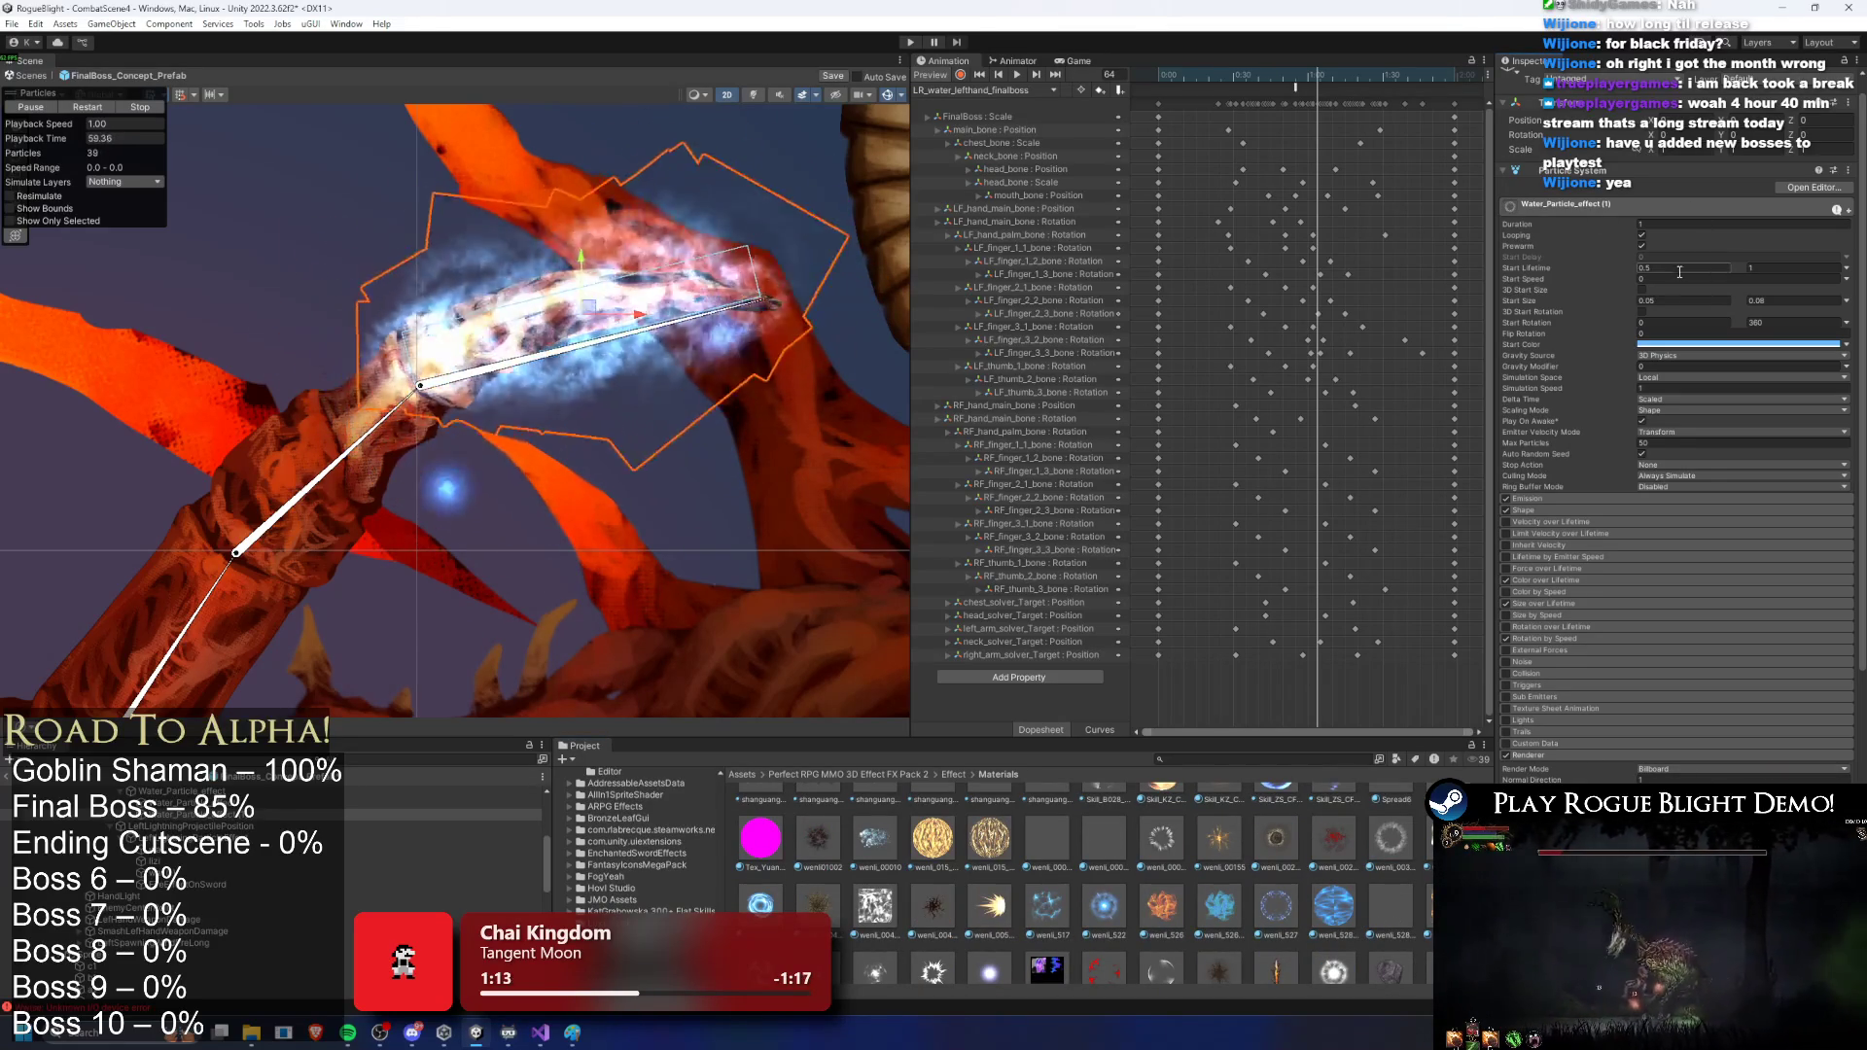
Step: Set the water effect's start size to 0.02–0.03 and expand the Shape settings
{"action": "left_click", "coordinate": [1653, 301]}
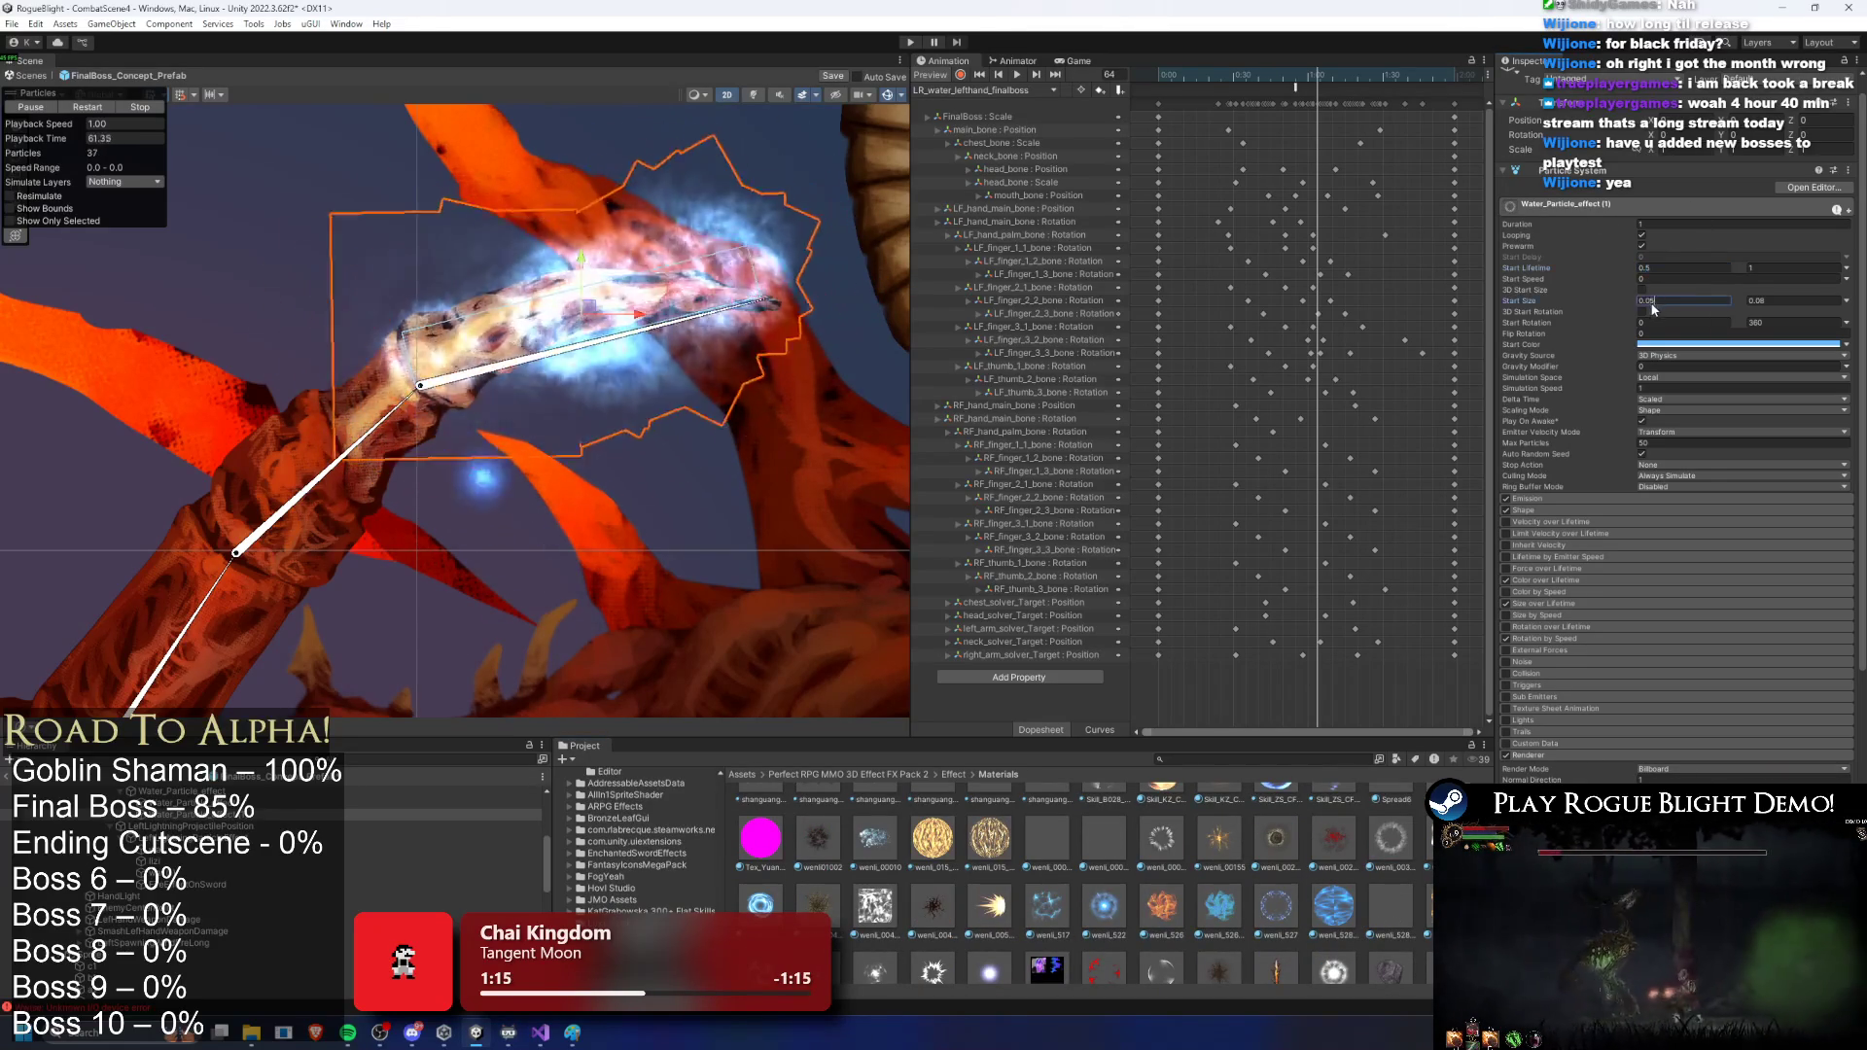
{"action": "type", "text": "0.02"}
{"action": "key", "text": "Tab"}
{"action": "type", "text": "0"}
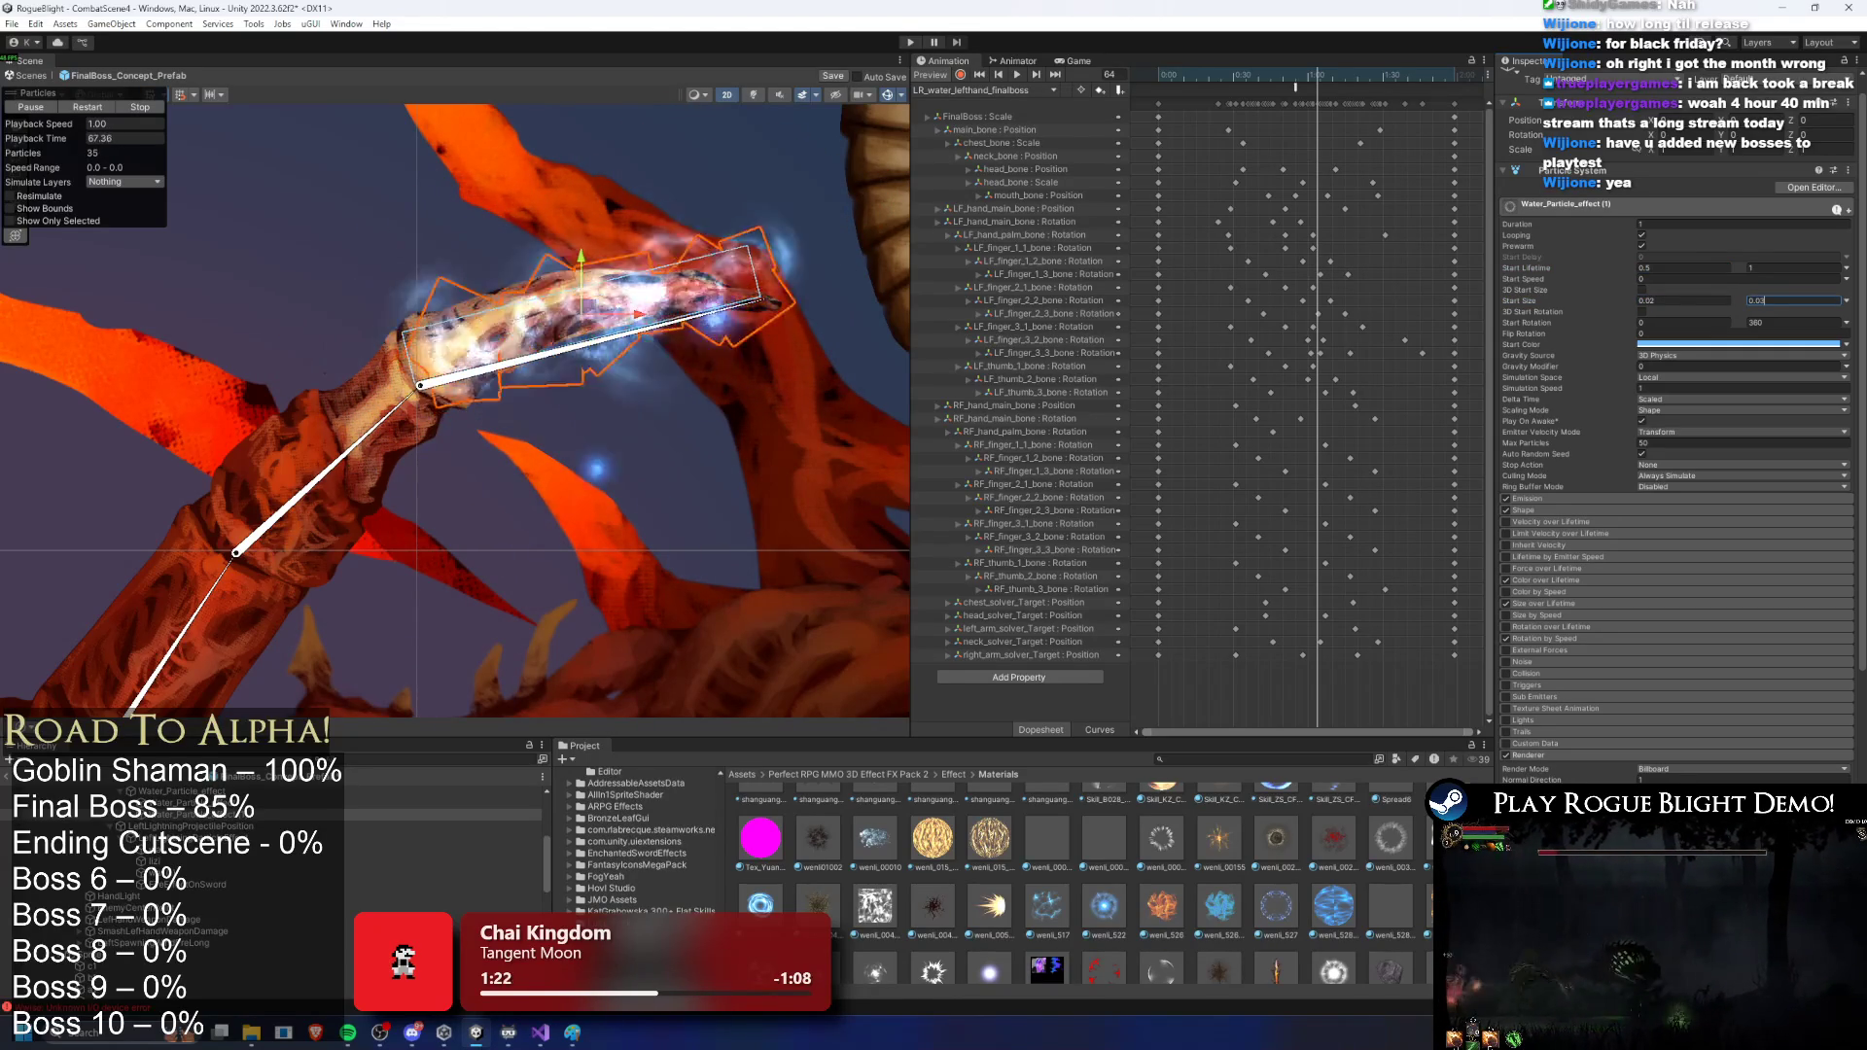
{"action": "key", "text": "Return"}
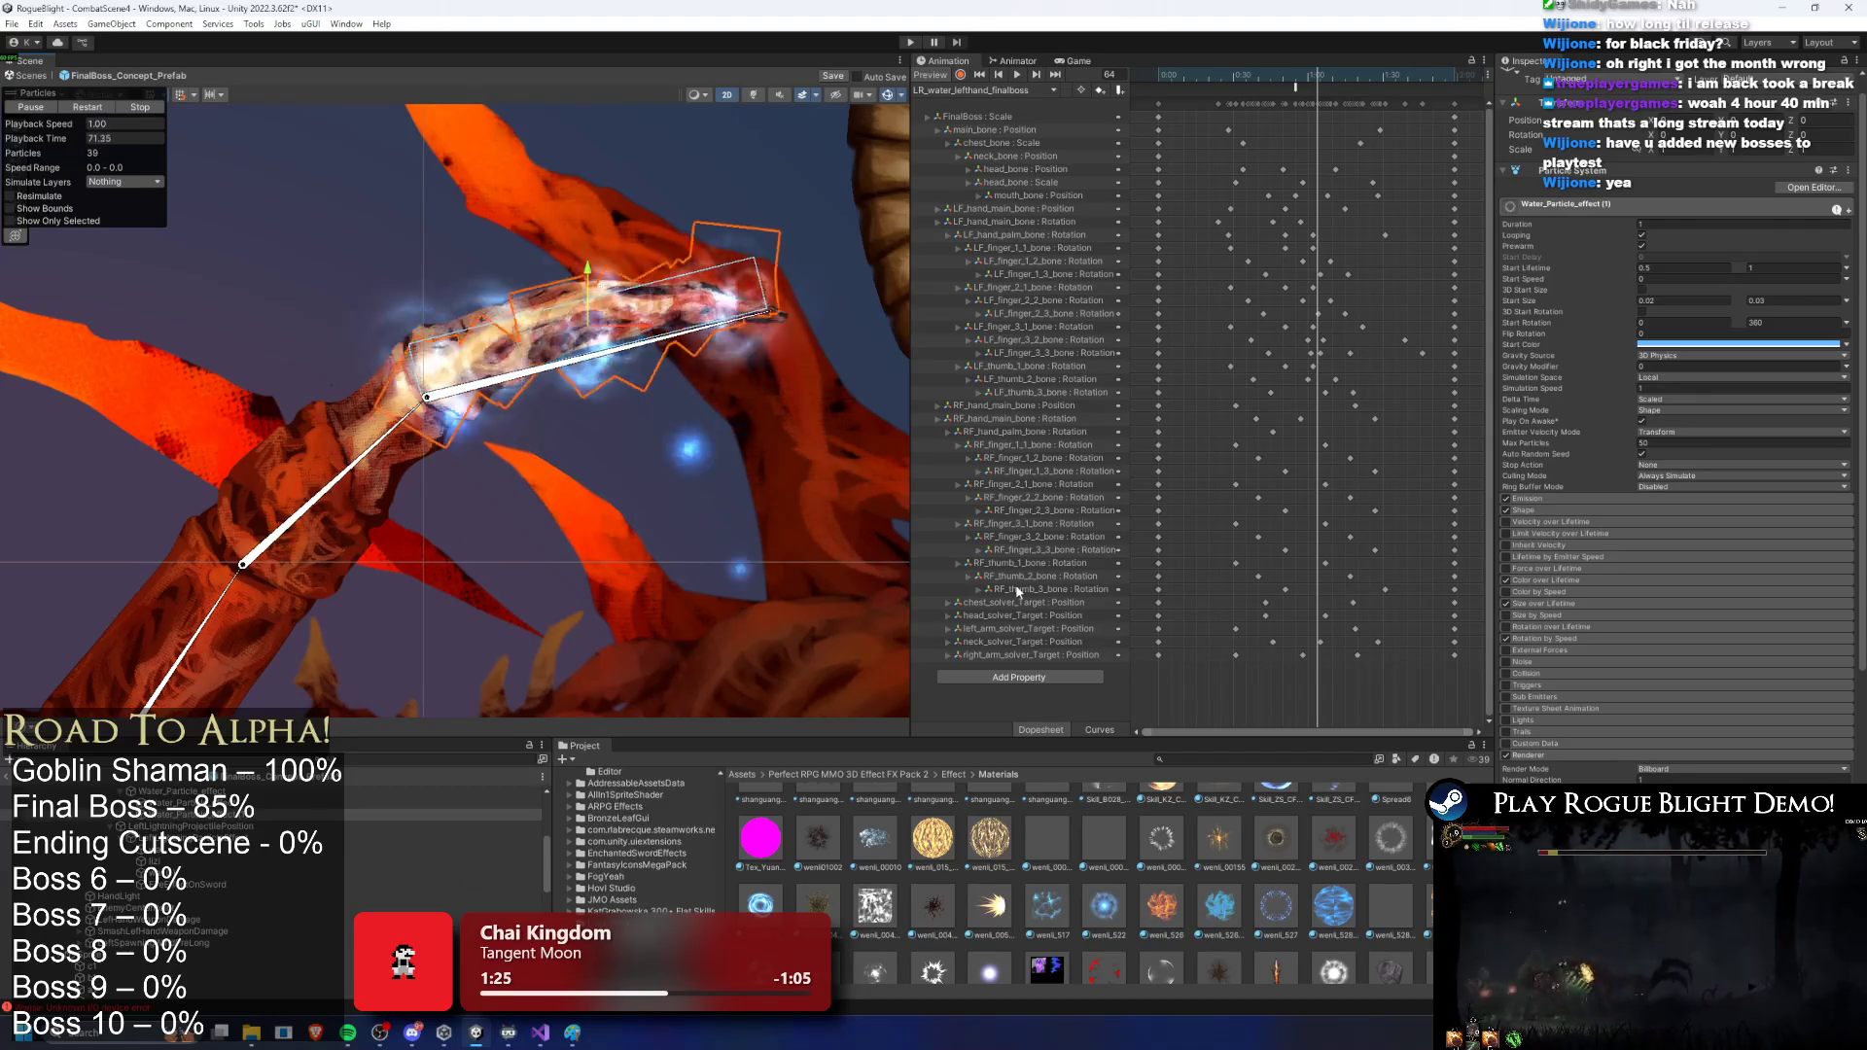
{"action": "left_click", "coordinate": [1523, 510]}
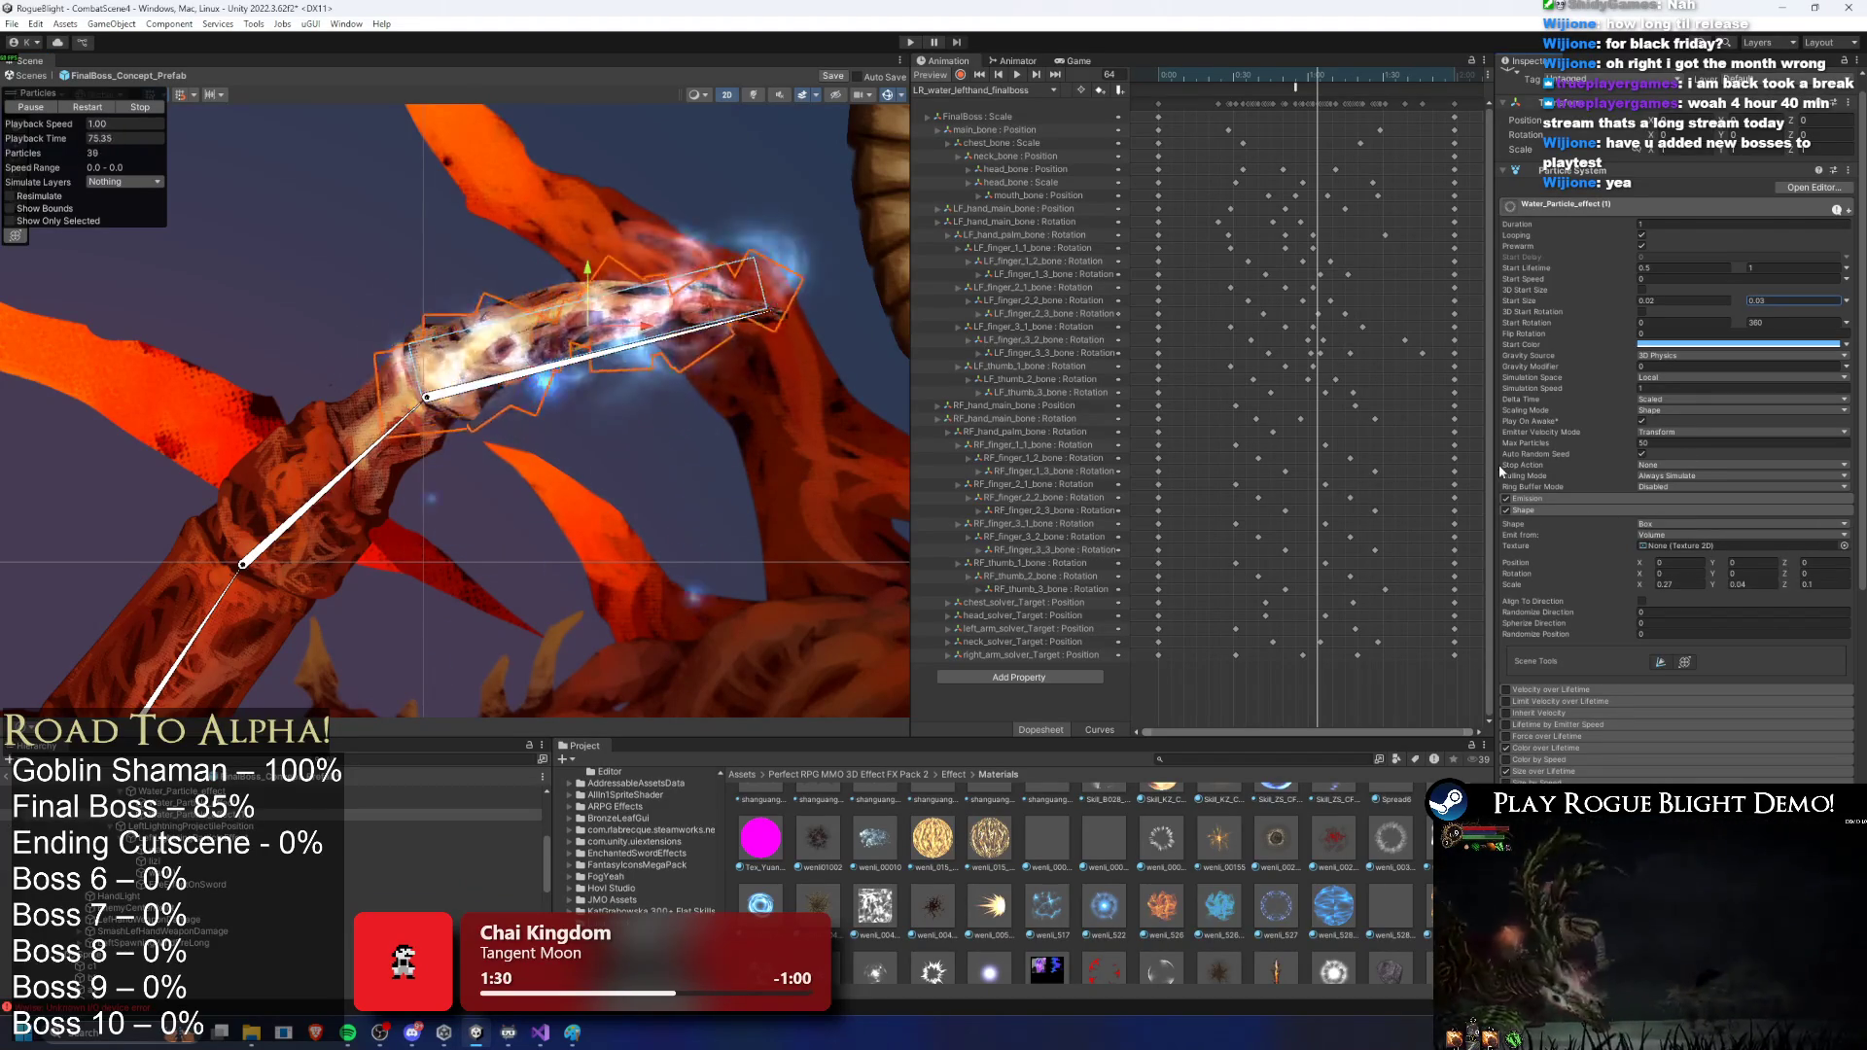
Step: Select the Water_Particle_effect under the boss's hand, comparing it with the finger bone and its duplicate
{"action": "scroll", "coordinate": [472, 662], "scroll_direction": "down", "scroll_amount": 2}
{"action": "left_click", "coordinate": [583, 330]}
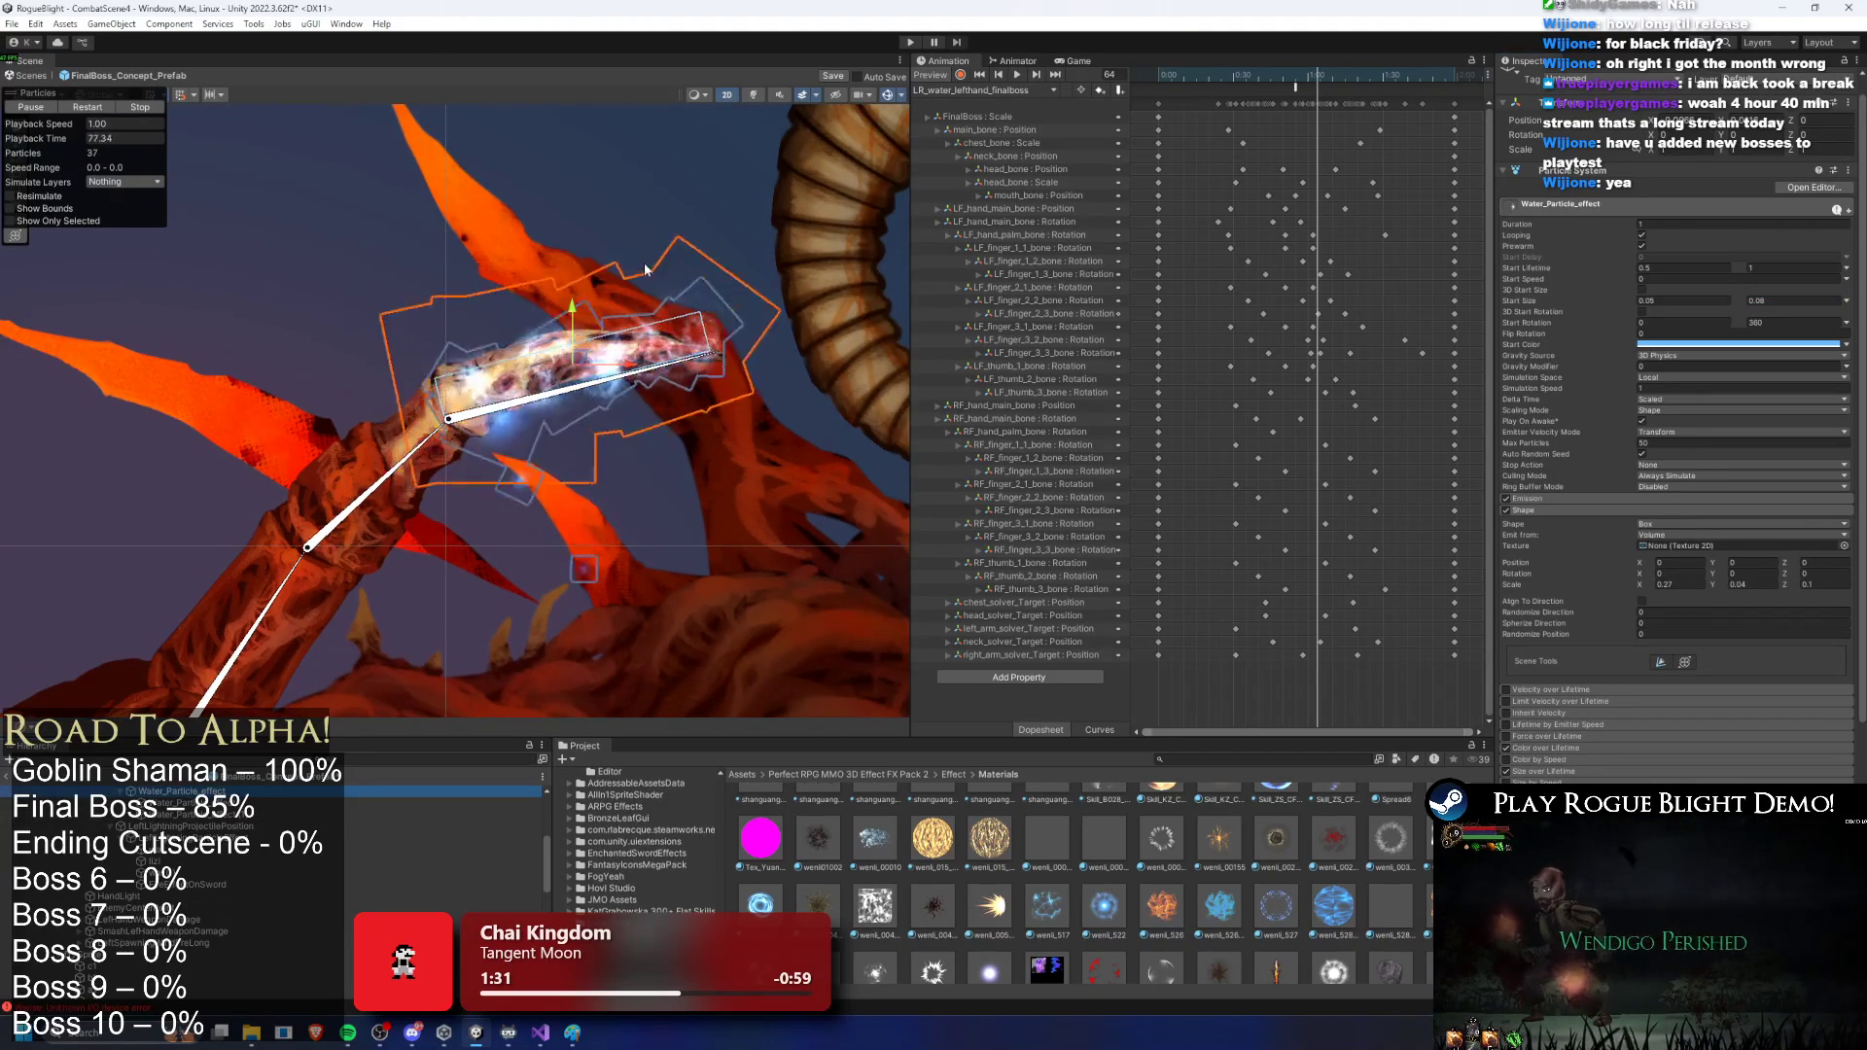
{"action": "scroll", "coordinate": [584, 330], "scroll_direction": "down", "scroll_amount": 1}
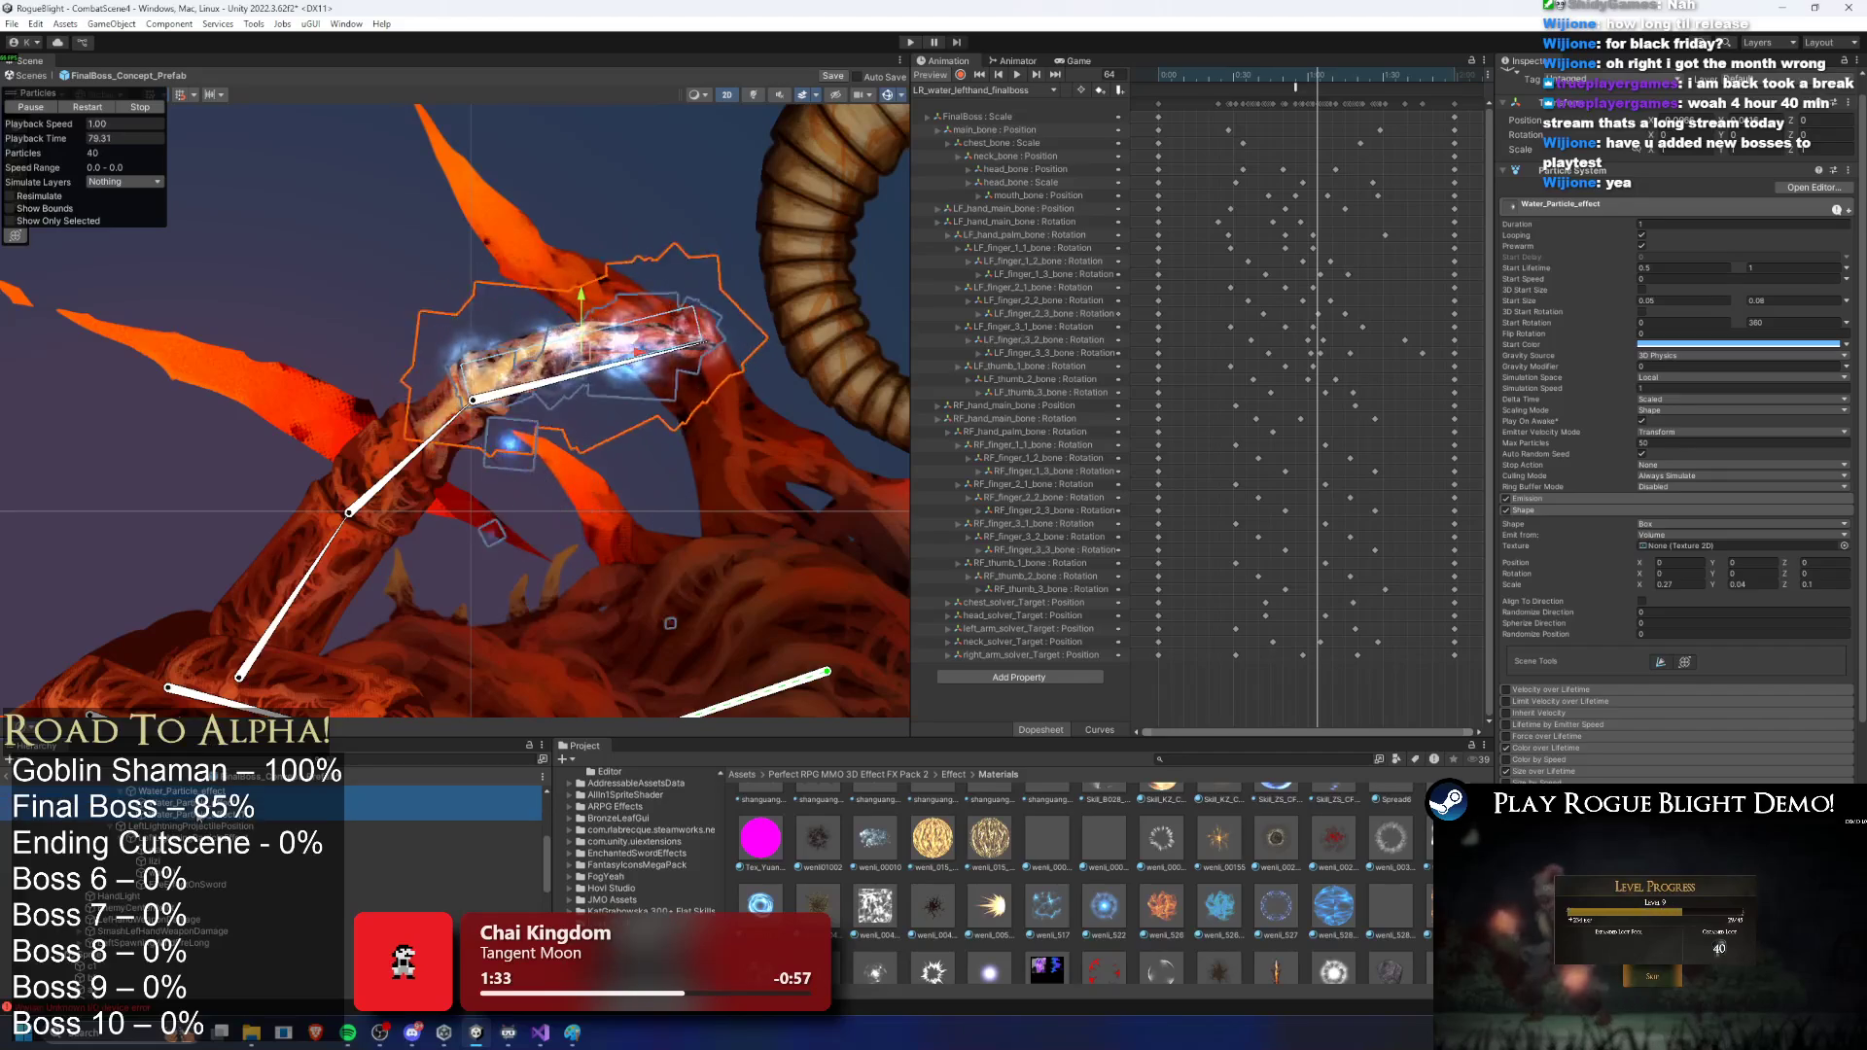
{"action": "left_click", "coordinate": [575, 615], "text": "shift"}
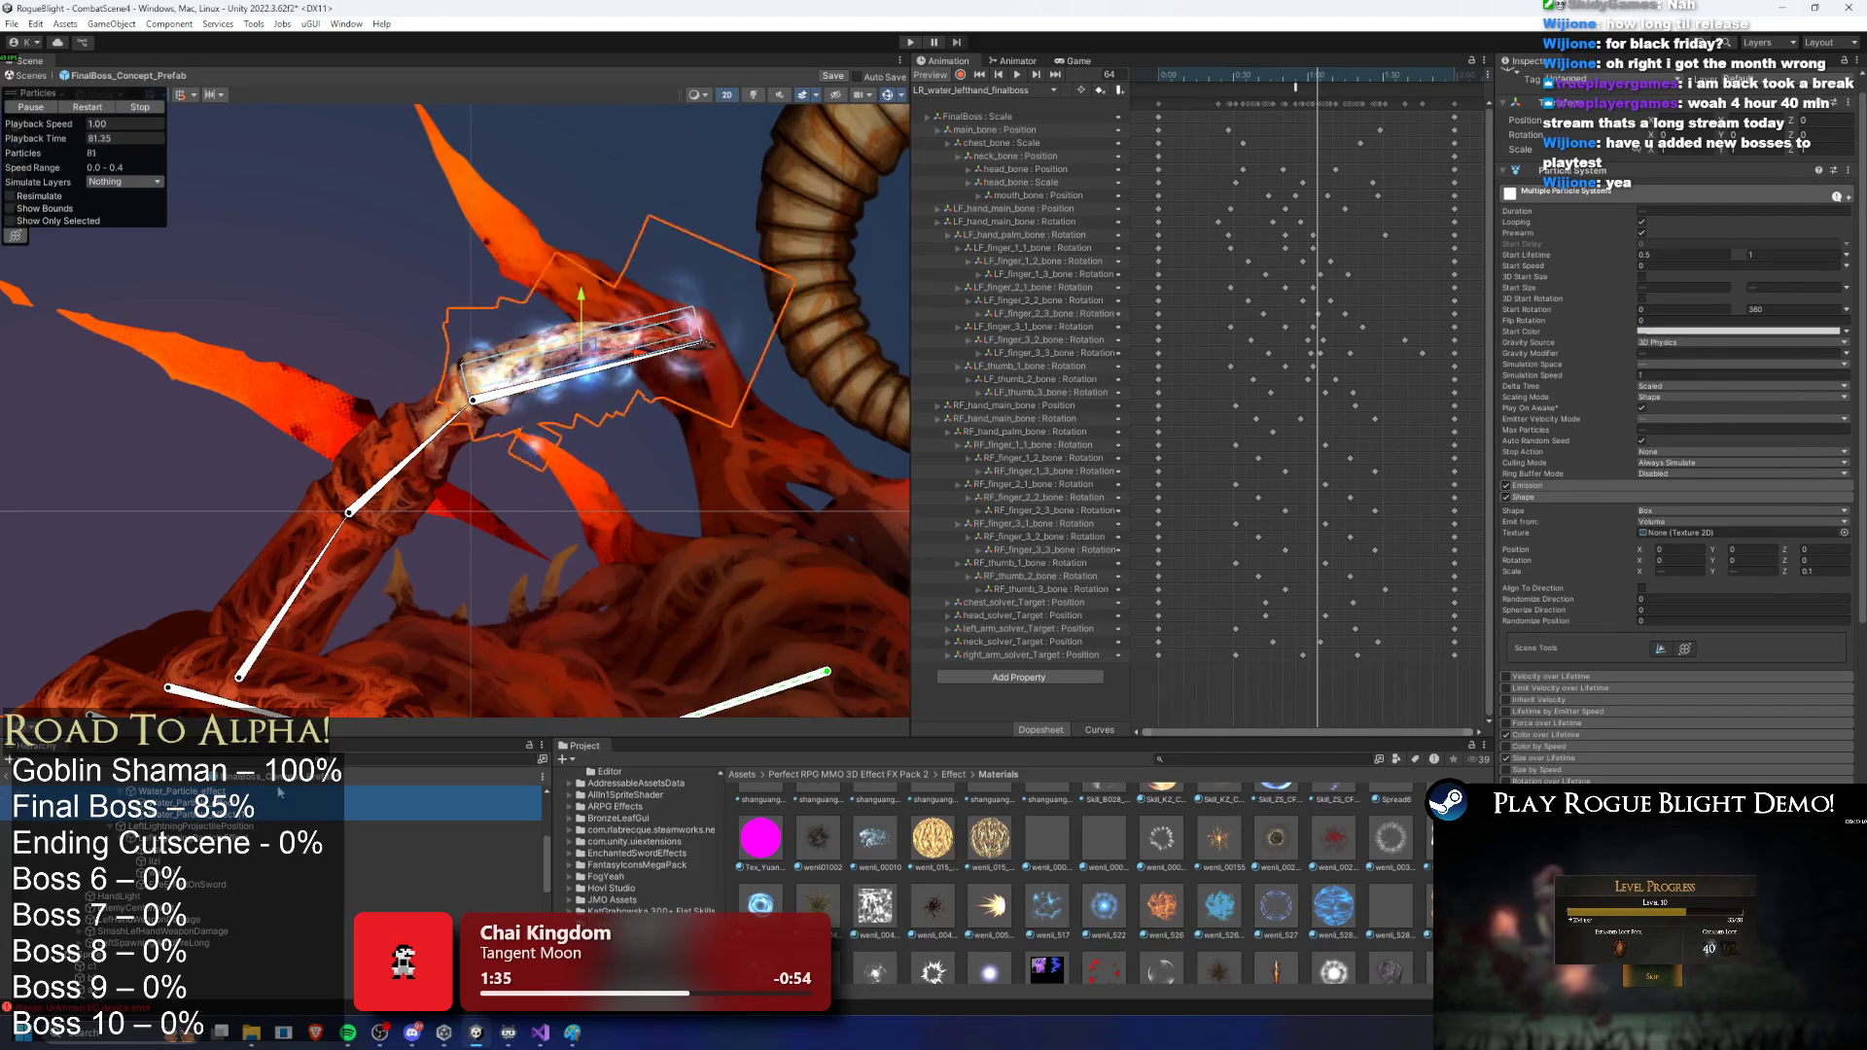
{"action": "left_click", "coordinate": [180, 803]}
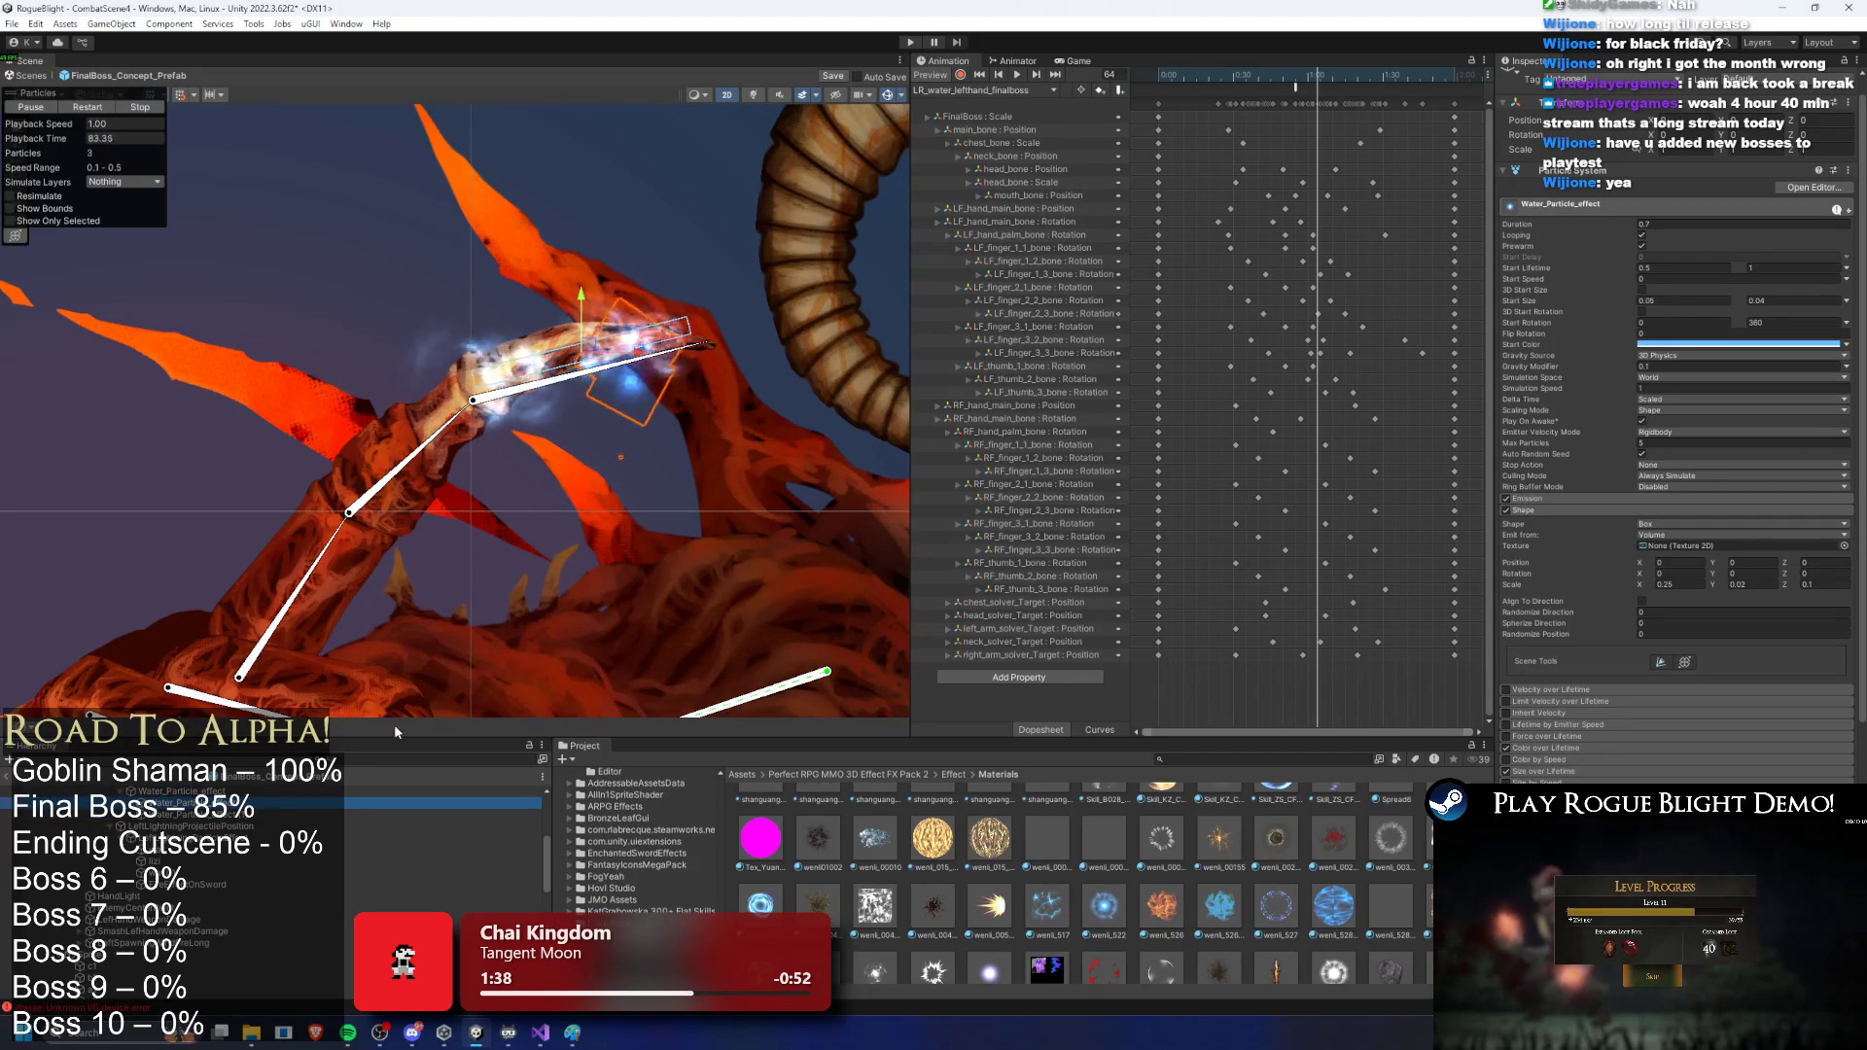
{"action": "left_click", "coordinate": [615, 386]}
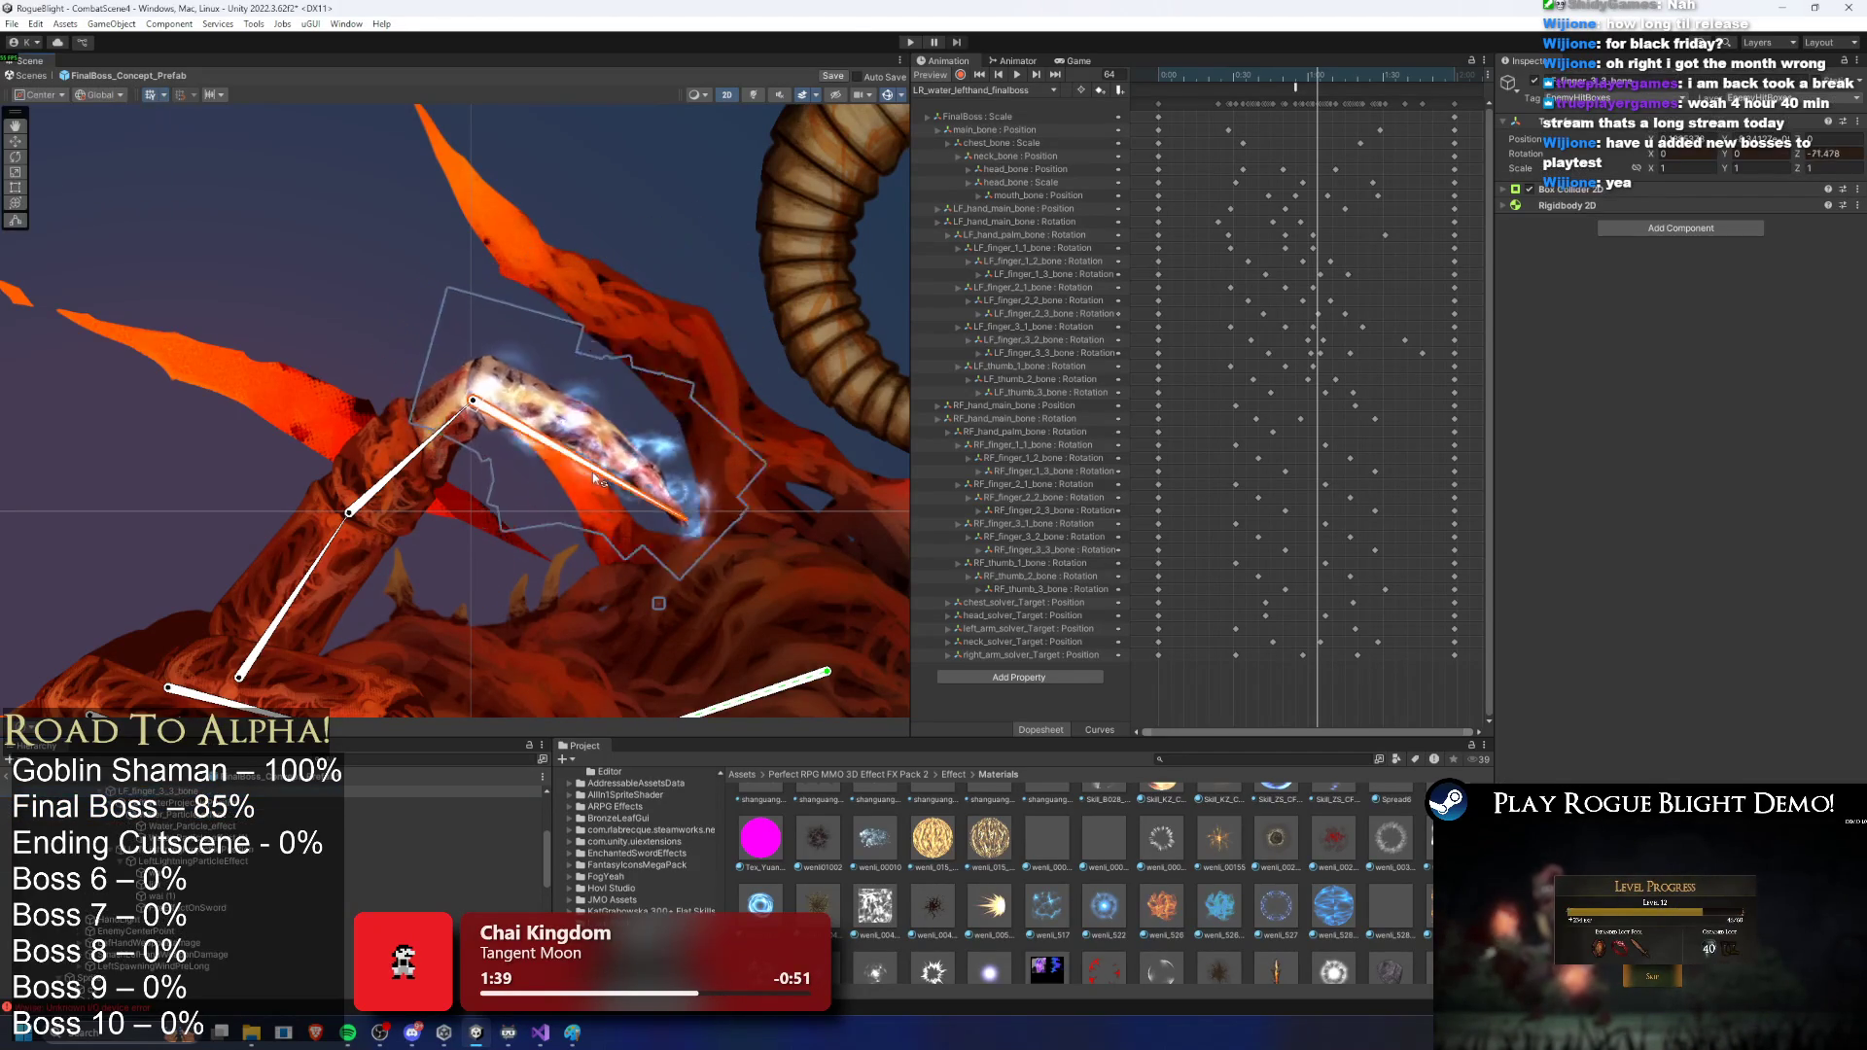
{"action": "left_click", "coordinate": [597, 375]}
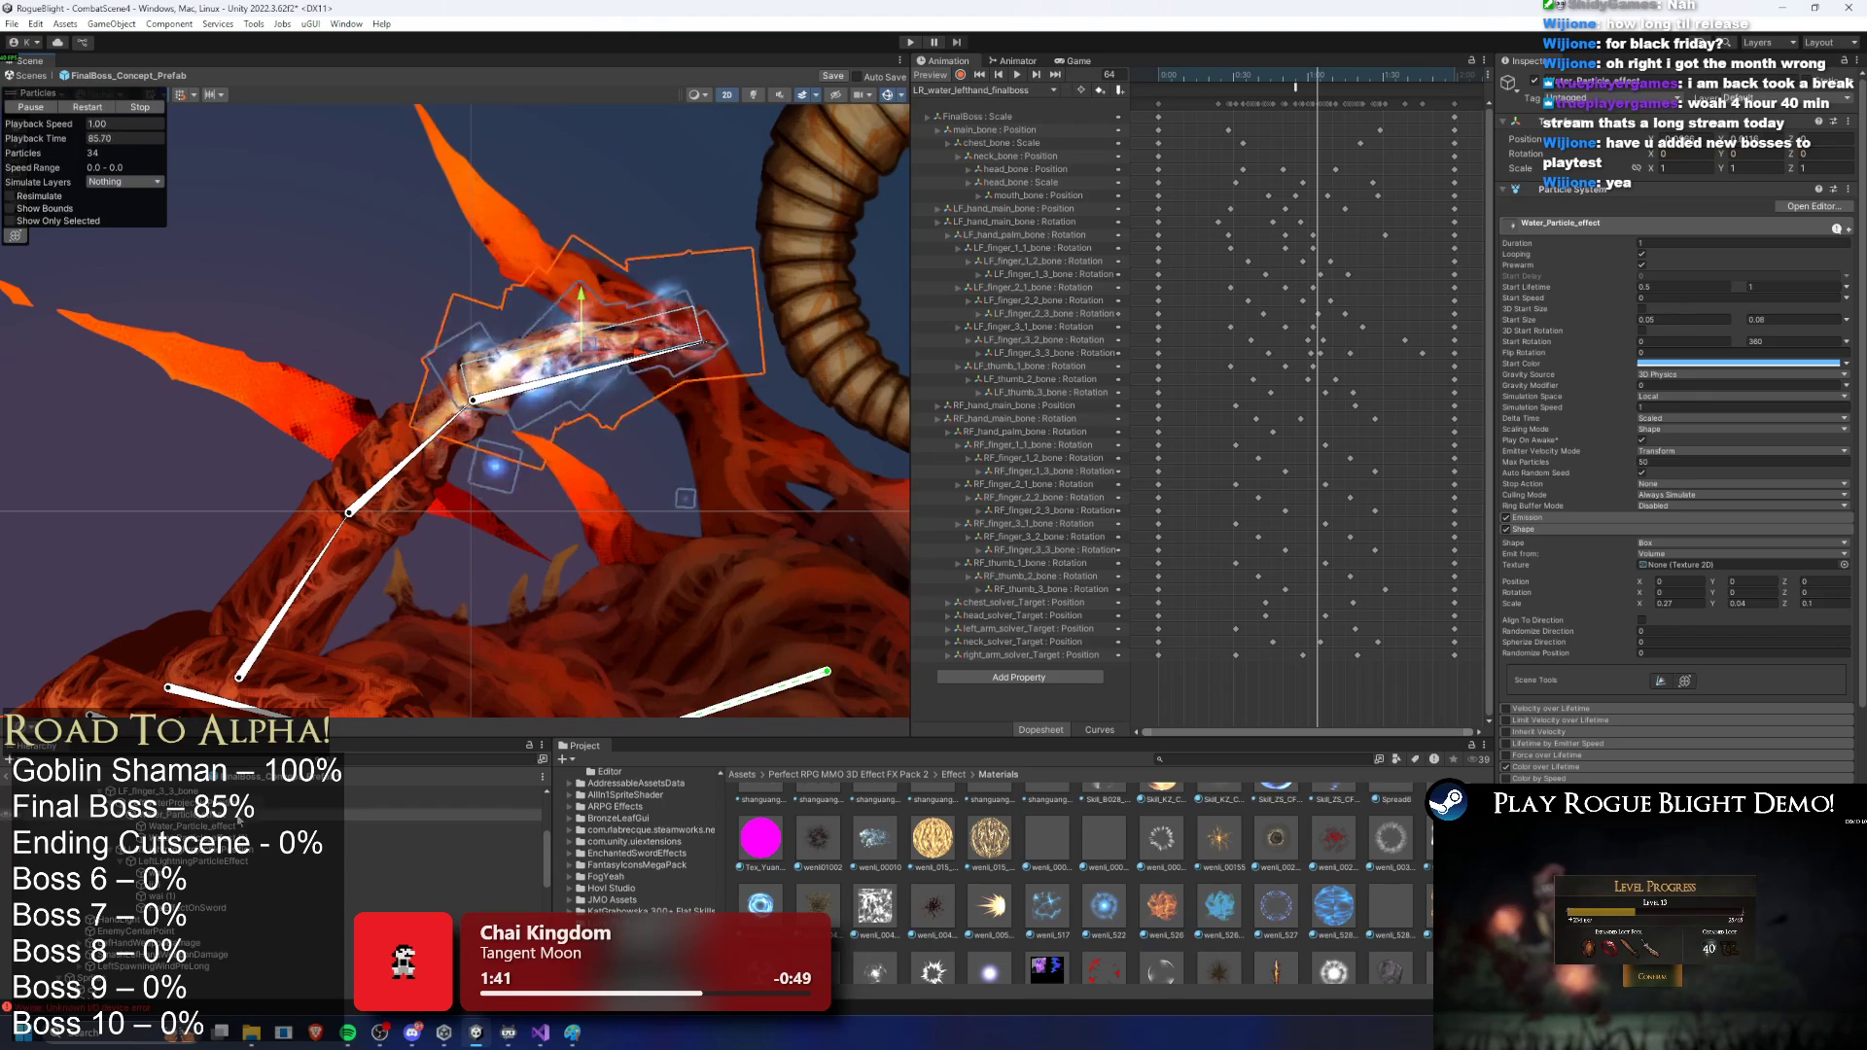
{"action": "scroll", "coordinate": [488, 373], "scroll_direction": "down", "scroll_amount": 2}
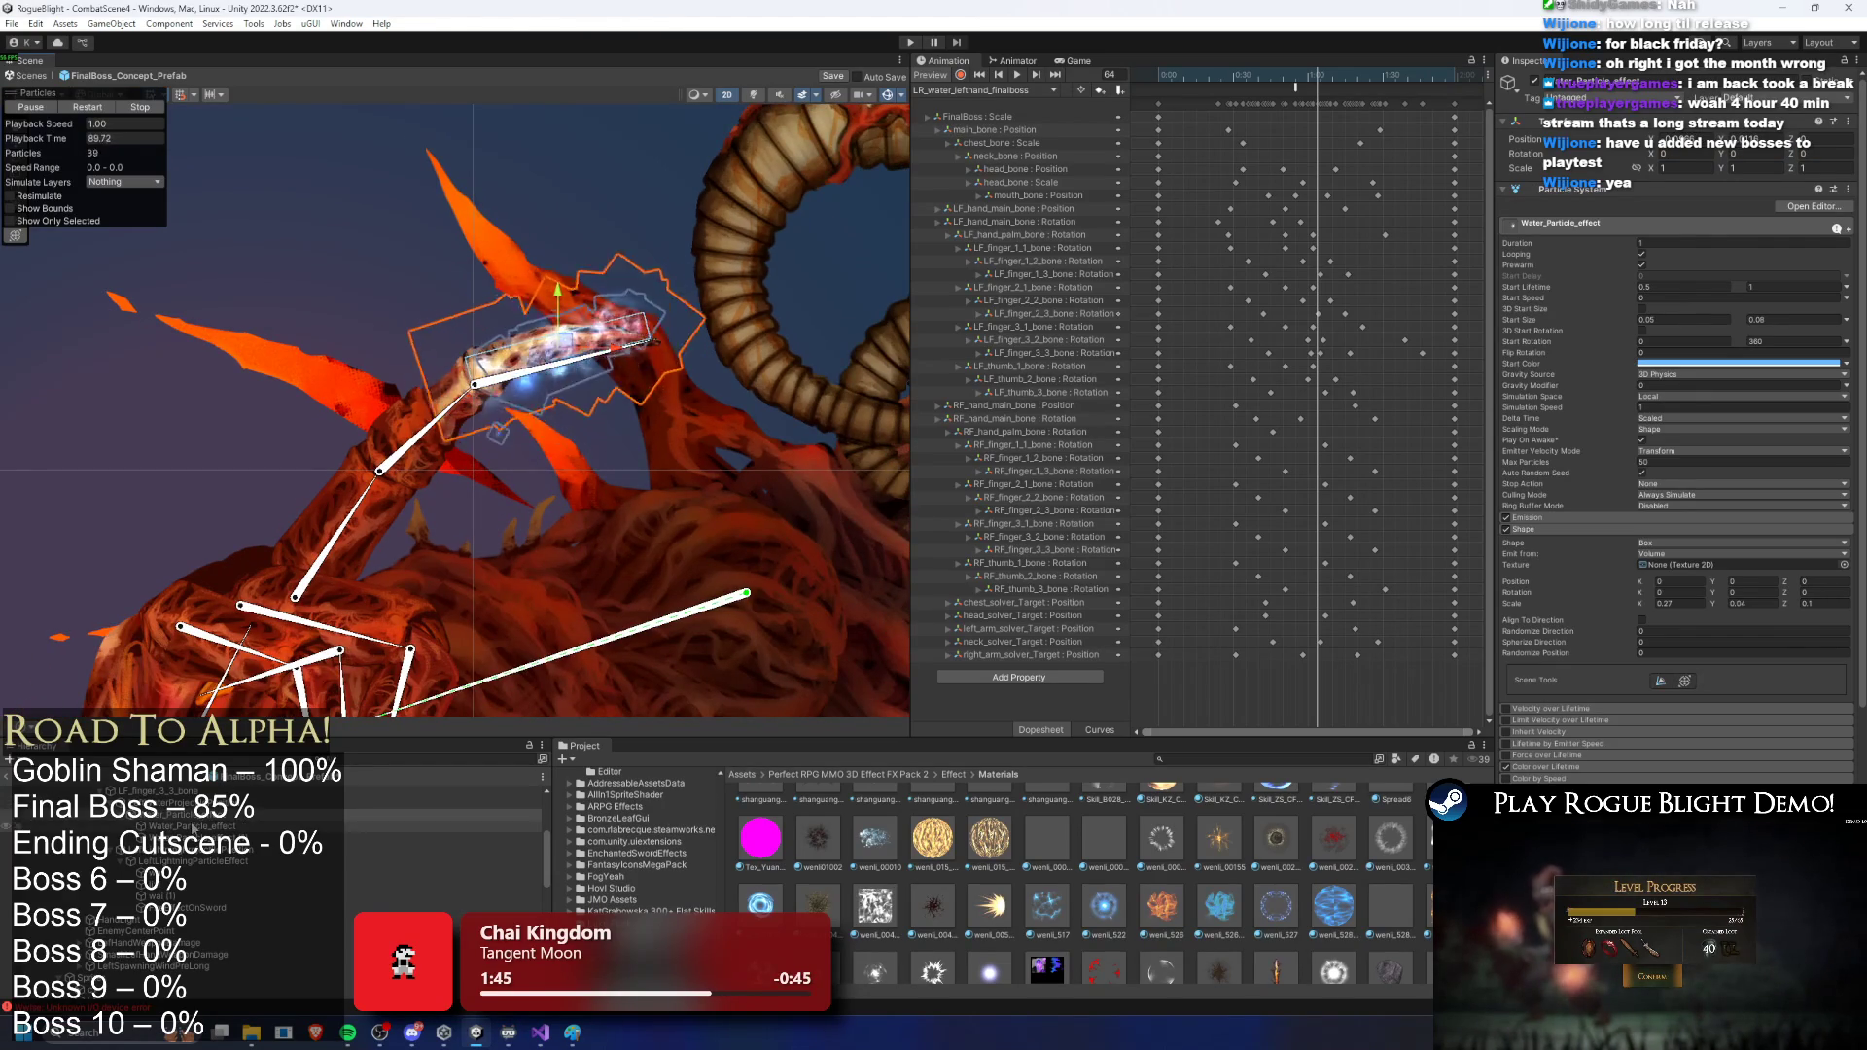
{"action": "right_click", "coordinate": [216, 842]}
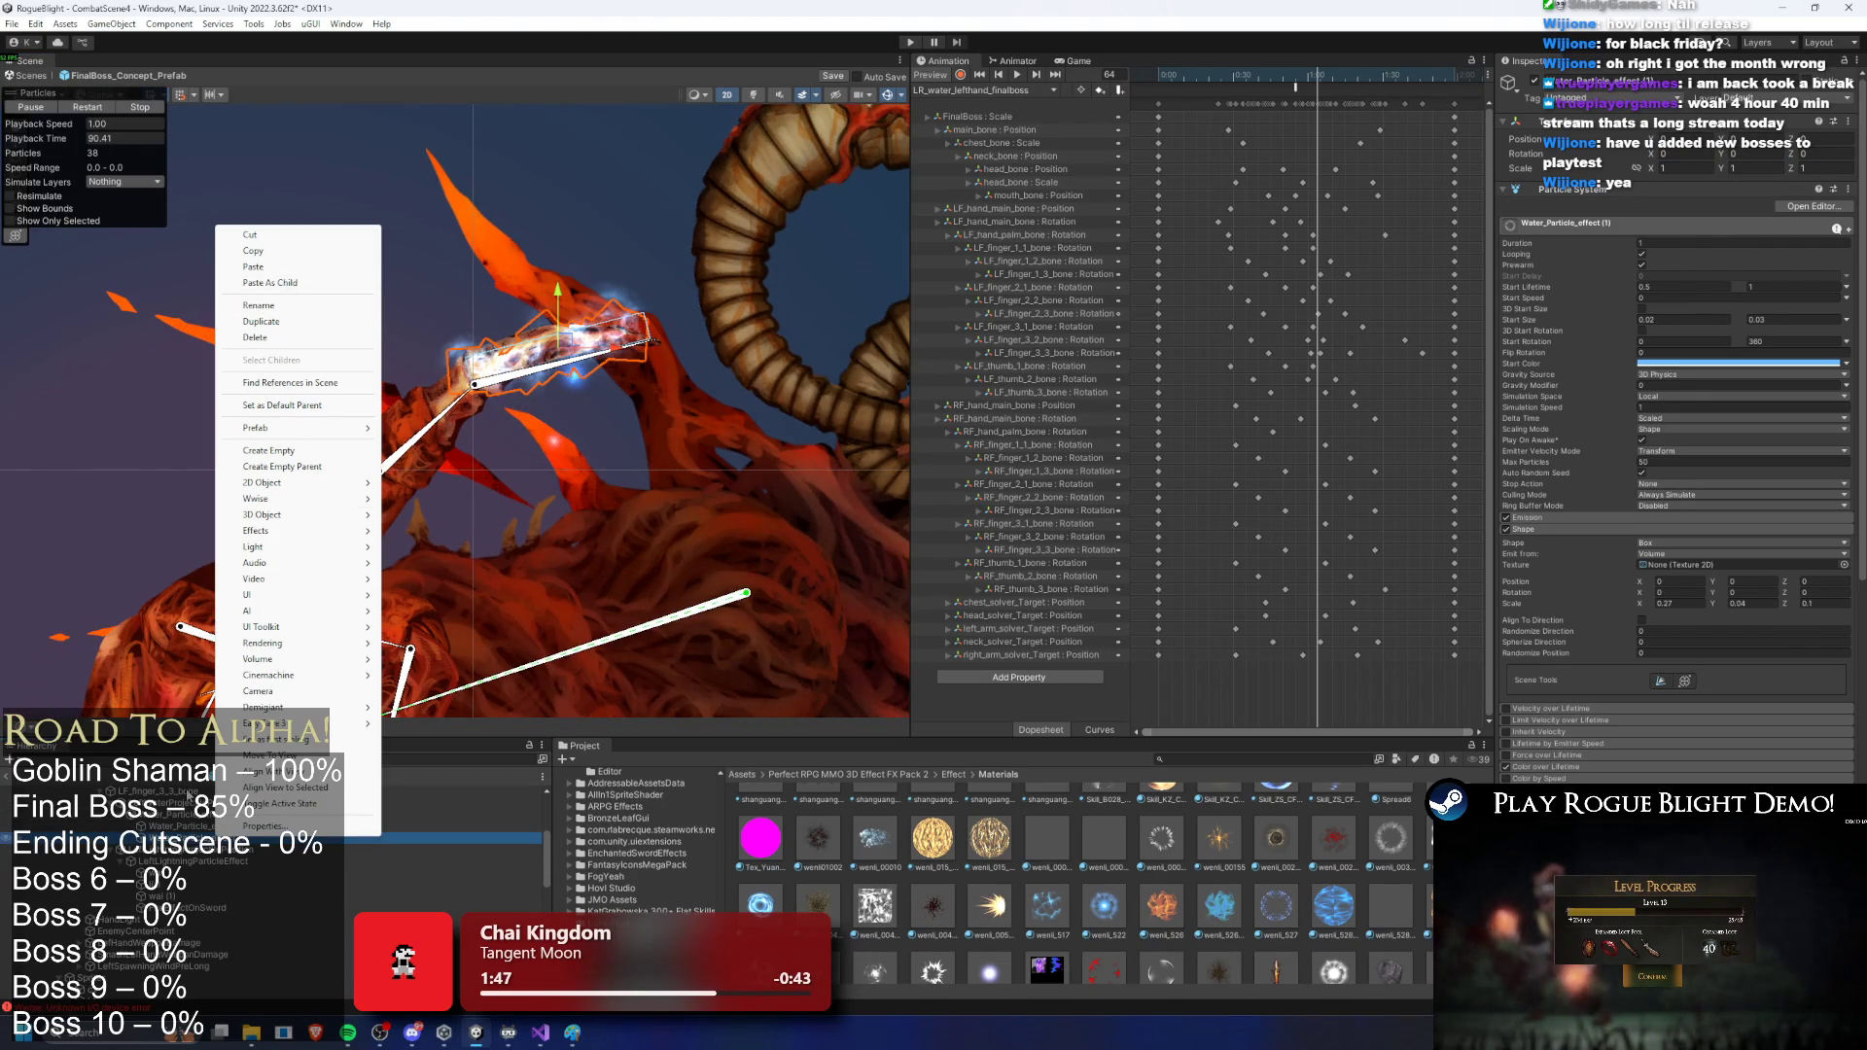
Step: Rename the duplicated water effect to LeftPreExisting_Water_Particle_effect
{"action": "left_click", "coordinate": [163, 825]}
{"action": "right_click", "coordinate": [163, 826]}
{"action": "left_click", "coordinate": [249, 306]}
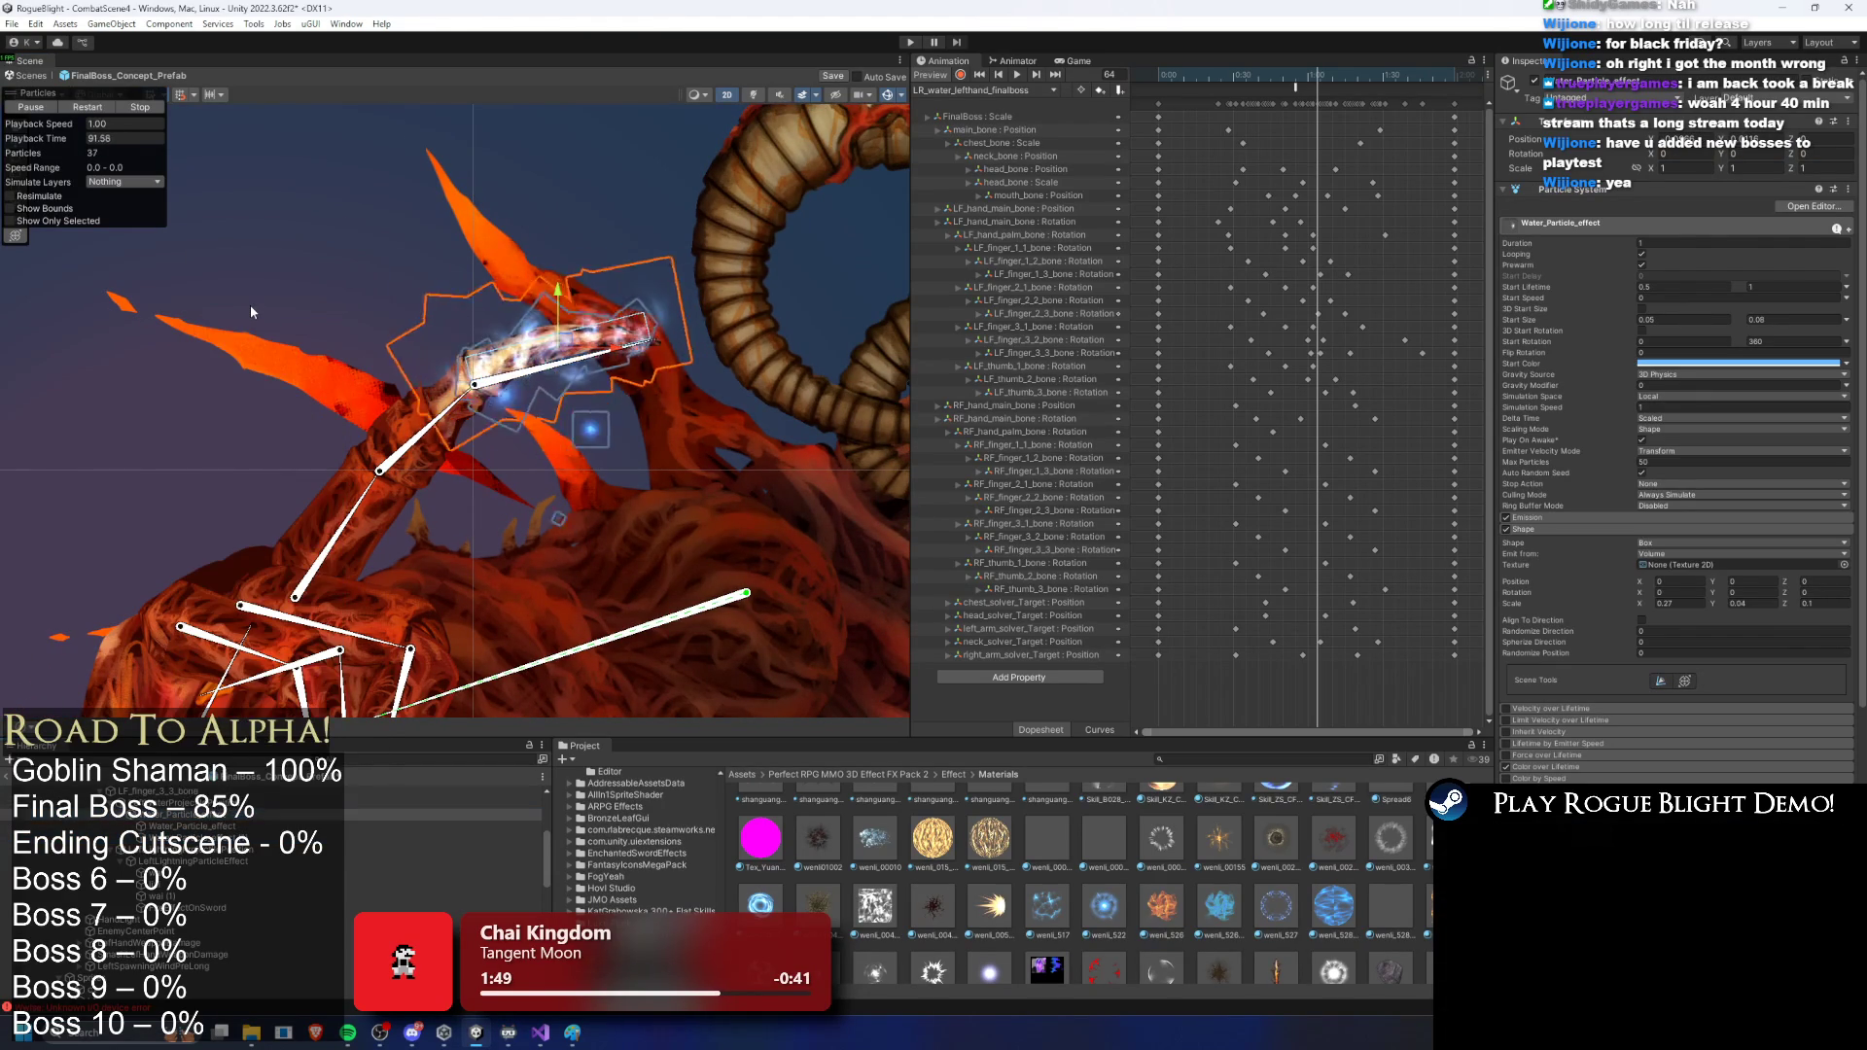
{"action": "right_click", "coordinate": [167, 814]}
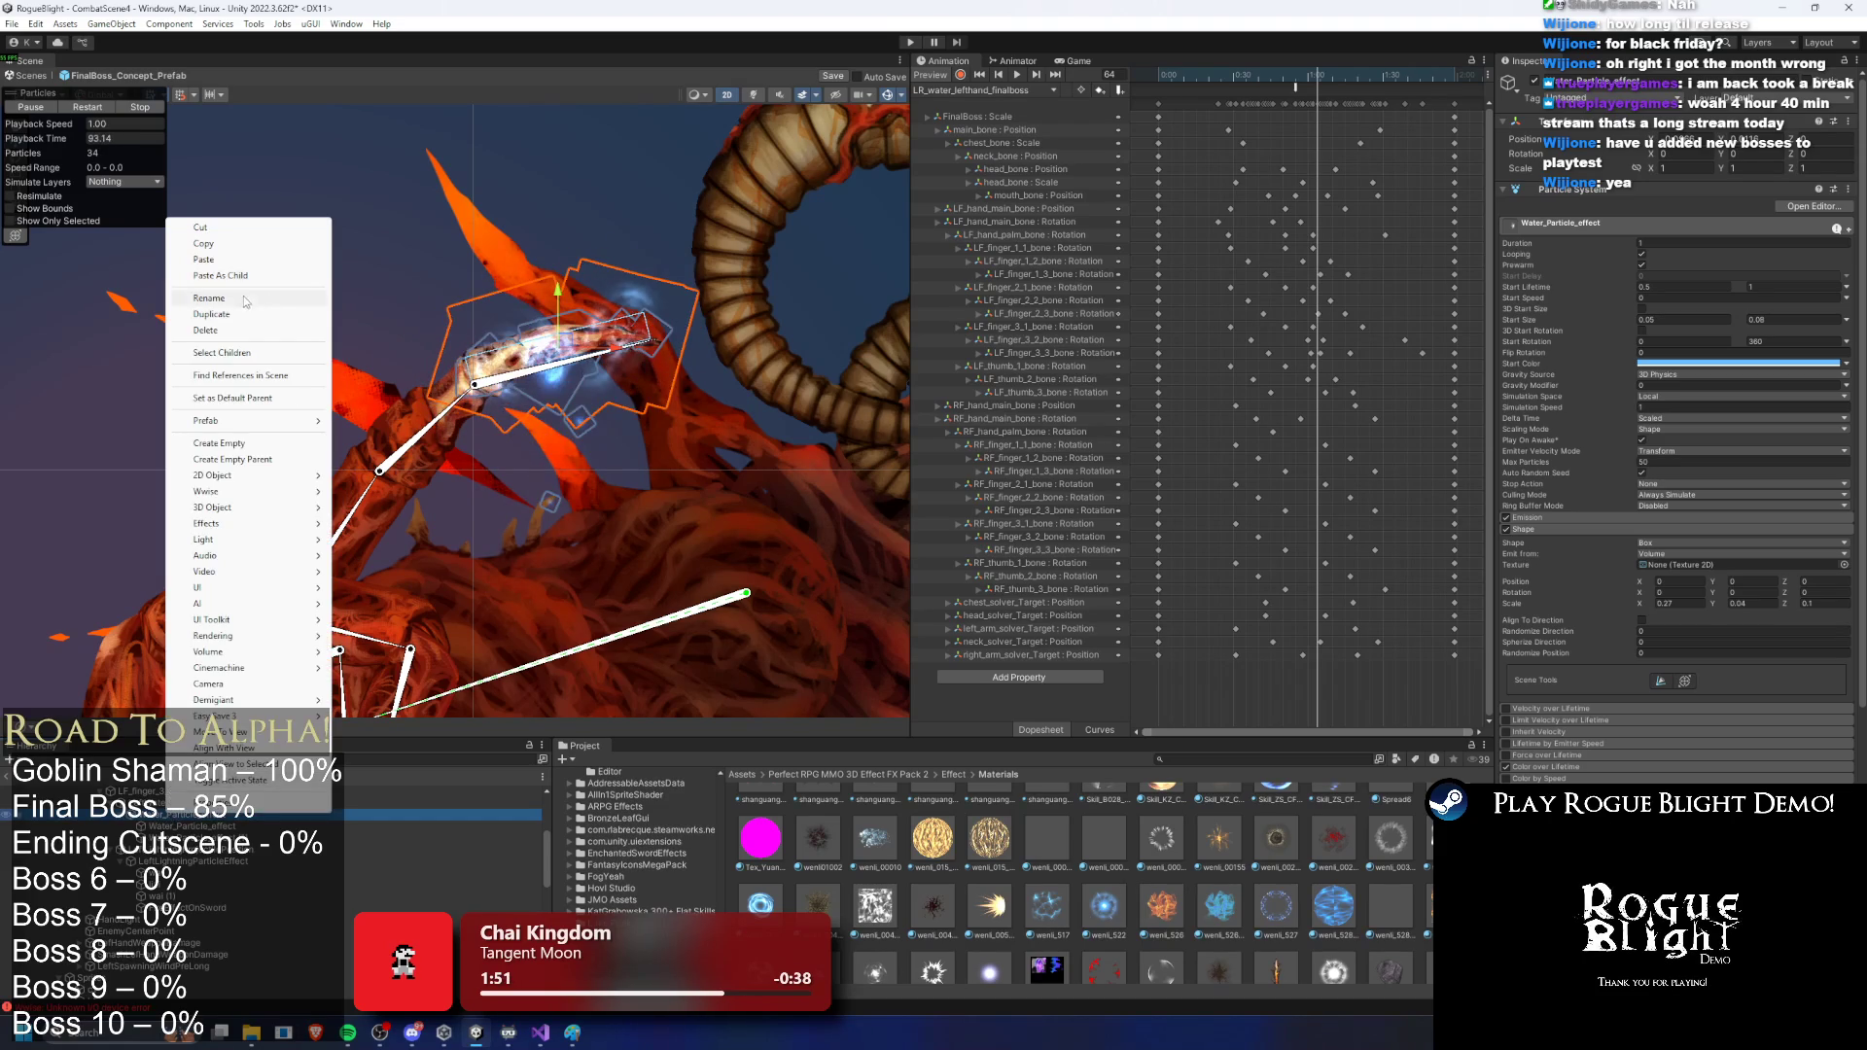
{"action": "left_click", "coordinate": [270, 301]}
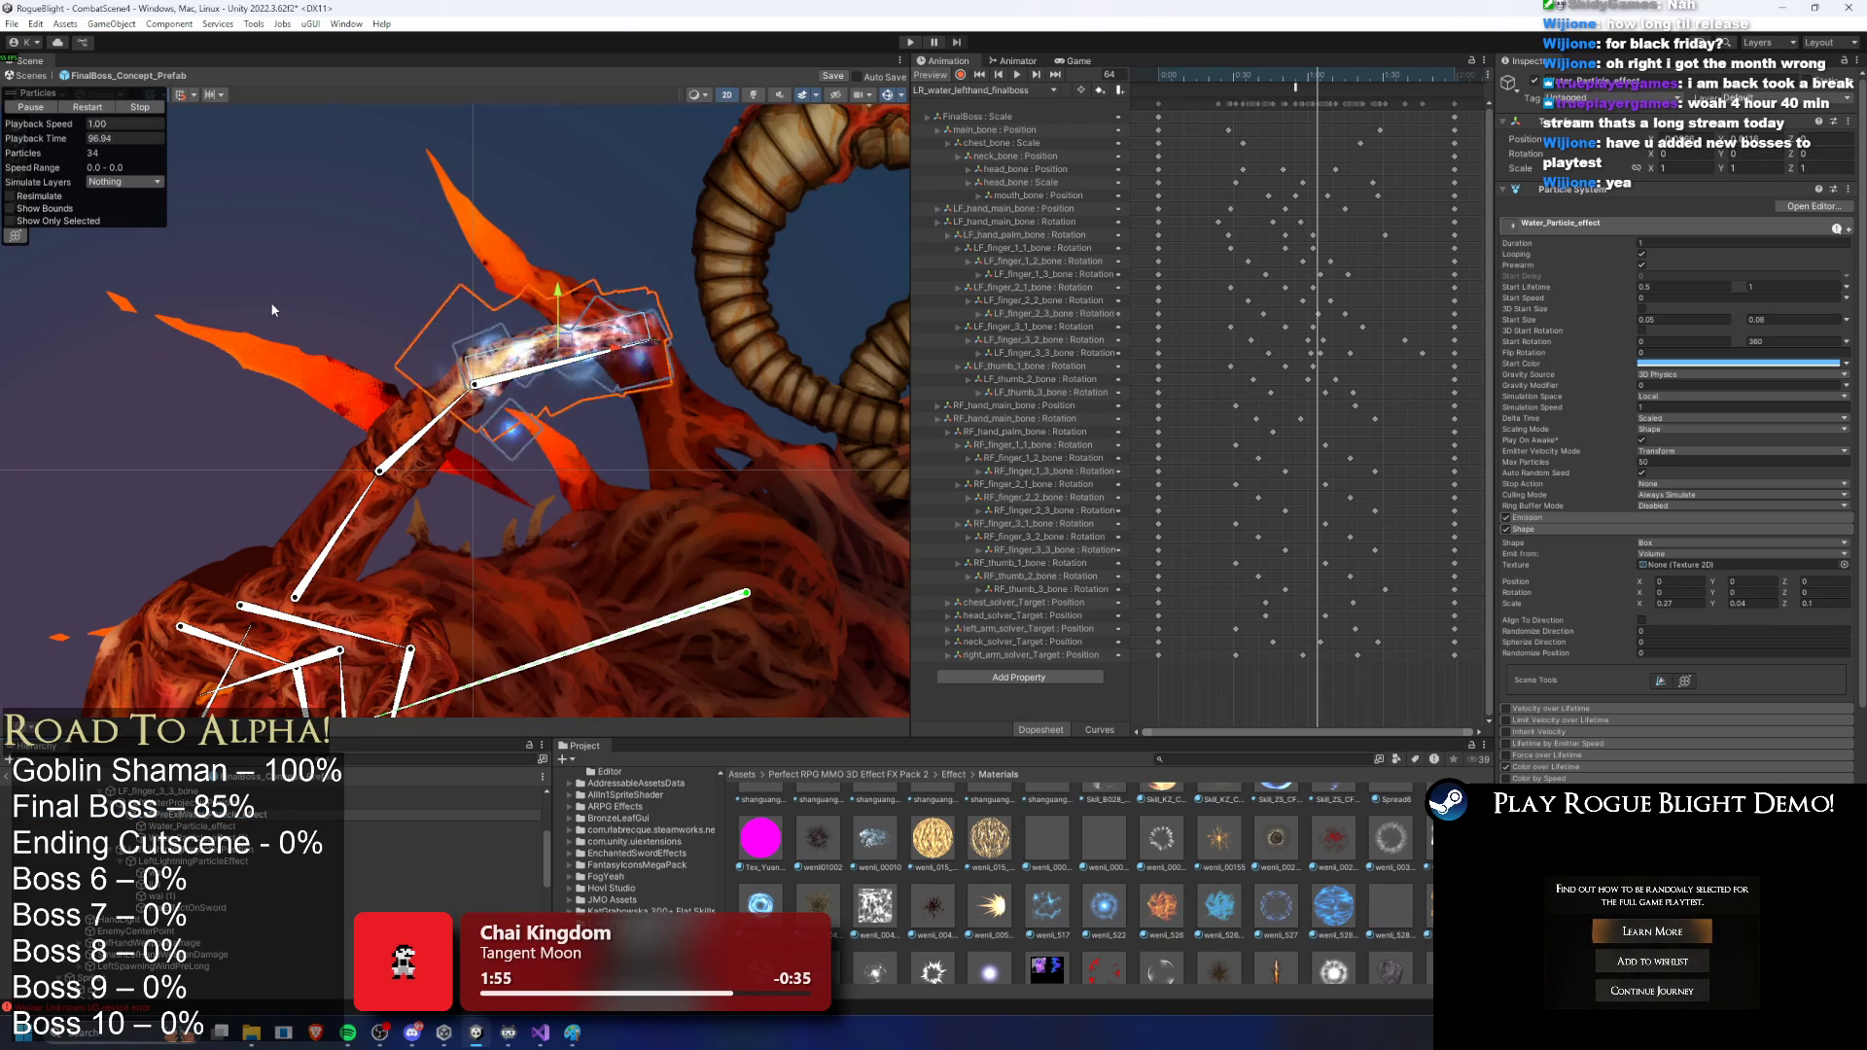
{"action": "type", "text": "LeftPreExisting_"}
{"action": "key", "text": "Return"}
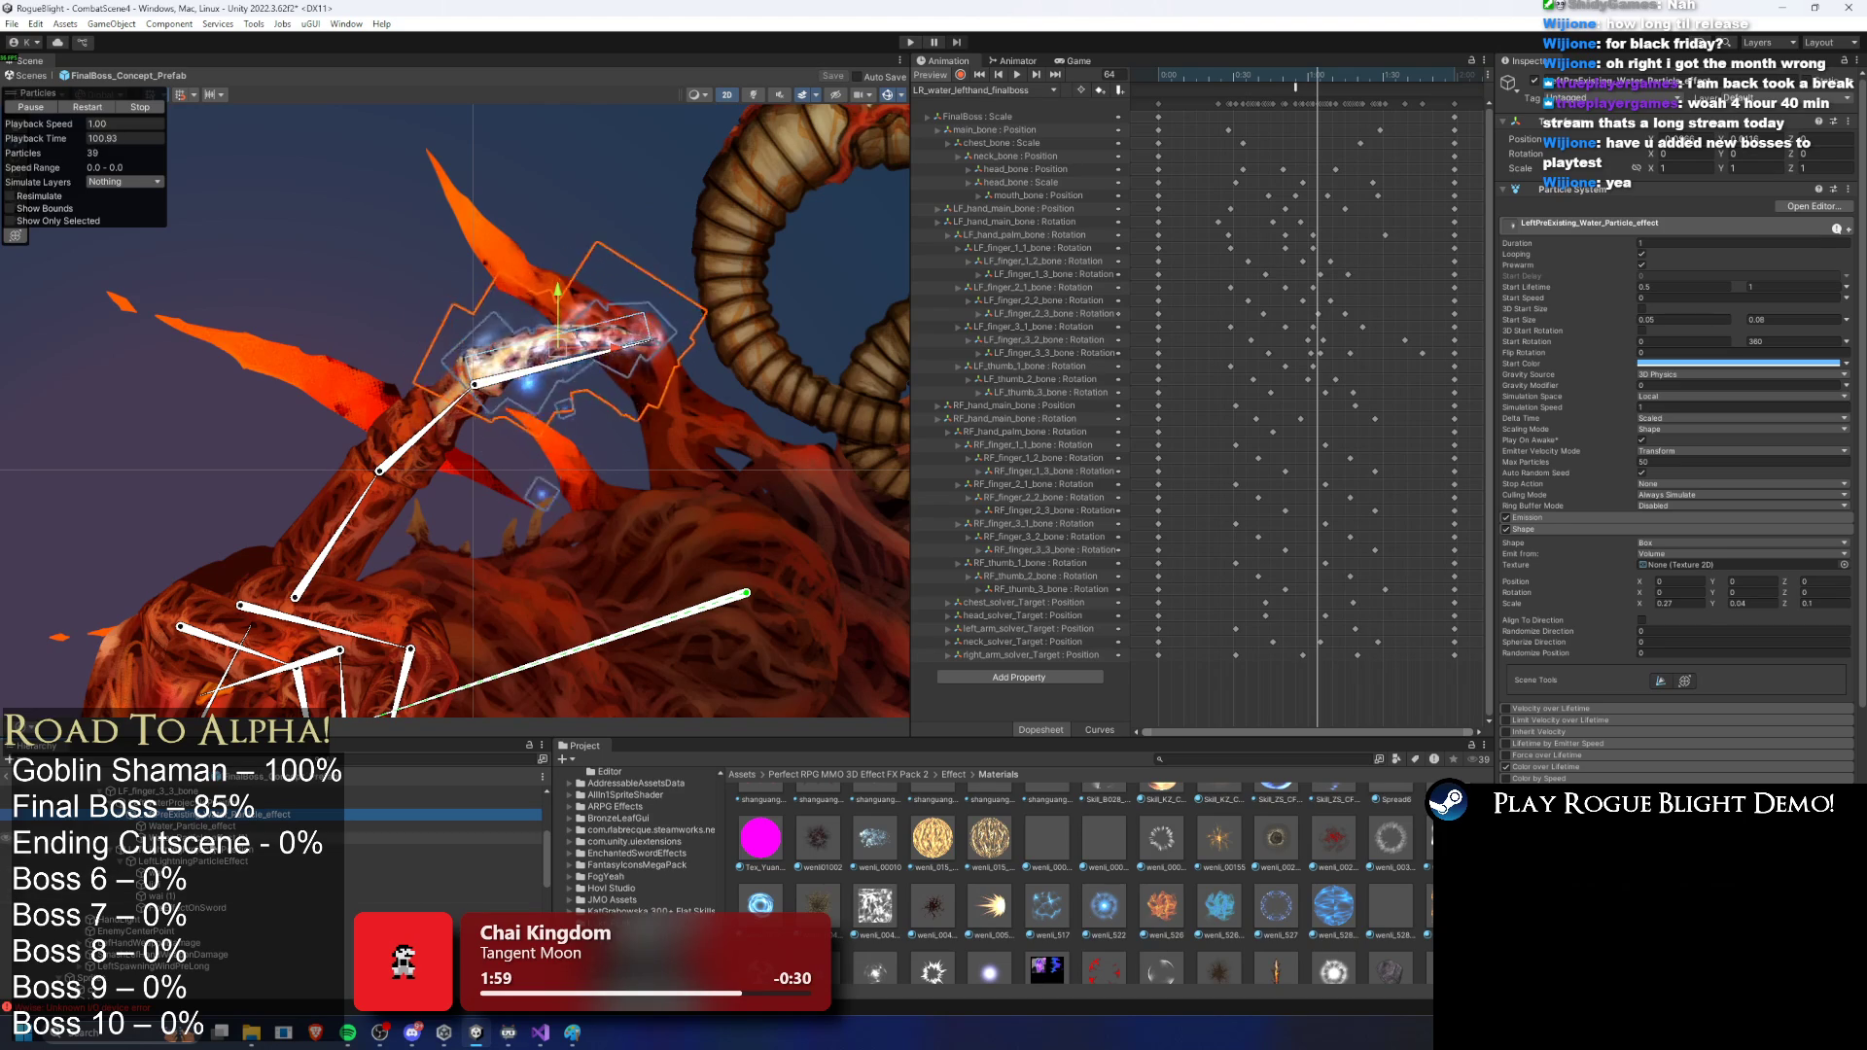
Step: Turn off Looping on both water effects and give LeftPreExisting a start lifetime of 1
{"action": "left_click", "coordinate": [292, 827], "text": "ctrl"}
{"action": "left_click", "coordinate": [1642, 240]}
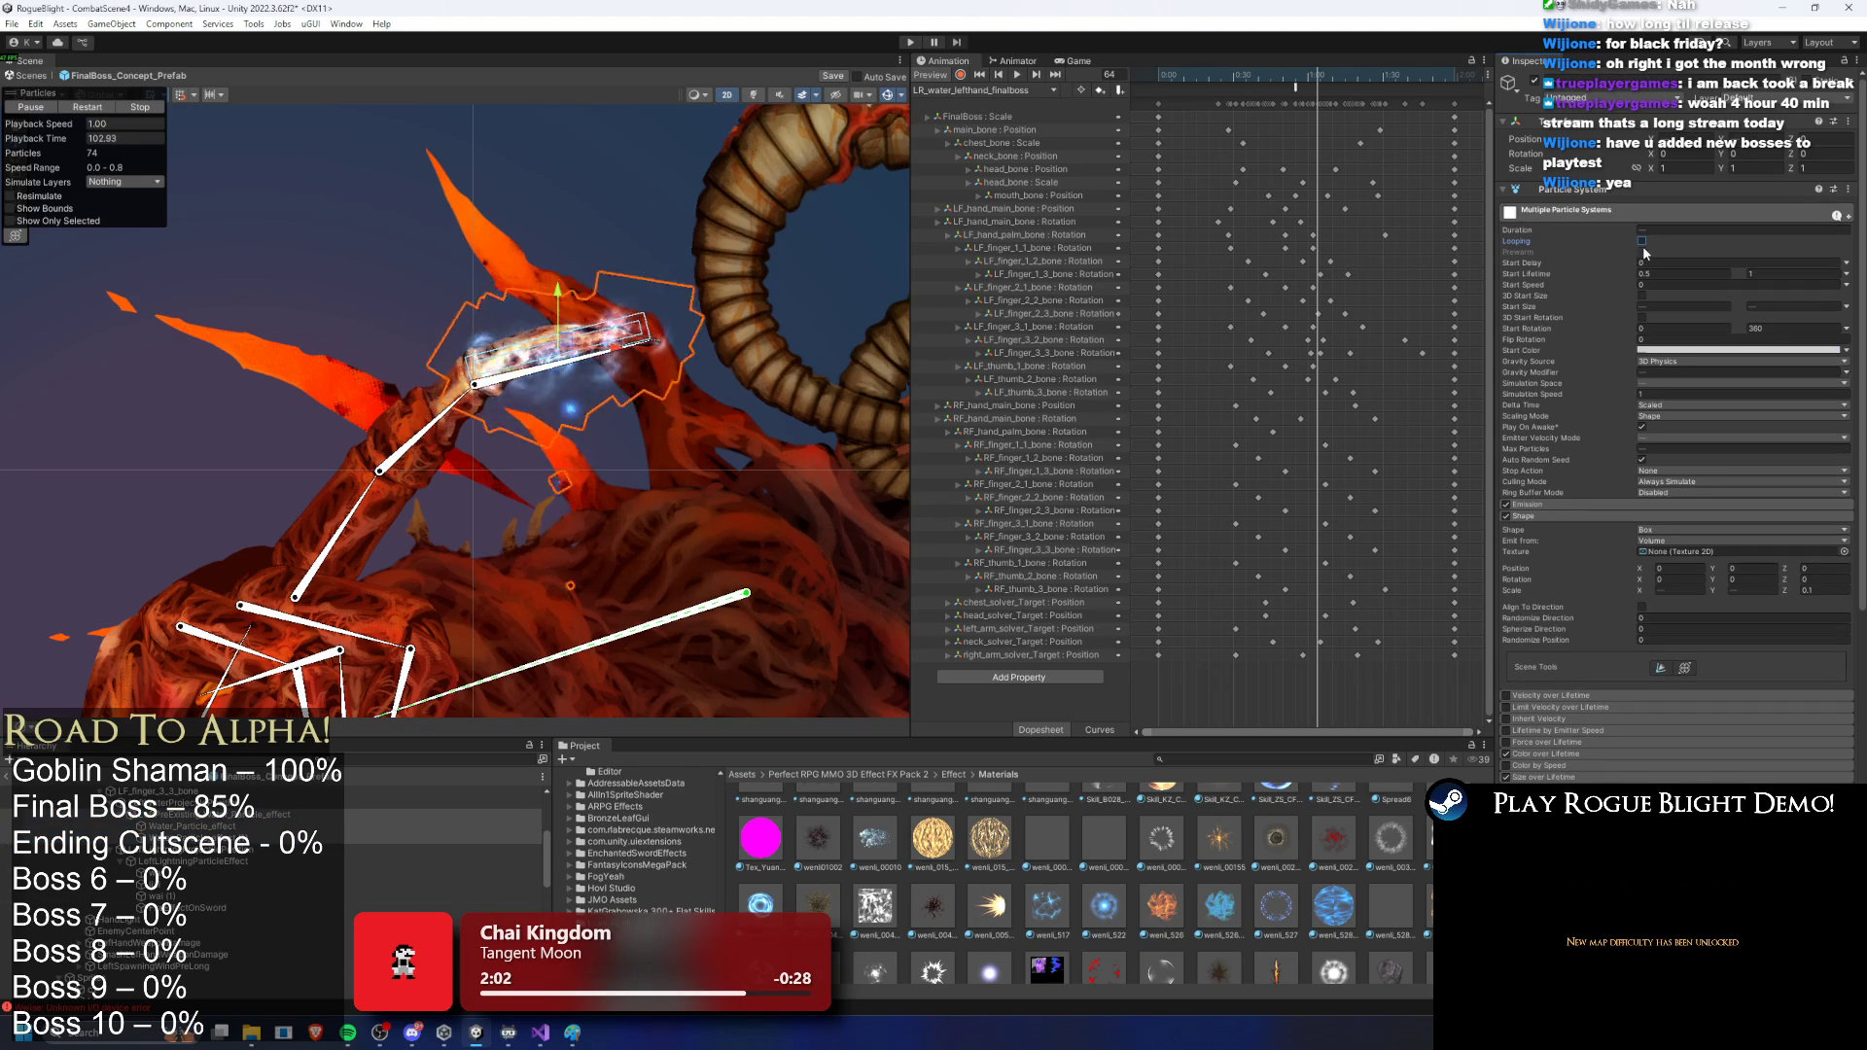
{"action": "left_click", "coordinate": [231, 817]}
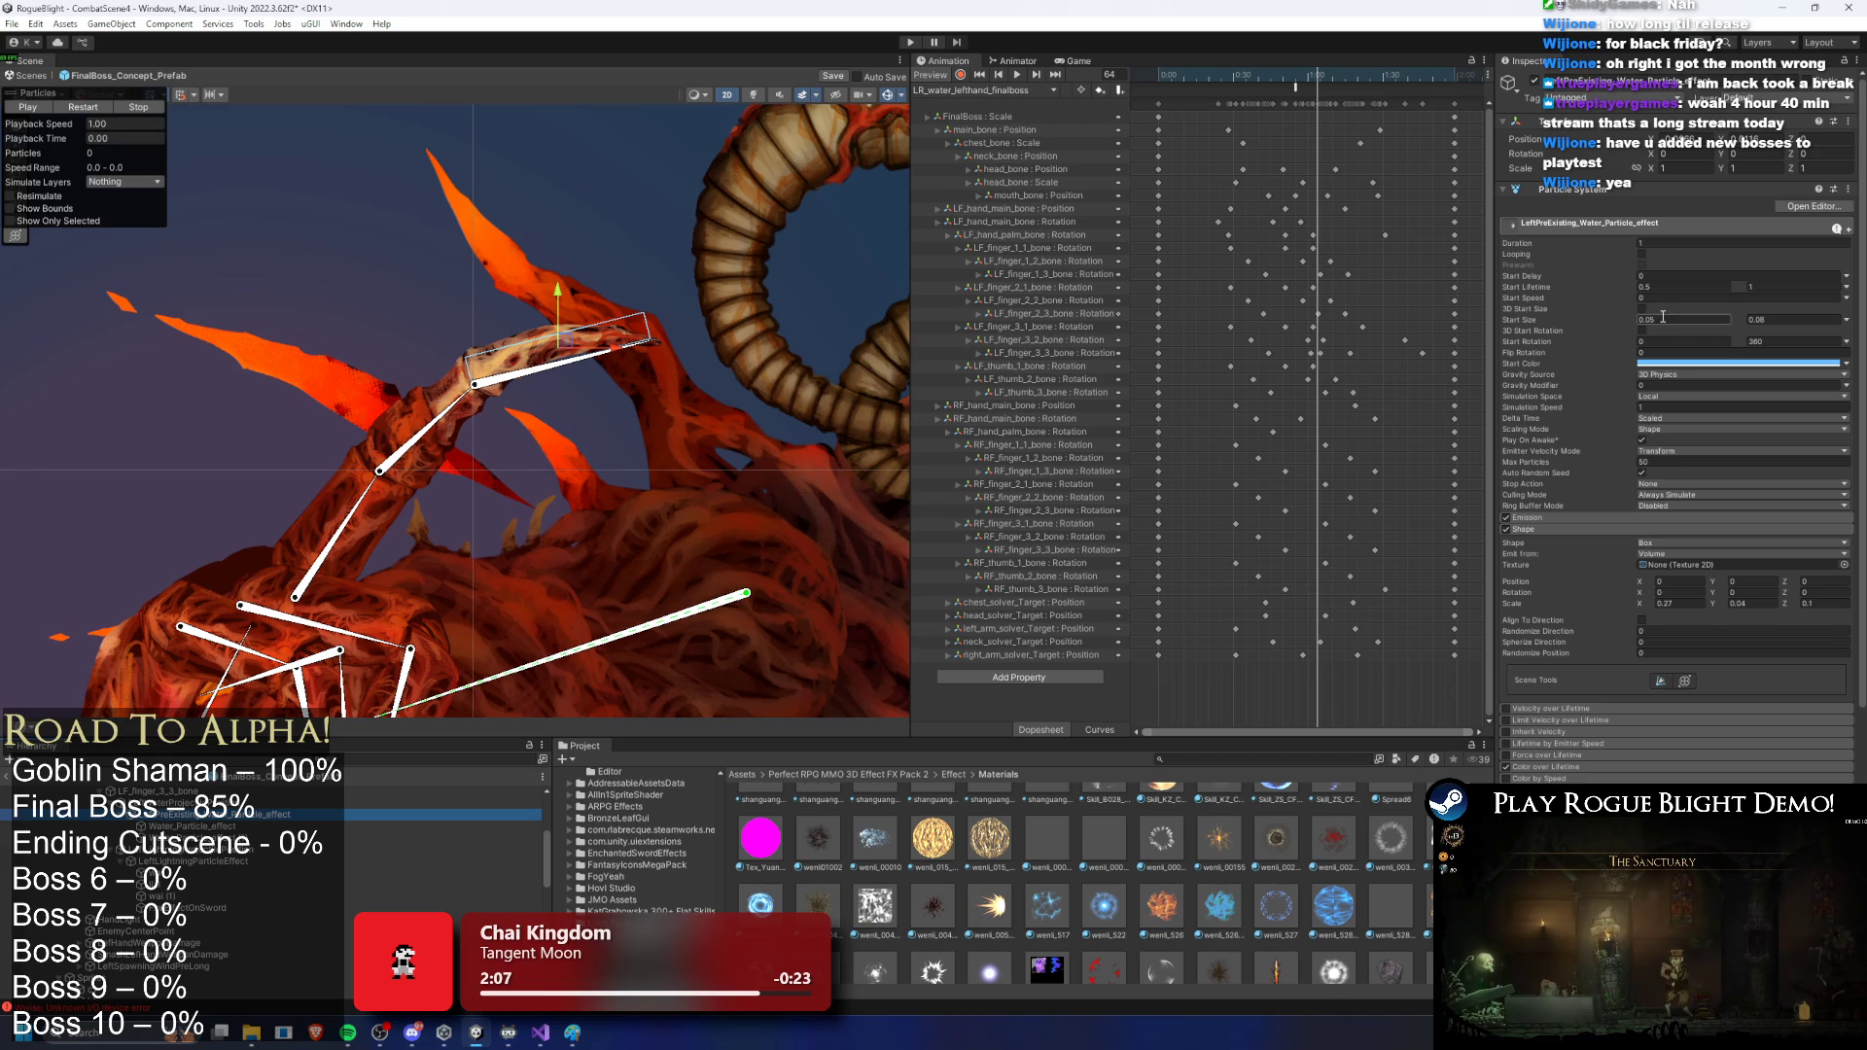
{"action": "type", "text": "1"}
{"action": "key", "text": "Return"}
{"action": "left_click", "coordinate": [108, 107]}
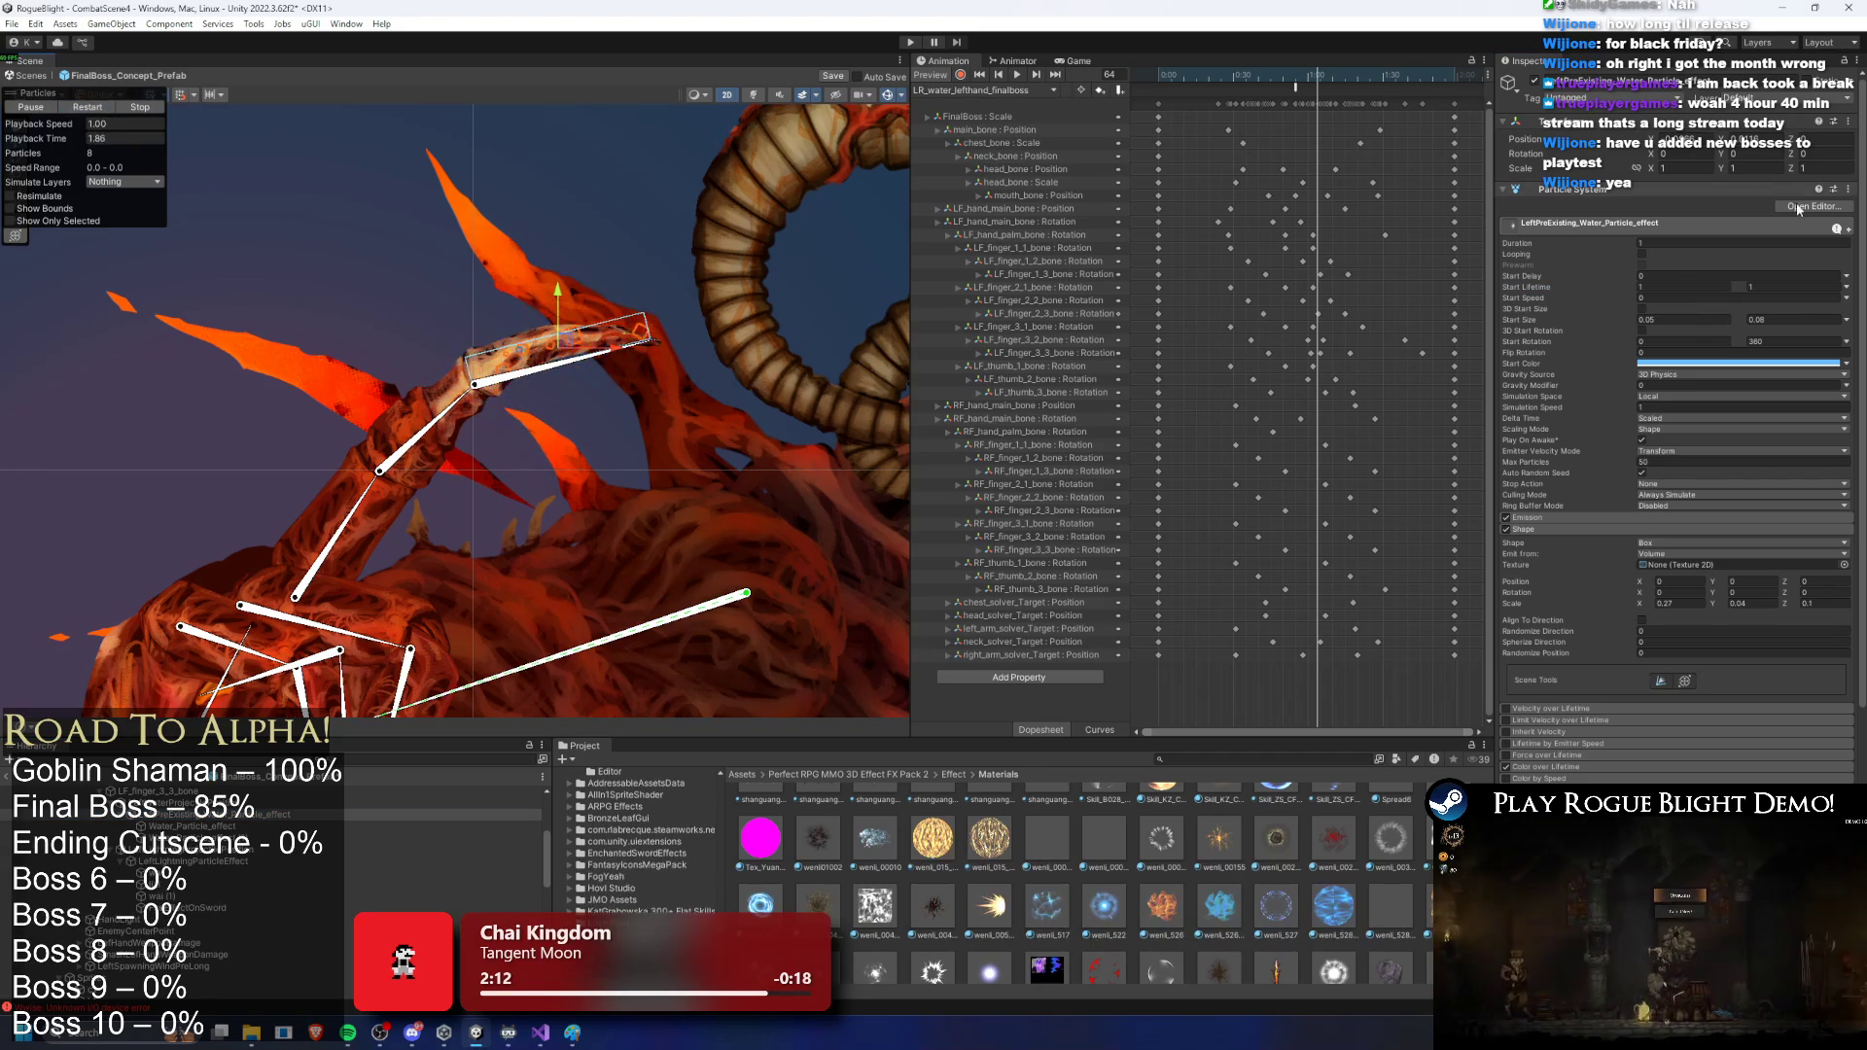
Step: Try a 1.5 maximum start lifetime, undo back to 0.5, and replay the preview
{"action": "left_click", "coordinate": [1675, 287]}
{"action": "type", "text": "1.5"}
{"action": "key", "text": "Tab"}
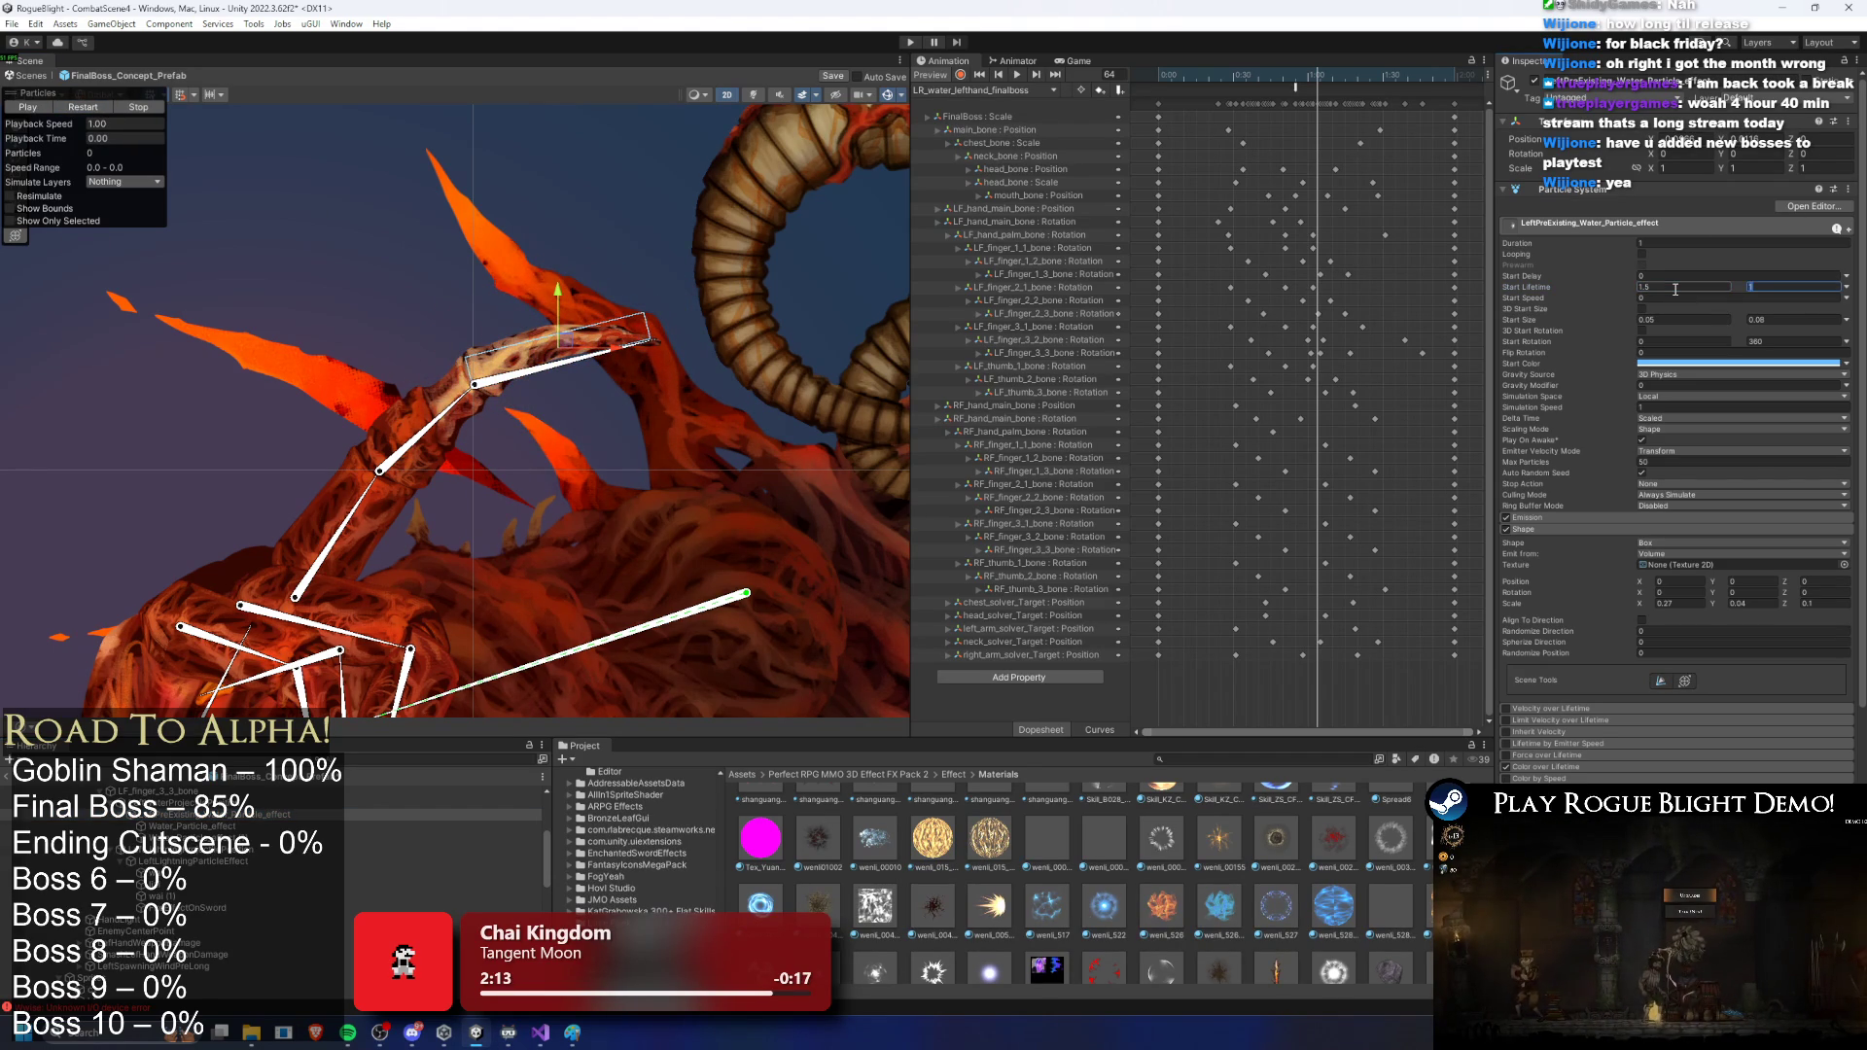
{"action": "key", "text": "Return"}
{"action": "left_click", "coordinate": [107, 107]}
{"action": "left_click", "coordinate": [107, 123]}
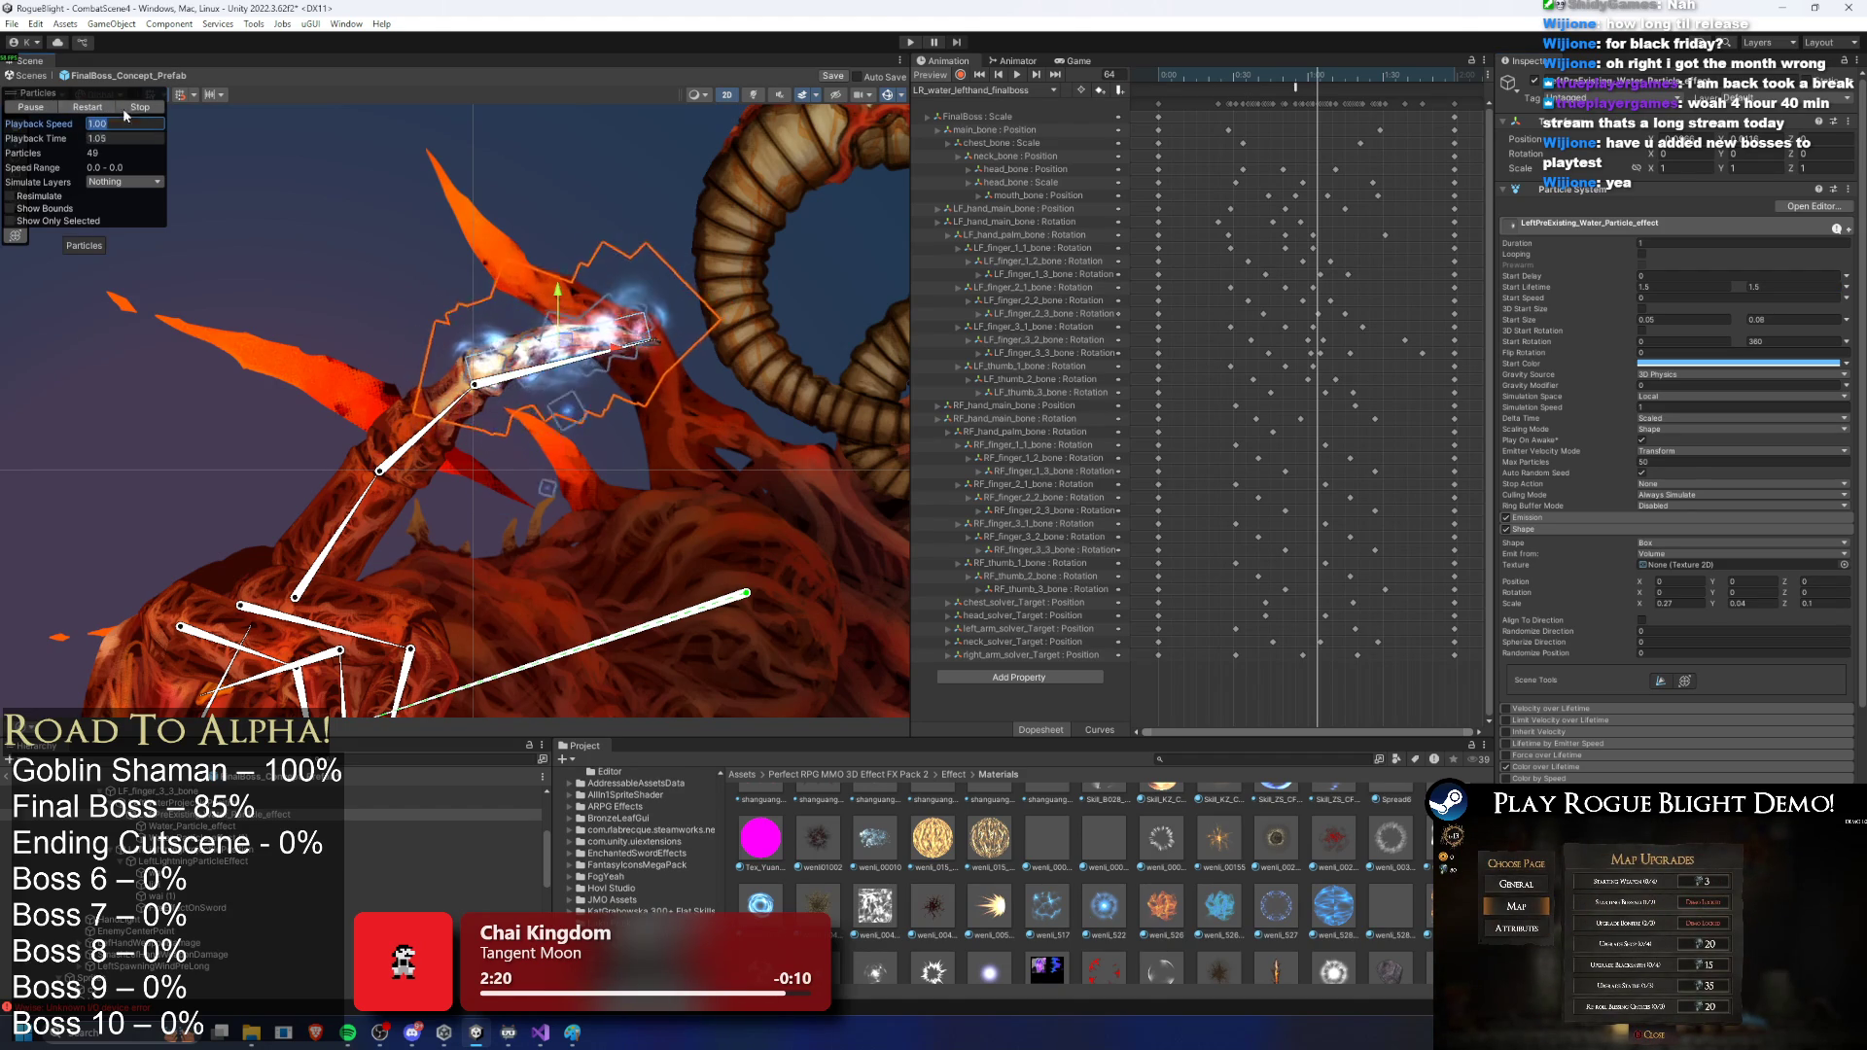
{"action": "key", "text": "ctrl+z"}
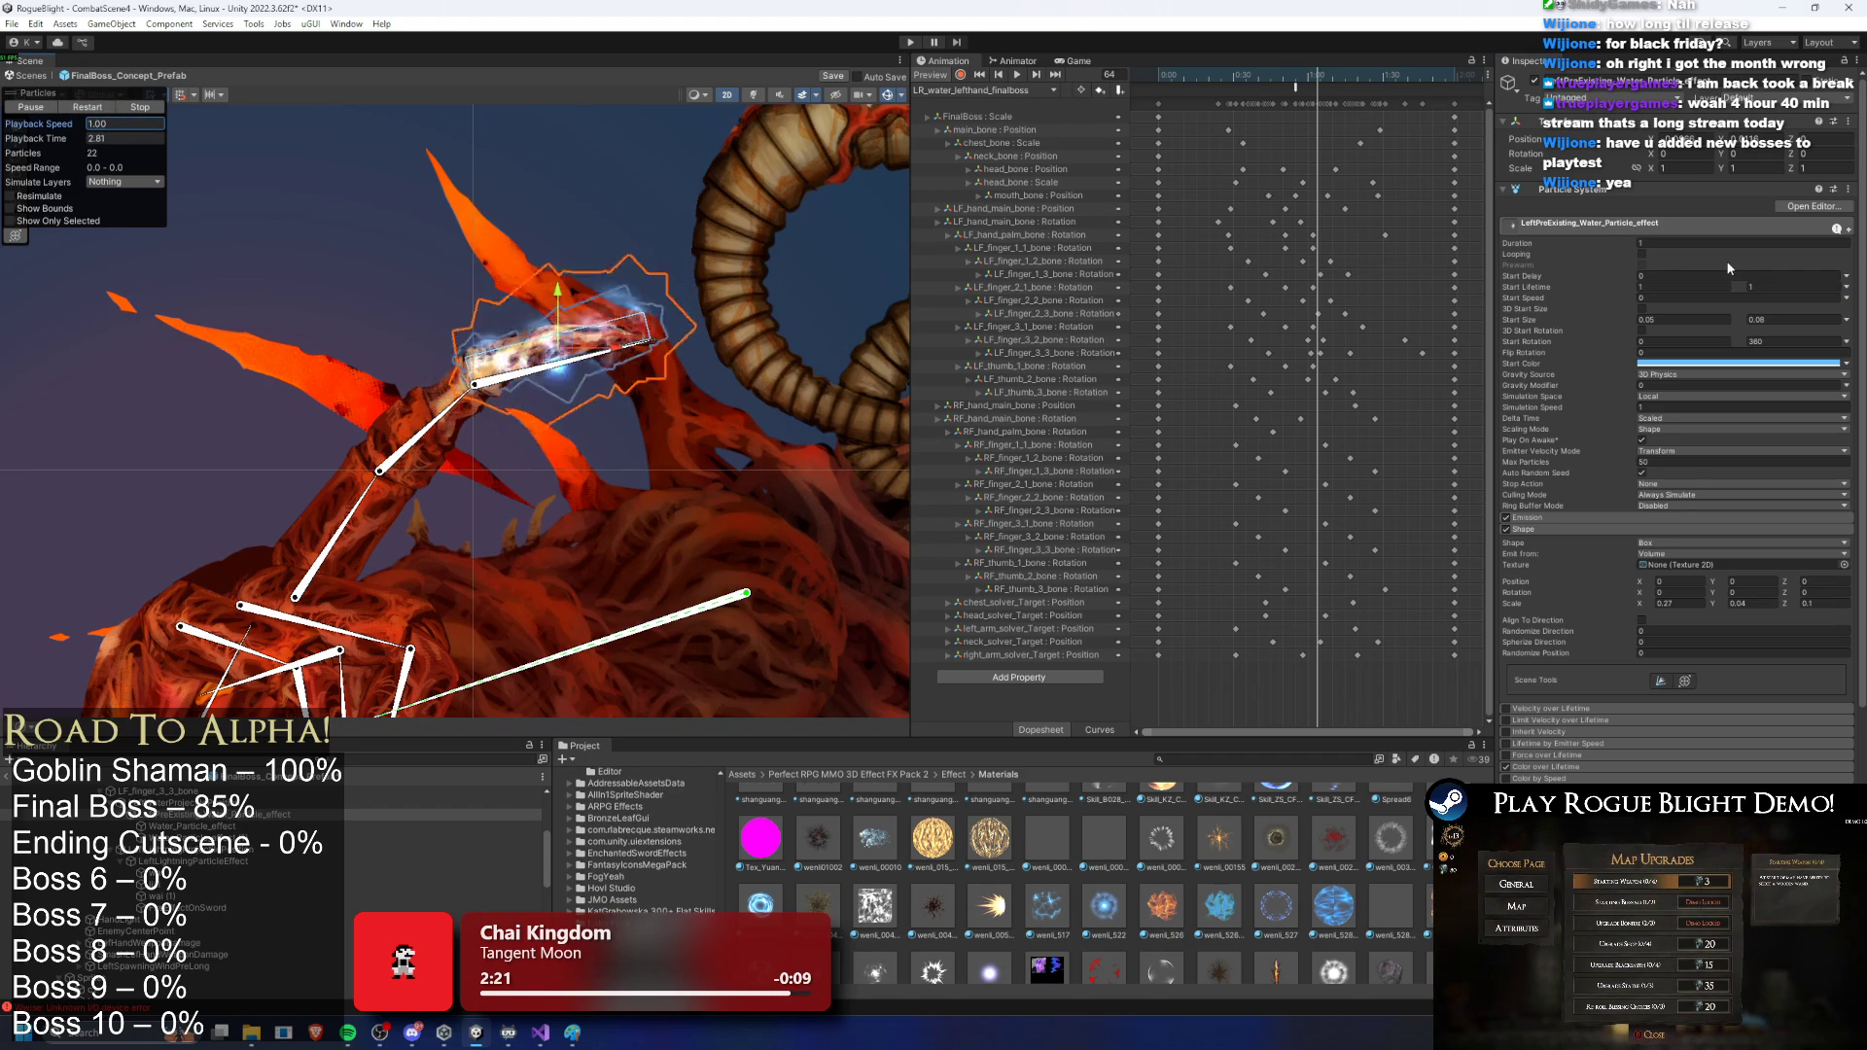
{"action": "key", "text": "ctrl+z"}
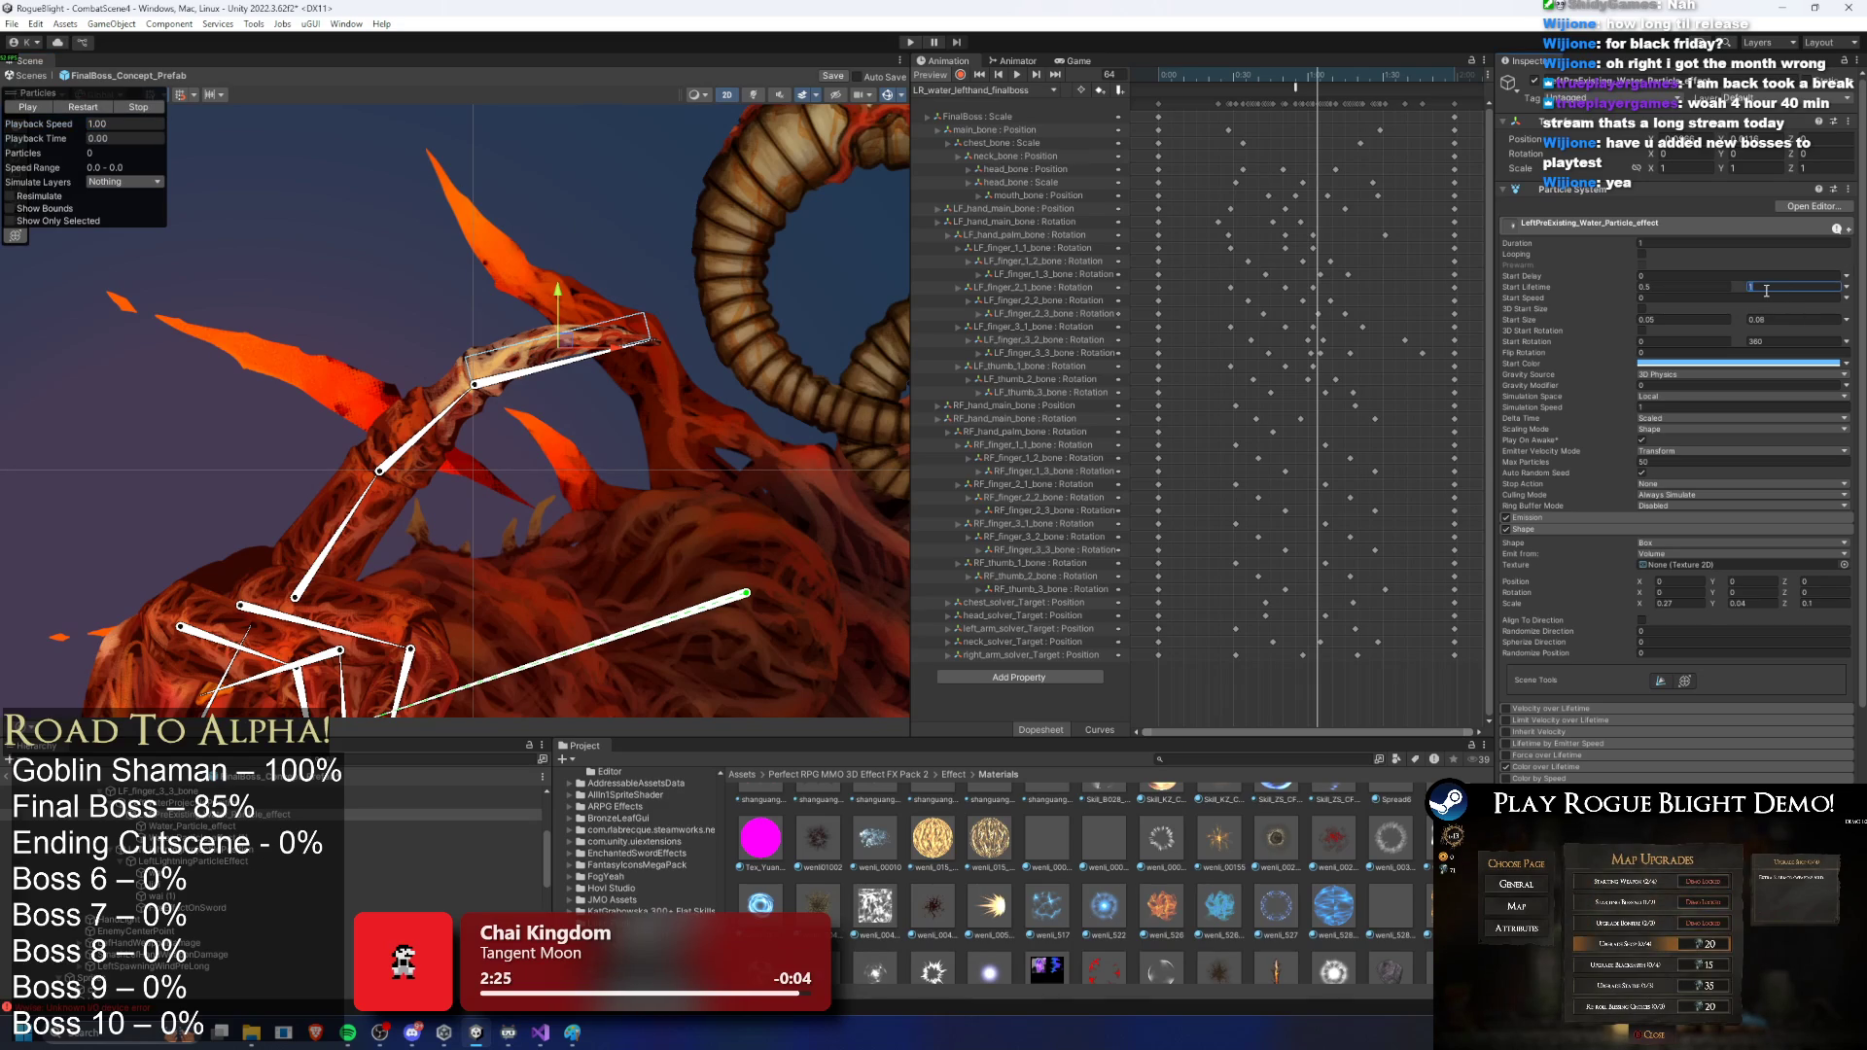
{"action": "left_click", "coordinate": [81, 109]}
{"action": "left_click", "coordinate": [113, 125]}
{"action": "left_click", "coordinate": [190, 825]}
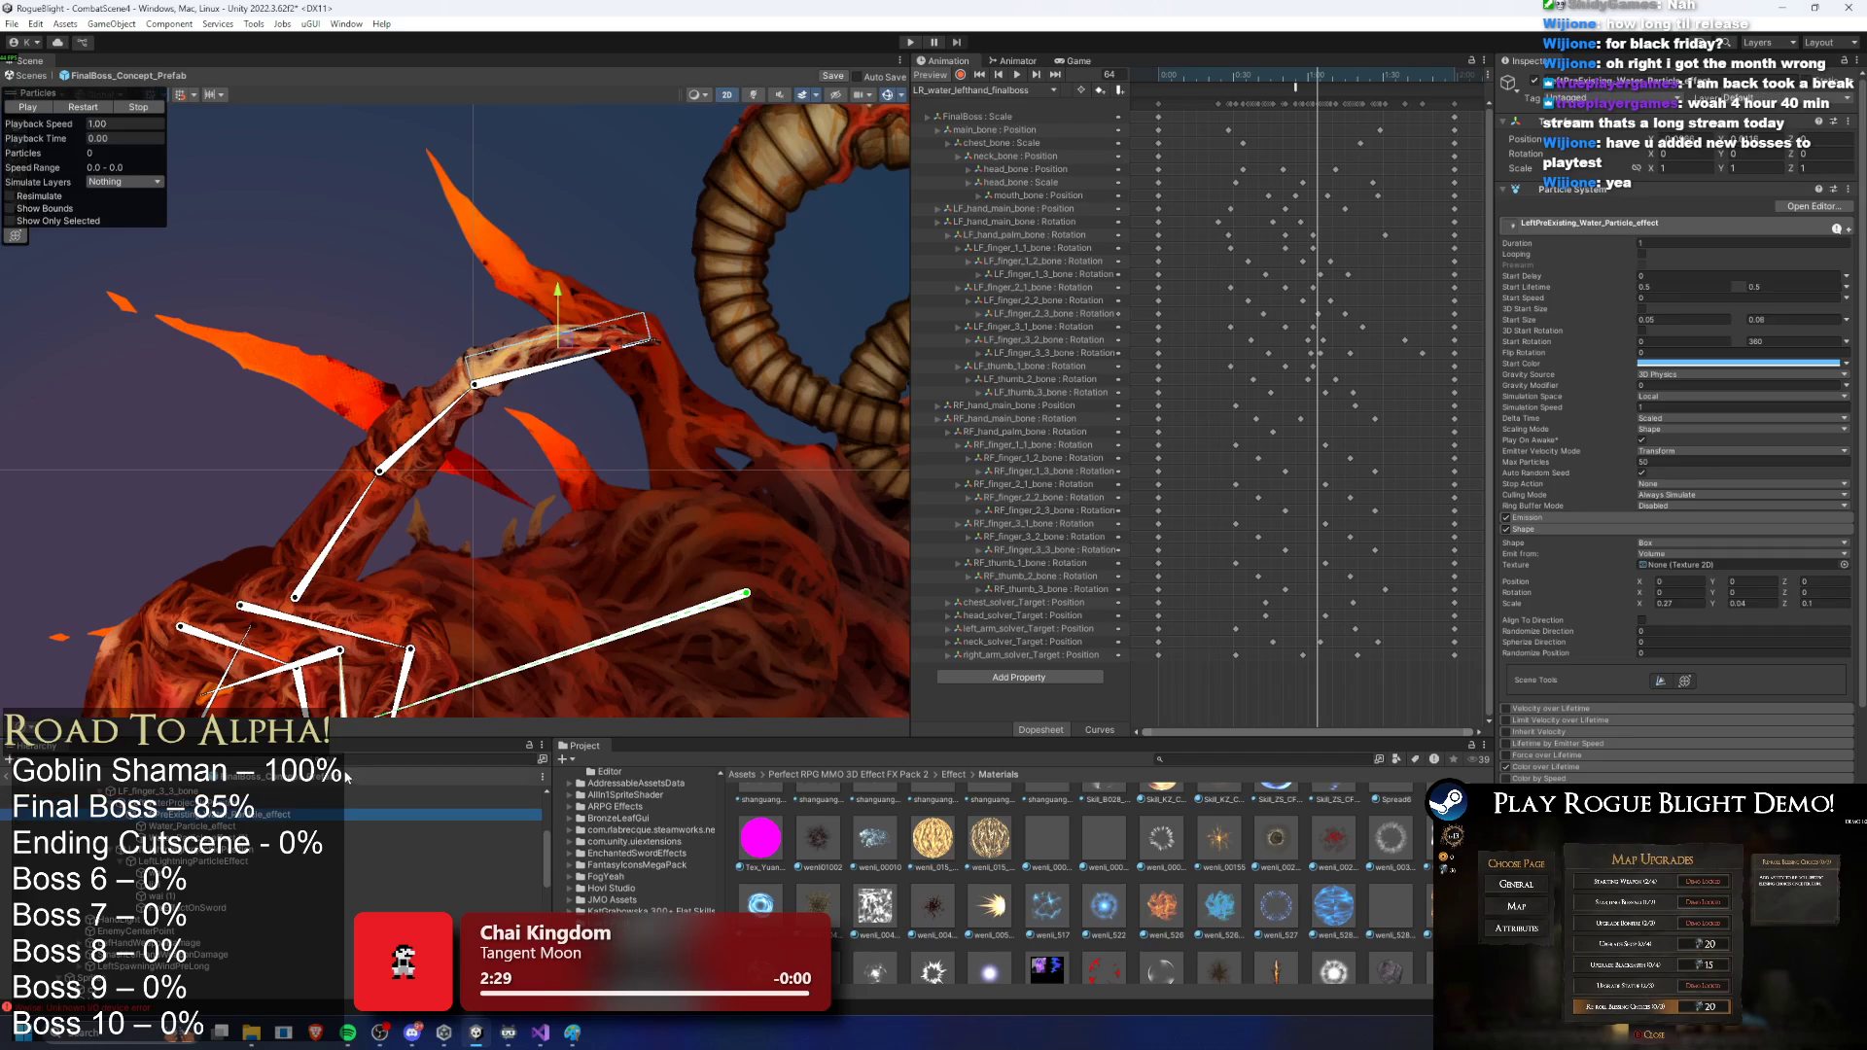
Step: Set Rate over Time to 15 and the maximum start lifetime to 1.5, then replay
{"action": "left_click", "coordinate": [1561, 516]}
{"action": "left_click", "coordinate": [1668, 530]}
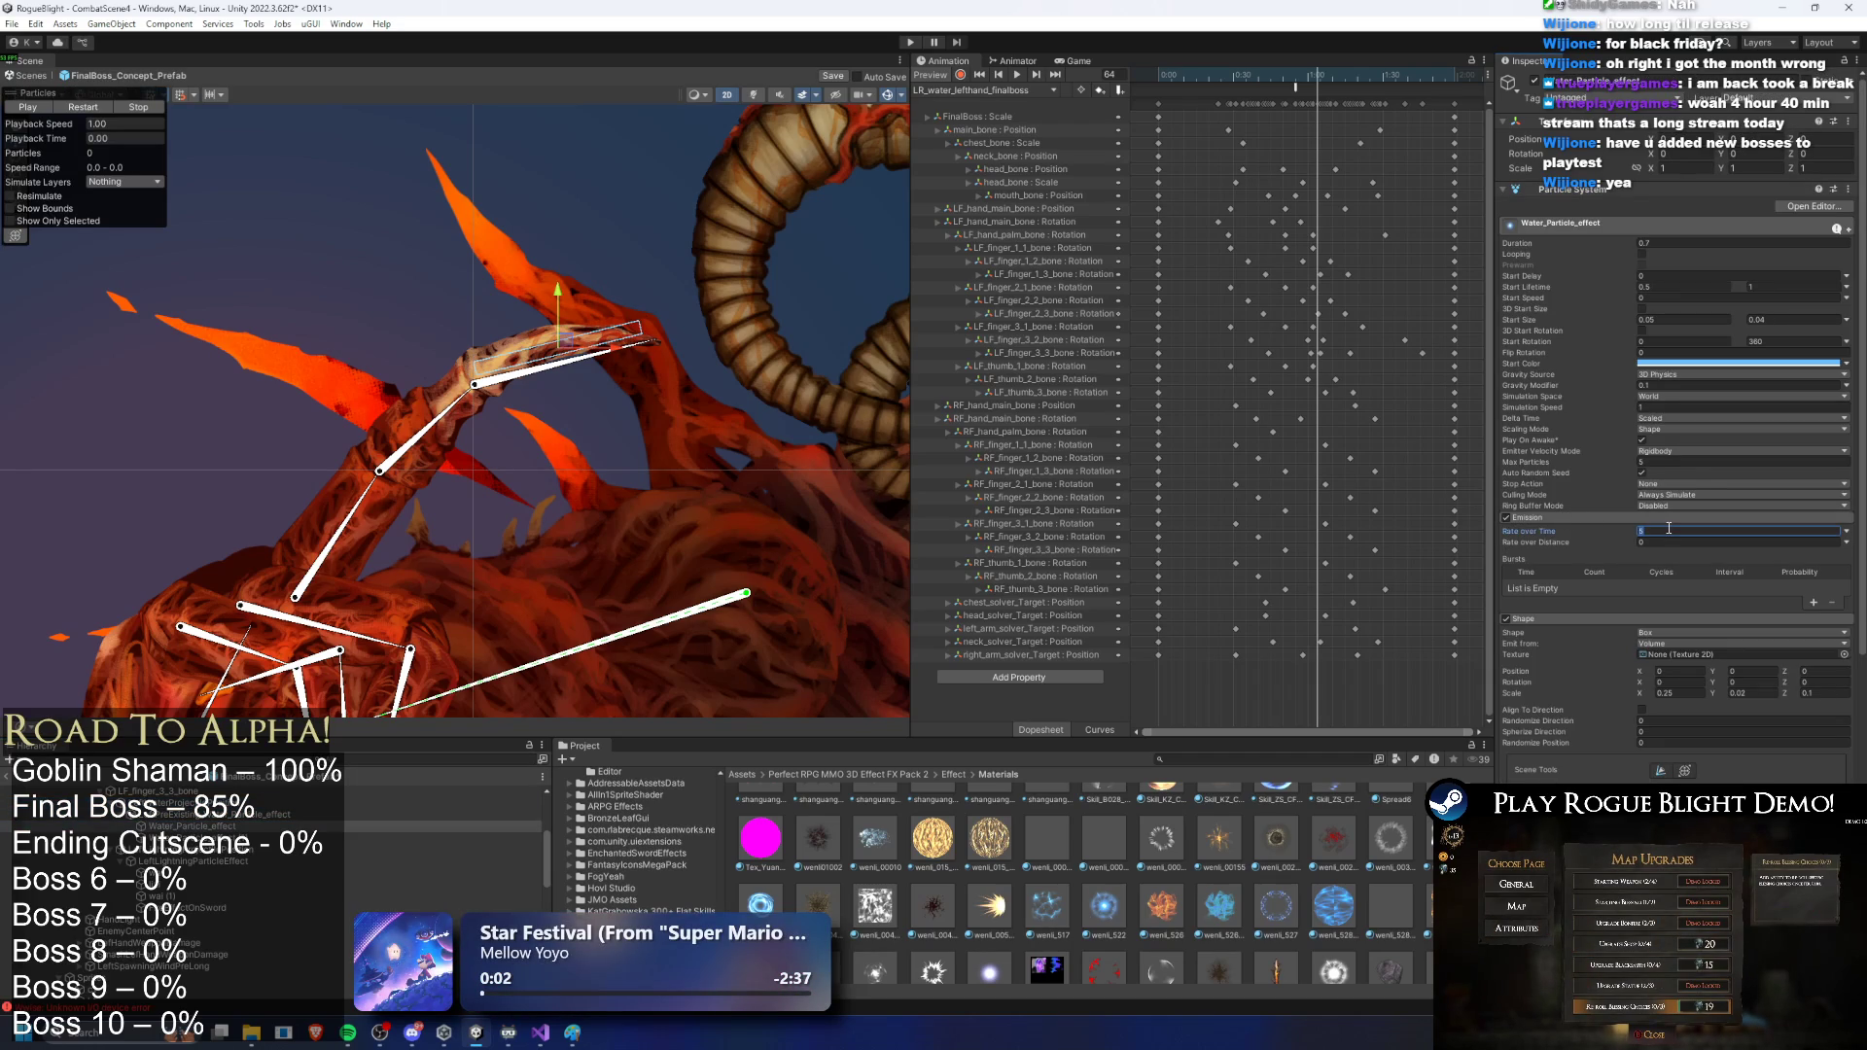
{"action": "left_click", "coordinate": [82, 109]}
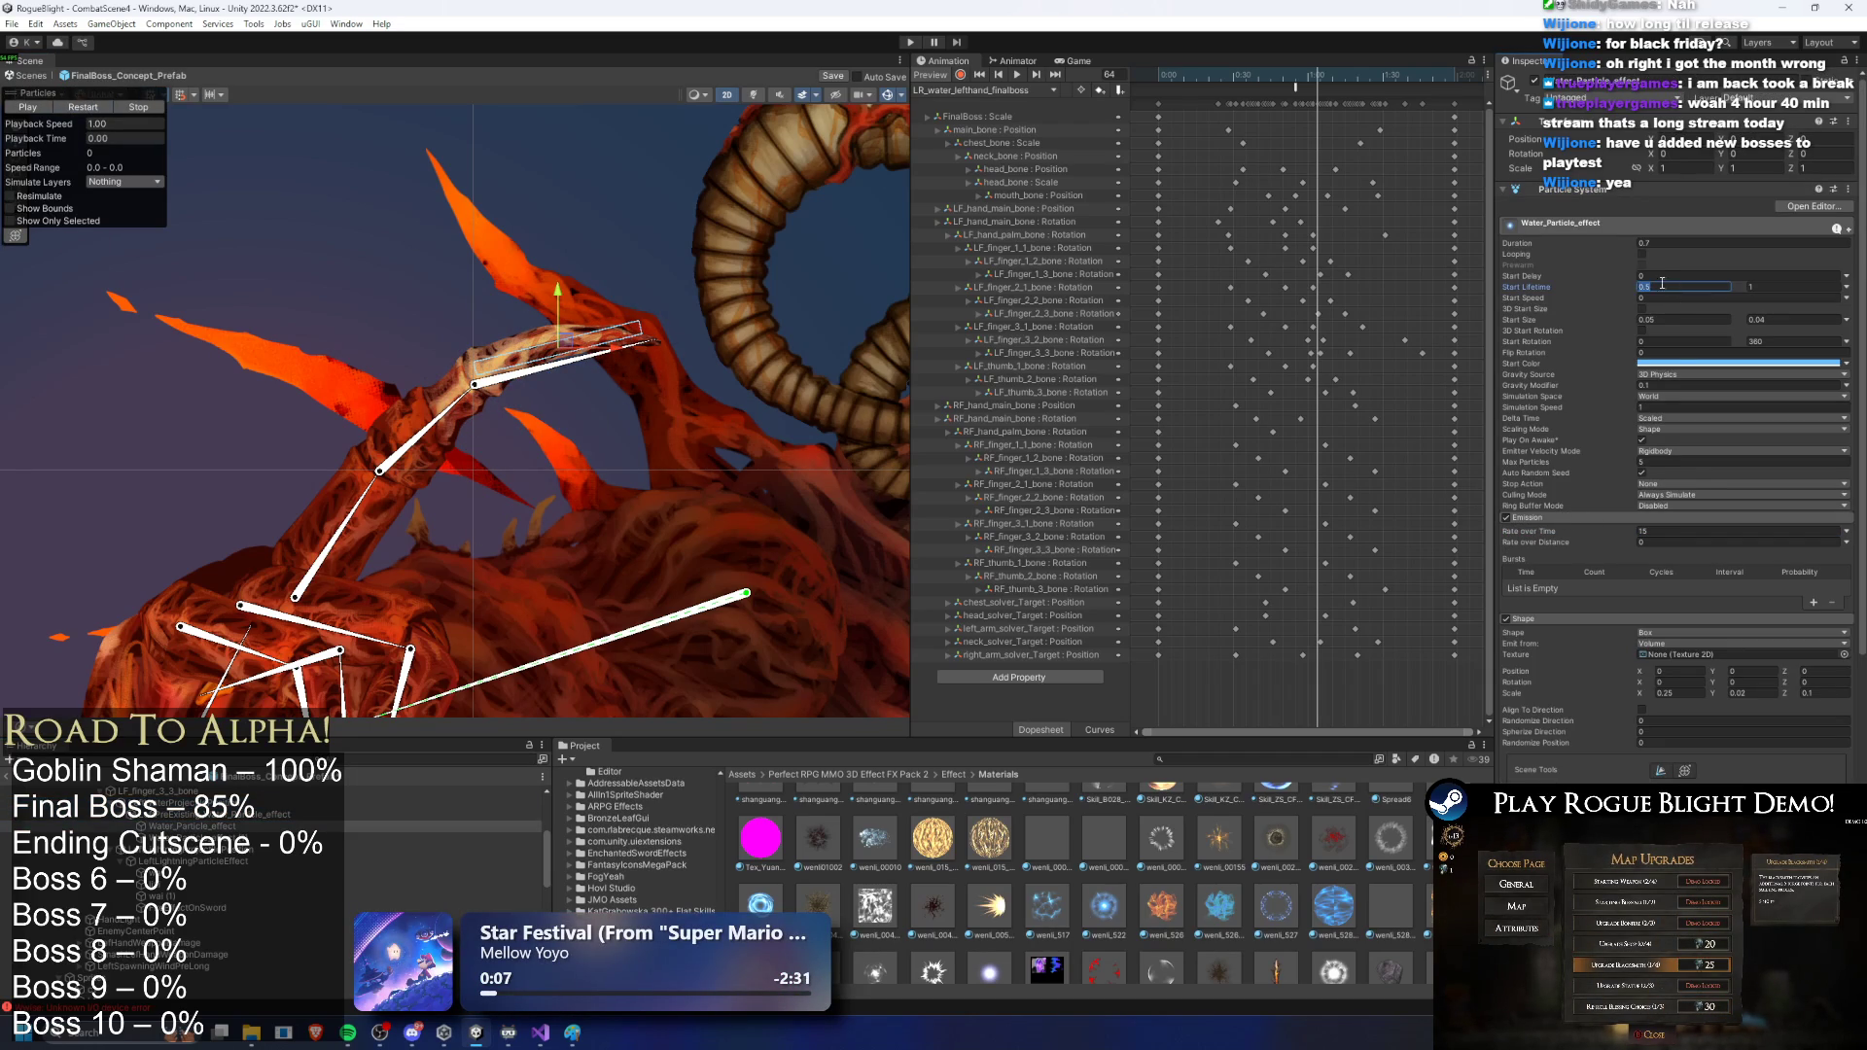
{"action": "type", "text": ".5"}
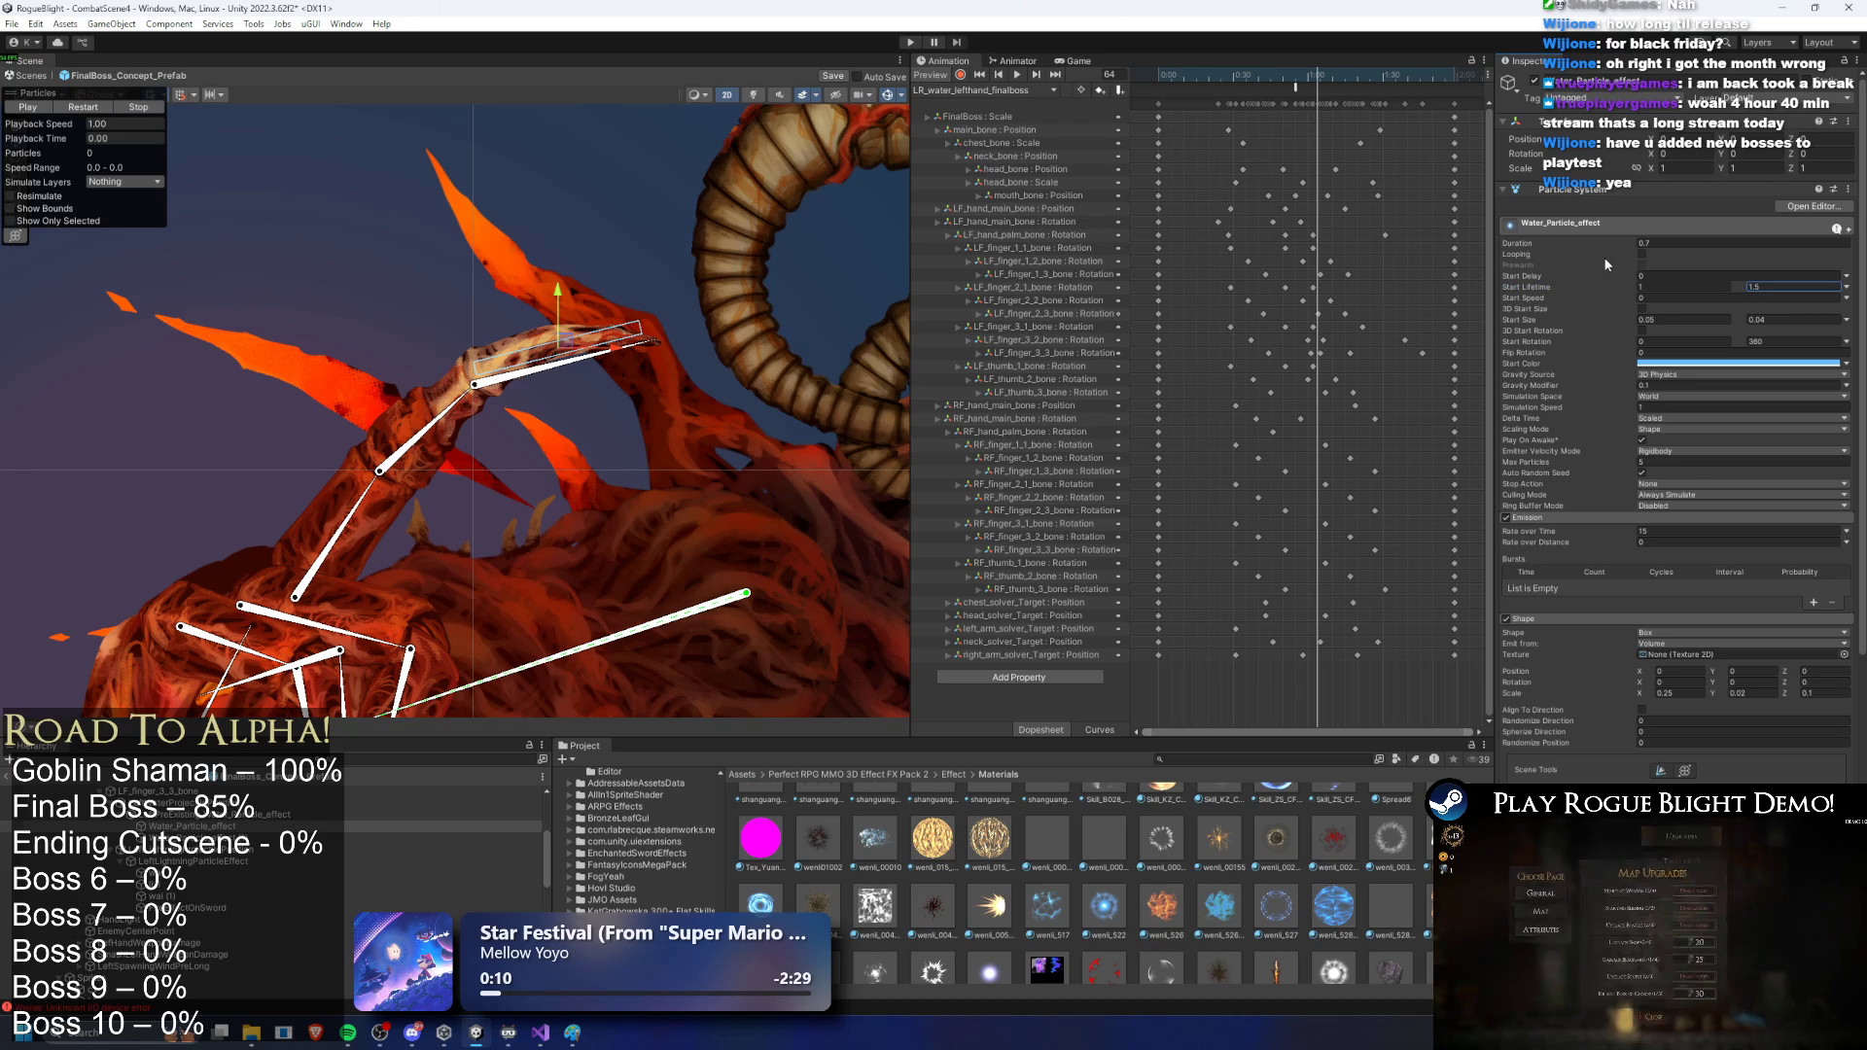
{"action": "left_click", "coordinate": [90, 107]}
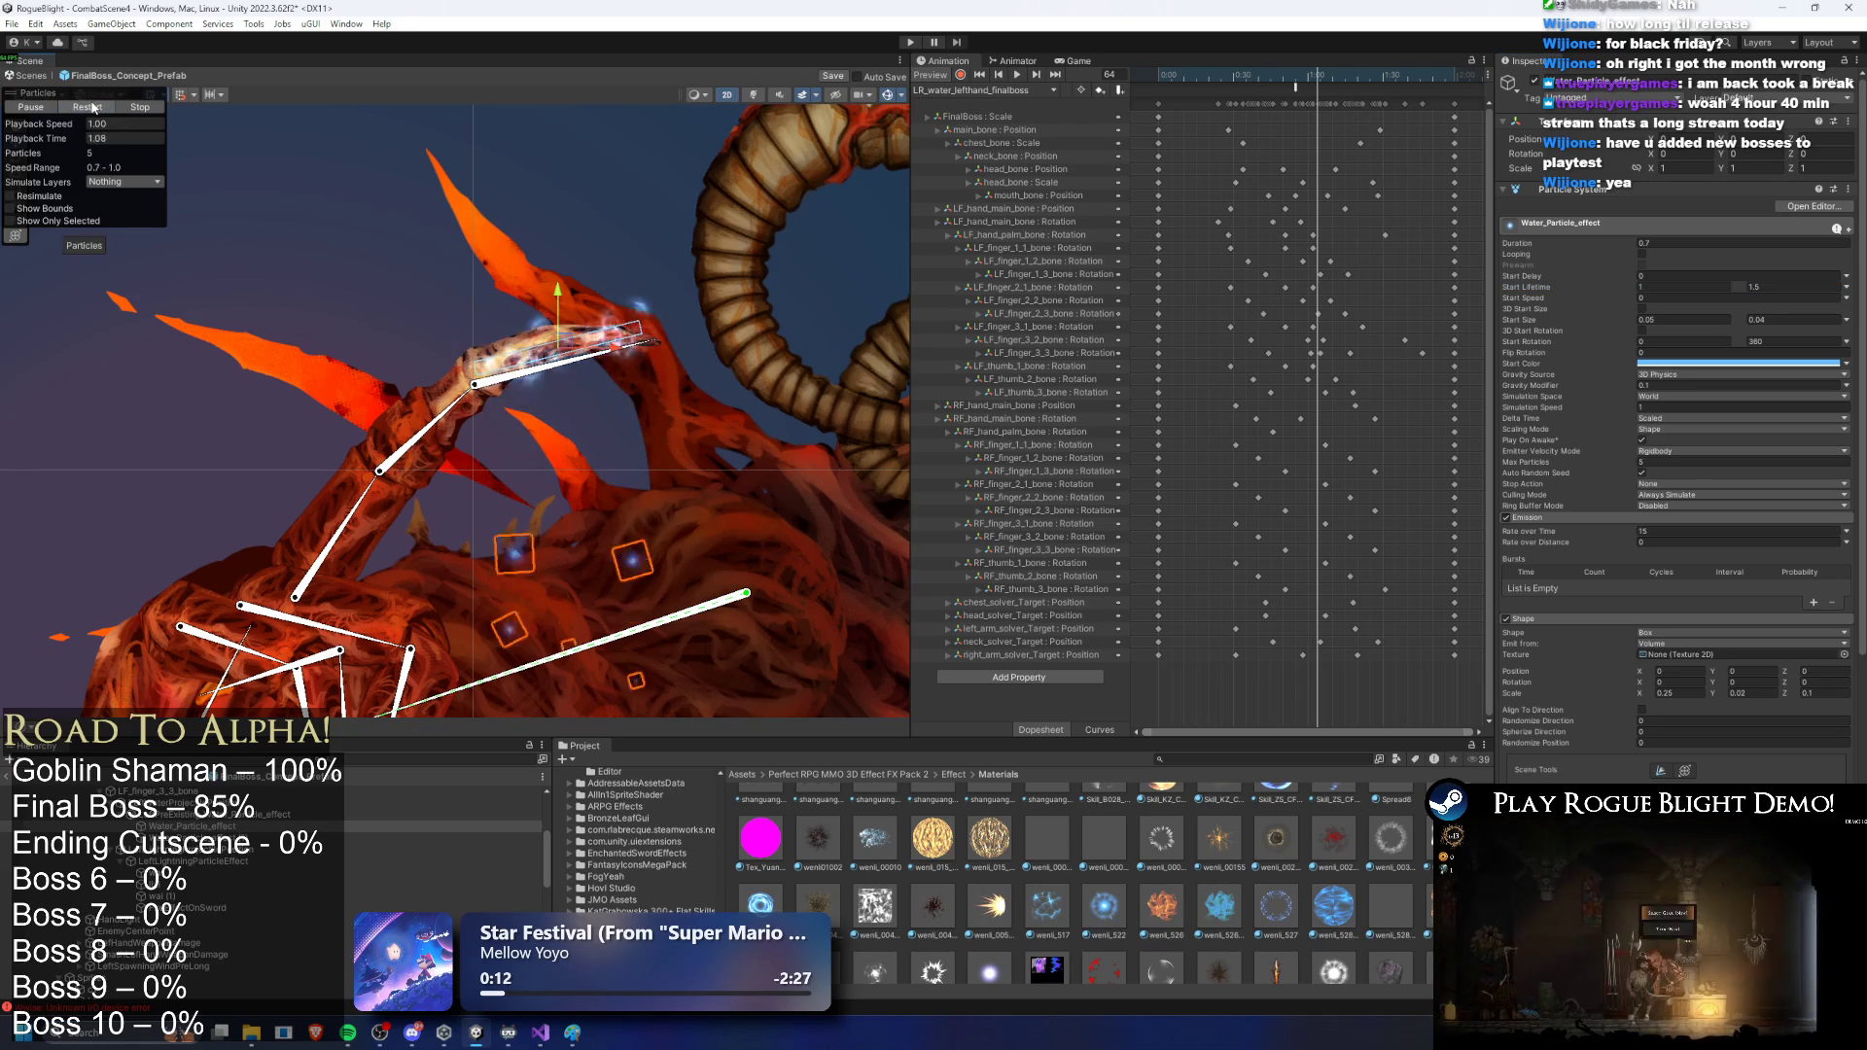
{"action": "left_click", "coordinate": [92, 107]}
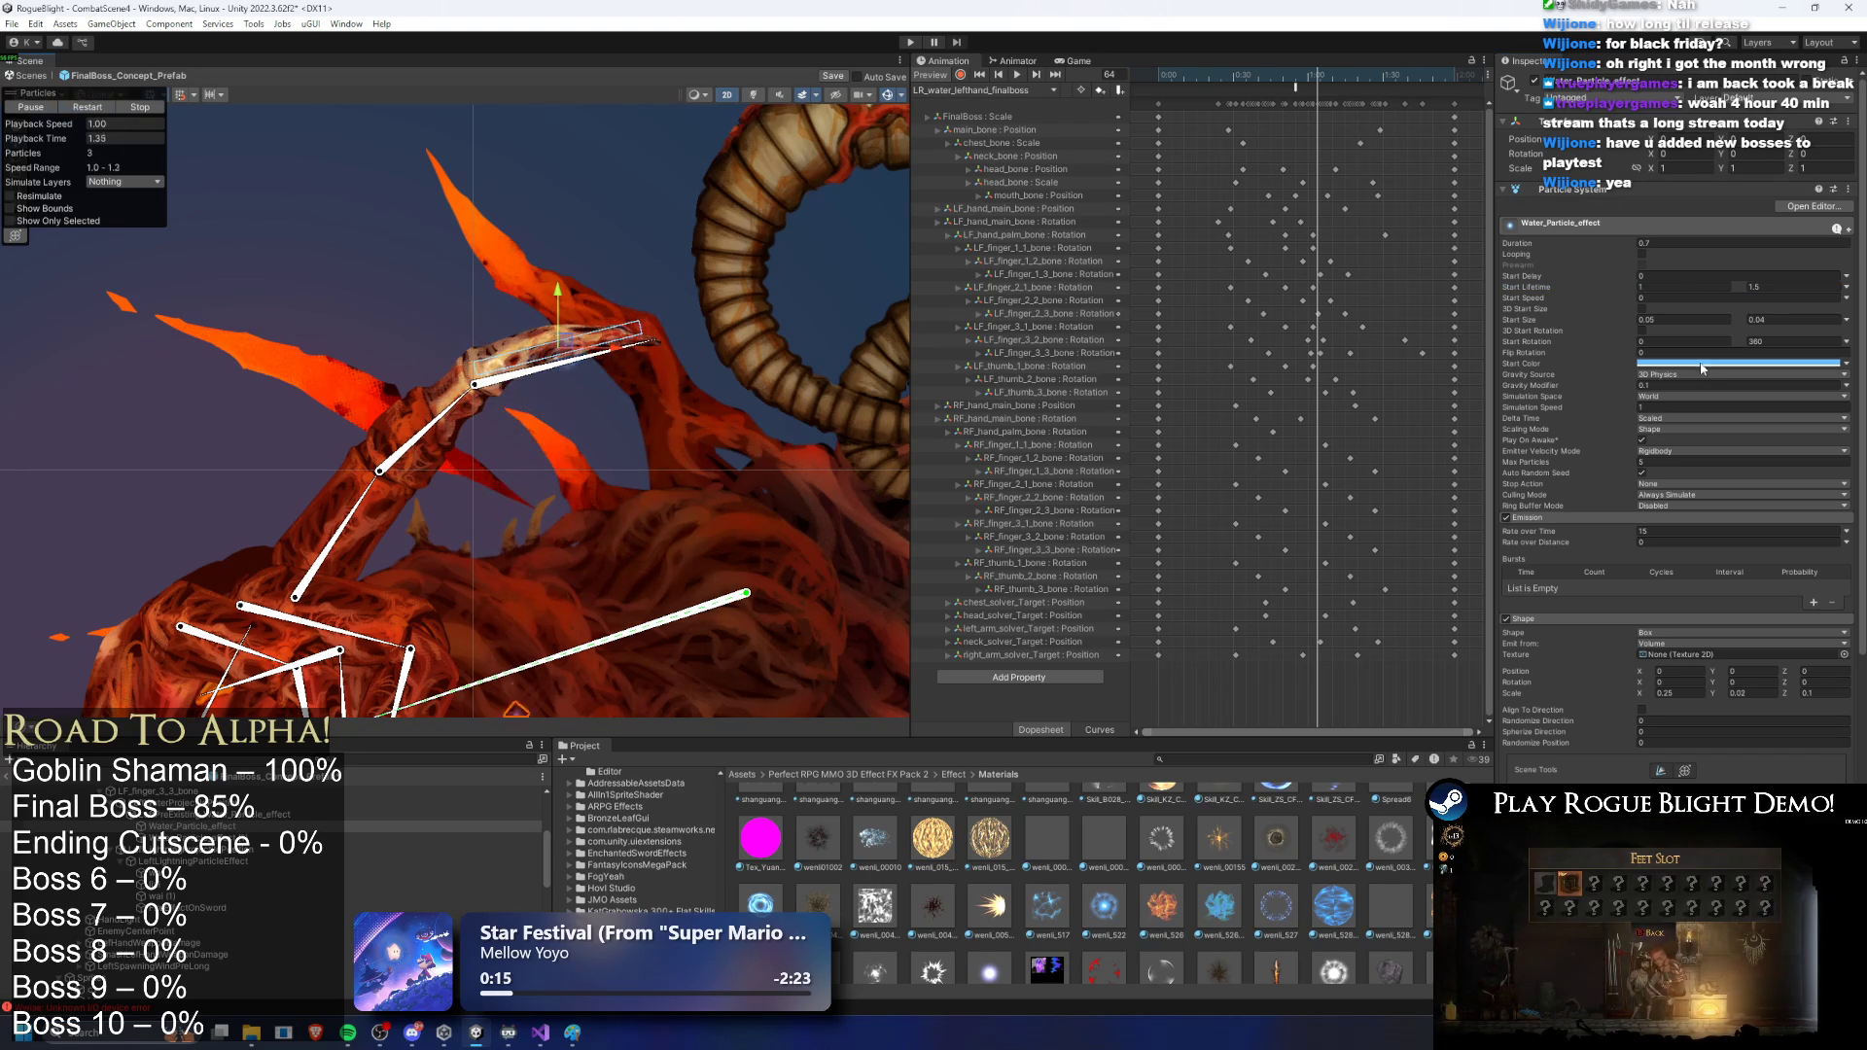
Step: Check the start colour and adjust the effect's duration while restarting the preview
{"action": "left_click", "coordinate": [1740, 363]}
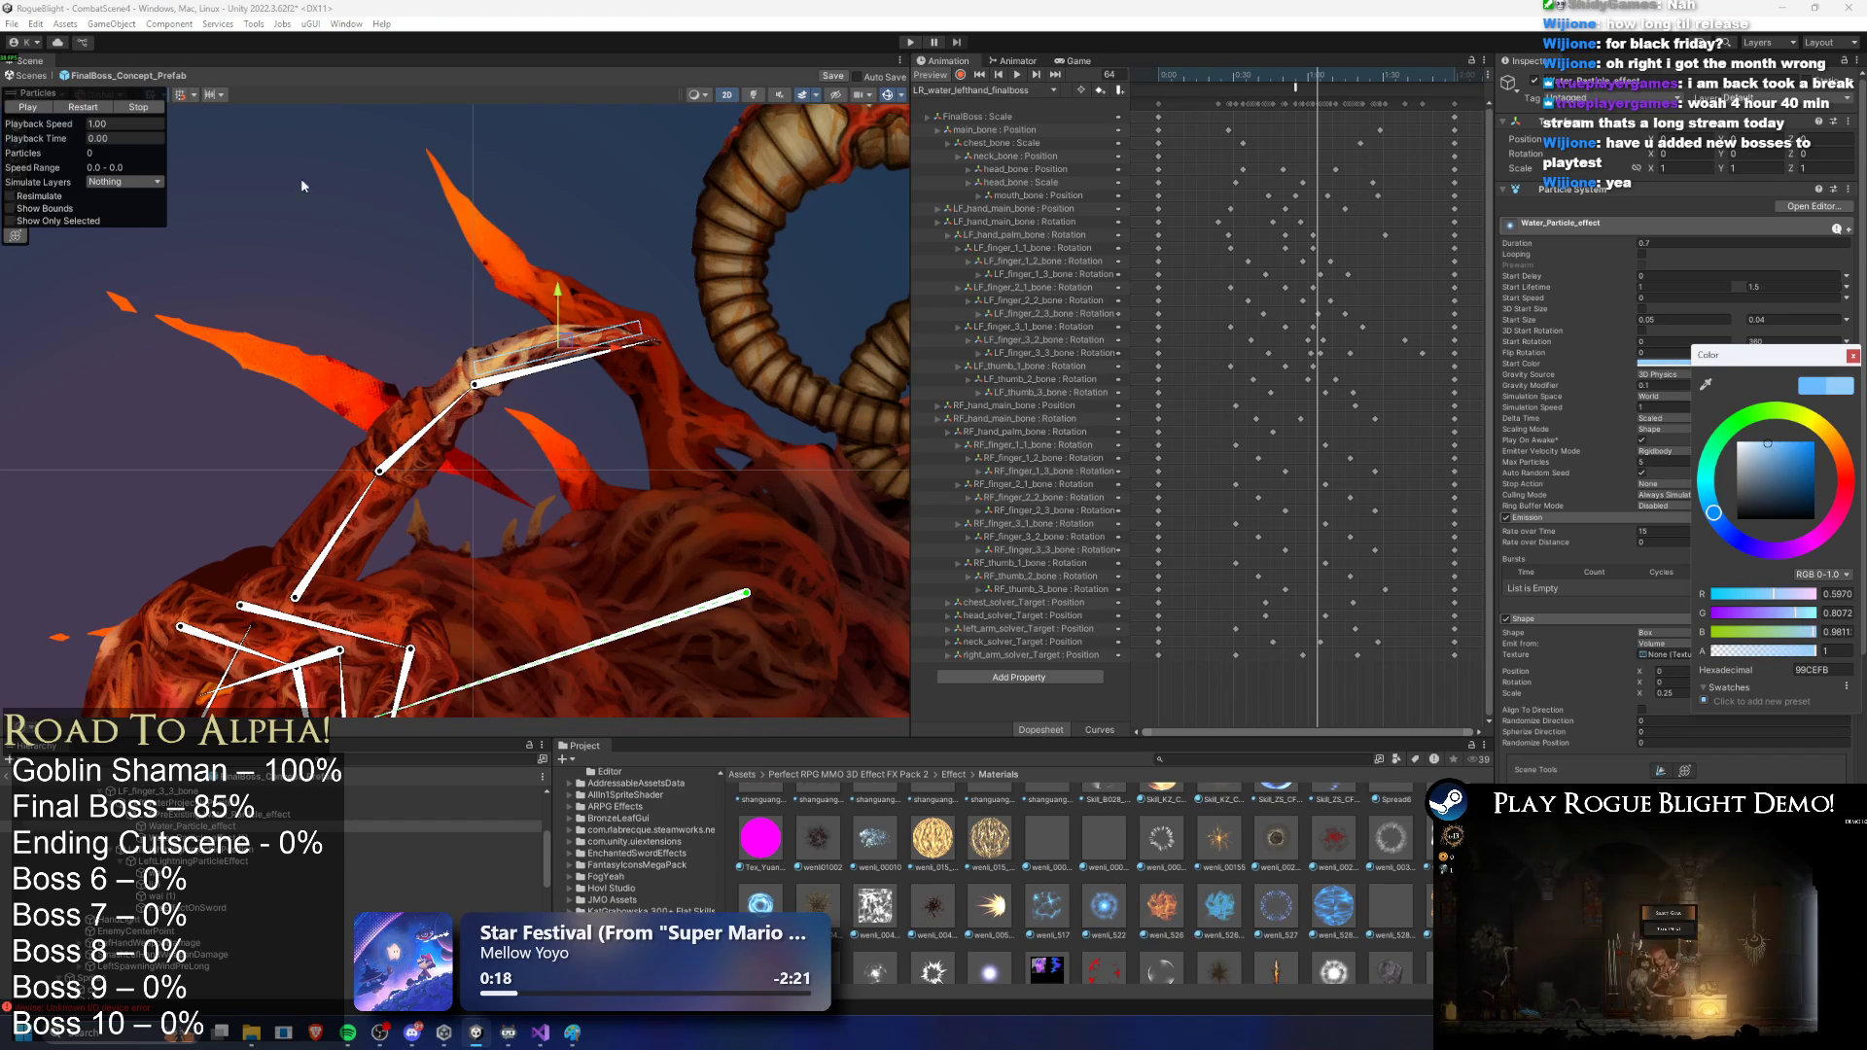
{"action": "left_click", "coordinate": [86, 109]}
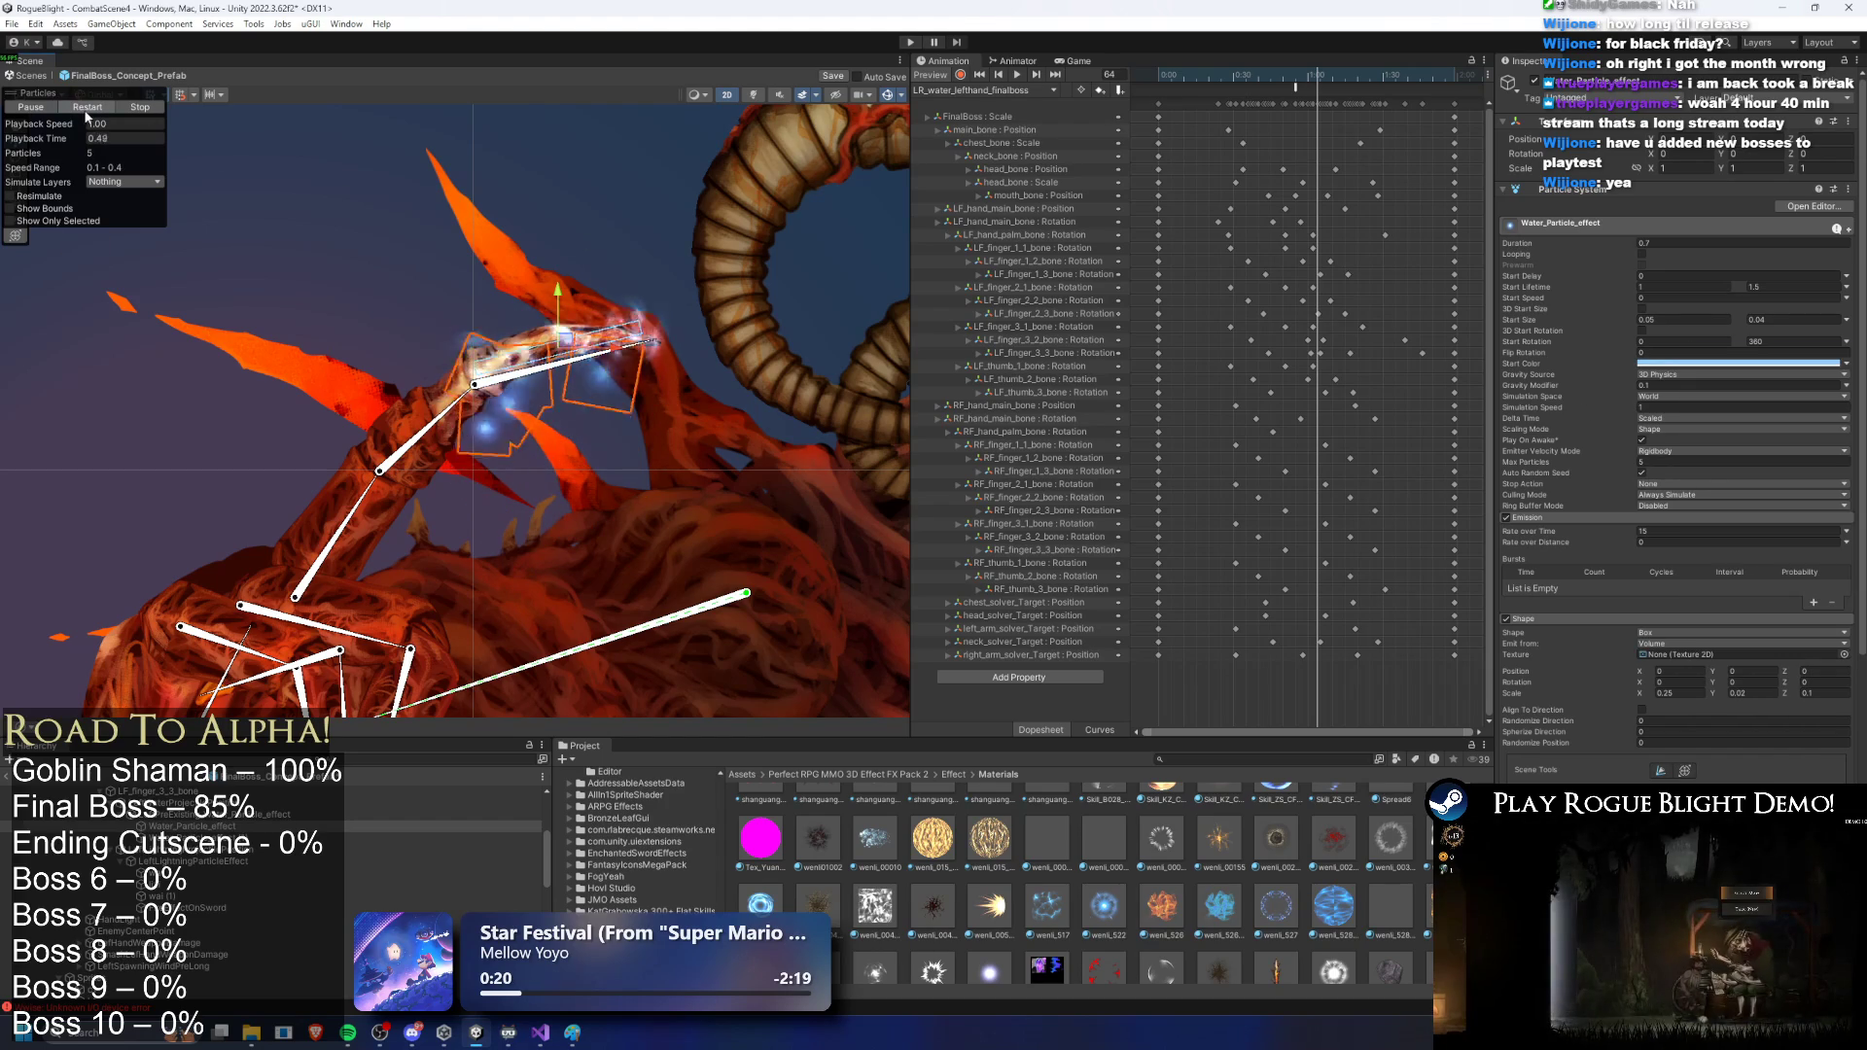
{"action": "left_click", "coordinate": [88, 109]}
{"action": "left_click", "coordinate": [92, 109]}
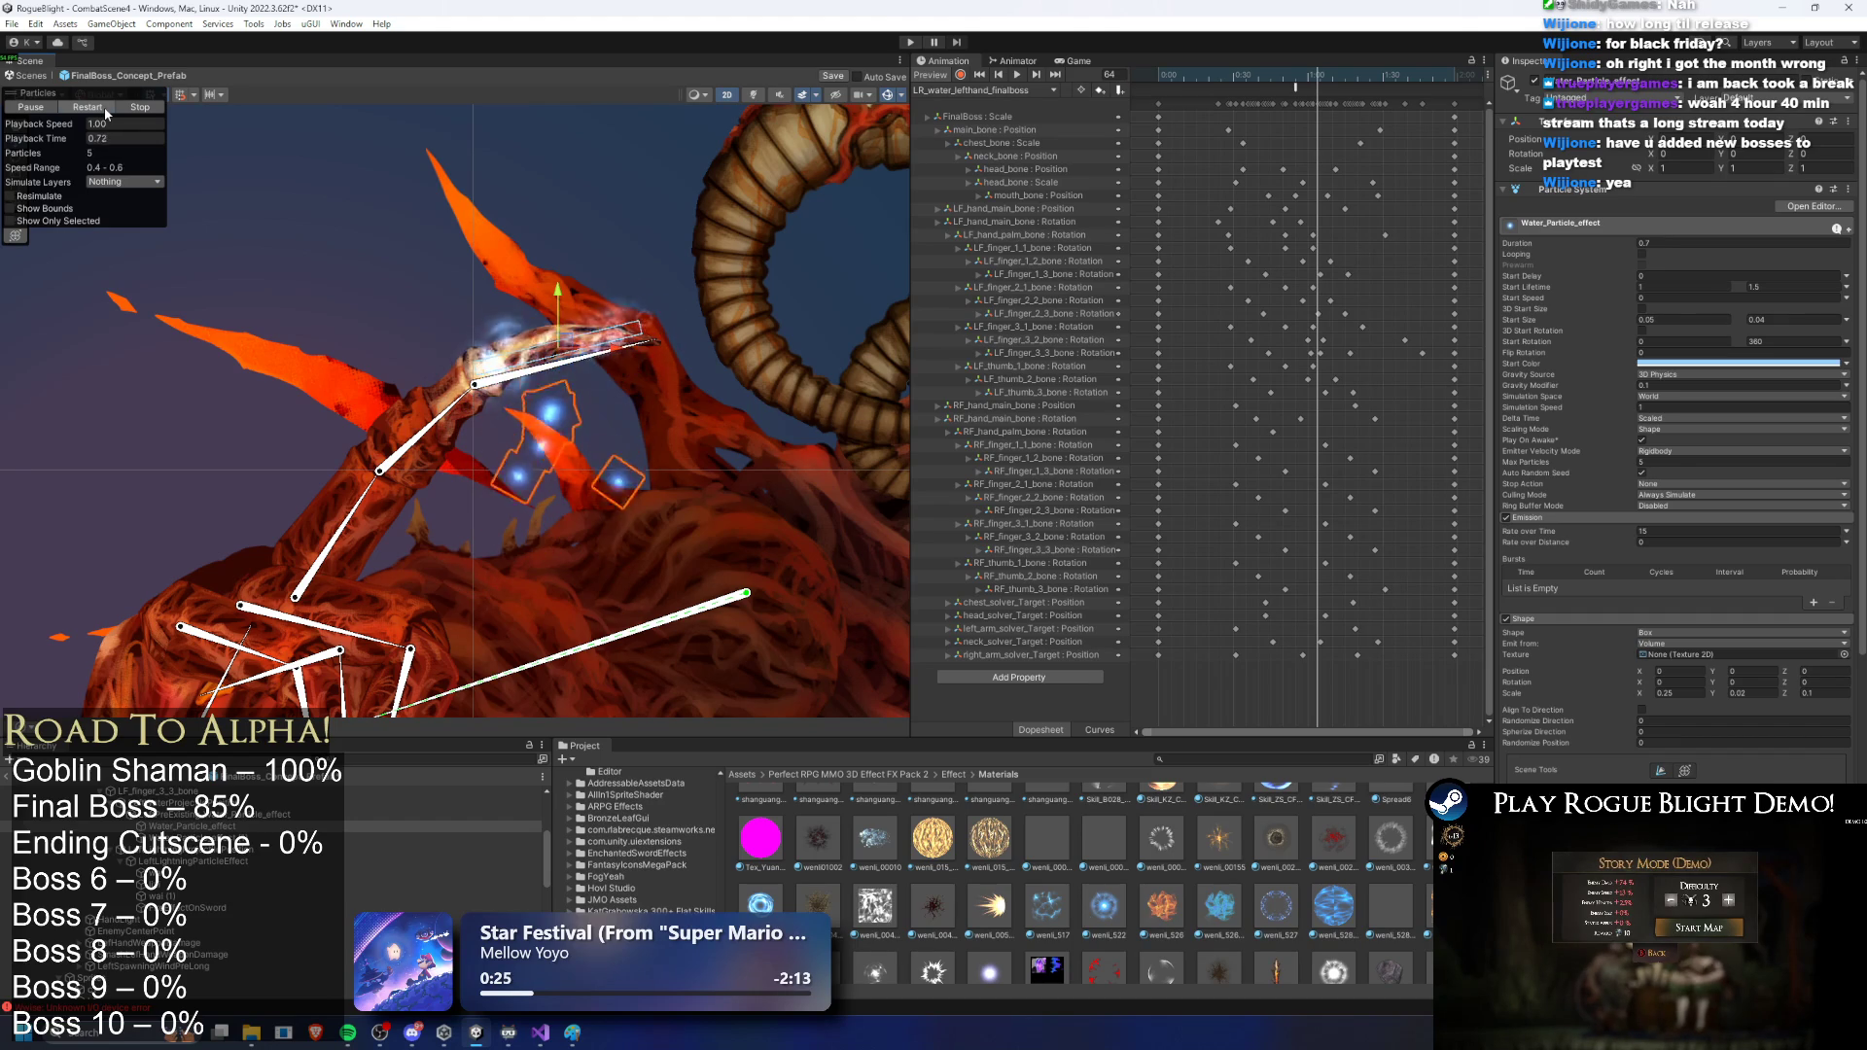
{"action": "left_click", "coordinate": [1731, 243]}
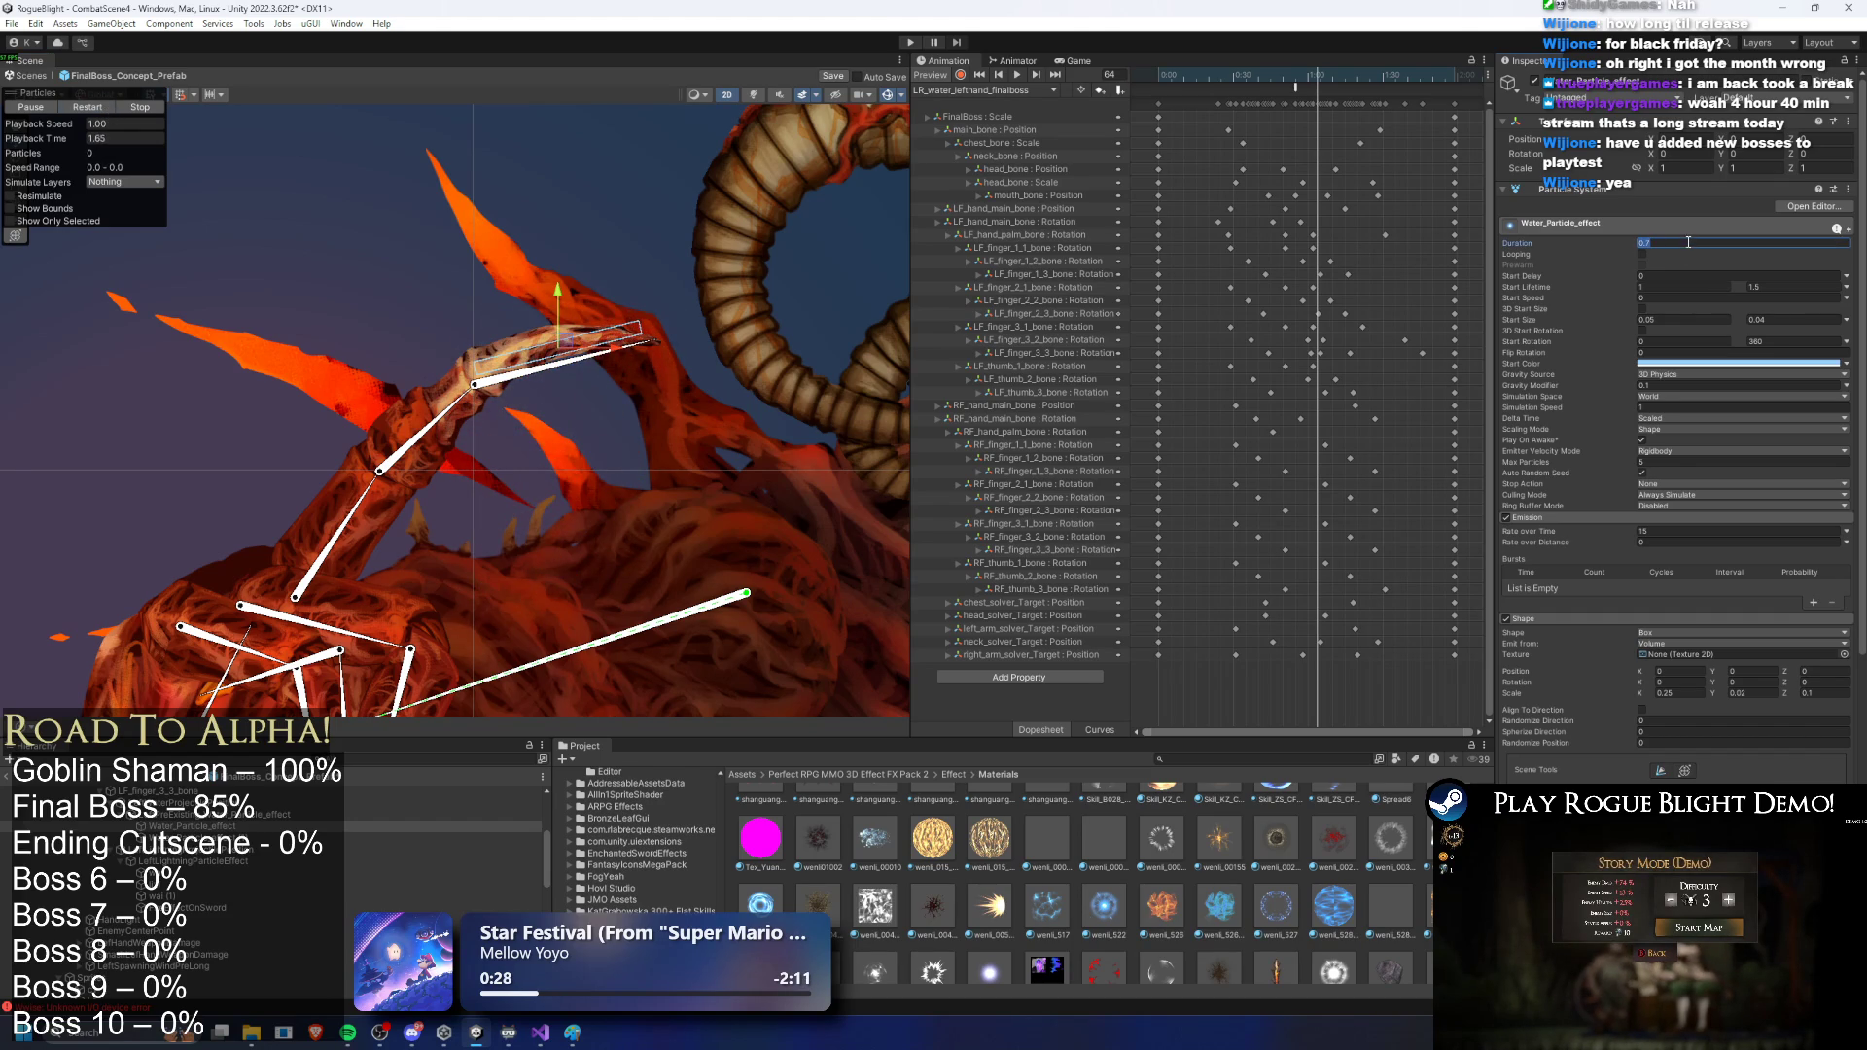
{"action": "left_click", "coordinate": [237, 825]}
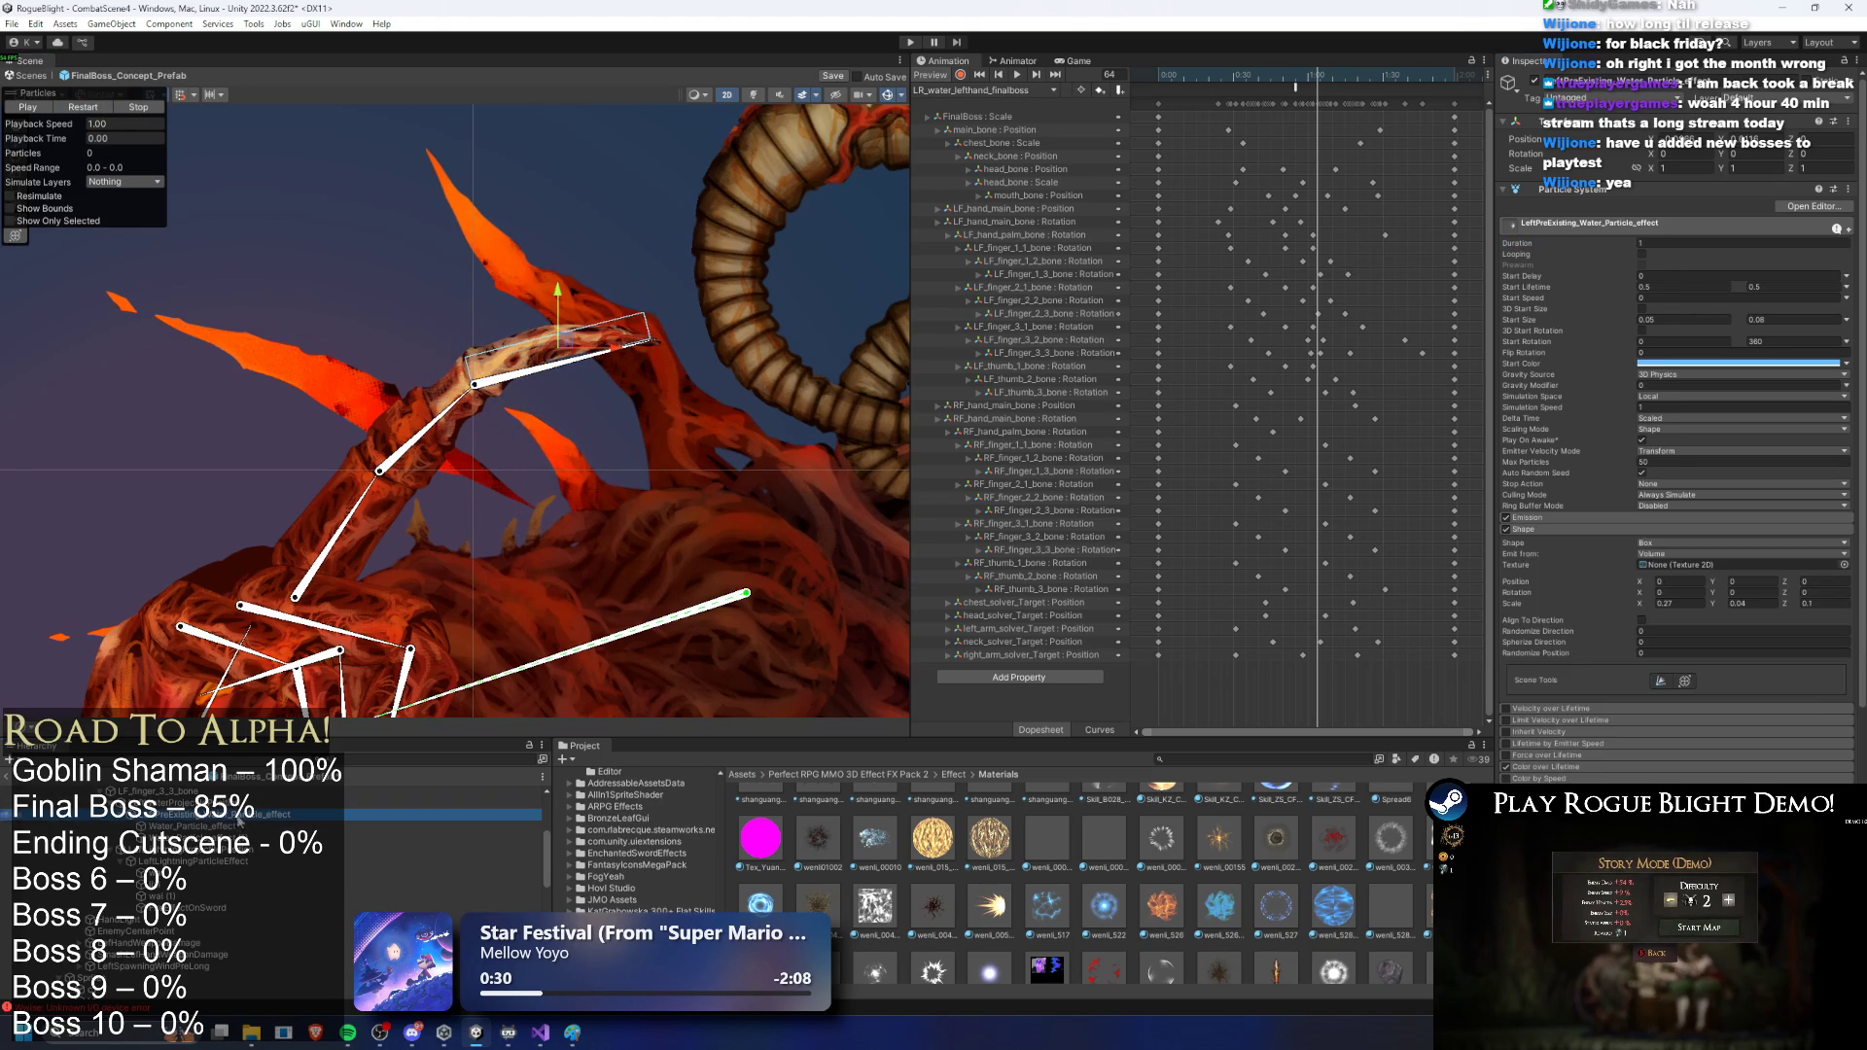
Step: Play the LeftPreExisting and original water effects alternately to compare them
{"action": "left_click", "coordinate": [253, 816]}
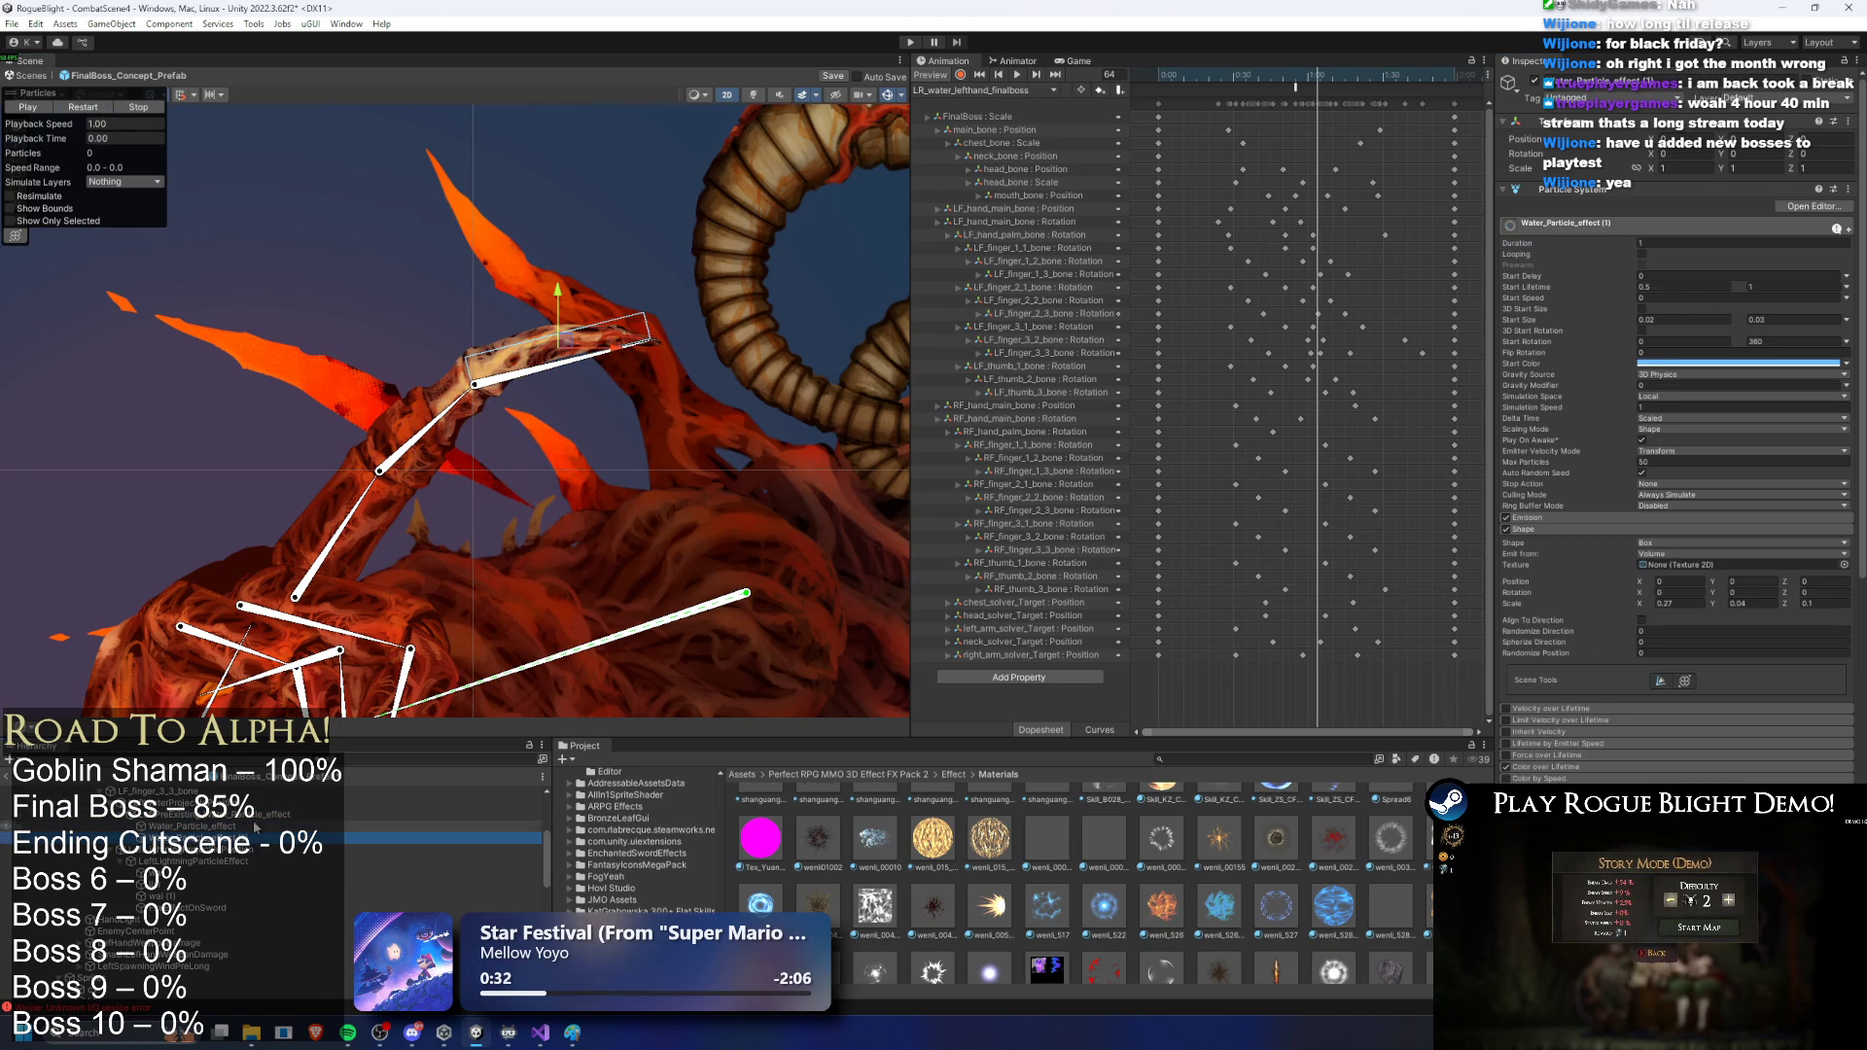
{"action": "left_click", "coordinate": [105, 109]}
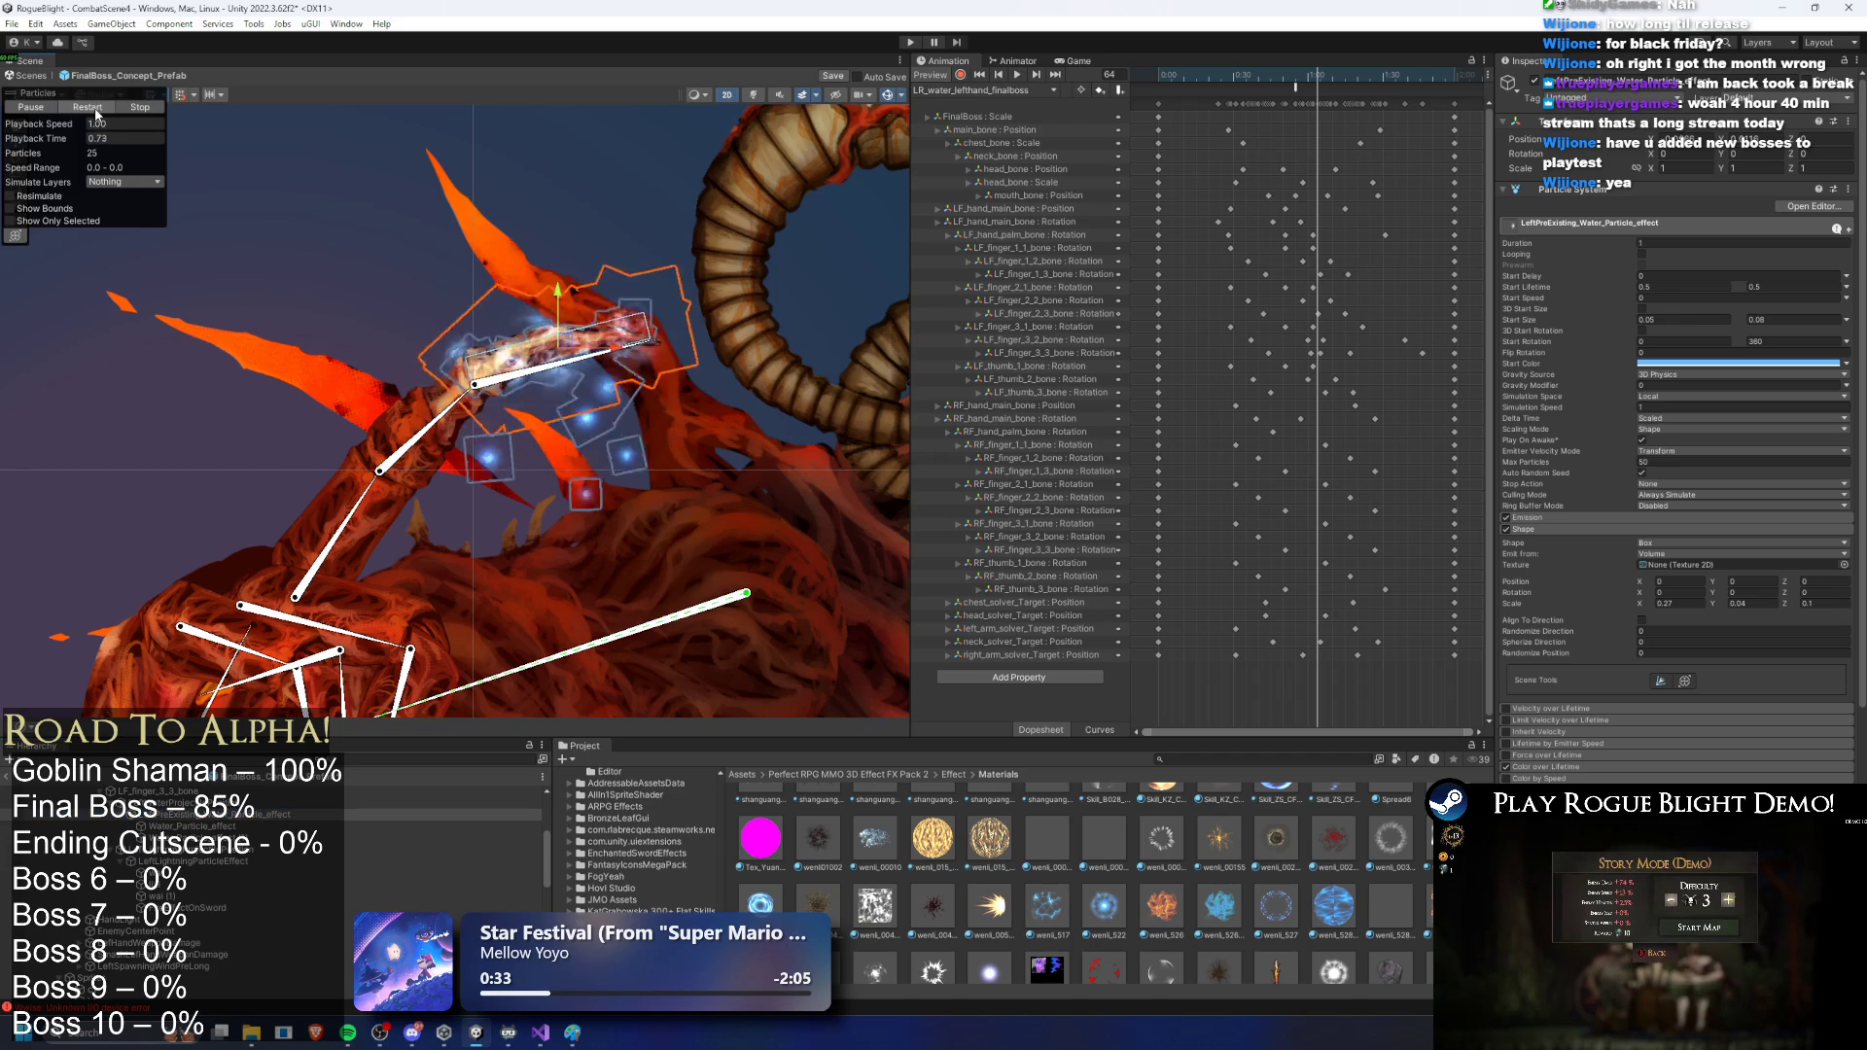
{"action": "left_click", "coordinate": [101, 109]}
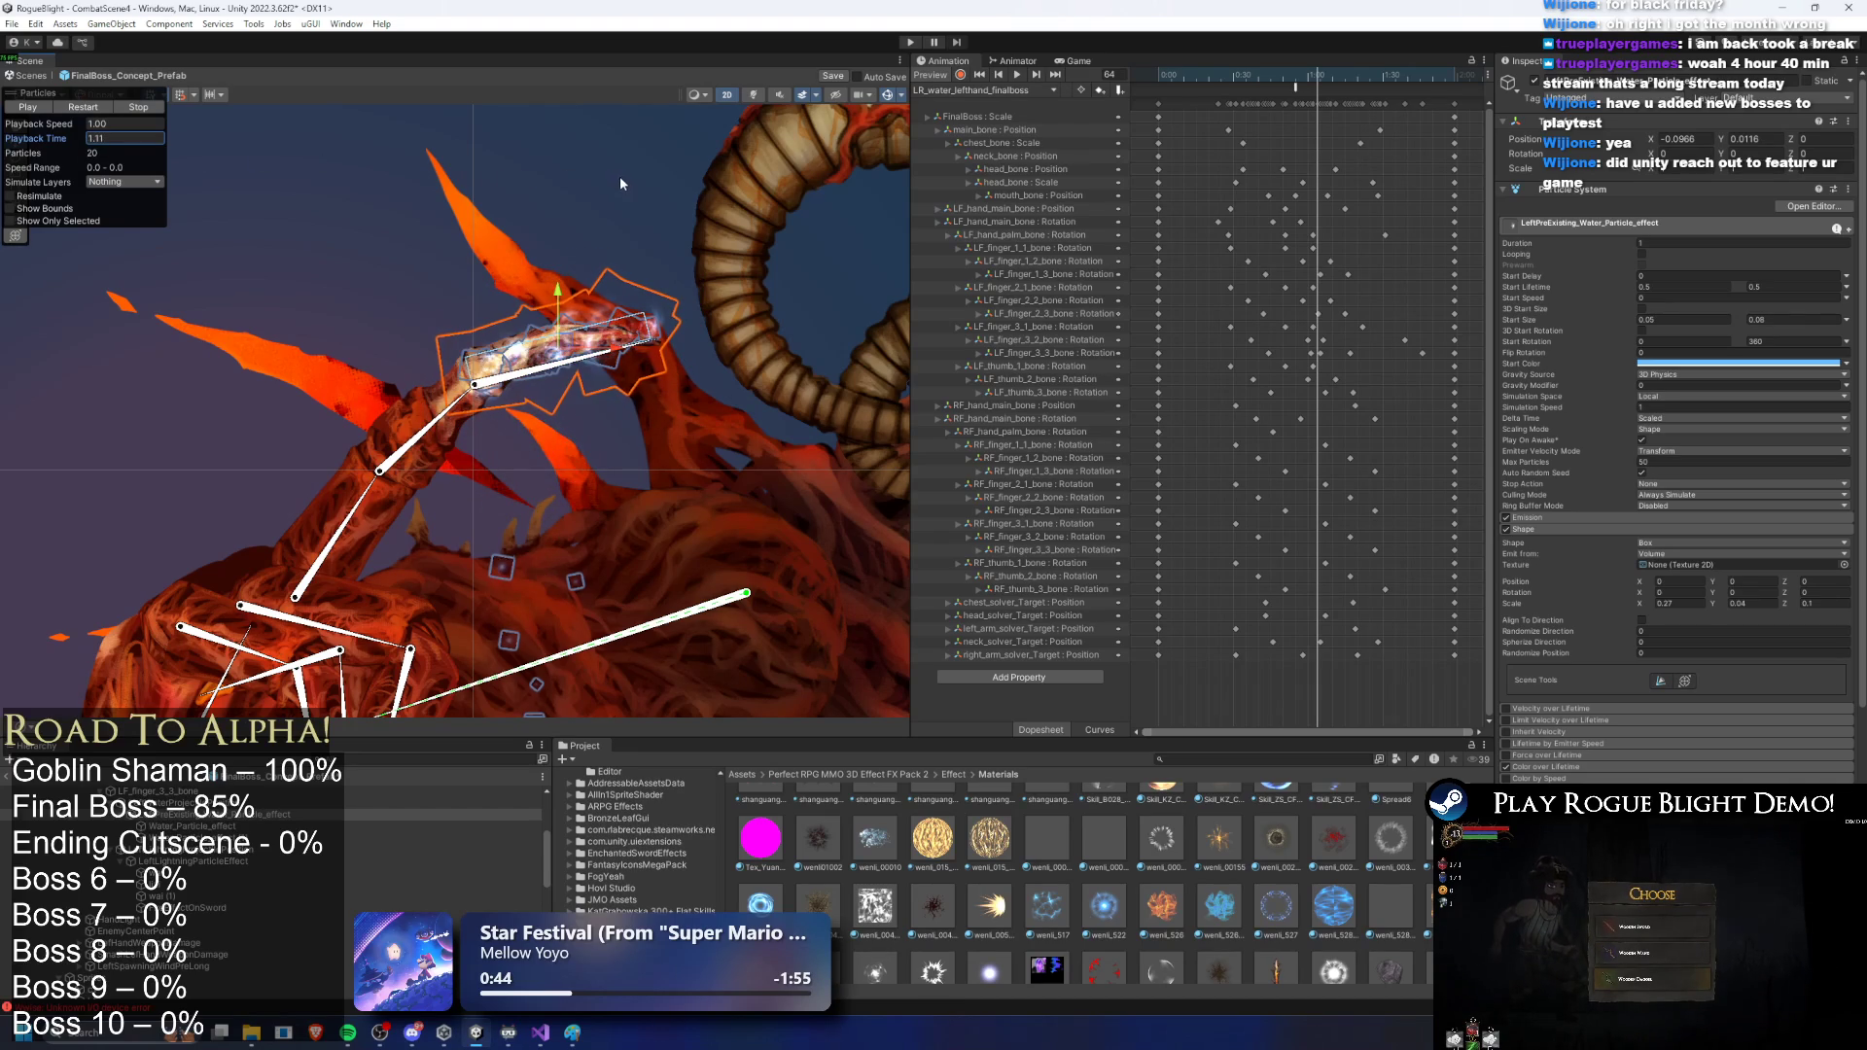
{"action": "left_click", "coordinate": [506, 825]}
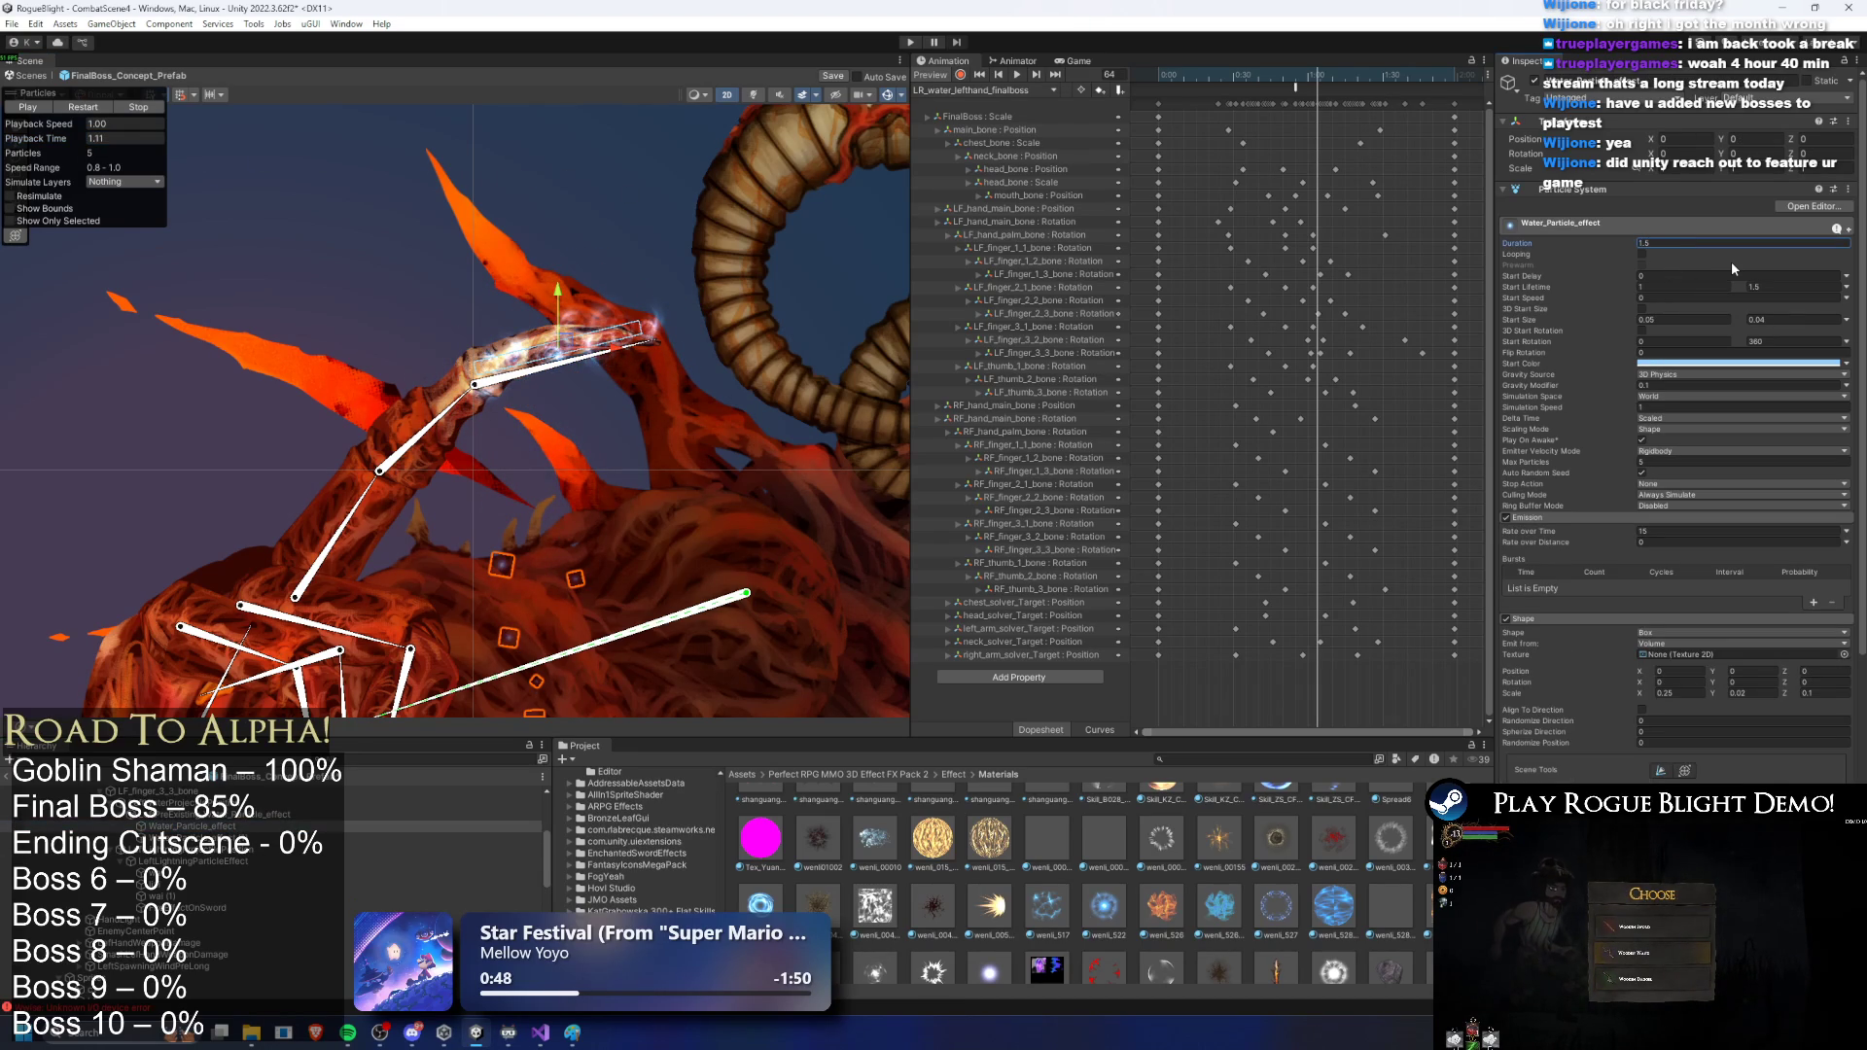
{"action": "left_click", "coordinate": [195, 813]}
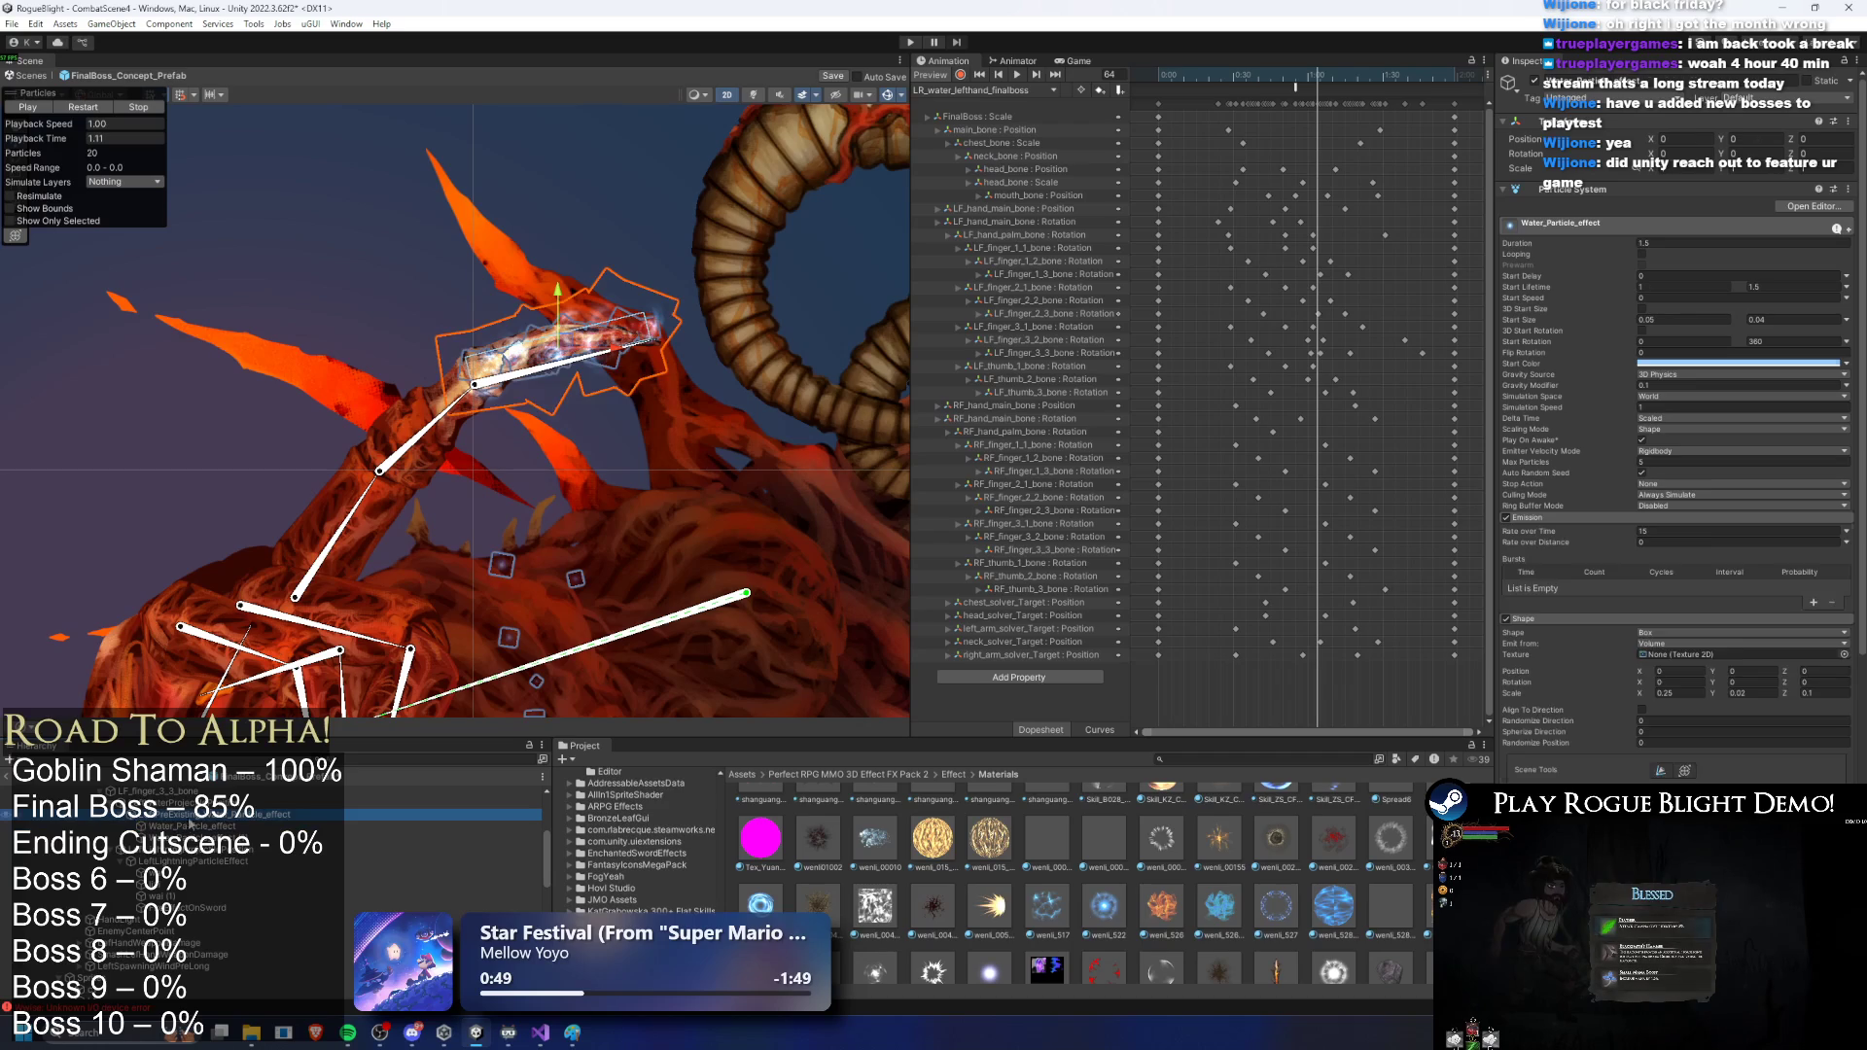
{"action": "left_click", "coordinate": [102, 110]}
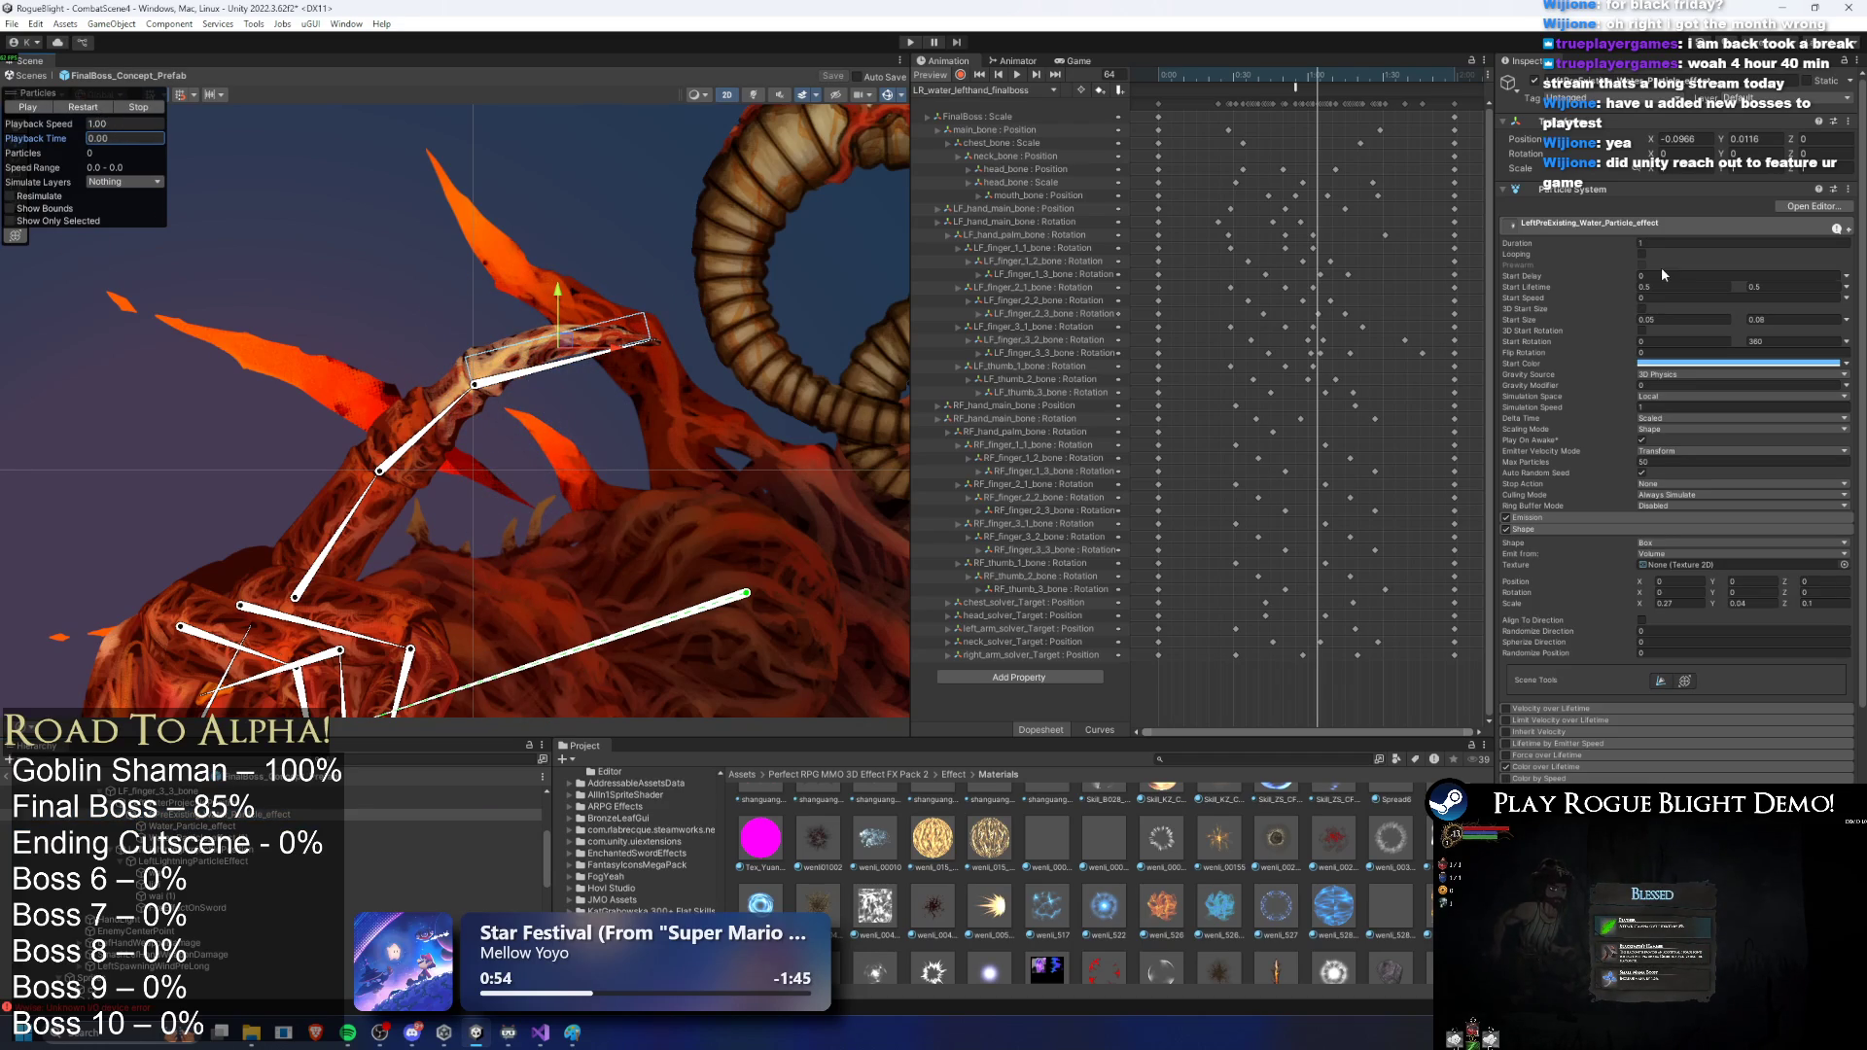
{"action": "left_click", "coordinate": [192, 826]}
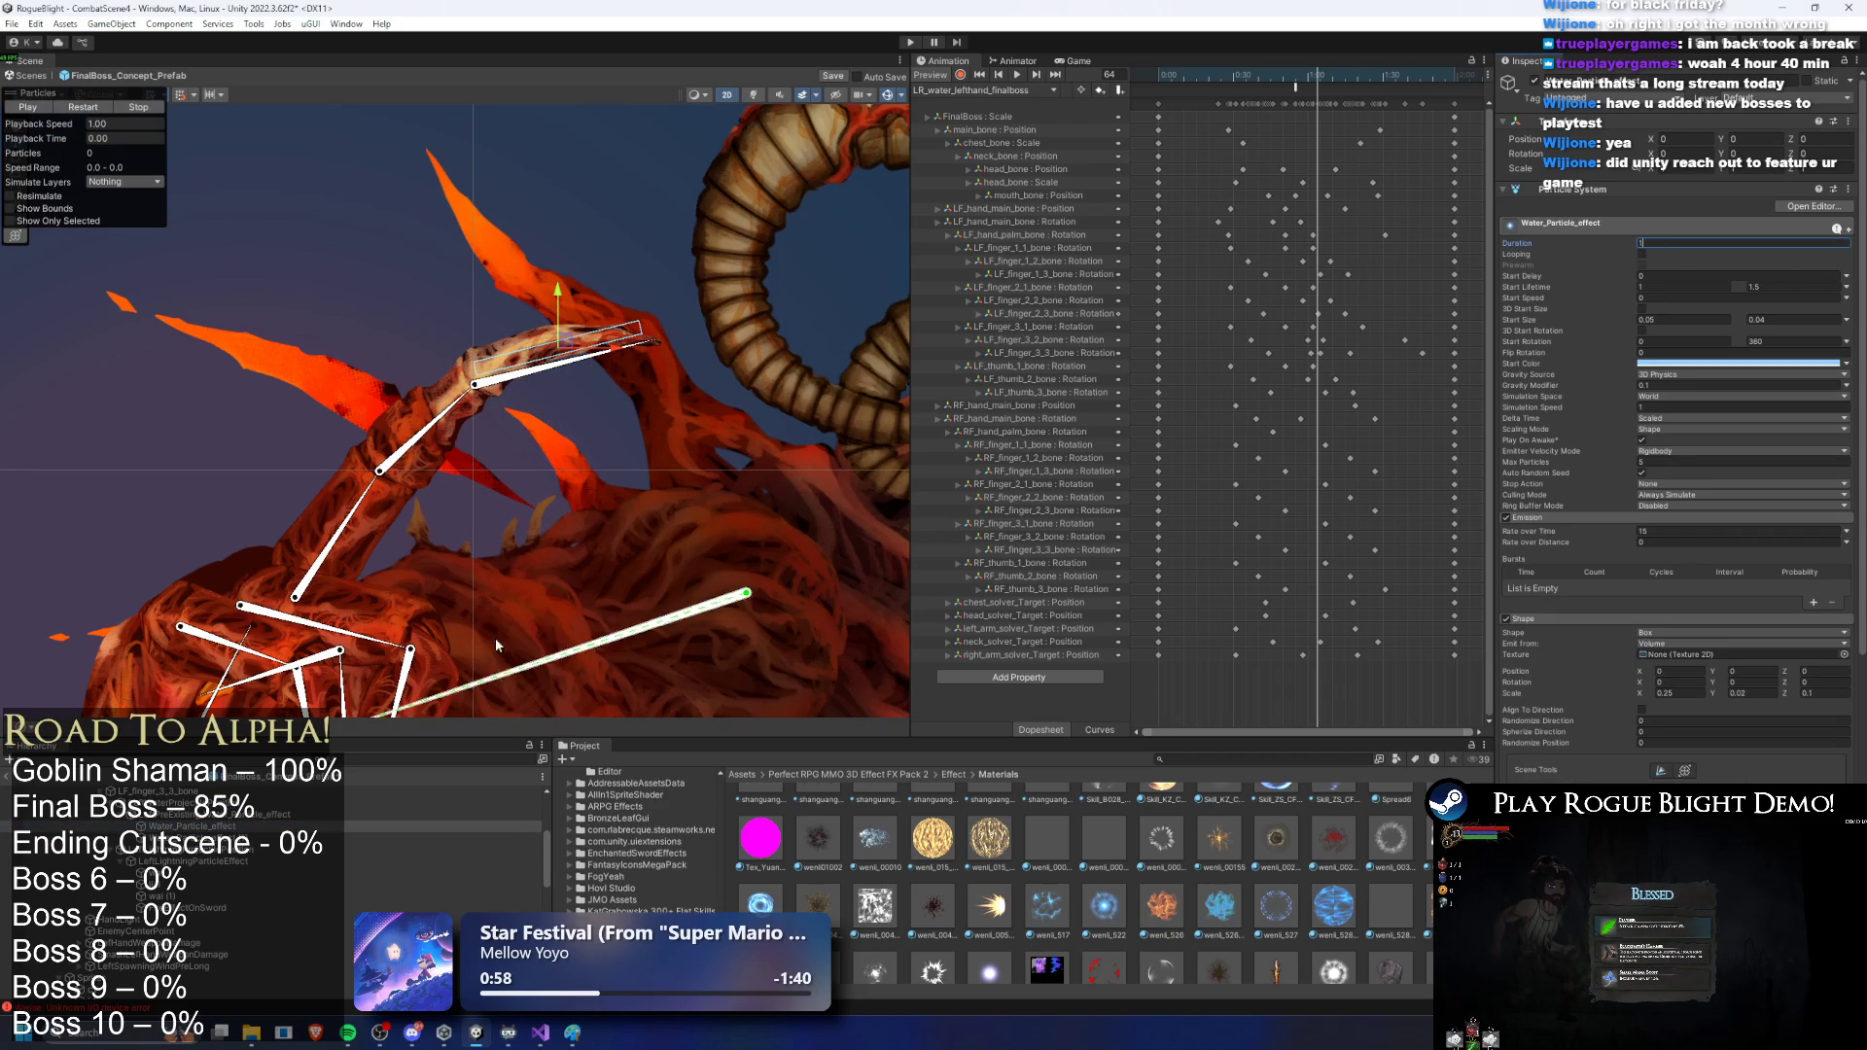
{"action": "left_click", "coordinate": [195, 813]}
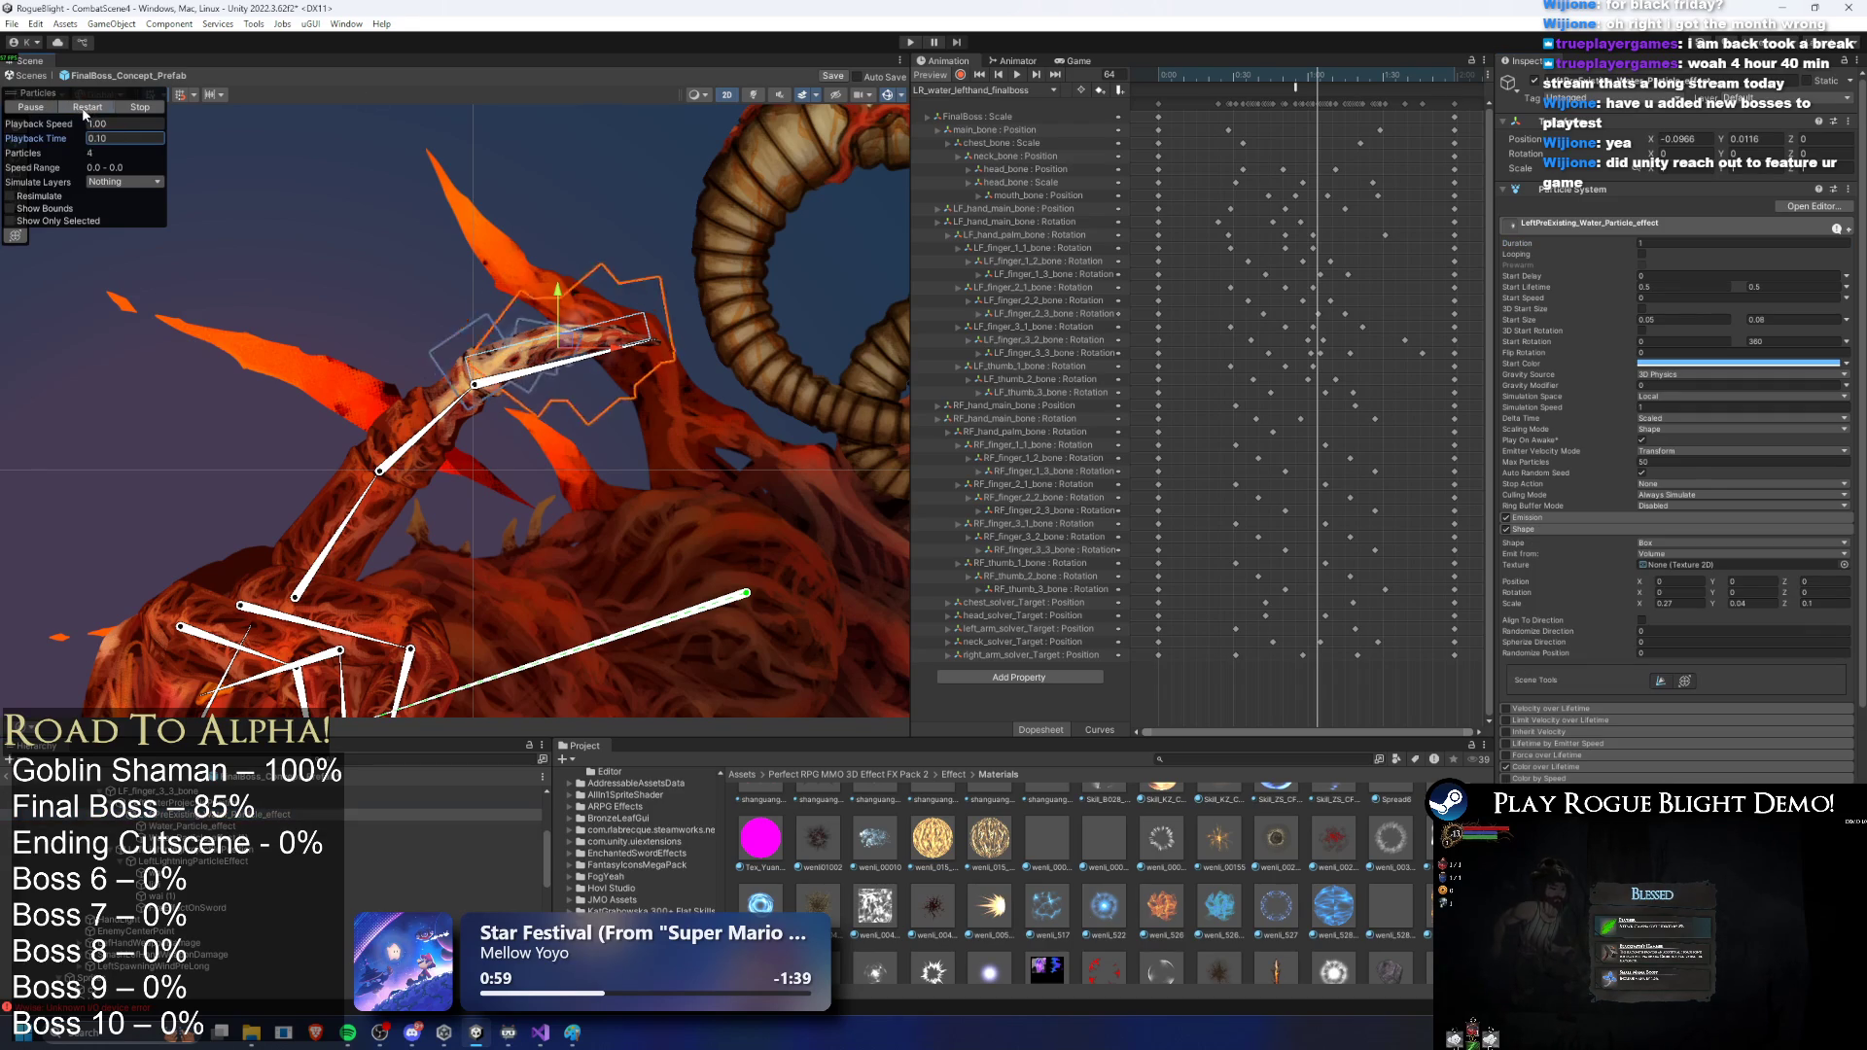
{"action": "left_click", "coordinate": [193, 826]}
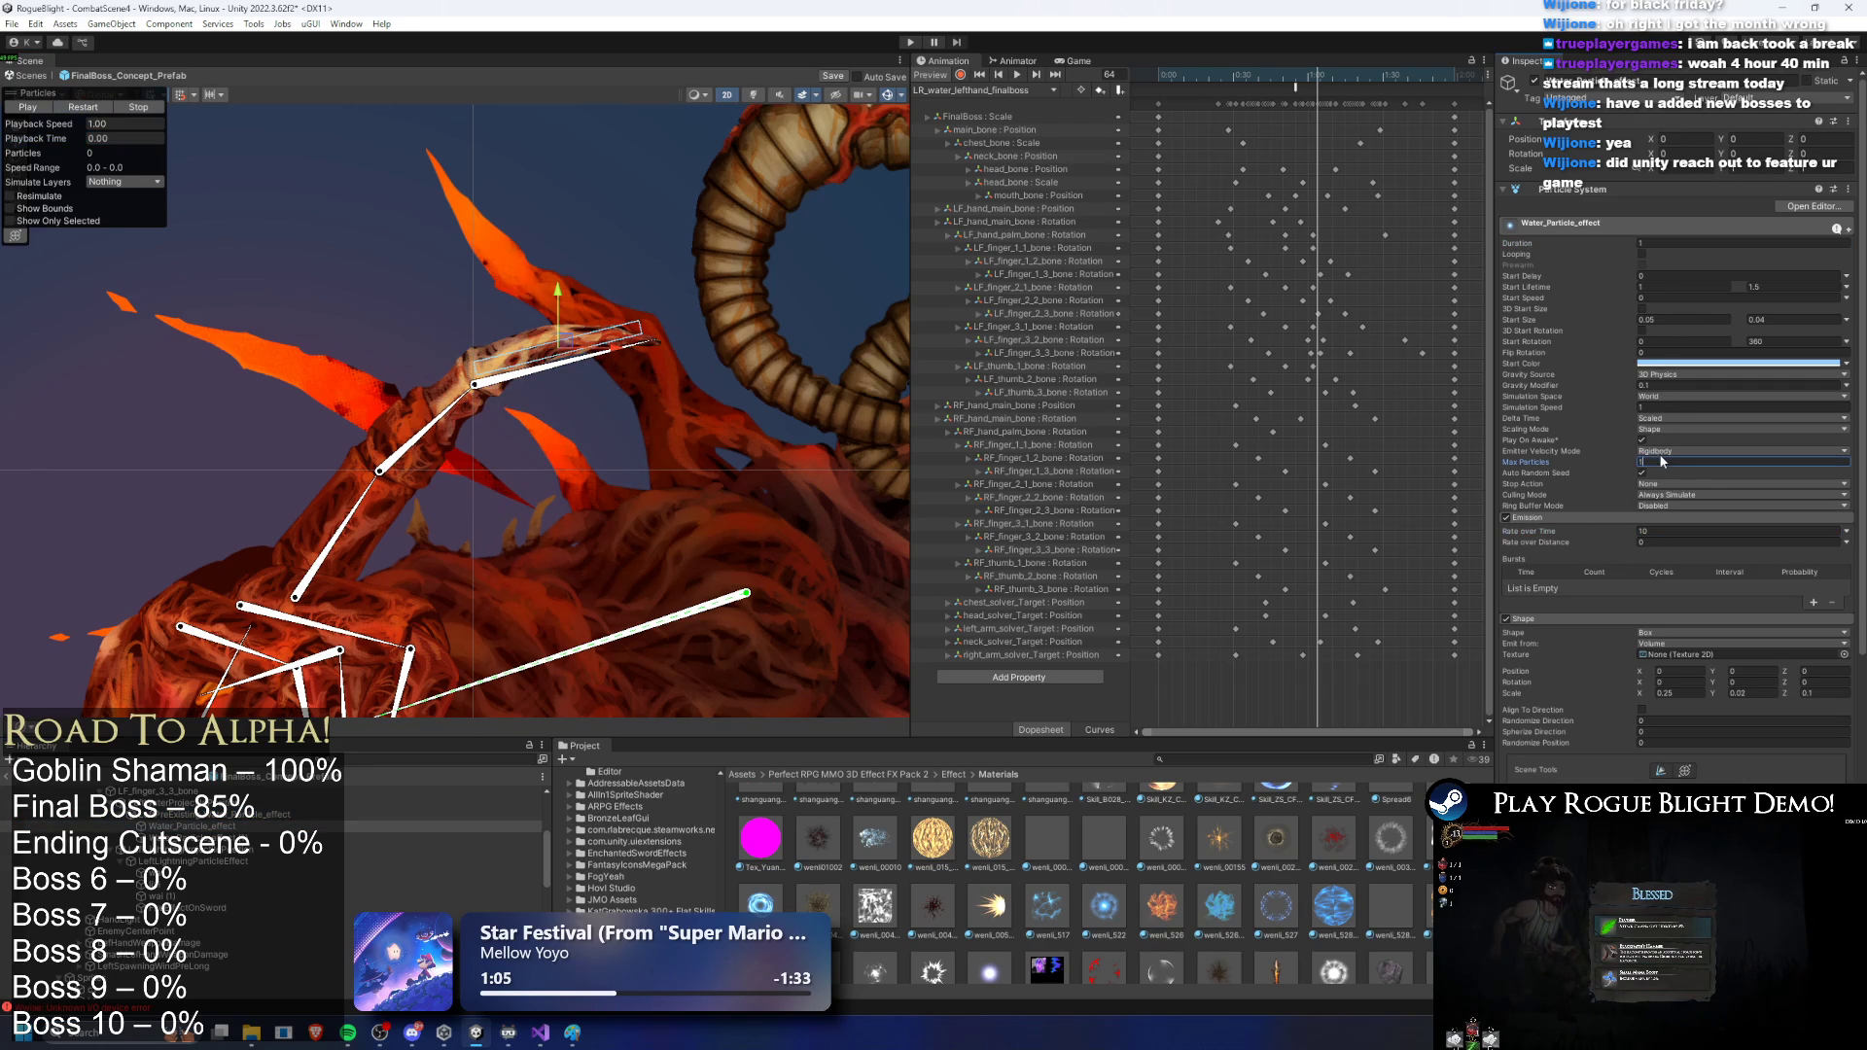
Step: Confirm max particles, set start size to 0.04–0.035, and preview the left-hand water effect
{"action": "key", "text": "Return"}
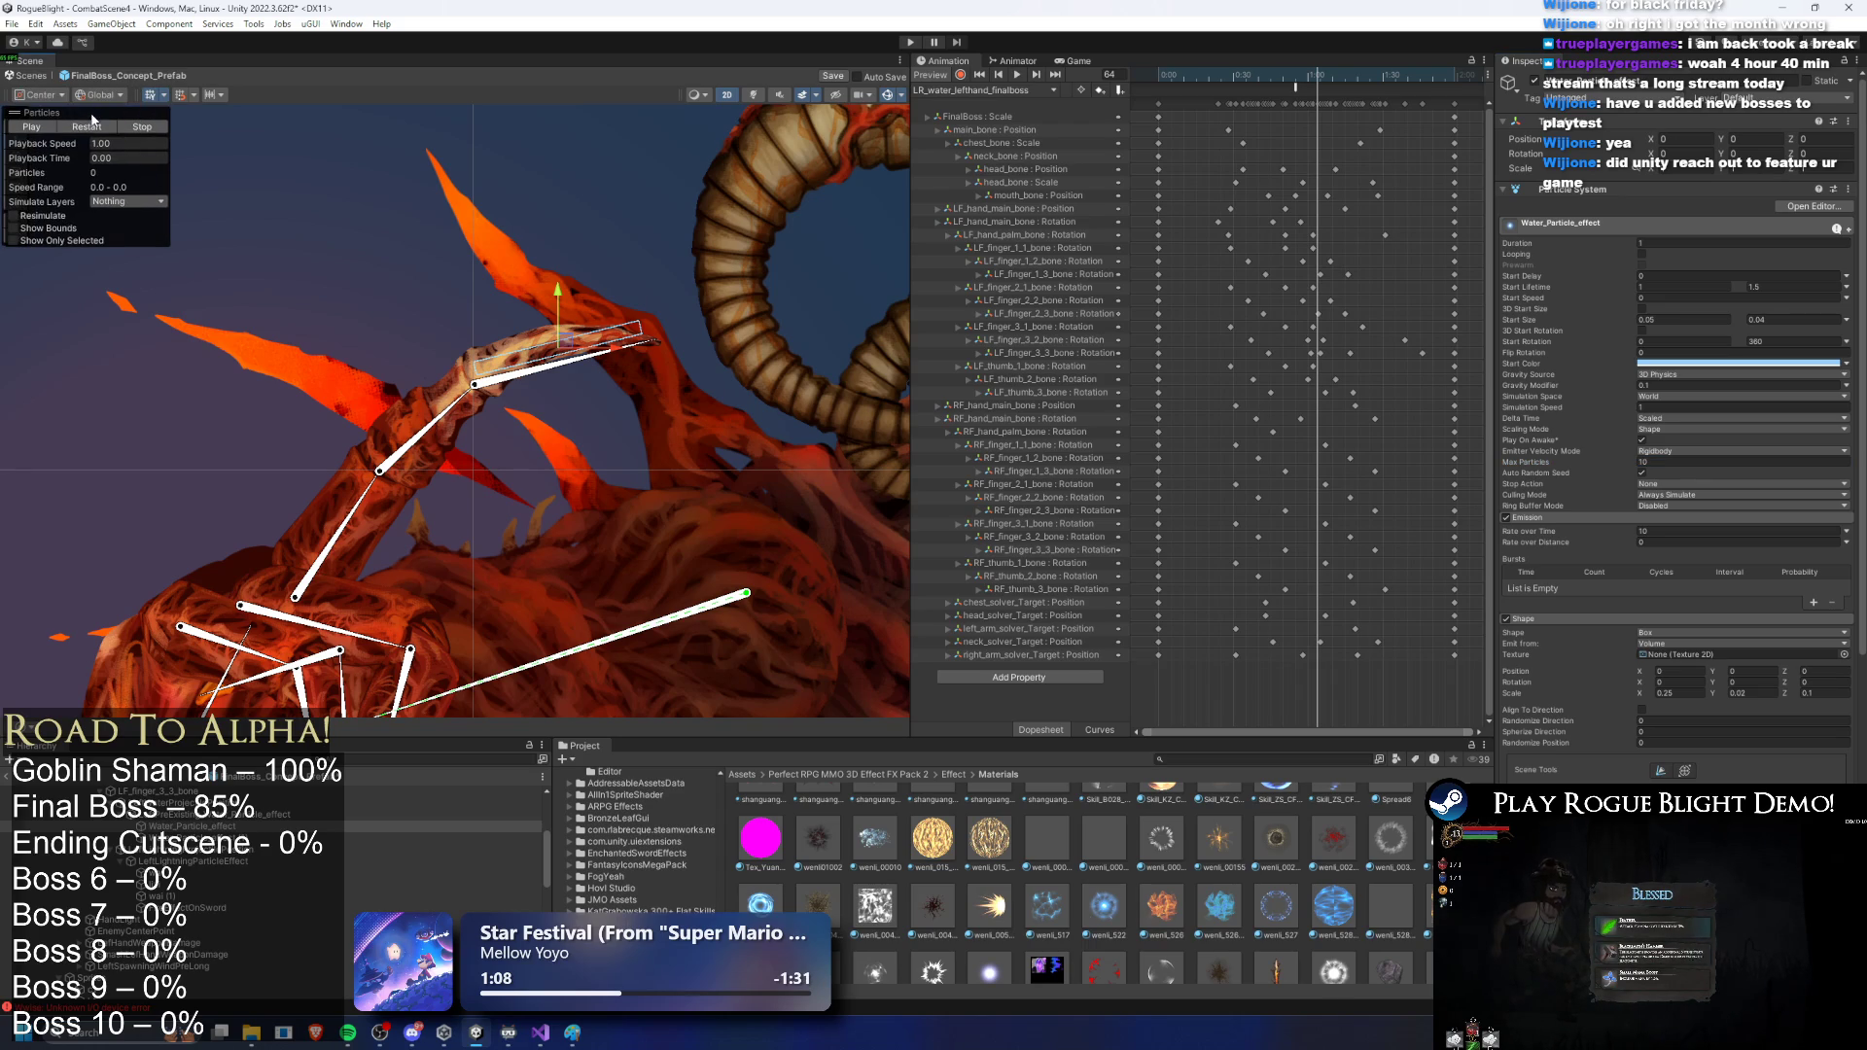
{"action": "left_click", "coordinate": [90, 125]}
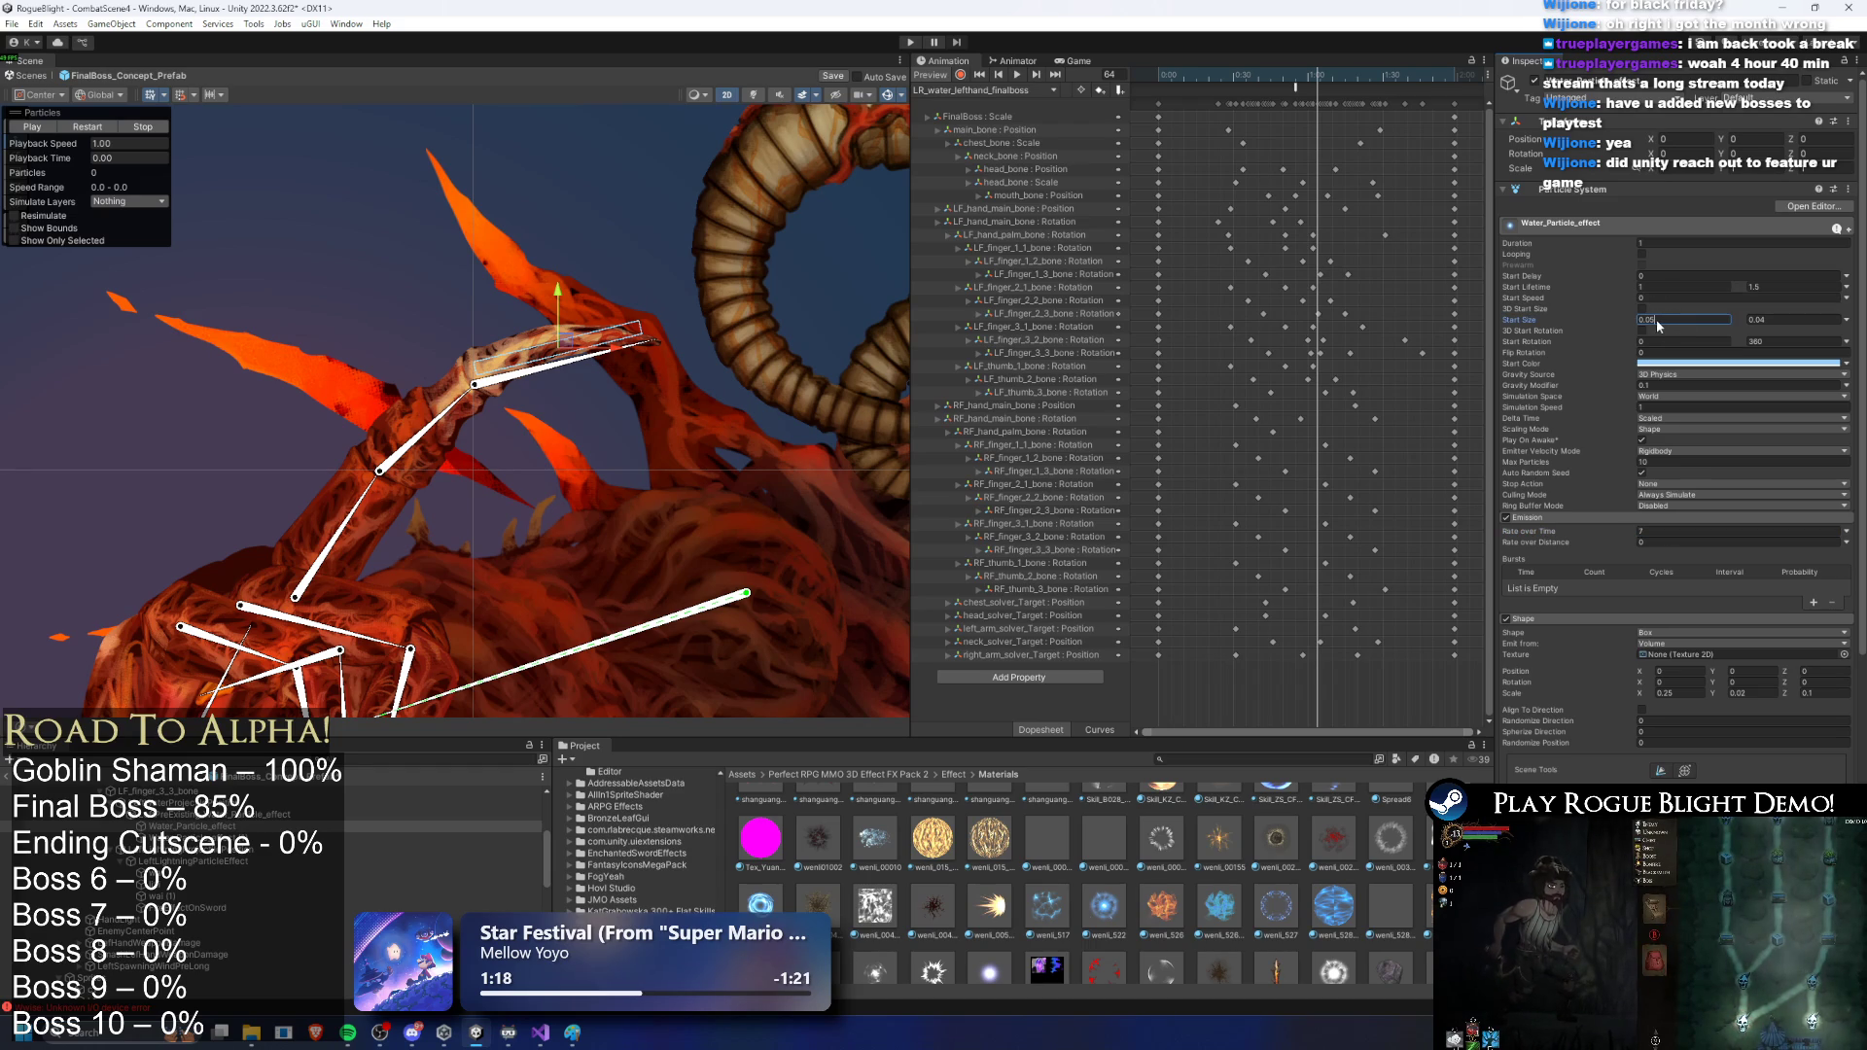
{"action": "type", "text": "0.04"}
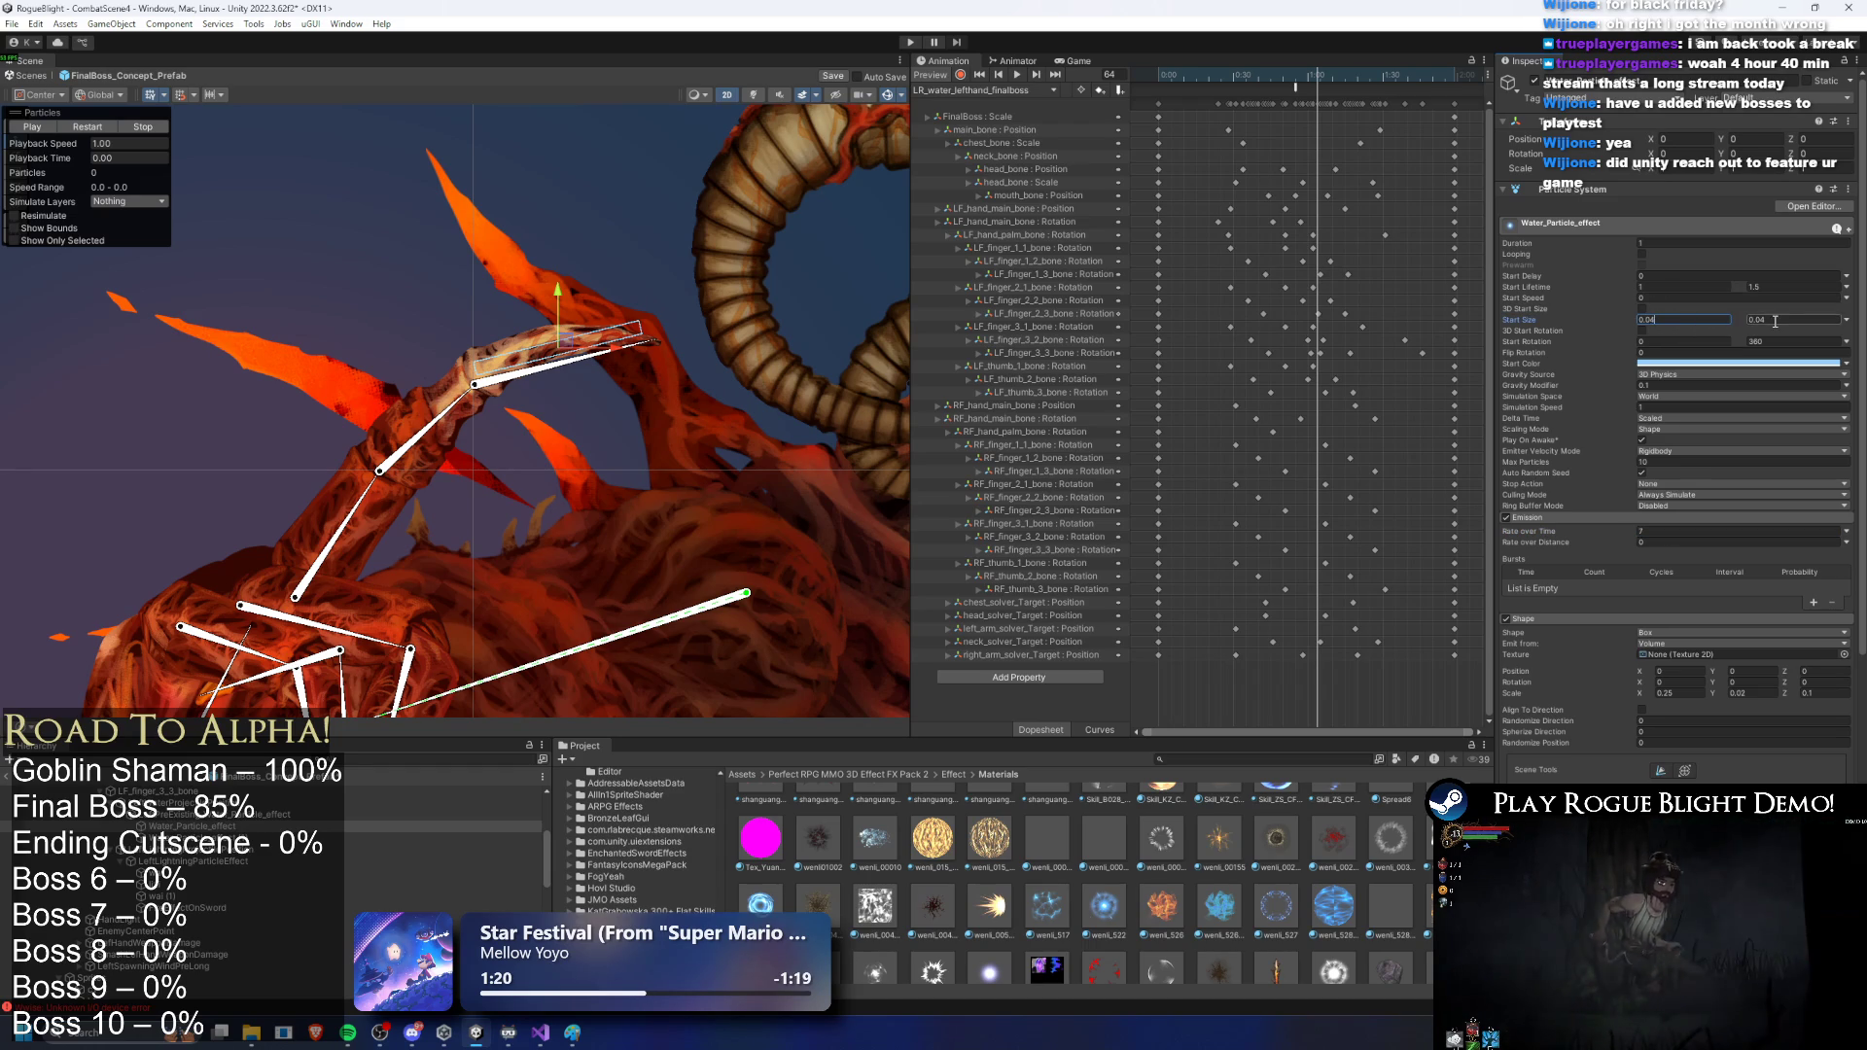
{"action": "type", "text": "0.035"}
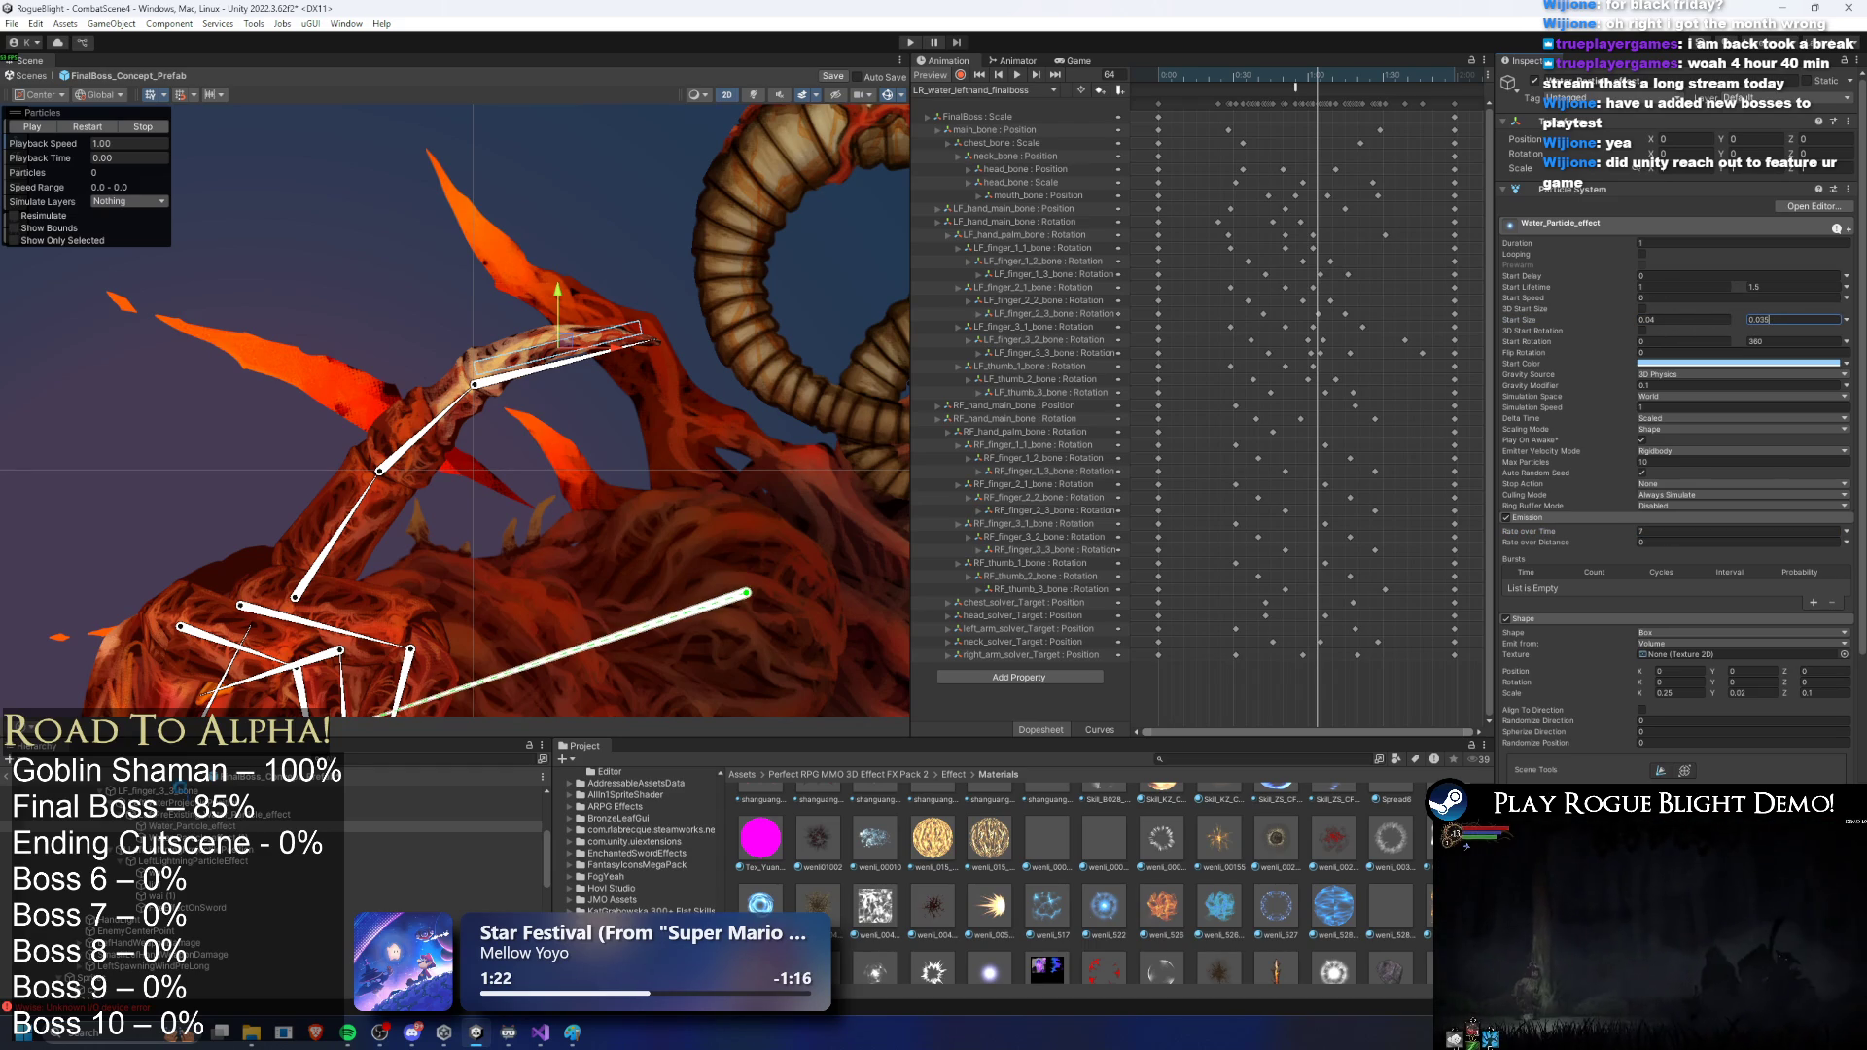
{"action": "left_click", "coordinate": [201, 817]}
{"action": "left_click", "coordinate": [93, 132]}
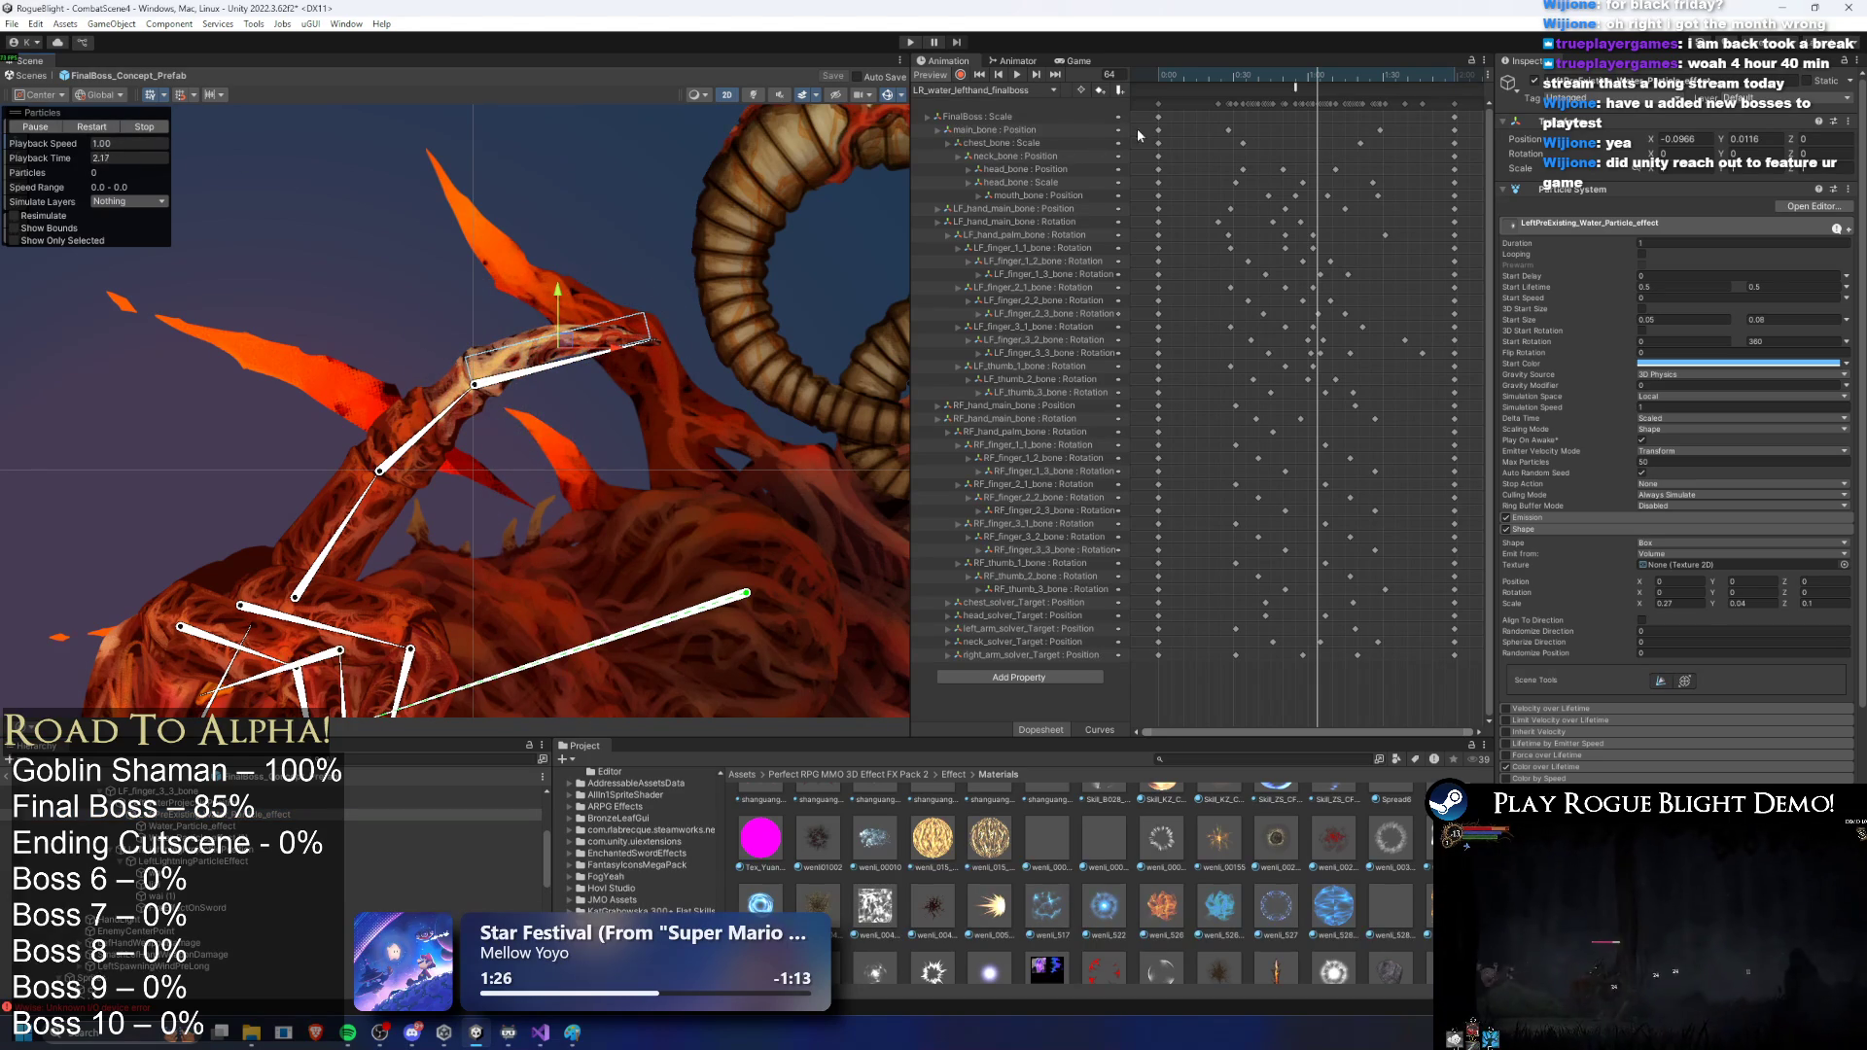
{"action": "scroll", "coordinate": [272, 875], "scroll_direction": "up", "scroll_amount": 5}
Step: Add a new entry to the final boss prefab's particle list, bringing it to 8
{"action": "left_click", "coordinate": [467, 791]}
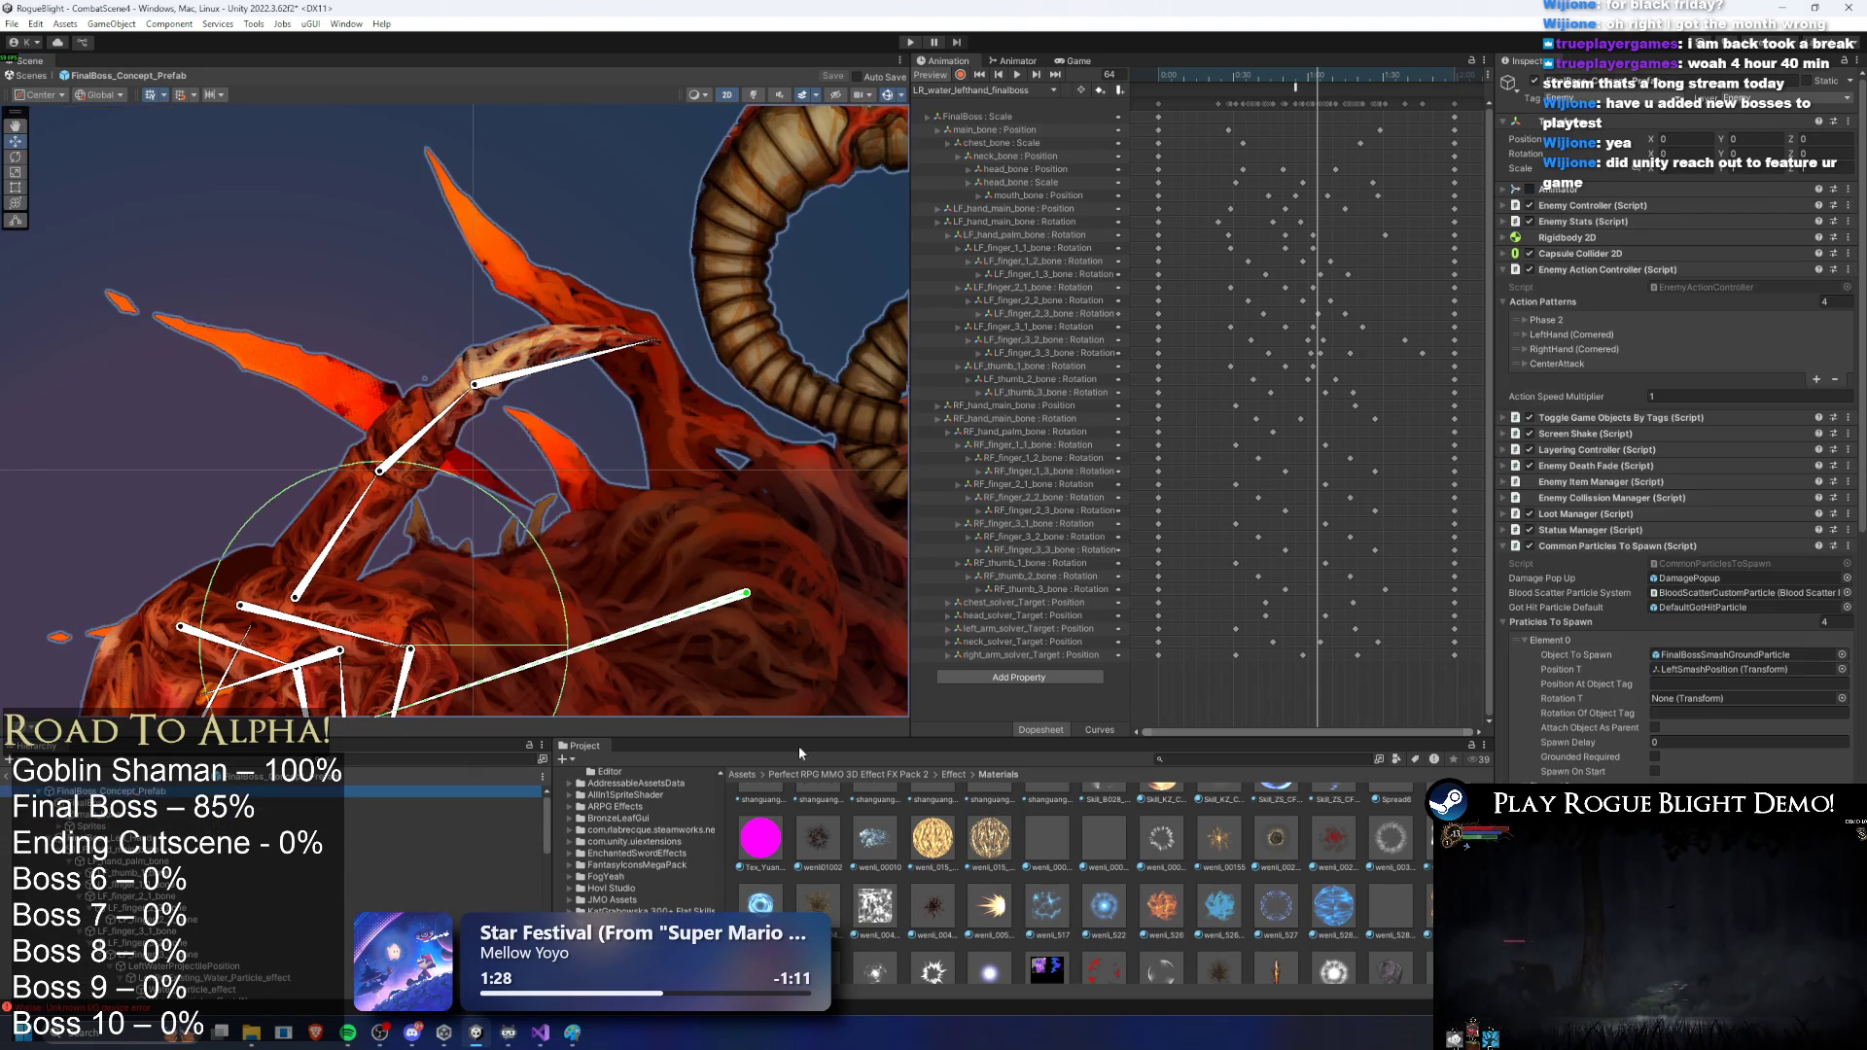
{"action": "scroll", "coordinate": [1738, 715], "scroll_direction": "down", "scroll_amount": 5}
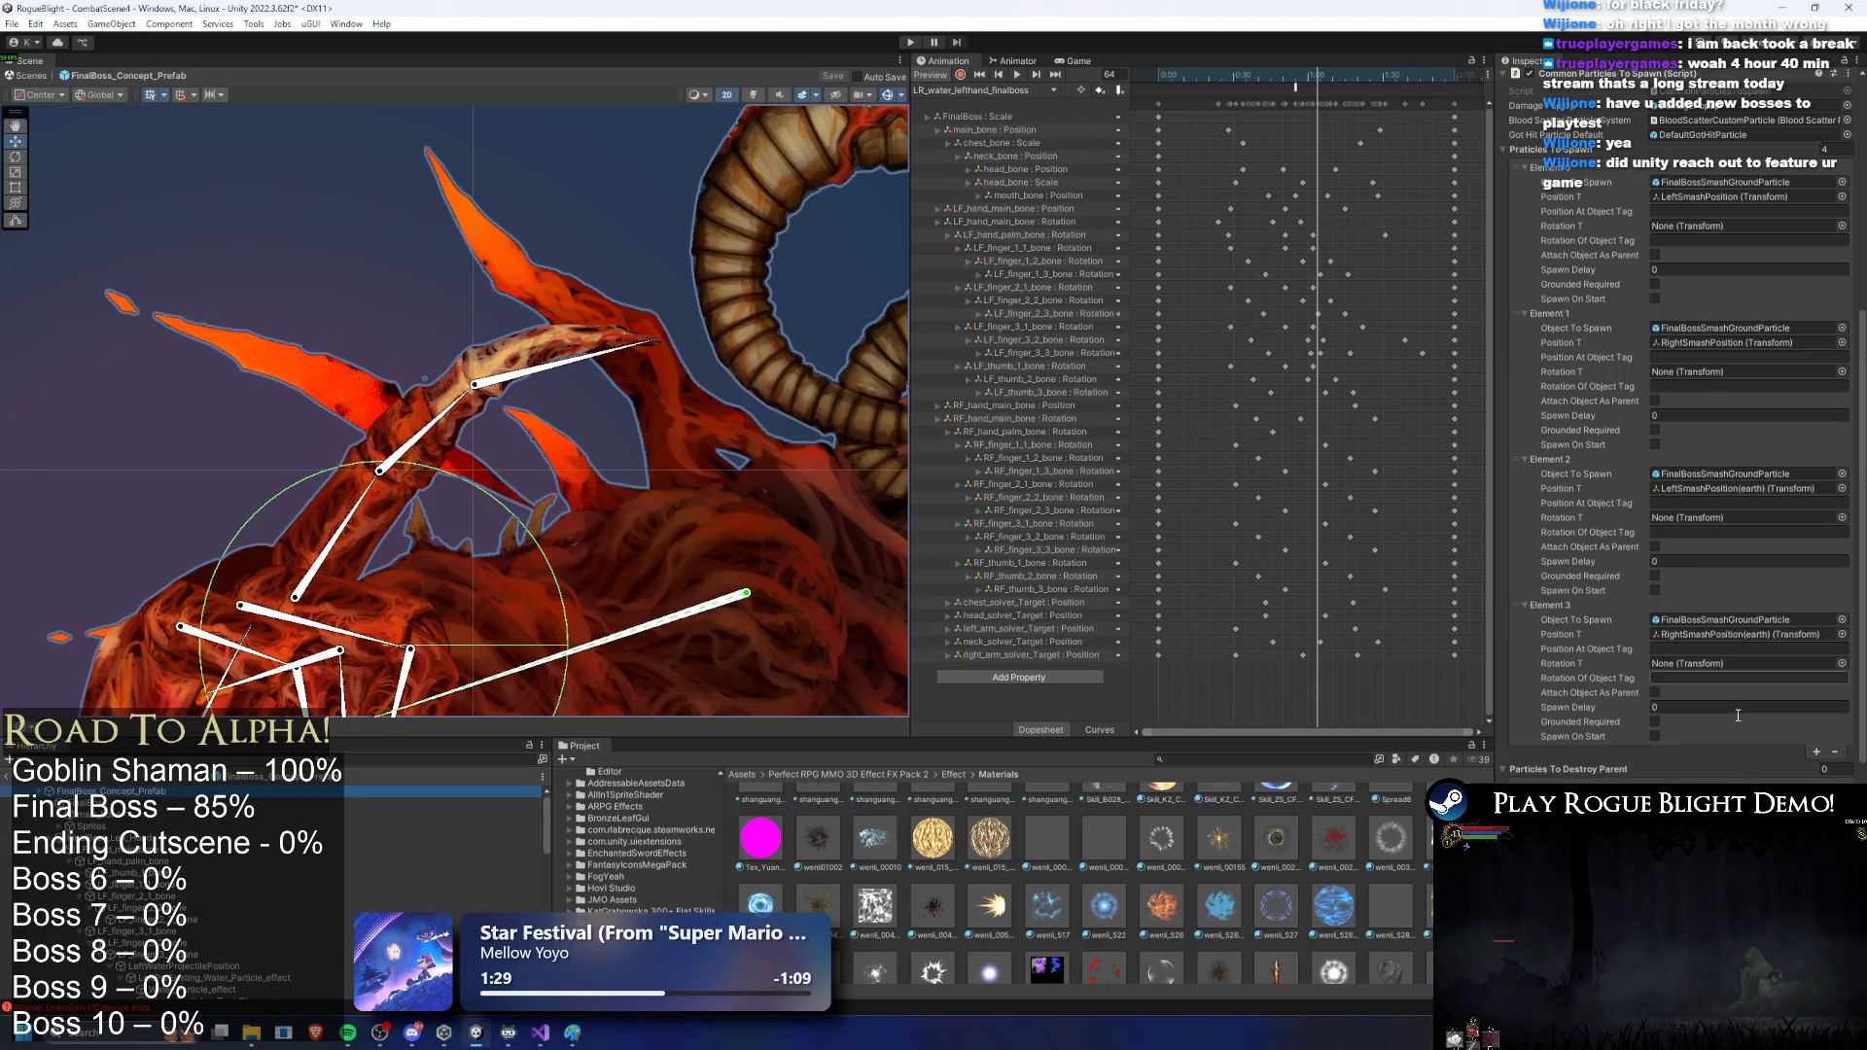
{"action": "left_click", "coordinate": [1817, 752]}
{"action": "scroll", "coordinate": [1750, 681], "scroll_direction": "down", "scroll_amount": 10}
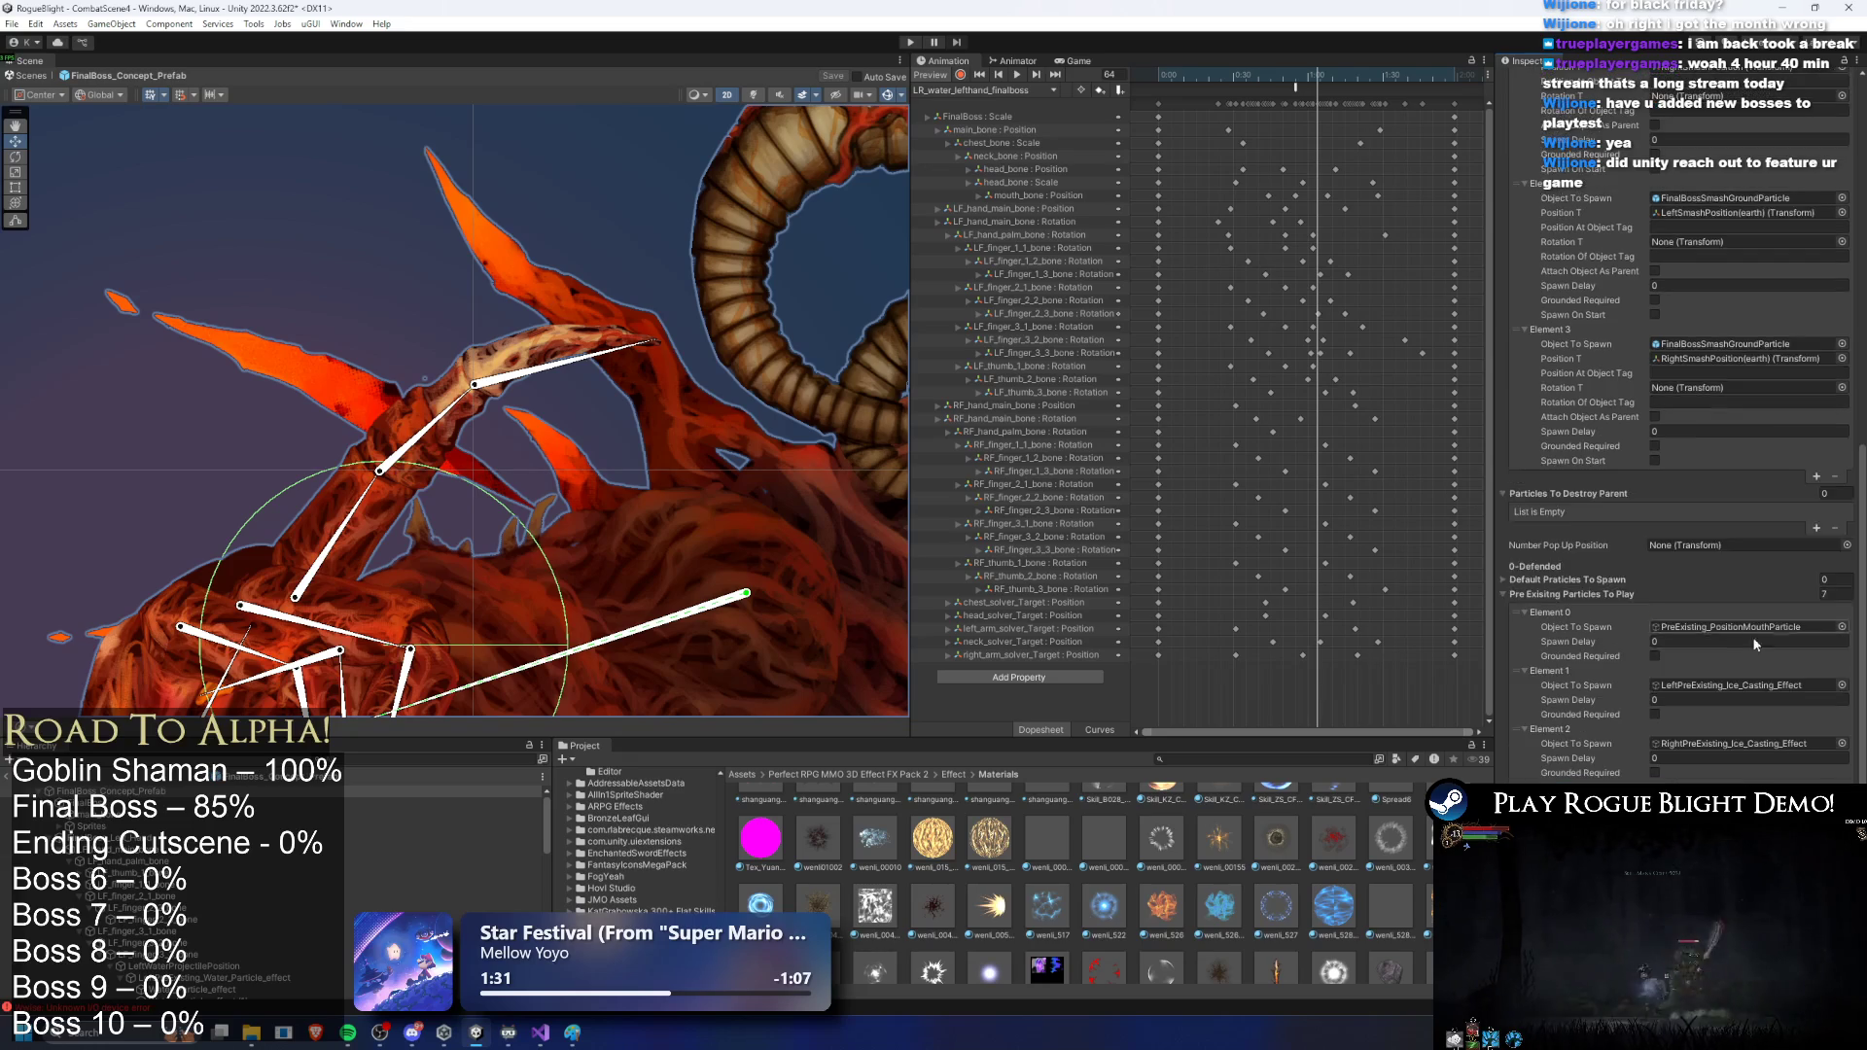
{"action": "scroll", "coordinate": [1672, 438], "scroll_direction": "down", "scroll_amount": 2}
{"action": "scroll", "coordinate": [272, 875], "scroll_direction": "down", "scroll_amount": 4}
{"action": "scroll", "coordinate": [210, 821], "scroll_direction": "up", "scroll_amount": 2}
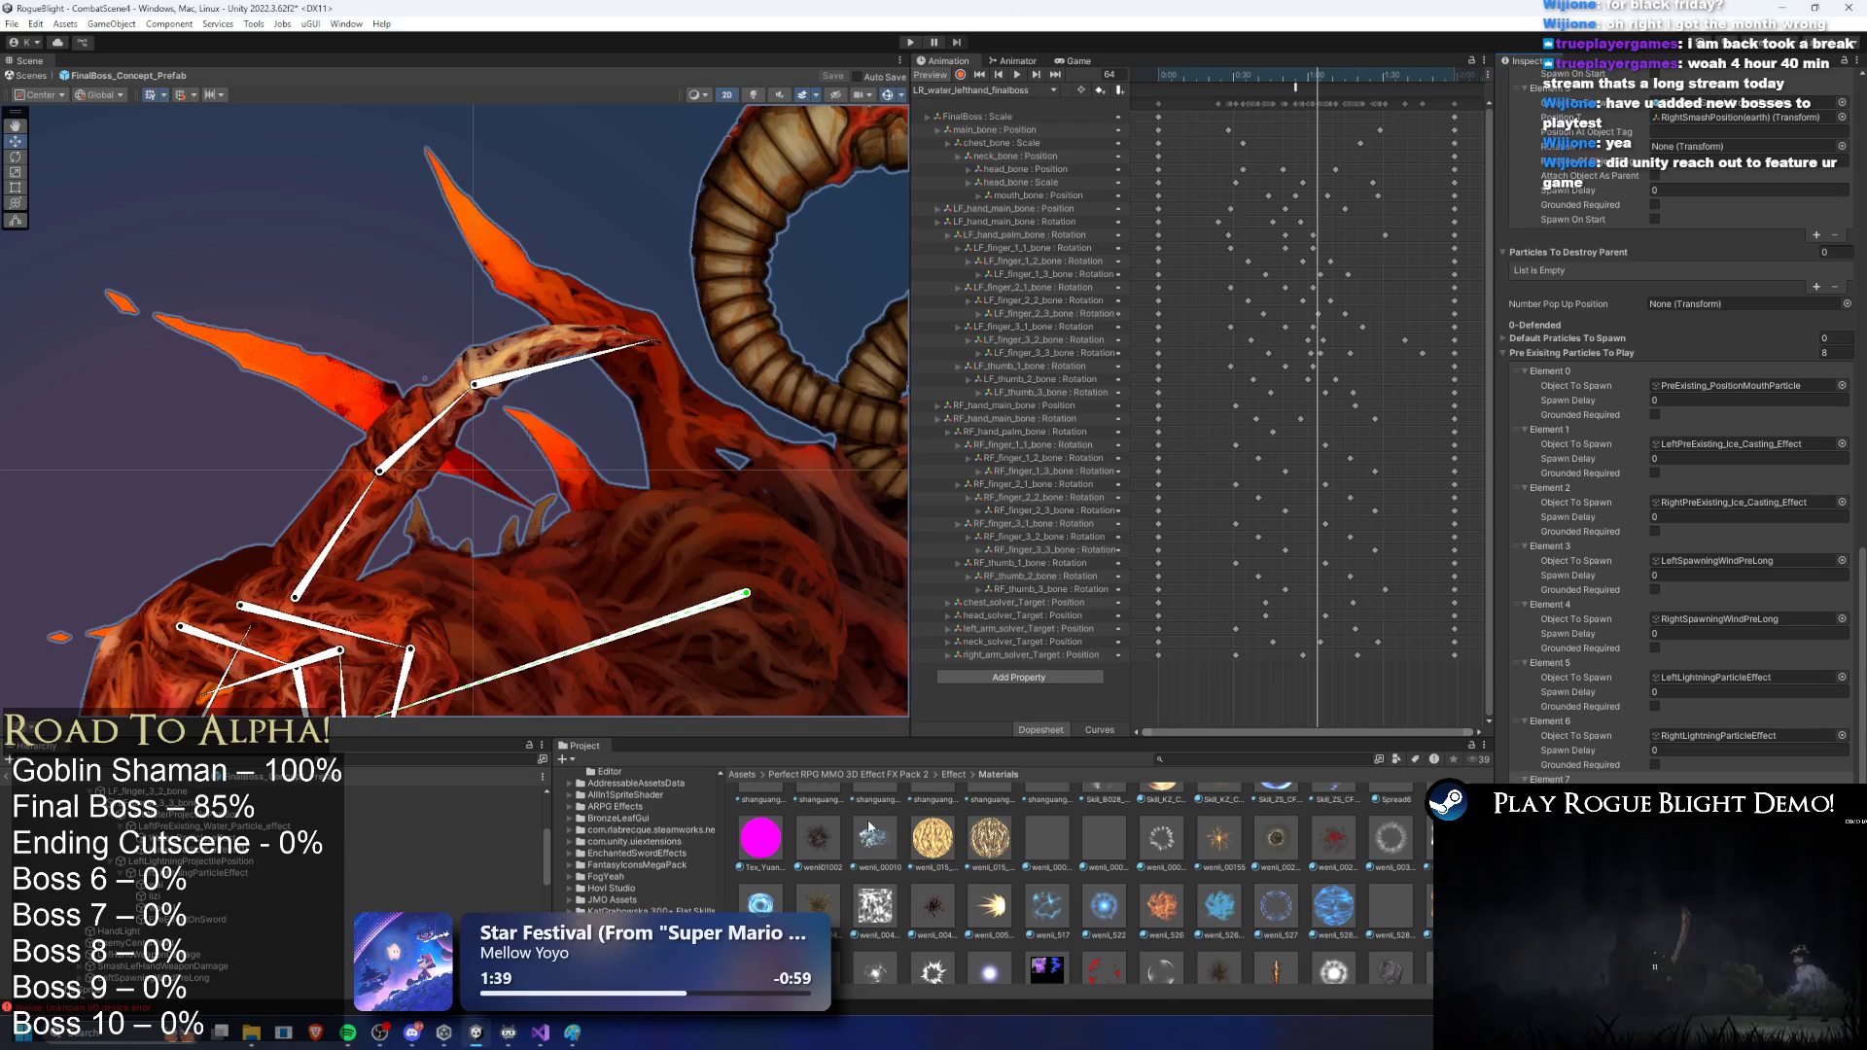
Step: Select LeftPreExisting_Water_Particle_effect, use its context menu, and frame the boss's hand
{"action": "left_click", "coordinate": [224, 825]}
{"action": "right_click", "coordinate": [223, 826]}
{"action": "left_click", "coordinate": [605, 278]}
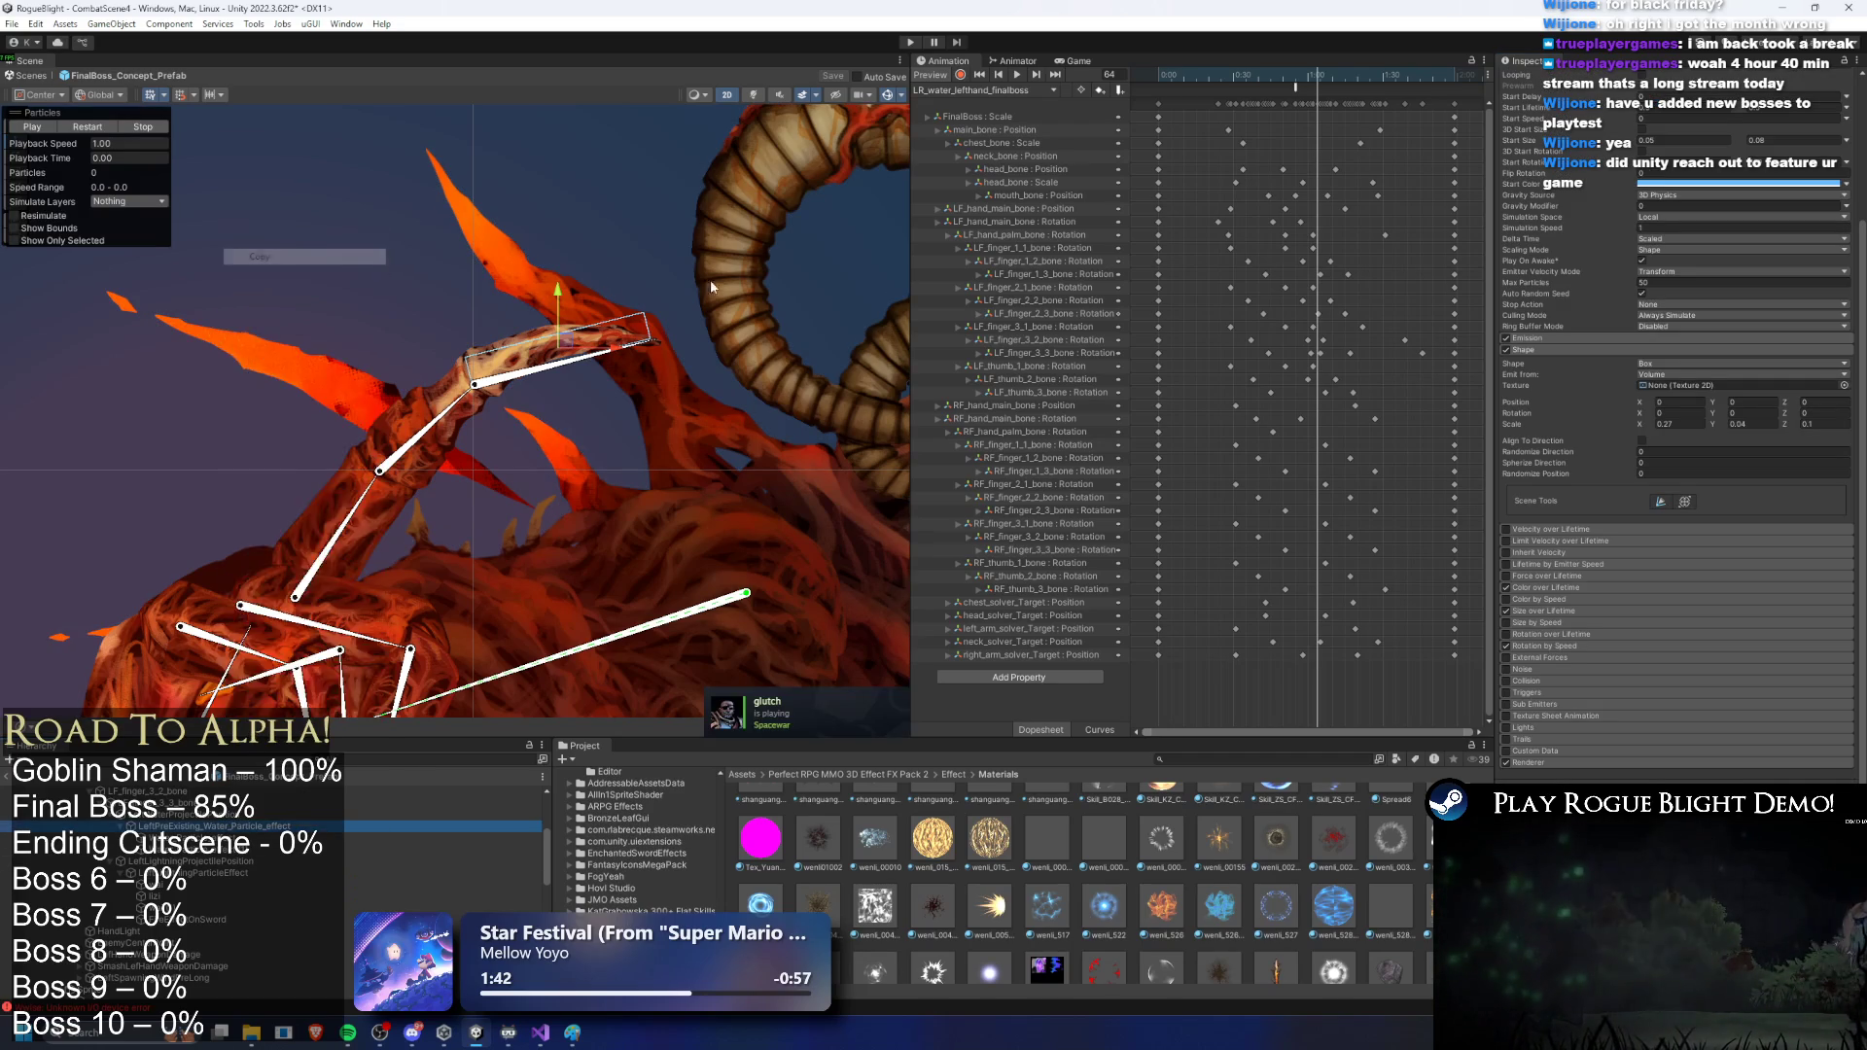
{"action": "key", "text": "f"}
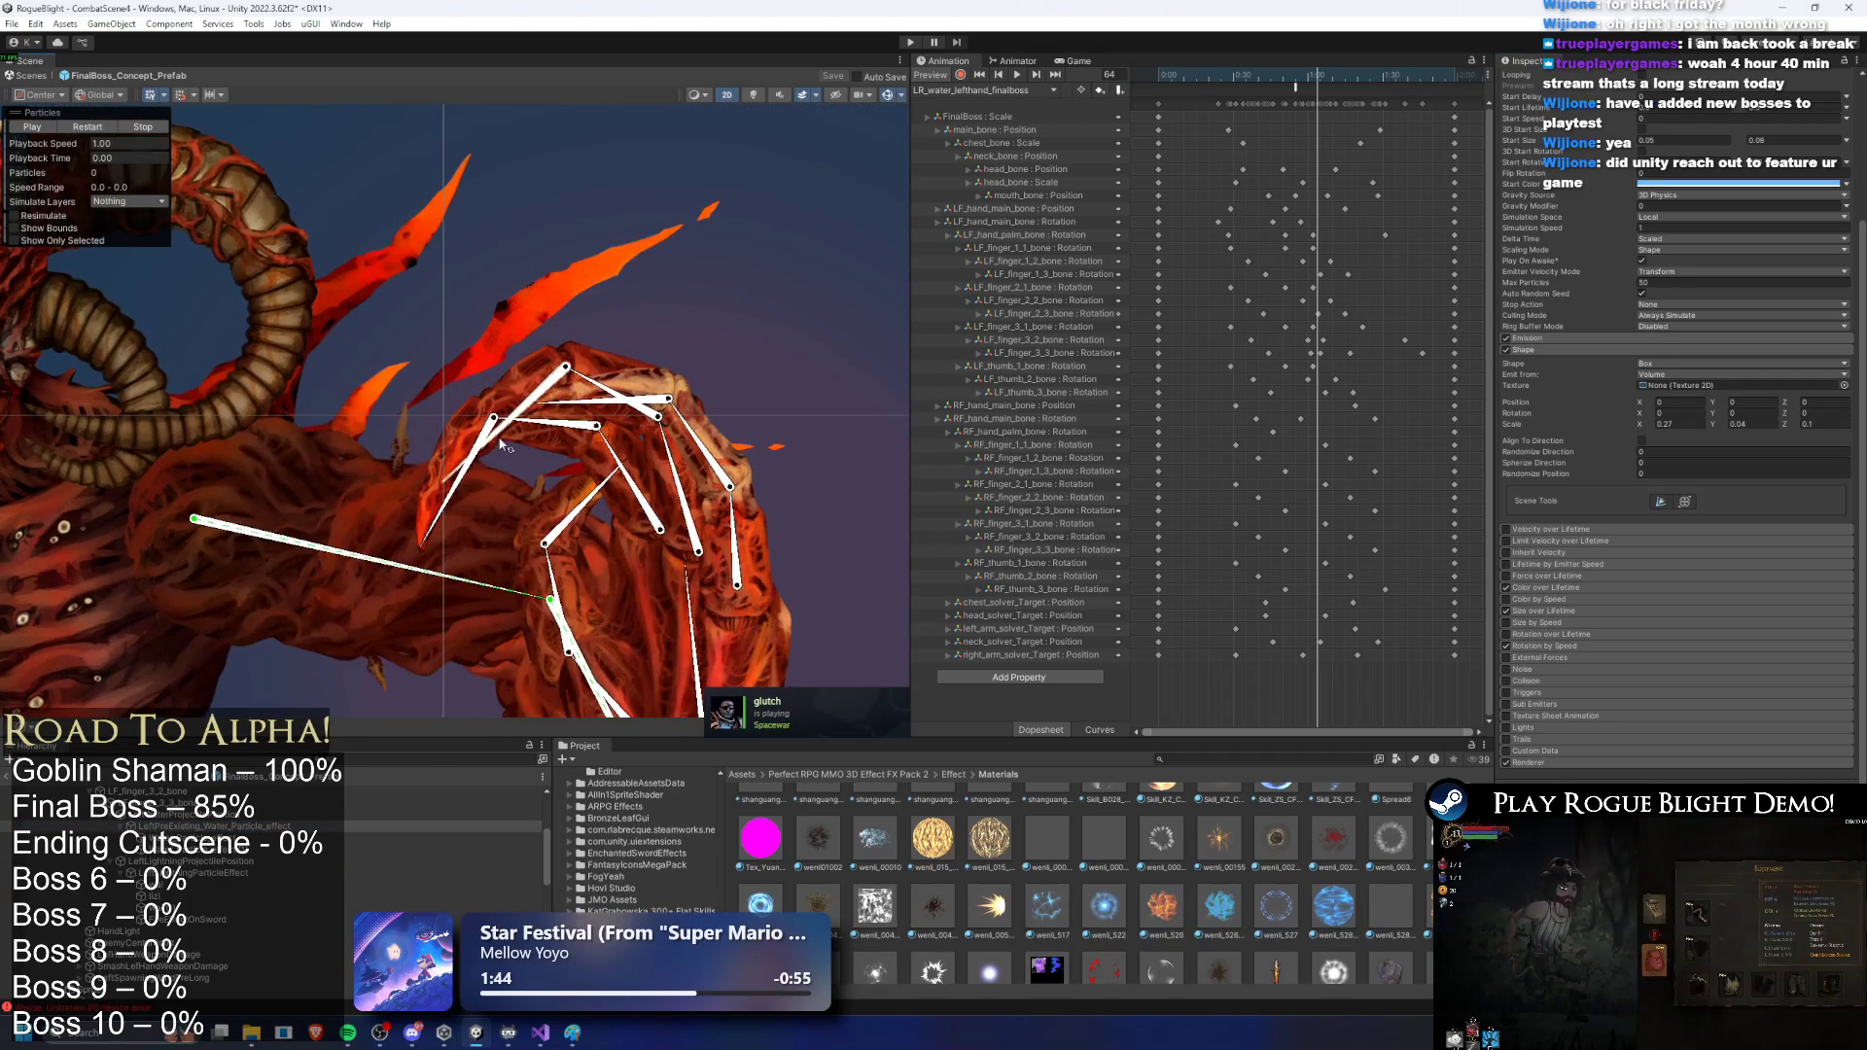
Step: Paste the water effect under a bone on the boss's right hand
{"action": "left_click", "coordinate": [489, 416]}
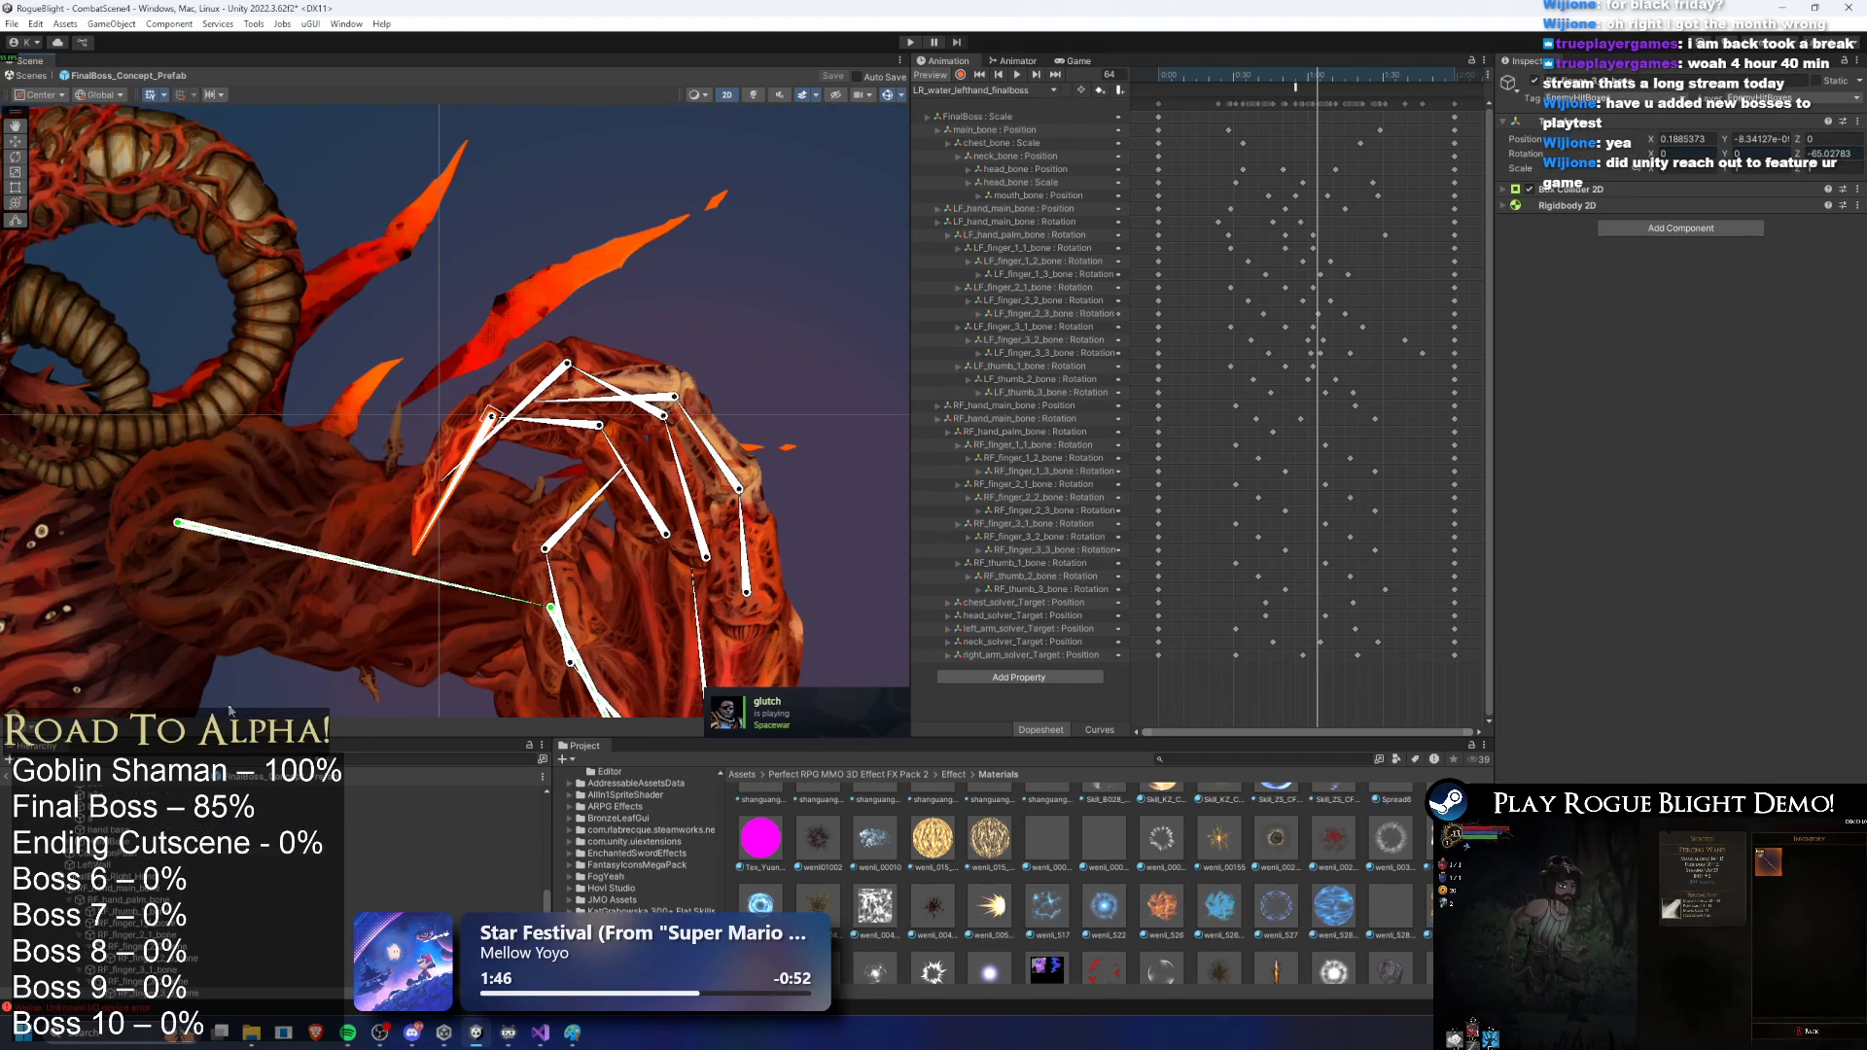
{"action": "right_click", "coordinate": [185, 873]}
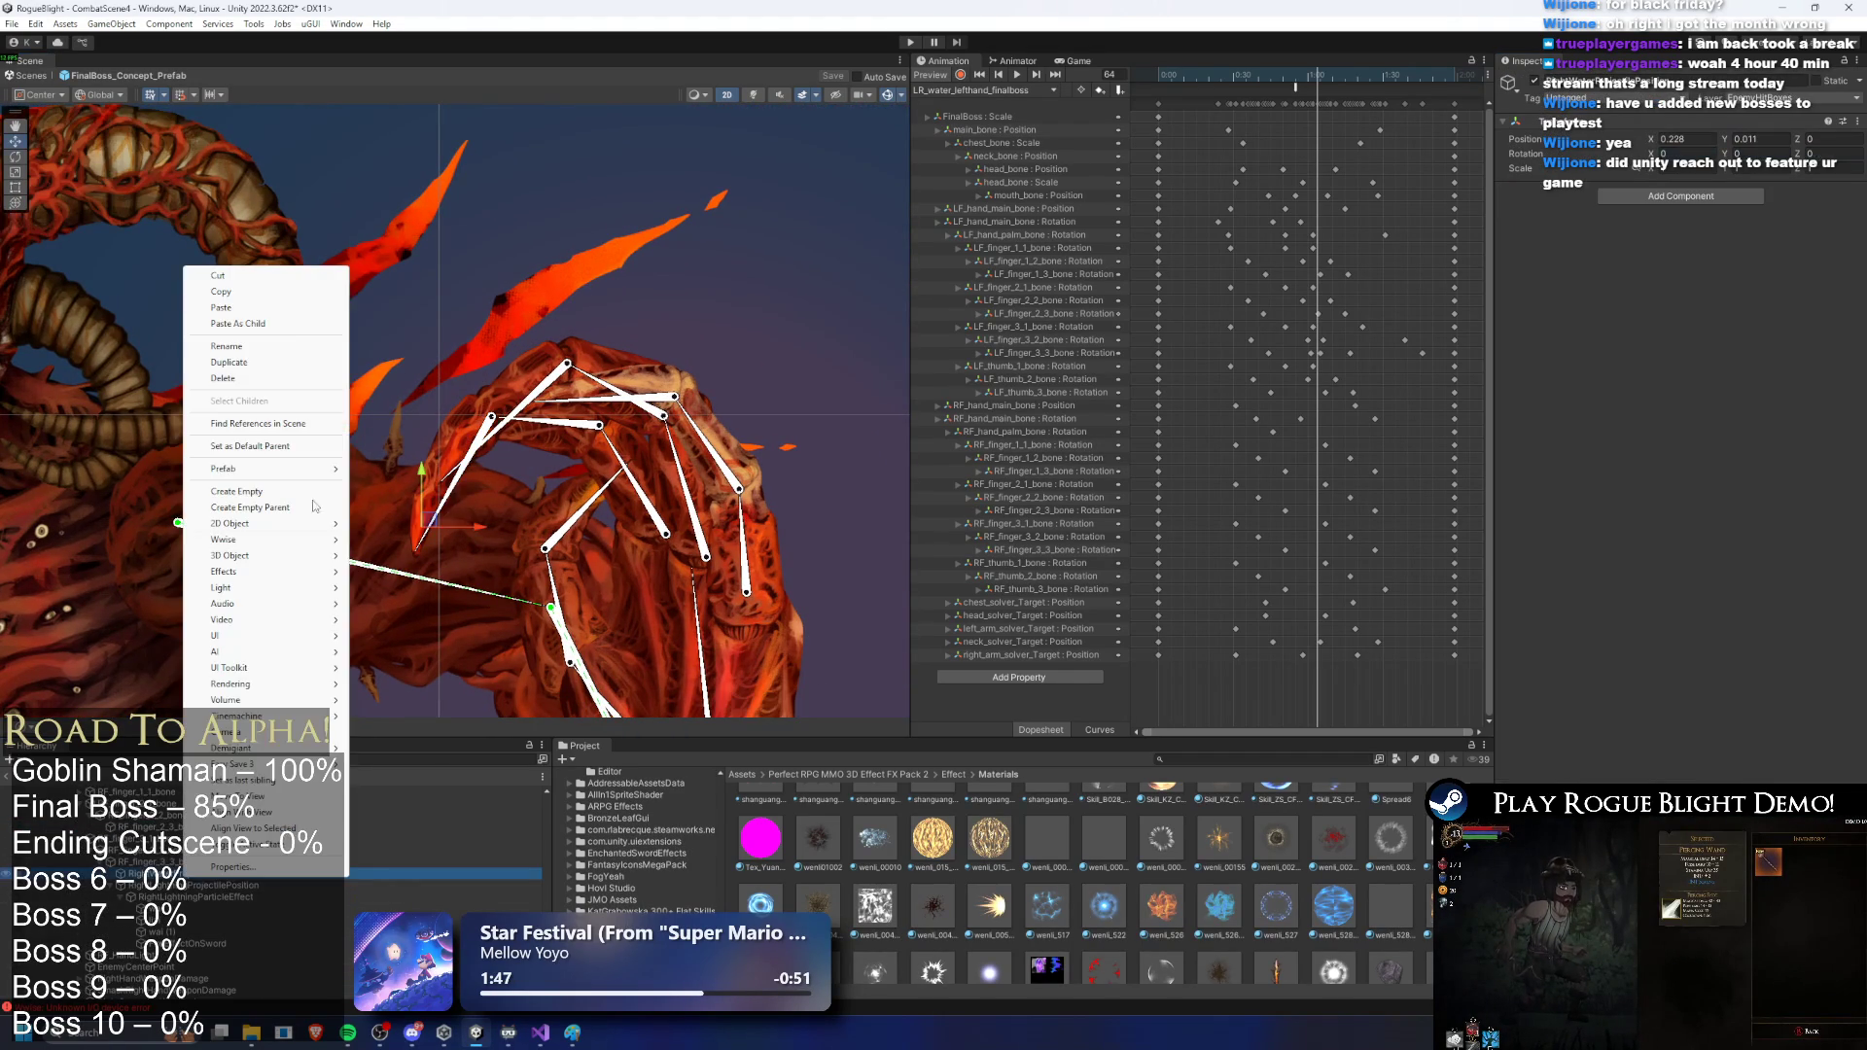
{"action": "left_click", "coordinate": [248, 324]}
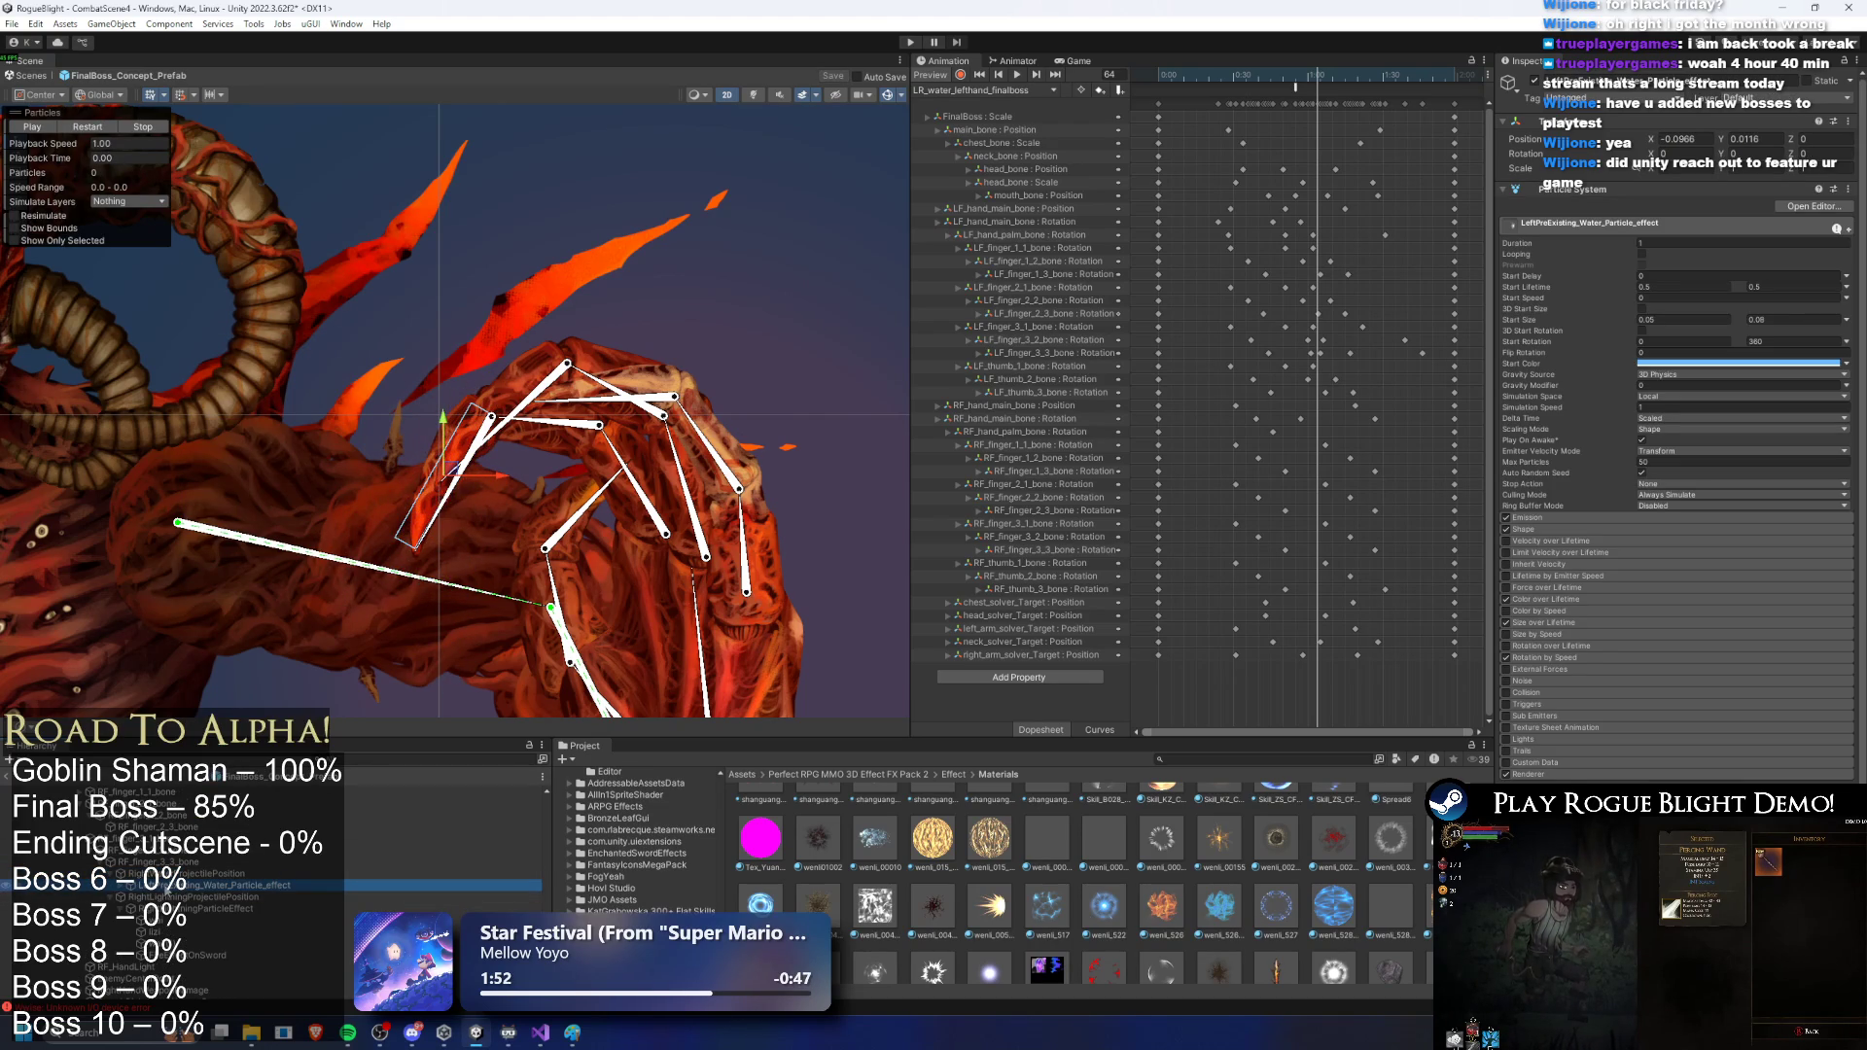
Step: Rename the copy to RightPreExisting_Water_Particle_effect and select the final boss prefab root
{"action": "right_click", "coordinate": [175, 885]}
{"action": "left_click", "coordinate": [213, 373]}
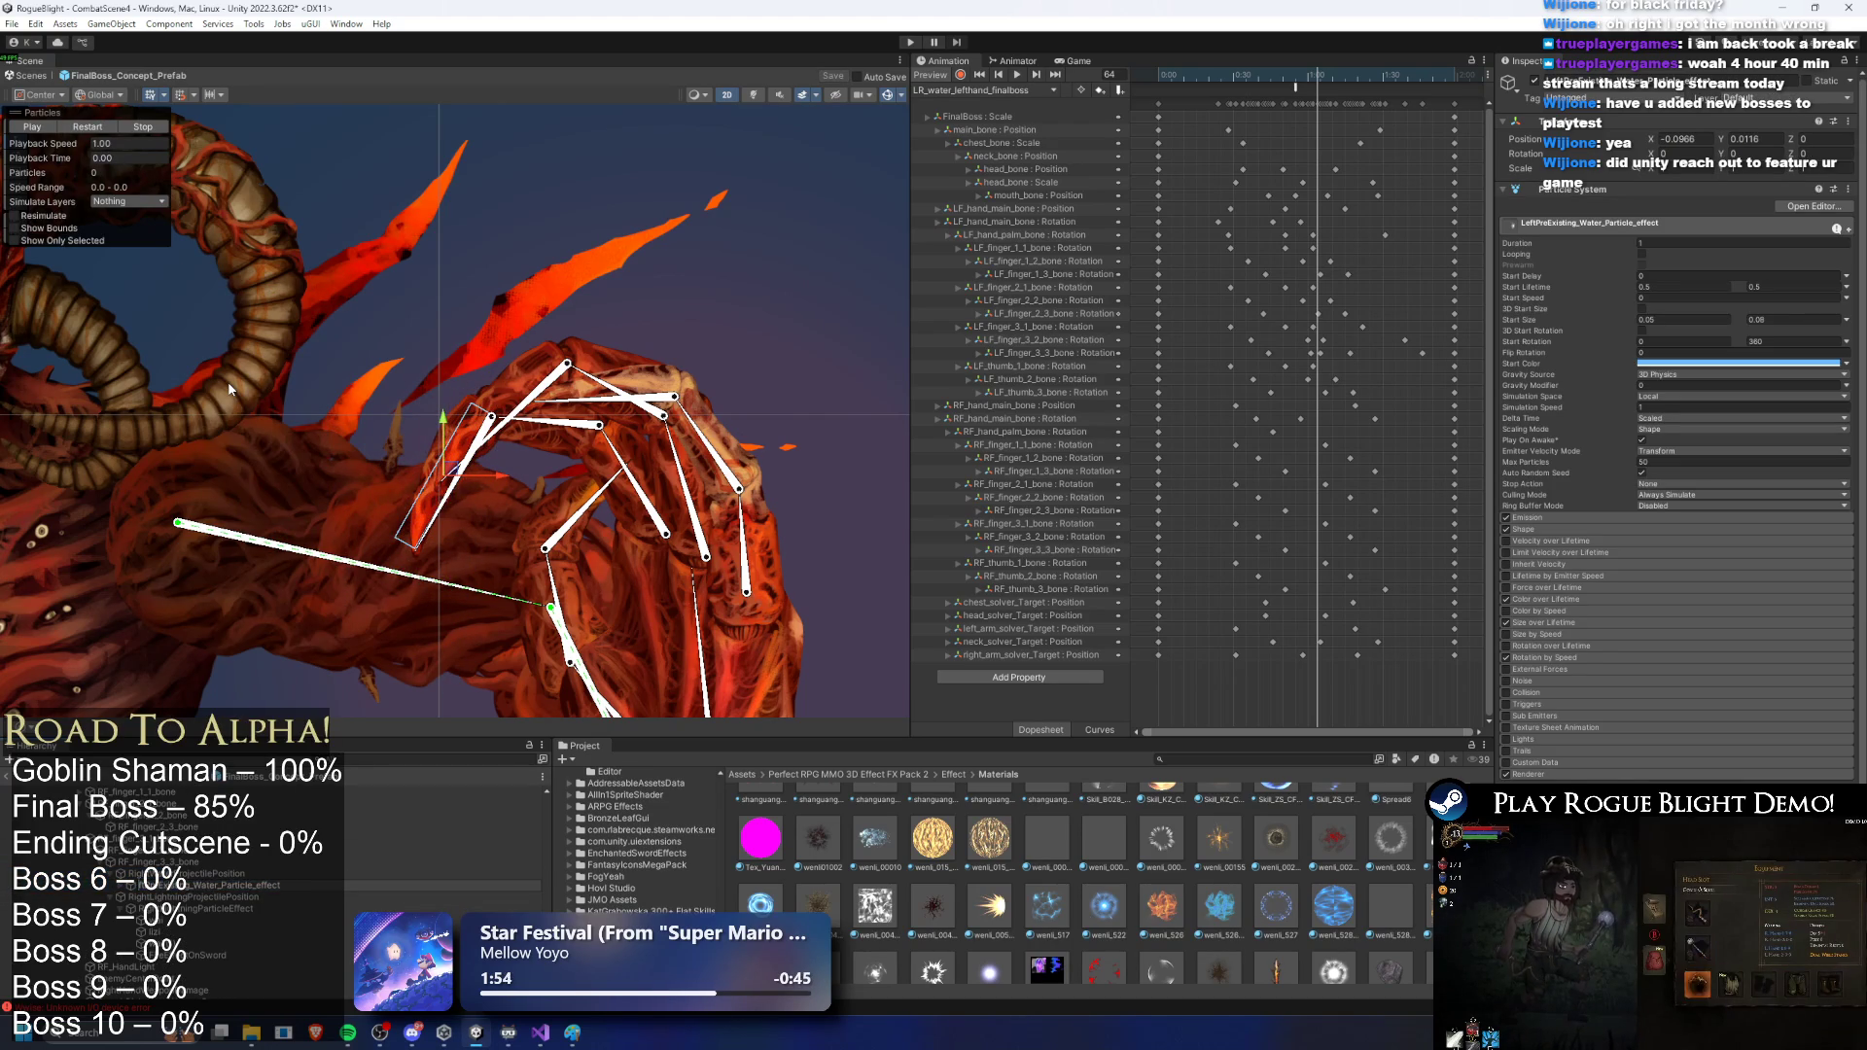
{"action": "key", "text": "Home"}
{"action": "key", "text": "Delete"}
{"action": "key", "text": "Delete"}
{"action": "key", "text": "Delete"}
{"action": "type", "text": "Right"}
{"action": "key", "text": "Return"}
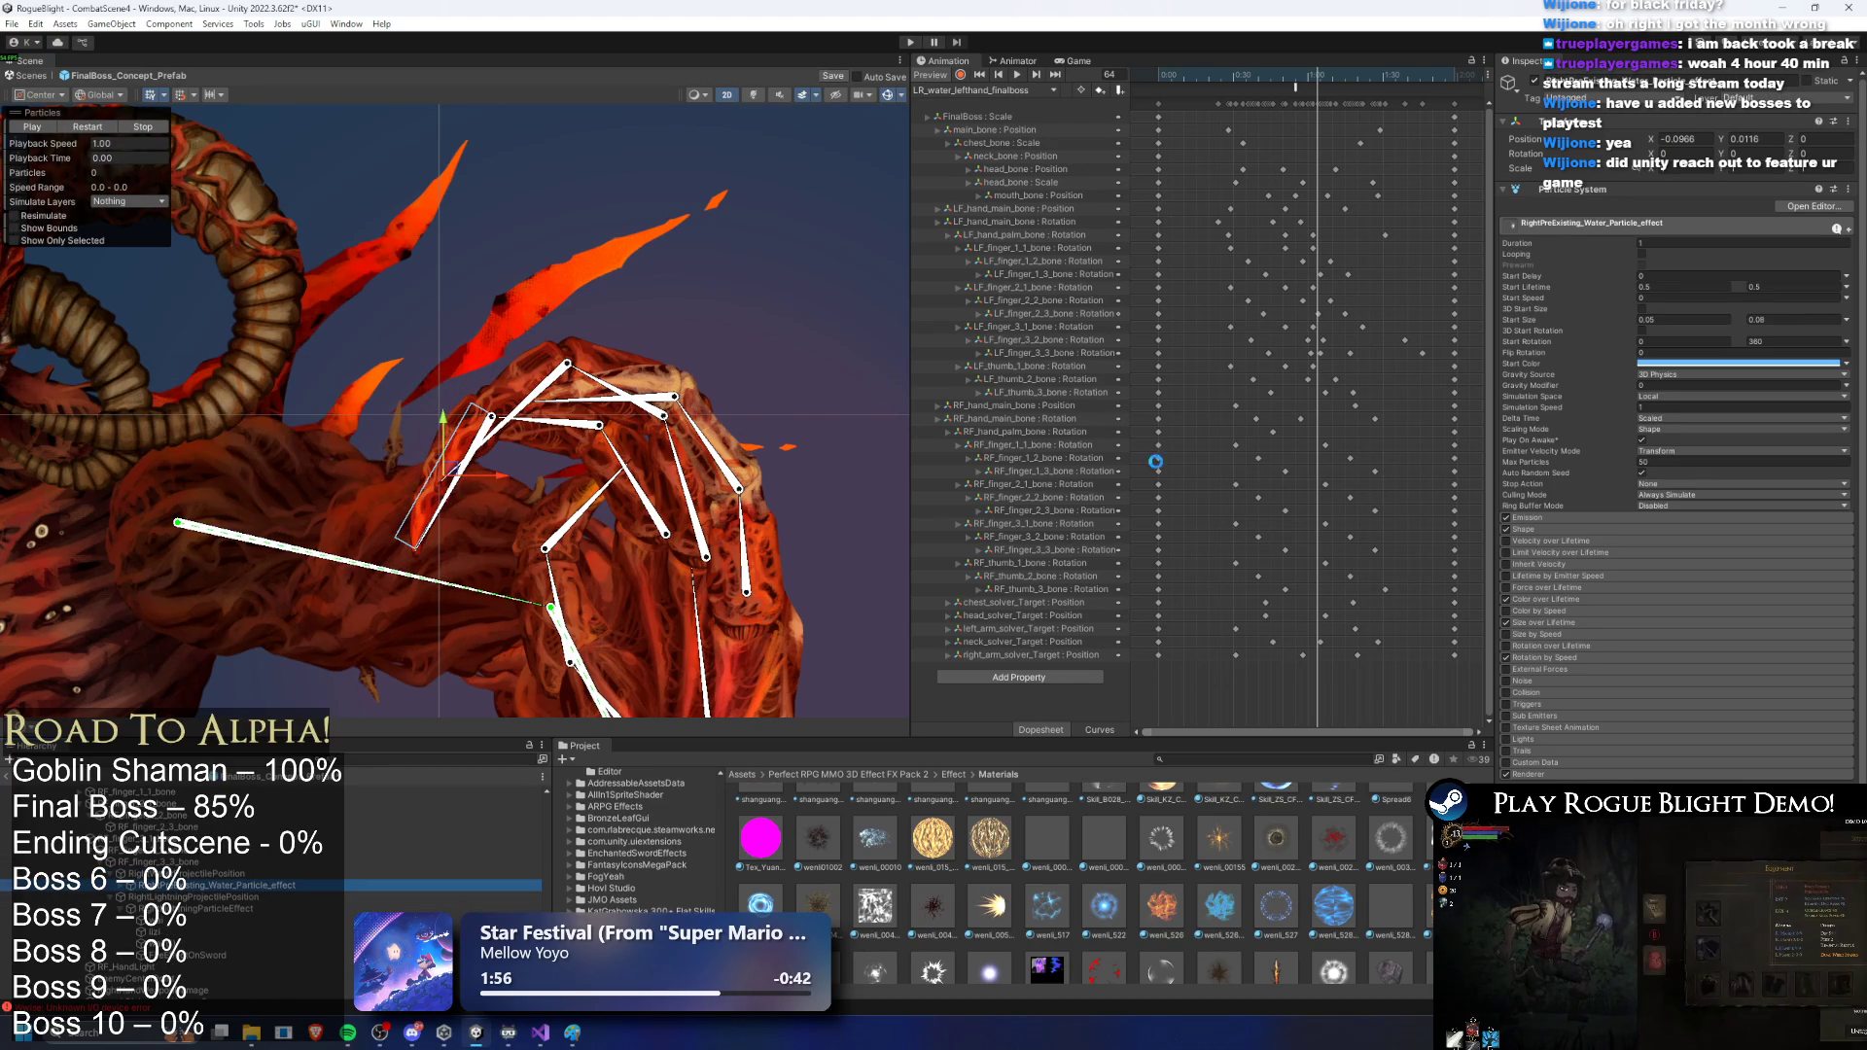
{"action": "scroll", "coordinate": [1611, 755], "scroll_direction": "down", "scroll_amount": 1}
{"action": "scroll", "coordinate": [437, 875], "scroll_direction": "up", "scroll_amount": 10}
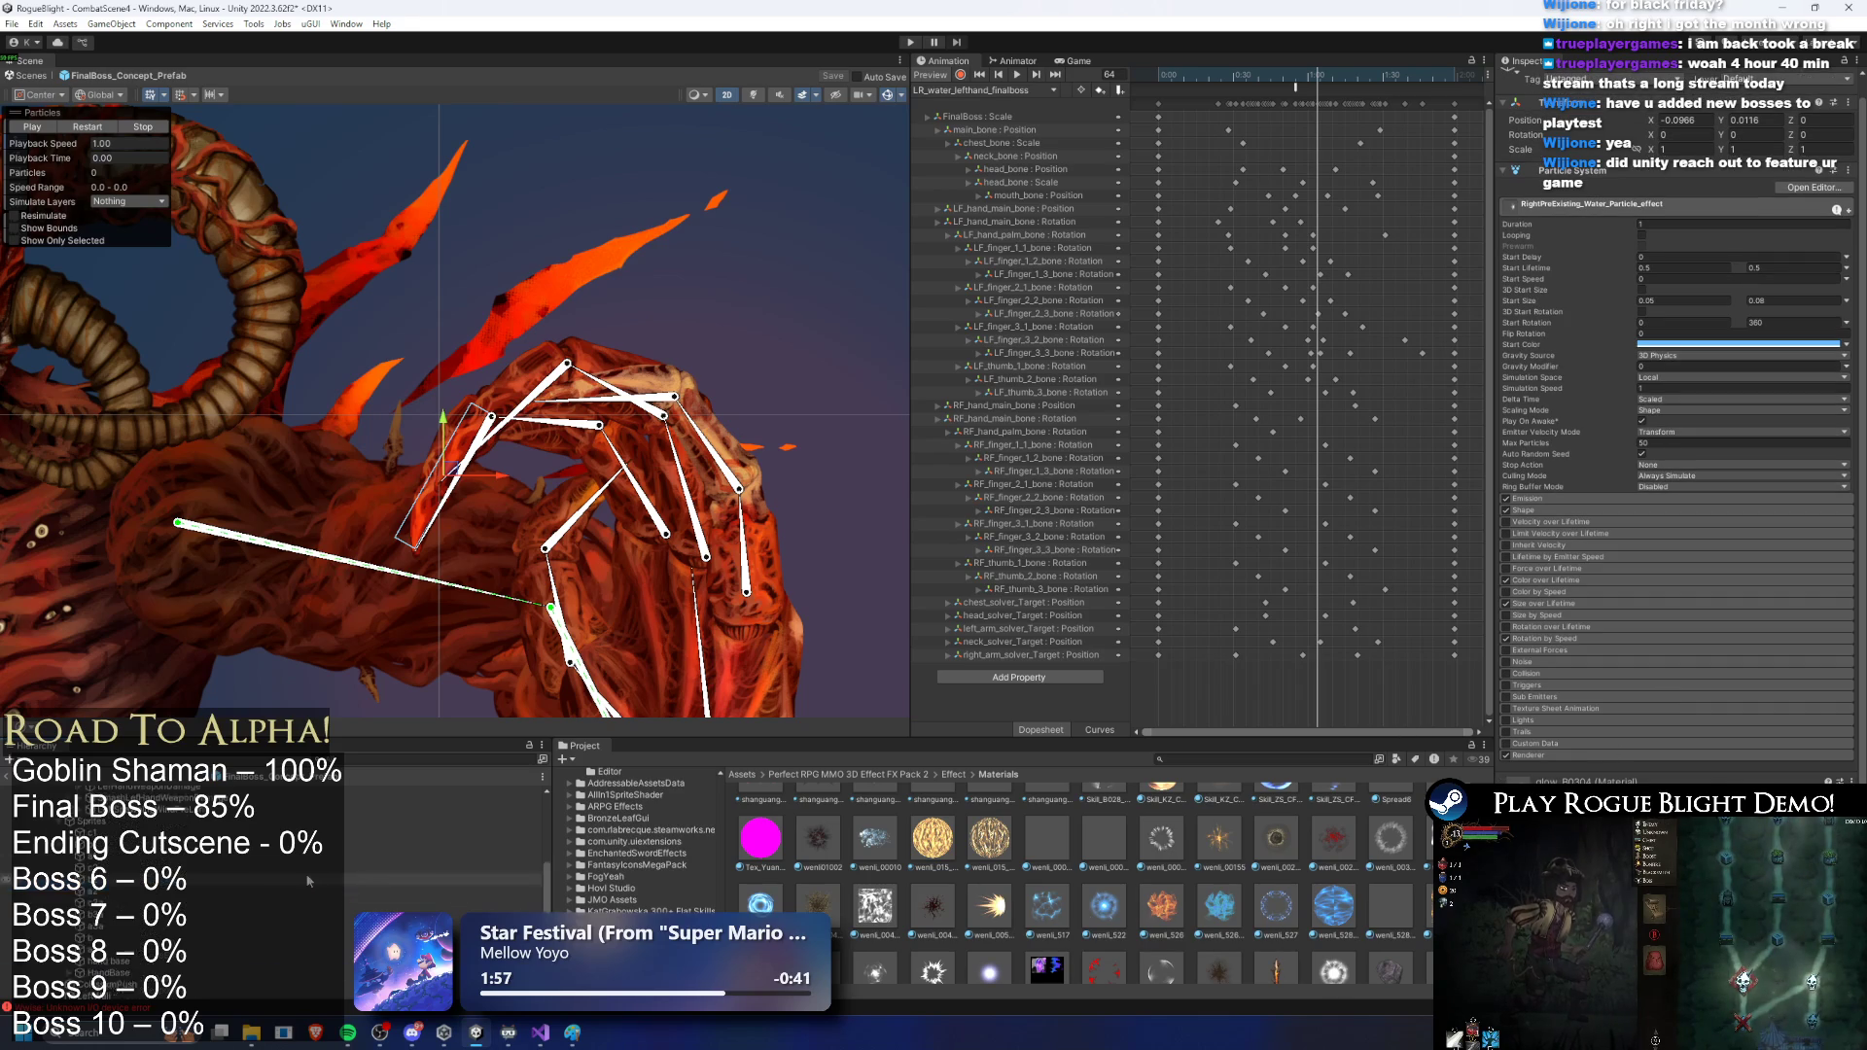
{"action": "left_click", "coordinate": [97, 791]}
{"action": "scroll", "coordinate": [1840, 724], "scroll_direction": "down", "scroll_amount": 10}
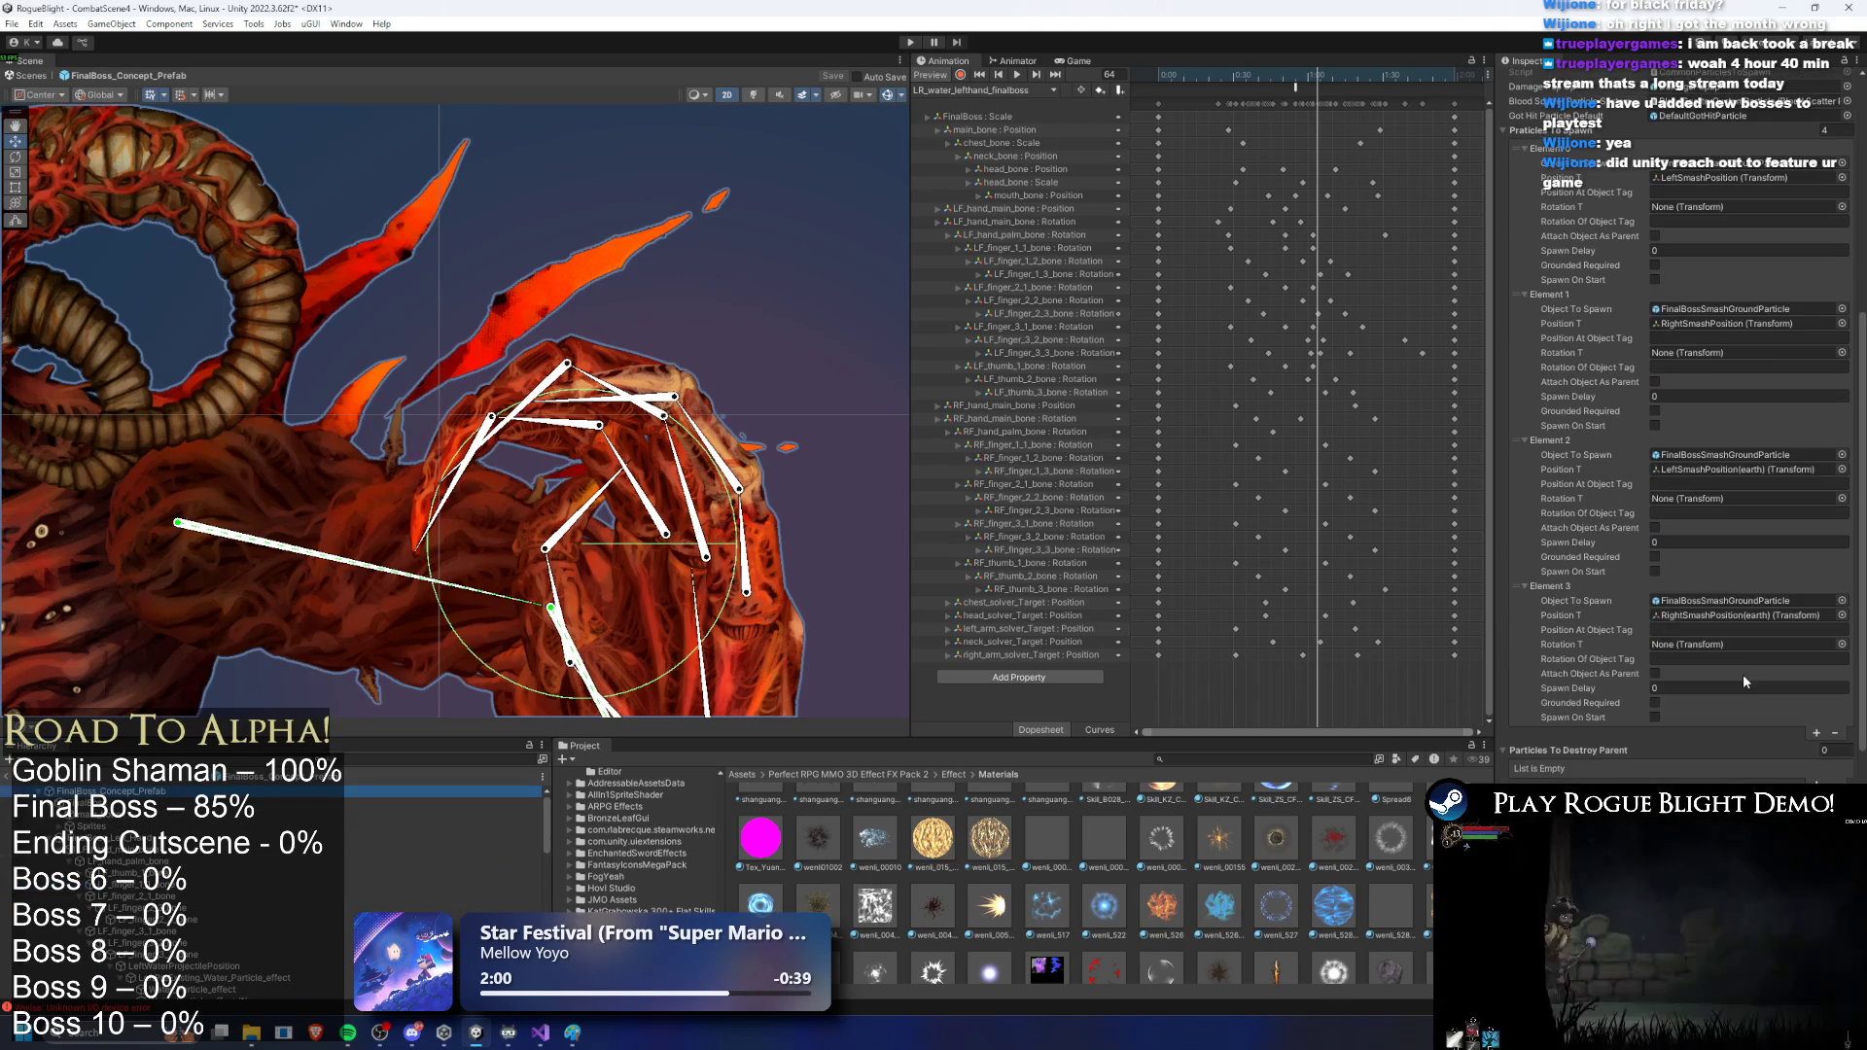
Step: Assign RightPreExisting_Water_Particle_effect to the new Pre Existing Particles slot and save the prefab
{"action": "left_click", "coordinate": [1818, 734]}
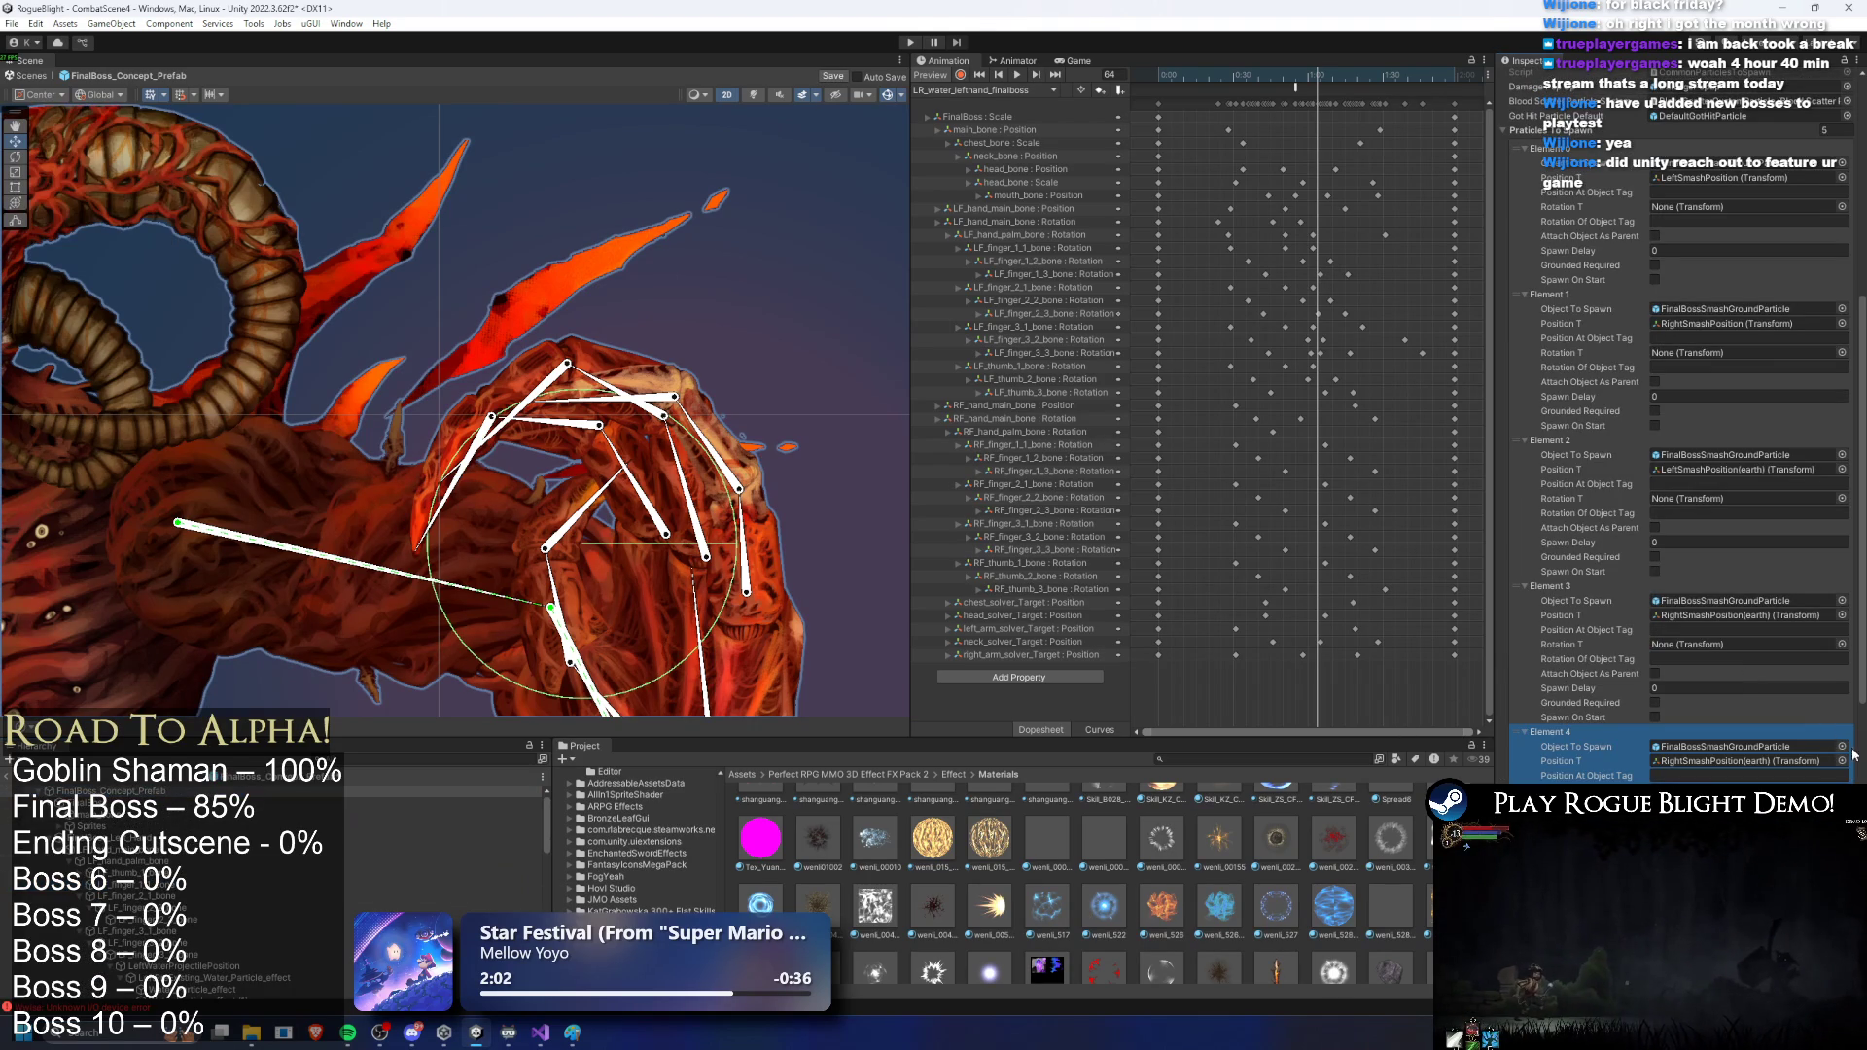
{"action": "key", "text": "ctrl+z"}
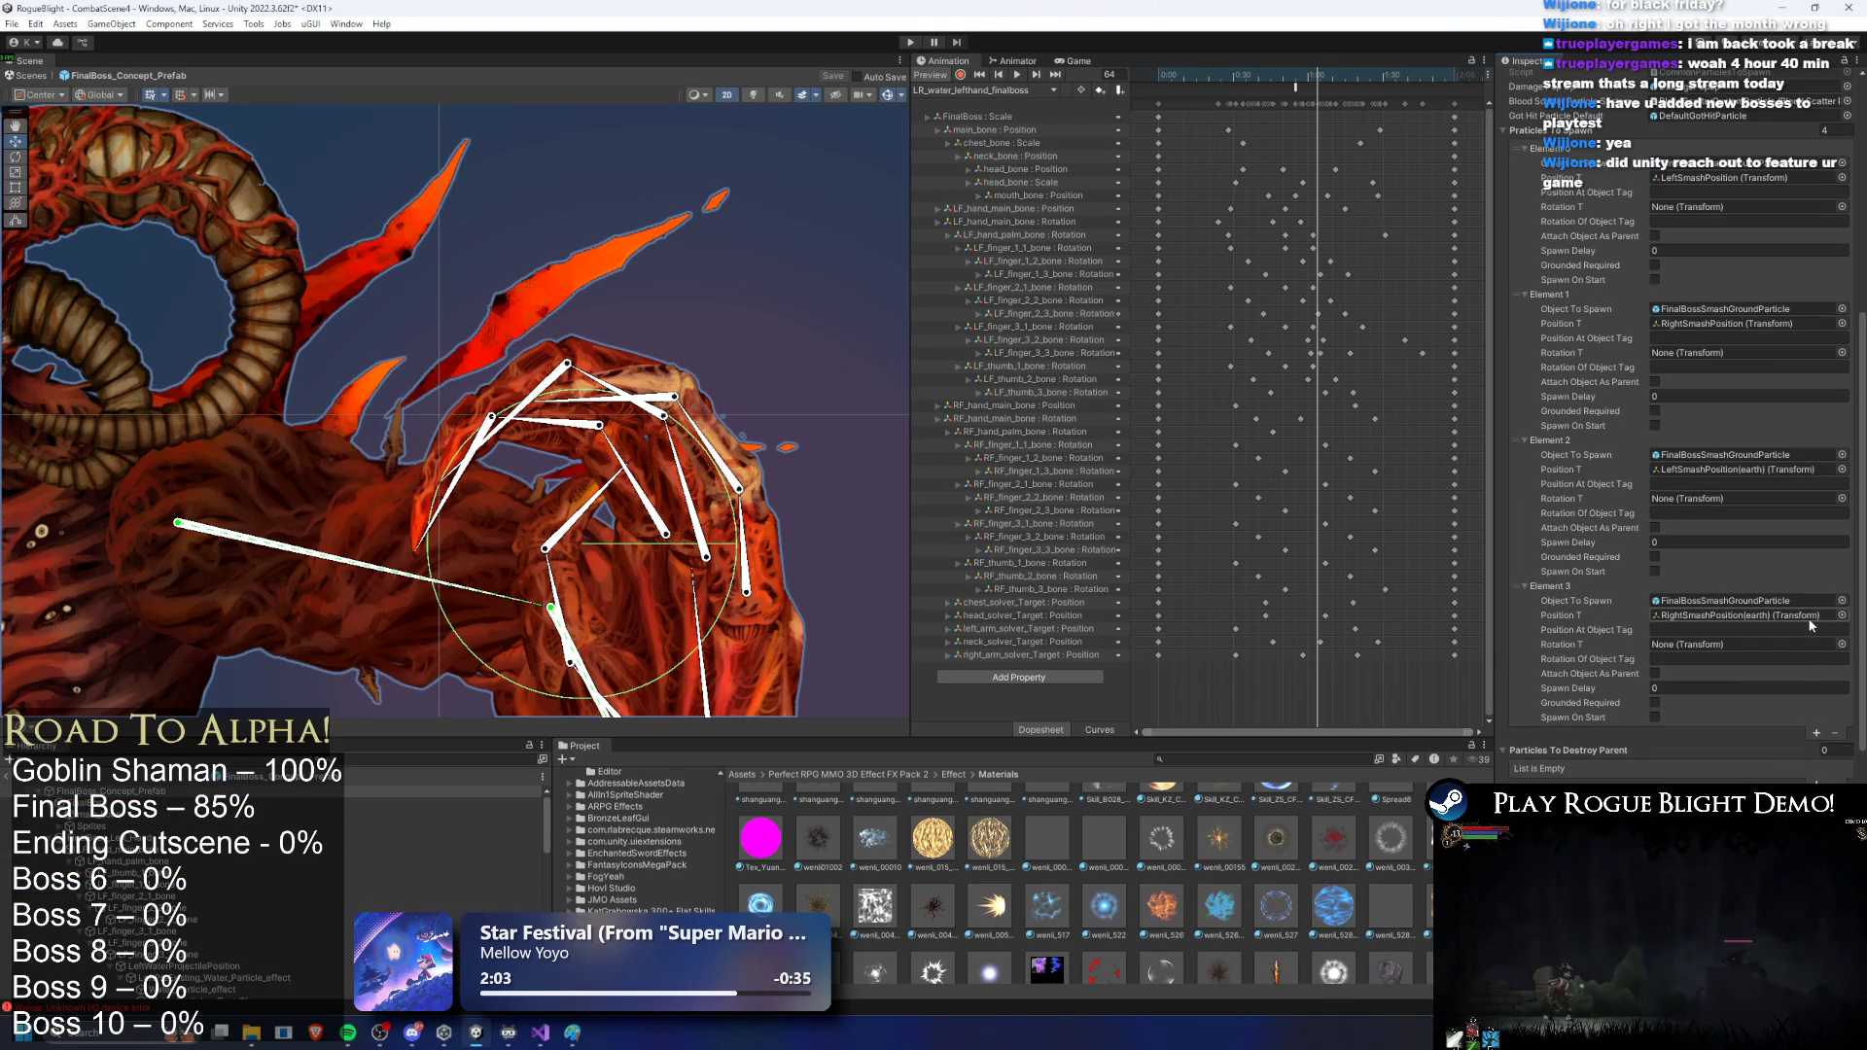
{"action": "scroll", "coordinate": [1827, 622], "scroll_direction": "down", "scroll_amount": 10}
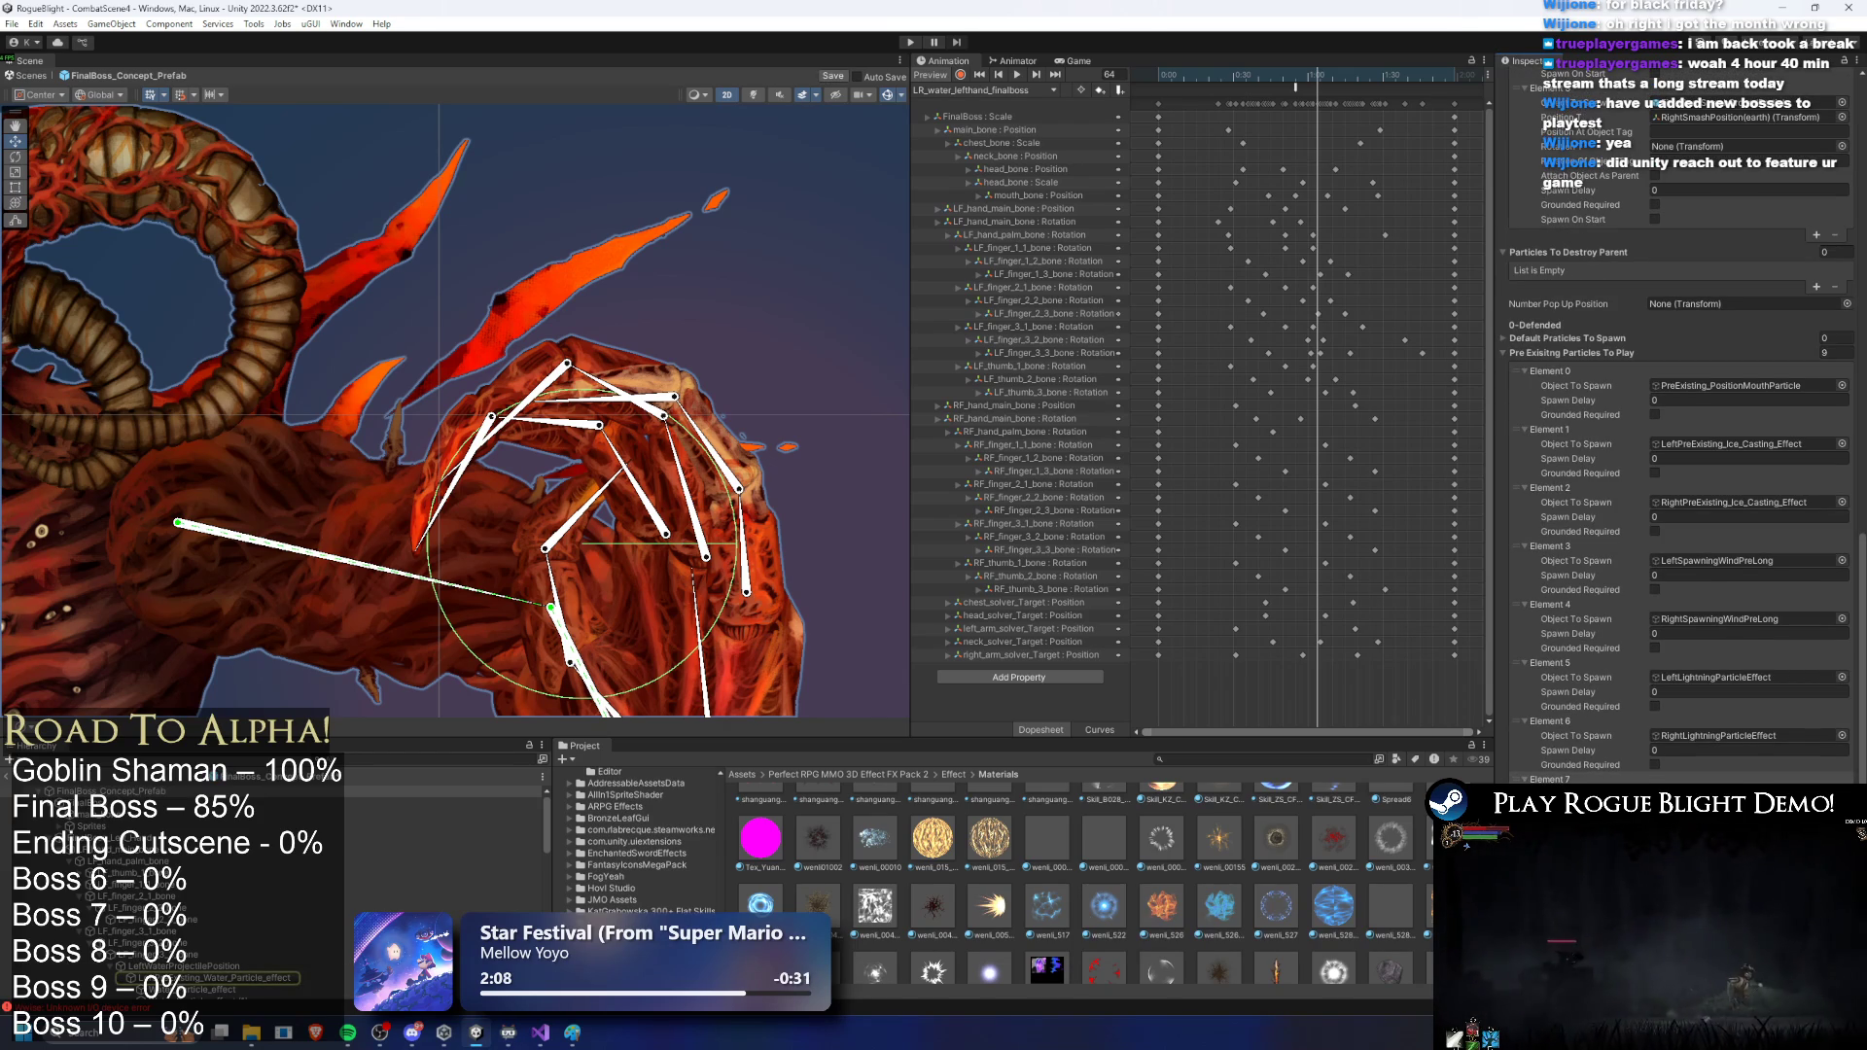
{"action": "left_click", "coordinate": [1841, 794]}
{"action": "type", "text": "right"}
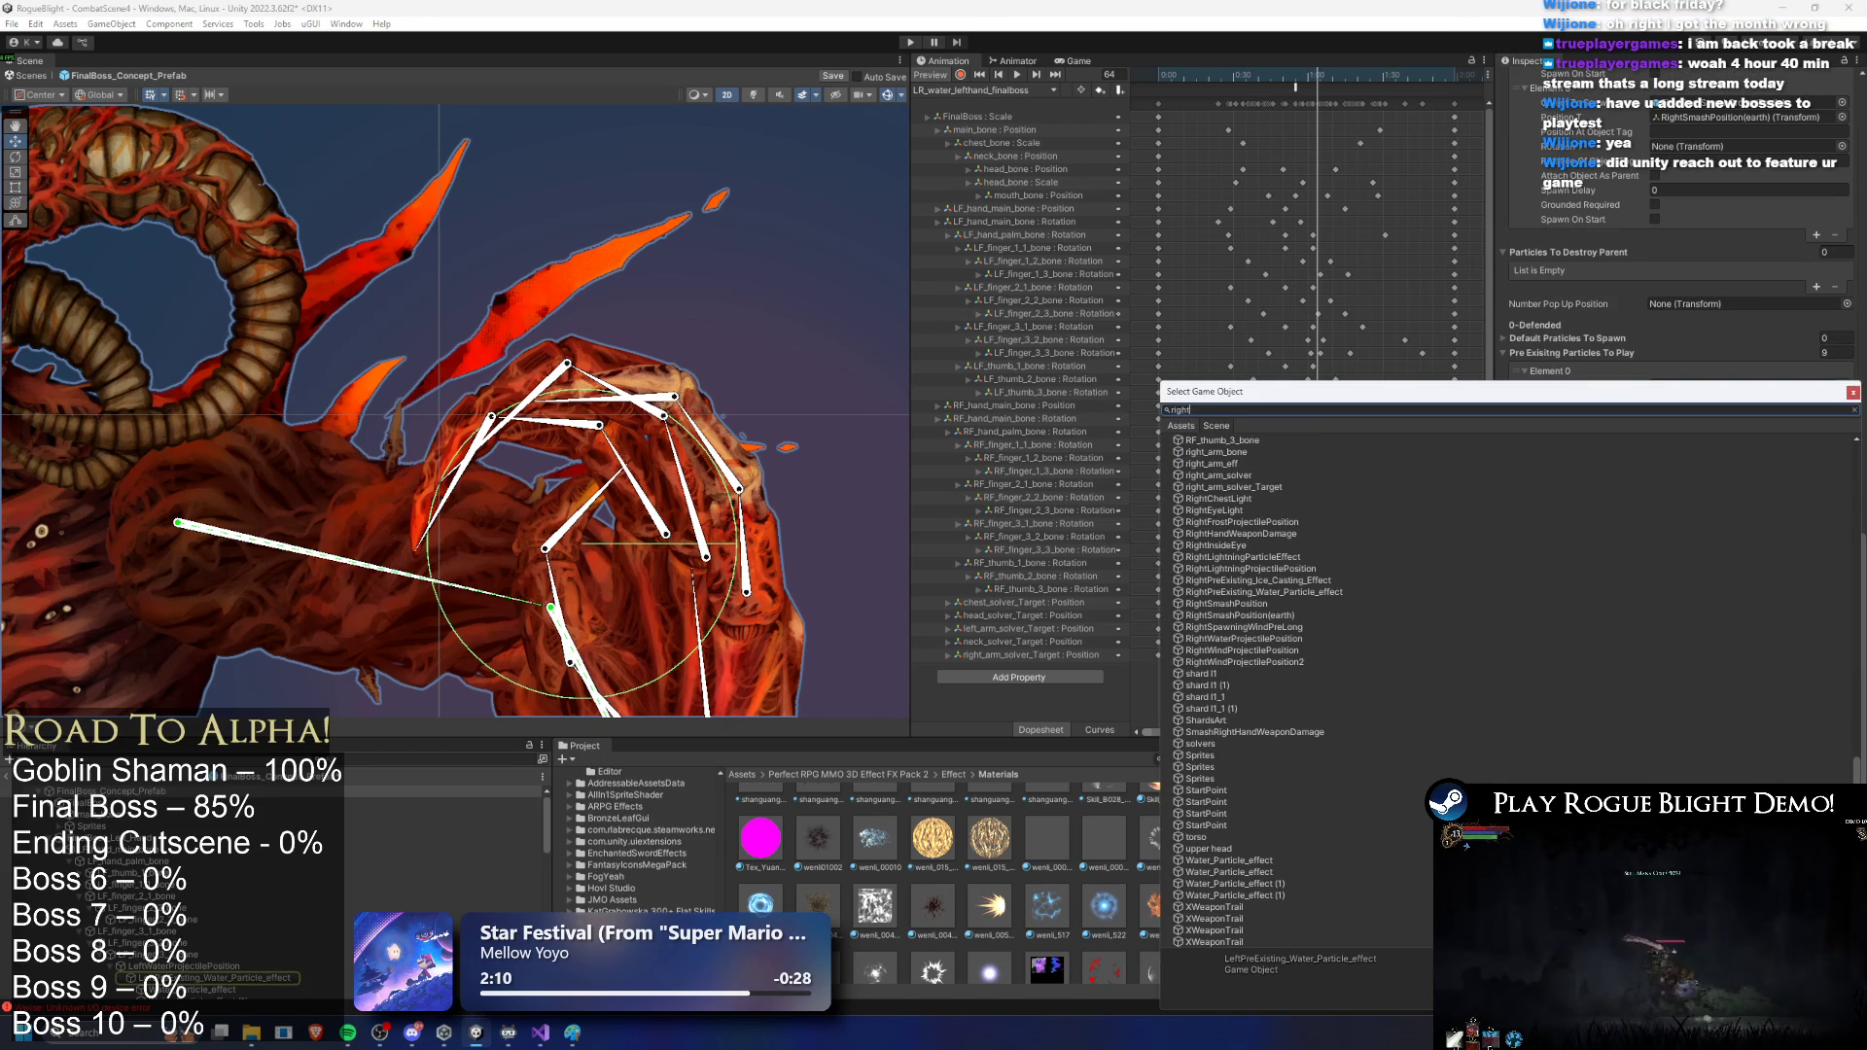
{"action": "type", "text": "r"}
{"action": "double_click", "coordinate": [1255, 451]}
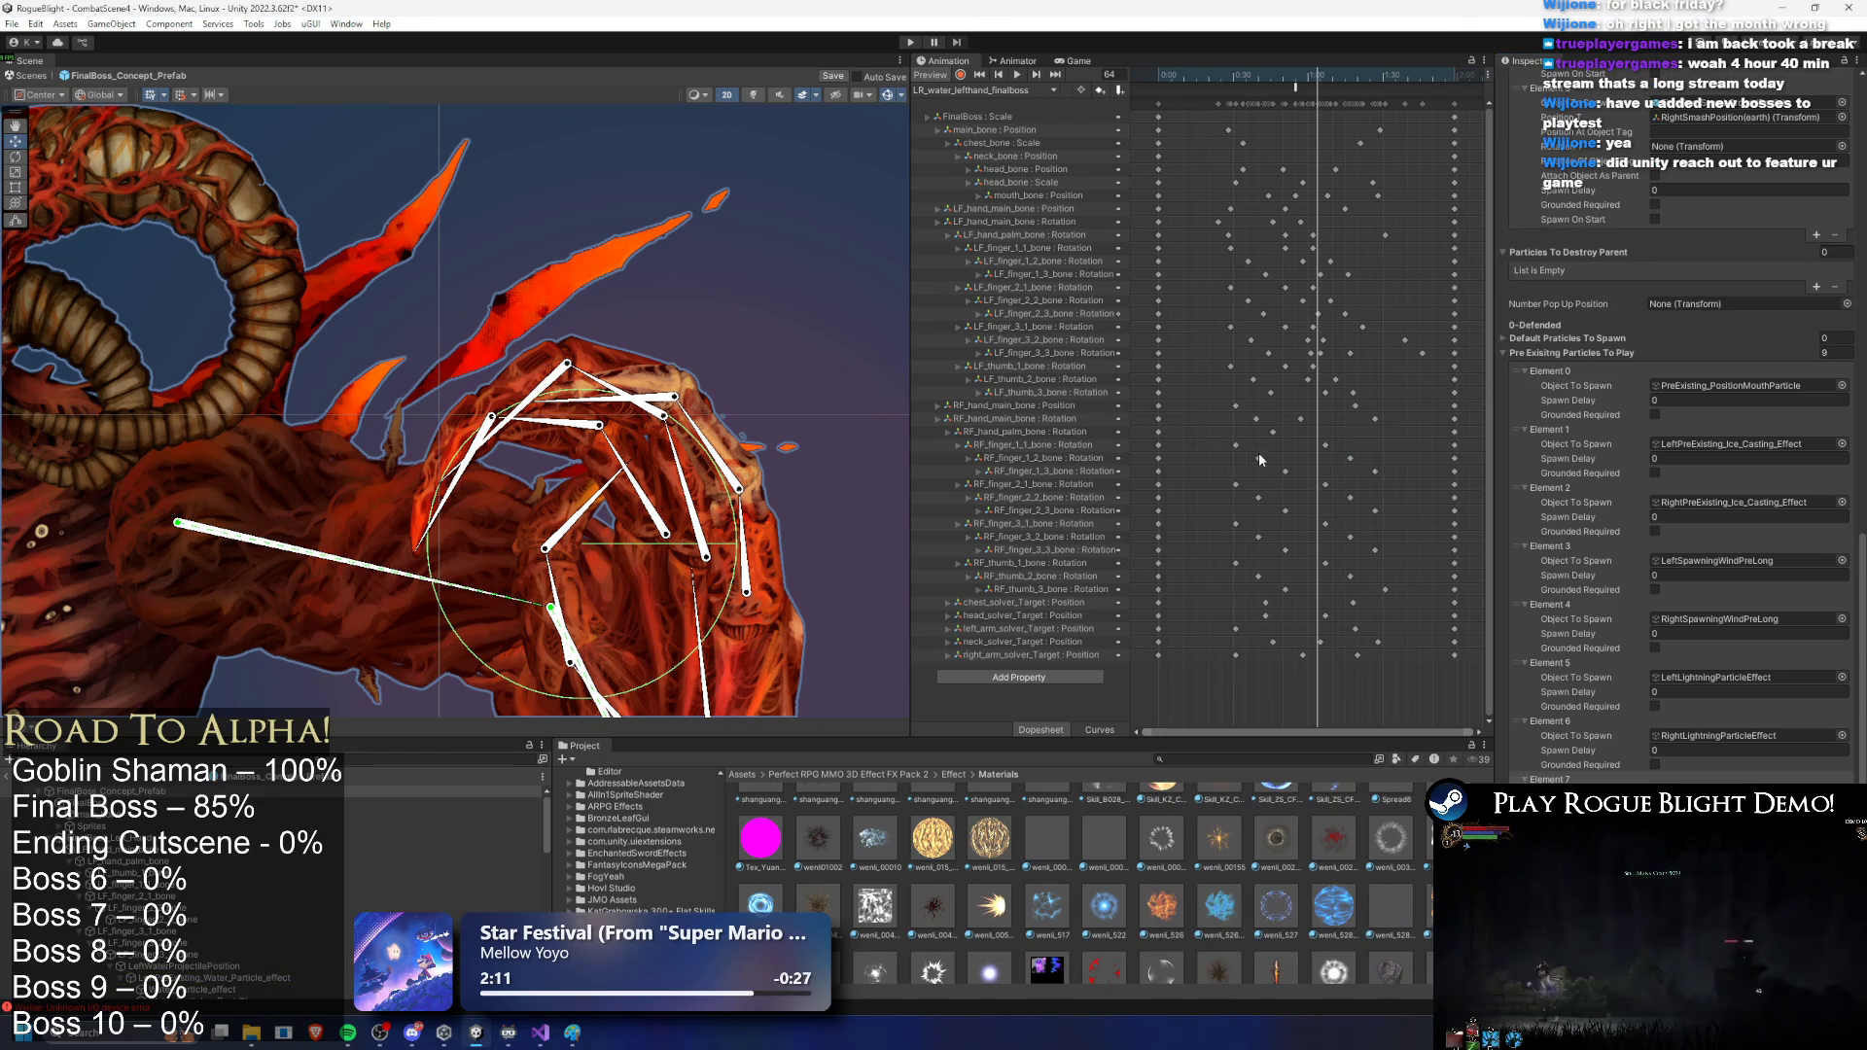
{"action": "key", "text": "ctrl+s"}
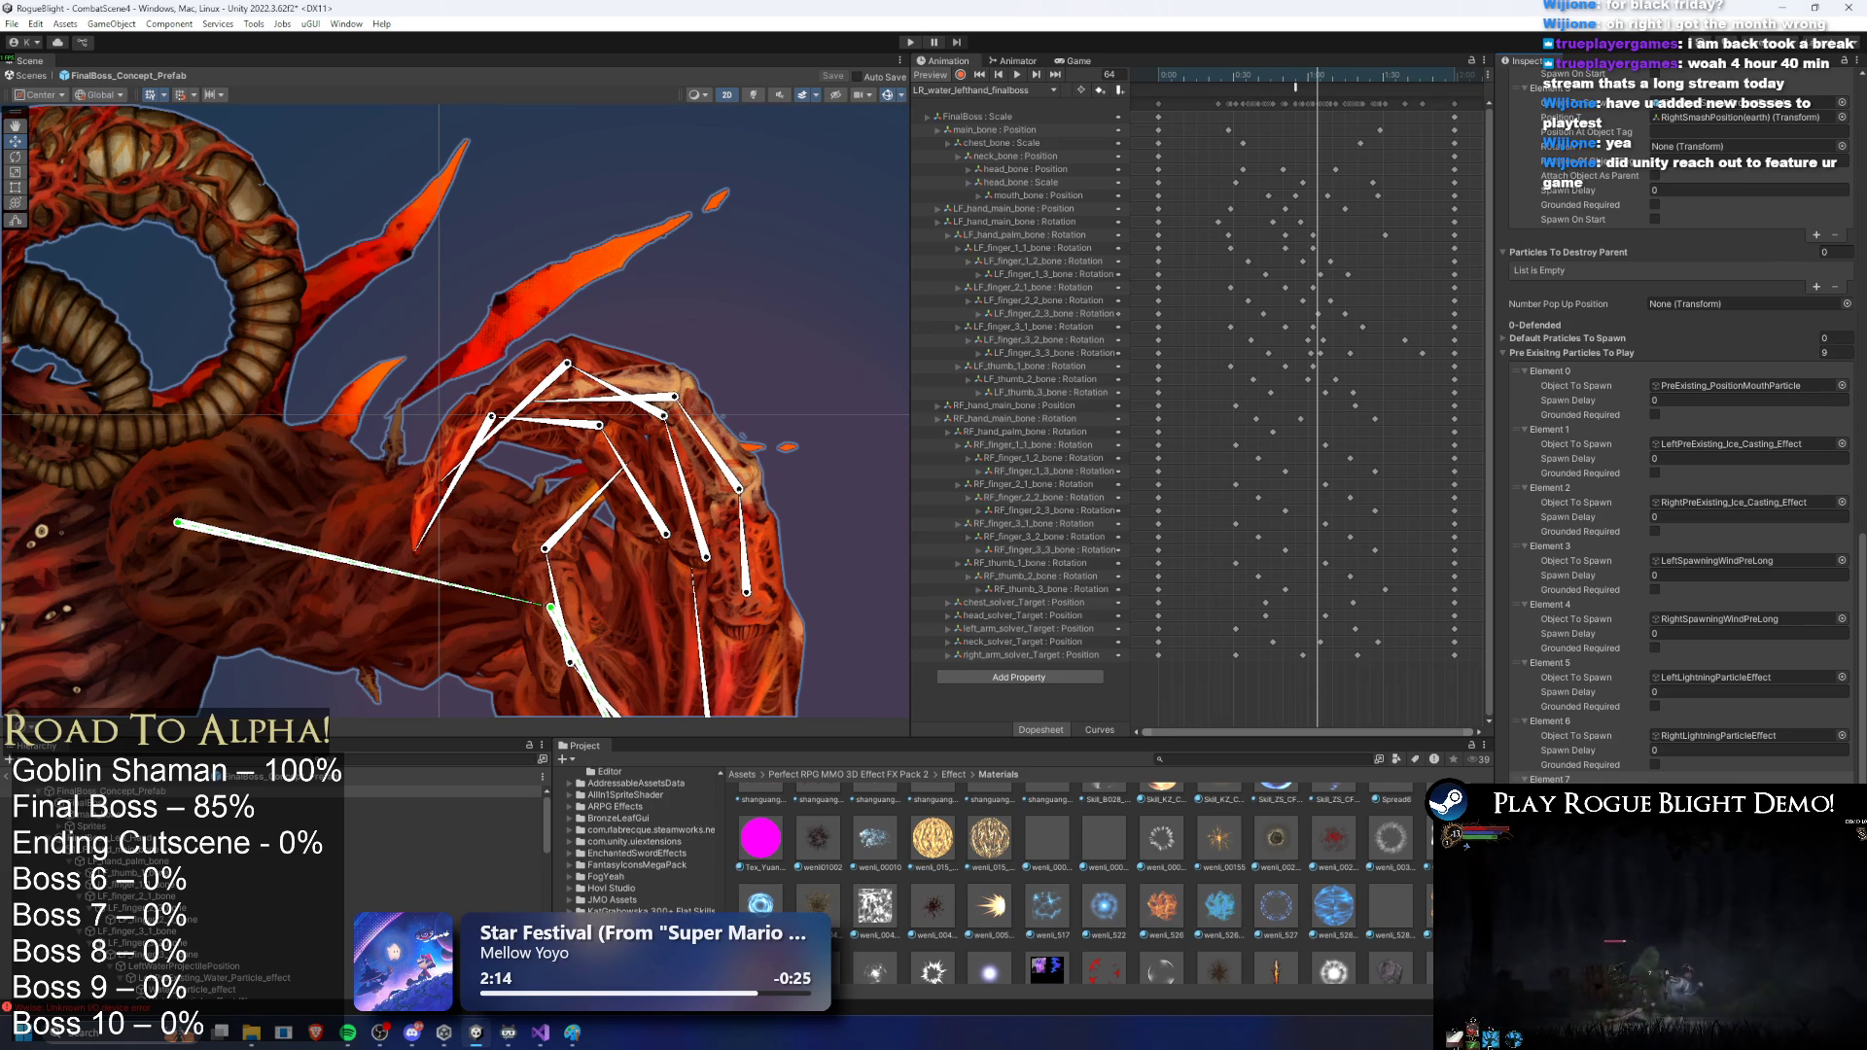
{"action": "left_click", "coordinate": [997, 90]}
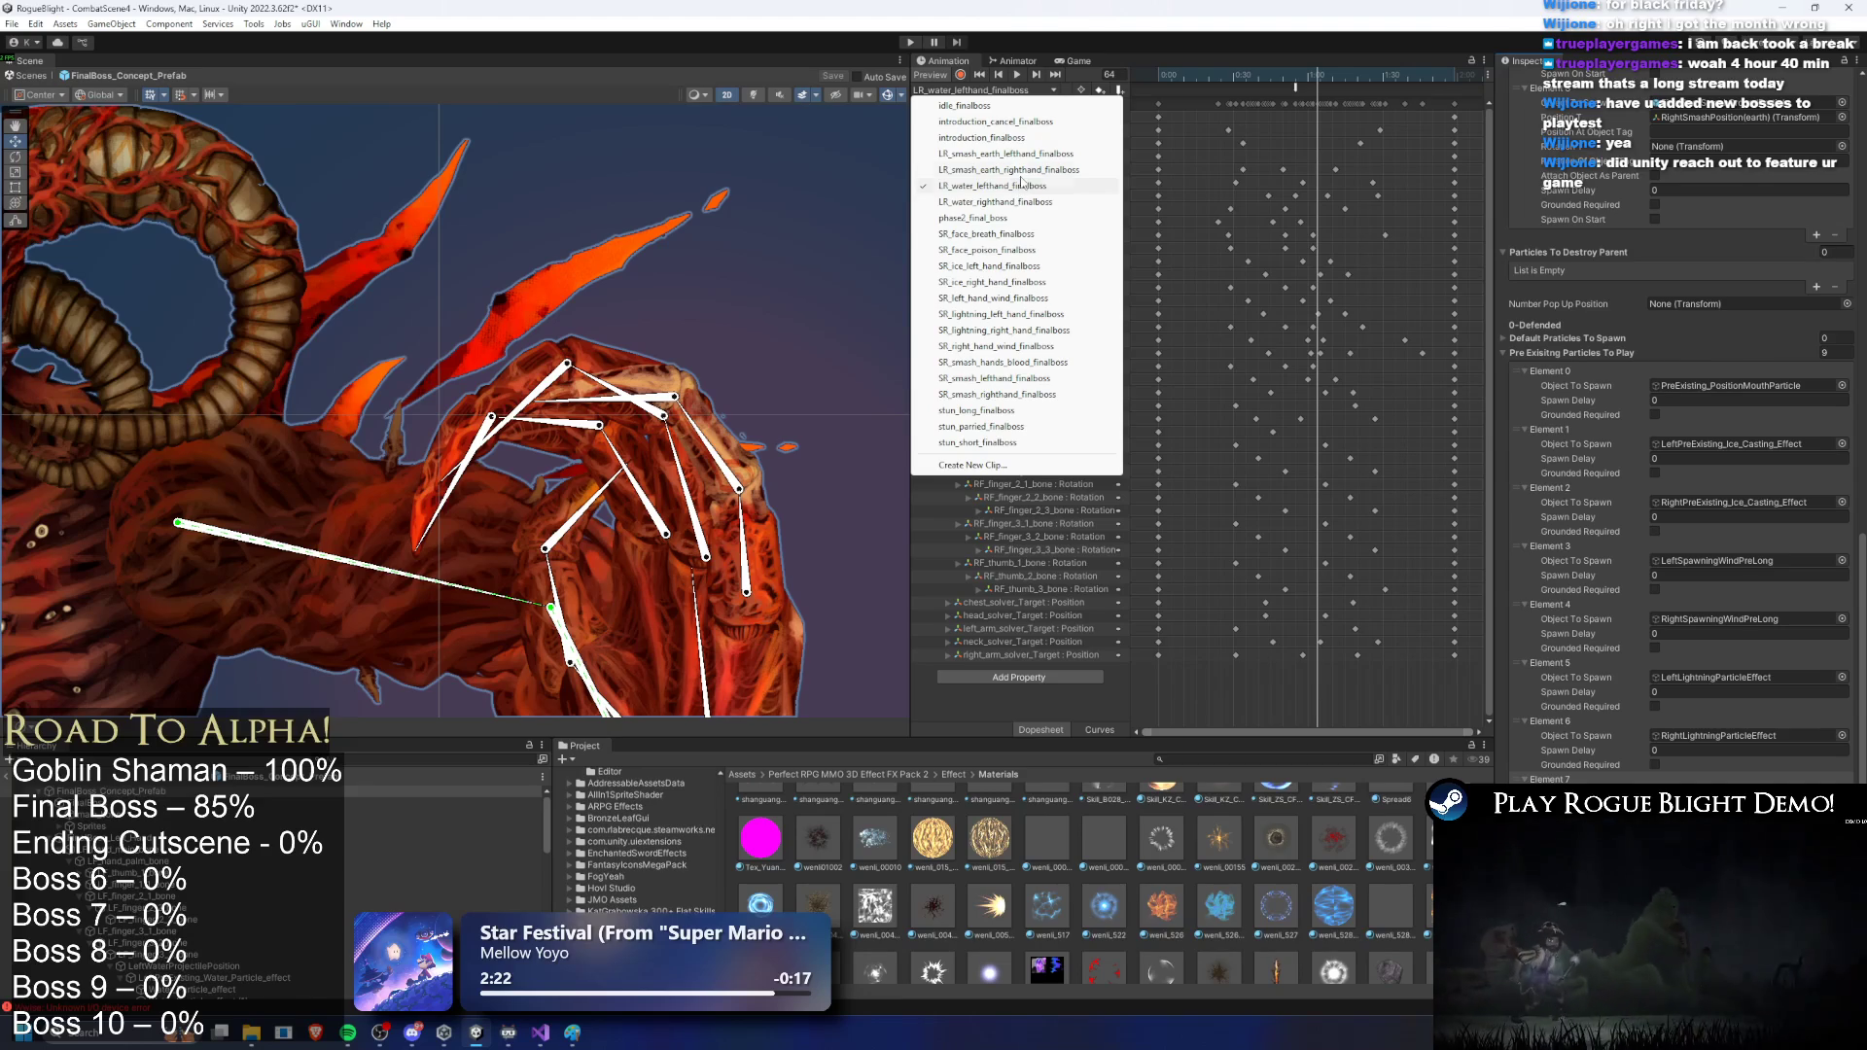
Step: Add a PlayPreExistingParticle event around frame 27 in LR_water_lefthand_finalboss, nudged slightly earlier
{"action": "left_click", "coordinate": [1006, 187]}
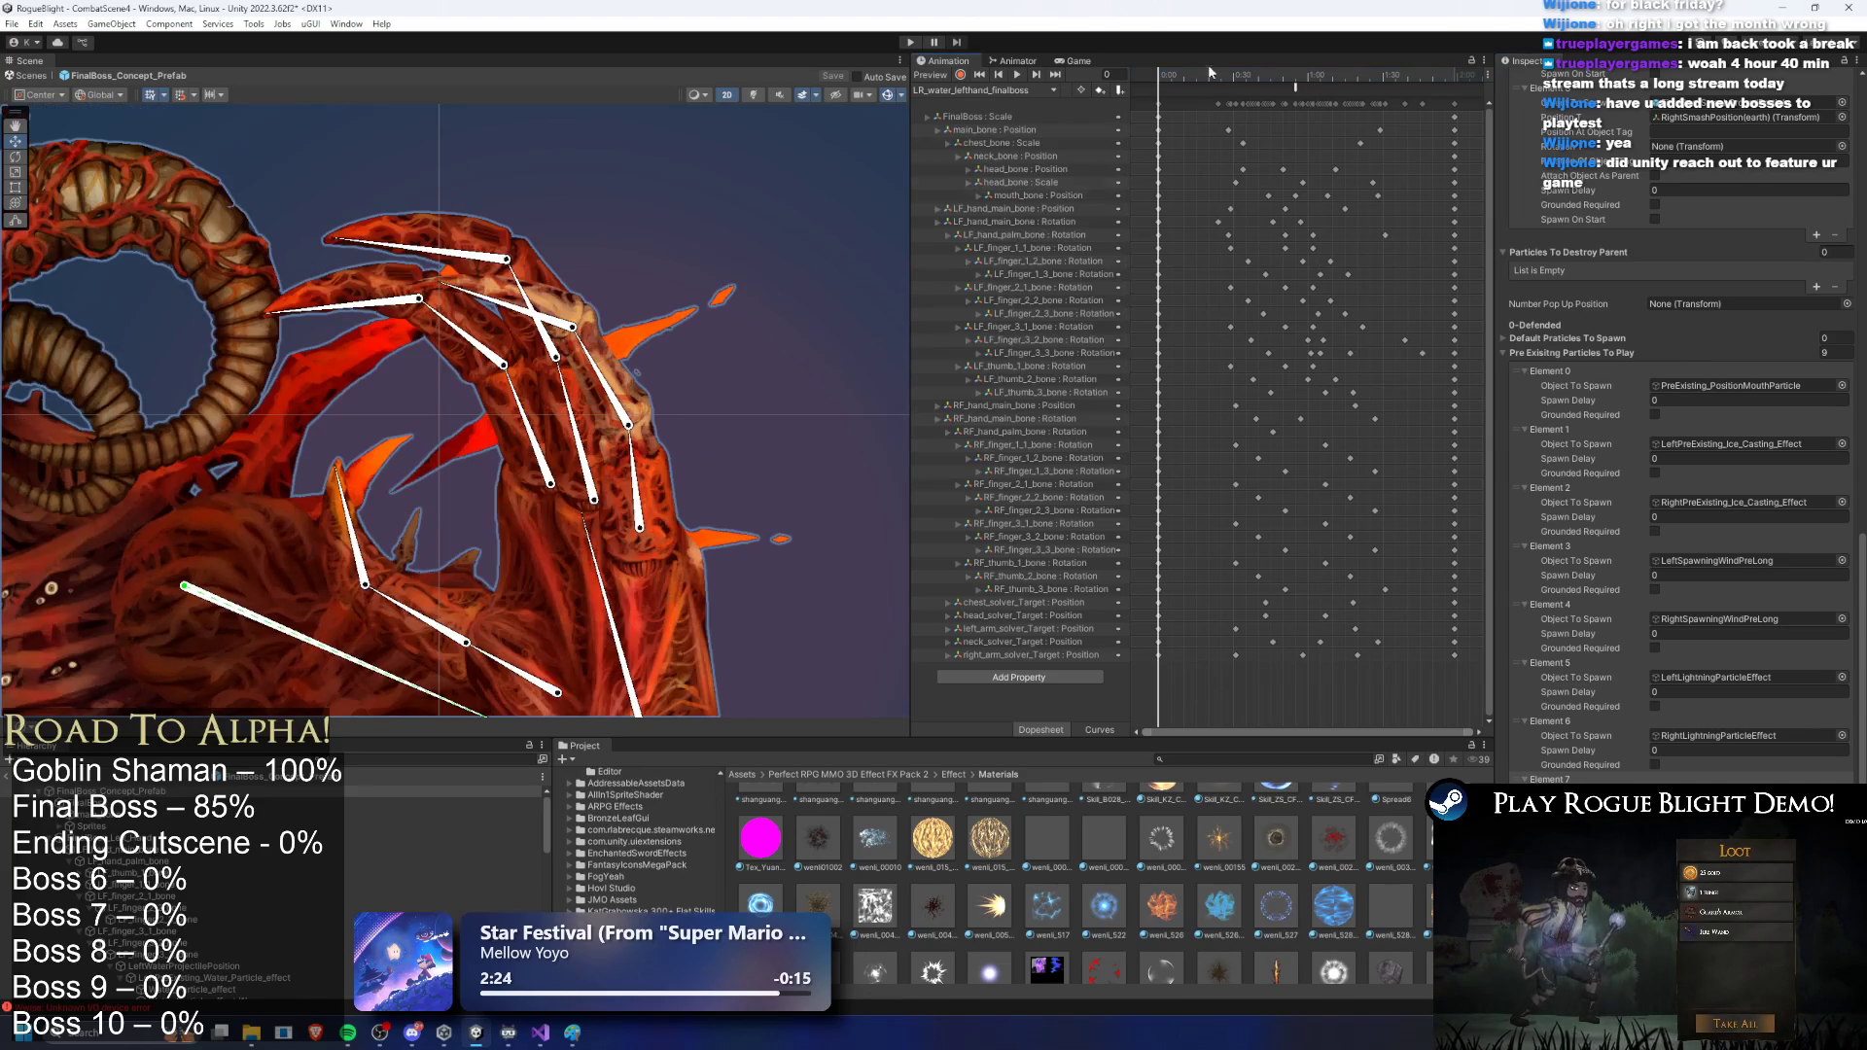
{"action": "left_click", "coordinate": [1223, 75]}
{"action": "right_click", "coordinate": [1223, 83]}
{"action": "left_click", "coordinate": [1264, 93]}
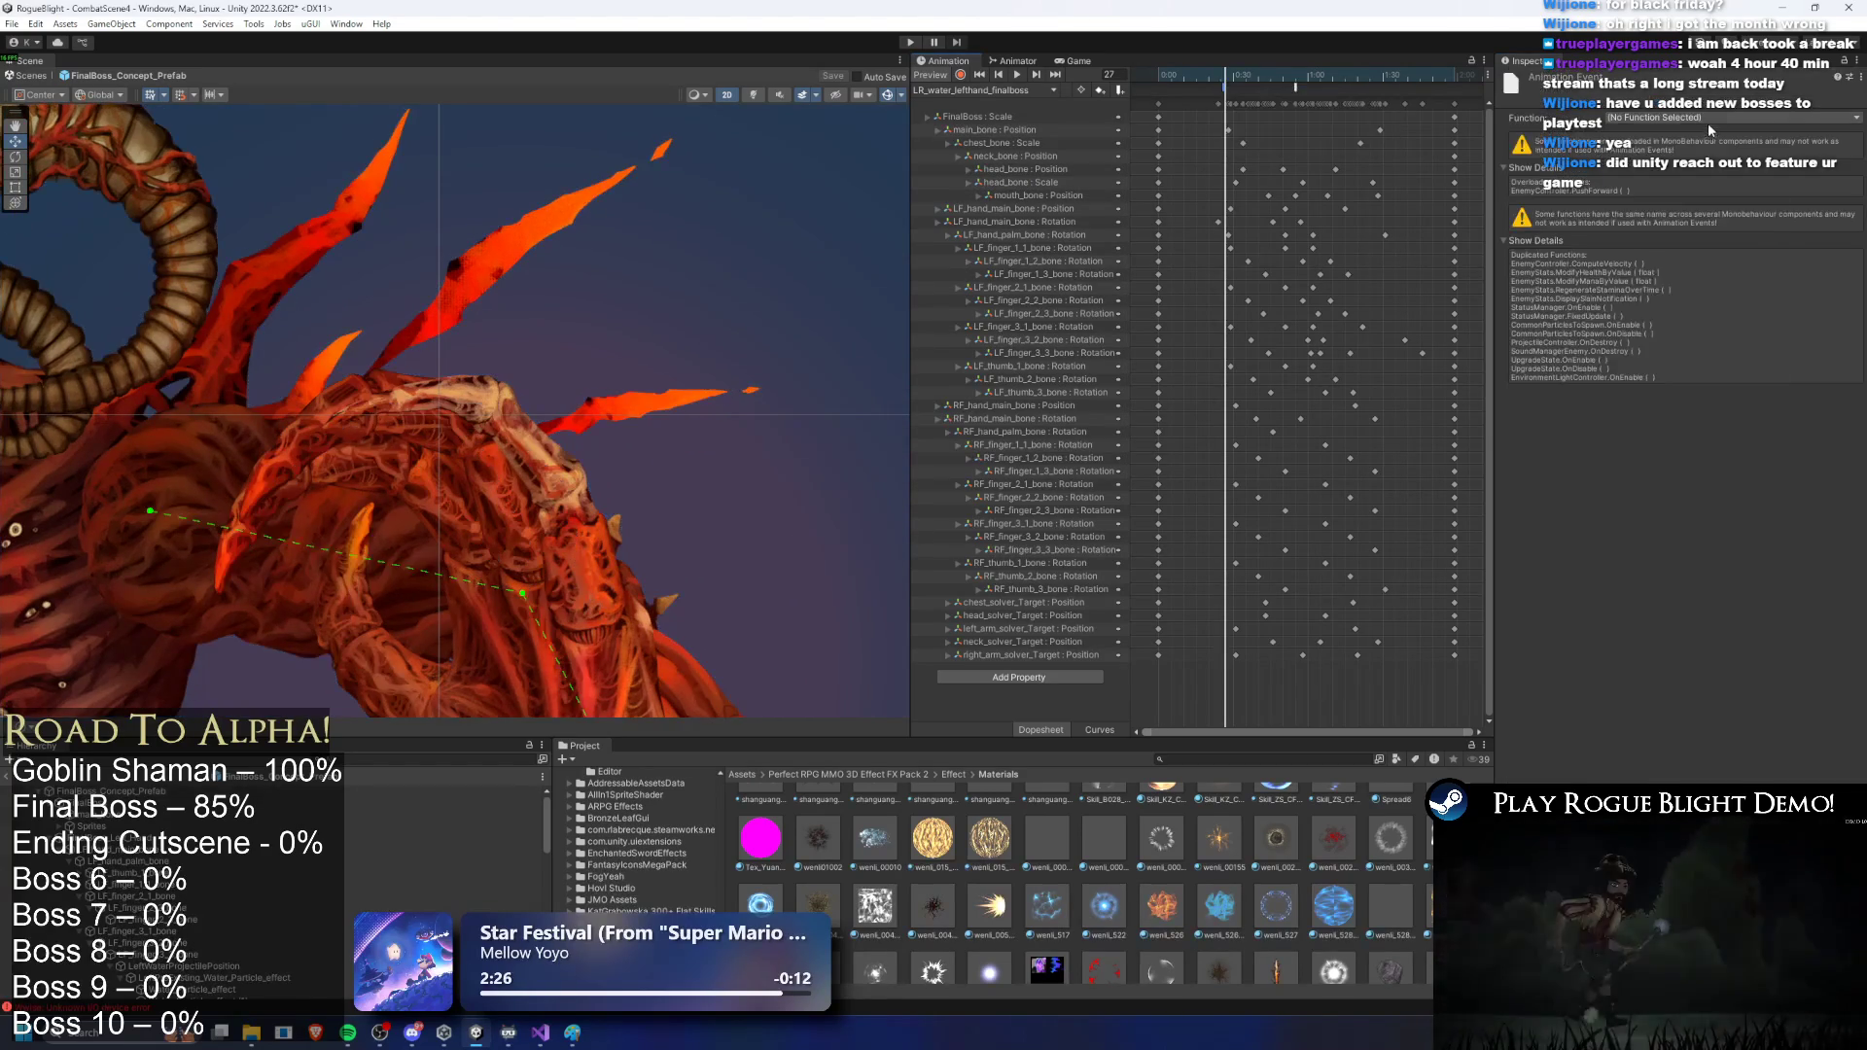
{"action": "left_click", "coordinate": [1702, 118]}
{"action": "mouse_move", "coordinate": [1700, 310]}
{"action": "mouse_move", "coordinate": [1551, 293]}
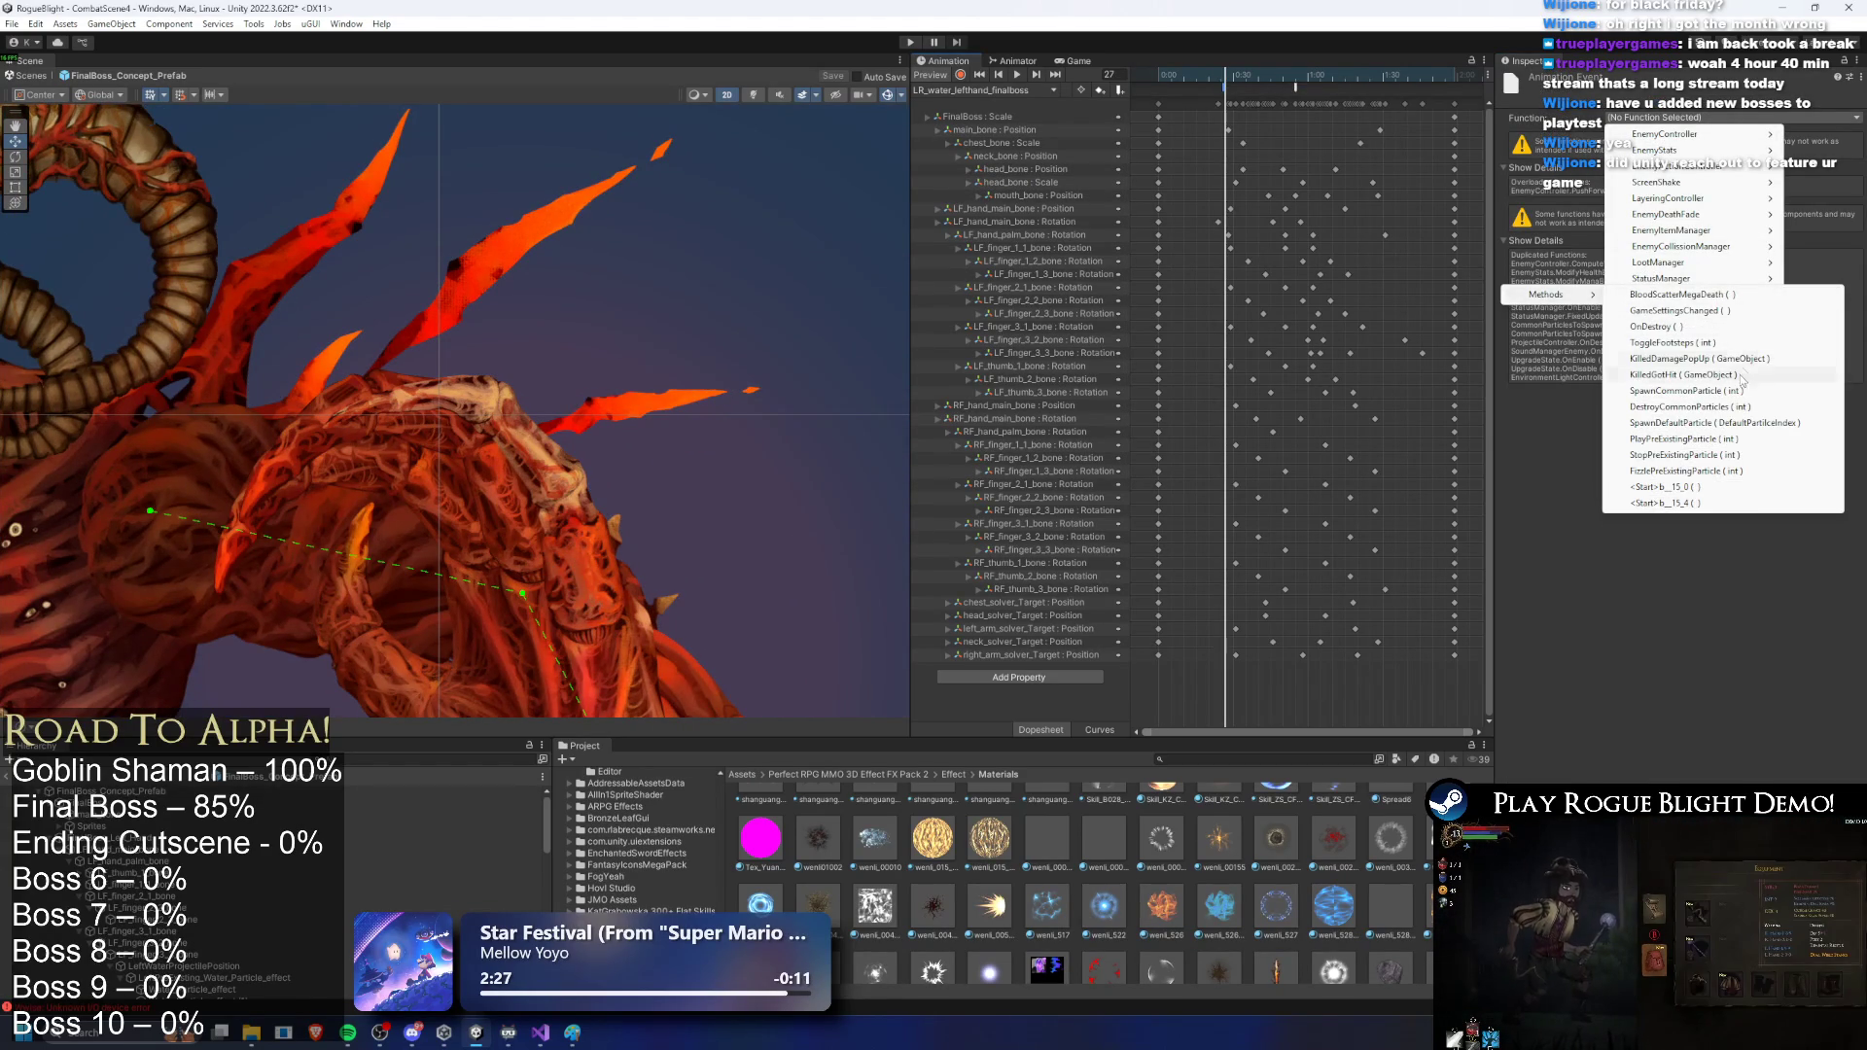
{"action": "left_click", "coordinate": [1721, 438]}
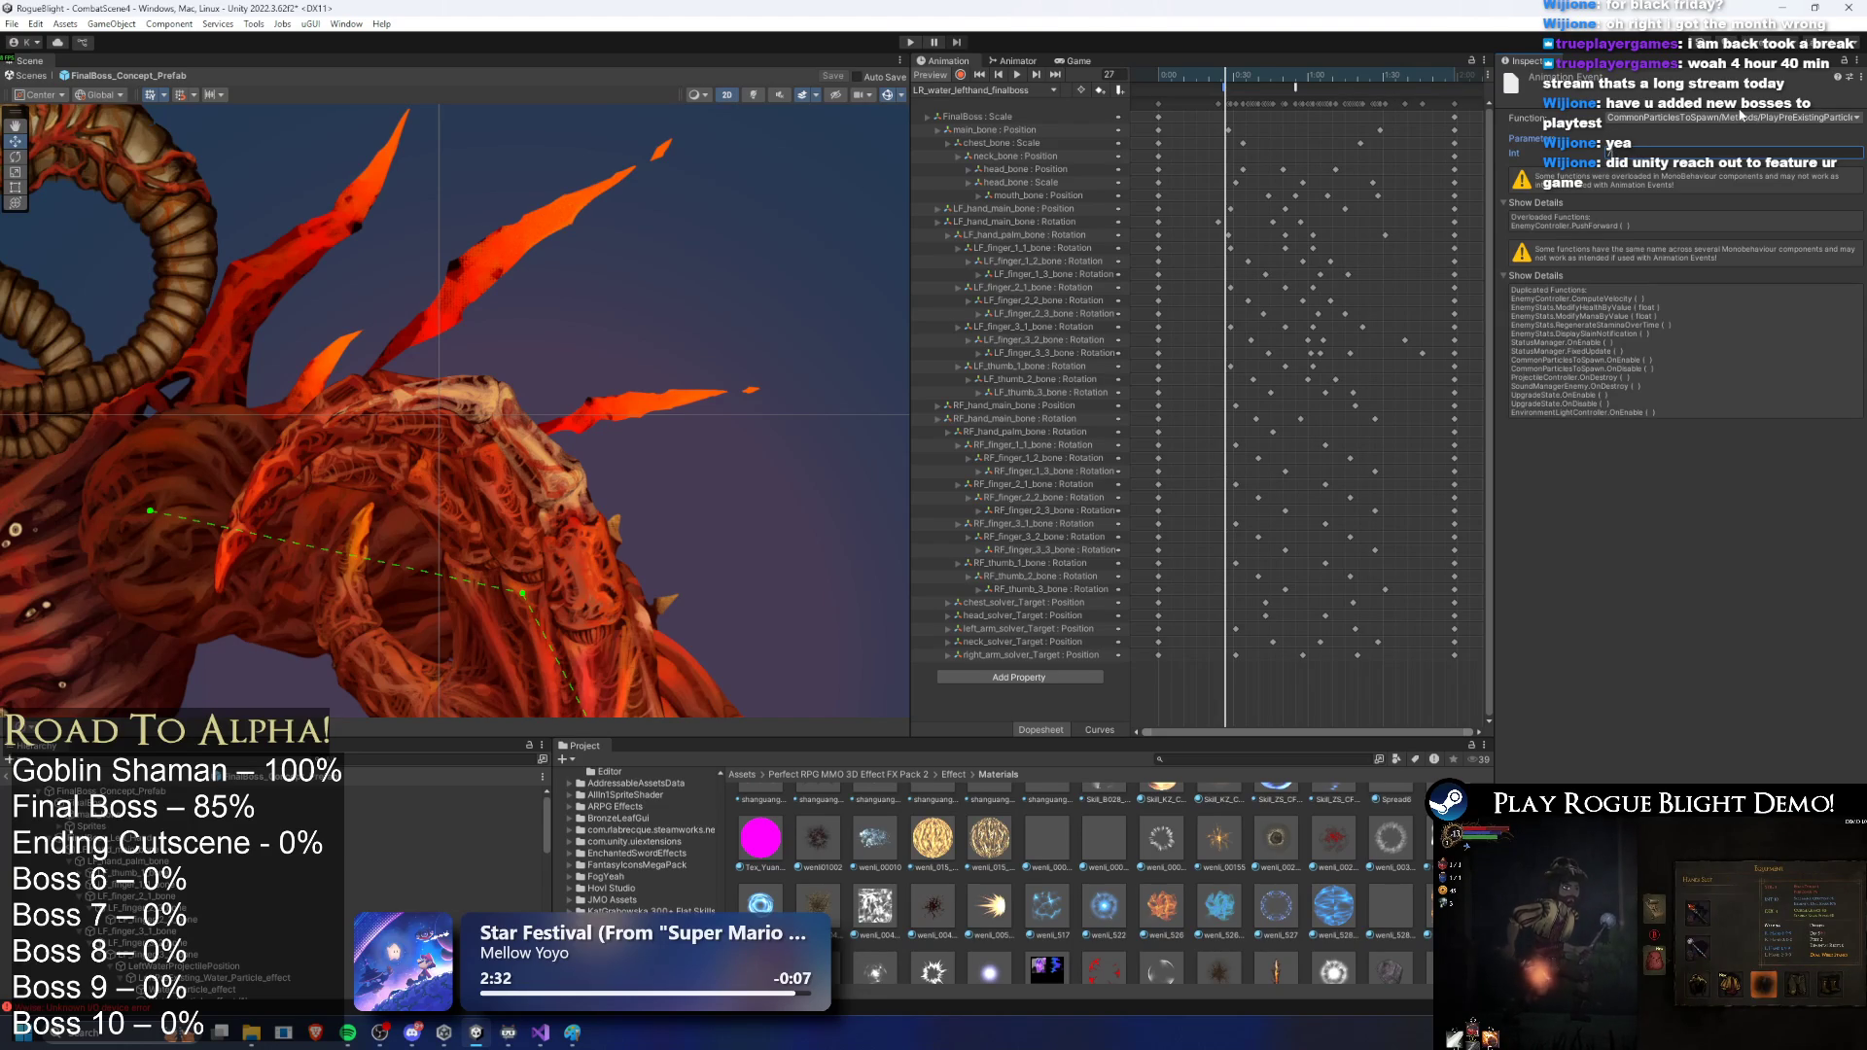
{"action": "left_click_drag", "start_coordinate": [1224, 86], "coordinate": [1161, 86]}
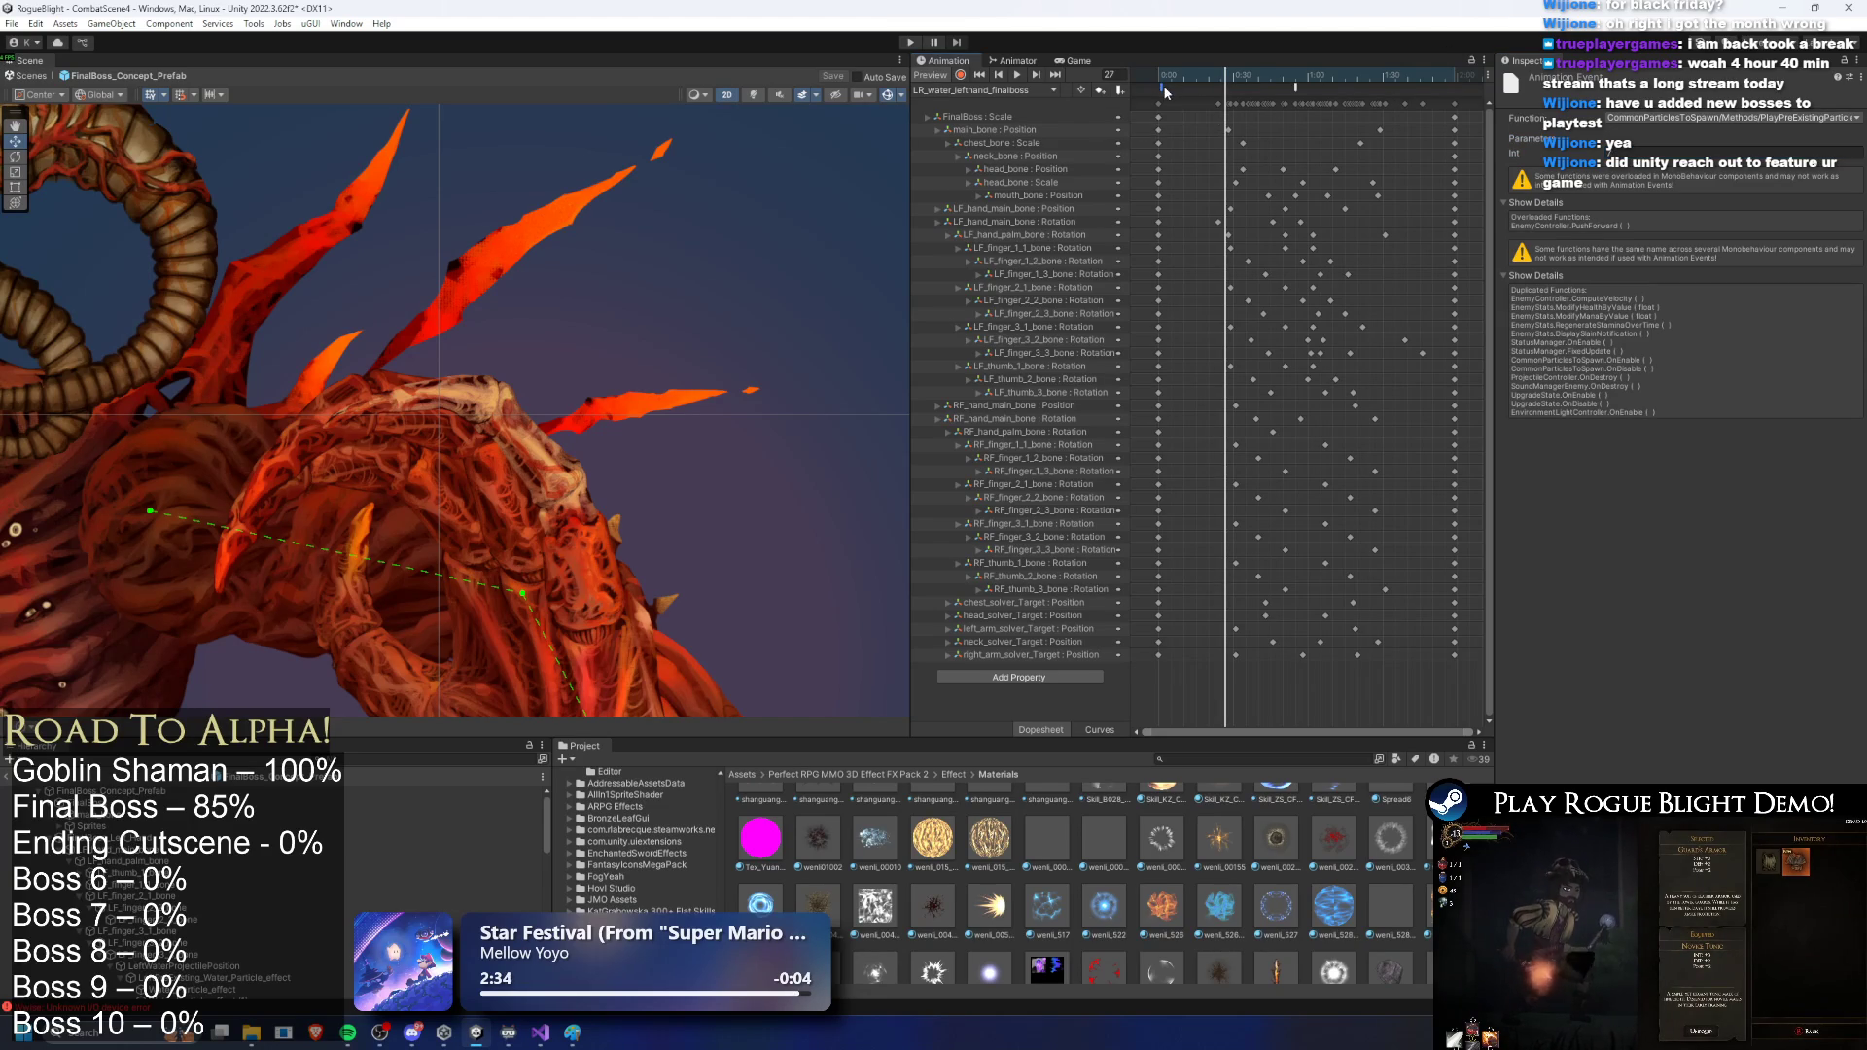
Step: Add a FizzlePreExistingParticle event at frame 24 and edit its integer parameter
{"action": "left_click", "coordinate": [1219, 75]}
{"action": "right_click", "coordinate": [1221, 87]}
{"action": "left_click", "coordinate": [1264, 99]}
{"action": "left_click", "coordinate": [1674, 117]}
{"action": "mouse_move", "coordinate": [1556, 293]}
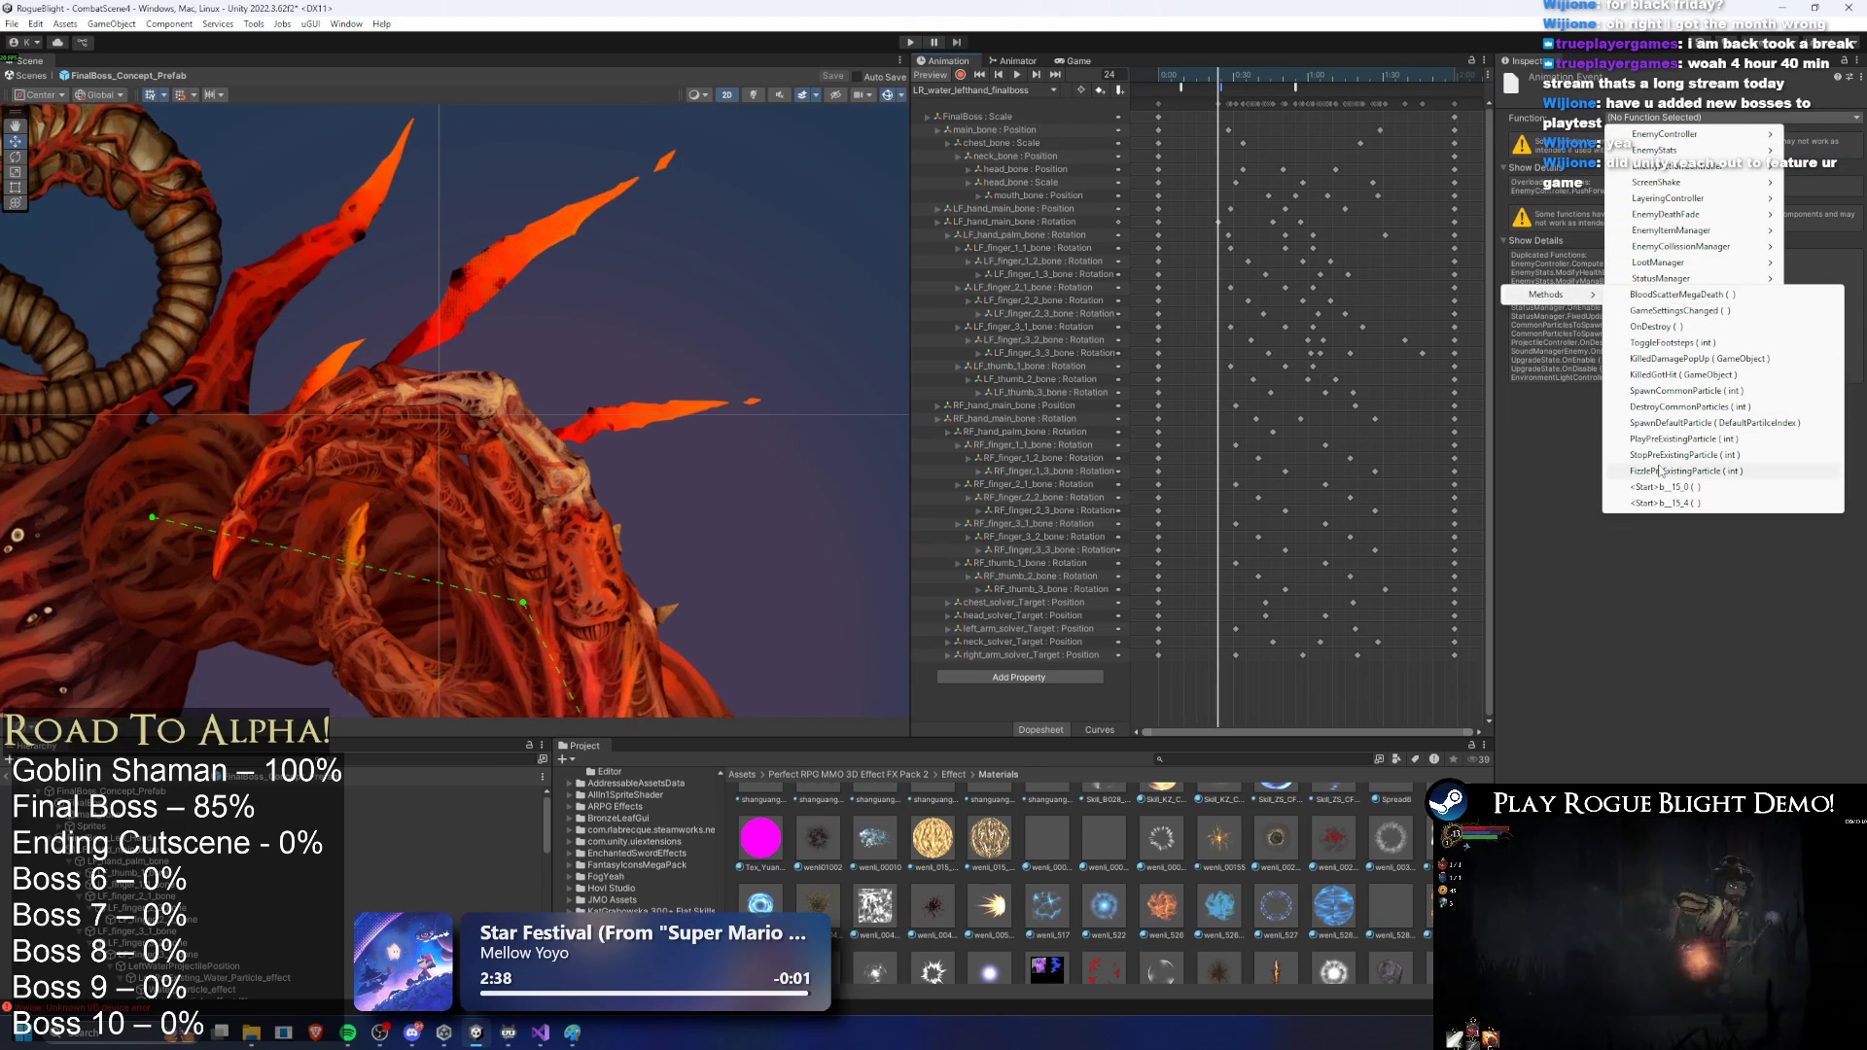
{"action": "left_click", "coordinate": [1696, 471]}
{"action": "left_click", "coordinate": [1614, 154]}
Step: Scrub the clip between frames 23 and 55 and inspect both events together
{"action": "left_click_drag", "start_coordinate": [1267, 77], "coordinate": [1295, 78]}
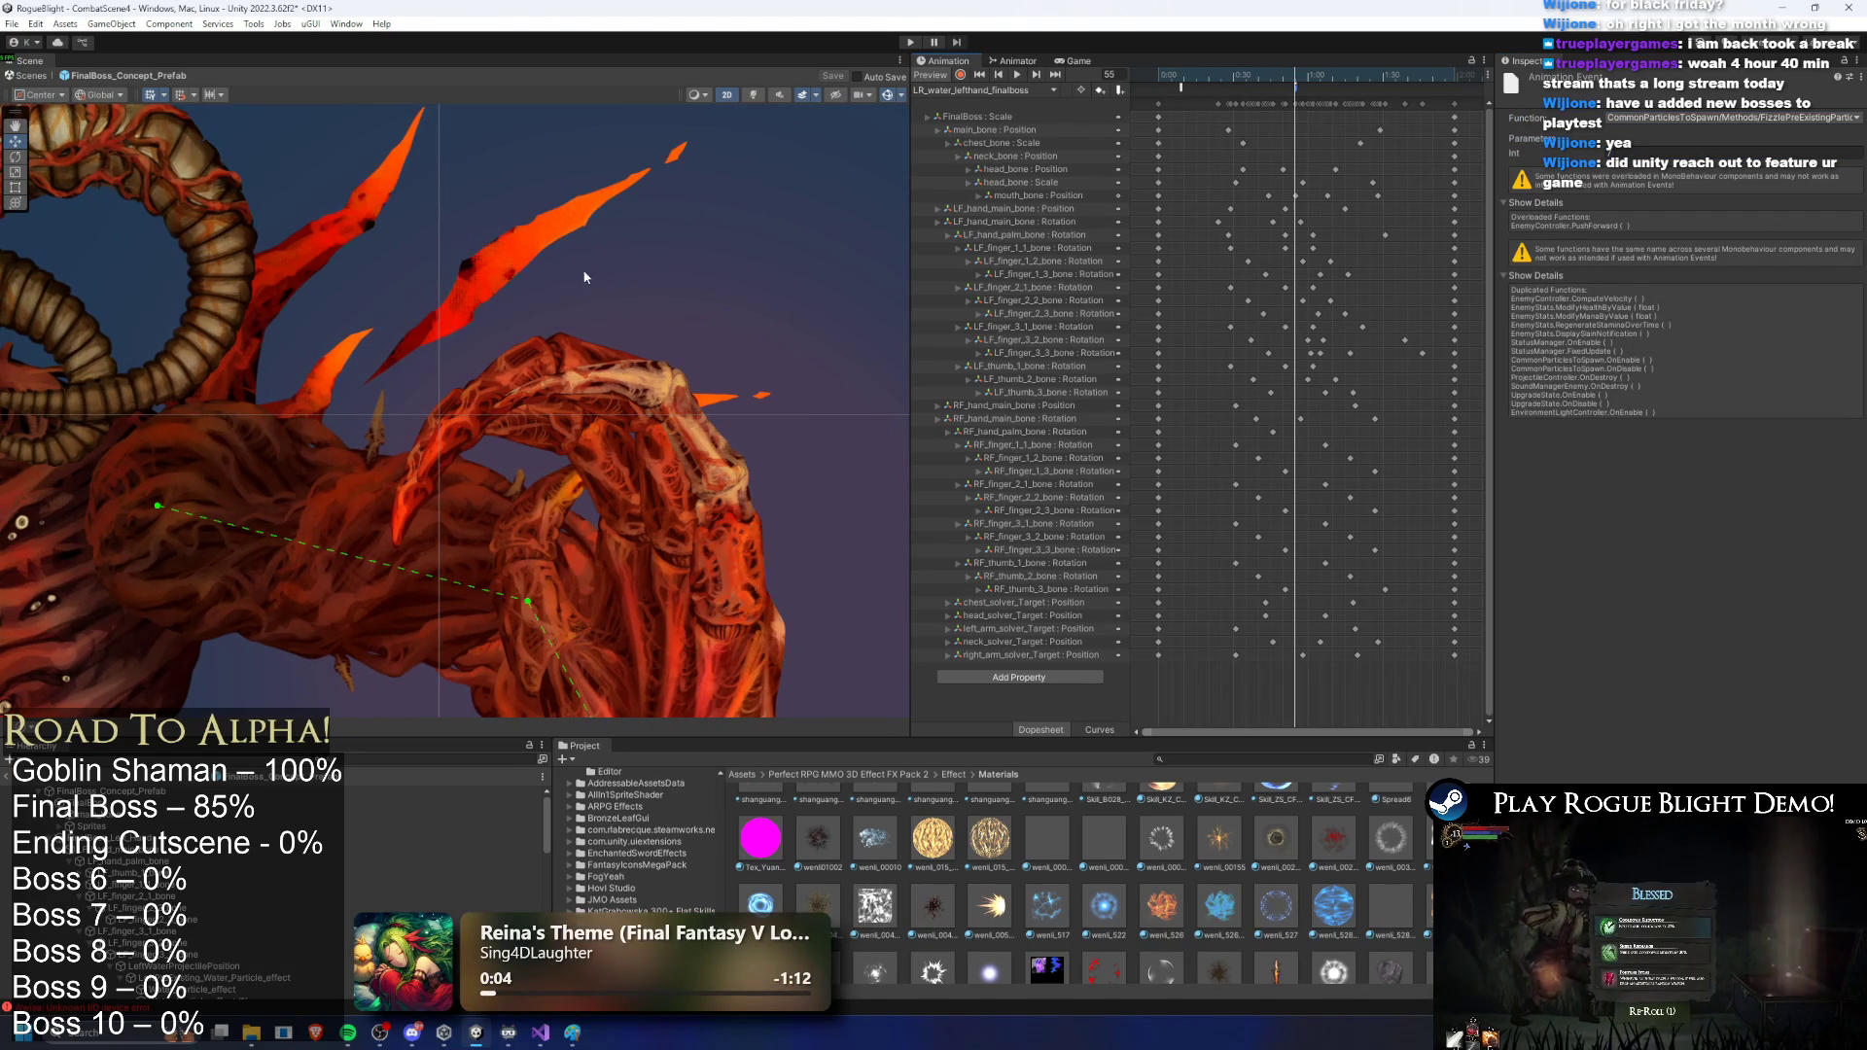
{"action": "left_click_drag", "start_coordinate": [1284, 81], "coordinate": [1218, 84]}
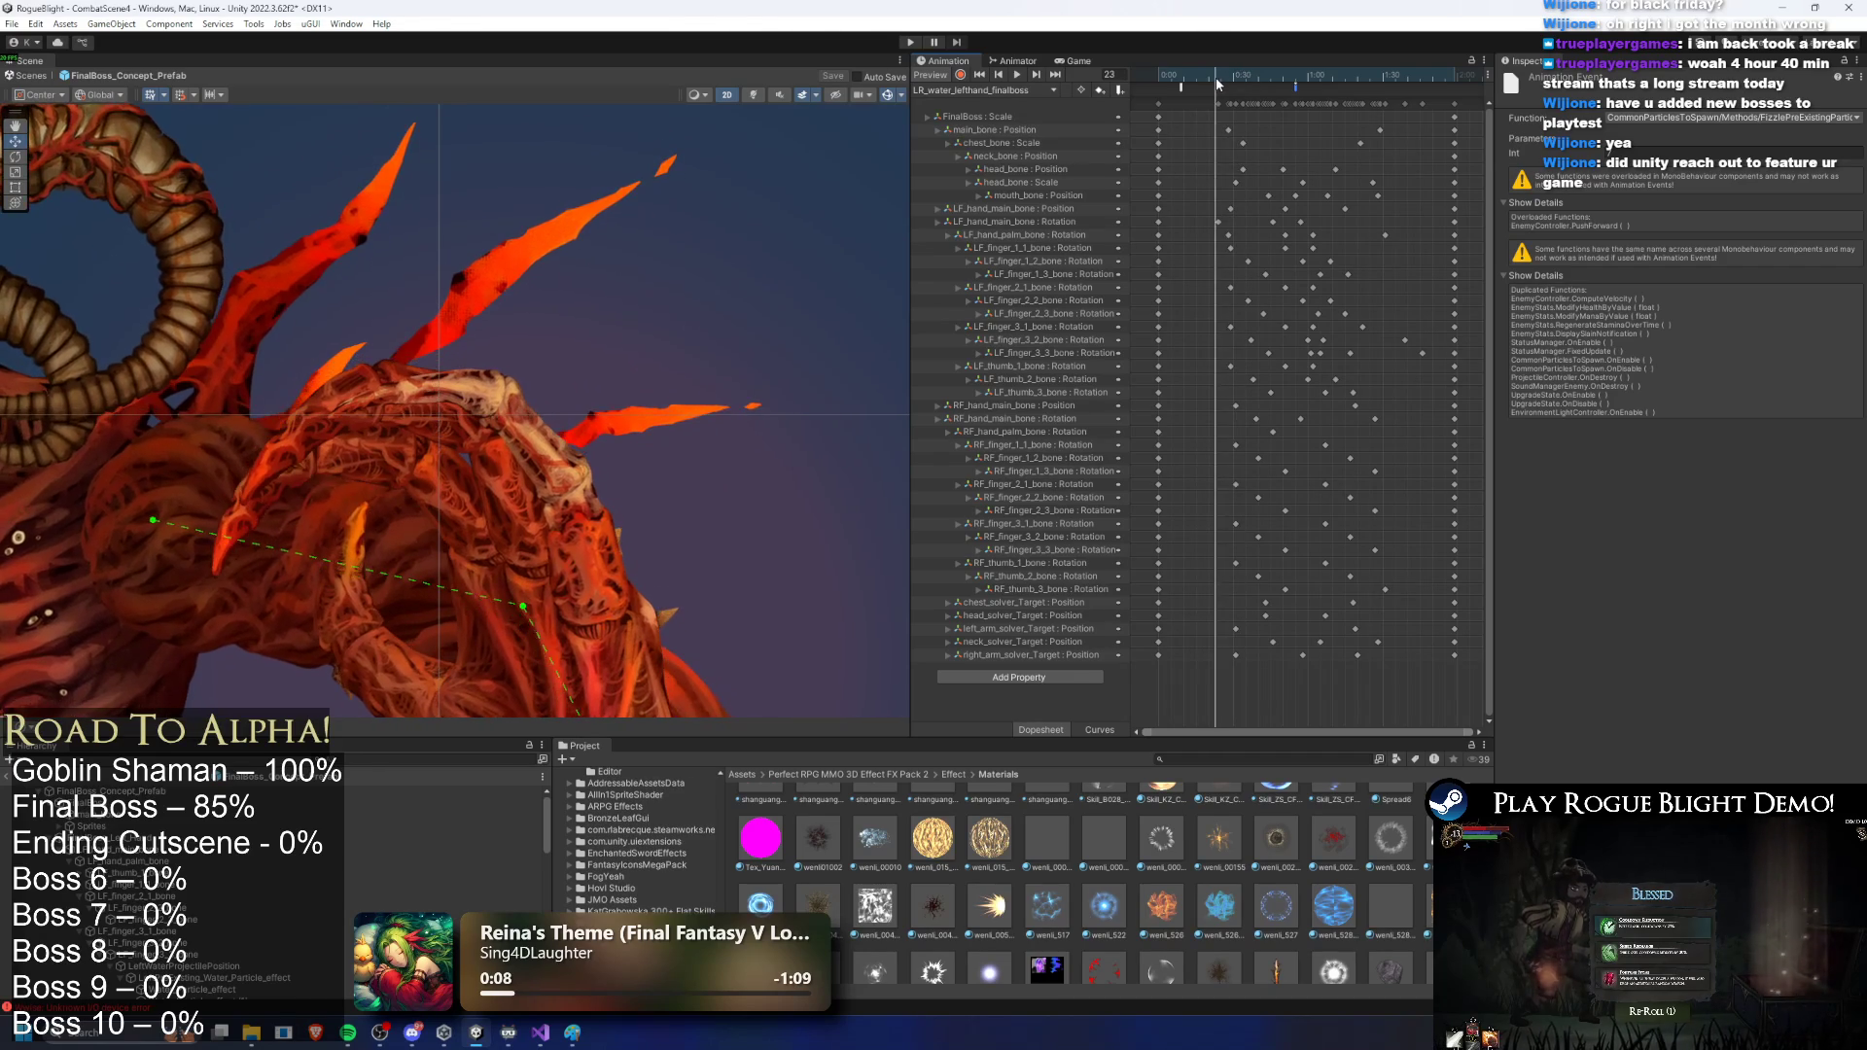
{"action": "mouse_move", "coordinate": [446, 308]}
{"action": "left_mouse_down"}
{"action": "mouse_move", "coordinate": [521, 291]}
{"action": "mouse_move", "coordinate": [727, 304]}
{"action": "mouse_move", "coordinate": [1034, 237]}
{"action": "left_mouse_up"}
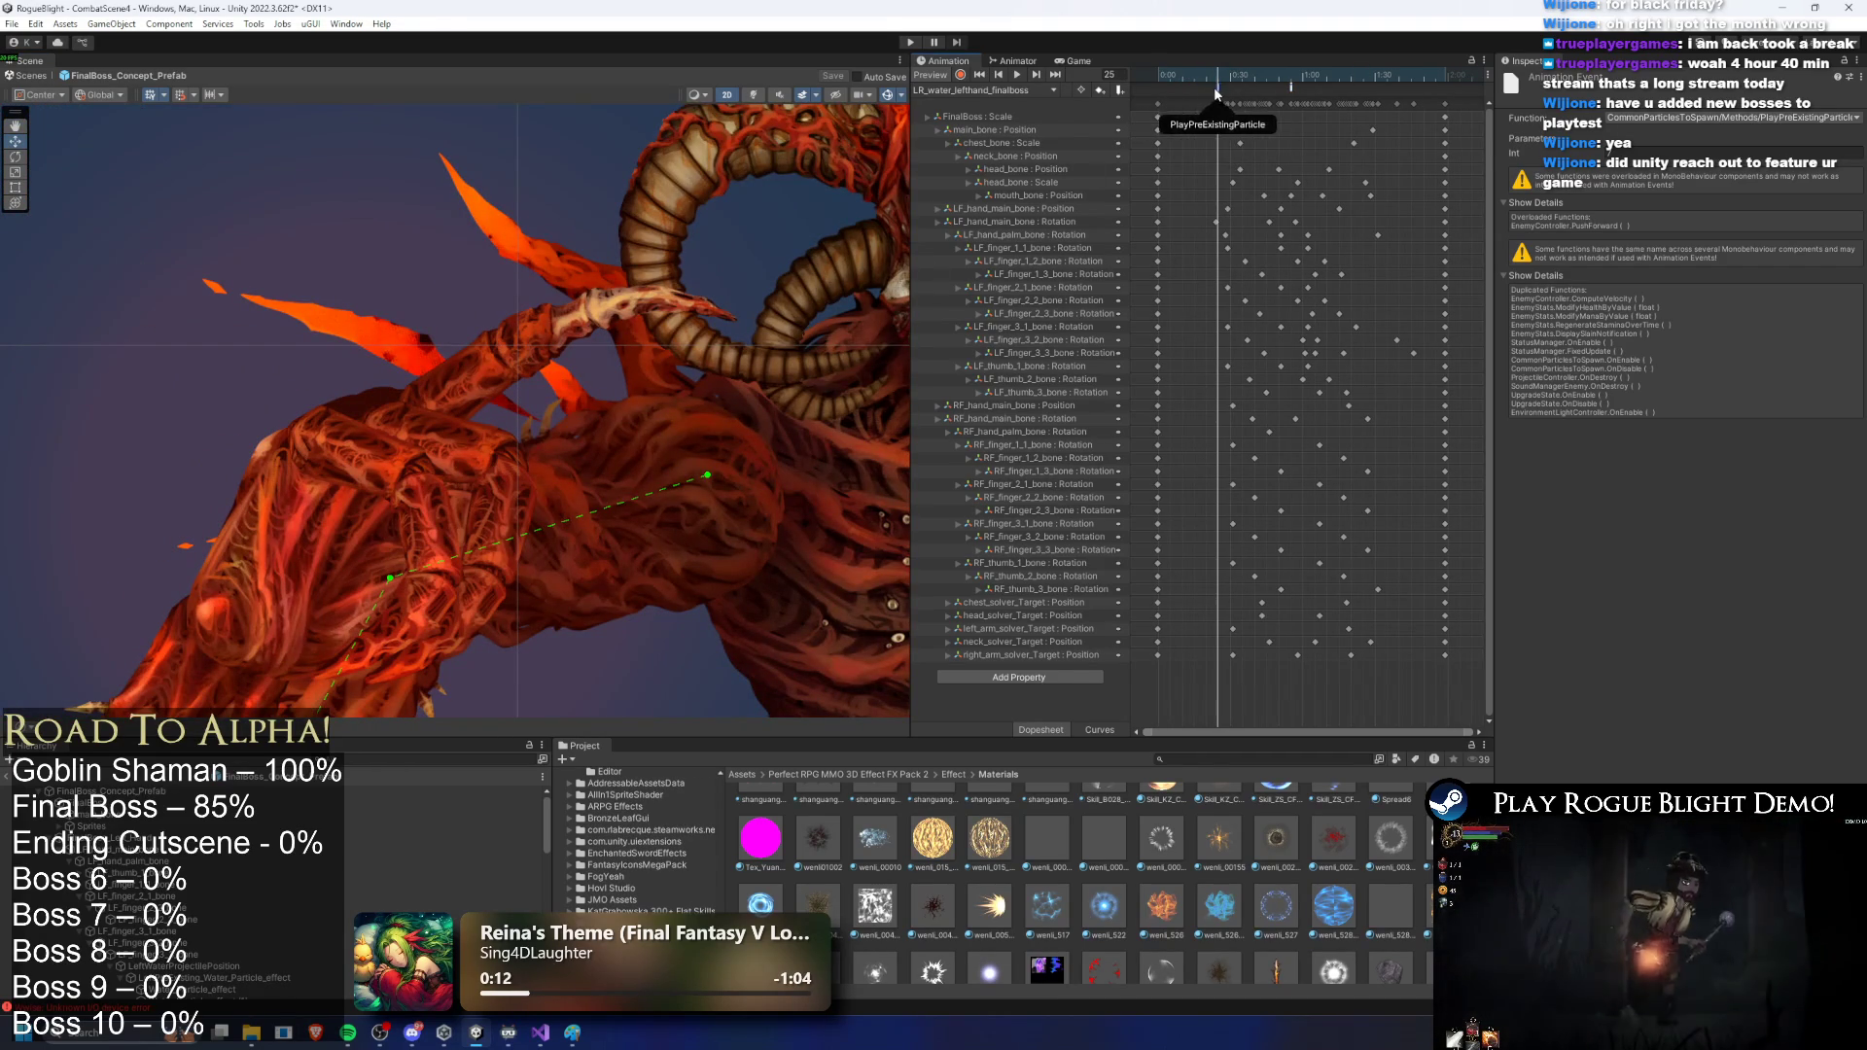
{"action": "left_click_drag", "start_coordinate": [1215, 78], "coordinate": [1292, 90]}
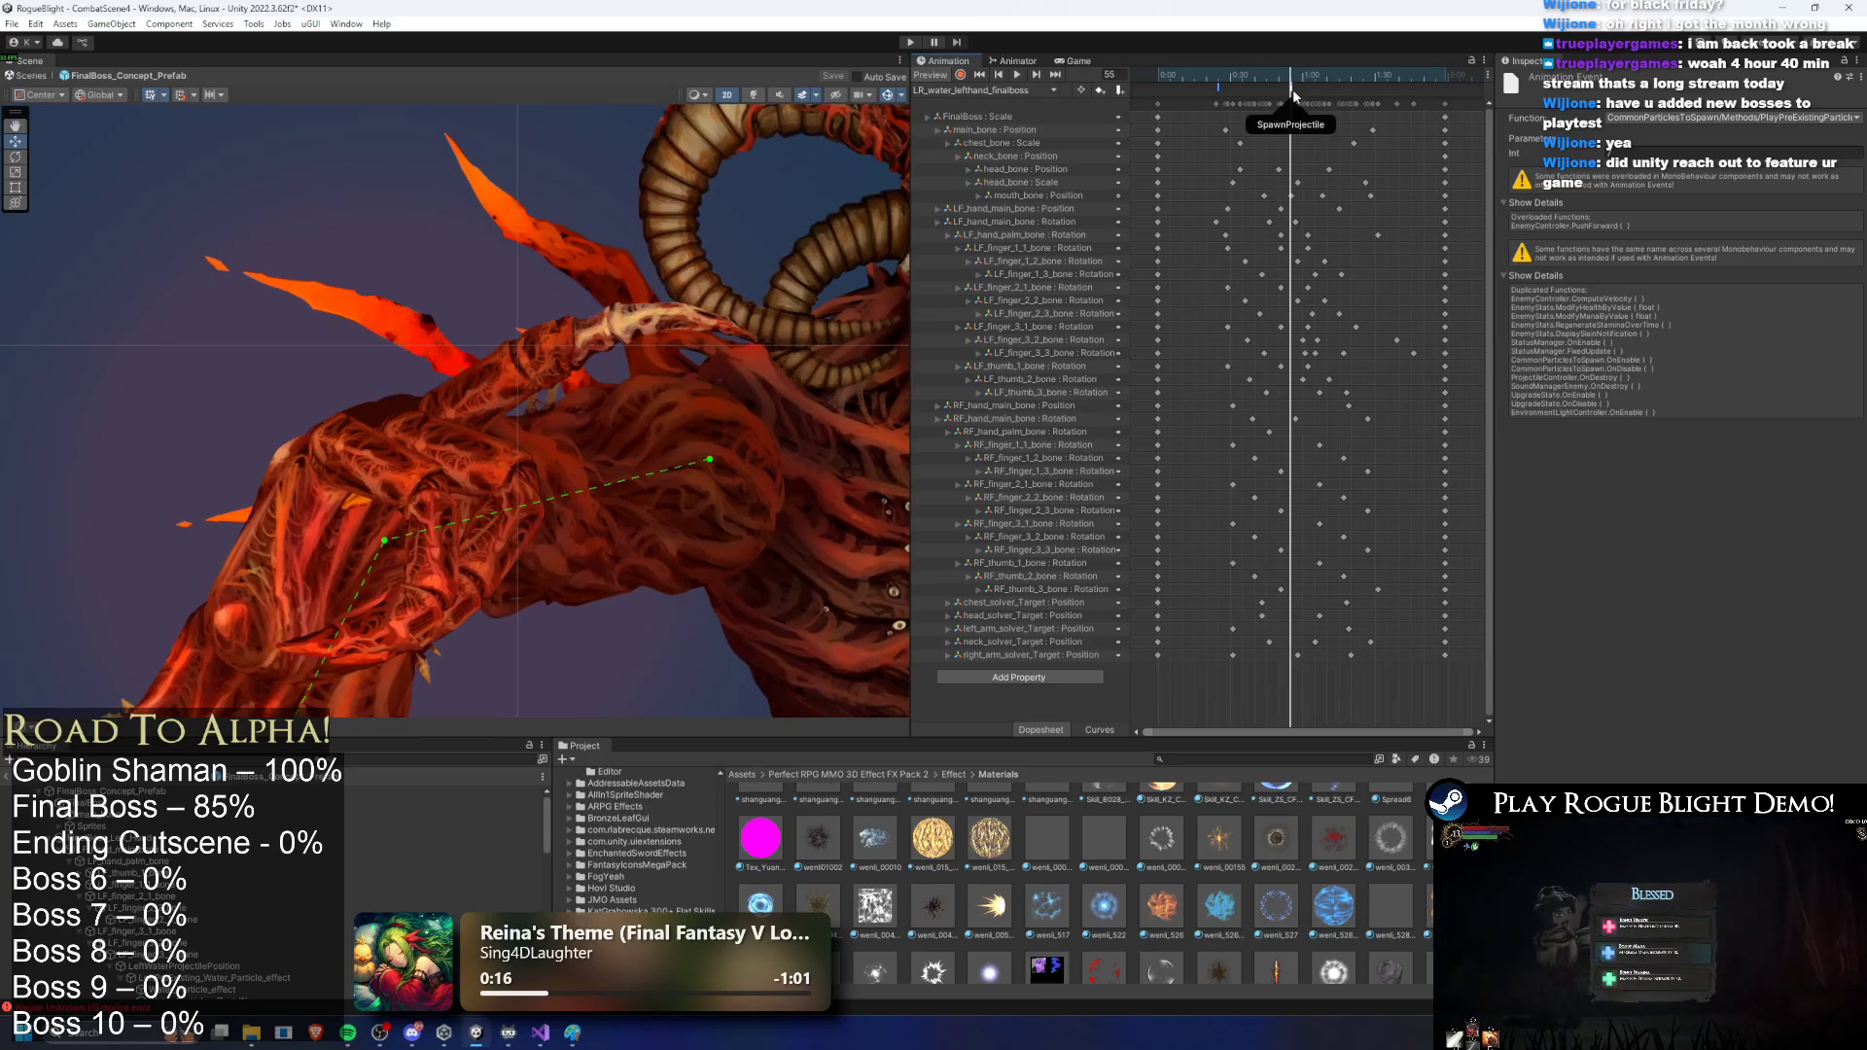
{"action": "left_click", "coordinate": [1216, 85], "text": "shift"}
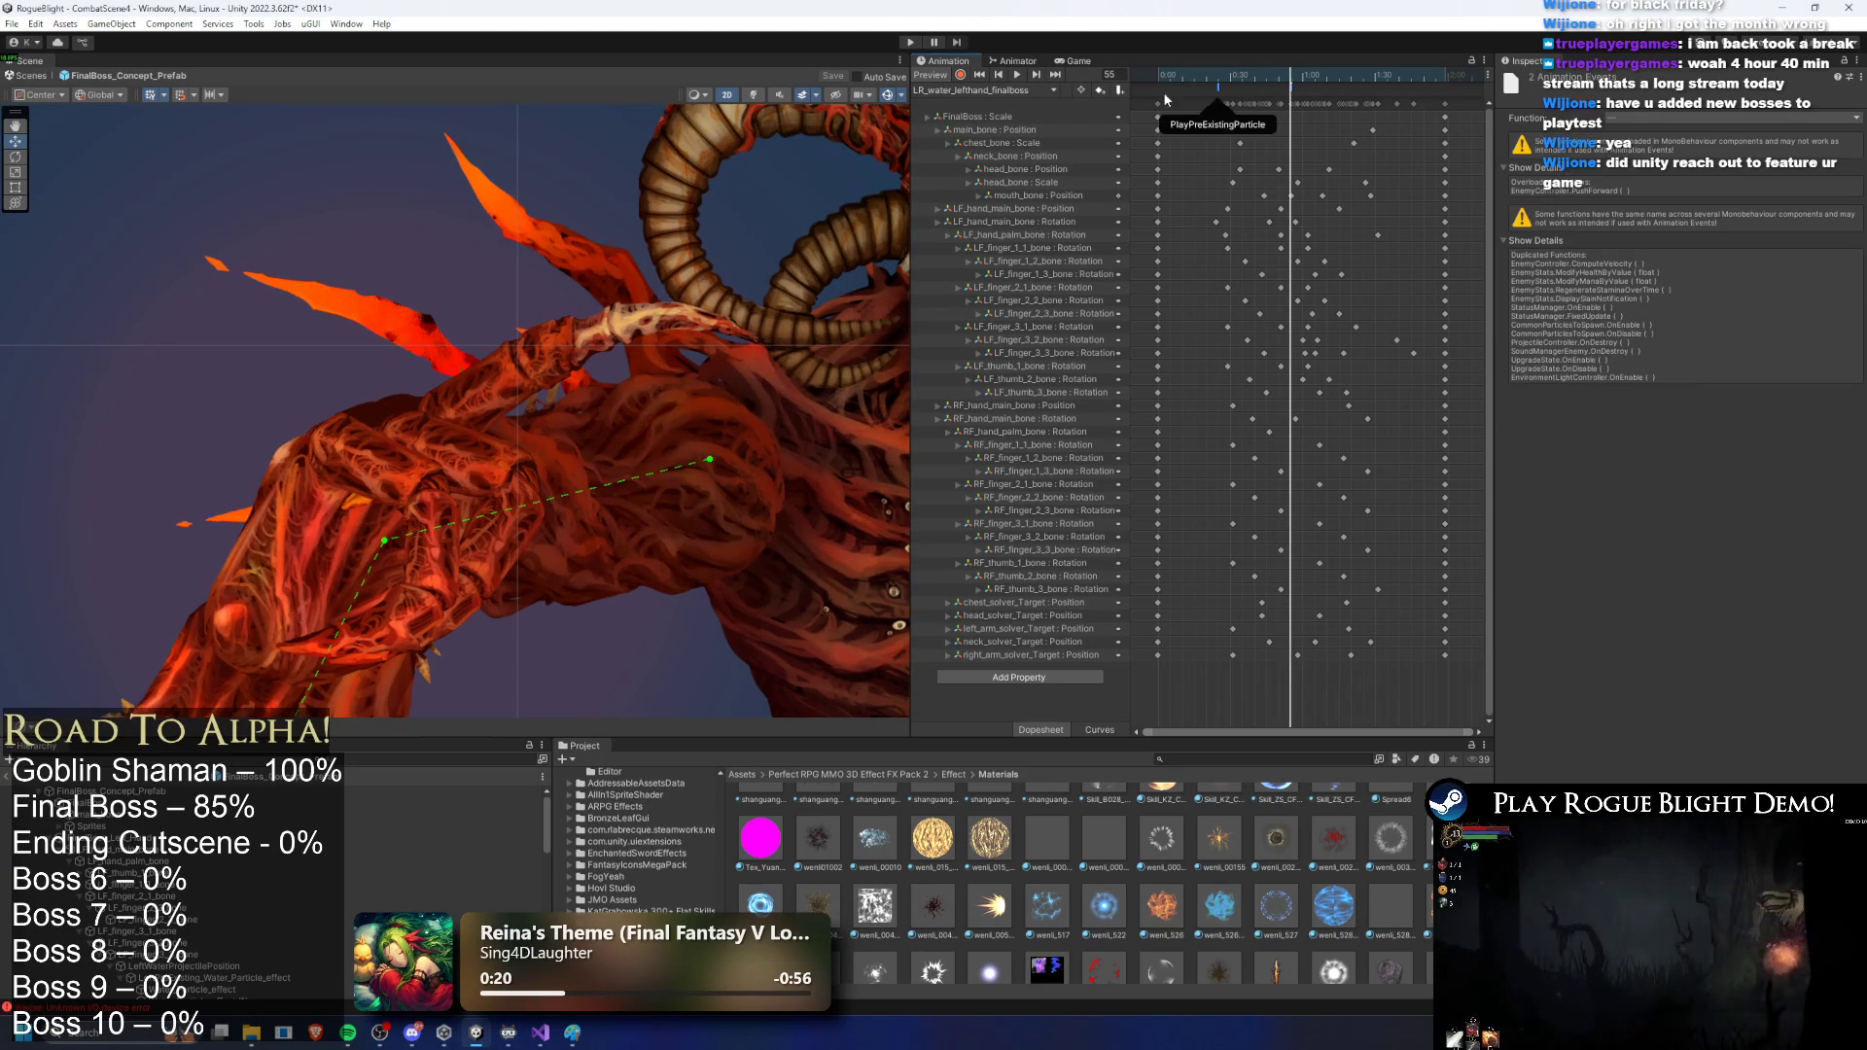
{"action": "left_click", "coordinate": [976, 91]}
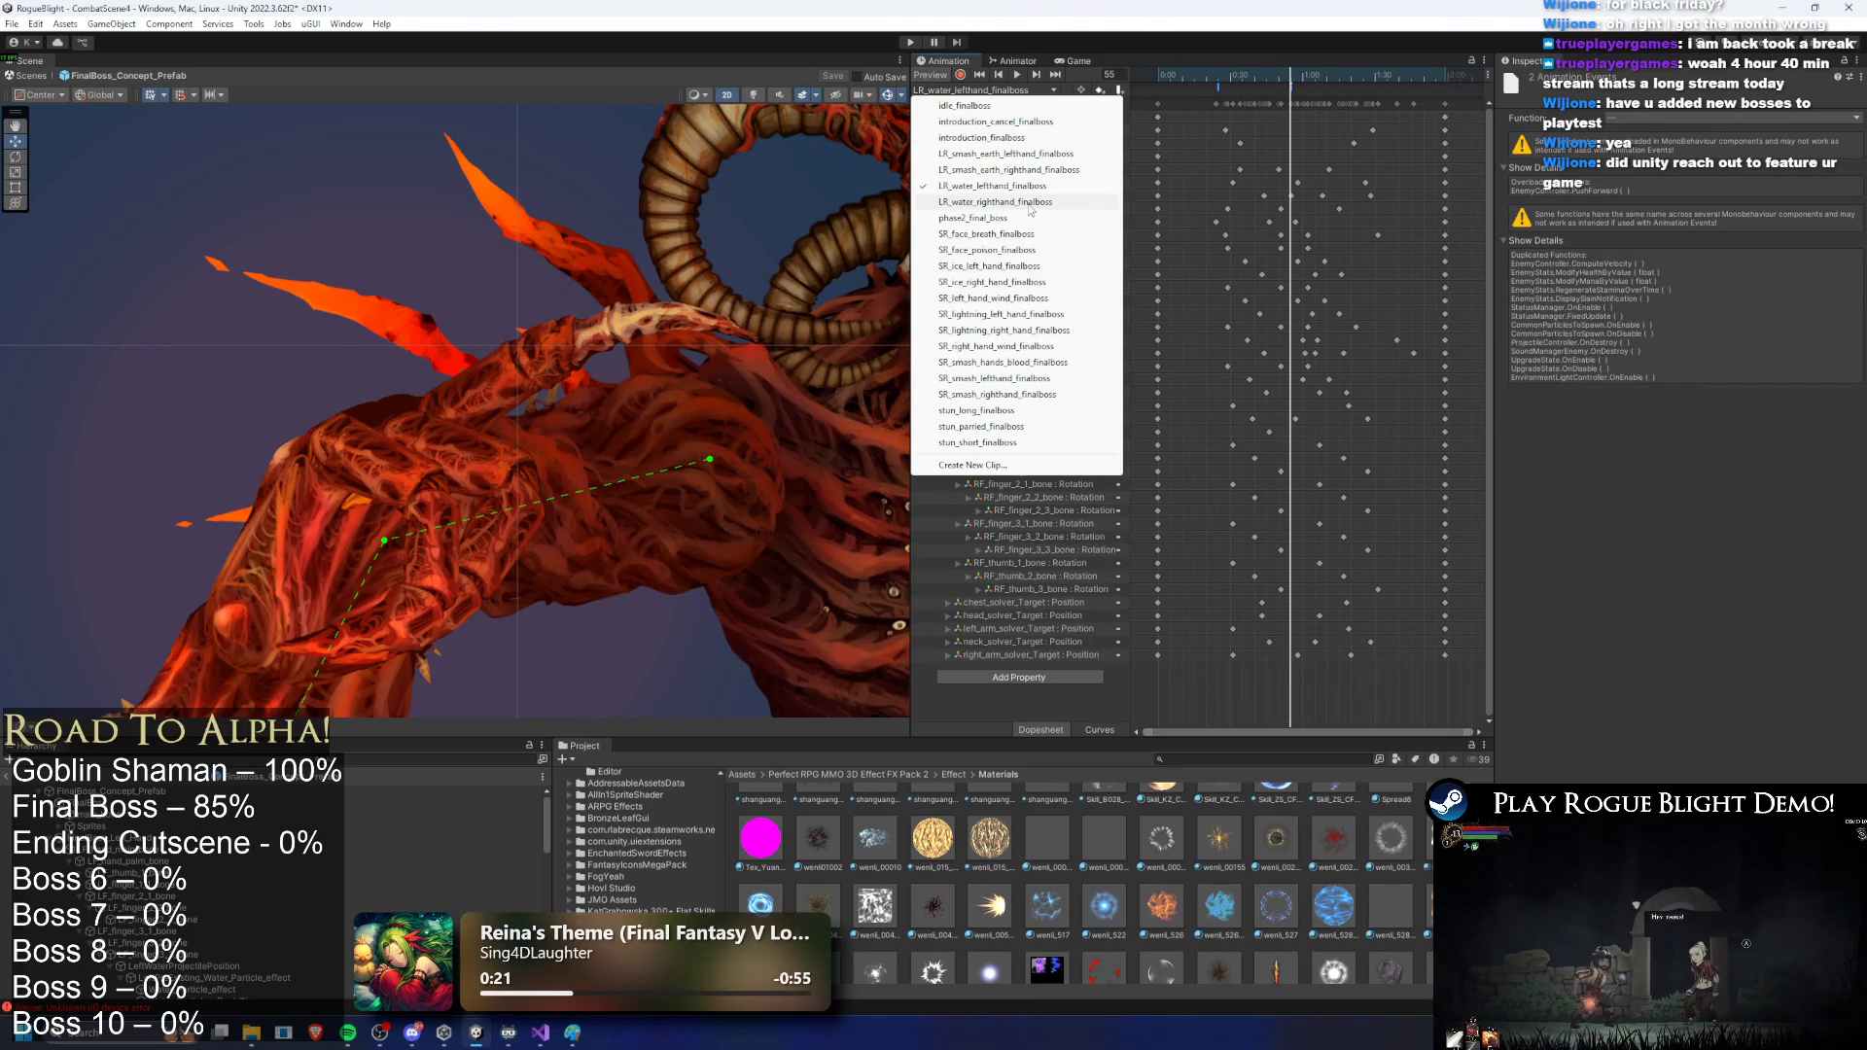
Step: In LR_water_righthand_finalboss, nudge the PlayPreExistingParticle event later, then start playtesting
{"action": "left_click", "coordinate": [992, 201]}
{"action": "left_click", "coordinate": [1216, 77]}
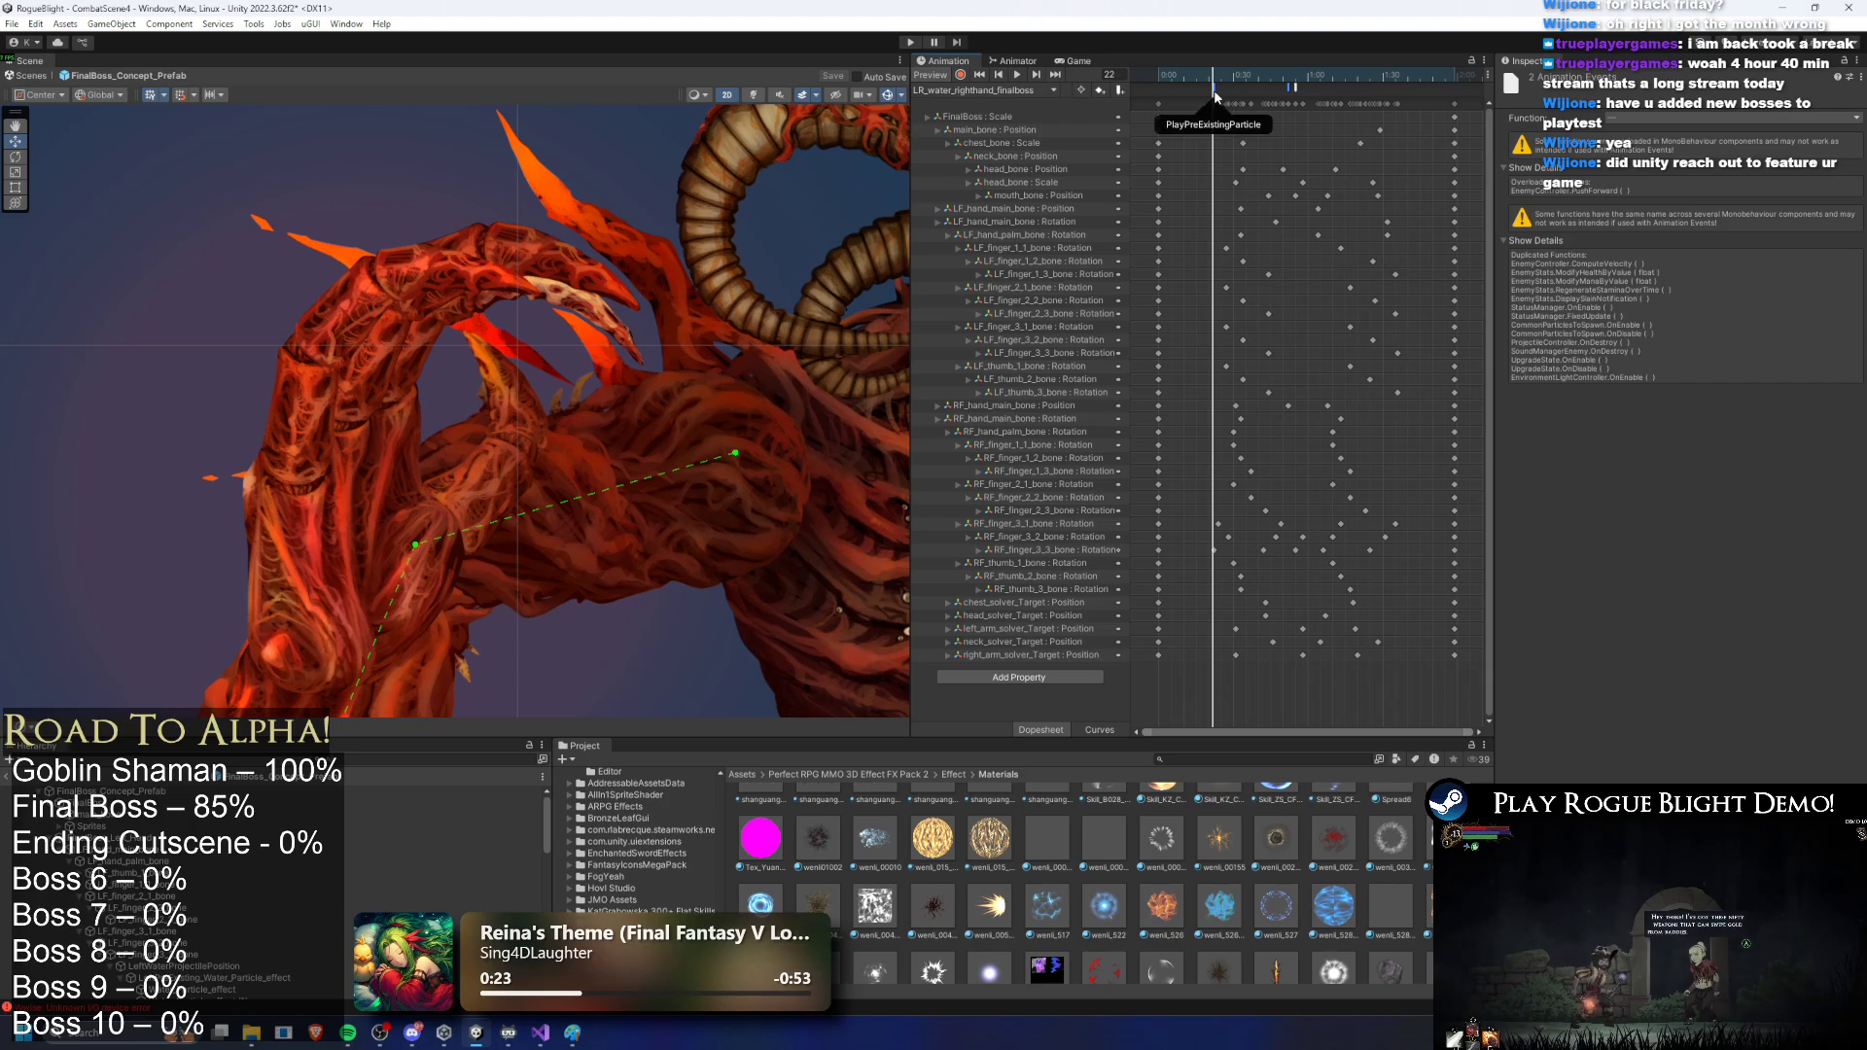
{"action": "left_click_drag", "start_coordinate": [1218, 89], "coordinate": [1221, 90]}
{"action": "left_click", "coordinate": [1221, 90]}
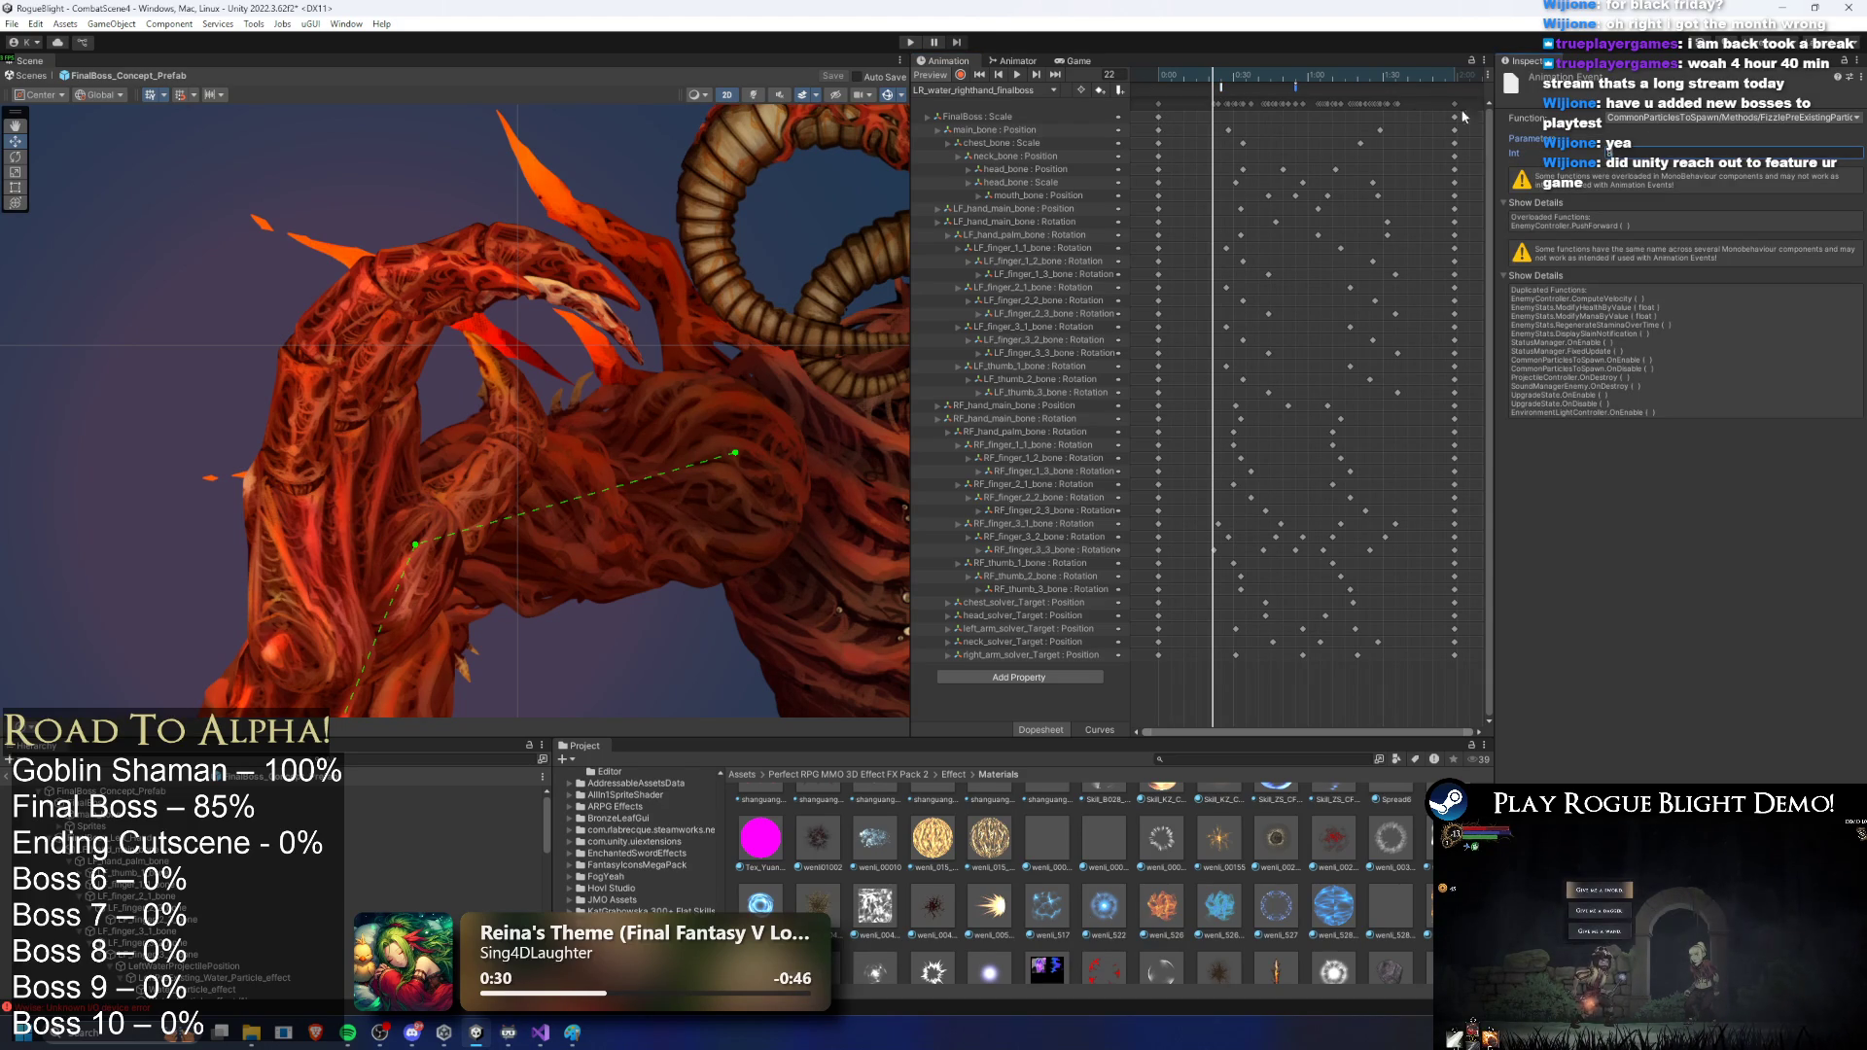
{"action": "left_click", "coordinate": [917, 42]}
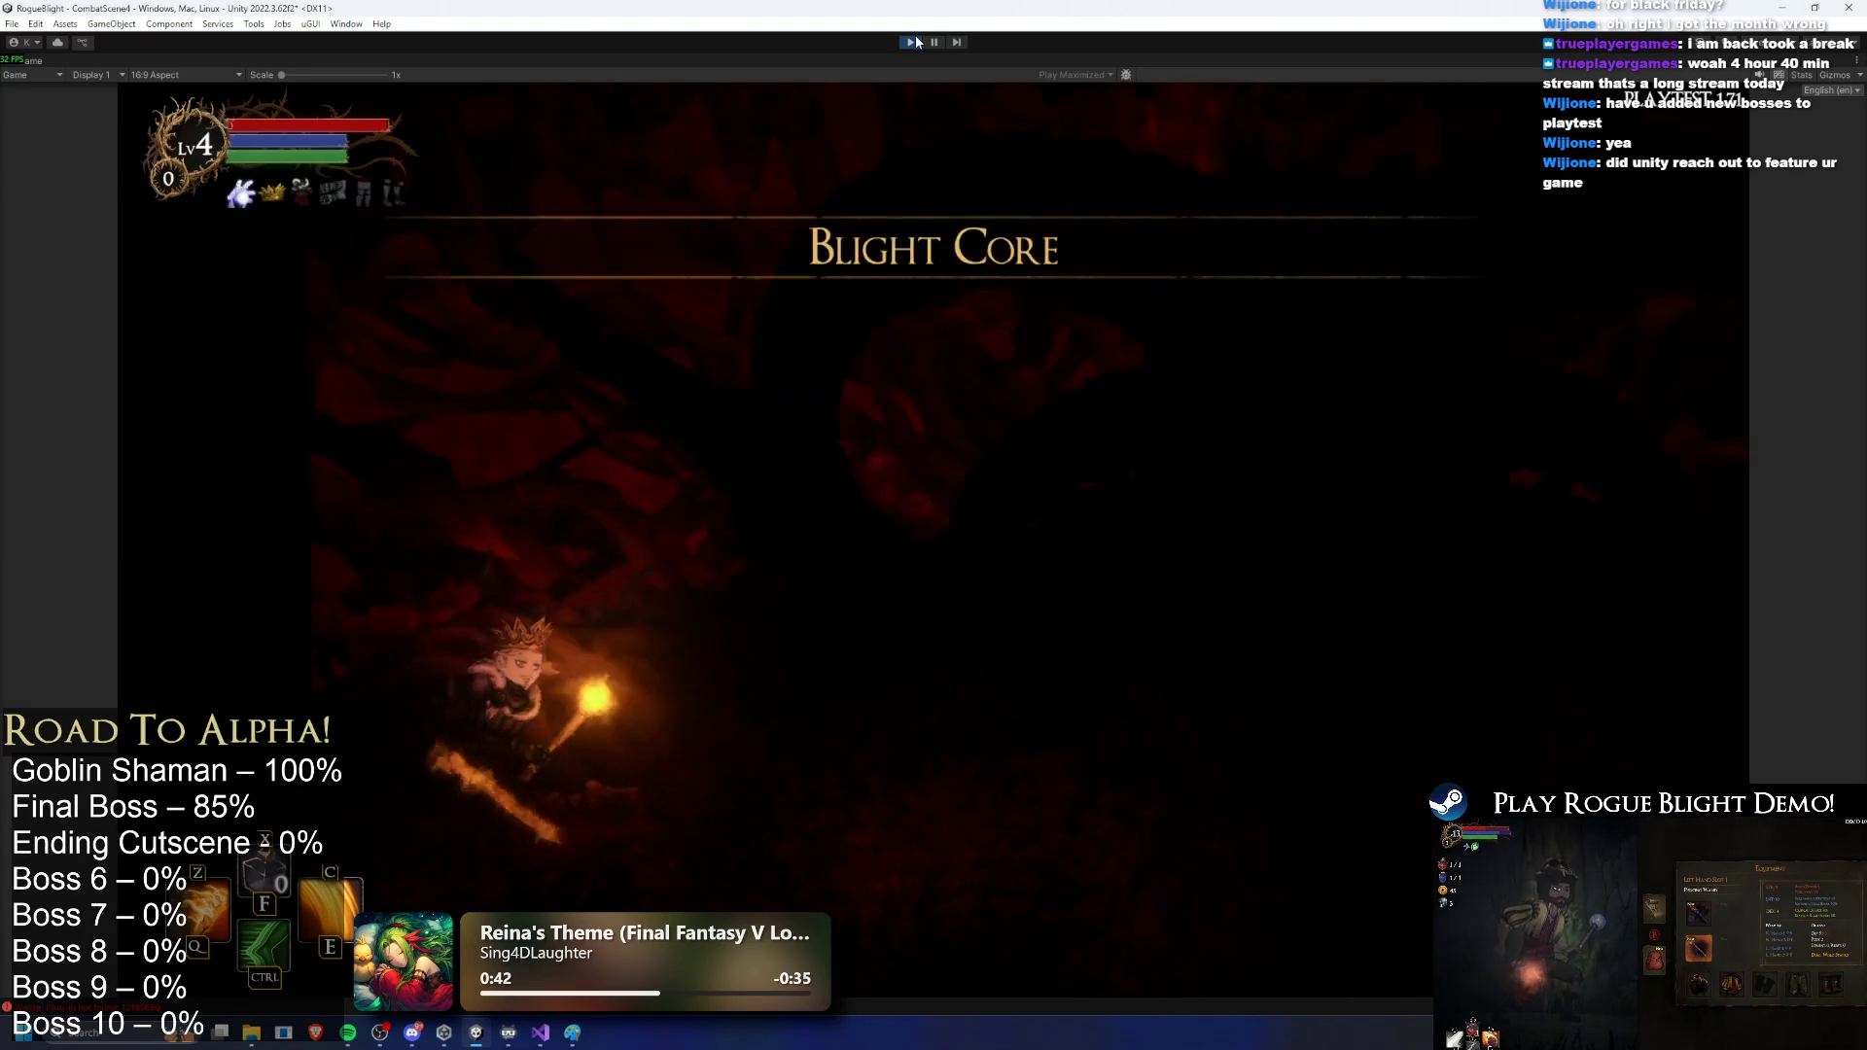
Step: Approach the Blight Core during its intro, slash it and hit it with a C skill
{"action": "key", "text": "d"}
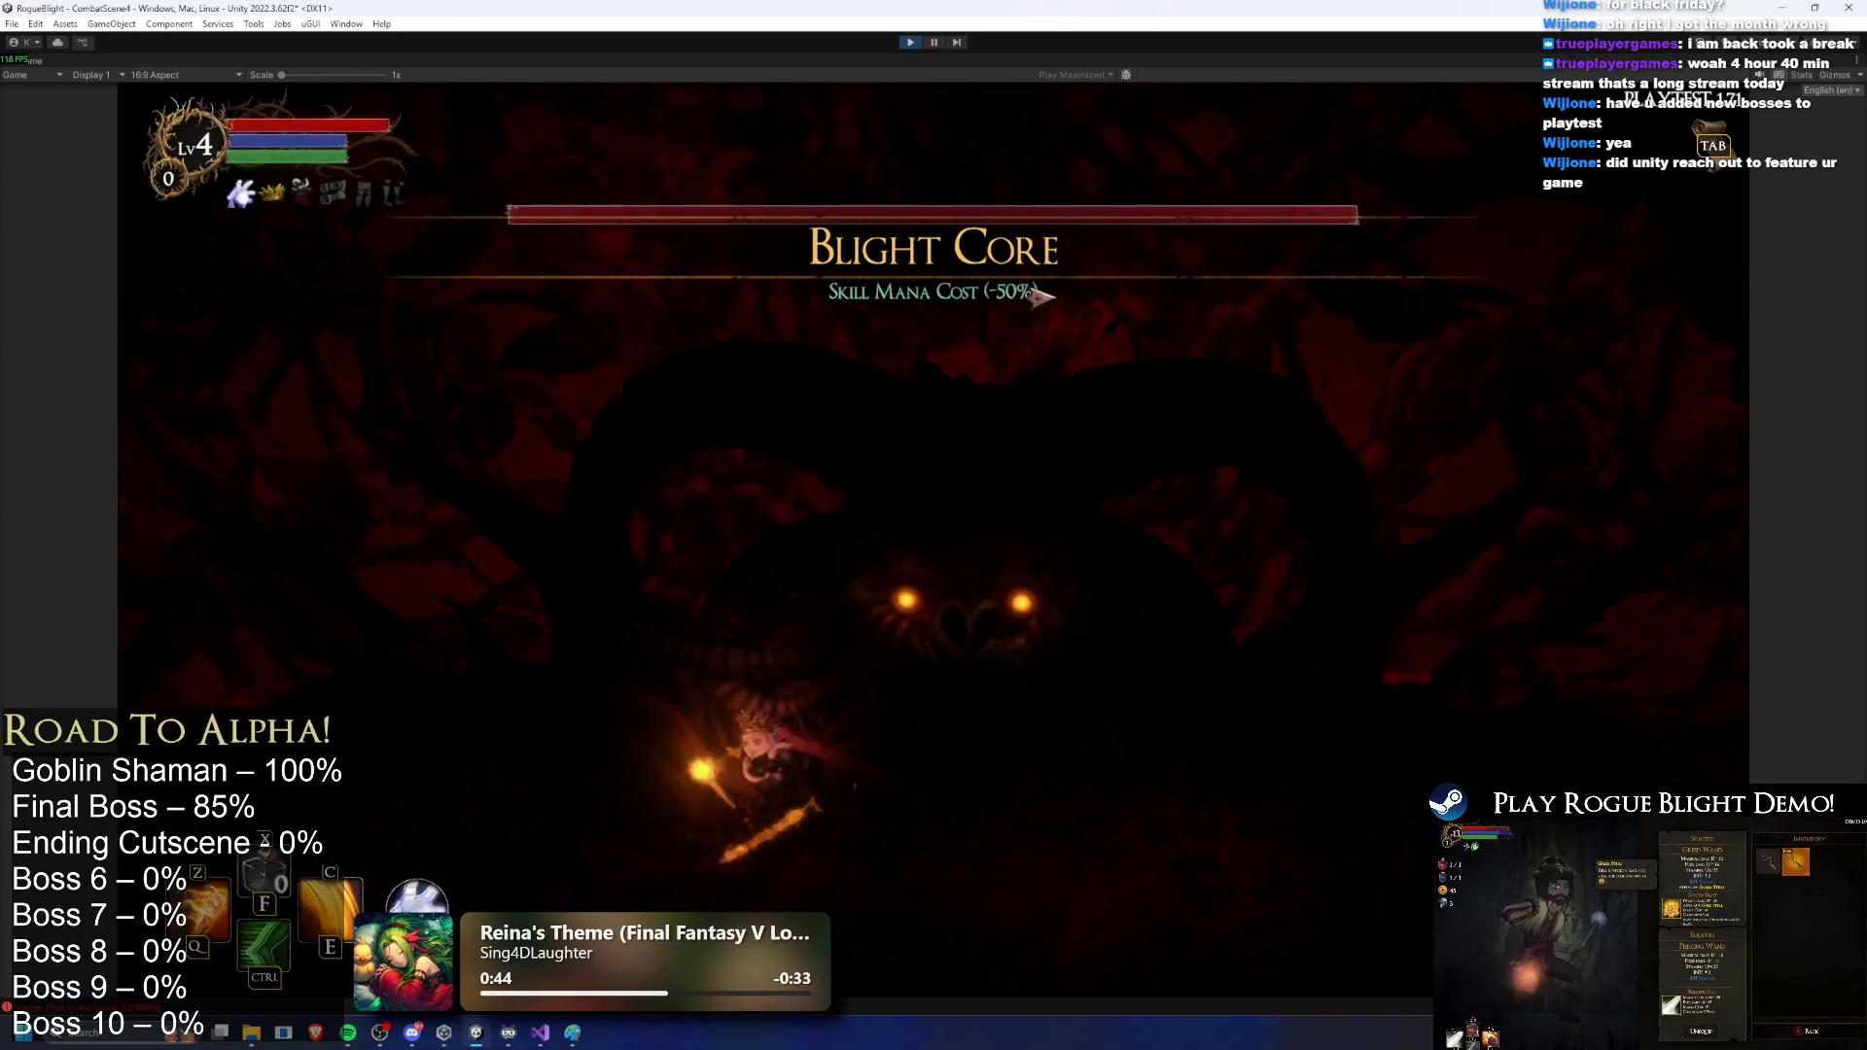
{"action": "key", "text": "a"}
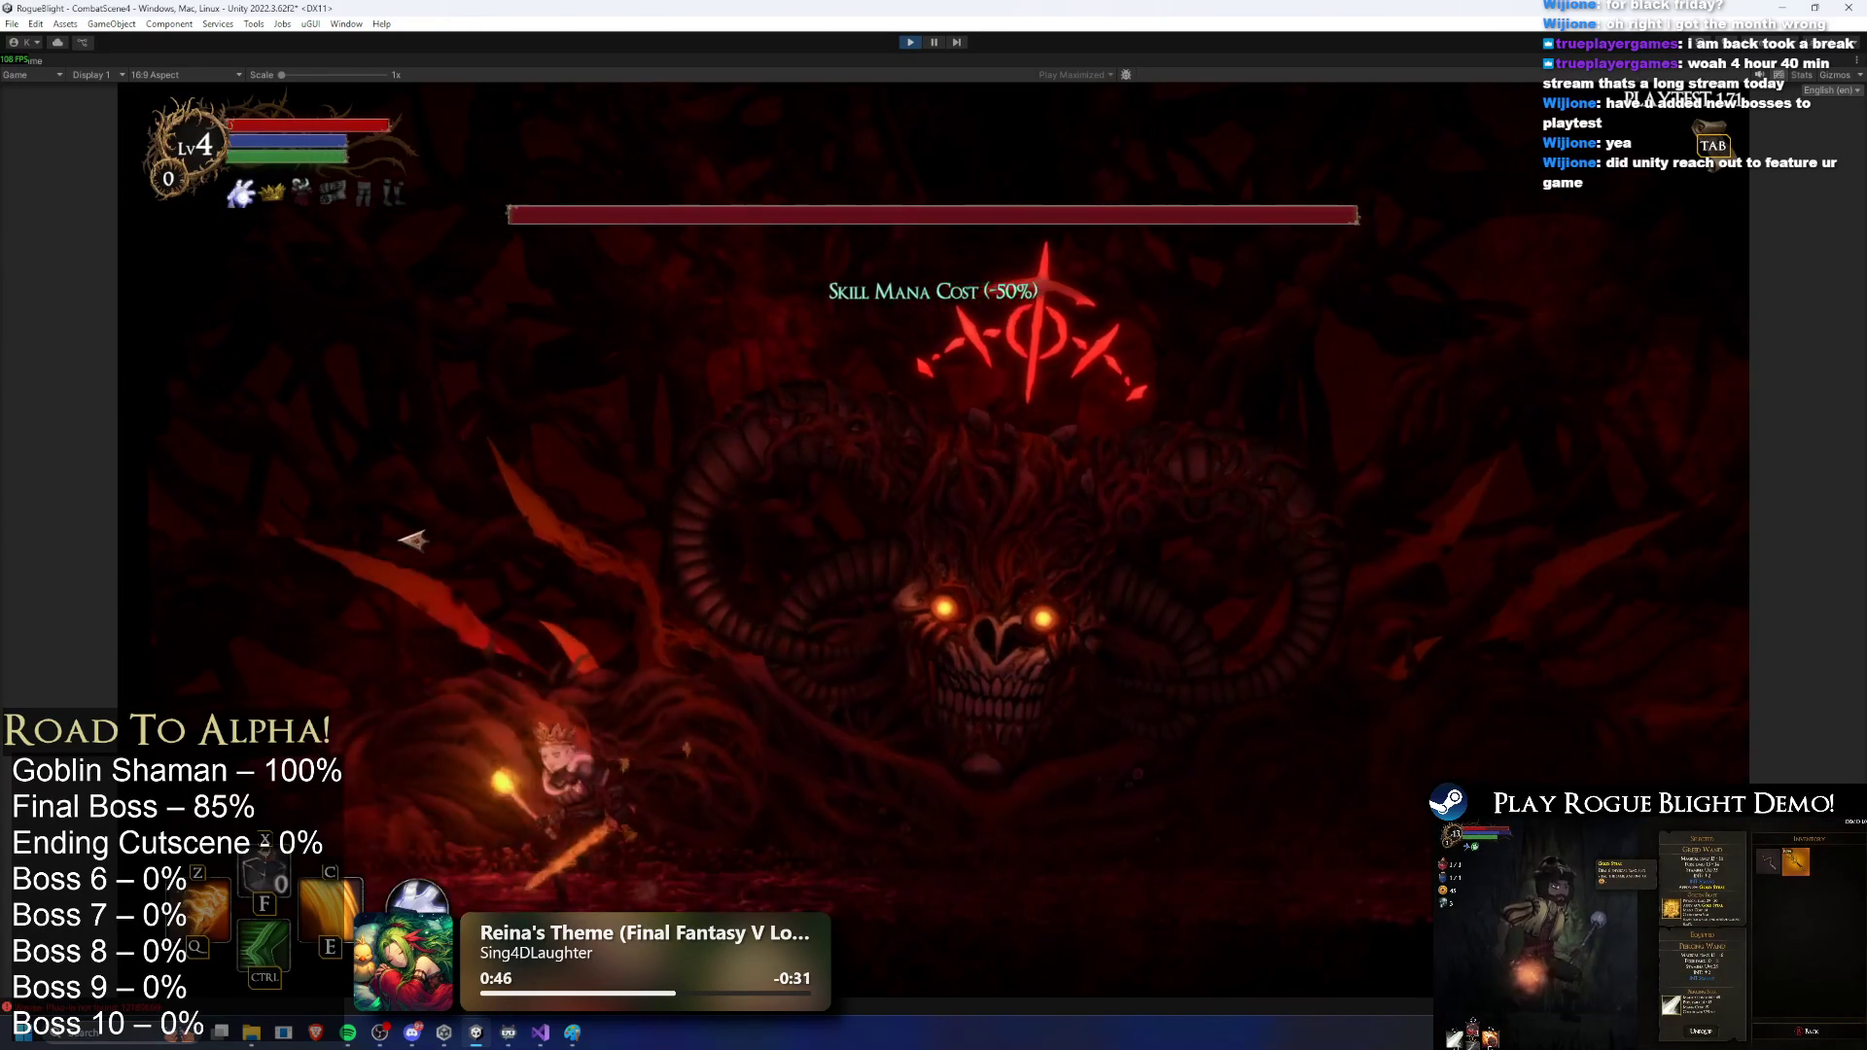
{"action": "key", "text": "a"}
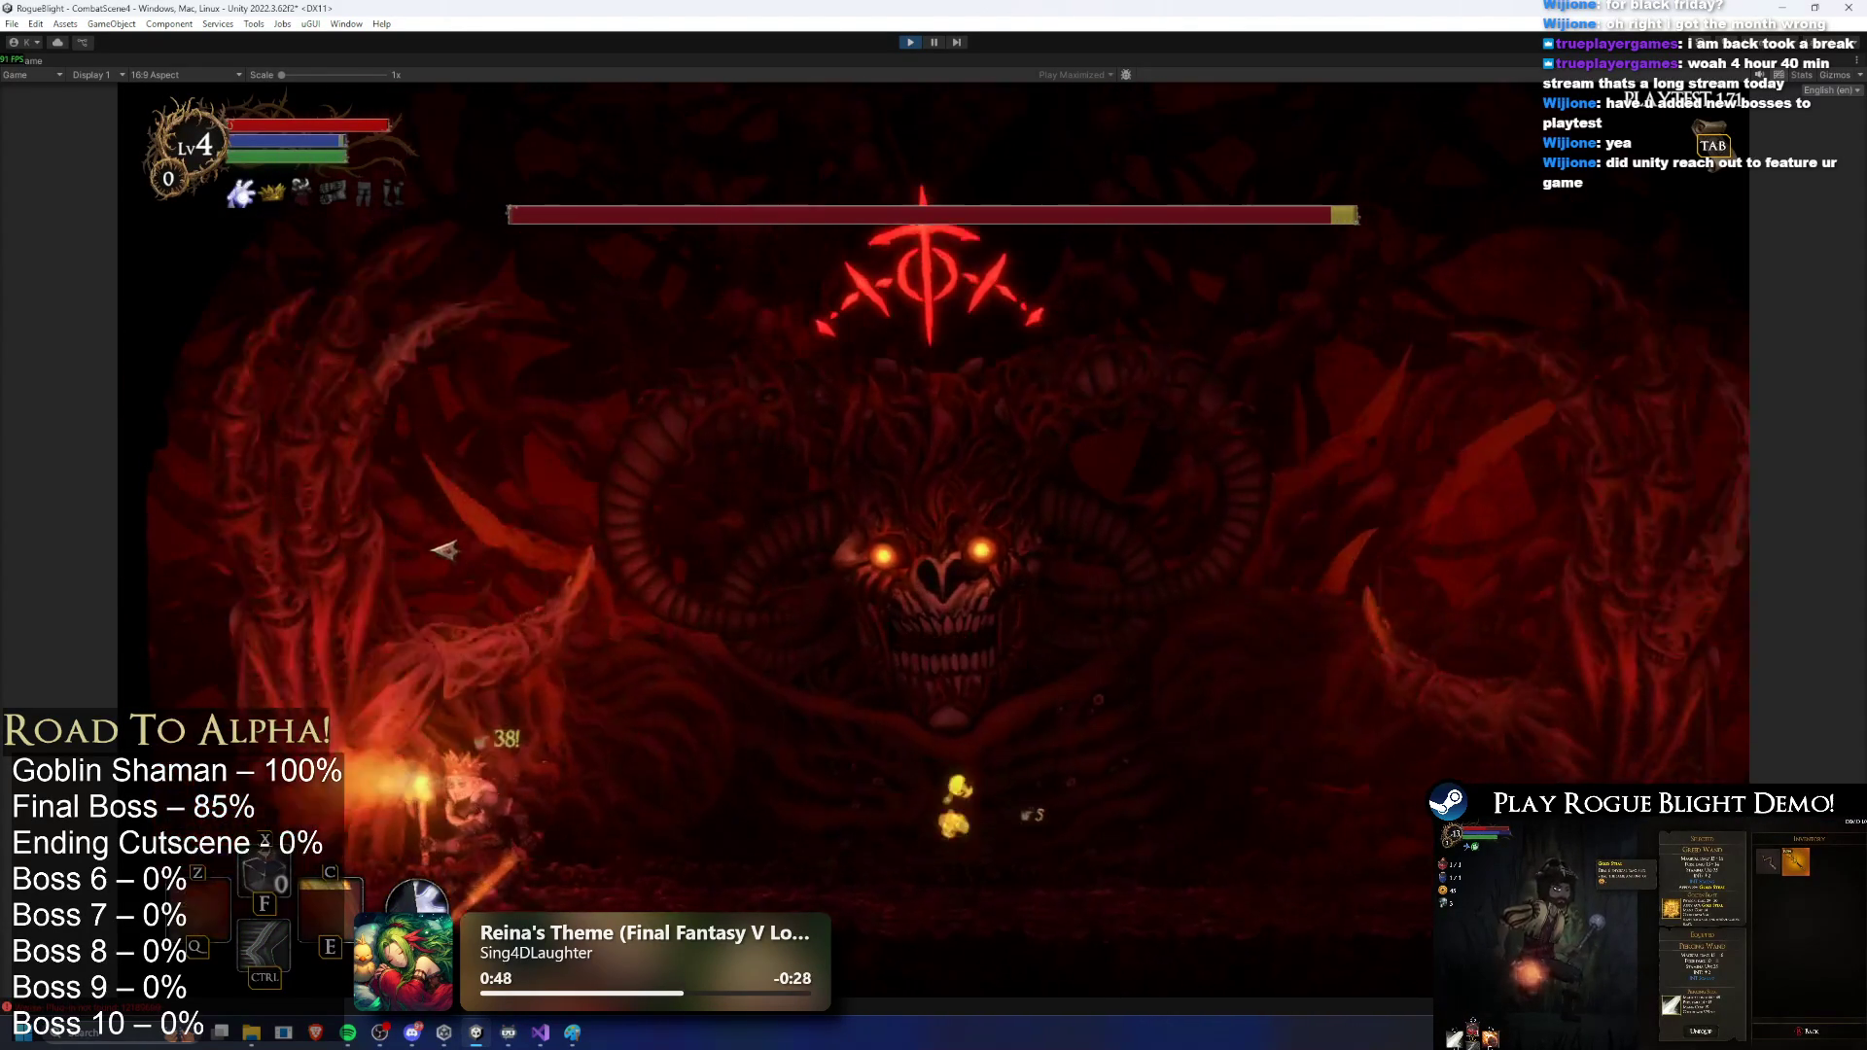
{"action": "left_click", "coordinate": [557, 550]}
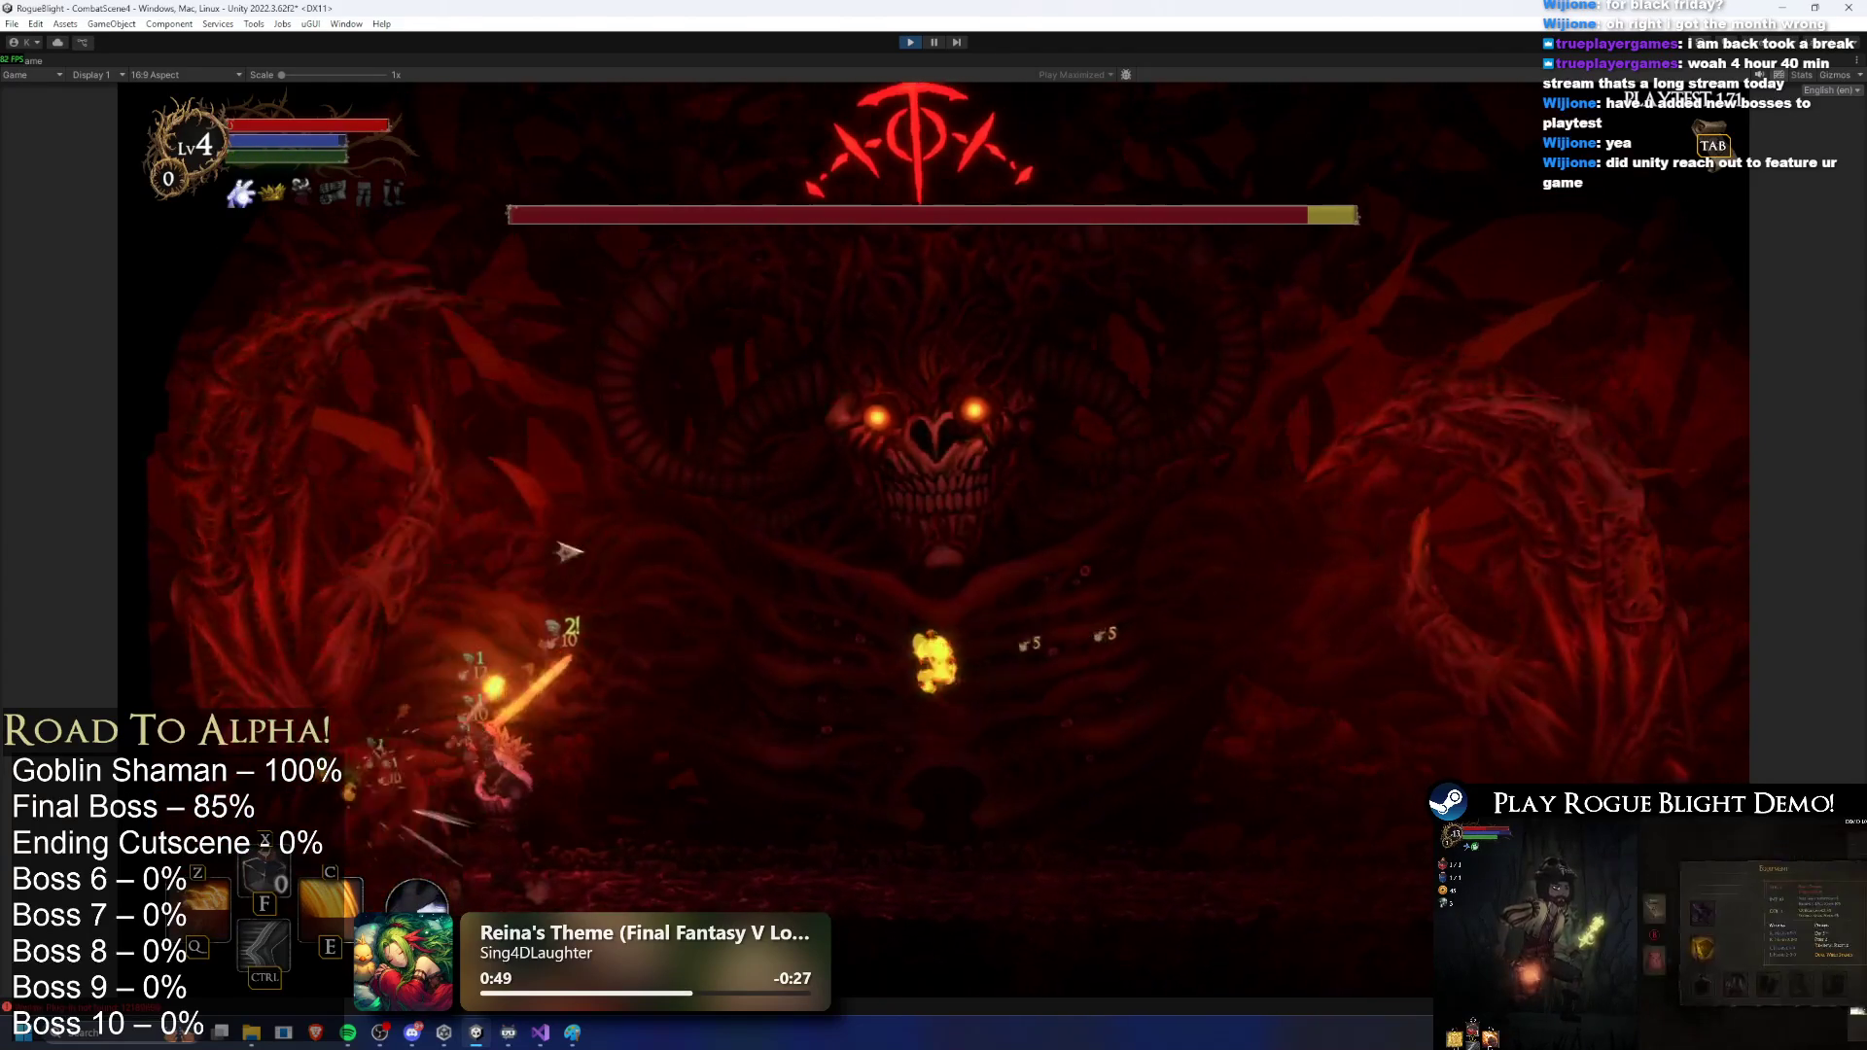
{"action": "key", "text": "d"}
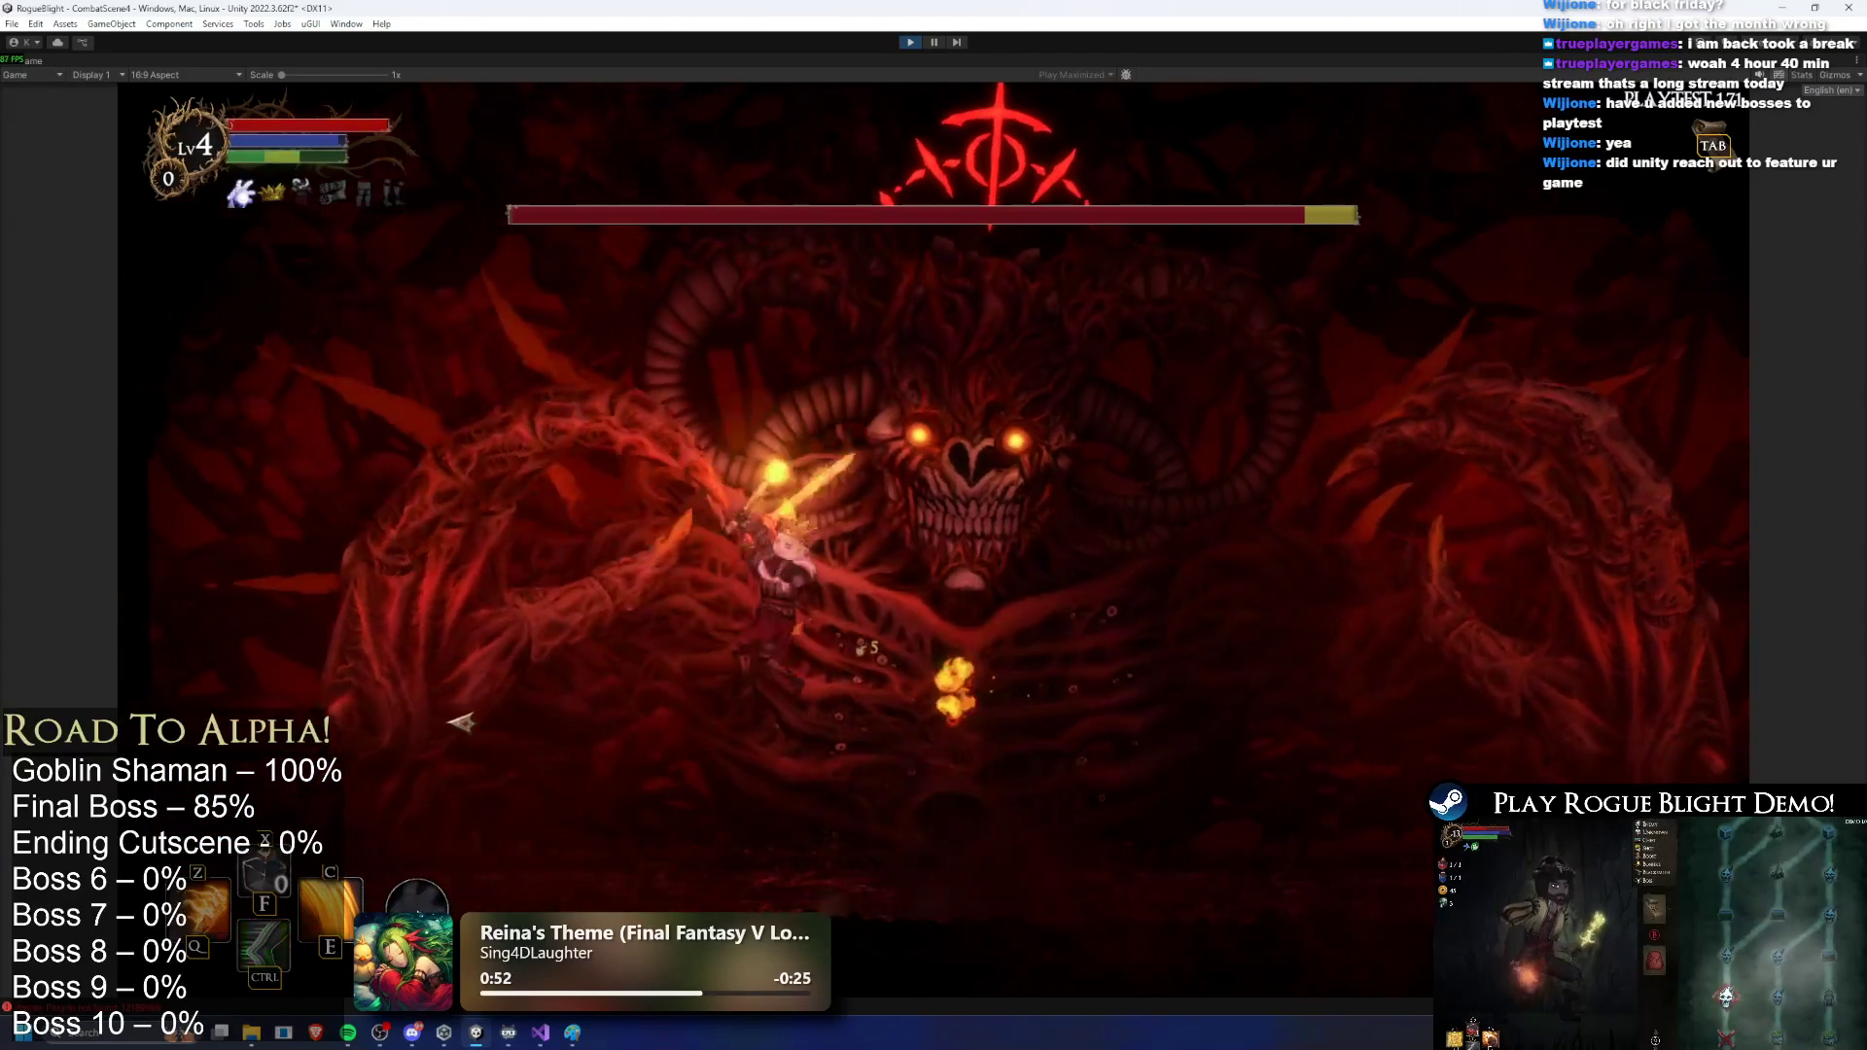
{"action": "key", "text": "a"}
{"action": "key", "text": "c"}
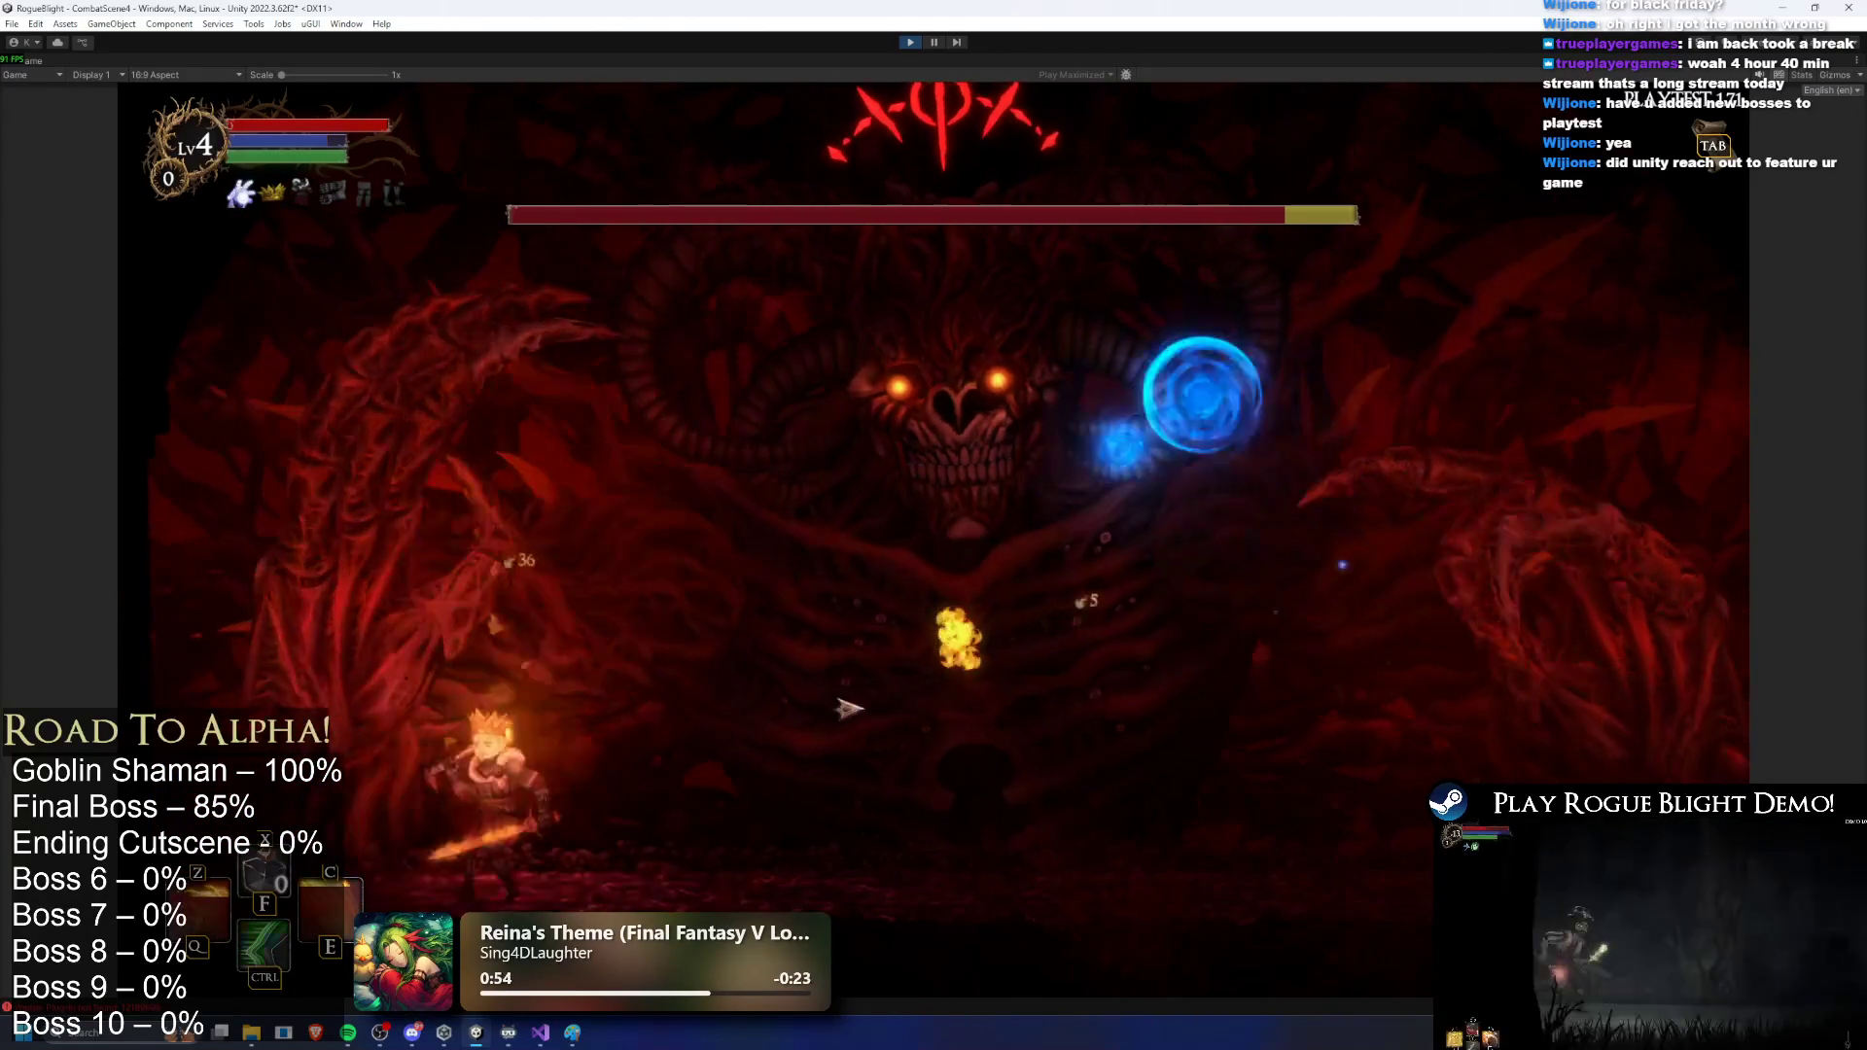
Step: Attack the boss, dash right with Z, then trigger a damaging Ctrl skill
{"action": "key", "text": "d"}
{"action": "left_click", "coordinate": [1021, 701]}
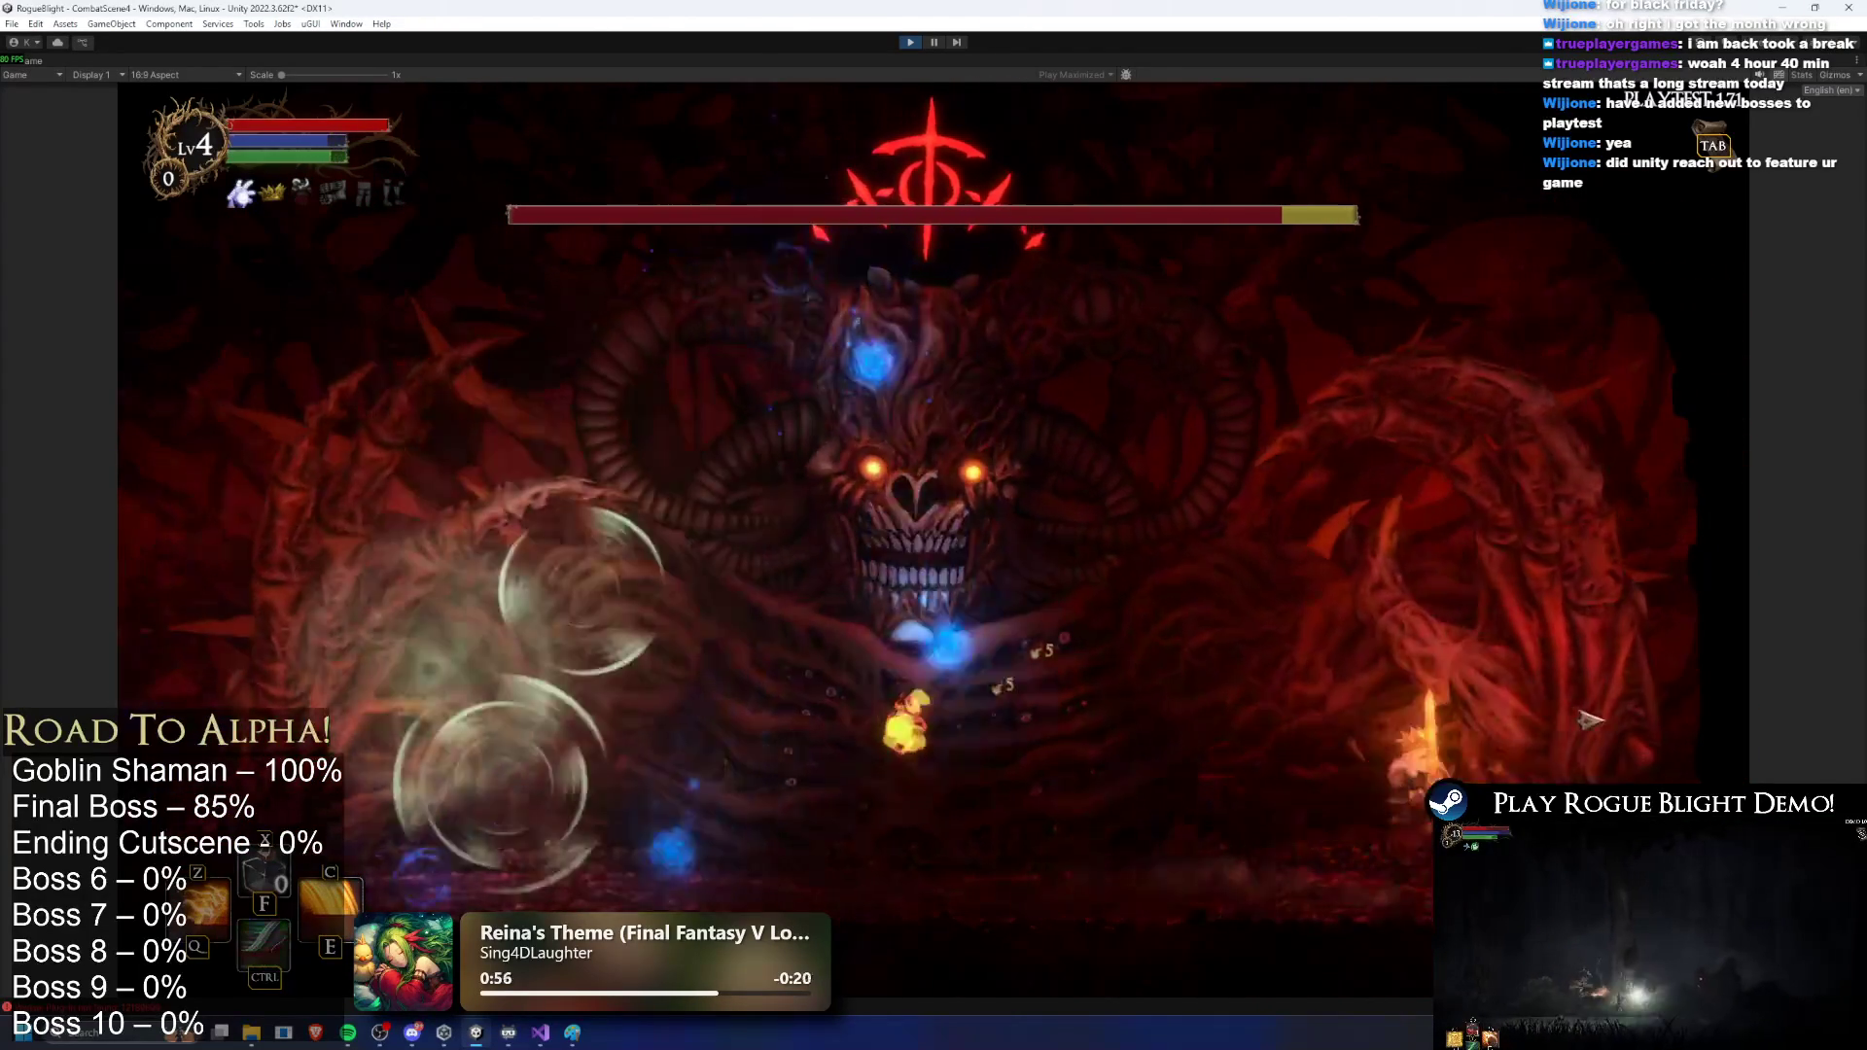
{"action": "key", "text": "a"}
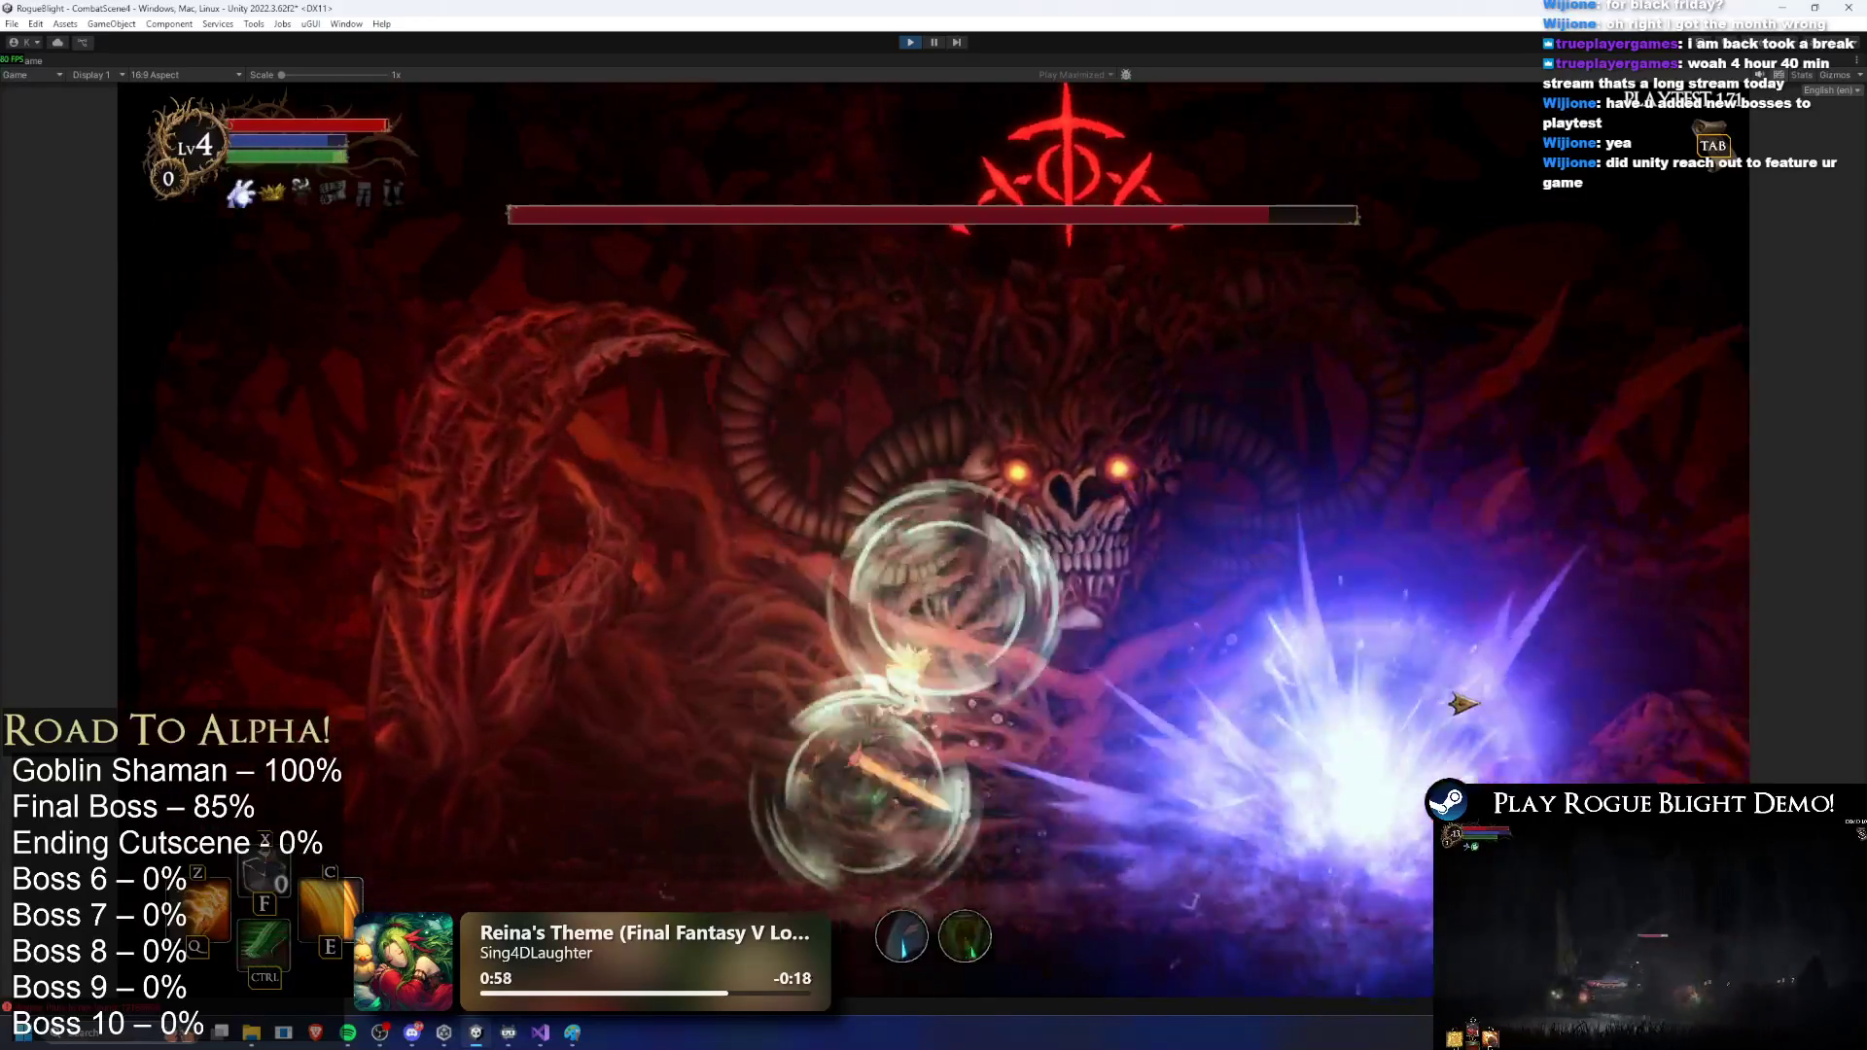
{"action": "key", "text": "d"}
{"action": "key", "text": "z"}
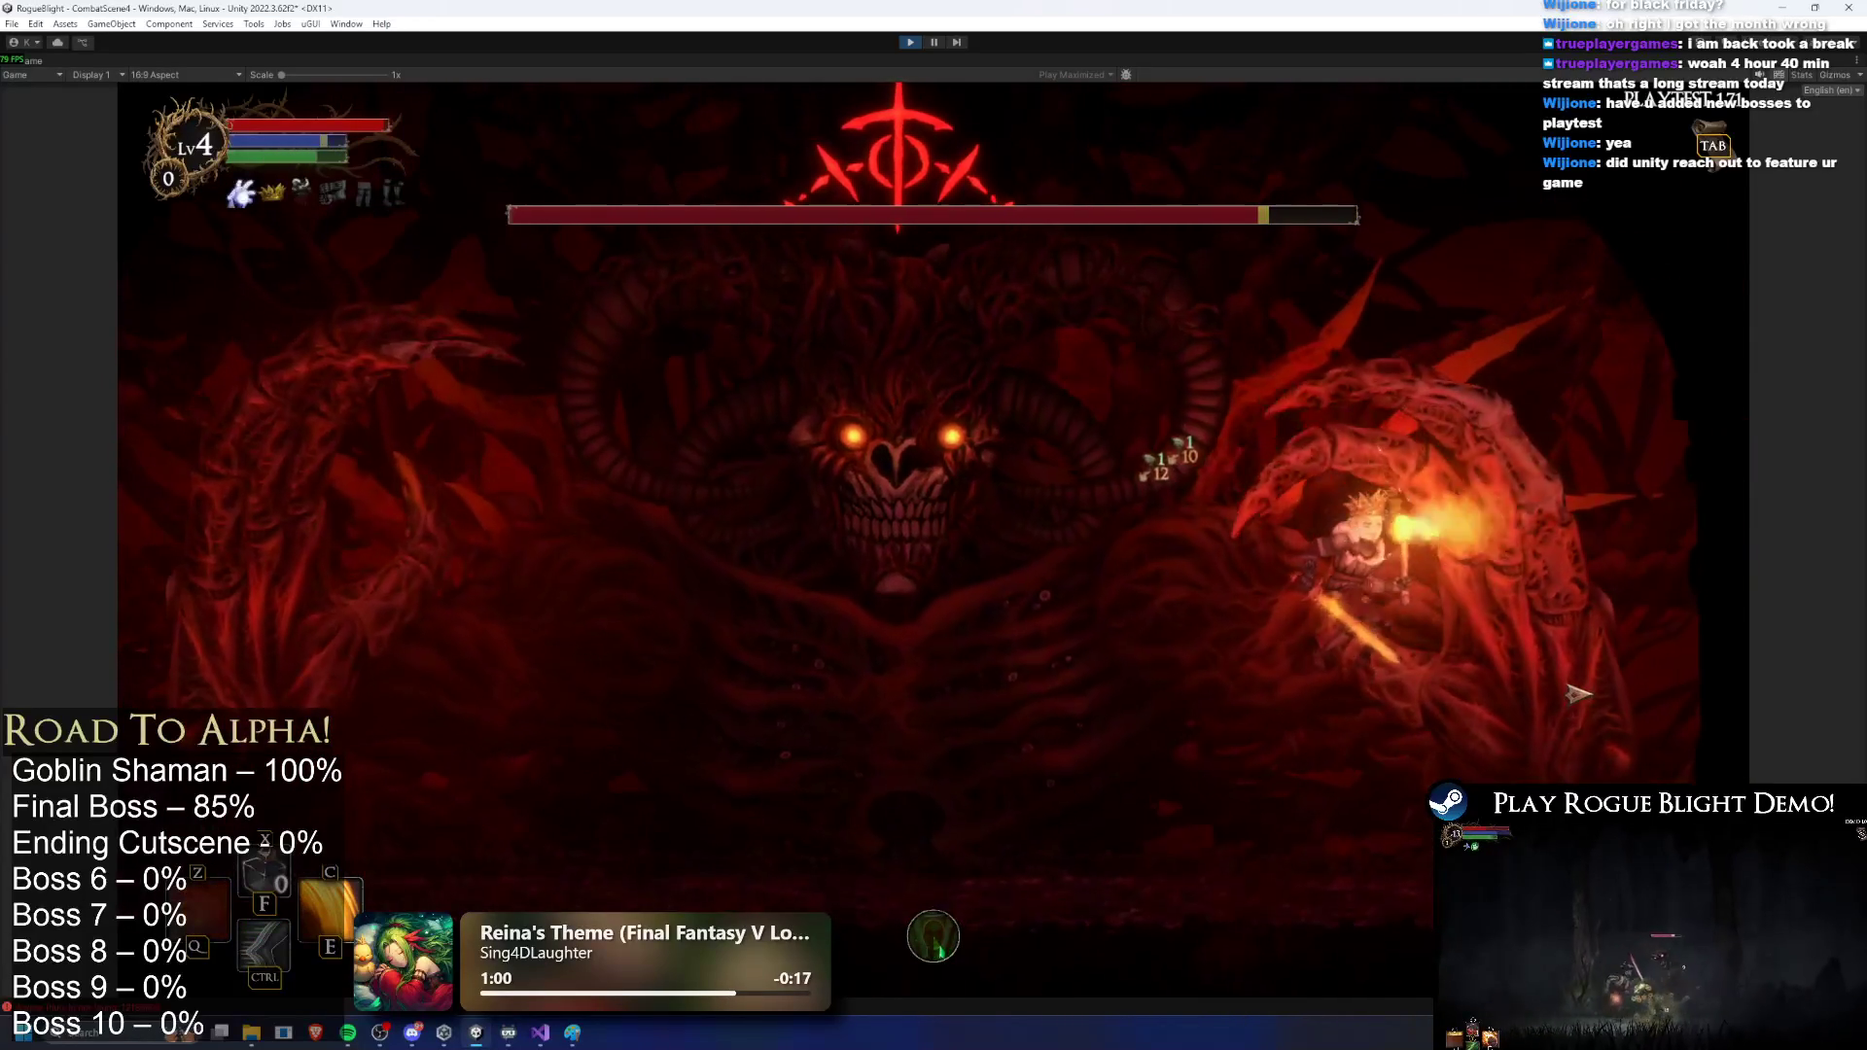
{"action": "key", "text": "a"}
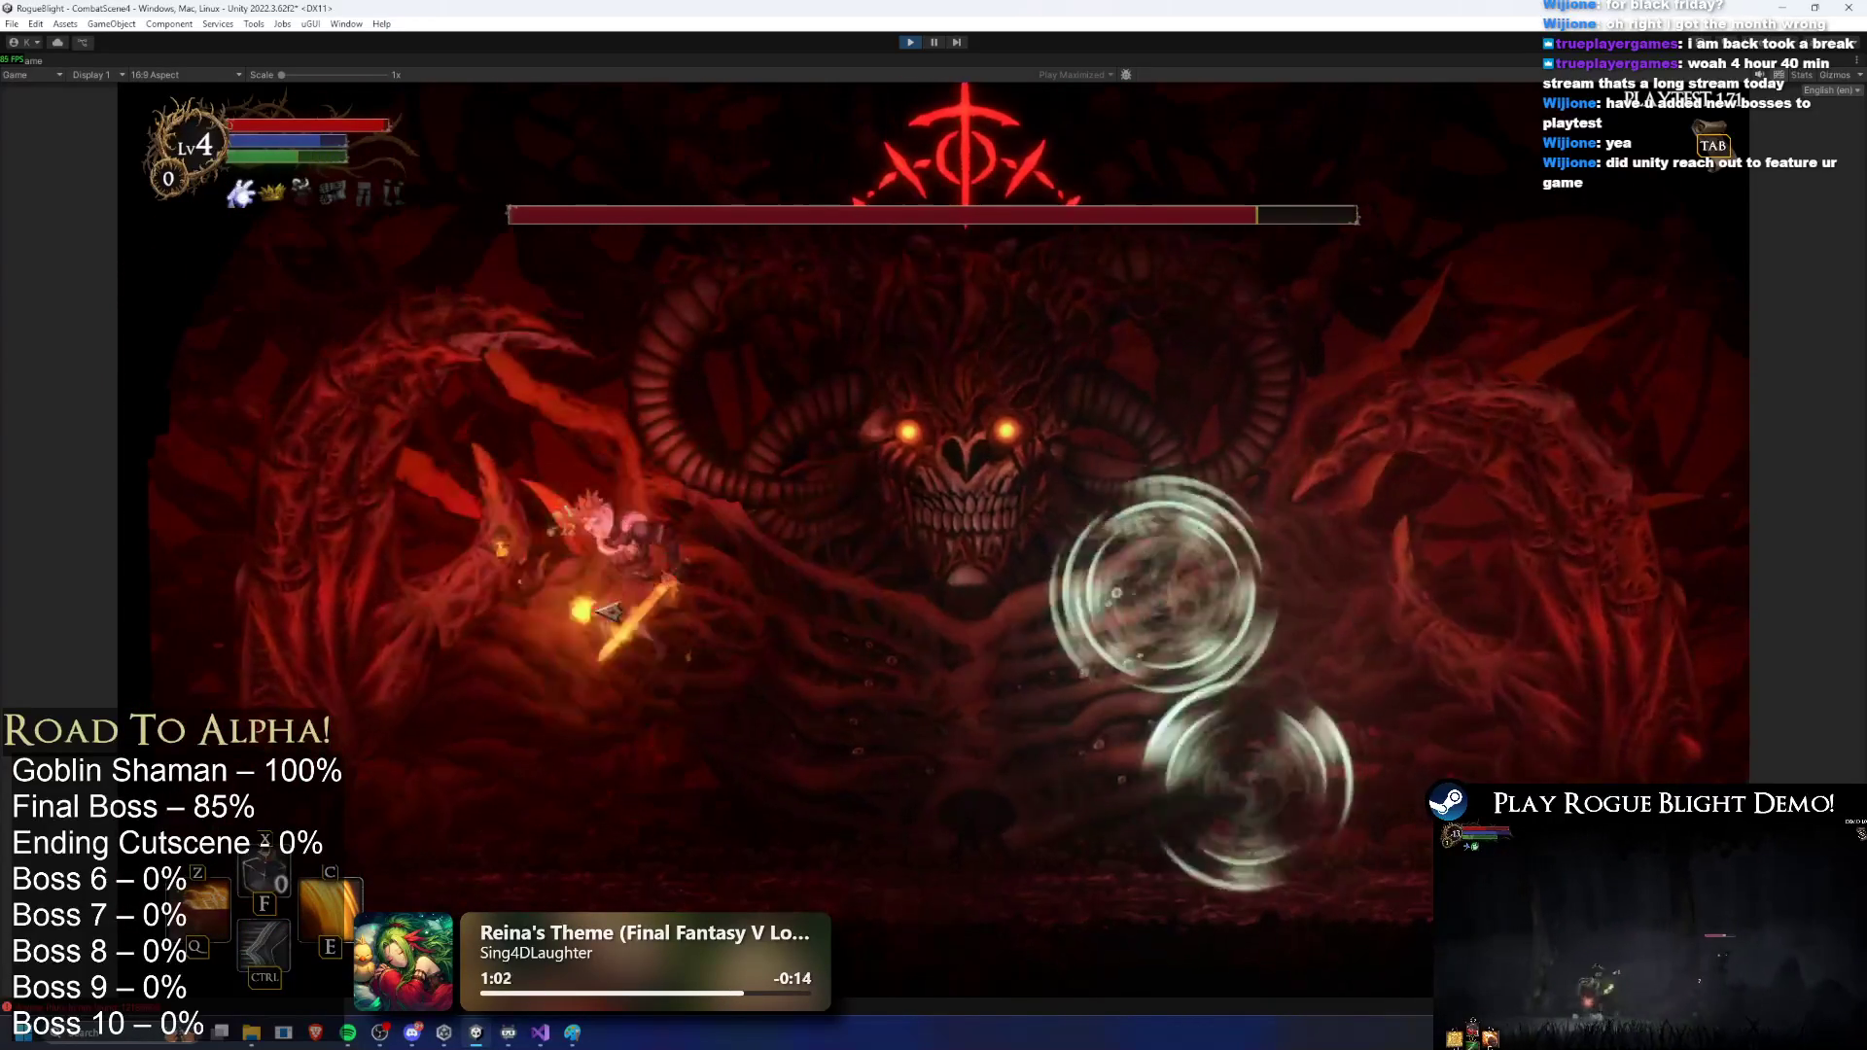
{"action": "key", "text": "d"}
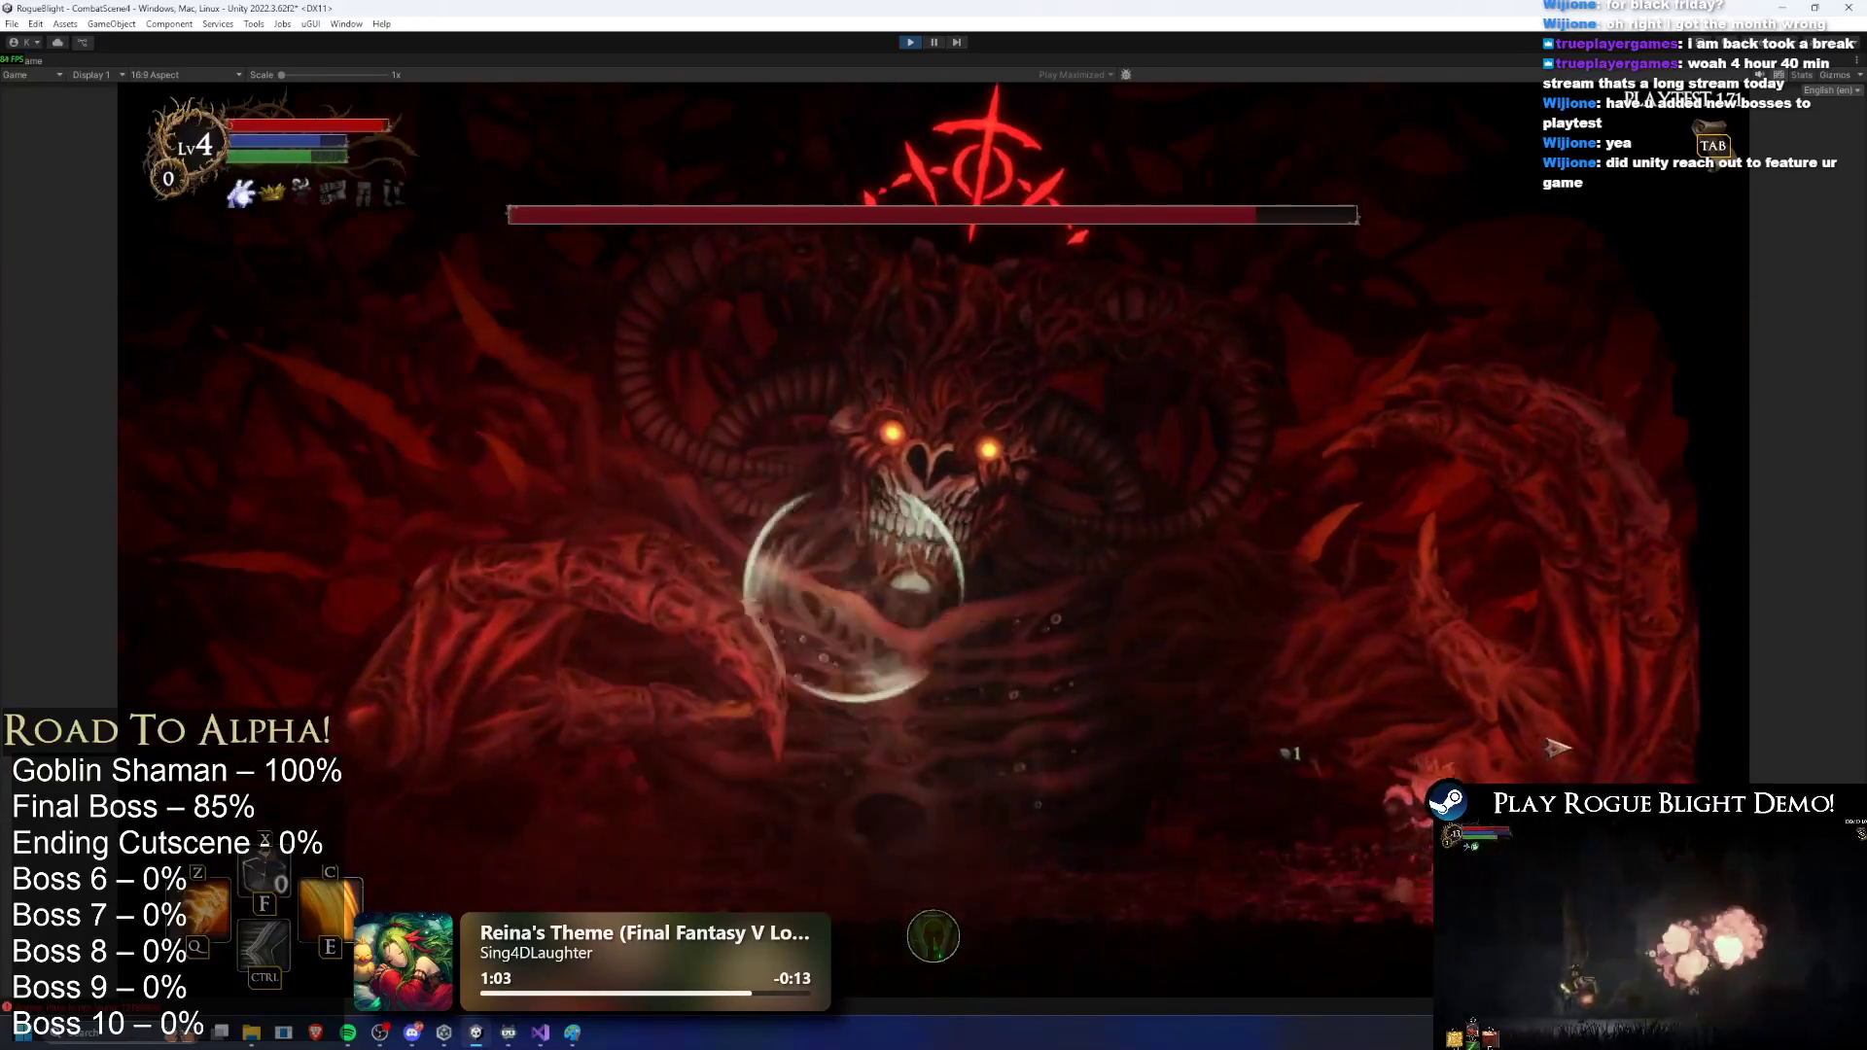
{"action": "key", "text": "ctrl"}
Step: Dodge the green acid, slash the boss, cast spinning blades, then dash right to safety
{"action": "key", "text": "a"}
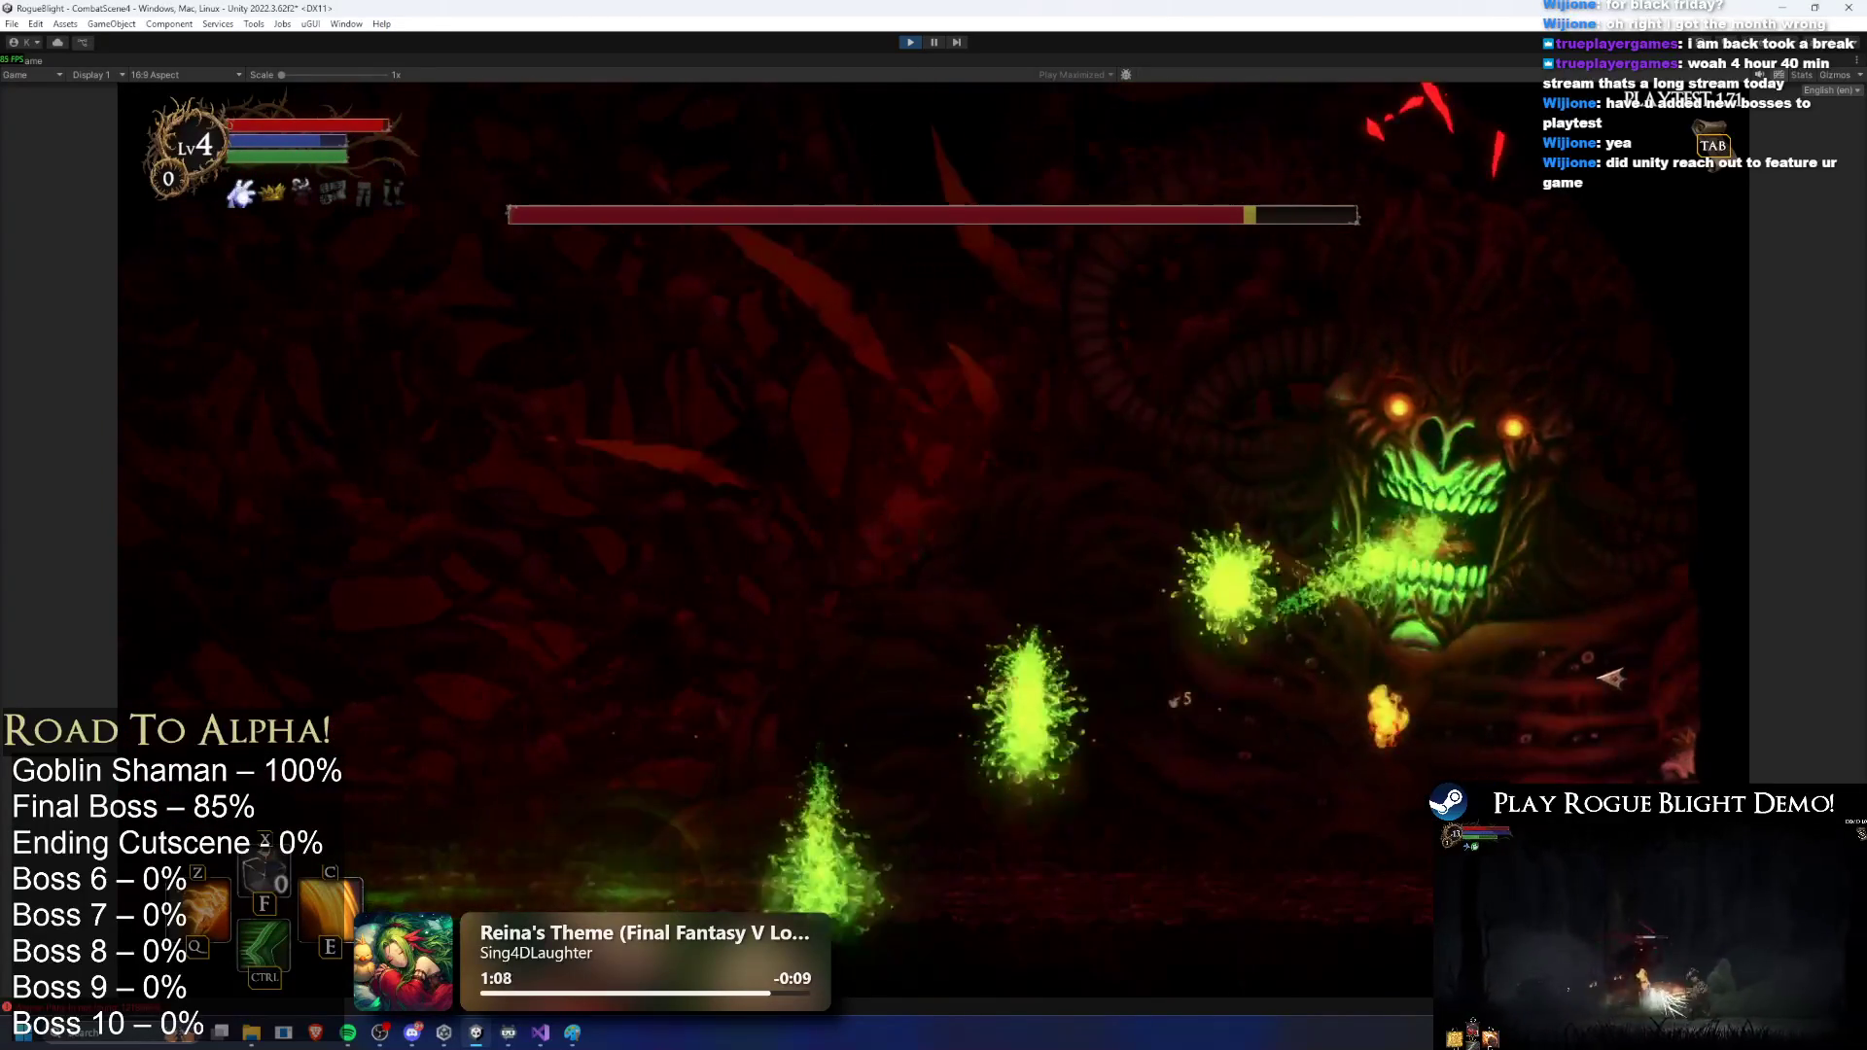
{"action": "key", "text": "d"}
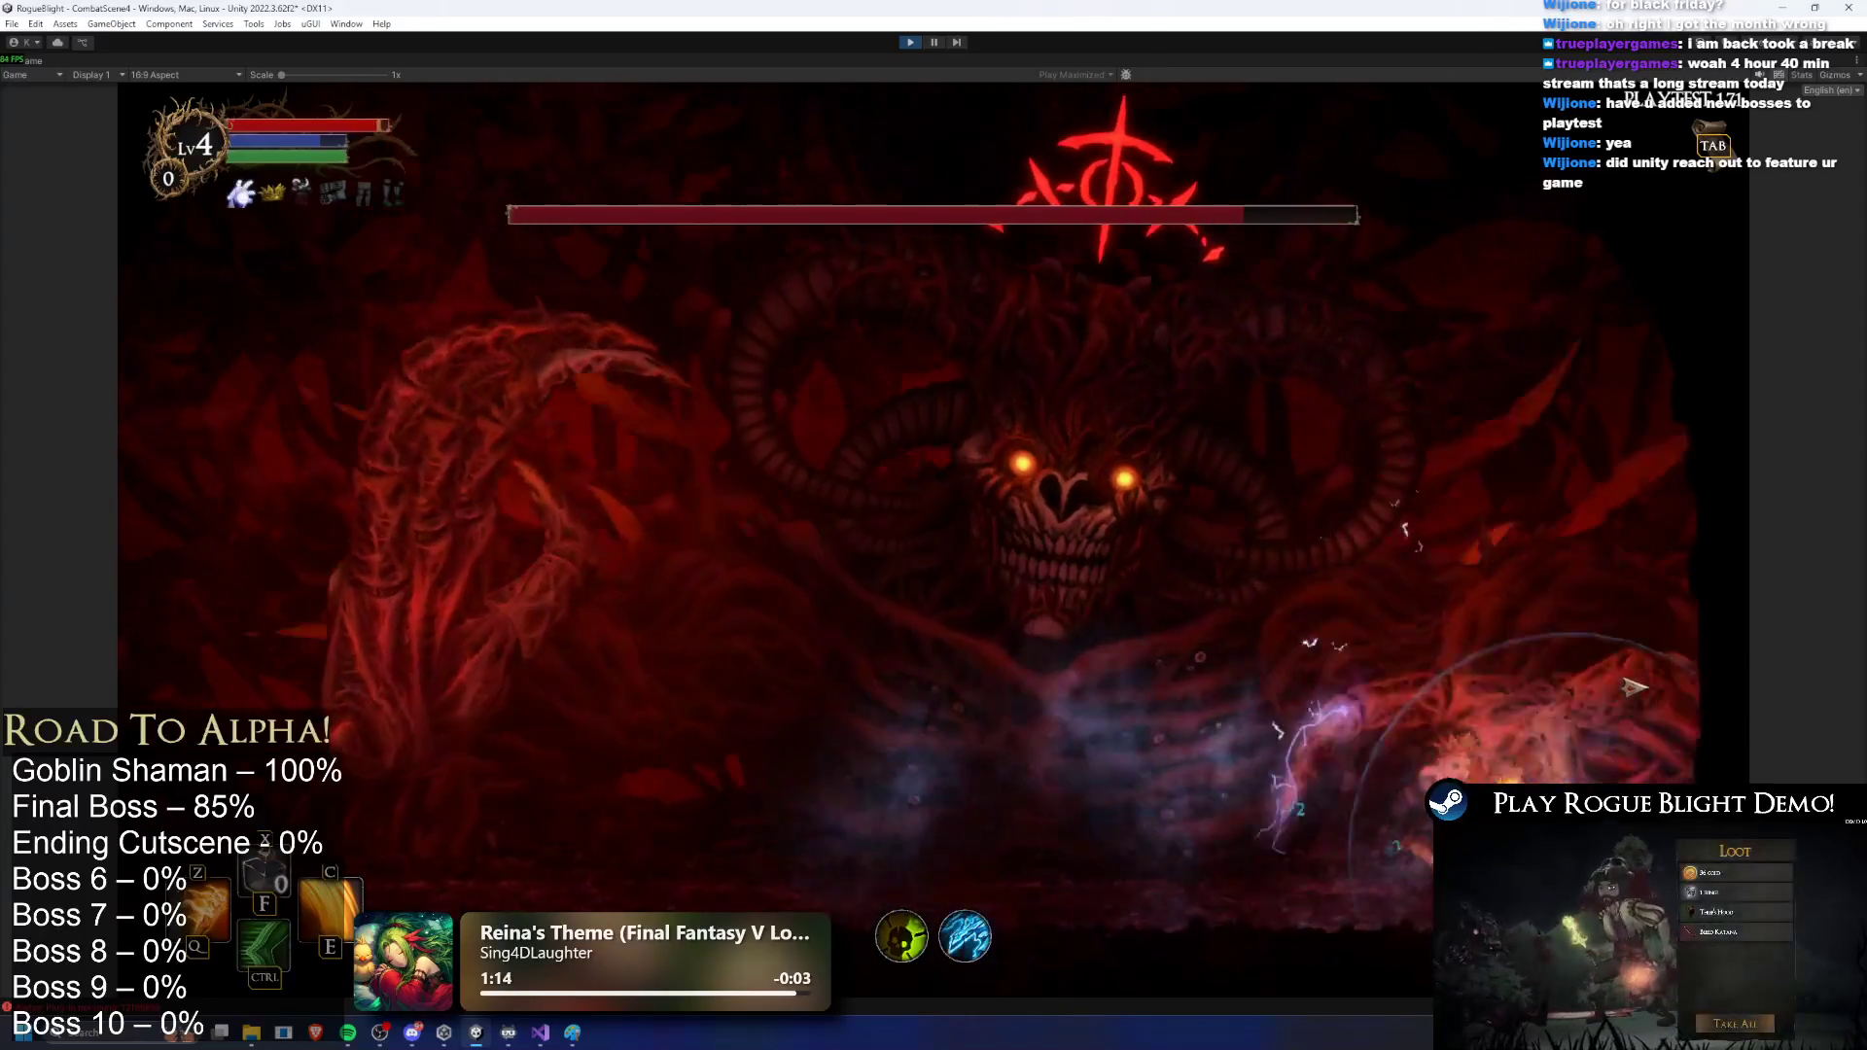
{"action": "left_click", "coordinate": [1585, 694]}
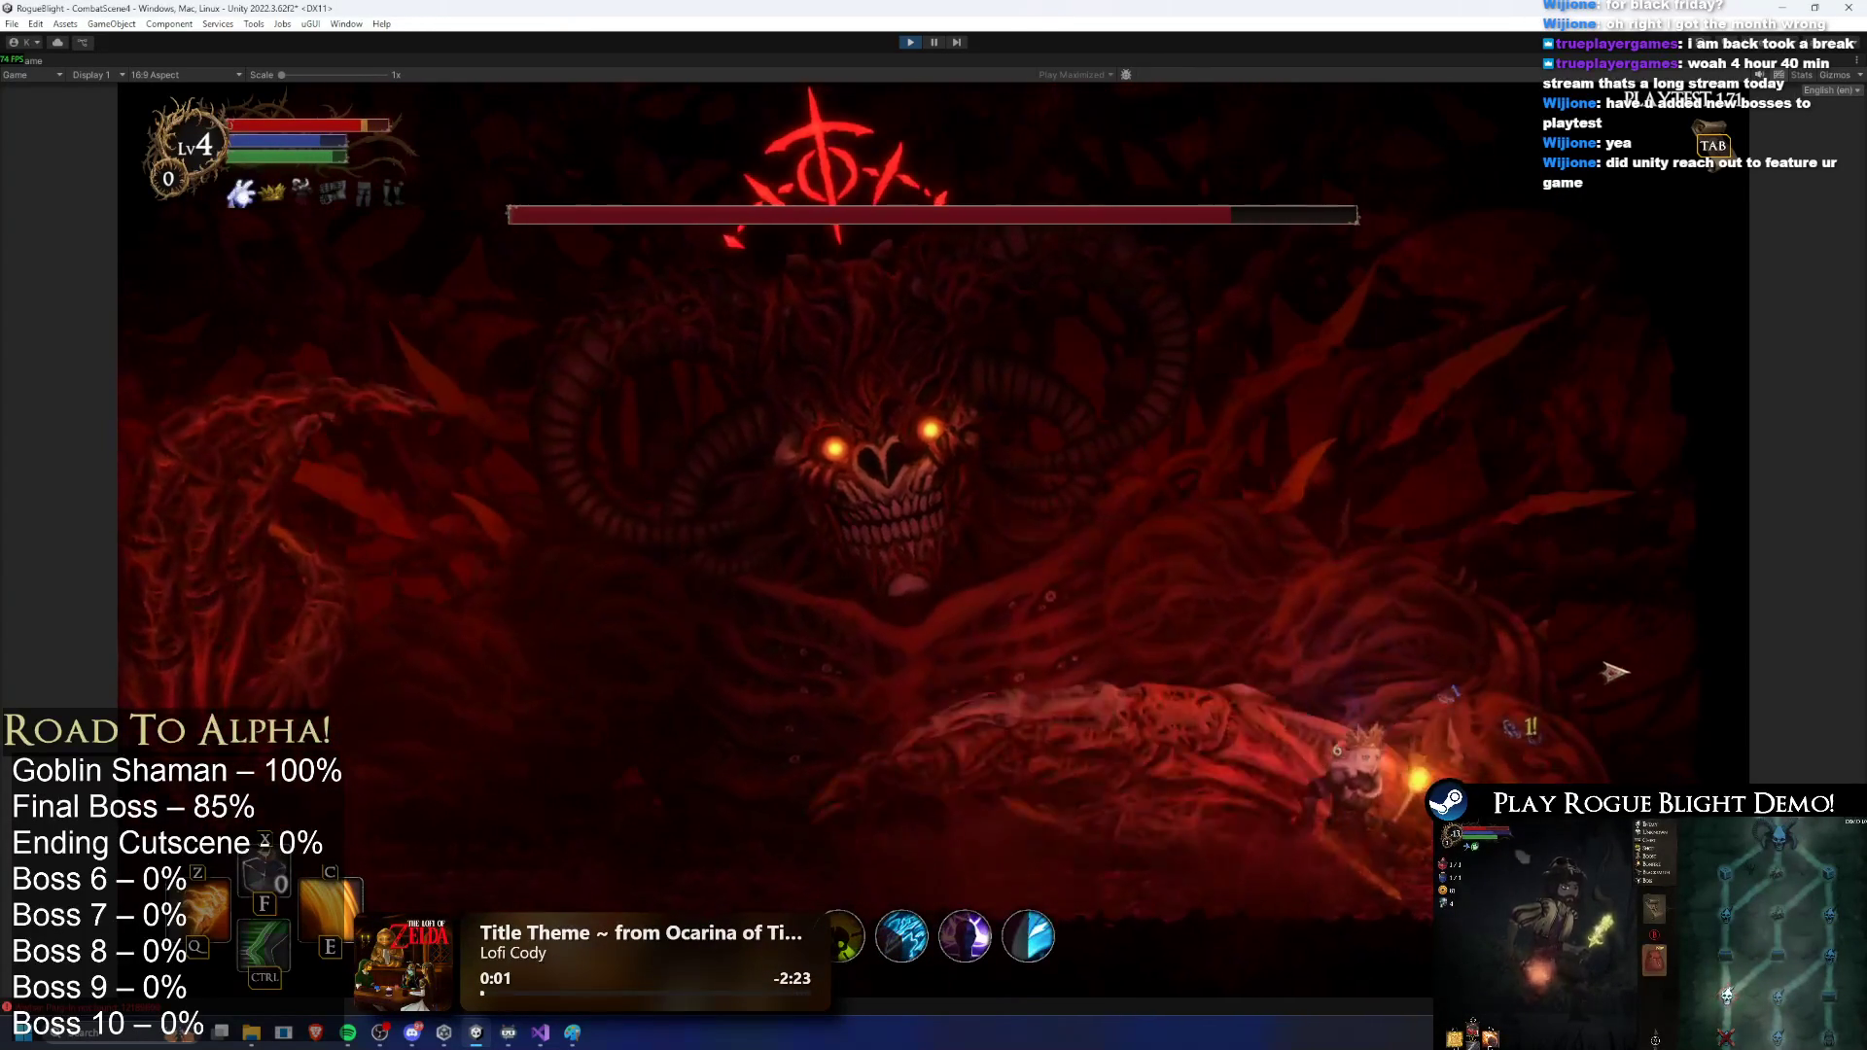
{"action": "left_click", "coordinate": [1616, 674]}
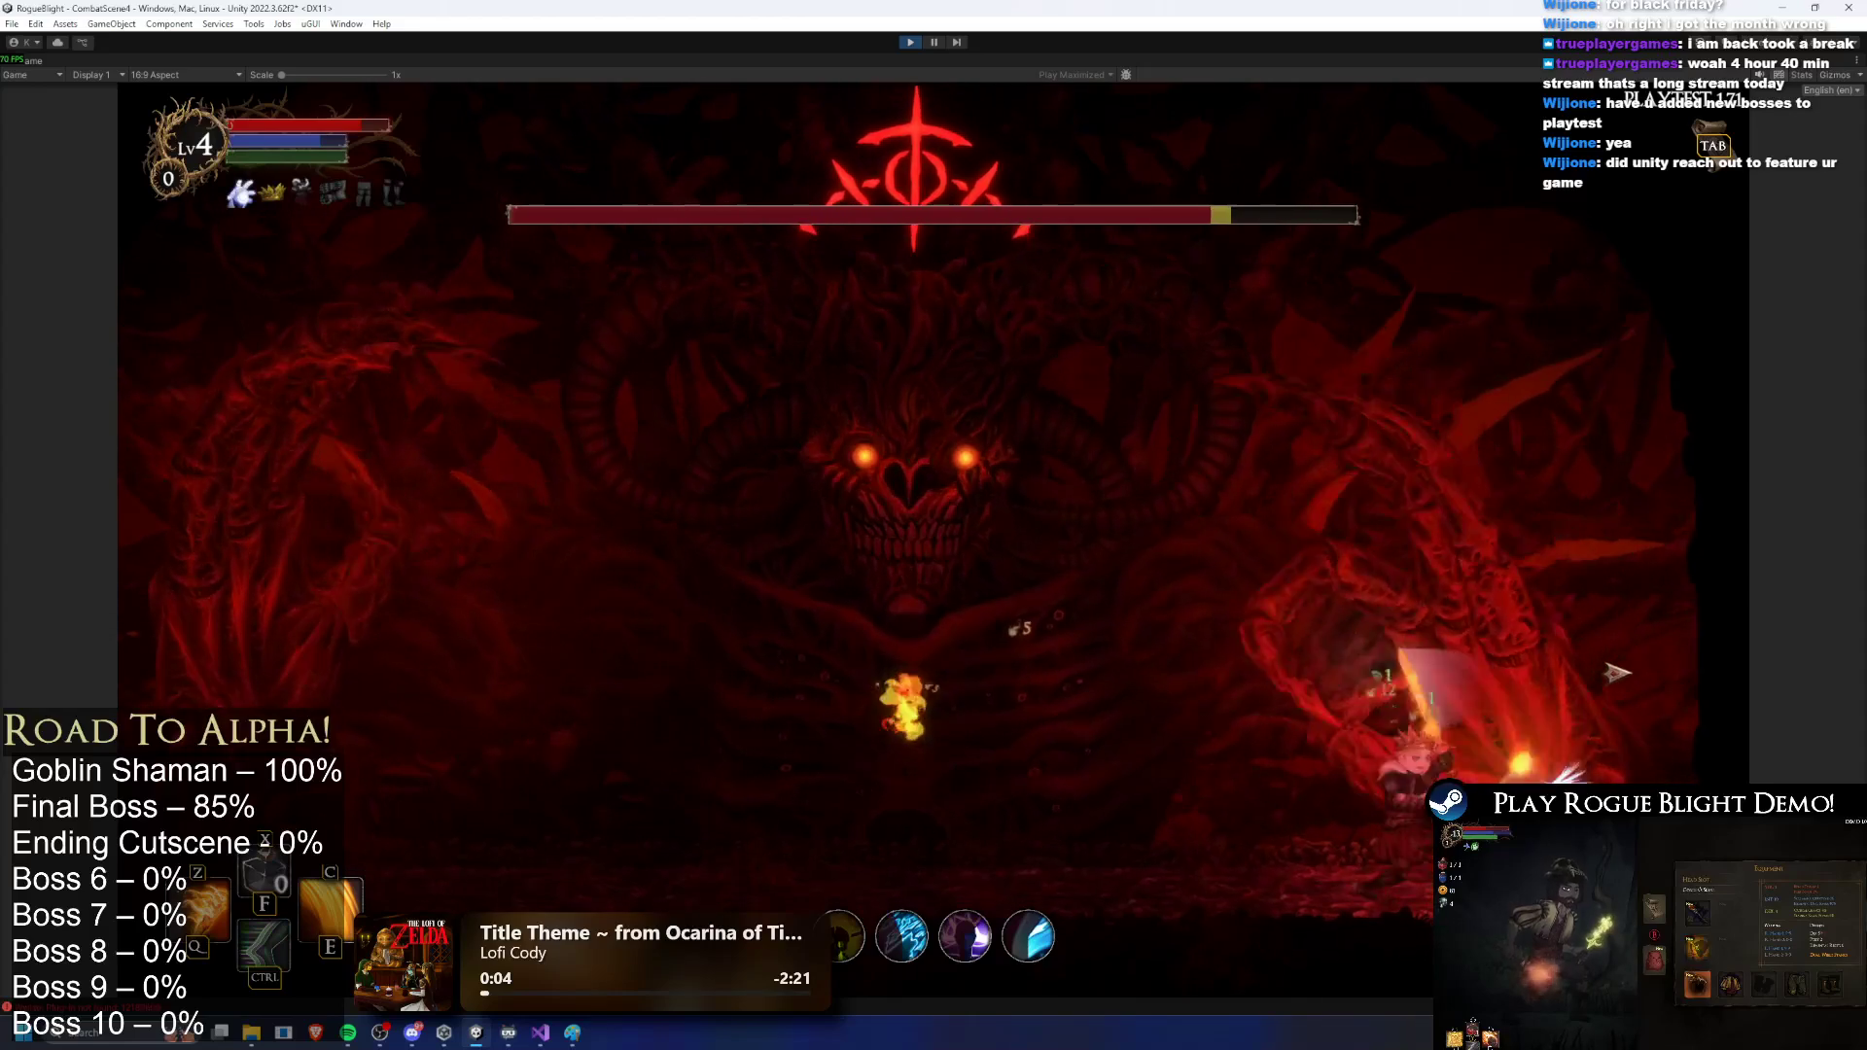
{"action": "key", "text": "z"}
{"action": "key", "text": "c"}
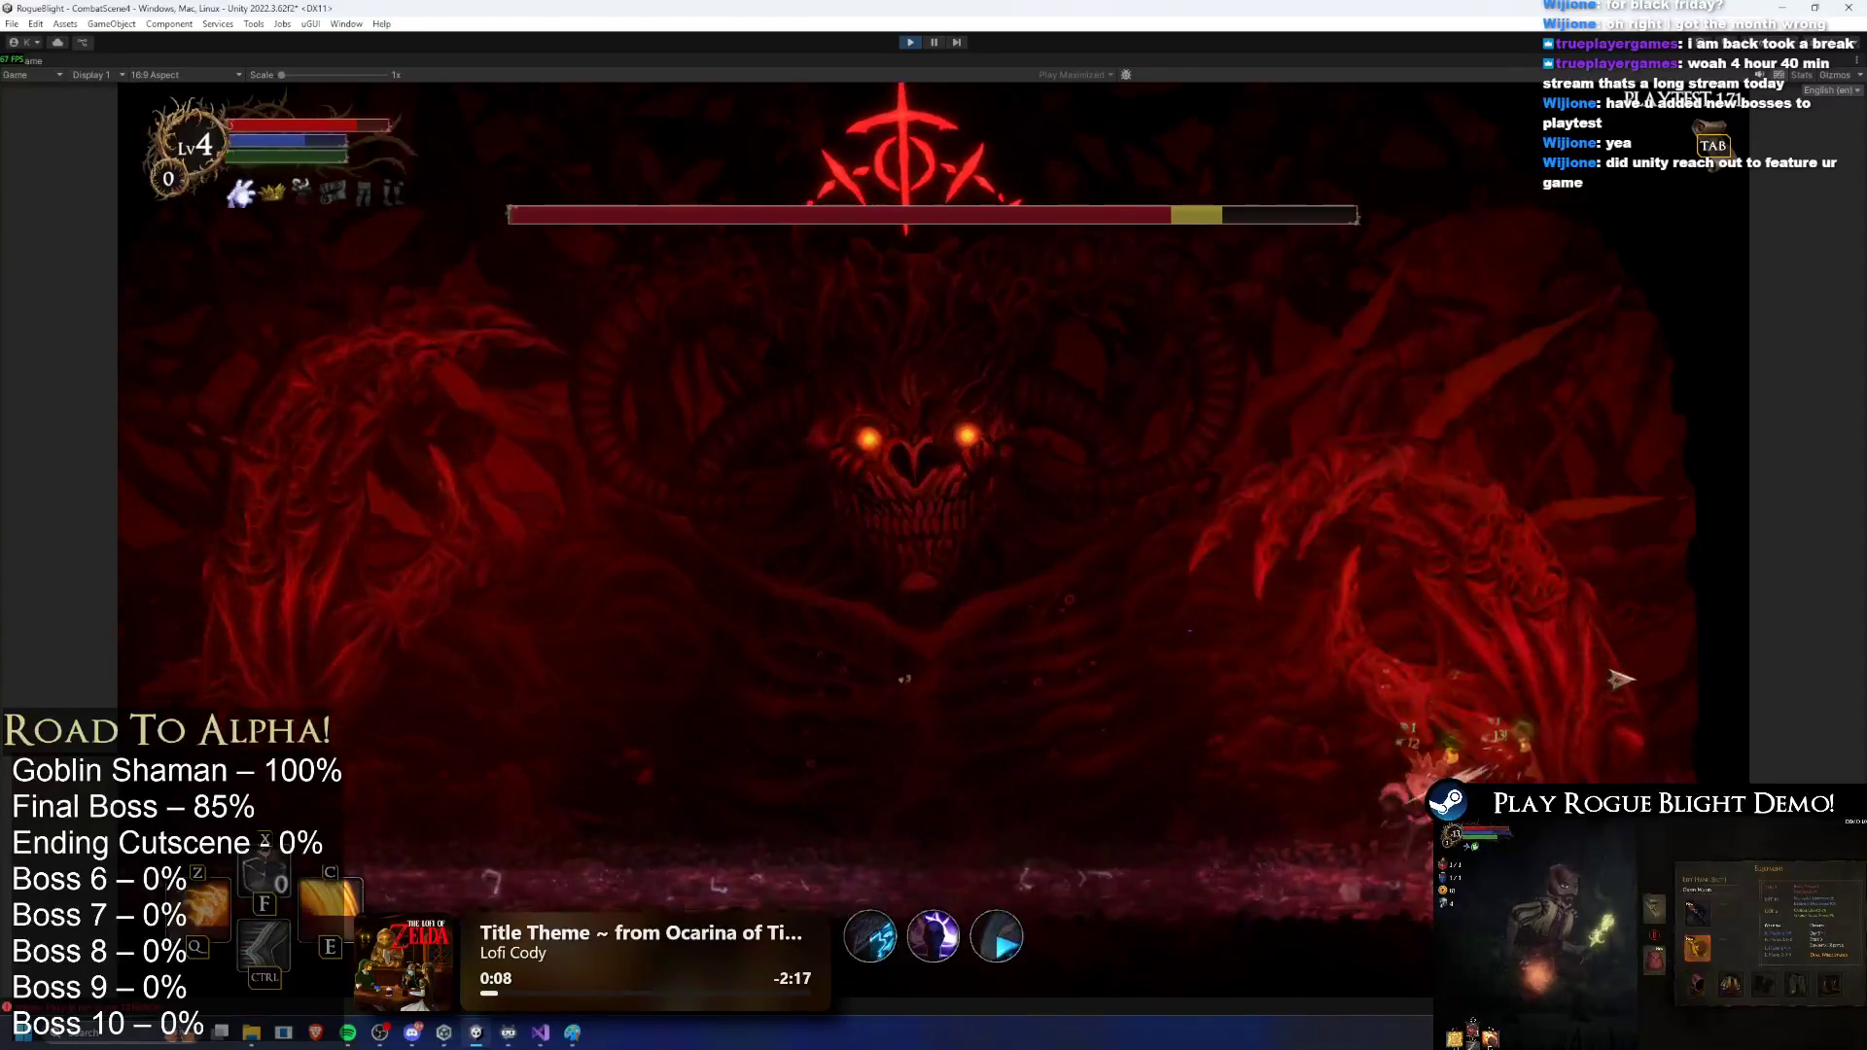
{"action": "left_click", "coordinate": [1619, 679]}
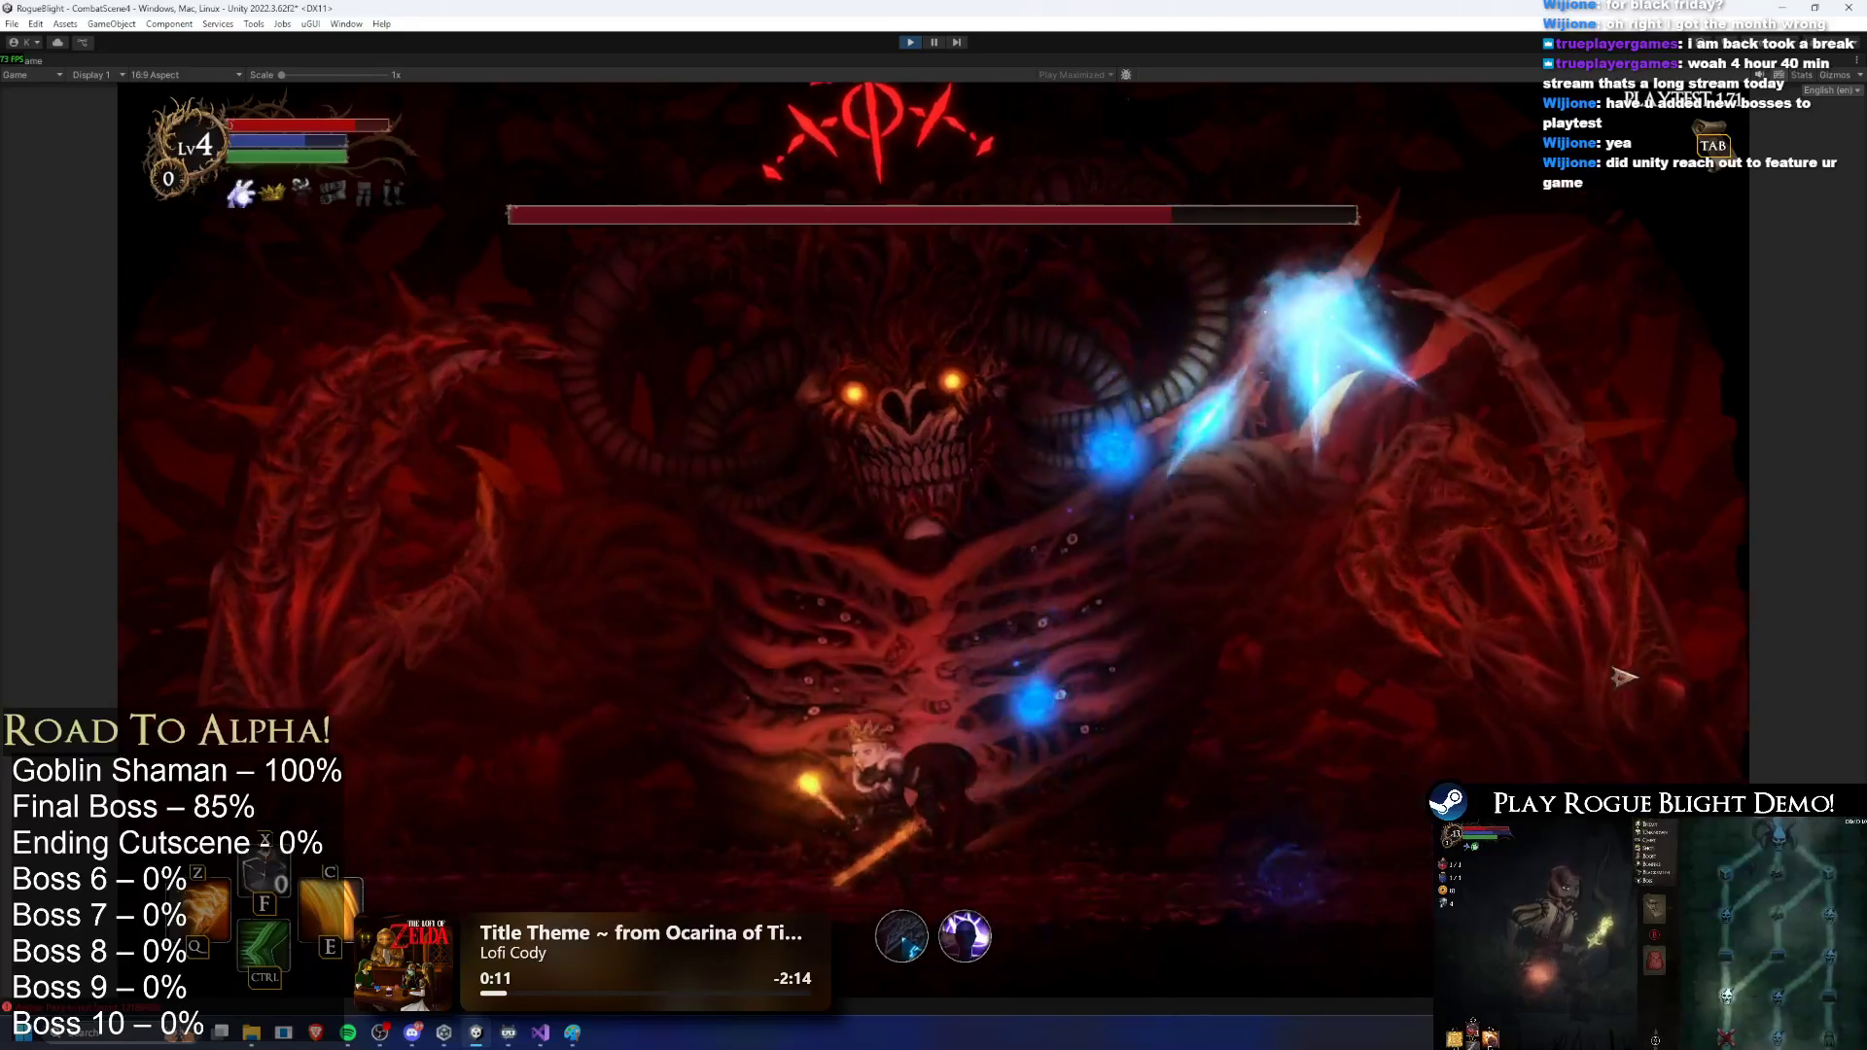
{"action": "key", "text": "ctrl"}
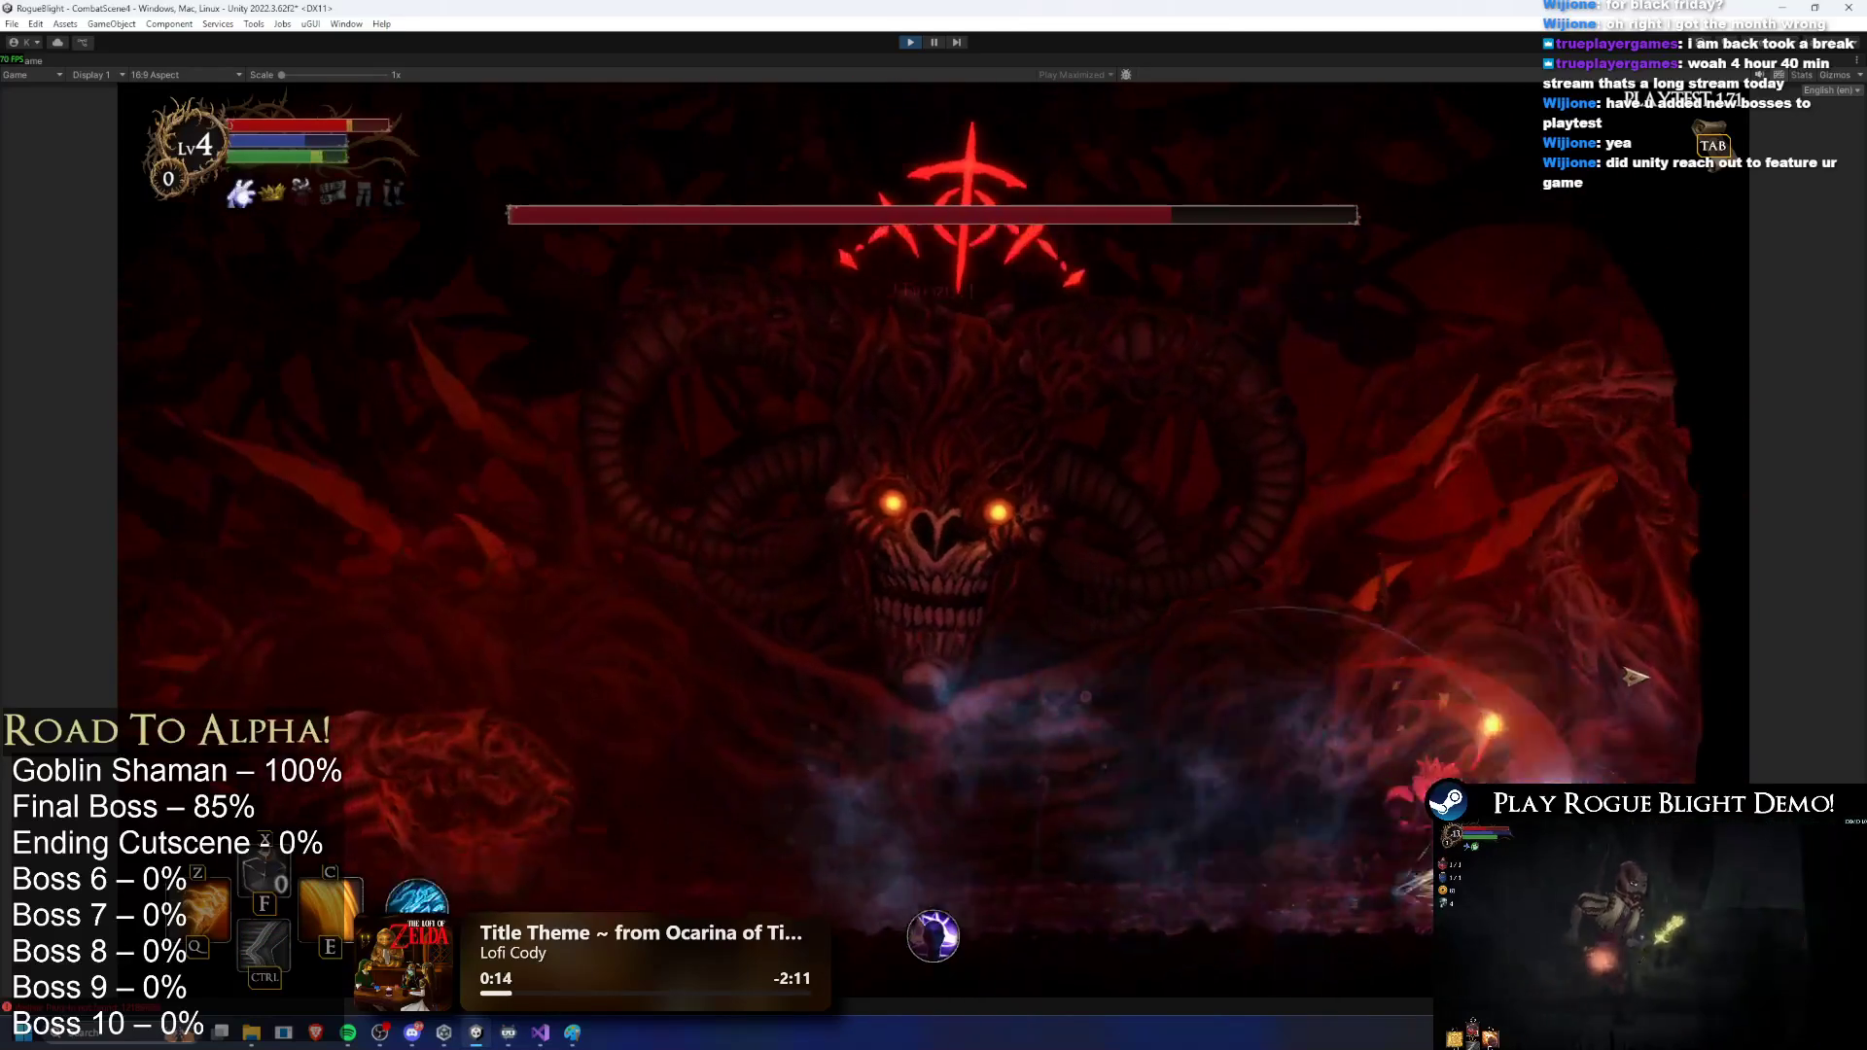
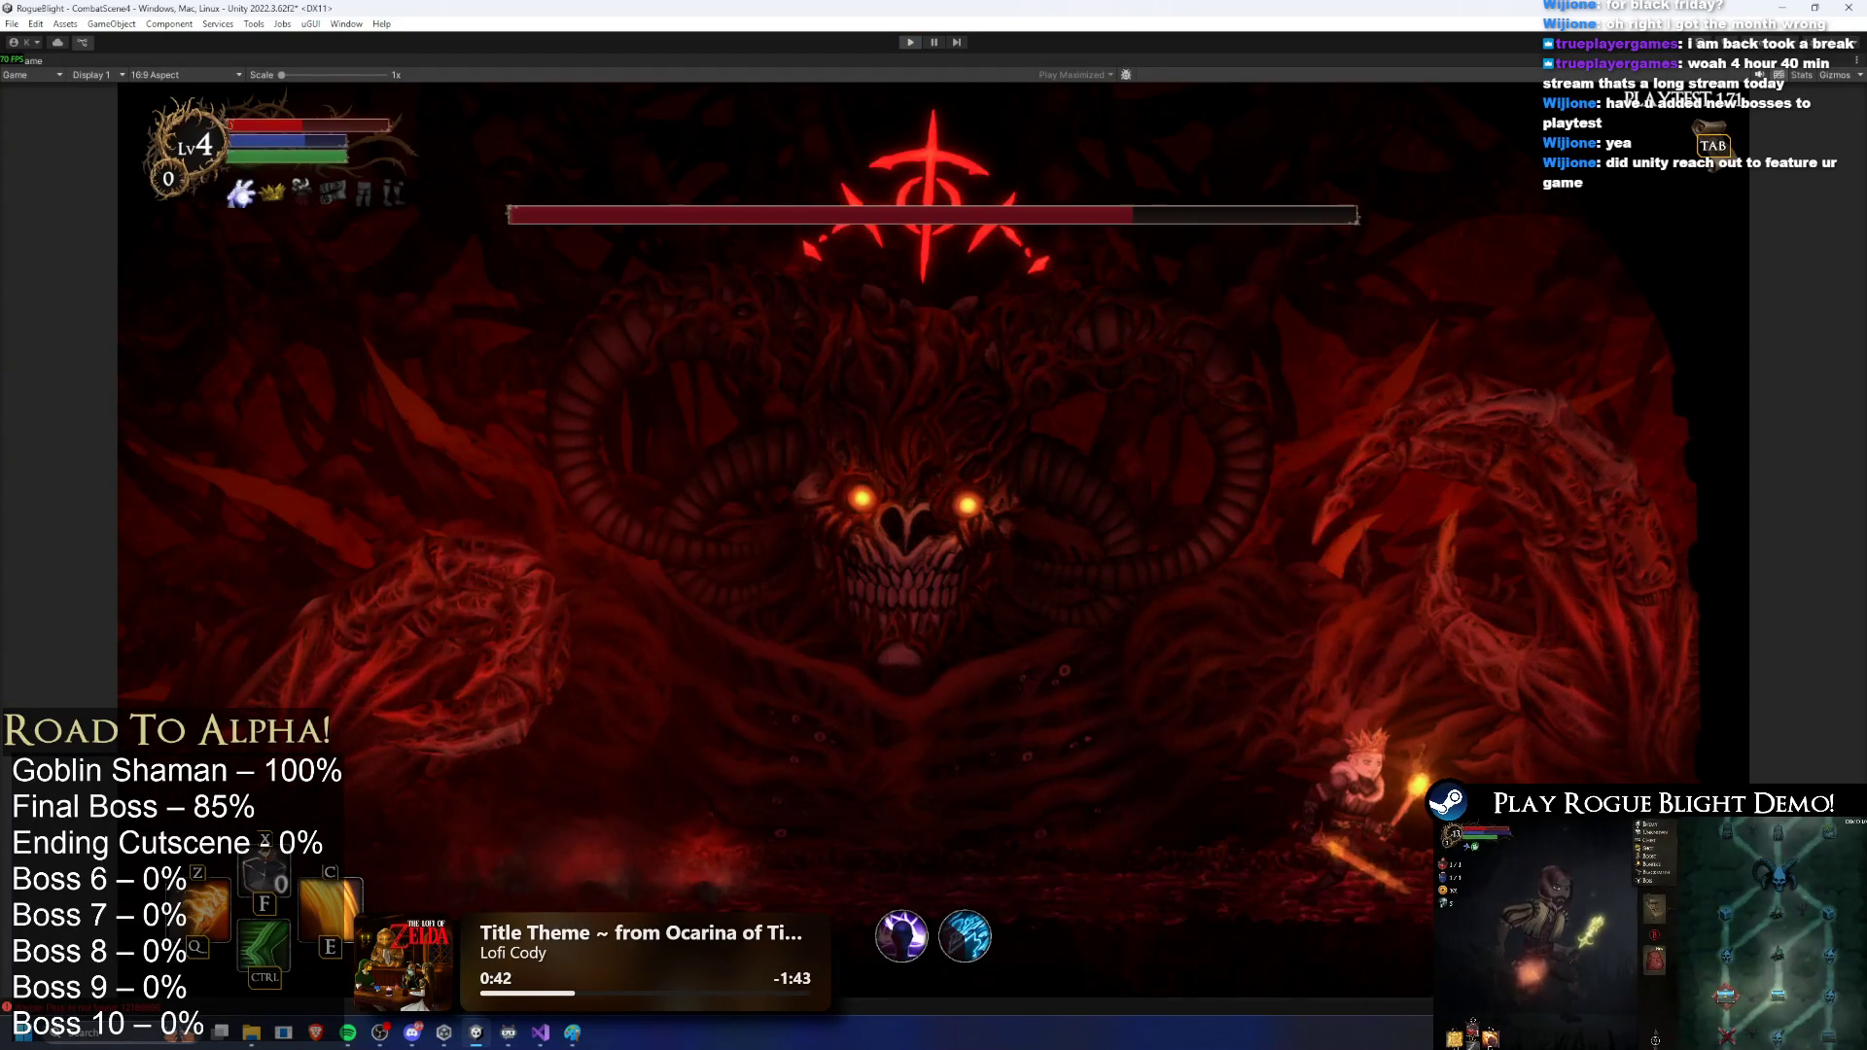
Step: Exit Play mode and open the FinalBoss prefab found by searching 'final bs'
{"action": "key", "text": "ctrl+p"}
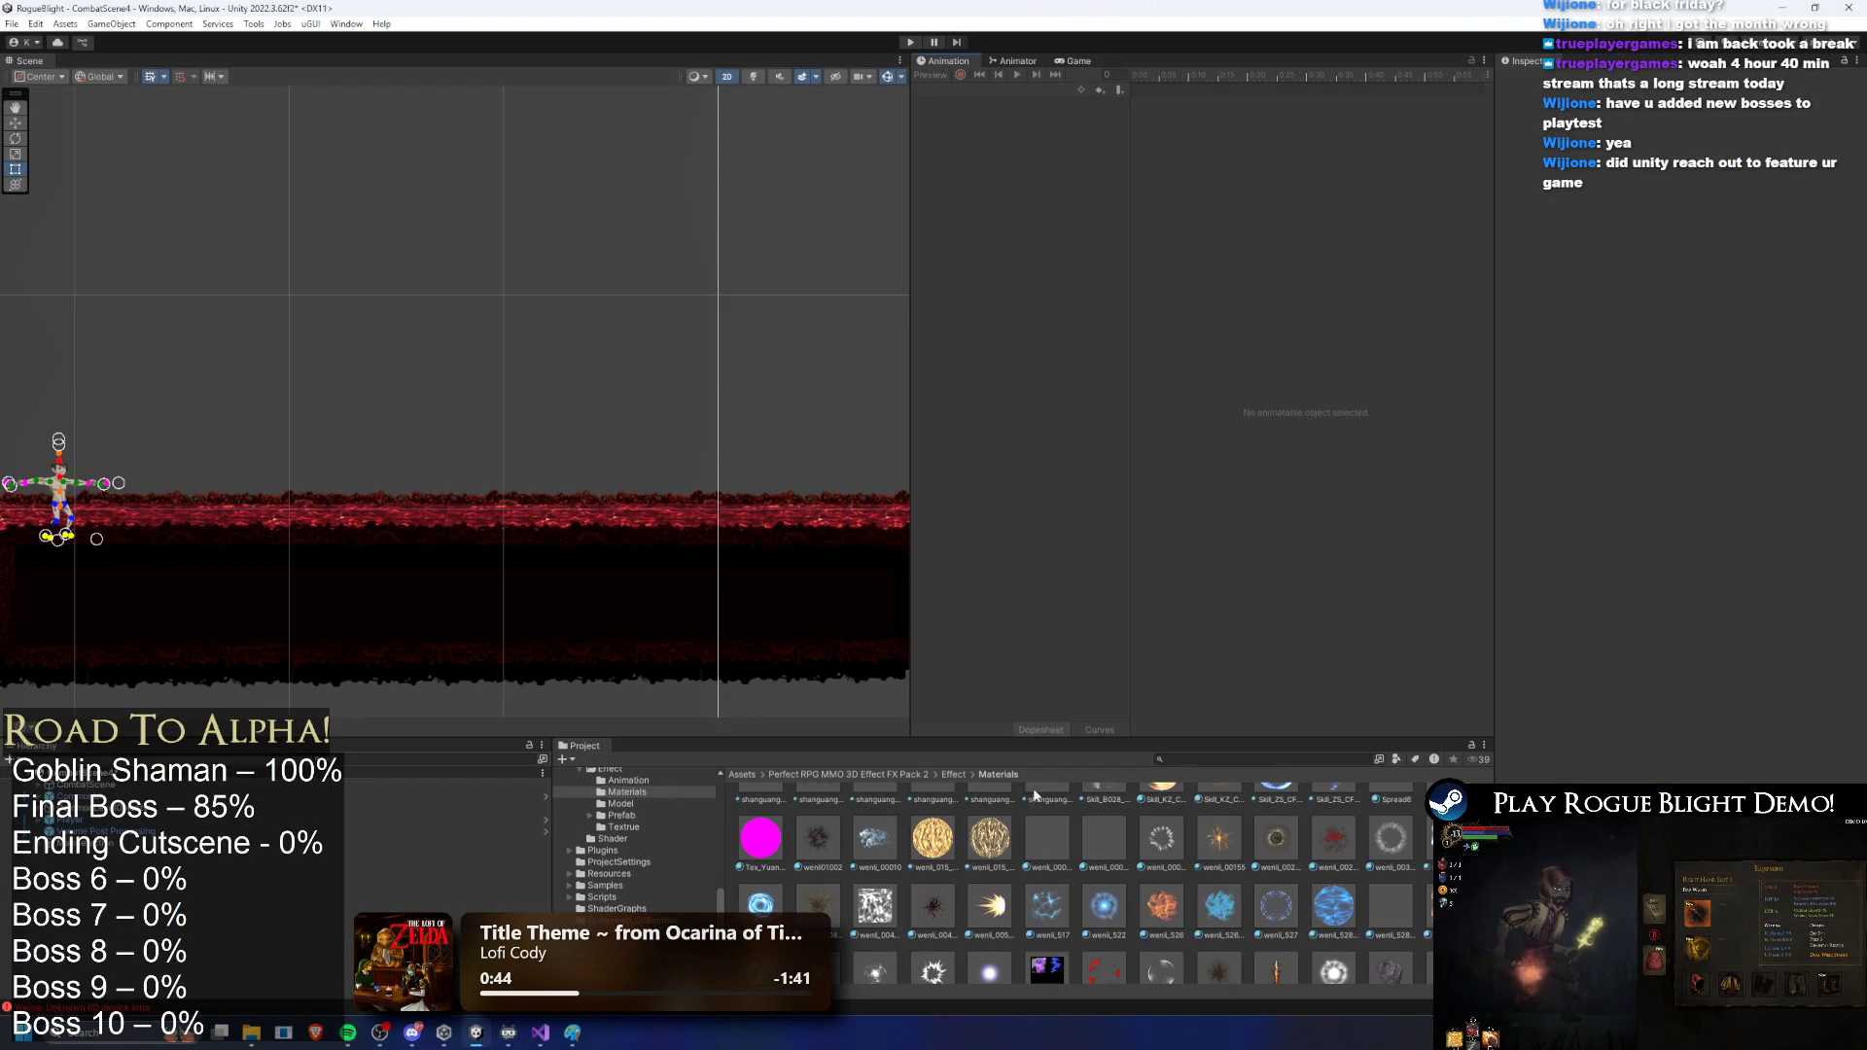
{"action": "left_click", "coordinate": [1200, 761]}
{"action": "type", "text": "final bs"}
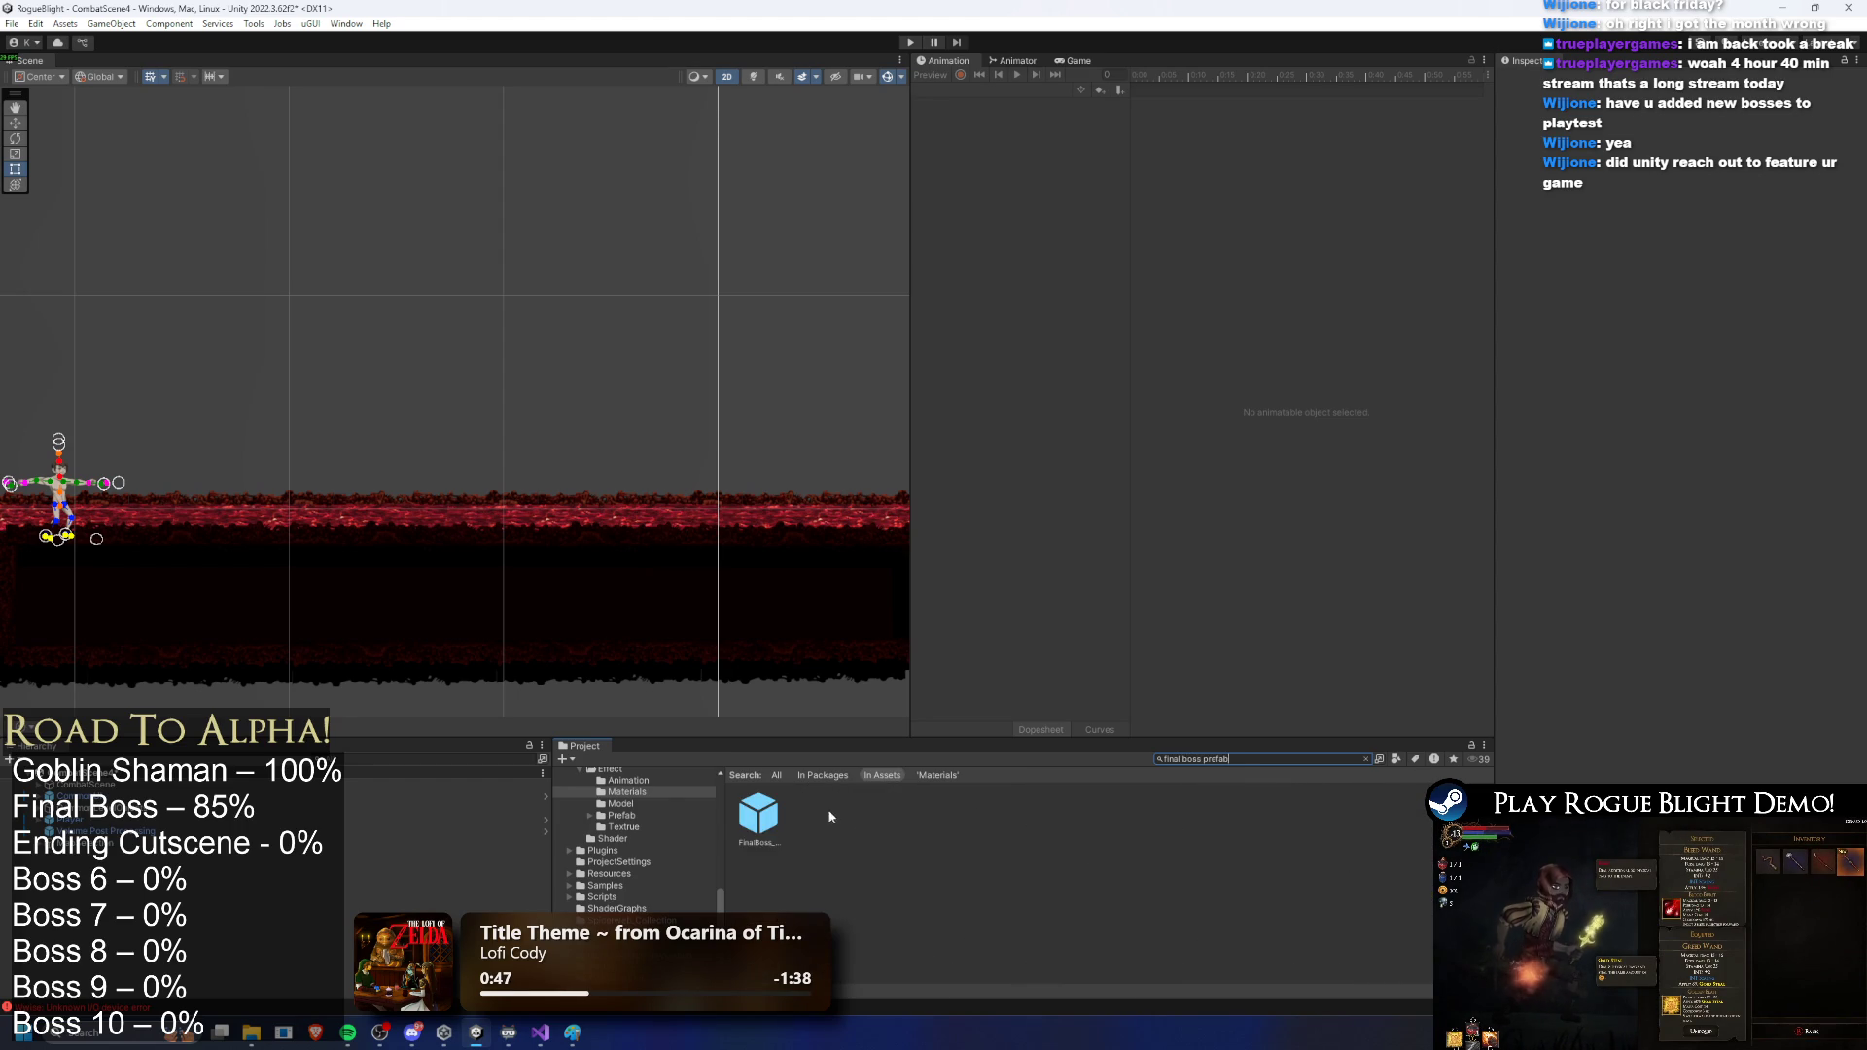
{"action": "double_click", "coordinate": [771, 807]}
Step: Drag the particle event earlier in the LR_water_lefthand_finalboss clip, previewing frame 16
{"action": "left_click", "coordinate": [958, 90]}
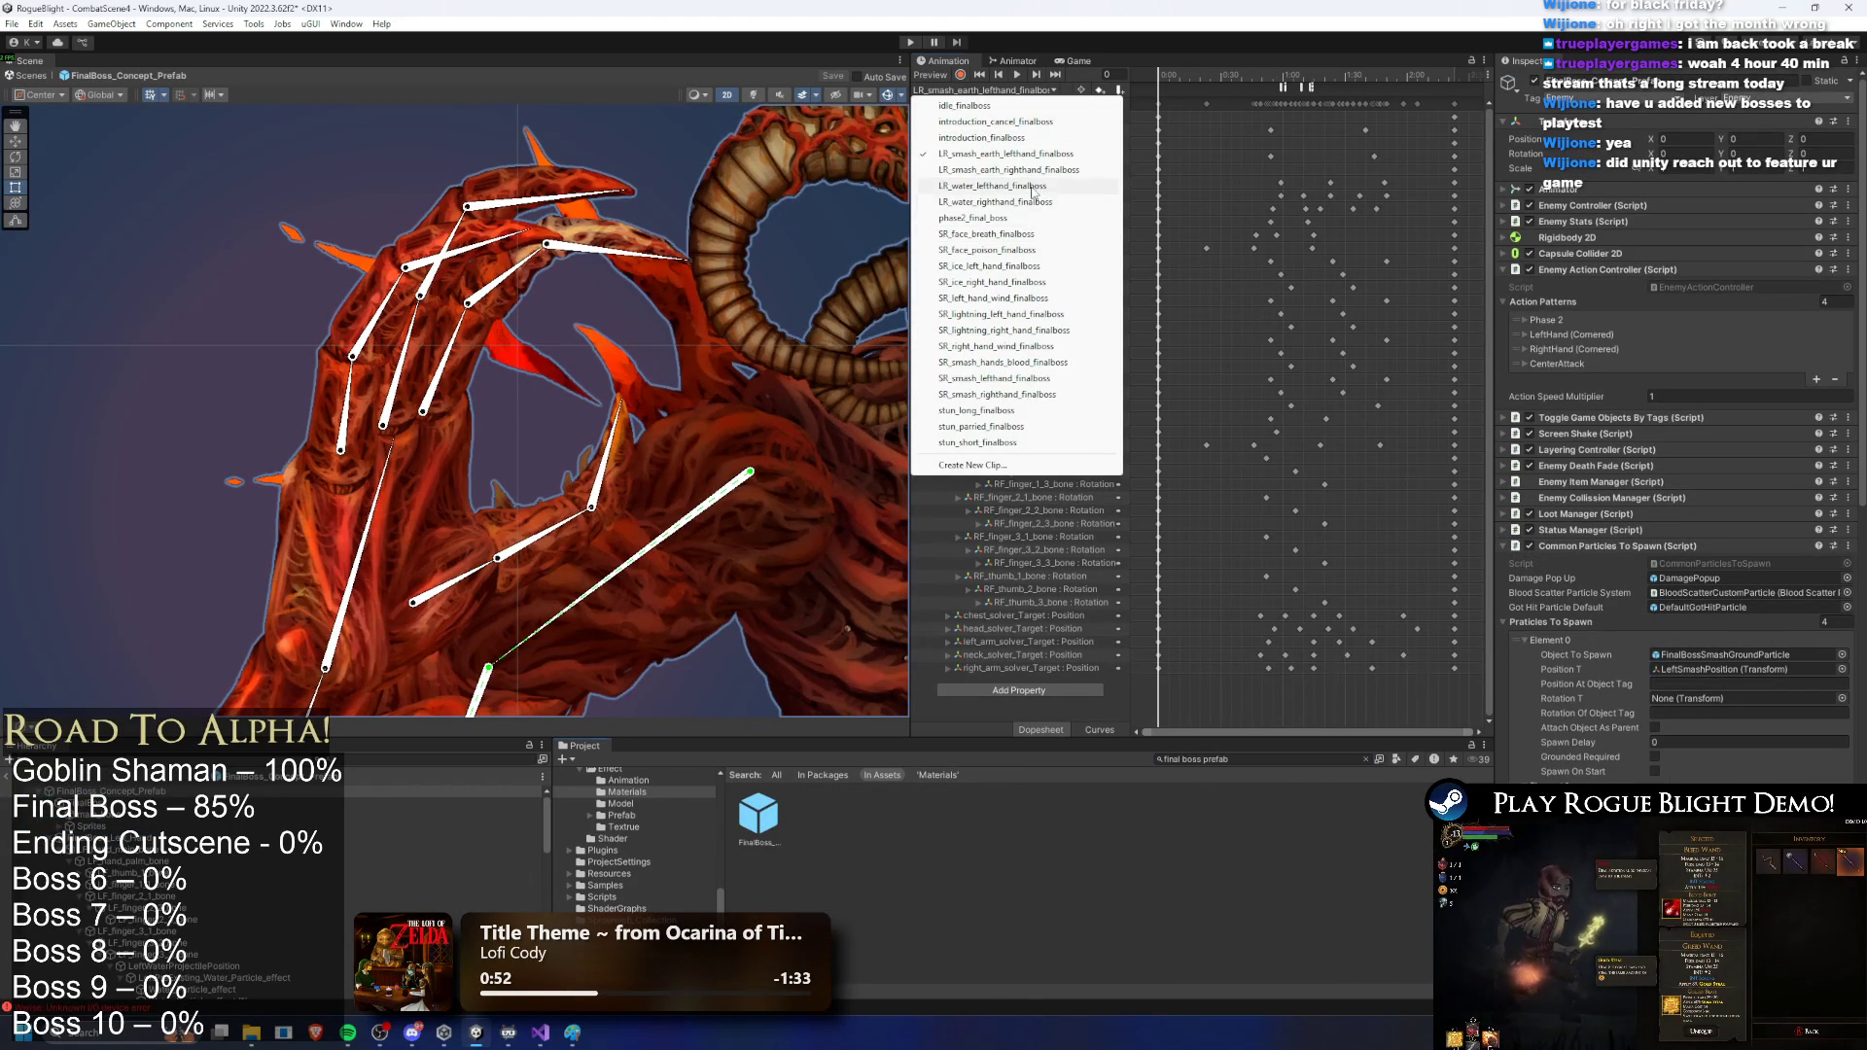
{"action": "left_click", "coordinate": [1033, 186]}
{"action": "left_click", "coordinate": [1214, 76]}
{"action": "left_click", "coordinate": [1207, 76]}
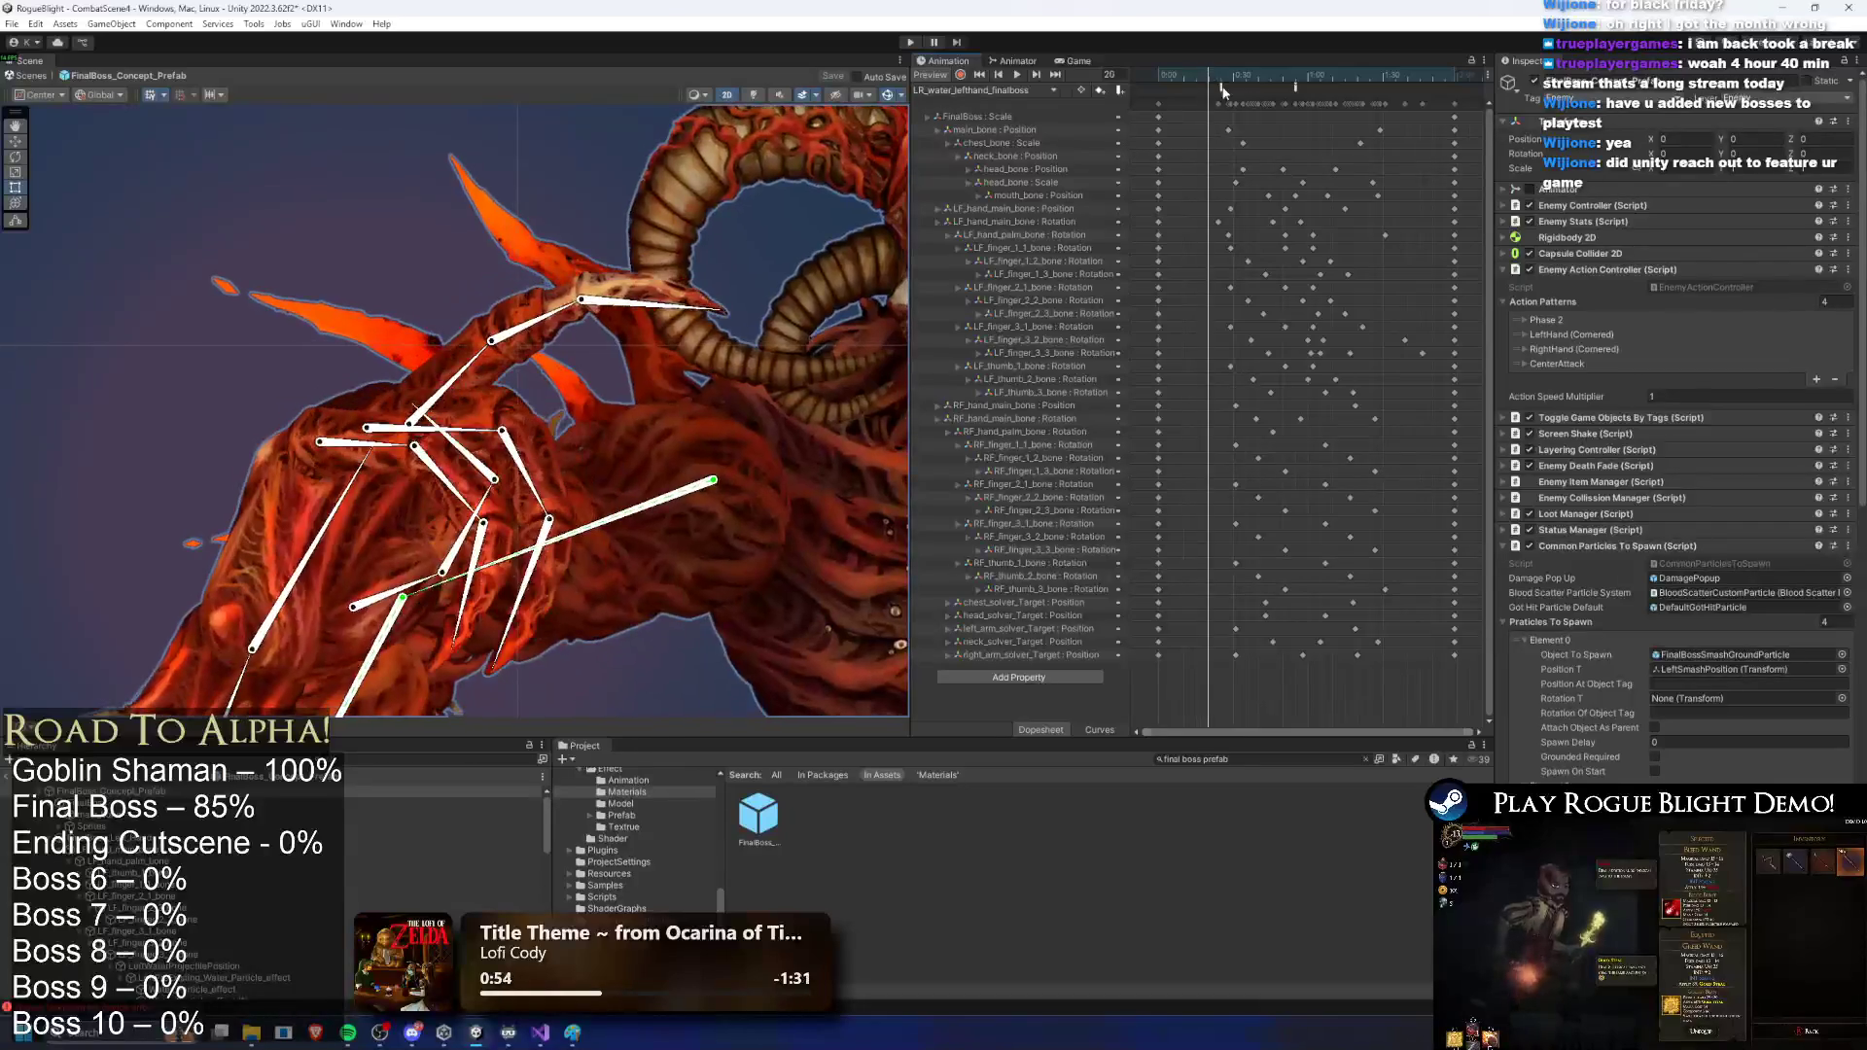
{"action": "left_click_drag", "start_coordinate": [1220, 86], "coordinate": [1207, 92]}
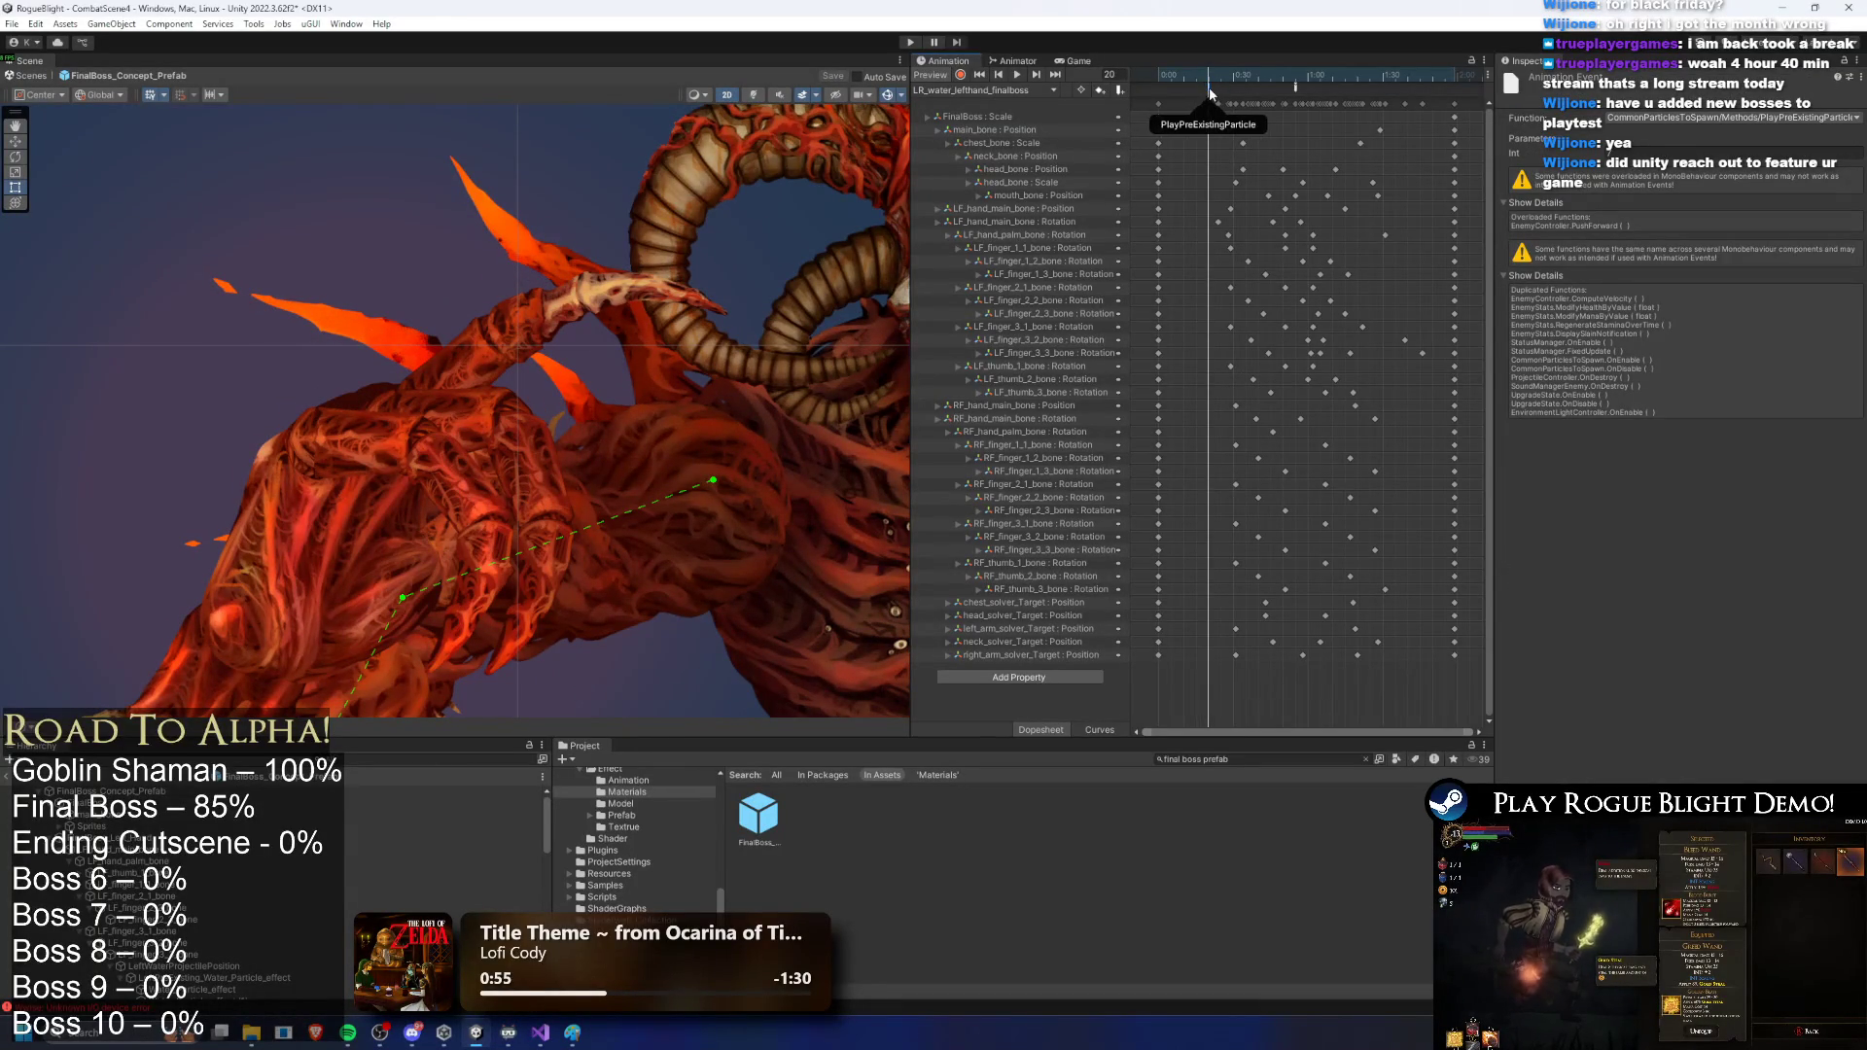
{"action": "mouse_move", "coordinate": [1191, 75]}
{"action": "left_mouse_down"}
{"action": "mouse_move", "coordinate": [1172, 75]}
{"action": "mouse_move", "coordinate": [1198, 76]}
{"action": "left_mouse_up"}
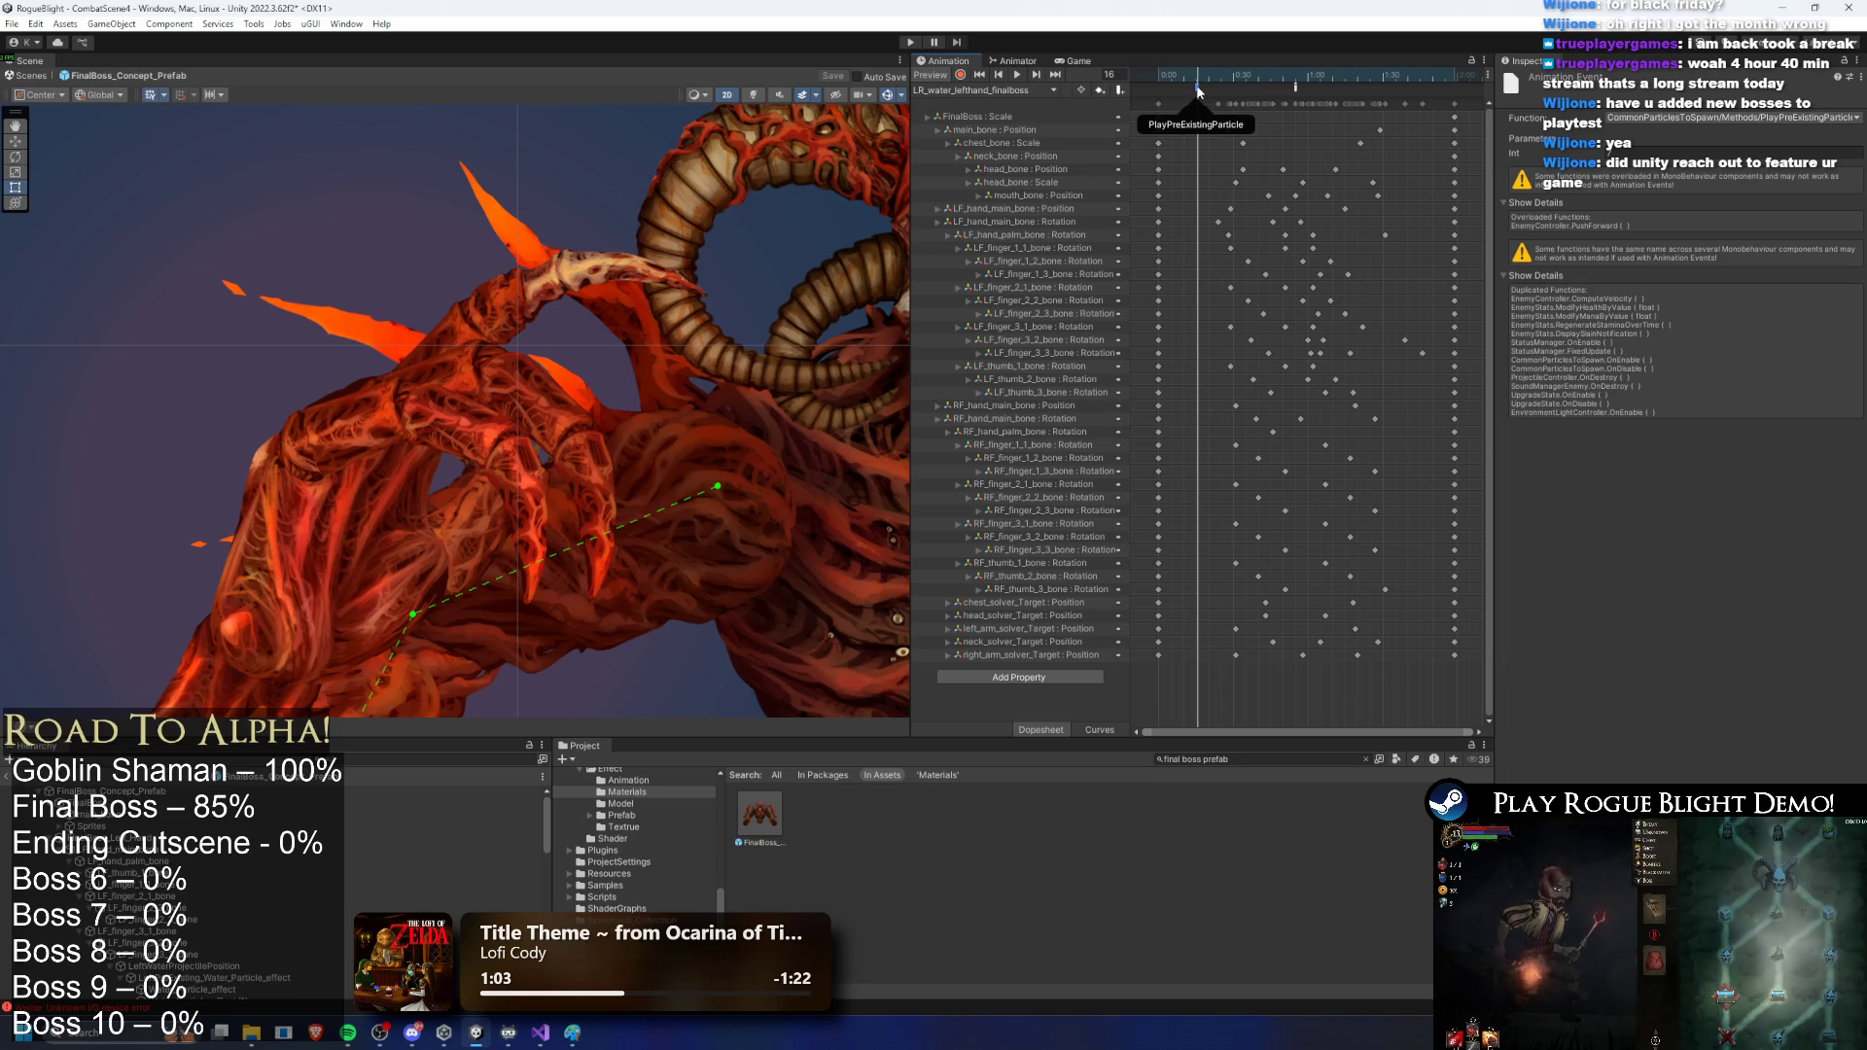
Step: Move PlayPreExistingParticle earlier in LR_water_righthand_finalboss, then enter Play mode despite the prefab warning
{"action": "left_click", "coordinate": [1021, 90]}
{"action": "left_click", "coordinate": [1070, 202]}
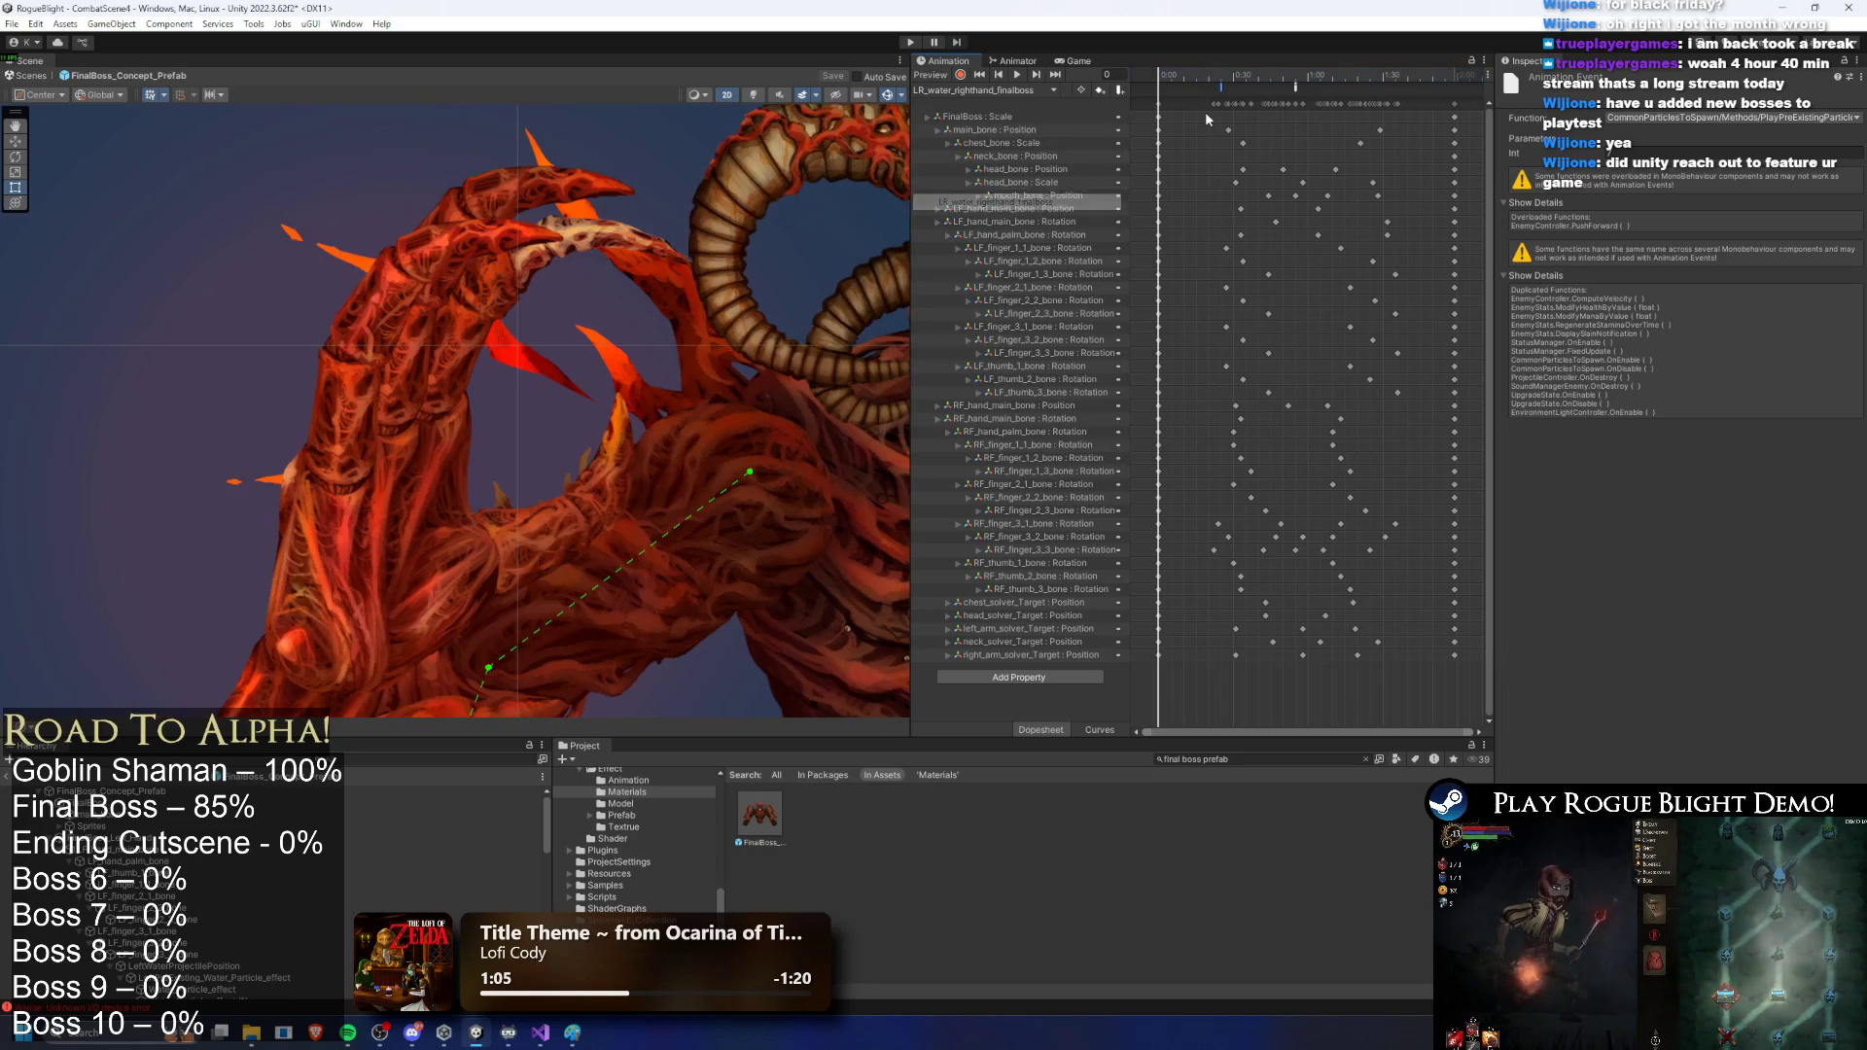
{"action": "left_click_drag", "start_coordinate": [1219, 88], "coordinate": [1187, 91]}
{"action": "left_click", "coordinate": [1203, 71]}
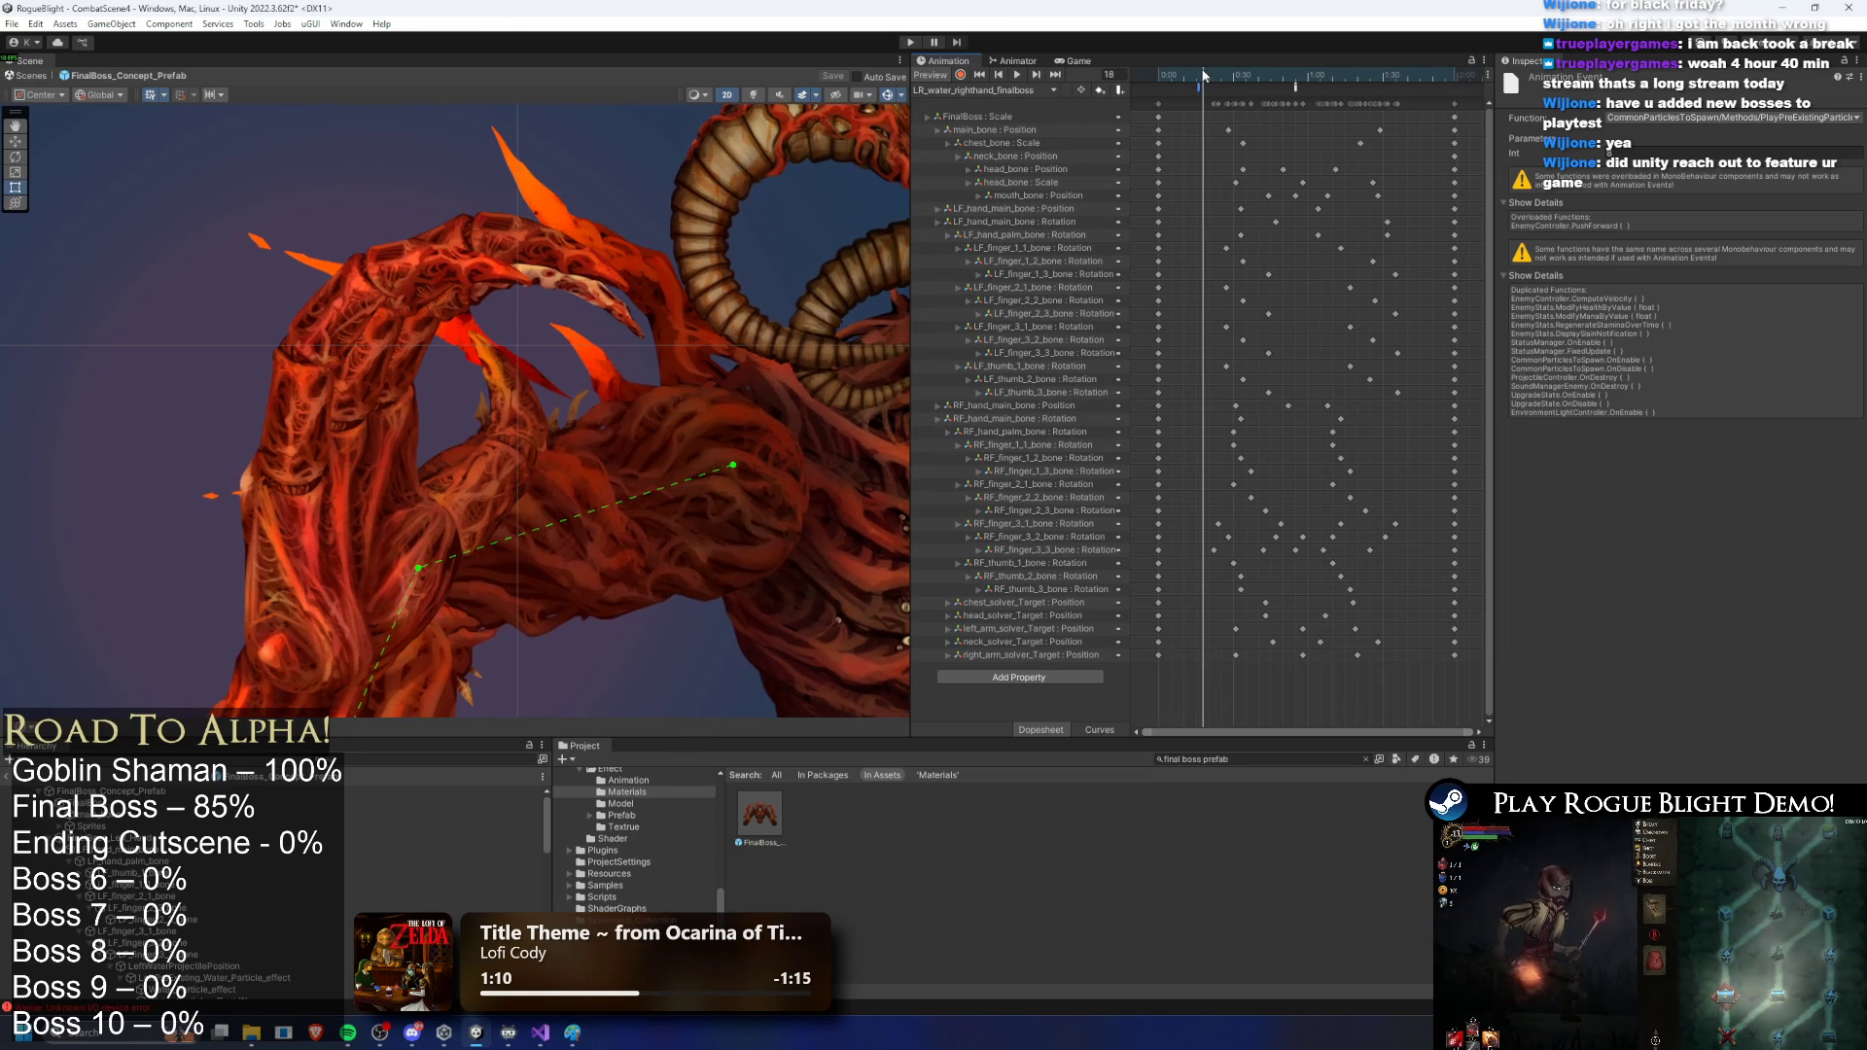
{"action": "left_click", "coordinate": [904, 44]}
{"action": "key", "text": "Return"}
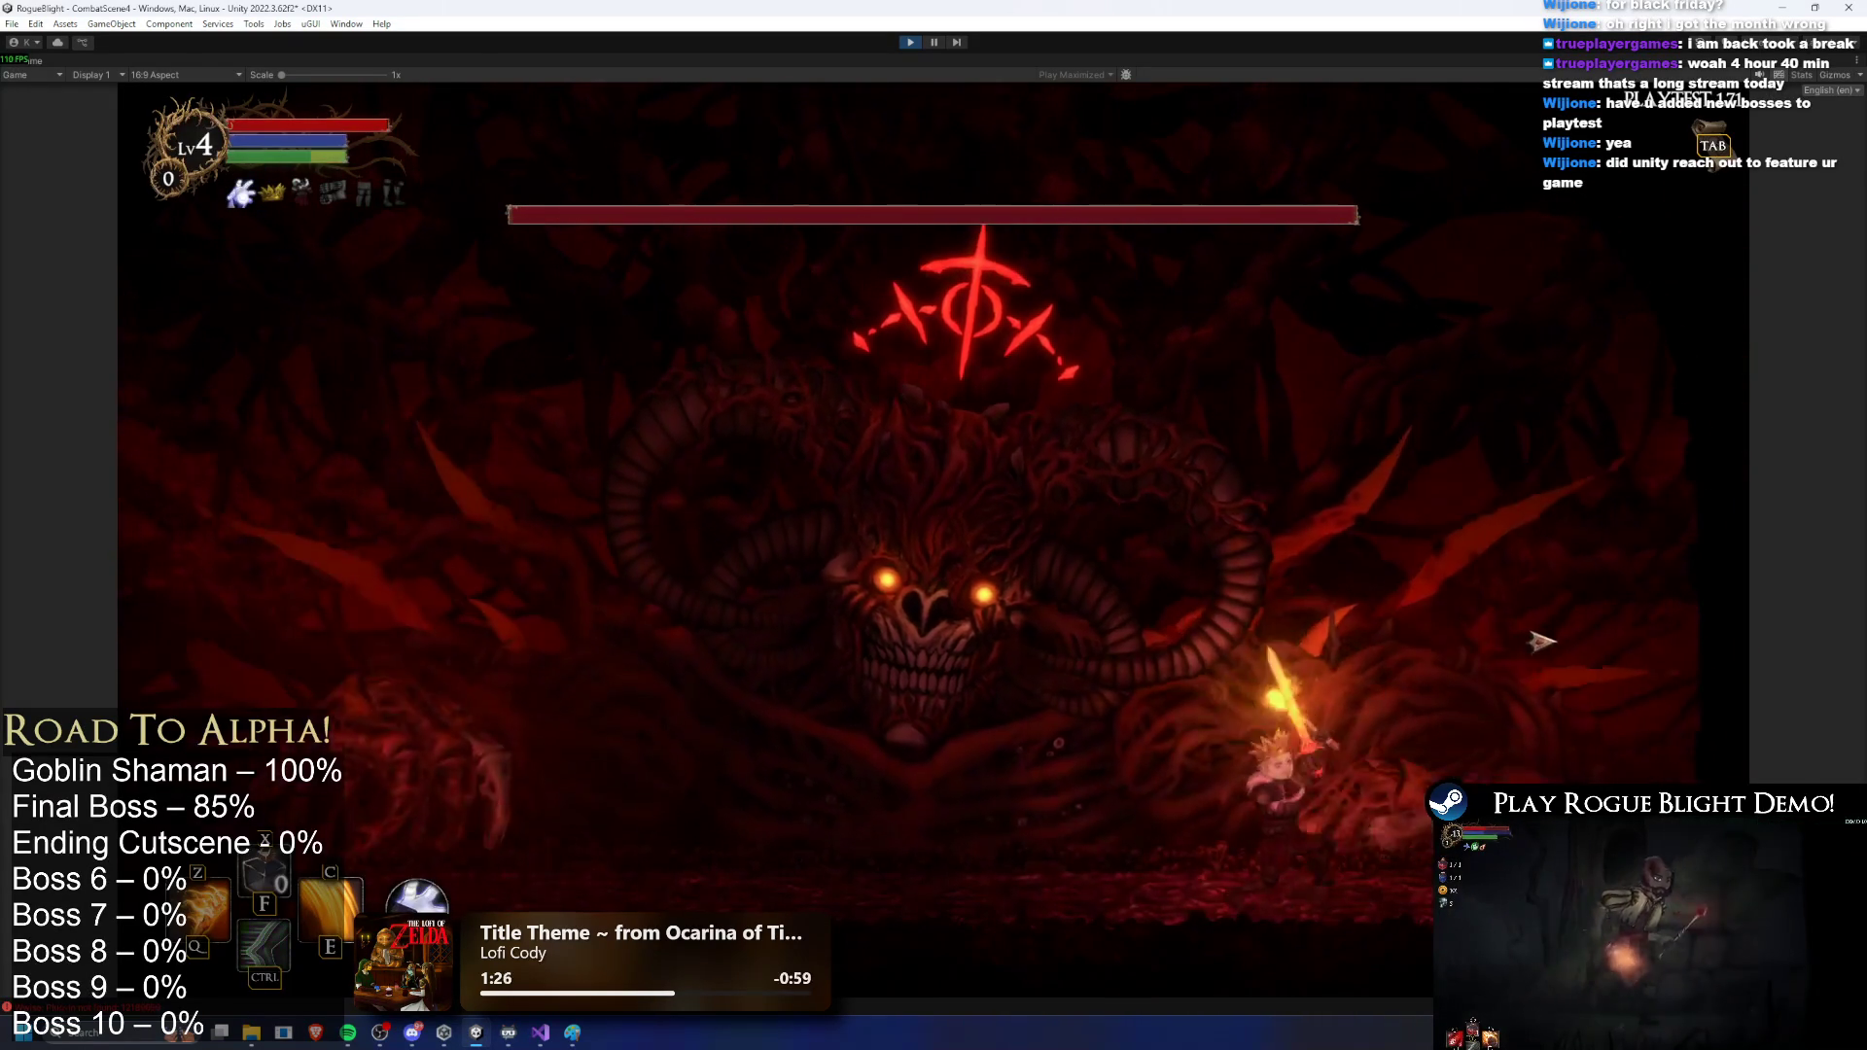
Step: Fight the boss with sword attacks and blasts while running and jumping around the arena
{"action": "left_click", "coordinate": [1541, 641]}
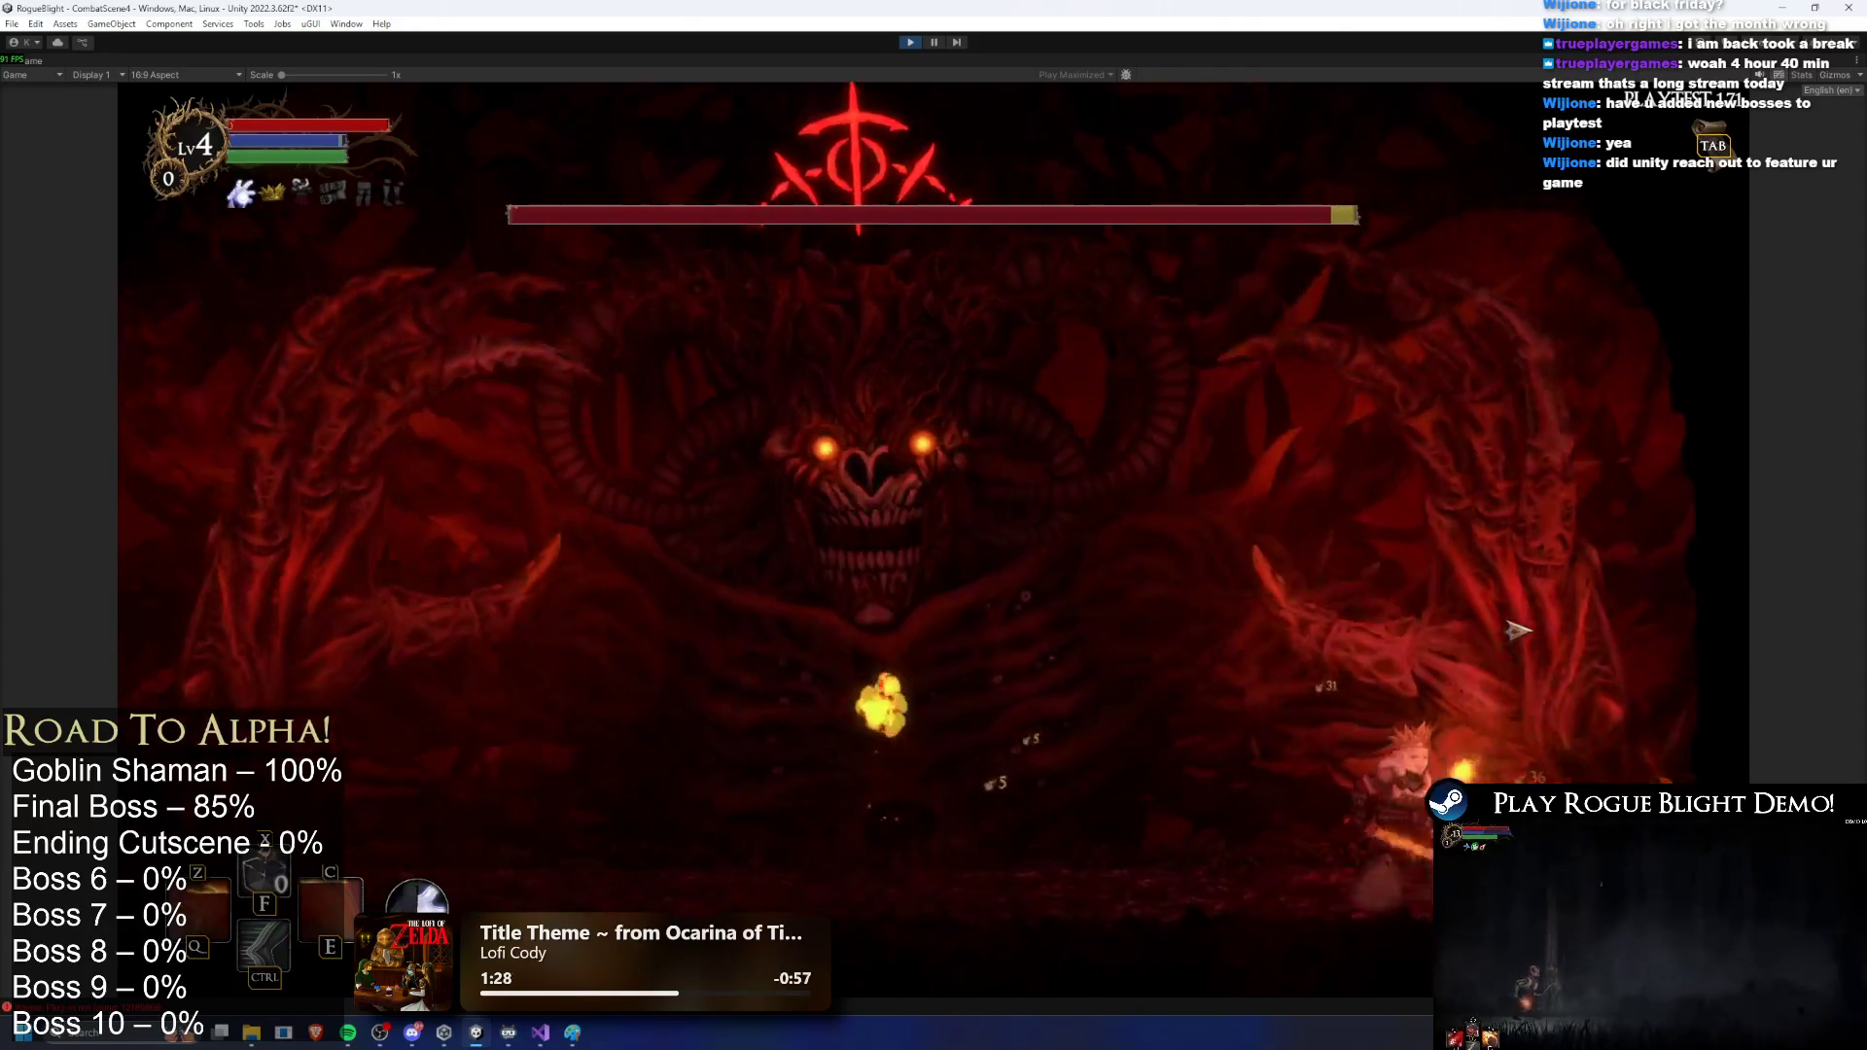
{"action": "key", "text": "a"}
{"action": "left_click", "coordinate": [1539, 644]}
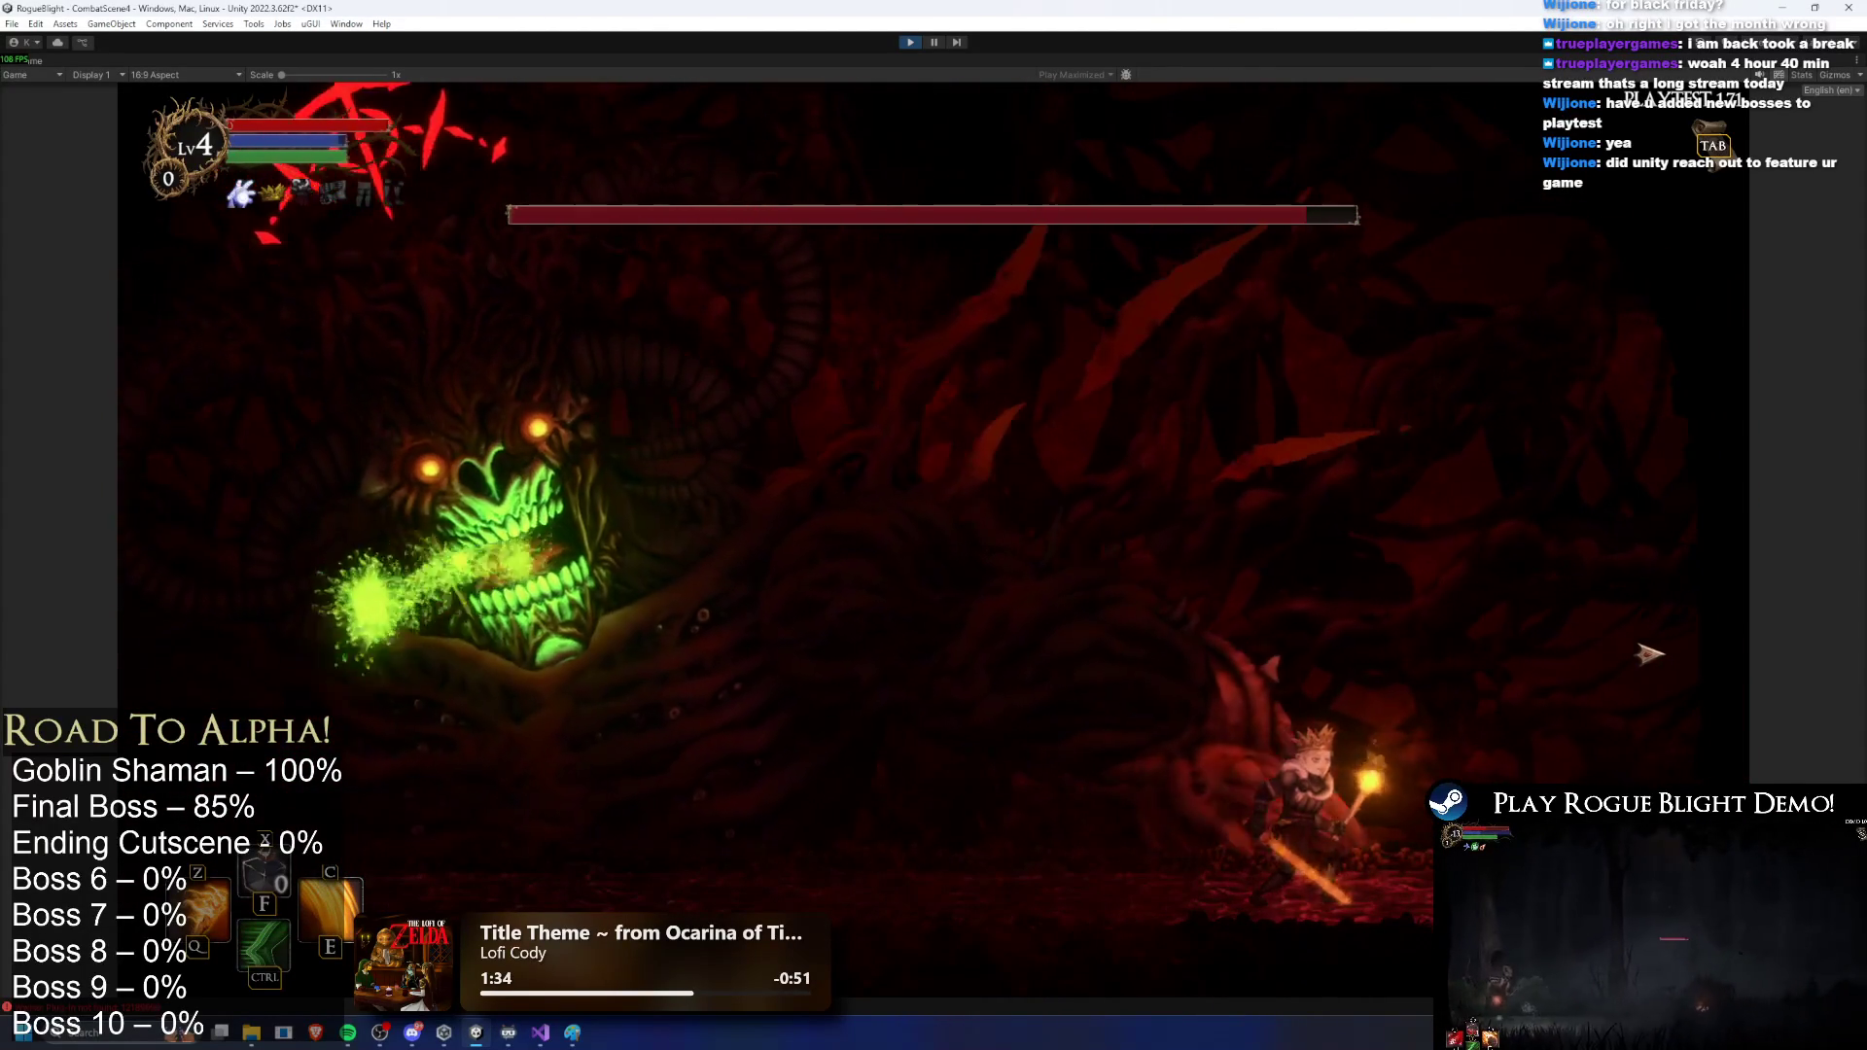
{"action": "key", "text": "d"}
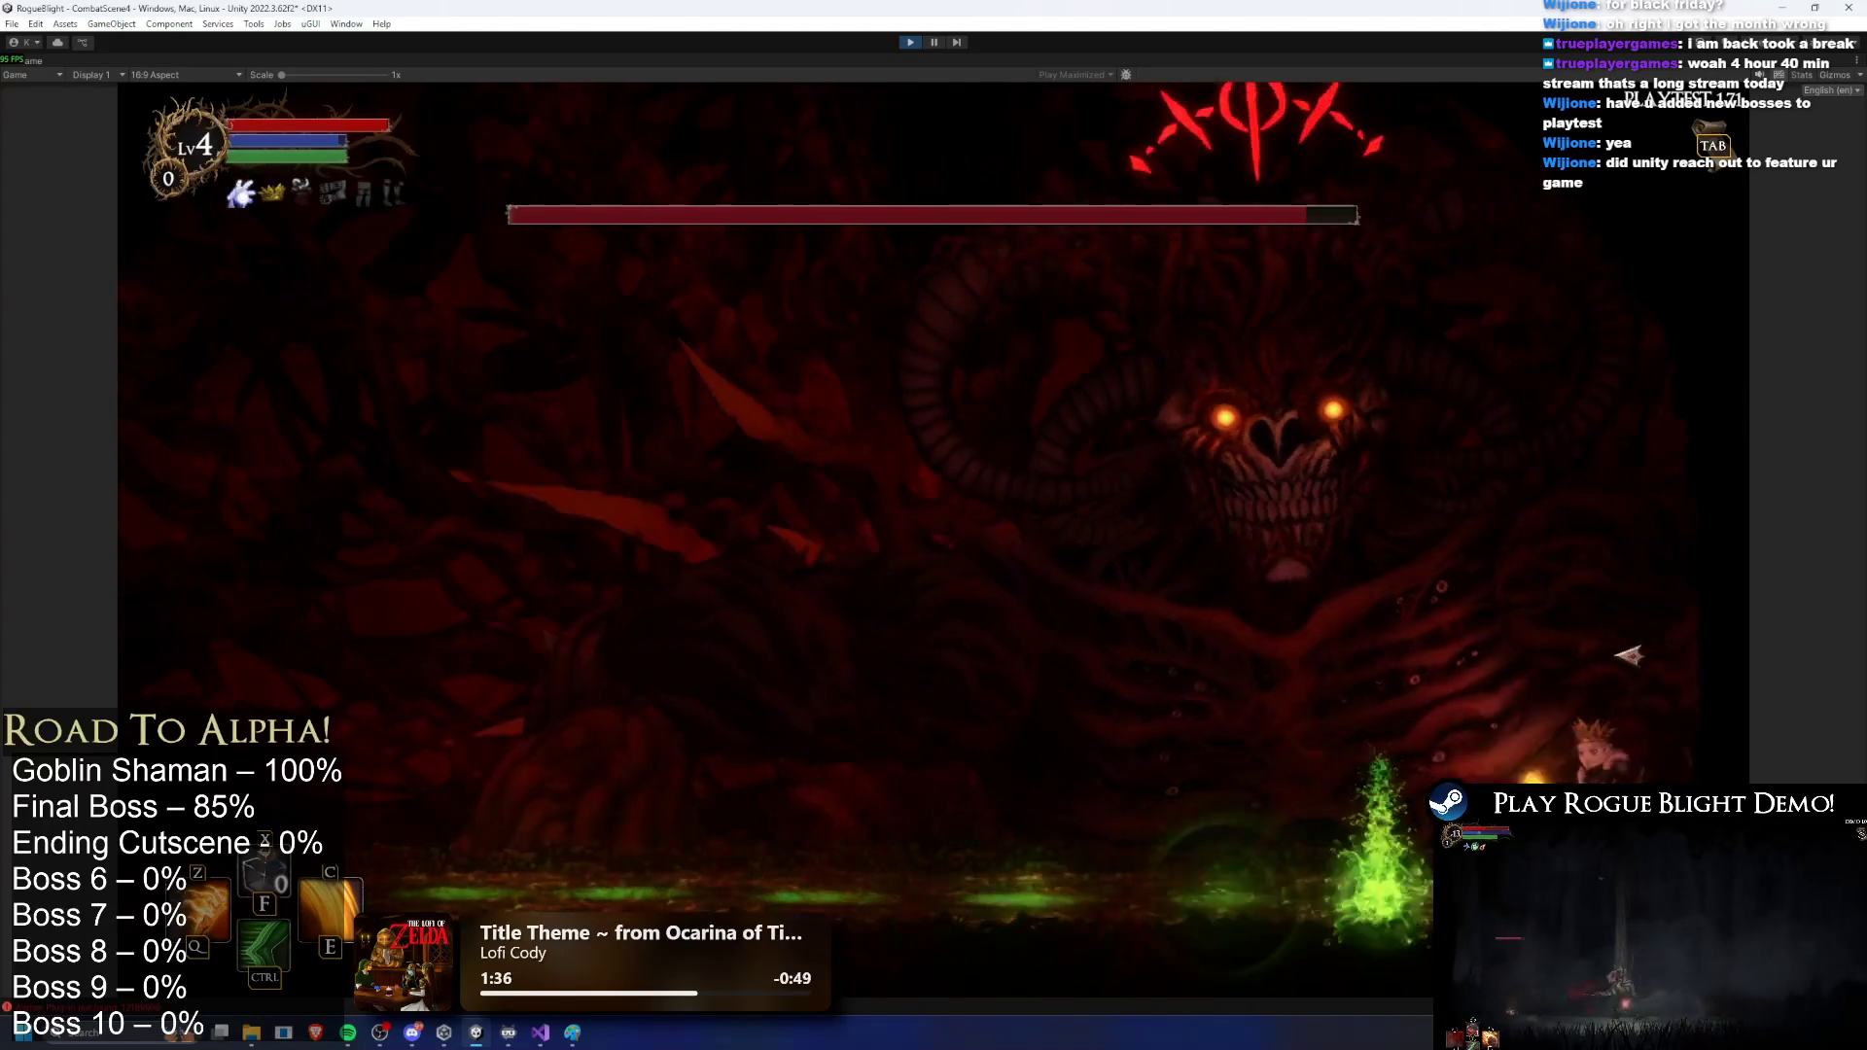
{"action": "left_click", "coordinate": [1614, 658]}
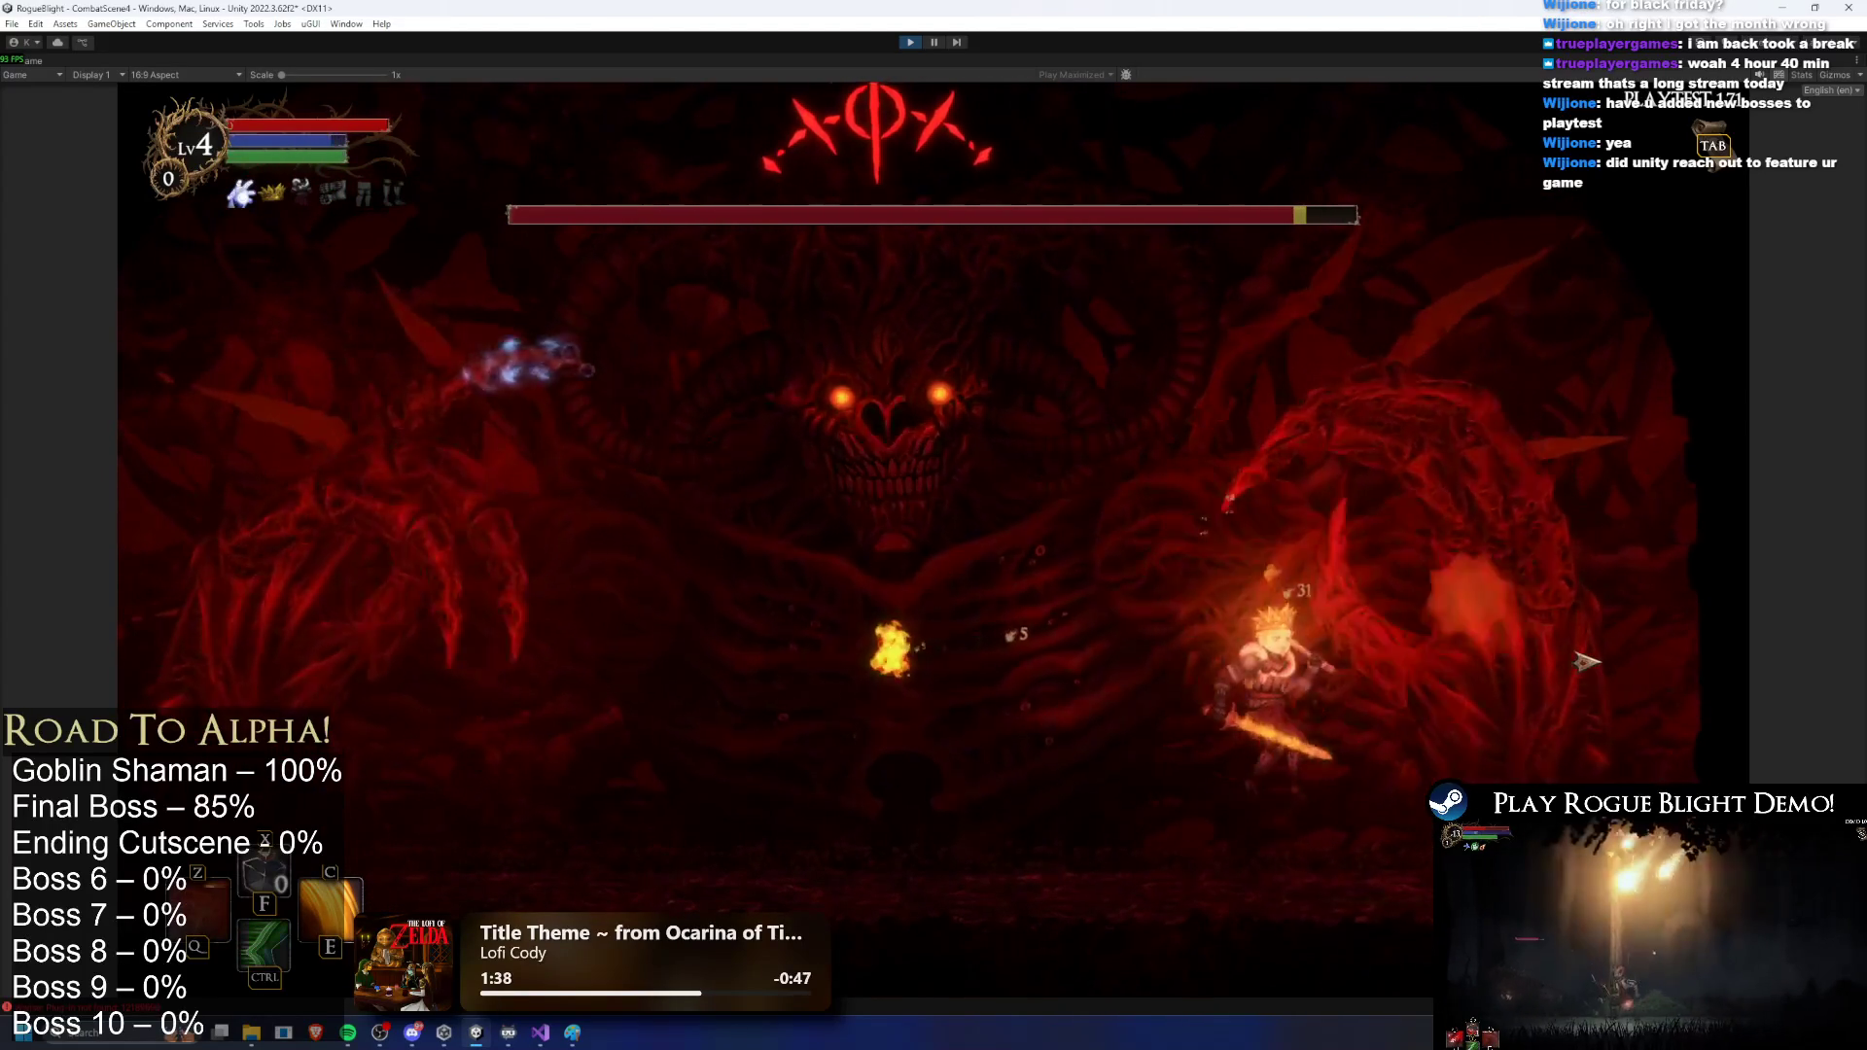
{"action": "left_click", "coordinate": [1589, 659]}
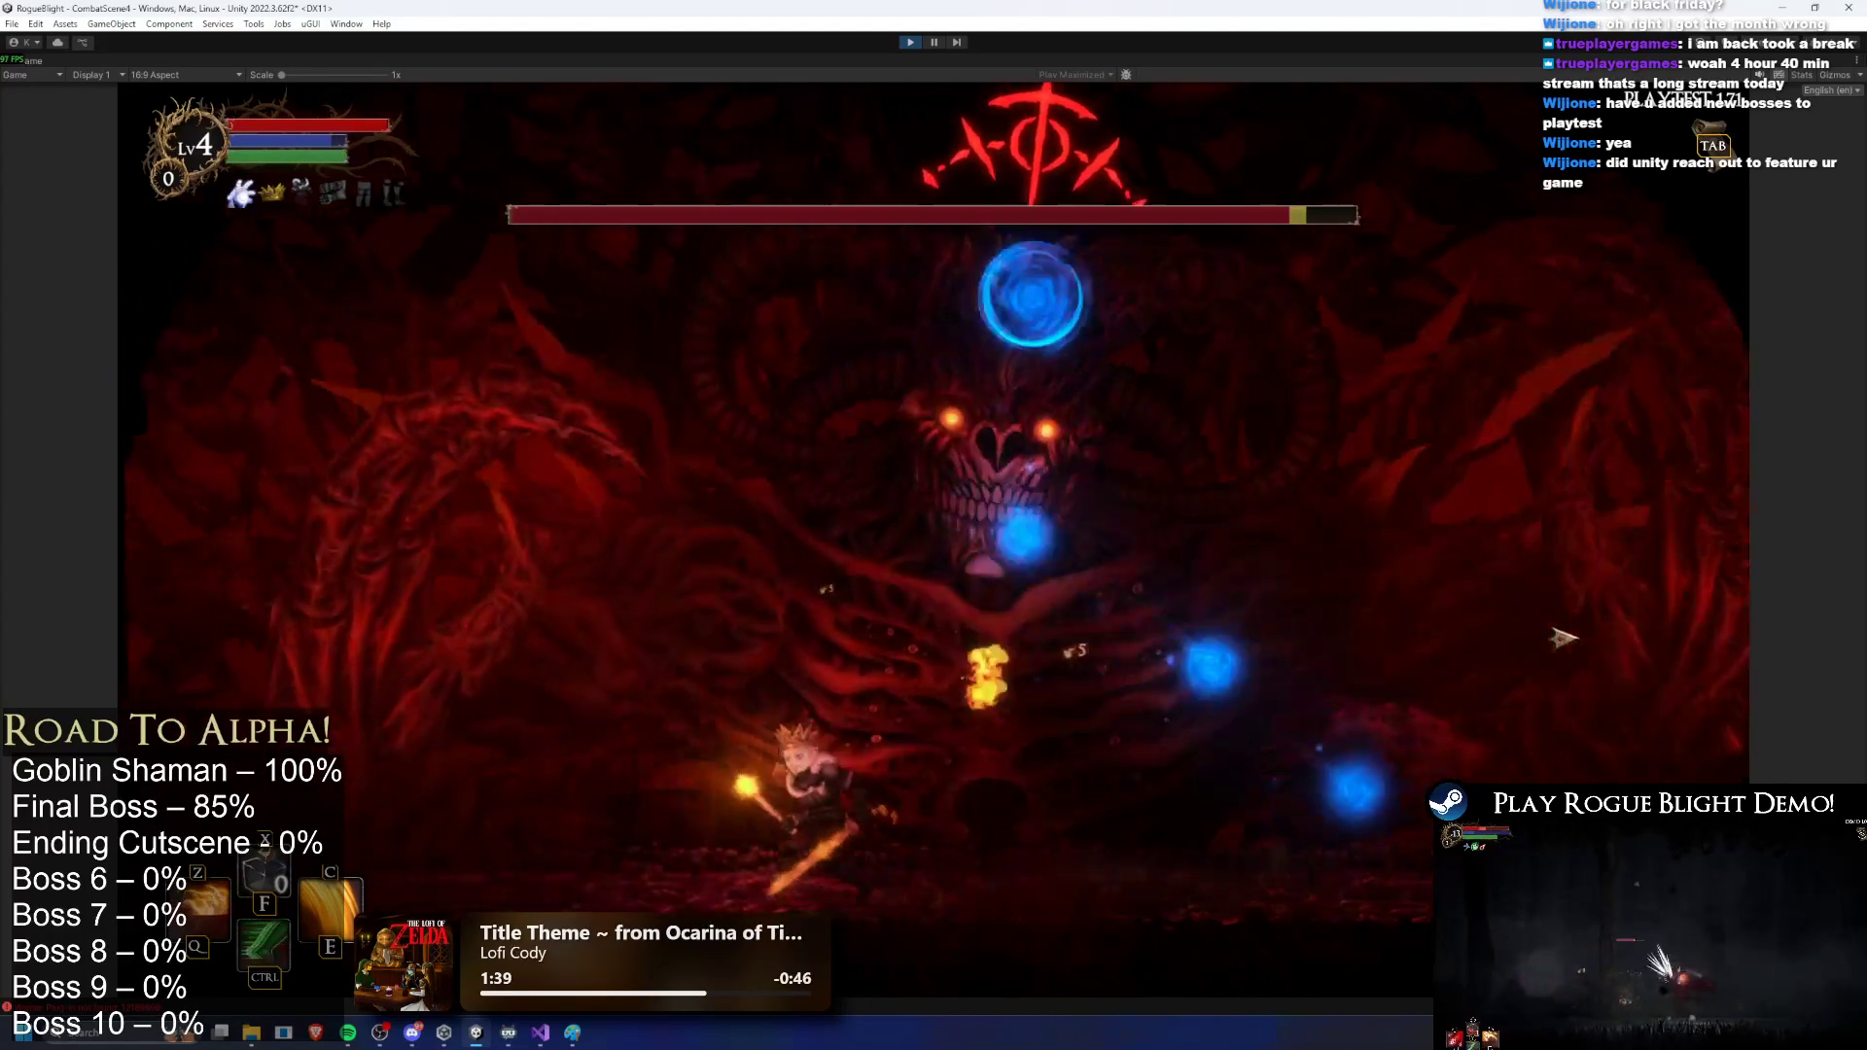
{"action": "key", "text": "a"}
{"action": "left_click", "coordinate": [1600, 647]}
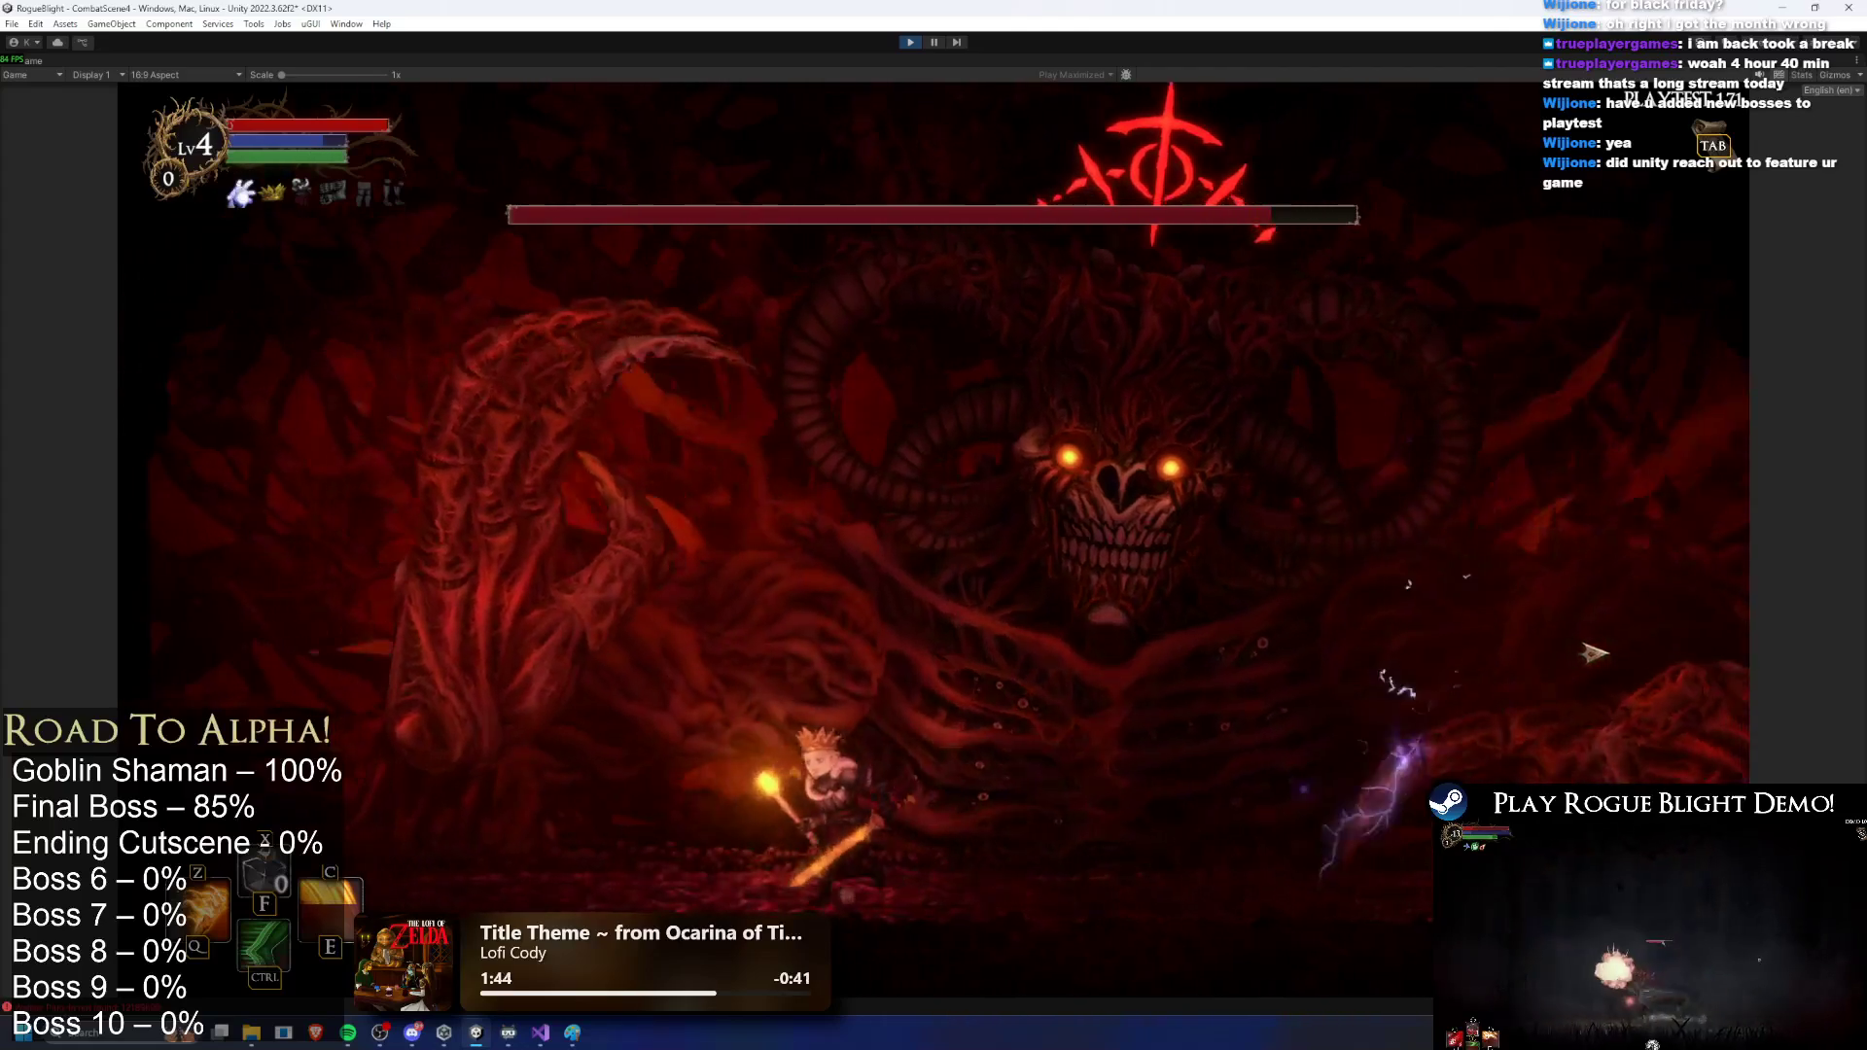
{"action": "key", "text": "space"}
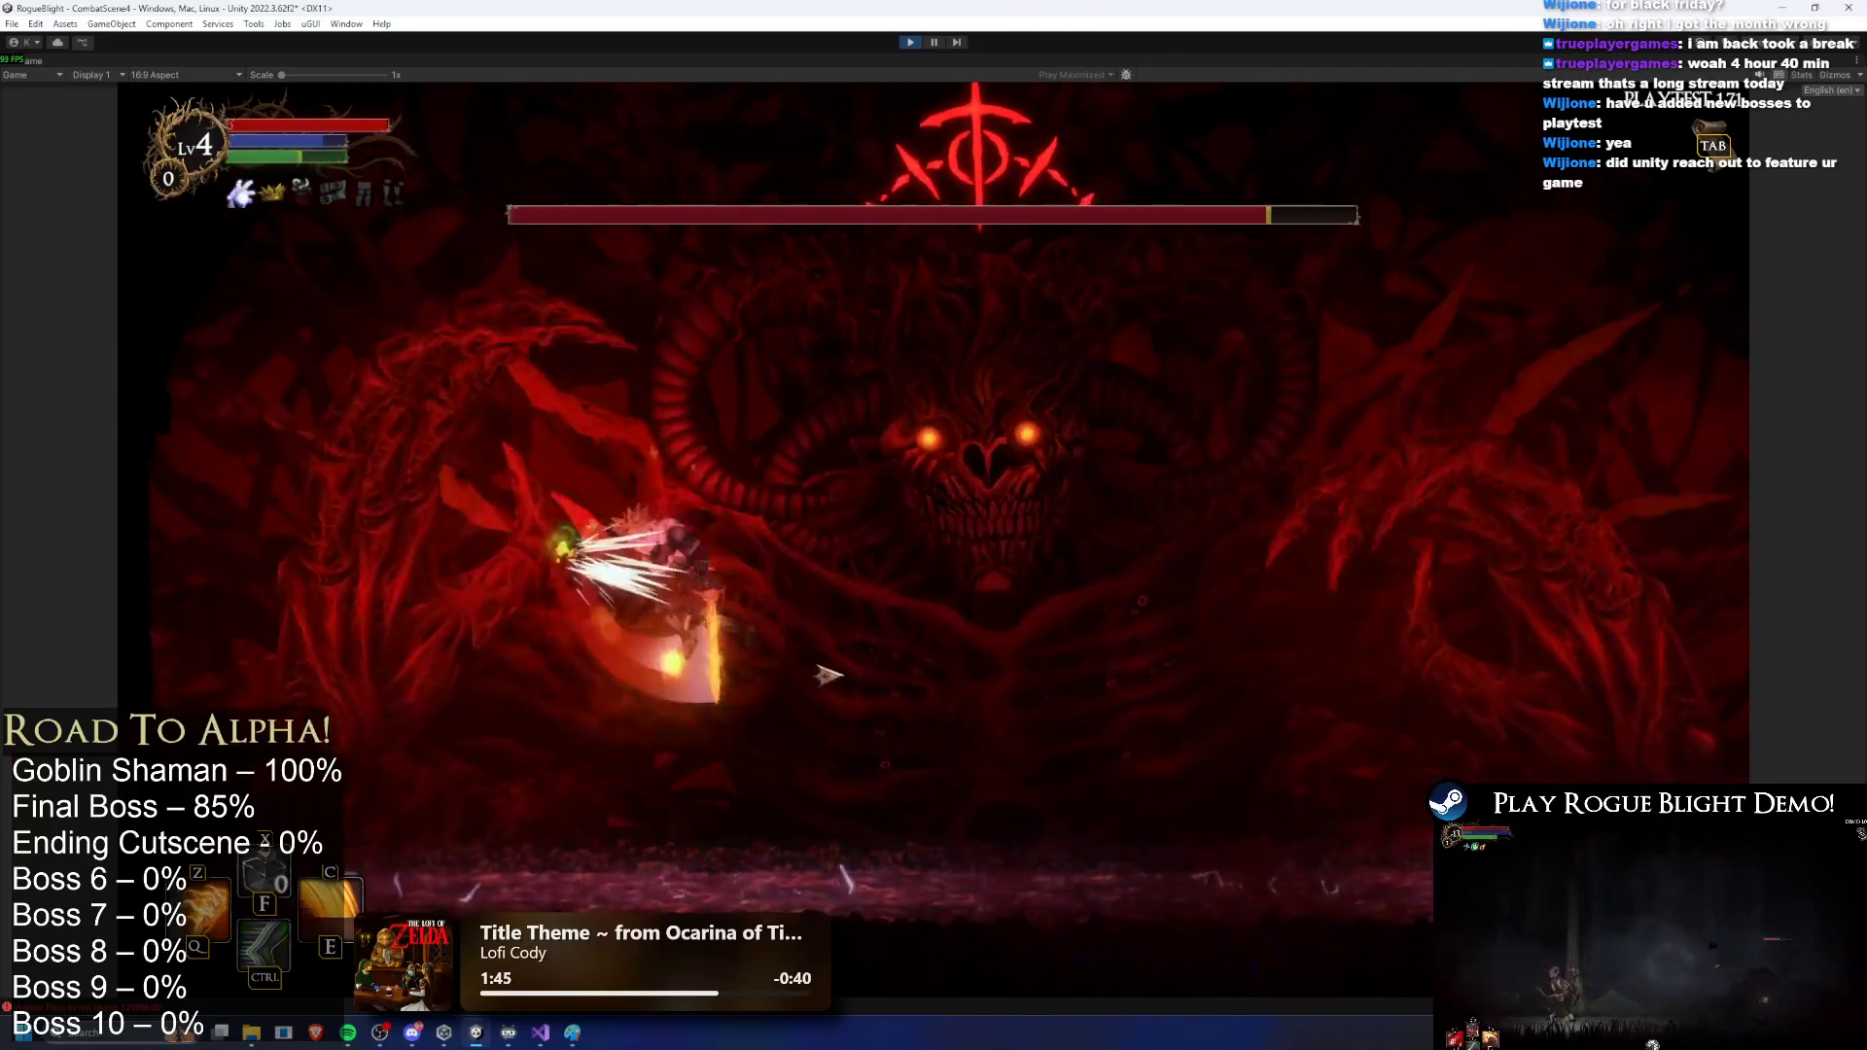
{"action": "key", "text": "a"}
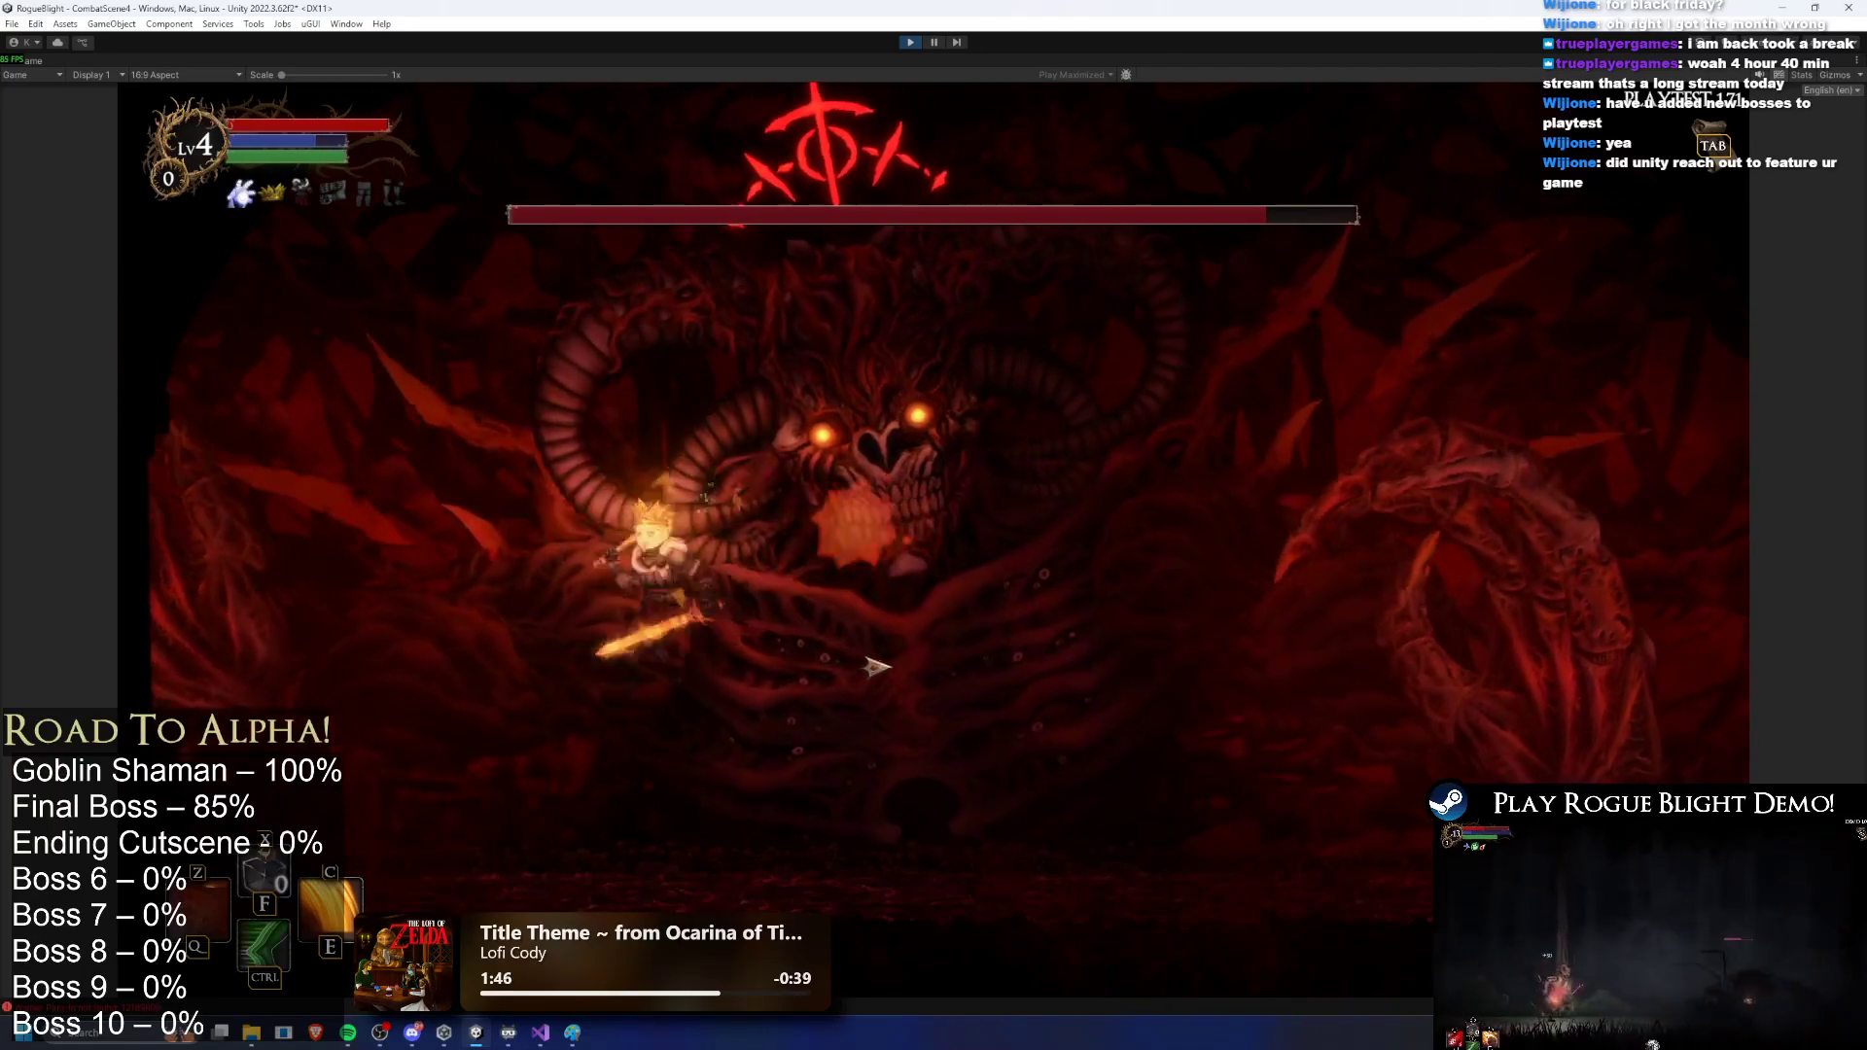
{"action": "left_click", "coordinate": [623, 700]}
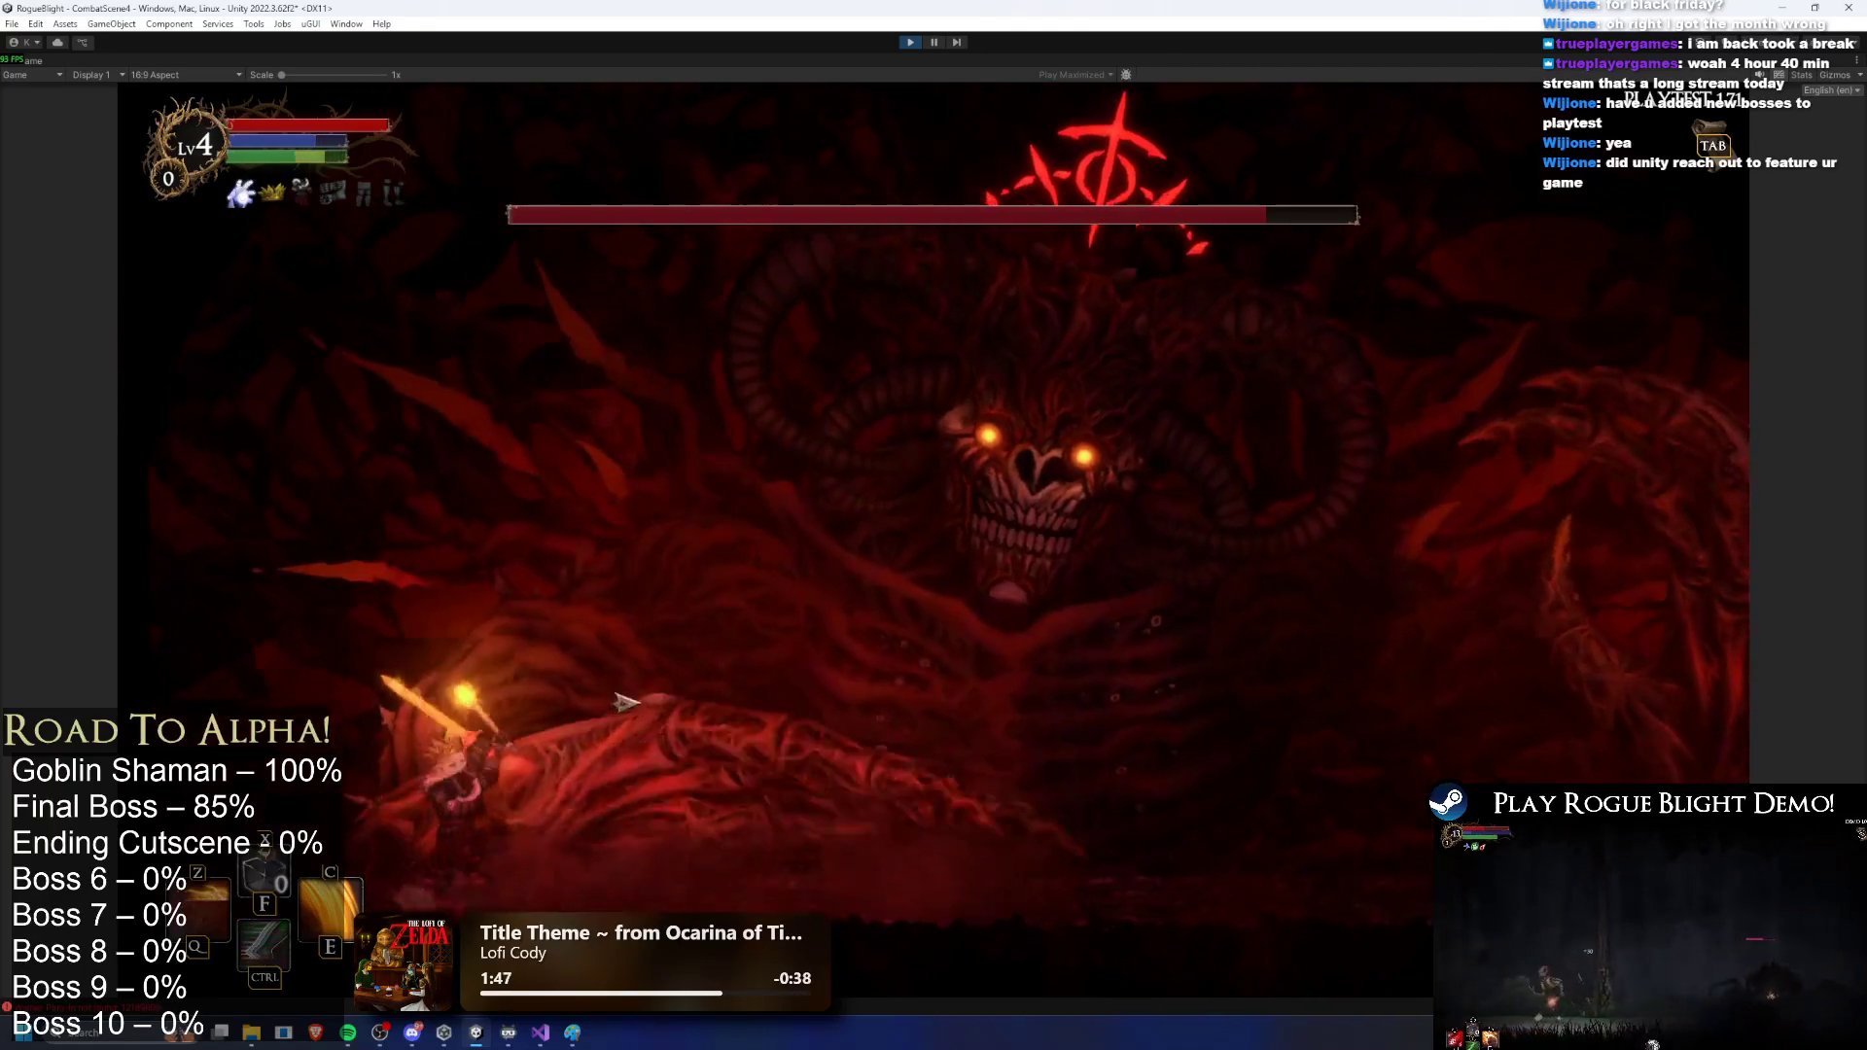
{"action": "key", "text": "d"}
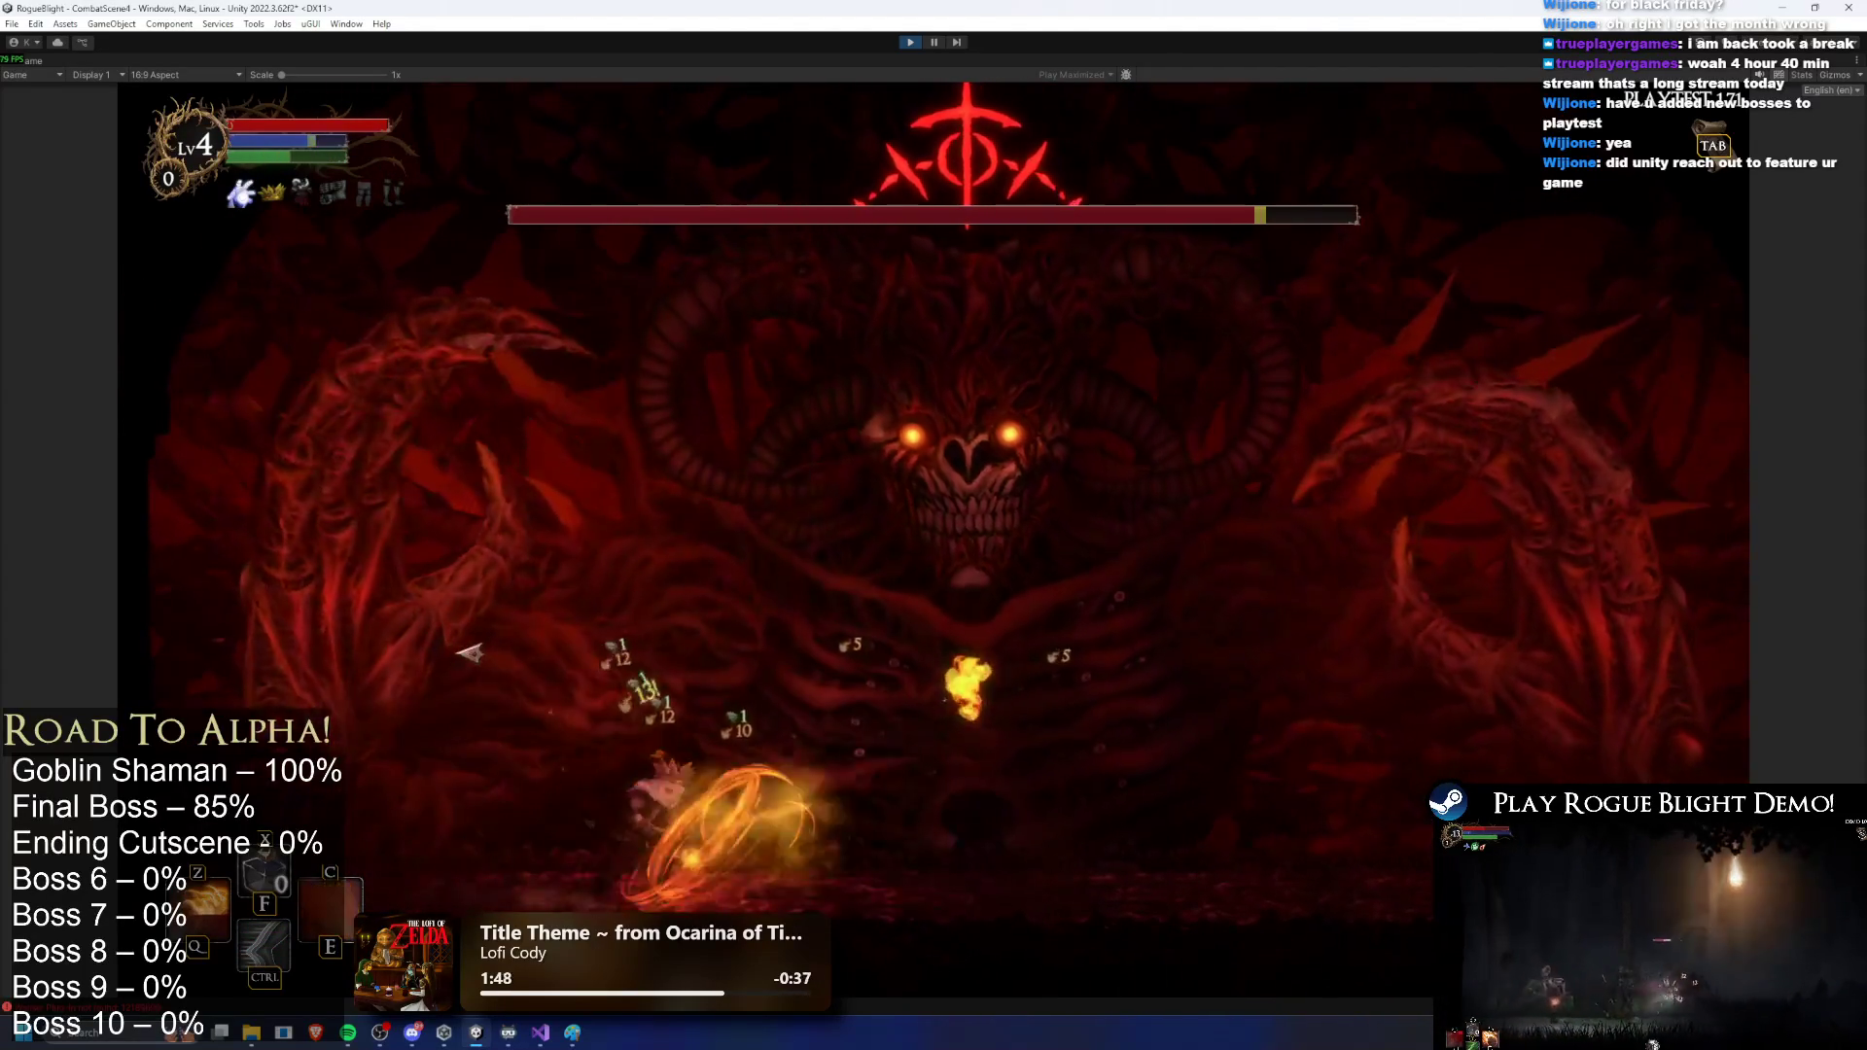
{"action": "left_click", "coordinate": [472, 653]}
{"action": "key", "text": "a"}
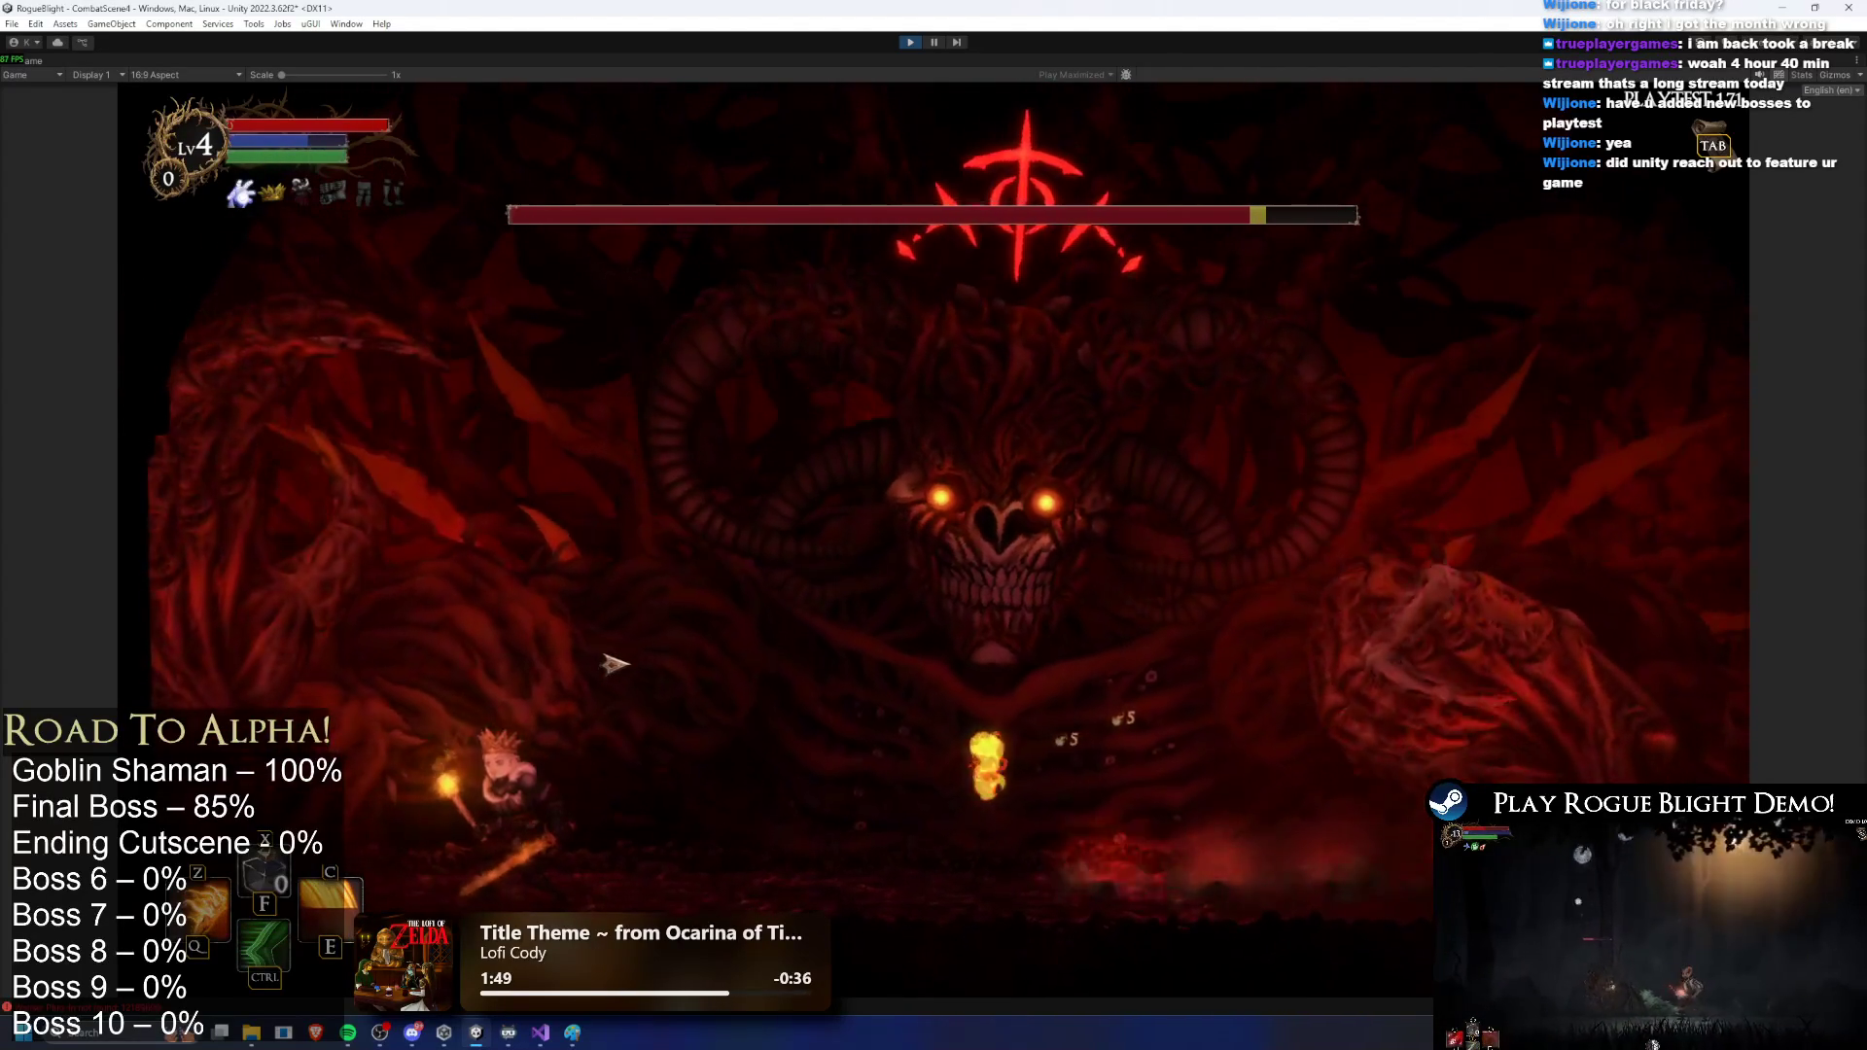
{"action": "key", "text": "space"}
{"action": "left_click", "coordinate": [562, 674]}
{"action": "key", "text": "a"}
{"action": "left_click", "coordinate": [471, 653]}
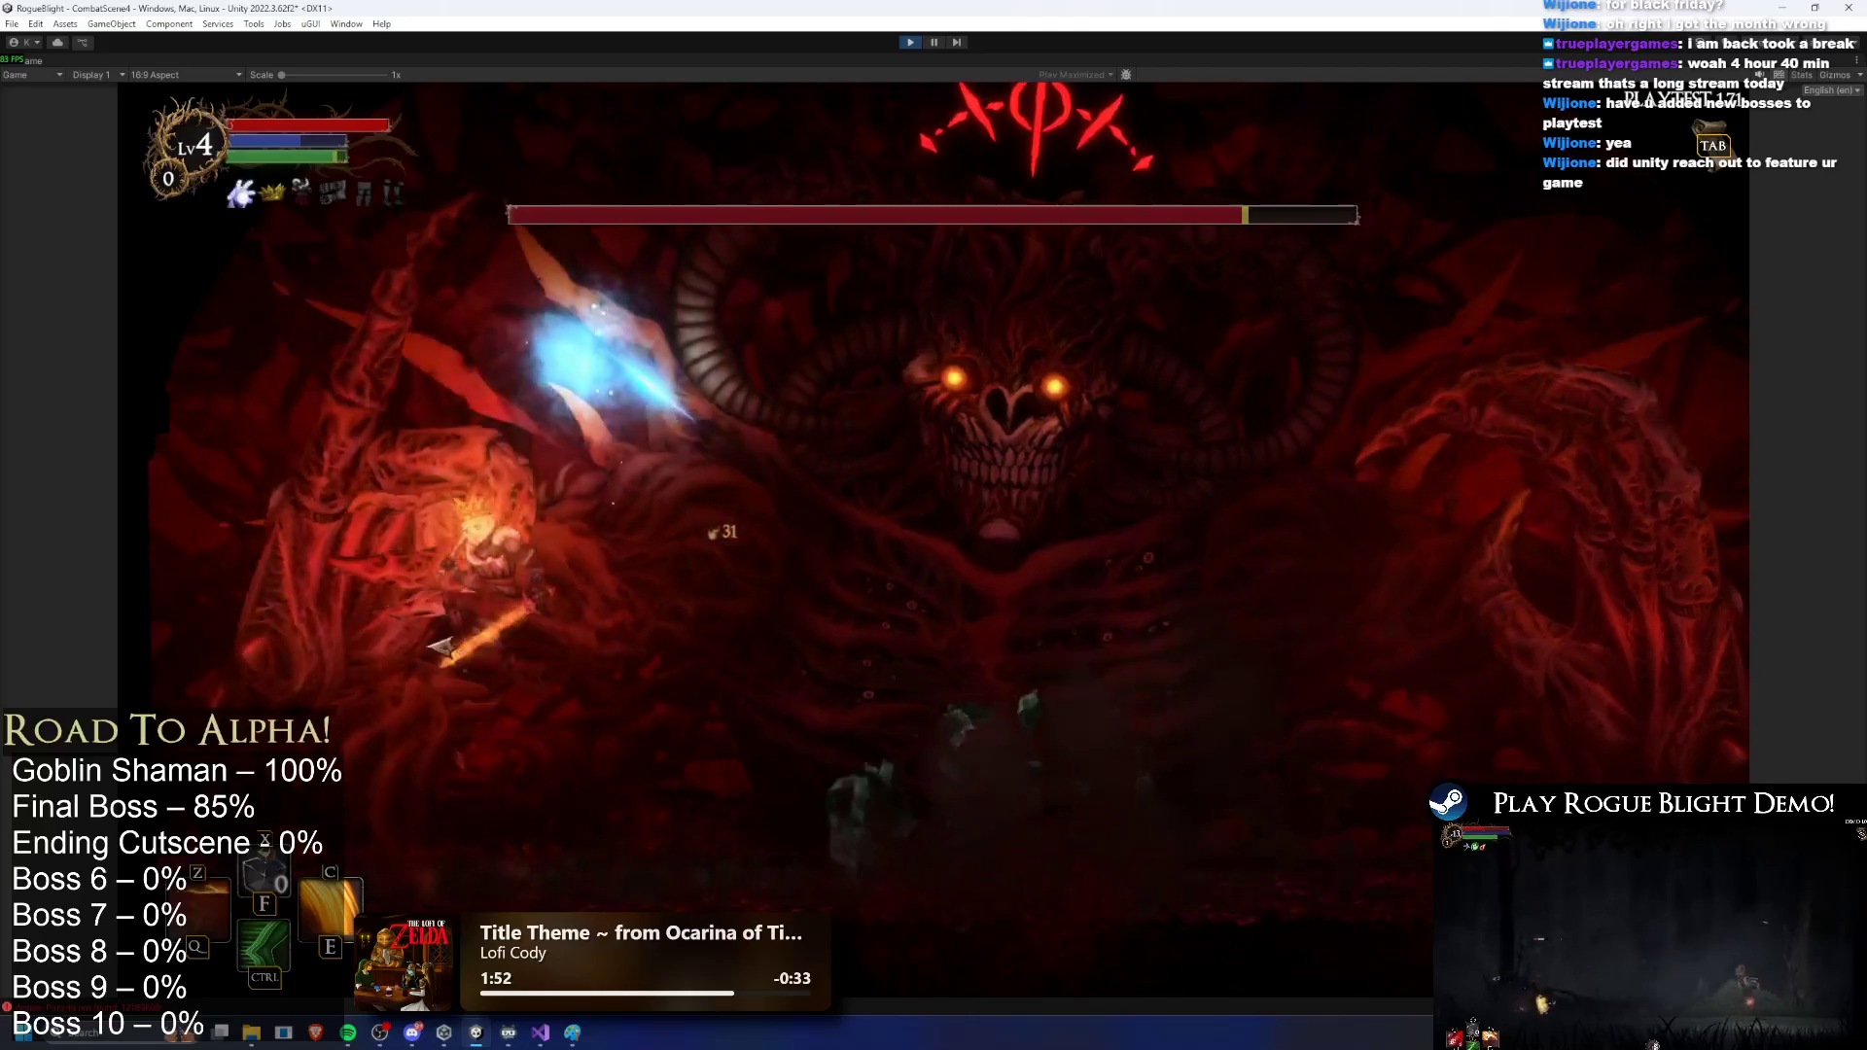
Step: Unleash a shockwave, dodge left and right beneath the boss, then stop the playtest
{"action": "key", "text": "a"}
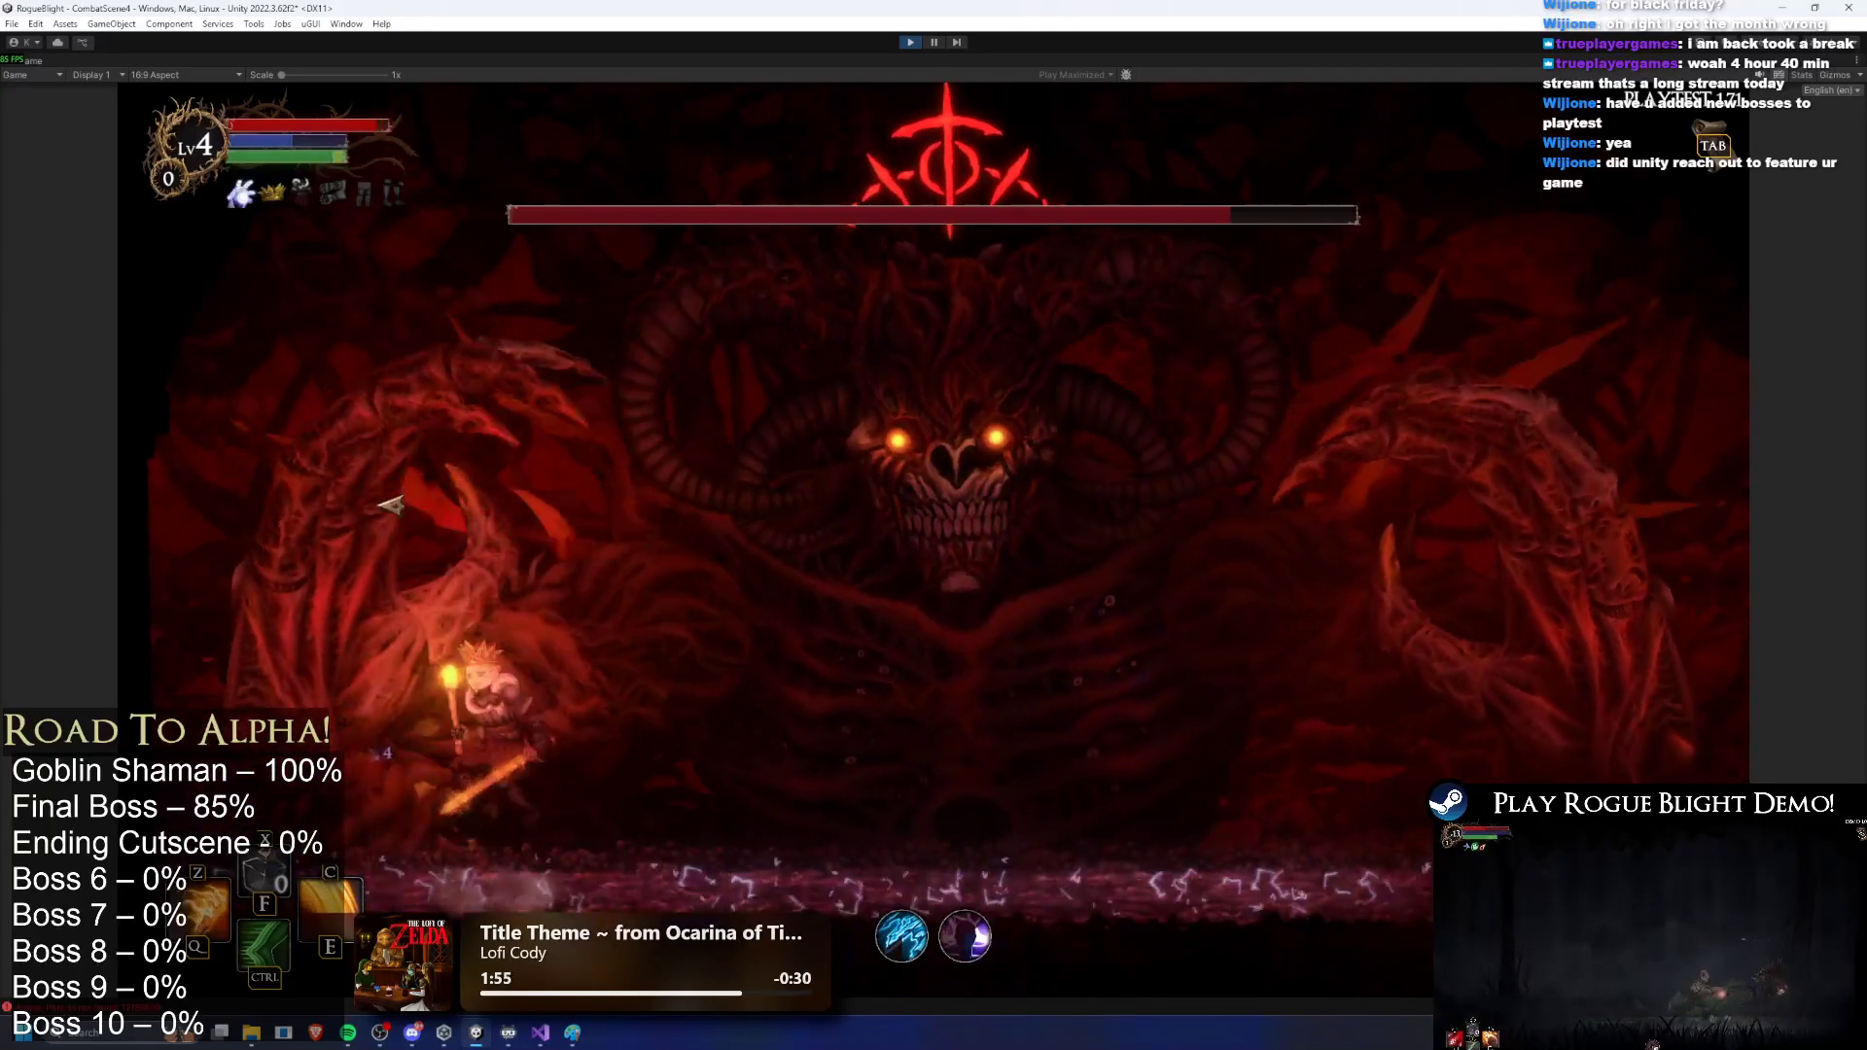
{"action": "key", "text": "a"}
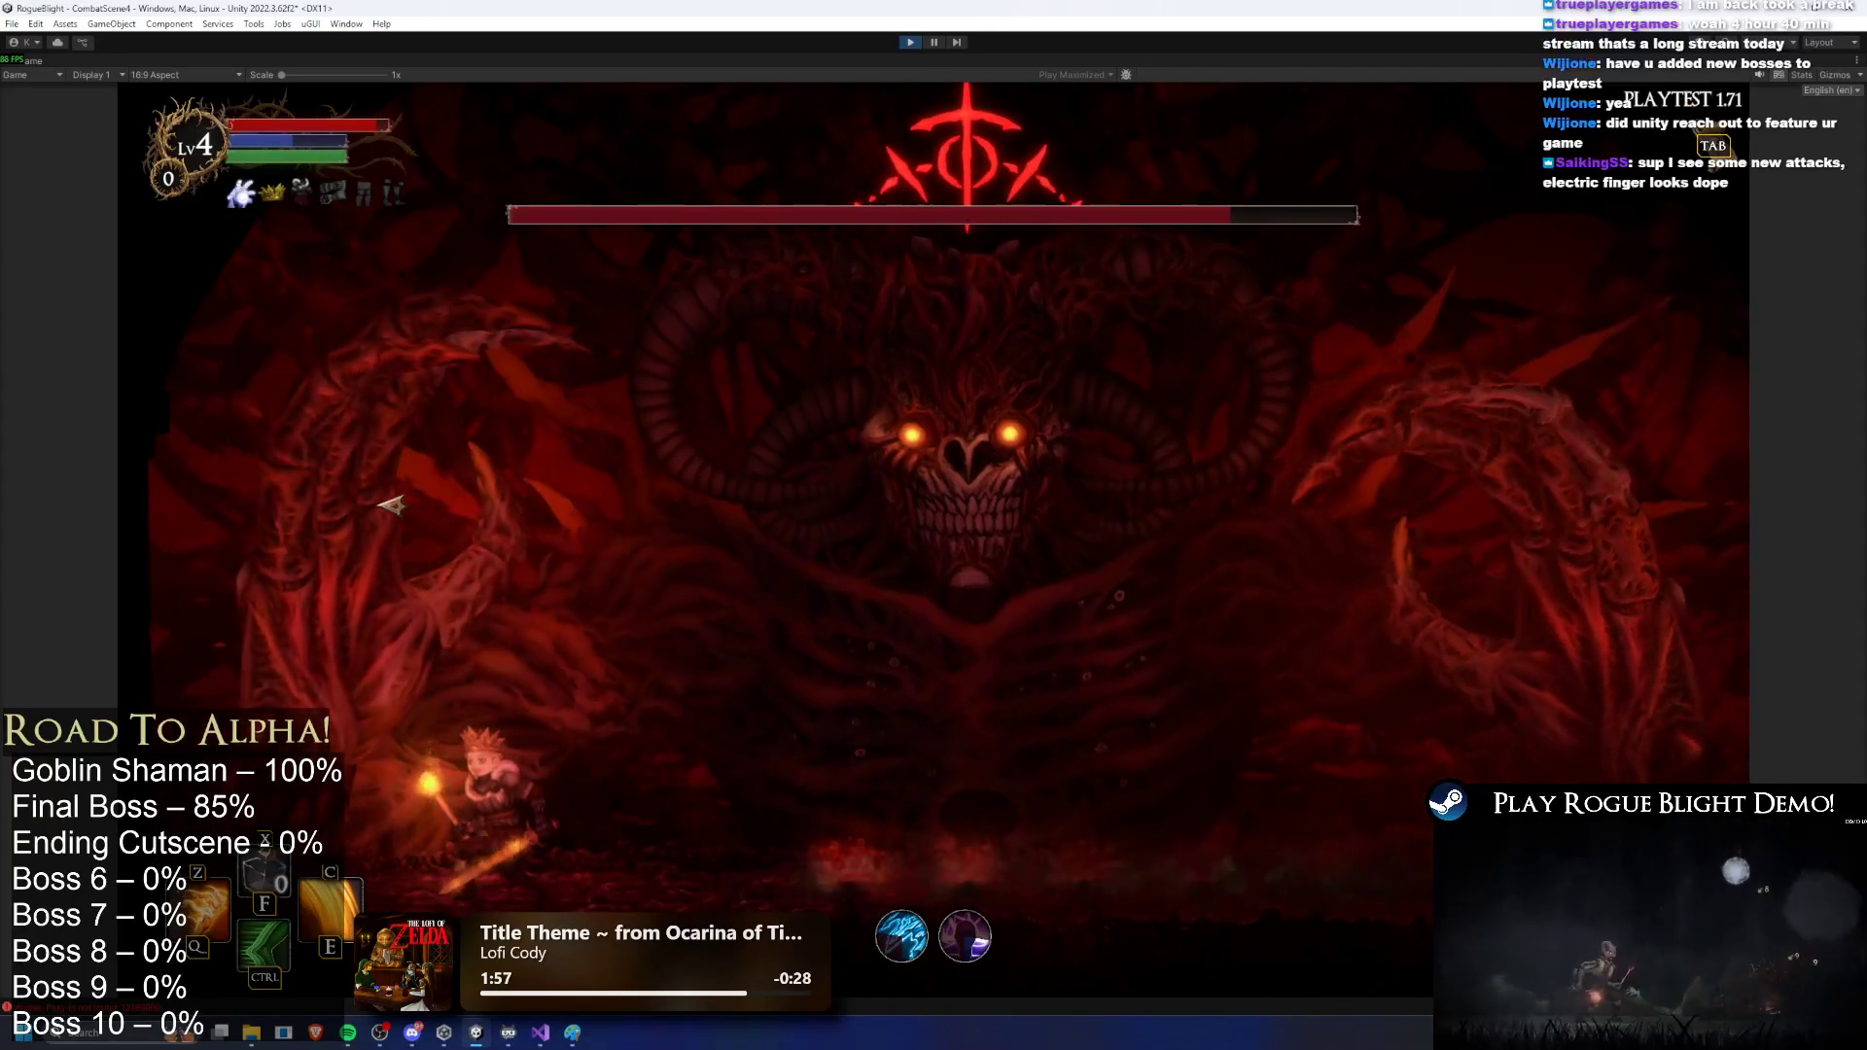
{"action": "key", "text": "space"}
{"action": "left_click", "coordinate": [380, 428]}
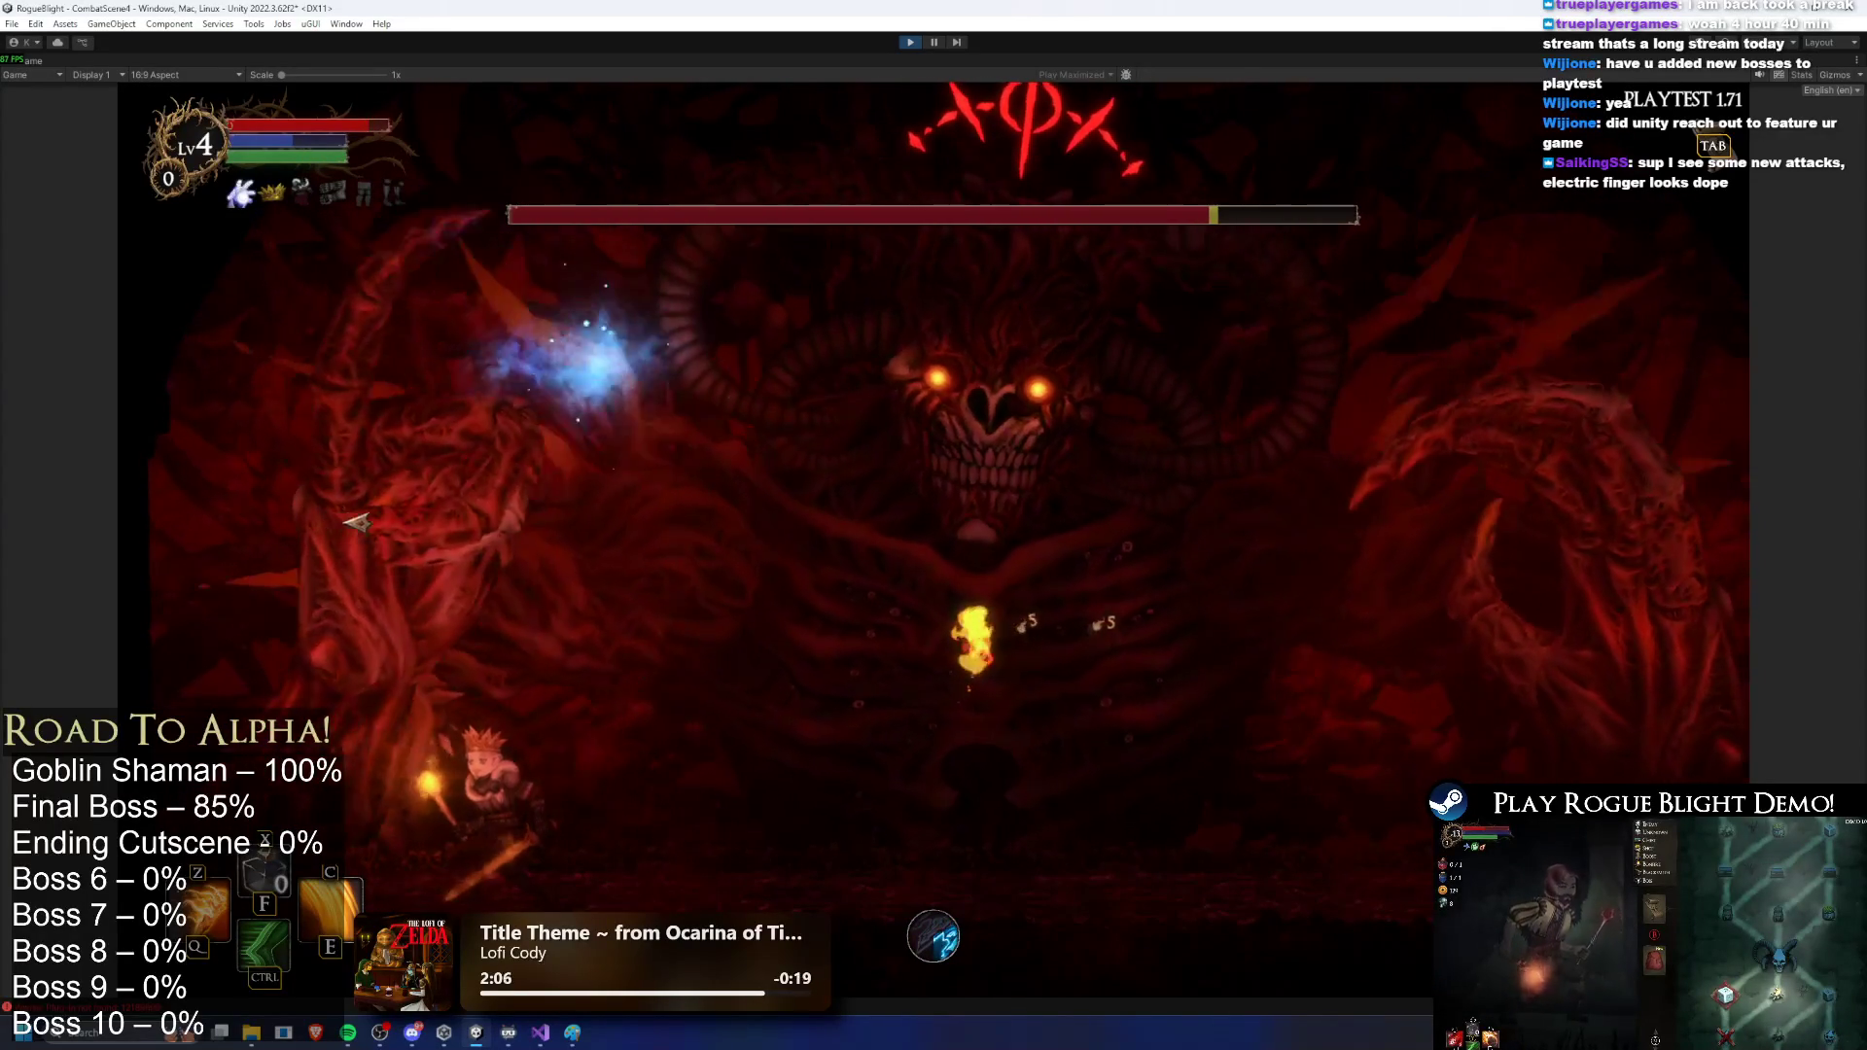
{"action": "key", "text": "d"}
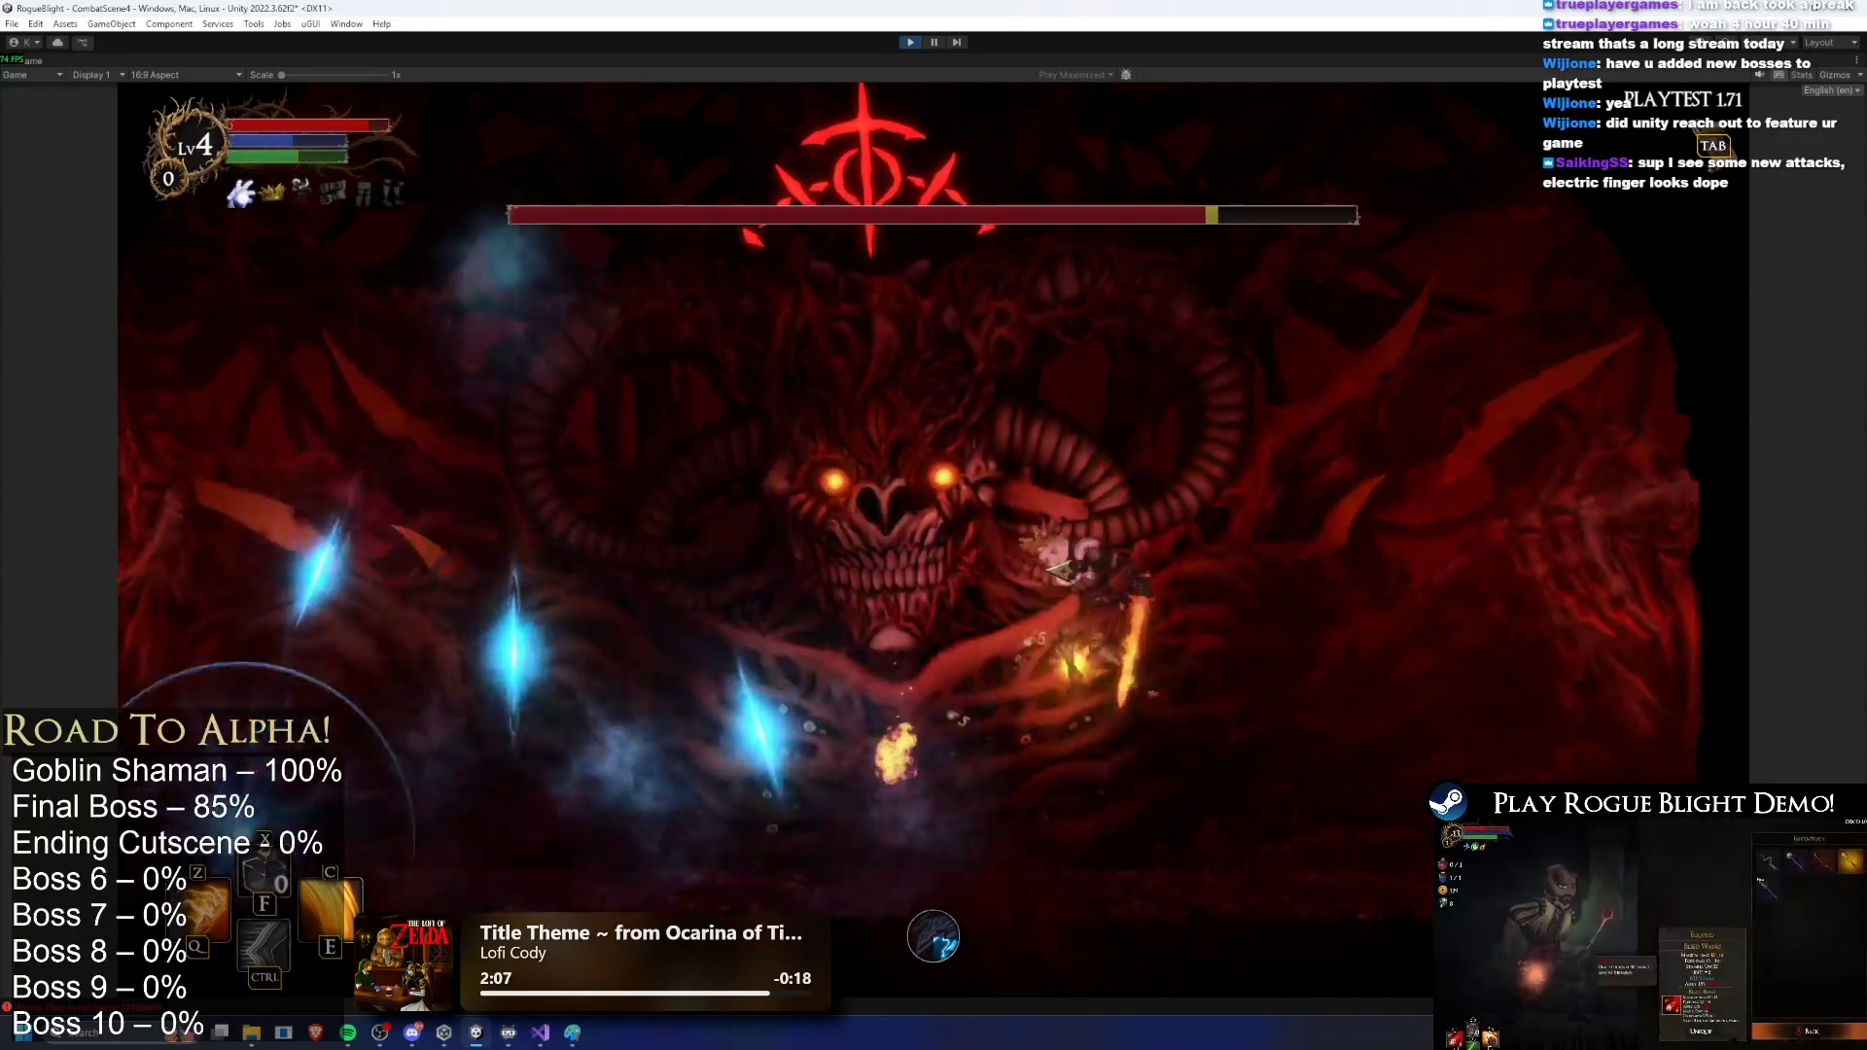
{"action": "key", "text": "d"}
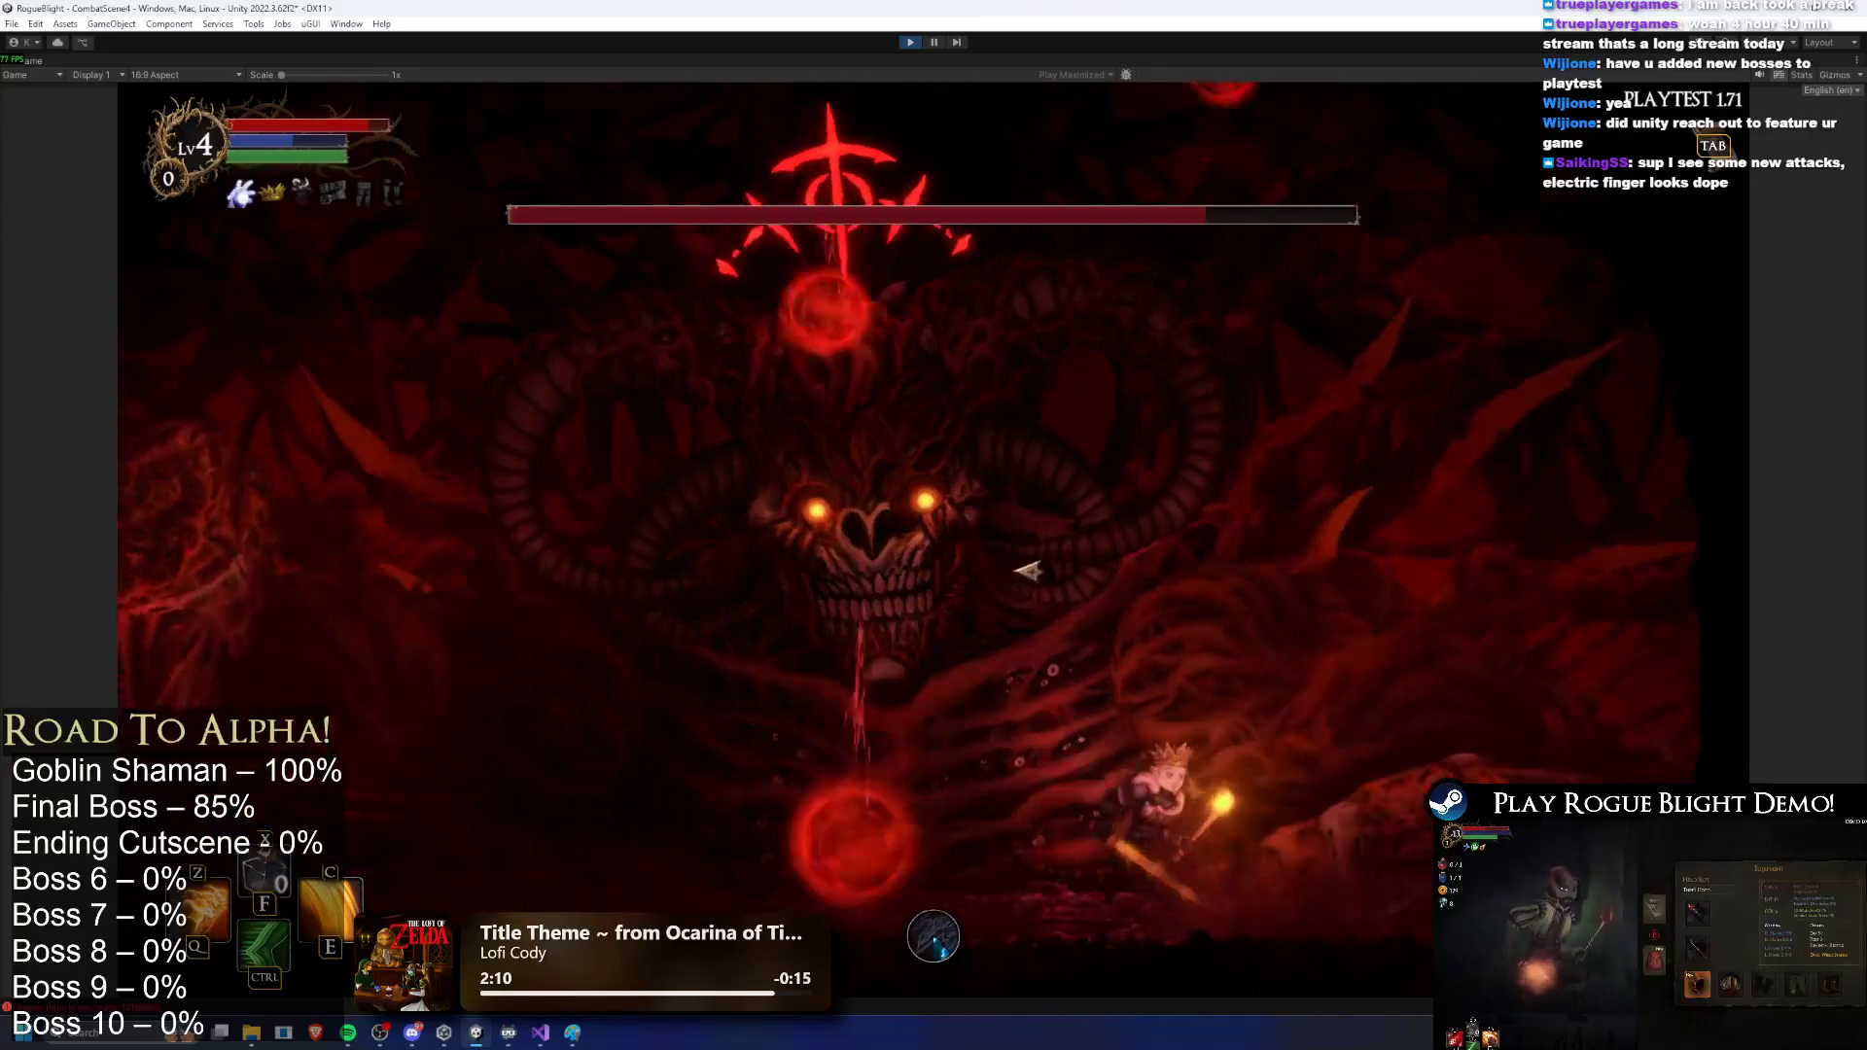
{"action": "key", "text": "a"}
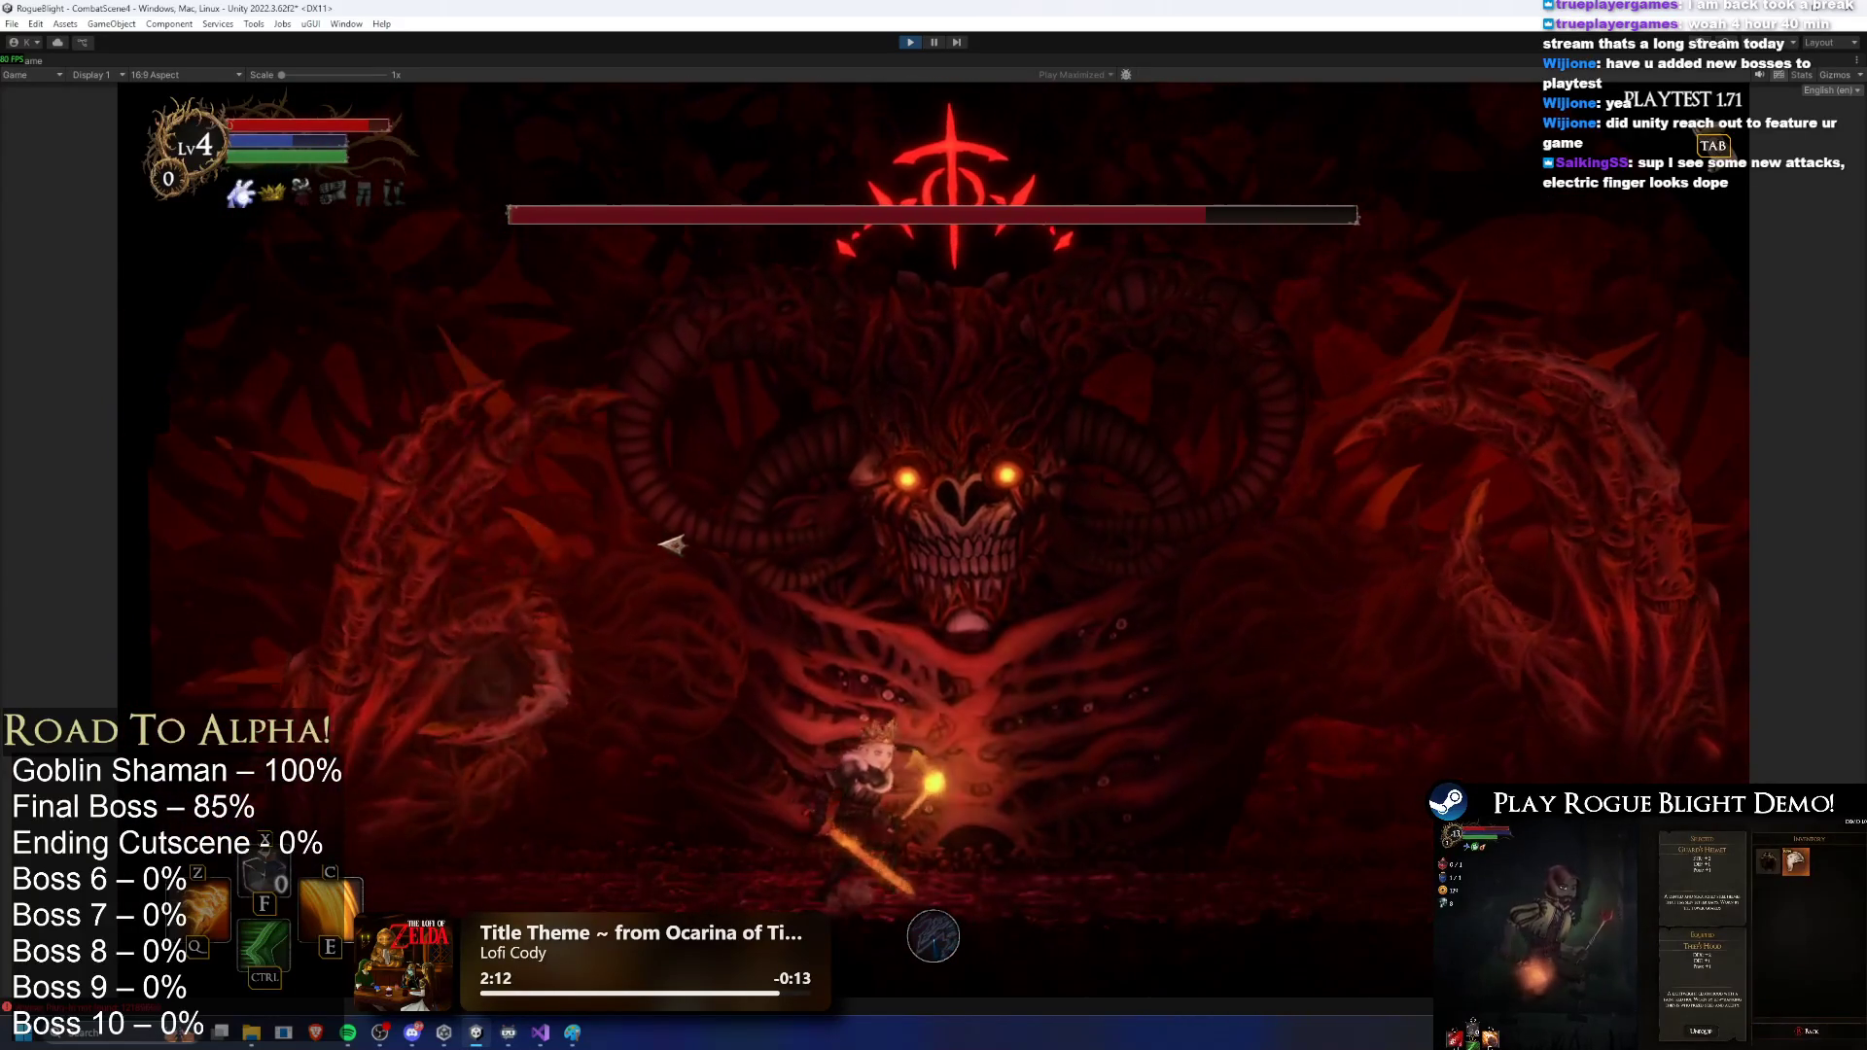
{"action": "key", "text": "d"}
{"action": "key", "text": "space"}
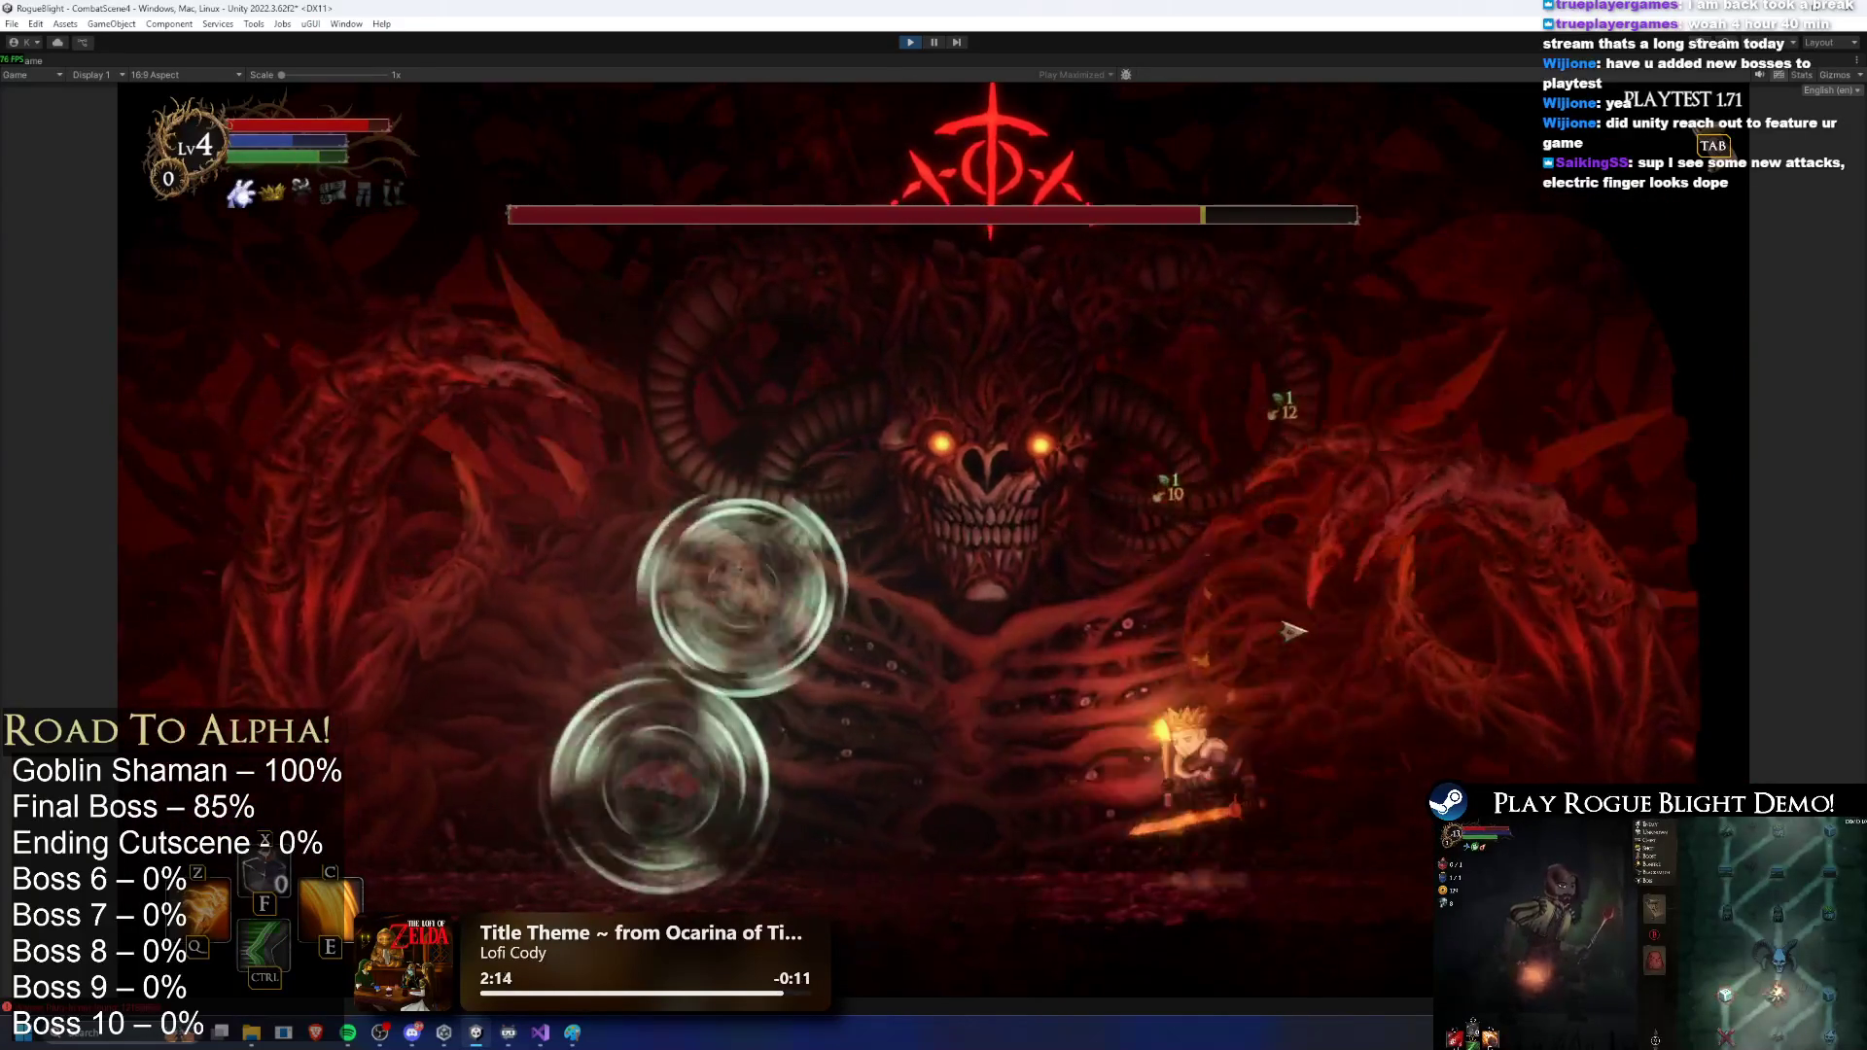
{"action": "key", "text": "a"}
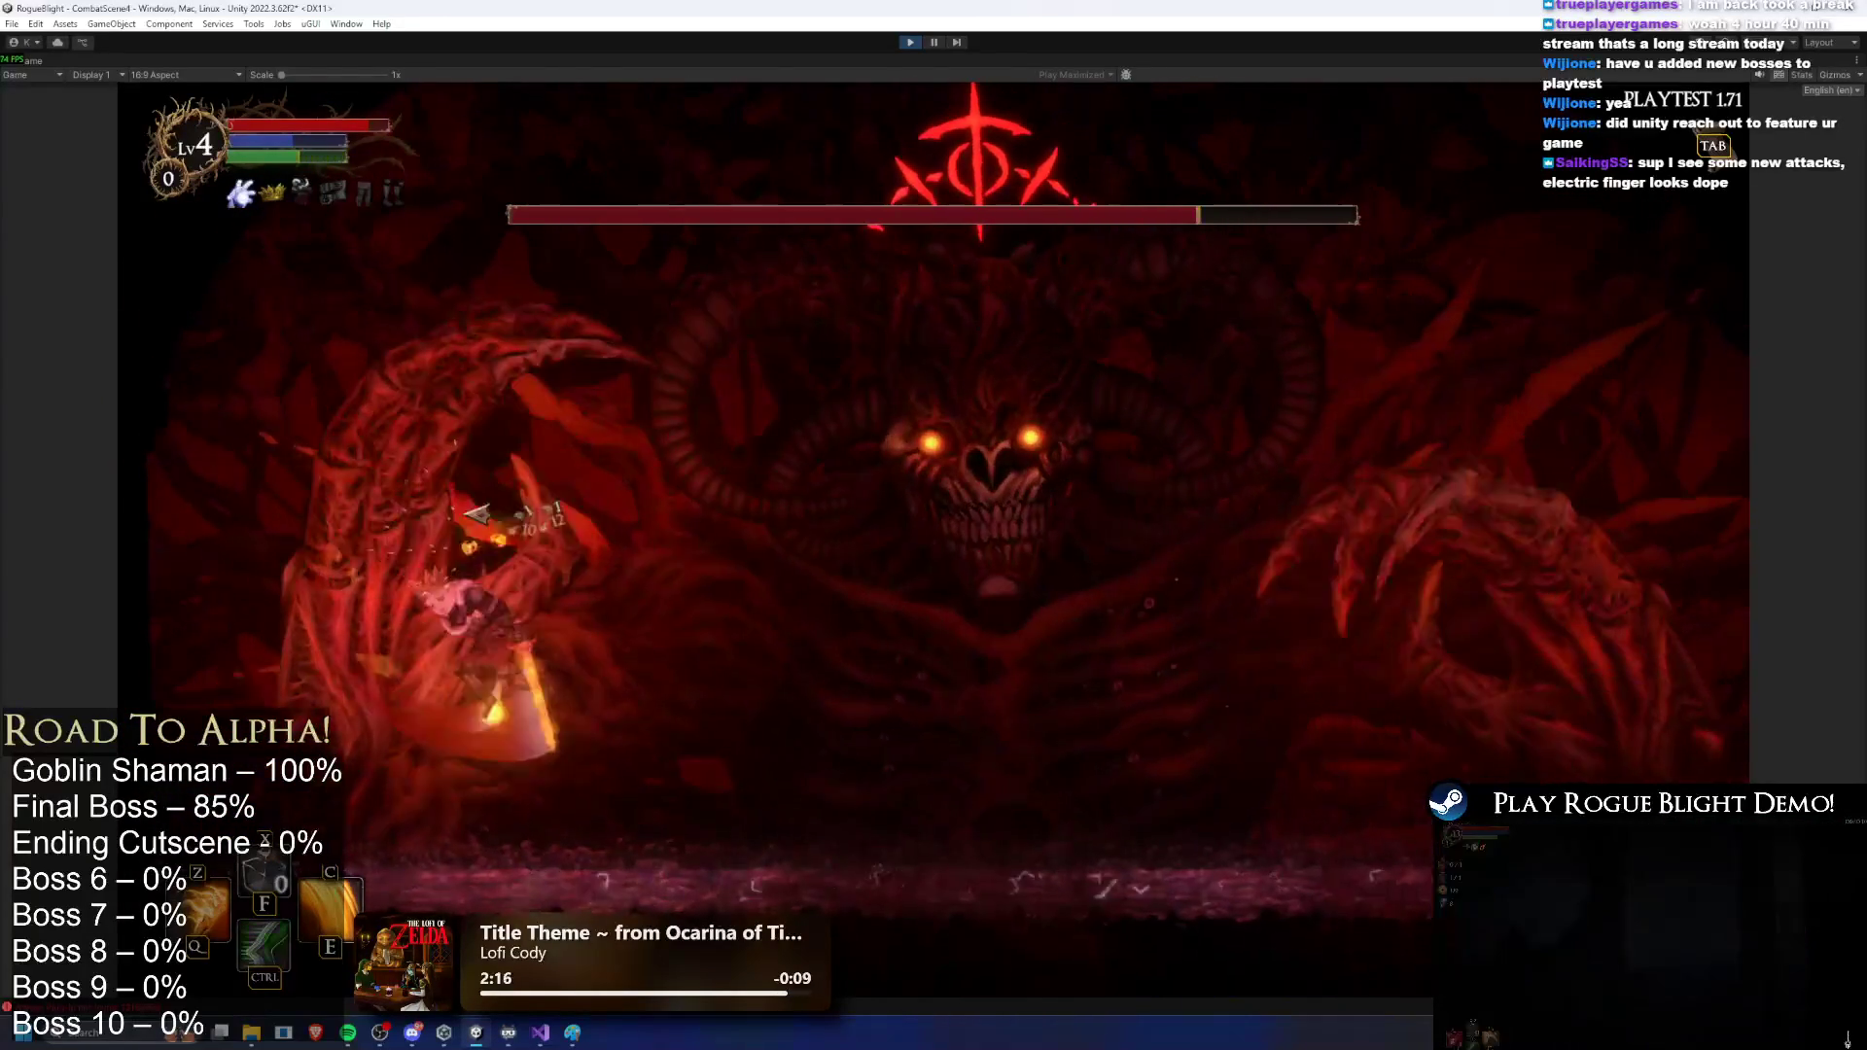
{"action": "key", "text": "d"}
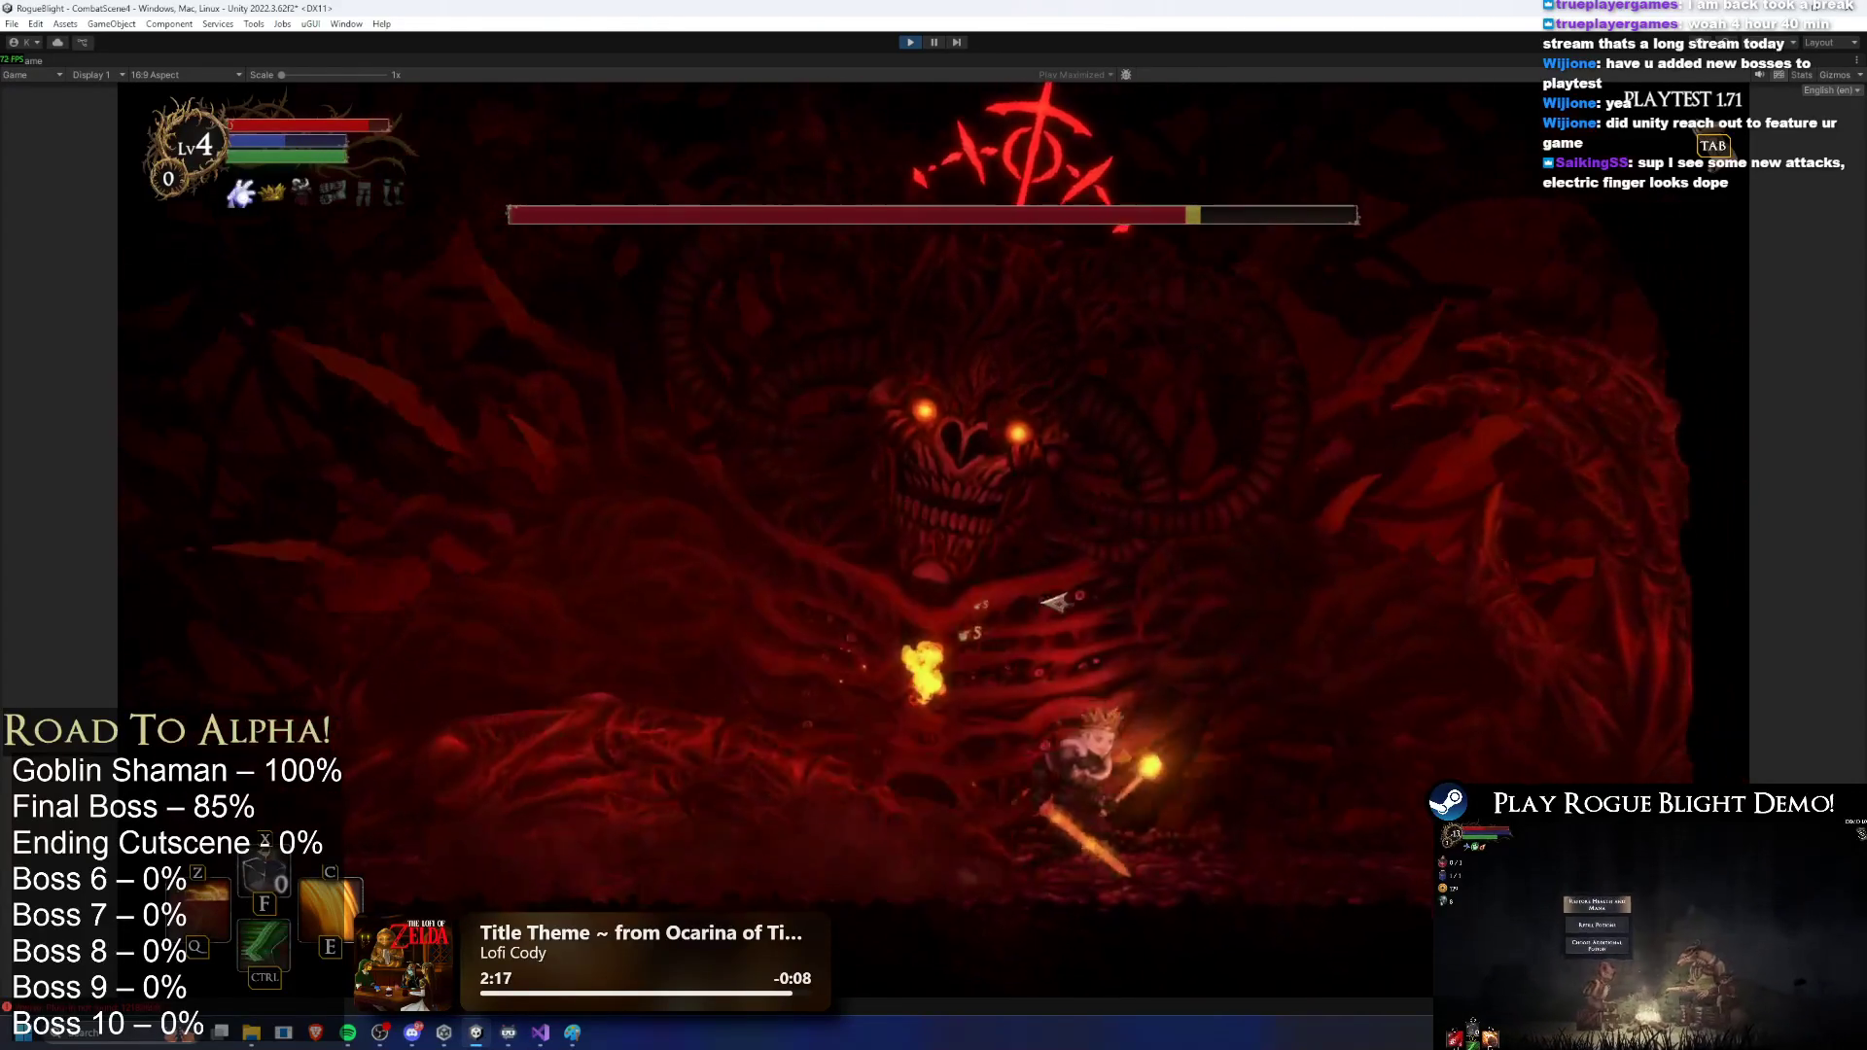
{"action": "key", "text": "a"}
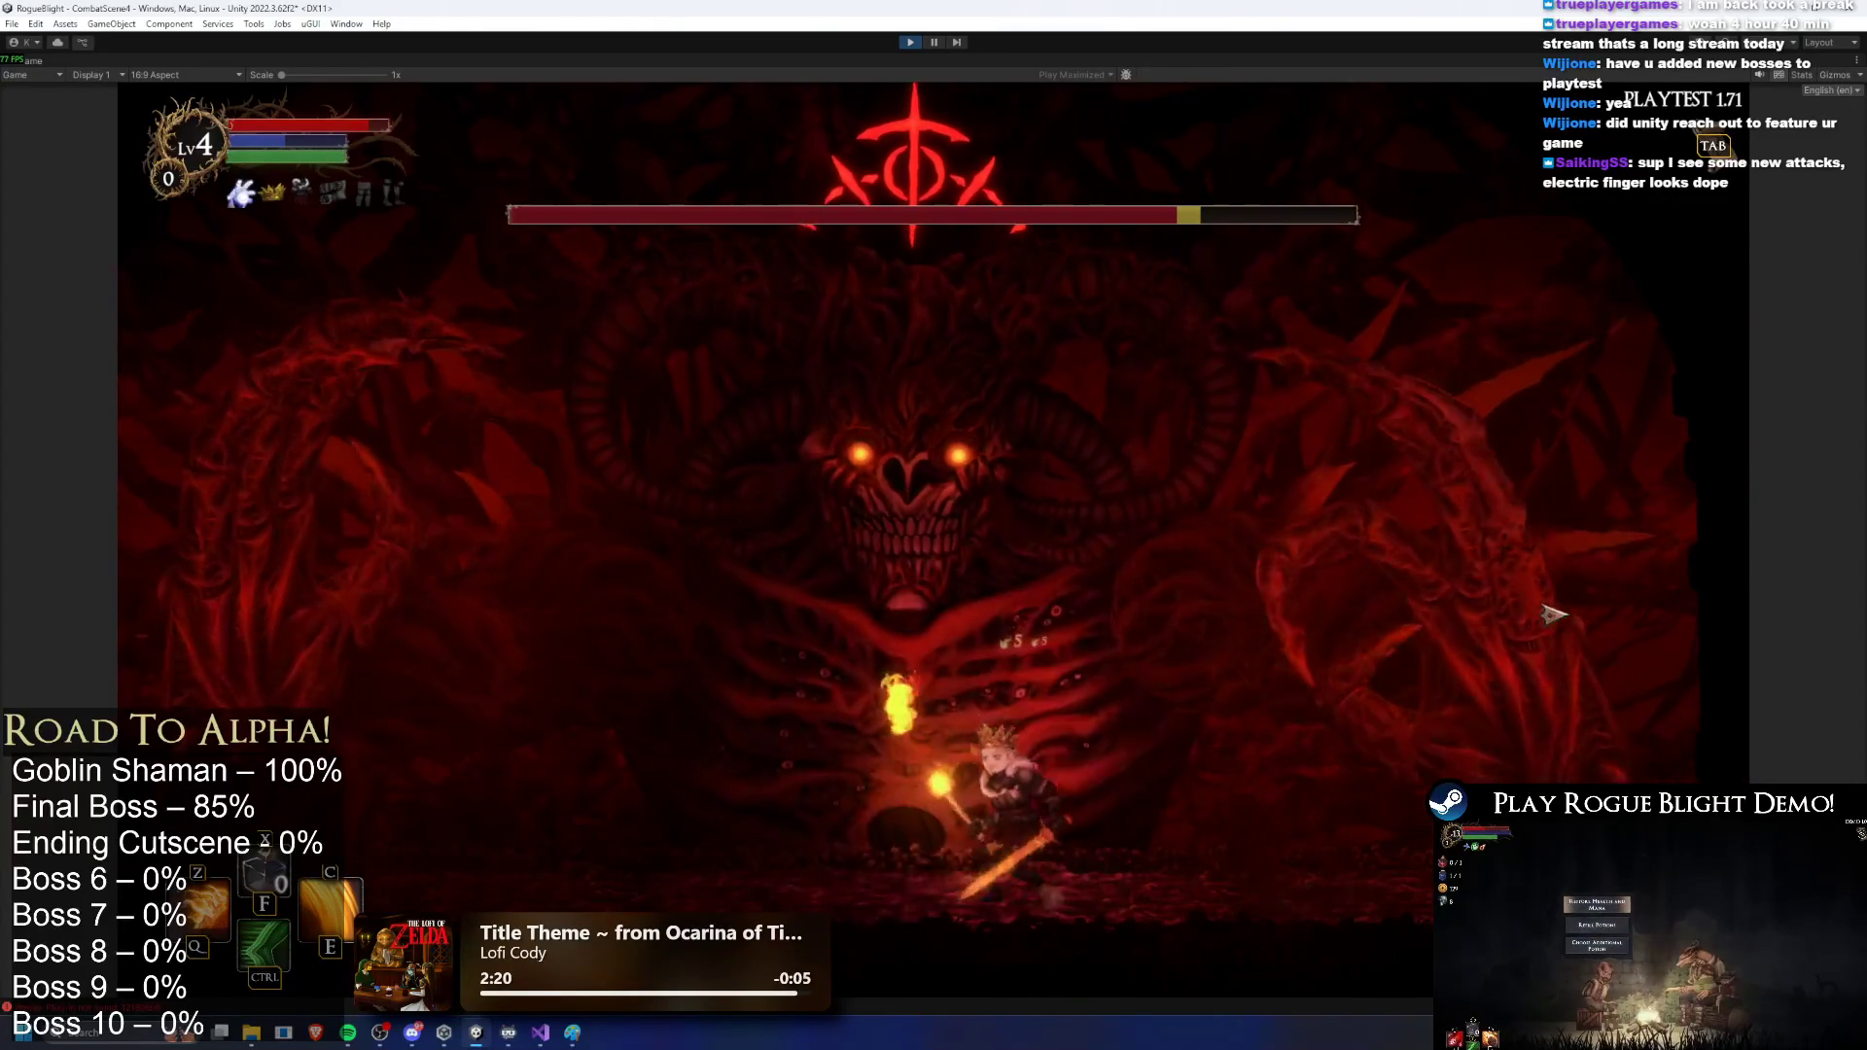
{"action": "key", "text": "a"}
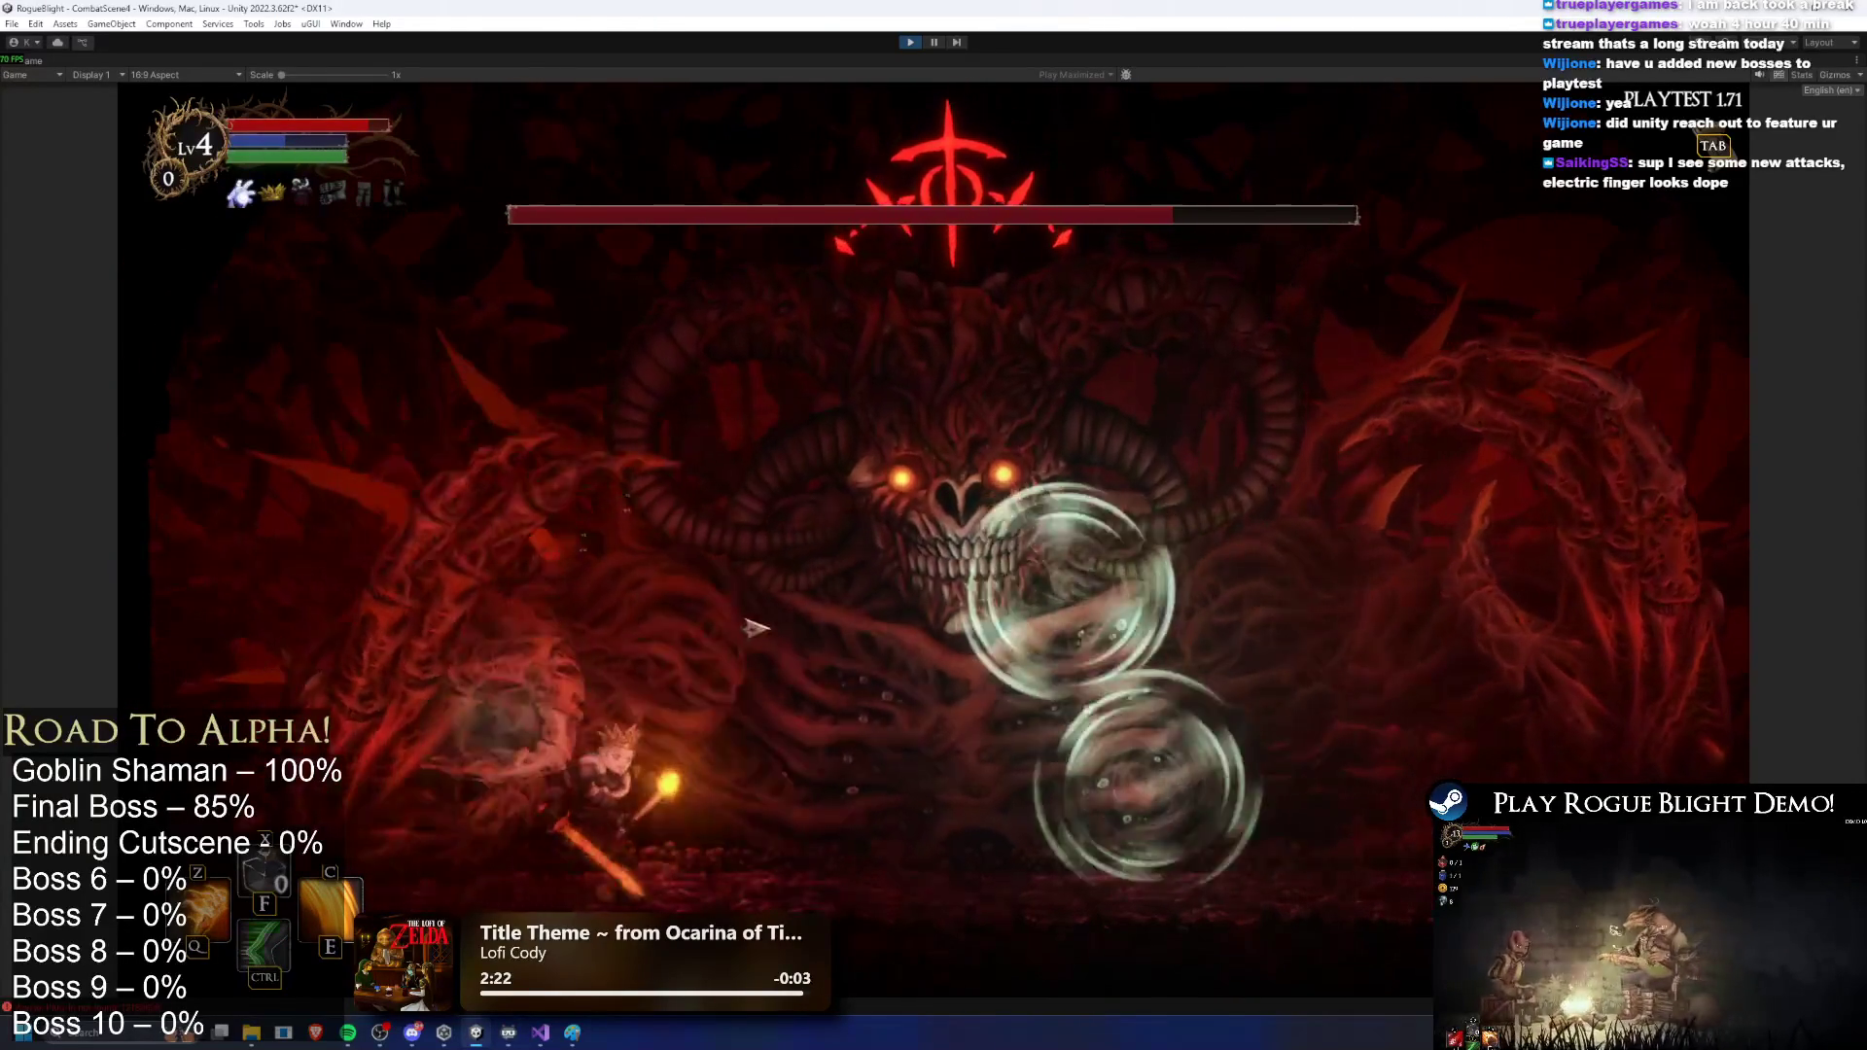
{"action": "key", "text": "d"}
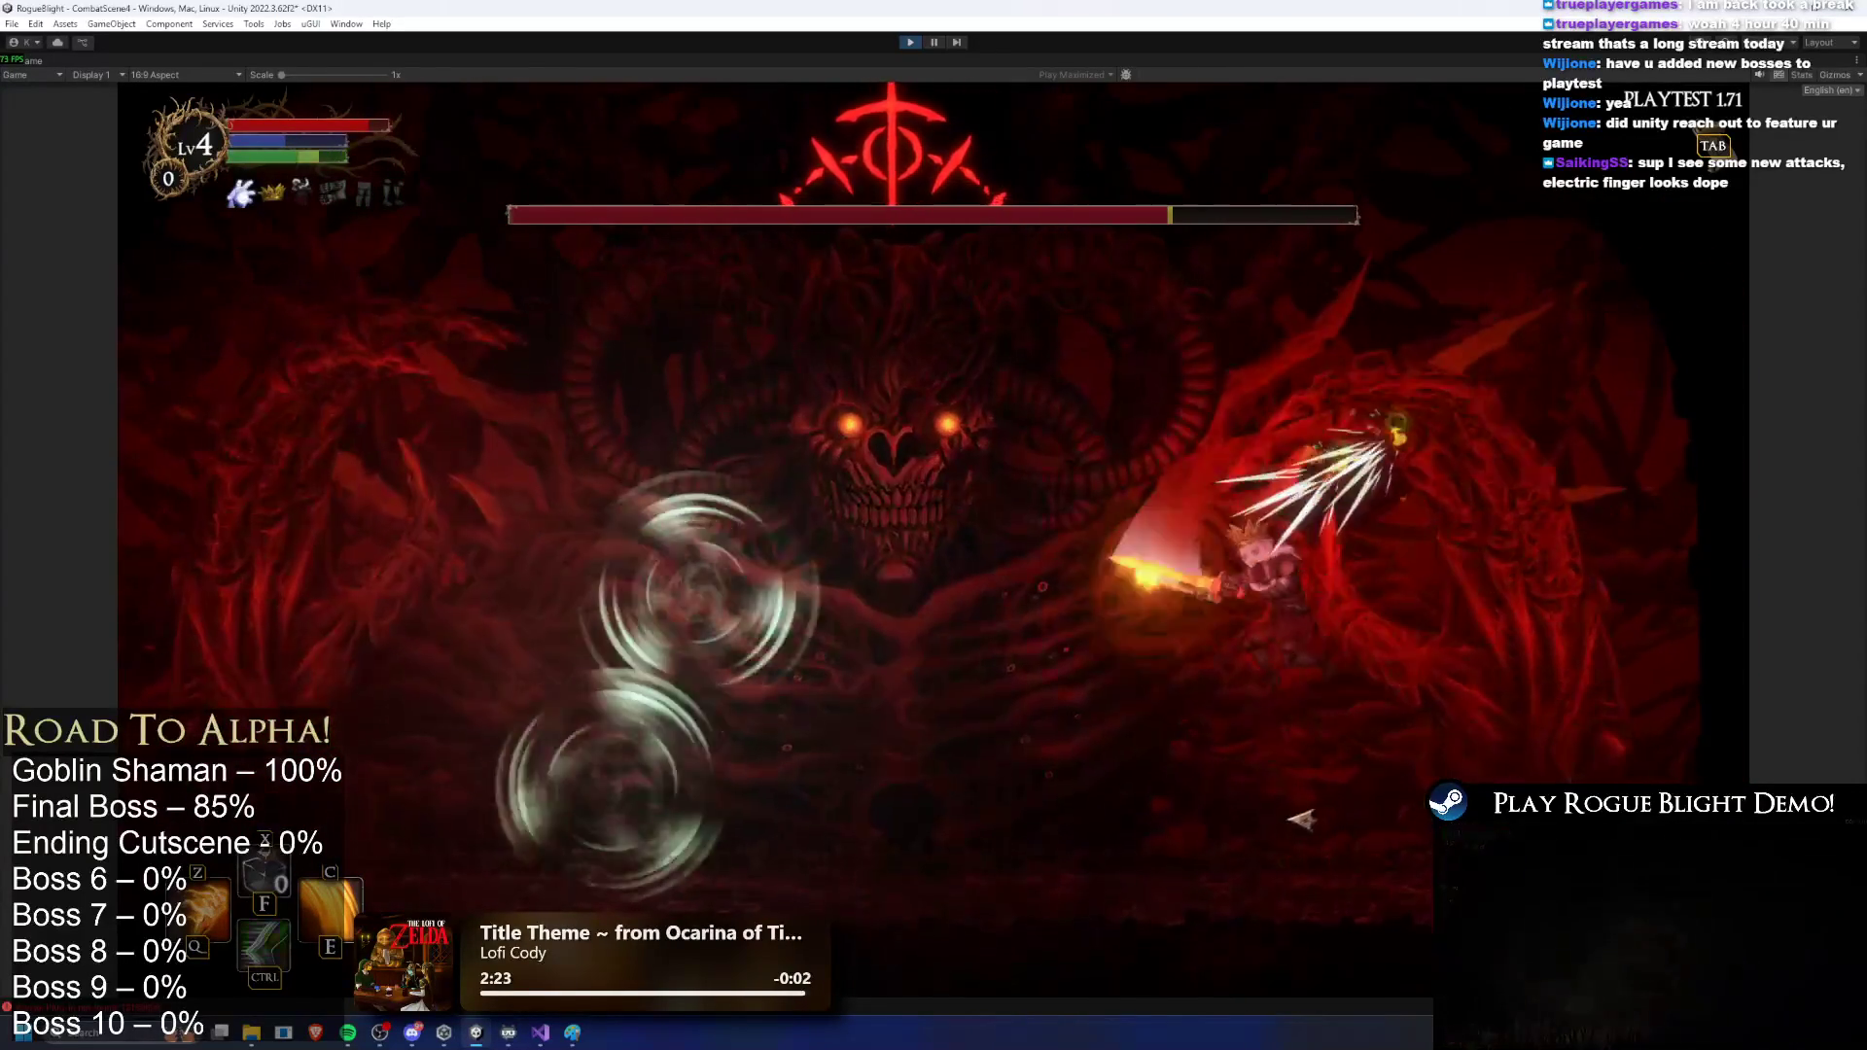
{"action": "key", "text": "a"}
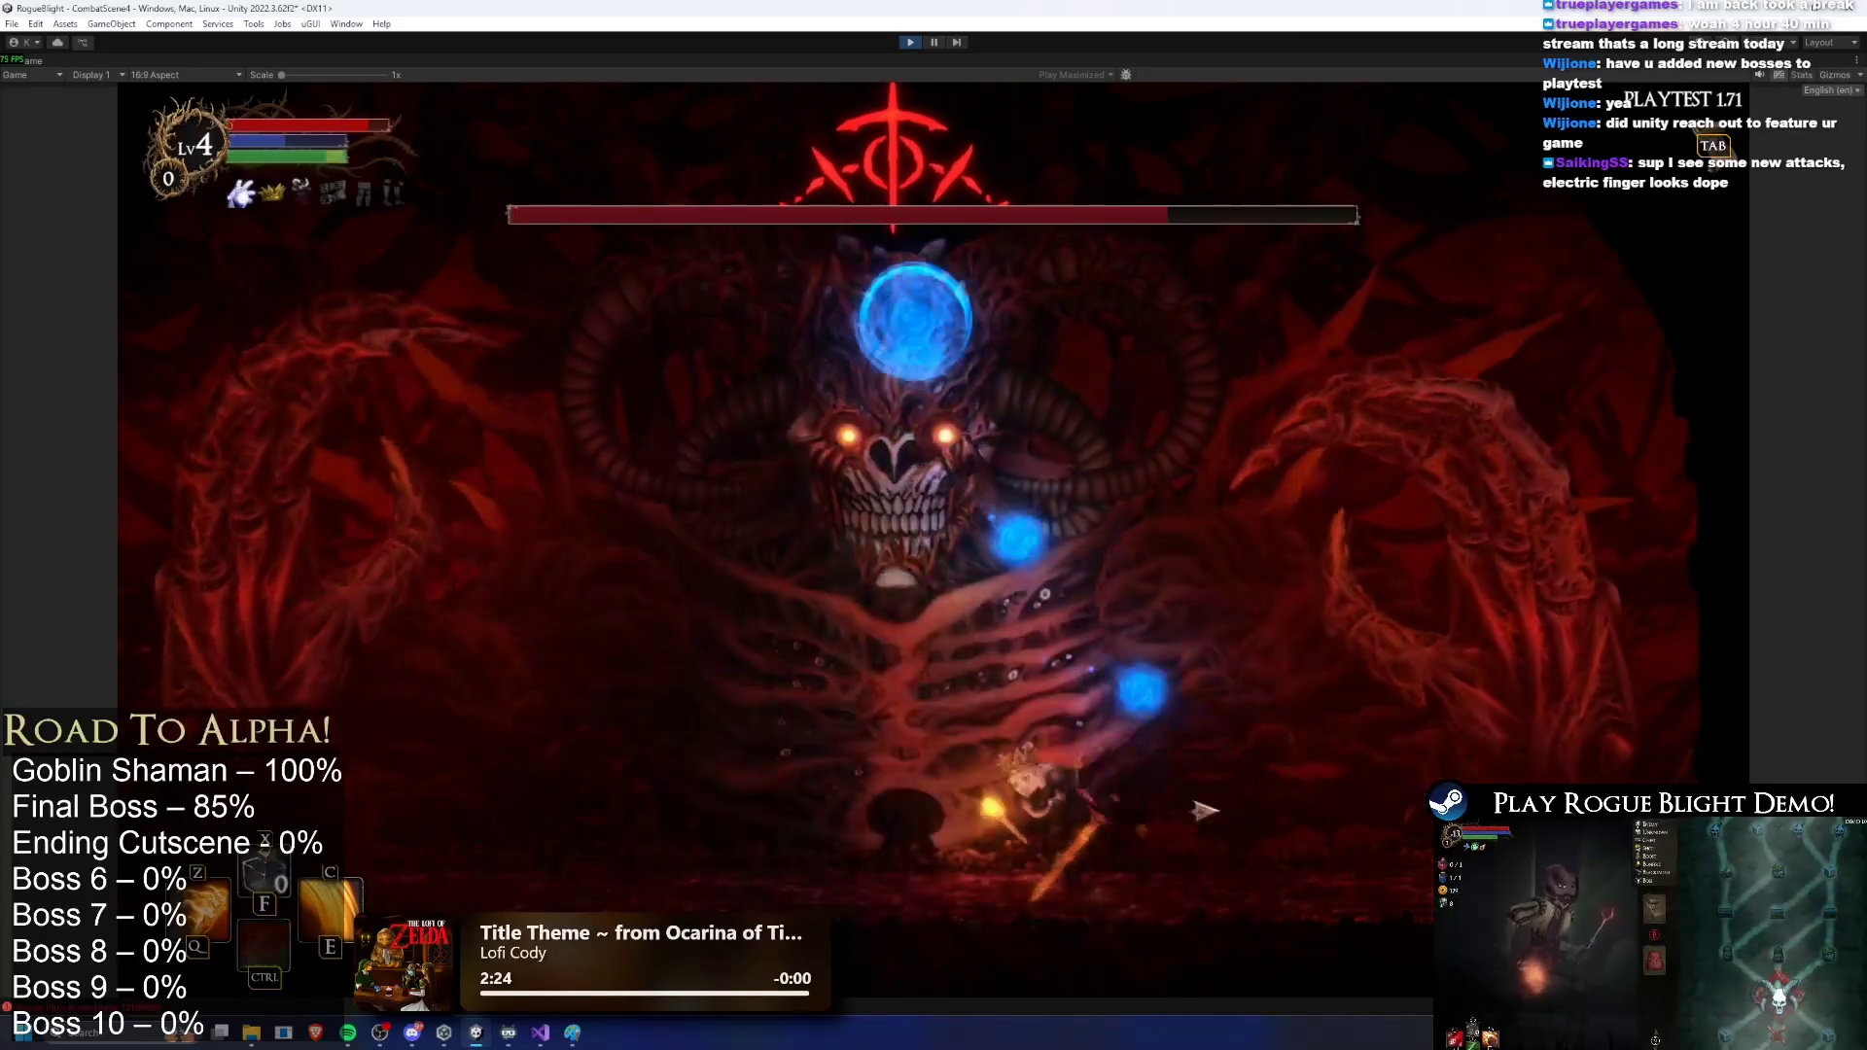
{"action": "key", "text": "d"}
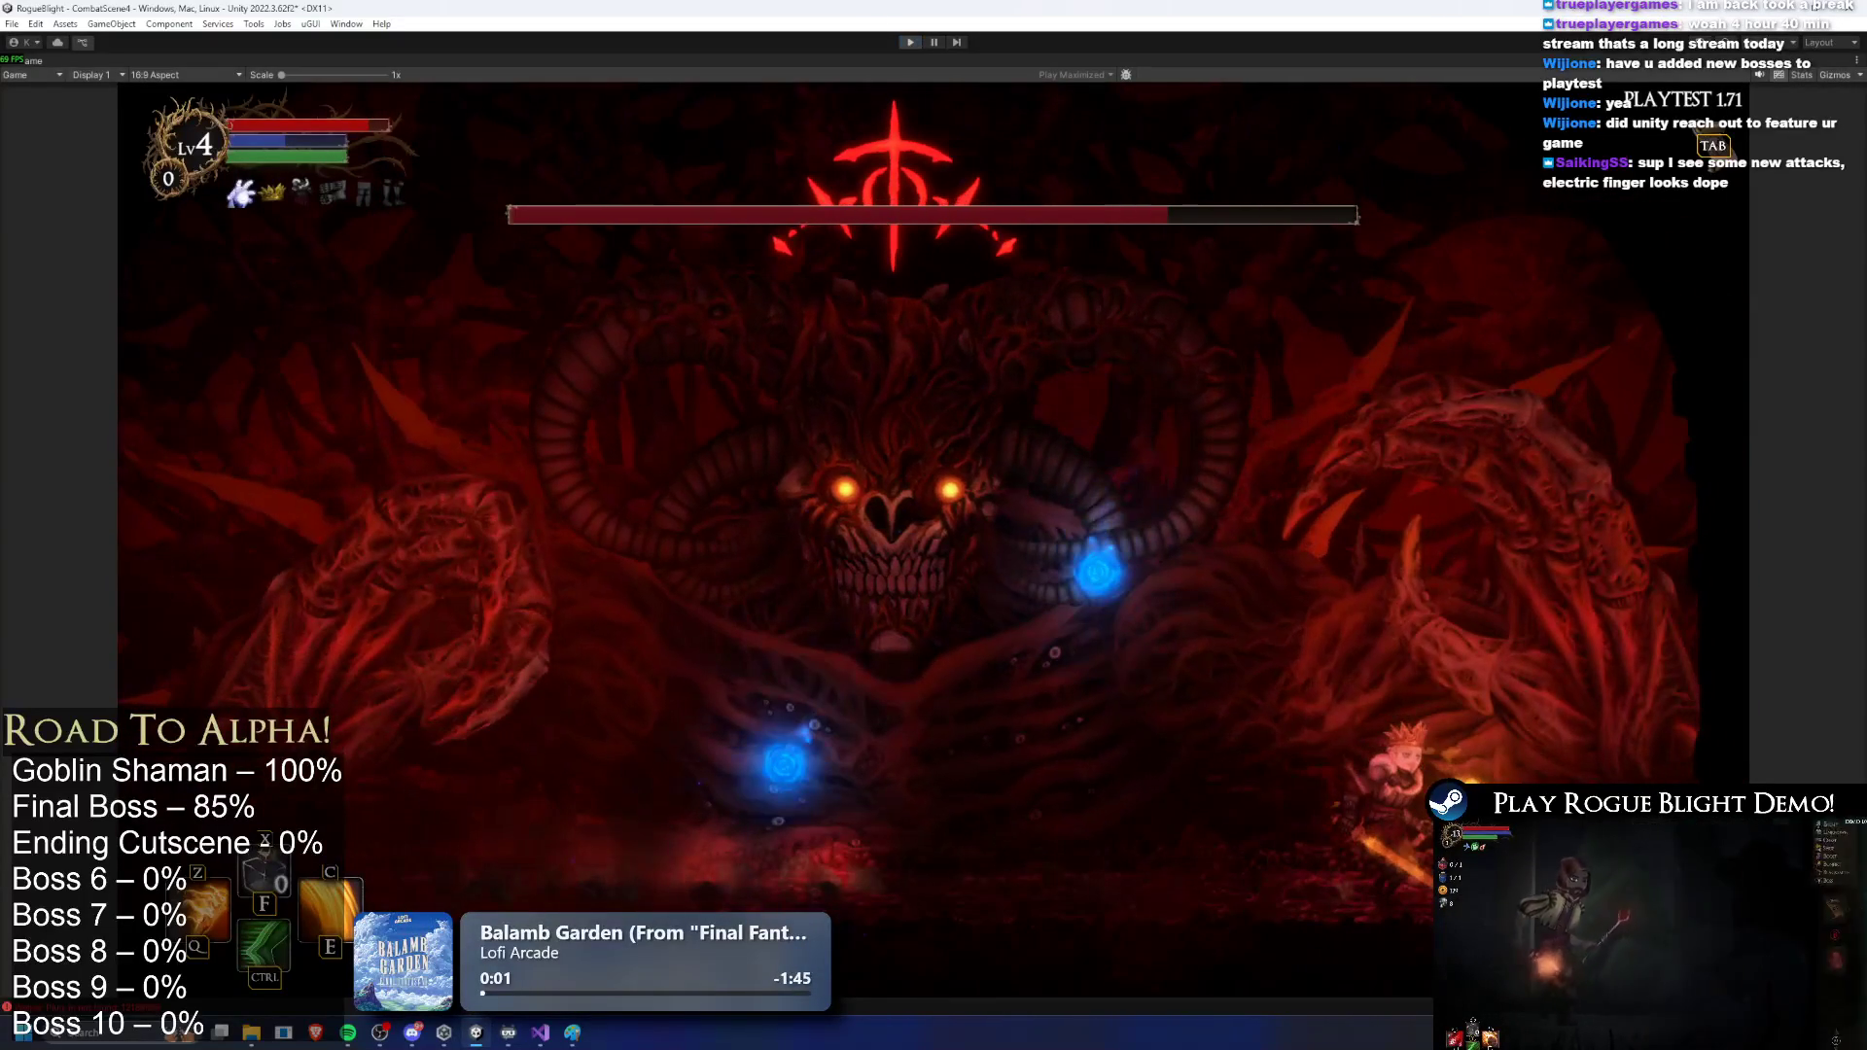
{"action": "key", "text": "ctrl+p"}
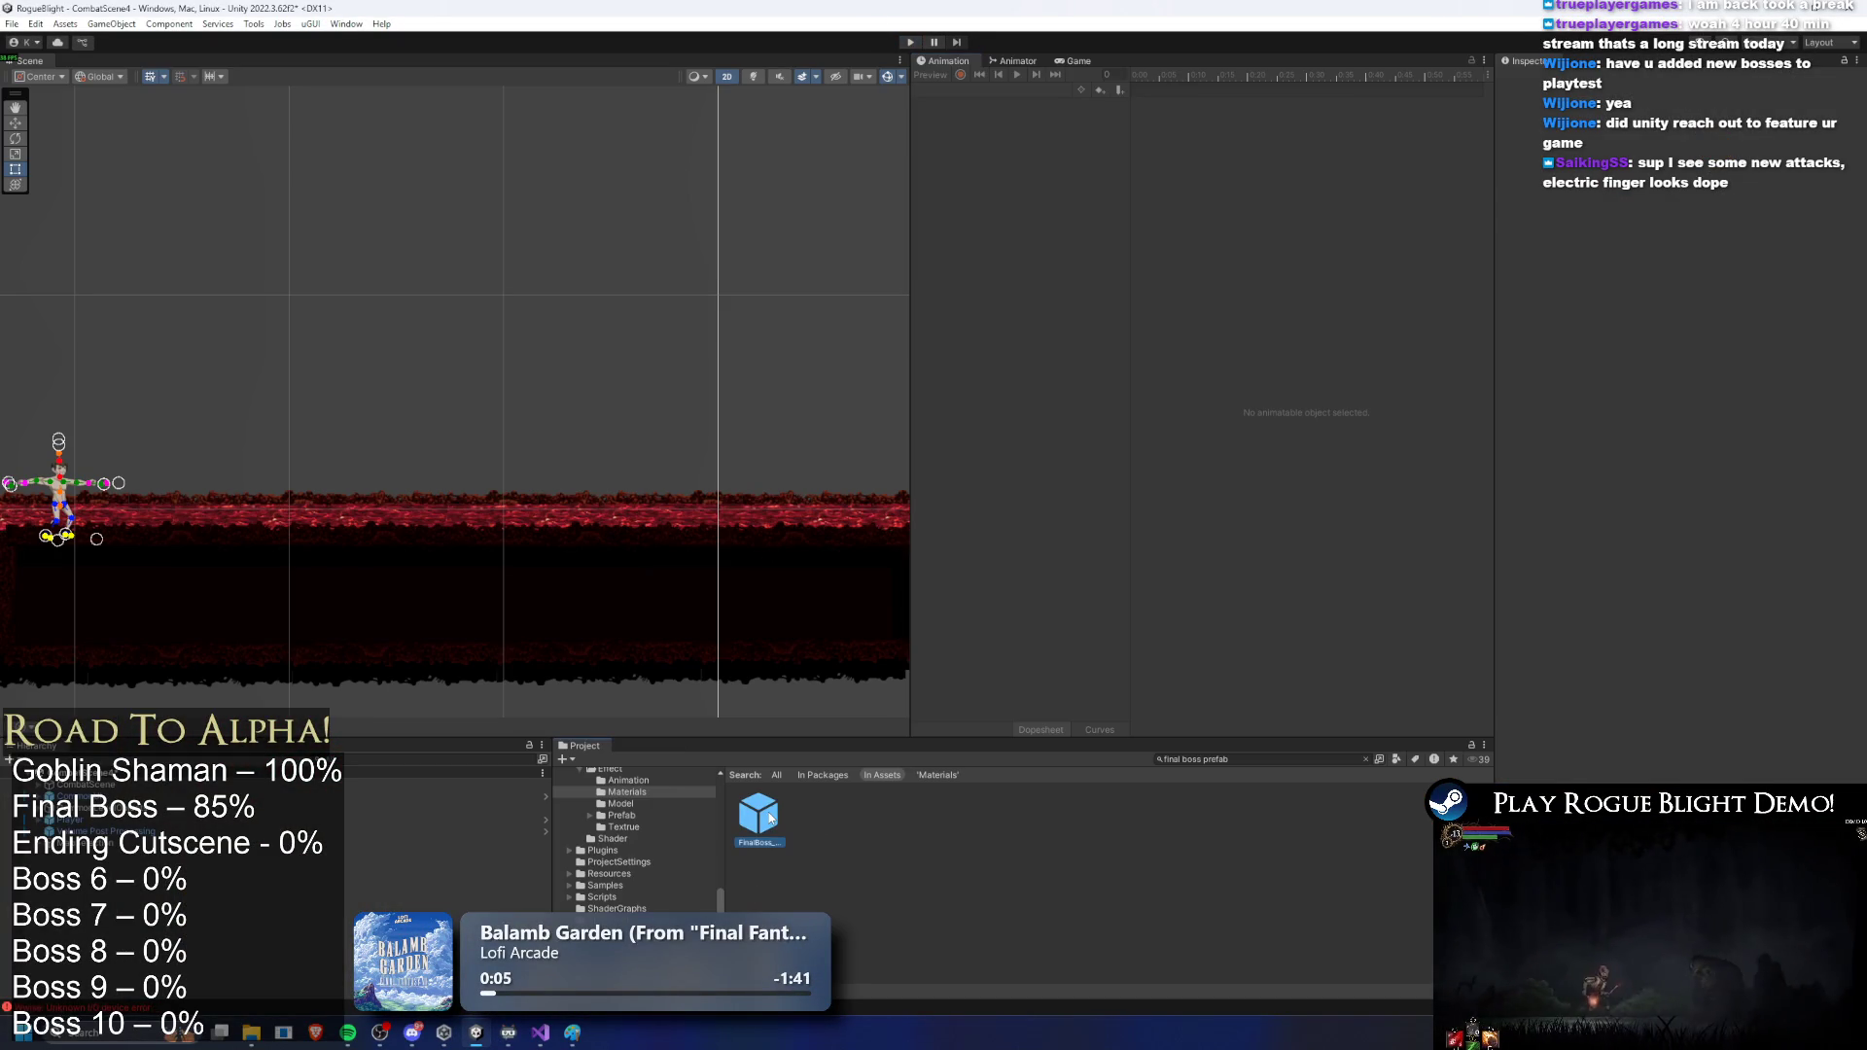
Step: Open FinalBoss on LR_water_lefthand_finalboss and duplicate the left hand's water particle effect
{"action": "double_click", "coordinate": [759, 815]}
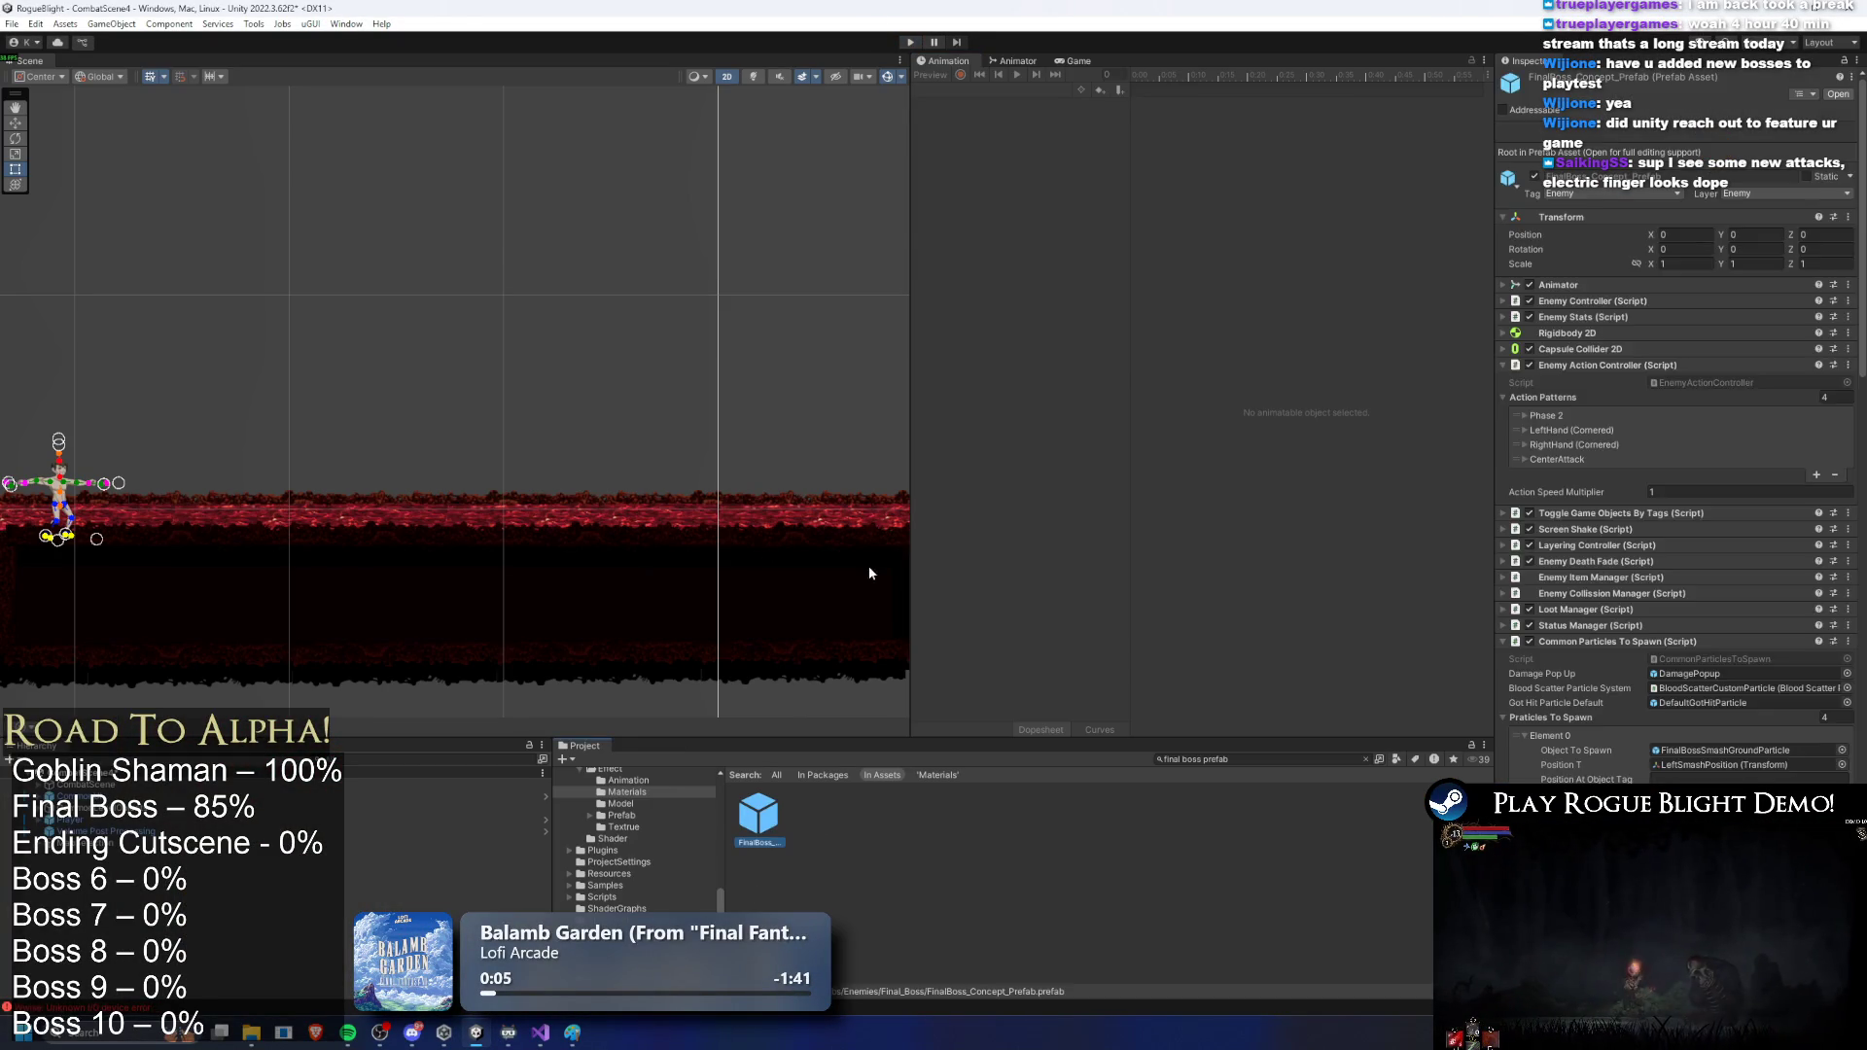
{"action": "left_click", "coordinate": [1017, 91]}
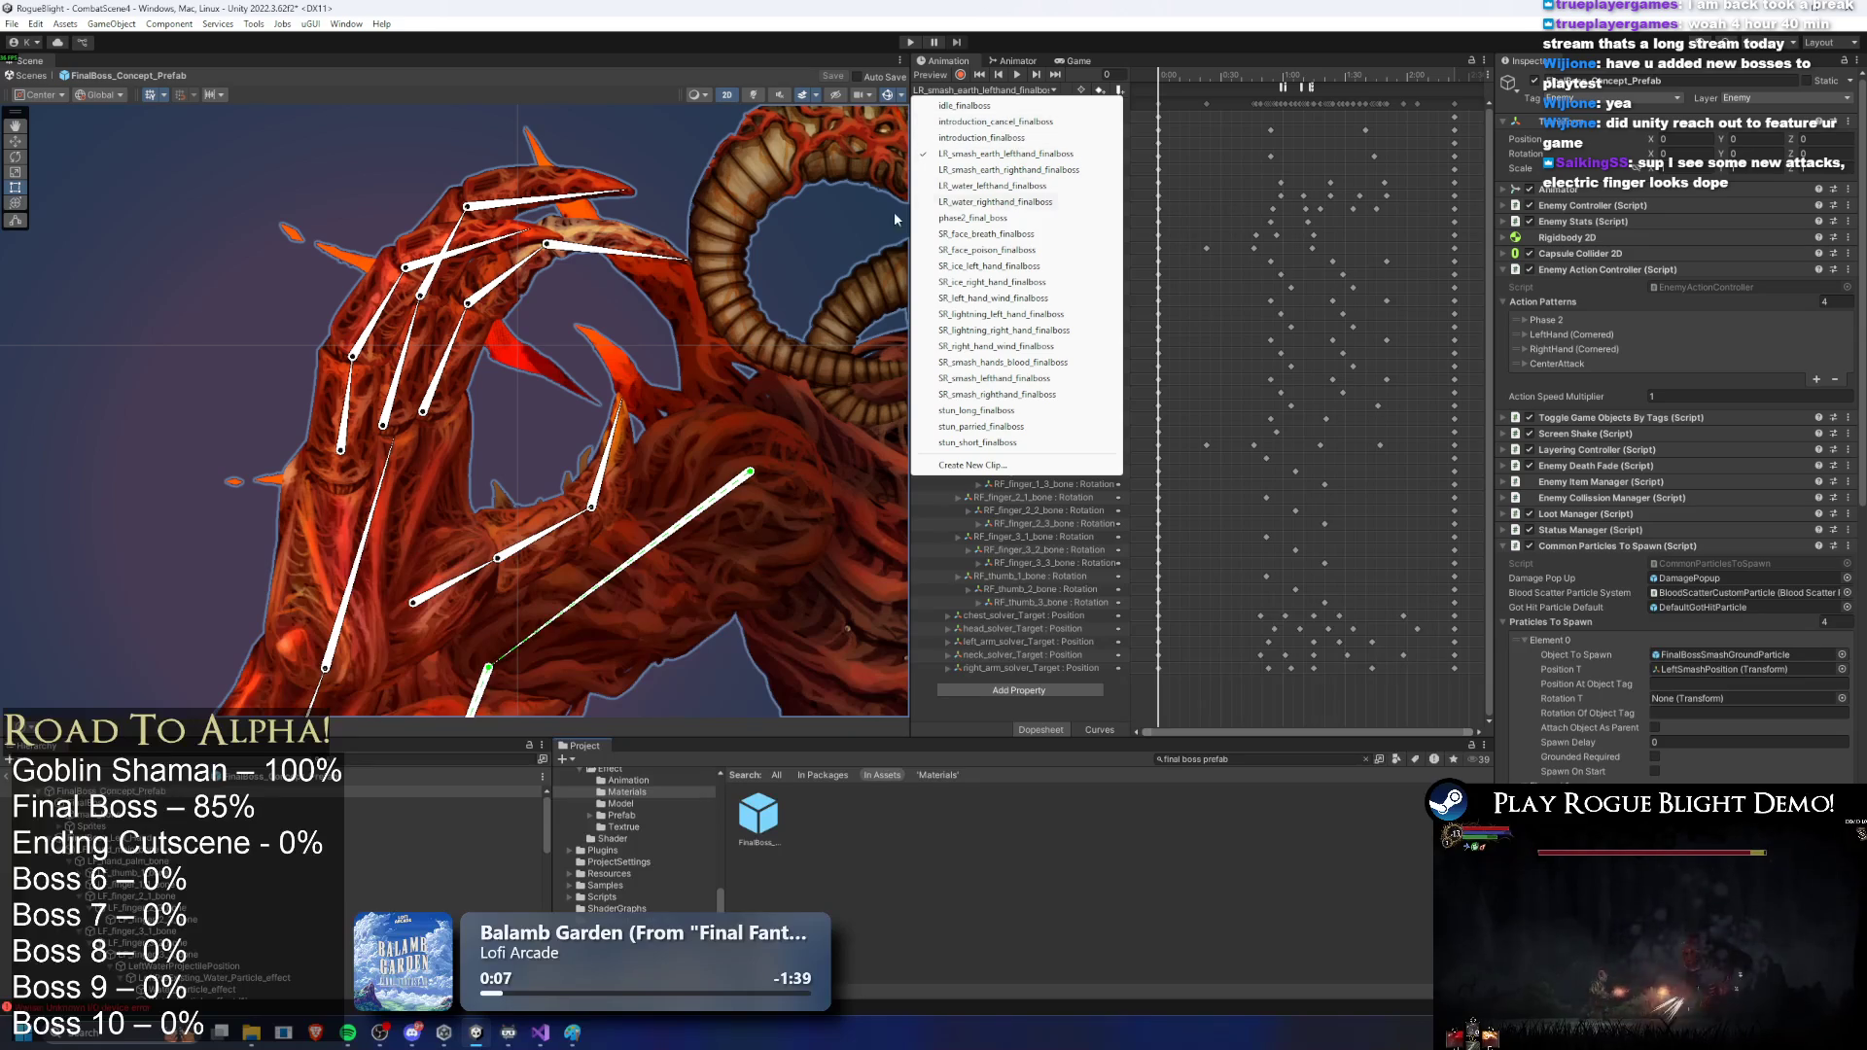
{"action": "left_click", "coordinate": [1048, 188]}
{"action": "left_click", "coordinate": [627, 288]}
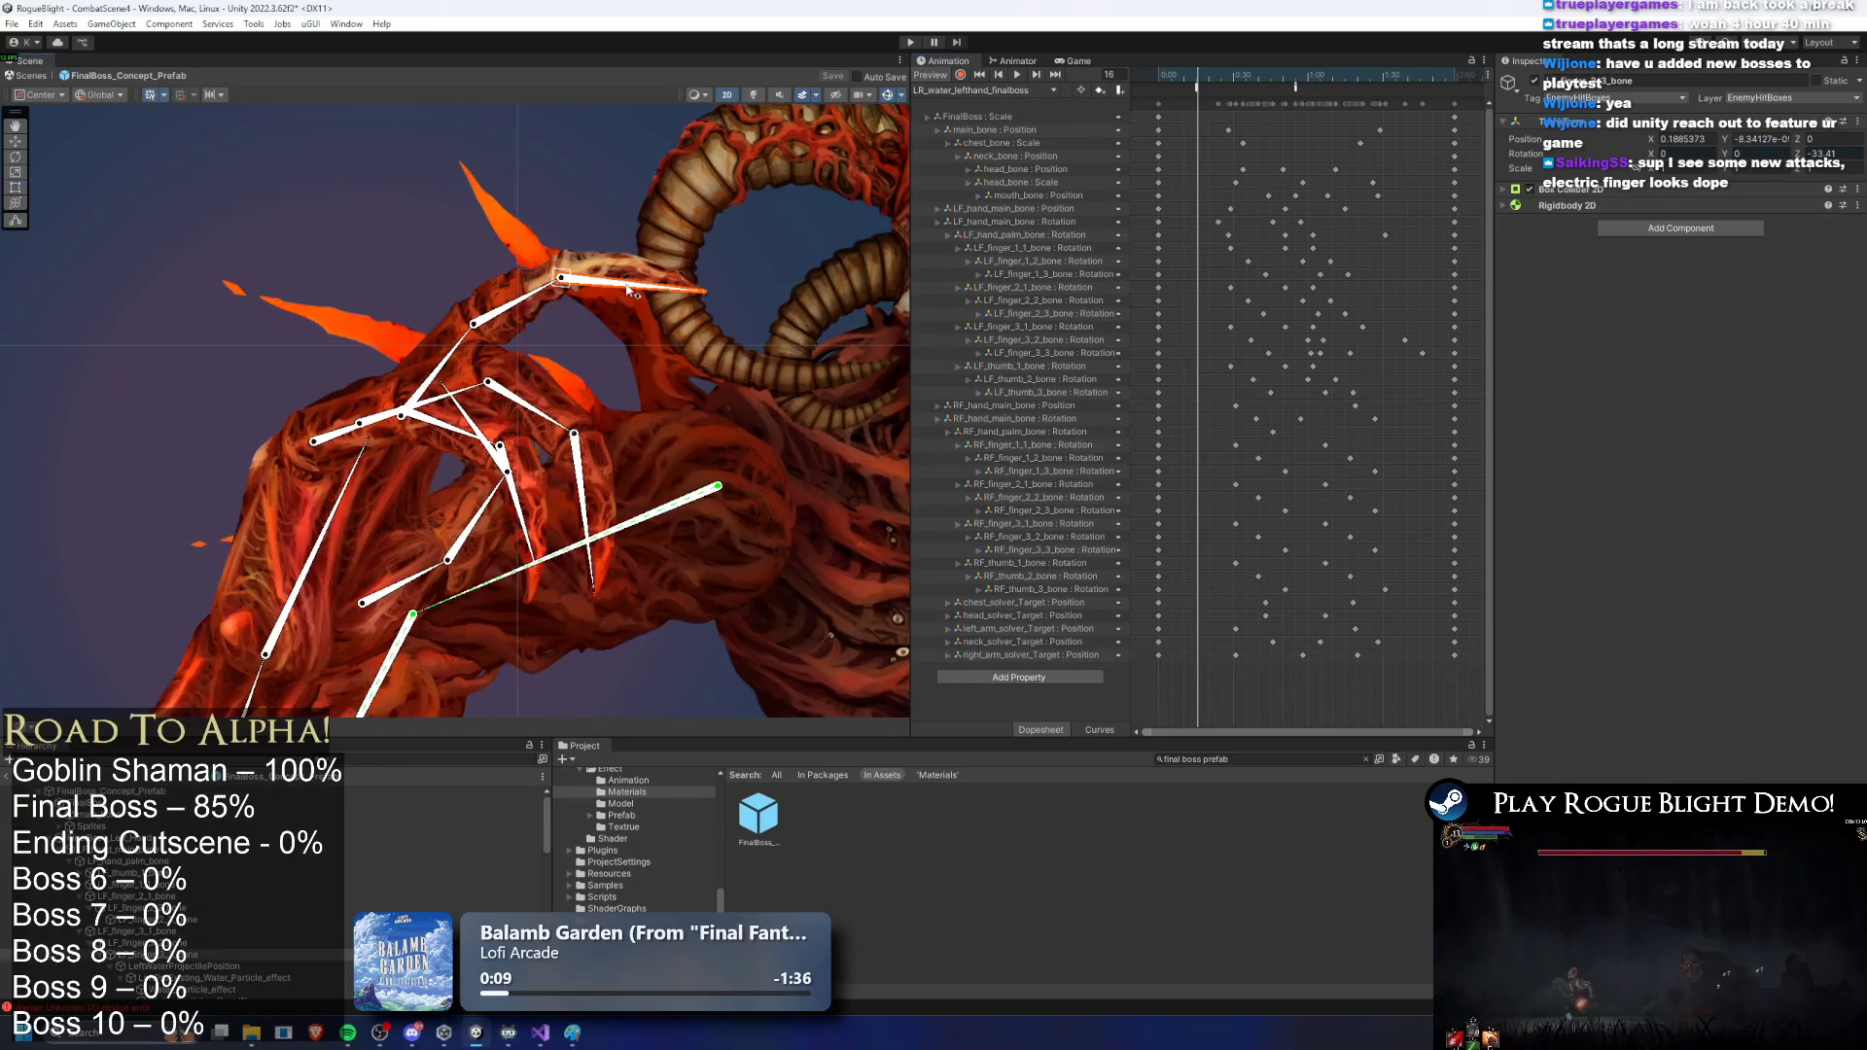
{"action": "scroll", "coordinate": [240, 923], "scroll_direction": "down", "scroll_amount": 2}
{"action": "left_click", "coordinate": [248, 934]}
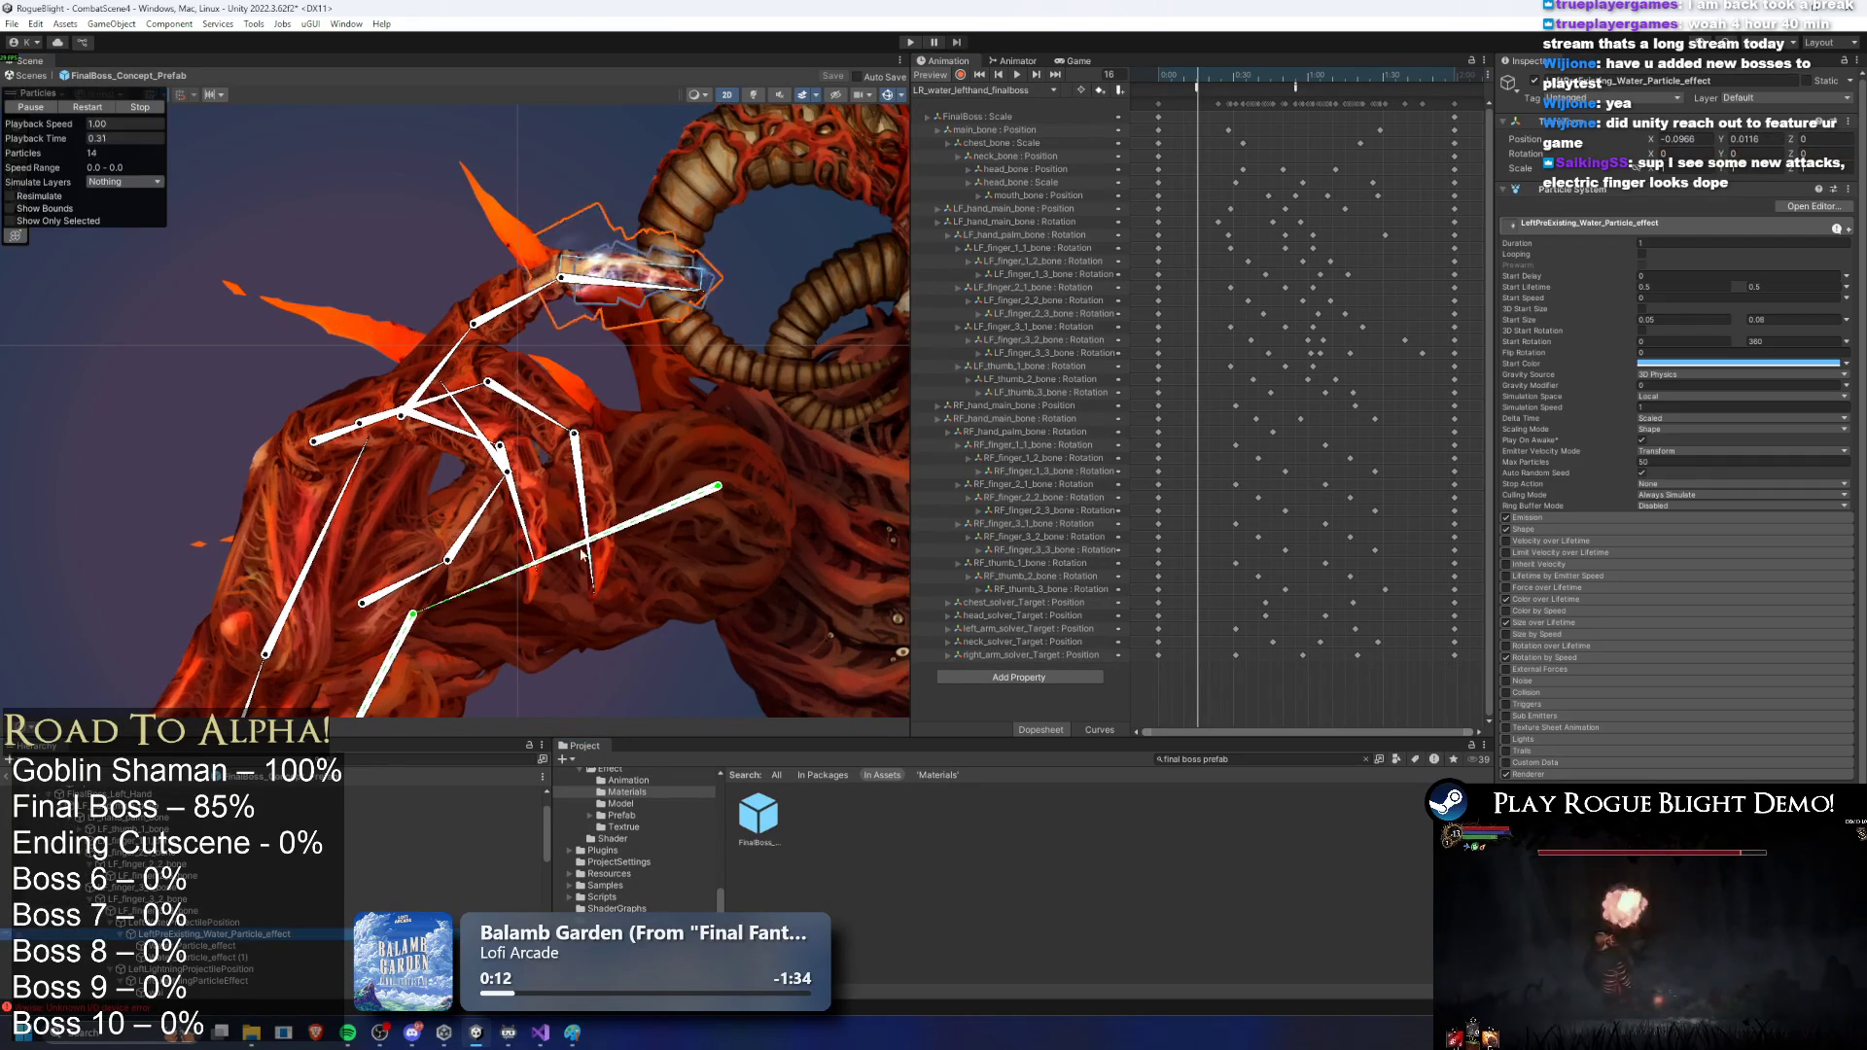
{"action": "double_click", "coordinate": [248, 929]}
{"action": "key", "text": "ctrl+d"}
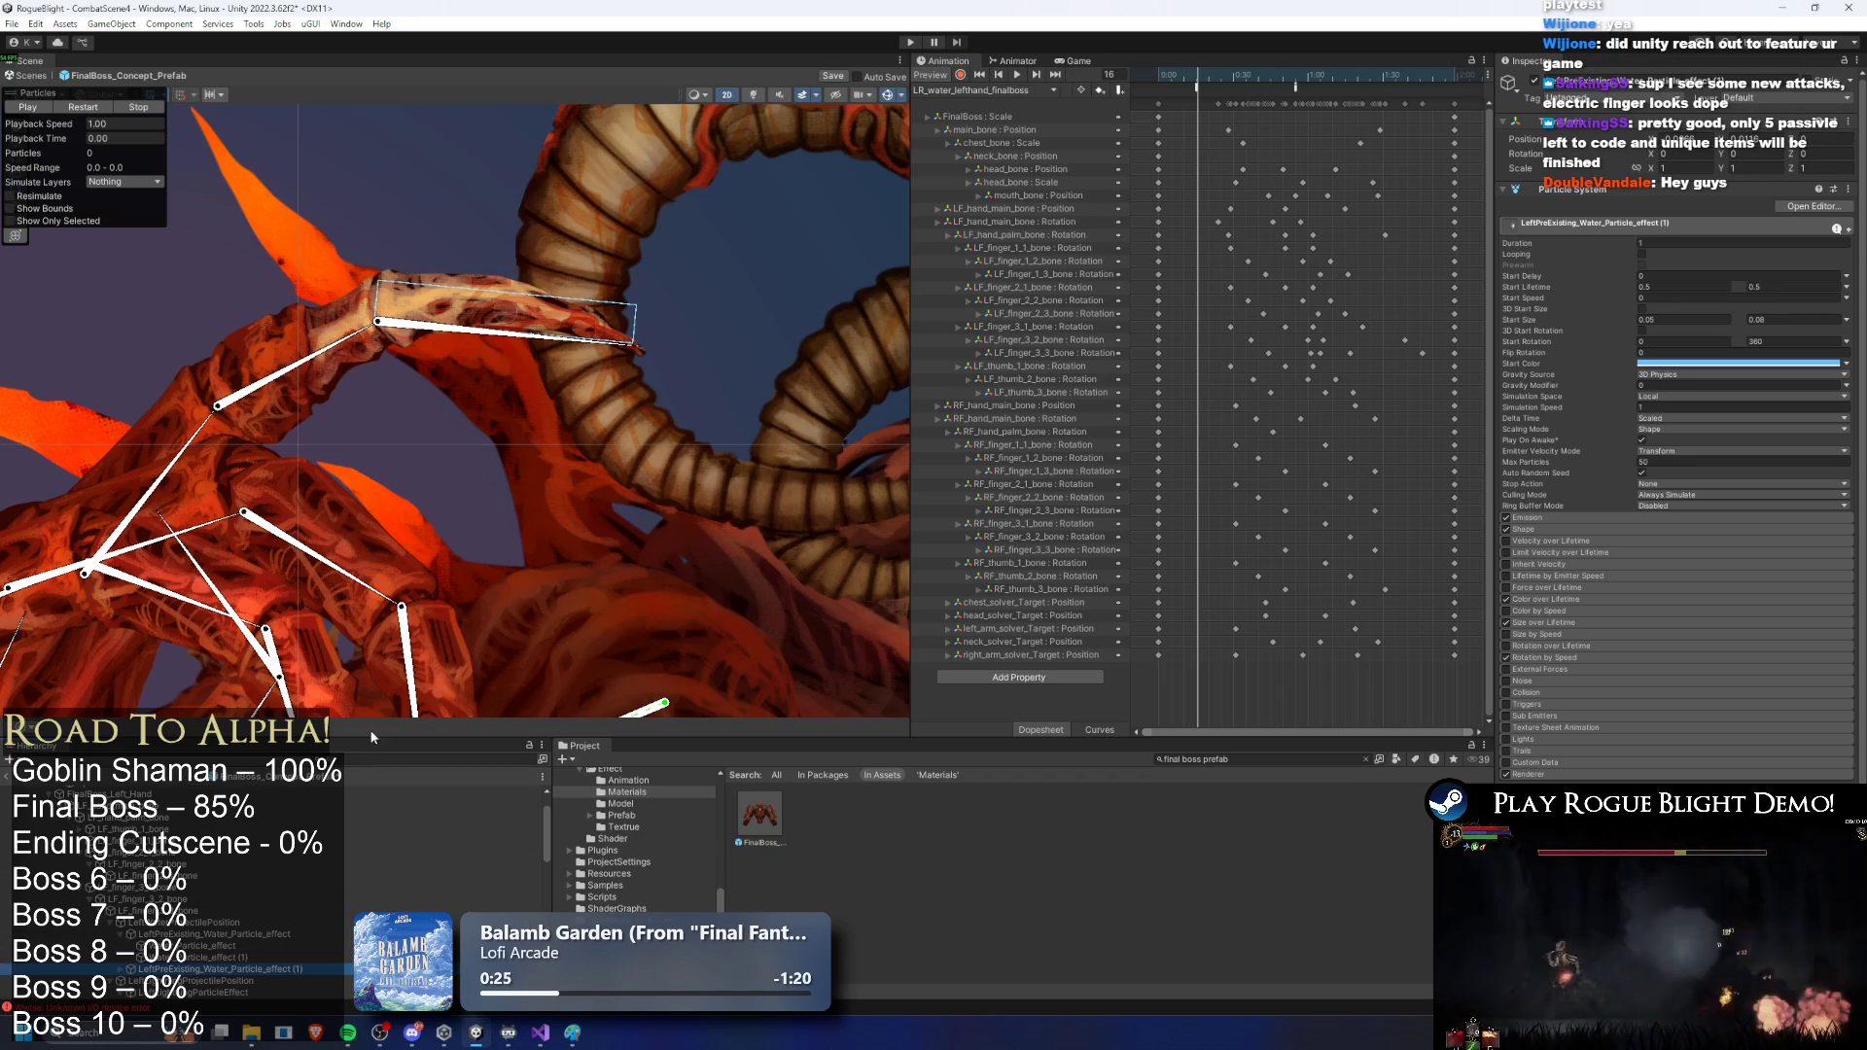
Step: Rename the duplicated water effect to LeftPreCastExisting
{"action": "right_click", "coordinate": [280, 970]}
{"action": "left_click", "coordinate": [332, 439]}
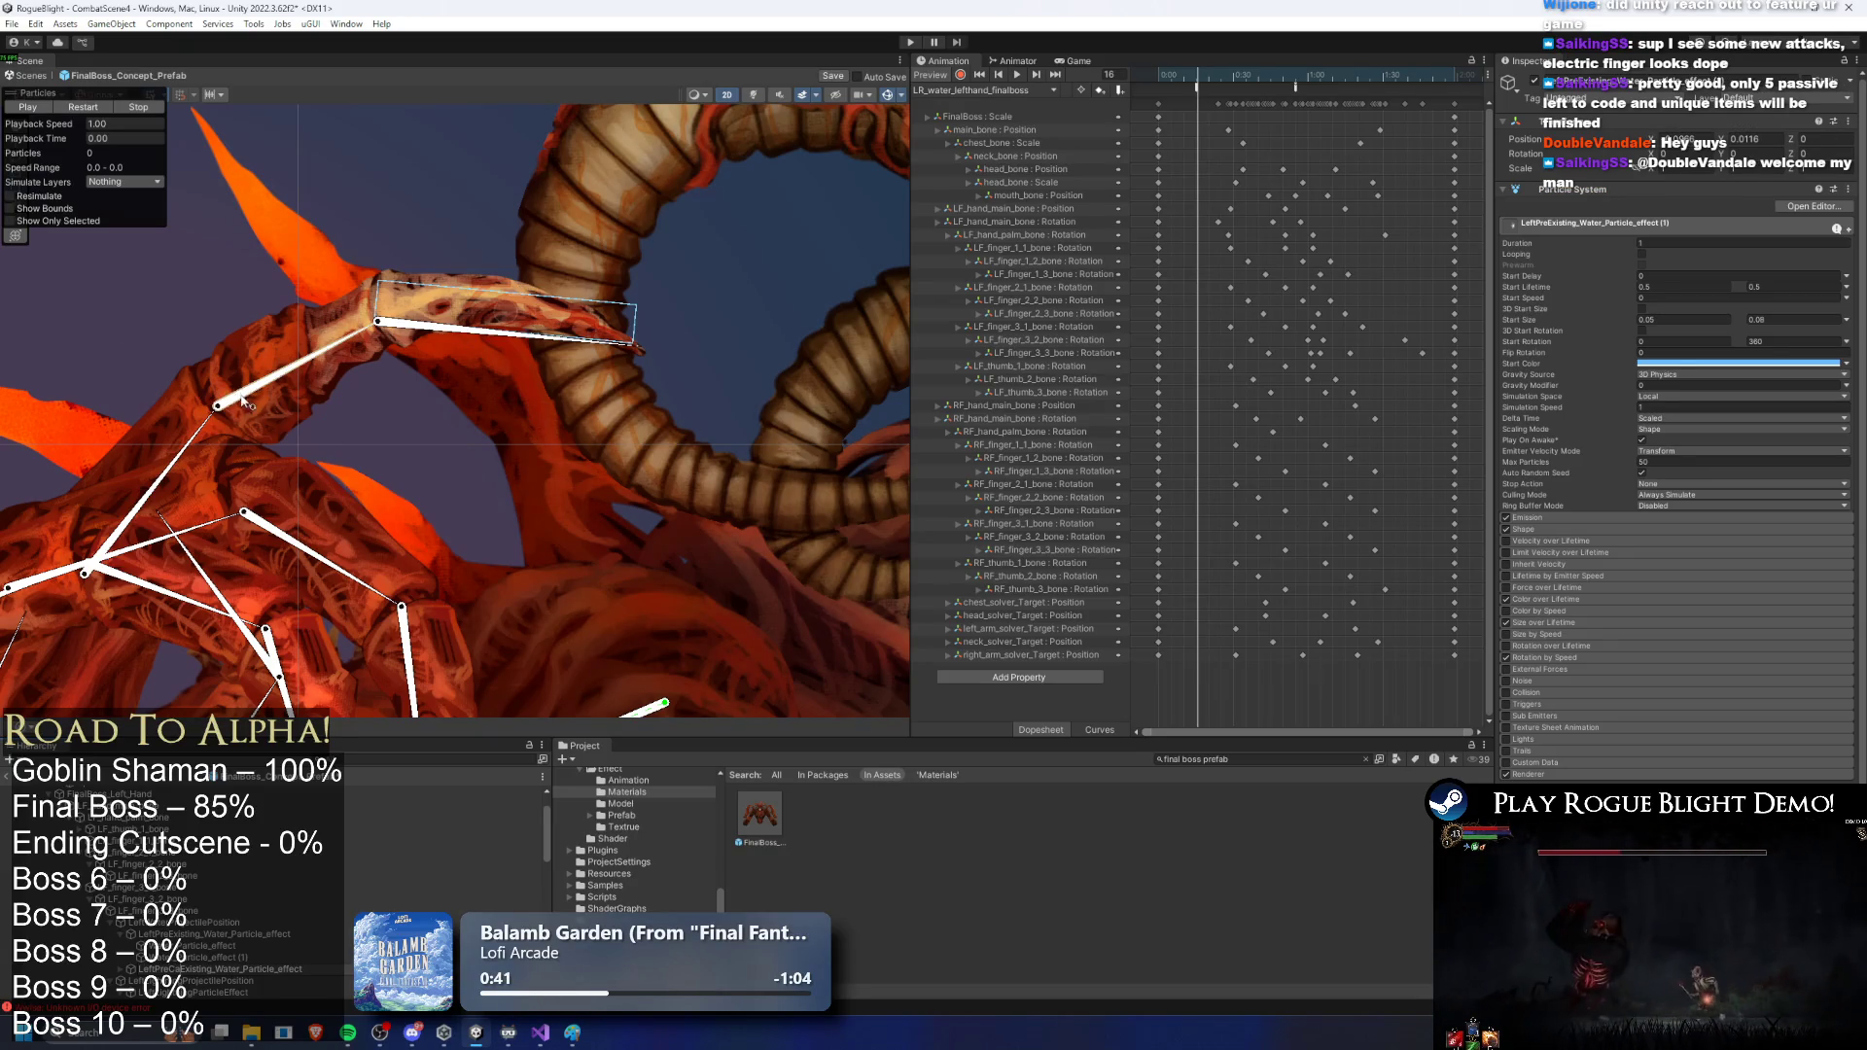
{"action": "left_click", "coordinate": [260, 970]}
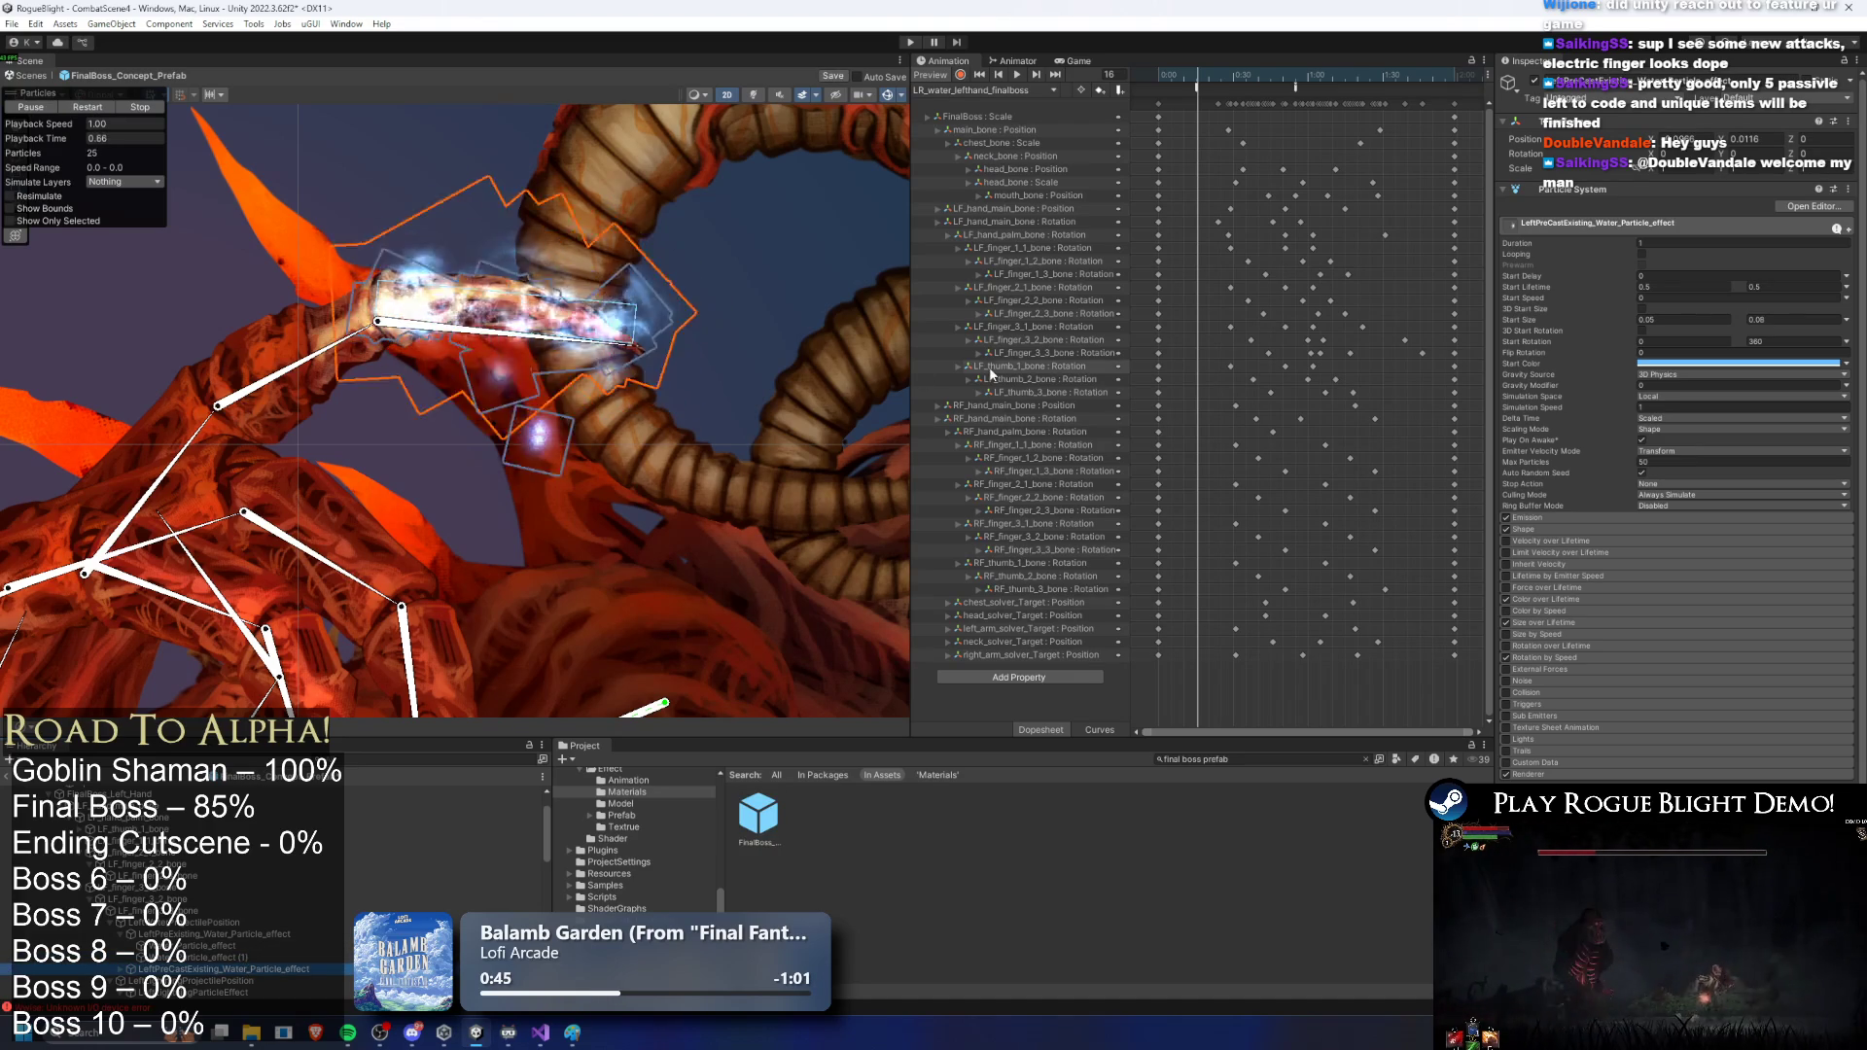
Step: Set the Duration of LeftPreCastExisting and the water effects to 0.1
{"action": "left_click", "coordinate": [1687, 243]}
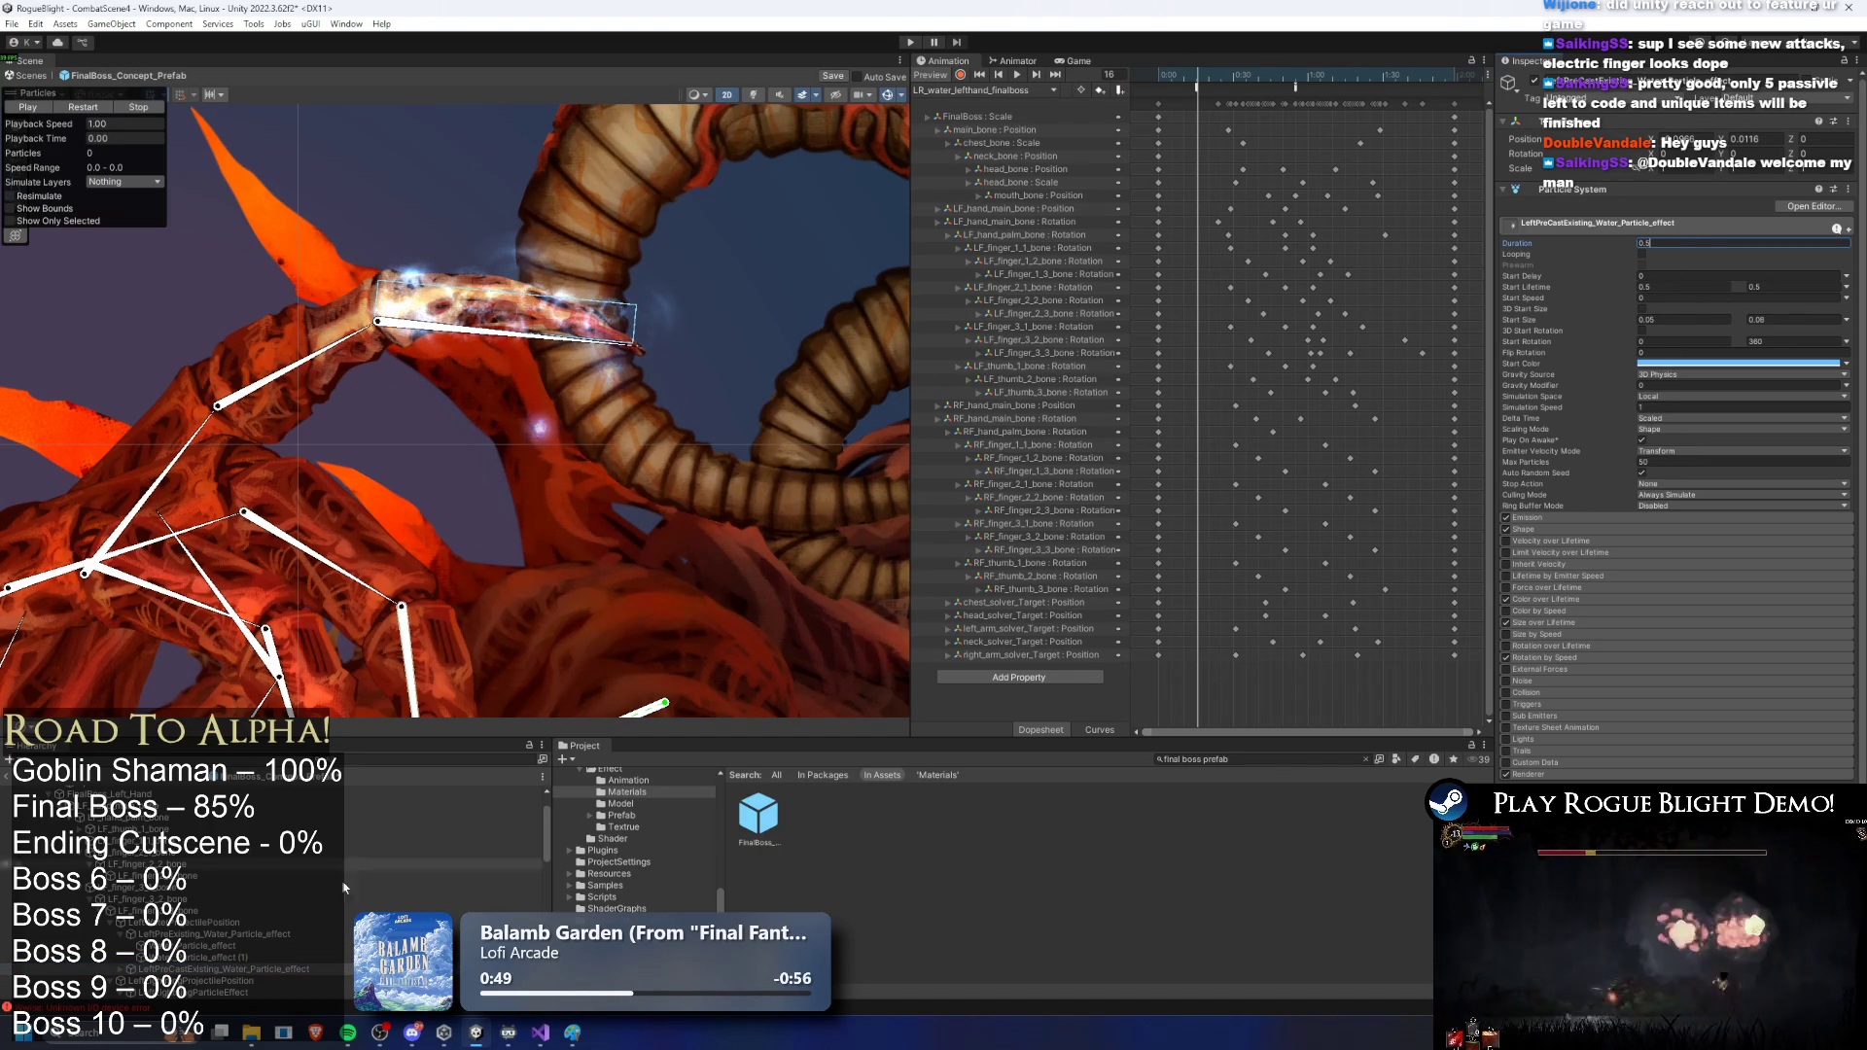
{"action": "scroll", "coordinate": [282, 936], "scroll_direction": "down", "scroll_amount": 2}
{"action": "left_click", "coordinate": [269, 945]}
{"action": "left_click", "coordinate": [221, 940]}
{"action": "left_click", "coordinate": [224, 949], "text": "ctrl"}
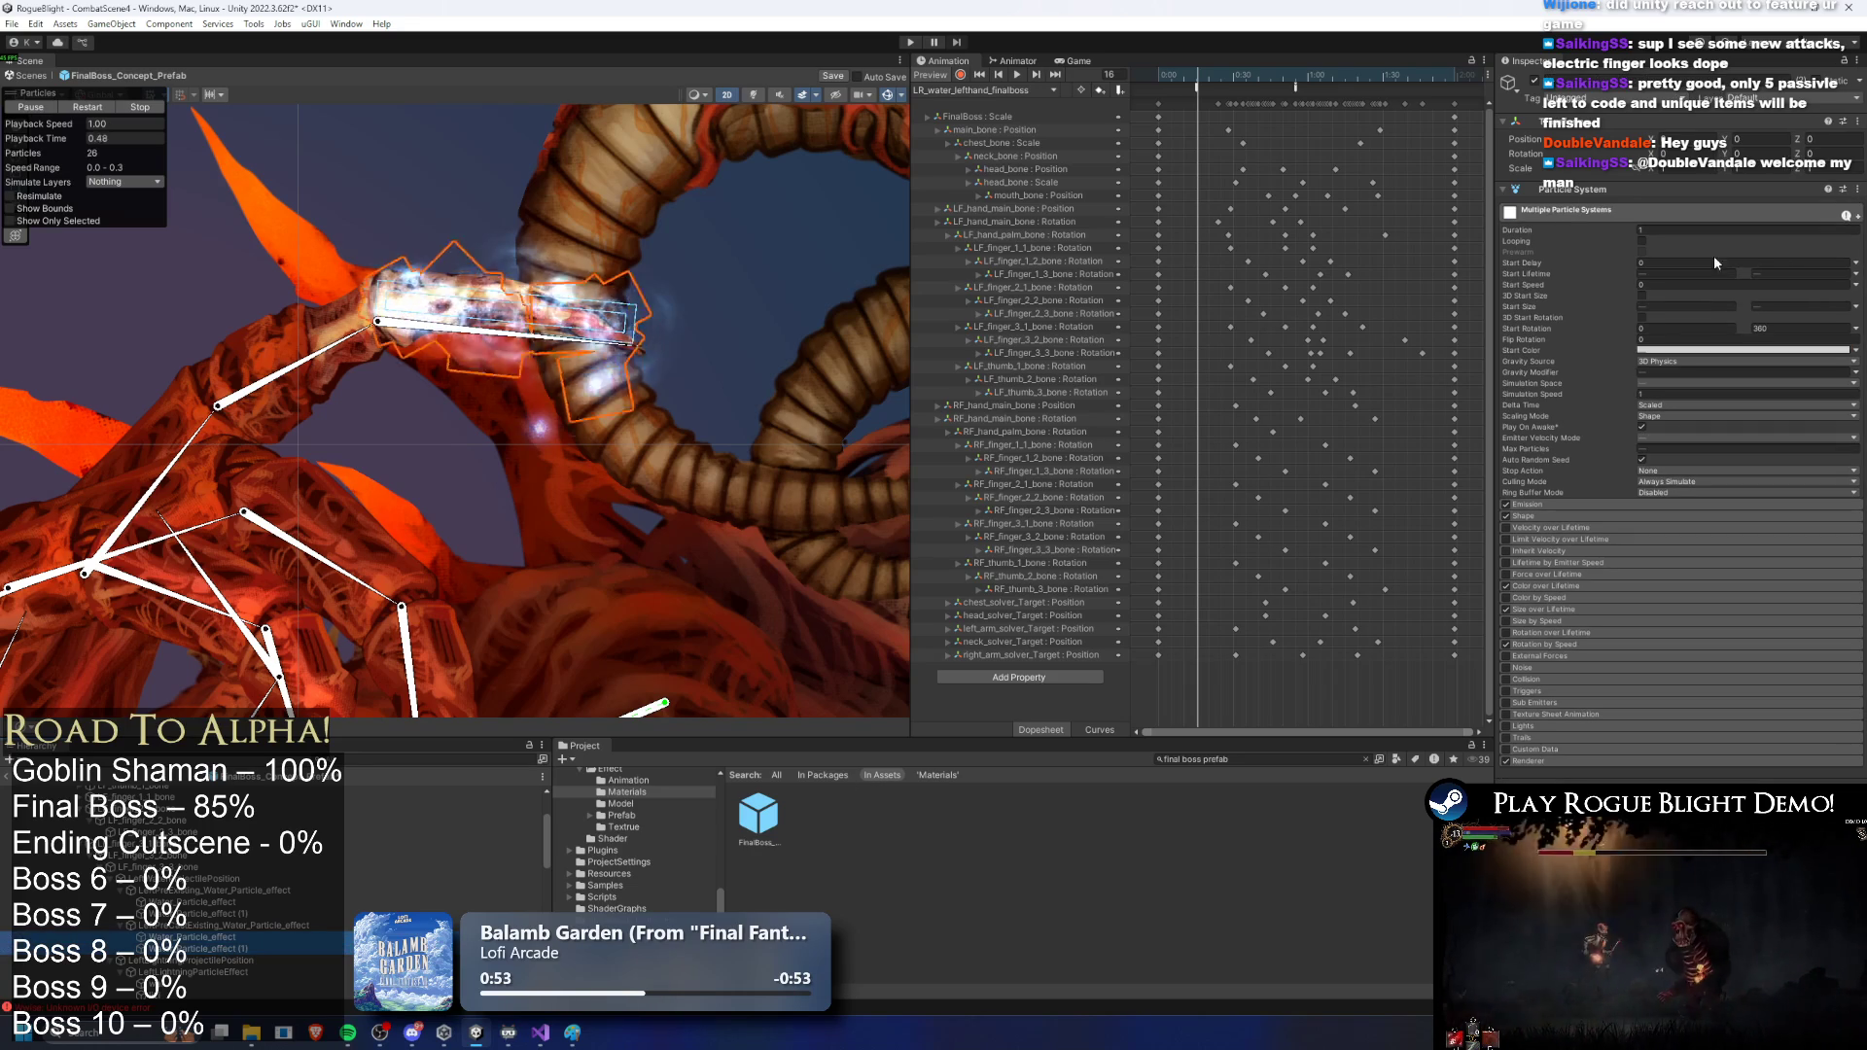
{"action": "left_click", "coordinate": [1704, 233]}
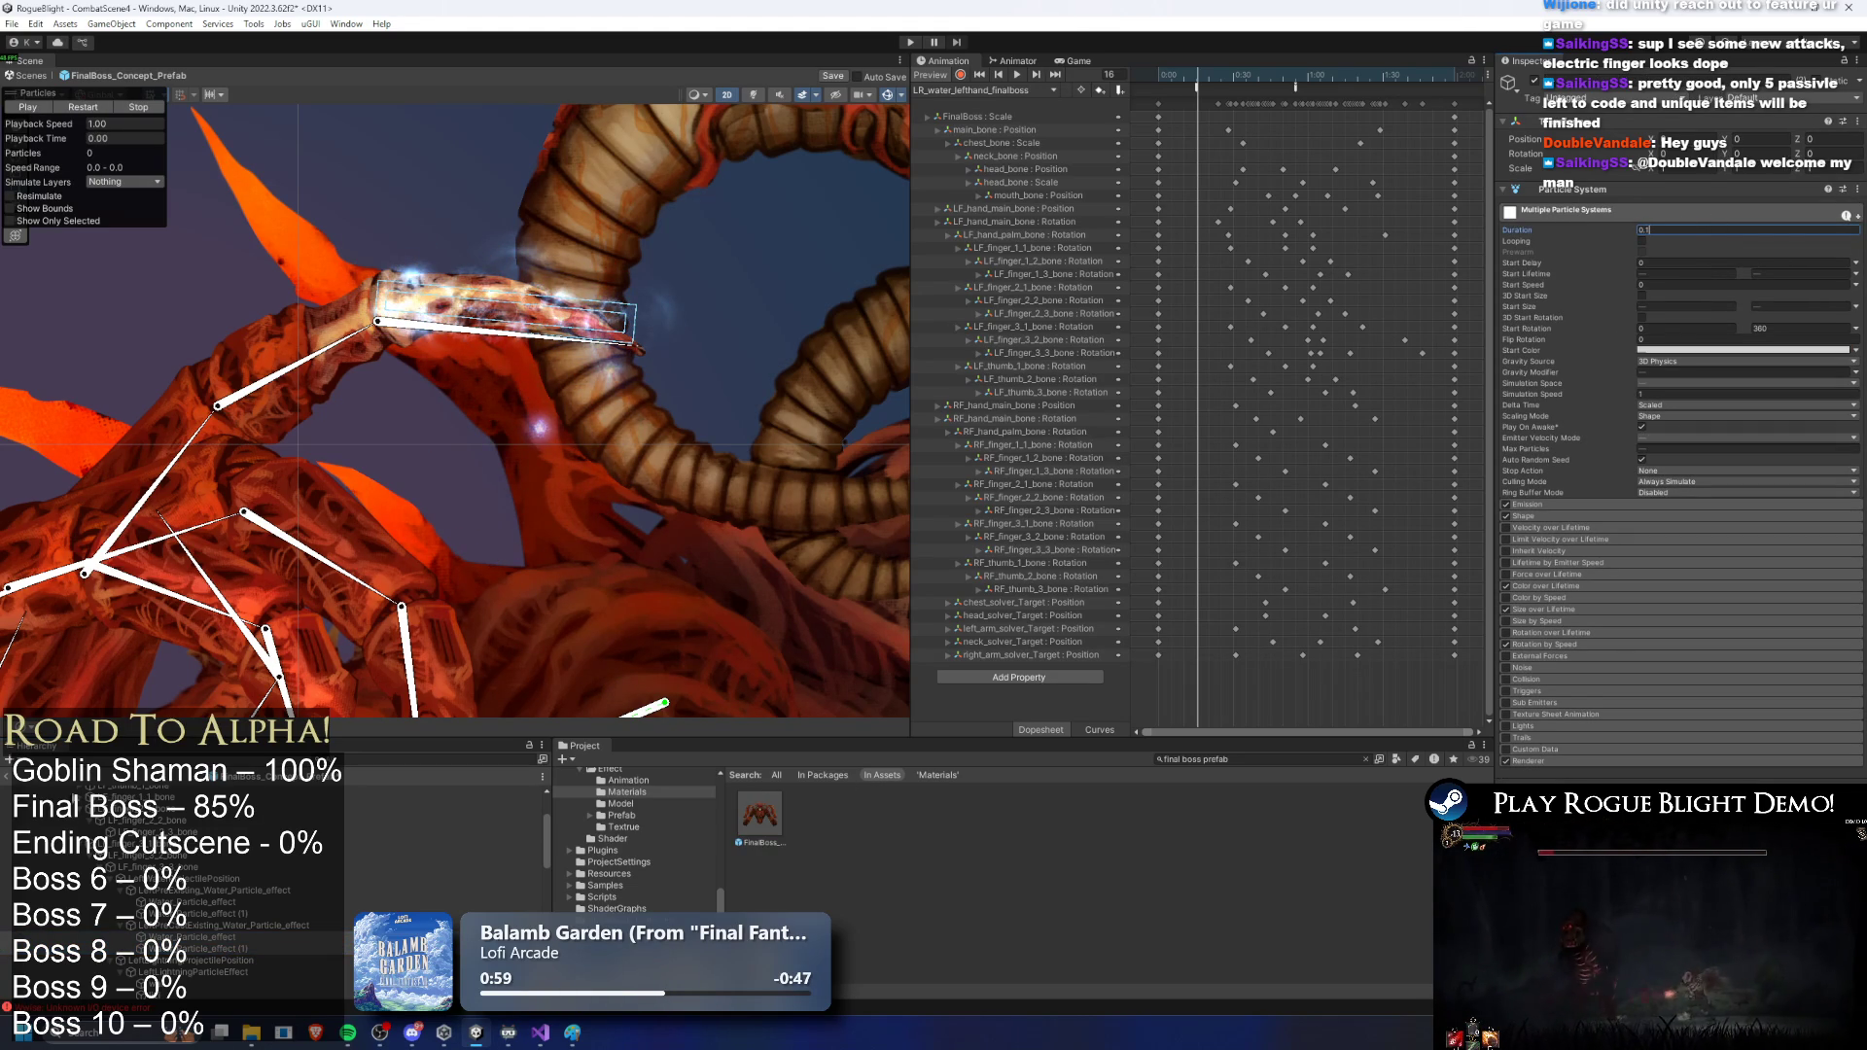
{"action": "left_click", "coordinate": [216, 924]}
{"action": "left_click", "coordinate": [1677, 244]}
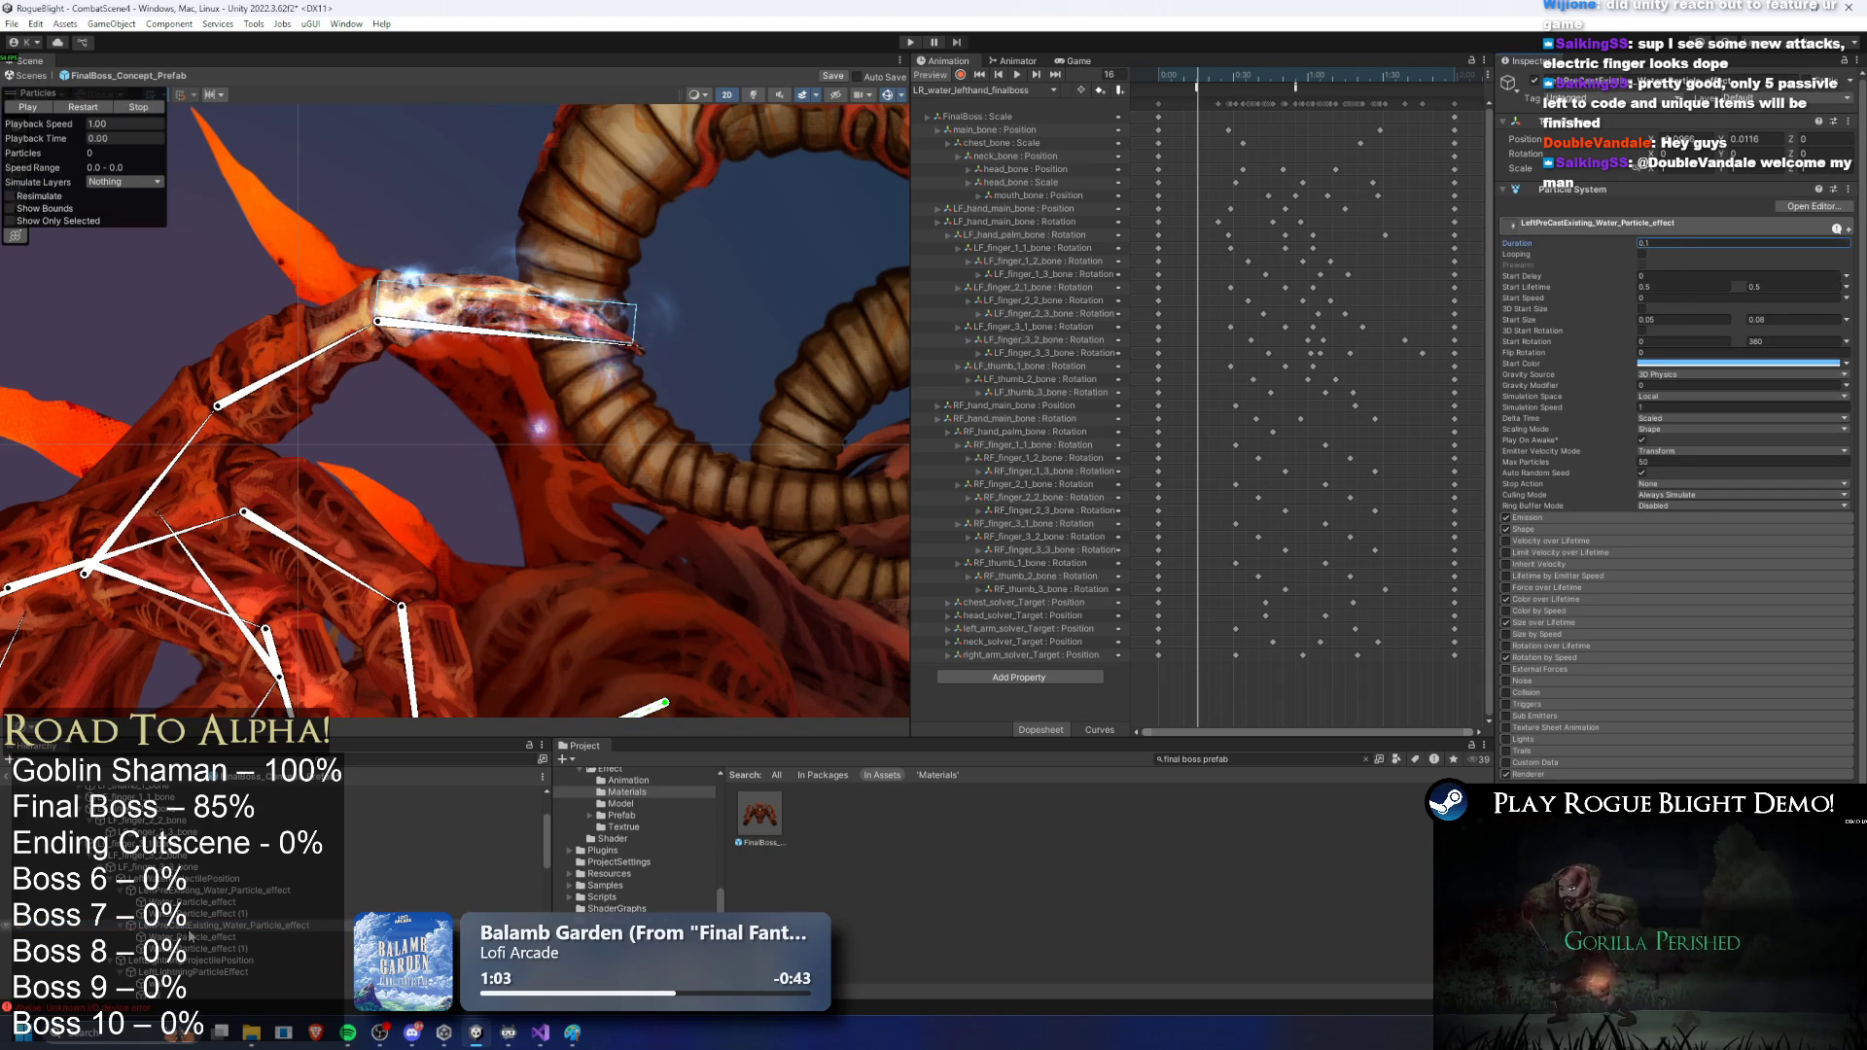
{"action": "left_click", "coordinate": [223, 949], "text": "ctrl"}
Step: Inspect LeftPreCastExisting's Box emission shape, selecting its X scale value 0.27
{"action": "left_click", "coordinate": [1559, 517]}
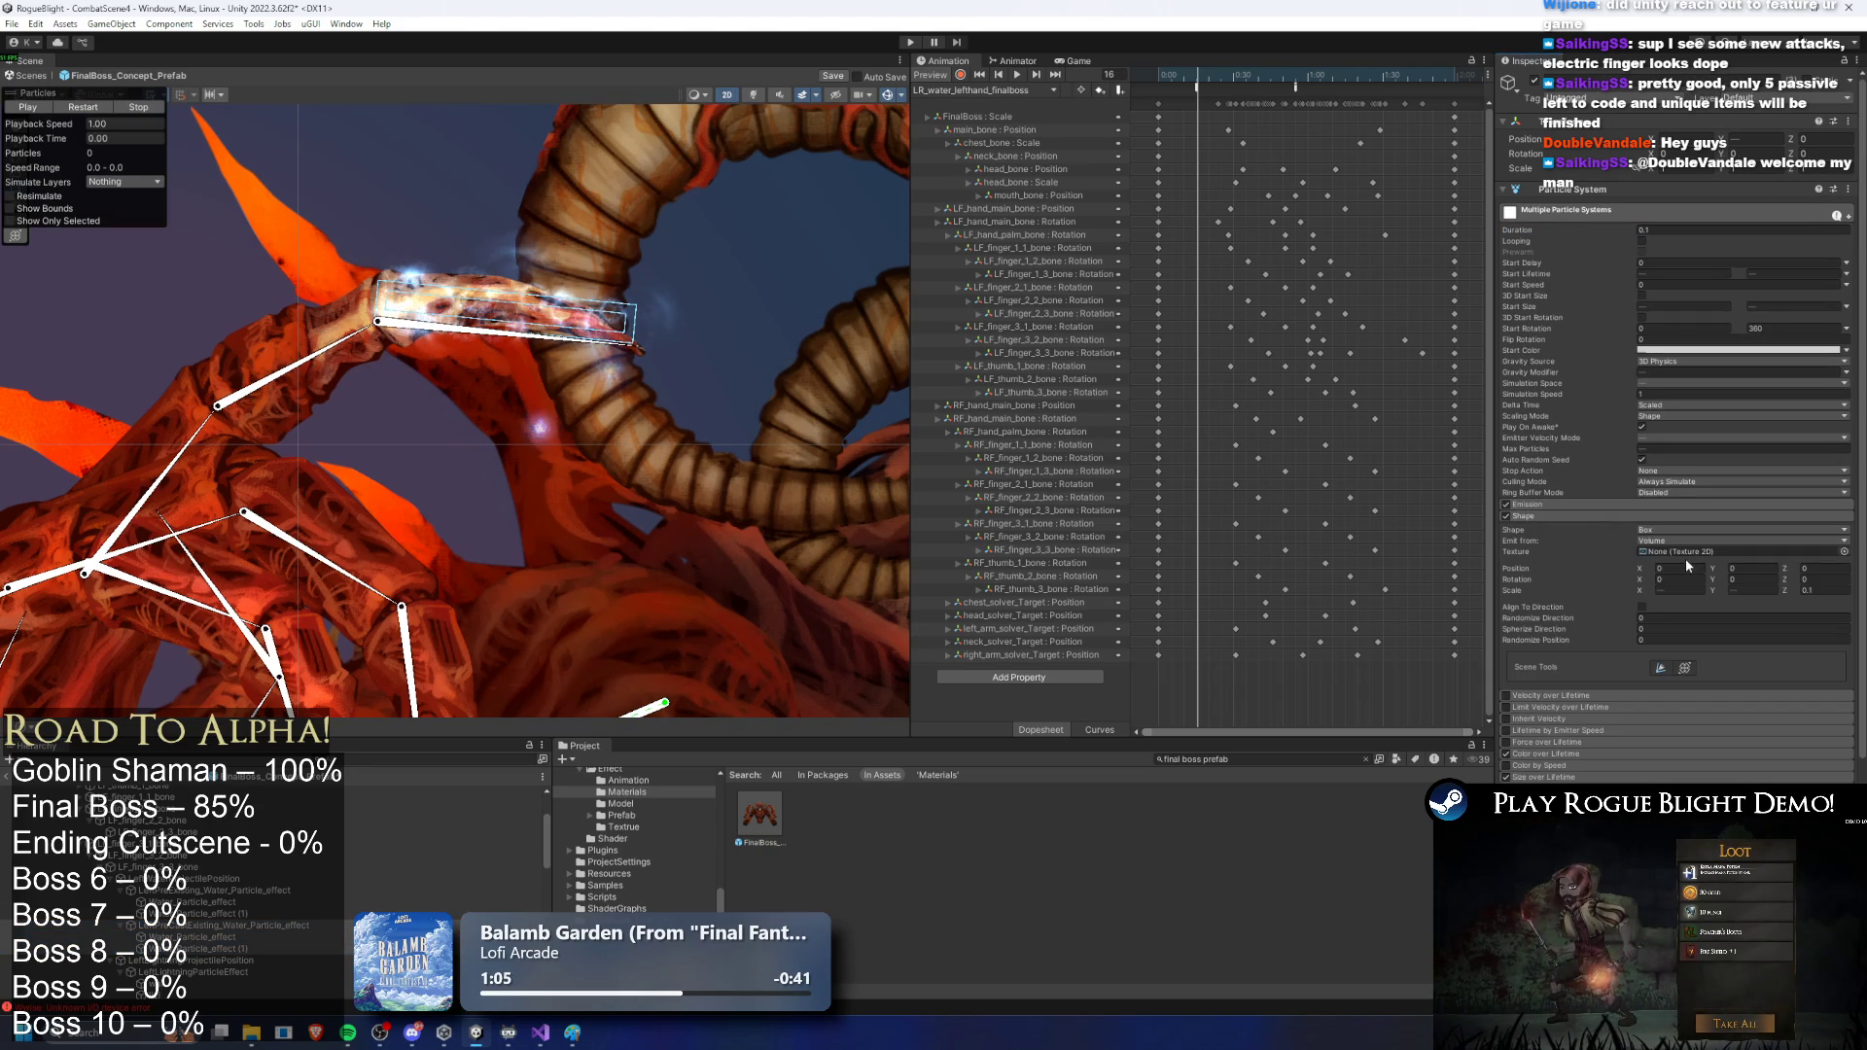
{"action": "left_click", "coordinate": [216, 925]}
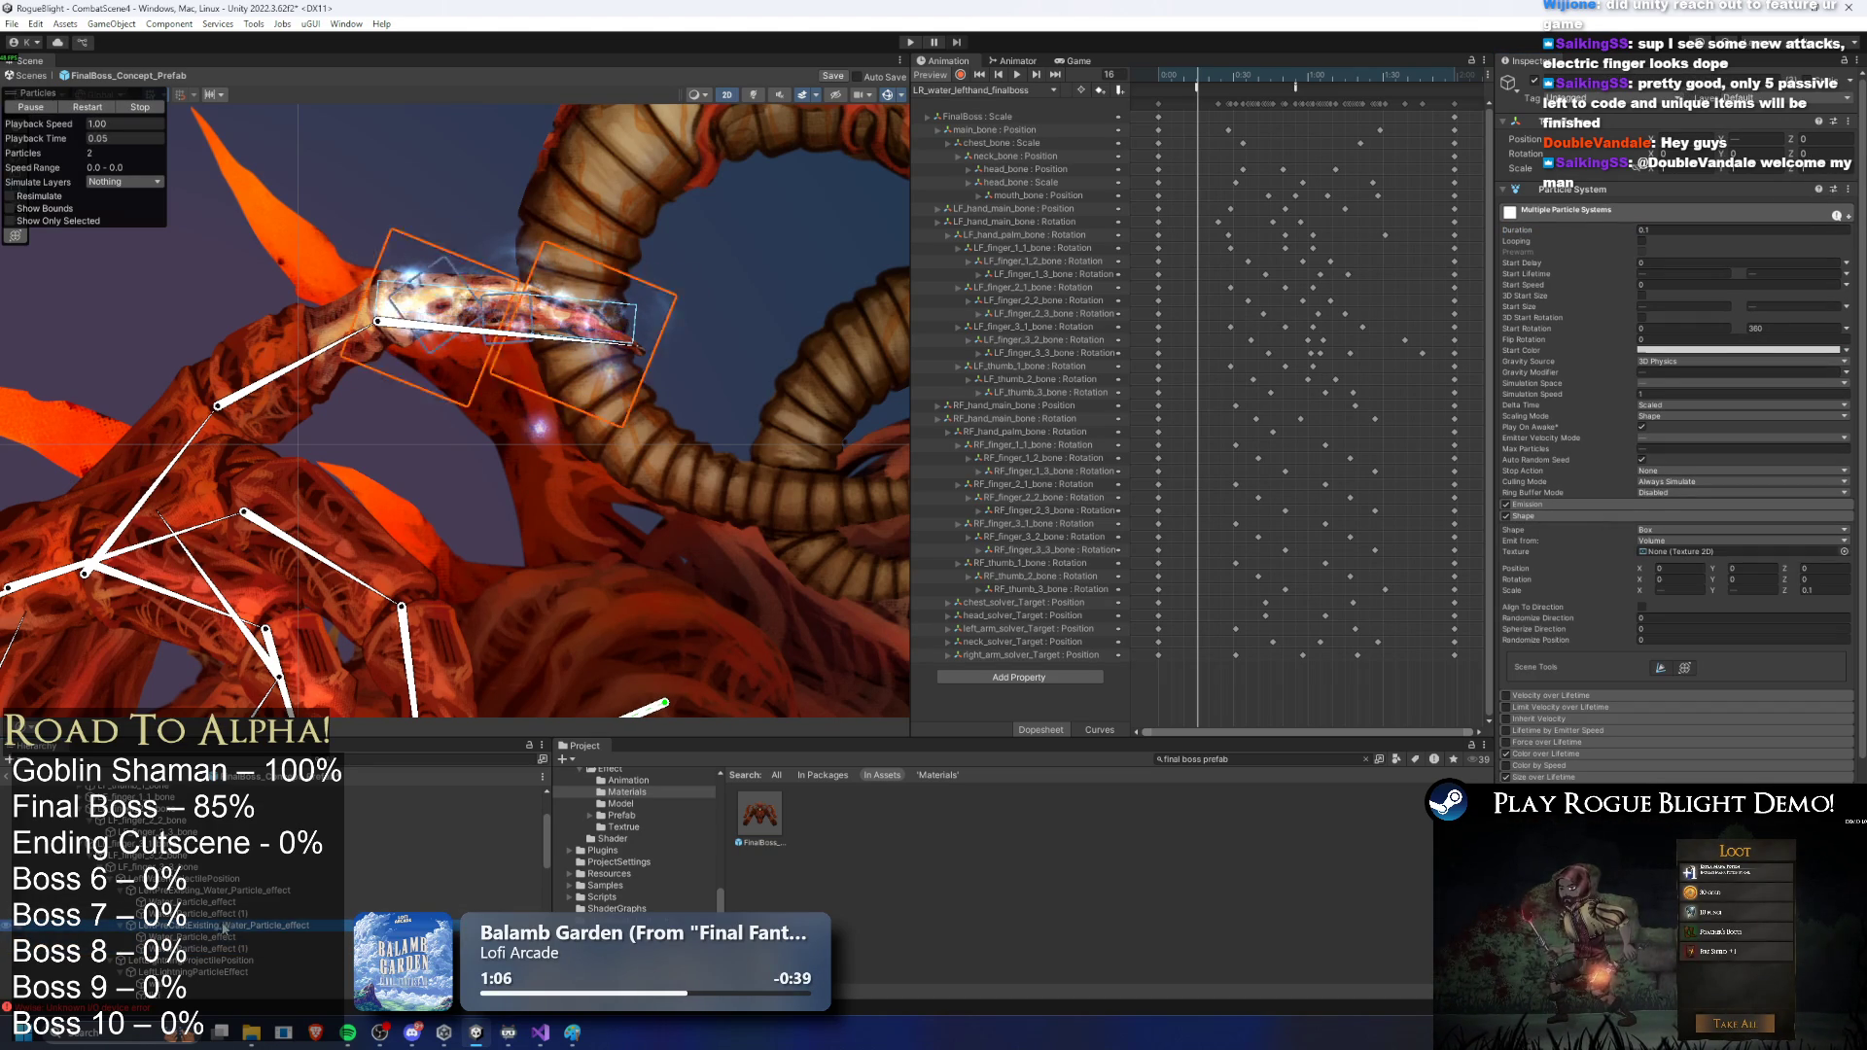
{"action": "left_click", "coordinate": [1667, 603]}
{"action": "double_click", "coordinate": [1666, 603]}
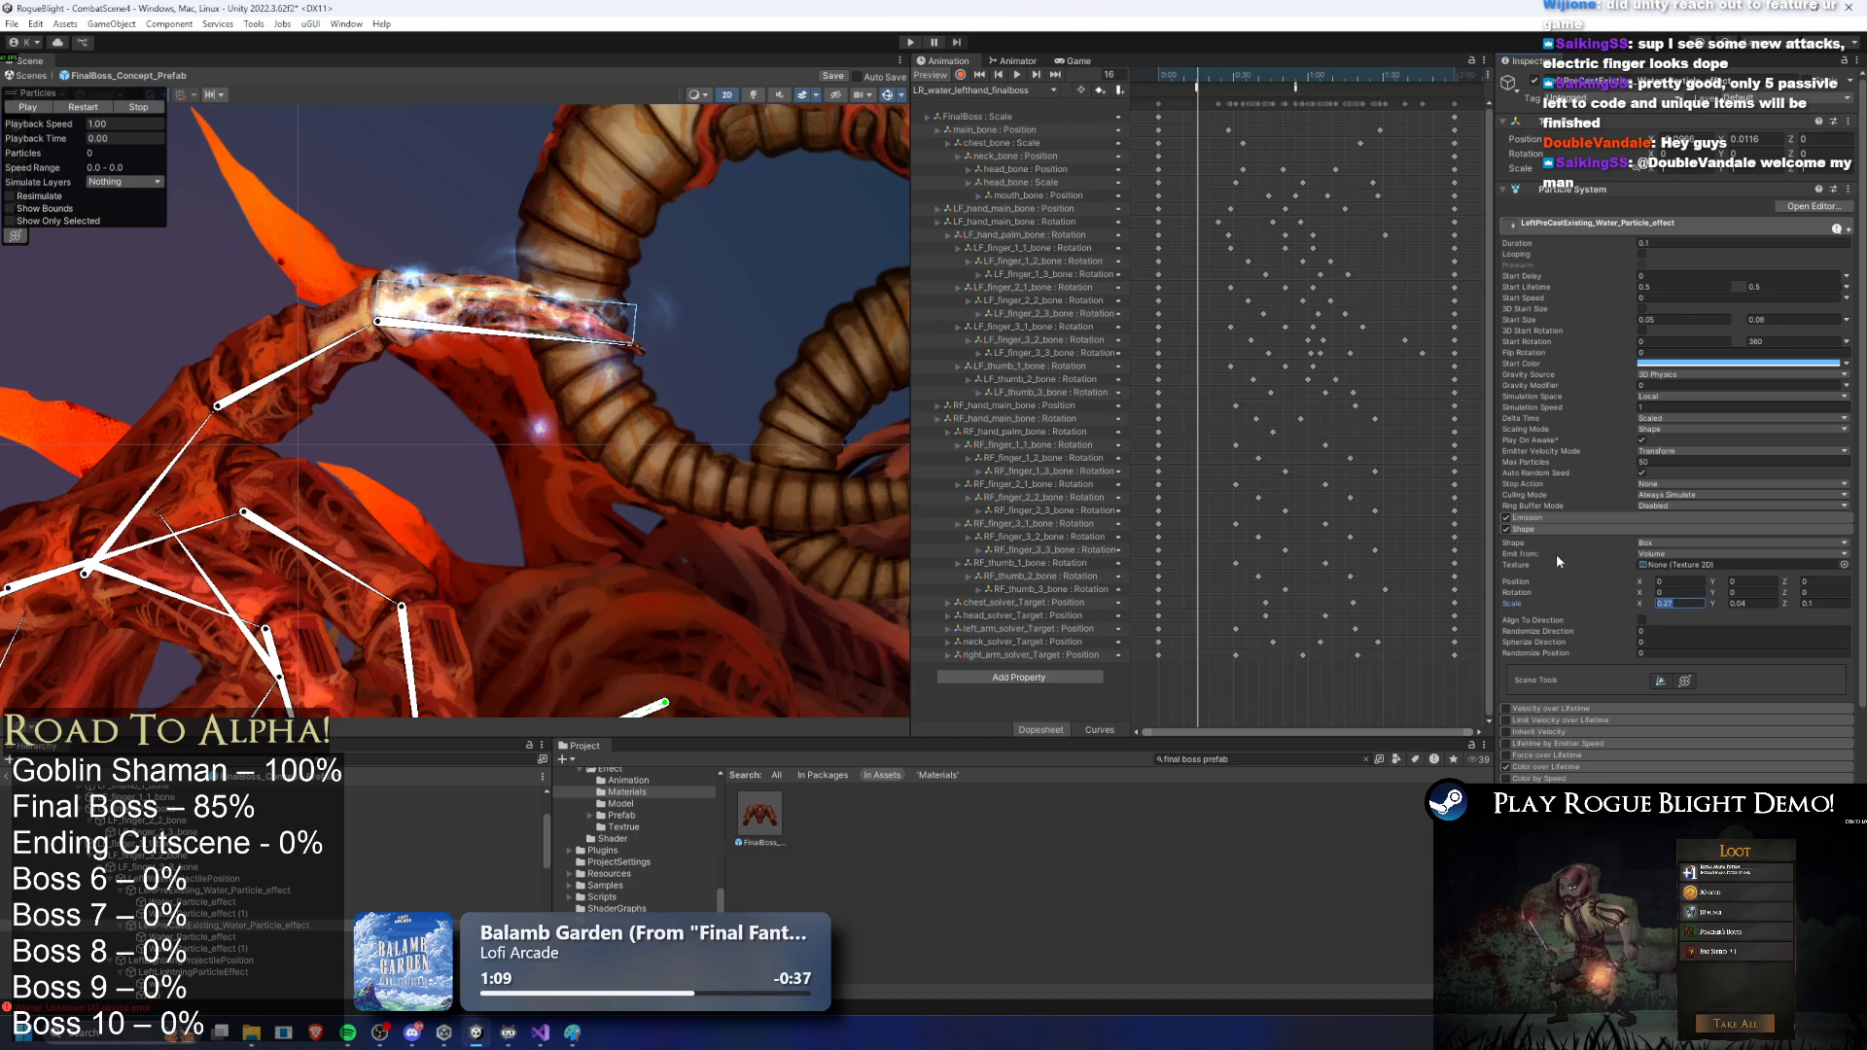
{"action": "left_click", "coordinate": [1680, 544]}
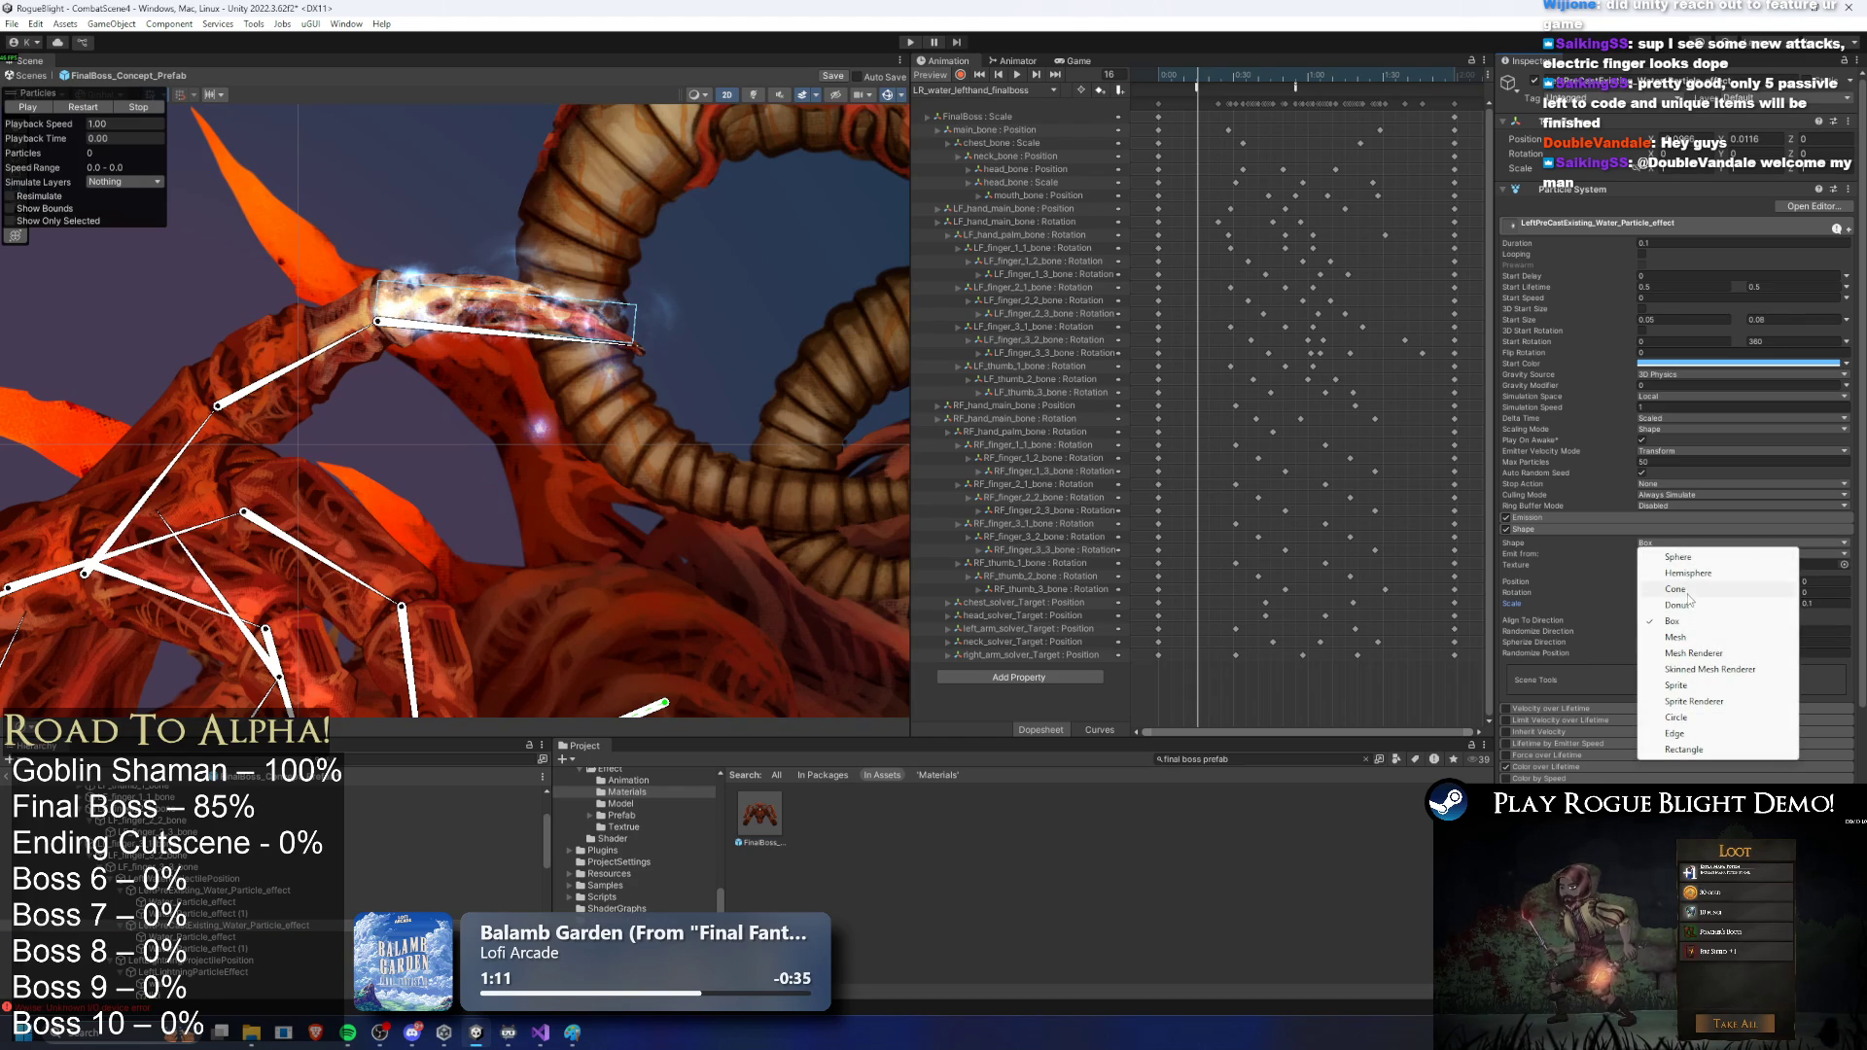
Step: Make LeftPreCastExisting emit from a Sphere with X and Y scale 0.1
{"action": "left_click", "coordinate": [1678, 557]}
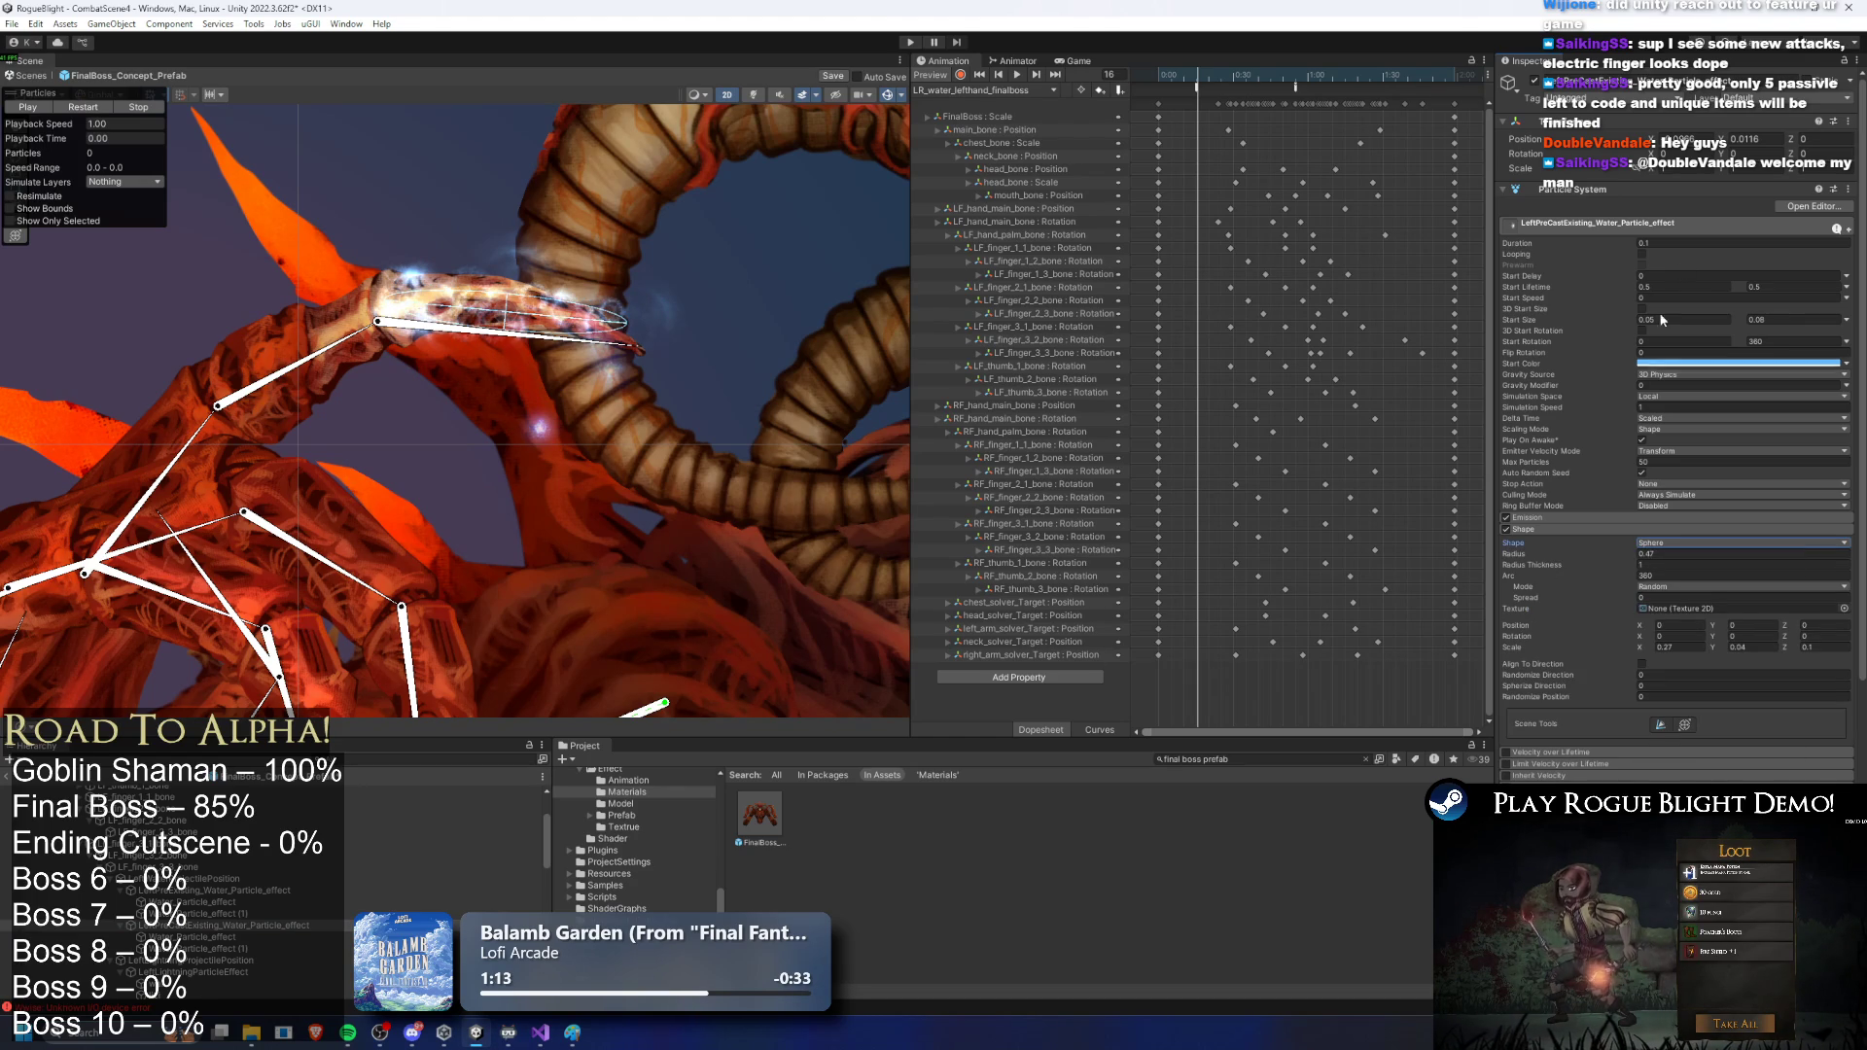
{"action": "left_click", "coordinate": [1666, 647]}
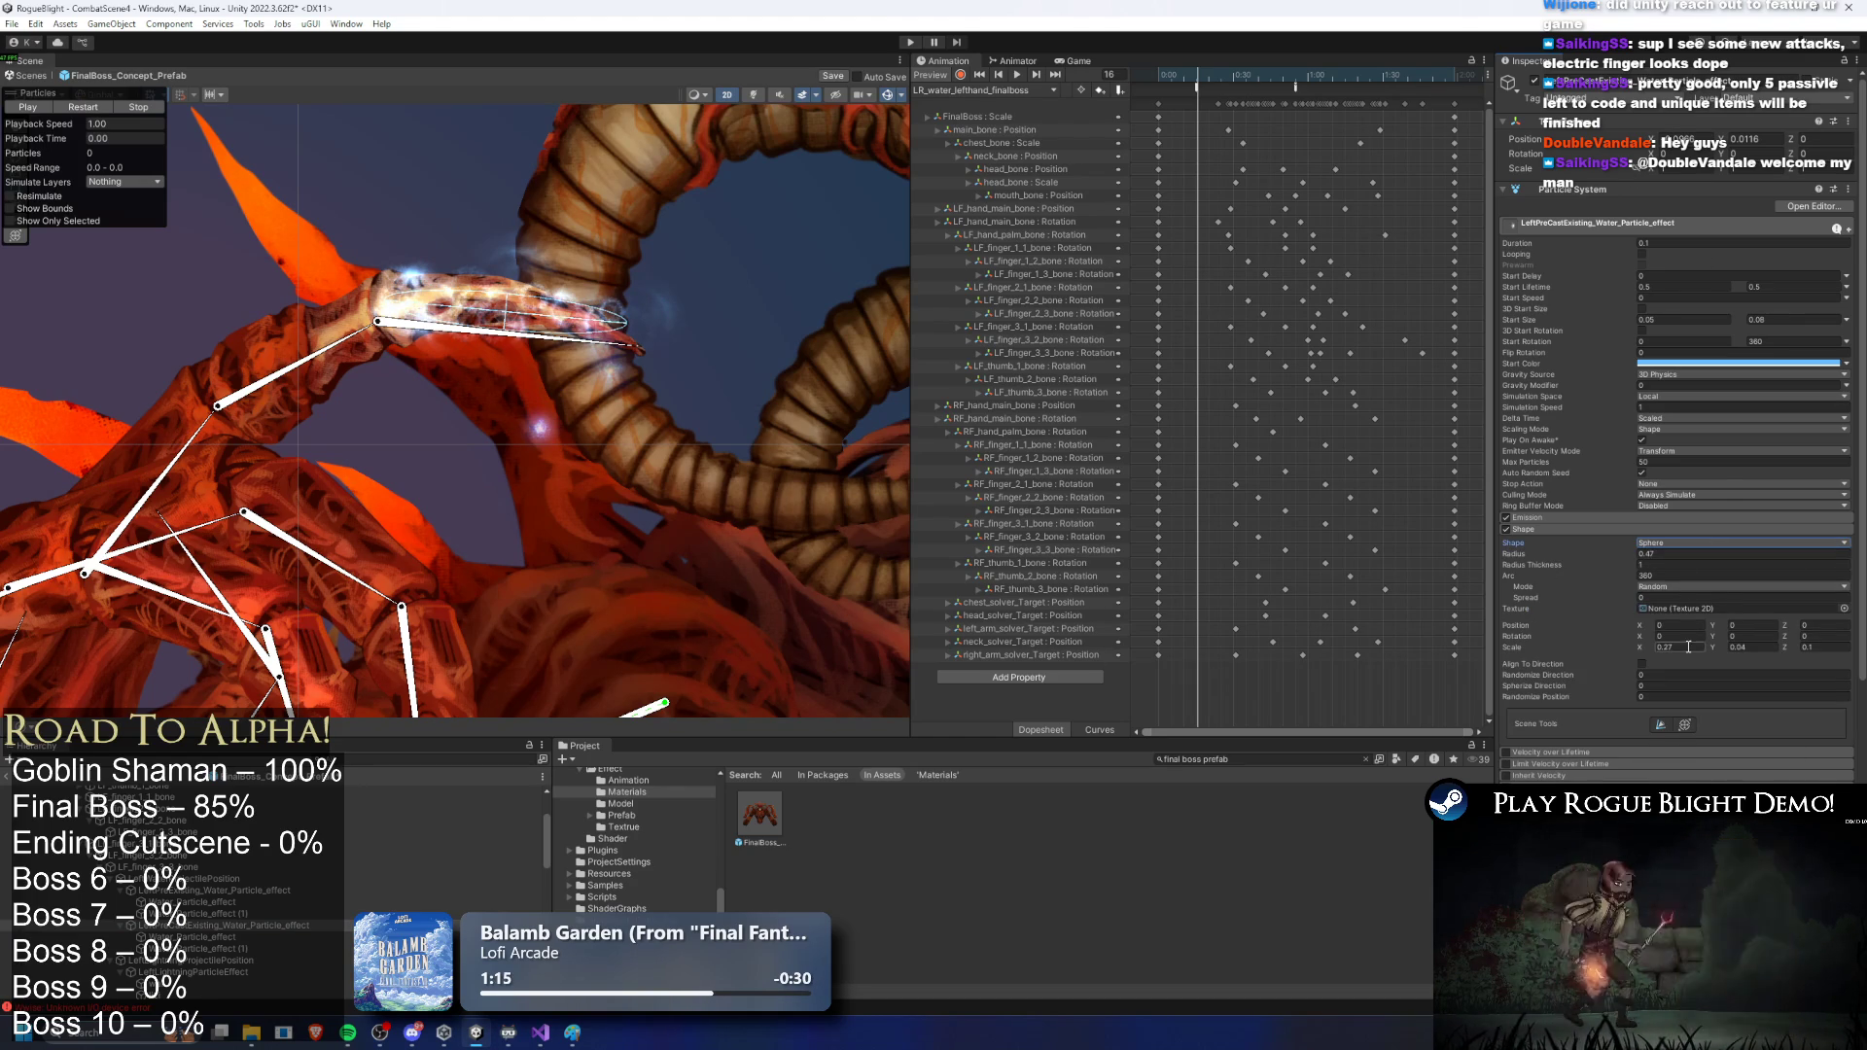
{"action": "type", "text": "0.1"}
{"action": "key", "text": "Tab"}
{"action": "type", "text": "0.1"}
Step: Switch Water_Particle_effect's emission shape to Sphere
{"action": "left_click", "coordinate": [229, 939]}
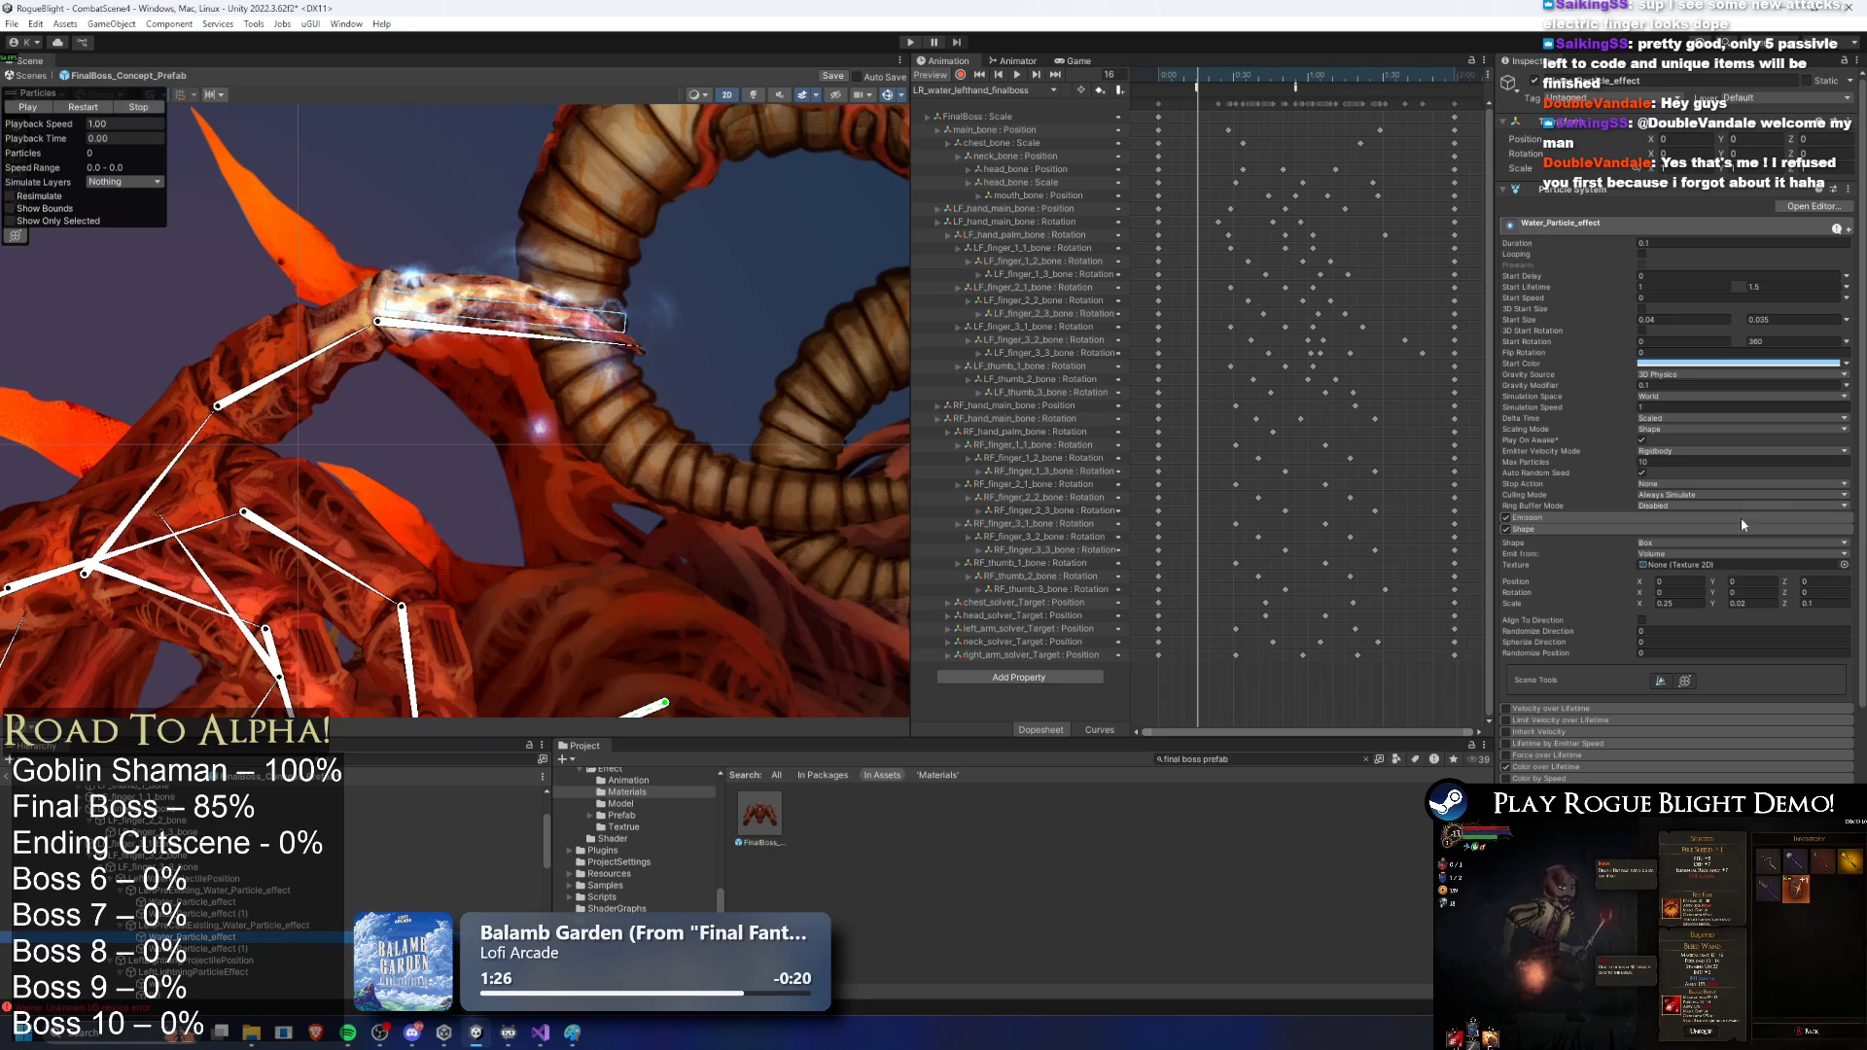
{"action": "left_click", "coordinate": [1676, 542]}
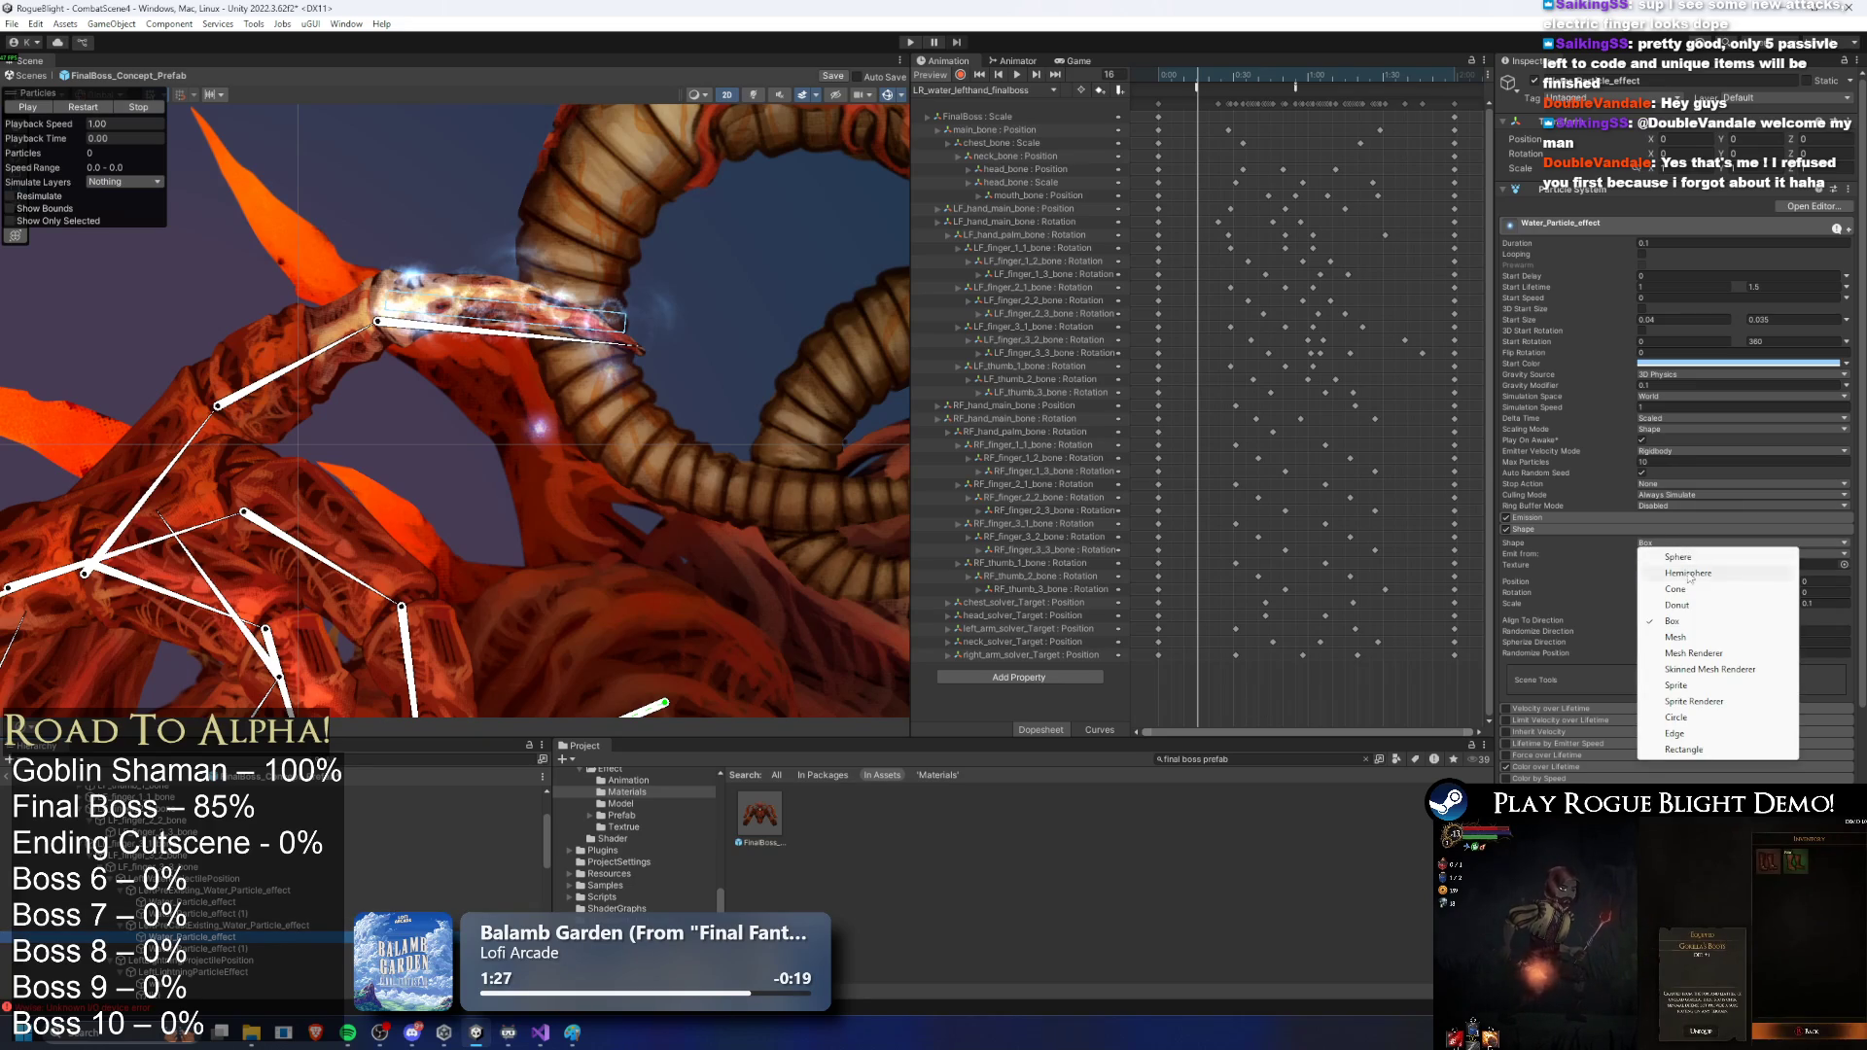
{"action": "left_click", "coordinate": [1697, 558]}
{"action": "left_click", "coordinate": [1696, 647]}
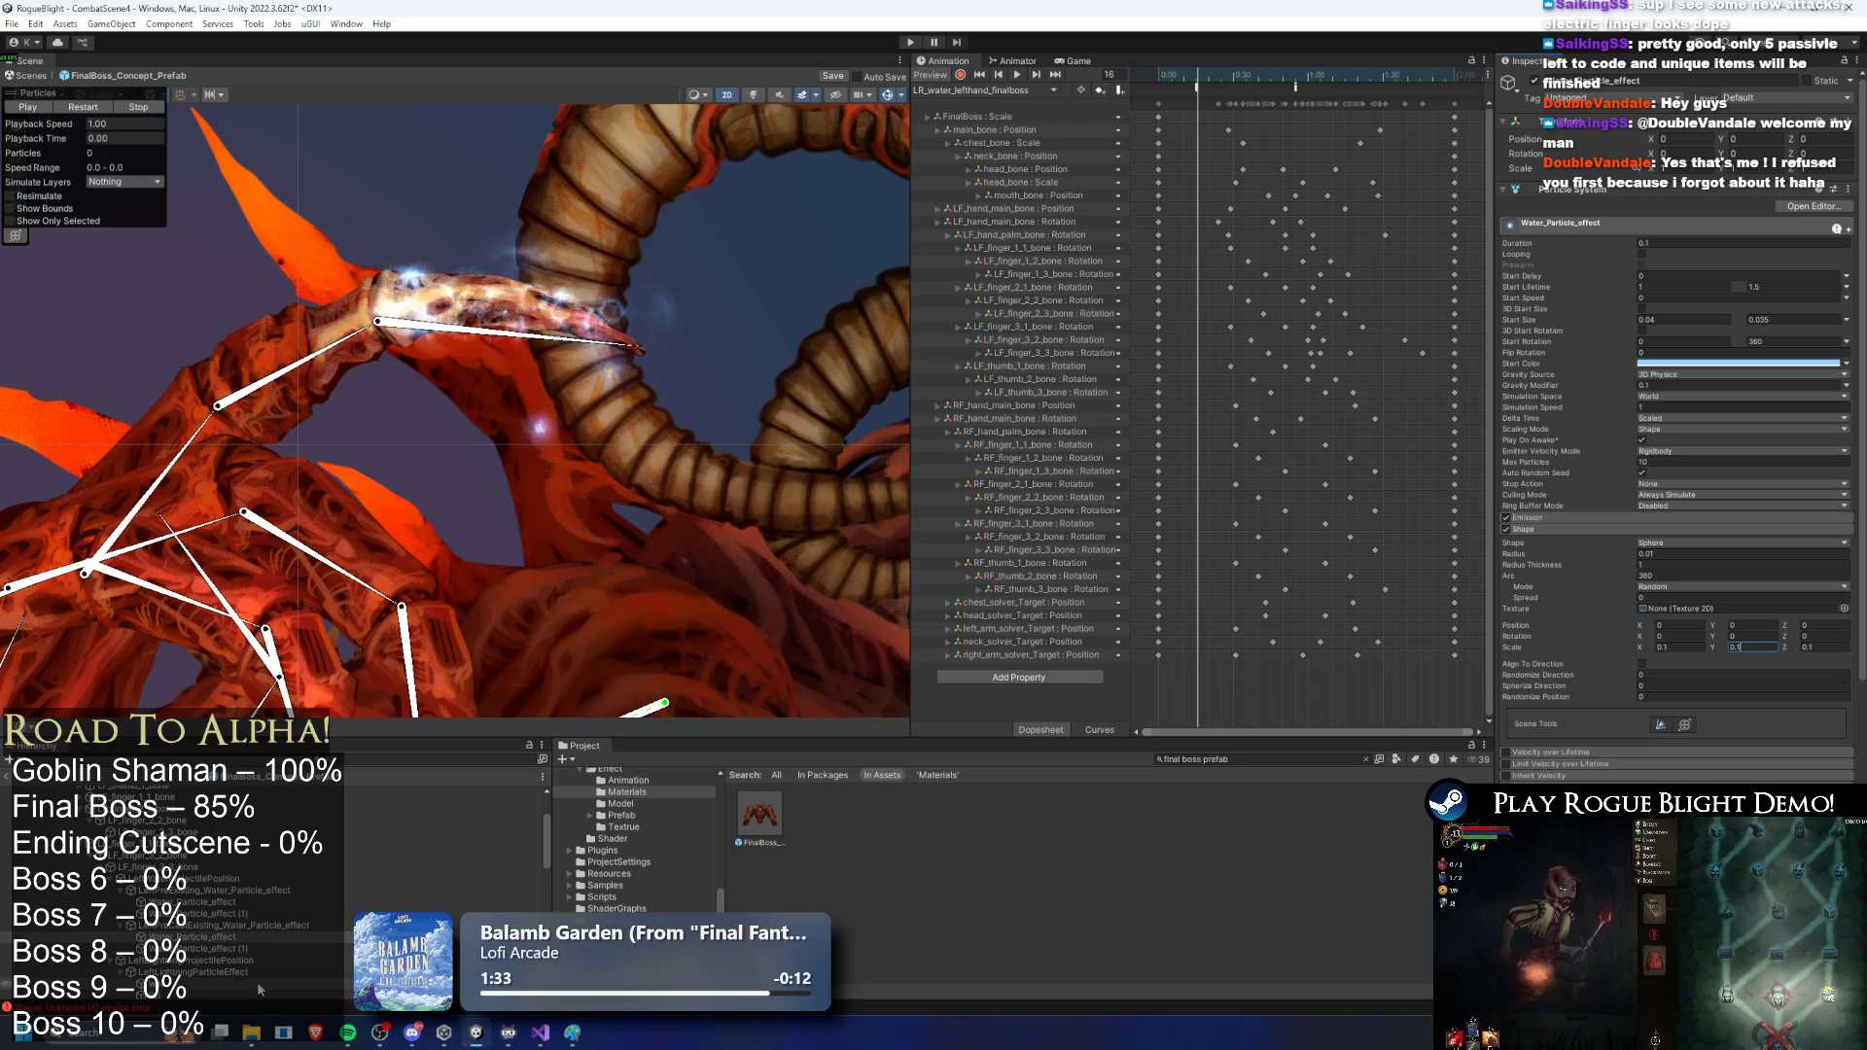
Step: Give Water_Particle_effect (1) a Sphere shape with X and Y scale 0.1
{"action": "left_click", "coordinate": [240, 950]}
{"action": "type", "text": "0.1"}
{"action": "left_click", "coordinate": [1732, 604]}
{"action": "type", "text": "0.1"}
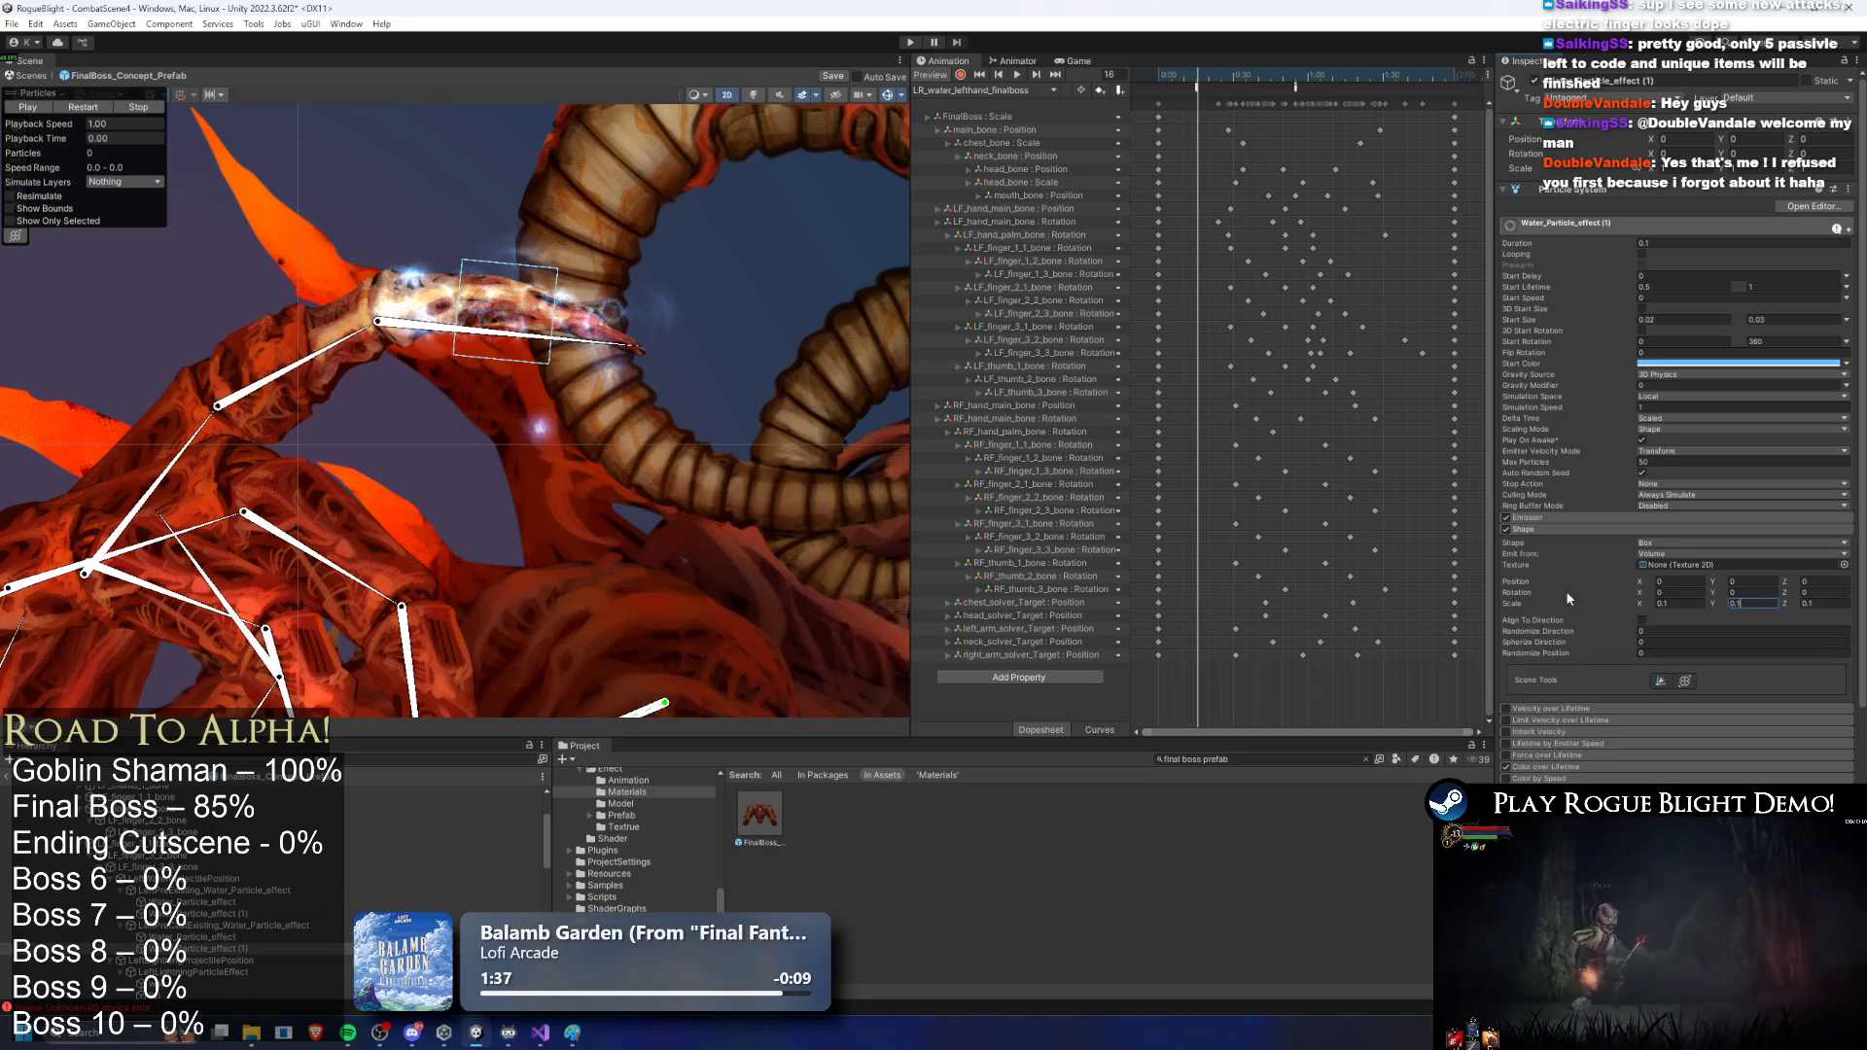
{"action": "left_click", "coordinate": [1713, 542]}
{"action": "left_click", "coordinate": [1714, 571]}
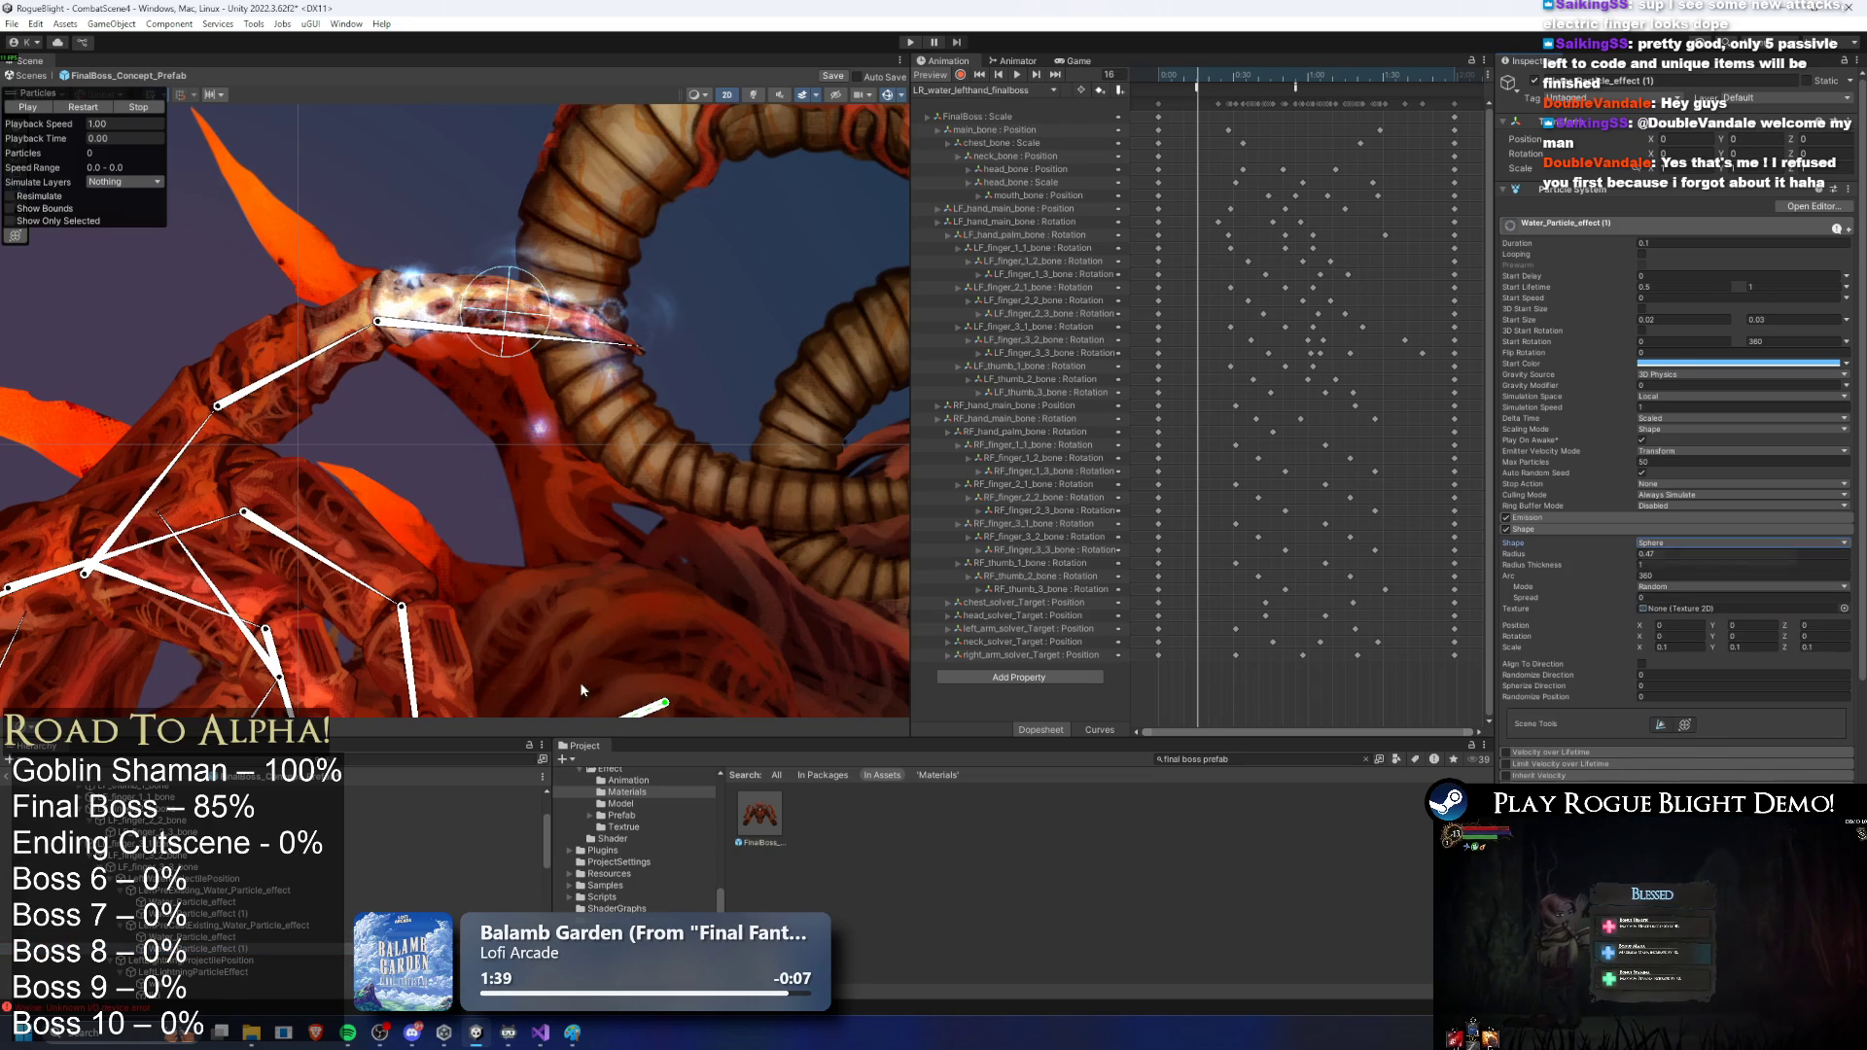
Step: Set Water_Particle_effect's shape scale to 1 on X, Y and Z
{"action": "left_click", "coordinate": [480, 282]}
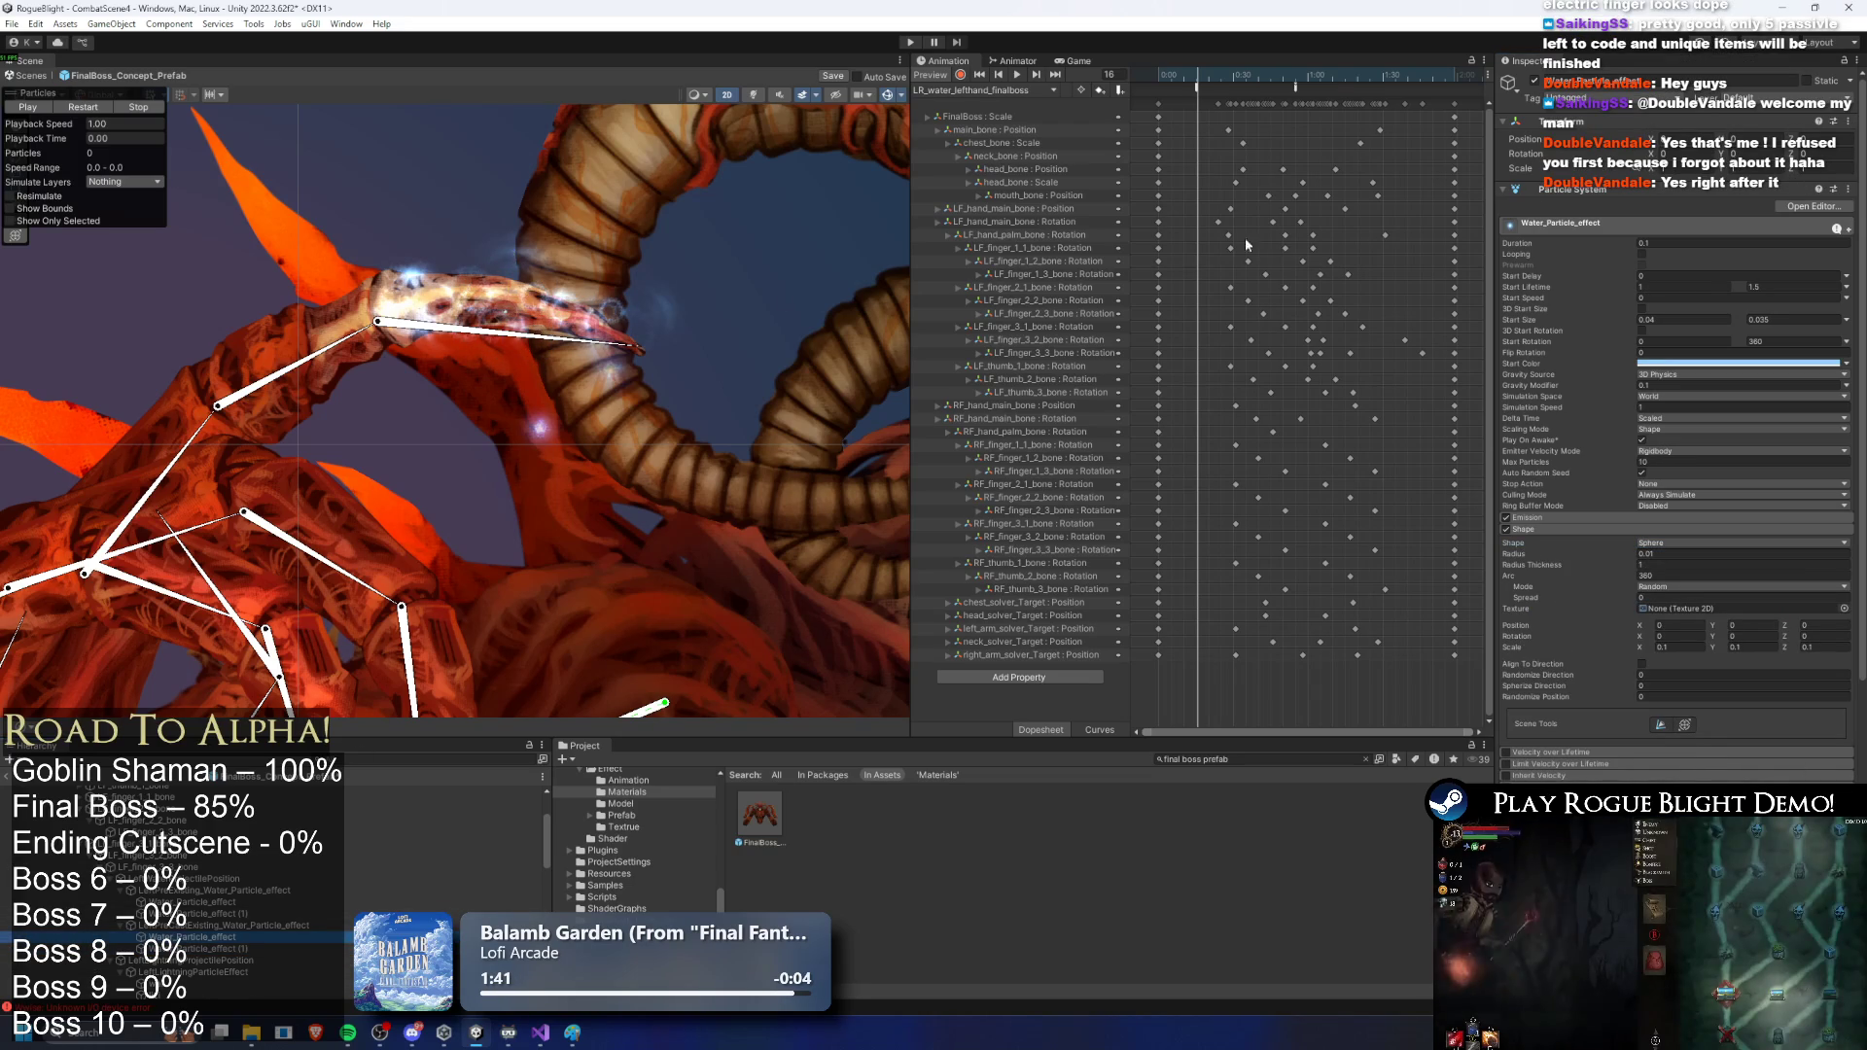
{"action": "left_click", "coordinate": [1678, 646]}
{"action": "type", "text": "1"}
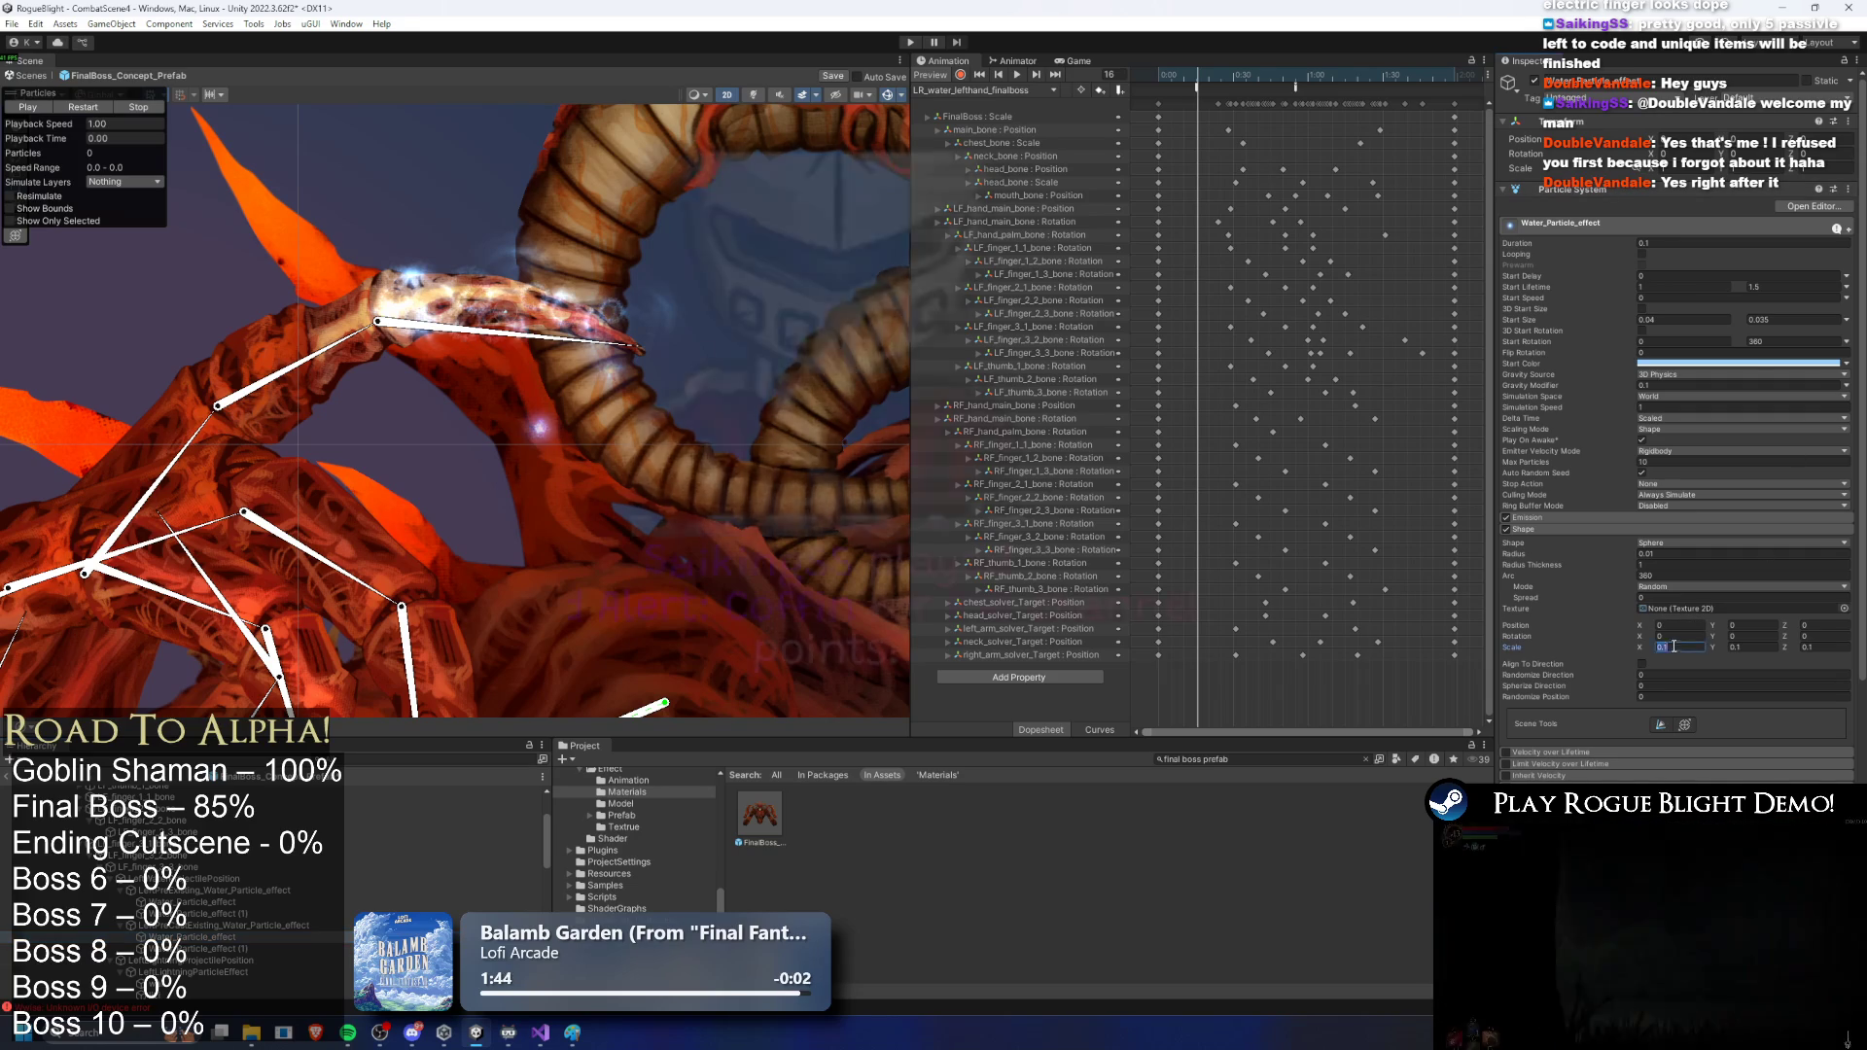
{"action": "key", "text": "Tab"}
{"action": "type", "text": "1"}
{"action": "key", "text": "Tab"}
{"action": "type", "text": "1"}
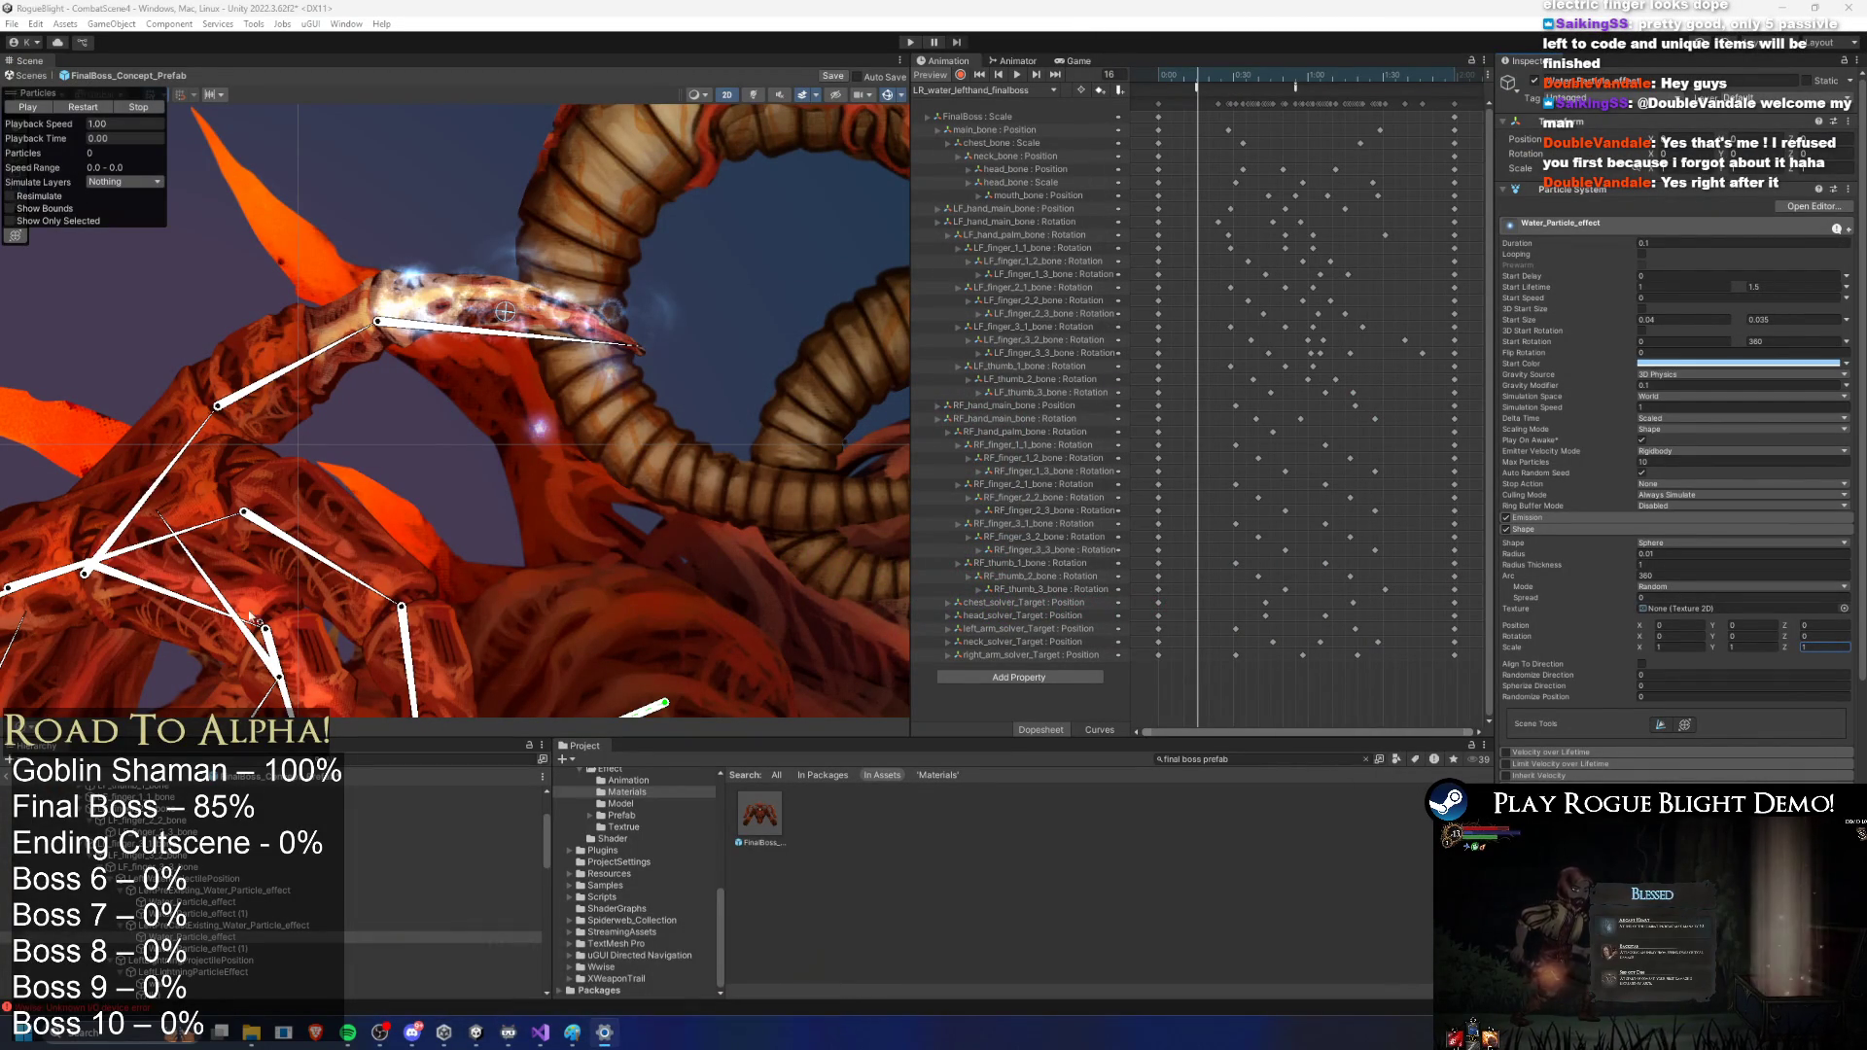
Step: Move LeftPreCastExisting further along the arm and replay its particle preview
{"action": "left_click", "coordinate": [931, 713]}
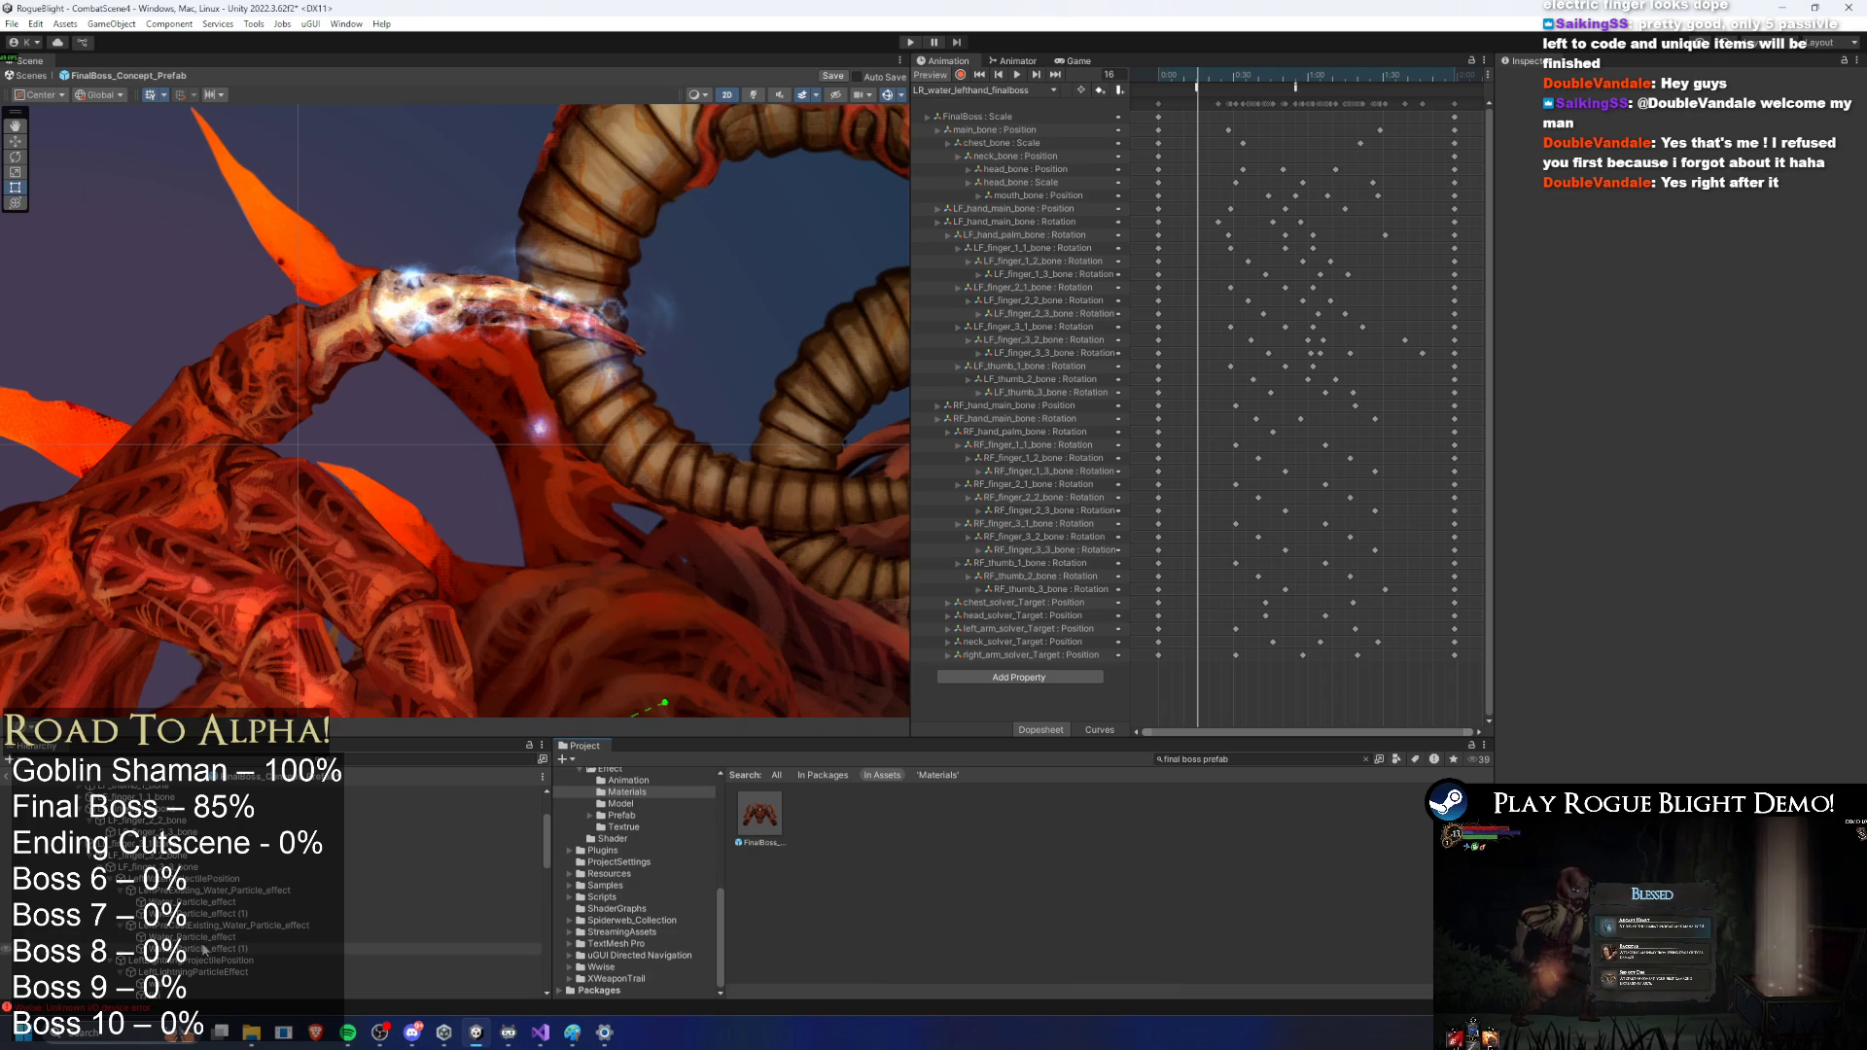
{"action": "left_click", "coordinate": [243, 924]}
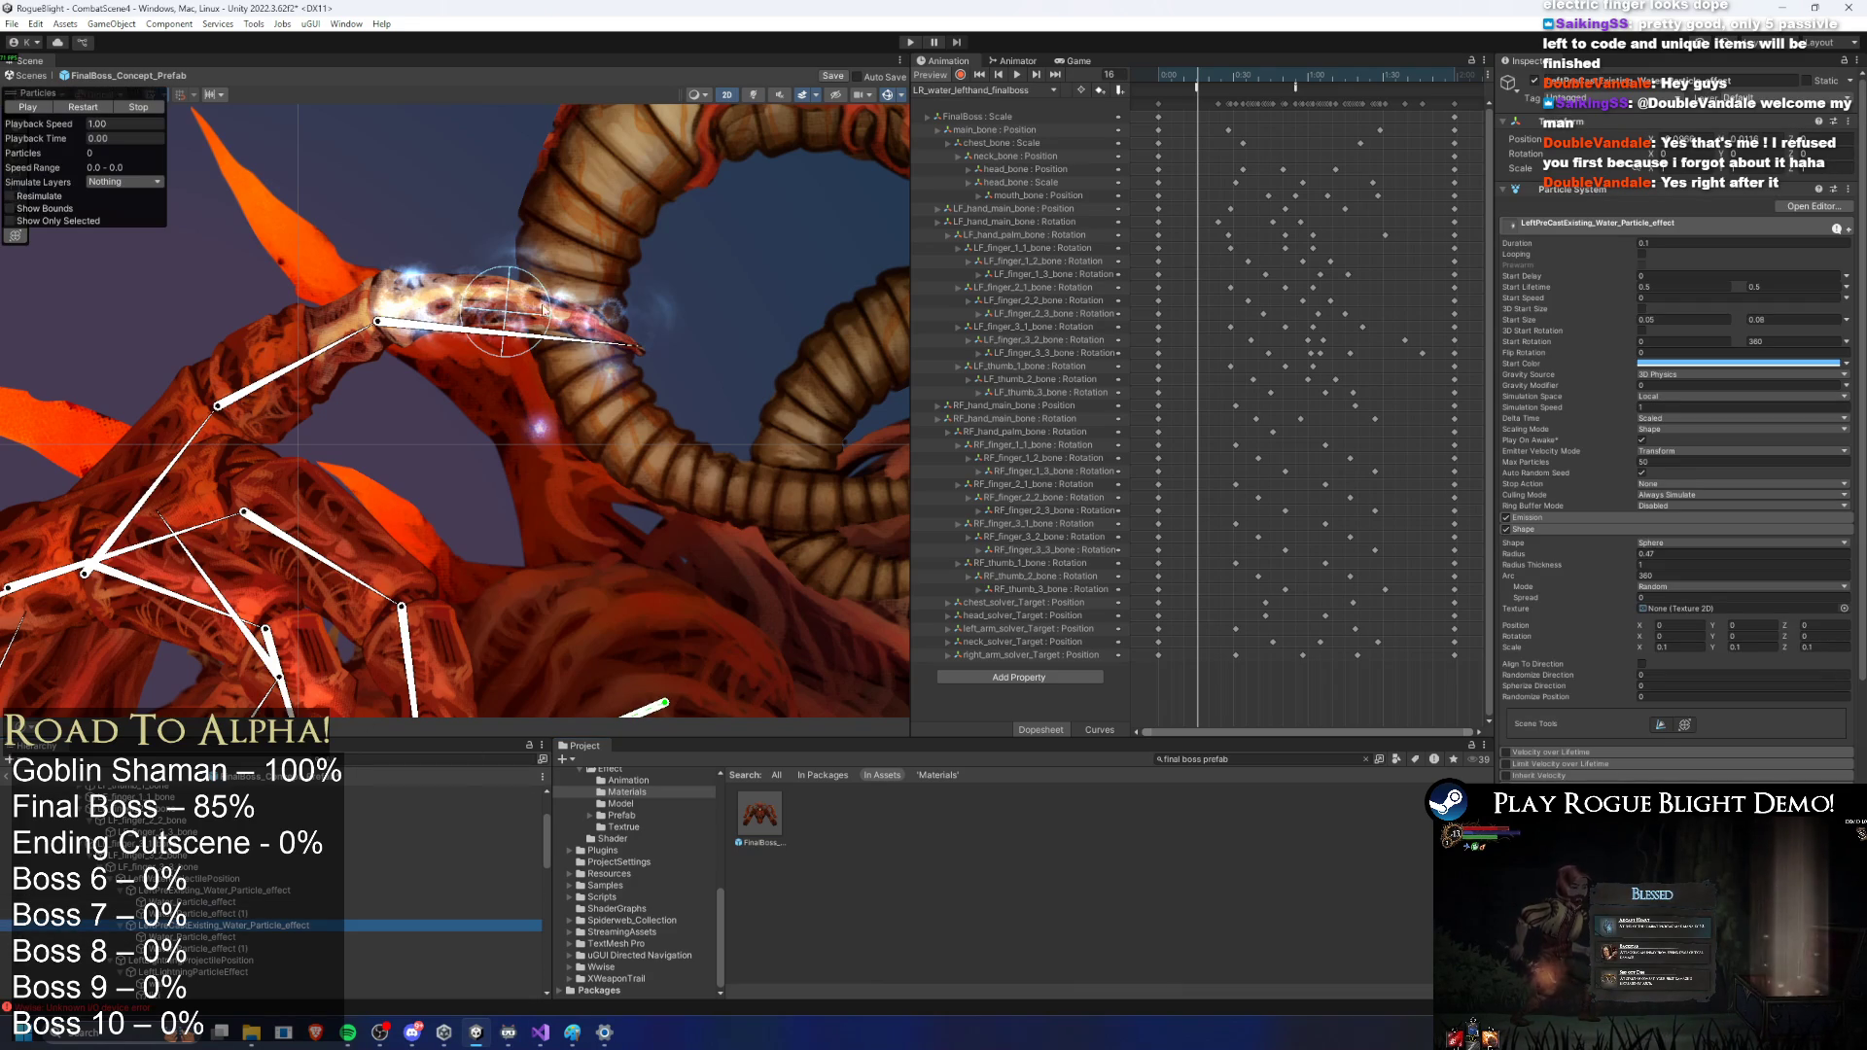
{"action": "key", "text": "w"}
{"action": "left_click_drag", "start_coordinate": [522, 314], "coordinate": [598, 326]}
{"action": "left_click", "coordinate": [109, 103]}
{"action": "left_click", "coordinate": [109, 103]}
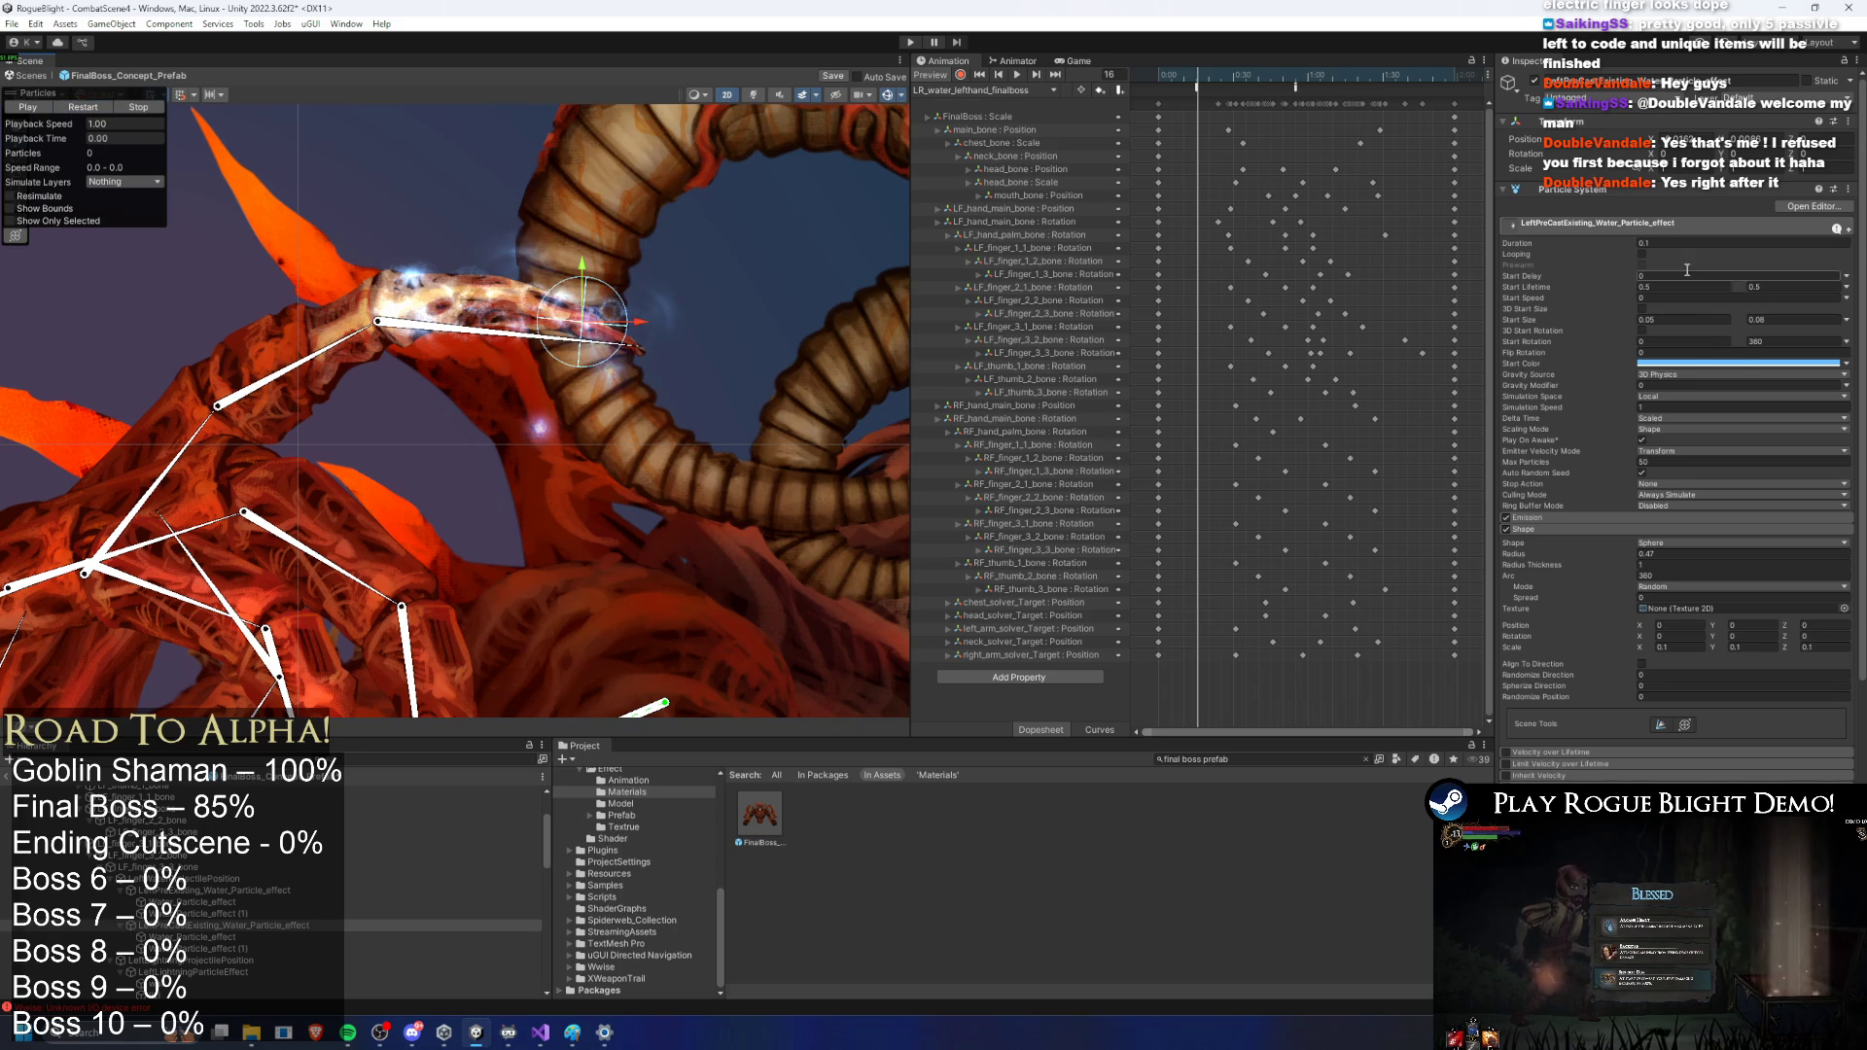
Step: Try a start size of 1 on LeftPreCastExisting, revert to 0.05–0.08, and preview
{"action": "key", "text": "Tab"}
{"action": "type", "text": "1"}
{"action": "key", "text": "Tab"}
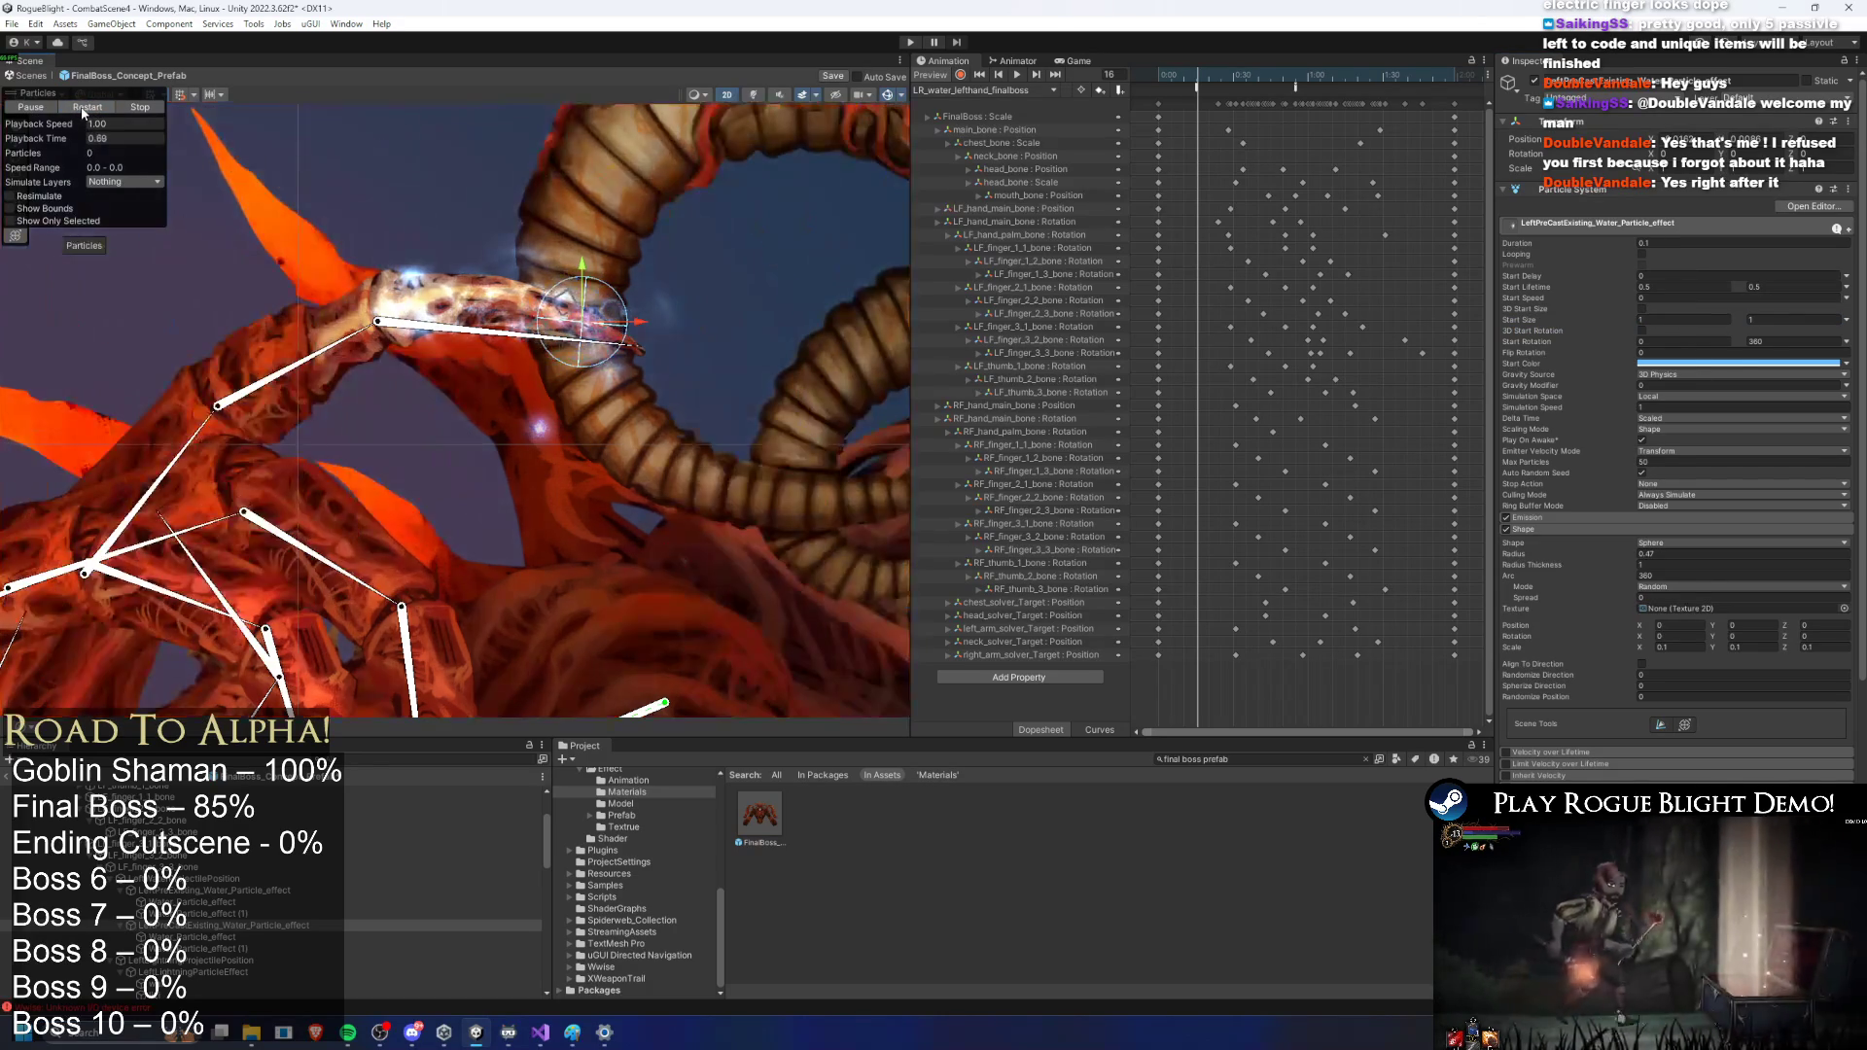
{"action": "left_click", "coordinate": [1587, 409]}
{"action": "key", "text": "ctrl+z"}
{"action": "left_click", "coordinate": [1680, 321]}
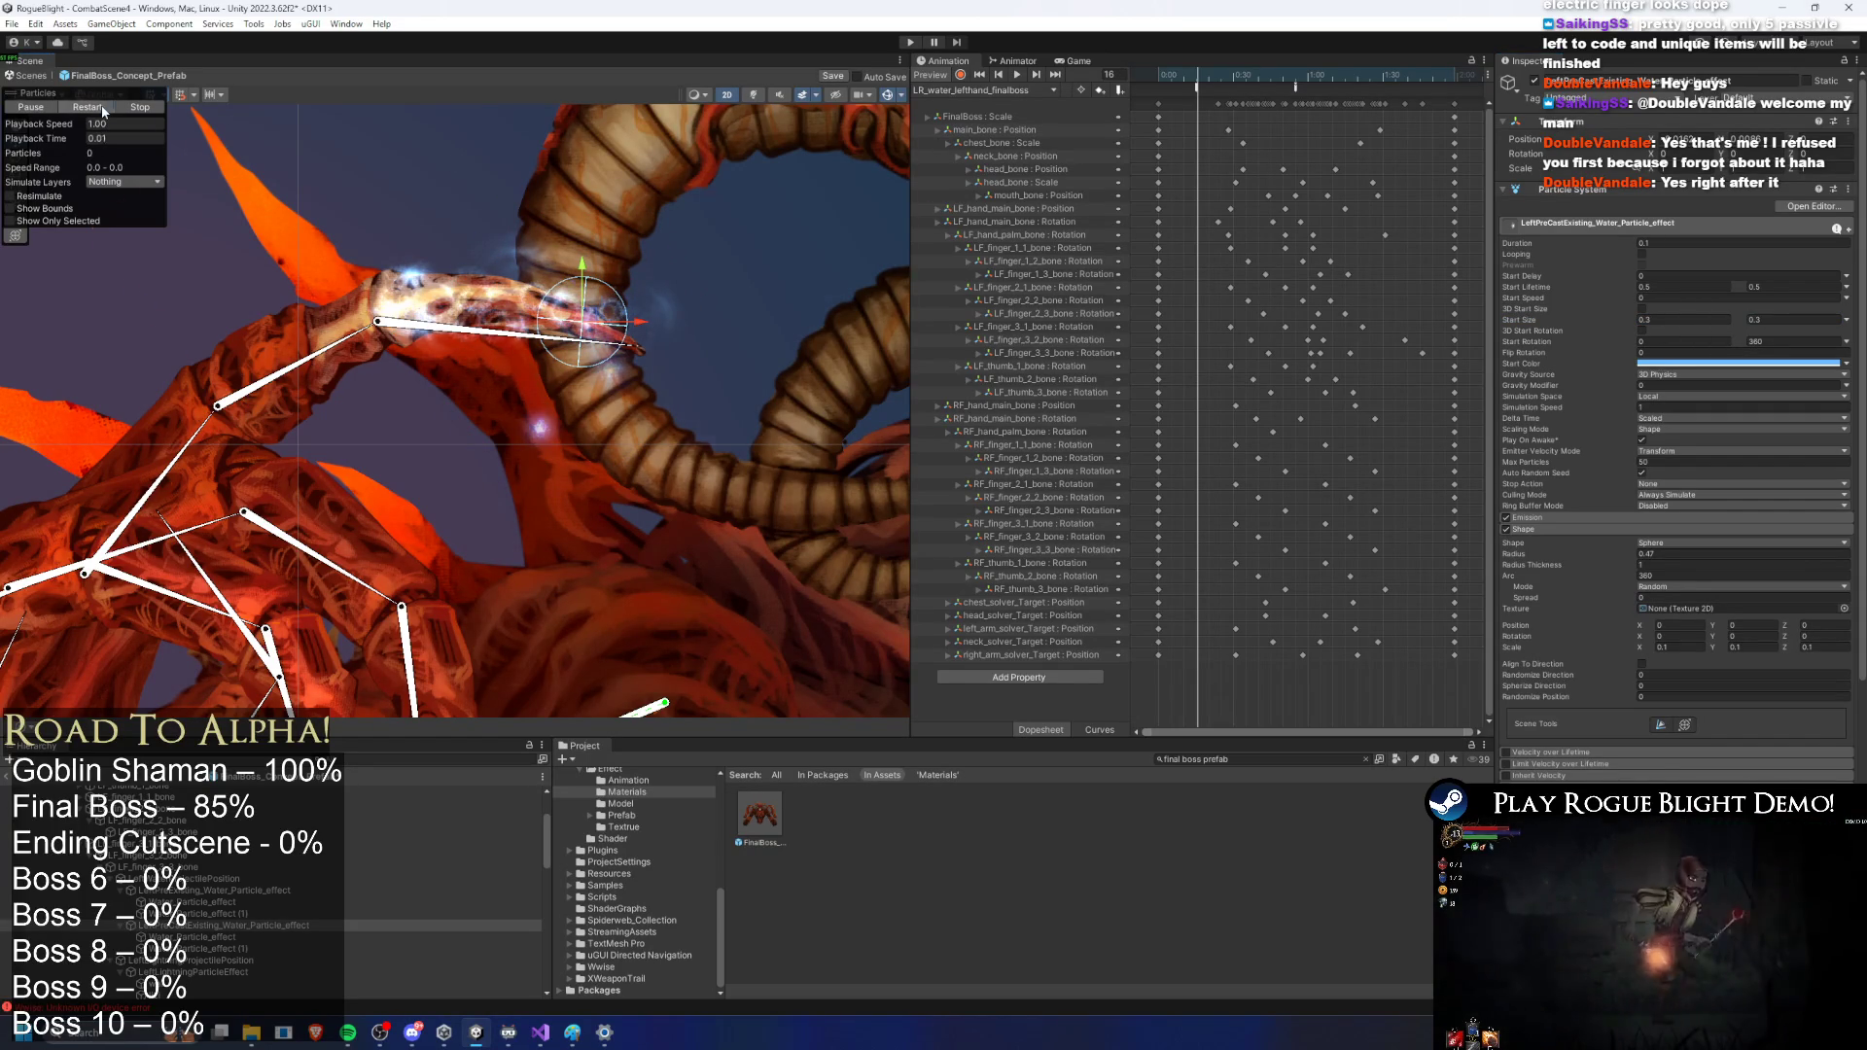
{"action": "left_click", "coordinate": [101, 108]}
{"action": "left_click", "coordinate": [1671, 321]}
{"action": "type", "text": "0.1"}
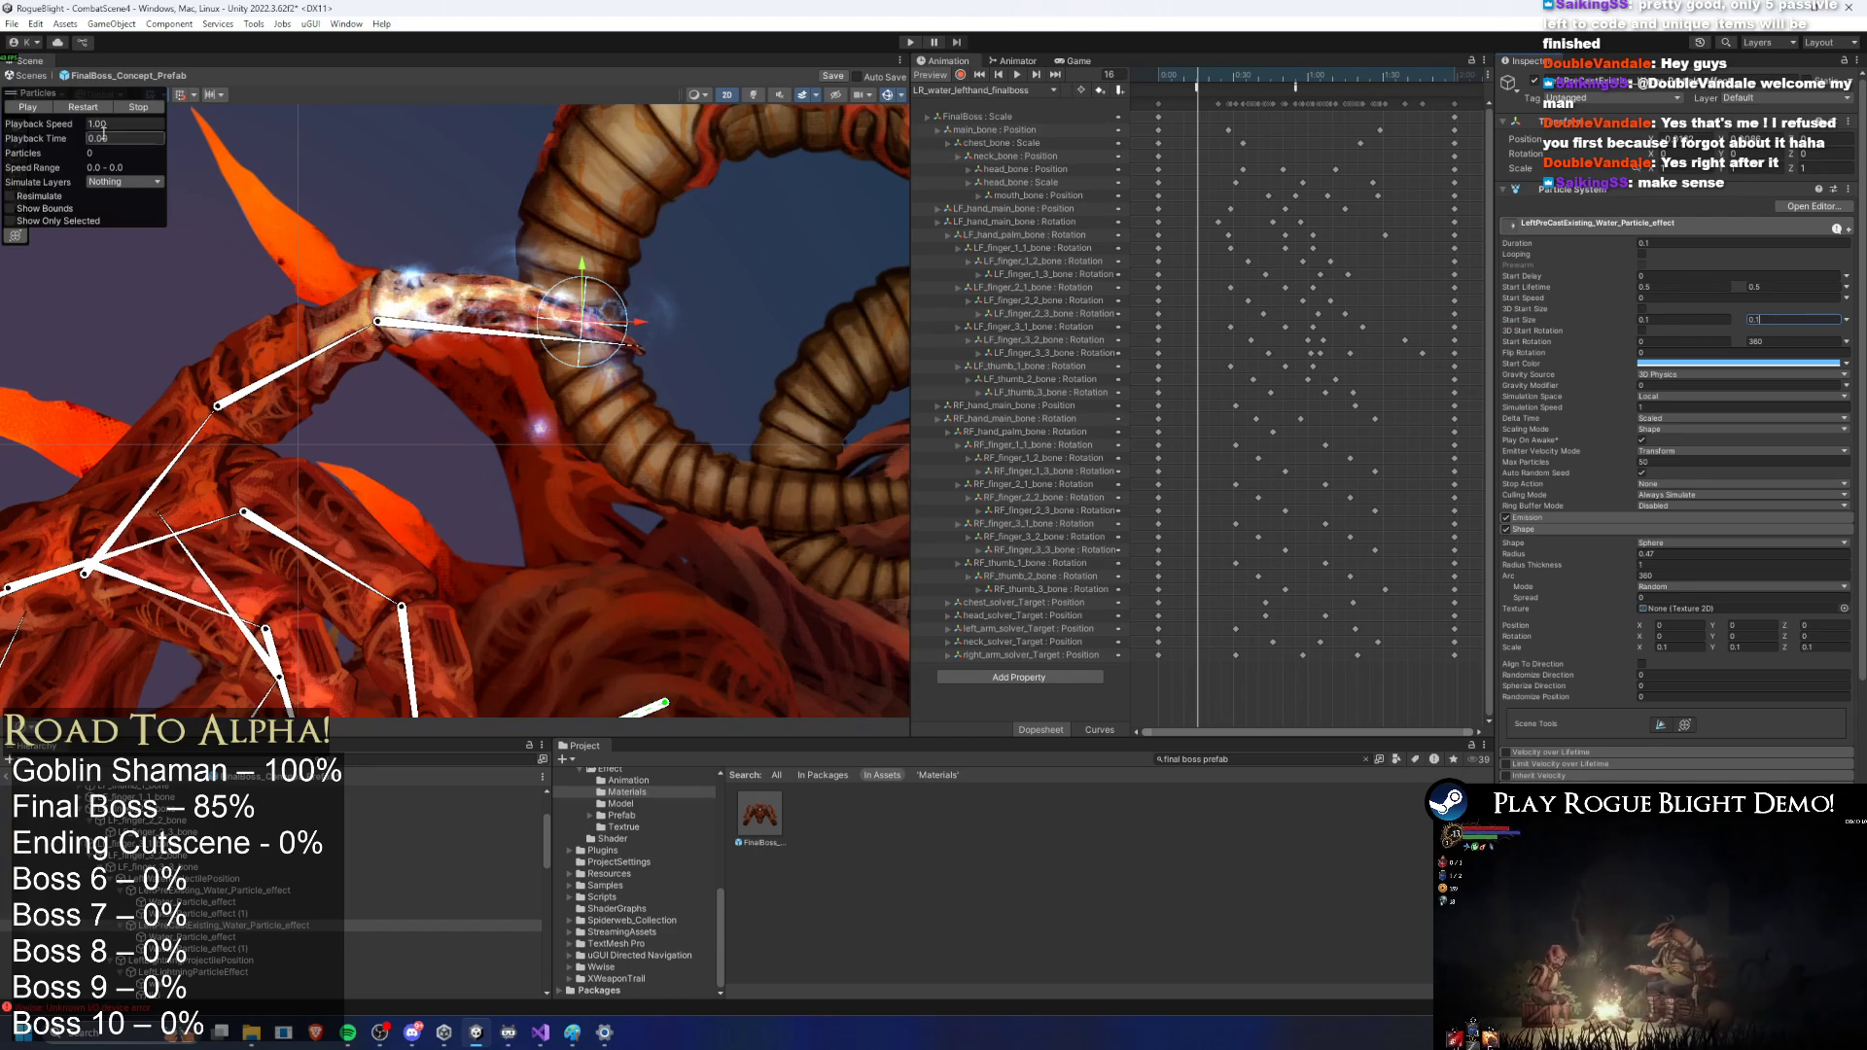
{"action": "left_click", "coordinate": [102, 113]}
Step: Preview the Water_Particle_effect particle burst several times
{"action": "left_click", "coordinate": [190, 937]}
{"action": "left_click", "coordinate": [98, 113]}
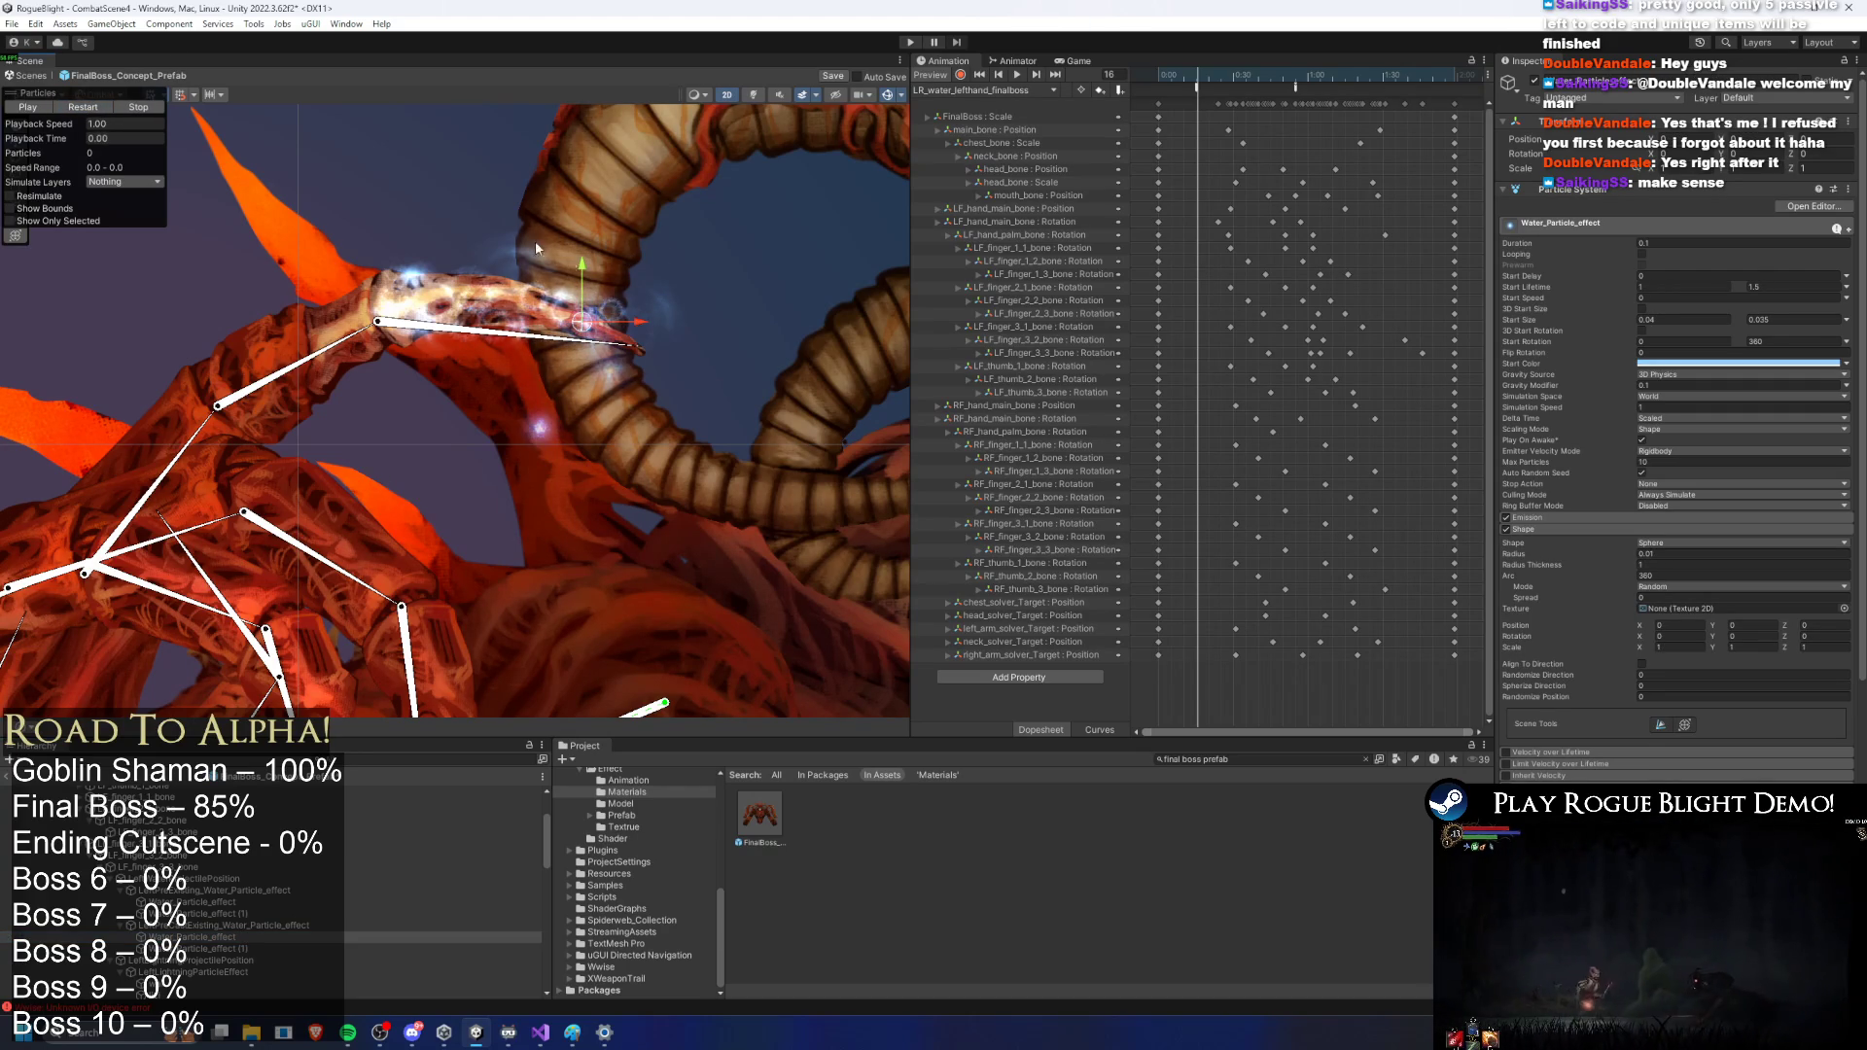
{"action": "left_click", "coordinate": [107, 107]}
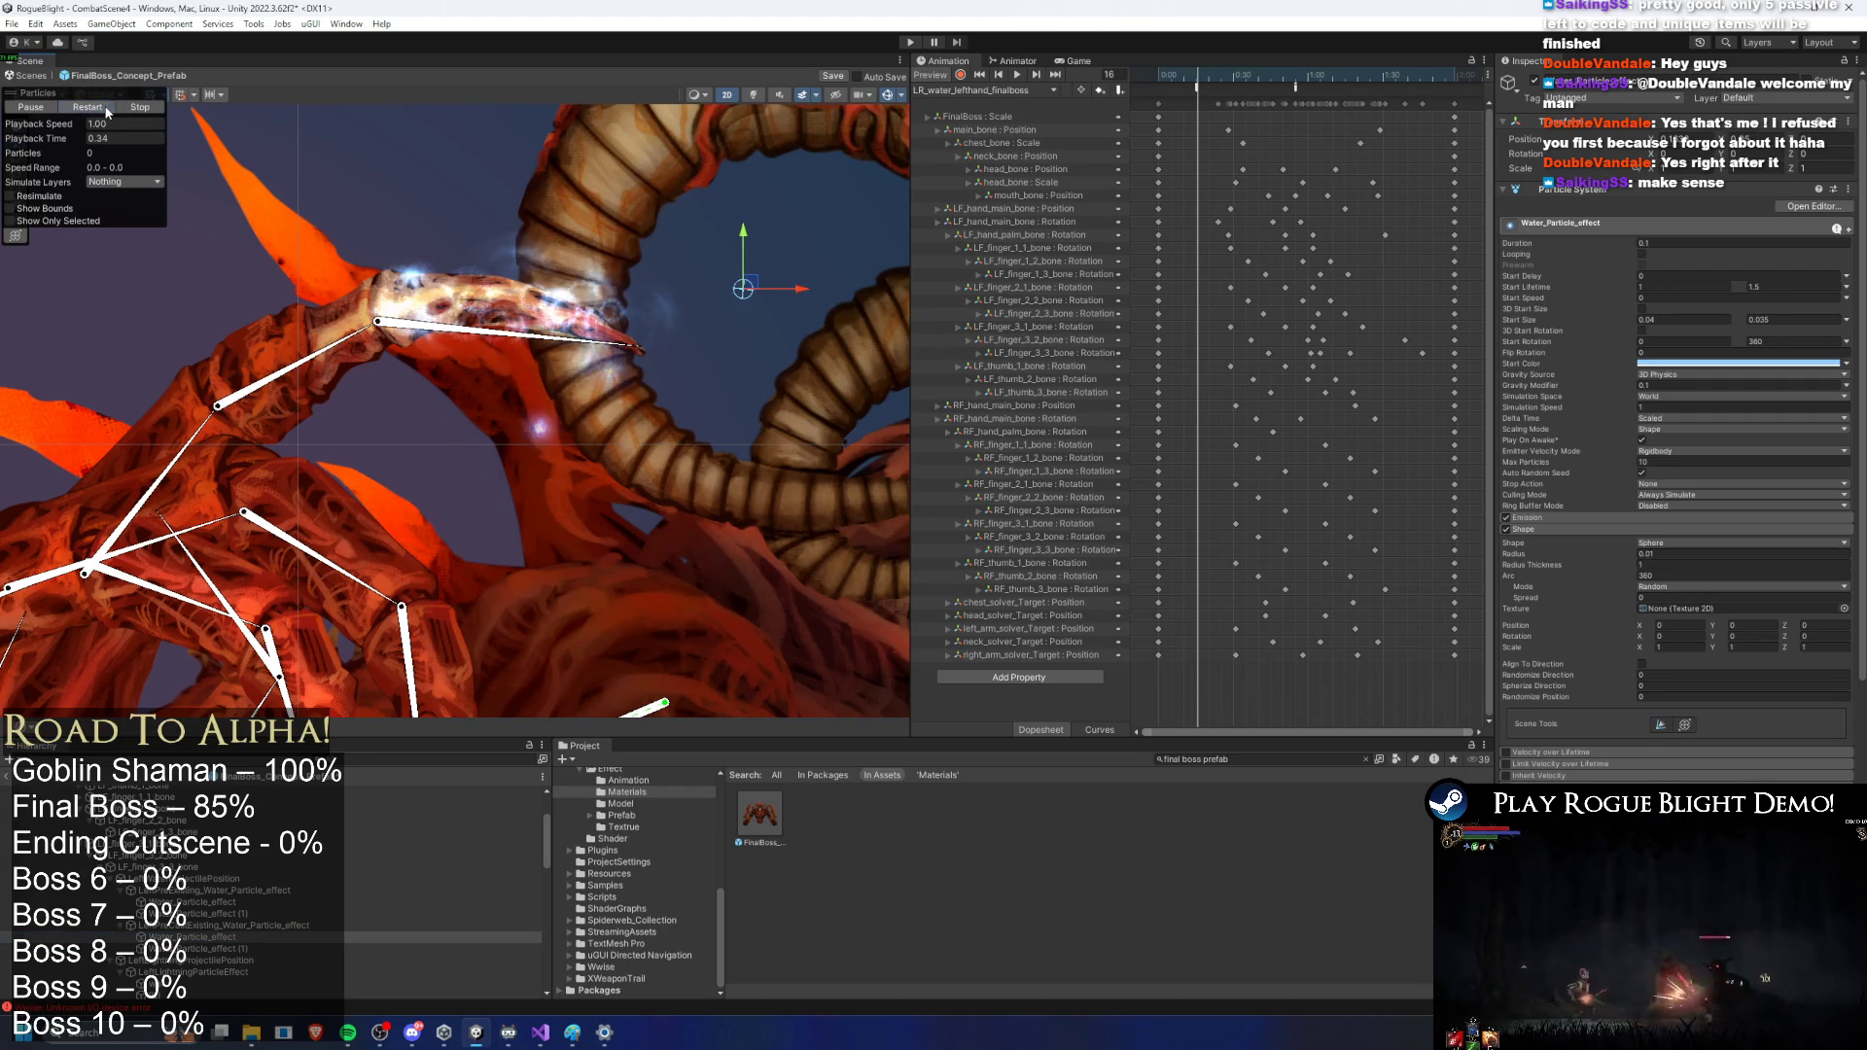
{"action": "left_click", "coordinate": [109, 105]}
Step: Set Water_Particle_effect (1)'s start size to 0.05, replay the burst, and review its emitter shape
{"action": "left_click", "coordinate": [225, 939]}
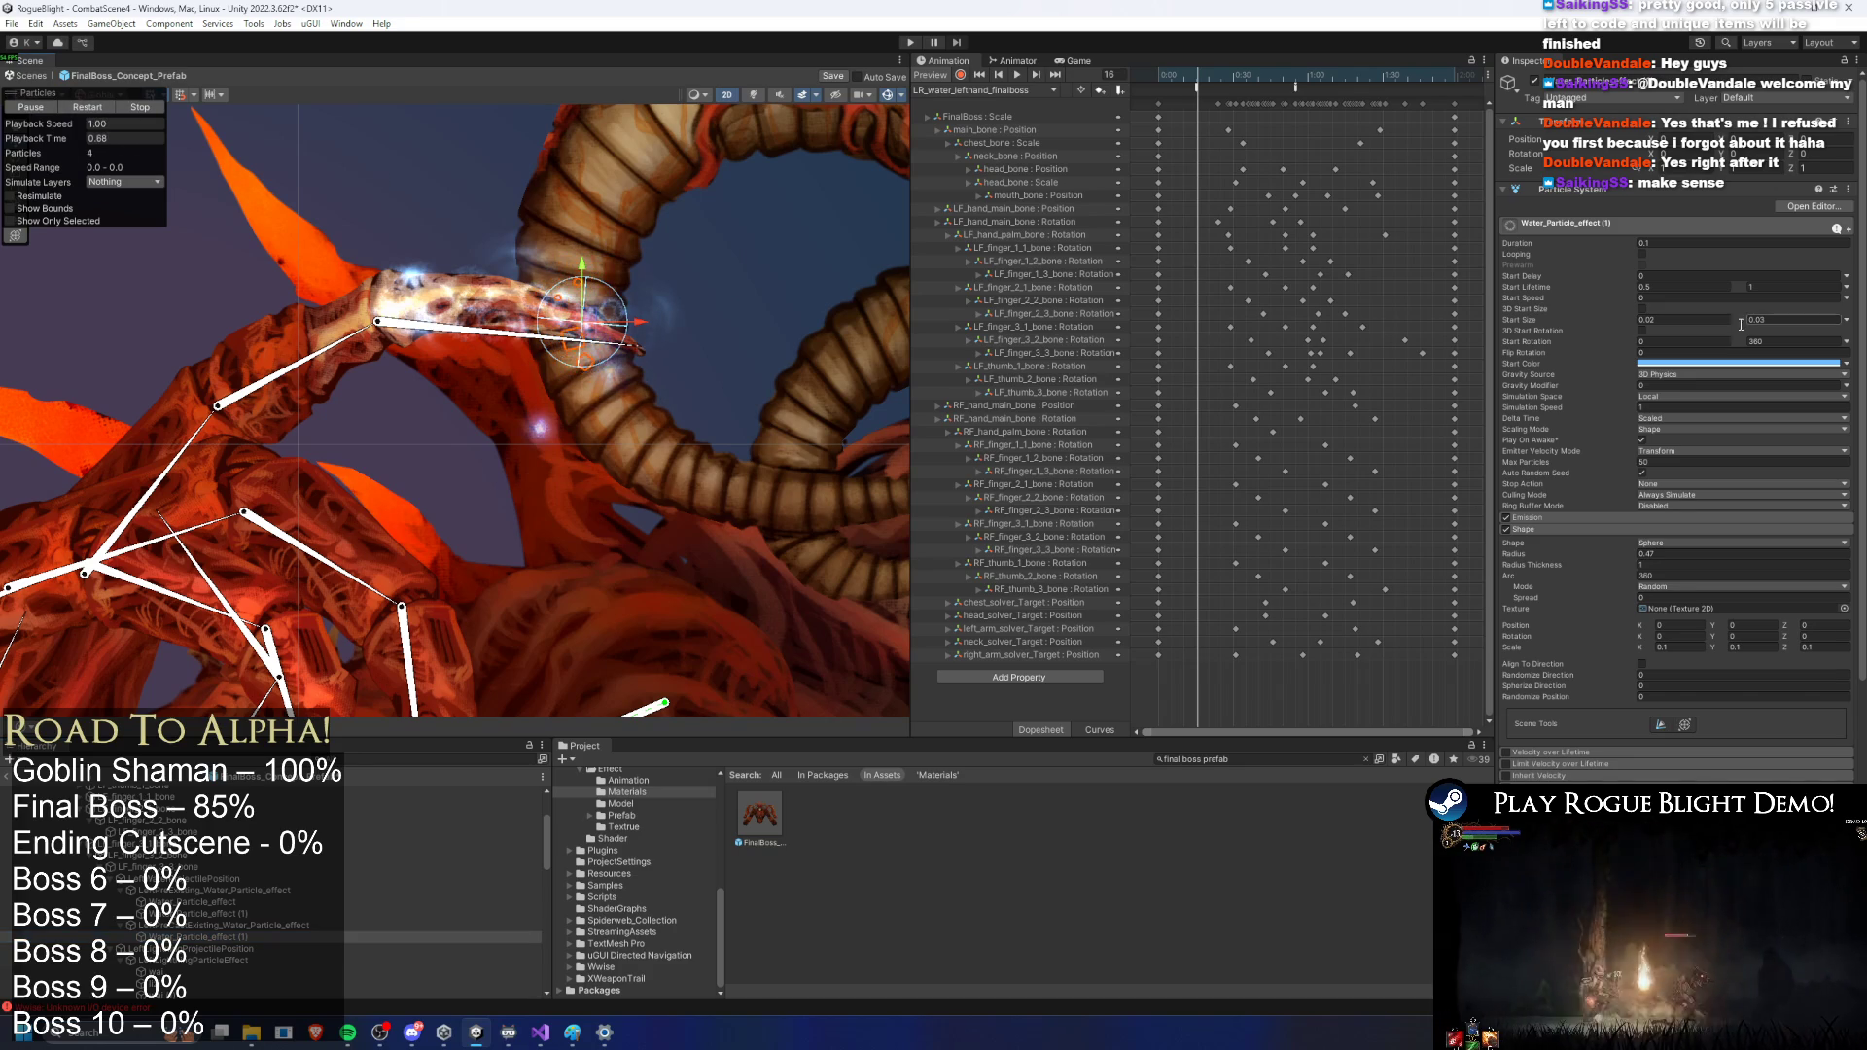
{"action": "left_click", "coordinate": [1670, 310]}
{"action": "left_click", "coordinate": [1673, 319]}
{"action": "type", "text": "1"}
{"action": "left_click", "coordinate": [1780, 319]}
{"action": "left_click", "coordinate": [108, 108]}
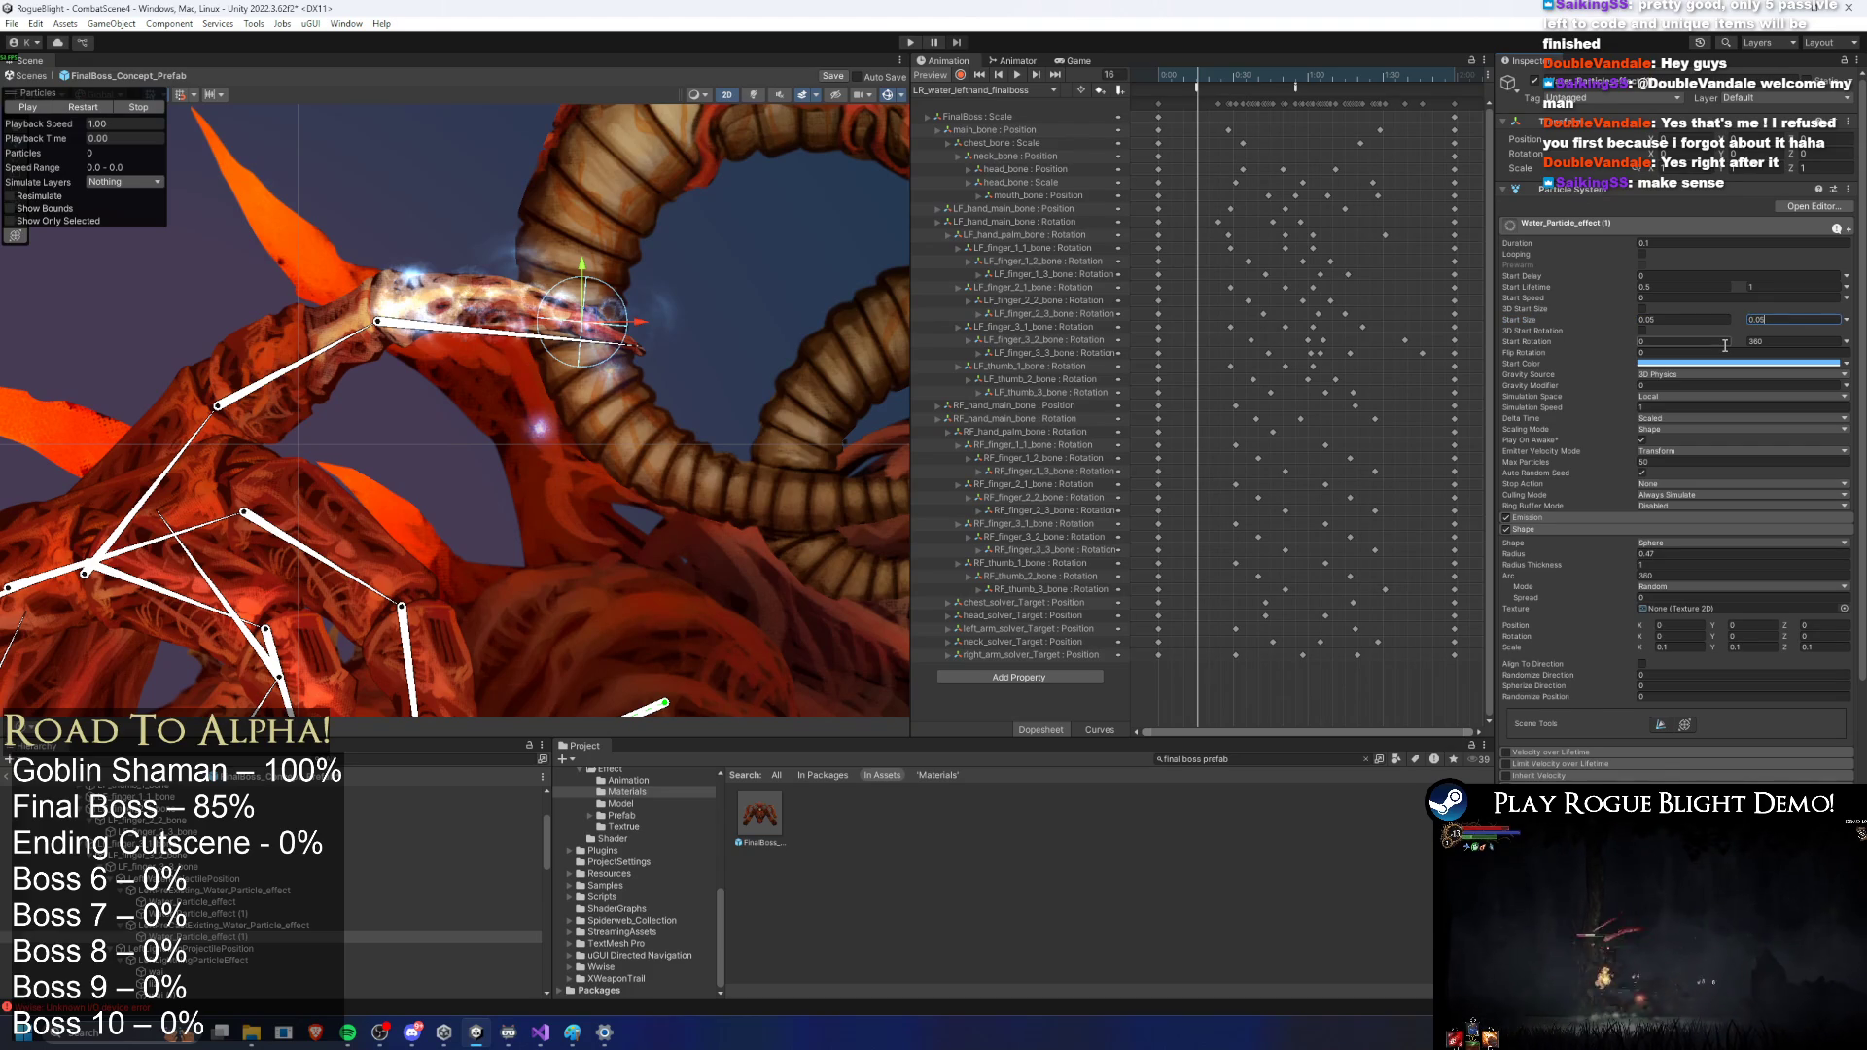
{"action": "left_click", "coordinate": [95, 117]}
{"action": "left_click", "coordinate": [95, 116]}
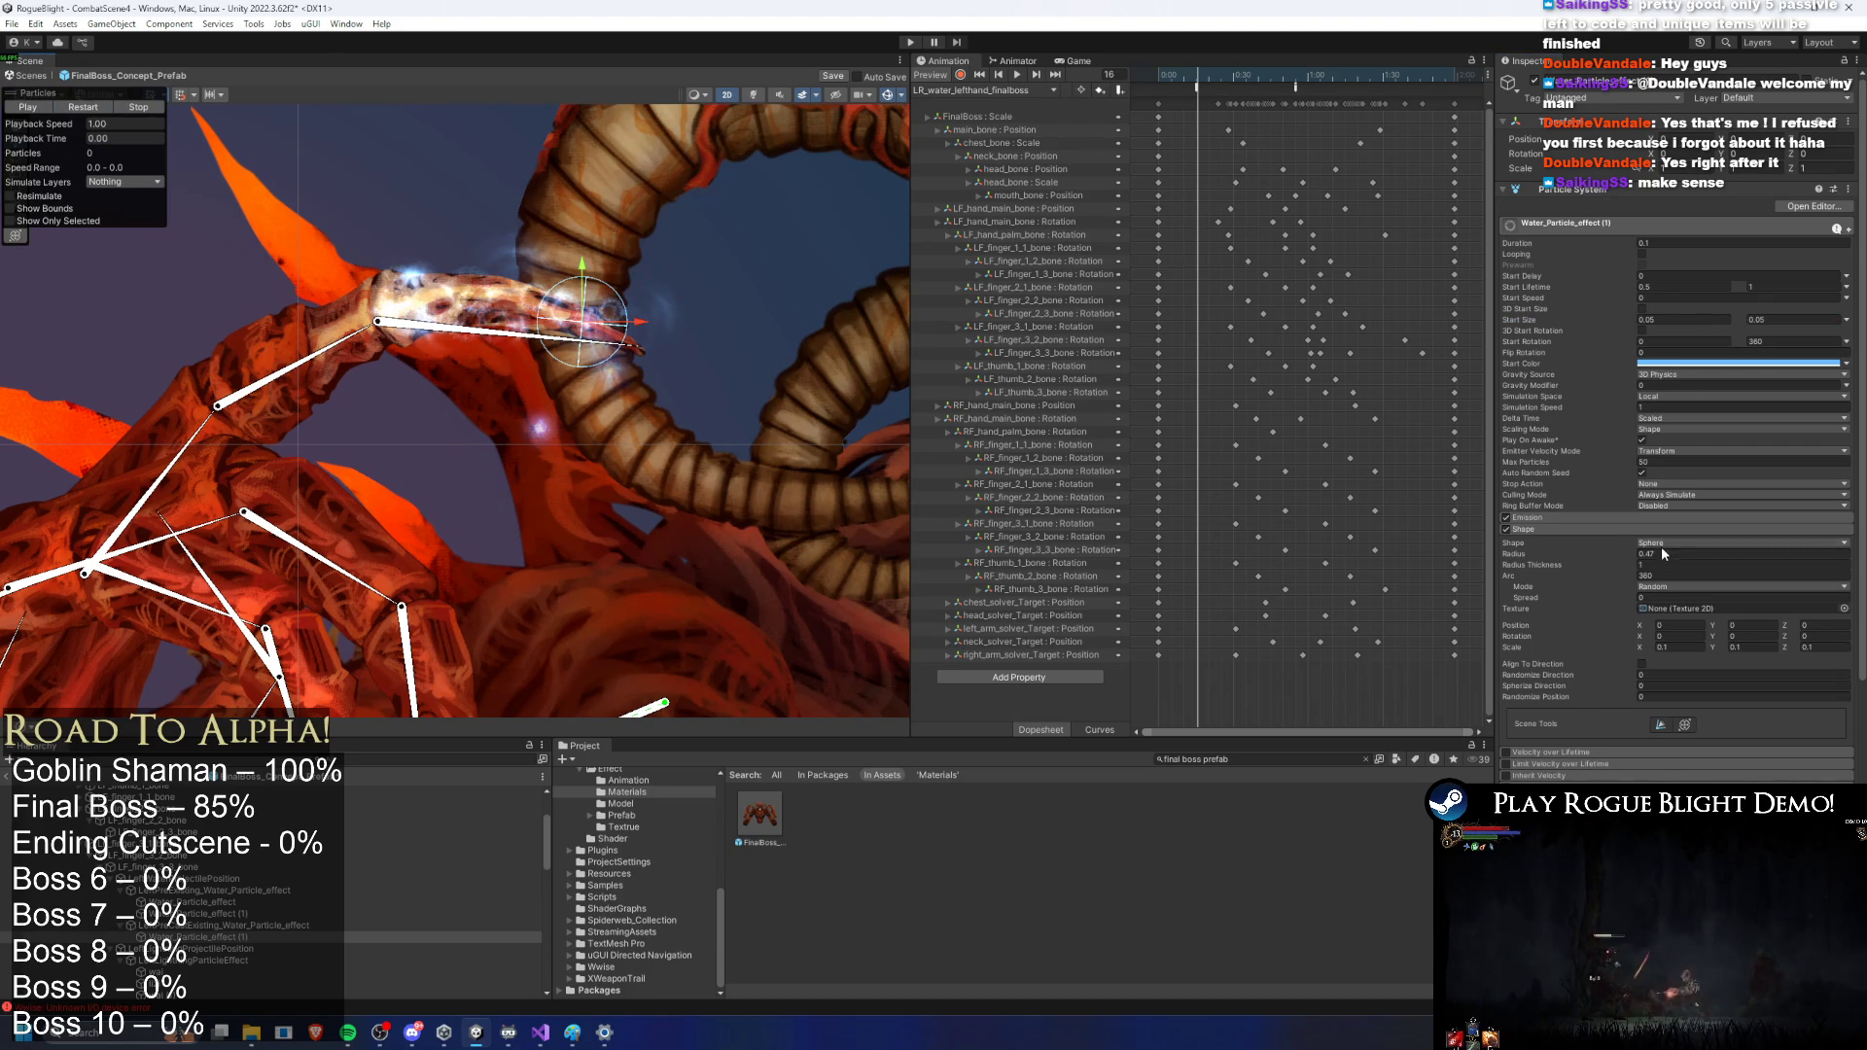
{"action": "left_click", "coordinate": [1575, 530]}
{"action": "left_click", "coordinate": [1576, 532]}
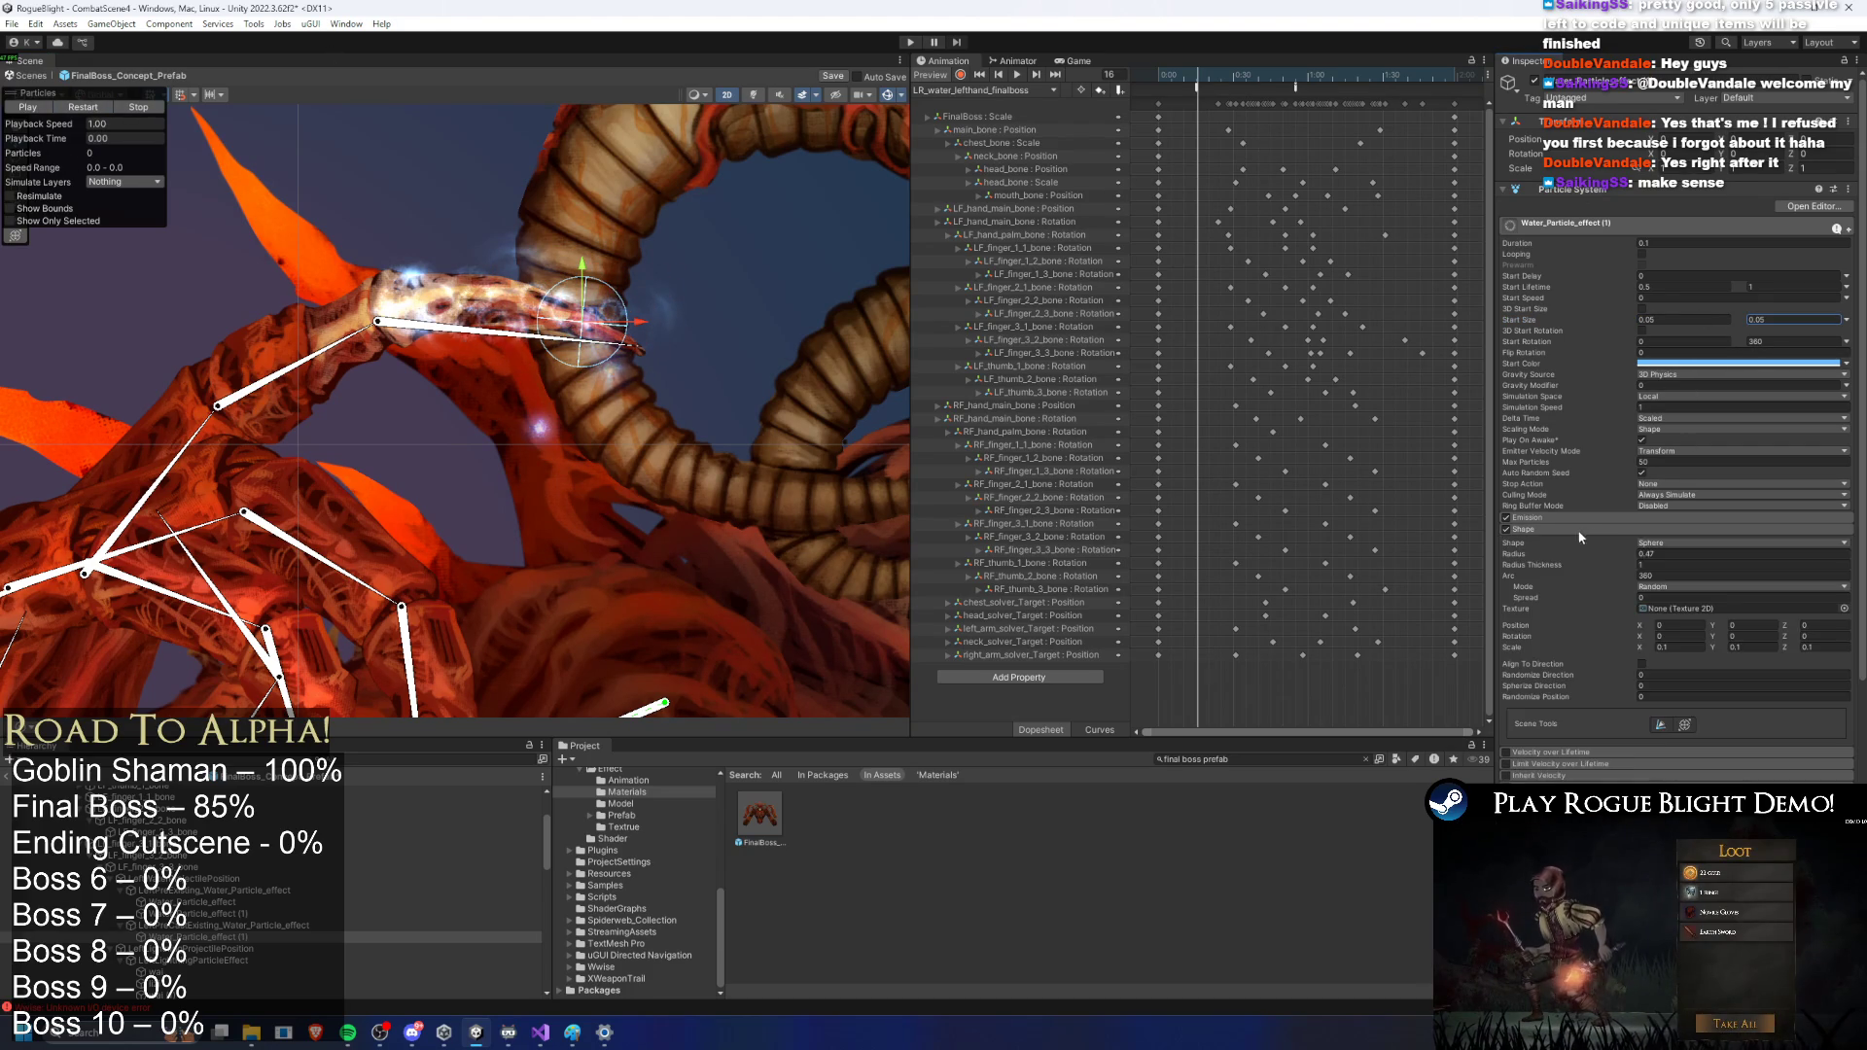
{"action": "left_click", "coordinate": [1673, 543]}
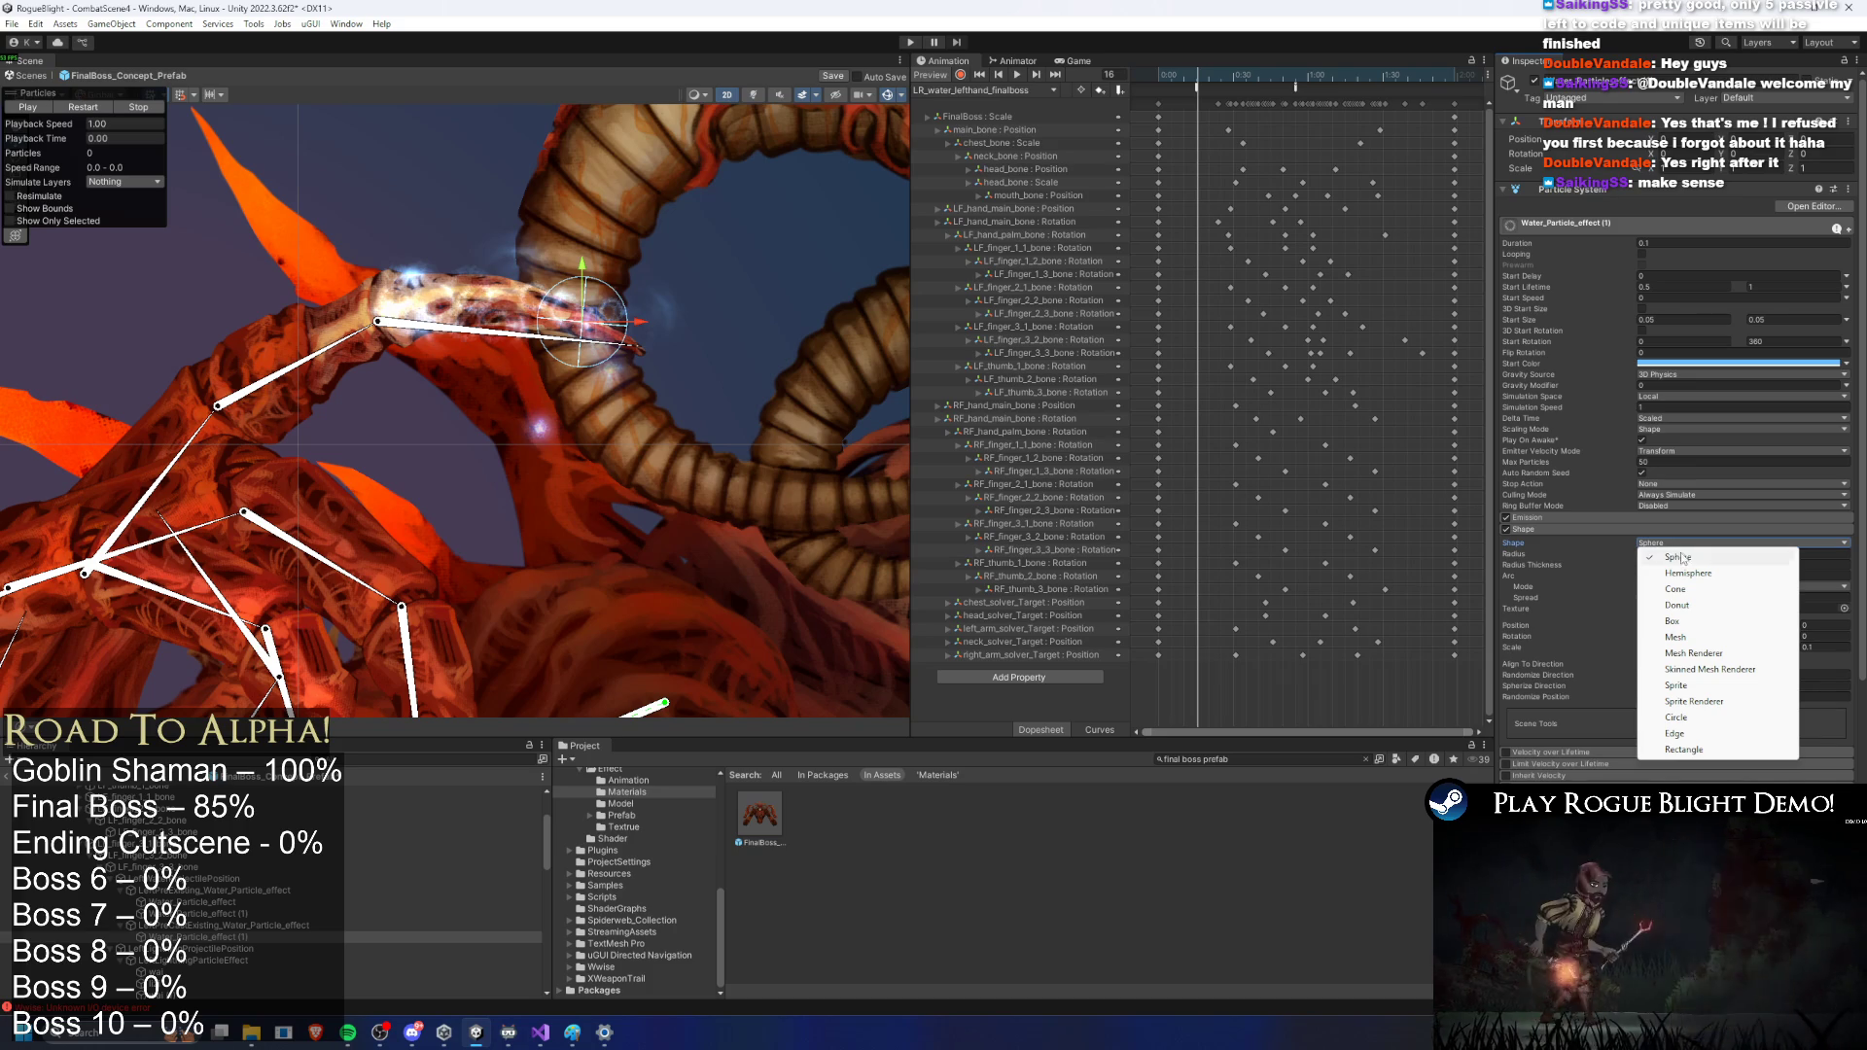
Step: Make the first water effect emit from a Circle of radius 0.0001 and preview the burst
{"action": "left_click", "coordinate": [1698, 717]}
{"action": "left_click", "coordinate": [1671, 551]}
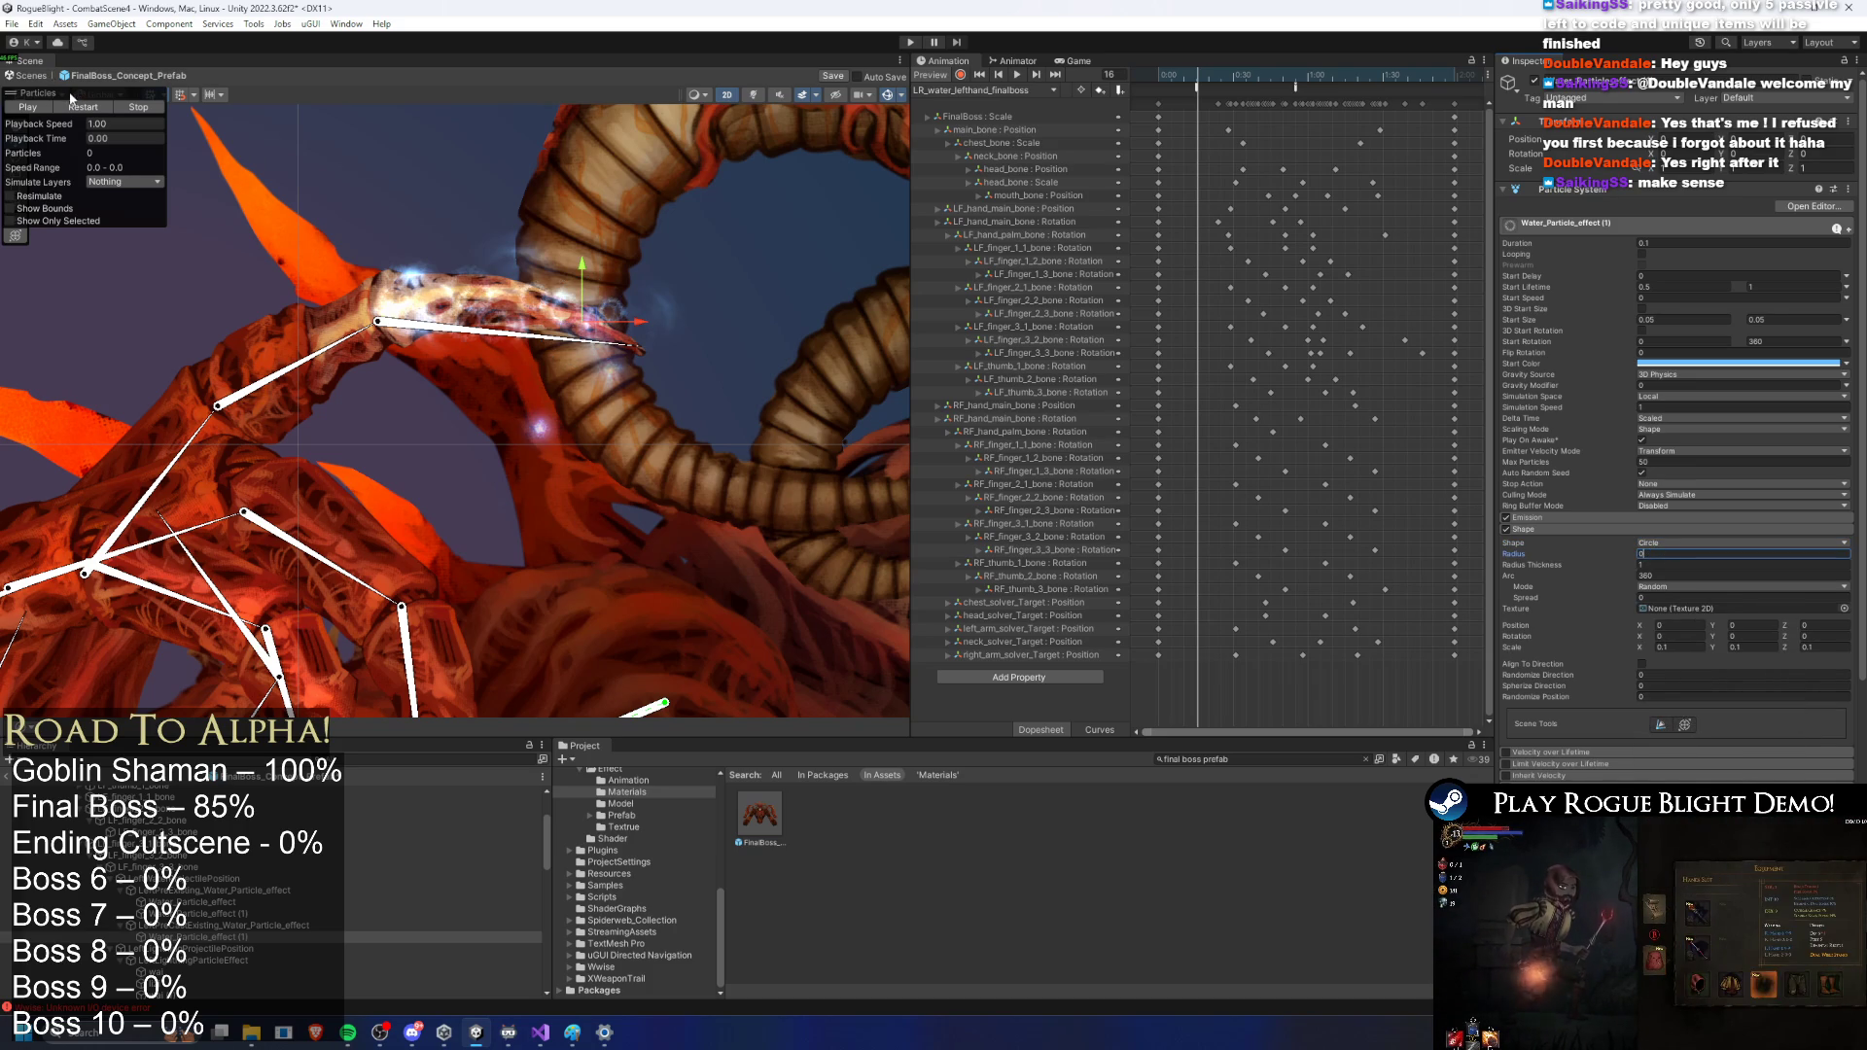
{"action": "left_click", "coordinate": [66, 91]}
{"action": "left_click", "coordinate": [95, 127]}
{"action": "left_click", "coordinate": [96, 129]}
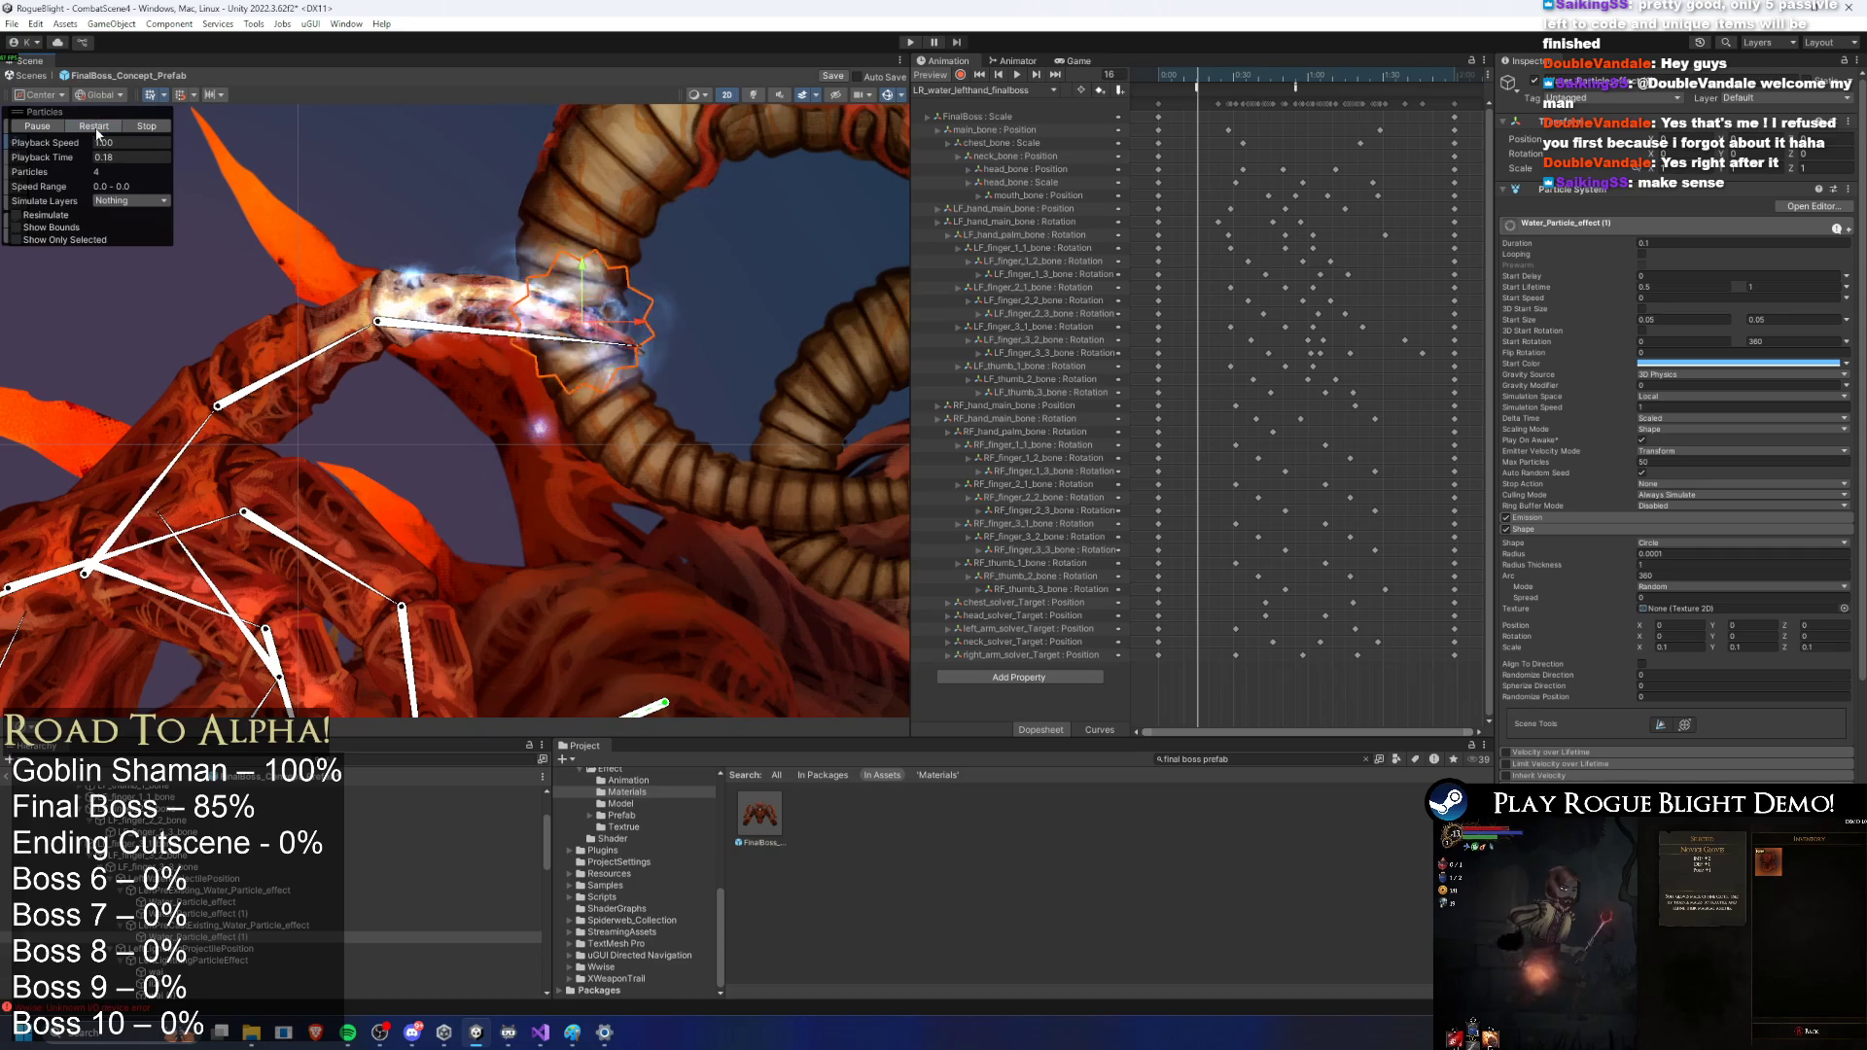
{"action": "left_click", "coordinate": [95, 129]}
Step: Give LeftPreCastExisting_Water_Particle_effect a Circle shape of radius 0.0001, nudging it toward the hand tip
{"action": "left_click", "coordinate": [224, 925]}
{"action": "left_click", "coordinate": [1658, 544]}
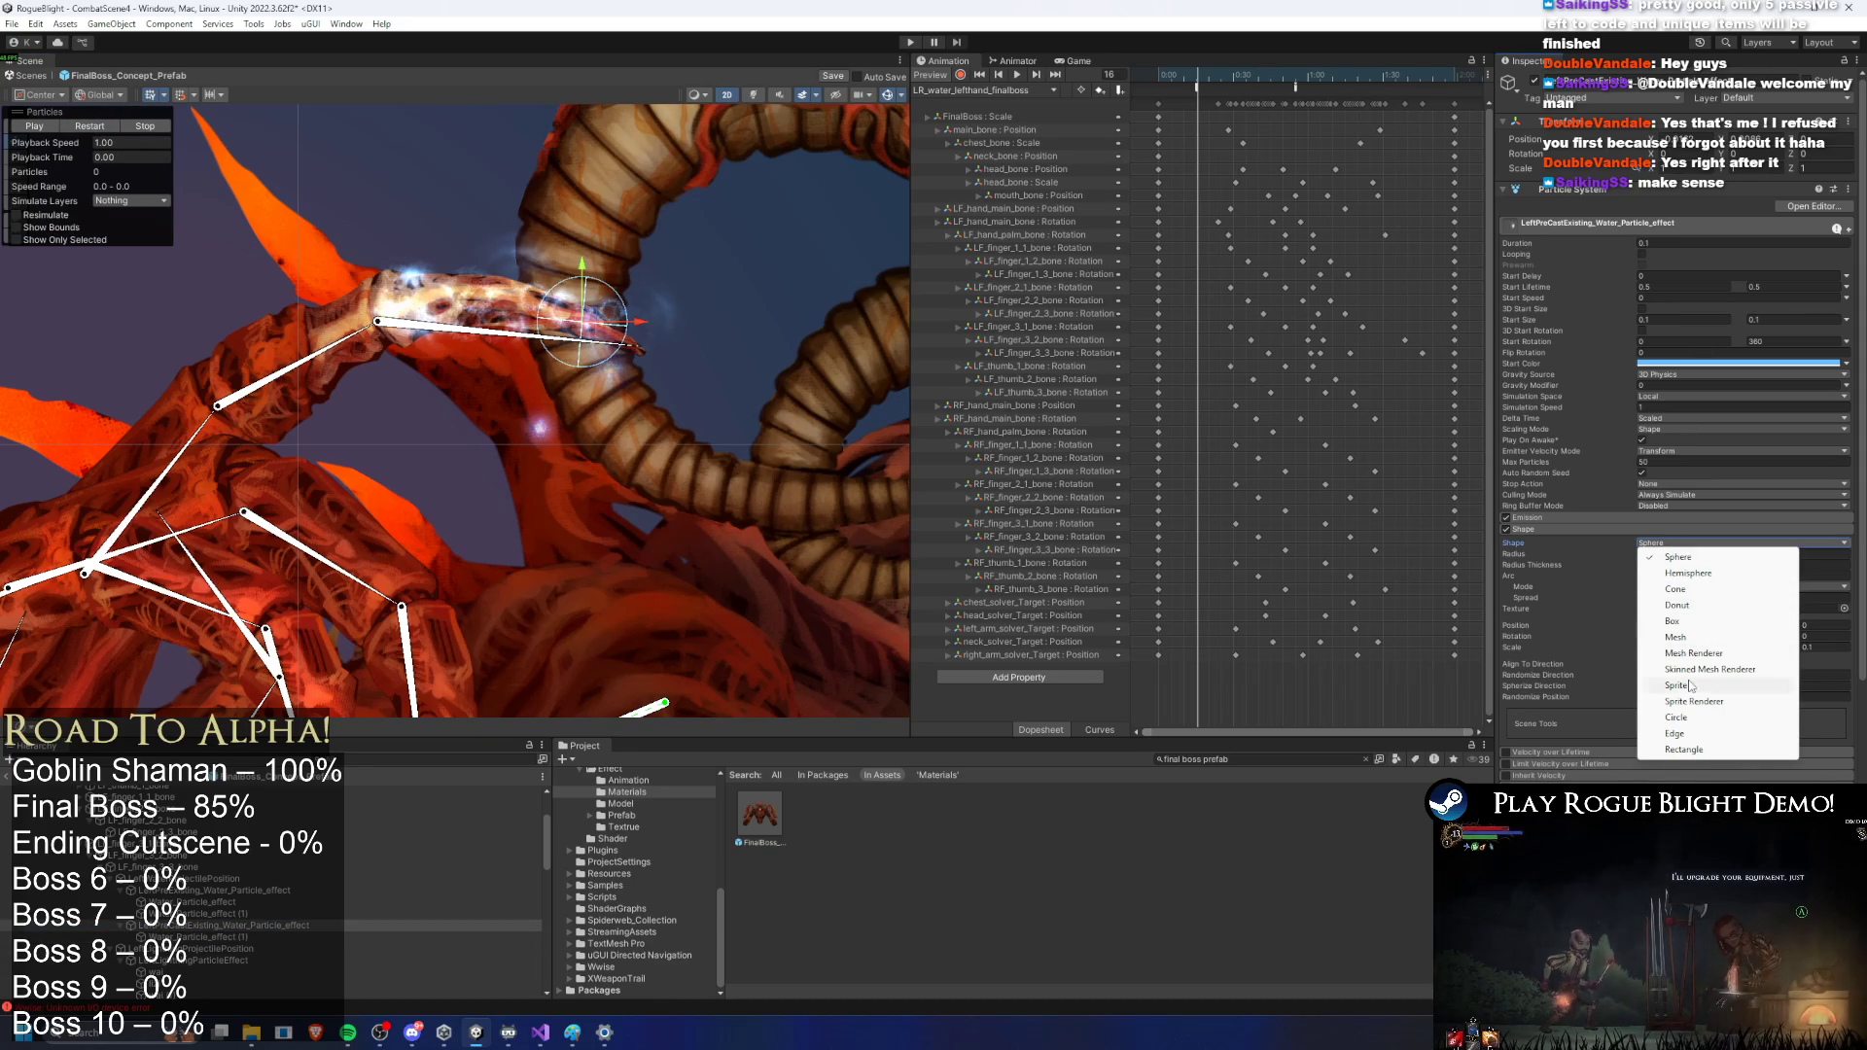
{"action": "left_click", "coordinate": [1697, 718]}
{"action": "left_click", "coordinate": [1677, 552]}
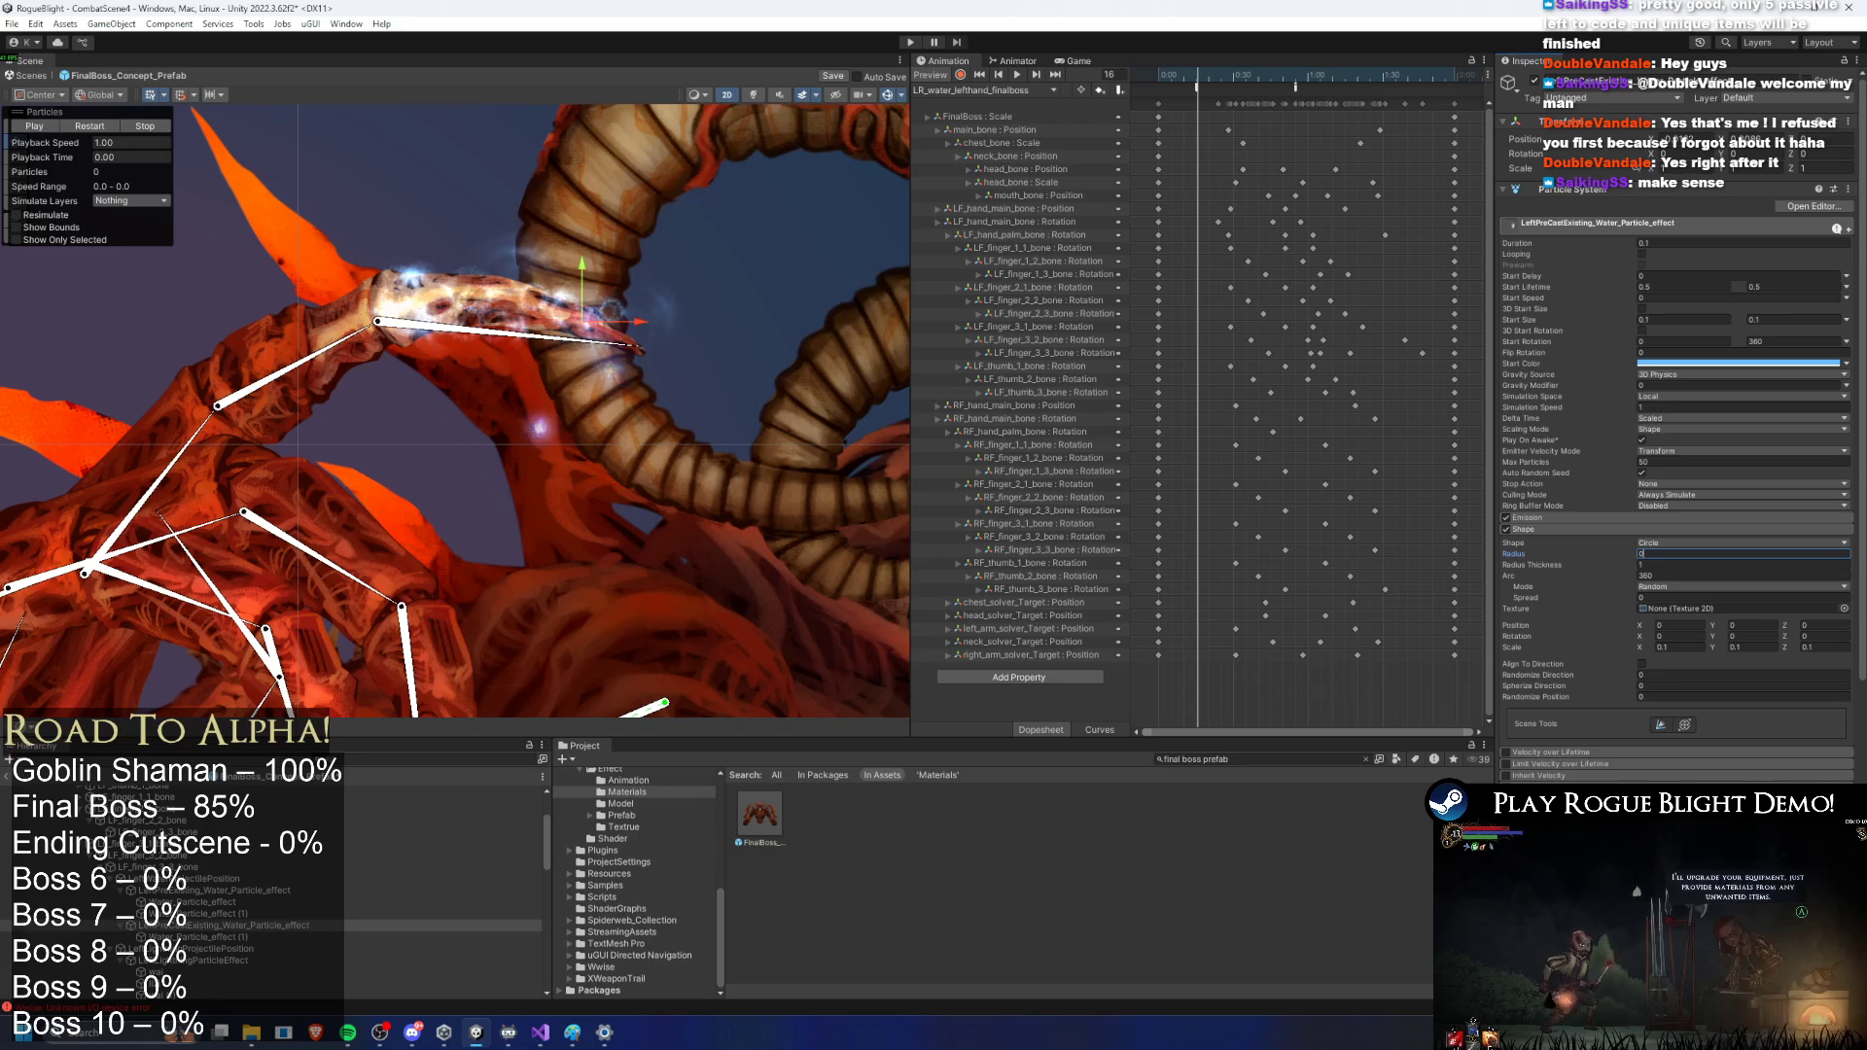
{"action": "type", "text": ".0001"}
{"action": "left_click", "coordinate": [97, 129]}
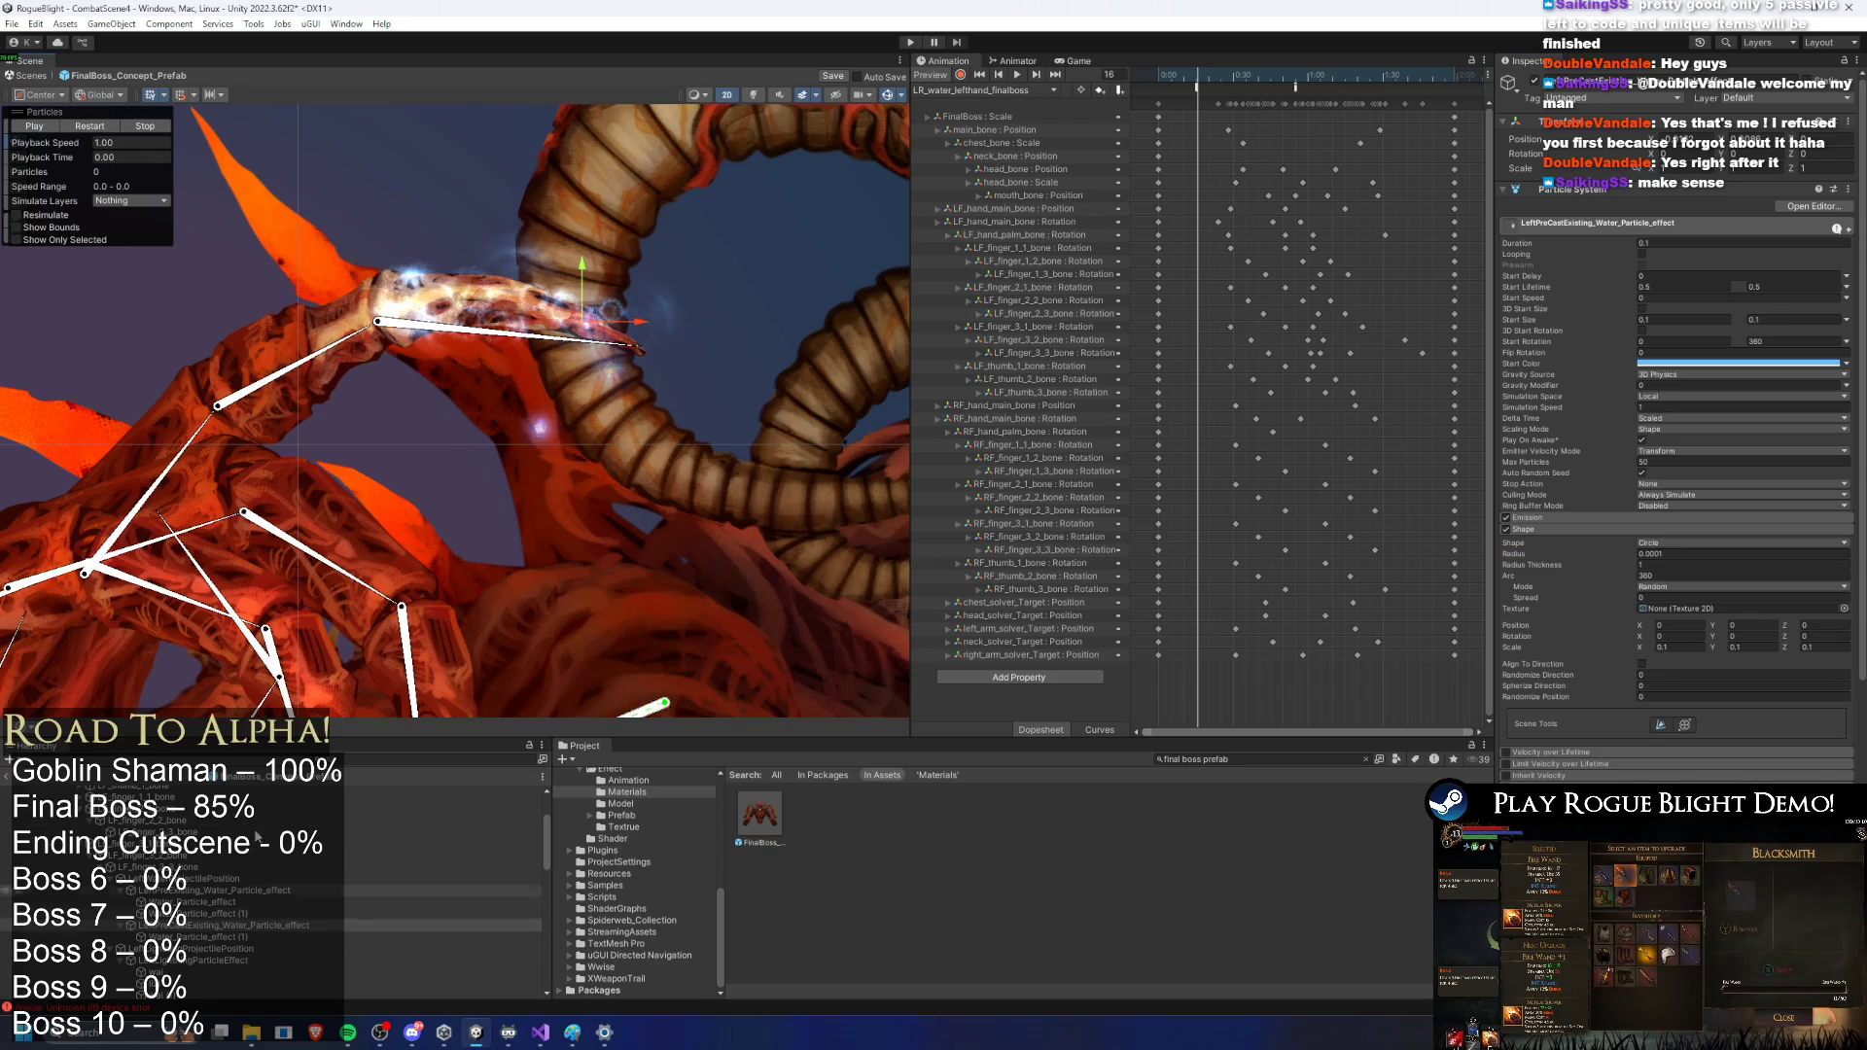
{"action": "left_click_drag", "start_coordinate": [582, 321], "coordinate": [617, 343]}
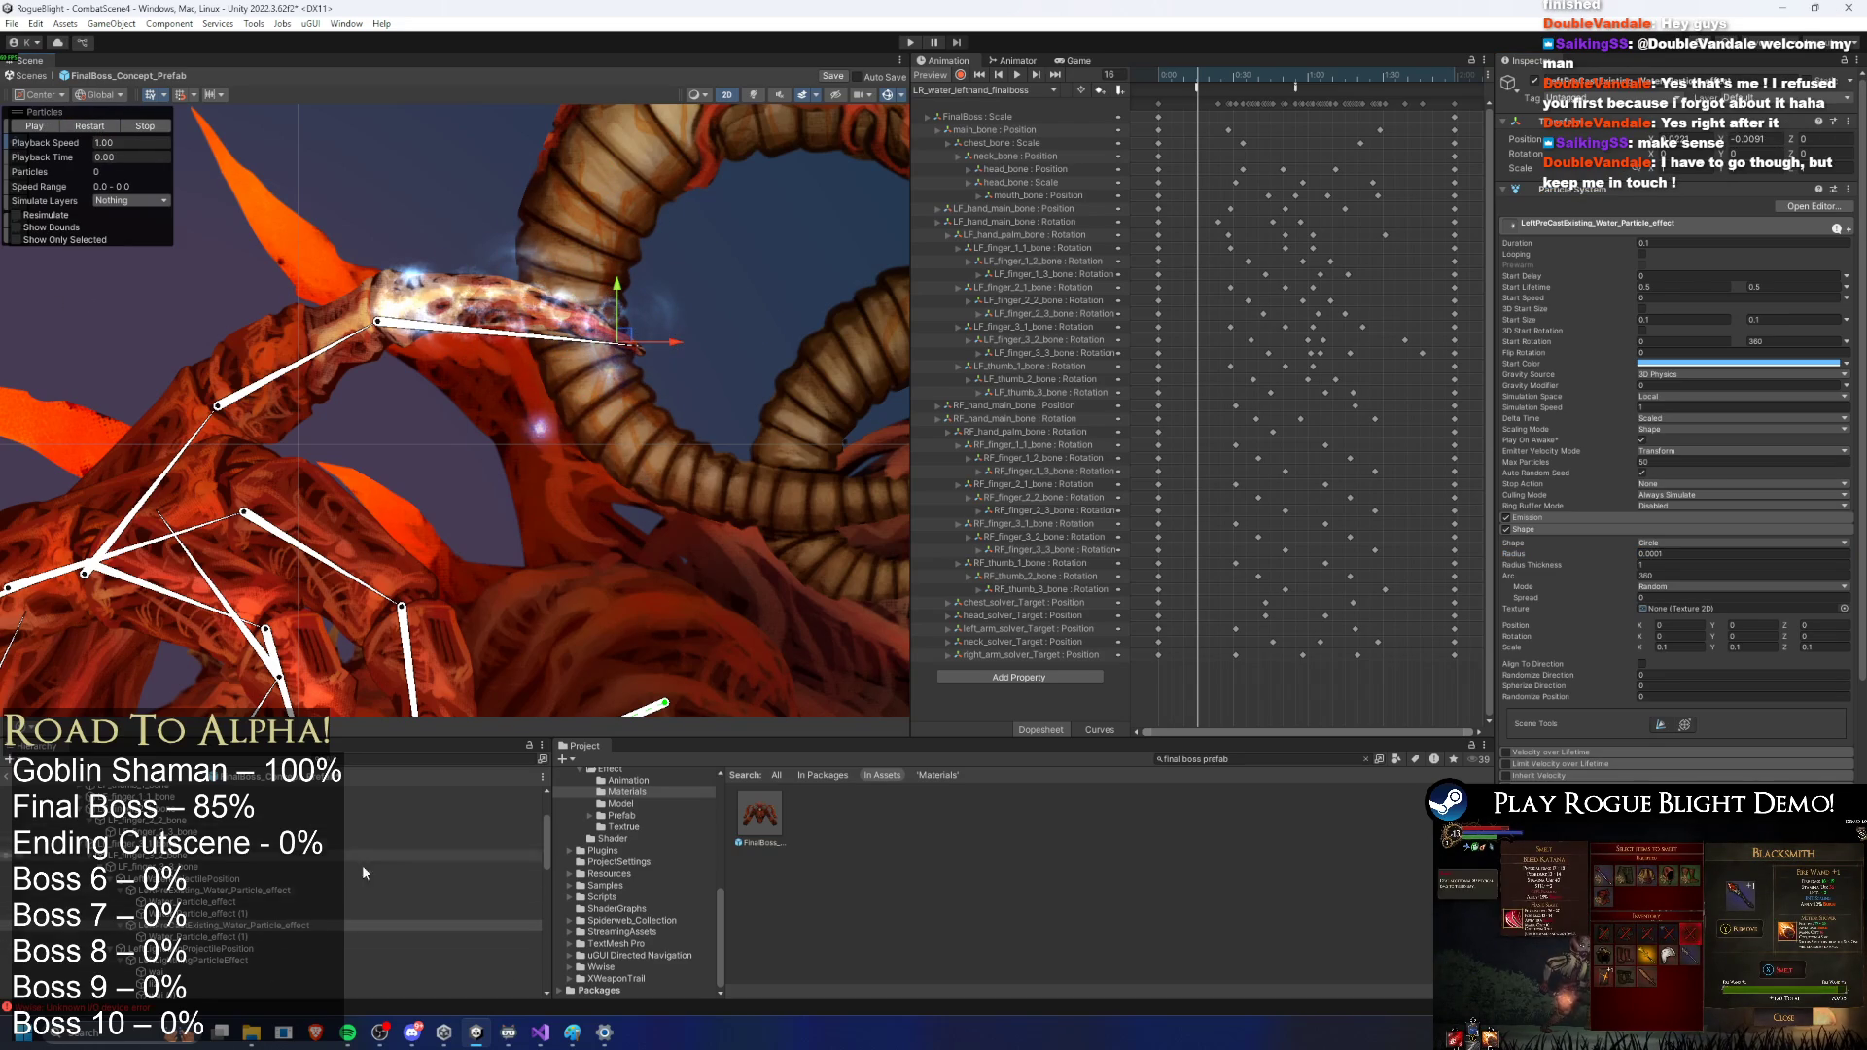
Step: With both water effects selected, set their start size, settling on 0.1
{"action": "left_click", "coordinate": [195, 925], "text": "ctrl"}
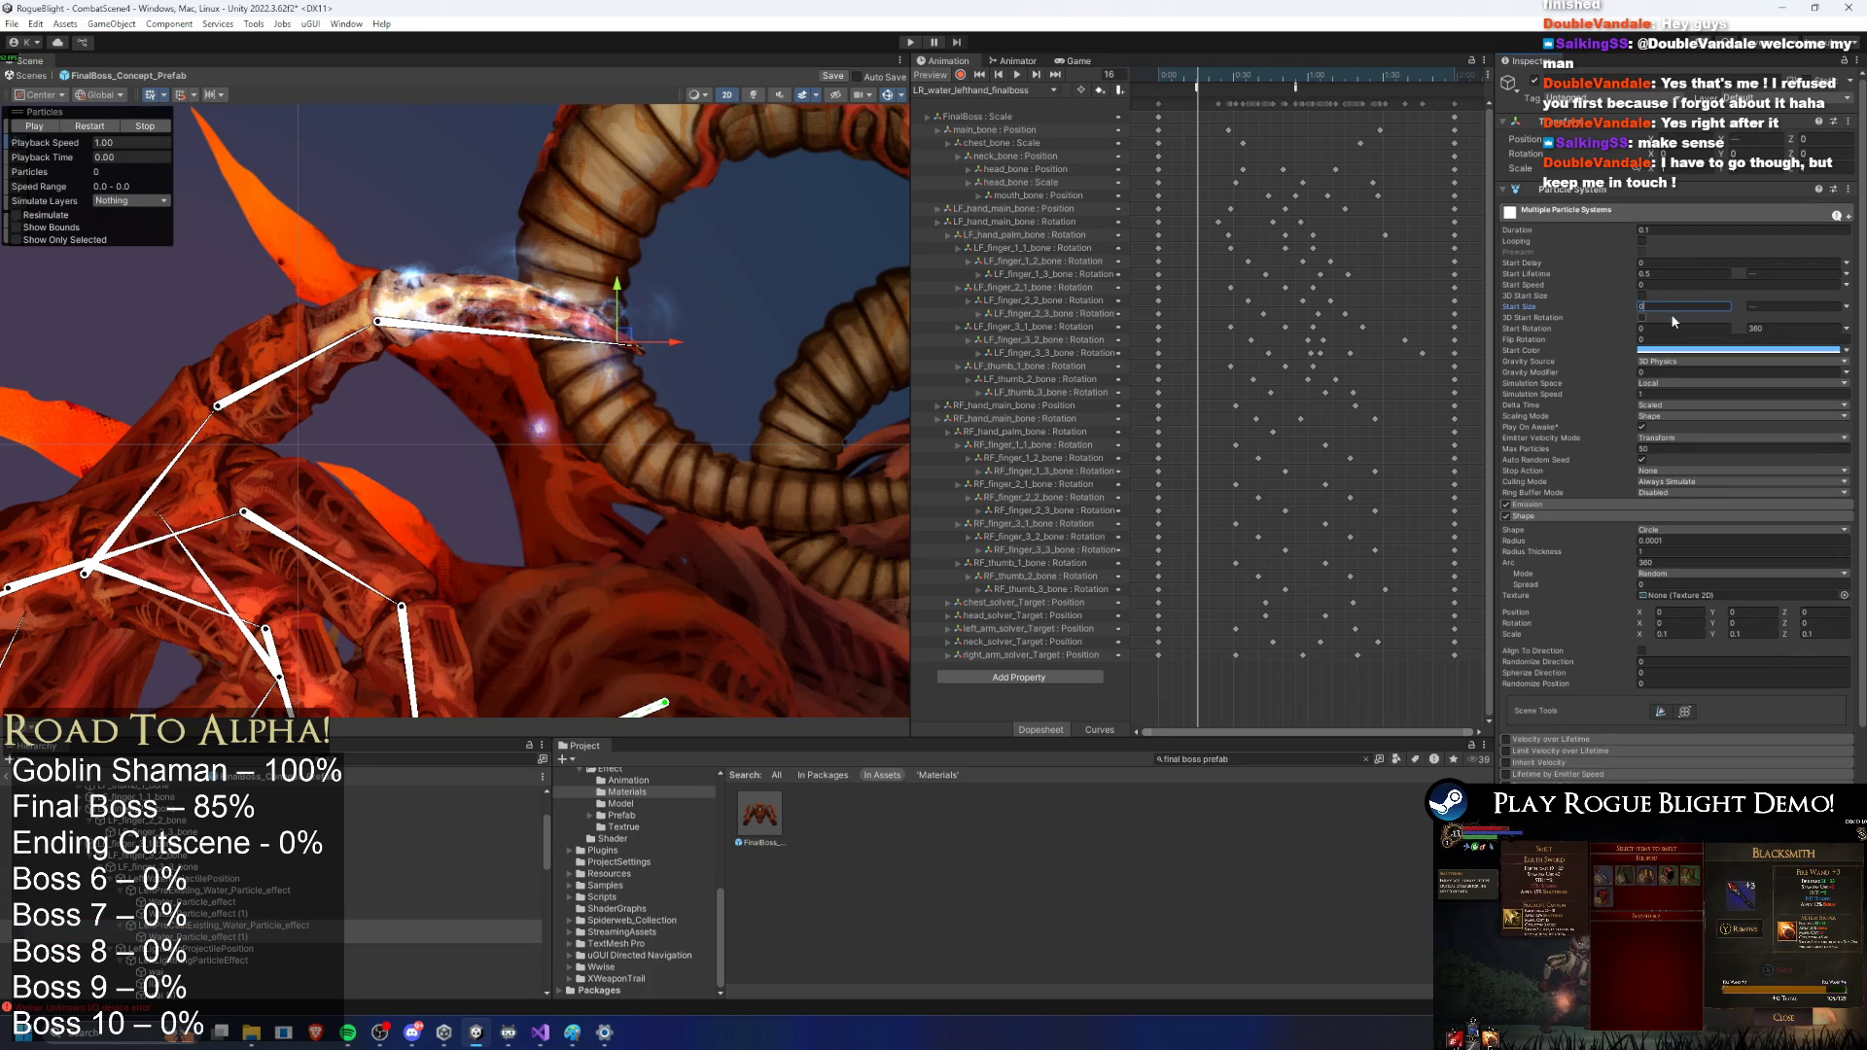
{"action": "type", "text": "0.2"}
{"action": "key", "text": "Tab"}
{"action": "type", "text": "0.2"}
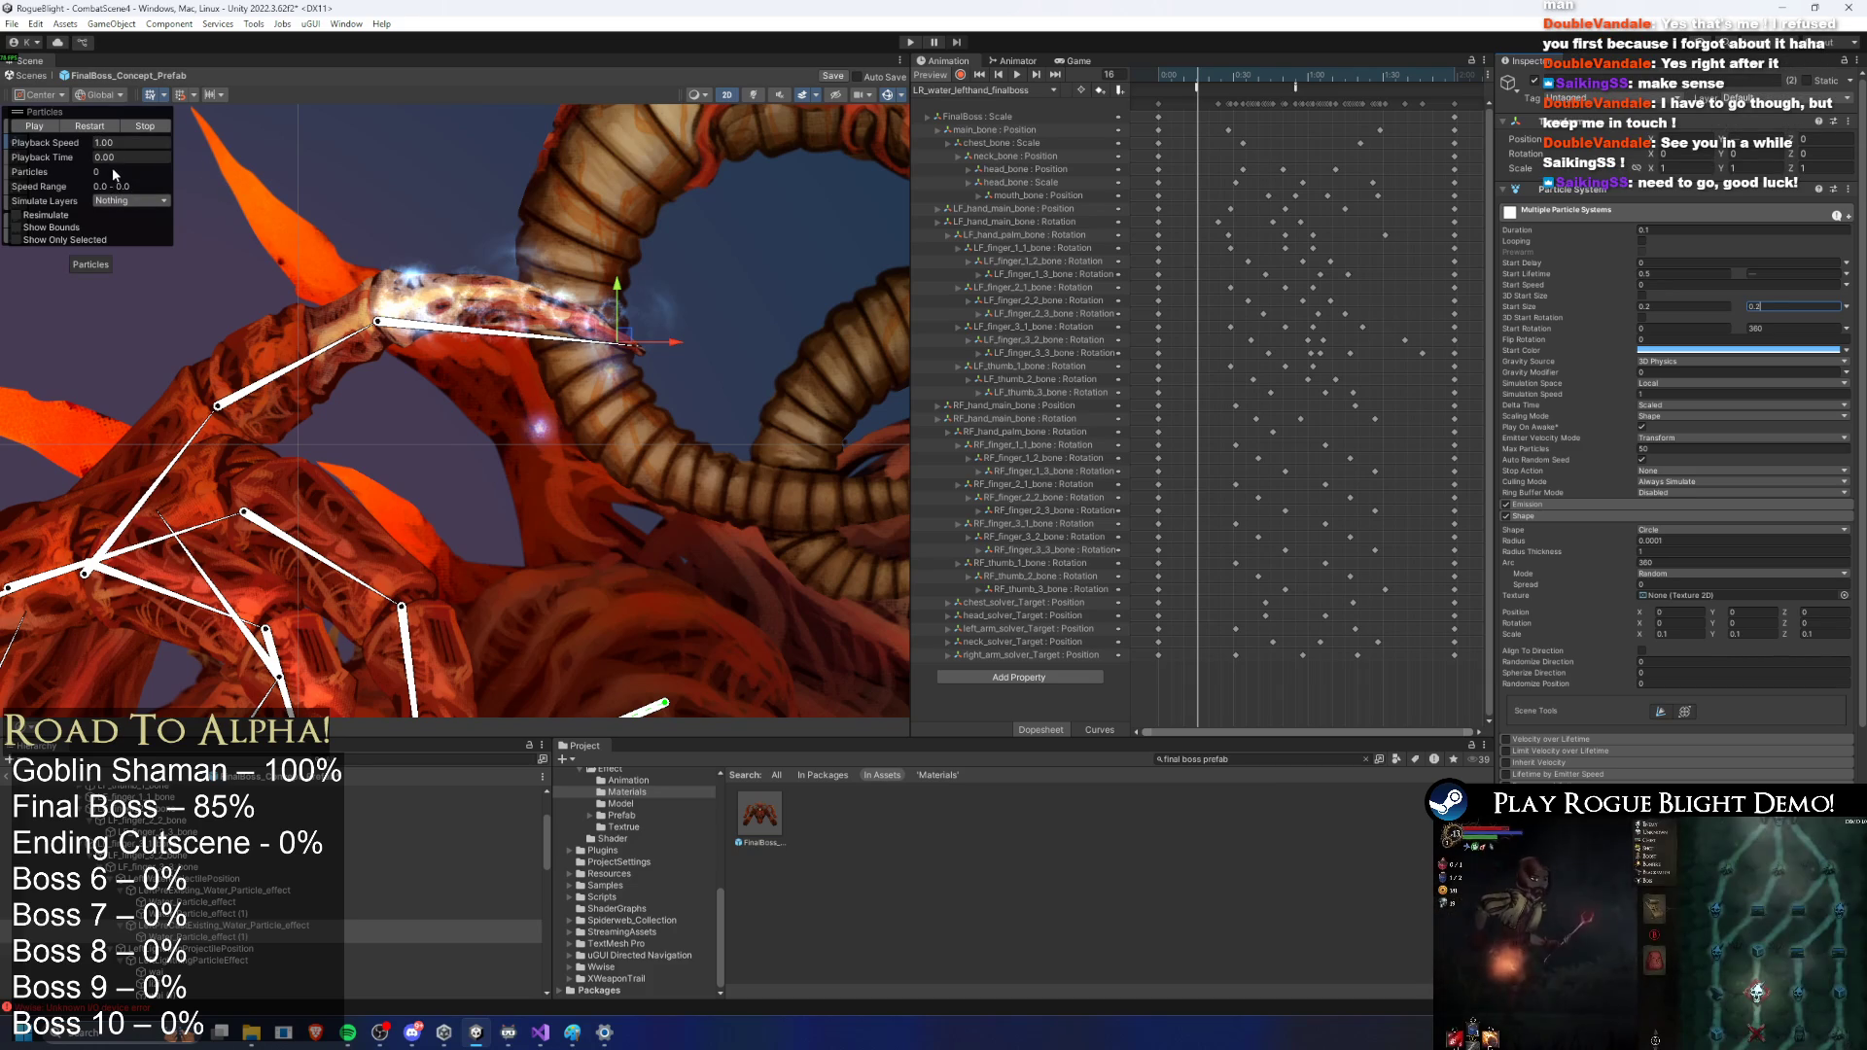
{"action": "left_click", "coordinate": [101, 123]}
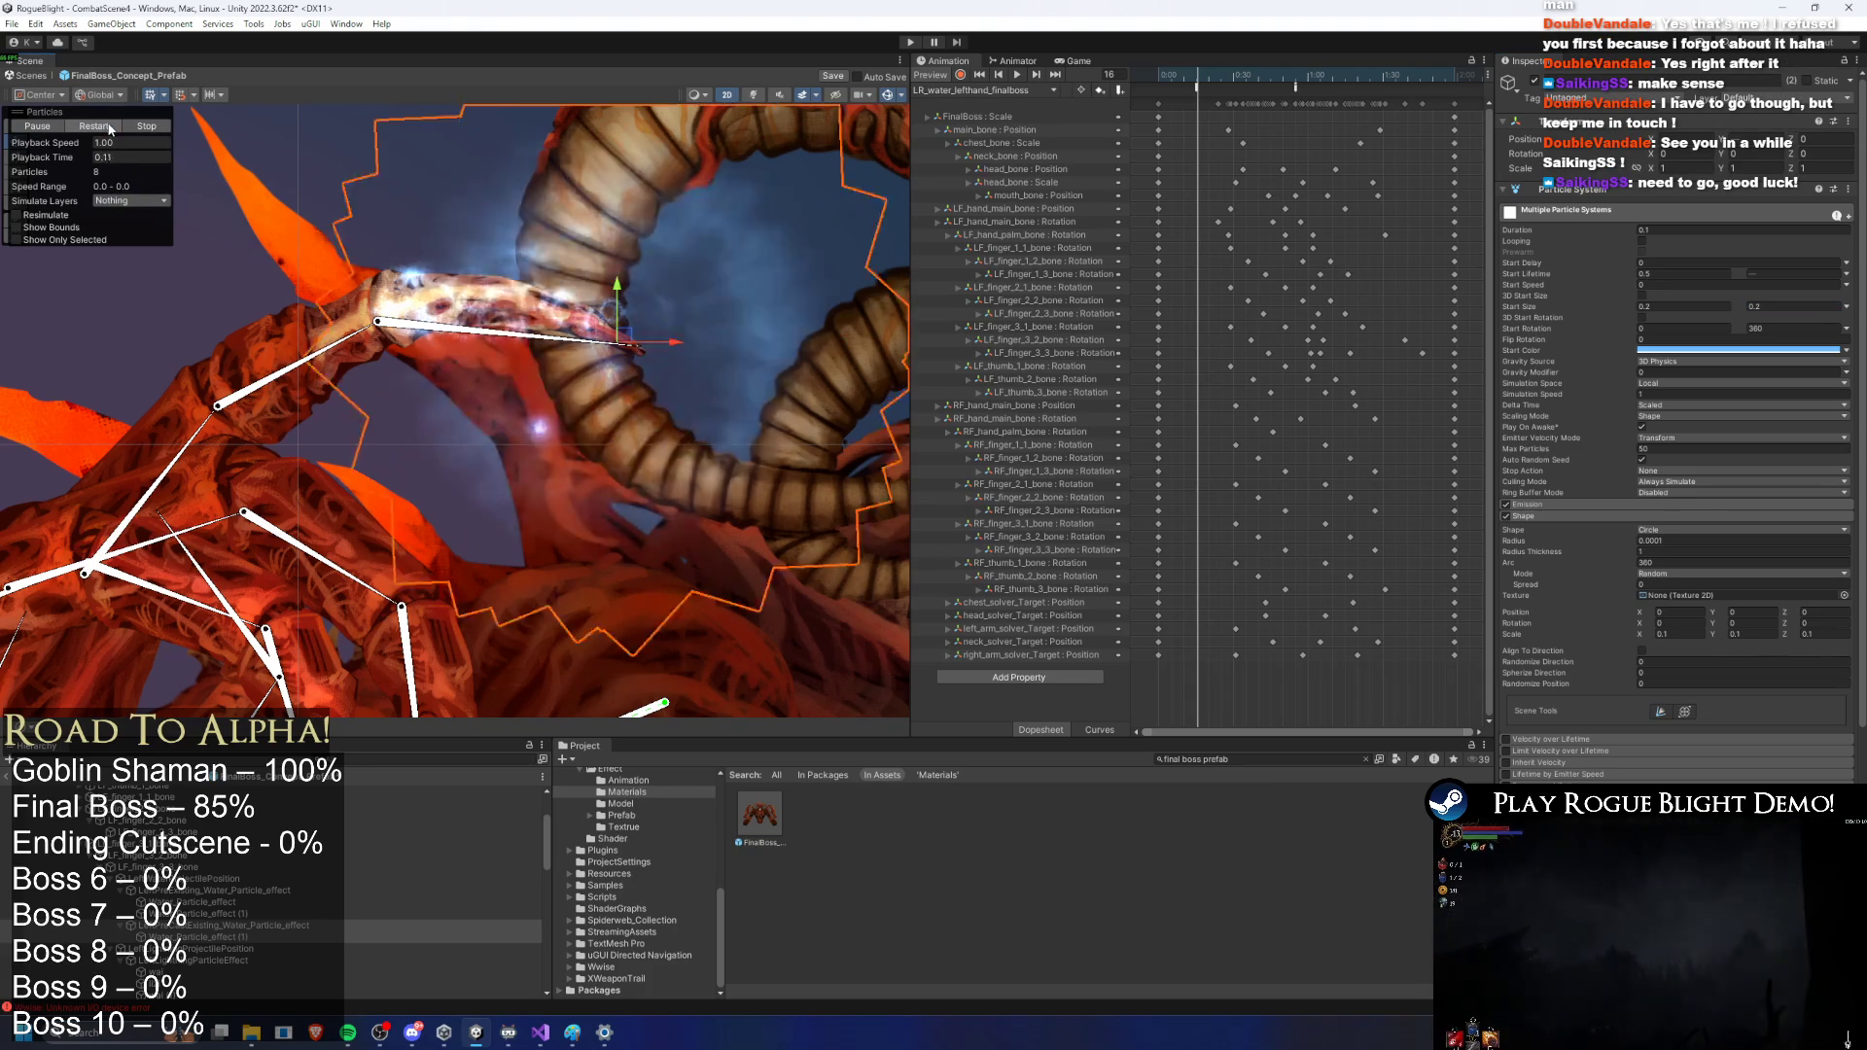
{"action": "left_click", "coordinate": [1676, 314]}
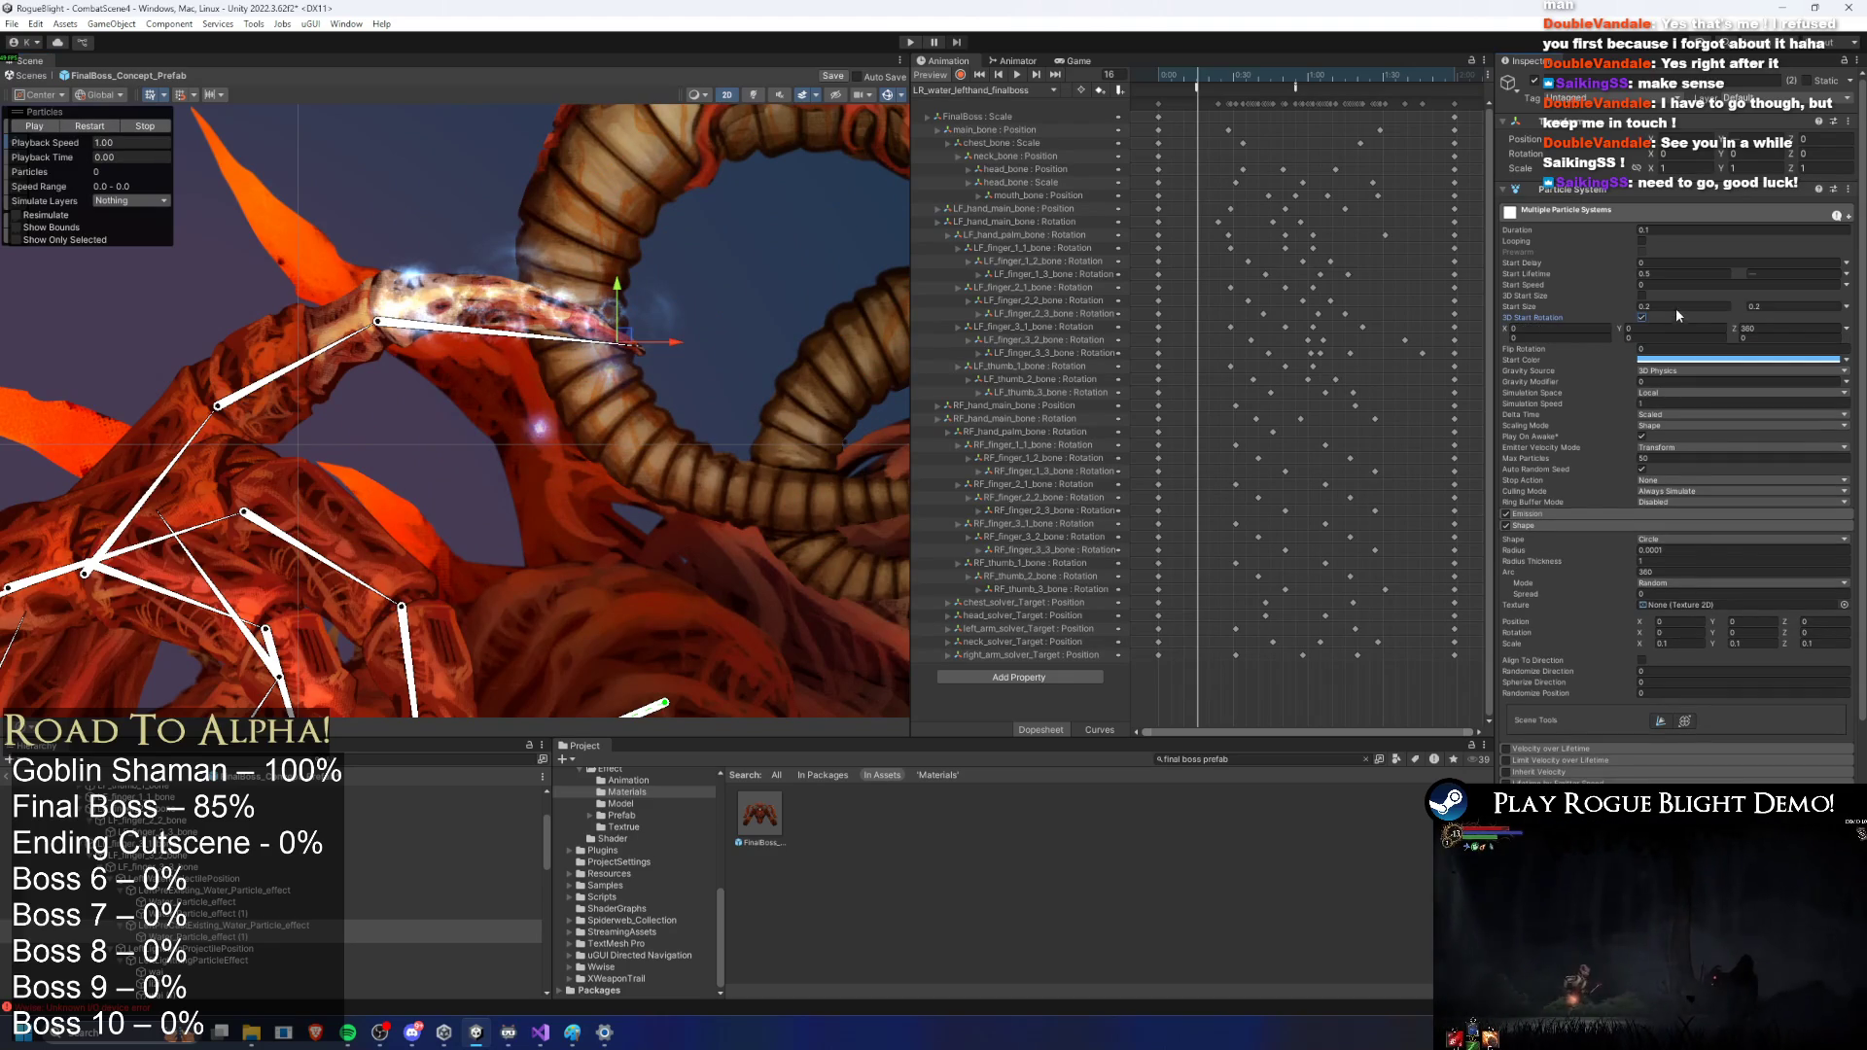
{"action": "left_click", "coordinate": [1676, 310]}
{"action": "type", "text": ".1"}
{"action": "key", "text": "Tab"}
{"action": "type", "text": "0"}
{"action": "left_click", "coordinate": [96, 126]}
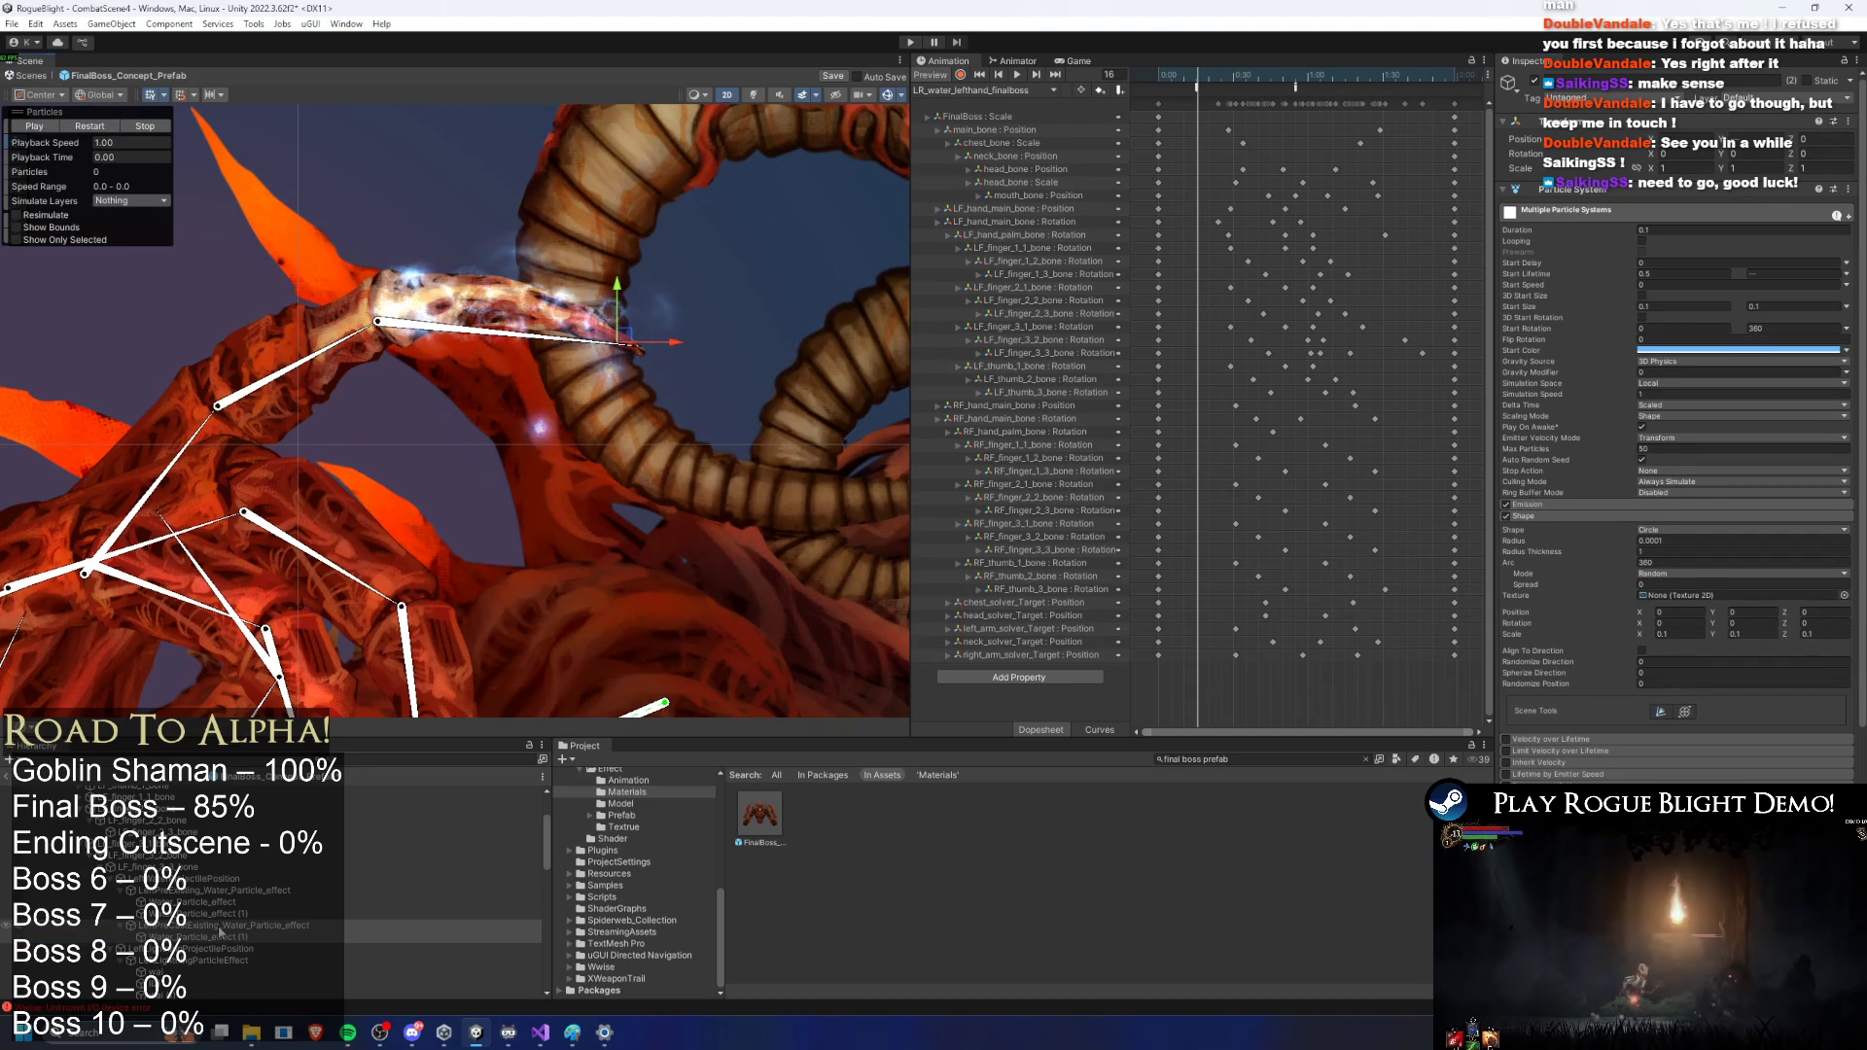
Step: Replay the left effect, then set both water effects' start lifetime to 0.1
{"action": "left_click", "coordinate": [94, 127]}
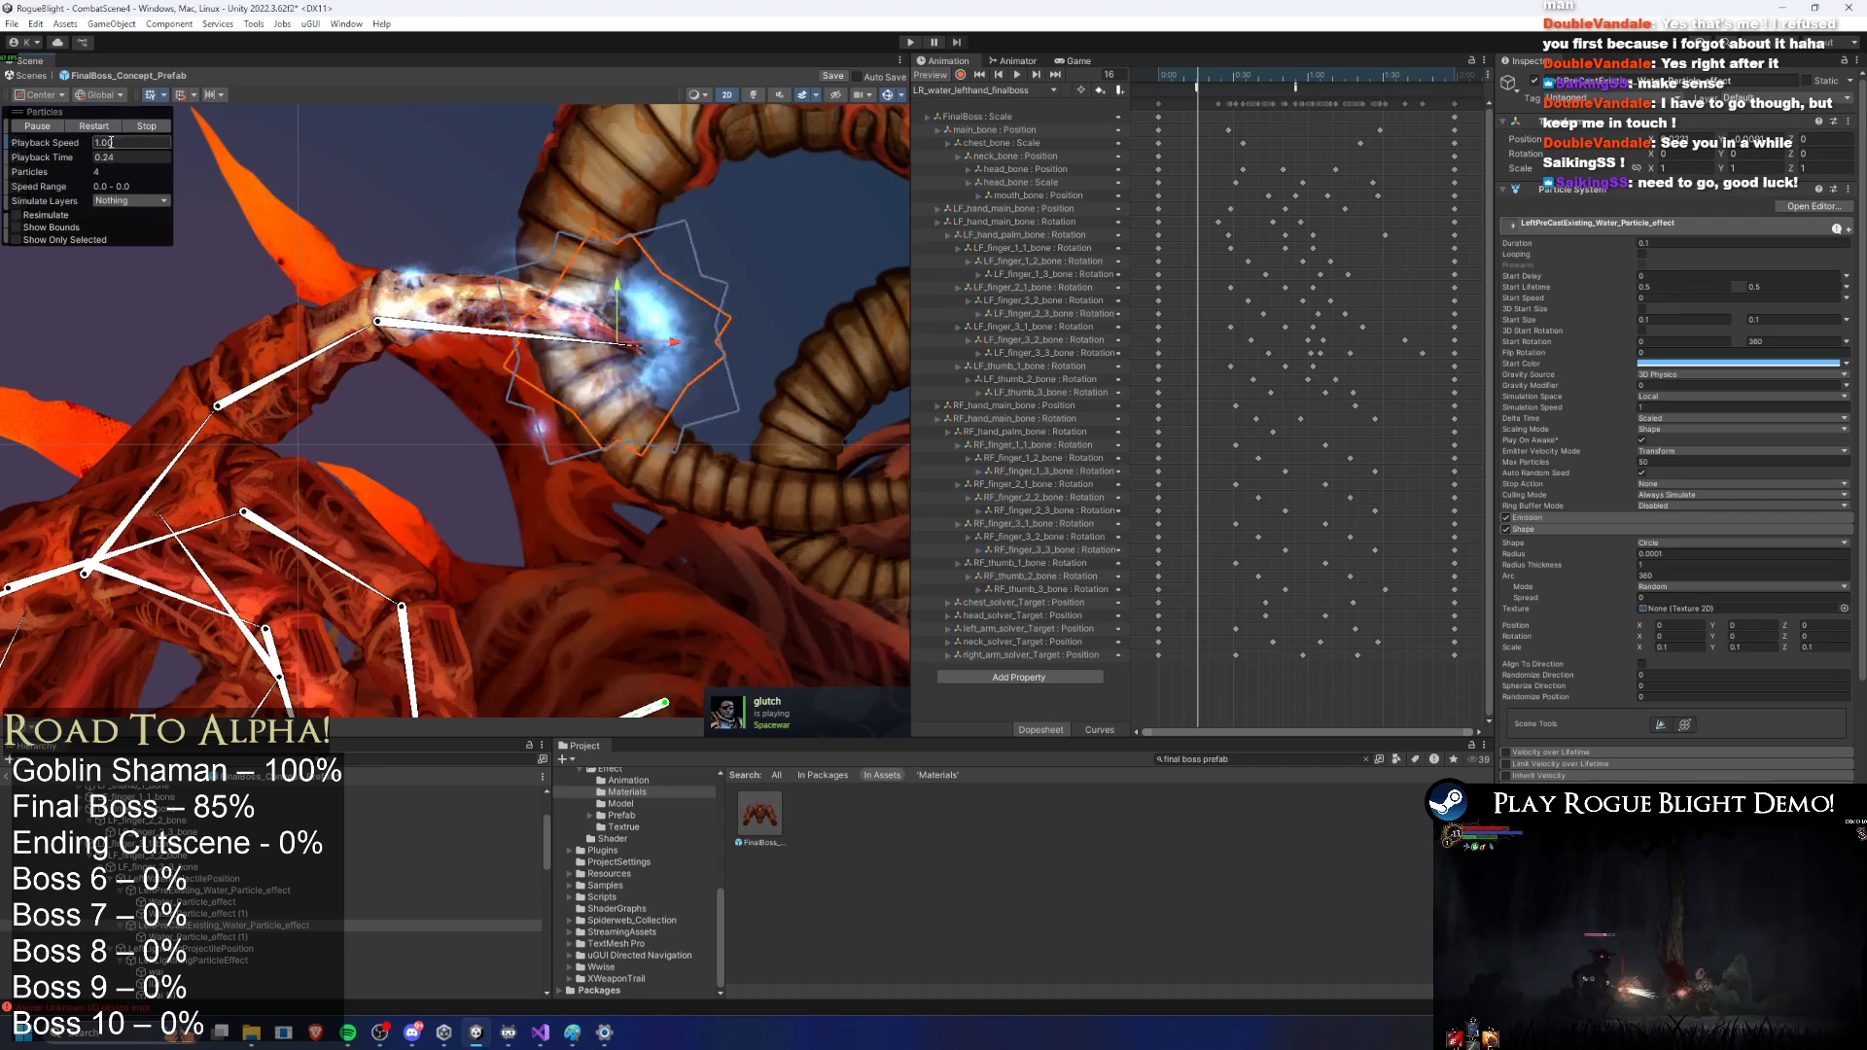
{"action": "mouse_move", "coordinate": [348, 1030]}
{"action": "left_click", "coordinate": [348, 992]}
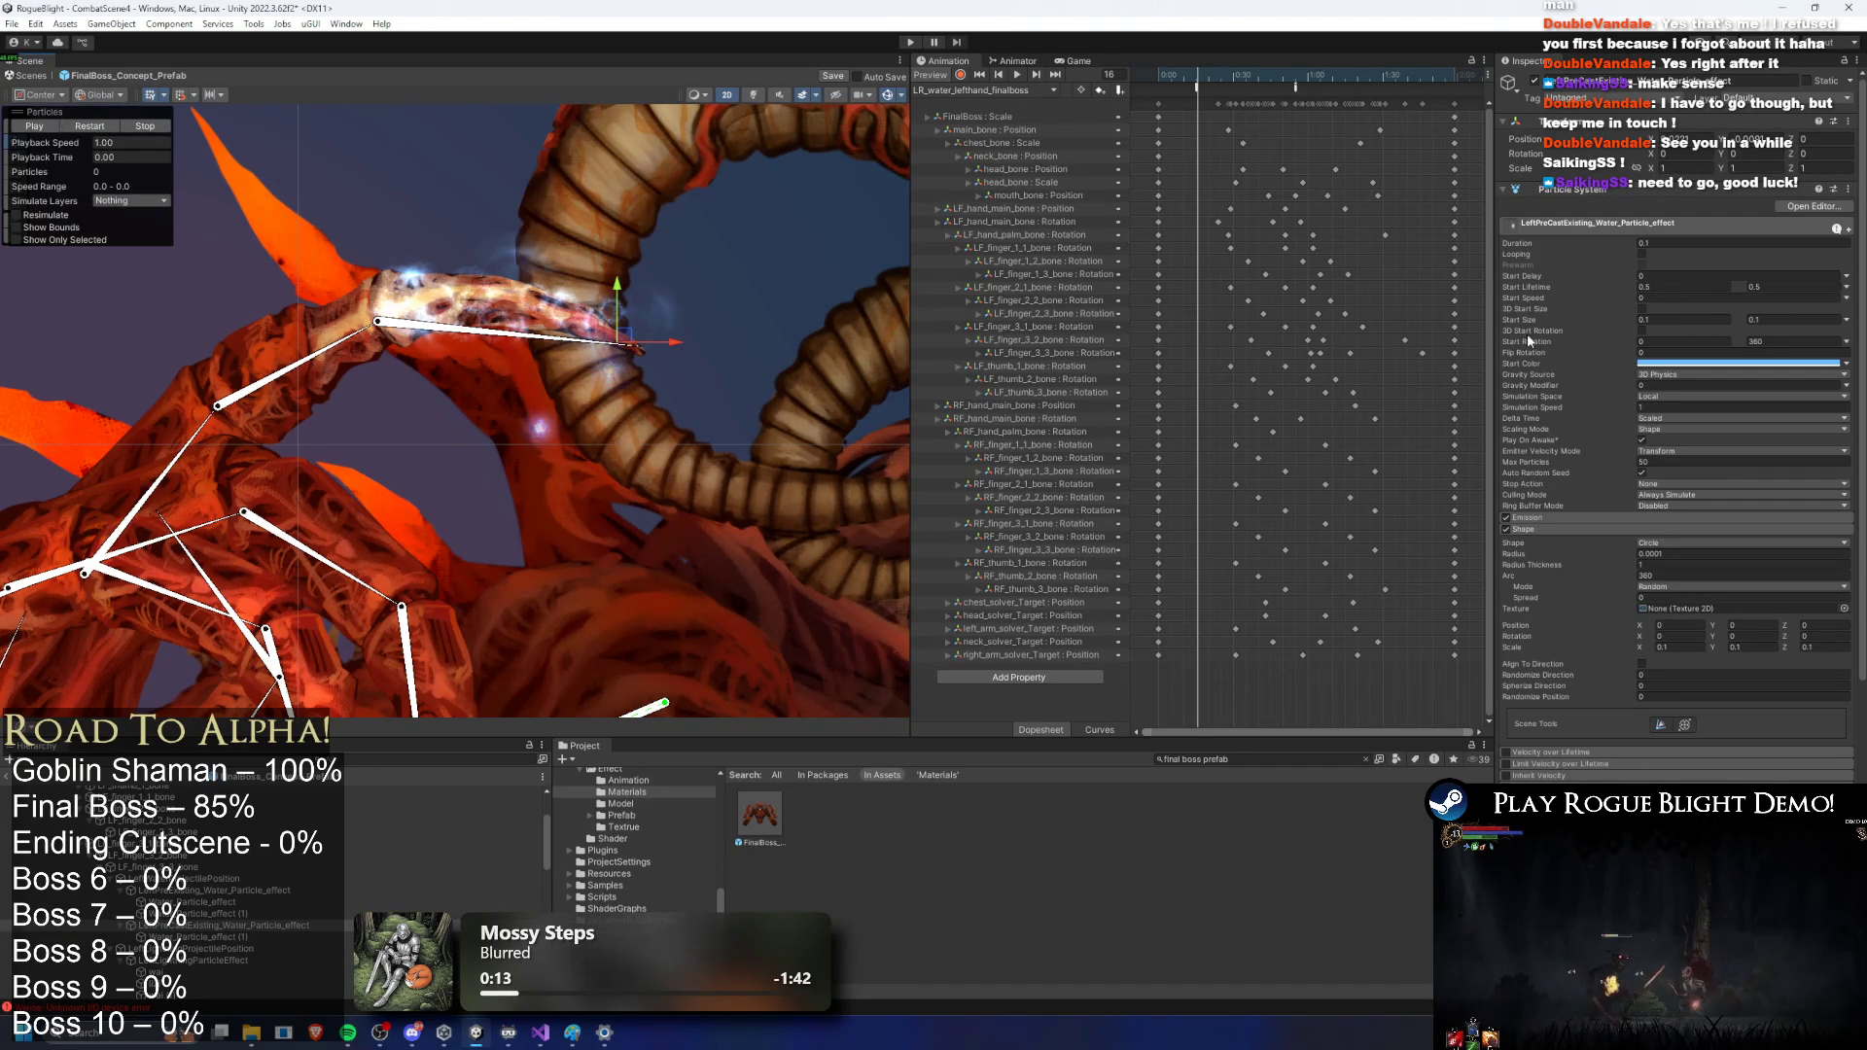
{"action": "left_click", "coordinate": [251, 940], "text": "ctrl"}
{"action": "left_click", "coordinate": [1671, 273]}
{"action": "type", "text": "0.1"}
{"action": "key", "text": "Tab"}
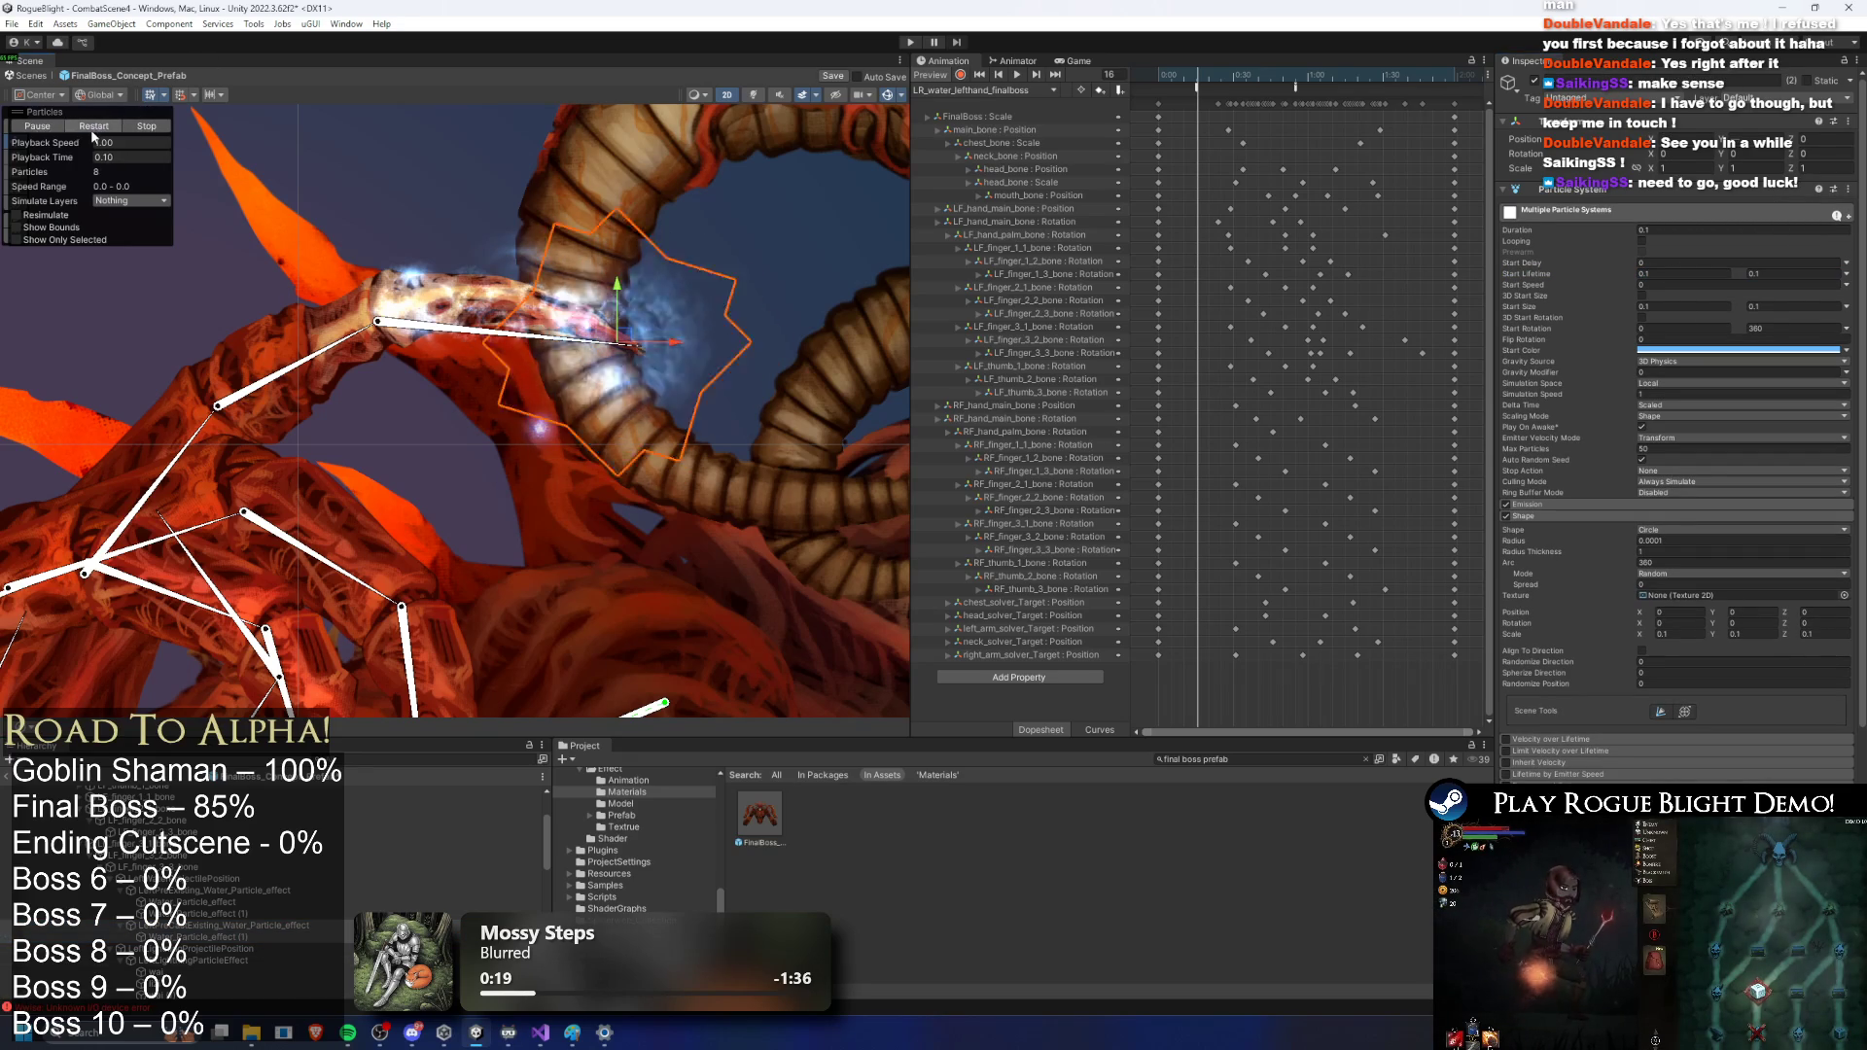
Step: Set the start lifetime to 0.2 and preview the burst at the left pre-cast water effect
{"action": "left_click", "coordinate": [1646, 264]}
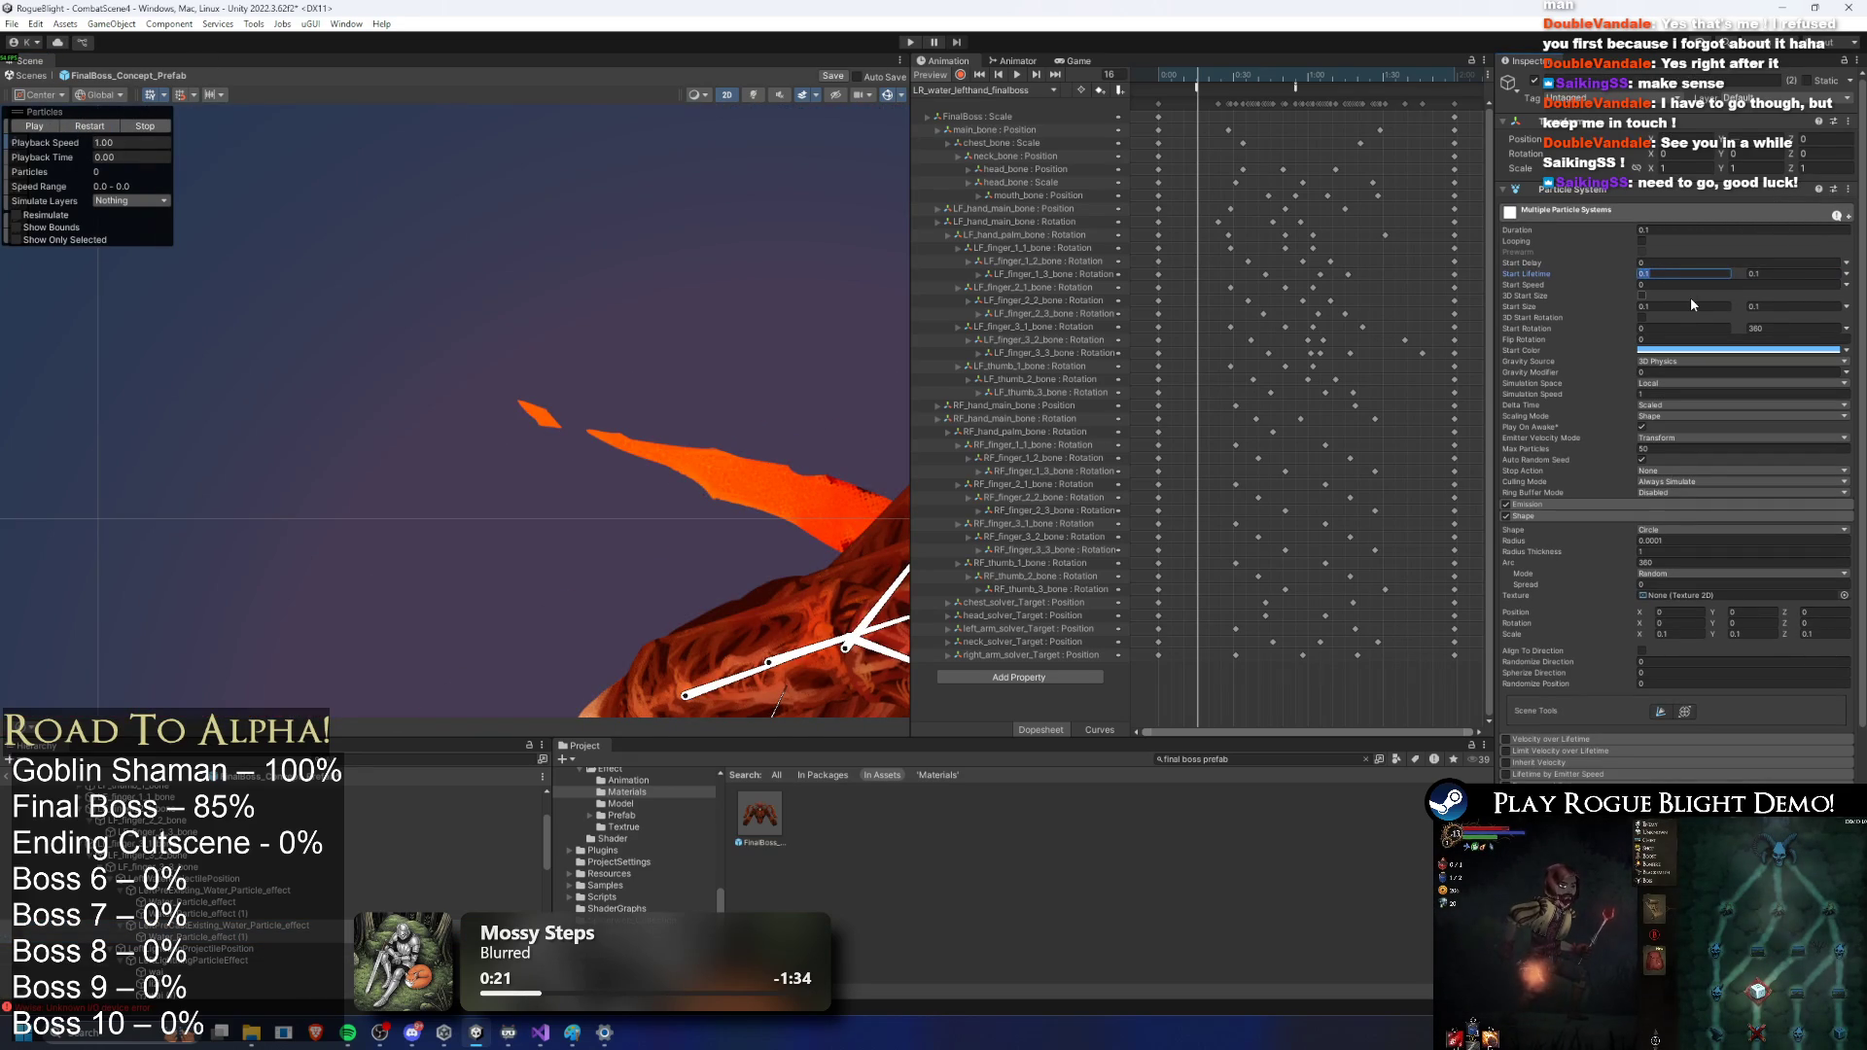
{"action": "type", "text": "0.2"}
{"action": "key", "text": "Tab"}
{"action": "type", "text": "0.2"}
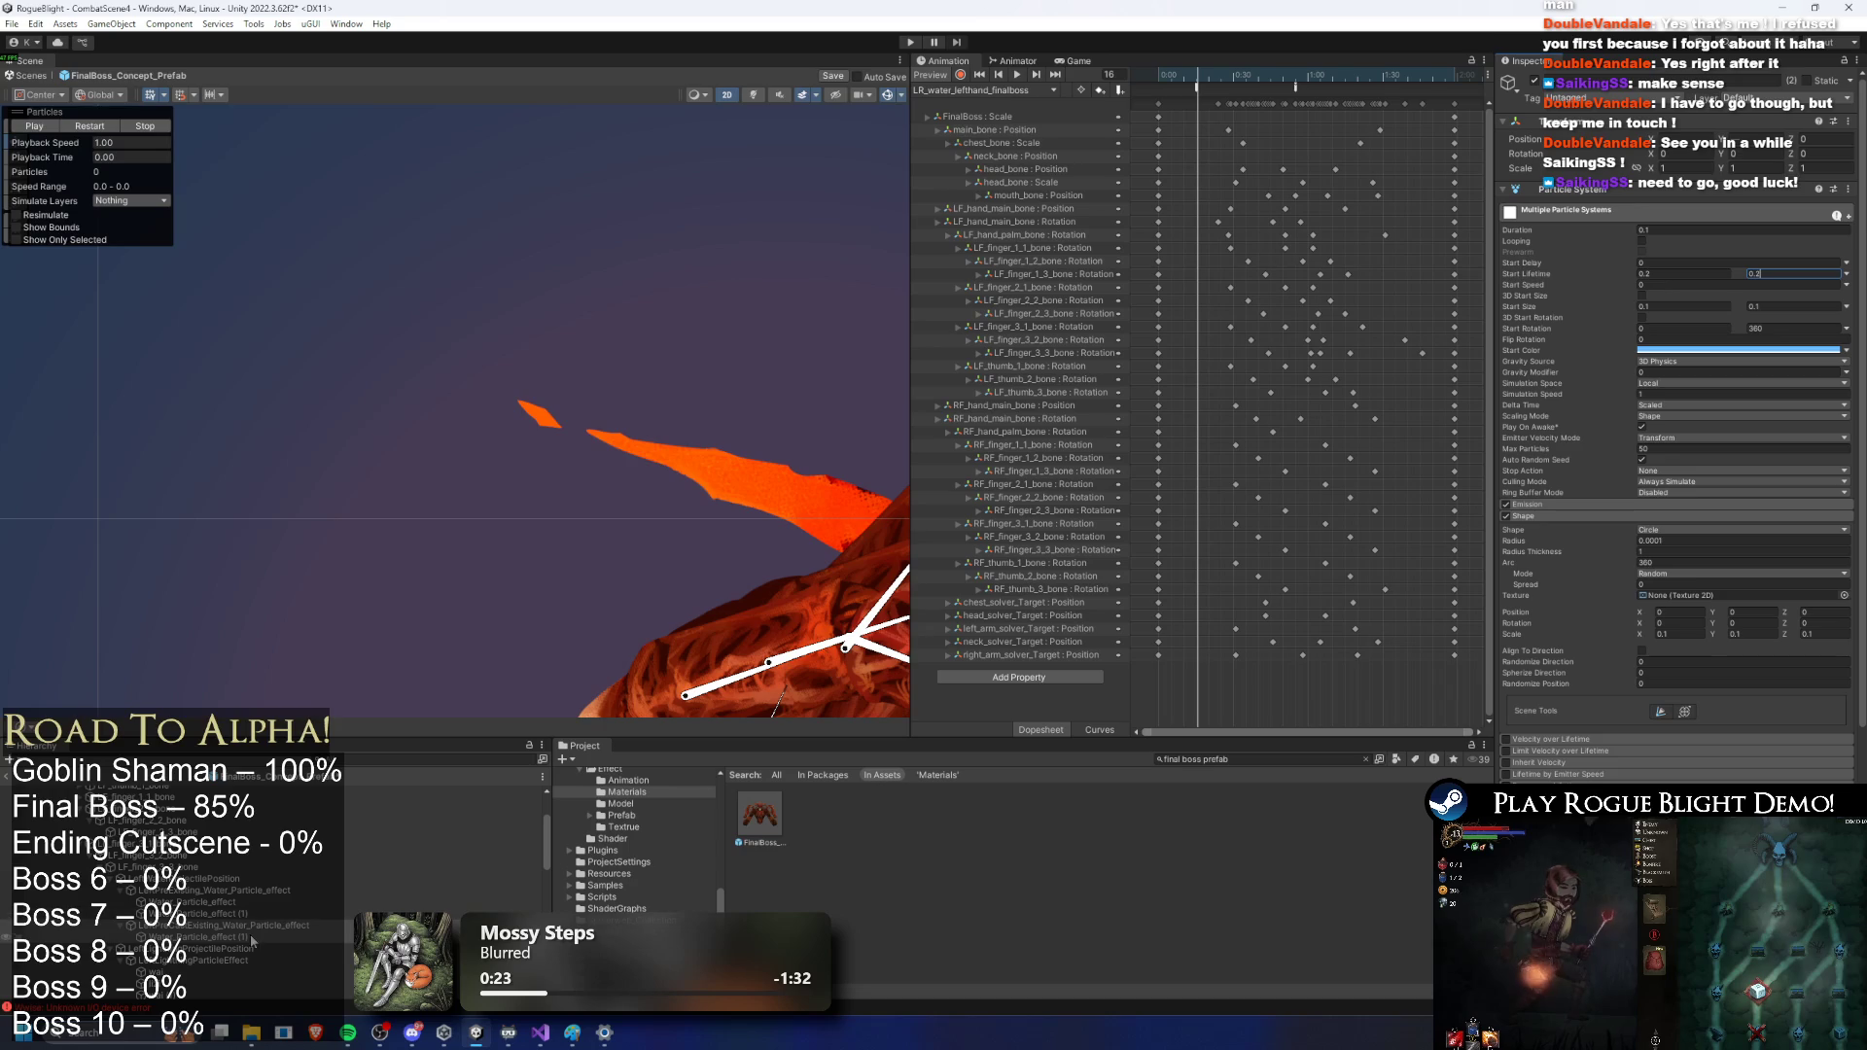
{"action": "double_click", "coordinate": [251, 925]}
{"action": "left_click", "coordinate": [108, 128]}
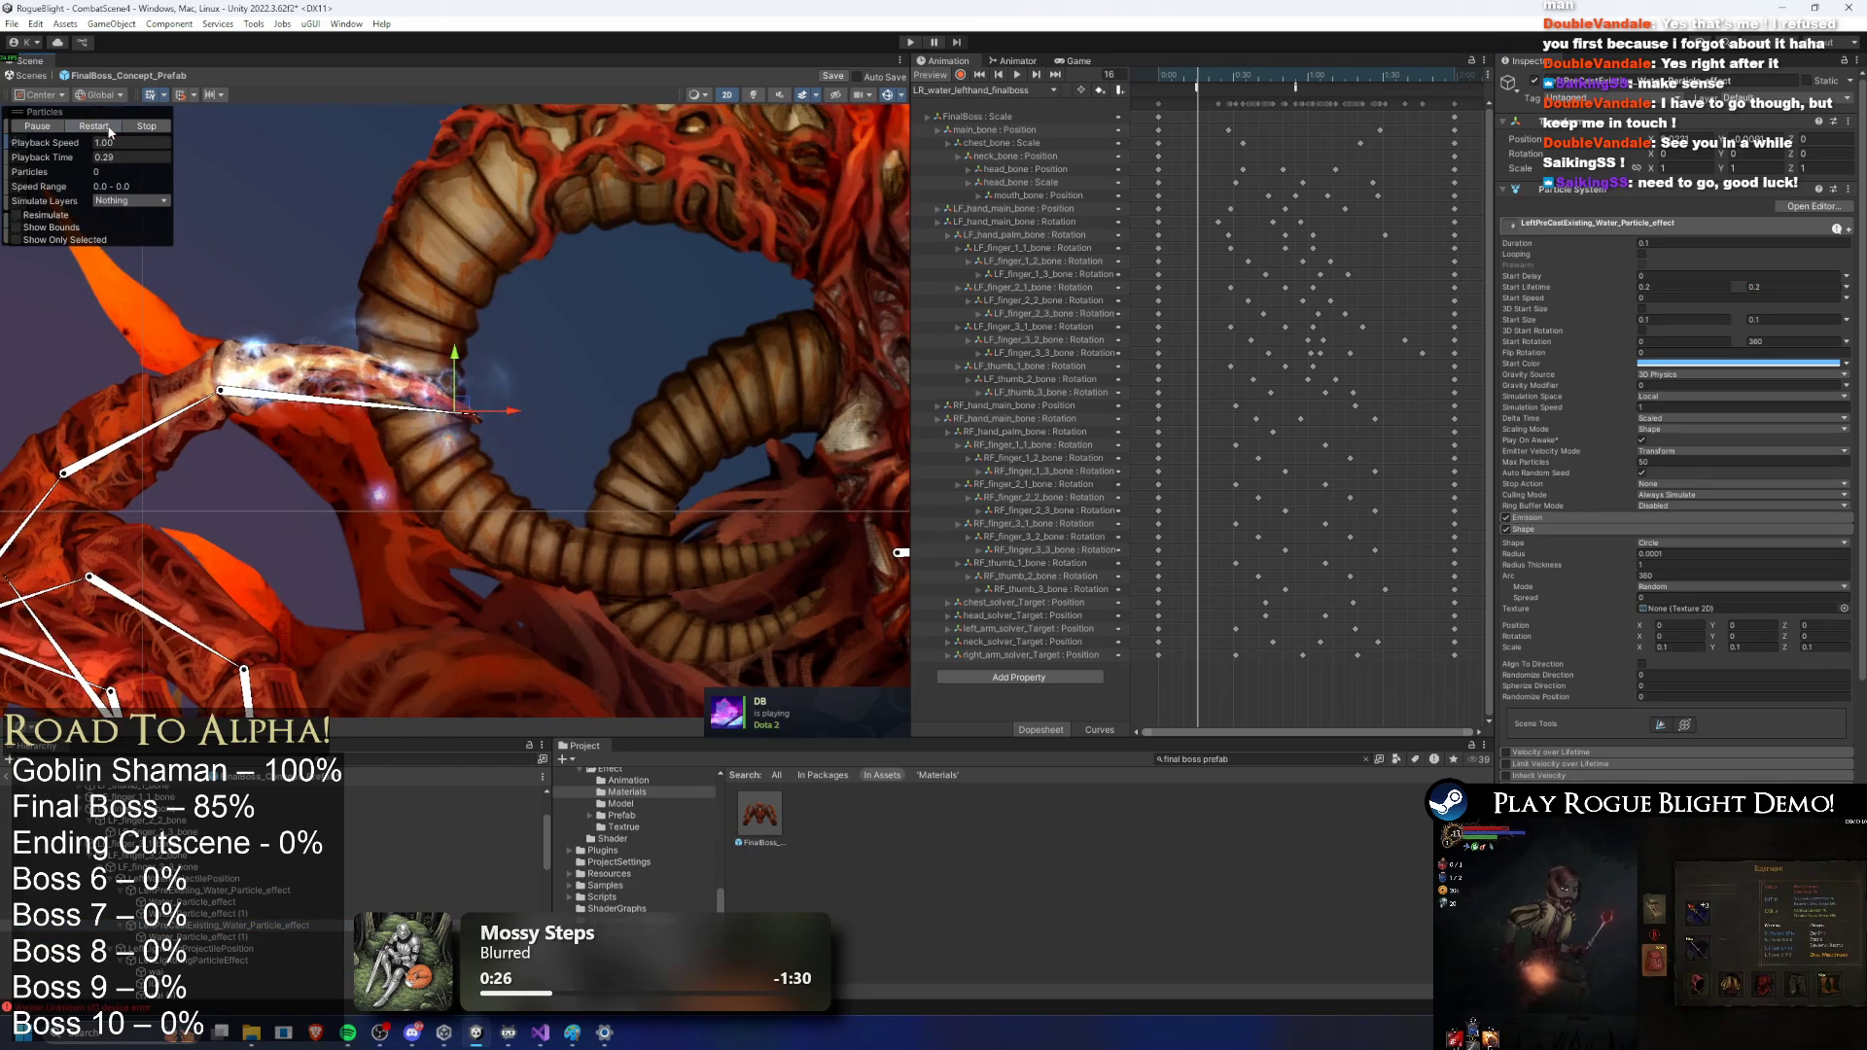
{"action": "left_click", "coordinate": [111, 131]}
{"action": "left_click", "coordinate": [114, 135]}
{"action": "left_click", "coordinate": [115, 135]}
Step: Colour both hand water effects blue (0056FF) and replay the burst at the boss's hand
{"action": "left_click", "coordinate": [1665, 366]}
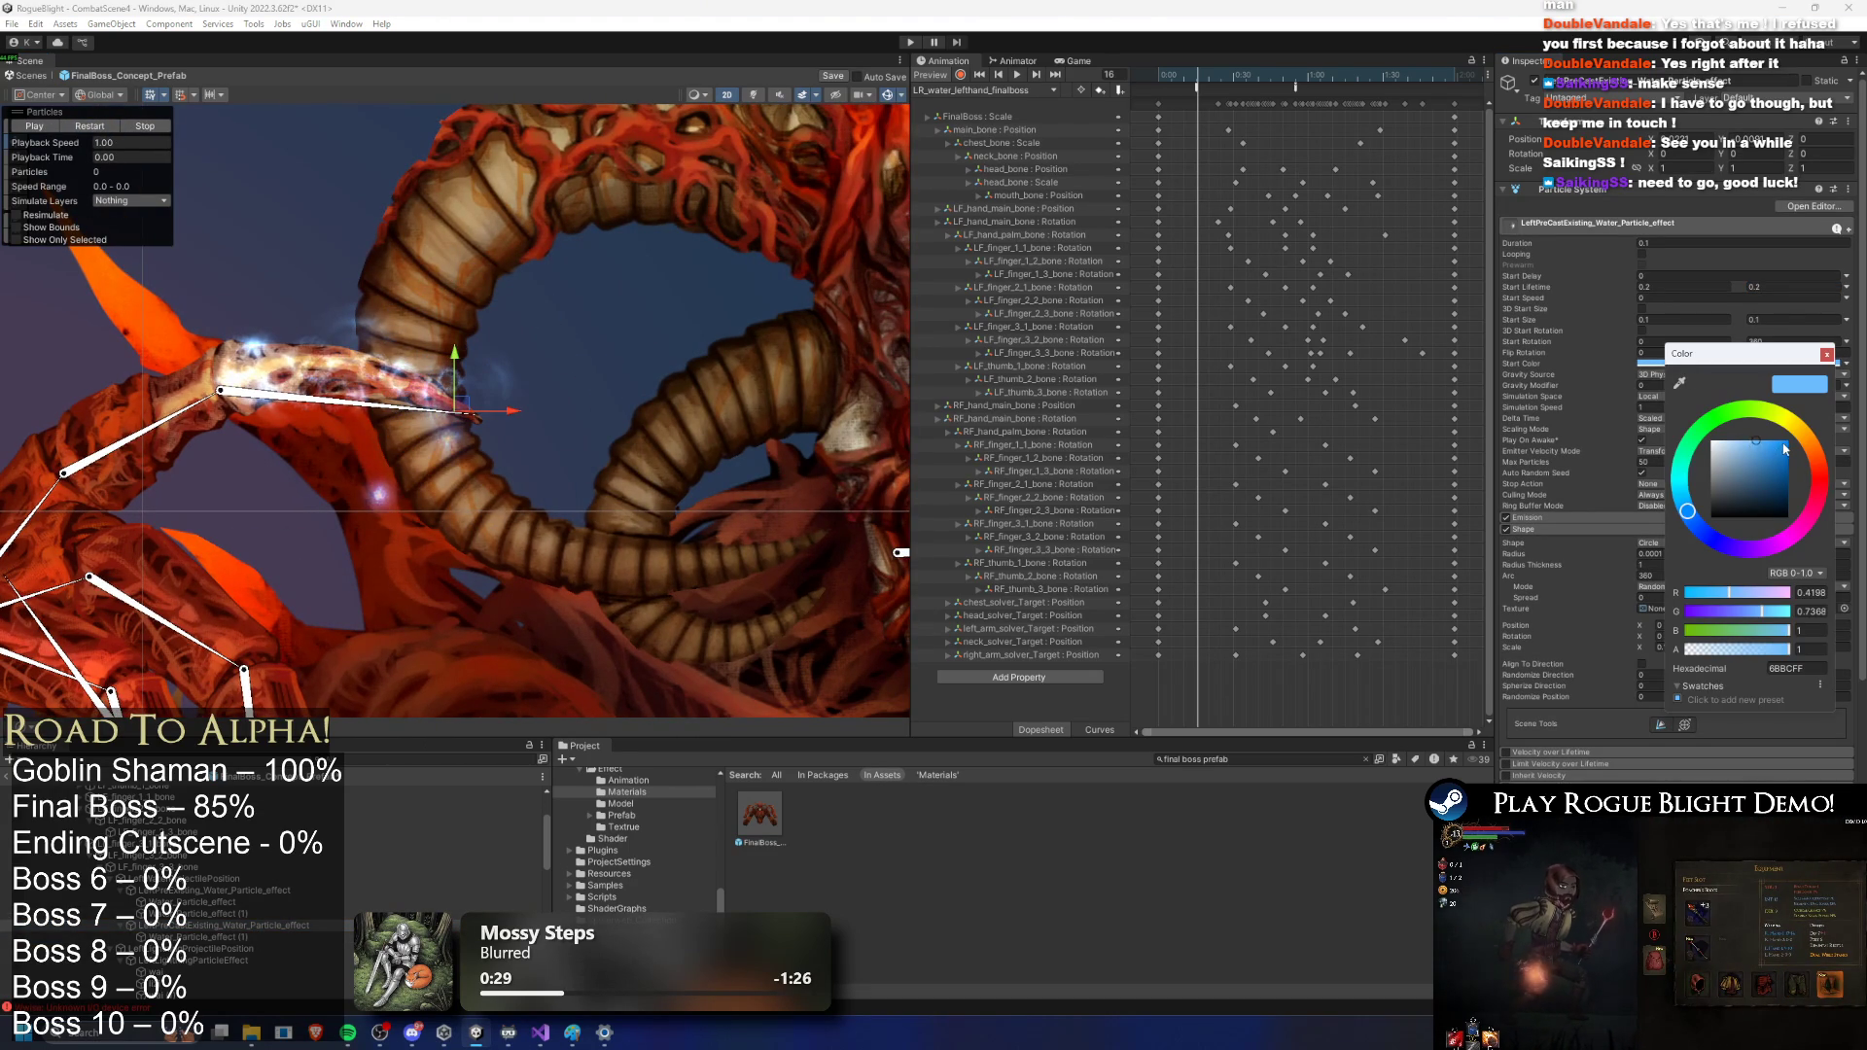
{"action": "left_click", "coordinate": [1785, 449]}
{"action": "left_click", "coordinate": [85, 130]}
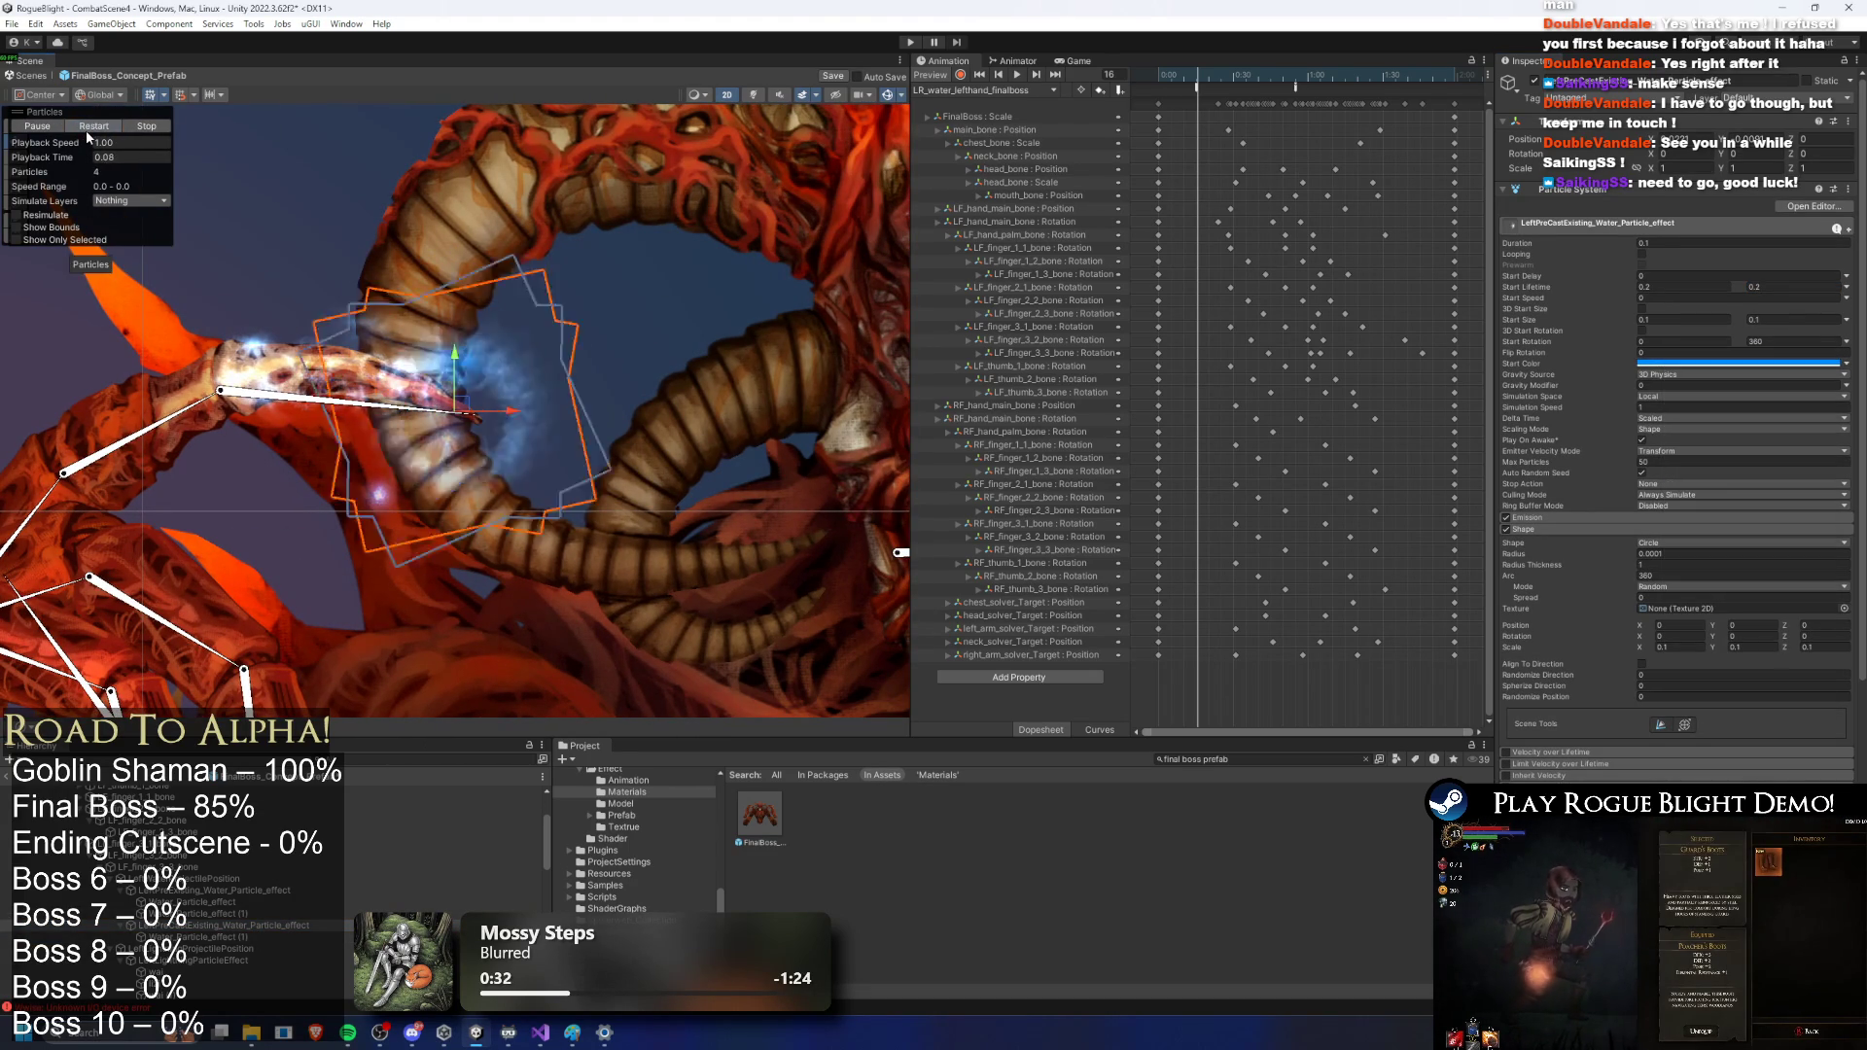
{"action": "left_click", "coordinate": [194, 936], "text": "ctrl"}
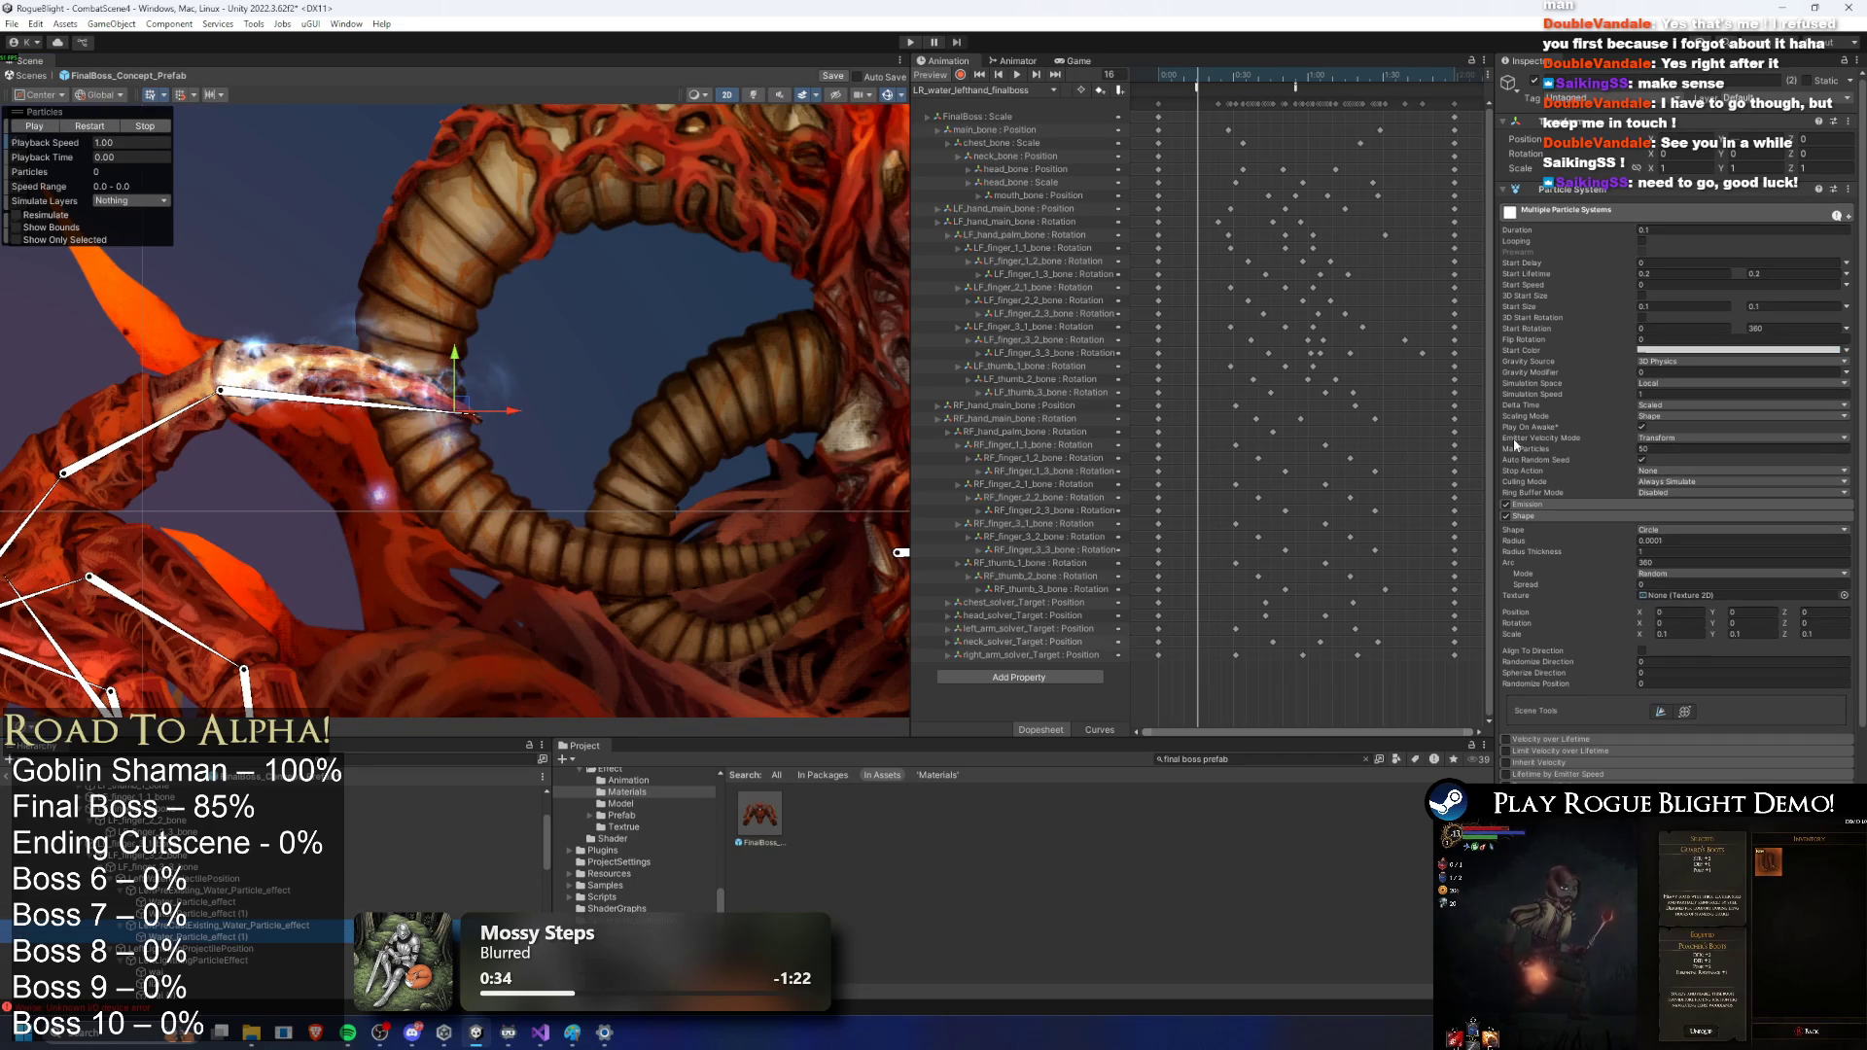
{"action": "left_click", "coordinate": [1741, 350]}
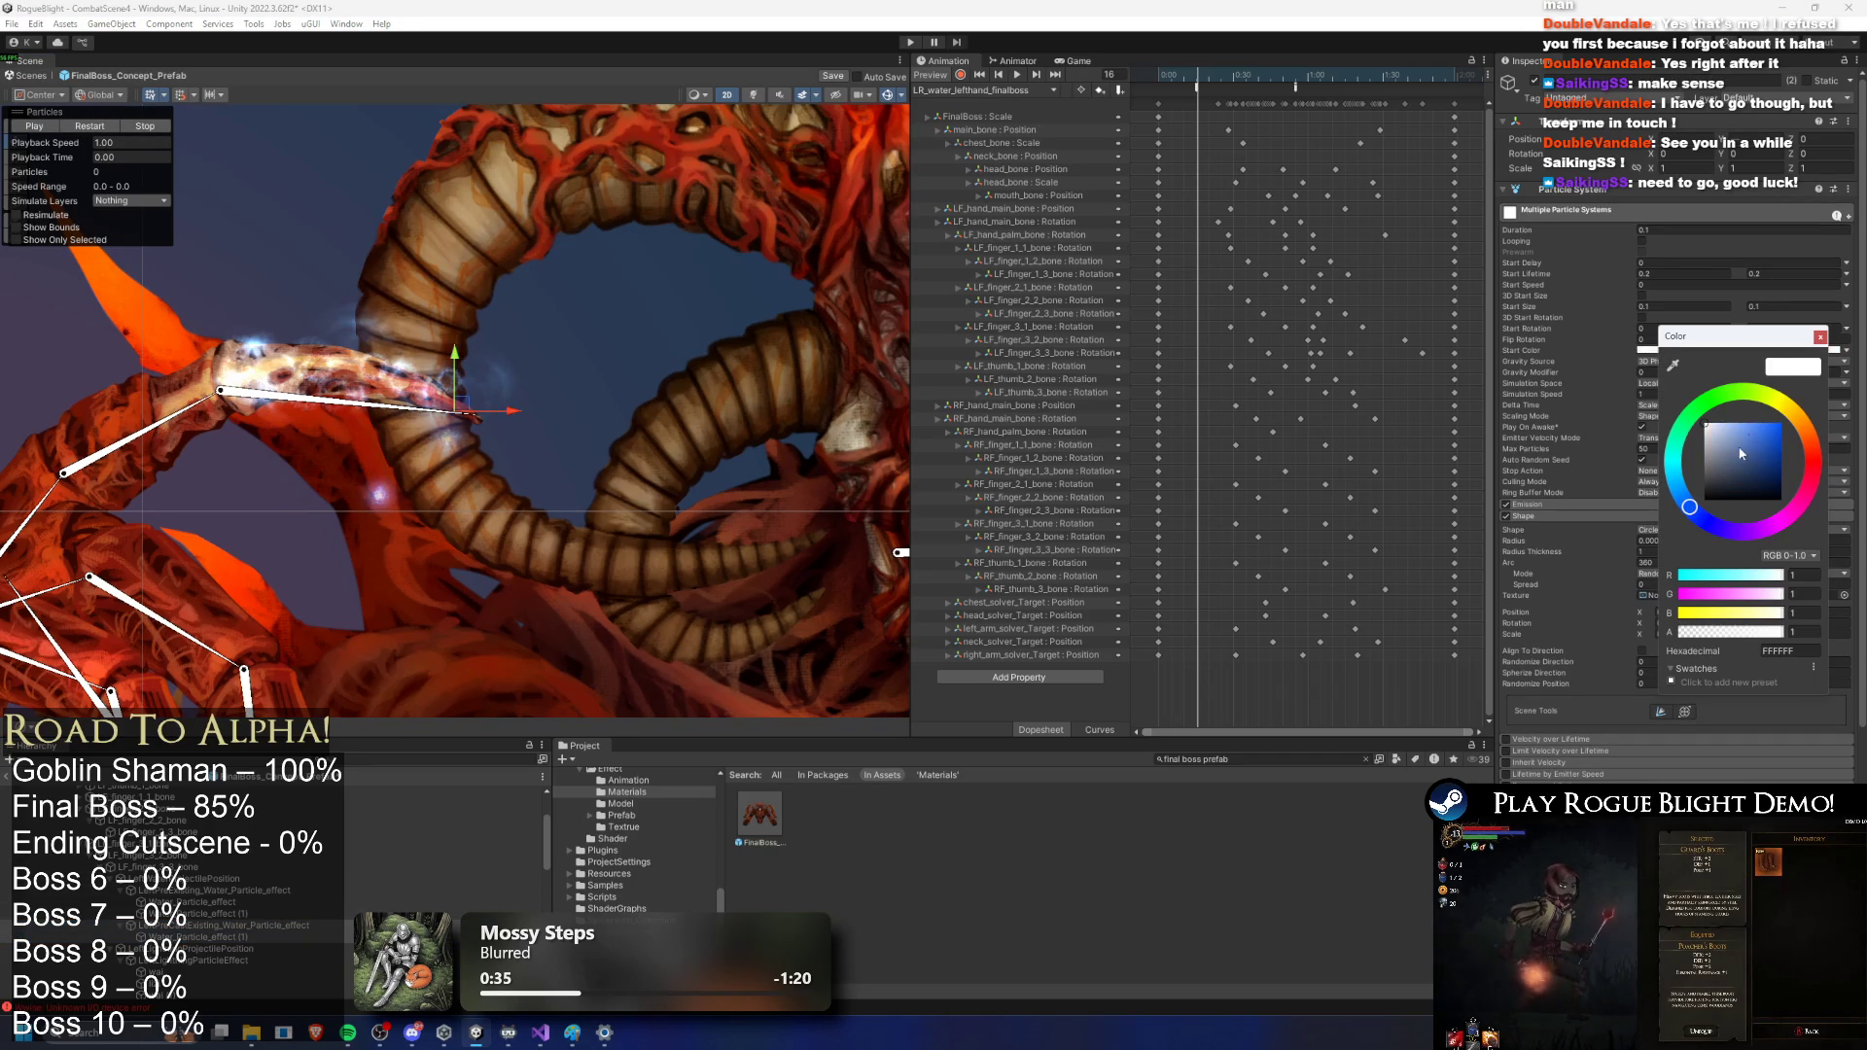
{"action": "left_click_drag", "start_coordinate": [1736, 457], "coordinate": [1782, 422]}
{"action": "left_click", "coordinate": [133, 137]}
{"action": "left_click", "coordinate": [117, 141]}
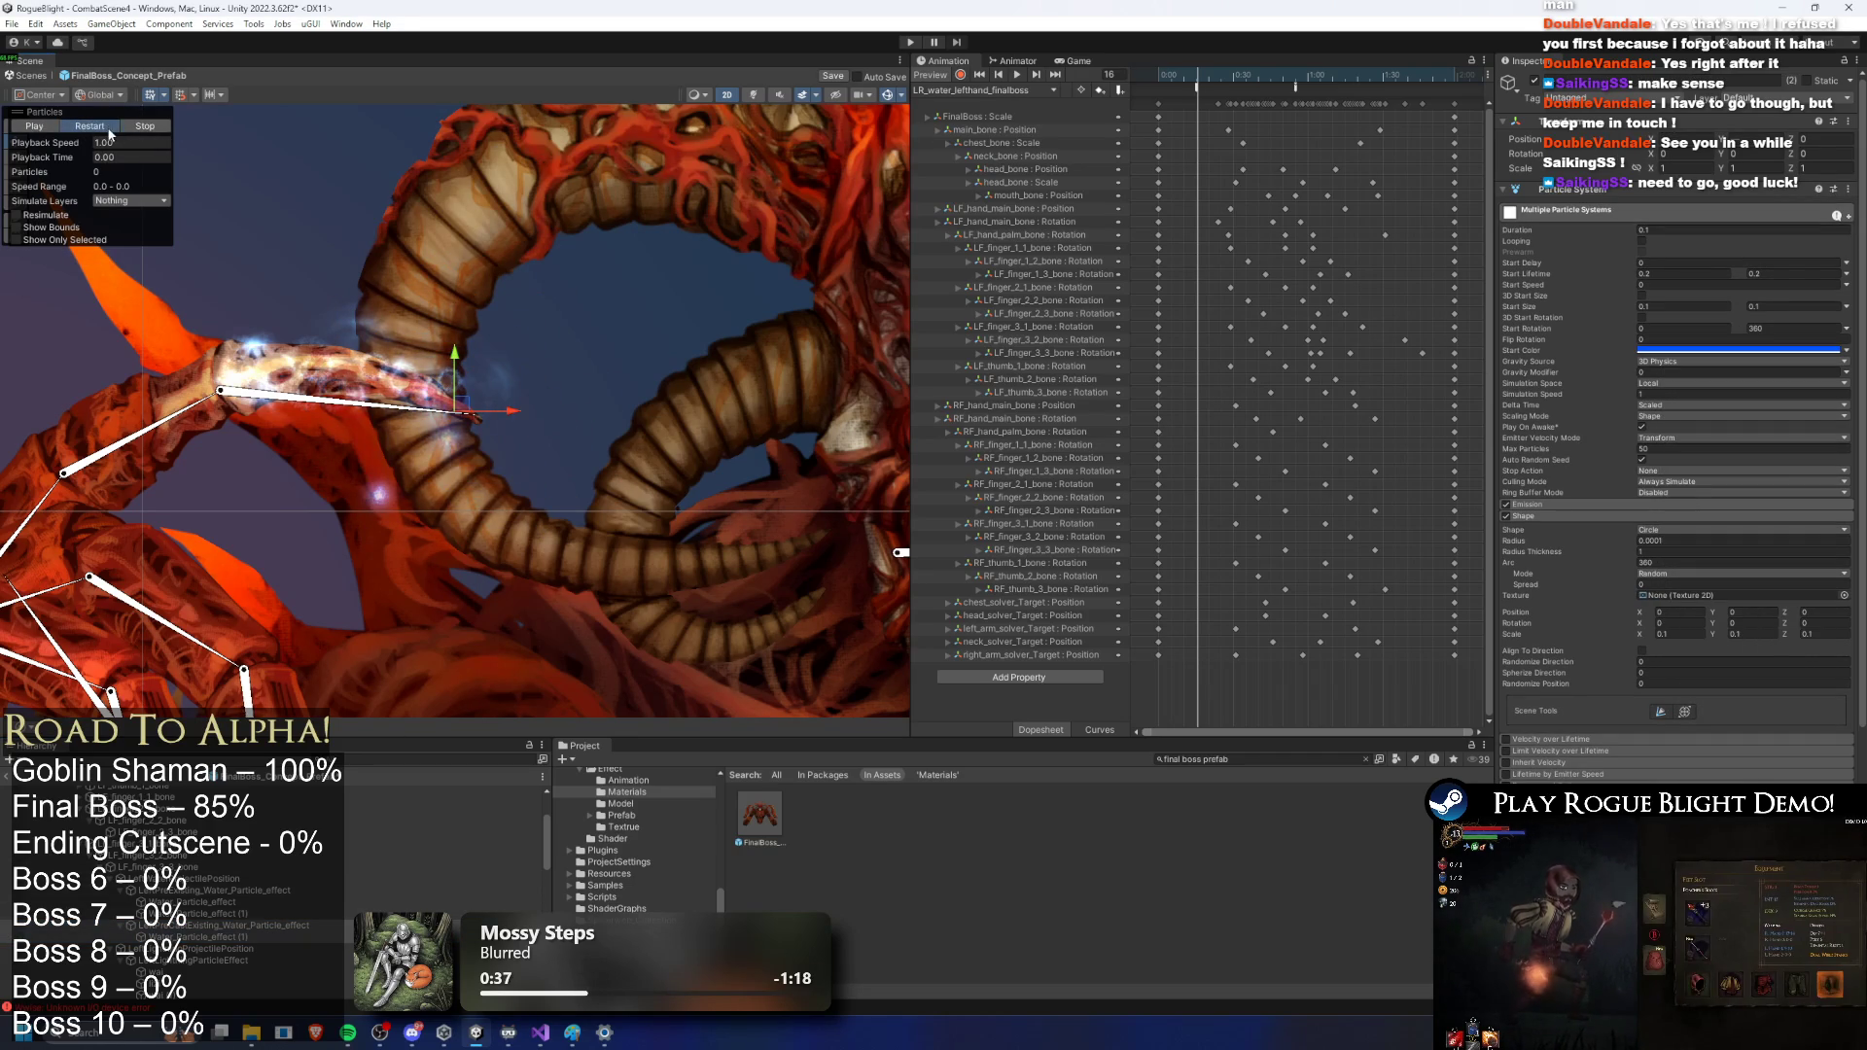
{"action": "left_click", "coordinate": [106, 130]}
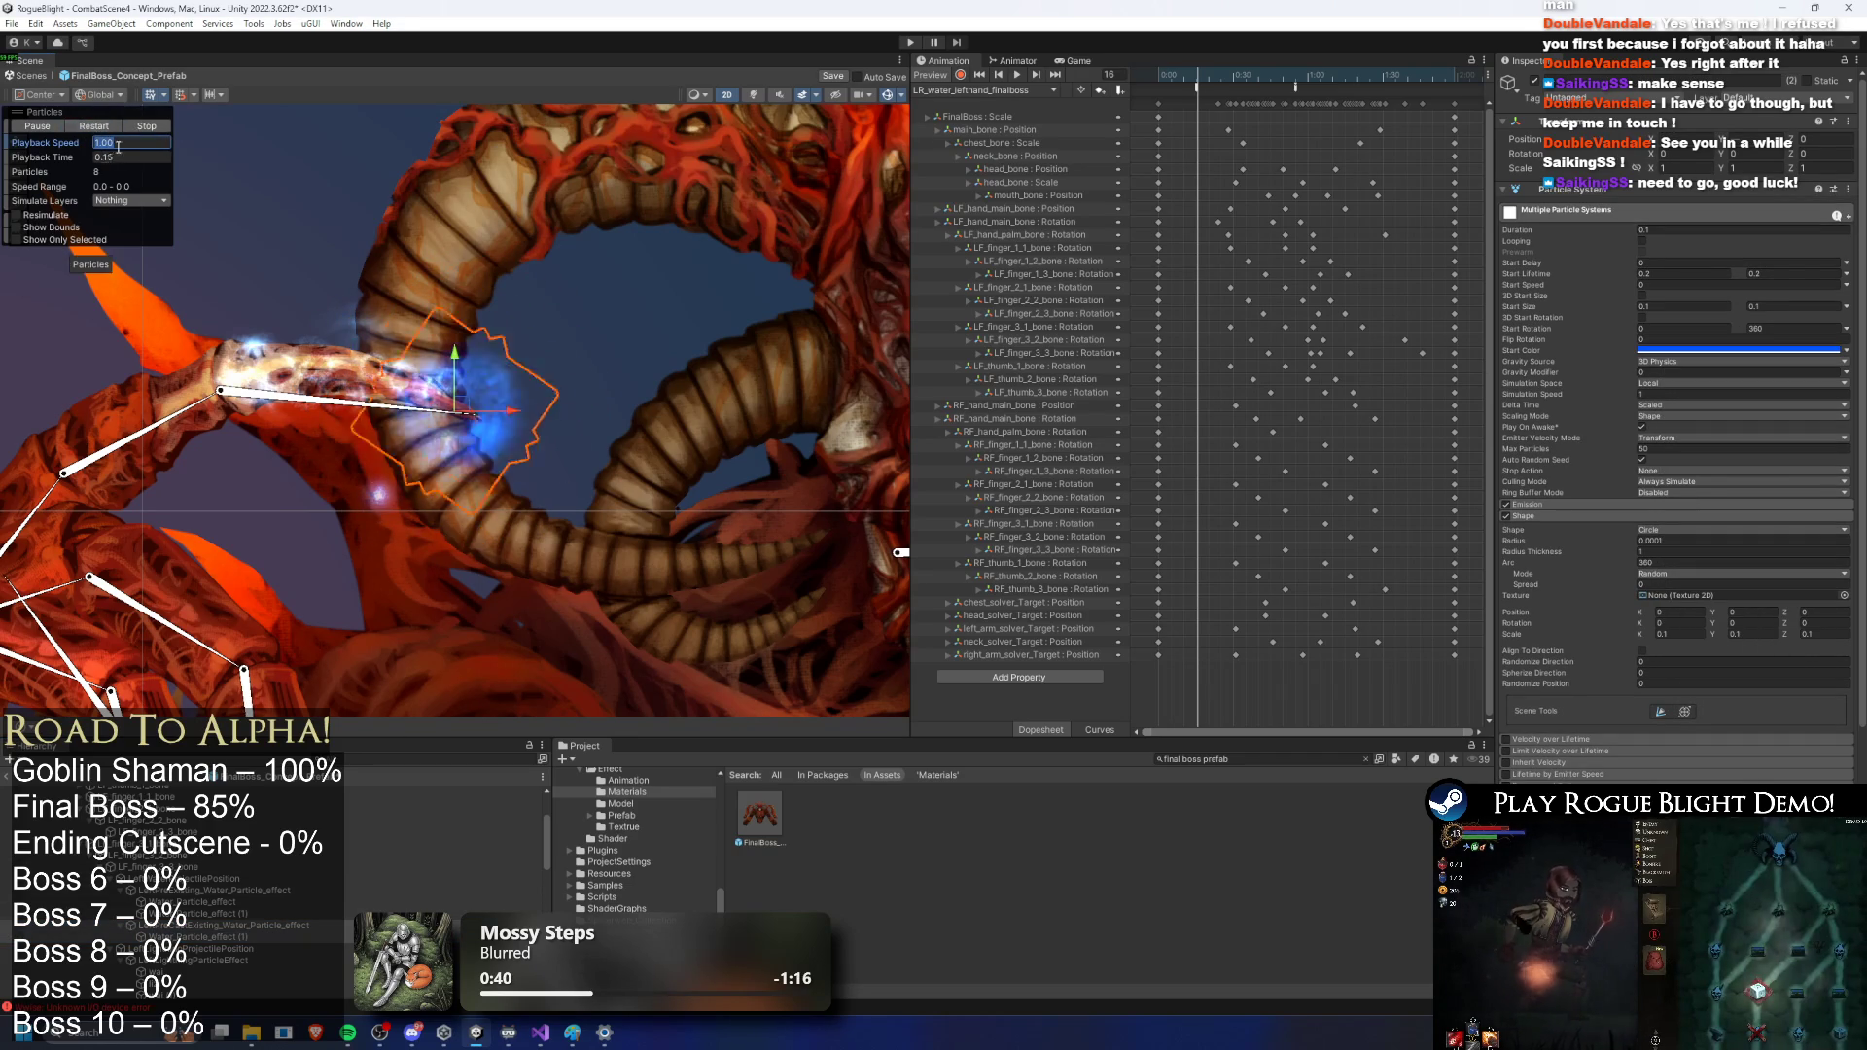
{"action": "left_click", "coordinate": [187, 938]}
{"action": "key", "text": "Down"}
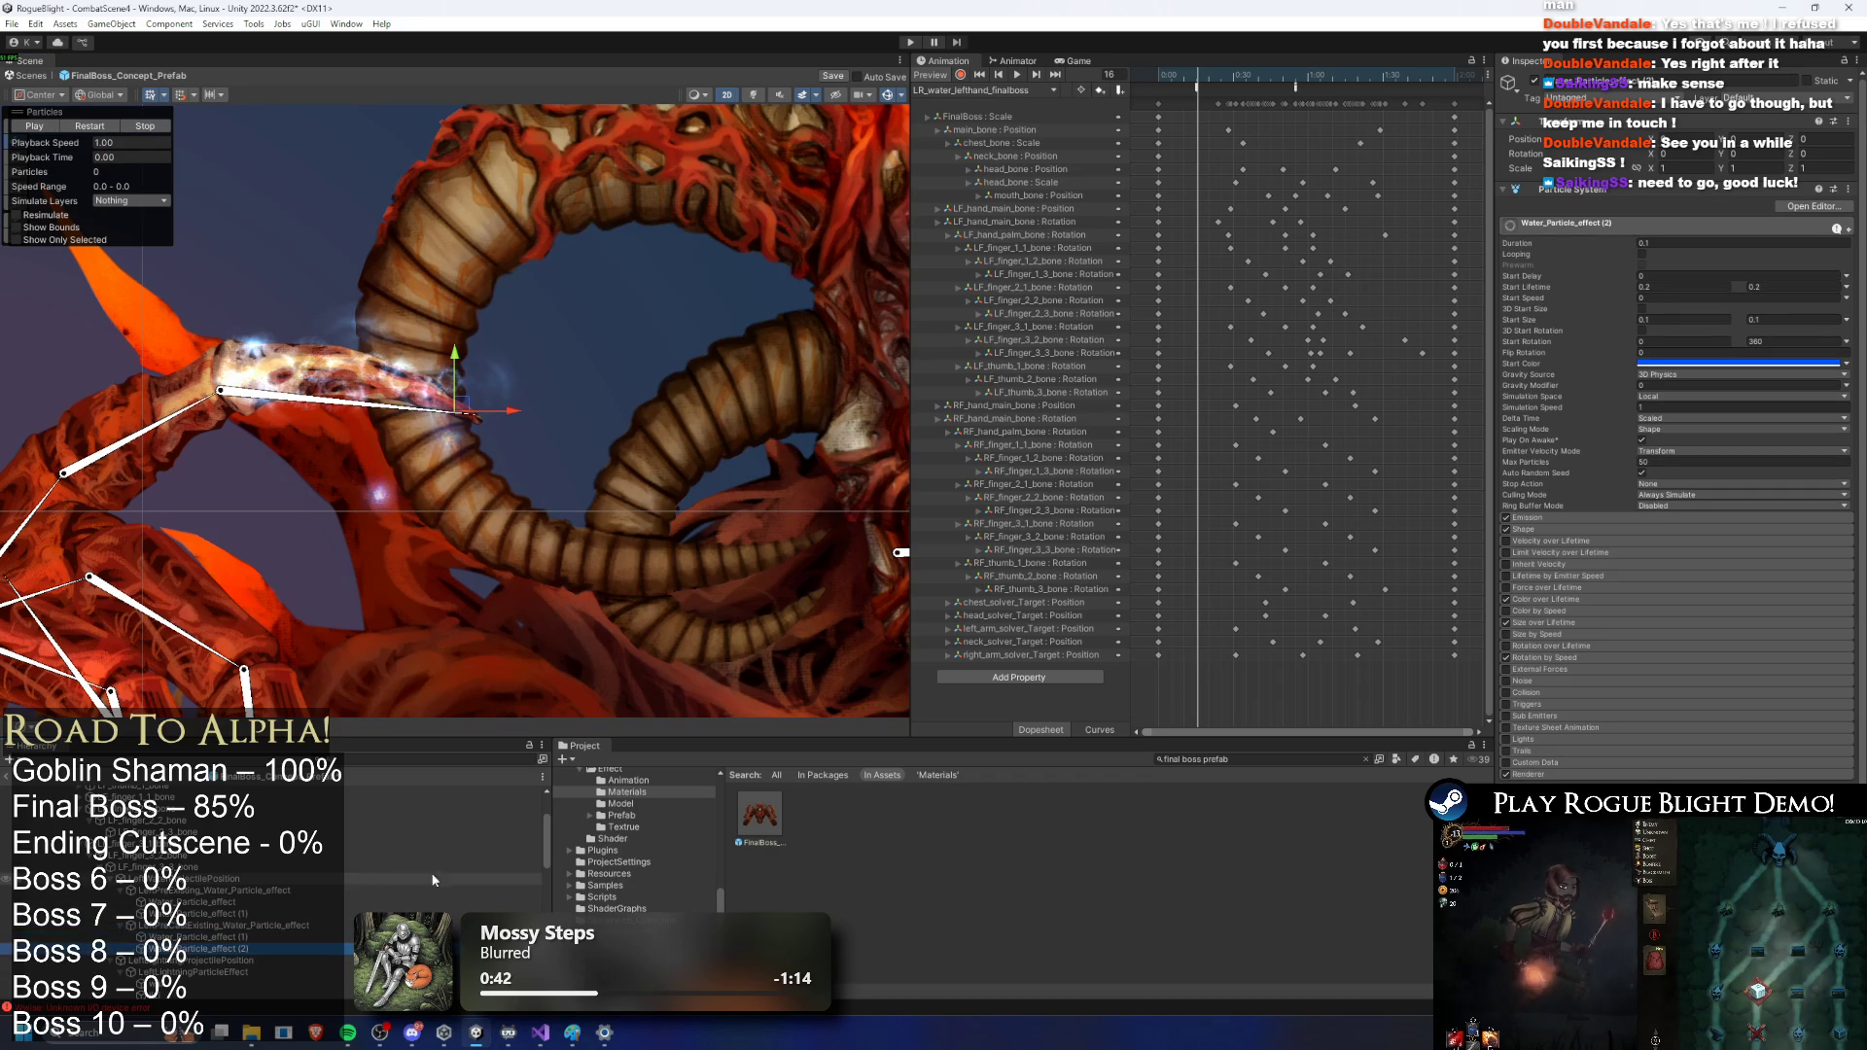
Step: Expand Size over Lifetime and set a 0.1 start delay, replaying the water burst
{"action": "scroll", "coordinate": [1585, 645], "scroll_direction": "down", "scroll_amount": 1}
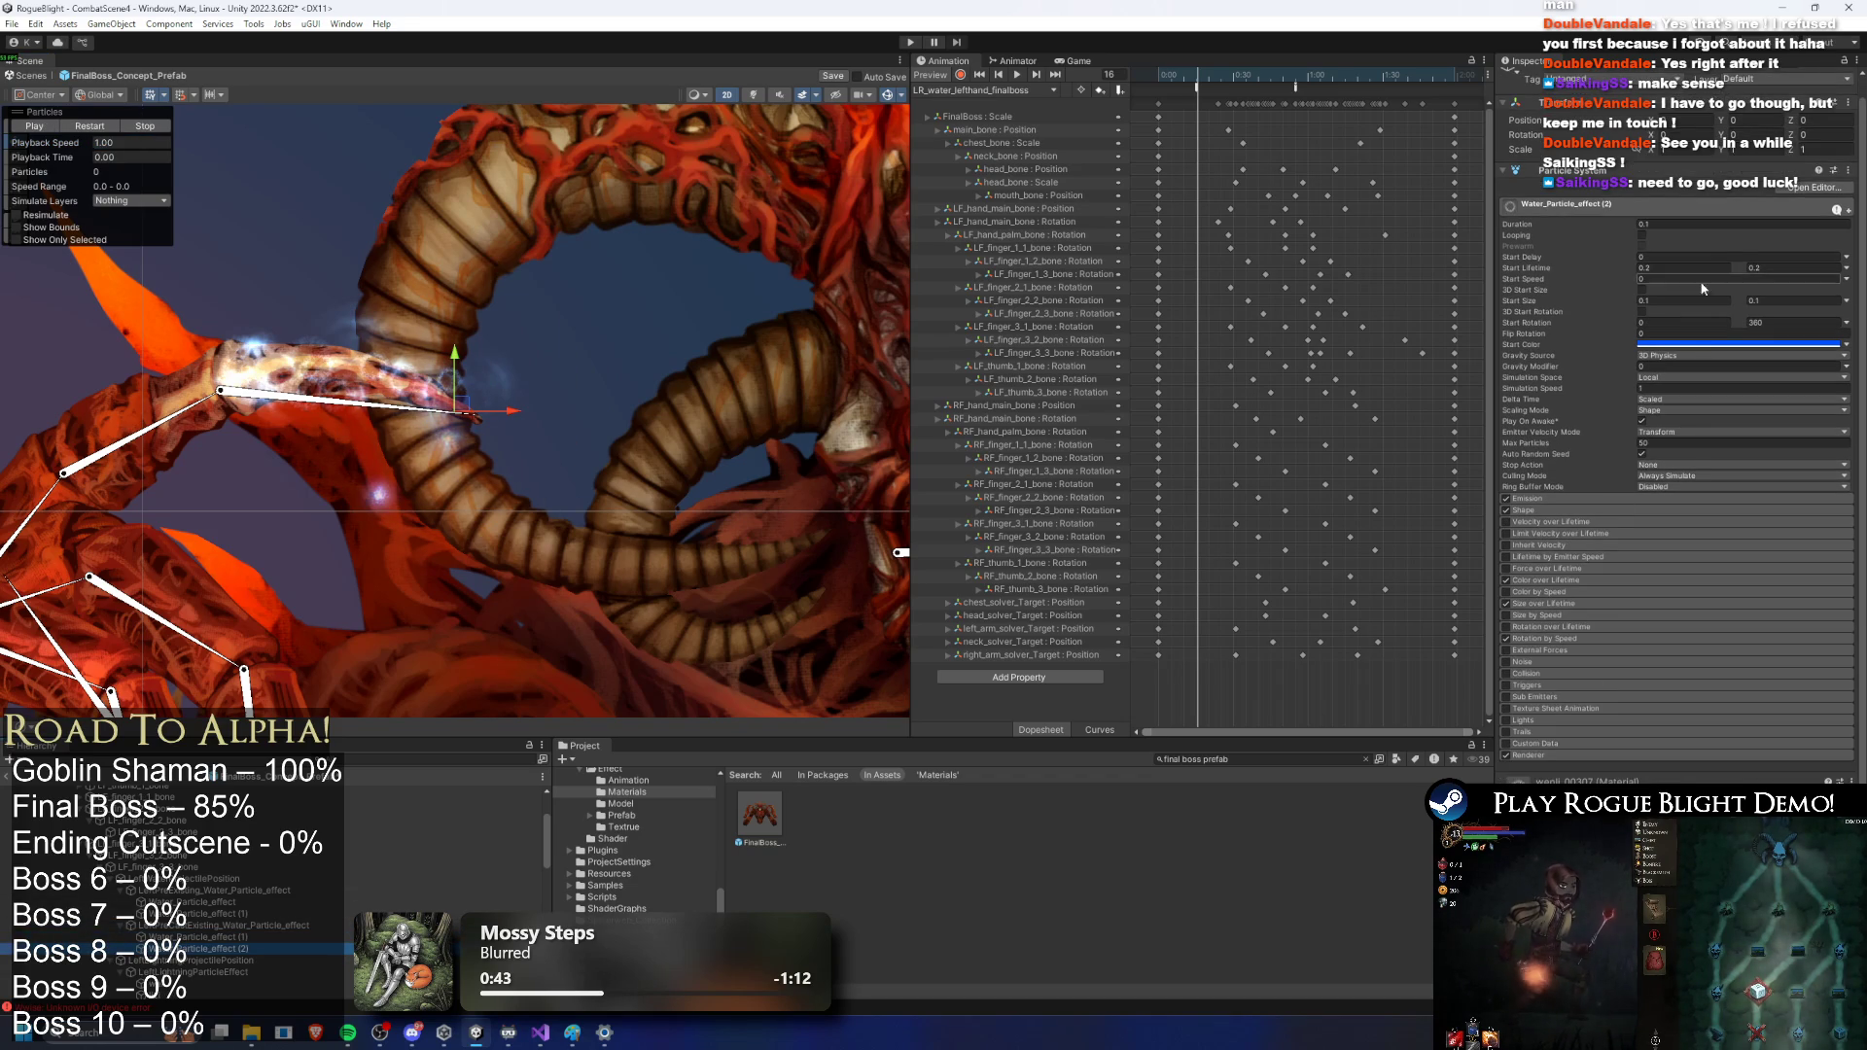
{"action": "left_click", "coordinate": [1556, 604]}
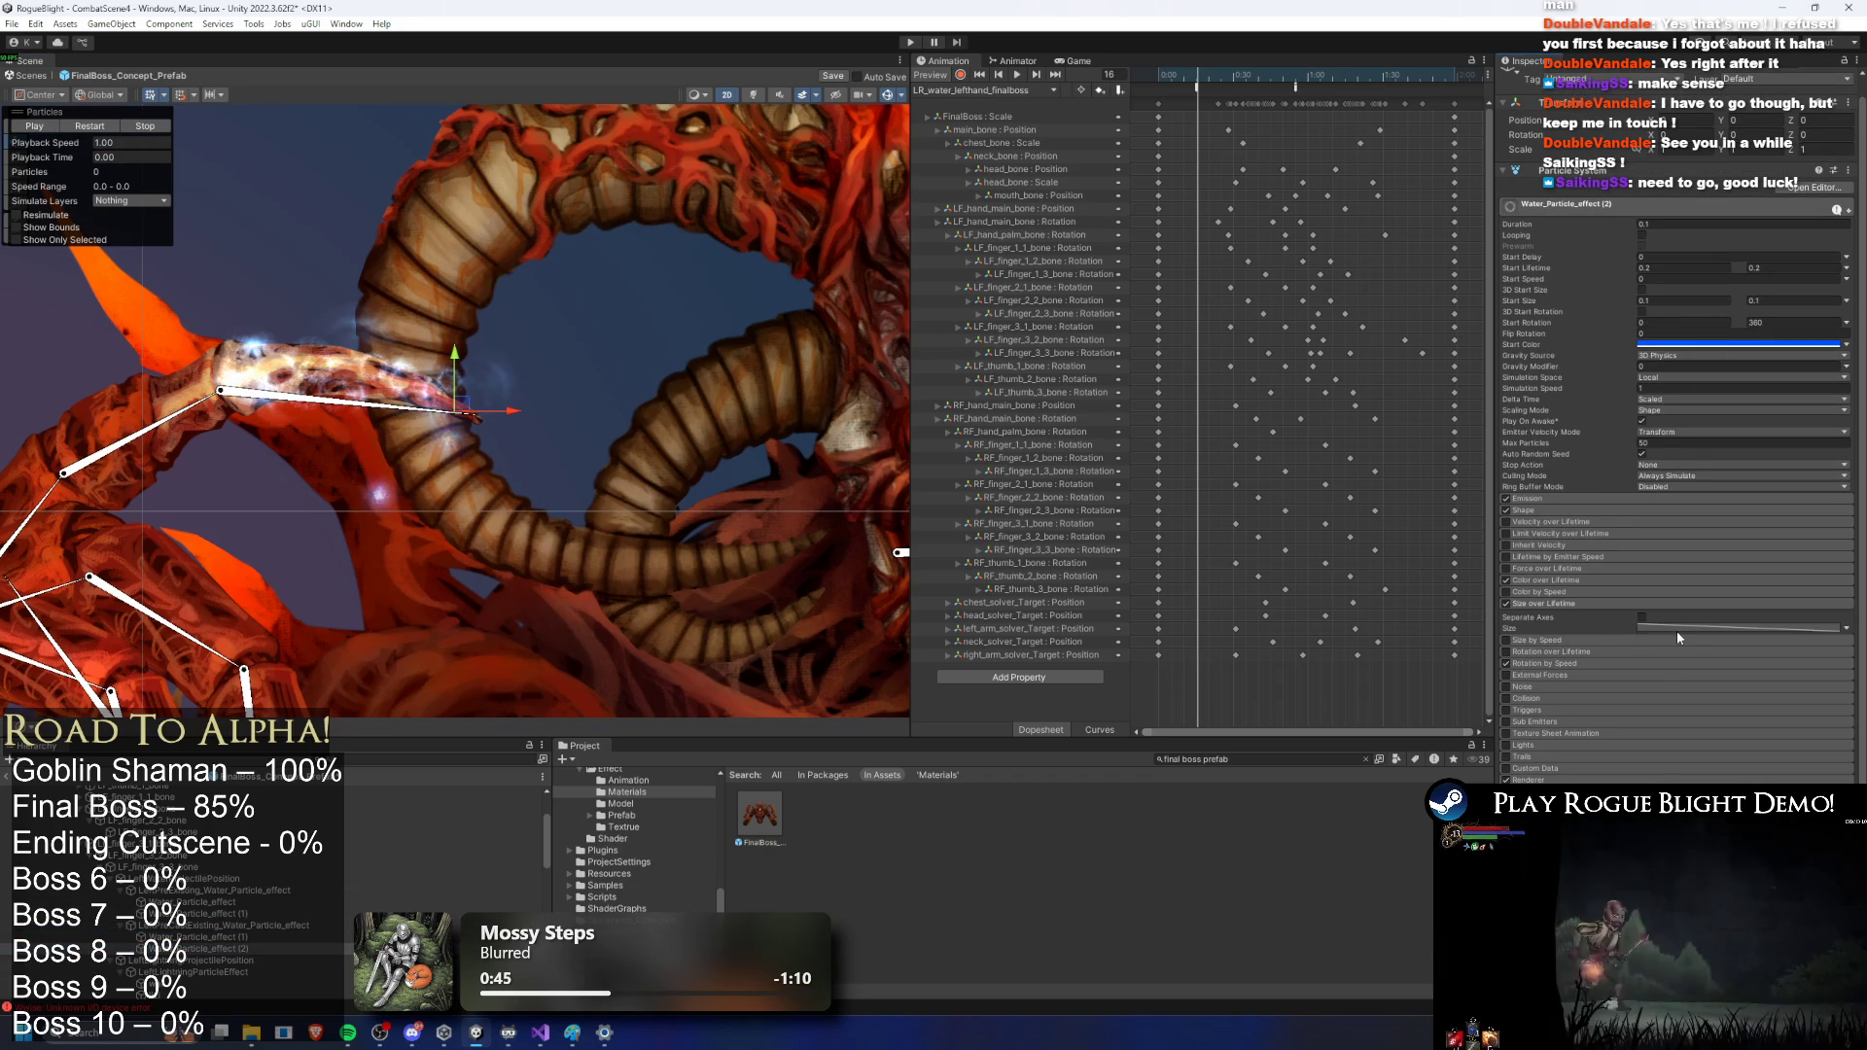
{"action": "left_click", "coordinate": [1676, 629]}
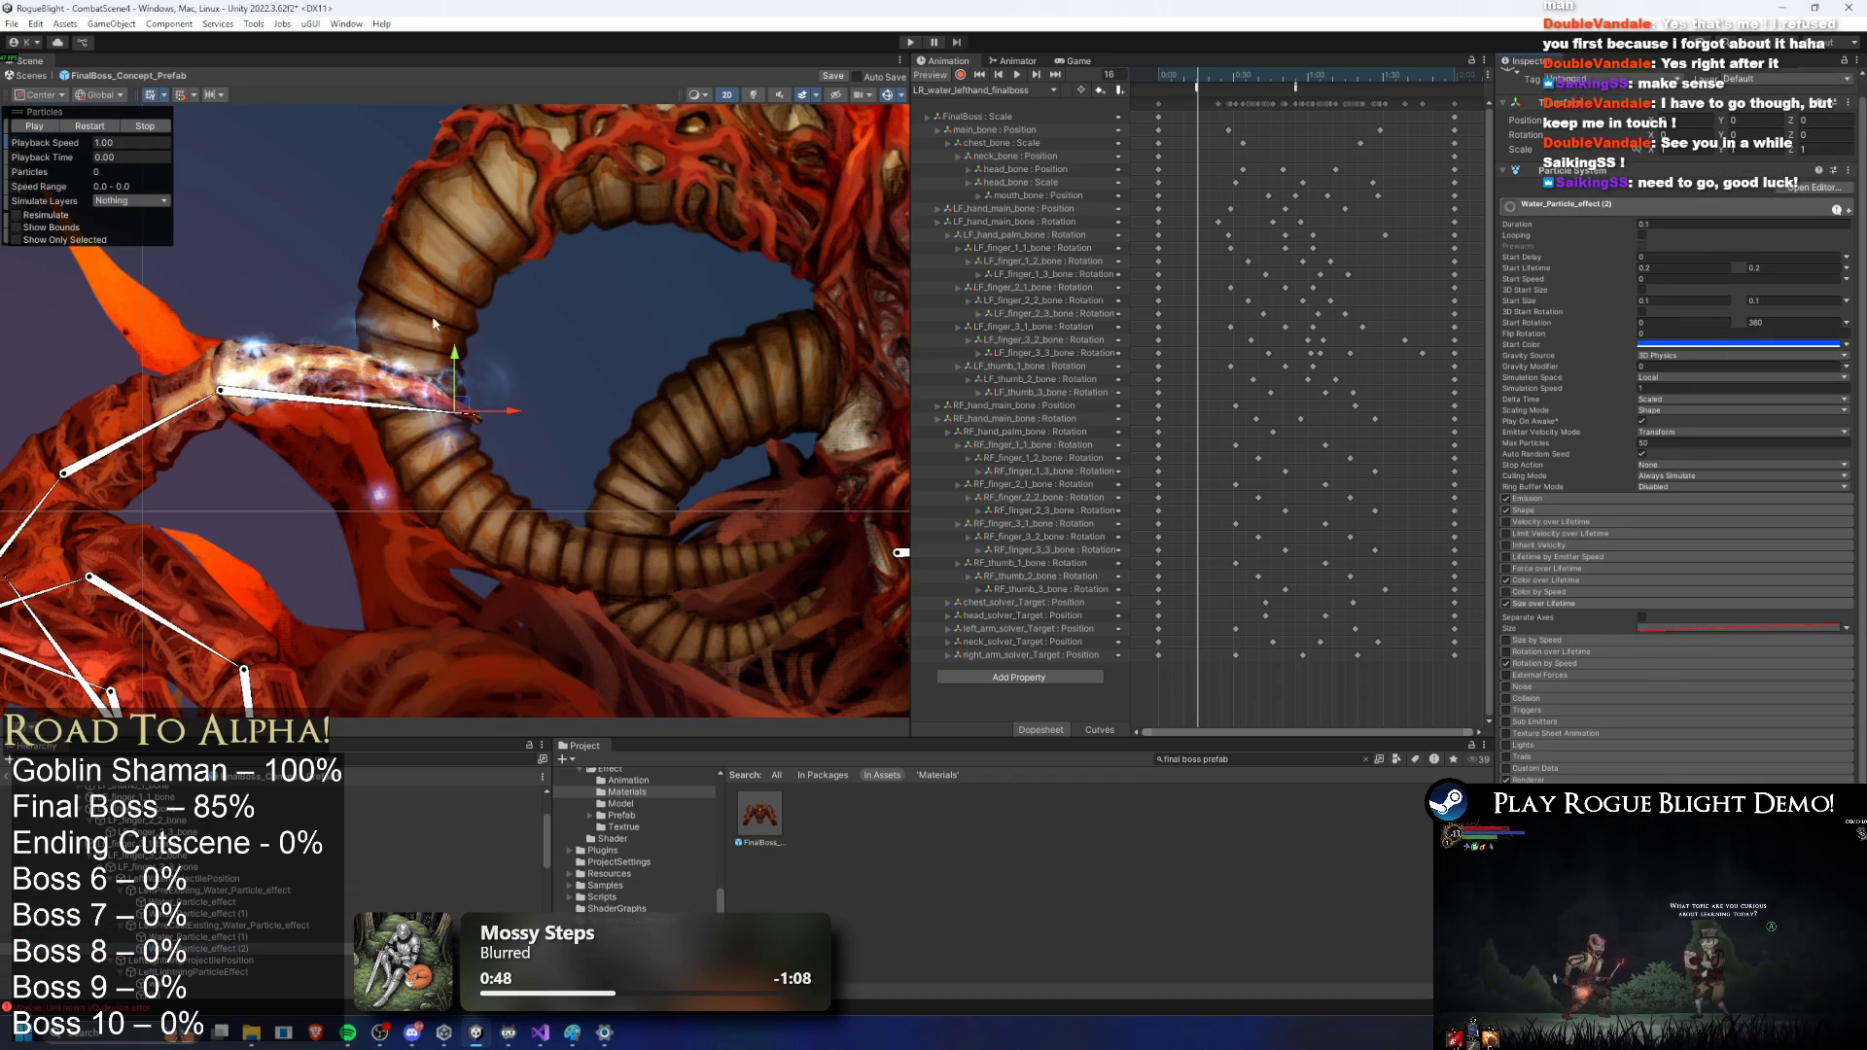
{"action": "left_click", "coordinate": [92, 127]}
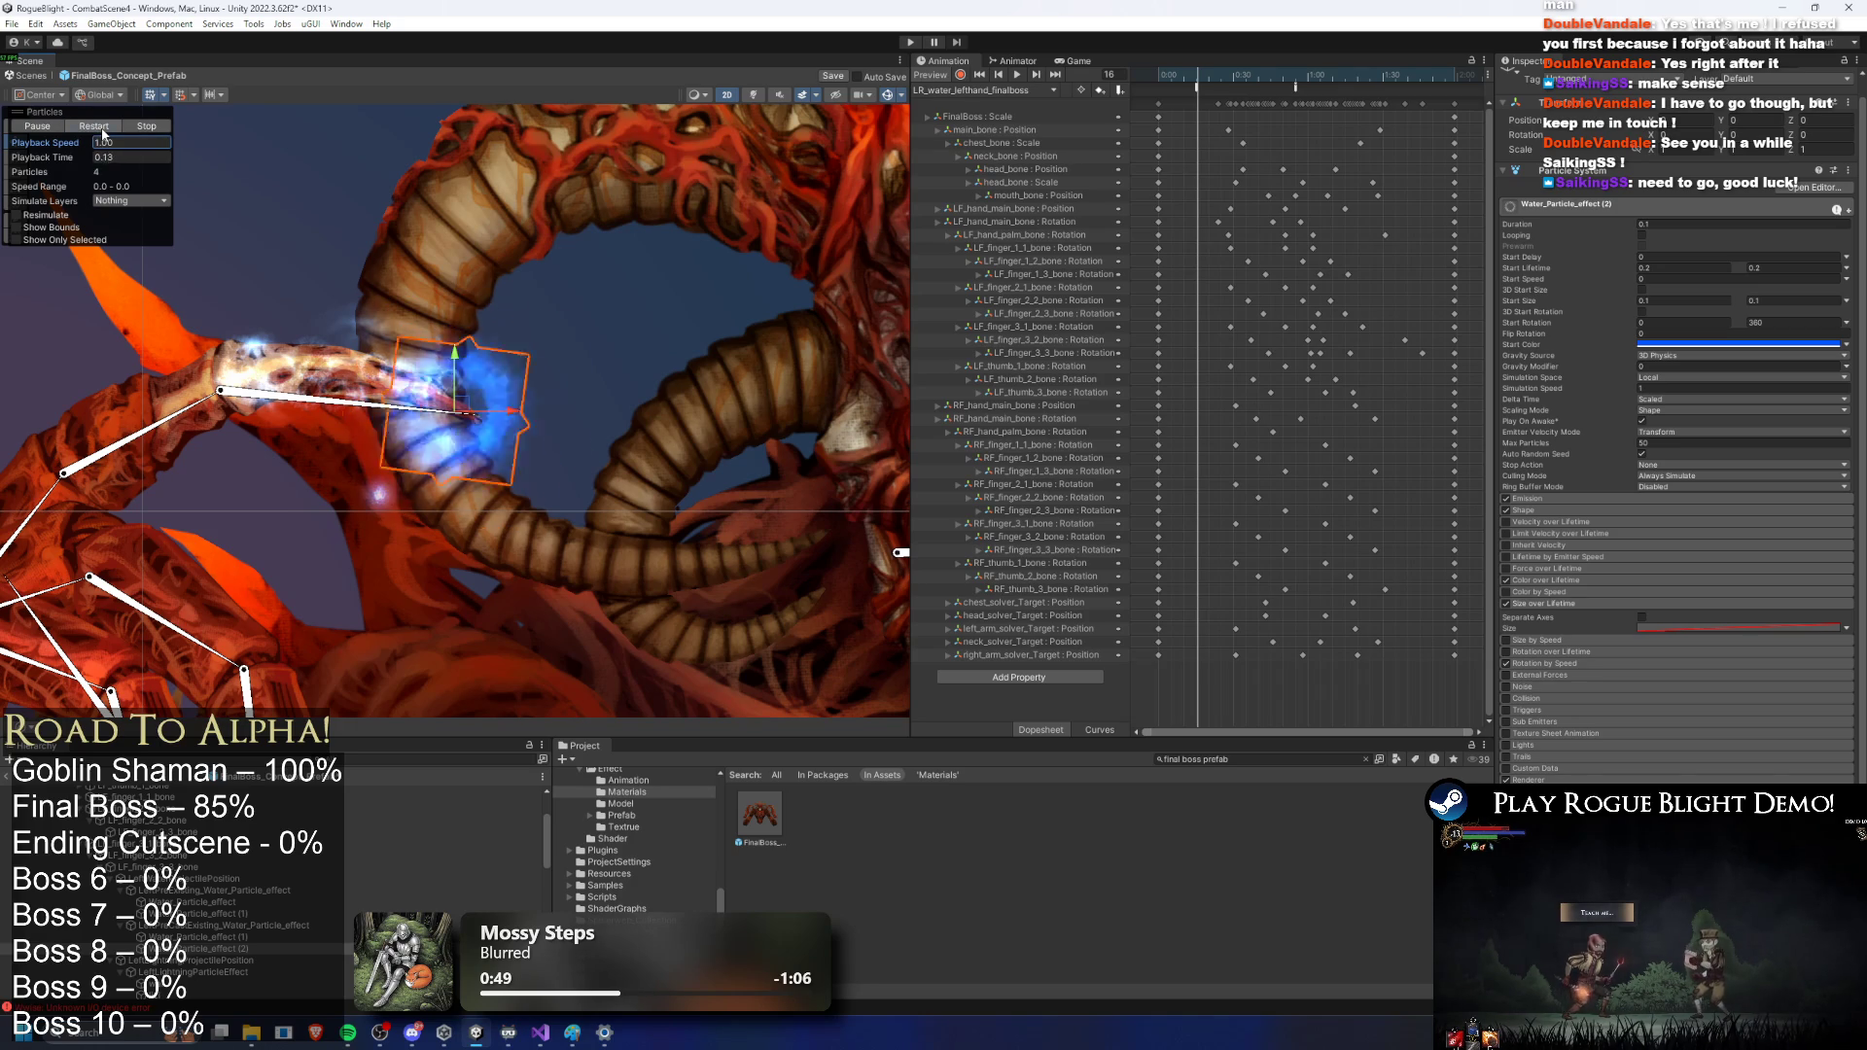
{"action": "left_click", "coordinate": [107, 131]}
{"action": "left_click", "coordinate": [1711, 258]}
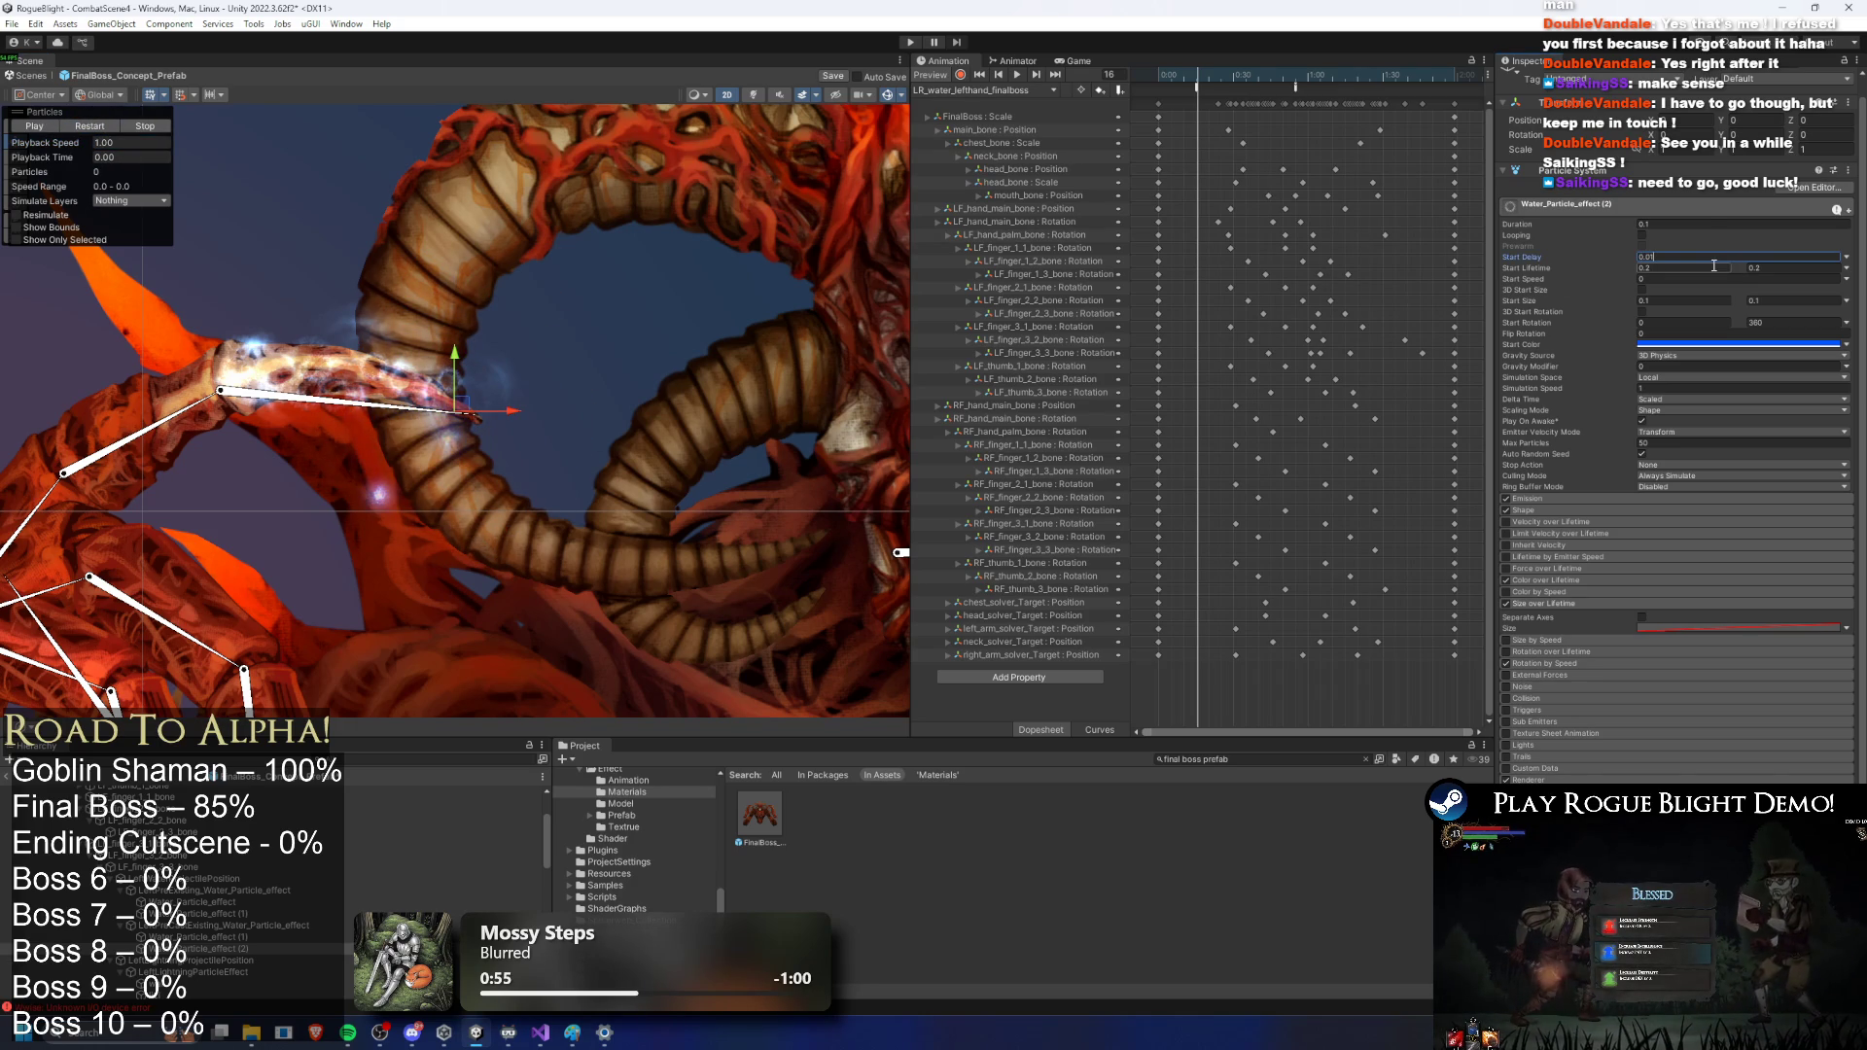
{"action": "left_click", "coordinate": [93, 128]}
{"action": "left_click", "coordinate": [94, 127]}
{"action": "left_click", "coordinate": [94, 128]}
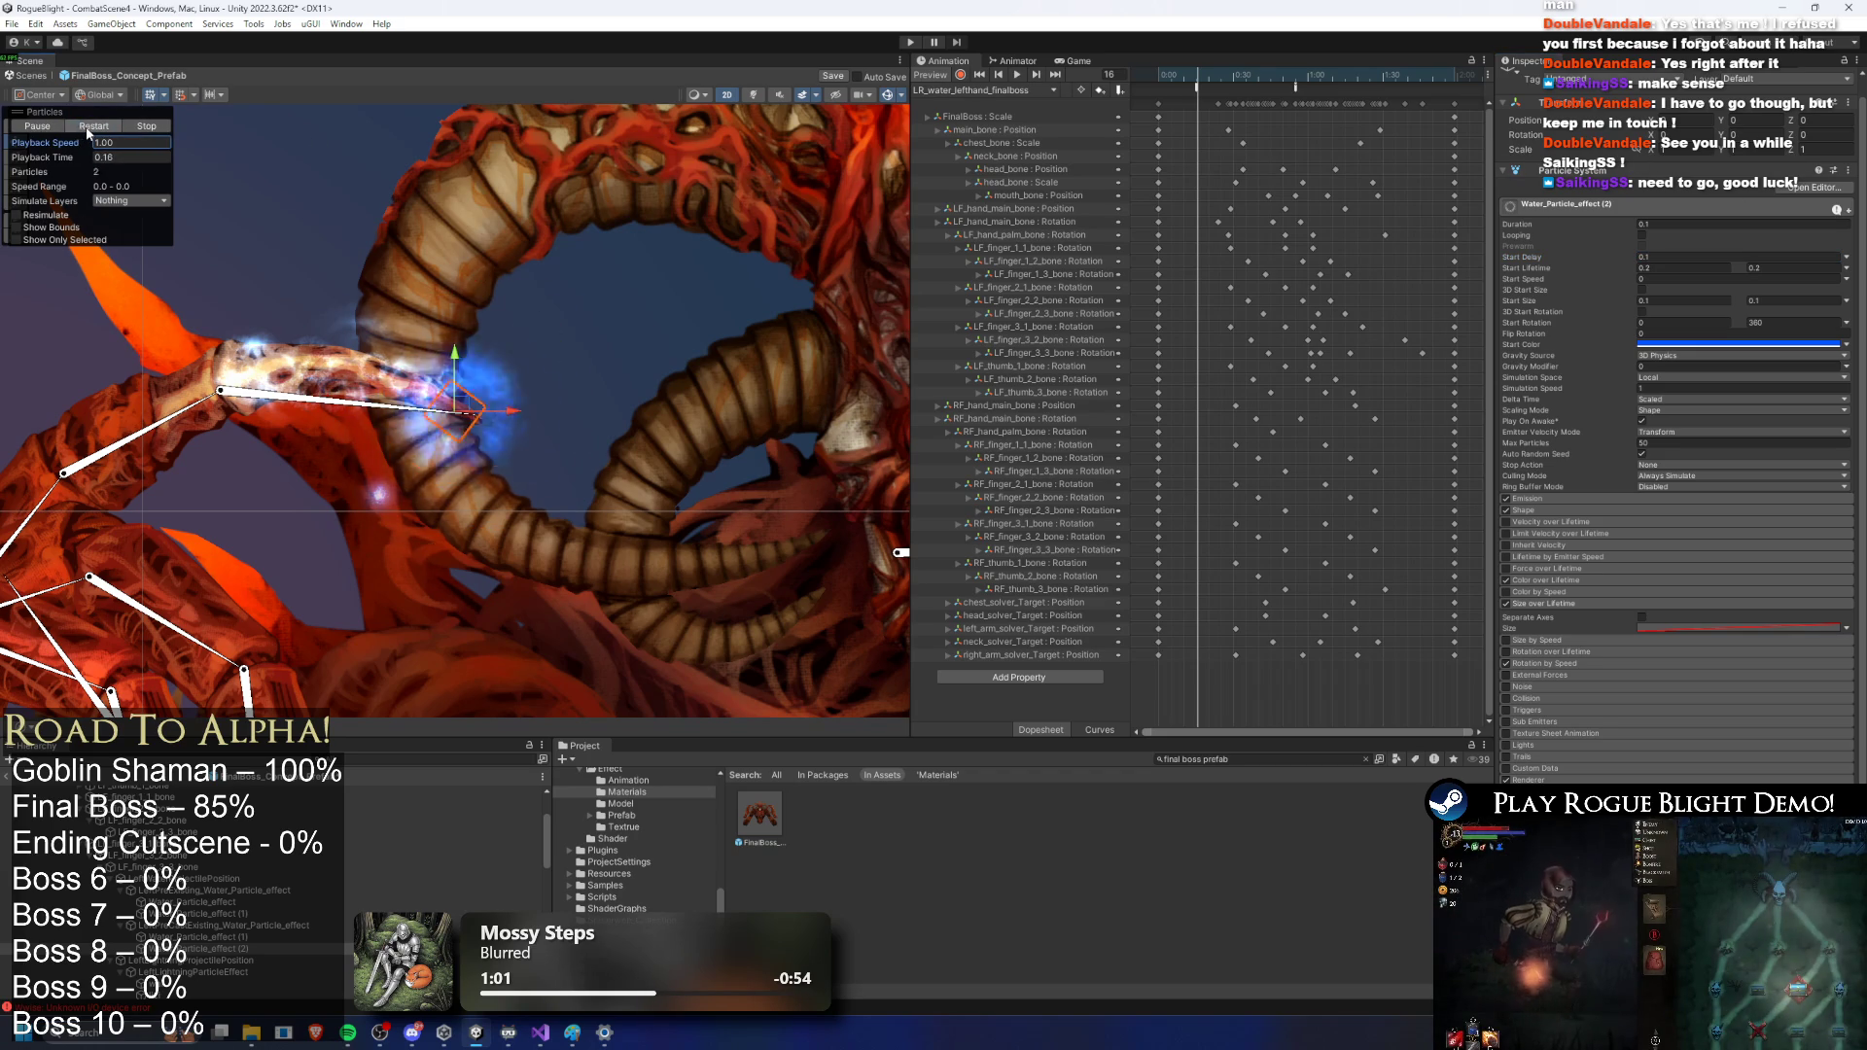
Step: Set the start size to 0.125 at both ends, leaving 3D Start Rotation off
{"action": "left_click", "coordinate": [1676, 304]}
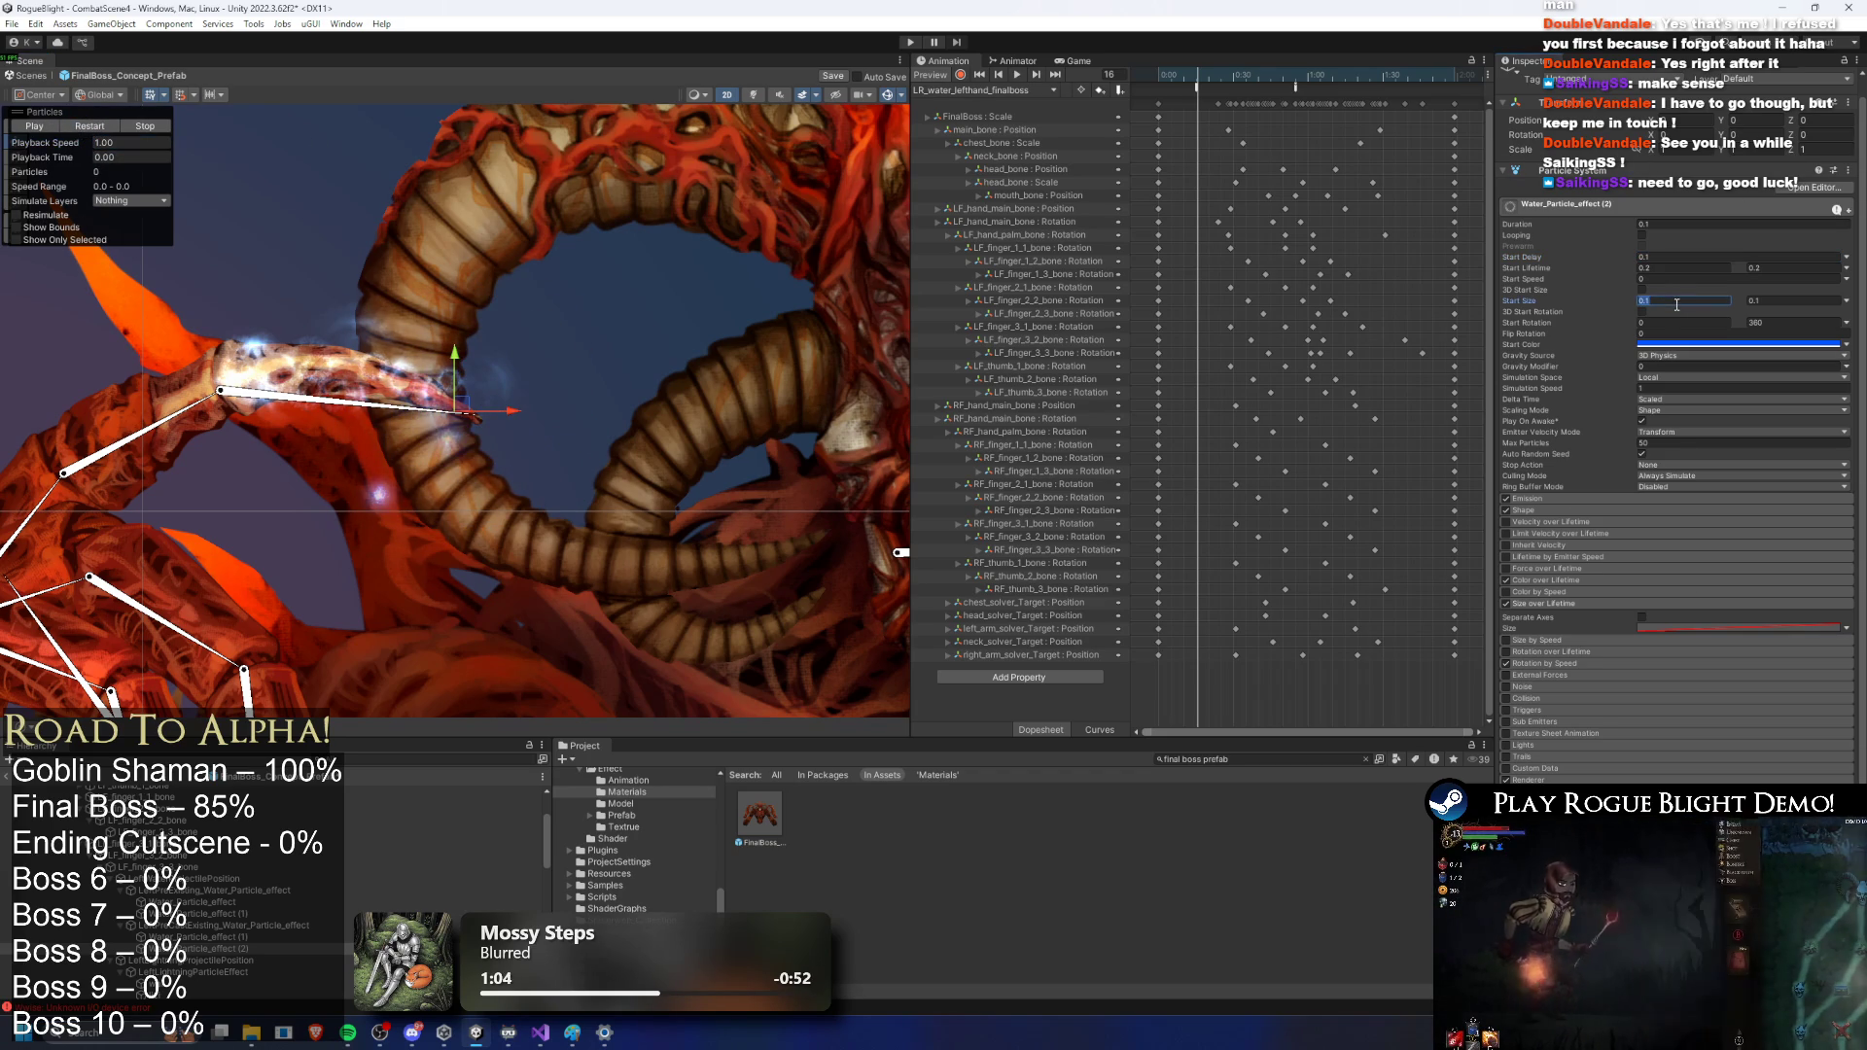
{"action": "type", "text": "2"}
{"action": "key", "text": "Tab"}
{"action": "type", "text": "0.2"}
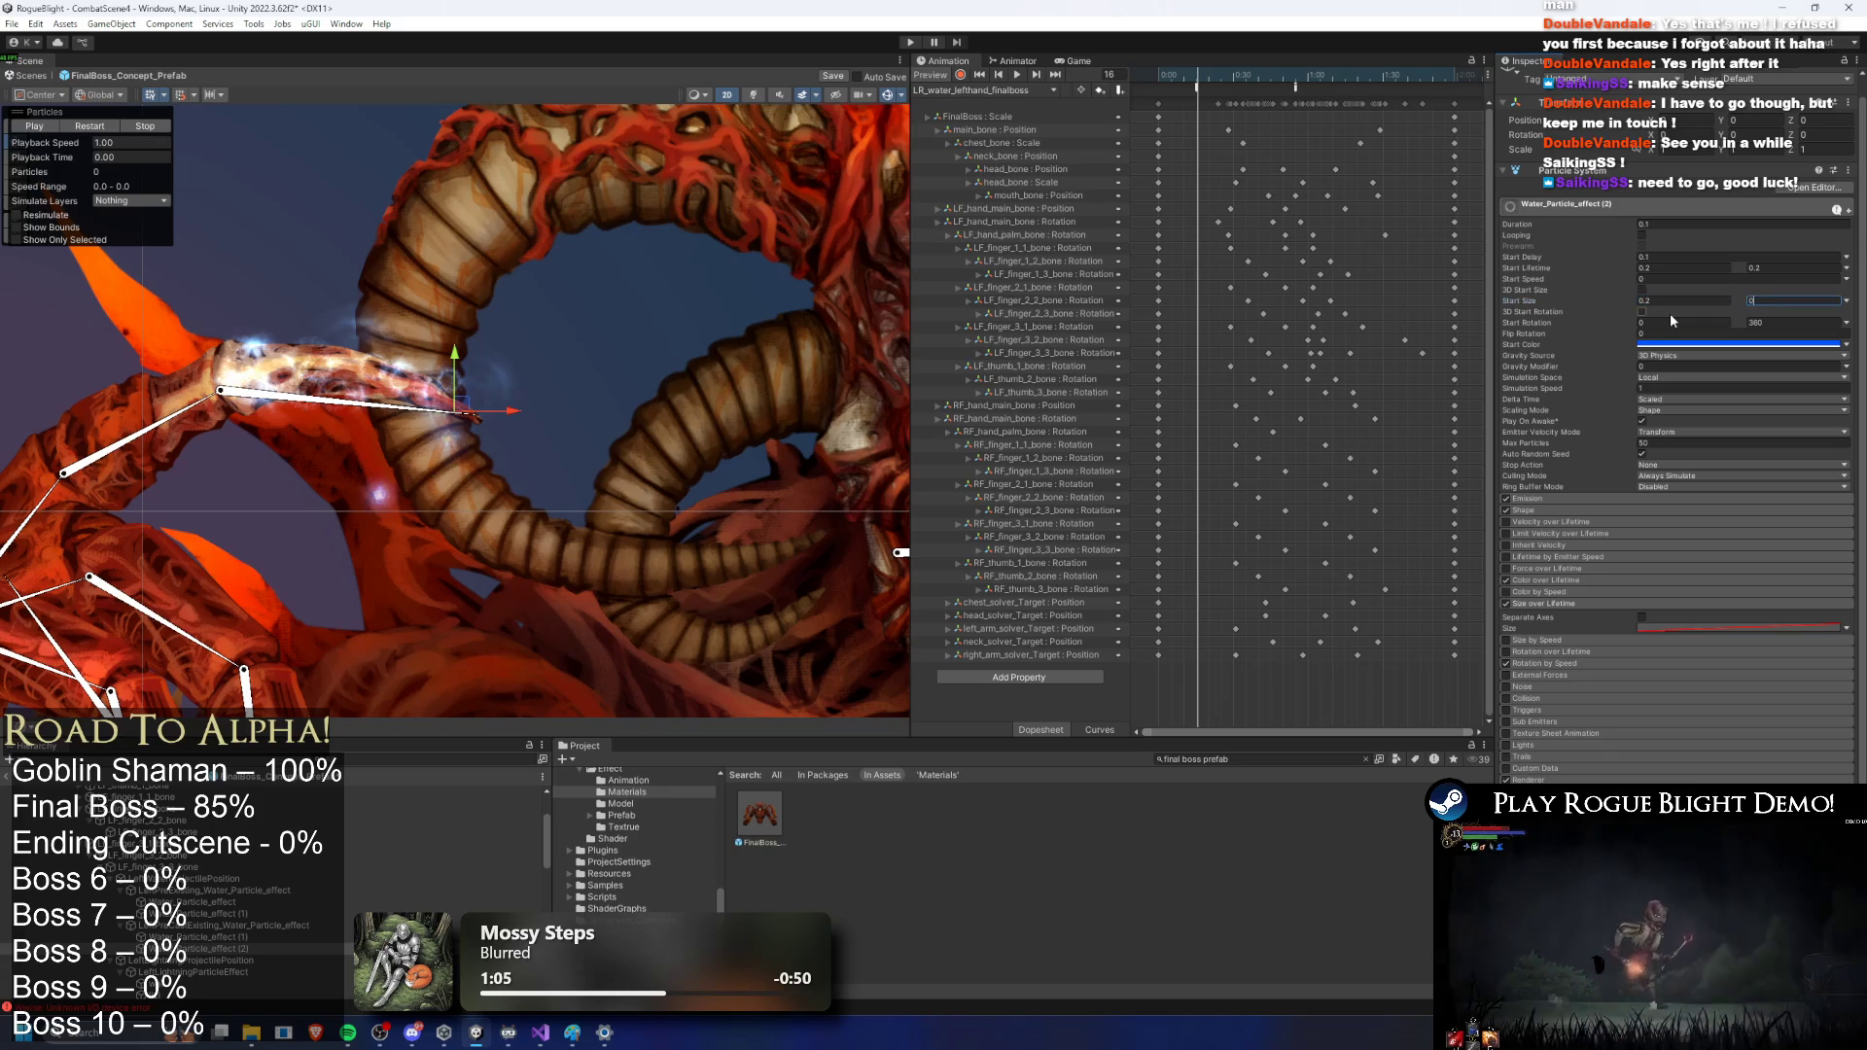
{"action": "key", "text": "Return"}
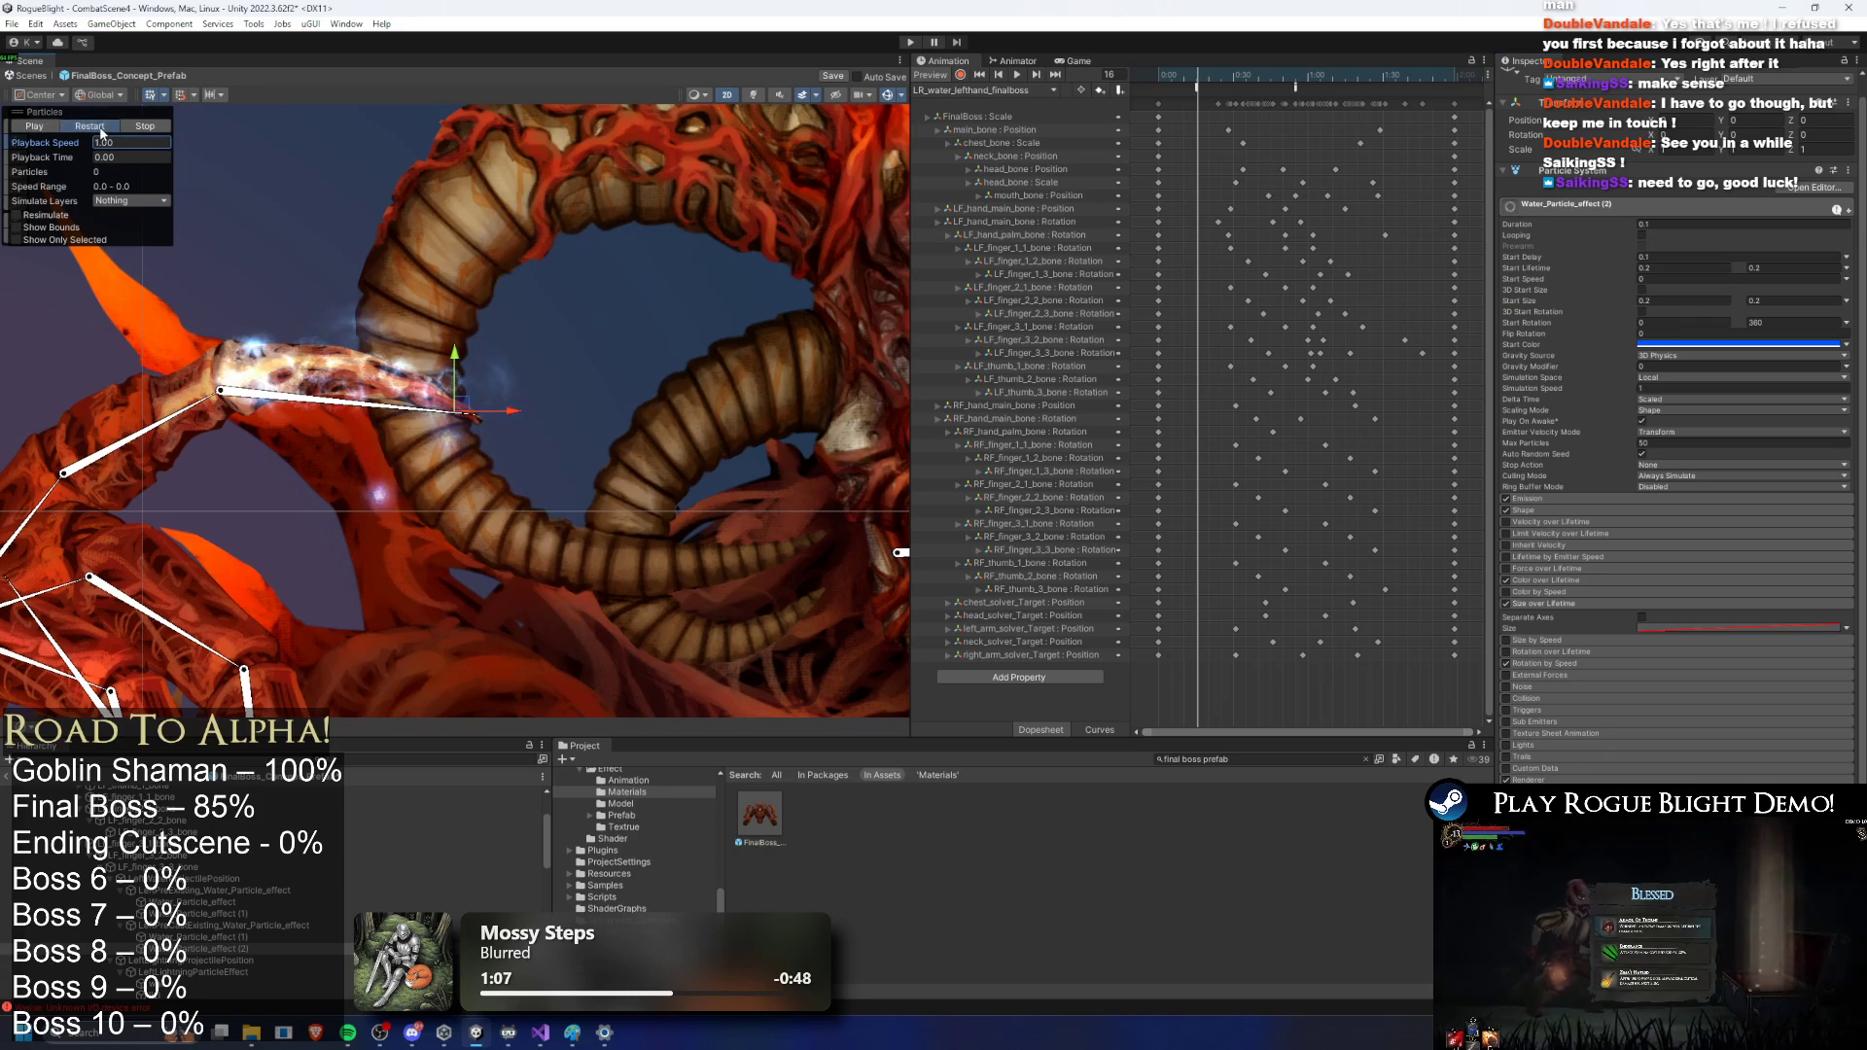
{"action": "left_click", "coordinate": [1680, 306]}
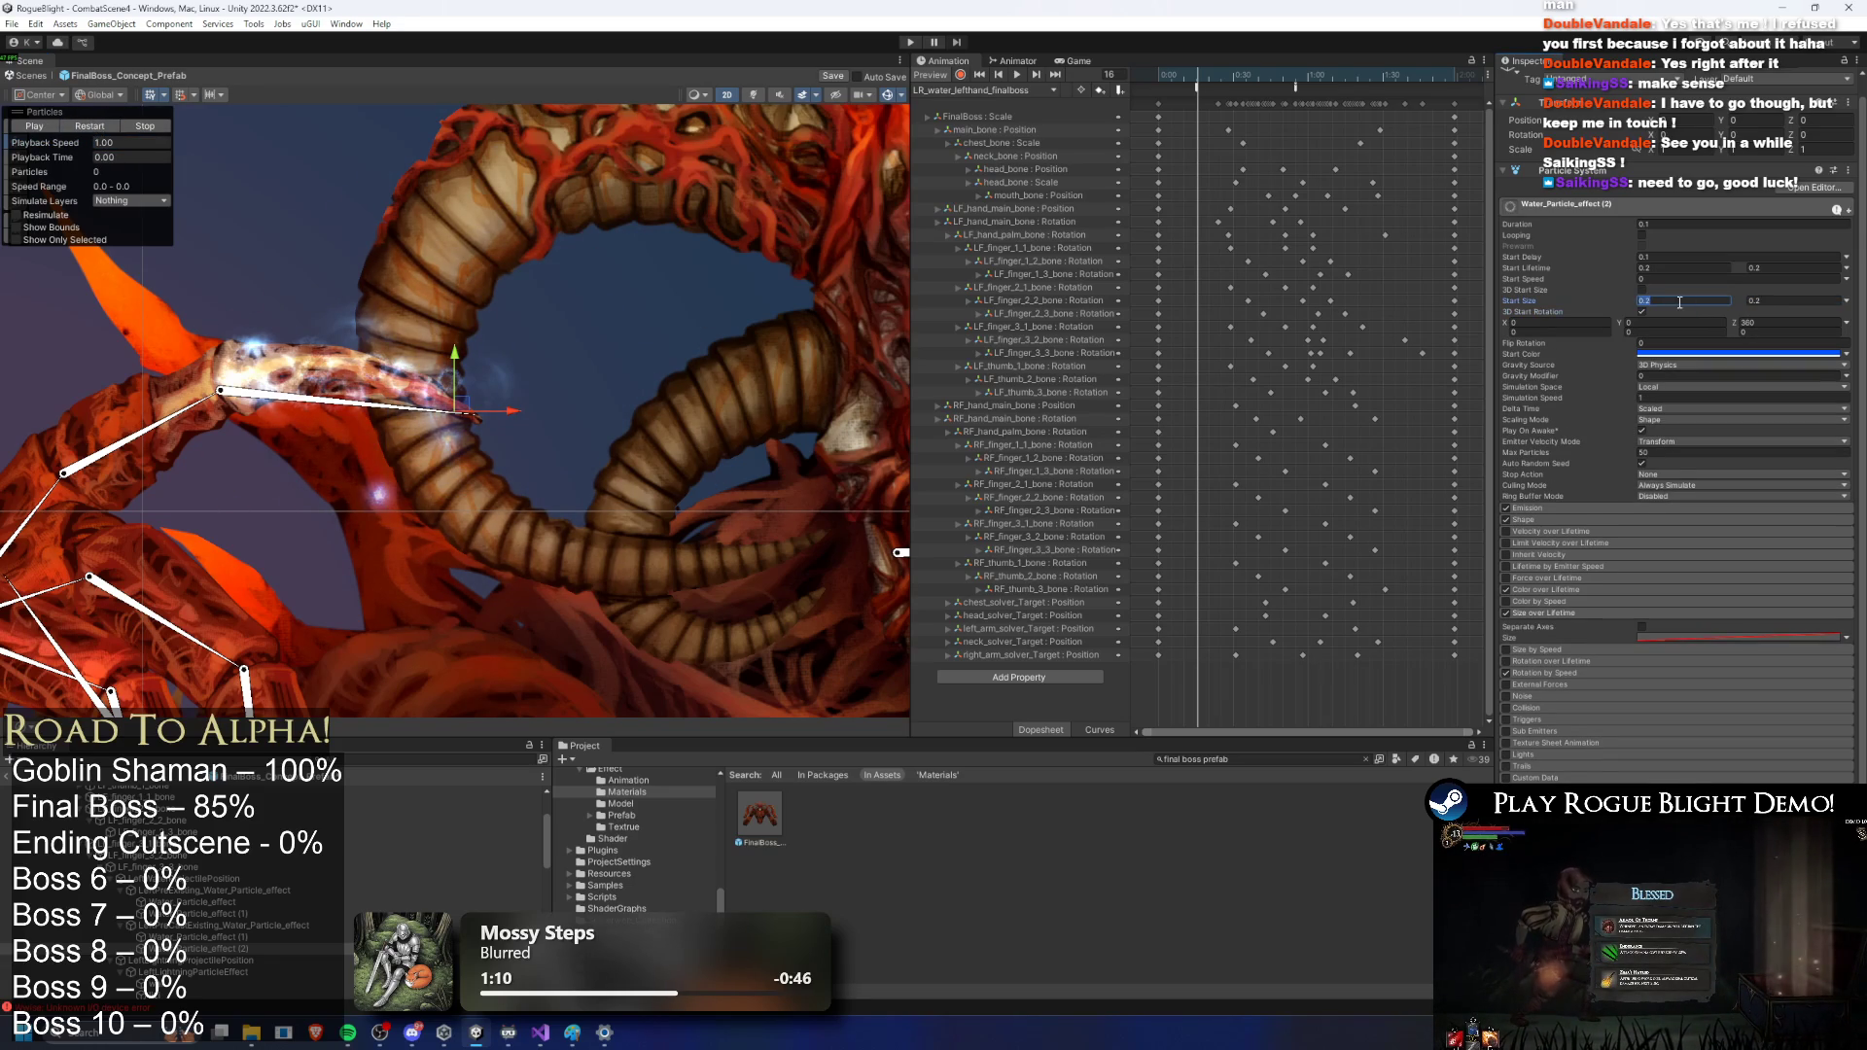
{"action": "left_click", "coordinate": [1661, 308]}
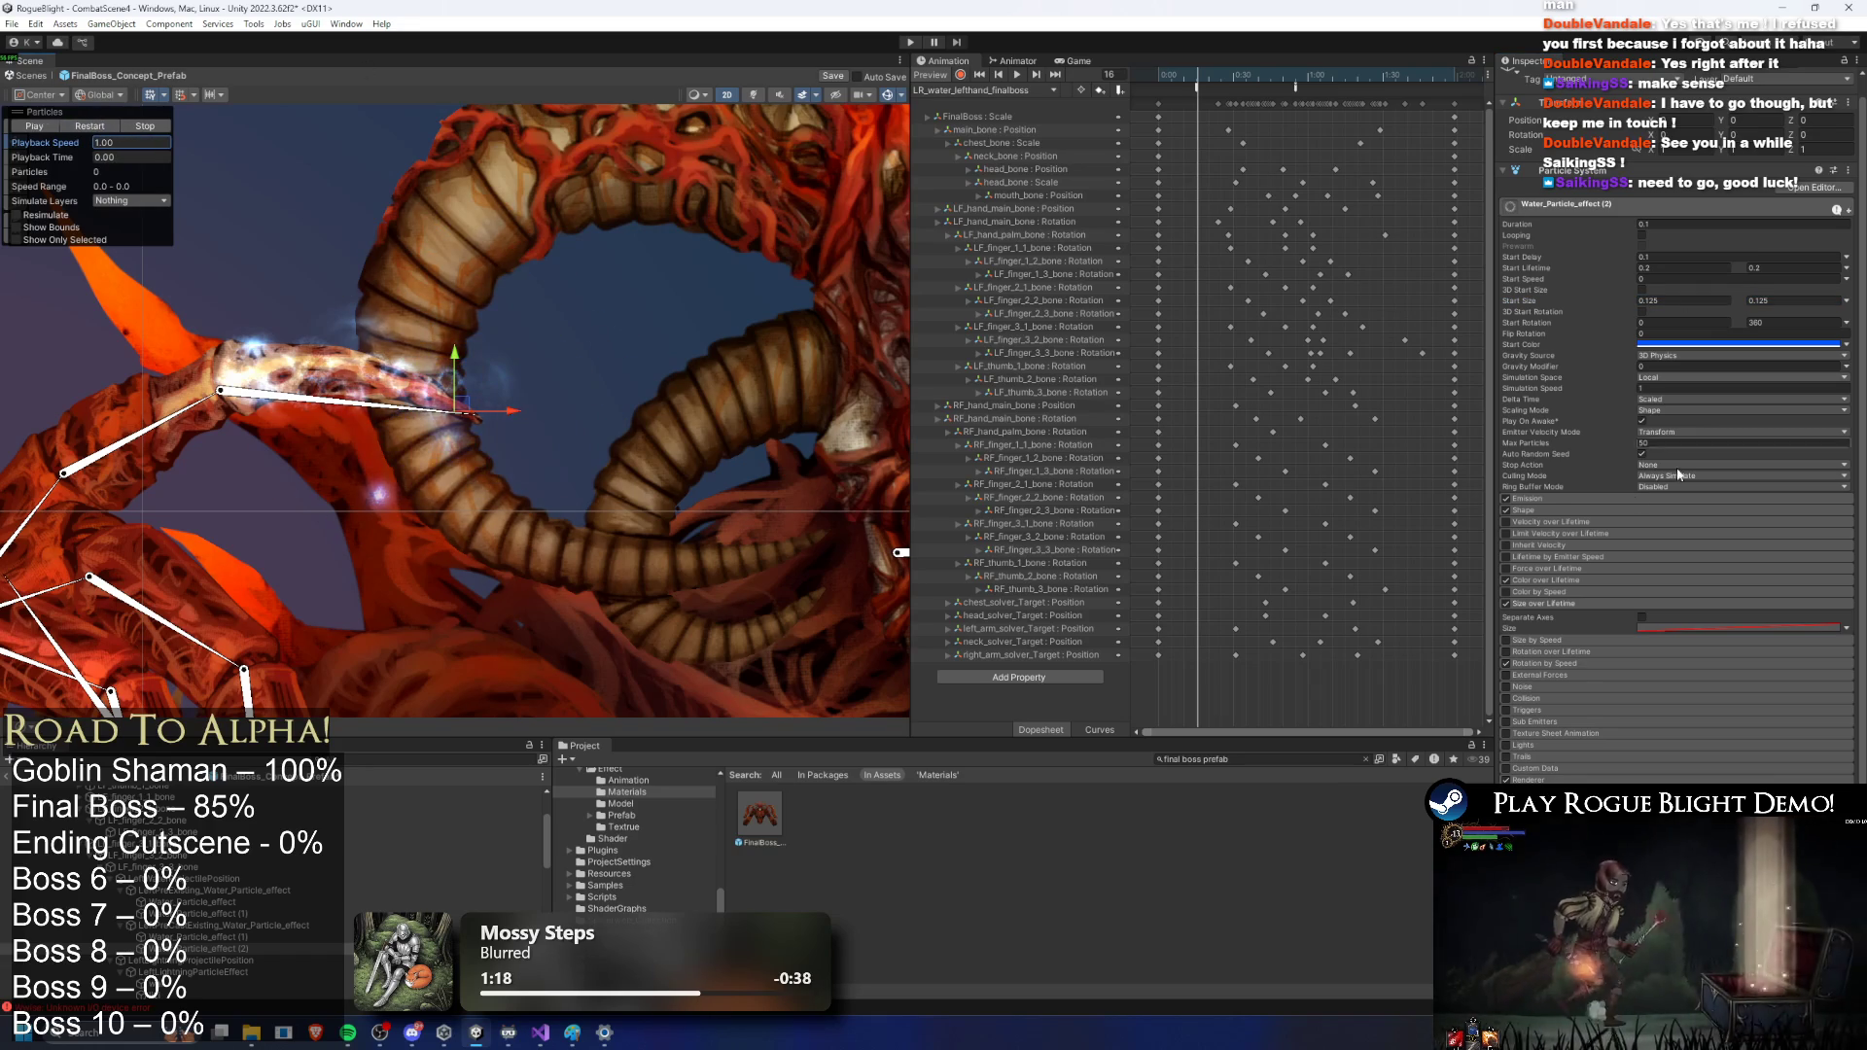
Step: Expand the Renderer module and locate the effect's material in the Project window
{"action": "scroll", "coordinate": [1600, 553], "scroll_direction": "down", "scroll_amount": 1}
{"action": "left_click", "coordinate": [1529, 755]}
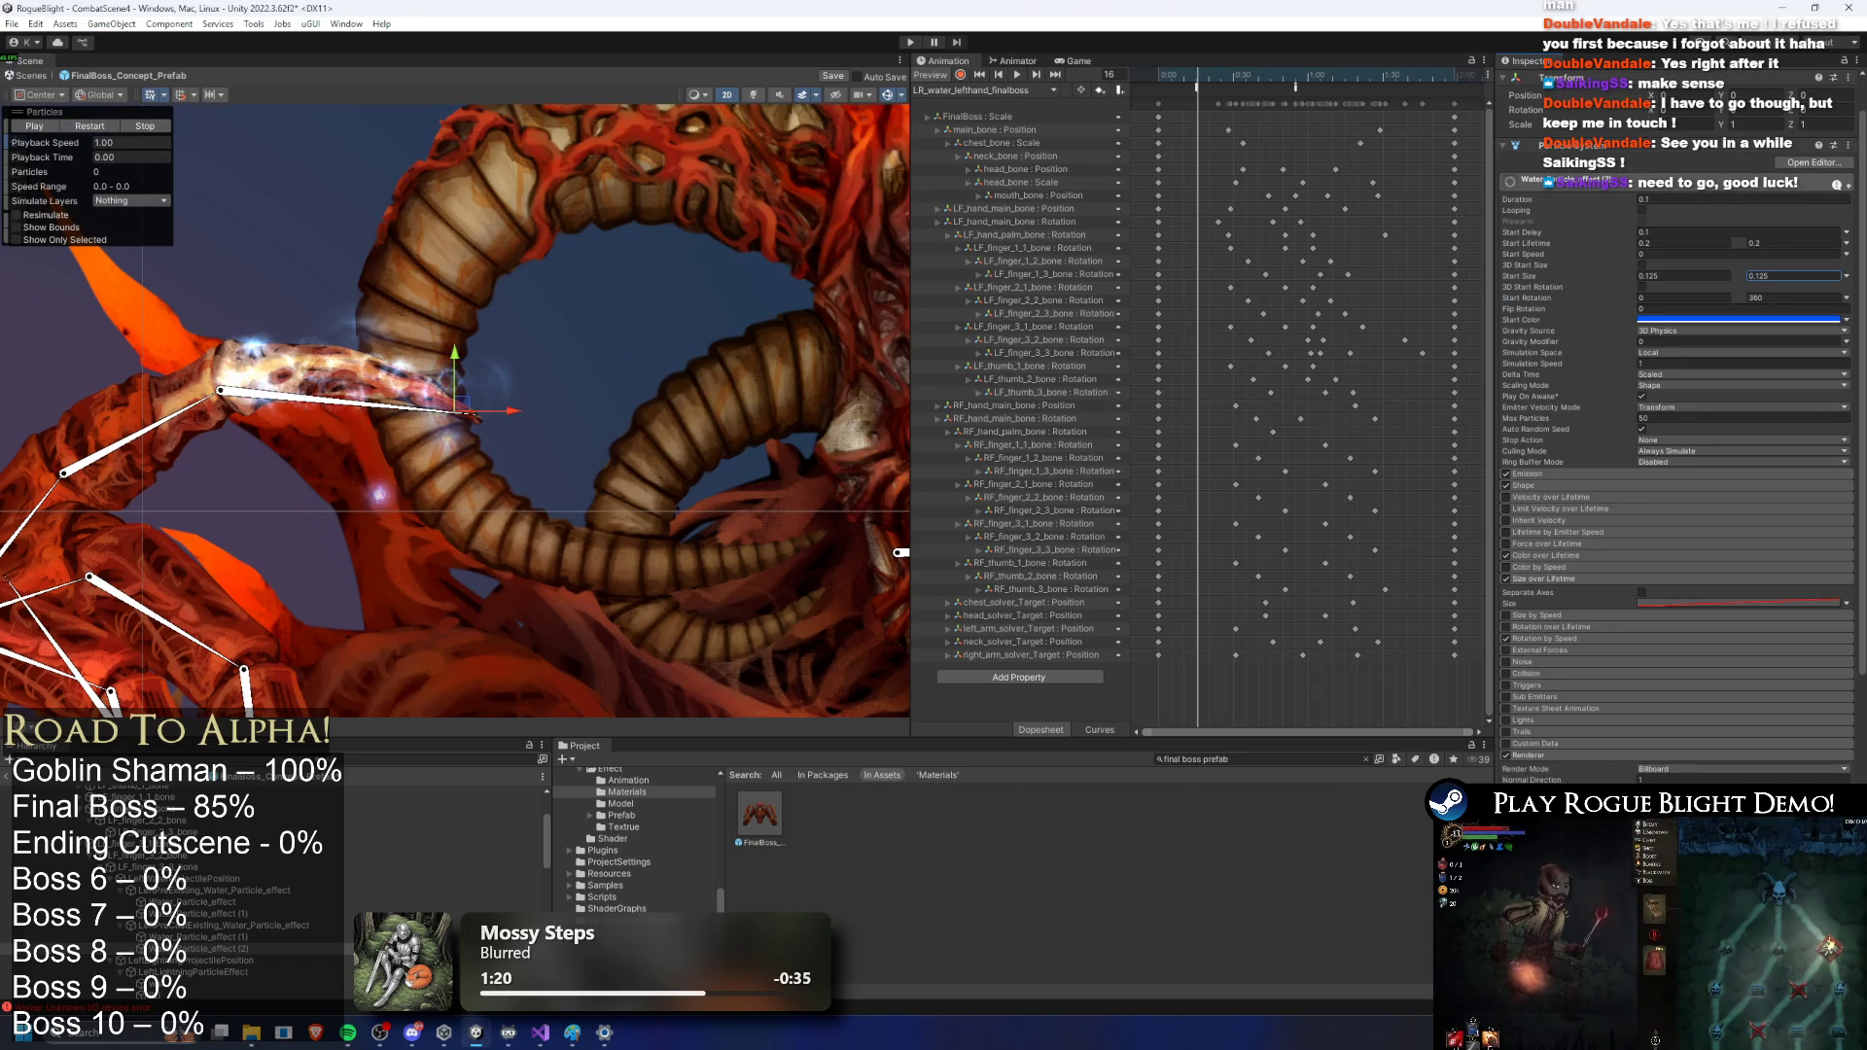
{"action": "left_click", "coordinate": [1741, 791]}
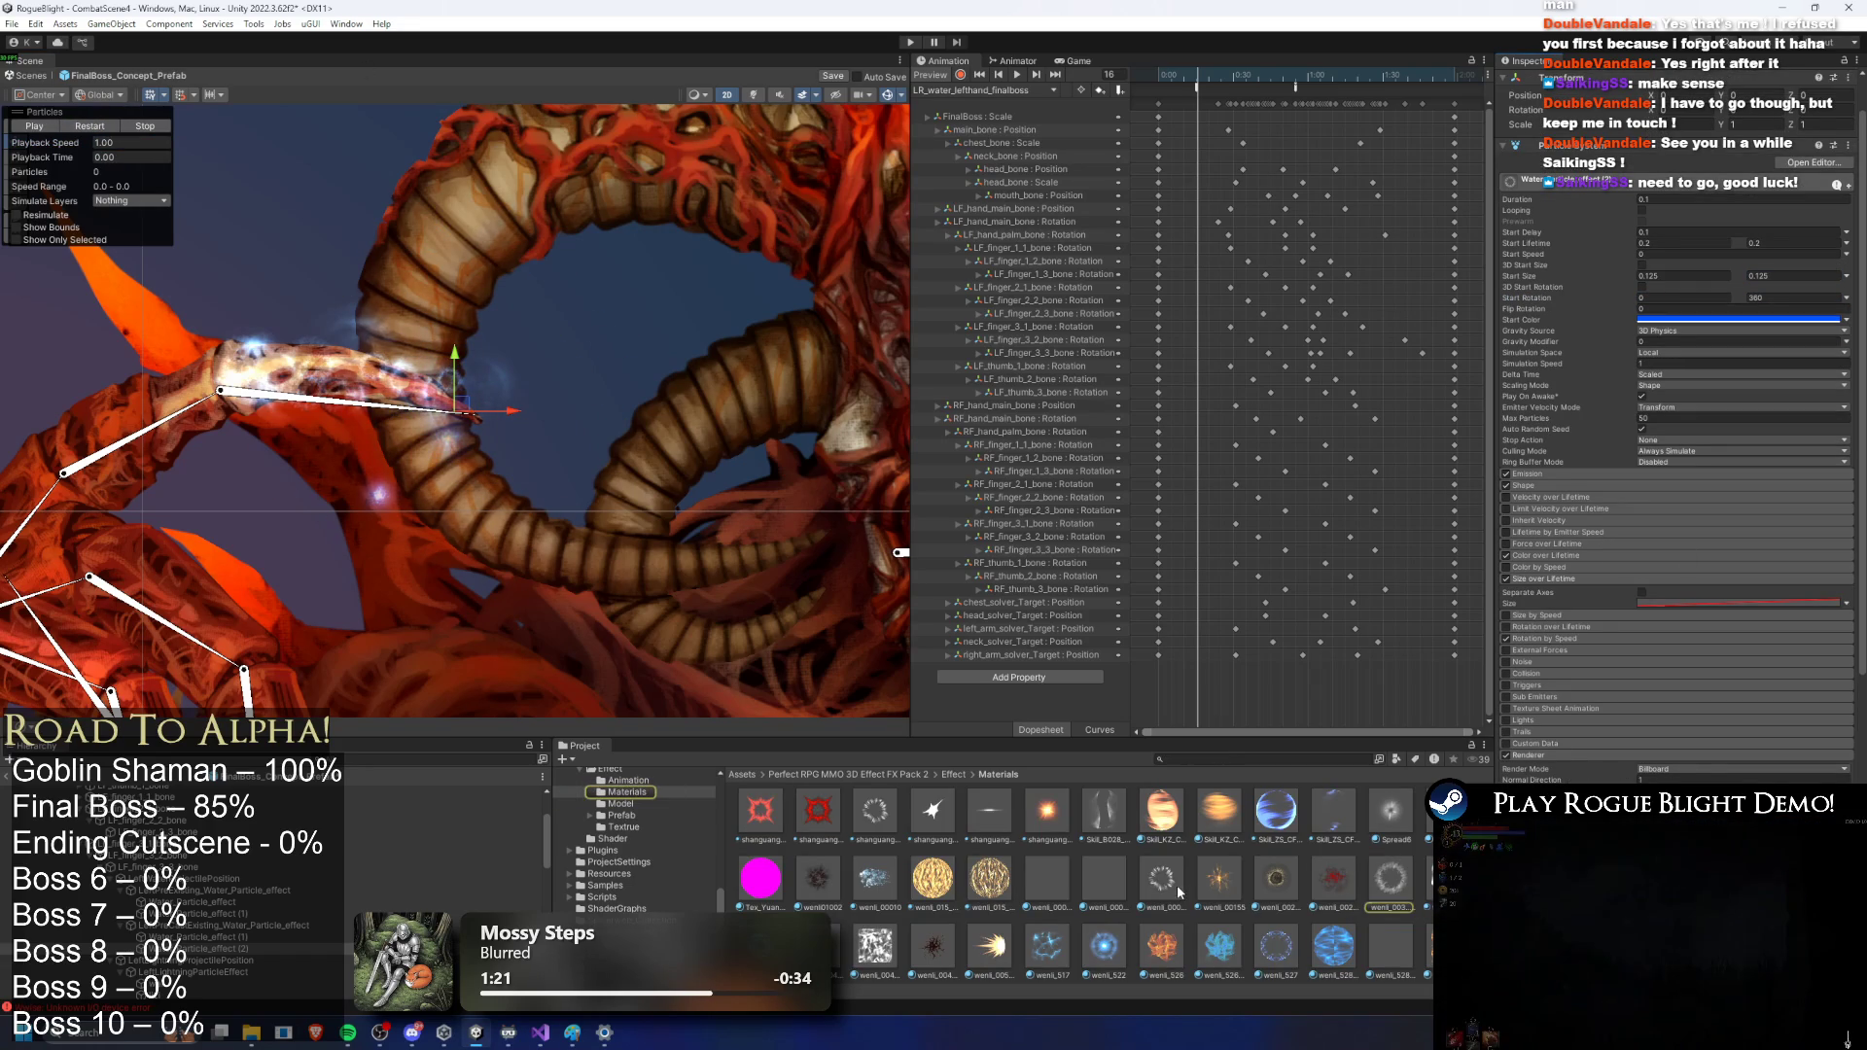
Step: Replay the retuned water burst at the hand, then select Existing_Water_Particle_effect
{"action": "left_click", "coordinate": [90, 125]}
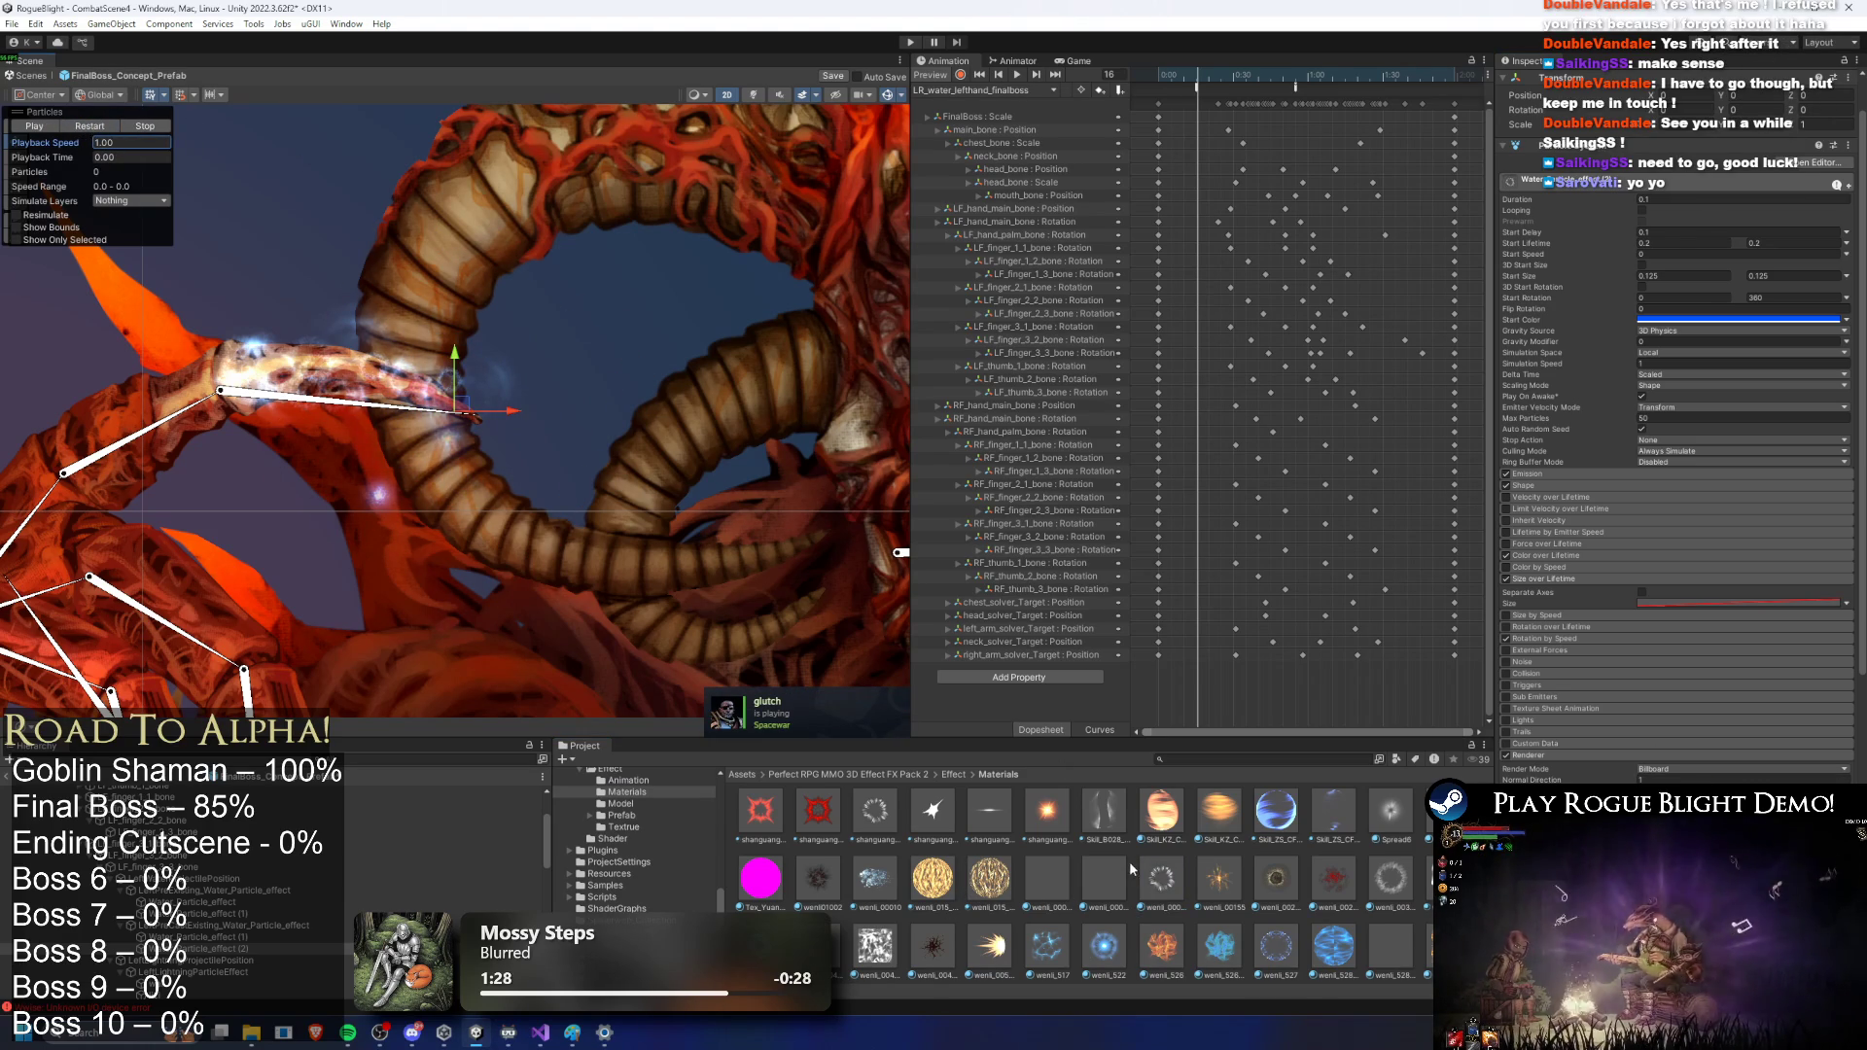
{"action": "scroll", "coordinate": [1133, 870], "scroll_direction": "down", "scroll_amount": 2}
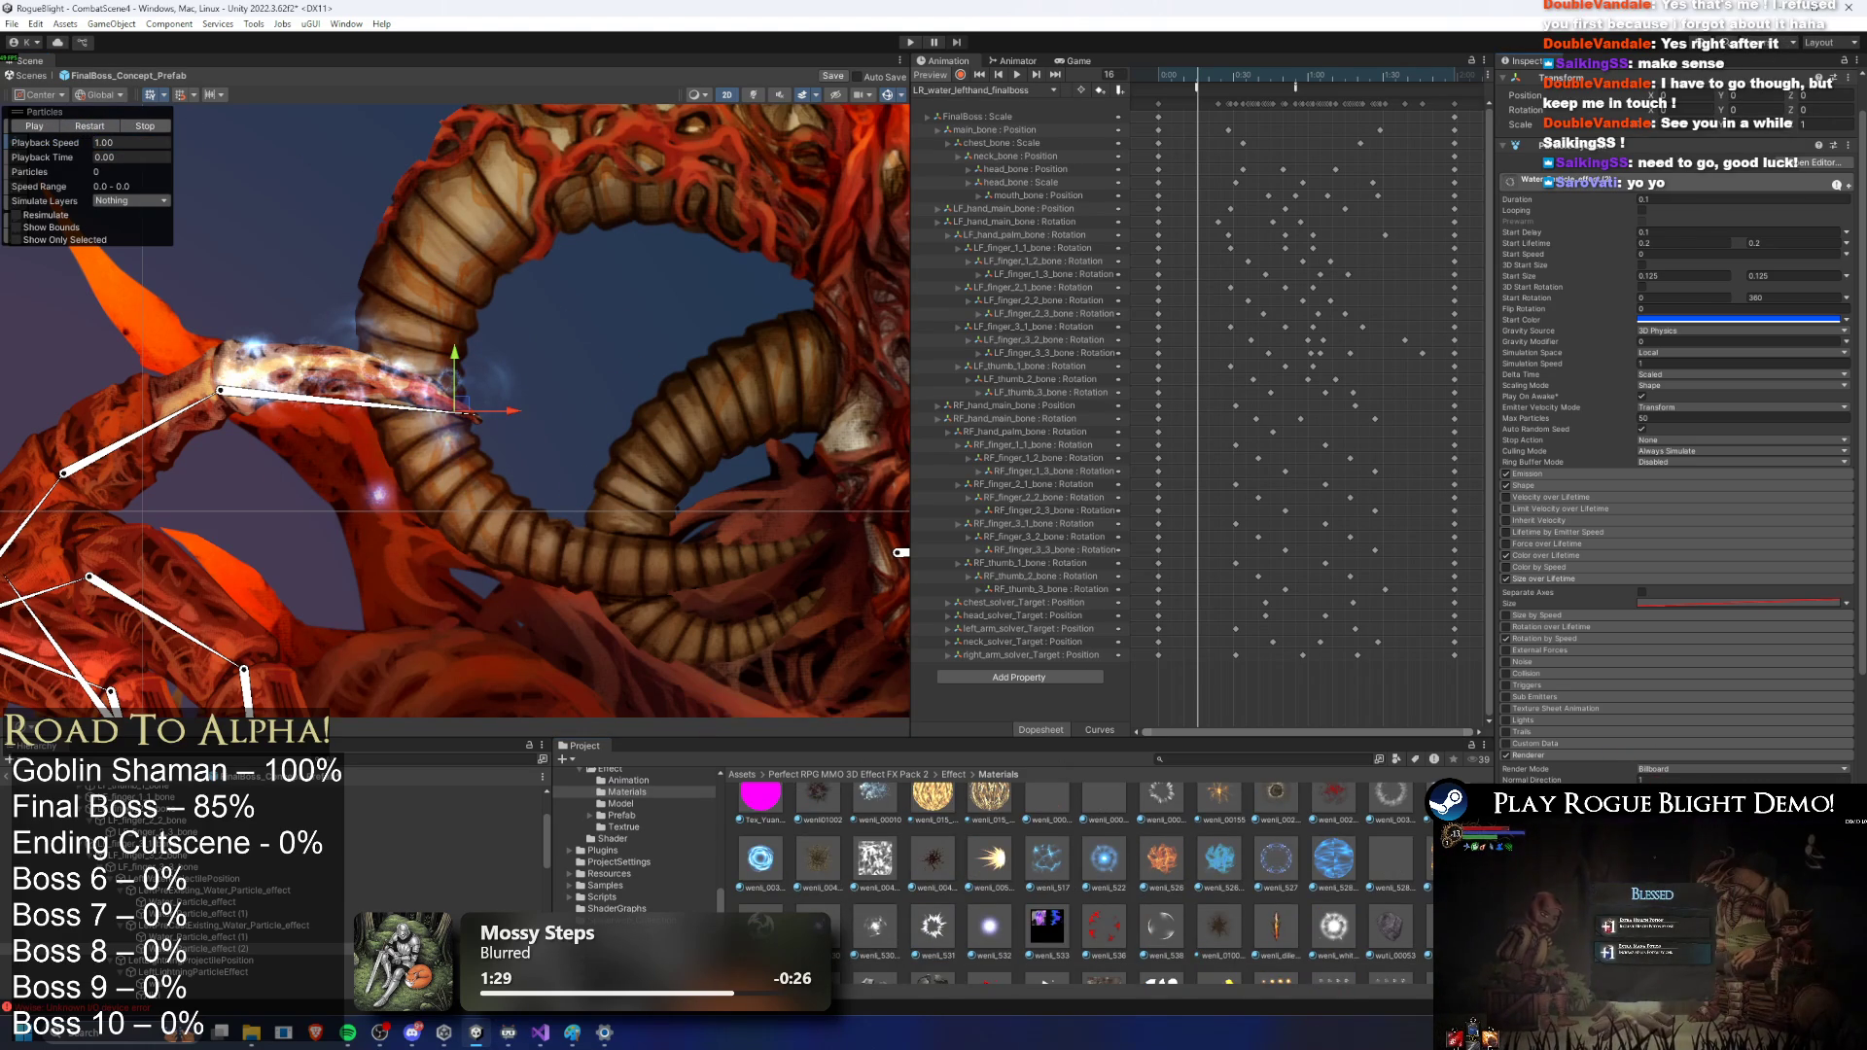
{"action": "left_click", "coordinate": [89, 126]}
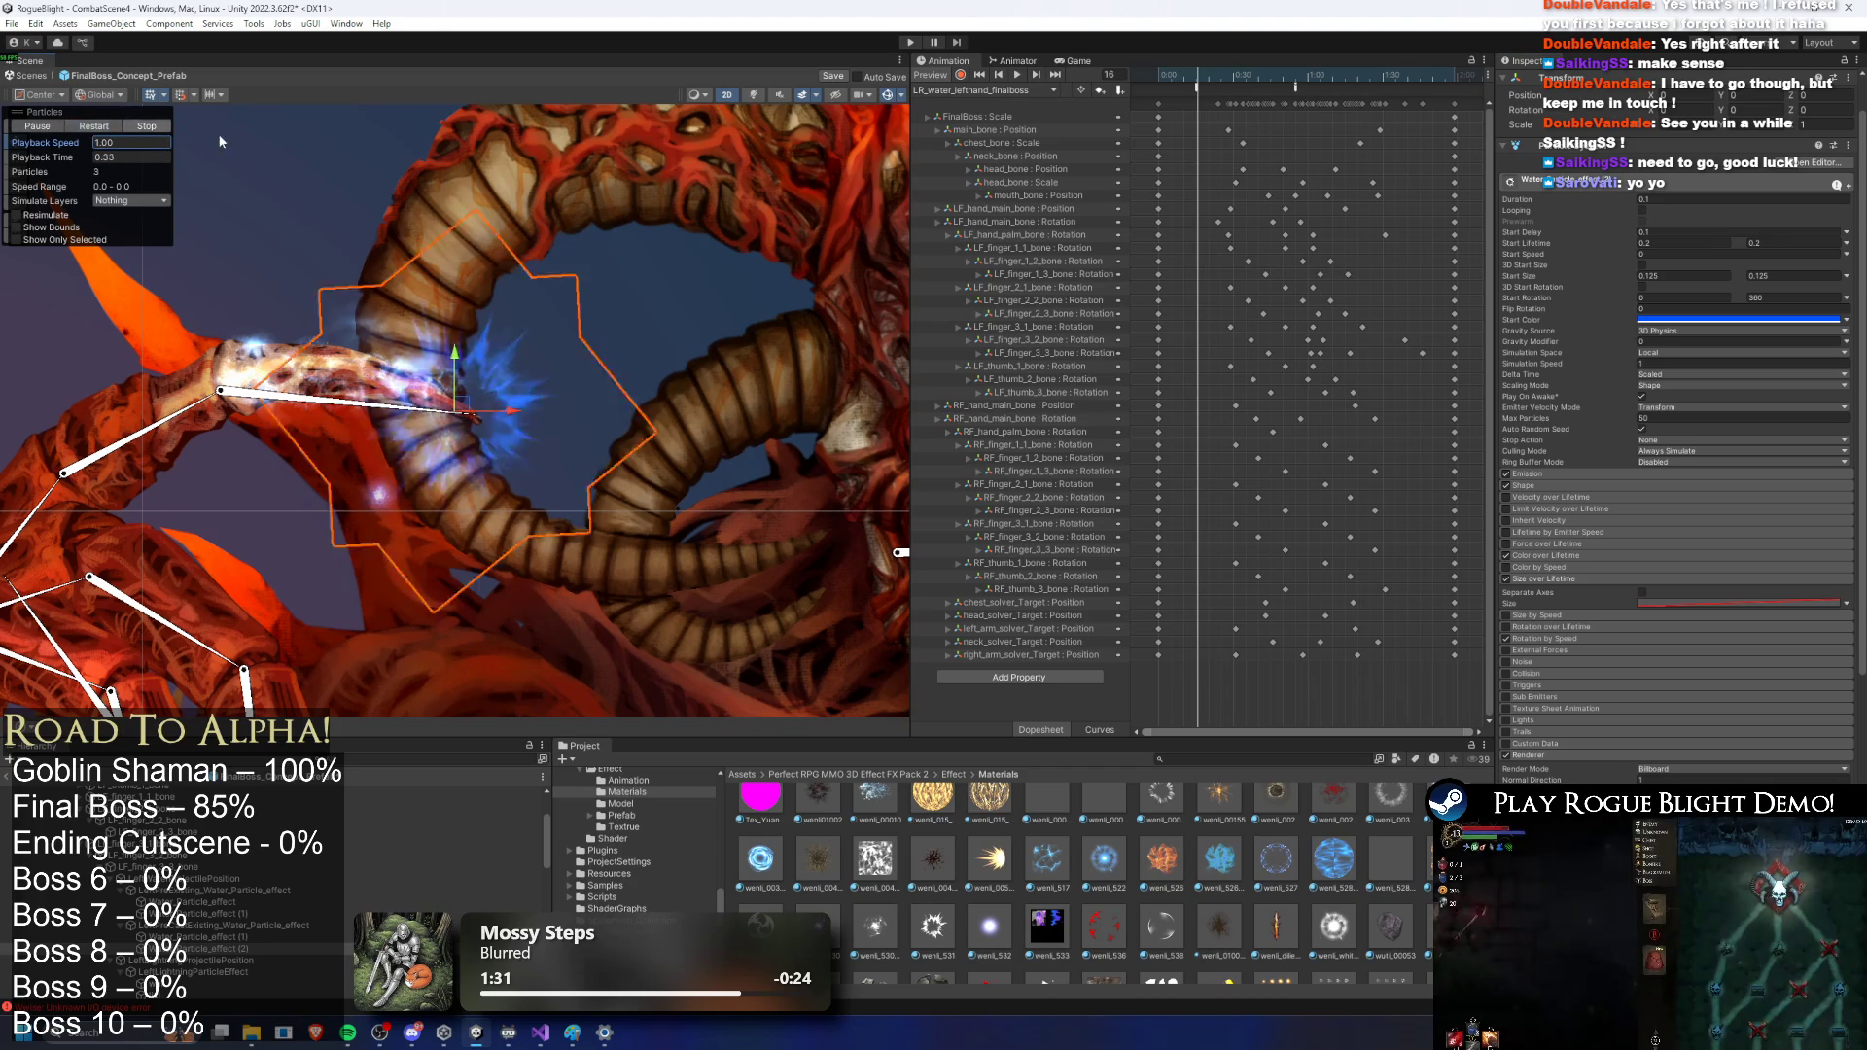
{"action": "left_click", "coordinate": [94, 126]}
{"action": "left_click", "coordinate": [224, 925]}
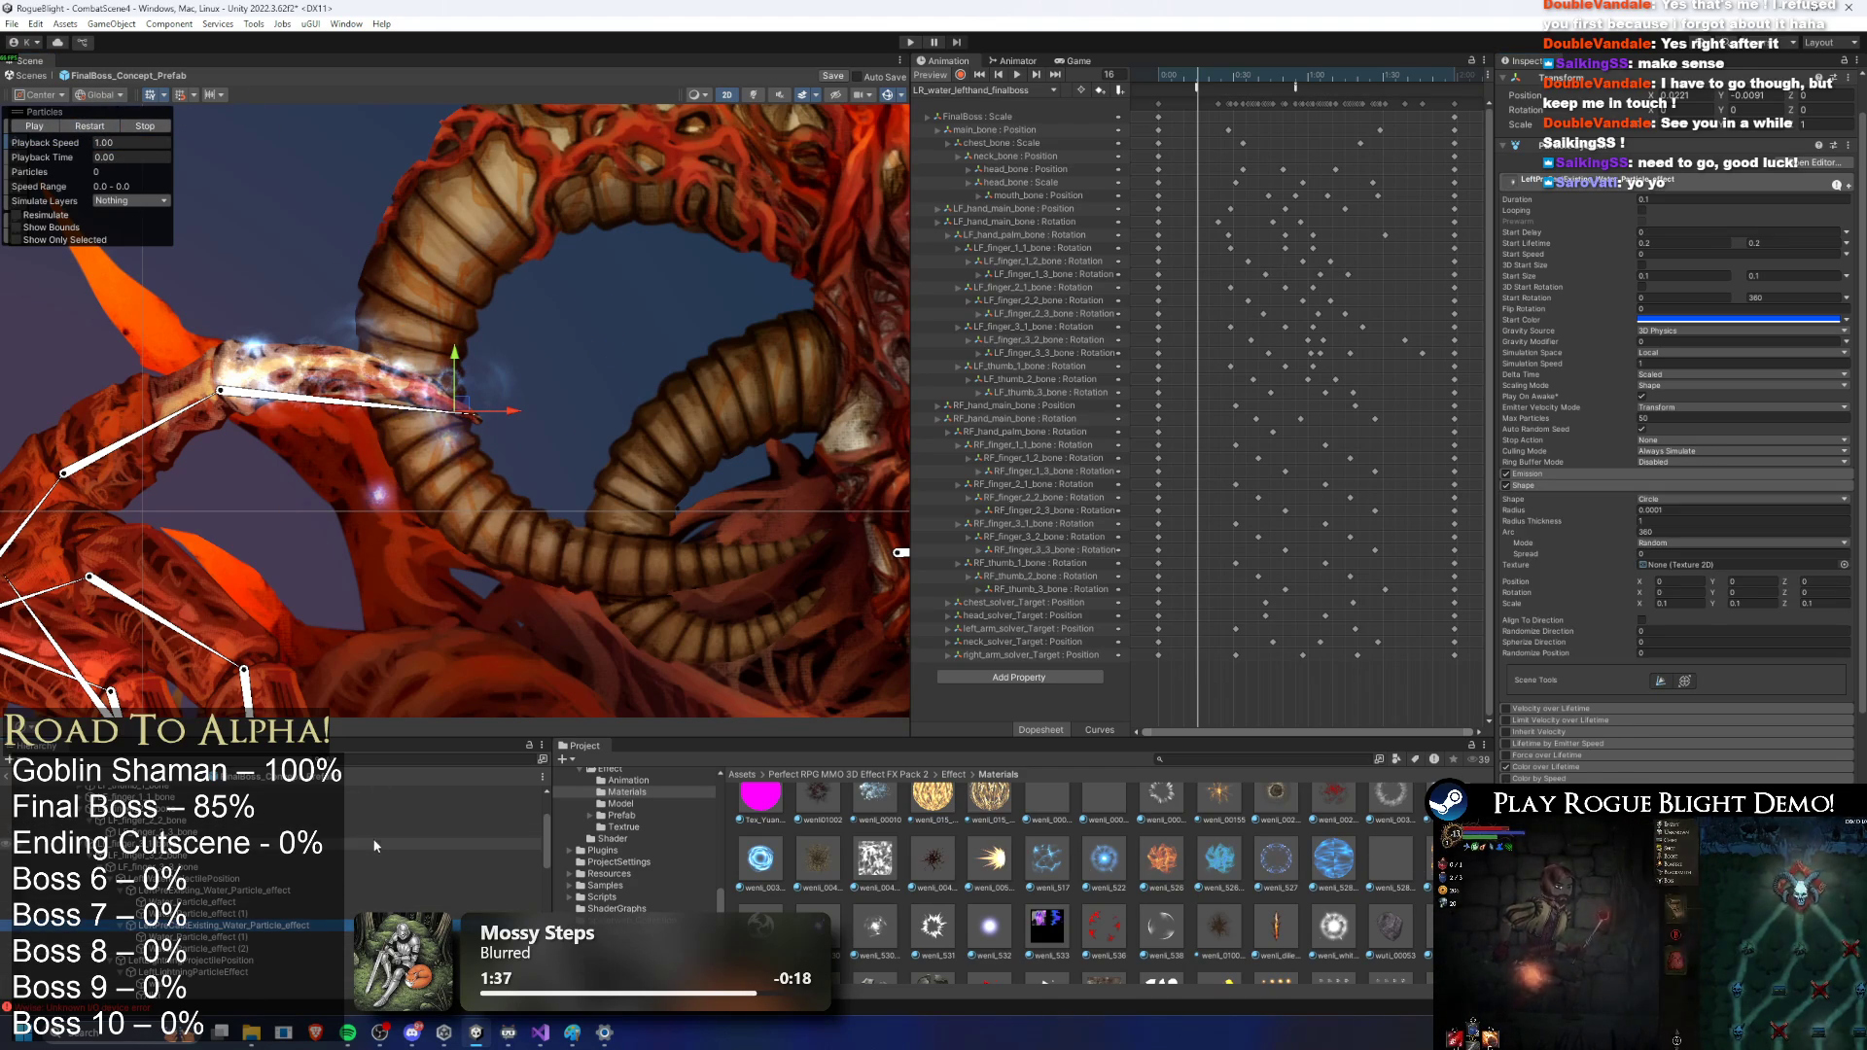
Step: Give the shift-selected water effects a deeper blue start colour (0820FF), then select the left pre-cast effect
{"action": "key", "text": "shift+Up"}
{"action": "key", "text": "shift+Up"}
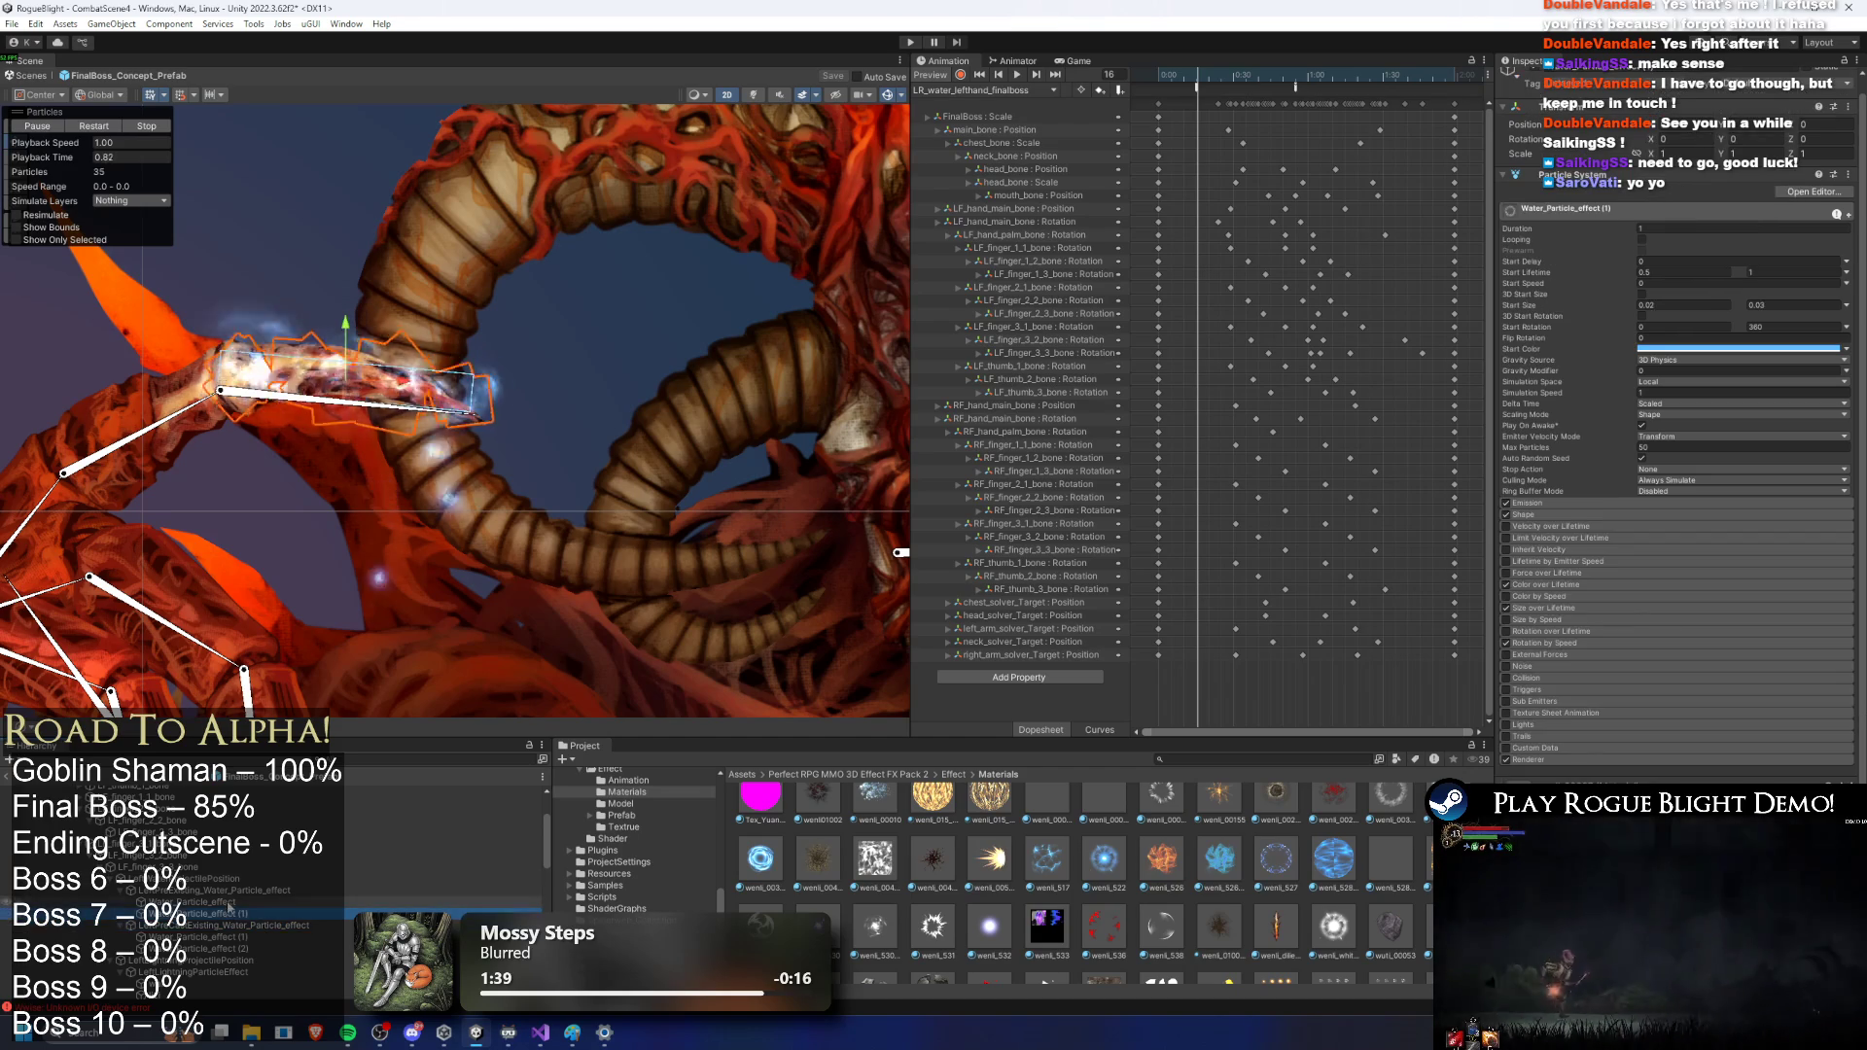
{"action": "left_click", "coordinate": [1828, 349]}
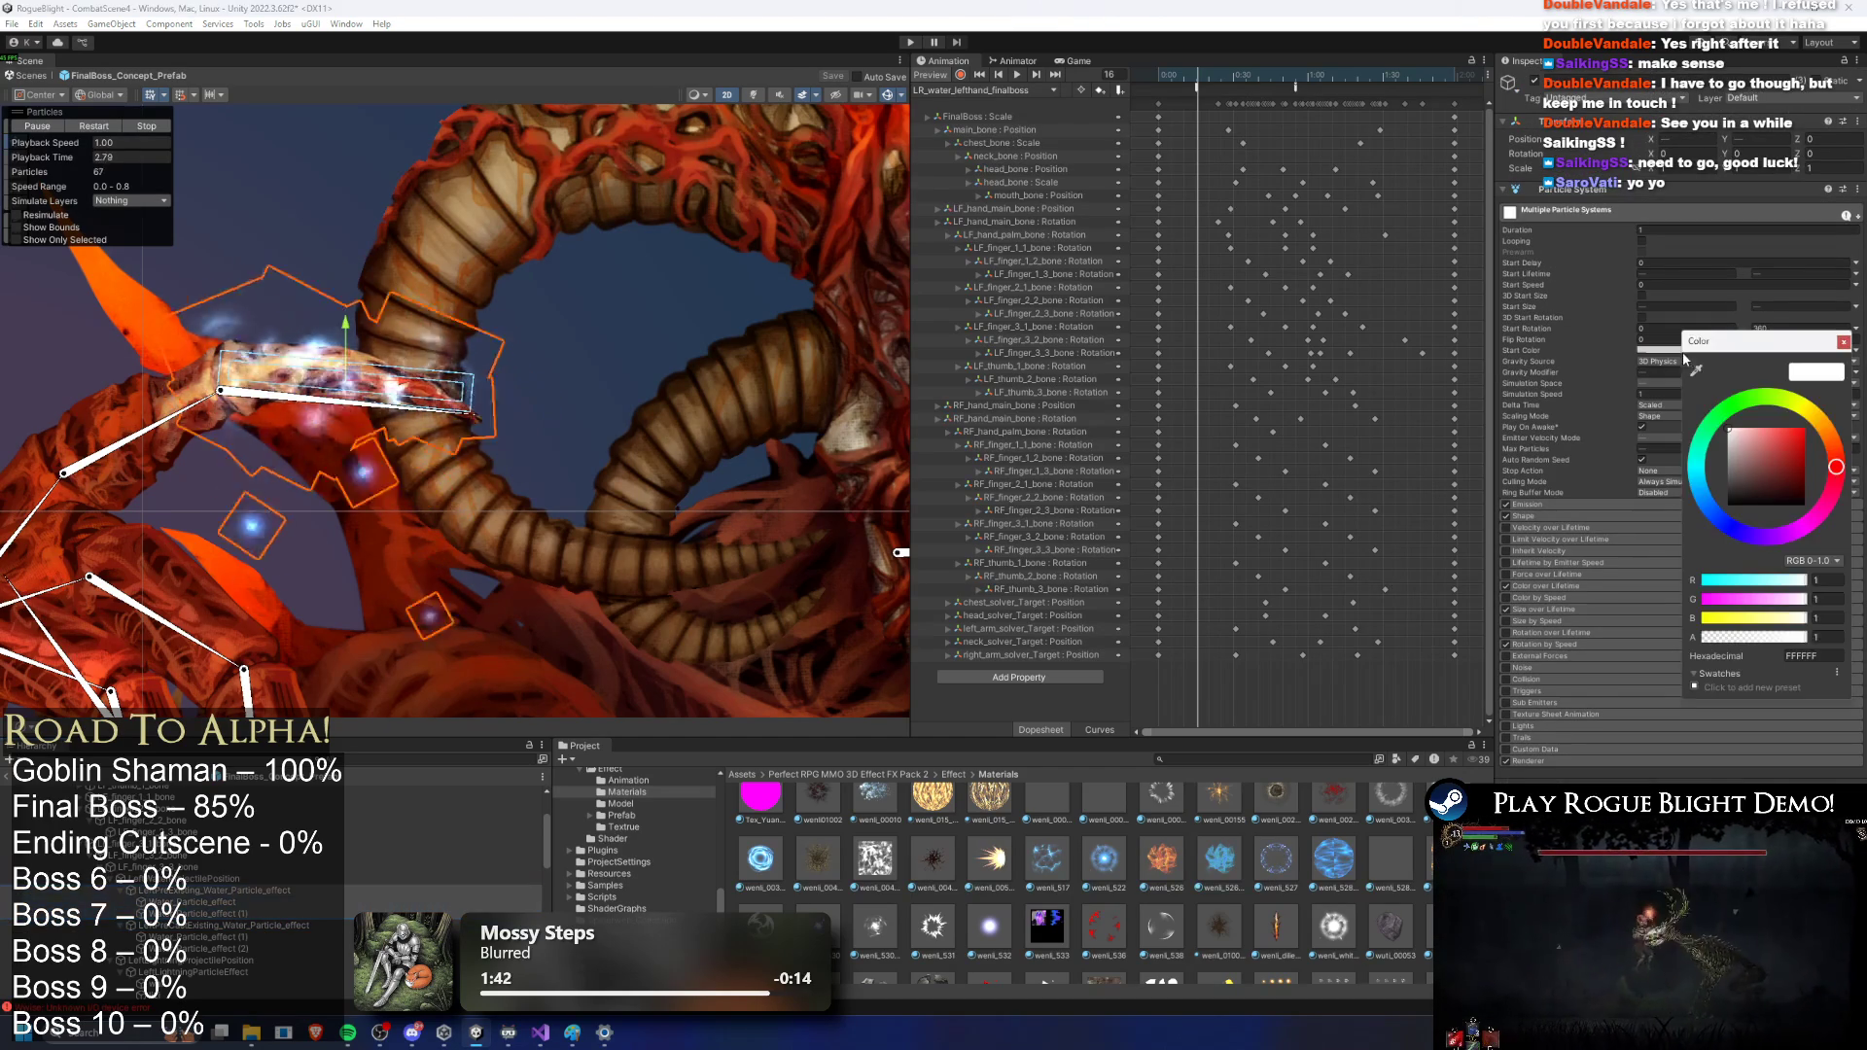
{"action": "left_click", "coordinate": [1806, 429]}
{"action": "left_click_drag", "start_coordinate": [1806, 429], "coordinate": [1755, 429]}
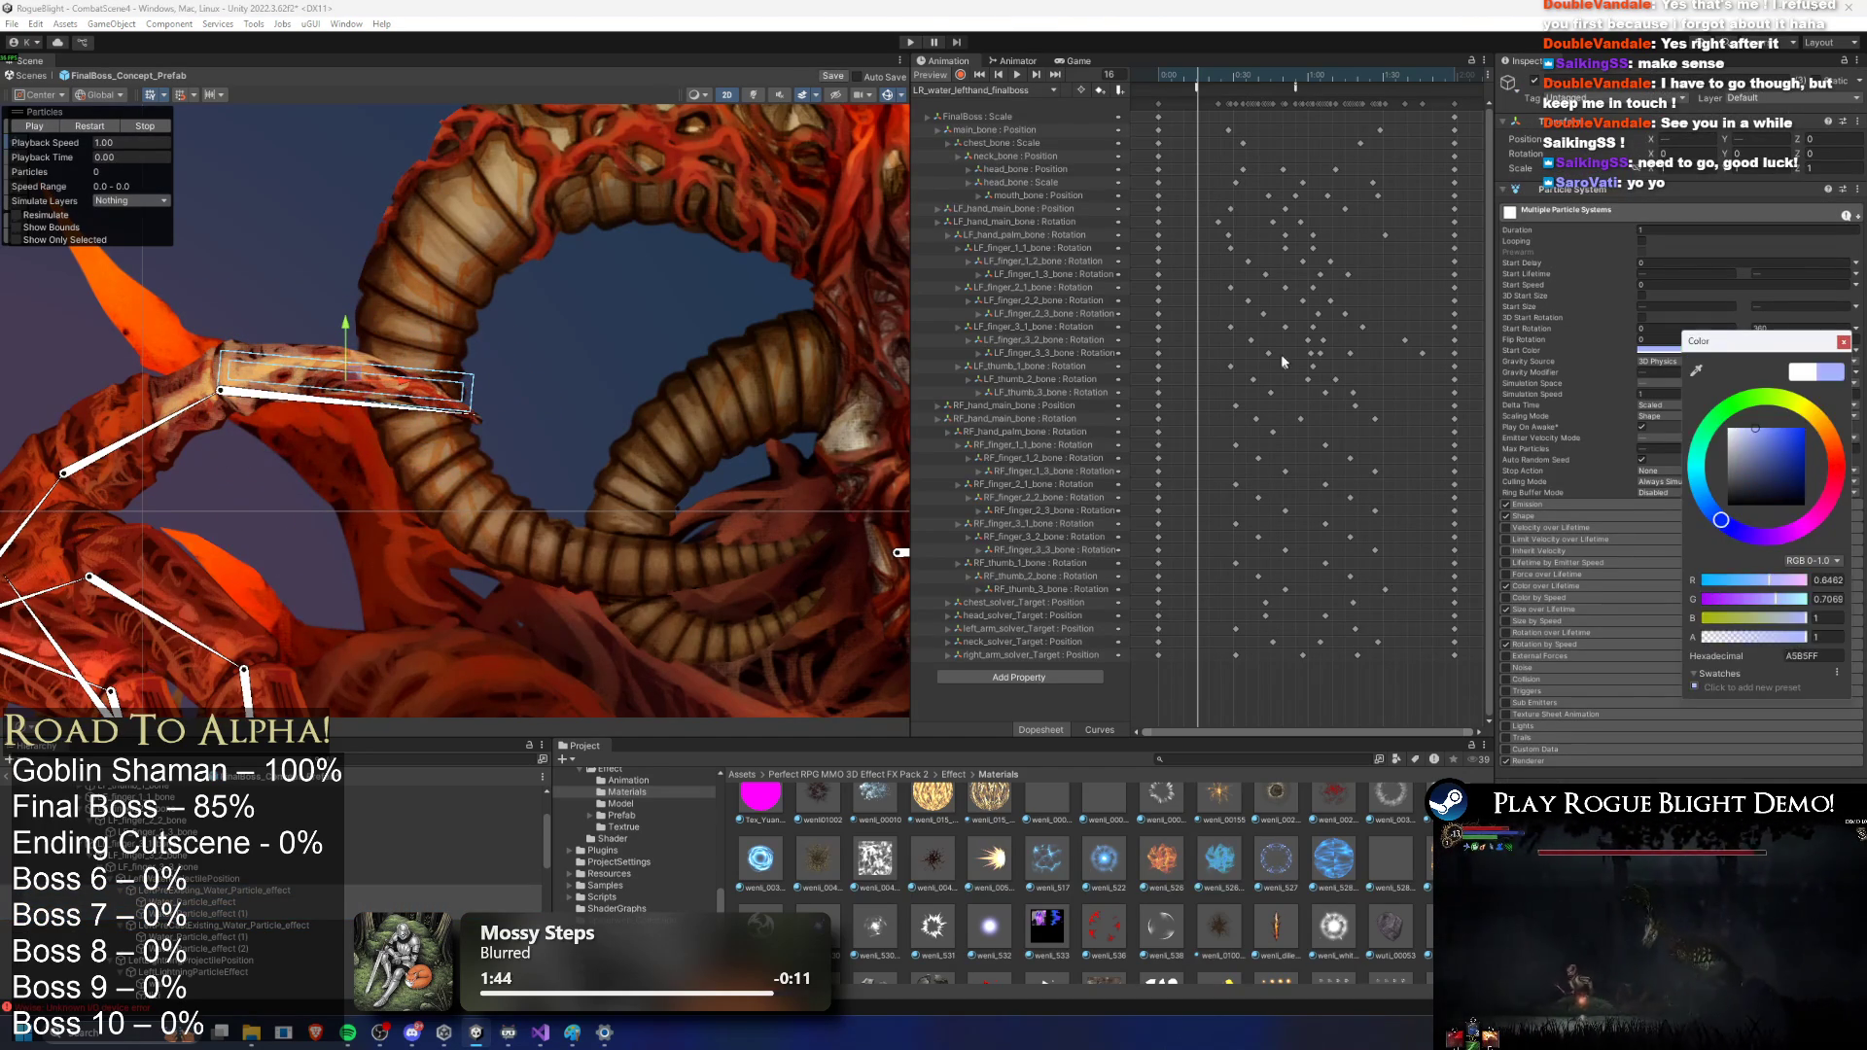
{"action": "left_click", "coordinate": [91, 128]}
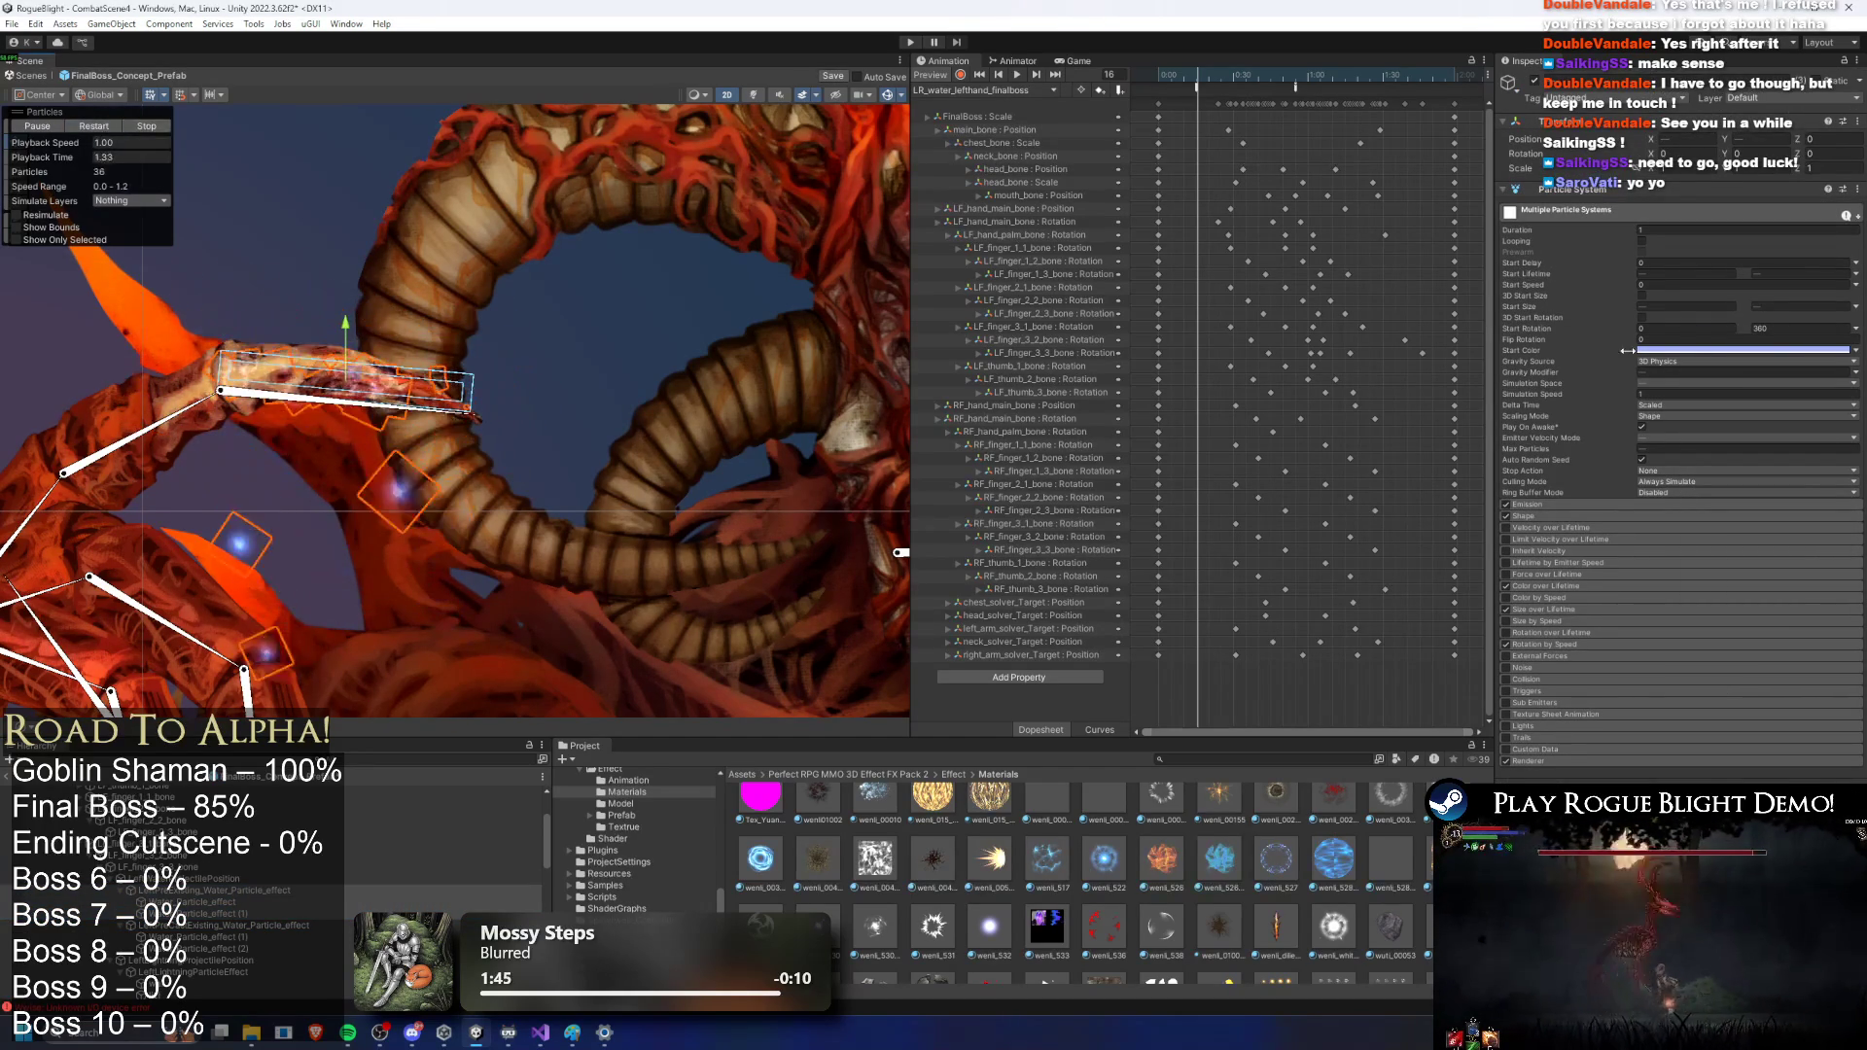
{"action": "left_click", "coordinate": [1729, 350]}
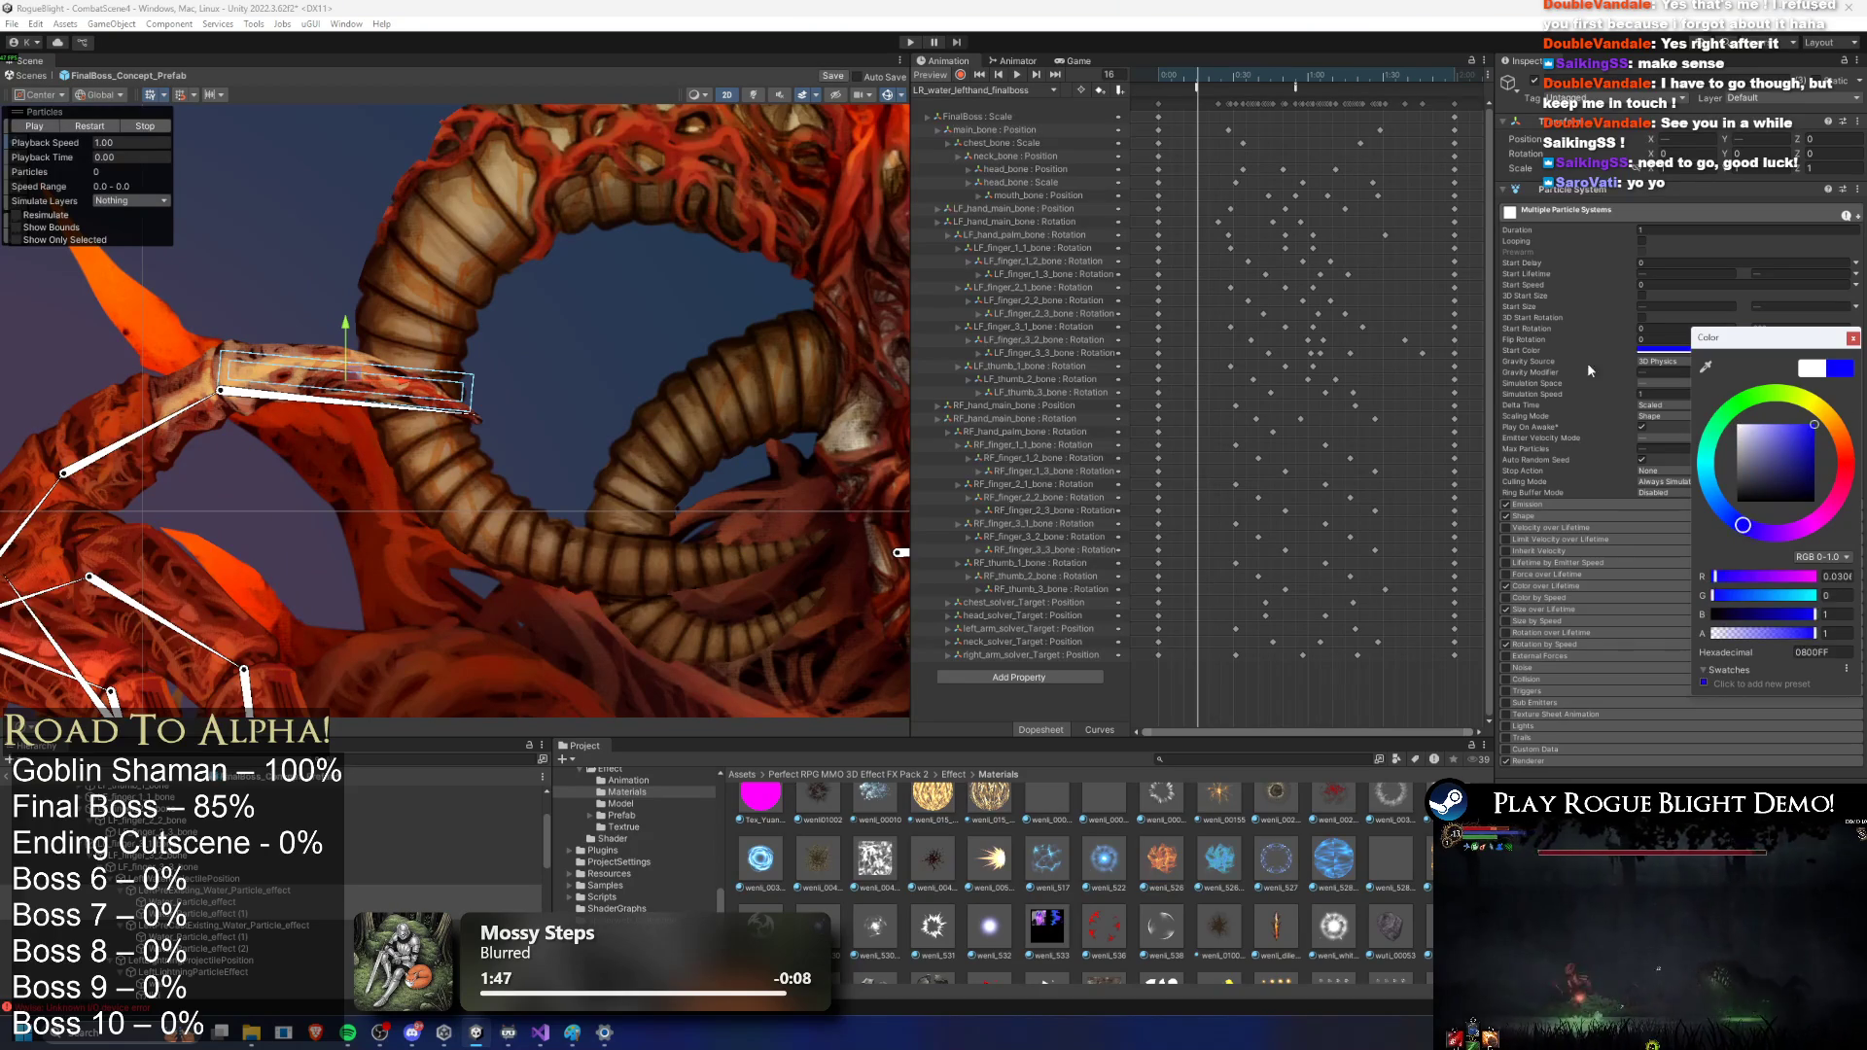
{"action": "left_click", "coordinate": [90, 125]}
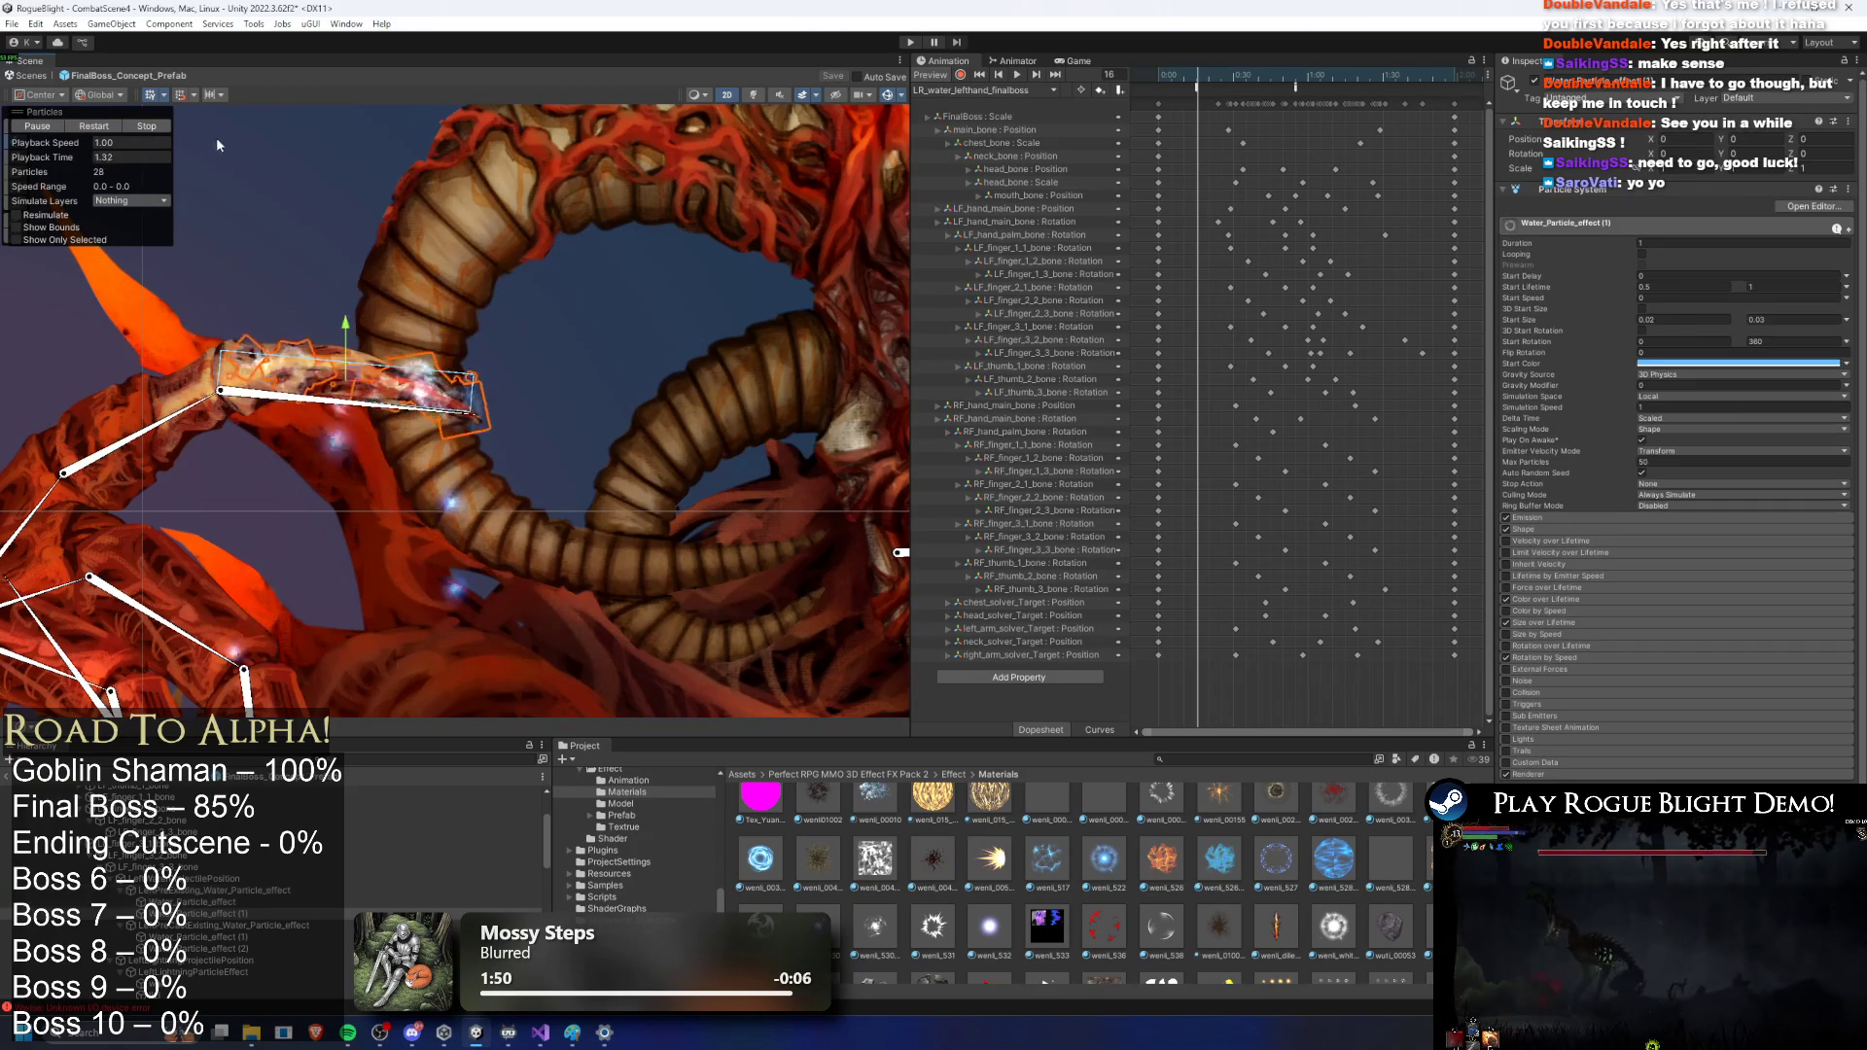
{"action": "left_click", "coordinate": [197, 927]}
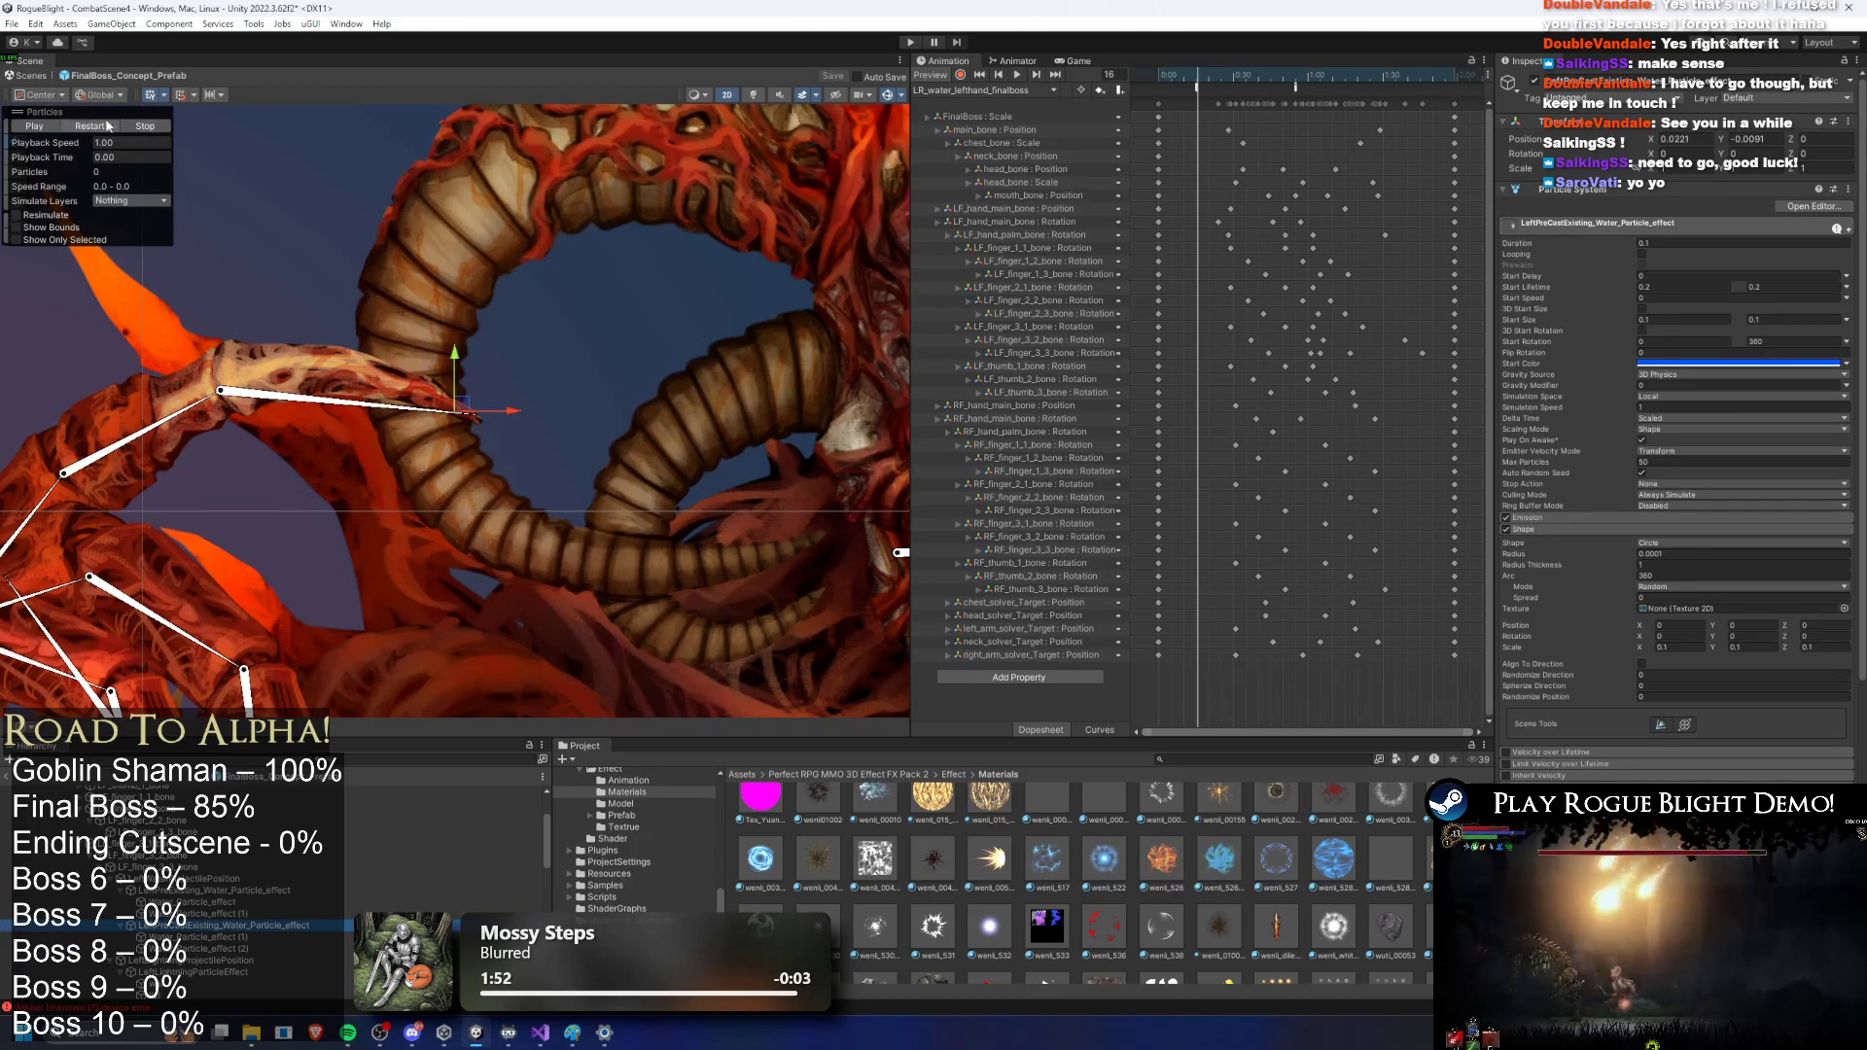
Step: Replay the blue water burst at the boss's left hand several times
{"action": "left_click", "coordinate": [90, 127]}
{"action": "left_click", "coordinate": [90, 129]}
{"action": "left_click", "coordinate": [92, 131]}
{"action": "left_click", "coordinate": [93, 130]}
{"action": "left_click", "coordinate": [96, 133]}
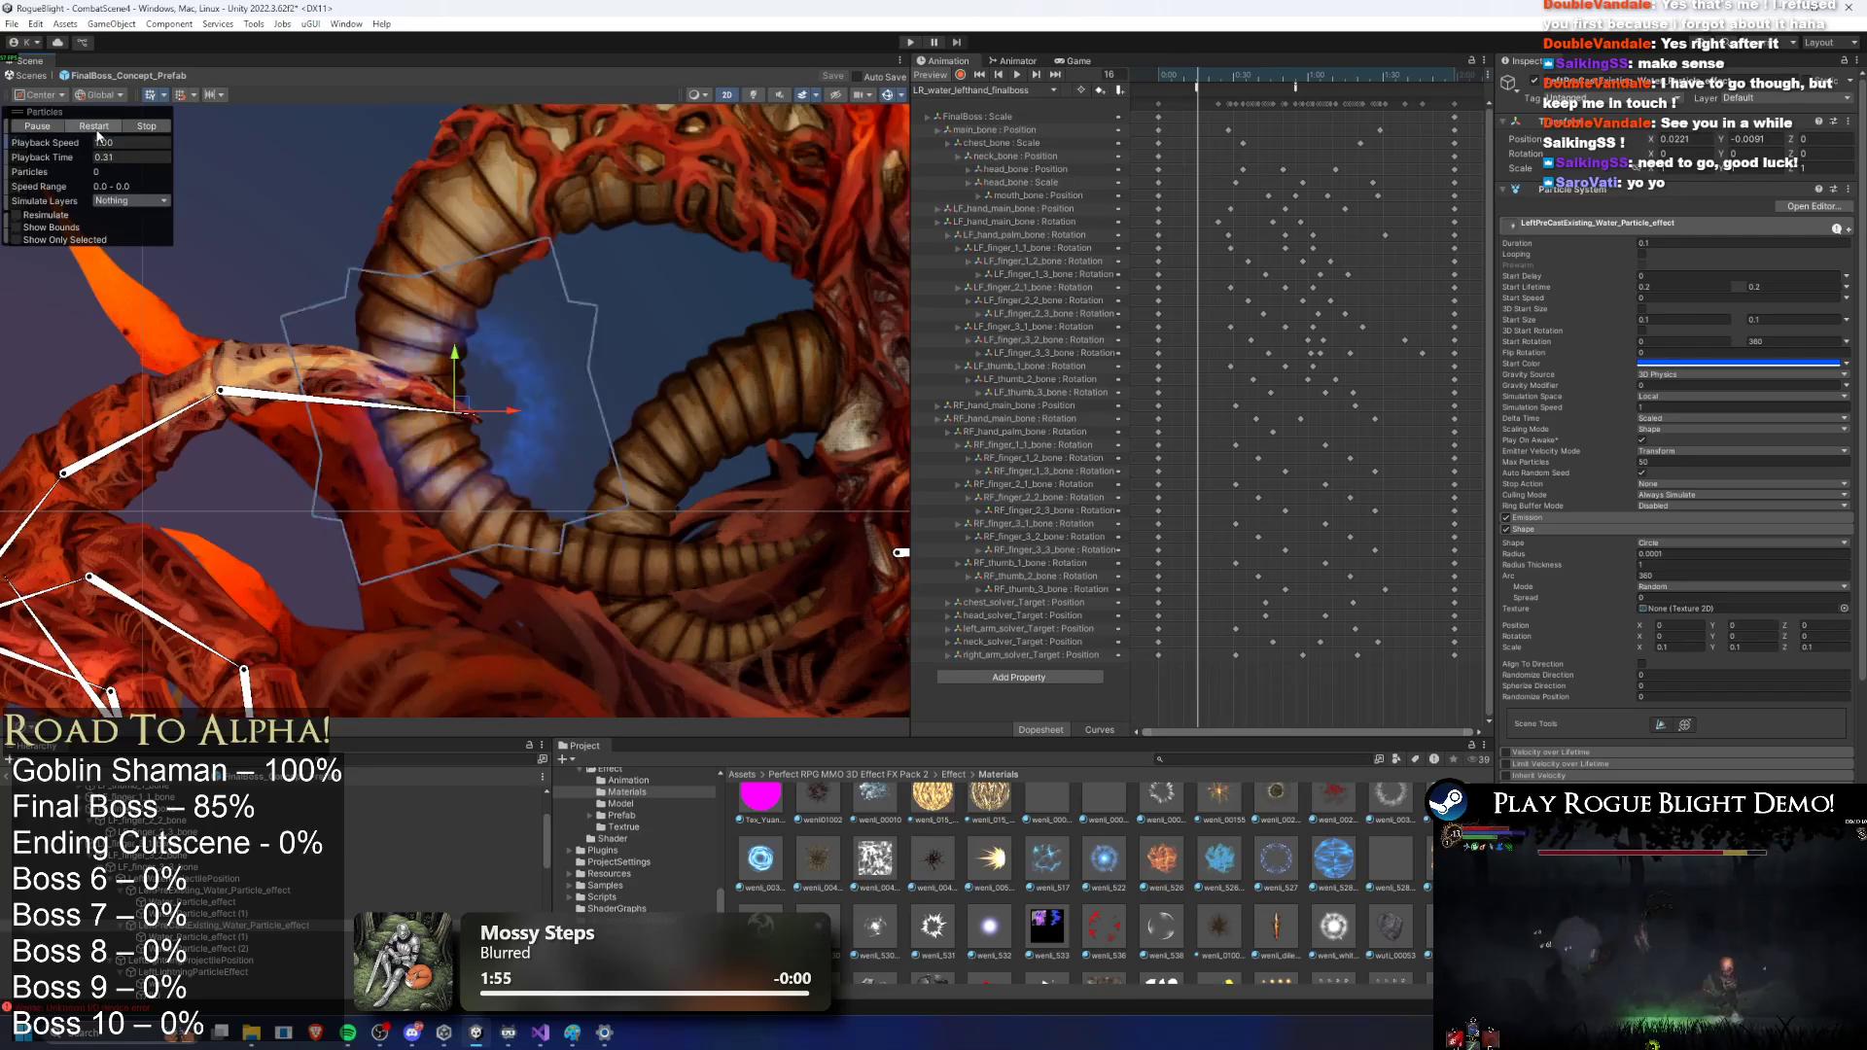
{"action": "left_click", "coordinate": [97, 135]}
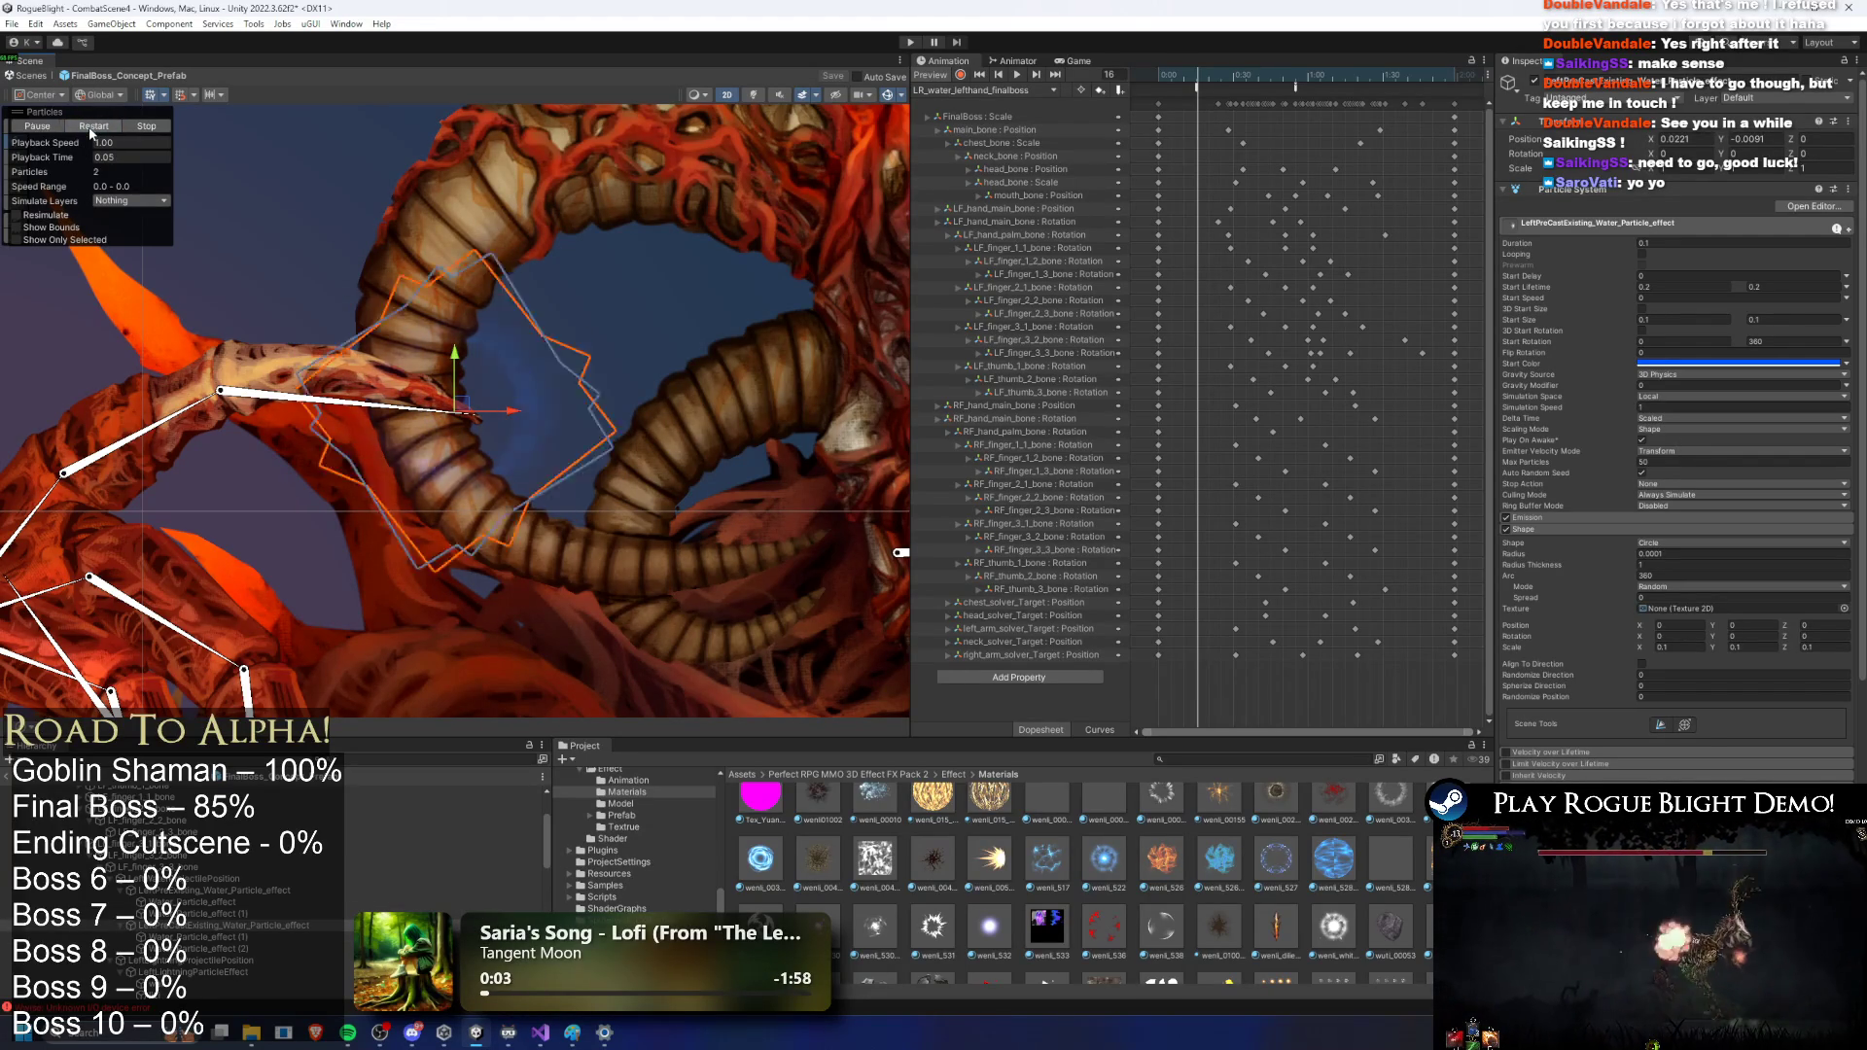
Step: Select Water_Particle_effect (1), scroll to its Renderer, then select Particle_effect (2)
{"action": "left_click", "coordinate": [224, 938]}
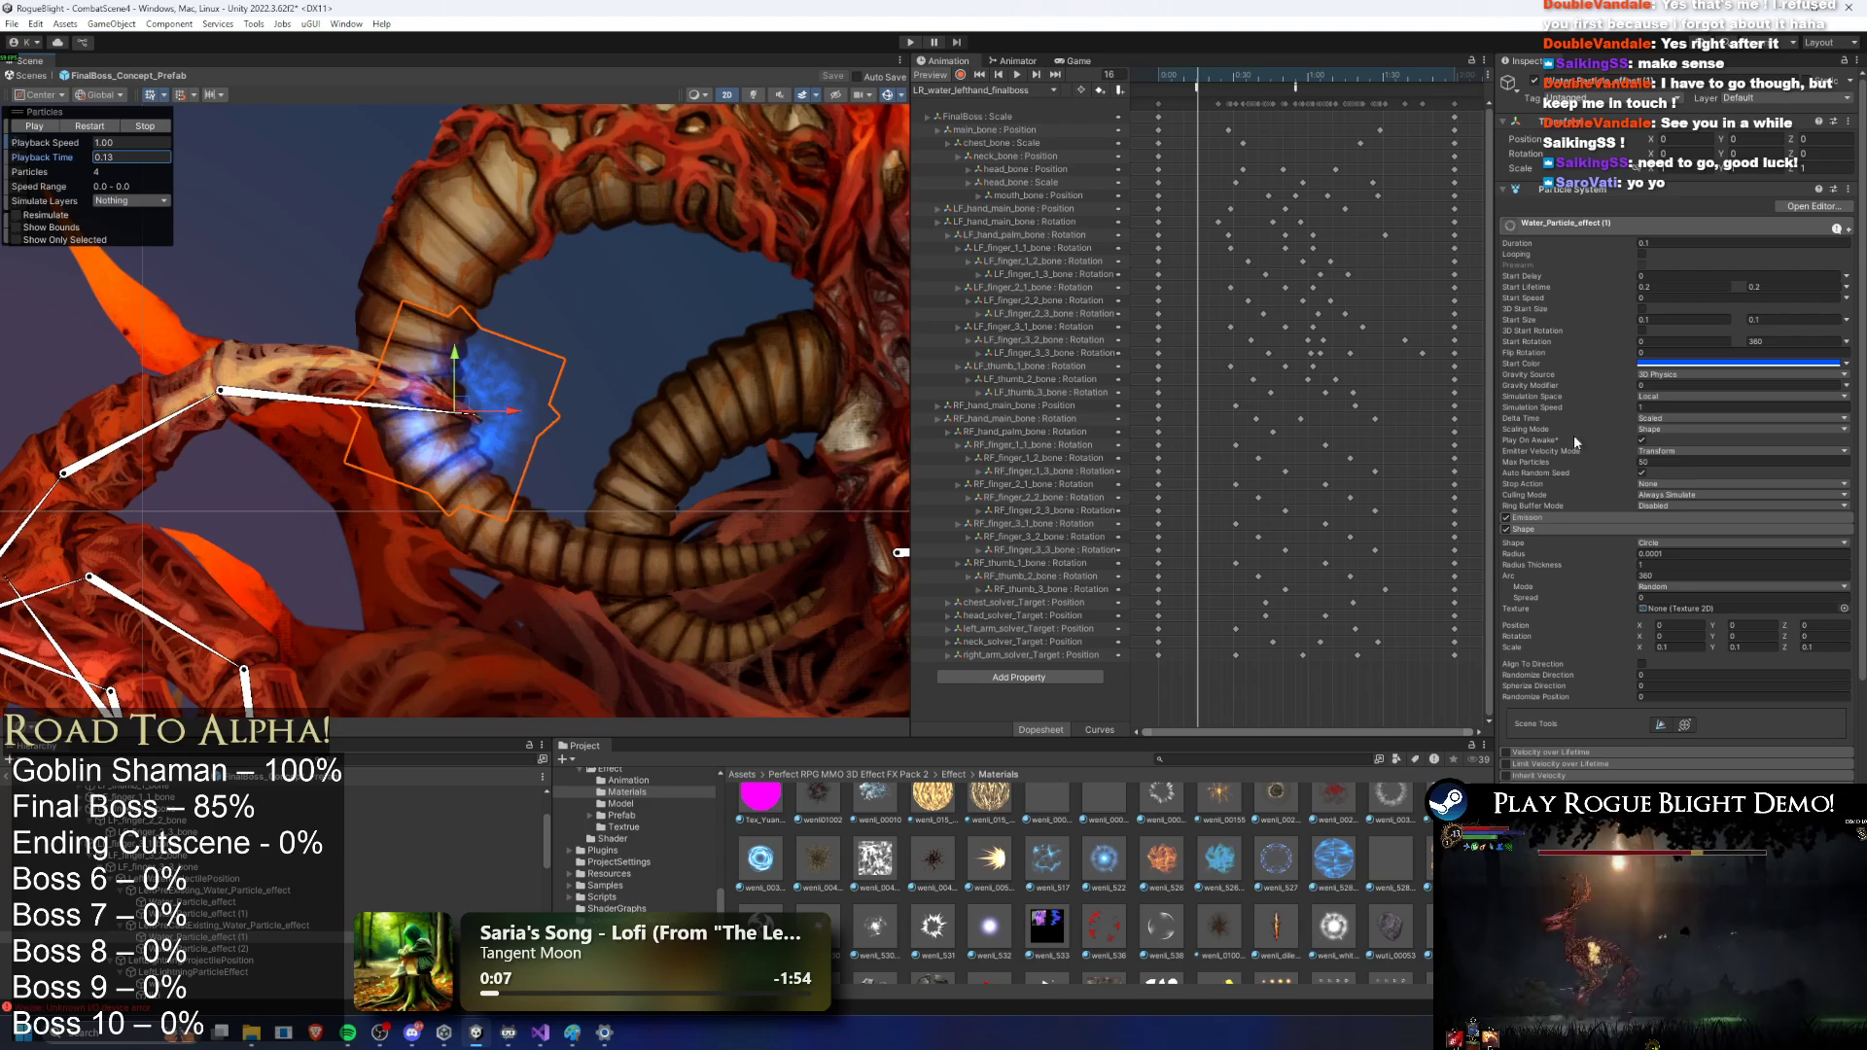
{"action": "scroll", "coordinate": [1682, 642], "scroll_direction": "down", "scroll_amount": 3}
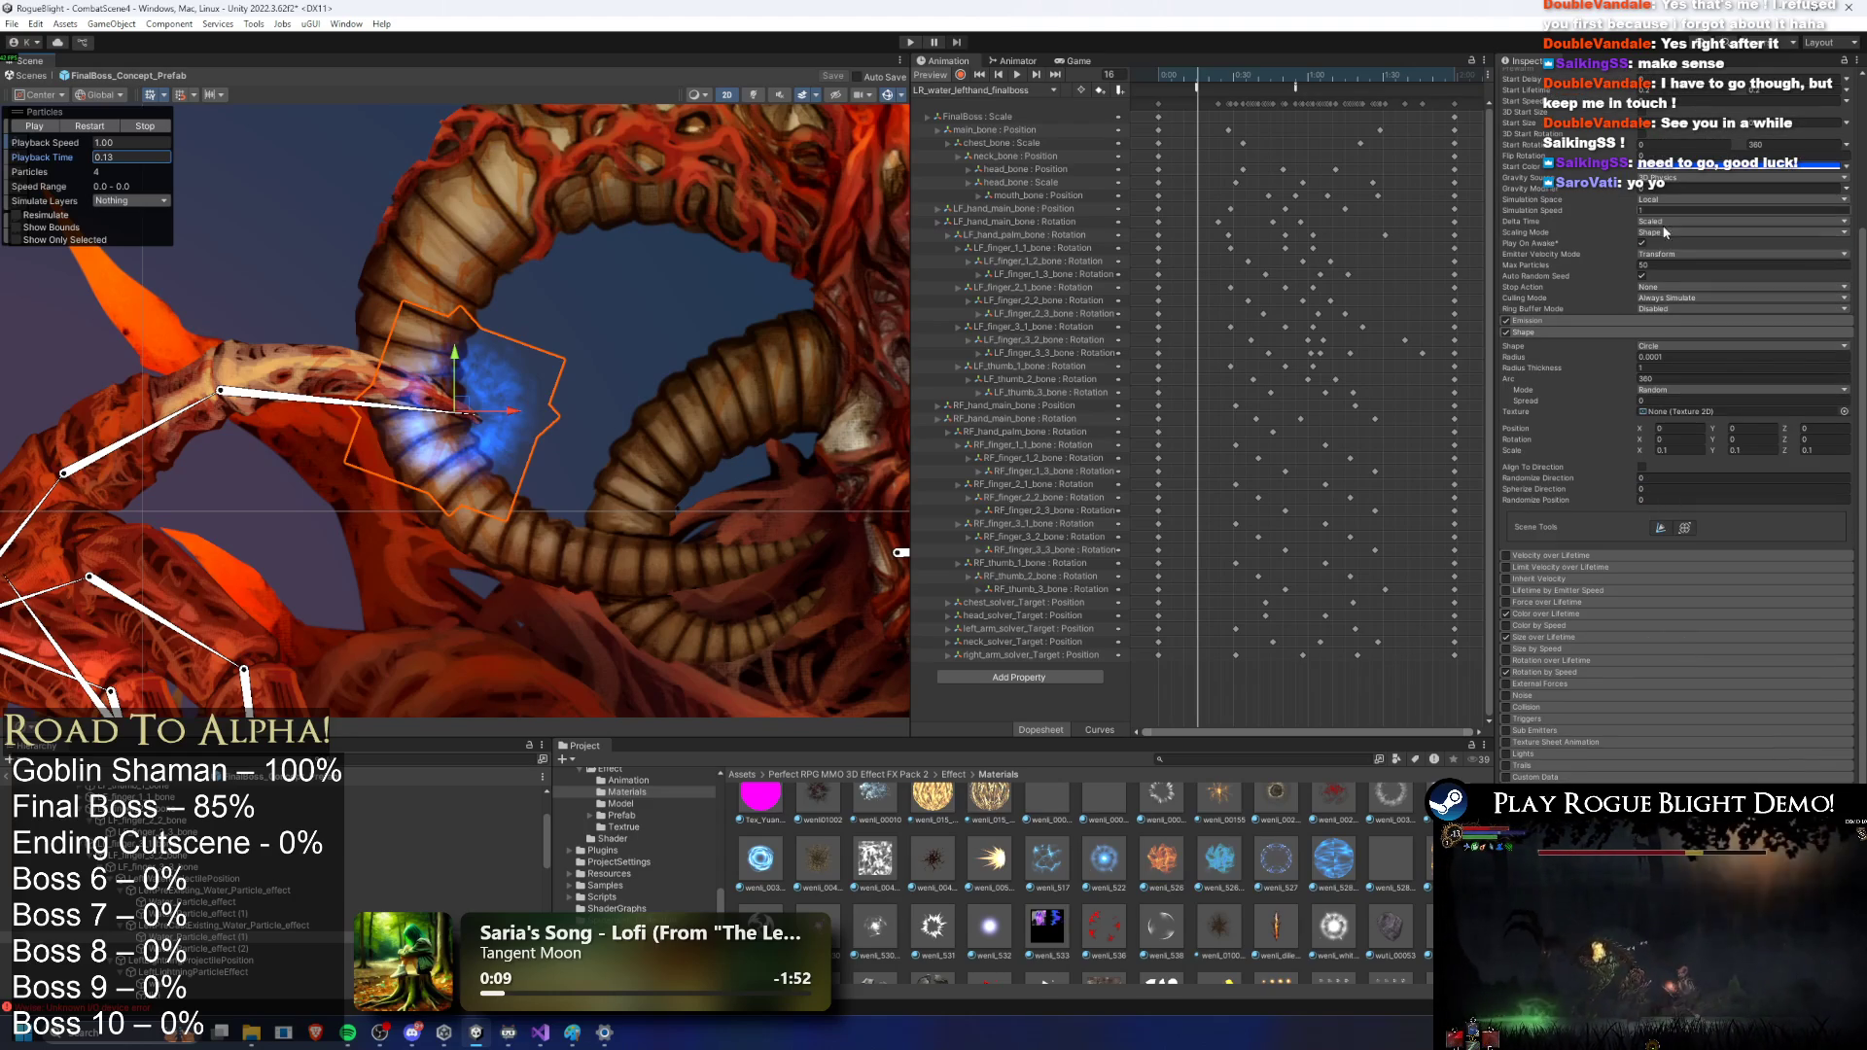
{"action": "scroll", "coordinate": [1548, 762], "scroll_direction": "down", "scroll_amount": 2}
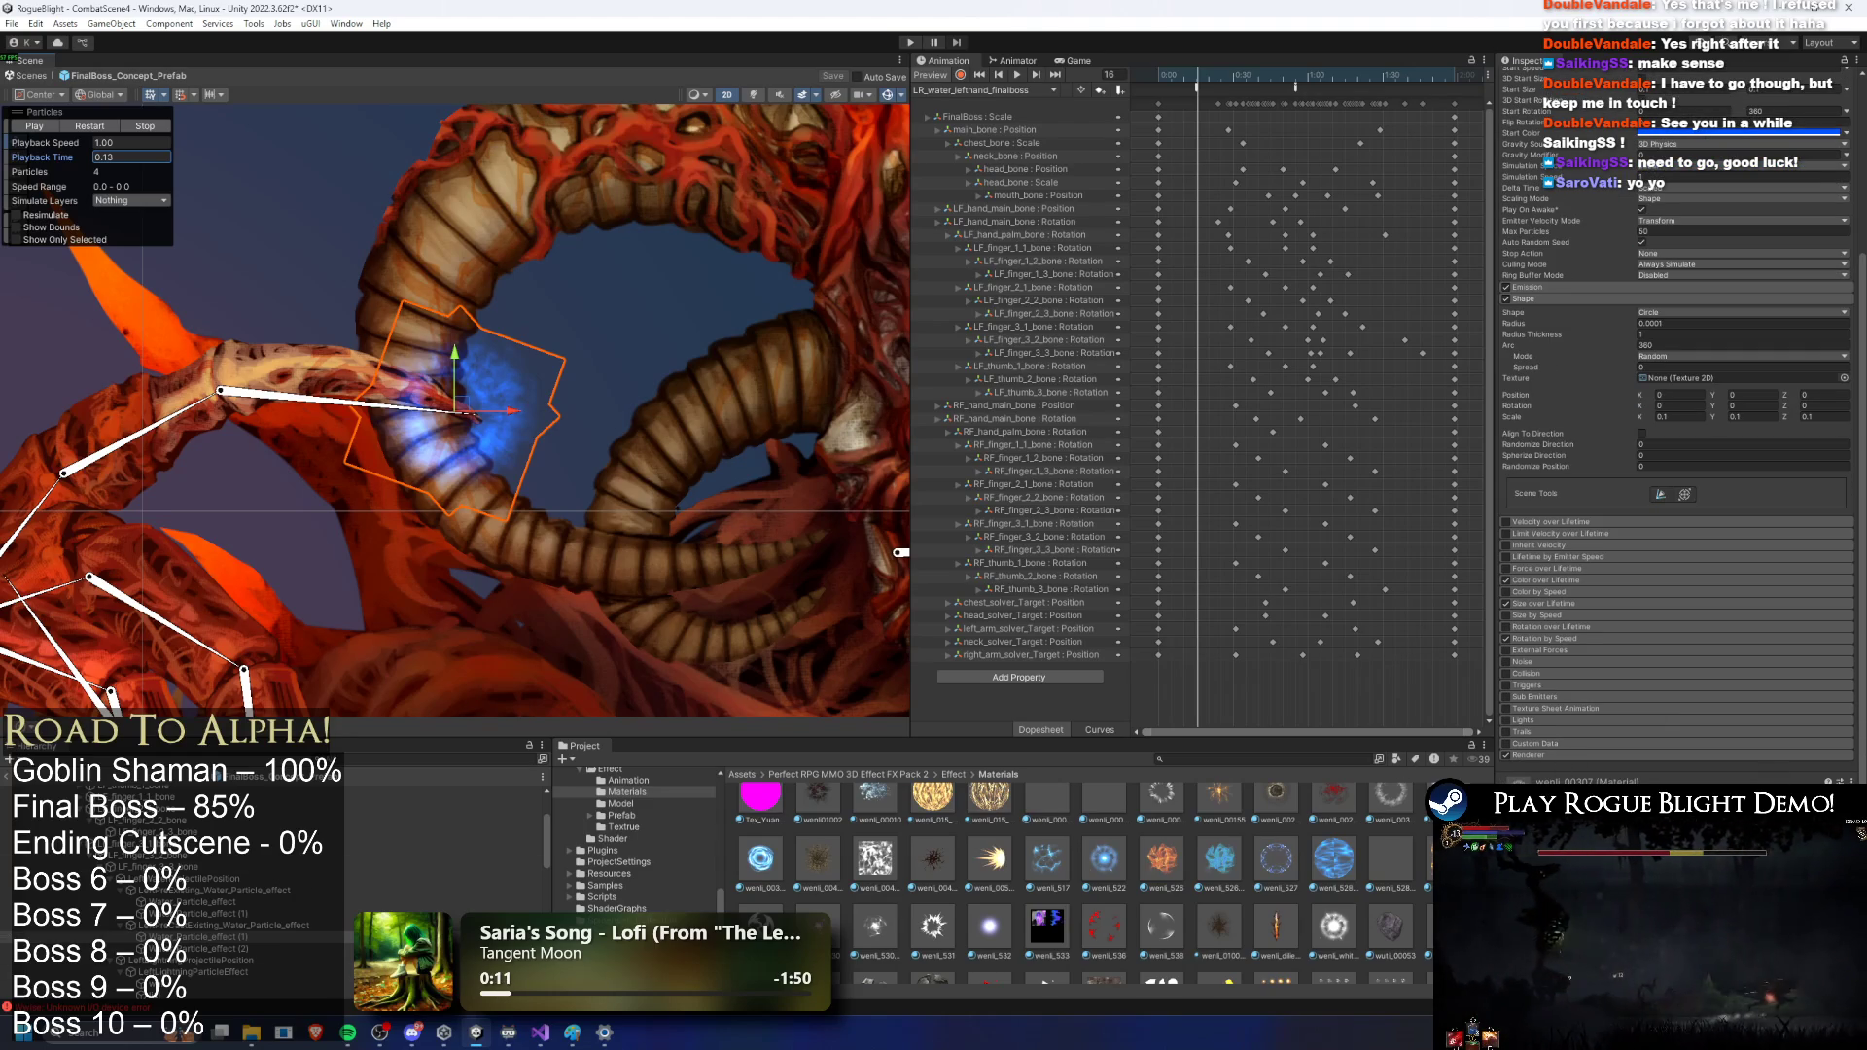
{"action": "left_click", "coordinate": [243, 948]}
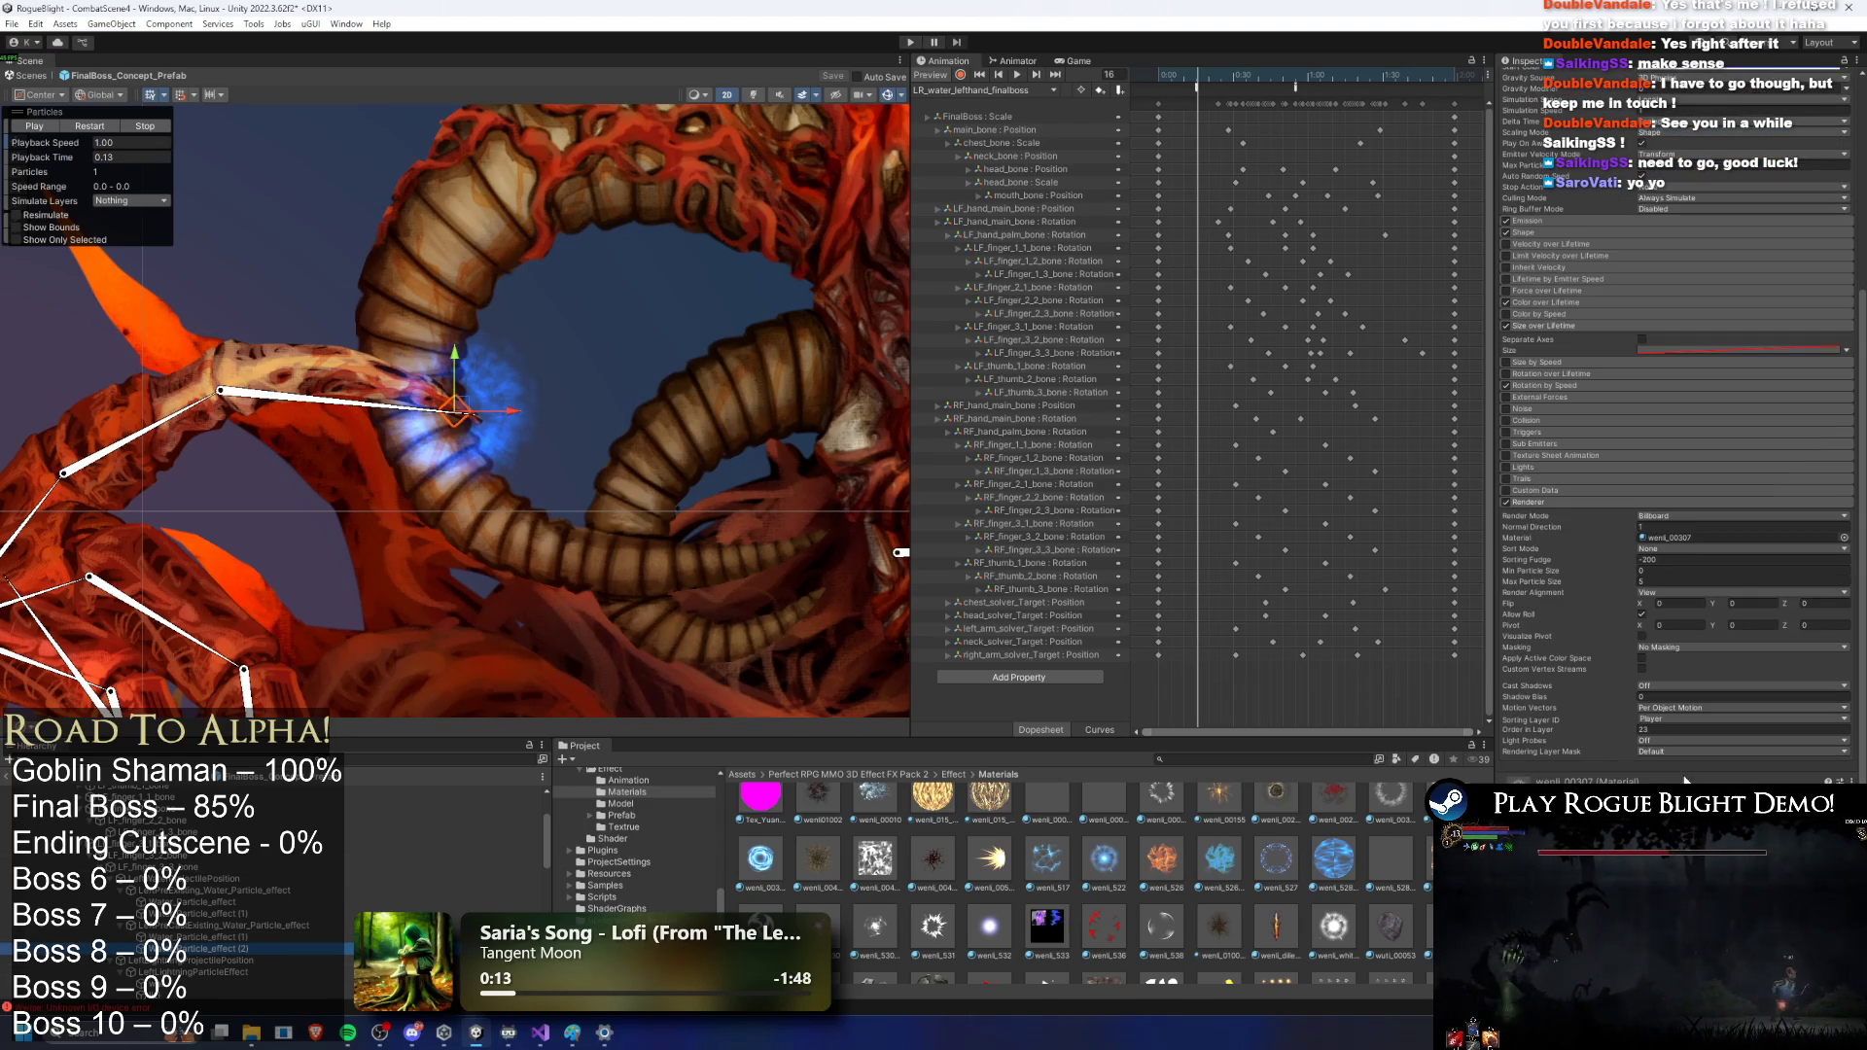
Step: Assign the wenli_522 material to the water effect's Renderer in place of wenli_00307
{"action": "left_click", "coordinate": [1690, 539]}
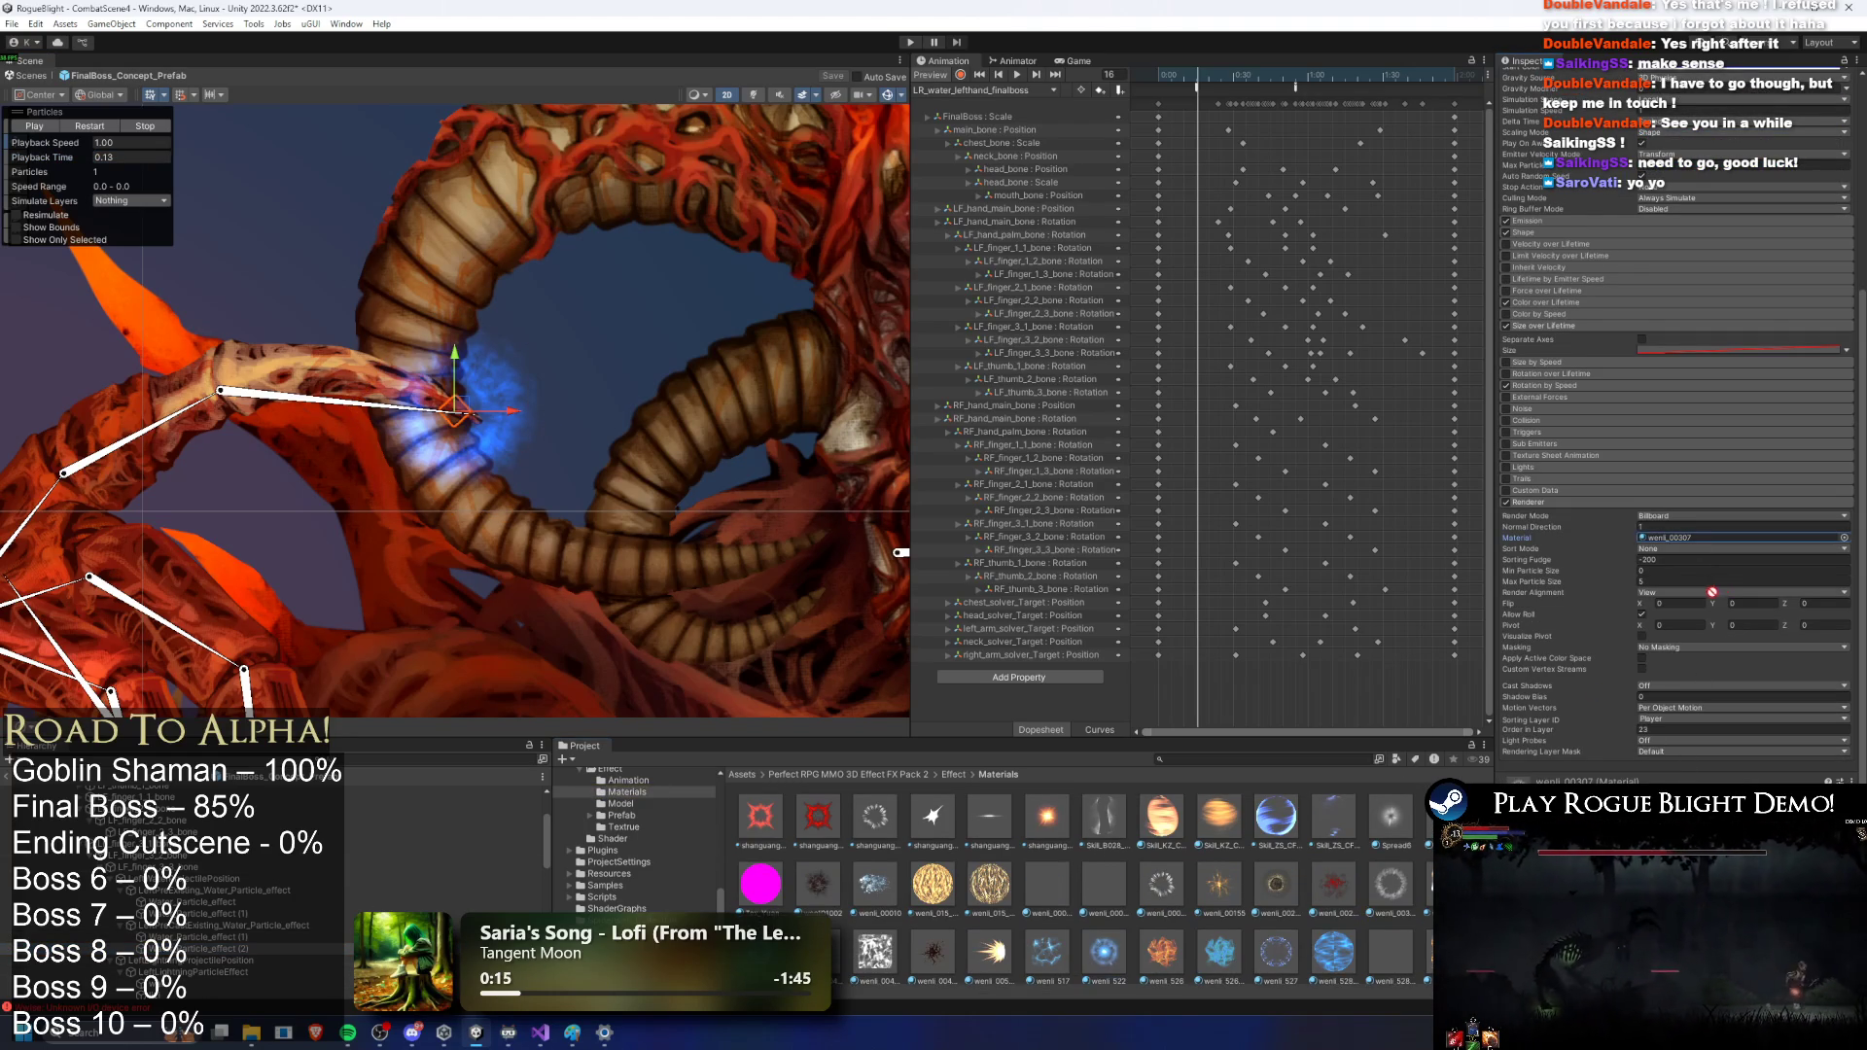
{"action": "left_click_drag", "start_coordinate": [1676, 546], "coordinate": [1675, 543]}
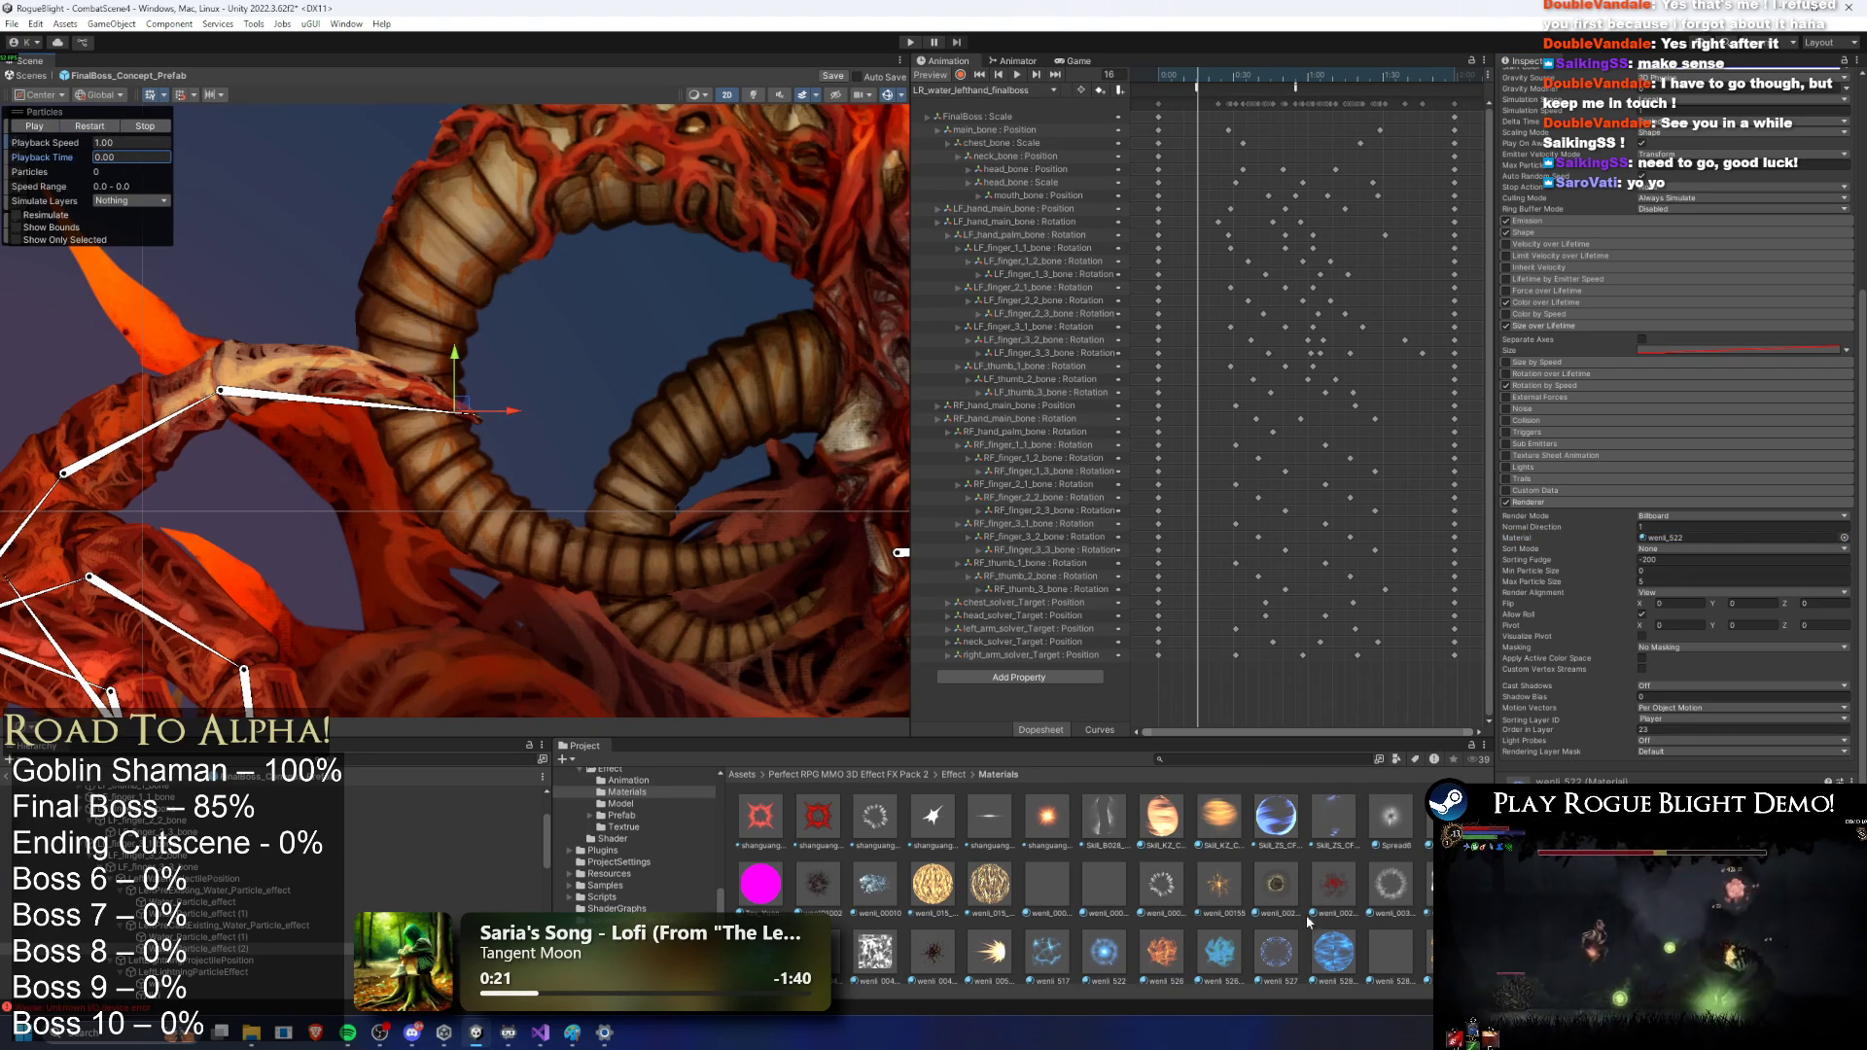
{"action": "scroll", "coordinate": [1308, 939], "scroll_direction": "down", "scroll_amount": 2}
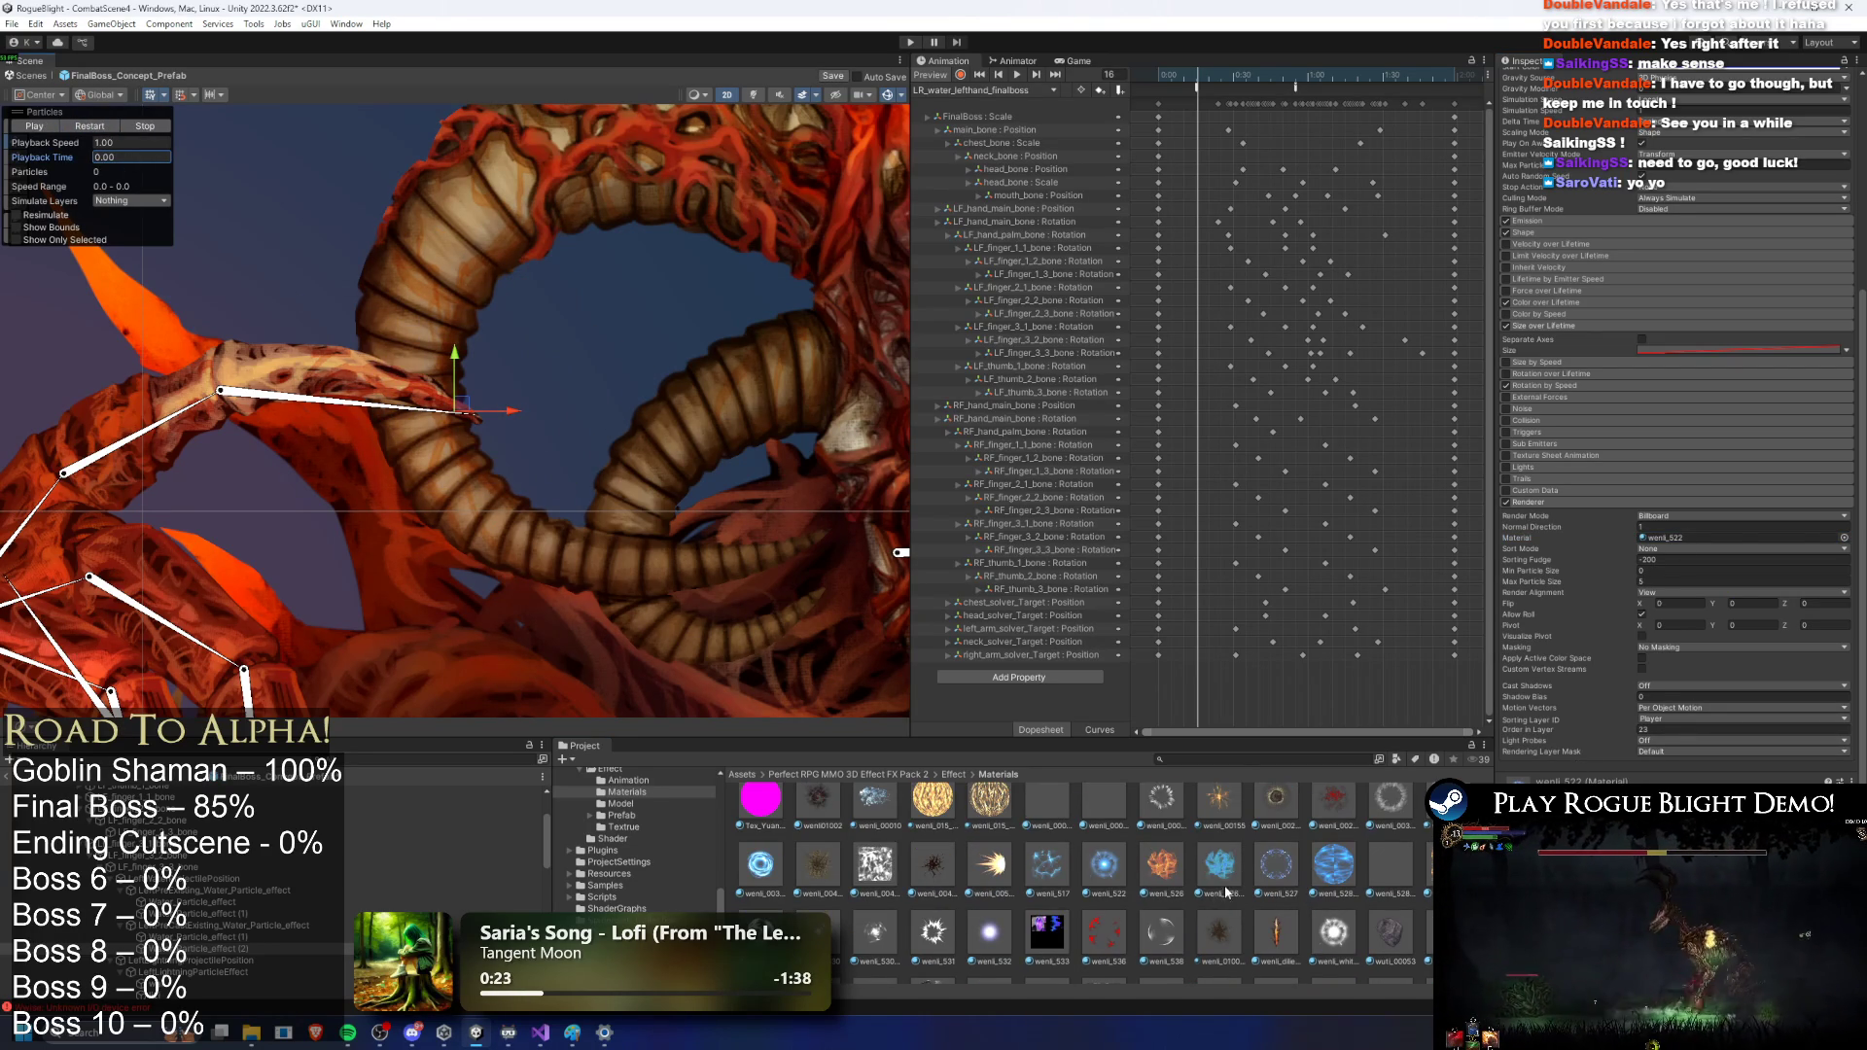
{"action": "scroll", "coordinate": [1235, 900], "scroll_direction": "down", "scroll_amount": 2}
{"action": "scroll", "coordinate": [1338, 933], "scroll_direction": "down", "scroll_amount": 2}
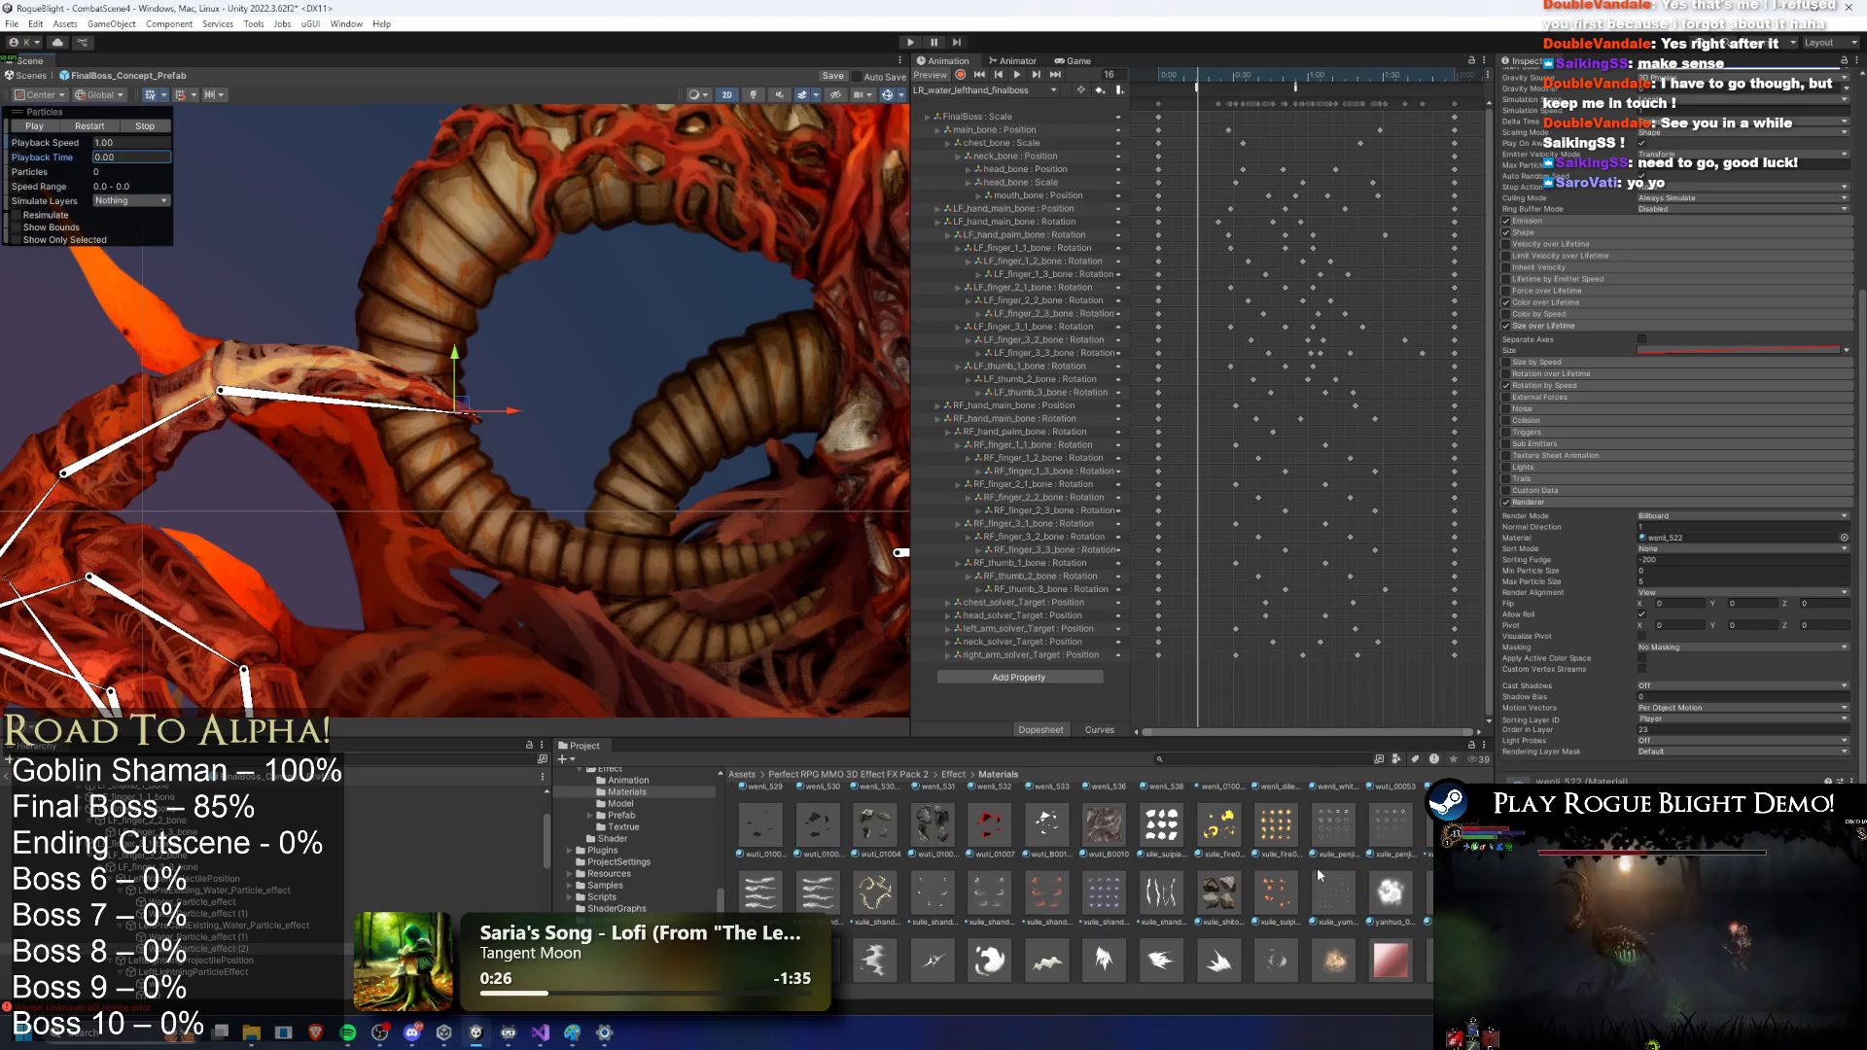
{"action": "scroll", "coordinate": [1322, 878], "scroll_direction": "down", "scroll_amount": 4}
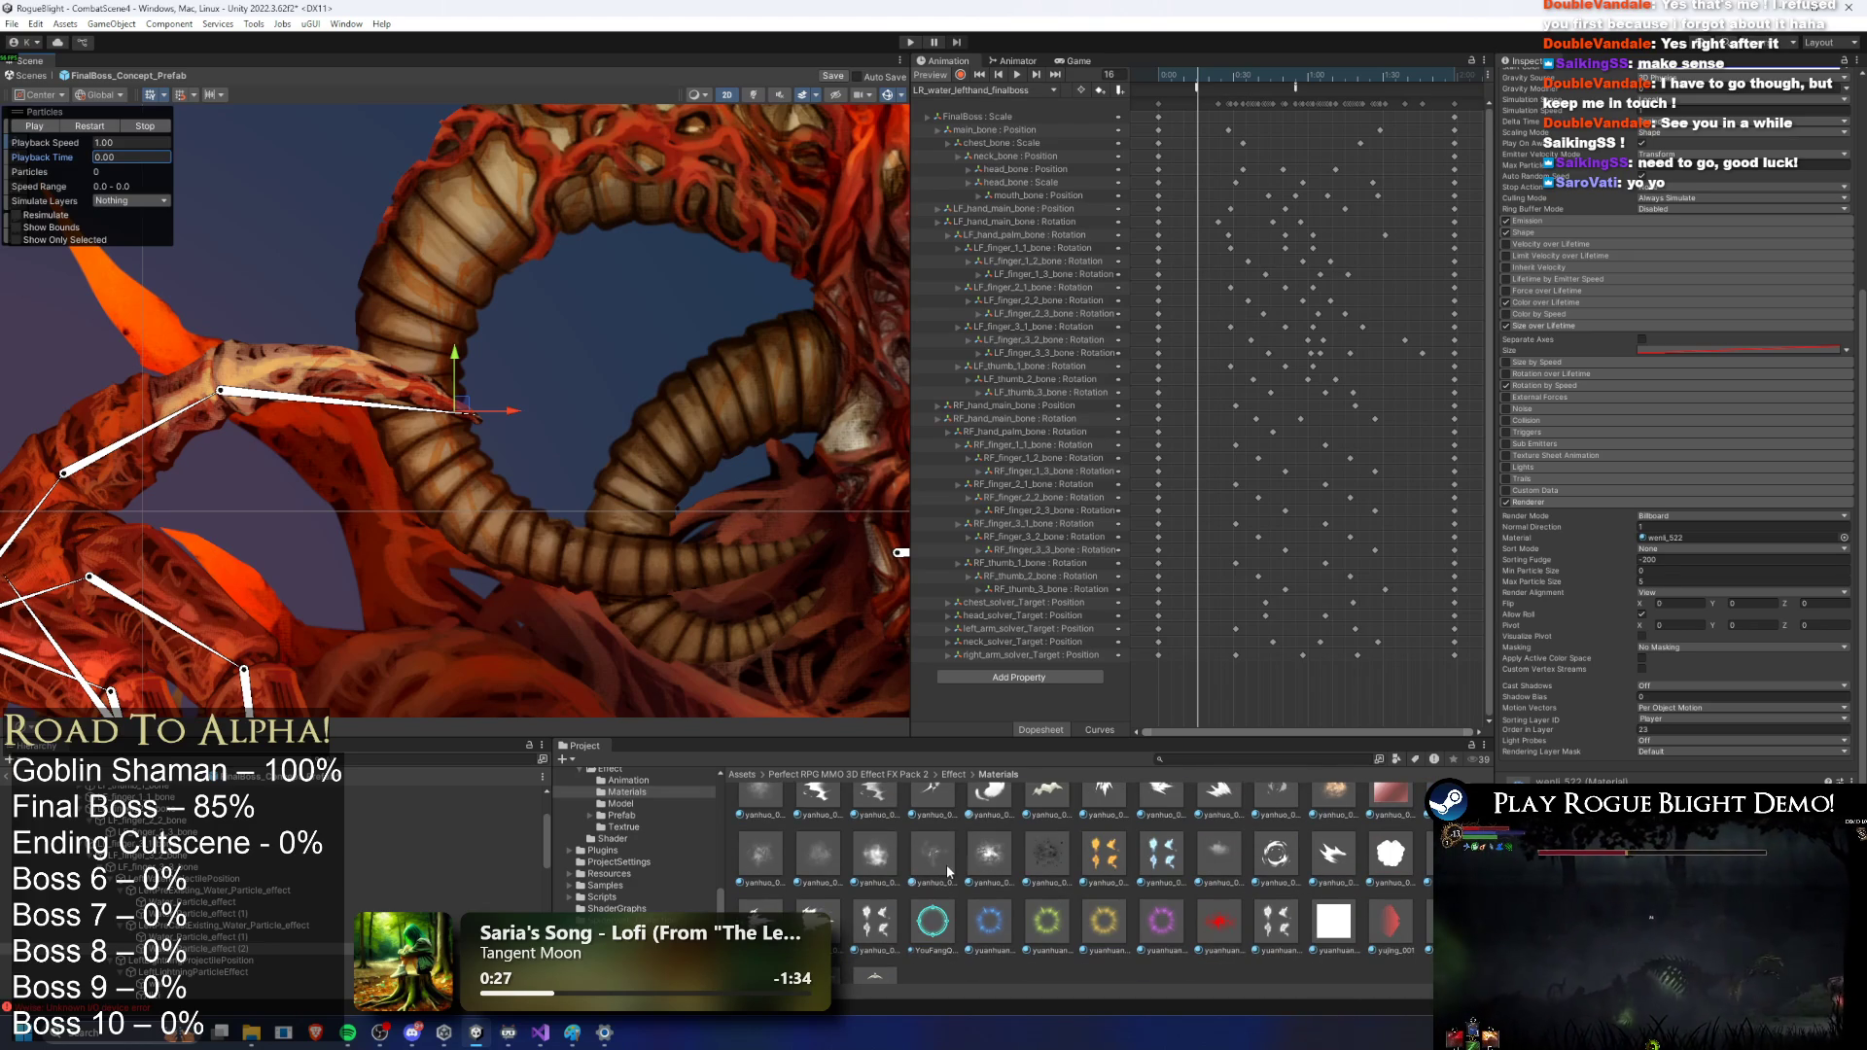
Step: Trial the yanhuo_00270 material and replay the effect to compare looks
{"action": "left_click_drag", "start_coordinate": [938, 884], "coordinate": [1765, 640]}
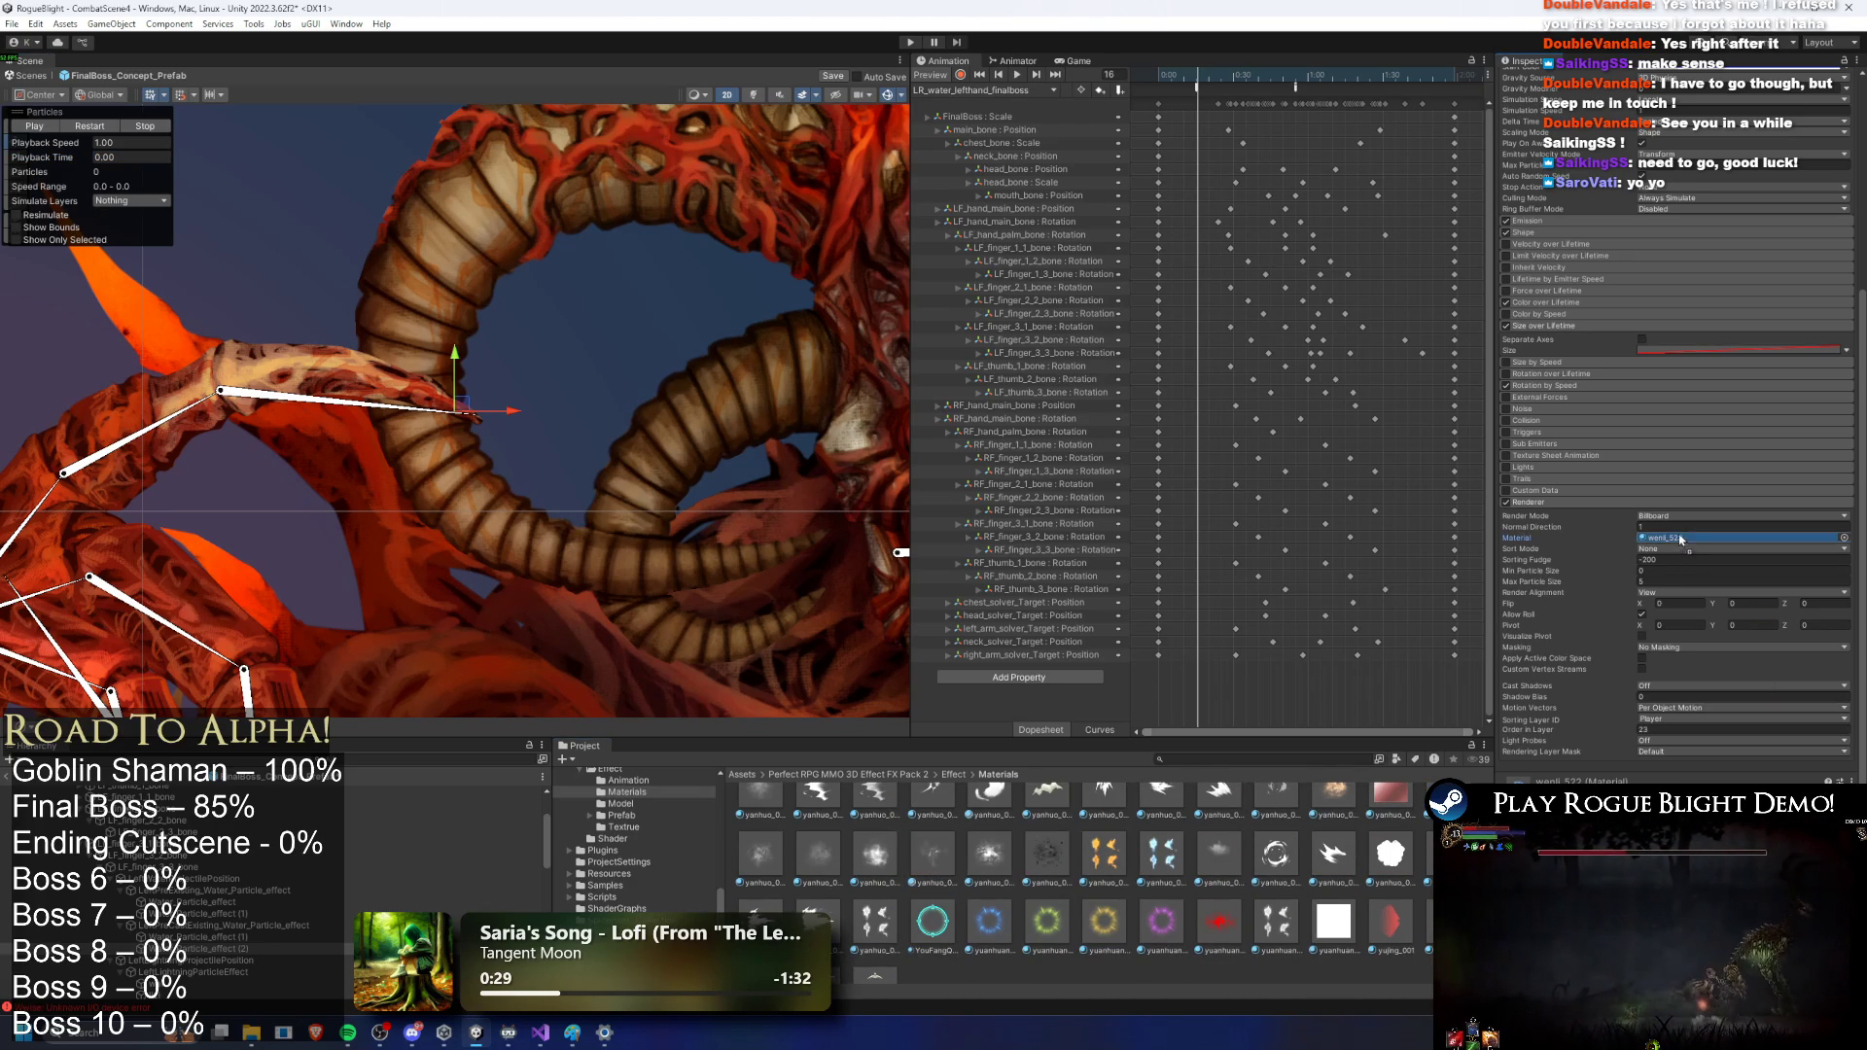
{"action": "left_click", "coordinate": [103, 128]}
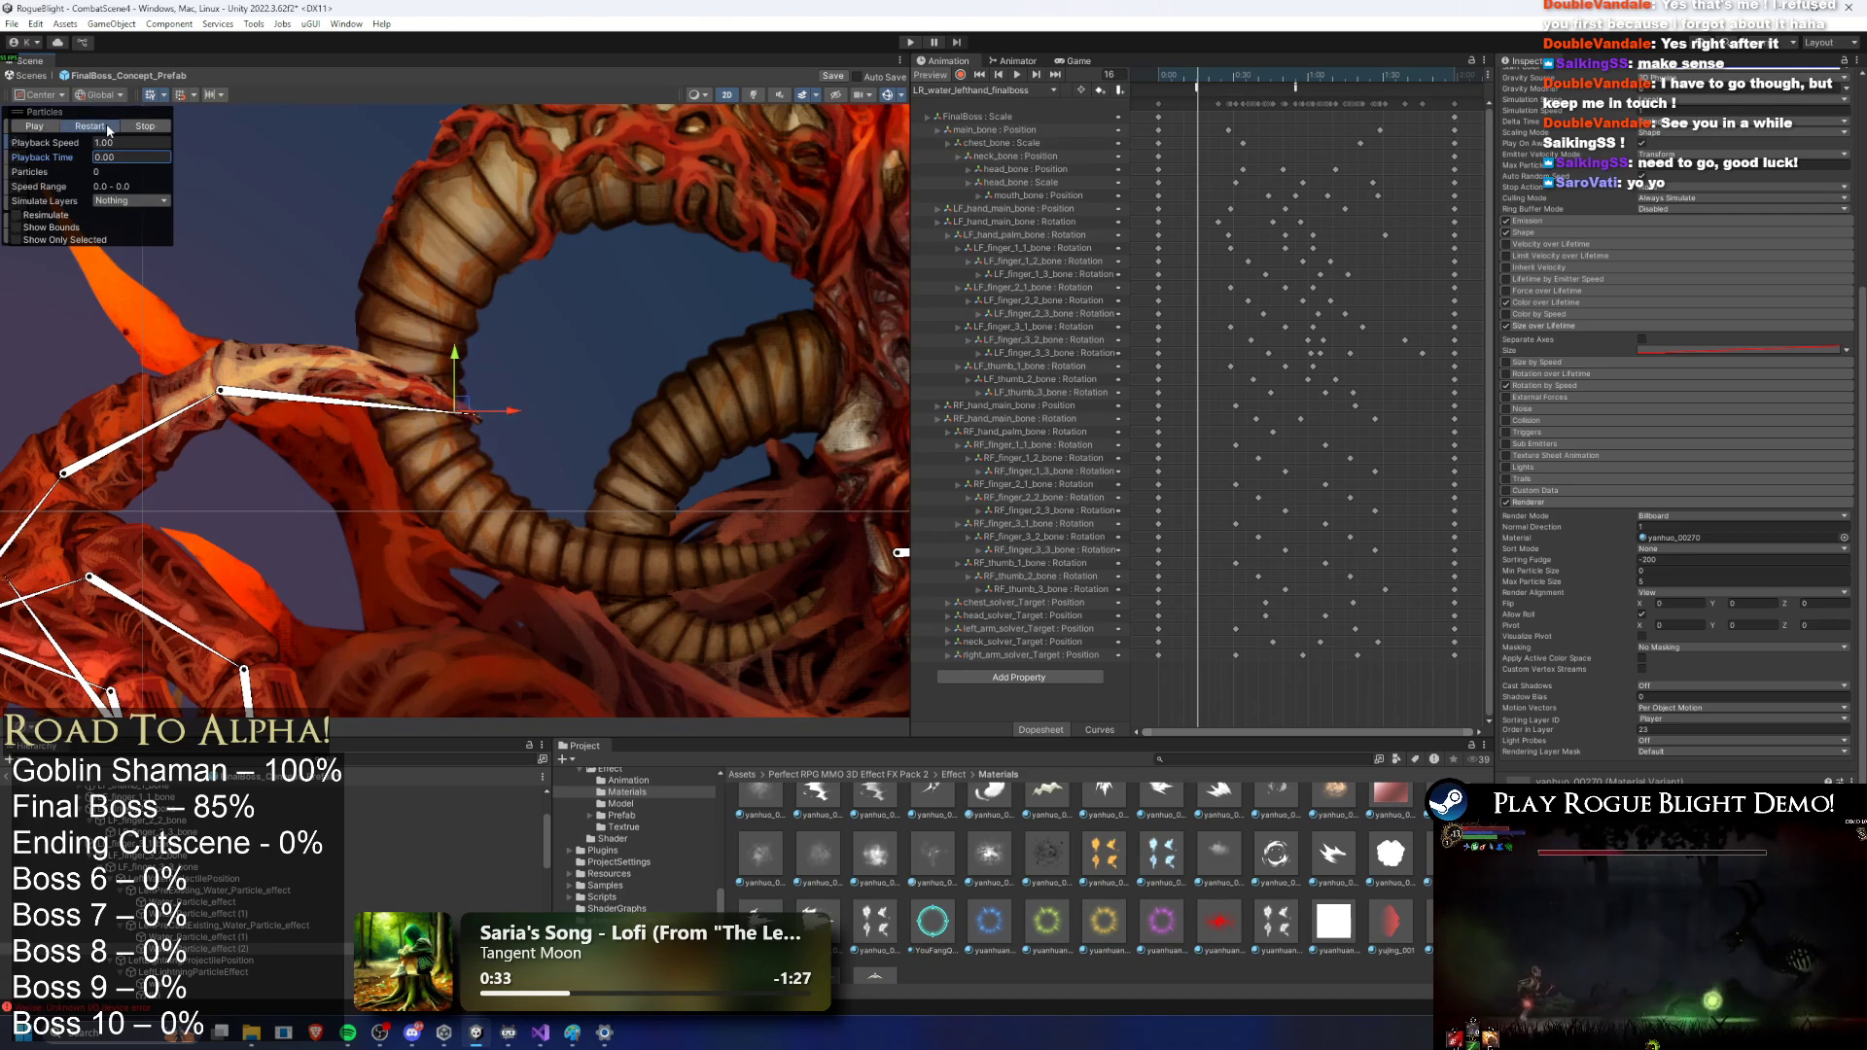
{"action": "scroll", "coordinate": [1088, 886], "scroll_direction": "up", "scroll_amount": 3}
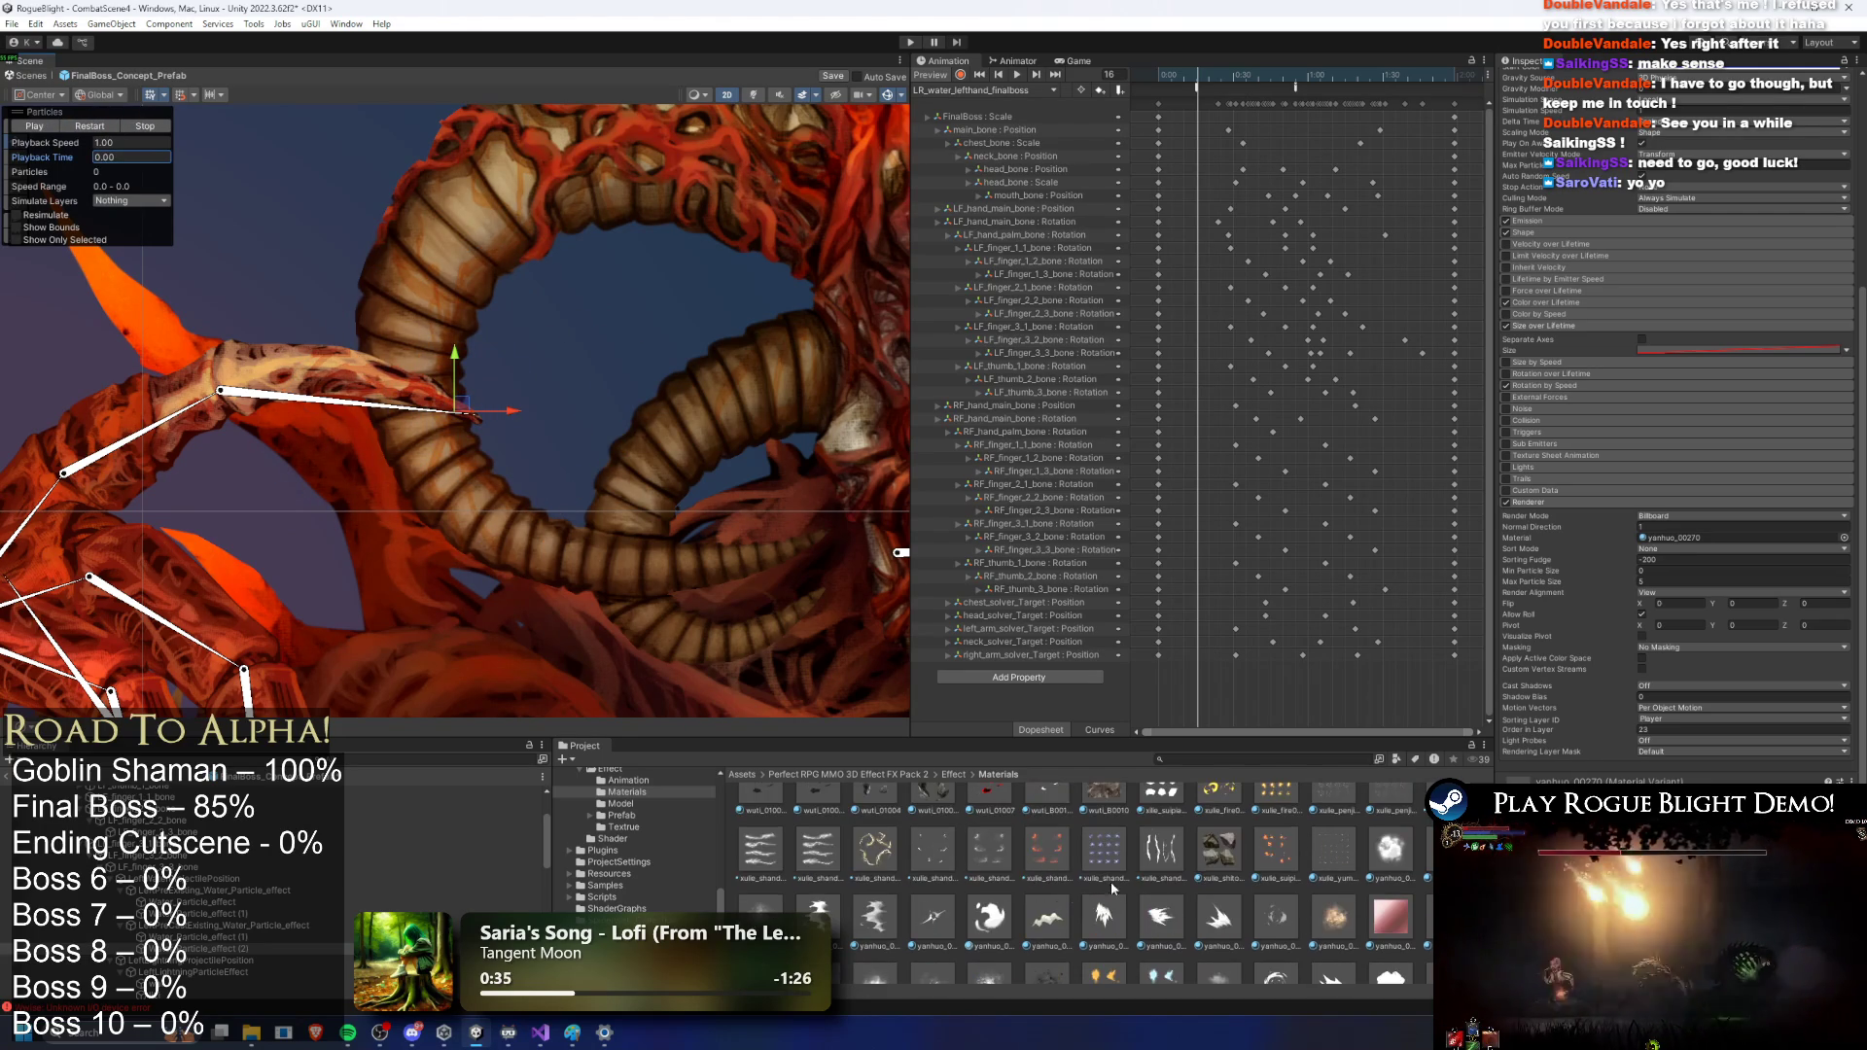
{"action": "left_click", "coordinate": [109, 134]}
{"action": "left_click", "coordinate": [111, 135]}
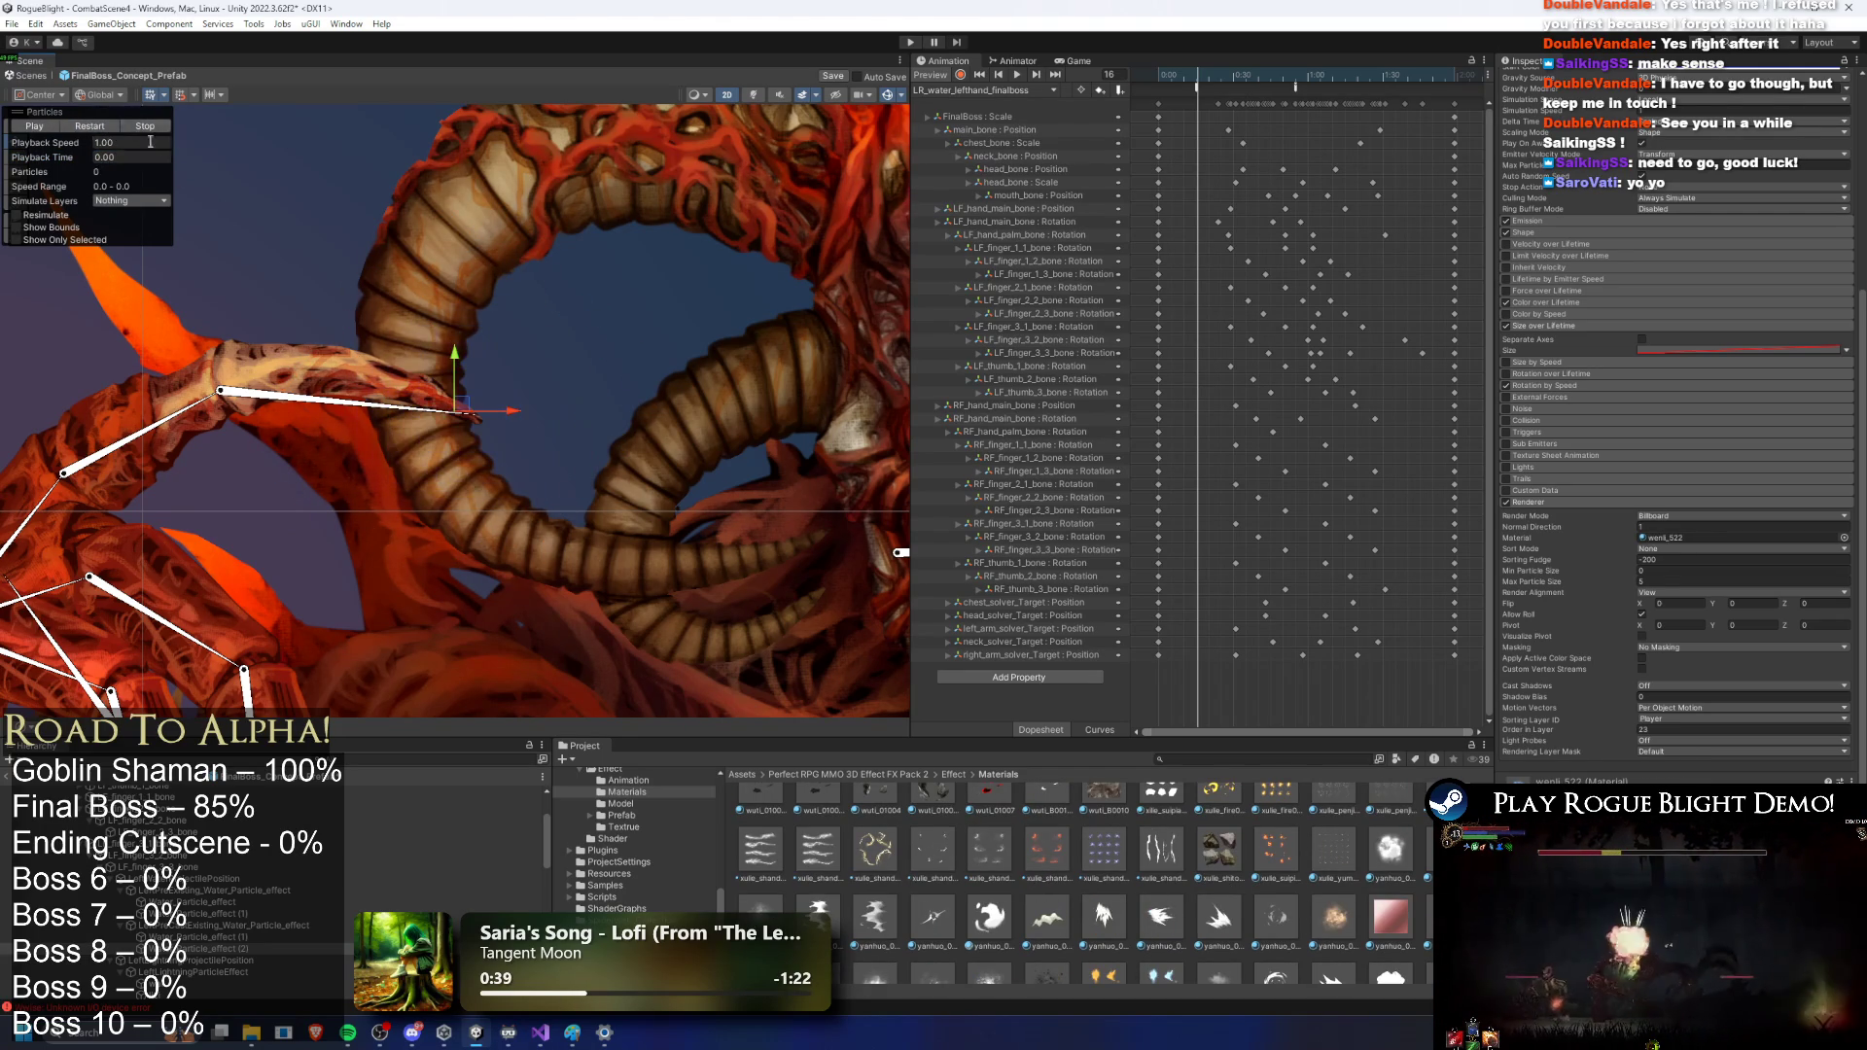
{"action": "right_click", "coordinate": [212, 931]}
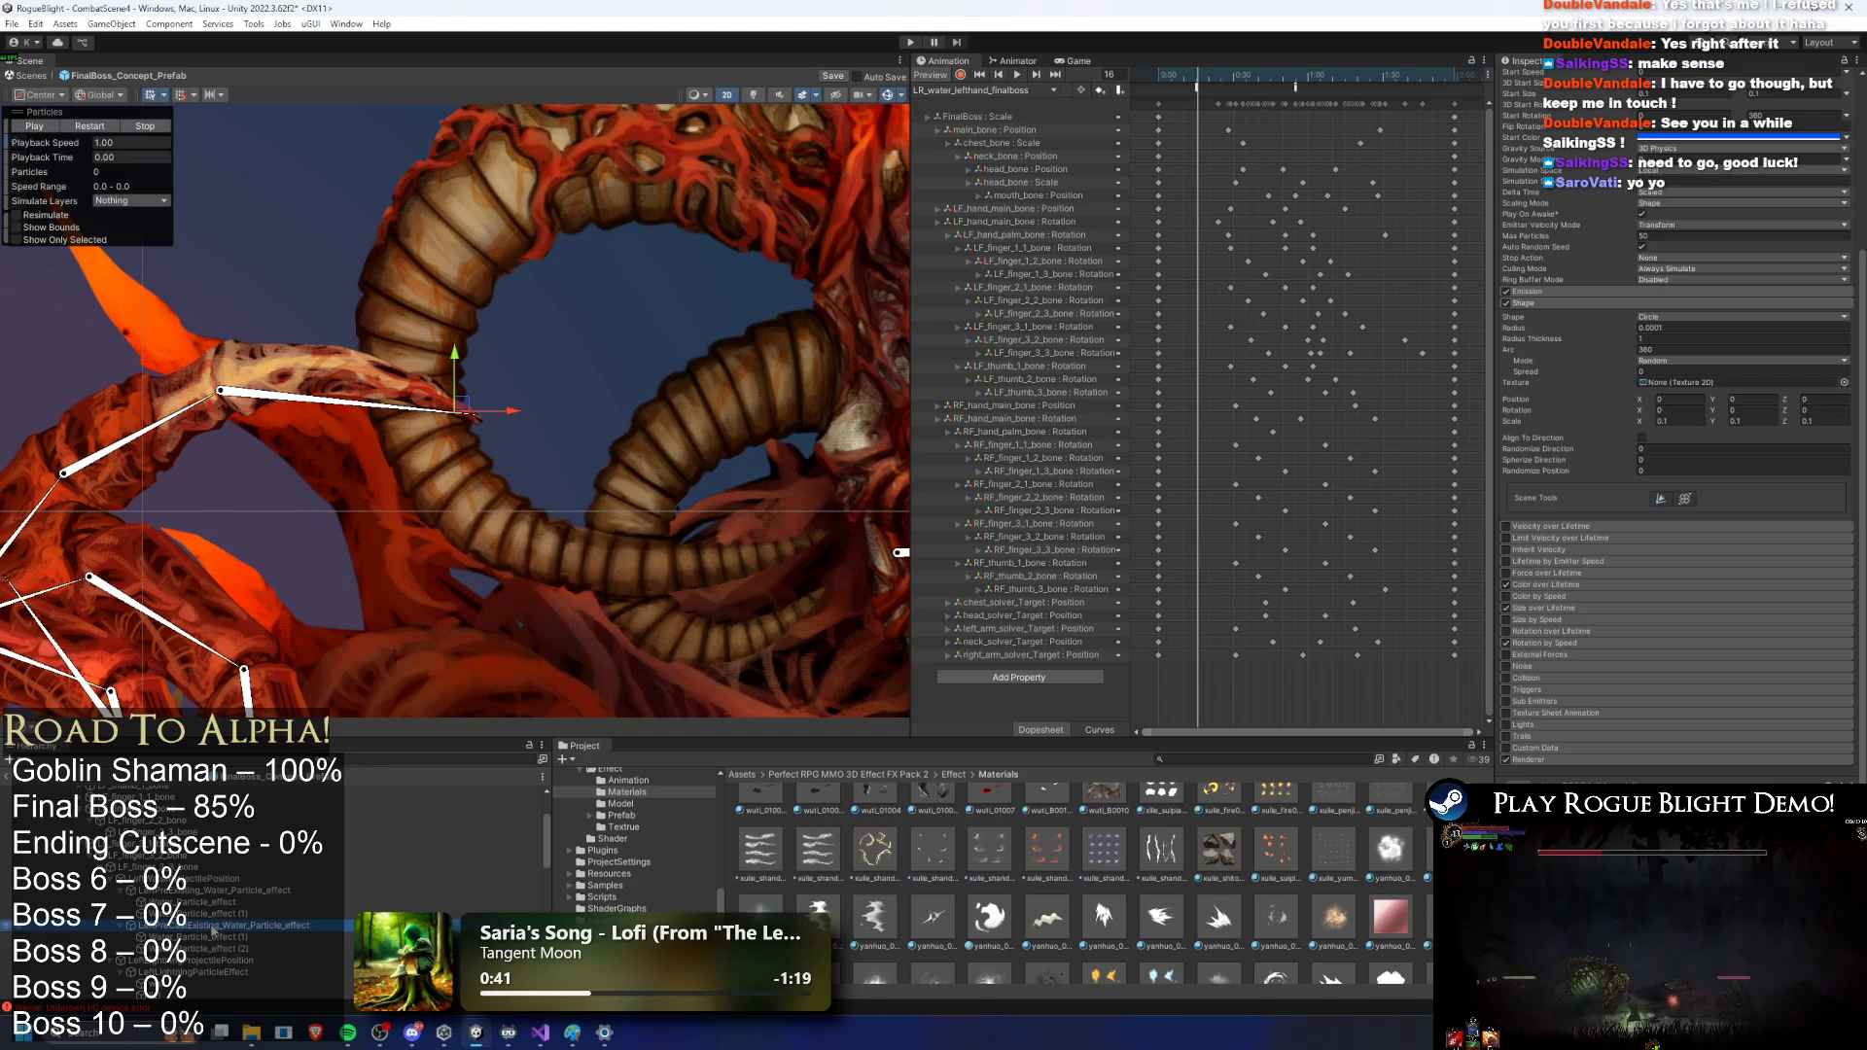
Step: Copy the water particle effect and filter the Hierarchy to locate the pre-existing effects
{"action": "left_click", "coordinate": [297, 396]}
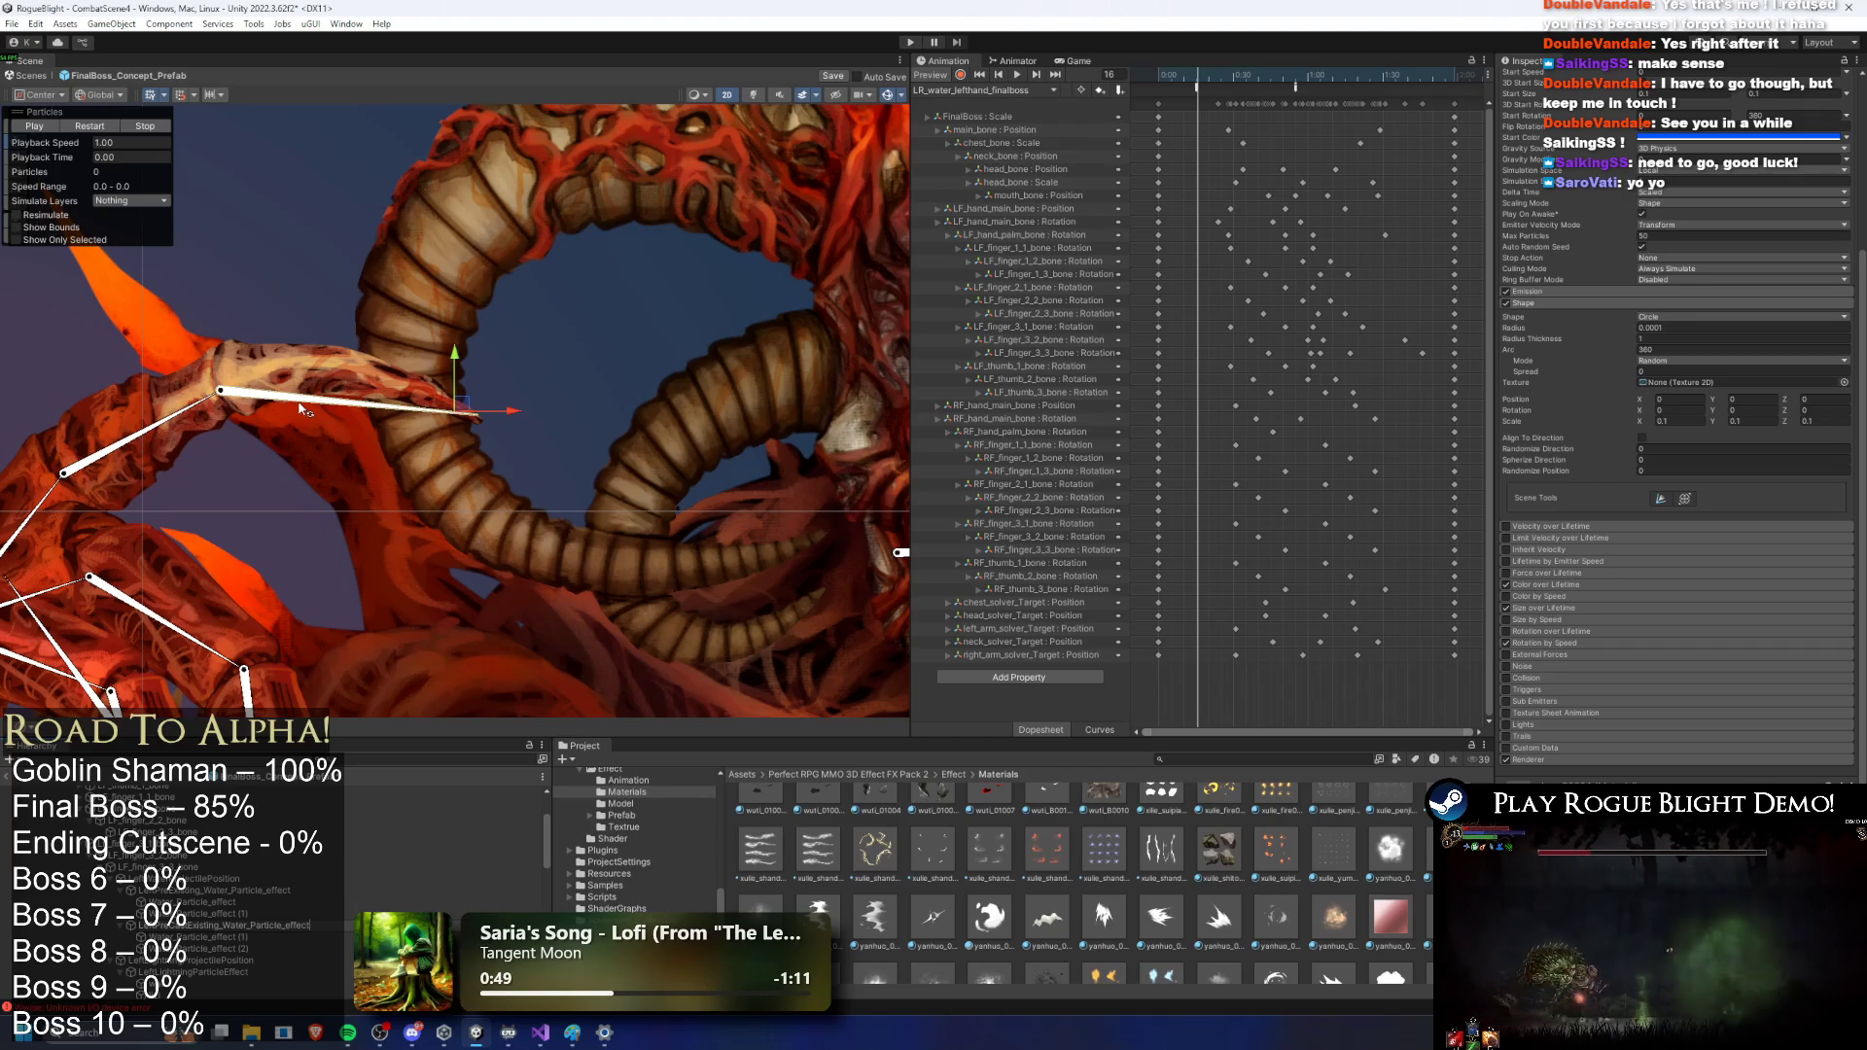
{"action": "right_click", "coordinate": [192, 926]}
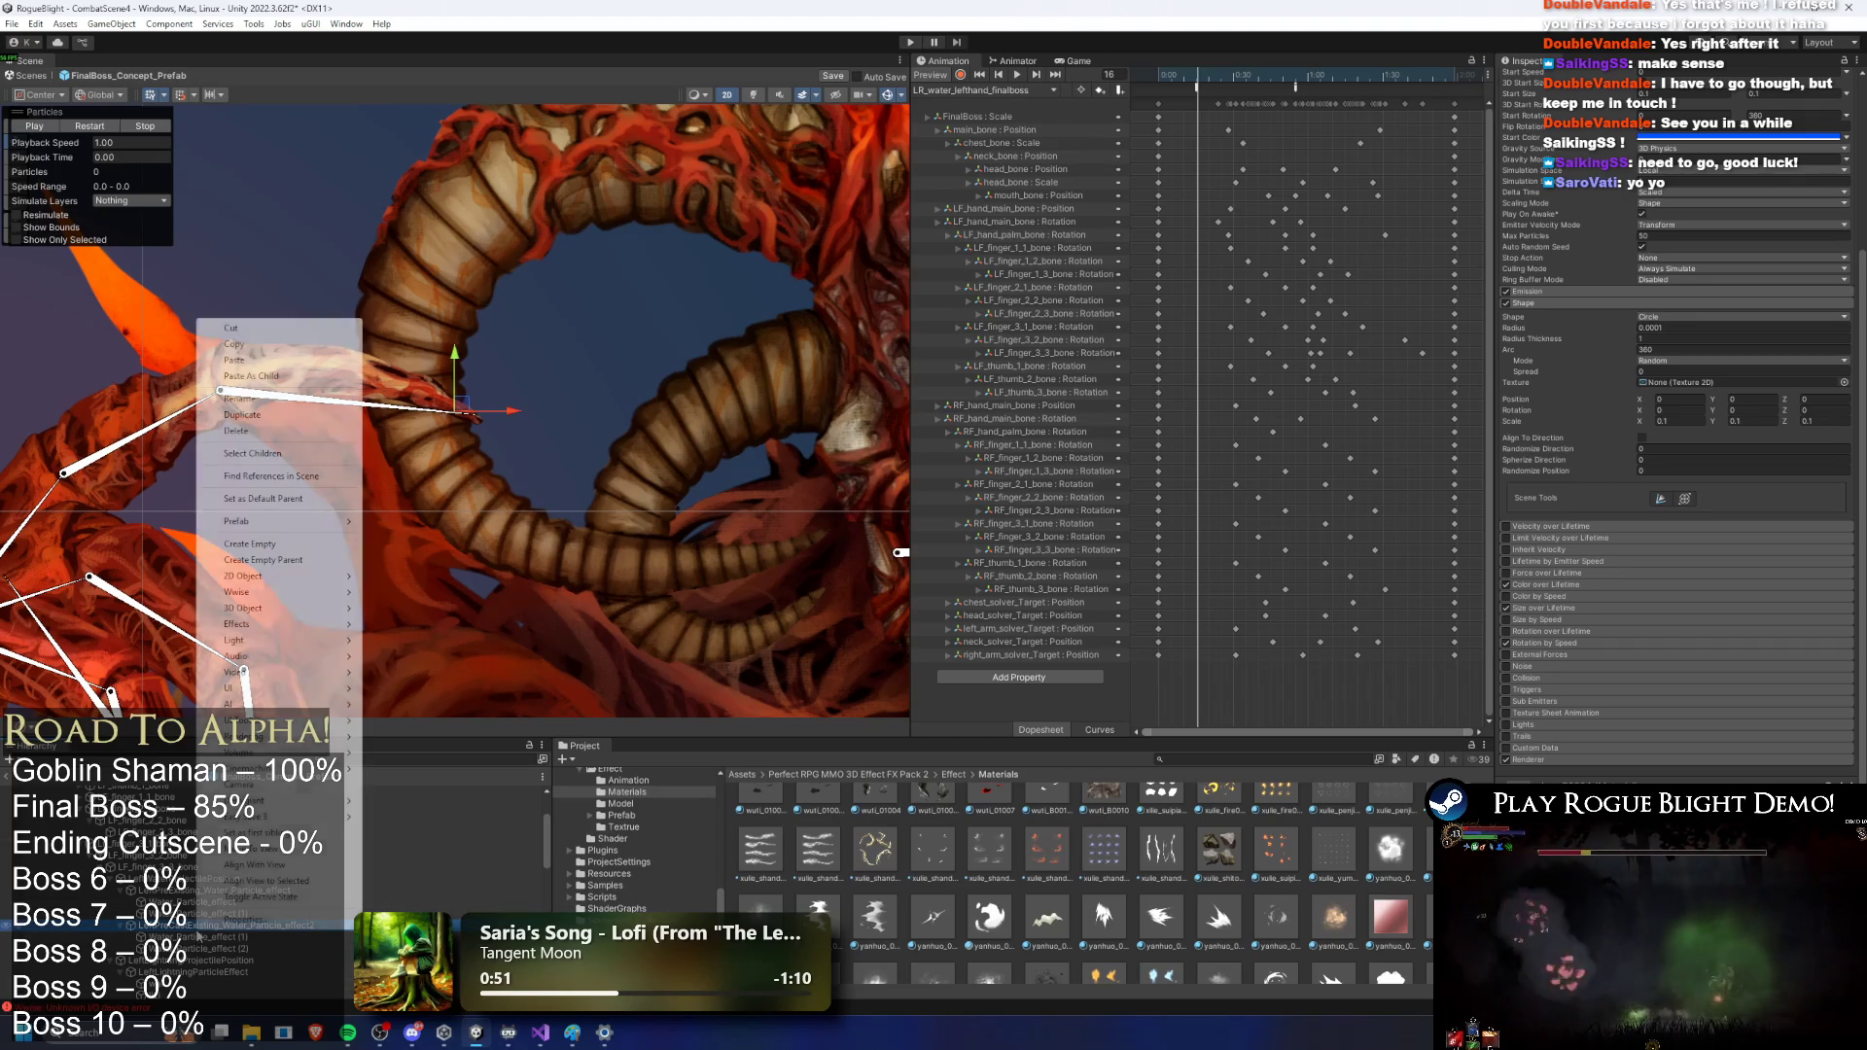
{"action": "left_click", "coordinate": [291, 344]}
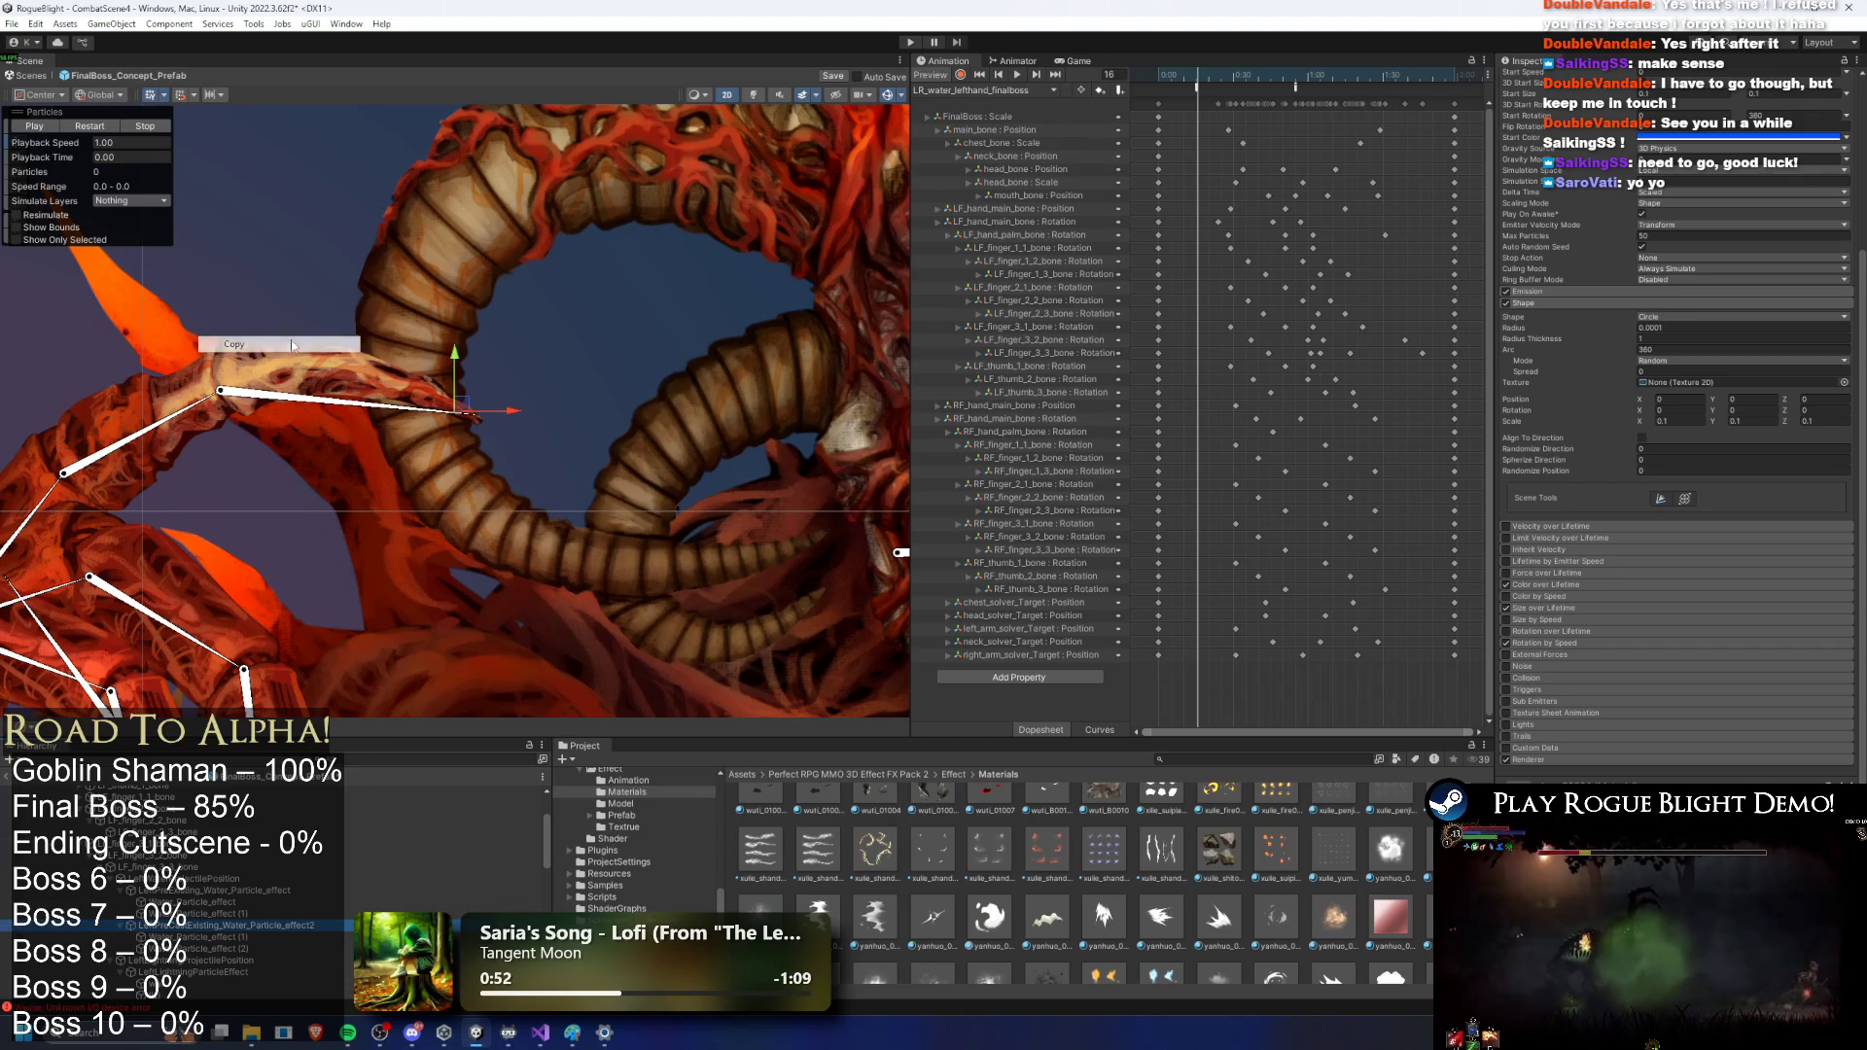
{"action": "left_click", "coordinate": [378, 757]}
{"action": "key", "text": "ctrl+v"}
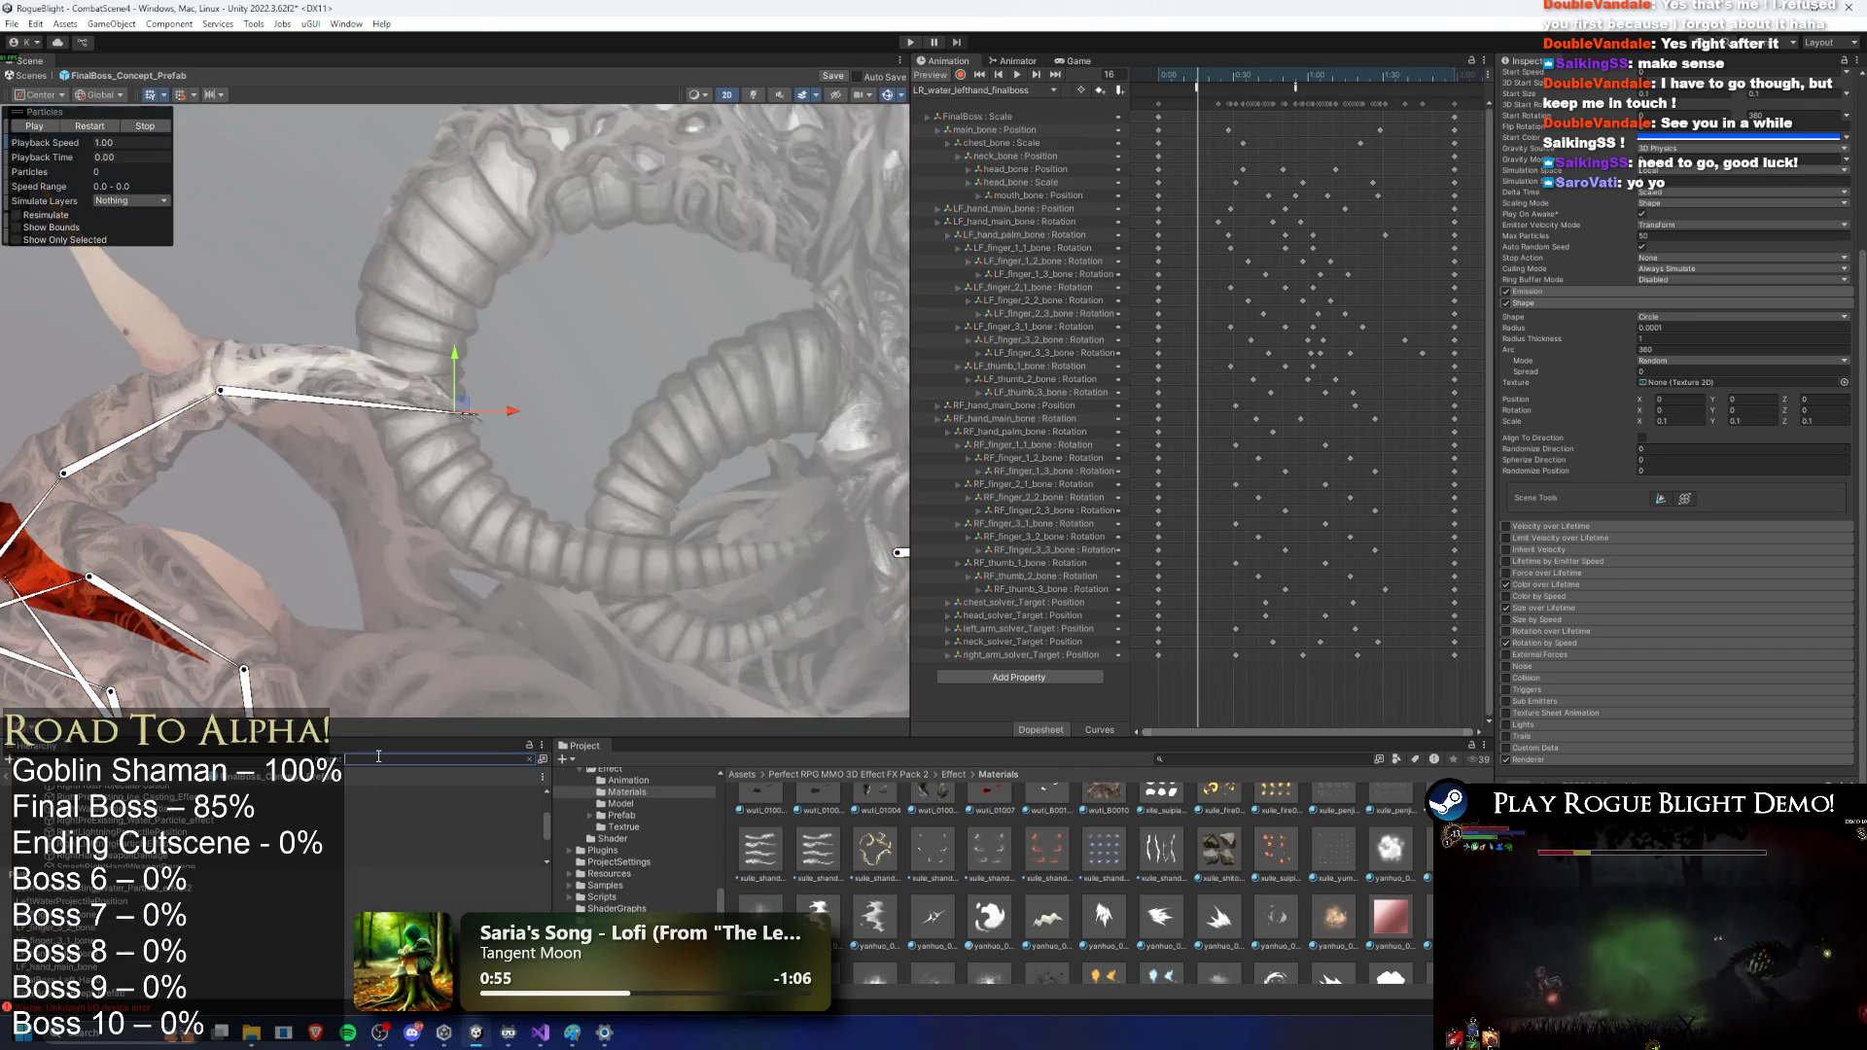
{"action": "key", "text": "Down"}
{"action": "key", "text": "Down"}
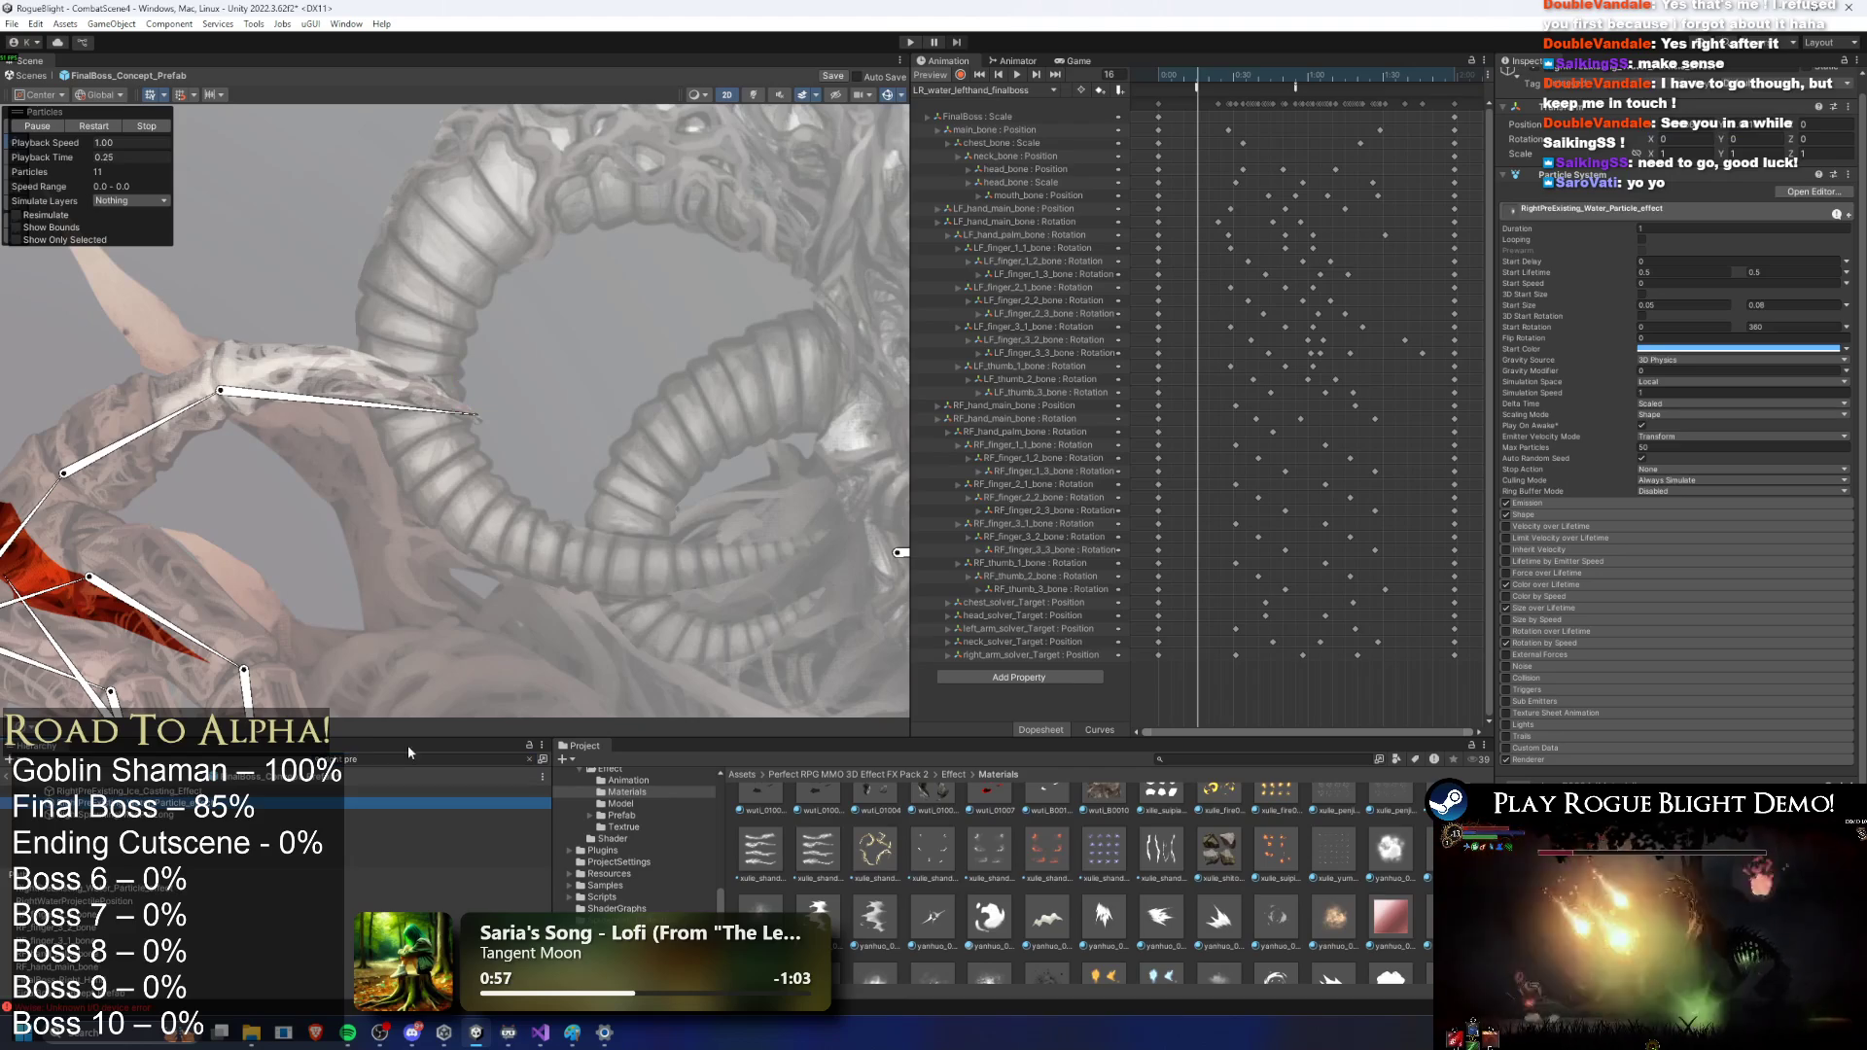
{"action": "key", "text": "Escape"}
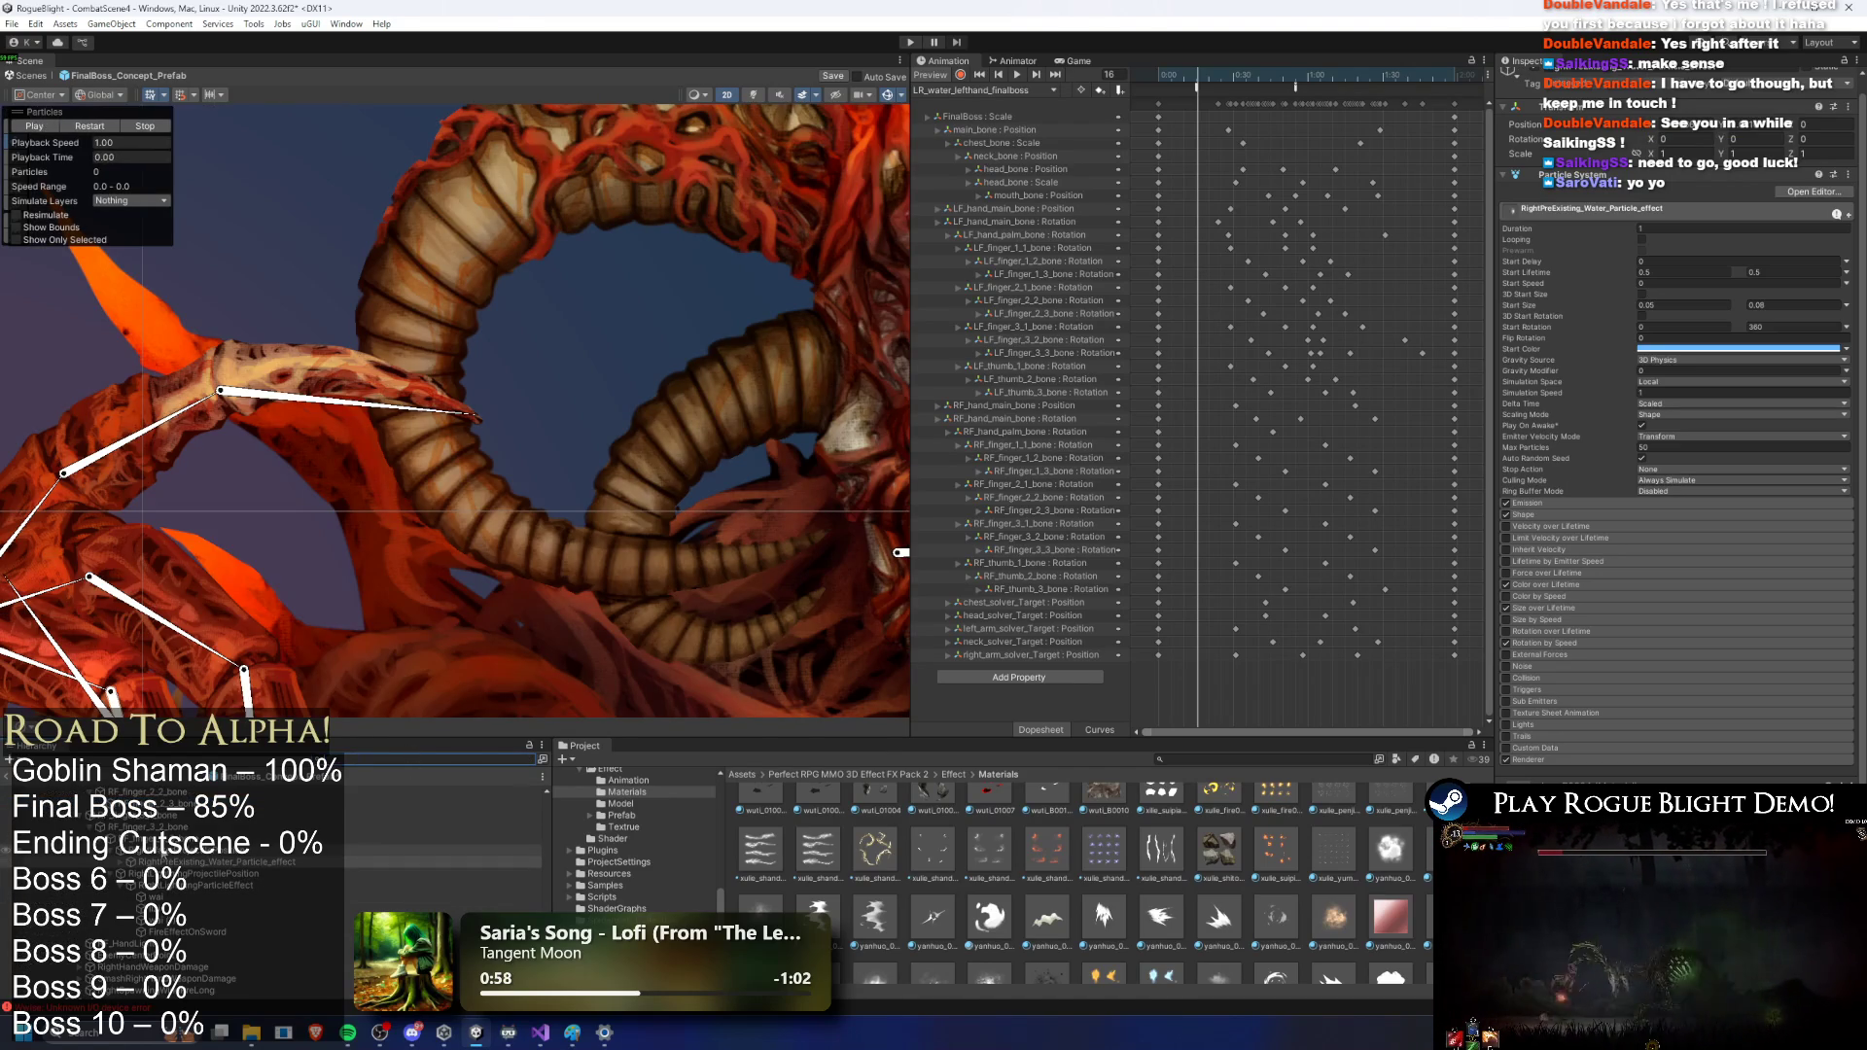
Step: Paste the copy as LeftPreCastExisting_Water_Particle_effect2 under the parent and scrub the preview to frame 22
{"action": "right_click", "coordinate": [162, 849]}
{"action": "left_click", "coordinate": [273, 295]}
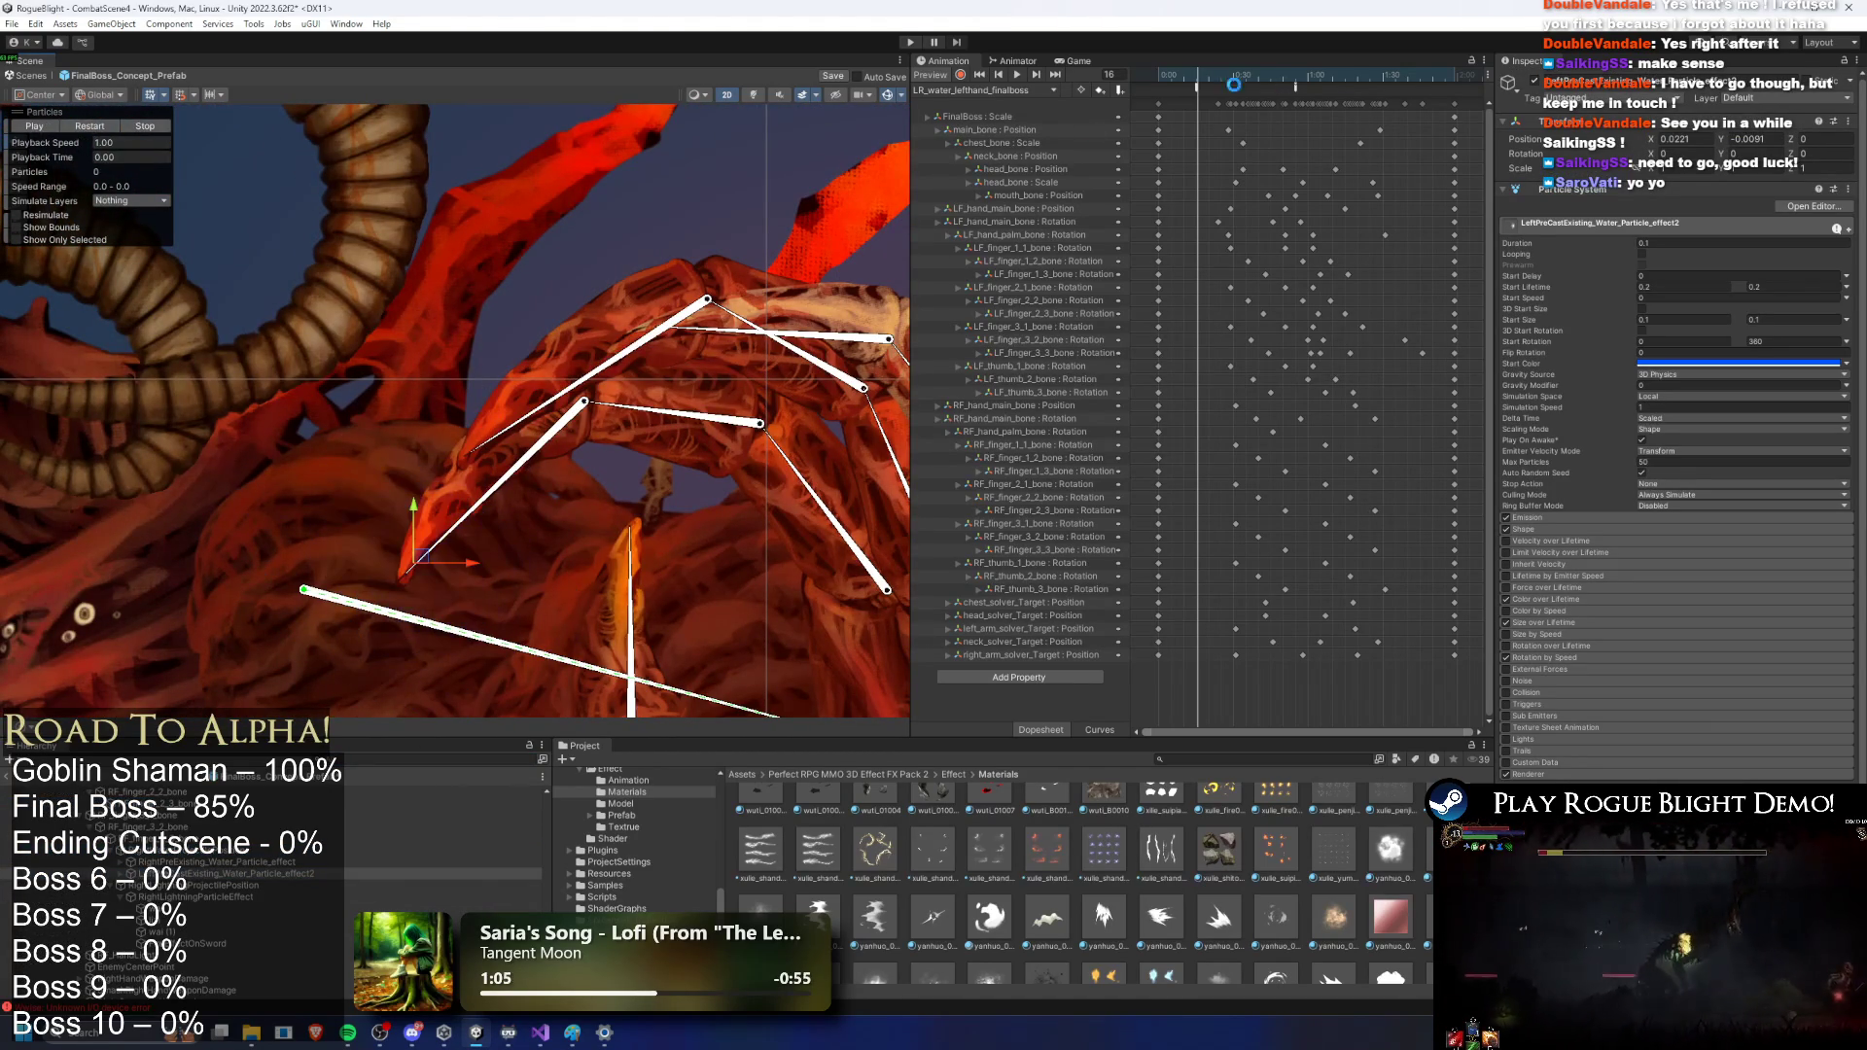
{"action": "mouse_move", "coordinate": [1198, 76]}
{"action": "left_mouse_down"}
{"action": "mouse_move", "coordinate": [1276, 75]}
{"action": "mouse_move", "coordinate": [1226, 78]}
{"action": "left_mouse_up"}
{"action": "scroll", "coordinate": [194, 875], "scroll_direction": "up", "scroll_amount": 5}
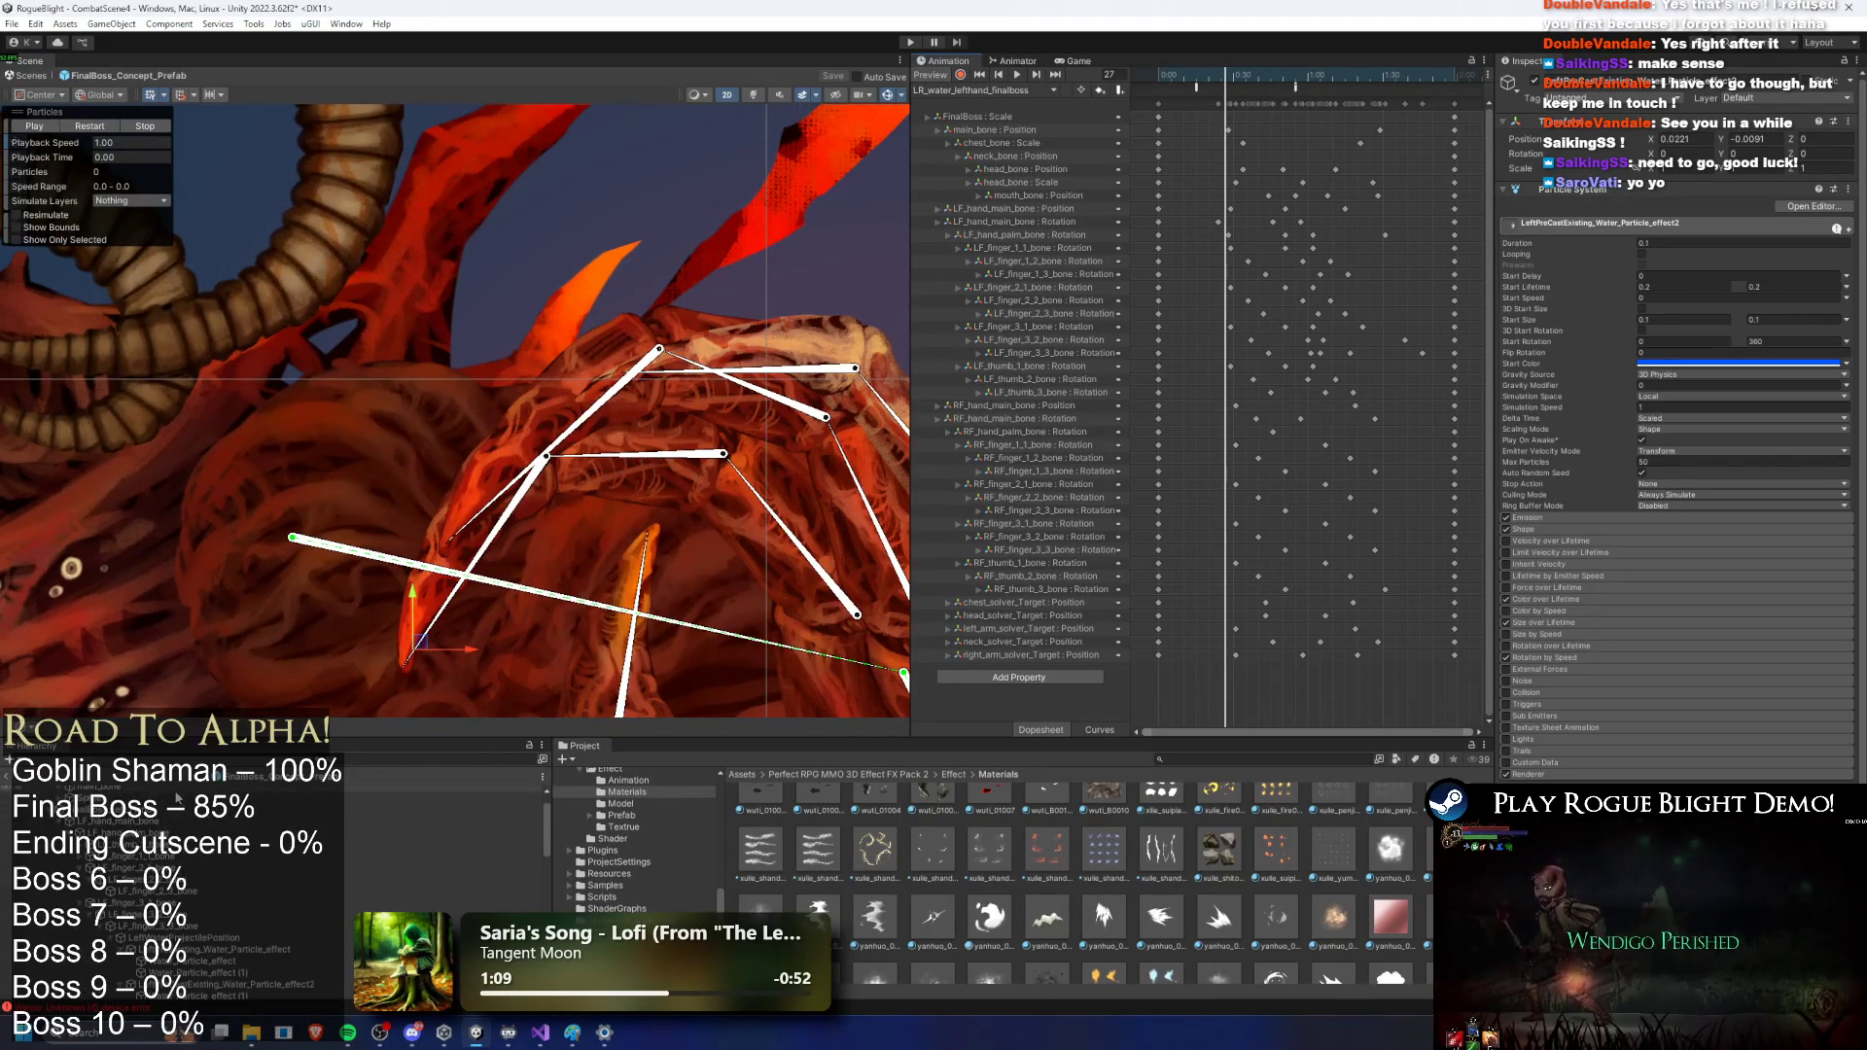
Step: Inspect FinalBoss_Concept_Prefab's Pre Existing Particles To Play list, checking which effect Element 7 plays
{"action": "left_click", "coordinate": [116, 791]}
{"action": "scroll", "coordinate": [1766, 600], "scroll_direction": "down", "scroll_amount": 5}
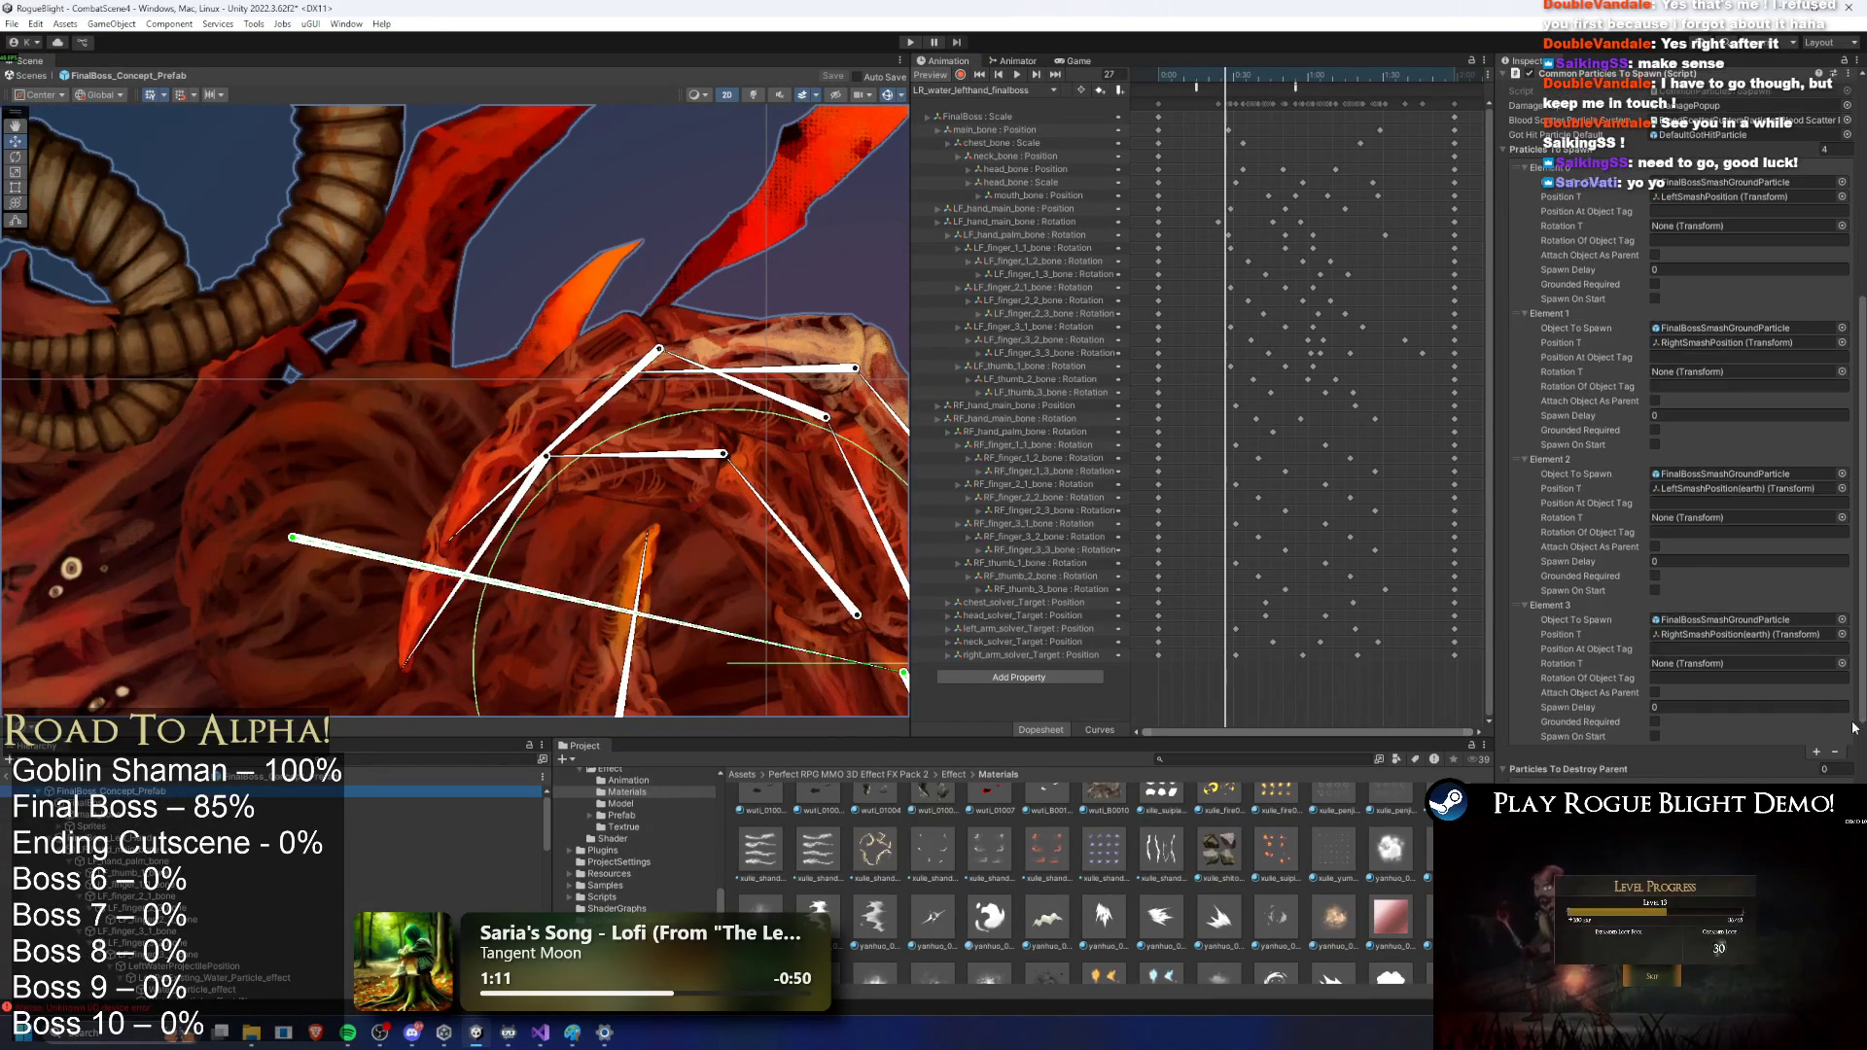
{"action": "left_click", "coordinate": [1817, 753]}
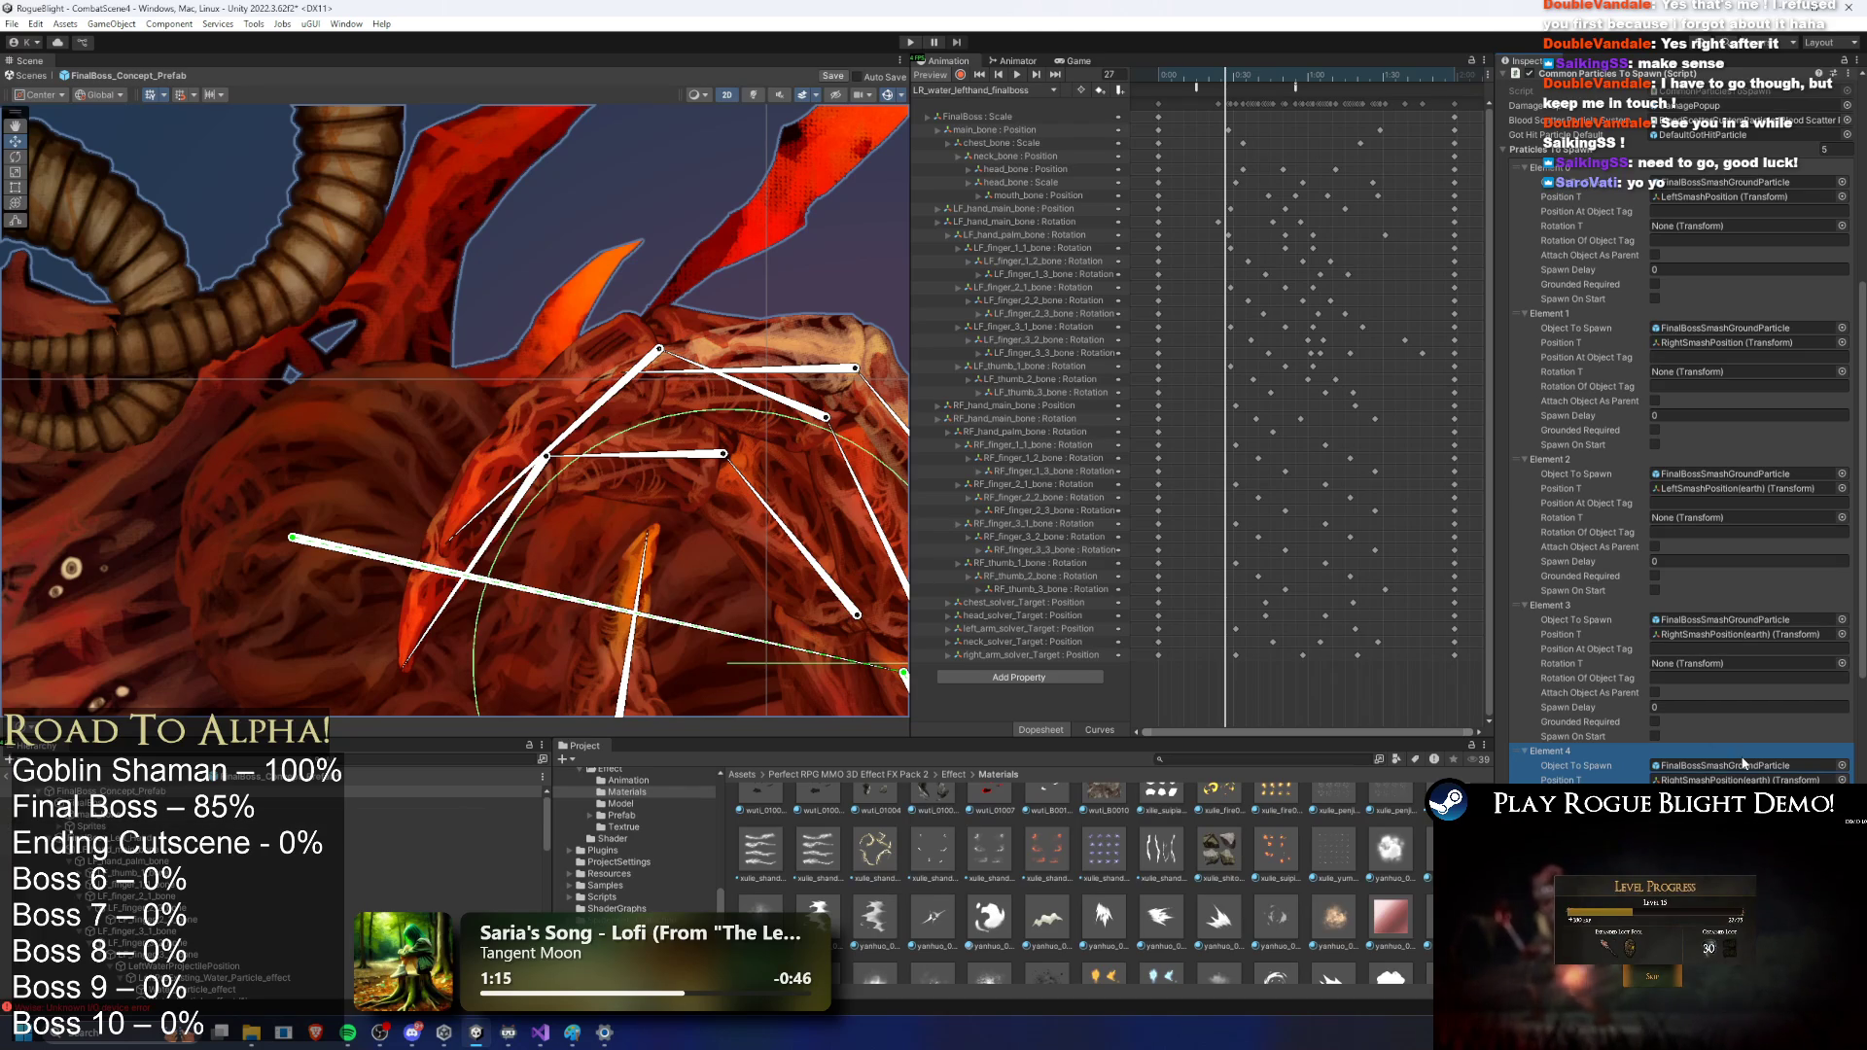
{"action": "key", "text": "ctrl+z"}
{"action": "scroll", "coordinate": [1765, 634], "scroll_direction": "down", "scroll_amount": 10}
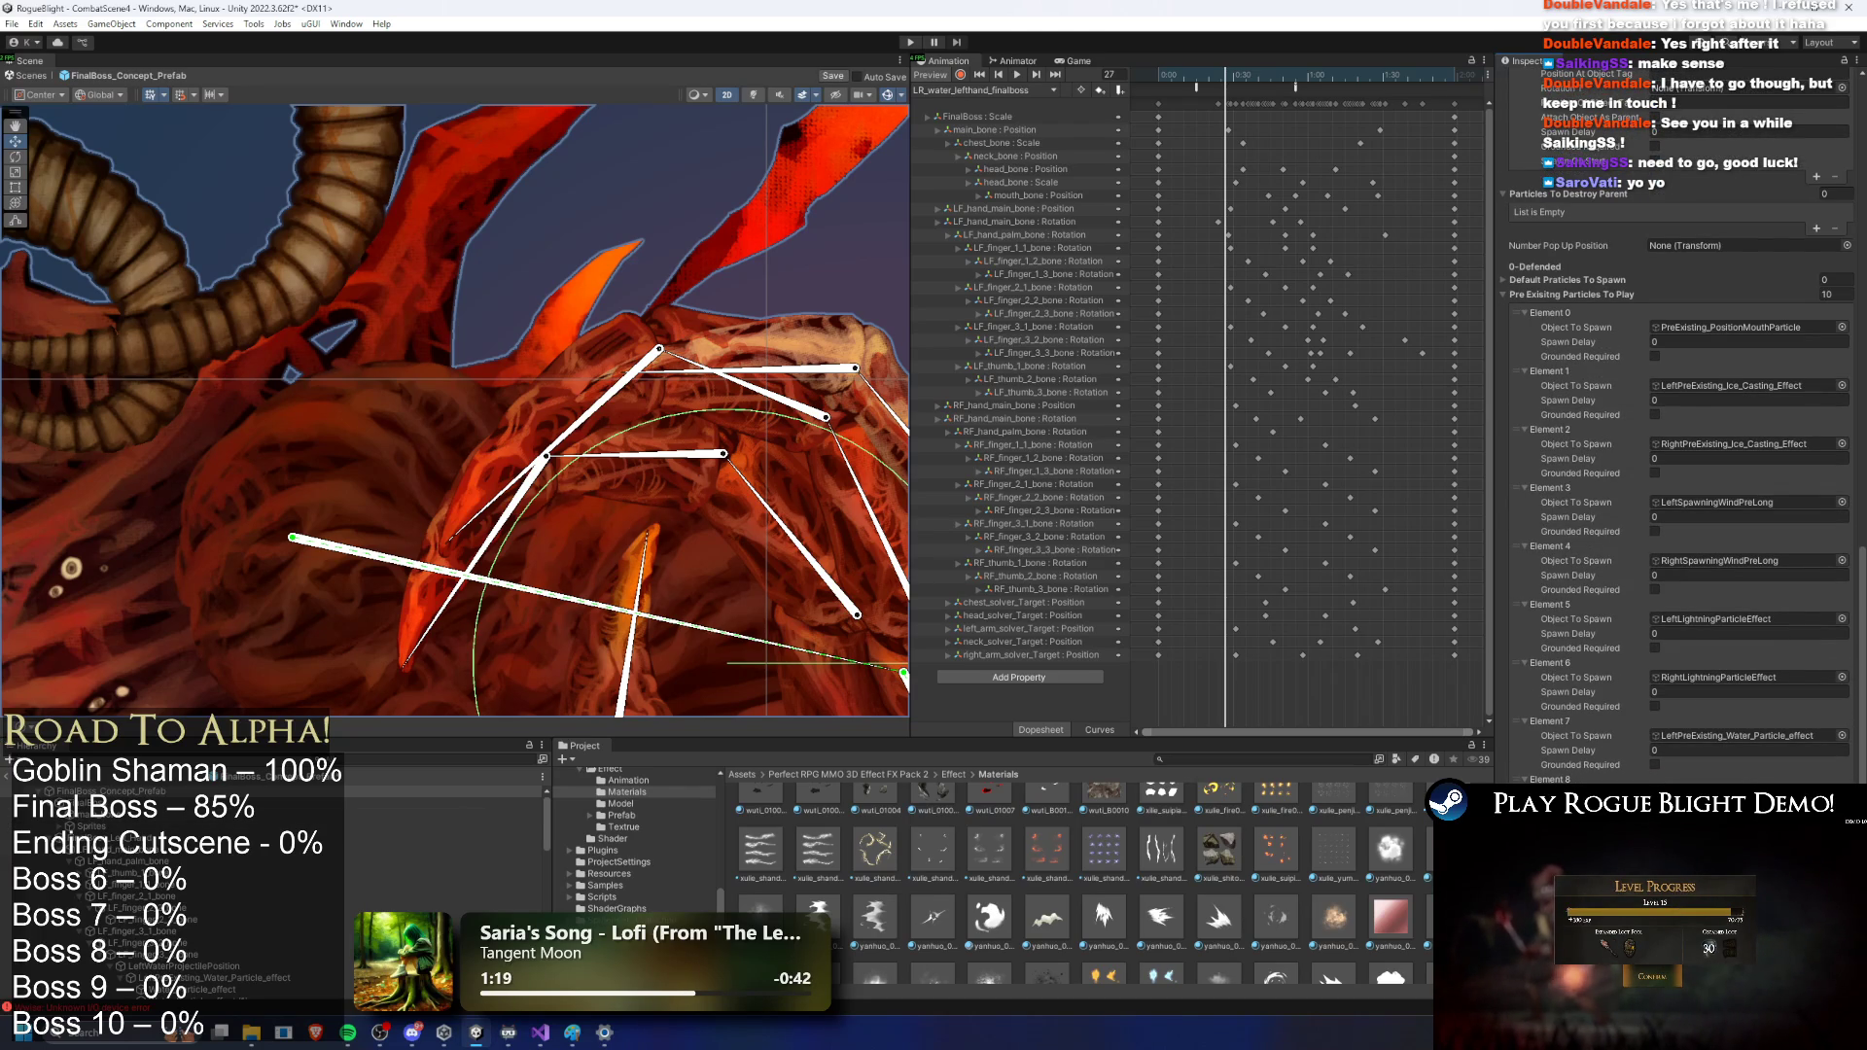
{"action": "left_click", "coordinate": [1731, 735]}
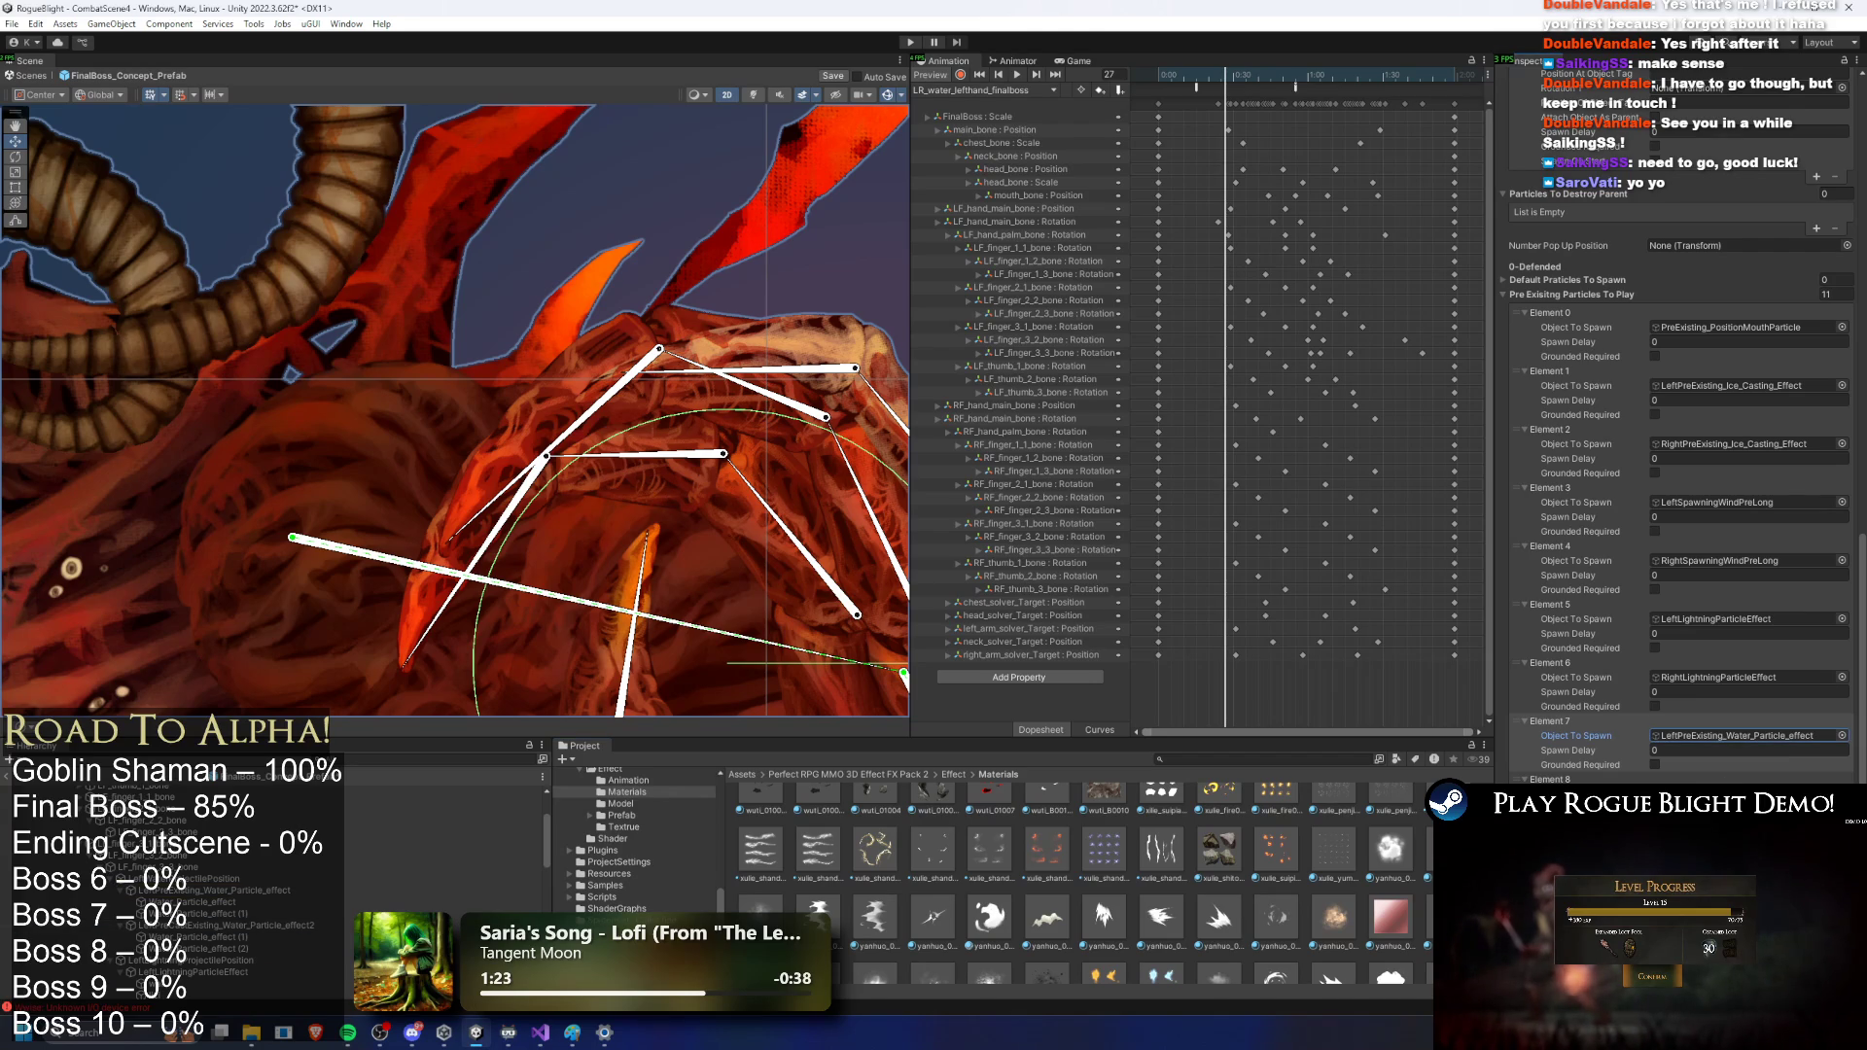
{"action": "scroll", "coordinate": [362, 909], "scroll_direction": "down", "scroll_amount": 5}
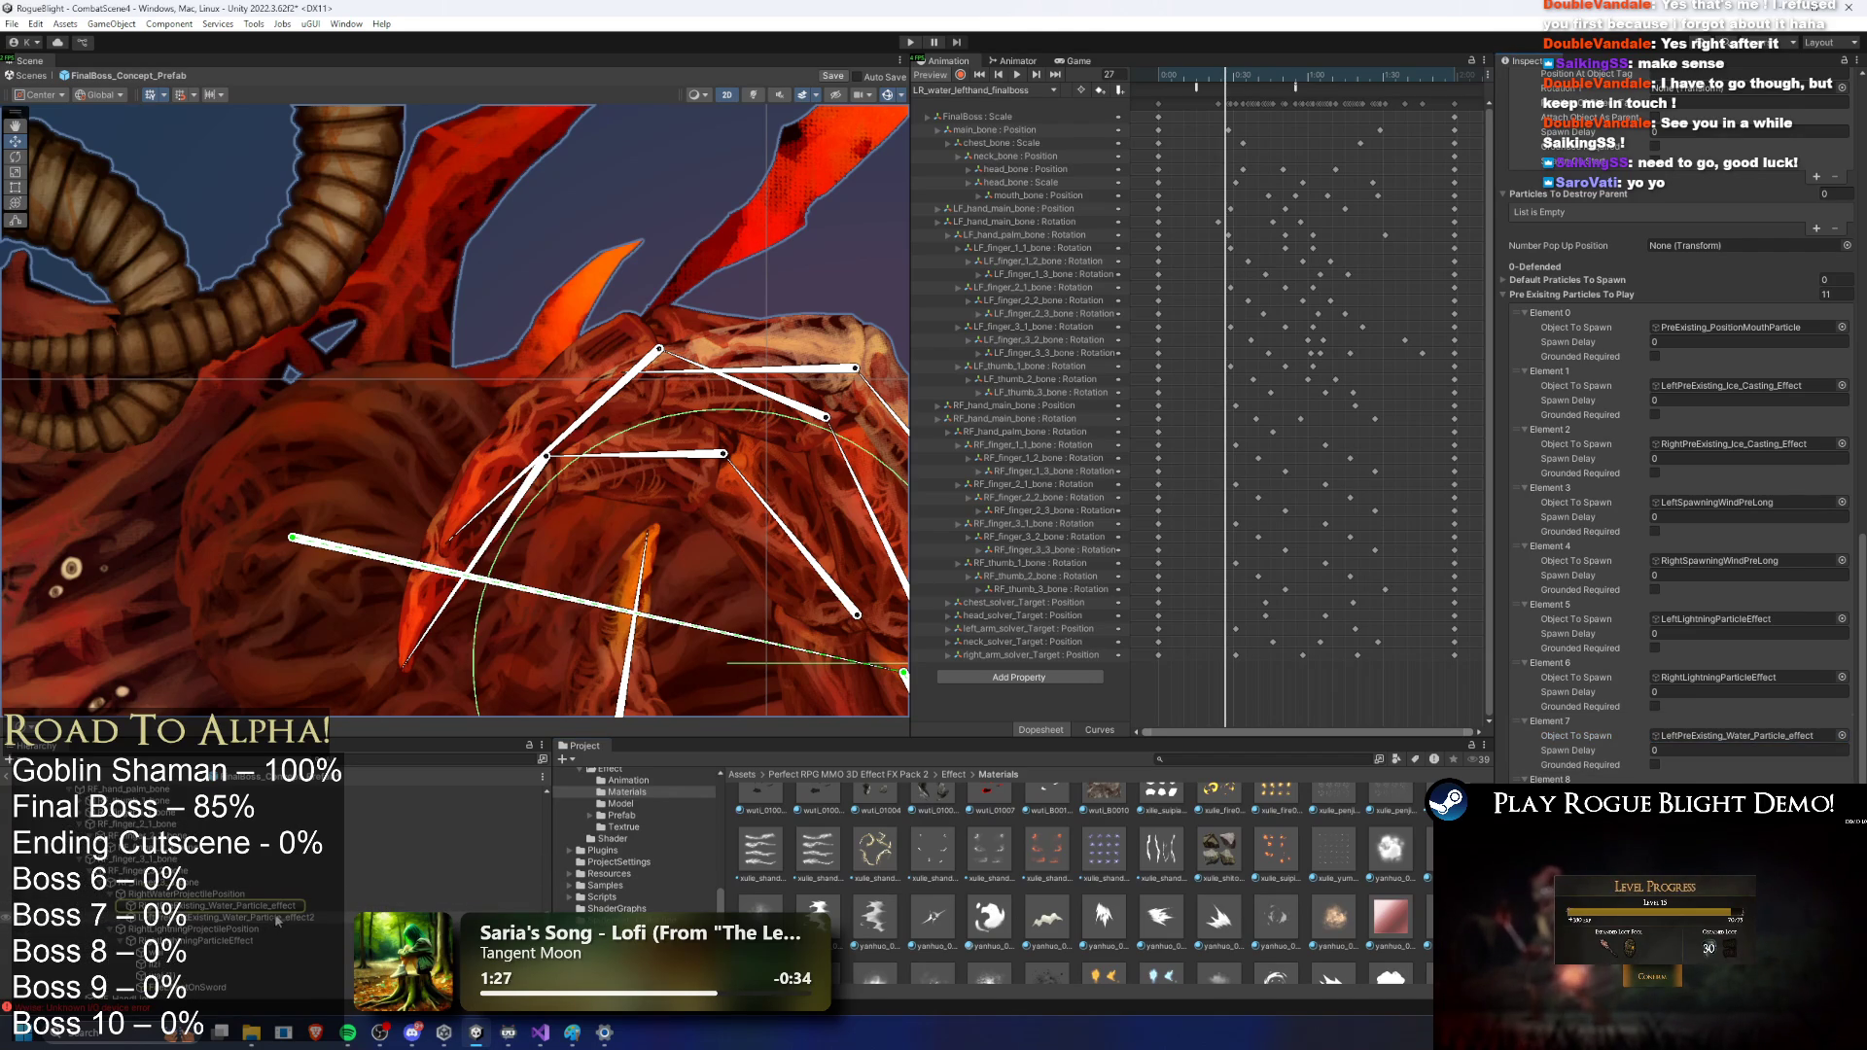
Step: Place LeftPreCastExisting_Water_Particle_effect2 in Element 9, growing the list to 11 entries
{"action": "right_click", "coordinate": [280, 919]}
{"action": "left_click", "coordinate": [385, 385]}
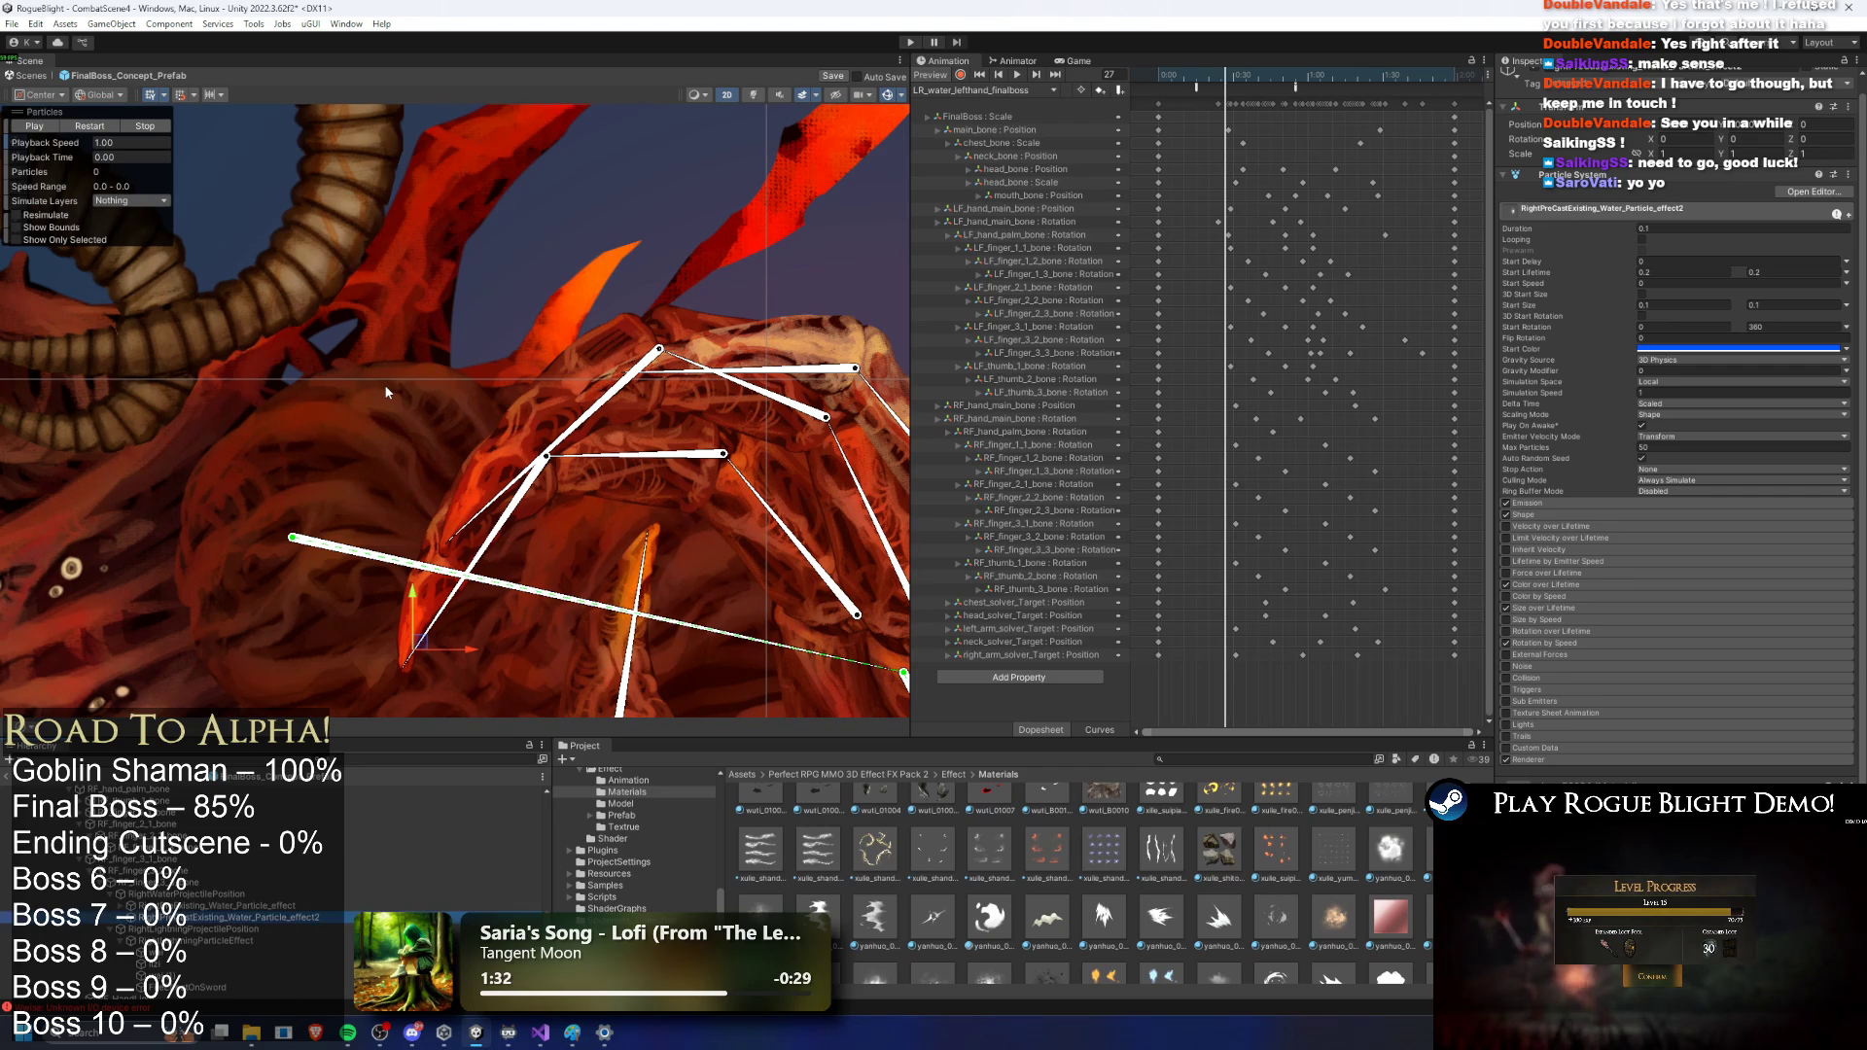
{"action": "scroll", "coordinate": [149, 784], "scroll_direction": "up", "scroll_amount": 5}
{"action": "left_click", "coordinate": [149, 789]}
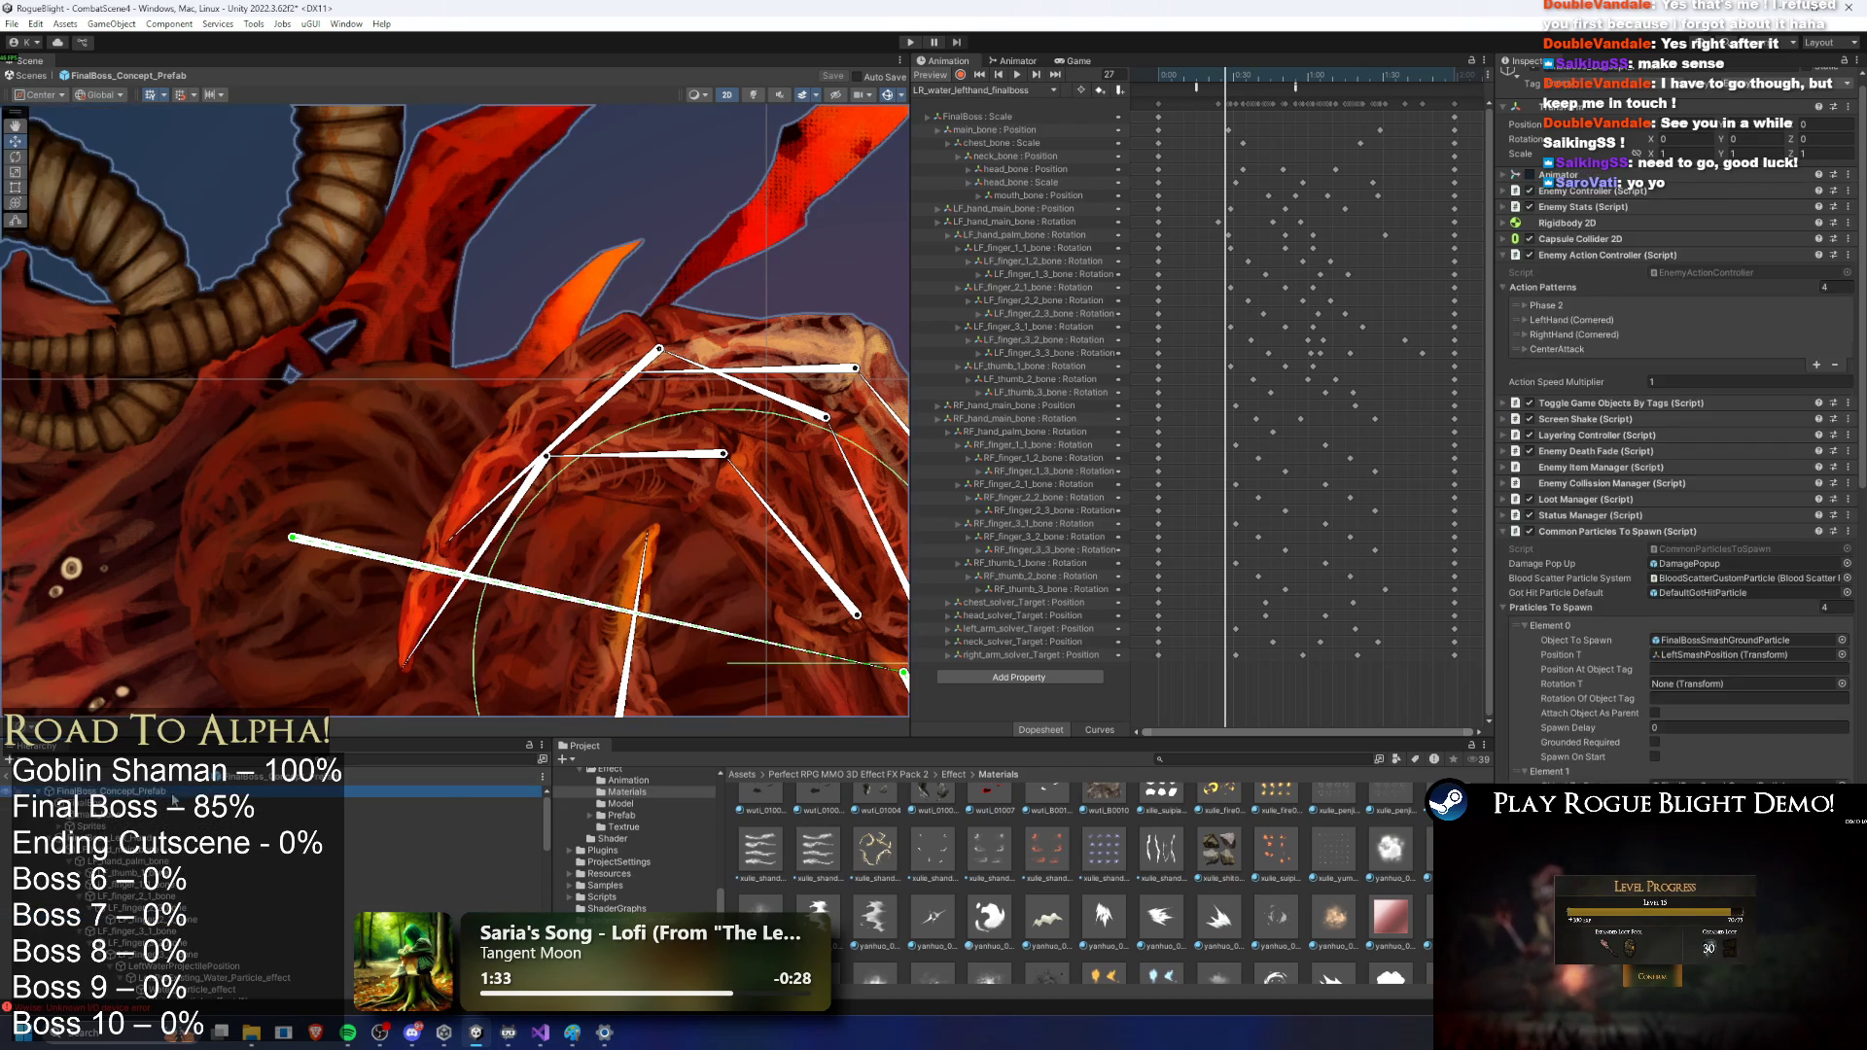
{"action": "scroll", "coordinate": [1812, 637], "scroll_direction": "down", "scroll_amount": 10}
{"action": "scroll", "coordinate": [1811, 637], "scroll_direction": "down", "scroll_amount": 5}
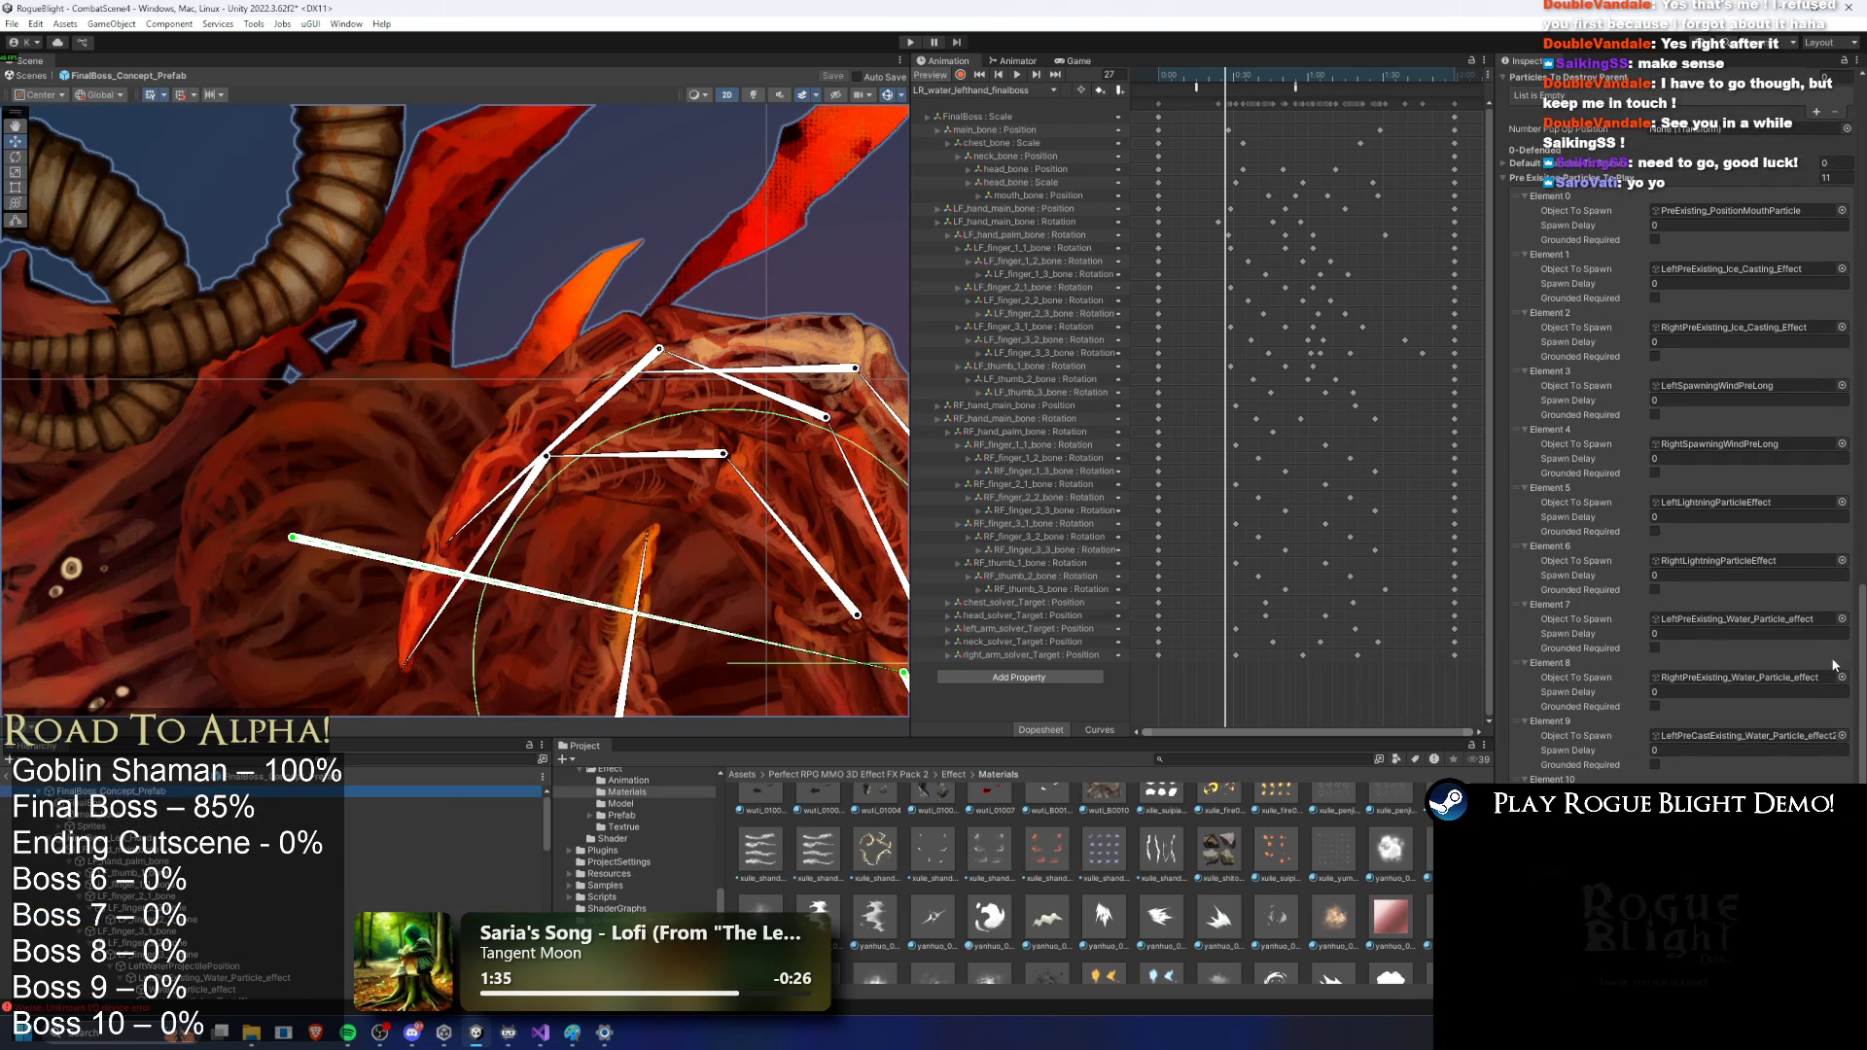
{"action": "scroll", "coordinate": [218, 943], "scroll_direction": "down", "scroll_amount": 5}
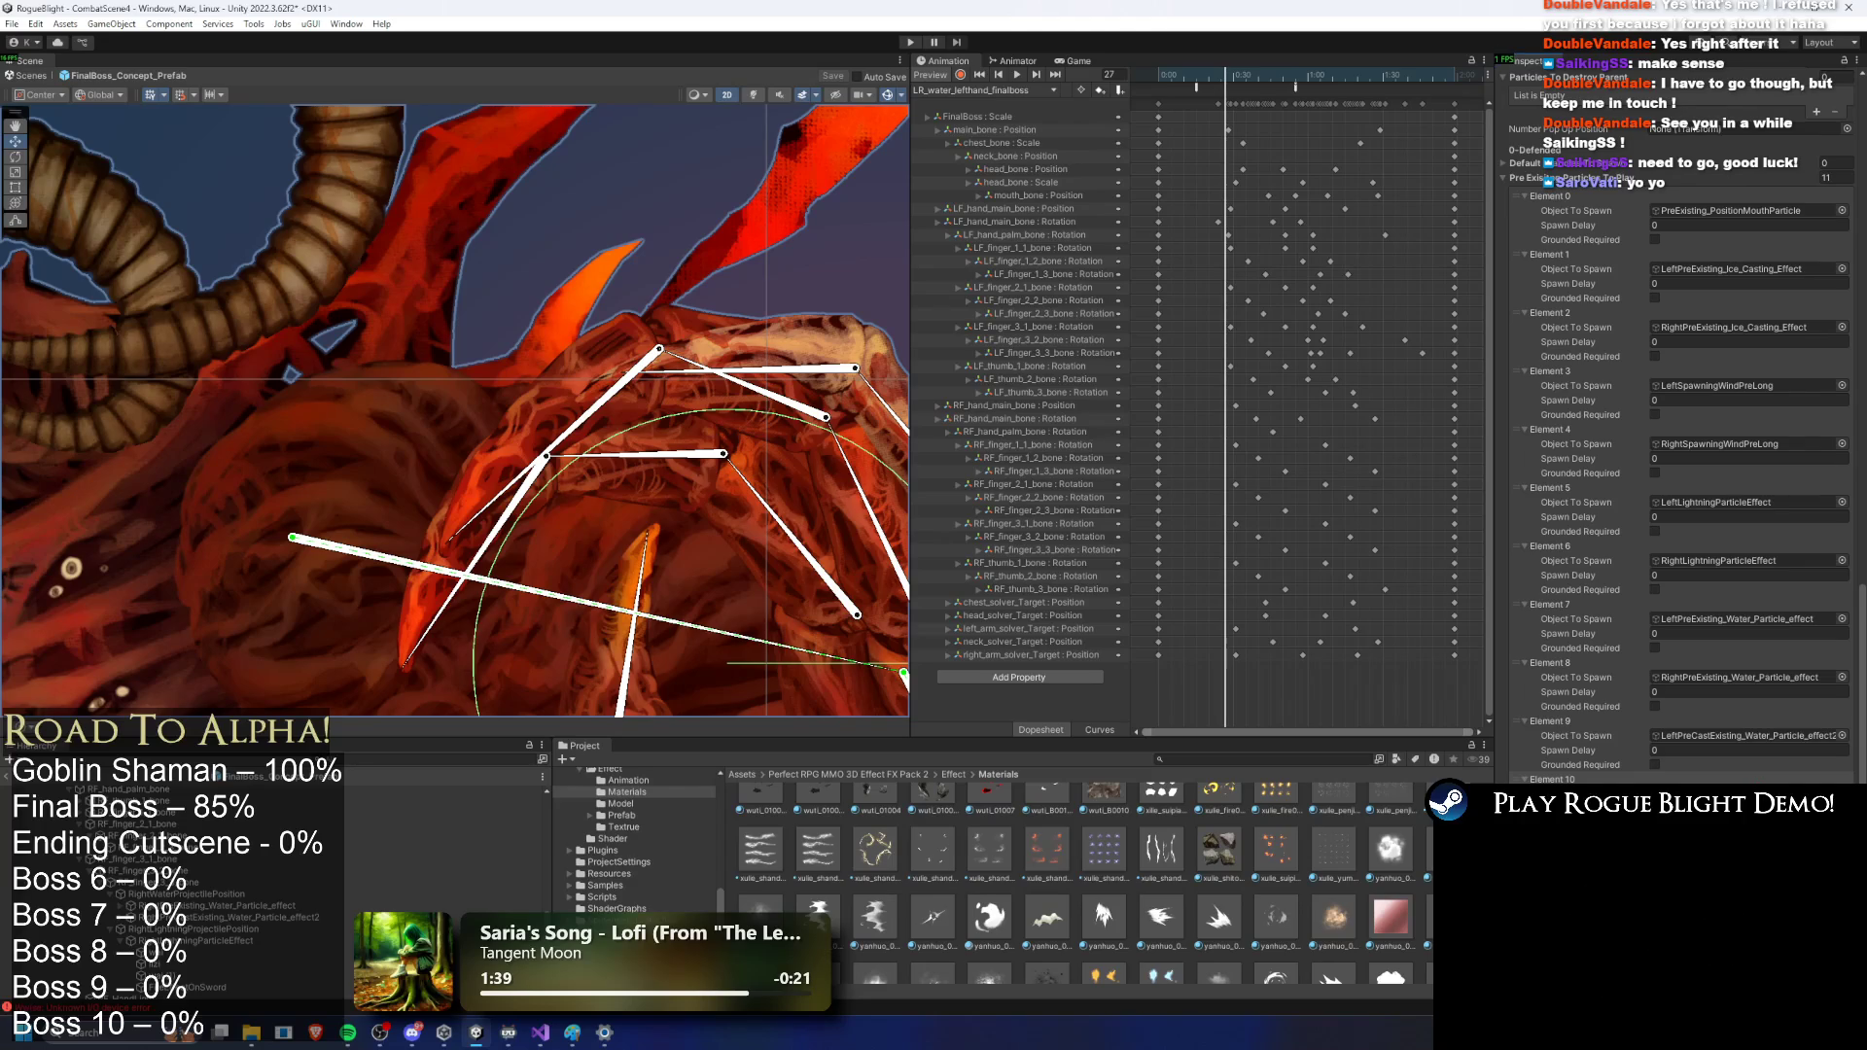
{"action": "left_click", "coordinate": [982, 89]}
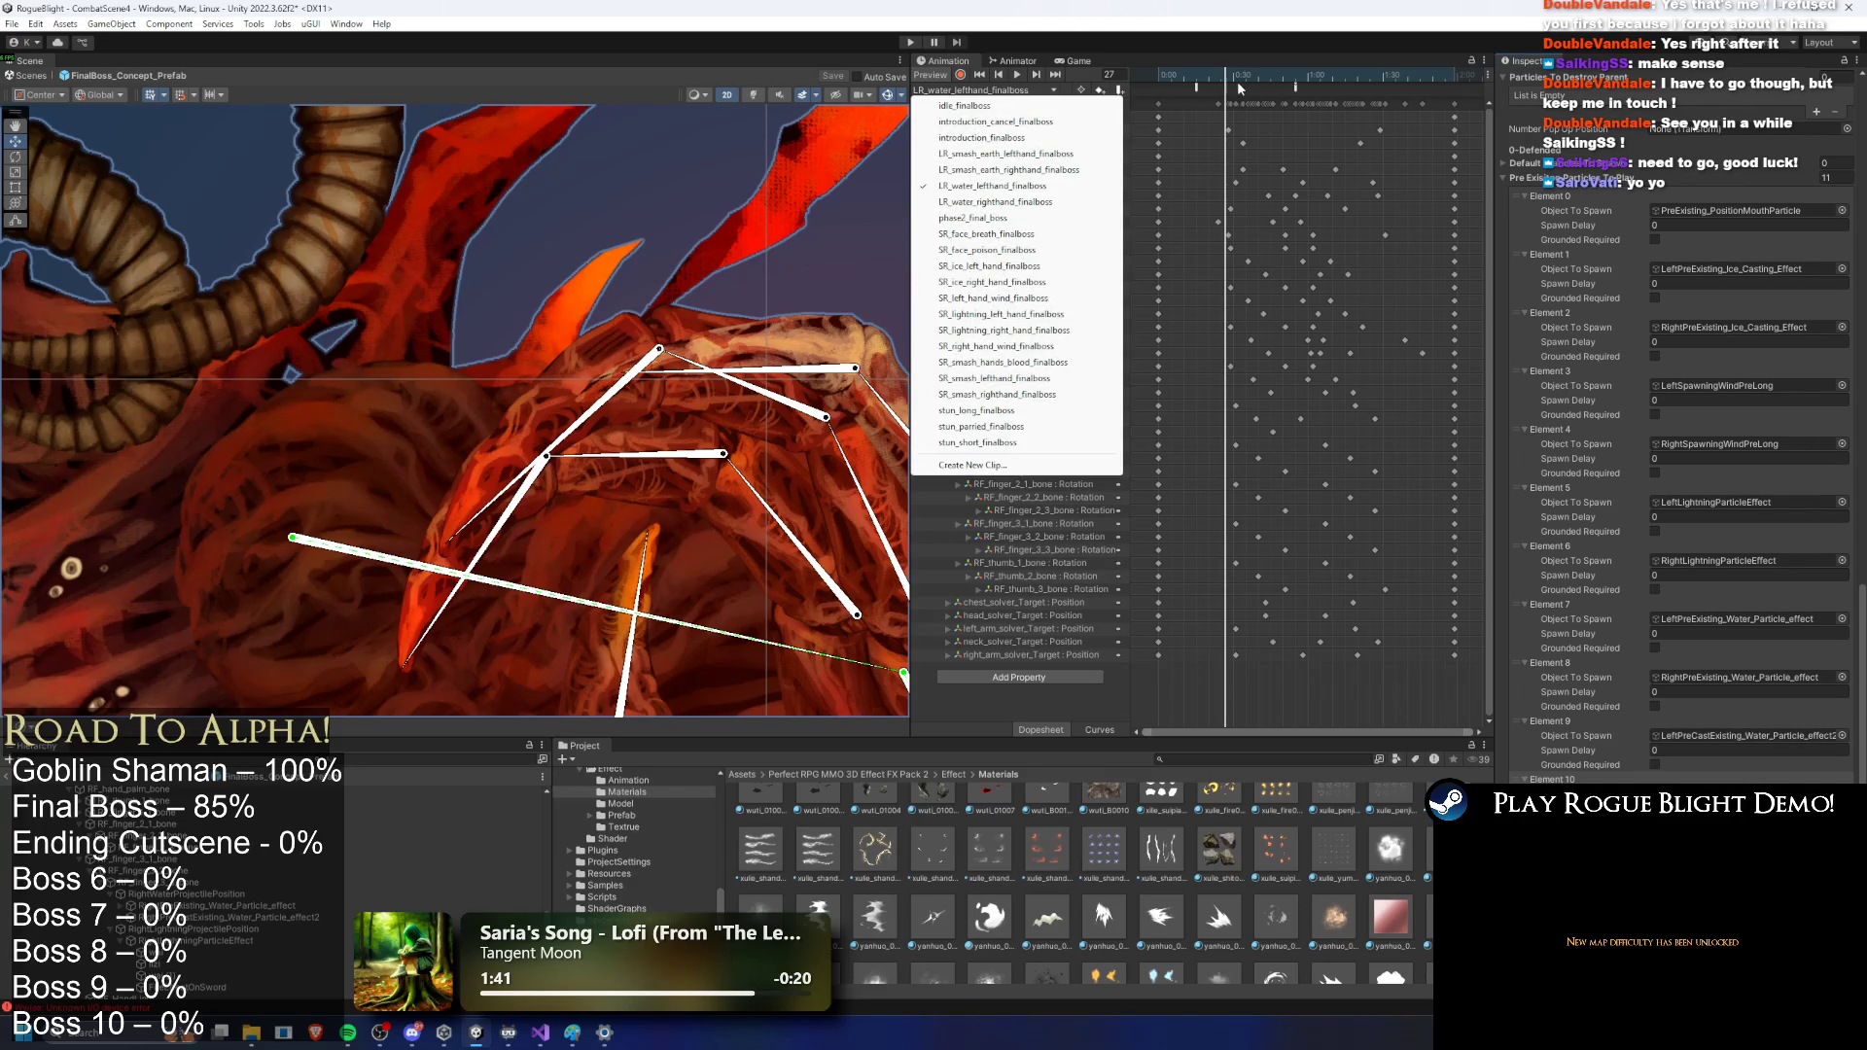
Step: Add an animation event to the left-hand water clip that calls CommonParticlesToSpawn > PlayPreExistingParticle
{"action": "left_click", "coordinate": [1253, 76]}
{"action": "right_click", "coordinate": [1282, 94]}
{"action": "left_click", "coordinate": [1286, 94]}
{"action": "left_click", "coordinate": [1283, 79]}
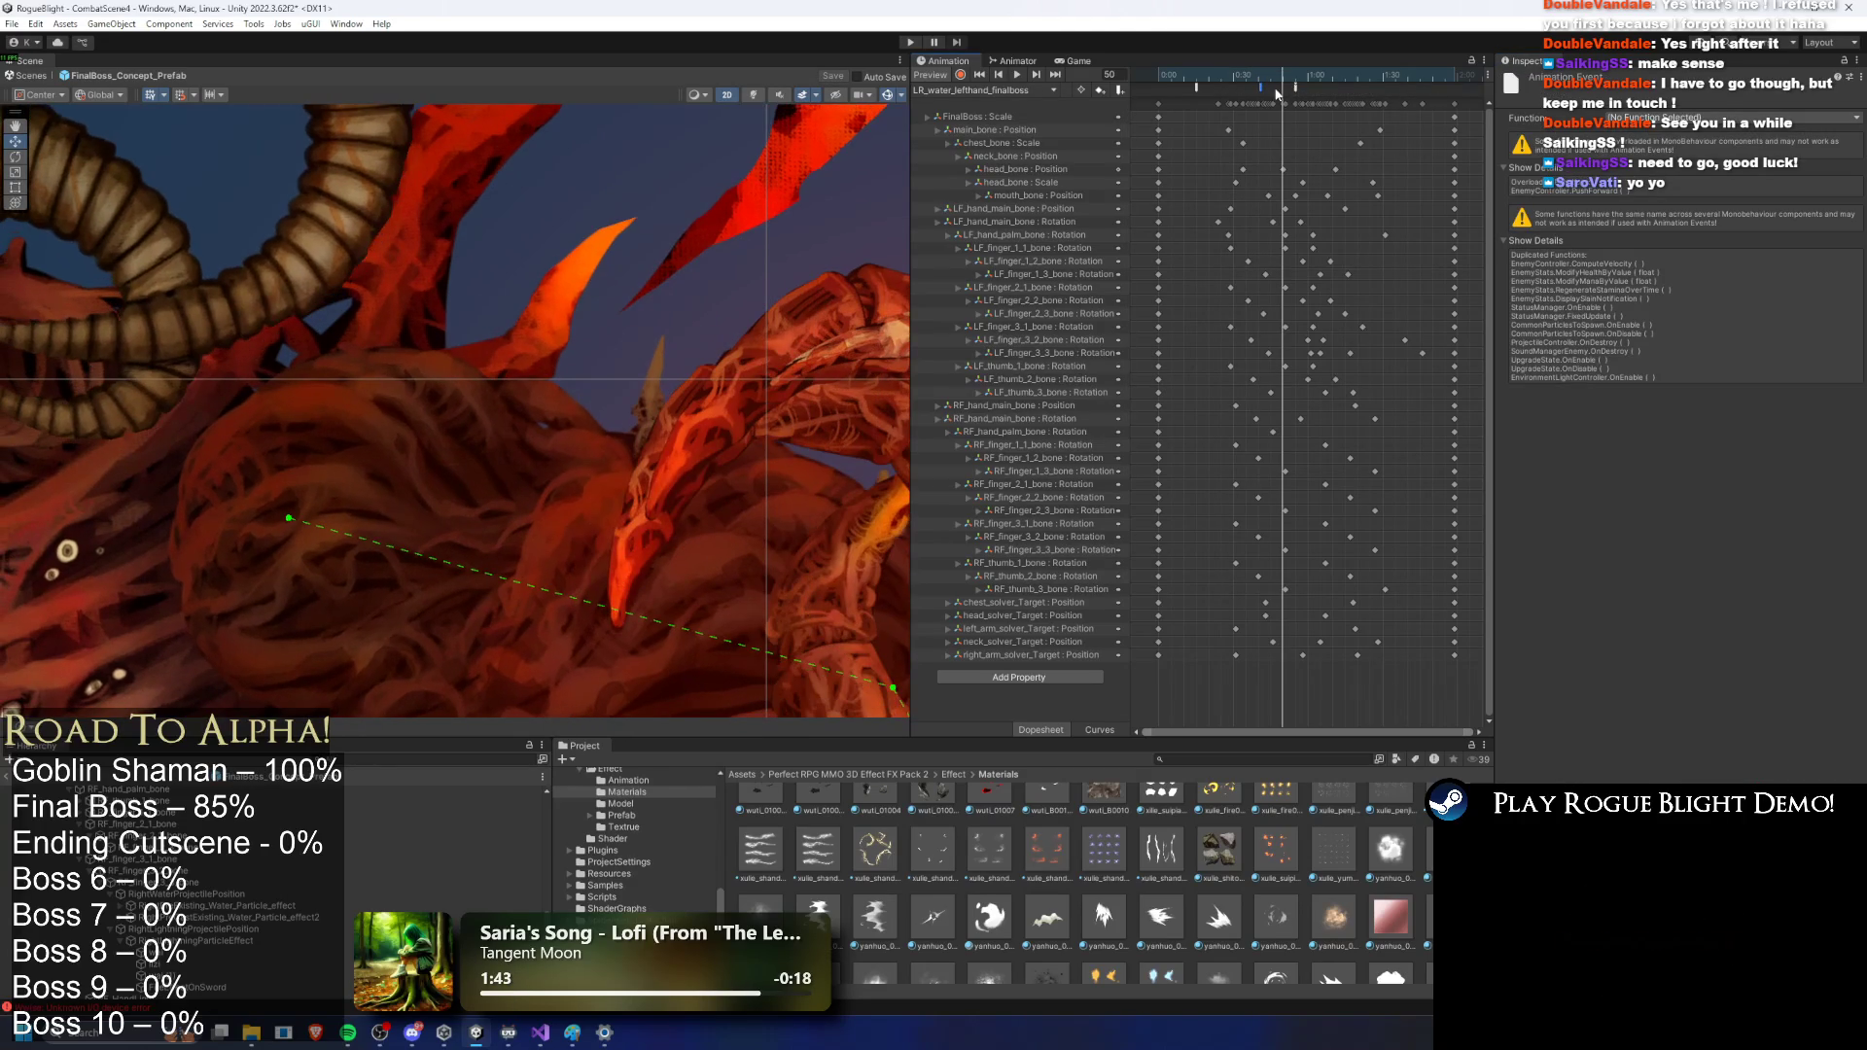
{"action": "scroll", "coordinate": [457, 185], "scroll_direction": "down", "scroll_amount": 5}
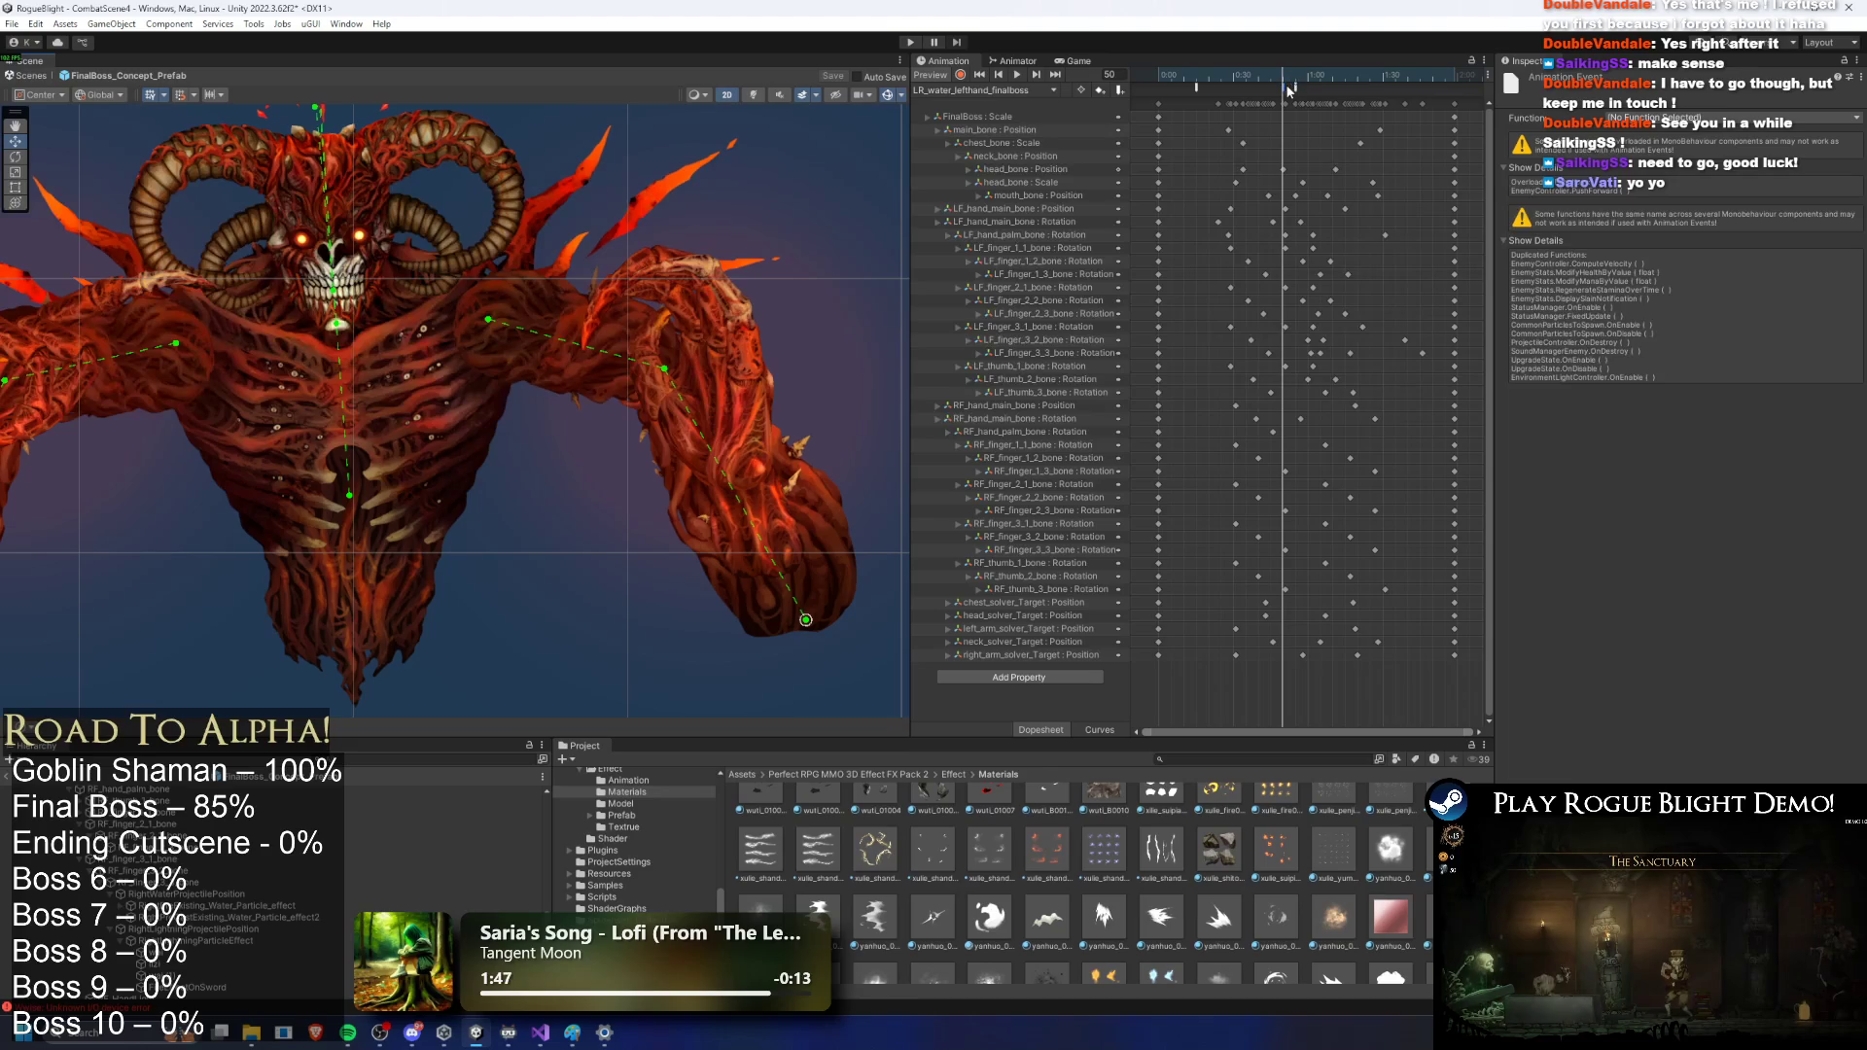
{"action": "left_click", "coordinate": [1643, 116]}
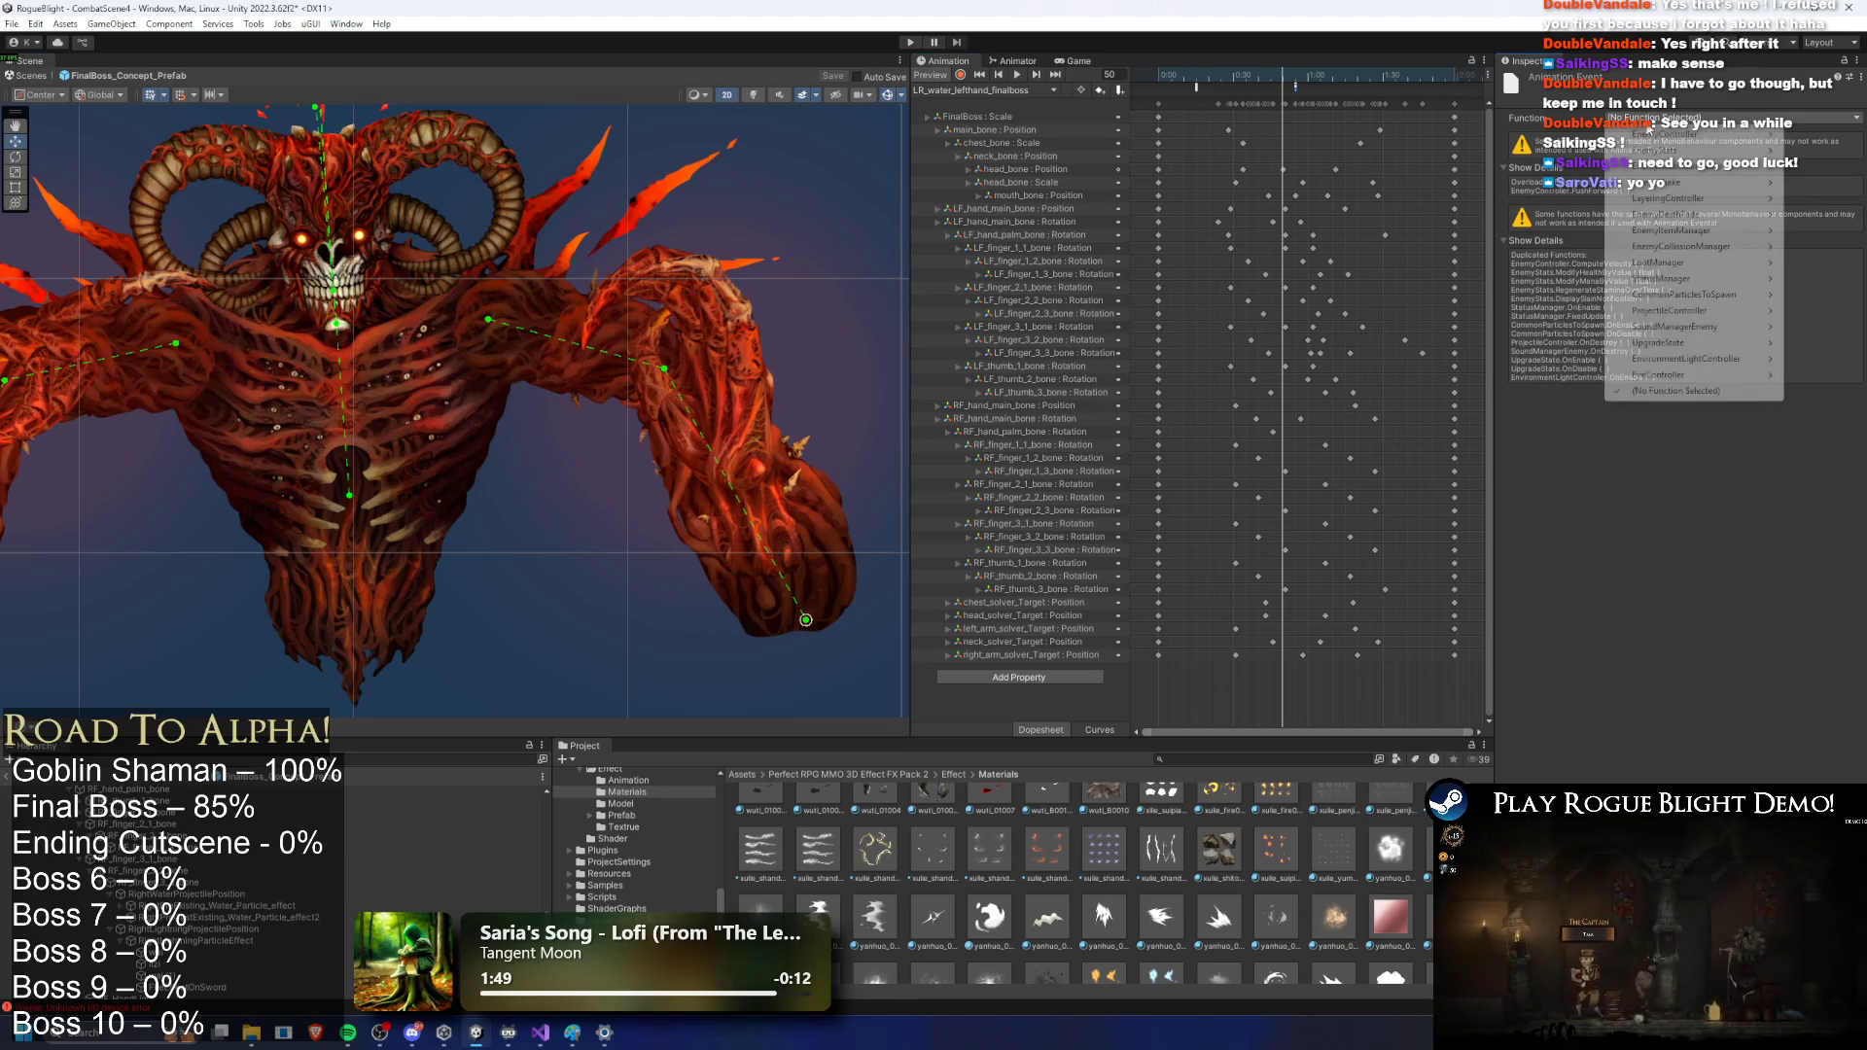
{"action": "mouse_move", "coordinate": [1727, 303]}
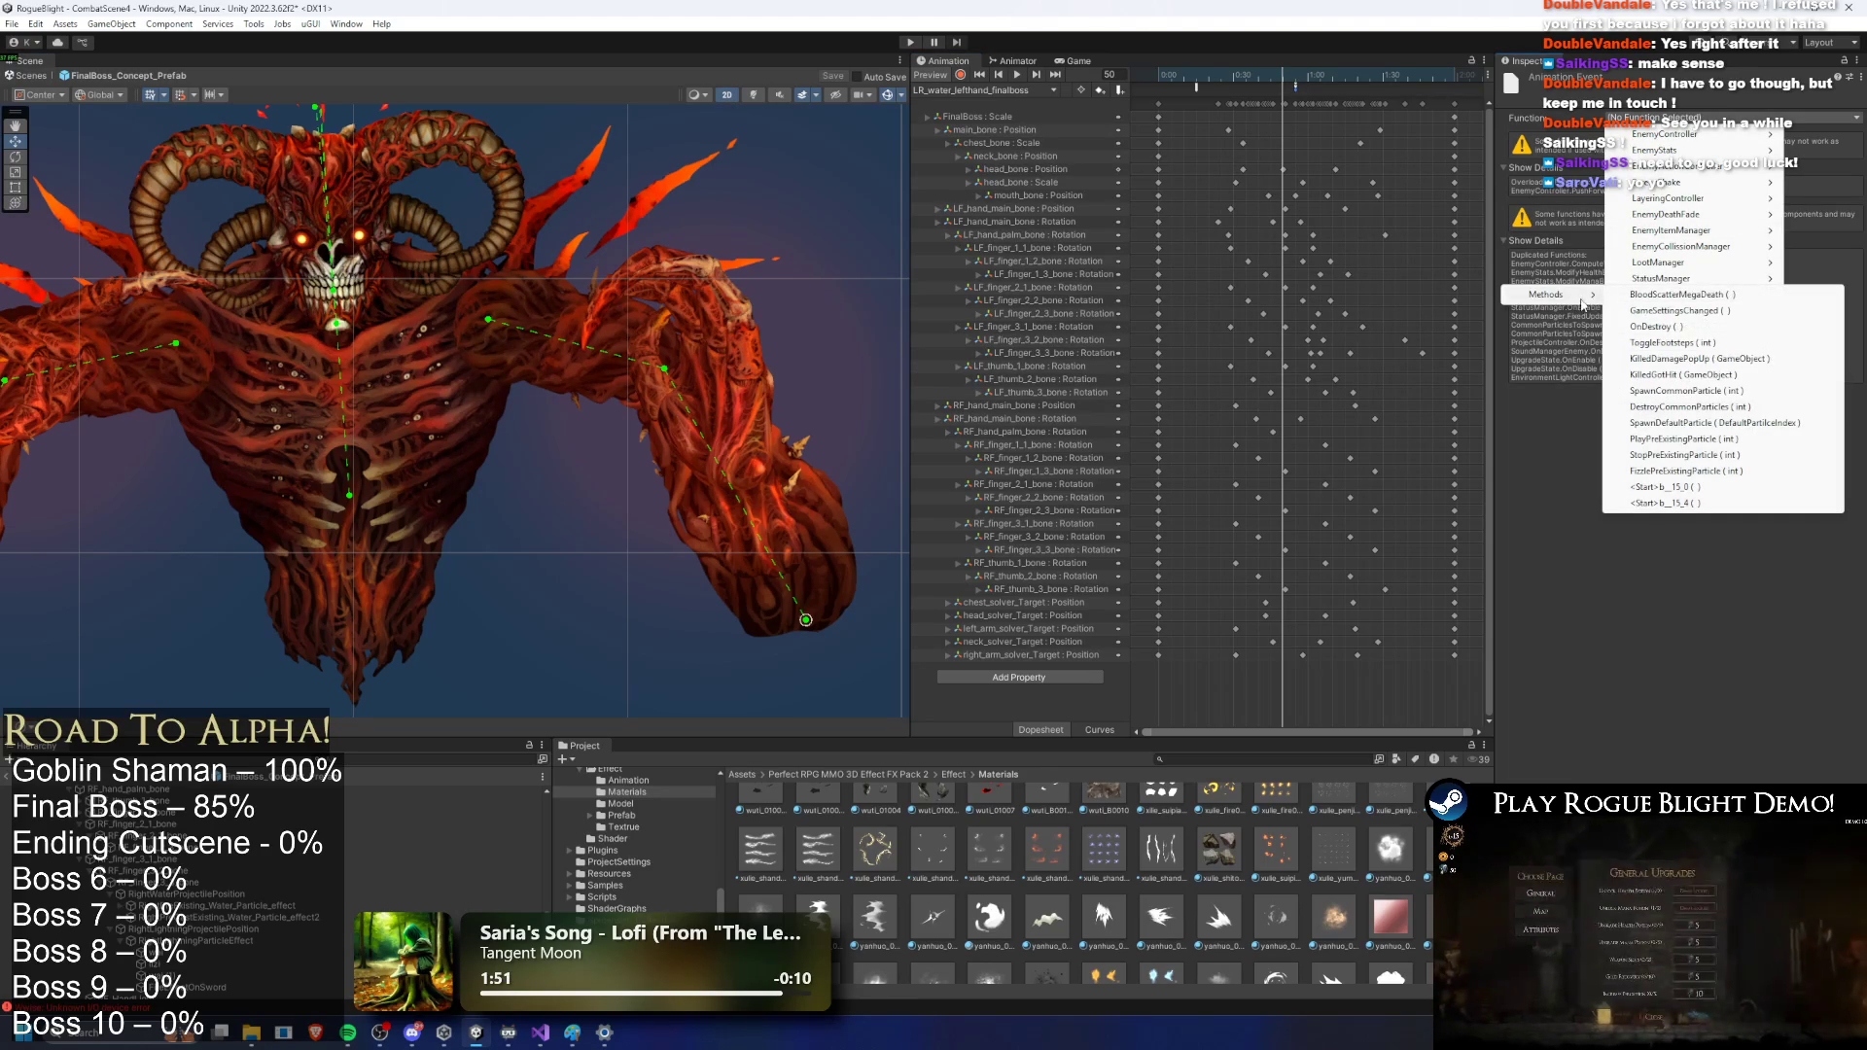
{"action": "left_click", "coordinate": [1710, 442]}
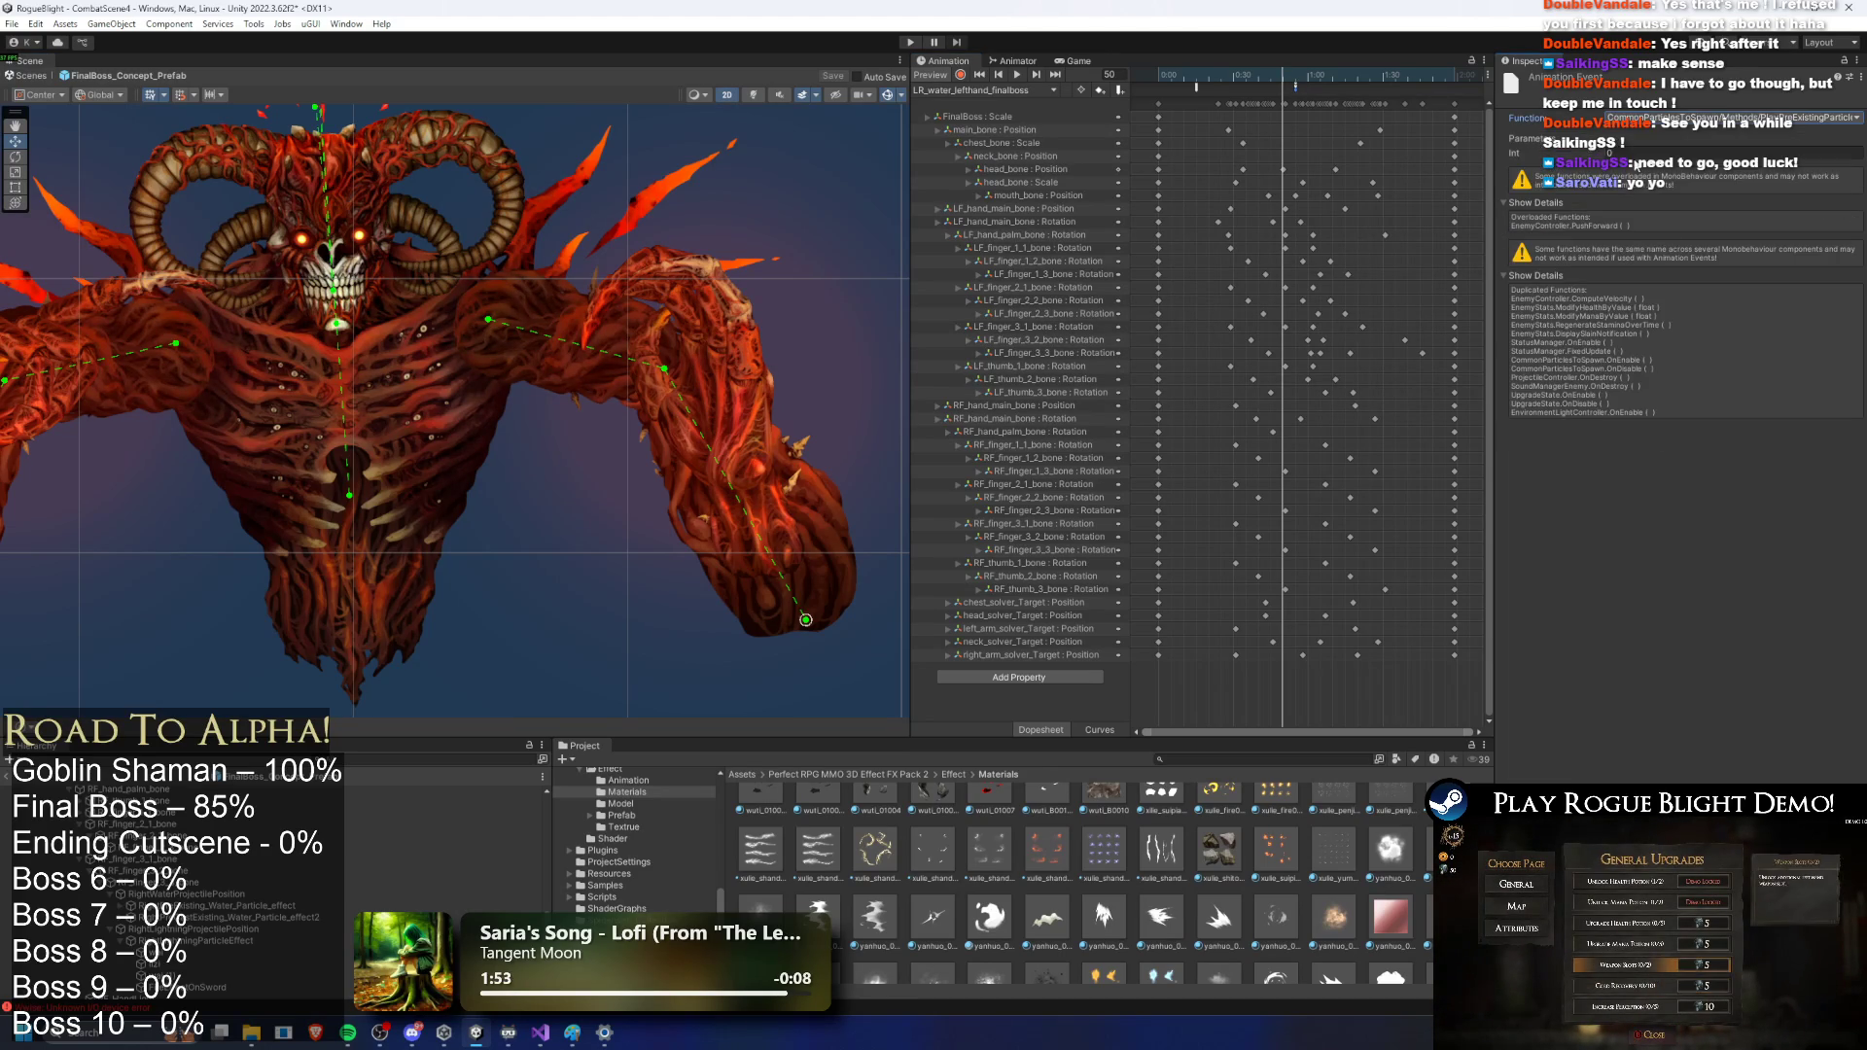
Step: Check the clip's events and FinalBoss components, then load the LR_water_righthand_finalboss clip
{"action": "left_click", "coordinate": [1296, 87]}
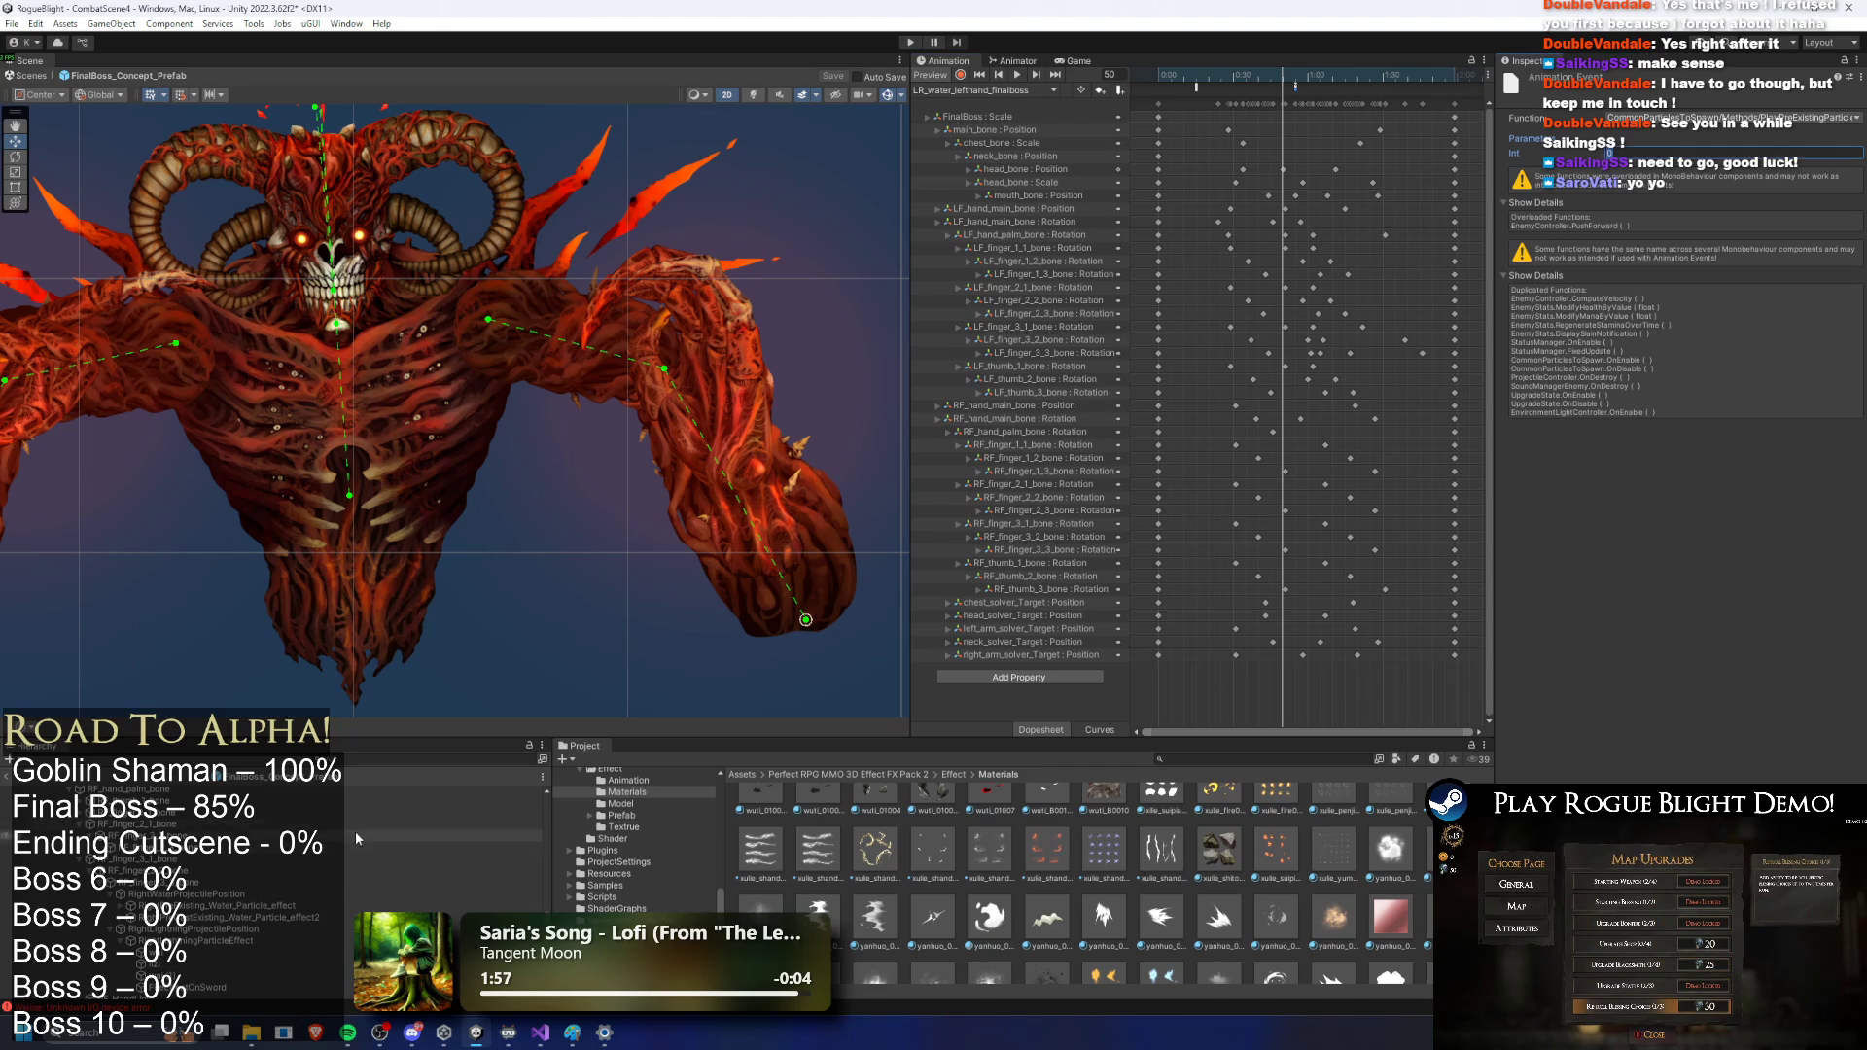
{"action": "scroll", "coordinate": [270, 817], "scroll_direction": "down", "scroll_amount": 5}
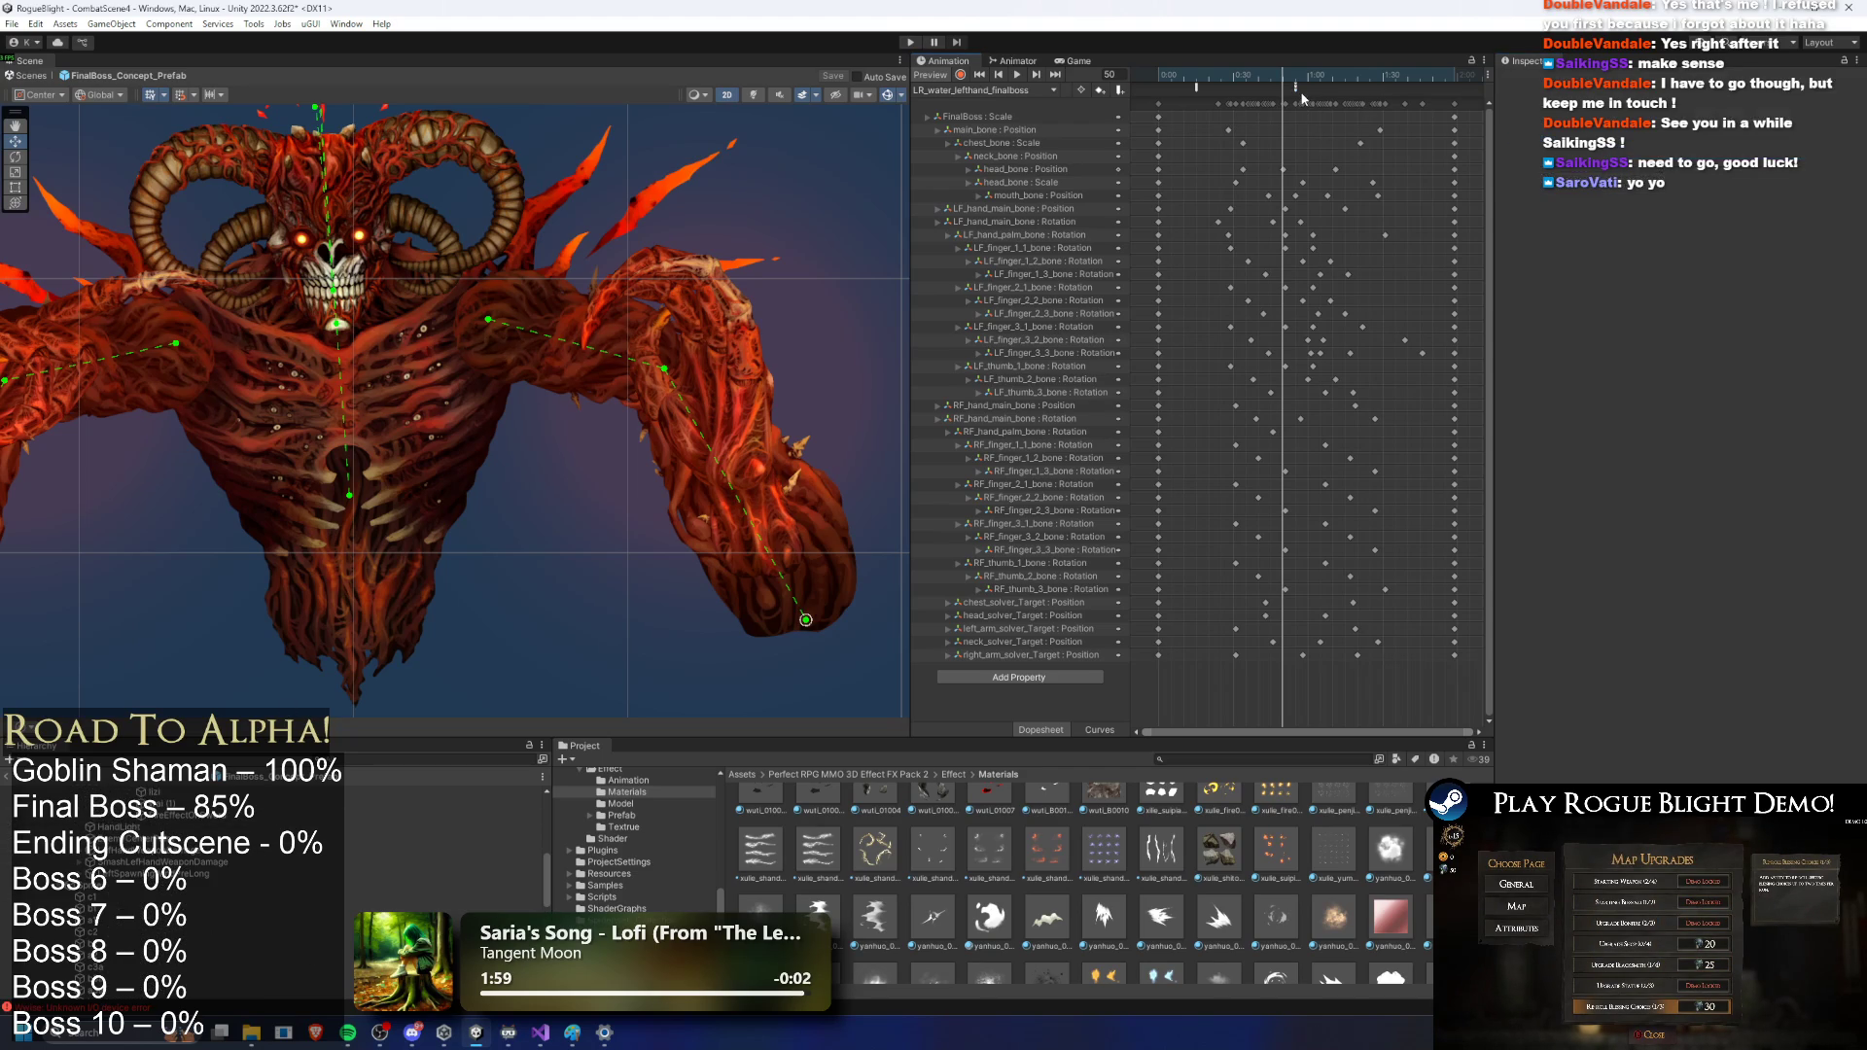
{"action": "left_click", "coordinate": [842, 664]}
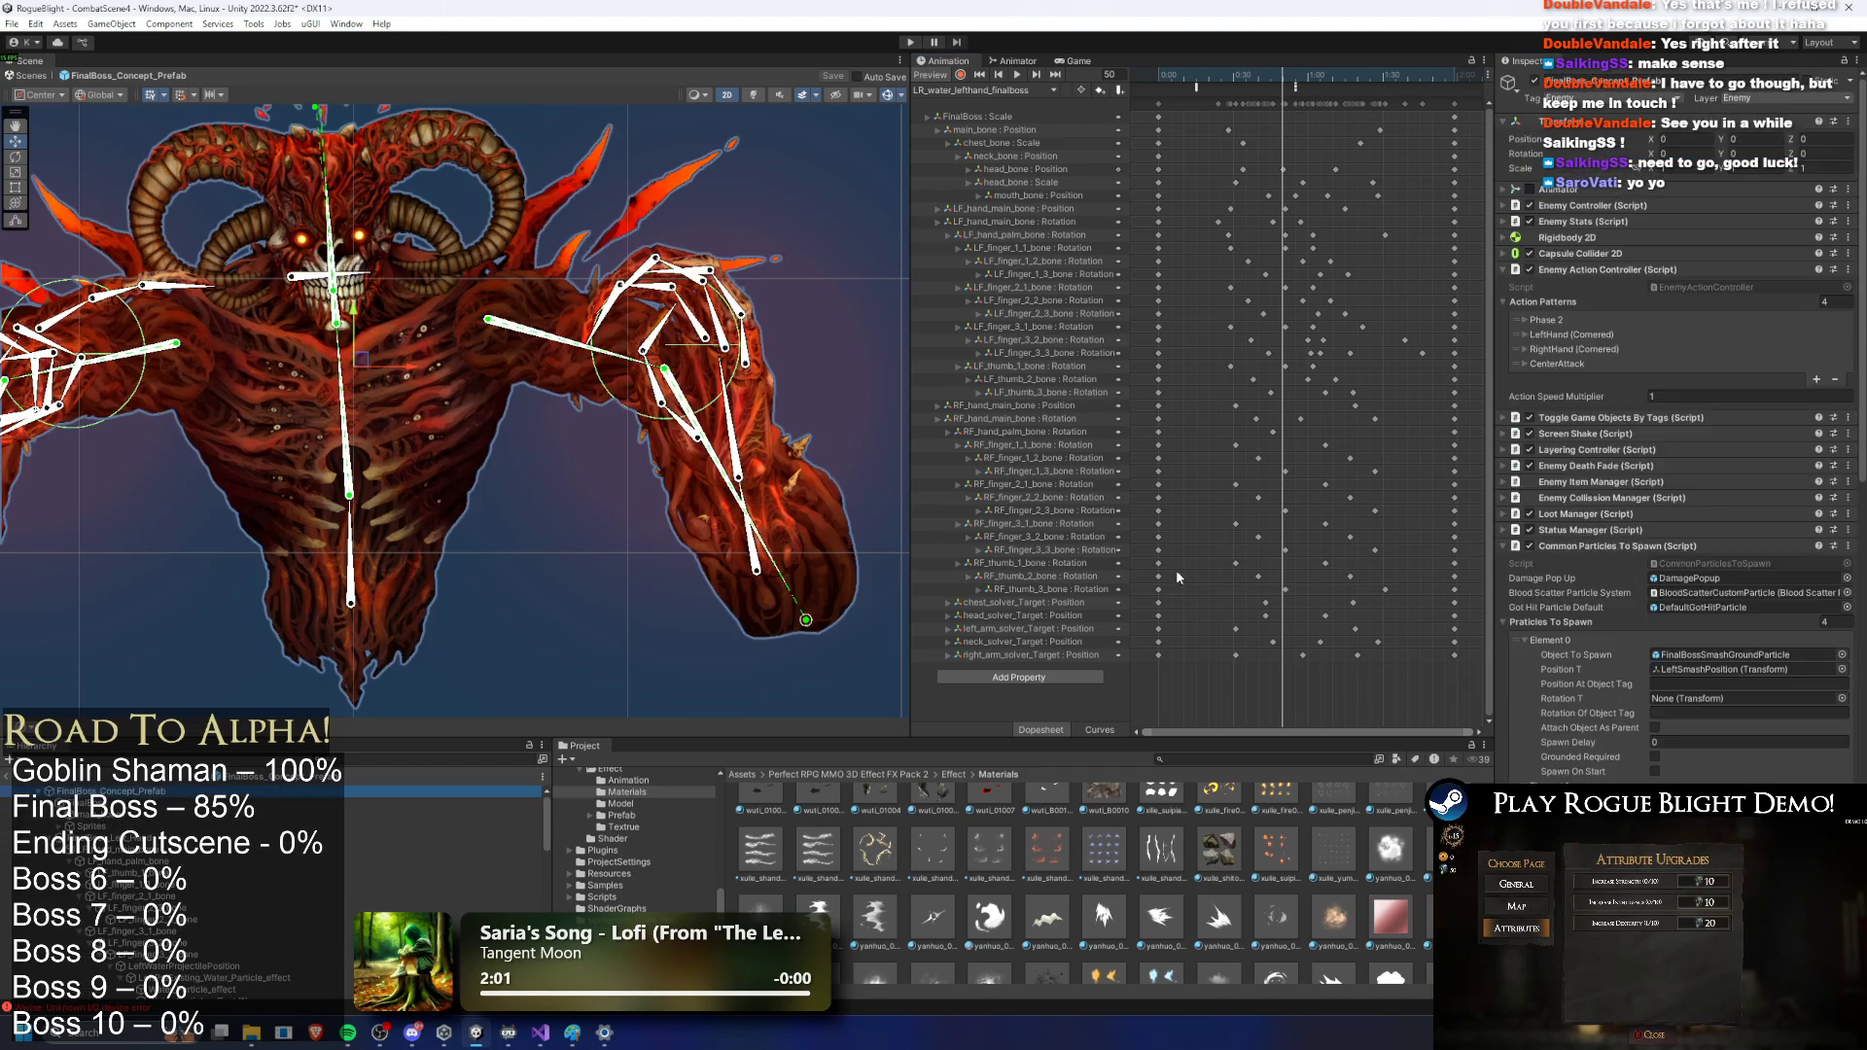
{"action": "scroll", "coordinate": [1745, 497], "scroll_direction": "down", "scroll_amount": 15}
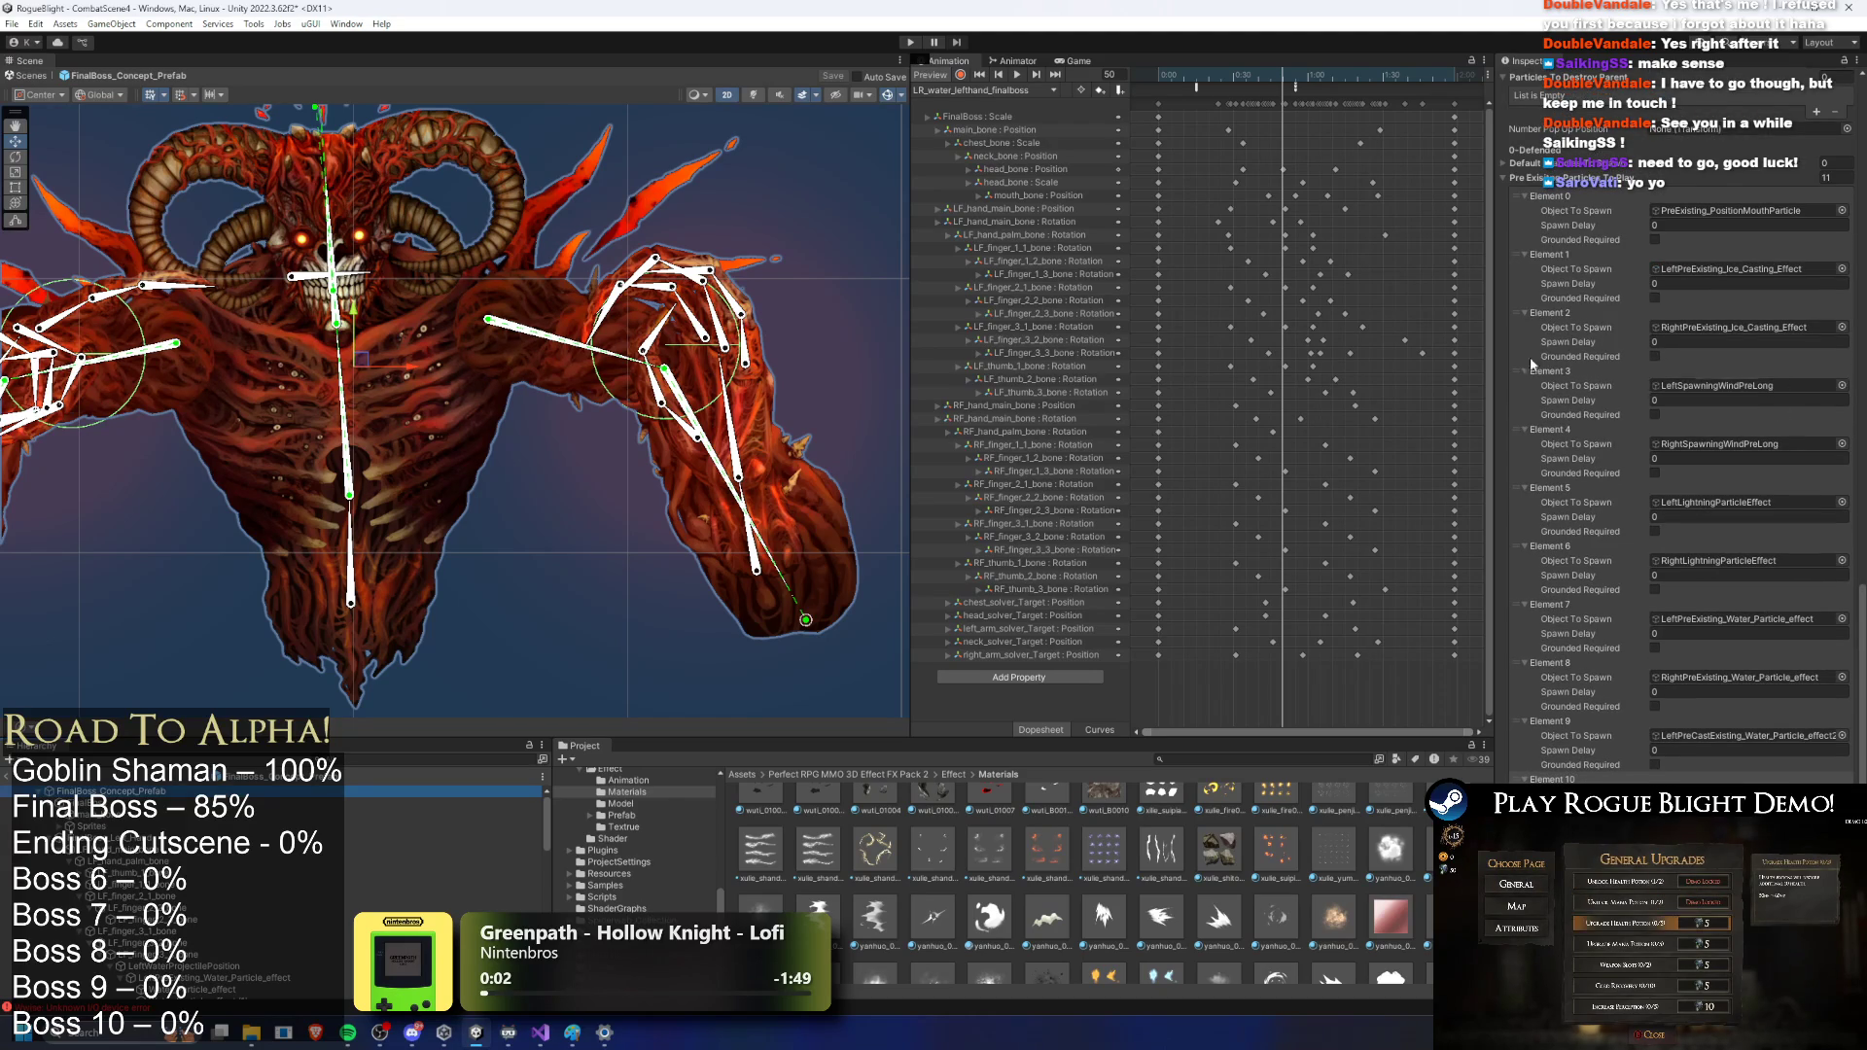
{"action": "scroll", "coordinate": [1333, 116], "scroll_direction": "up", "scroll_amount": 2}
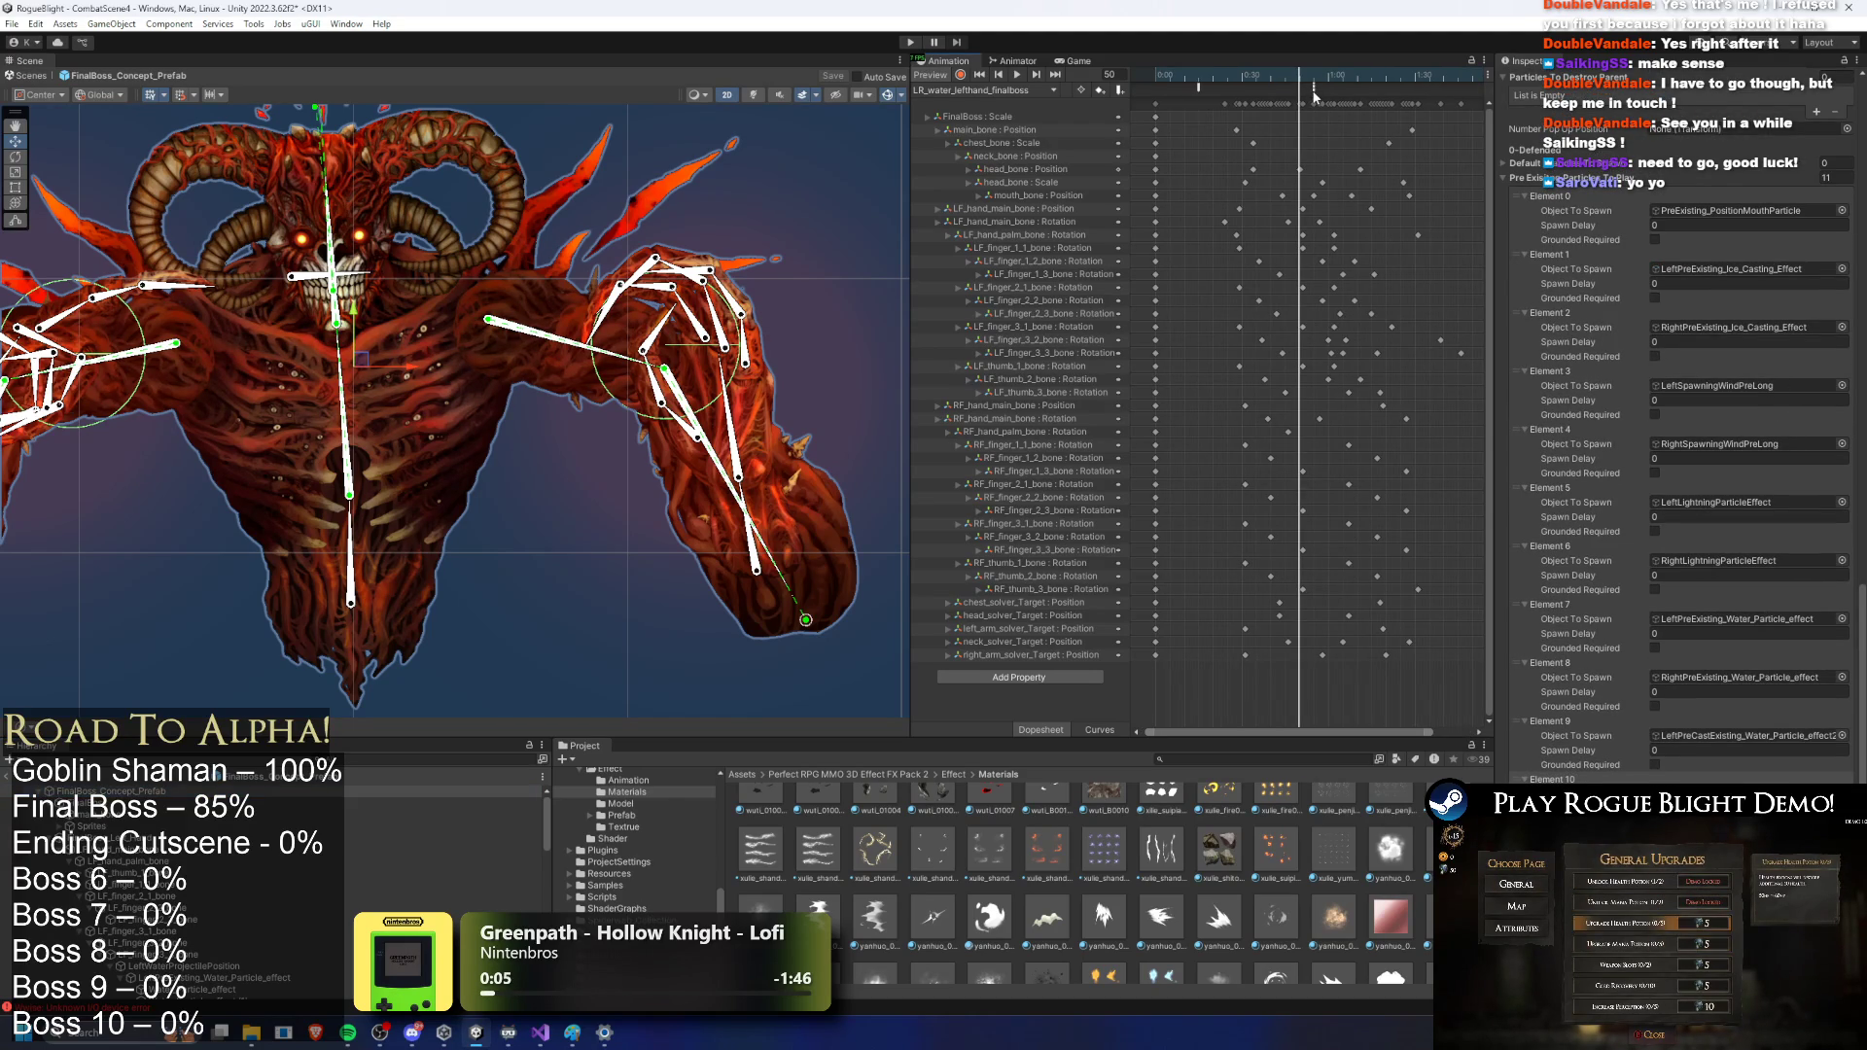
{"action": "left_click", "coordinate": [1314, 93]}
{"action": "left_click", "coordinate": [1021, 90]}
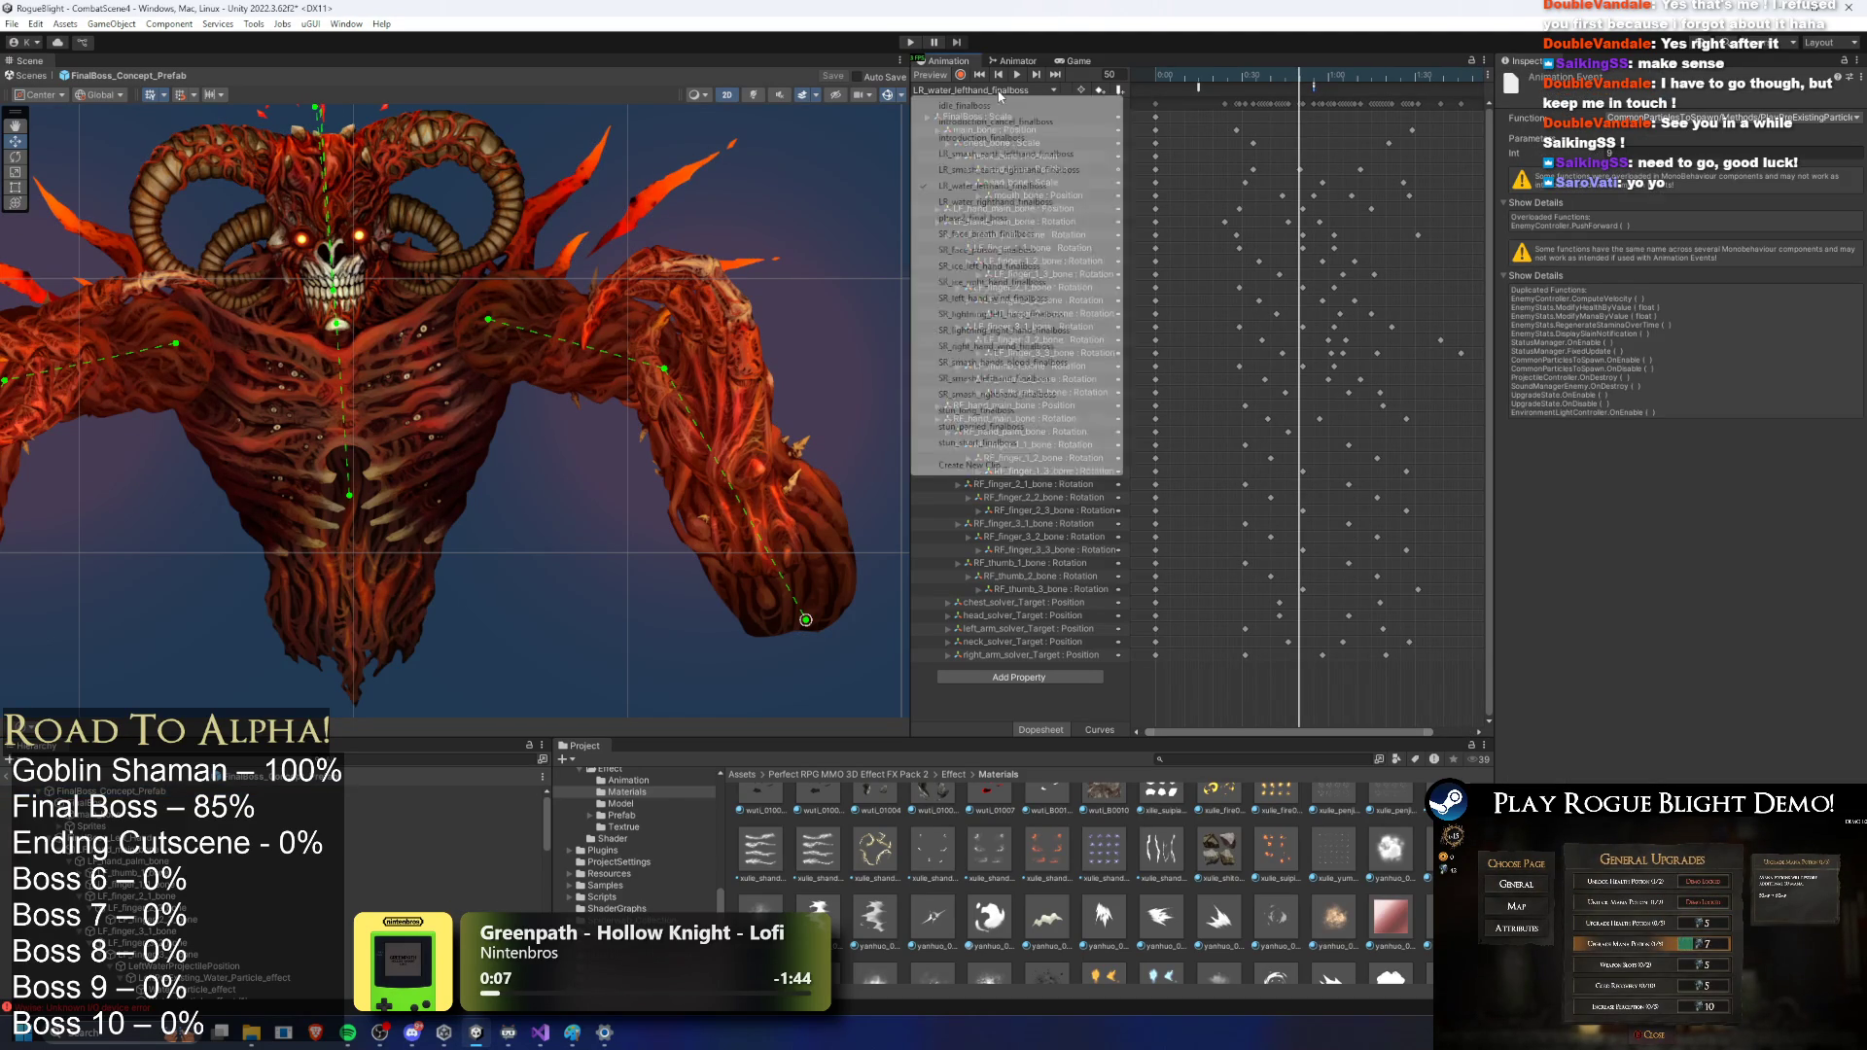
{"action": "left_click", "coordinate": [1012, 202]}
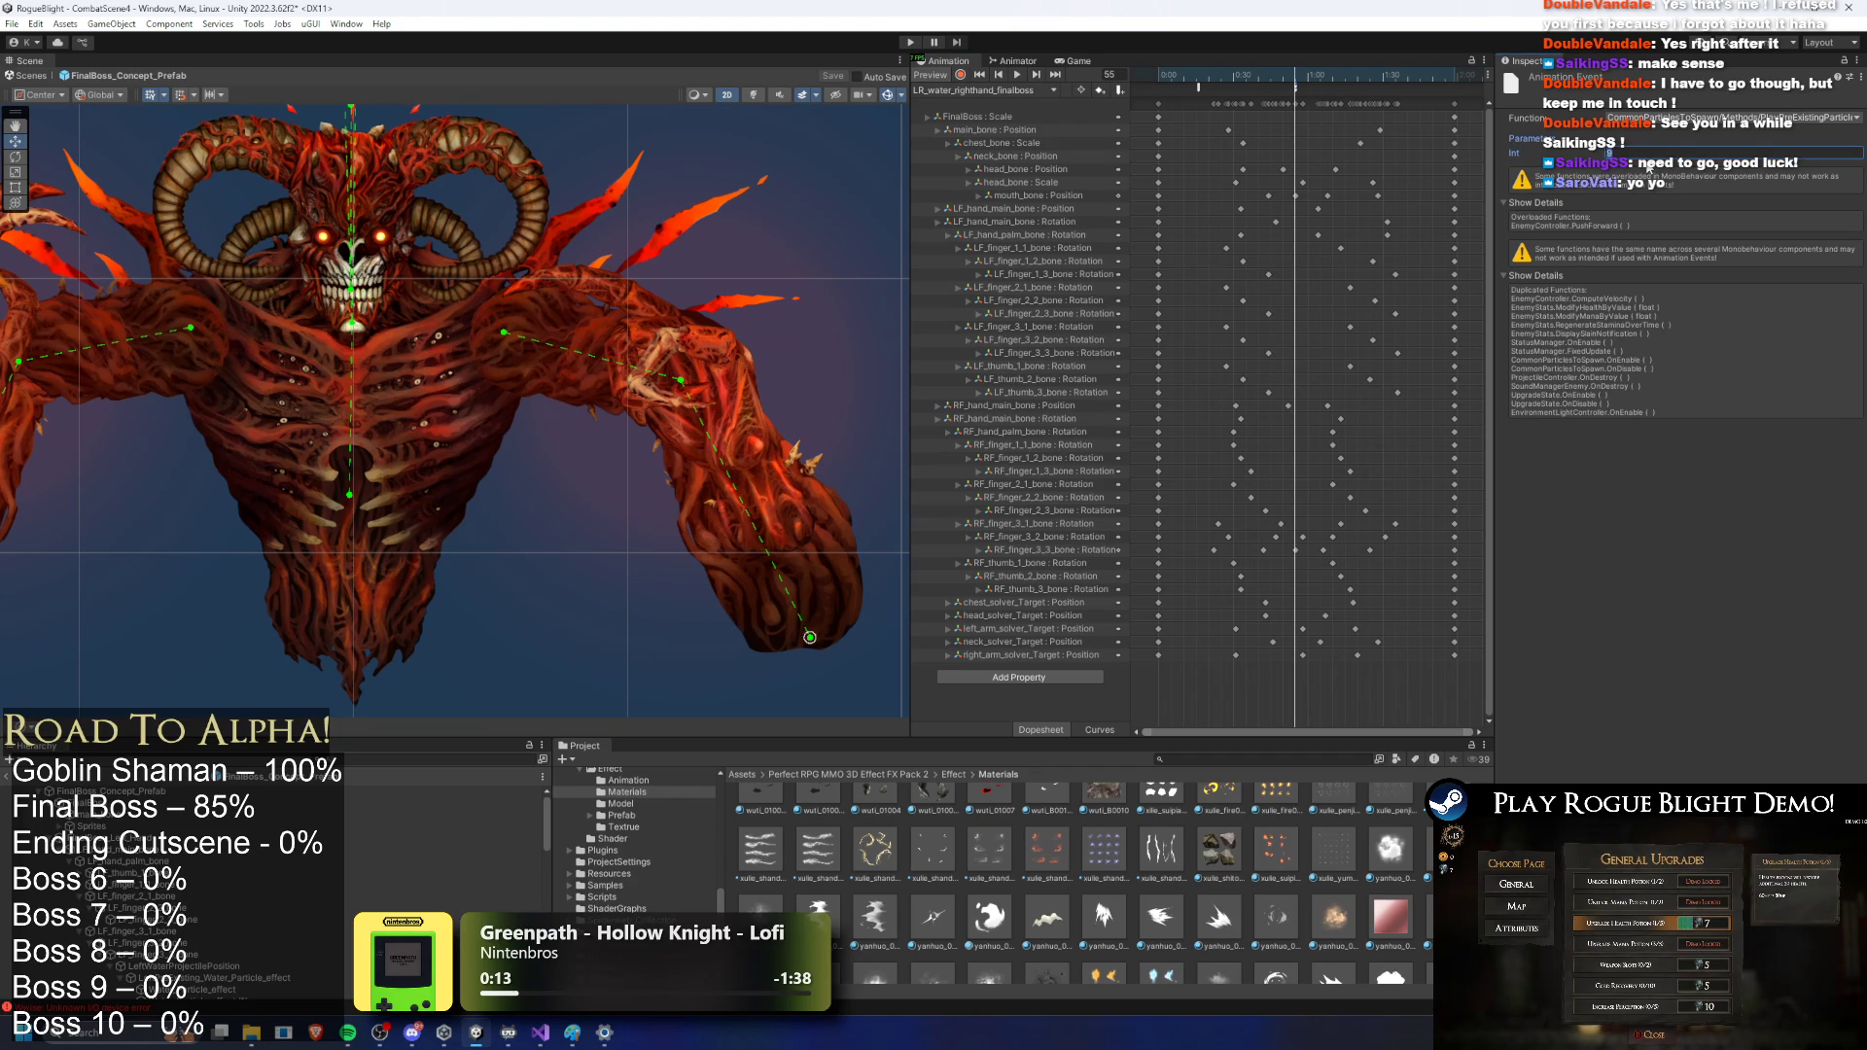
Step: Start Play mode and sword-attack the boss, jumping at its horn and feet and dodging projectiles
{"action": "left_click", "coordinate": [912, 42]}
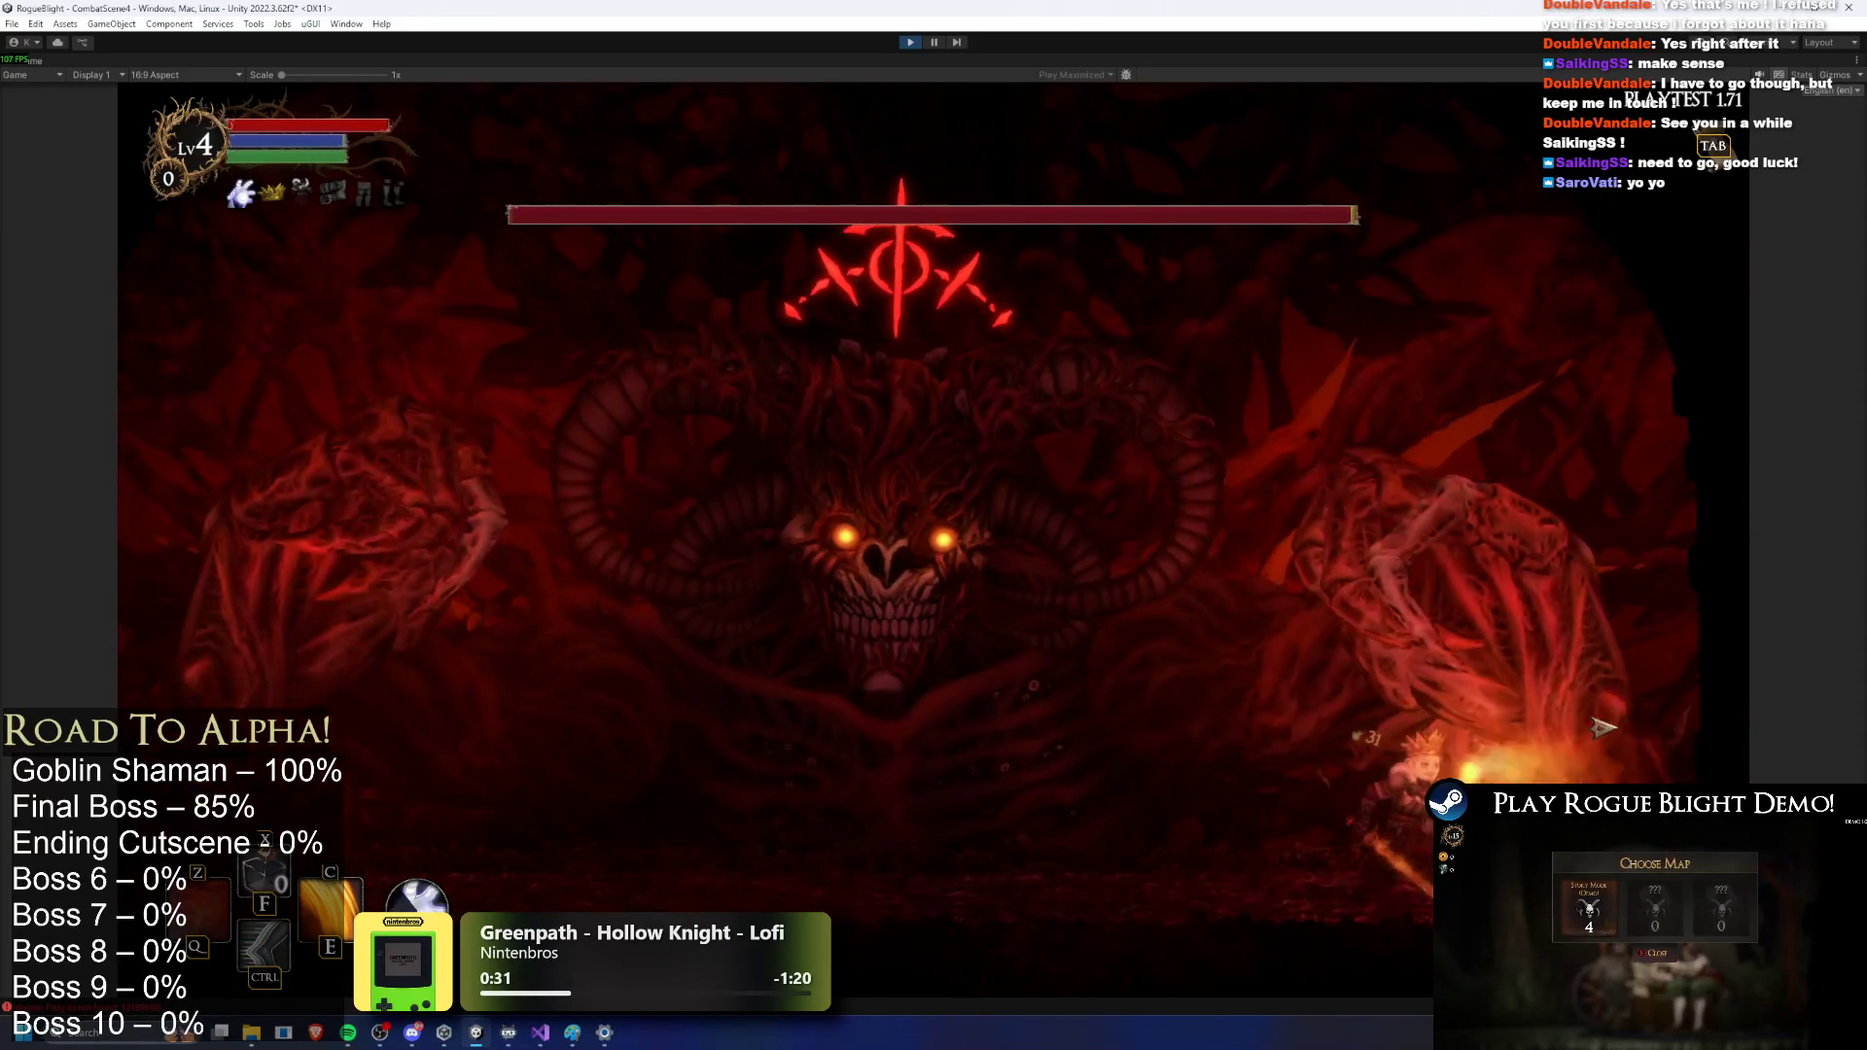
{"action": "key", "text": "x"}
{"action": "key", "text": "a"}
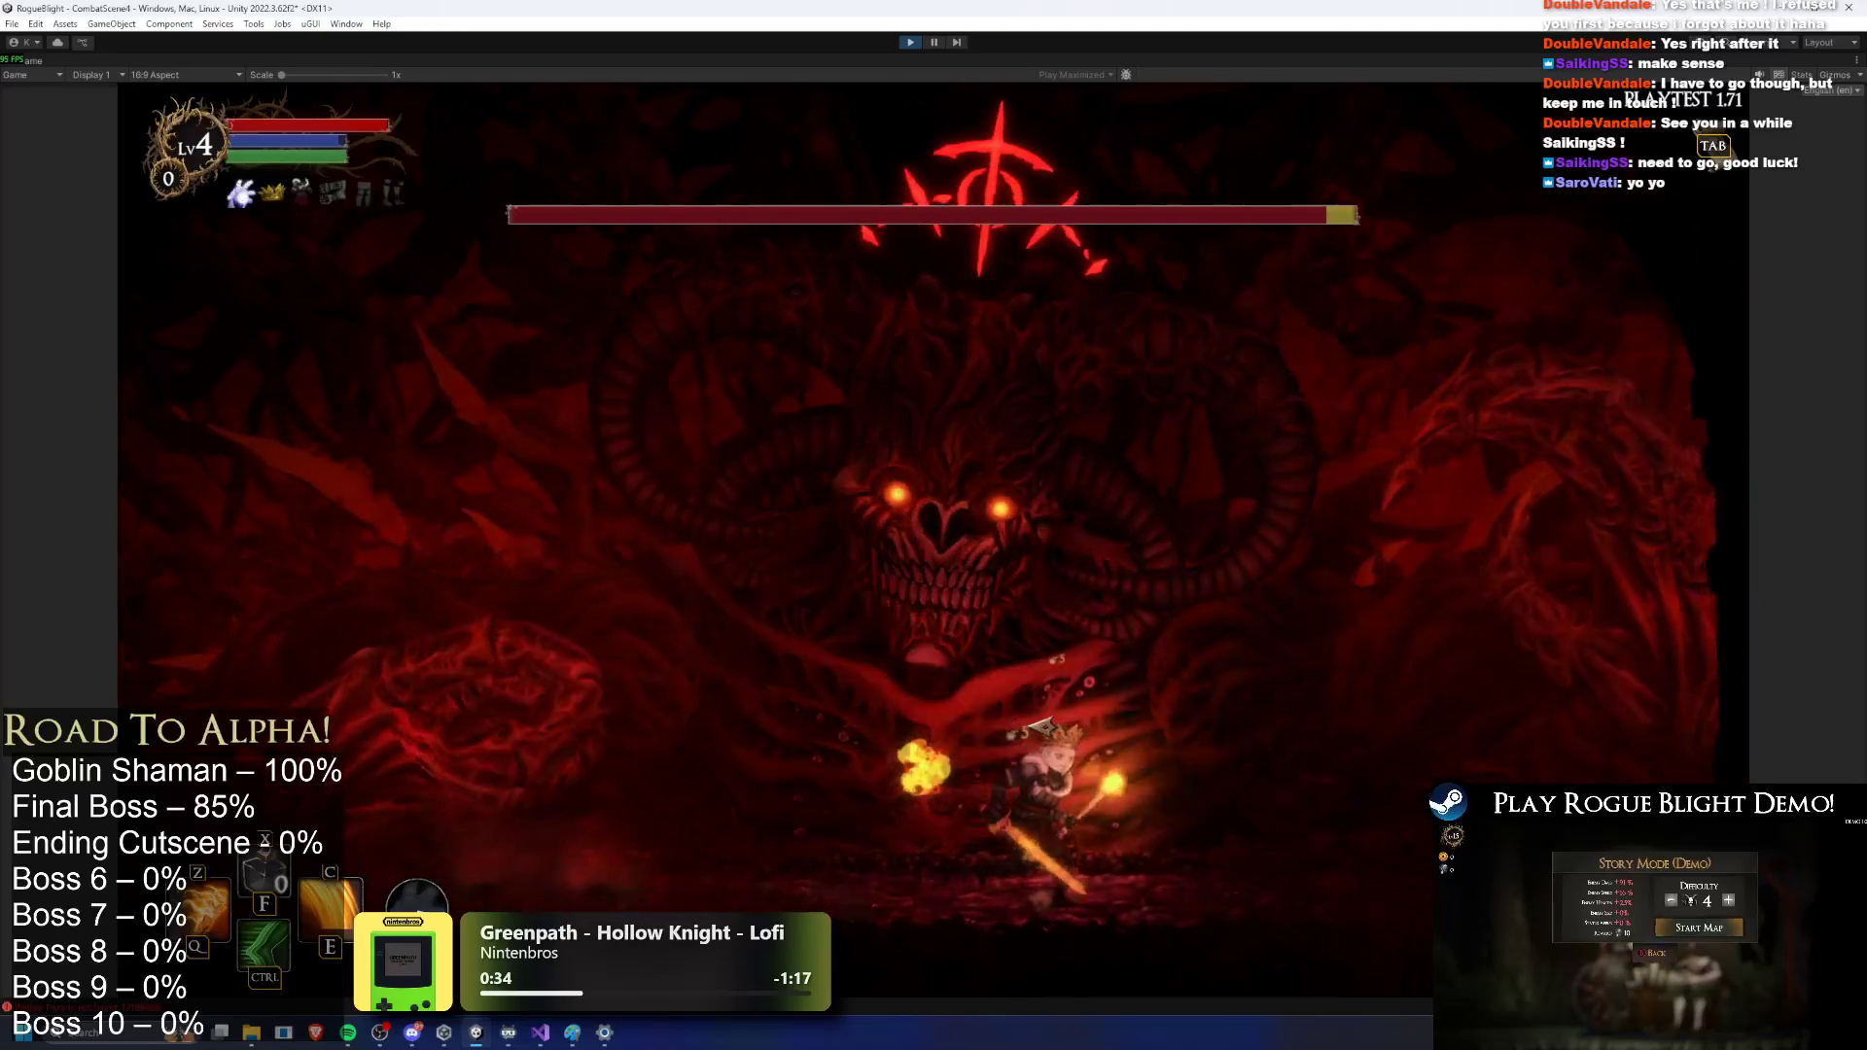
{"action": "key", "text": "a"}
{"action": "key", "text": "space"}
{"action": "key", "text": "x"}
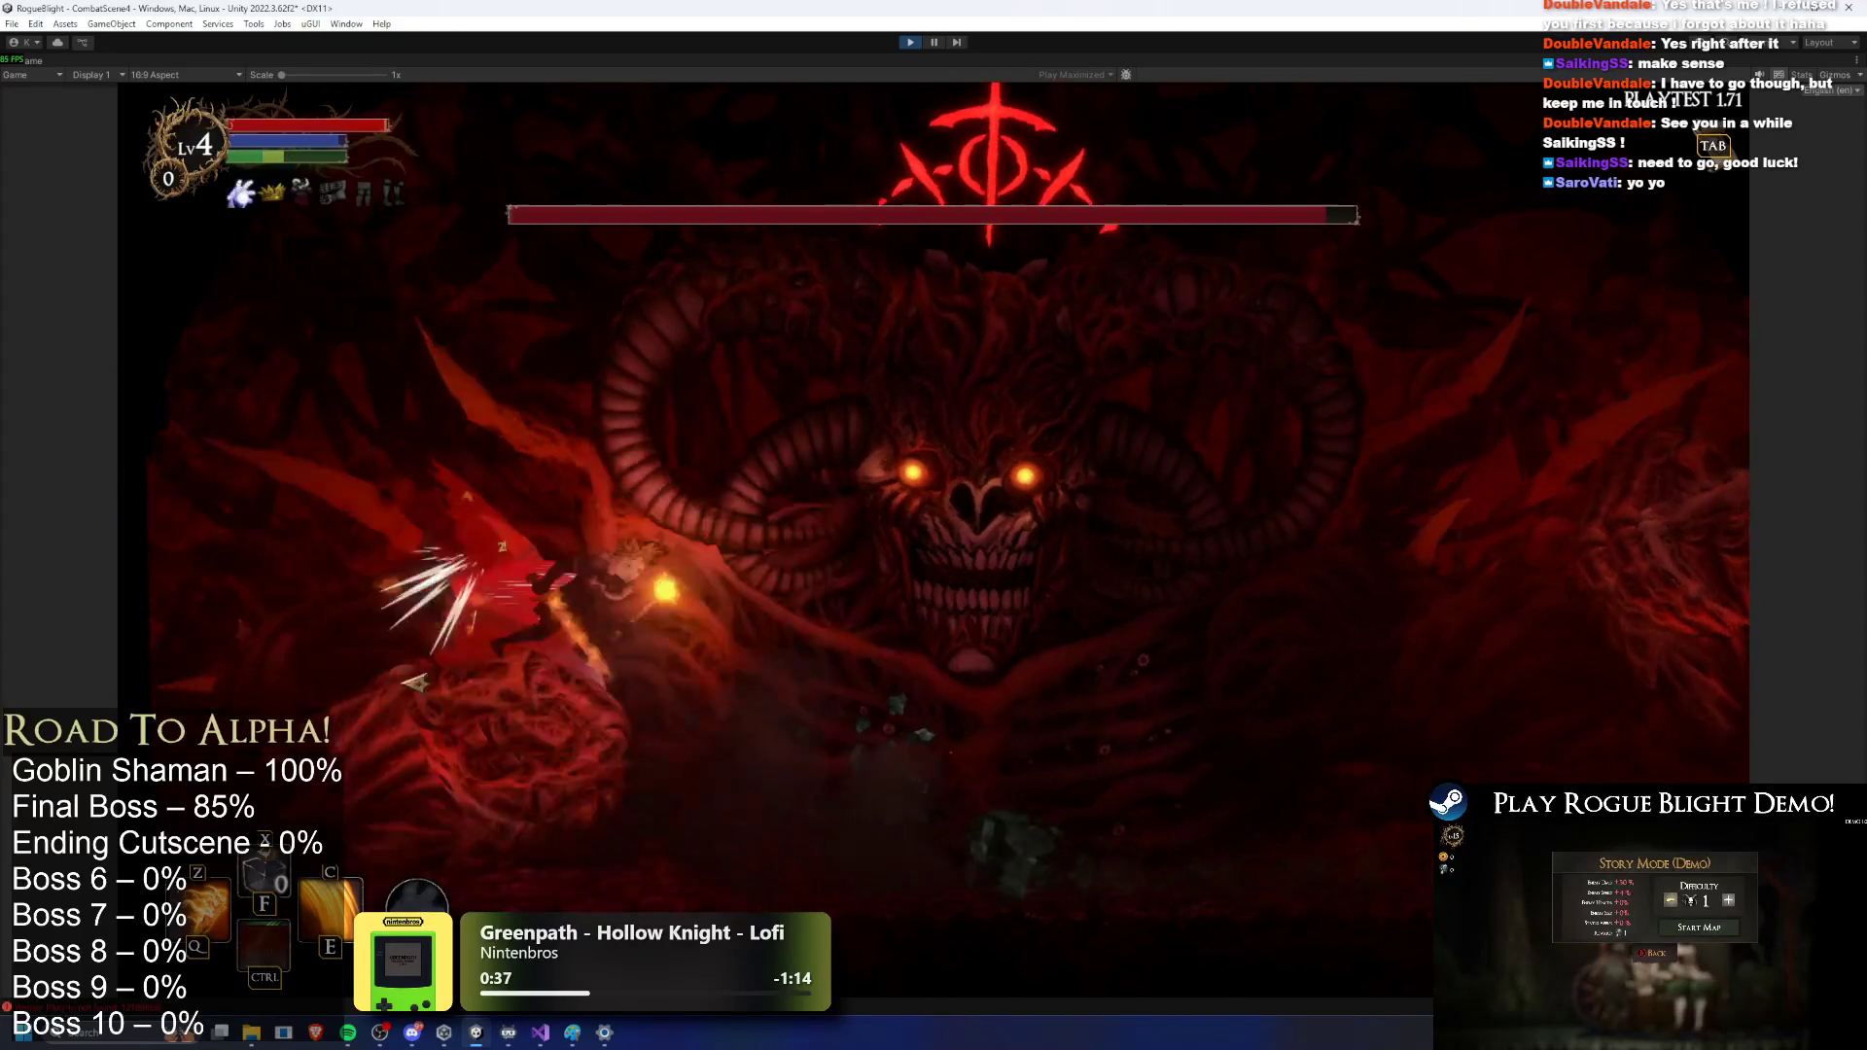
{"action": "key", "text": "d"}
{"action": "key", "text": "d"}
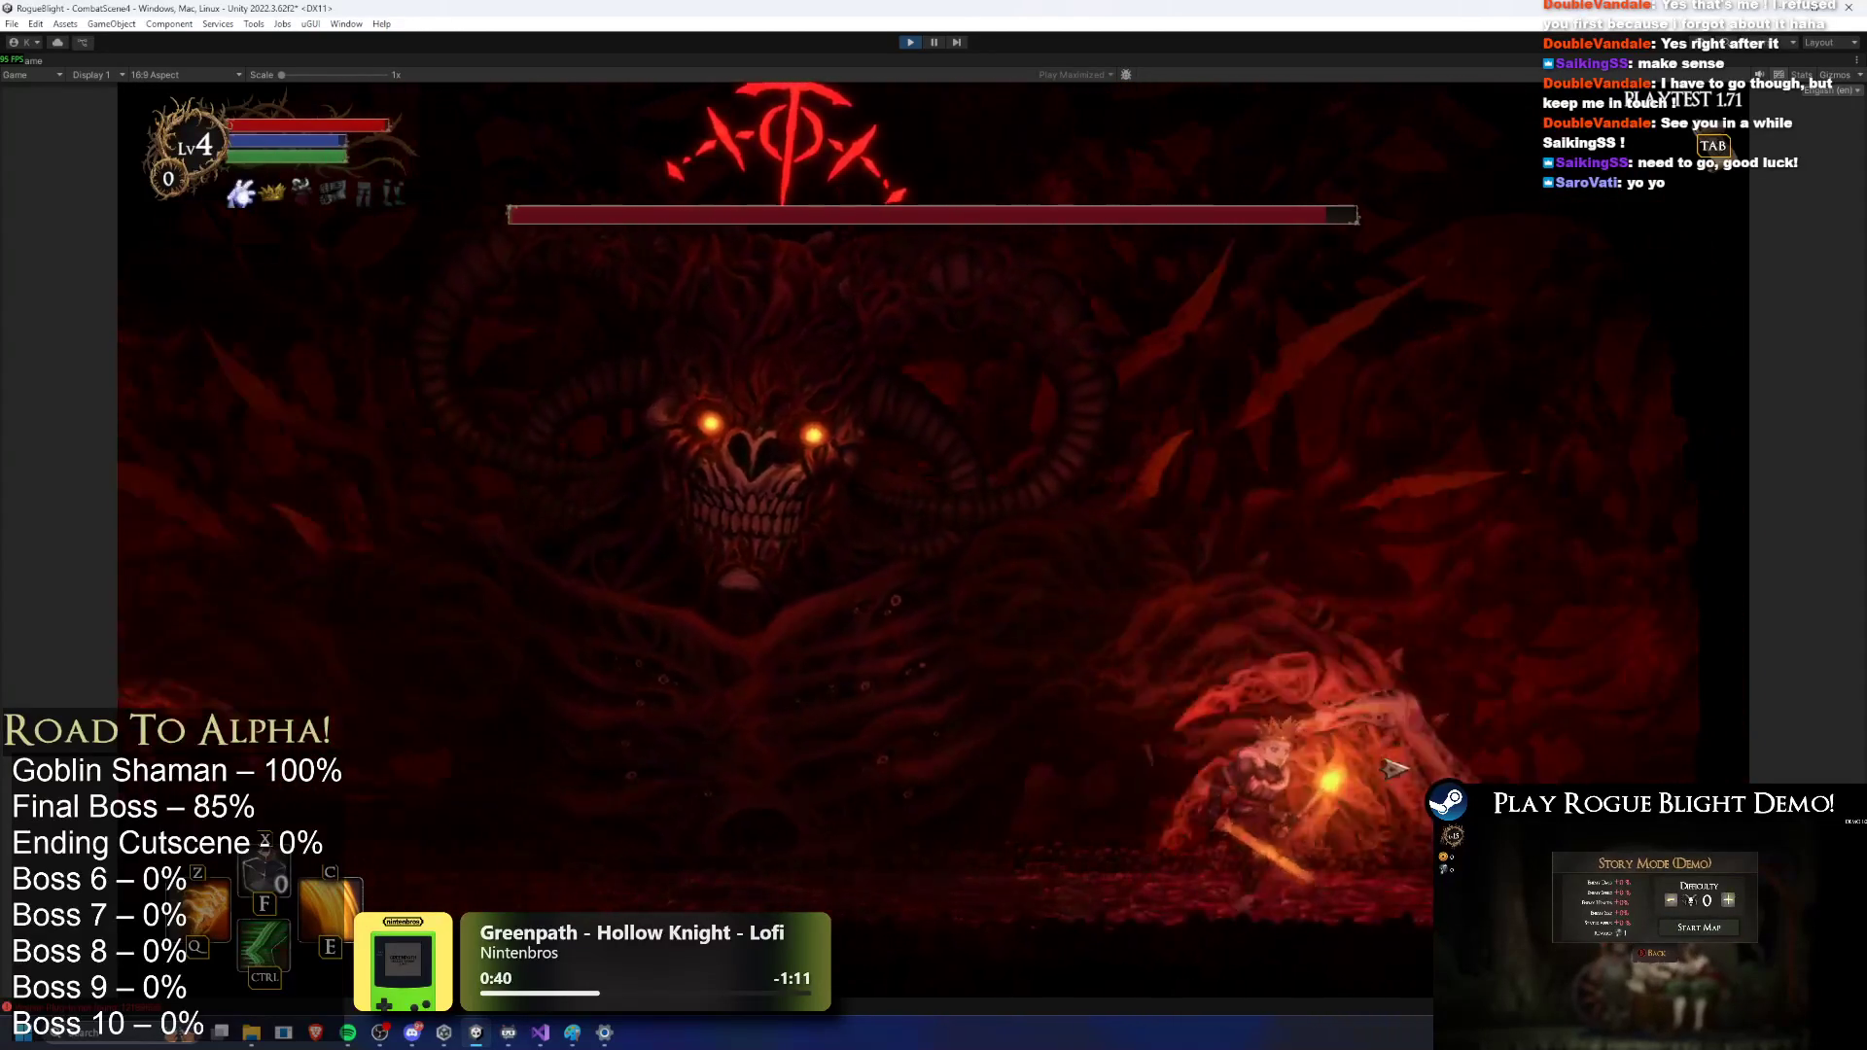
{"action": "key", "text": "a"}
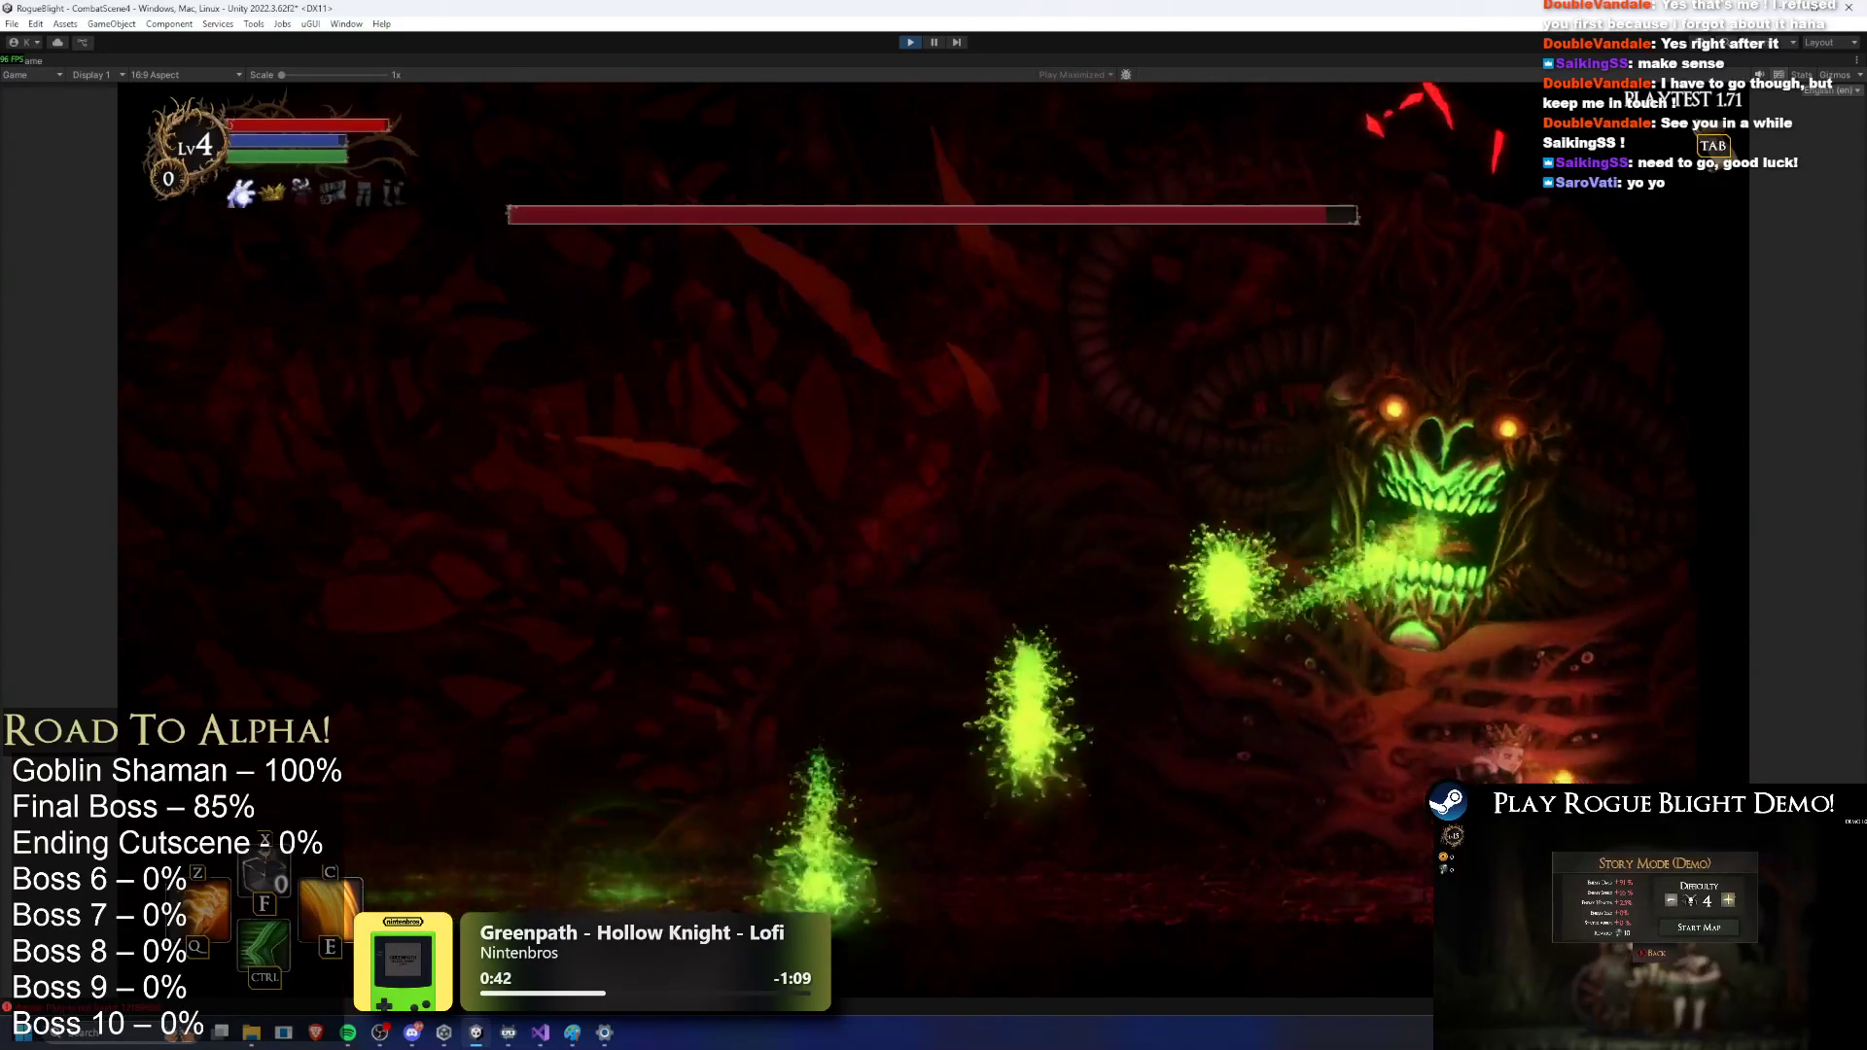
{"action": "key", "text": "d"}
{"action": "key", "text": "space"}
Step: Hit the boss with fiery slash skills and dashes, then exit Play mode with Ctrl+P
{"action": "key", "text": "c"}
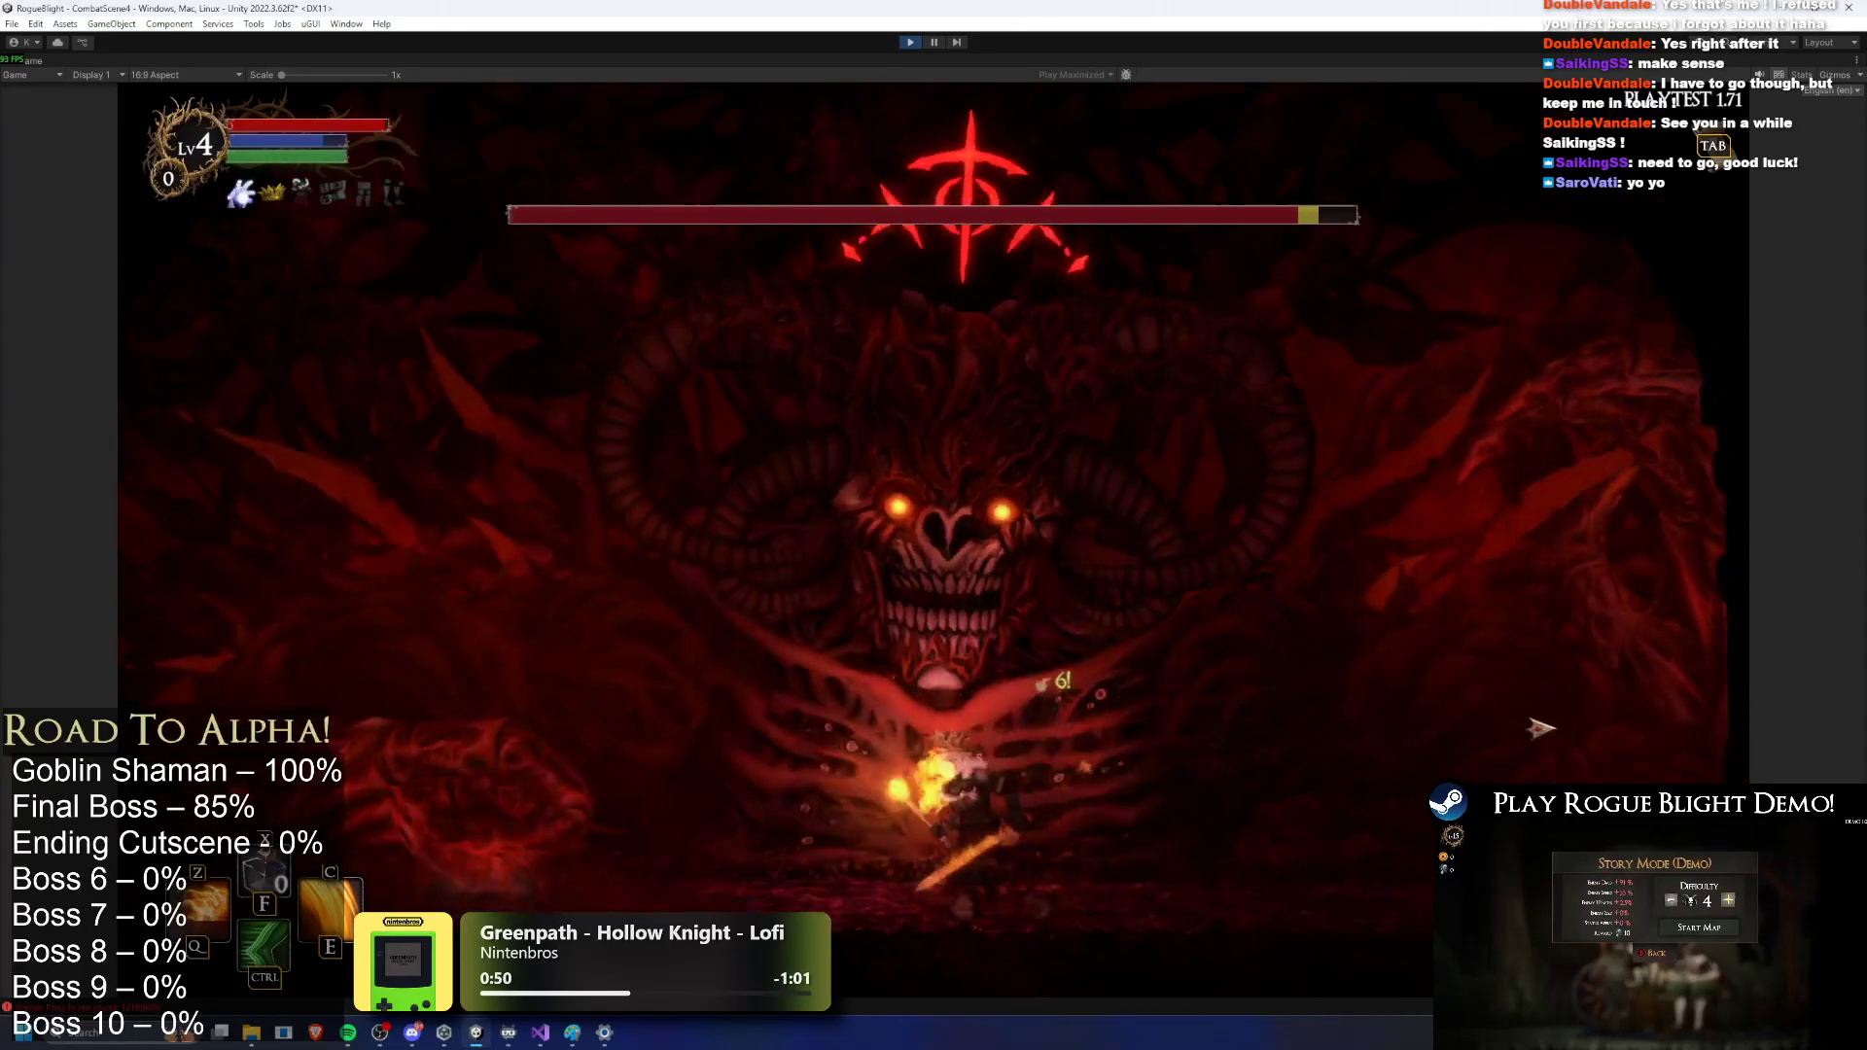
{"action": "key", "text": "ctrl"}
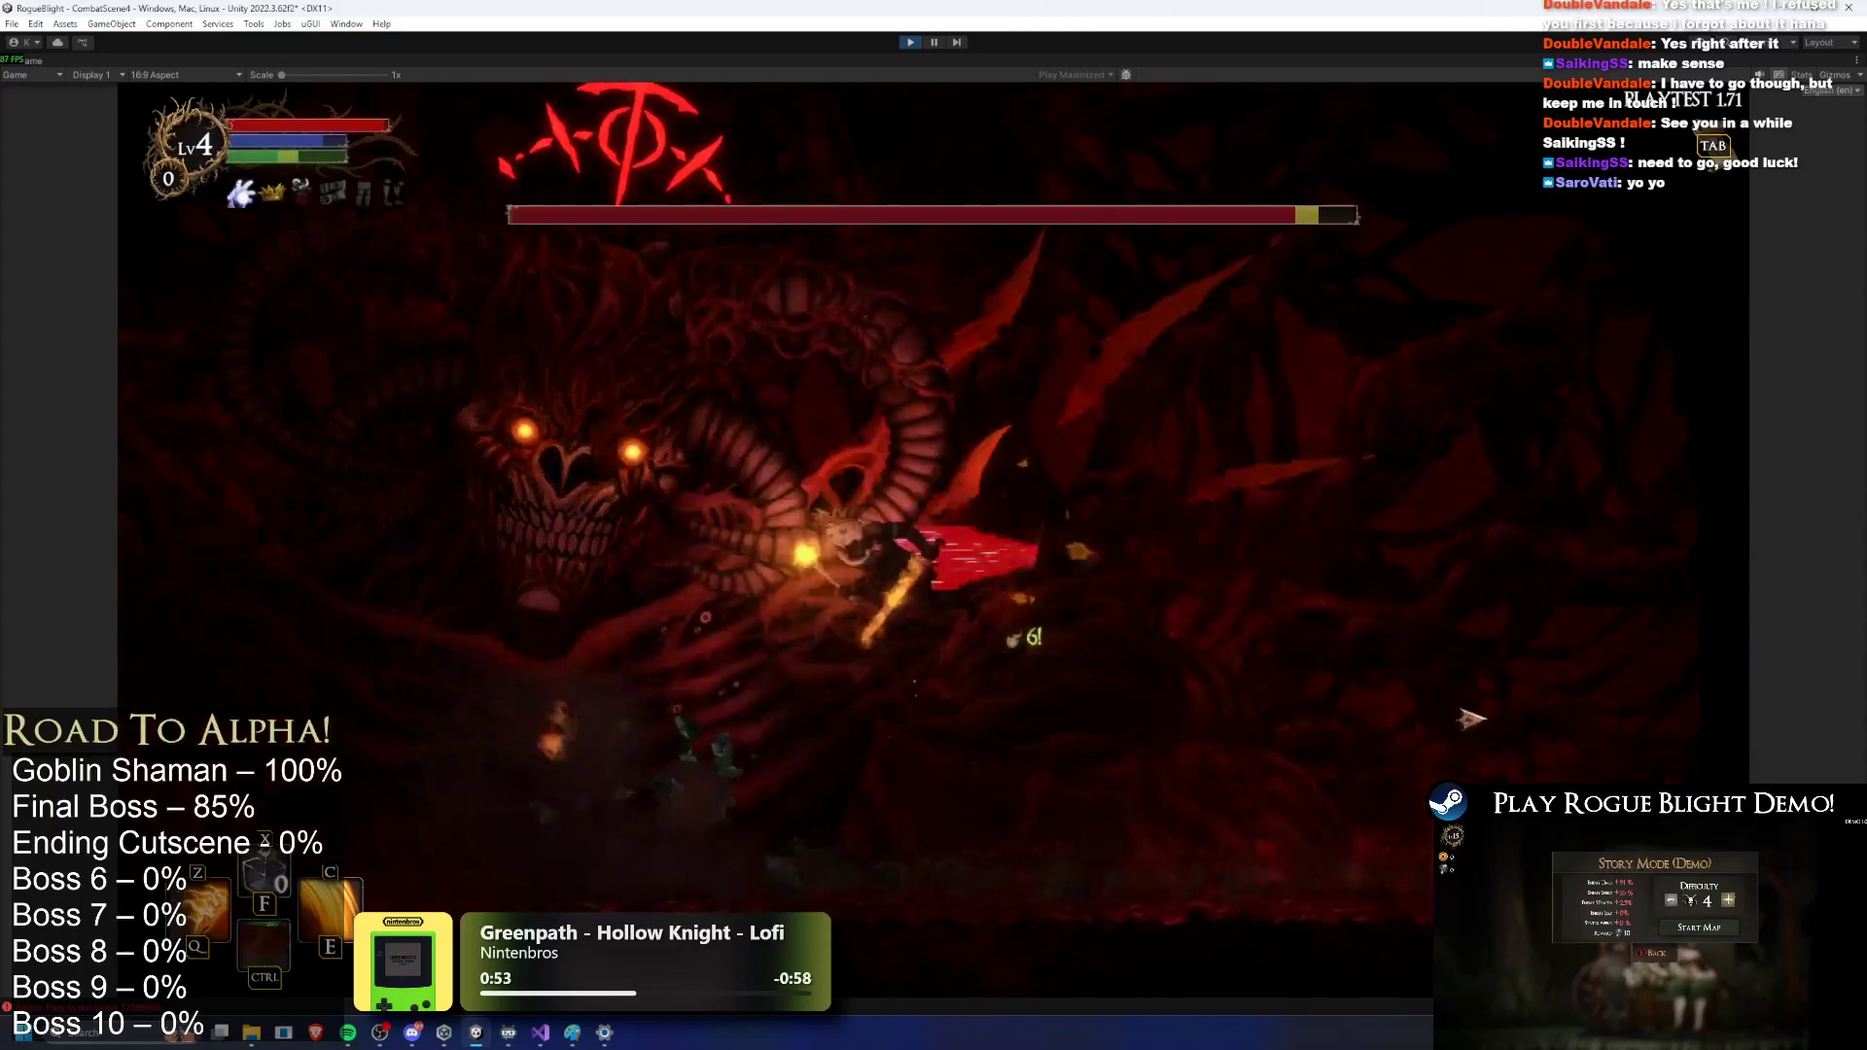
{"action": "key", "text": "d"}
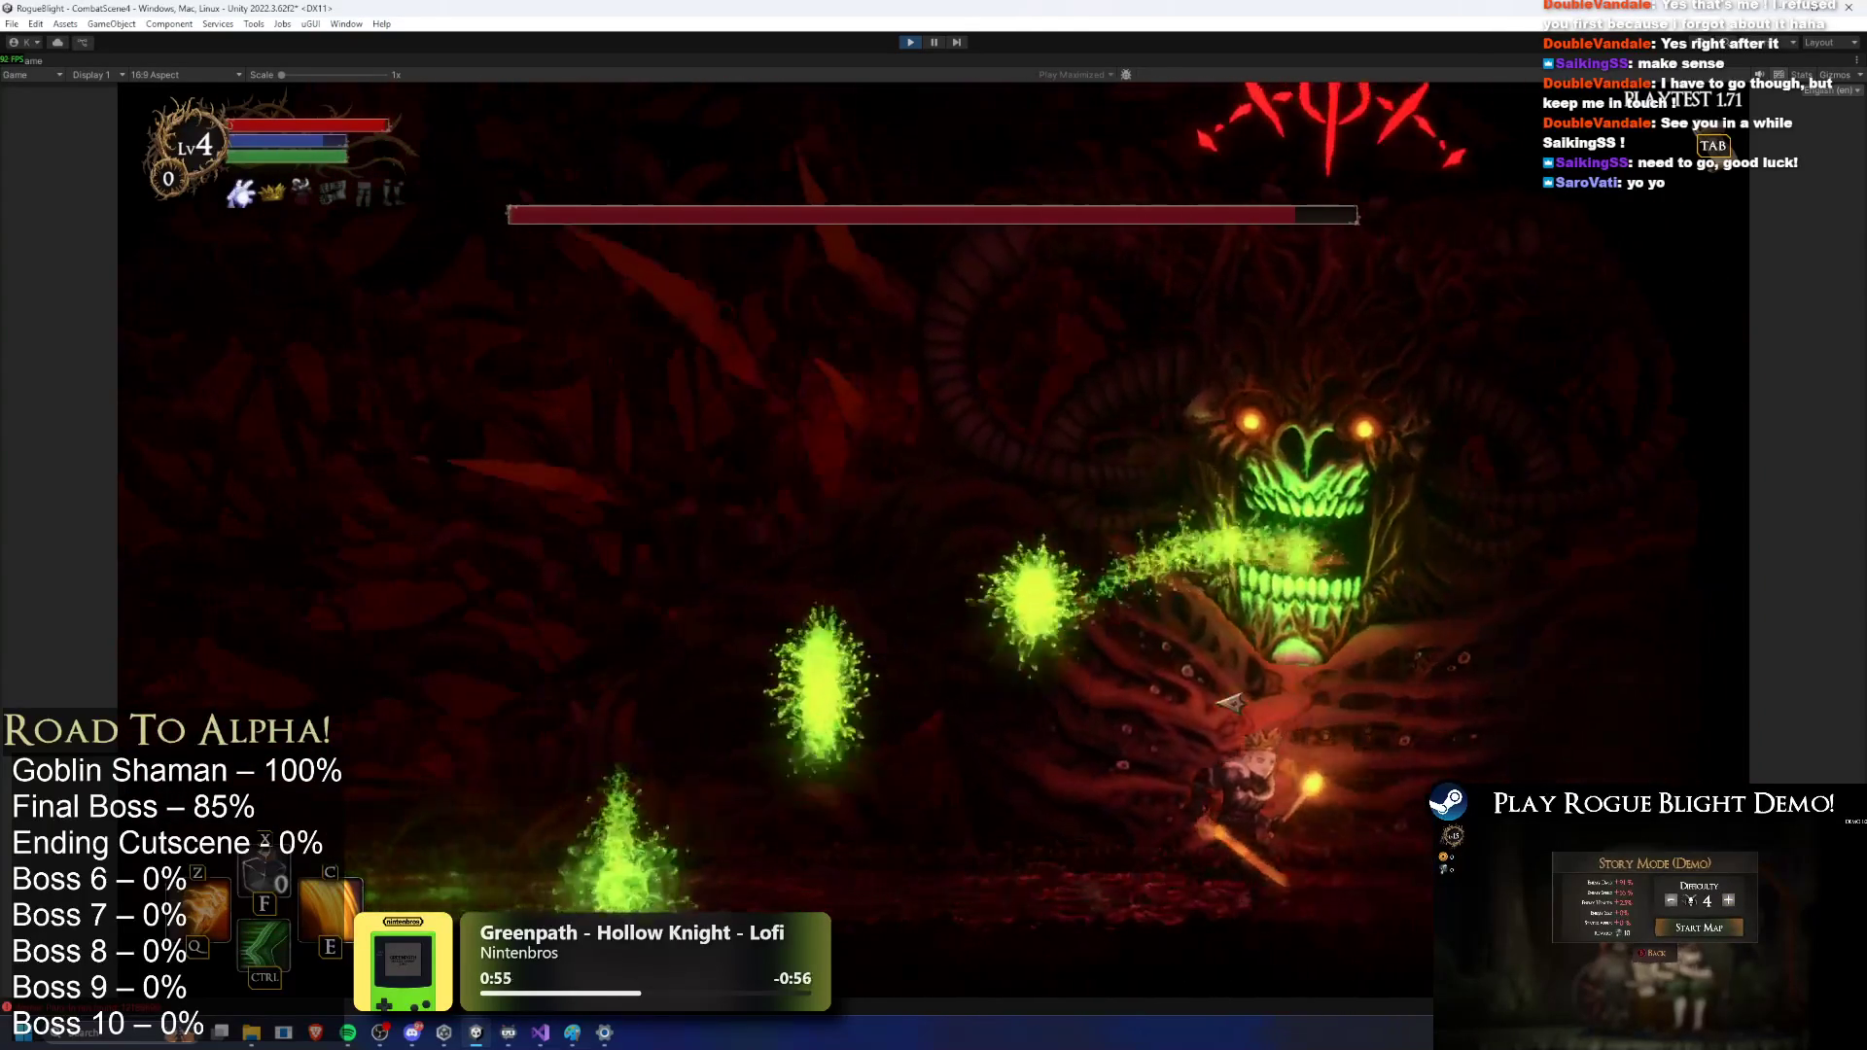
{"action": "key", "text": "ctrl"}
{"action": "key", "text": "space"}
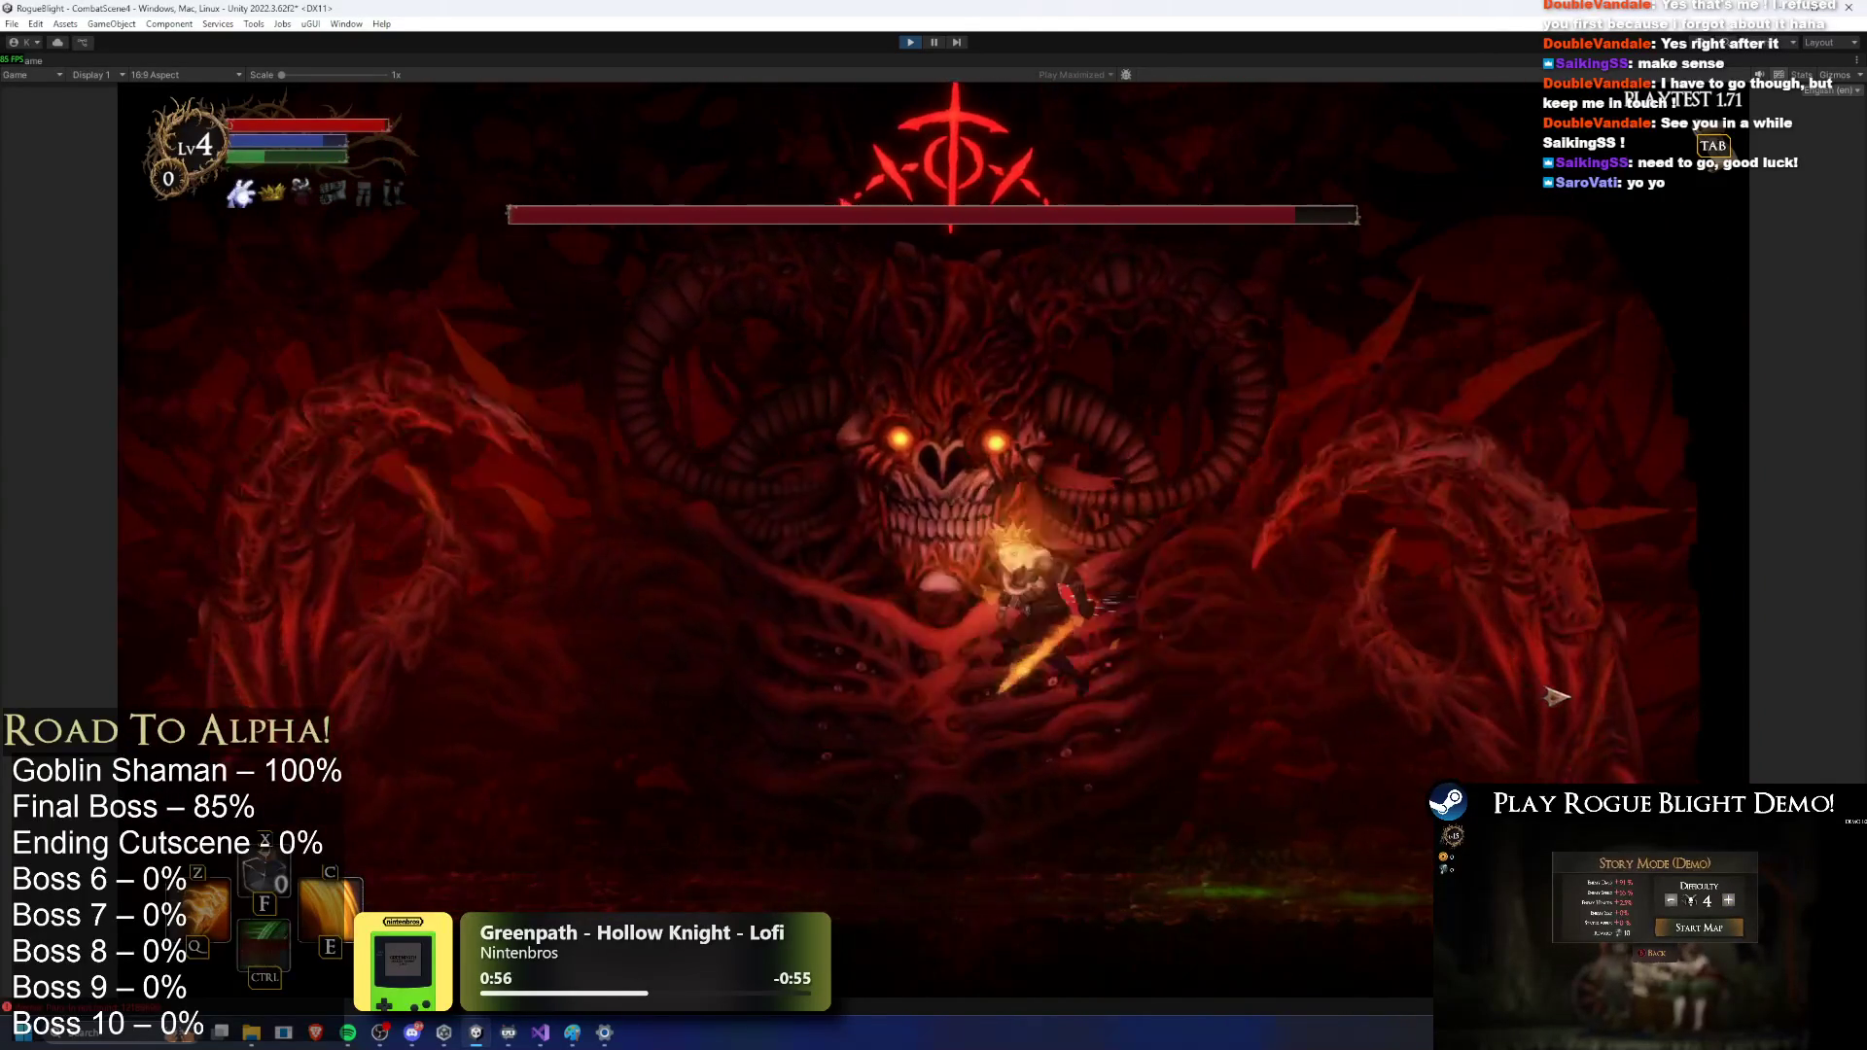
{"action": "key", "text": "c"}
{"action": "key", "text": "ctrl"}
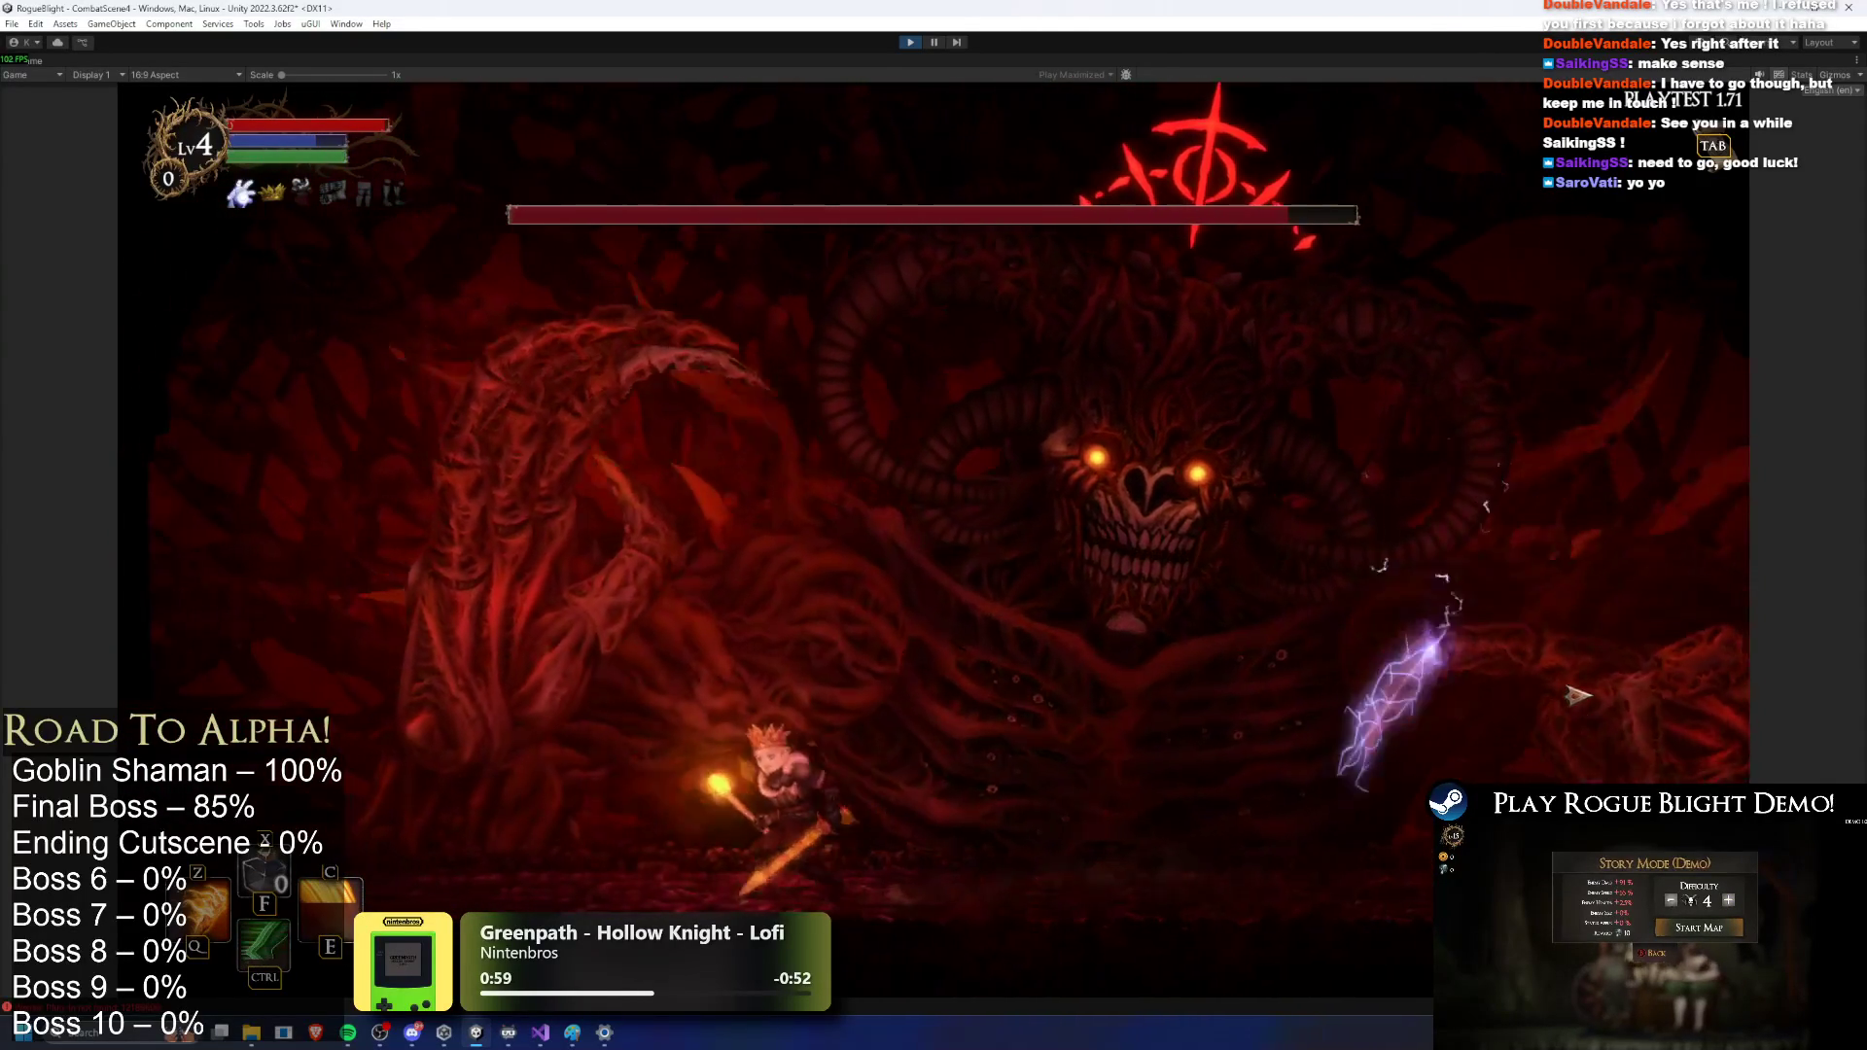
{"action": "key", "text": "space"}
{"action": "key", "text": "z"}
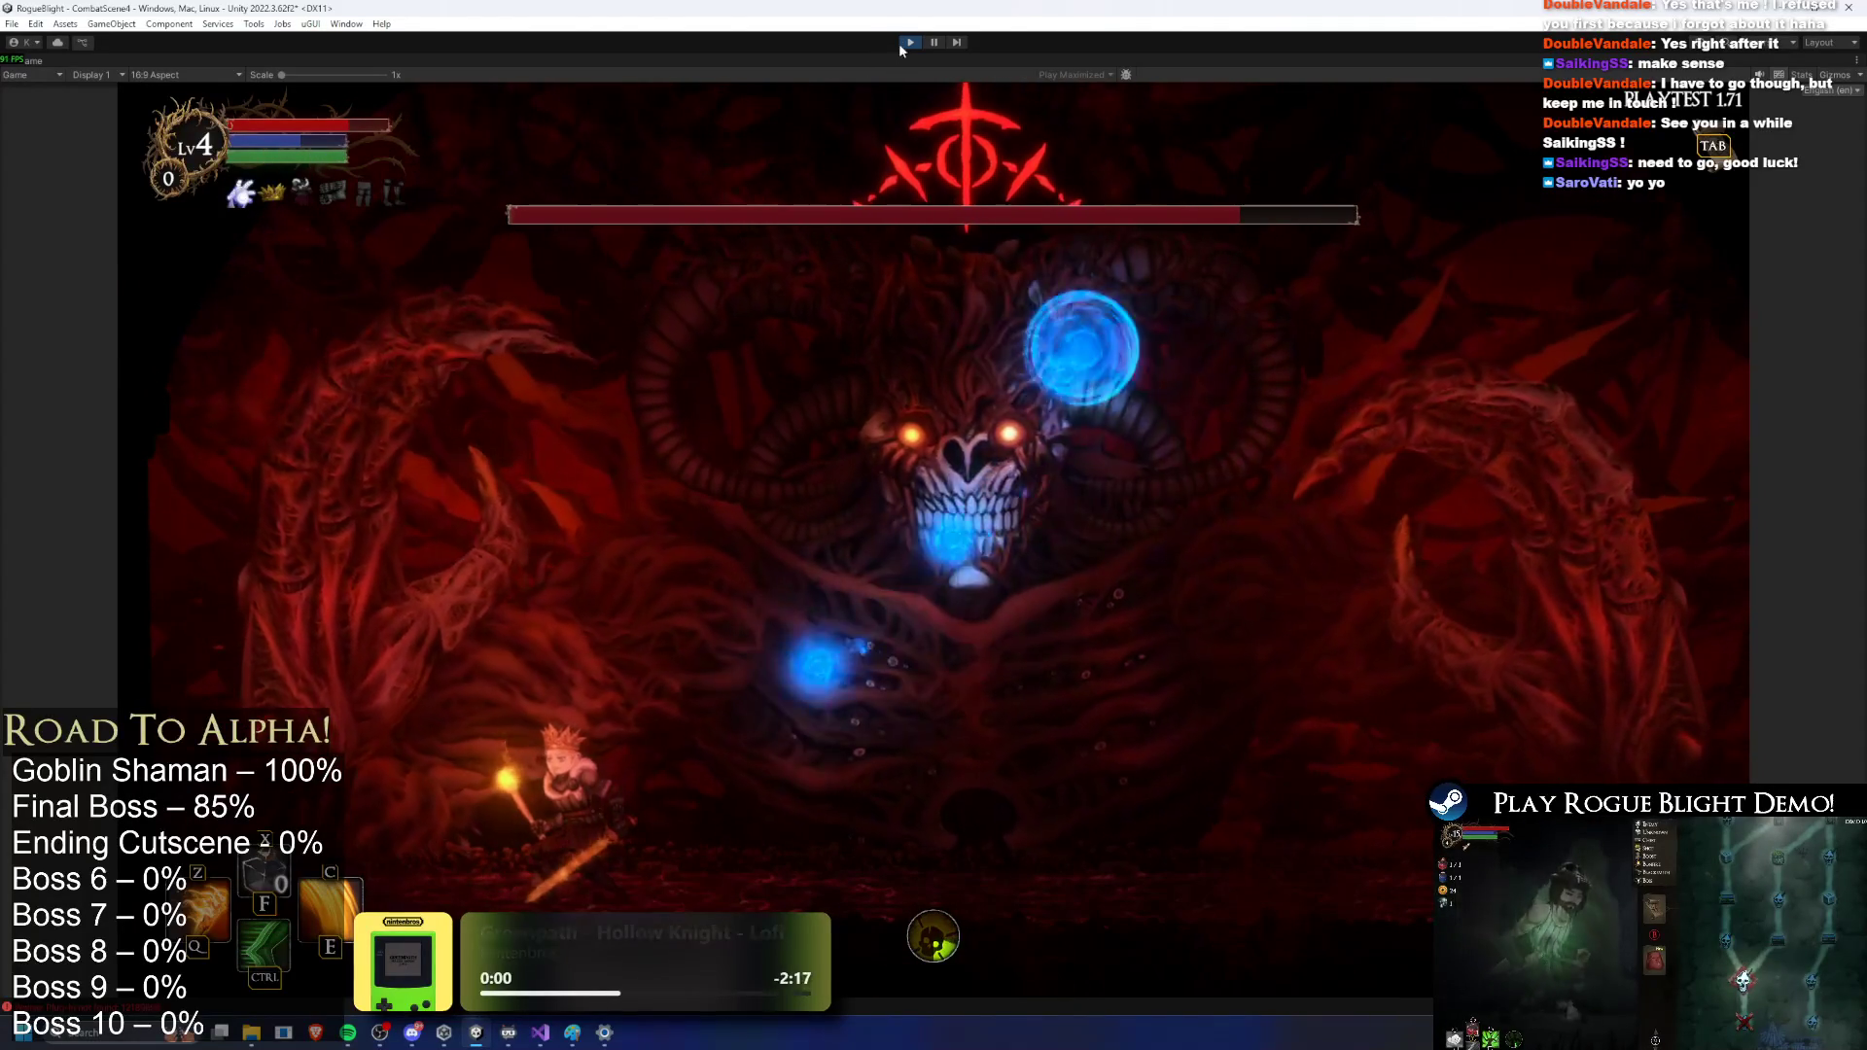
{"action": "key", "text": "ctrl+p"}
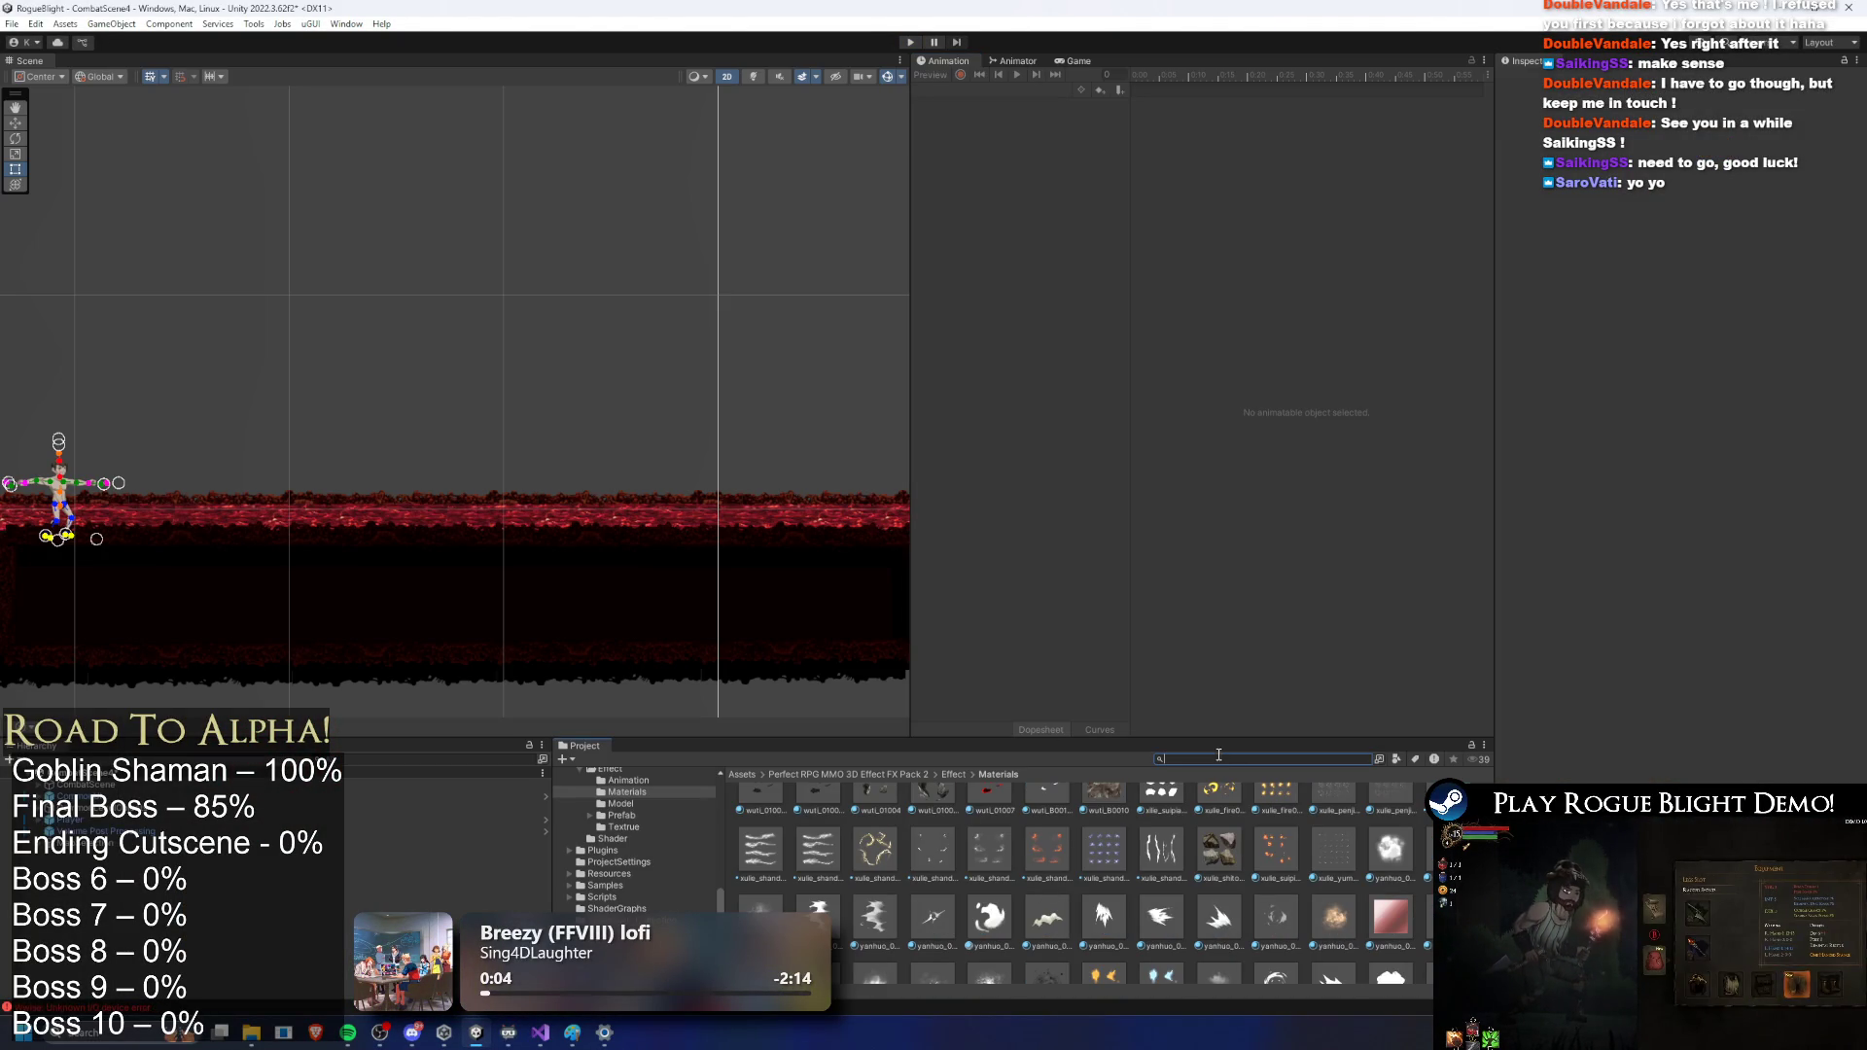
Step: Open the FinalBoss prefab and nudge the left-hand clip's PlayPreExistingParticle event earlier, previewing frames 51–55
{"action": "type", "text": "final boss prefab"}
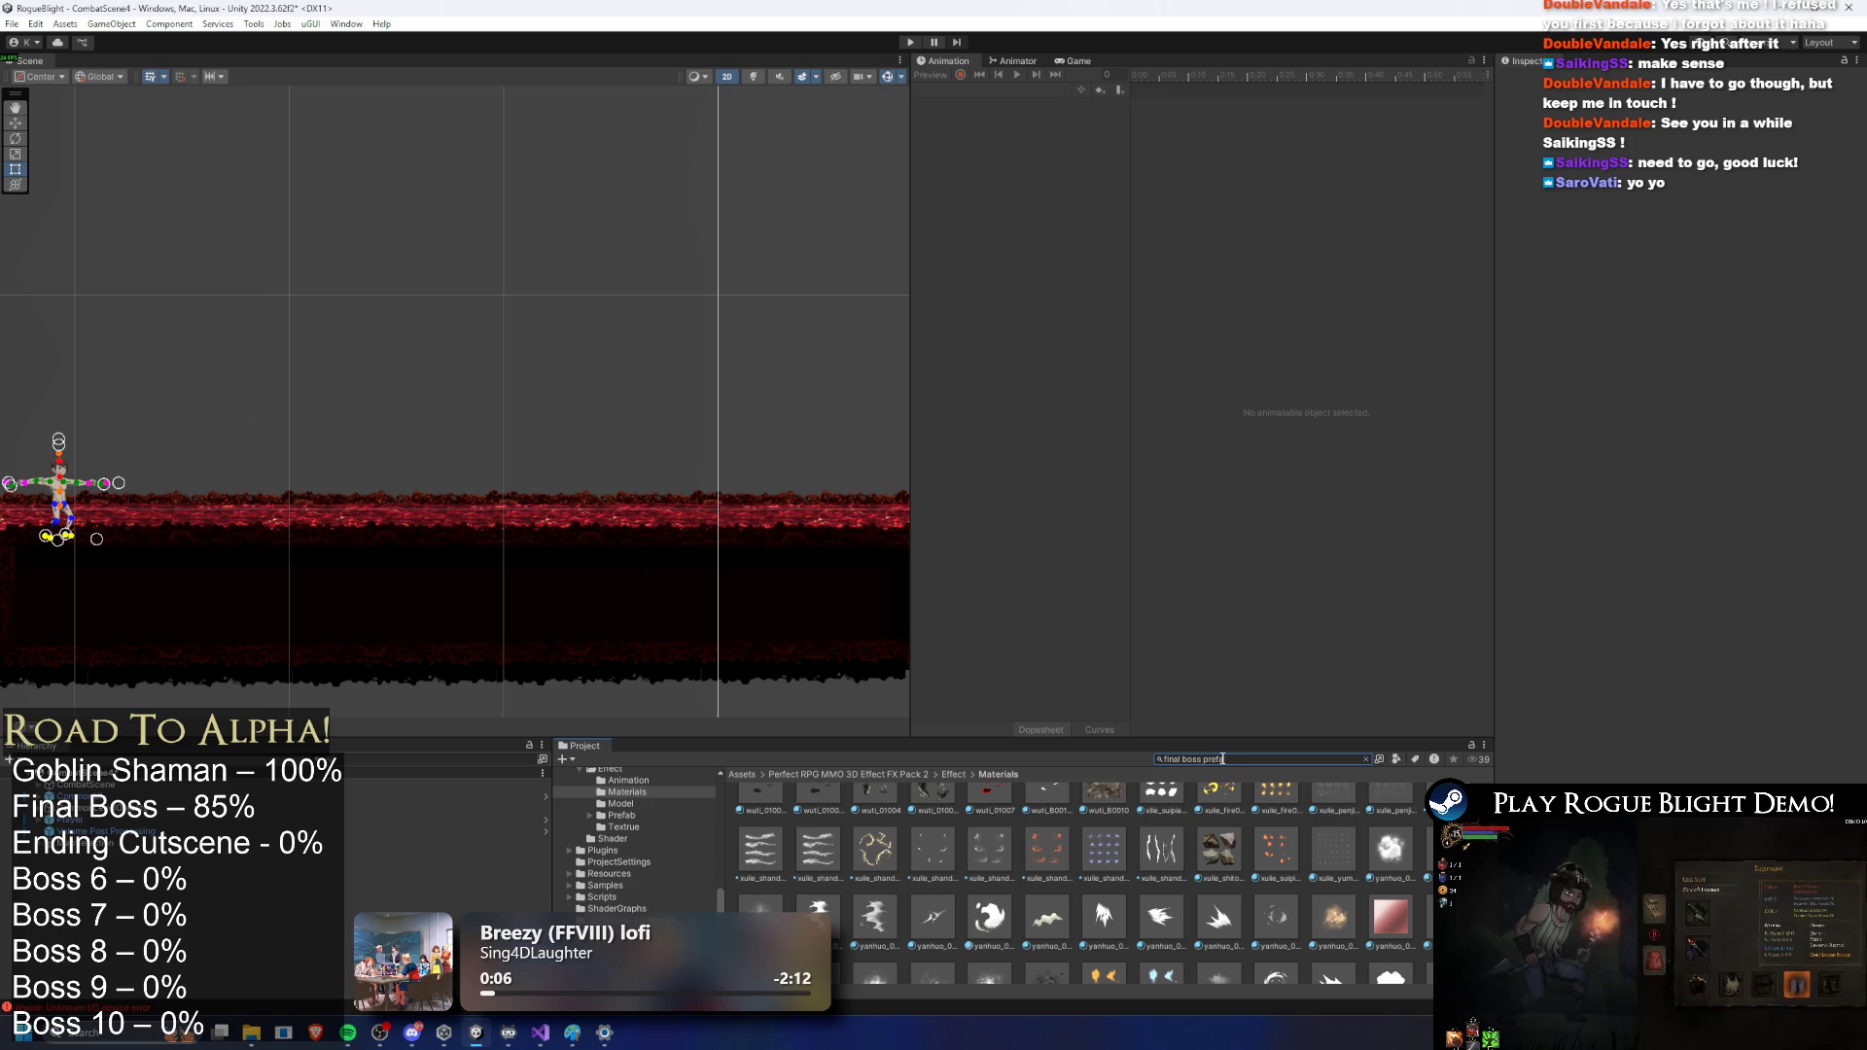
{"action": "left_click", "coordinate": [758, 815]}
{"action": "double_click", "coordinate": [775, 807]}
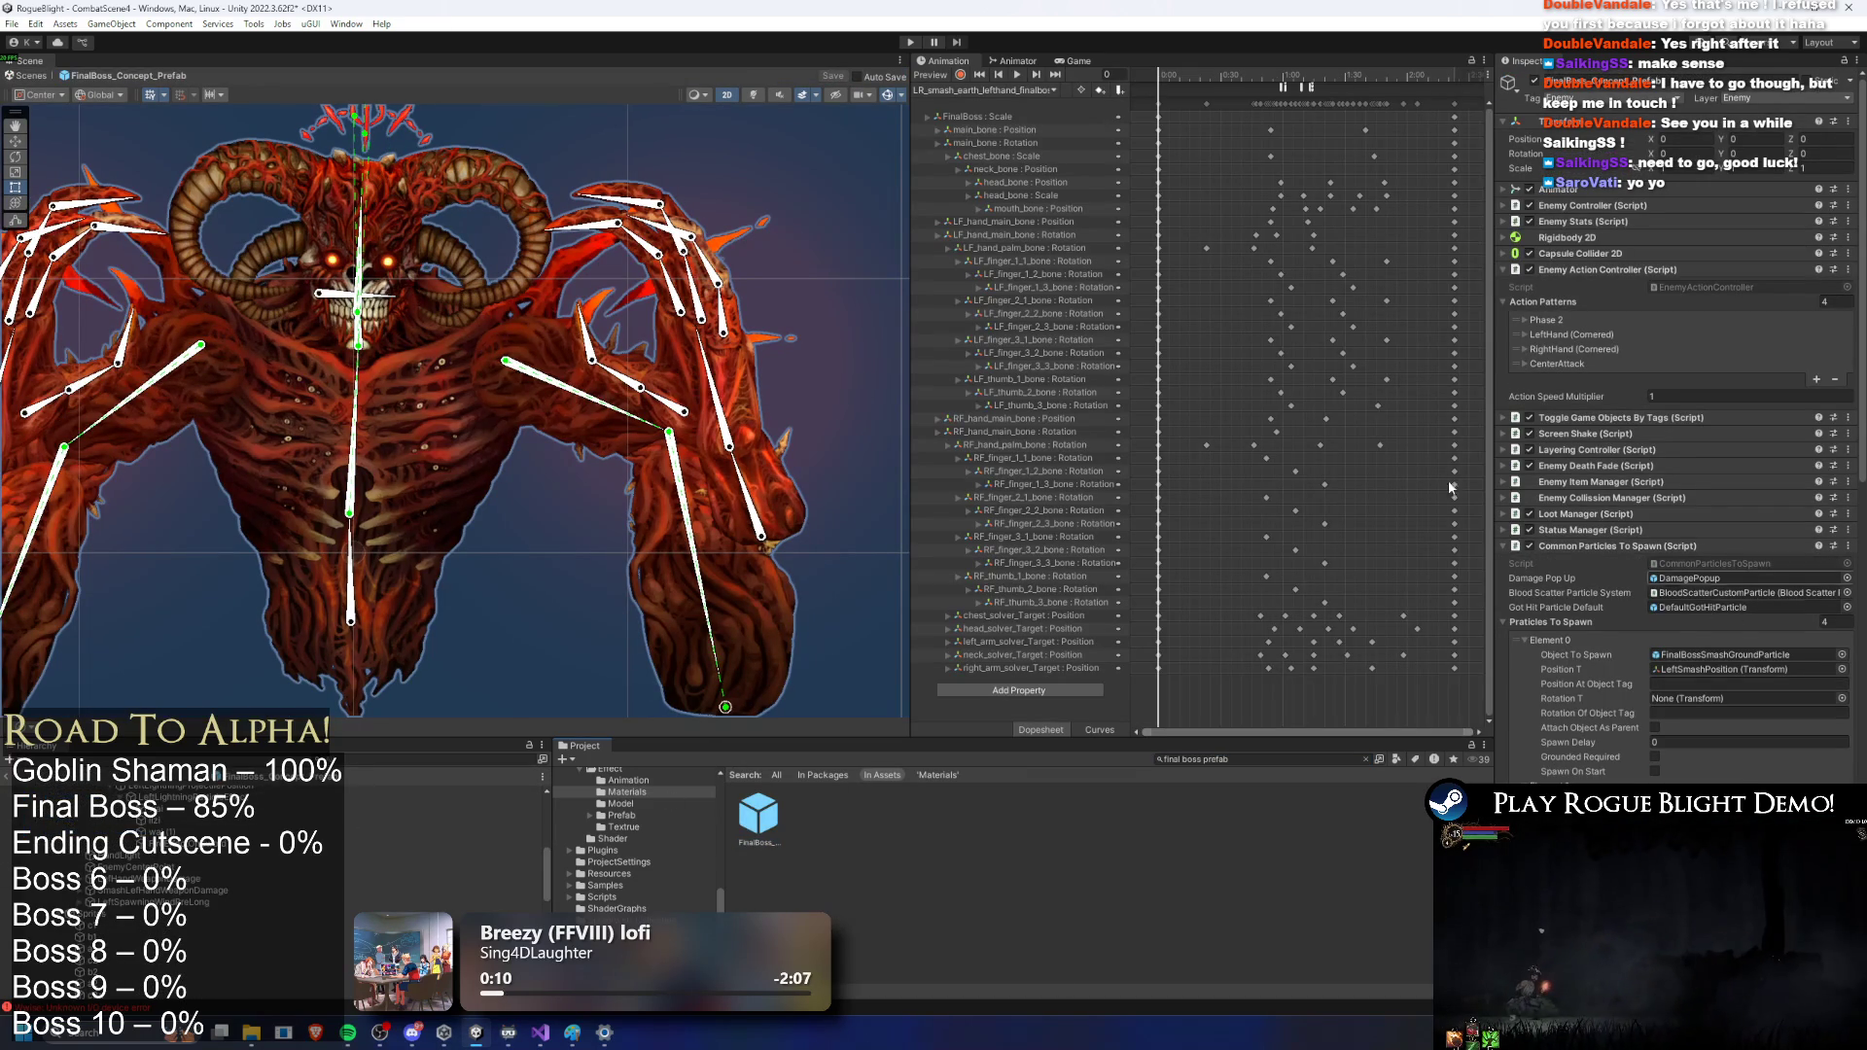
{"action": "left_click", "coordinate": [987, 91]}
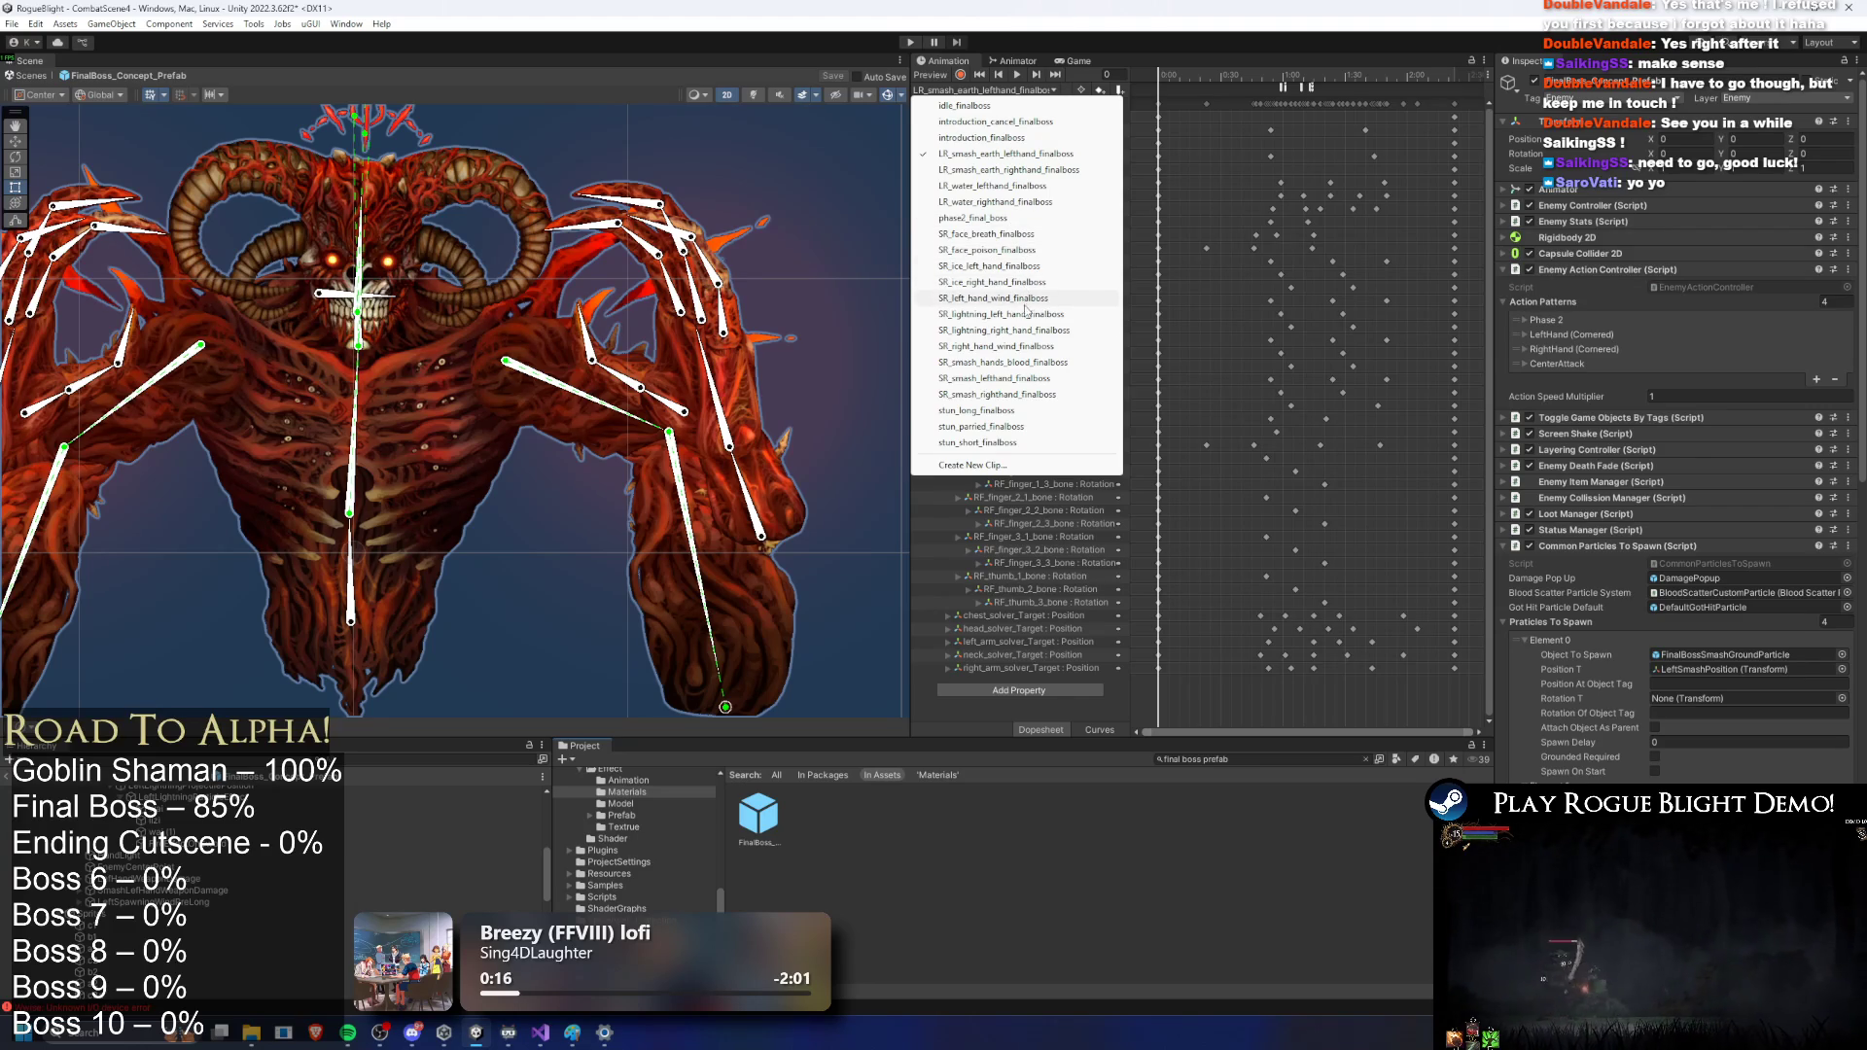
{"action": "left_click", "coordinate": [1031, 185]}
{"action": "left_click", "coordinate": [1295, 88]}
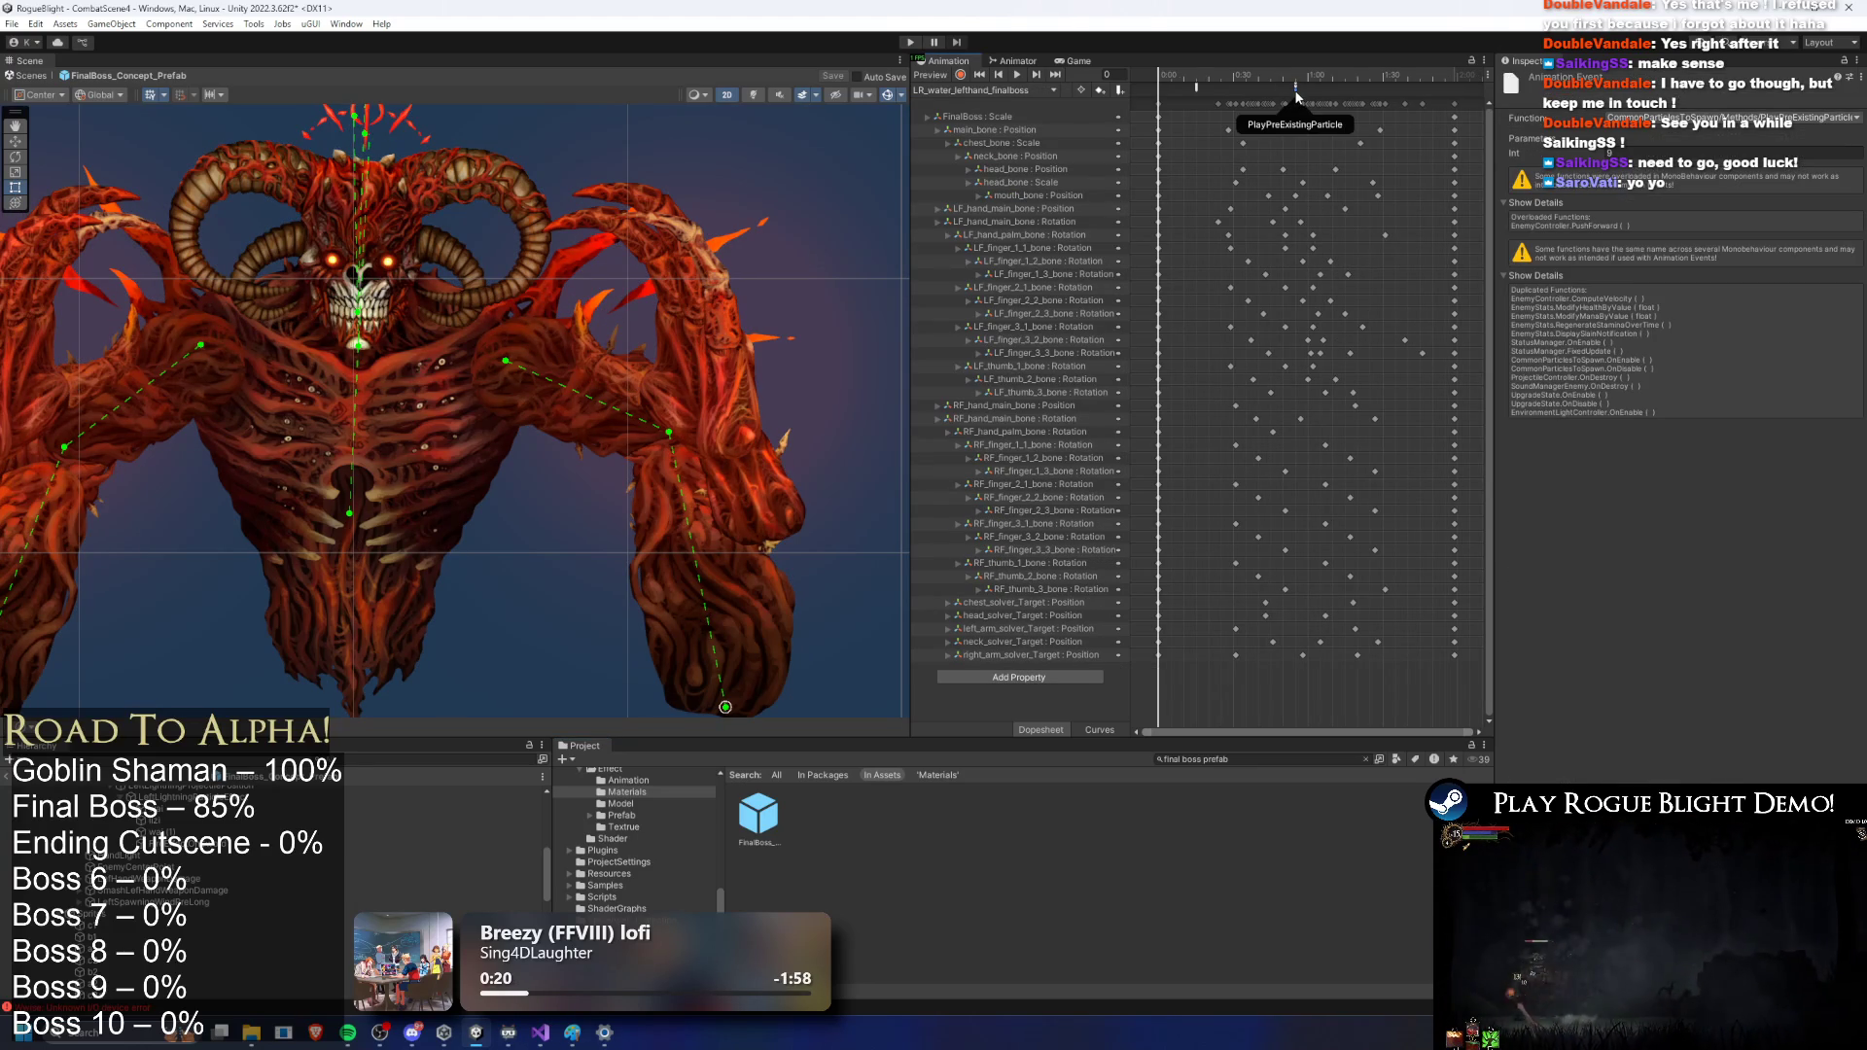
{"action": "left_click_drag", "start_coordinate": [1295, 95], "coordinate": [1290, 101]}
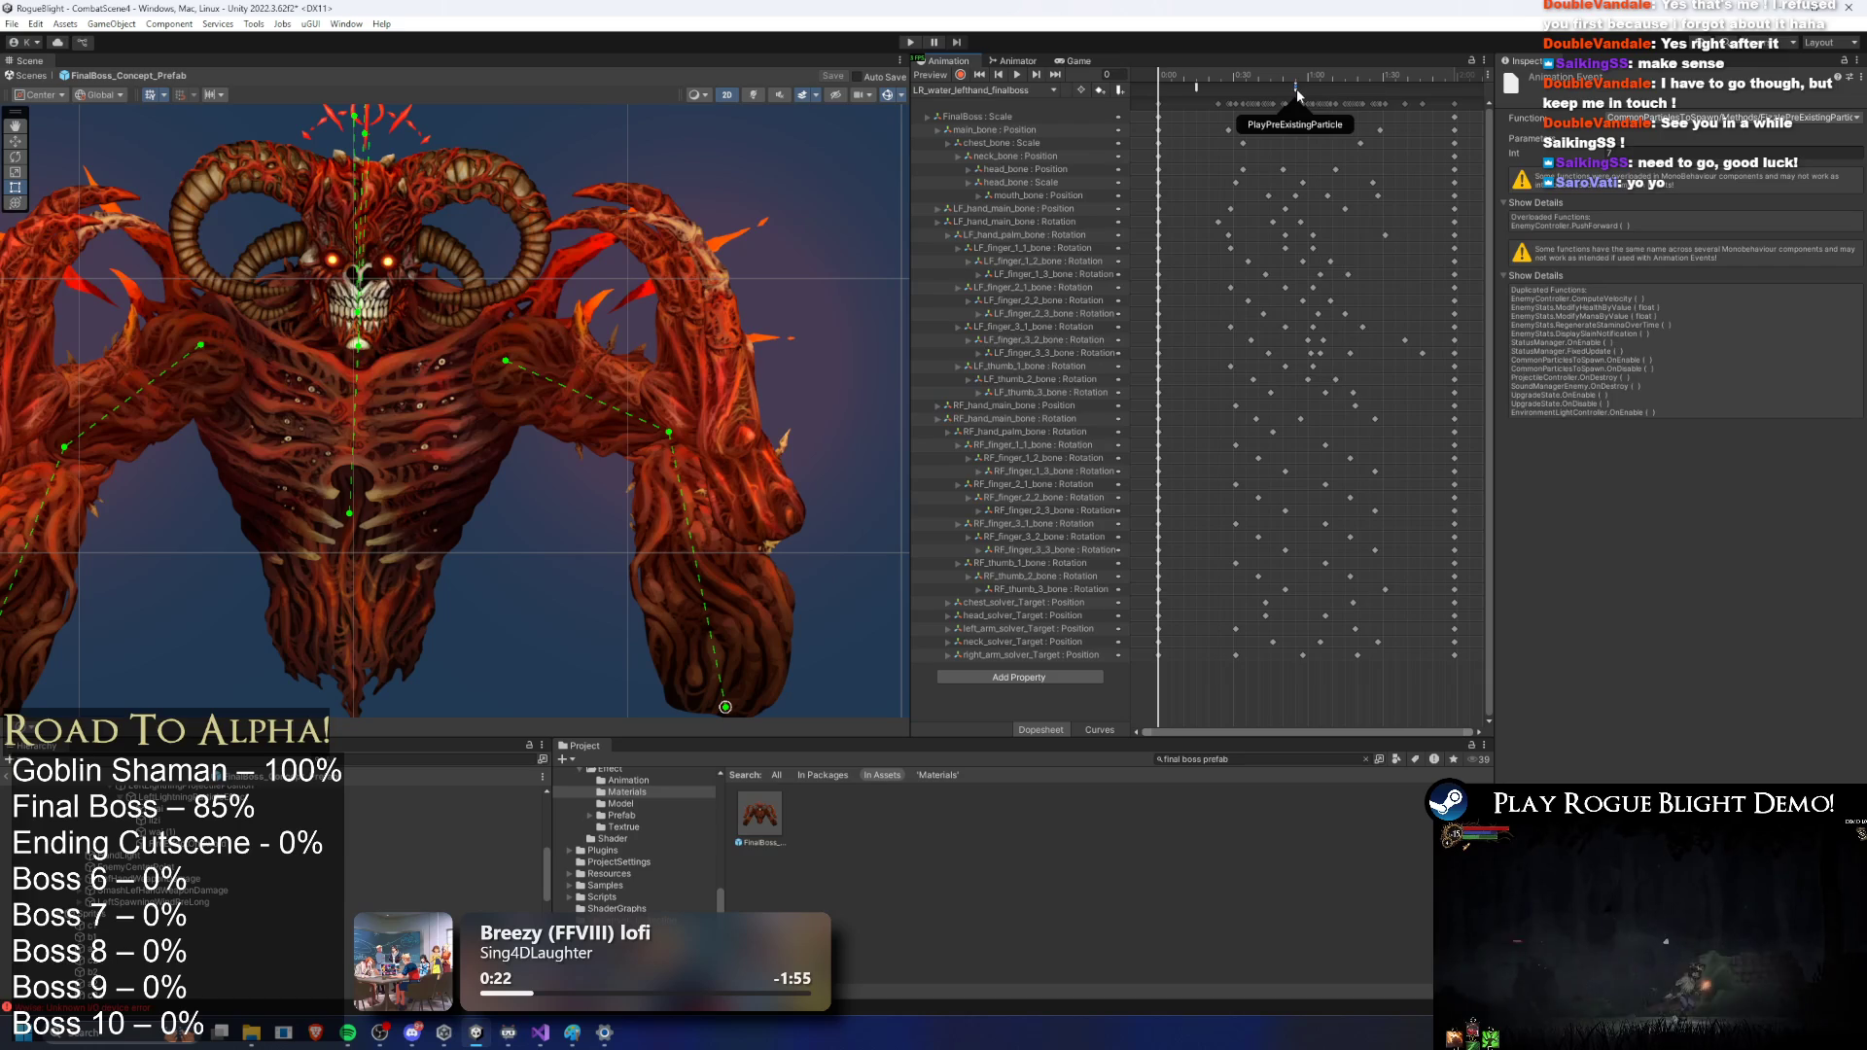
{"action": "left_click", "coordinate": [1295, 94]}
{"action": "left_click", "coordinate": [1295, 94]}
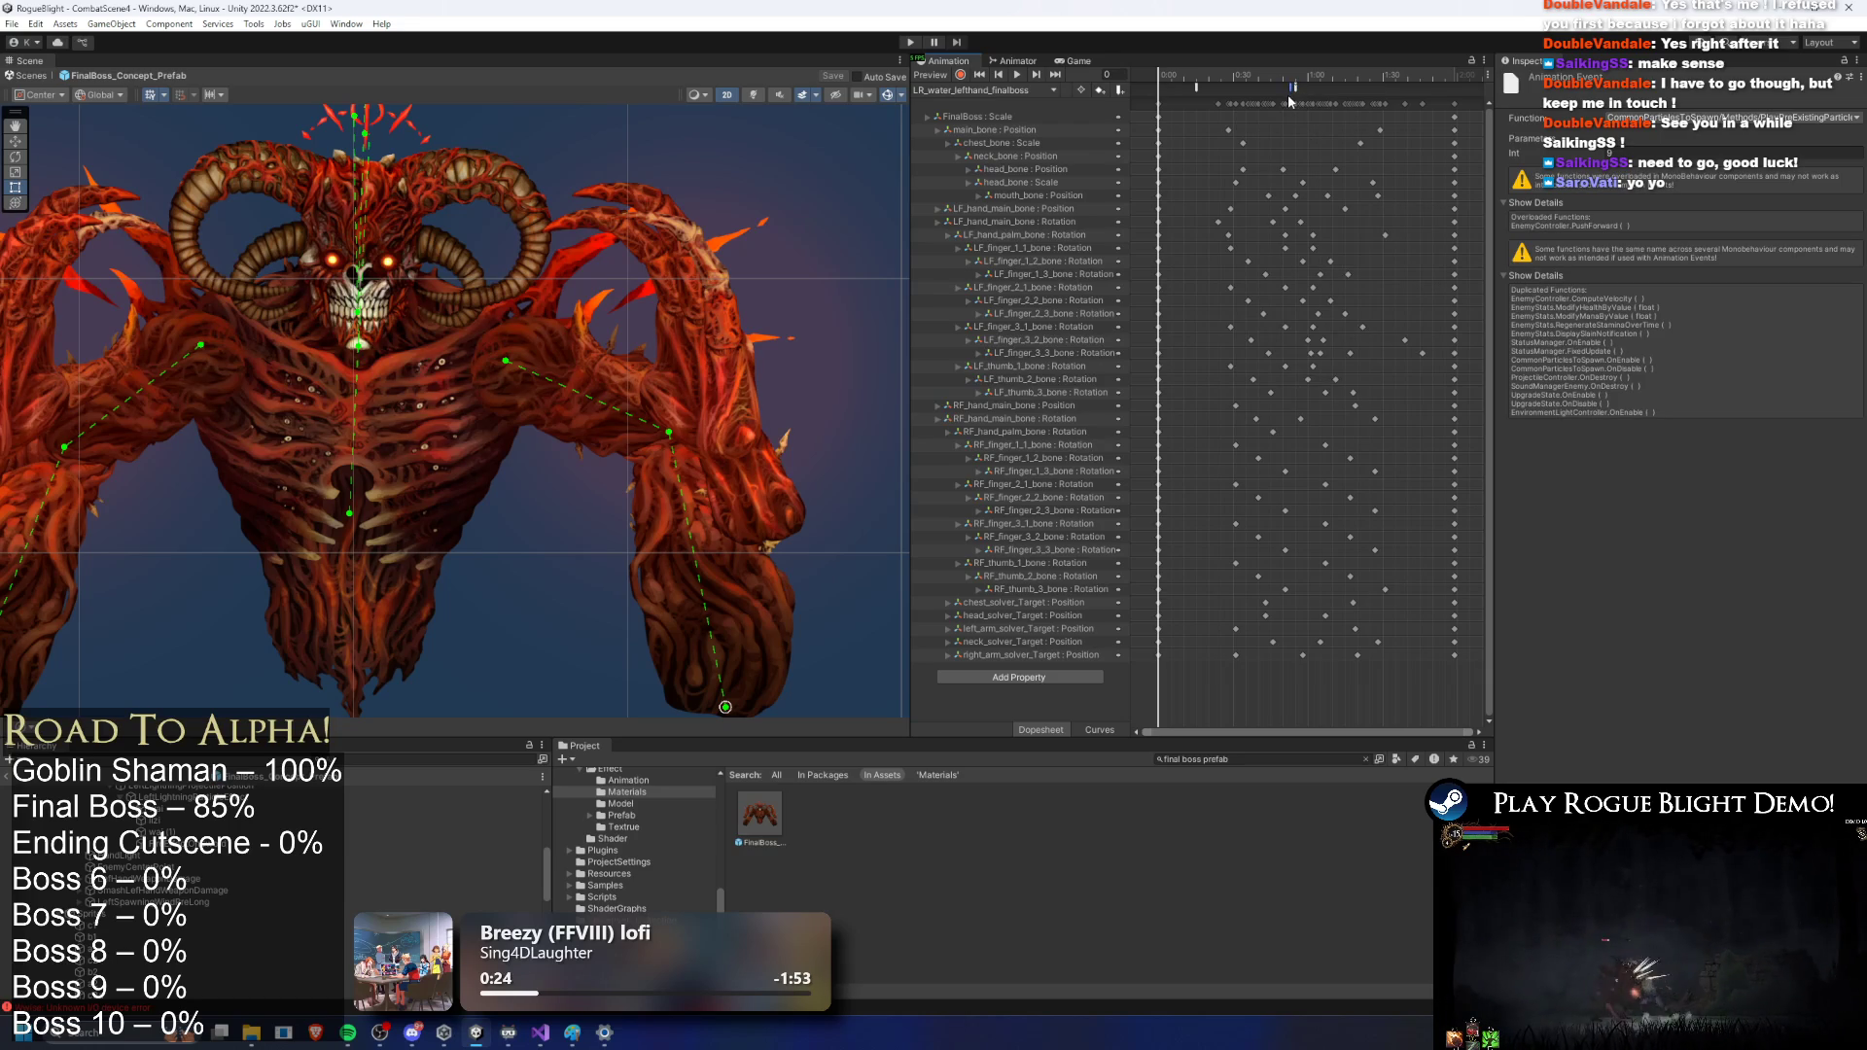
{"action": "left_click", "coordinate": [1286, 80]}
{"action": "left_click_drag", "start_coordinate": [1286, 87], "coordinate": [1287, 76]}
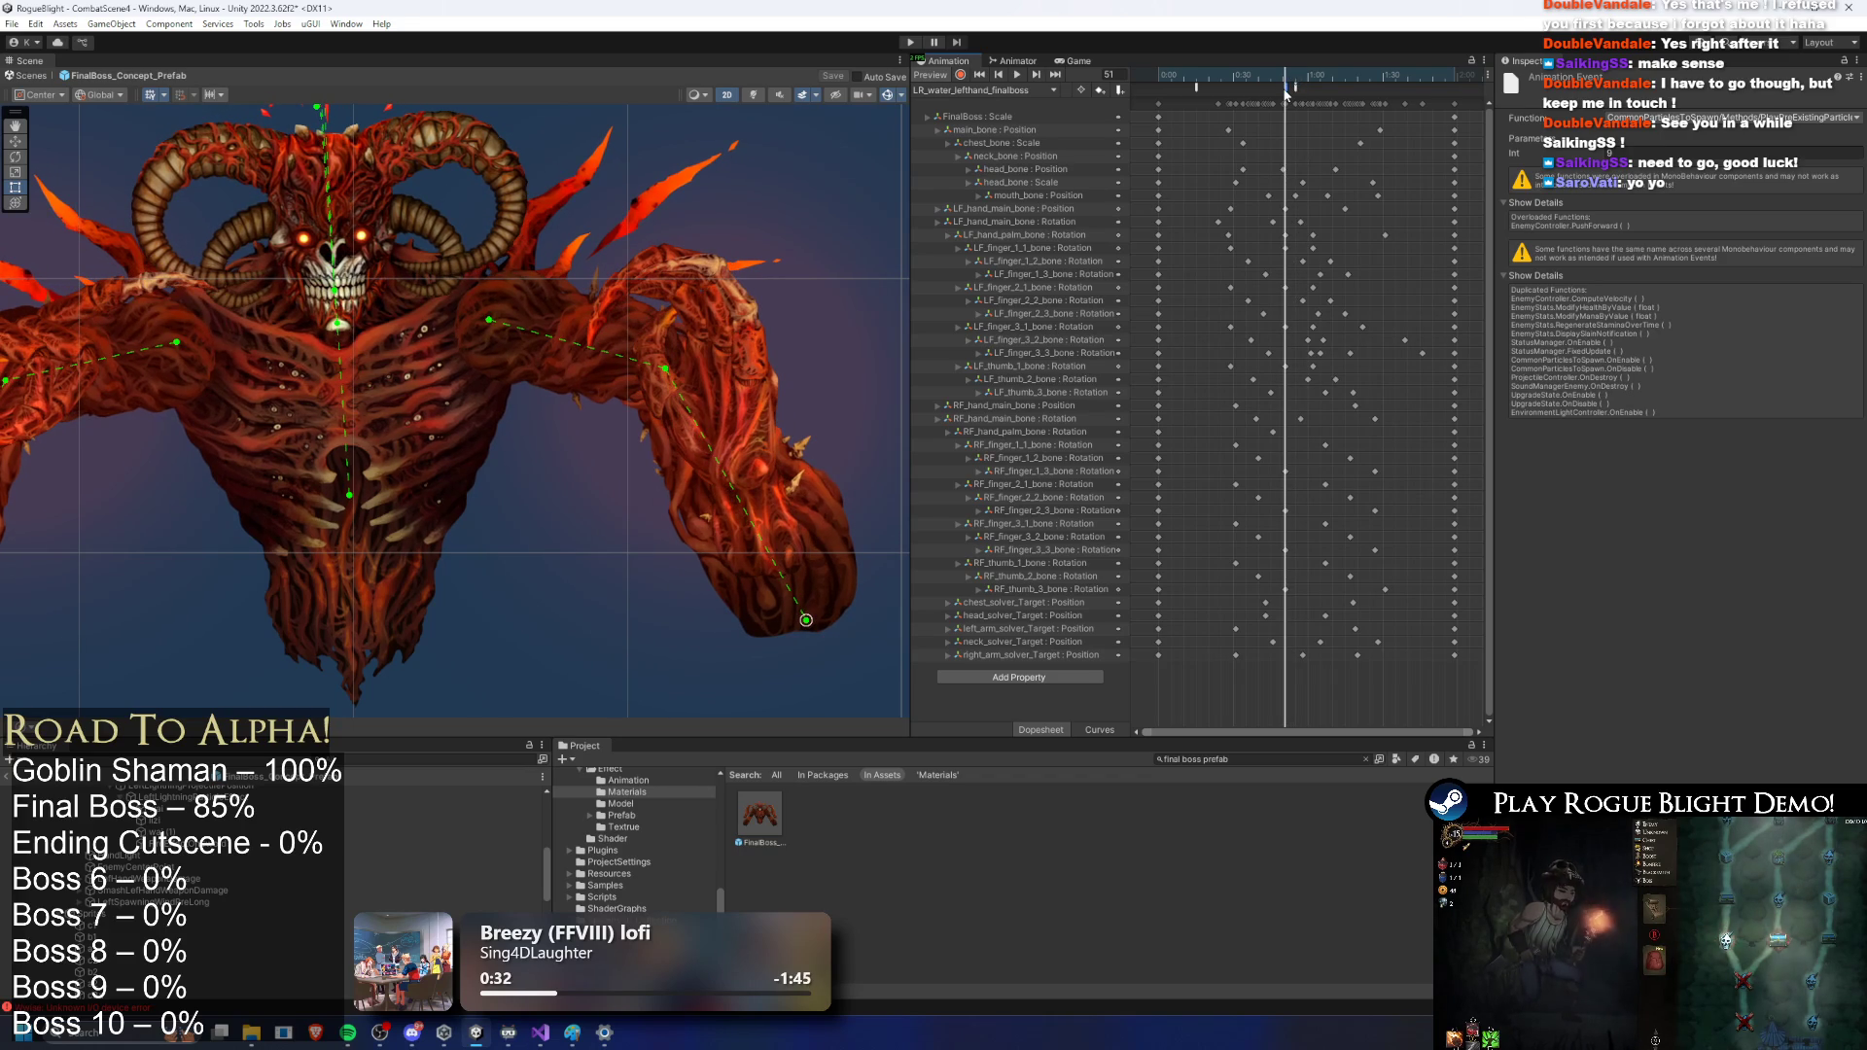
Step: Inspect LR_water_righthand_finalboss's Fizzle, SpawnProjectile and PlayPreExistingParticle events, previewing frame 51
{"action": "left_click", "coordinate": [1029, 91]}
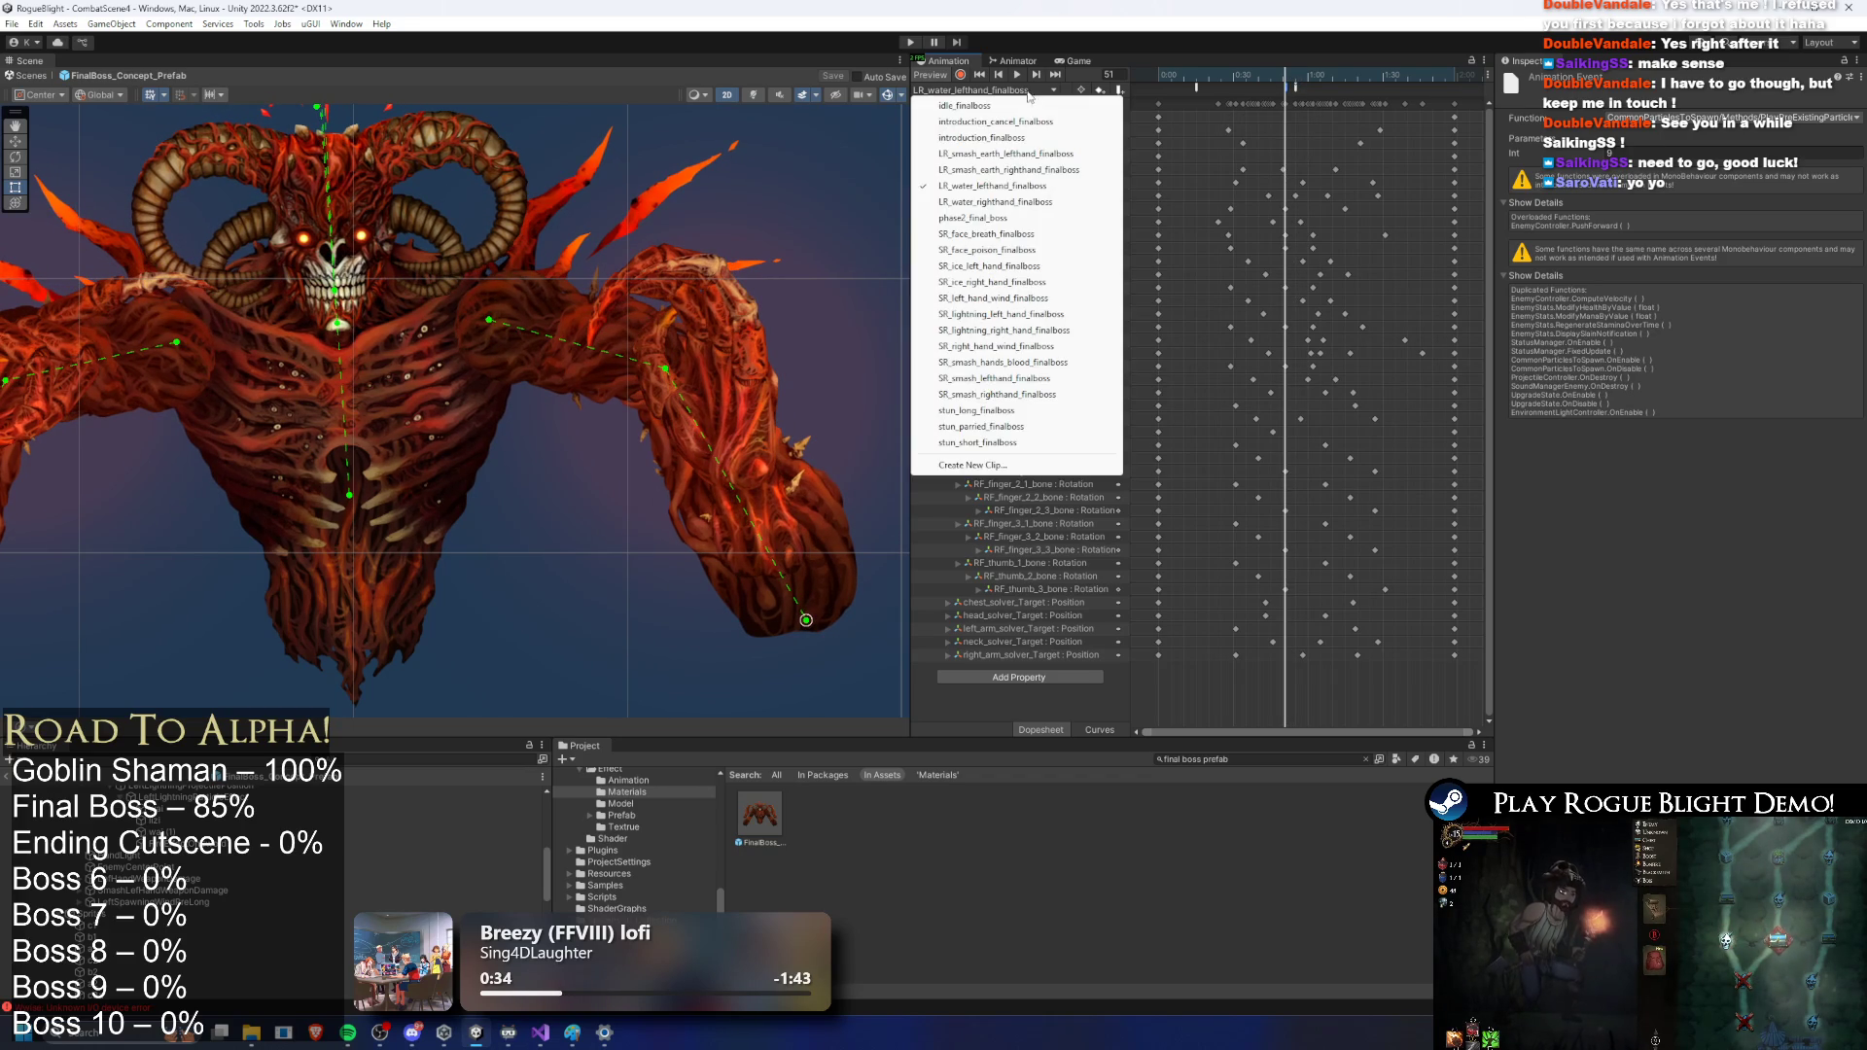
{"action": "left_click", "coordinate": [1002, 201]}
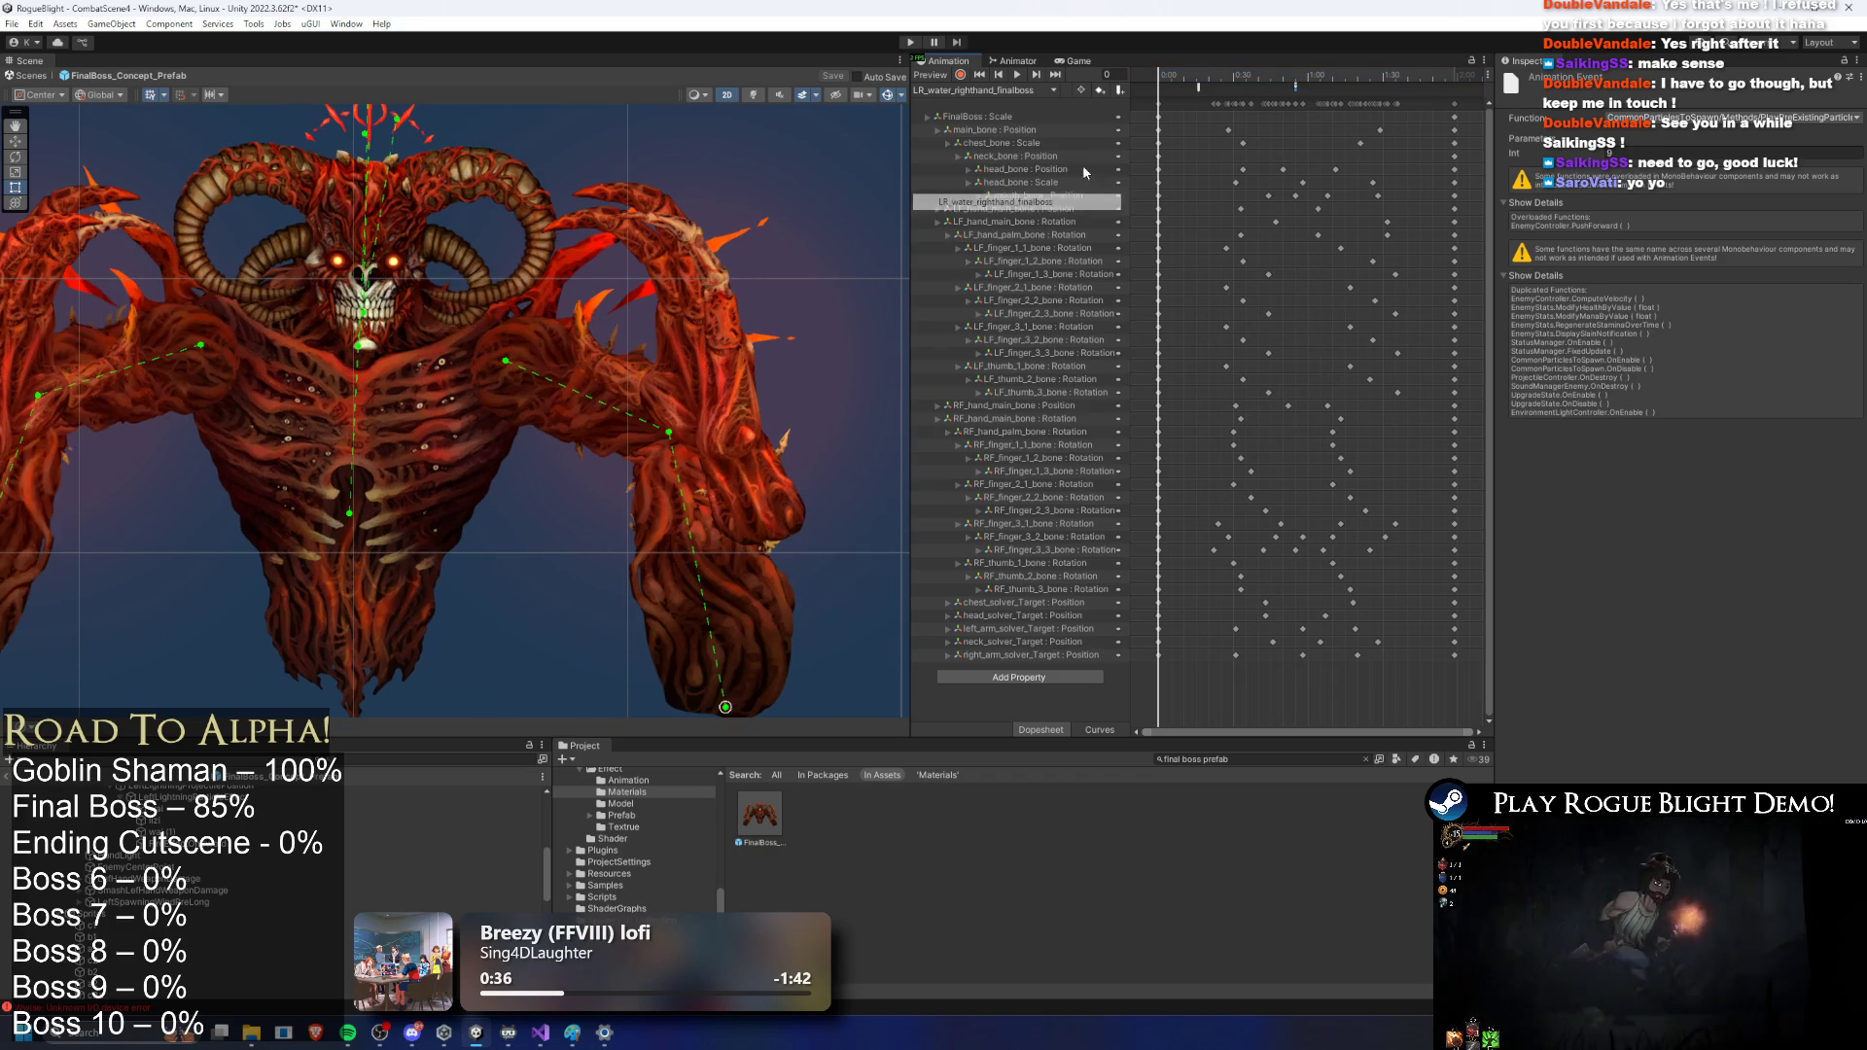
{"action": "left_click", "coordinate": [1293, 90]}
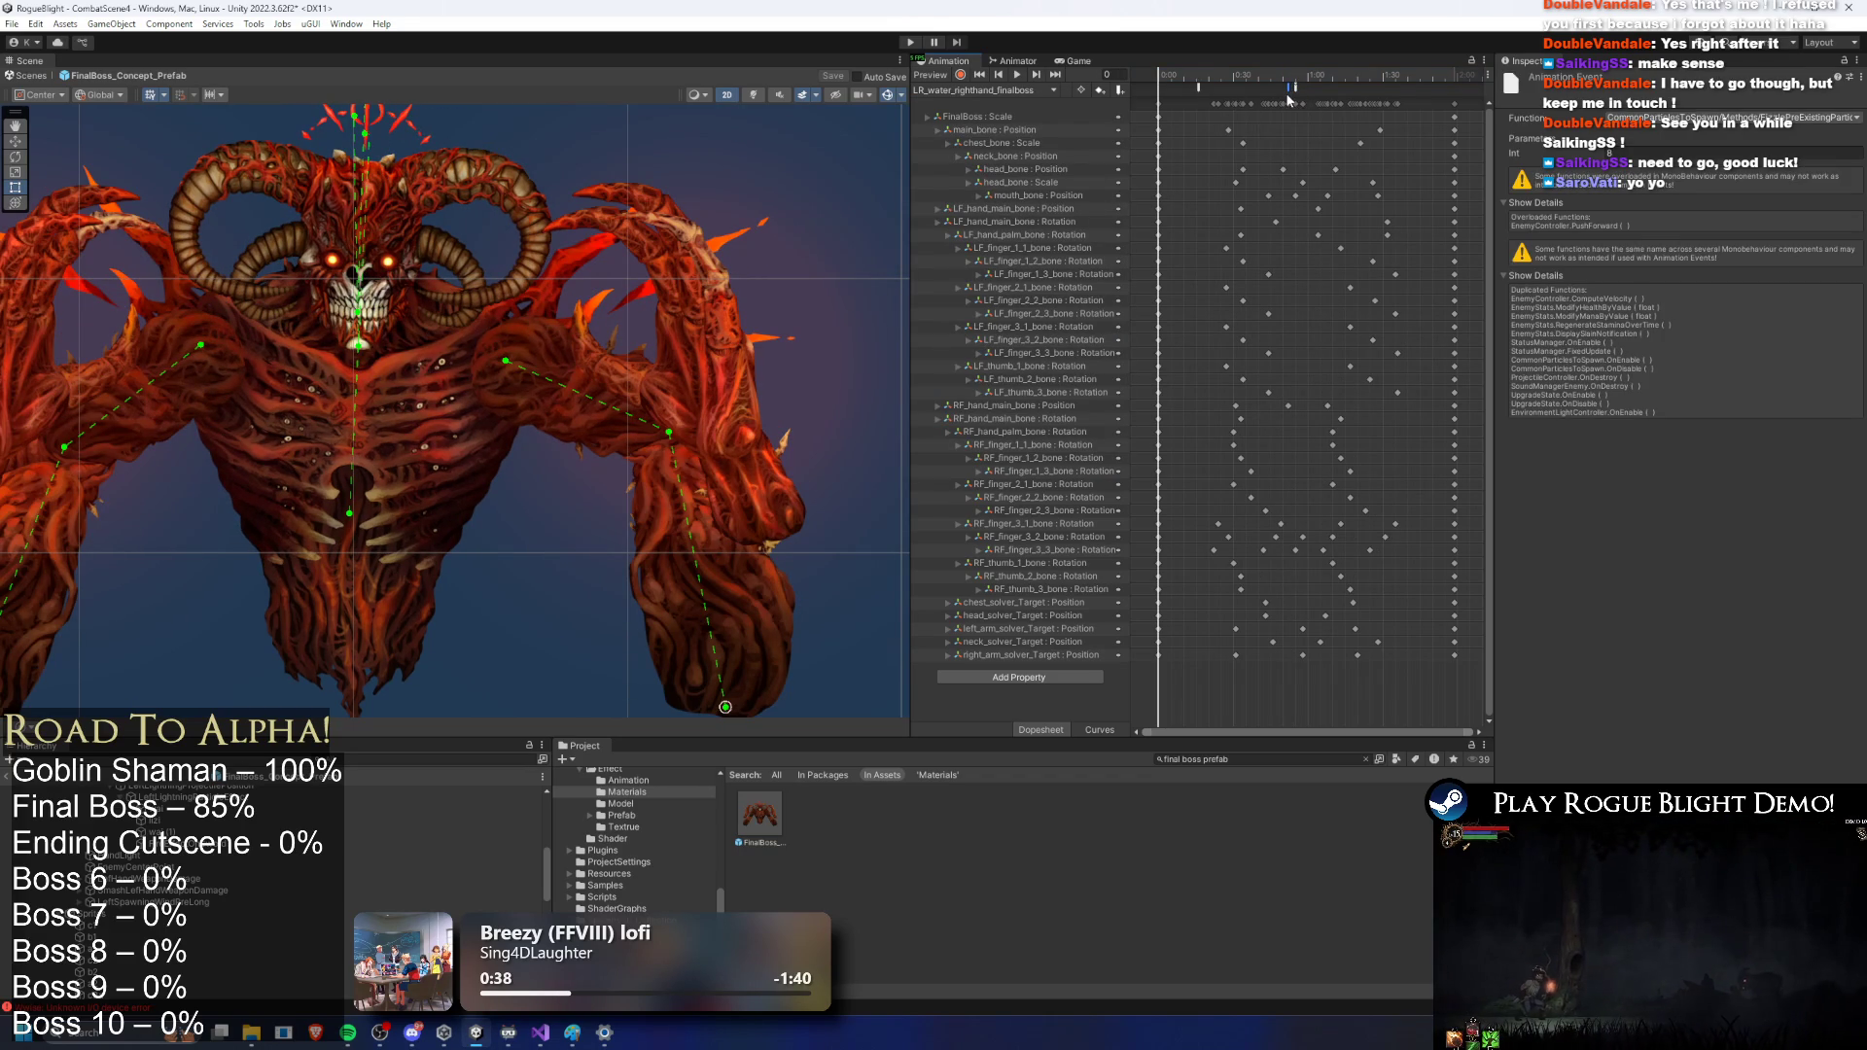
{"action": "left_click", "coordinate": [1296, 88]}
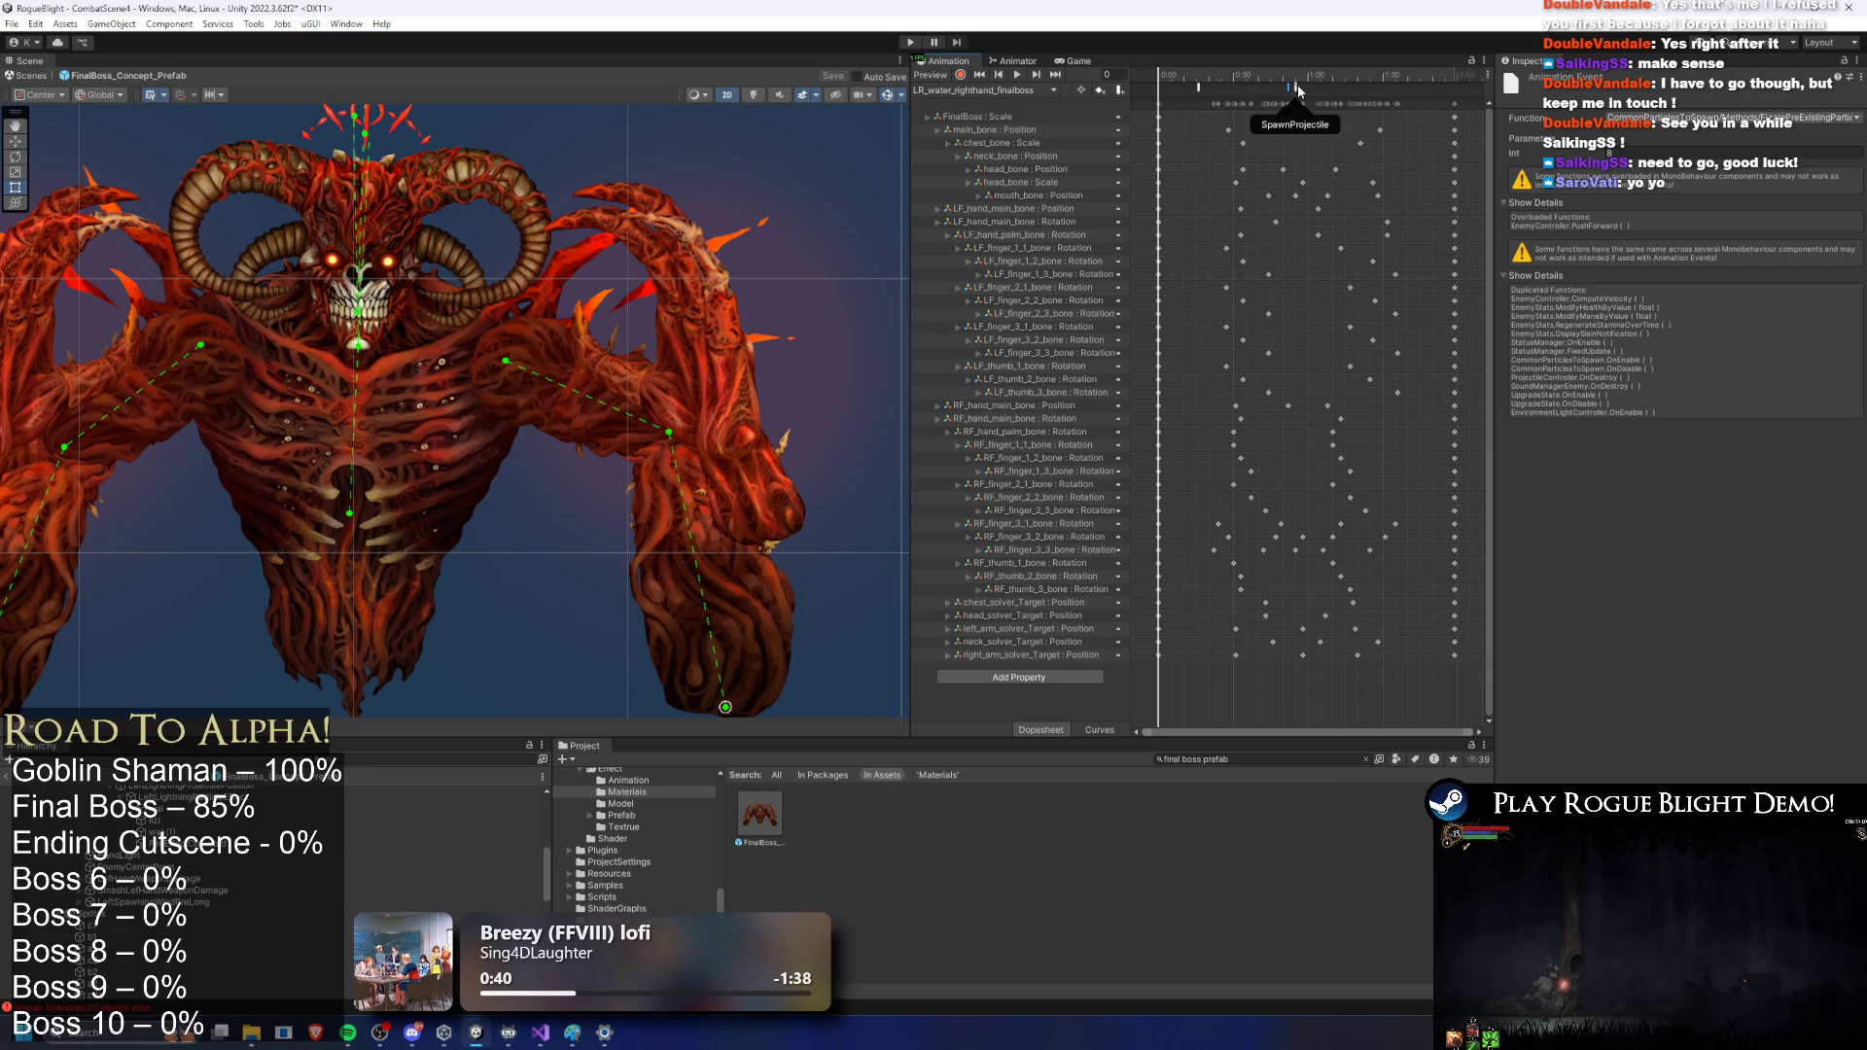
{"action": "left_click", "coordinate": [1293, 85]}
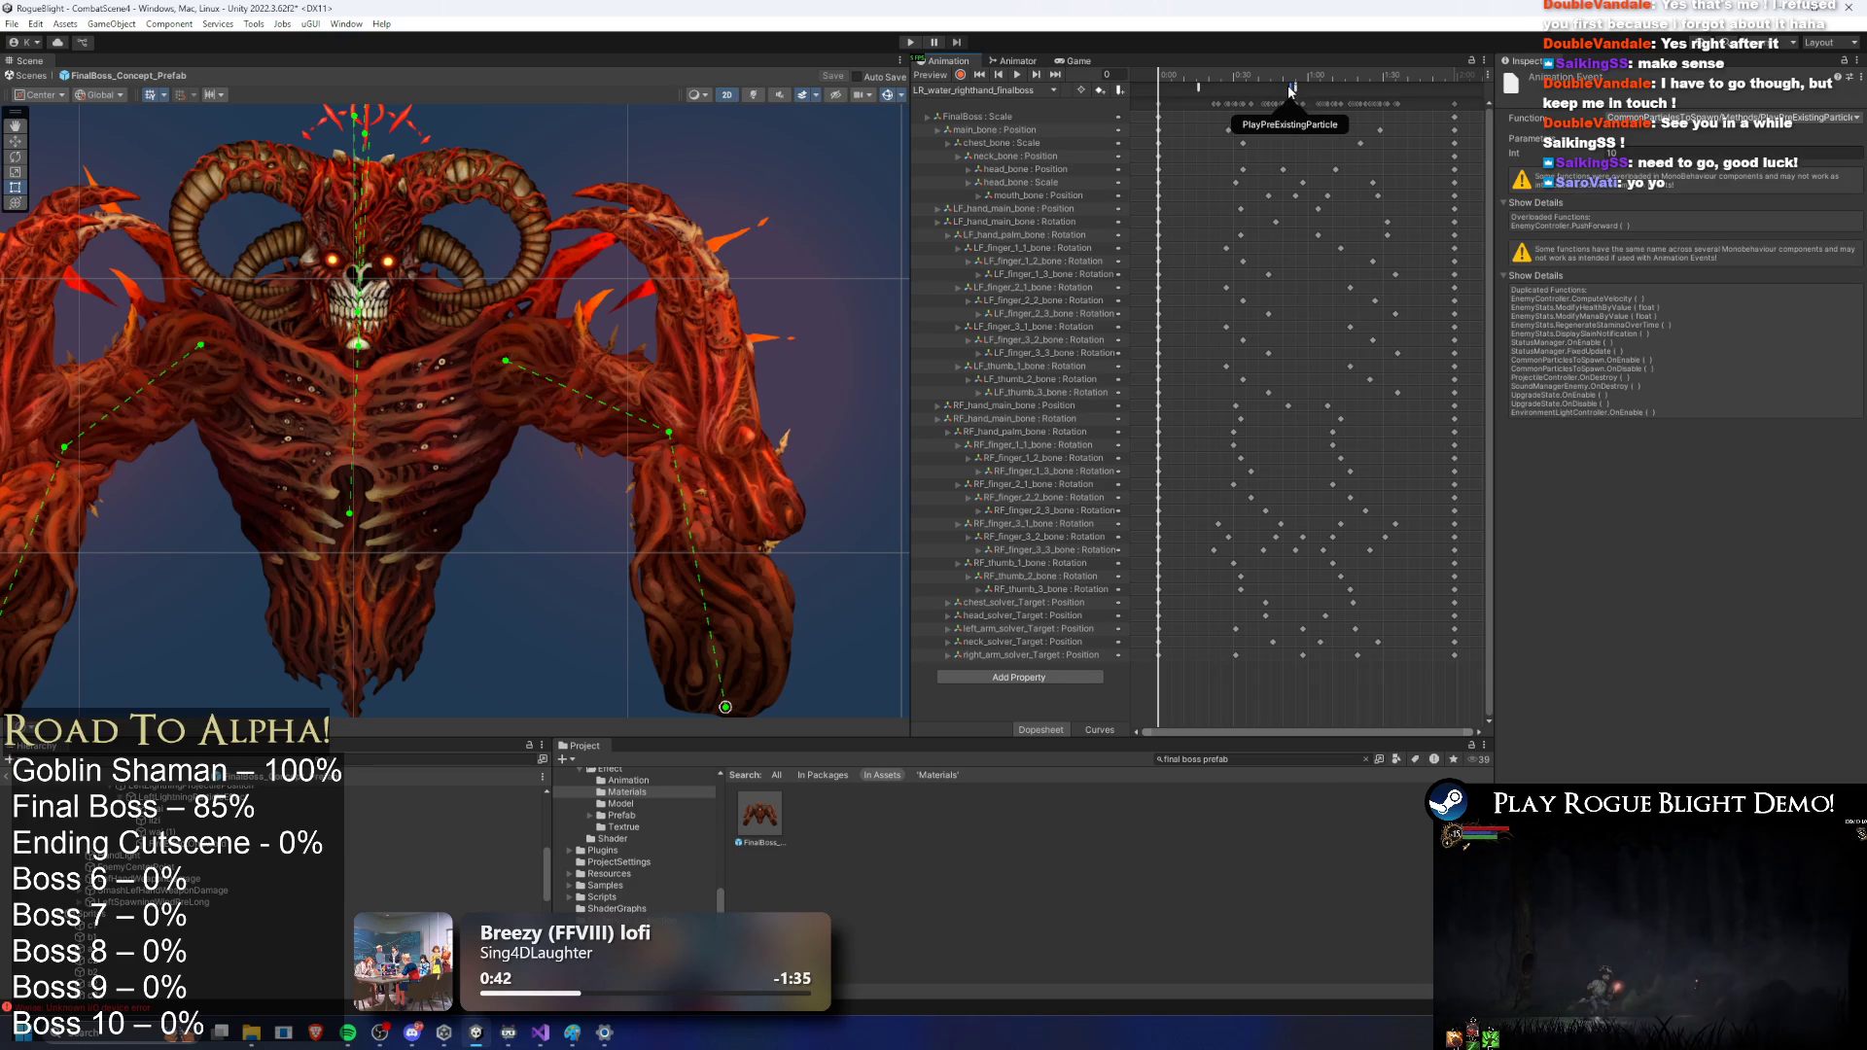
{"action": "left_click", "coordinate": [1293, 83]}
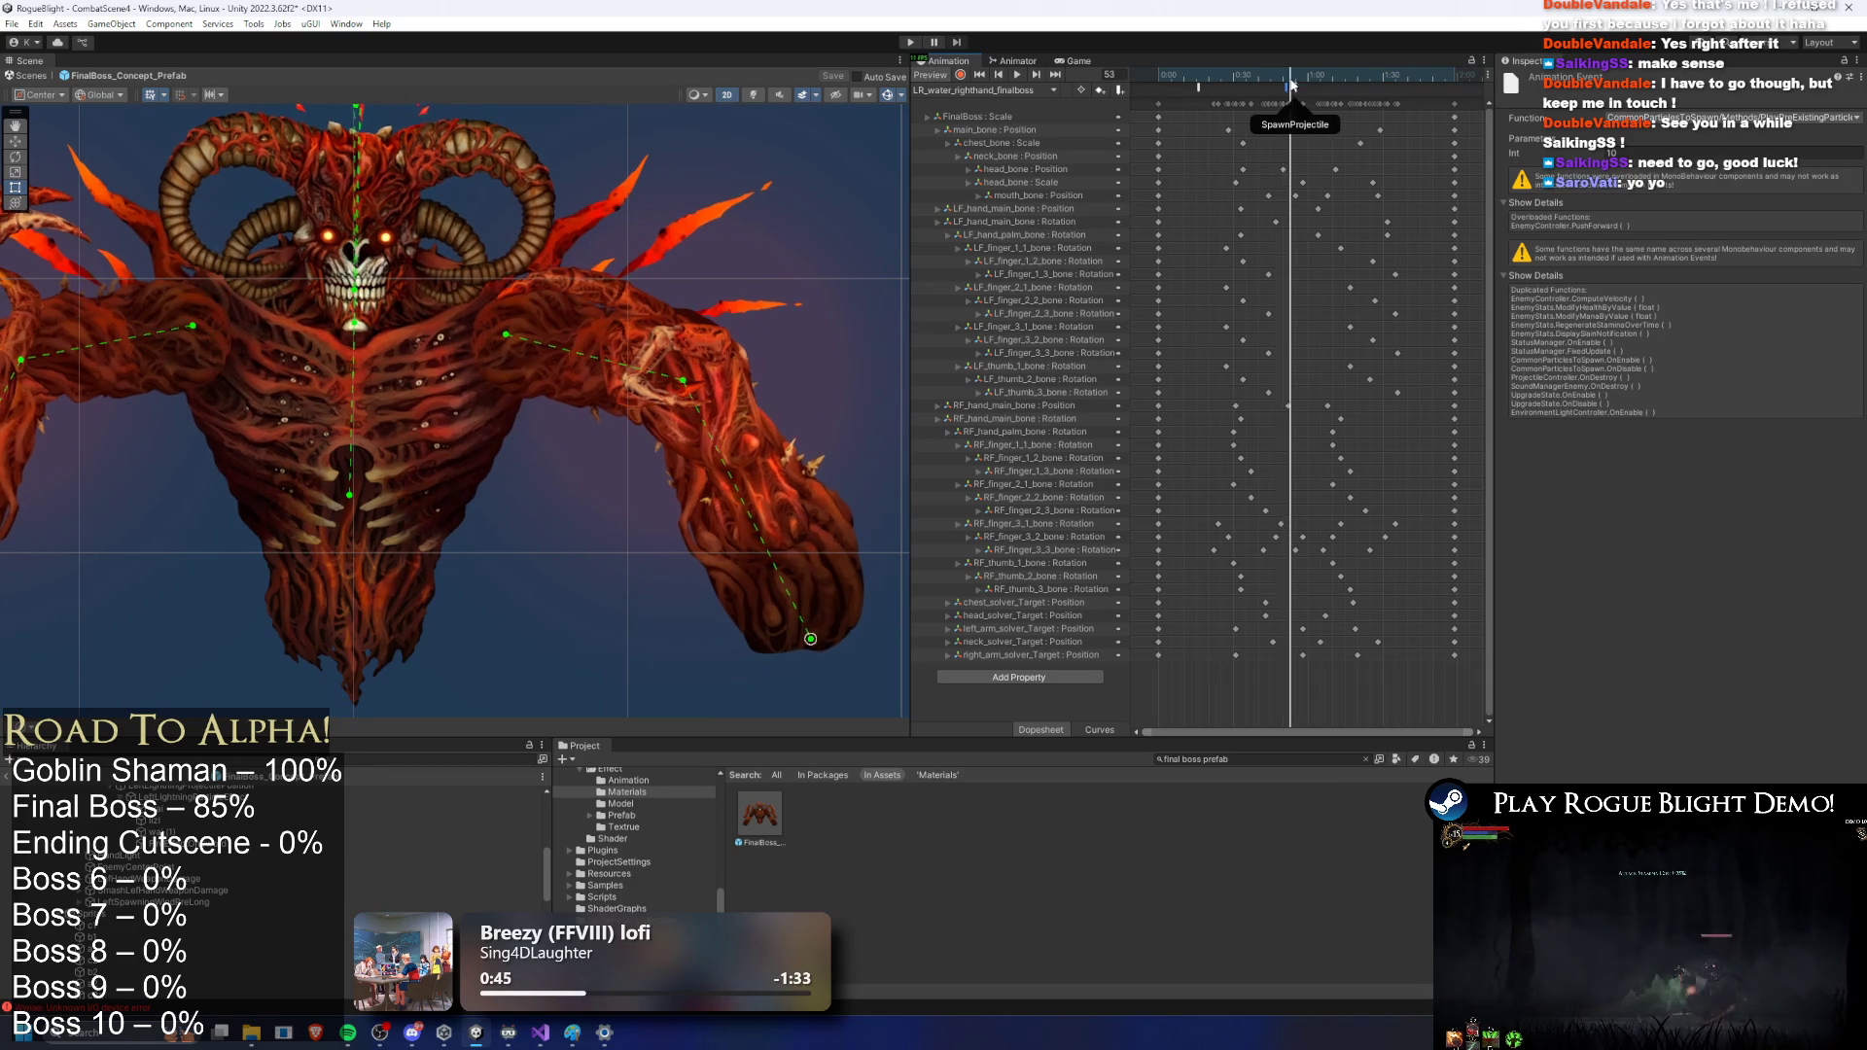
{"action": "key", "text": "comma"}
{"action": "key", "text": "comma"}
{"action": "key", "text": "comma"}
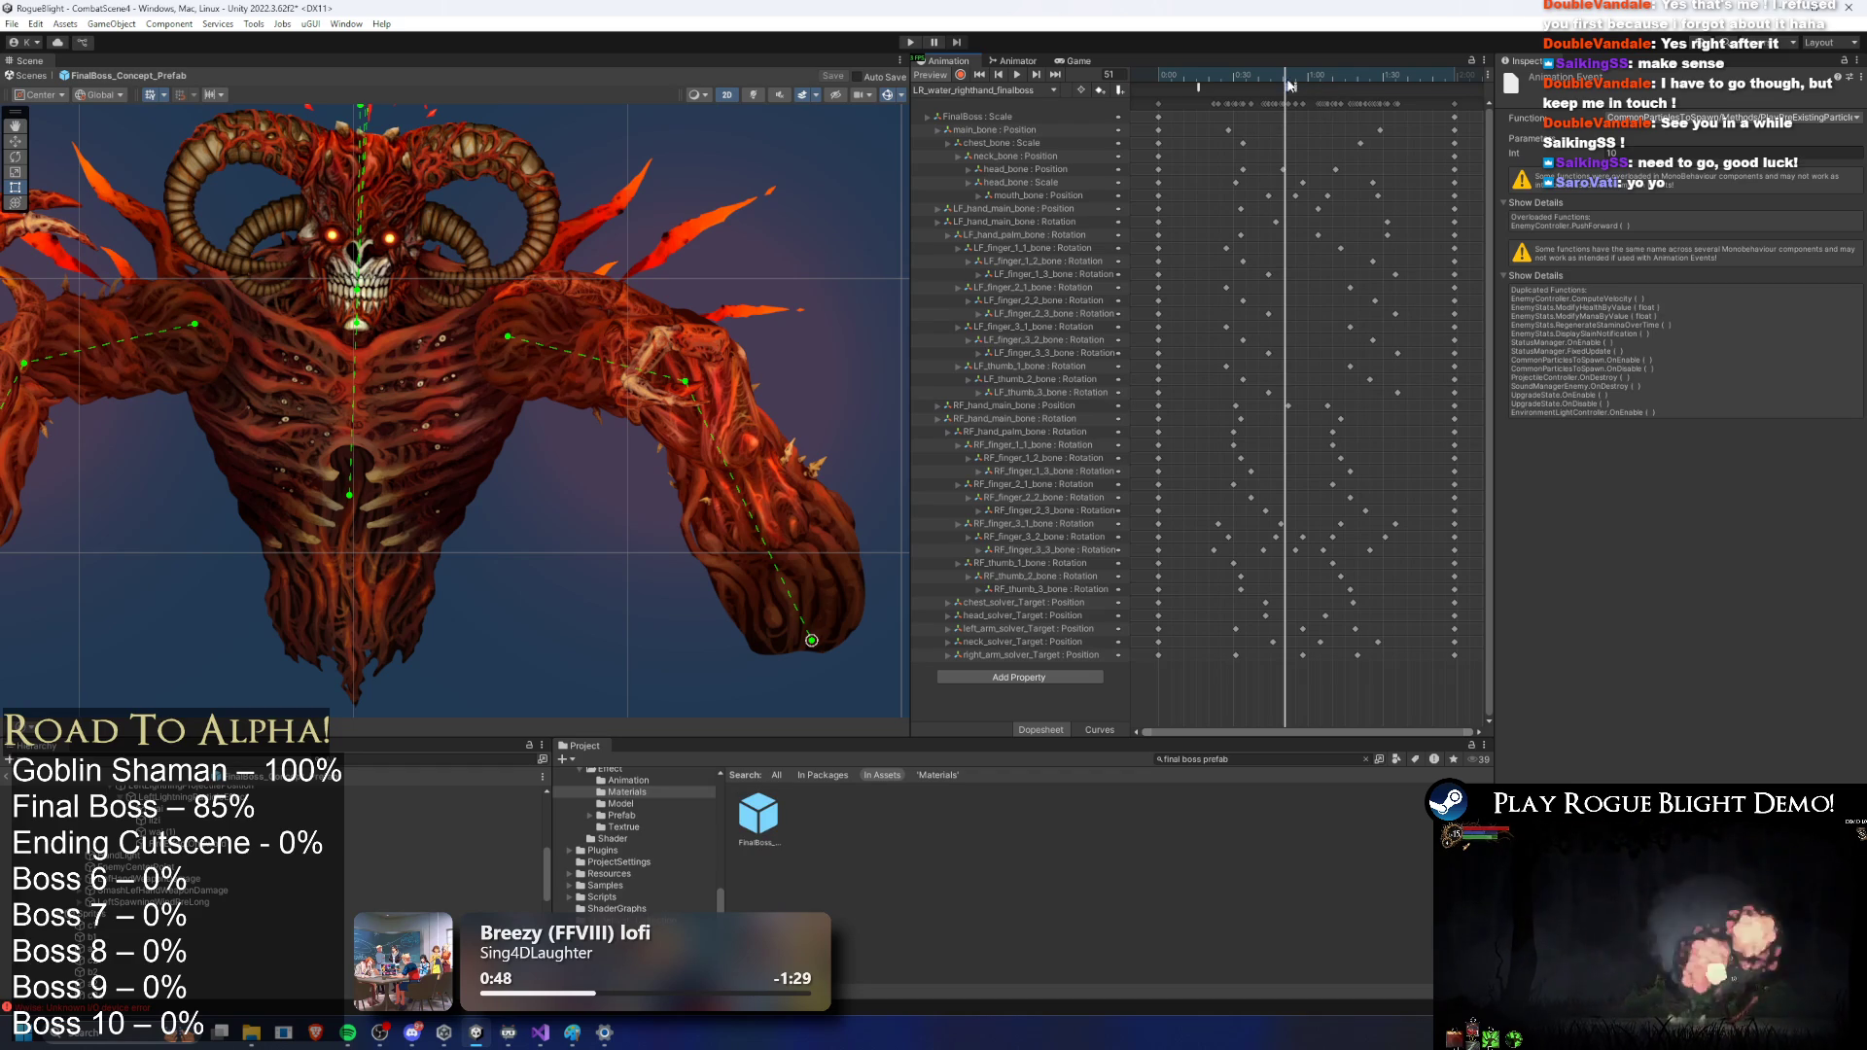
{"action": "scroll", "coordinate": [233, 904], "scroll_direction": "up", "scroll_amount": 2}
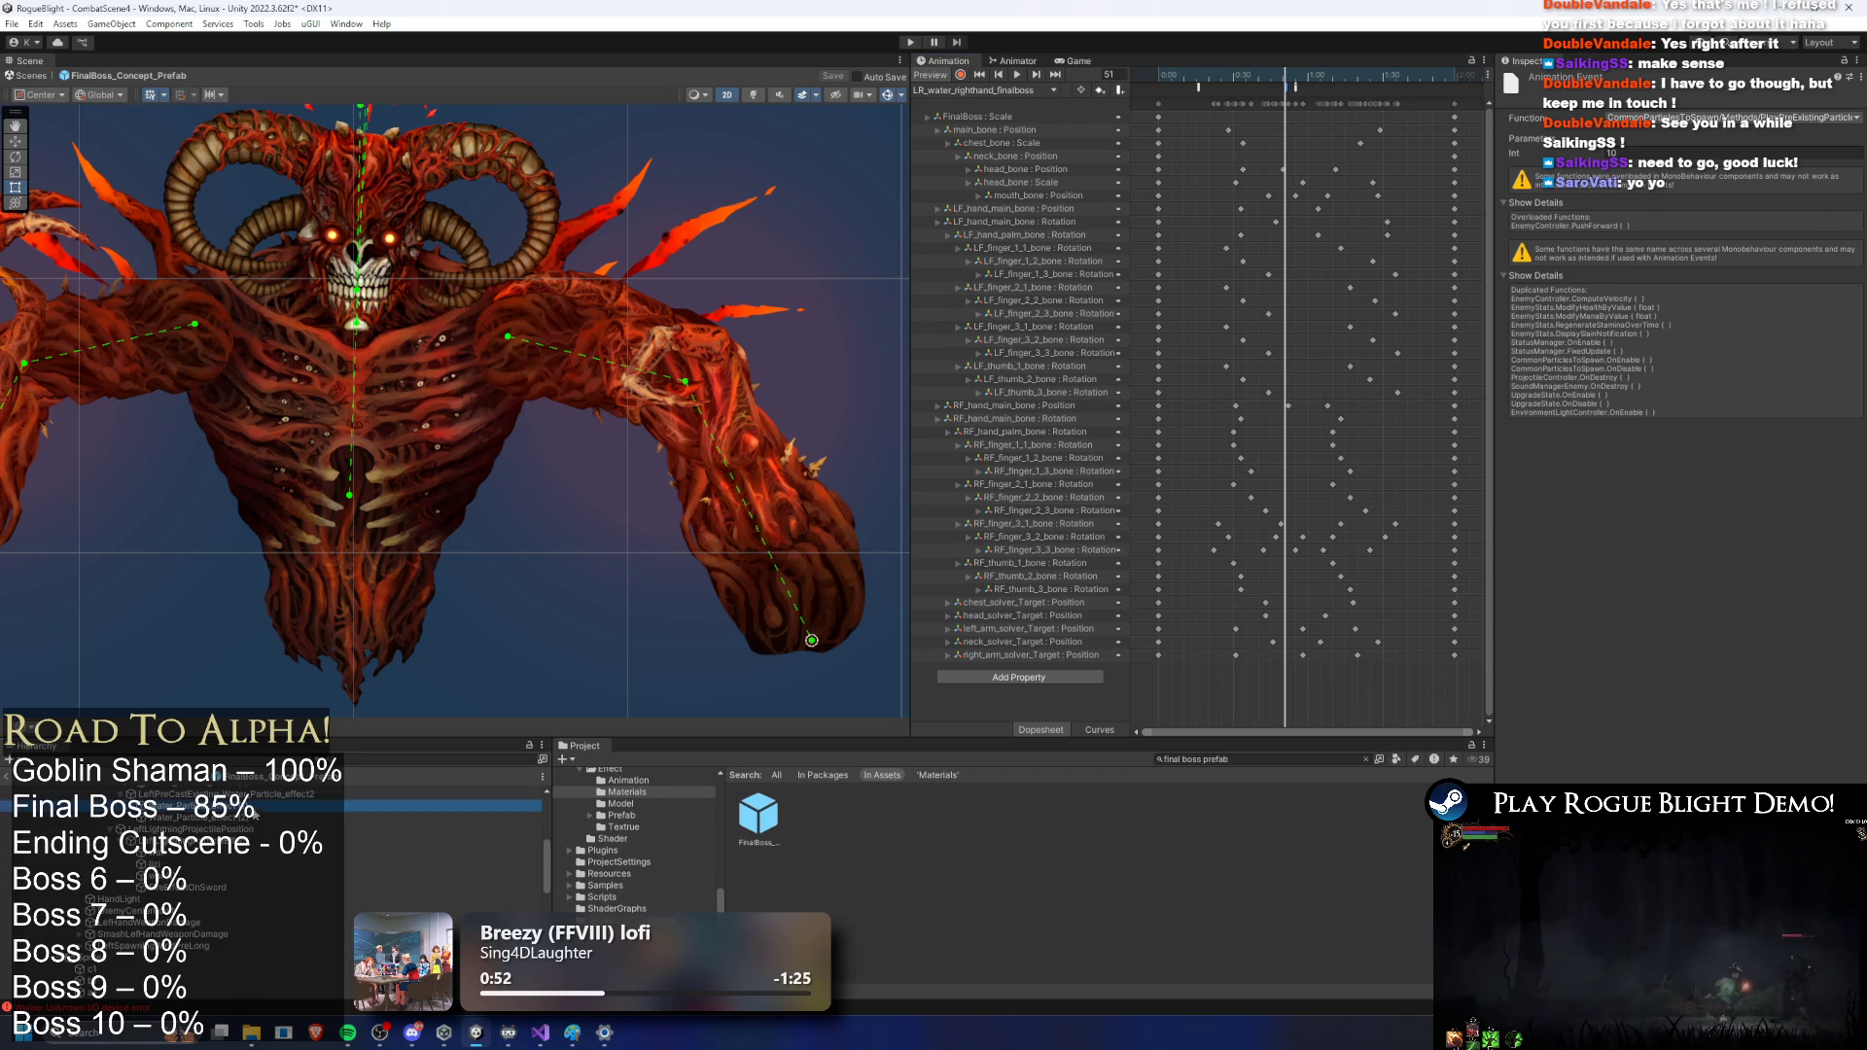
Step: Frame and preview the hand water particle effects, ending on Water_Particle_effect (2)
{"action": "left_click", "coordinate": [262, 821]}
{"action": "key", "text": "f"}
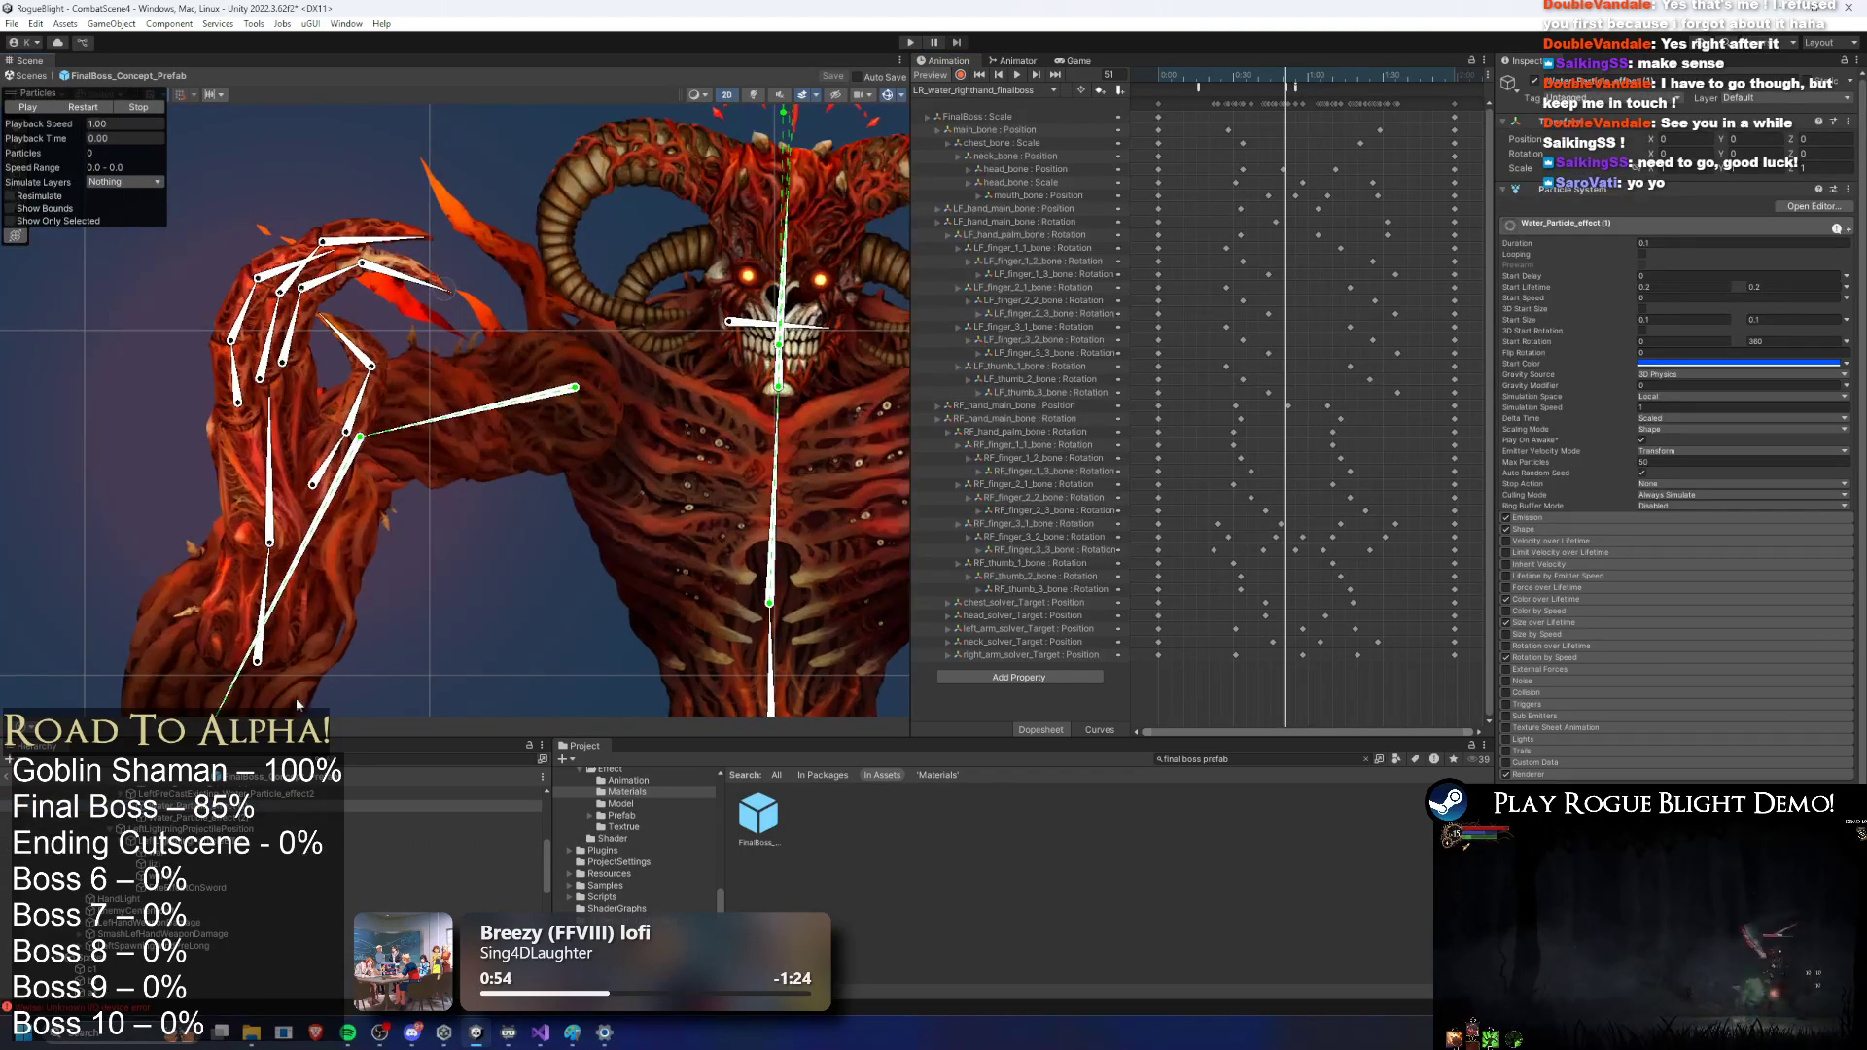
{"action": "left_click", "coordinate": [224, 794]}
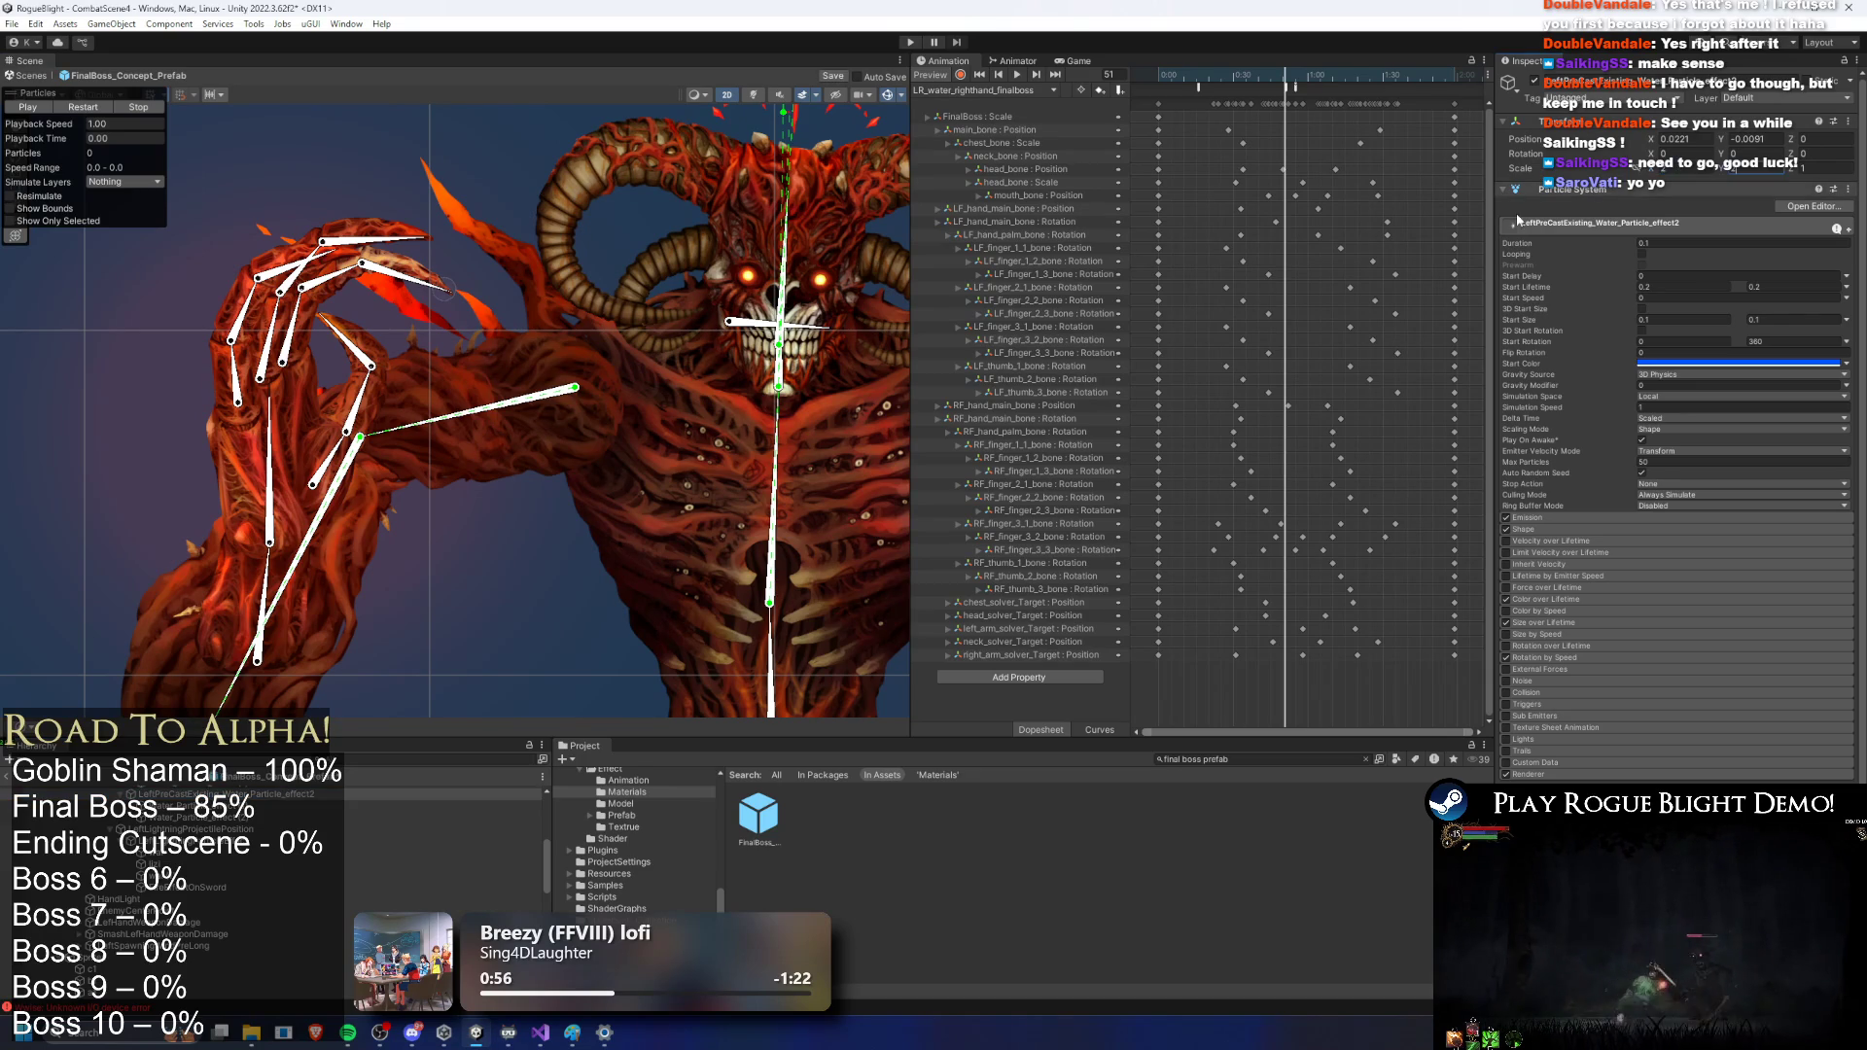
{"action": "left_click", "coordinate": [107, 106]}
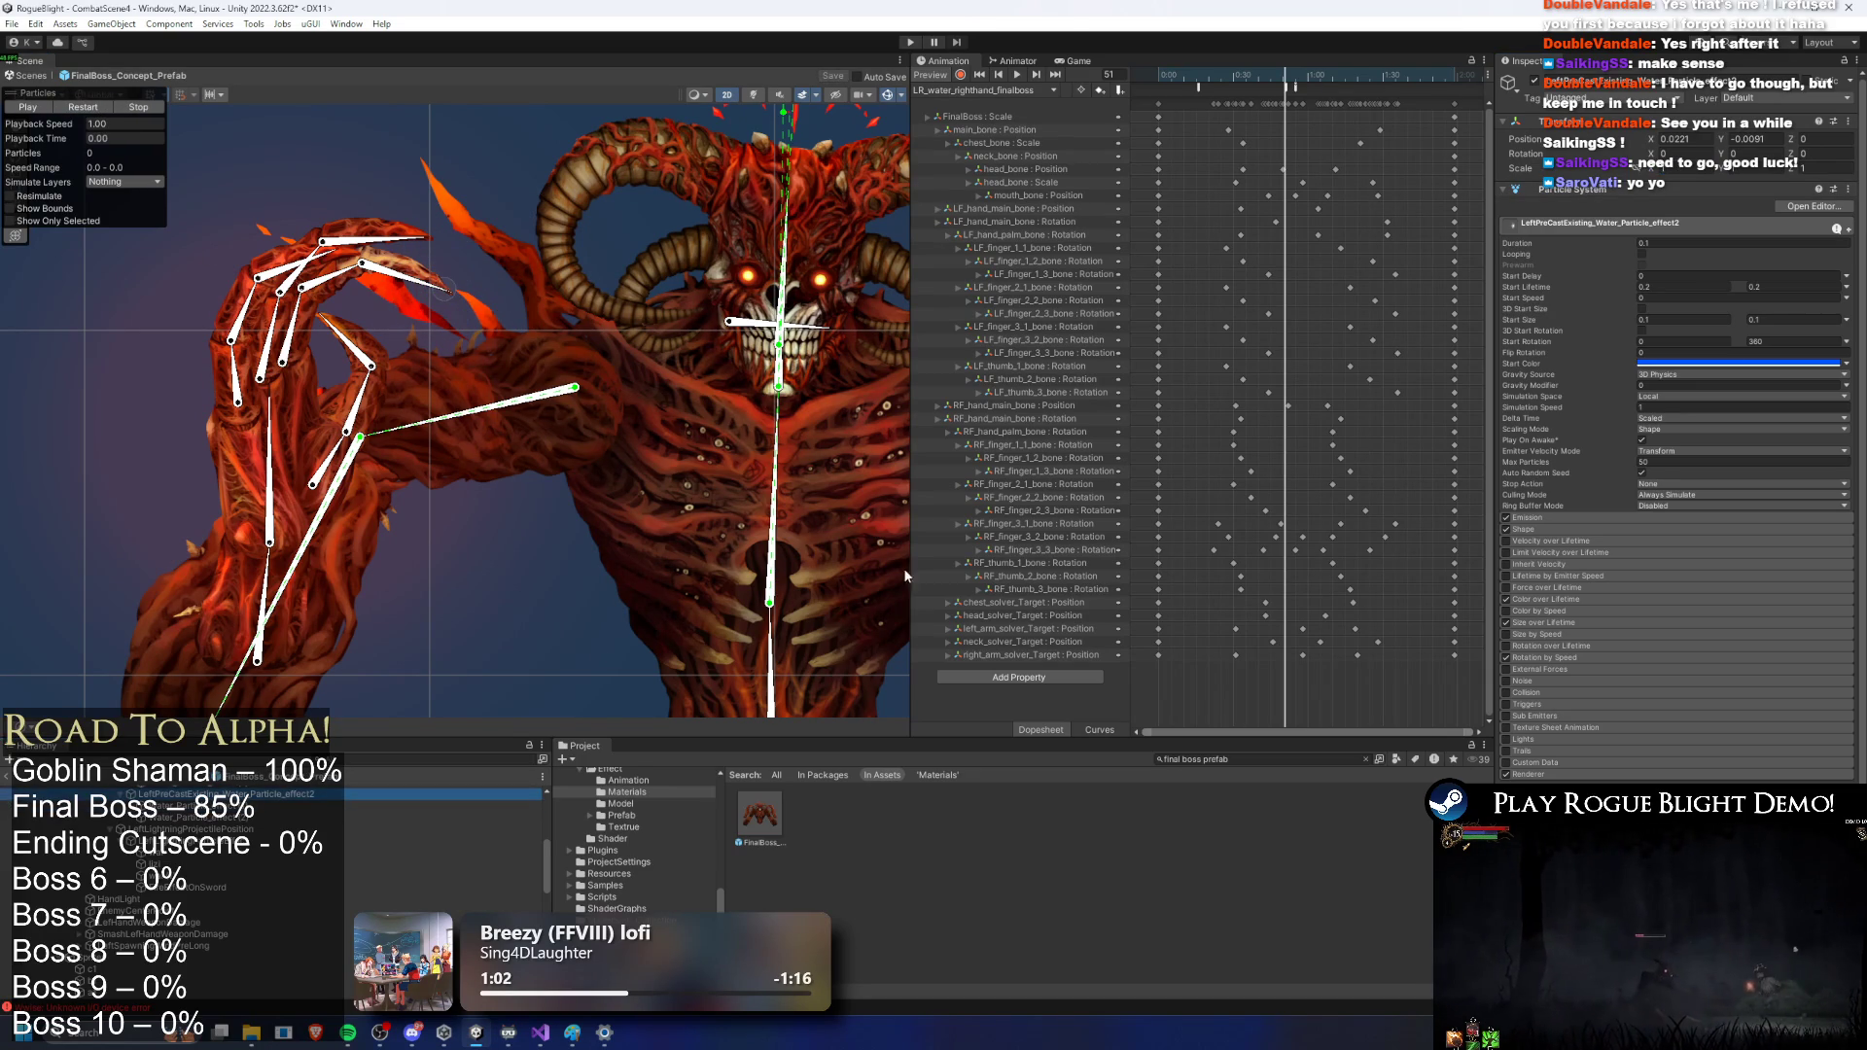
{"action": "left_click", "coordinate": [195, 817], "text": "shift"}
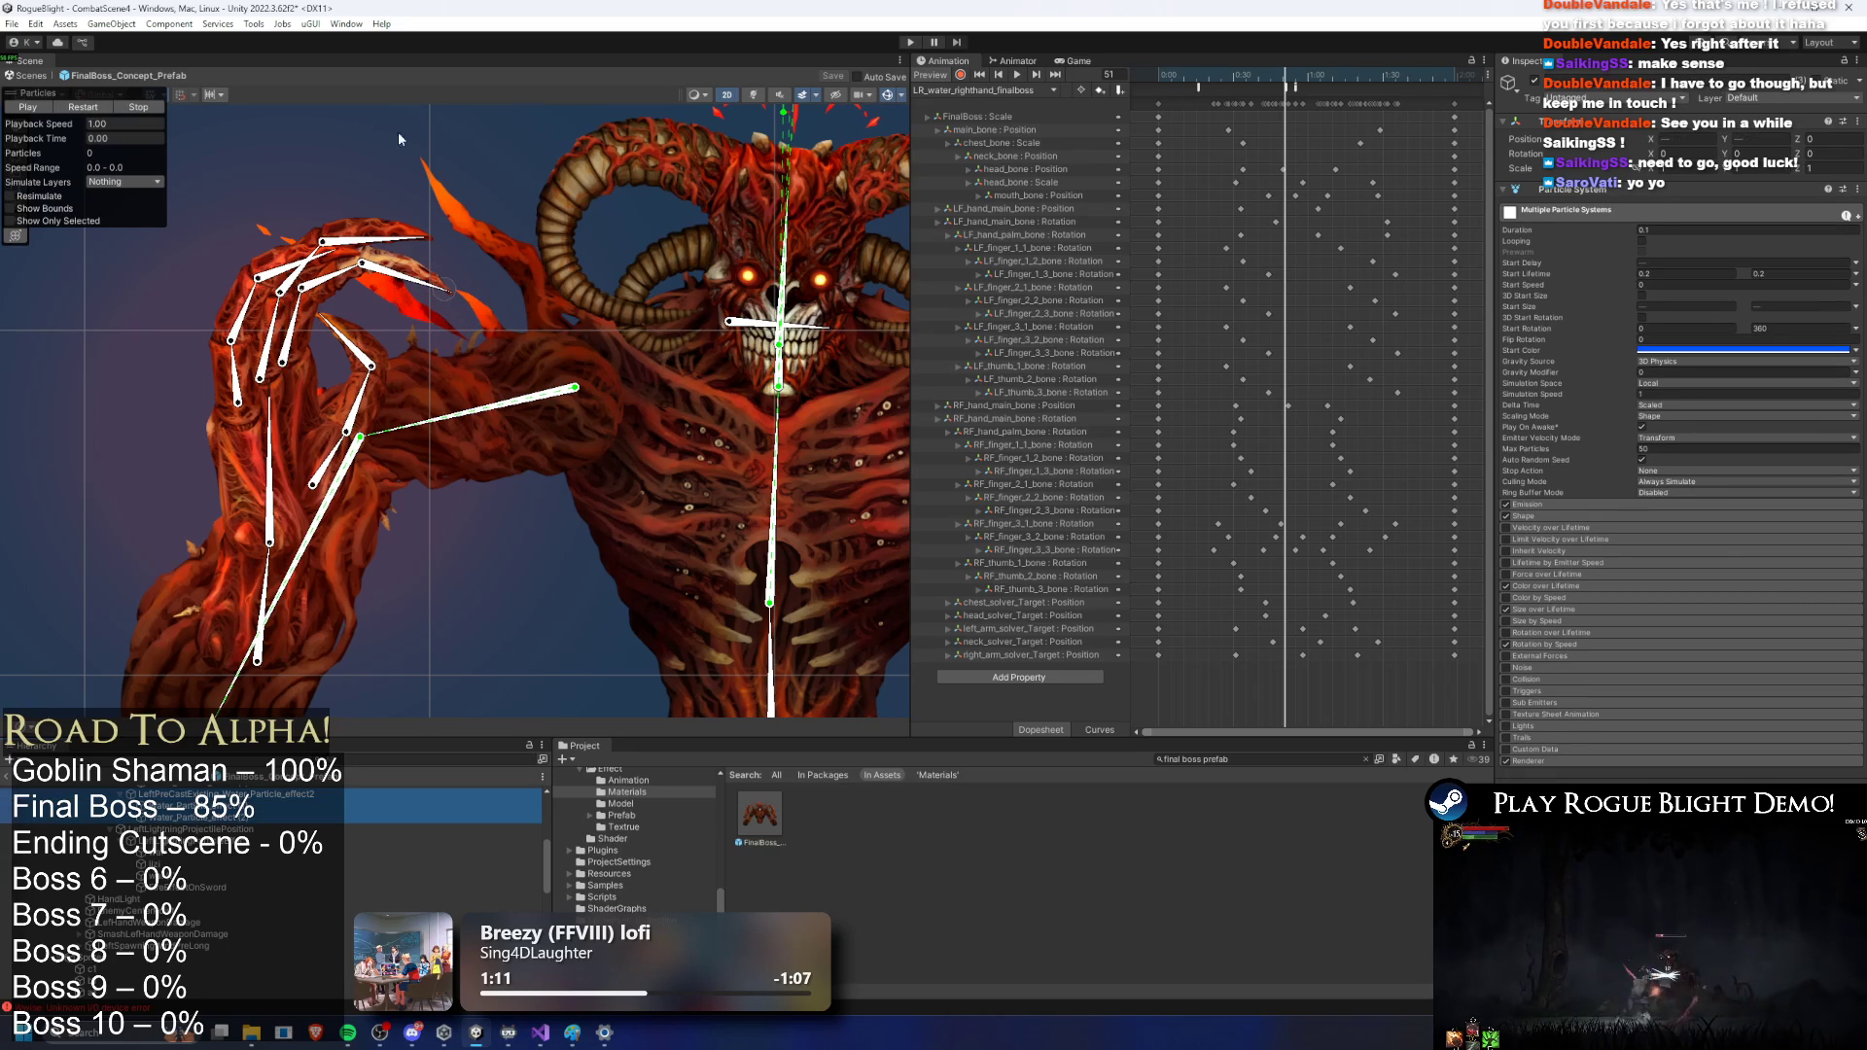
{"action": "left_click_drag", "start_coordinate": [74, 140], "coordinate": [241, 137]}
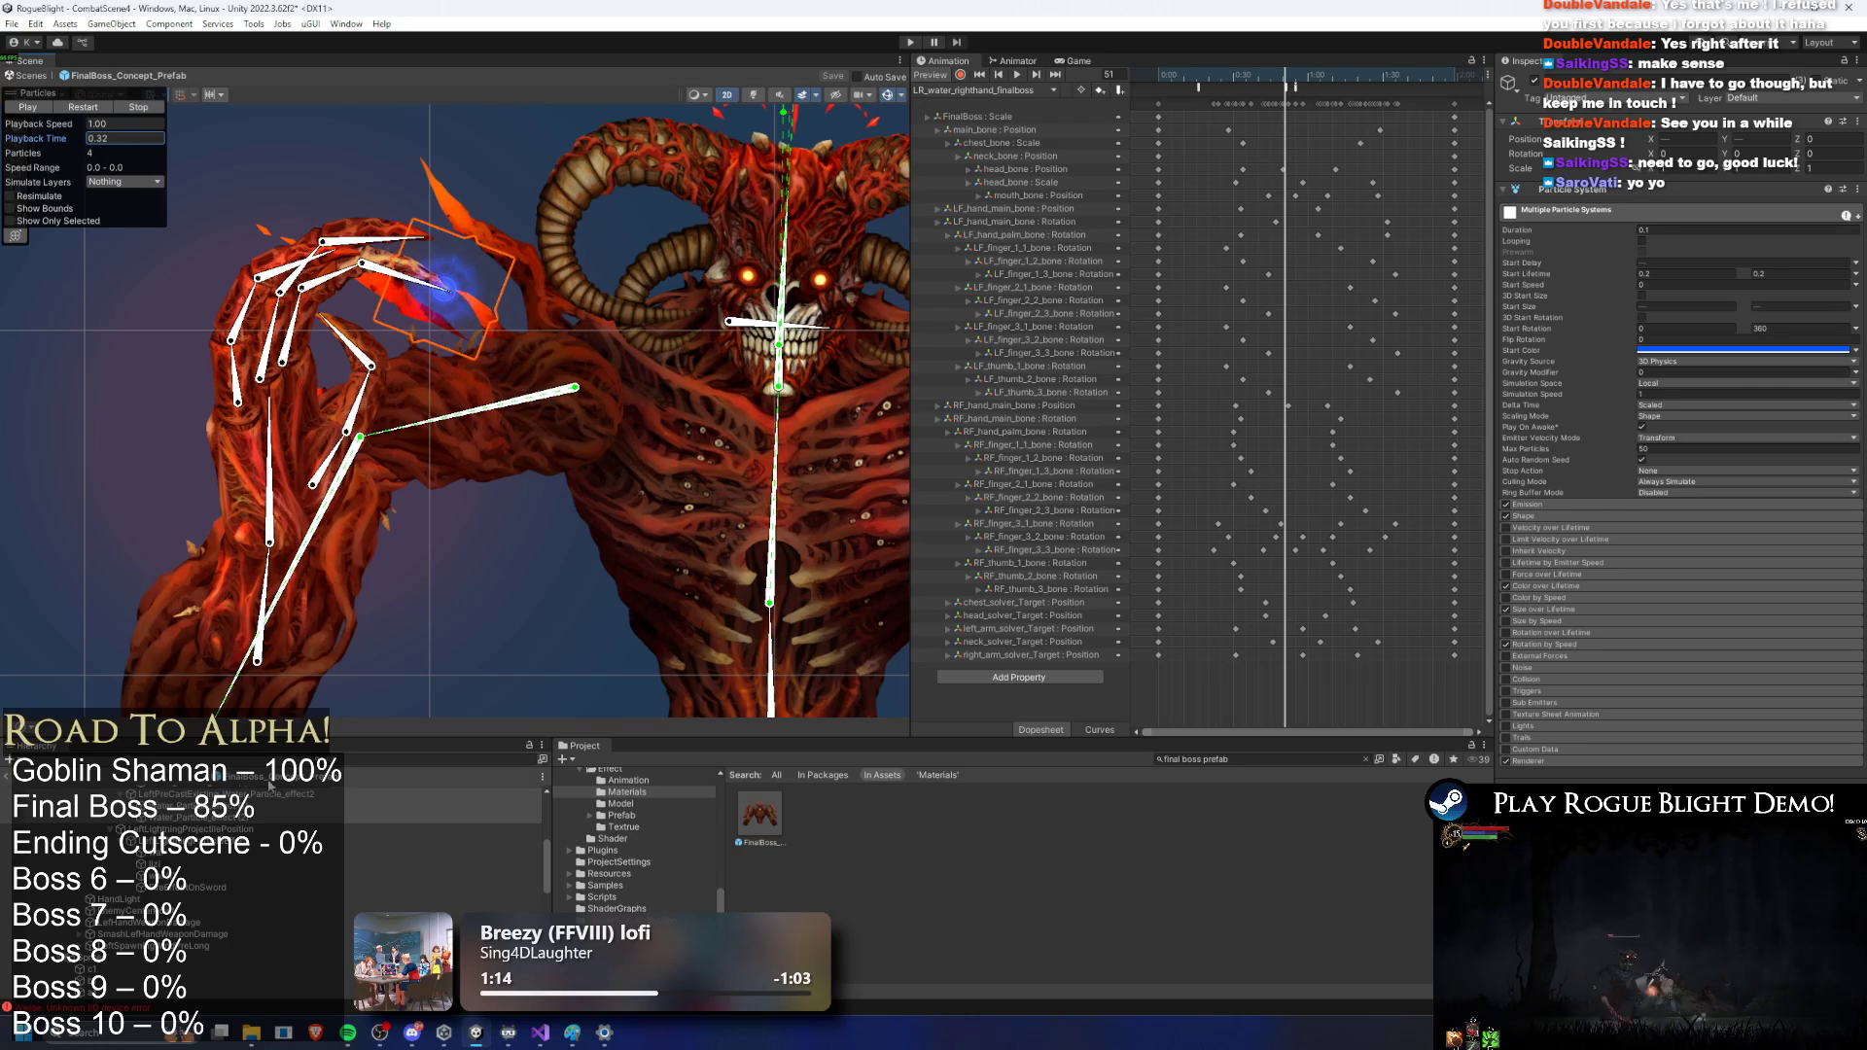
{"action": "left_click", "coordinate": [175, 805]}
{"action": "key", "text": "Down"}
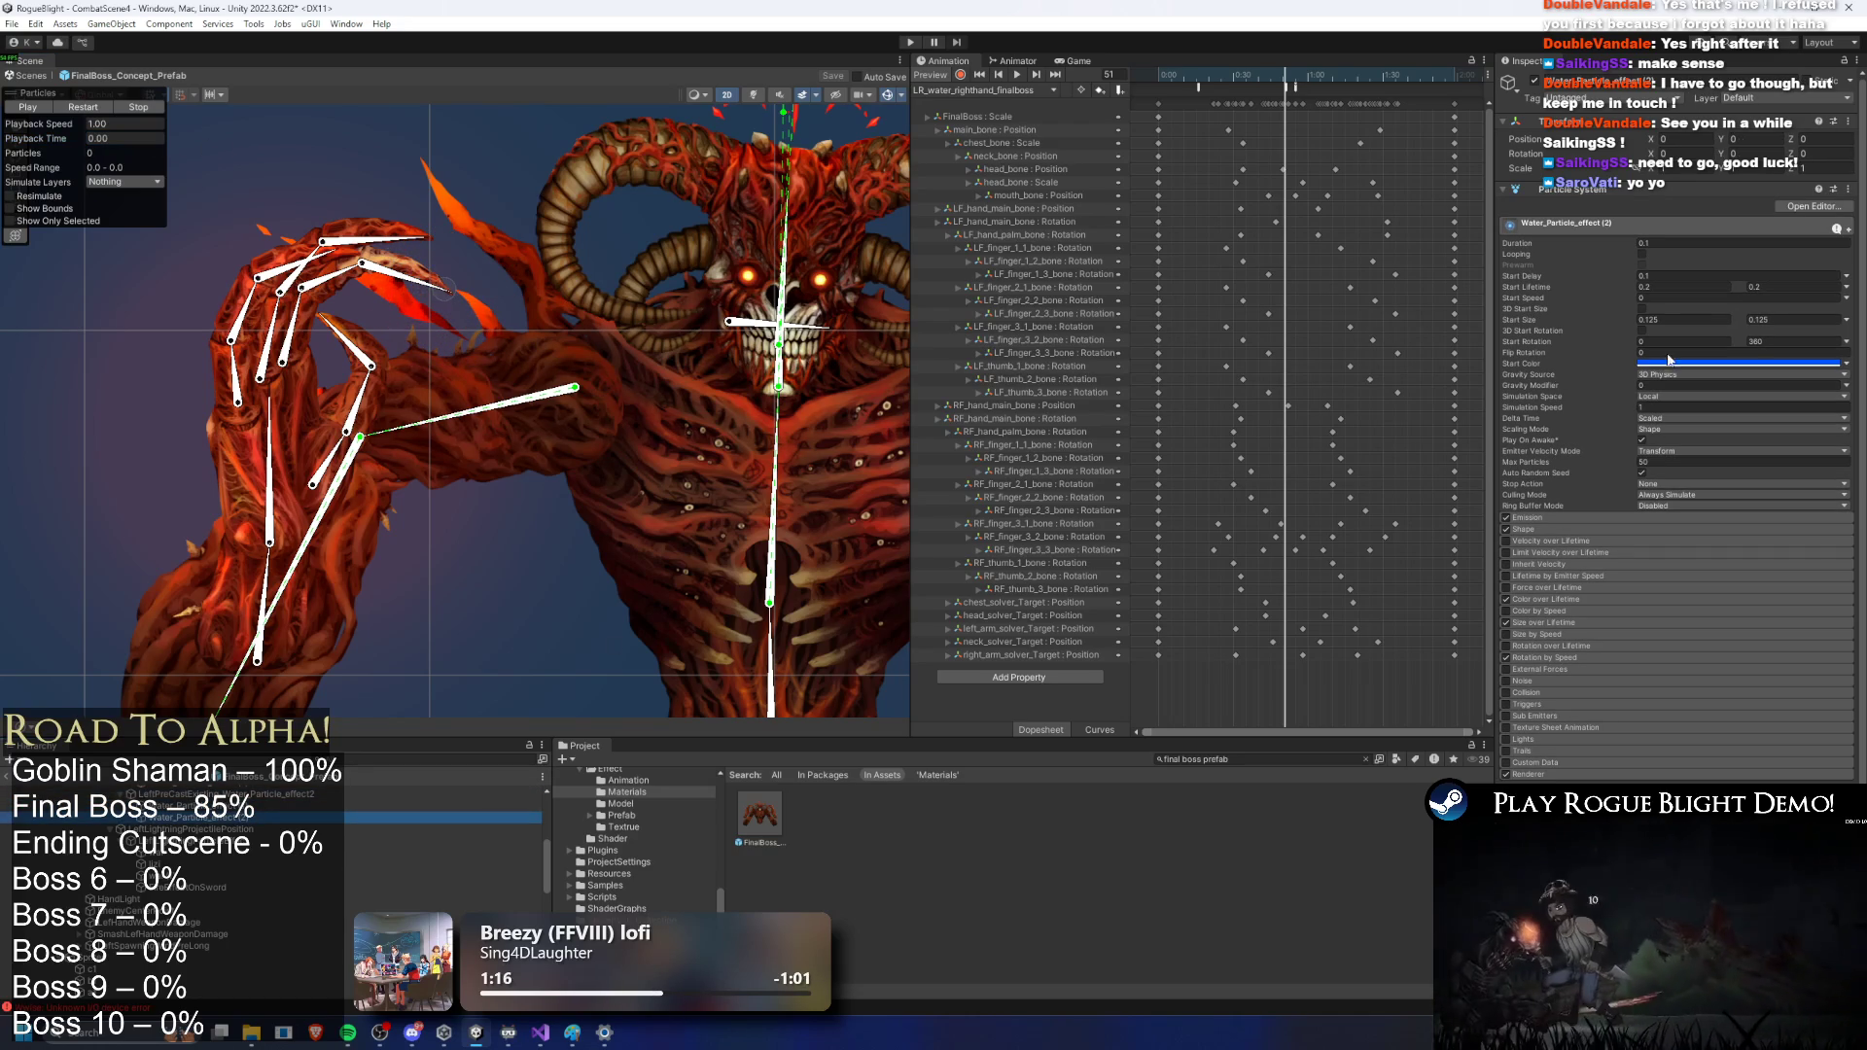
Step: Set Water_Particle_effect (2)'s start size to 0.2–0.3 and start lifetime to 0.3, then replay it
{"action": "left_click", "coordinate": [1648, 320]}
{"action": "type", "text": "0.2"}
{"action": "left_click", "coordinate": [1794, 320]}
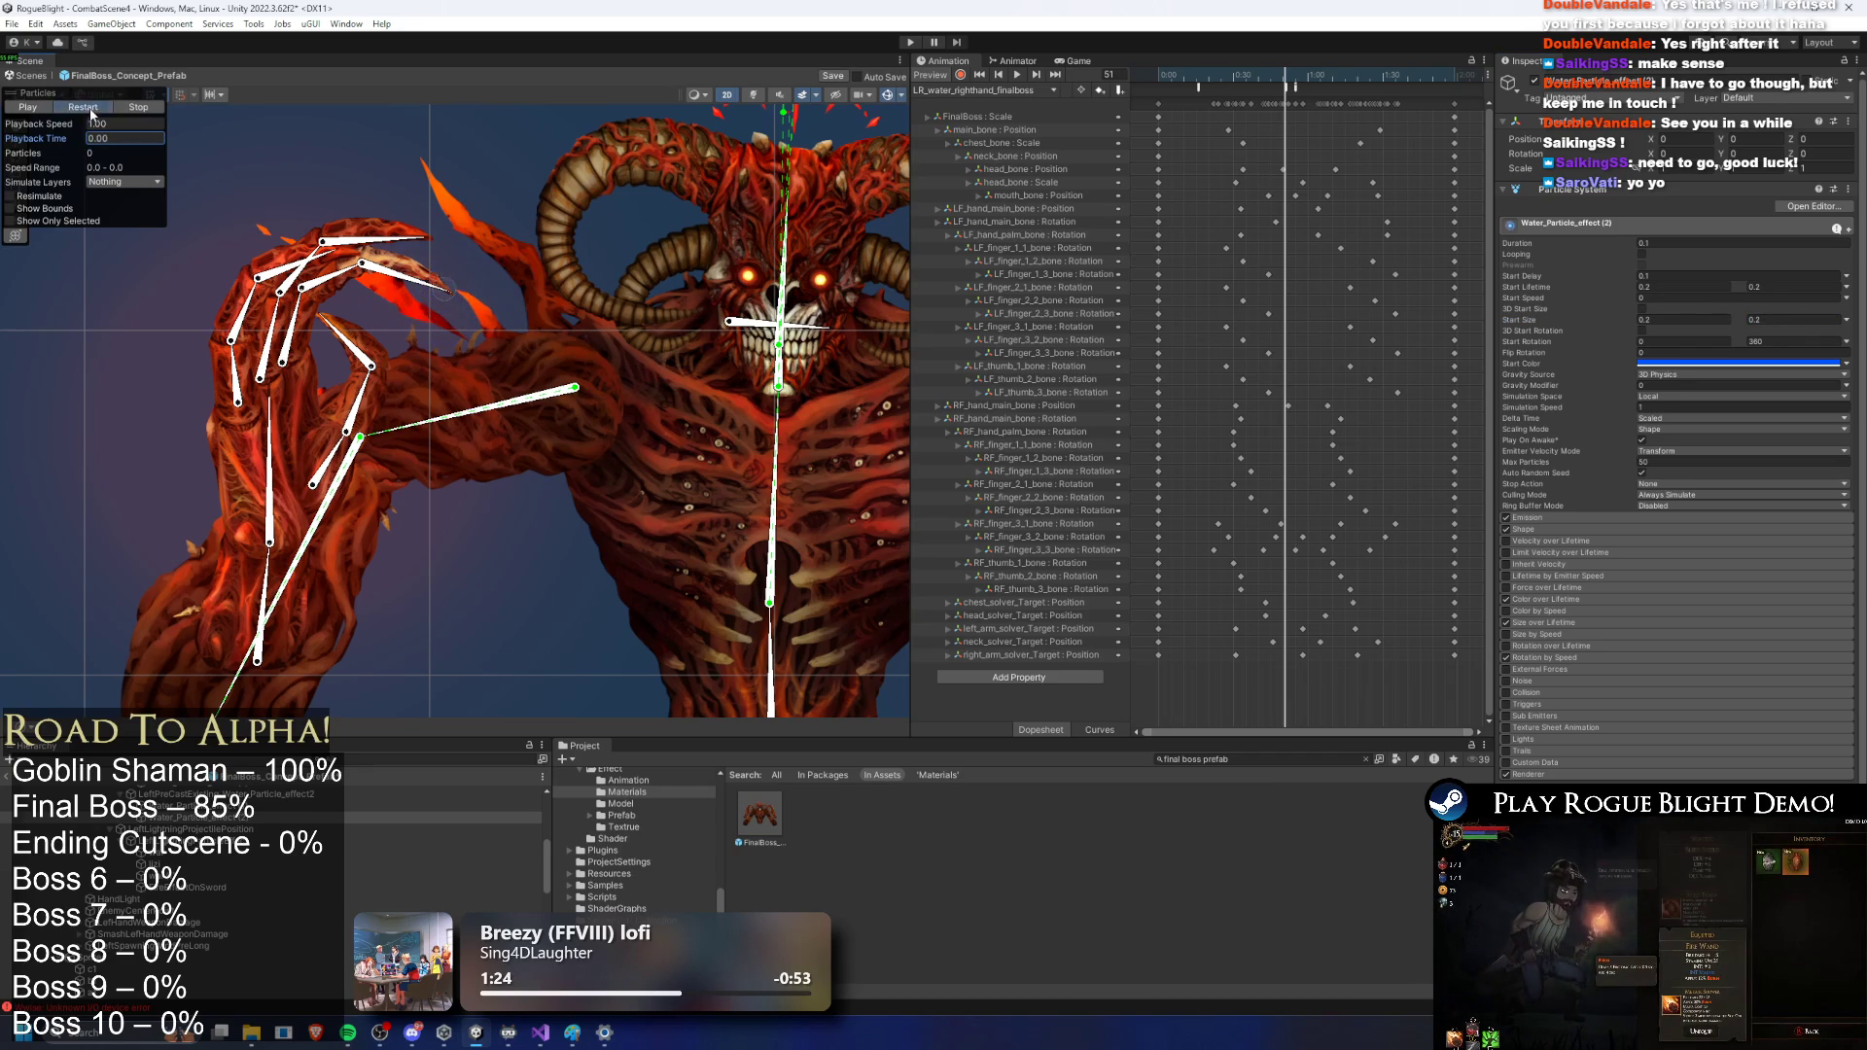
{"action": "type", "text": "0.3"}
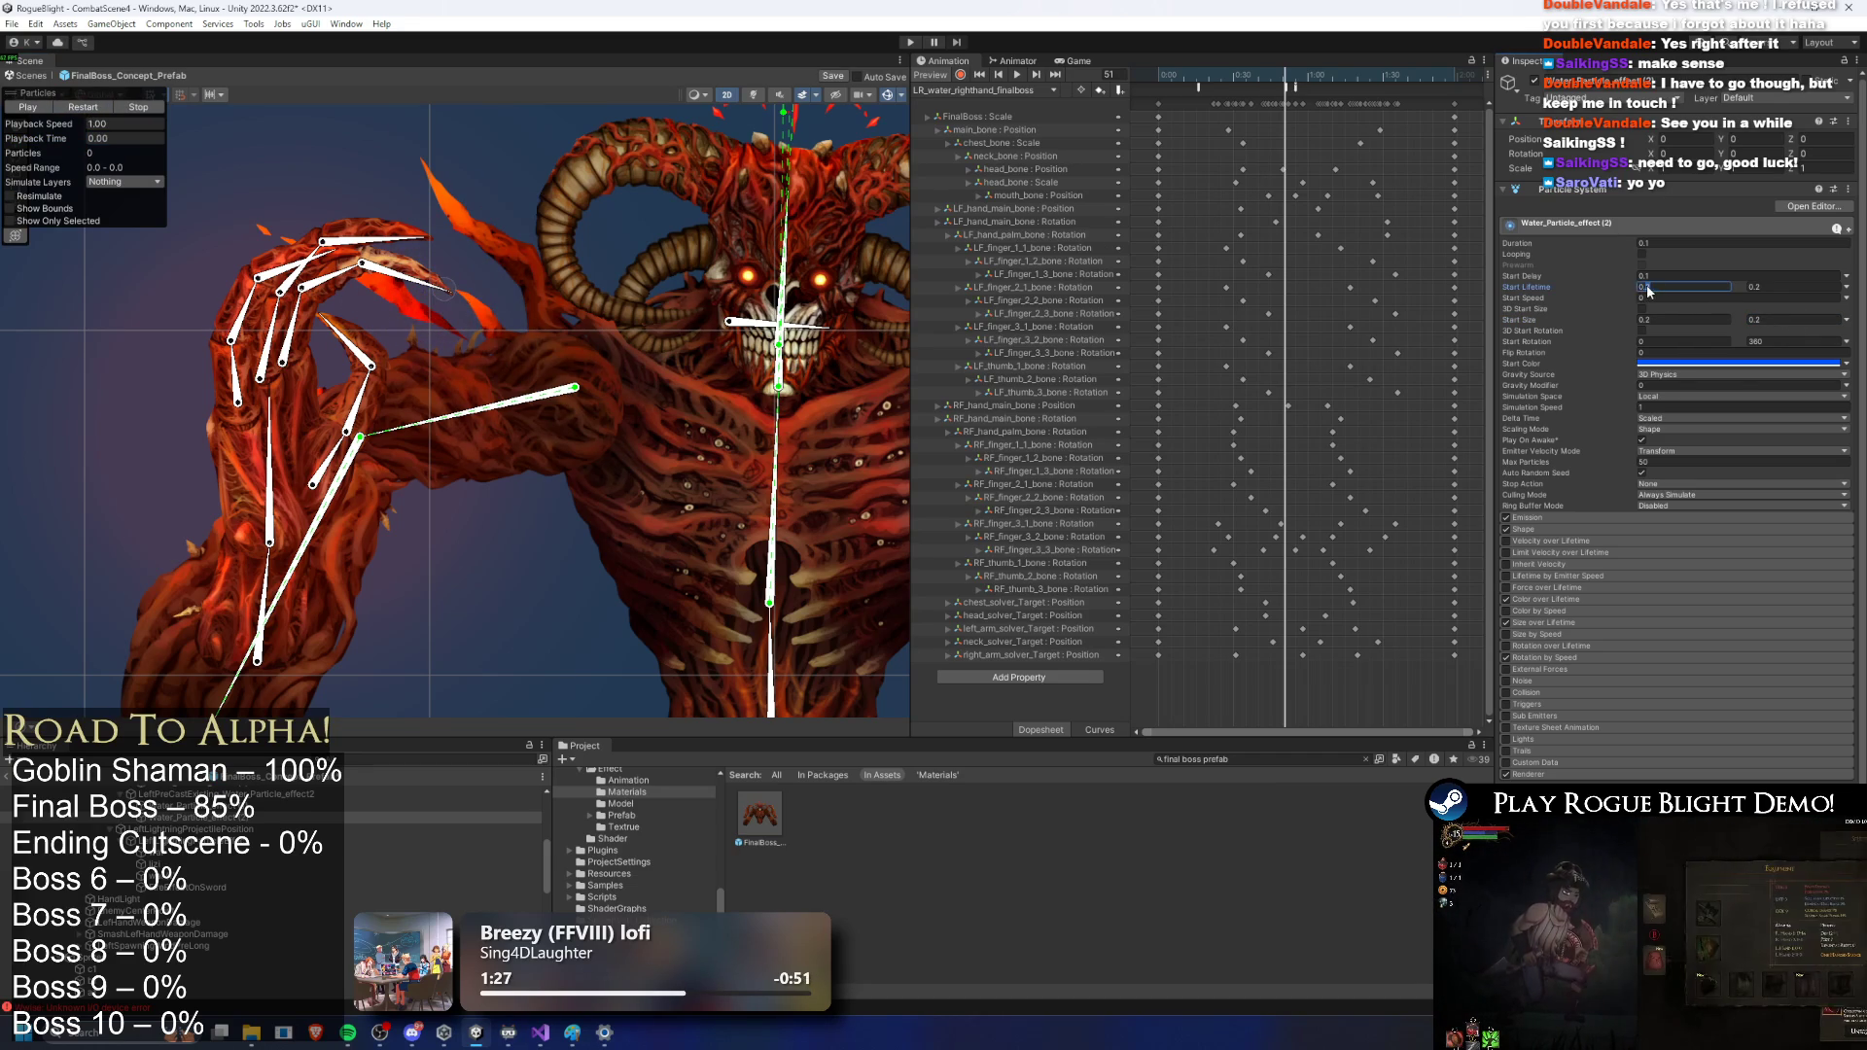
{"action": "left_click", "coordinate": [1743, 287]}
{"action": "type", "text": "0.3"}
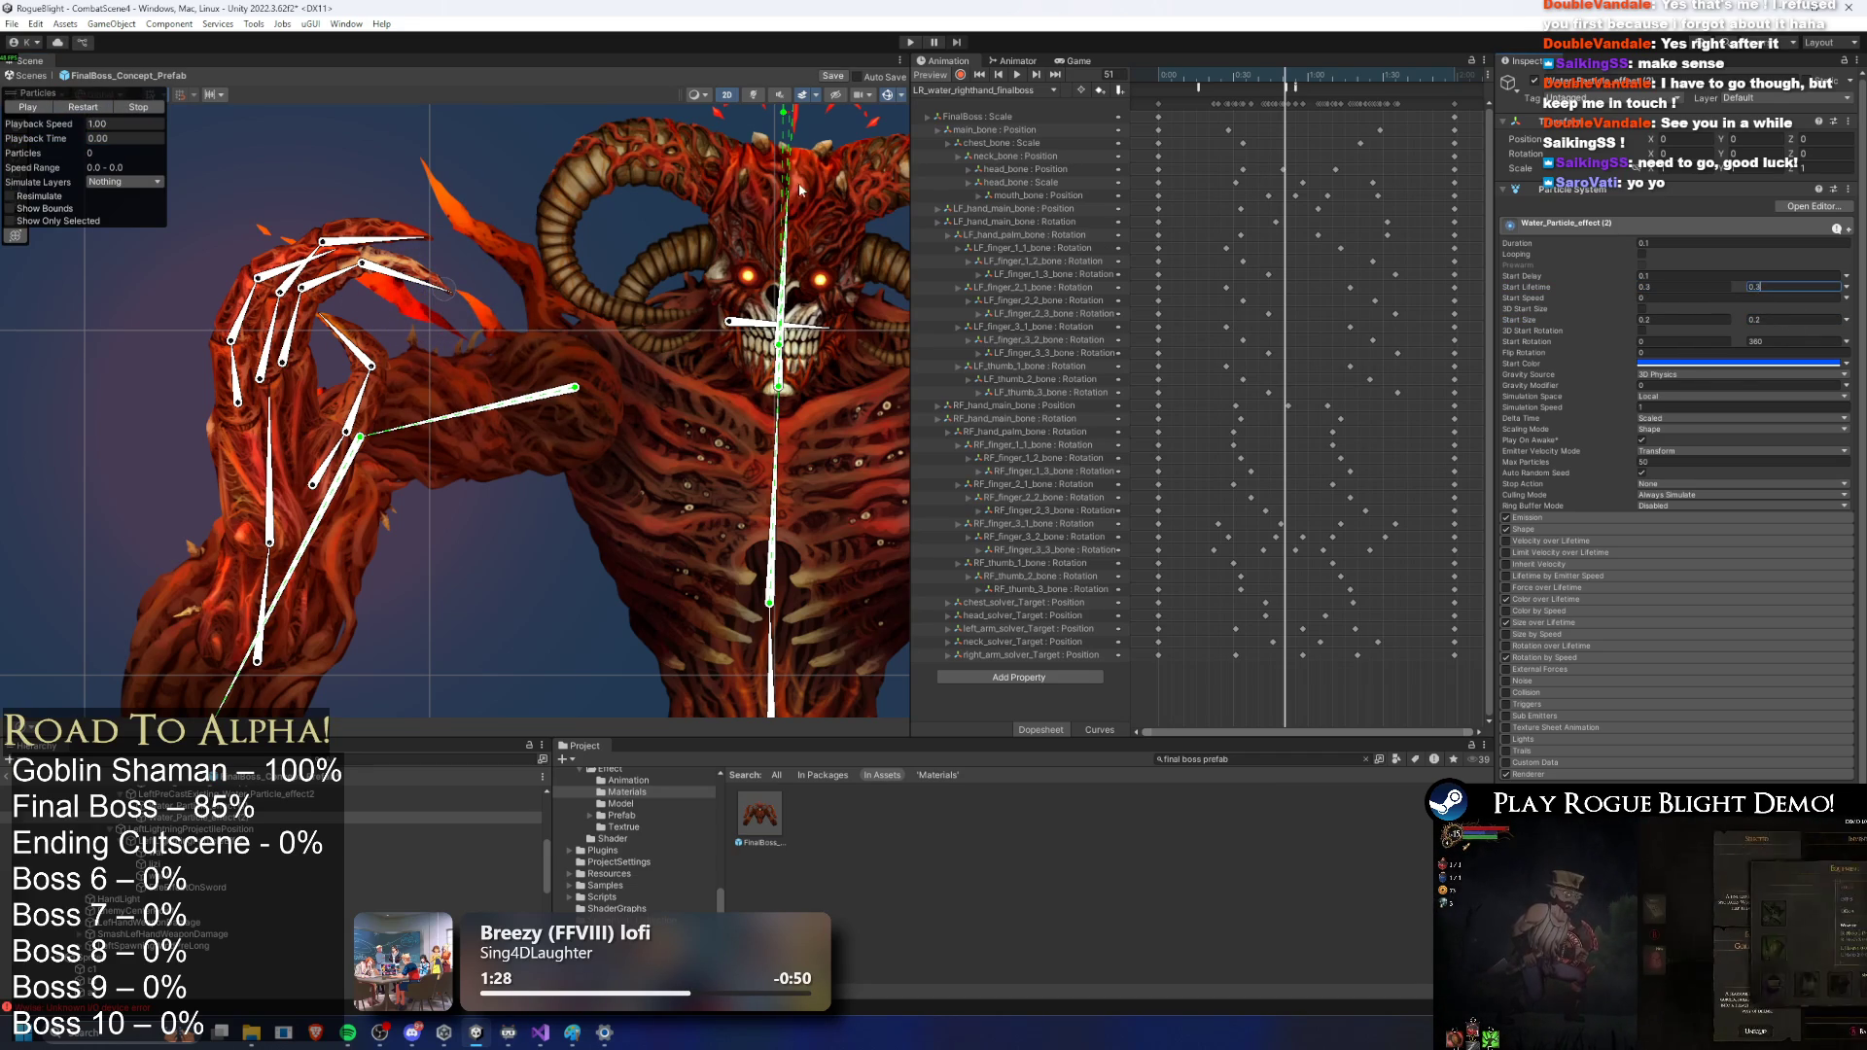
{"action": "left_click", "coordinate": [83, 108]}
{"action": "left_click", "coordinate": [90, 112]}
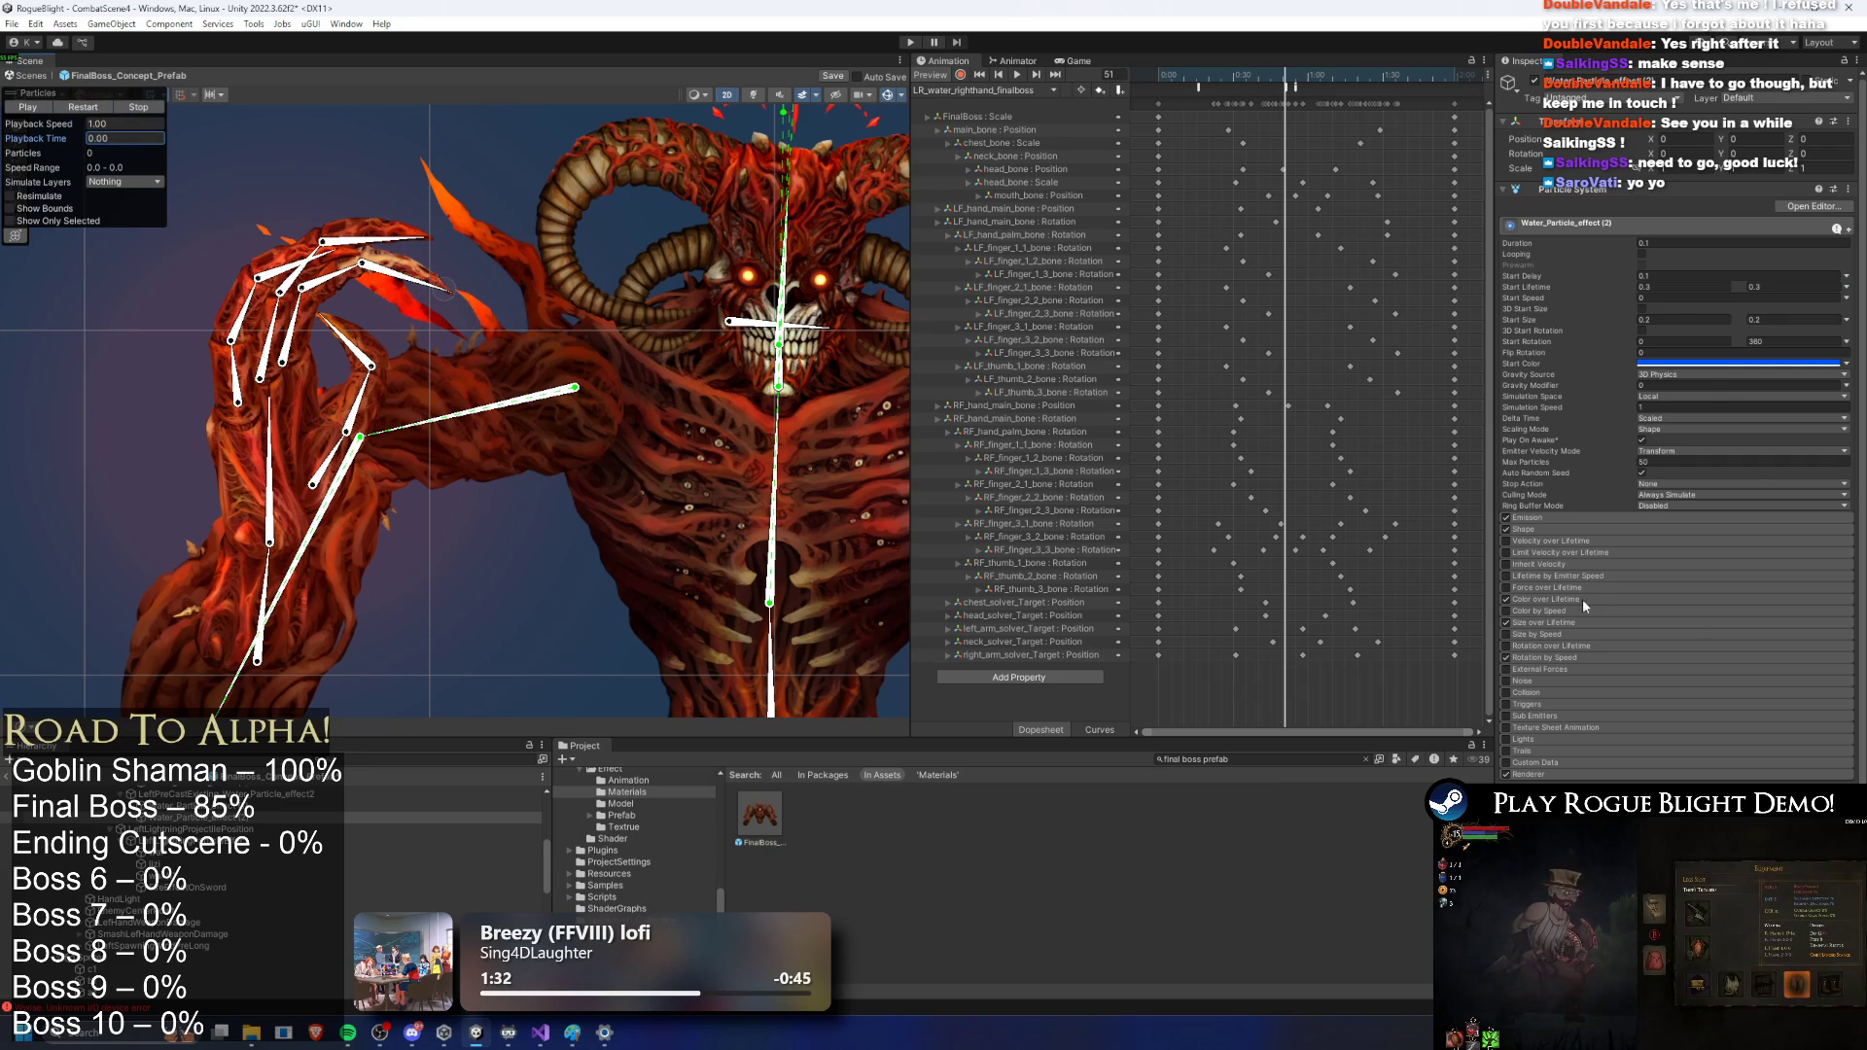
Step: Review the colour-over-lifetime gradient and size over lifetime while replaying the water effect preview
{"action": "left_click", "coordinate": [1546, 599]}
{"action": "left_click", "coordinate": [1740, 612]}
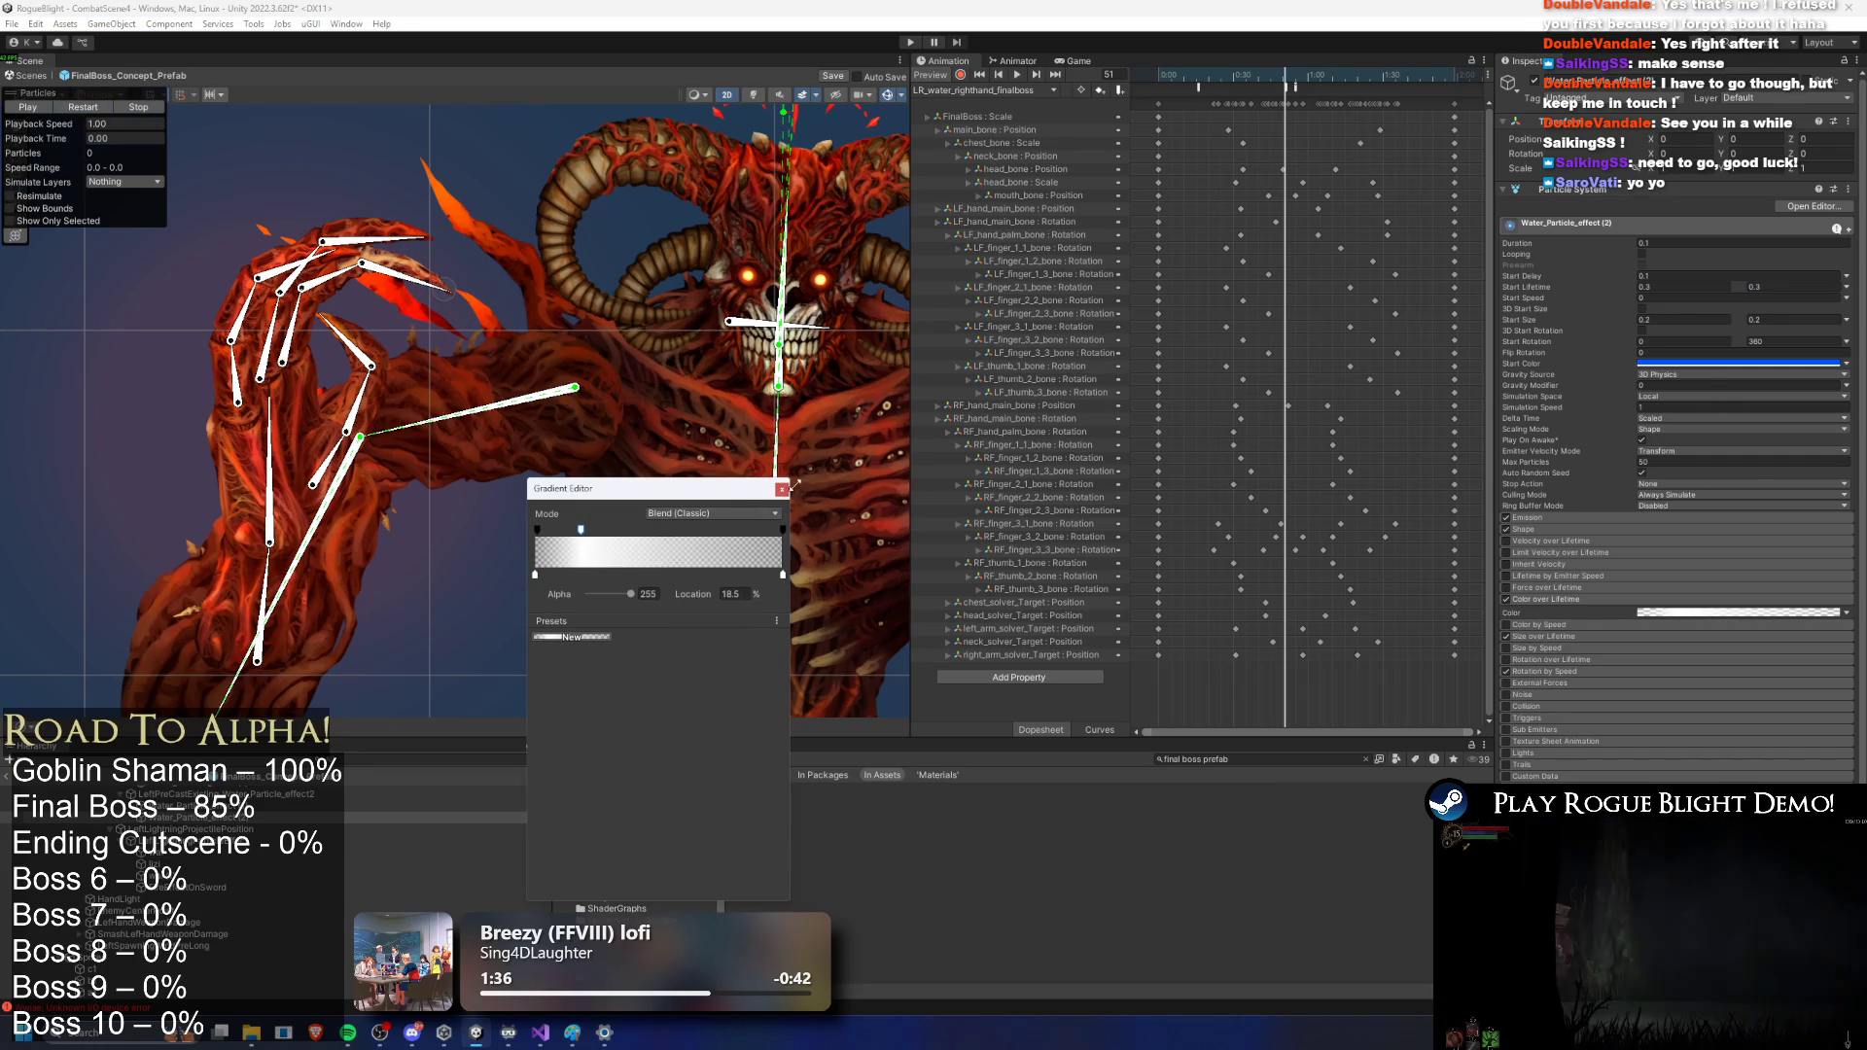
{"action": "left_click", "coordinate": [280, 224]}
{"action": "left_click", "coordinate": [107, 105]}
{"action": "left_click", "coordinate": [107, 109]}
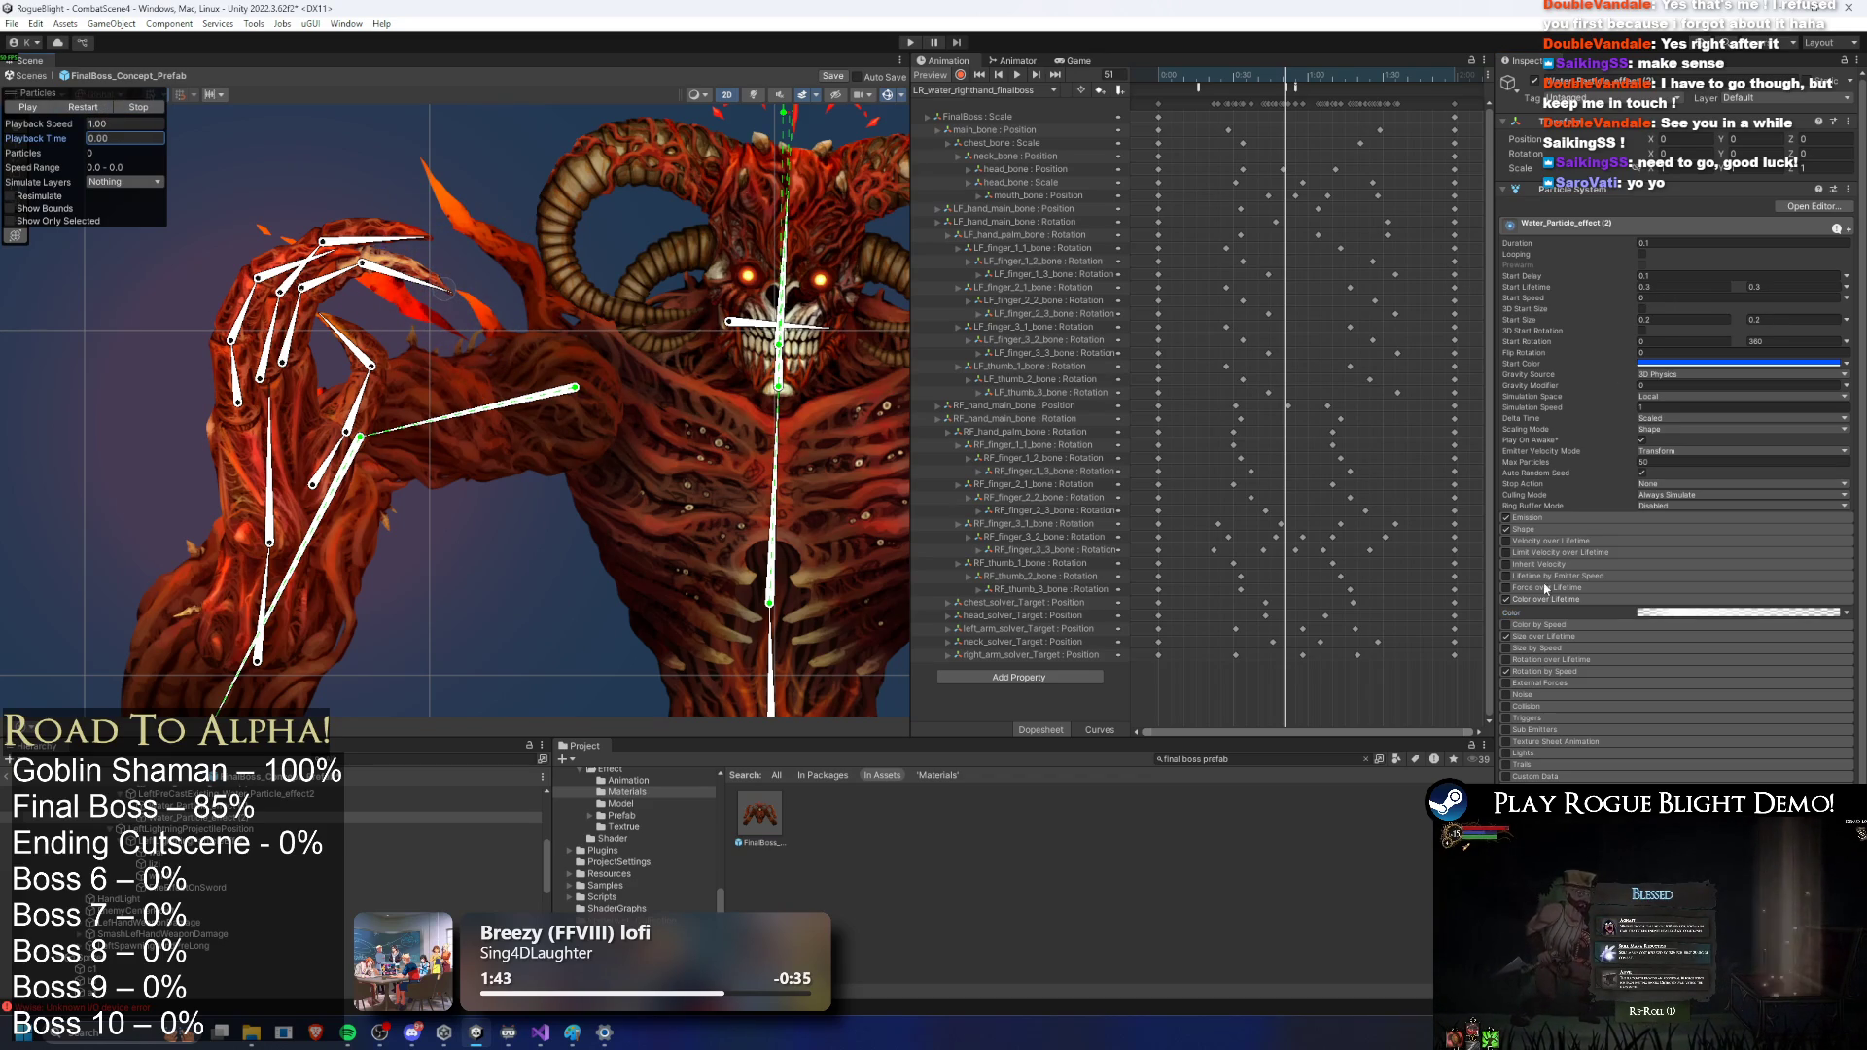
{"action": "left_click", "coordinate": [1549, 637]}
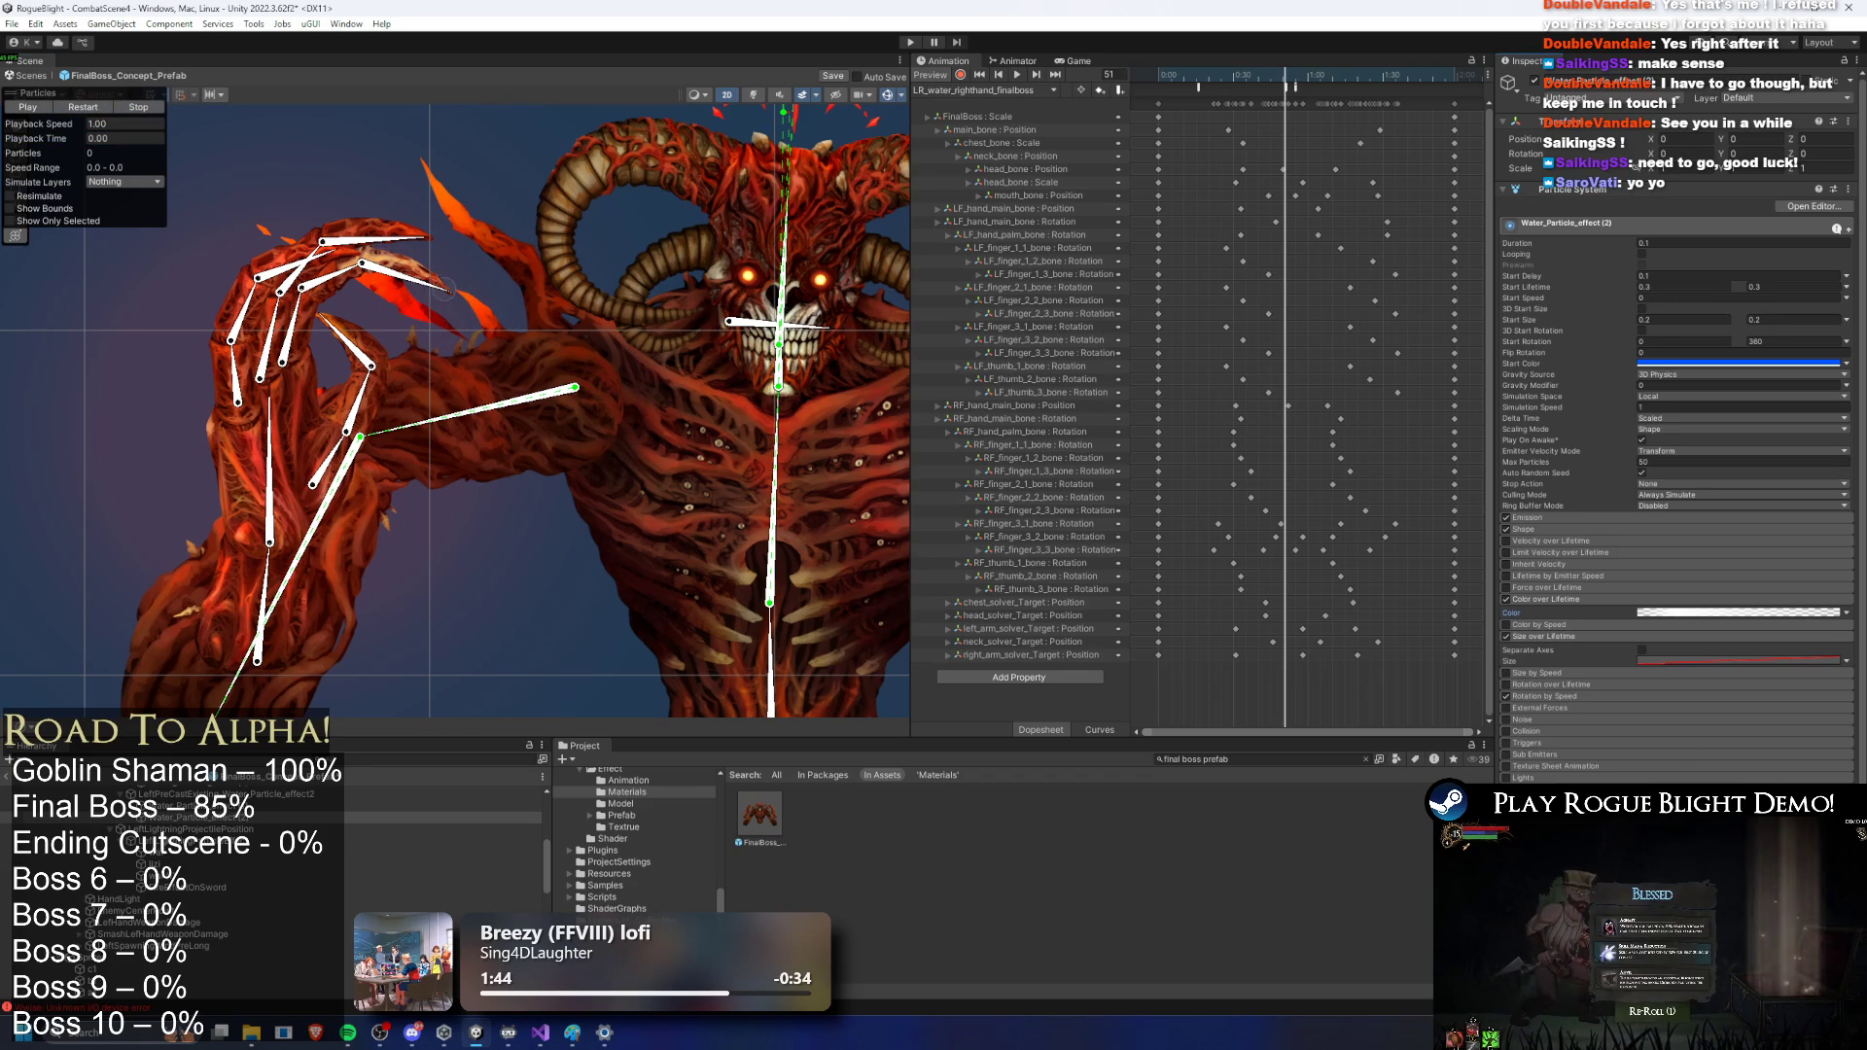
{"action": "left_click", "coordinate": [96, 109]}
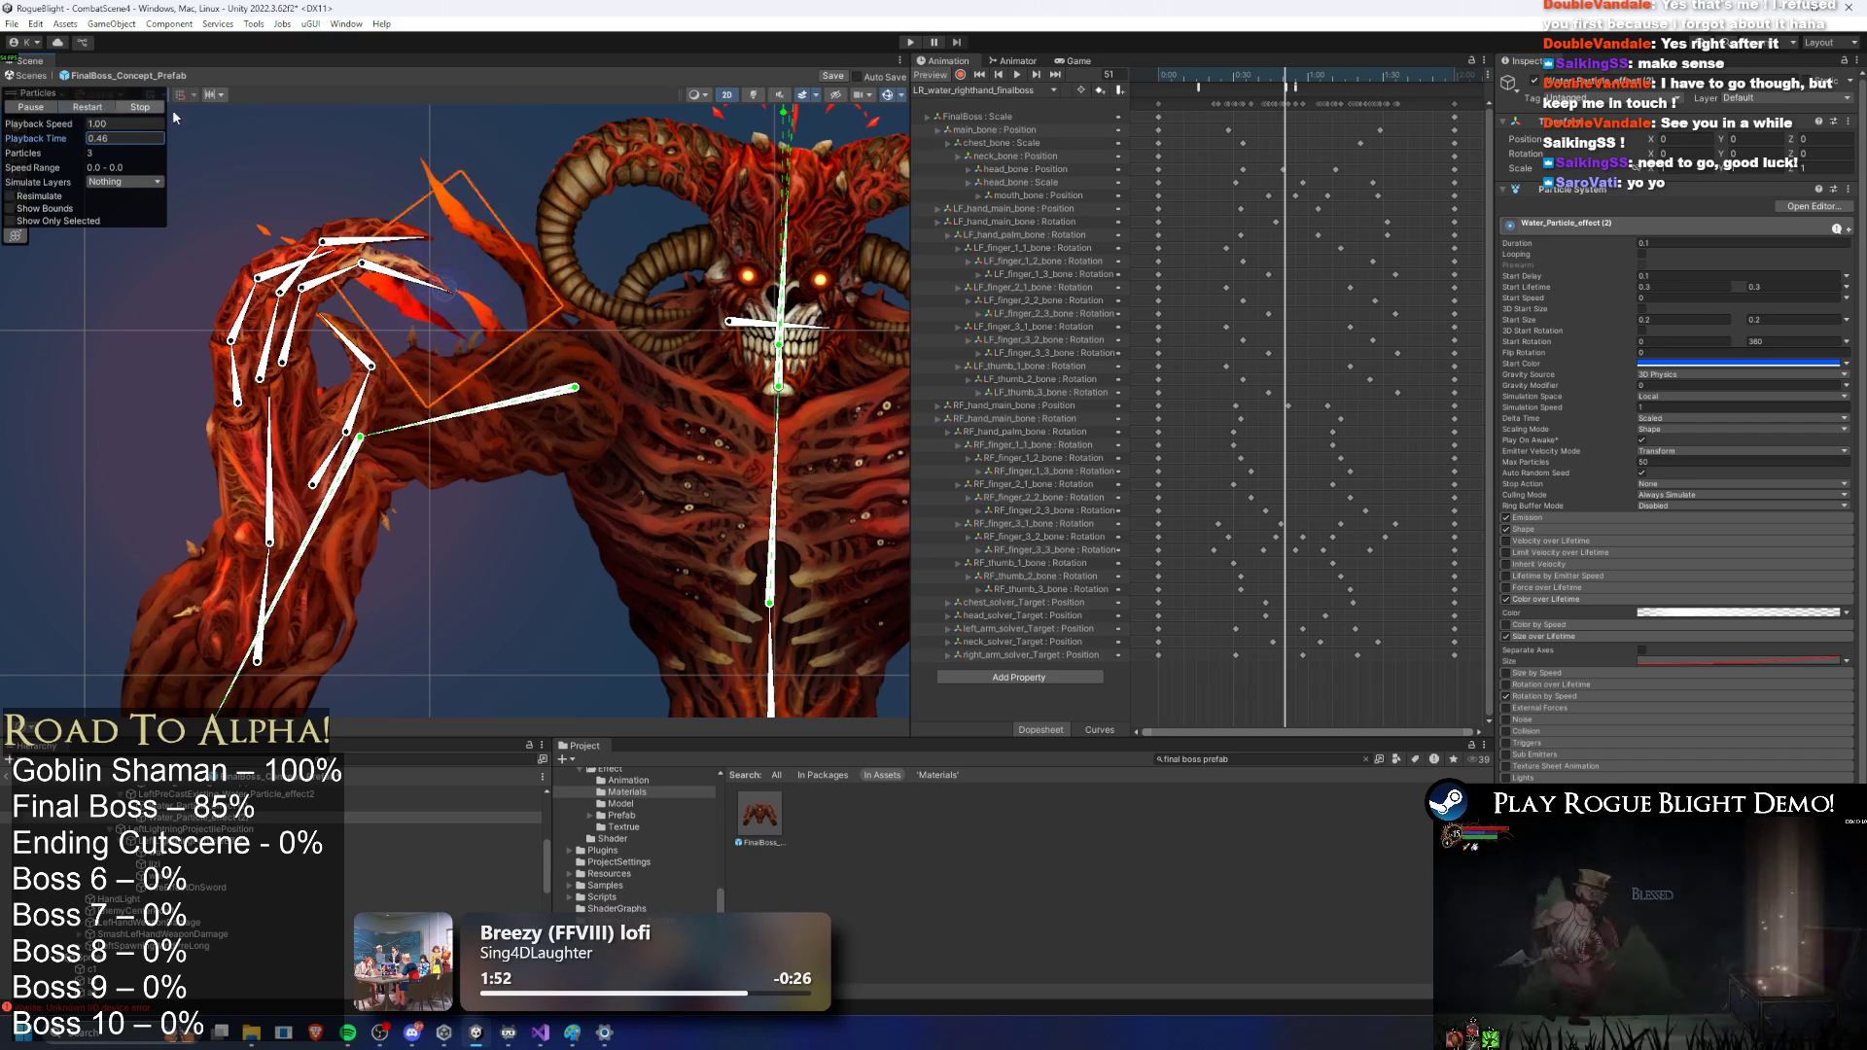
{"action": "left_click", "coordinate": [120, 109]}
{"action": "right_click", "coordinate": [1569, 190]}
{"action": "key", "text": "Escape"}
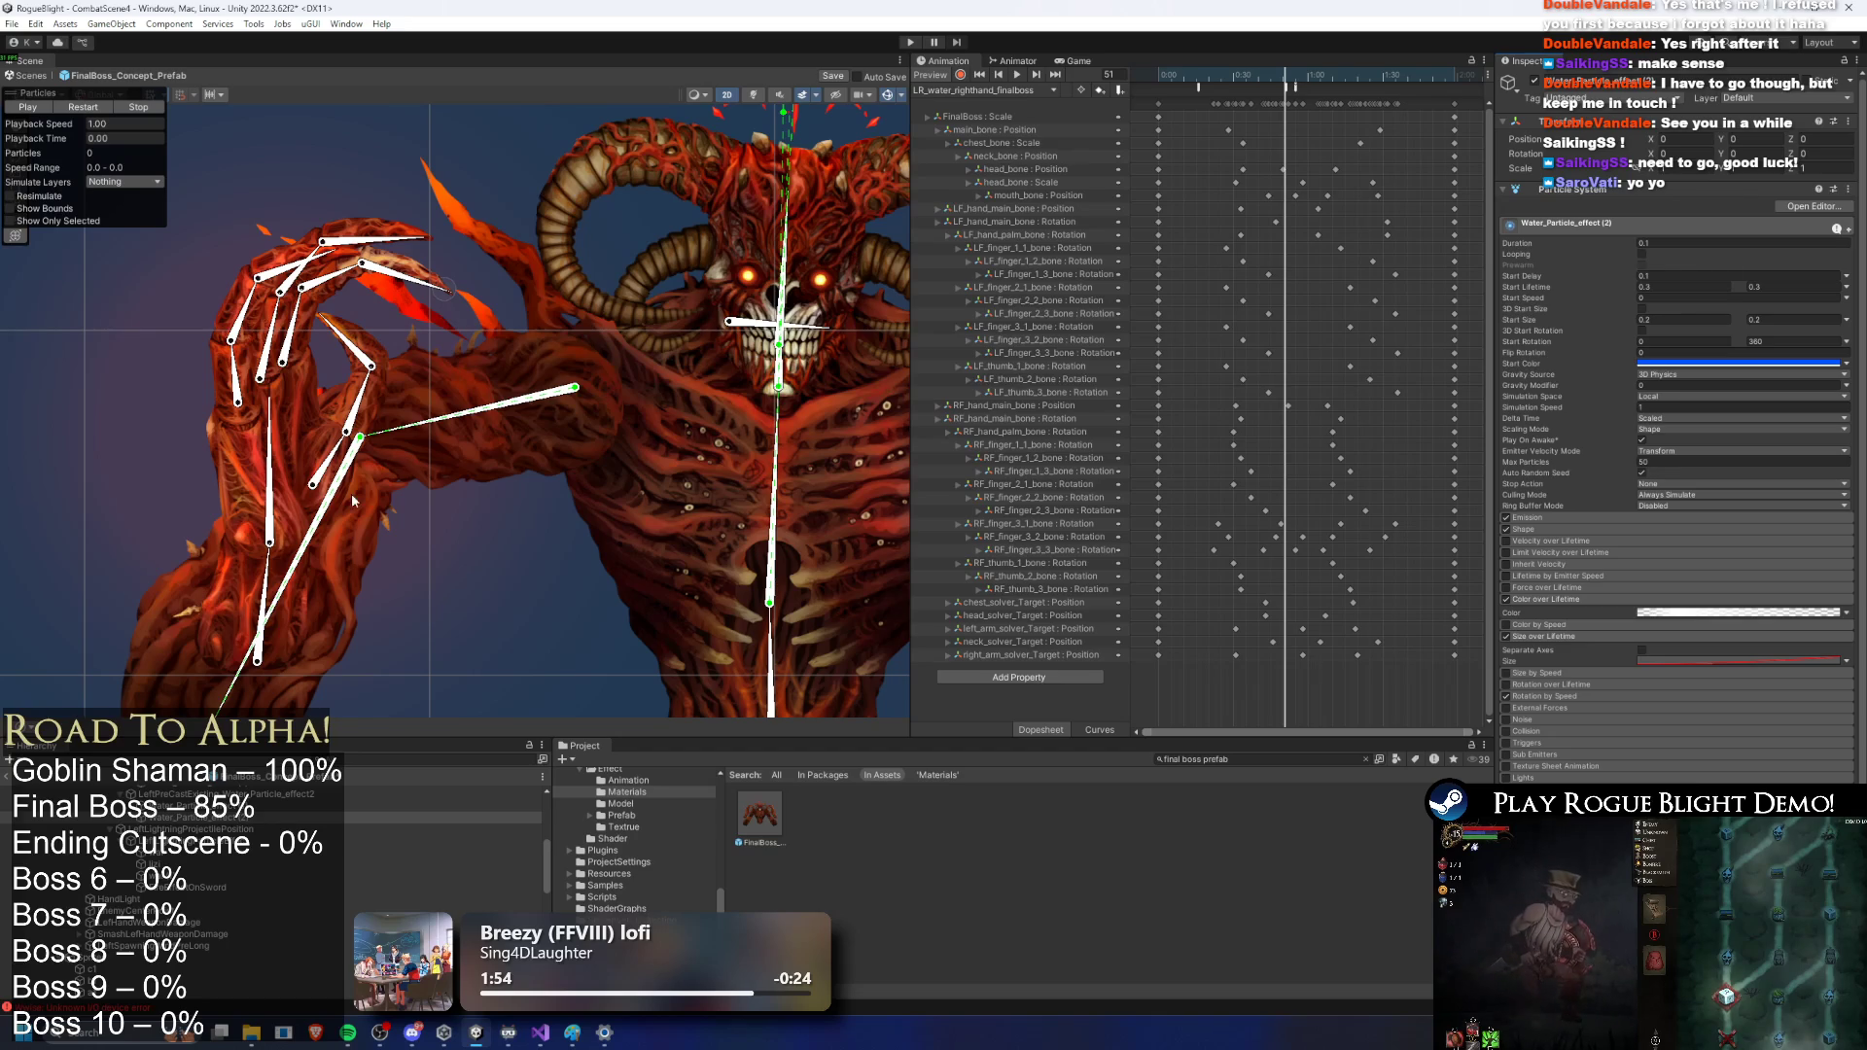
Step: Paste the copied particle values onto the other hand's water effect, then start Play mode
{"action": "left_click", "coordinate": [354, 757]}
{"action": "type", "text": "water pa"}
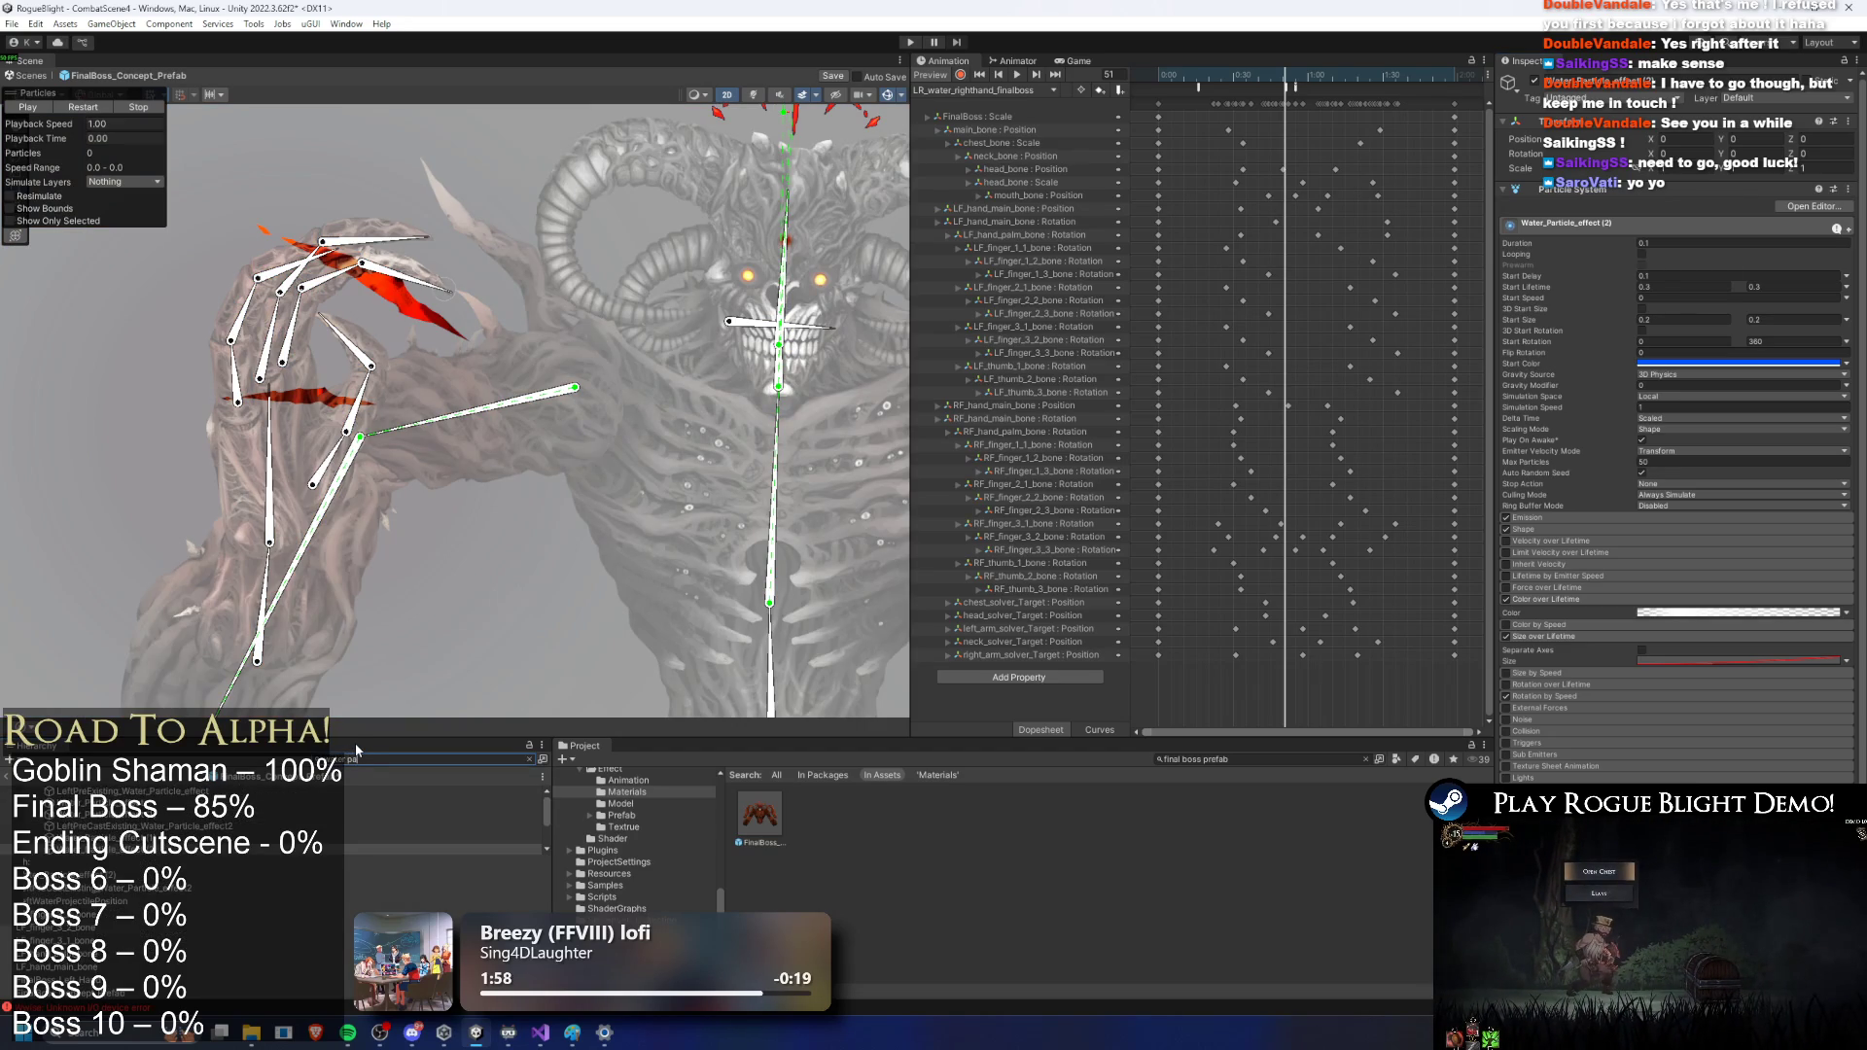
{"action": "left_click", "coordinate": [438, 848]}
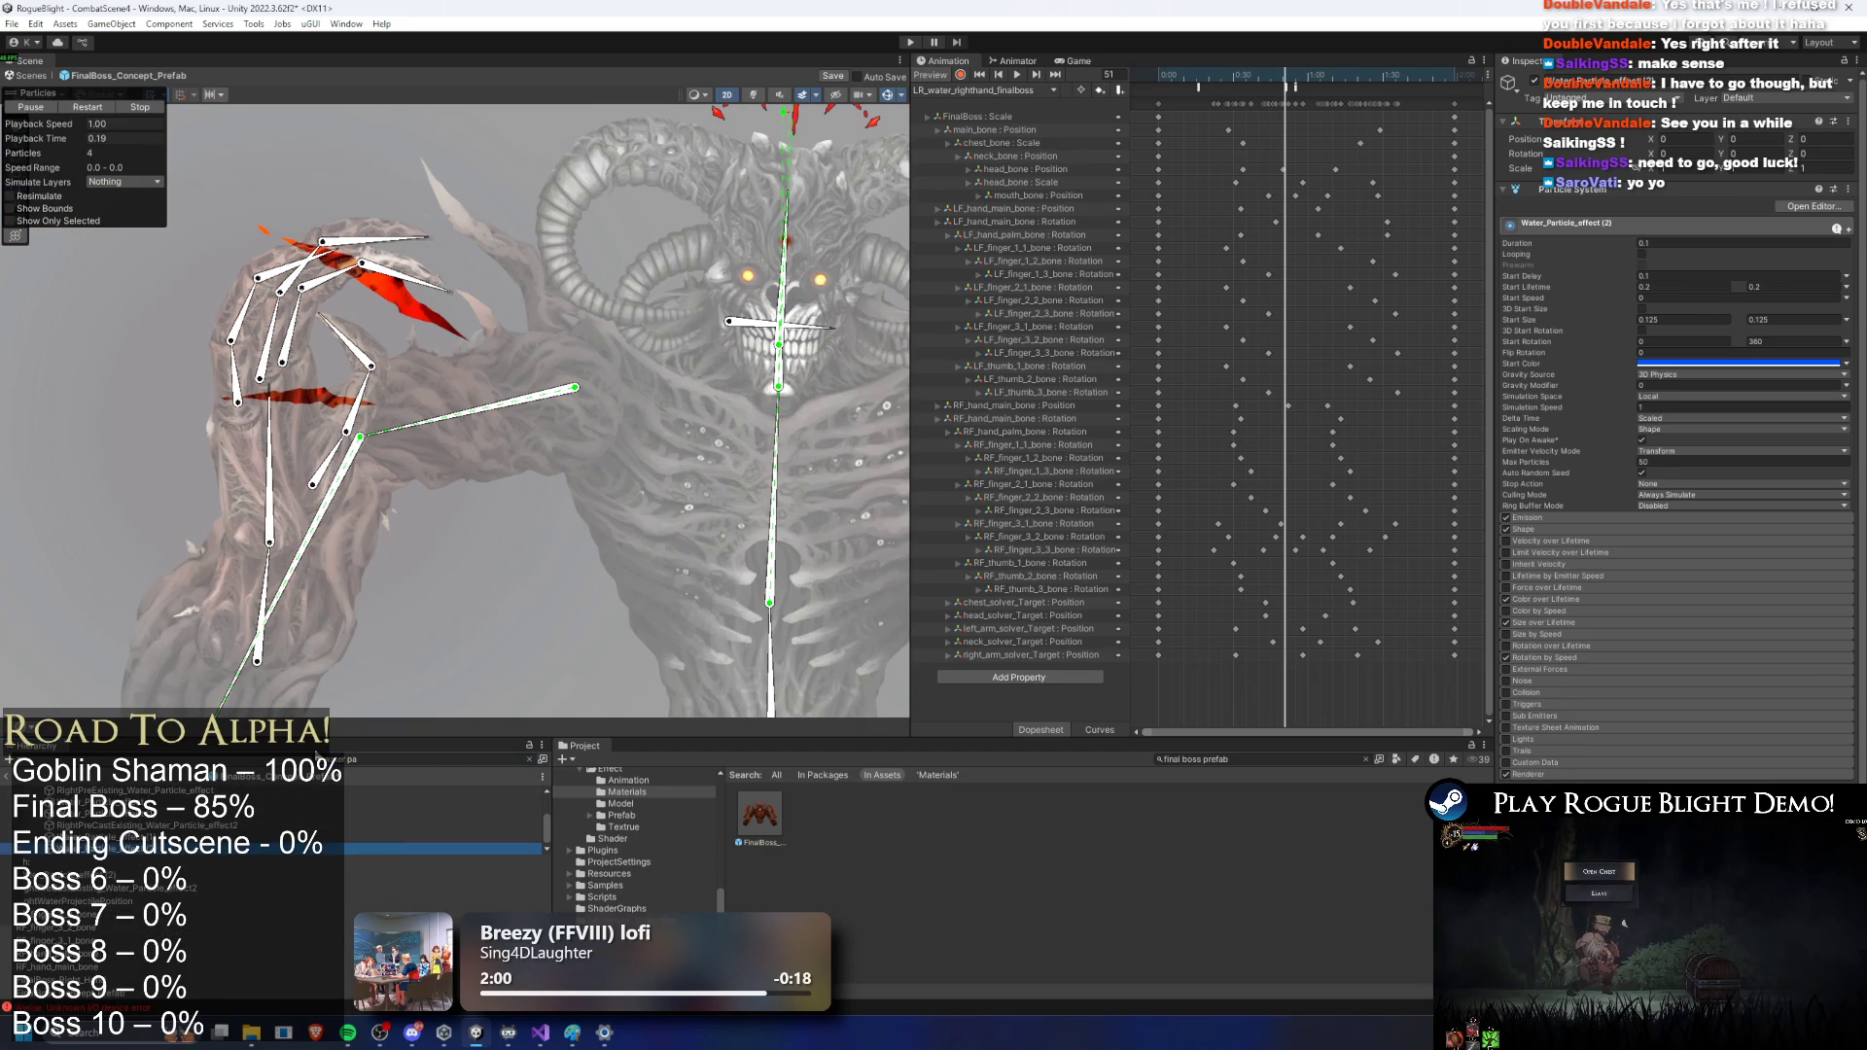
{"action": "key", "text": "f"}
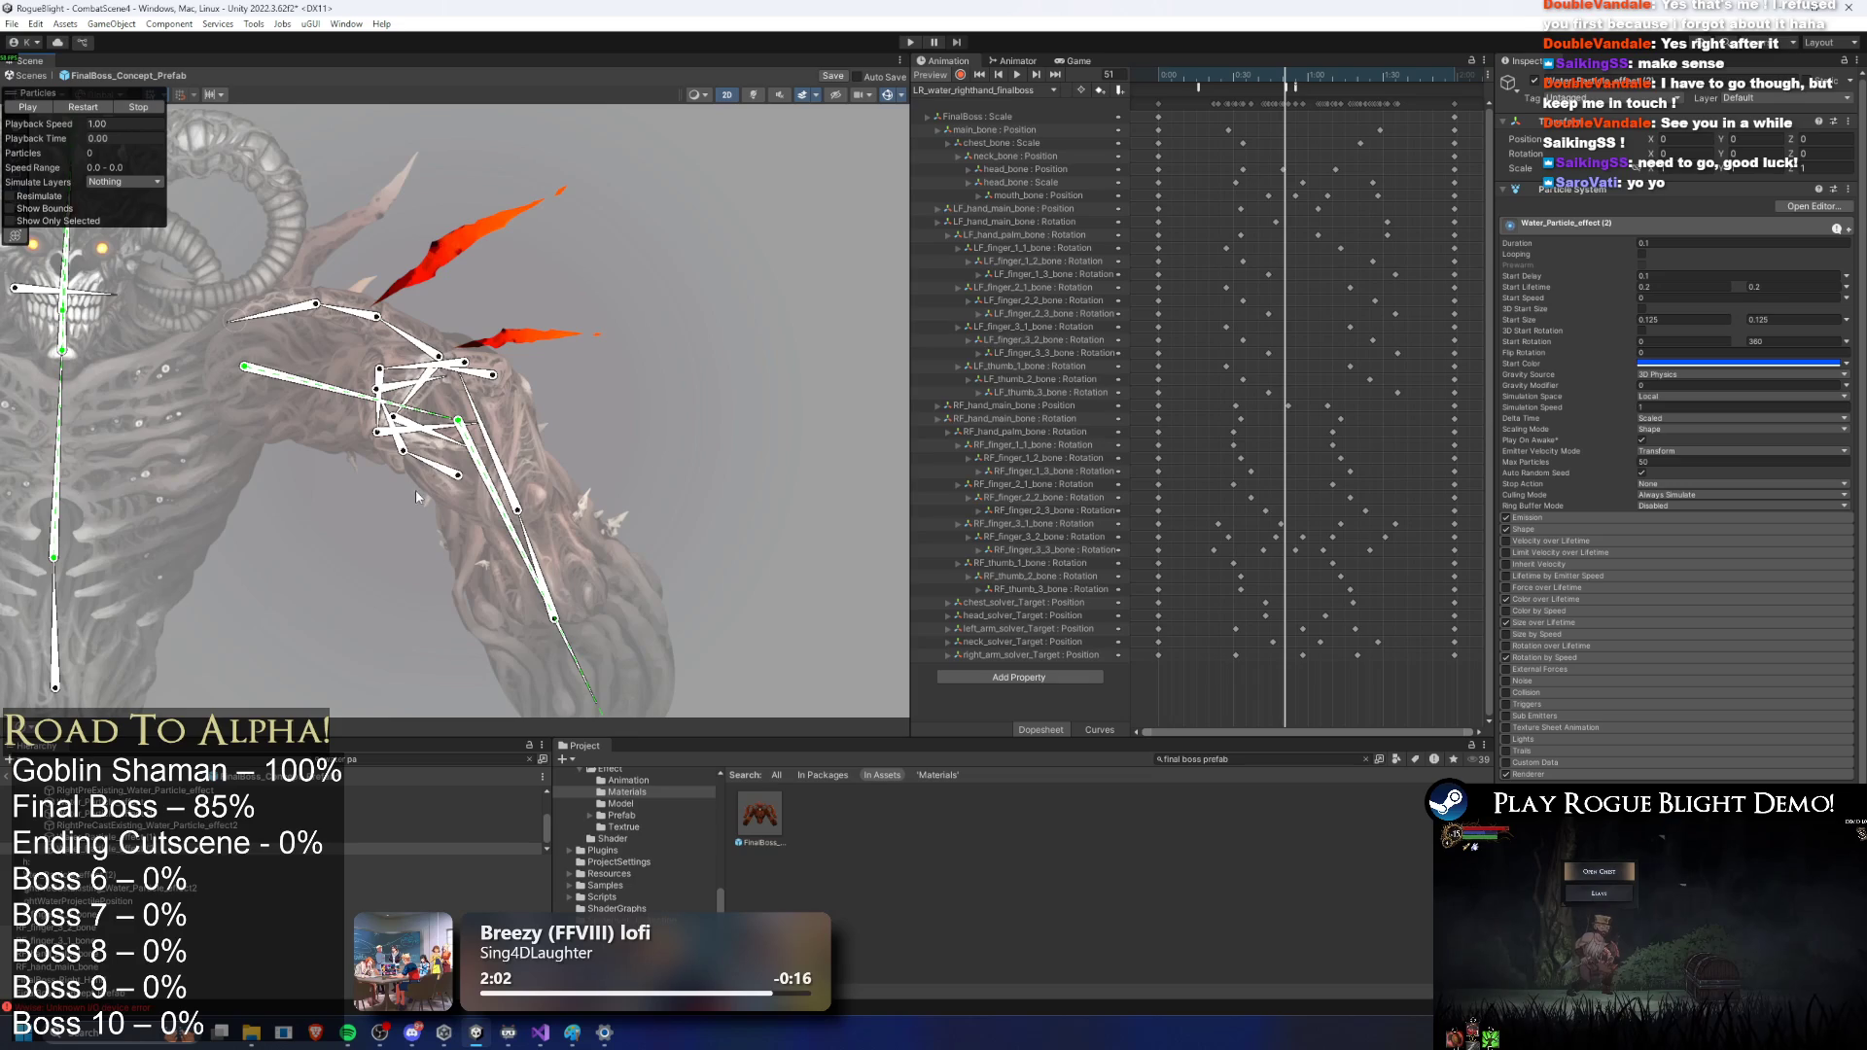
{"action": "right_click", "coordinate": [1564, 190]}
{"action": "left_click", "coordinate": [1614, 304]}
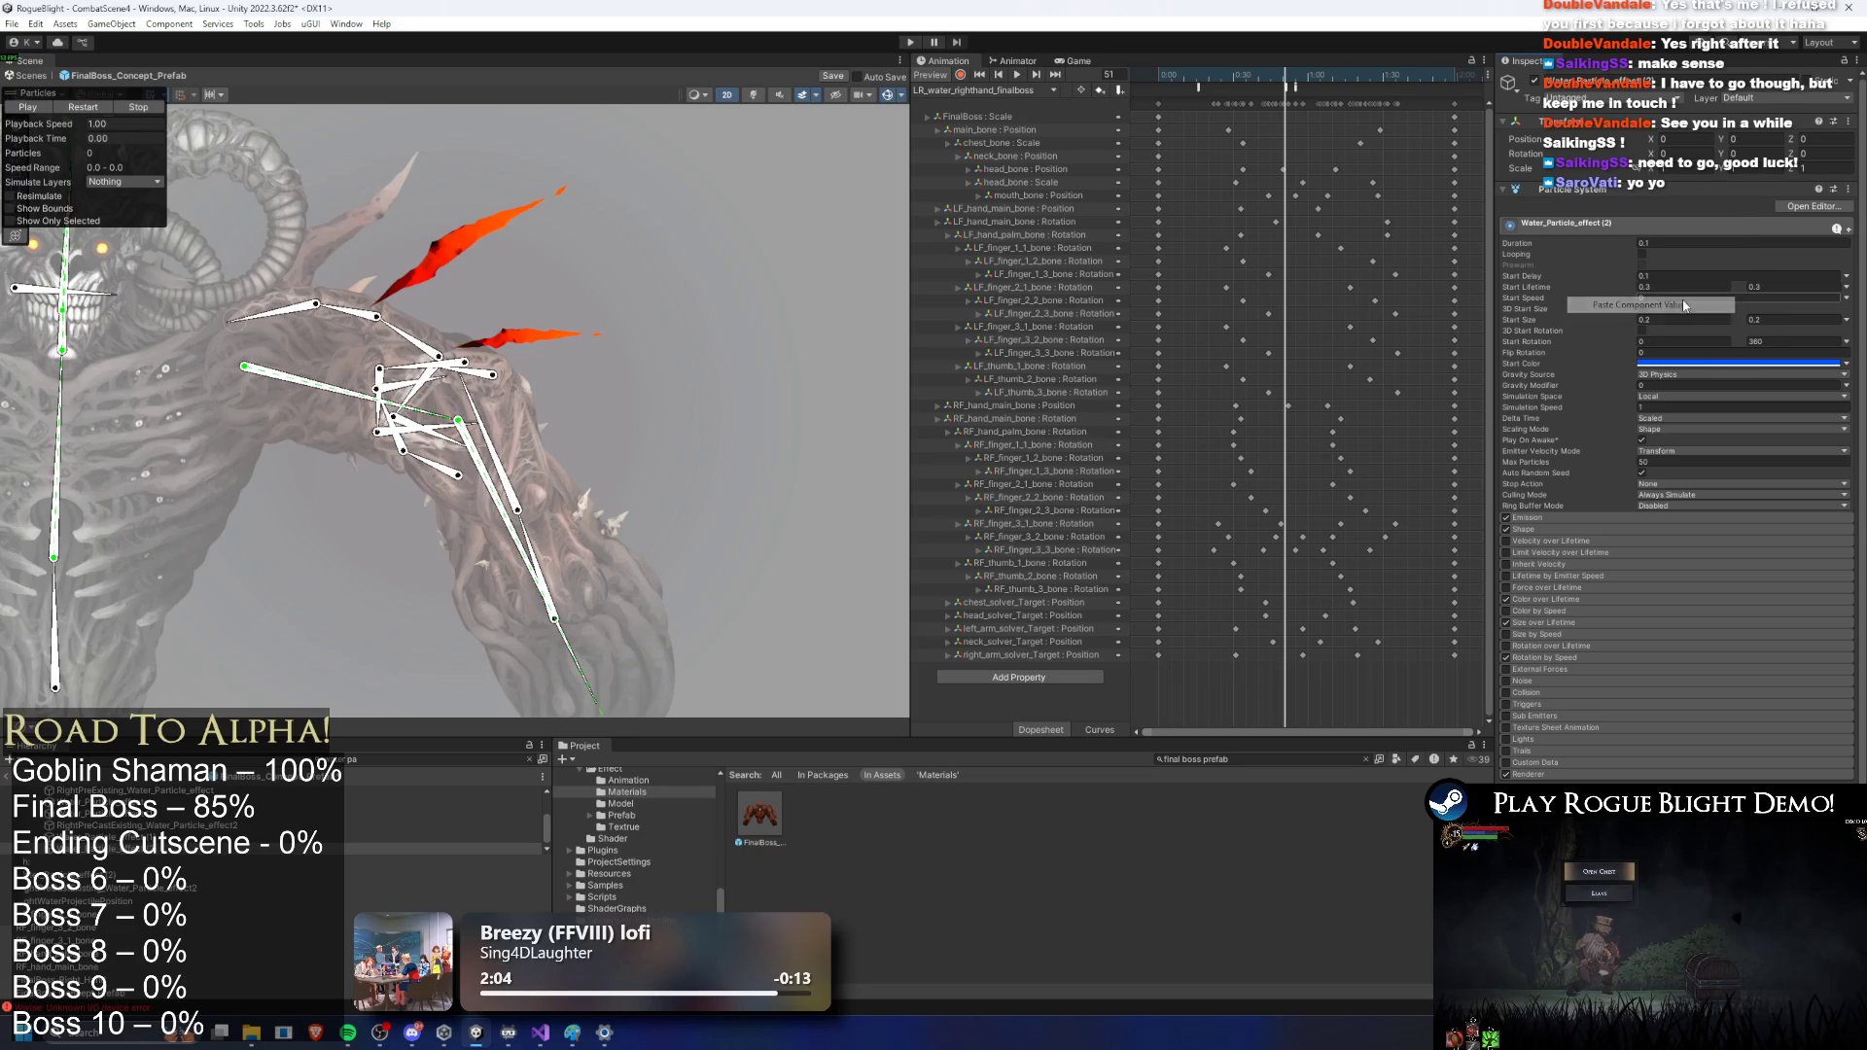
{"action": "left_click", "coordinate": [911, 45]}
{"action": "key", "text": "Return"}
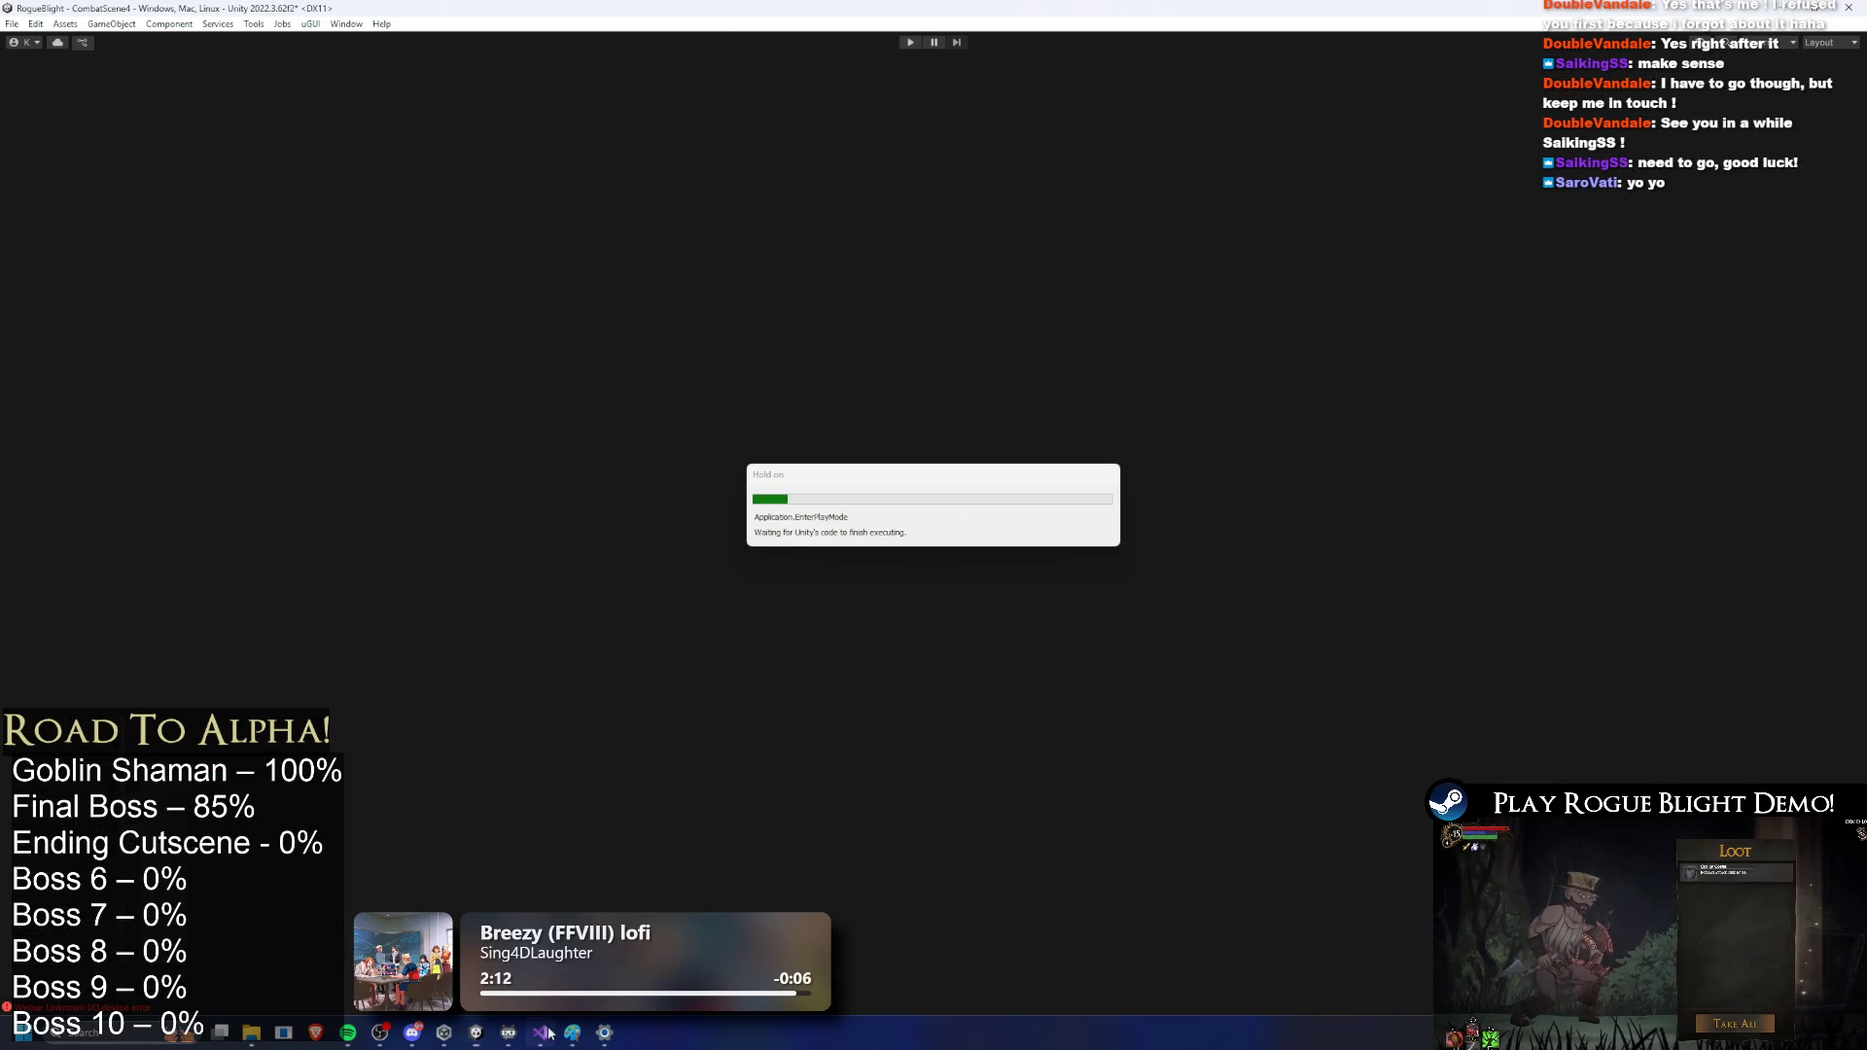
Step: Read the Final Boss Moves notes in Visual Studio's TODO.txt, then return to Unity
{"action": "left_click", "coordinate": [542, 1033]}
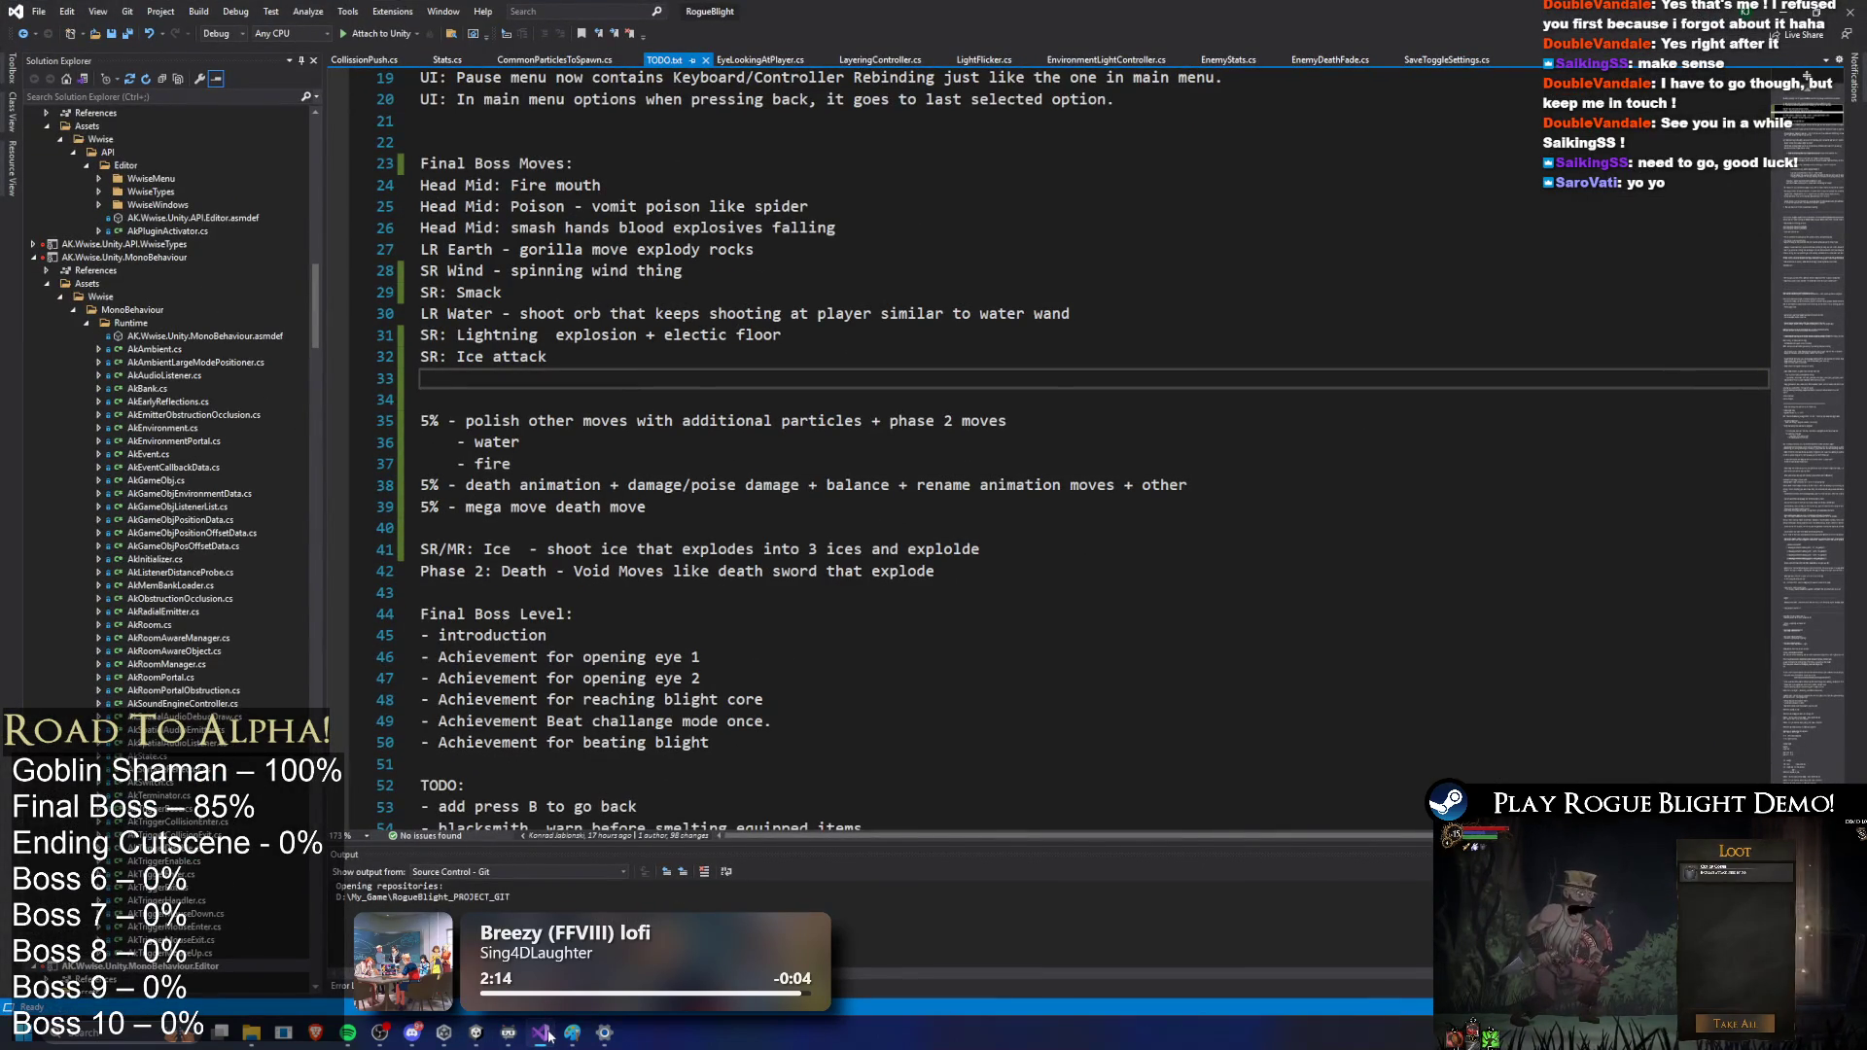
{"action": "left_click", "coordinate": [544, 1037]}
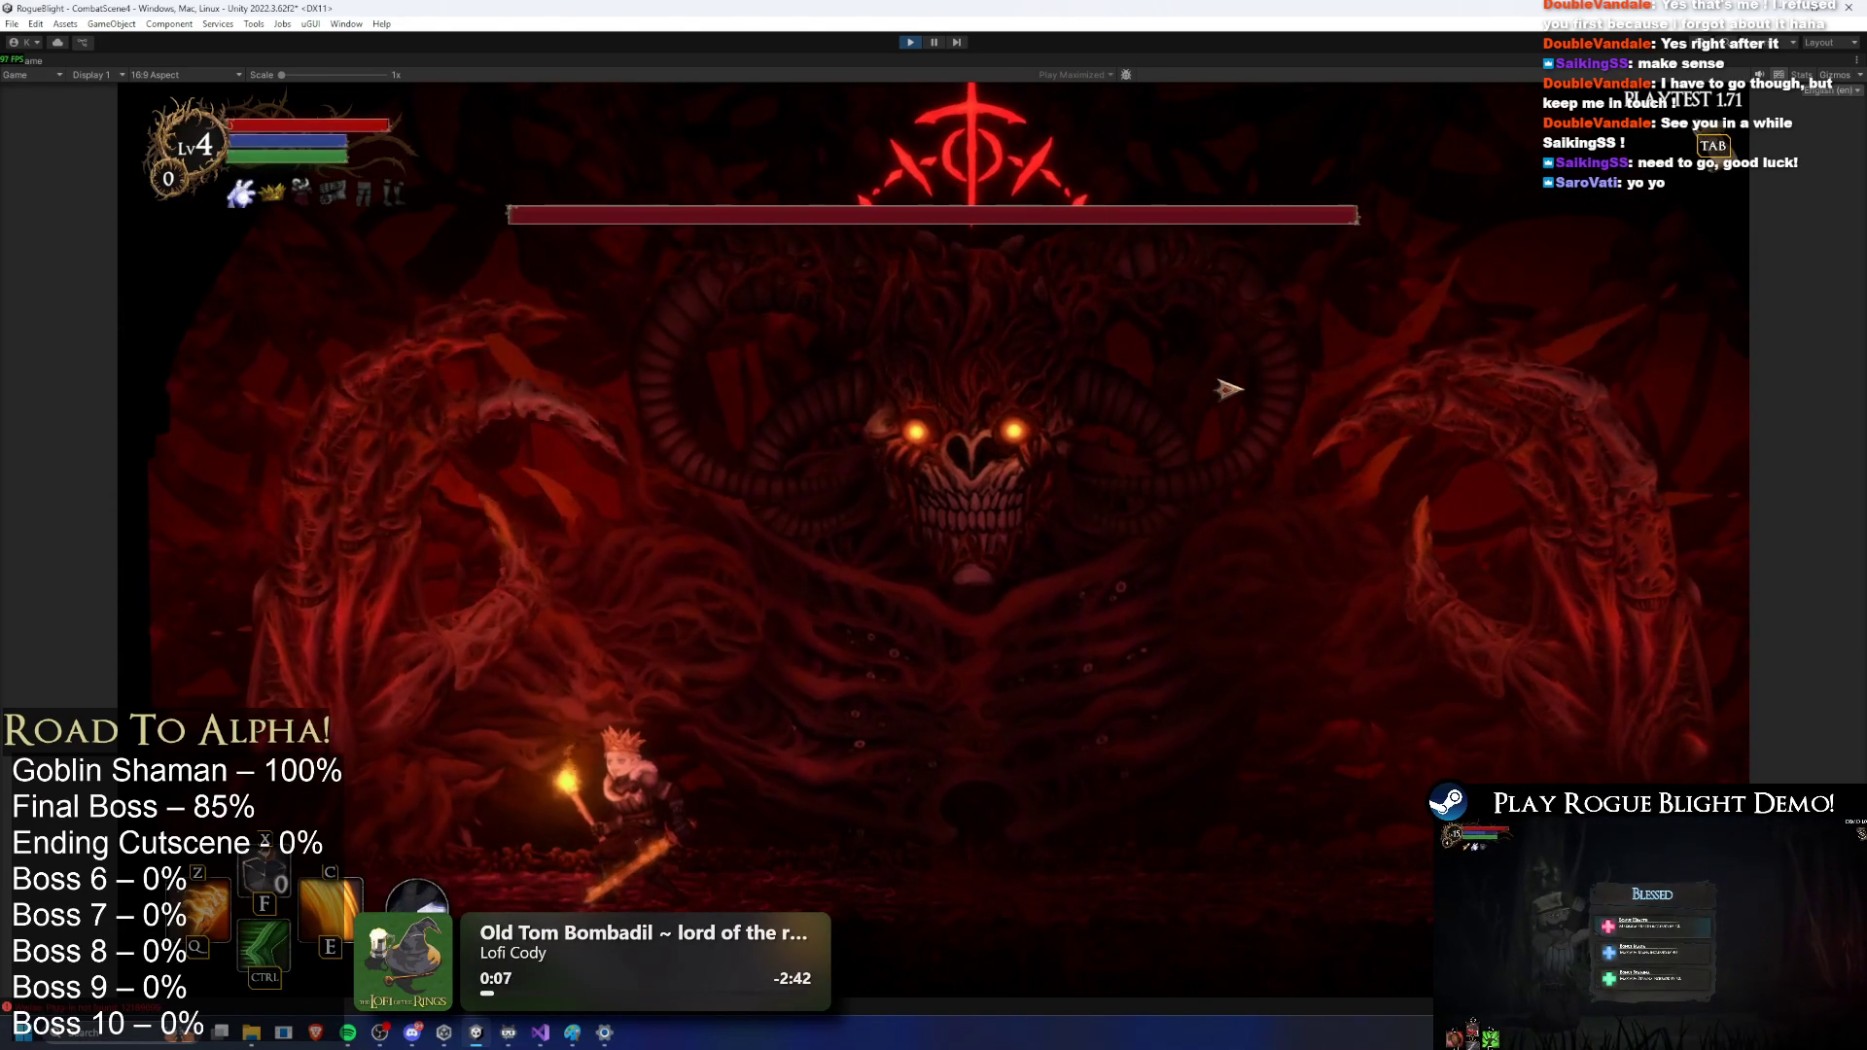
Step: Run back and forth across the arena, jumping and swinging at the boss
{"action": "key", "text": "d"}
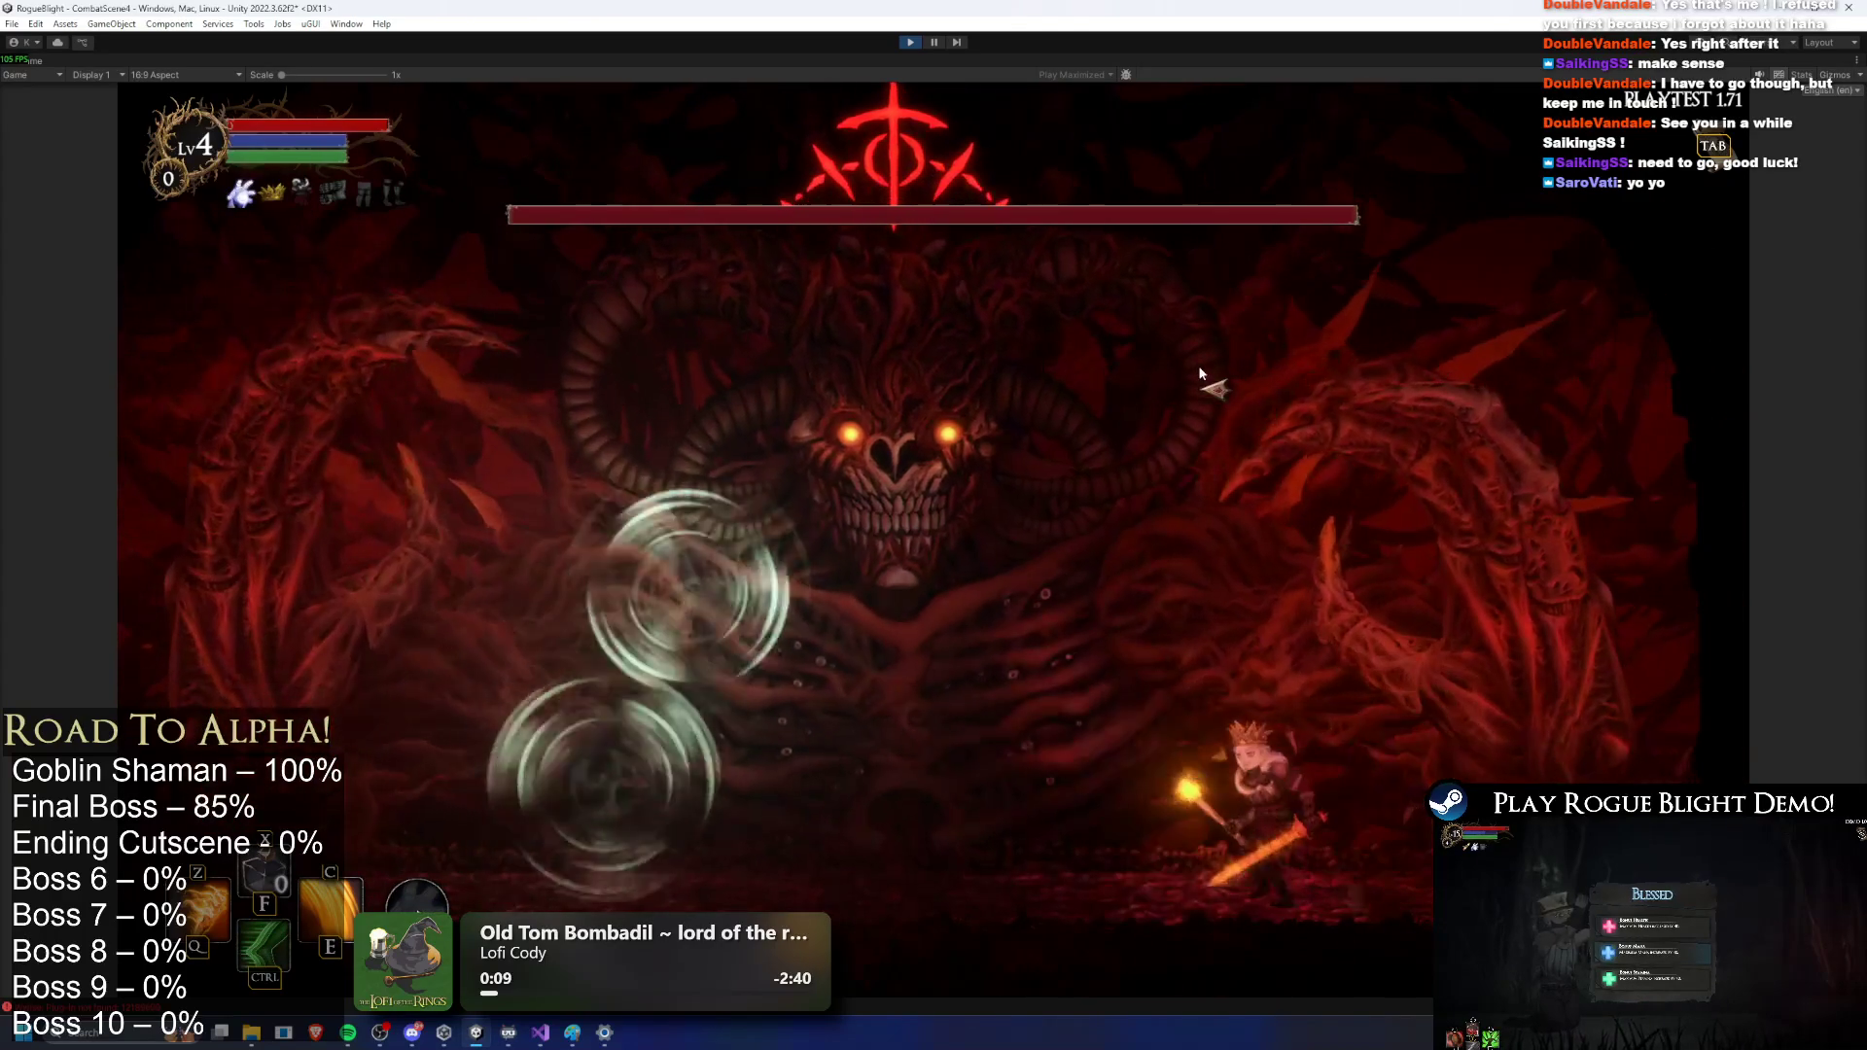
{"action": "key", "text": "a"}
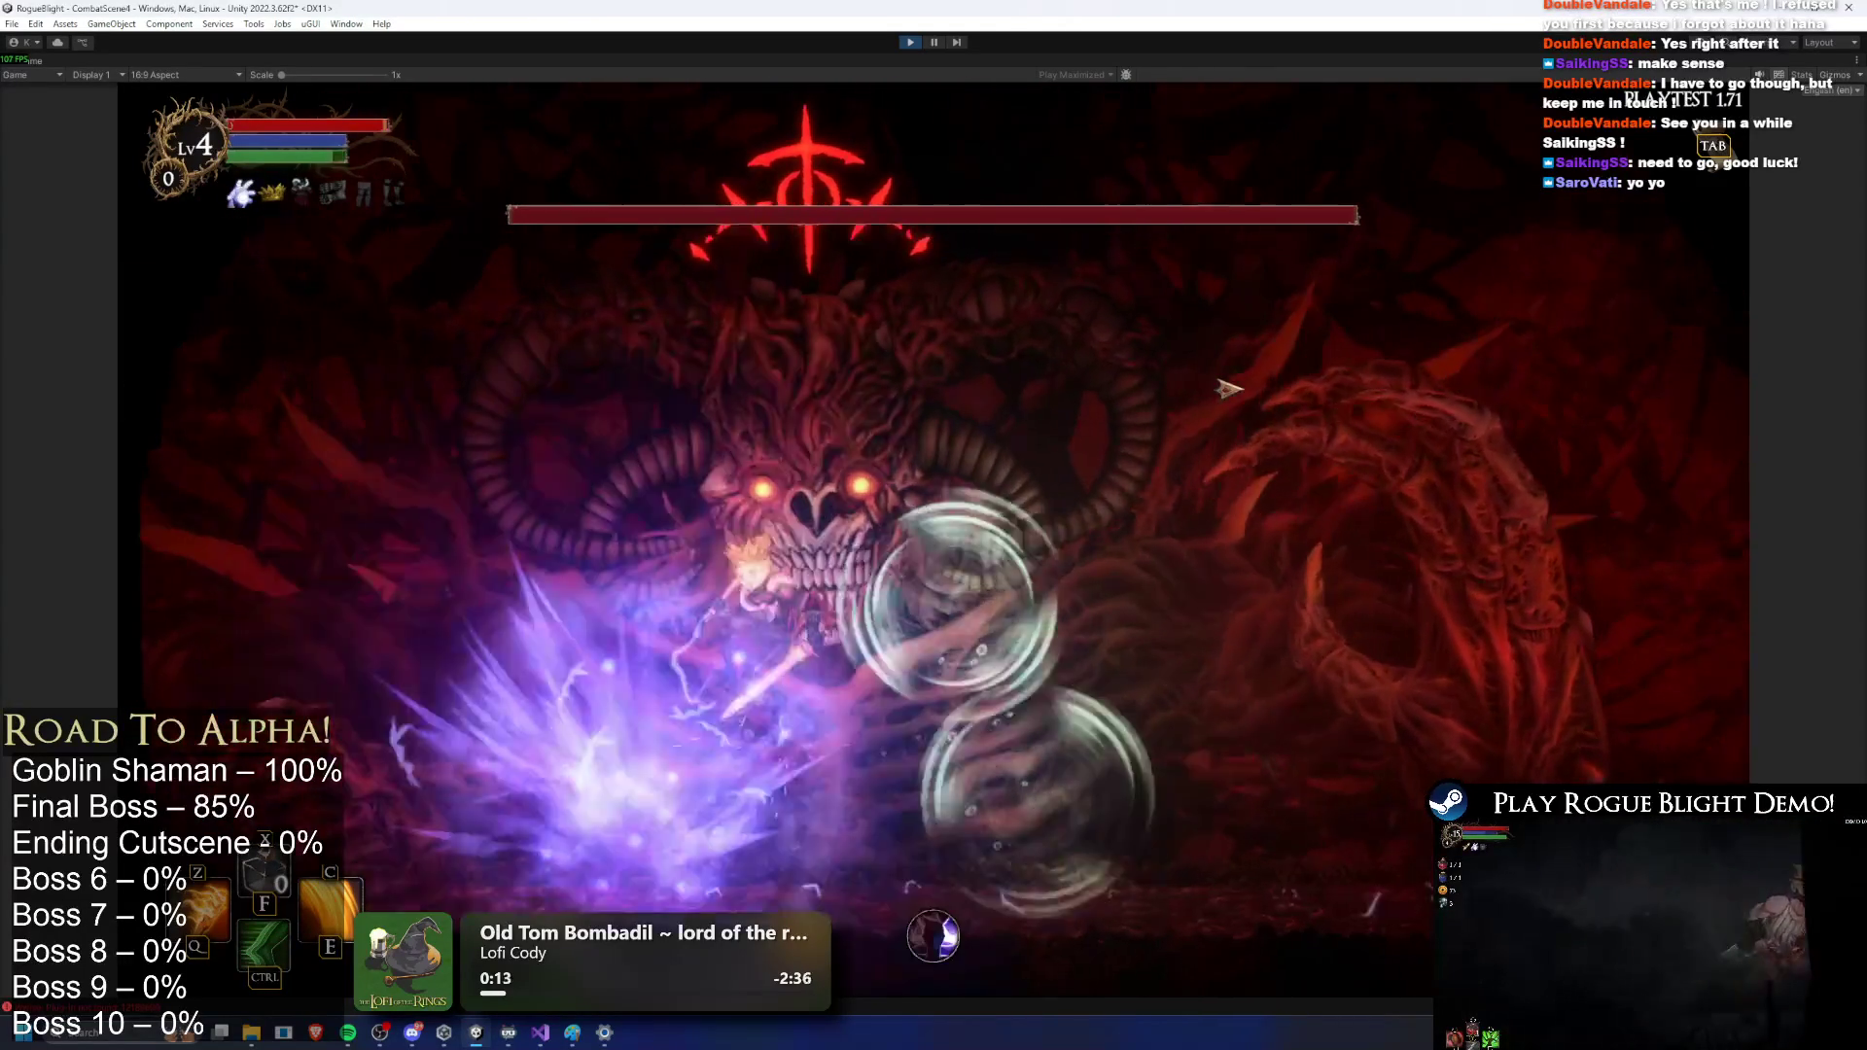
{"action": "key", "text": "space"}
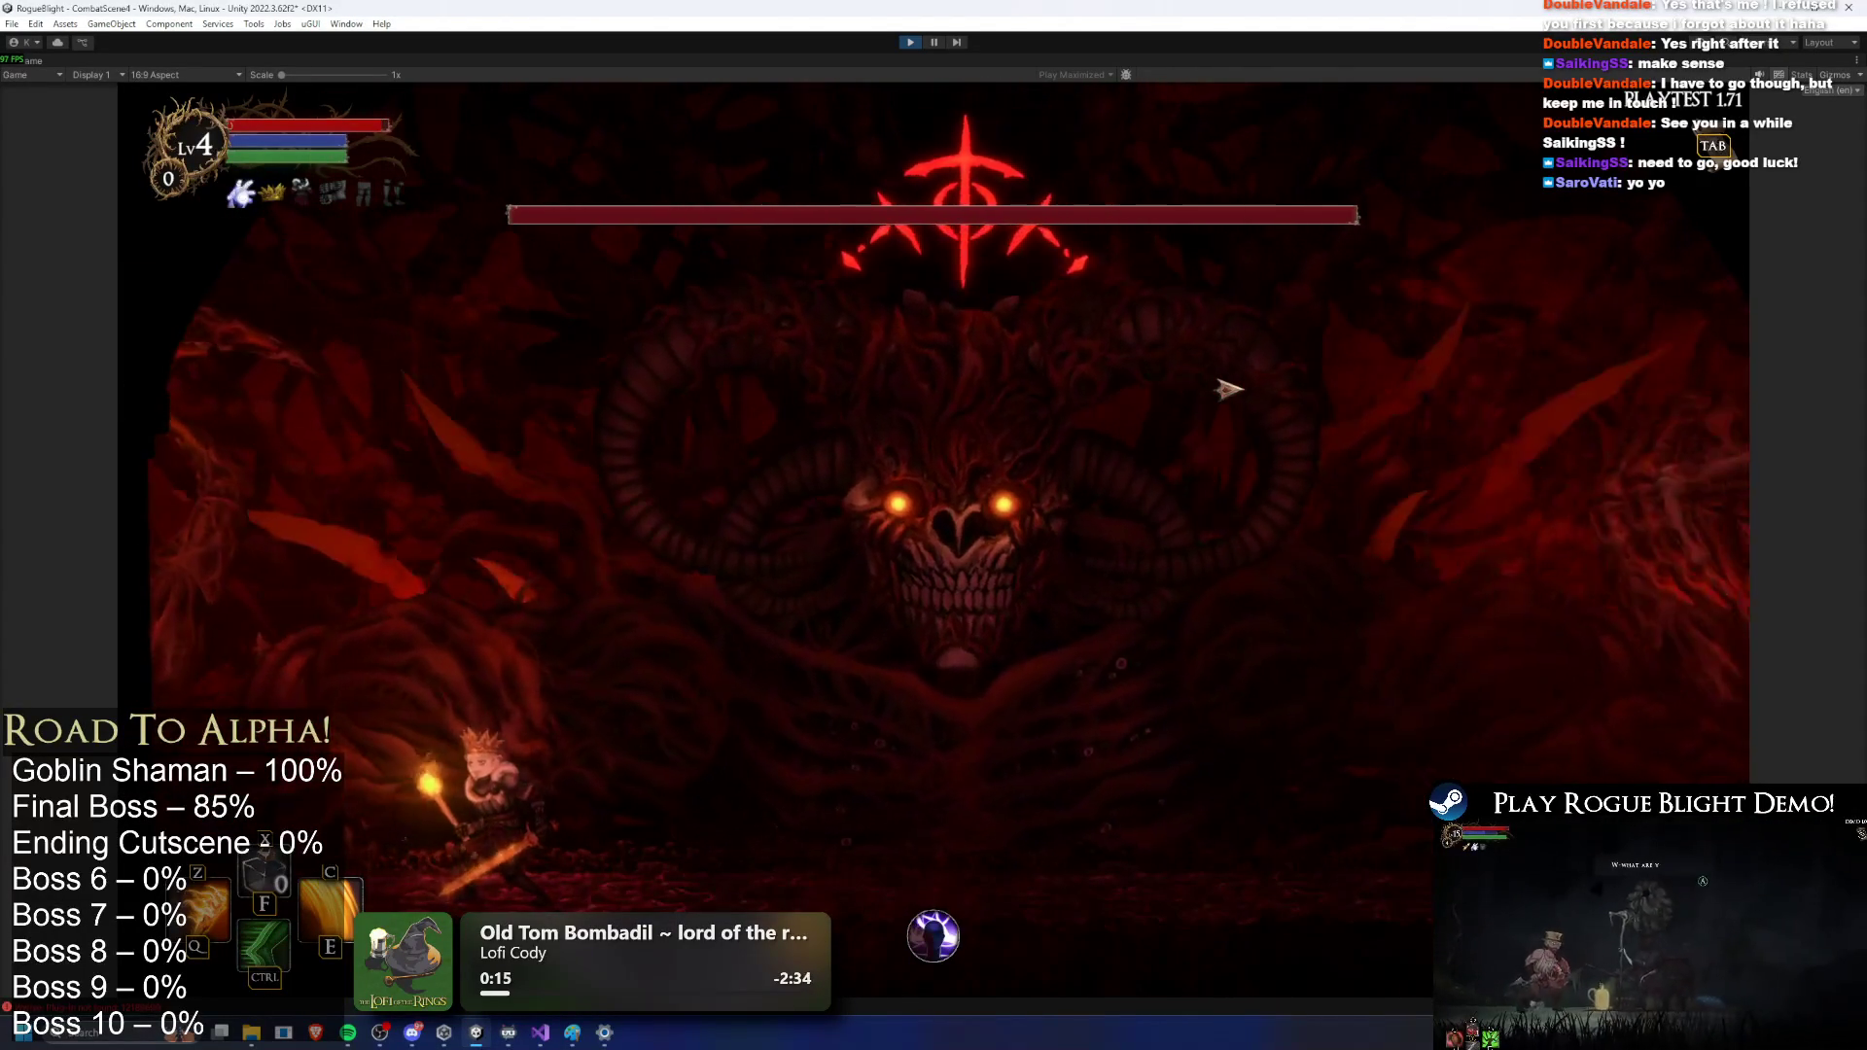
{"action": "key", "text": "d"}
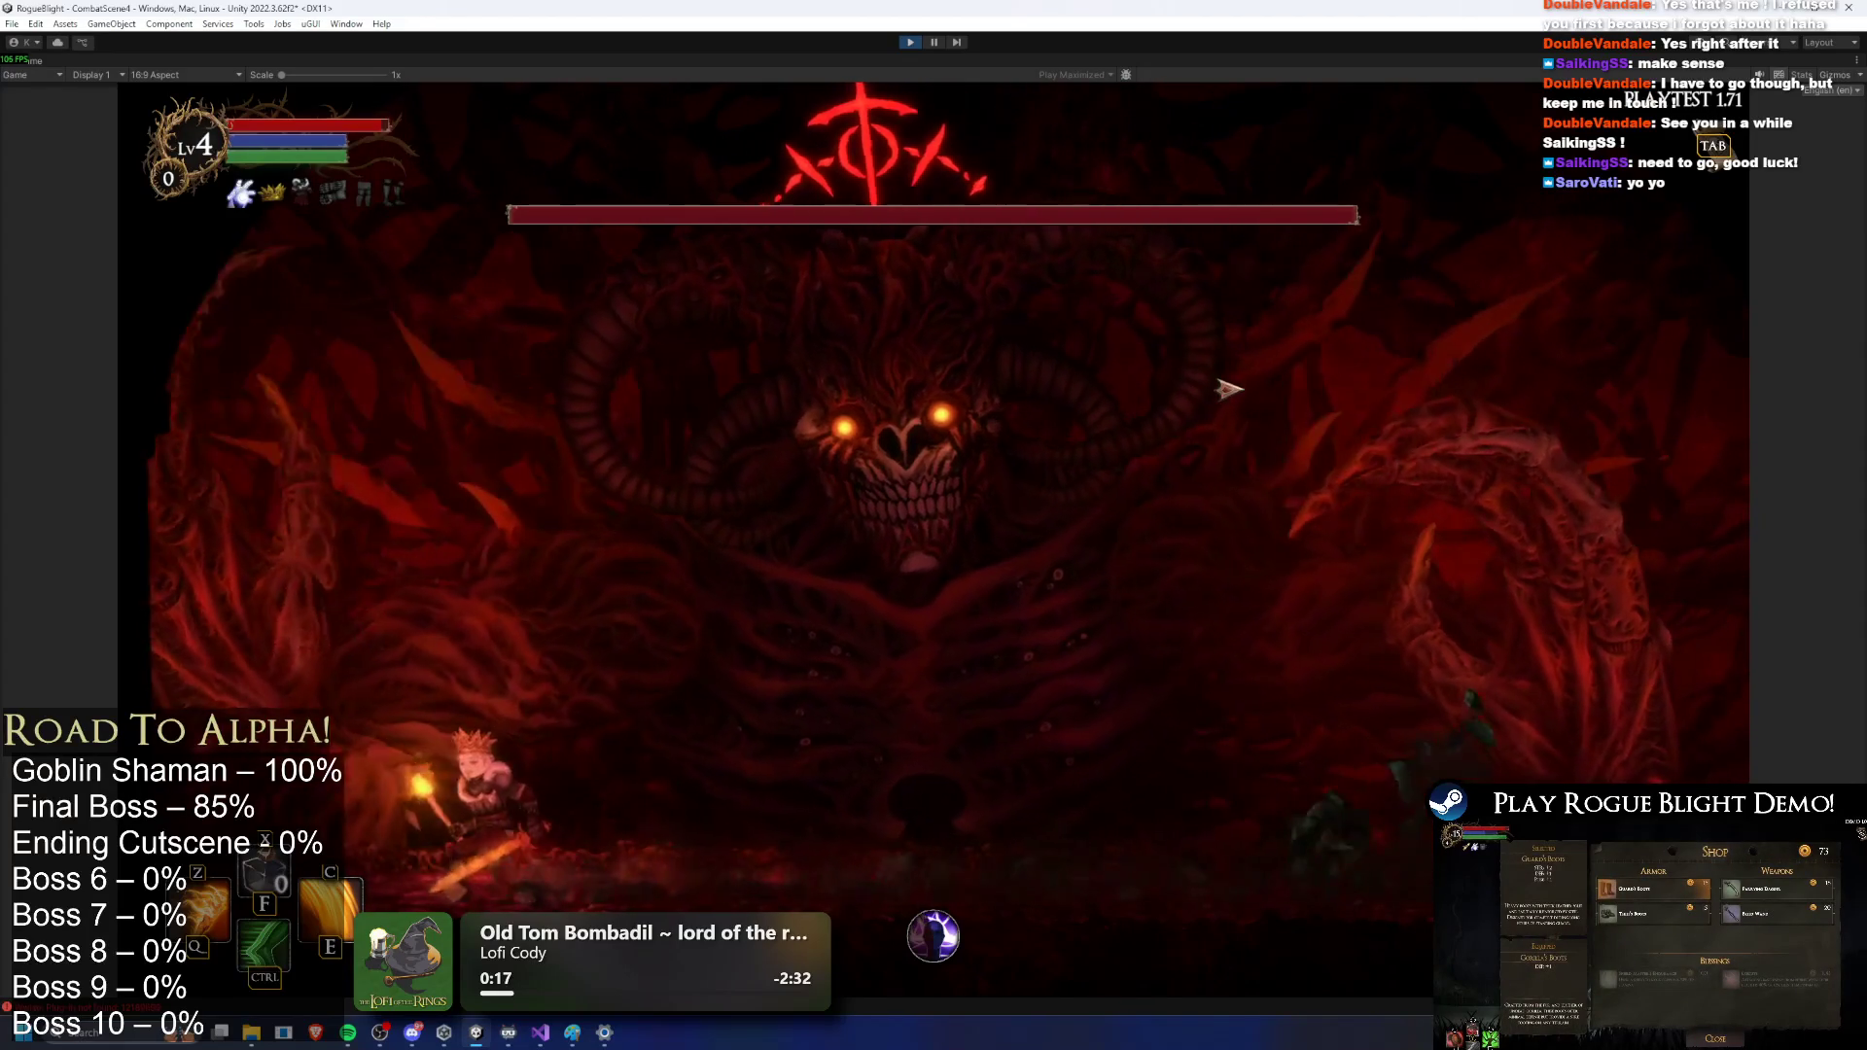
{"action": "key", "text": "a"}
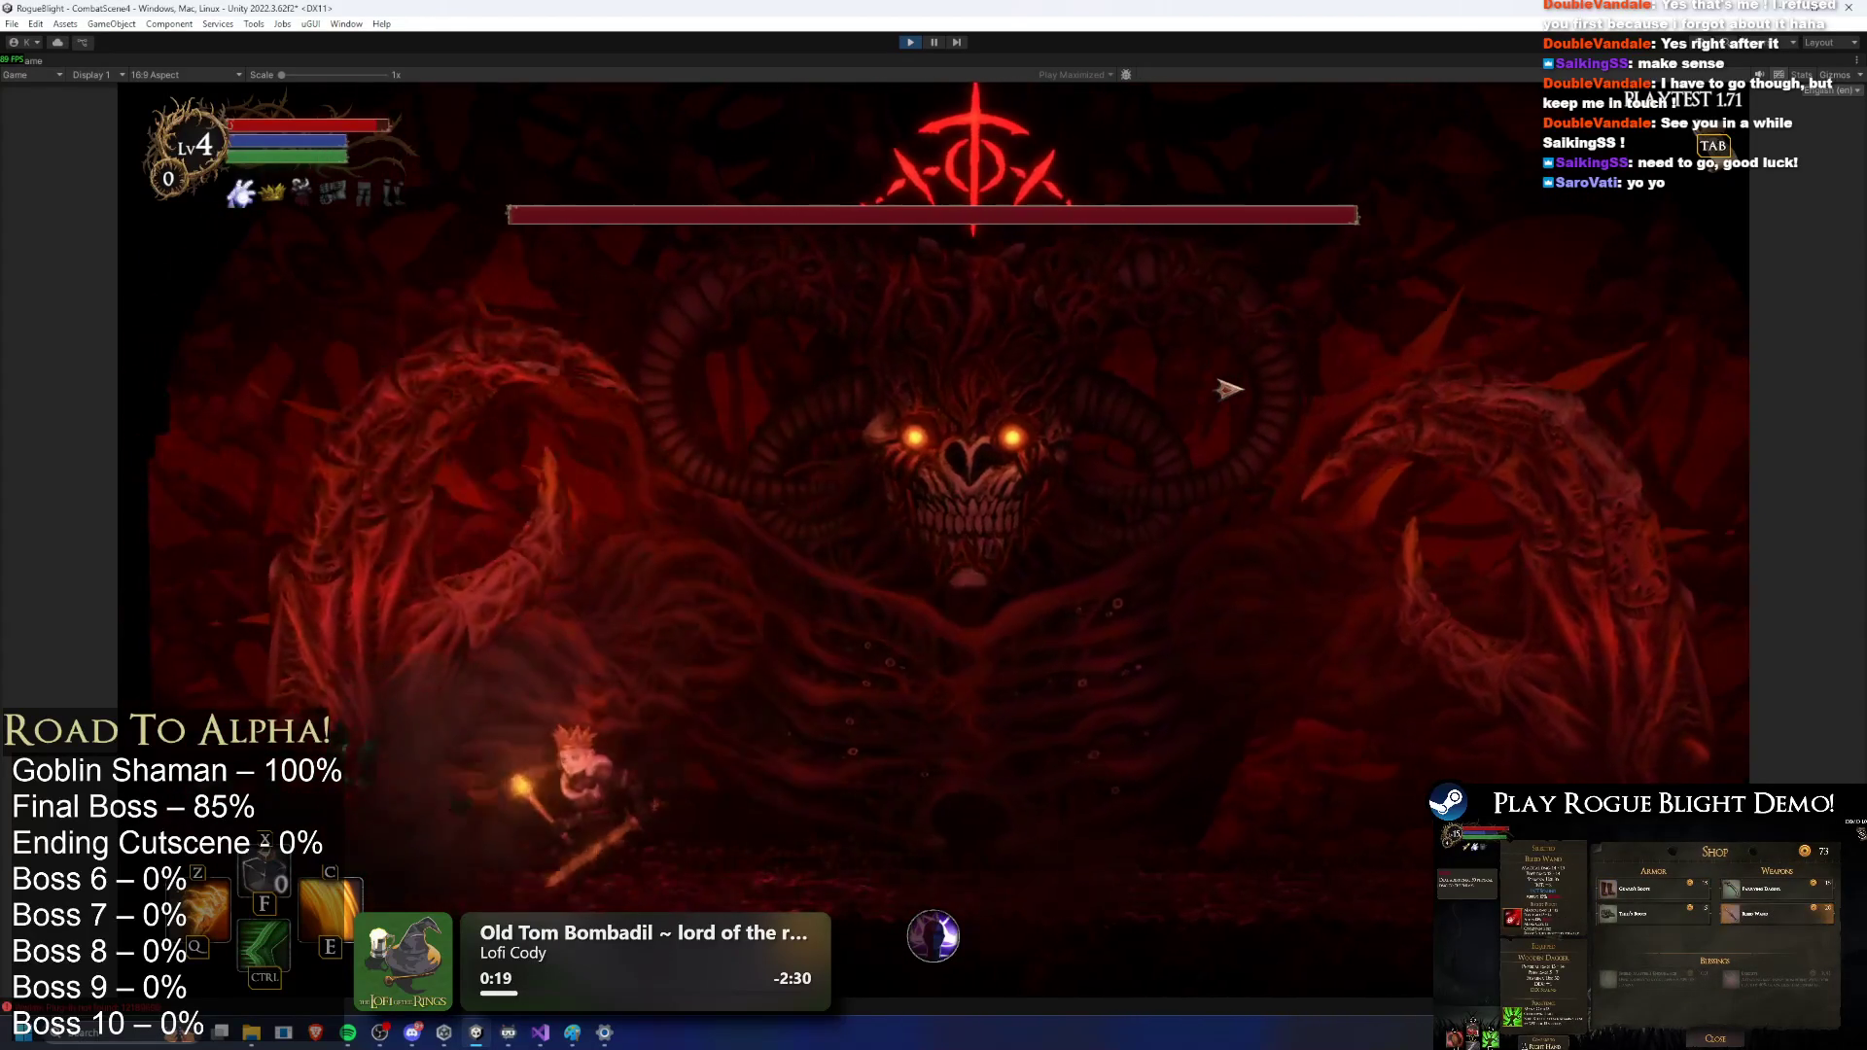
{"action": "key", "text": "d"}
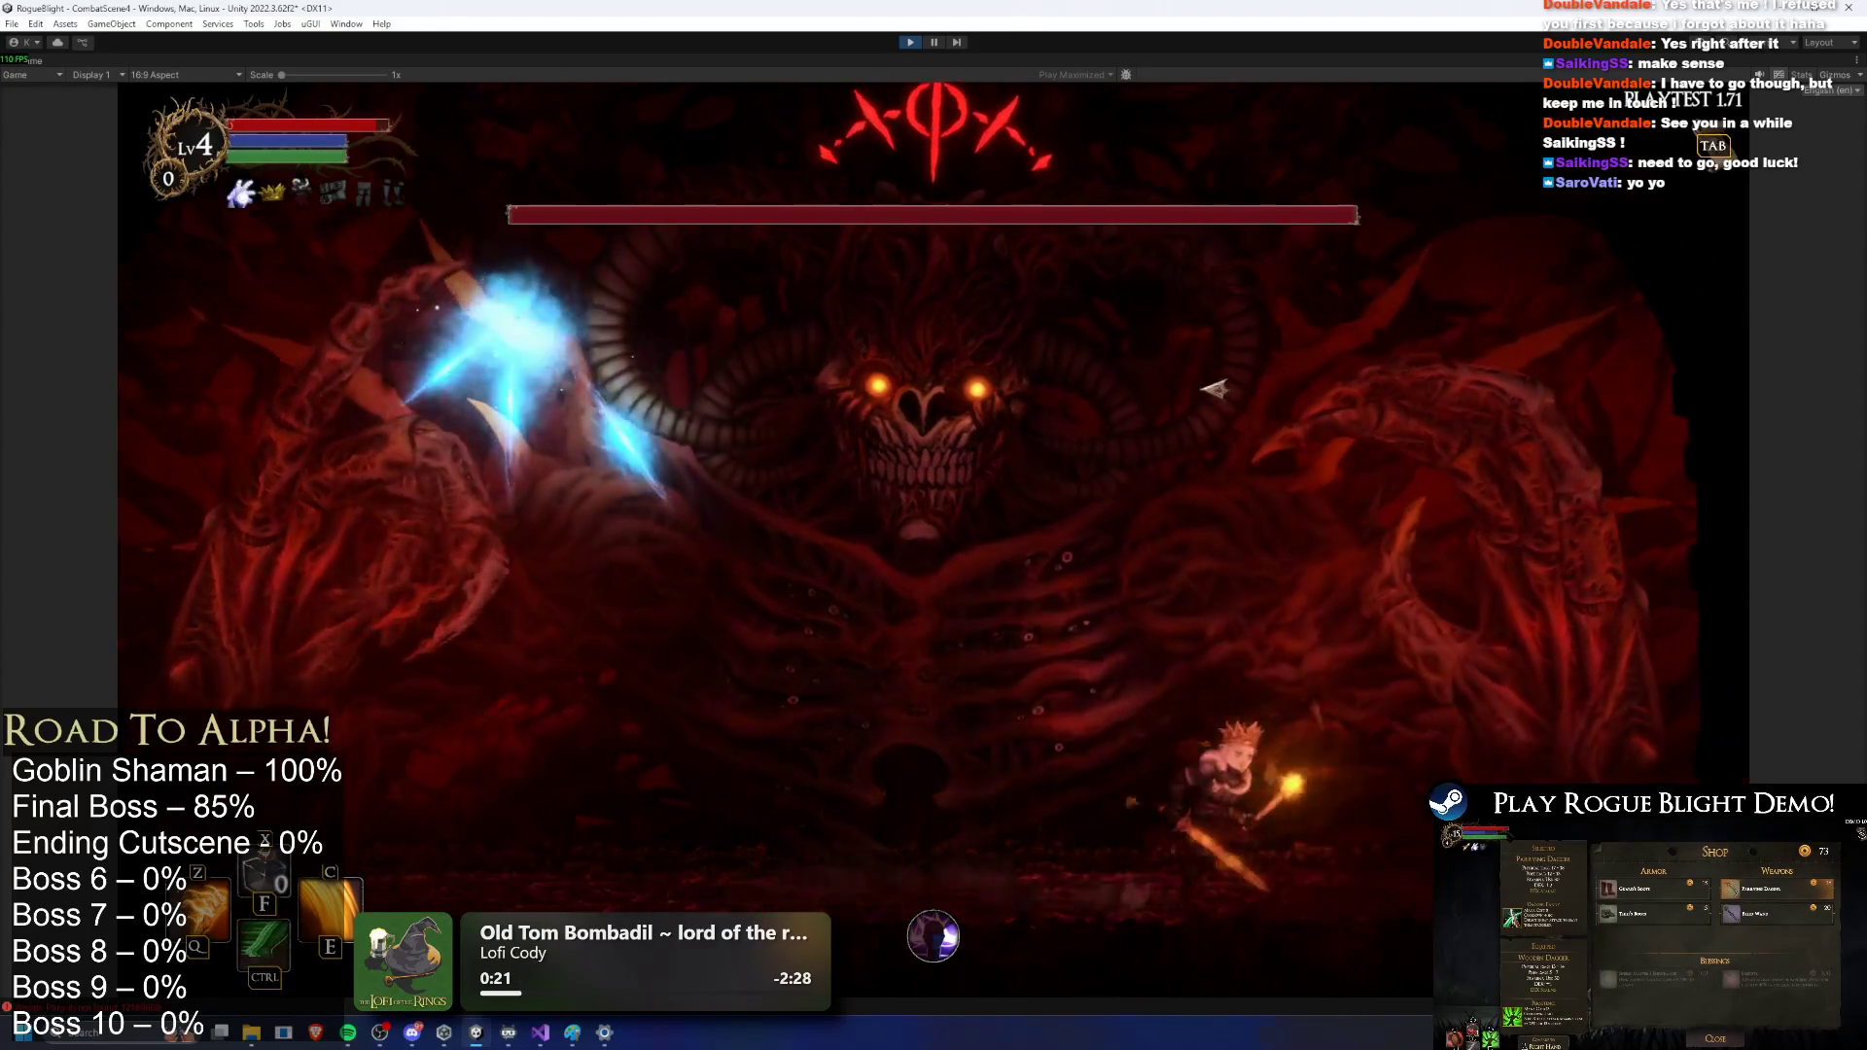
{"action": "key", "text": "a"}
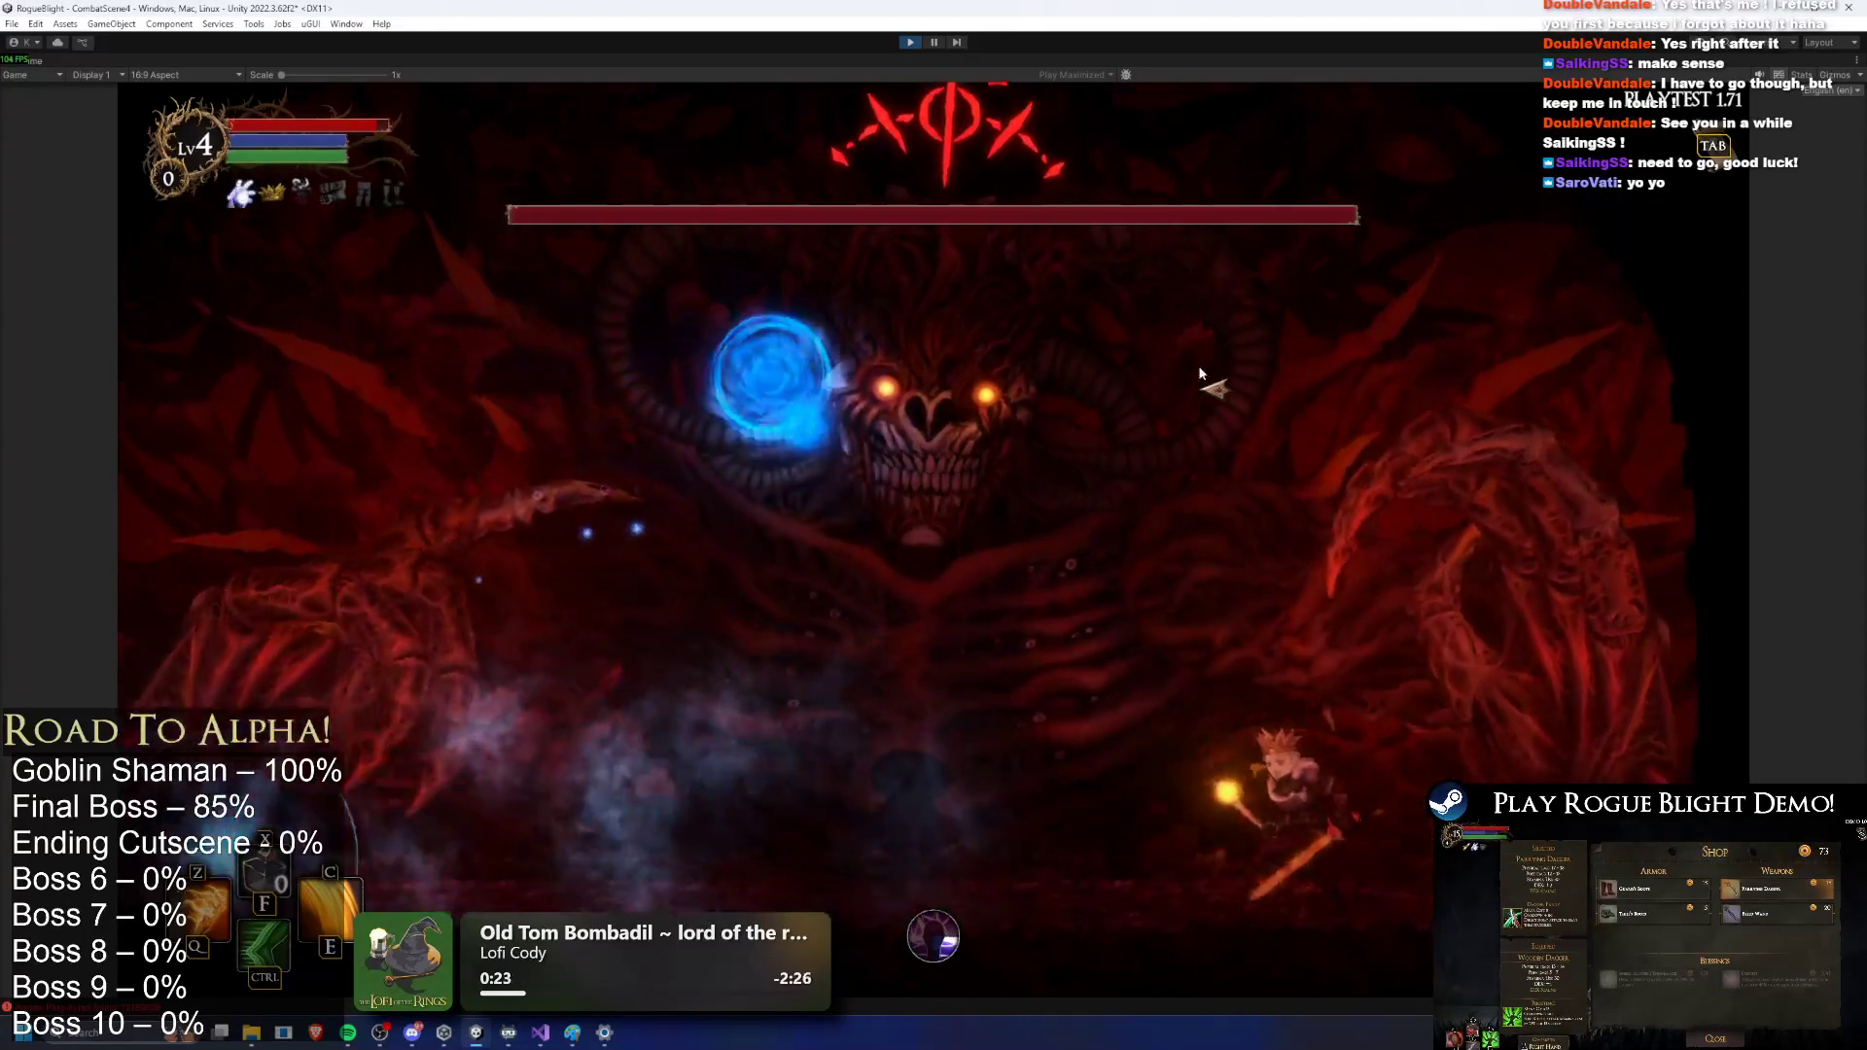
{"action": "key", "text": "a"}
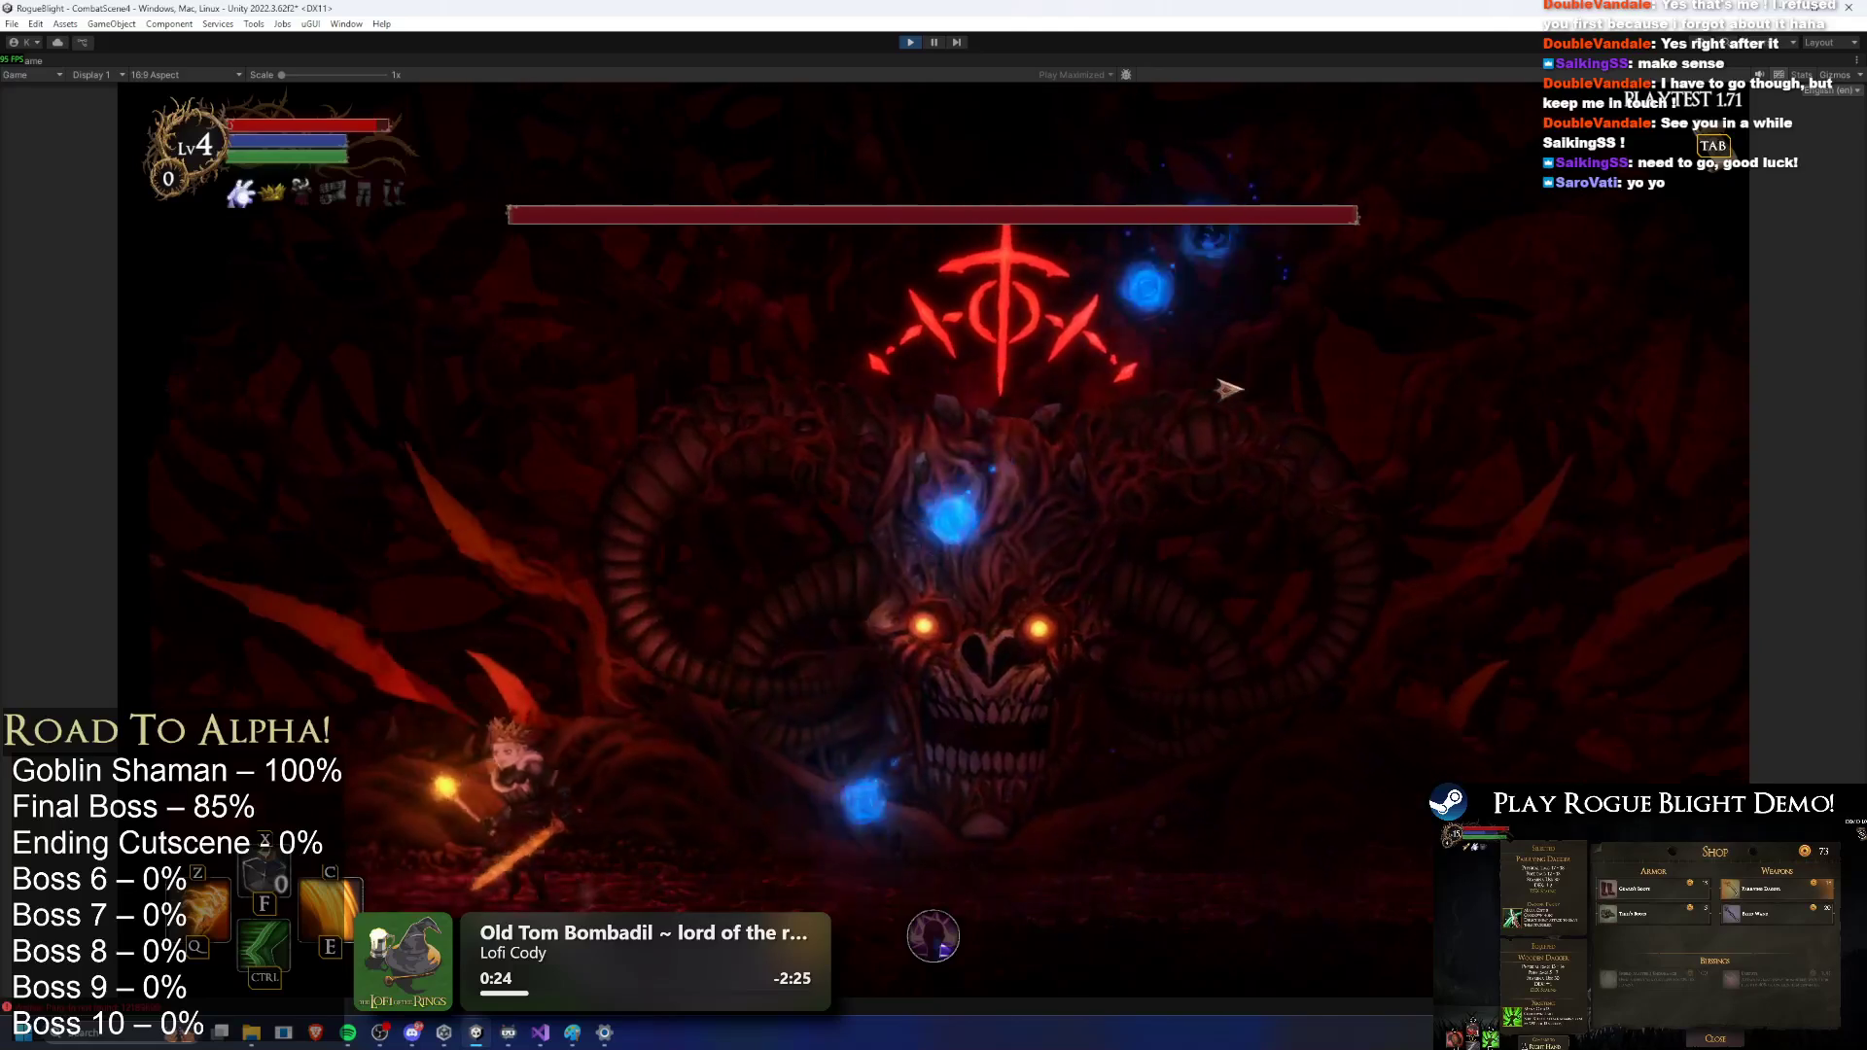
{"action": "key", "text": "d"}
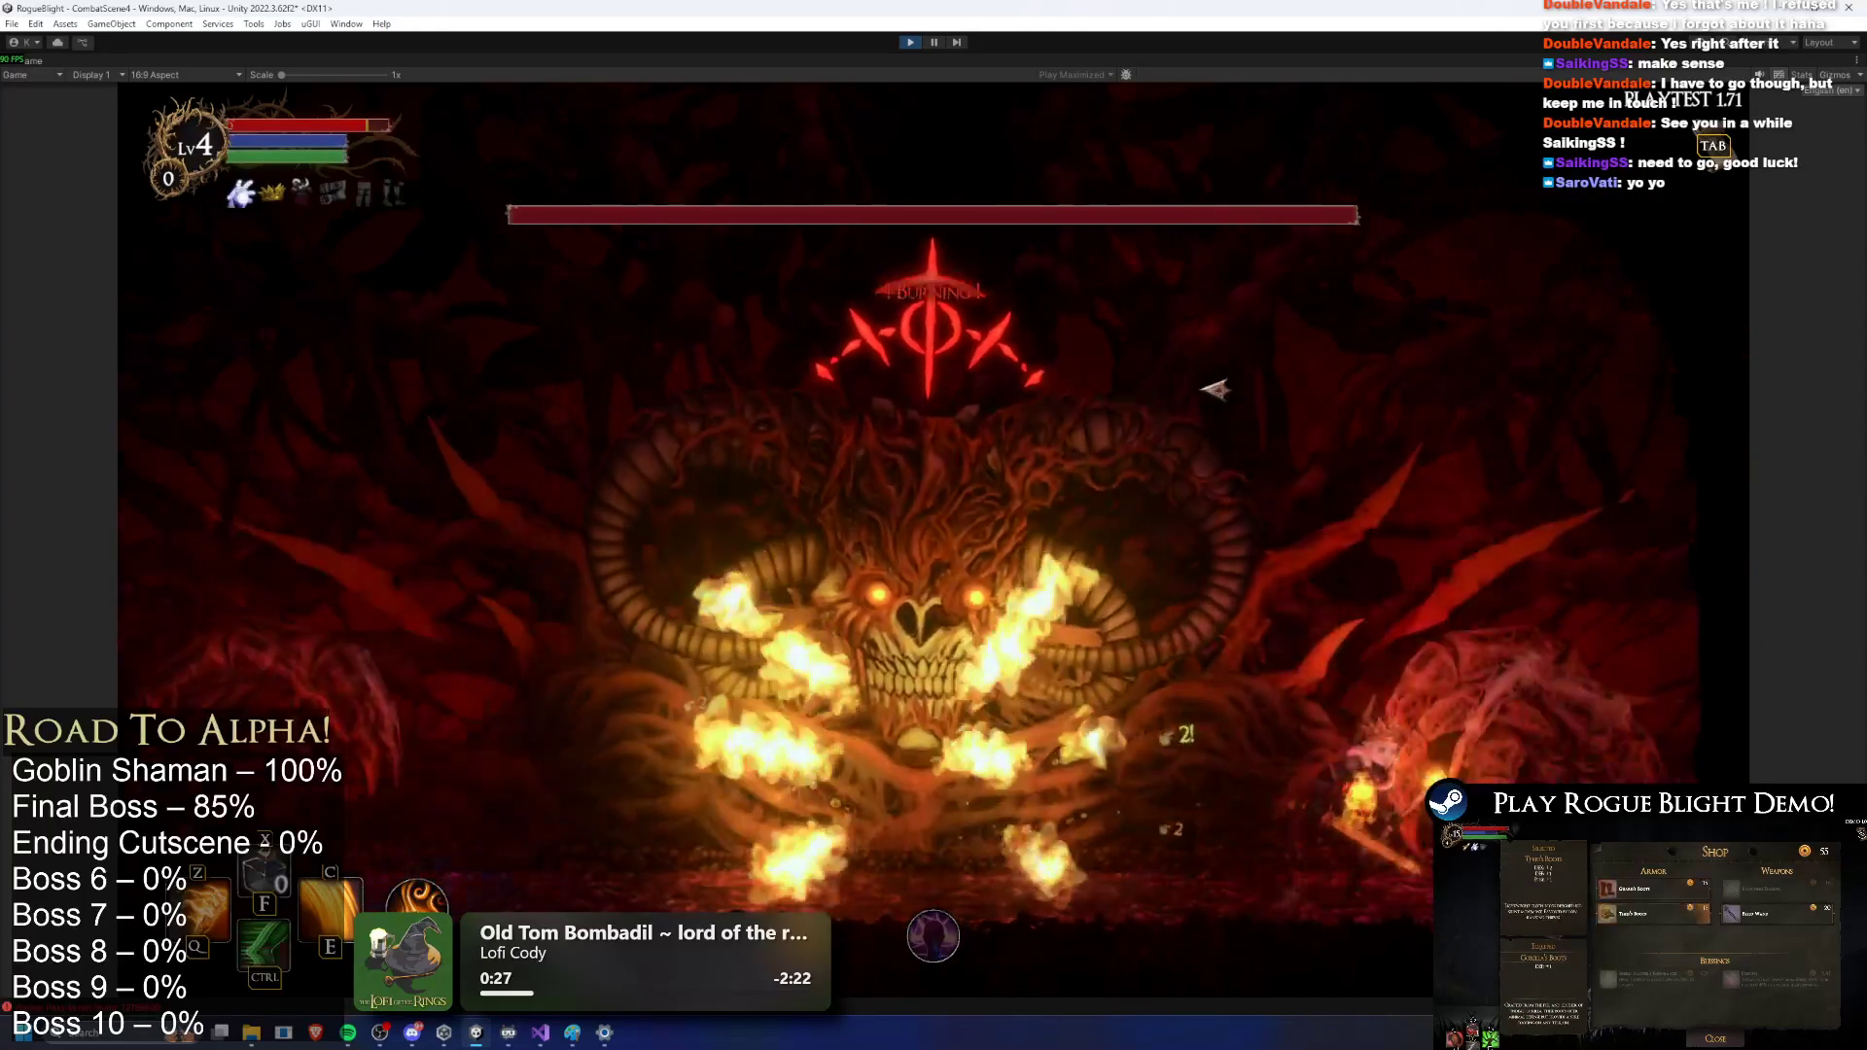
{"action": "key", "text": "a"}
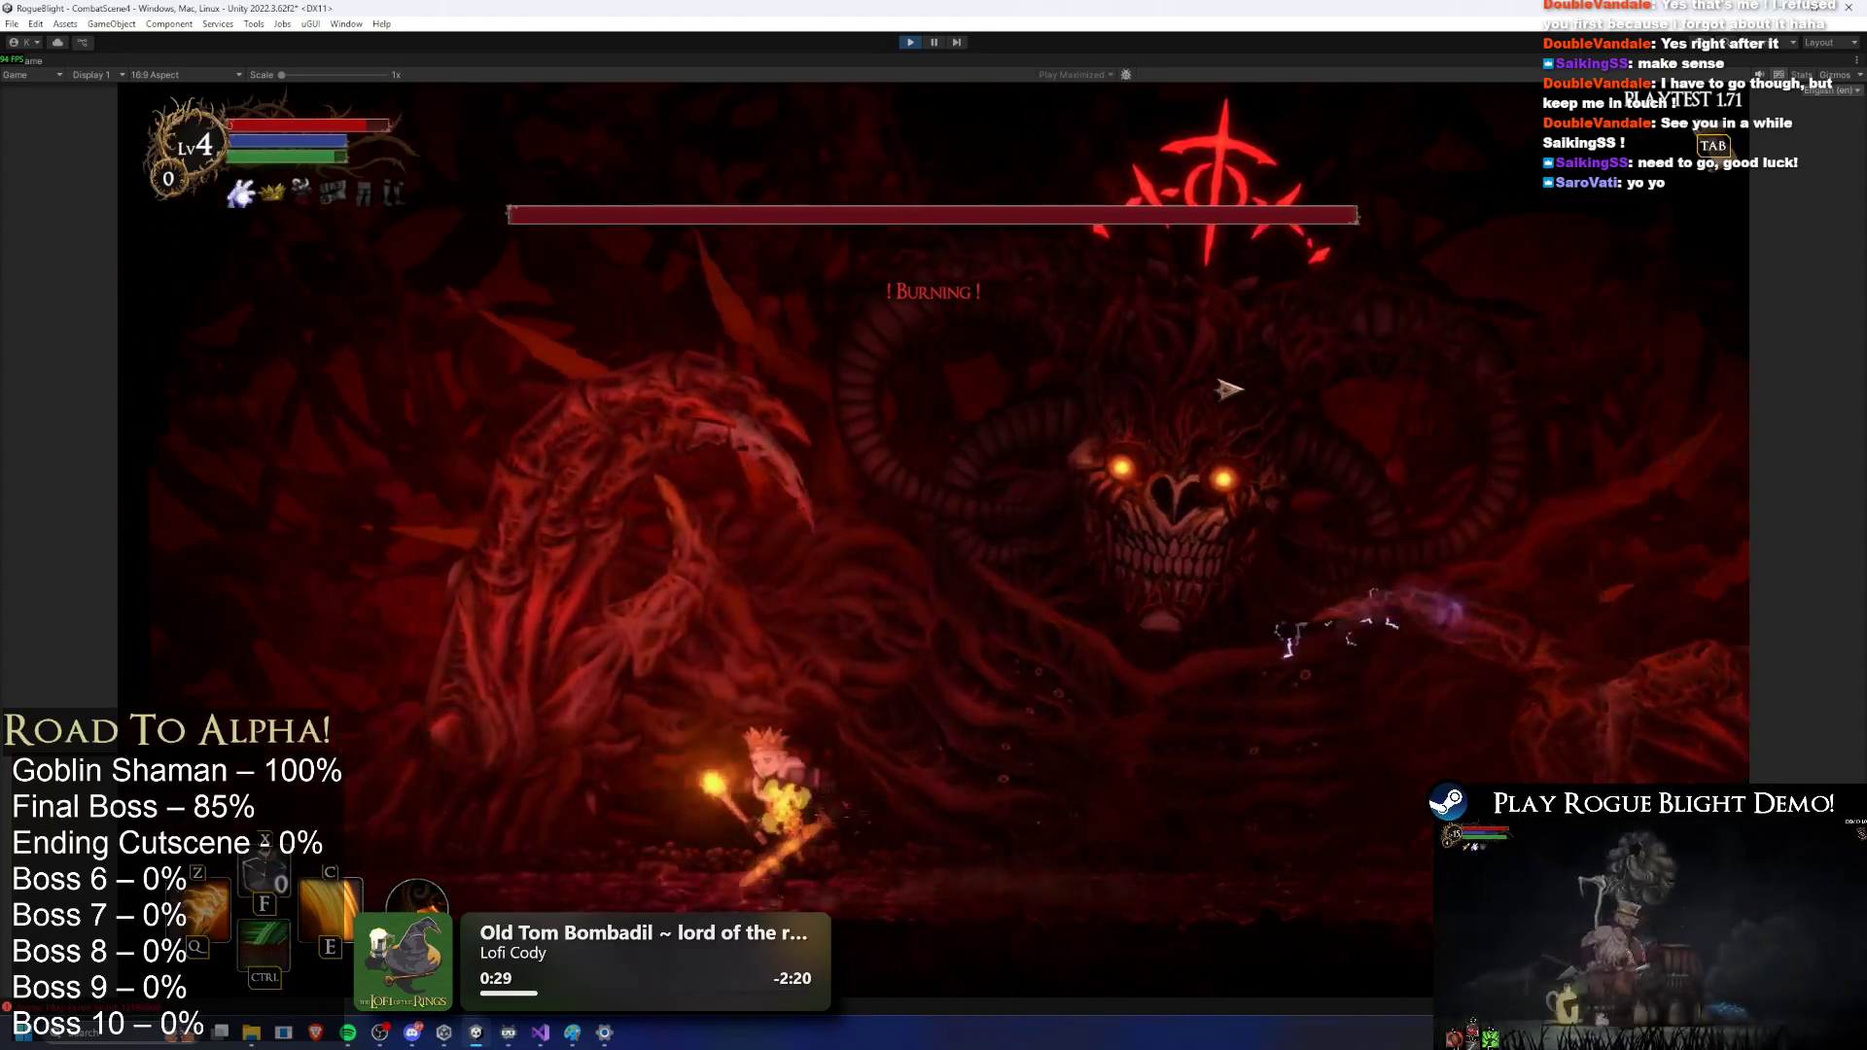
{"action": "key", "text": "a"}
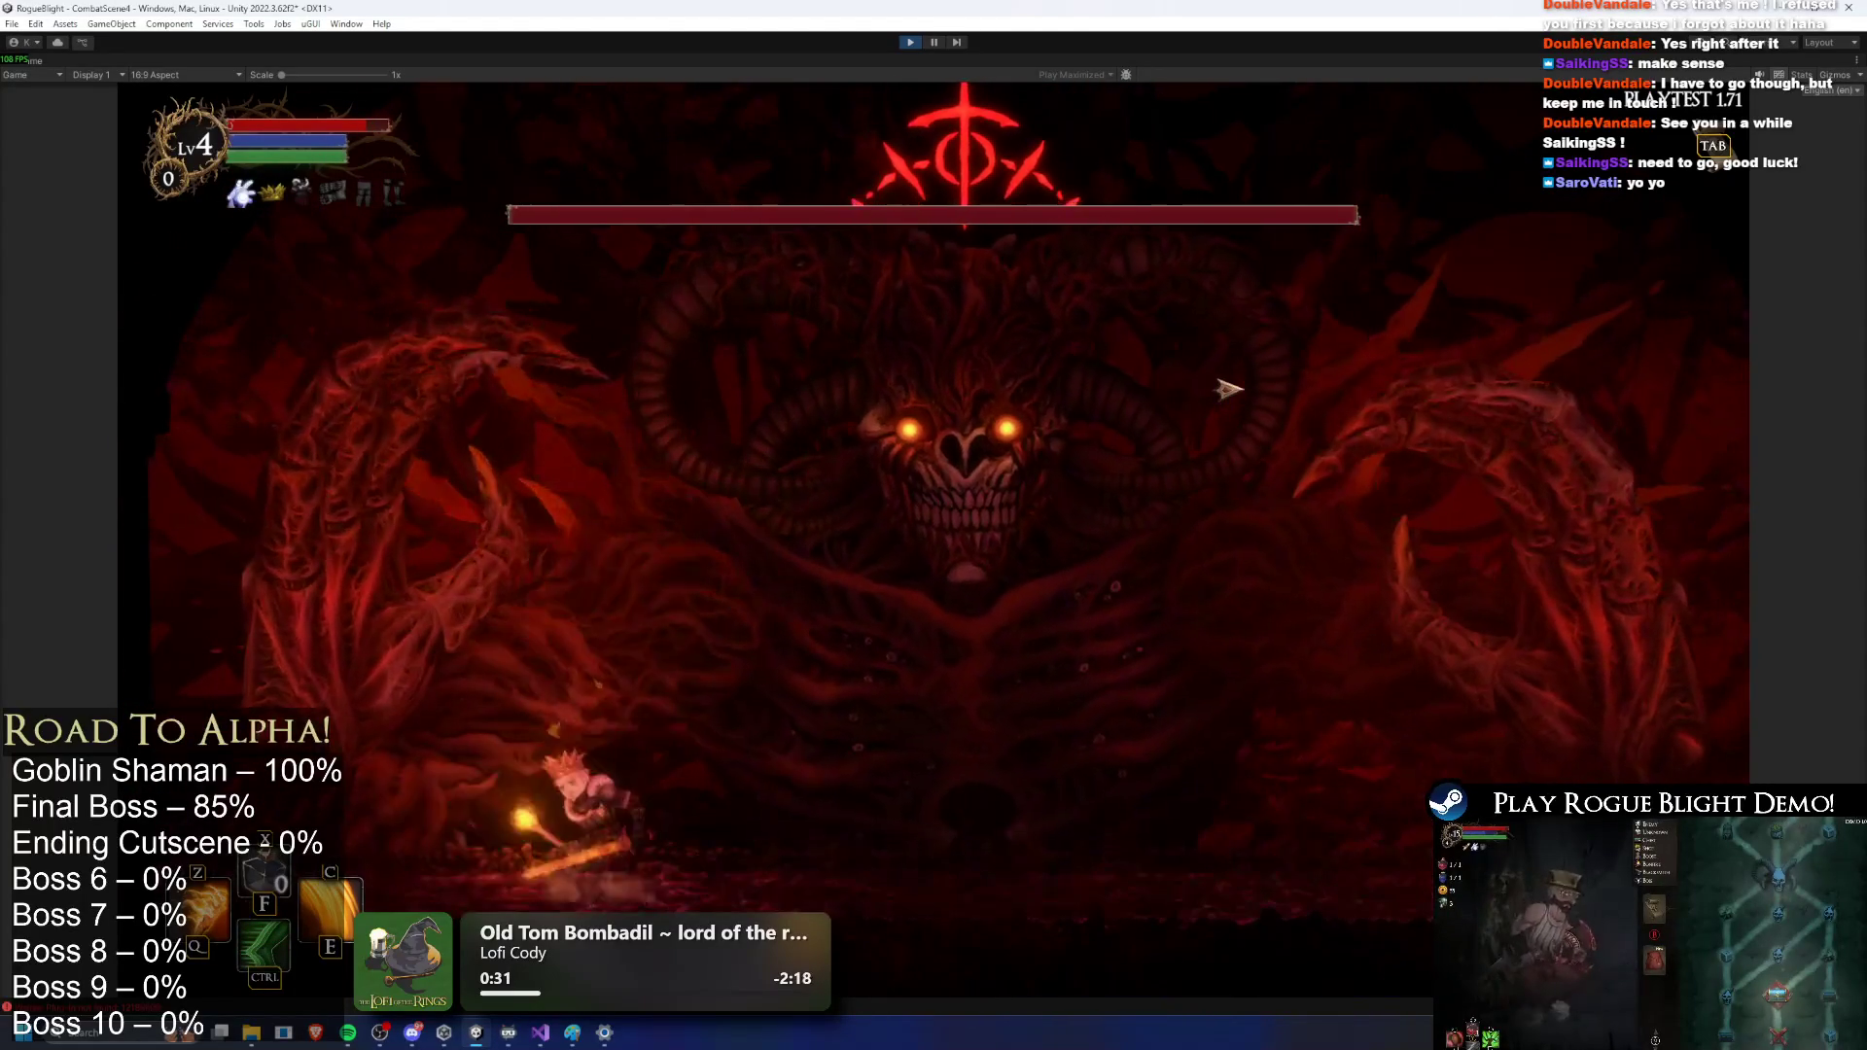
Step: Dash past the boss's blue projectiles and orbs, then exit Play mode with Ctrl+P
{"action": "key", "text": "d"}
{"action": "key", "text": "a"}
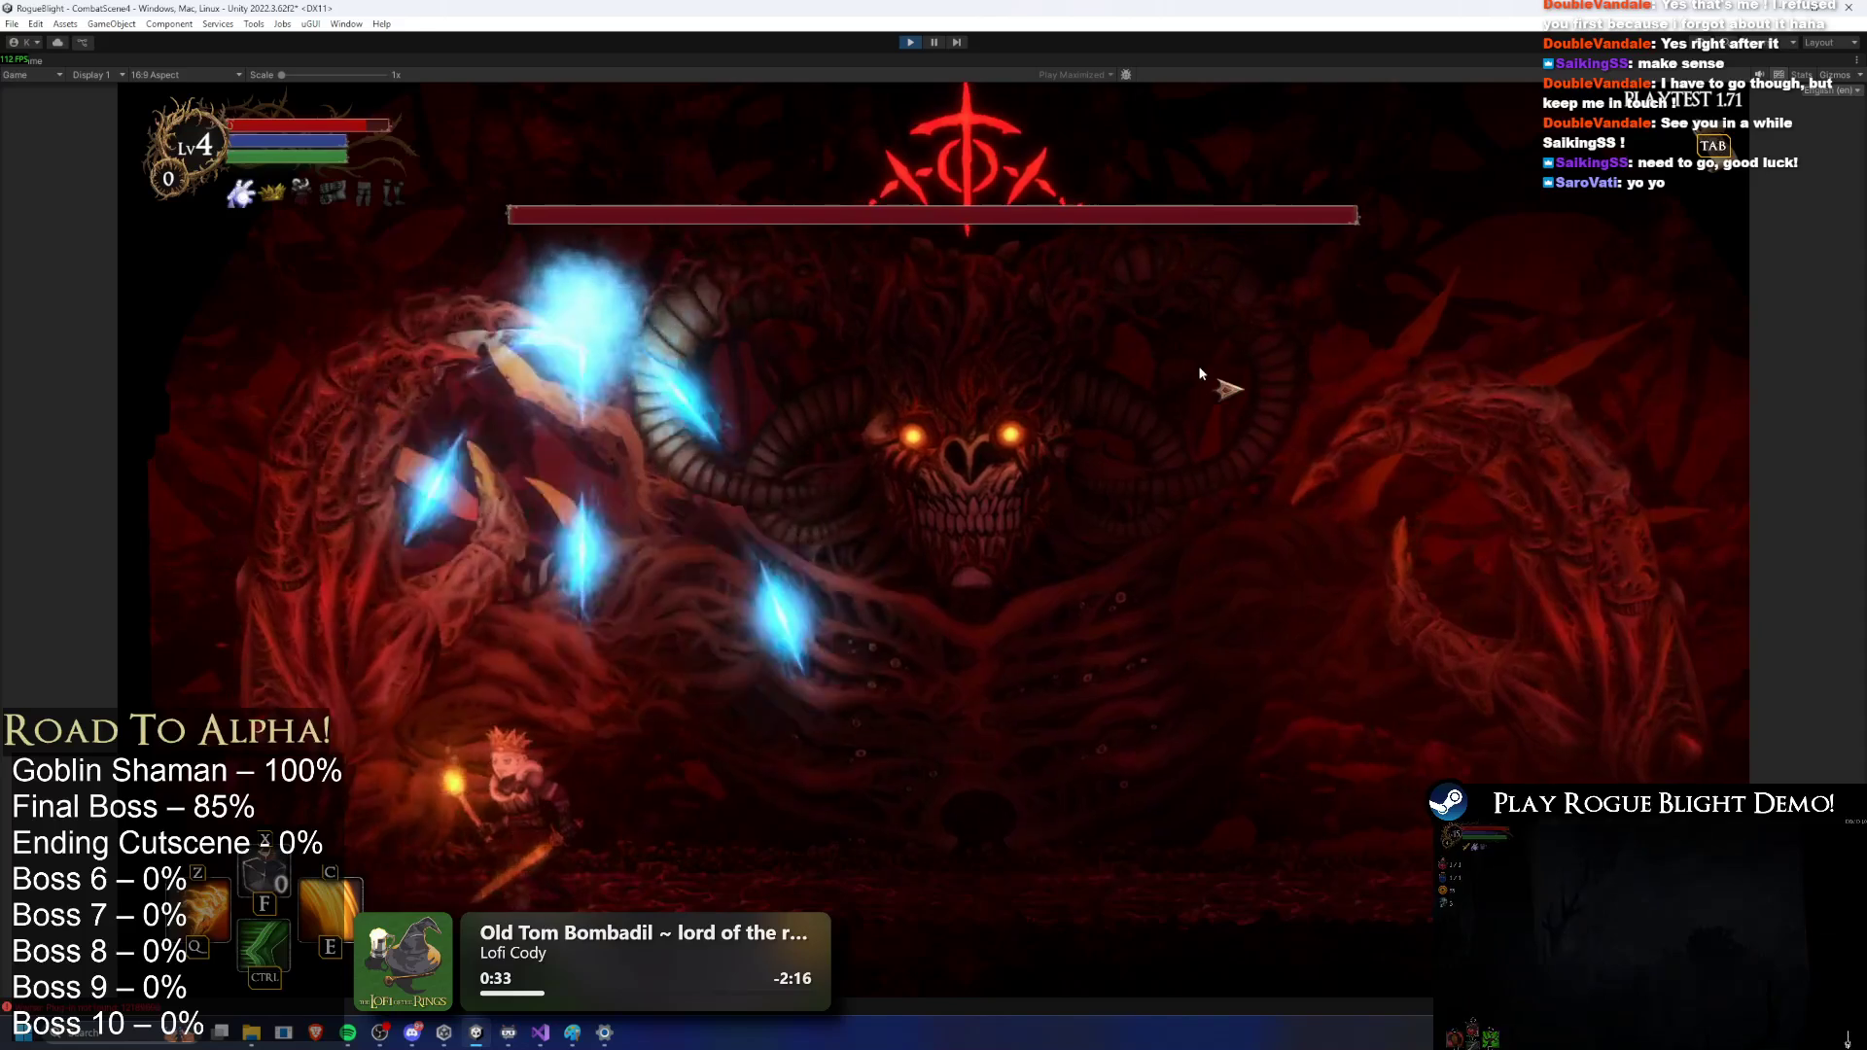
{"action": "key", "text": "d"}
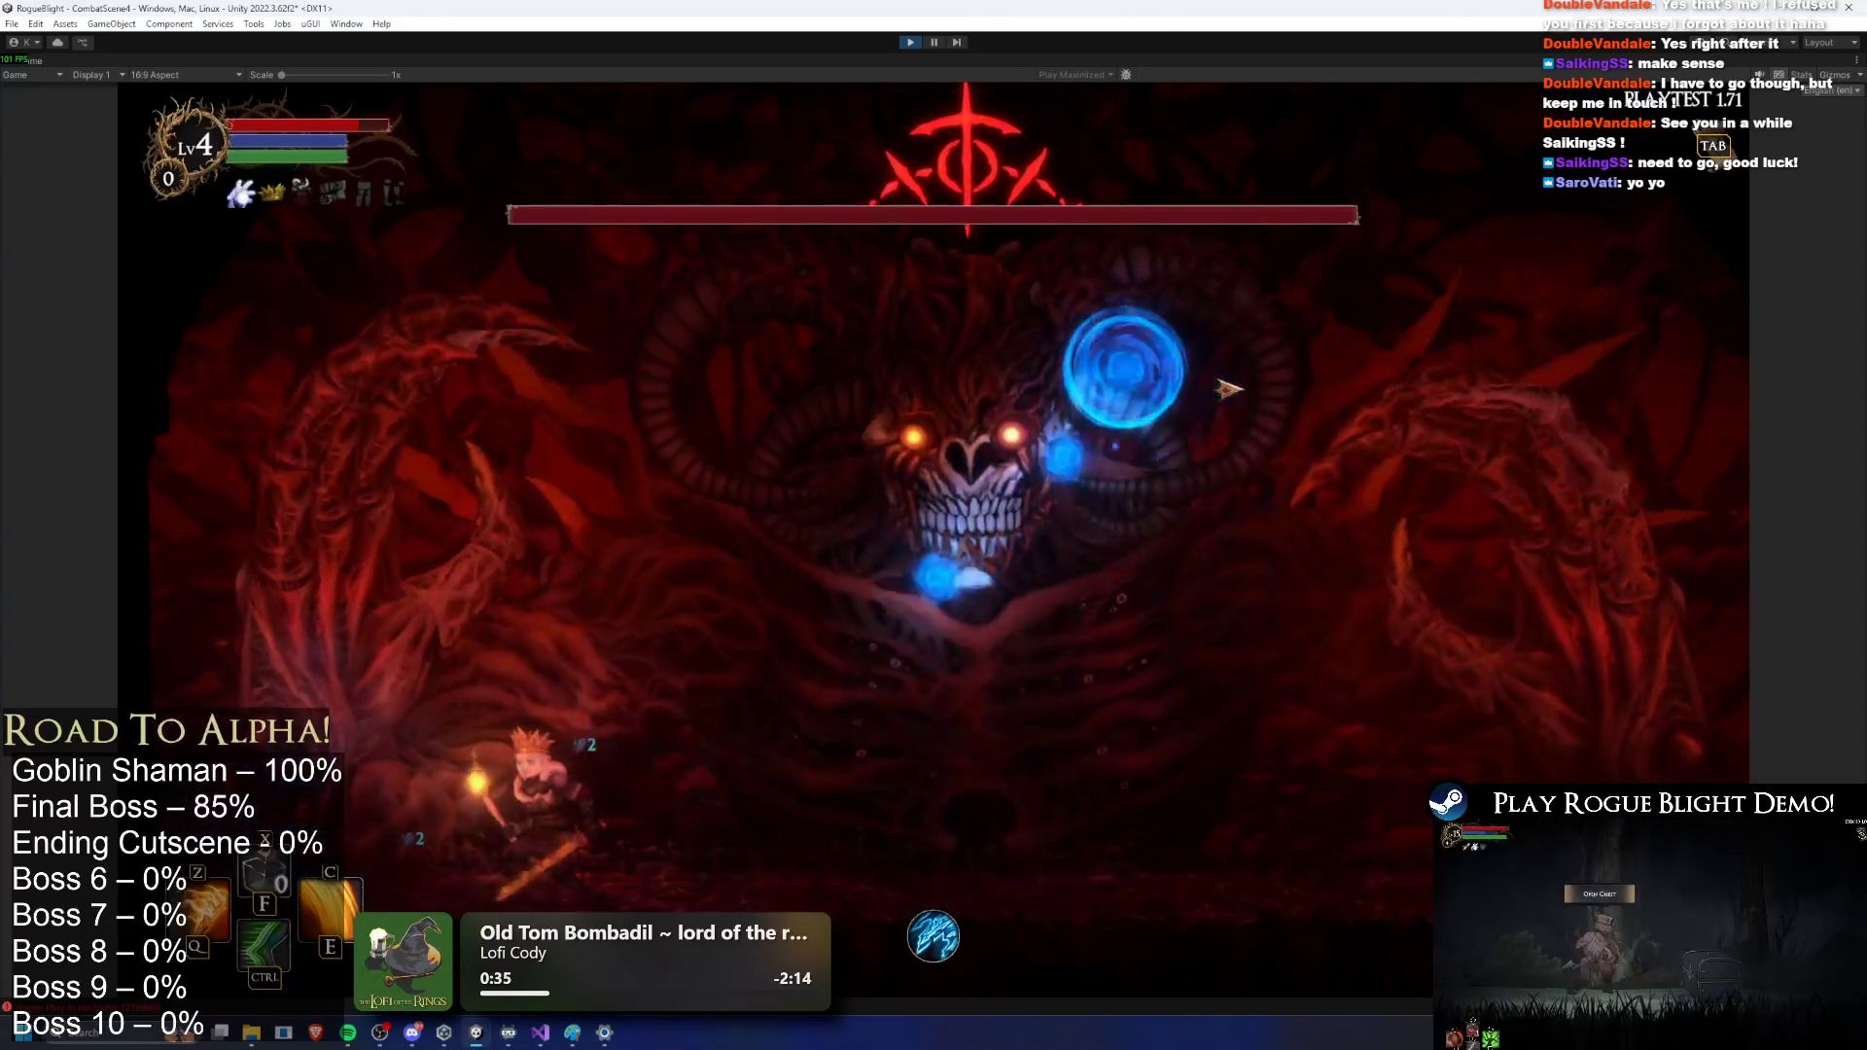
{"action": "key", "text": "d"}
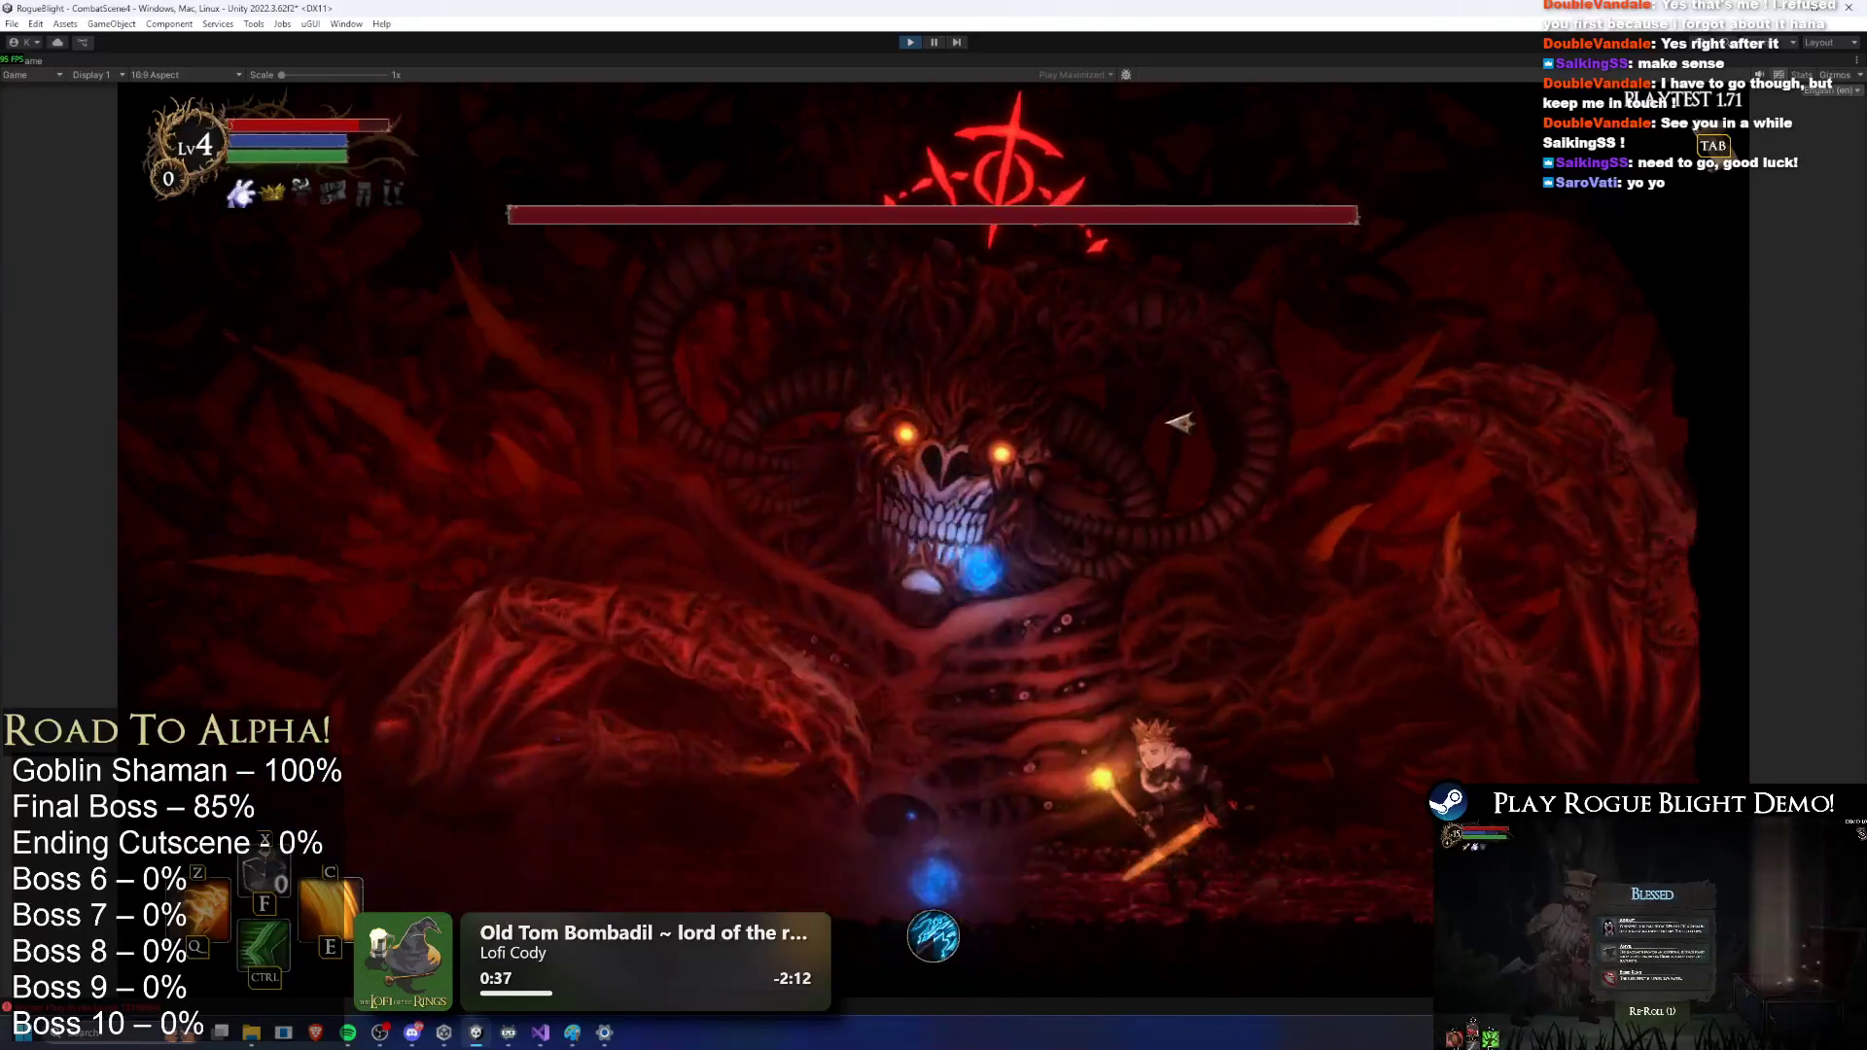
{"action": "key", "text": "ctrl"}
{"action": "key", "text": "a"}
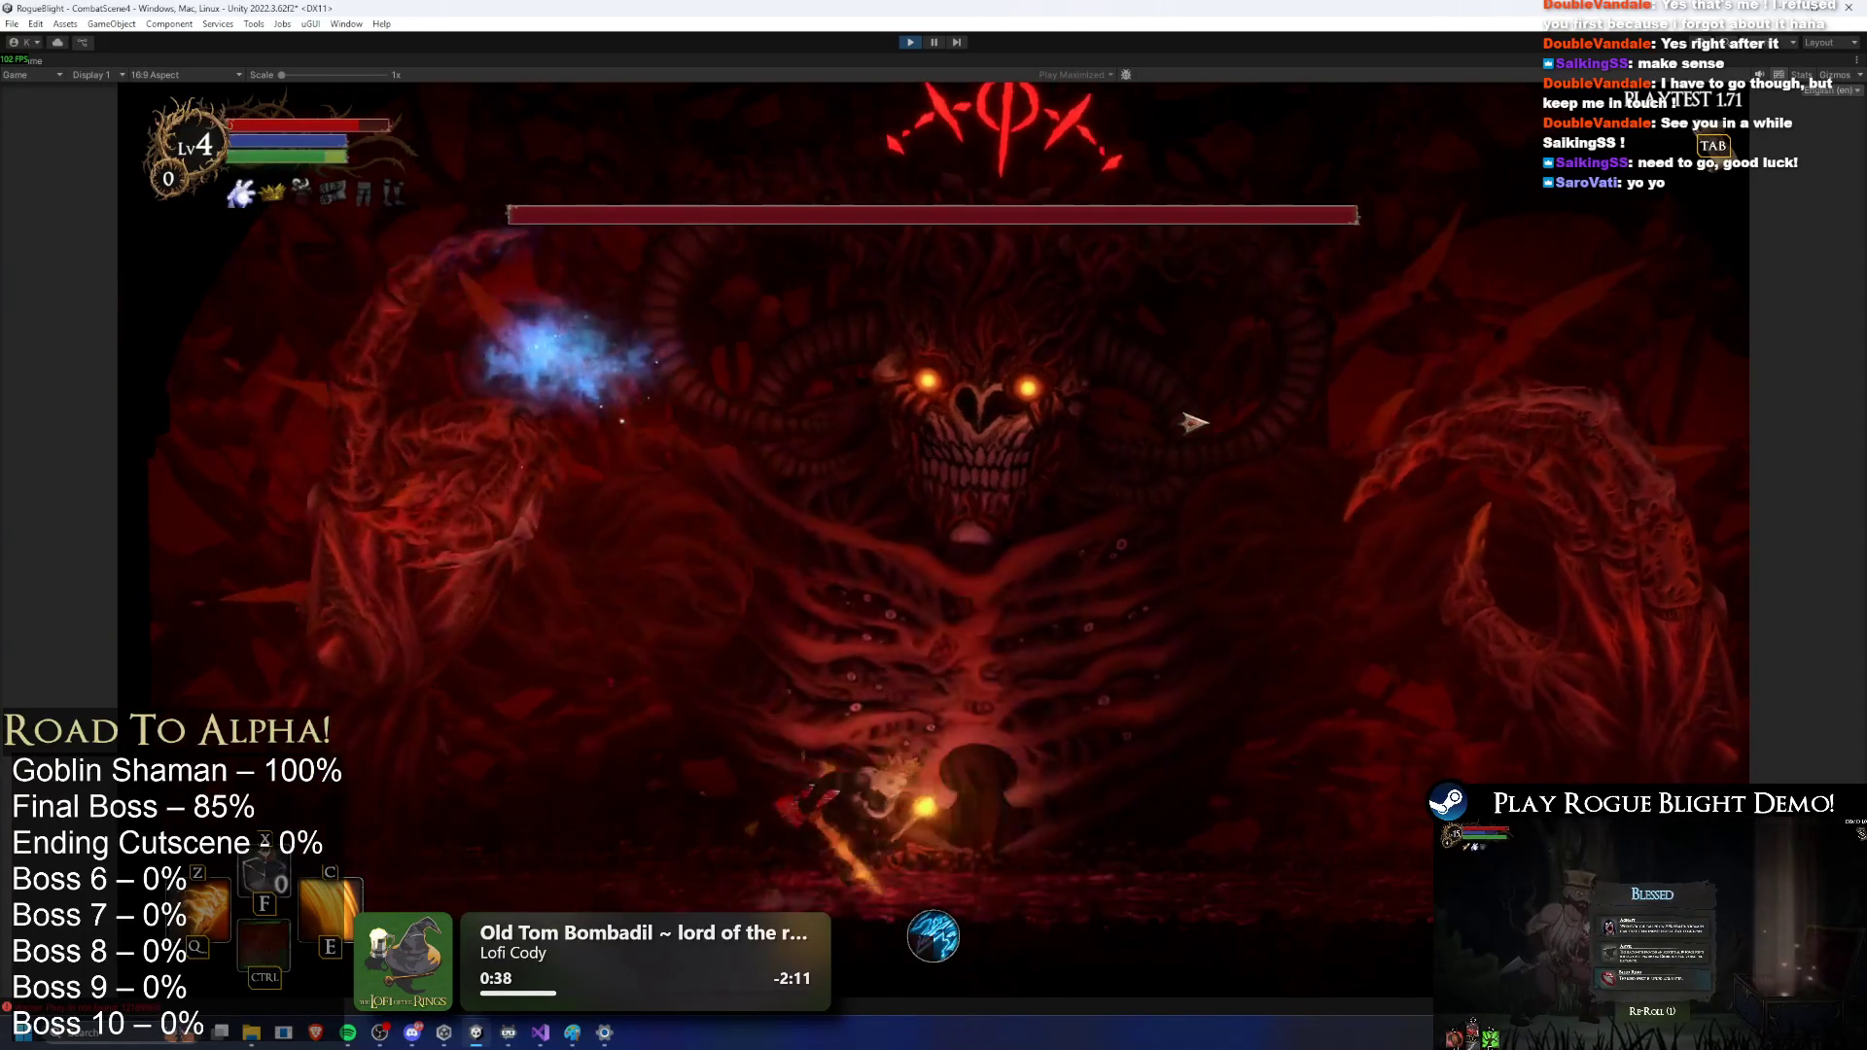
{"action": "key", "text": "d"}
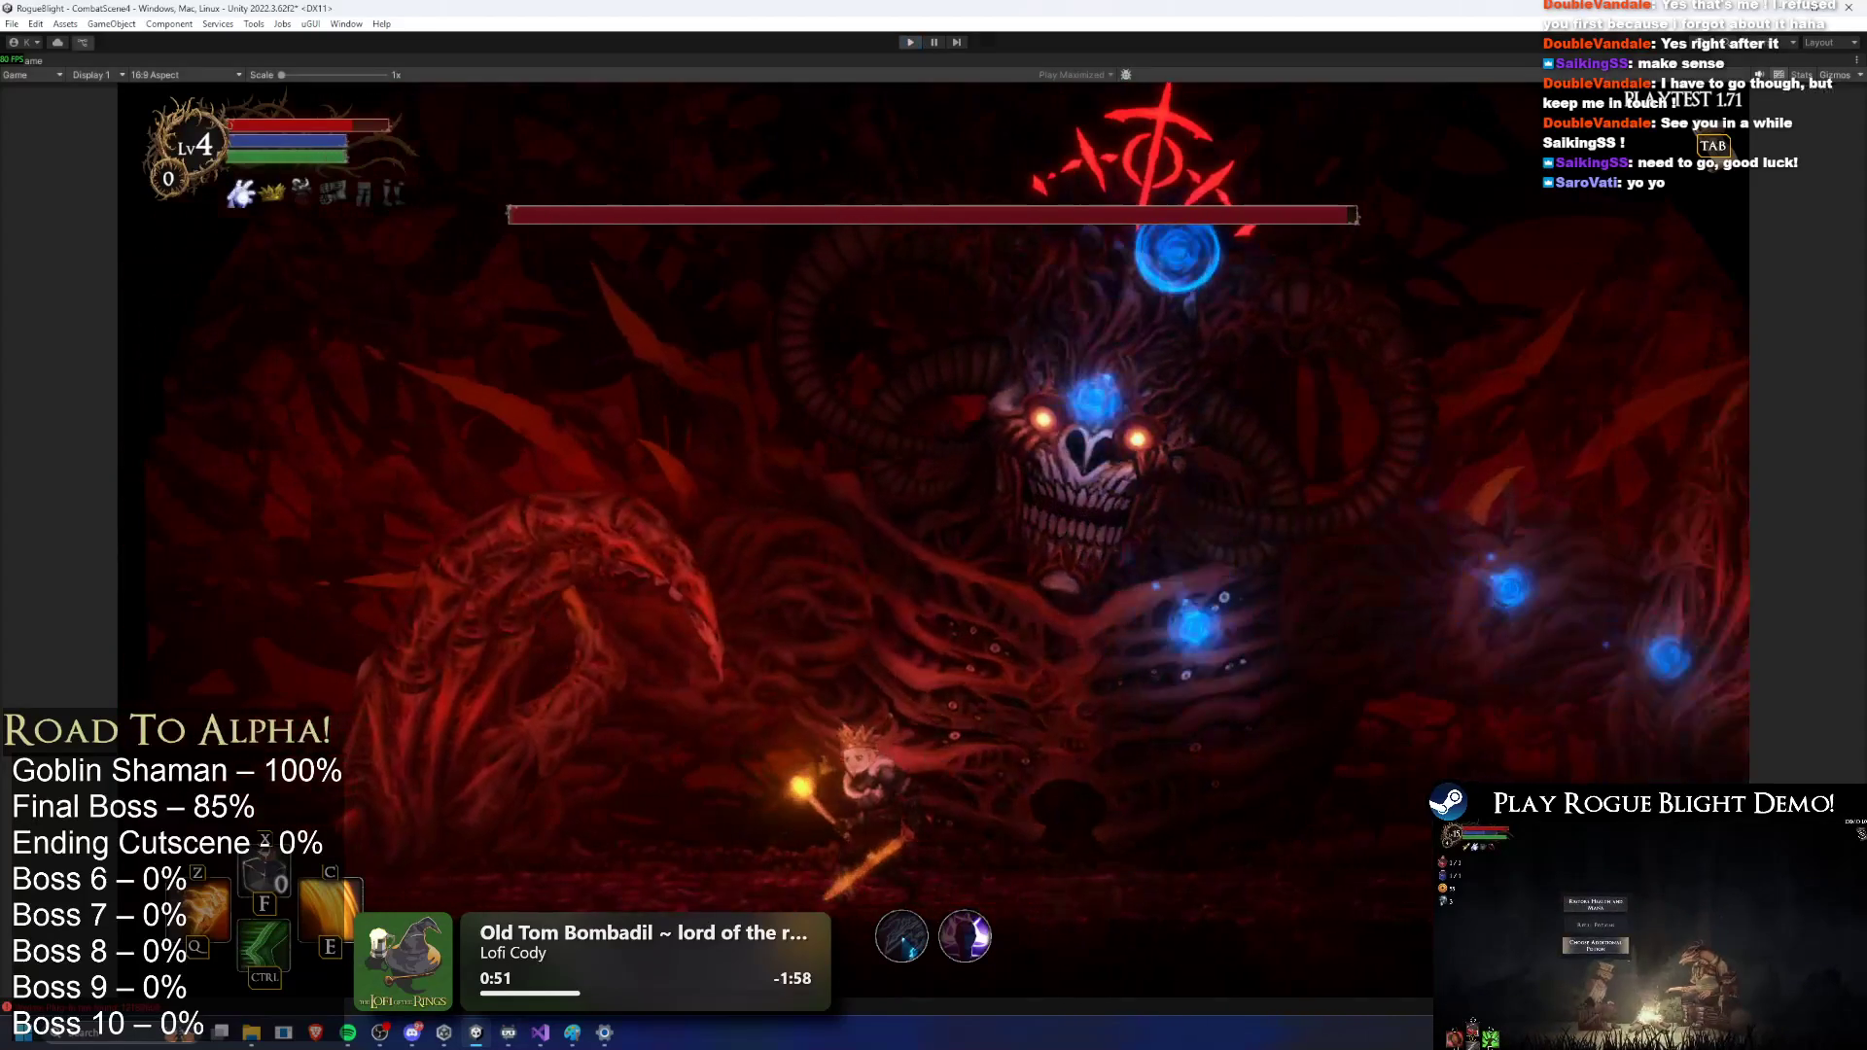
{"action": "key", "text": "ctrl+p"}
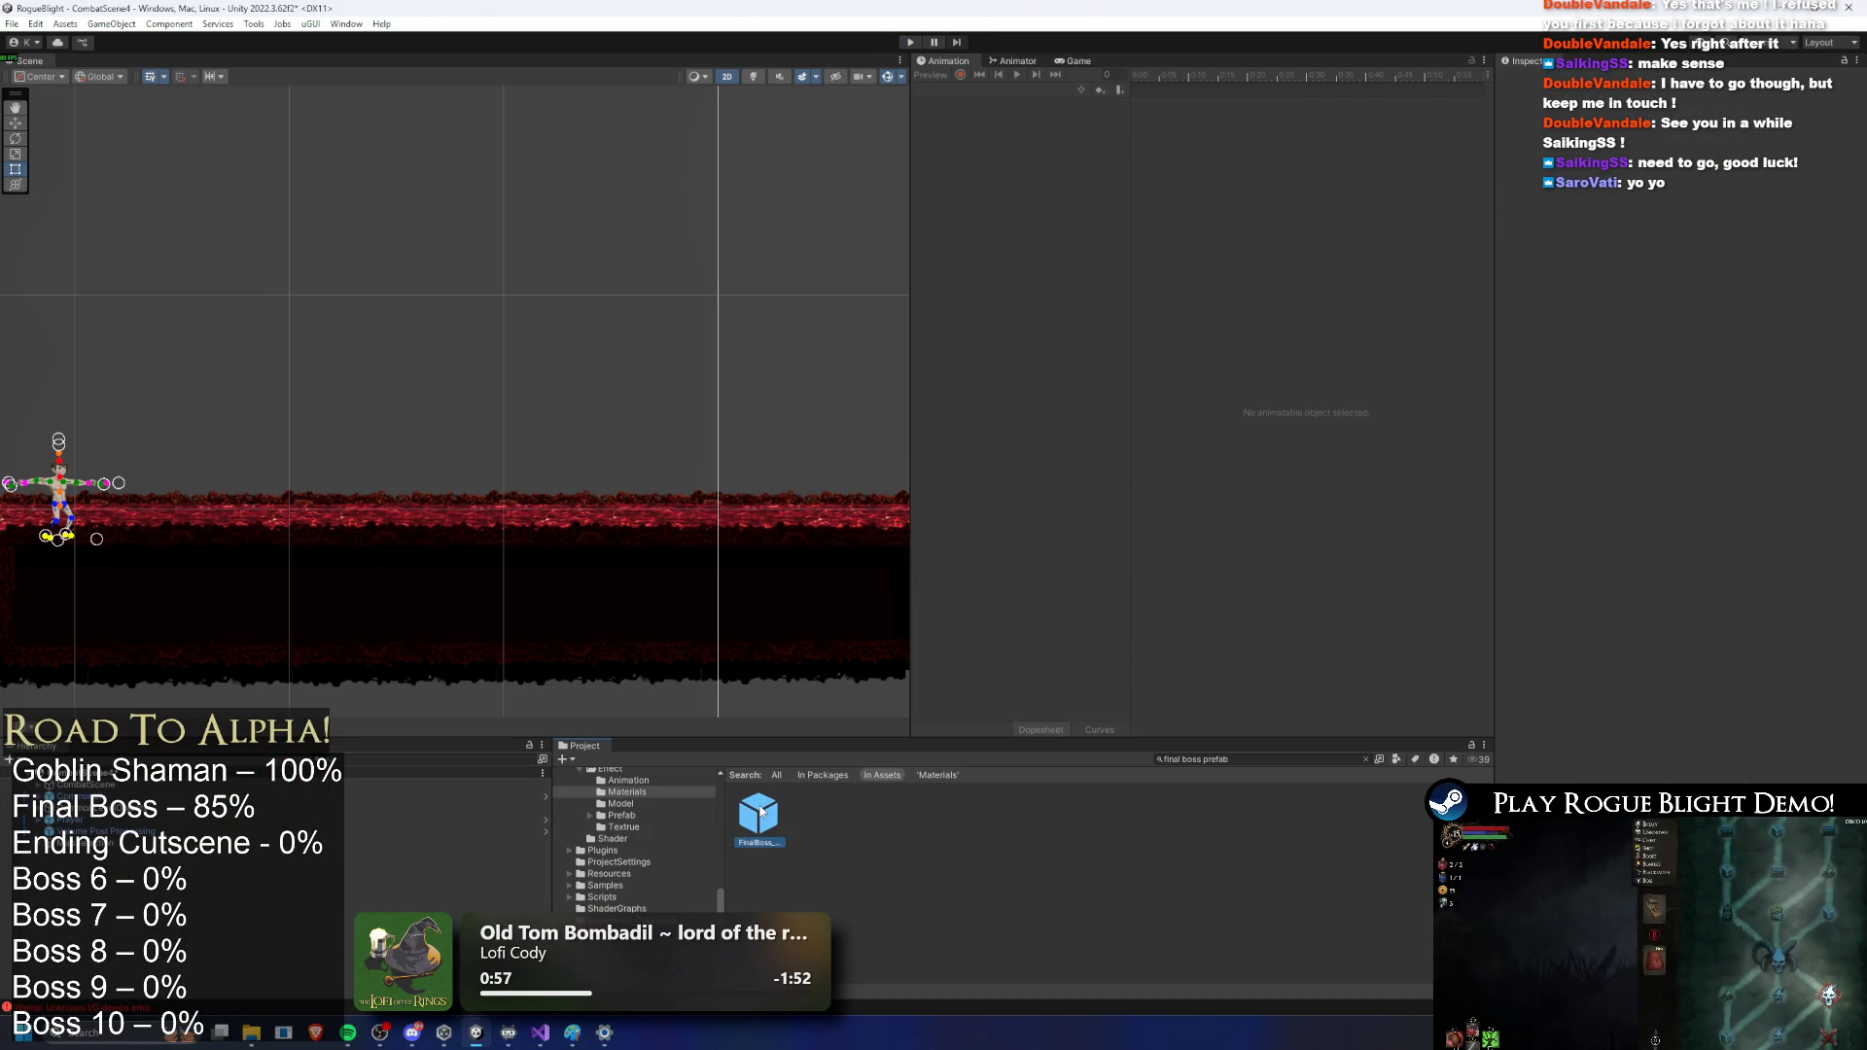
Step: Open the FinalBoss prefab, check both LR_water clips' particle events, and save with Ctrl+S
{"action": "double_click", "coordinate": [761, 812]}
{"action": "left_click", "coordinate": [1011, 90]}
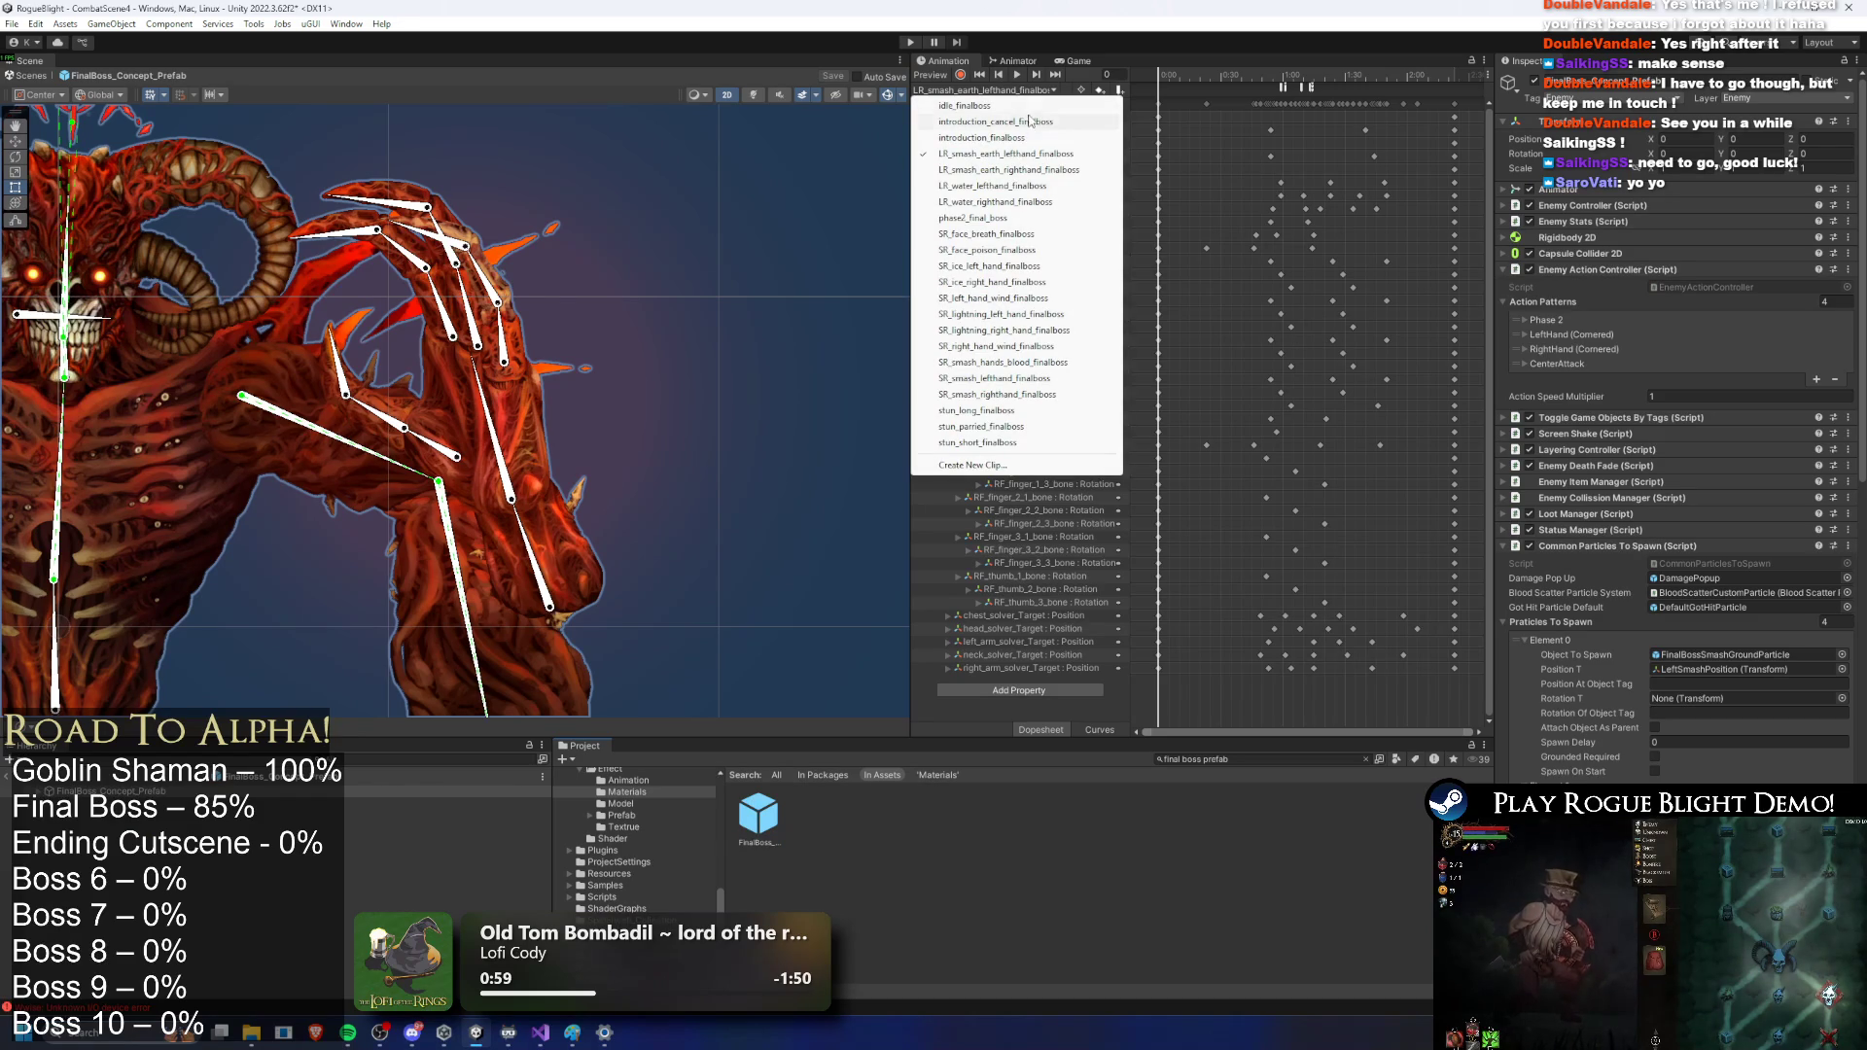
{"action": "left_click", "coordinate": [997, 186]}
{"action": "left_click", "coordinate": [1296, 88]}
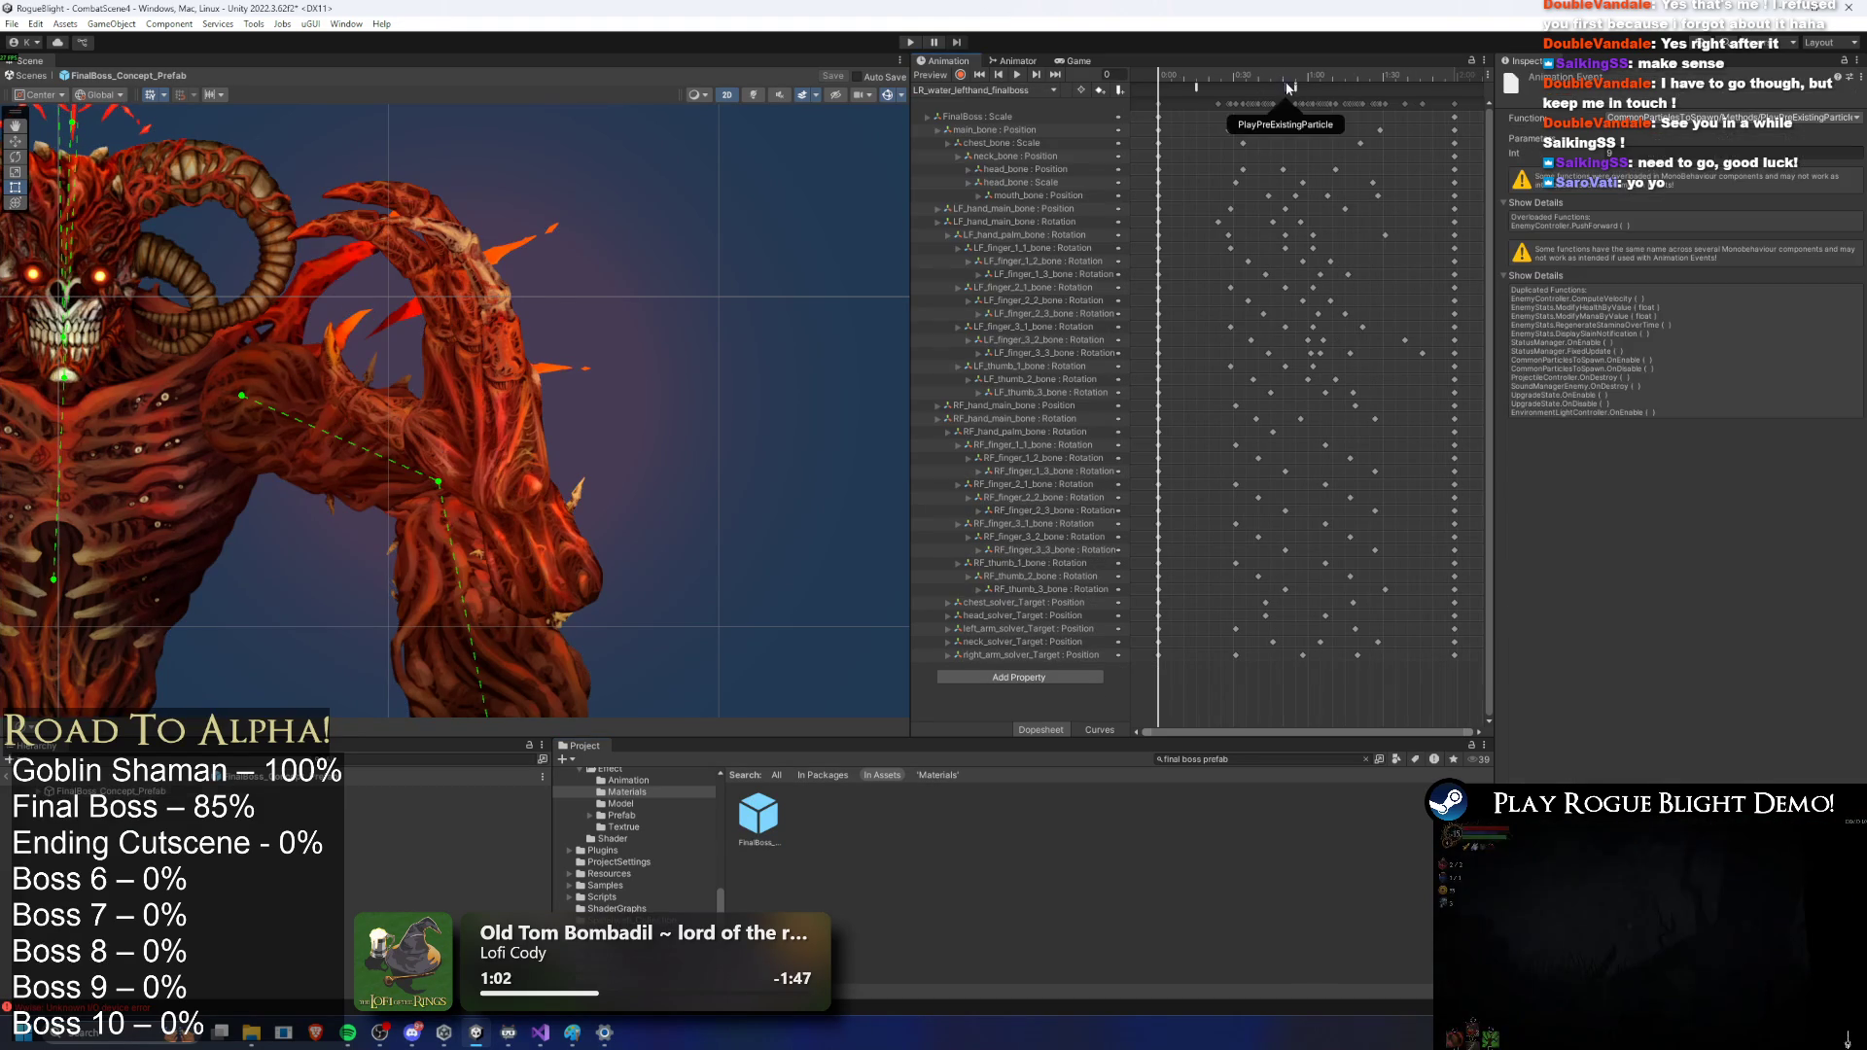
{"action": "left_click", "coordinate": [999, 89]}
{"action": "left_click", "coordinate": [999, 203]}
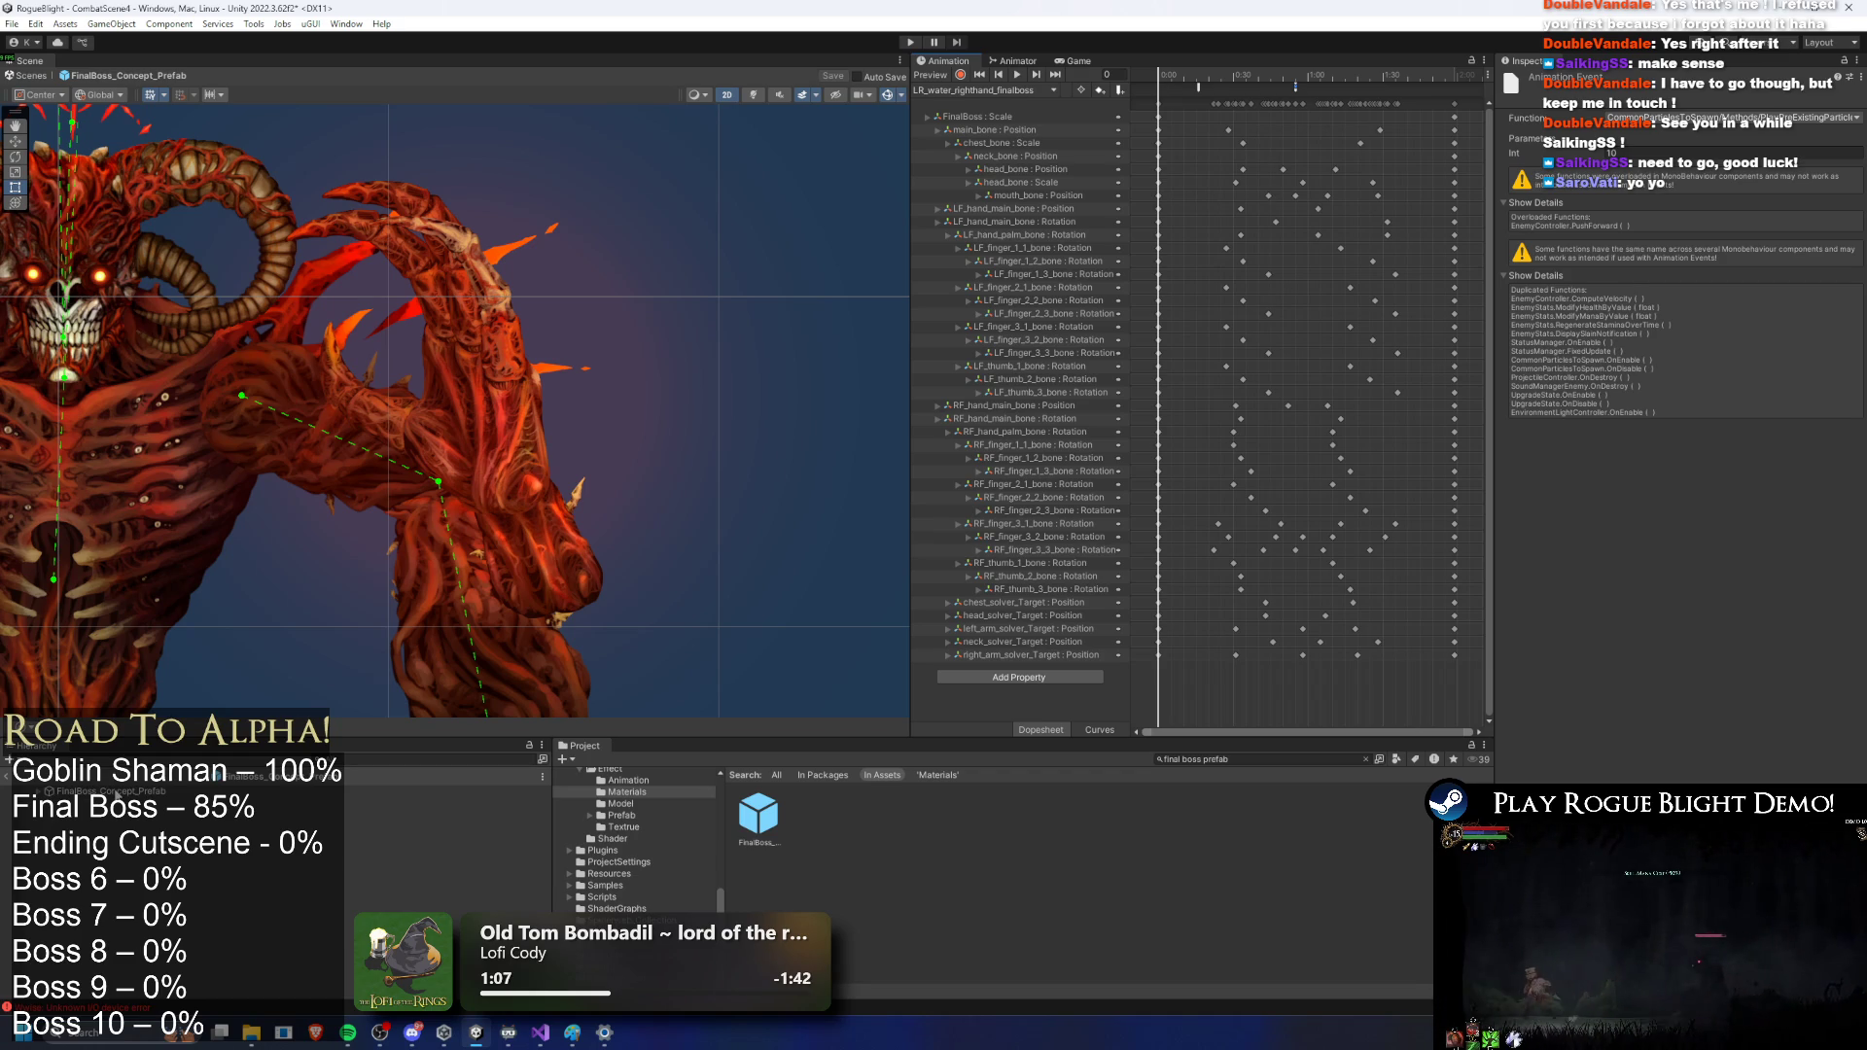
{"action": "key", "text": "ctrl+s"}
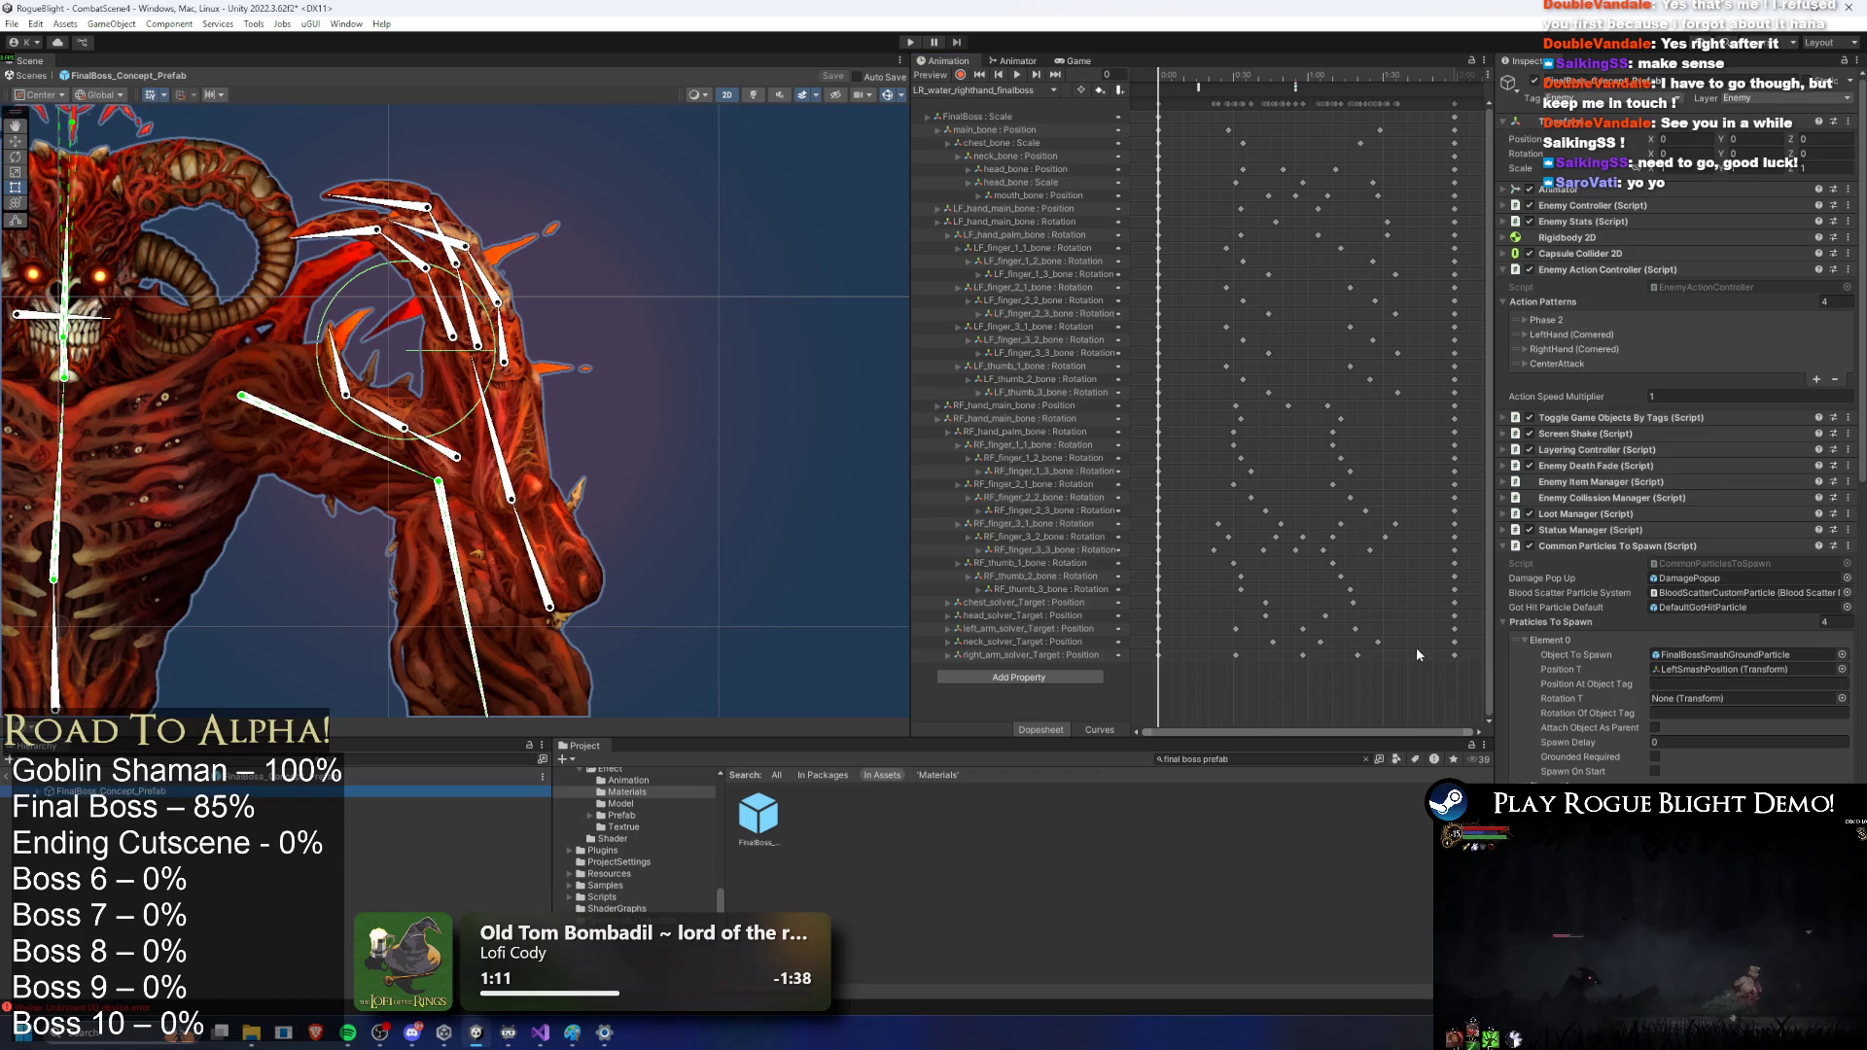
Step: Bring up LeftPreCastExisting_Water_Particle_effect2's settings from the hierarchy
{"action": "scroll", "coordinate": [1751, 578], "scroll_direction": "down", "scroll_amount": 15}
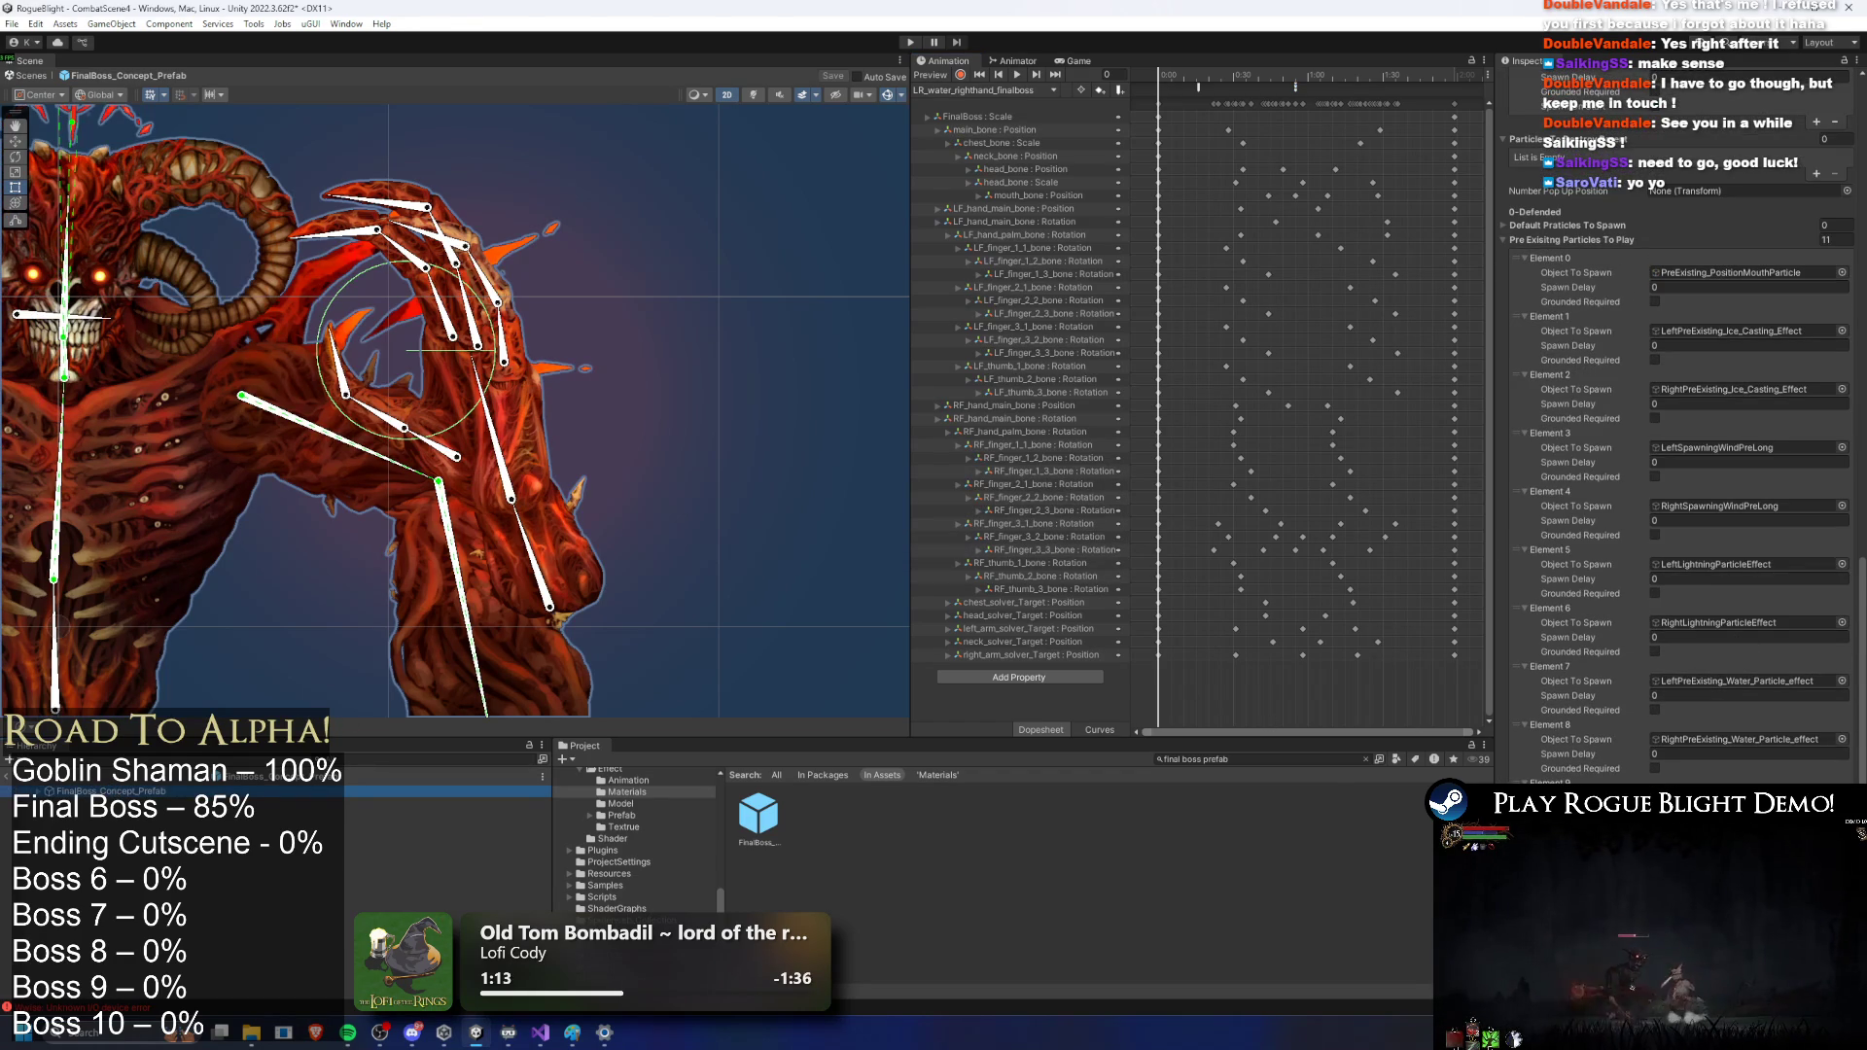
{"action": "left_click", "coordinate": [1365, 759]}
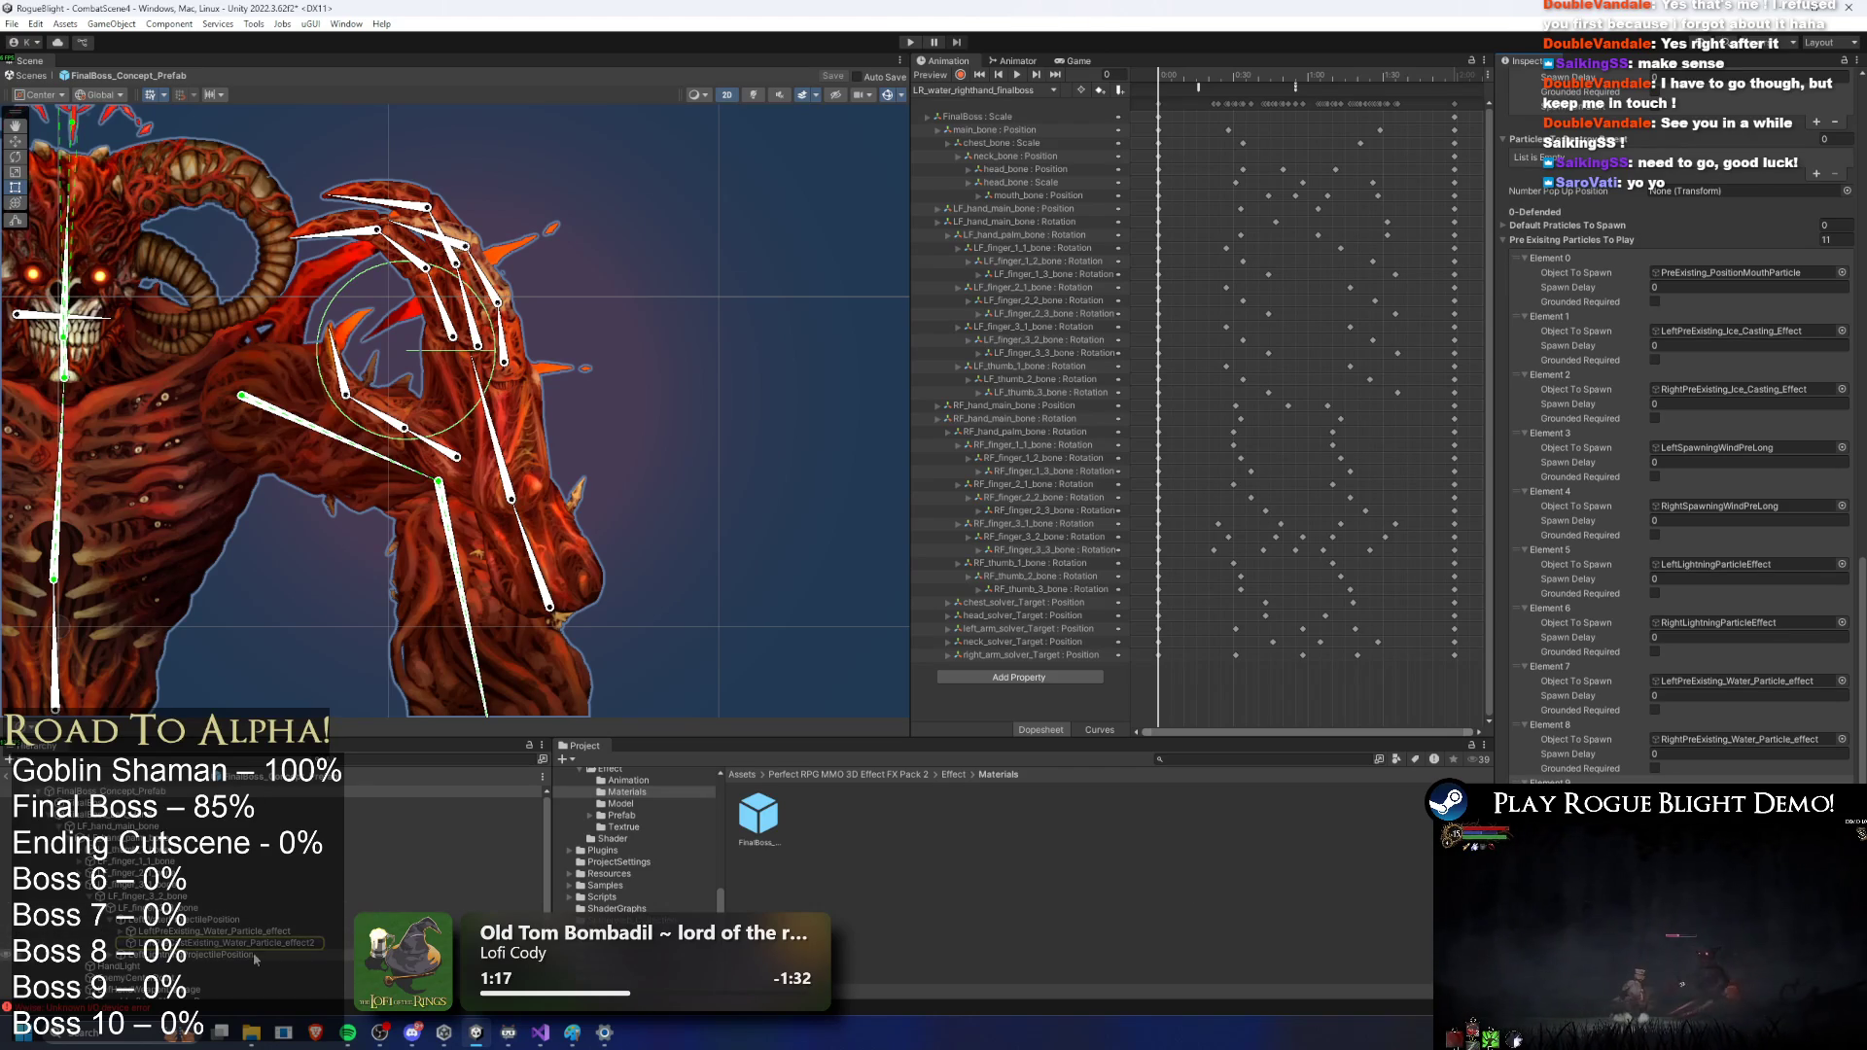
{"action": "double_click", "coordinate": [282, 943]}
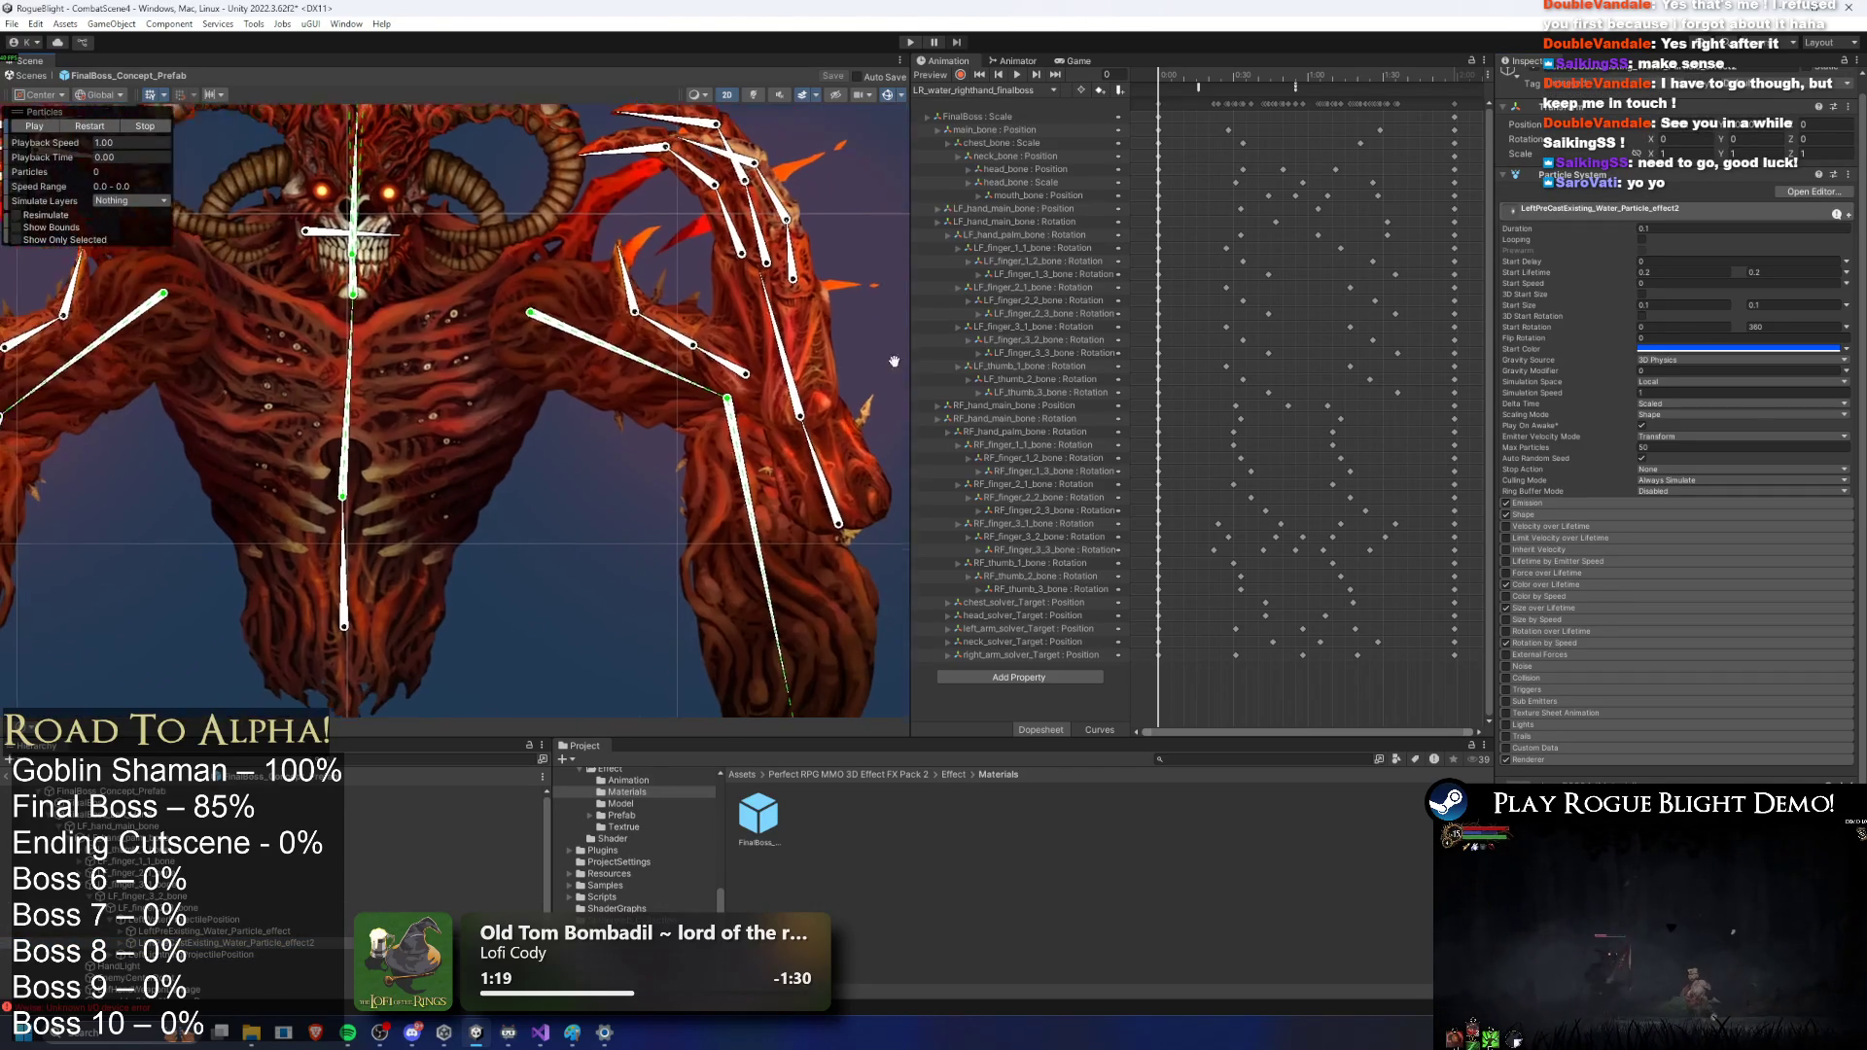
Step: Set Simulation Space to World on the selected left-hand water particle effects
{"action": "left_click", "coordinate": [230, 966], "text": "shift"}
{"action": "left_click", "coordinate": [1676, 382]}
{"action": "left_click", "coordinate": [1696, 395]}
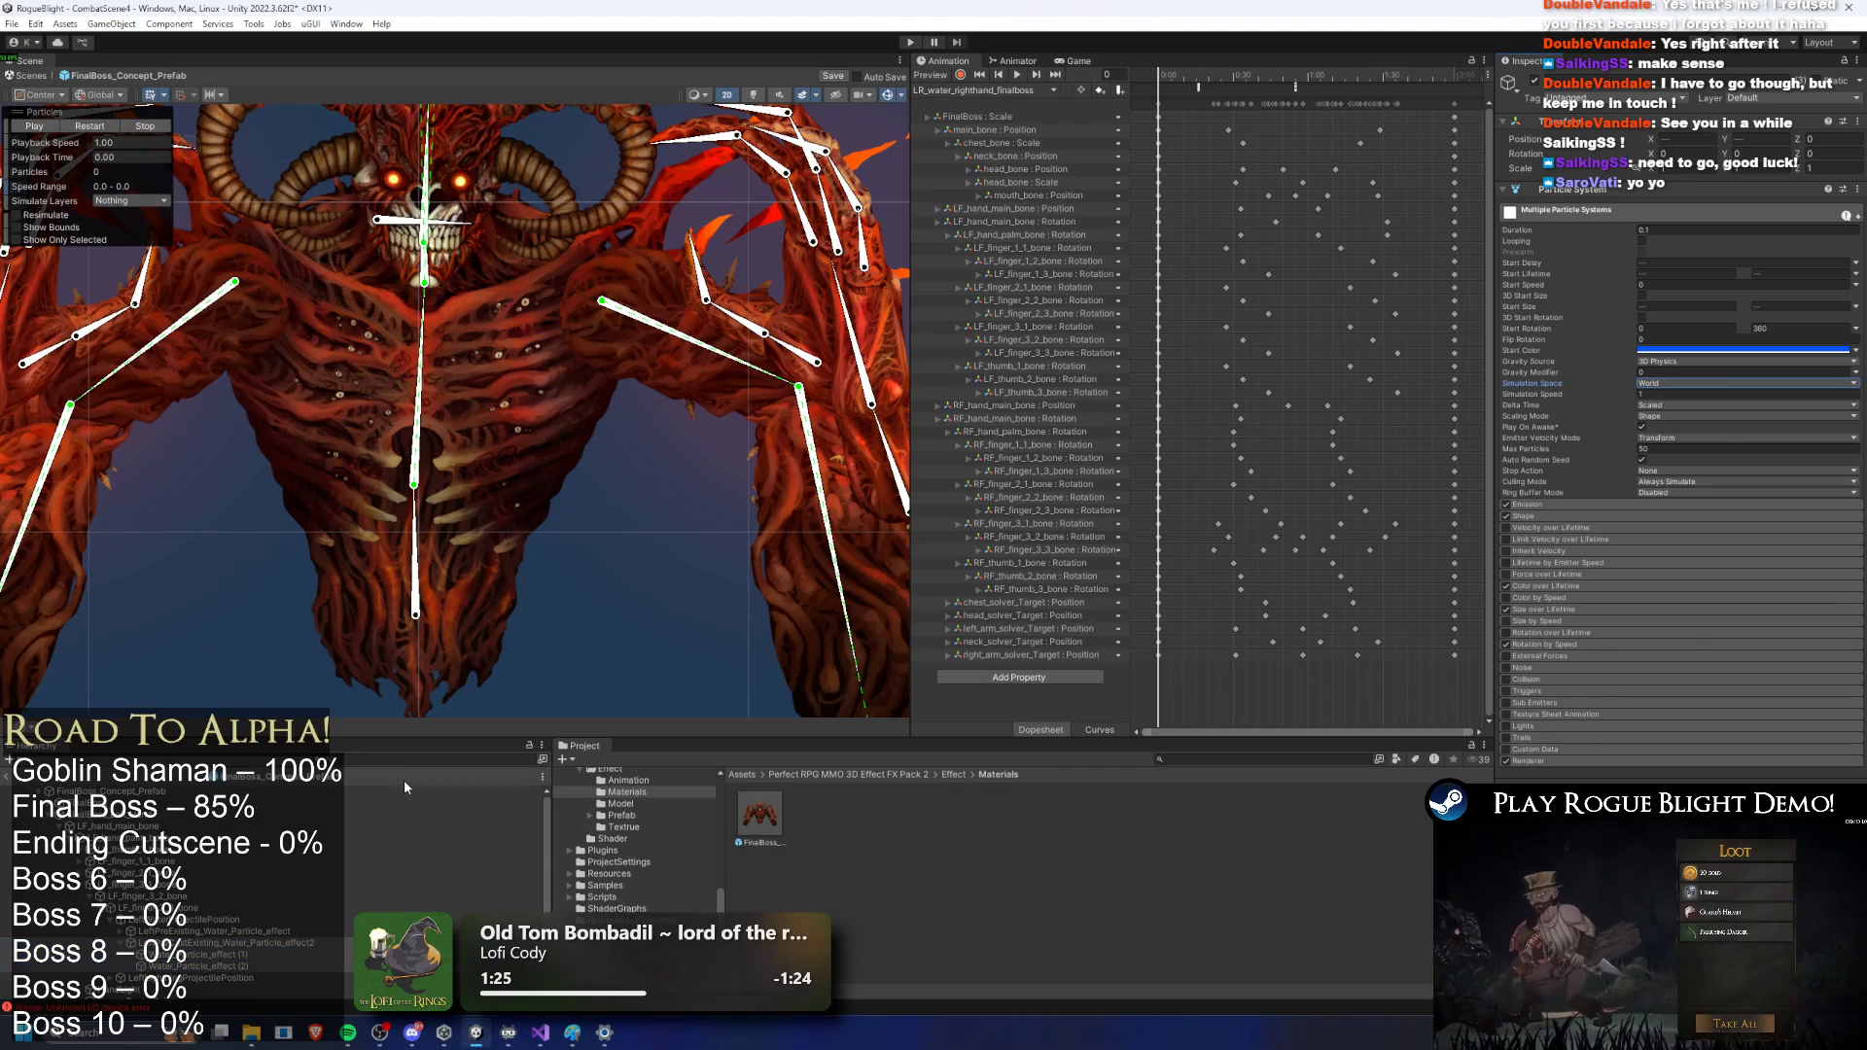
{"action": "scroll", "coordinate": [328, 873], "scroll_direction": "down", "scroll_amount": 3}
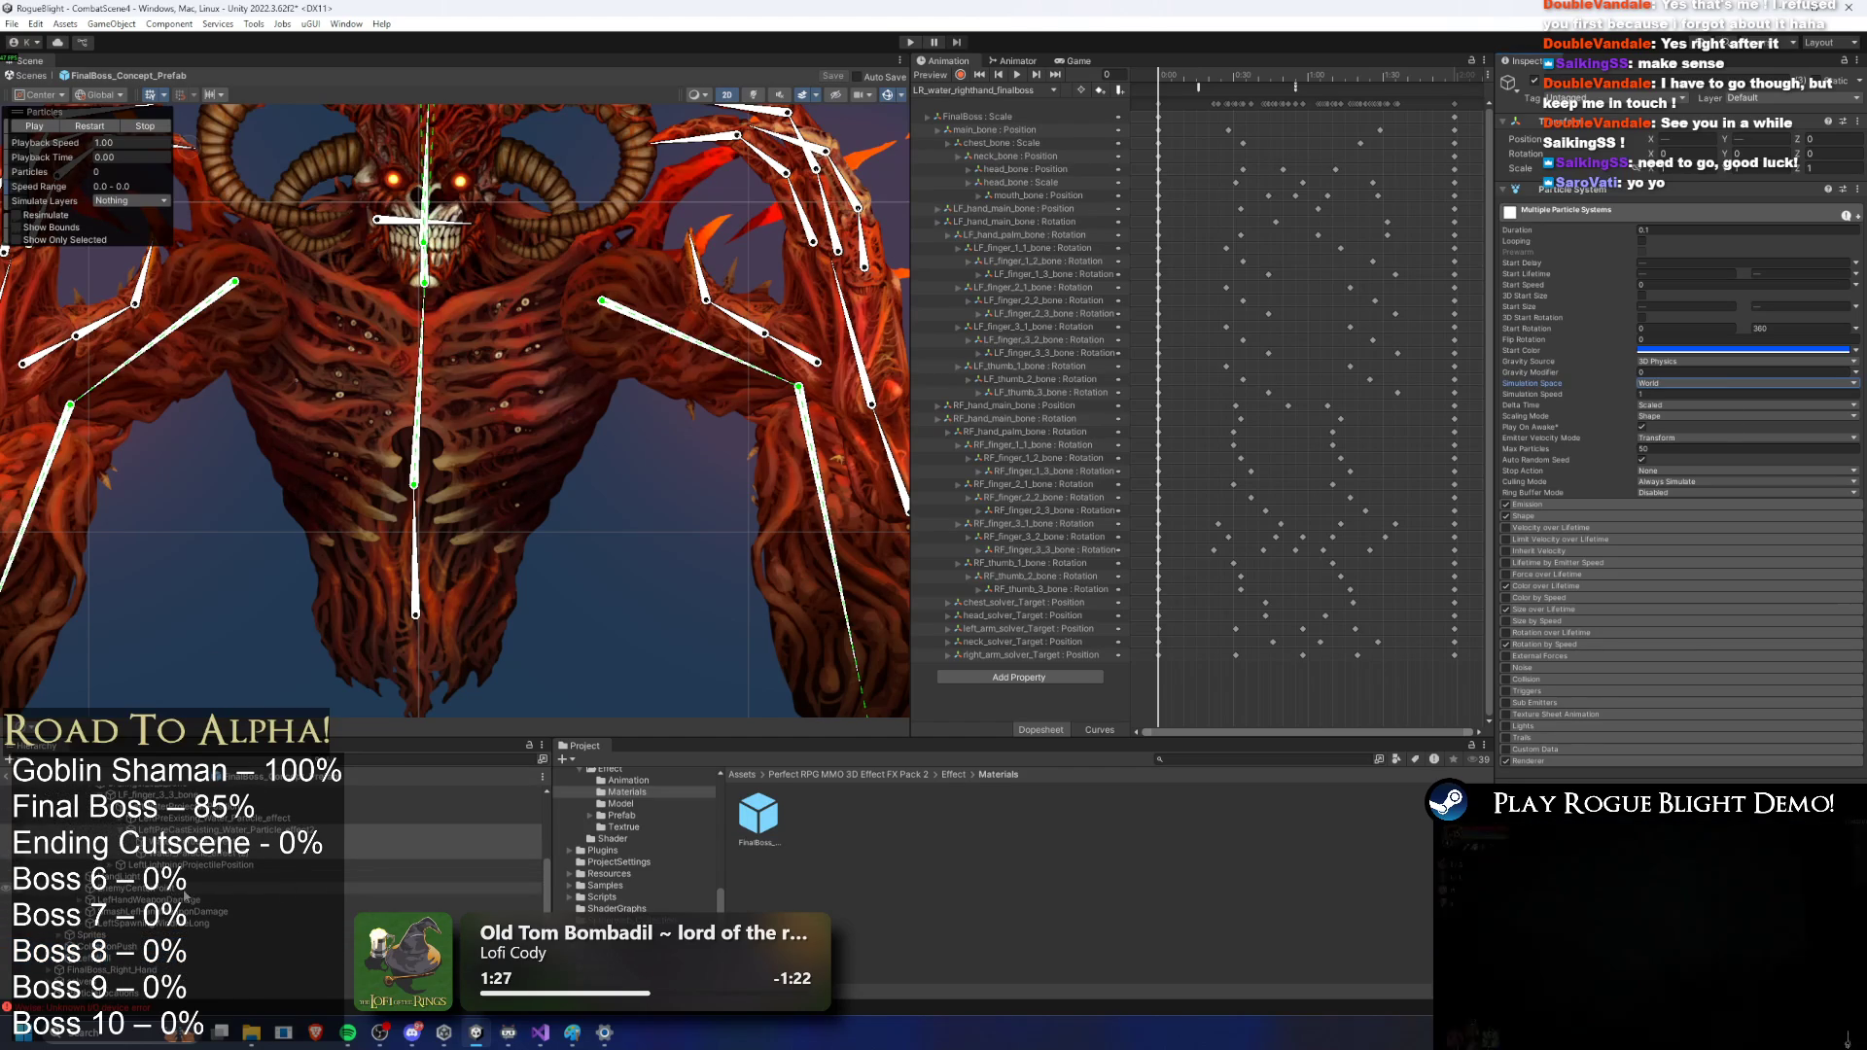
{"action": "scroll", "coordinate": [253, 899], "scroll_direction": "up", "scroll_amount": 4}
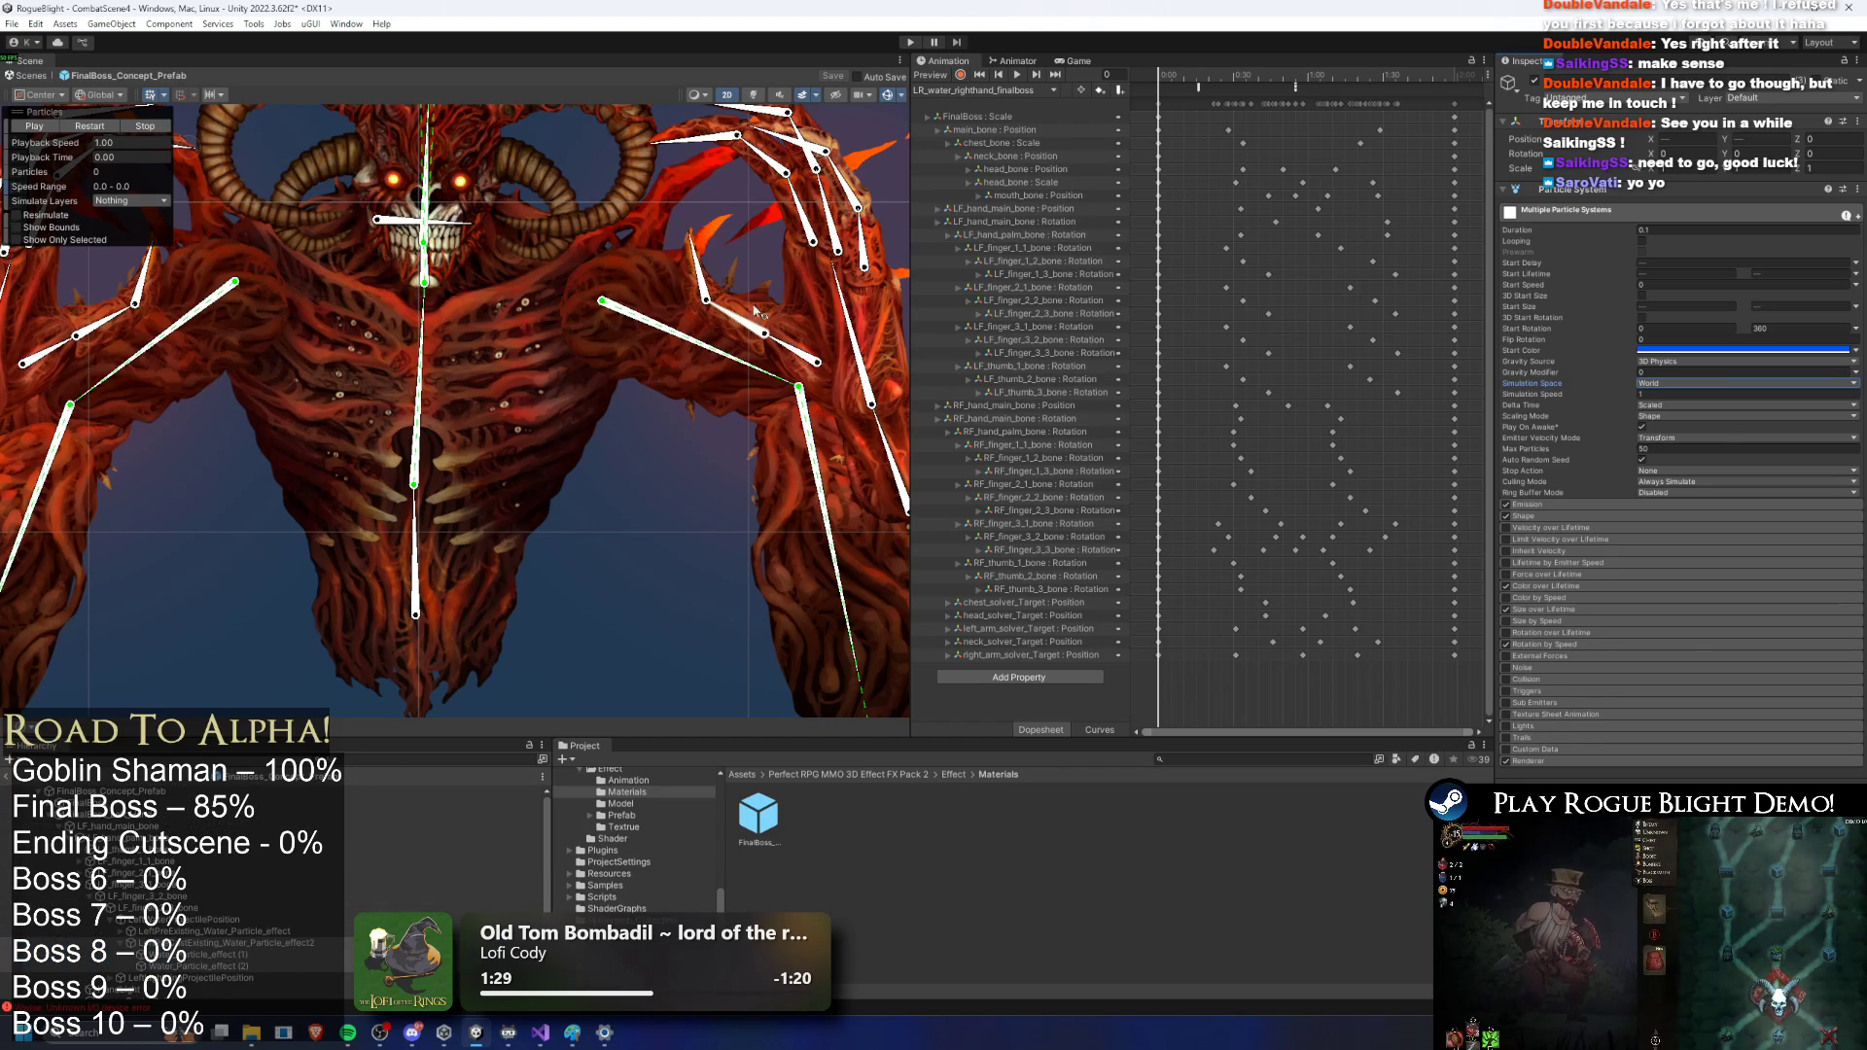
{"action": "left_click", "coordinate": [708, 141]}
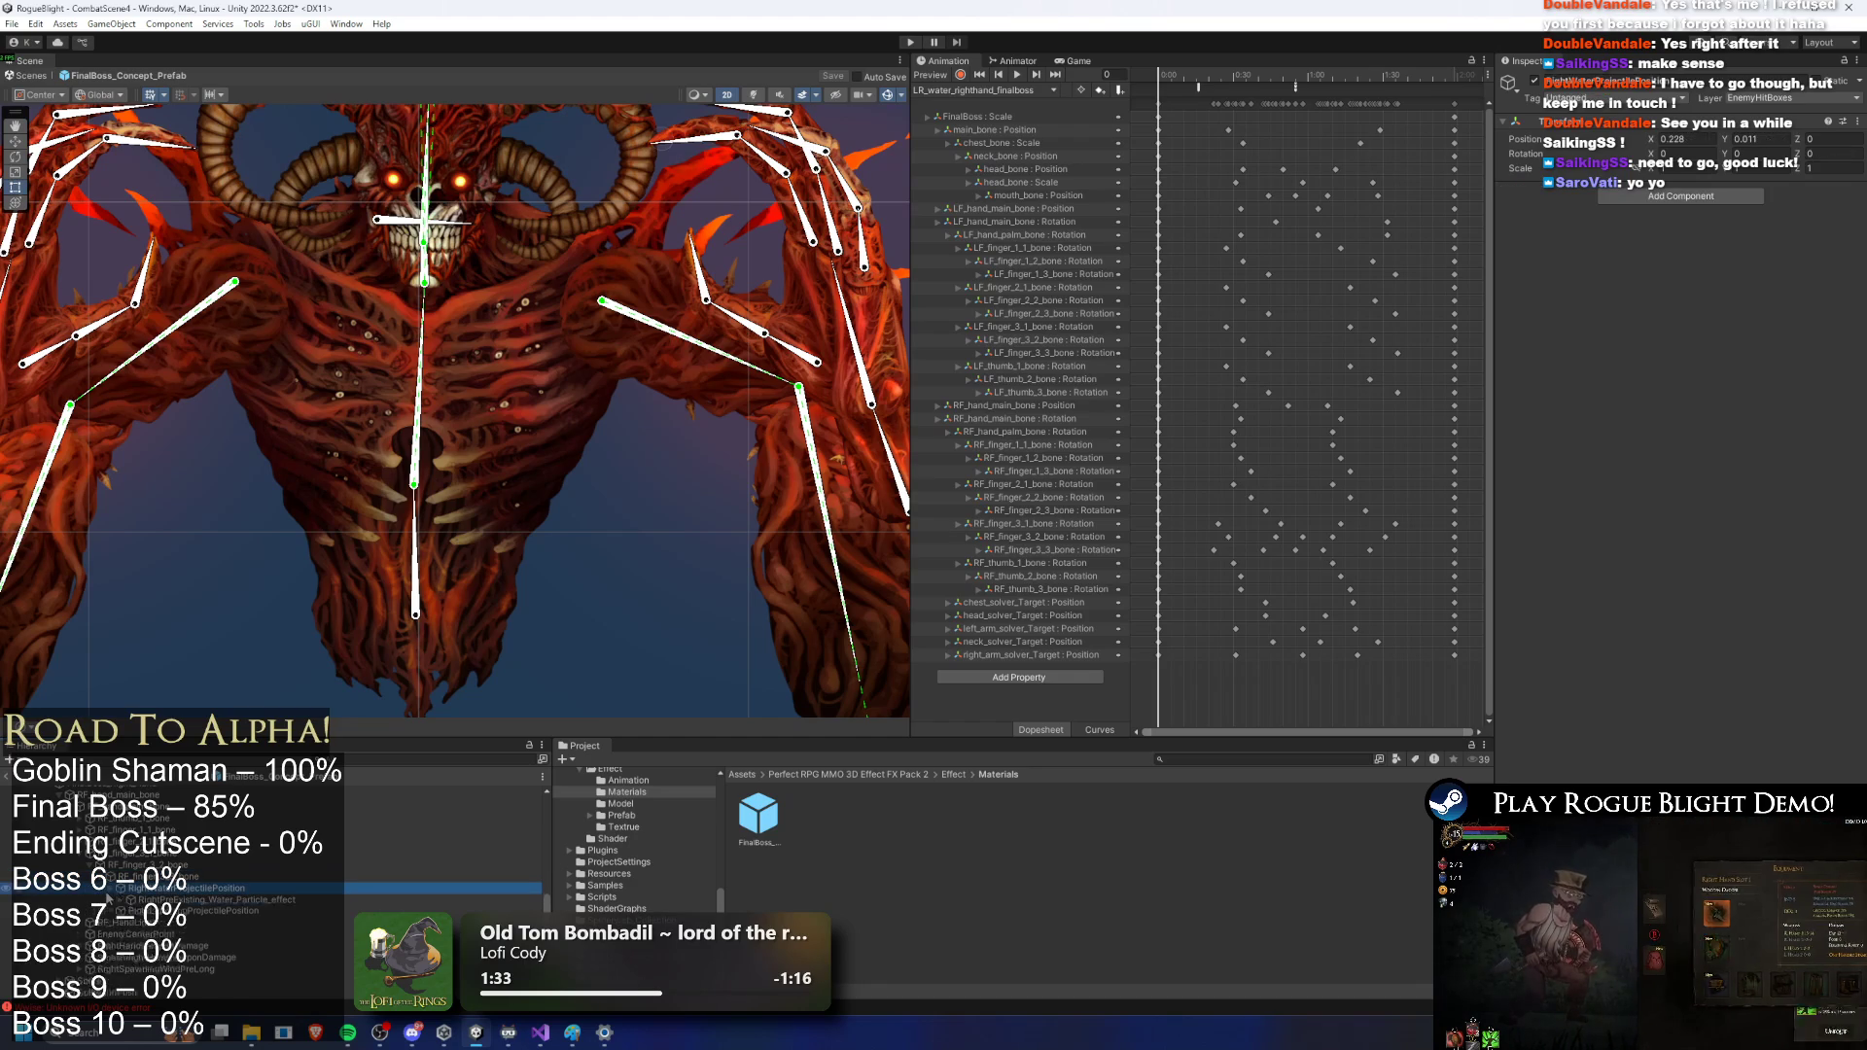
Step: Switch the right-hand water effect and its child systems to World space, then start Play mode
{"action": "left_click", "coordinate": [114, 888]}
{"action": "left_click", "coordinate": [194, 911]}
{"action": "key", "text": "Right"}
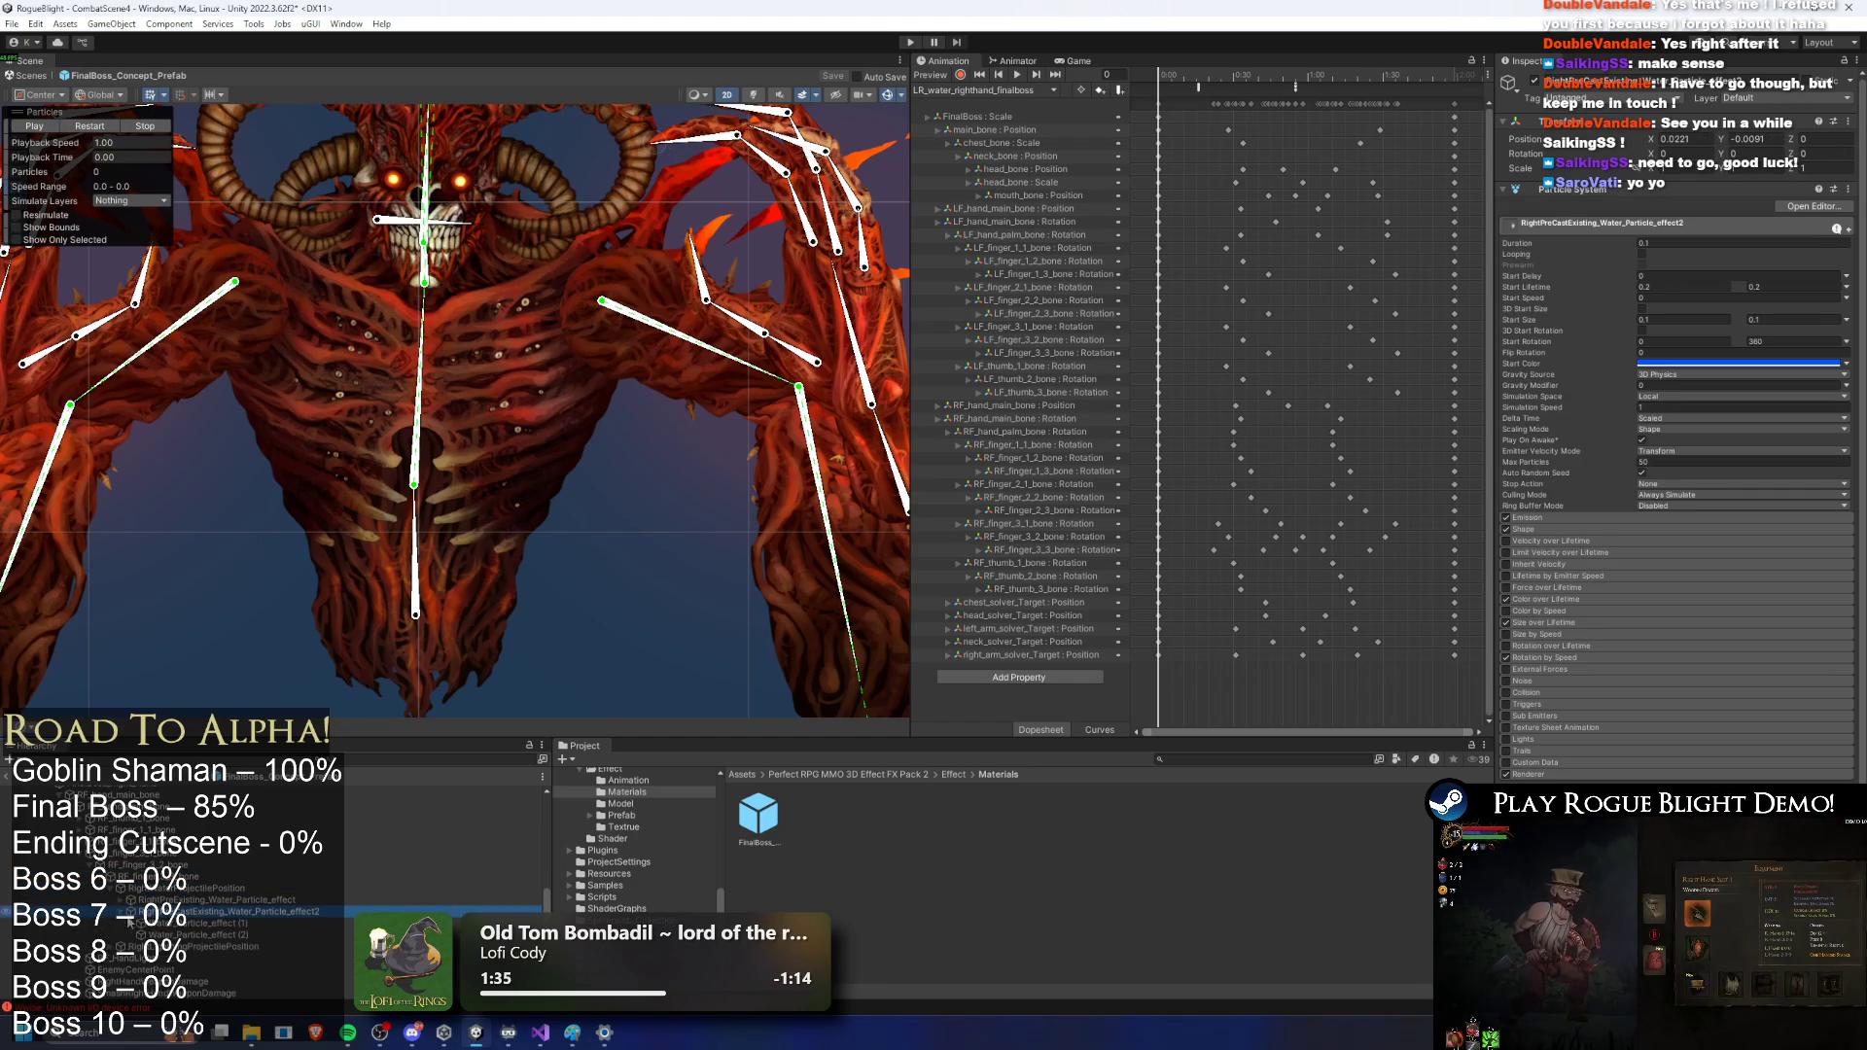
{"action": "left_click", "coordinate": [185, 935], "text": "shift"}
{"action": "left_click", "coordinate": [1680, 383]}
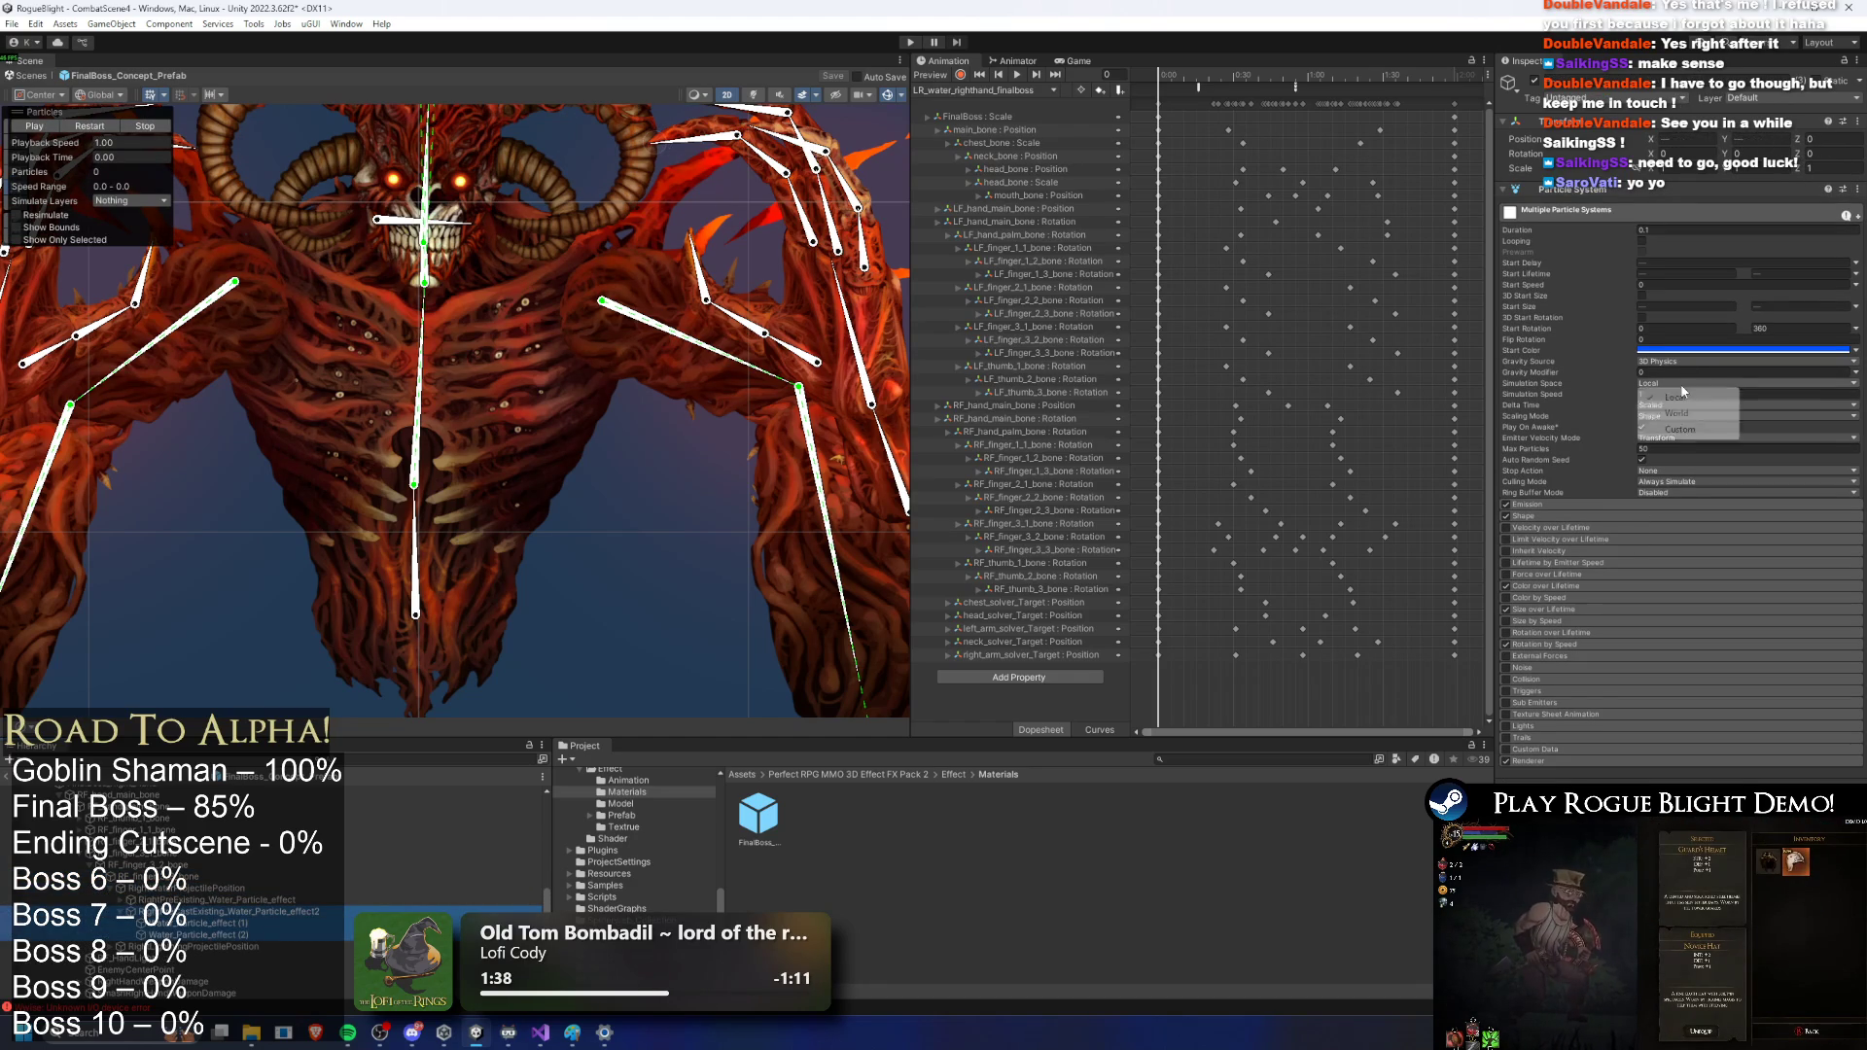
{"action": "left_click", "coordinate": [1683, 416]}
{"action": "left_click", "coordinate": [913, 43]}
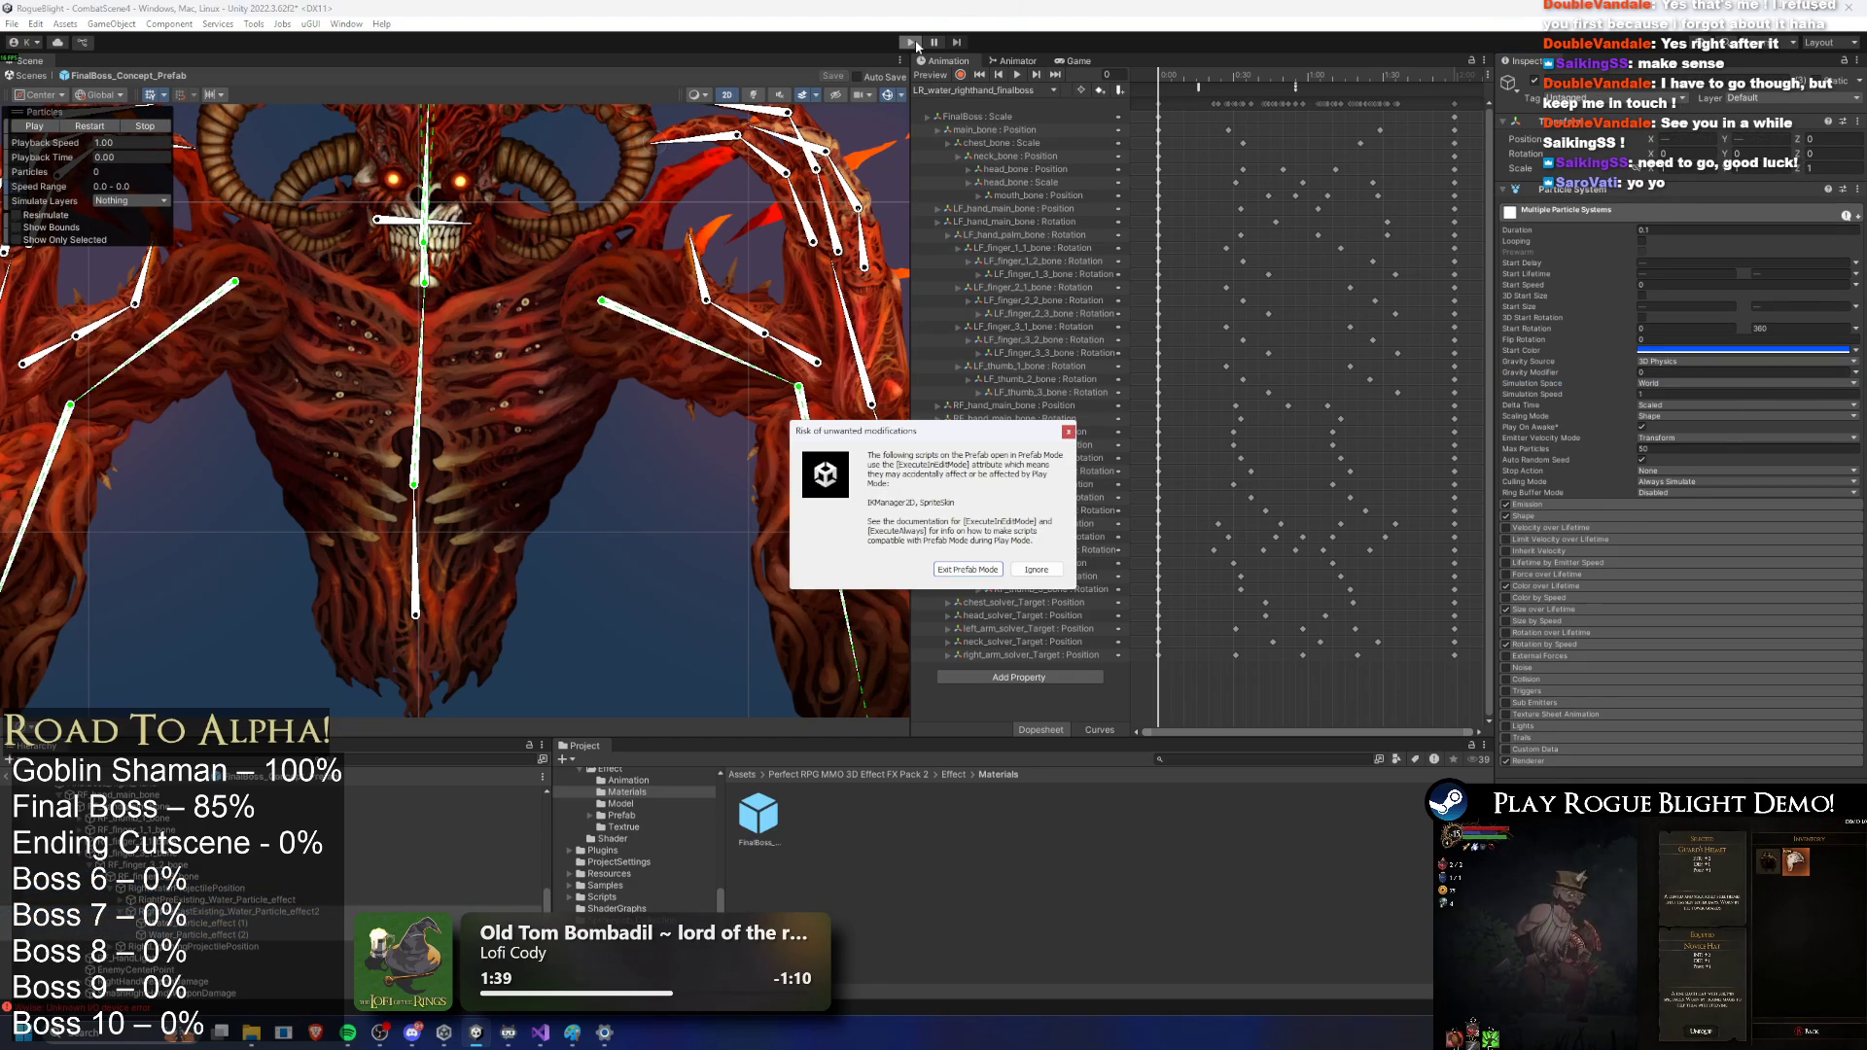
{"action": "key", "text": "Escape"}
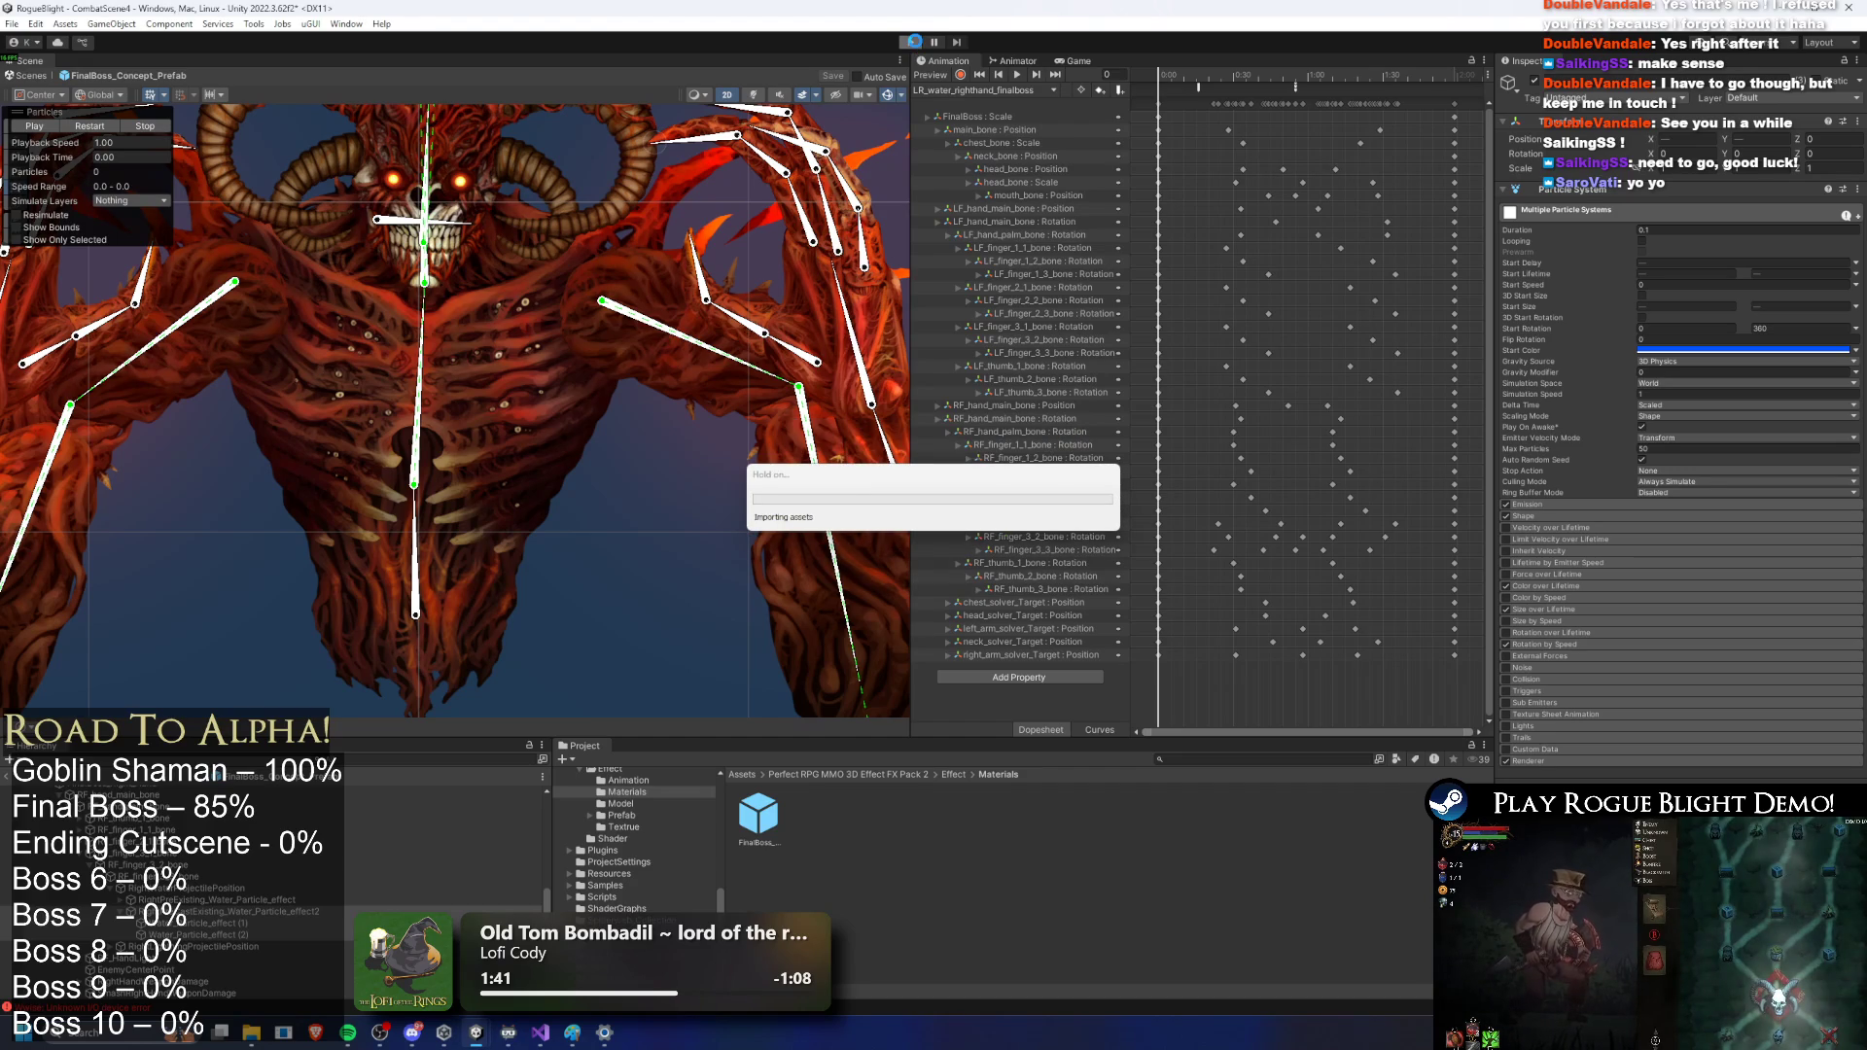
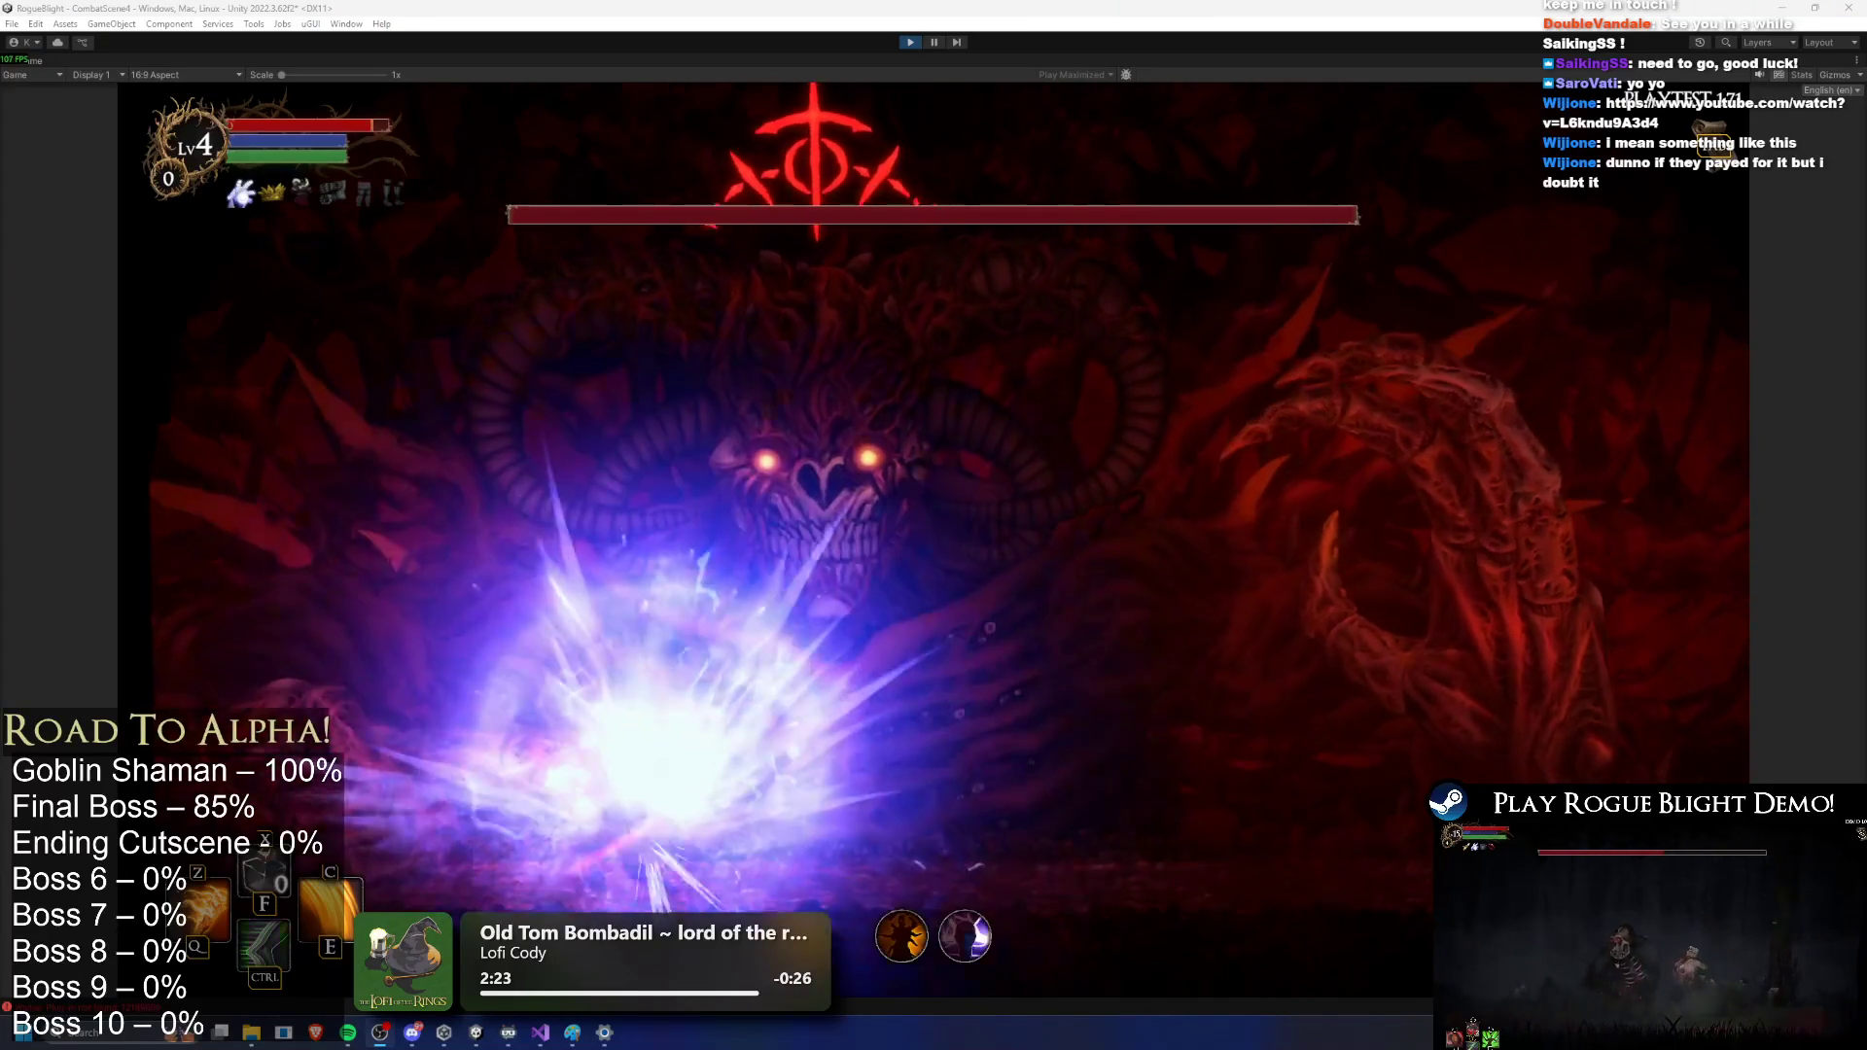
Step: Switch back to Unity and stop the final boss playtest with Ctrl+P
{"action": "key", "text": "alt+Tab"}
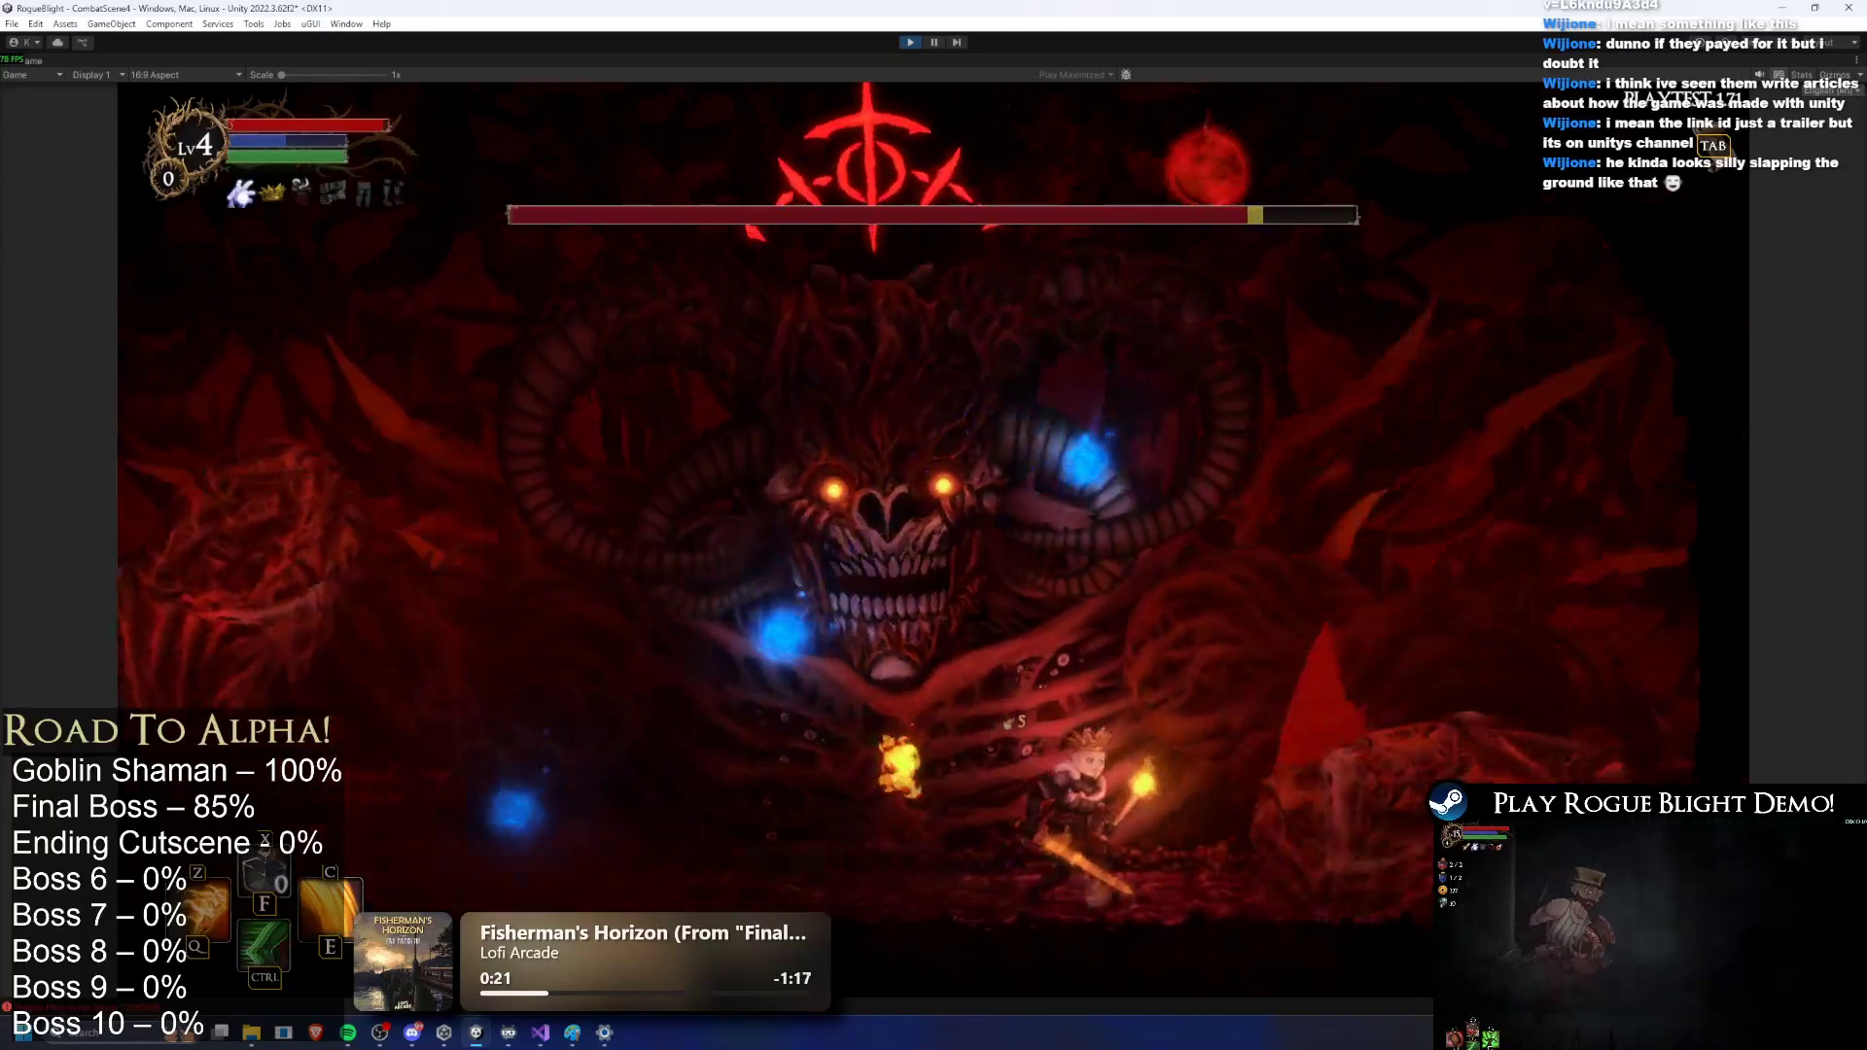
{"action": "key", "text": "ctrl+p"}
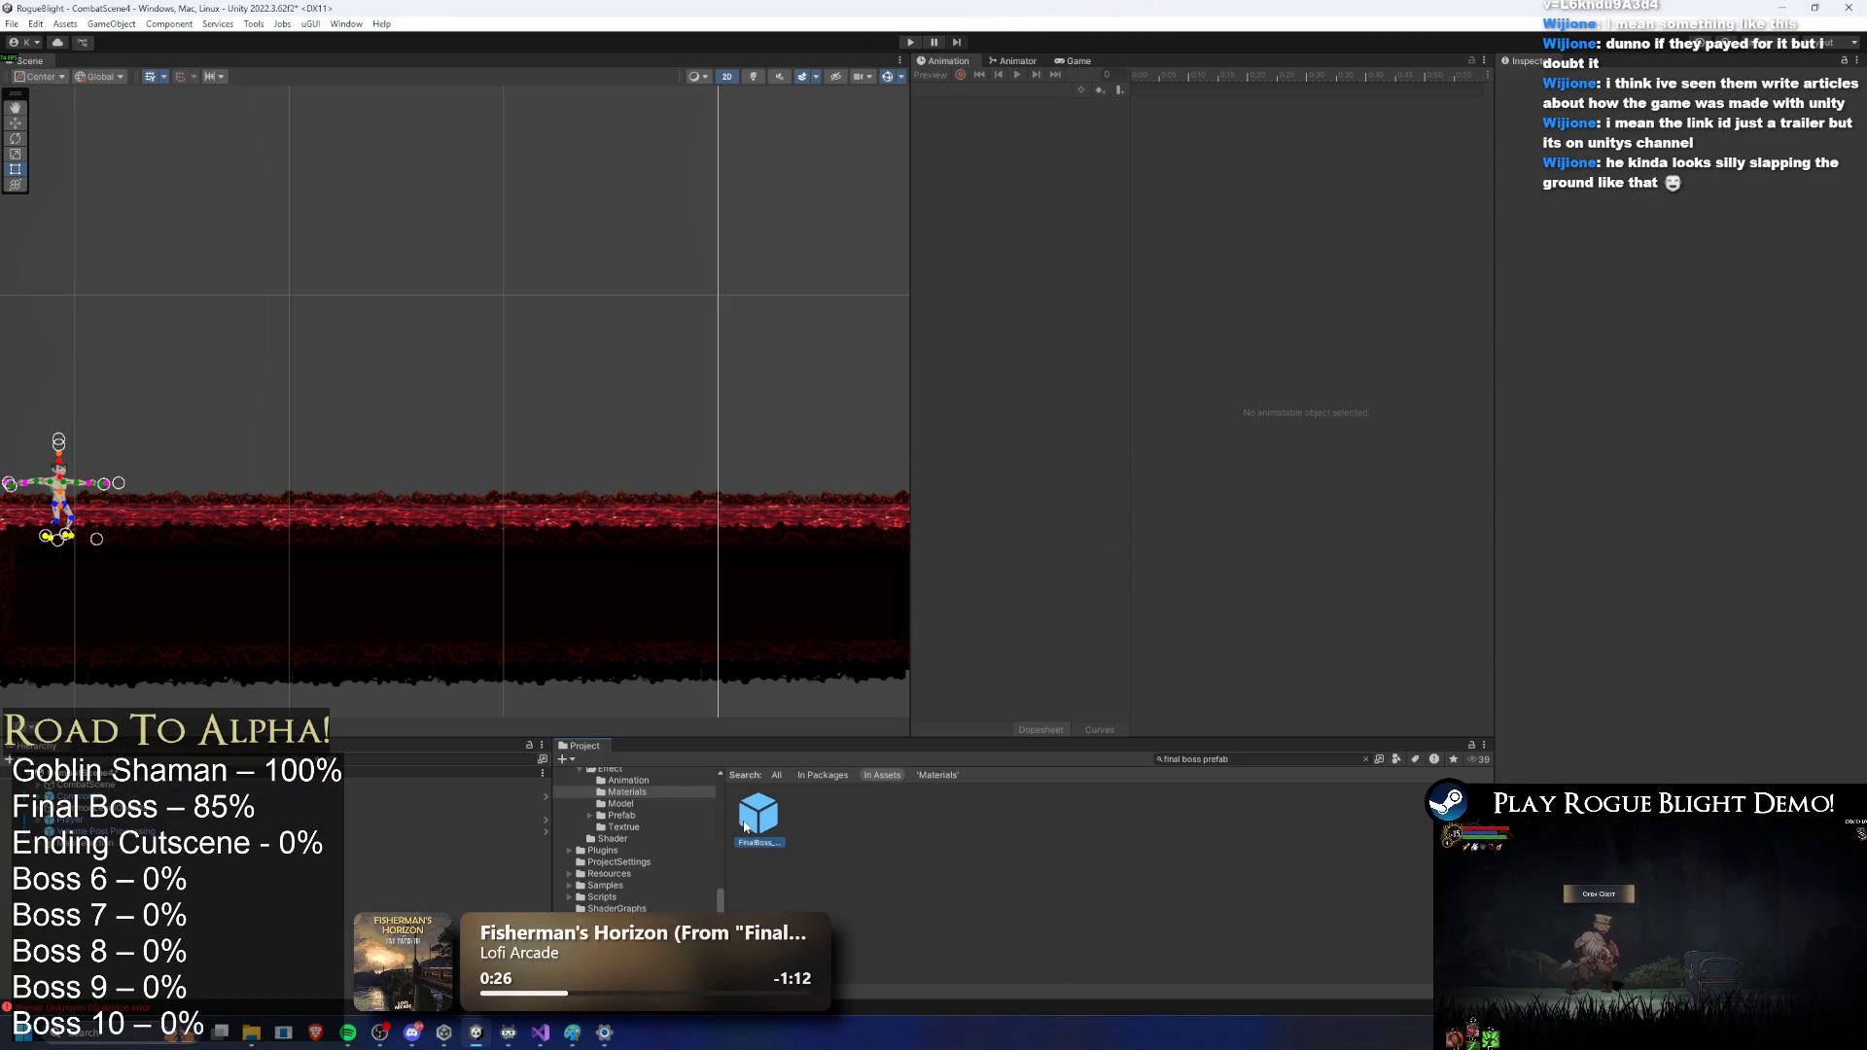
Step: Open the FinalBoss prefab and select both hand water particle effects together
{"action": "double_click", "coordinate": [745, 828]}
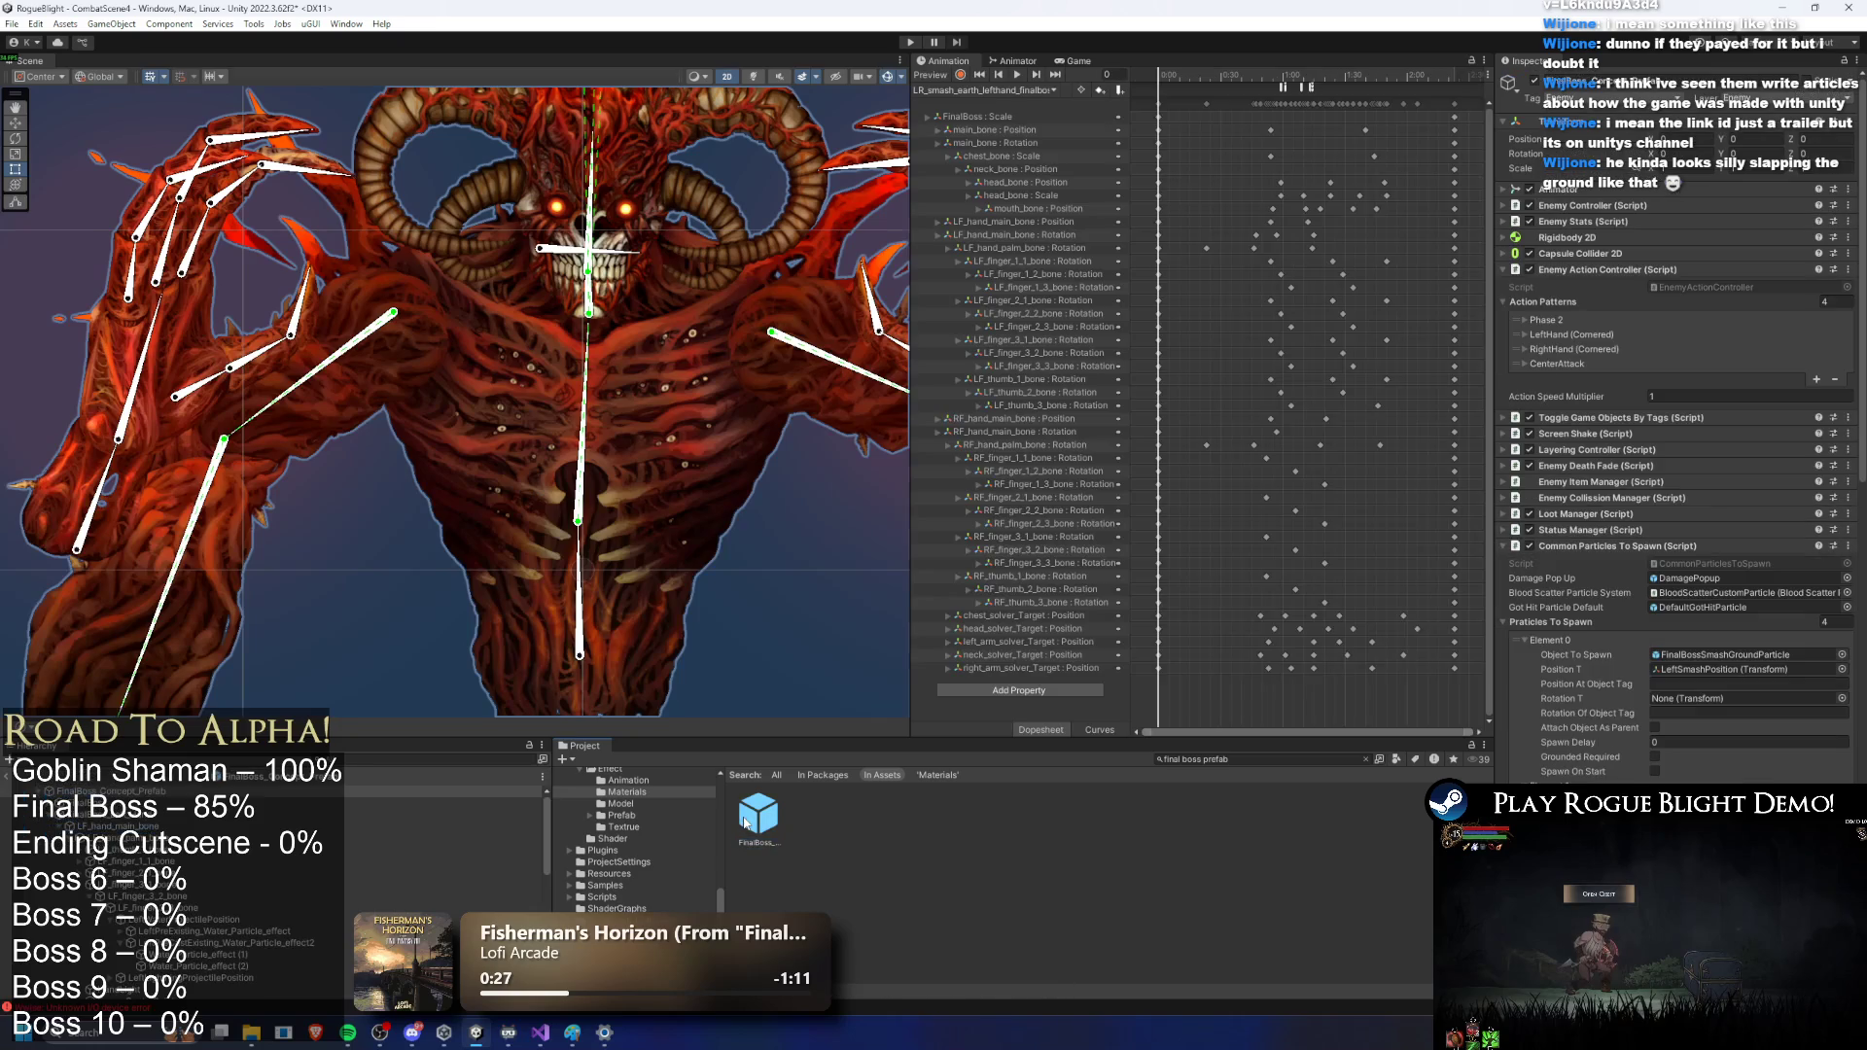
{"action": "double_click", "coordinate": [234, 942]}
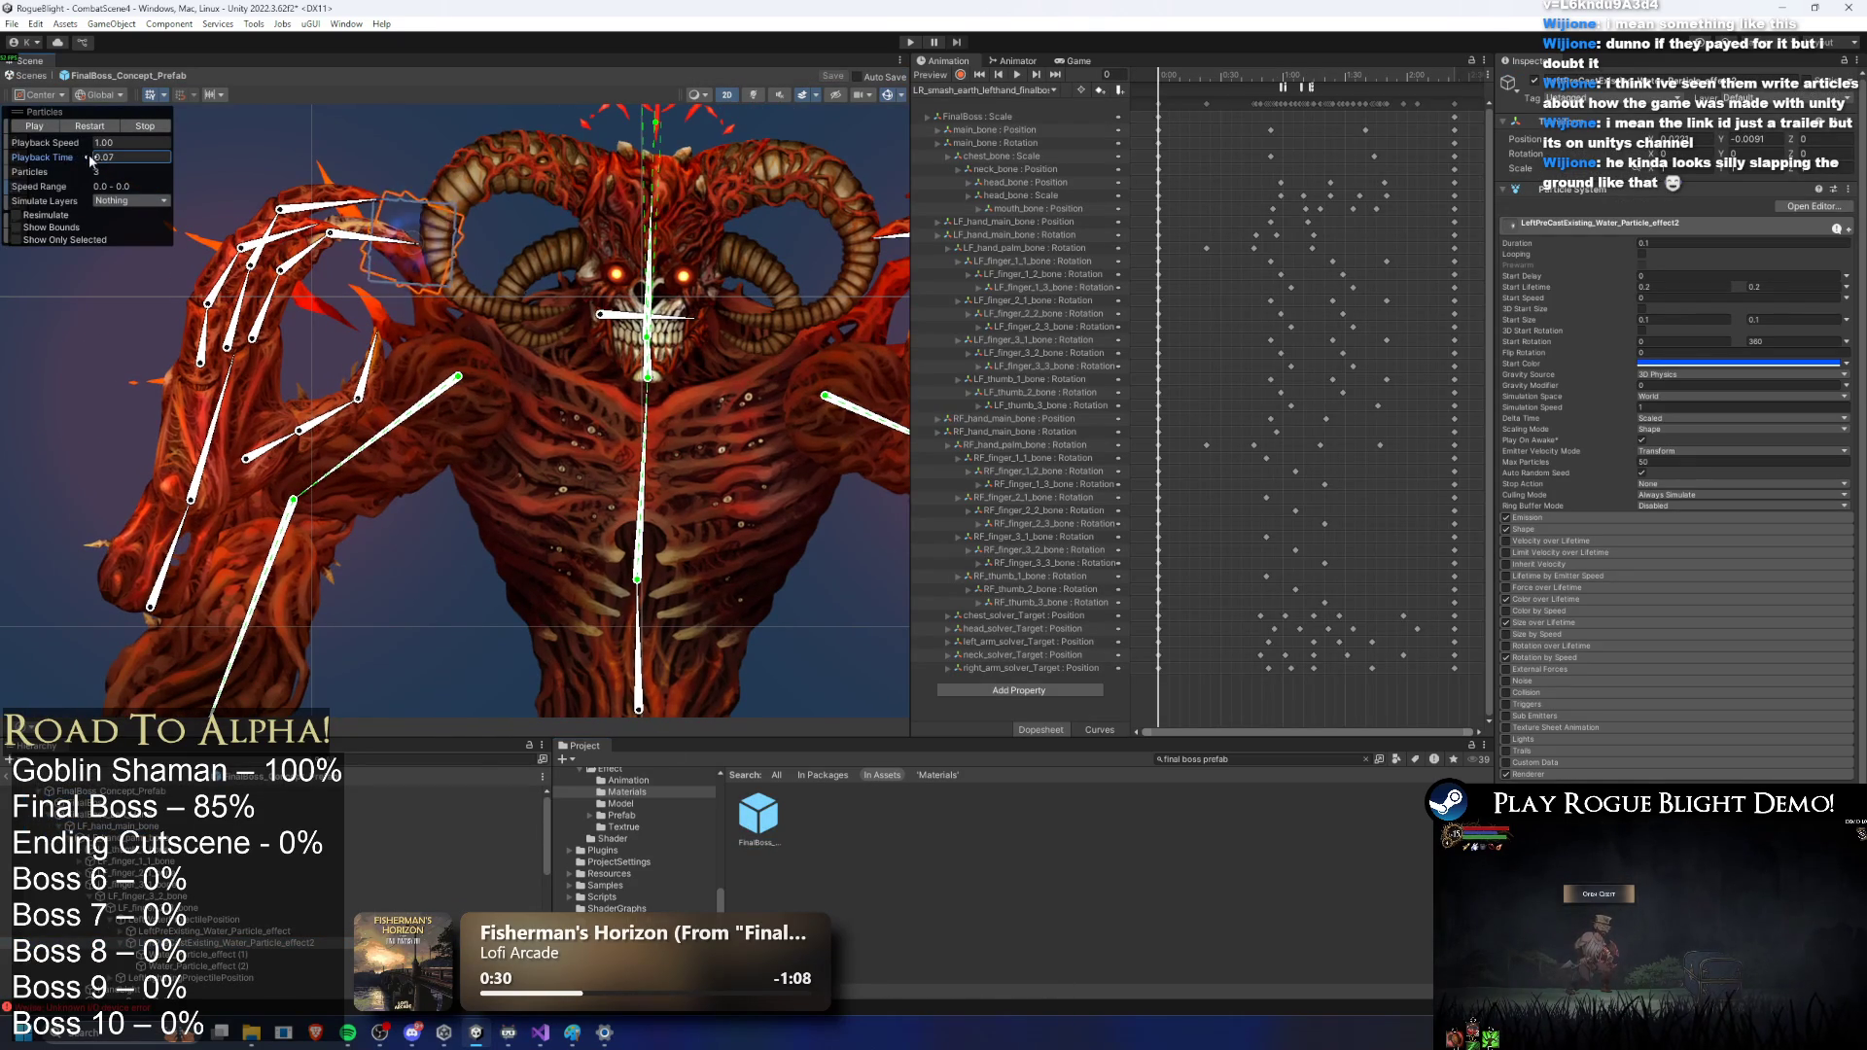
{"action": "left_click", "coordinate": [1573, 517]}
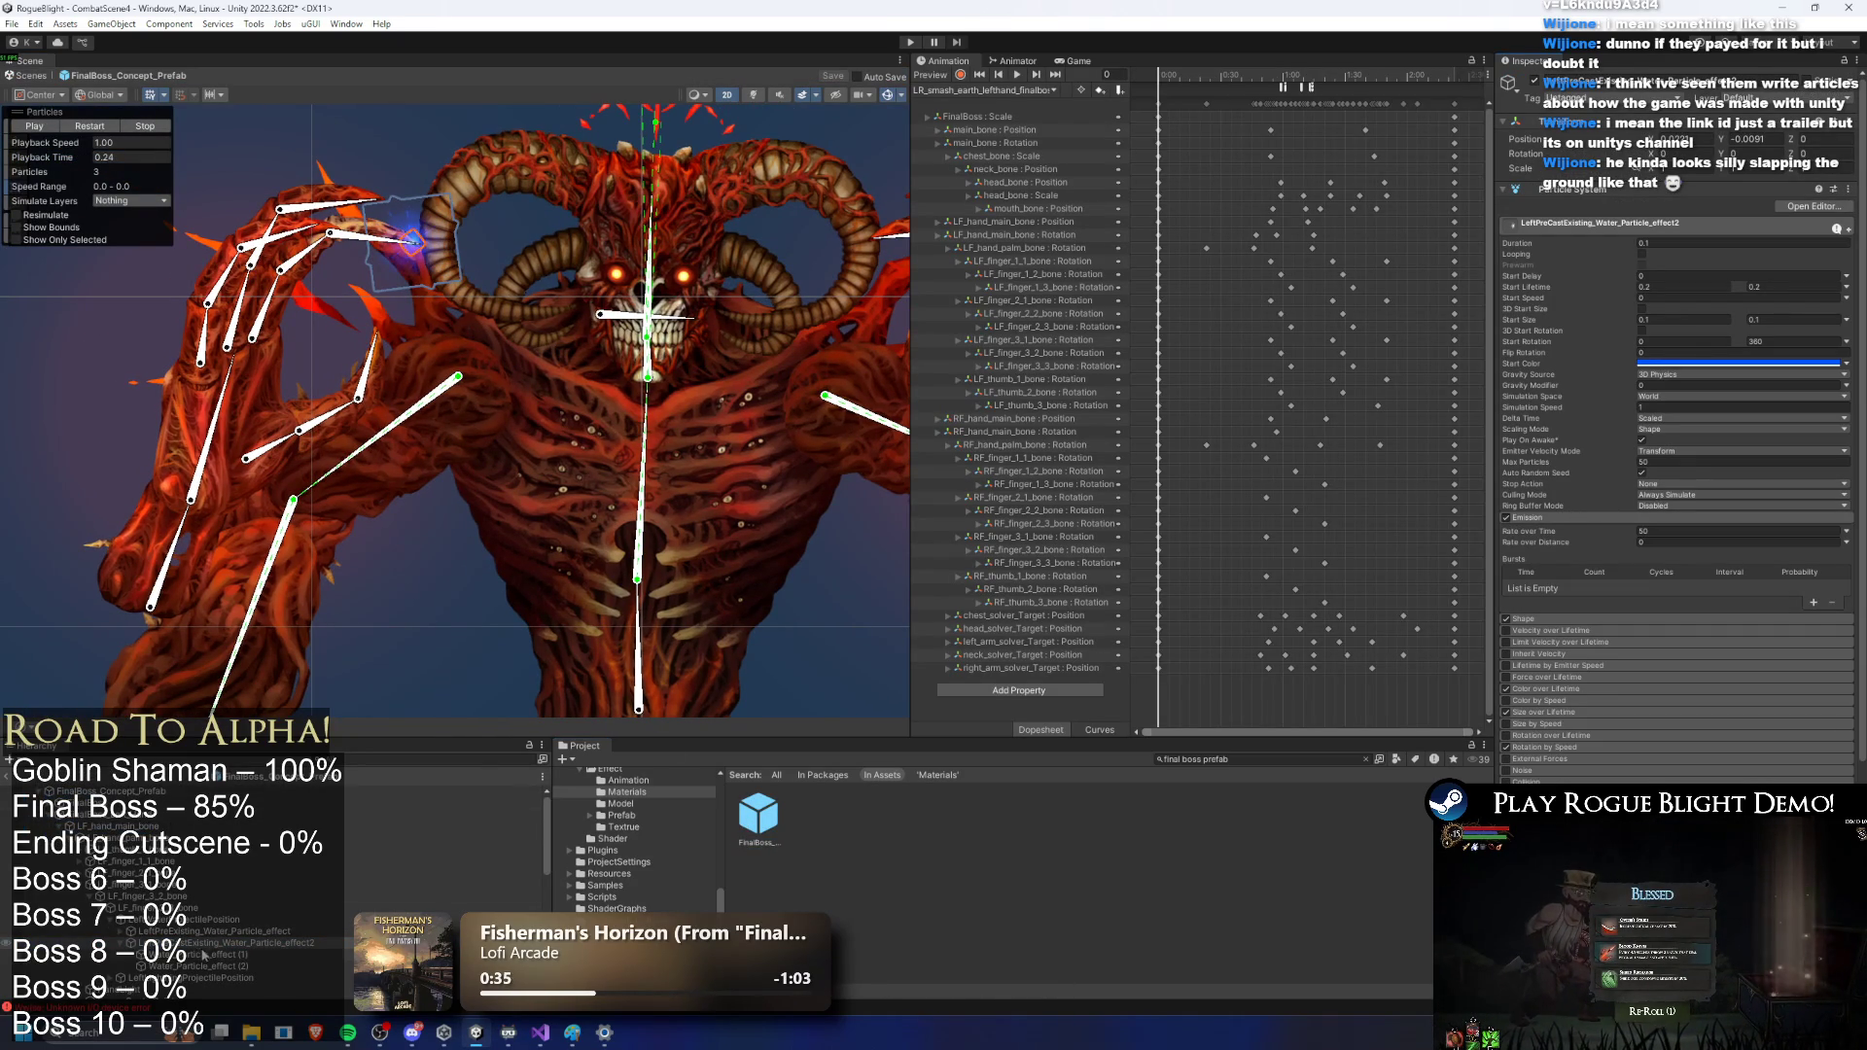
{"action": "left_click", "coordinate": [231, 955]}
{"action": "key", "text": "Up"}
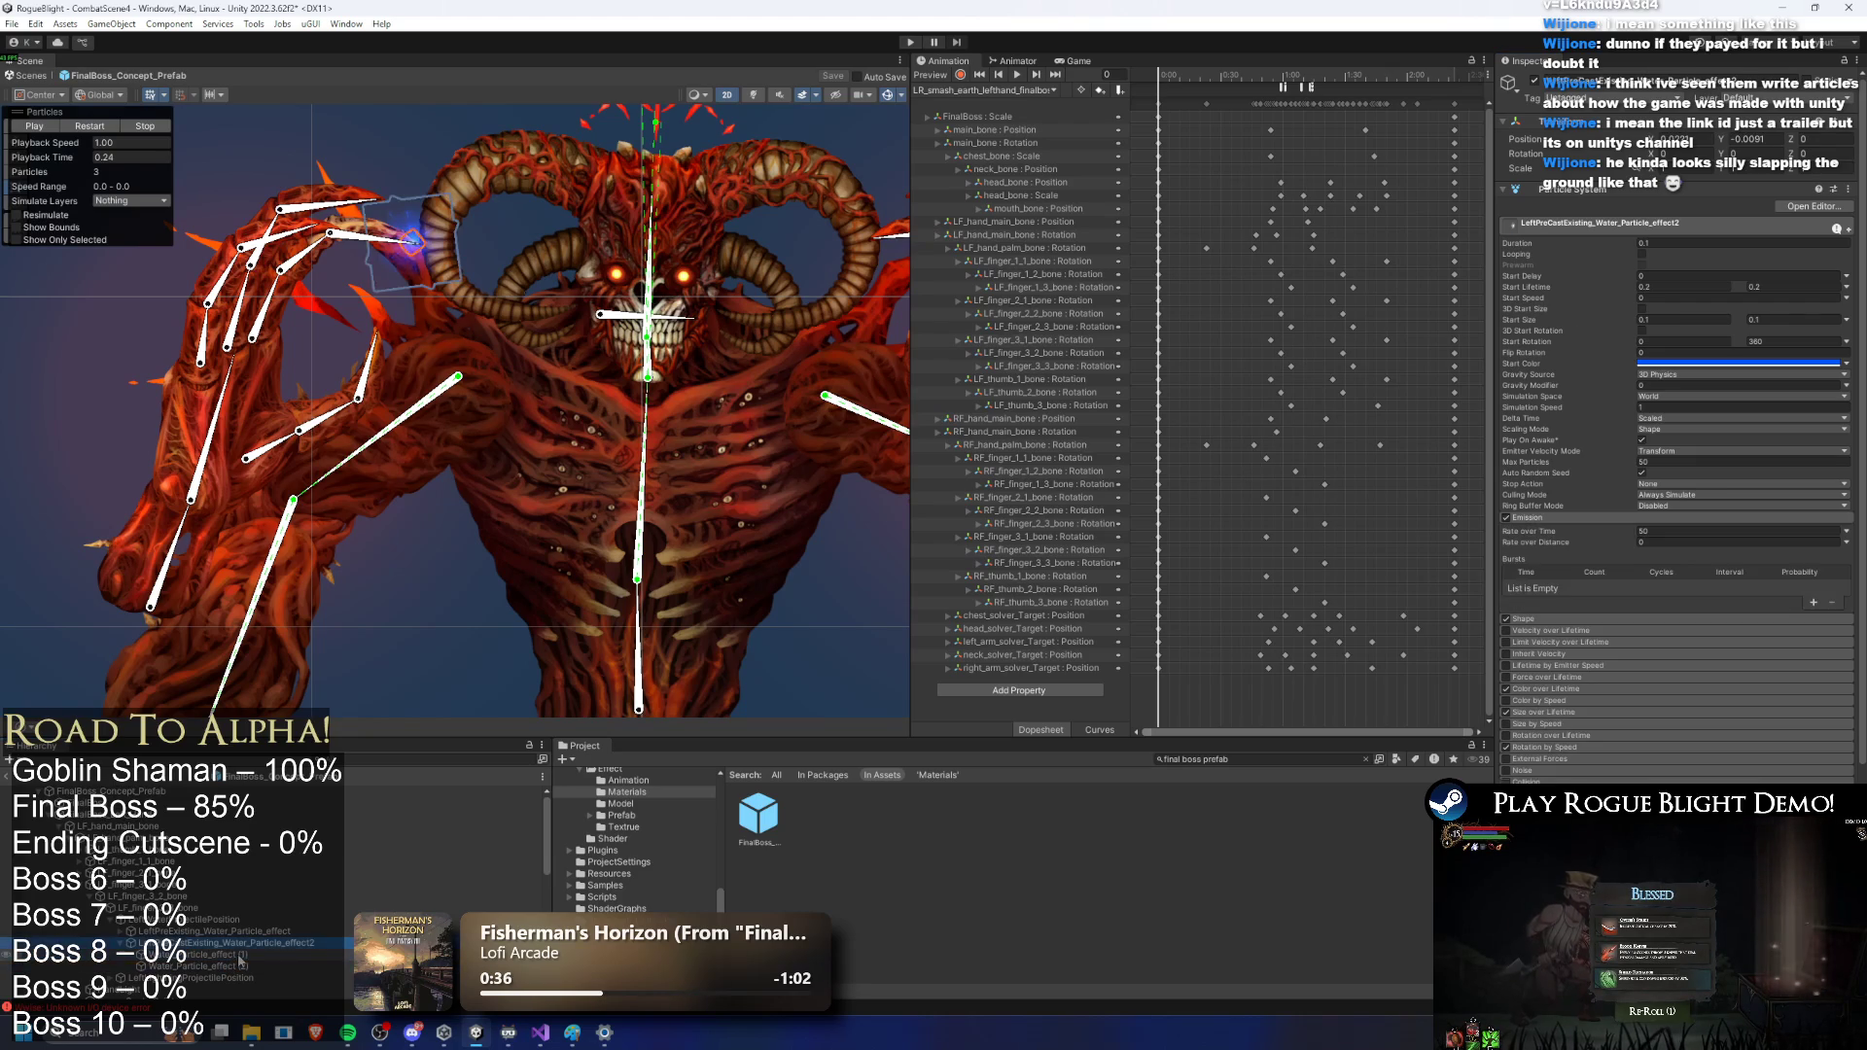
{"action": "left_click", "coordinate": [230, 961], "text": "ctrl"}
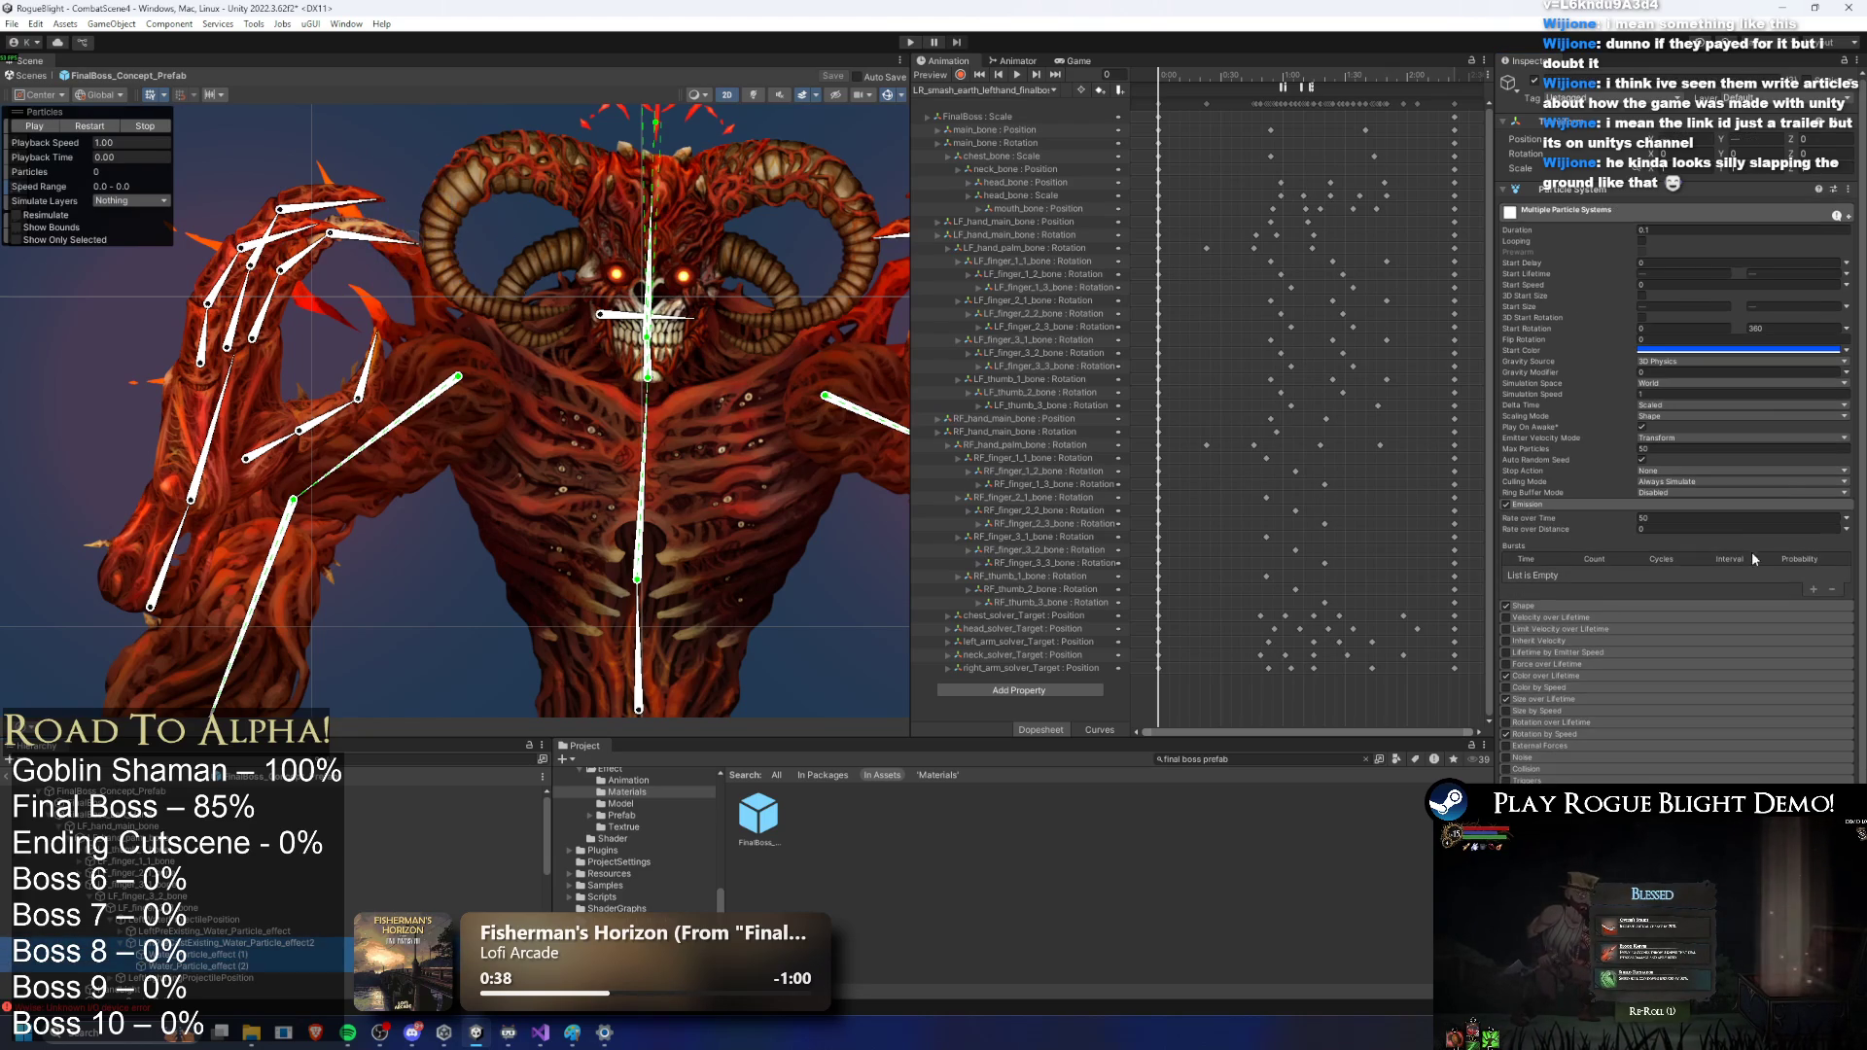
{"action": "left_click", "coordinate": [1680, 516]}
{"action": "left_click", "coordinate": [1670, 504]}
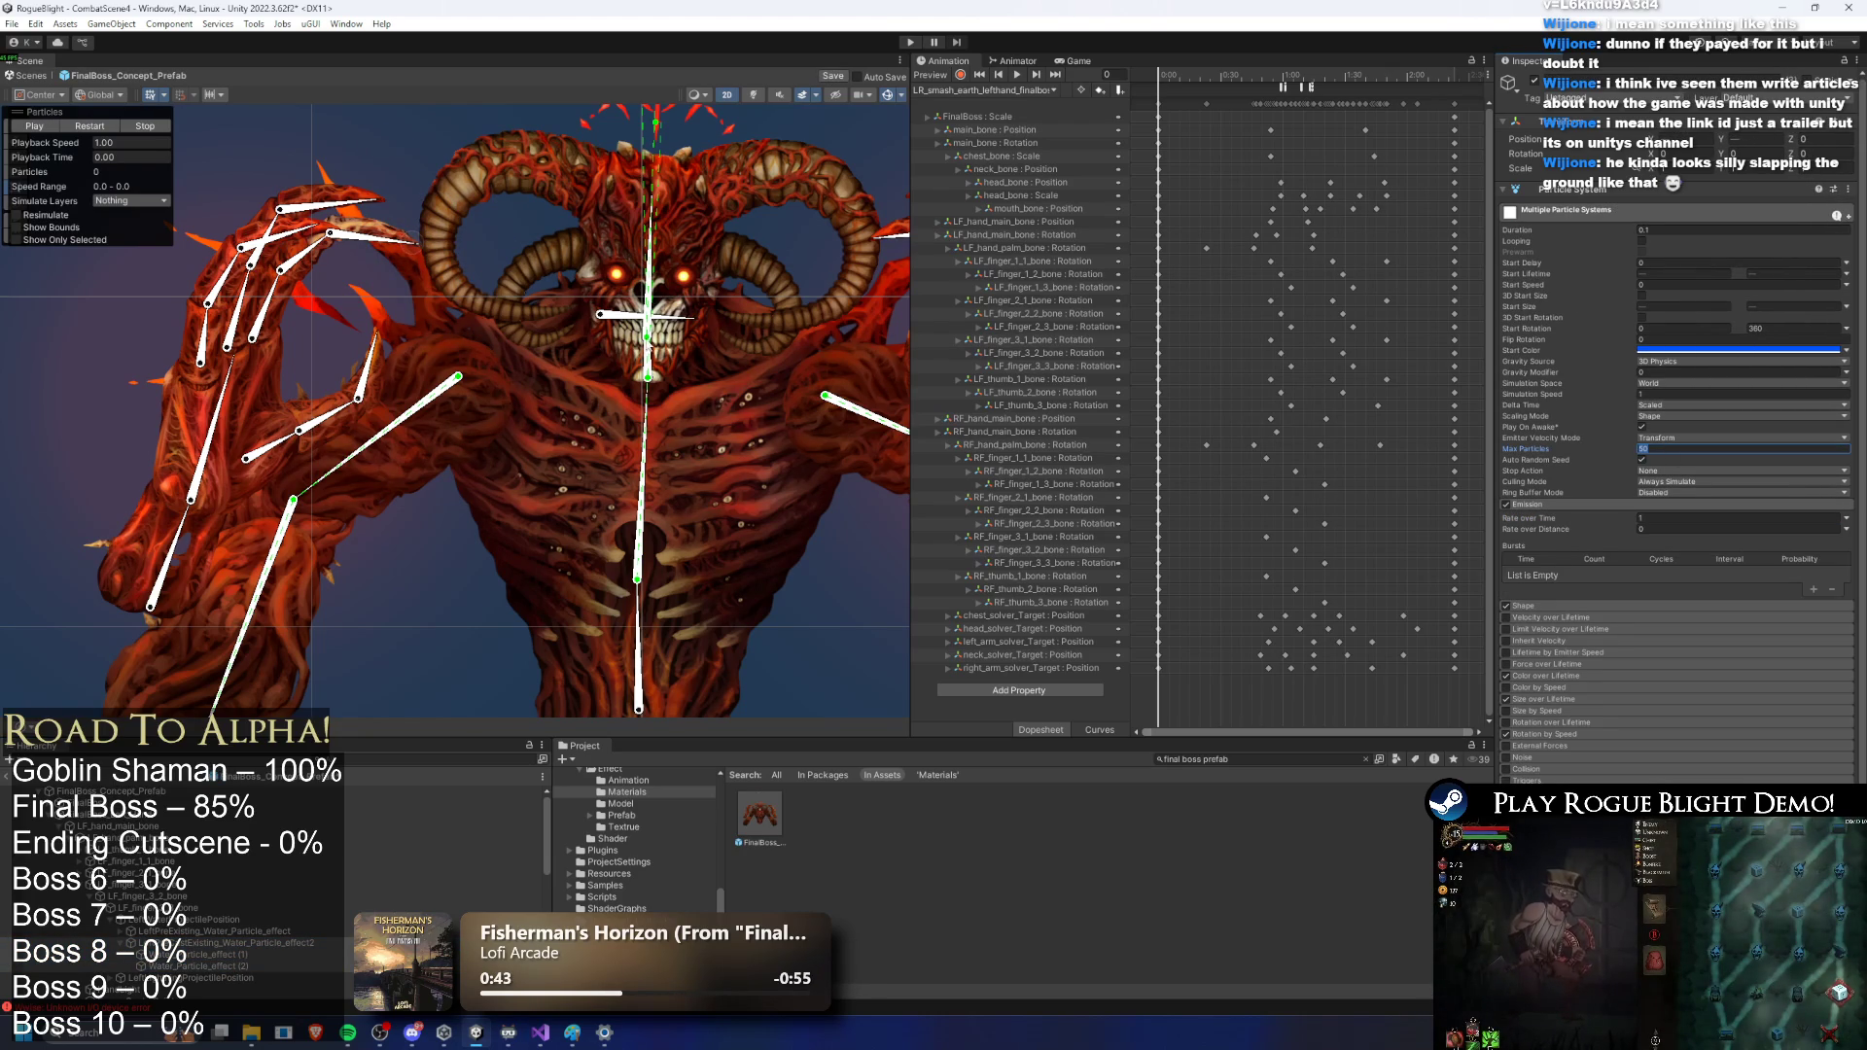
Step: Set the water effects' Duration to 0.05 and turn Looping off
{"action": "left_click", "coordinate": [112, 125]}
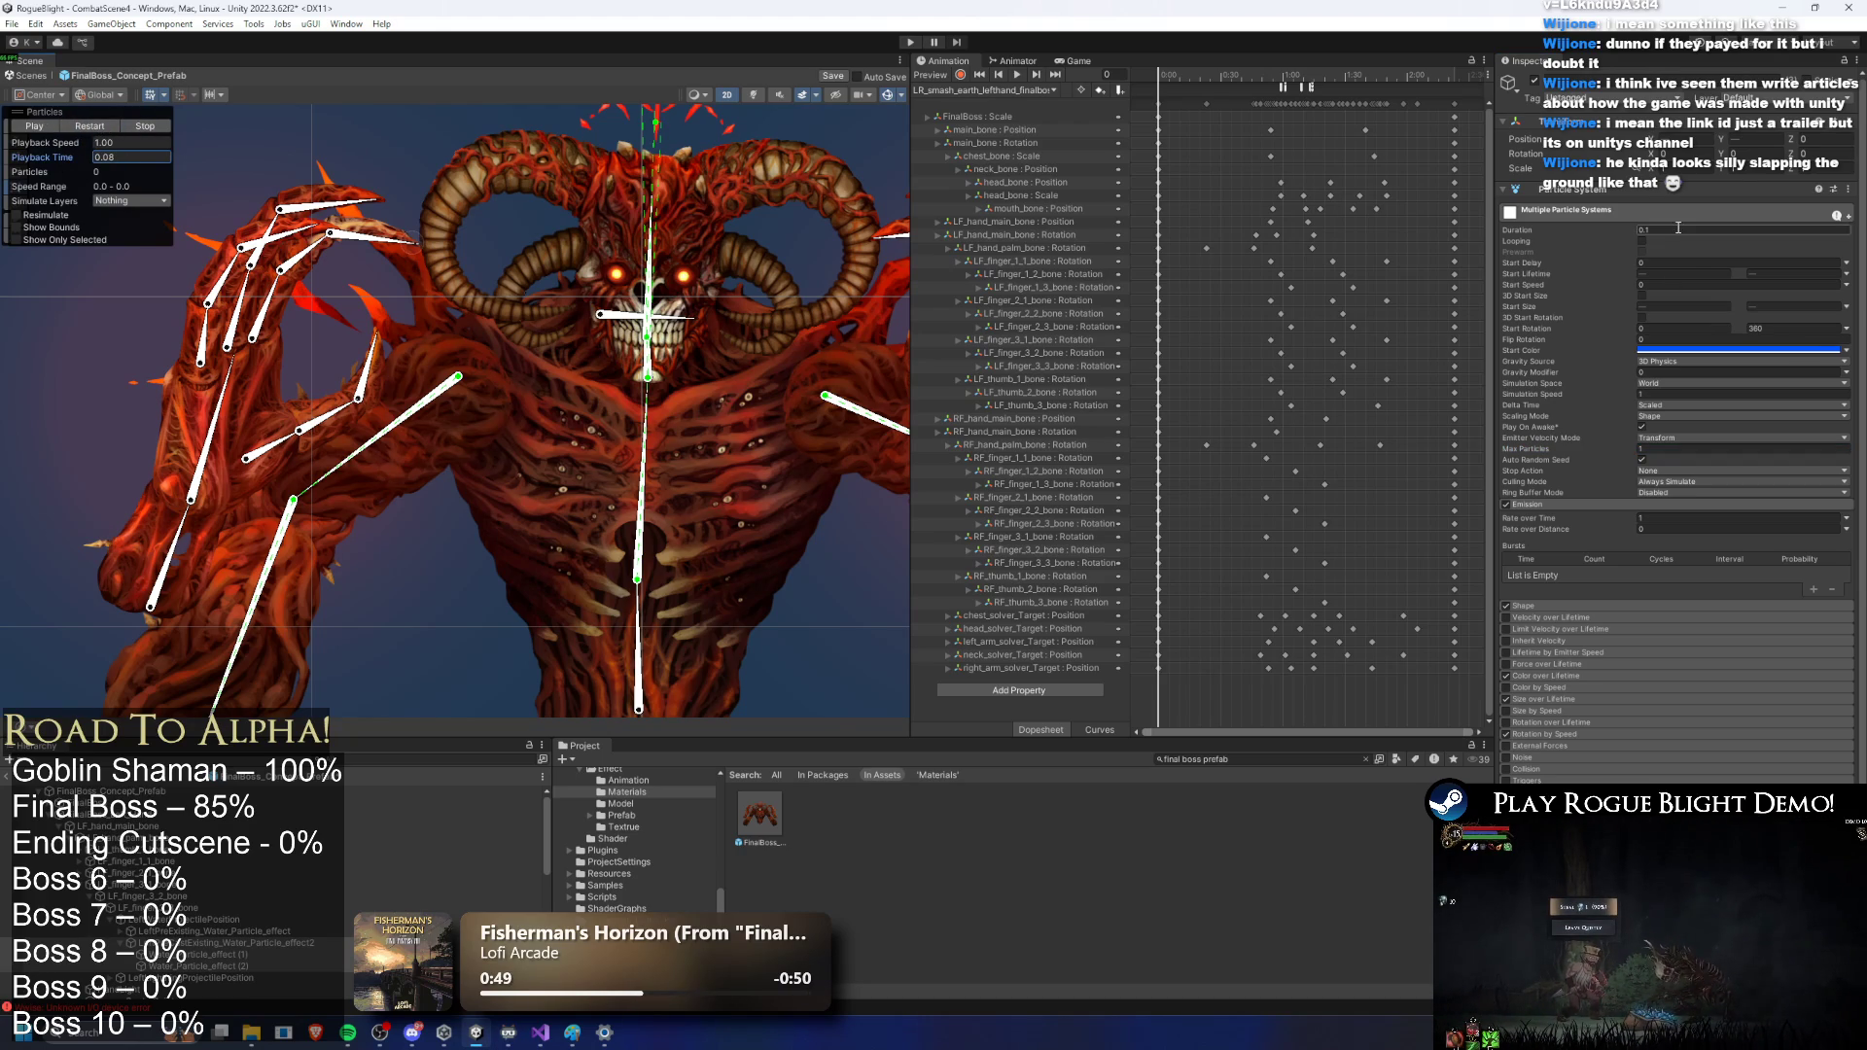
{"action": "type", "text": ".05"}
{"action": "key", "text": "Return"}
{"action": "left_click", "coordinate": [1643, 241]}
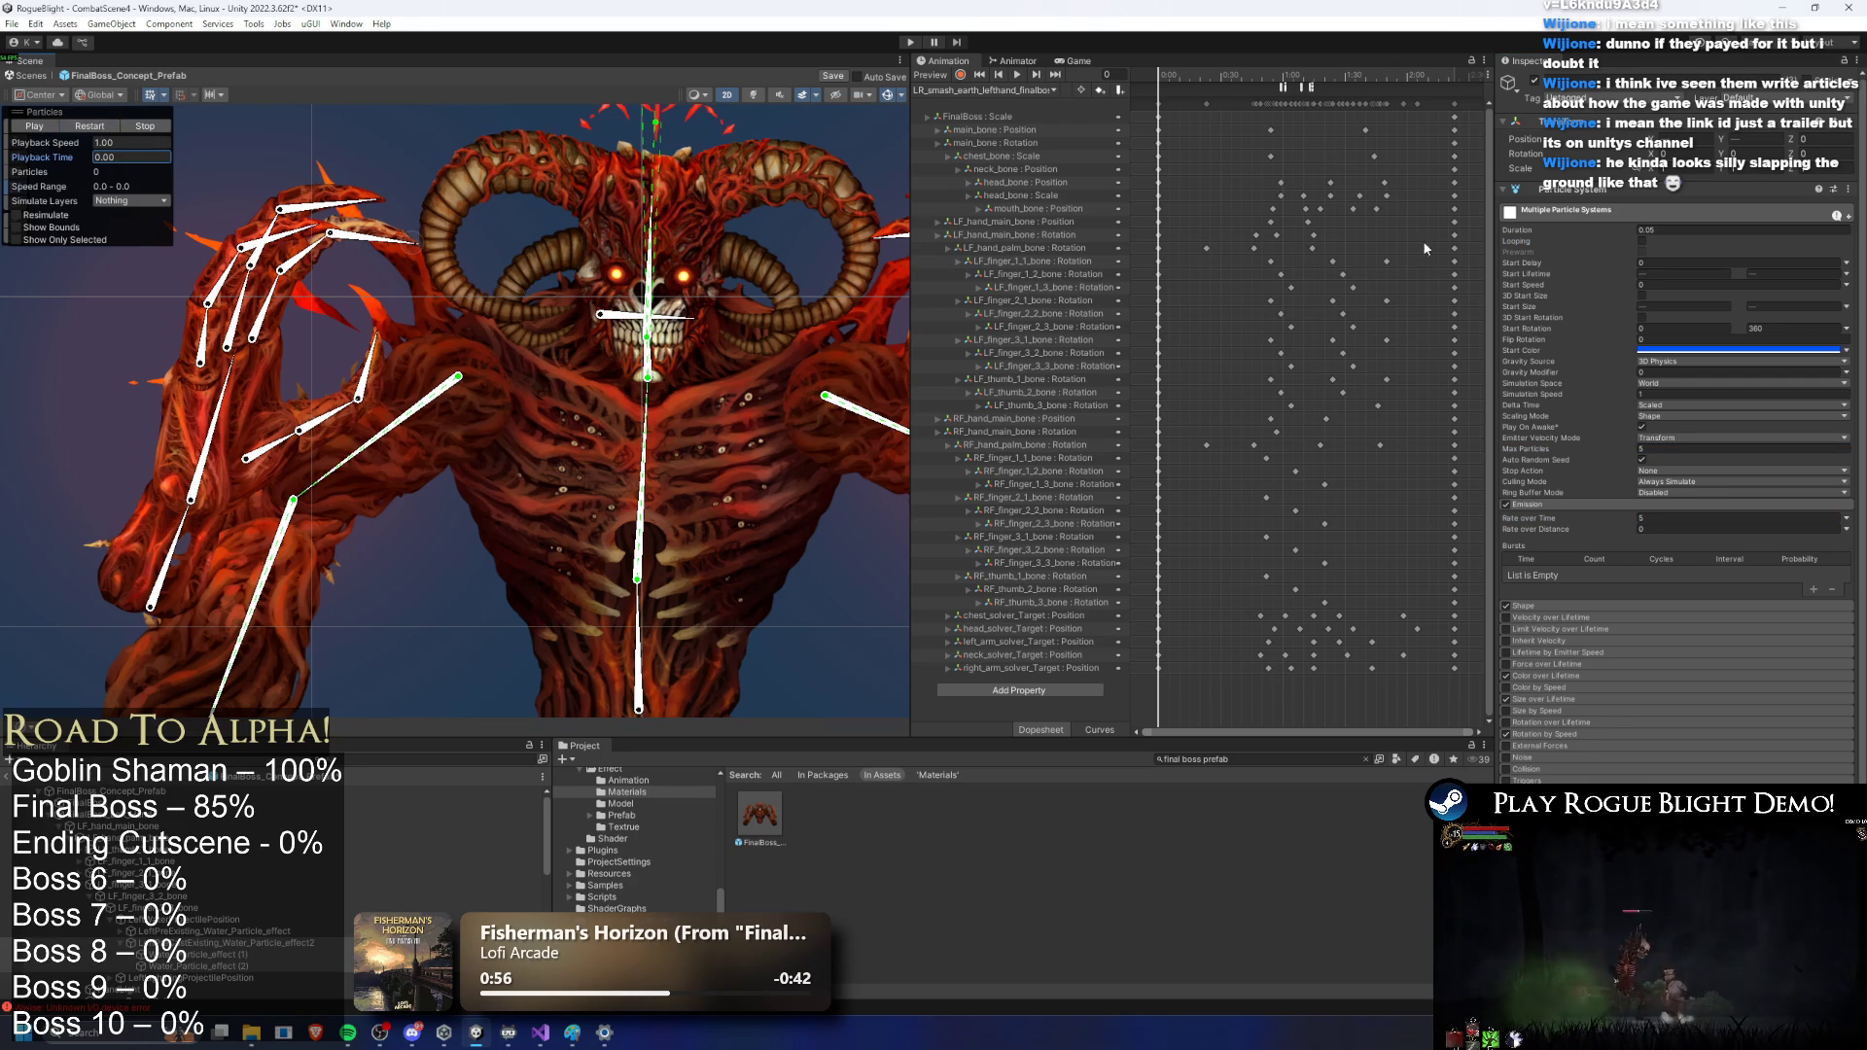
Step: Delete the left-hand water effect, undo the deletion, clear the search, and reselect the effect
{"action": "left_click", "coordinate": [229, 943]}
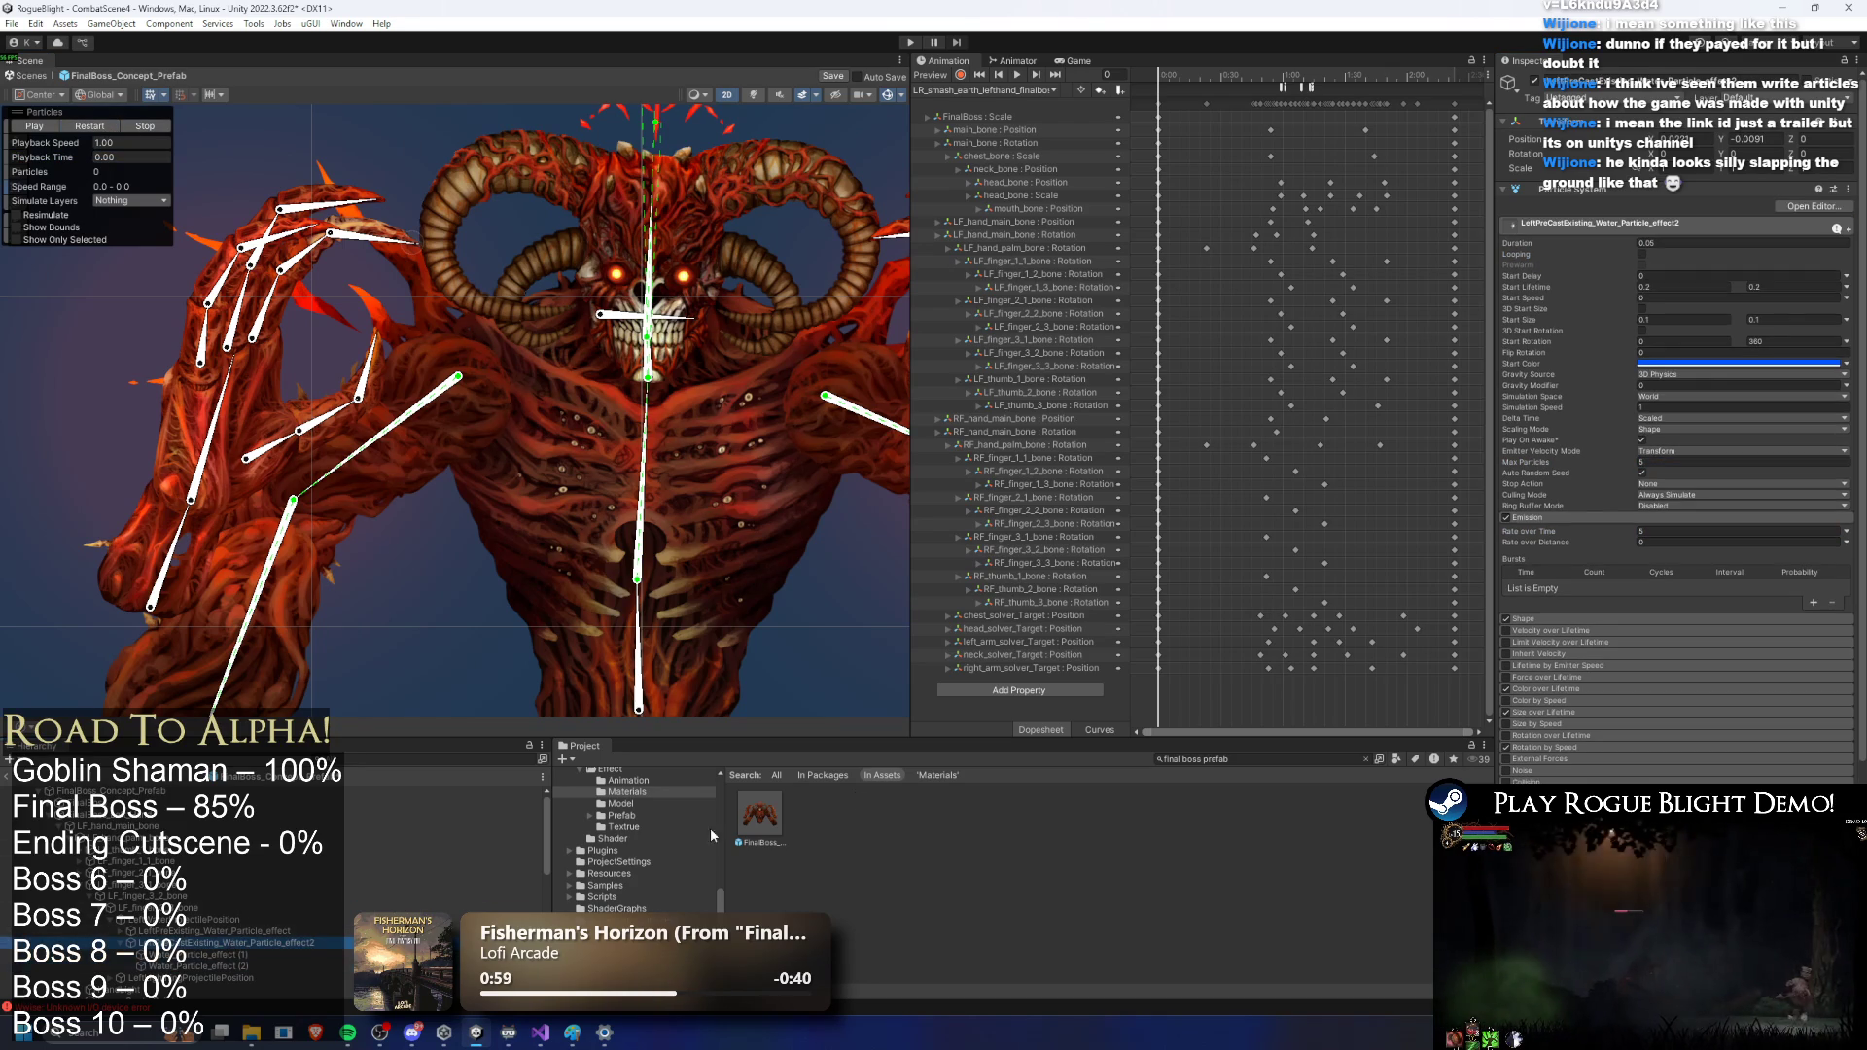
{"action": "key", "text": "Delete"}
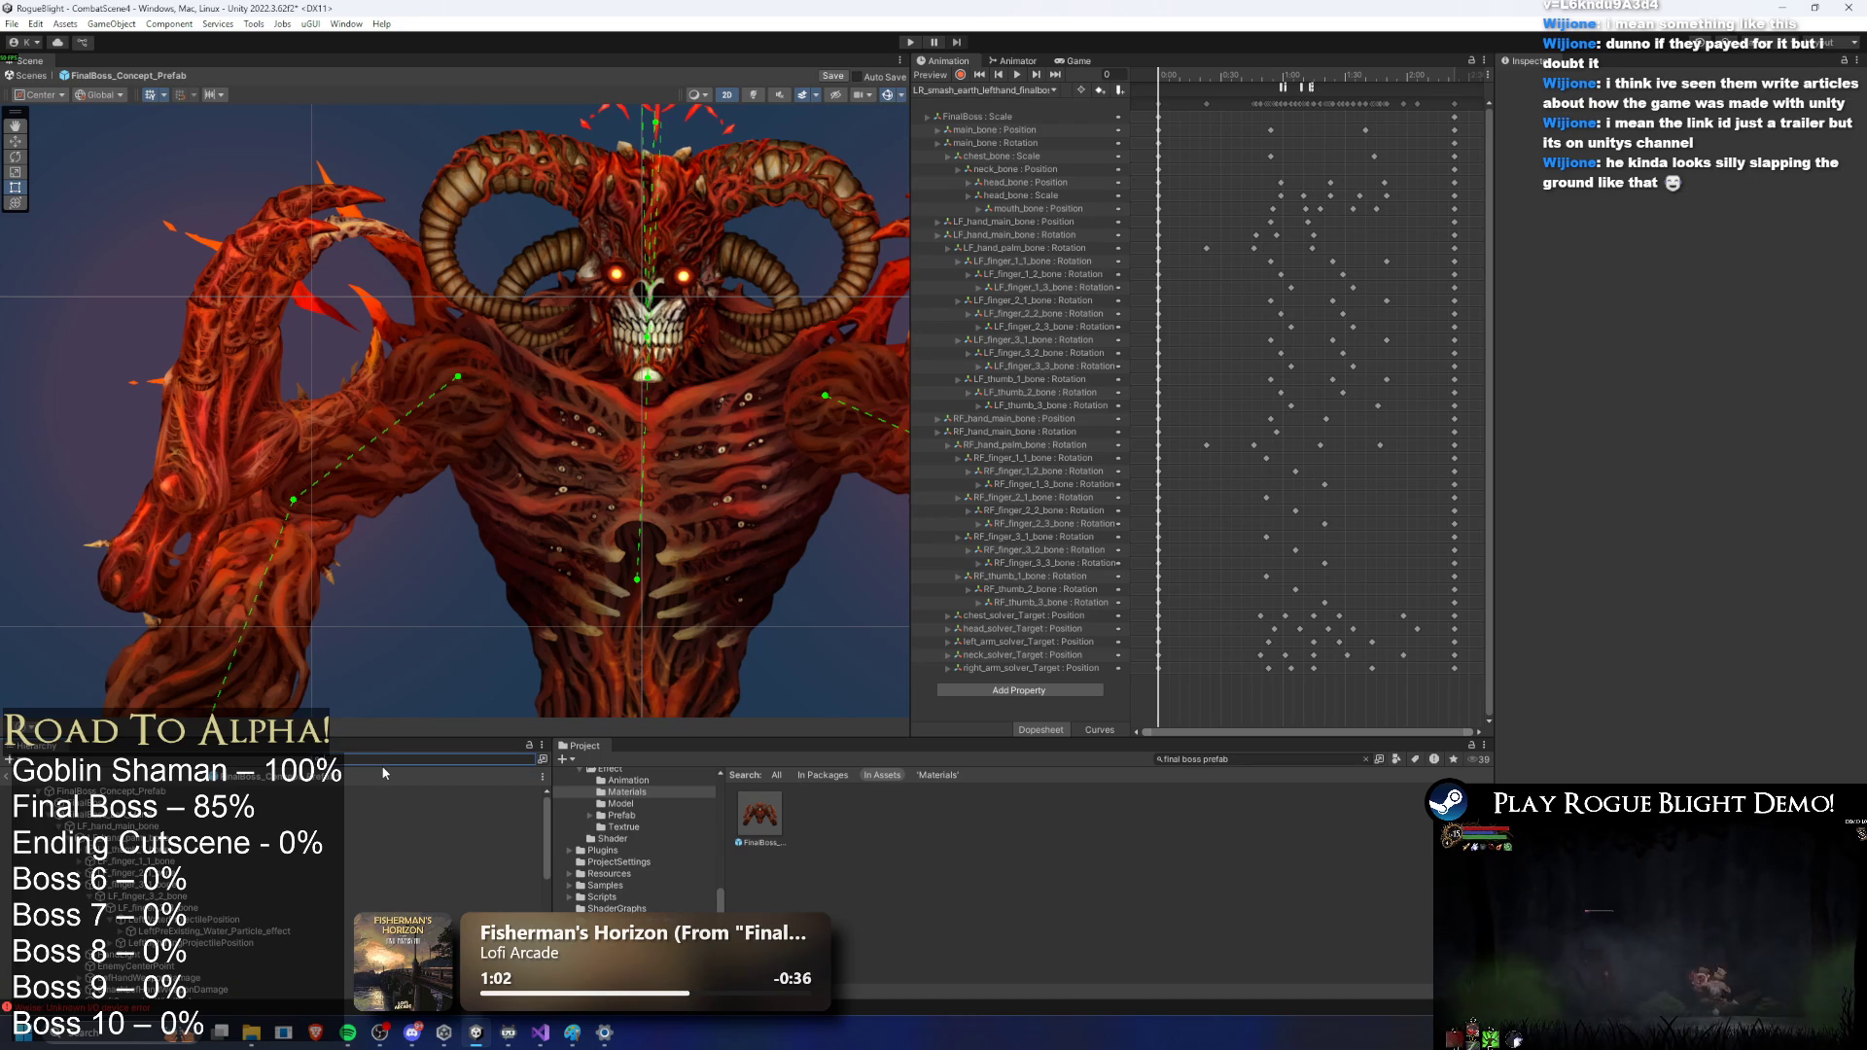
{"action": "type", "text": "han"}
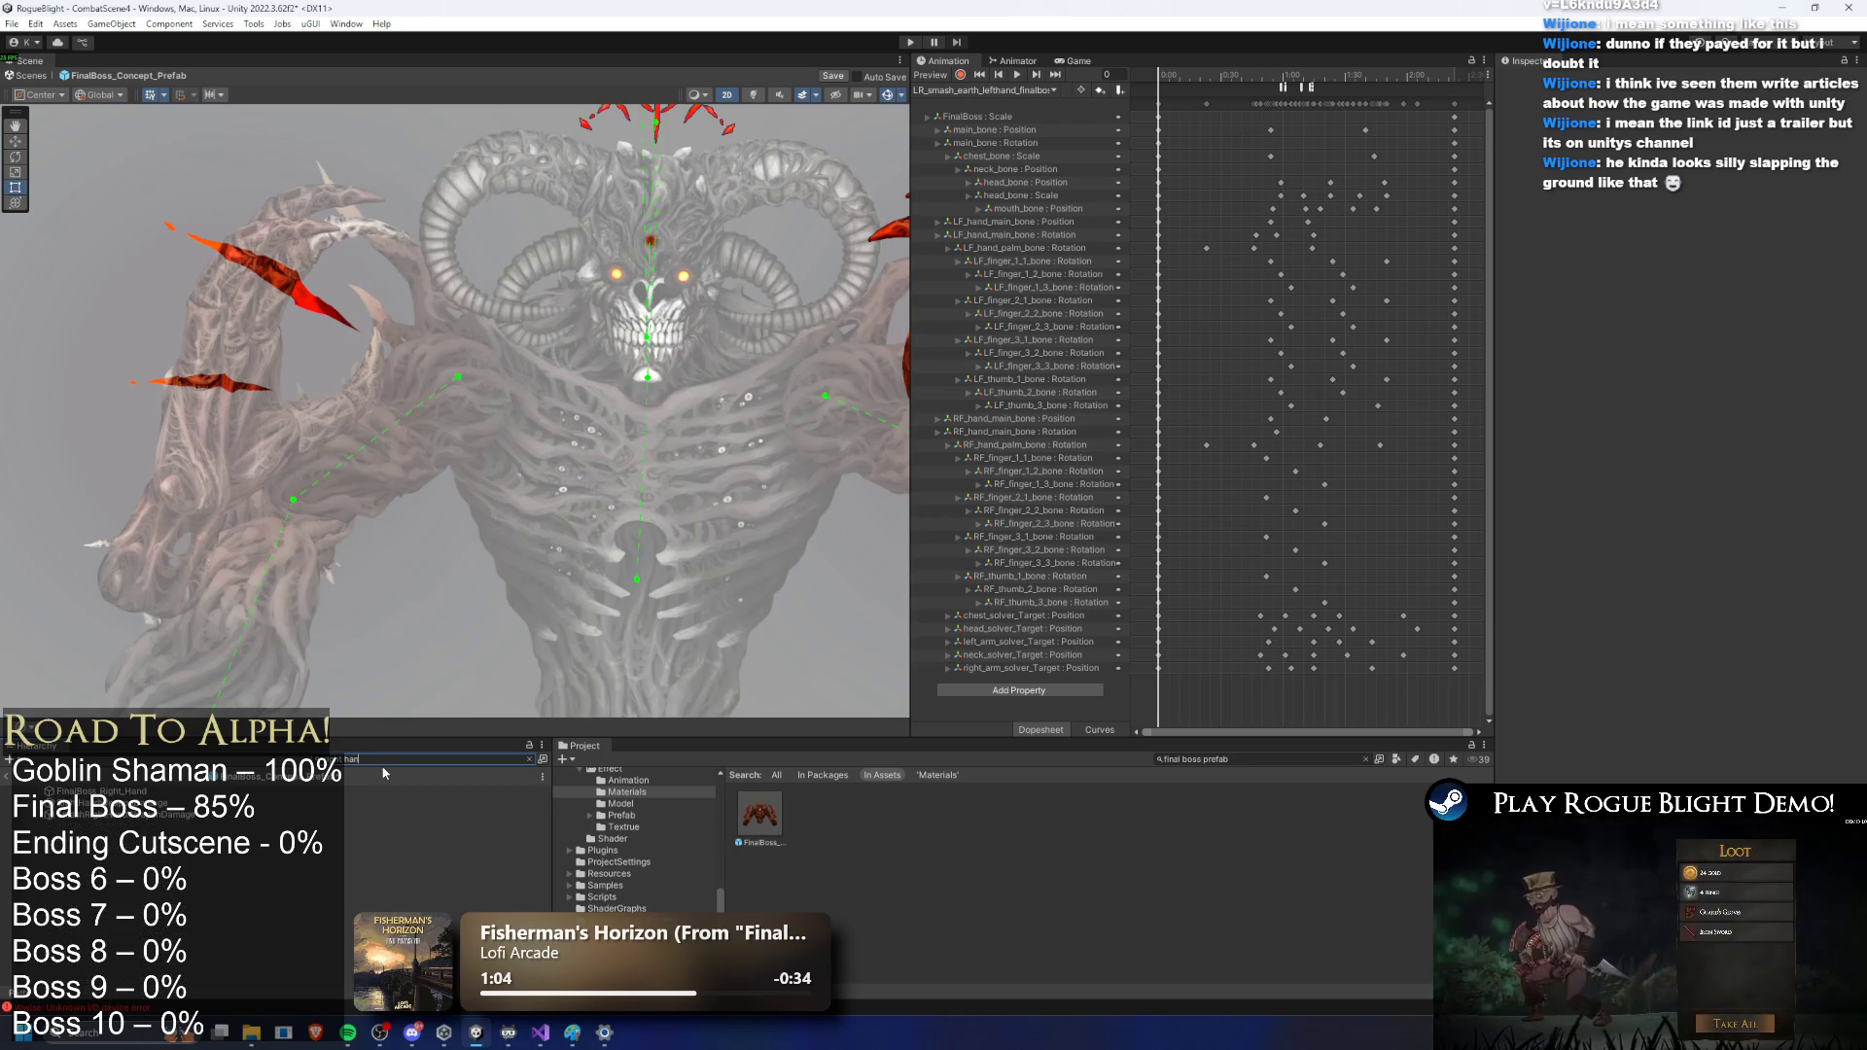
{"action": "key", "text": "ctrl+z"}
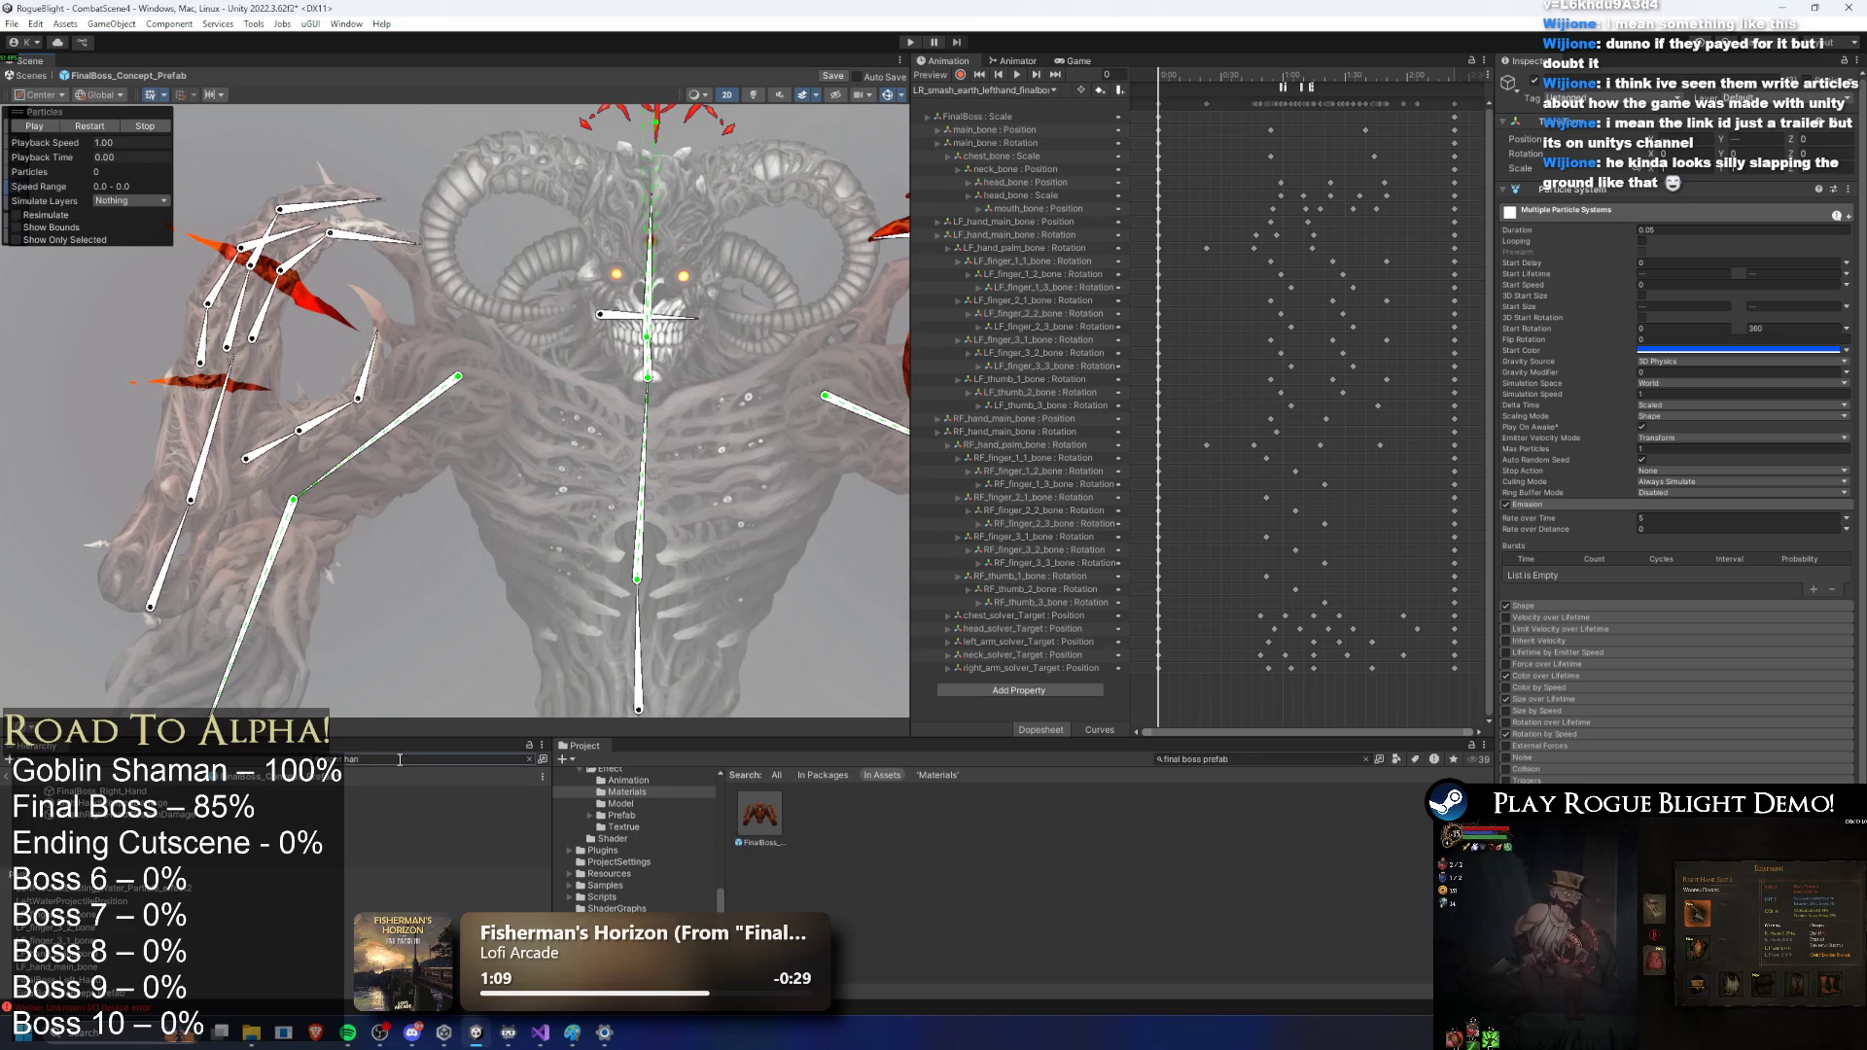
{"action": "key", "text": "Escape"}
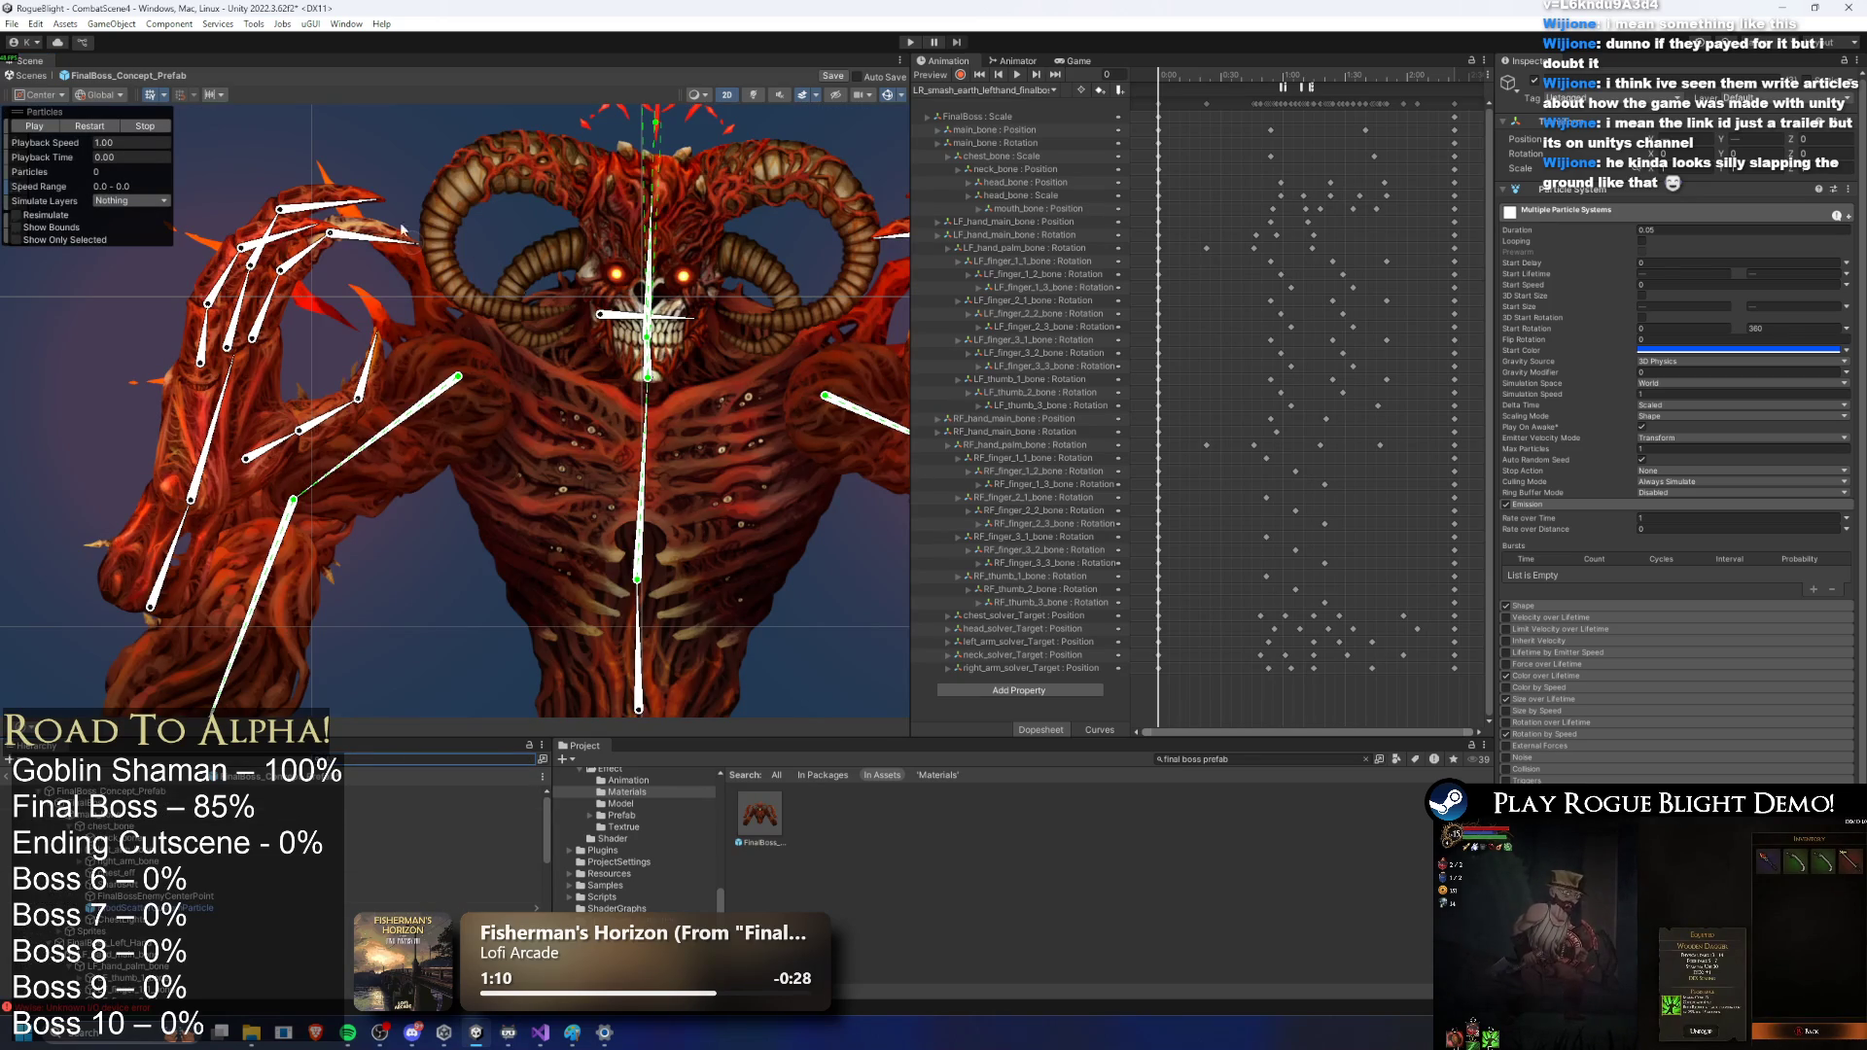
{"action": "left_click", "coordinate": [262, 863]}
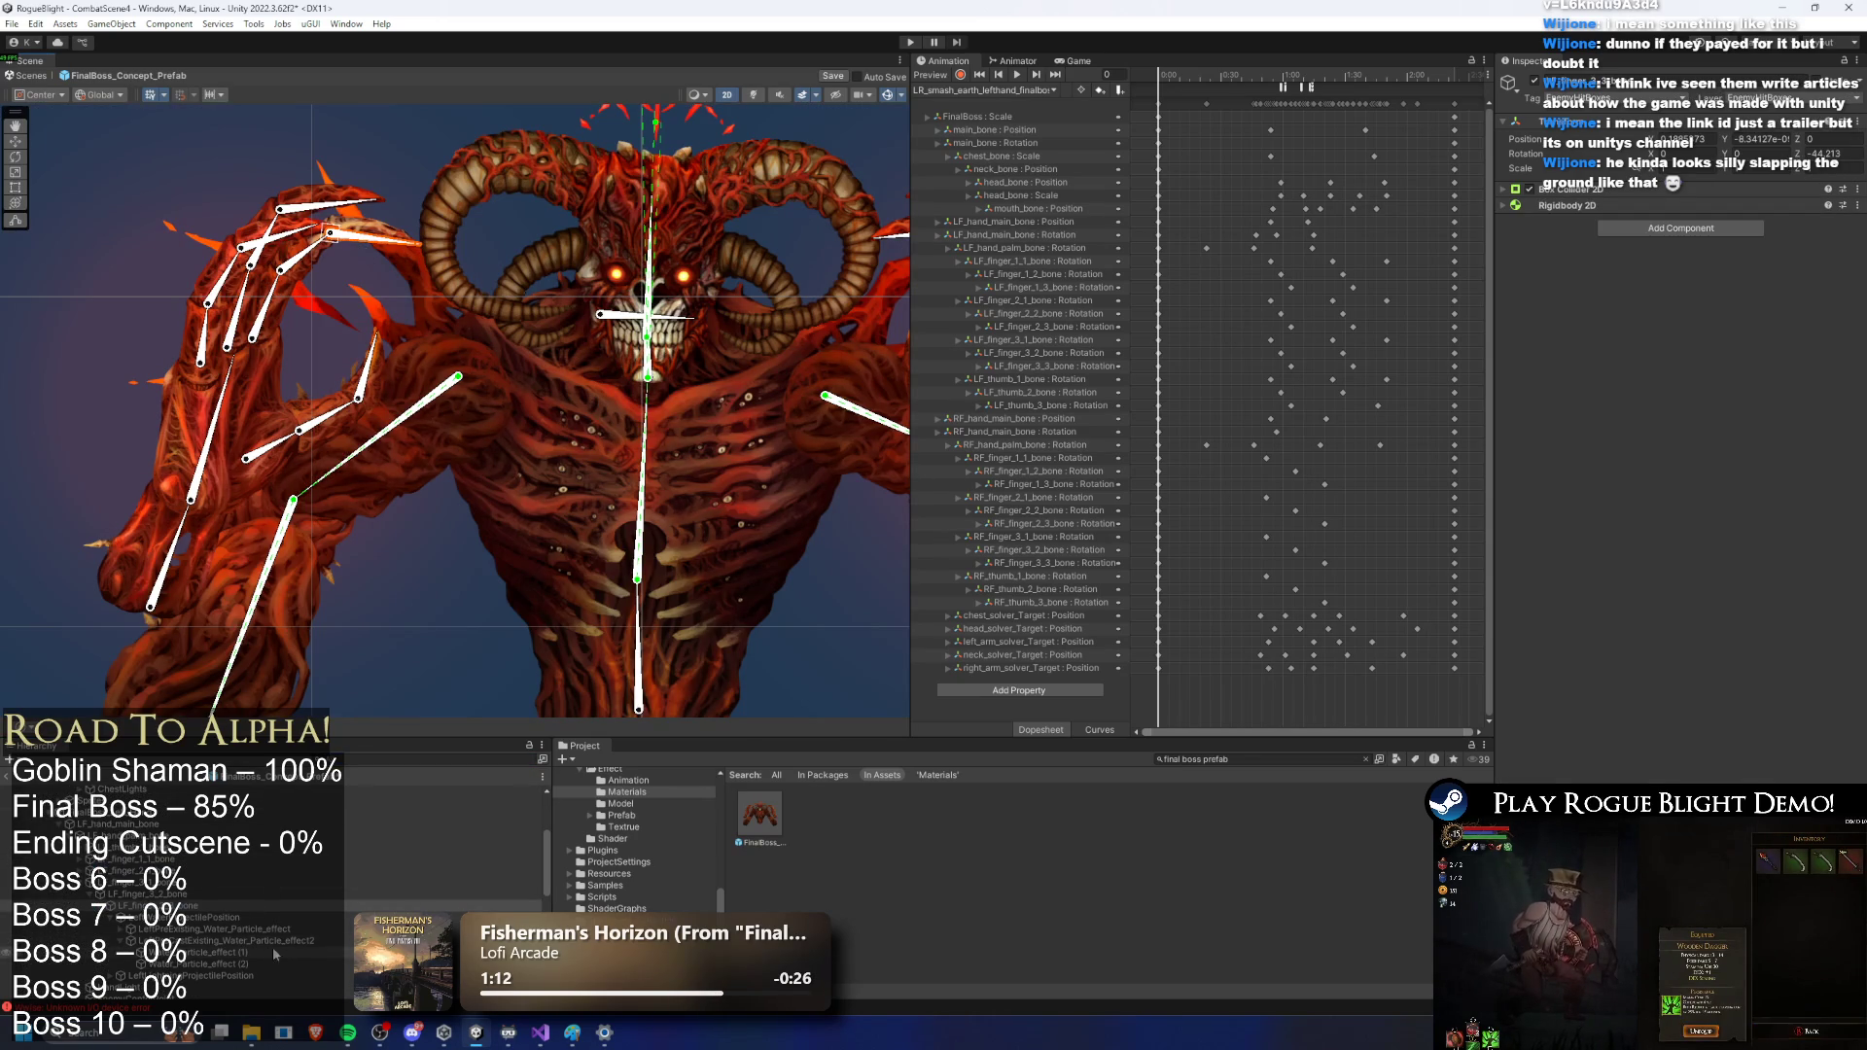
{"action": "left_click", "coordinate": [284, 939]}
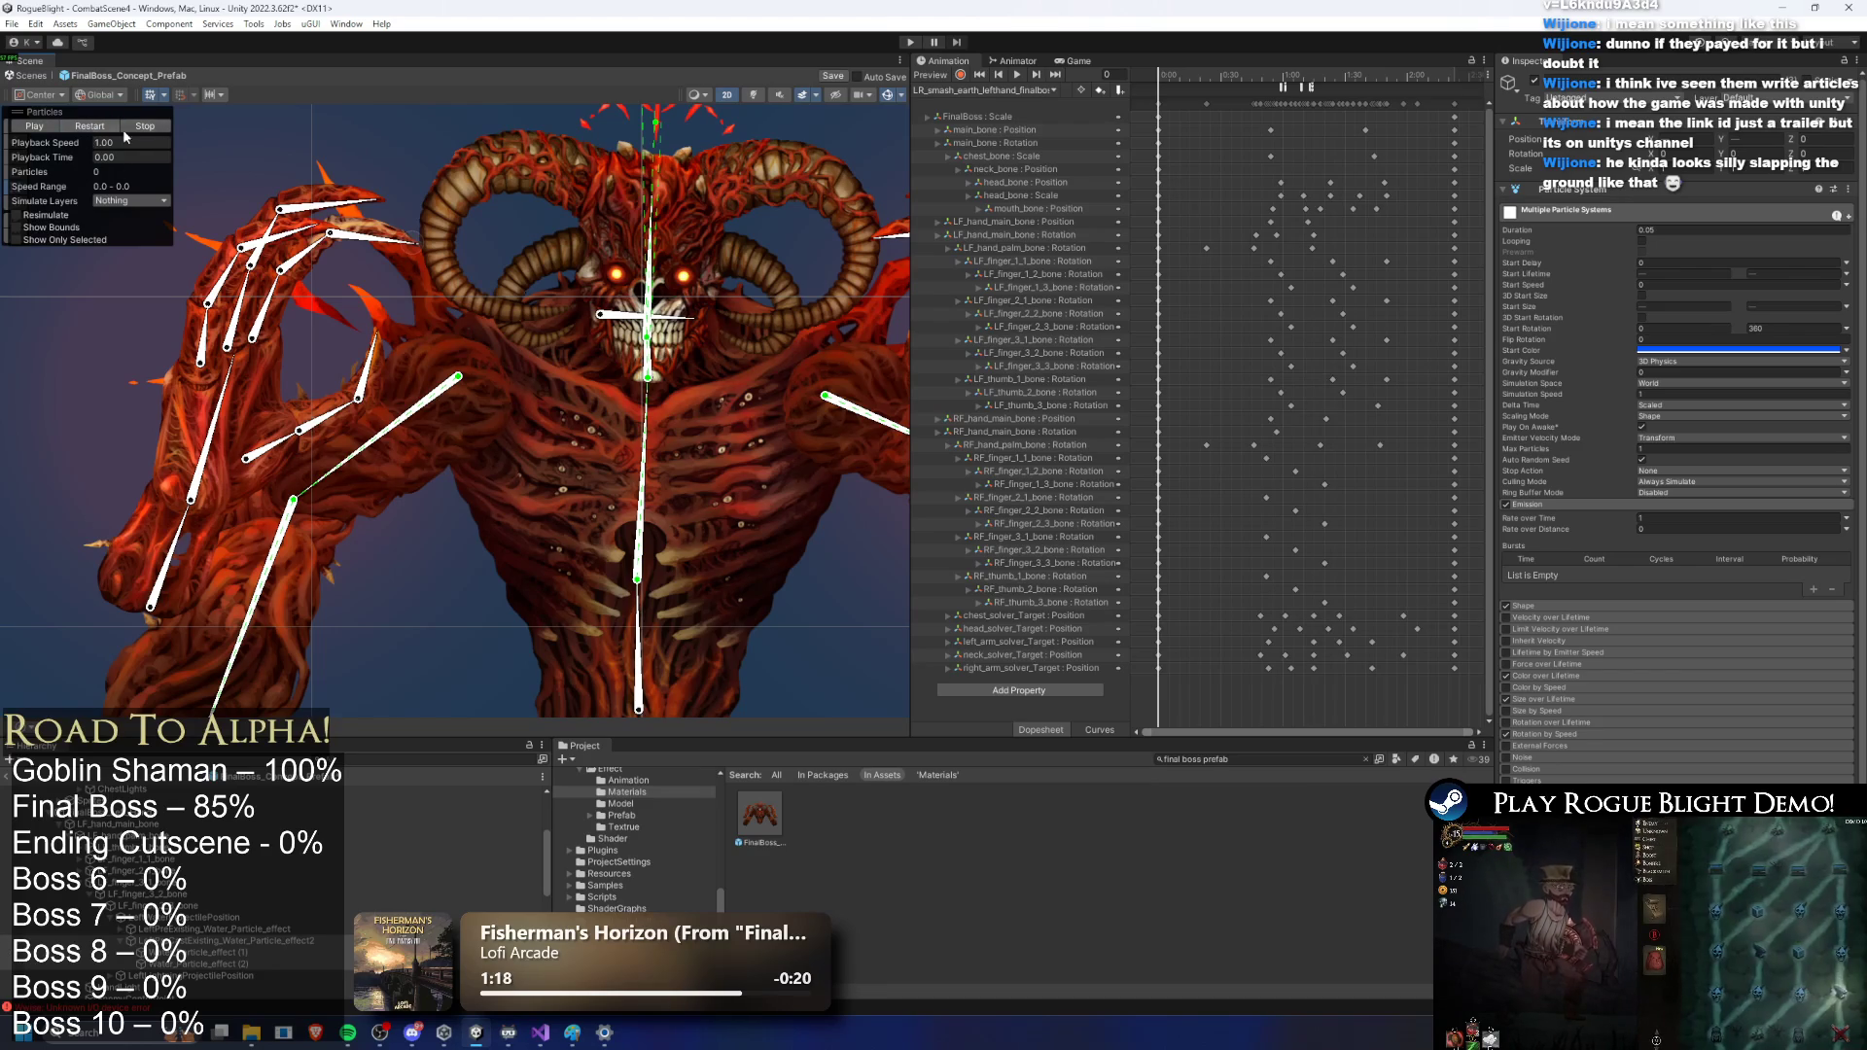
{"action": "left_click", "coordinate": [1257, 761]}
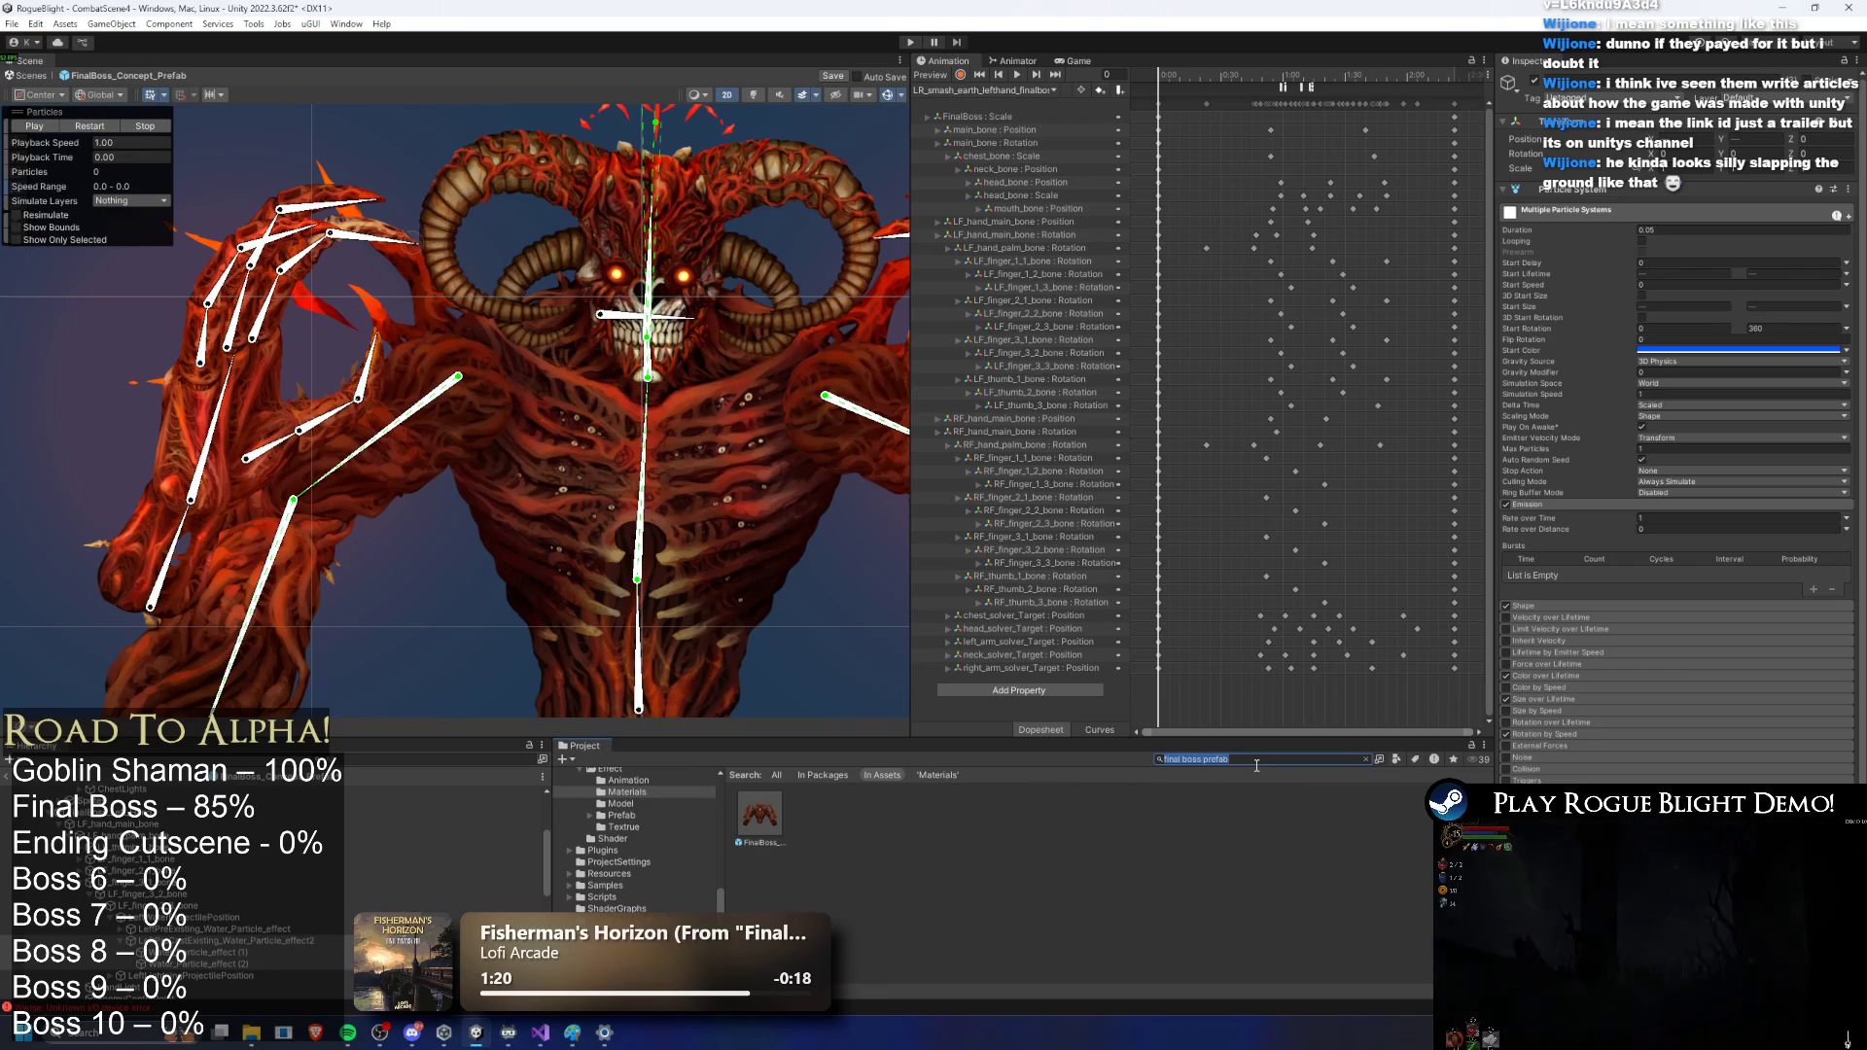
Step: Find Water_Wand via a 'water wand' search and open its Element 0 Water_Wand_Projectile prefab
{"action": "type", "text": "water wand pref"}
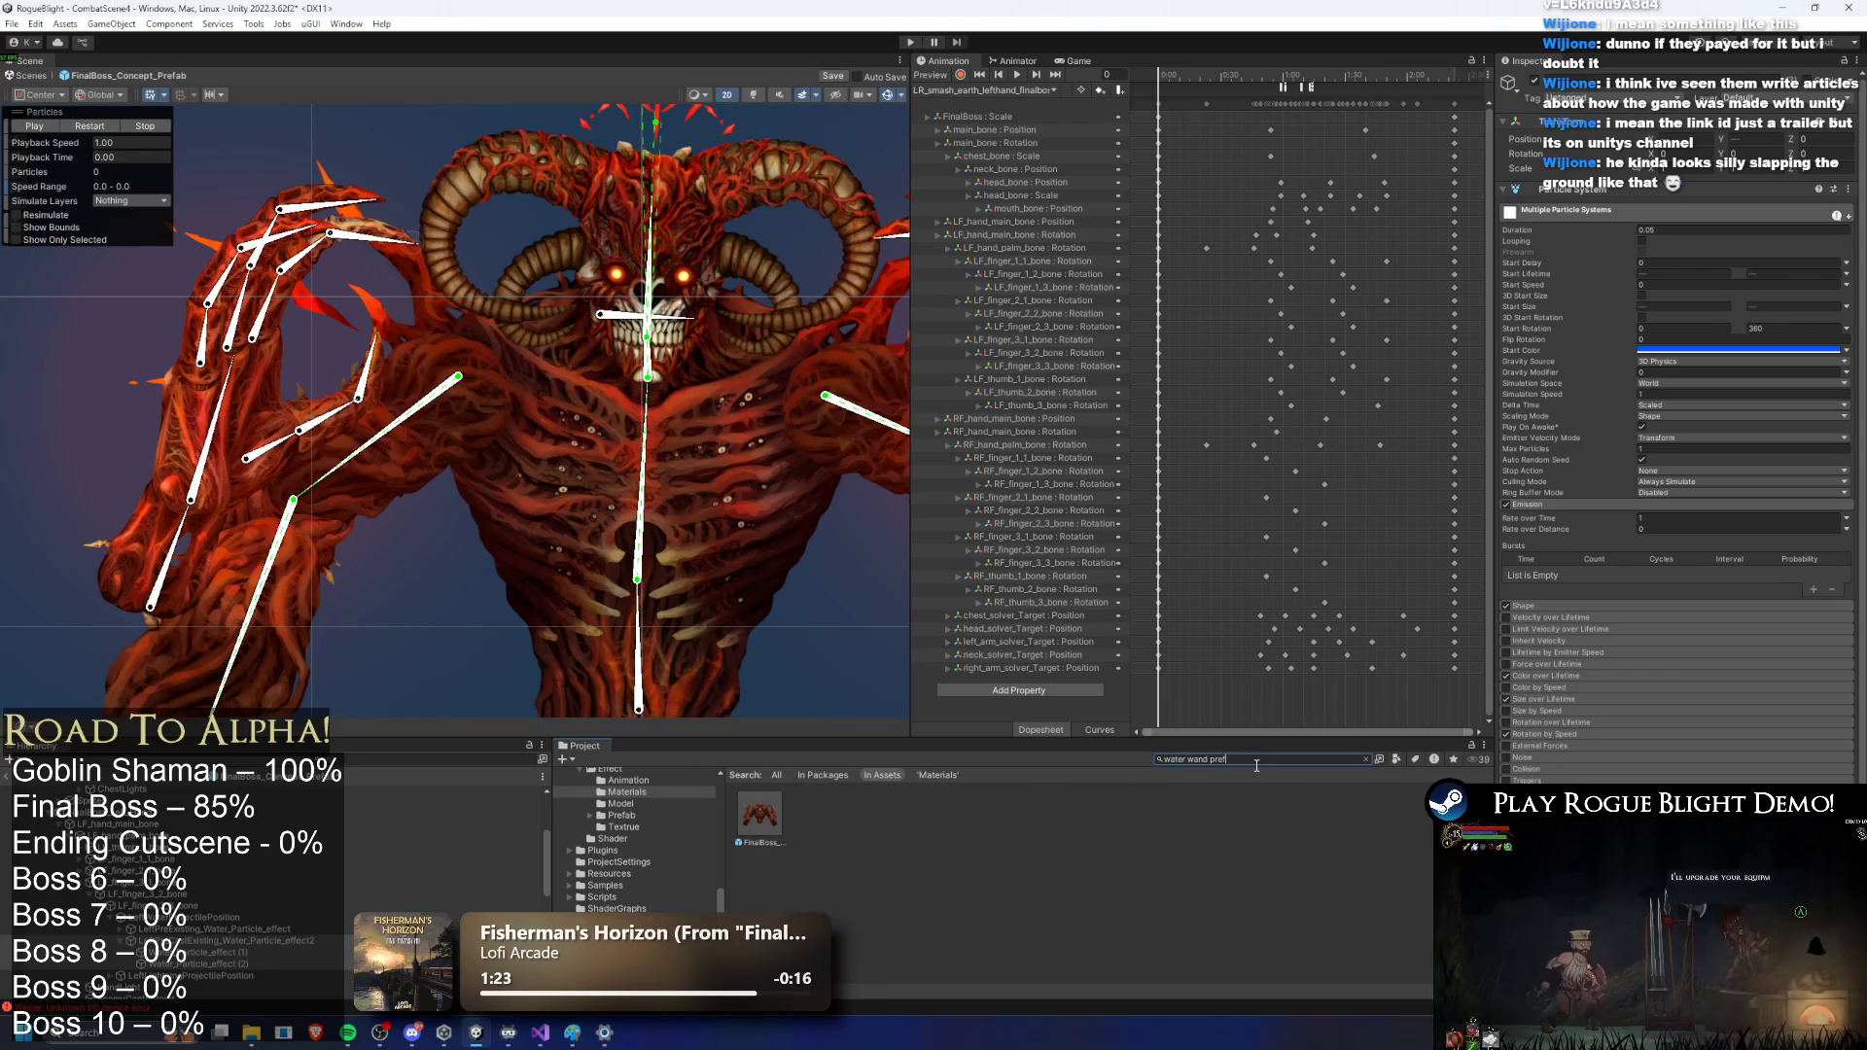
{"action": "type", "text": "wate"}
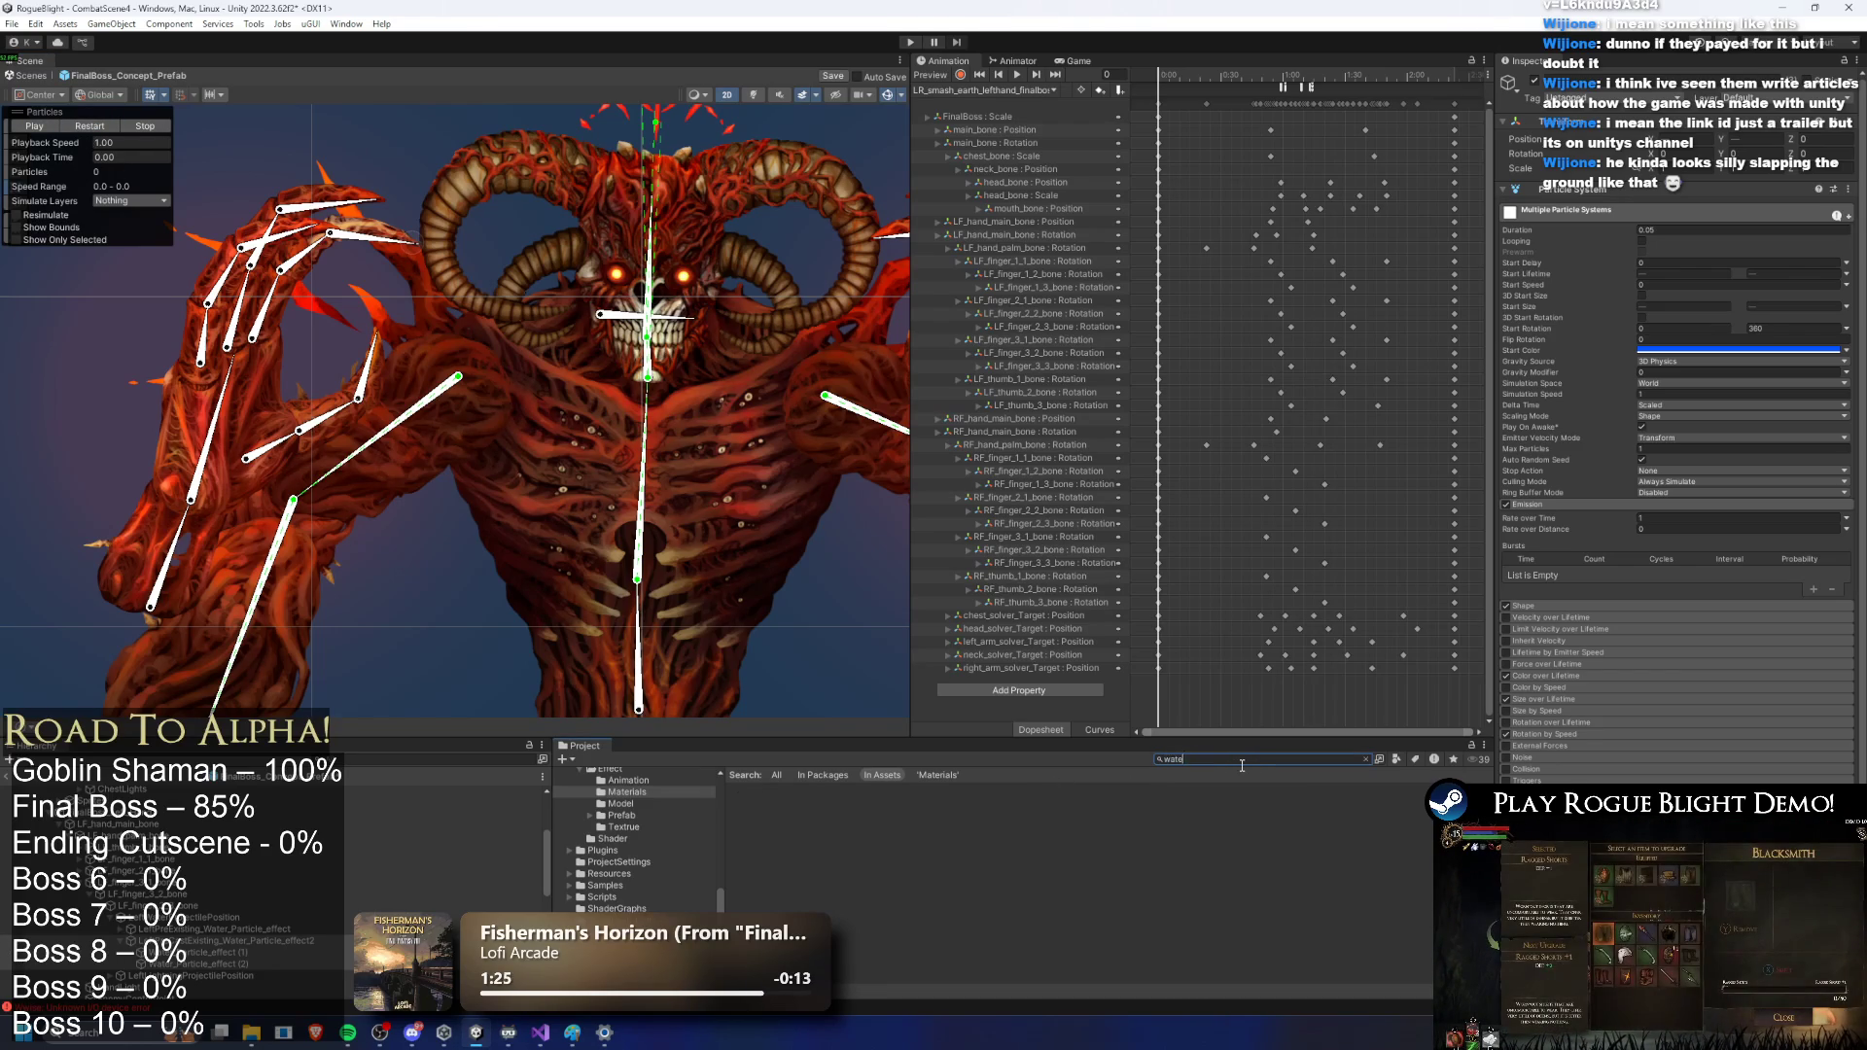
{"action": "type", "text": "r wand"}
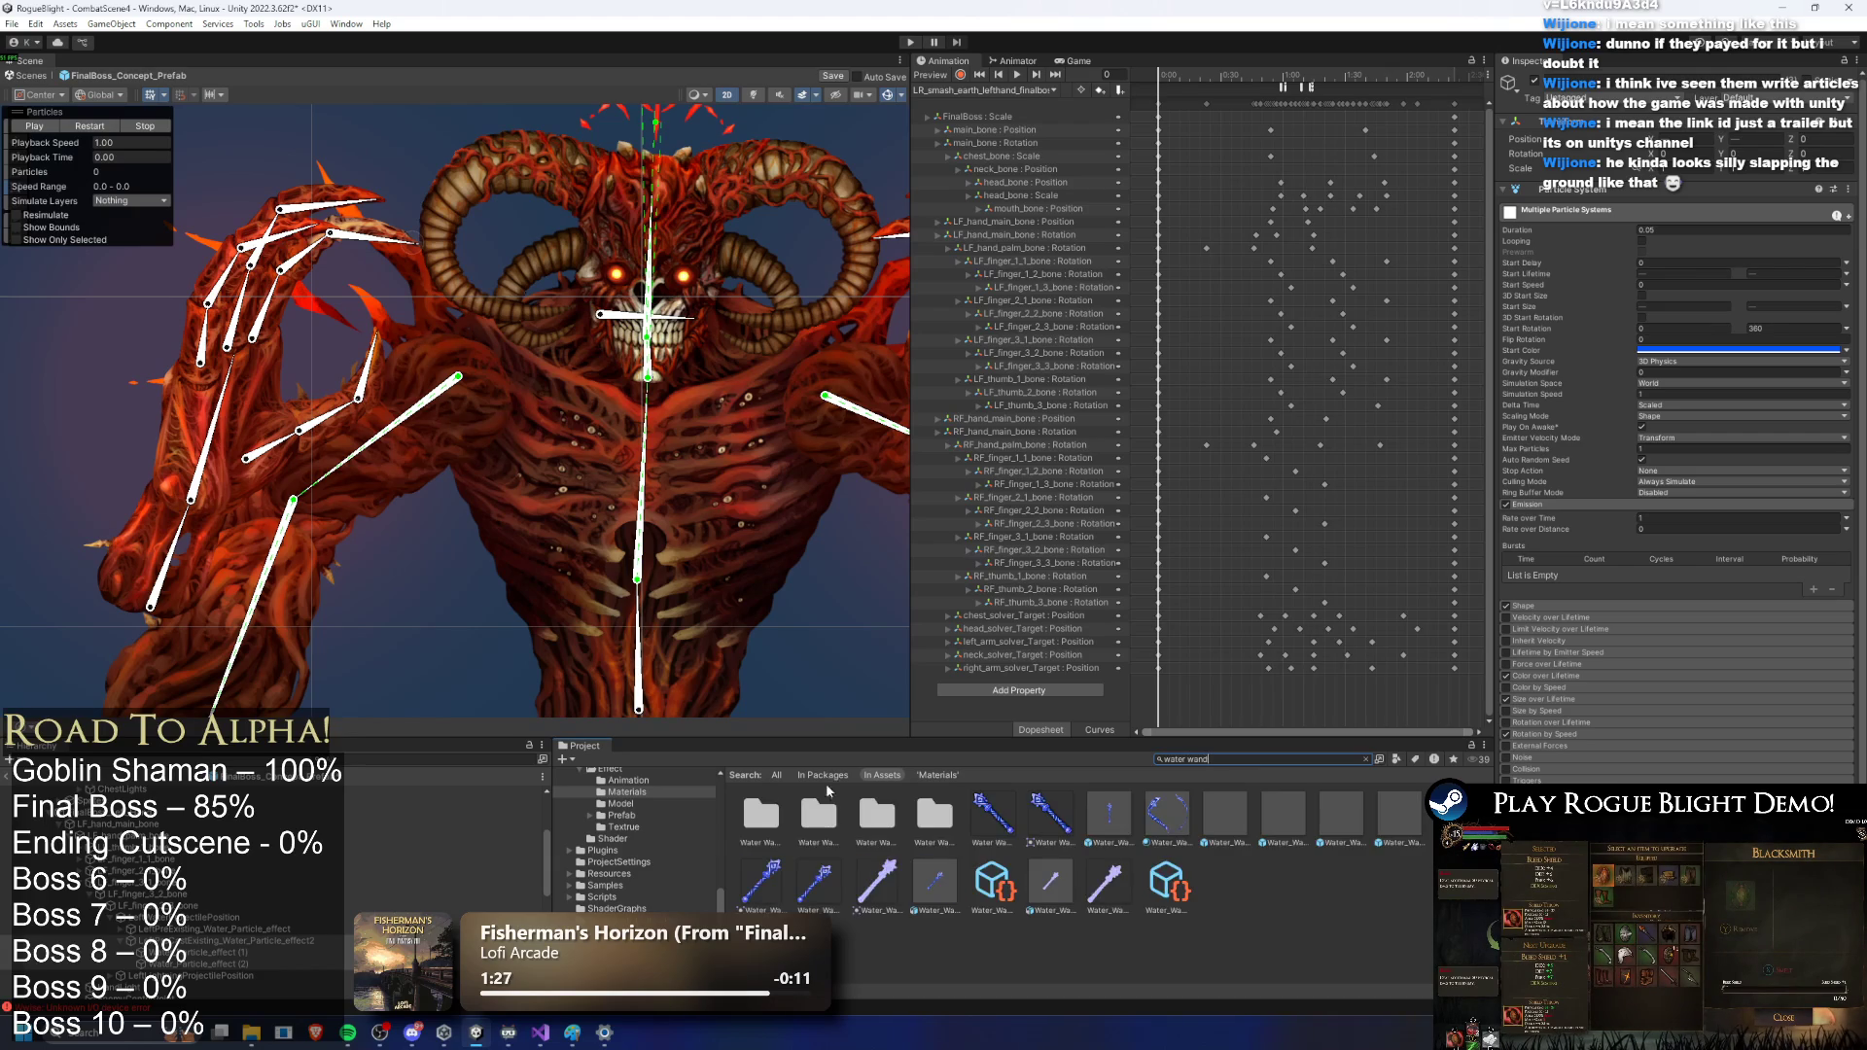
{"action": "left_click", "coordinate": [1106, 820]}
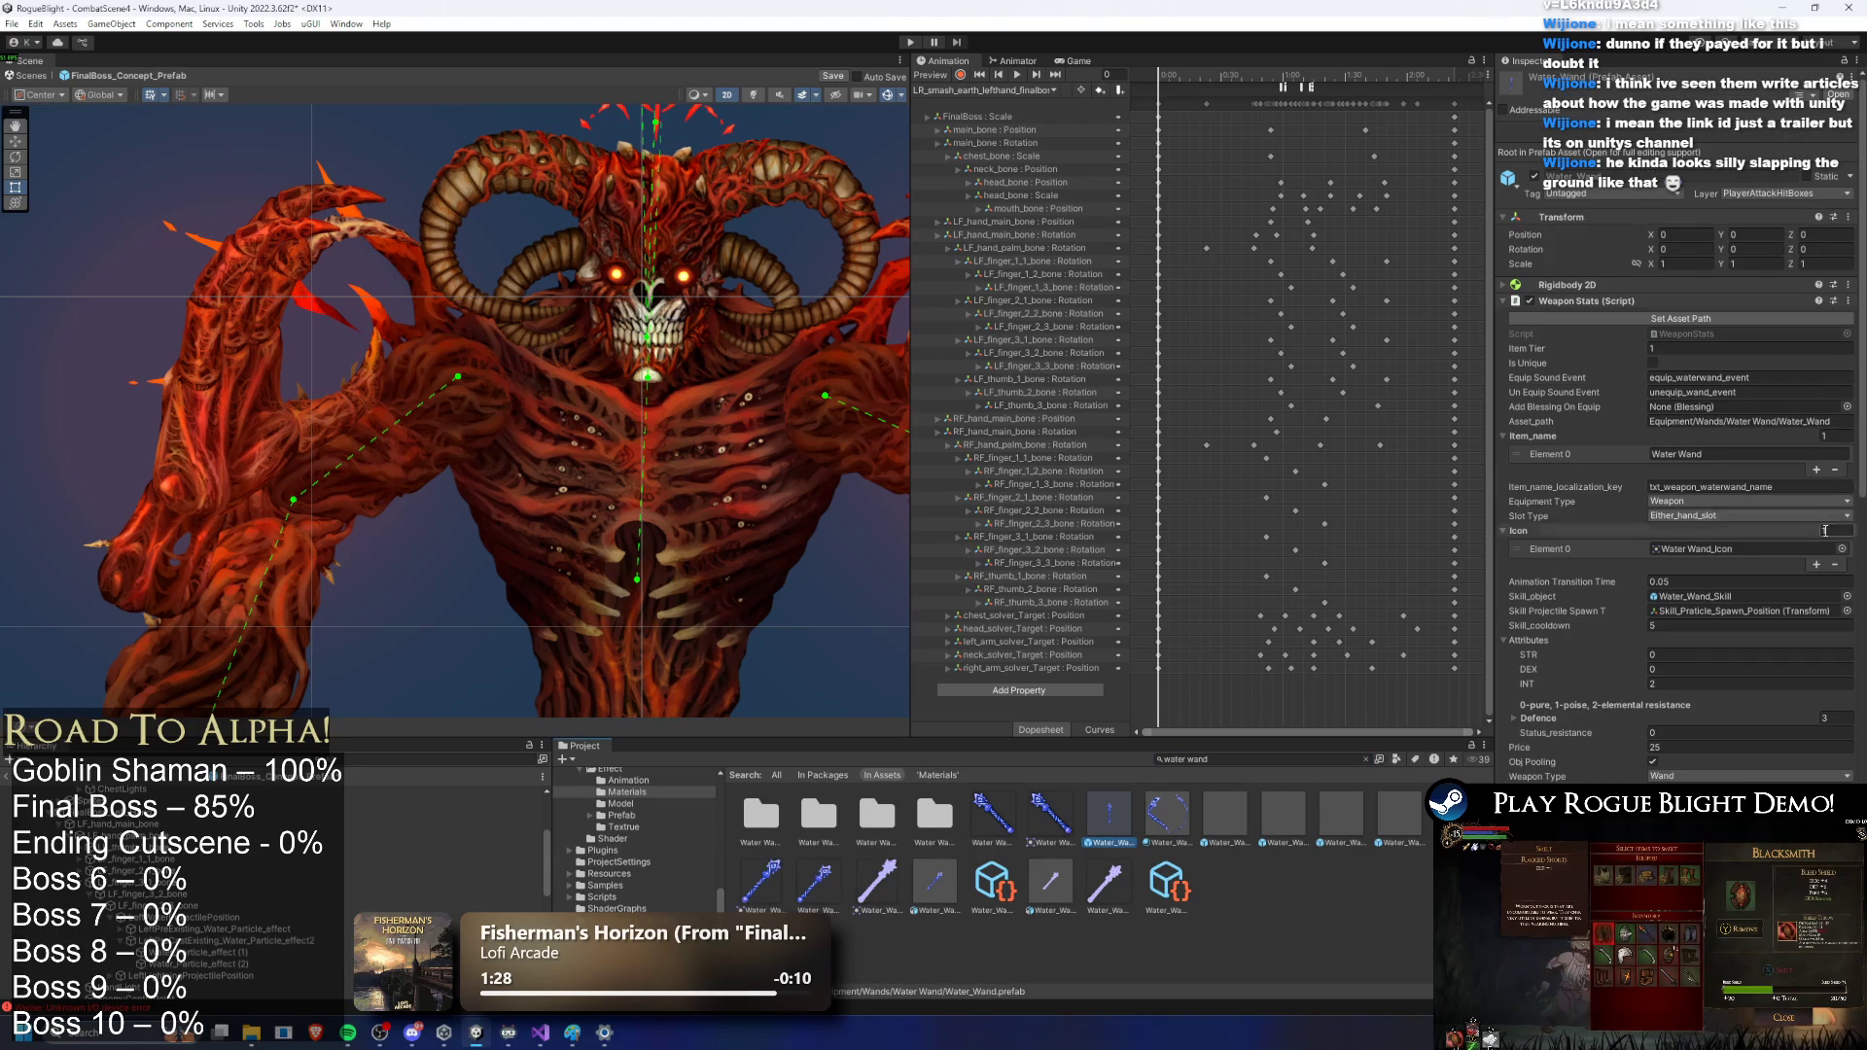
{"action": "scroll", "coordinate": [1818, 545], "scroll_direction": "down", "scroll_amount": 10}
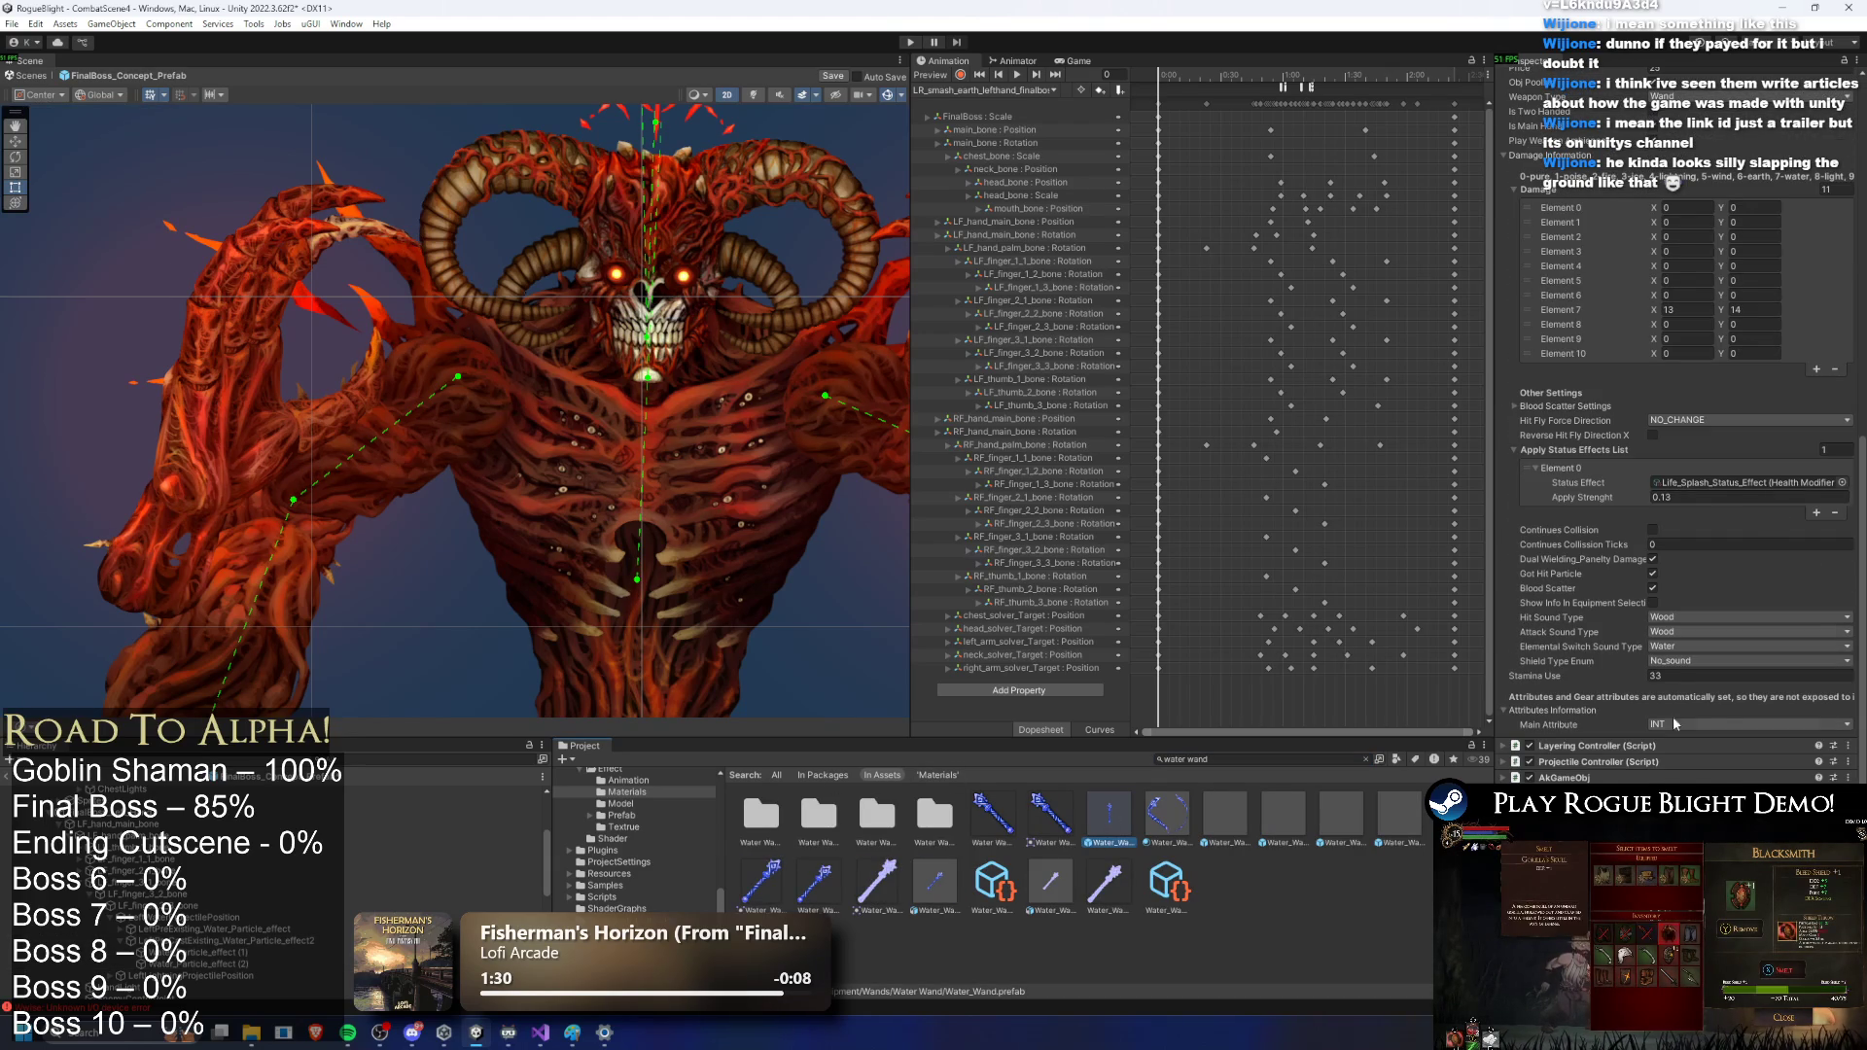
{"action": "scroll", "coordinate": [1689, 698], "scroll_direction": "up", "scroll_amount": 10}
{"action": "left_click", "coordinate": [1655, 301]}
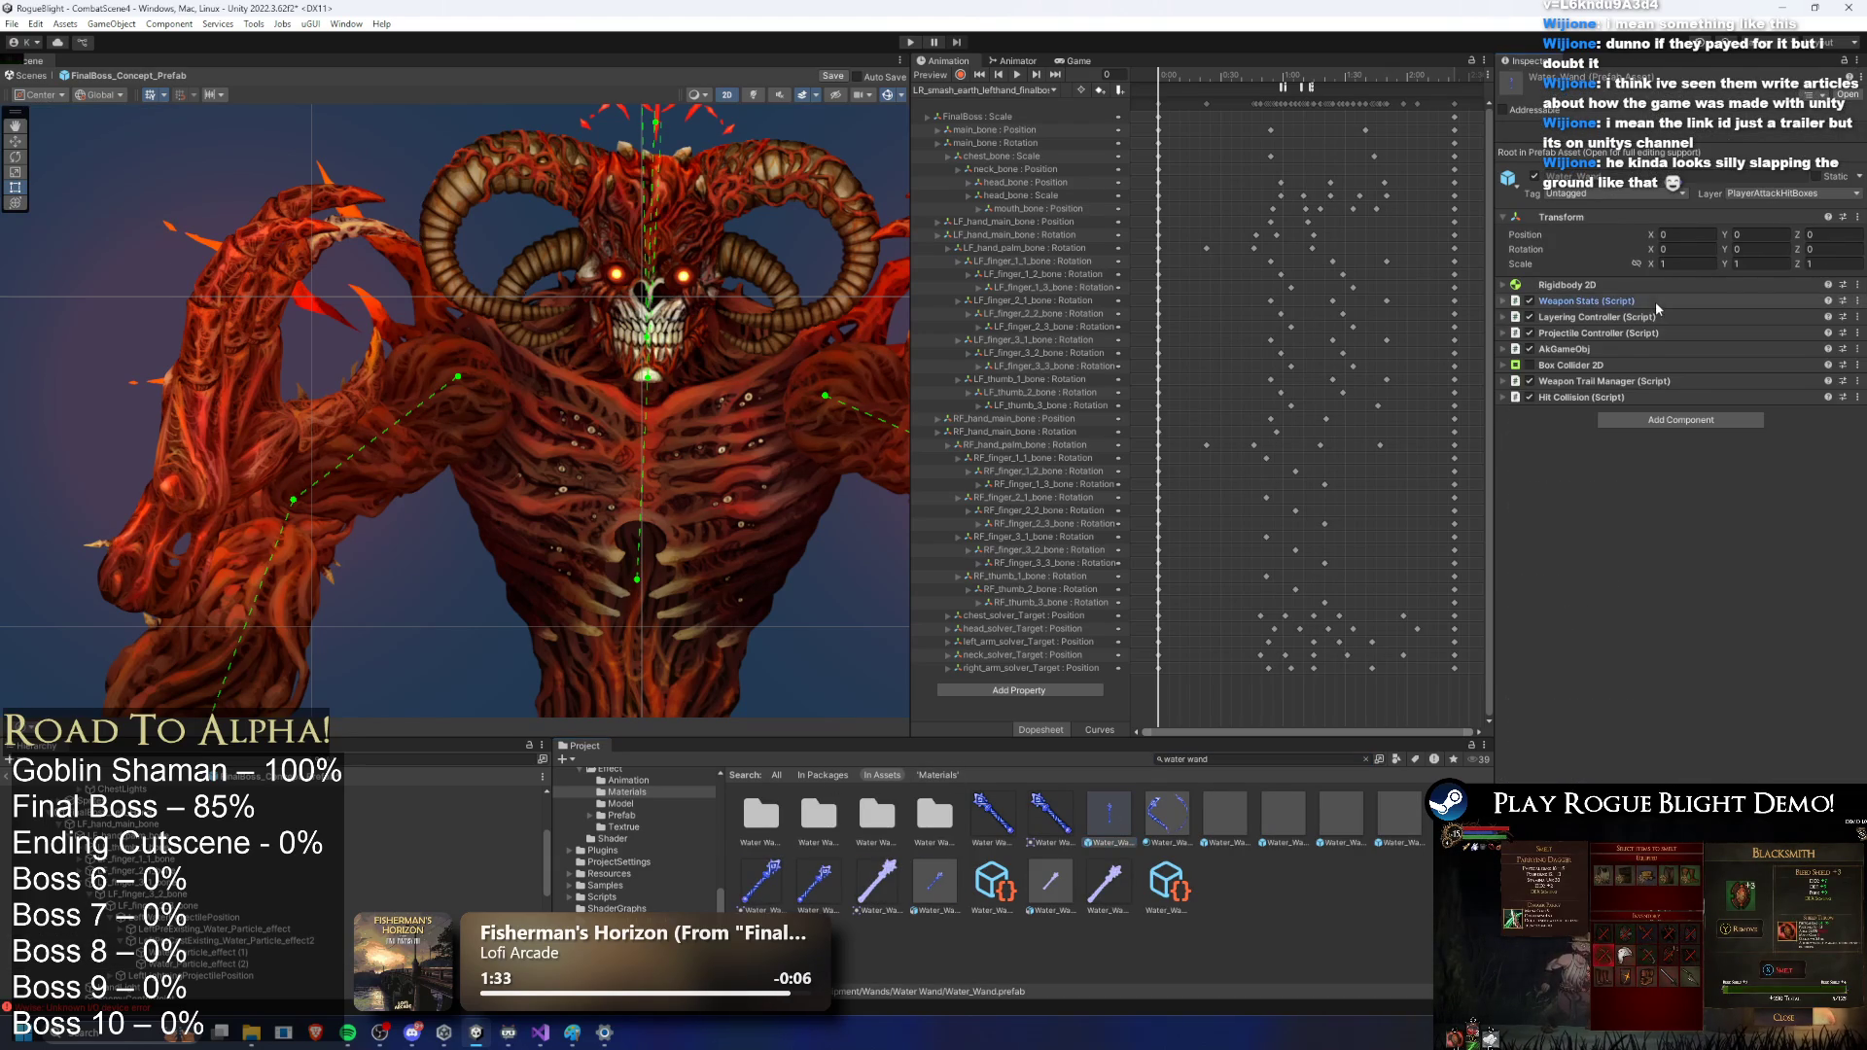
{"action": "left_click", "coordinate": [1642, 332]}
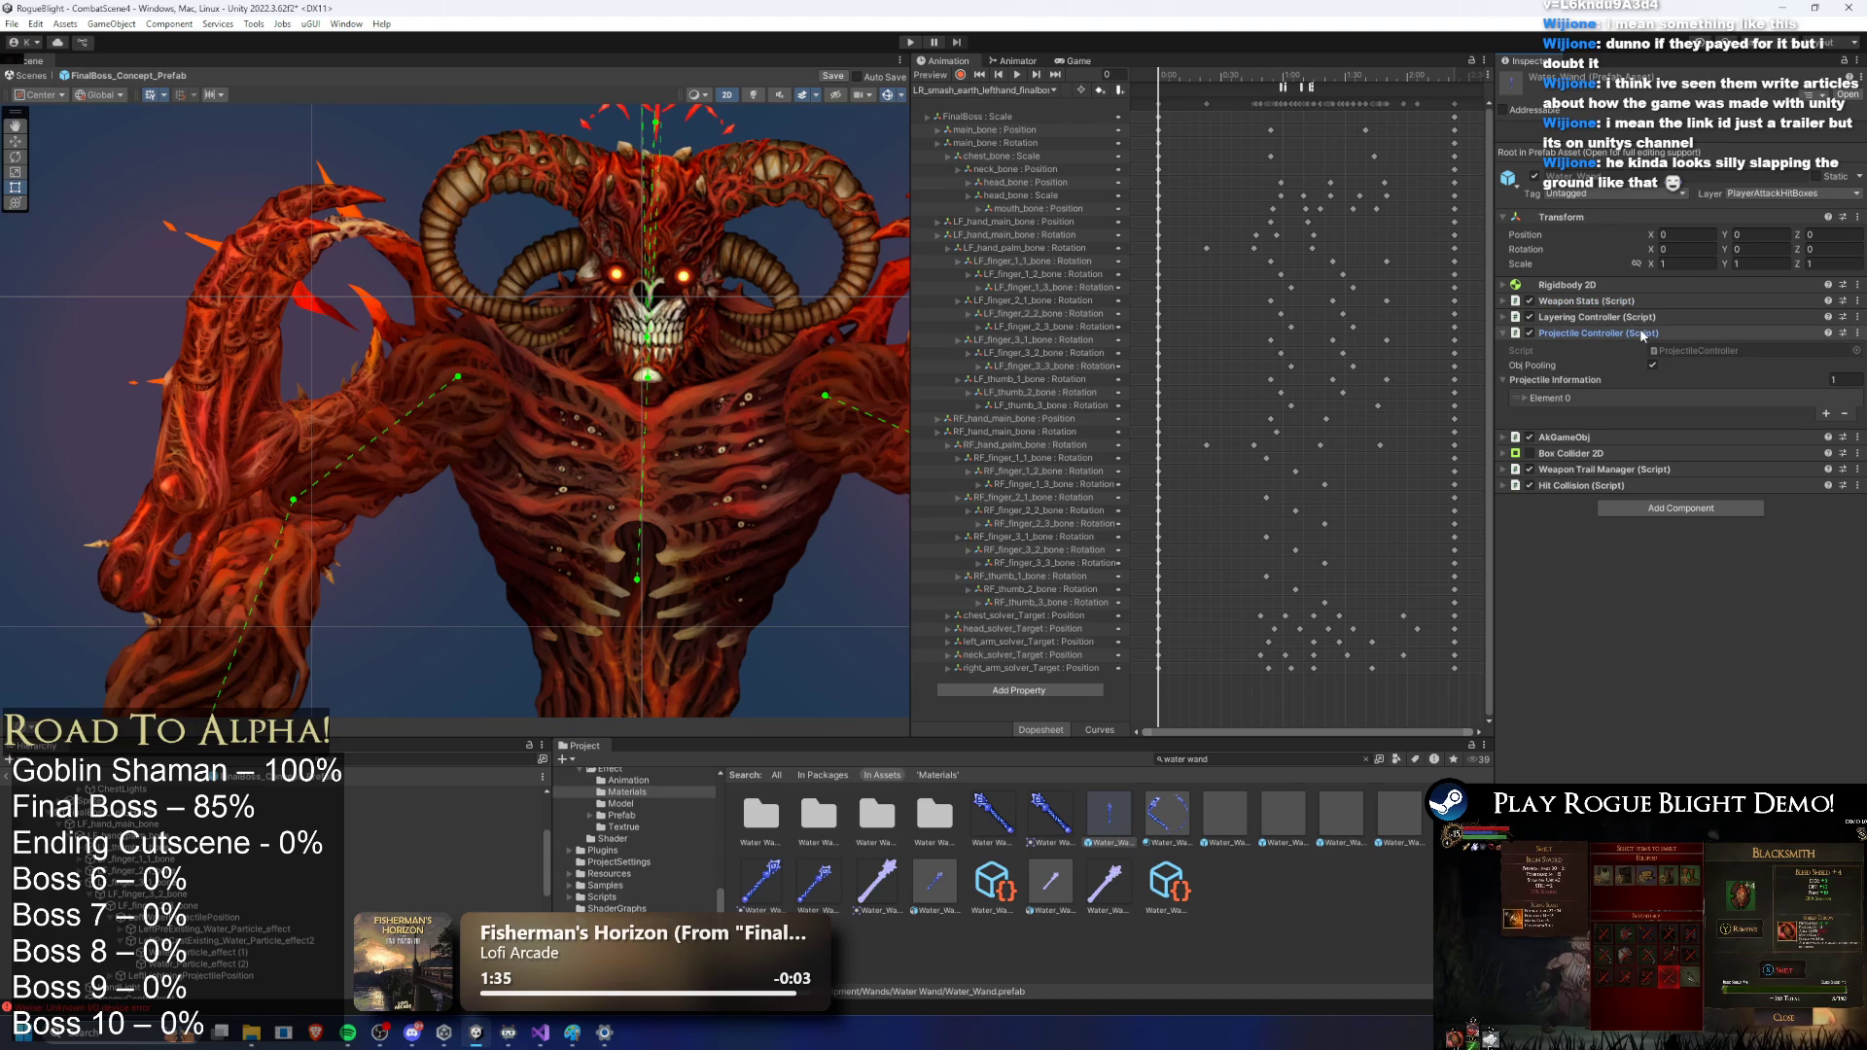
{"action": "left_click", "coordinate": [1600, 393]}
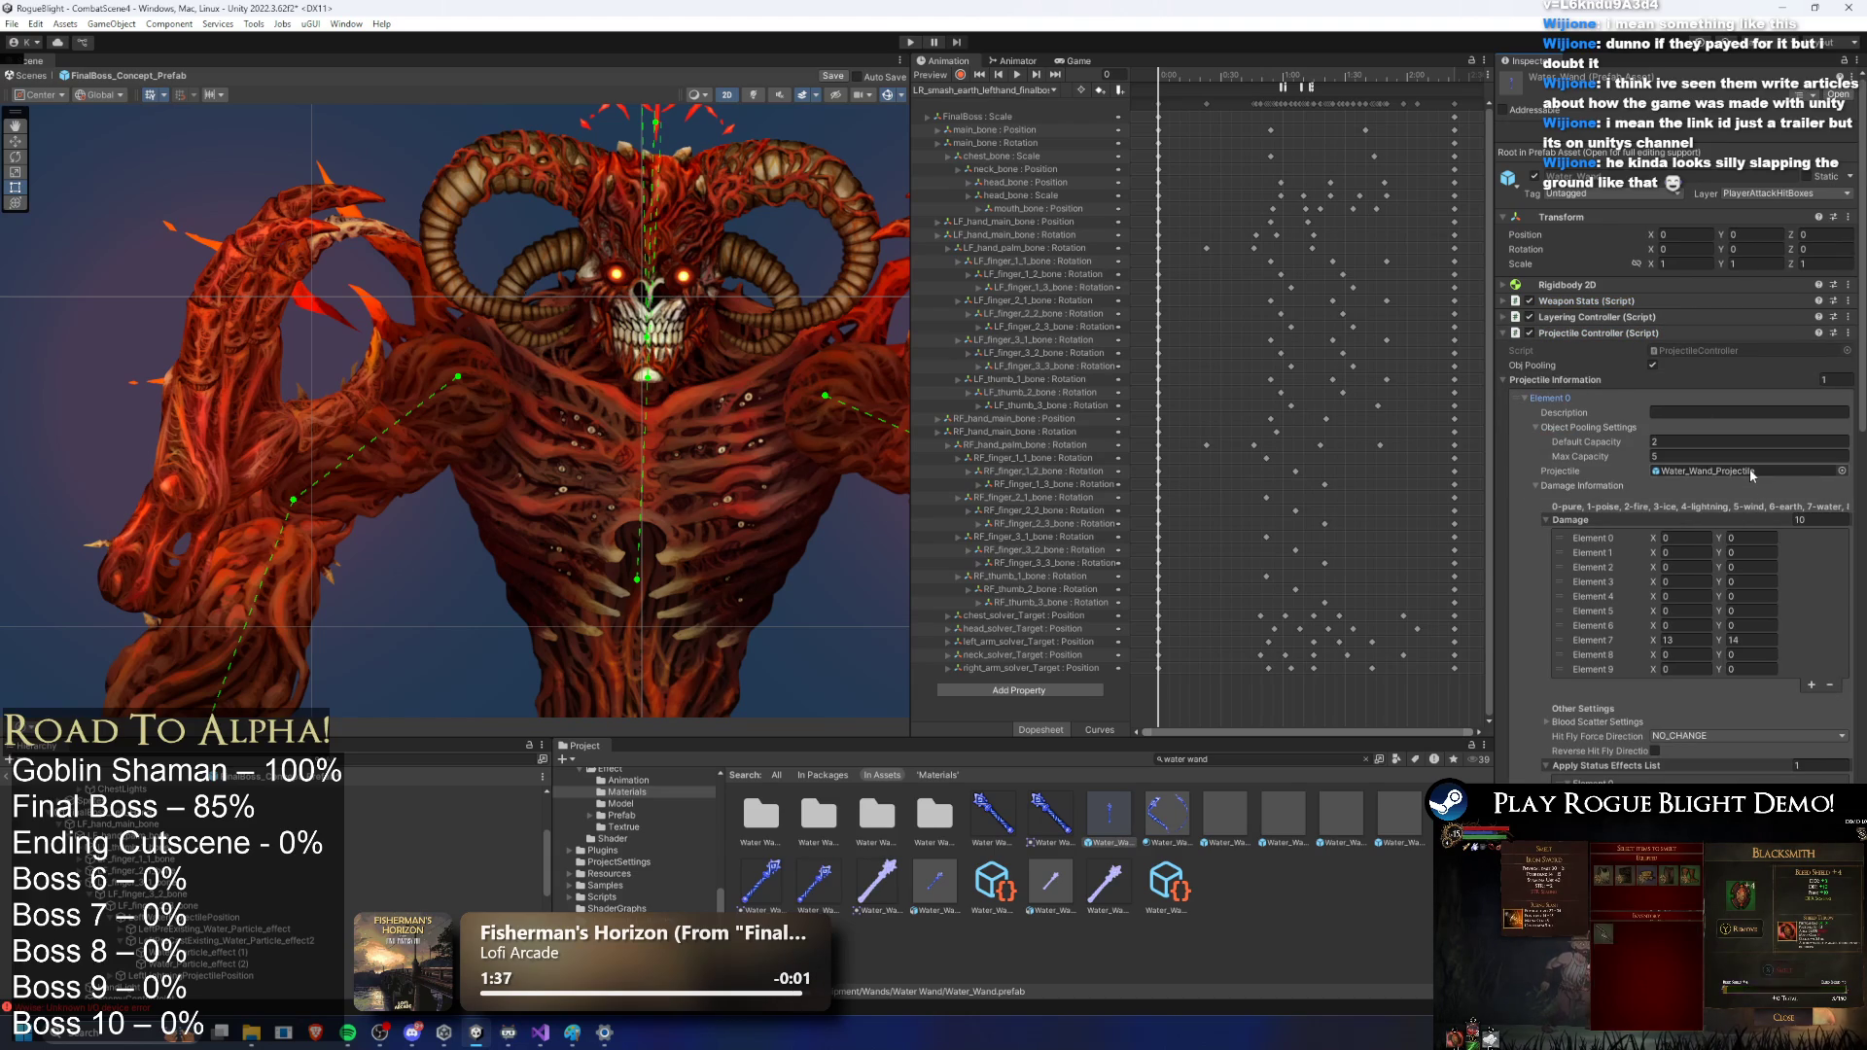
{"action": "double_click", "coordinate": [1748, 473]}
{"action": "scroll", "coordinate": [1690, 490], "scroll_direction": "down", "scroll_amount": 10}
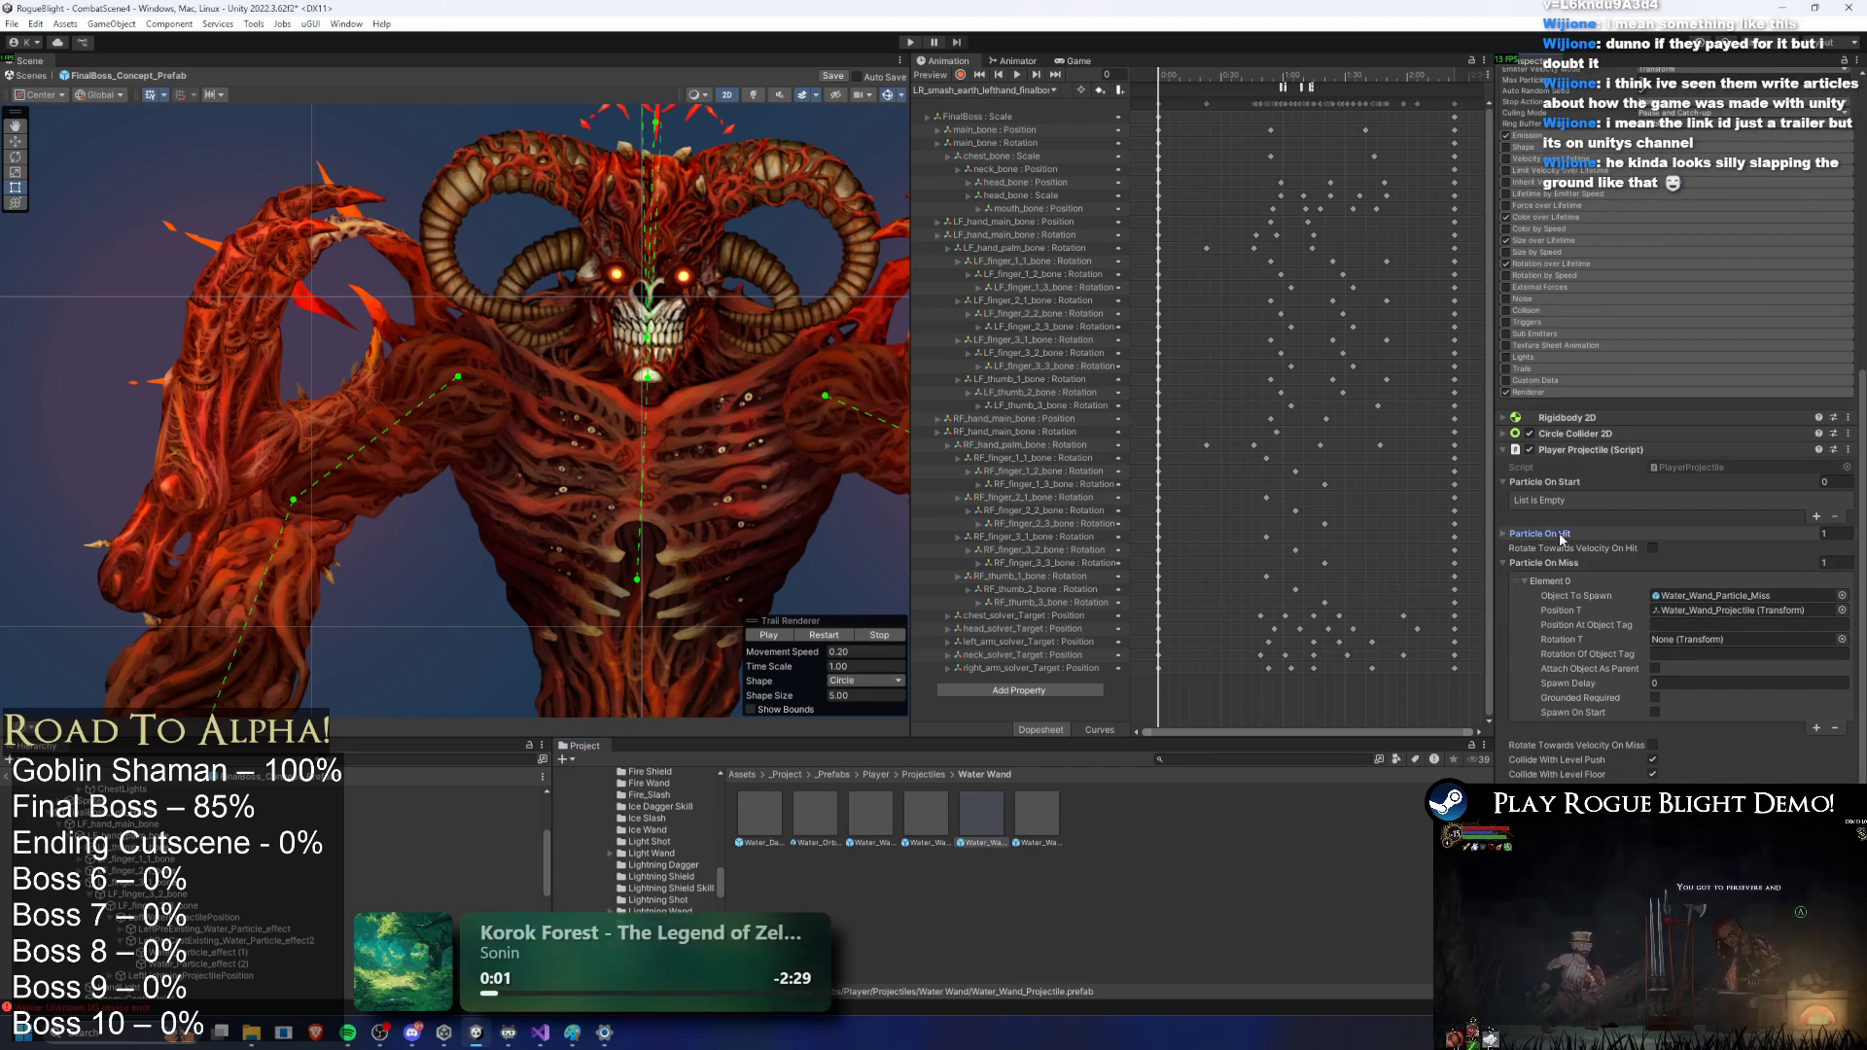
Step: Open the projectile's Water_Wand_Particle_Explosion effect and preview its particles
{"action": "left_click", "coordinate": [1539, 533]}
{"action": "double_click", "coordinate": [1738, 570]}
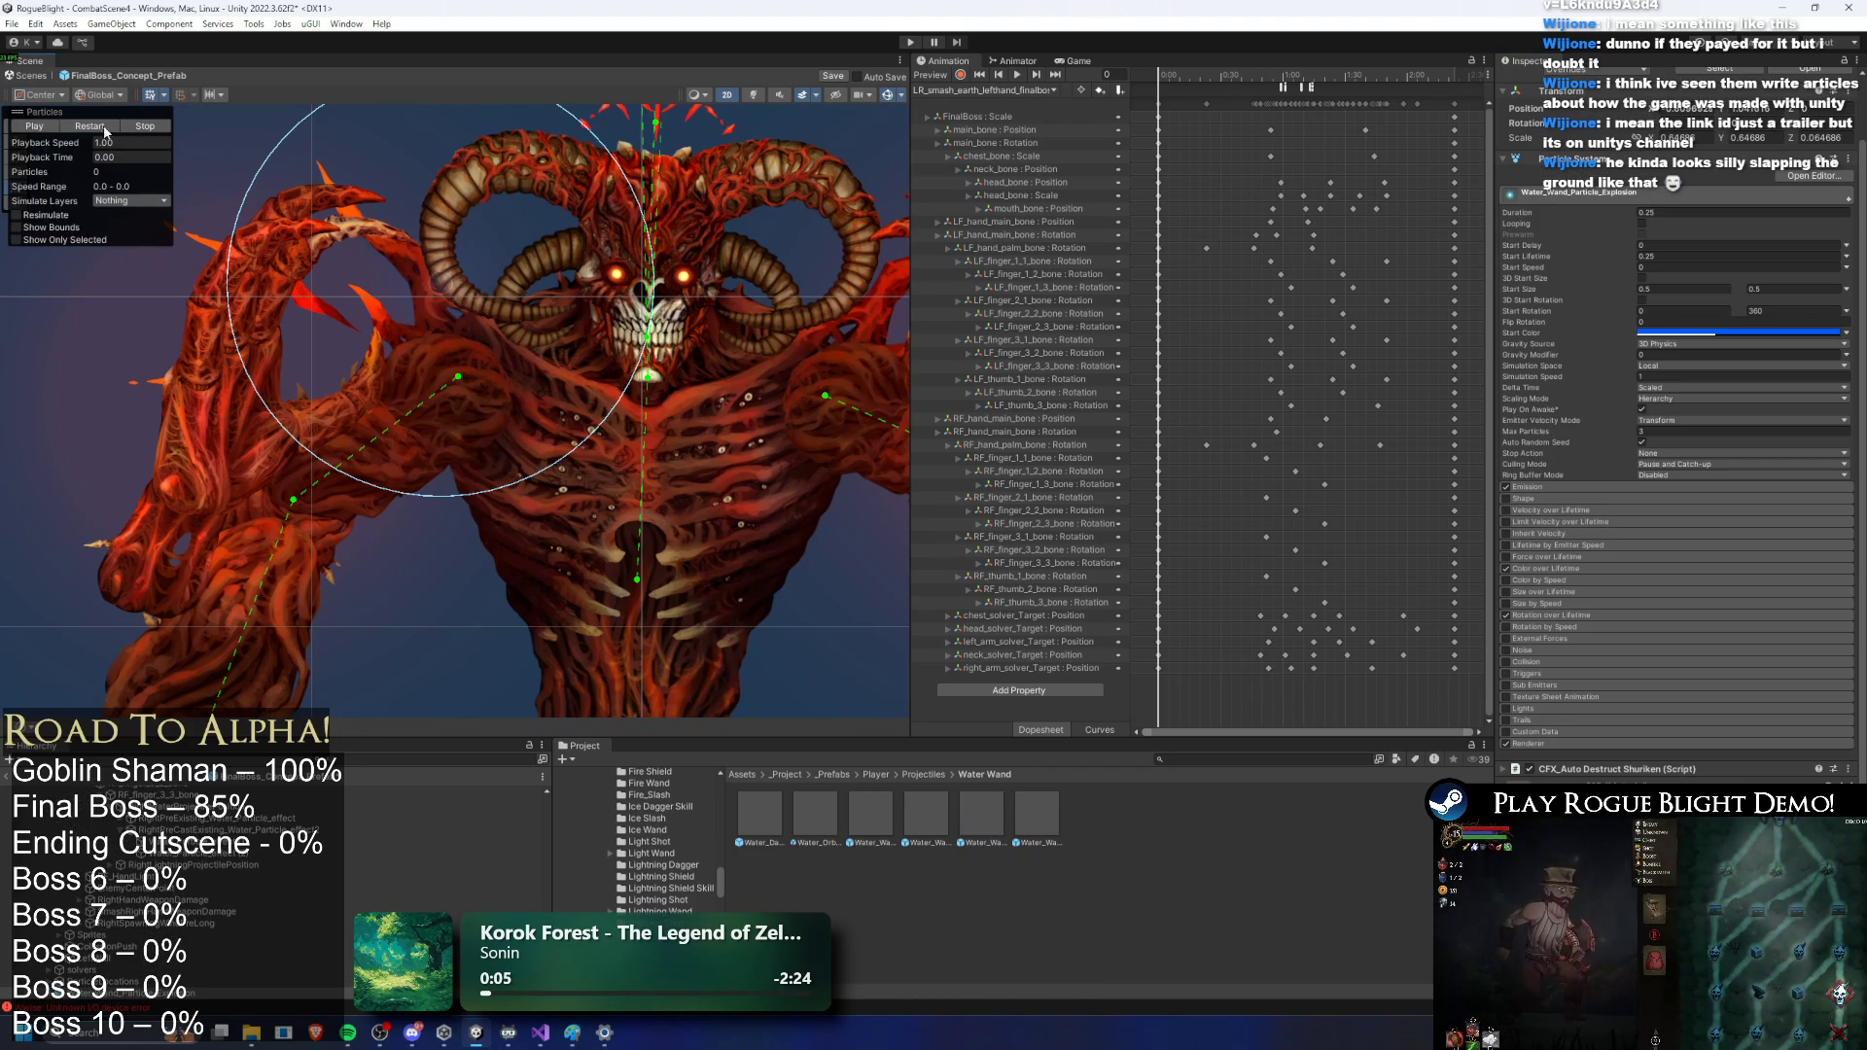
{"action": "left_click", "coordinate": [110, 129]}
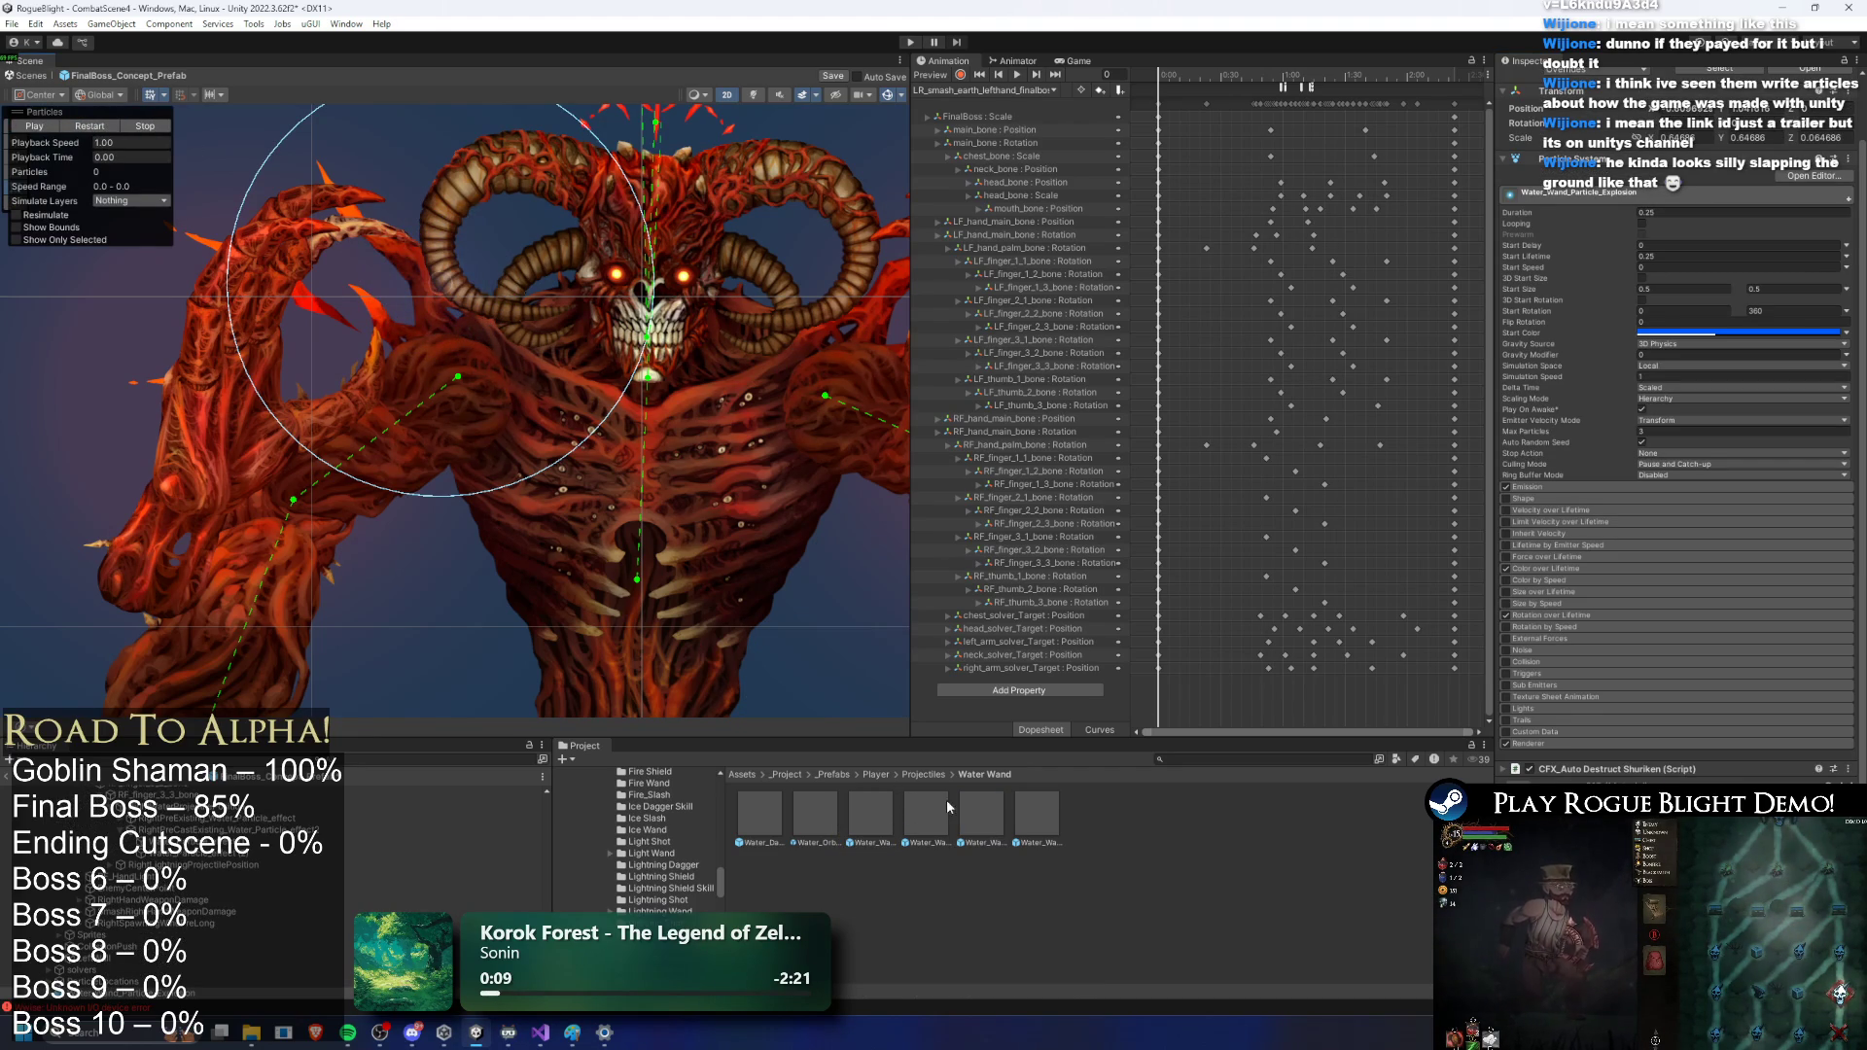
Step: Drag Water_Orb beside the boss, restart its preview, and try reordering CFX_Auto Destruct
{"action": "left_click", "coordinate": [815, 815]}
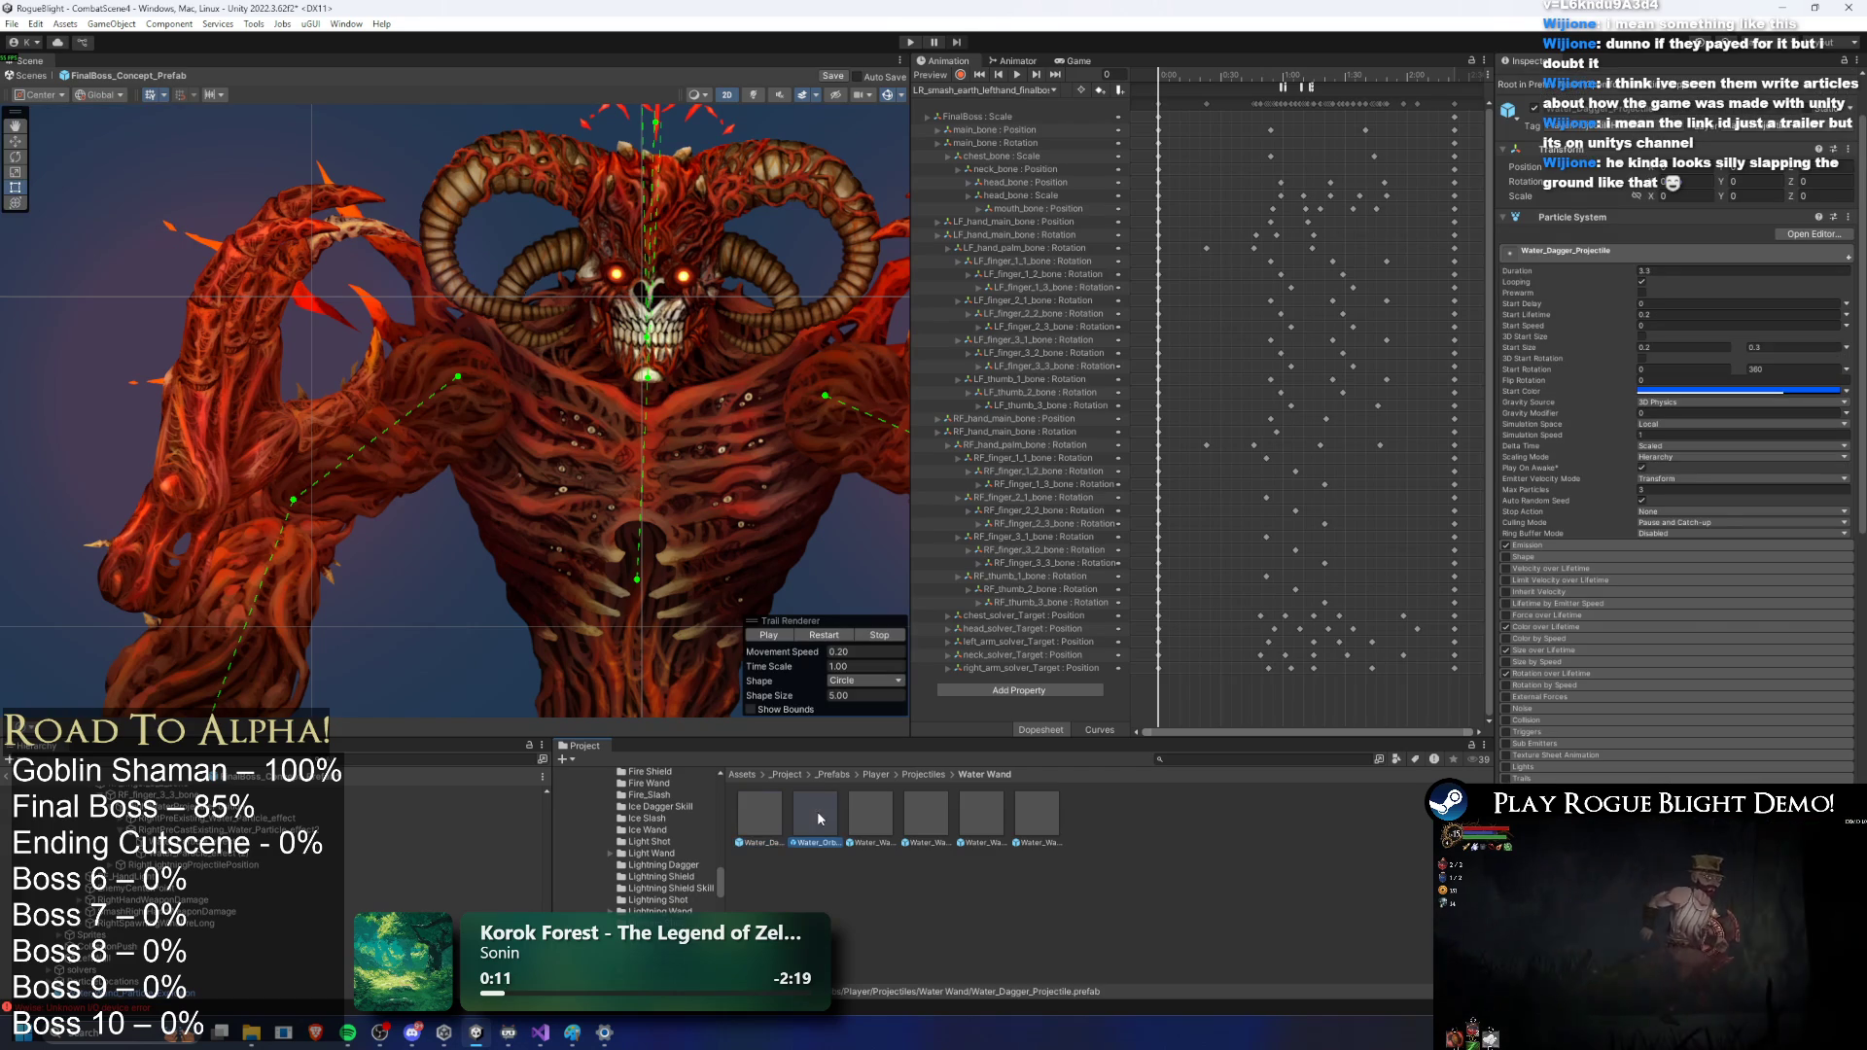
{"action": "left_click_drag", "start_coordinate": [813, 823], "coordinate": [423, 275]}
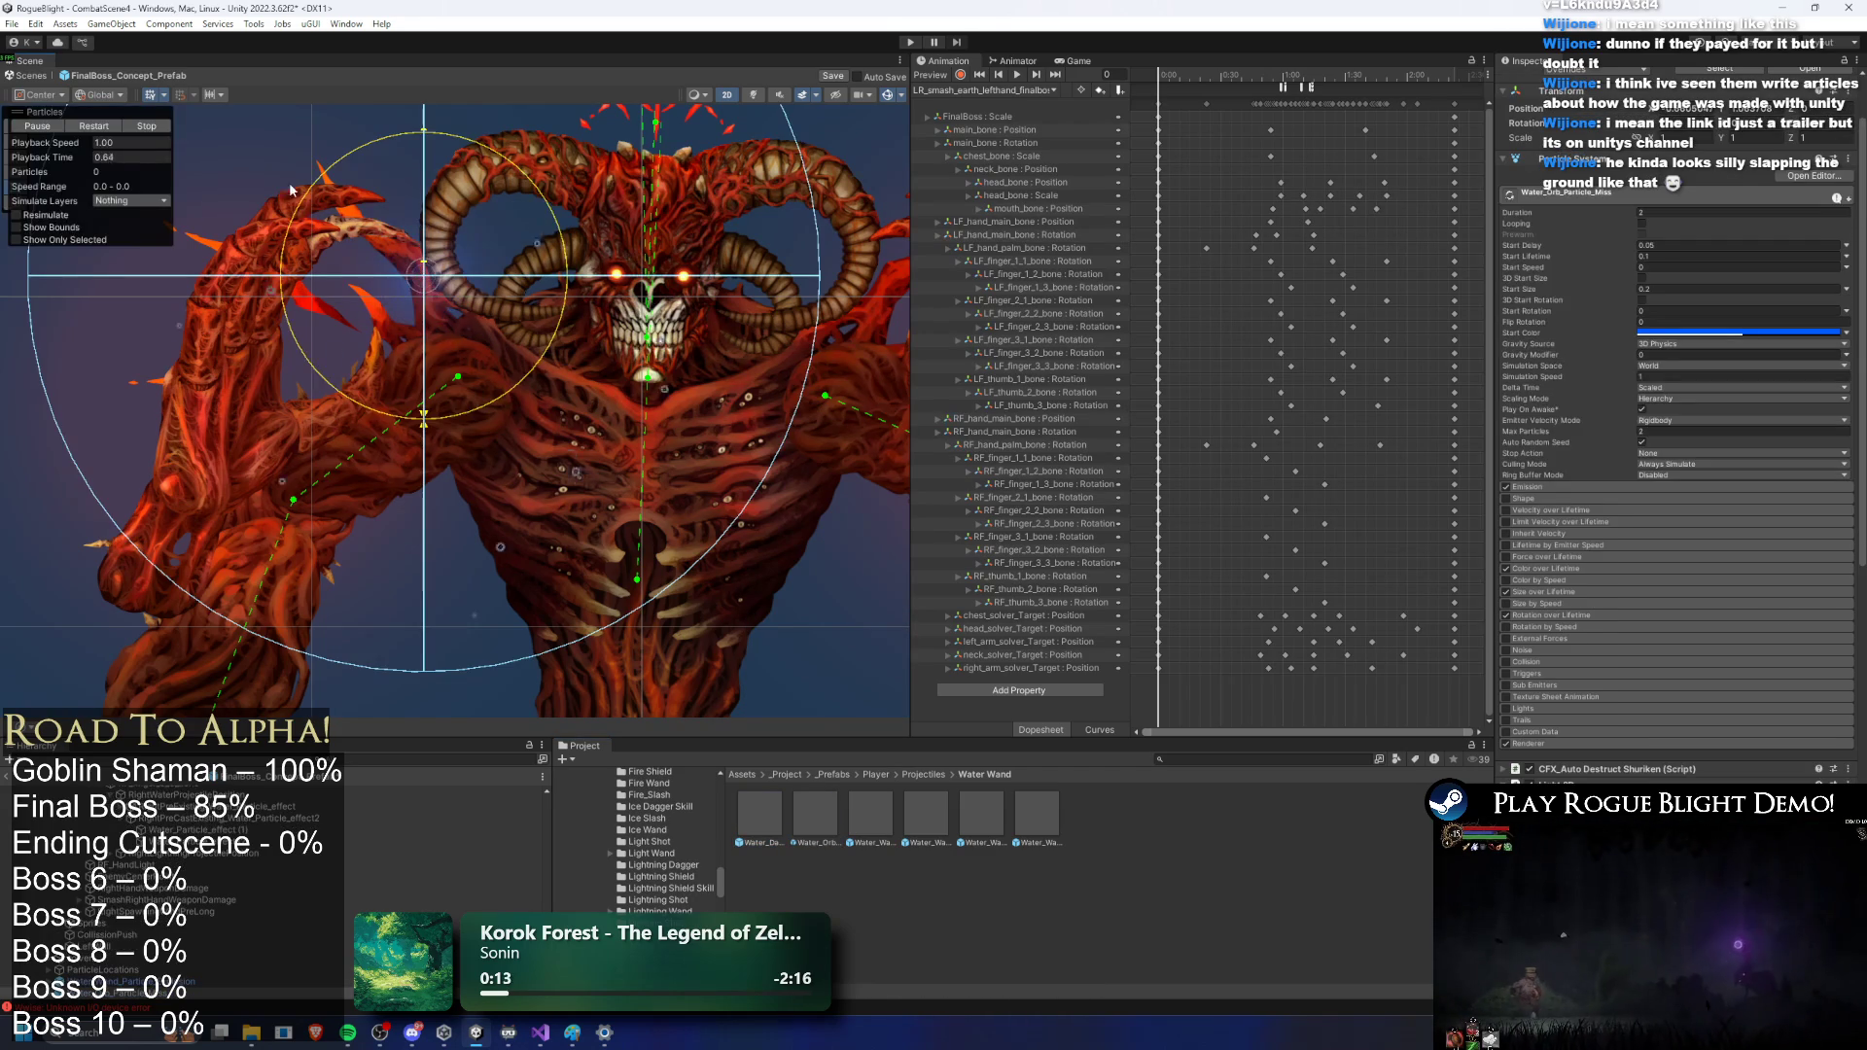
{"action": "left_click", "coordinate": [97, 127]}
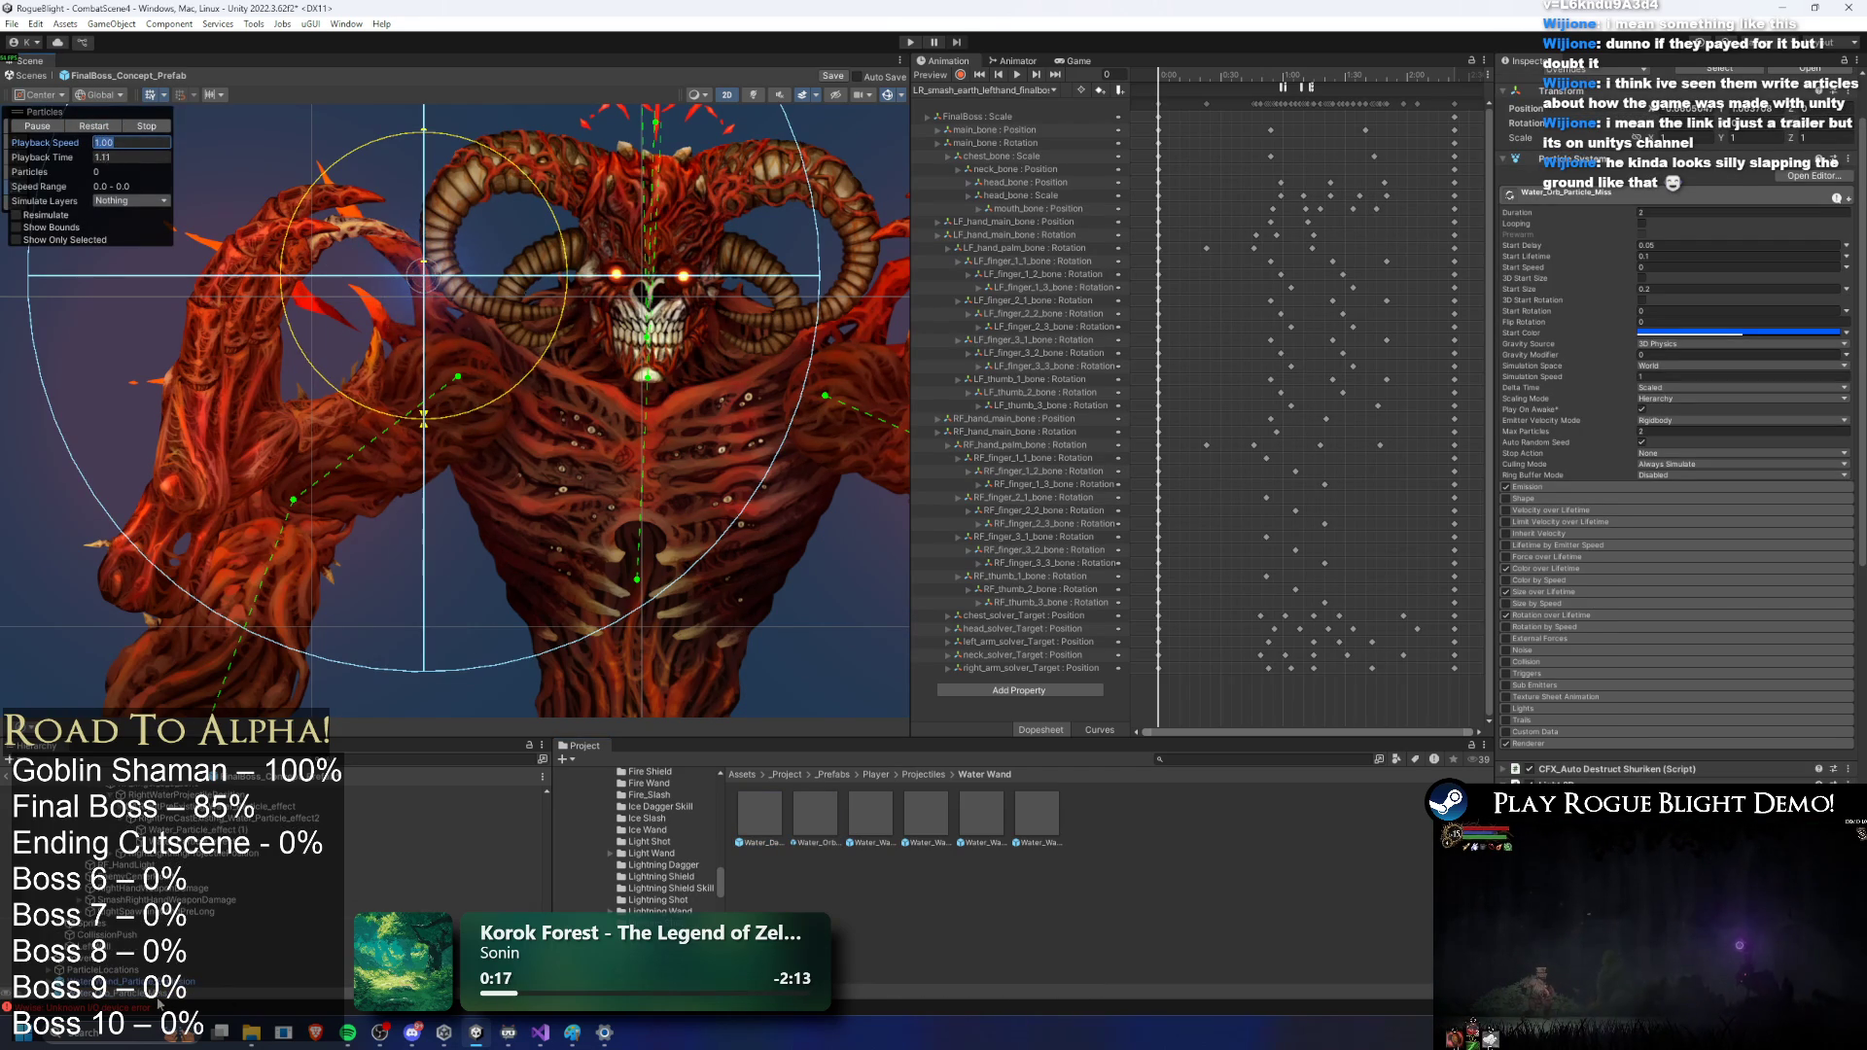
{"action": "left_click", "coordinate": [163, 995]}
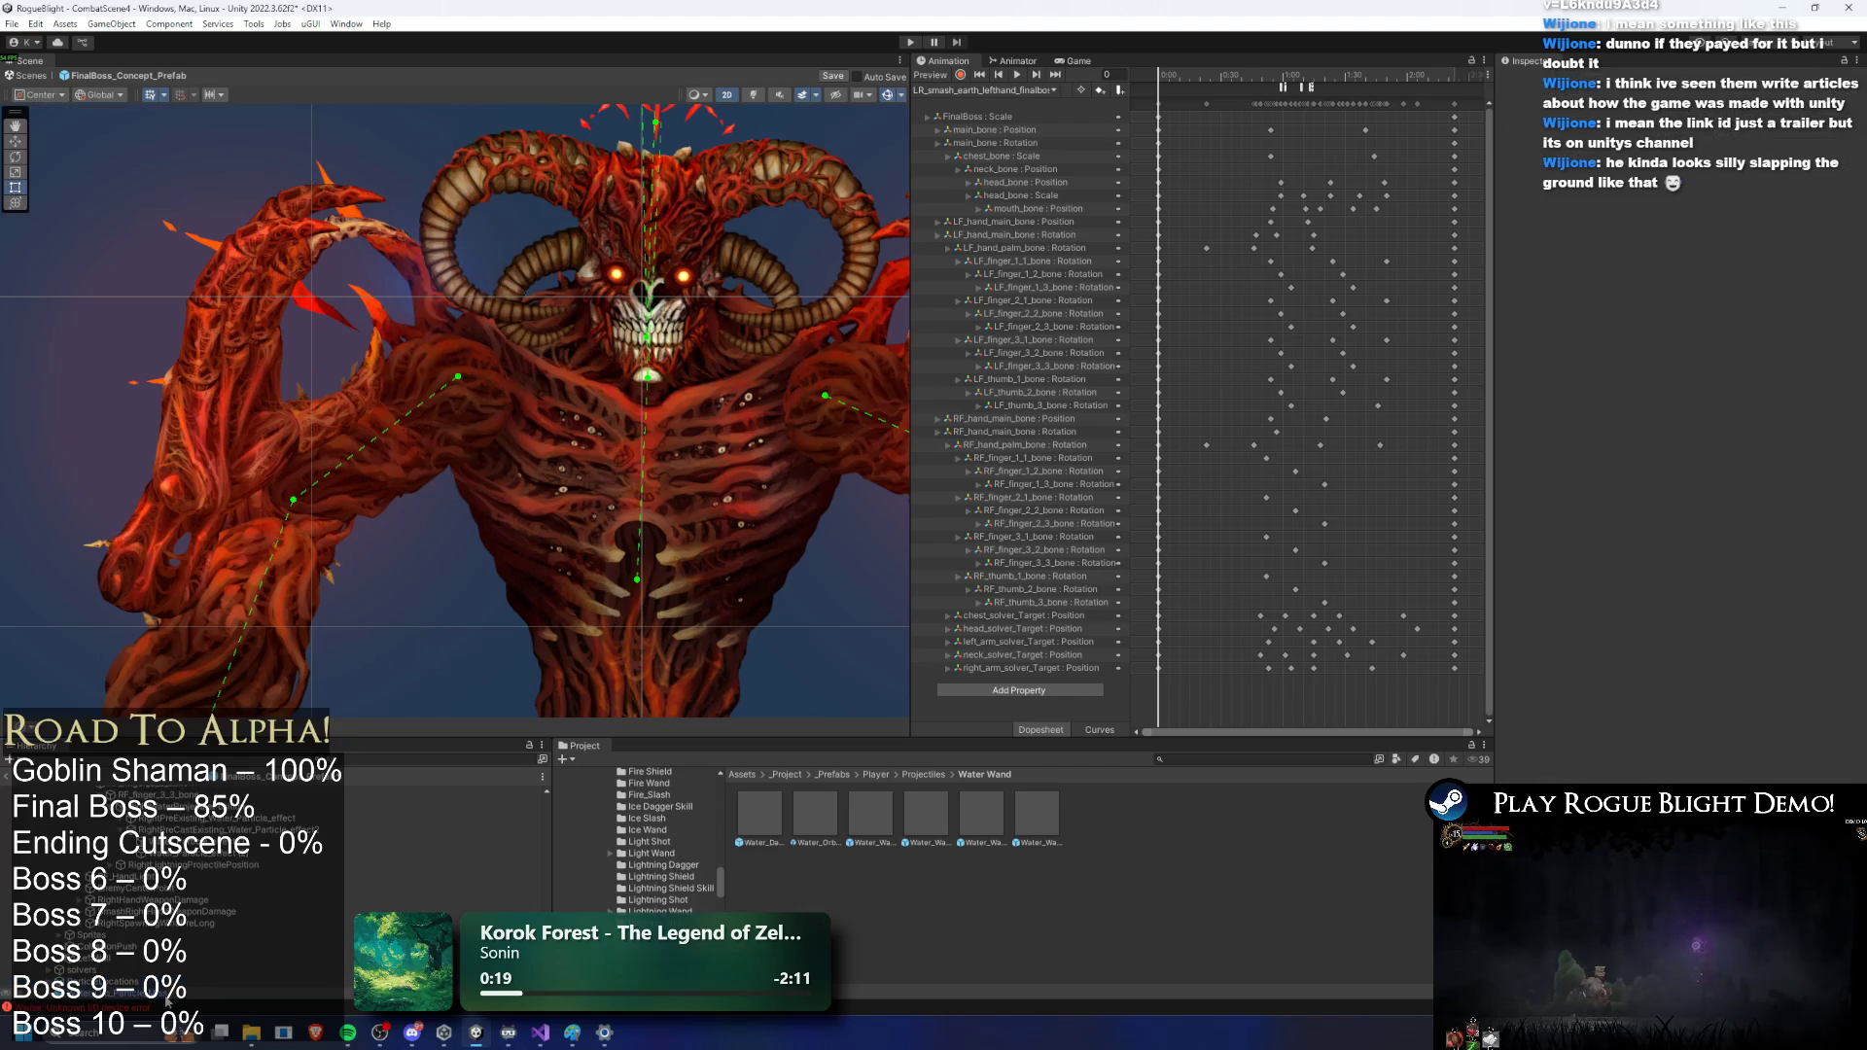
{"action": "scroll", "coordinate": [1683, 330], "scroll_direction": "down", "scroll_amount": 3}
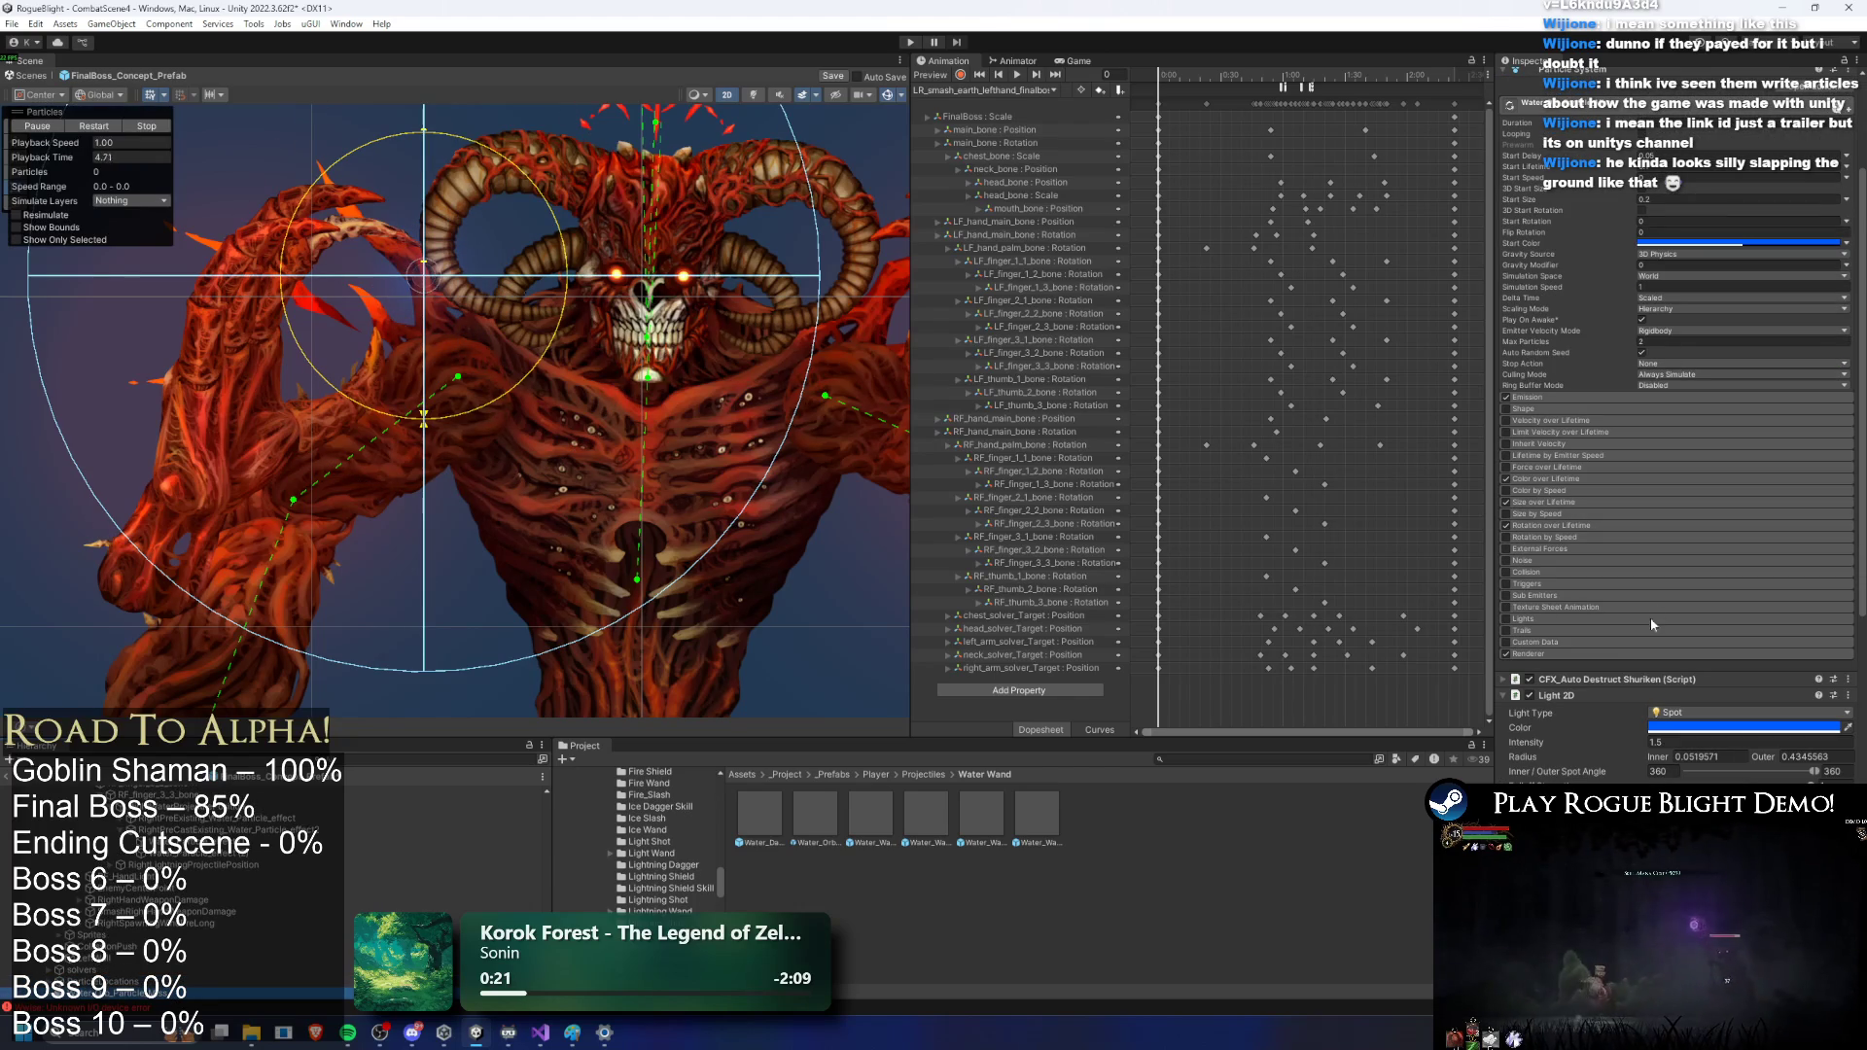
{"action": "mouse_move", "coordinate": [1587, 679]}
{"action": "left_mouse_down"}
{"action": "mouse_move", "coordinate": [1634, 700]}
{"action": "mouse_move", "coordinate": [1653, 744]}
{"action": "left_mouse_up"}
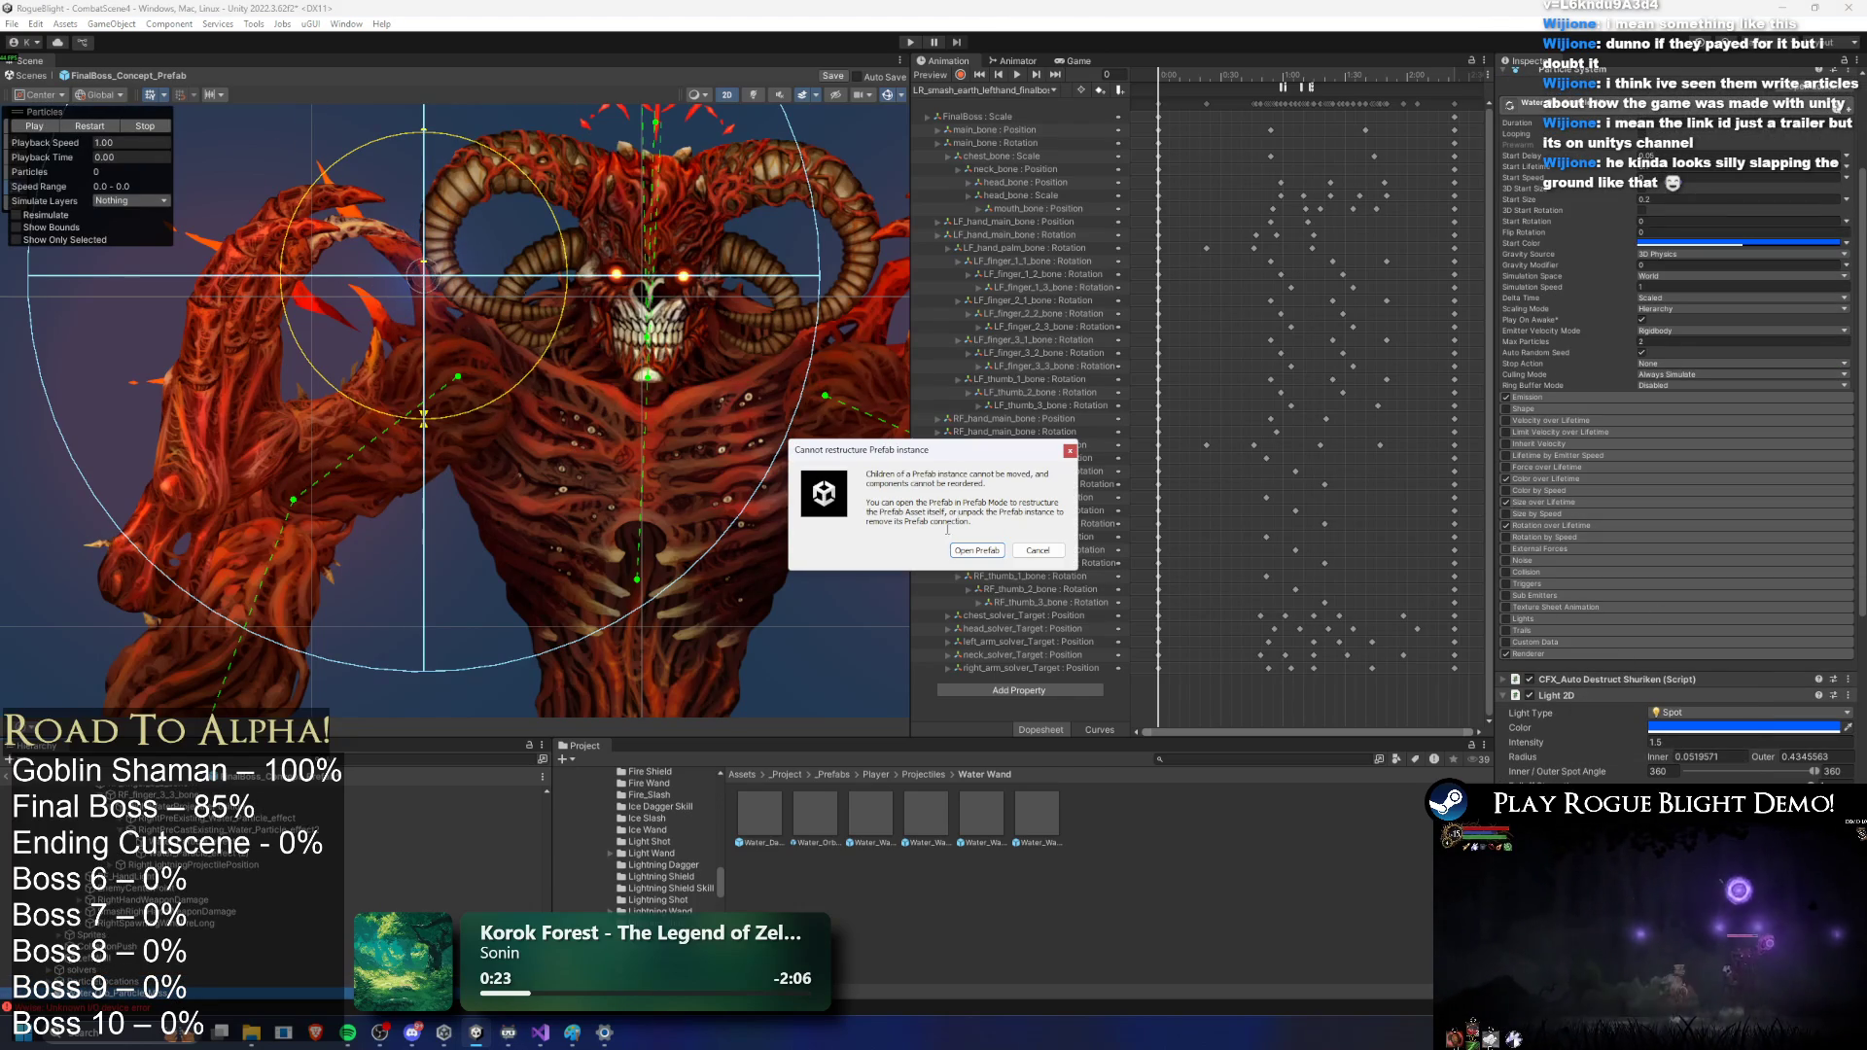
Step: Dismiss the restructure warning and fully unpack the orb effect prefab instance
{"action": "left_click", "coordinate": [1055, 558]}
{"action": "right_click", "coordinate": [154, 995]}
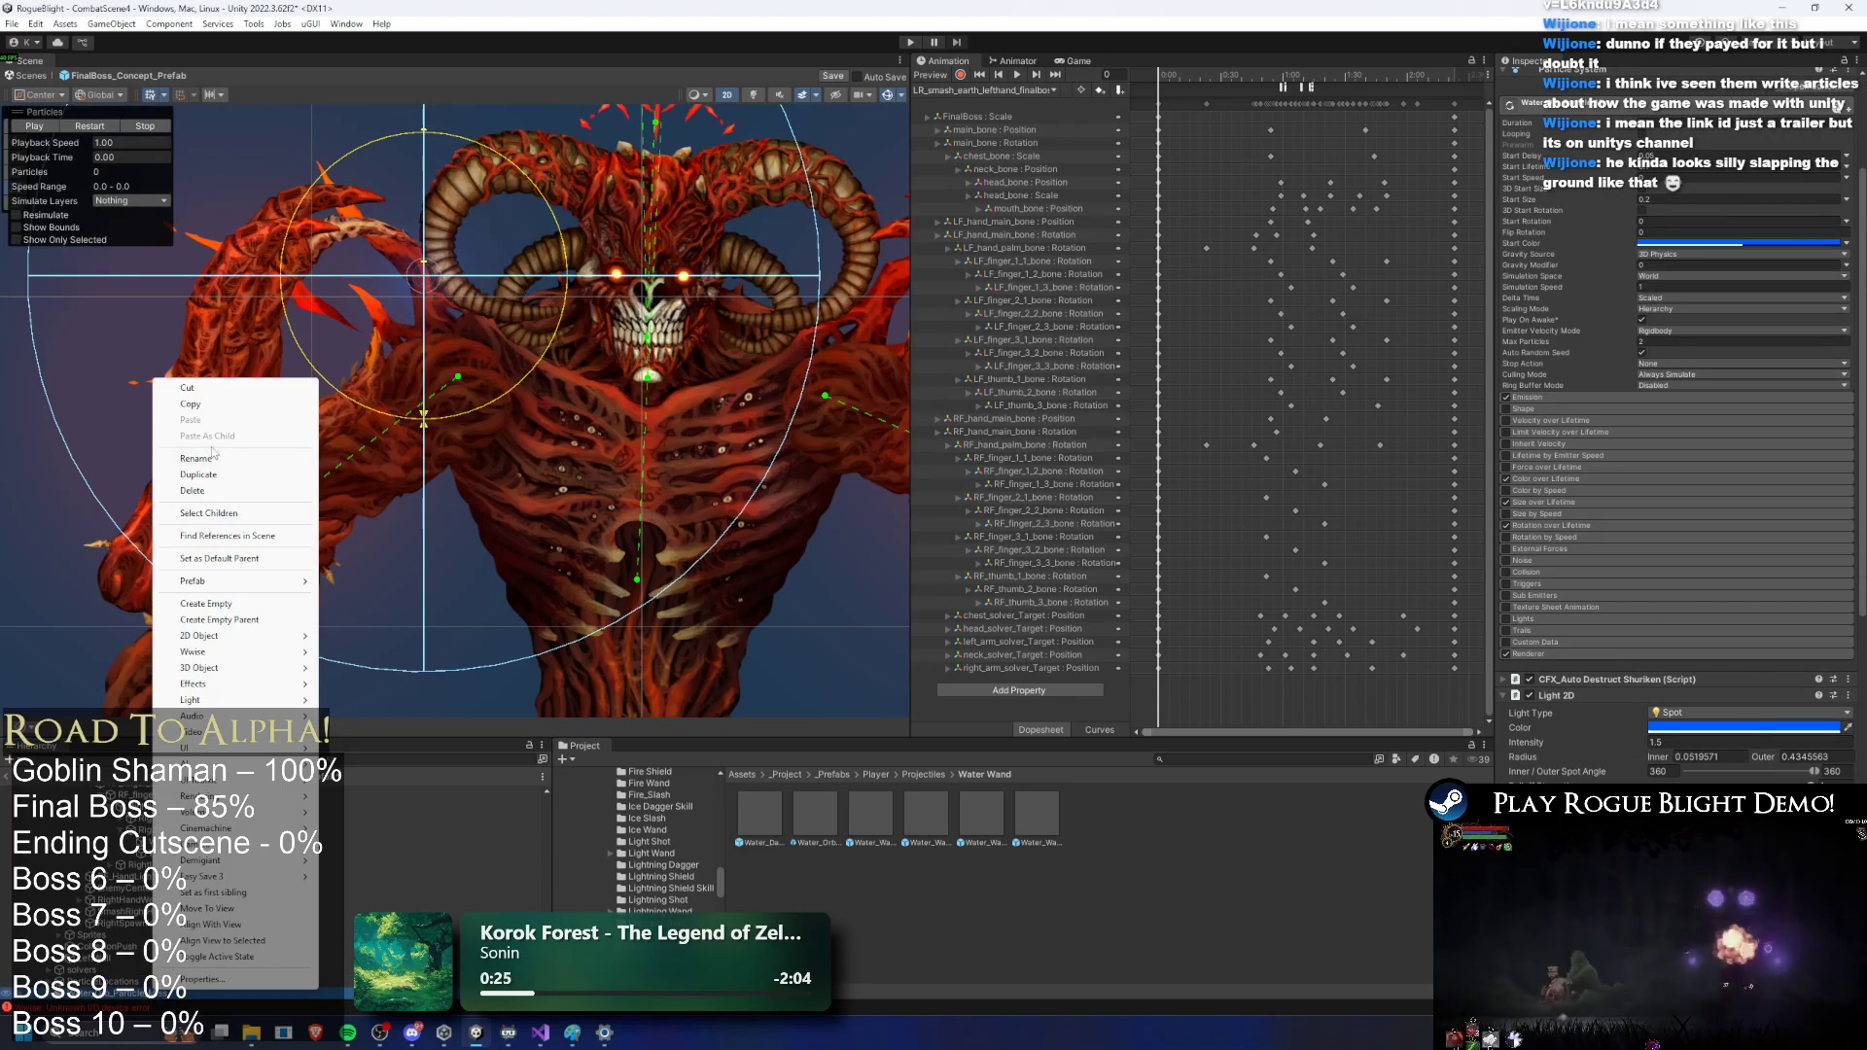
{"action": "mouse_move", "coordinate": [258, 584]}
{"action": "left_click", "coordinate": [432, 714]}
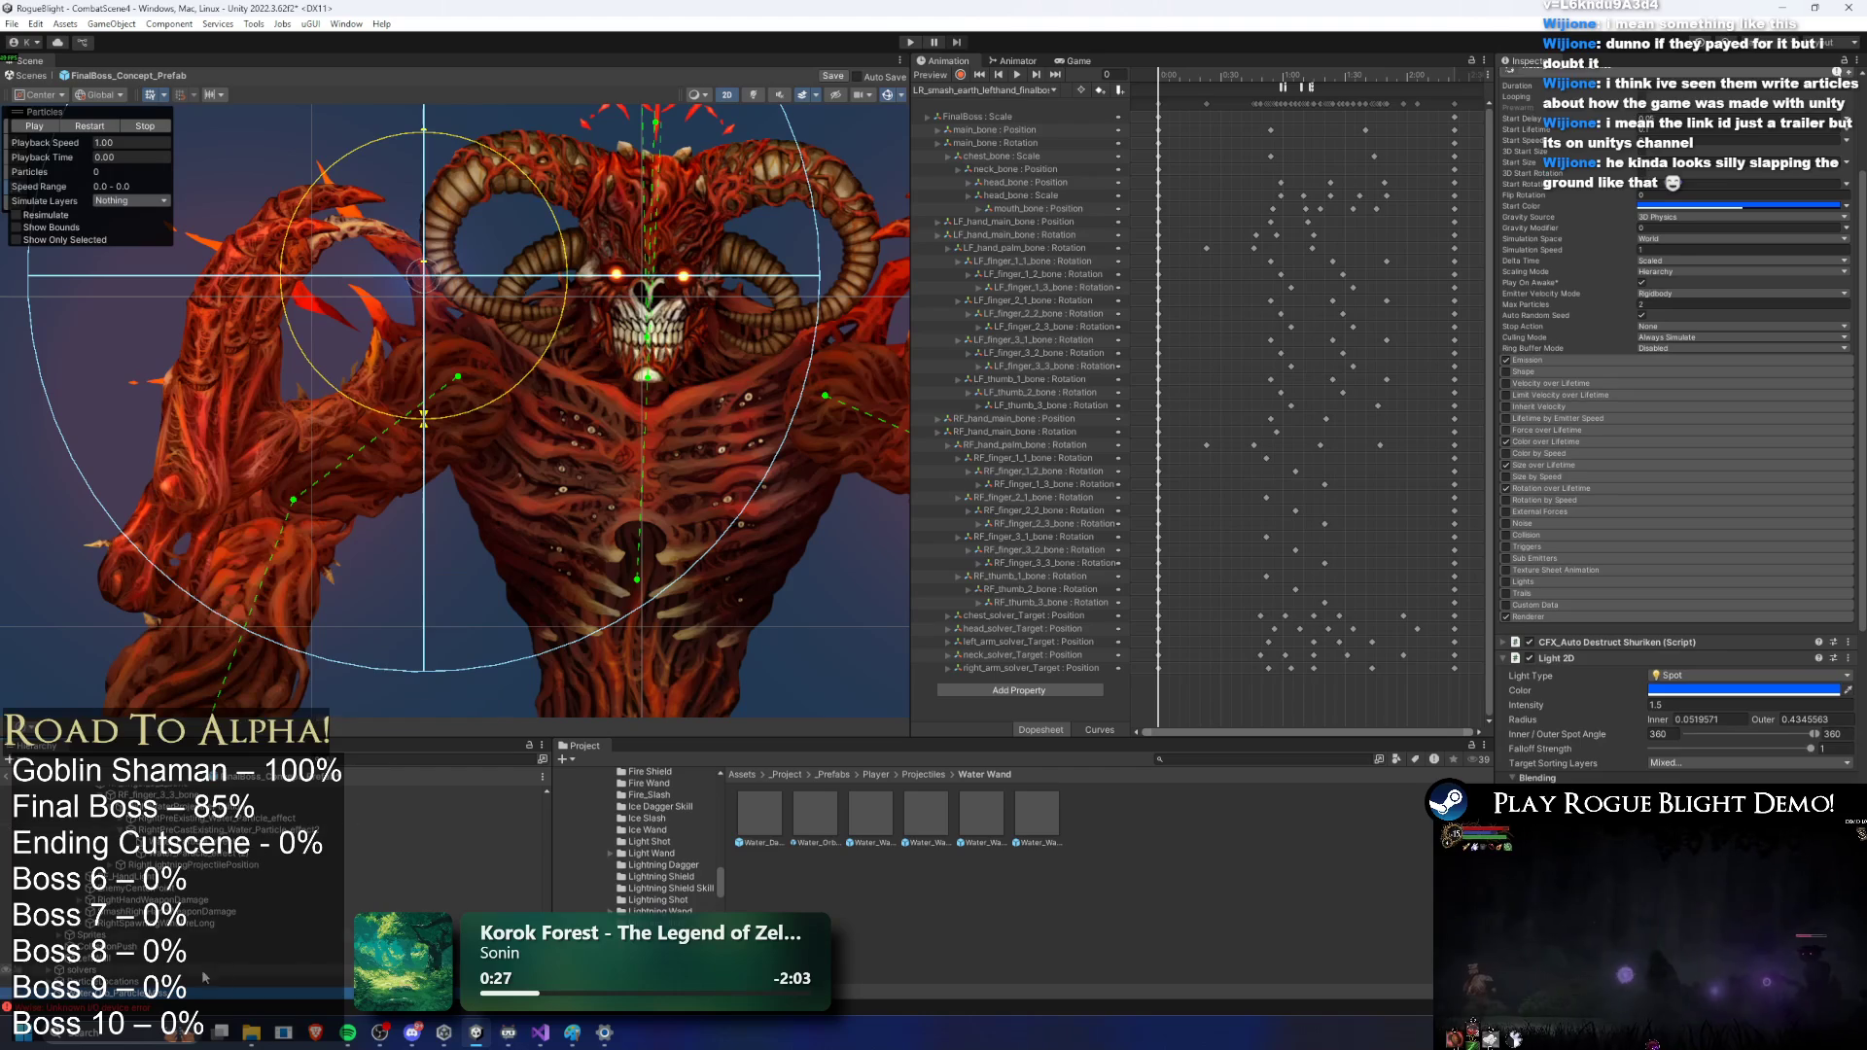
Step: Add the Water_Wand_Particle_Explosion effect to the scene and fully unpack it
{"action": "left_click", "coordinate": [775, 823]}
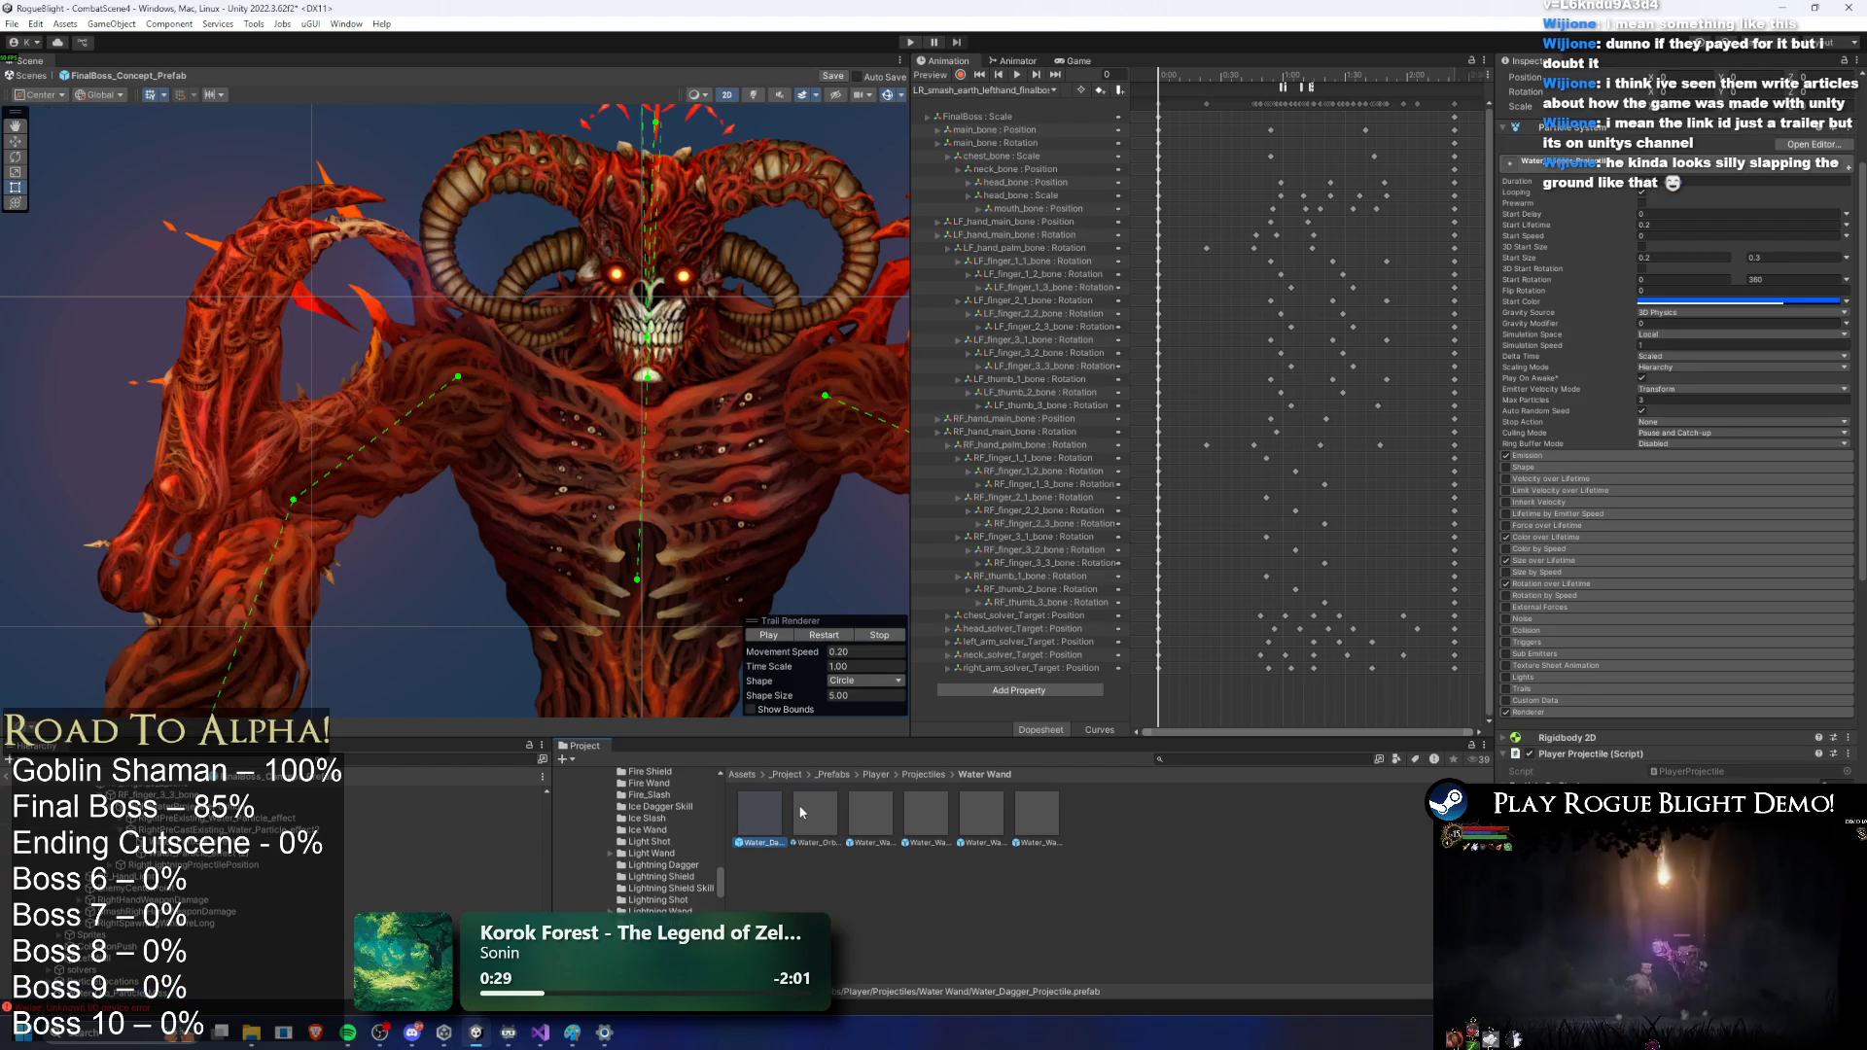
{"action": "left_click", "coordinate": [136, 994]}
{"action": "left_click", "coordinate": [867, 815]}
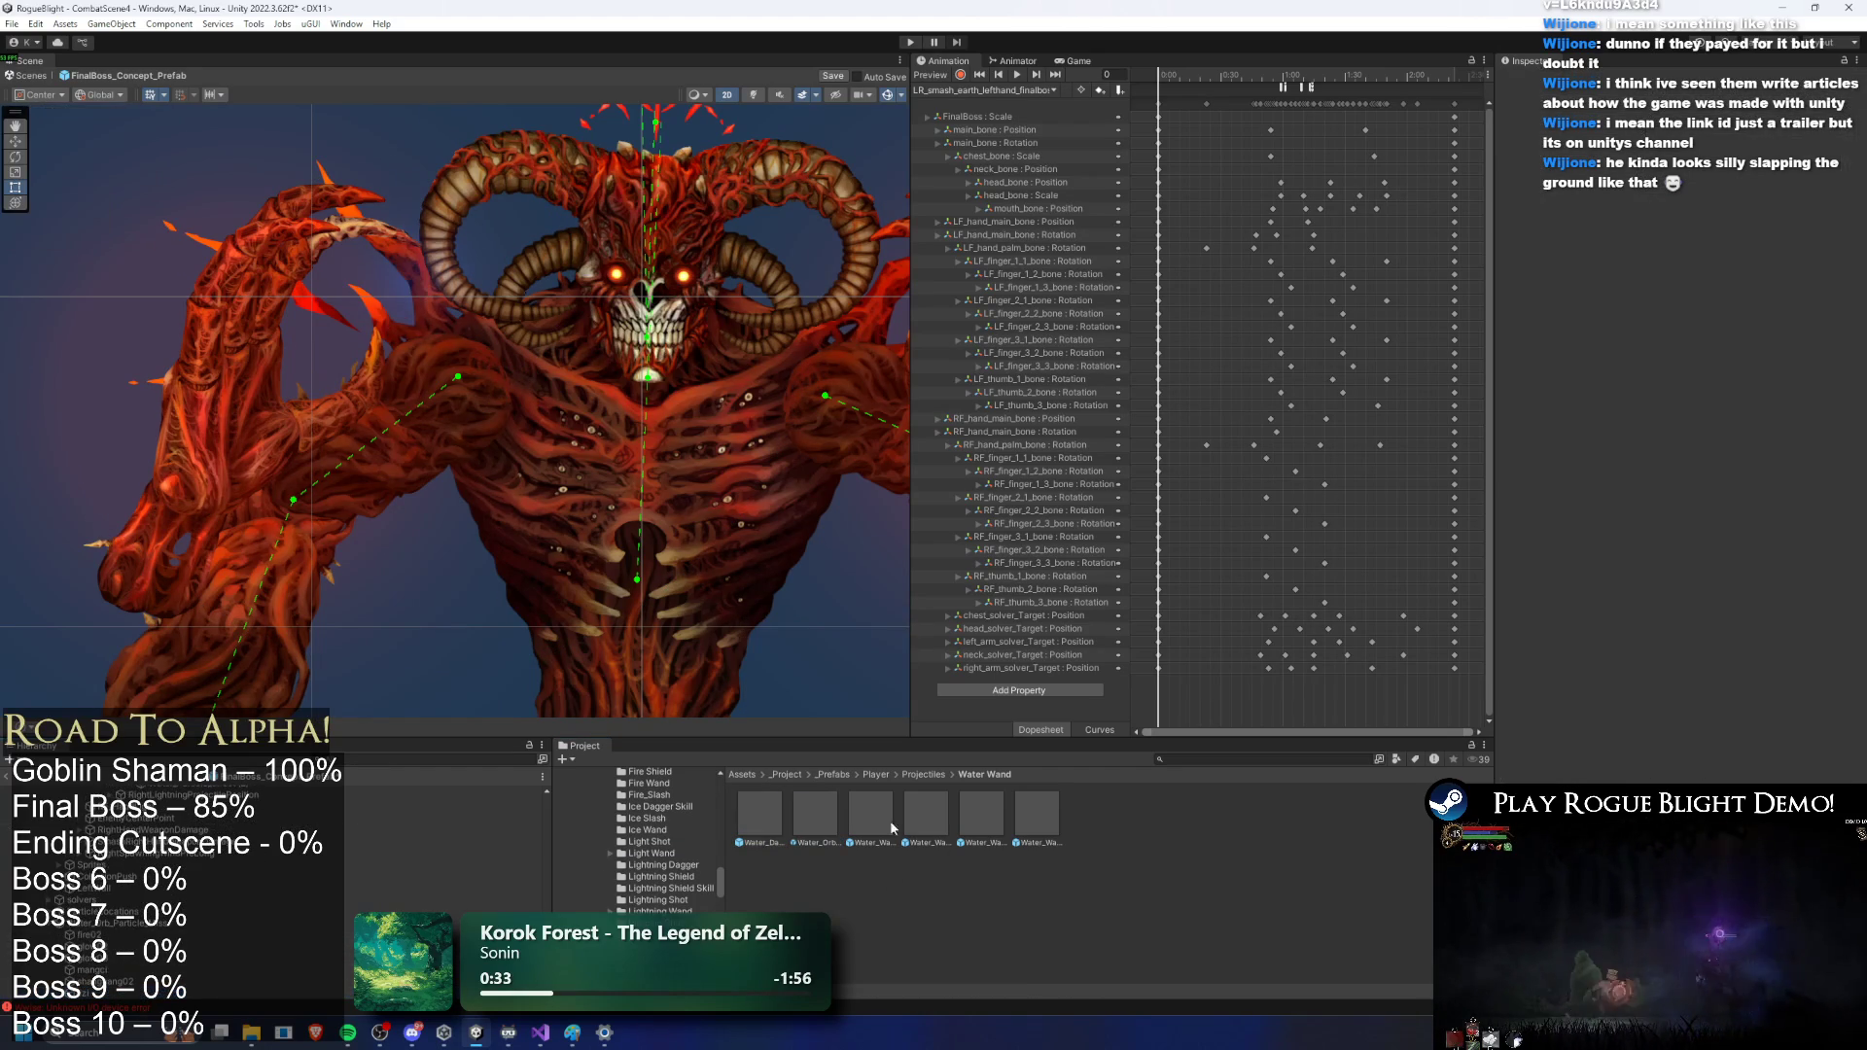
{"action": "mouse_move", "coordinate": [873, 805]}
{"action": "left_mouse_down"}
{"action": "mouse_move", "coordinate": [807, 978]}
{"action": "mouse_move", "coordinate": [389, 933]}
{"action": "mouse_move", "coordinate": [146, 991]}
{"action": "left_mouse_up"}
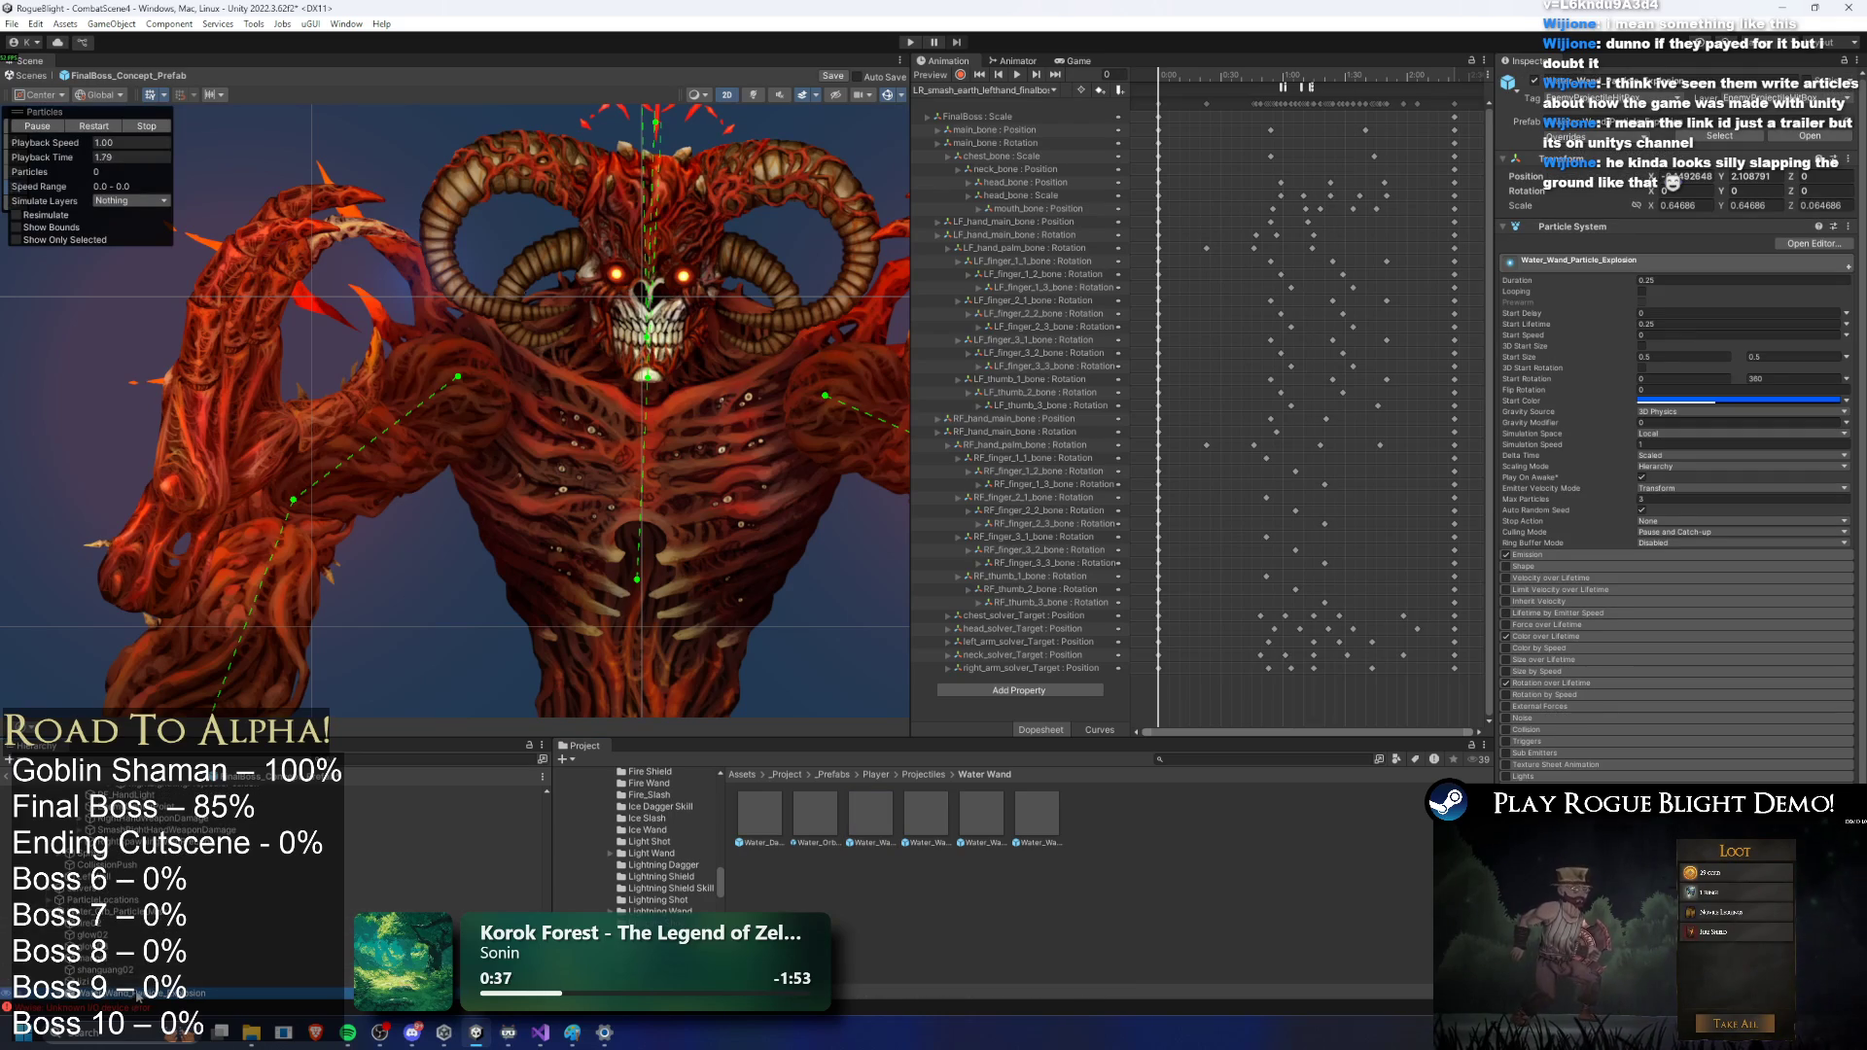
{"action": "right_click", "coordinate": [138, 997]}
{"action": "mouse_move", "coordinate": [224, 581]}
{"action": "left_click", "coordinate": [392, 717]}
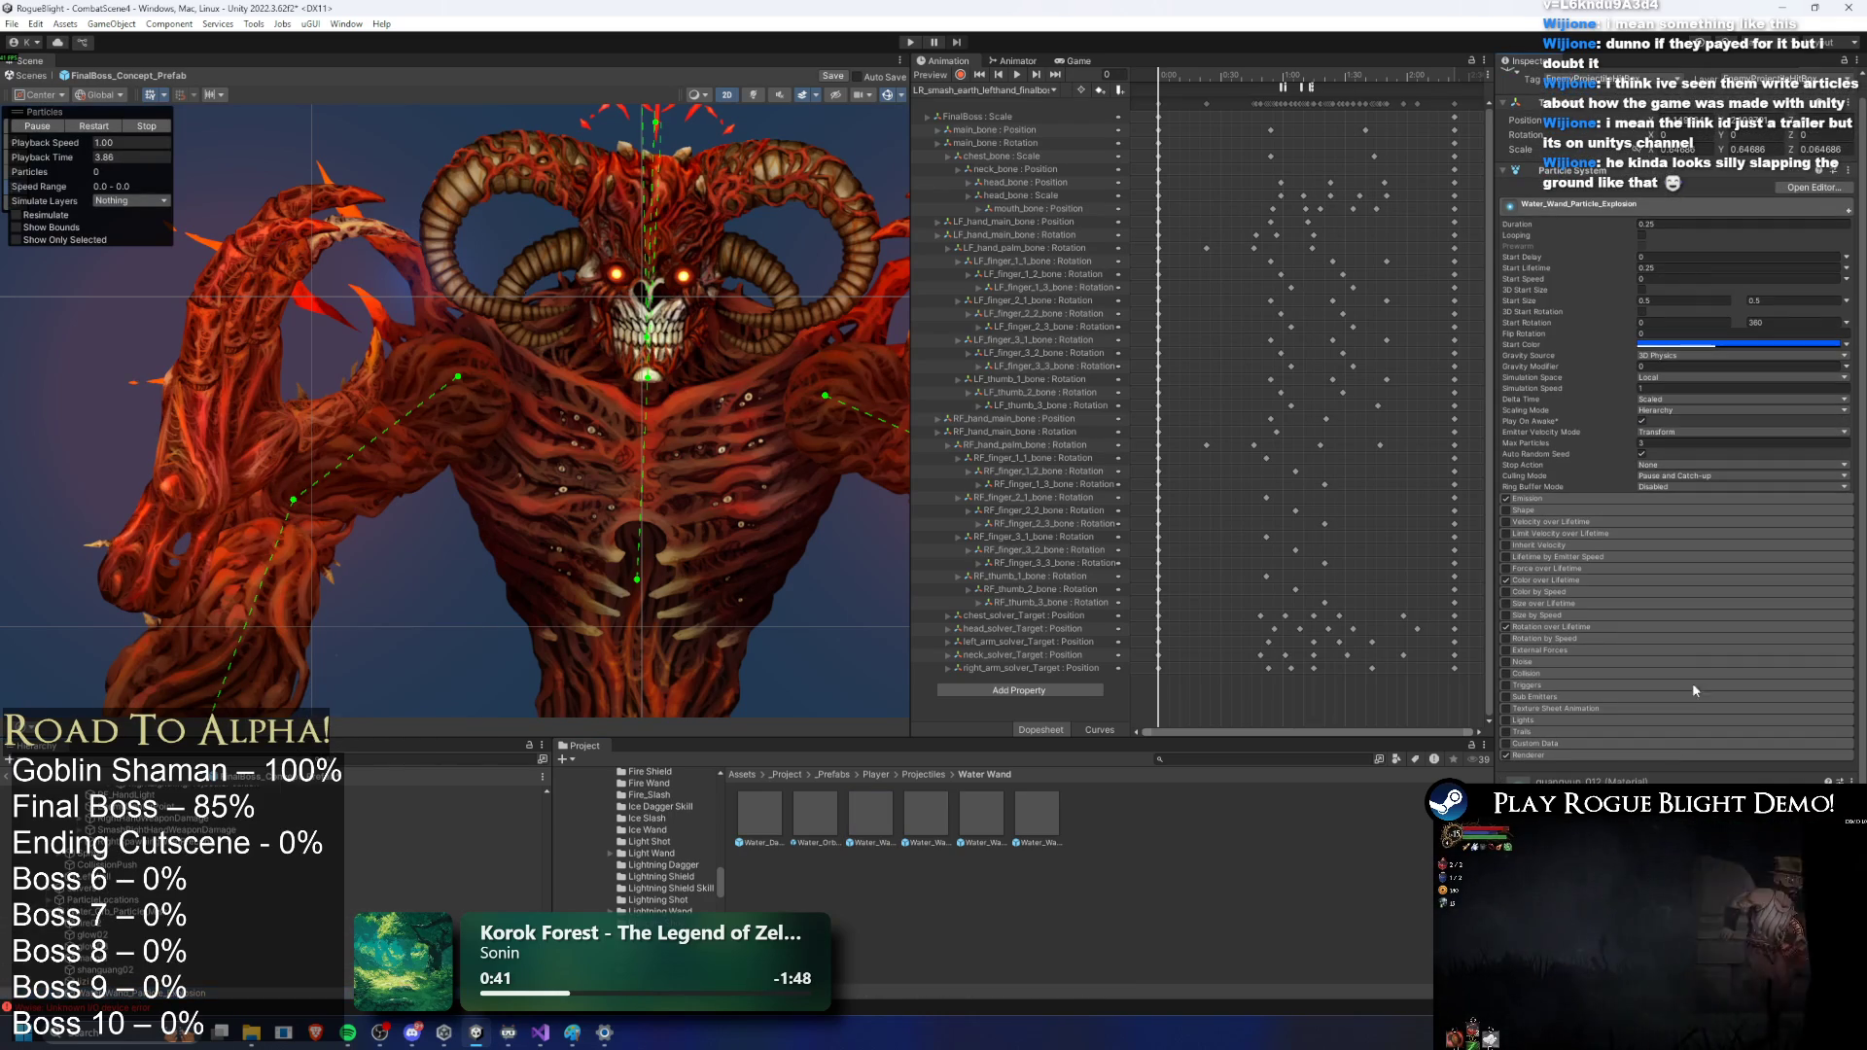
Step: Inspect the explosion's mangci, glow03 and fire02 child particles and restart the preview
{"action": "left_click", "coordinate": [253, 946]}
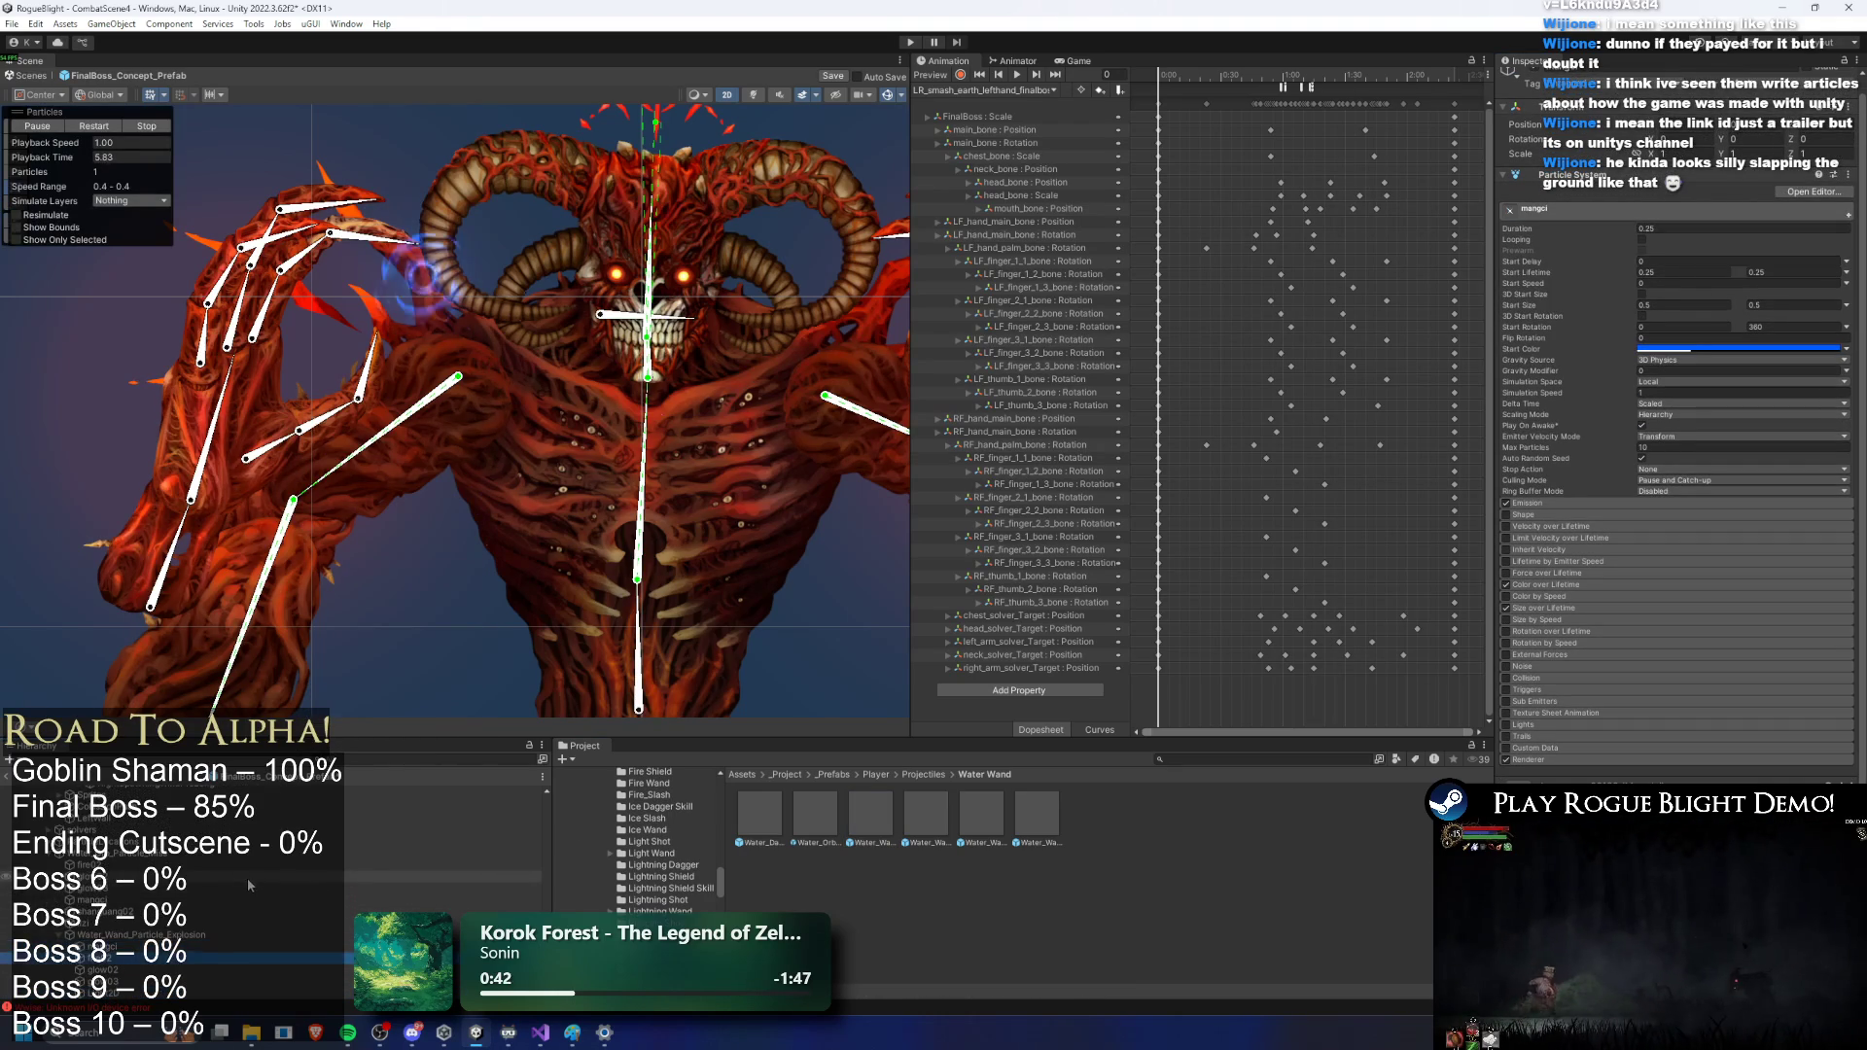
{"action": "left_click", "coordinate": [234, 981]}
{"action": "key", "text": "Down"}
{"action": "key", "text": "Down"}
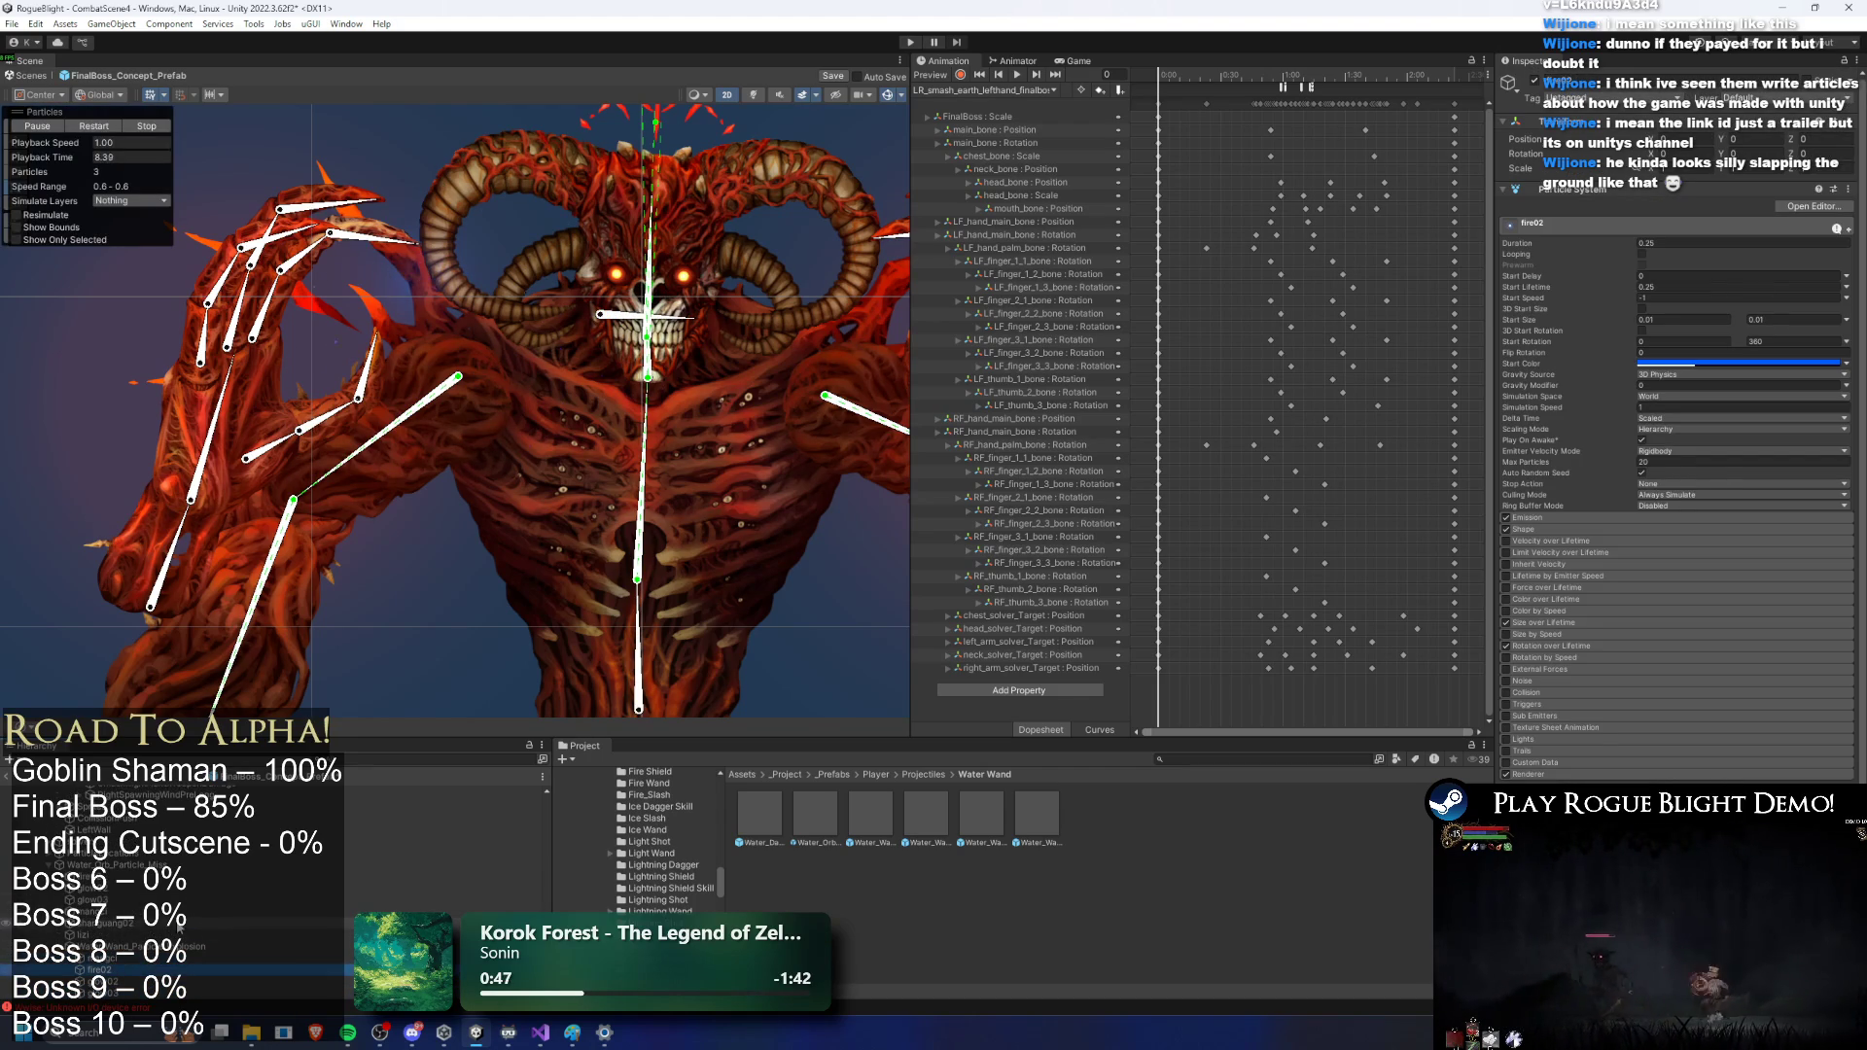
{"action": "left_click", "coordinate": [125, 867]}
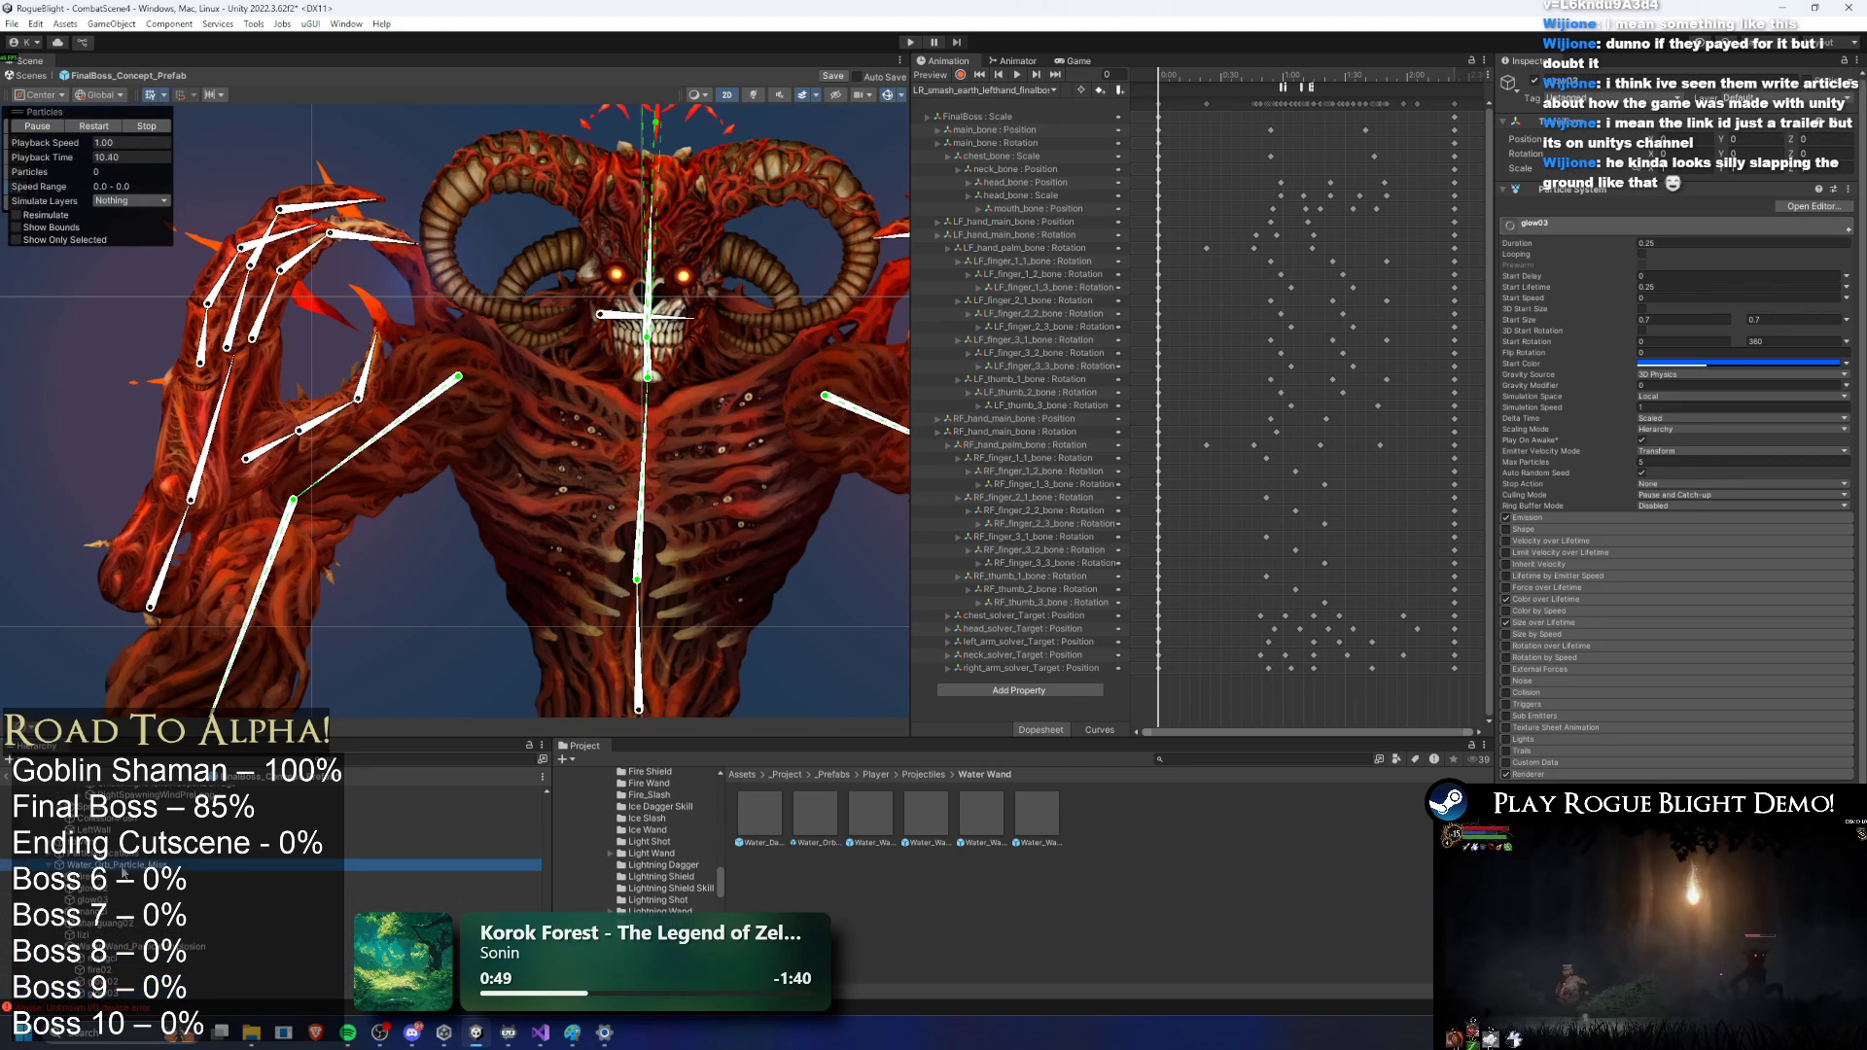
{"action": "left_click", "coordinate": [94, 126]}
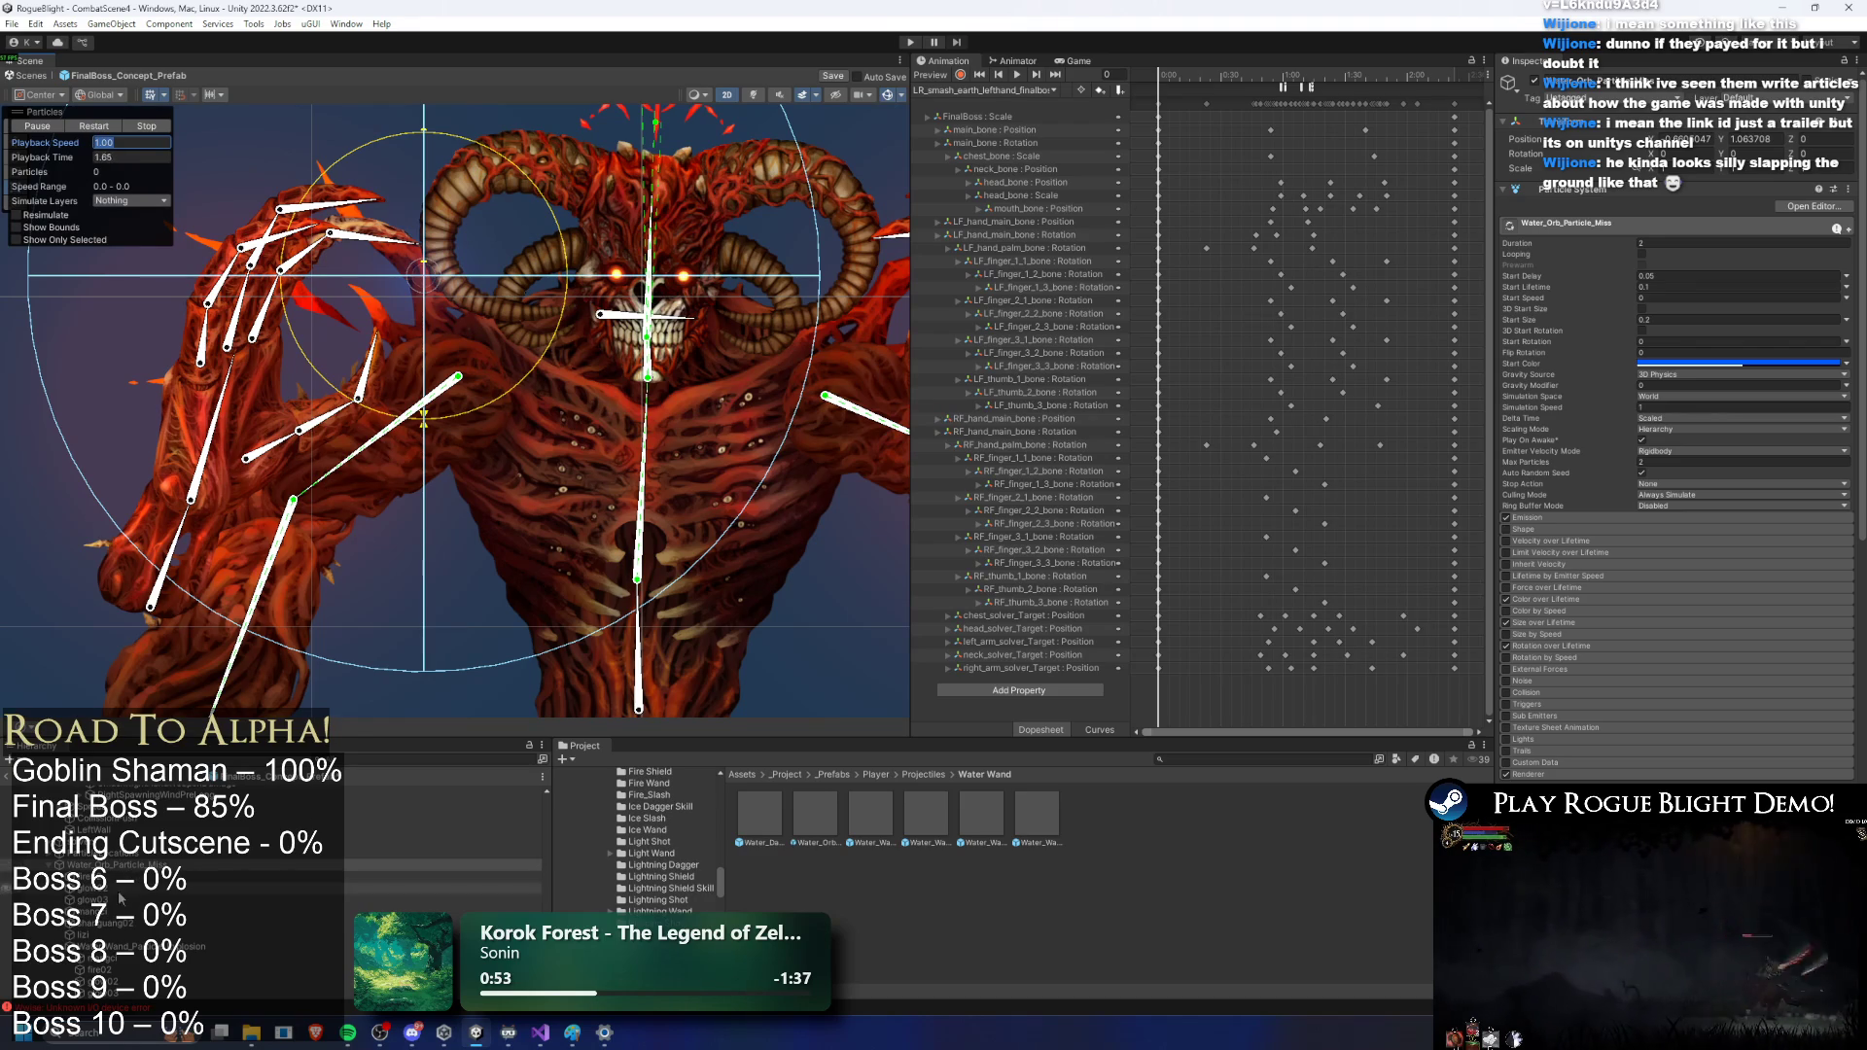
{"action": "left_click", "coordinate": [112, 946]}
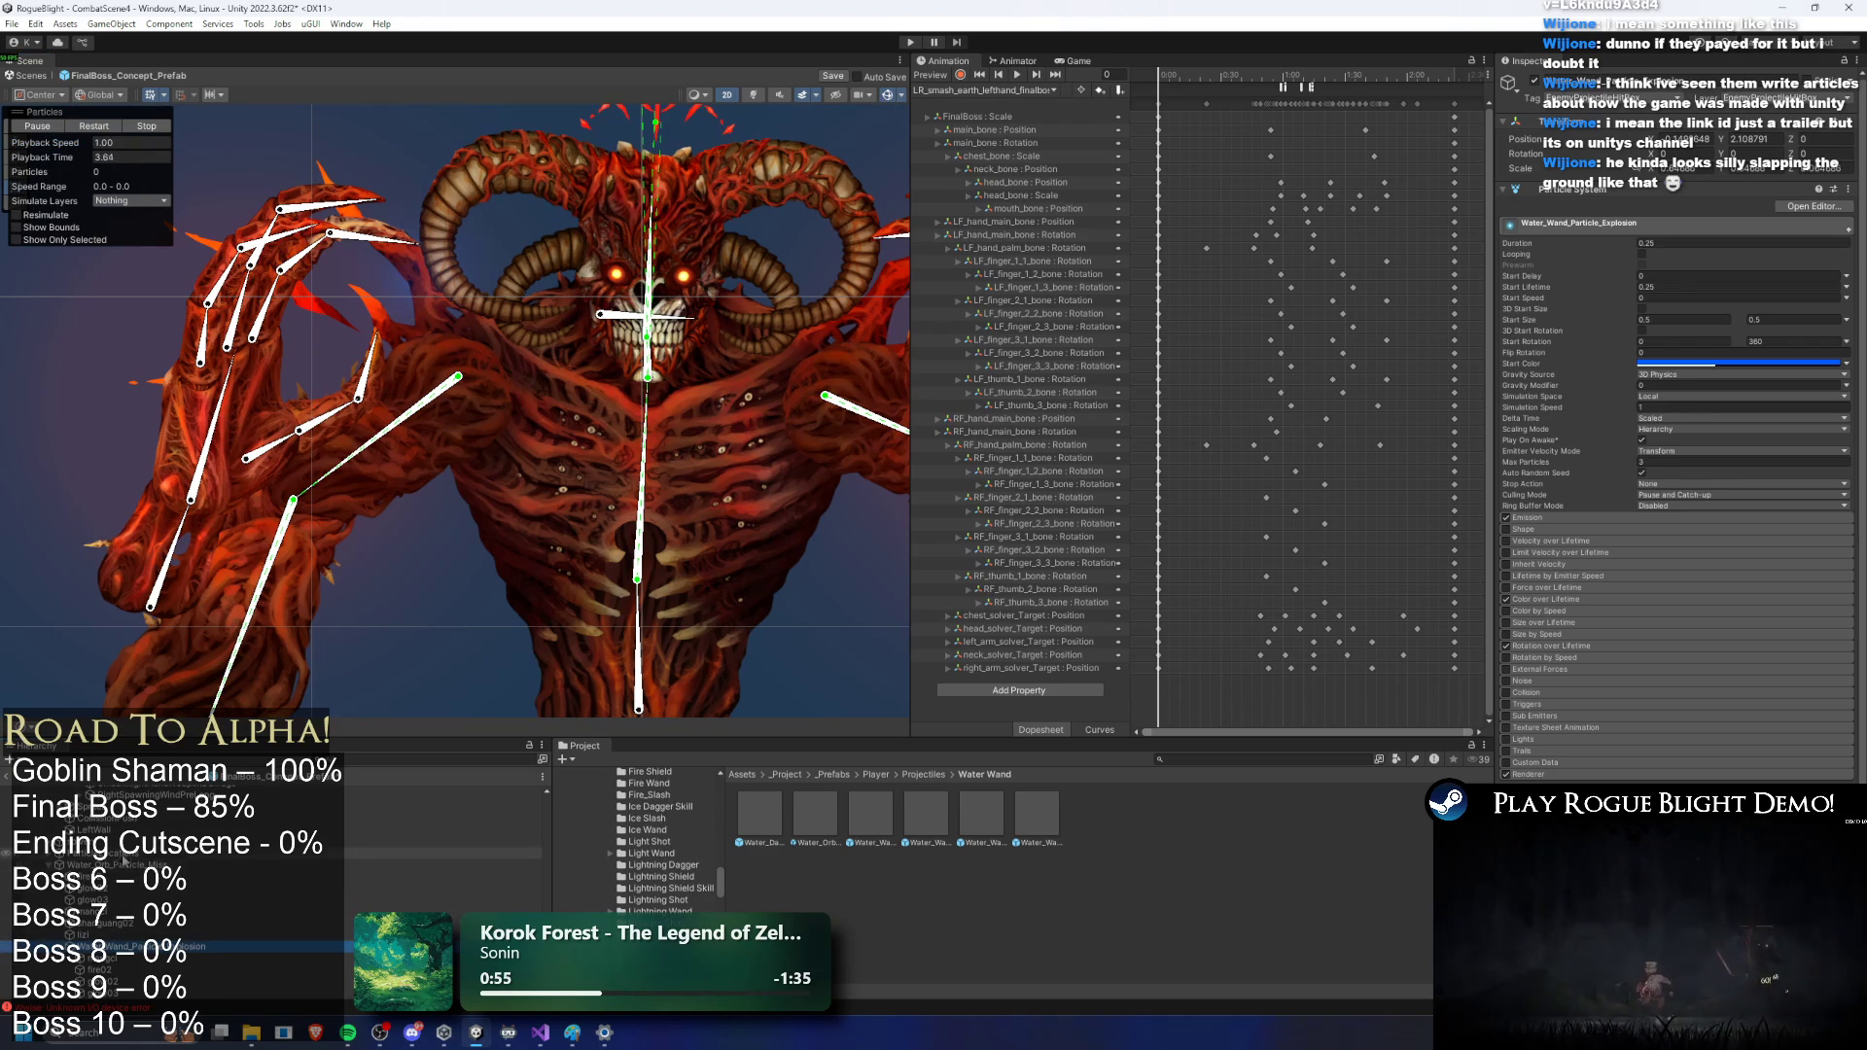
Step: Remove Light 2D, CFX_Auto Destruct and Custom Light 2D Tween from Water_Orb_Particle_Miss
{"action": "left_click", "coordinate": [136, 864]}
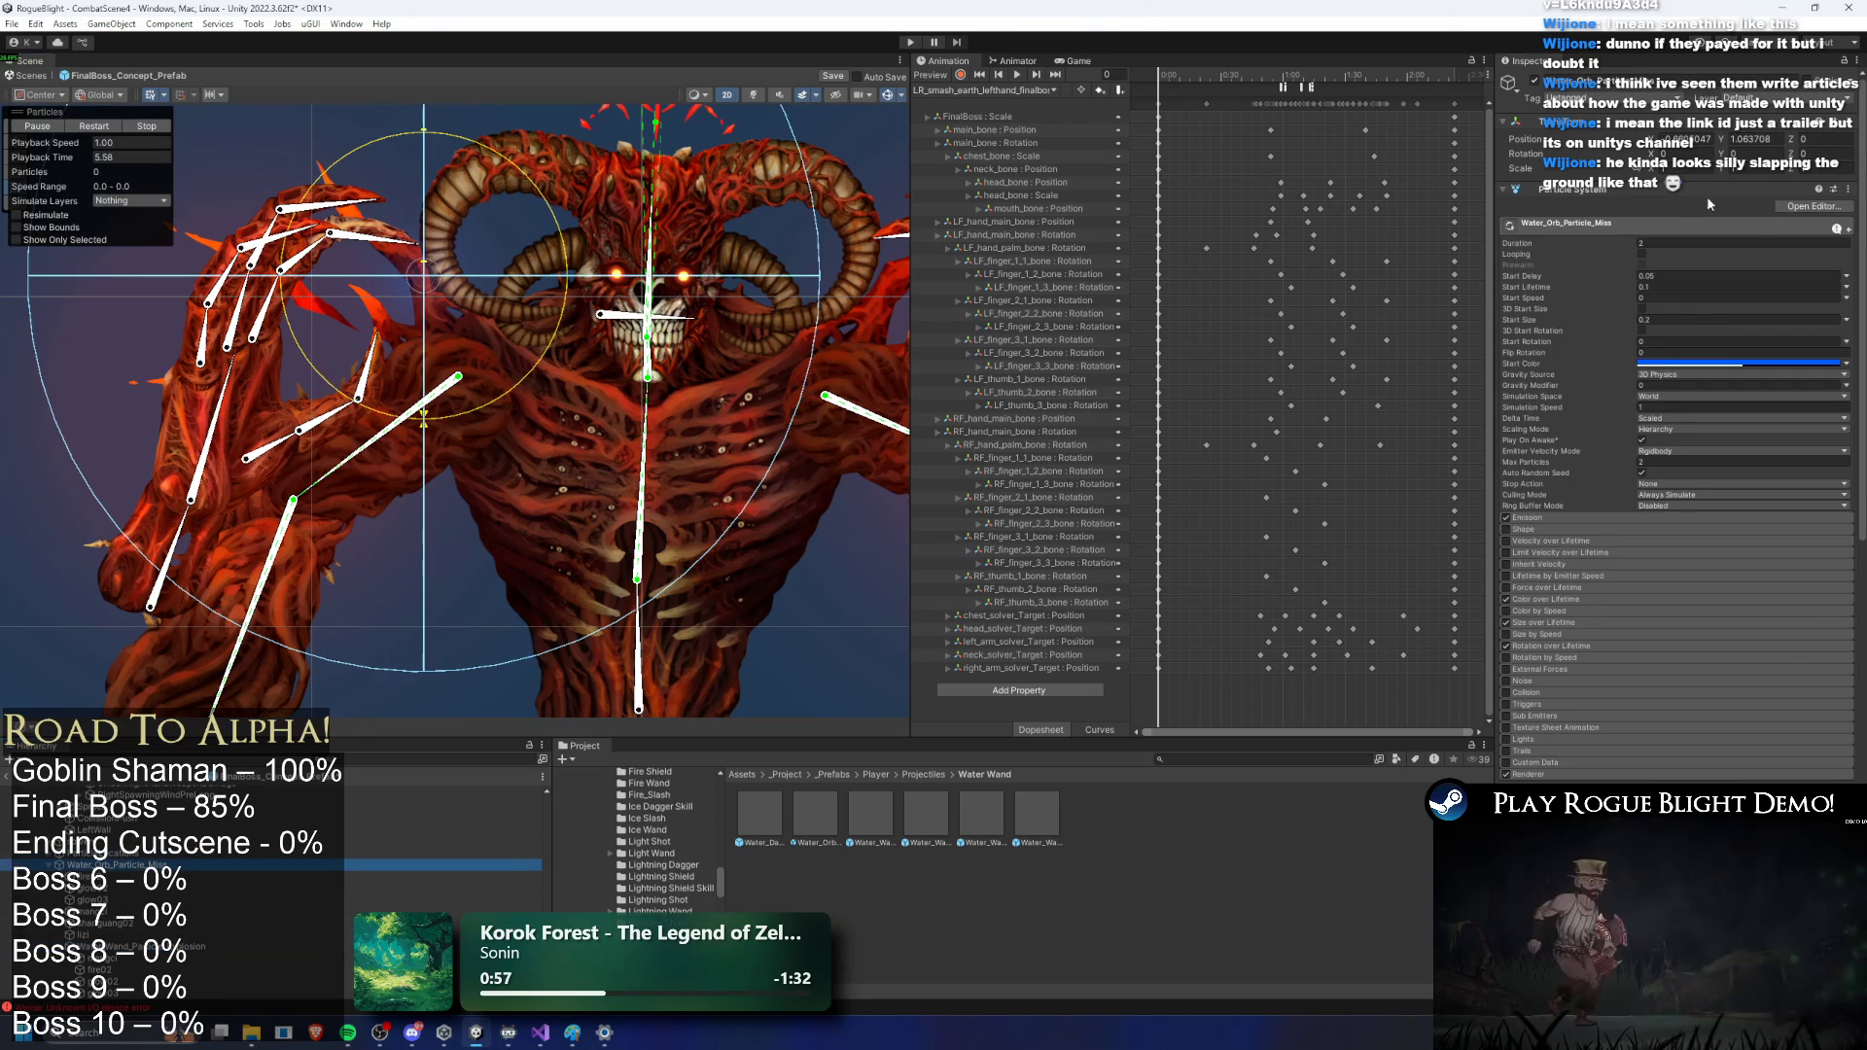
{"action": "left_click", "coordinate": [1585, 189]}
{"action": "right_click", "coordinate": [1602, 214]}
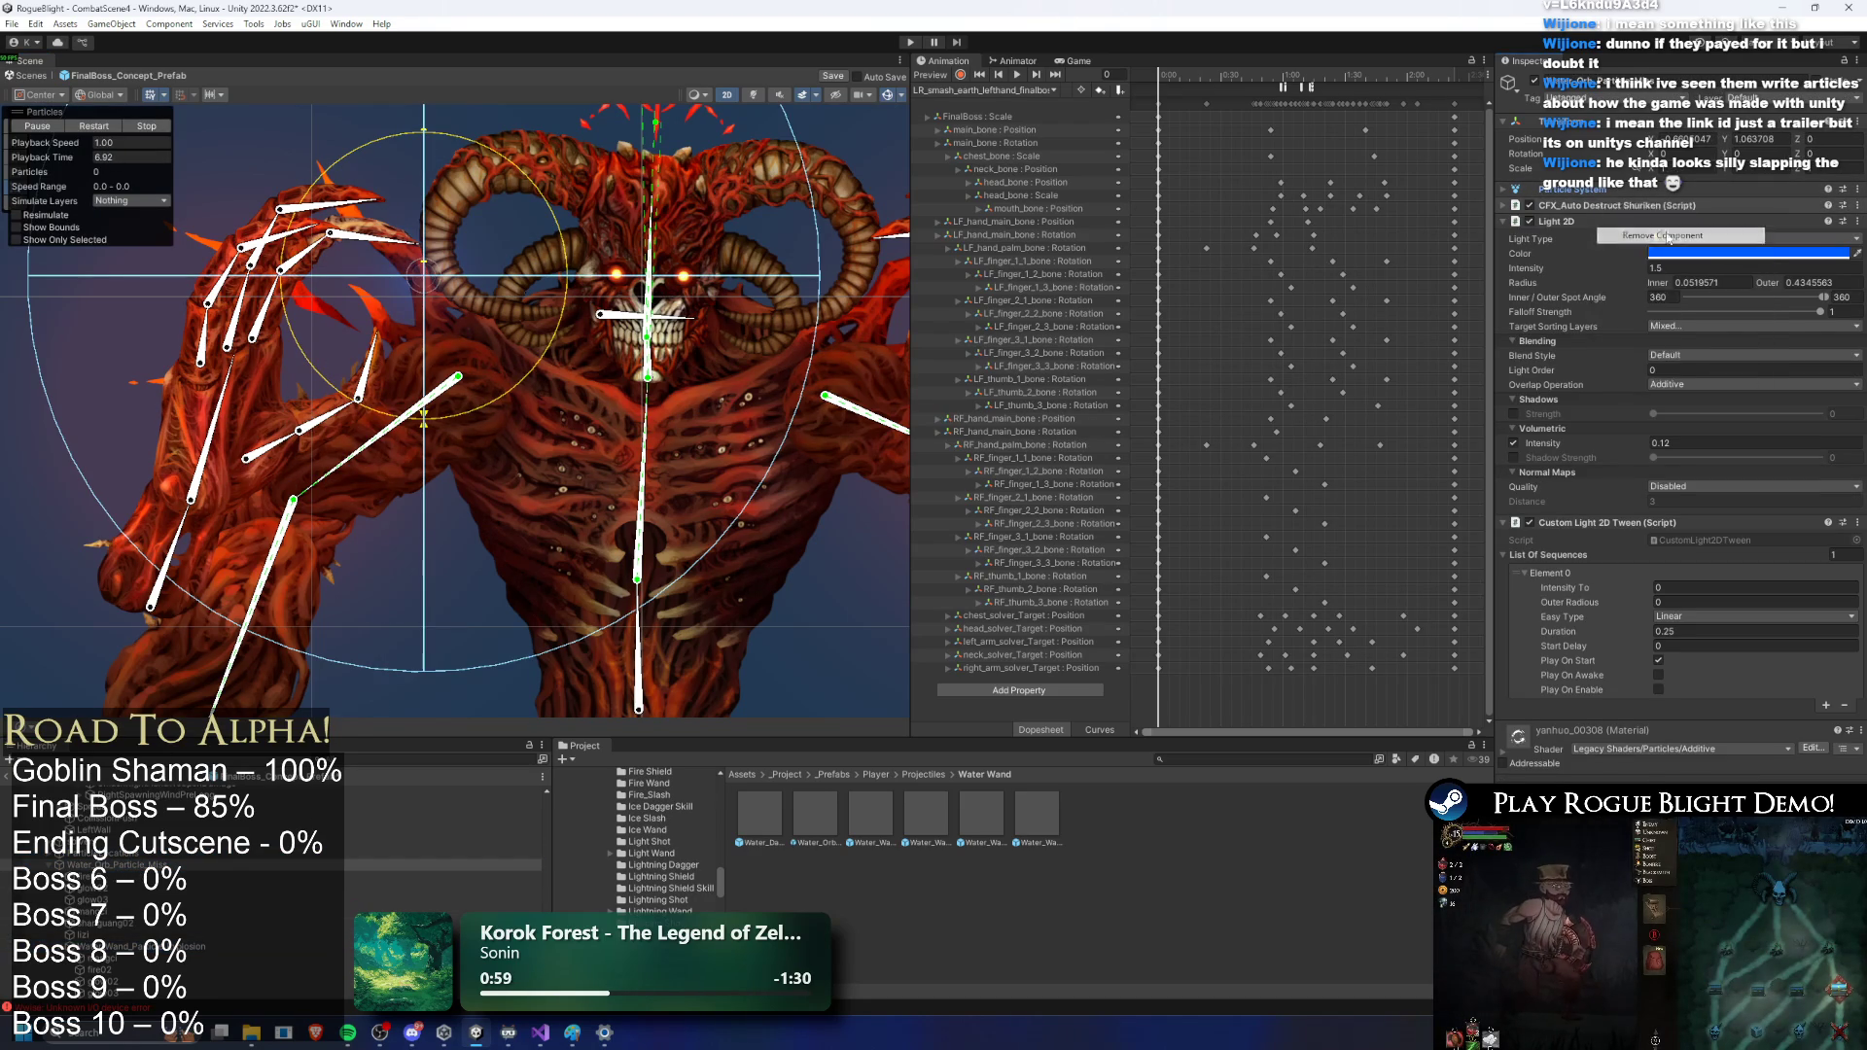
{"action": "left_click", "coordinate": [1663, 235]}
{"action": "right_click", "coordinate": [1585, 205]}
{"action": "left_click", "coordinate": [1653, 228]}
{"action": "right_click", "coordinate": [1580, 212]}
{"action": "left_click", "coordinate": [1651, 235]}
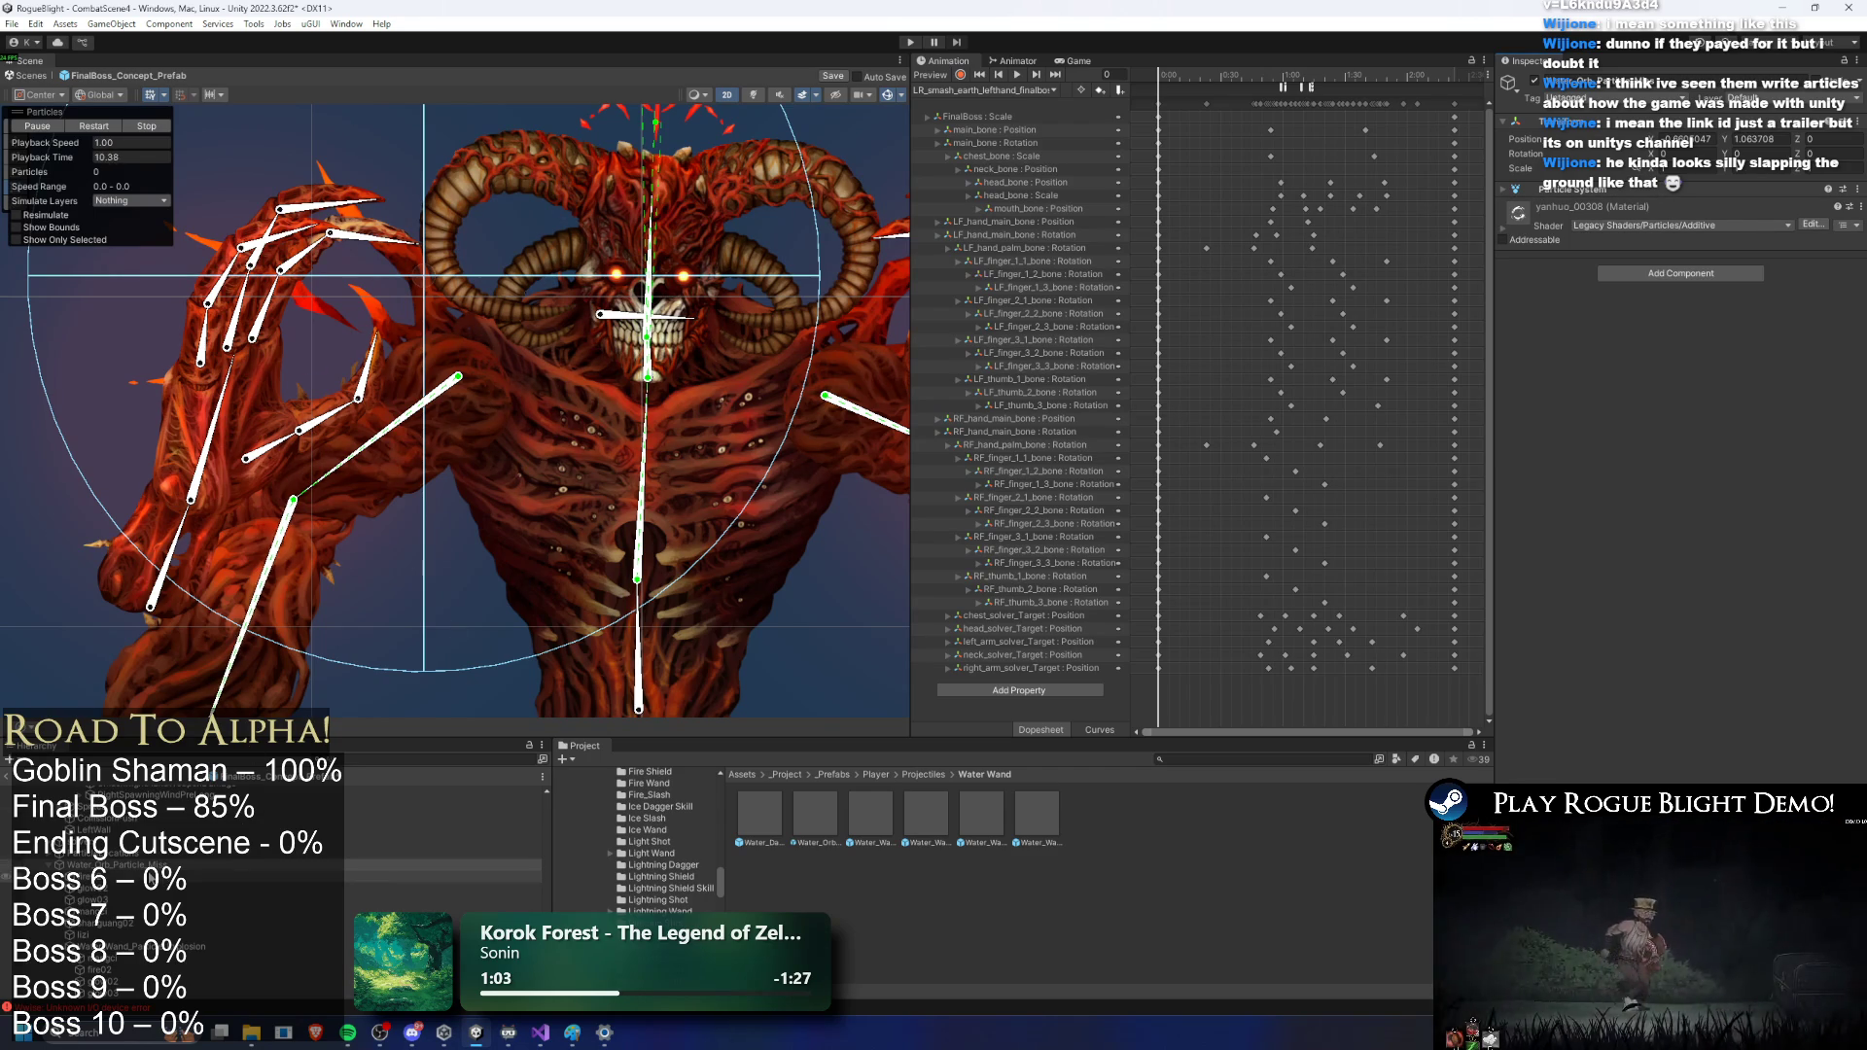
Step: Delete the Water_Particle_effect (2) object from the hierarchy
{"action": "right_click", "coordinate": [145, 864]}
{"action": "left_click", "coordinate": [195, 409]}
{"action": "scroll", "coordinate": [270, 934], "scroll_direction": "up", "scroll_amount": 5}
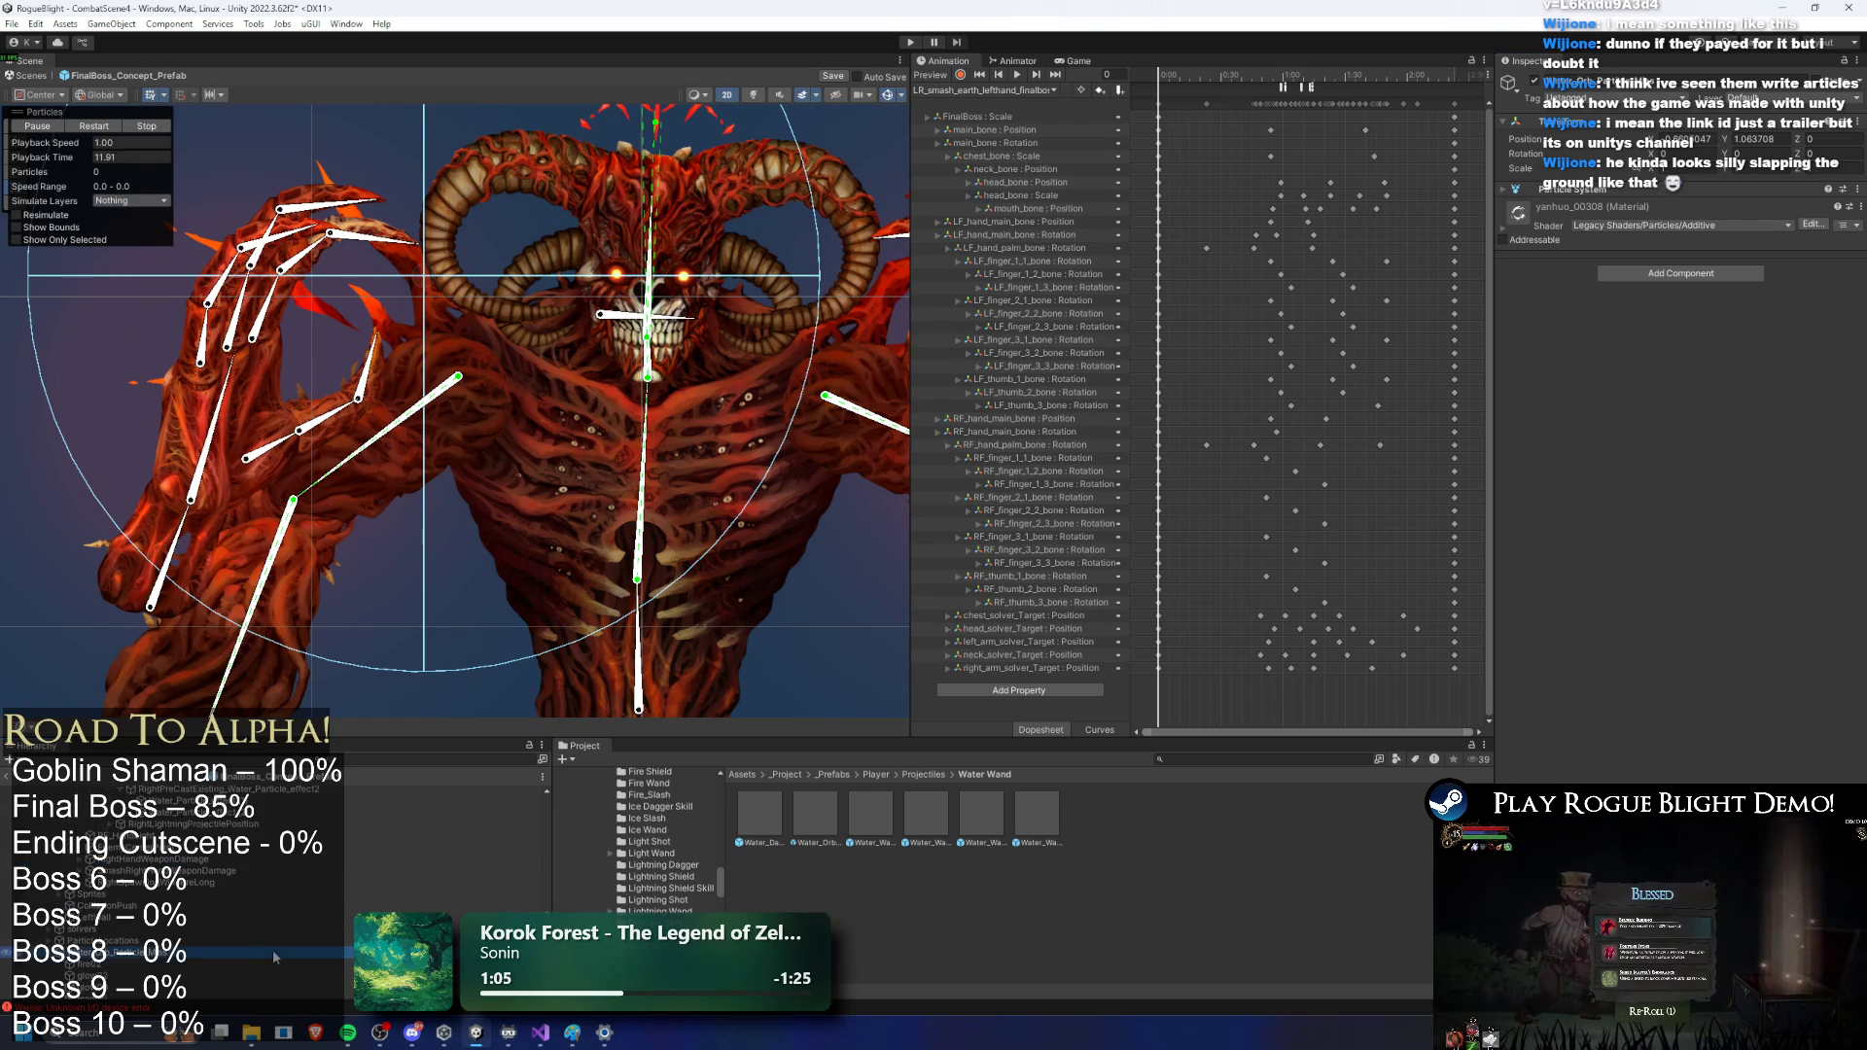
{"action": "key", "text": "Delete"}
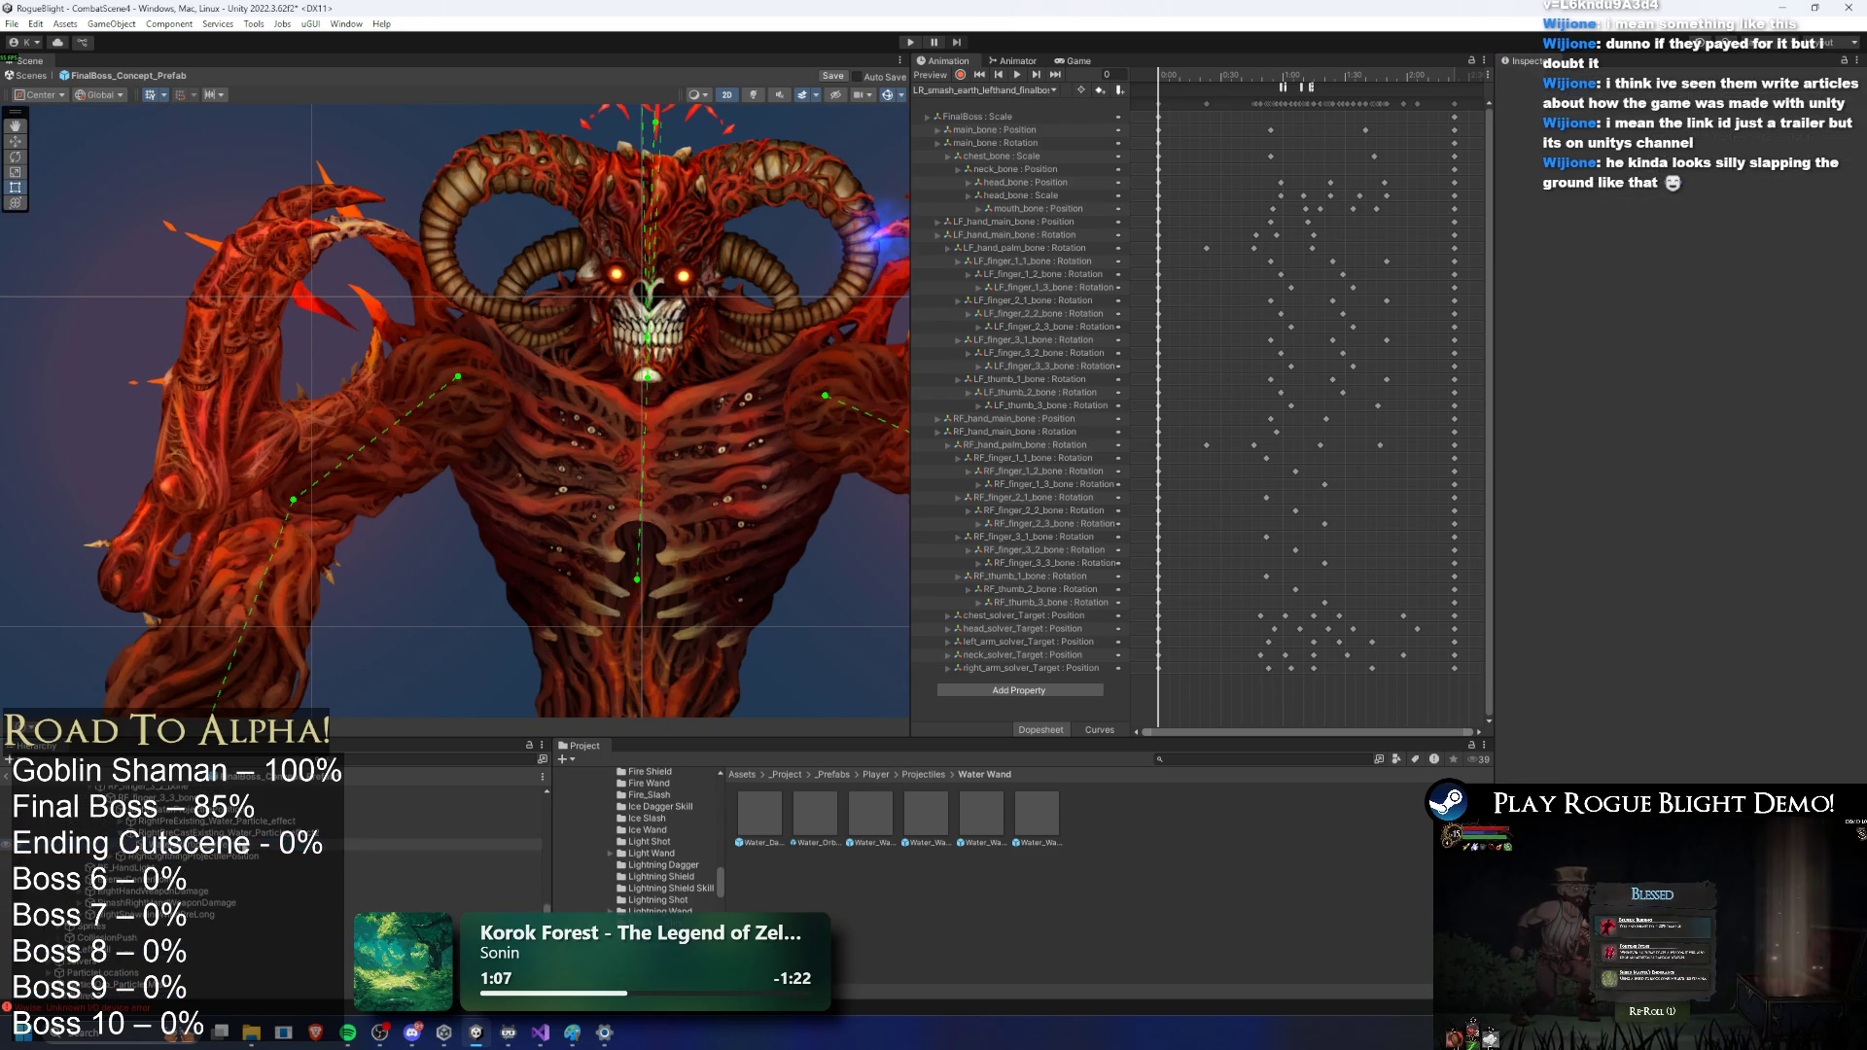
{"action": "left_click", "coordinate": [243, 831]}
Step: Paste the copied particle effect as a child and start renaming glow_B0304
{"action": "right_click", "coordinate": [243, 831]}
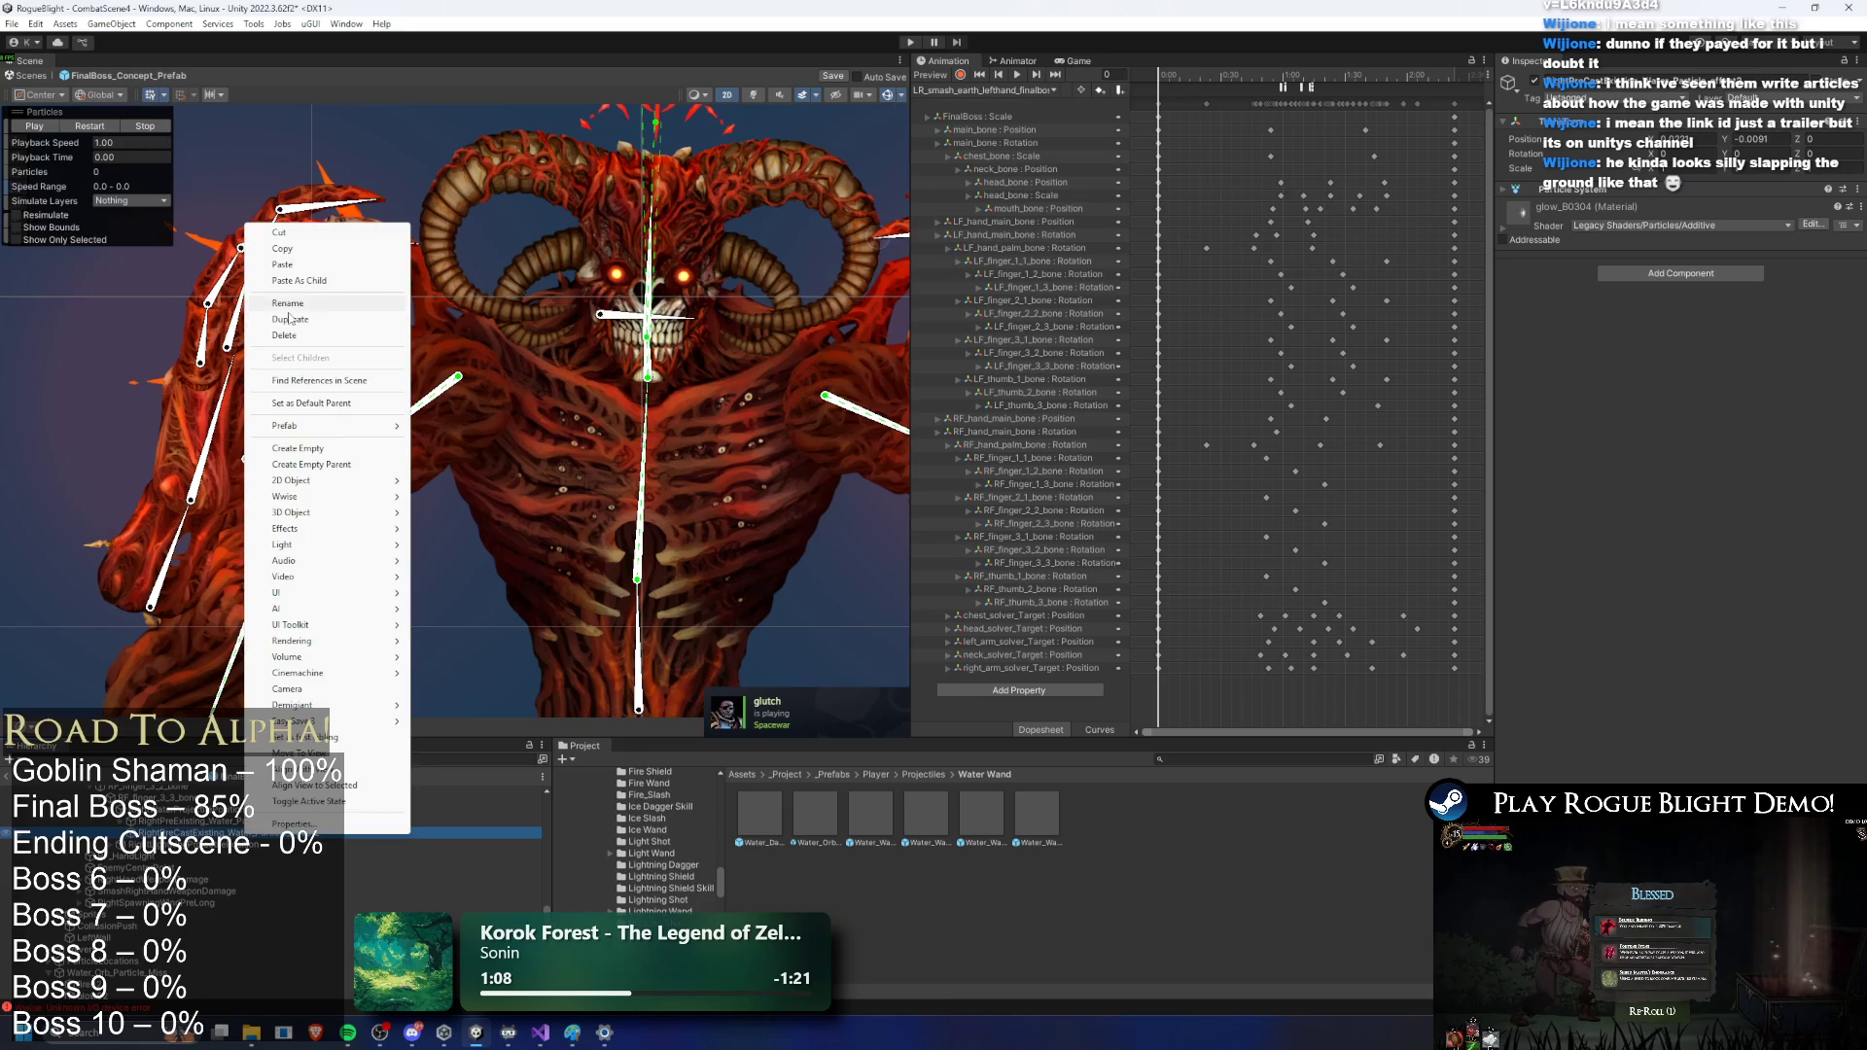
{"action": "left_click", "coordinate": [346, 280]}
{"action": "left_click", "coordinate": [233, 833]}
{"action": "right_click", "coordinate": [221, 834]}
{"action": "left_click", "coordinate": [291, 300]}
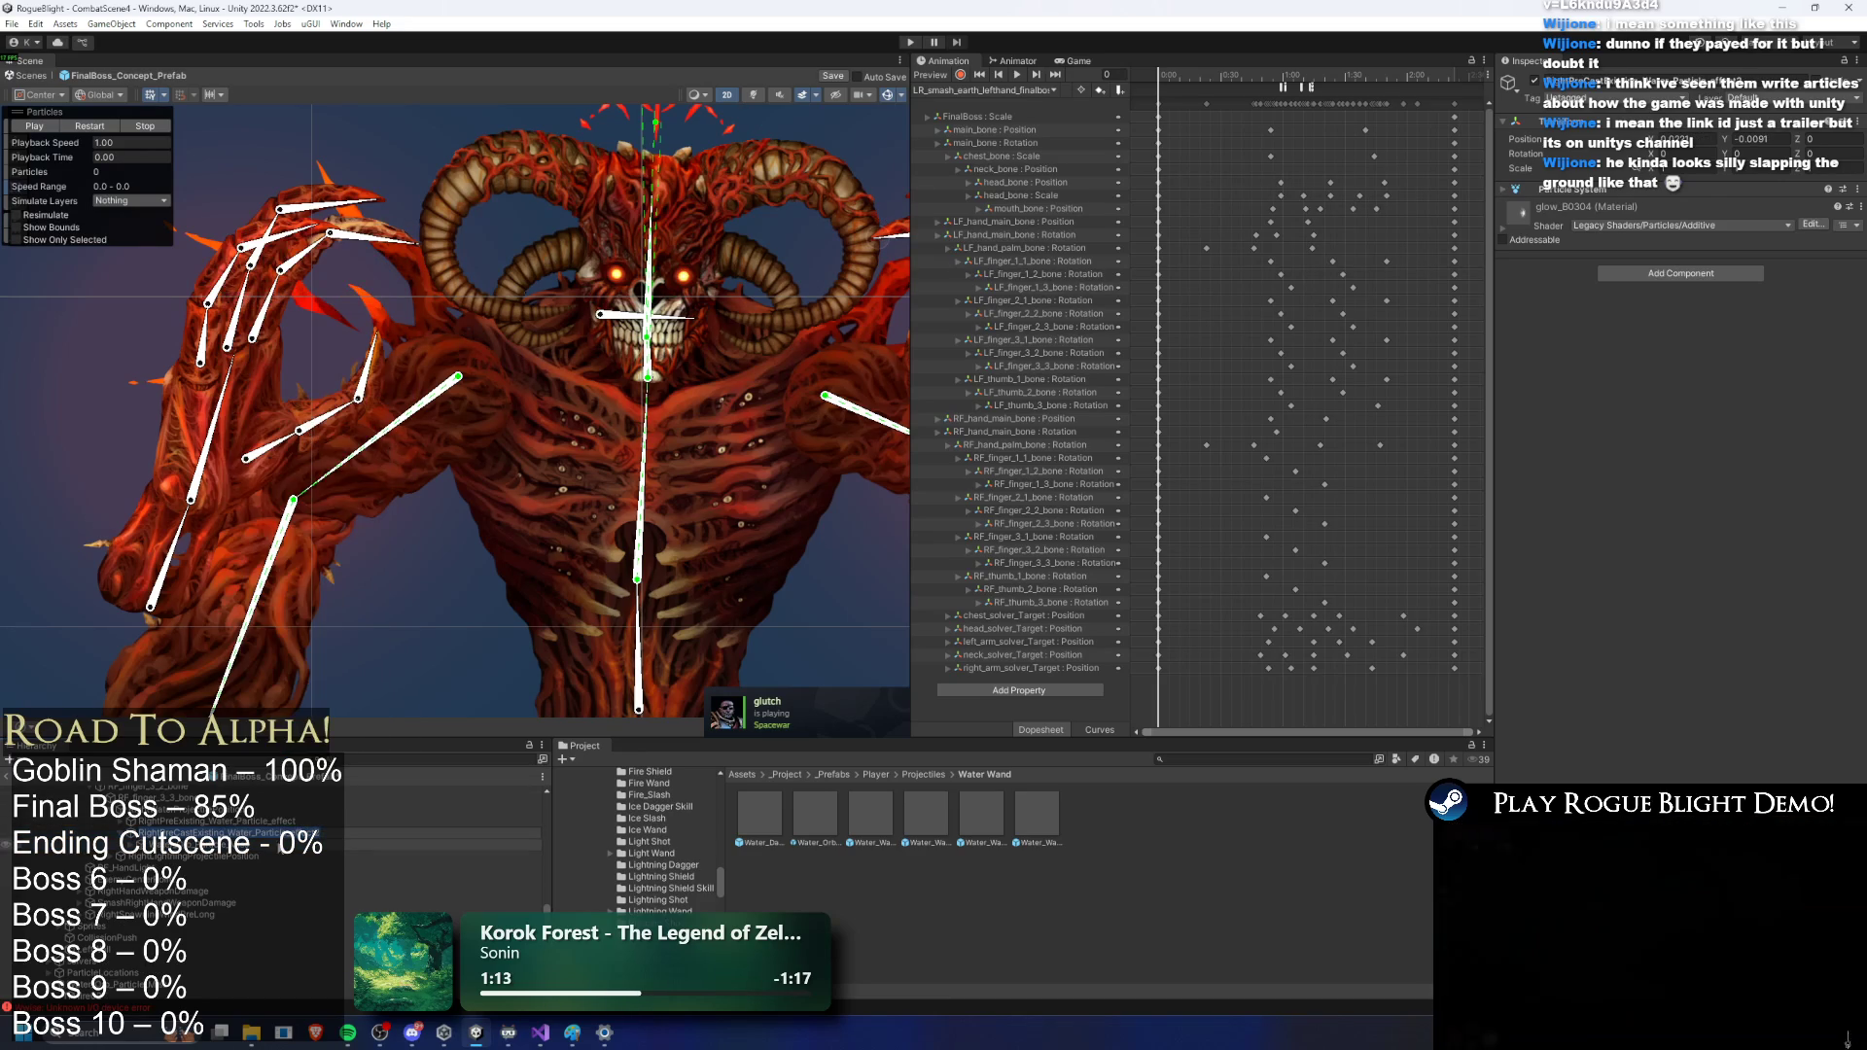
Step: Rename the yanhuo_00308 particle object and move it under another parent
{"action": "left_click", "coordinate": [204, 844]}
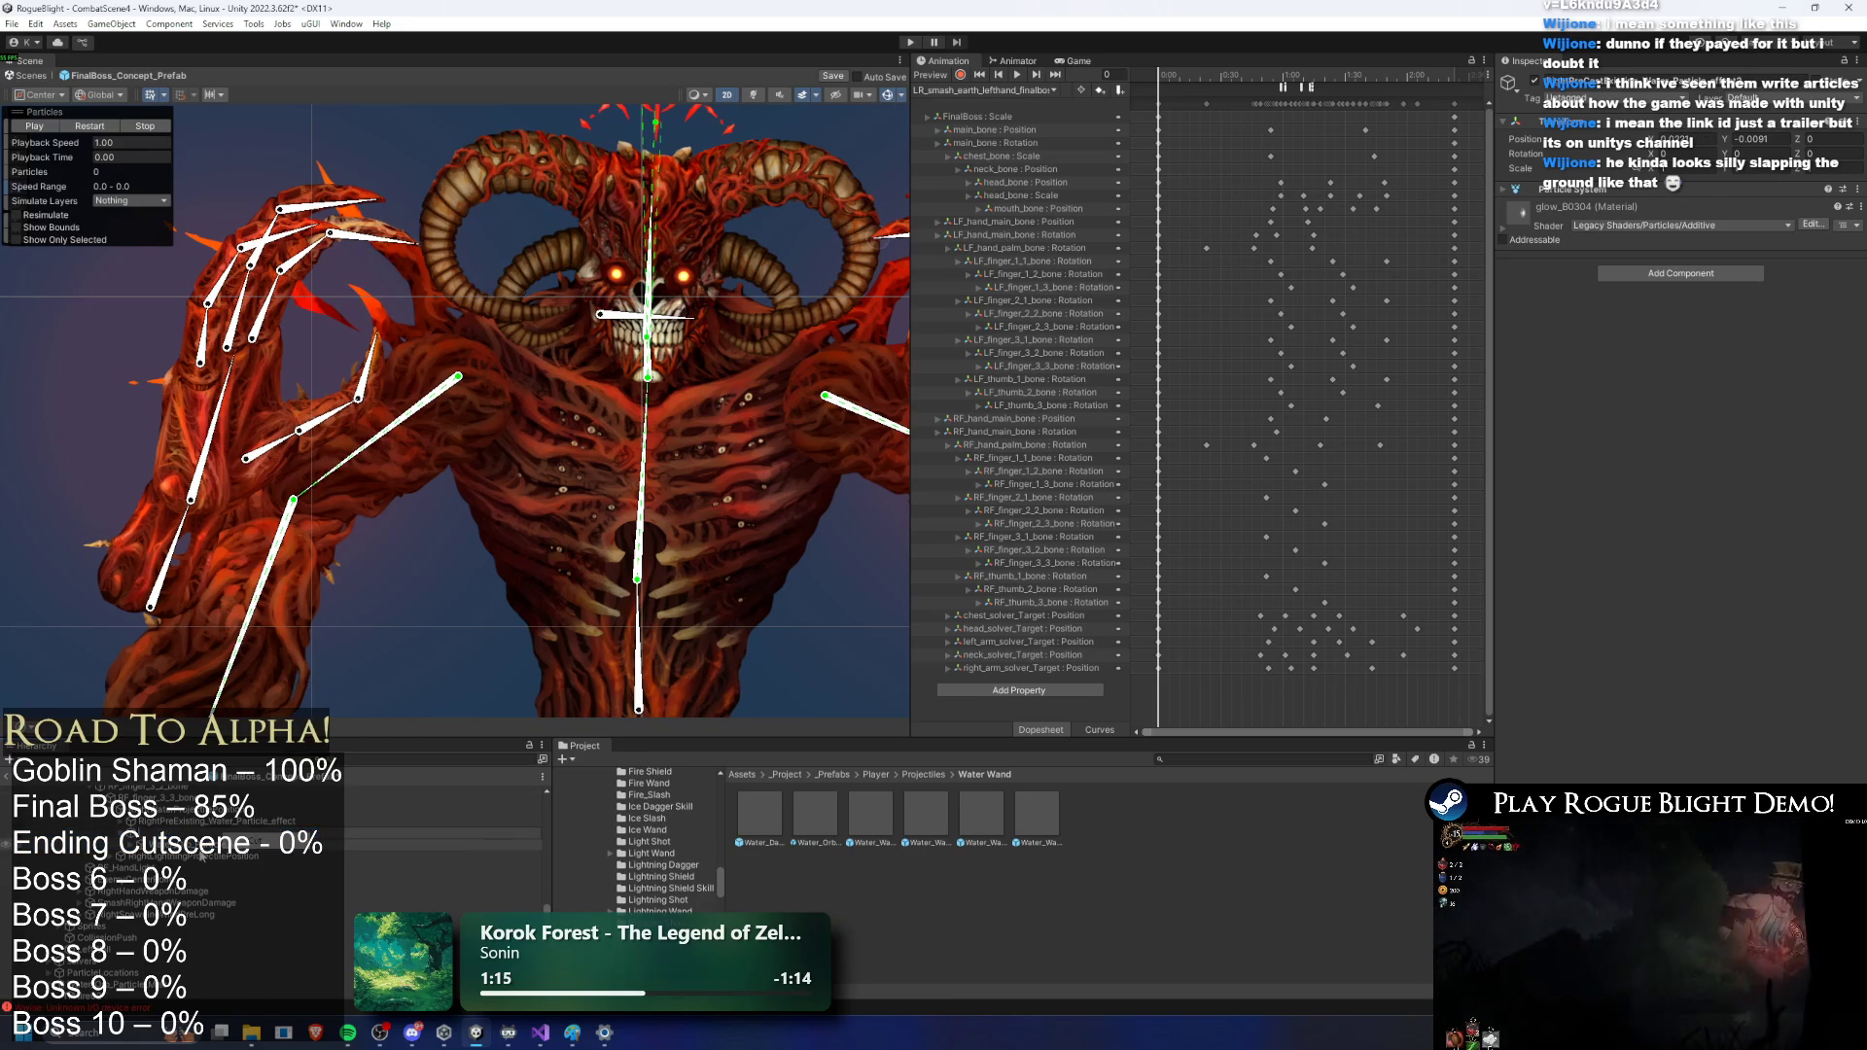
{"action": "right_click", "coordinate": [200, 844]}
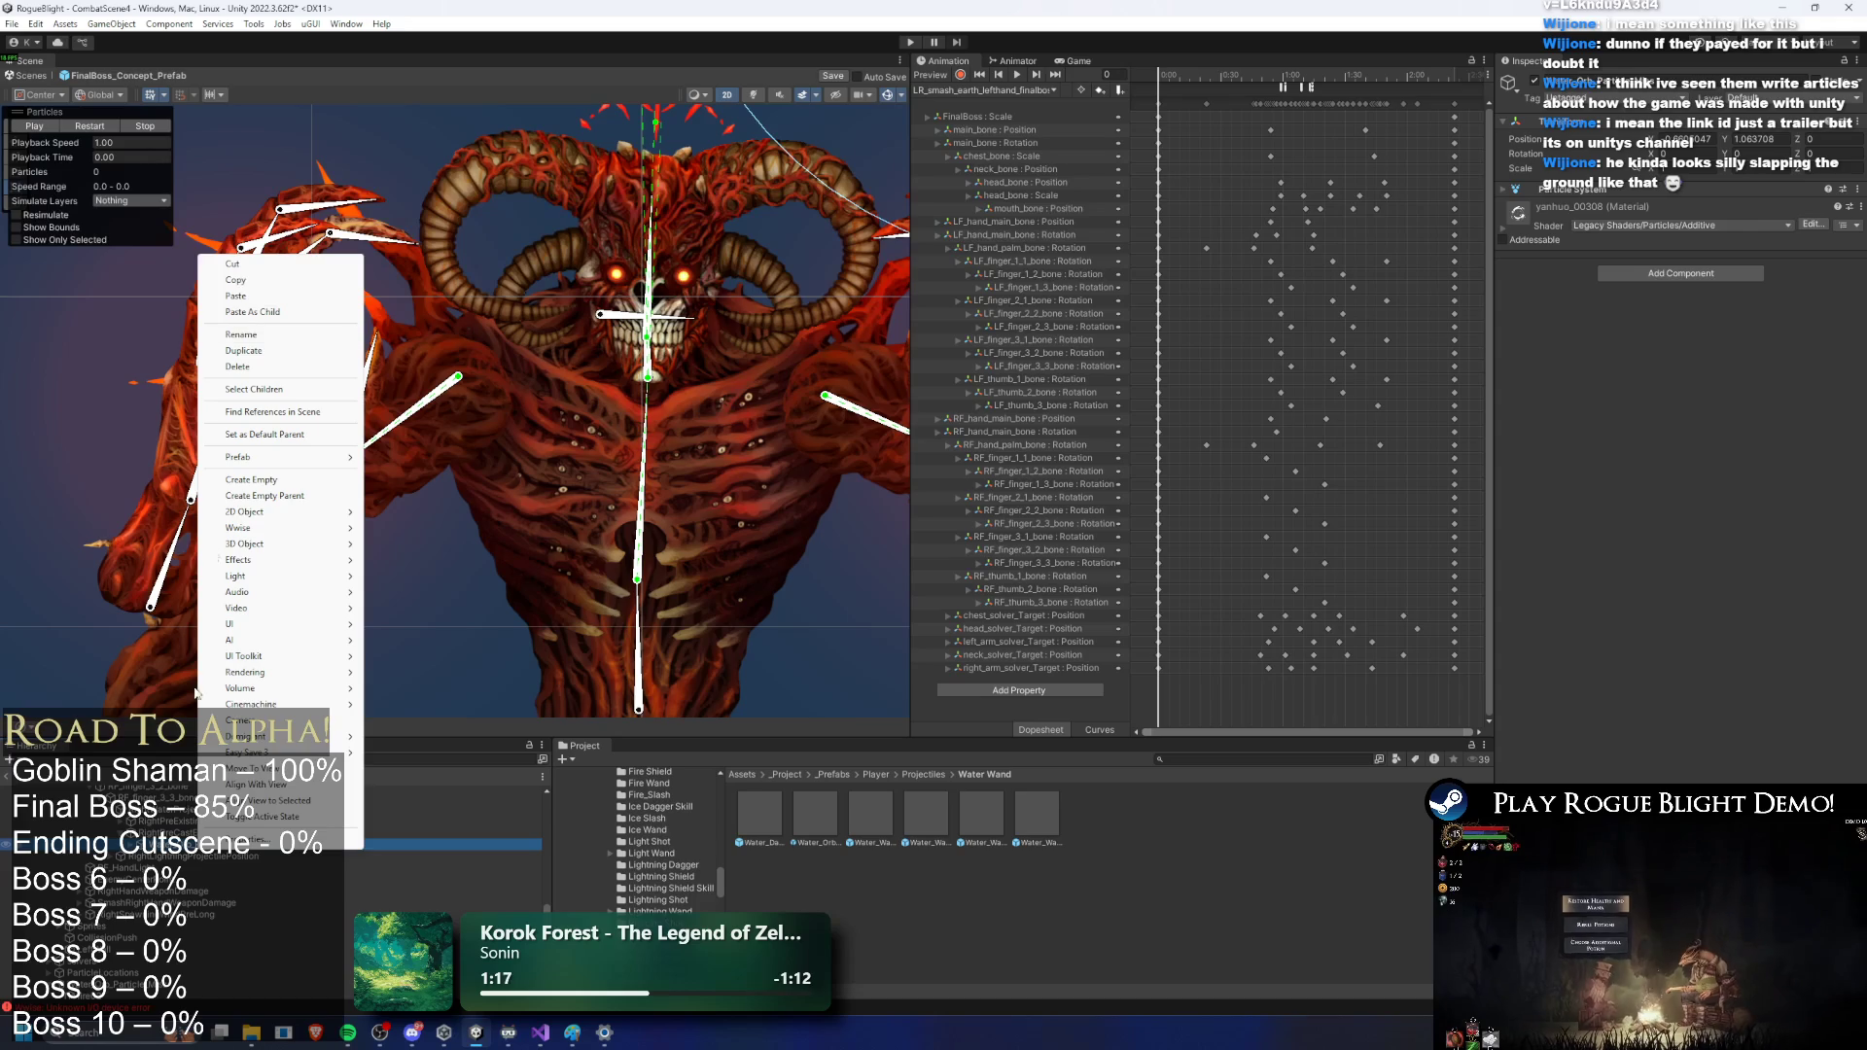
{"action": "double_click", "coordinate": [189, 844]}
{"action": "right_click", "coordinate": [187, 844]}
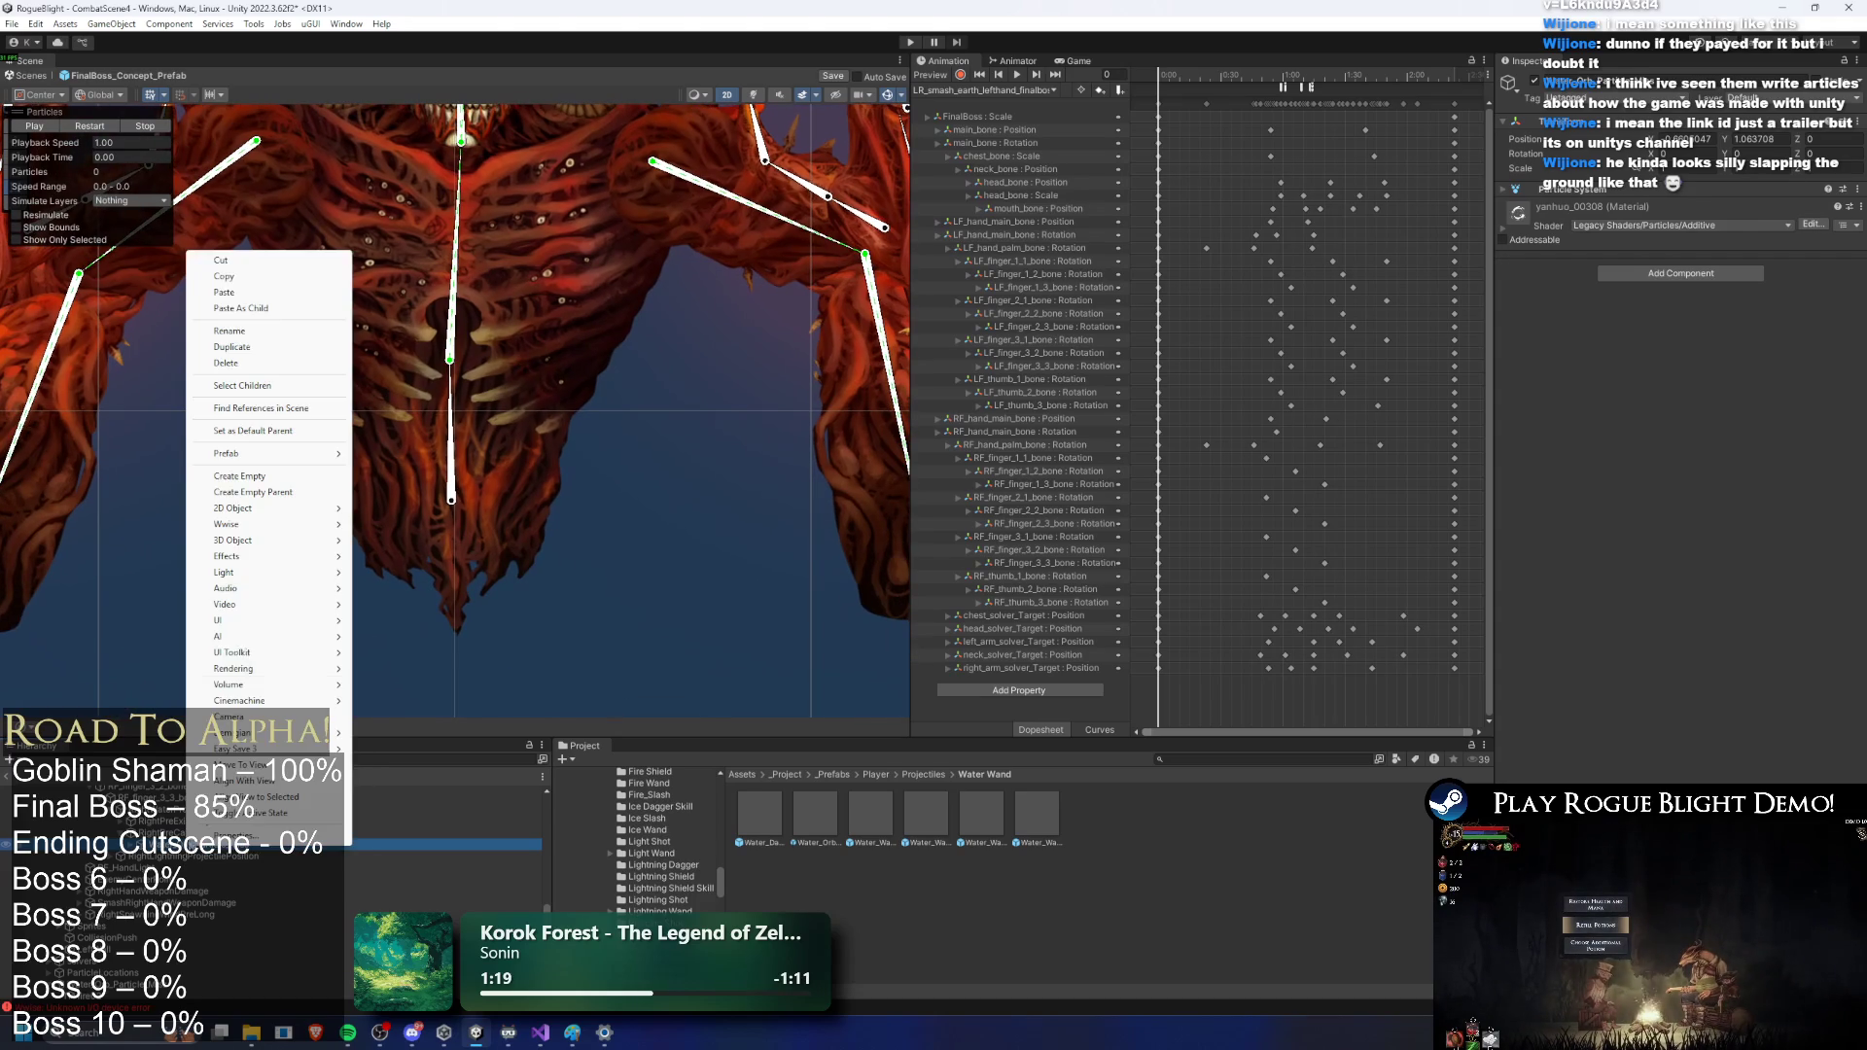
{"action": "left_click", "coordinate": [251, 339]}
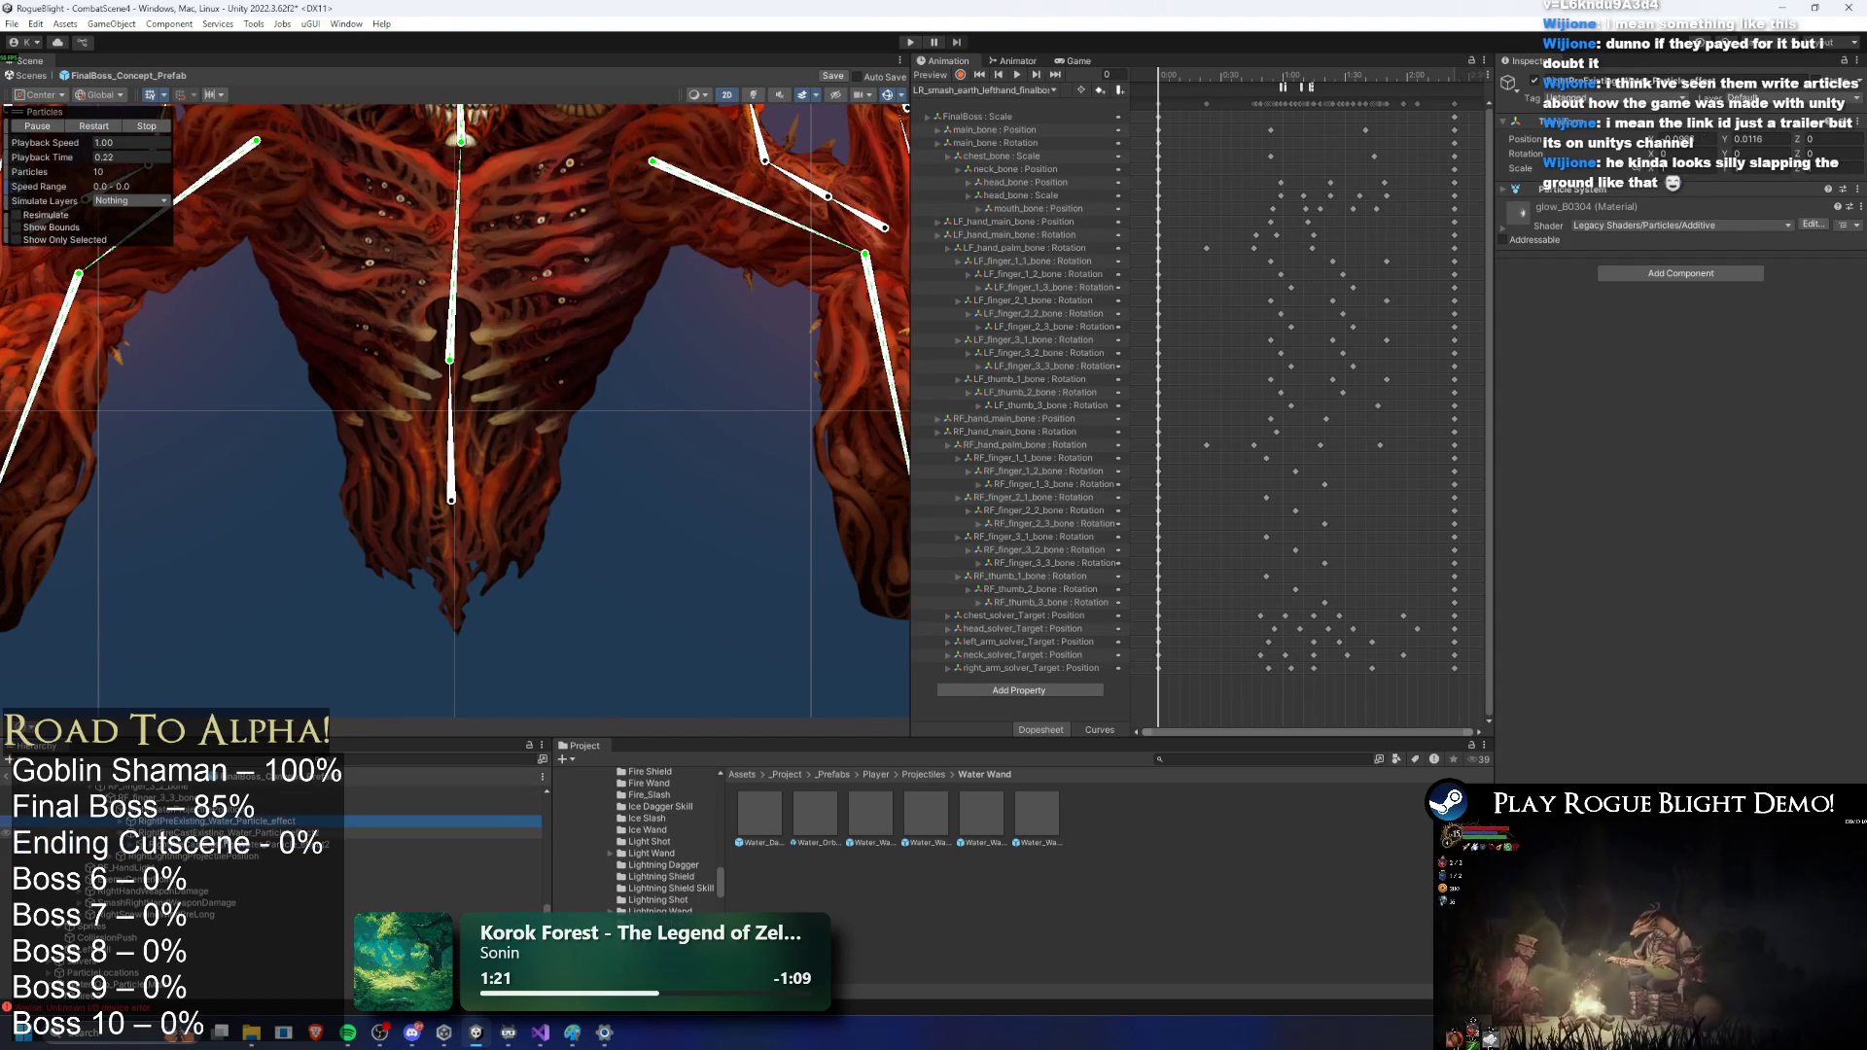
{"action": "left_click_drag", "start_coordinate": [224, 855], "coordinate": [258, 834]}
Step: Set the water effect's Y position to 0 and preview the sparks at the boss's hand
{"action": "key", "text": "f"}
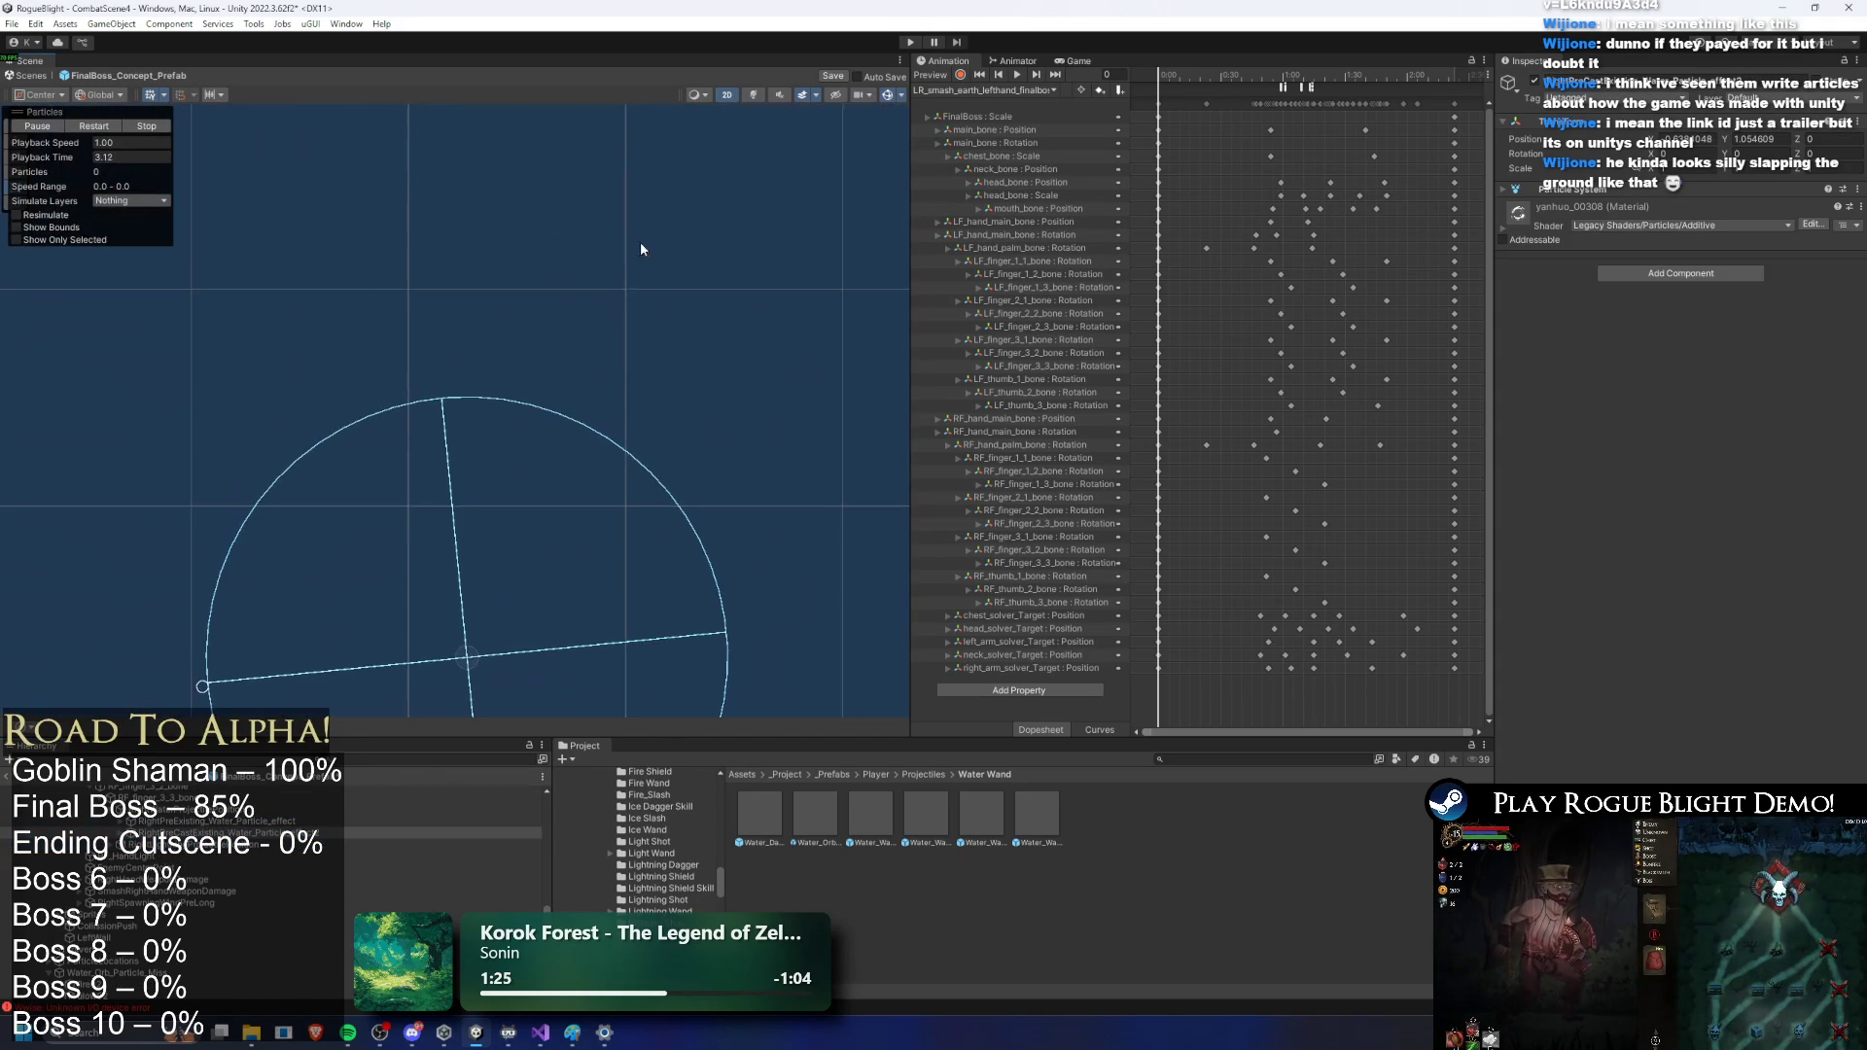
{"action": "mouse_move", "coordinate": [522, 400]}
{"action": "left_mouse_down"}
{"action": "mouse_move", "coordinate": [784, 307]}
{"action": "mouse_move", "coordinate": [813, 214]}
{"action": "left_mouse_up"}
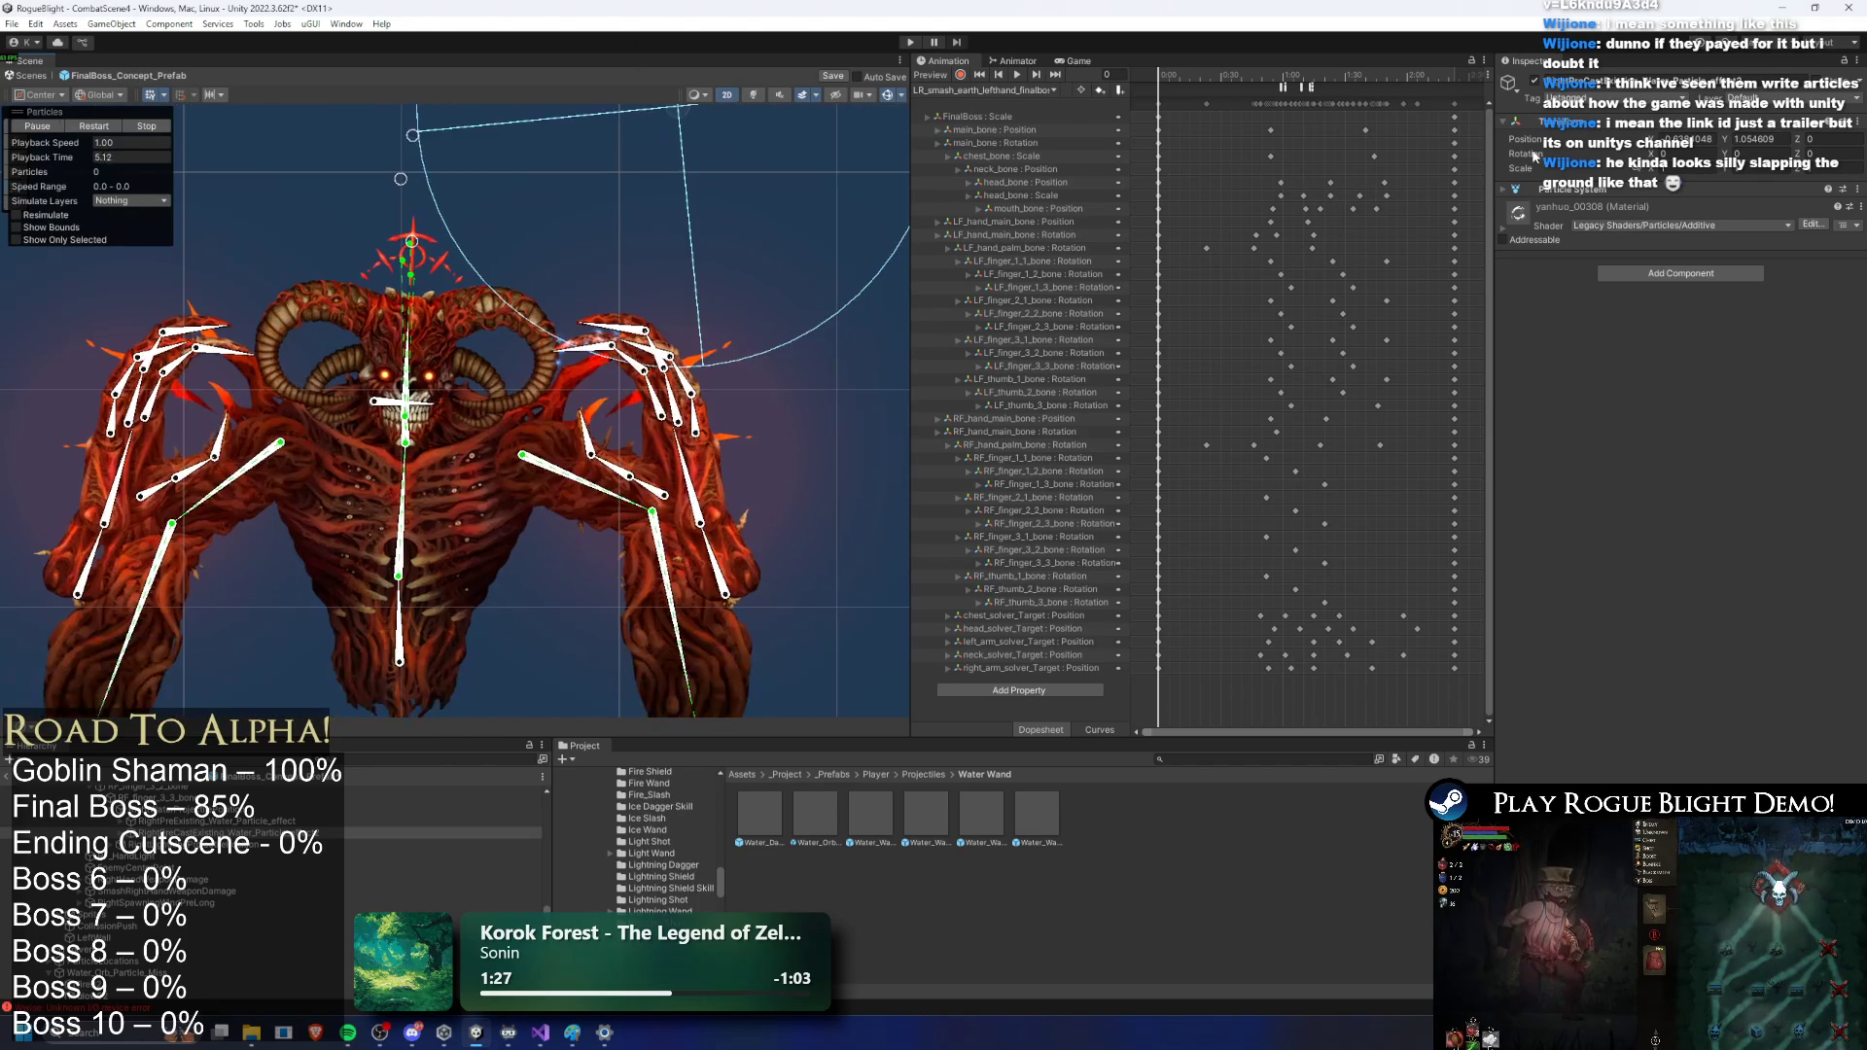
{"action": "left_click_drag", "start_coordinate": [1697, 144], "coordinate": [1730, 146]}
{"action": "double_click", "coordinate": [1760, 139]}
{"action": "type", "text": "0"}
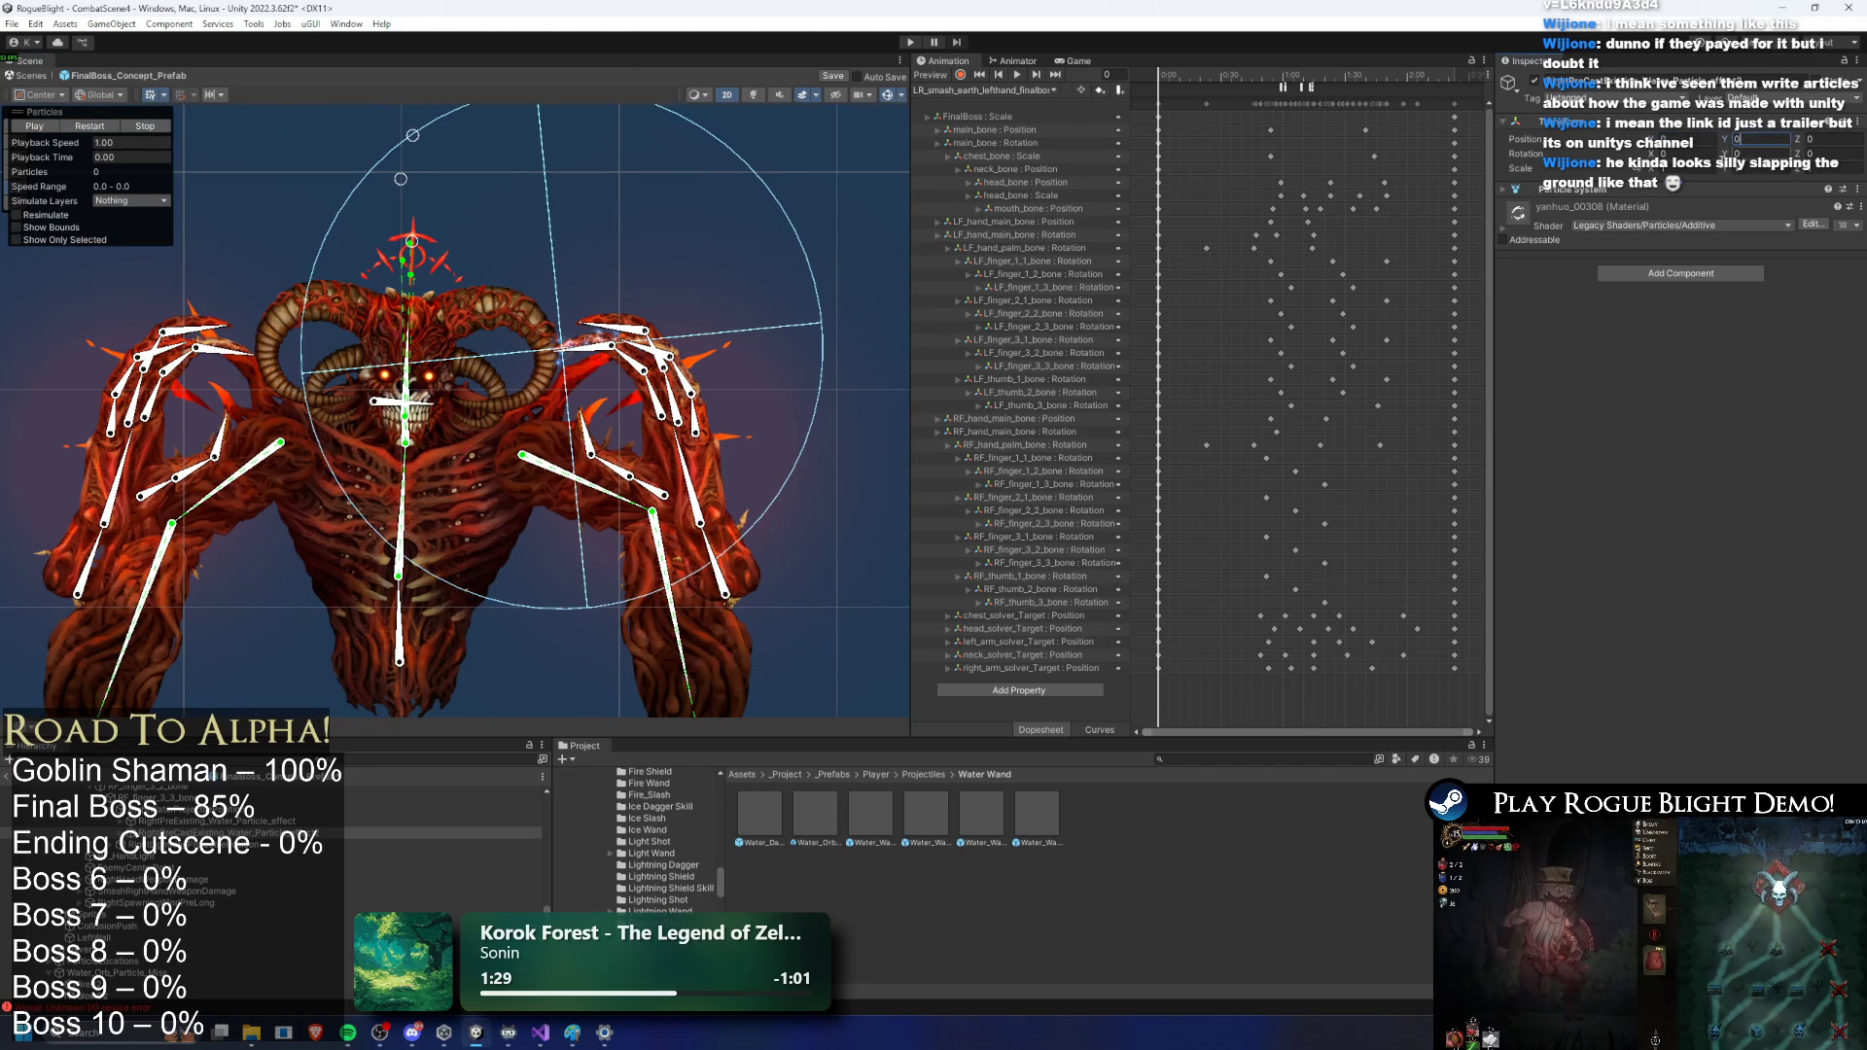
{"action": "scroll", "coordinate": [603, 338], "scroll_direction": "up", "scroll_amount": 5}
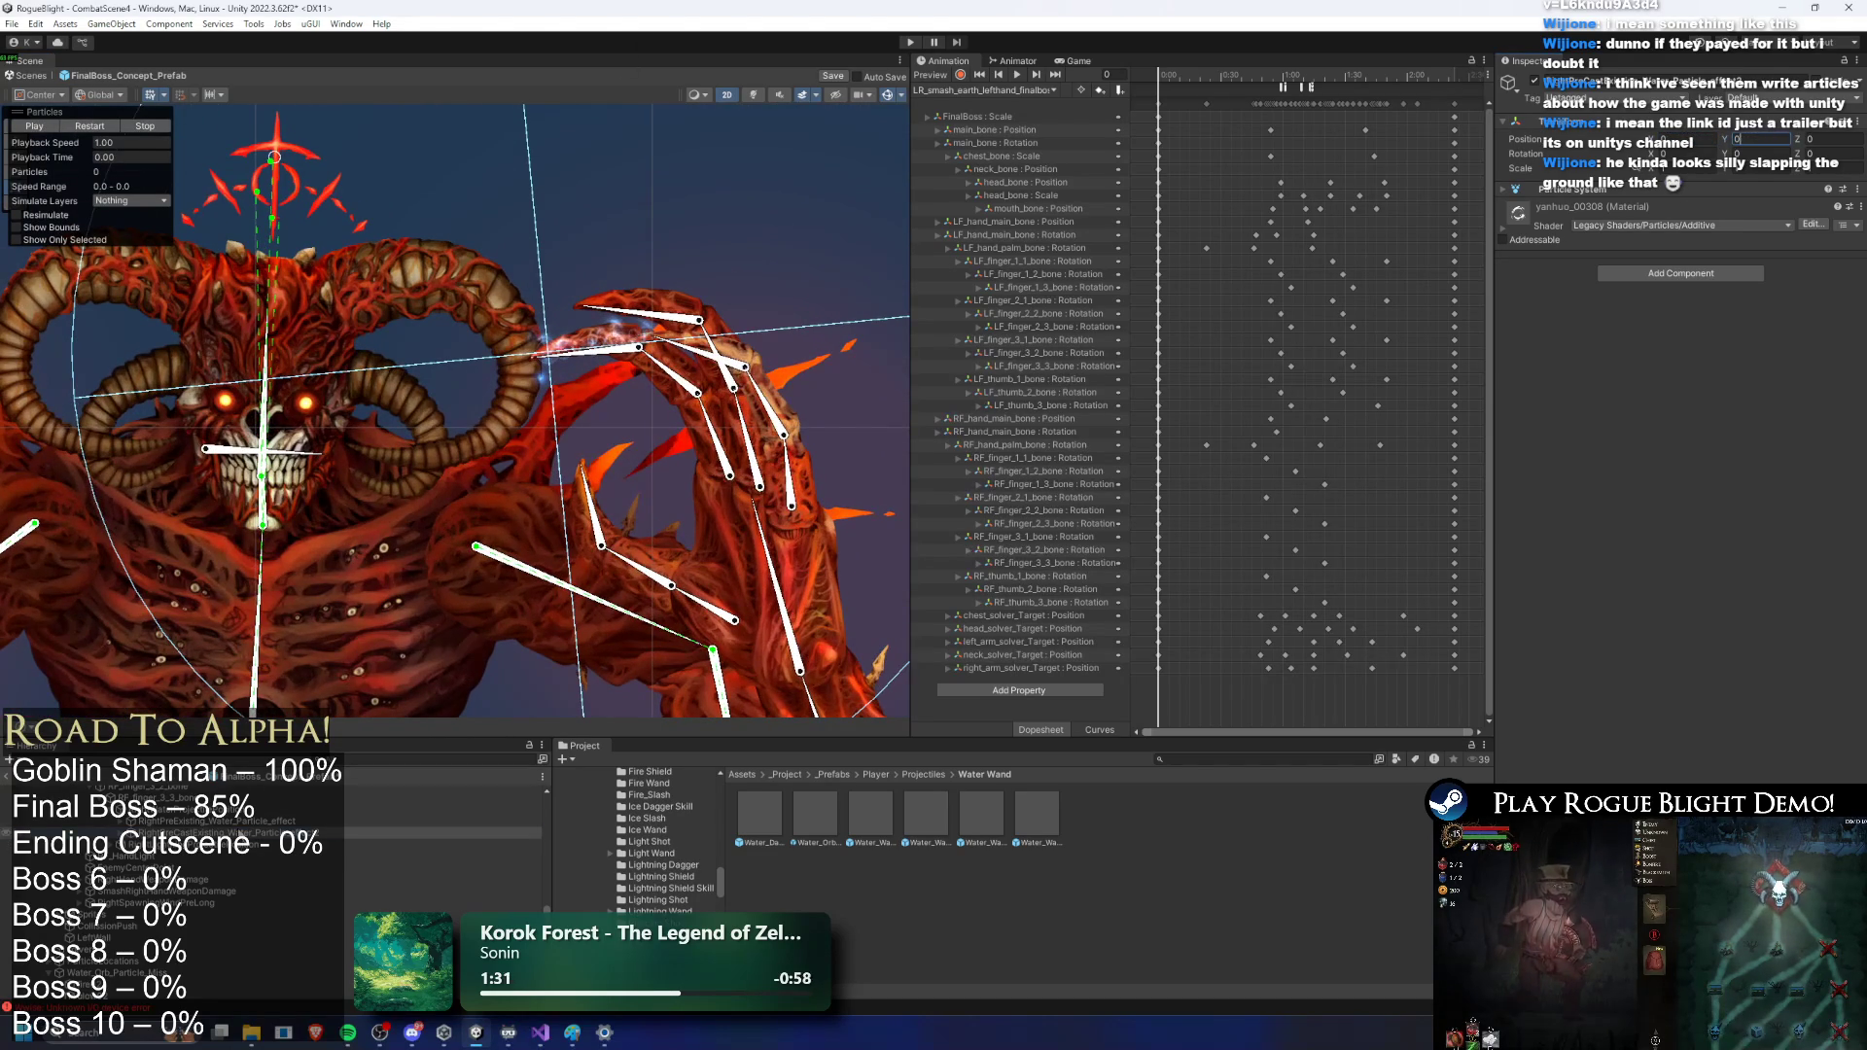
{"action": "left_click", "coordinate": [35, 126]}
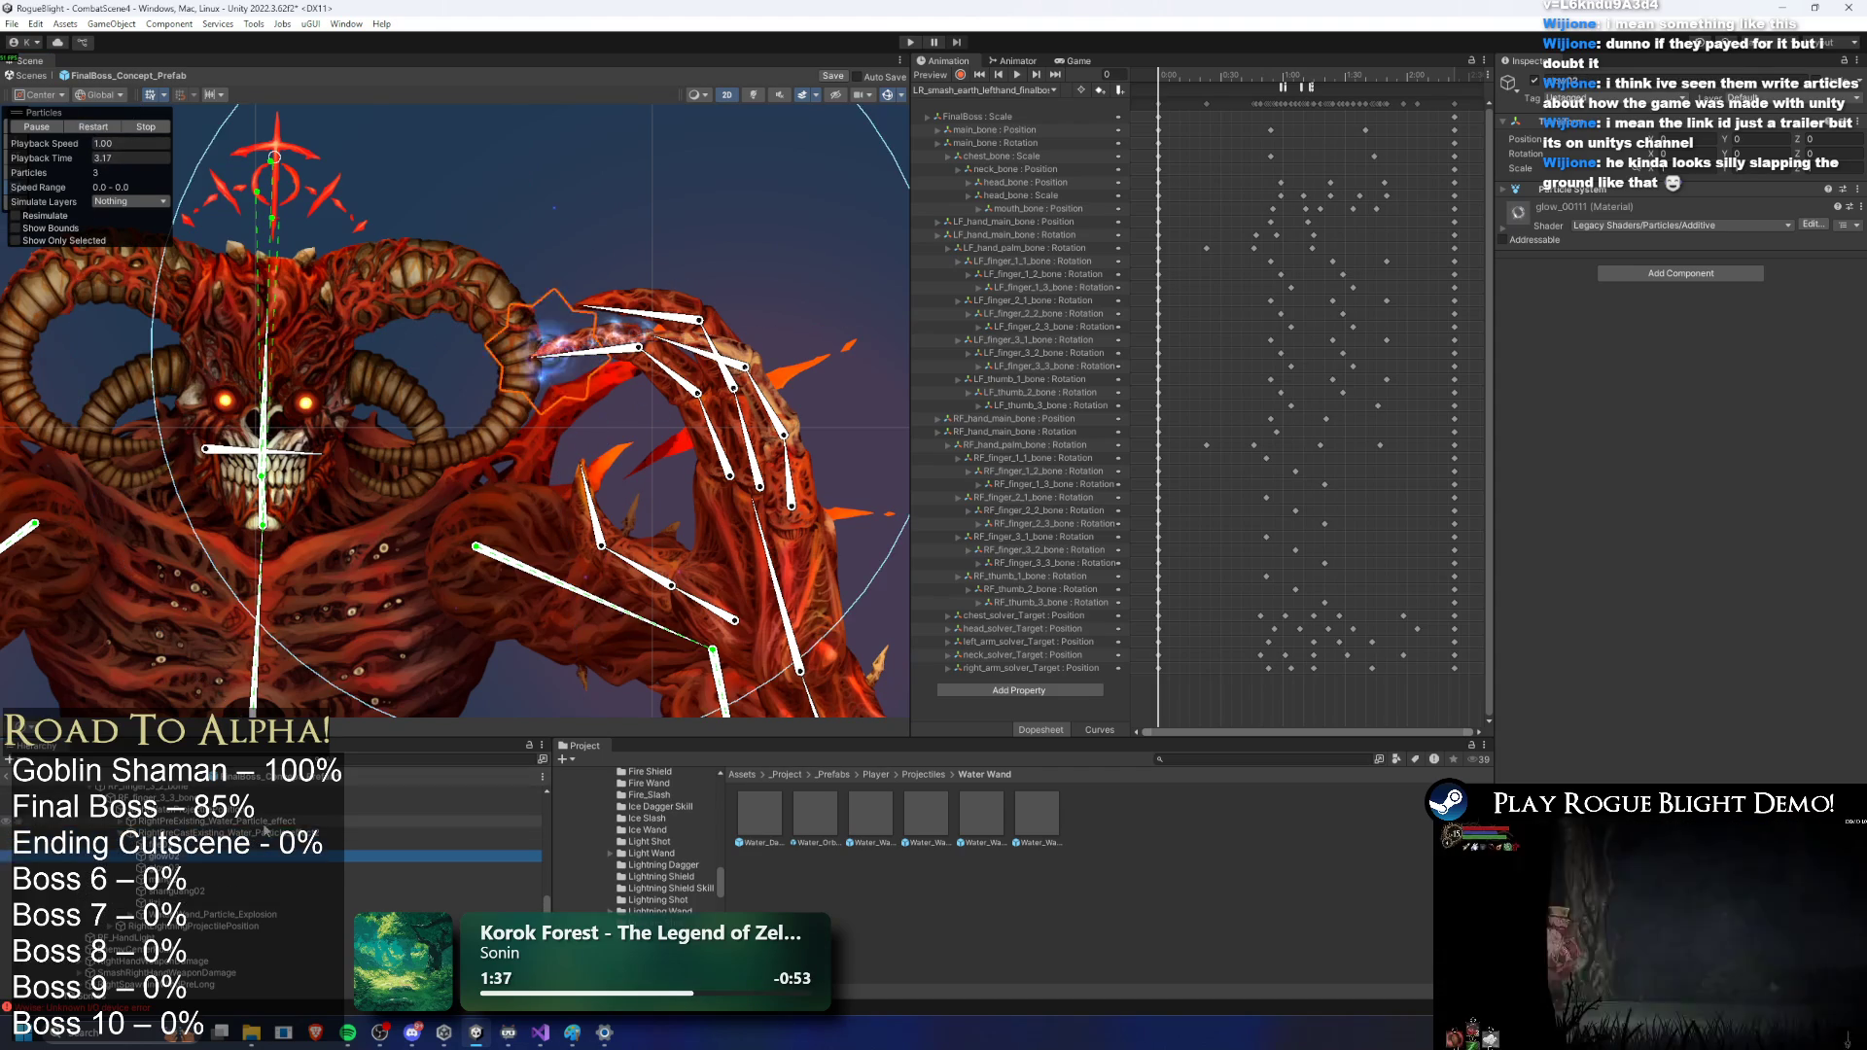
Step: Set the lizi particle system's Simulation Space to World
{"action": "left_click", "coordinate": [194, 868]}
{"action": "key", "text": "Down"}
{"action": "key", "text": "Down"}
{"action": "key", "text": "Down"}
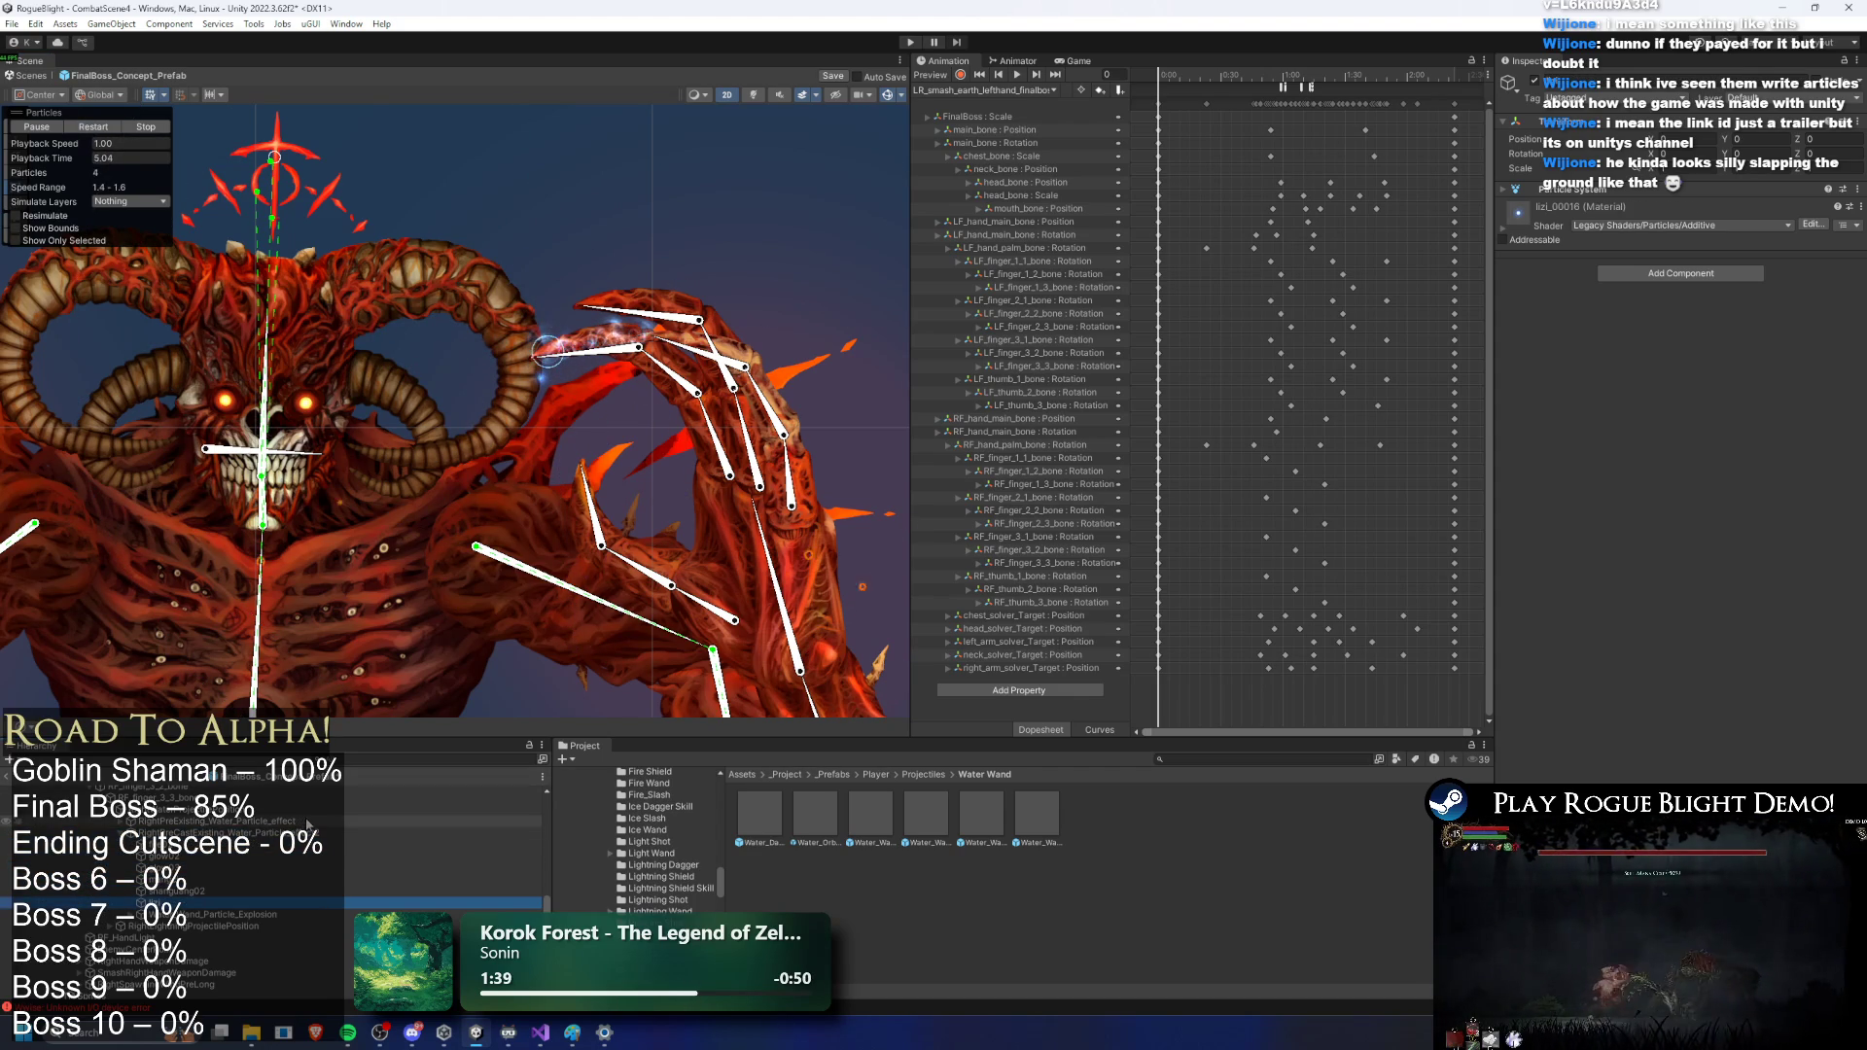
{"action": "left_click", "coordinate": [1560, 192]}
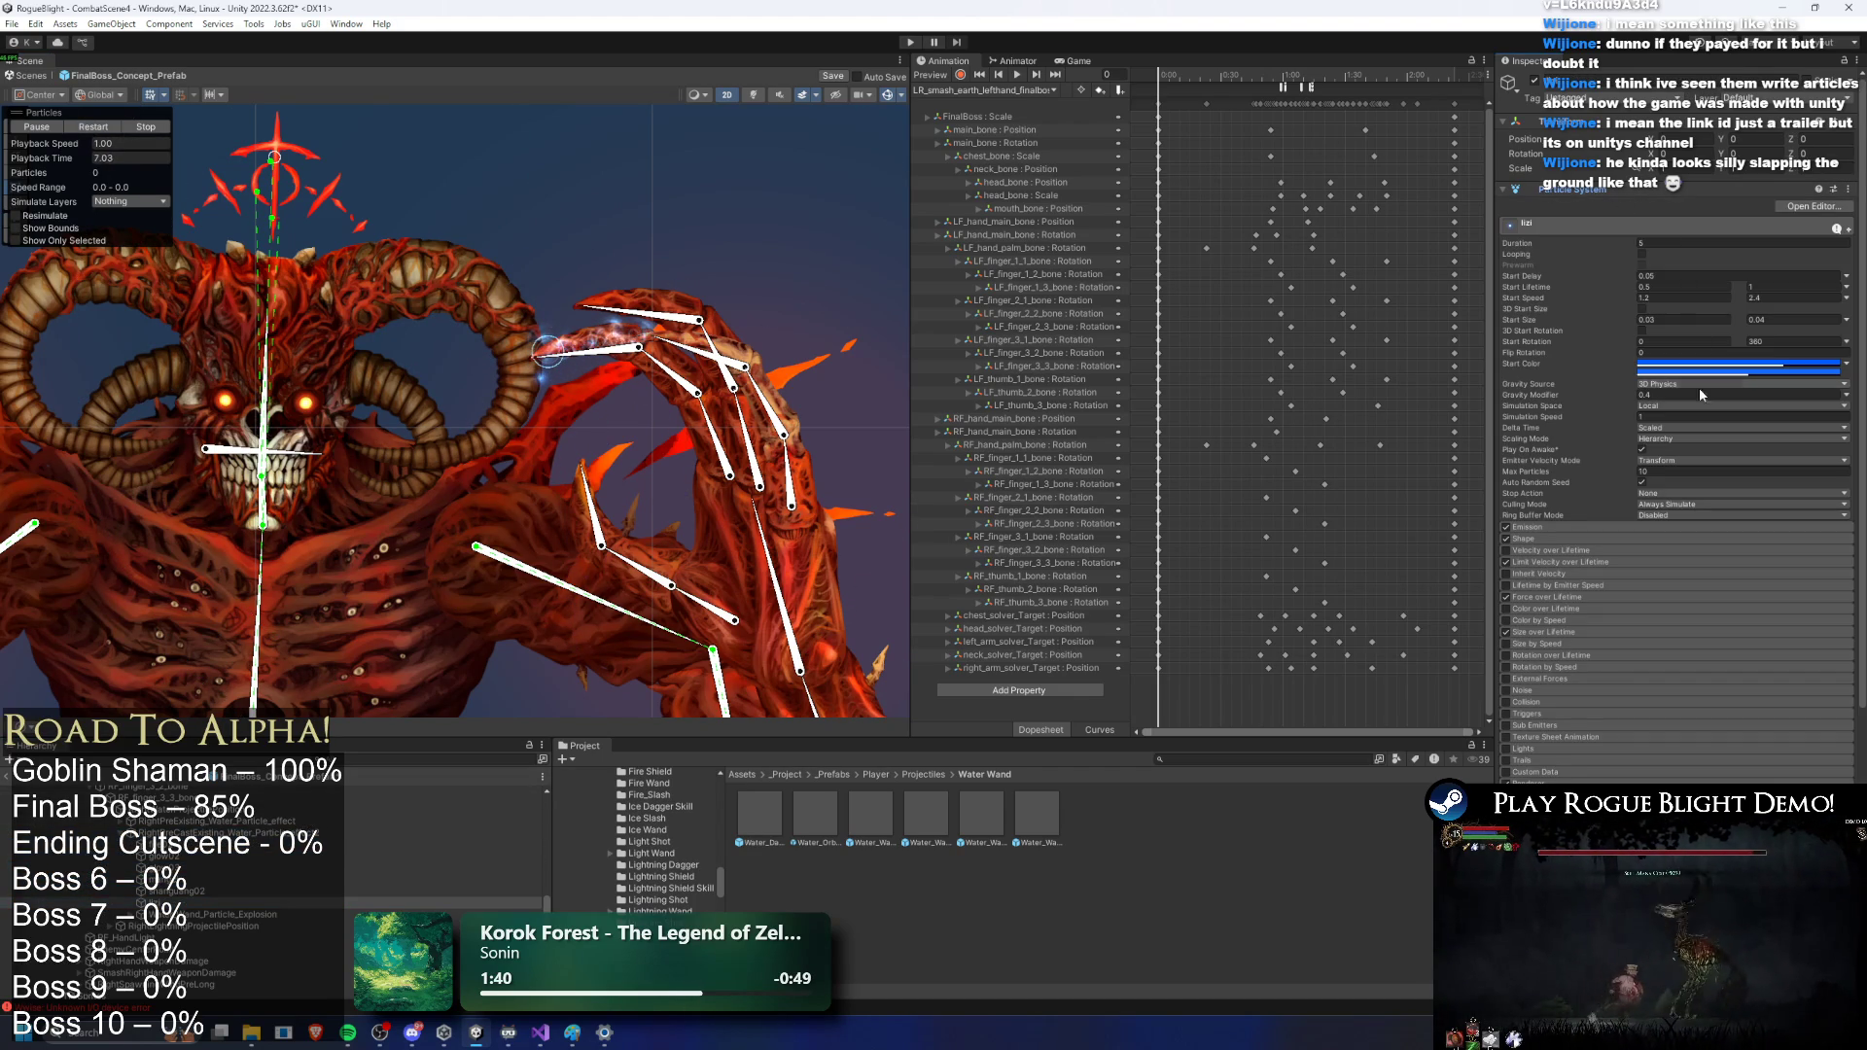
{"action": "left_click", "coordinate": [1693, 437]}
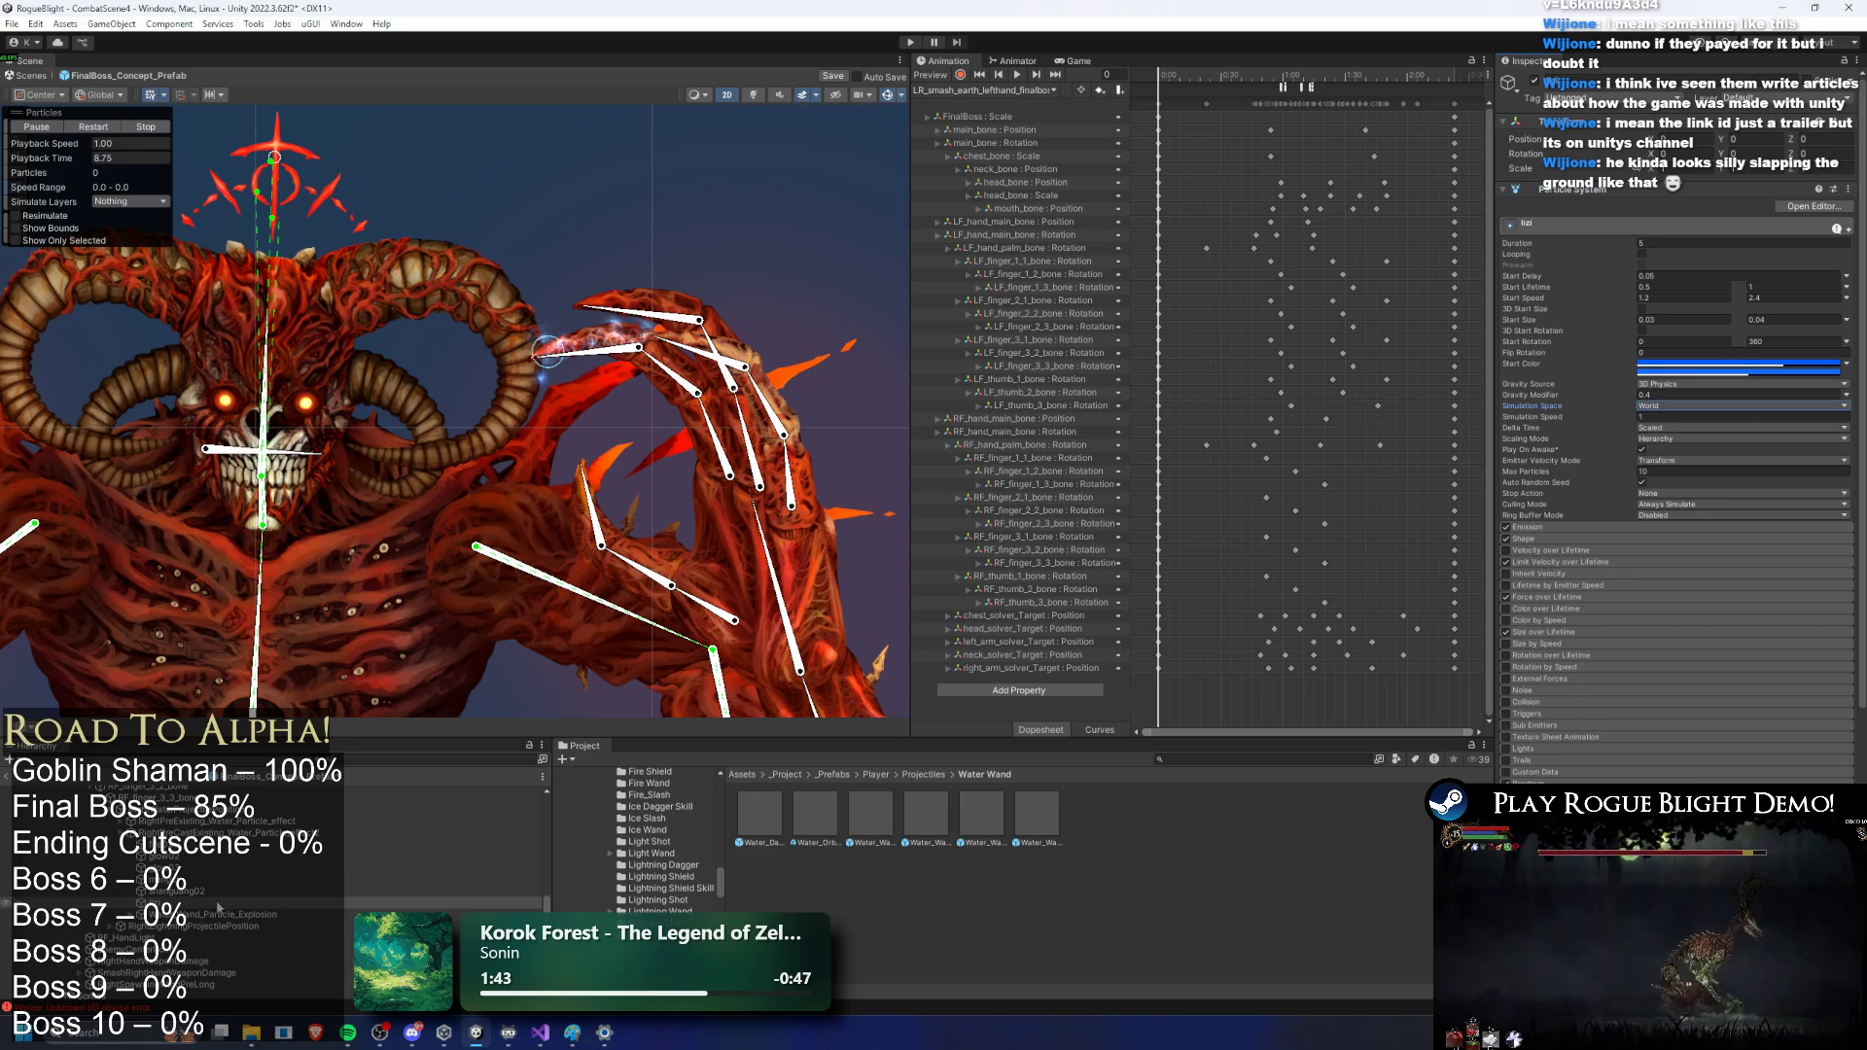
Step: Review the fire02, glow03 and glow02 particles, then select RightPreCastExisting_Water_Particle_effect2
{"action": "key", "text": "Down"}
{"action": "key", "text": "Down"}
{"action": "key", "text": "Down"}
{"action": "key", "text": "Down"}
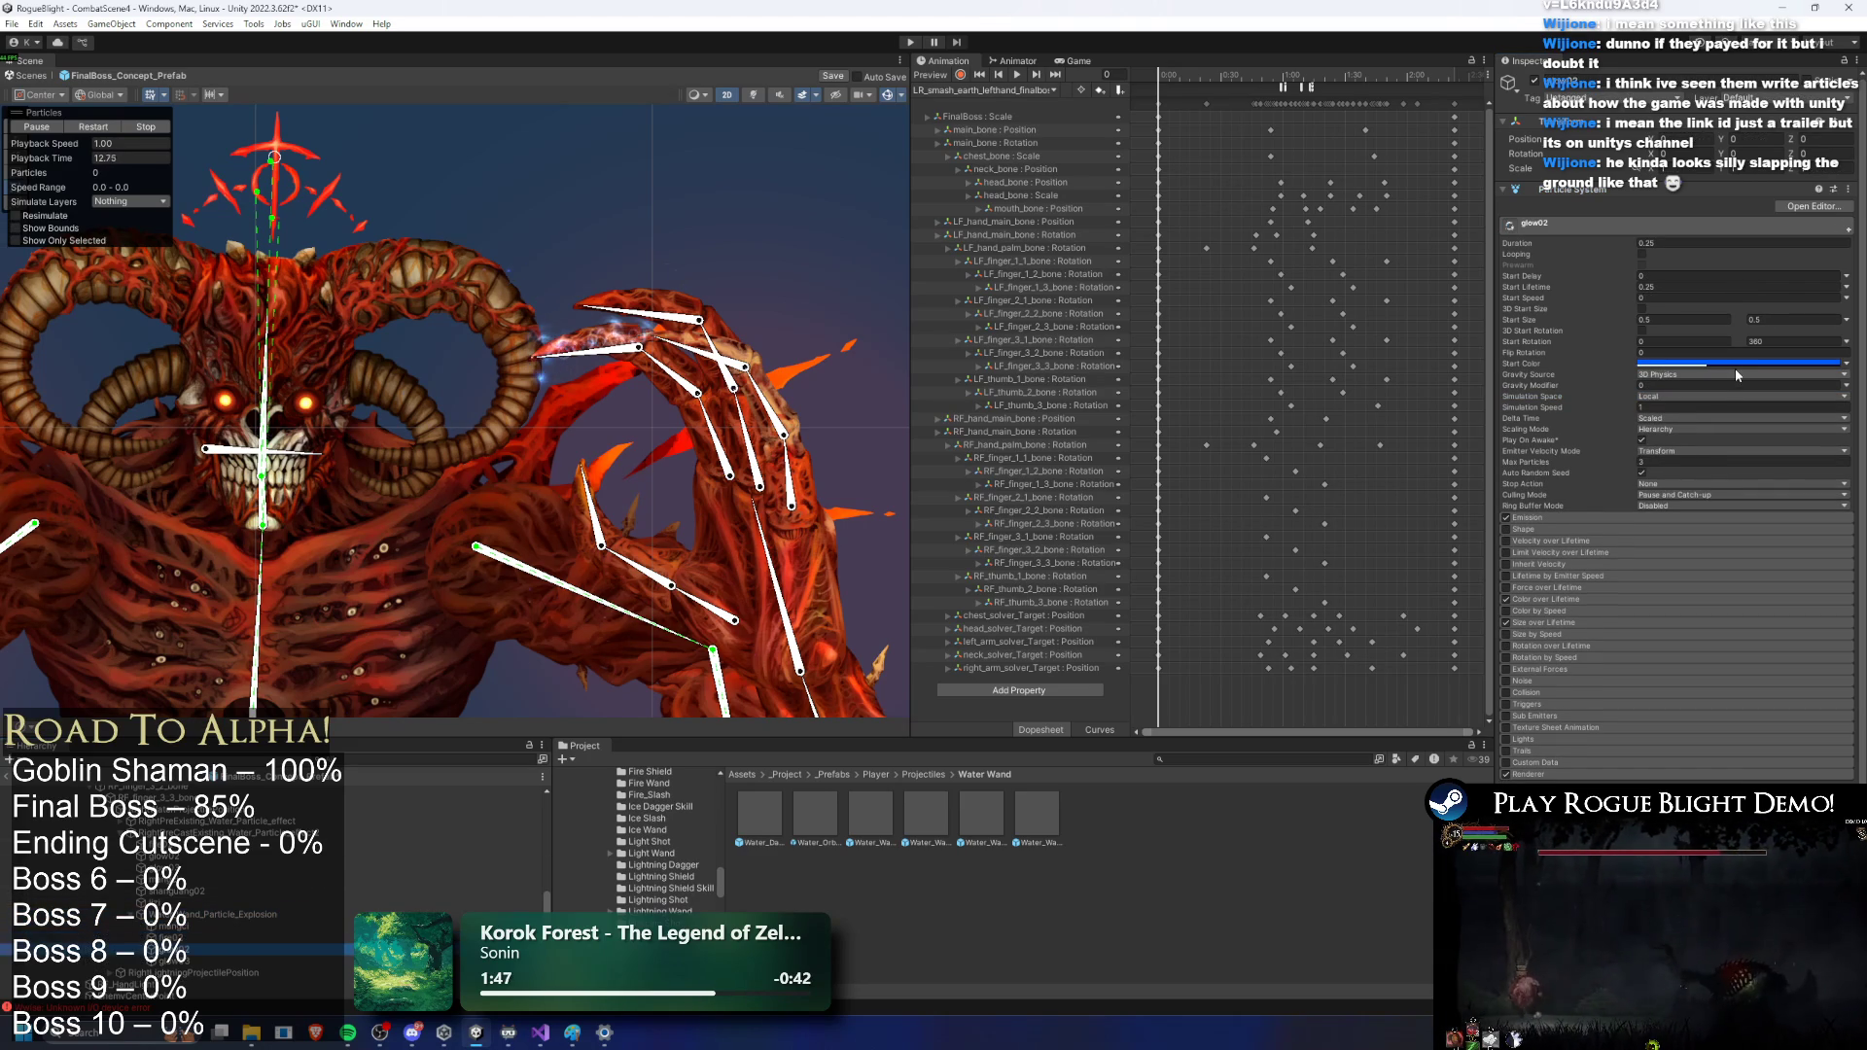
{"action": "key", "text": "Down"}
{"action": "key", "text": "Down"}
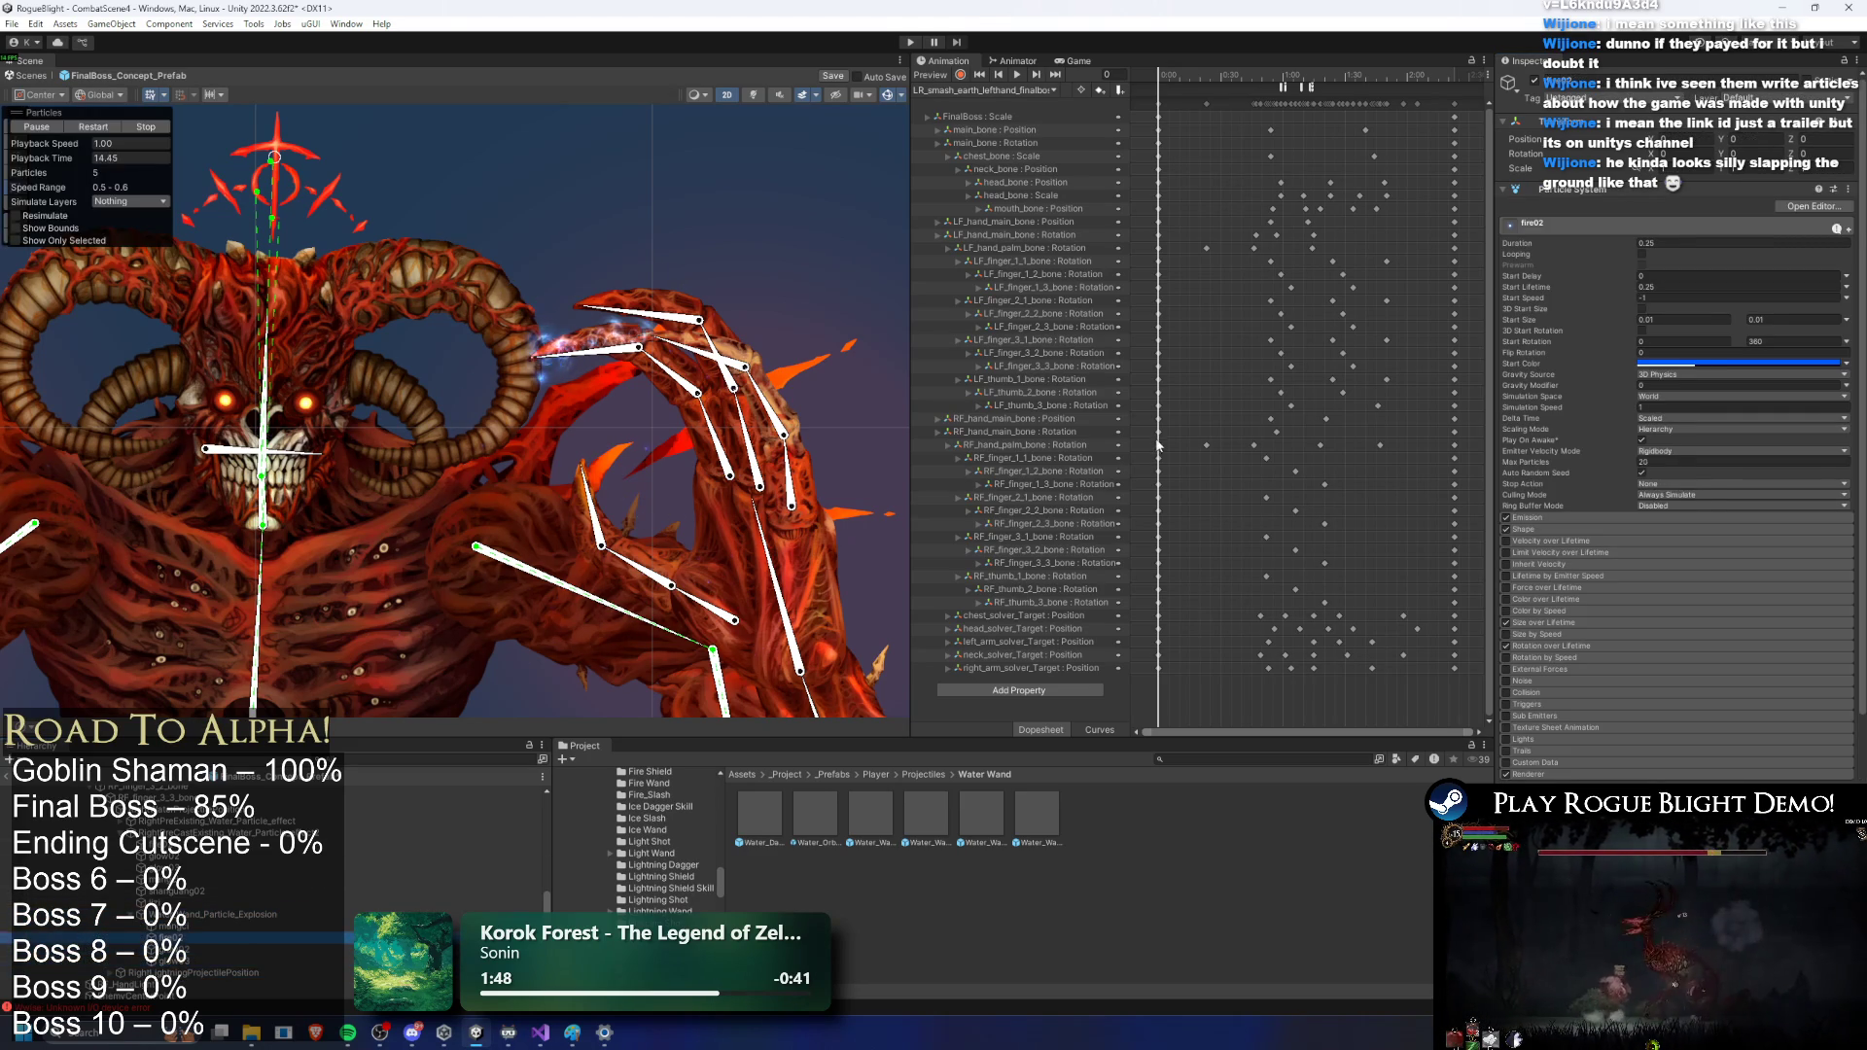
{"action": "key", "text": "Up"}
{"action": "key", "text": "Up"}
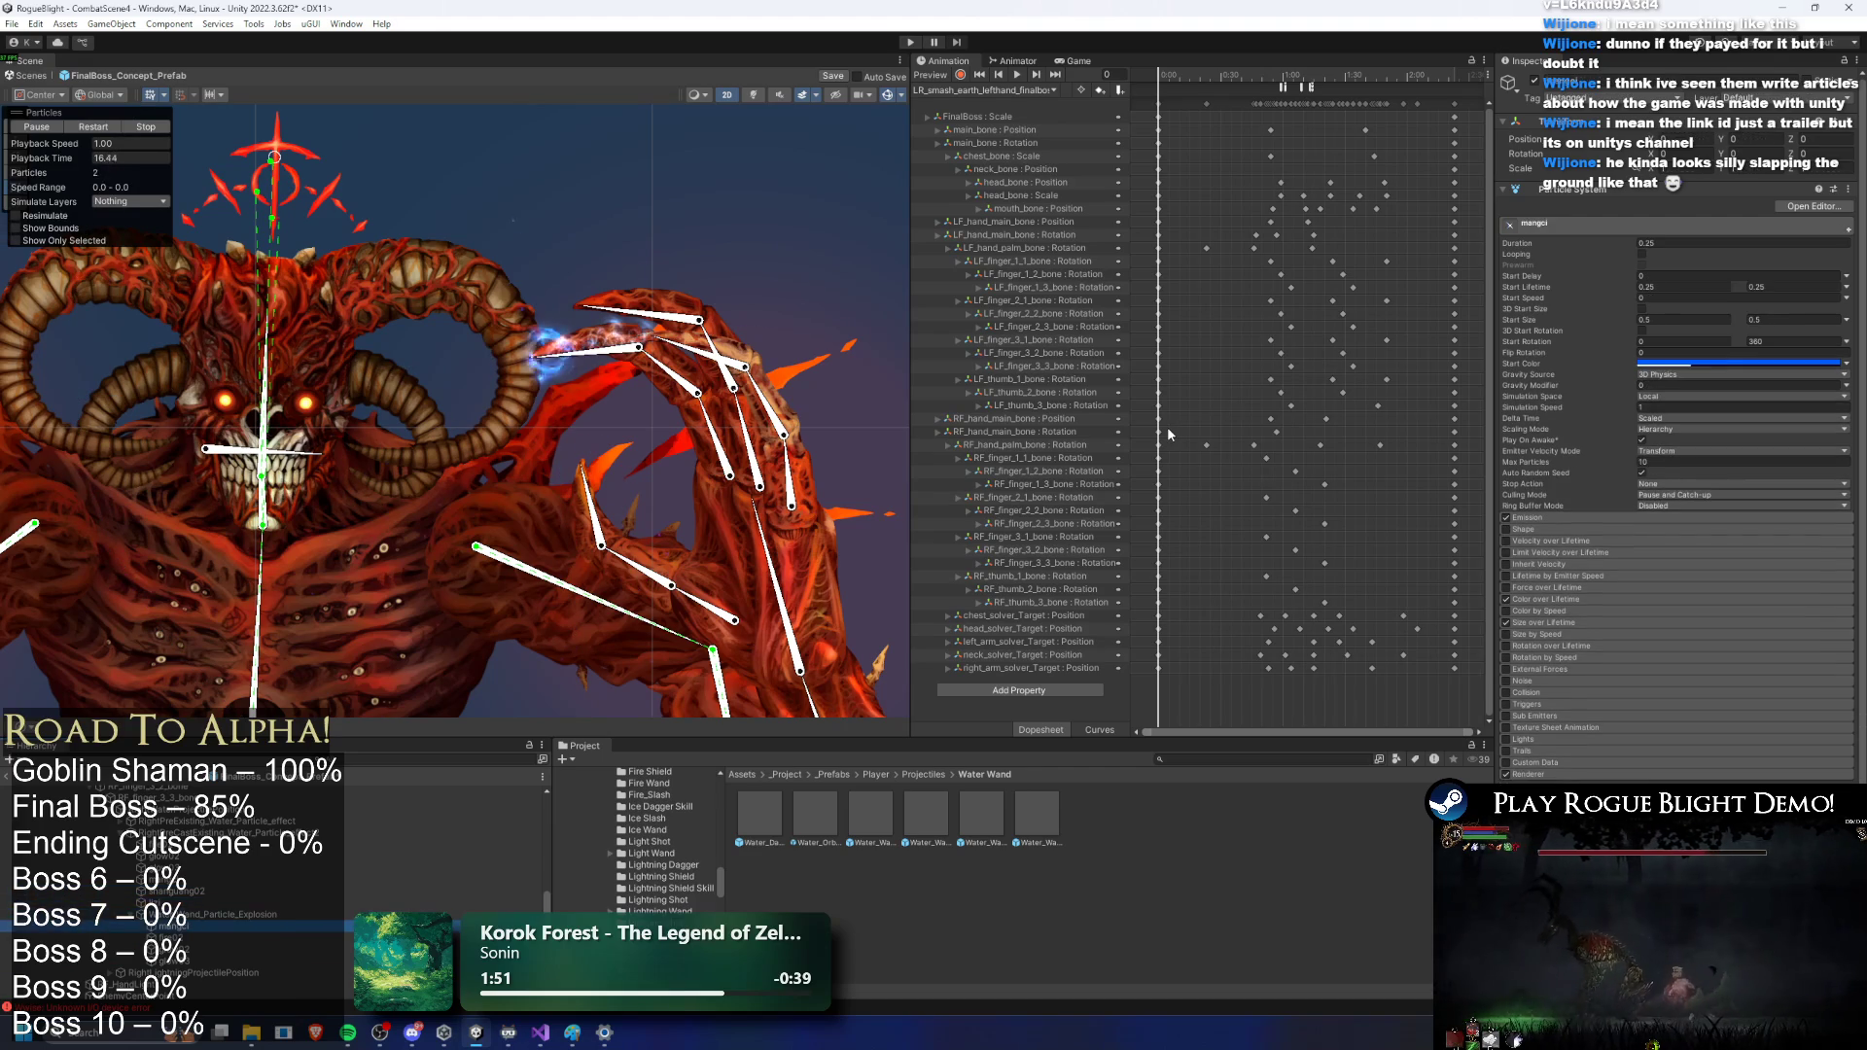
{"action": "key", "text": "Up"}
{"action": "key", "text": "Up"}
{"action": "key", "text": "Up"}
{"action": "key", "text": "Up"}
{"action": "key", "text": "Up"}
{"action": "key", "text": "Down"}
{"action": "key", "text": "Down"}
{"action": "key", "text": "Down"}
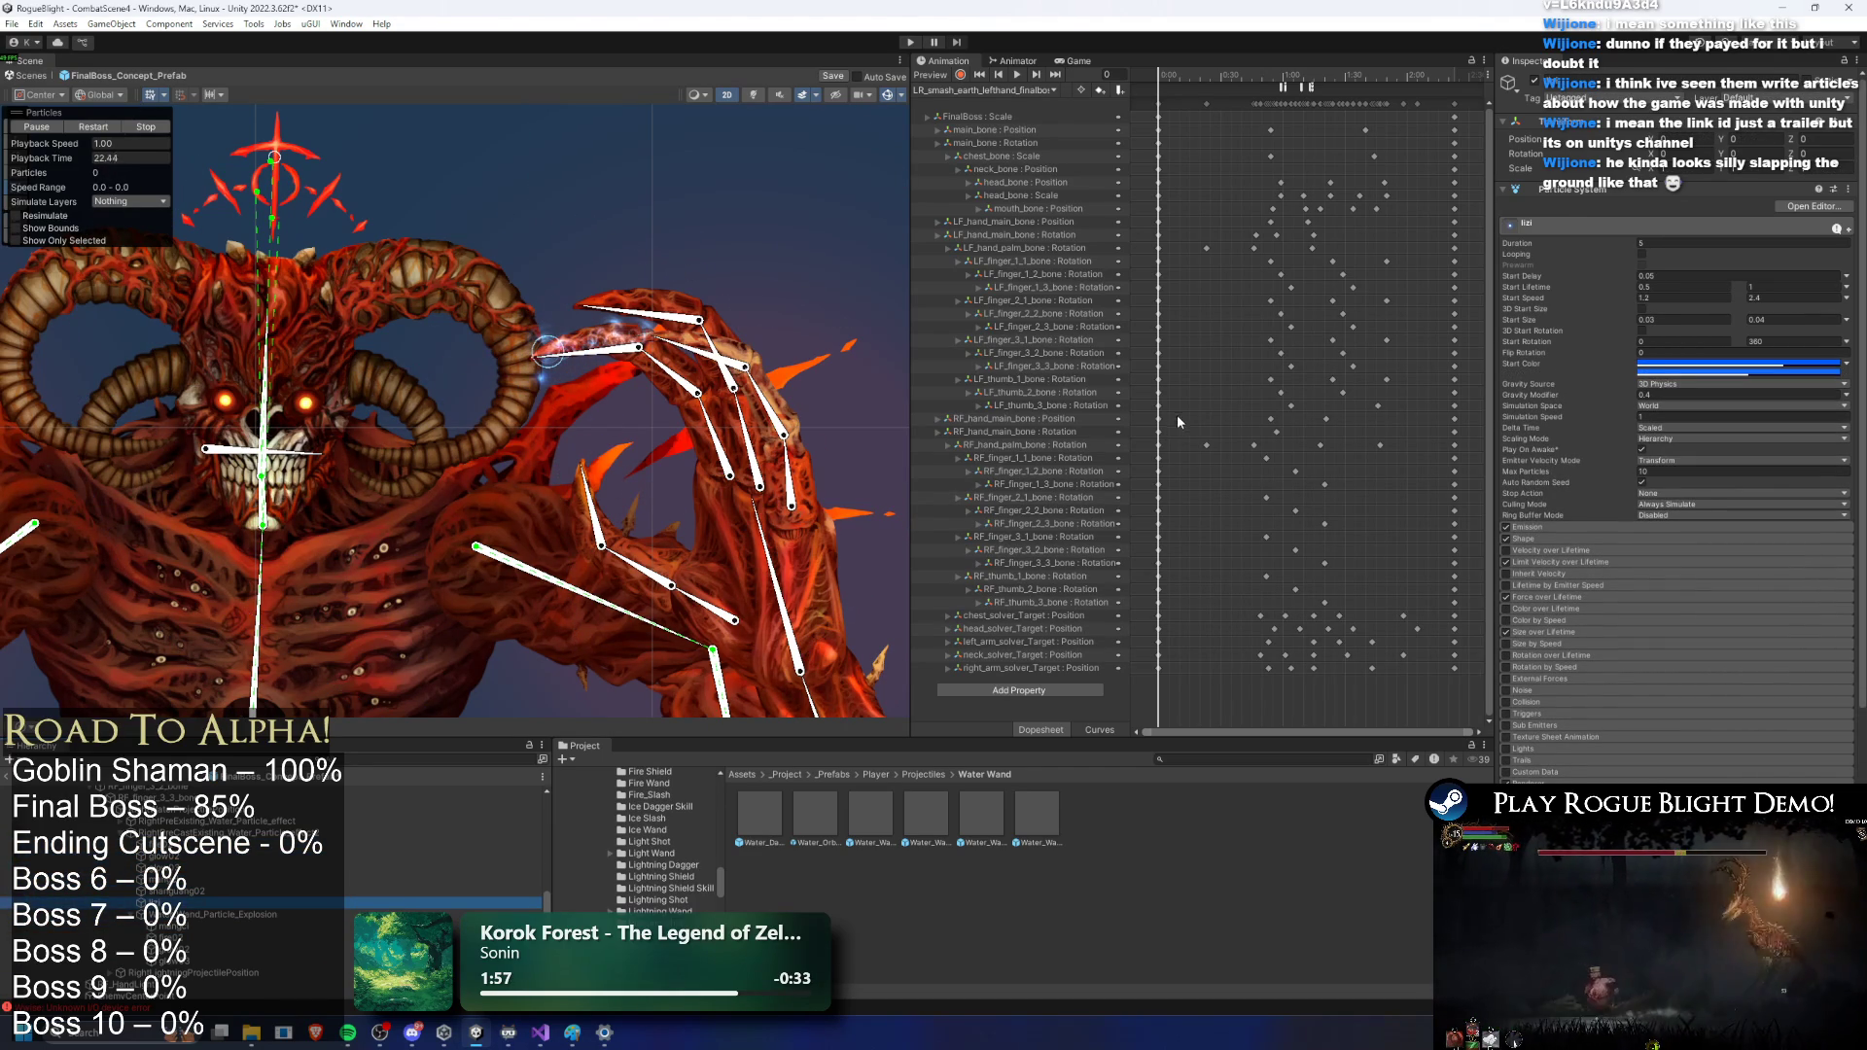
{"action": "key", "text": "Down"}
{"action": "key", "text": "Down"}
{"action": "key", "text": "Down"}
{"action": "key", "text": "Down"}
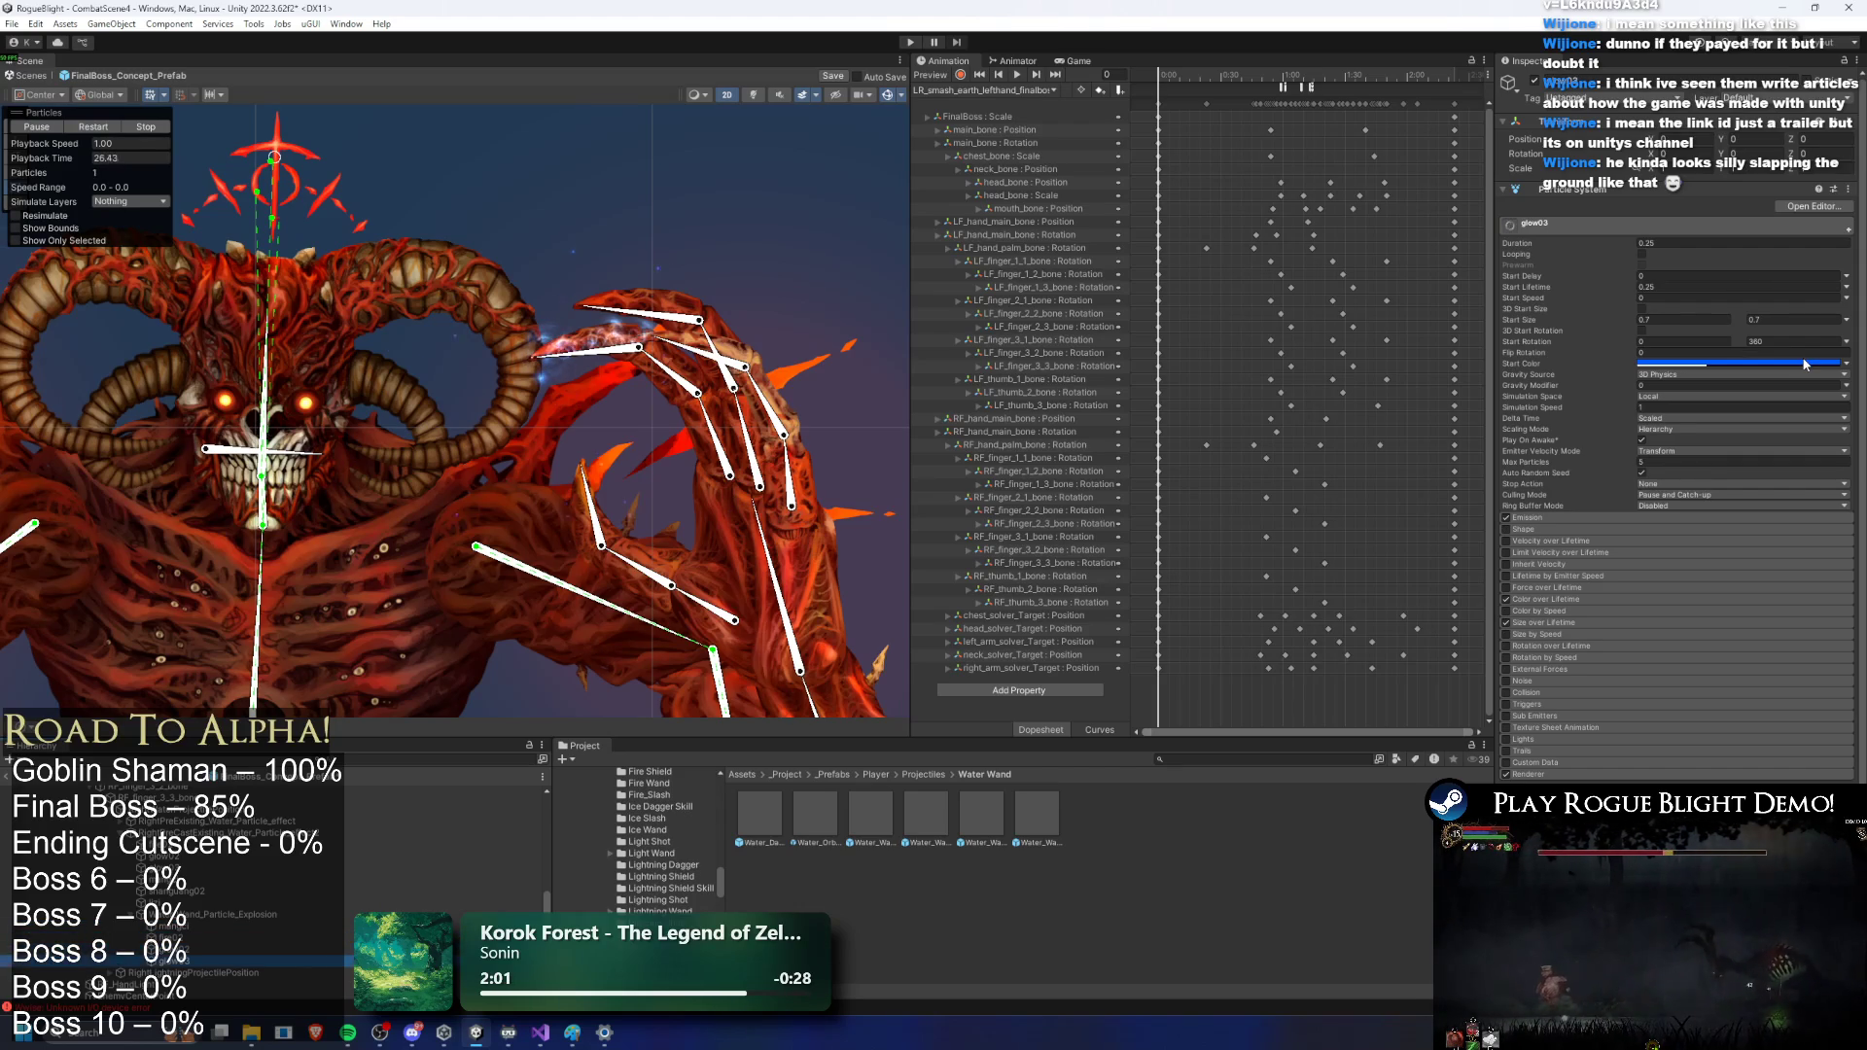
{"action": "key", "text": "Up"}
{"action": "key", "text": "Left"}
{"action": "key", "text": "Left"}
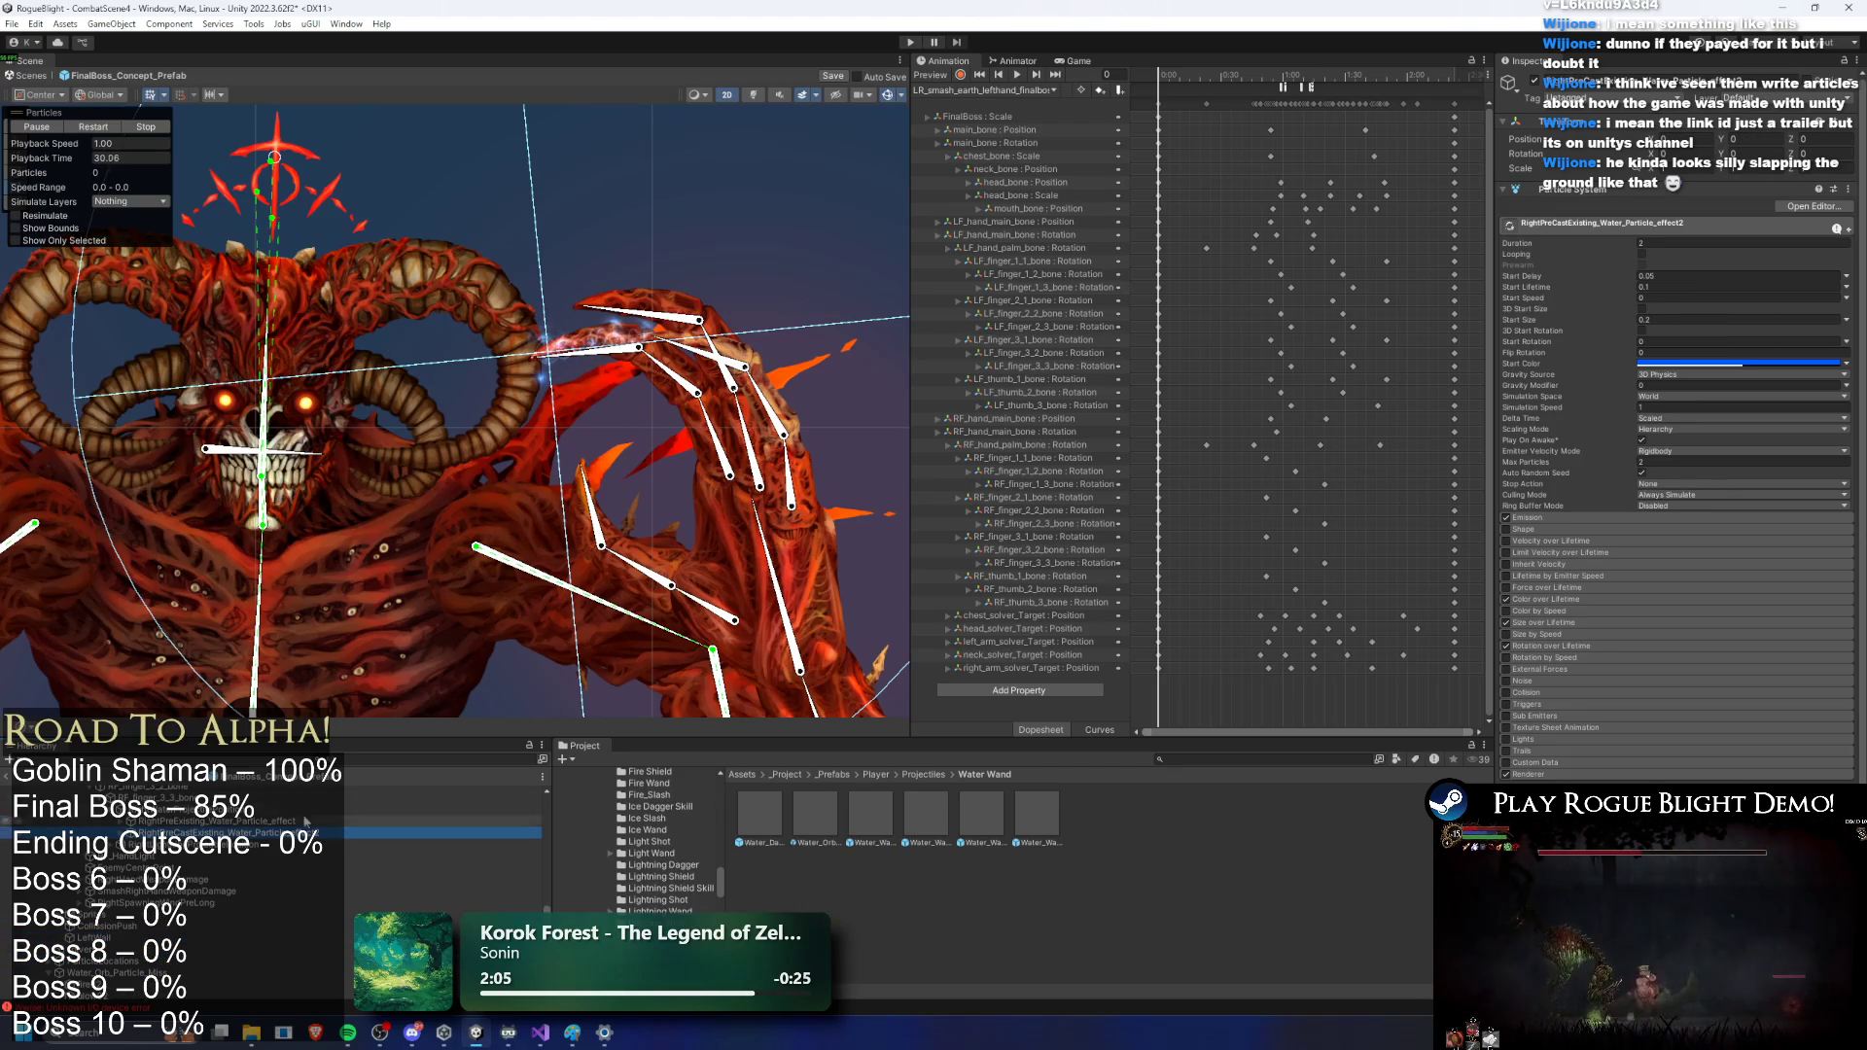
{"action": "right_click", "coordinate": [400, 562]}
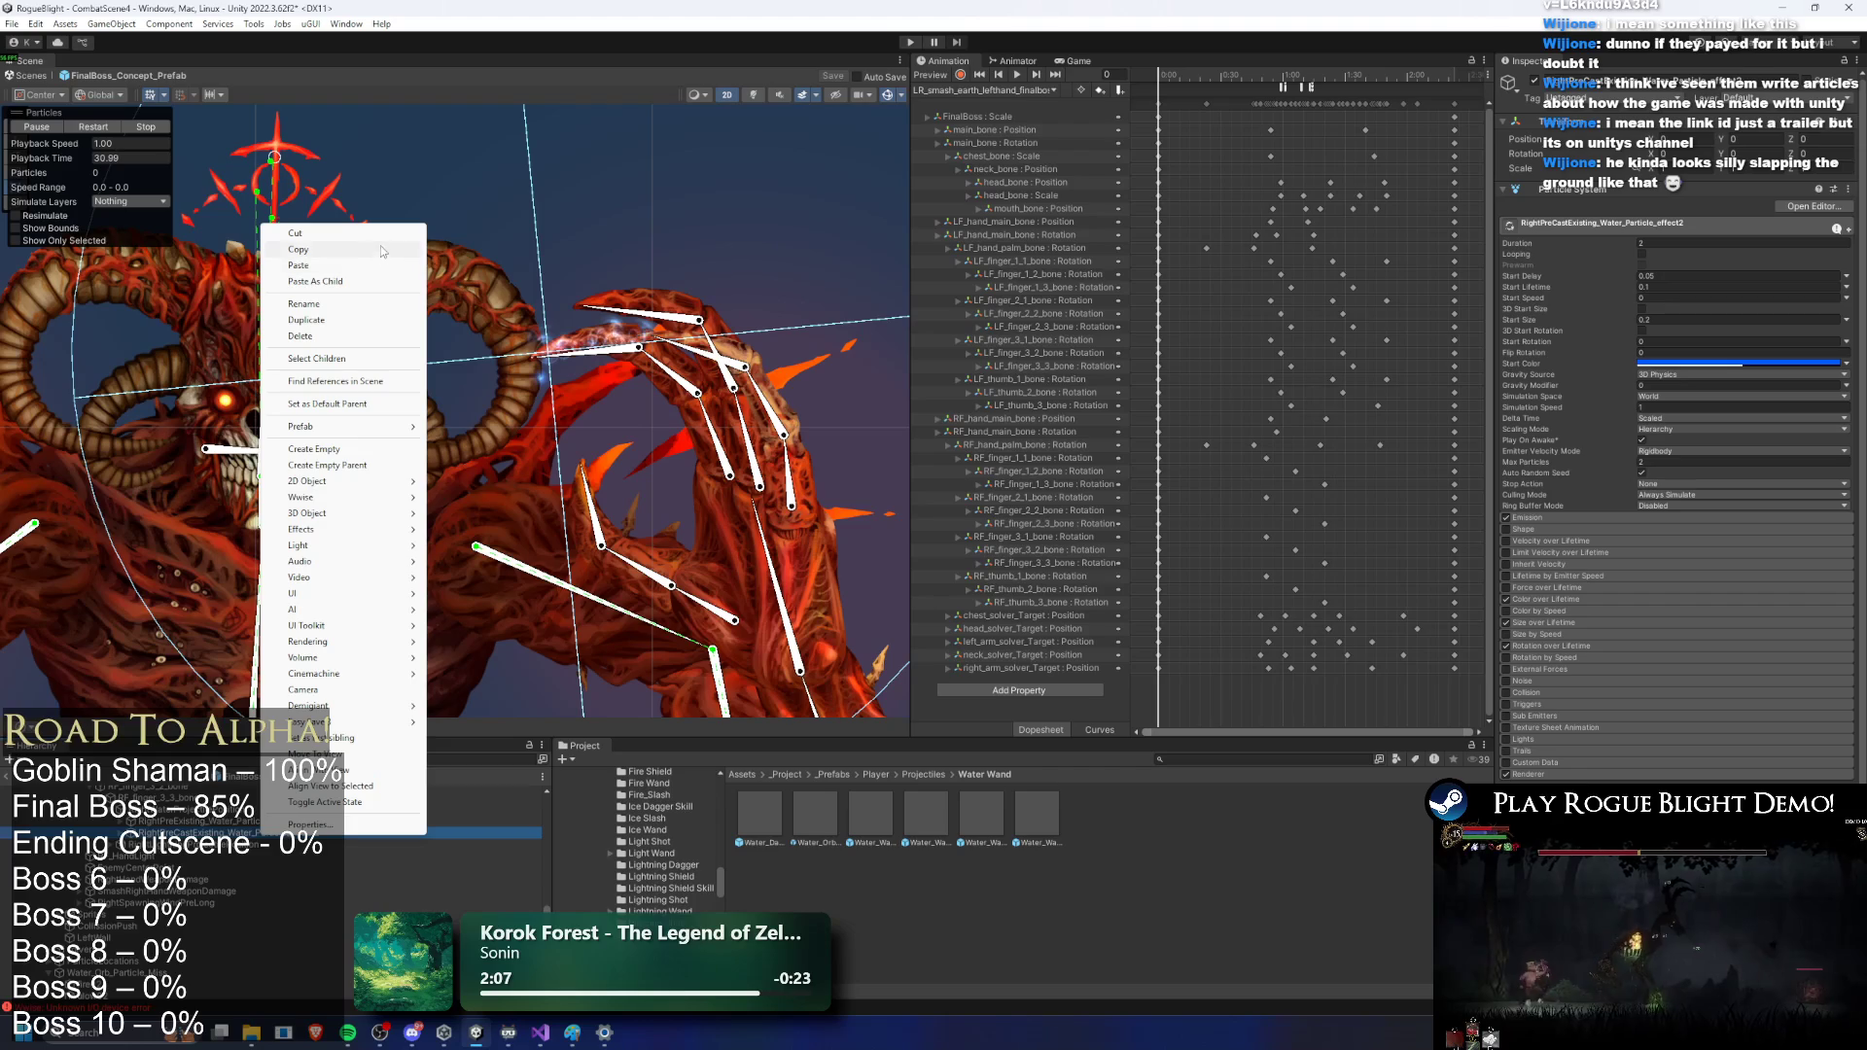
Step: Copy the right-hand water effect under the left hand as LeftPreCastExisting_Water_Particle_effect2
{"action": "left_click", "coordinate": [365, 249]}
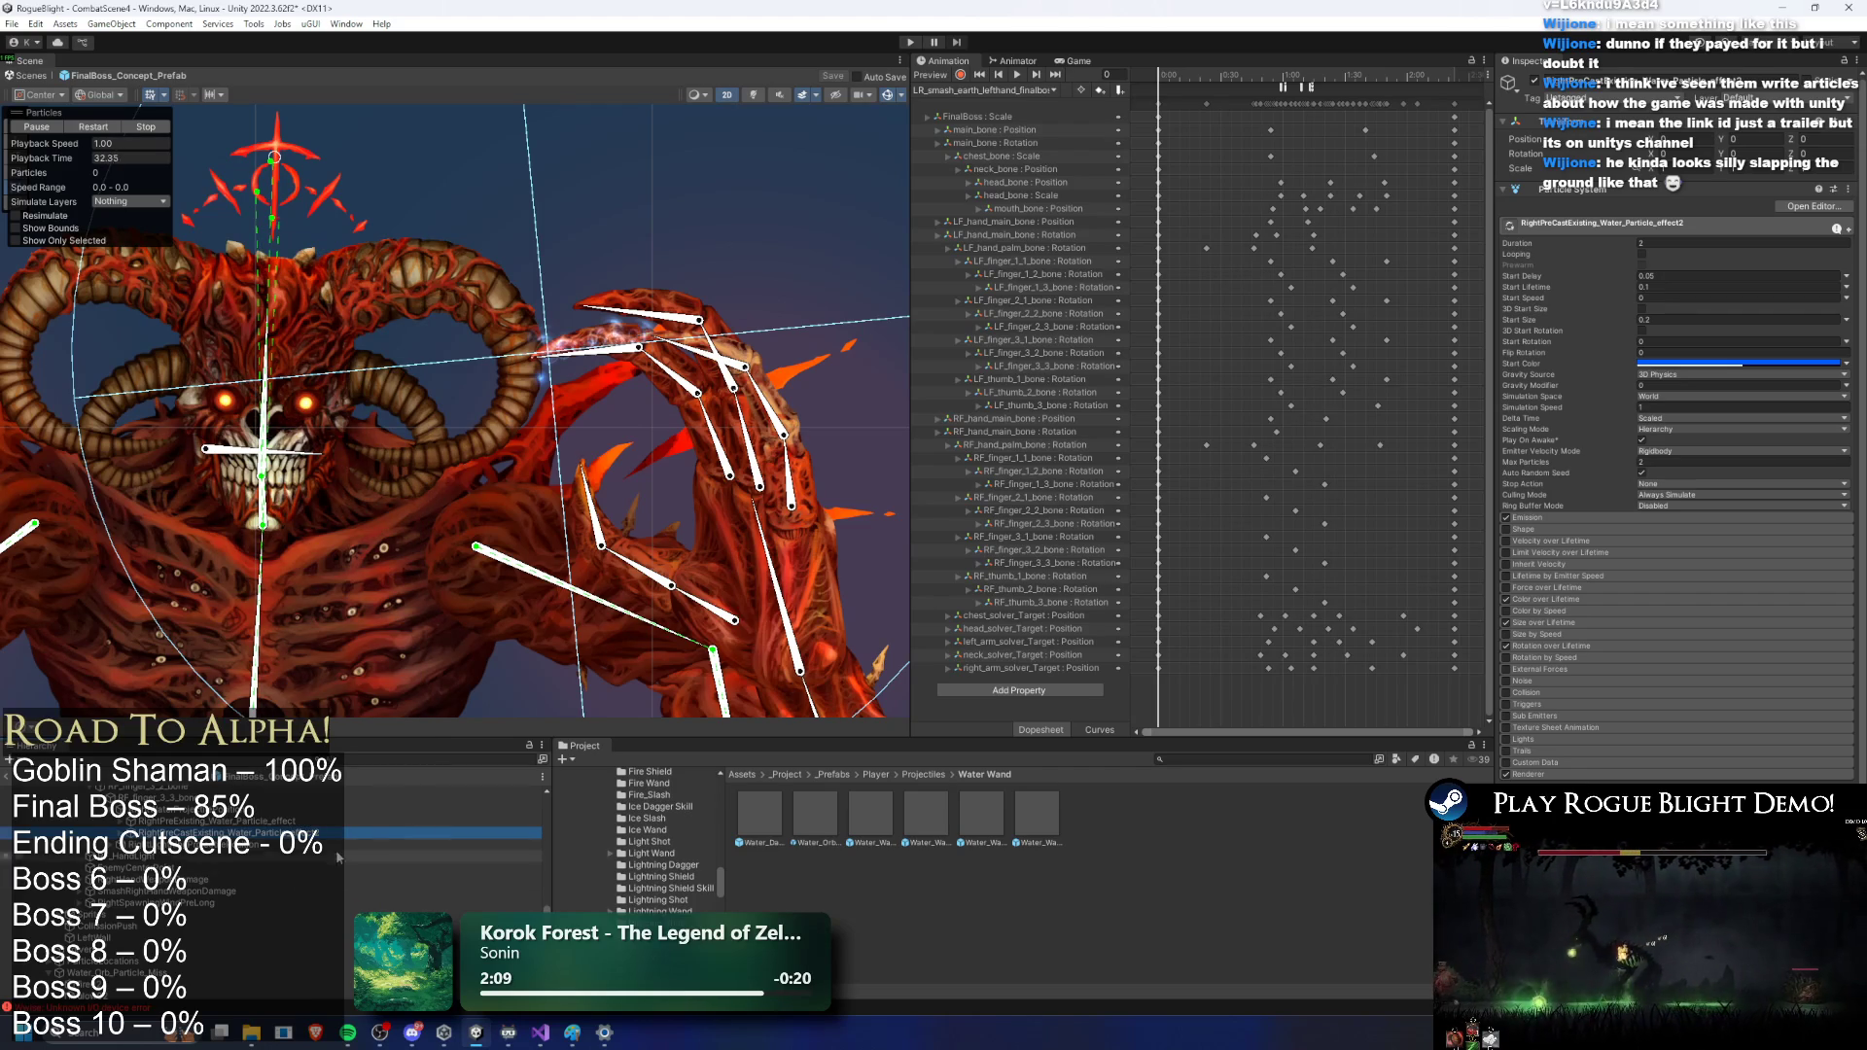
{"action": "scroll", "coordinate": [350, 866], "scroll_direction": "up", "scroll_amount": 5}
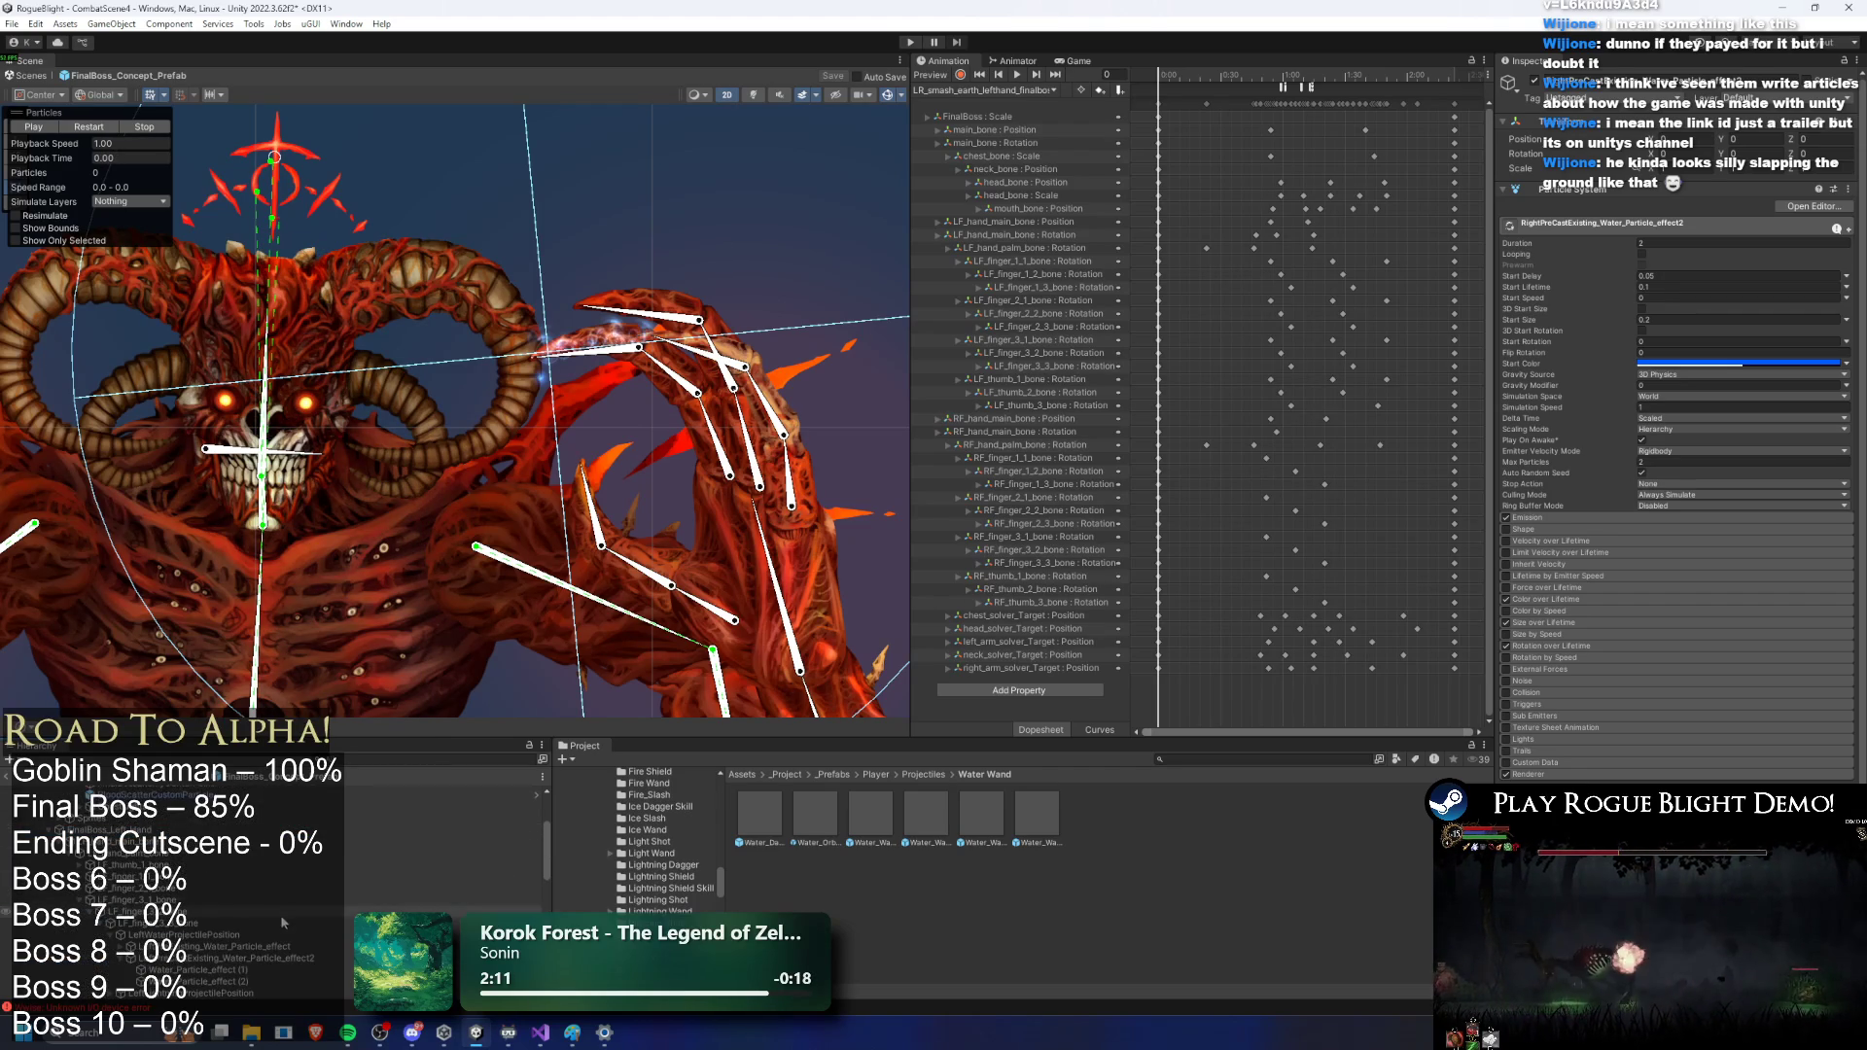
{"action": "scroll", "coordinate": [305, 873], "scroll_direction": "down", "scroll_amount": 3}
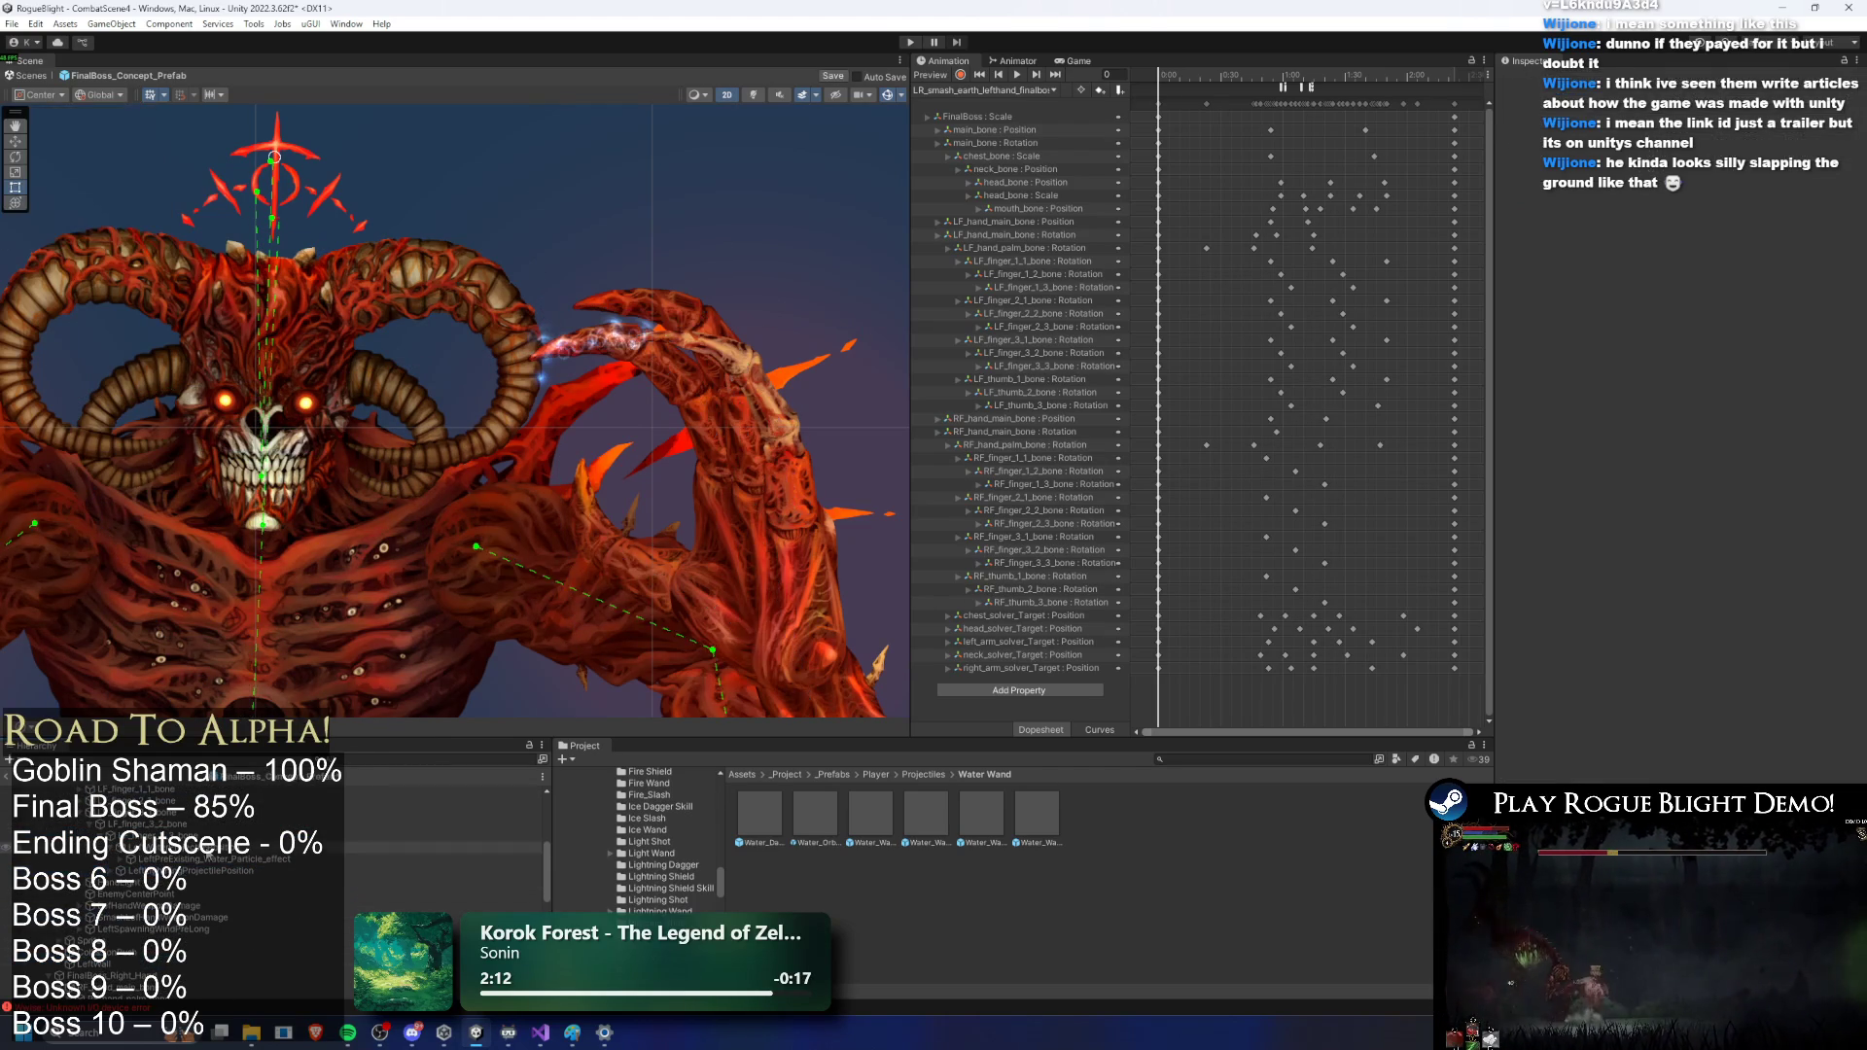
{"action": "right_click", "coordinate": [292, 846]}
{"action": "left_click", "coordinate": [327, 293]}
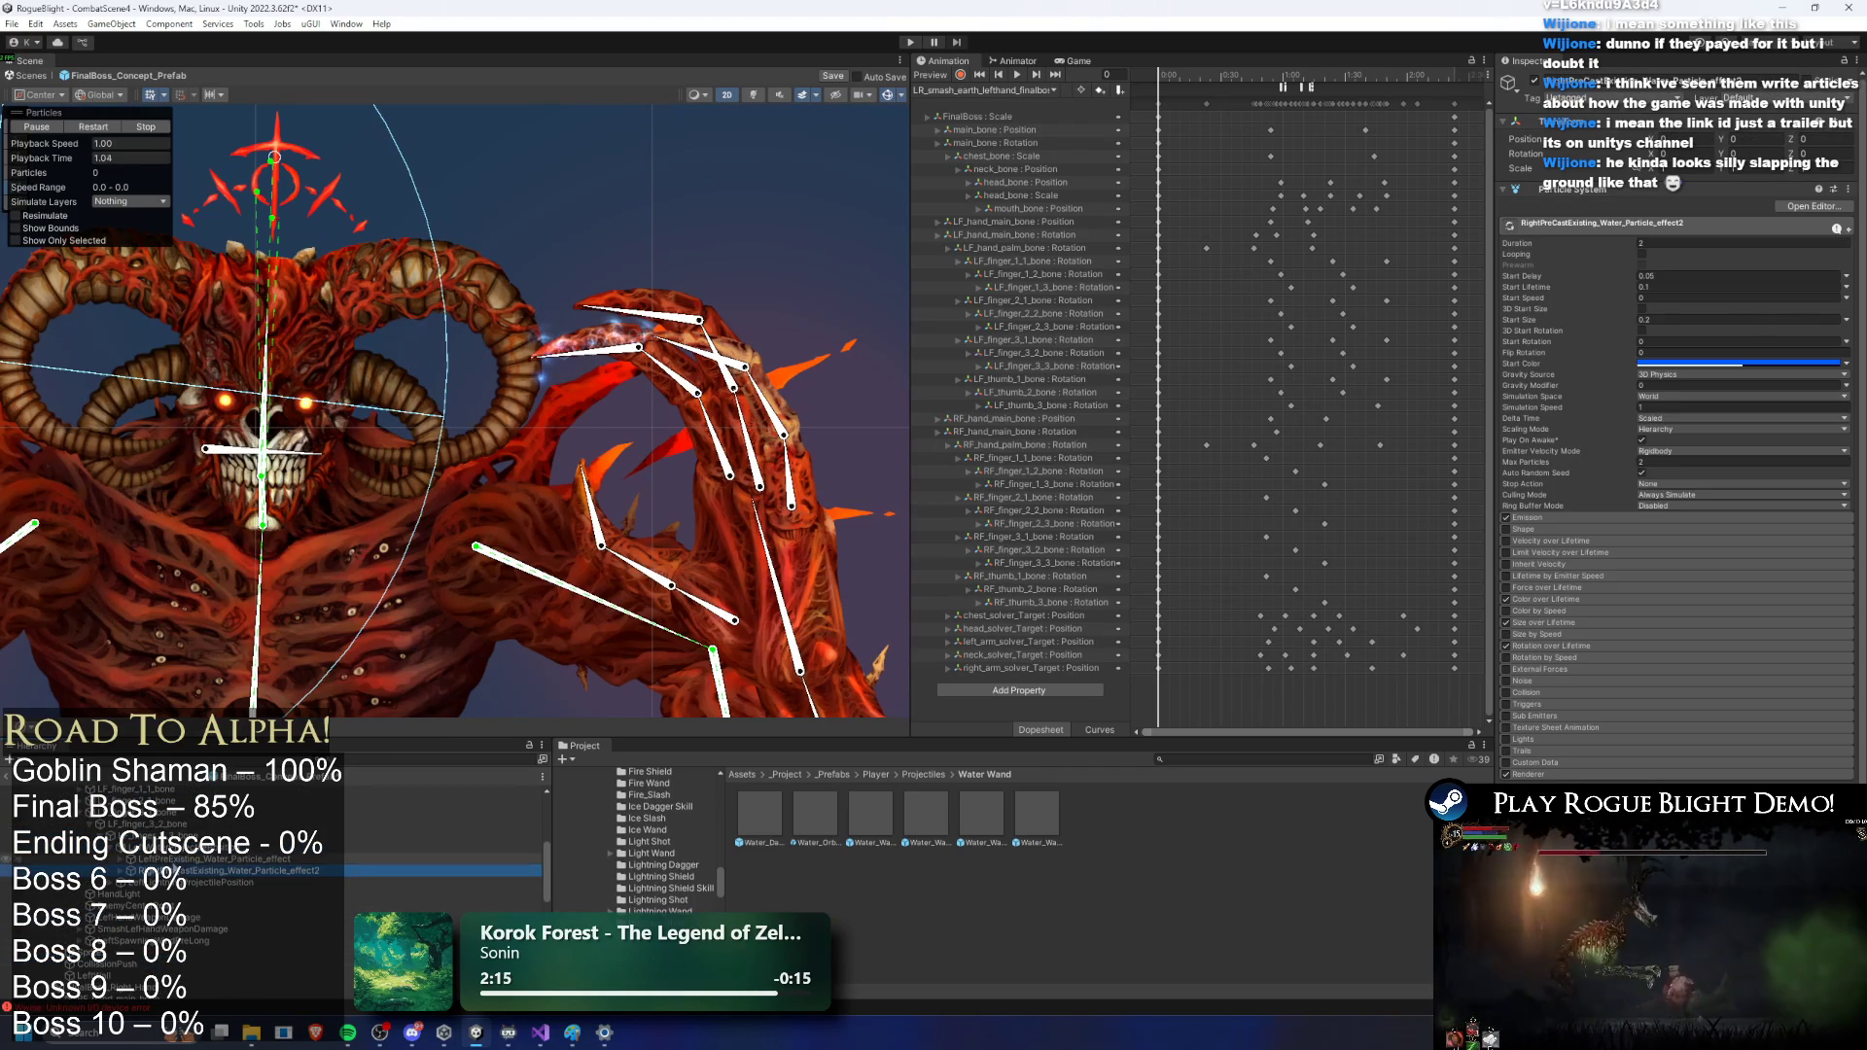
{"action": "right_click", "coordinate": [167, 870]}
{"action": "left_click", "coordinate": [268, 337]}
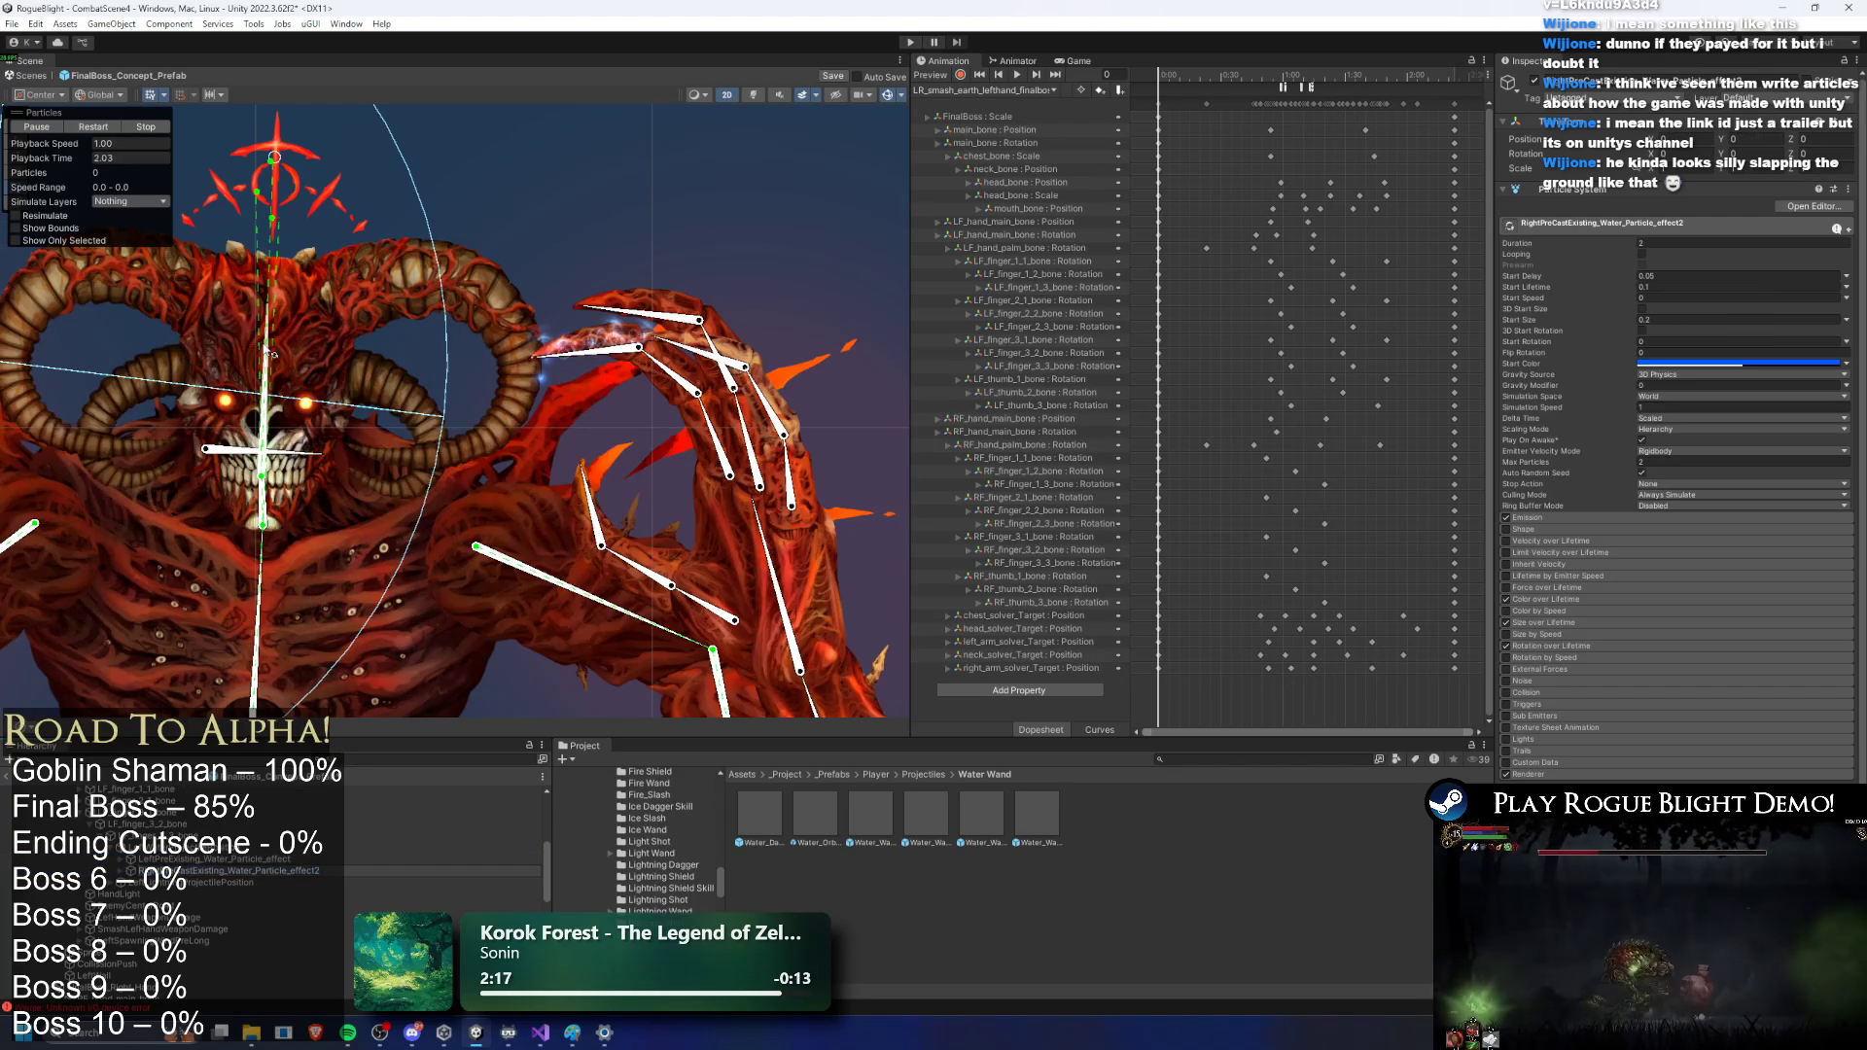
{"action": "key", "text": "Return"}
Step: Put both hand water effects in FinalBoss's particle list Elements 9 and 10, then playtest
{"action": "scroll", "coordinate": [272, 855], "scroll_direction": "up", "scroll_amount": 10}
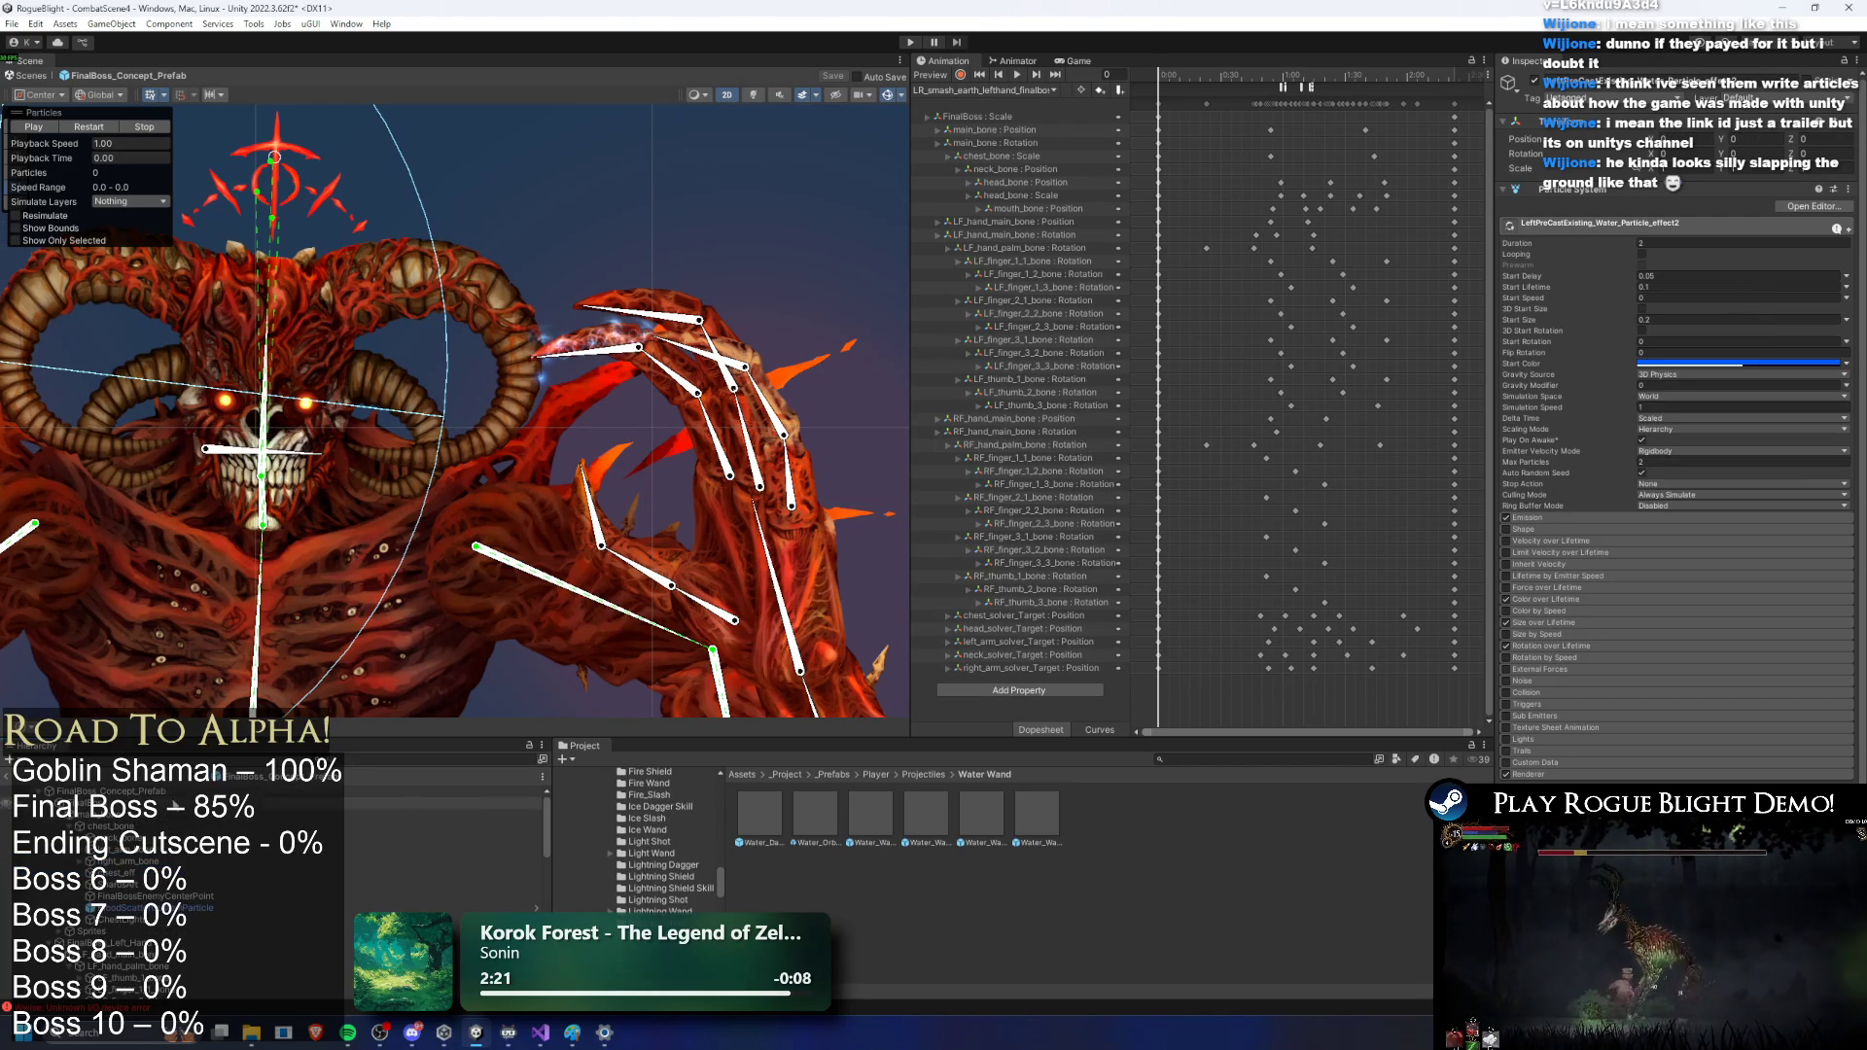
{"action": "left_click", "coordinate": [146, 791]}
{"action": "scroll", "coordinate": [1754, 554], "scroll_direction": "down", "scroll_amount": 5}
{"action": "scroll", "coordinate": [1814, 525], "scroll_direction": "down", "scroll_amount": 10}
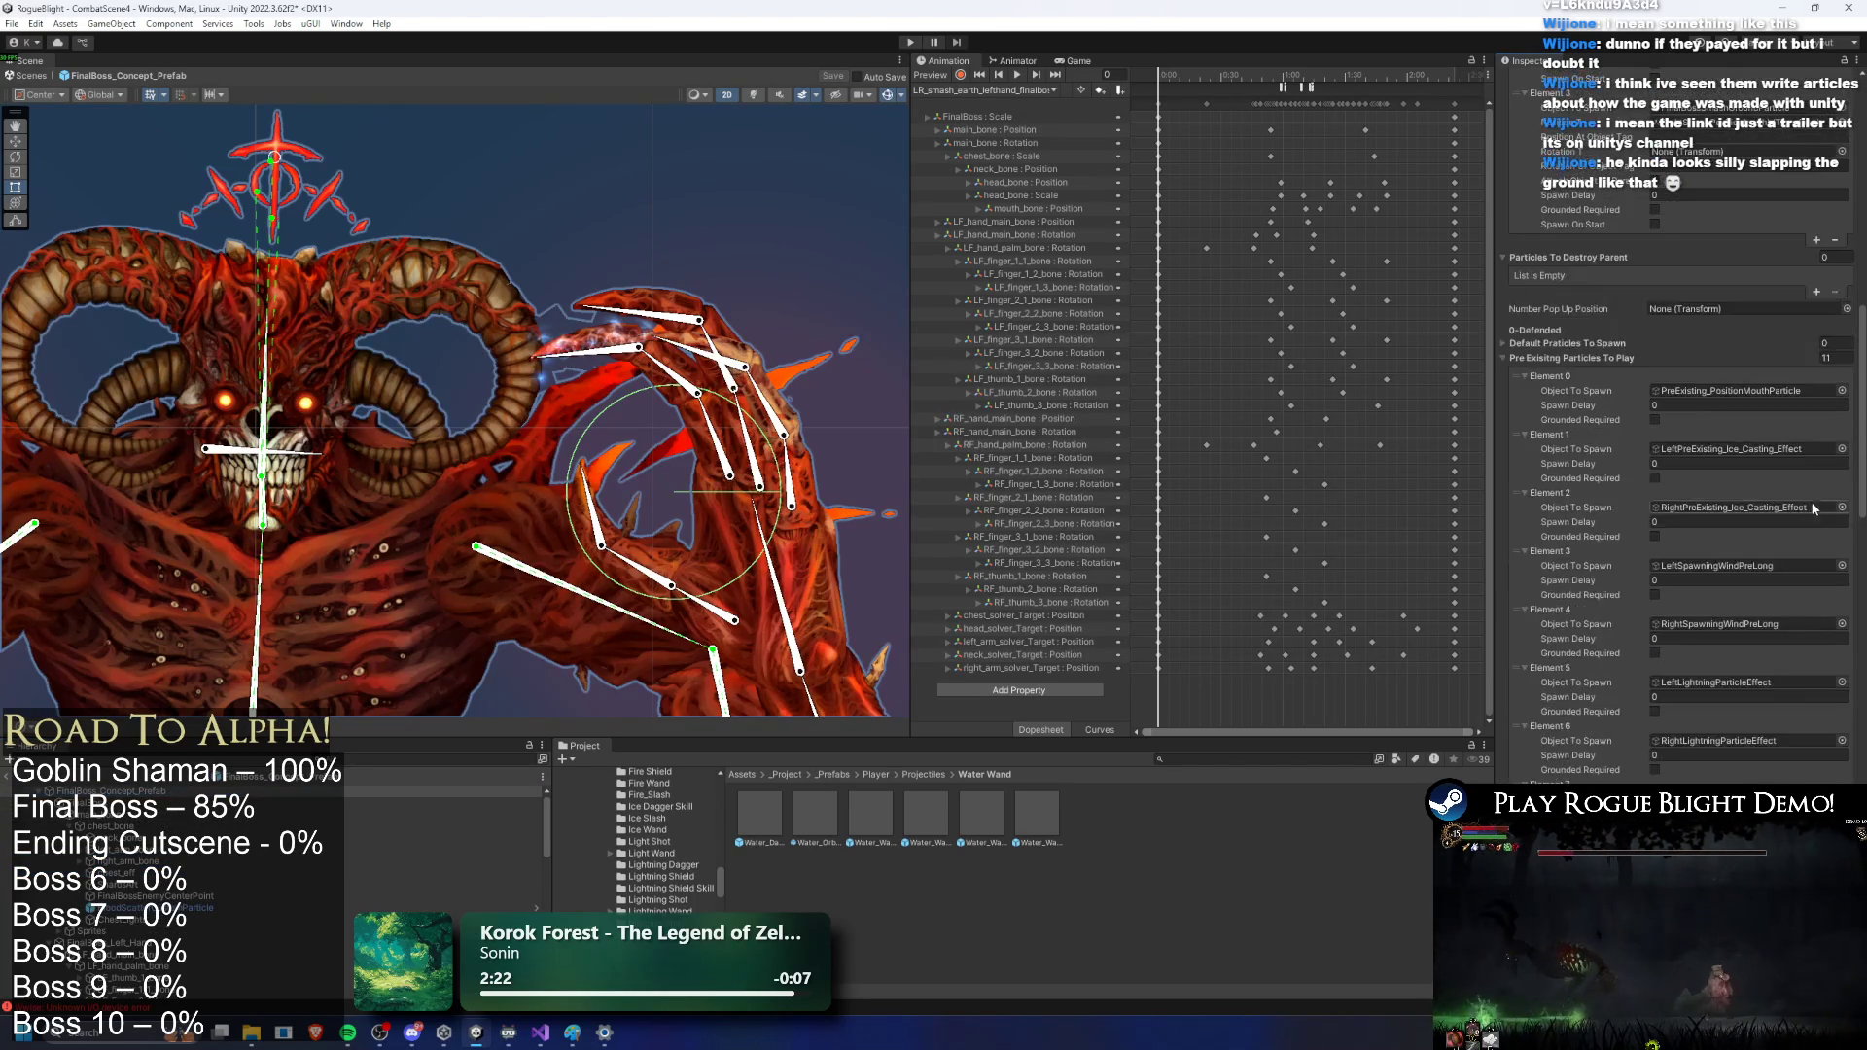
{"action": "scroll", "coordinate": [243, 855], "scroll_direction": "down", "scroll_amount": 5}
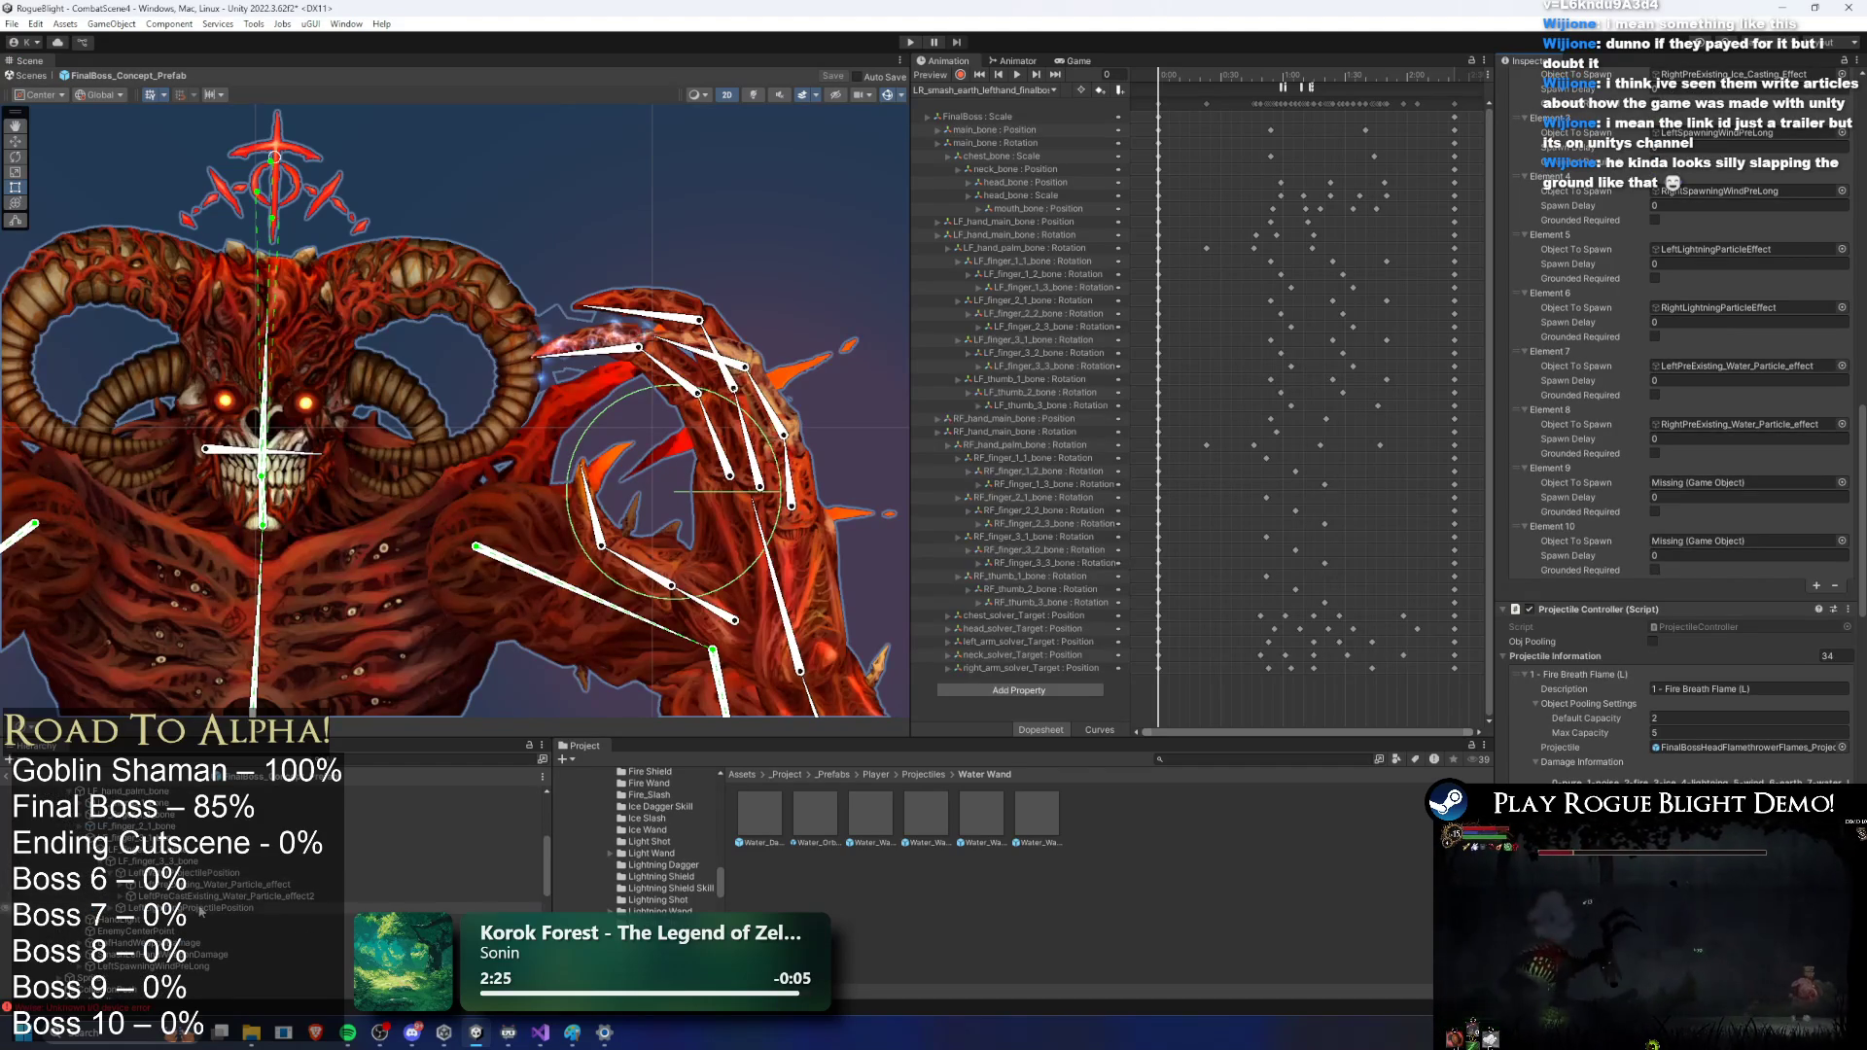
{"action": "left_click_drag", "start_coordinate": [214, 896], "coordinate": [1748, 549]}
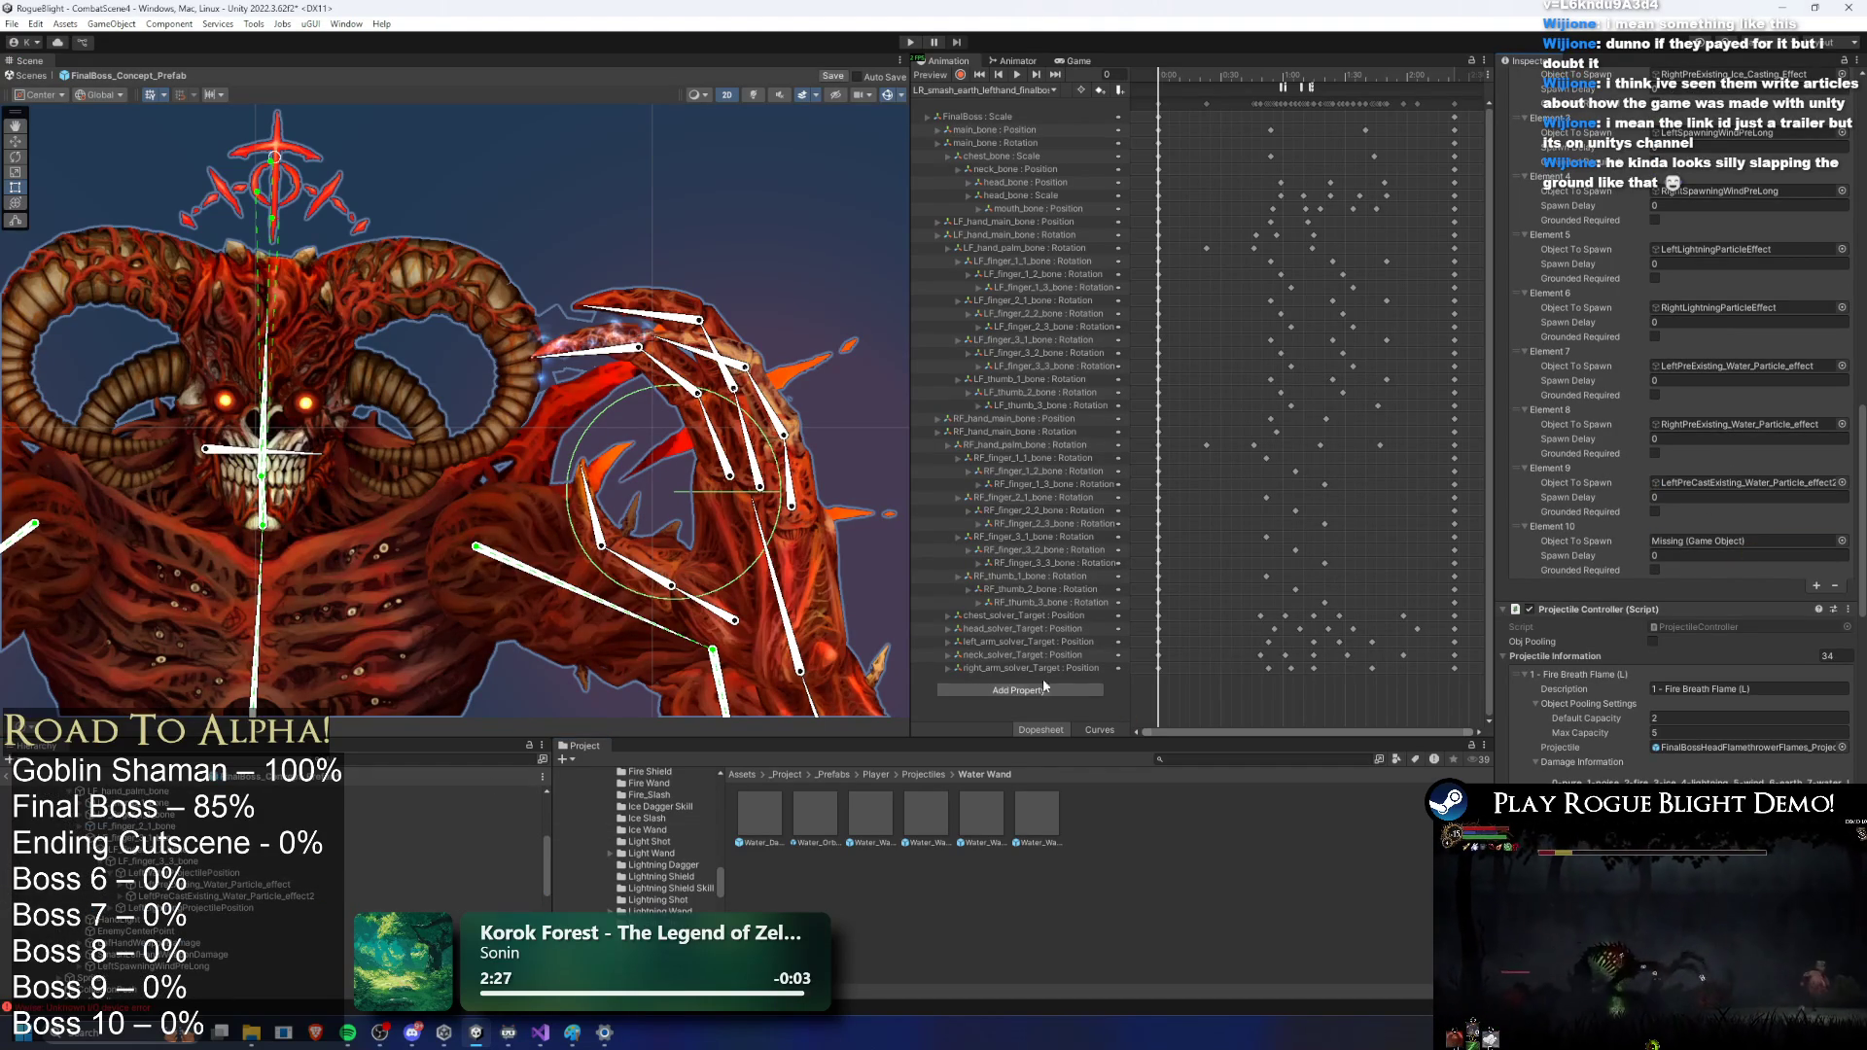
{"action": "scroll", "coordinate": [243, 856], "scroll_direction": "down", "scroll_amount": 2}
{"action": "left_click_drag", "start_coordinate": [195, 834], "coordinate": [1780, 552]}
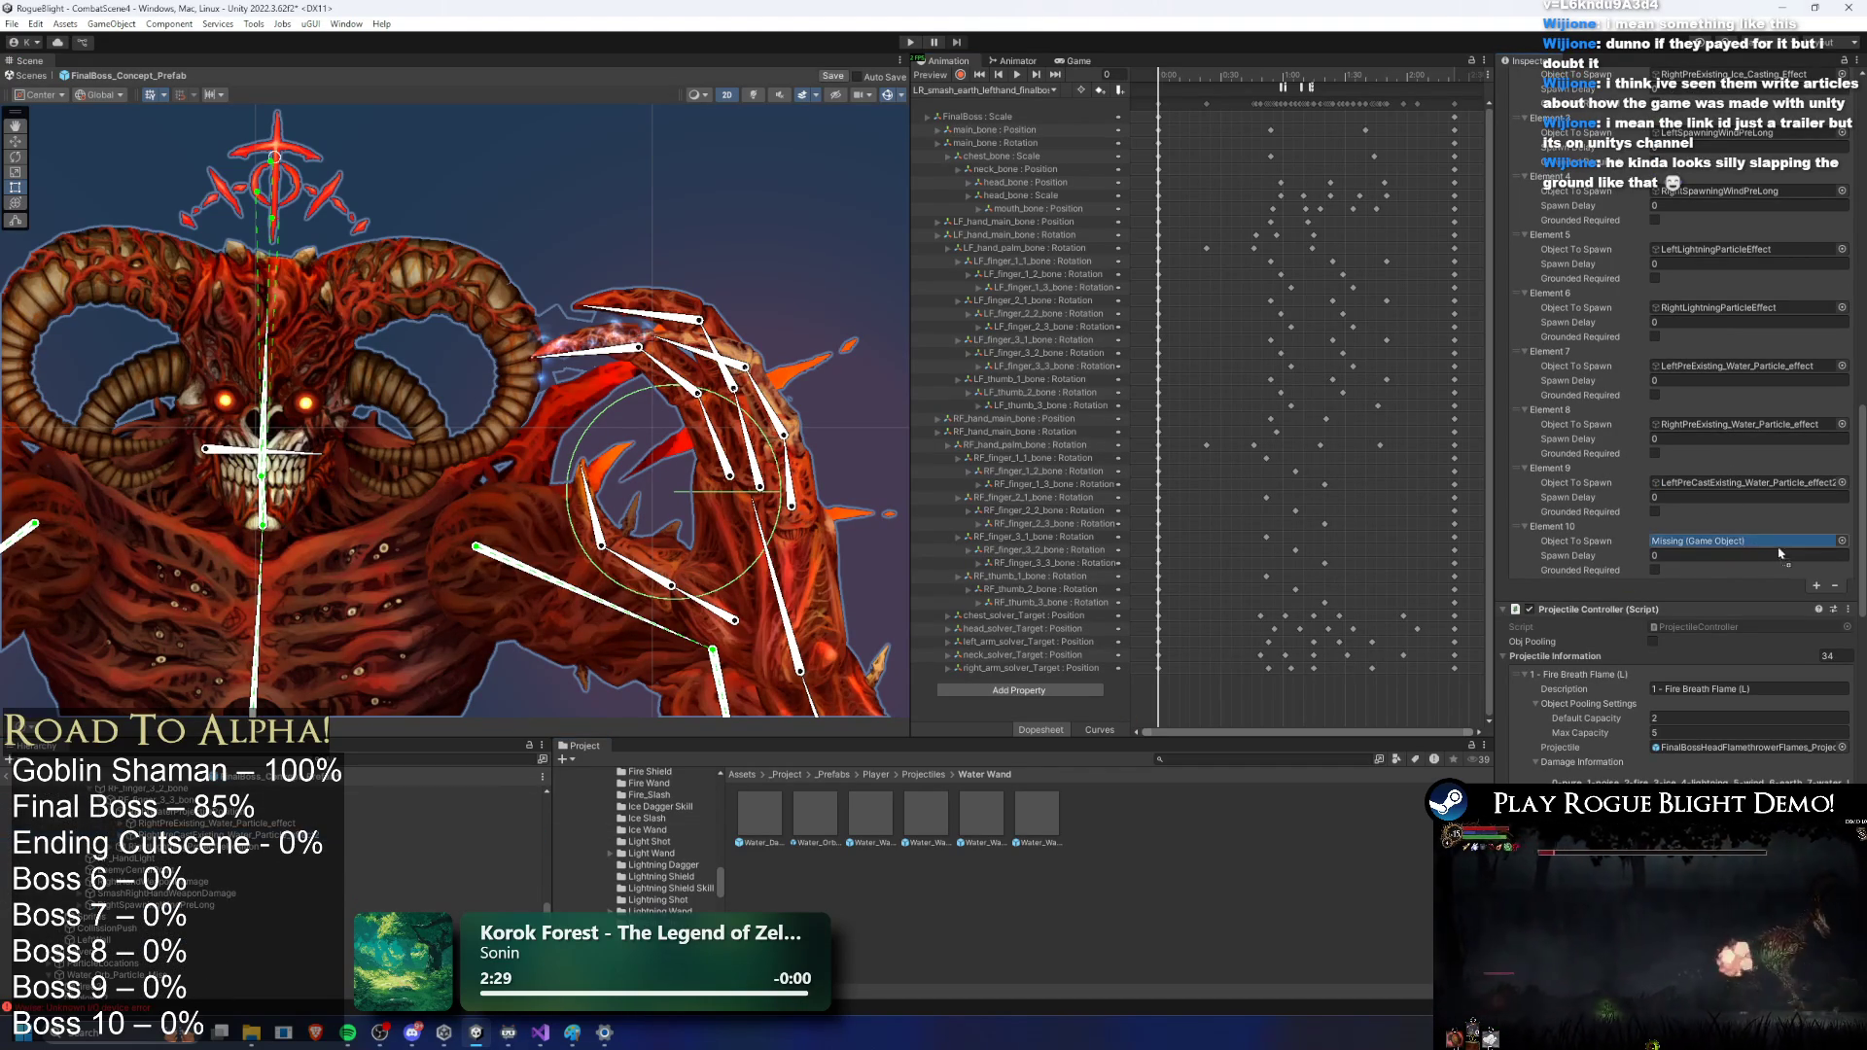
{"action": "left_click", "coordinate": [905, 42]}
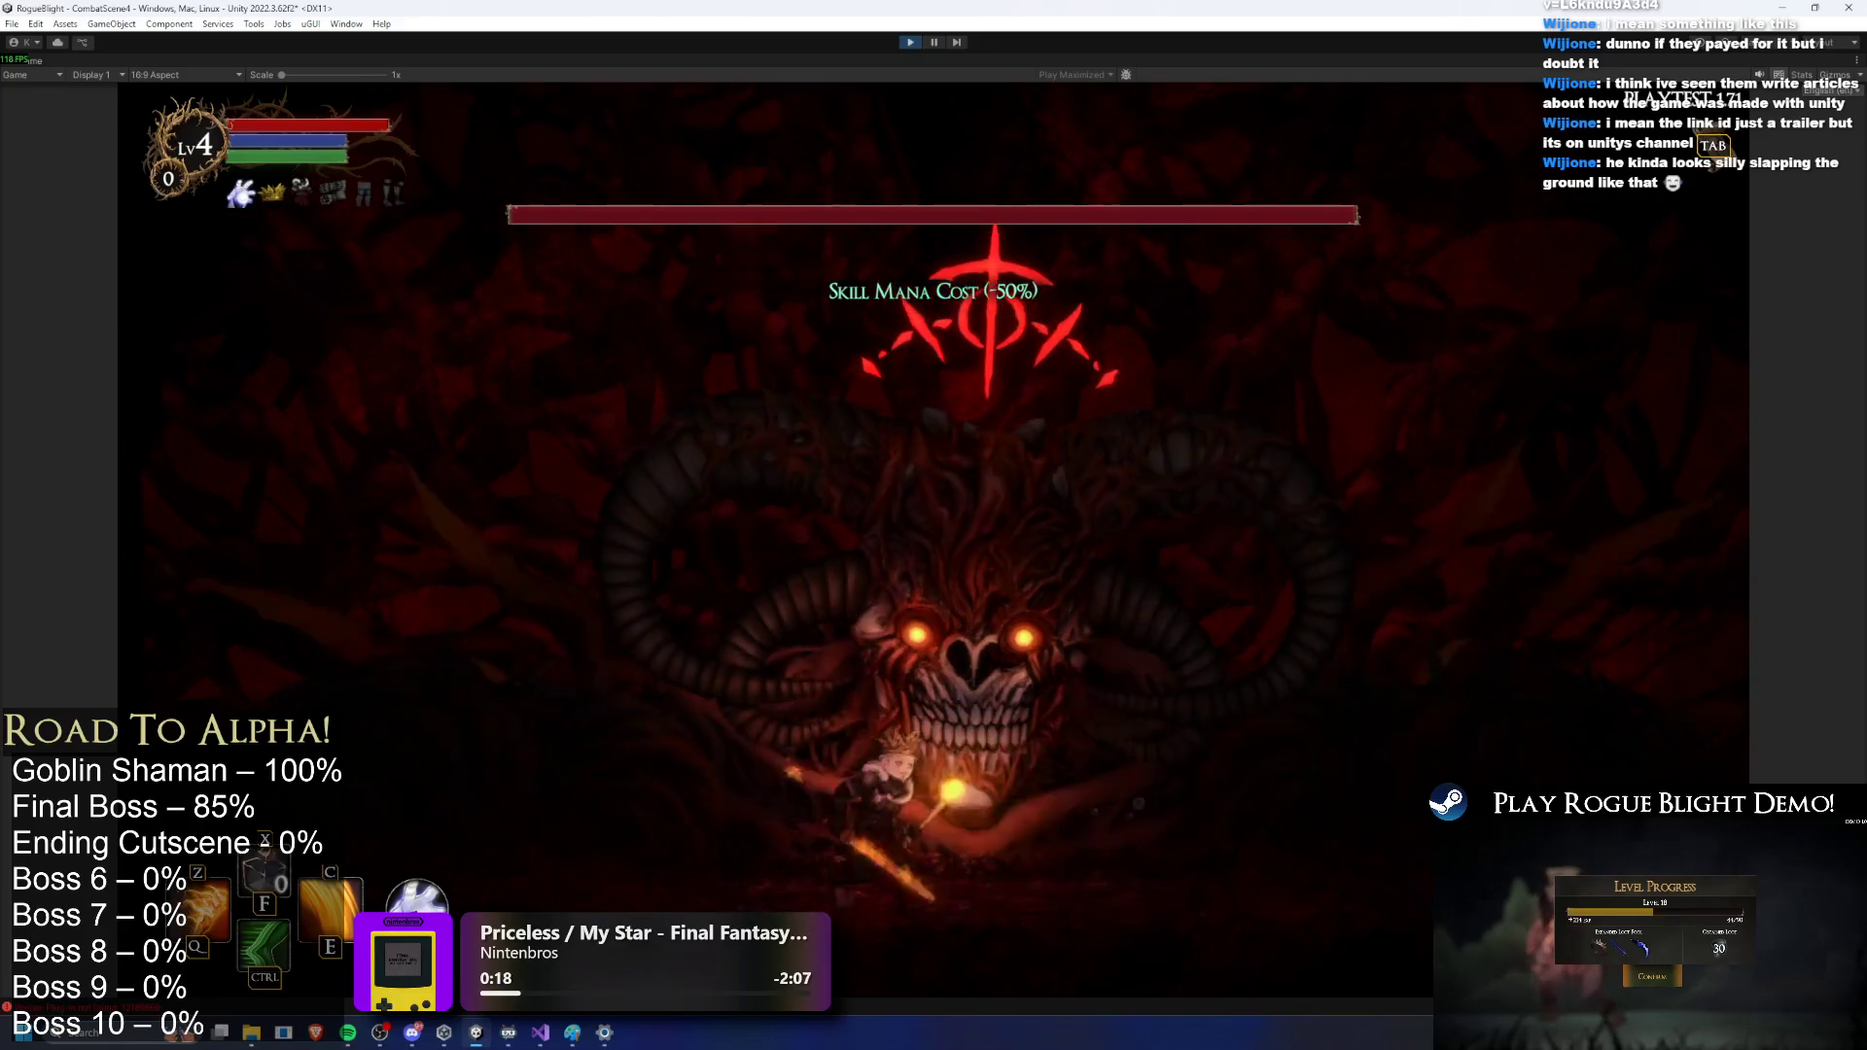
Step: Engage the final boss with runs, slashes, a fireball, a fiery swirl and a Z fiery burst
{"action": "key", "text": "a"}
{"action": "left_click", "coordinate": [445, 686]}
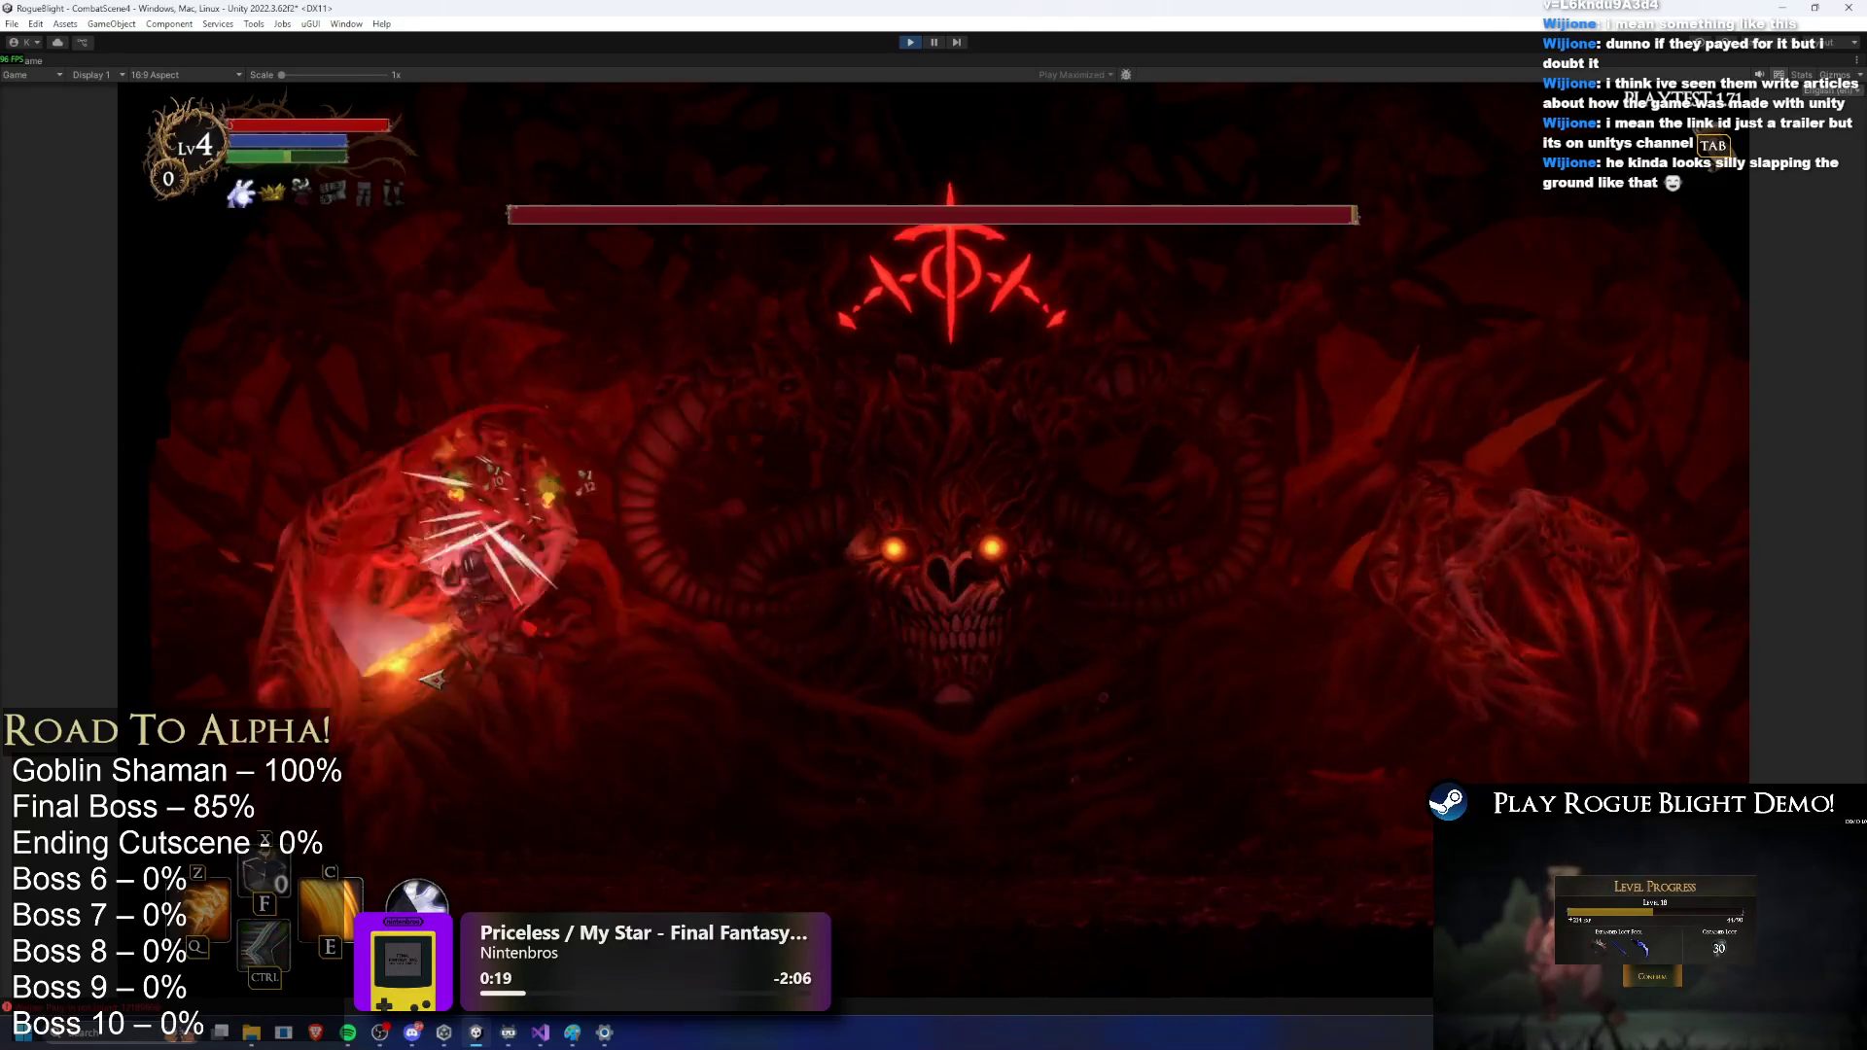
{"action": "key", "text": "e"}
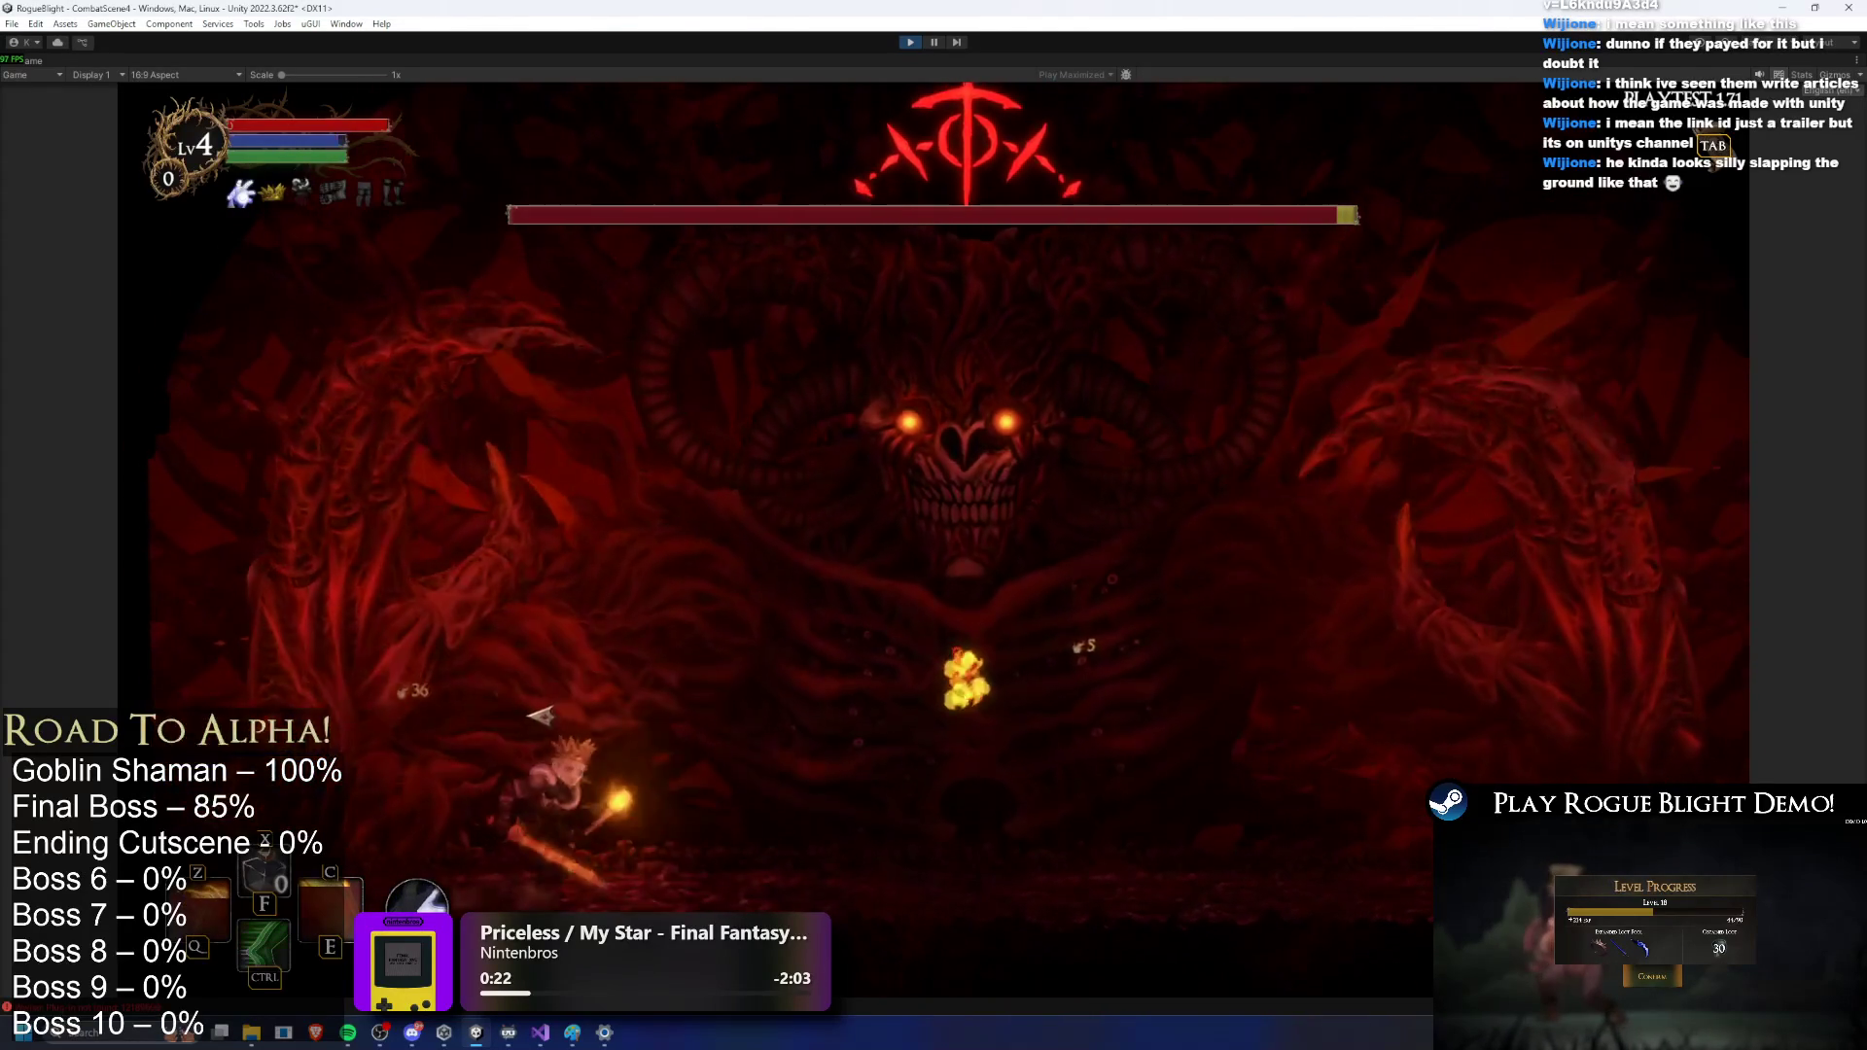
{"action": "key", "text": "d"}
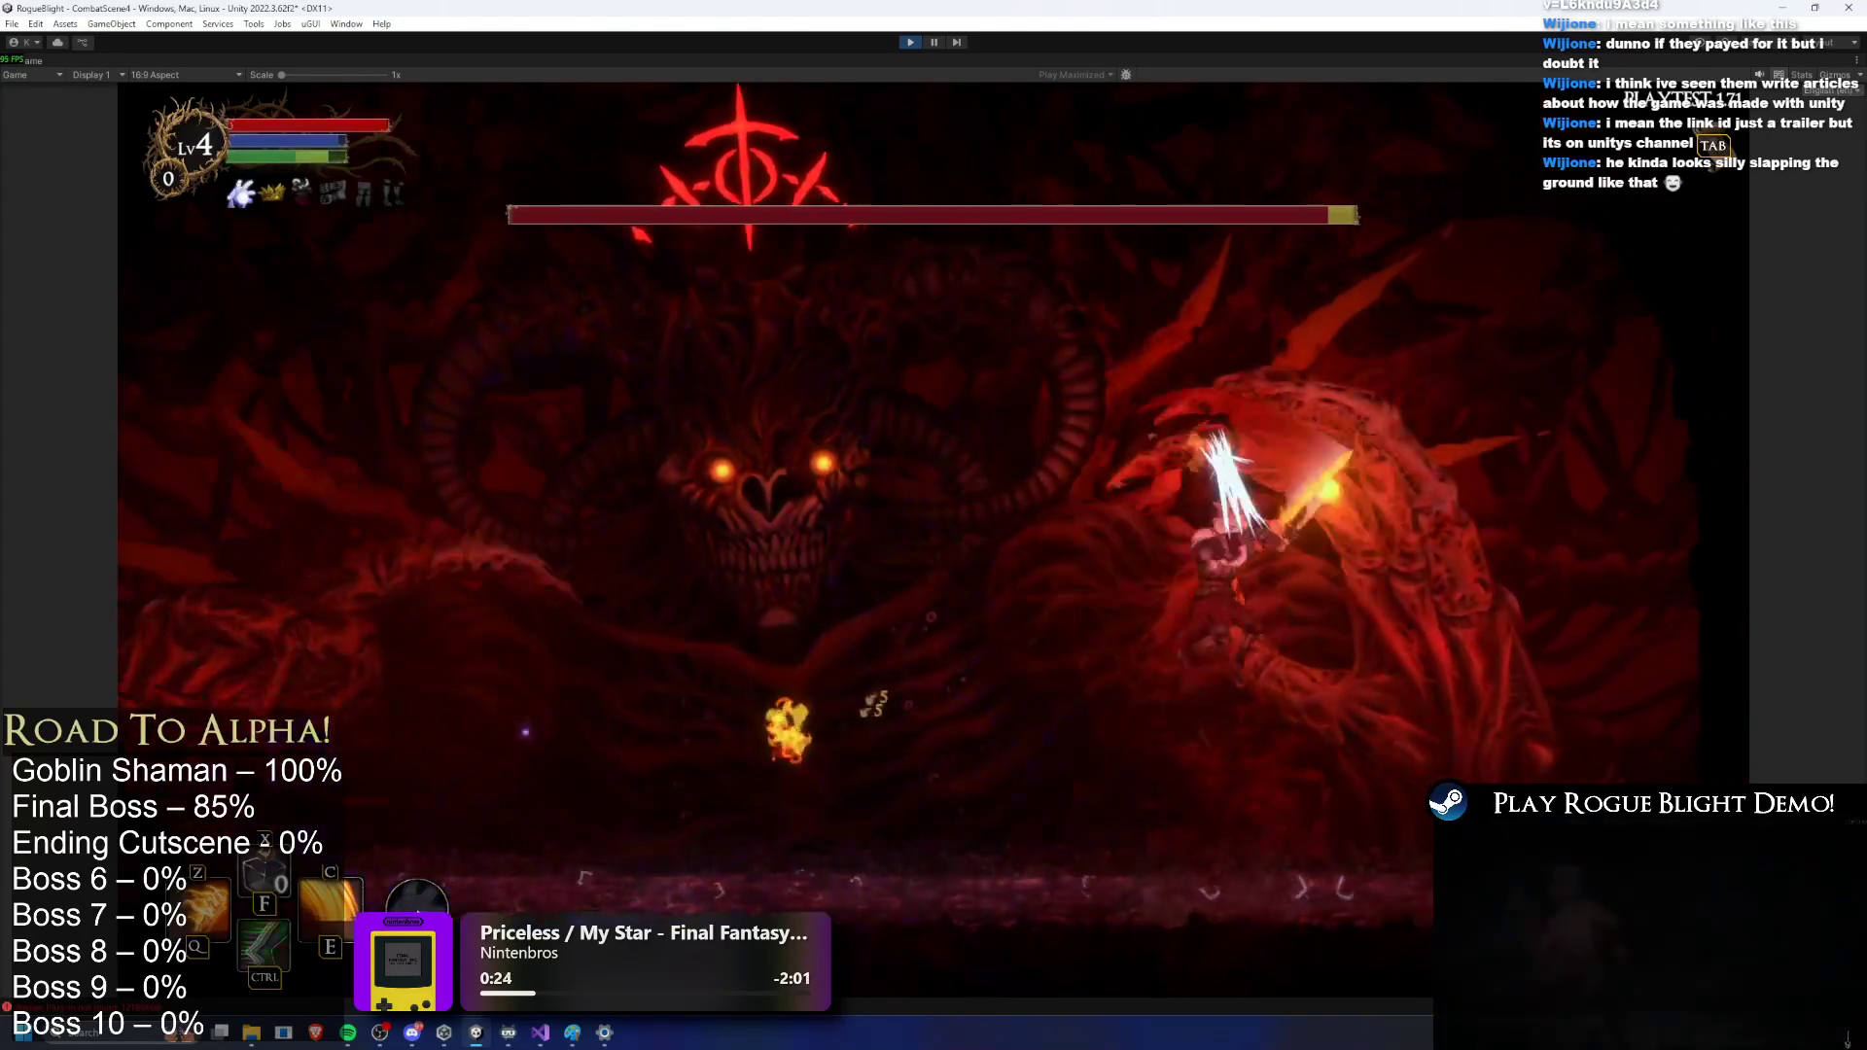
{"action": "key", "text": "shift"}
{"action": "key", "text": "d"}
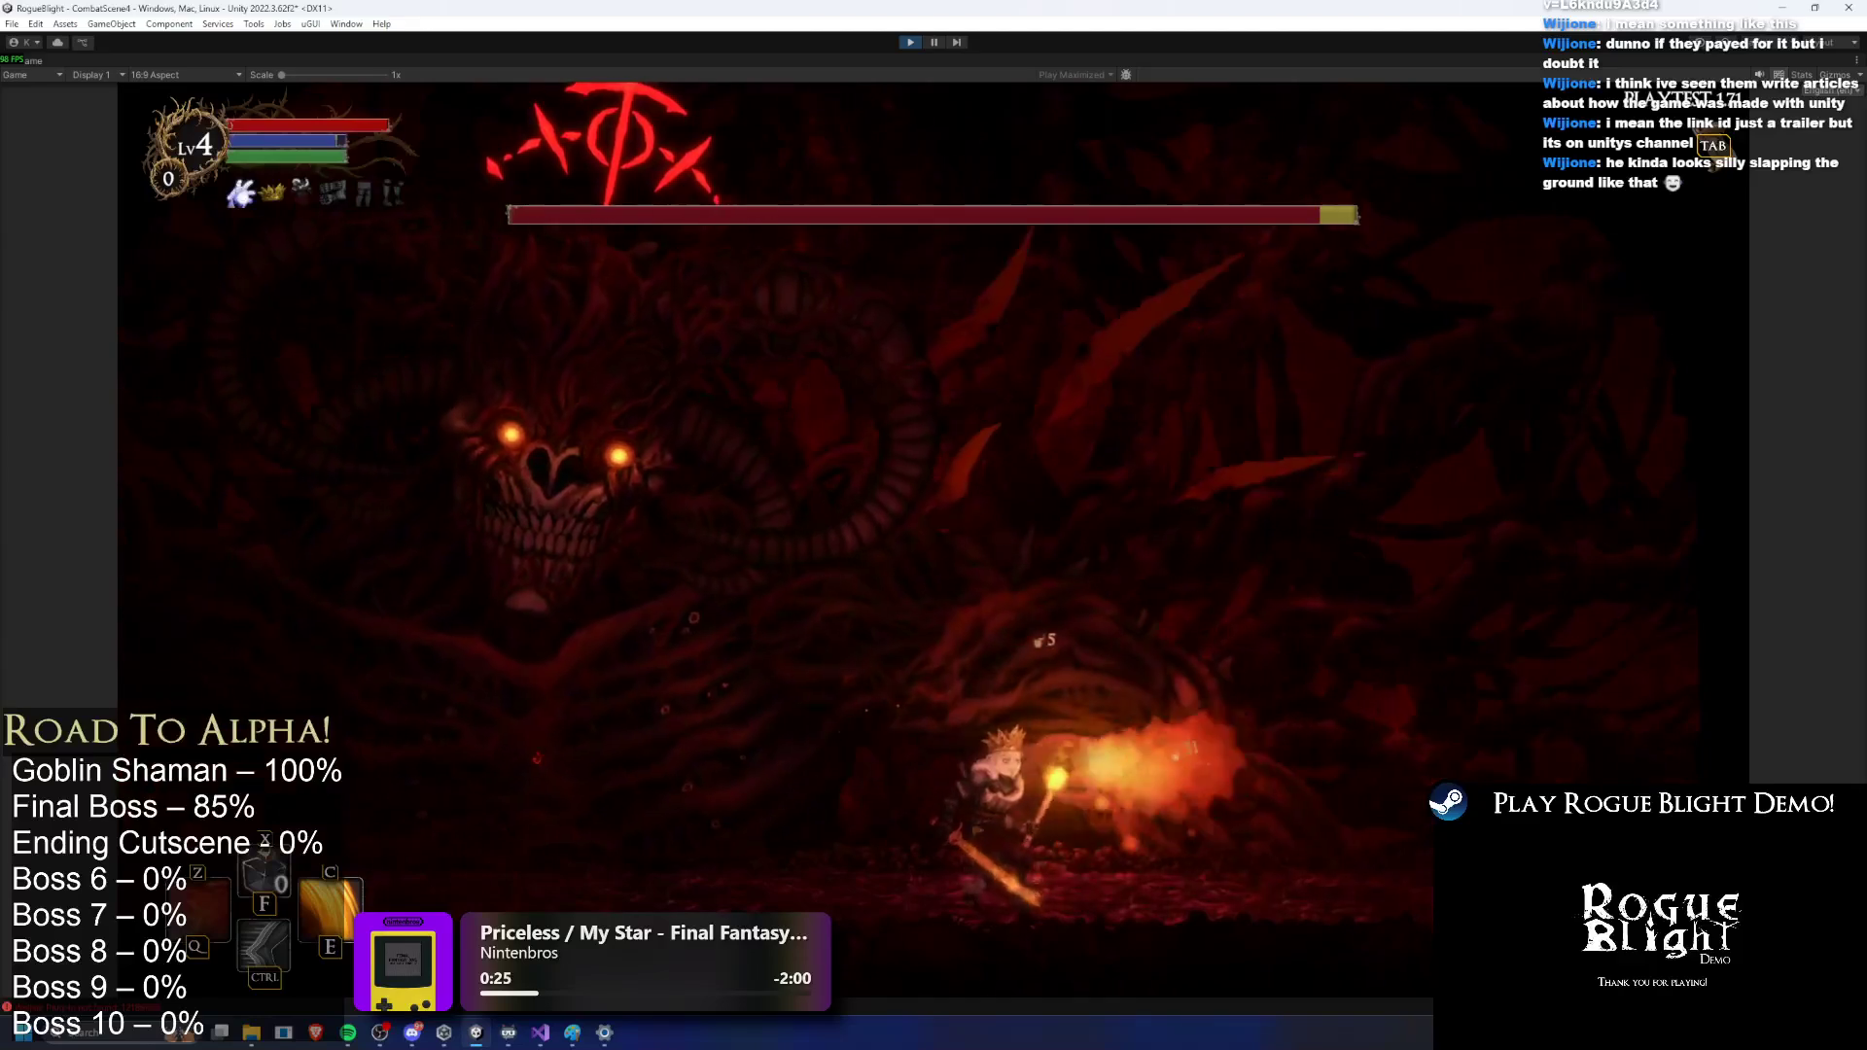
{"action": "key", "text": "a"}
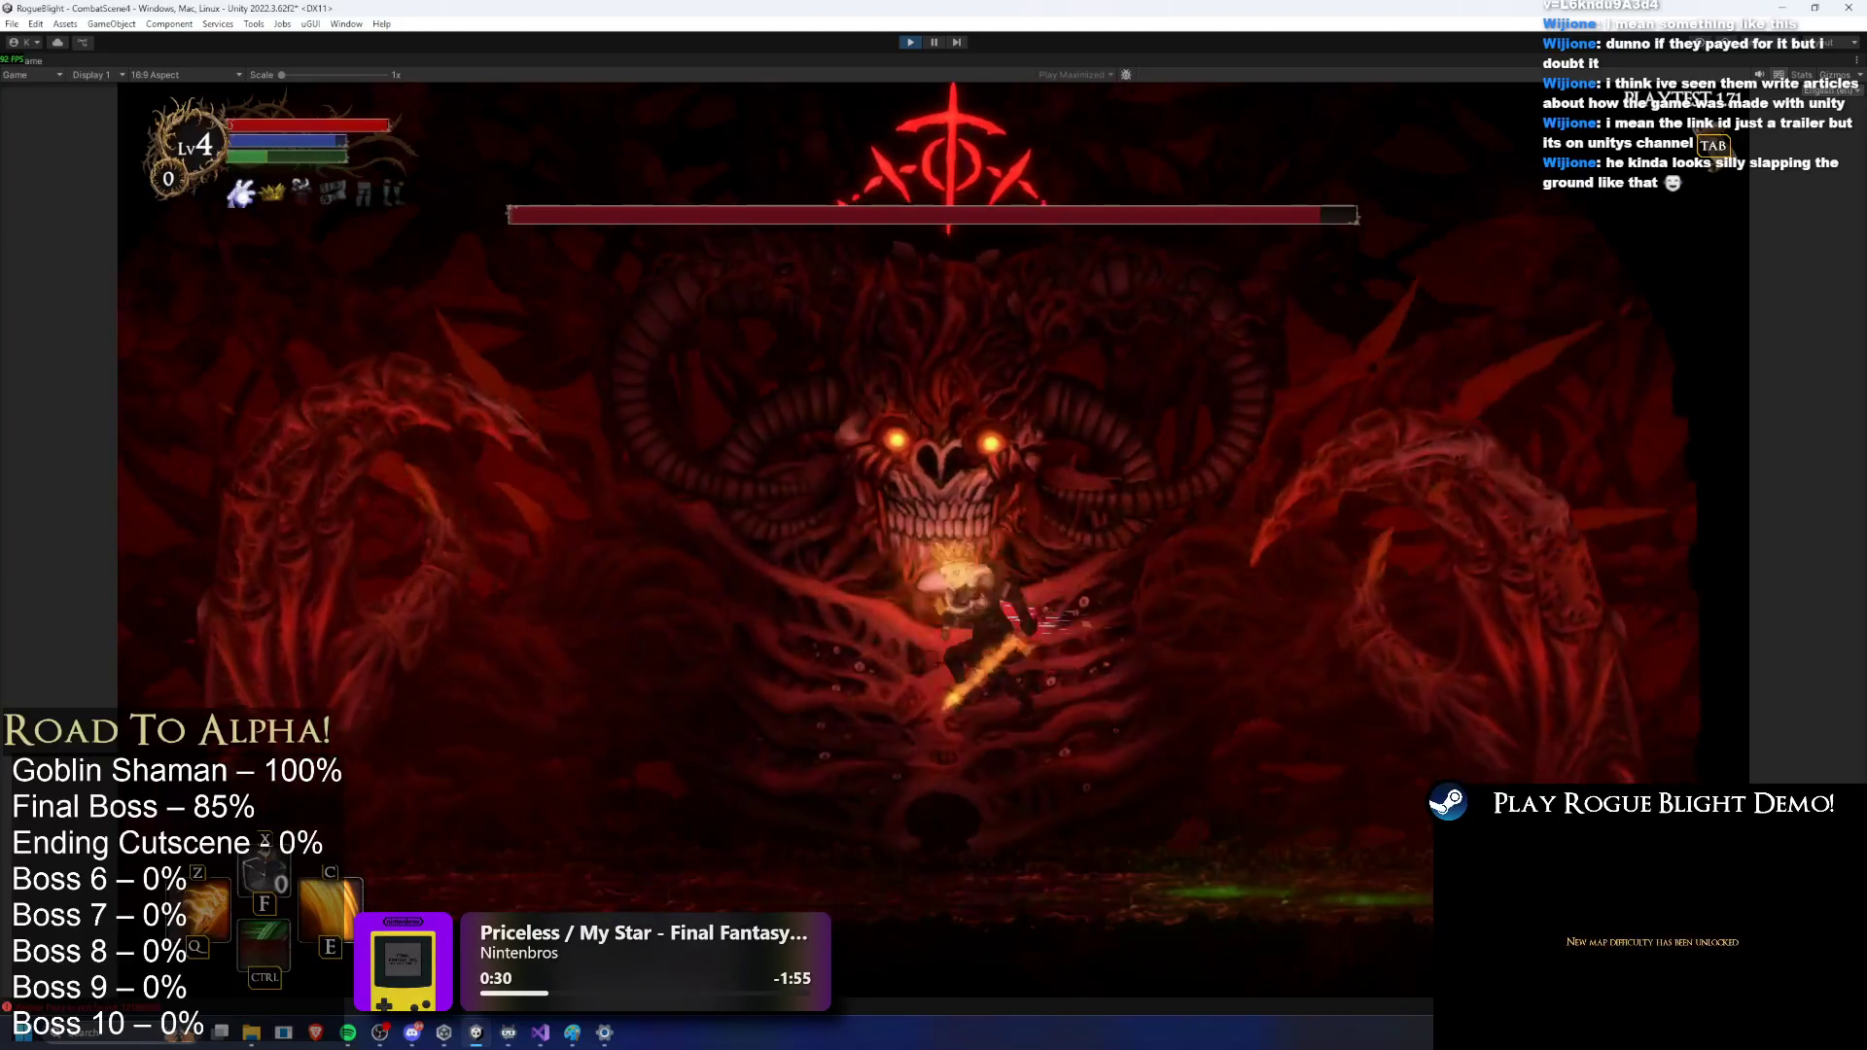
{"action": "key", "text": "e"}
{"action": "key", "text": "a"}
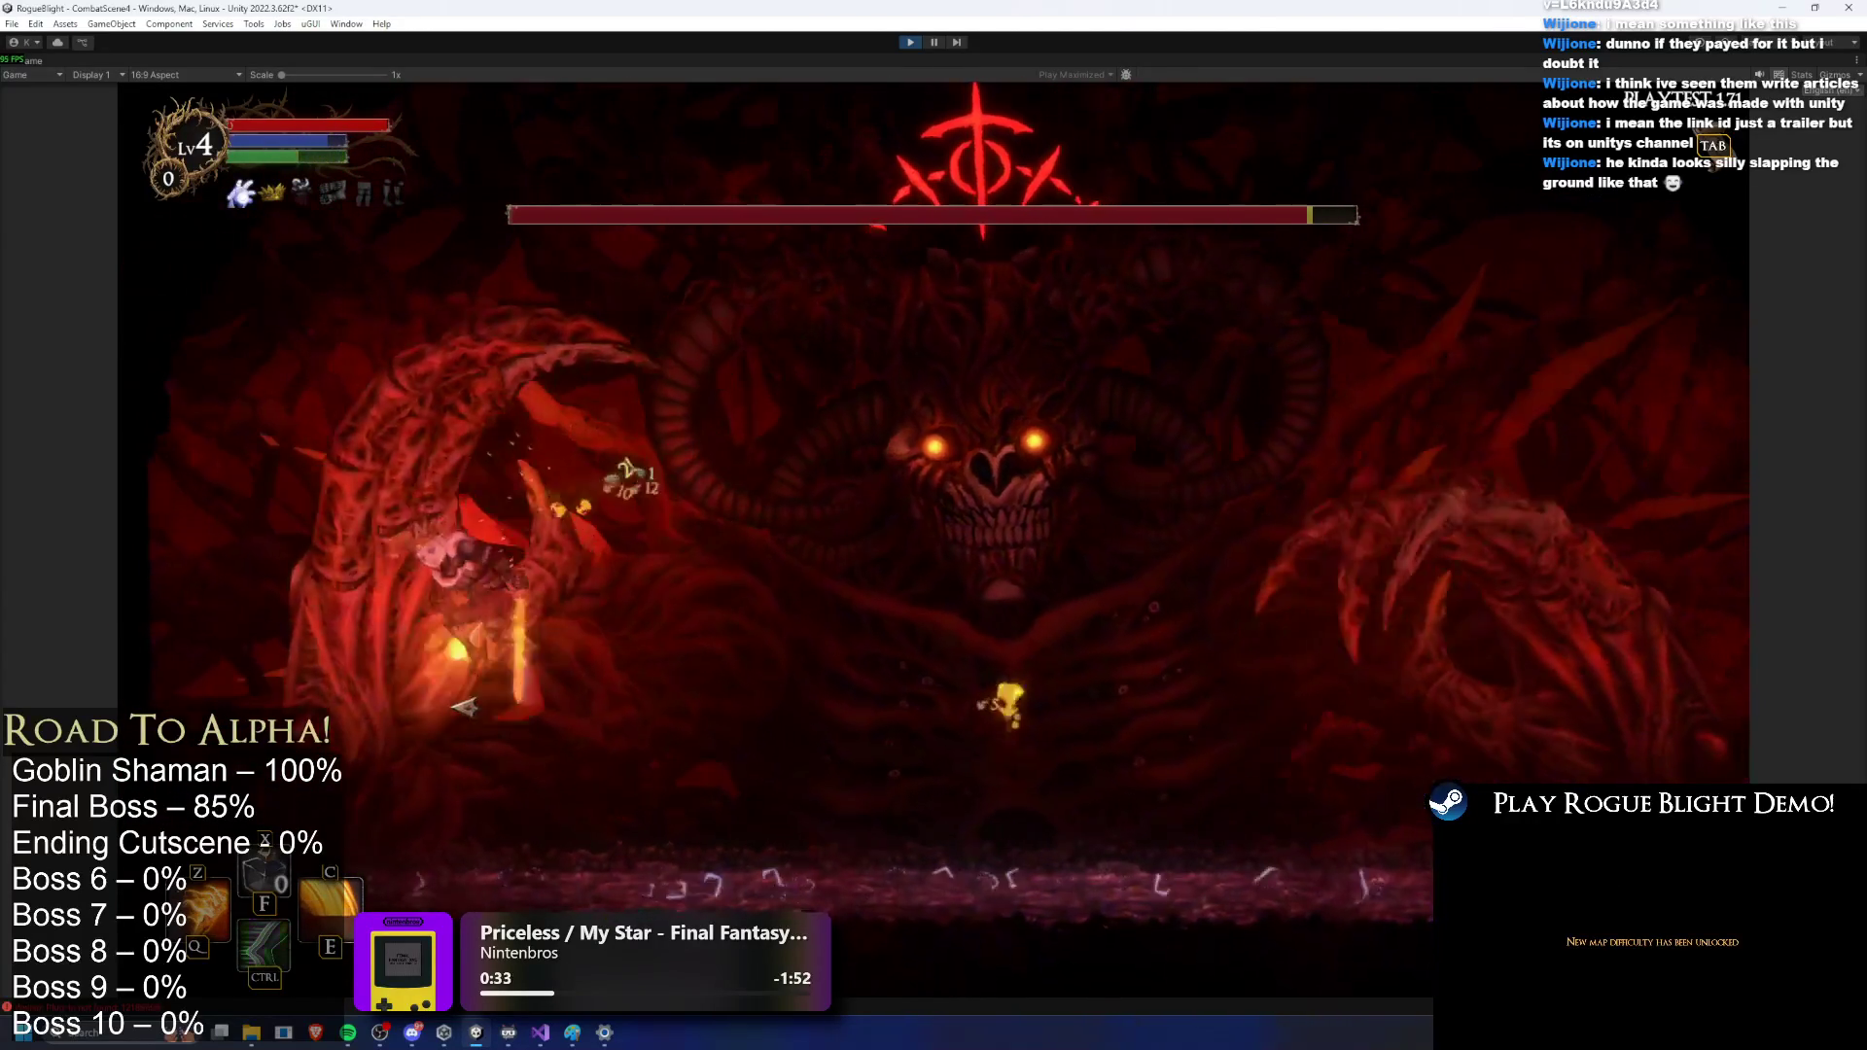
{"action": "key", "text": "z"}
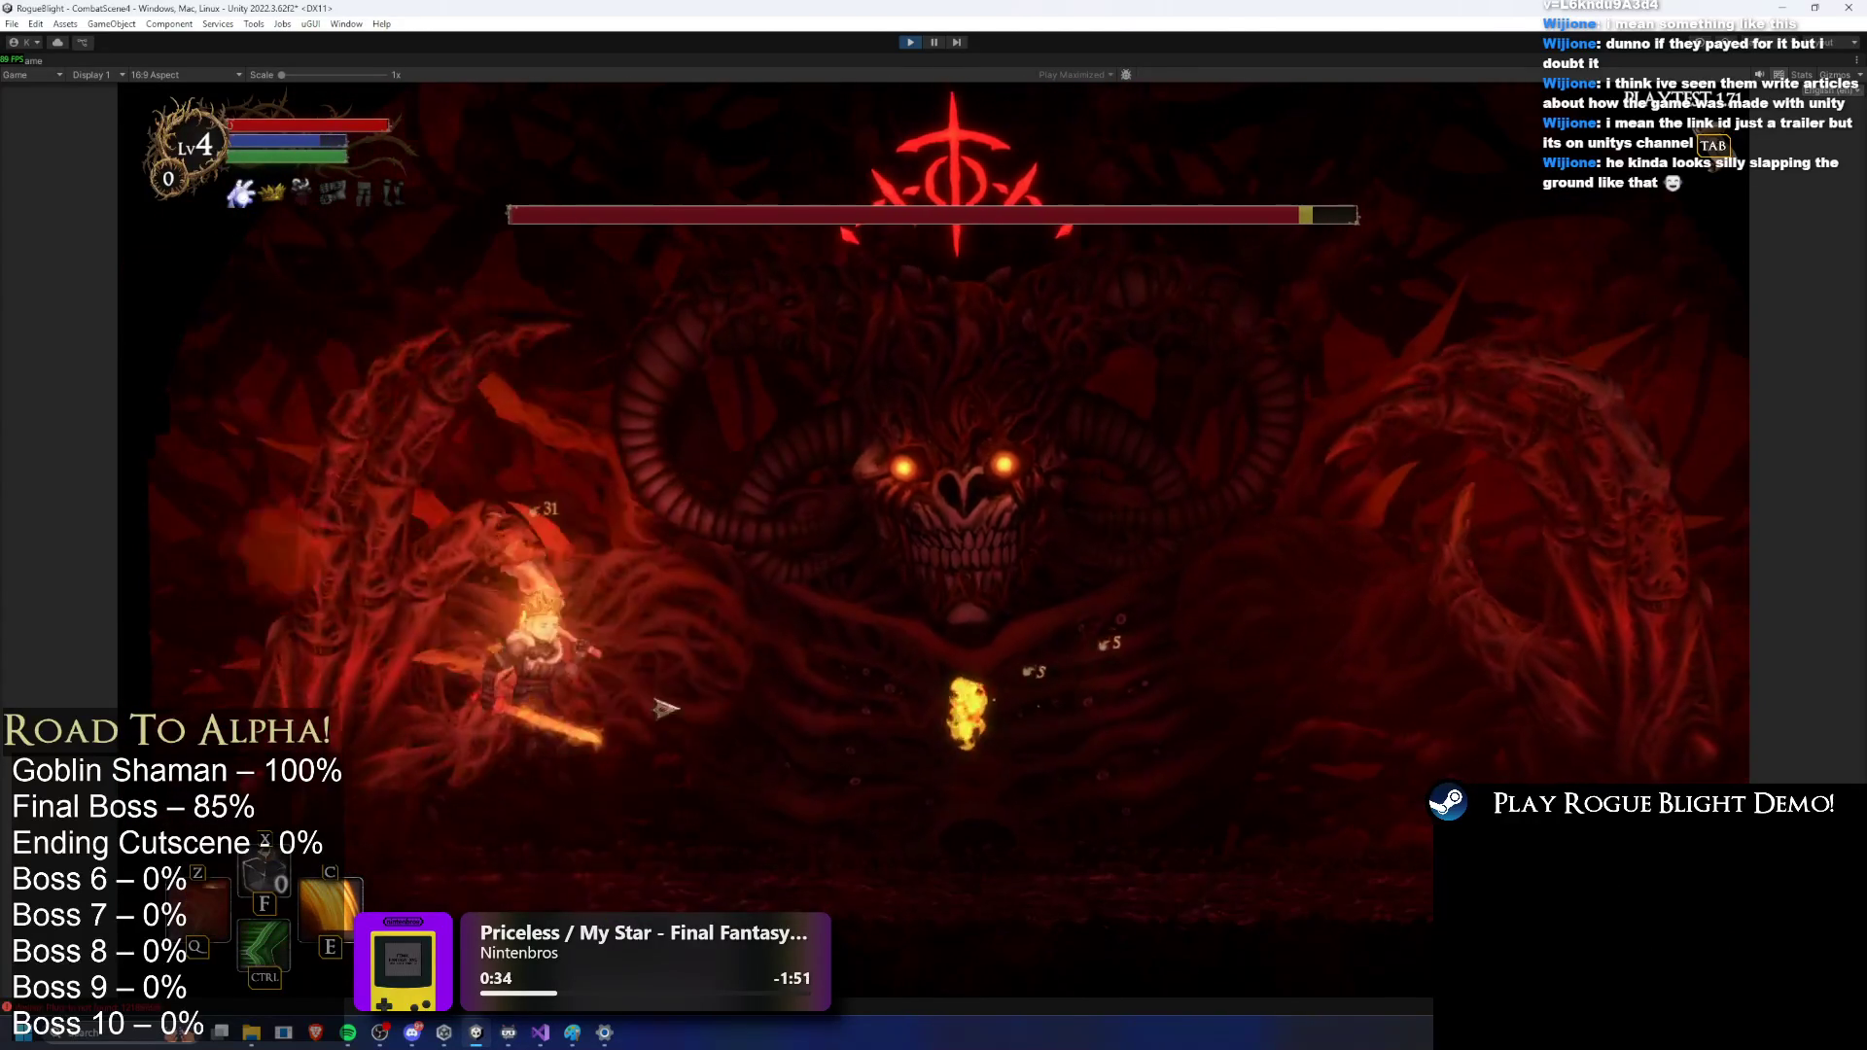
{"action": "key", "text": "d"}
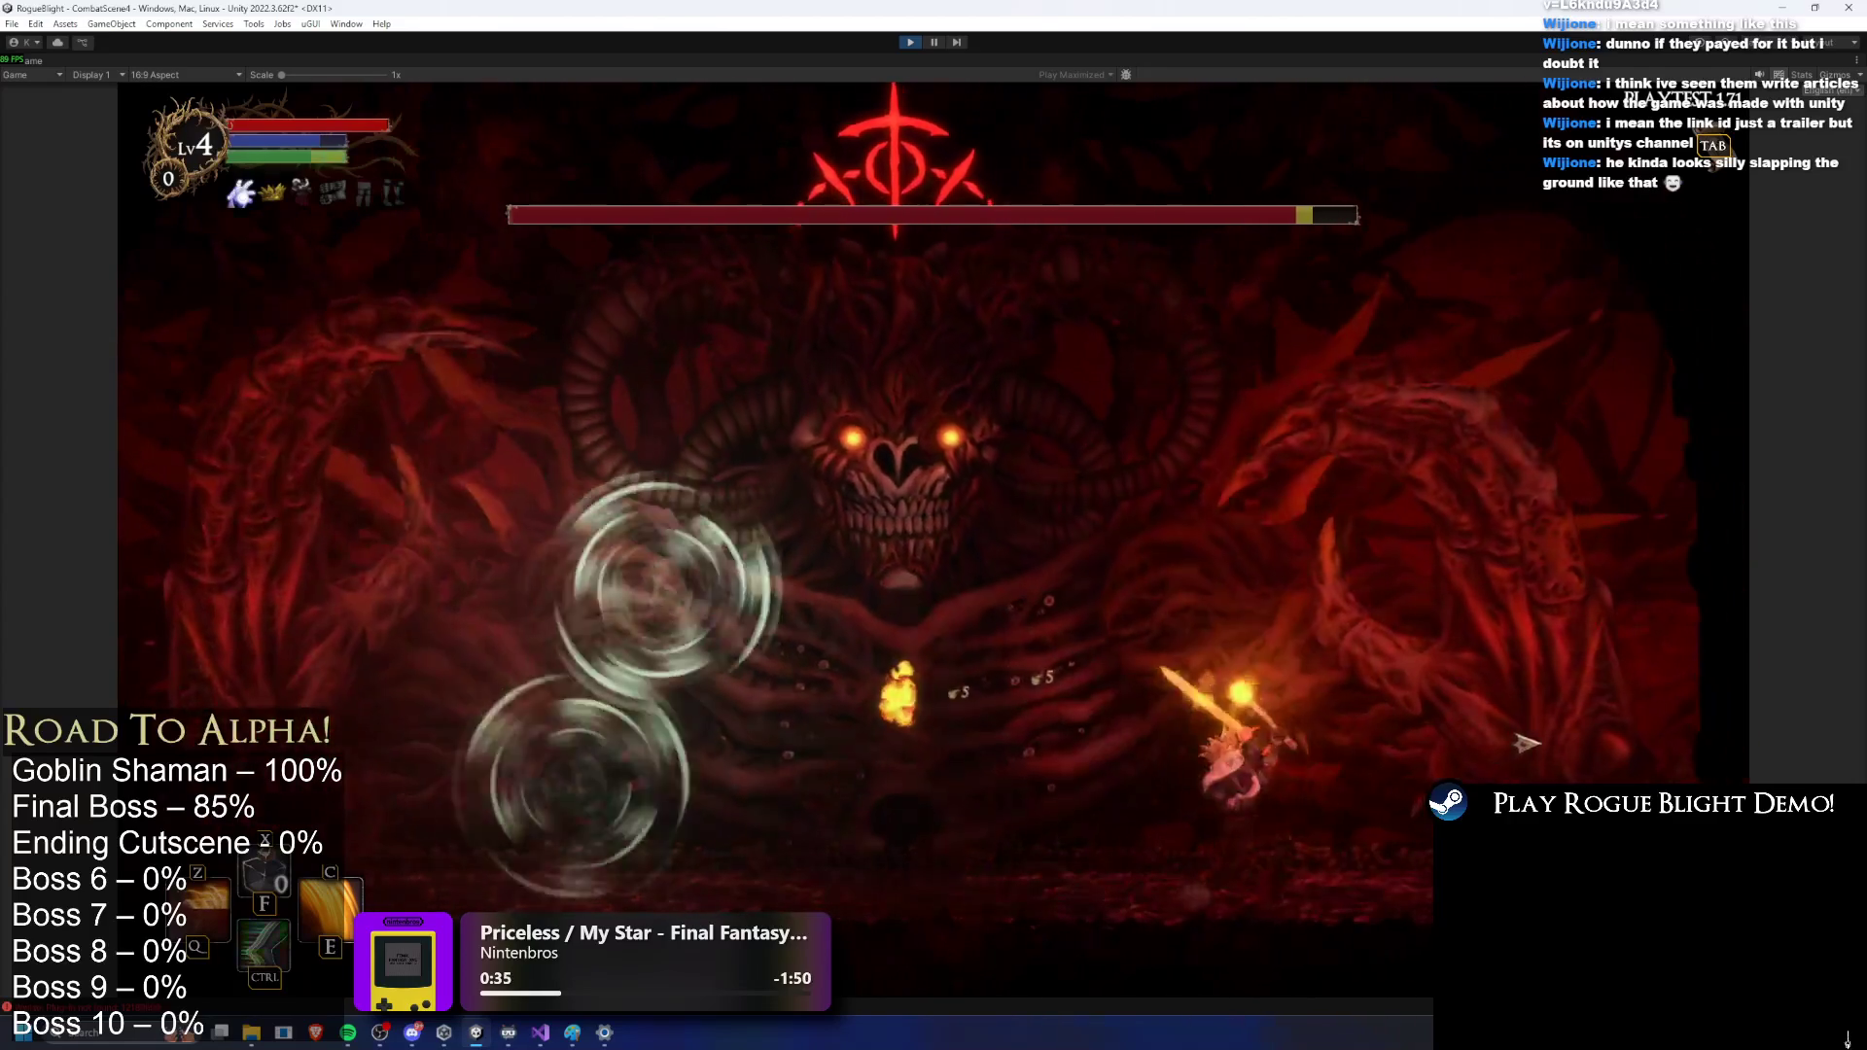
Step: Keep pressuring the boss with CTRL dashes, Z/C skills and a sword strike, then stop the playtest
{"action": "key", "text": "a"}
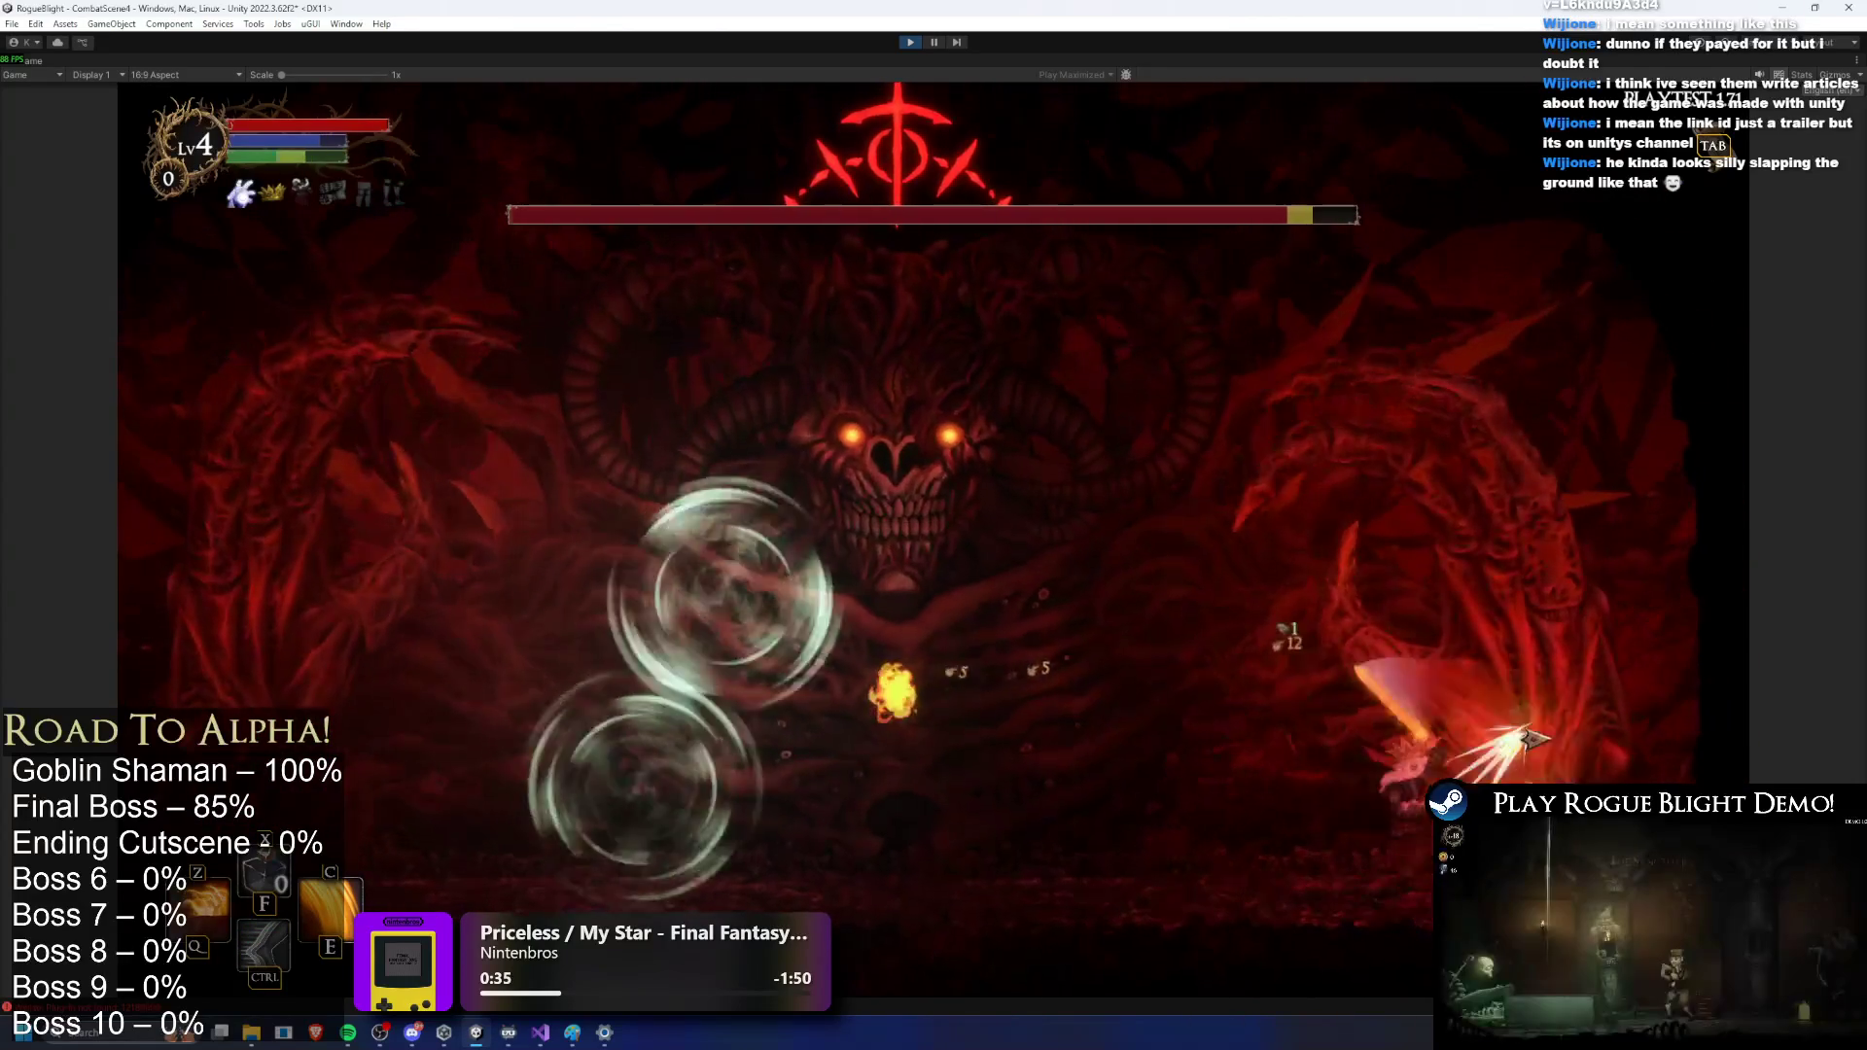
{"action": "key", "text": "ctrl"}
{"action": "key", "text": "a"}
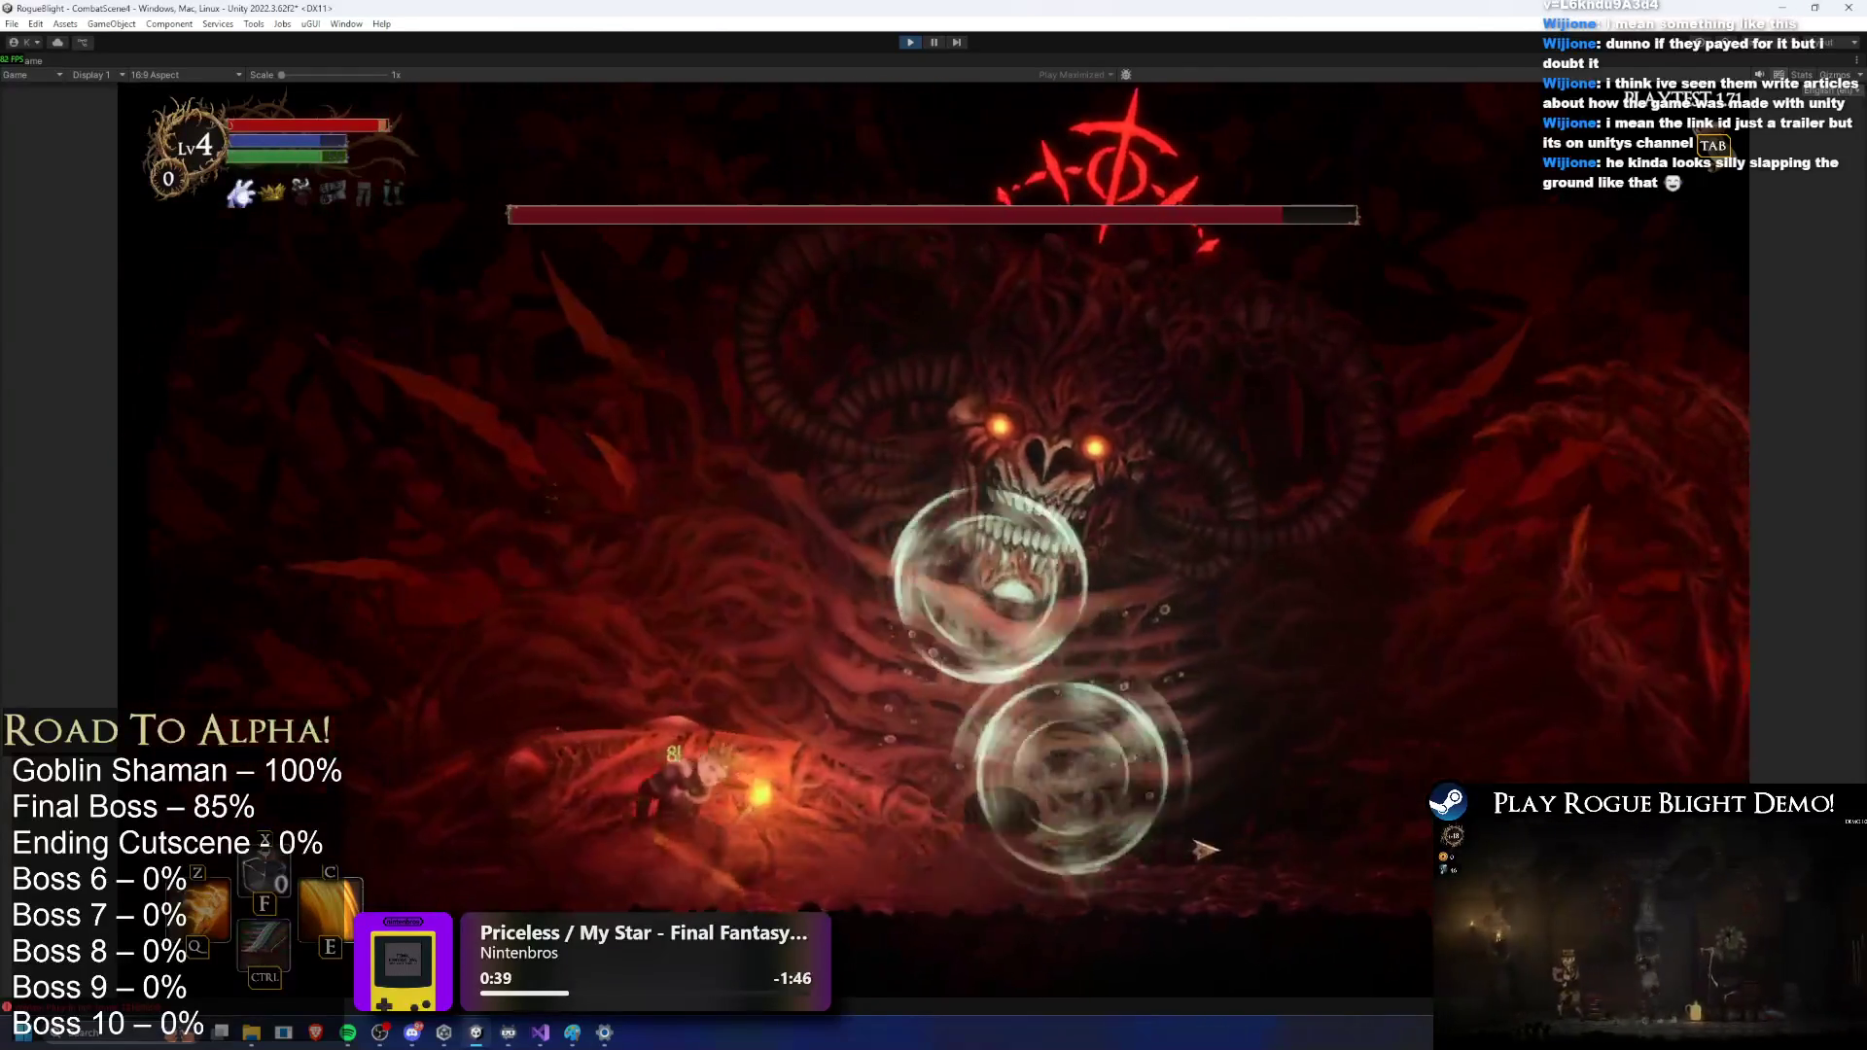
{"action": "key", "text": "d"}
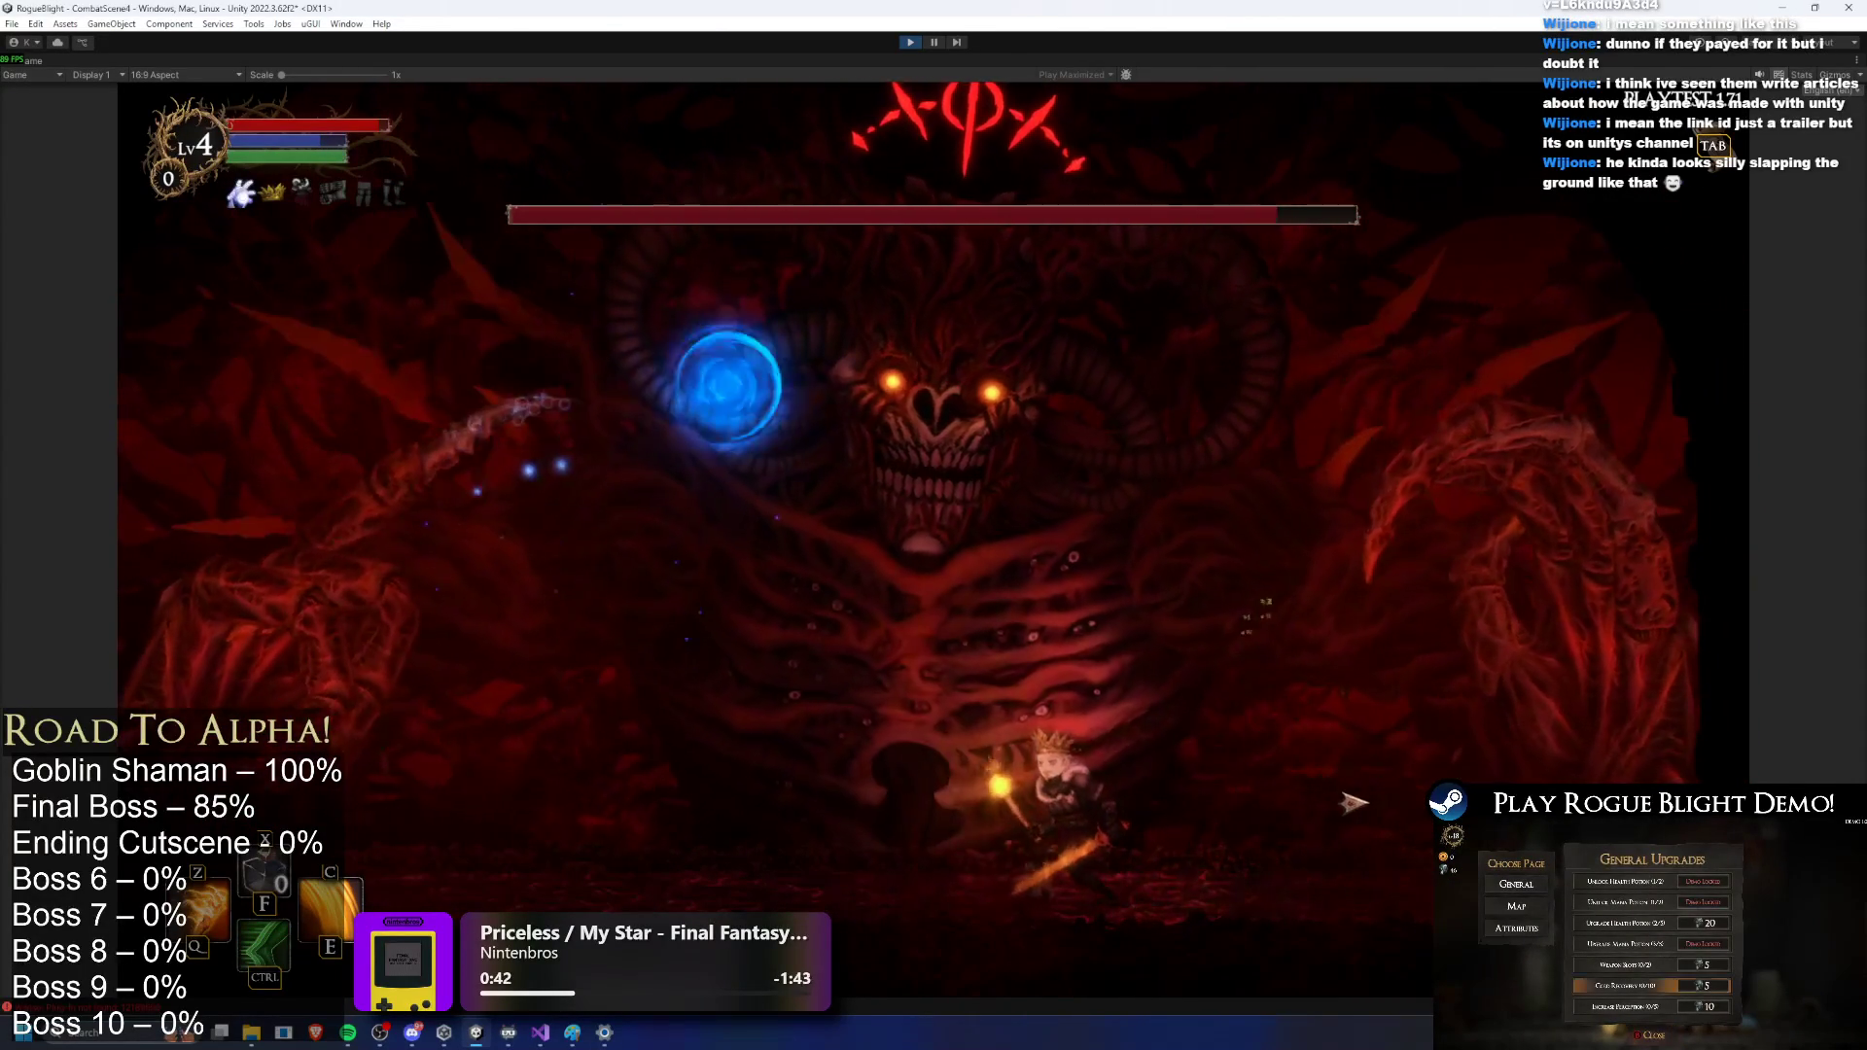
{"action": "key", "text": "a"}
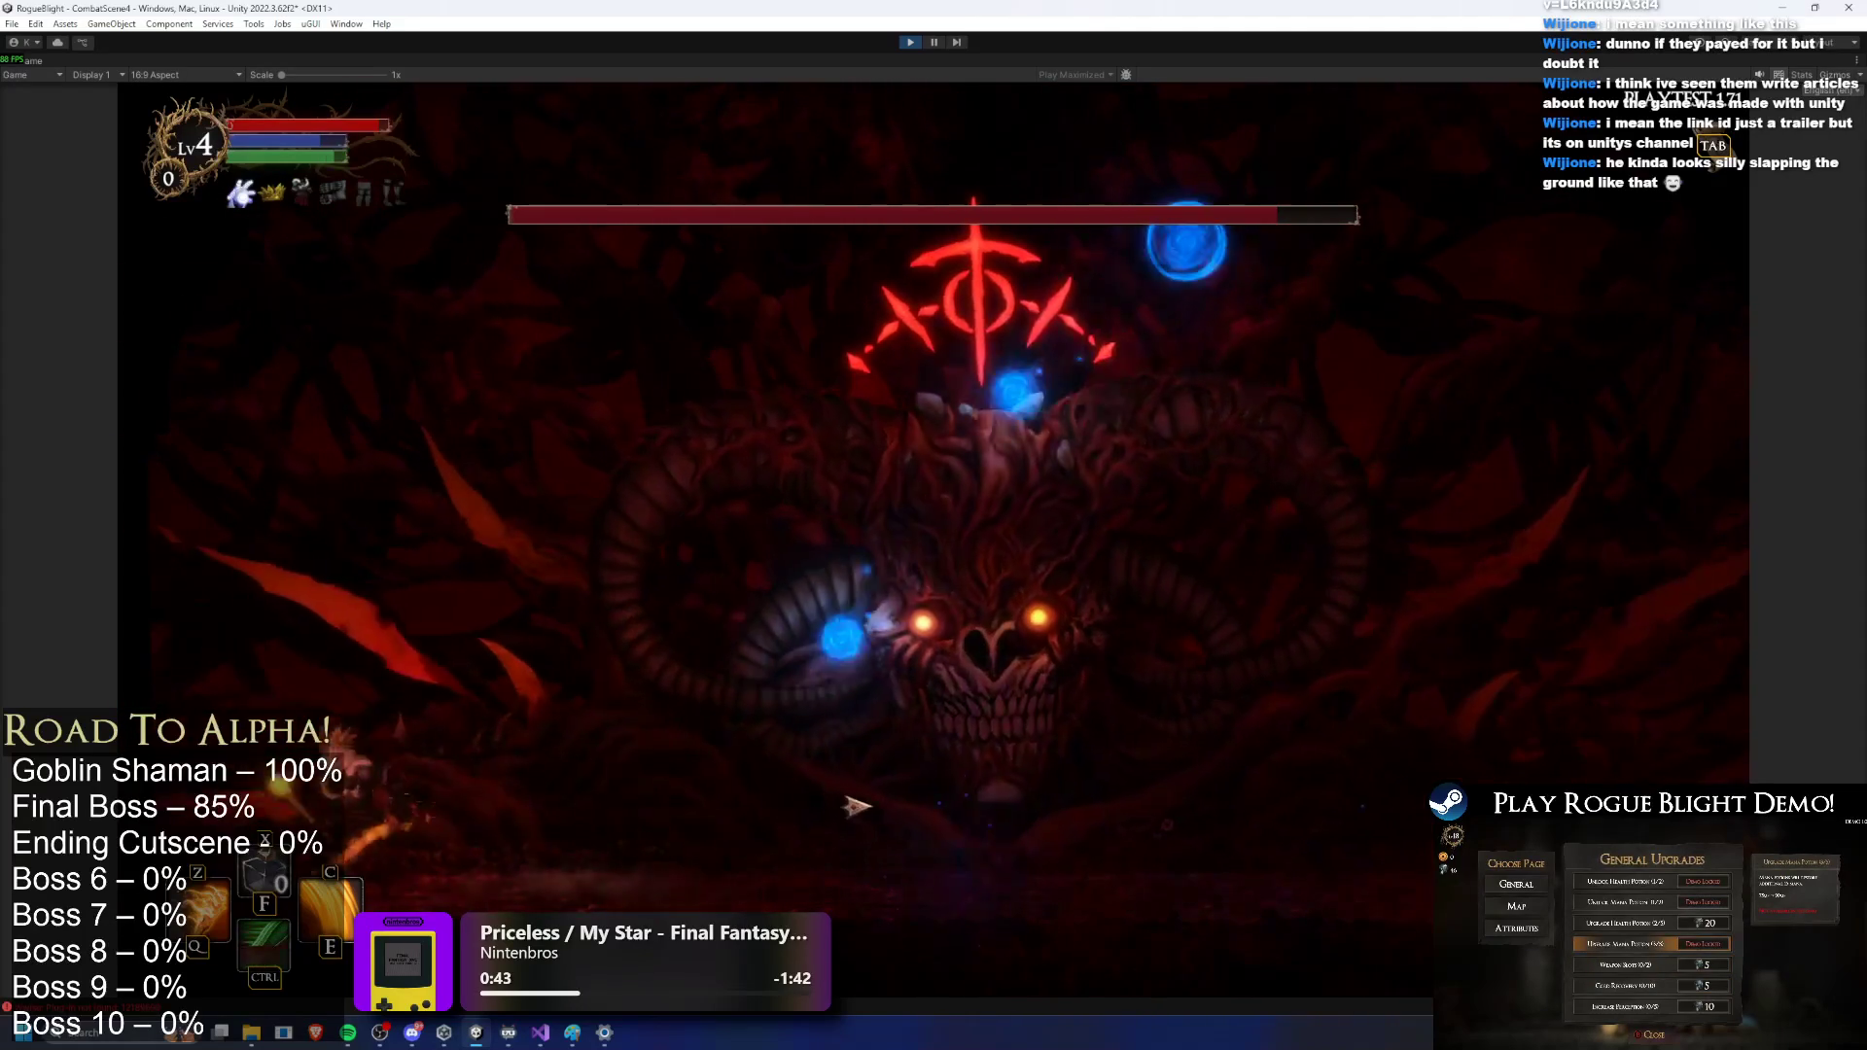
{"action": "key", "text": "ctrl"}
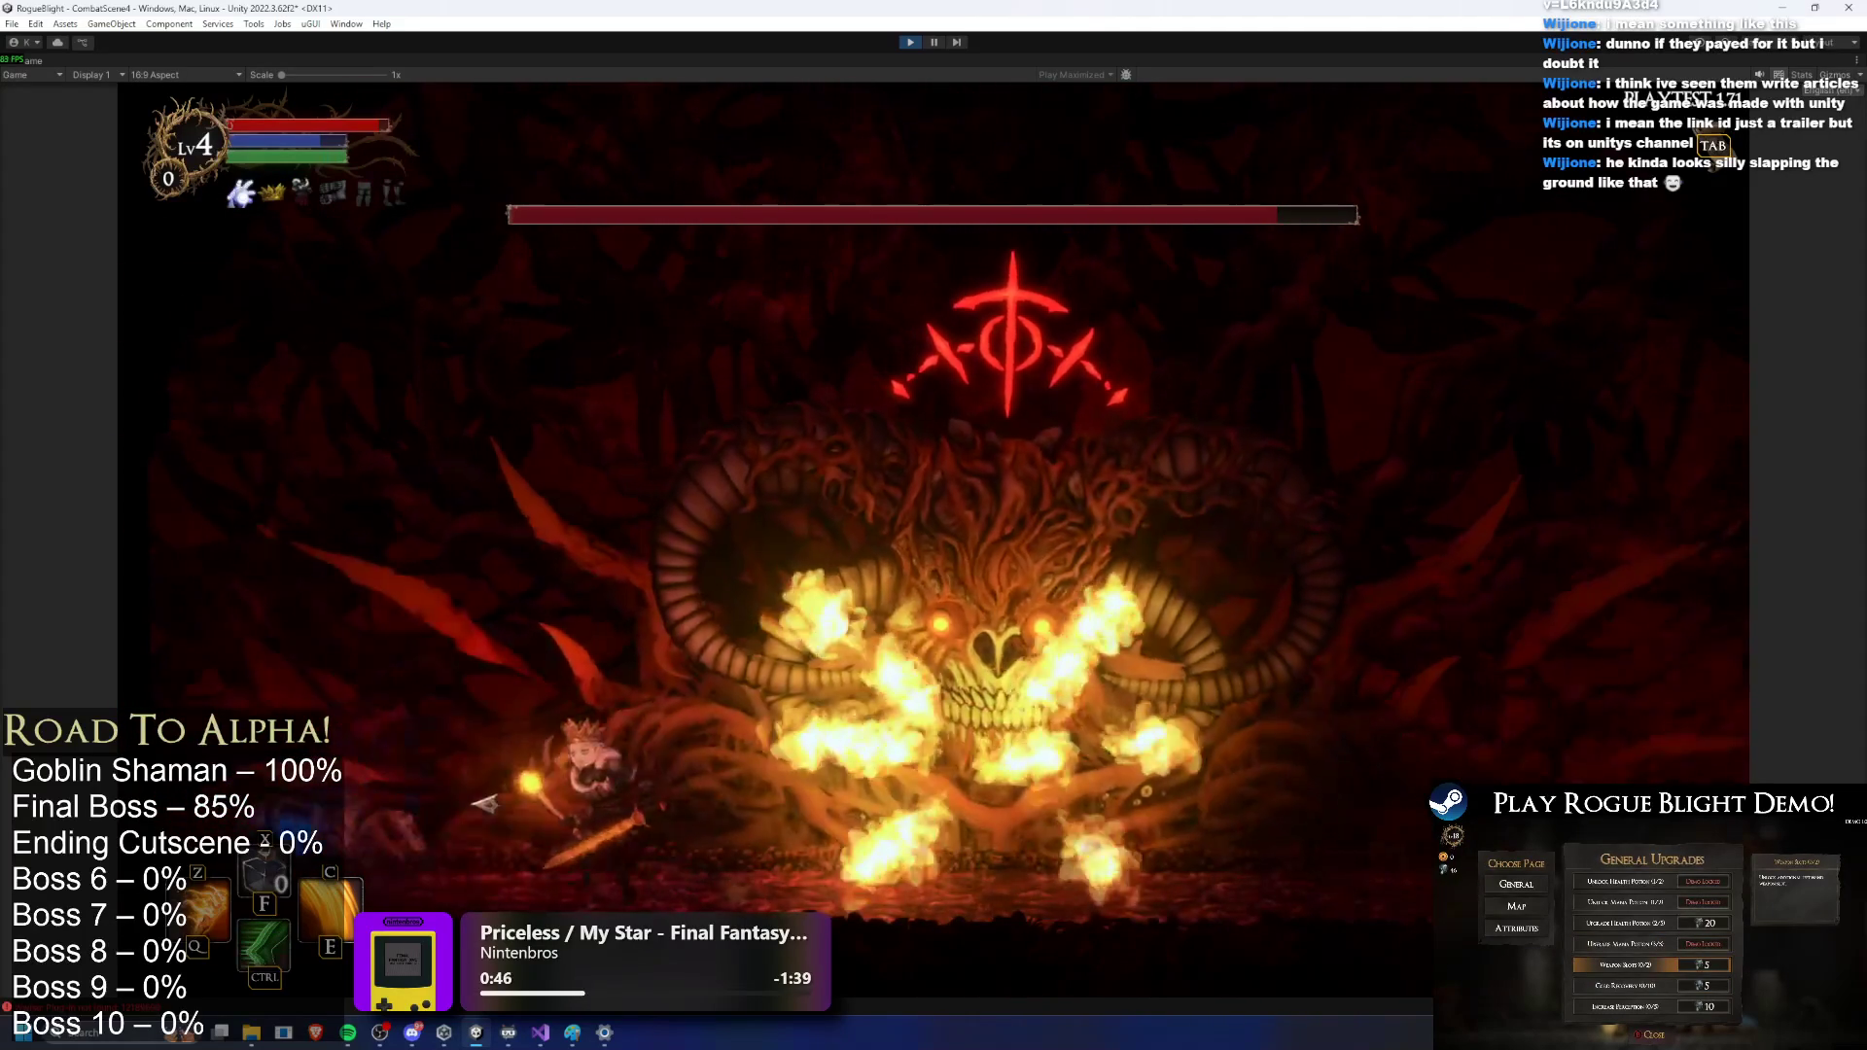
{"action": "key", "text": "c"}
{"action": "key", "text": "z"}
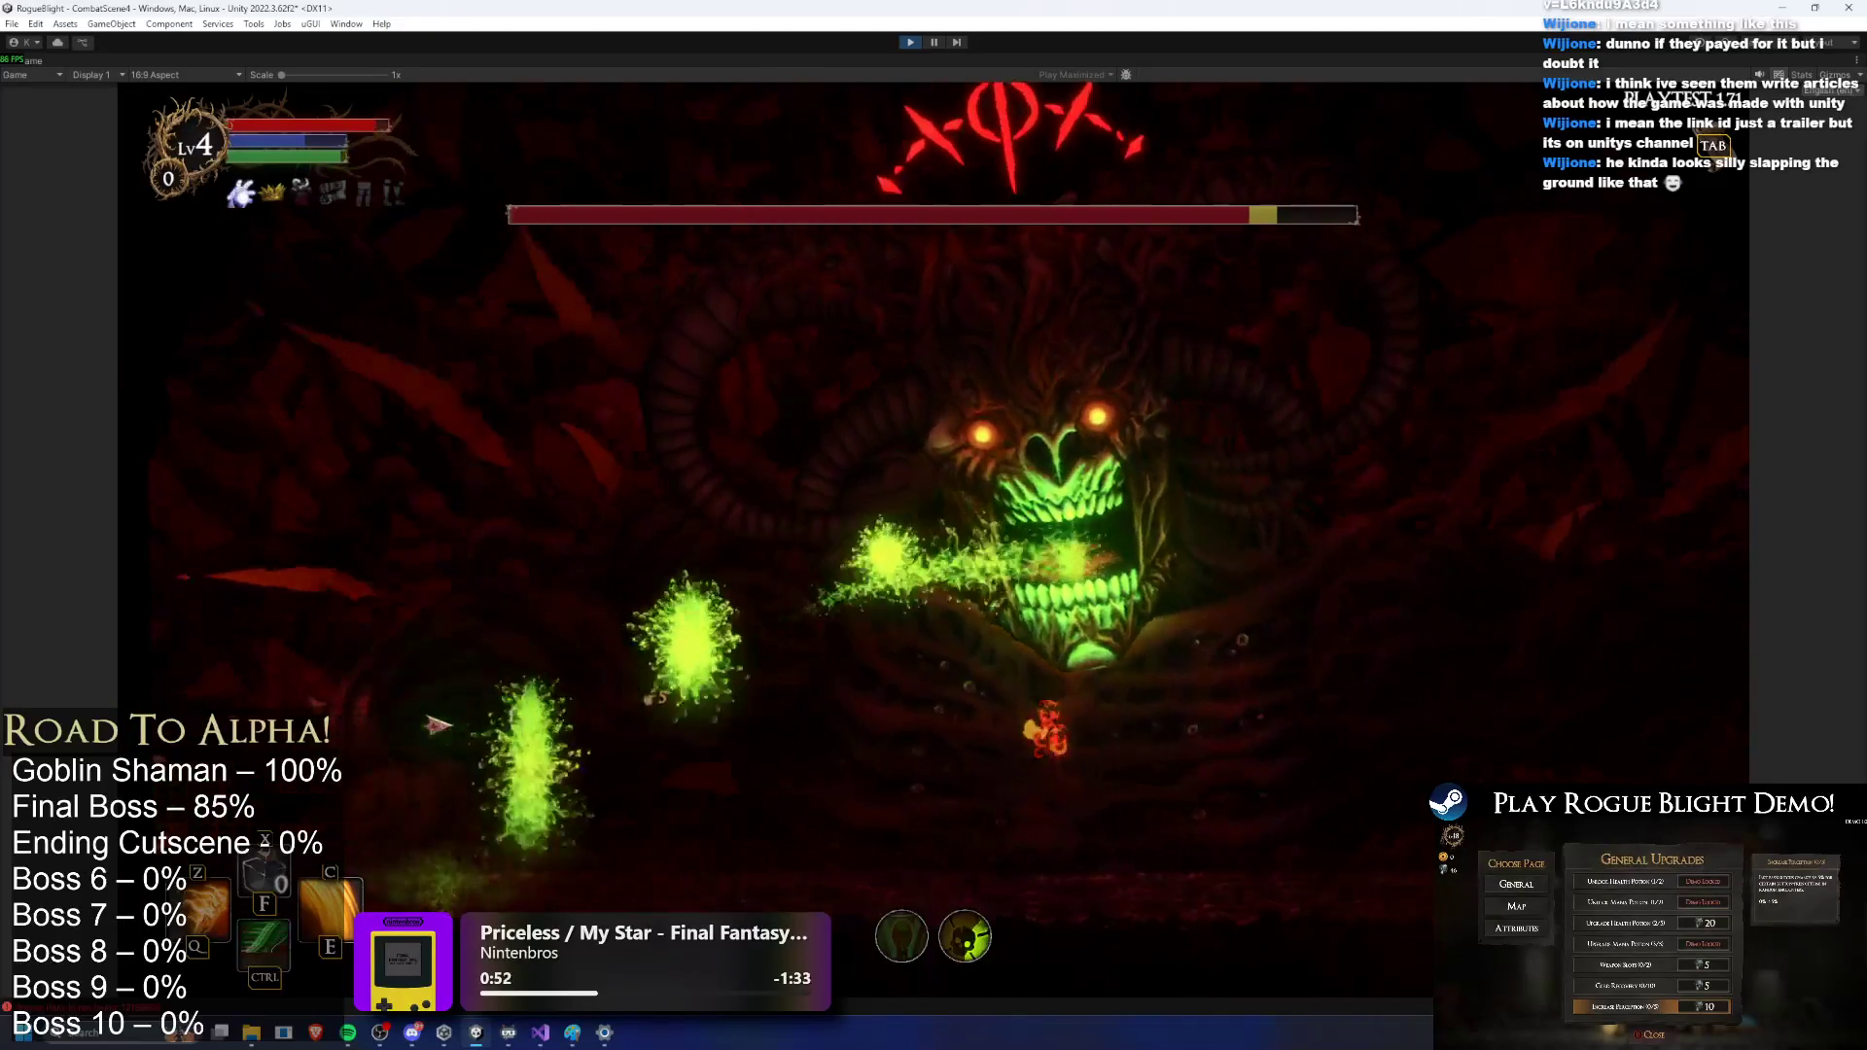
{"action": "key", "text": "ctrl"}
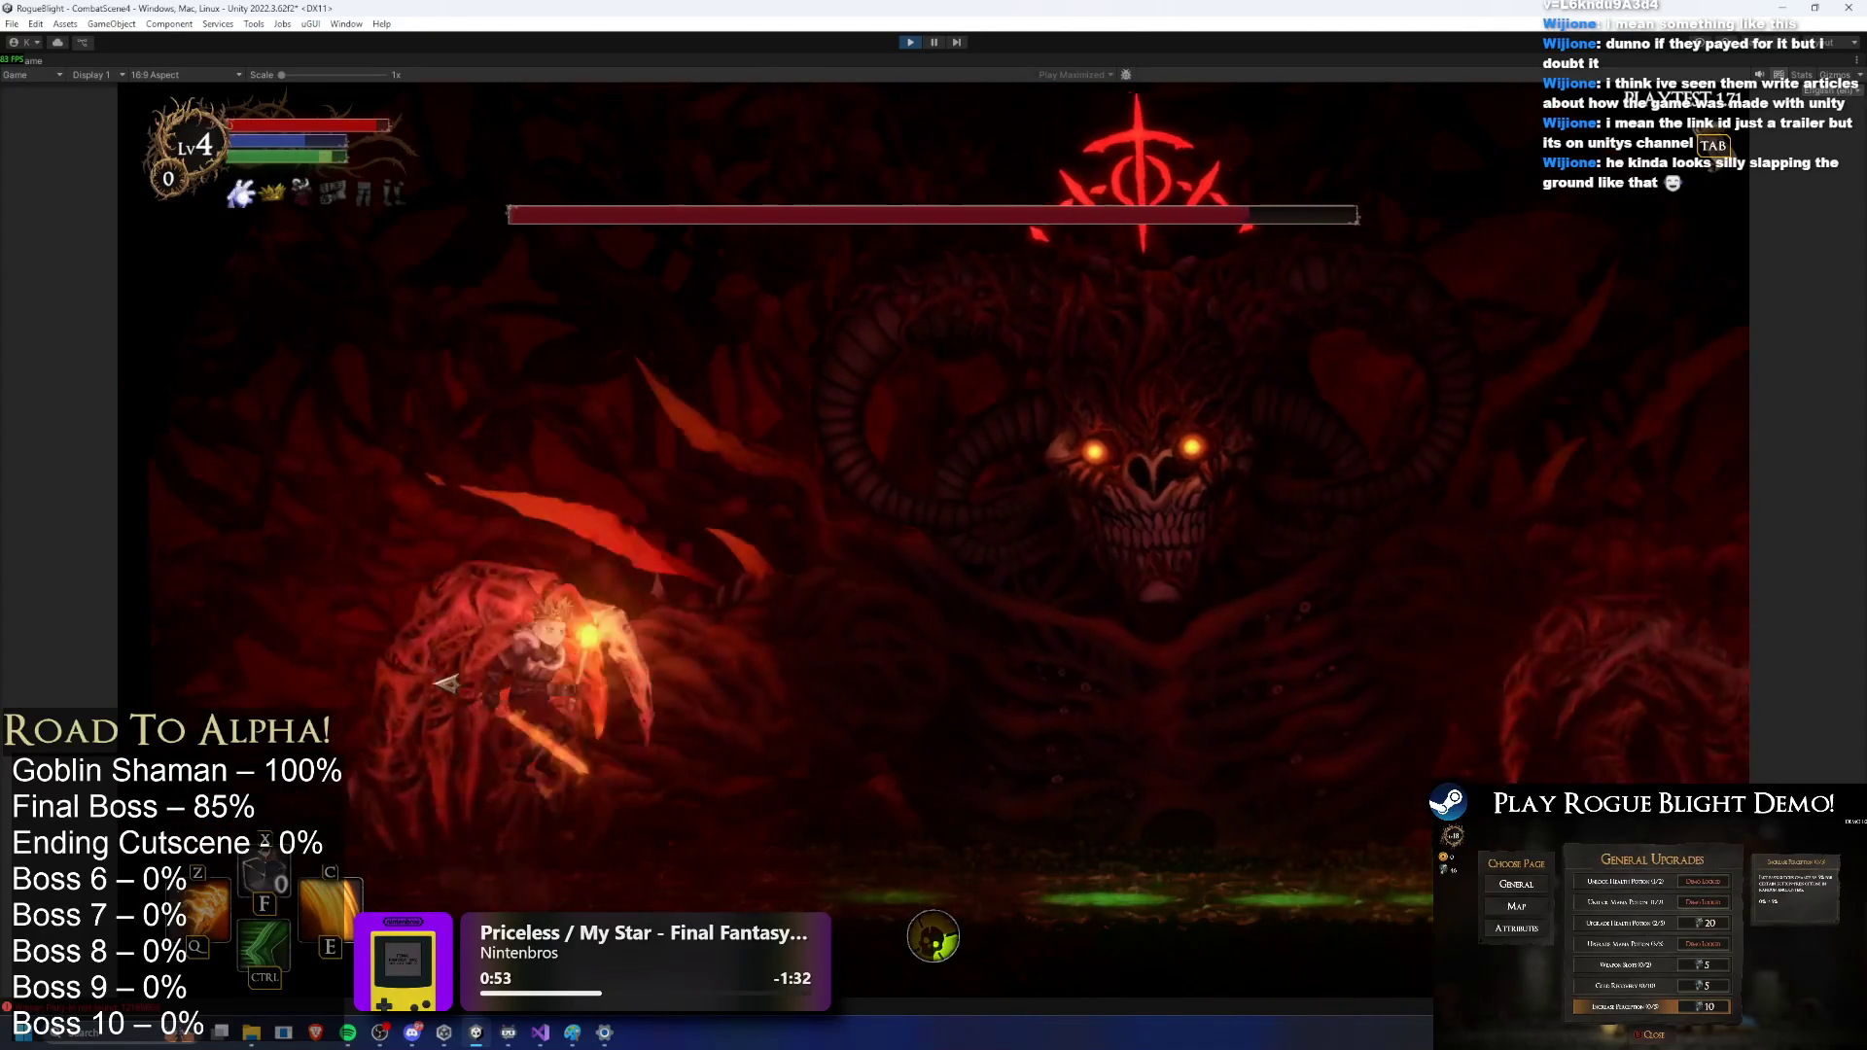
{"action": "key", "text": "z"}
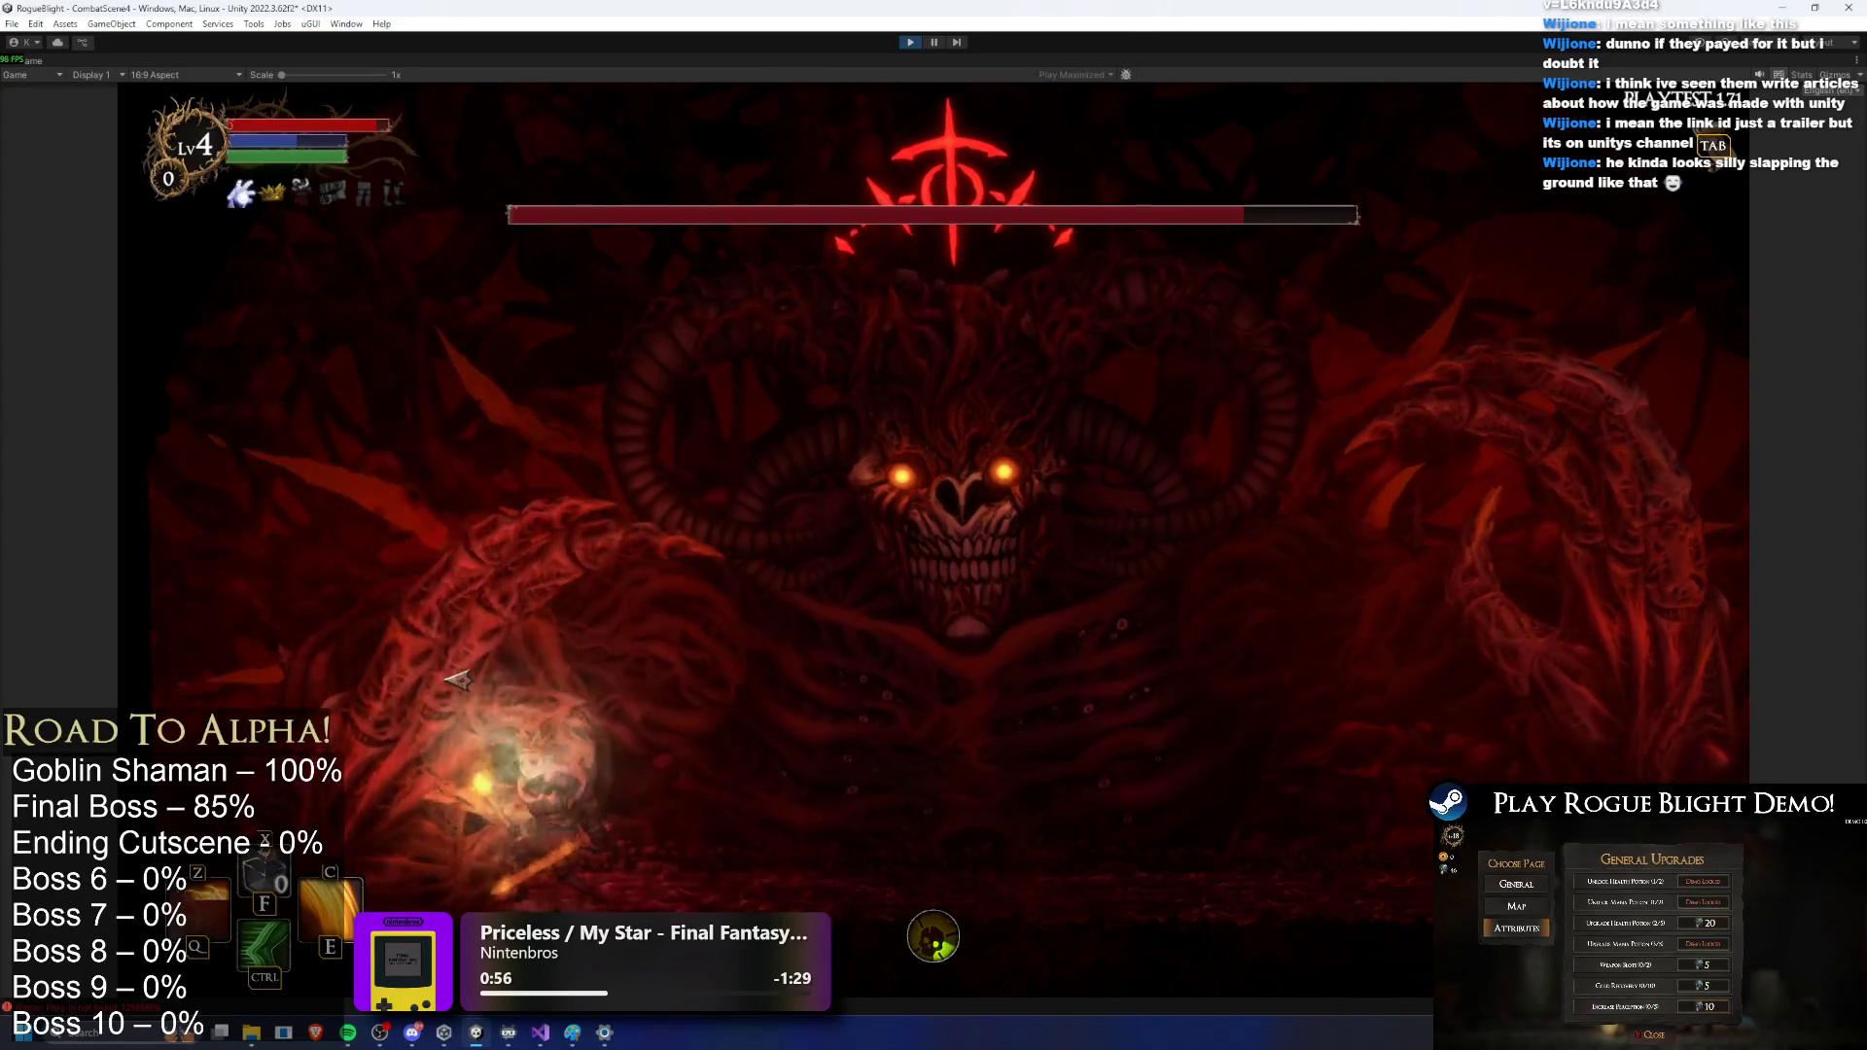
{"action": "key", "text": "ctrl"}
{"action": "key", "text": "c"}
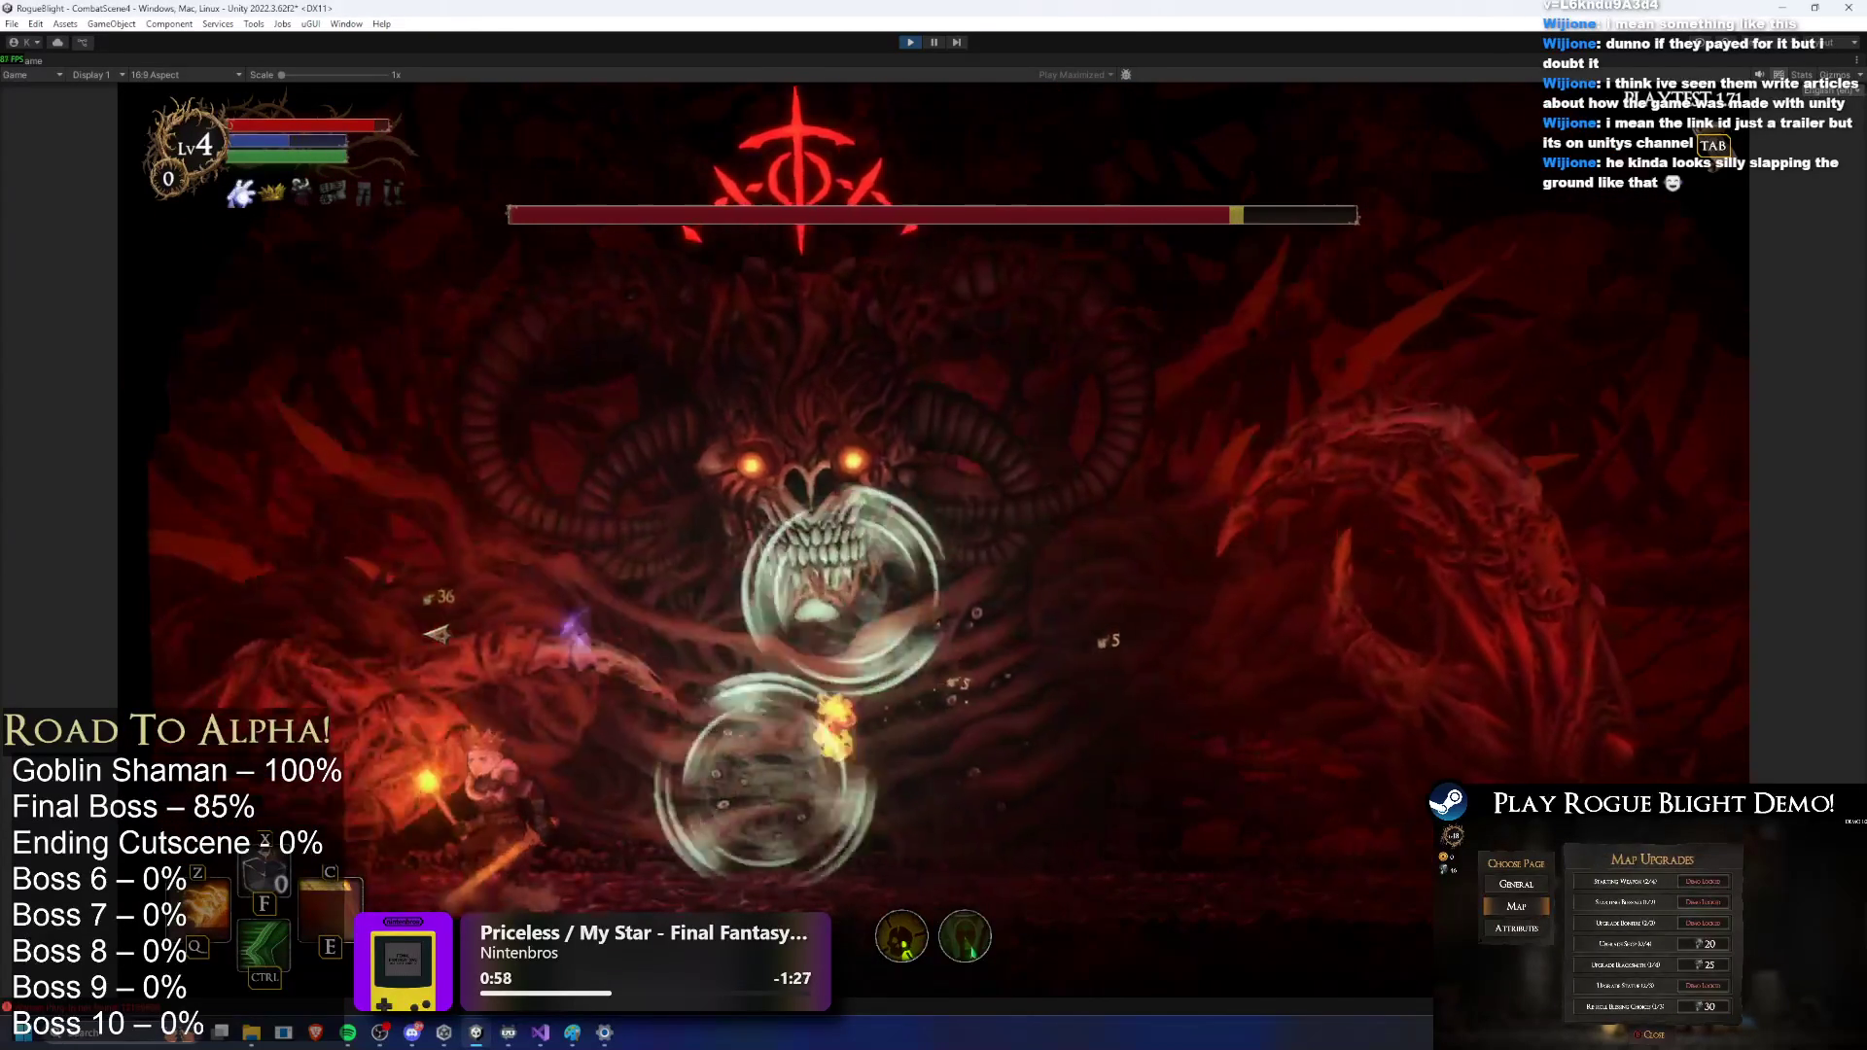
{"action": "left_click", "coordinate": [360, 636]}
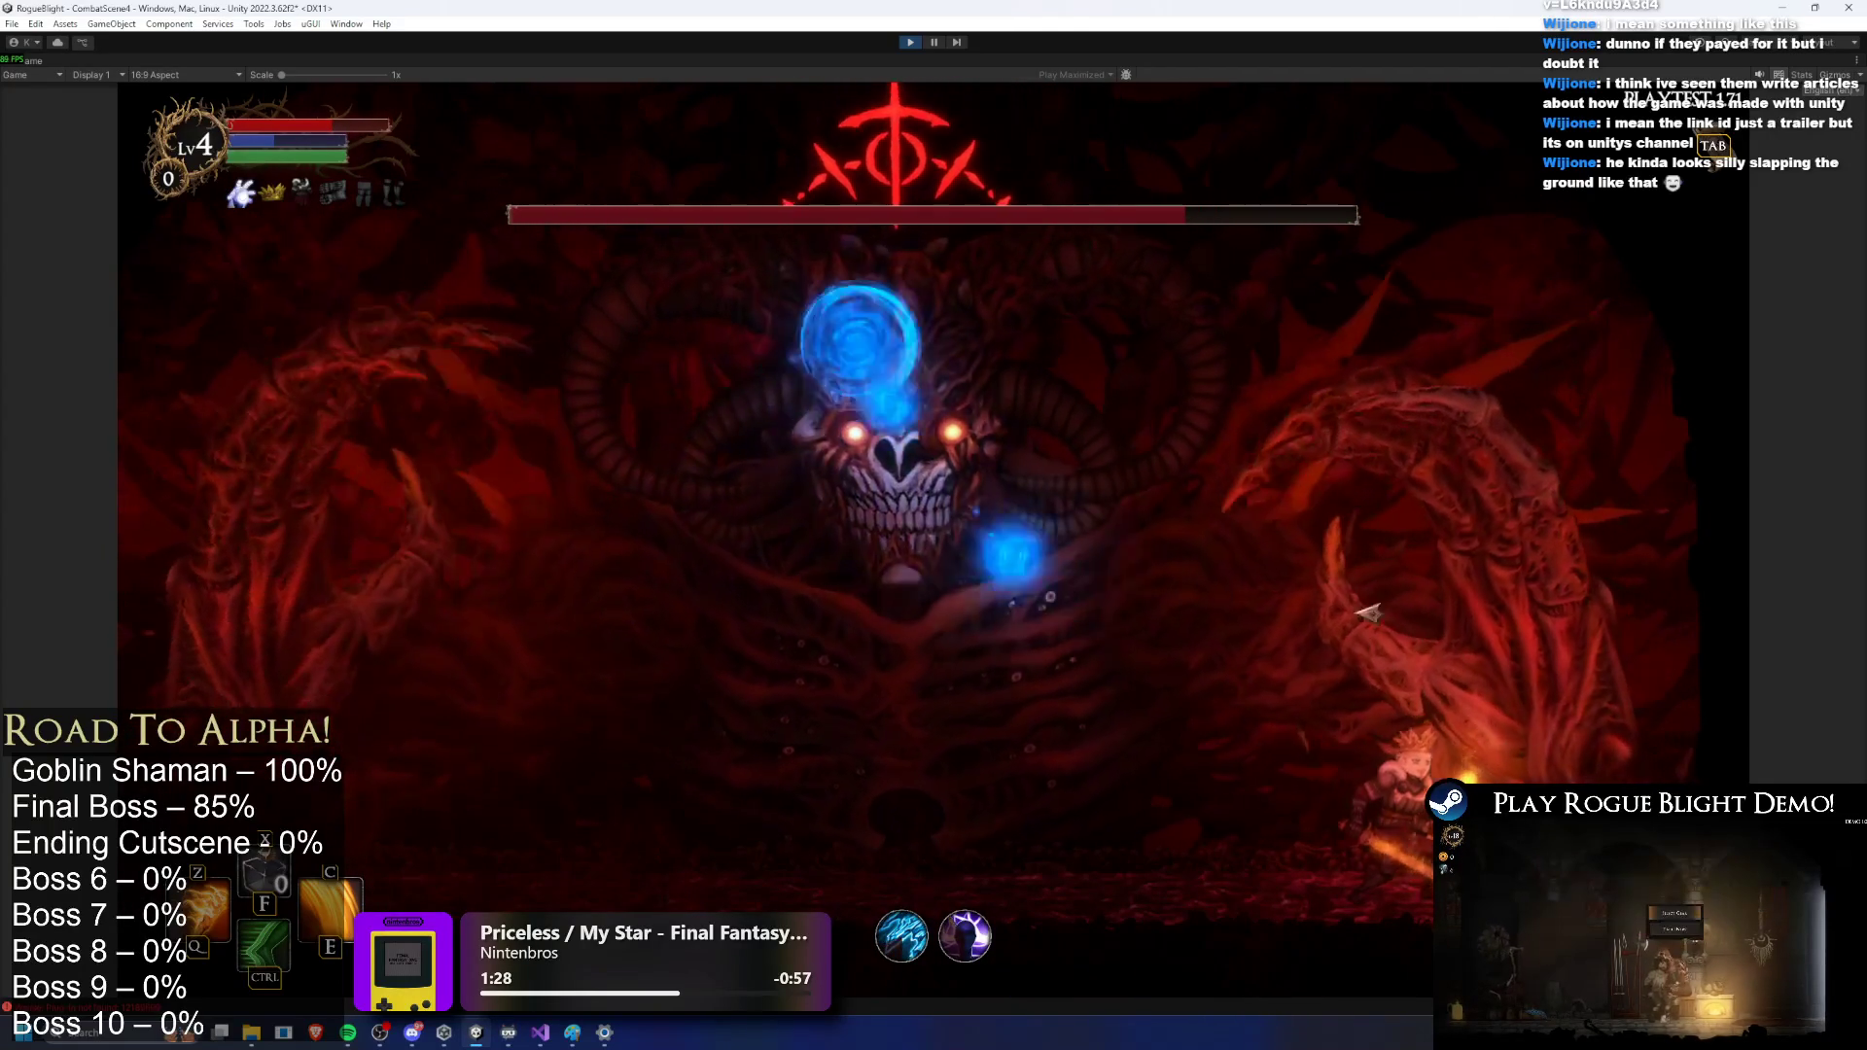
{"action": "left_click", "coordinate": [914, 44]}
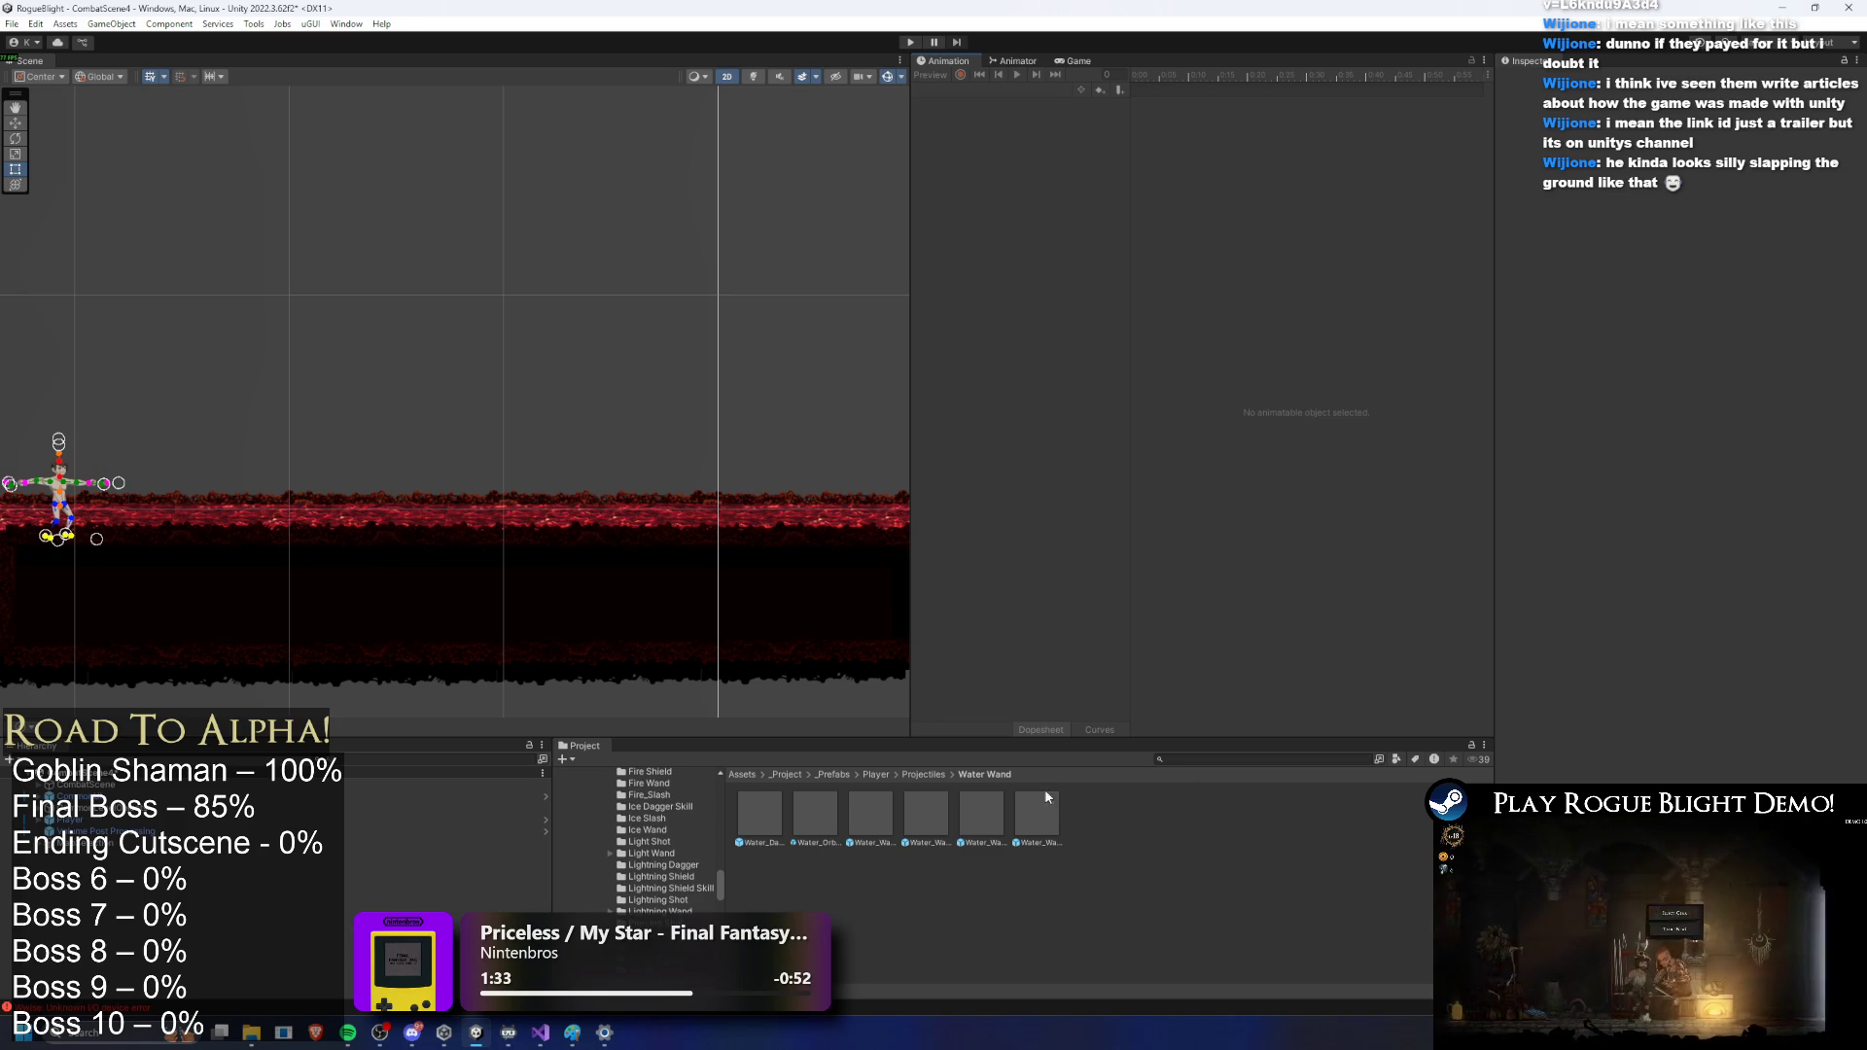
Step: Open the FinalBoss prefab found by searching 'final boss' and load the LR_water_lefthand_finalboss clip
{"action": "type", "text": "inal boss prefab"}
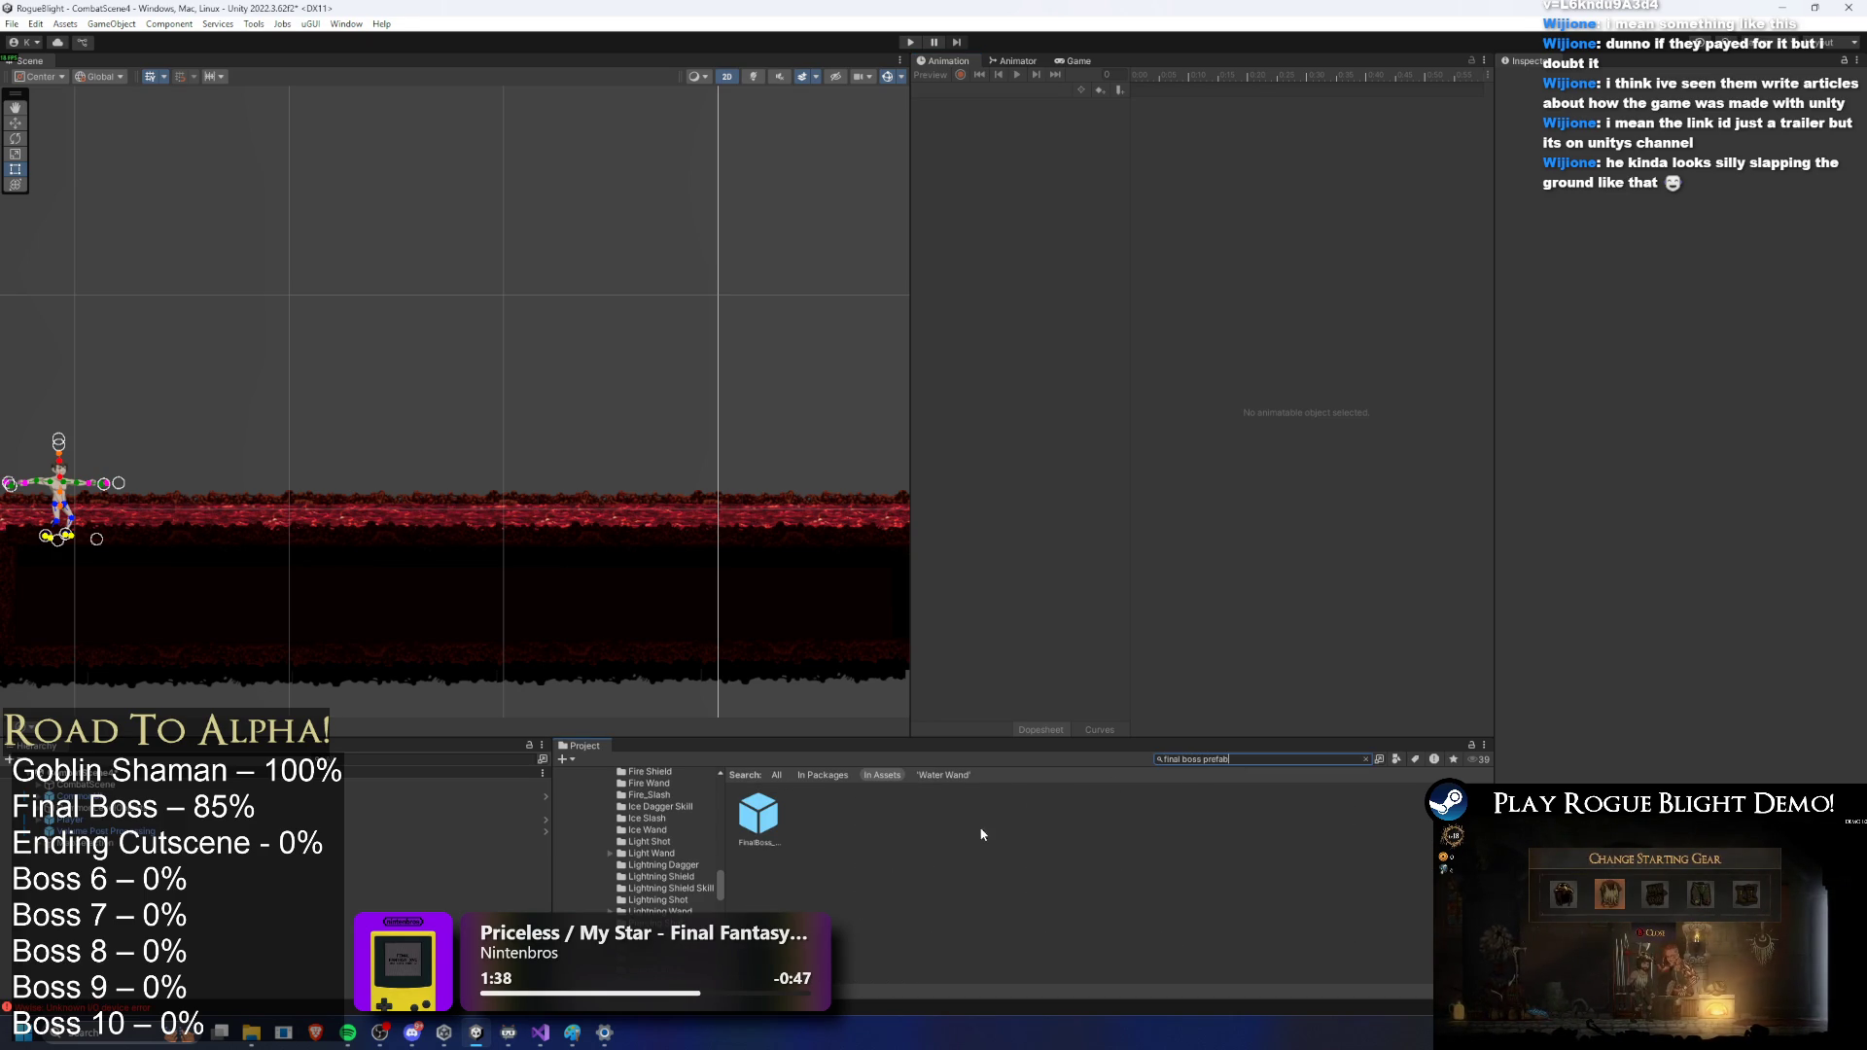
{"action": "double_click", "coordinate": [758, 813]}
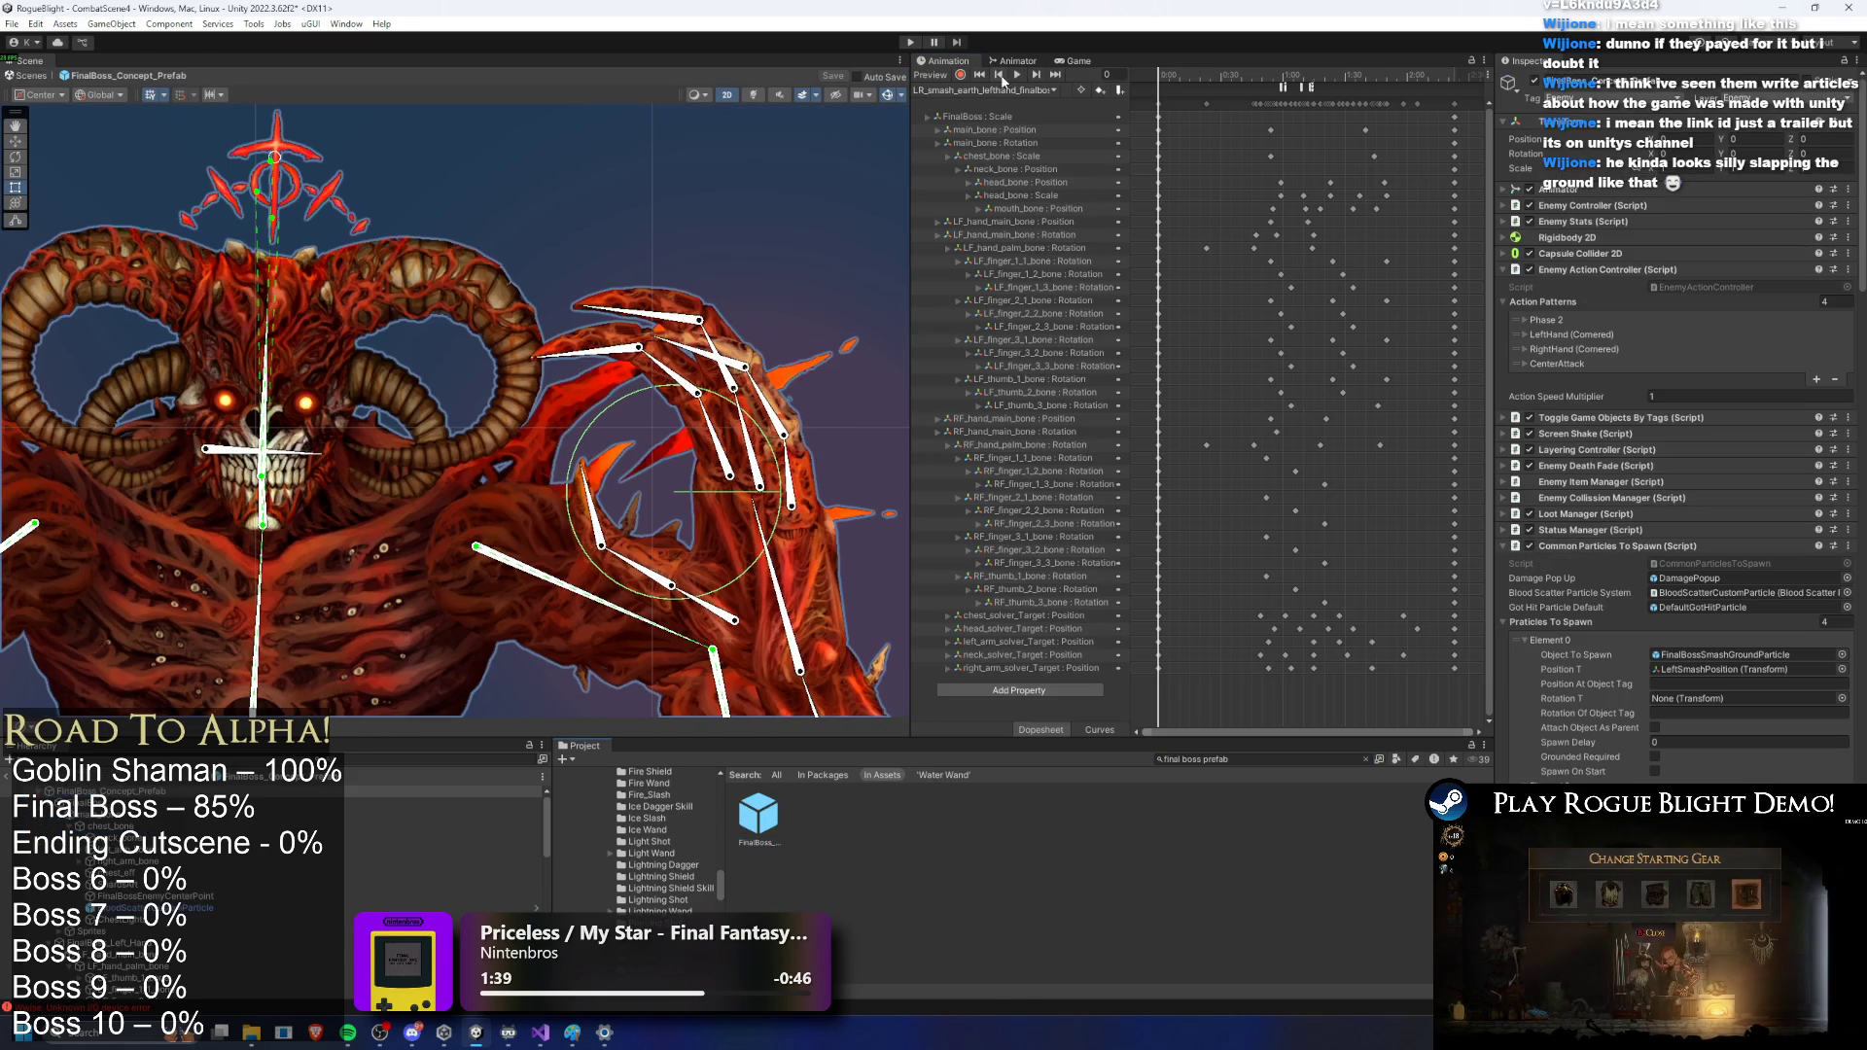
{"action": "left_click", "coordinate": [1006, 90]}
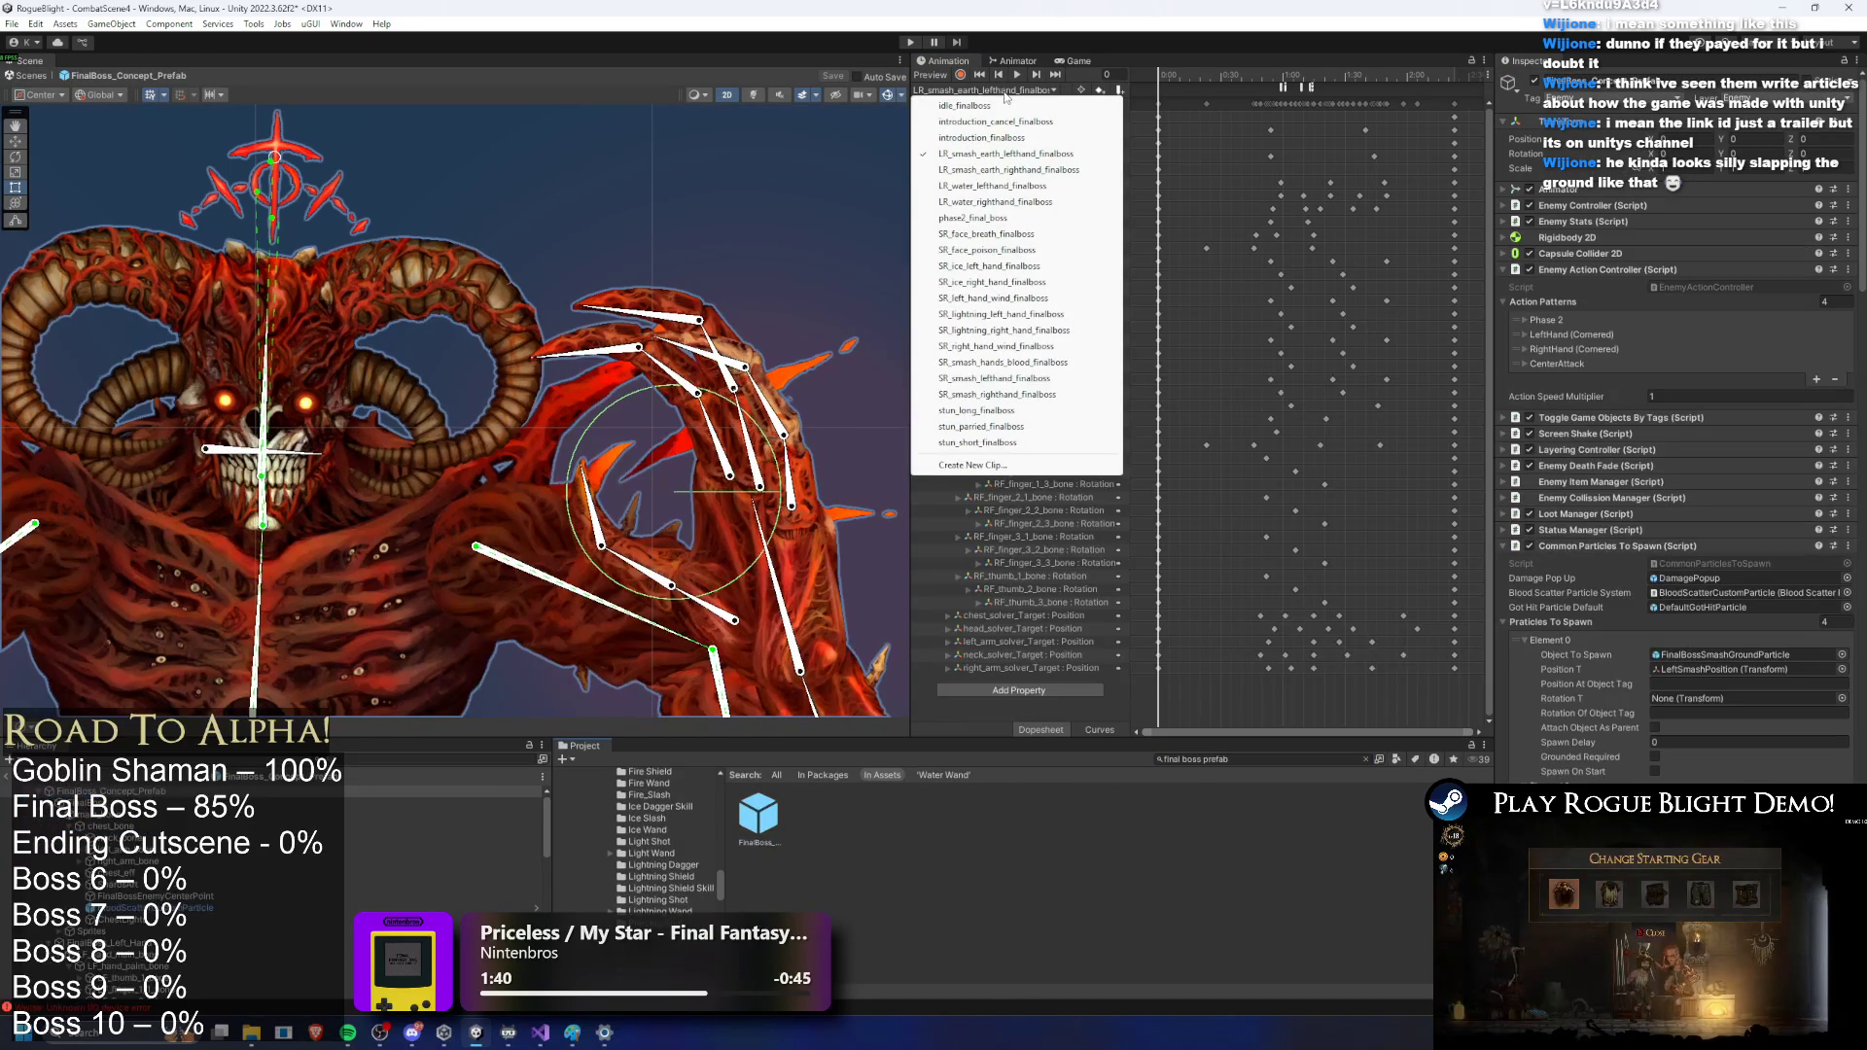
{"action": "left_click", "coordinate": [1013, 190]}
Step: Inspect the left-hand clip's PlayPreExistingParticle and SpawnProjectile events, scrubbing around frame 55
{"action": "left_click", "coordinate": [1296, 85]}
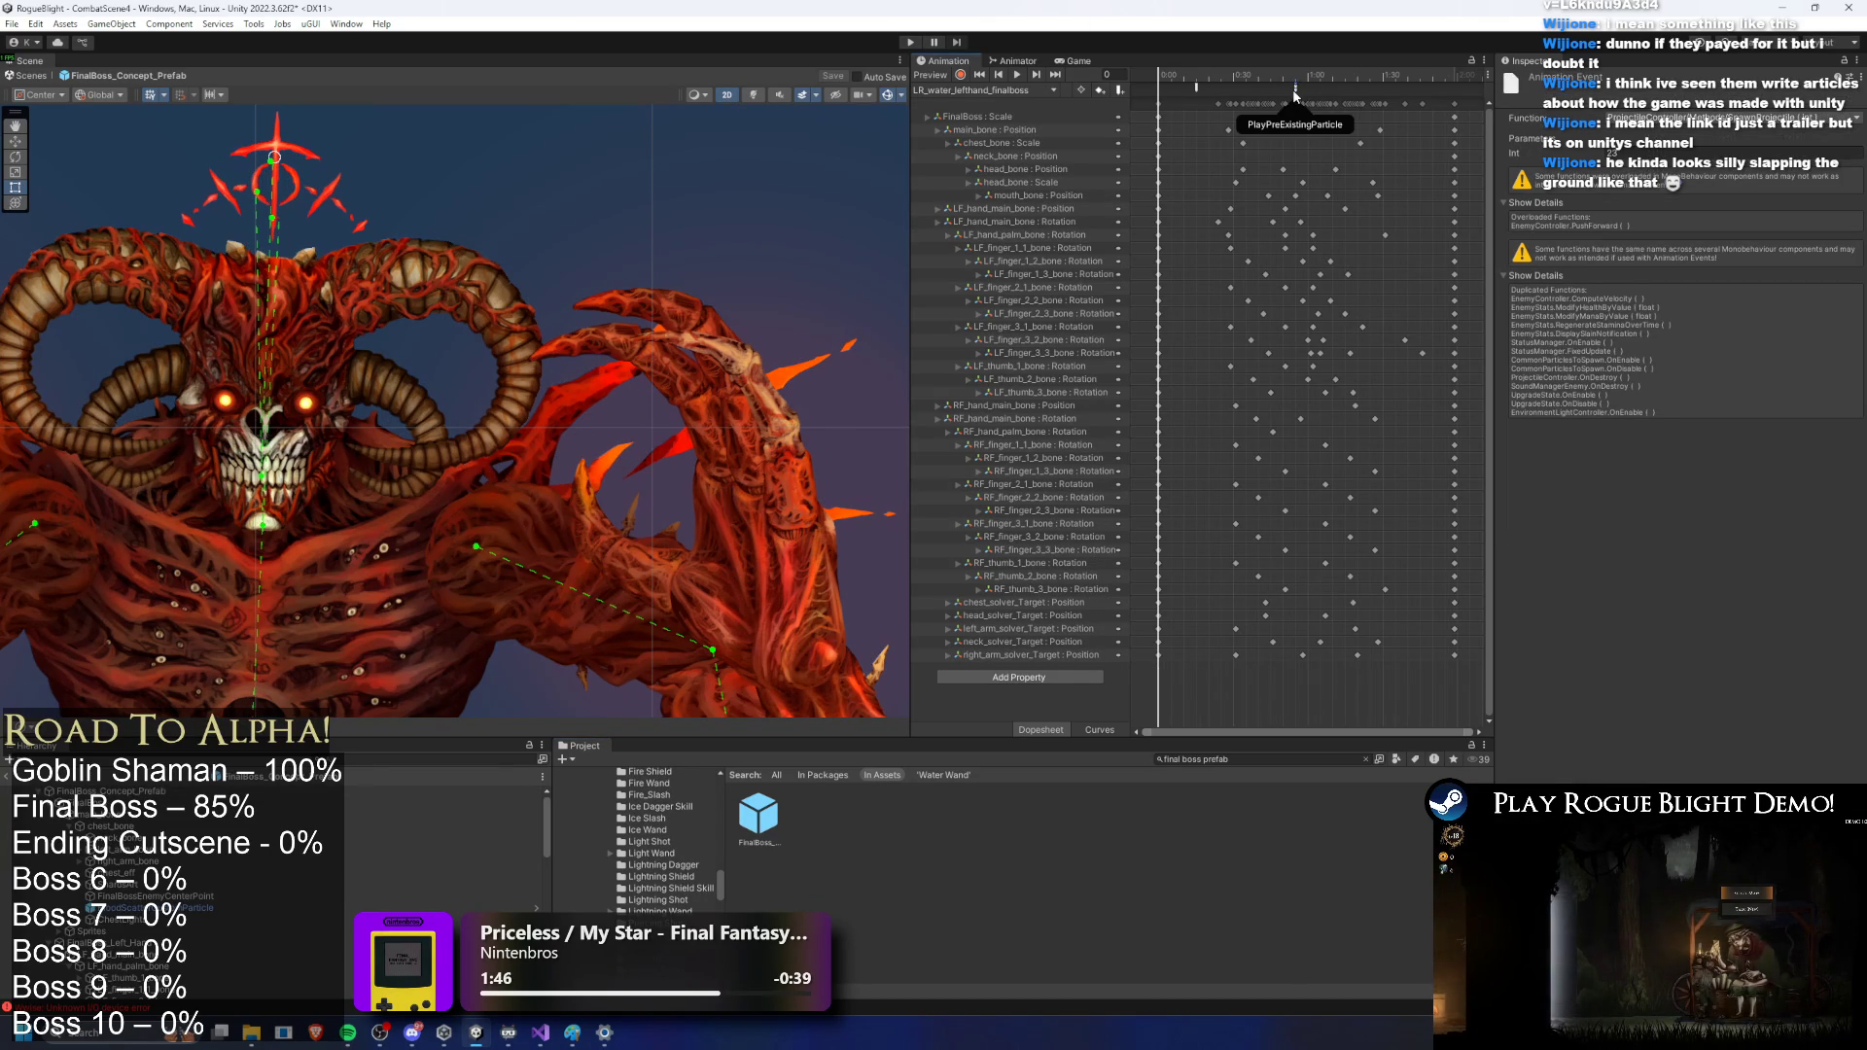
{"action": "left_click", "coordinate": [1292, 91]}
{"action": "left_click_drag", "start_coordinate": [1296, 77], "coordinate": [1431, 79]}
{"action": "left_click", "coordinate": [1197, 88]}
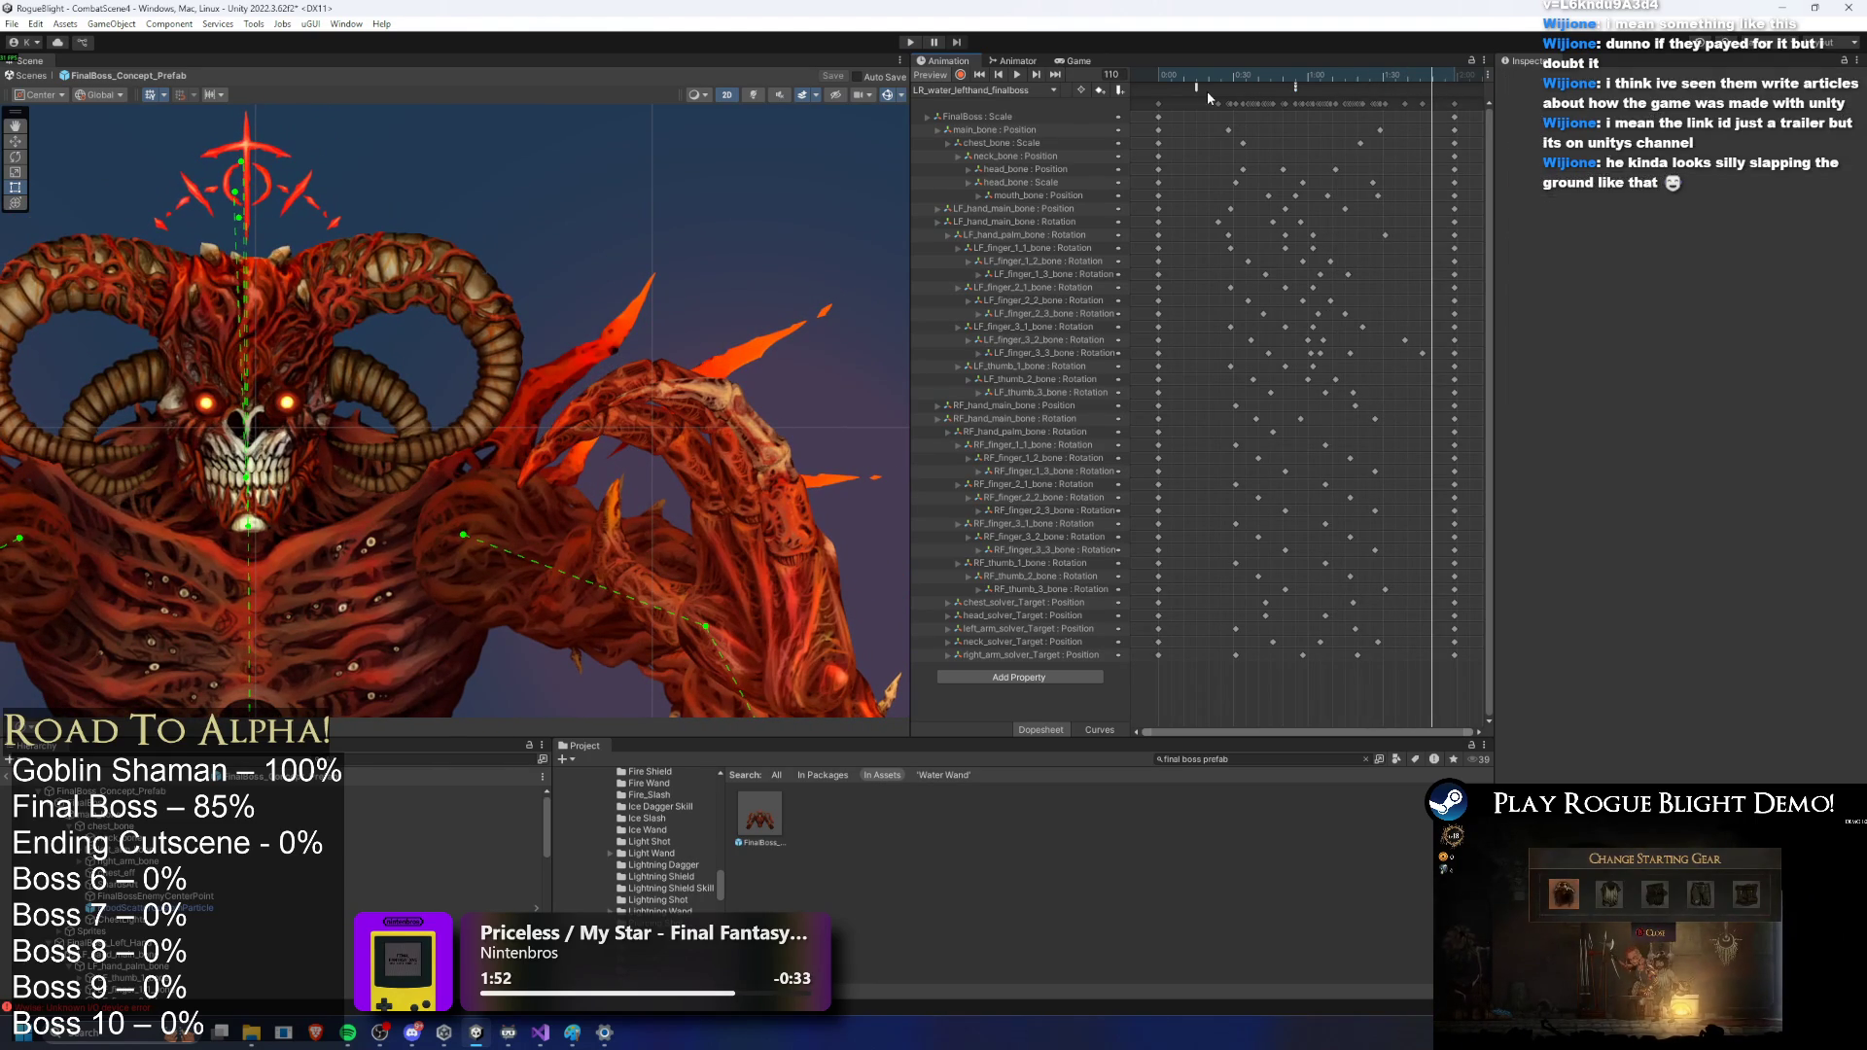
{"action": "left_click", "coordinate": [1293, 95]}
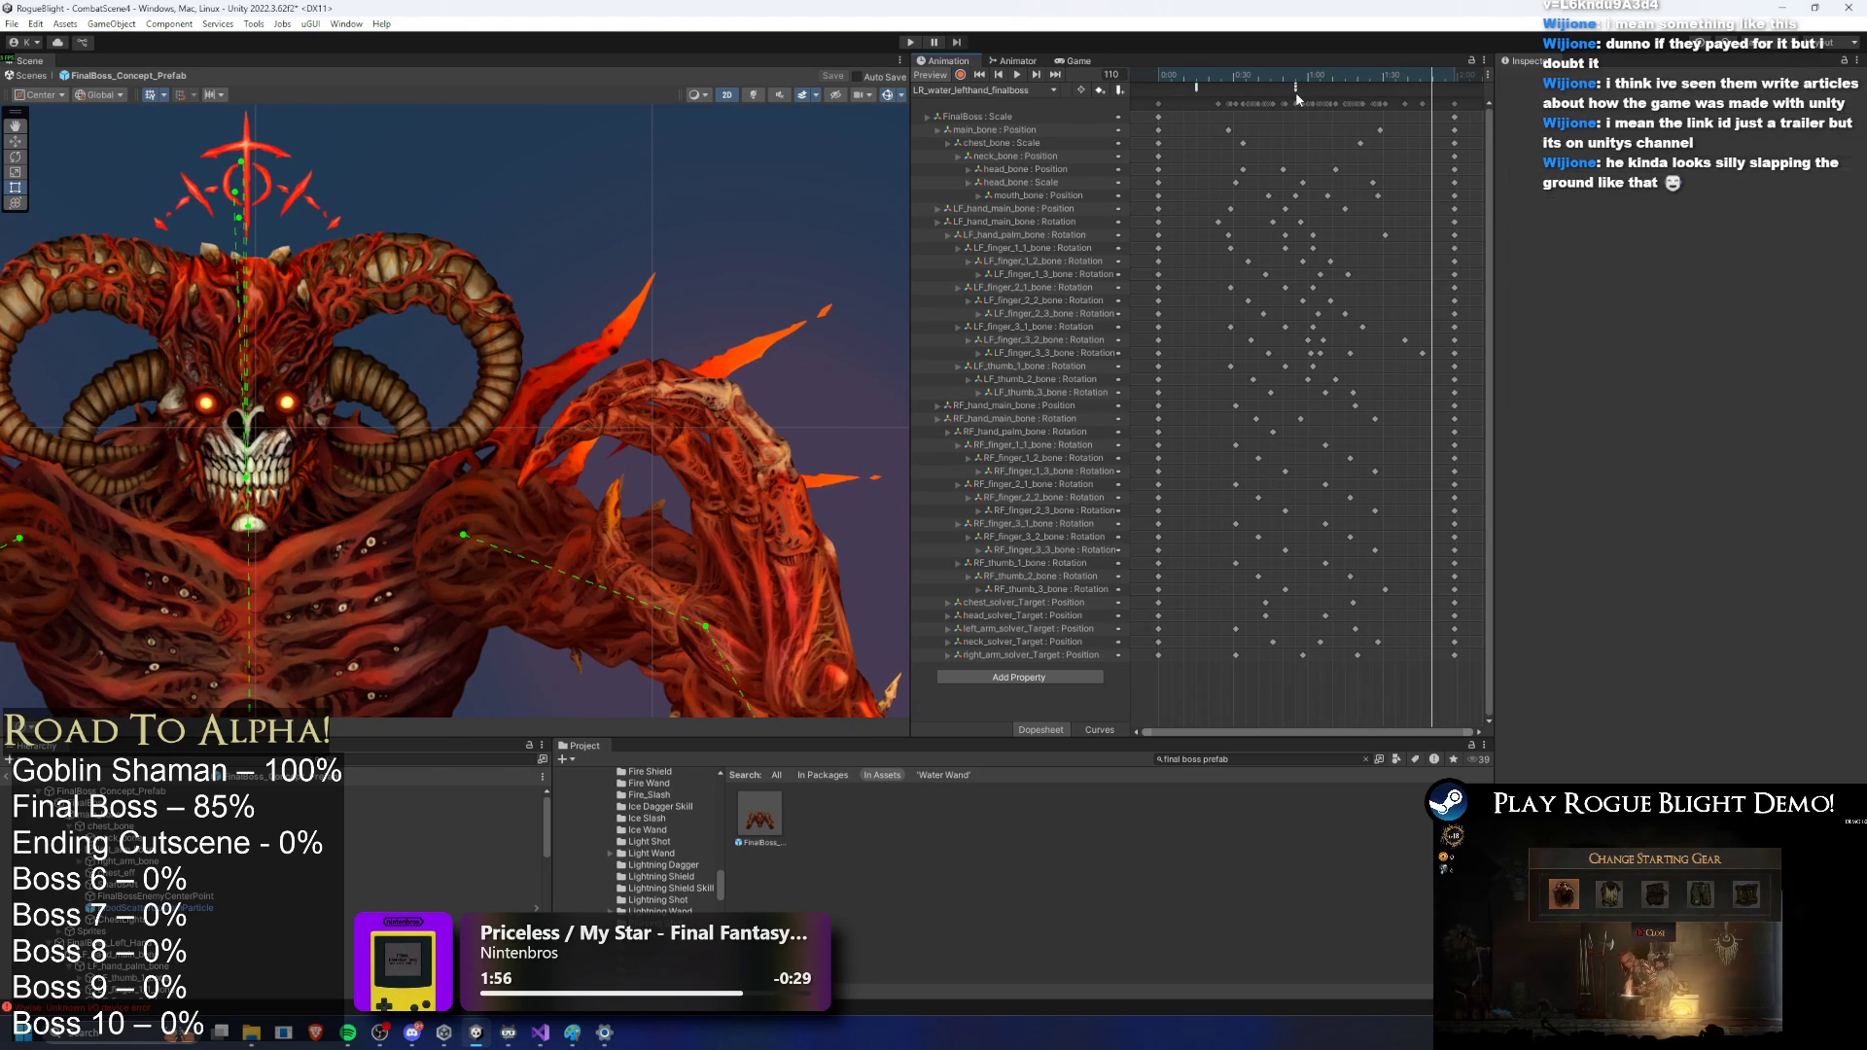
{"action": "left_click", "coordinate": [1296, 79]}
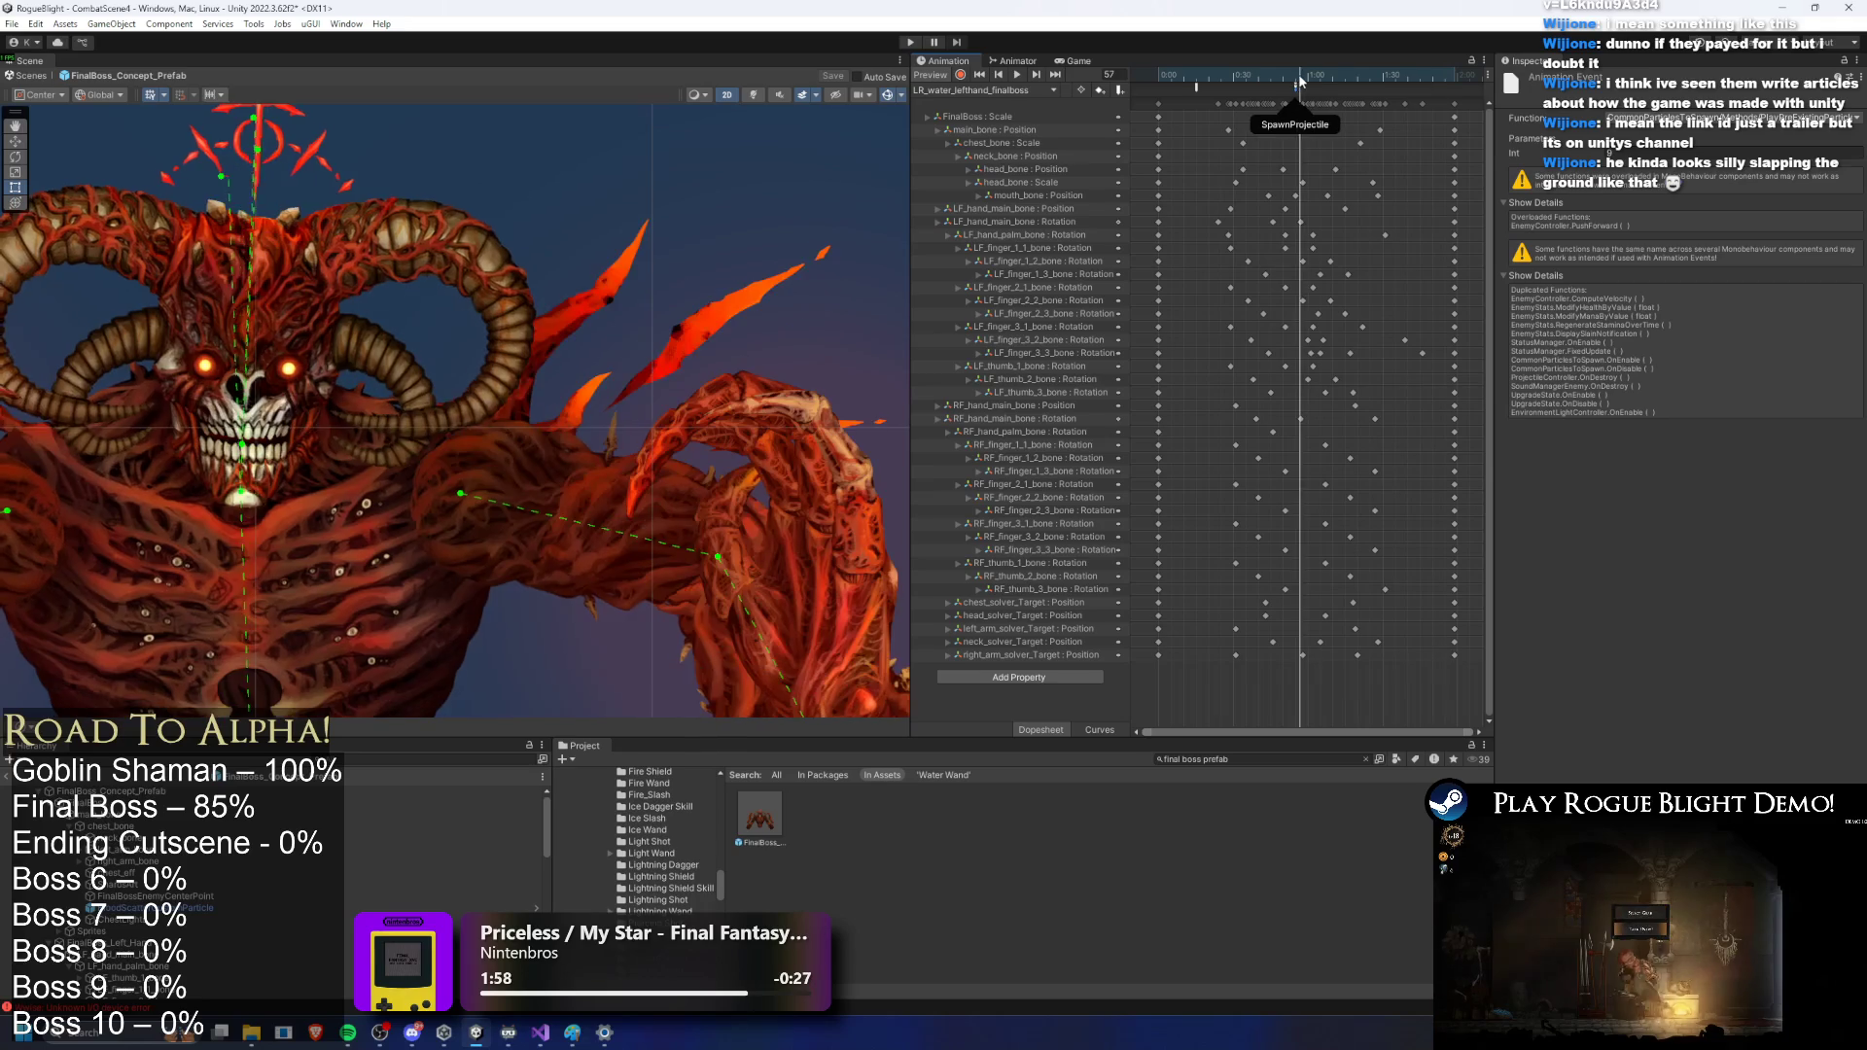
{"action": "key", "text": "comma"}
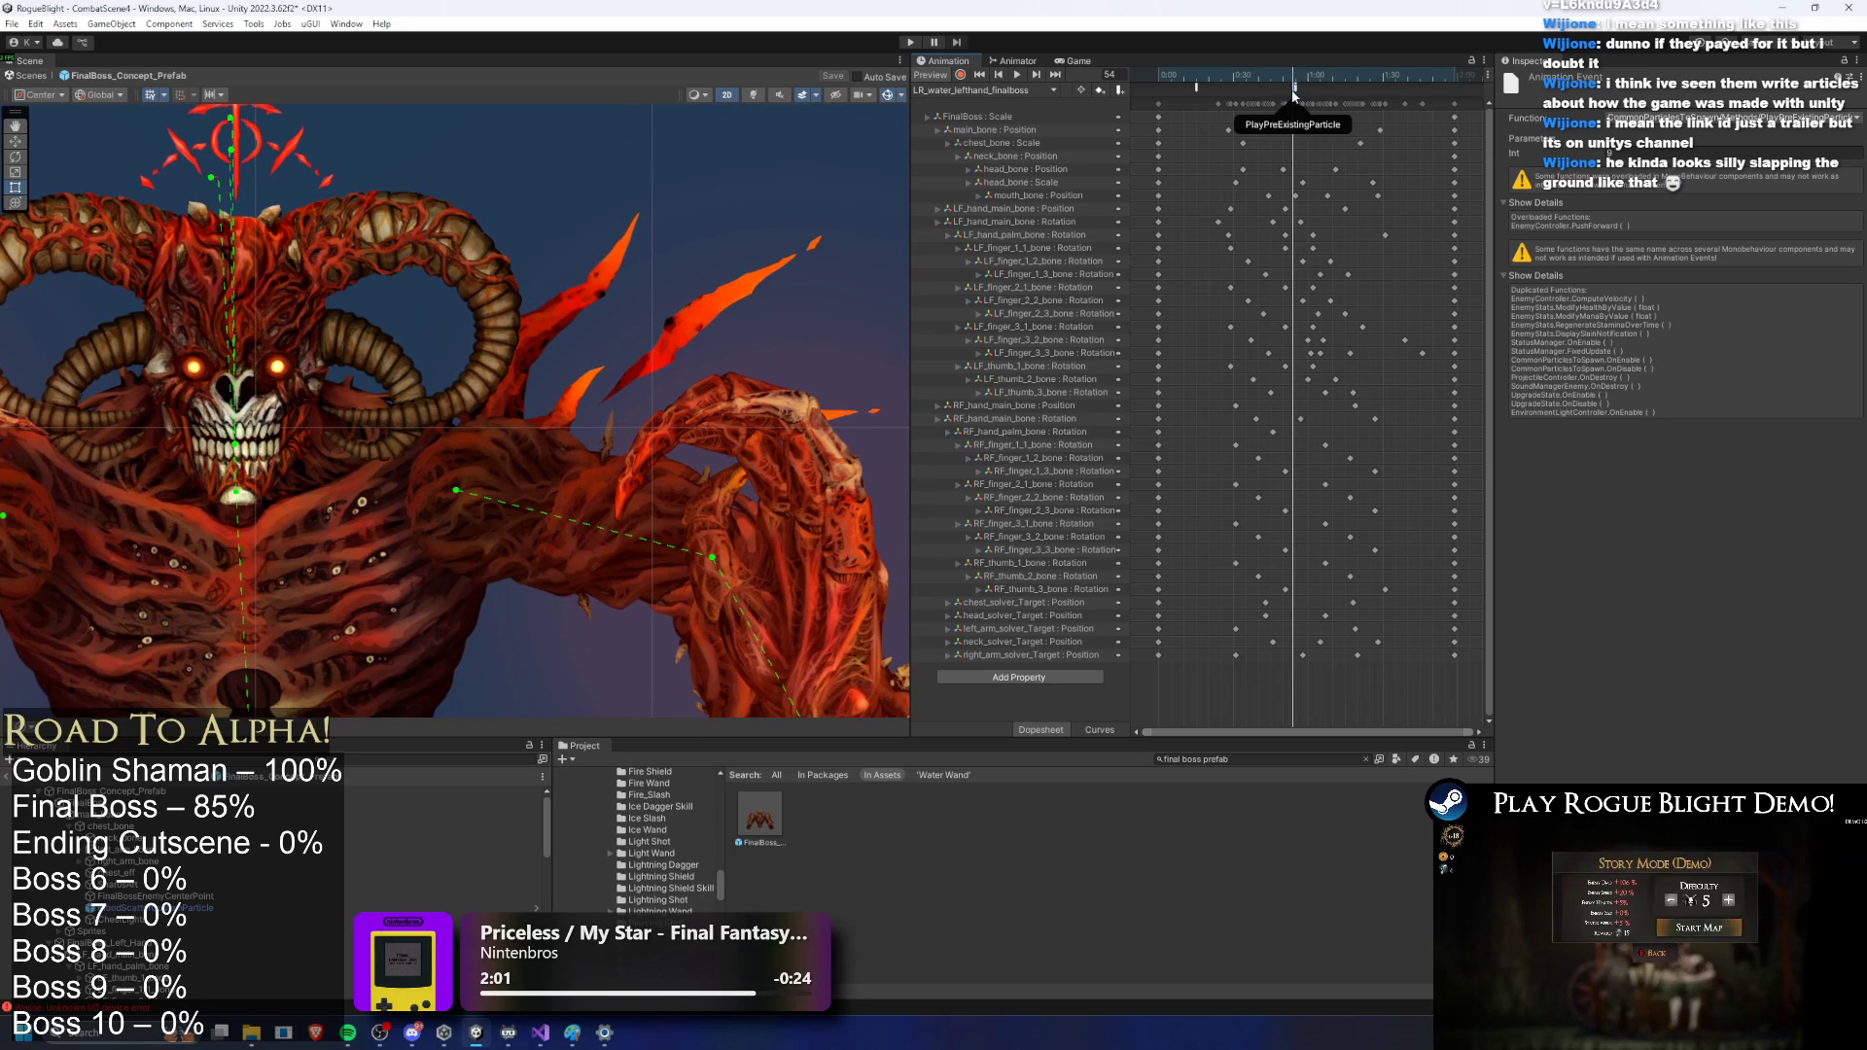
{"action": "left_click", "coordinate": [1310, 89]}
{"action": "left_click", "coordinate": [1296, 78]}
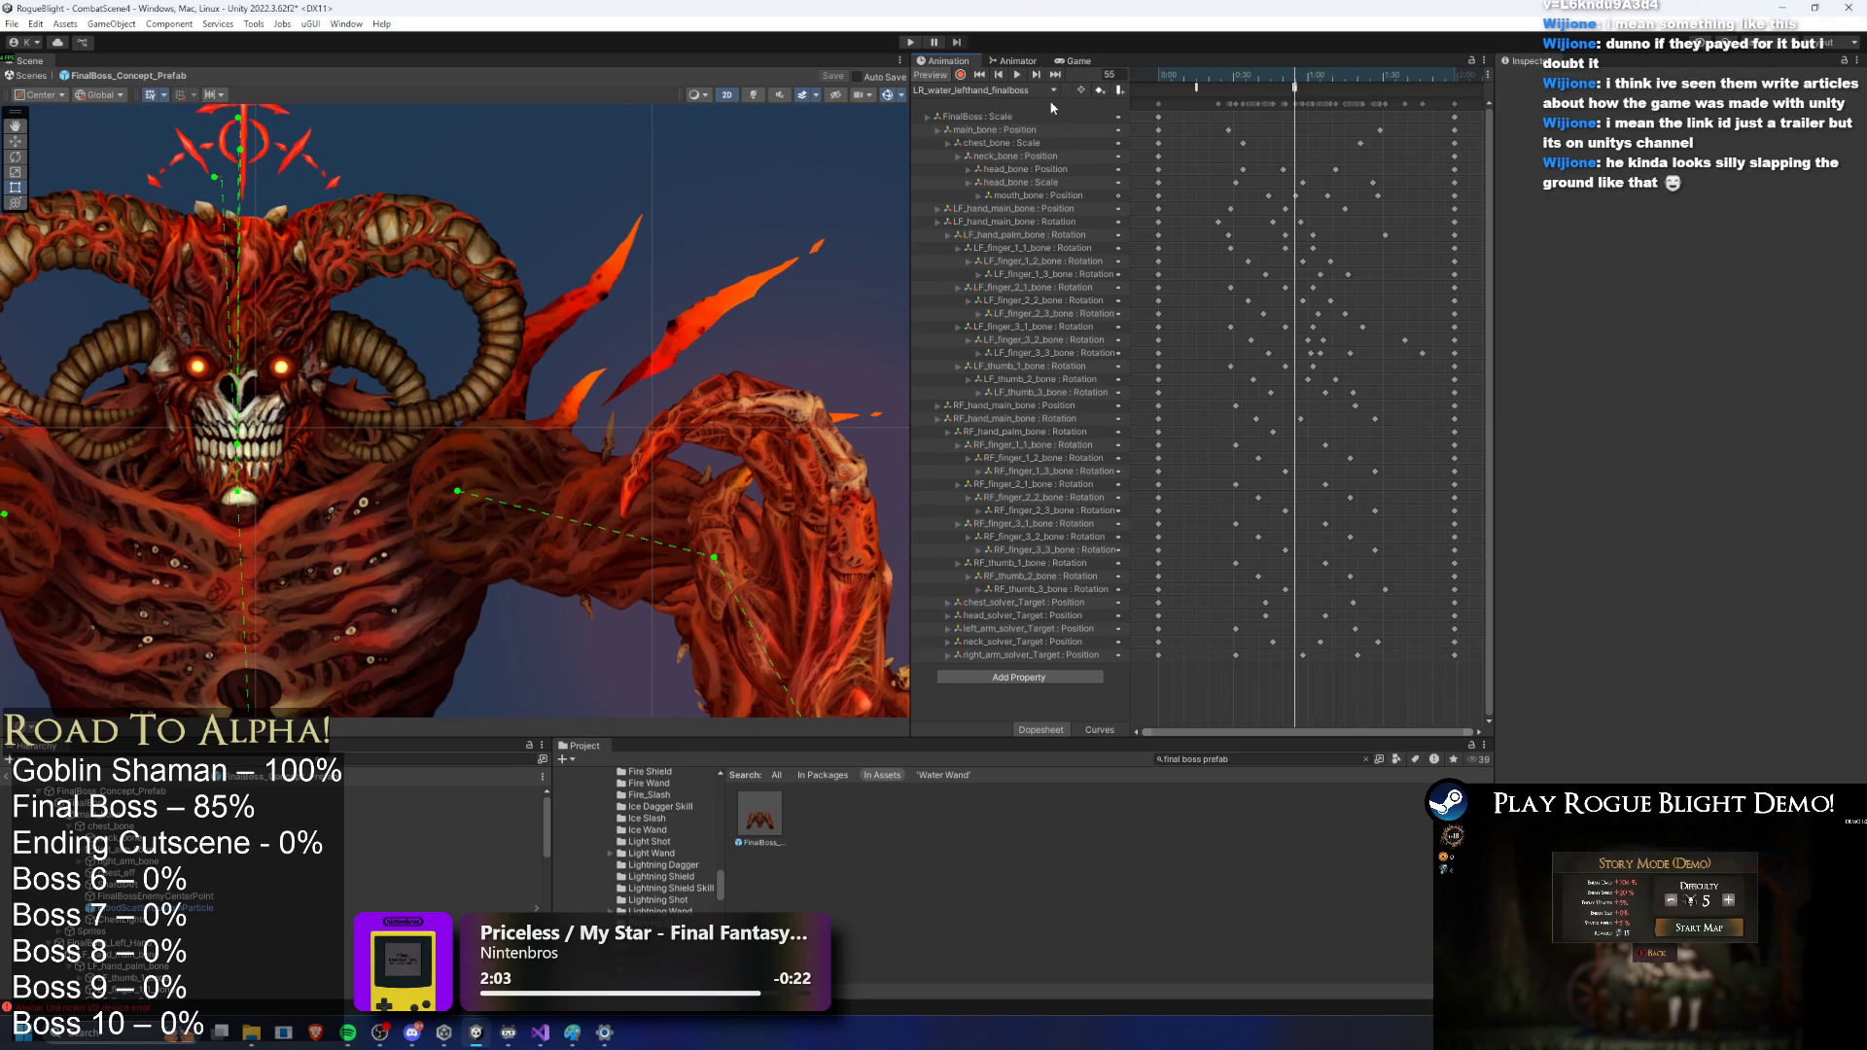
Step: Switch to LR_water_righthand_finalboss and inspect its SpawnProjectile event near frame 54
{"action": "left_click", "coordinate": [980, 90]}
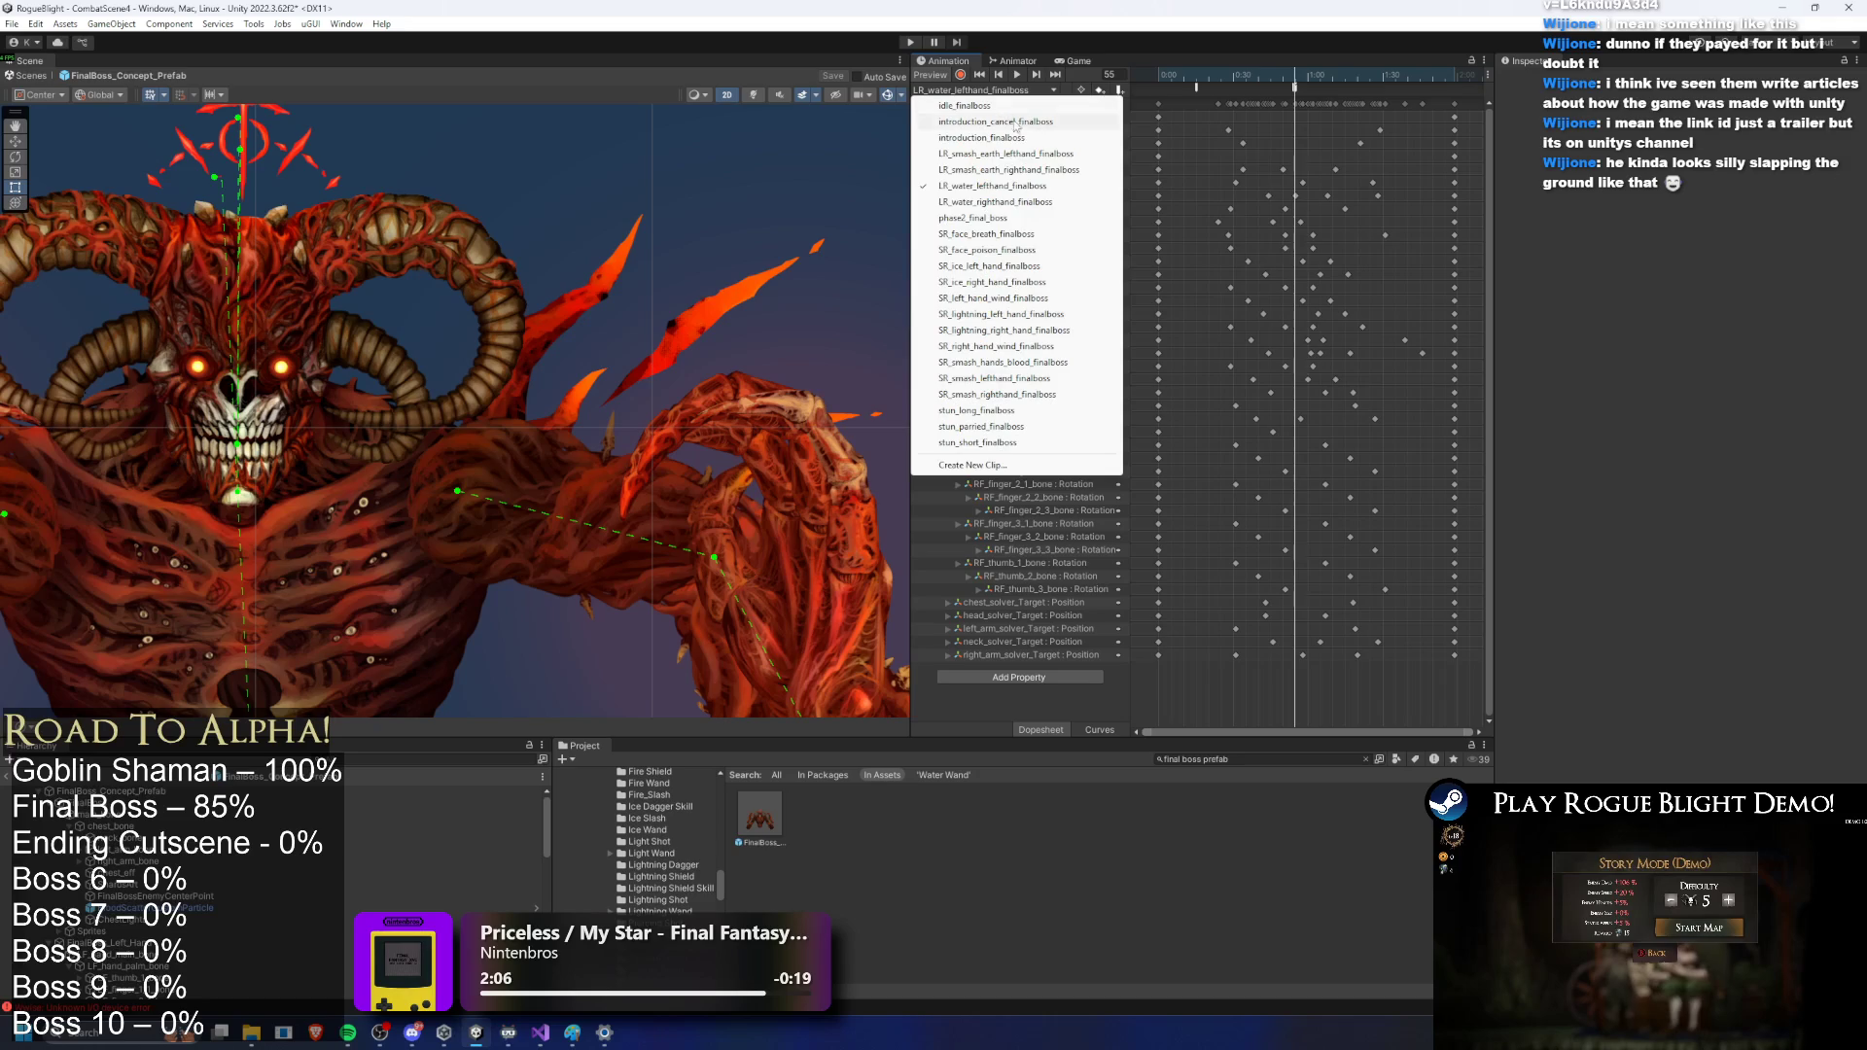
{"action": "left_click", "coordinate": [1017, 202]}
{"action": "left_click", "coordinate": [1295, 88]}
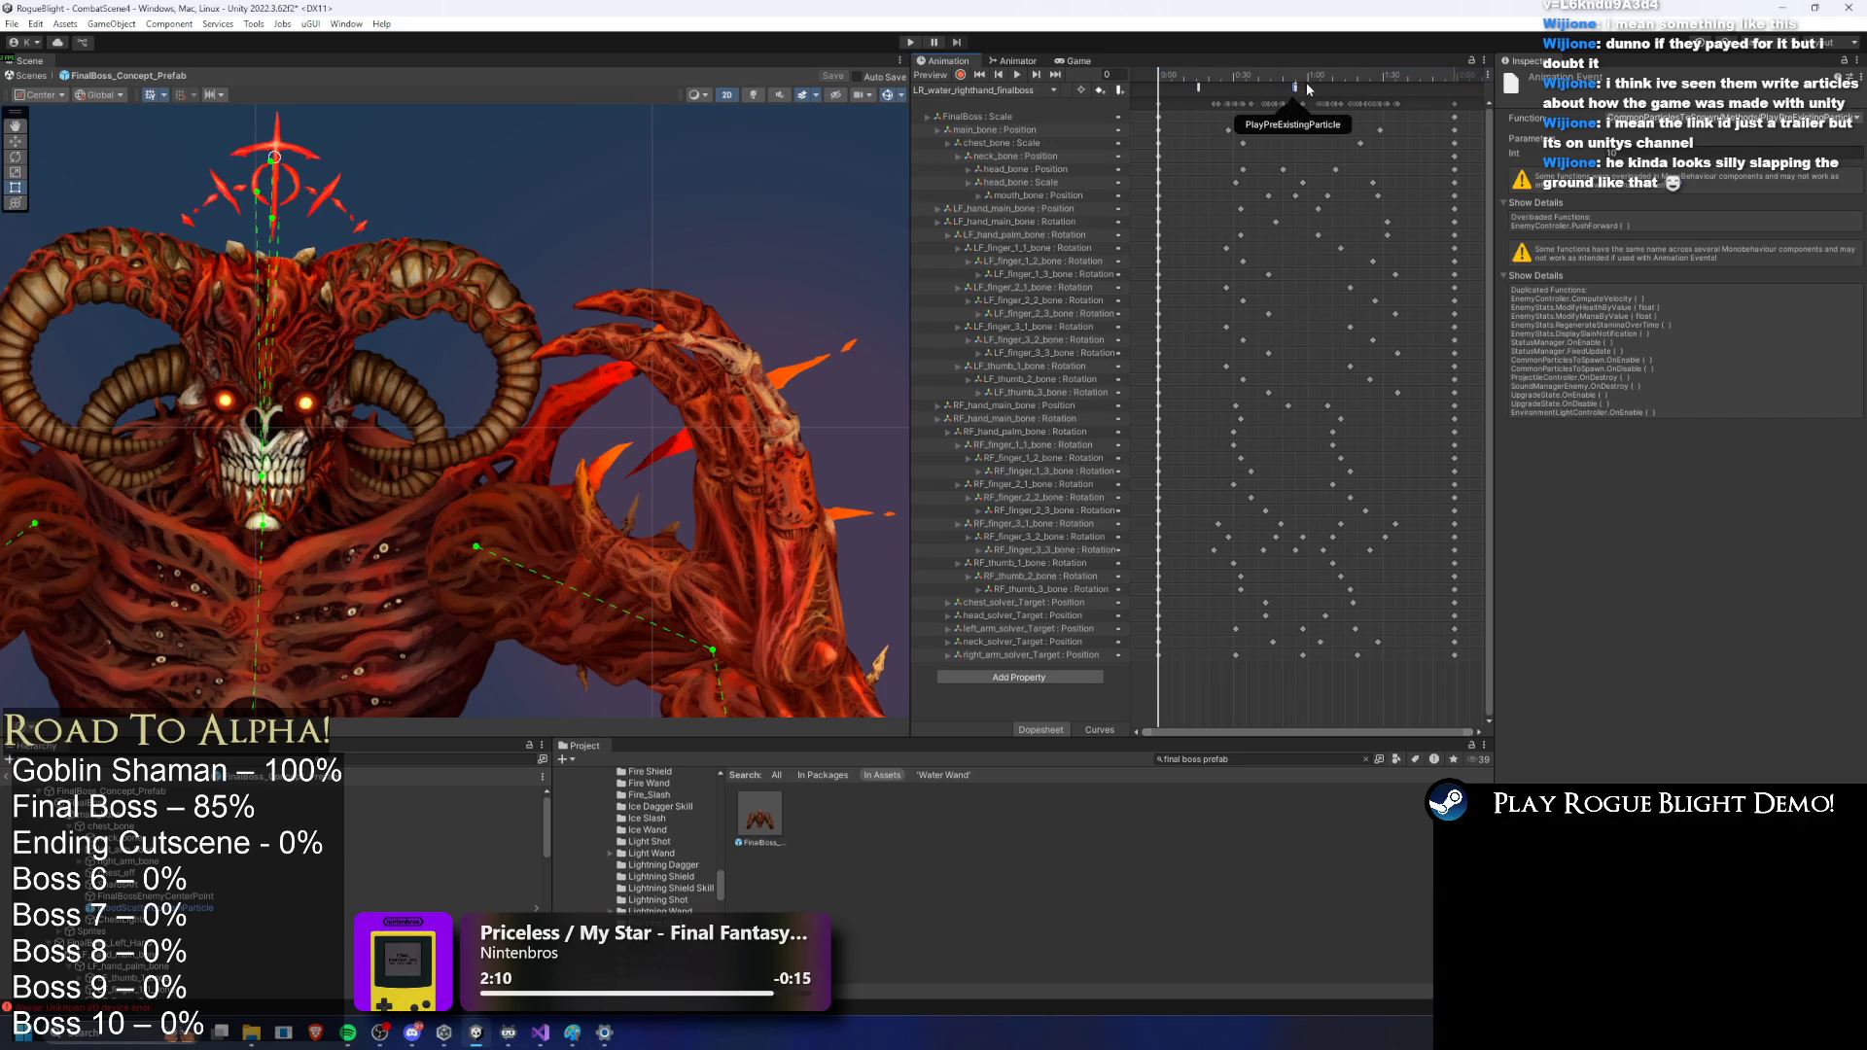
{"action": "left_click", "coordinate": [1293, 82]}
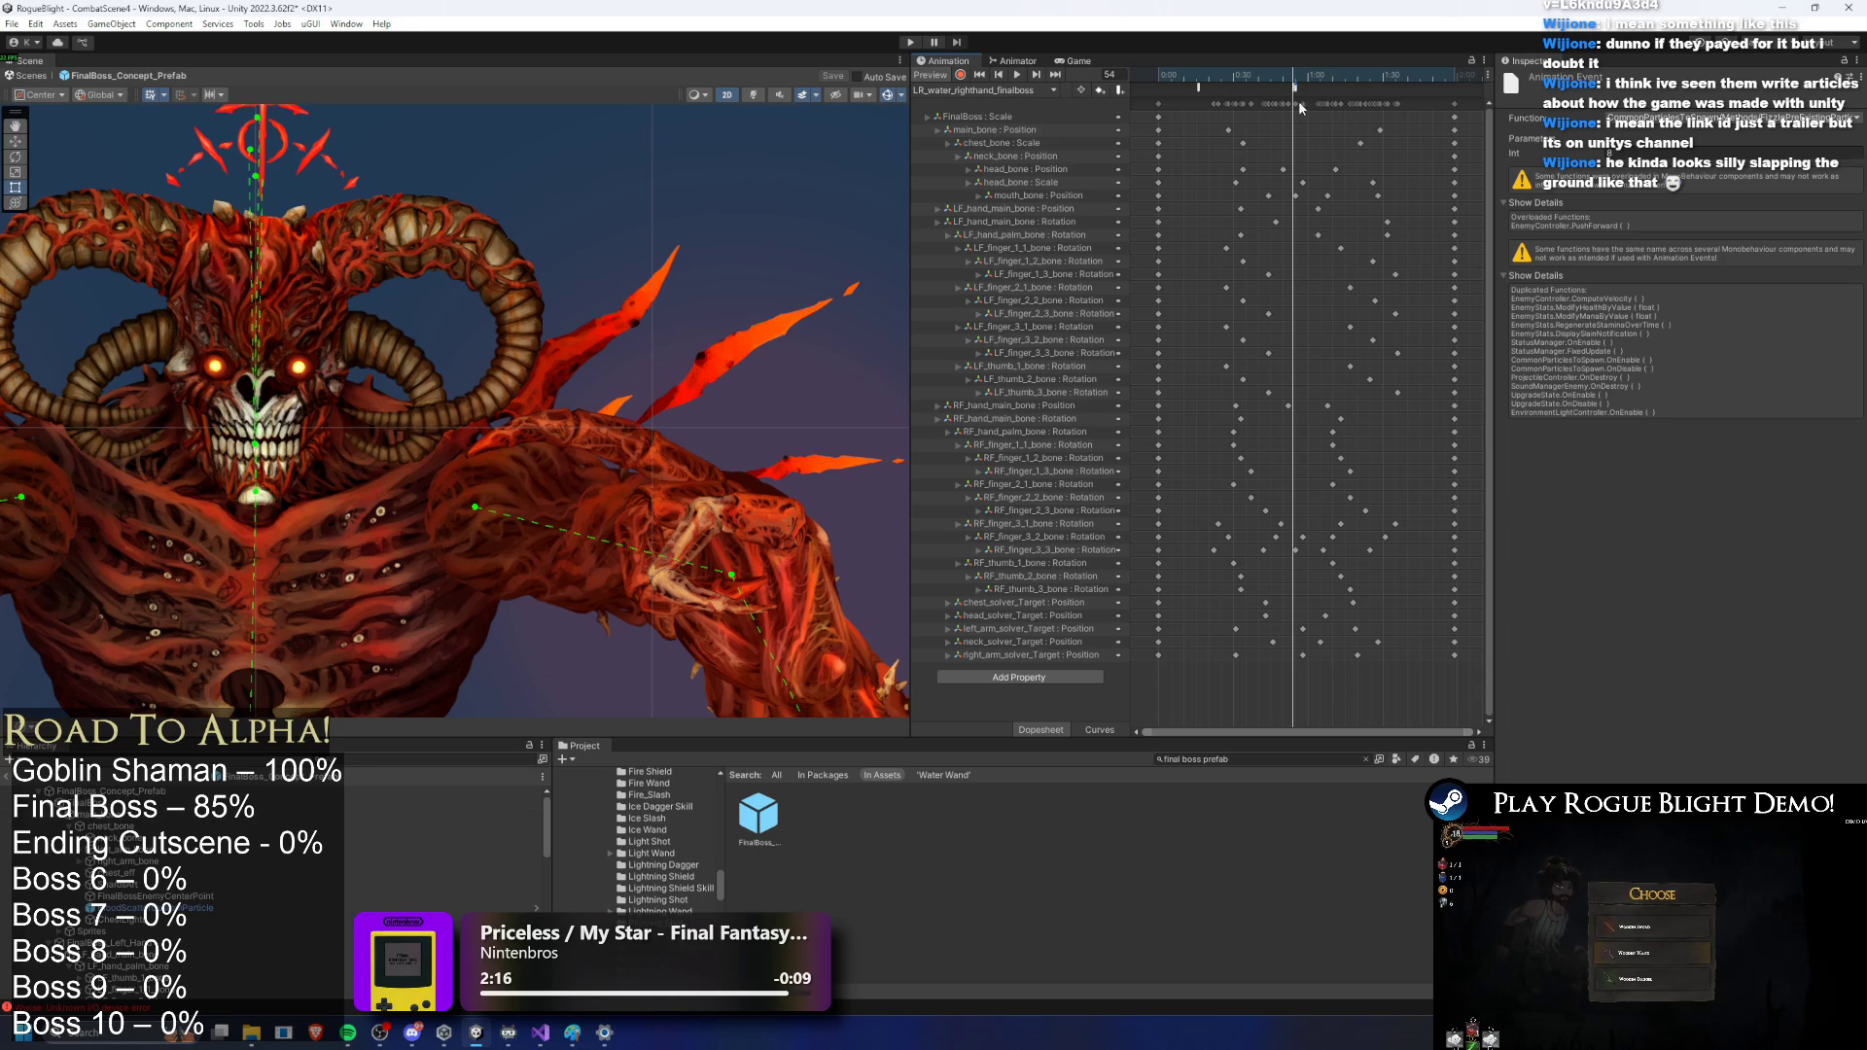
{"action": "scroll", "coordinate": [347, 827], "scroll_direction": "down", "scroll_amount": 10}
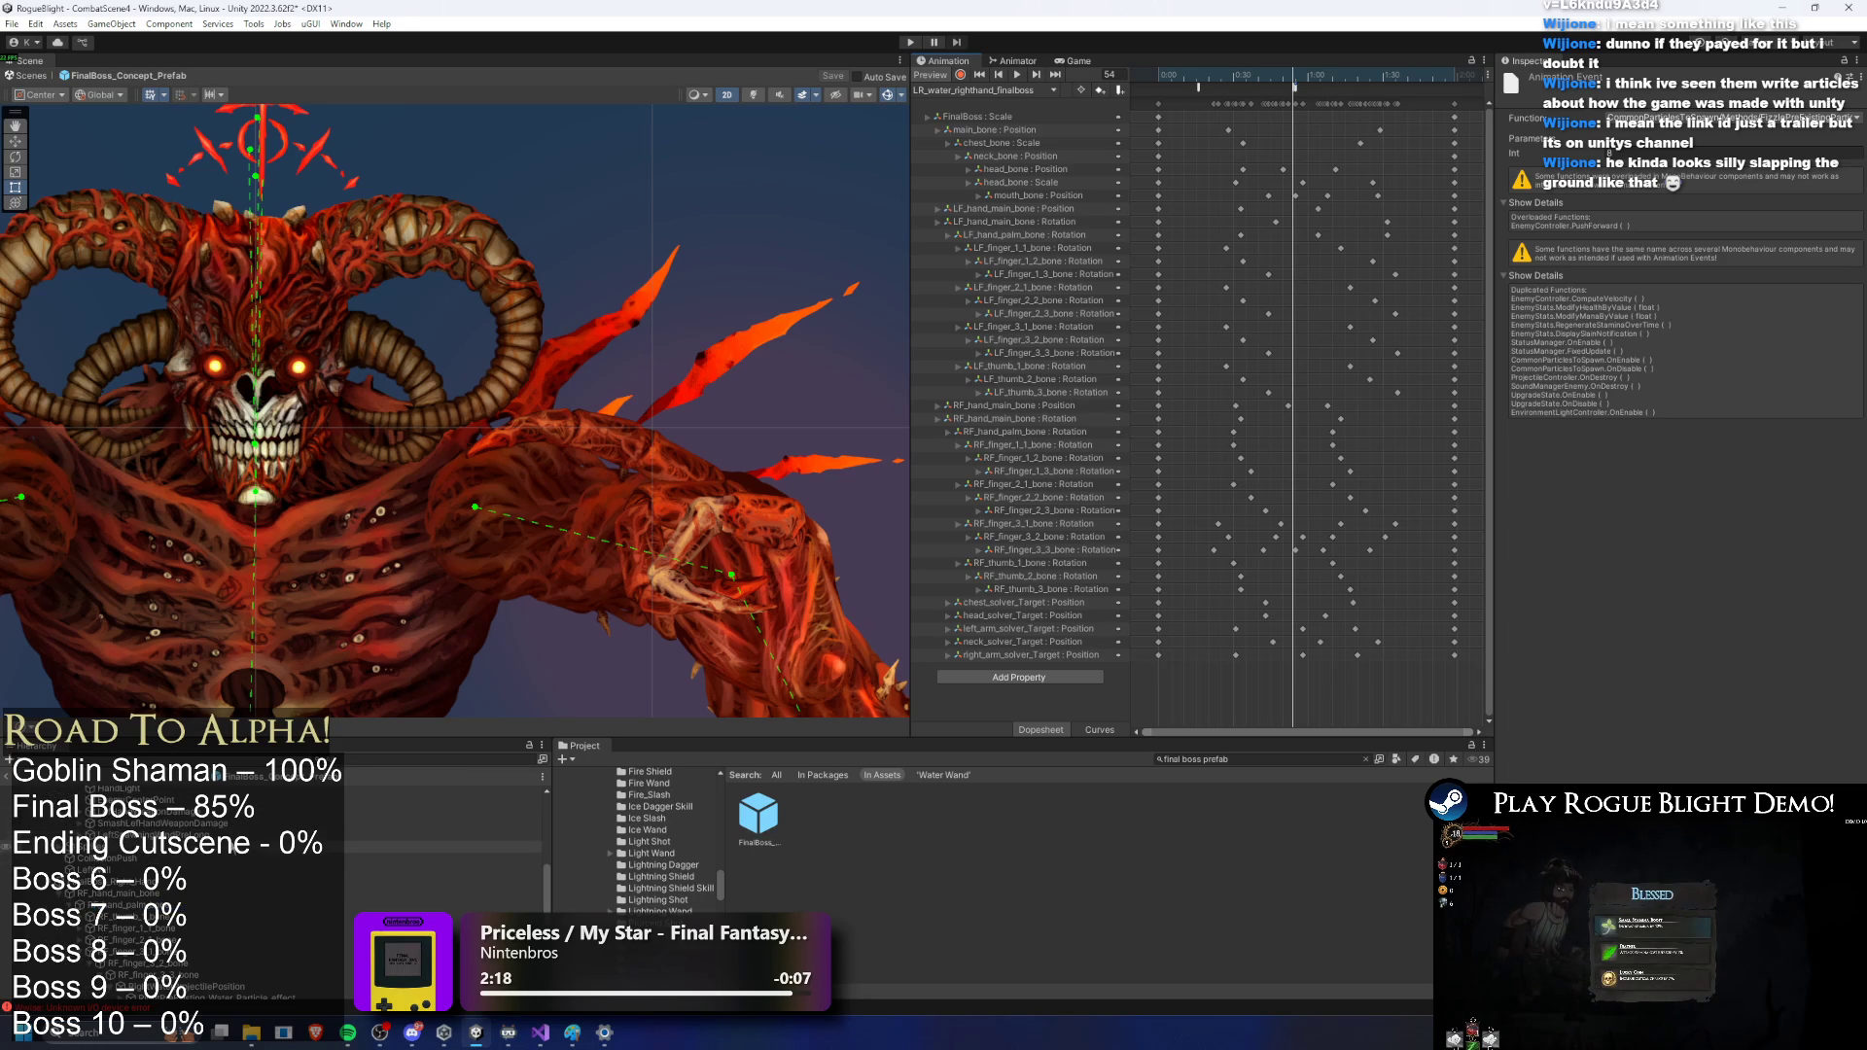
{"action": "scroll", "coordinate": [292, 875], "scroll_direction": "down", "scroll_amount": 3}
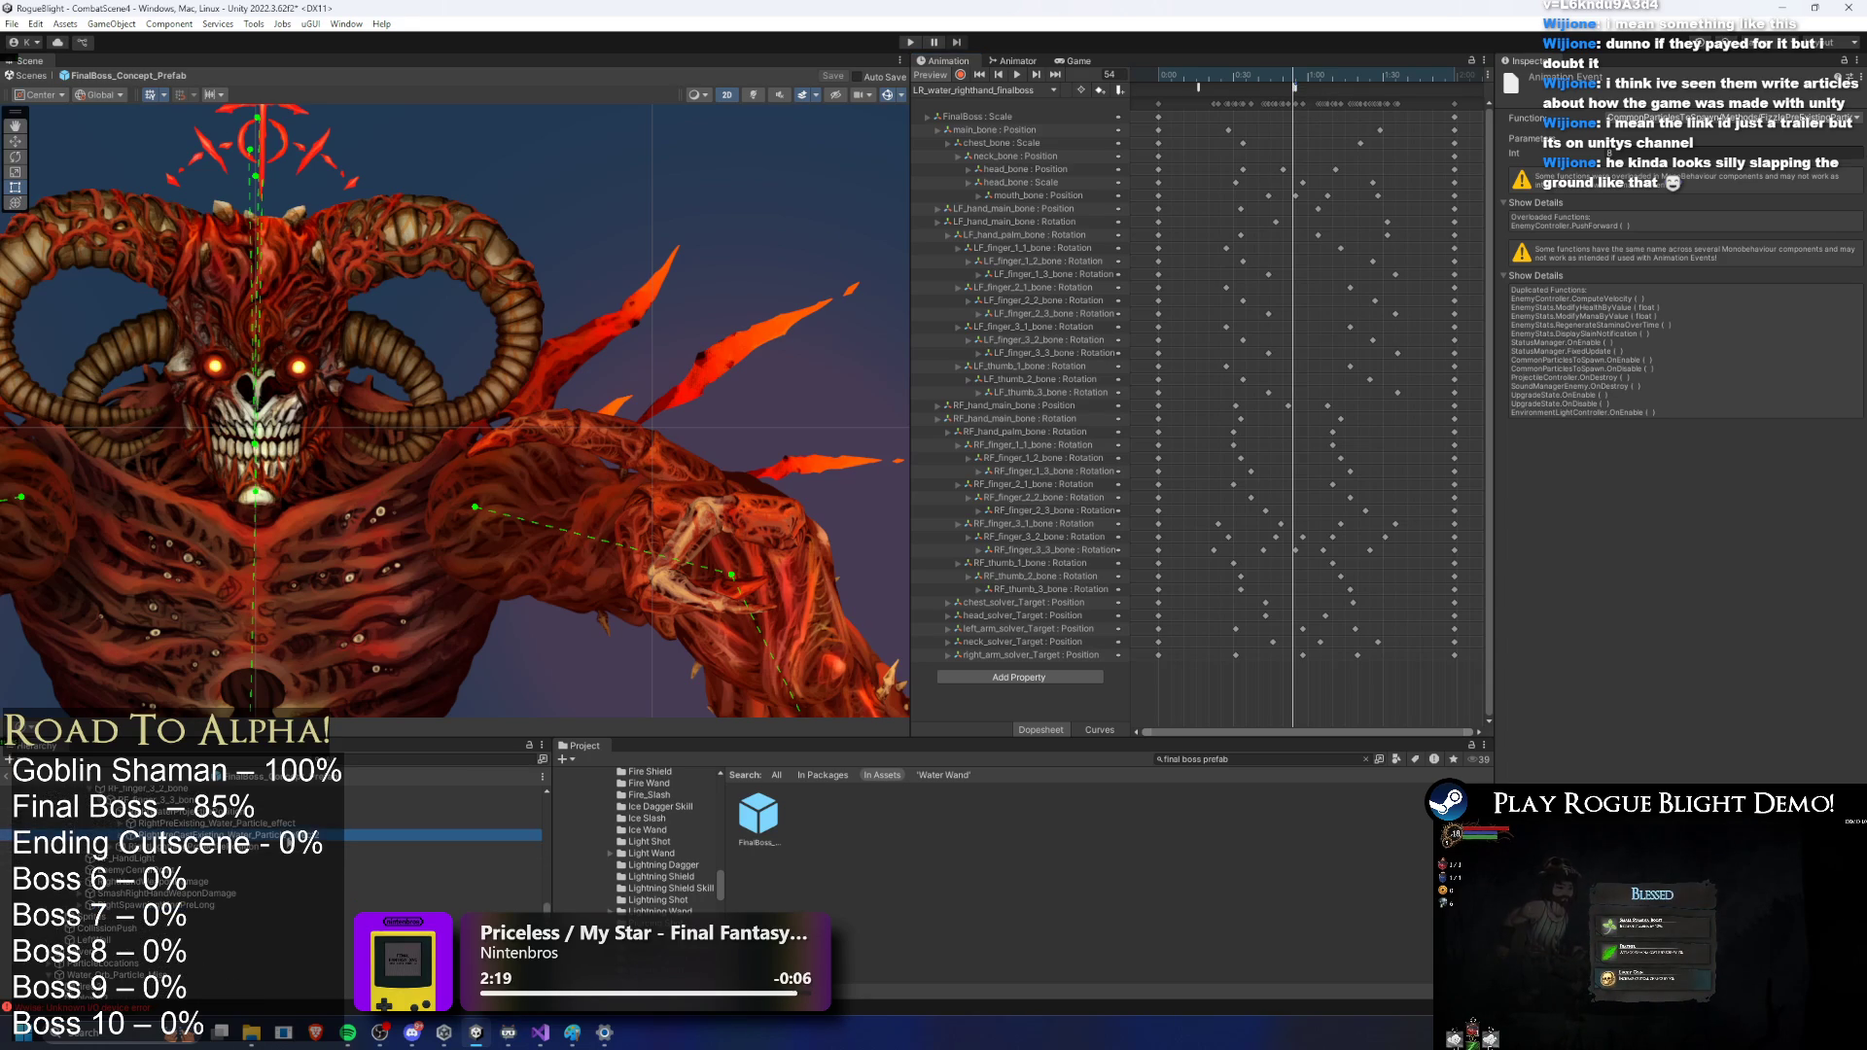
Step: Select and frame RightPreCastExisting_Water_Particle_effect2, expanding it and replaying its preview
{"action": "double_click", "coordinate": [224, 835]}
{"action": "left_click", "coordinate": [103, 113]}
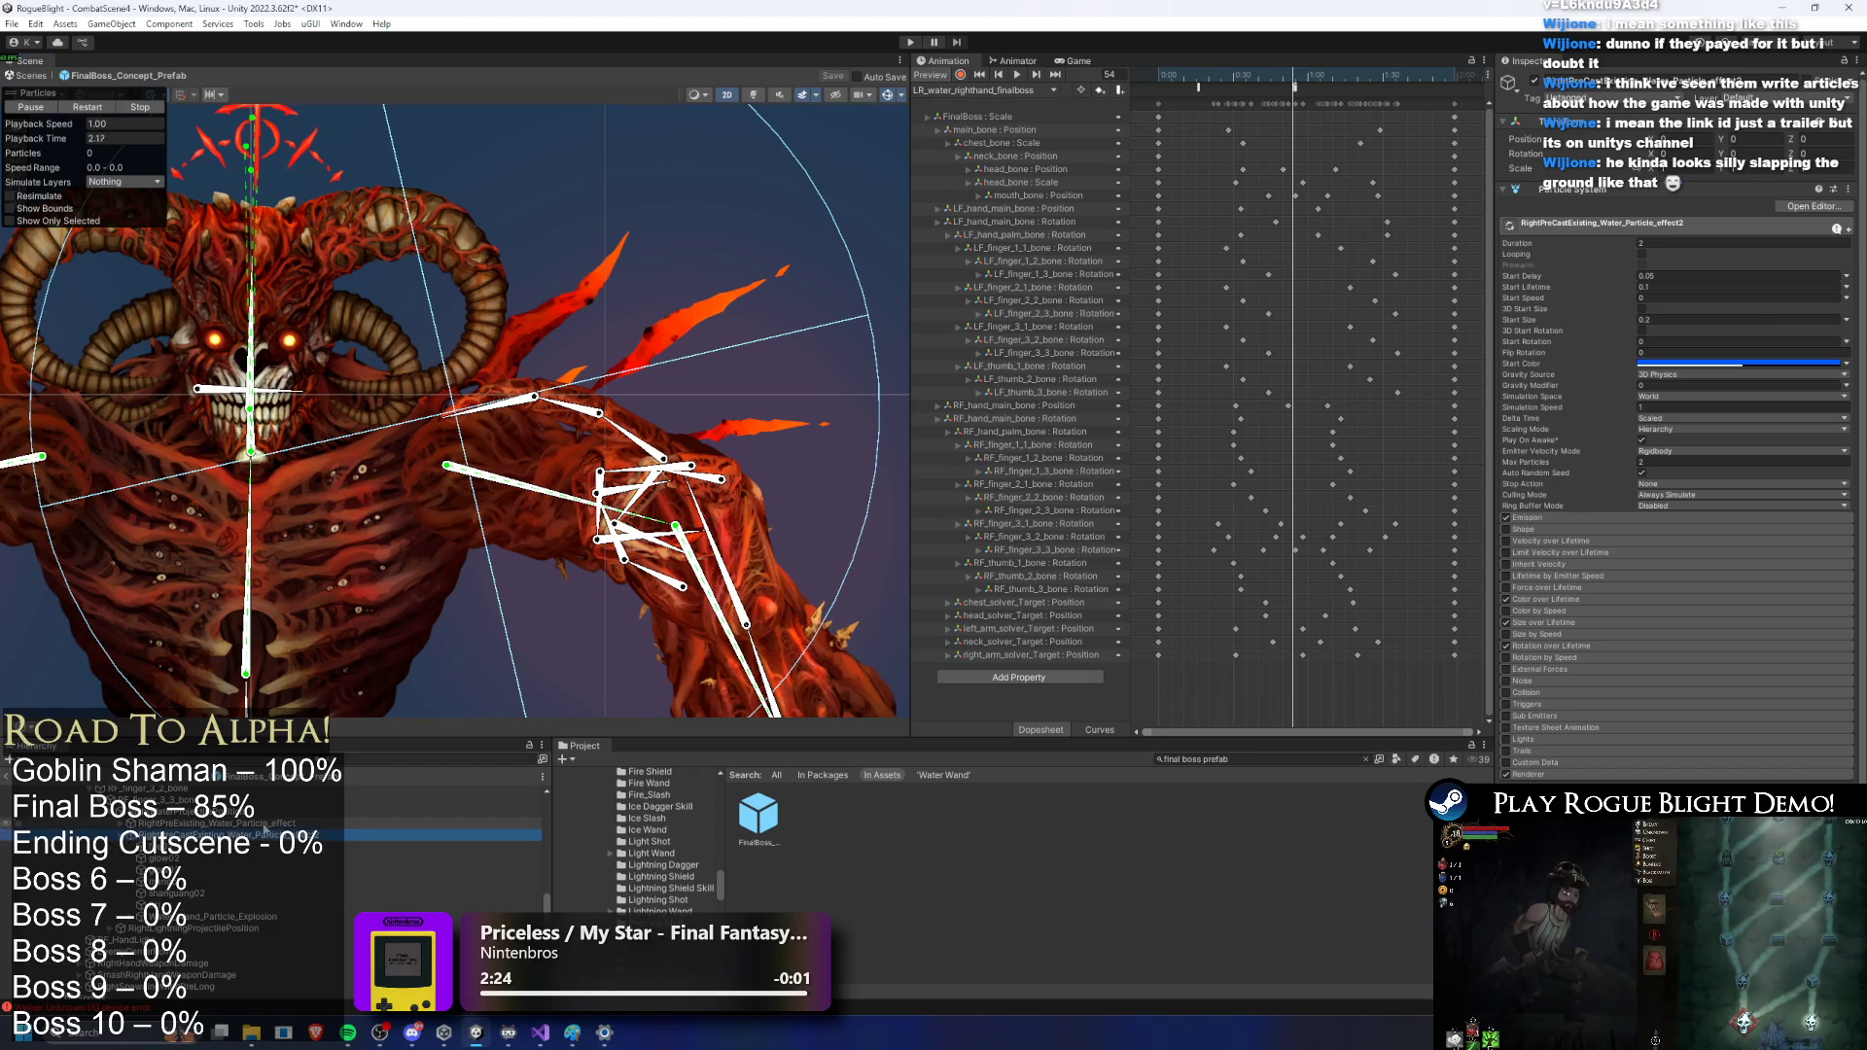
{"action": "left_click", "coordinate": [164, 858]}
{"action": "left_click", "coordinate": [272, 833]}
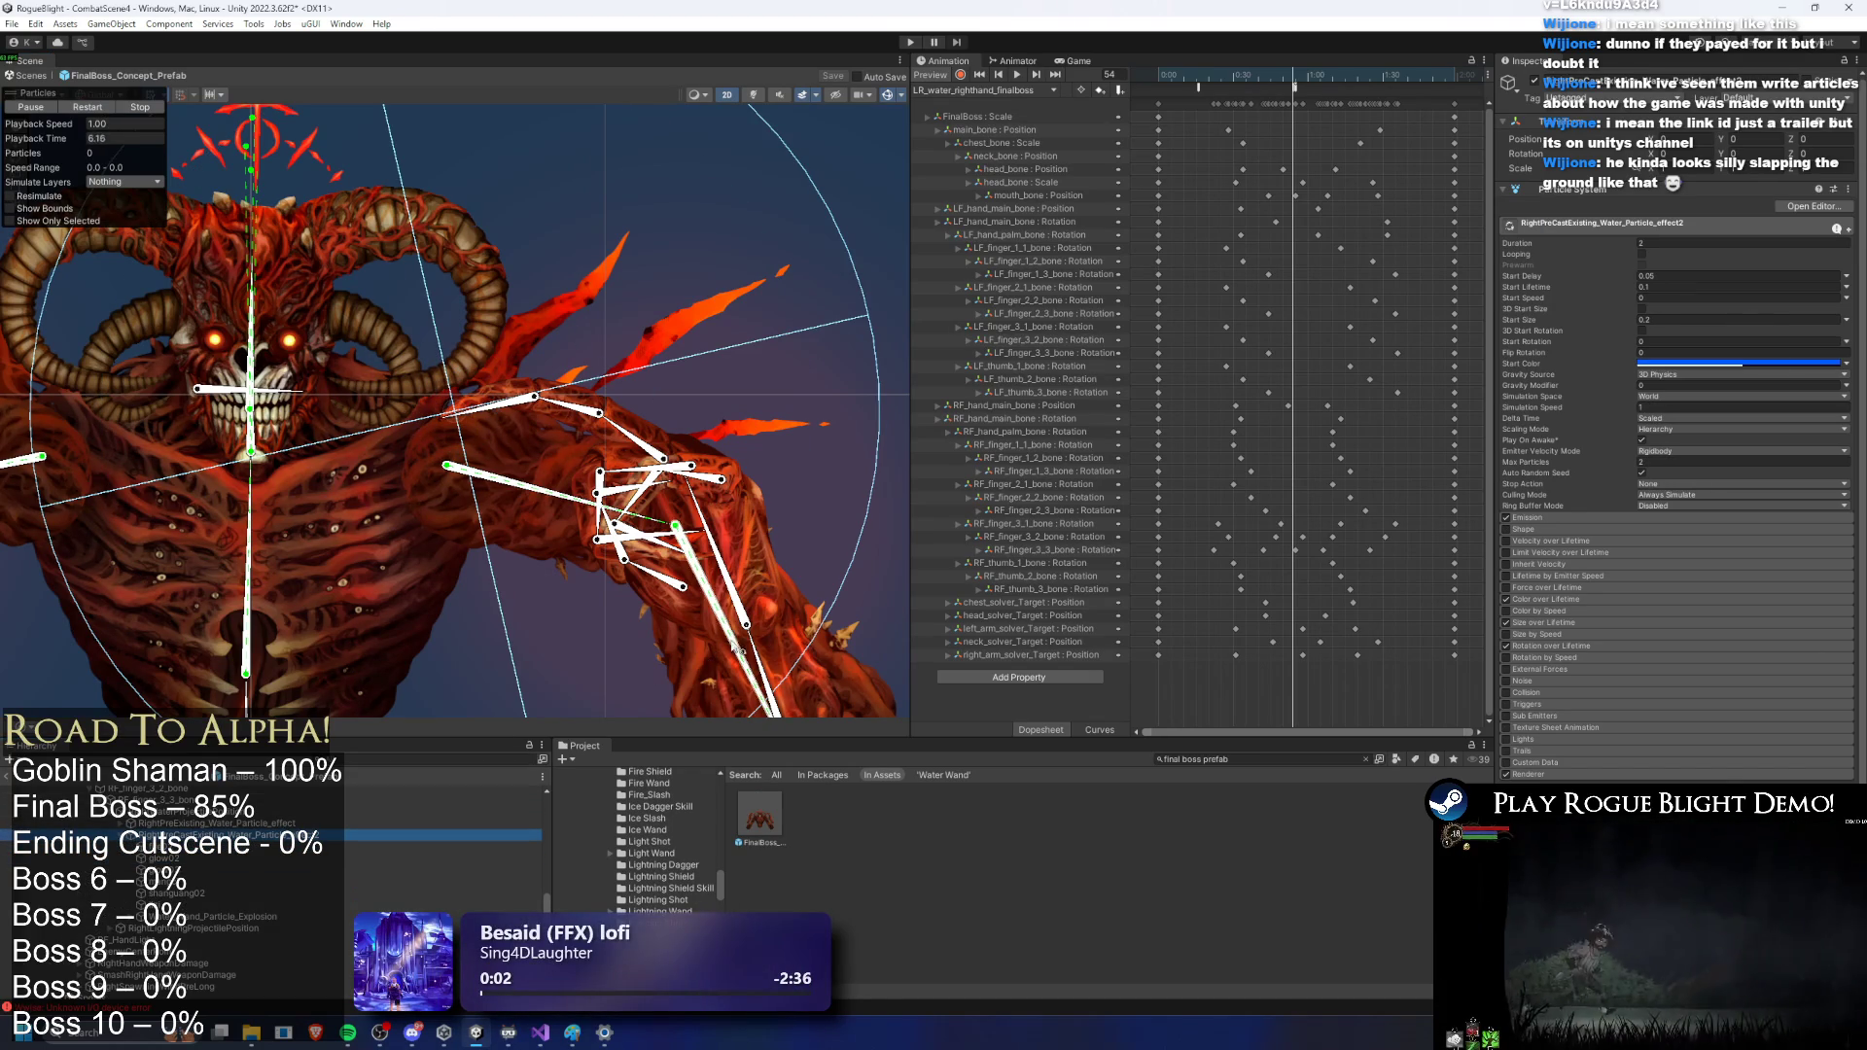
{"action": "left_click", "coordinate": [86, 109]}
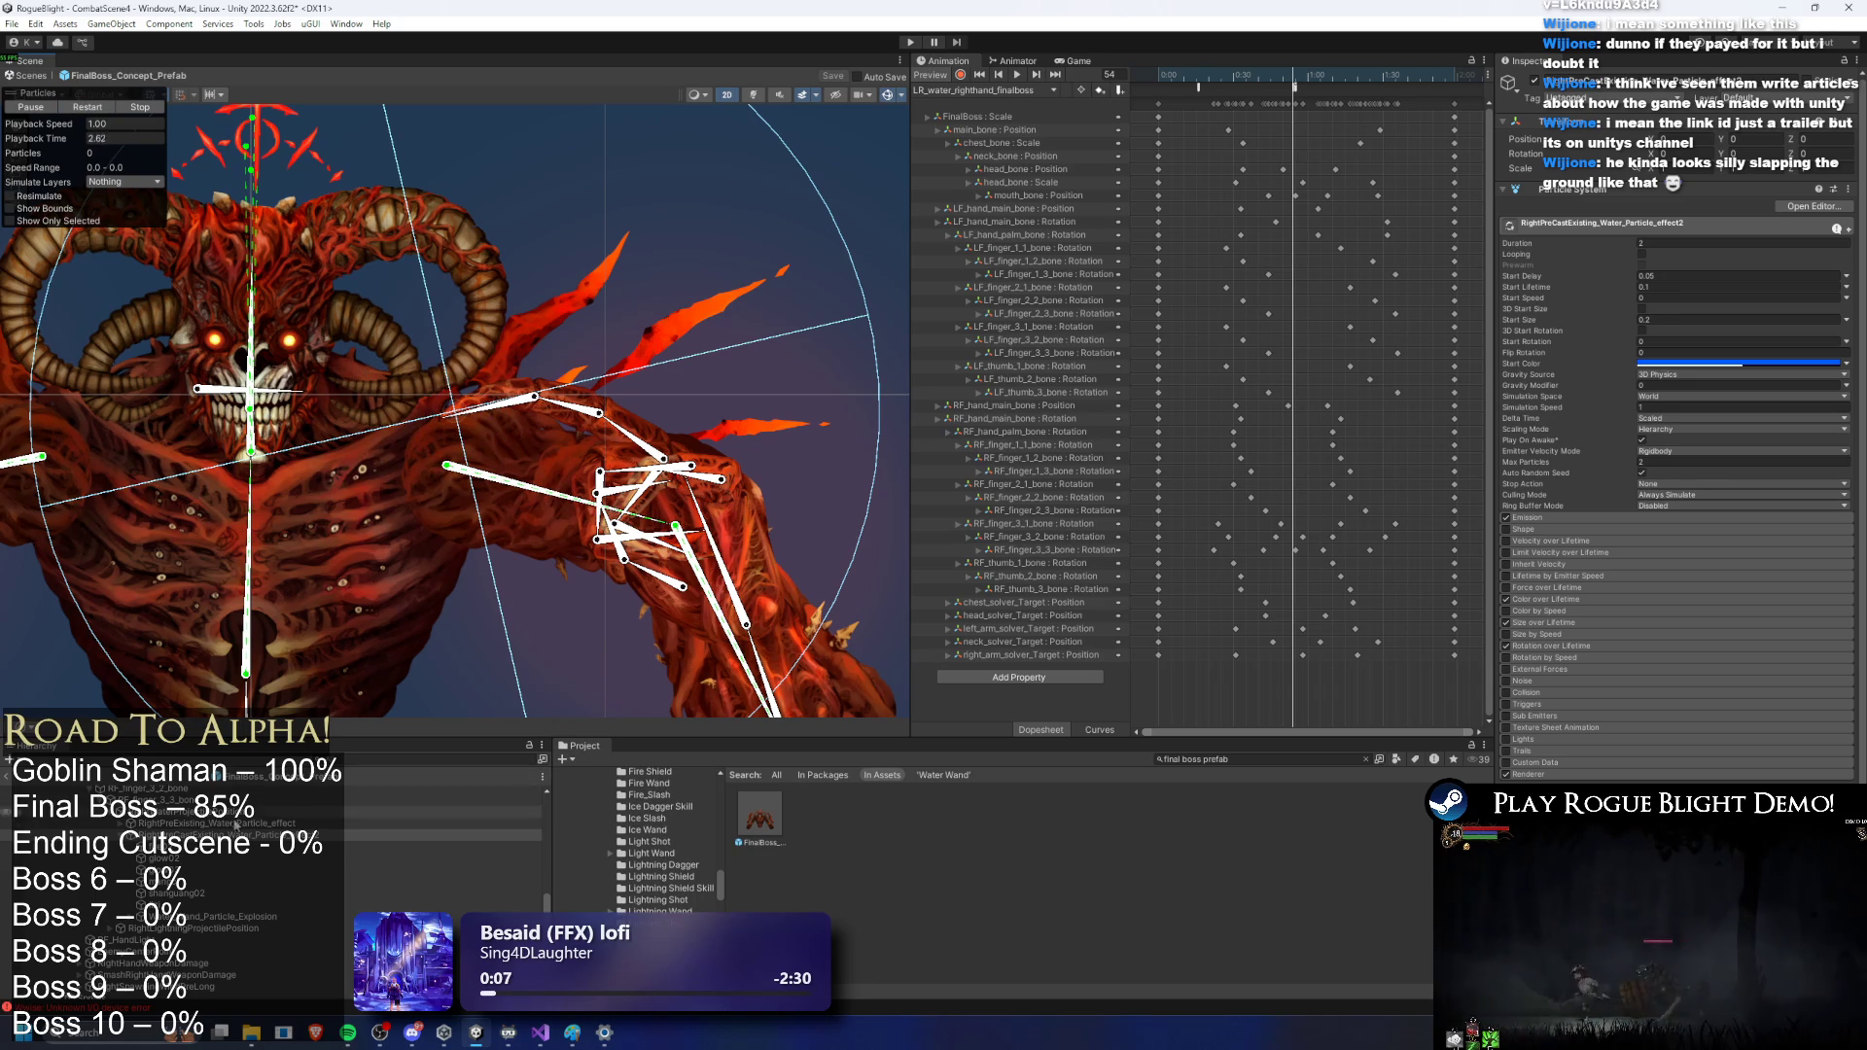
Step: Review the effect's child particle systems shanguang02, lizi, fire02 and glow03
{"action": "key", "text": "Down"}
{"action": "key", "text": "Down"}
{"action": "key", "text": "Down"}
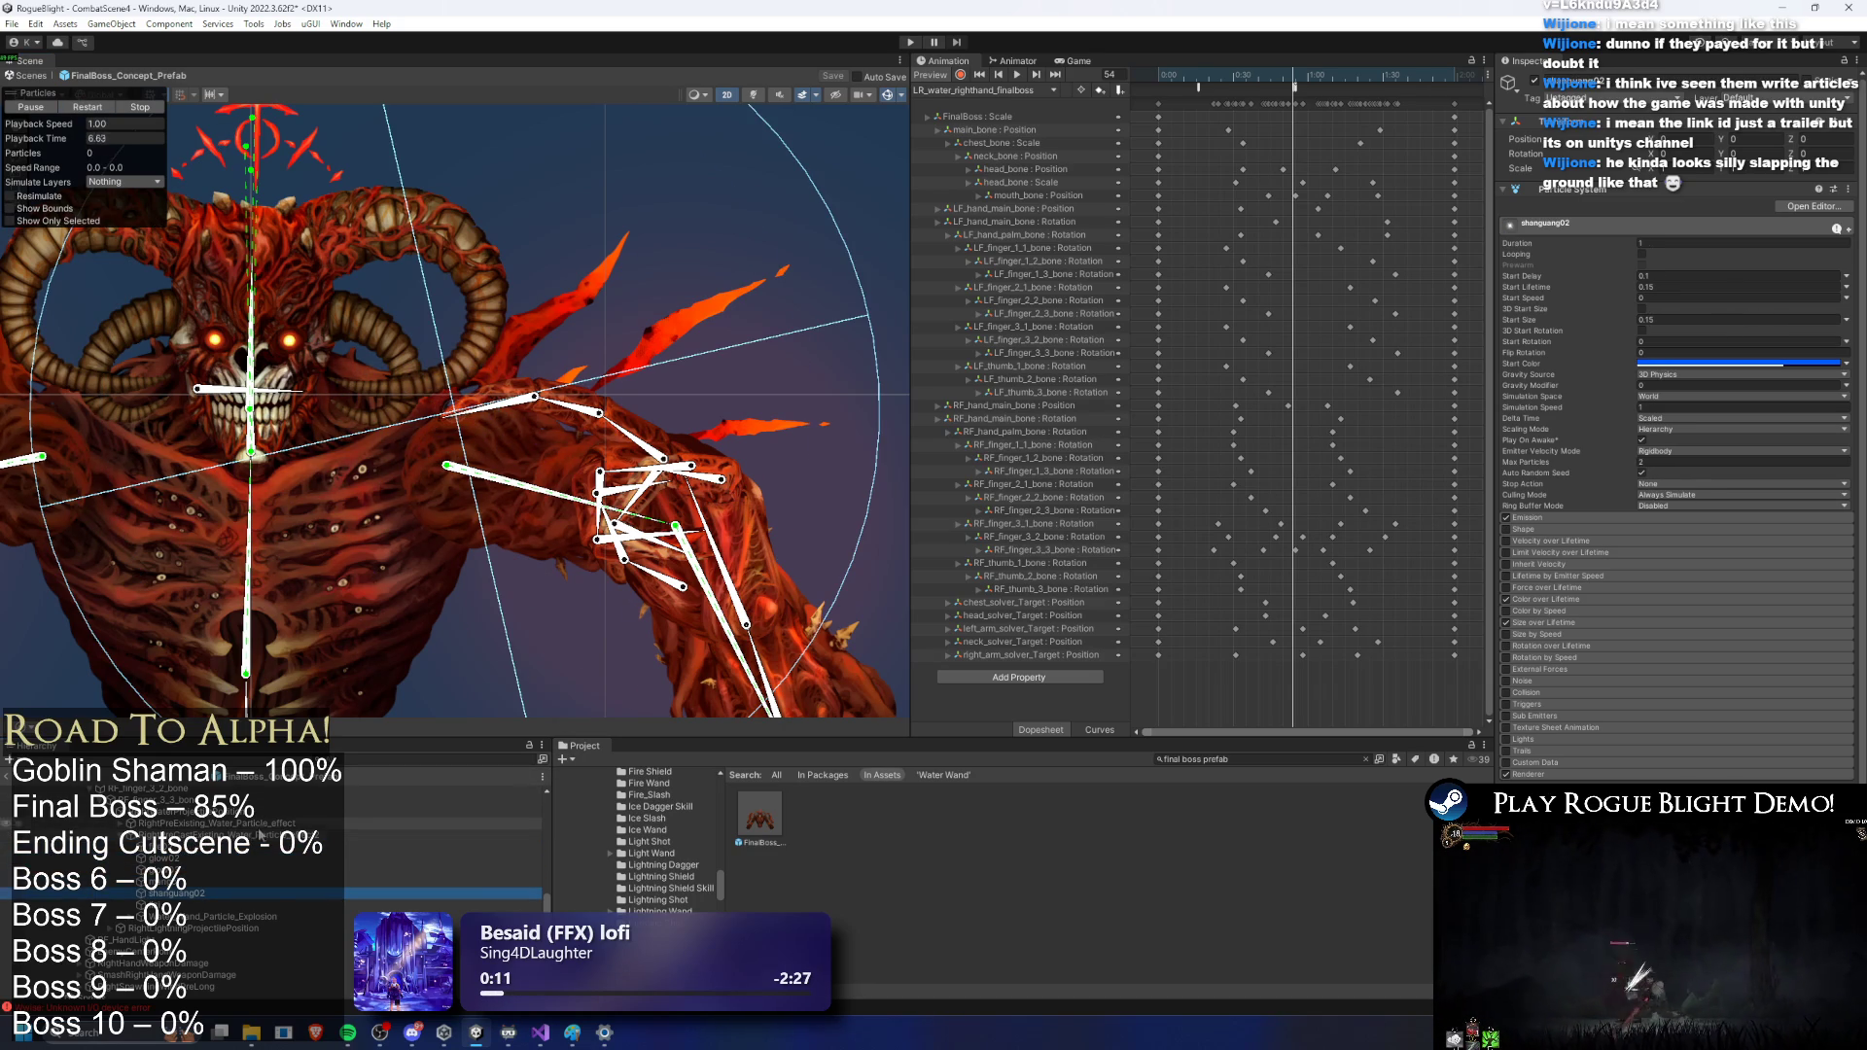
{"action": "key", "text": "Down"}
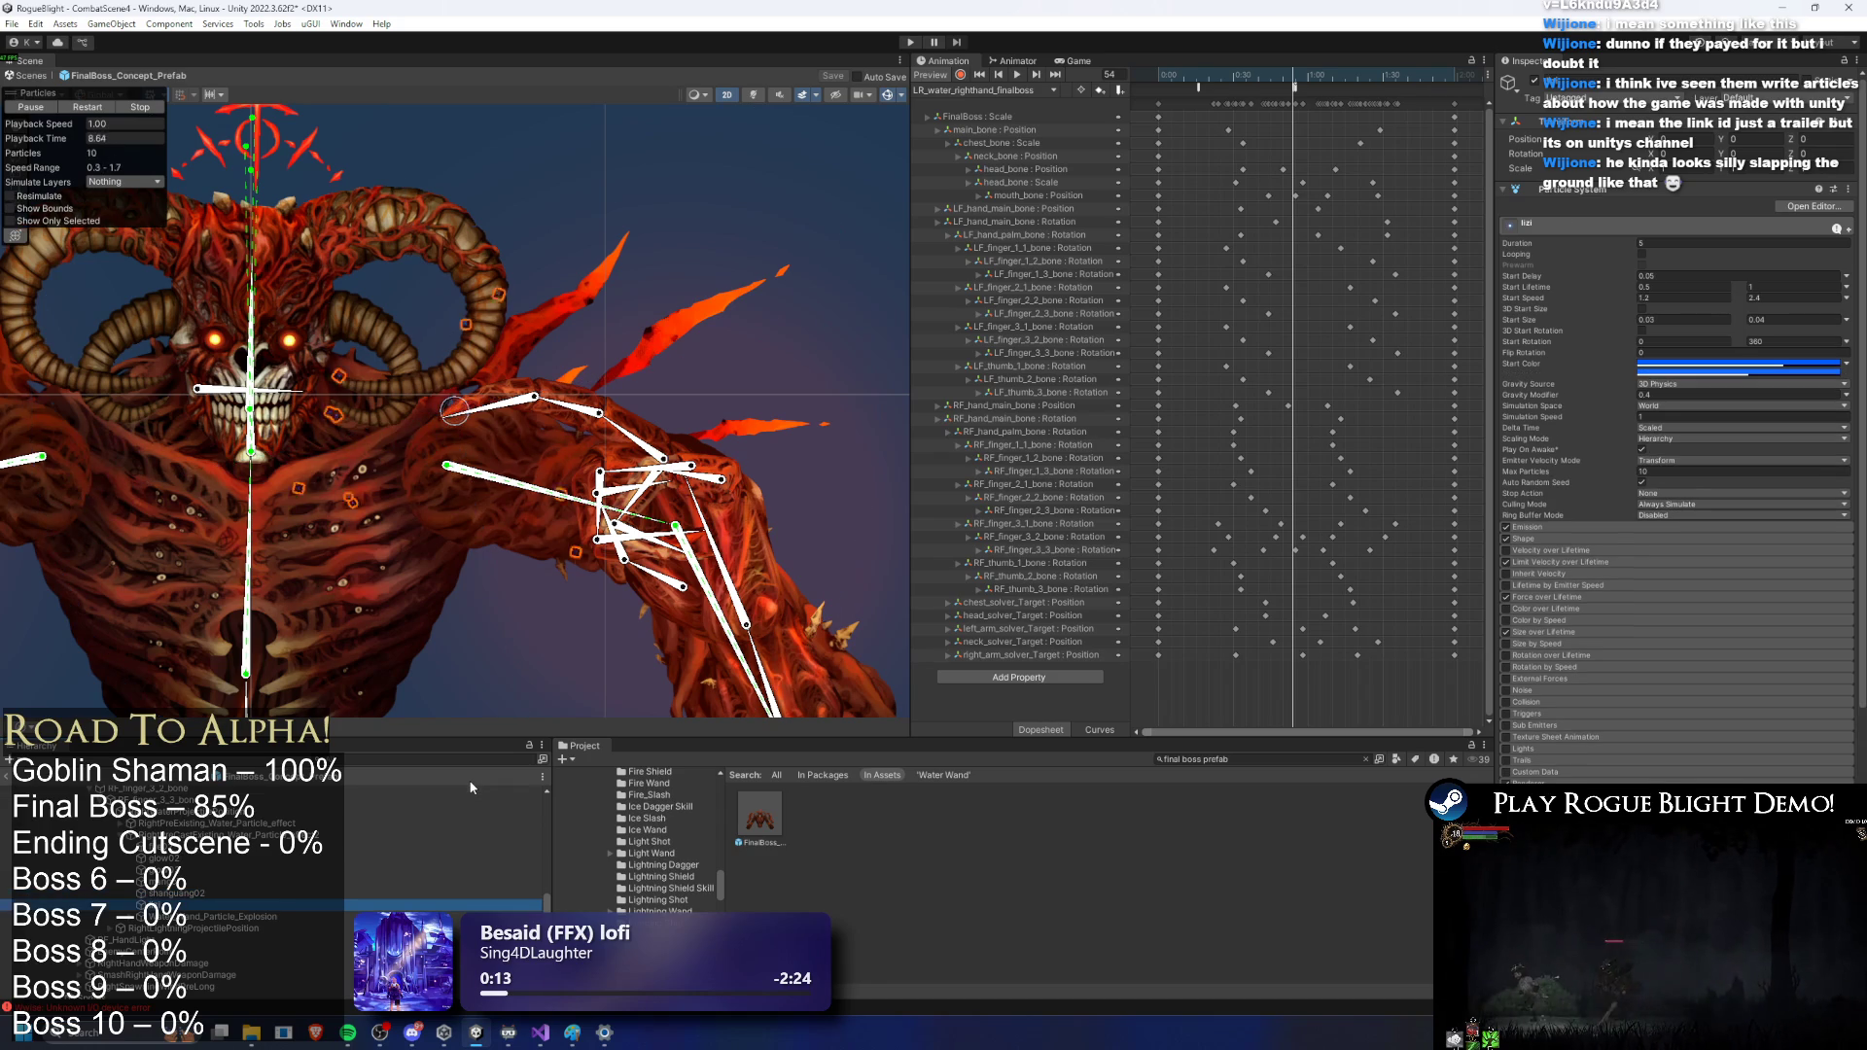
{"action": "key", "text": "Down"}
{"action": "key", "text": "Down"}
{"action": "key", "text": "Down"}
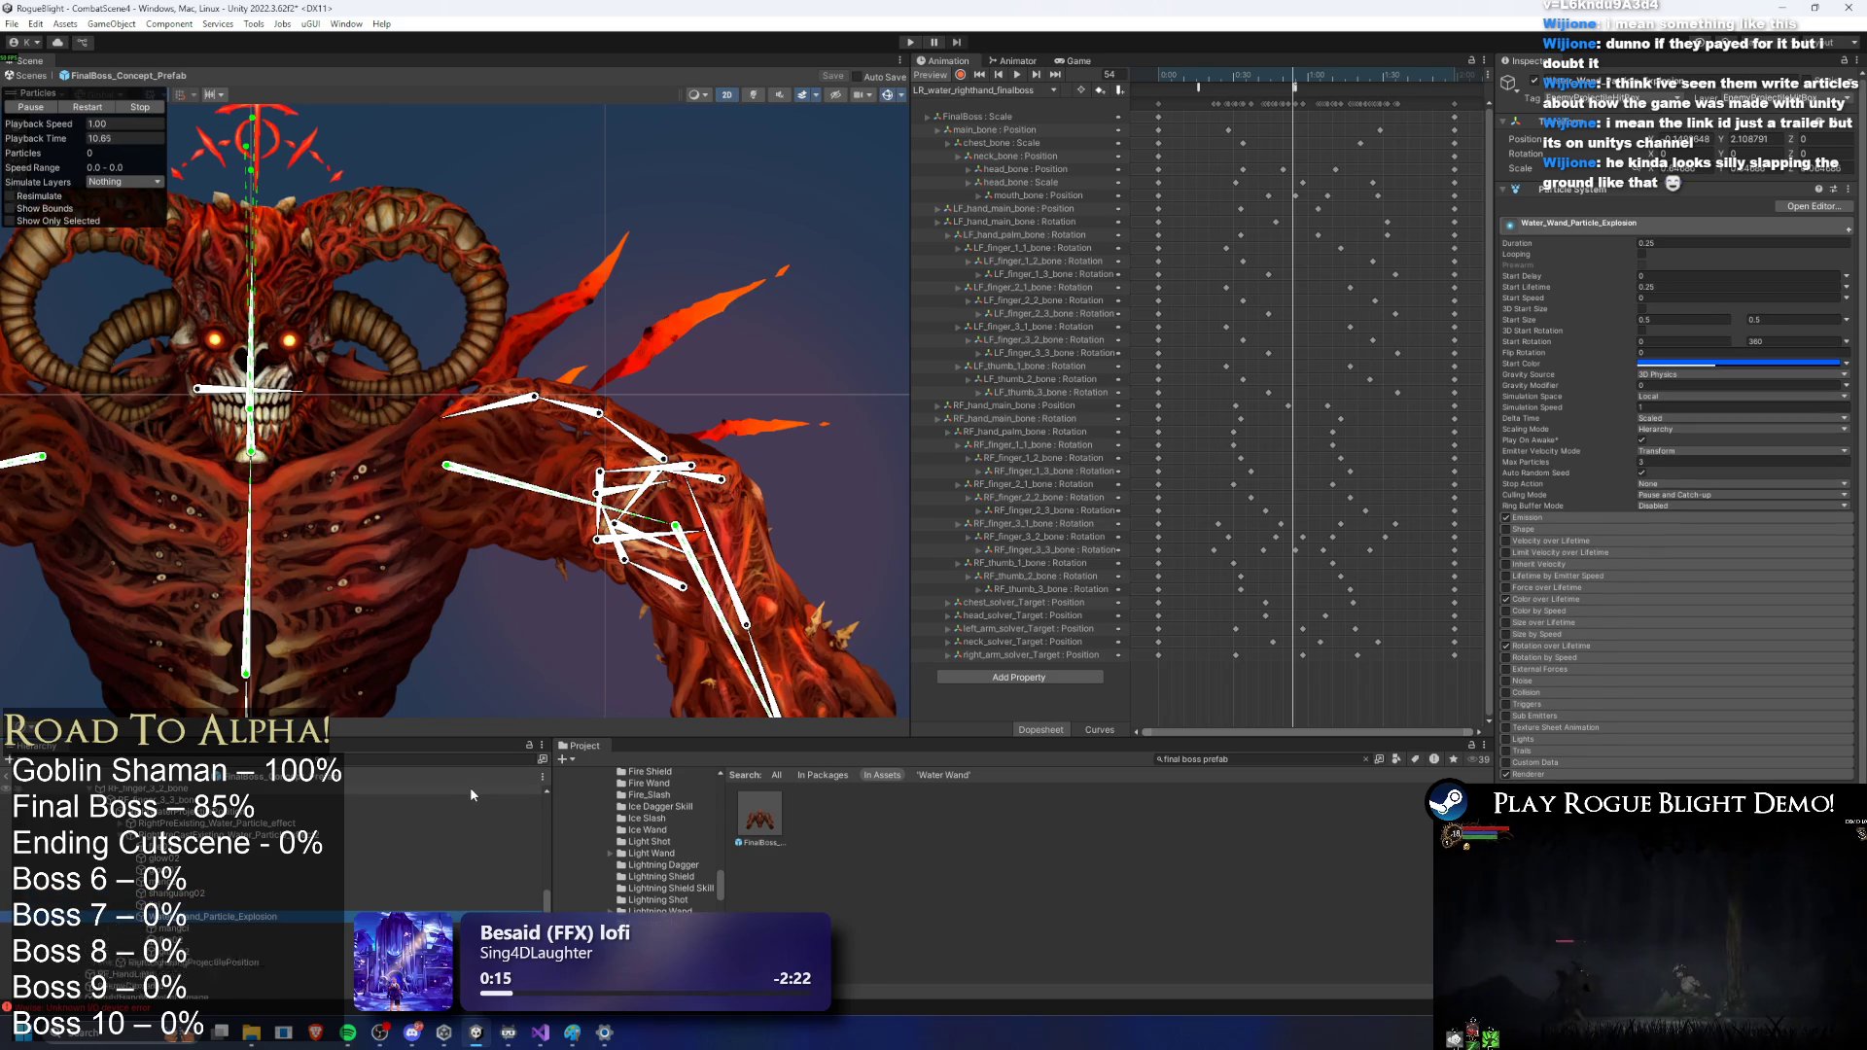
{"action": "key", "text": "Down"}
{"action": "key", "text": "Down"}
{"action": "key", "text": "Down"}
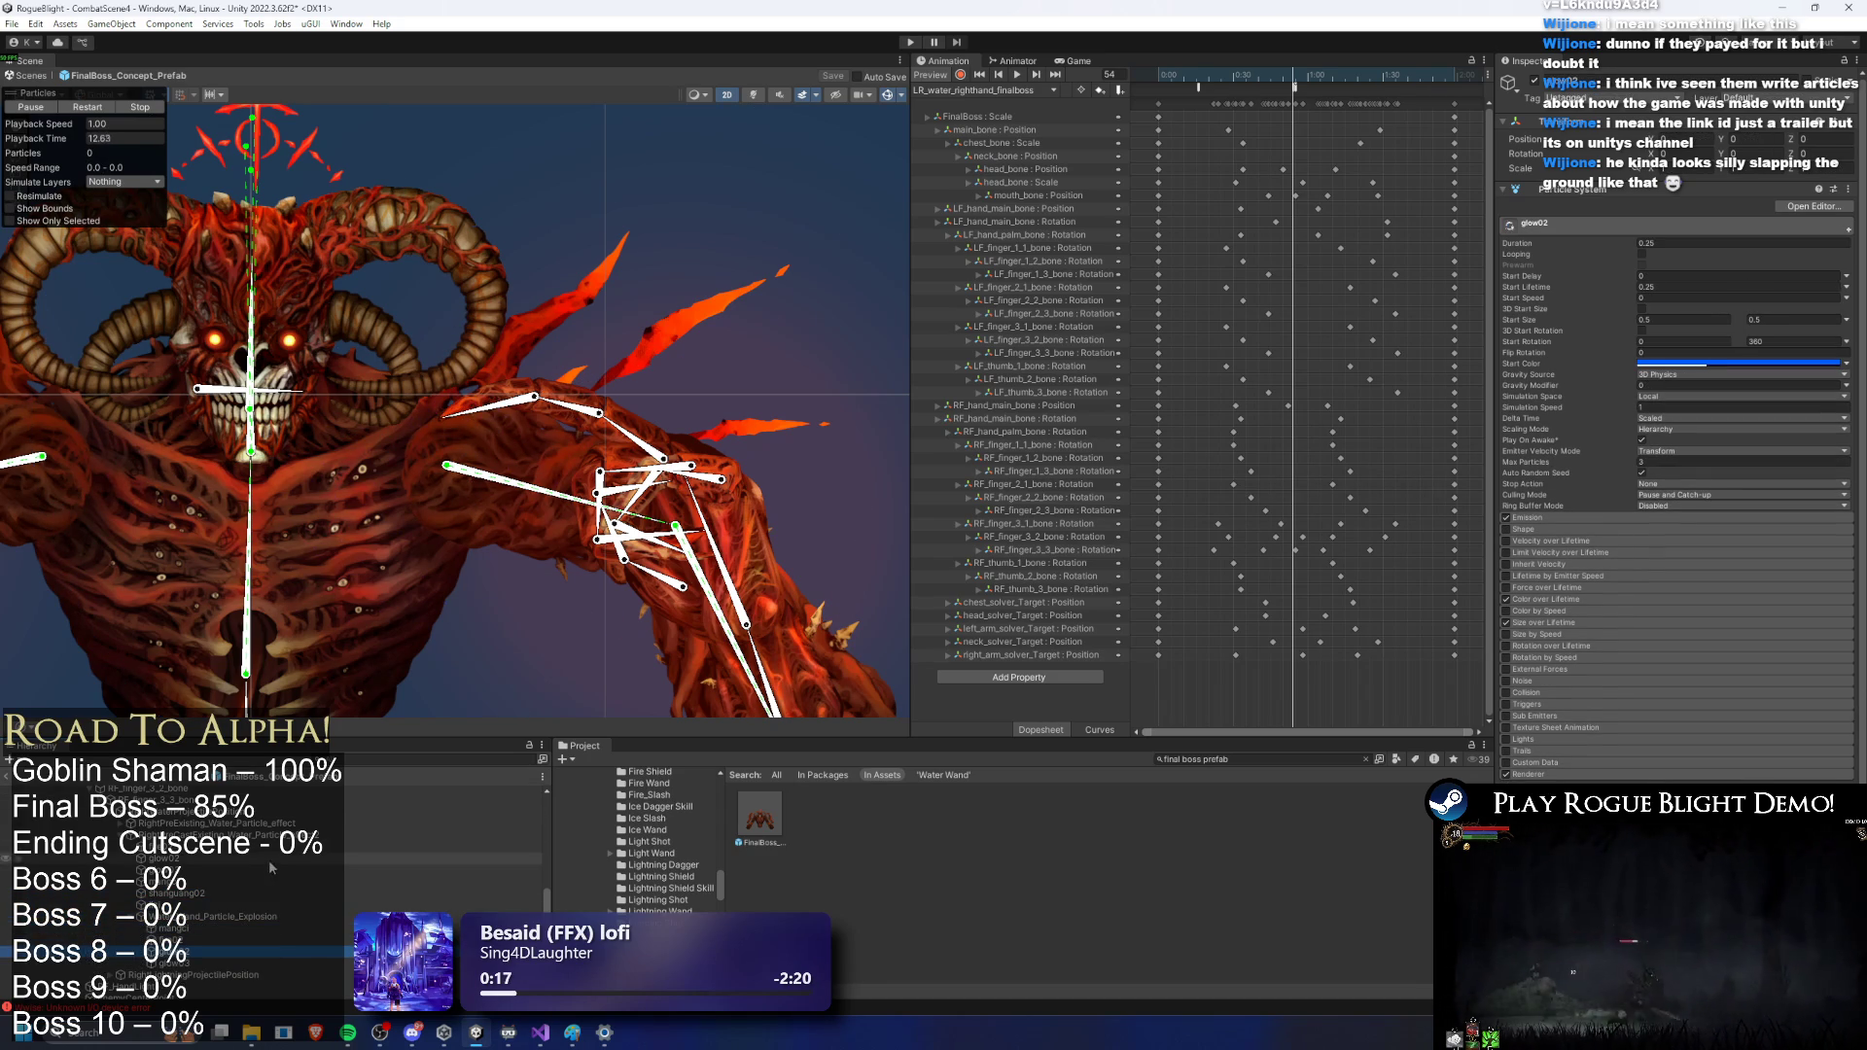
{"action": "key", "text": "Up"}
{"action": "key", "text": "Up"}
{"action": "key", "text": "Up"}
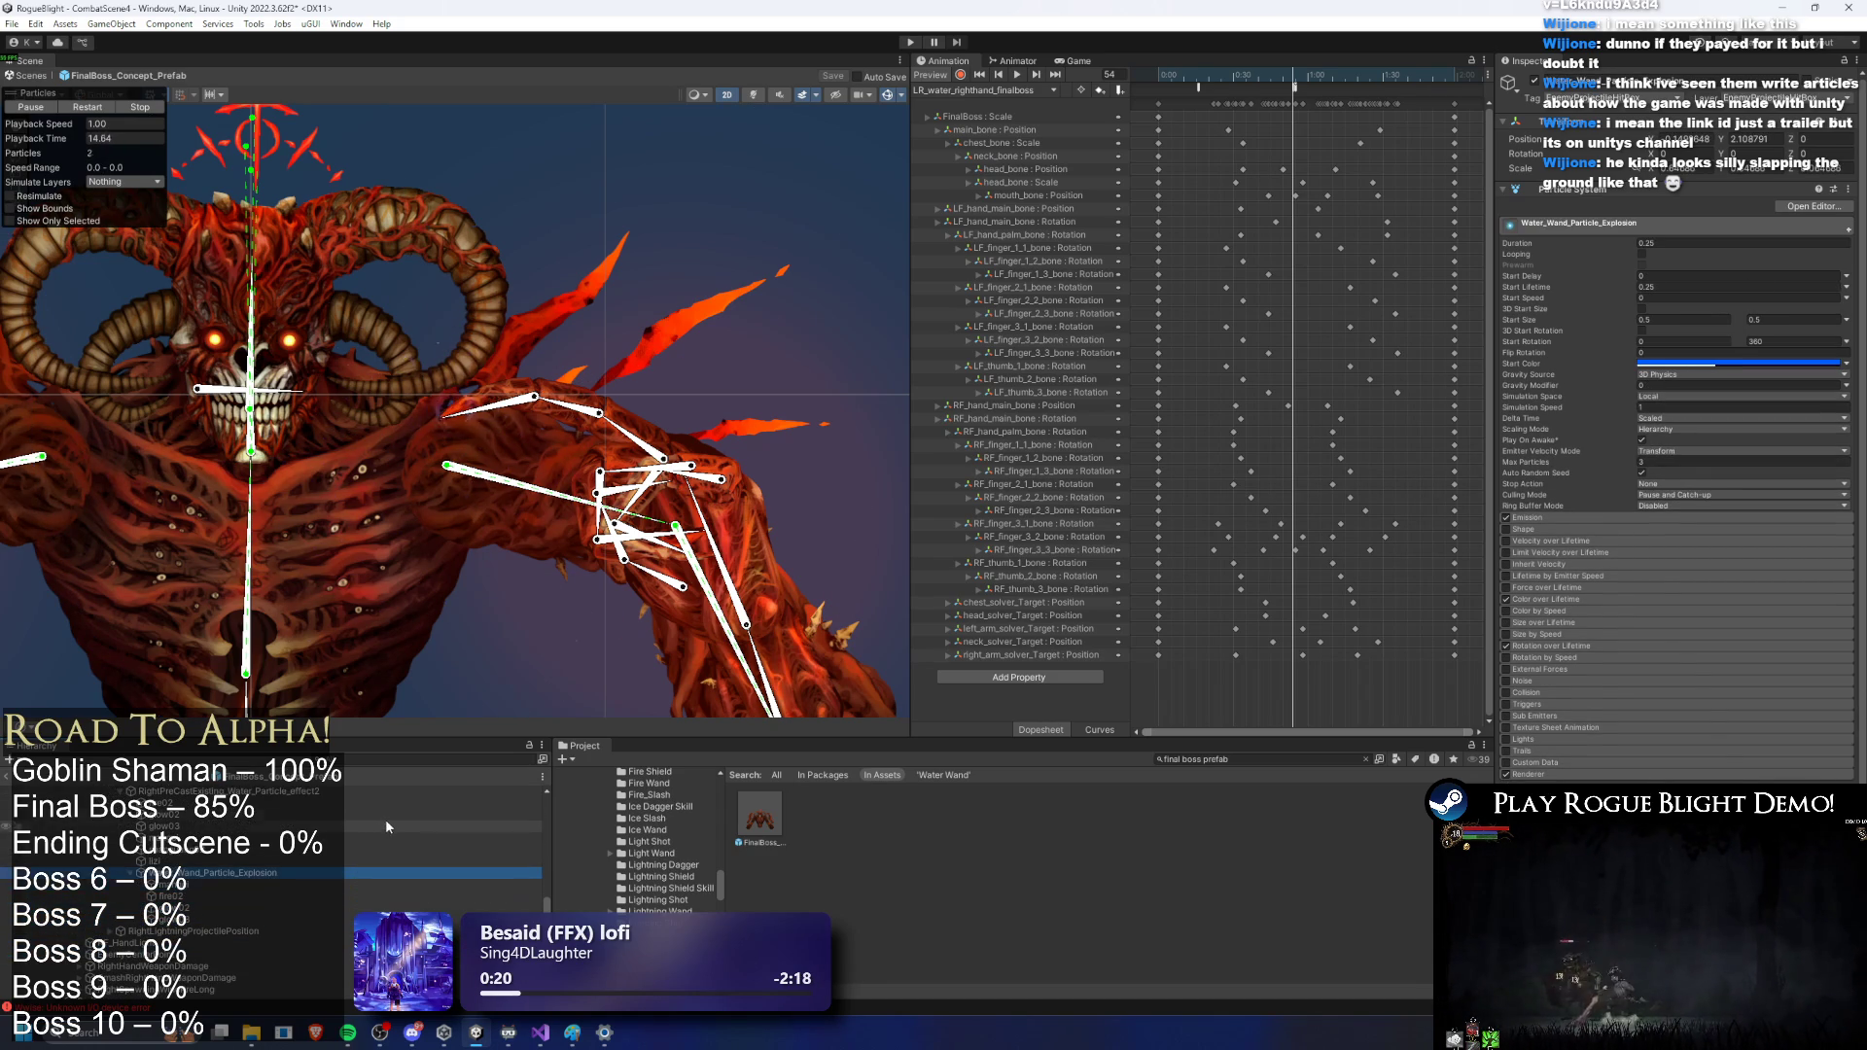
{"action": "key", "text": "Up"}
{"action": "key", "text": "Up"}
{"action": "key", "text": "Up"}
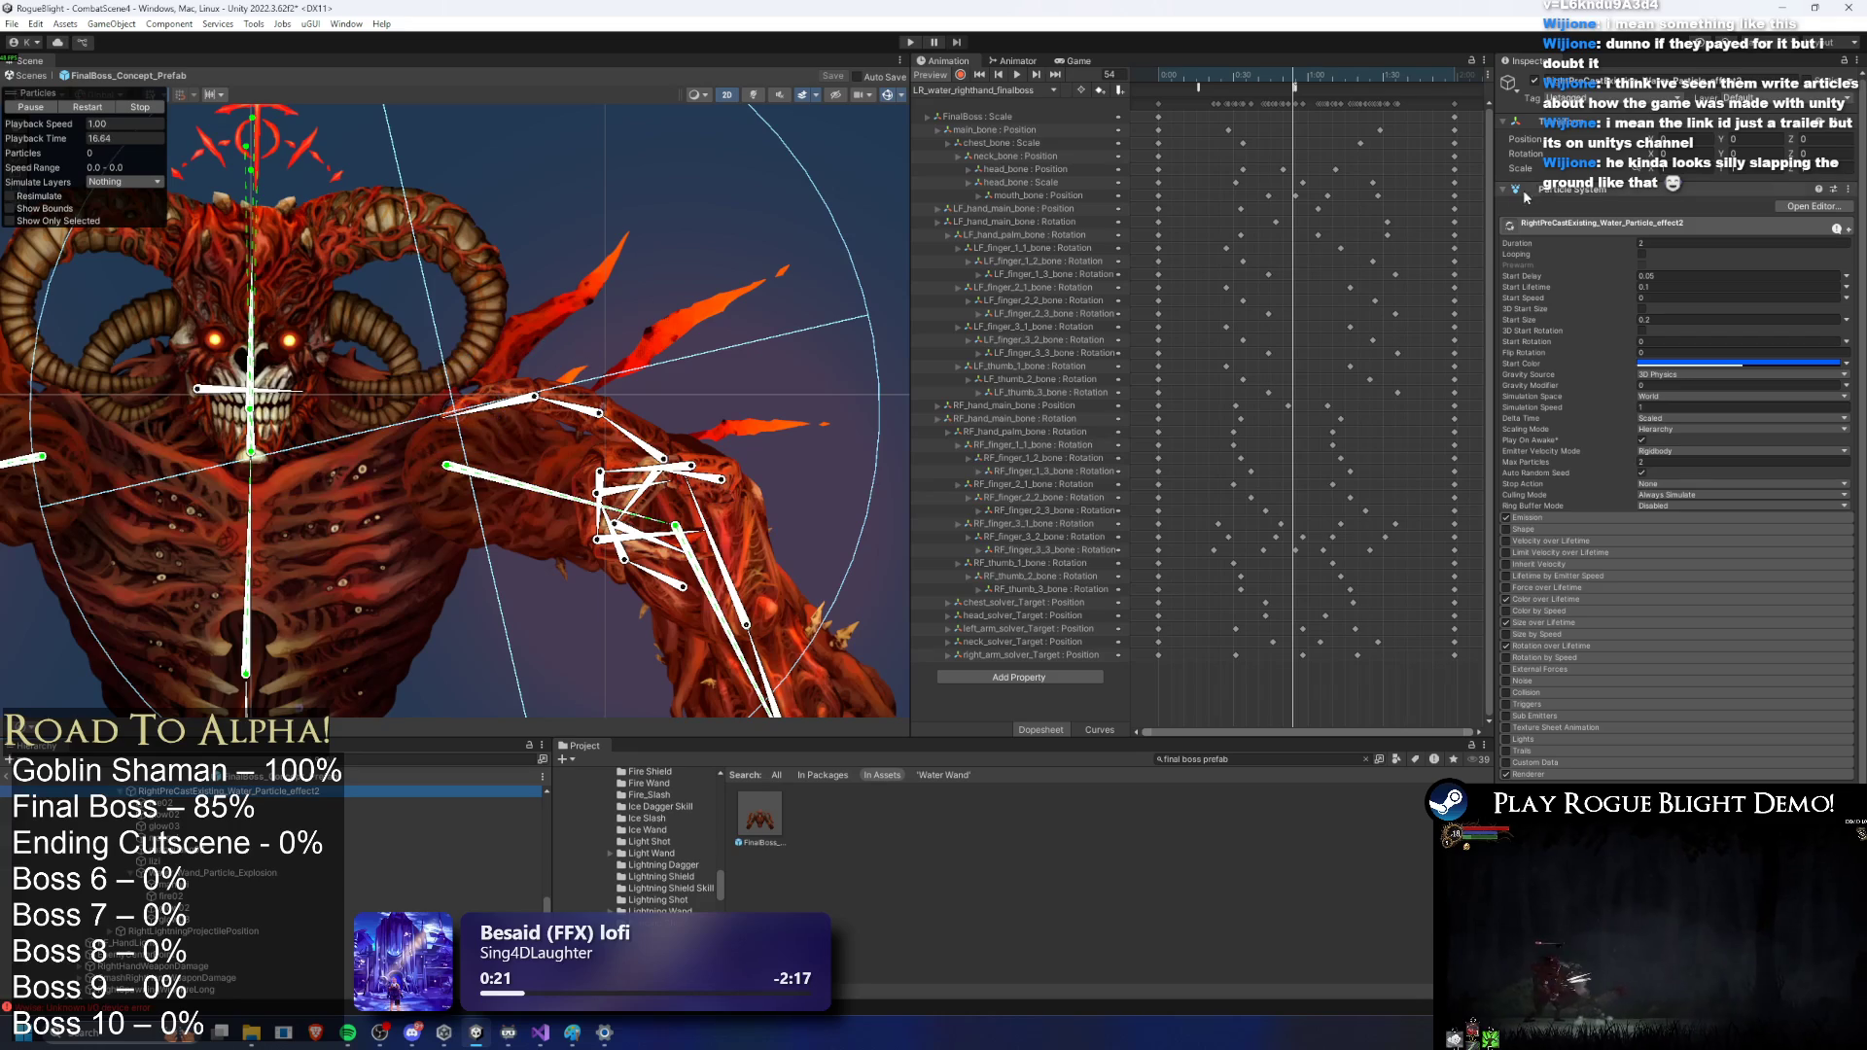
Step: Replay the right-hand water effect and tune its Start Color to a blue tint
{"action": "left_click", "coordinate": [87, 107]}
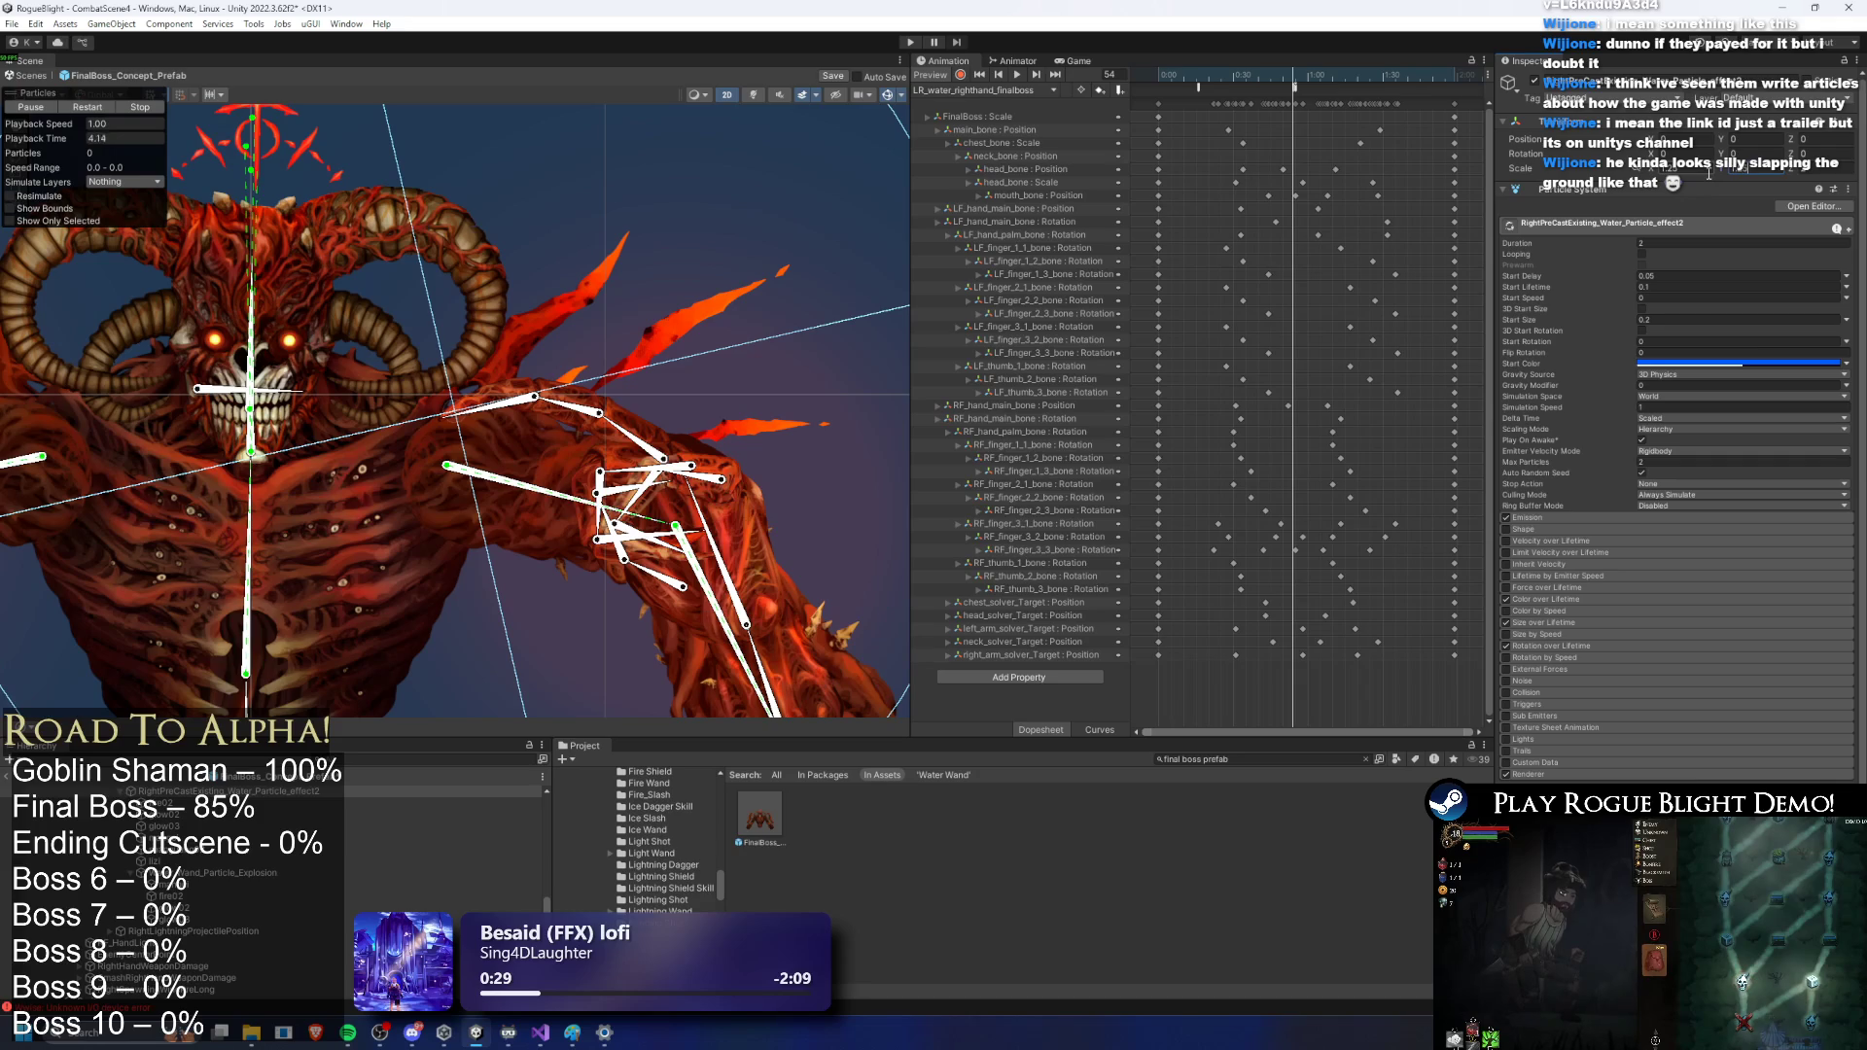
{"action": "key", "text": "period"}
{"action": "key", "text": "comma"}
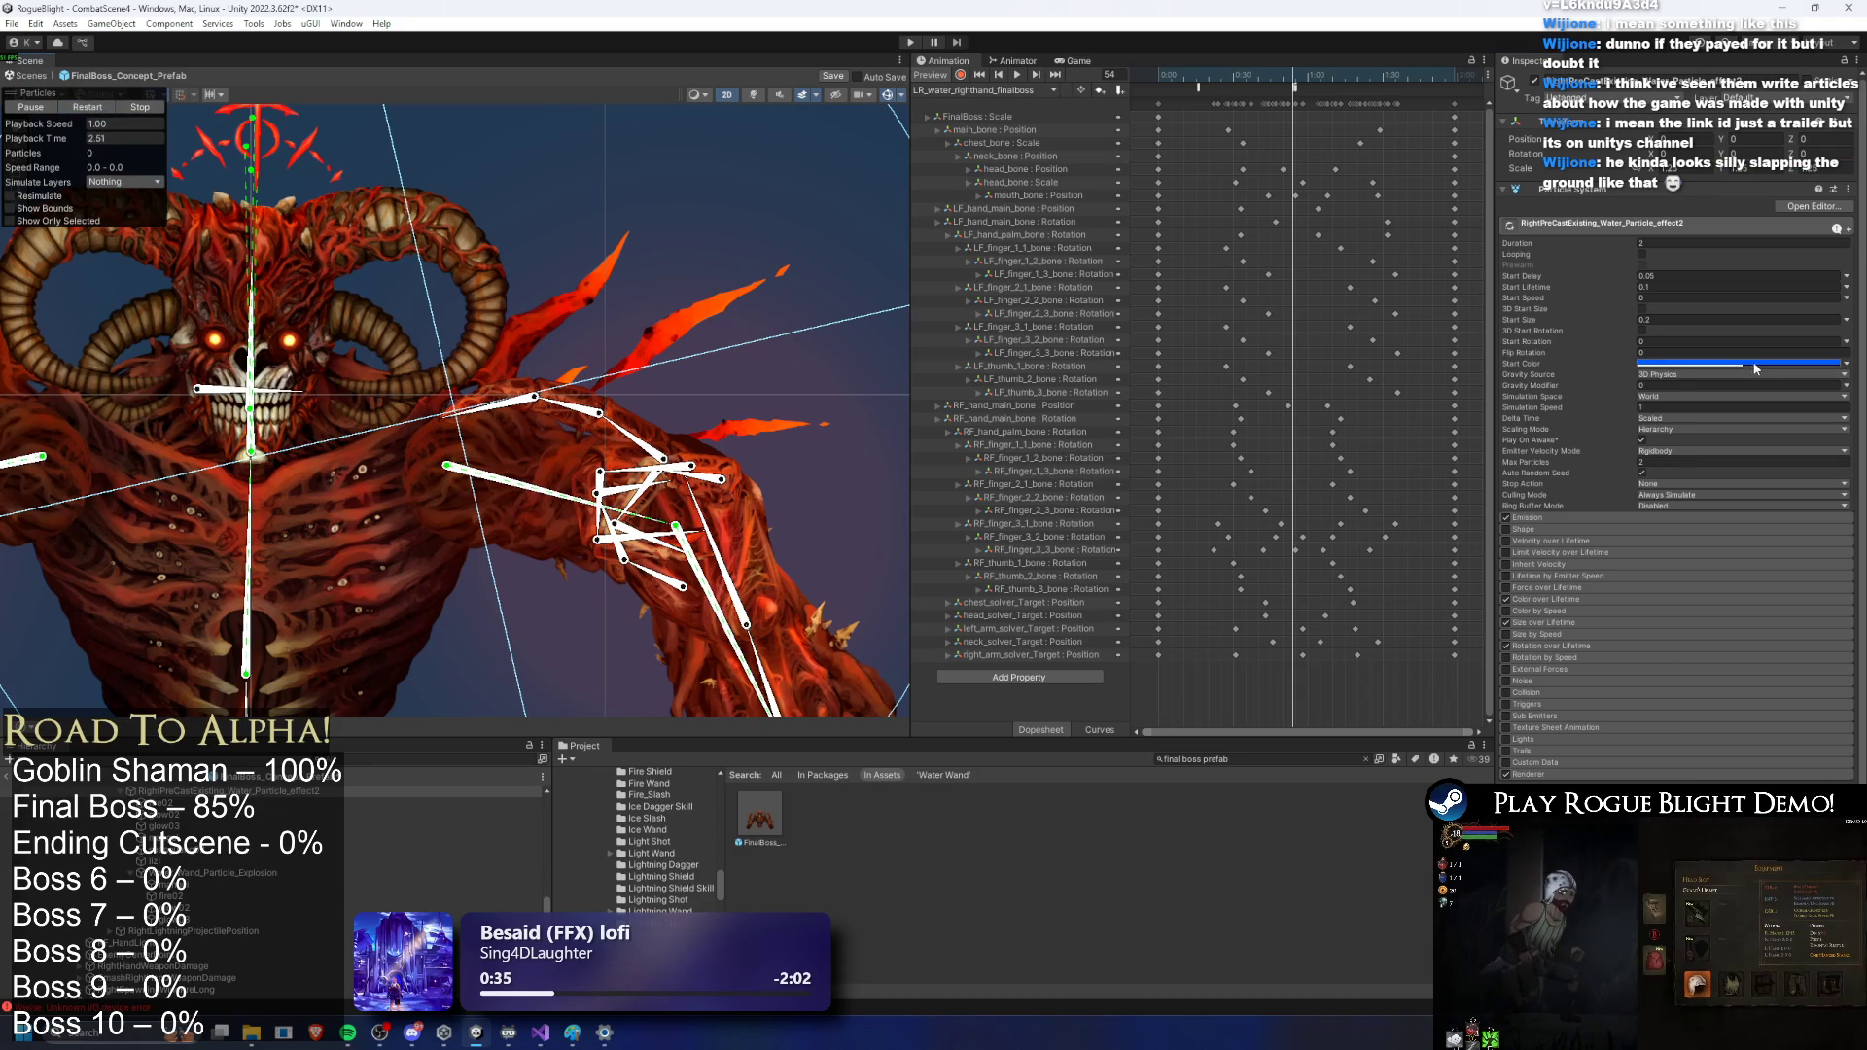
{"action": "left_click", "coordinate": [1755, 363]}
{"action": "left_click", "coordinate": [97, 107]}
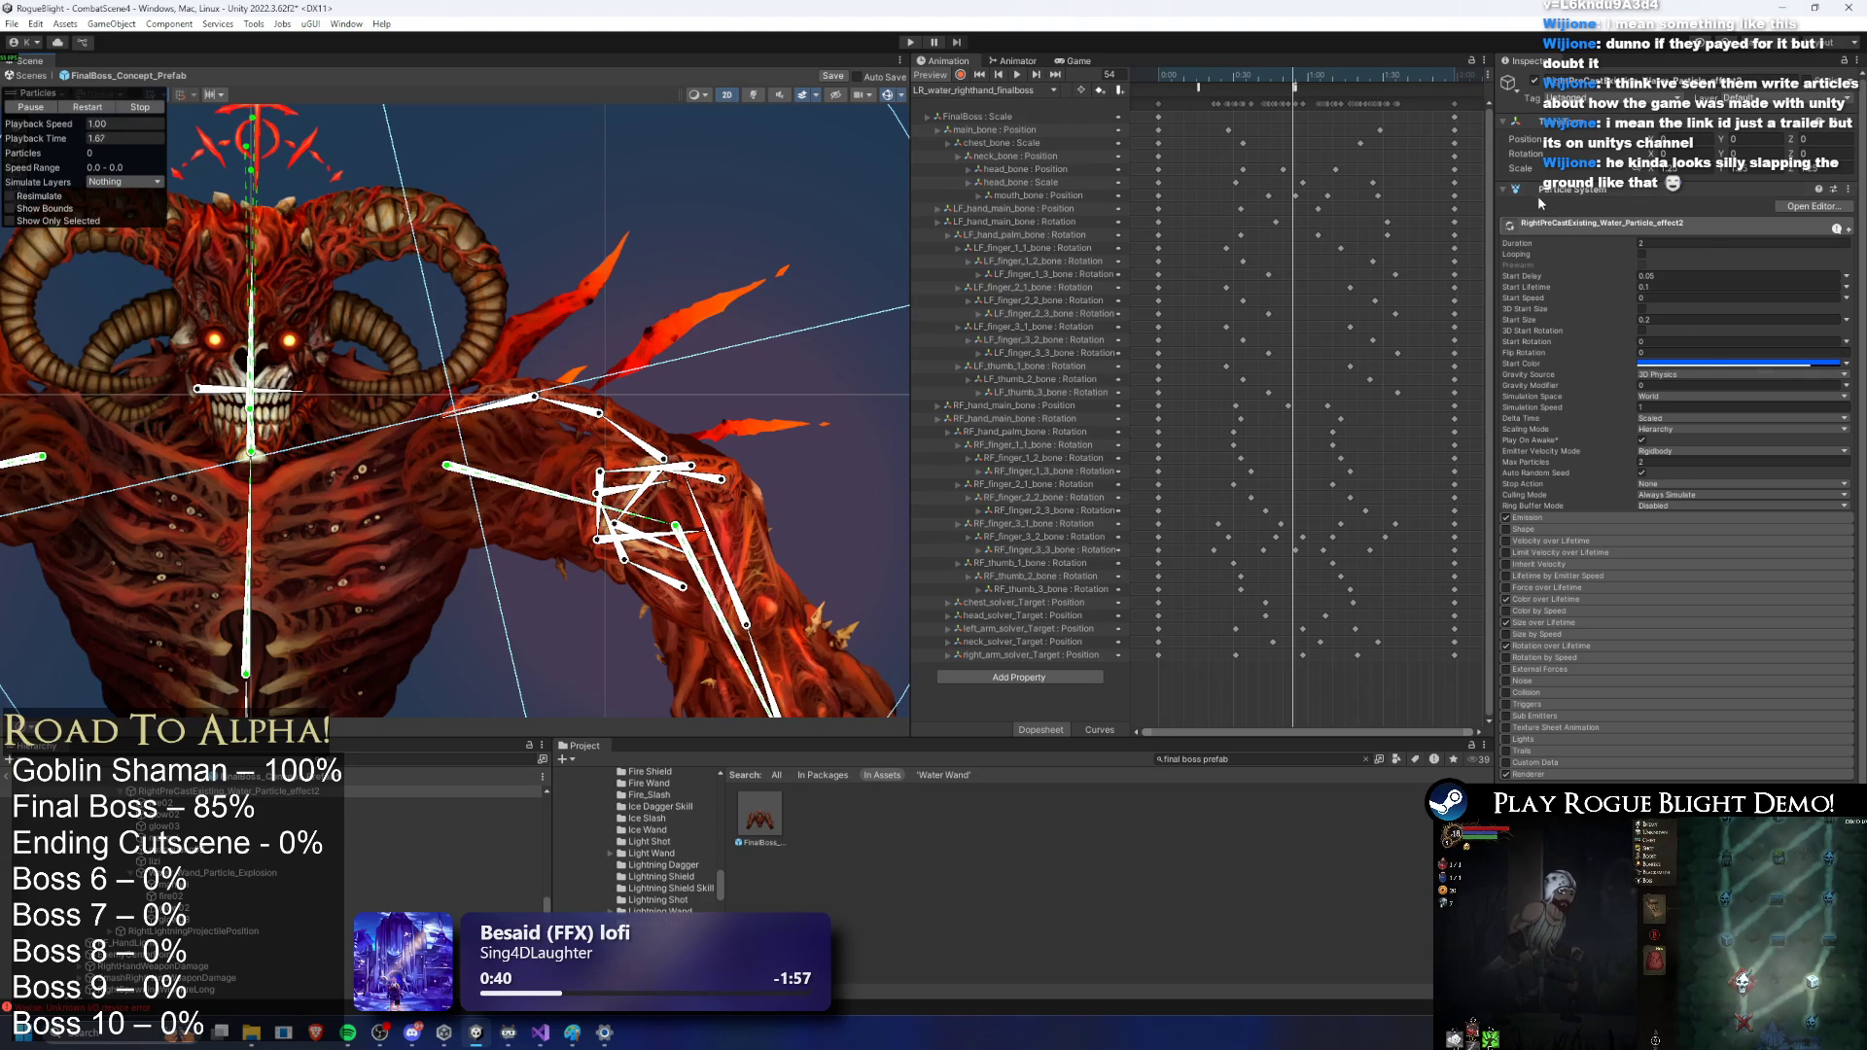
{"action": "scroll", "coordinate": [231, 866], "scroll_direction": "up", "scroll_amount": 2}
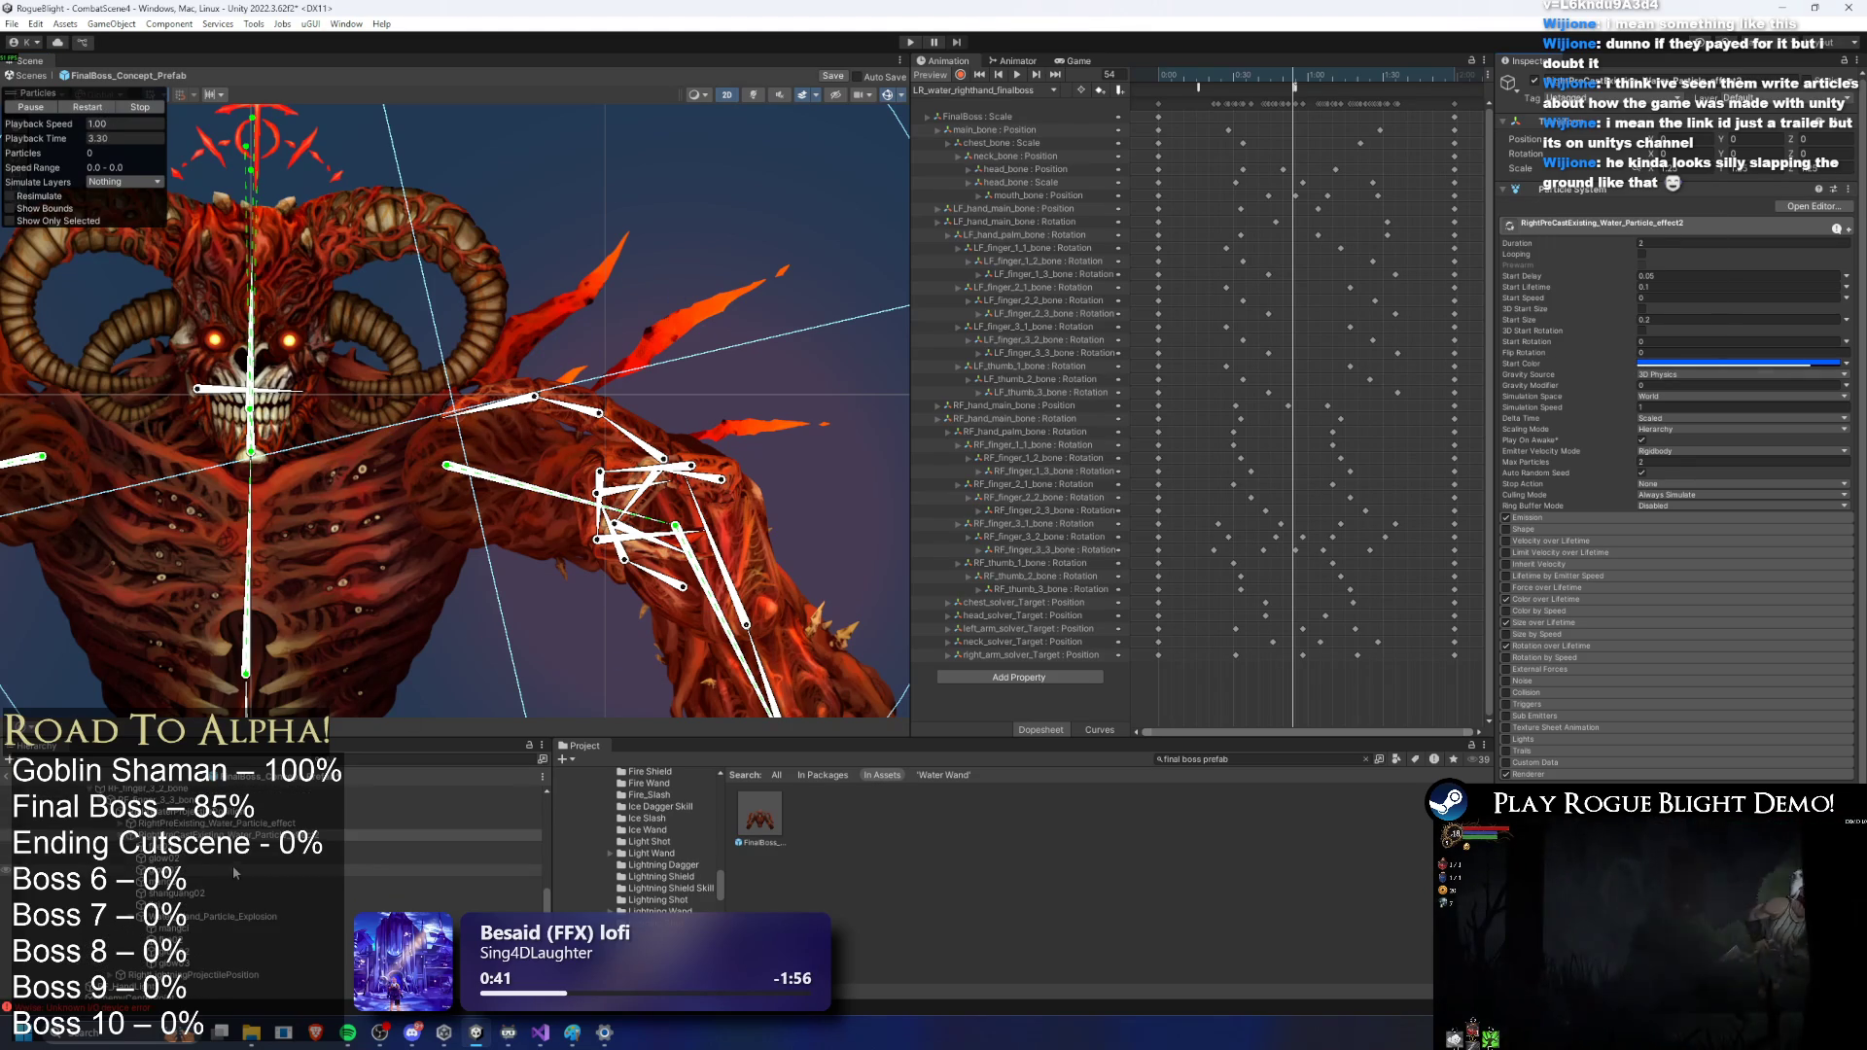
{"action": "right_click", "coordinate": [1550, 191]}
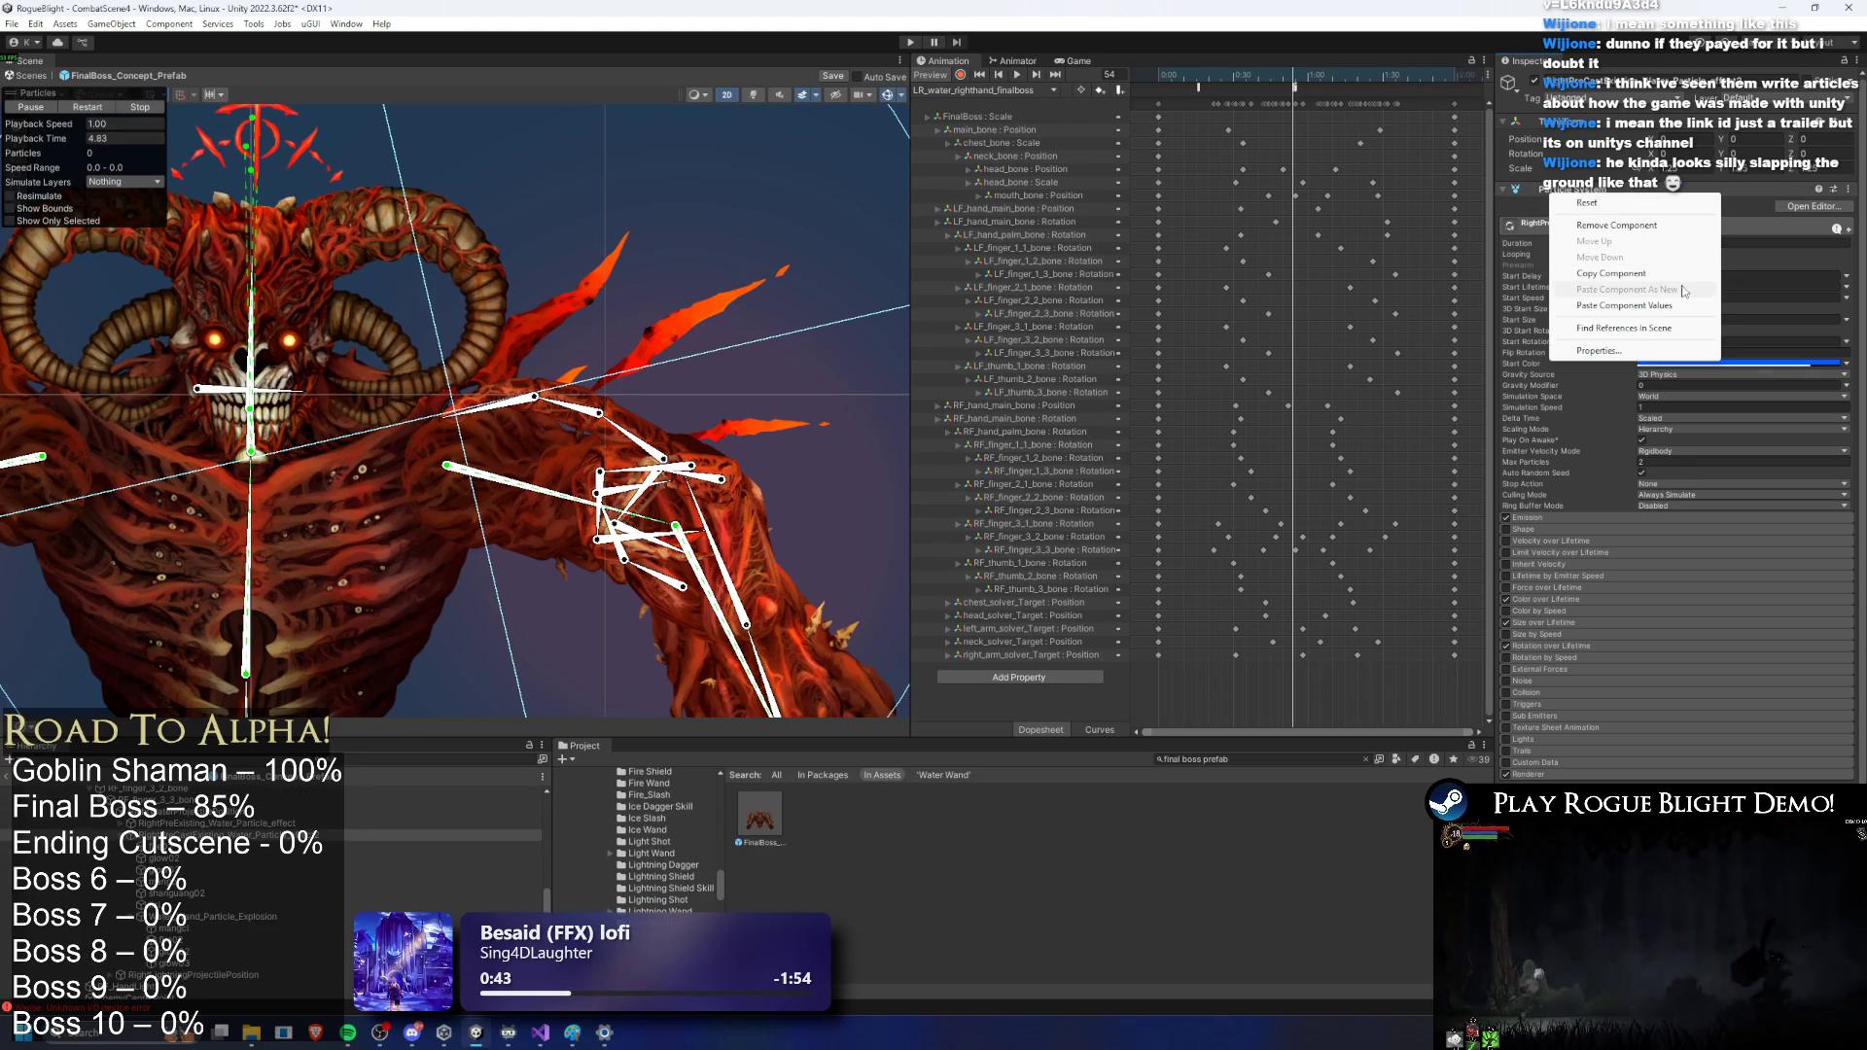
Step: Copy the right-hand Particle System settings and paste them onto LeftPreCastExisting_Water_Particle_effect2
{"action": "left_click", "coordinate": [1653, 273]}
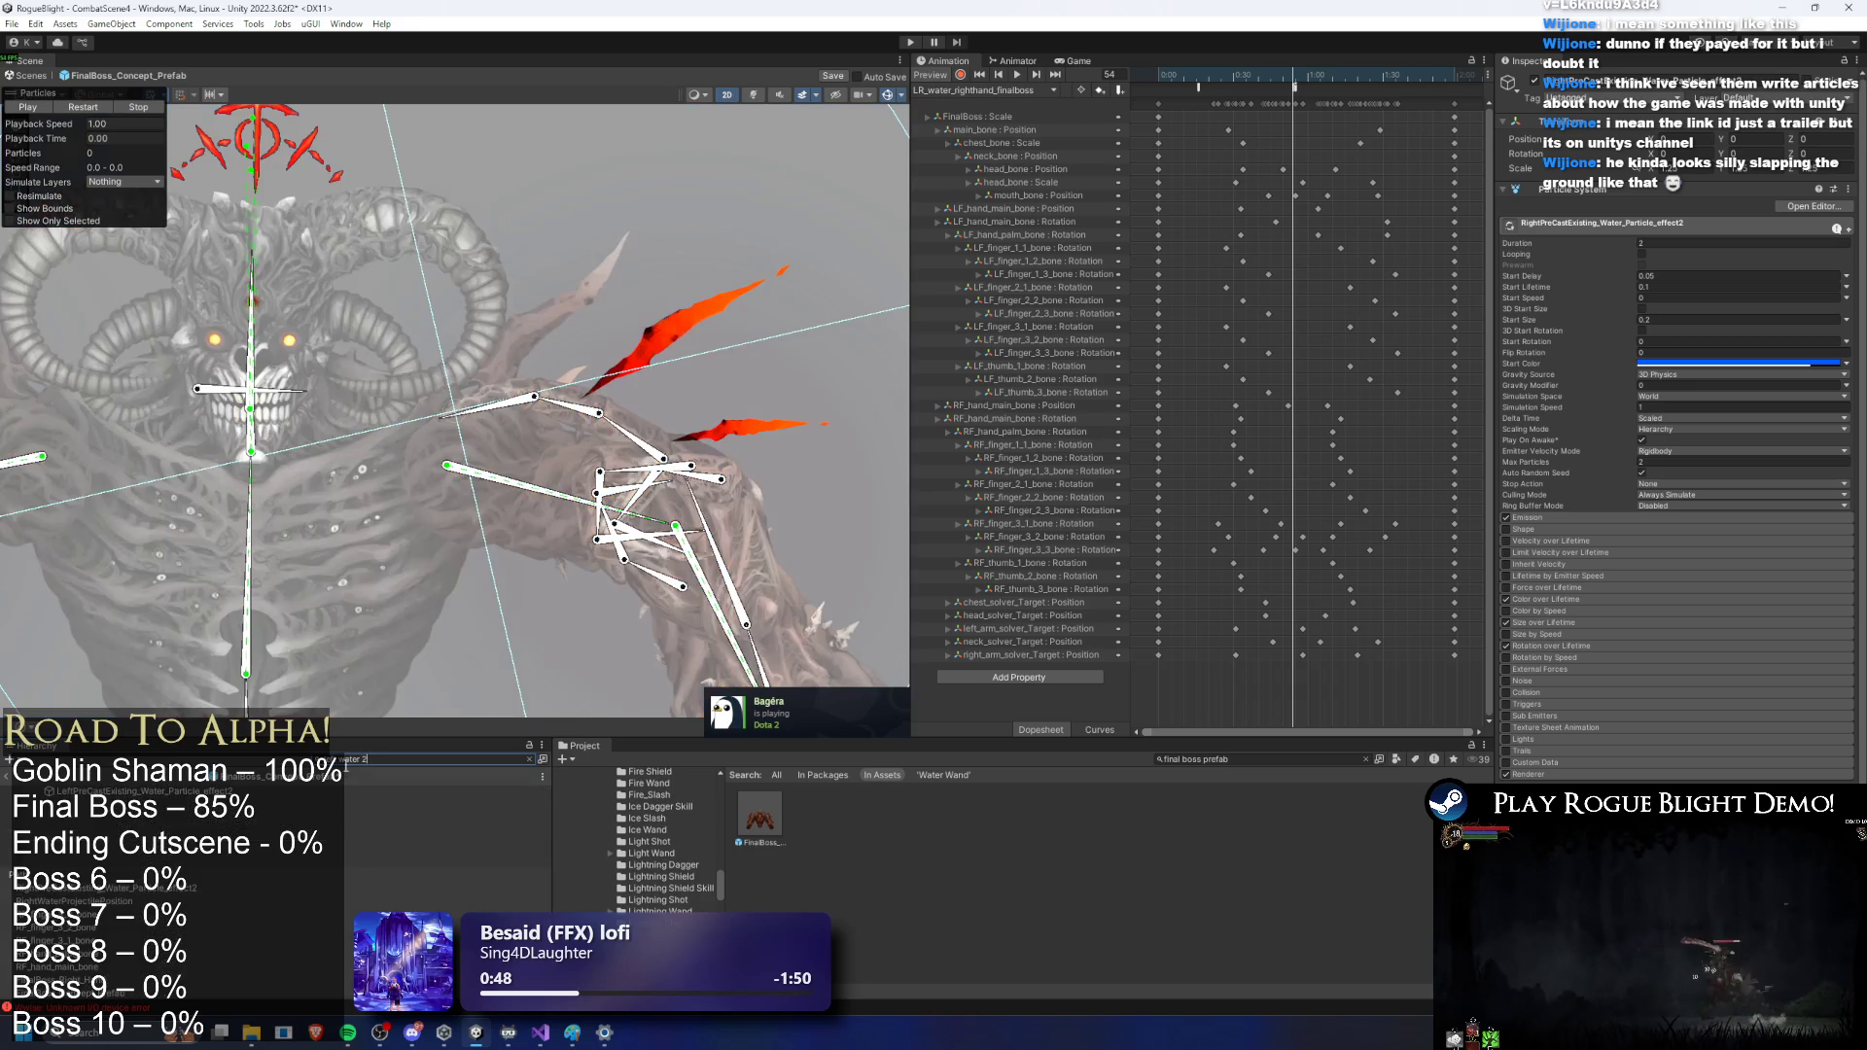
{"action": "left_click", "coordinate": [146, 790]}
{"action": "right_click", "coordinate": [1560, 191]}
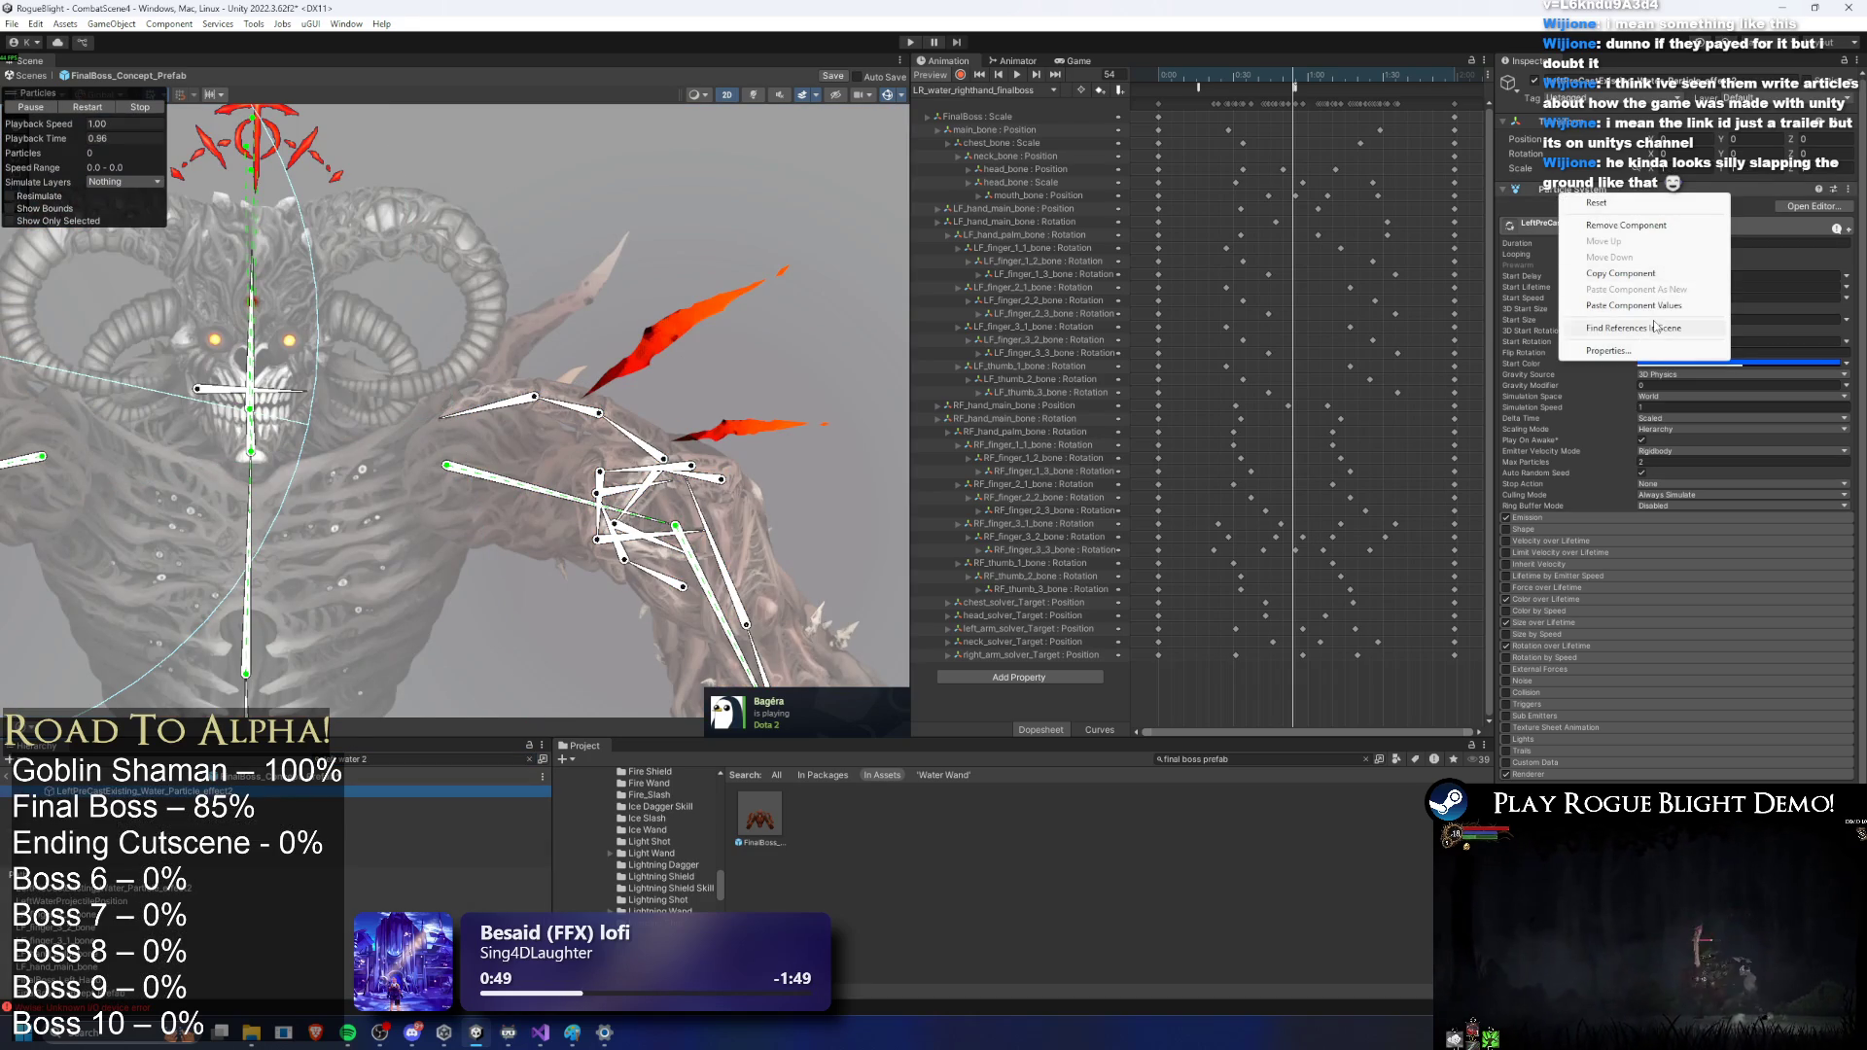
{"action": "left_click", "coordinate": [1662, 306]}
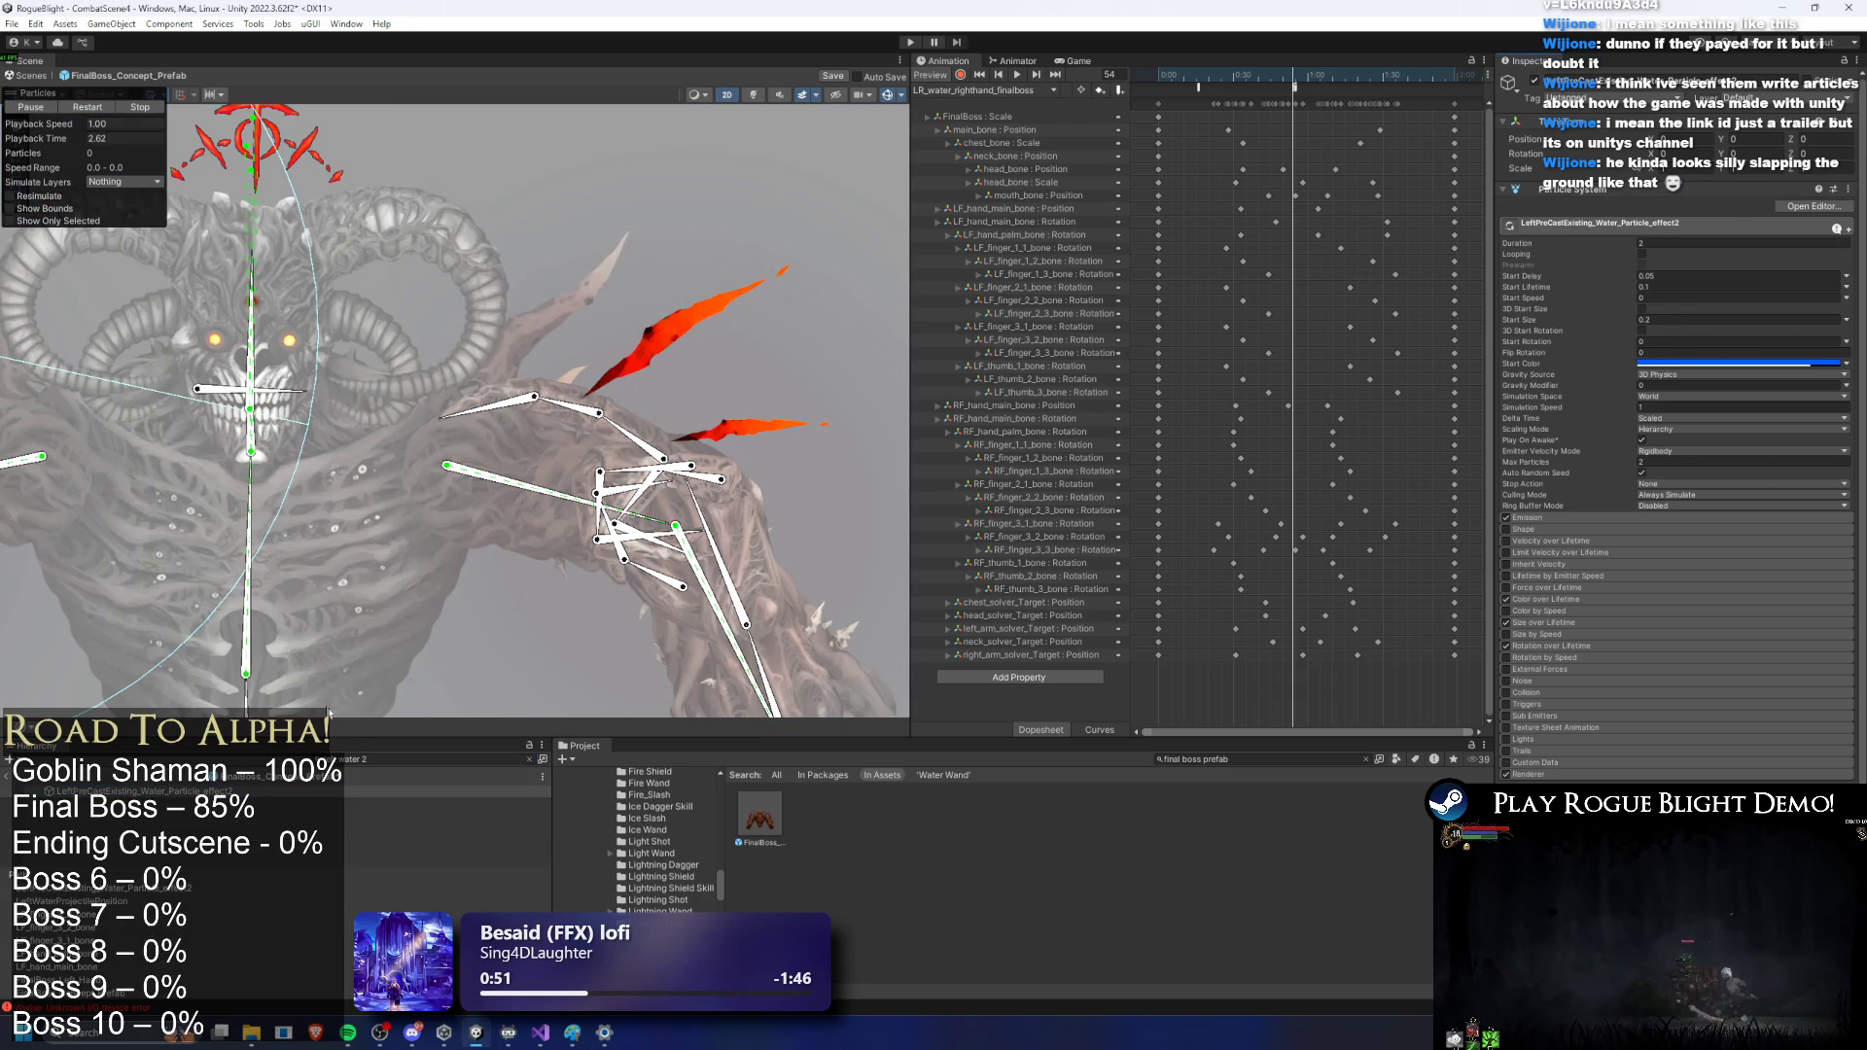
Step: Clear the Hierarchy search, then reselect the boss's arm bone and the water particle effect
{"action": "key", "text": "ctrl+a"}
{"action": "key", "text": "BackSpace"}
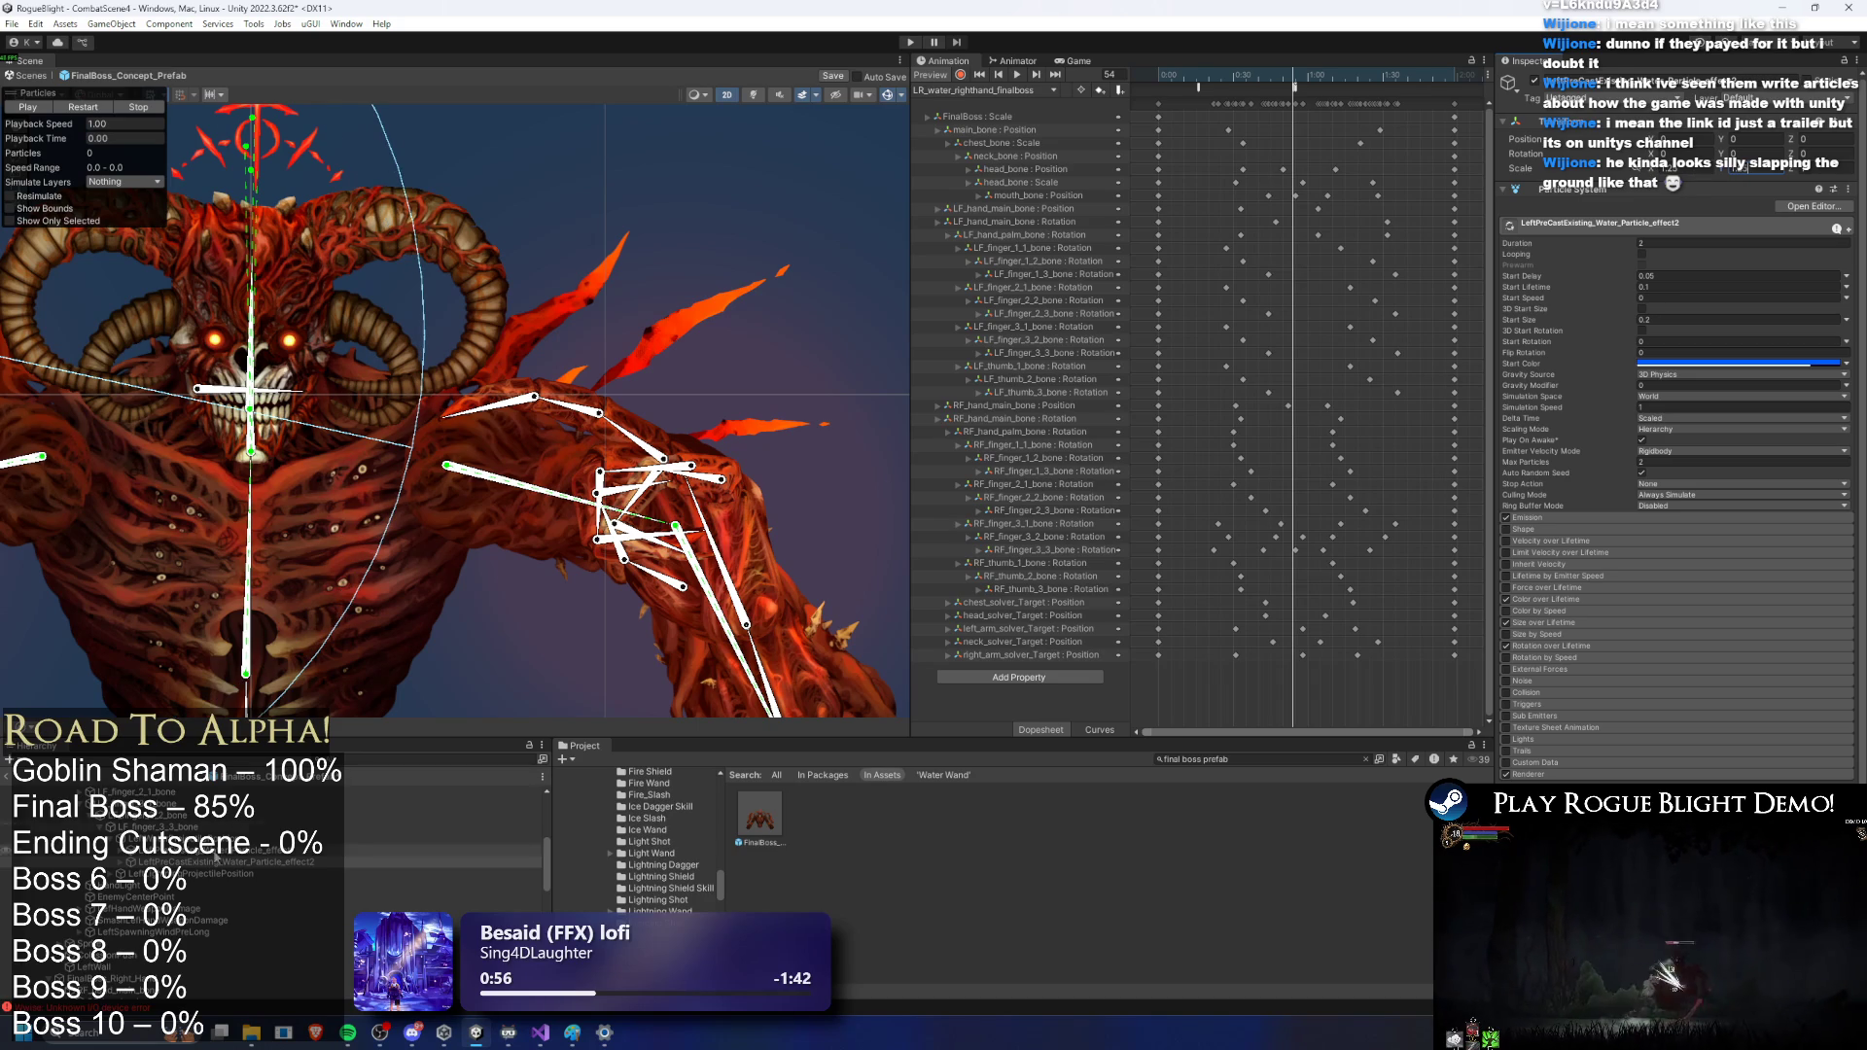
{"action": "left_click", "coordinate": [533, 396]}
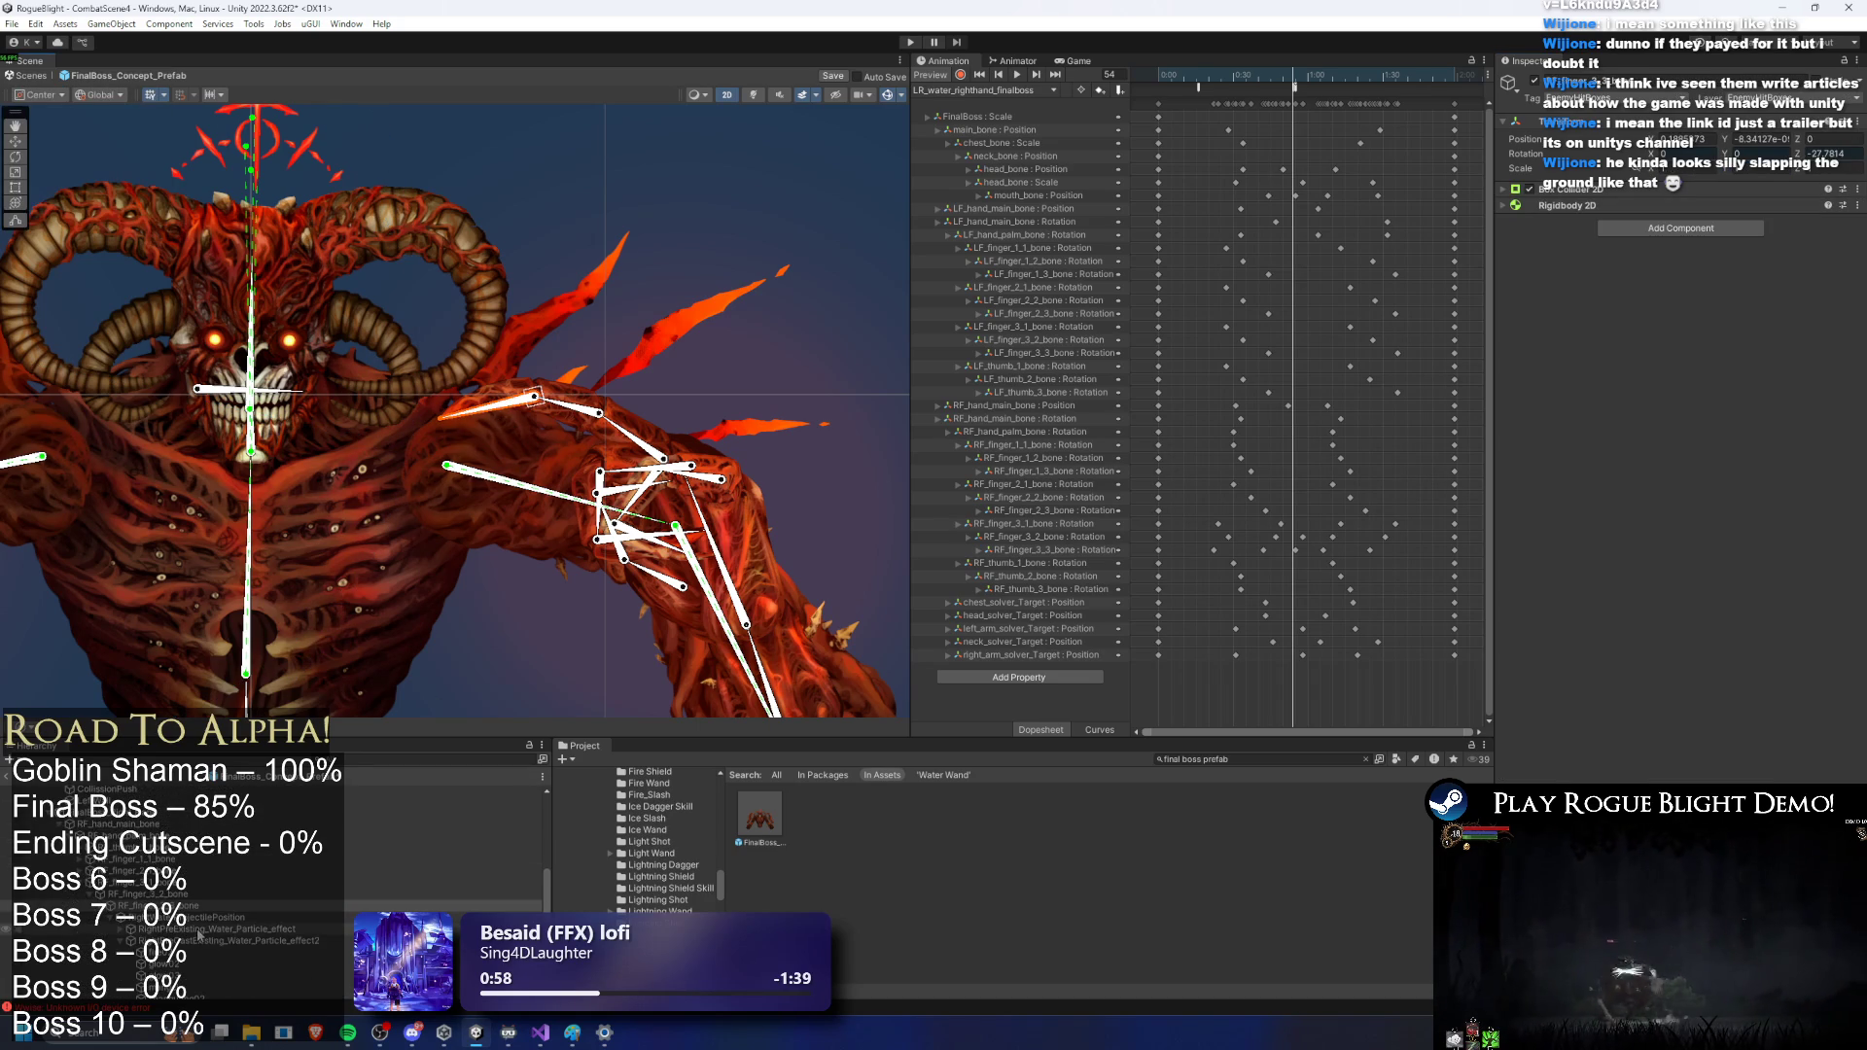
{"action": "left_click", "coordinate": [212, 941]}
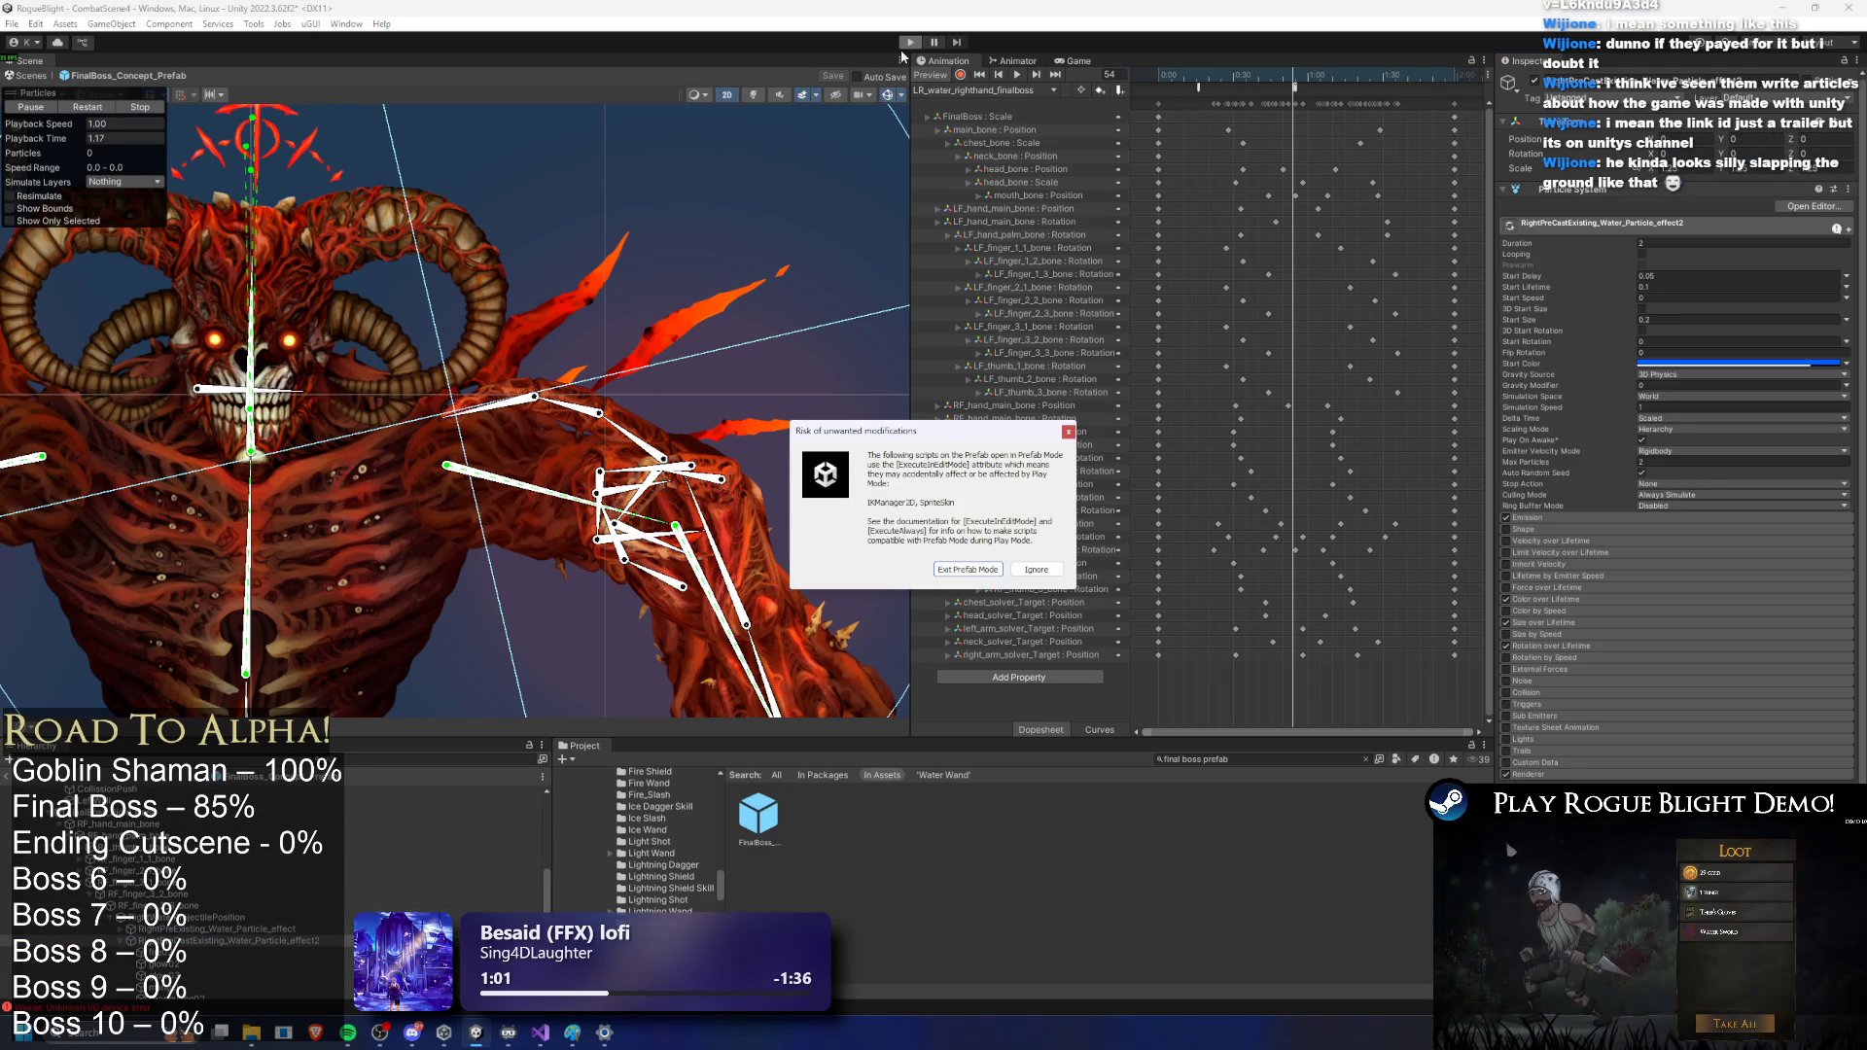
Step: Dismiss the prefab warning to start the playtest and hit the boss with C skills and slashes
{"action": "key", "text": "Escape"}
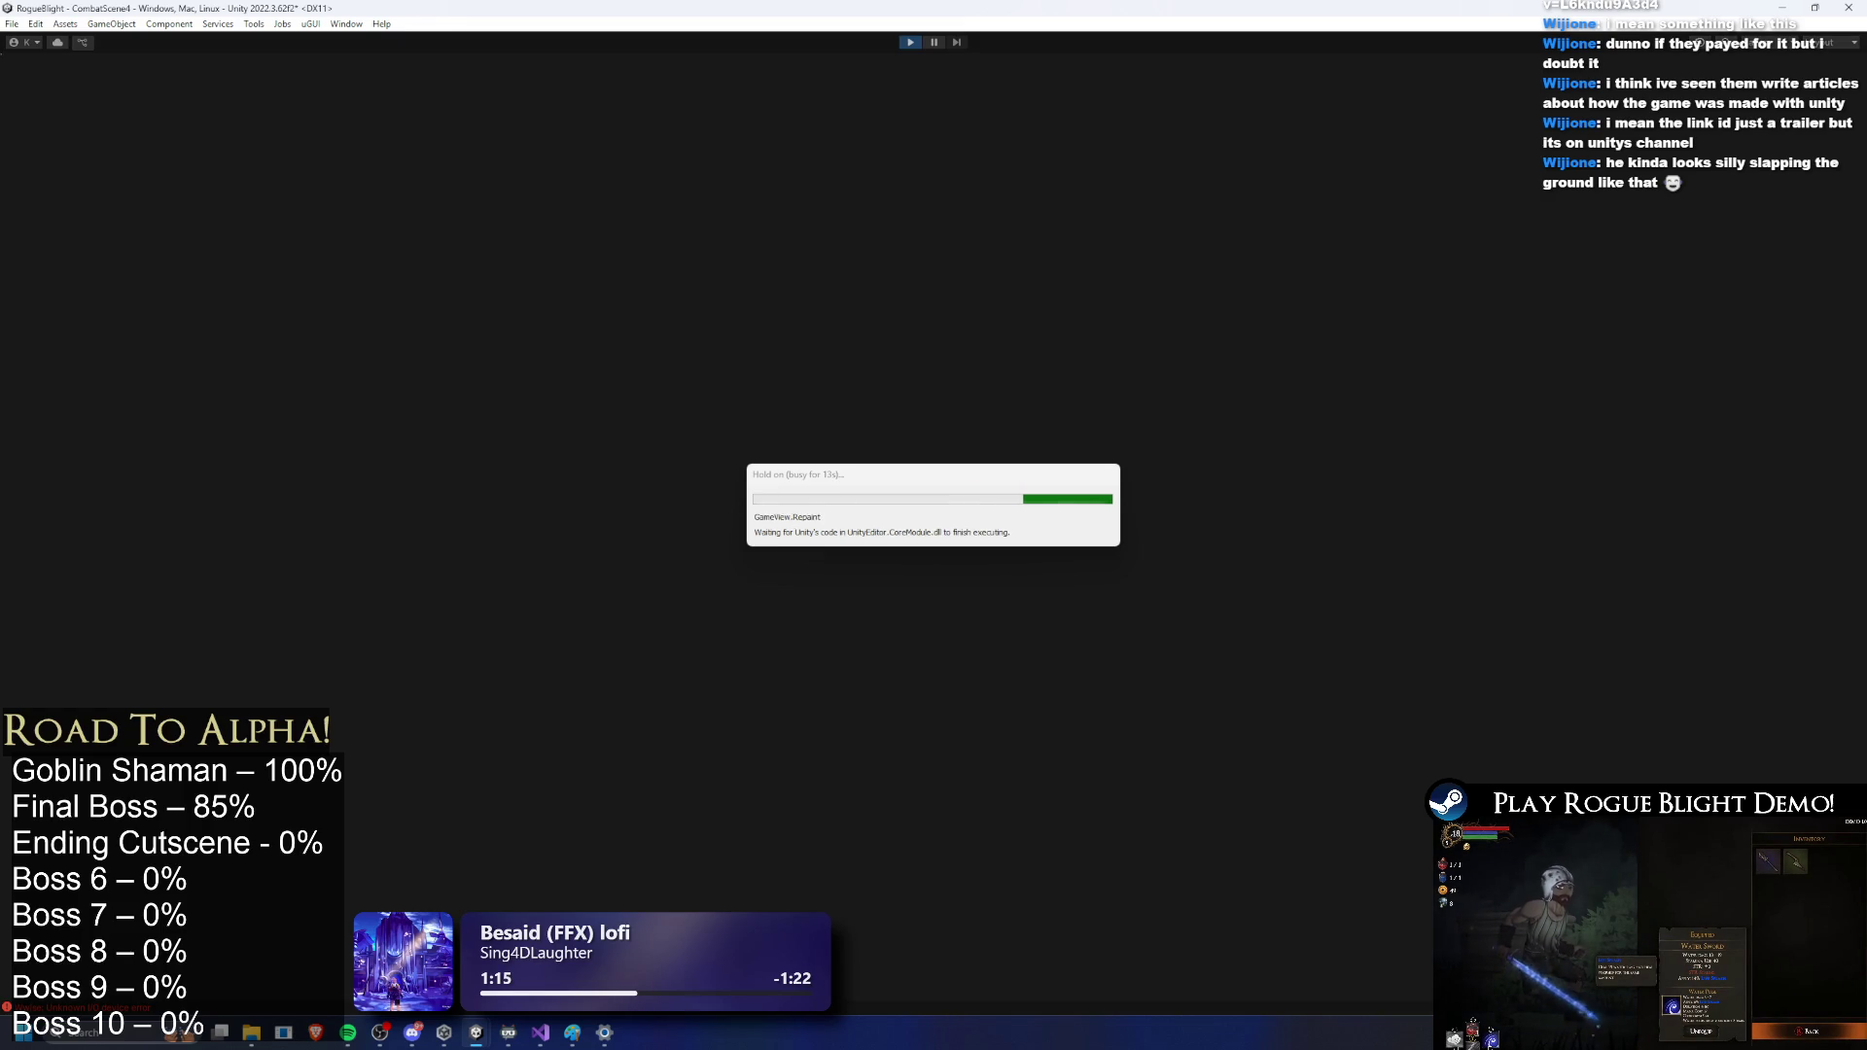
{"action": "key", "text": "d"}
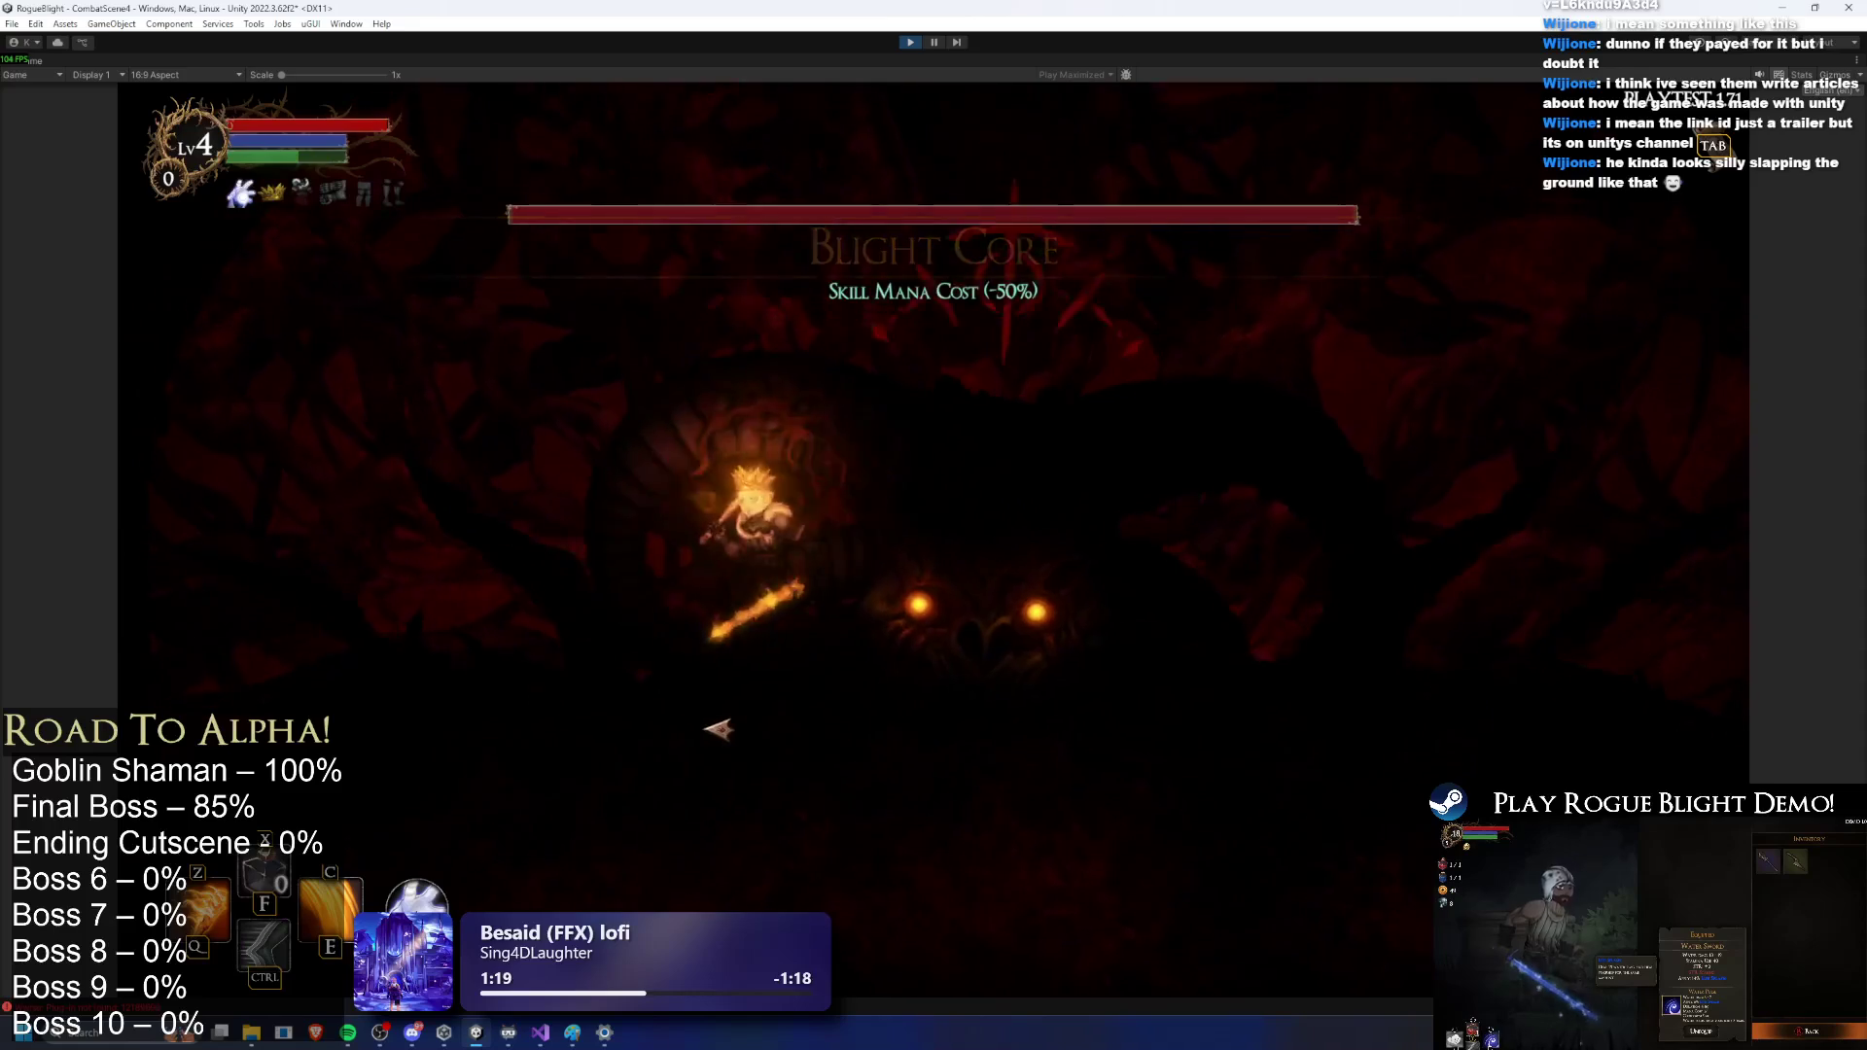
{"action": "key", "text": "c"}
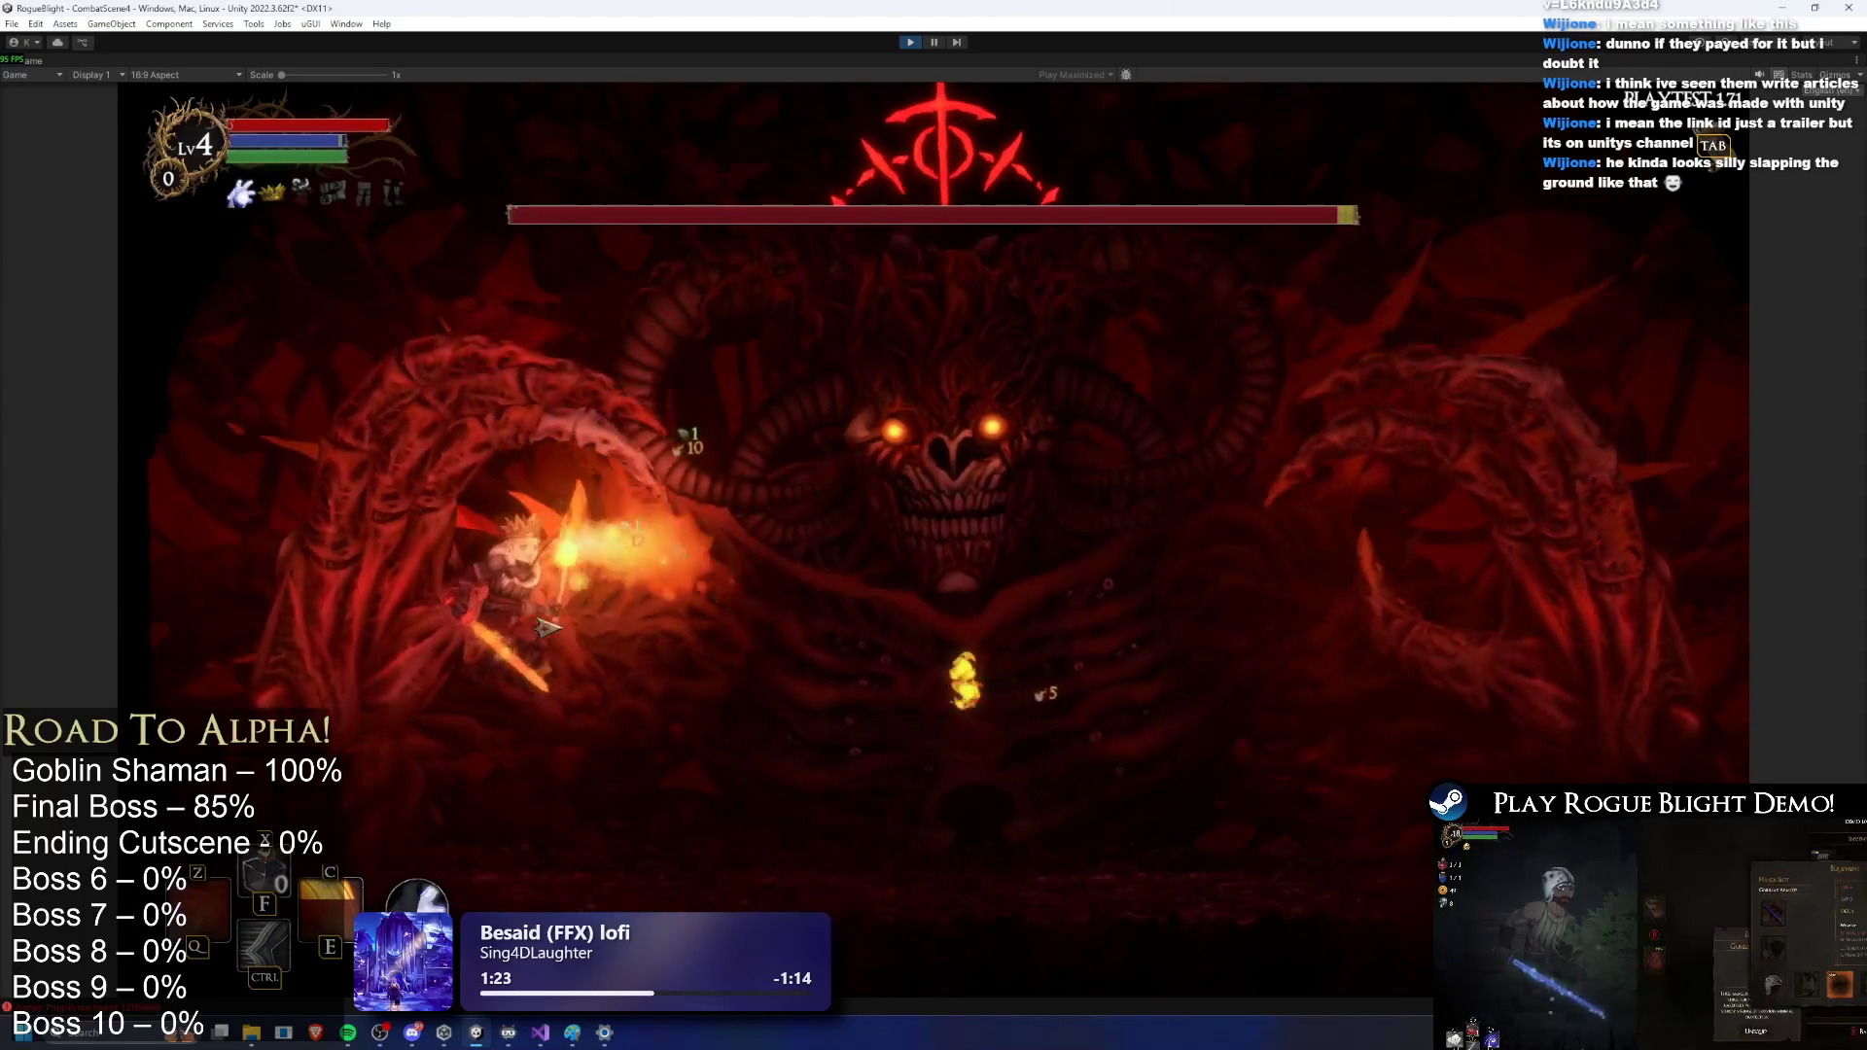
{"action": "left_click", "coordinate": [401, 645]}
{"action": "key", "text": "d"}
{"action": "left_click", "coordinate": [1177, 699]}
{"action": "key", "text": "d"}
{"action": "left_click", "coordinate": [1362, 734]}
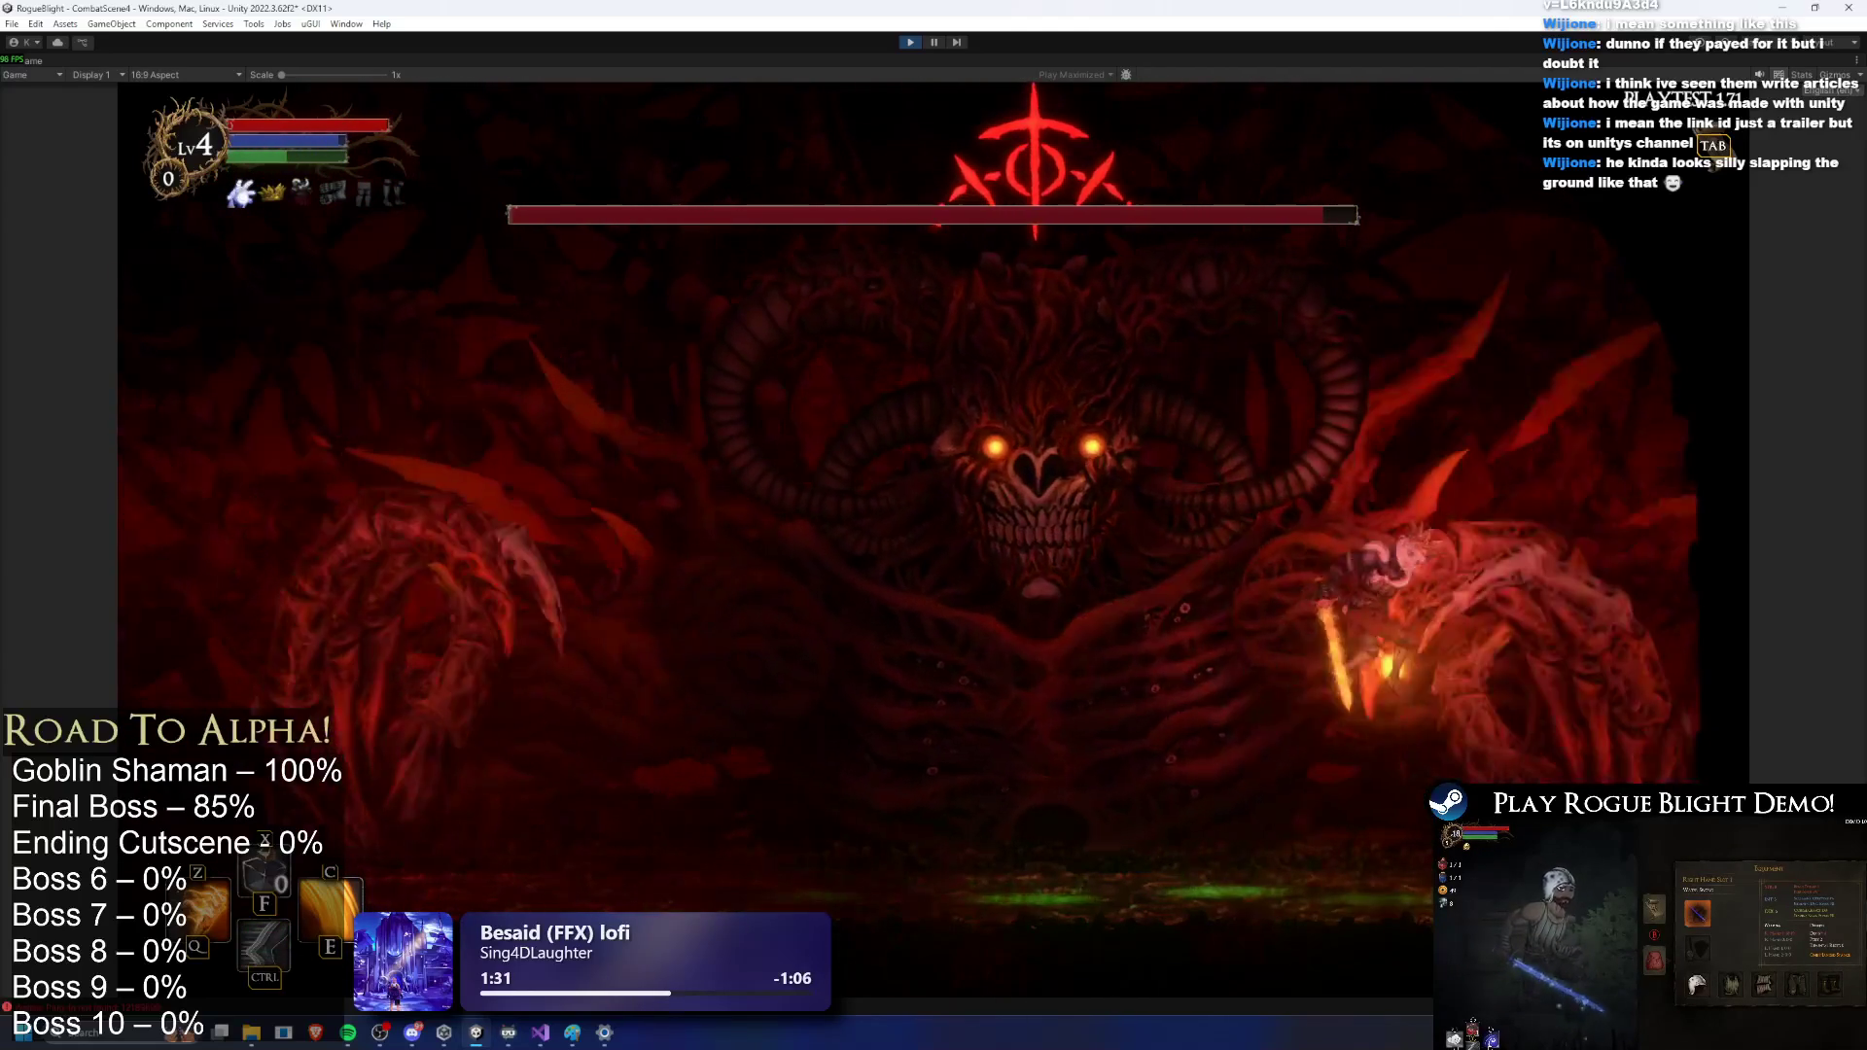
{"action": "key", "text": "c"}
{"action": "key", "text": "a"}
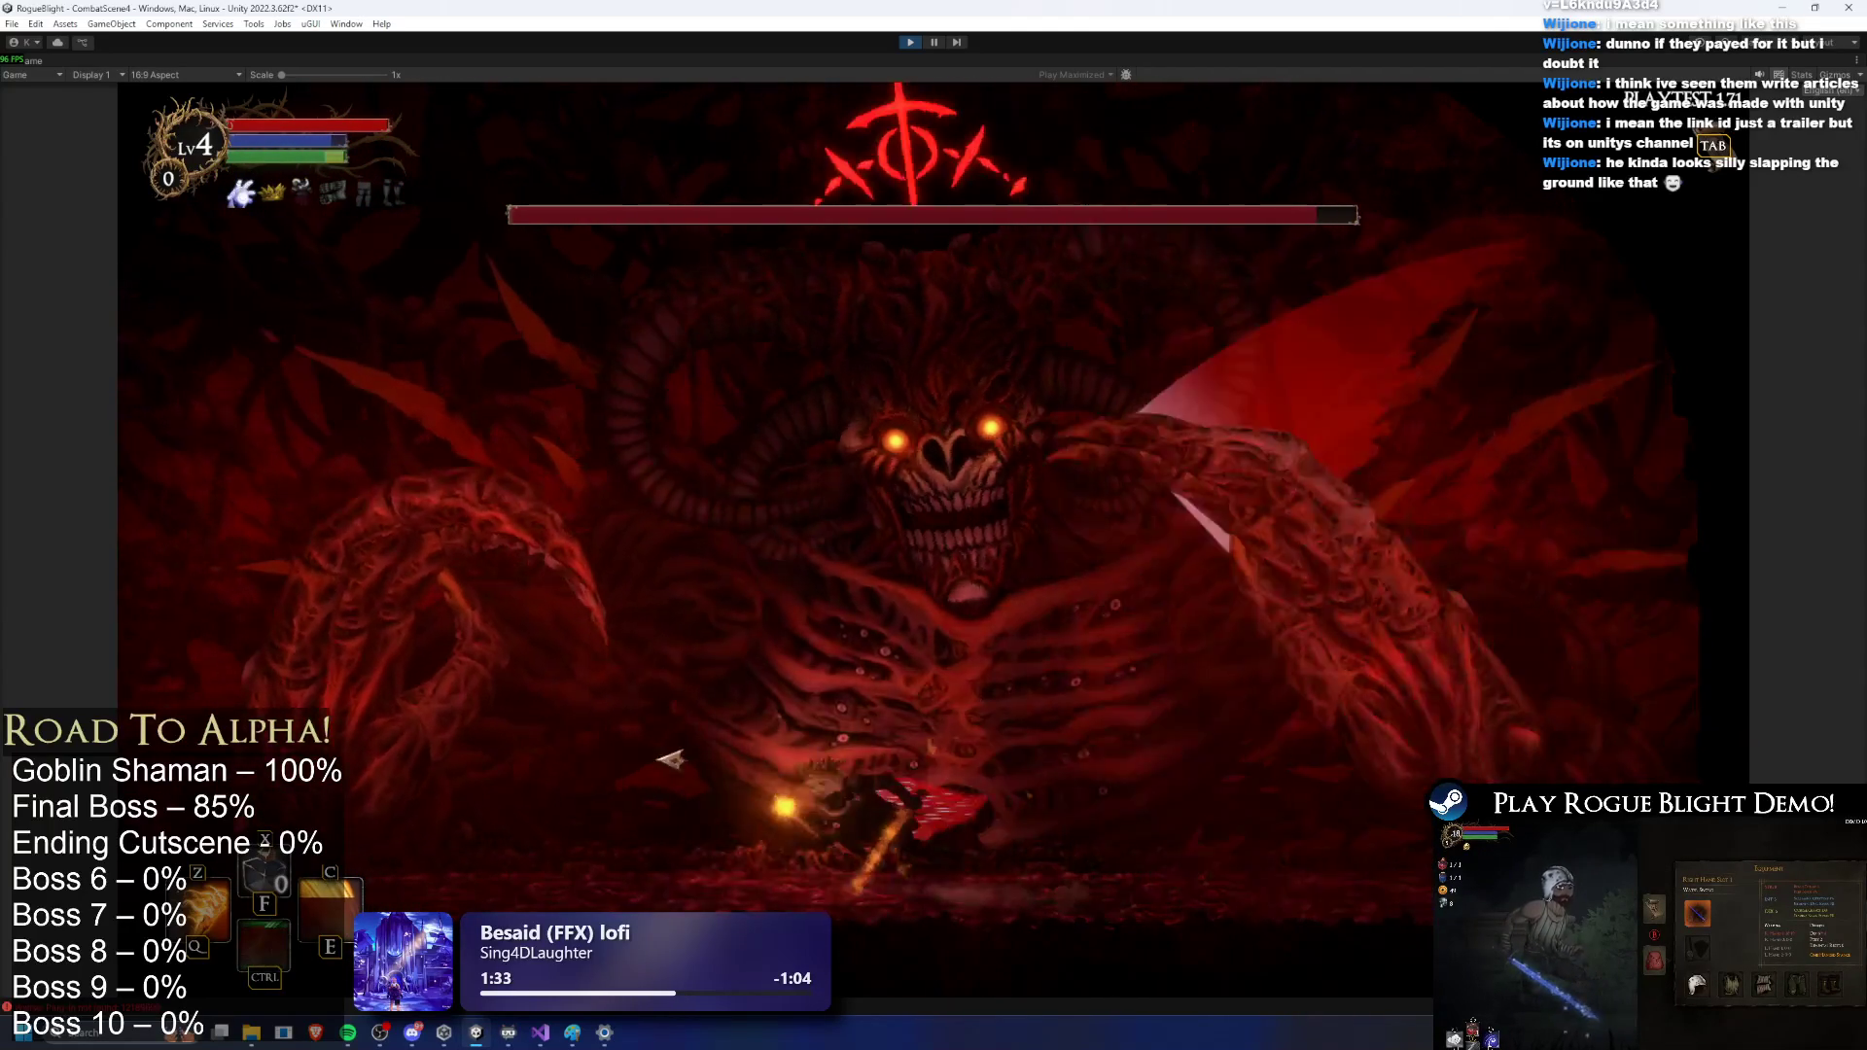
{"action": "key", "text": "ctrl"}
{"action": "left_click", "coordinate": [423, 753]}
Step: Dash beneath and around the boss with CTRL, attacking from both sides of the arena
{"action": "key", "text": "ctrl"}
{"action": "key", "text": "a"}
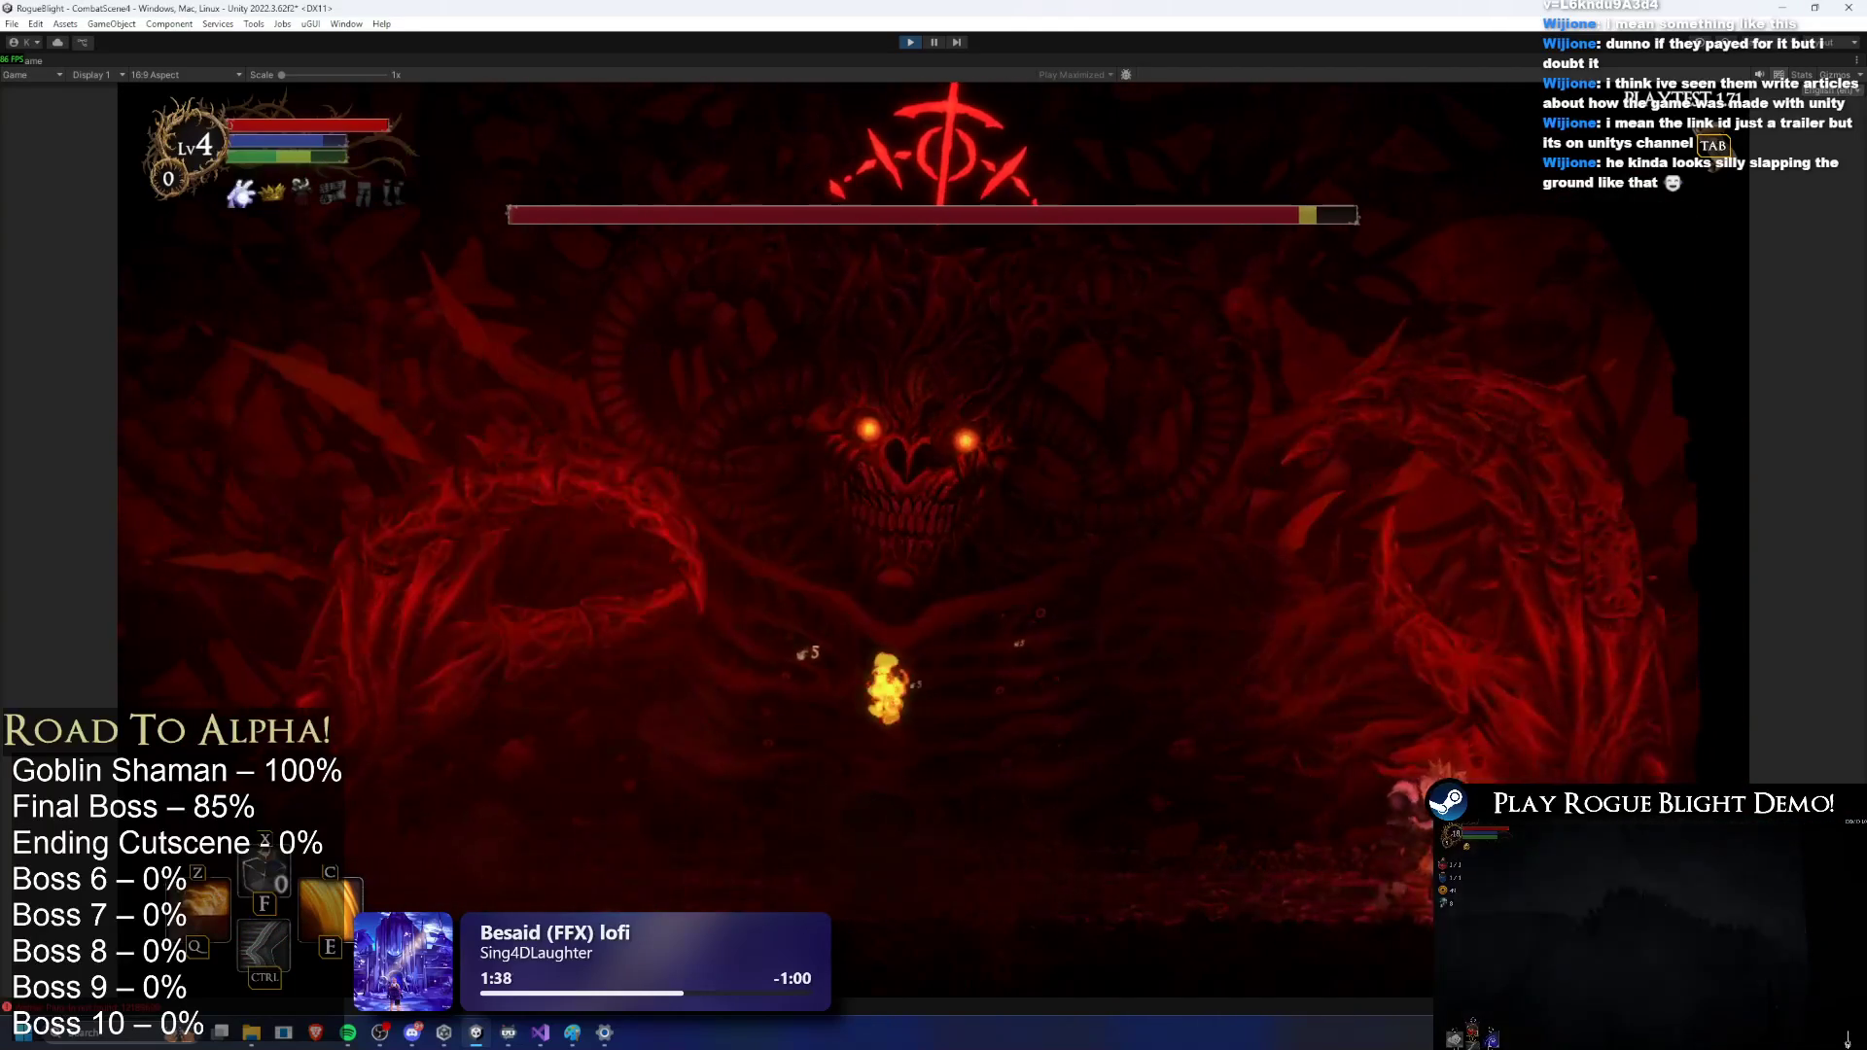
{"action": "key", "text": "d"}
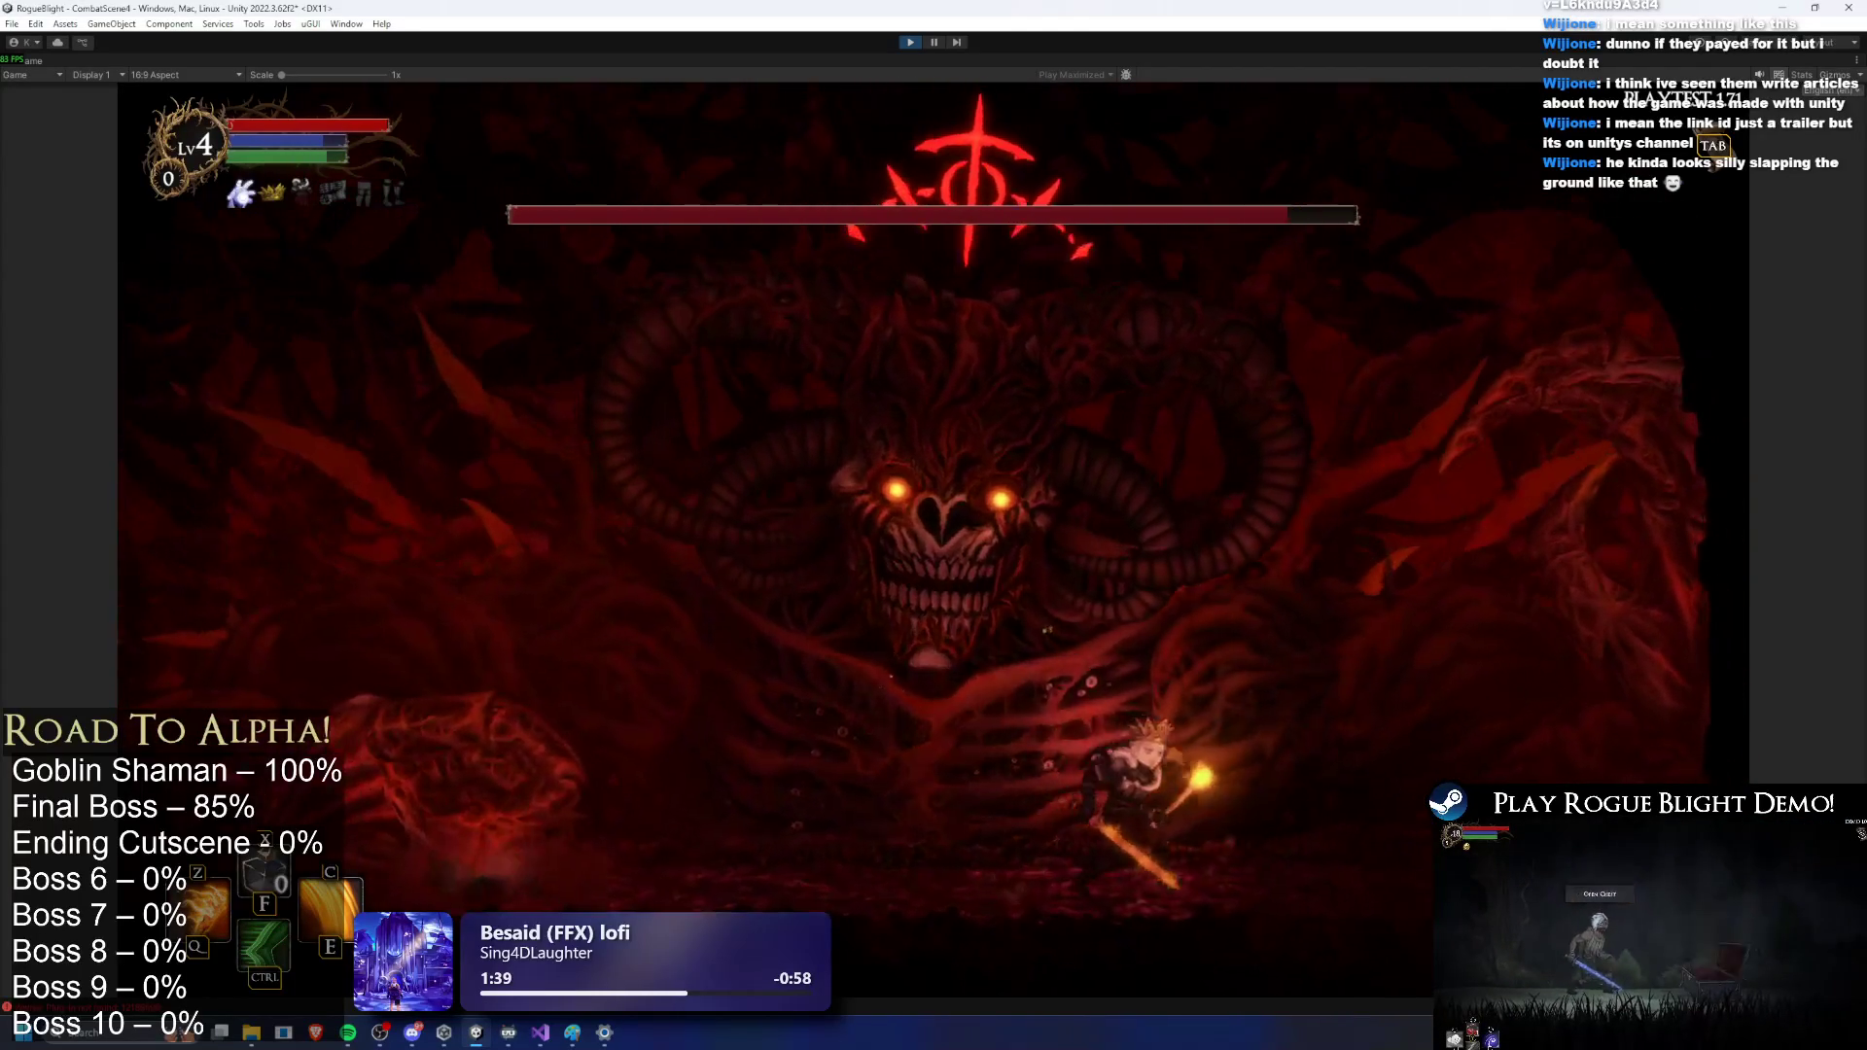
{"action": "key", "text": "ctrl"}
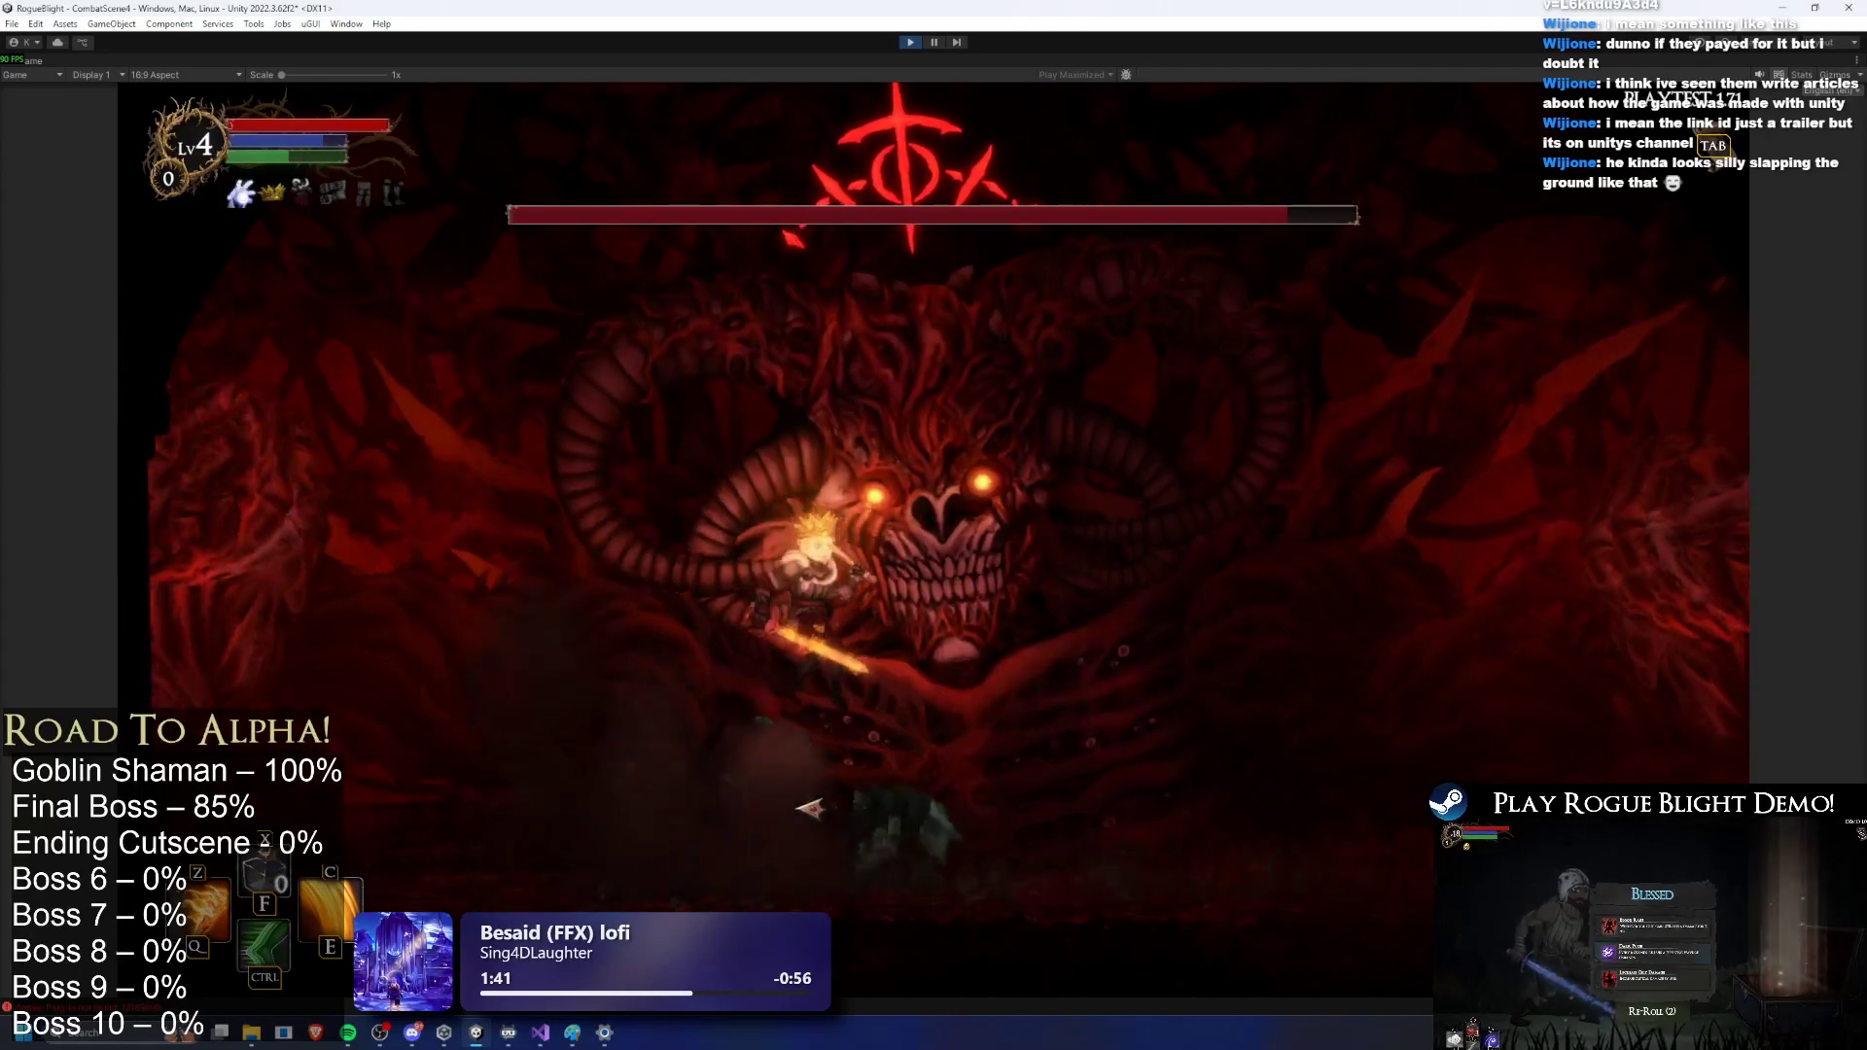
{"action": "key", "text": "d"}
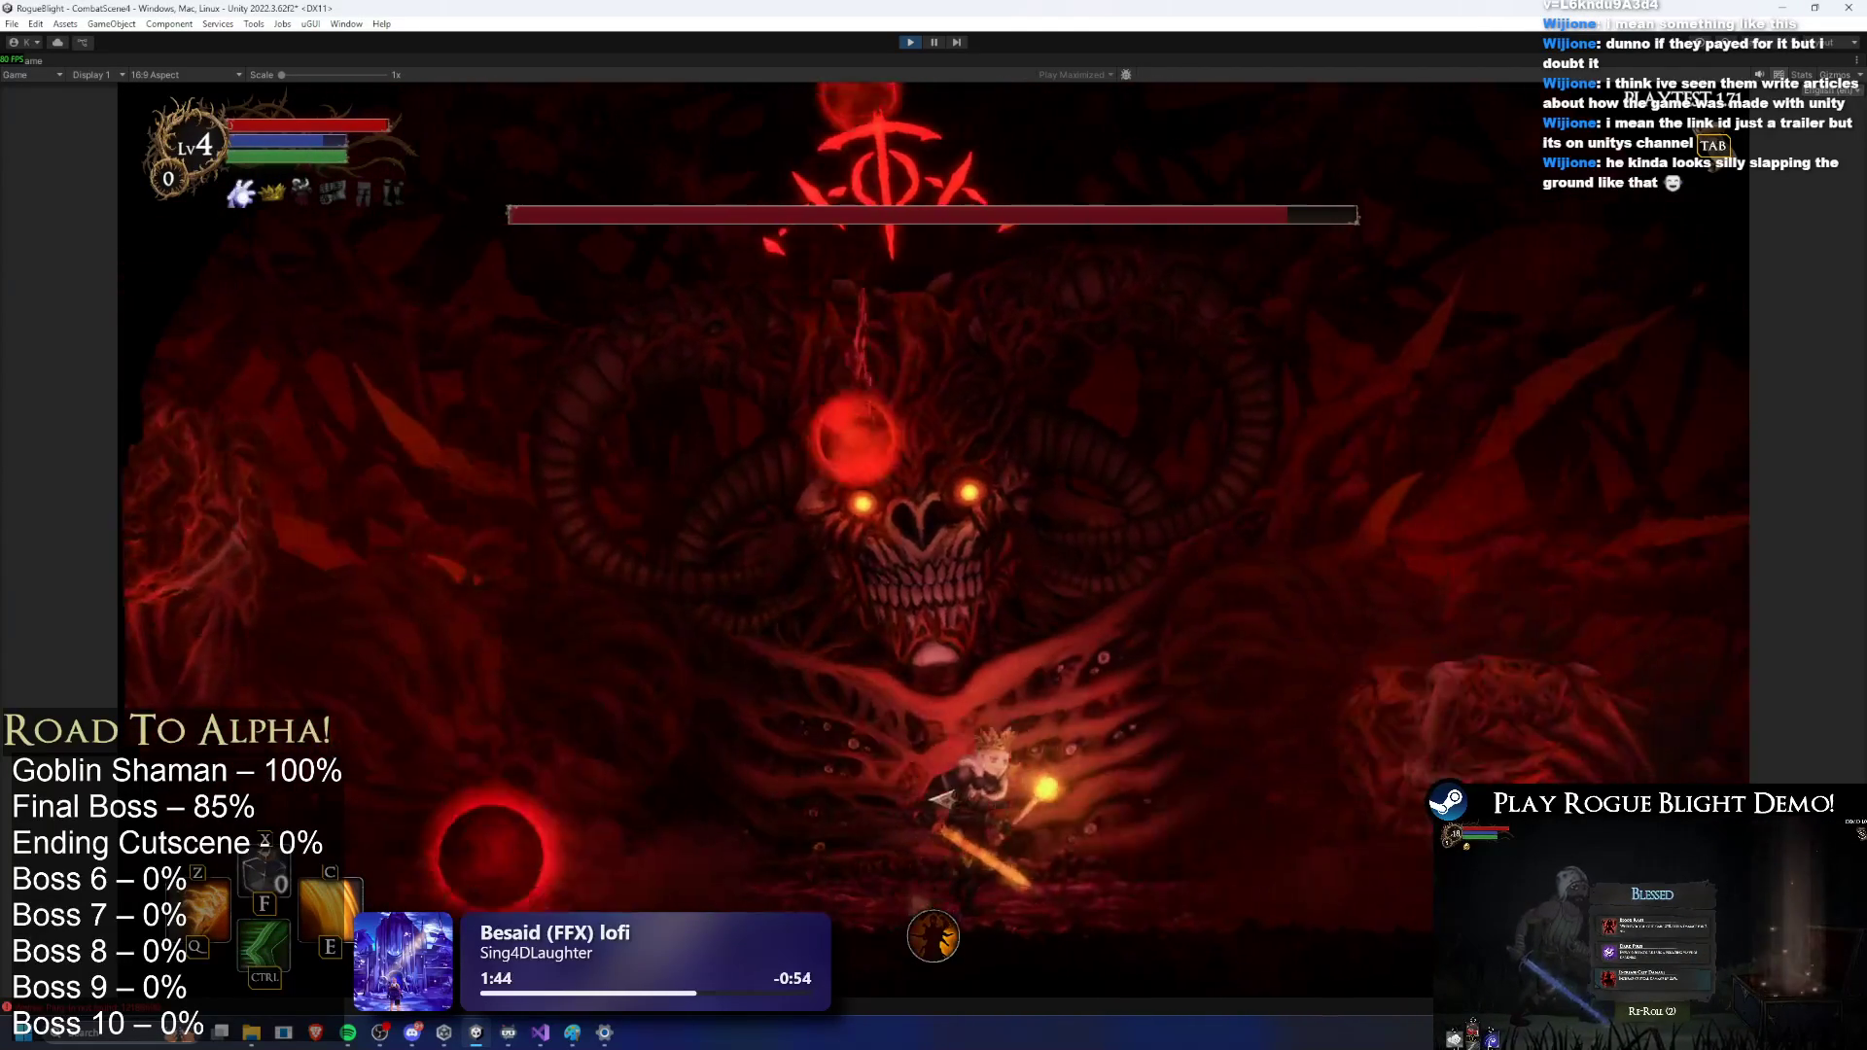
{"action": "key", "text": "d"}
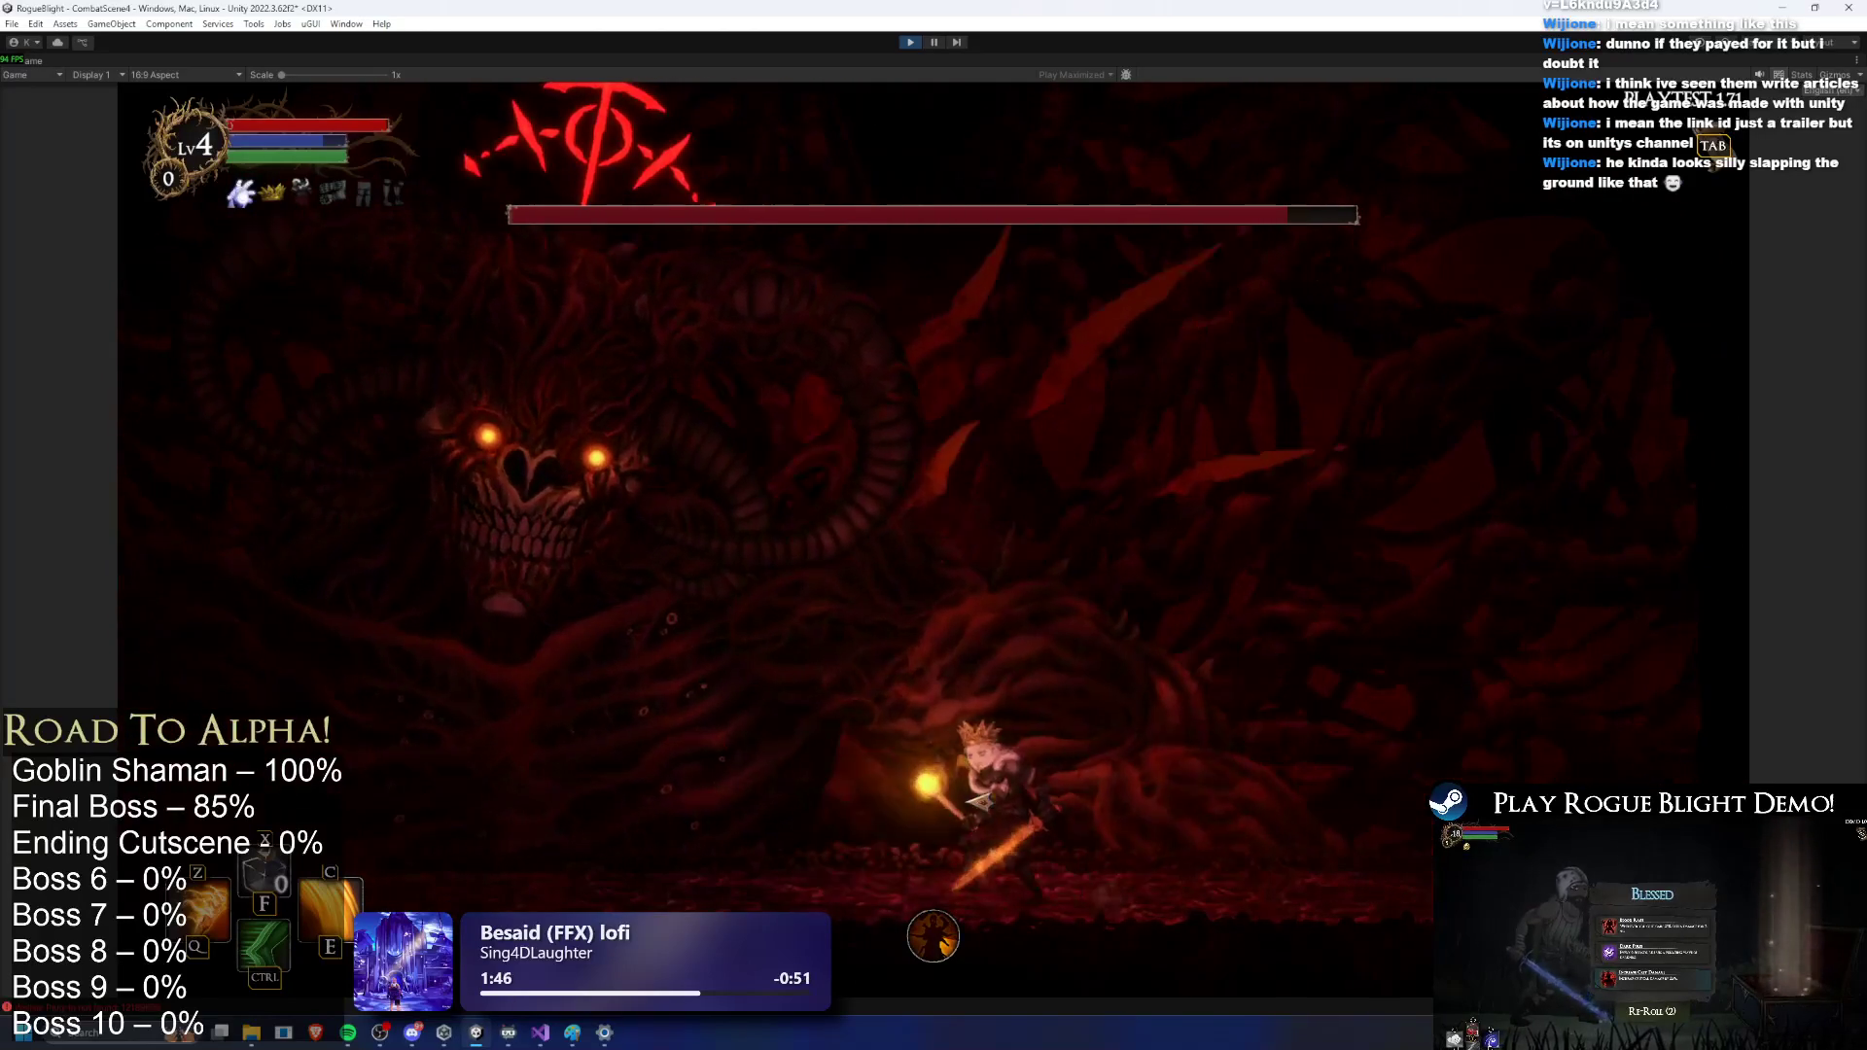
{"action": "key", "text": "d"}
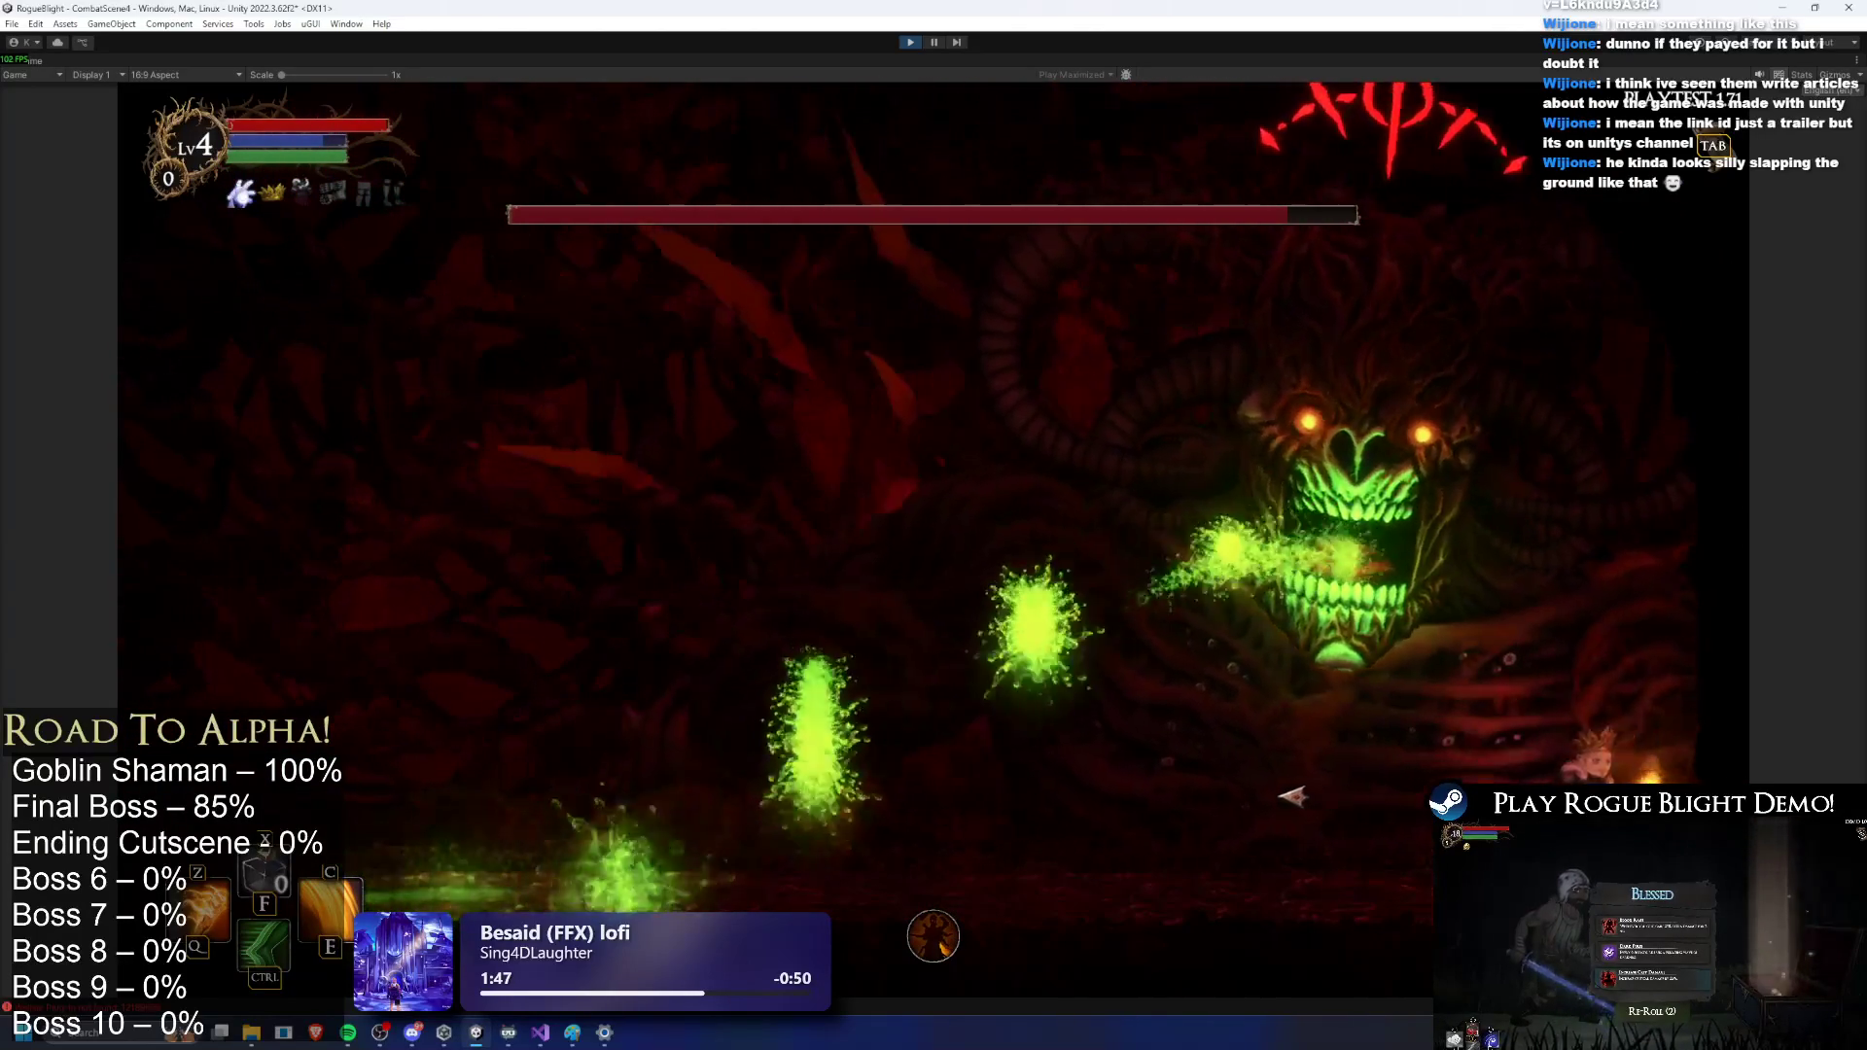
{"action": "key", "text": "a"}
{"action": "key", "text": "a"}
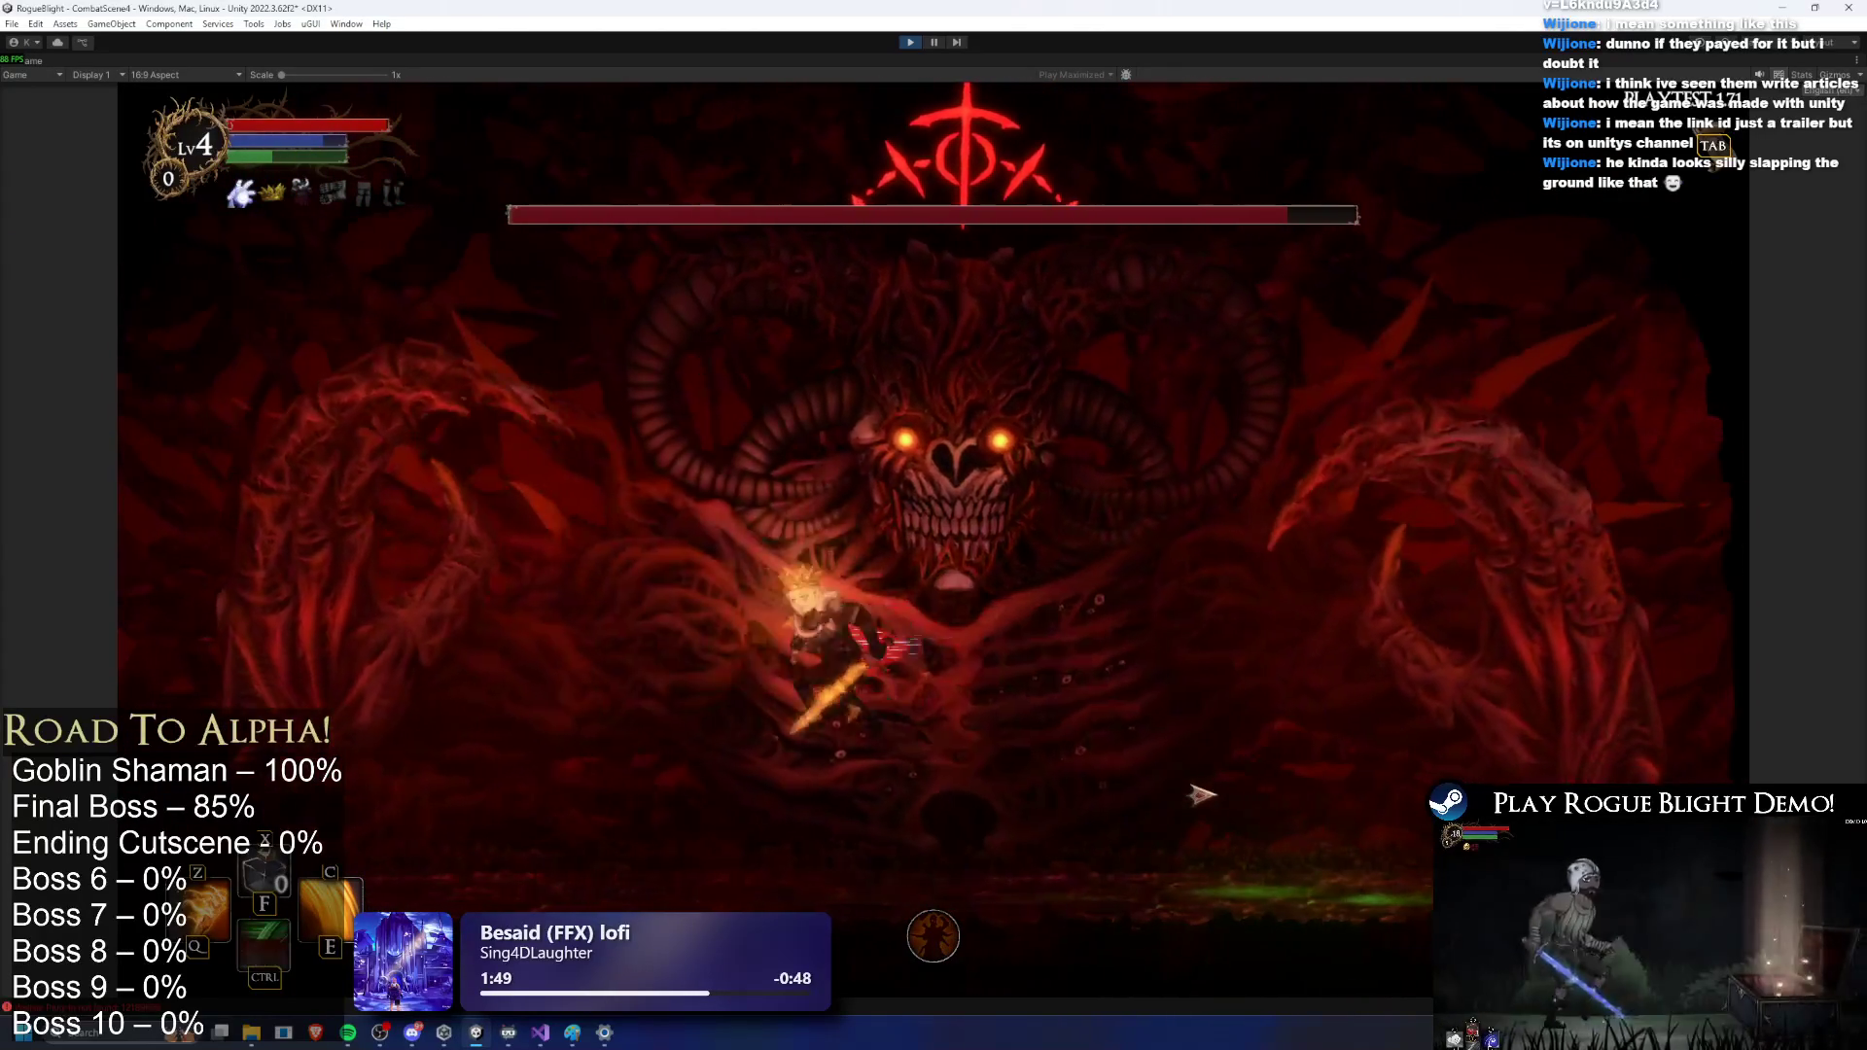
{"action": "key", "text": "a"}
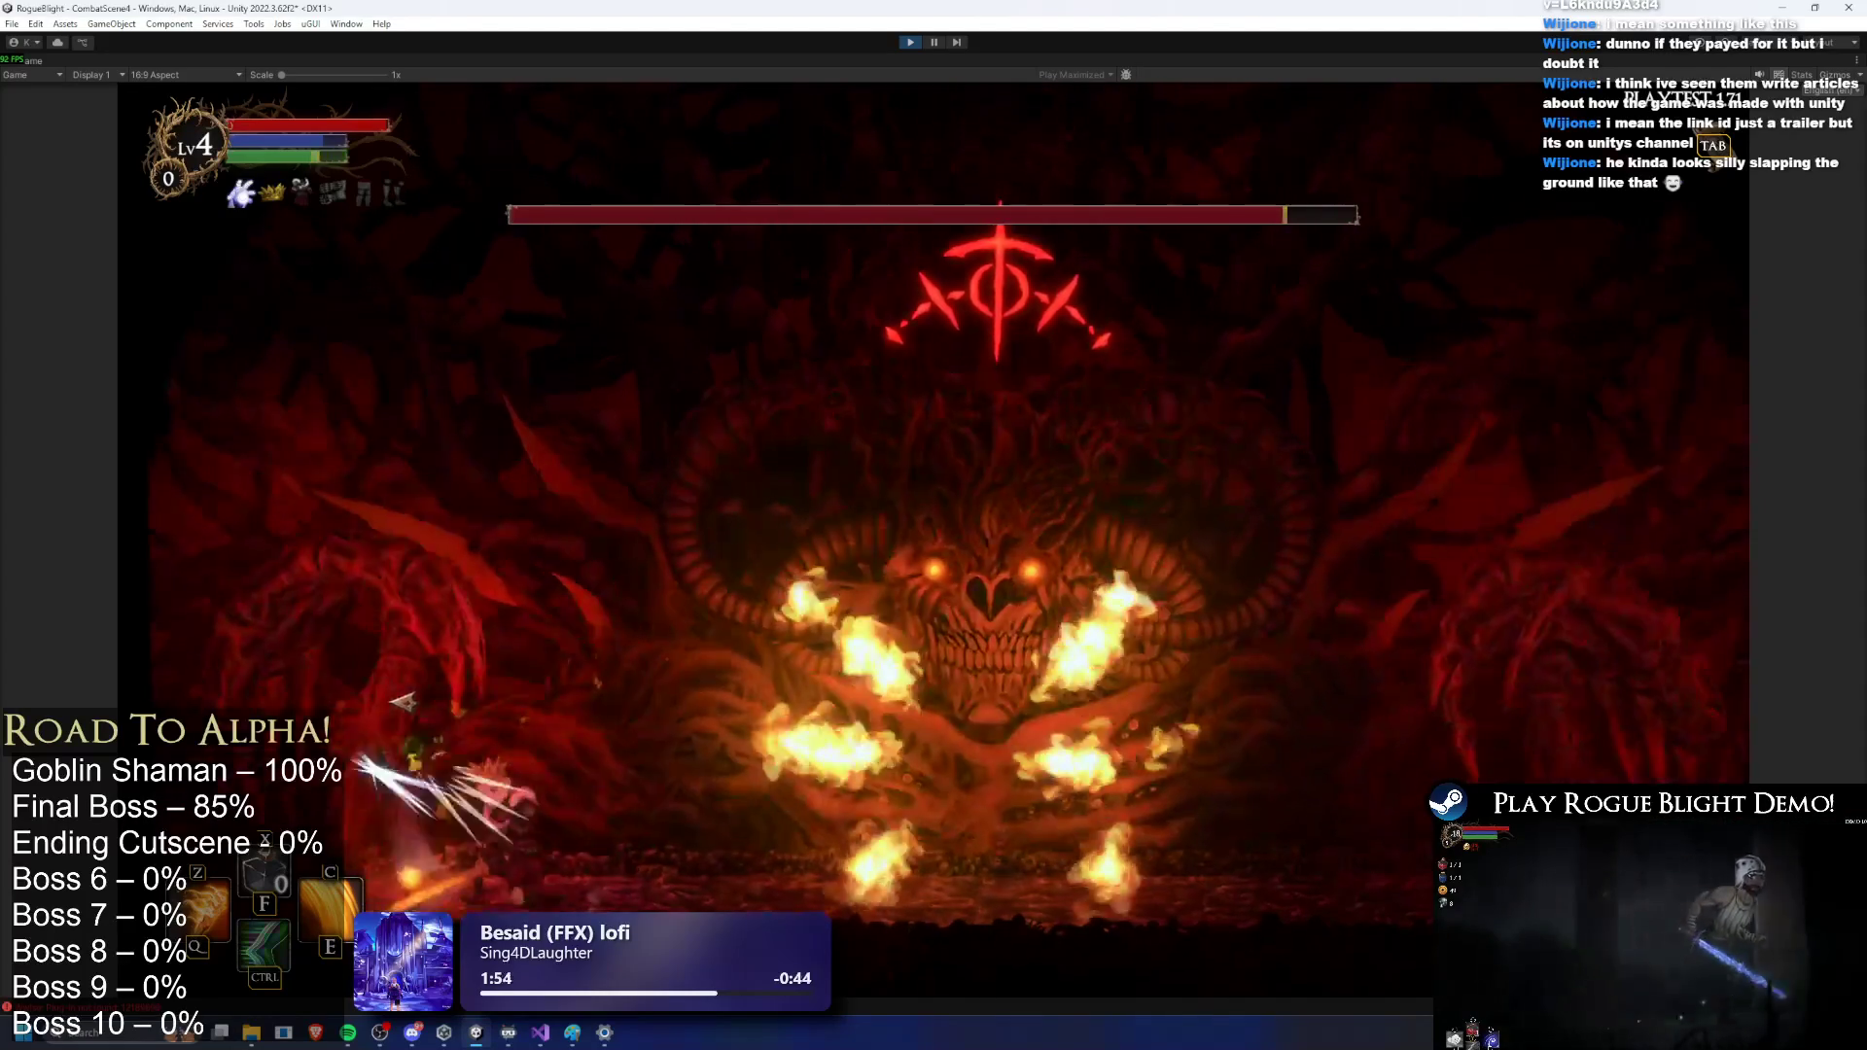
{"action": "left_click", "coordinate": [439, 698]}
{"action": "key", "text": "d"}
Step: Keep slashing at the boss amid its blue water orbs, then exit play mode with Ctrl+P
{"action": "left_click", "coordinate": [718, 763]}
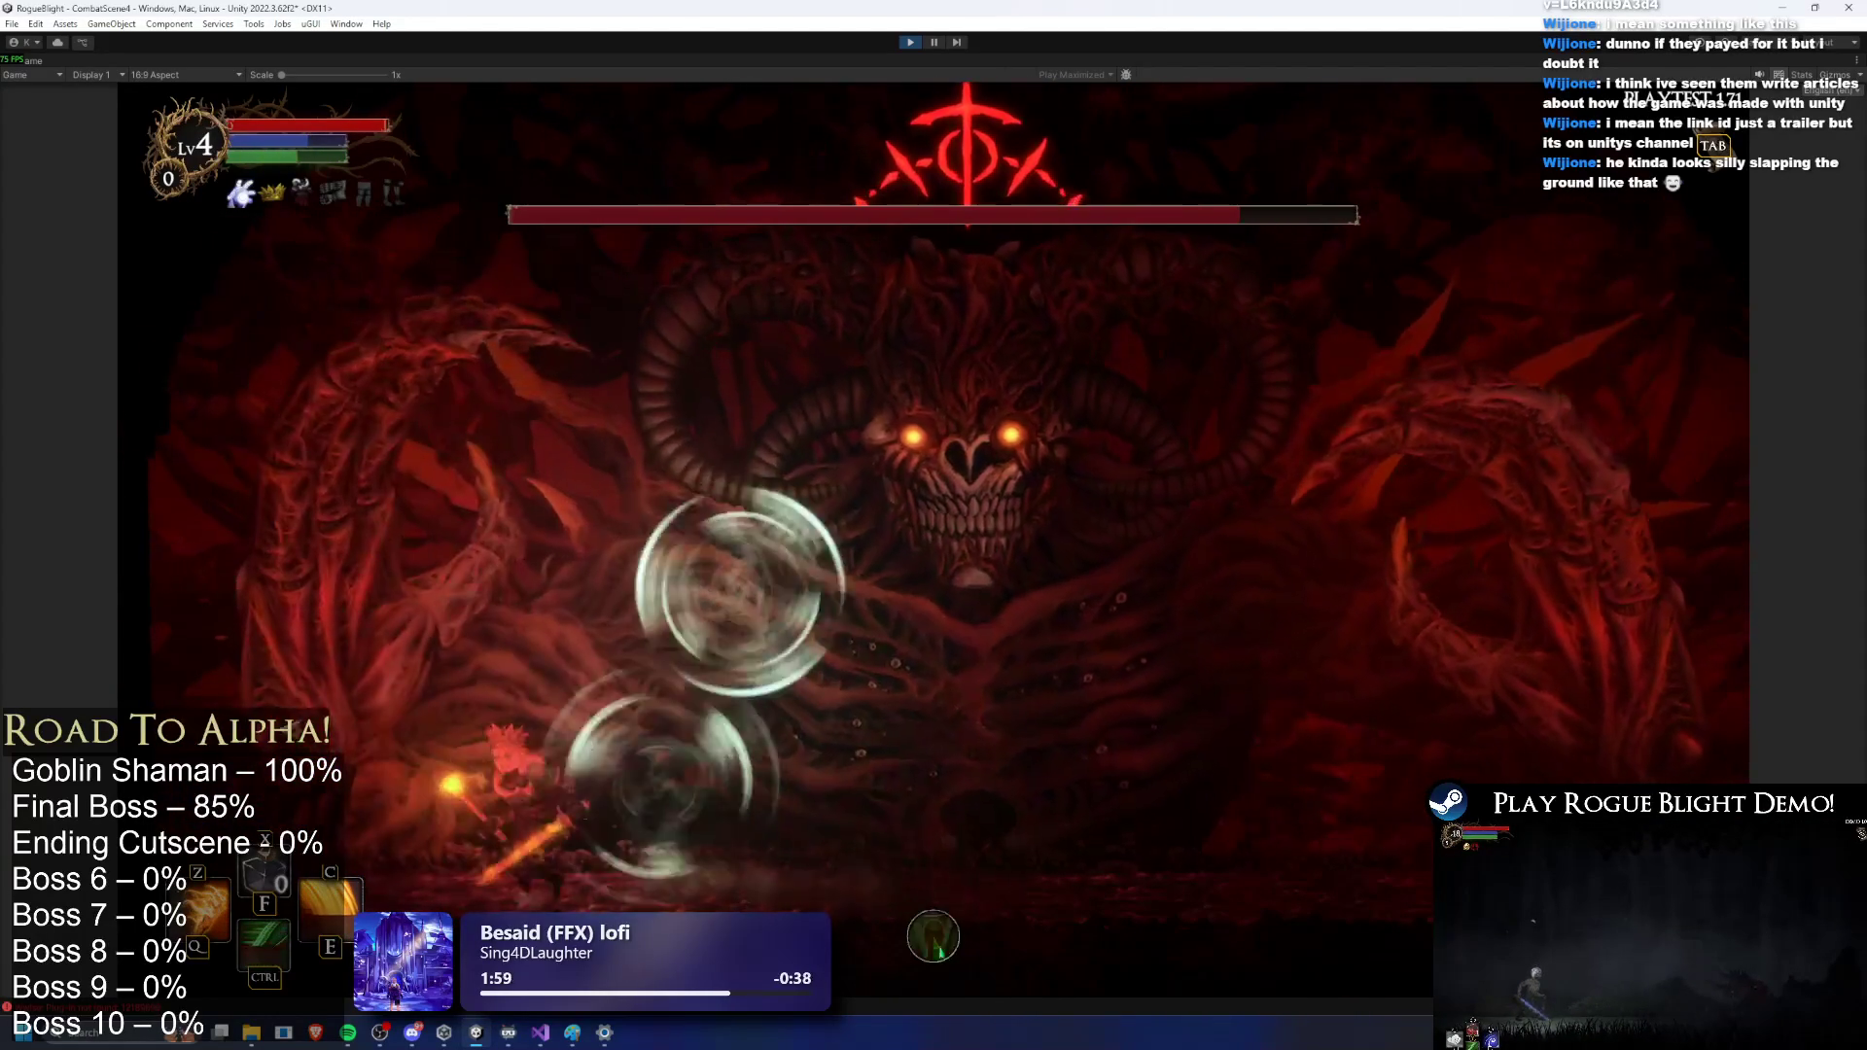
{"action": "key", "text": "d"}
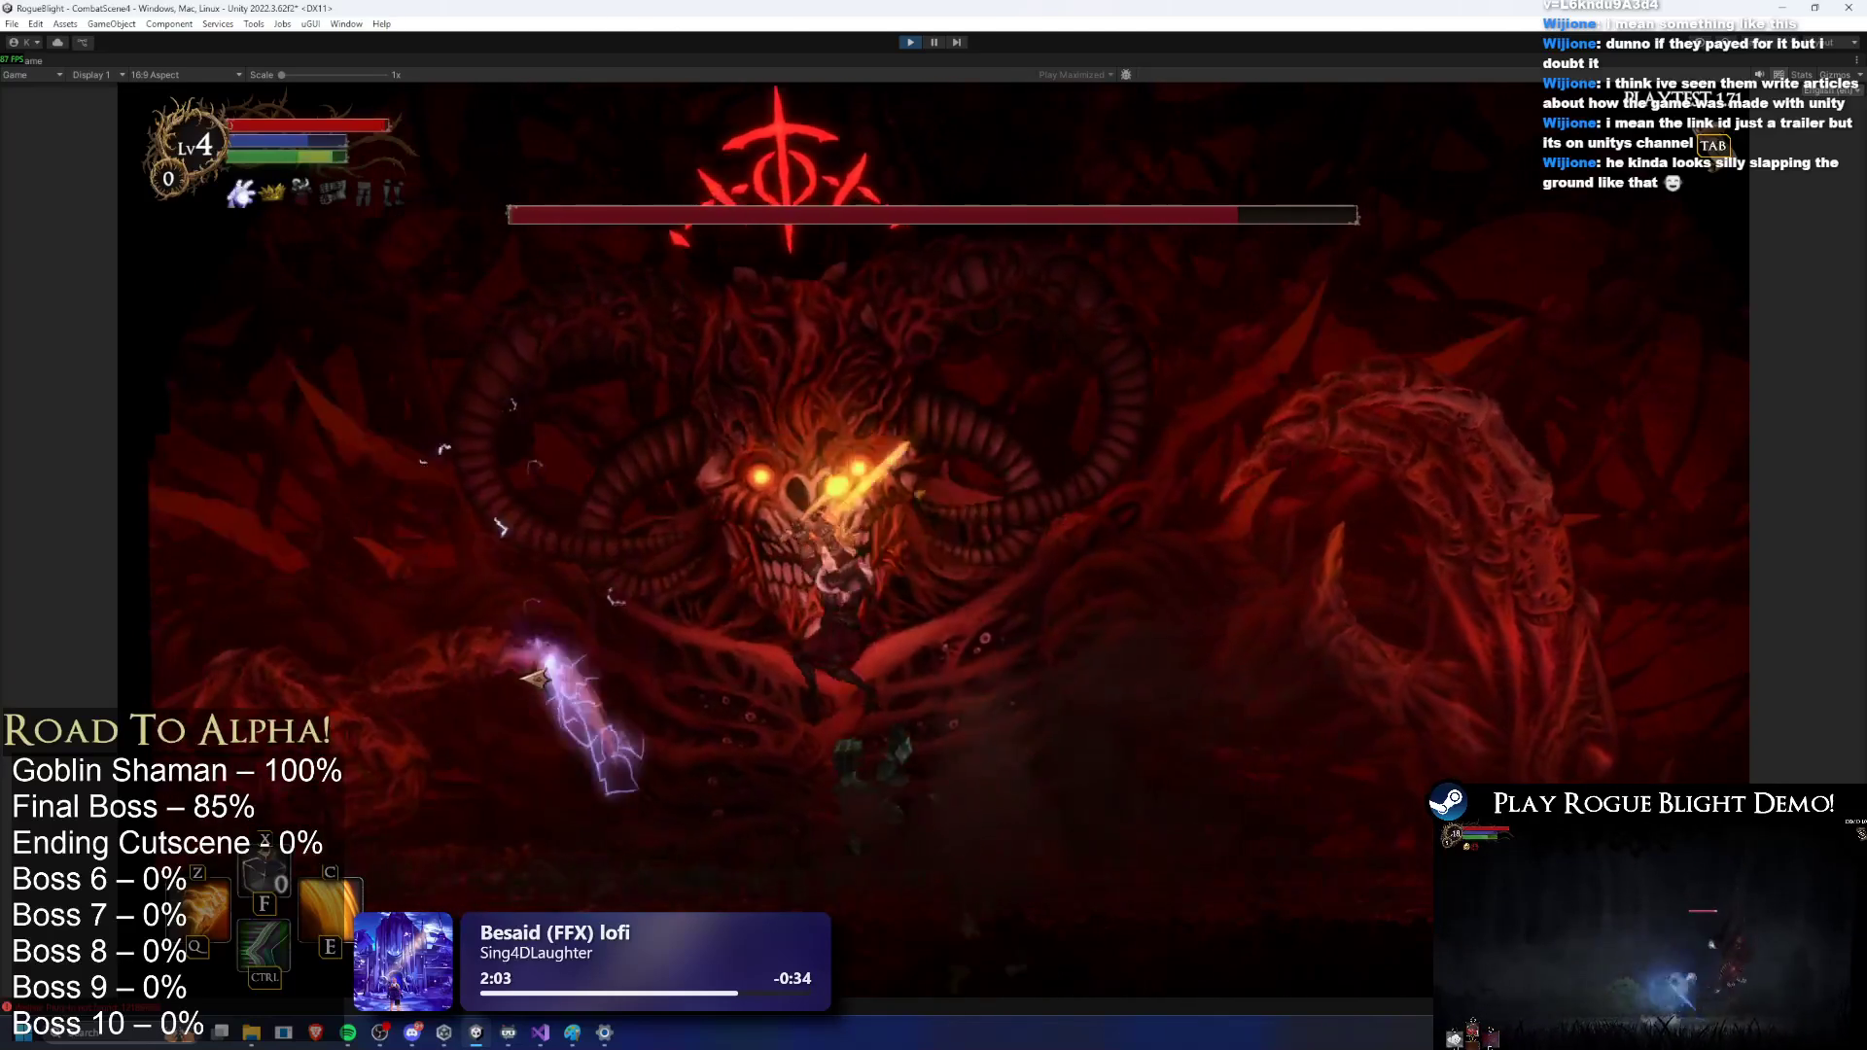
{"action": "key", "text": "a"}
{"action": "left_click", "coordinate": [515, 674]}
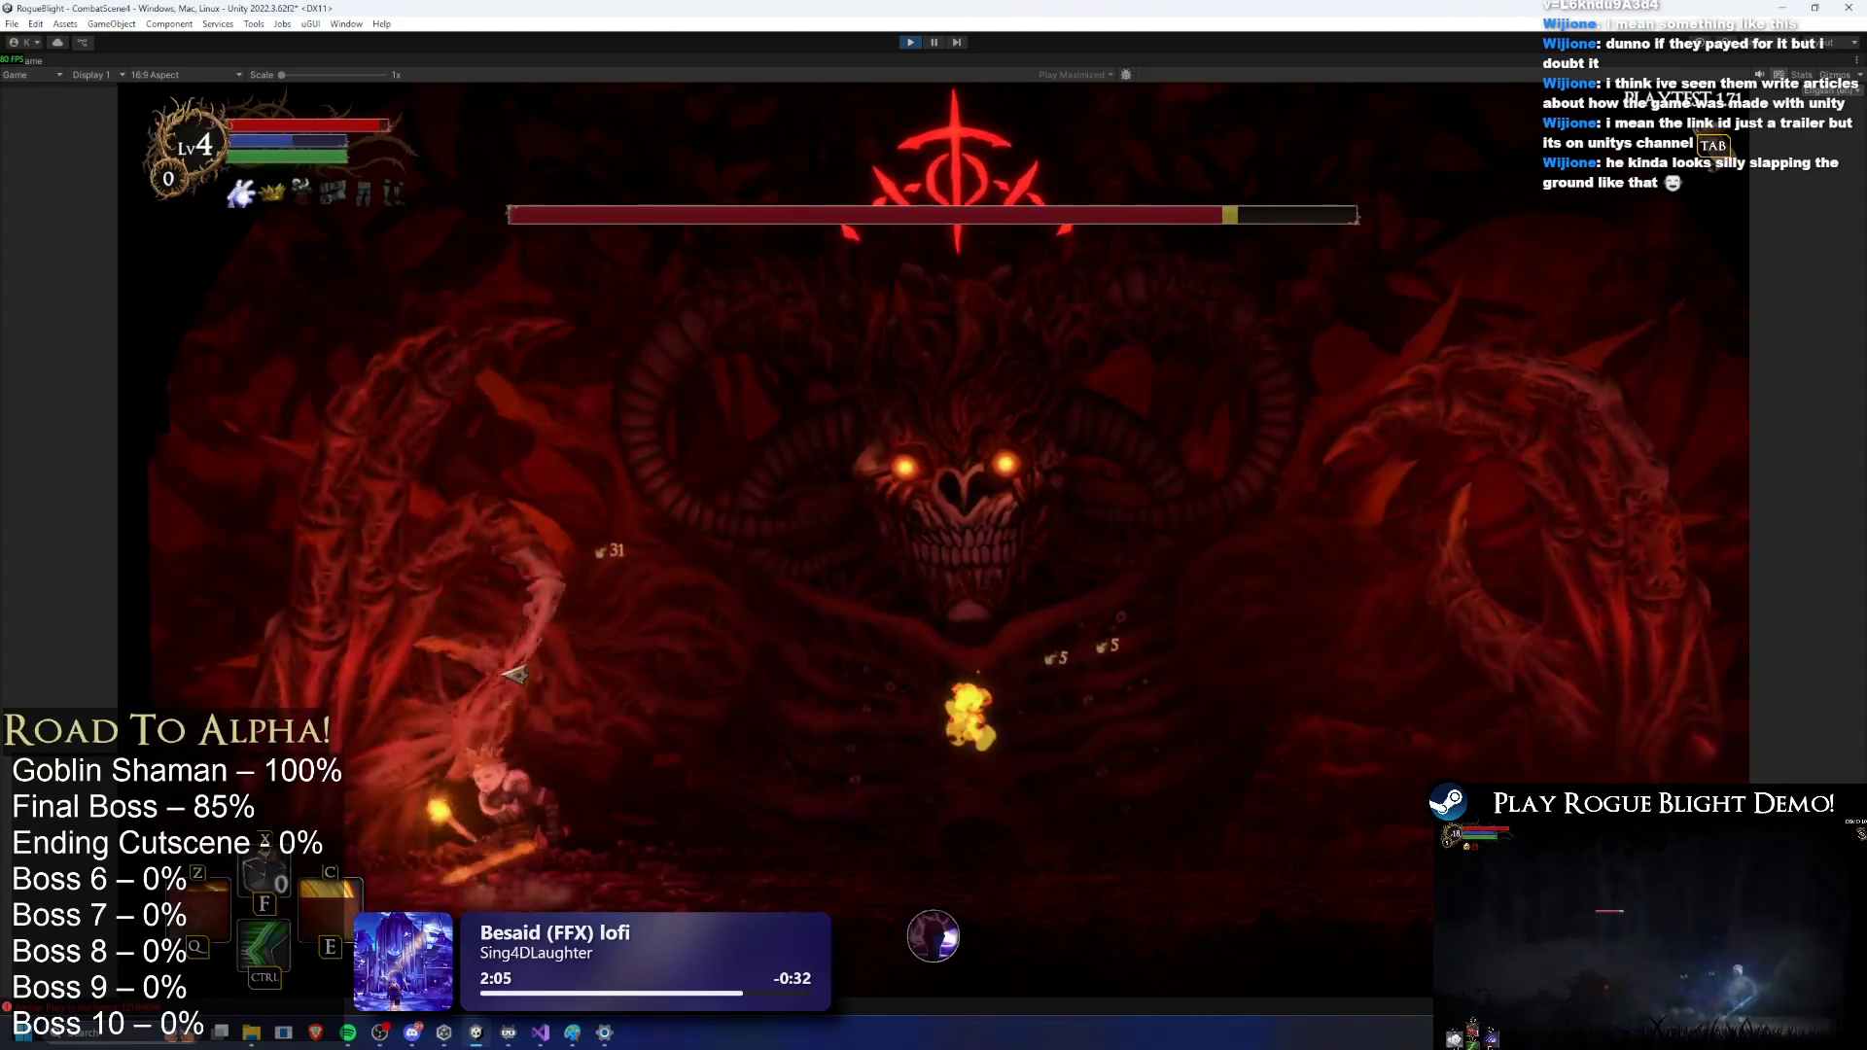
{"action": "key", "text": "a"}
{"action": "left_click", "coordinate": [397, 688]}
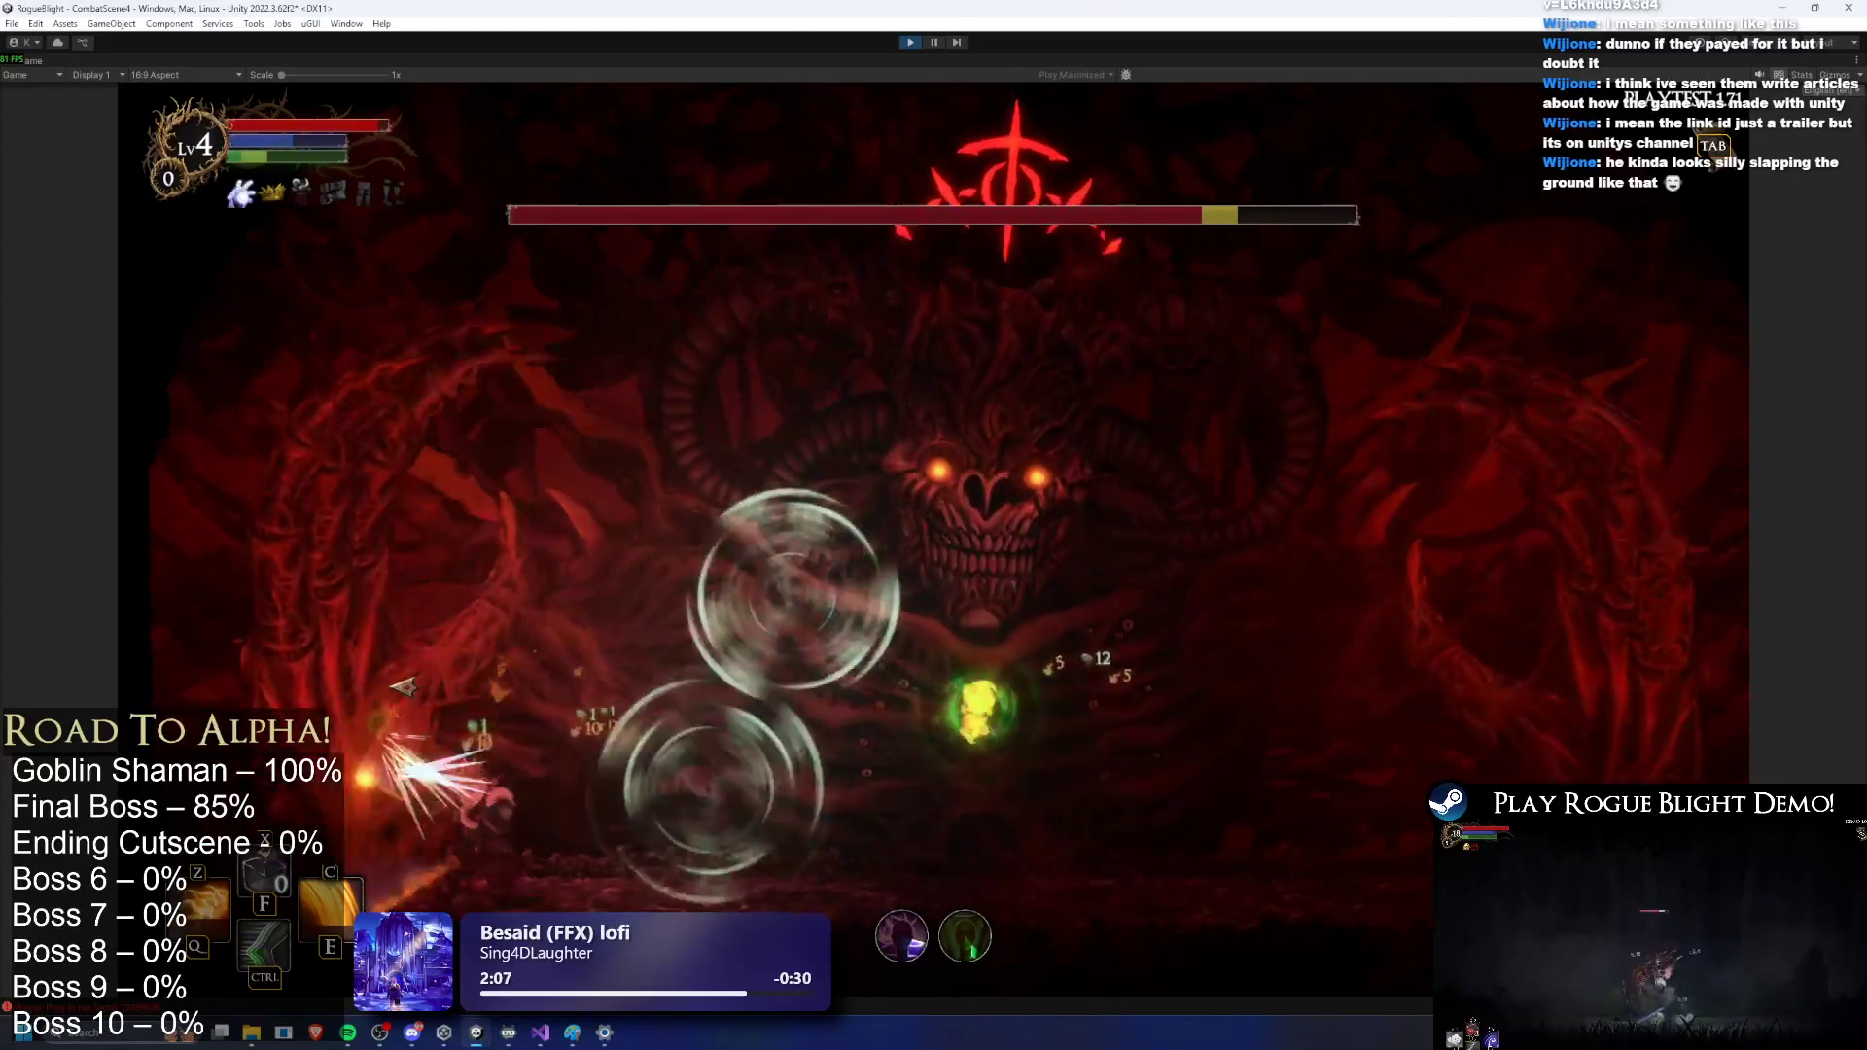
{"action": "key", "text": "a"}
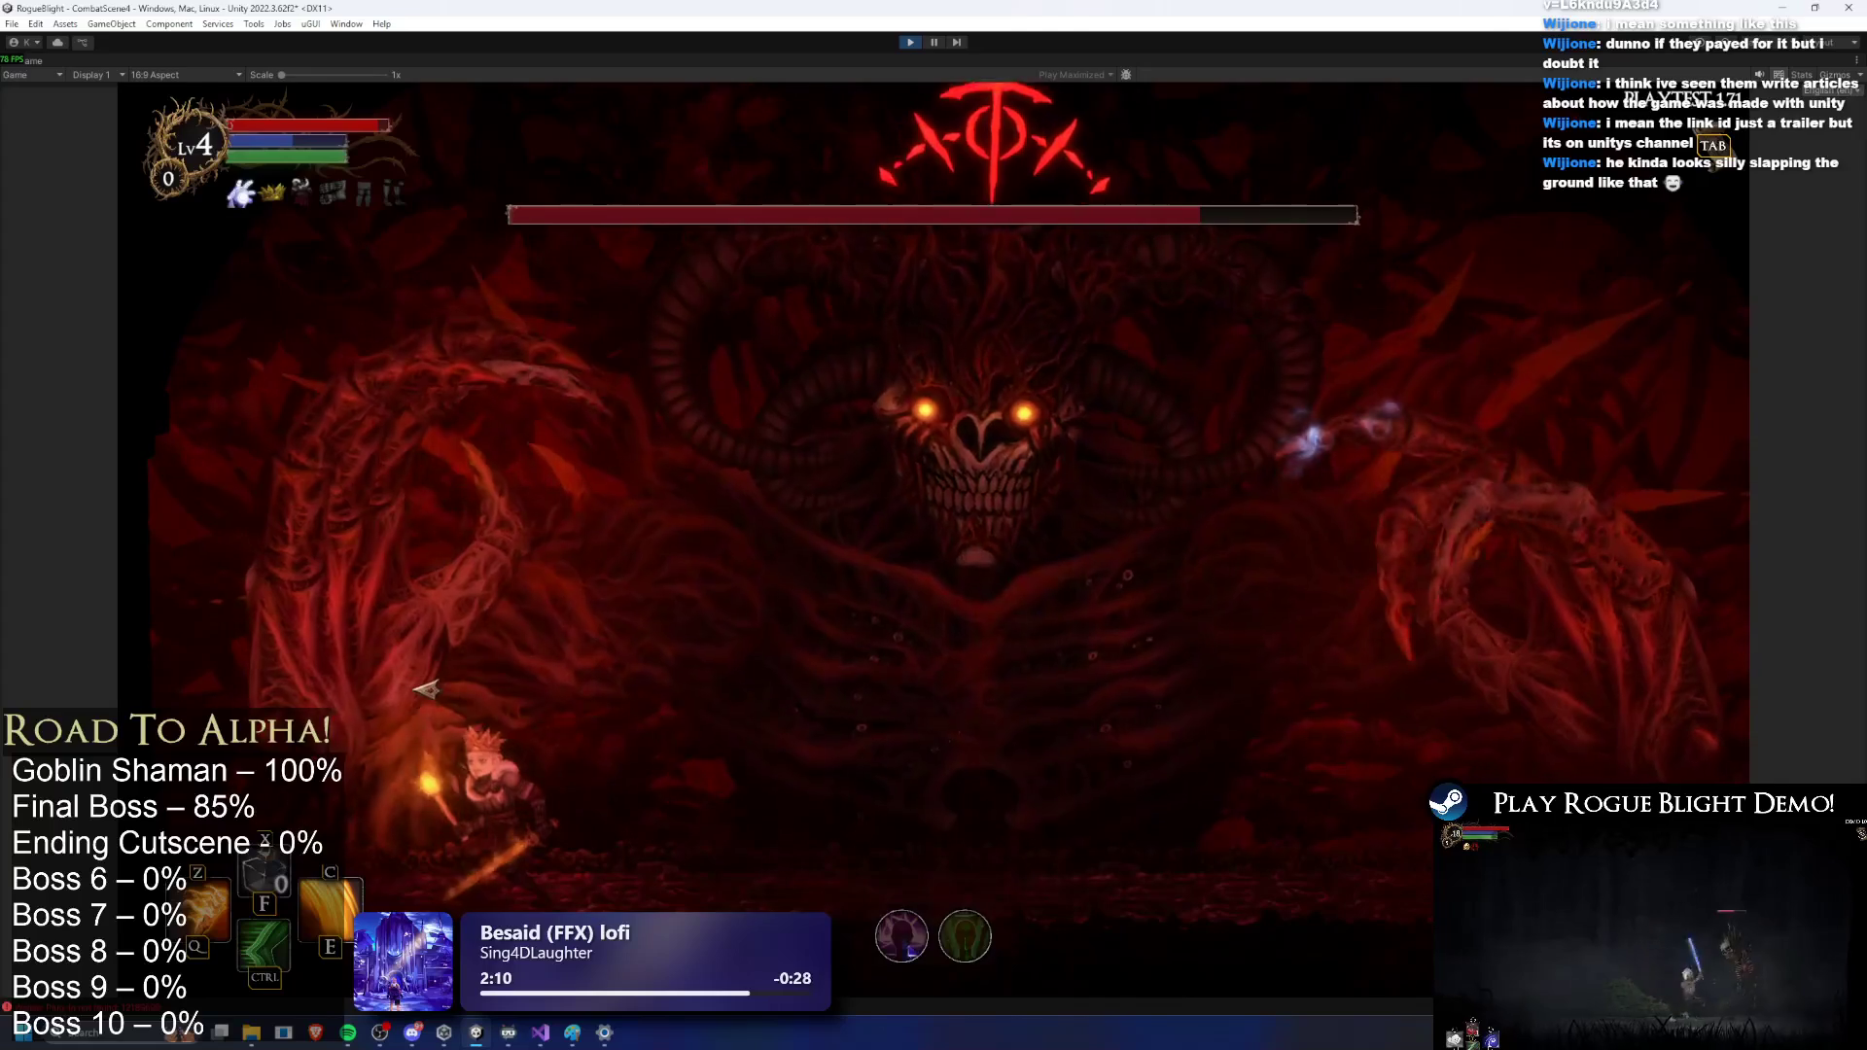
{"action": "key", "text": "d"}
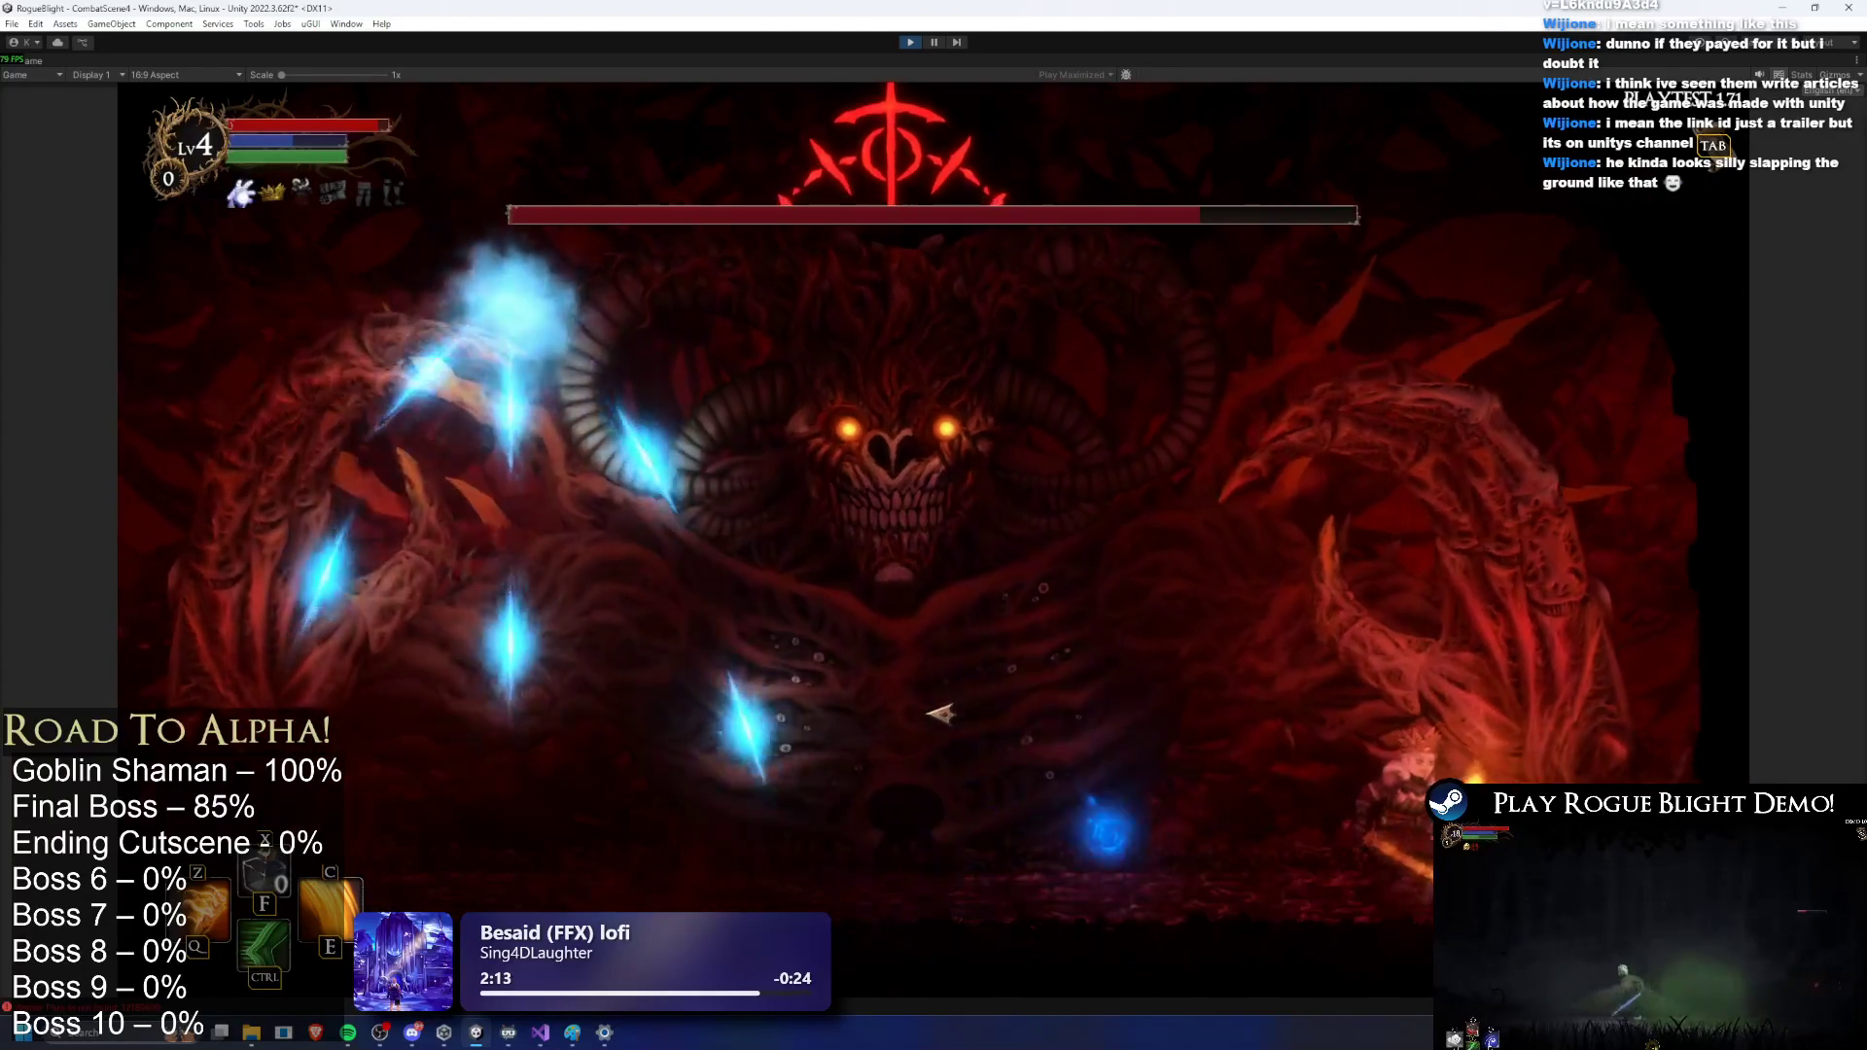
{"action": "key", "text": "a"}
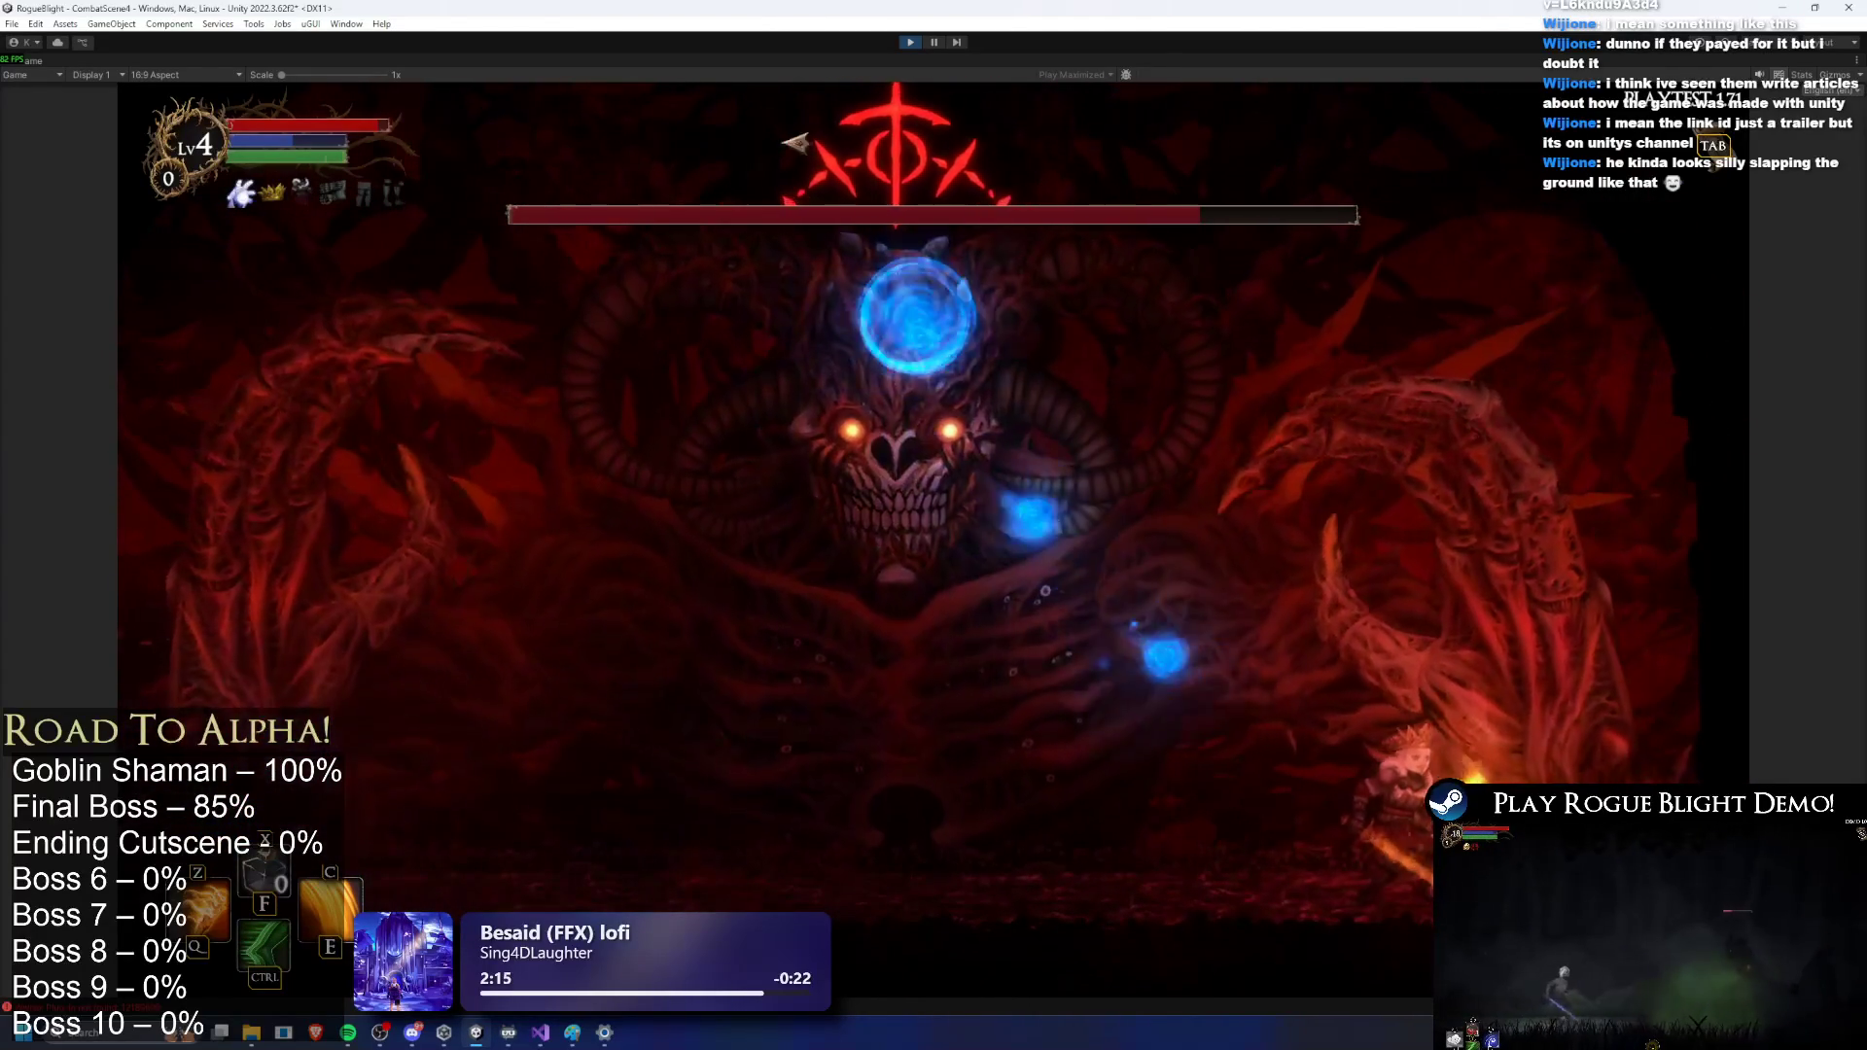
{"action": "key", "text": "ctrl+p"}
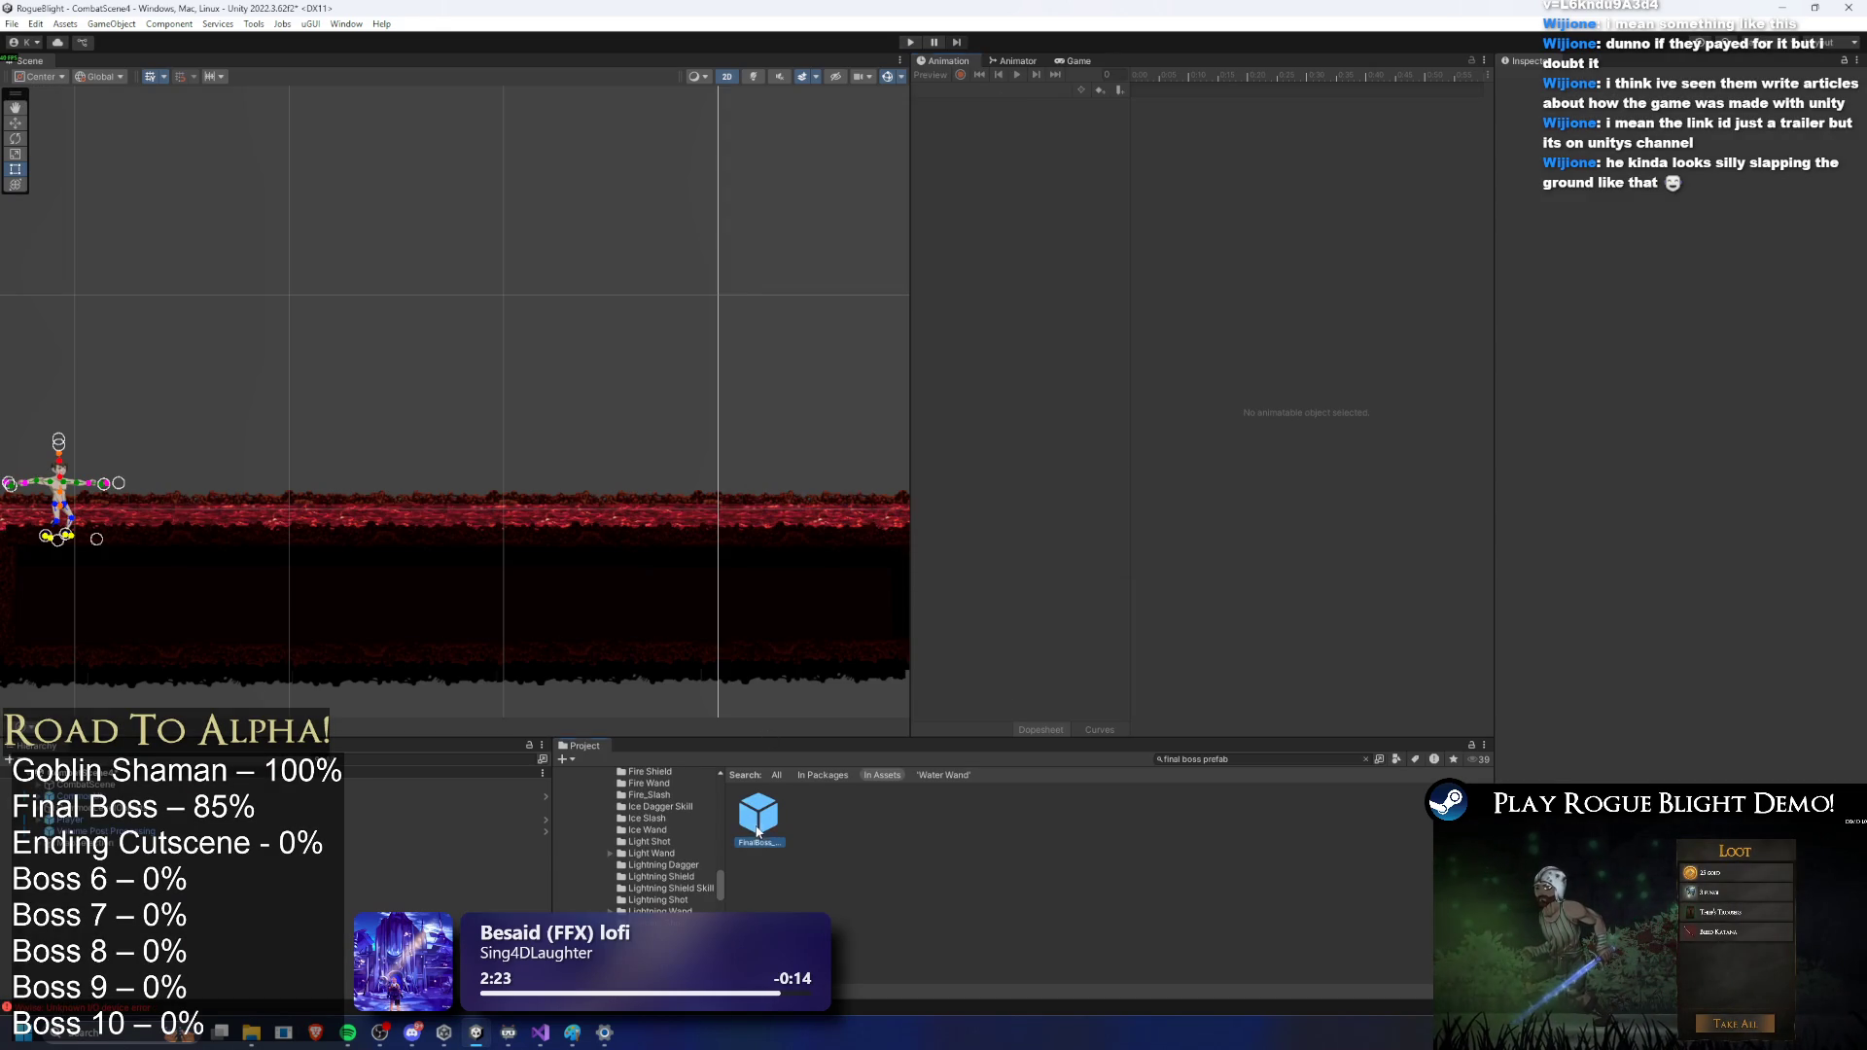
Step: Open the FinalBoss prefab, frame the hand's water effect and delete the old particle object
{"action": "double_click", "coordinate": [758, 817]}
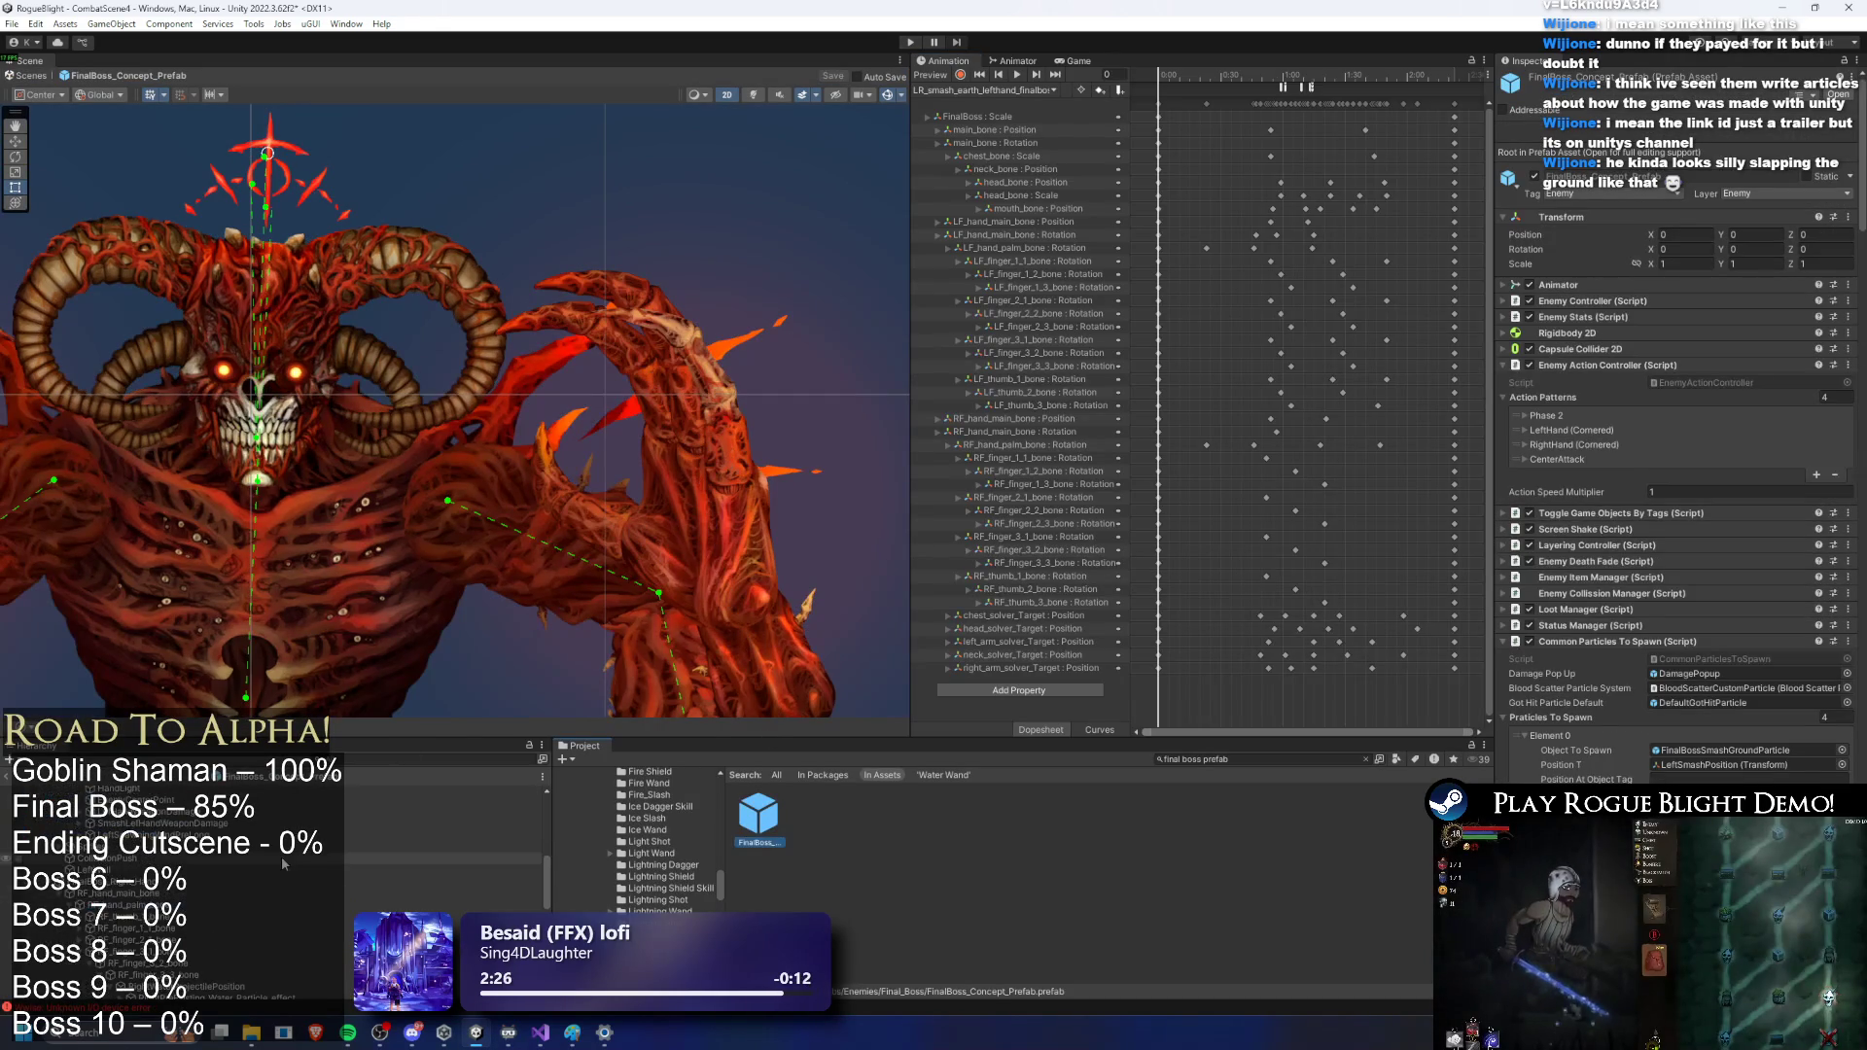
{"action": "left_click", "coordinate": [282, 858]}
{"action": "key", "text": "f"}
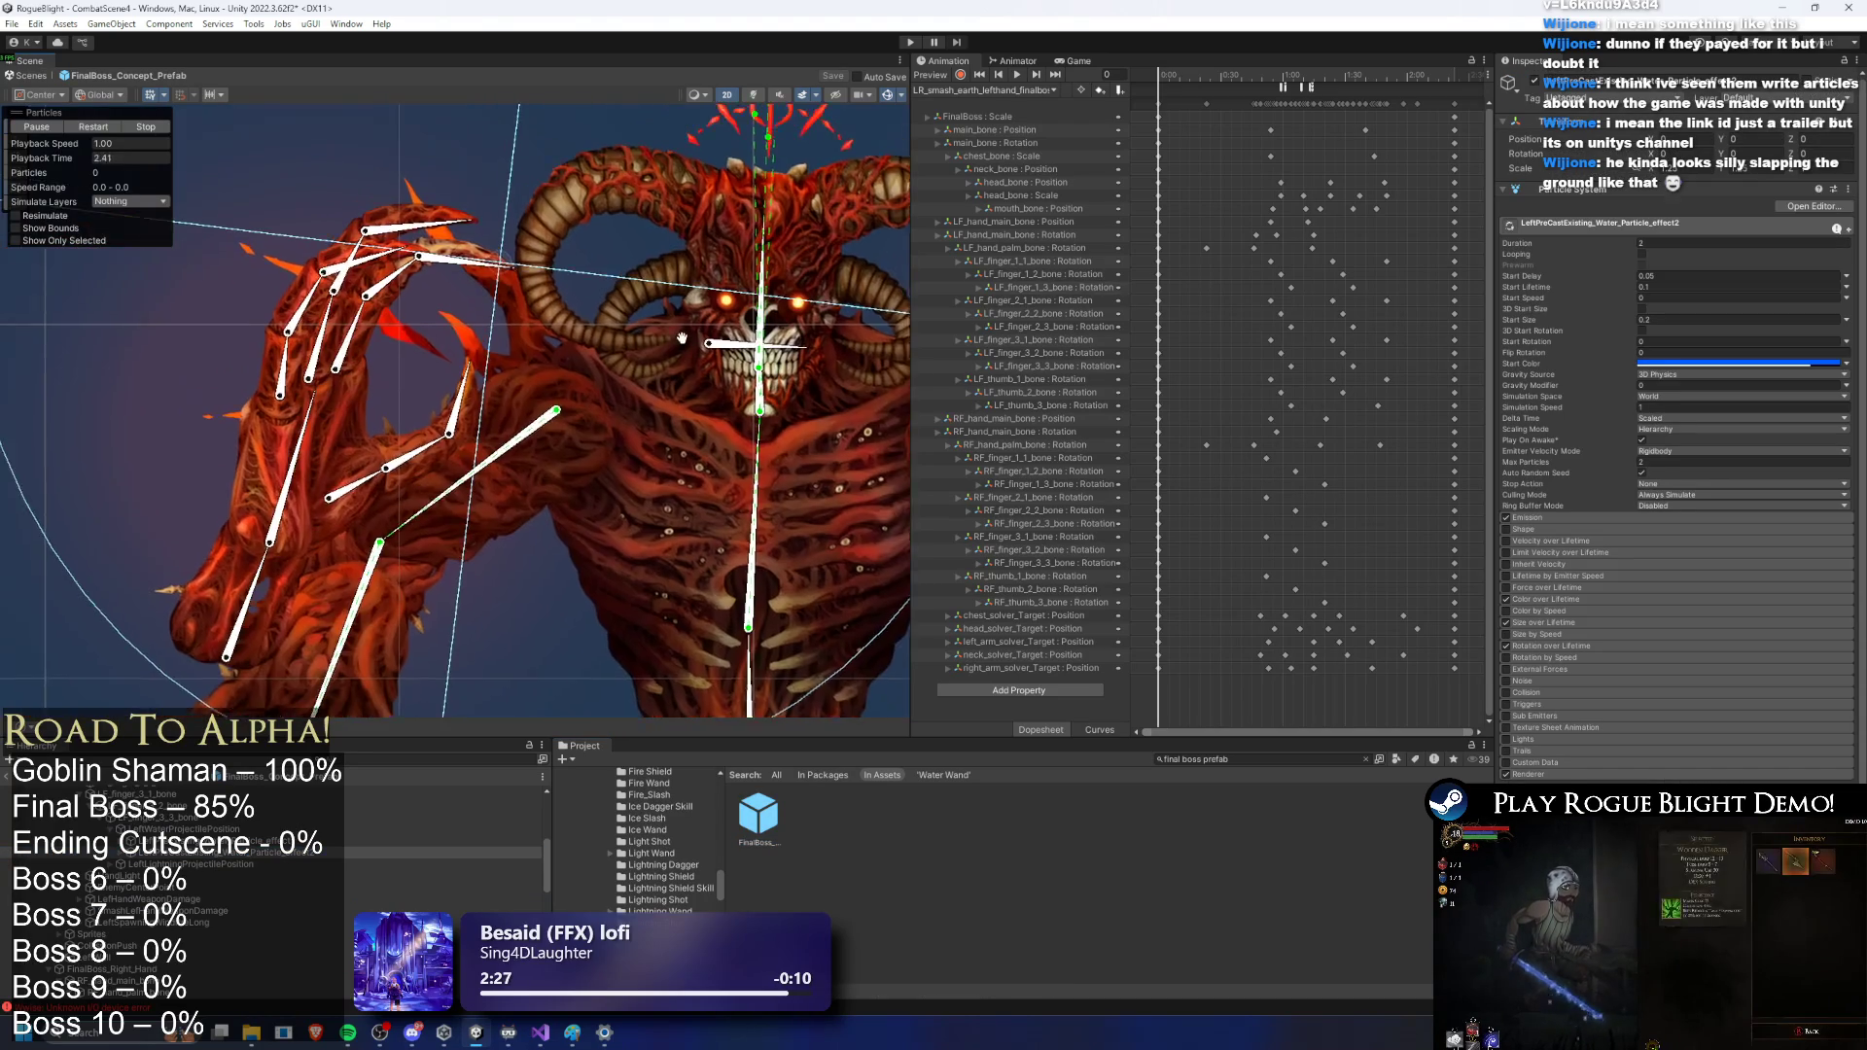
{"action": "left_click", "coordinate": [240, 899]}
{"action": "key", "text": "Delete"}
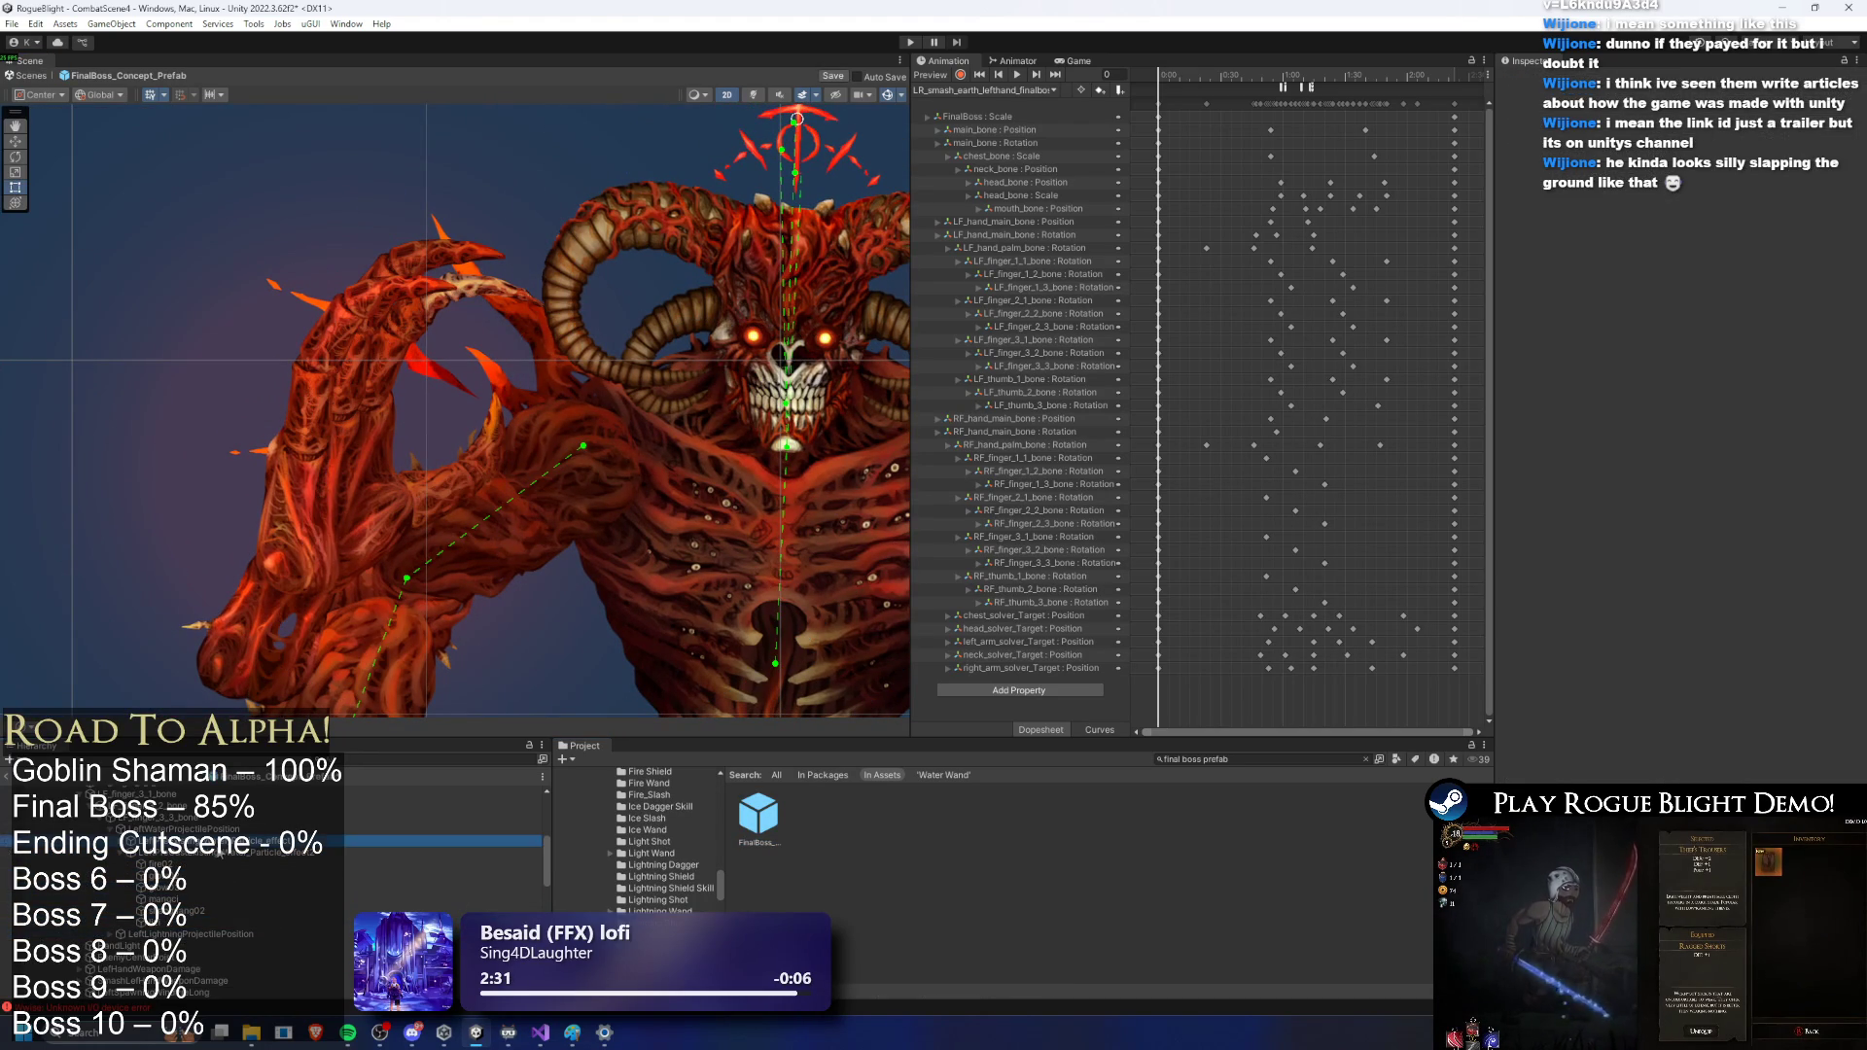
Step: Inspect the remaining particle systems: LeftPreCastExisting_Water_Particle_effect2, glow03, lizi and mangci
{"action": "left_click", "coordinate": [218, 850]}
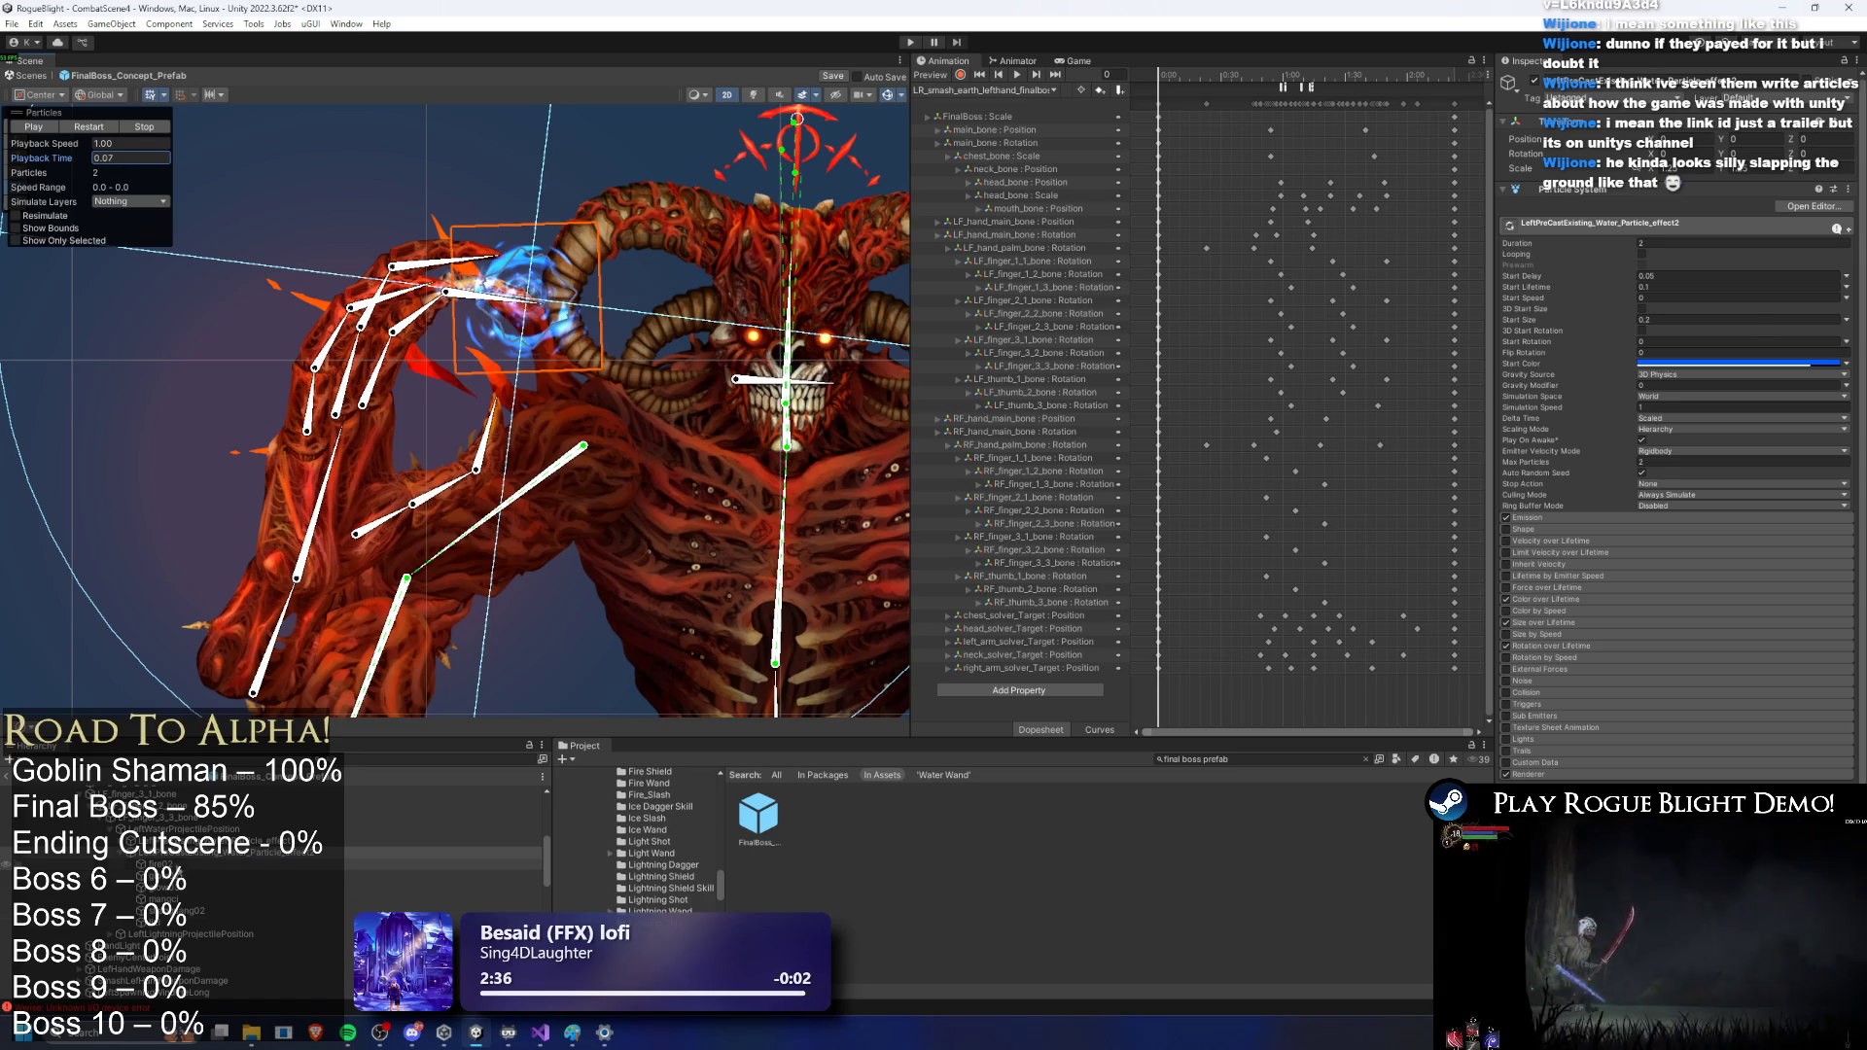
{"action": "left_click", "coordinate": [175, 887]}
{"action": "key", "text": "Down"}
{"action": "key", "text": "Down"}
{"action": "key", "text": "Down"}
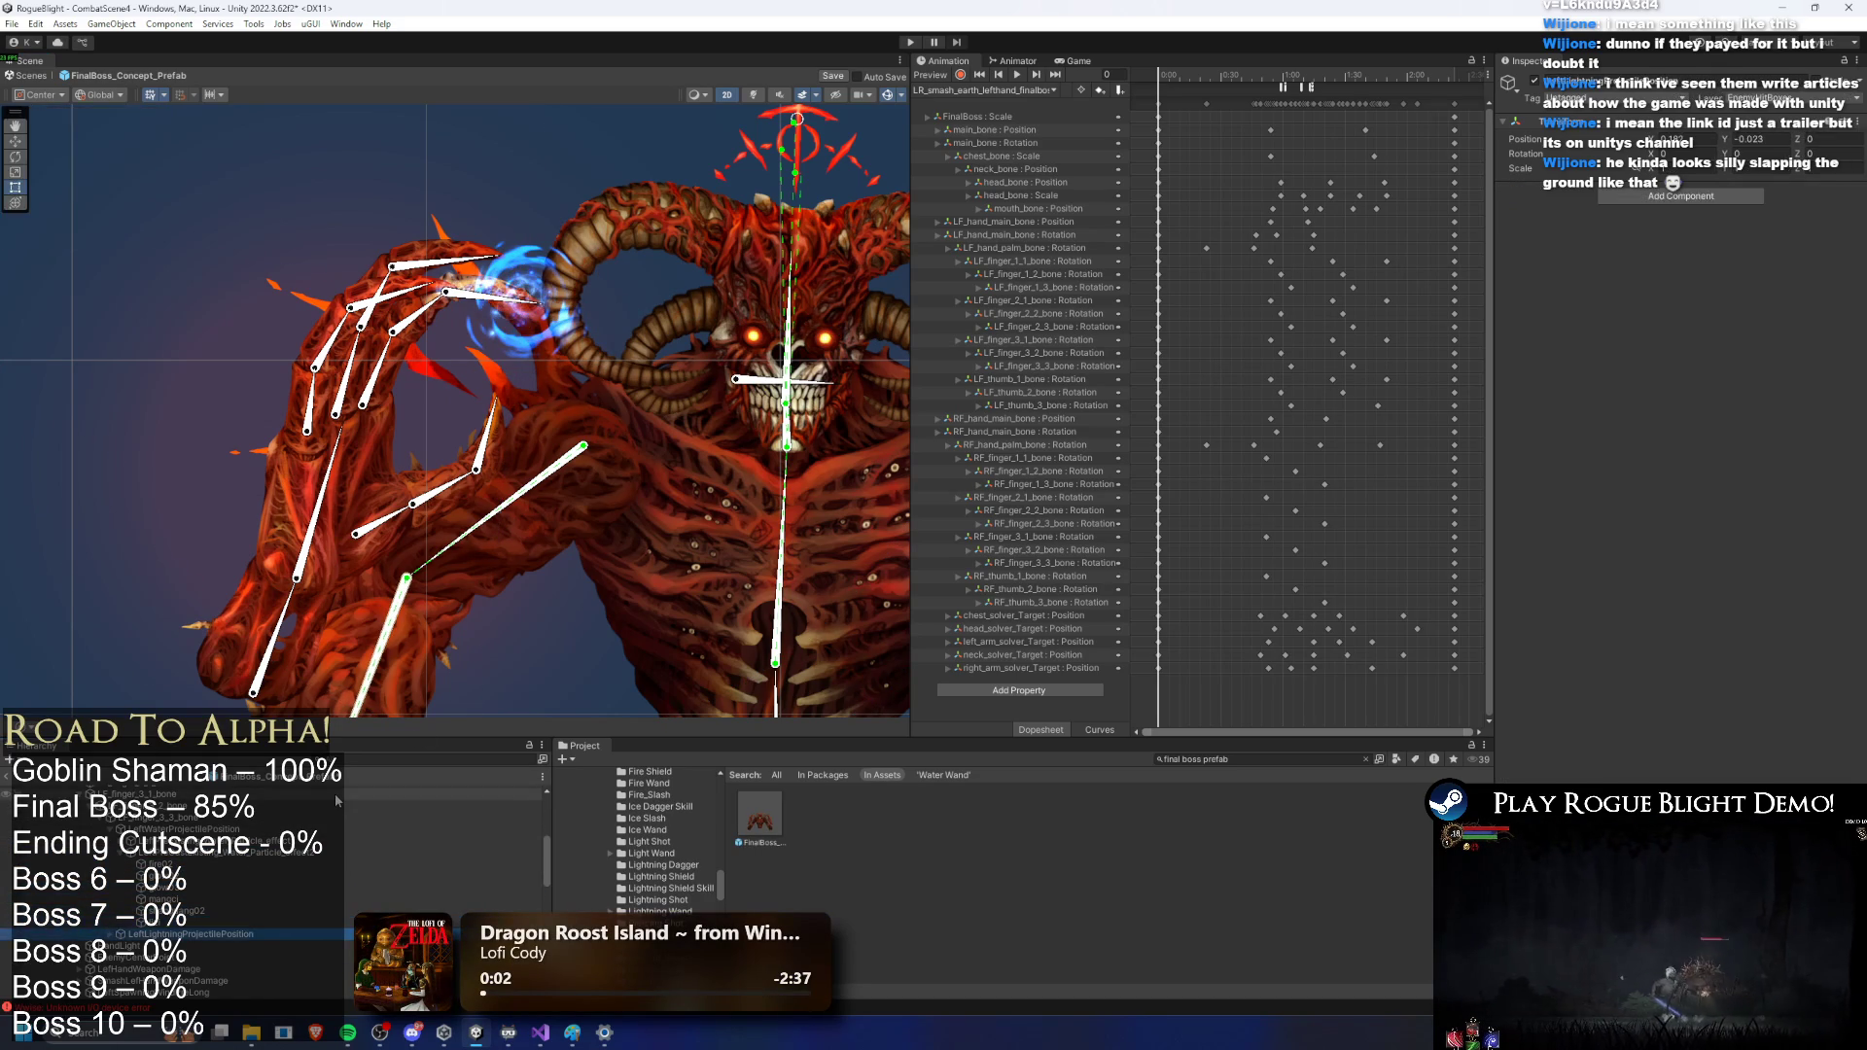
{"action": "left_click", "coordinate": [408, 910]}
{"action": "left_click", "coordinate": [292, 899]}
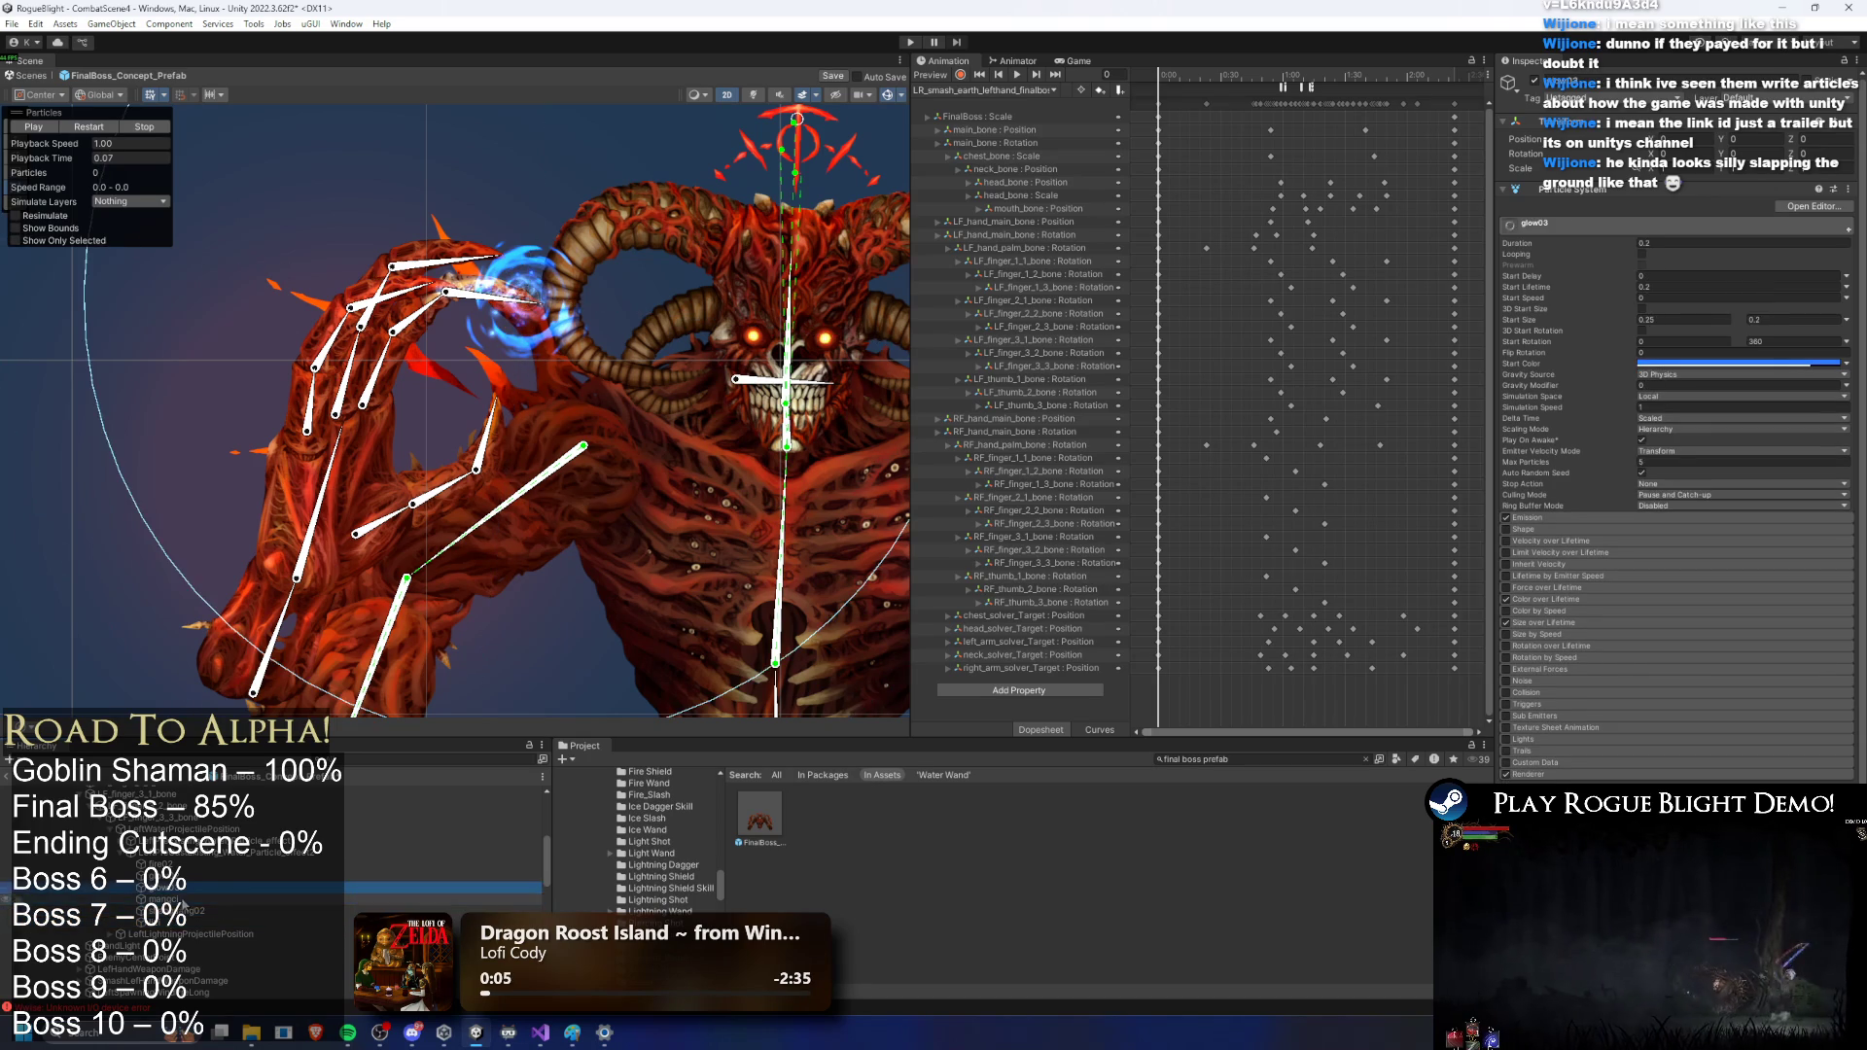
Step: Discard a stray duplicate, then shrink the lizi system's start size for smaller sparks and replay it
{"action": "key", "text": "ctrl+d"}
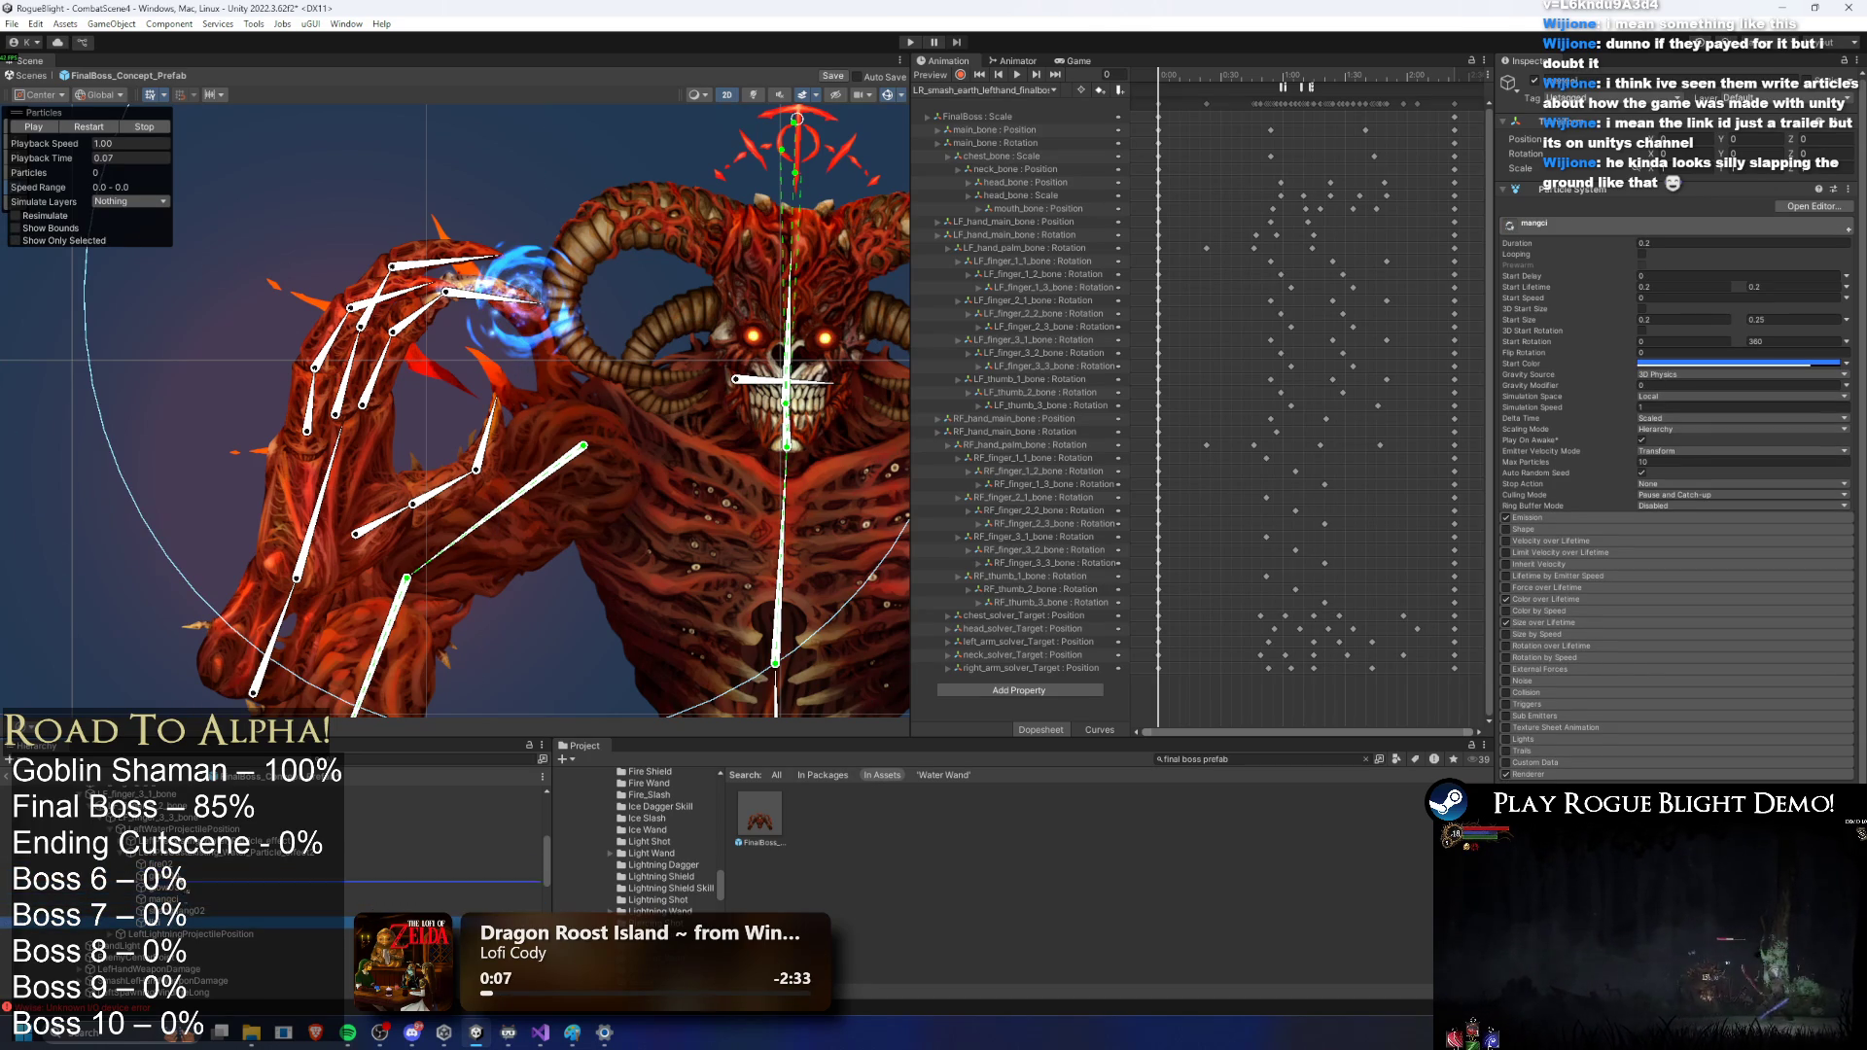
{"action": "key", "text": "Delete"}
{"action": "left_click", "coordinate": [194, 855]}
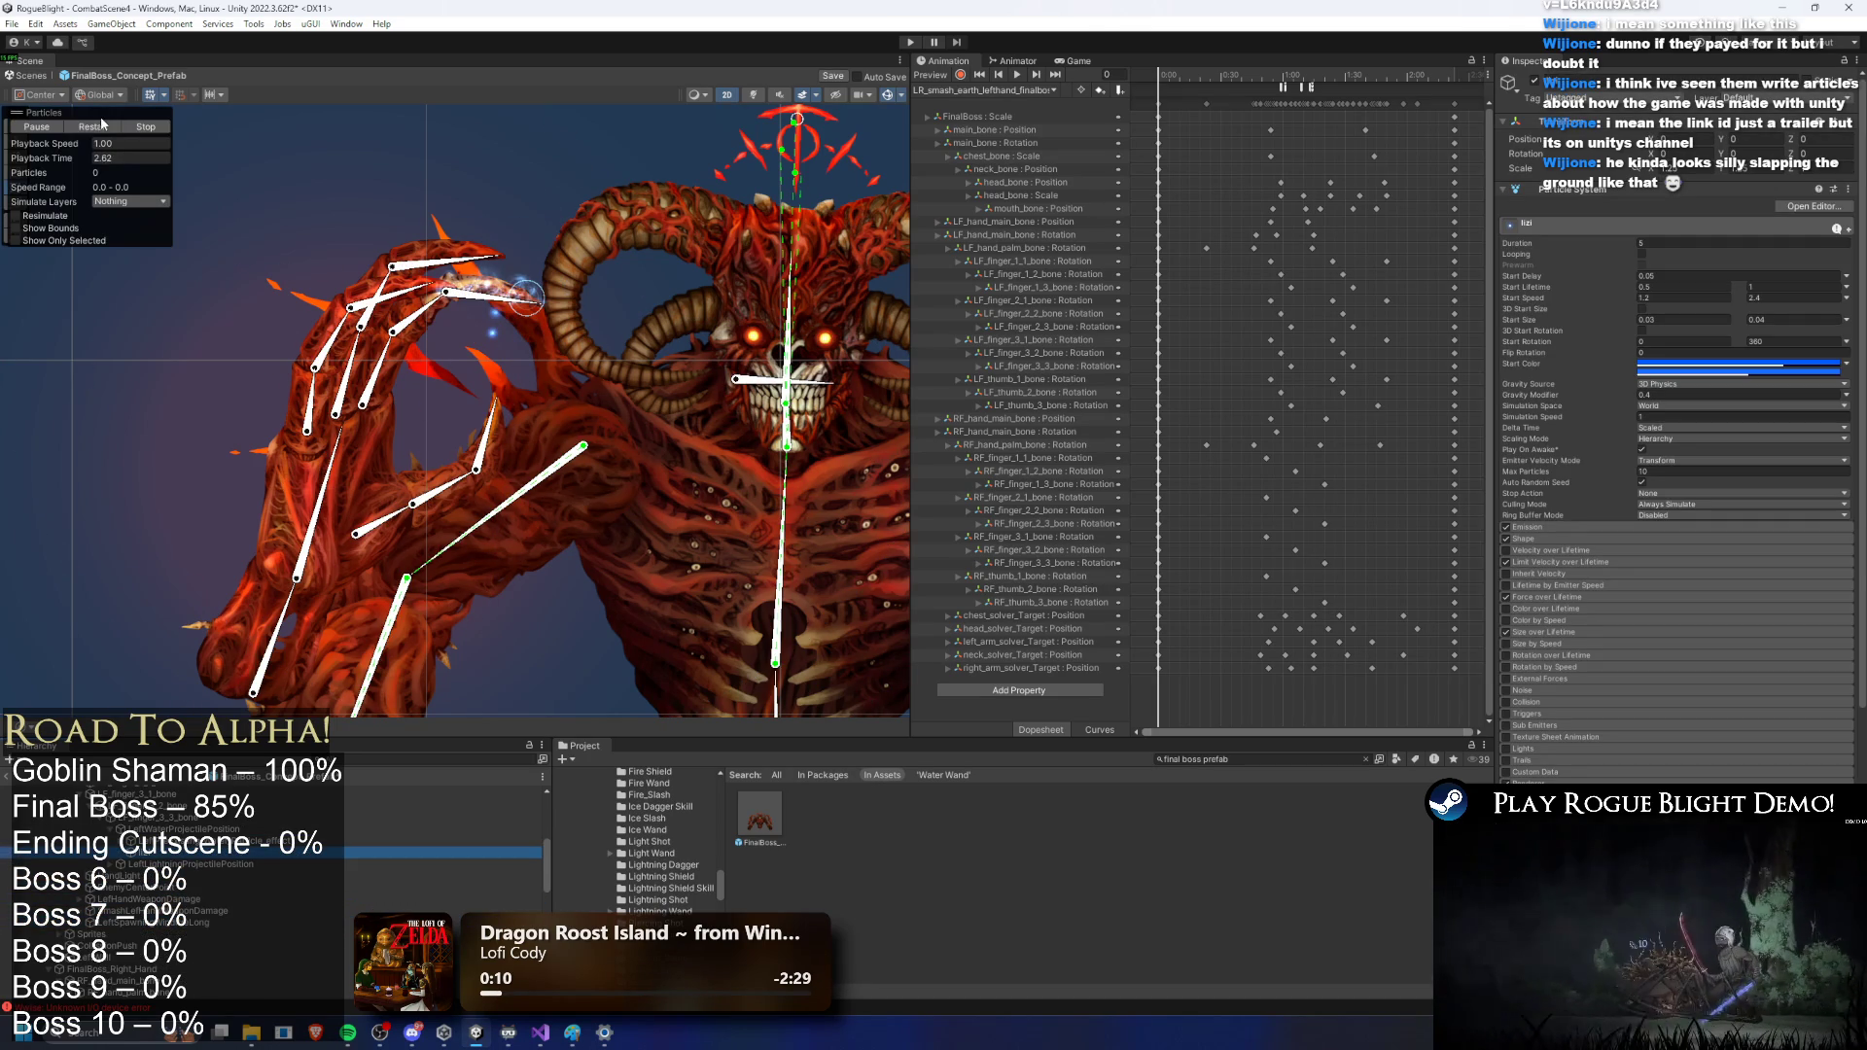
{"action": "left_click", "coordinate": [101, 126]}
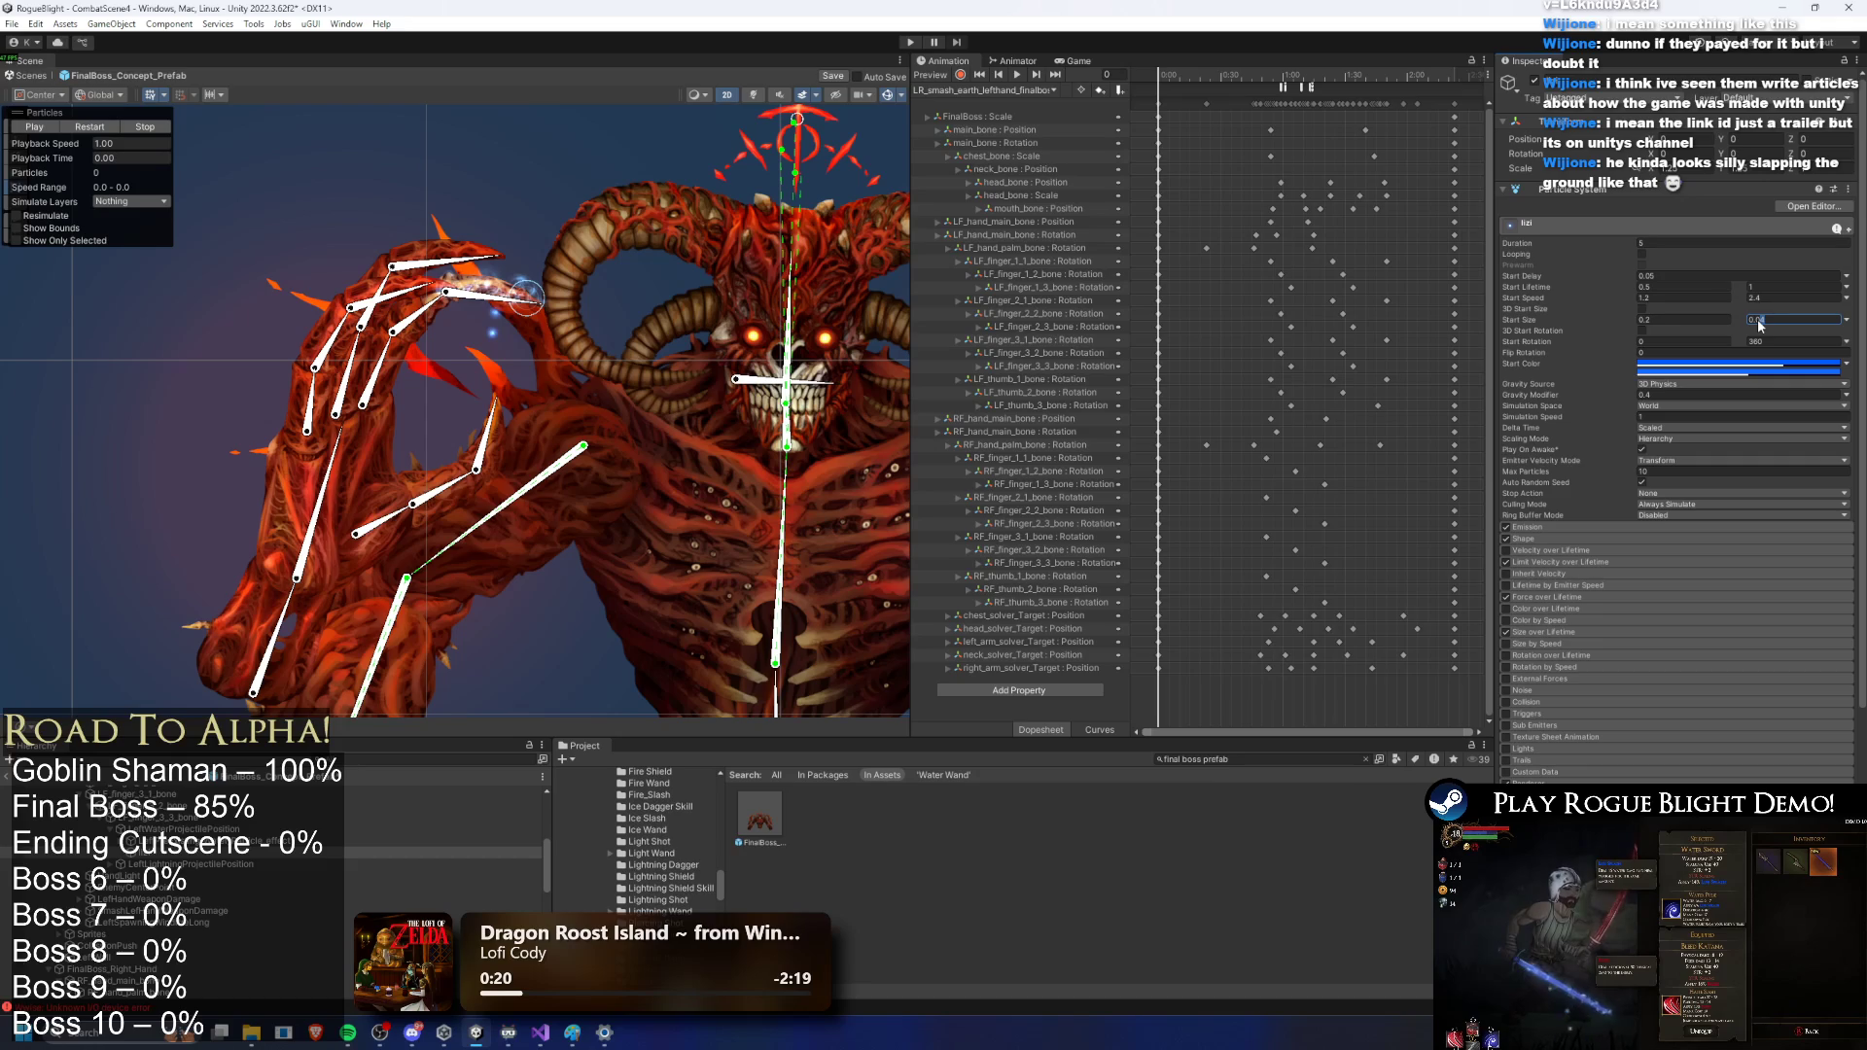
{"action": "key", "text": "Return"}
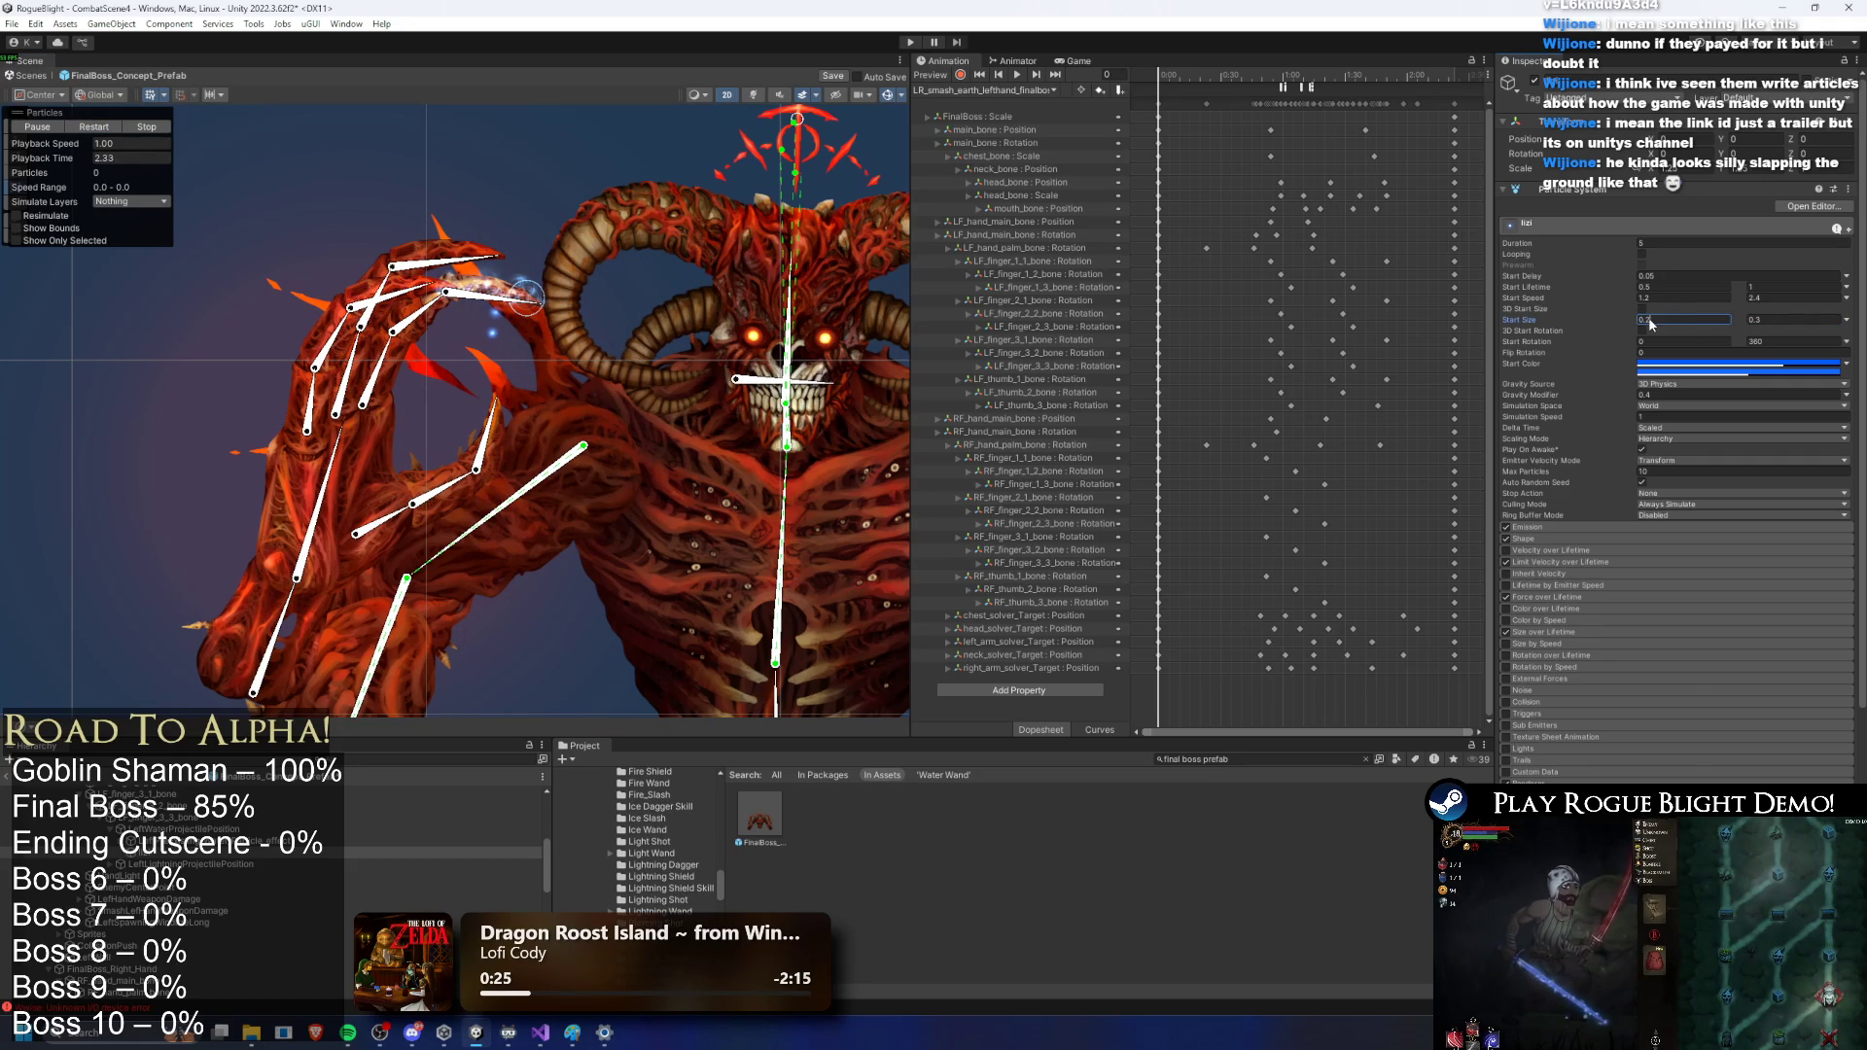
{"action": "key", "text": "BackSpace"}
{"action": "type", "text": "0"}
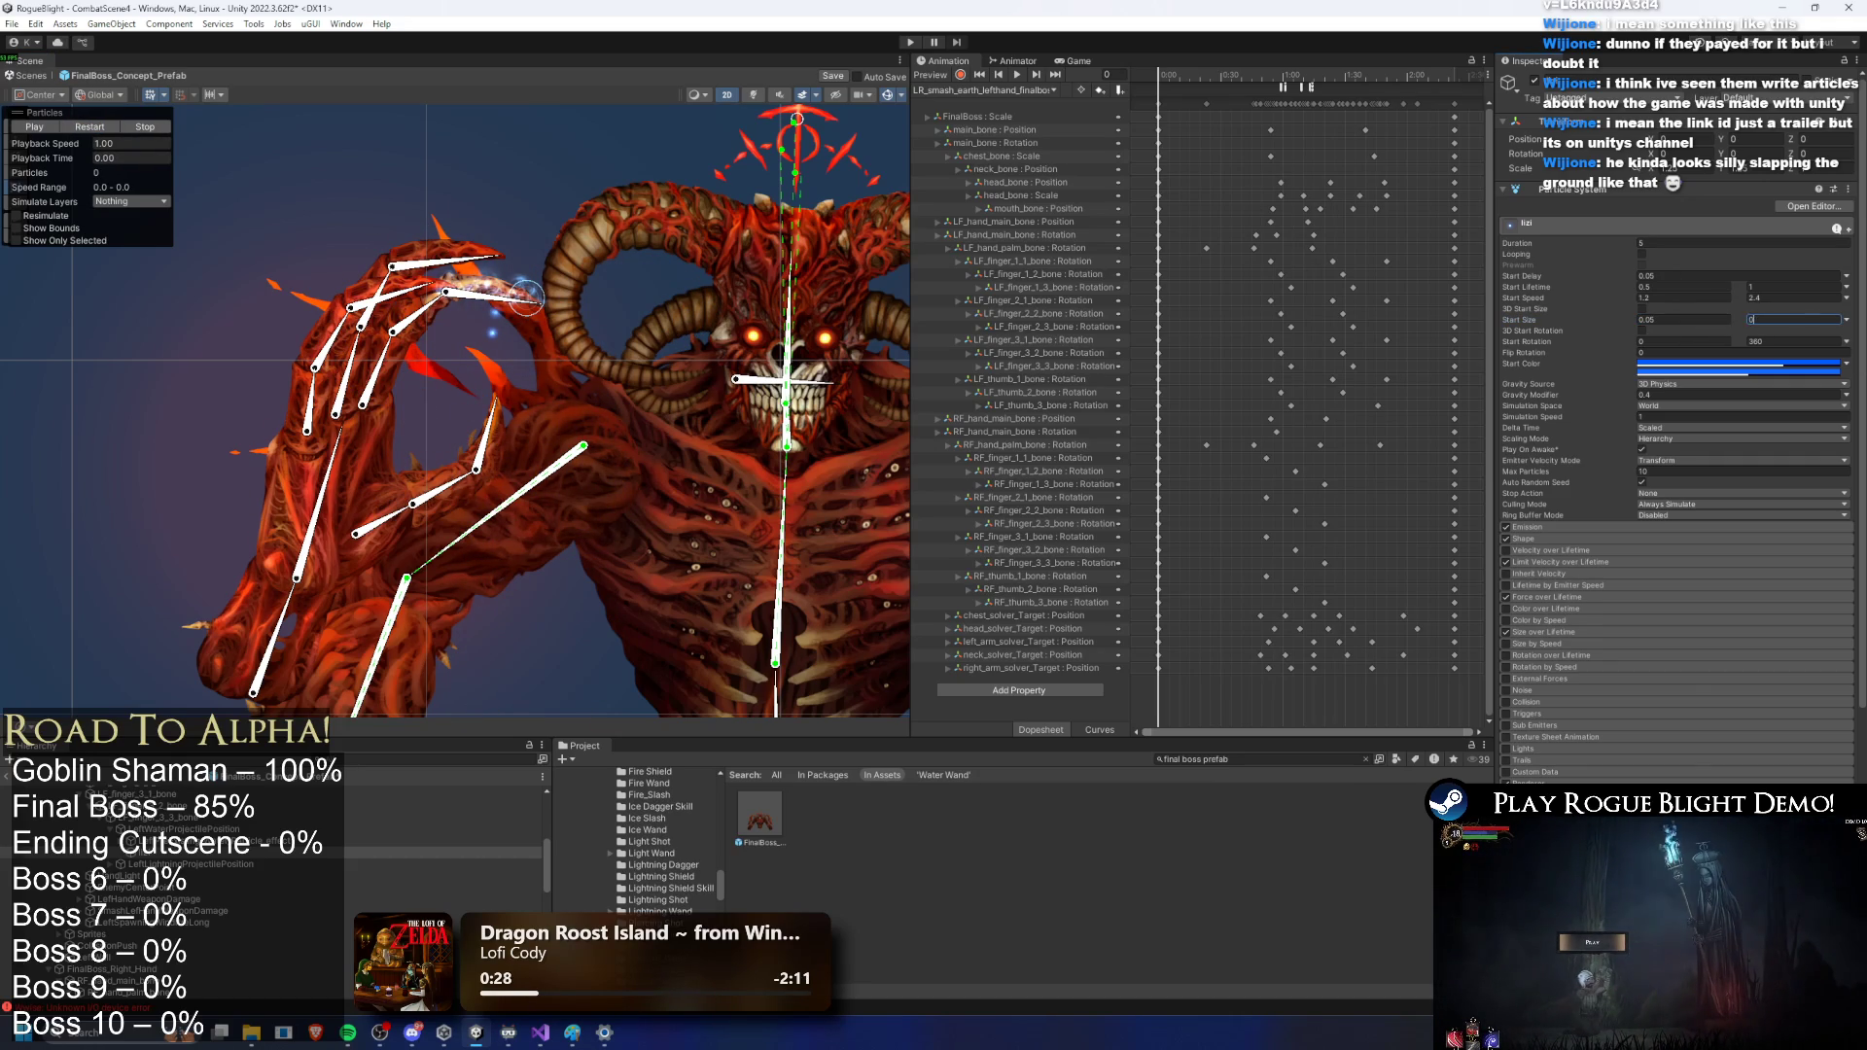
{"action": "type", "text": ".05"}
{"action": "left_click", "coordinate": [102, 129]}
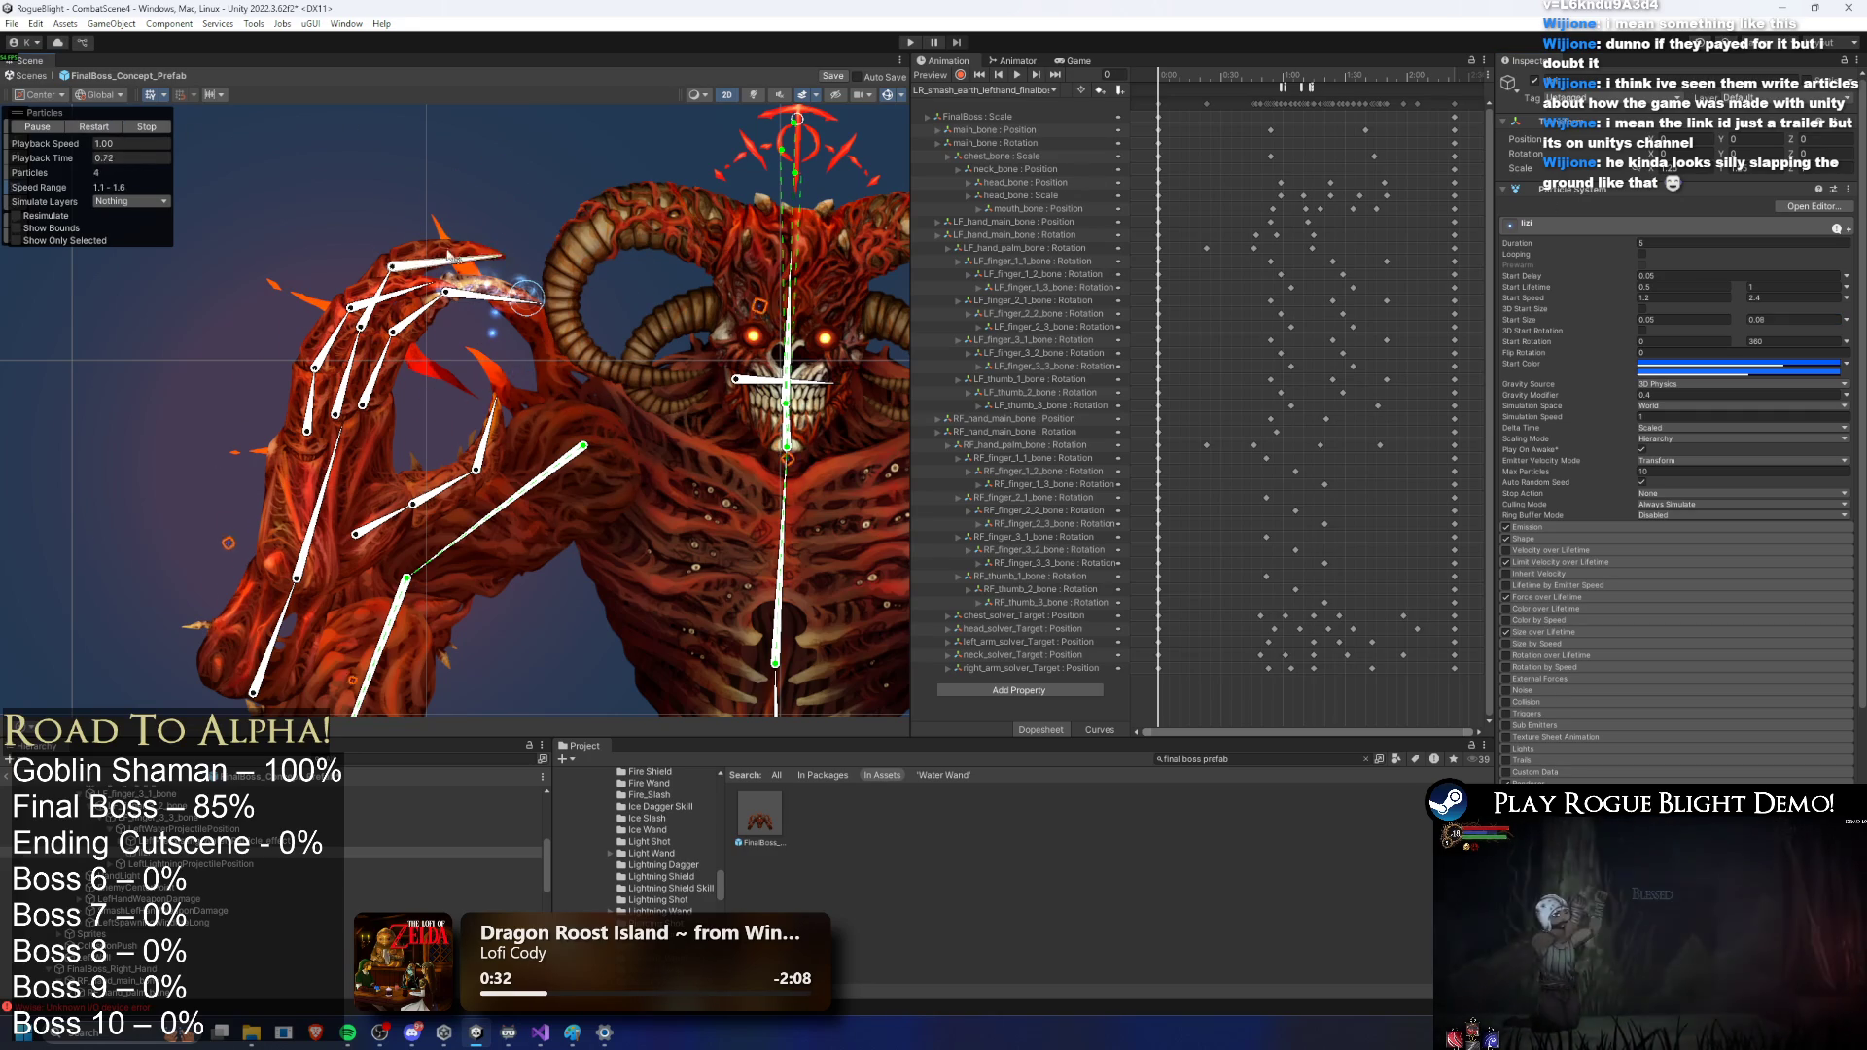
{"action": "left_click", "coordinate": [91, 129]}
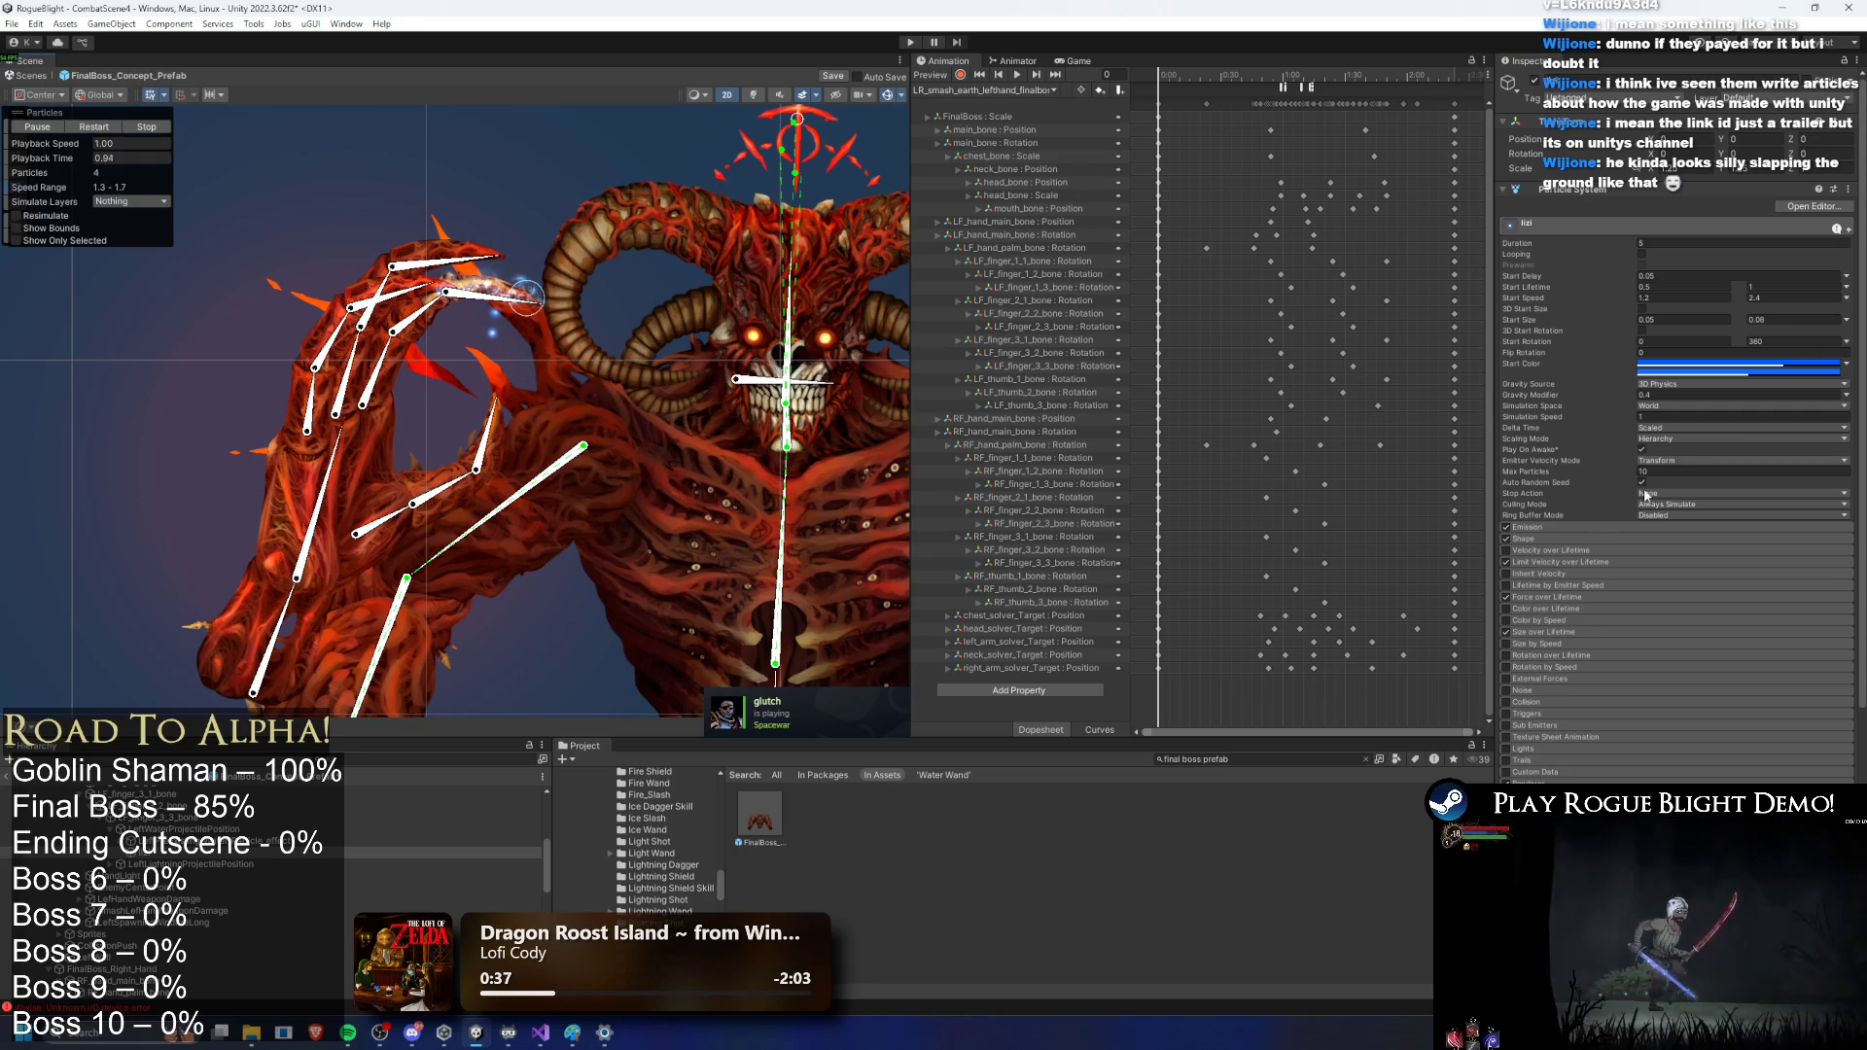
Step: Raise the lizi system's maximum particle count to 30 while replaying the spark preview
{"action": "left_click", "coordinate": [1647, 538]}
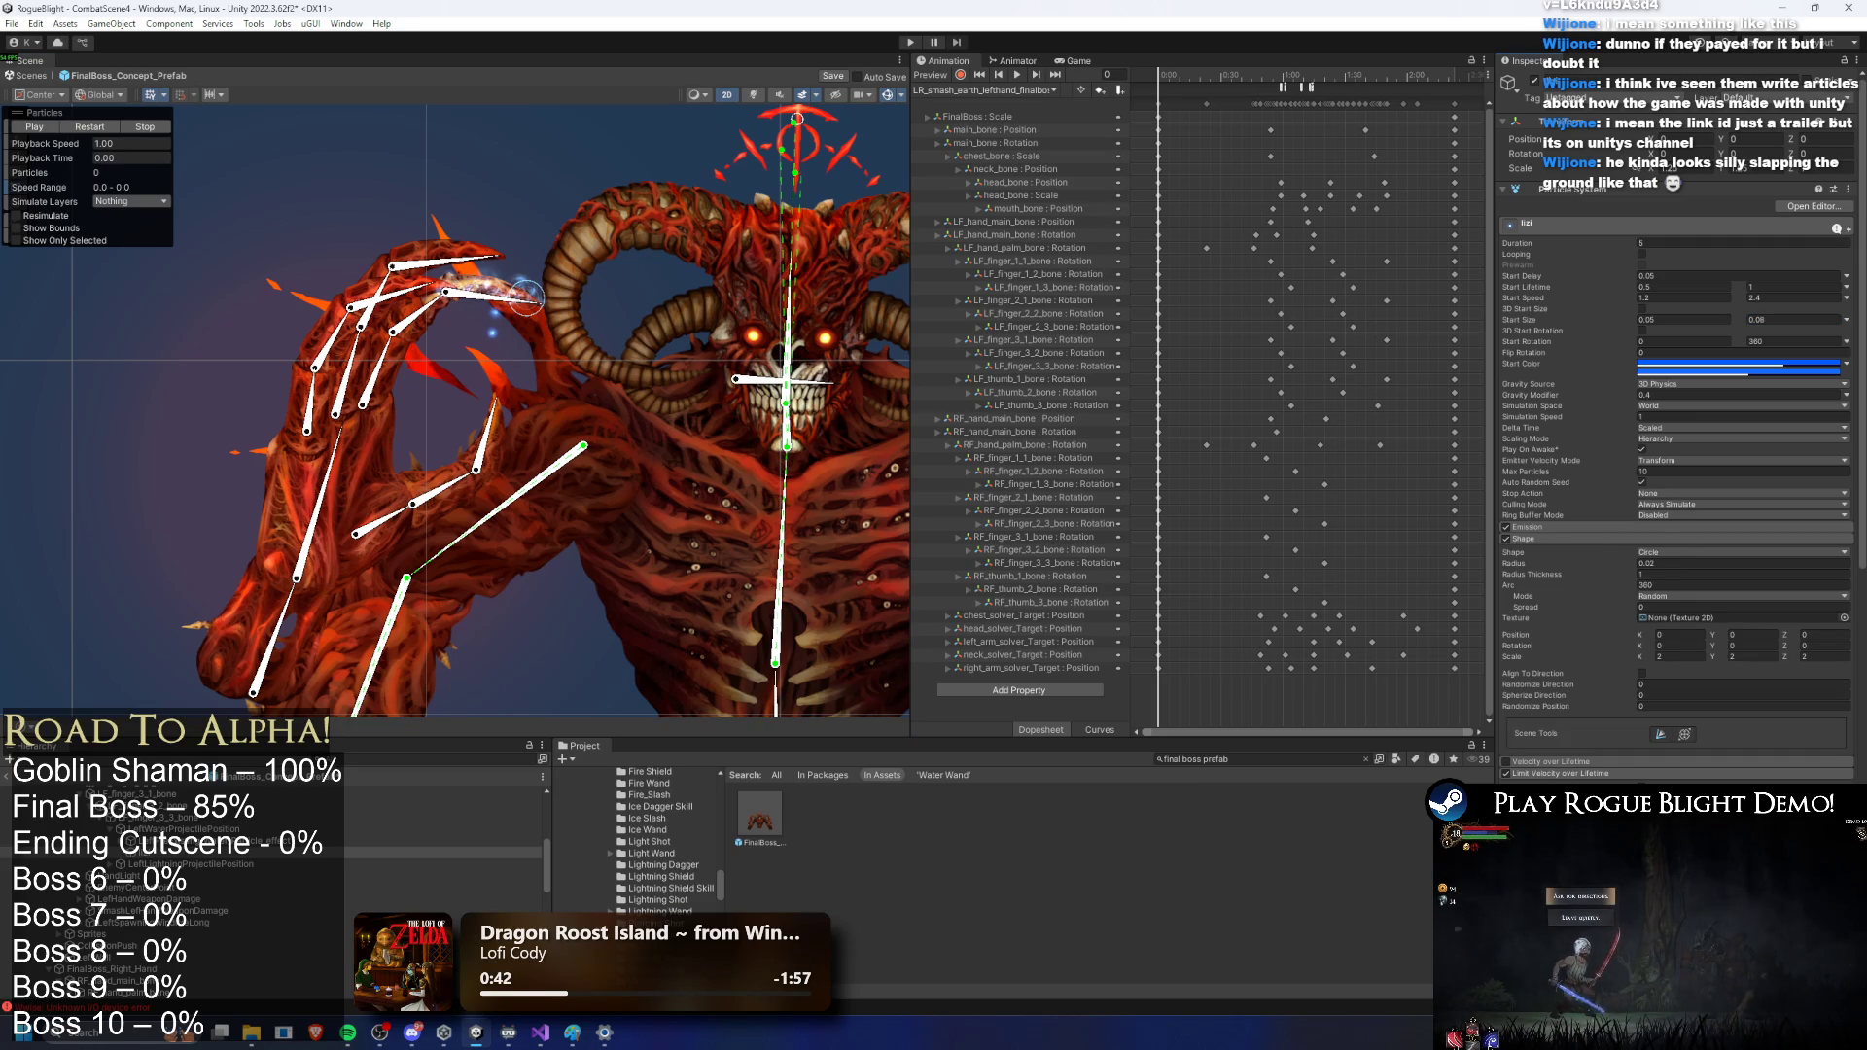
{"action": "left_click", "coordinate": [89, 128]}
{"action": "left_click", "coordinate": [89, 129]}
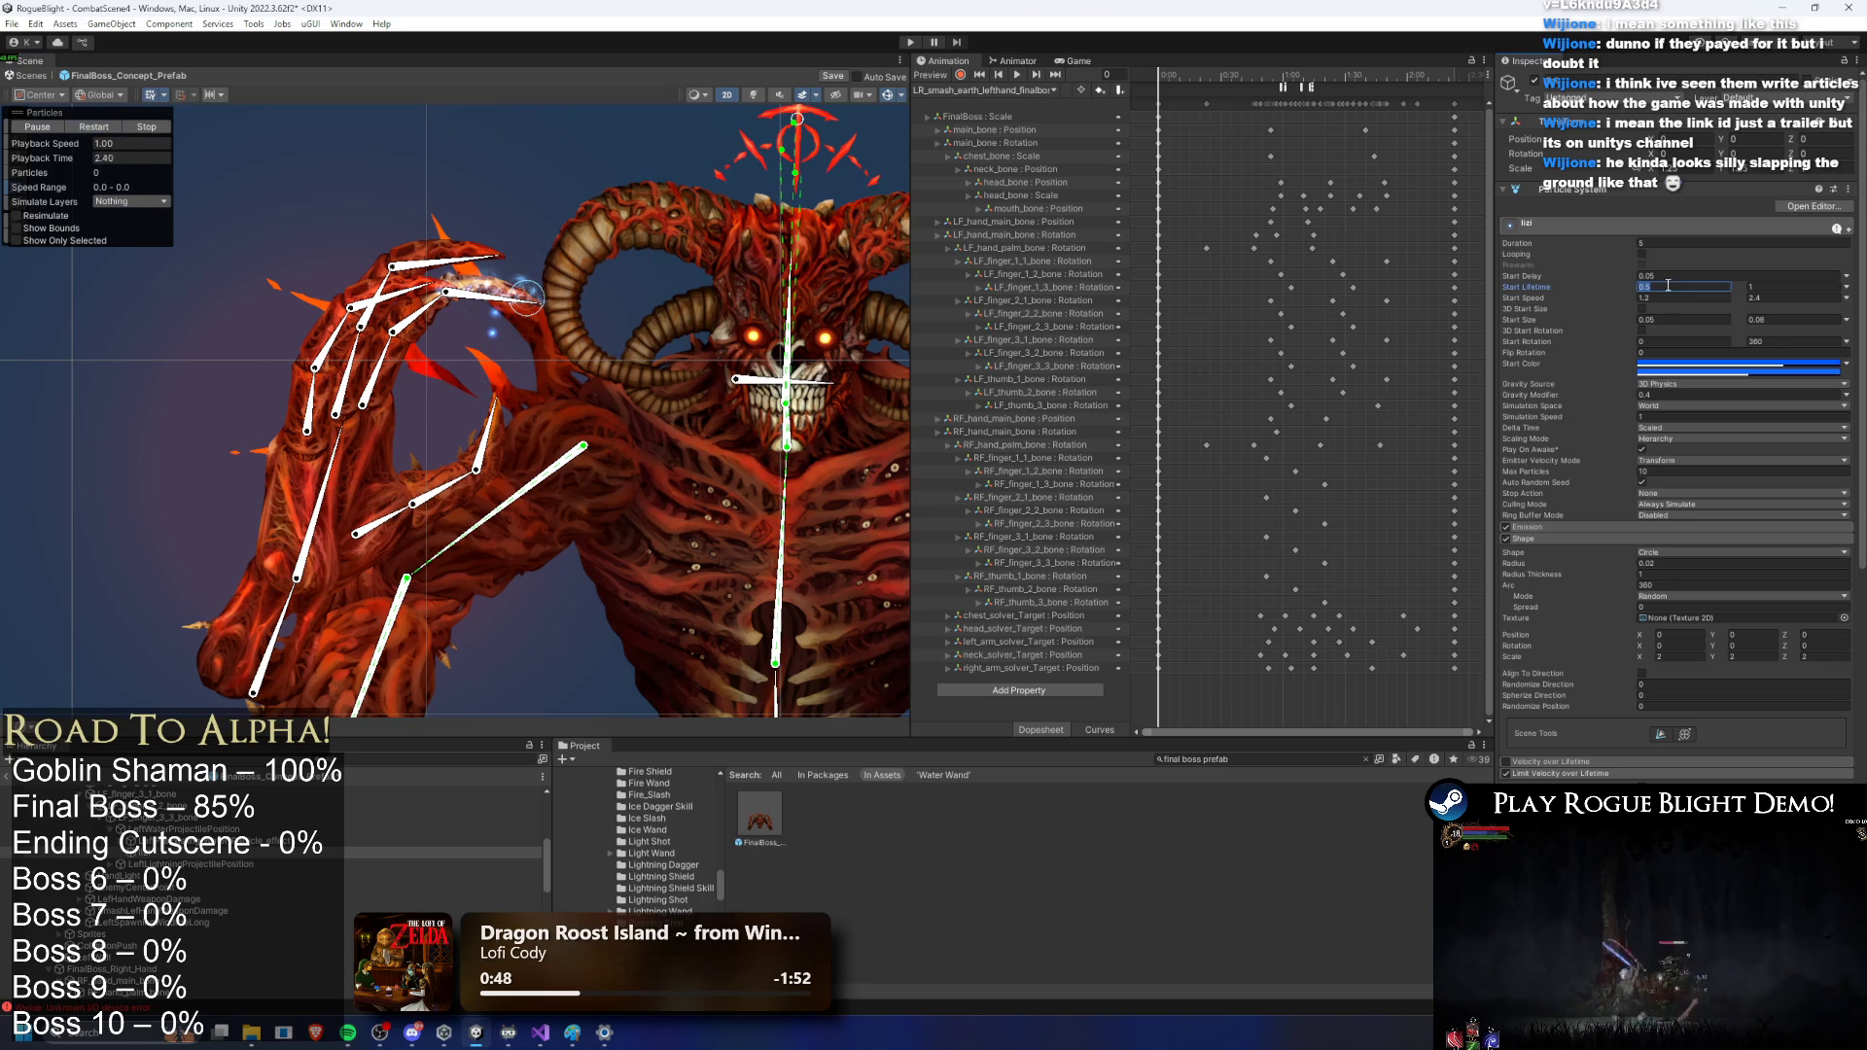
{"action": "left_click", "coordinate": [93, 129]}
{"action": "left_click", "coordinate": [103, 132]}
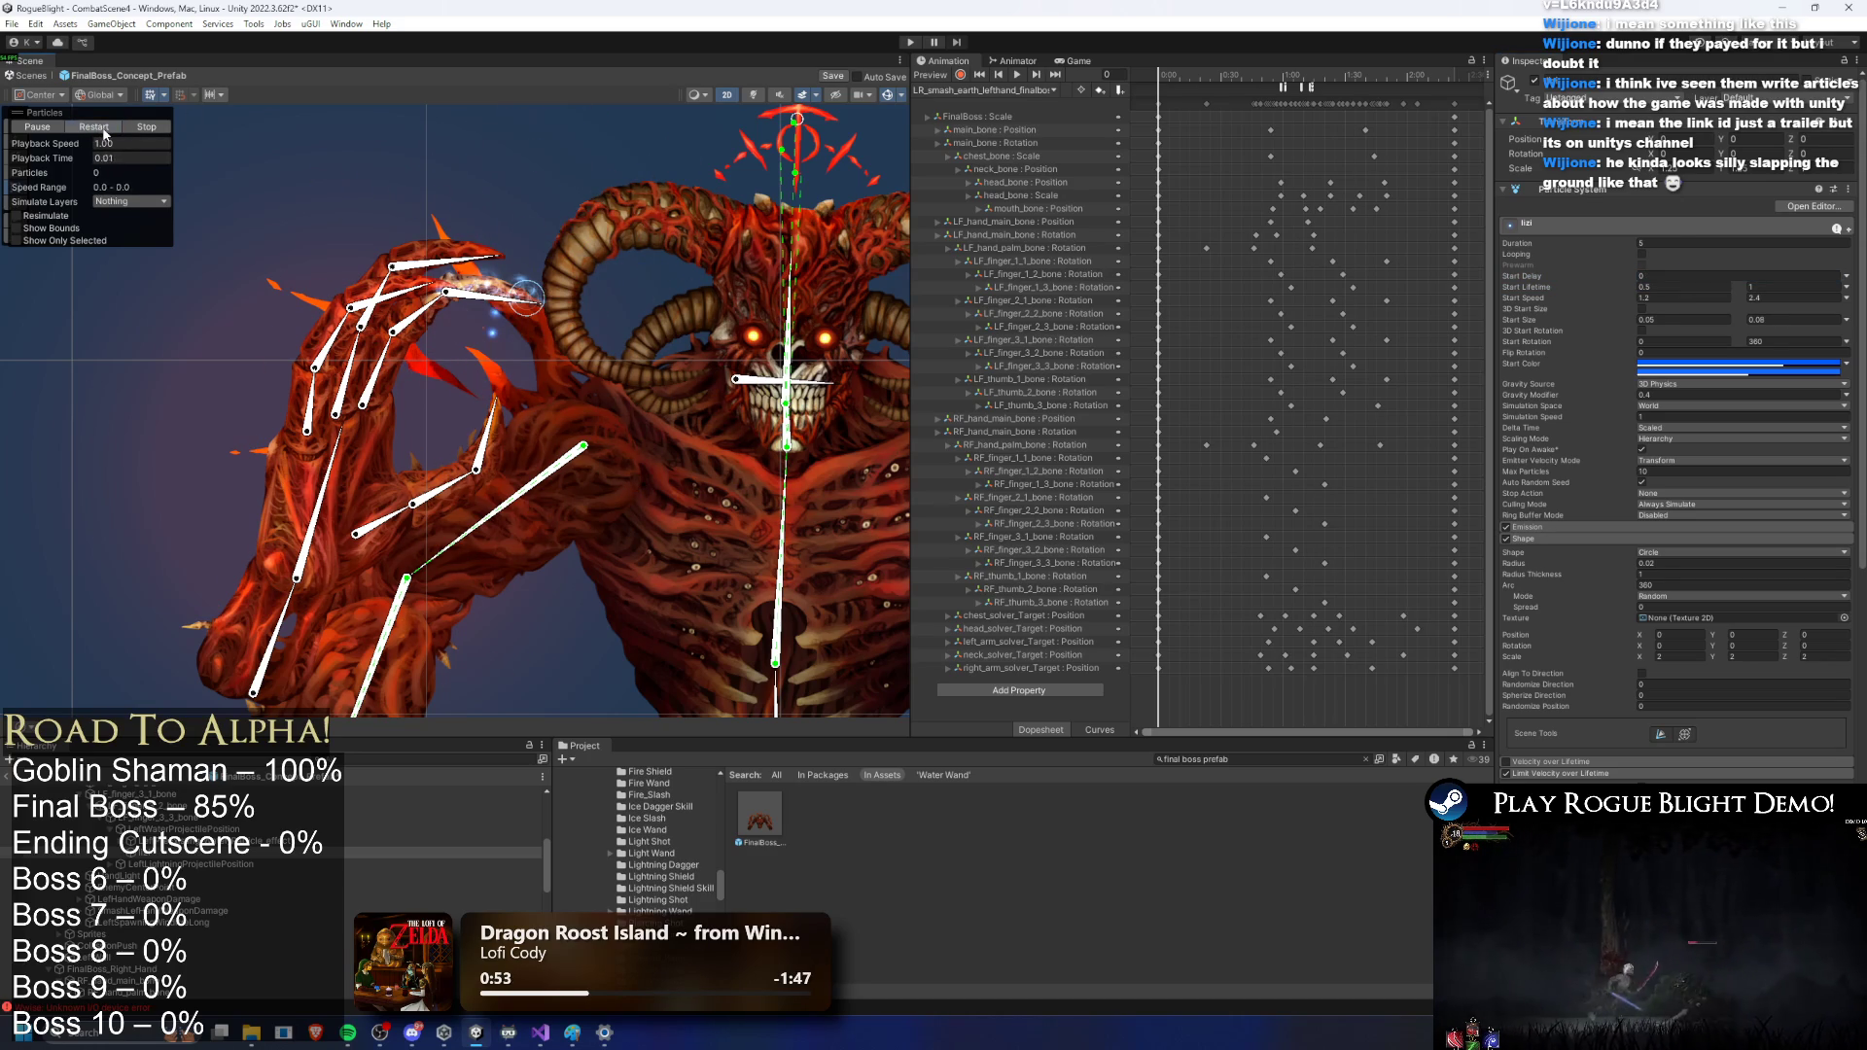
{"action": "left_click", "coordinate": [105, 133]}
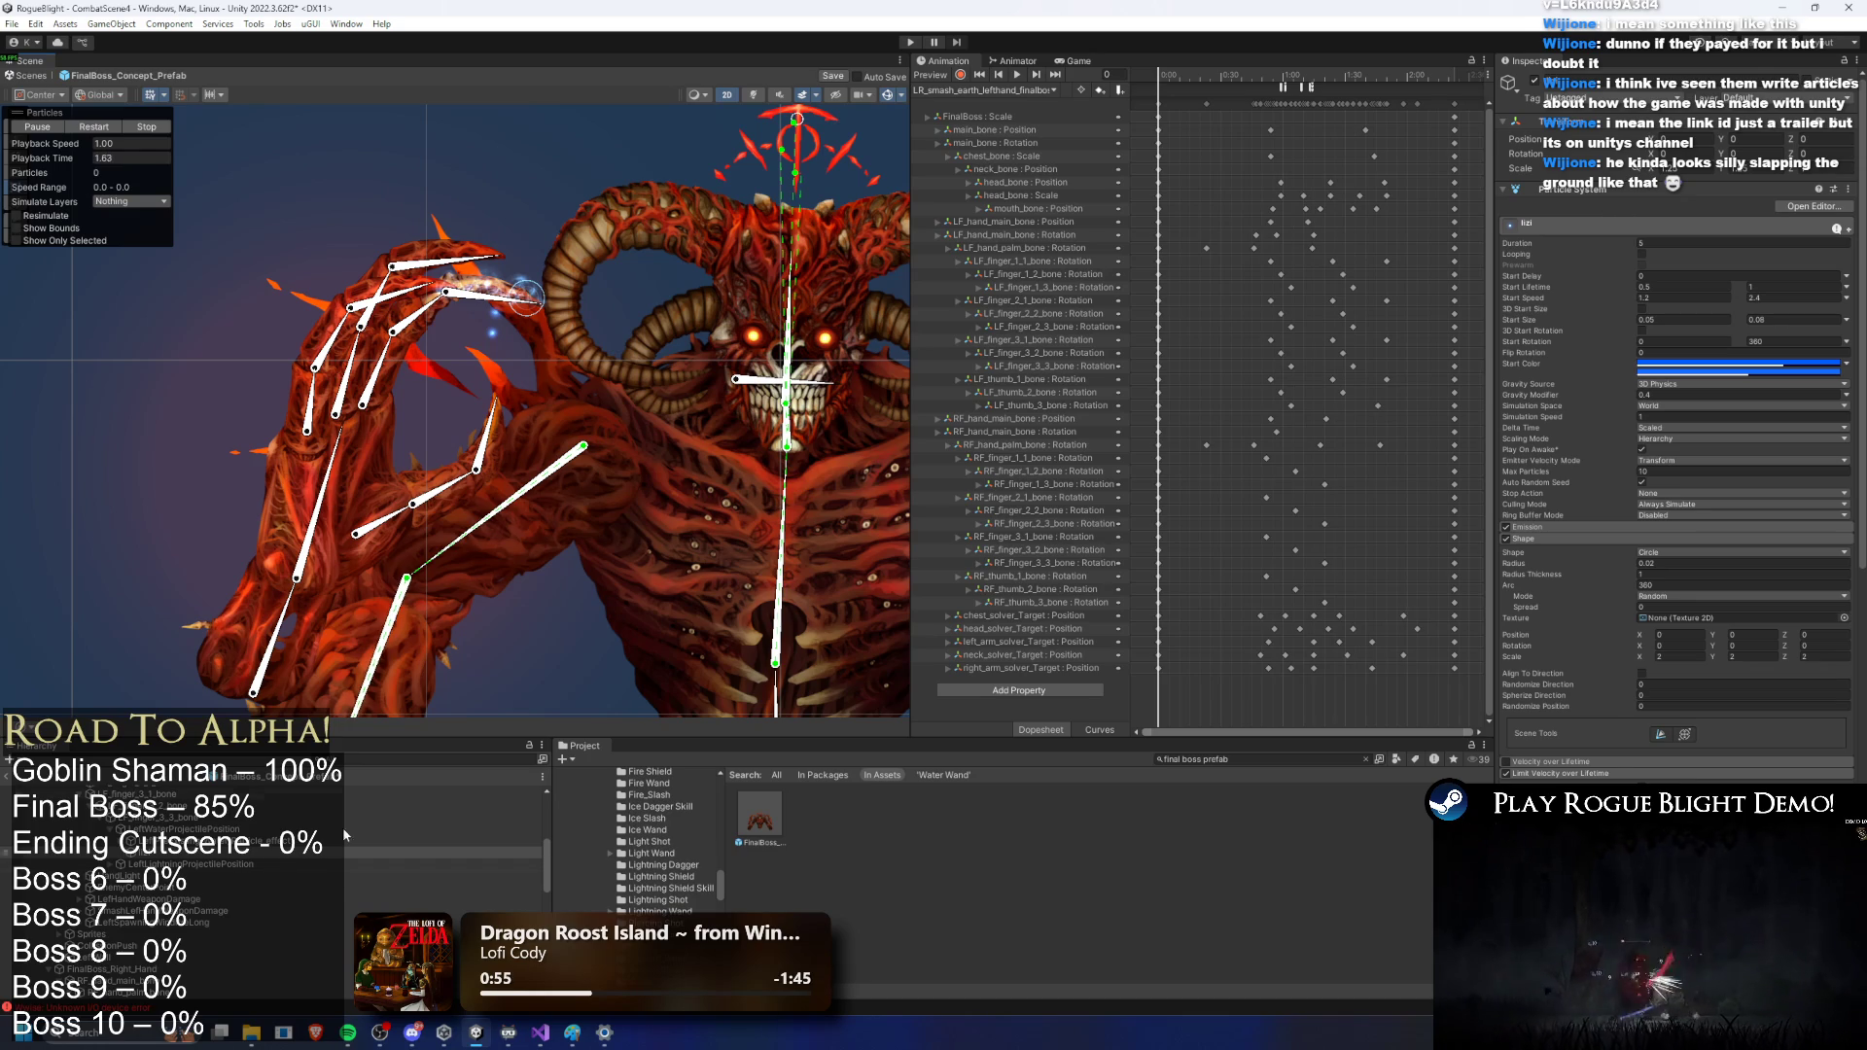
{"action": "left_click", "coordinate": [1591, 526]}
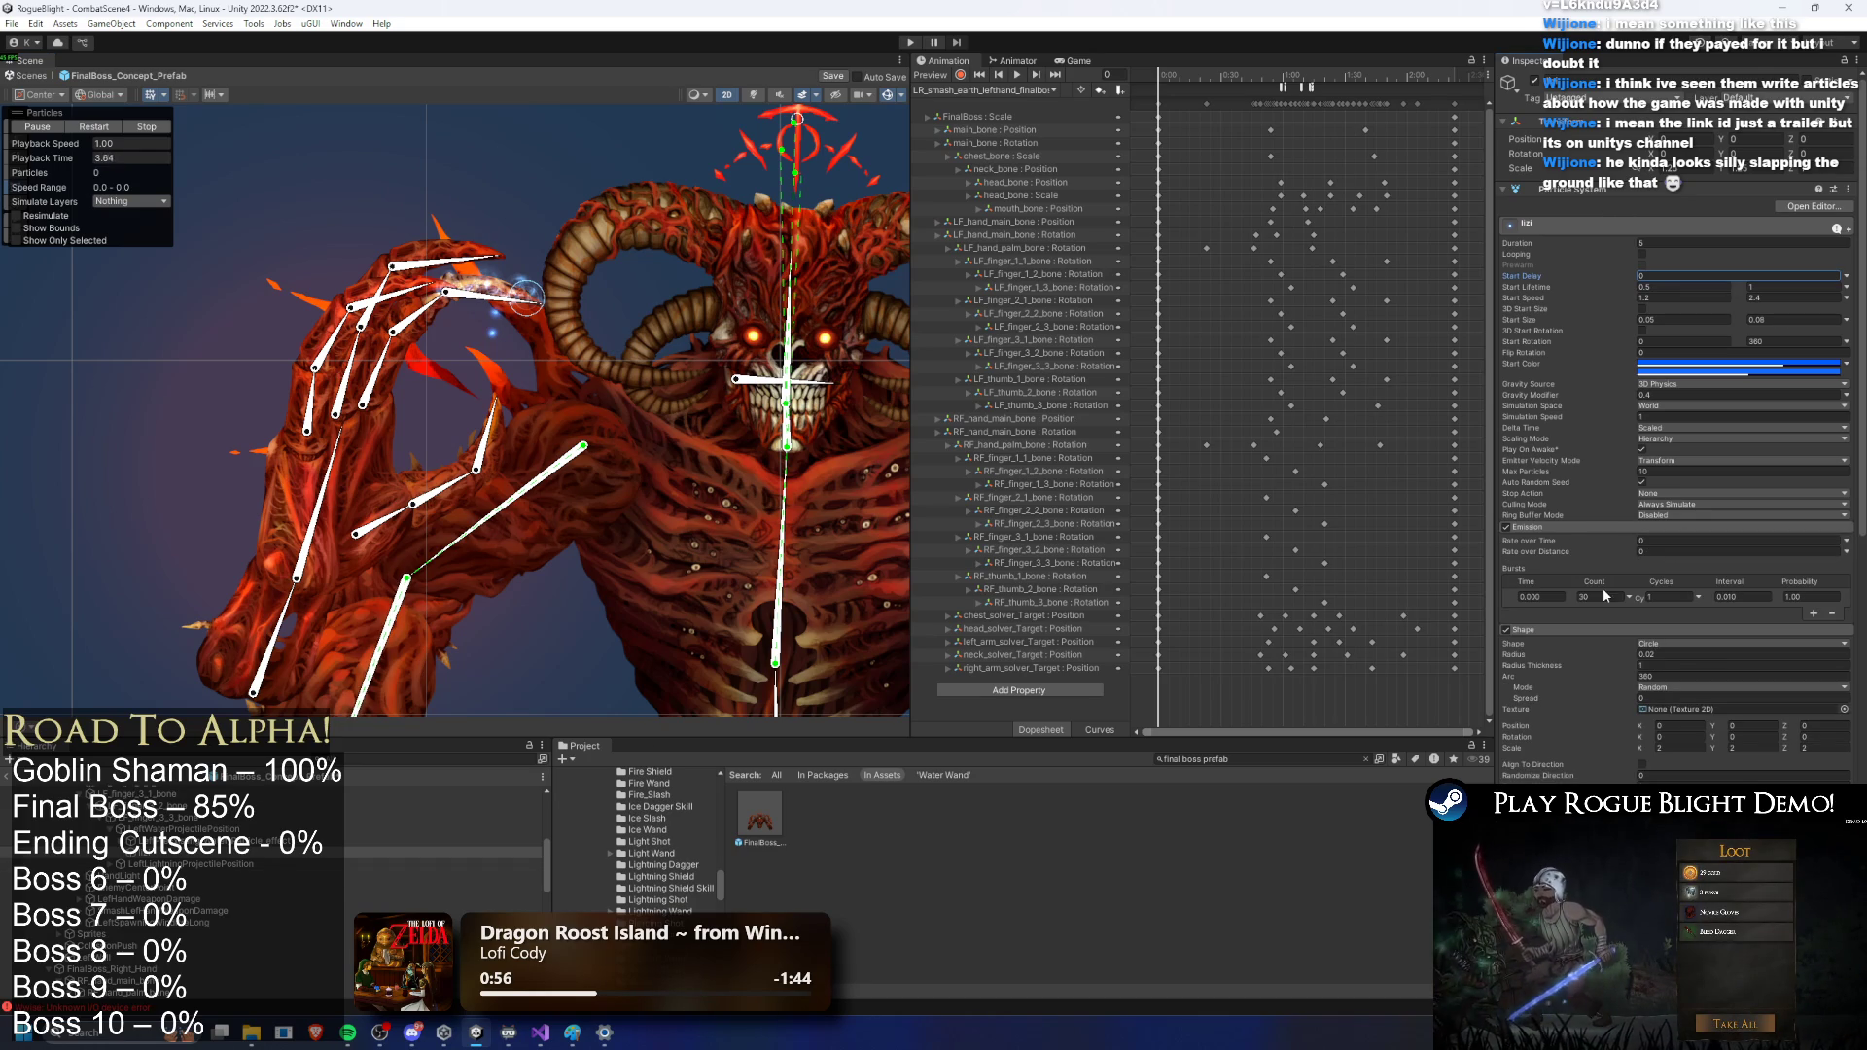
{"action": "type", "text": "30"}
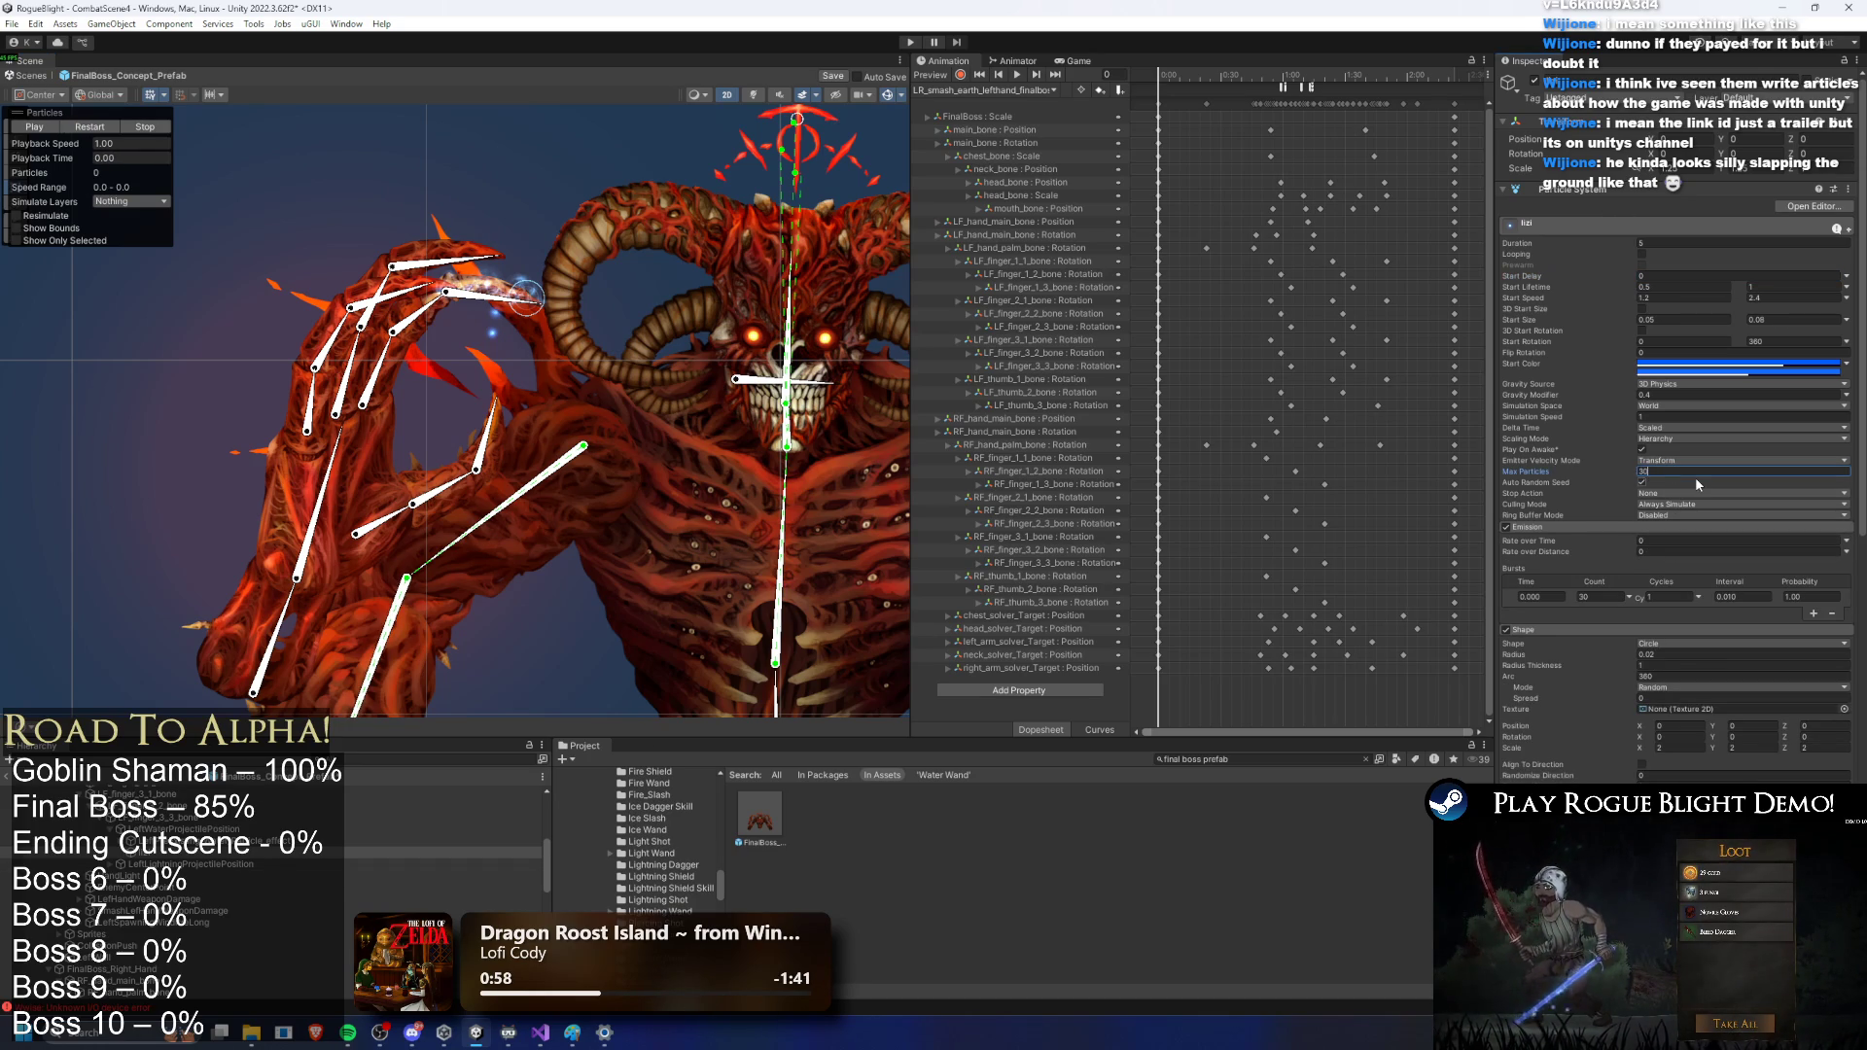
{"action": "left_click", "coordinate": [103, 128]}
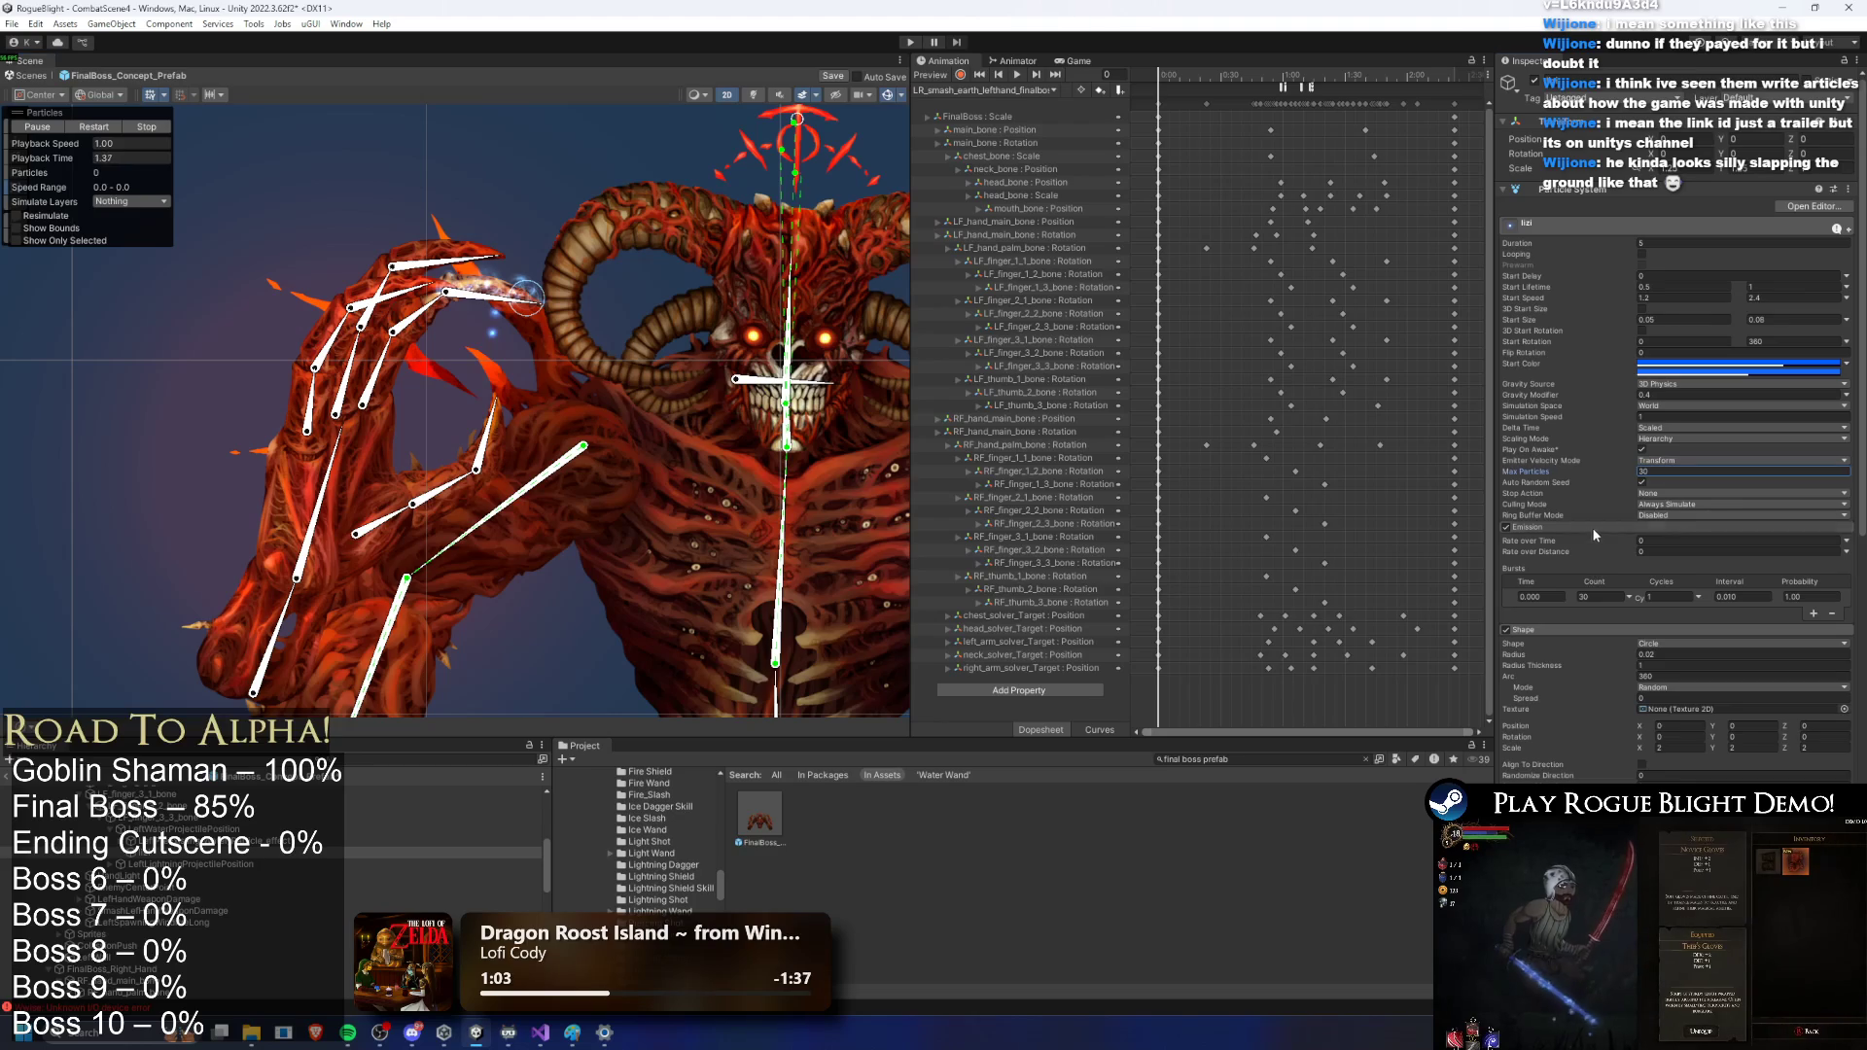
{"action": "left_click", "coordinate": [1594, 527]}
{"action": "left_click", "coordinate": [111, 129]}
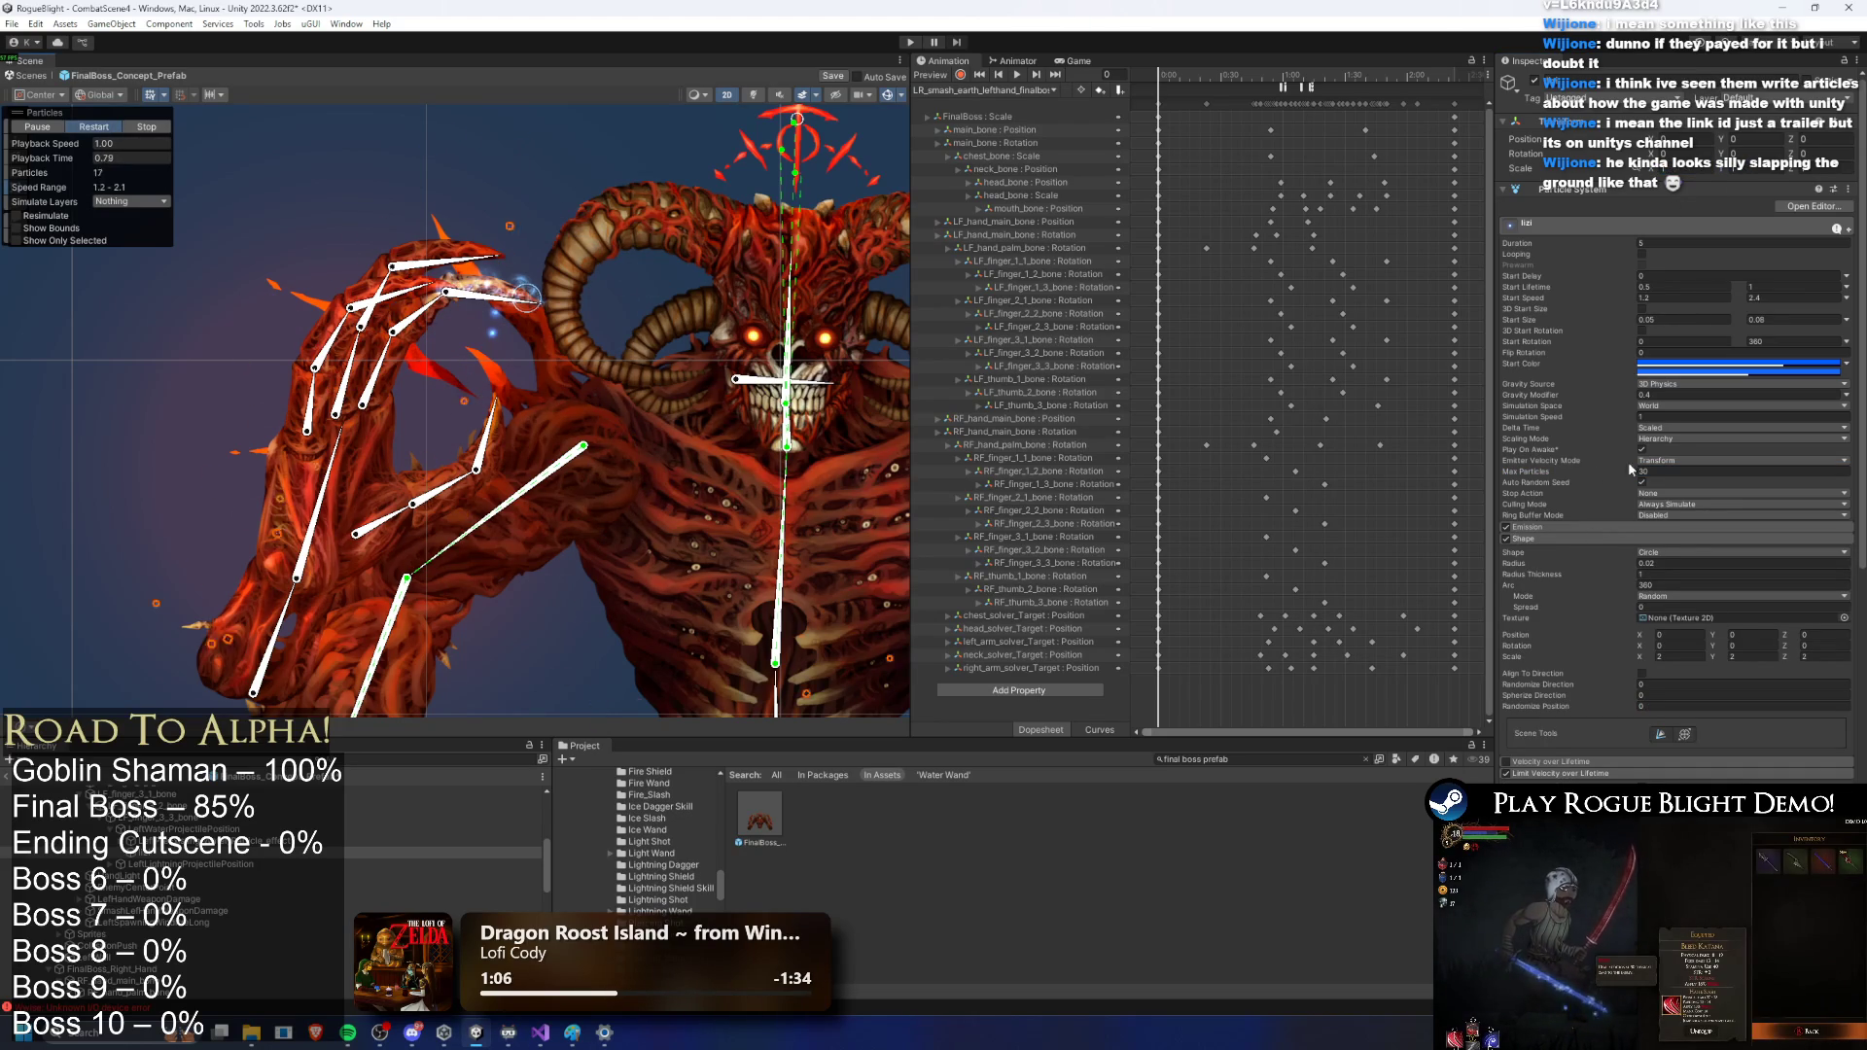
Step: Recheck the burst count and maximum particles, replaying the water spark burst around the hand
{"action": "left_click", "coordinate": [1585, 525]}
{"action": "left_click", "coordinate": [1609, 596]}
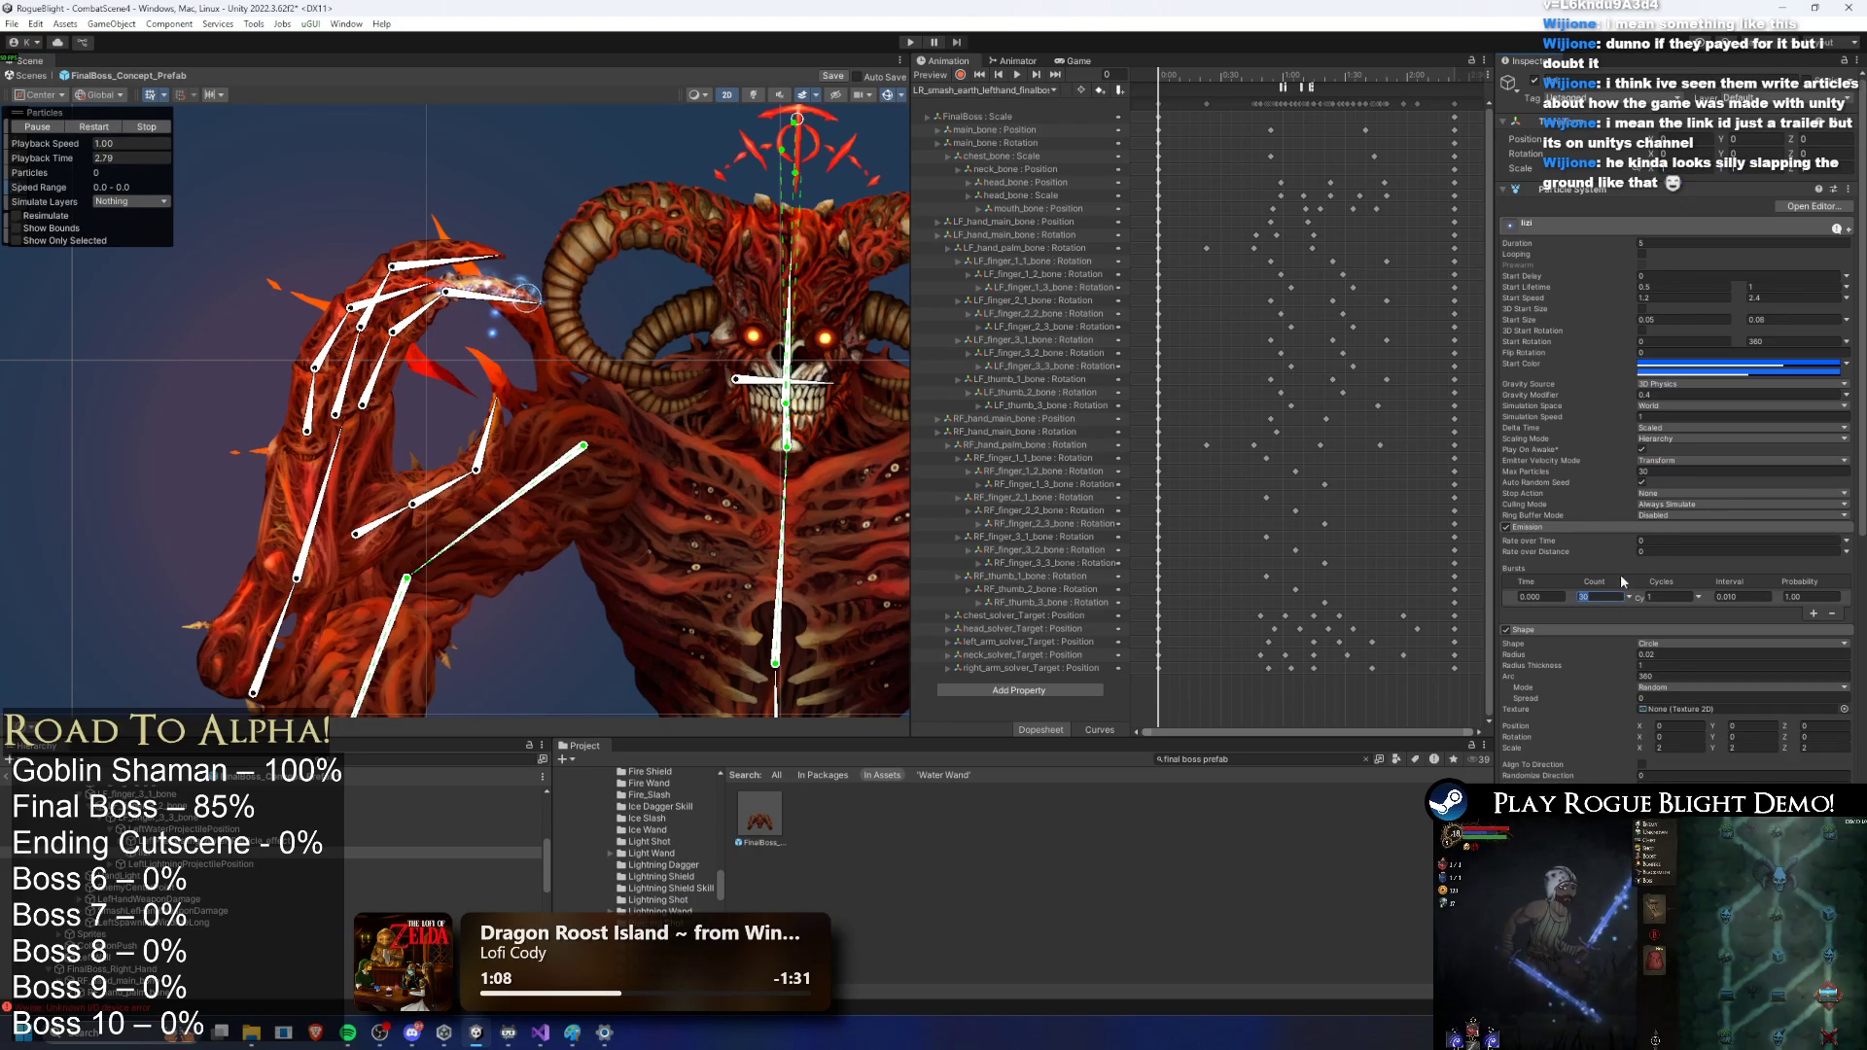
{"action": "left_click", "coordinate": [1658, 471]}
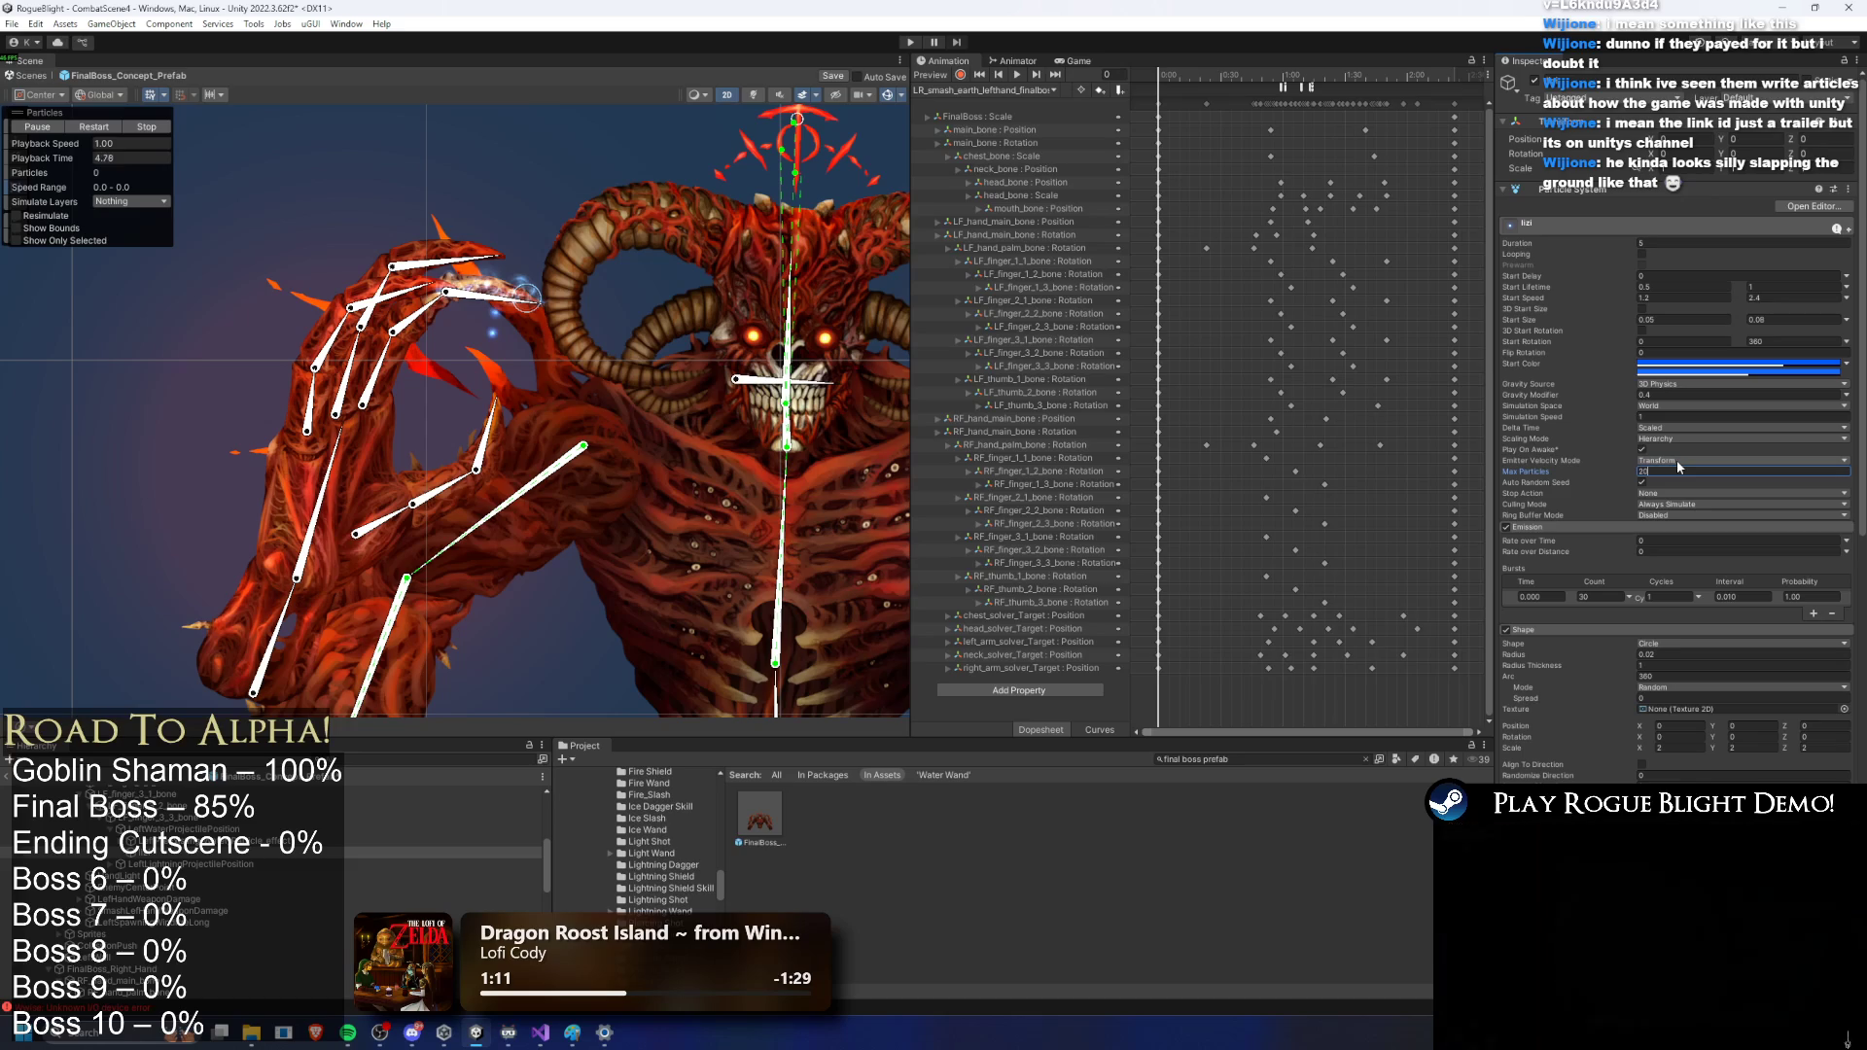
{"action": "left_click", "coordinate": [95, 128]}
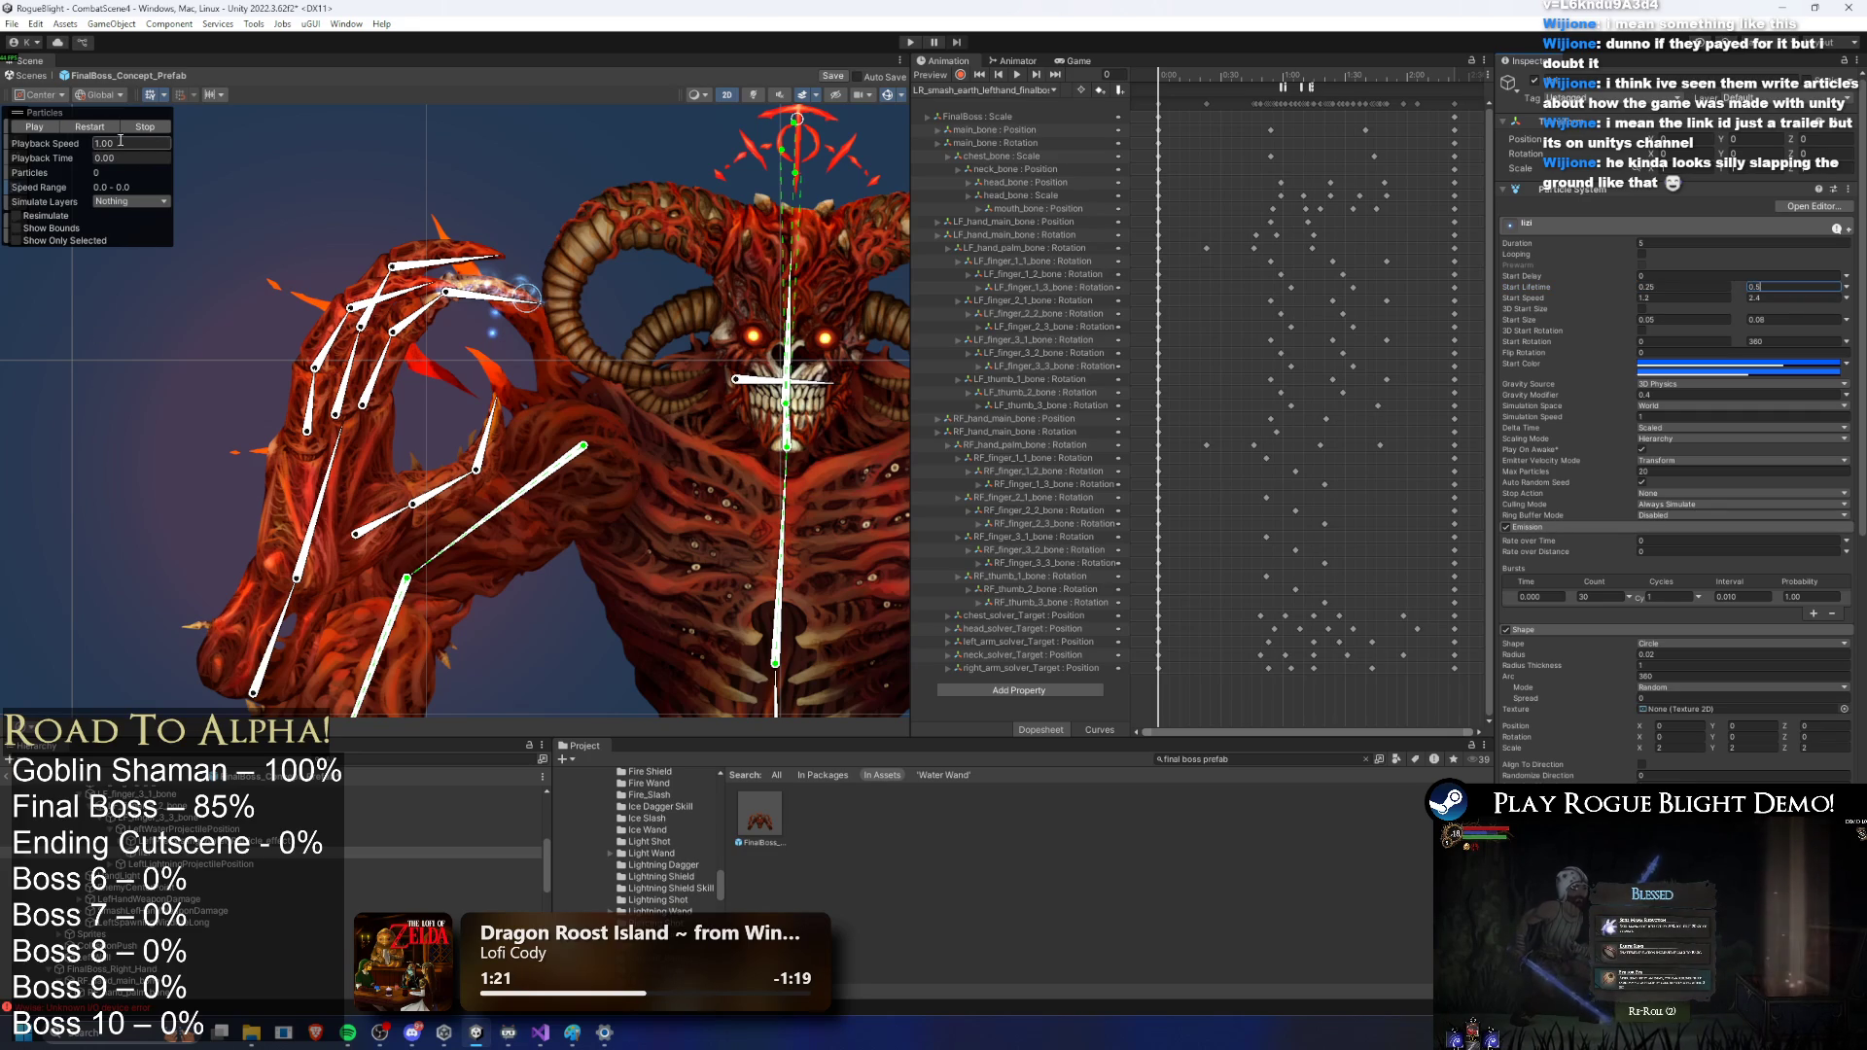
{"action": "left_click", "coordinate": [111, 129]}
{"action": "left_click", "coordinate": [111, 130]}
{"action": "left_click", "coordinate": [111, 129]}
{"action": "left_click", "coordinate": [111, 129]}
{"action": "left_click", "coordinate": [111, 129]}
{"action": "left_click", "coordinate": [107, 135]}
{"action": "left_click", "coordinate": [107, 135]}
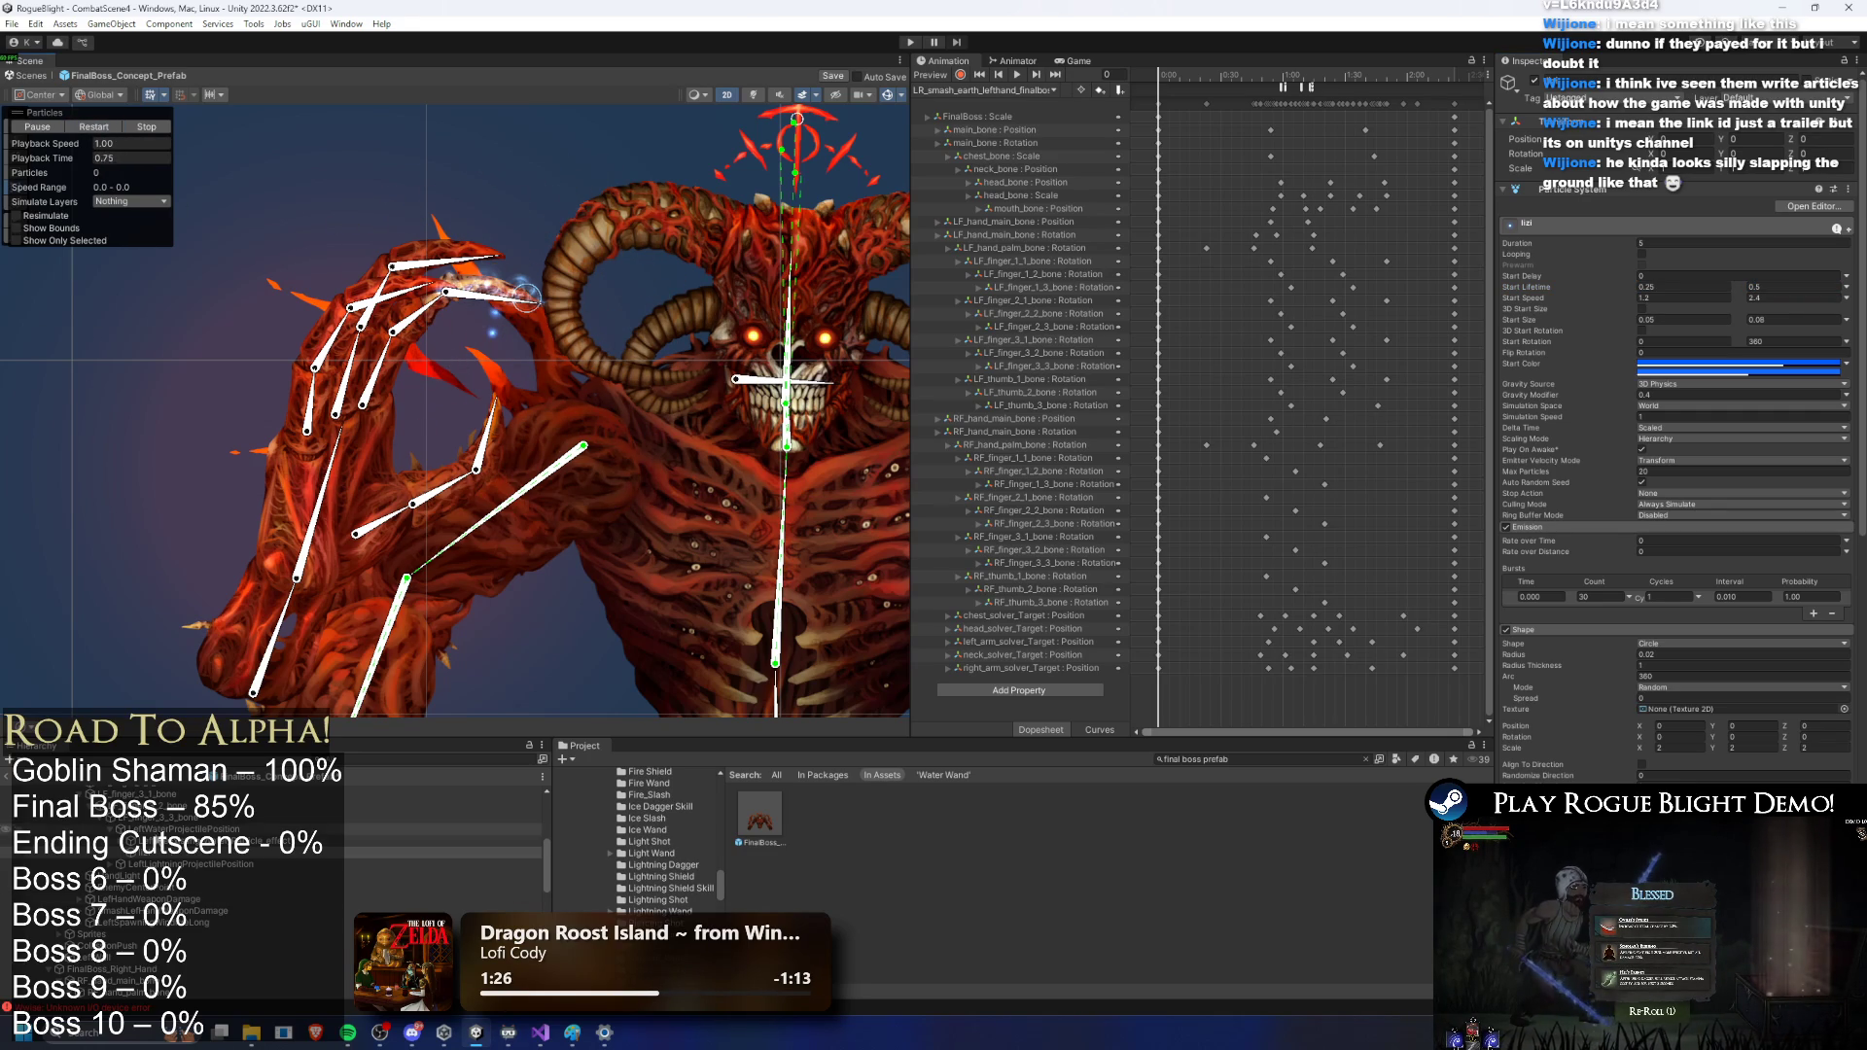
Step: Rename the lizi particle system to LeftPreExisting_Water_Particle_effect2
{"action": "right_click", "coordinate": [185, 841]}
{"action": "key", "text": "Escape"}
{"action": "right_click", "coordinate": [158, 853]}
{"action": "left_click", "coordinate": [218, 321]}
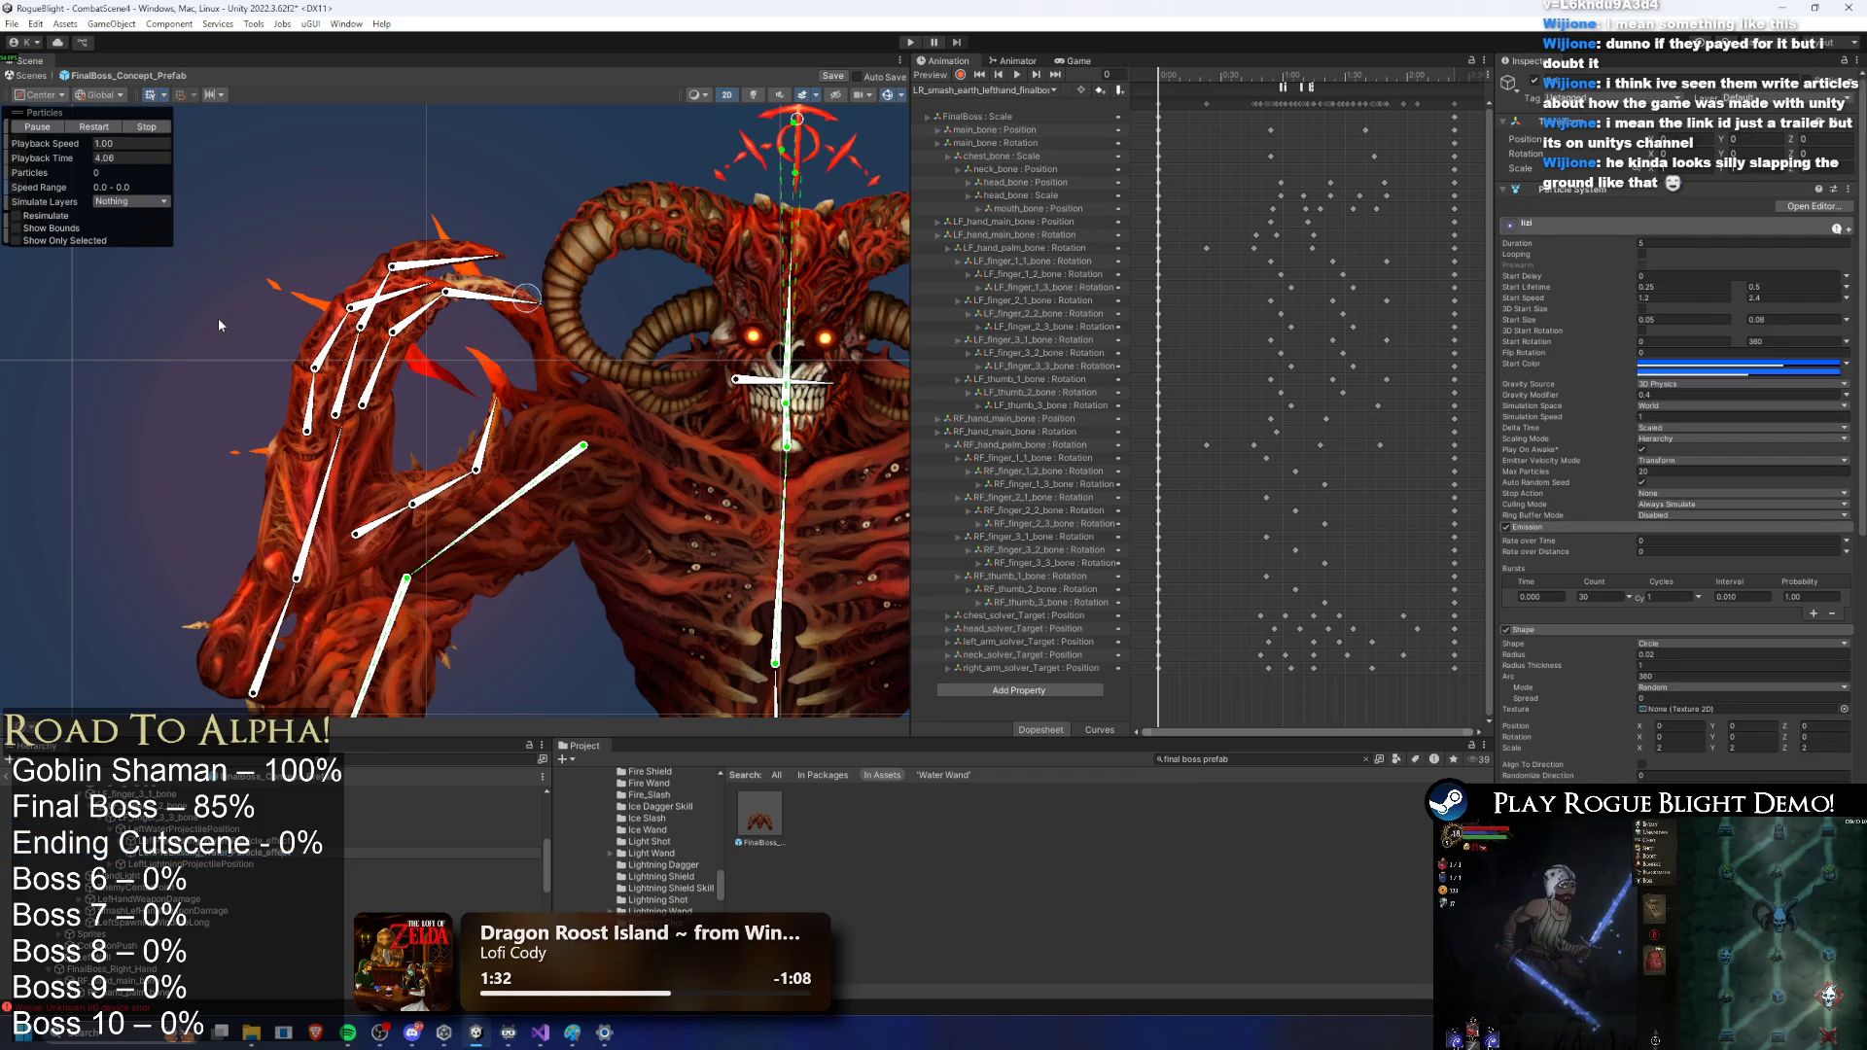
{"action": "key", "text": "Return"}
{"action": "right_click", "coordinate": [187, 852]}
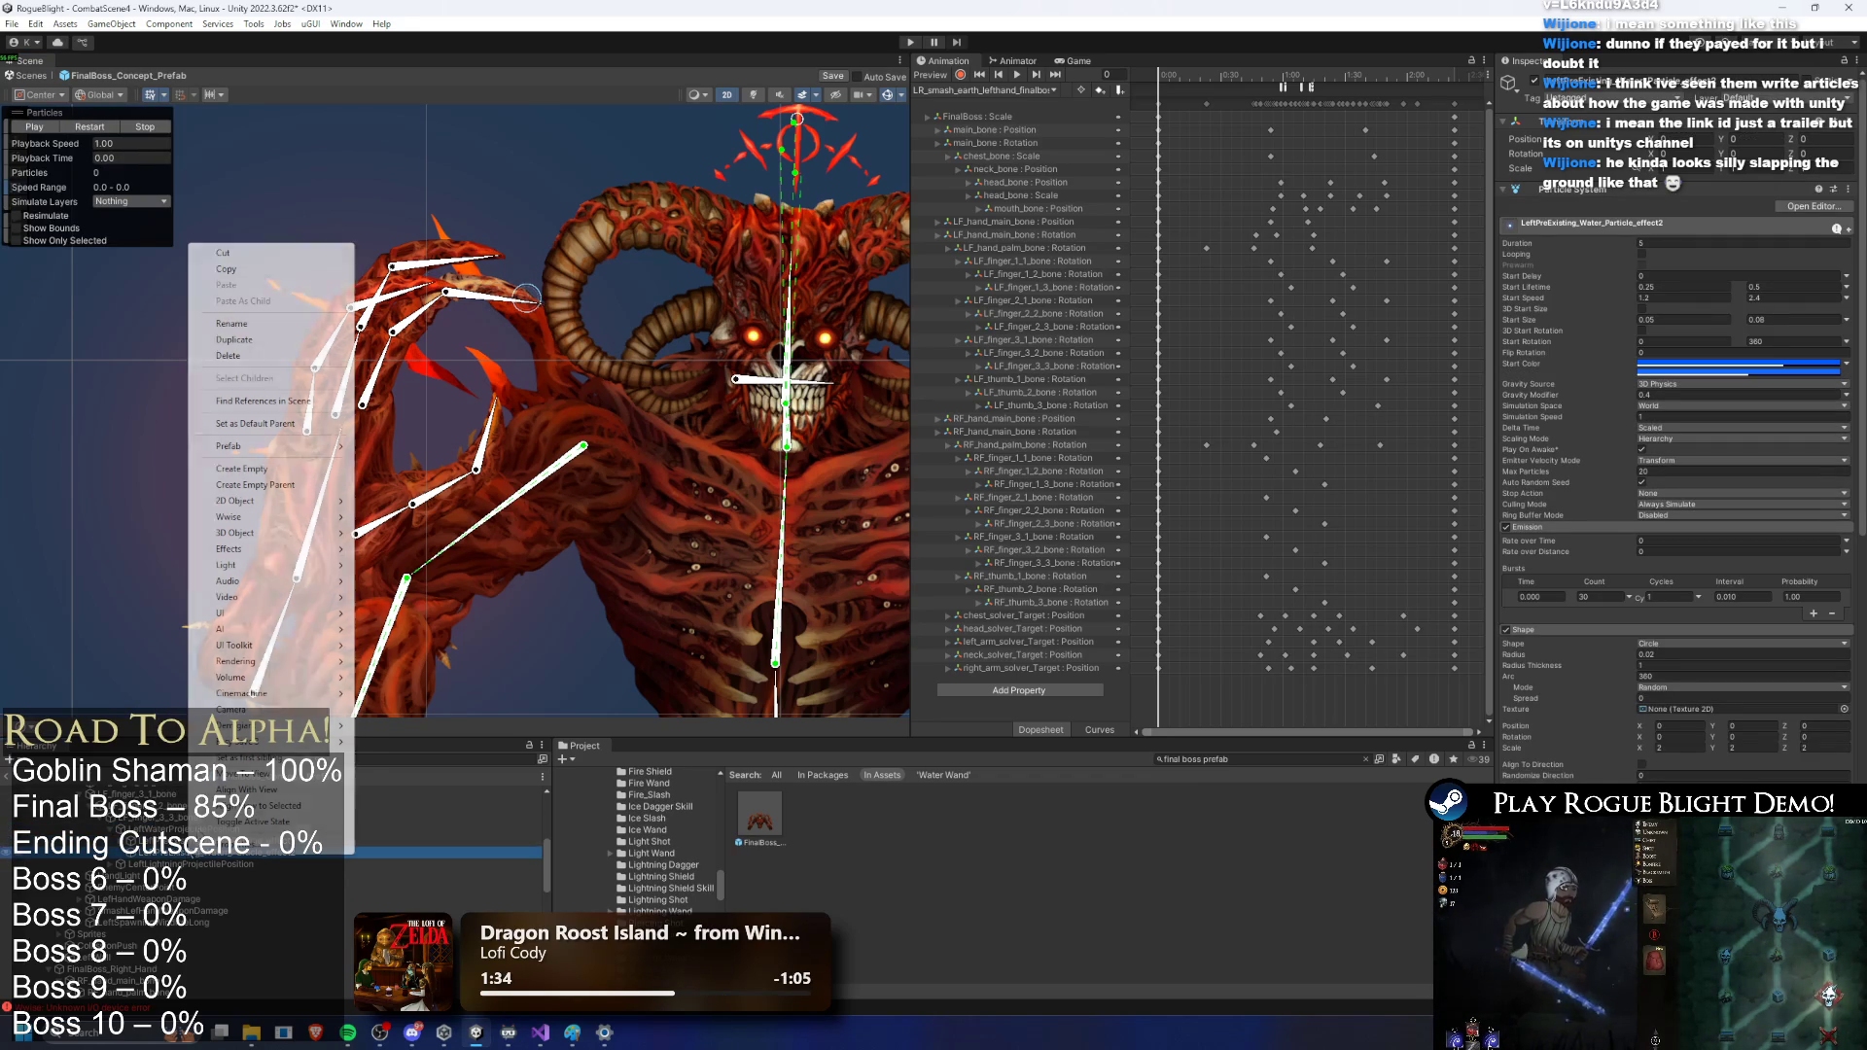
Step: Copy LeftPreExisting_Water_Particle_effect2, paste it under the right-hand effect, and rename the copy for the right hand
{"action": "left_click", "coordinate": [275, 321]}
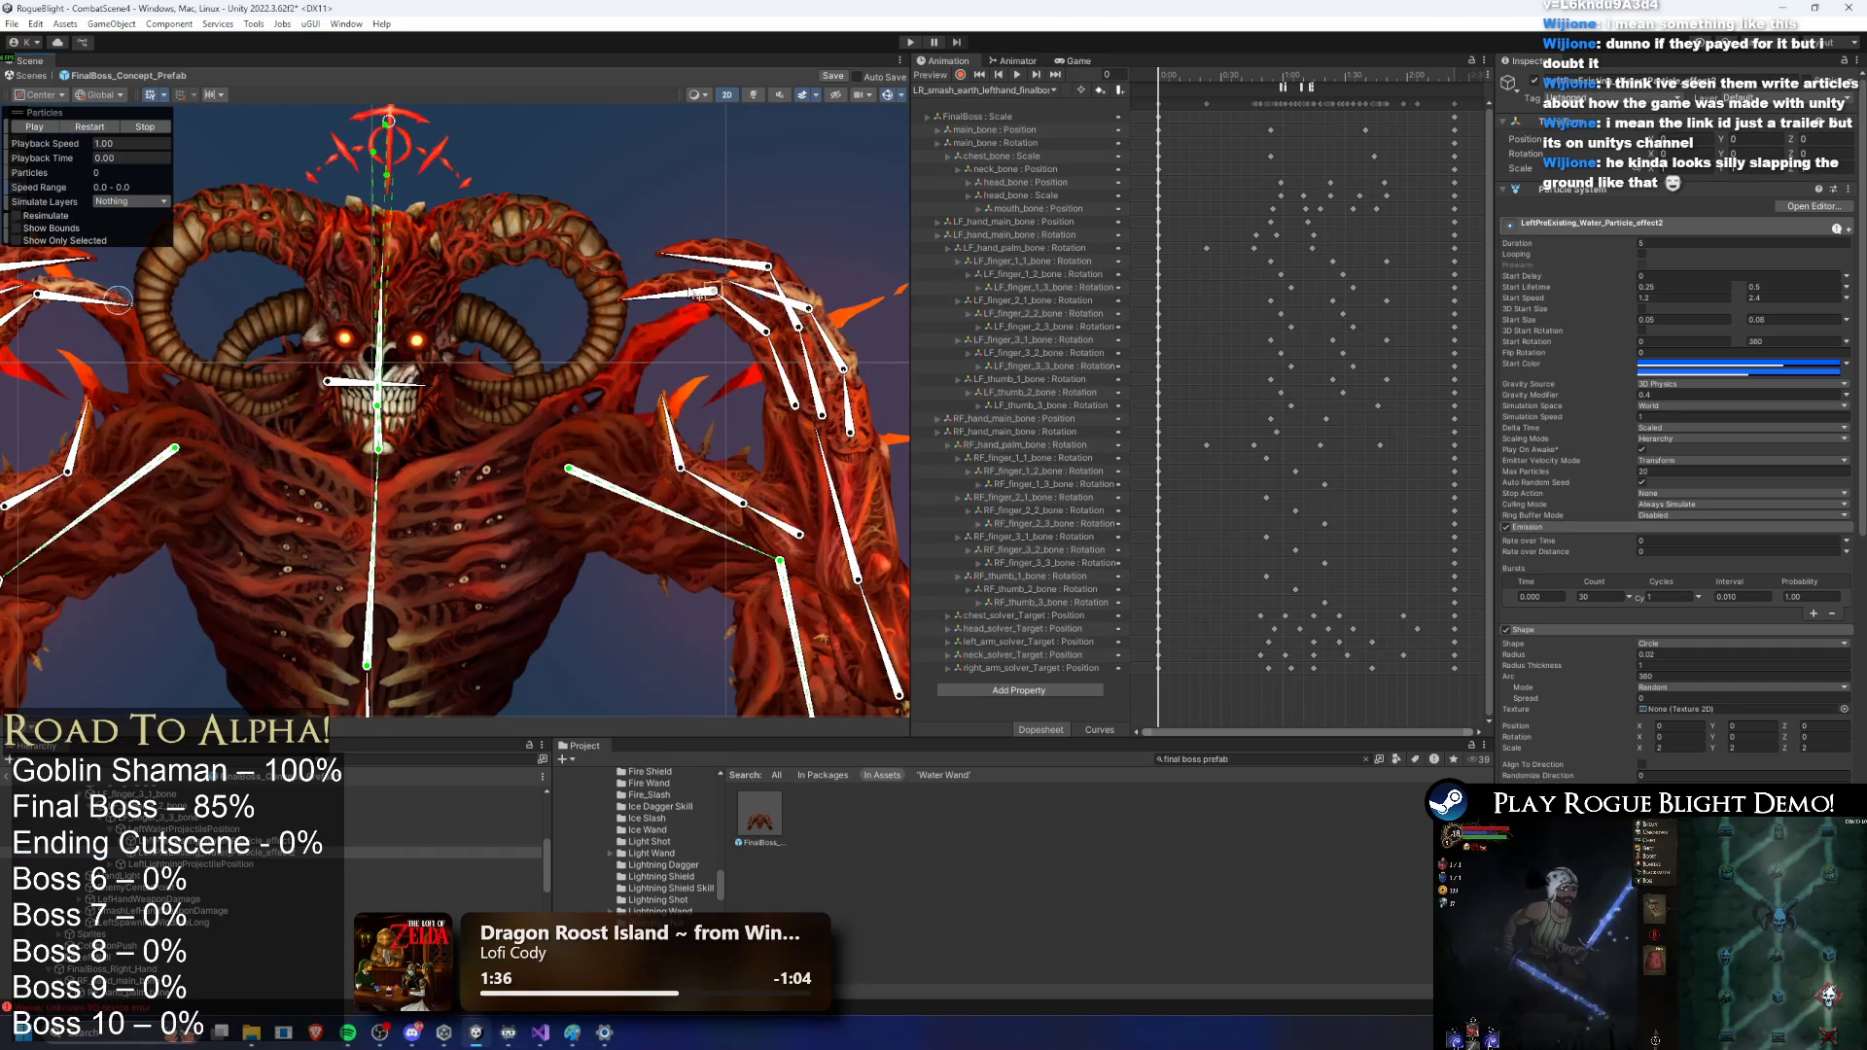
{"action": "left_click", "coordinate": [719, 286]}
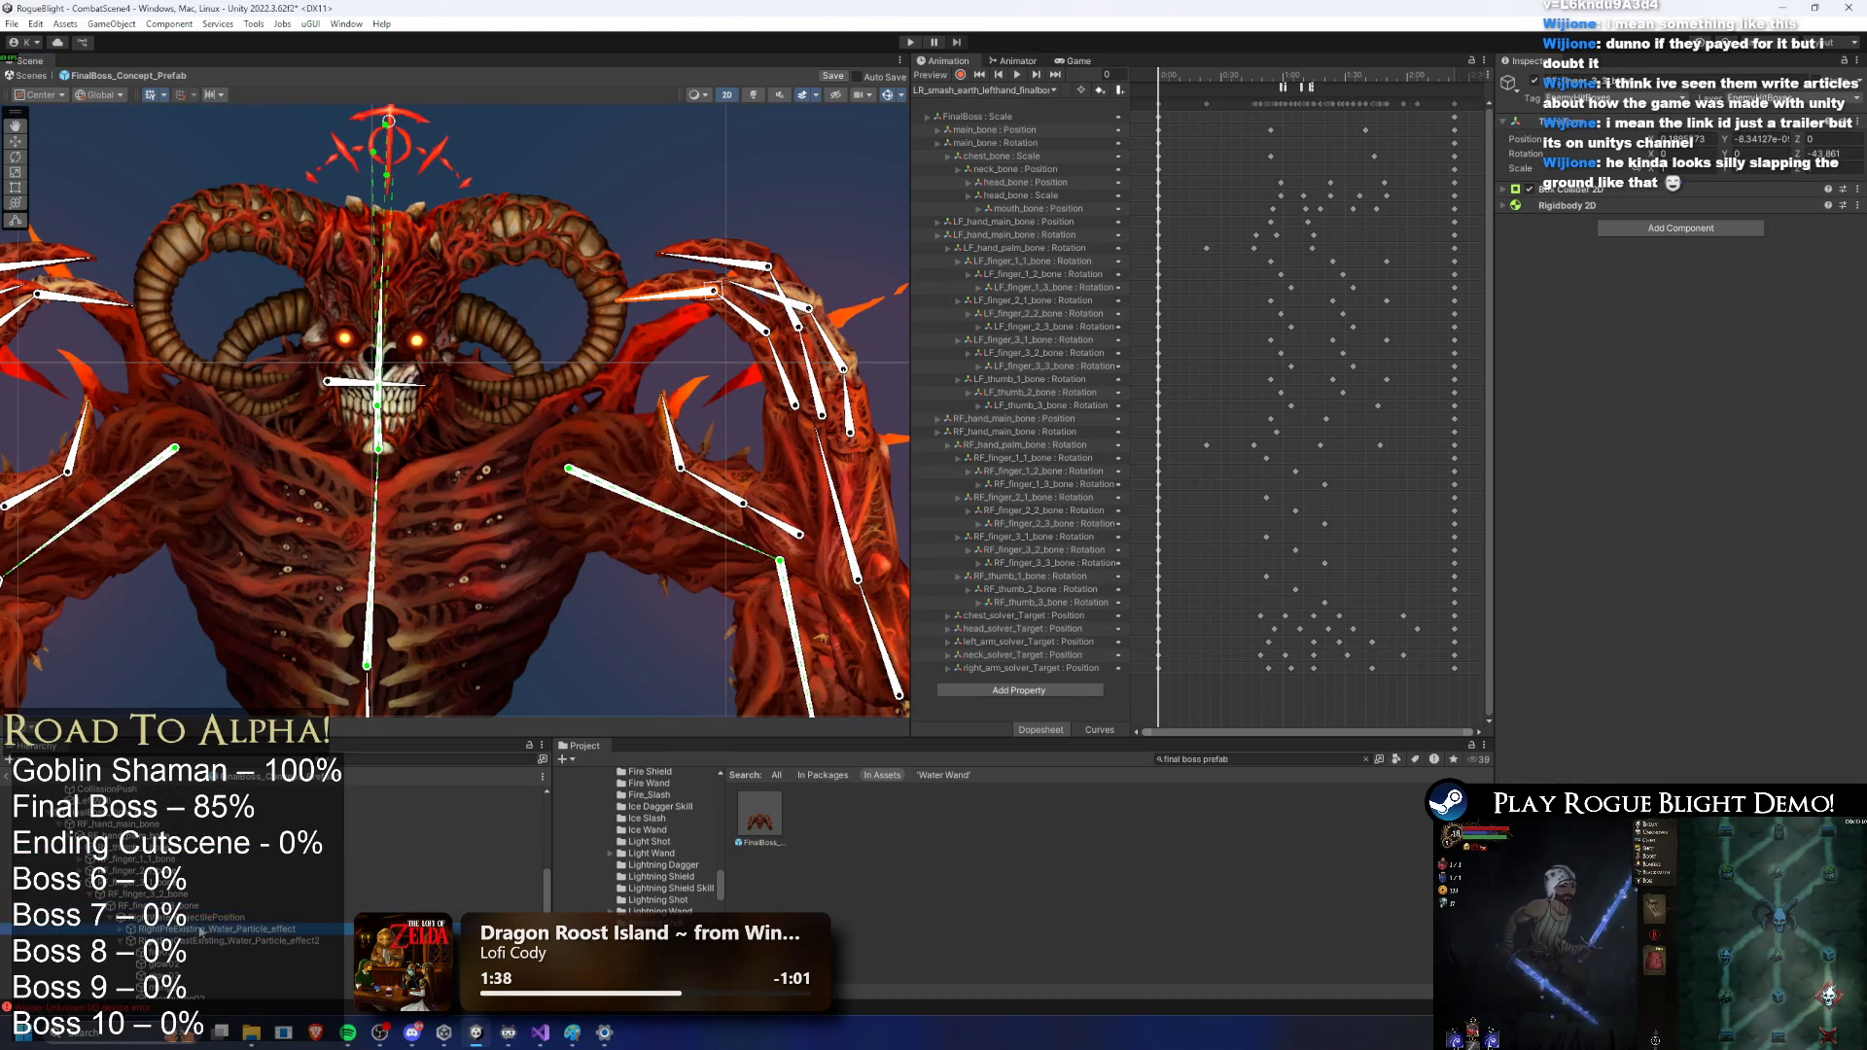
{"action": "left_click", "coordinate": [201, 931]}
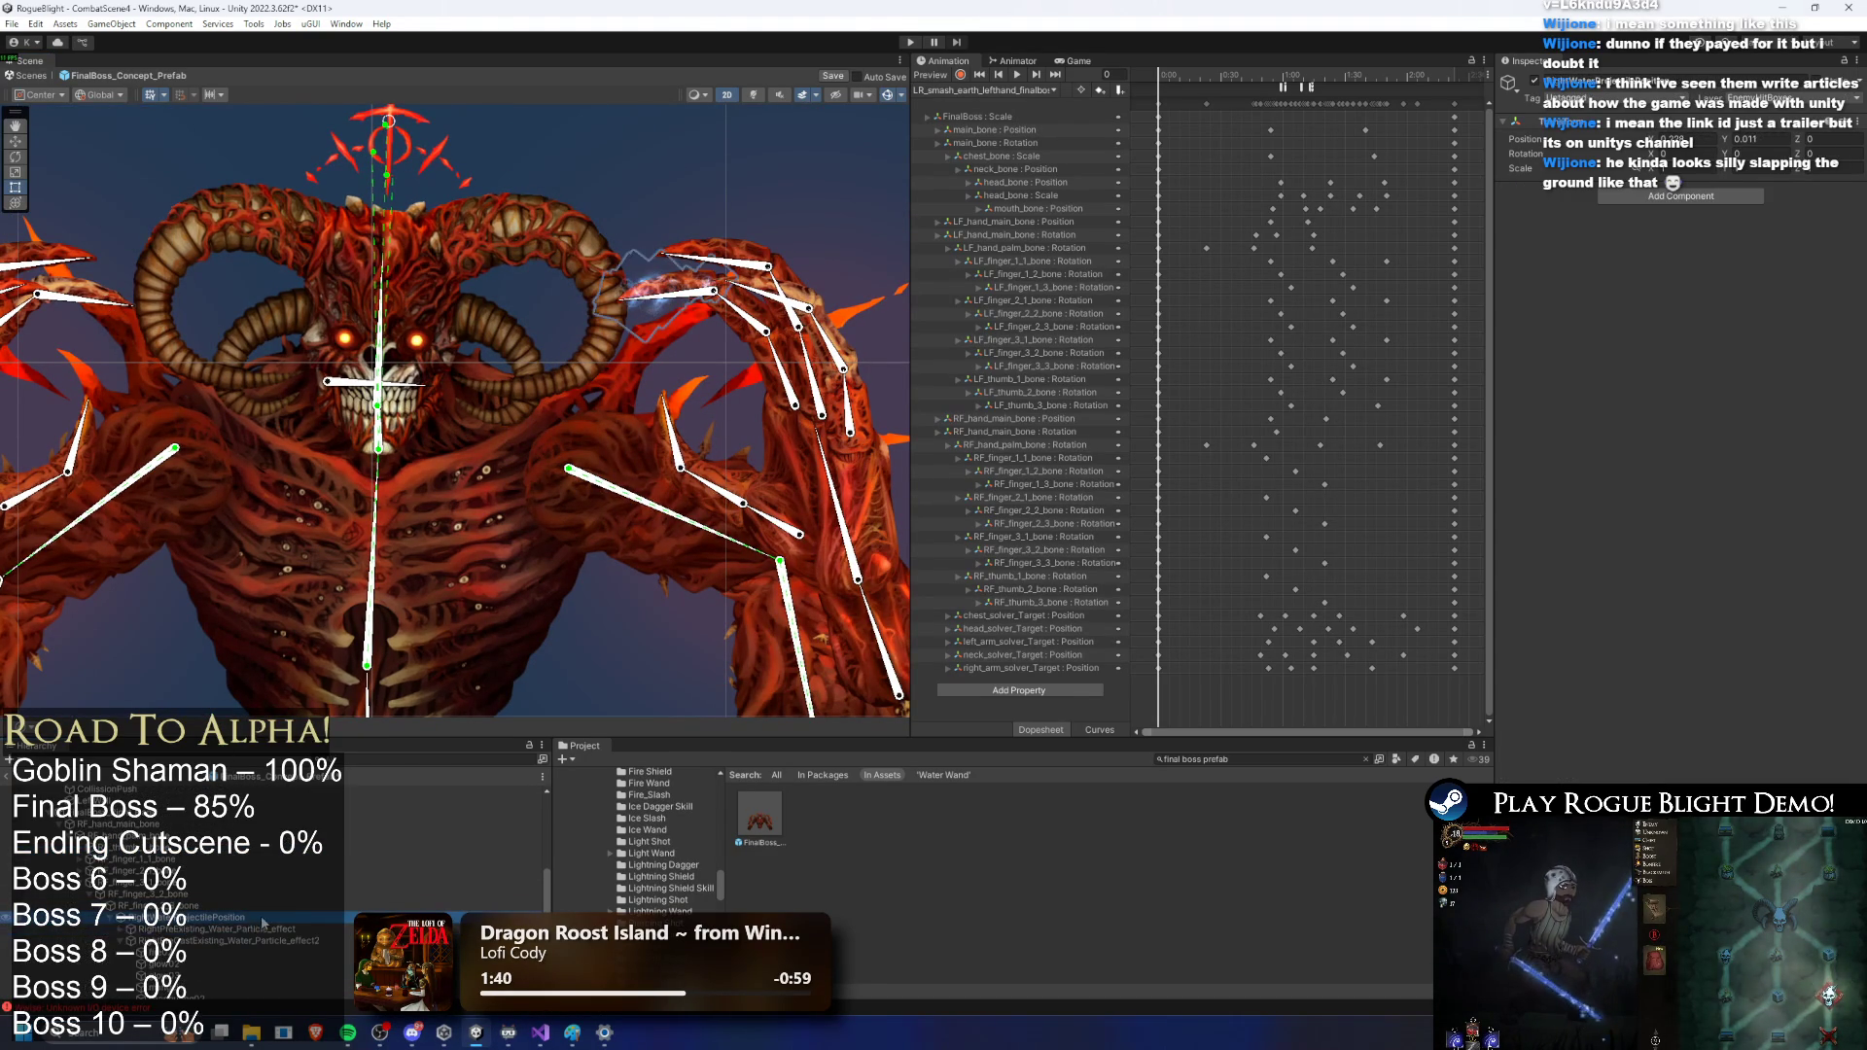
{"action": "left_click", "coordinate": [195, 929]}
{"action": "right_click", "coordinate": [192, 926]}
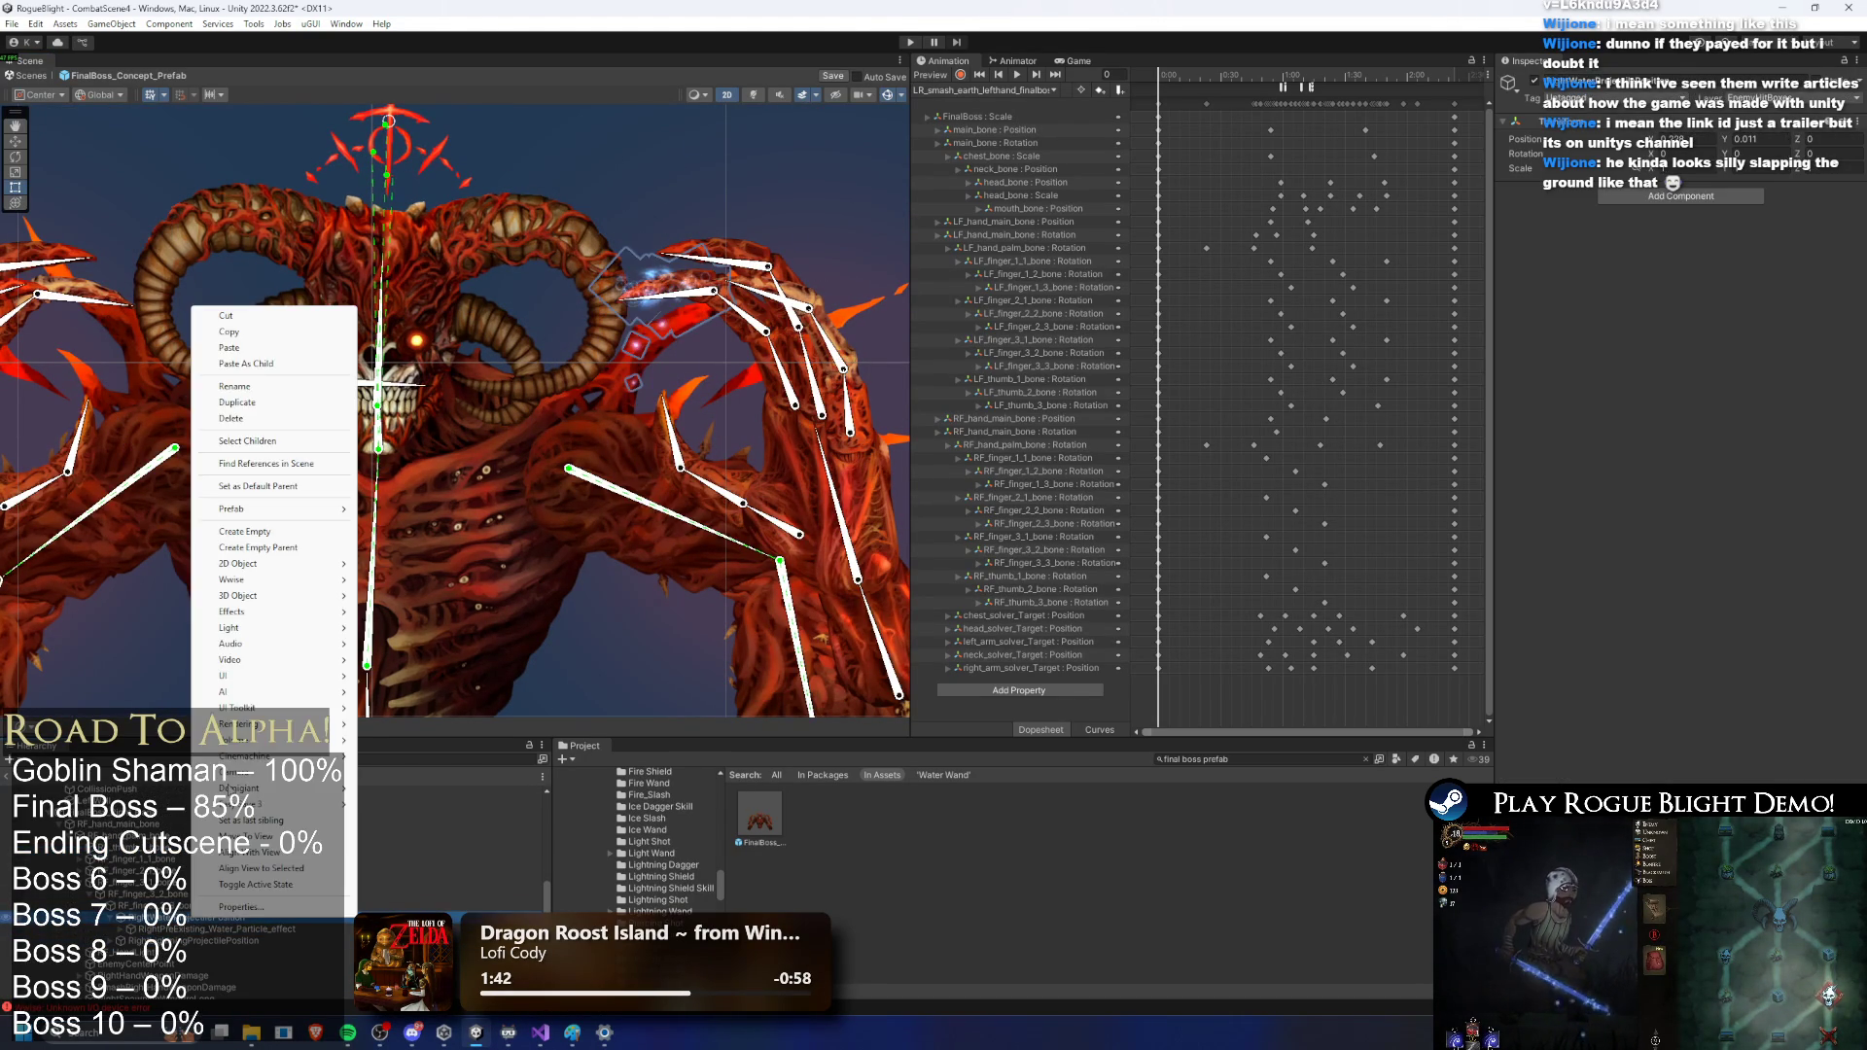
{"action": "left_click", "coordinate": [260, 366]}
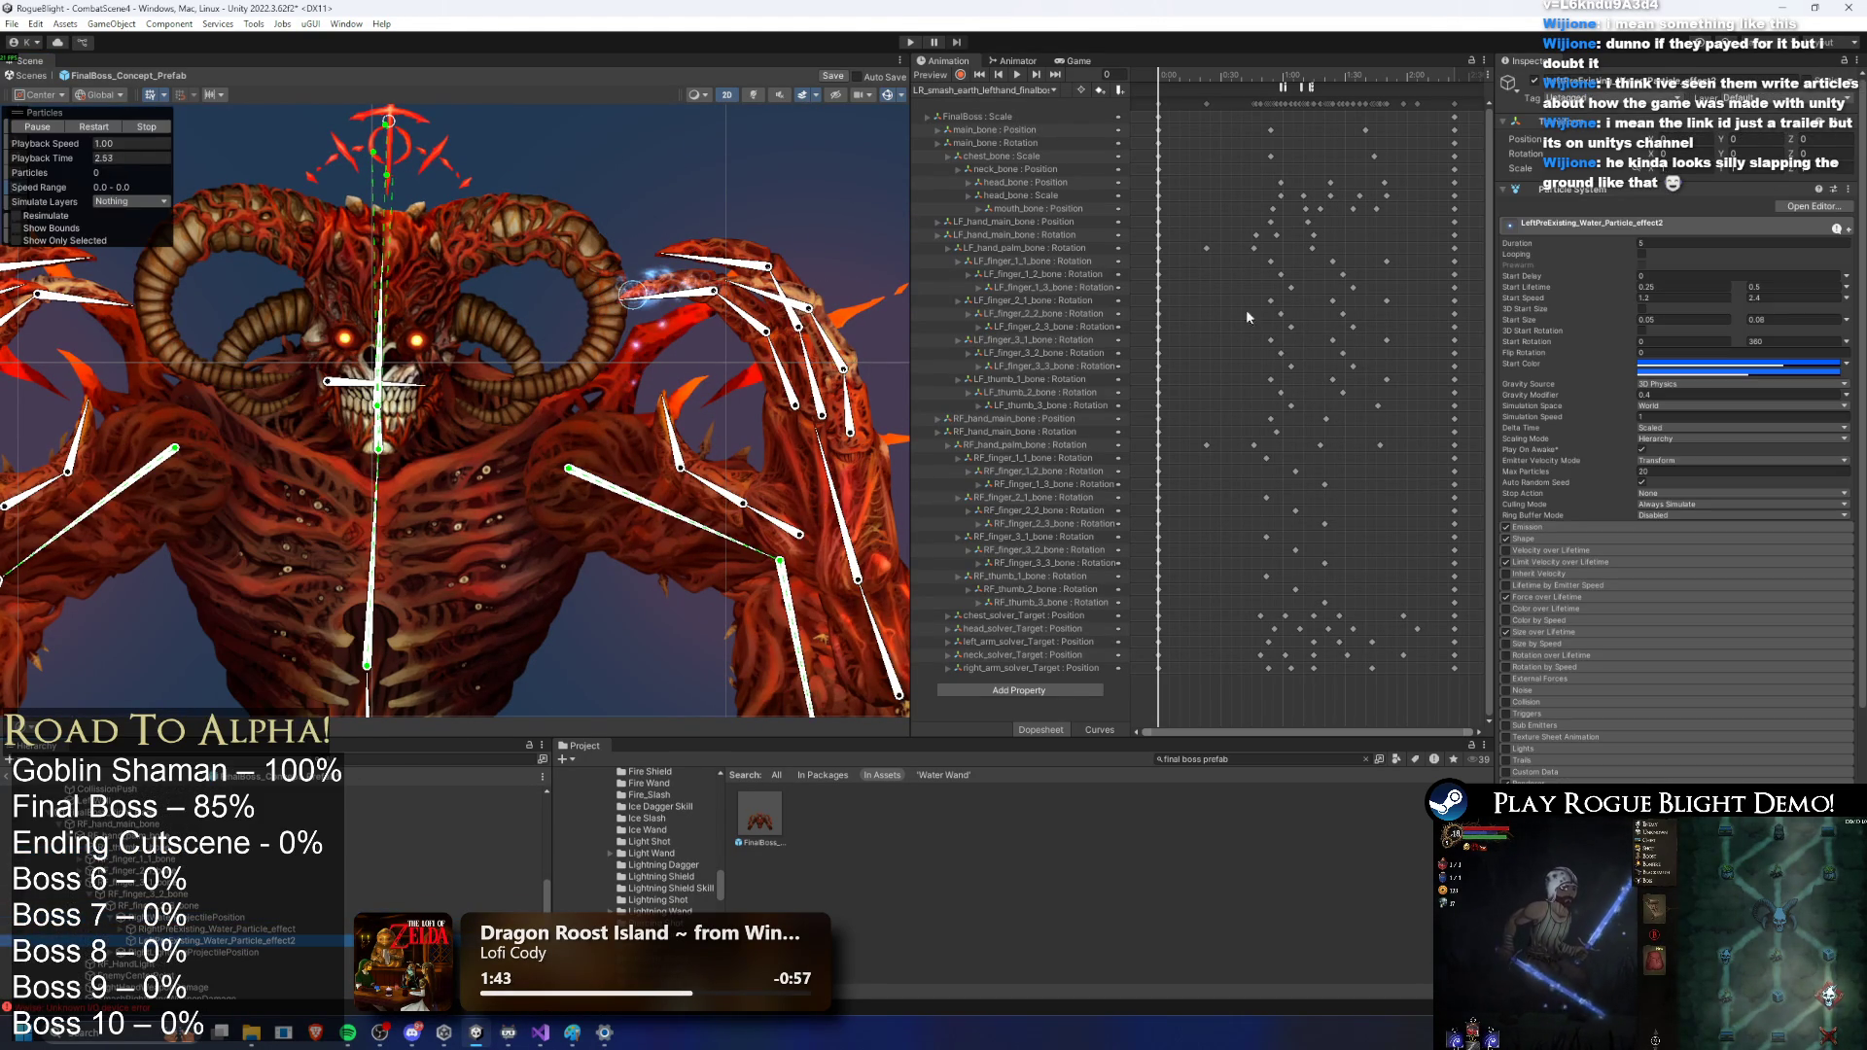
{"action": "right_click", "coordinate": [288, 942]}
{"action": "left_click", "coordinate": [358, 368]}
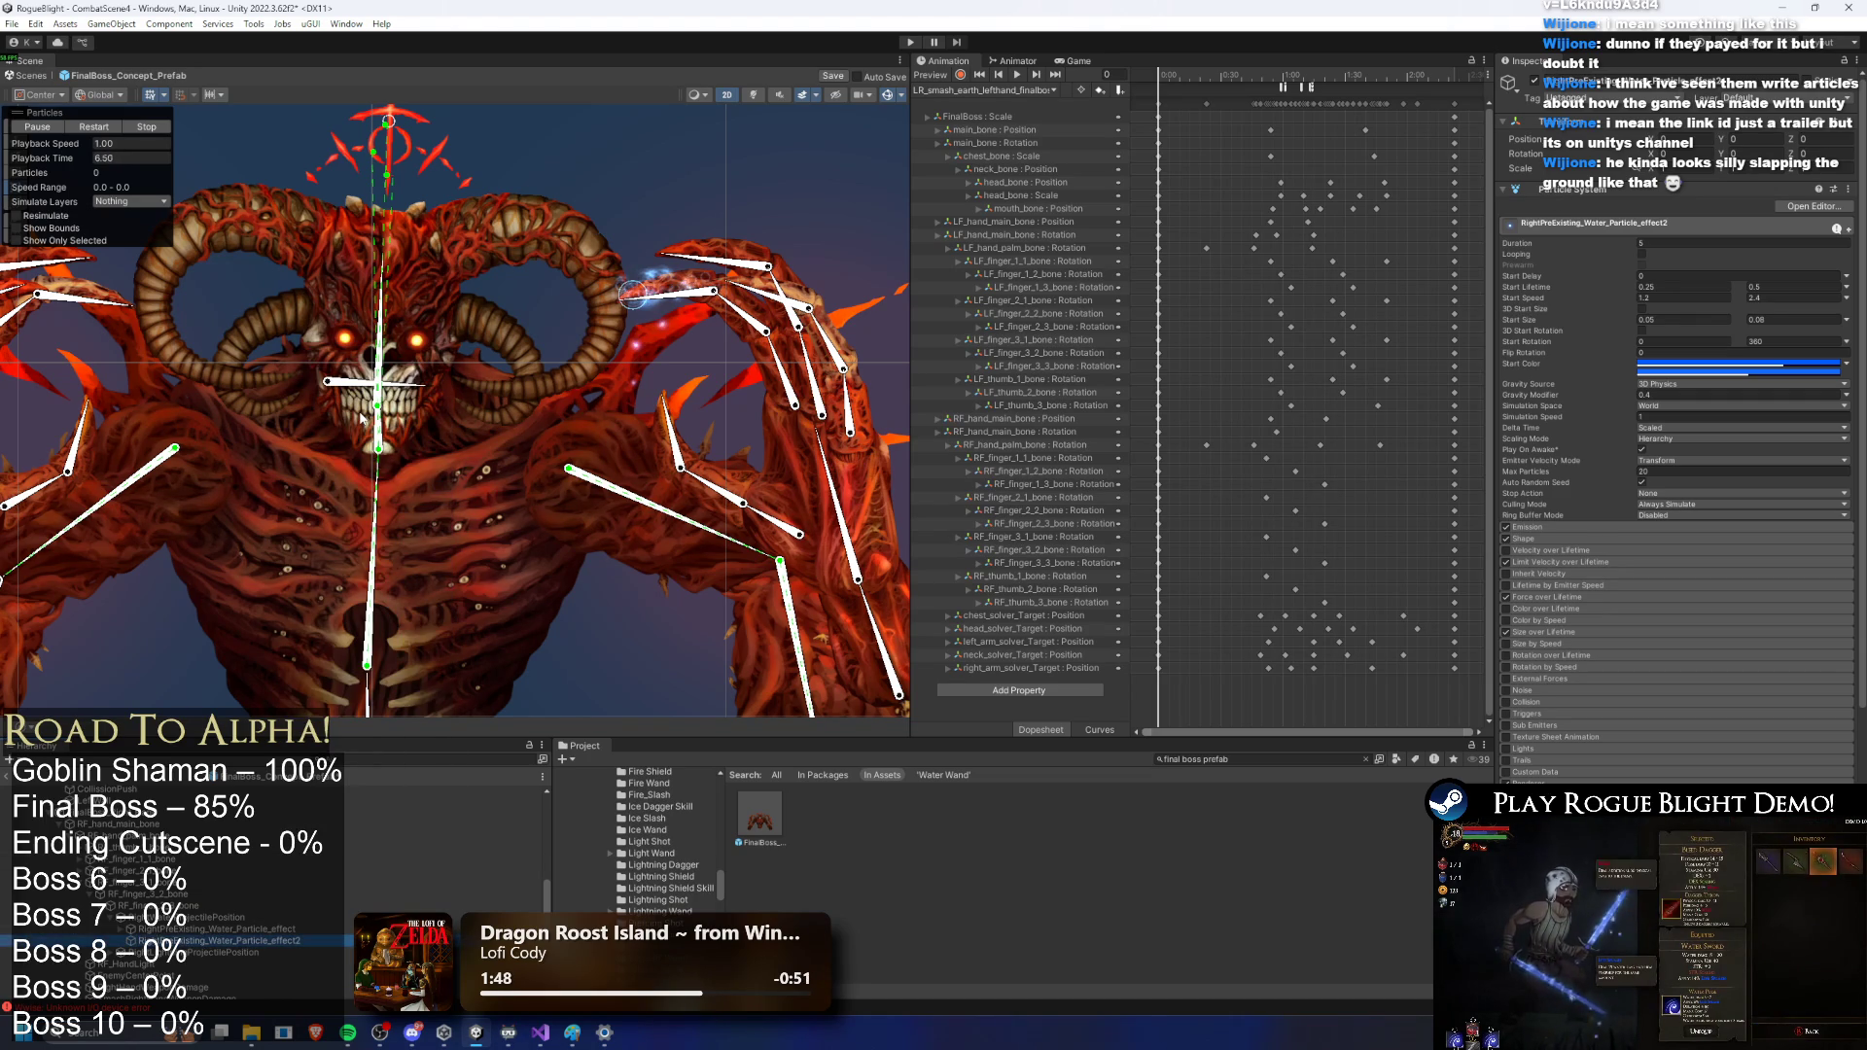
Step: Add both spark systems to the root's Pre Existing Particles elements 9 and 10, then enter Play mode
{"action": "left_click", "coordinate": [109, 790]}
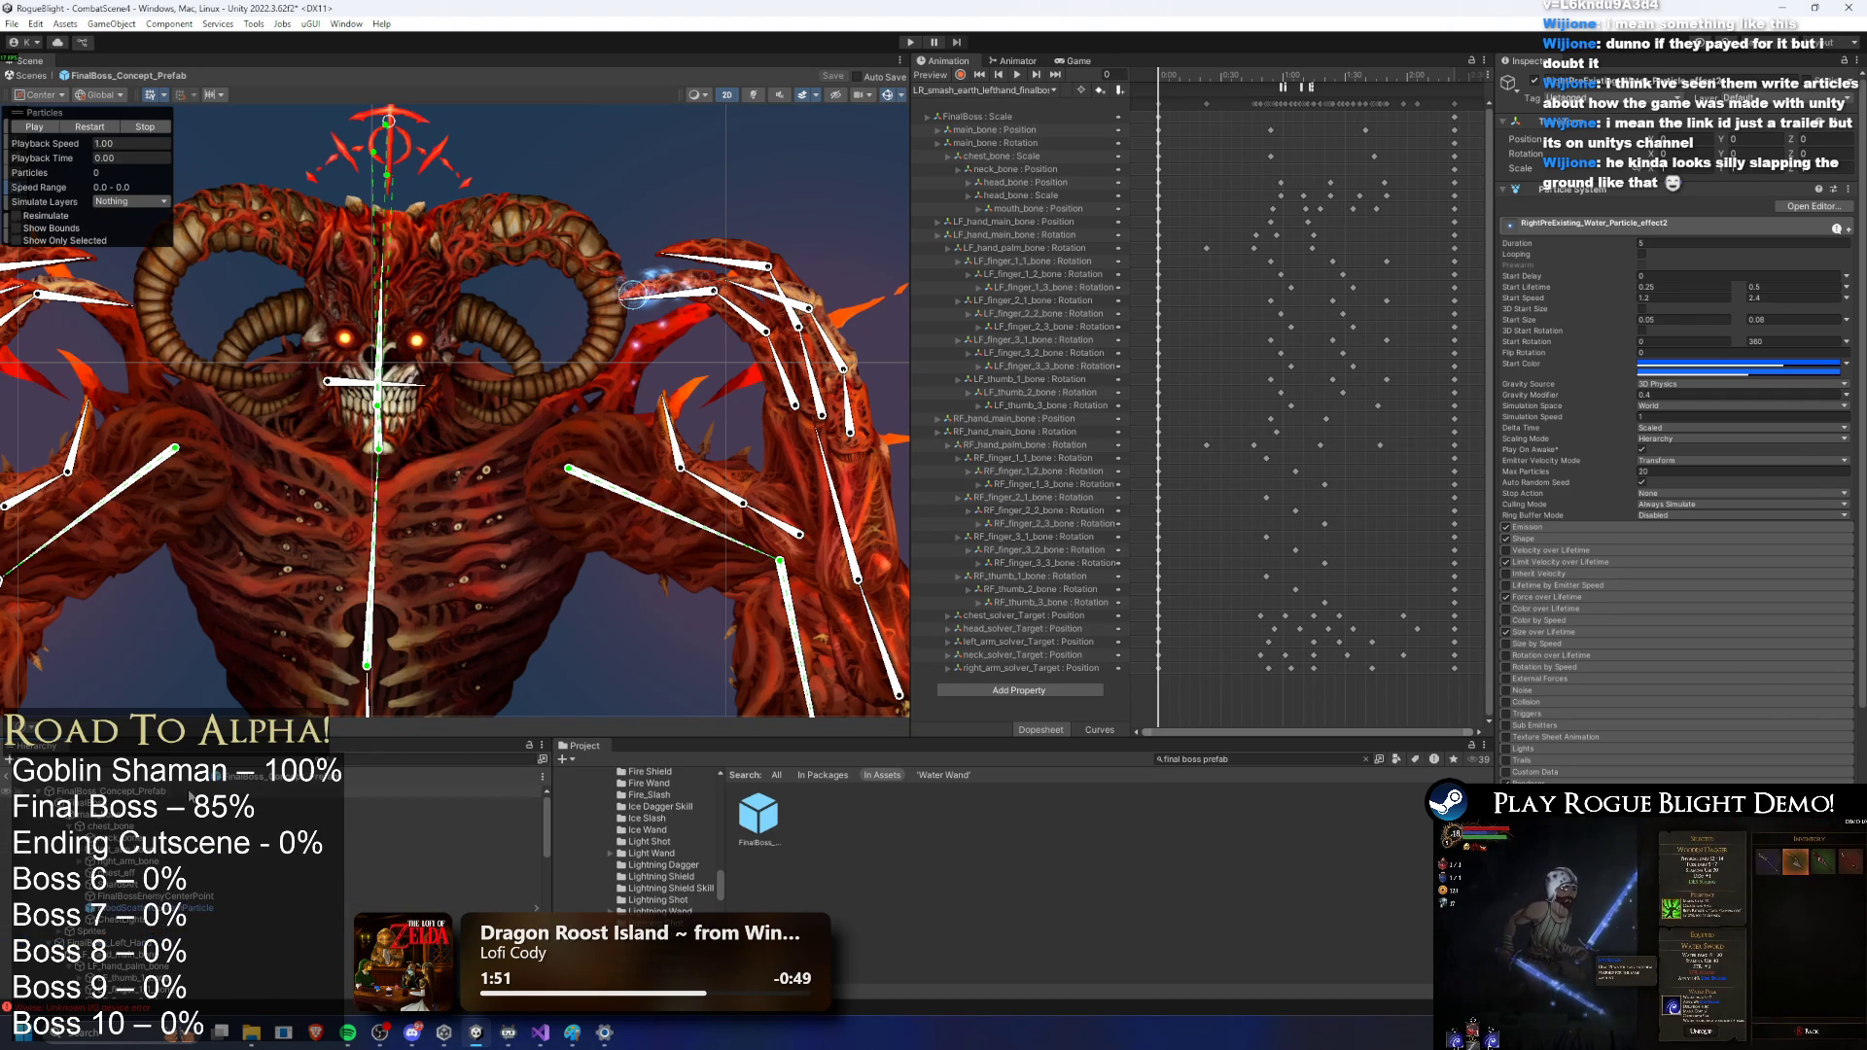
{"action": "scroll", "coordinate": [1662, 583], "scroll_direction": "down", "scroll_amount": 8}
{"action": "scroll", "coordinate": [1762, 615], "scroll_direction": "down", "scroll_amount": 10}
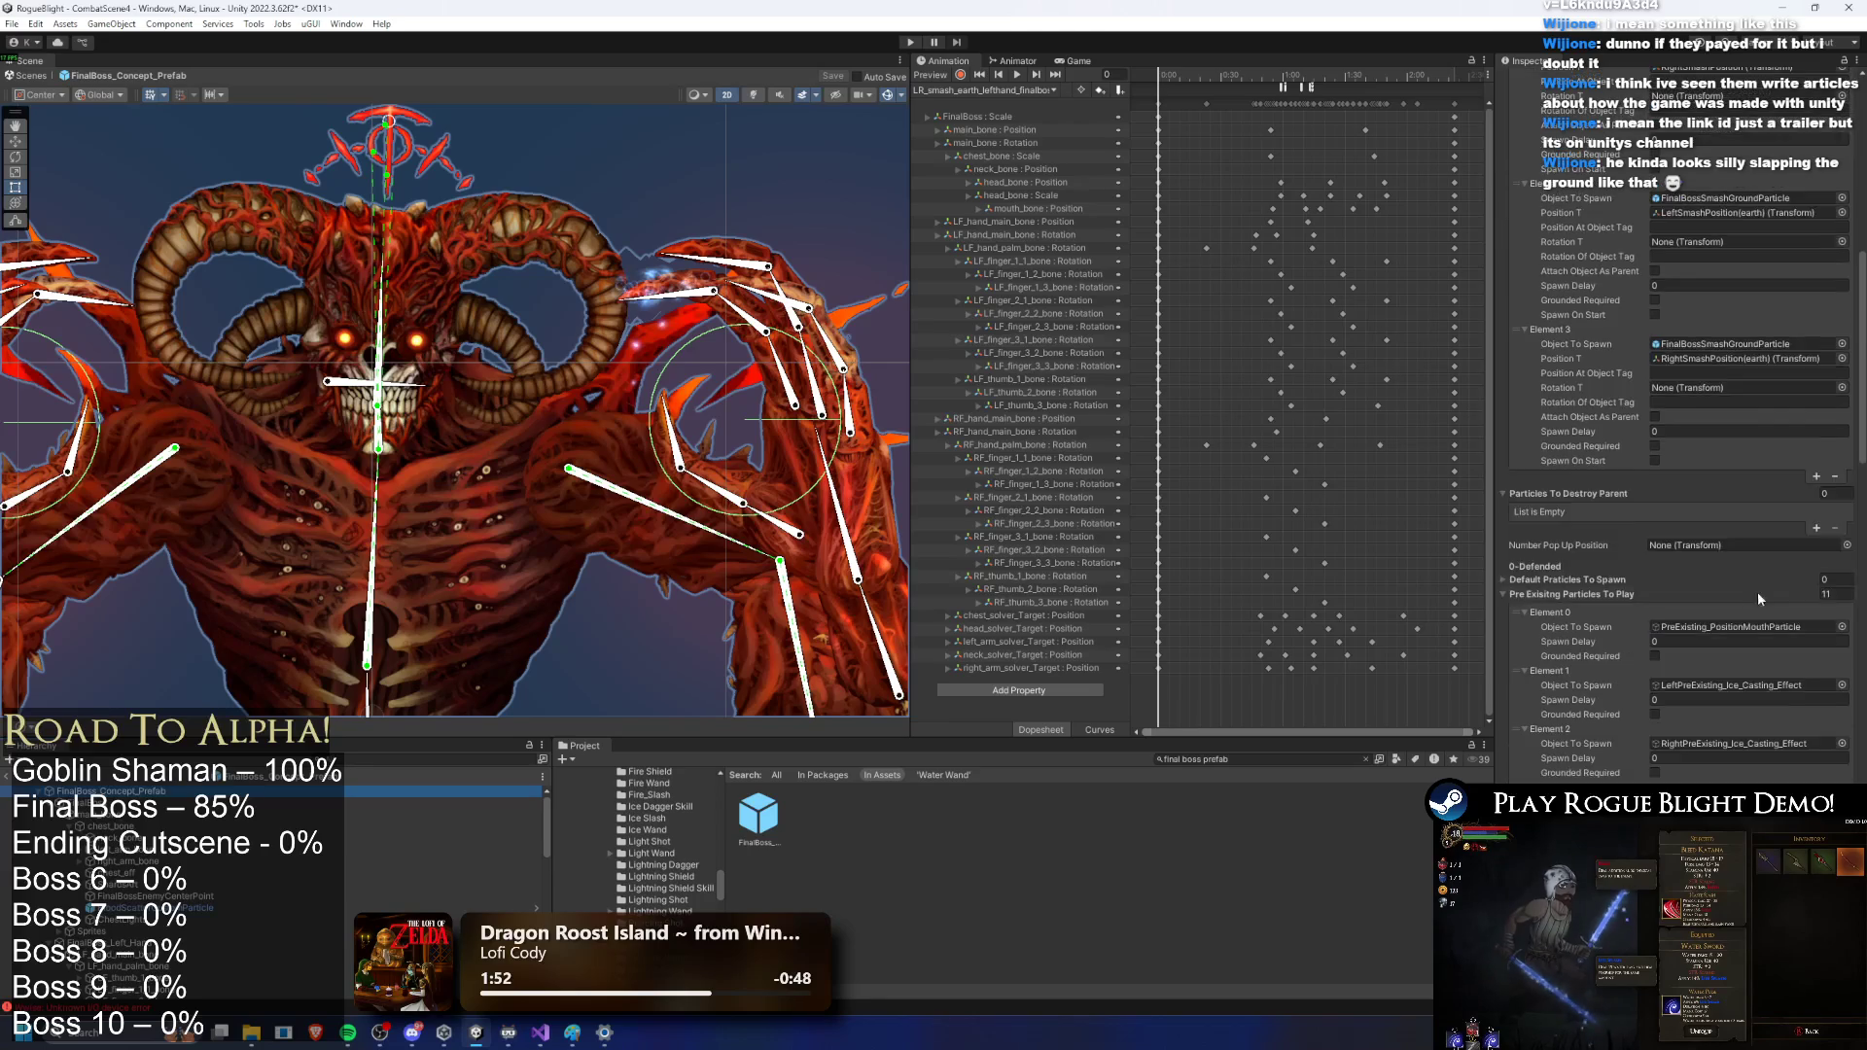
{"action": "left_click", "coordinate": [1735, 525]}
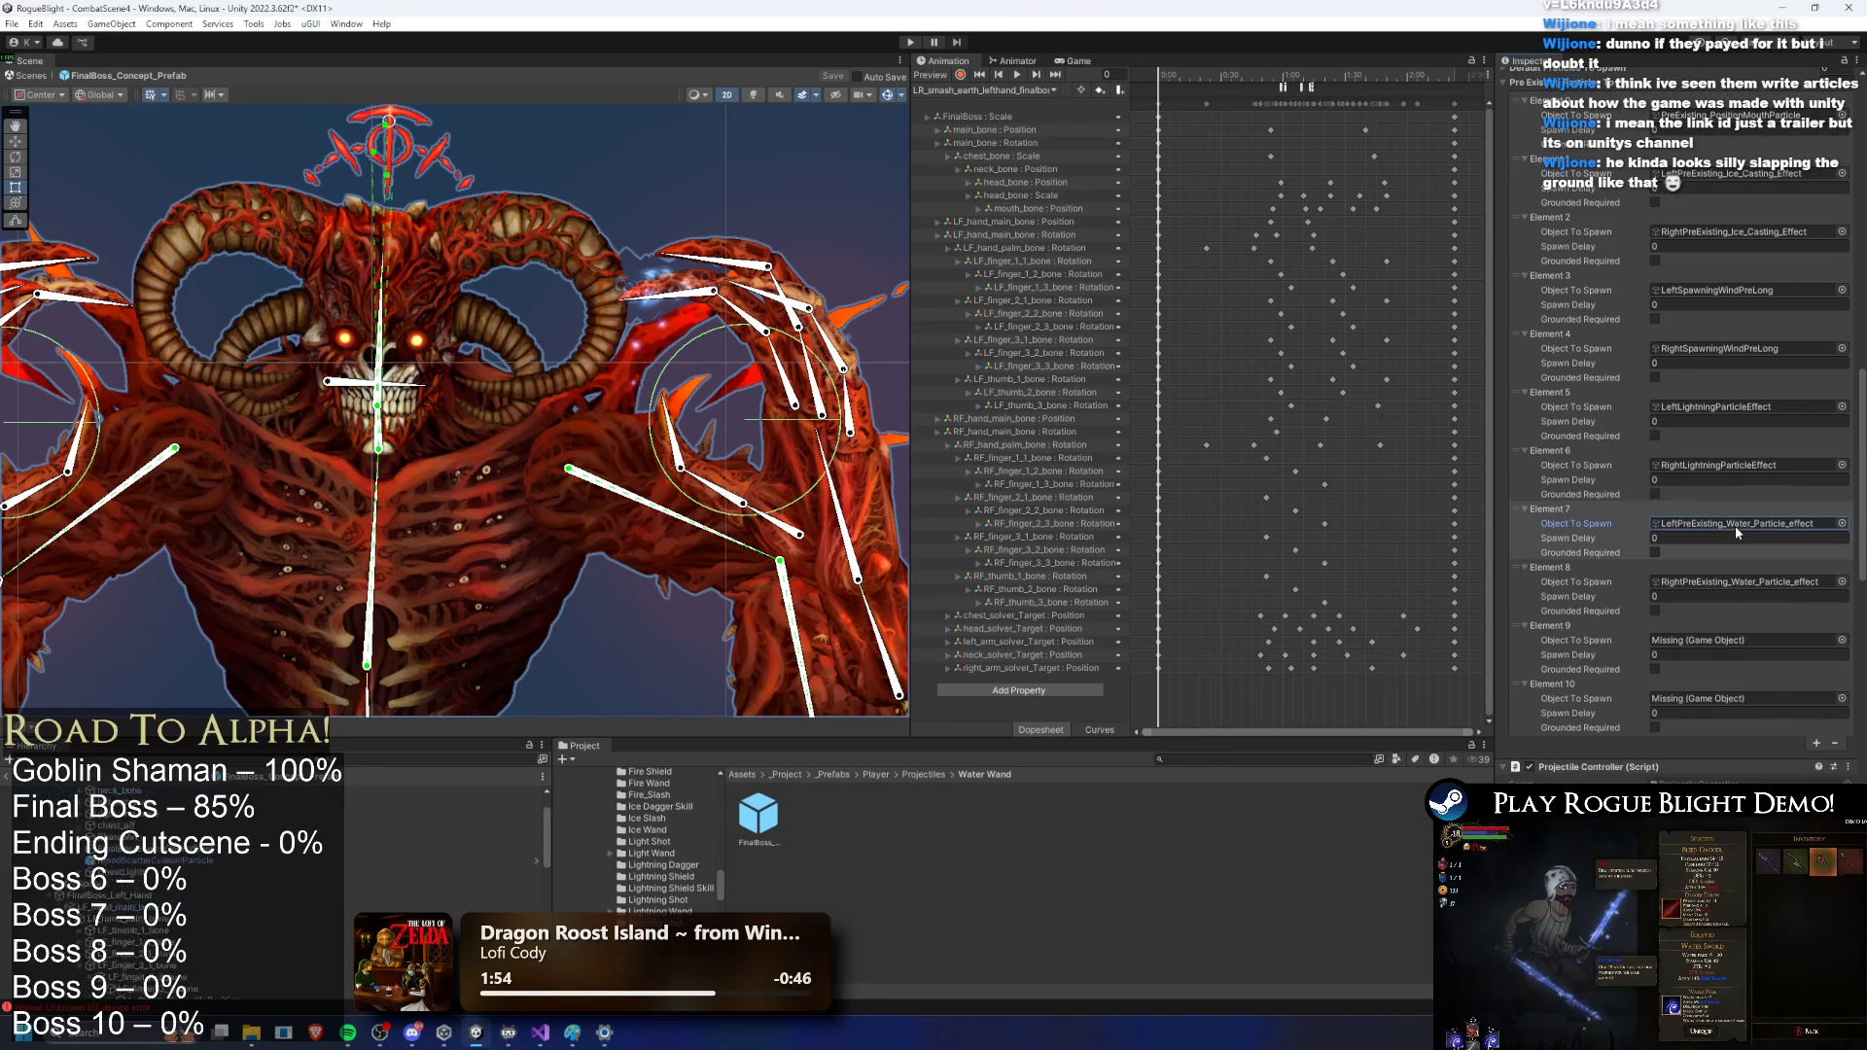
{"action": "left_click_drag", "start_coordinate": [192, 919], "coordinate": [1750, 692]}
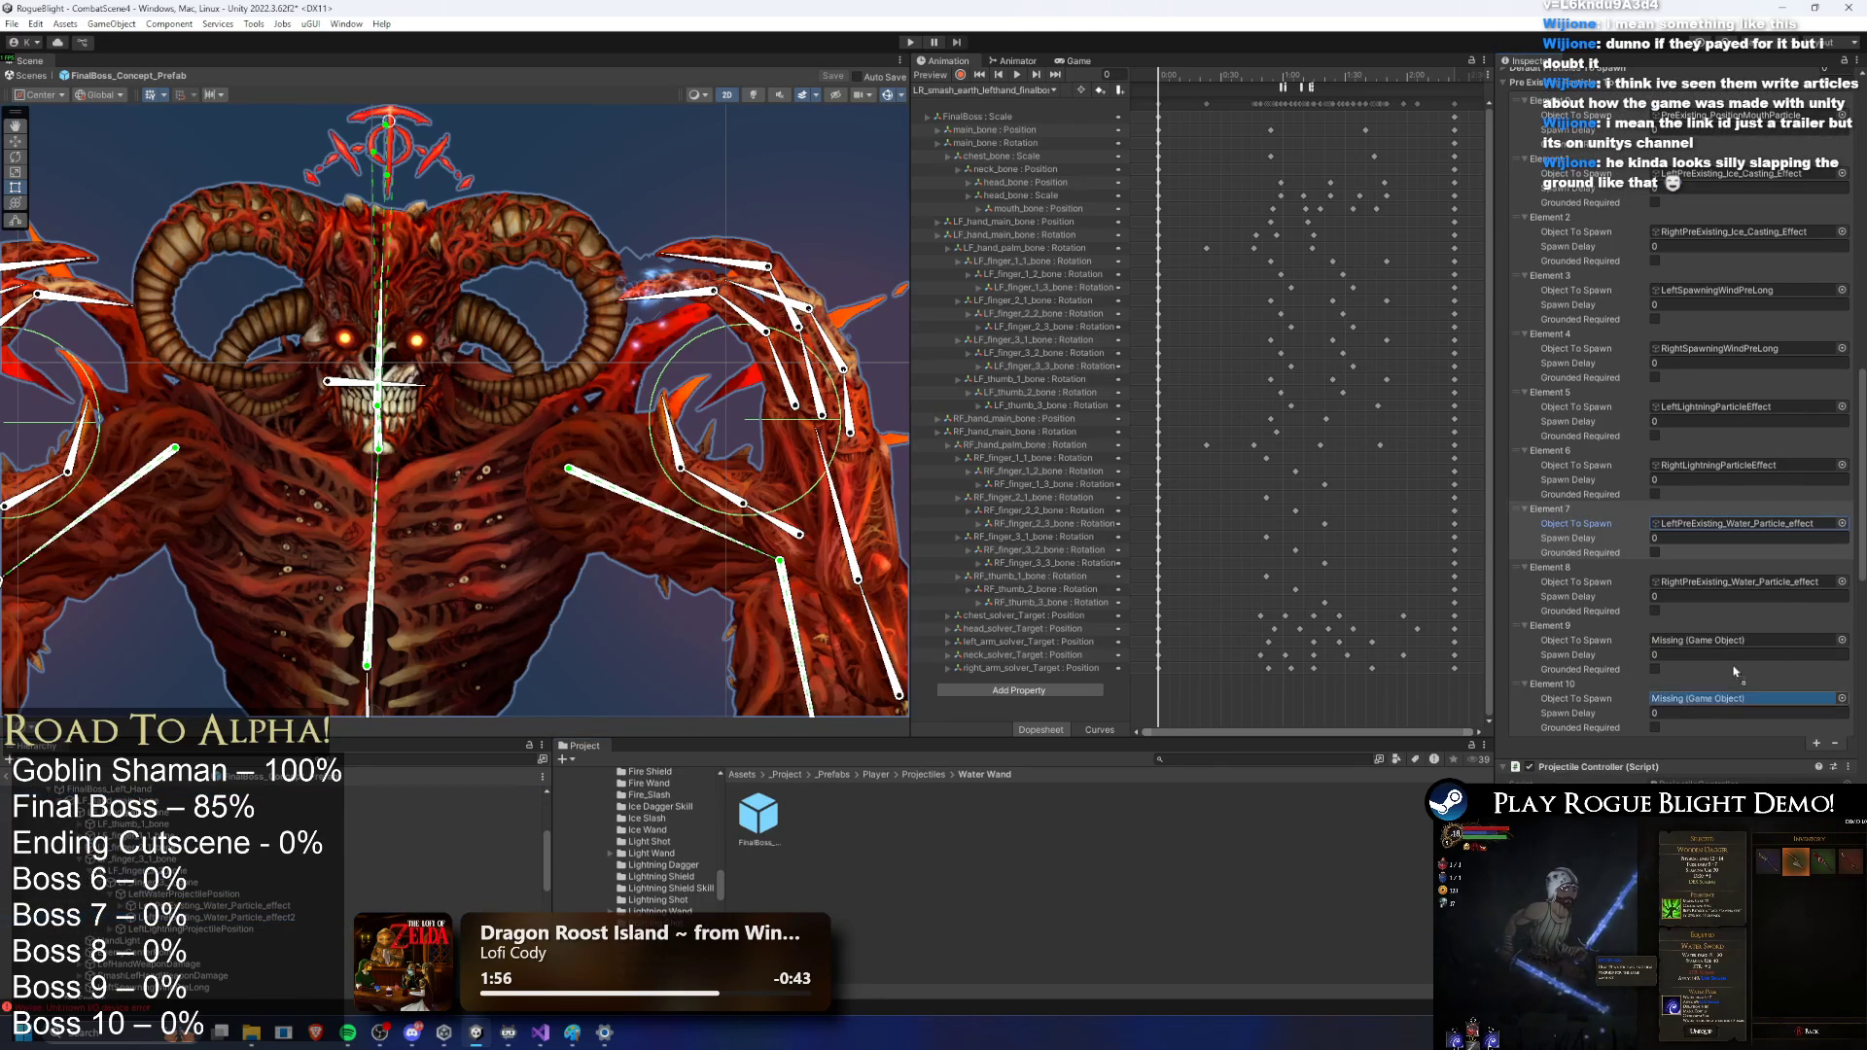
{"action": "left_click", "coordinate": [1737, 581]}
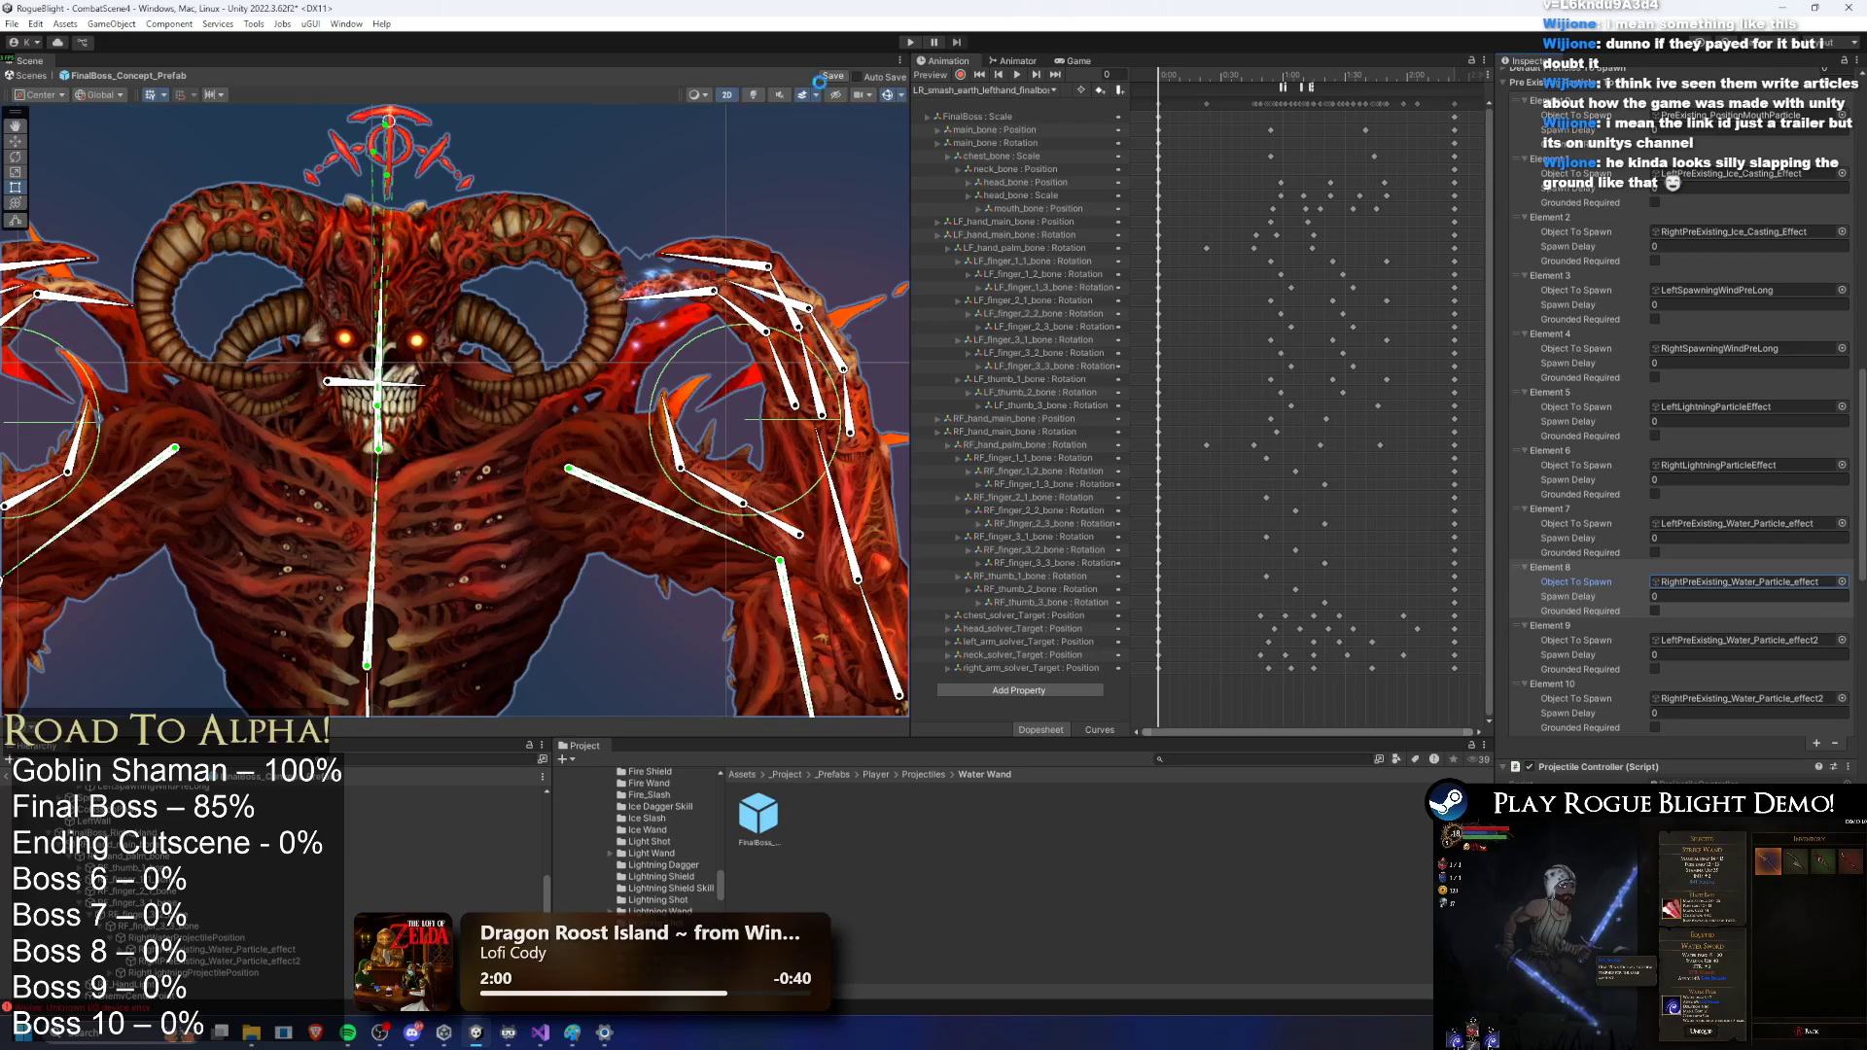
{"action": "left_click", "coordinate": [912, 42]}
{"action": "key", "text": "Return"}
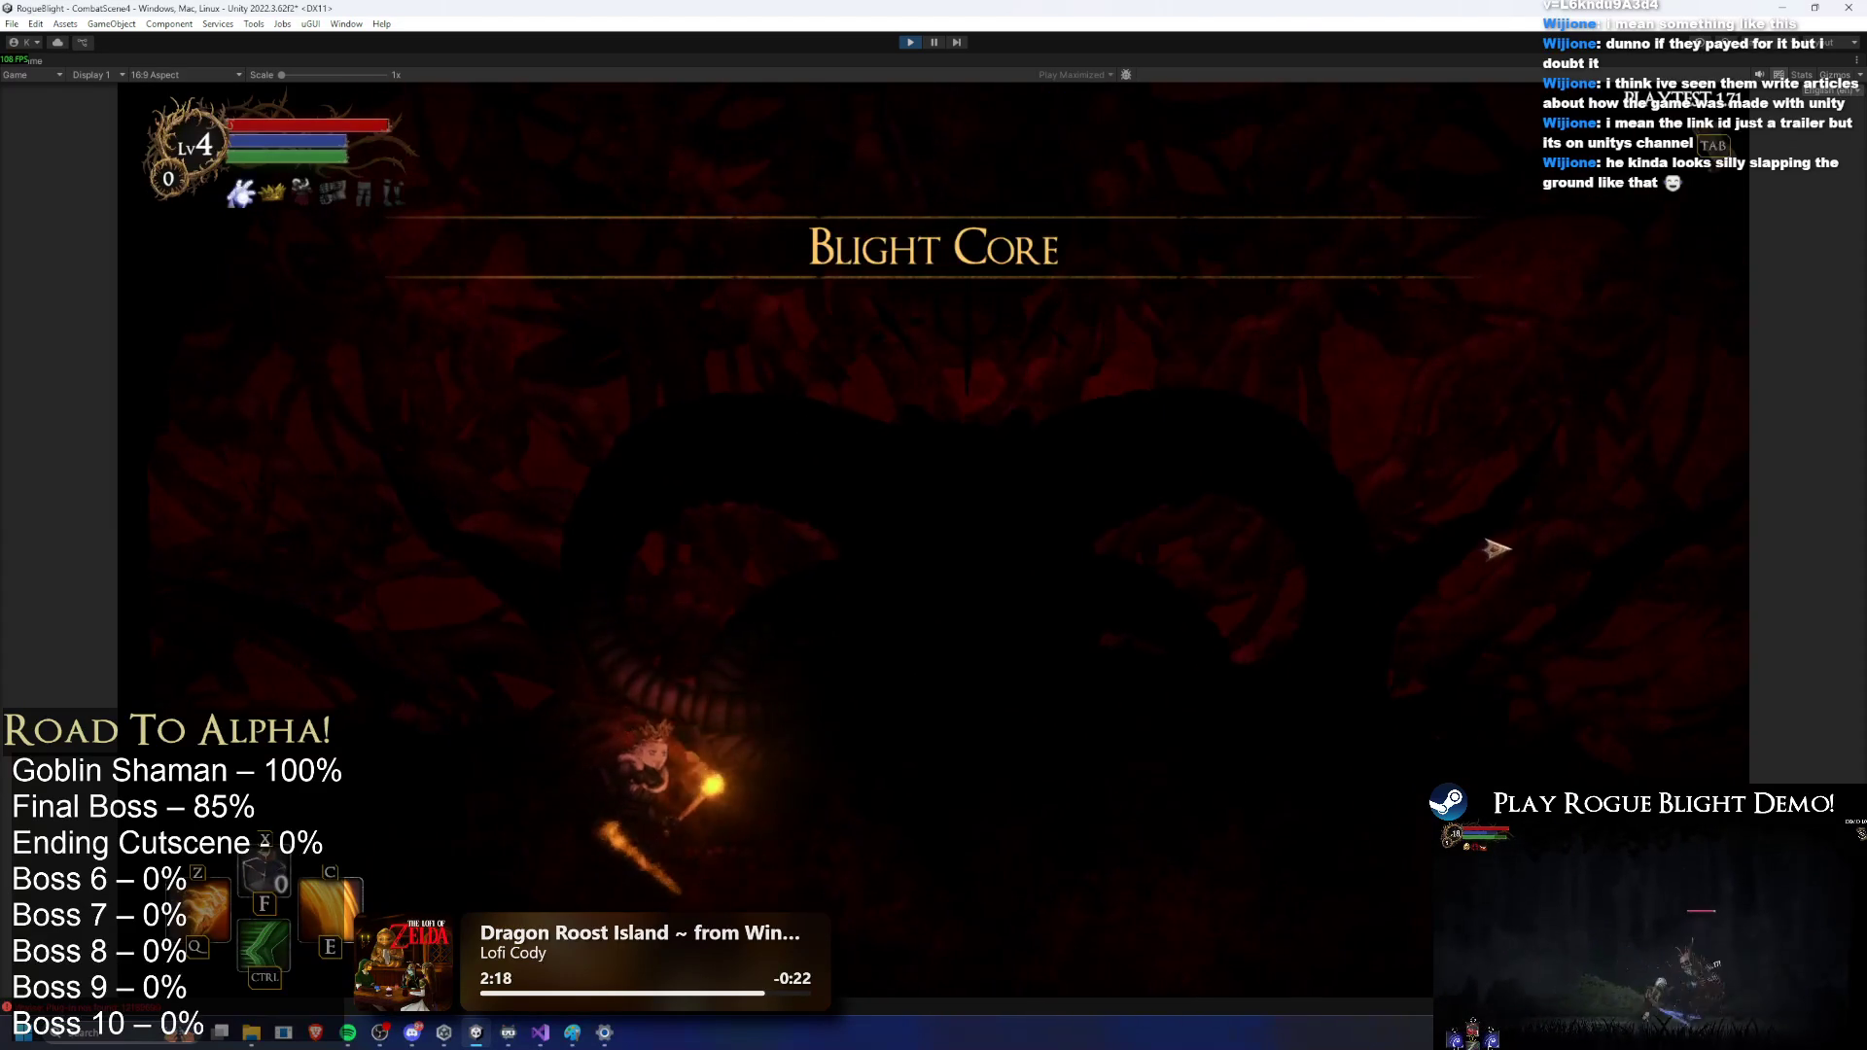
Step: Fight the boss with A/D movement, strikes and the C flaming-sword skill, then stop with Ctrl+P
{"action": "key", "text": "d"}
{"action": "left_click", "coordinate": [1595, 624]}
{"action": "key", "text": "c"}
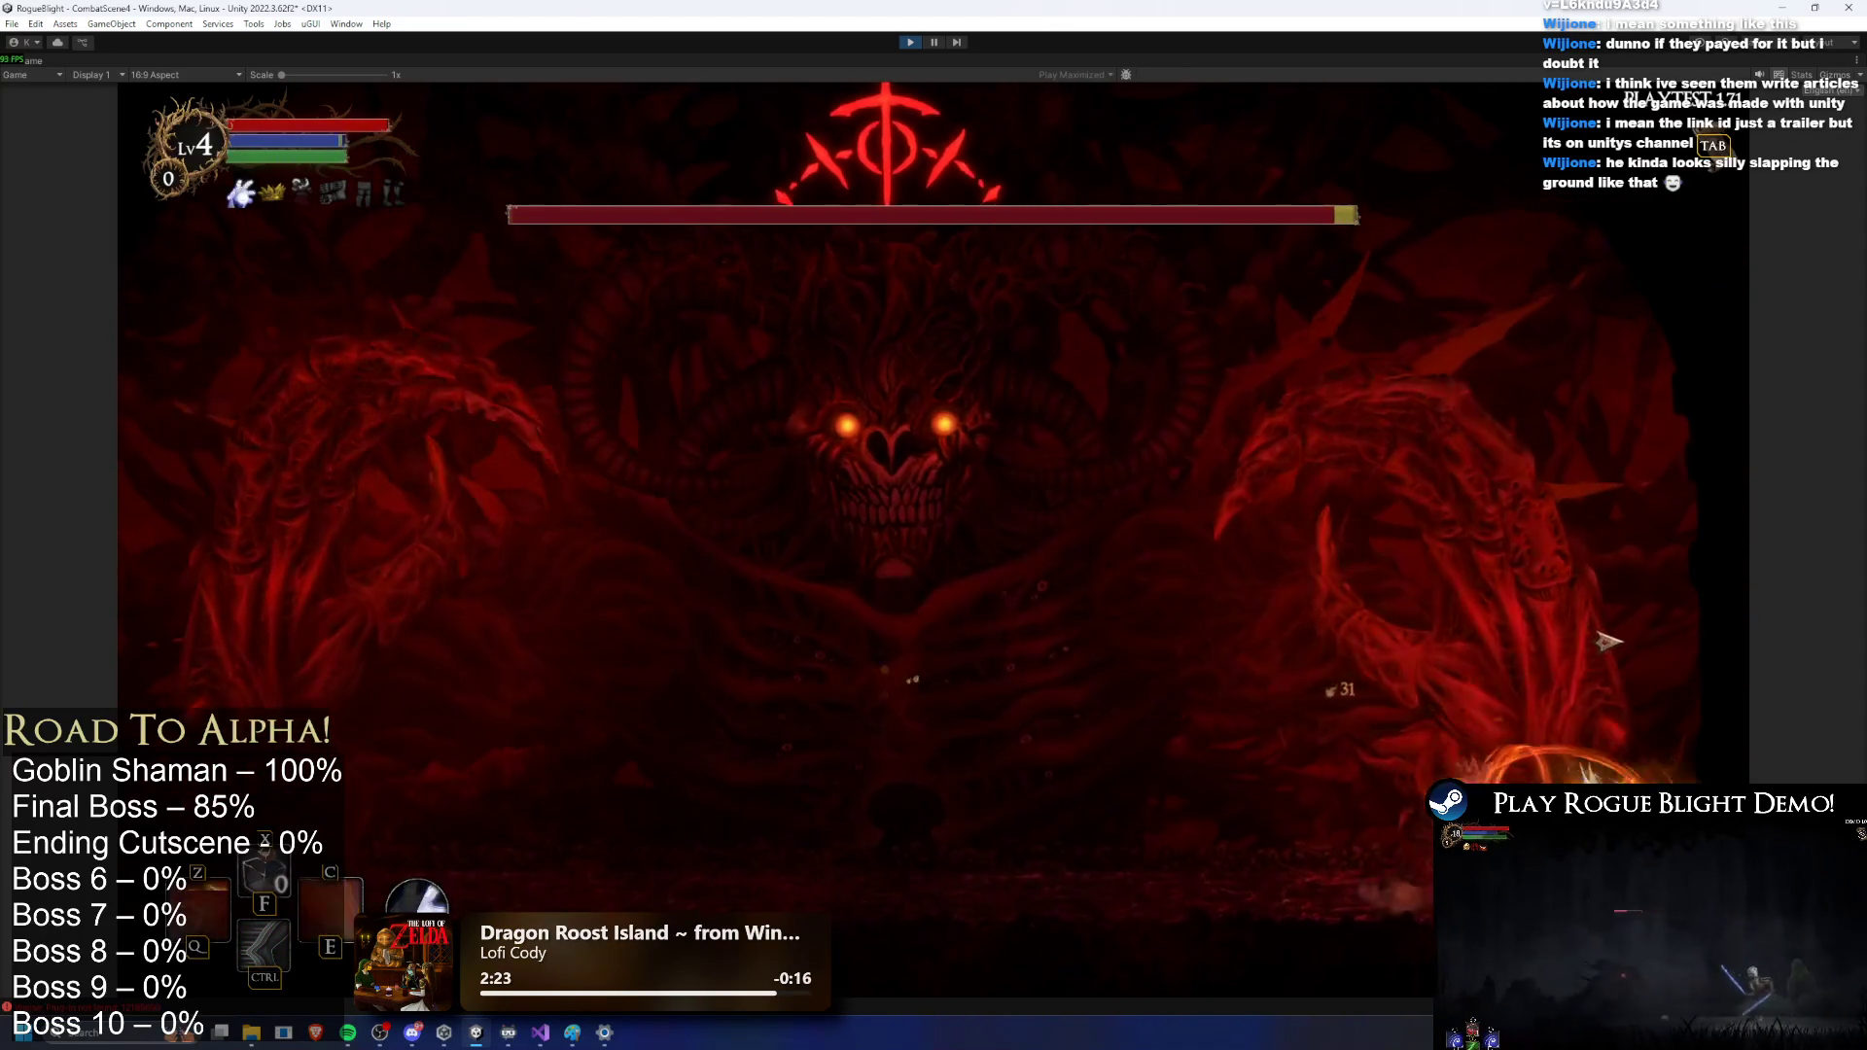
{"action": "key", "text": "a"}
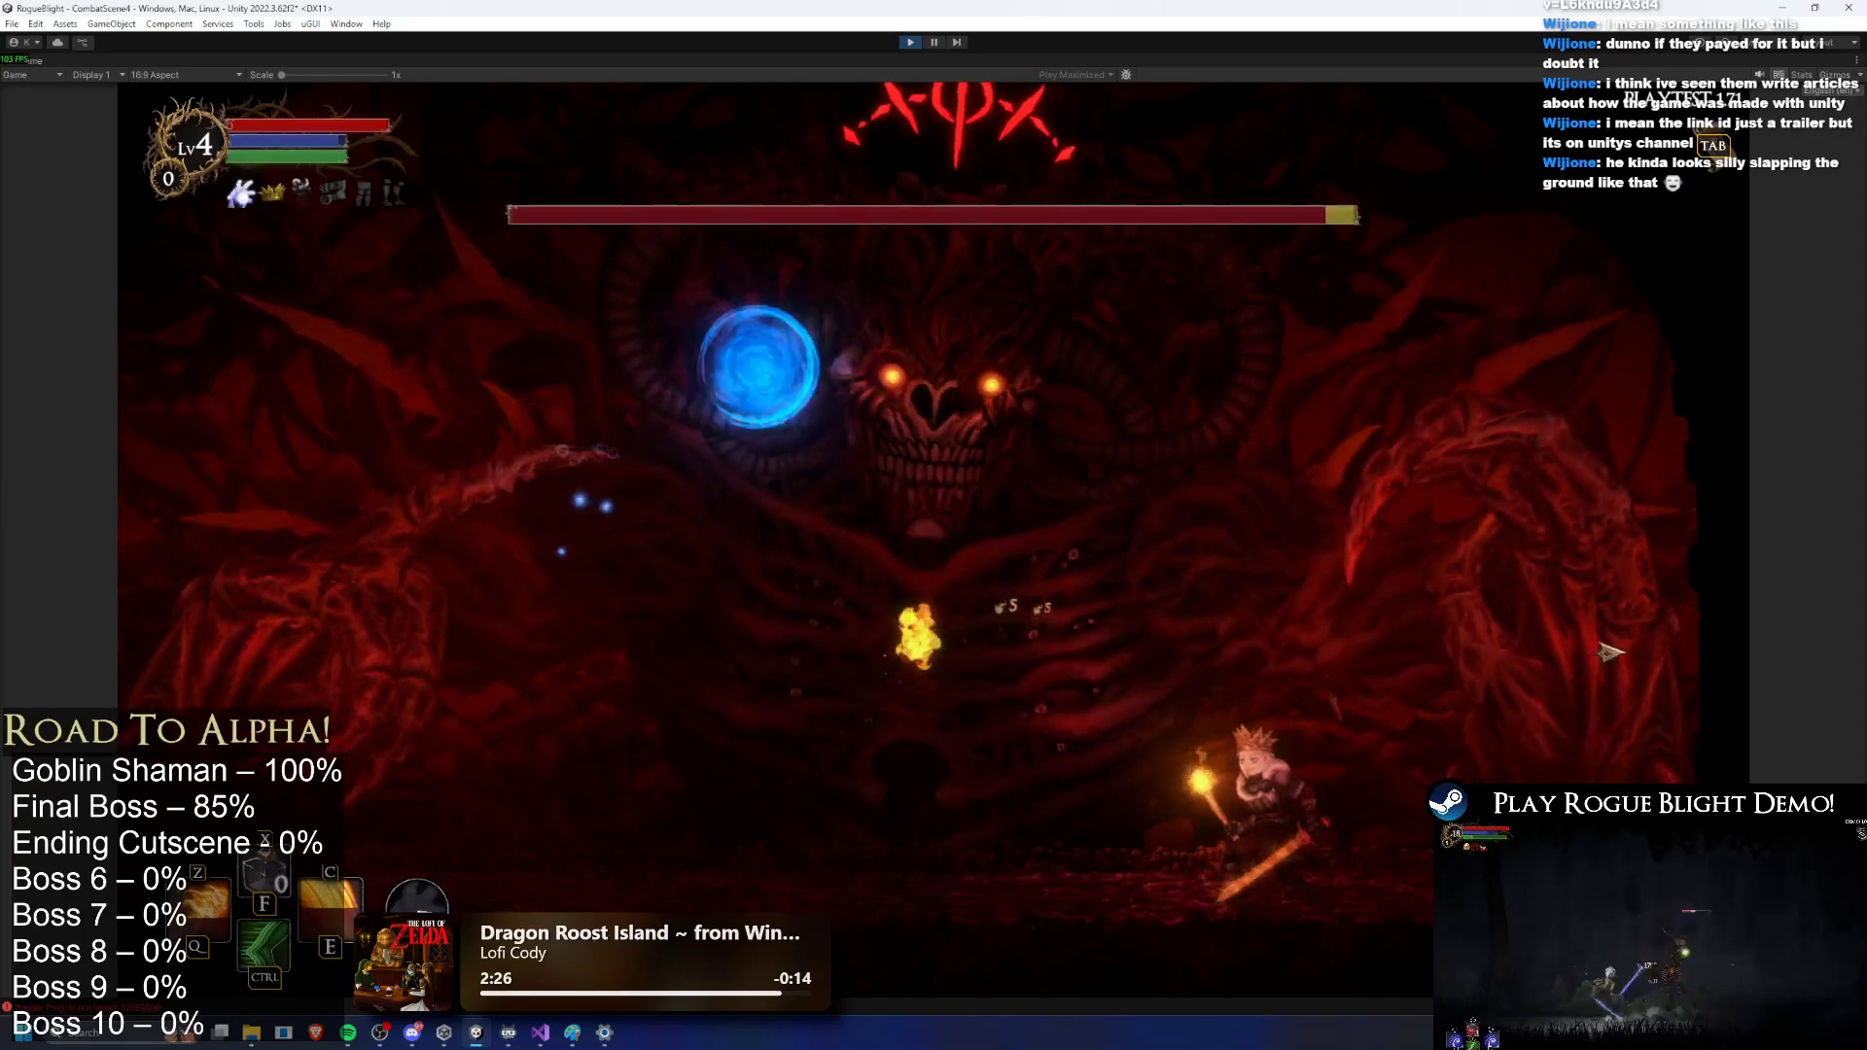
{"action": "key", "text": "a"}
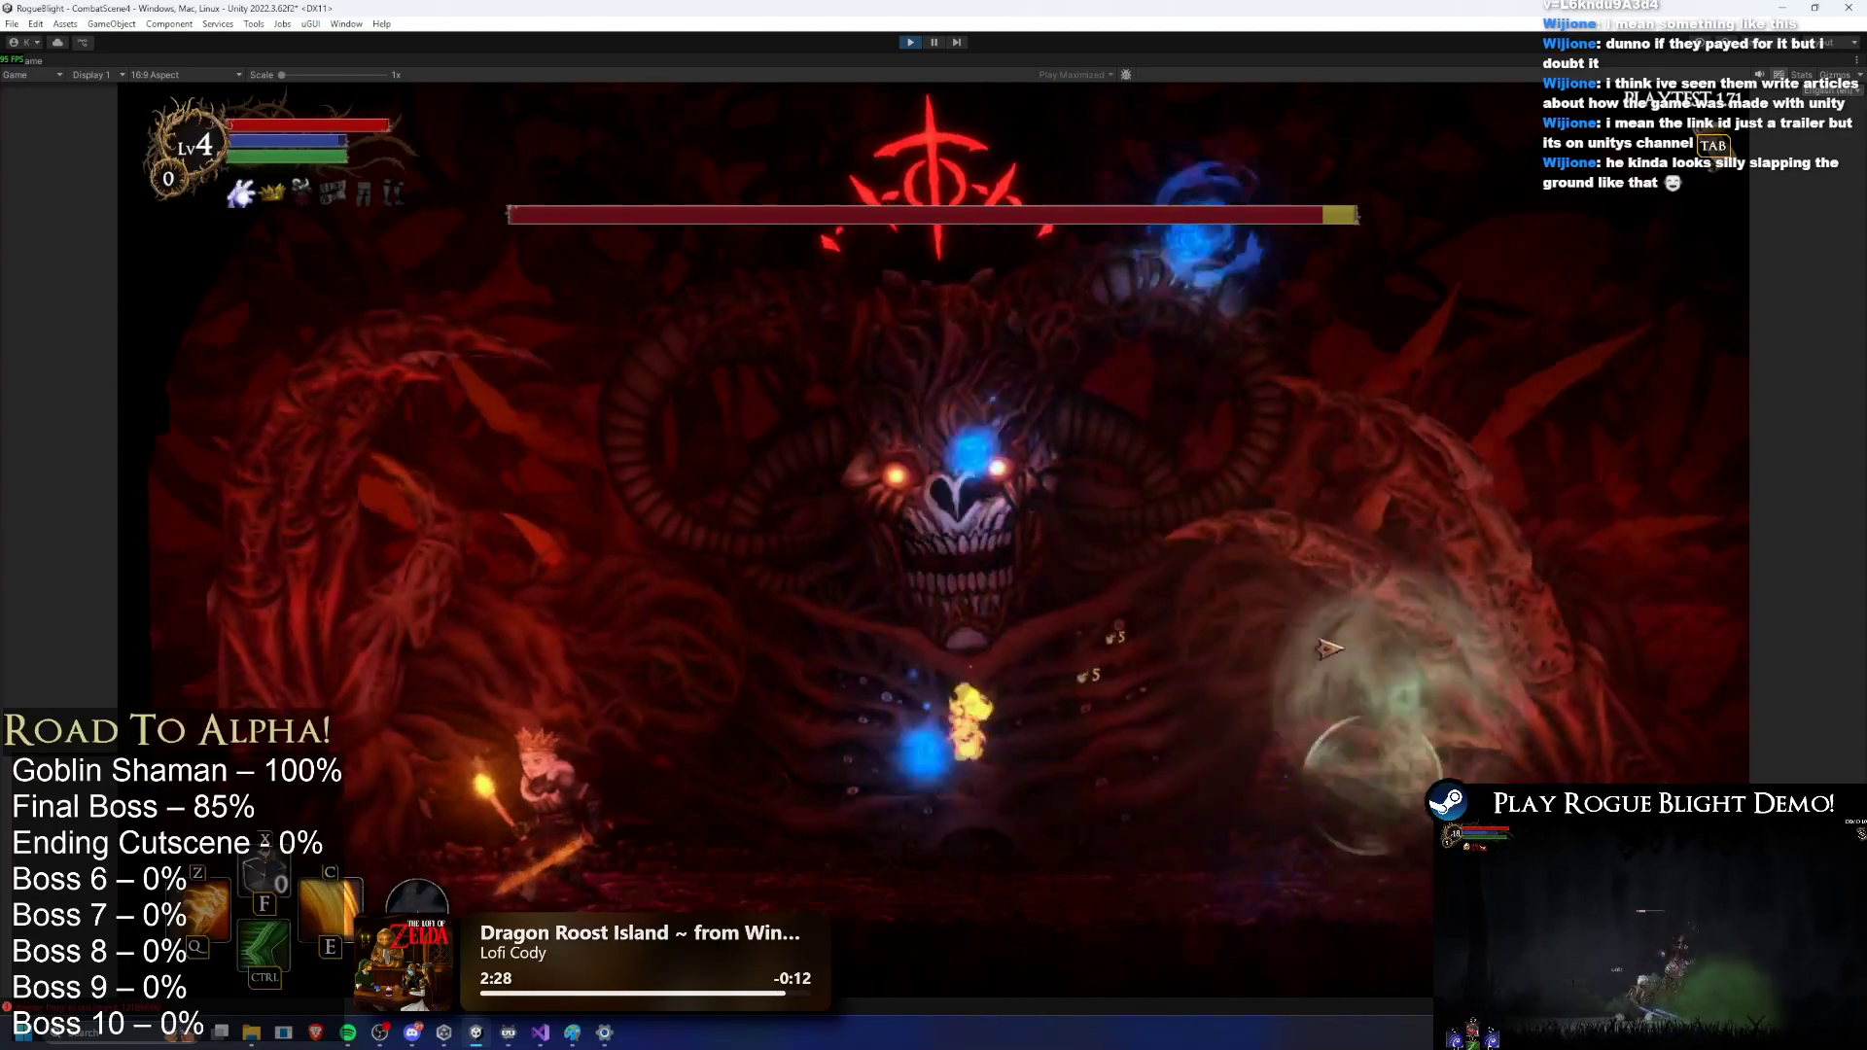
{"action": "key", "text": "d"}
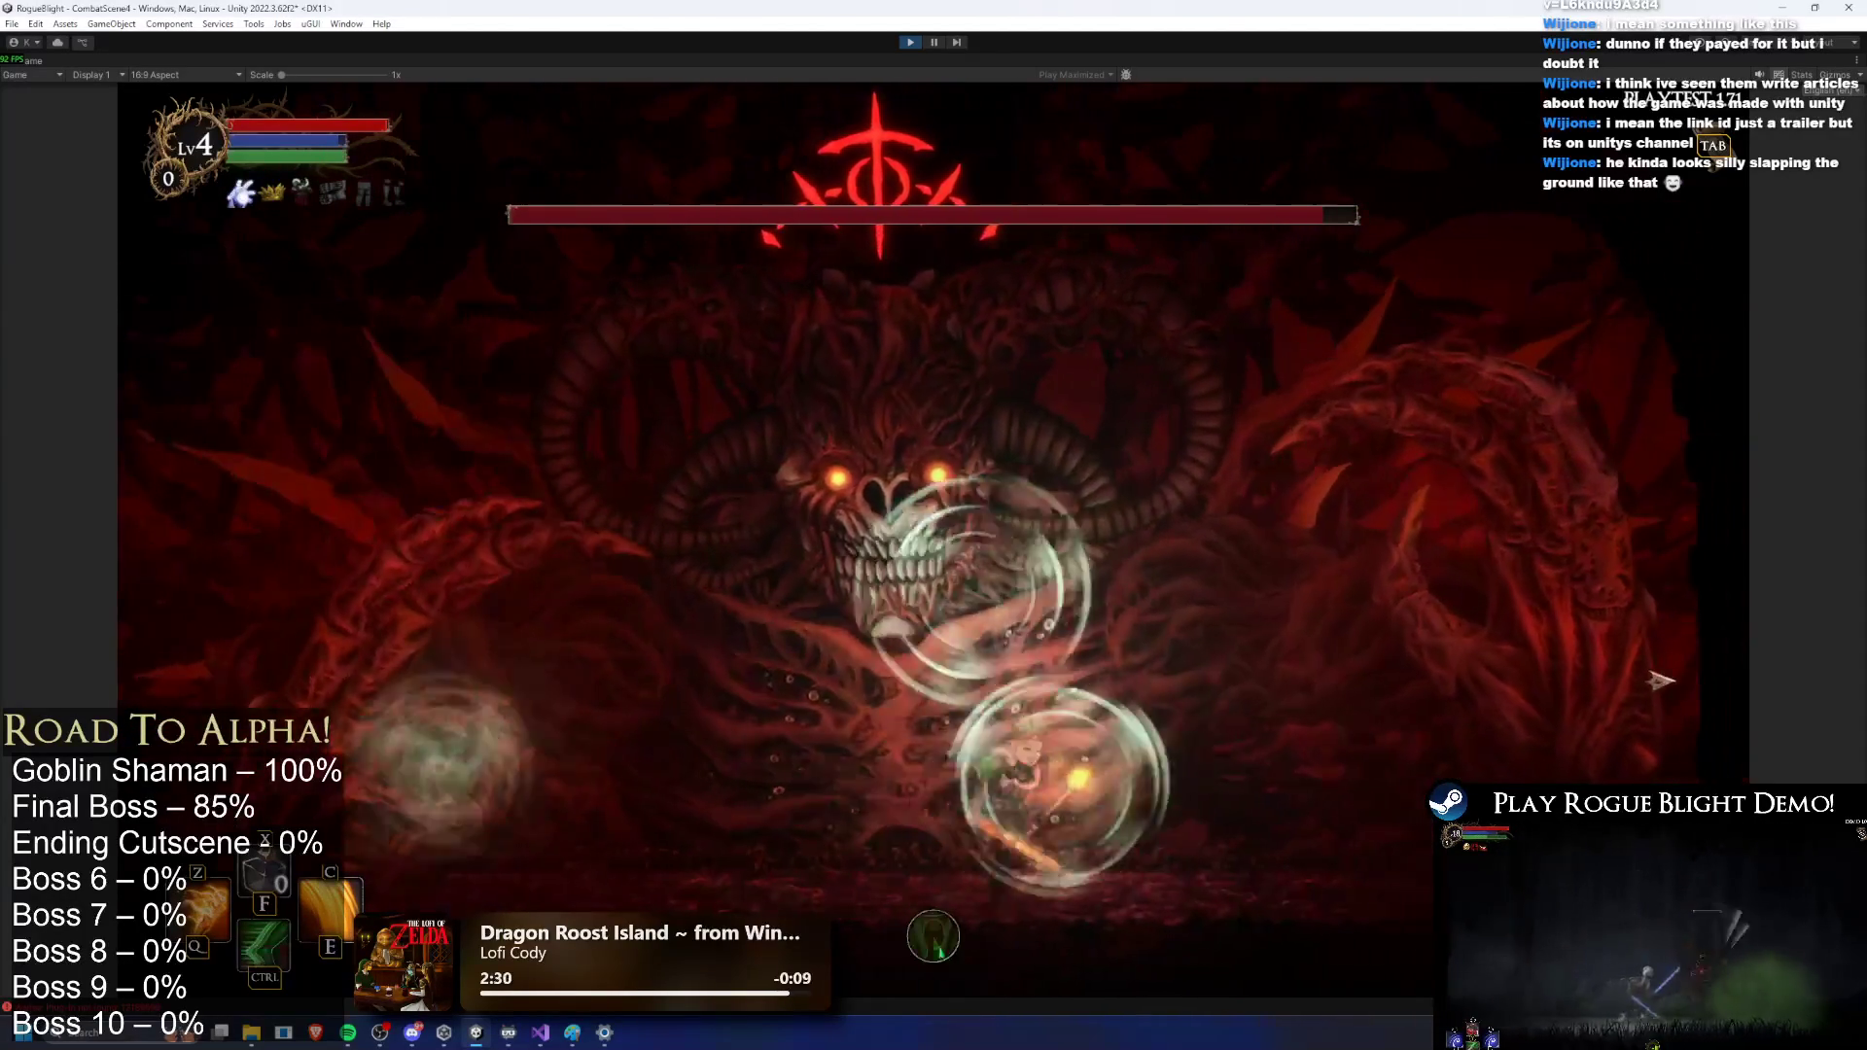
{"action": "key", "text": "a"}
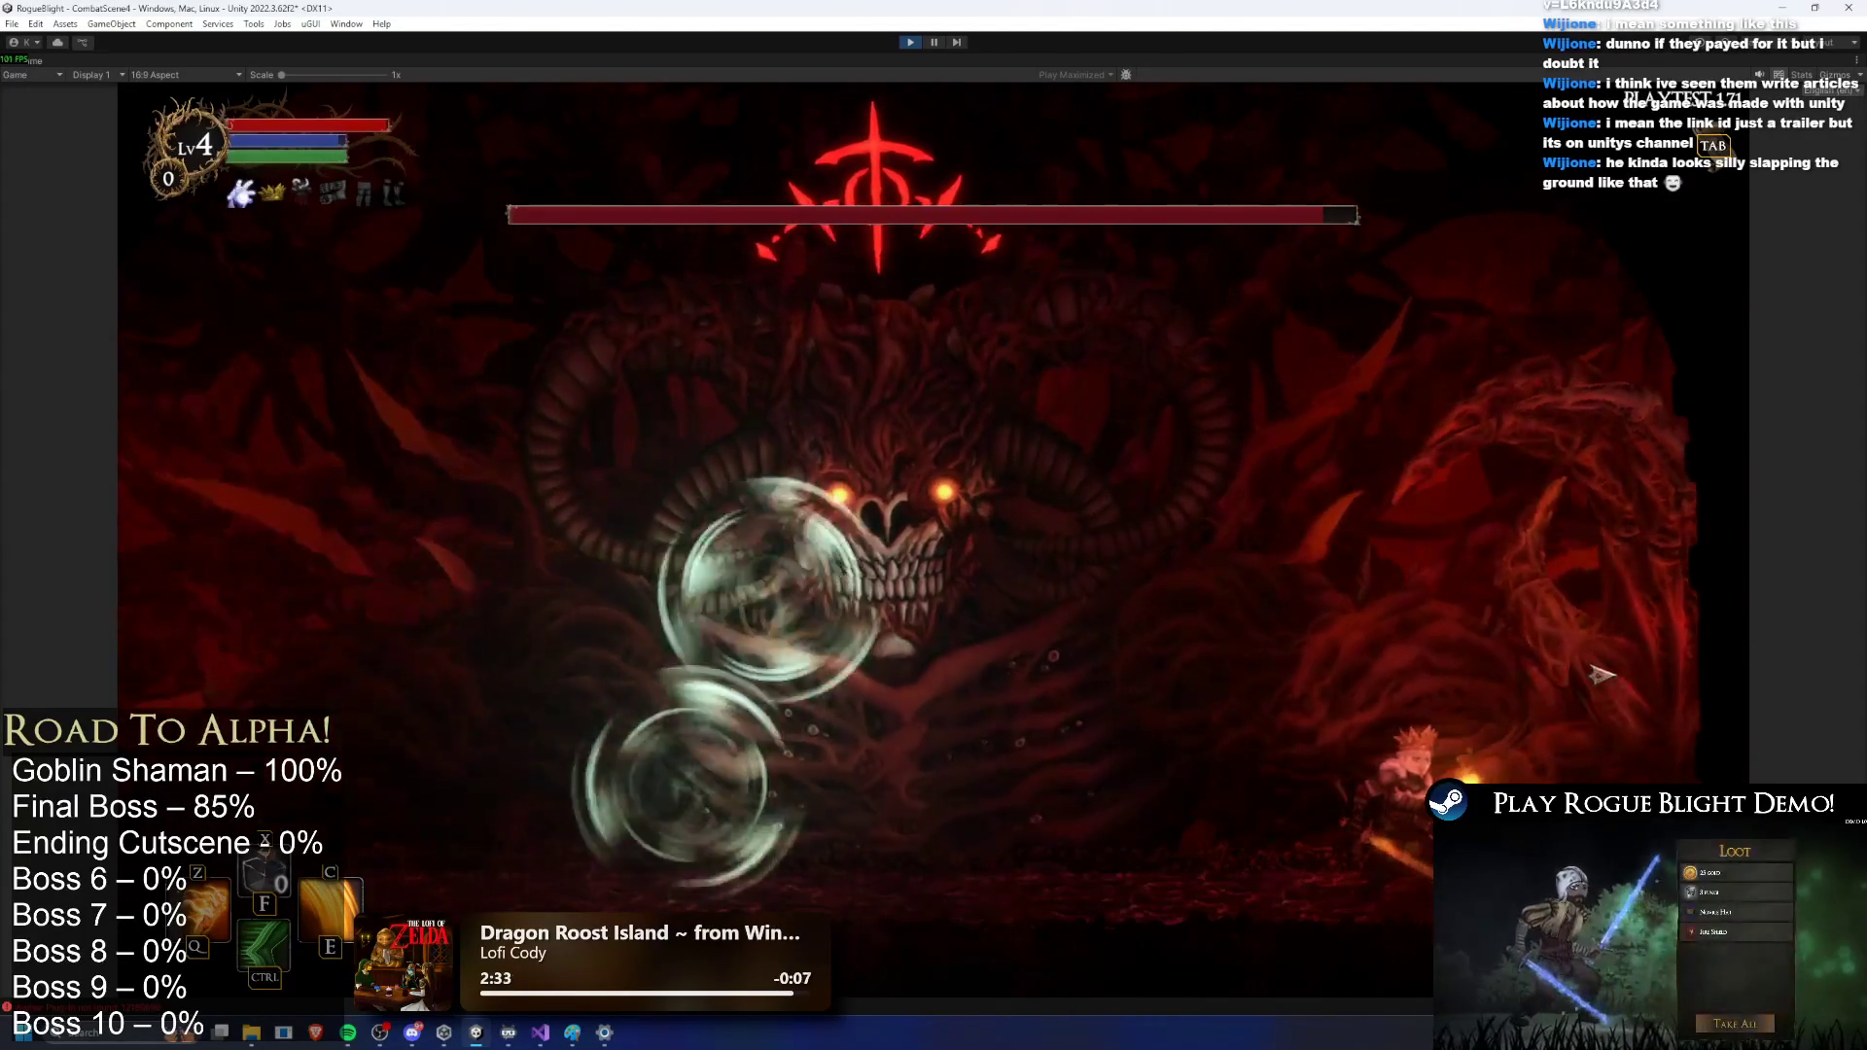
{"action": "key", "text": "a"}
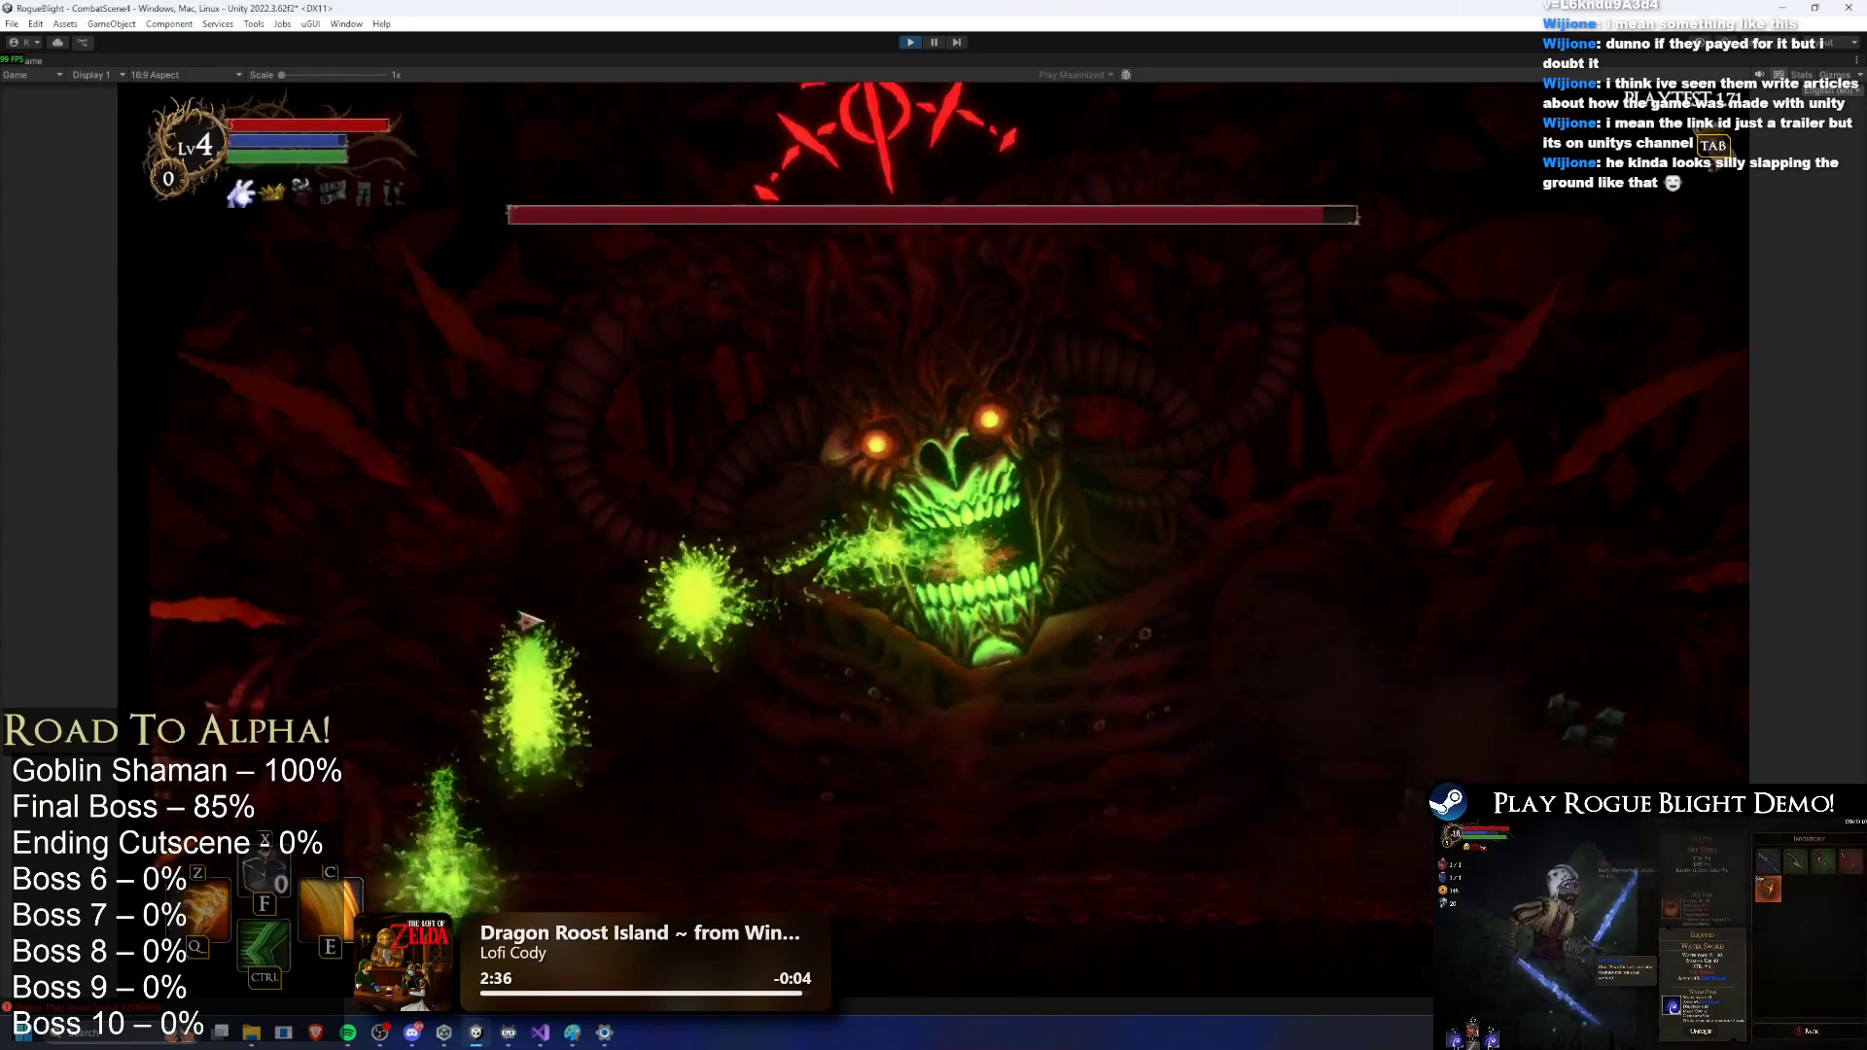
{"action": "left_click", "coordinate": [544, 618]}
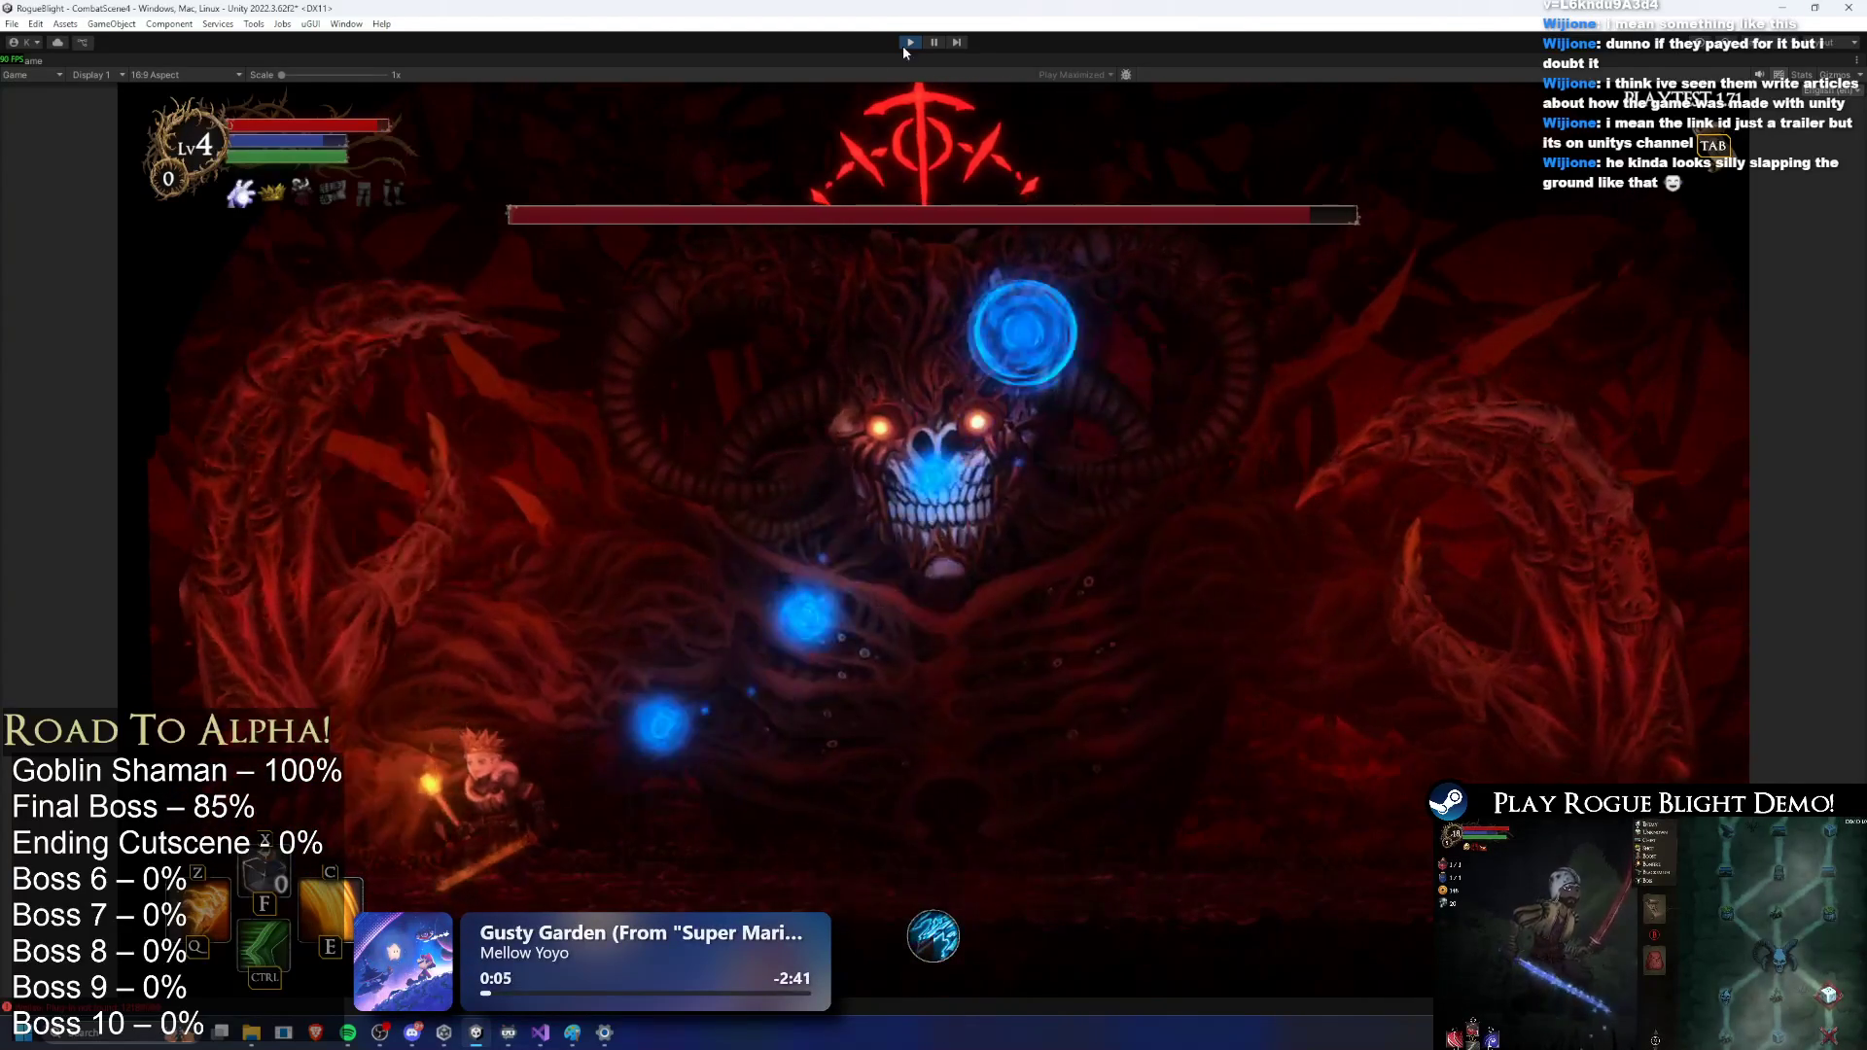
{"action": "key", "text": "ctrl+p"}
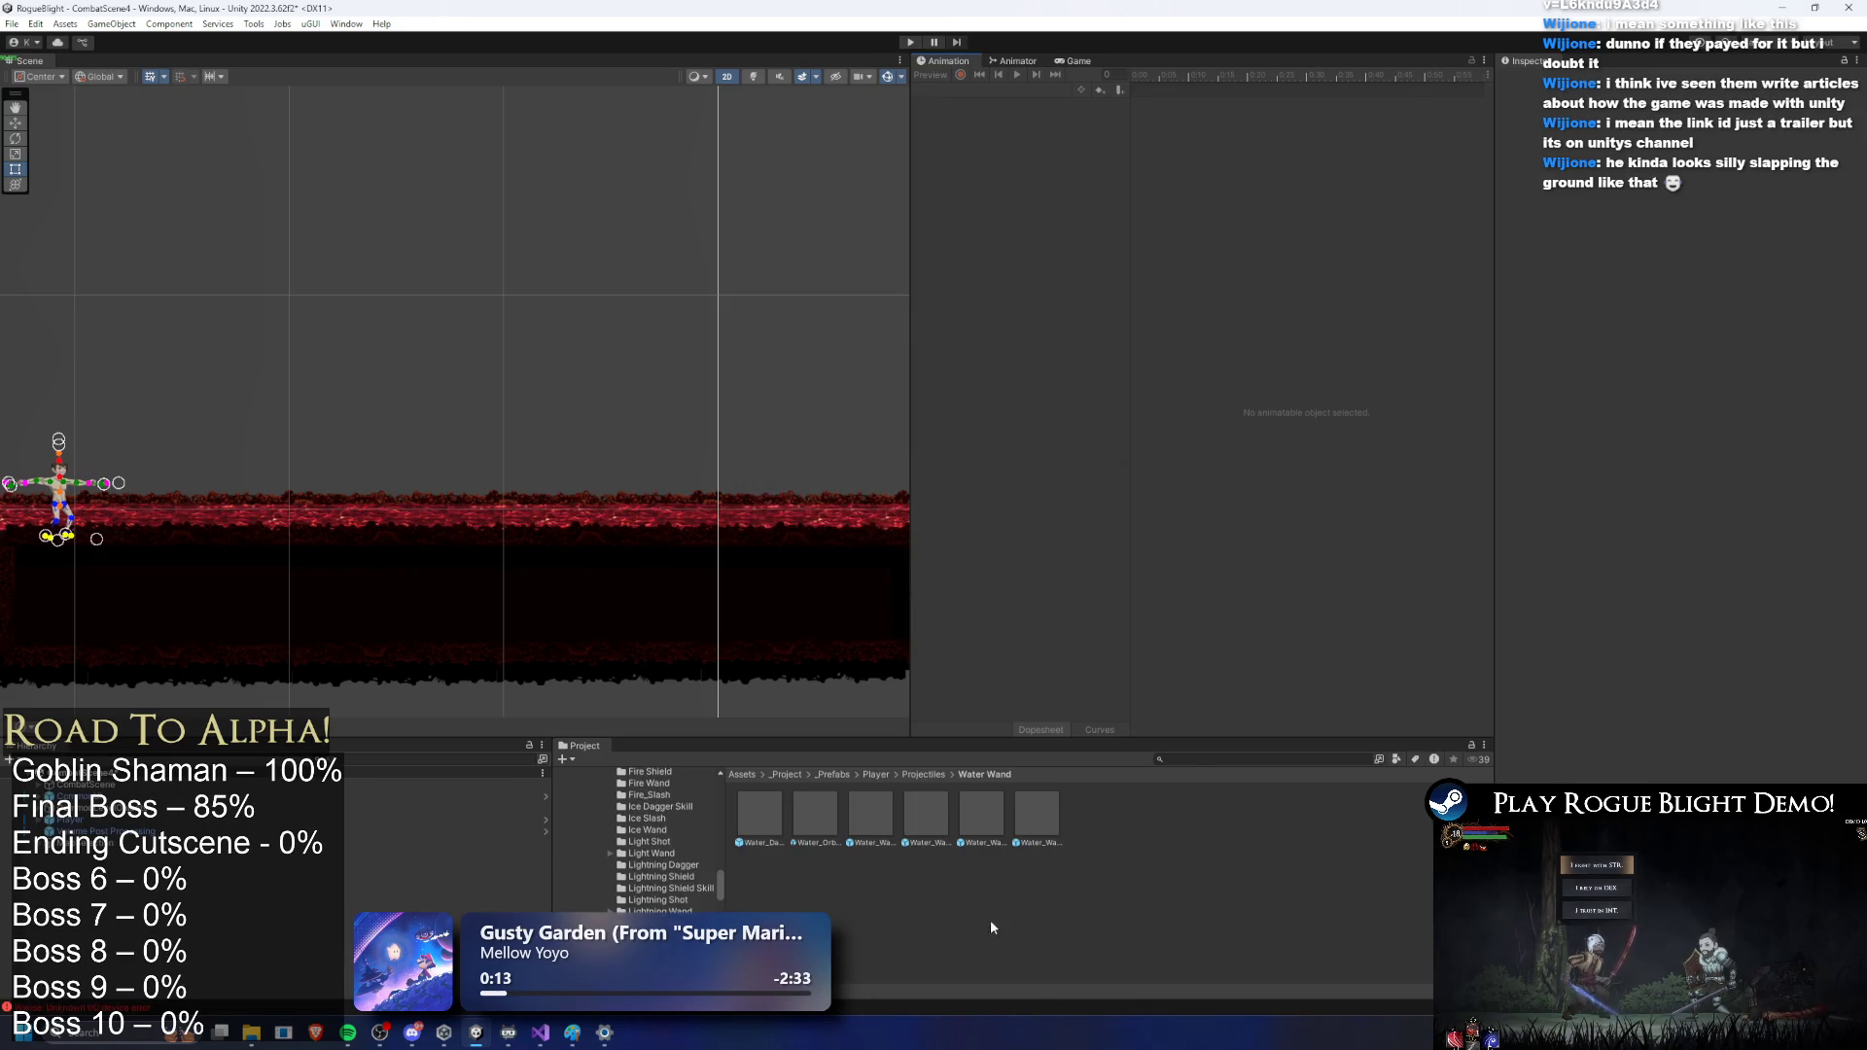
Step: Search 'final', open the FinalBoss prefab, and select both hands' second water spark systems
{"action": "left_click", "coordinate": [1193, 759]}
{"action": "type", "text": "final boss prefa"}
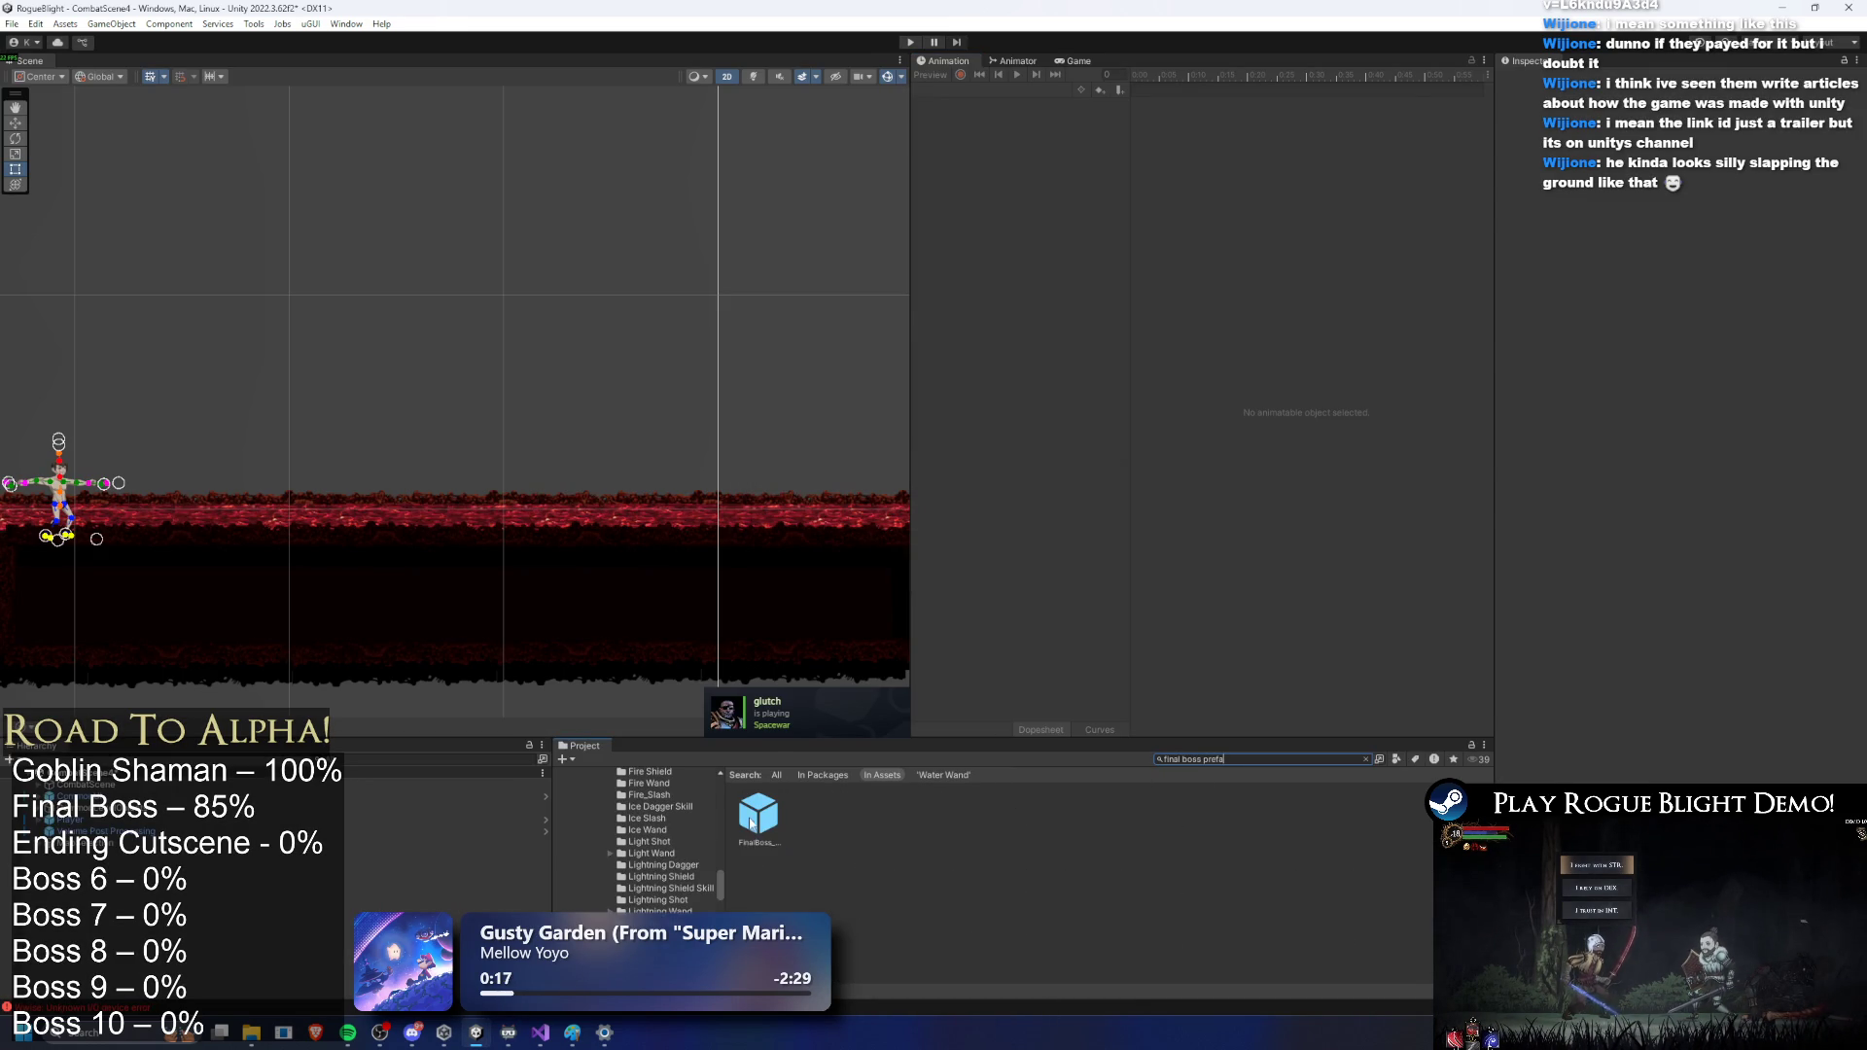
{"action": "double_click", "coordinate": [758, 815]}
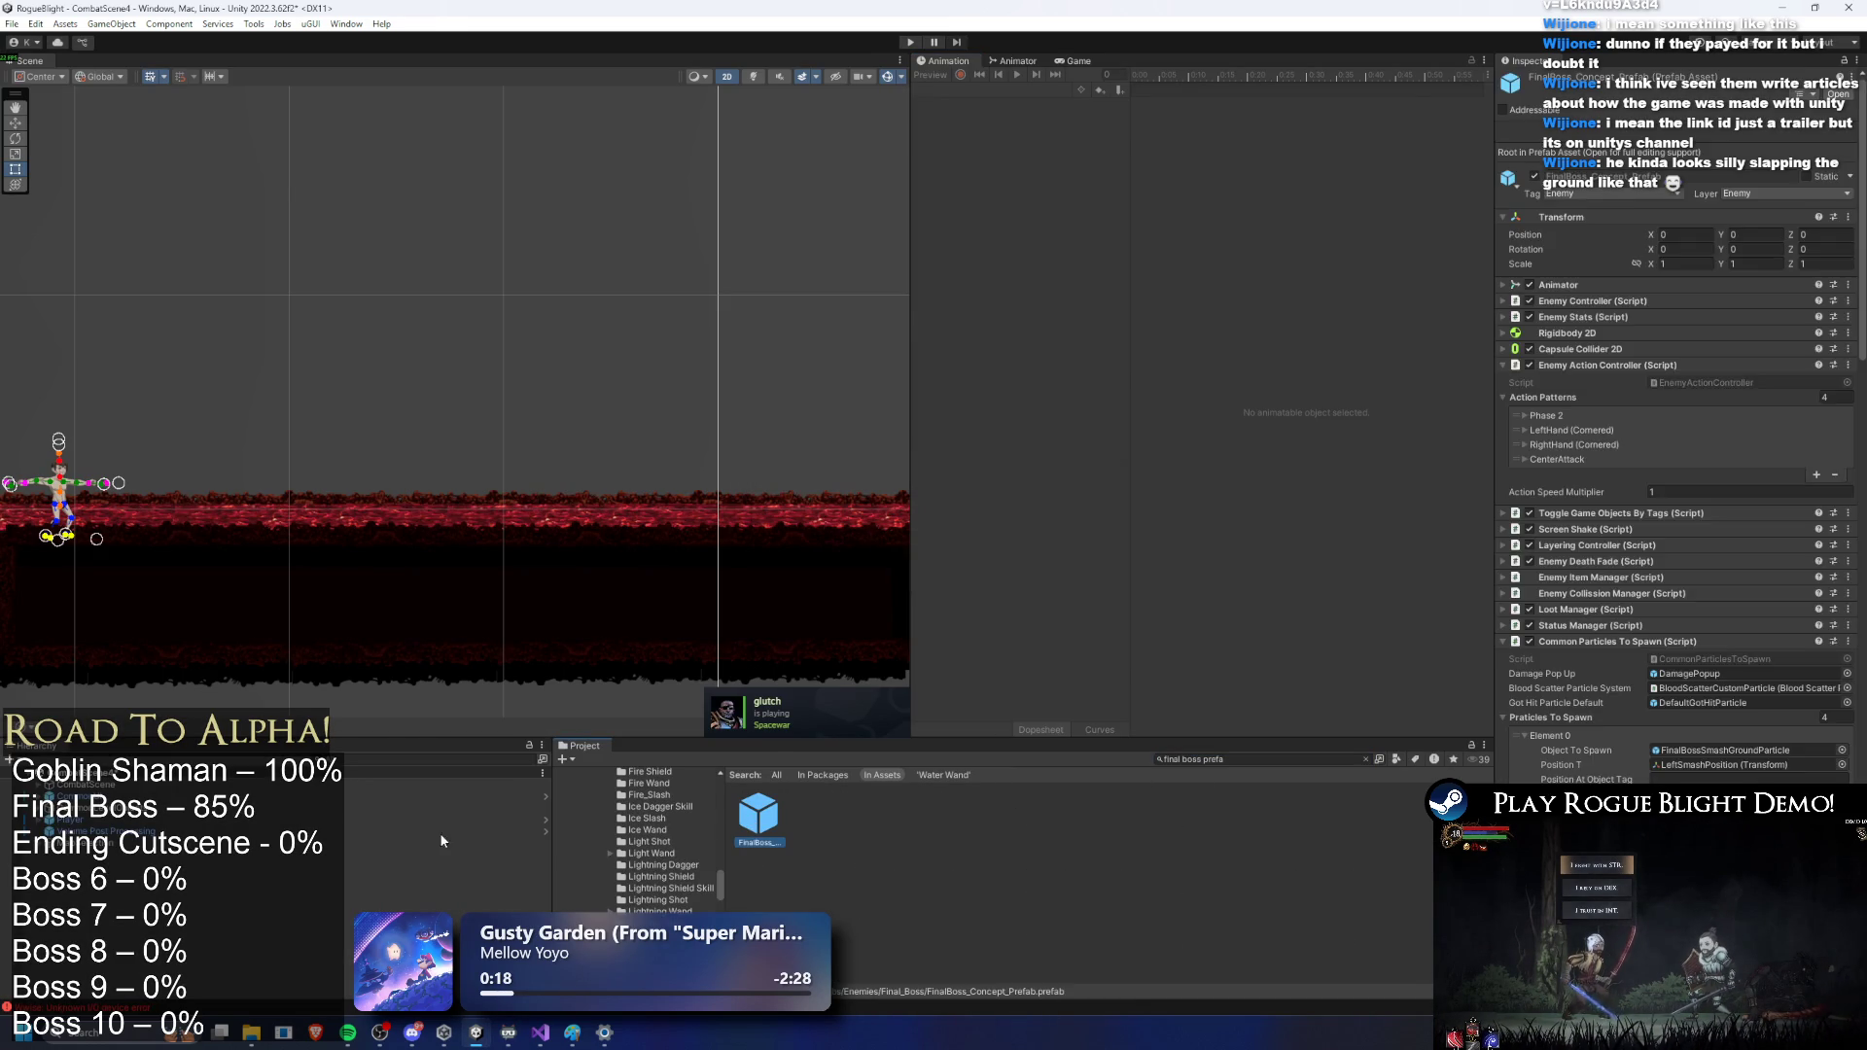
{"action": "scroll", "coordinate": [264, 829], "scroll_direction": "down", "scroll_amount": 10}
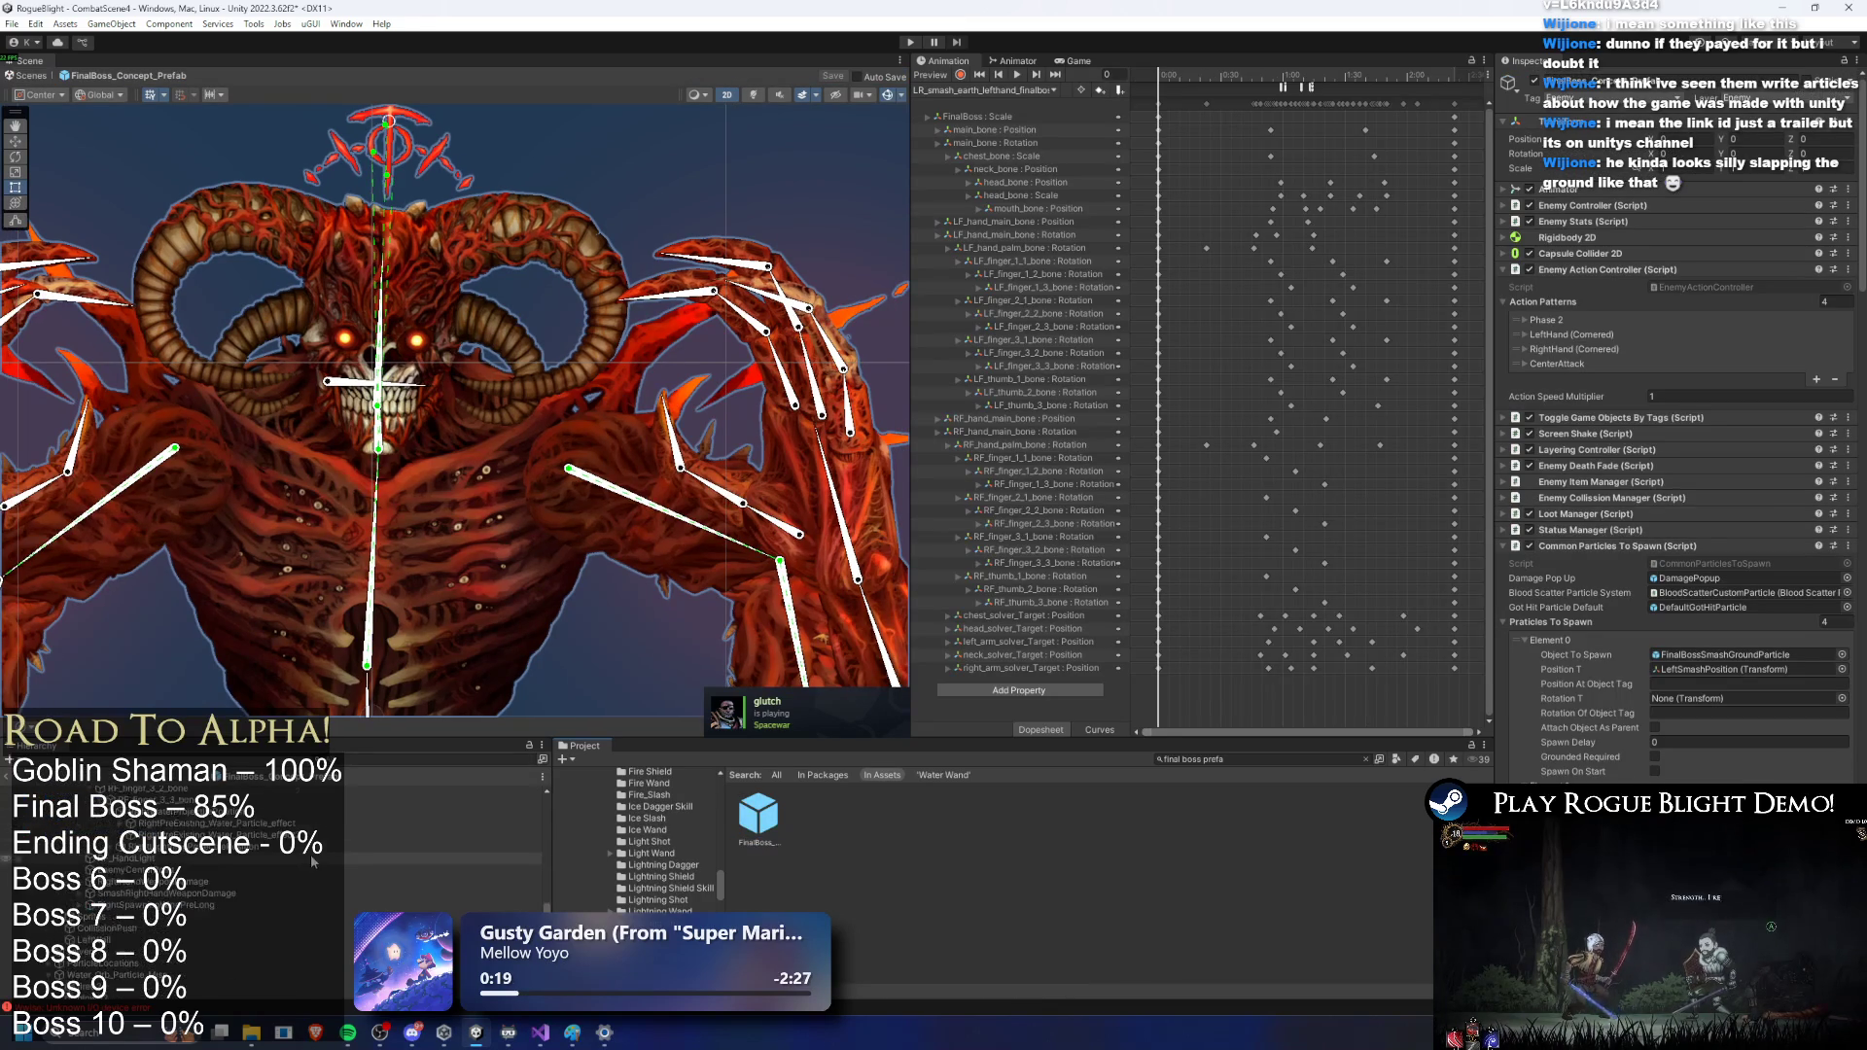
{"action": "left_click", "coordinate": [295, 879]}
{"action": "scroll", "coordinate": [342, 856], "scroll_direction": "up", "scroll_amount": 2}
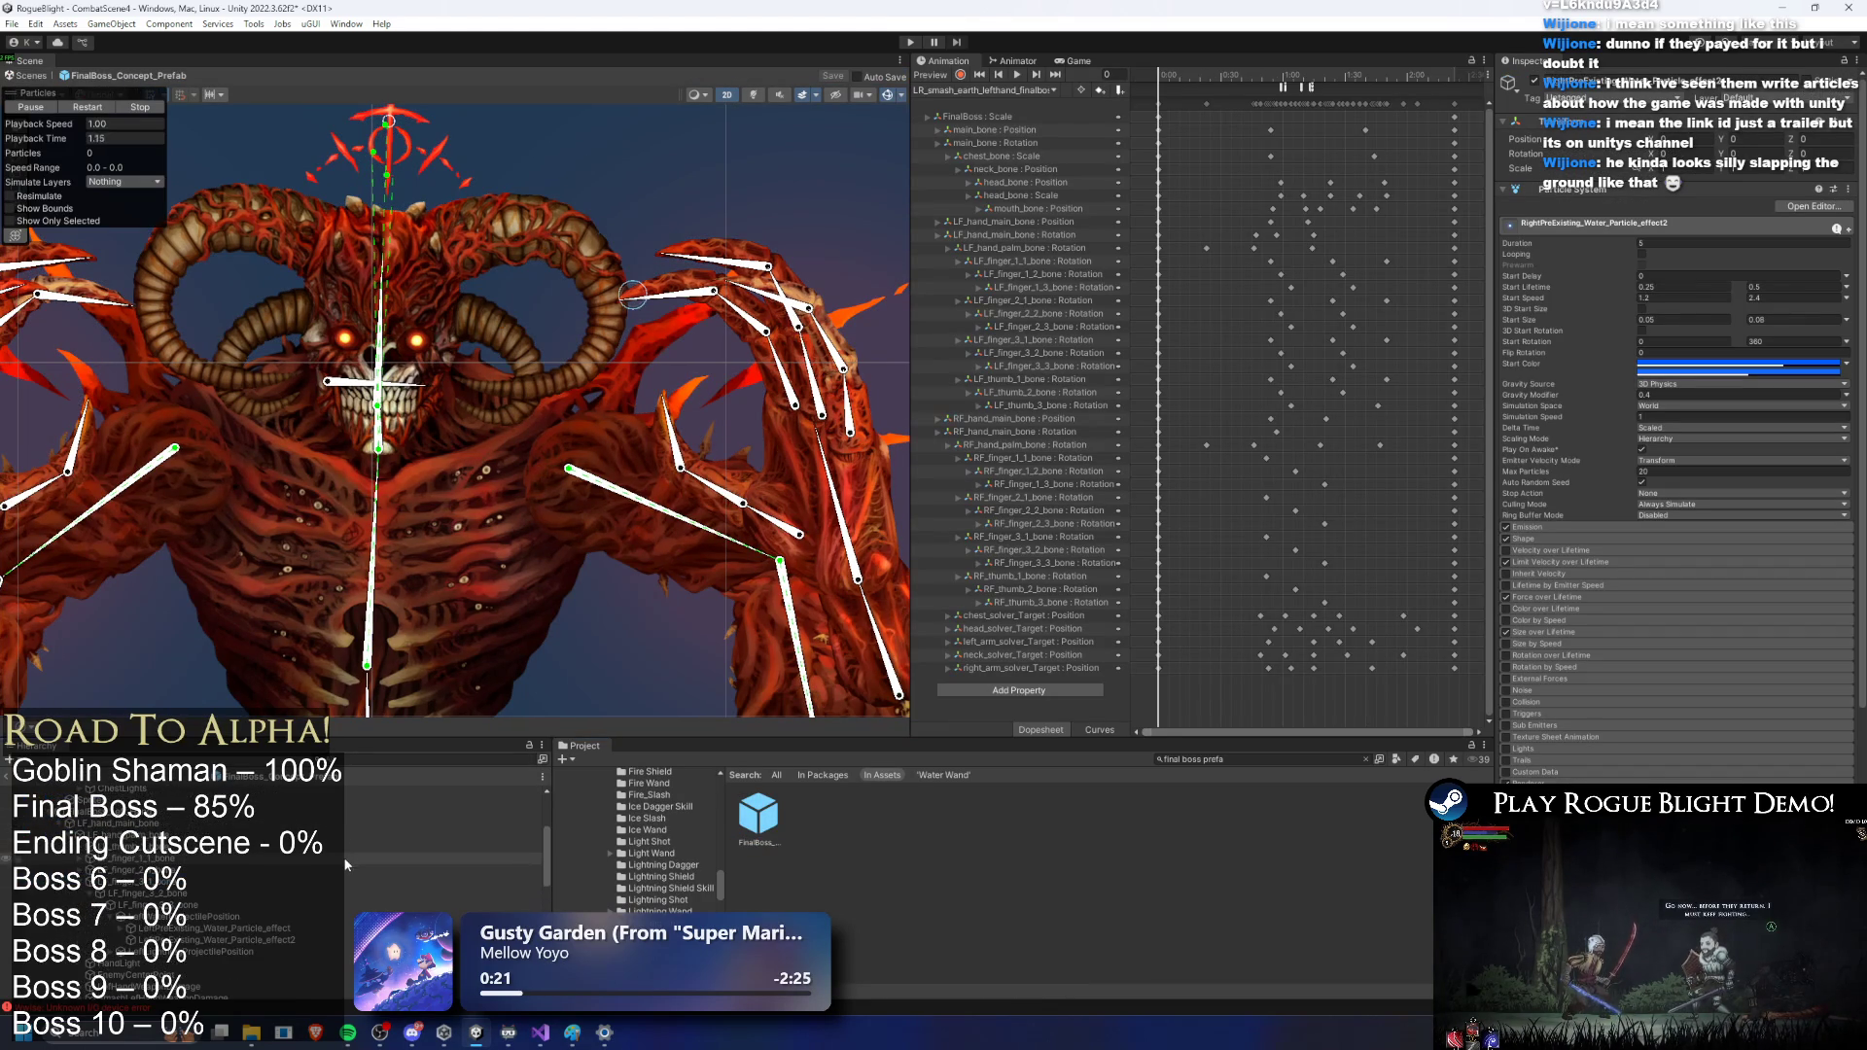
{"action": "left_click", "coordinate": [262, 929], "text": "ctrl"}
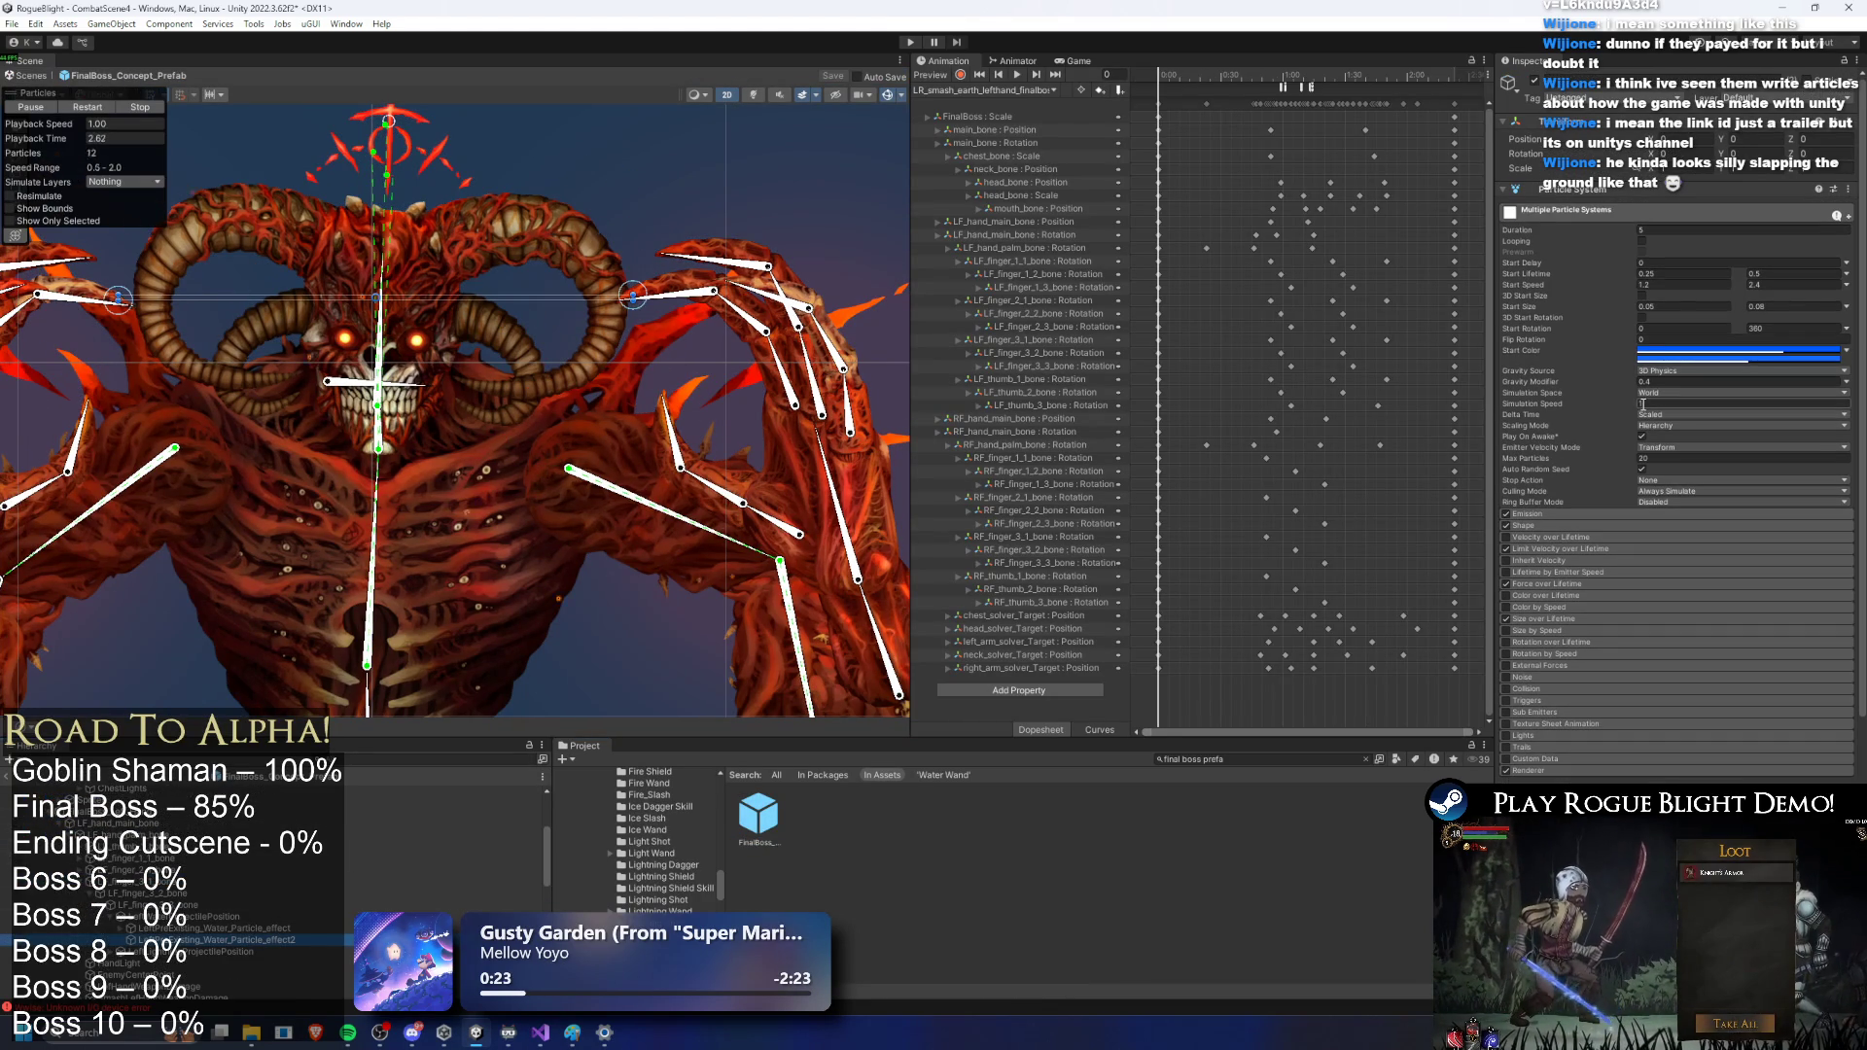
Step: Set the sparks' start speed to 0.6–1.5 and preview the result
{"action": "left_click_drag", "start_coordinate": [93, 139], "coordinate": [64, 145]}
{"action": "left_click", "coordinate": [1659, 230]}
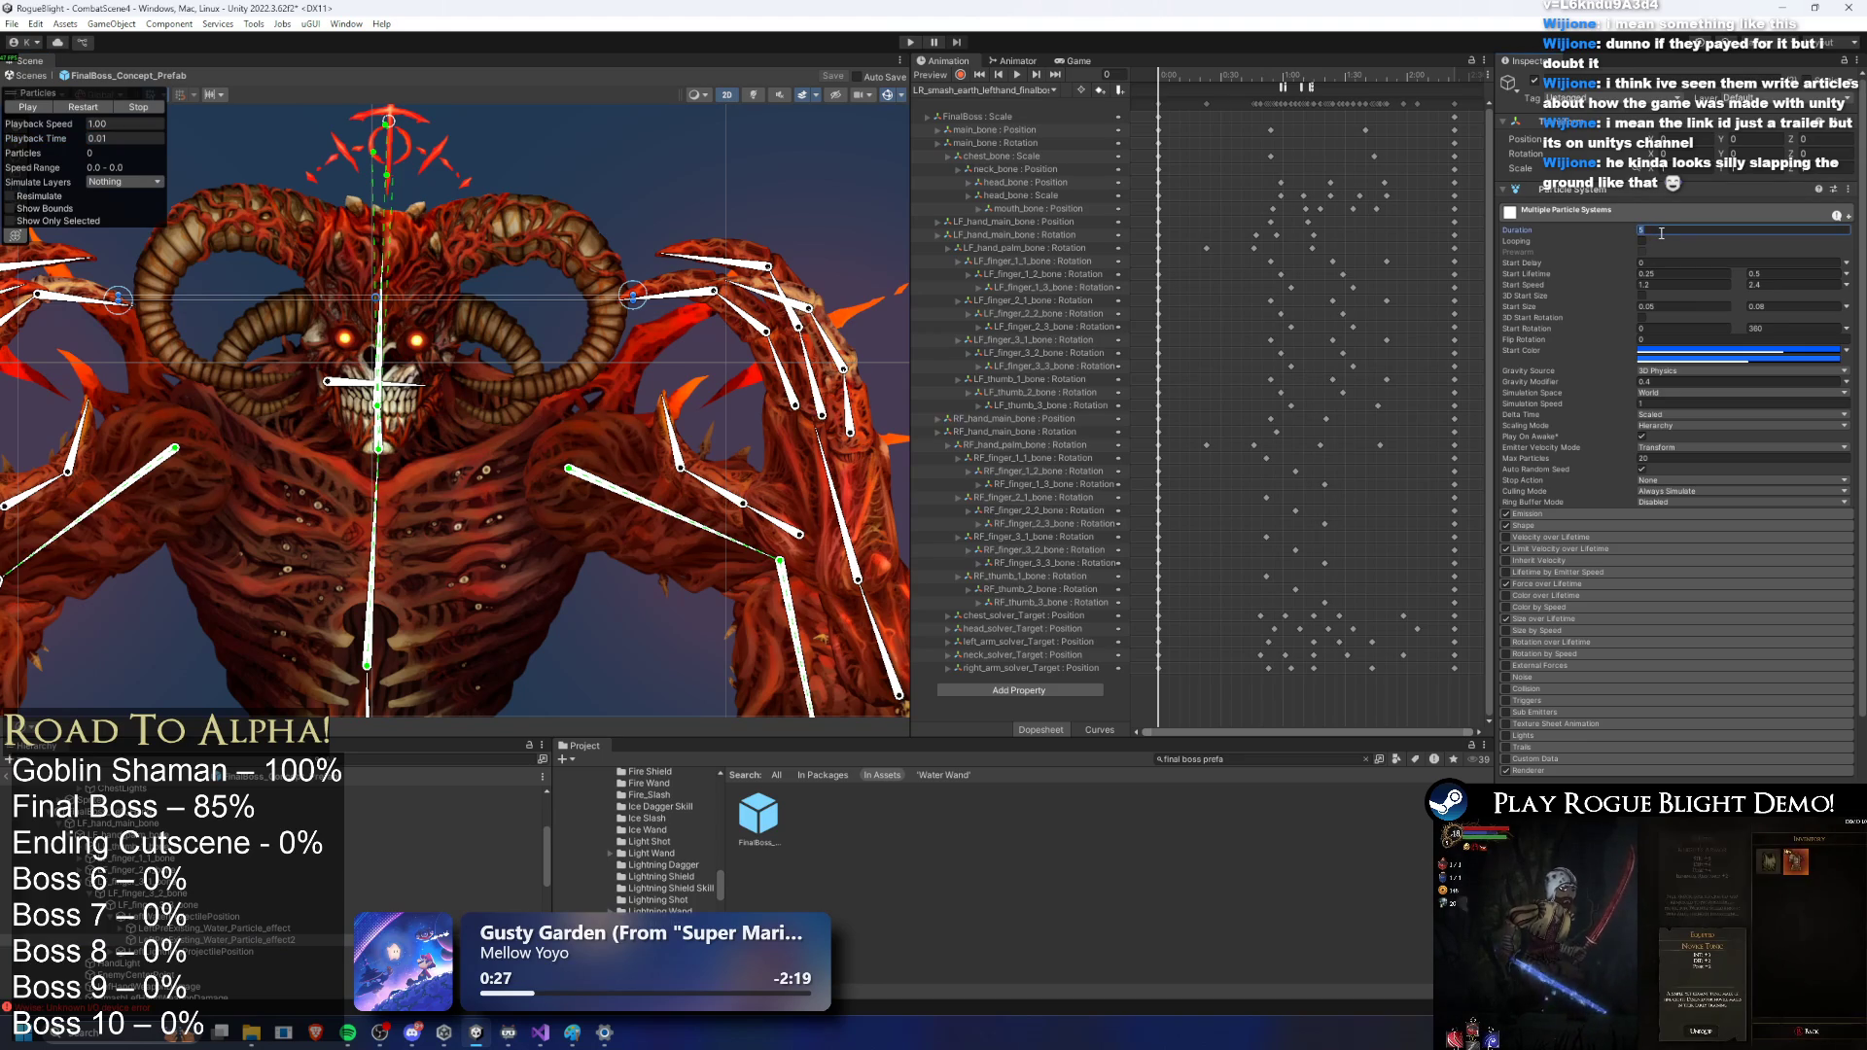
{"action": "mouse_move", "coordinate": [93, 136]}
{"action": "left_mouse_down"}
{"action": "mouse_move", "coordinate": [181, 134]}
{"action": "mouse_move", "coordinate": [156, 141]}
{"action": "left_mouse_up"}
{"action": "left_click", "coordinate": [1676, 284]}
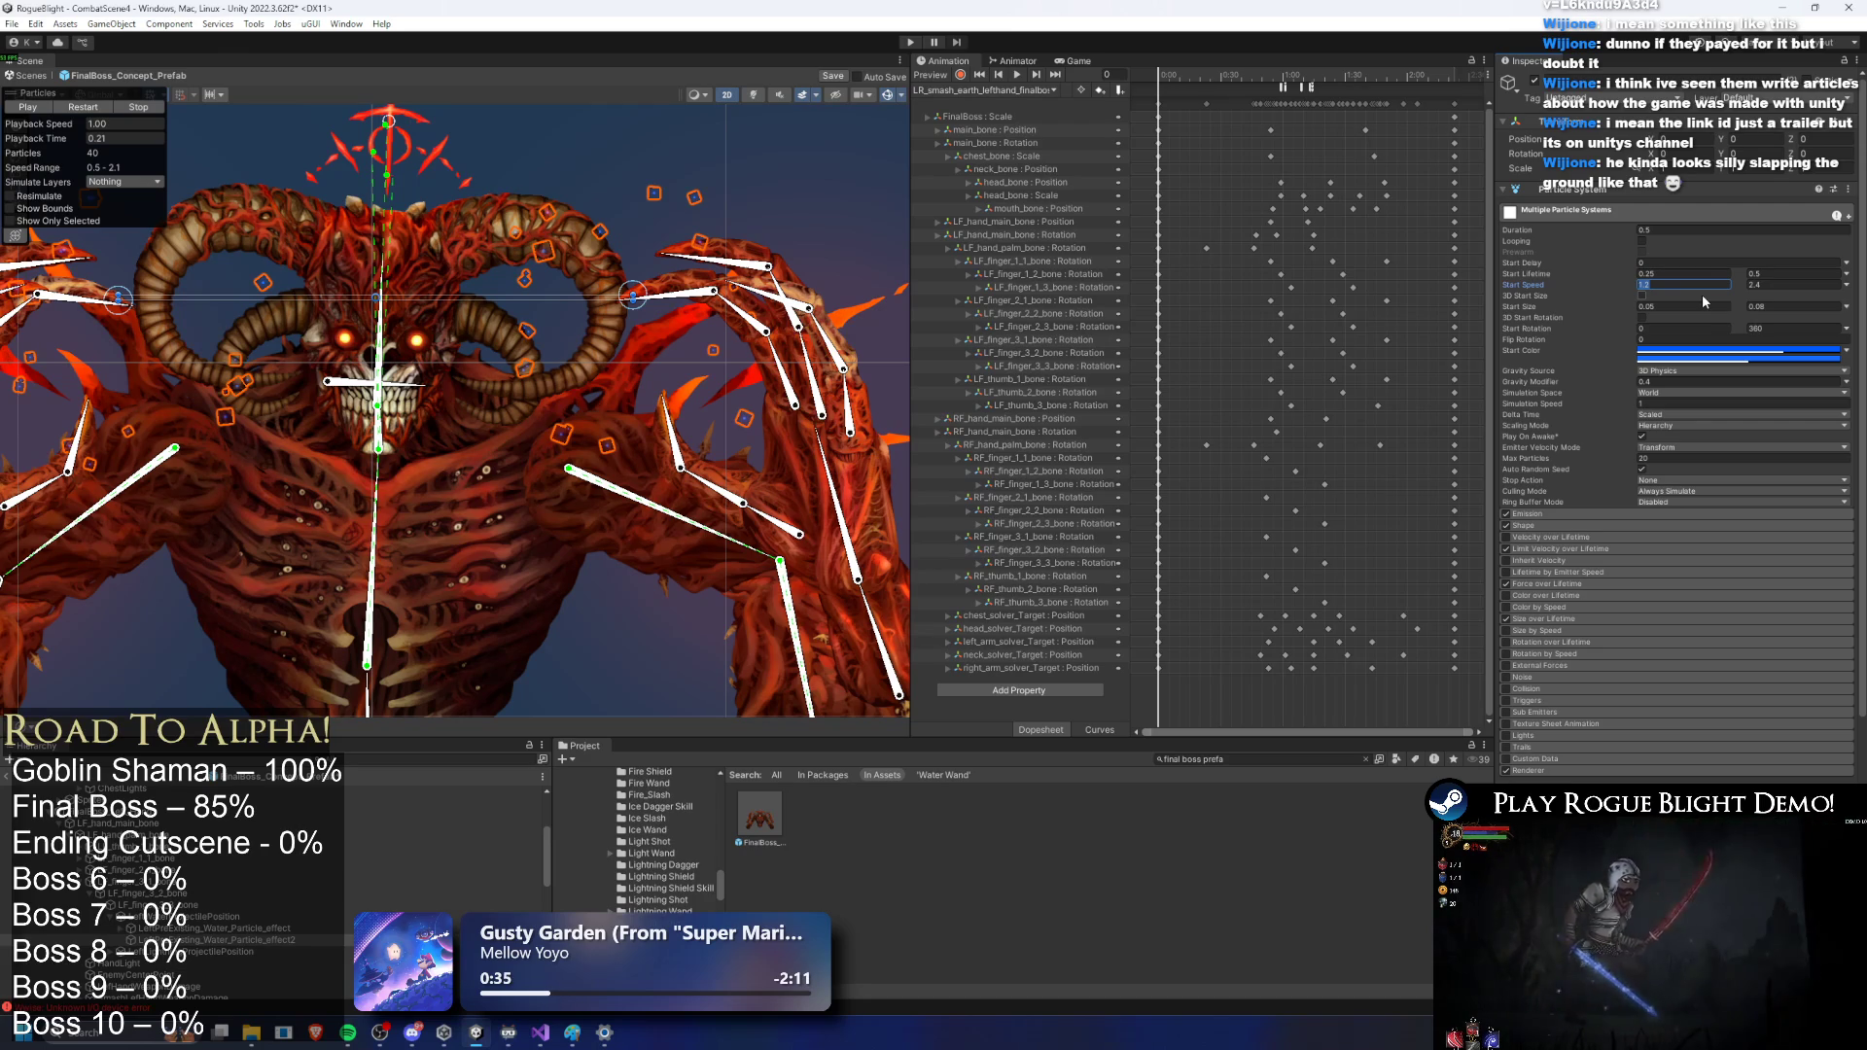
{"action": "type", "text": "6"}
{"action": "key", "text": "Tab"}
{"action": "type", "text": "0."}
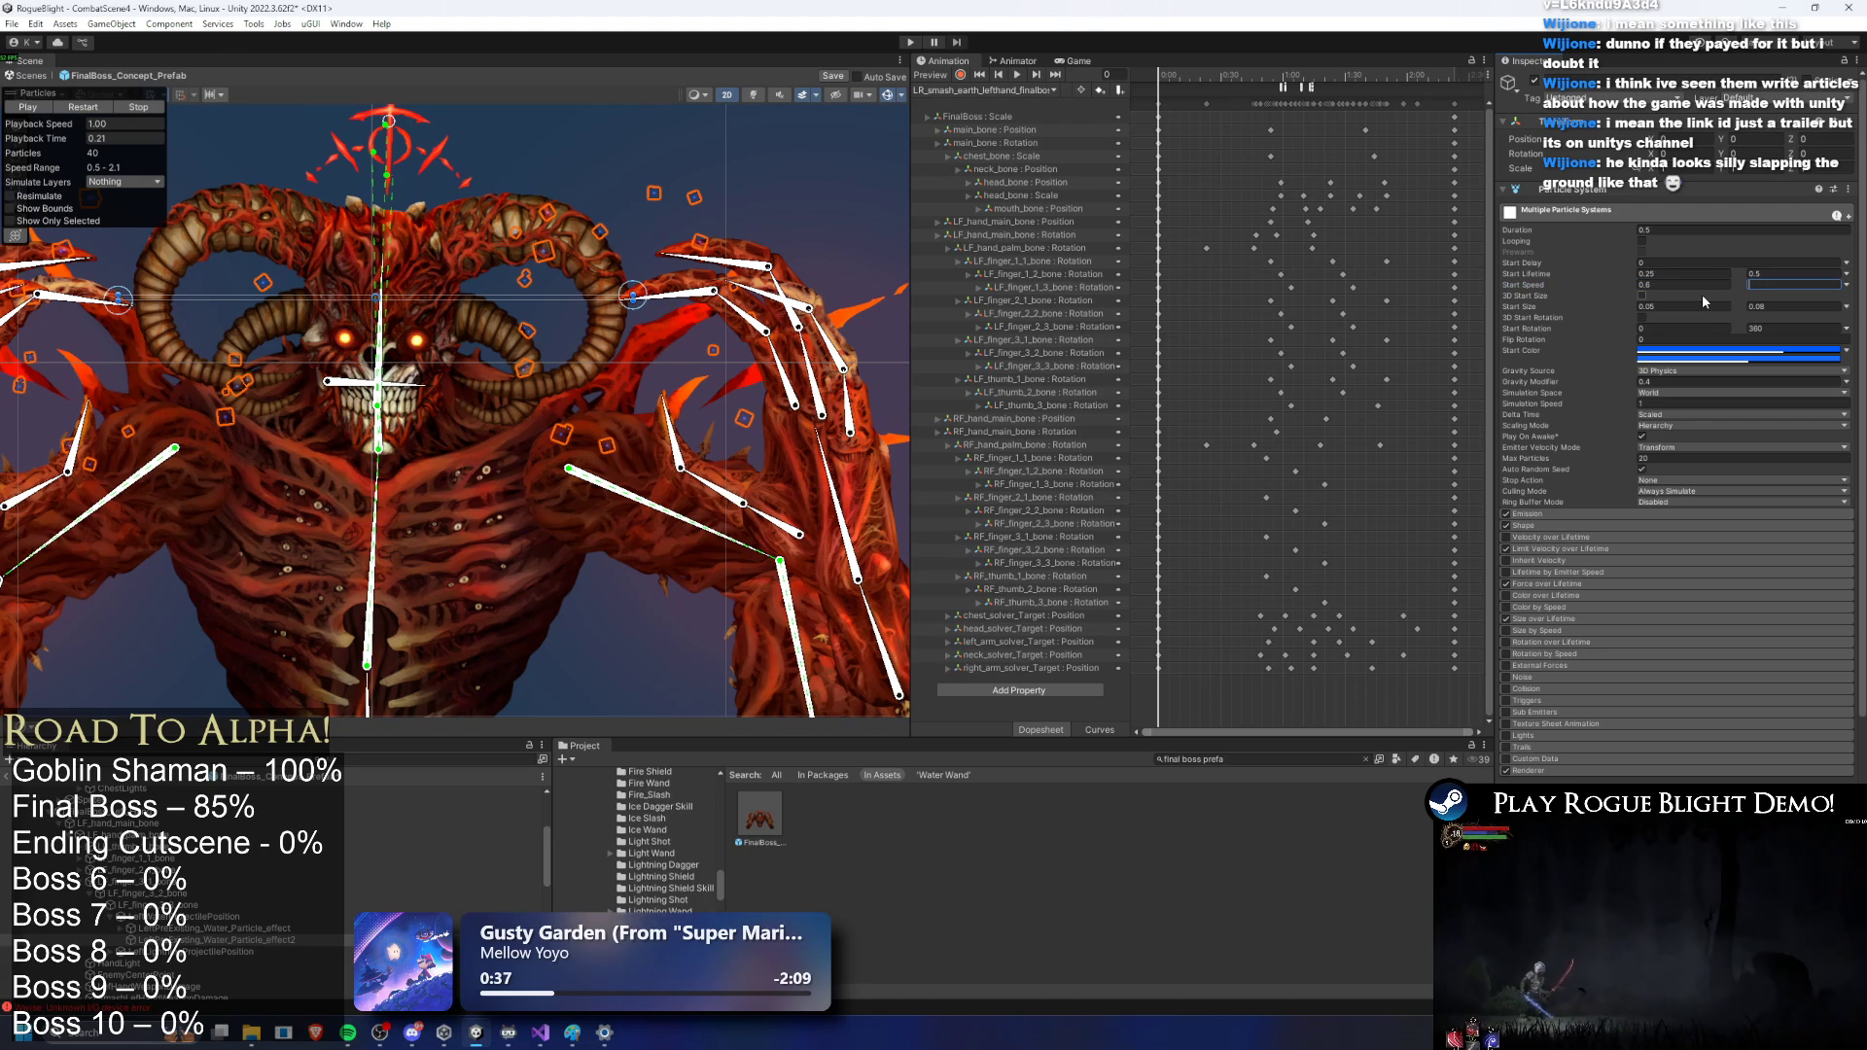
{"action": "left_click", "coordinate": [108, 104]}
{"action": "left_click", "coordinate": [147, 108]}
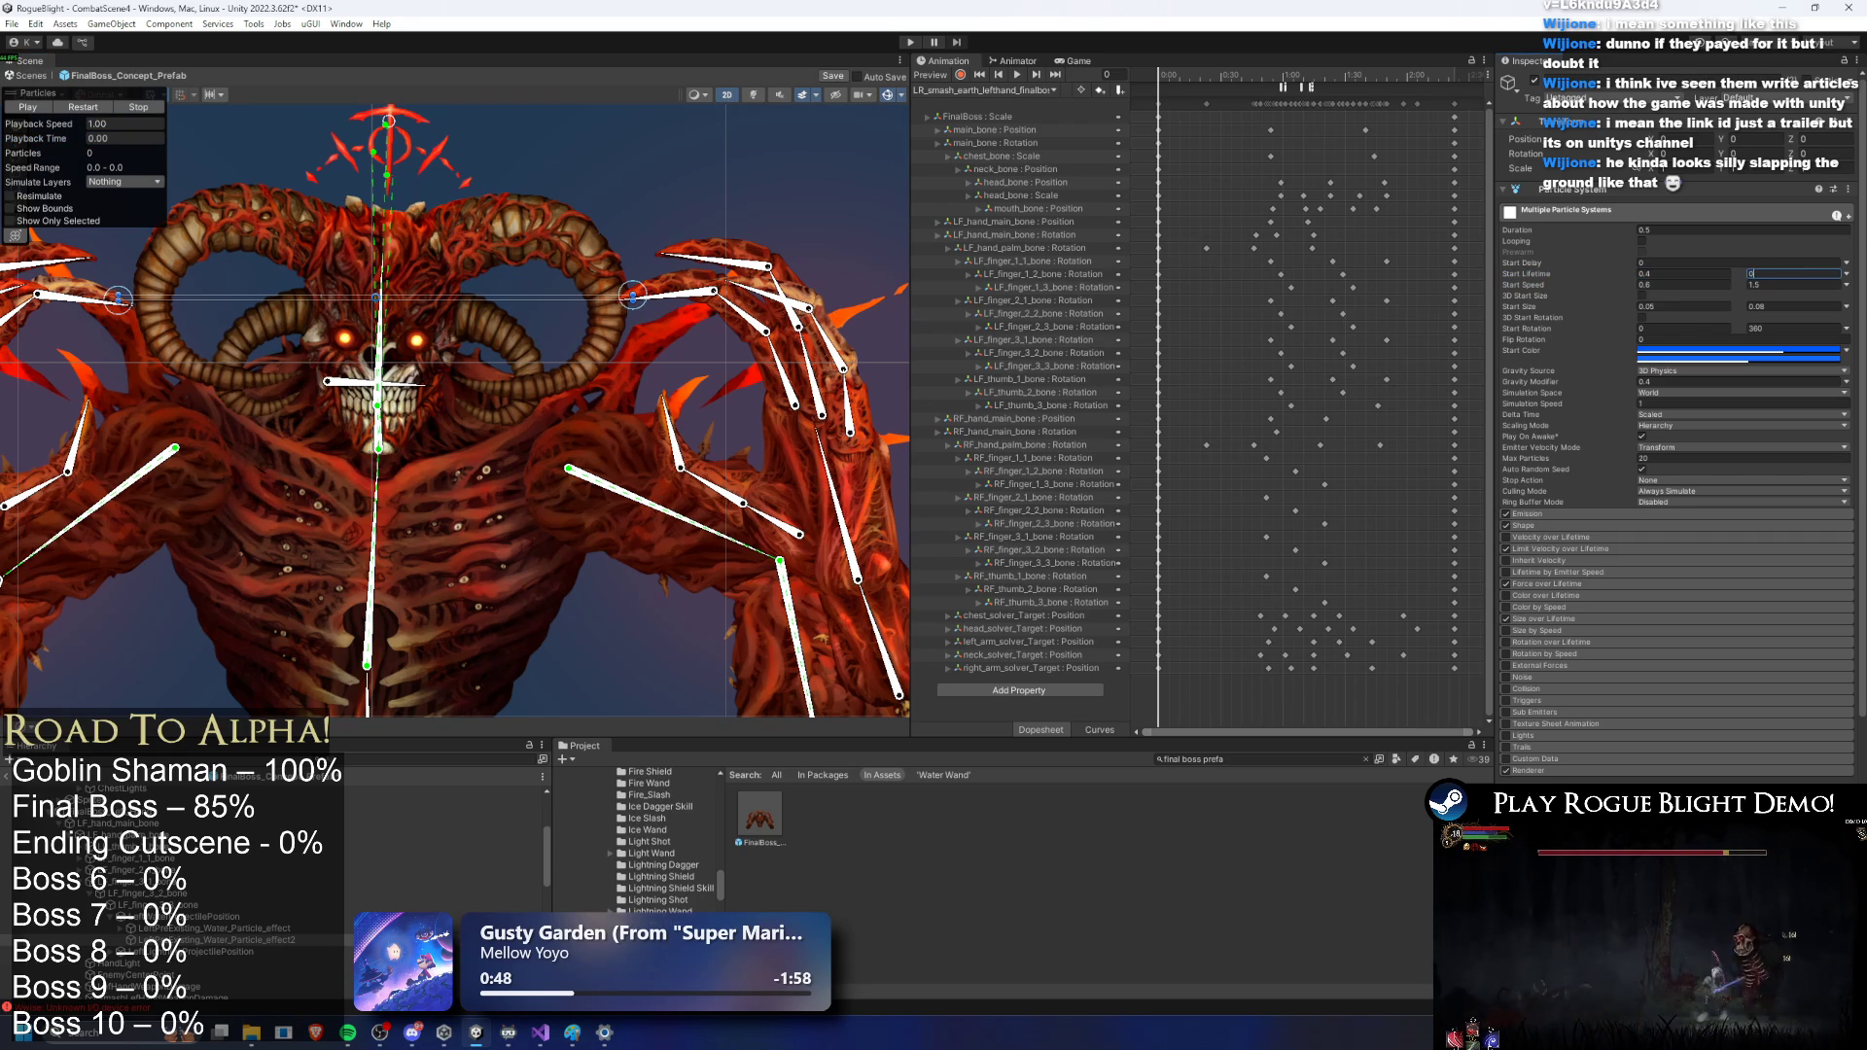
{"action": "left_click", "coordinate": [83, 110]}
{"action": "type", "text": ".8"}
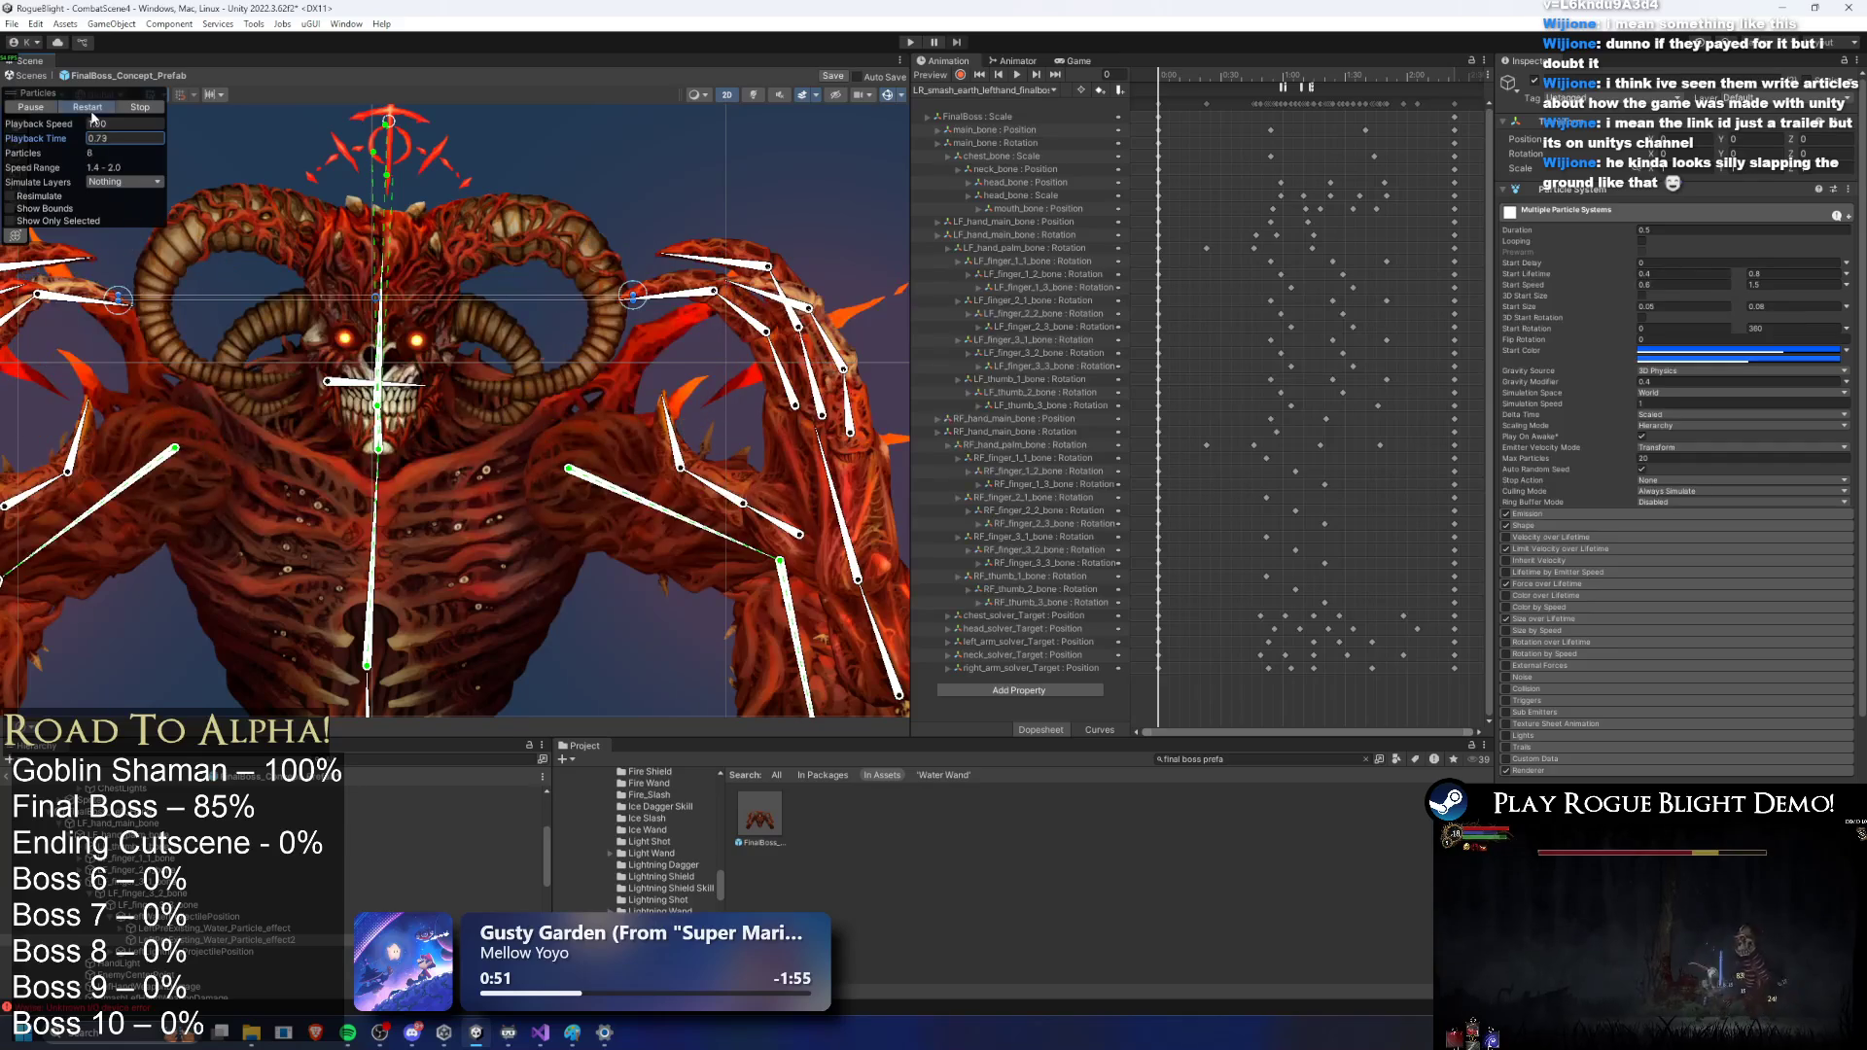
Step: Check the emission burst settings, replay the bursts, then select the left-hand water particle effect
{"action": "left_click", "coordinate": [1552, 515]}
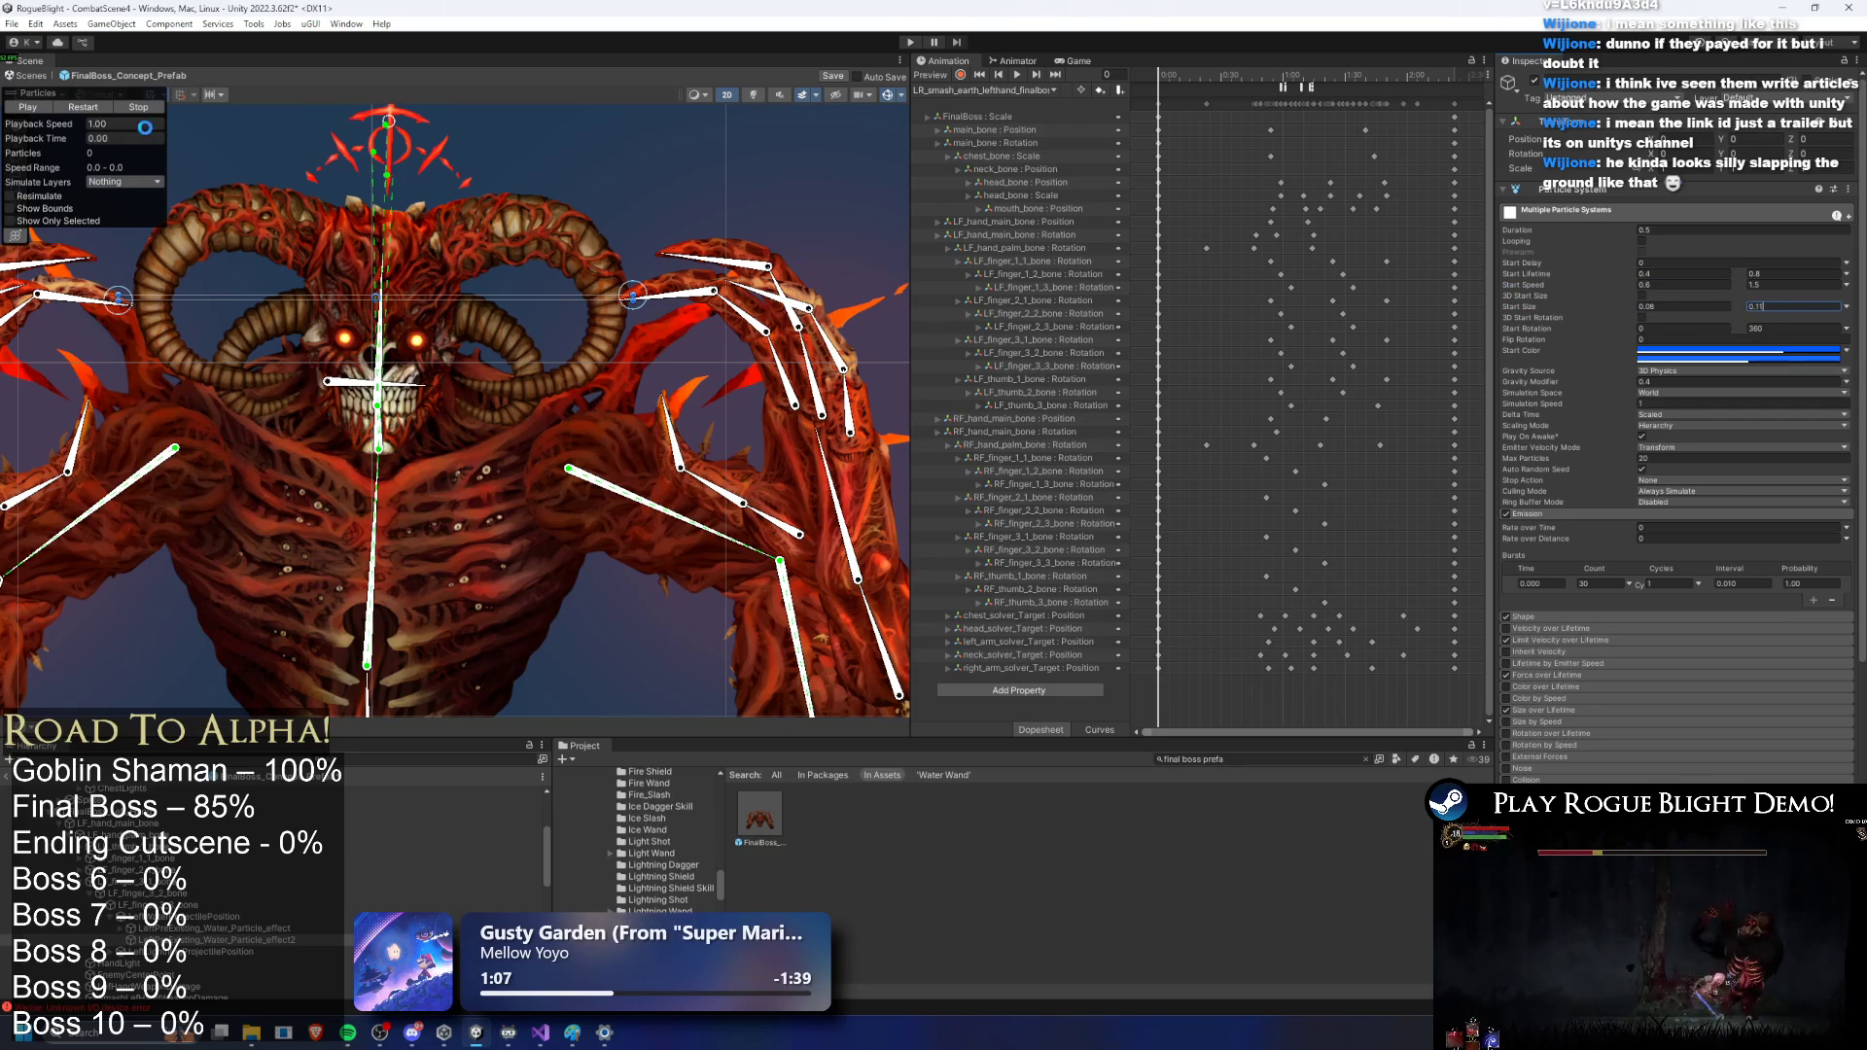
{"action": "left_click", "coordinate": [97, 104]}
{"action": "left_click", "coordinate": [99, 105]}
{"action": "left_click", "coordinate": [102, 105]}
{"action": "left_click", "coordinate": [107, 107]}
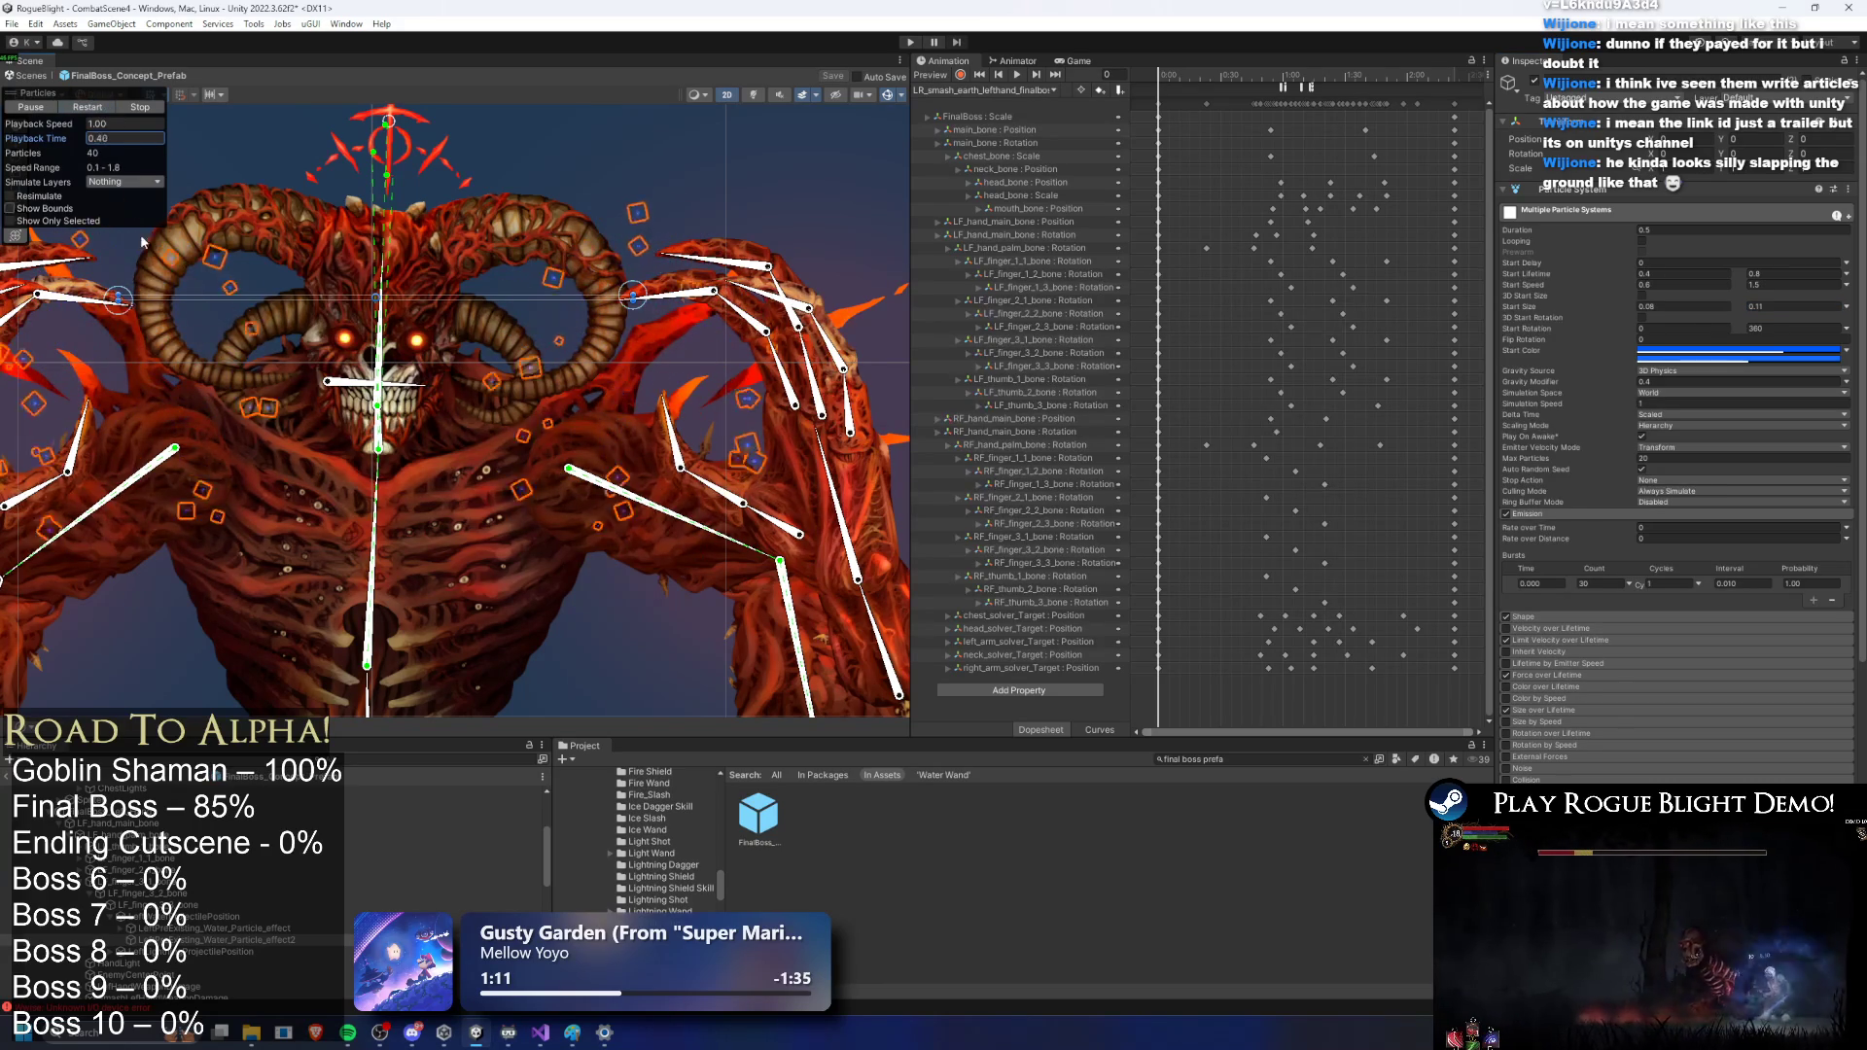
{"action": "left_click", "coordinate": [233, 940]}
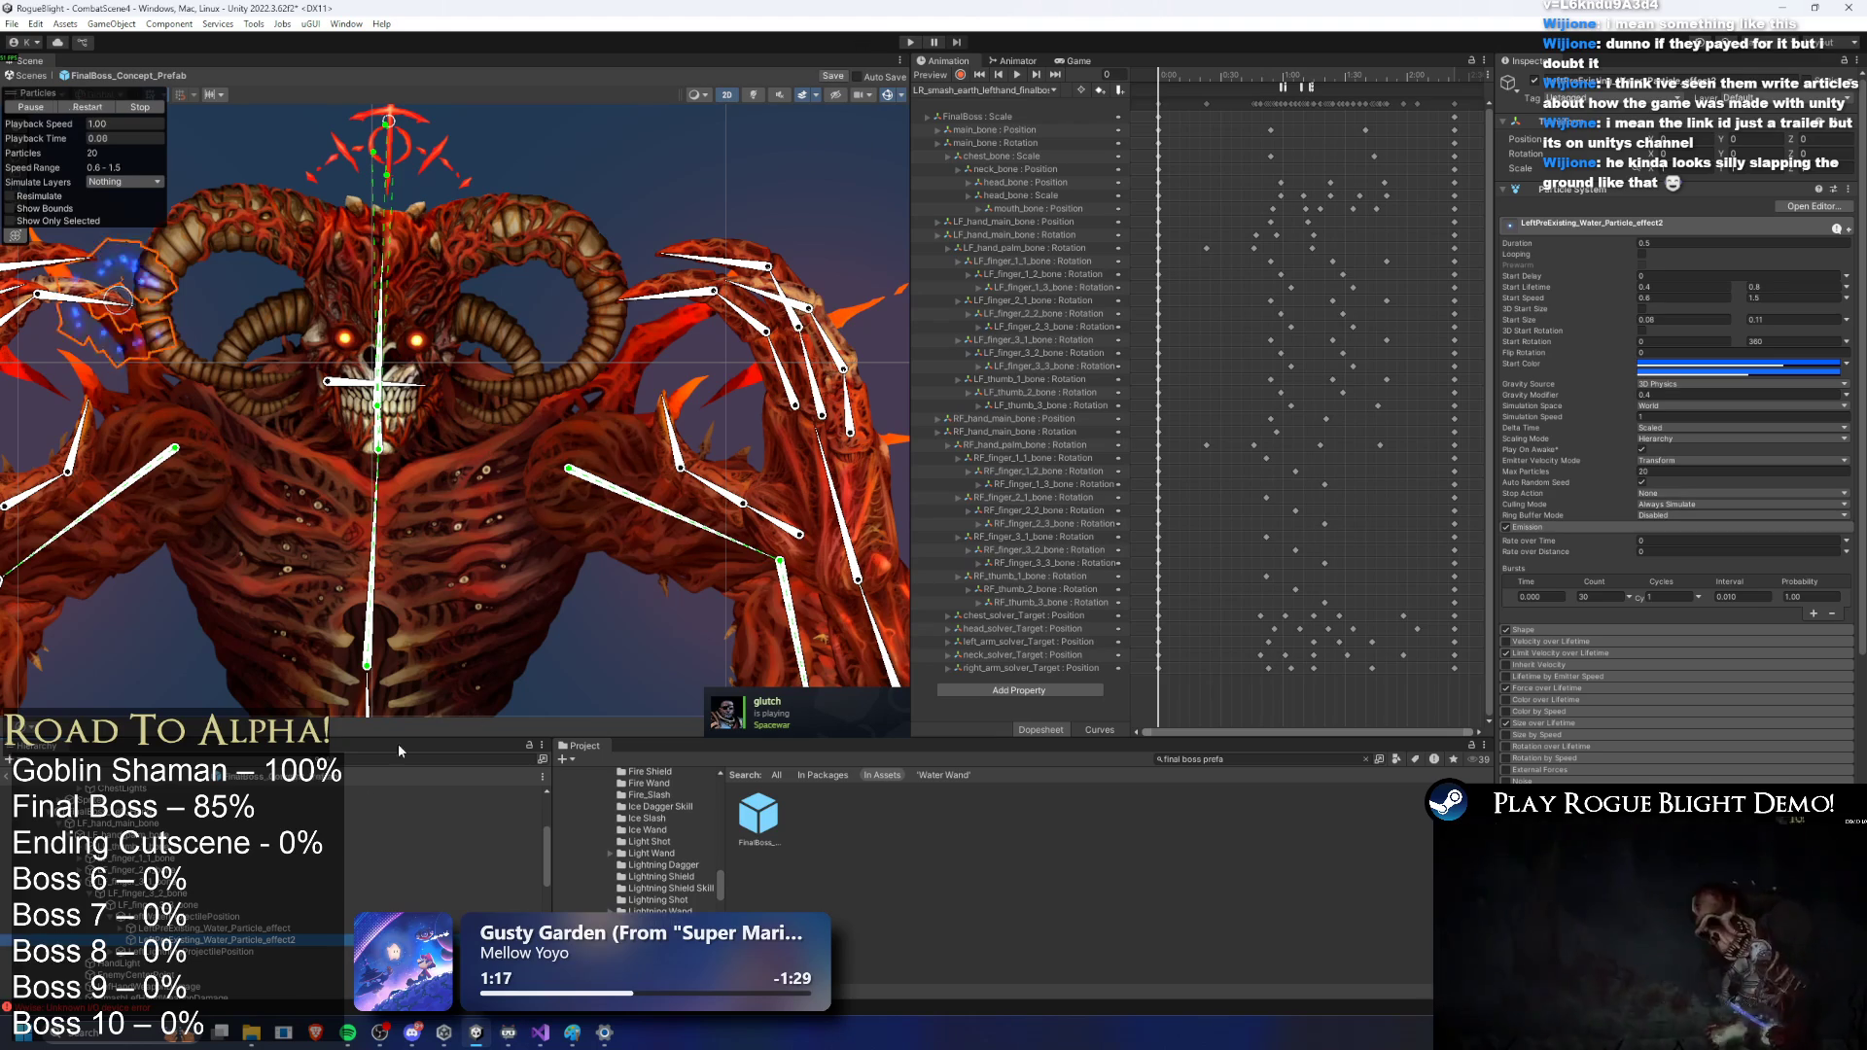
Step: Duplicate the left-hand water effect, frame it, and make its burst emit a single particle
{"action": "key", "text": "ctrl+d"}
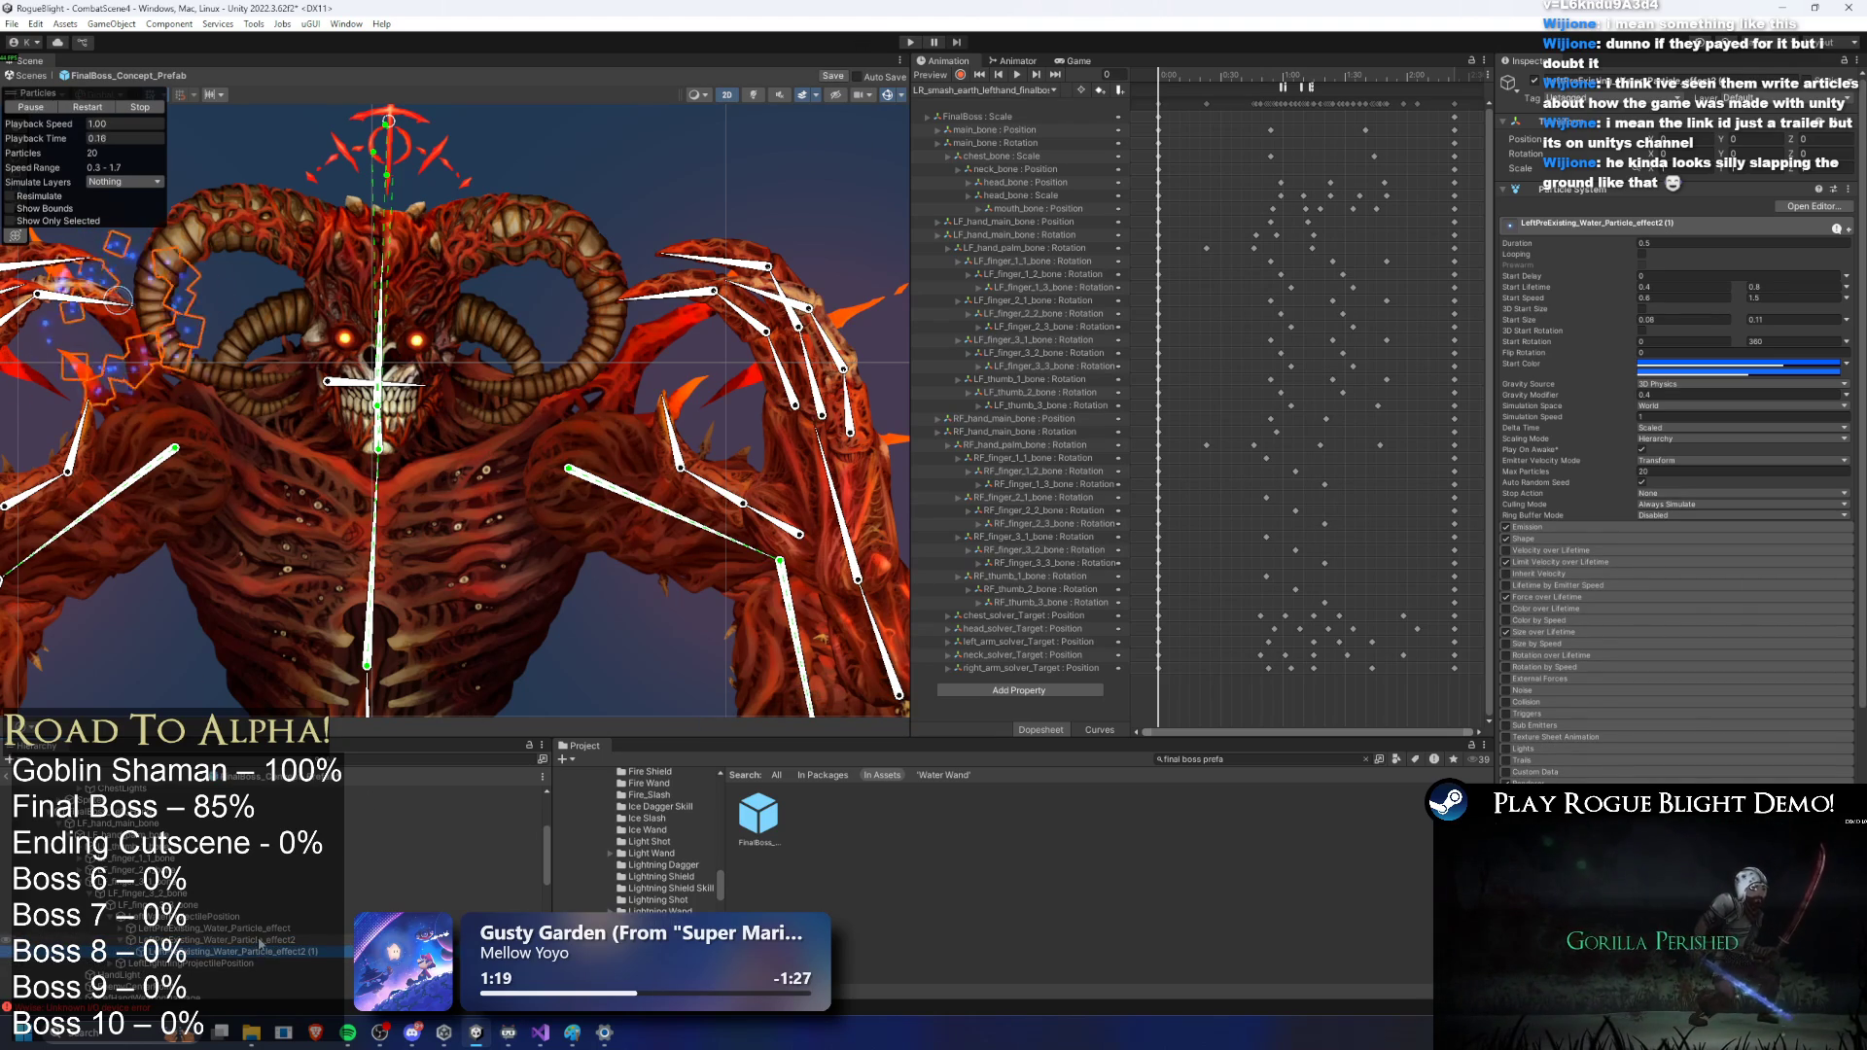
{"action": "key", "text": "f"}
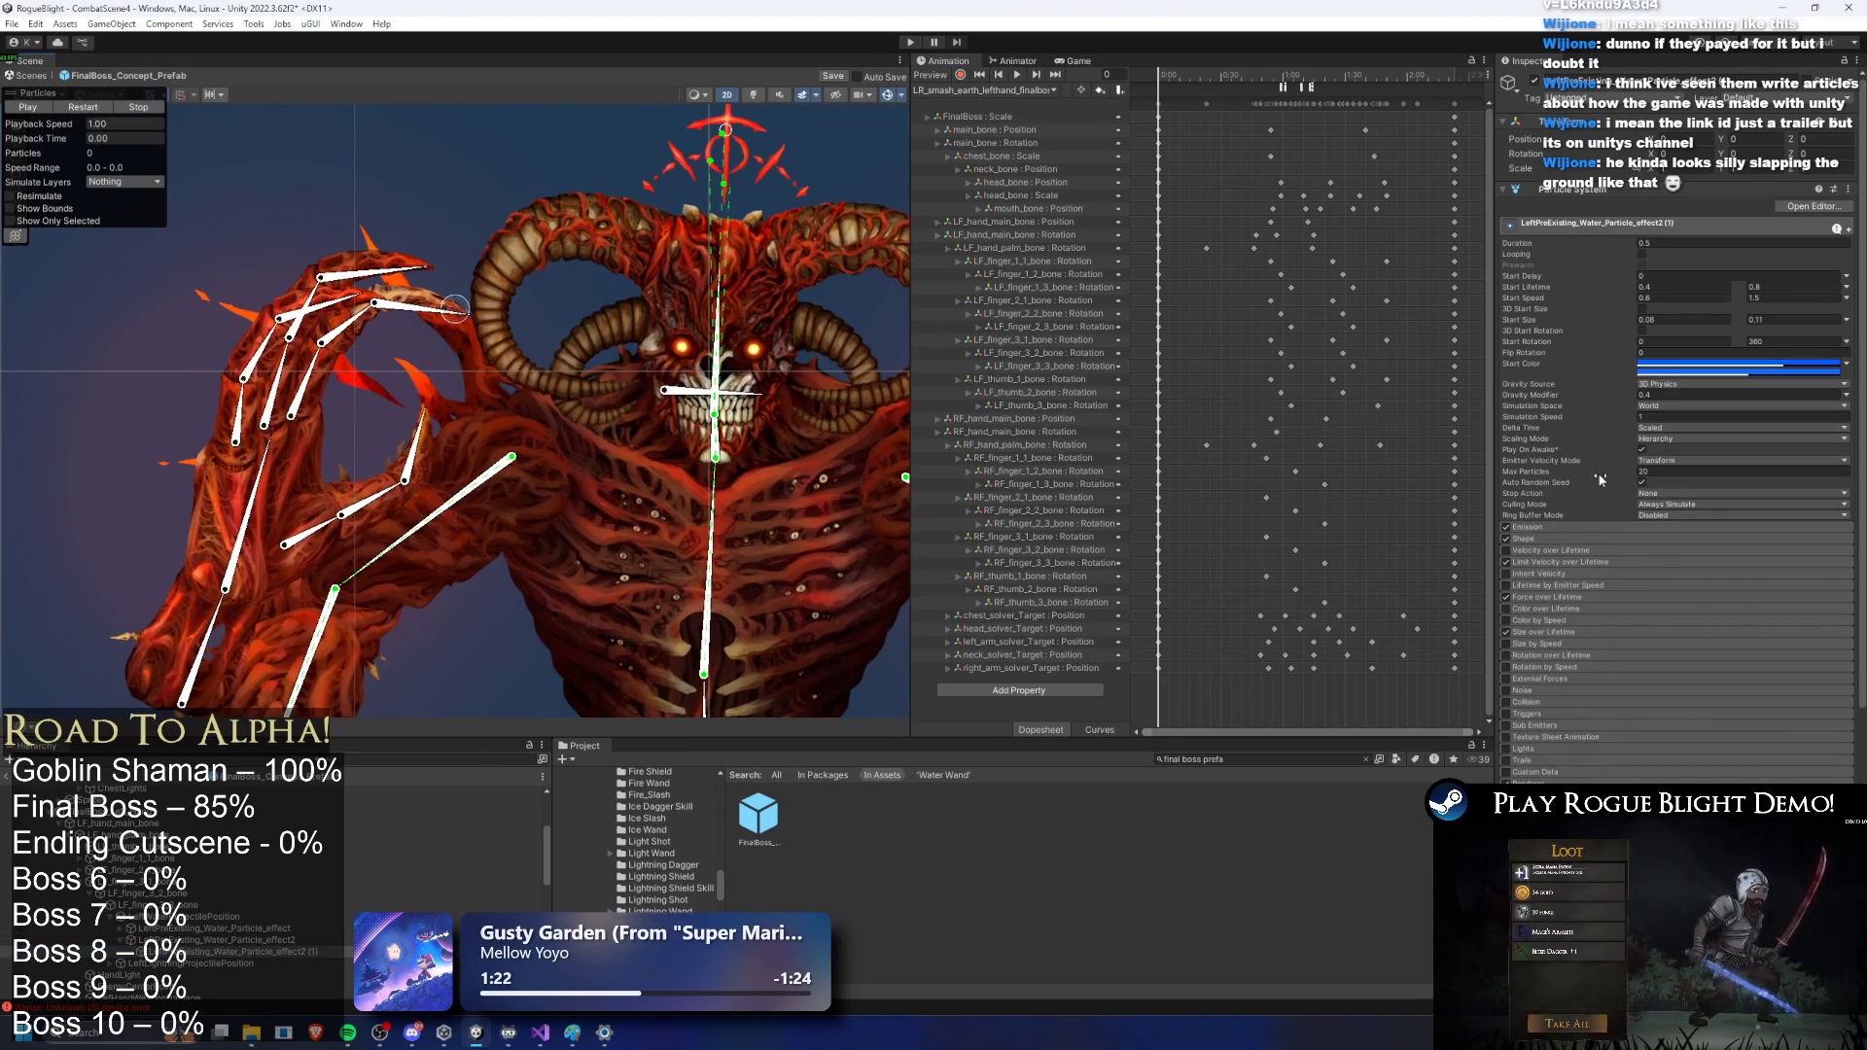
{"action": "left_click", "coordinate": [1579, 540]}
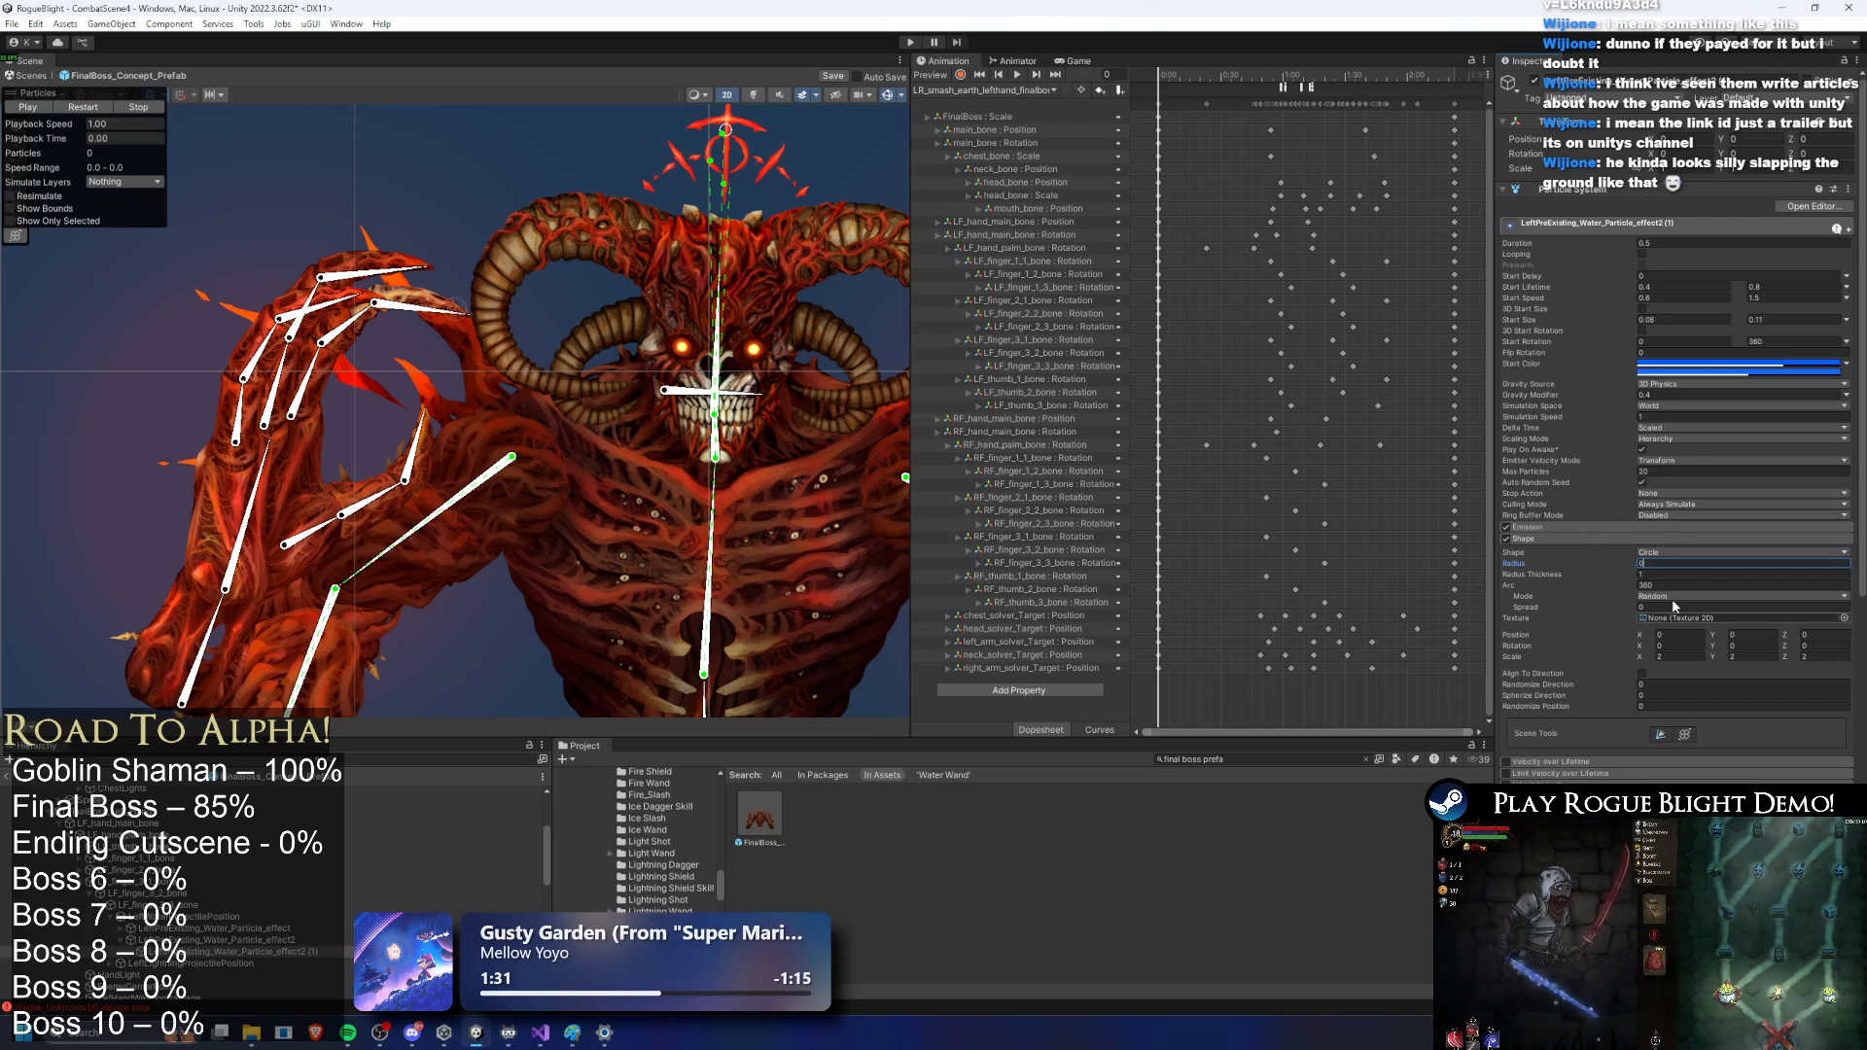
{"action": "left_click", "coordinate": [1572, 526]}
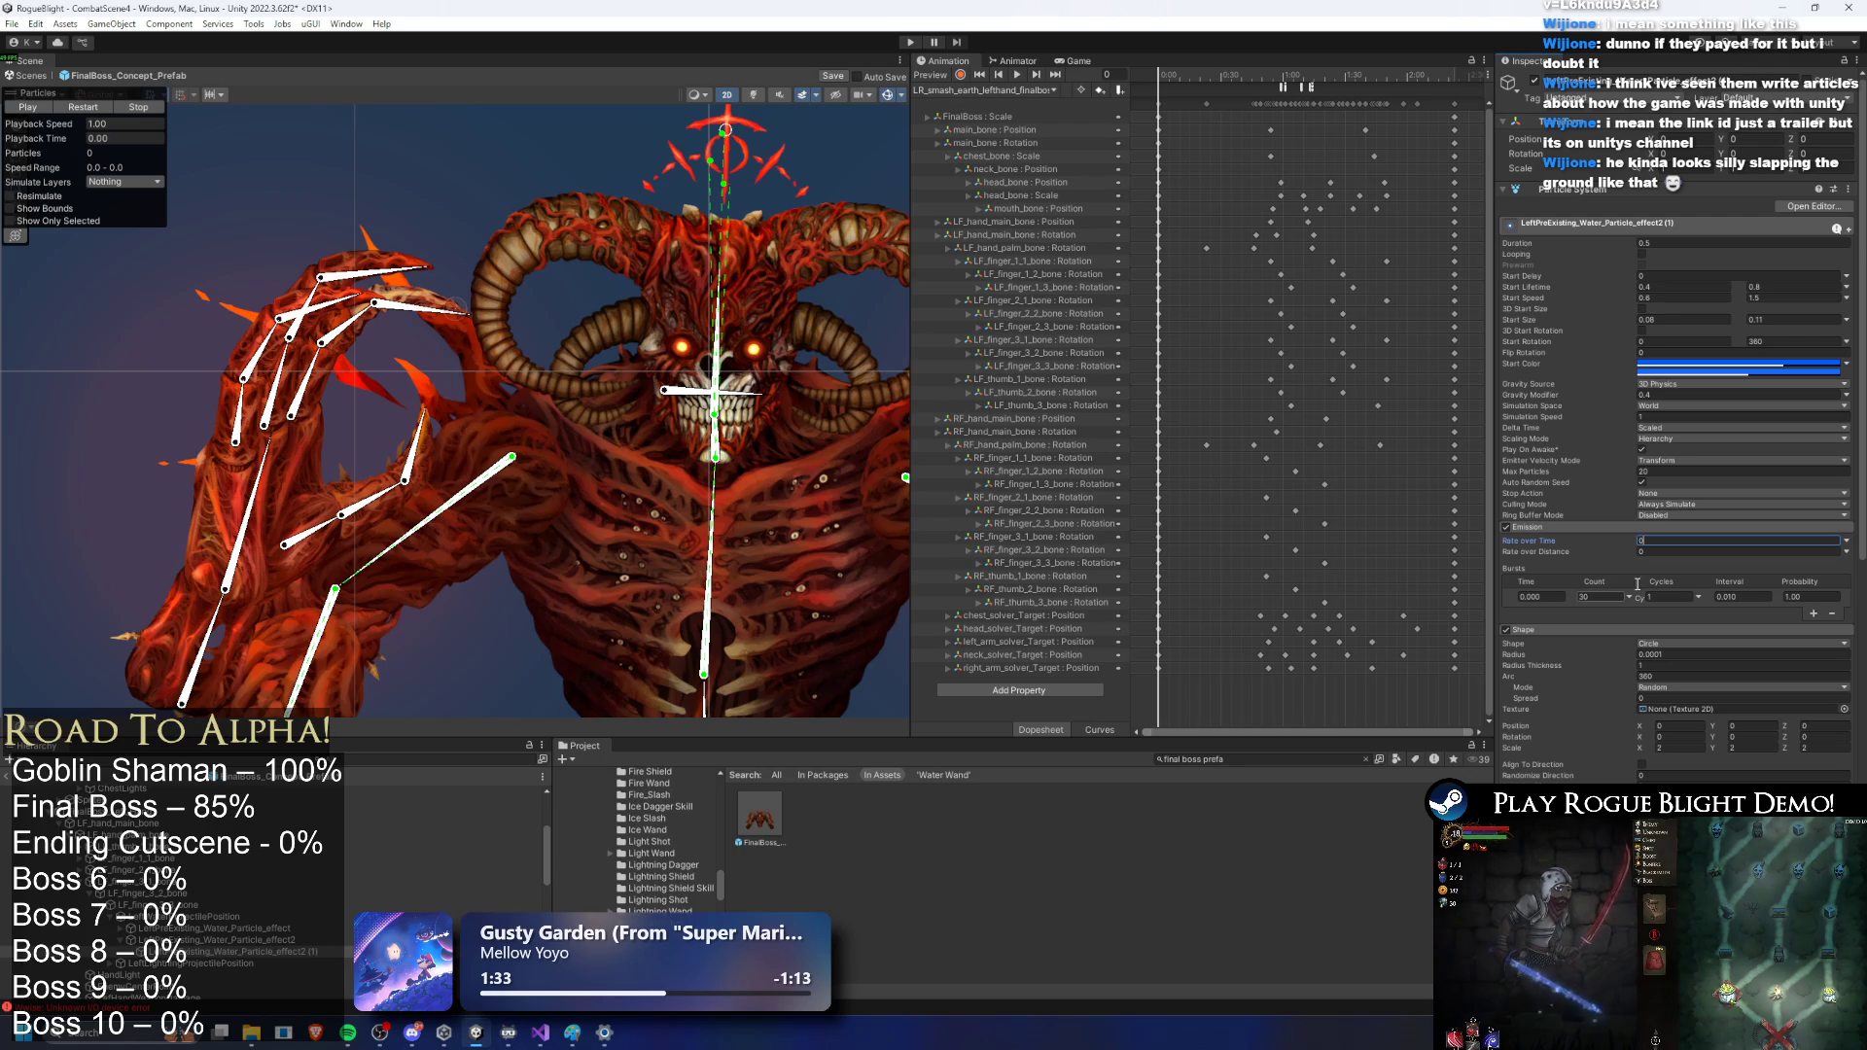
{"action": "left_click", "coordinate": [94, 110]}
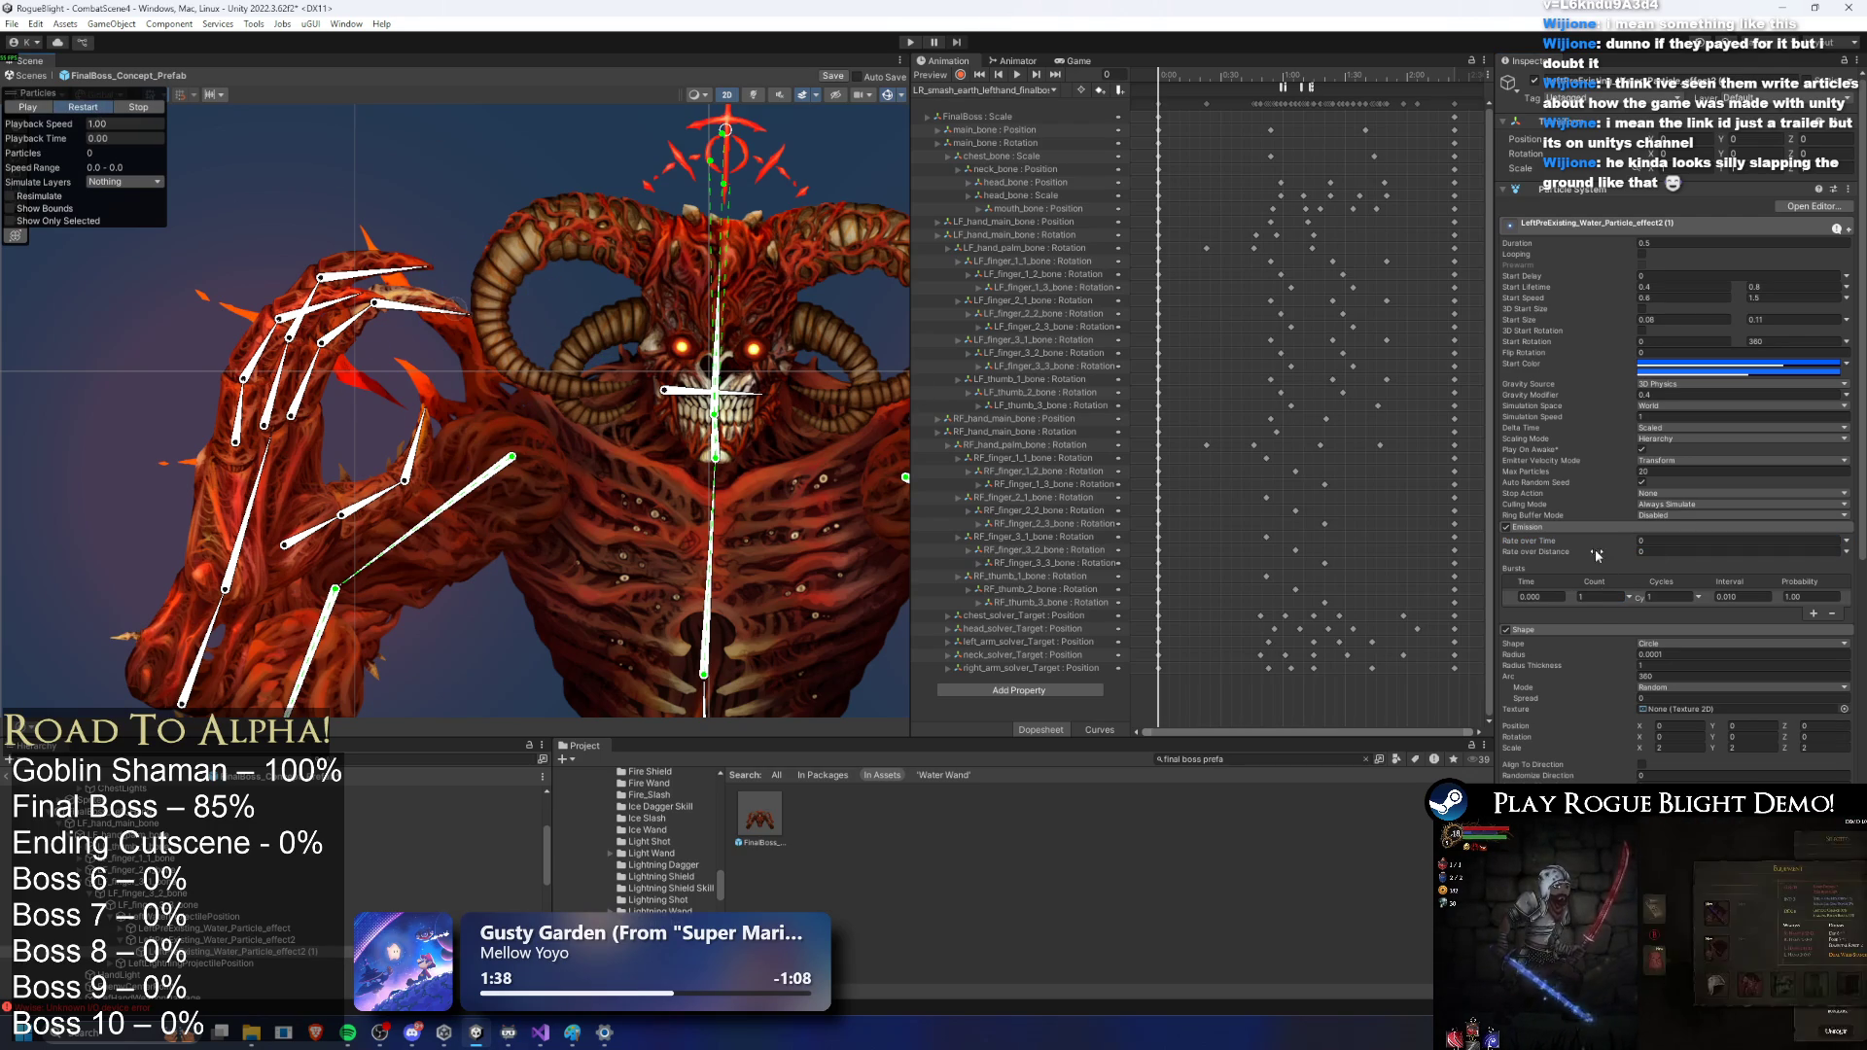
{"action": "left_click", "coordinate": [1540, 527]}
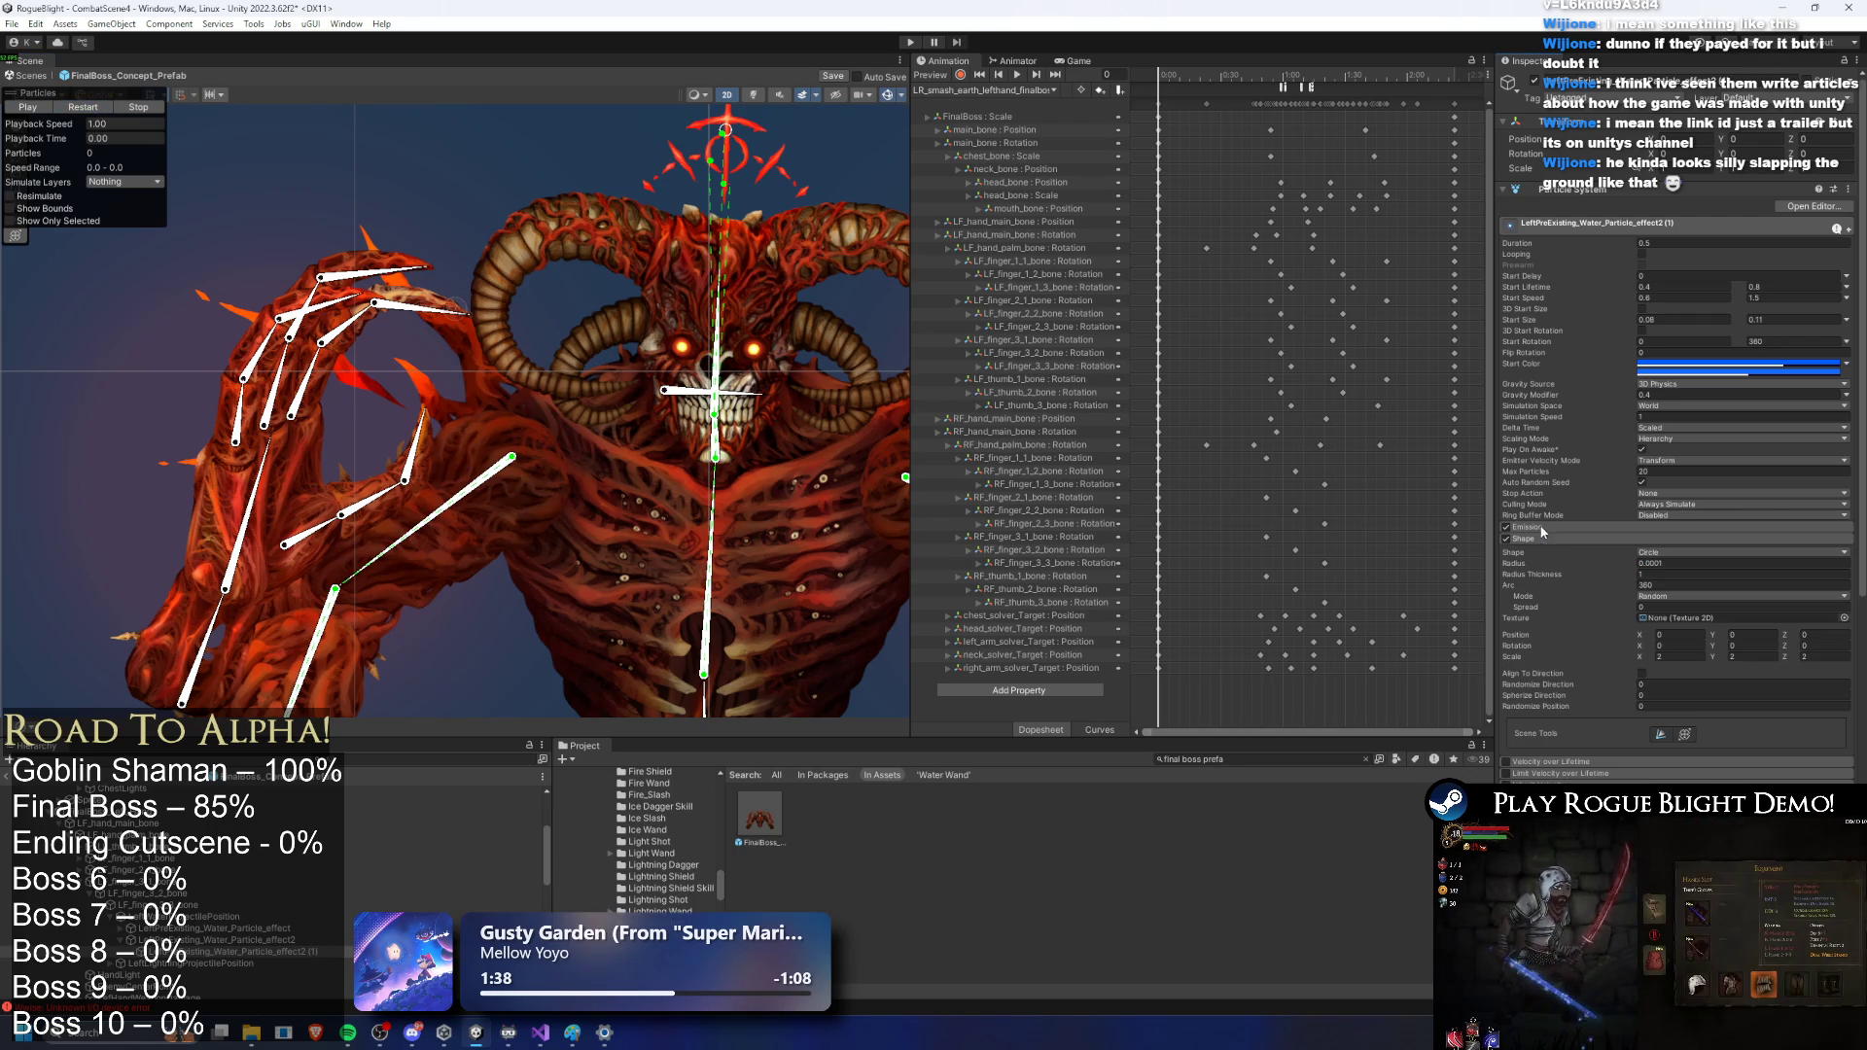
Step: Give the copy start speed 0/0, gravity modifier 0 and Local simulation space
{"action": "left_click", "coordinate": [1682, 298]}
{"action": "type", "text": "0"}
{"action": "key", "text": "Tab"}
{"action": "type", "text": "0"}
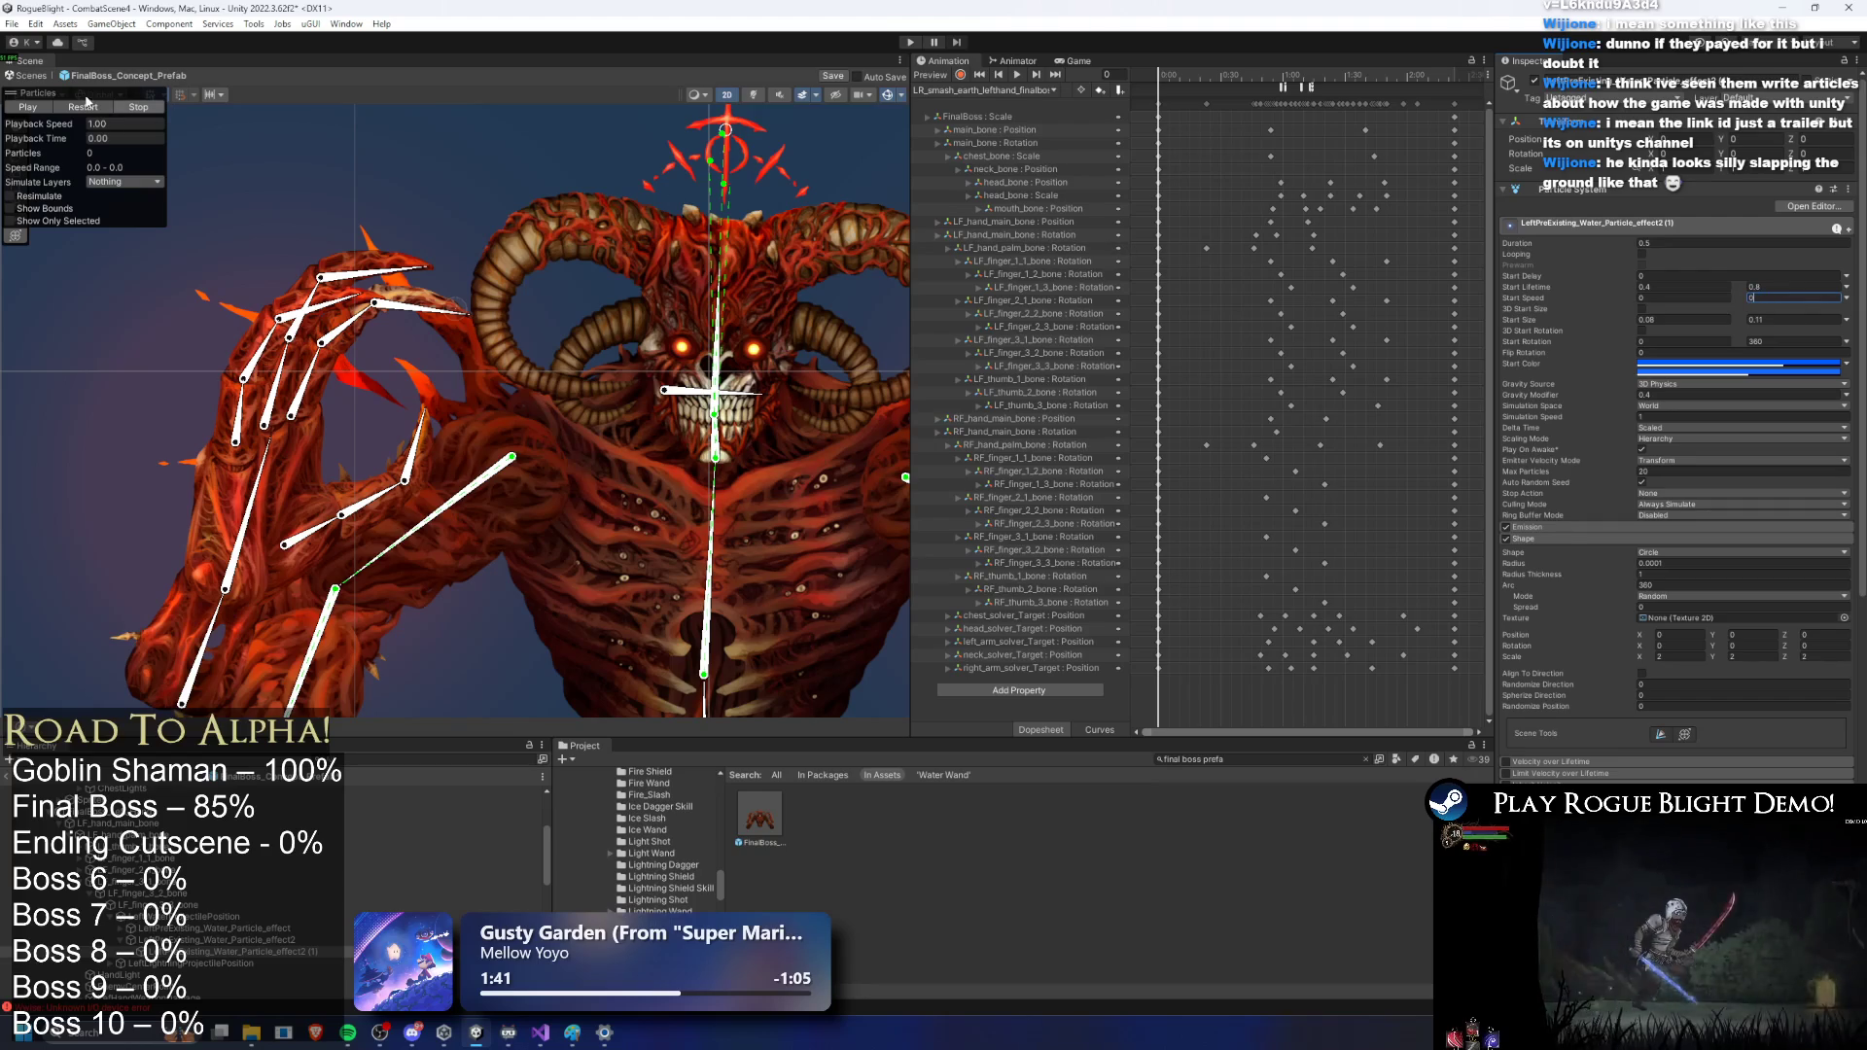
{"action": "left_click", "coordinate": [1660, 343]}
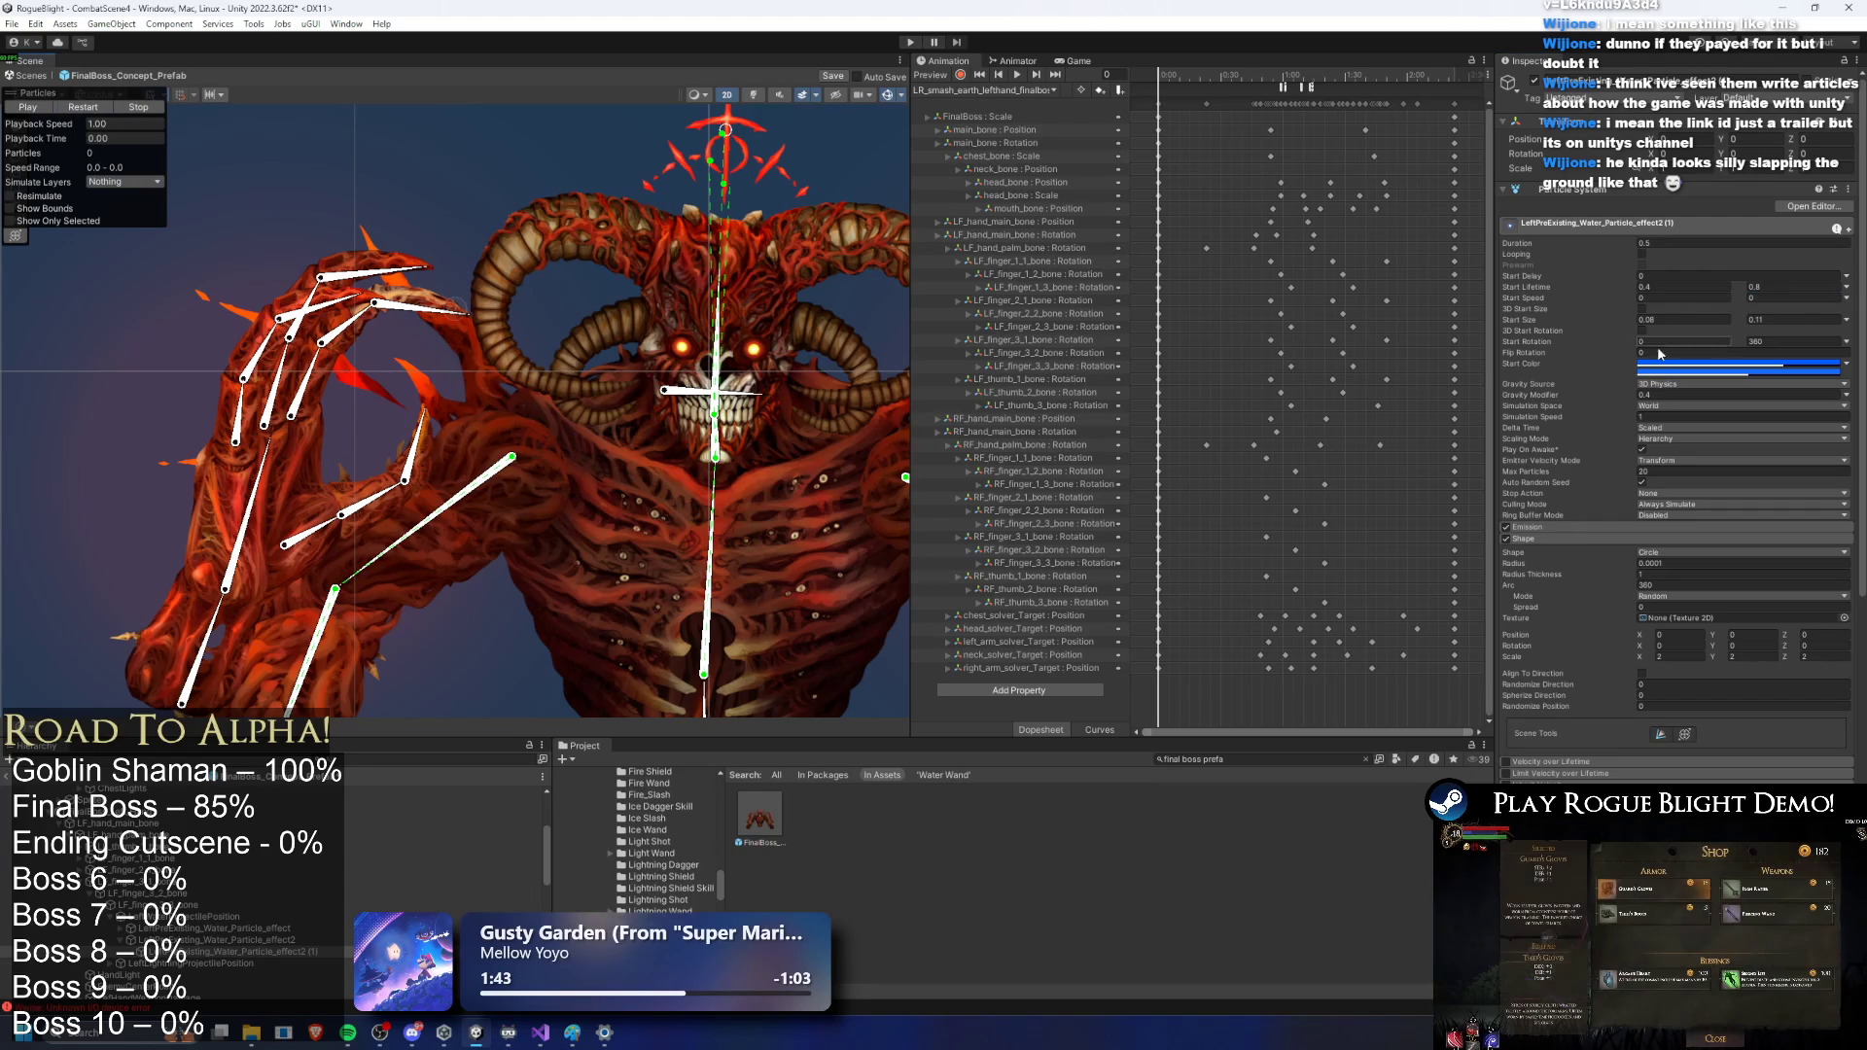
{"action": "left_click", "coordinate": [1658, 397]}
{"action": "type", "text": "0"}
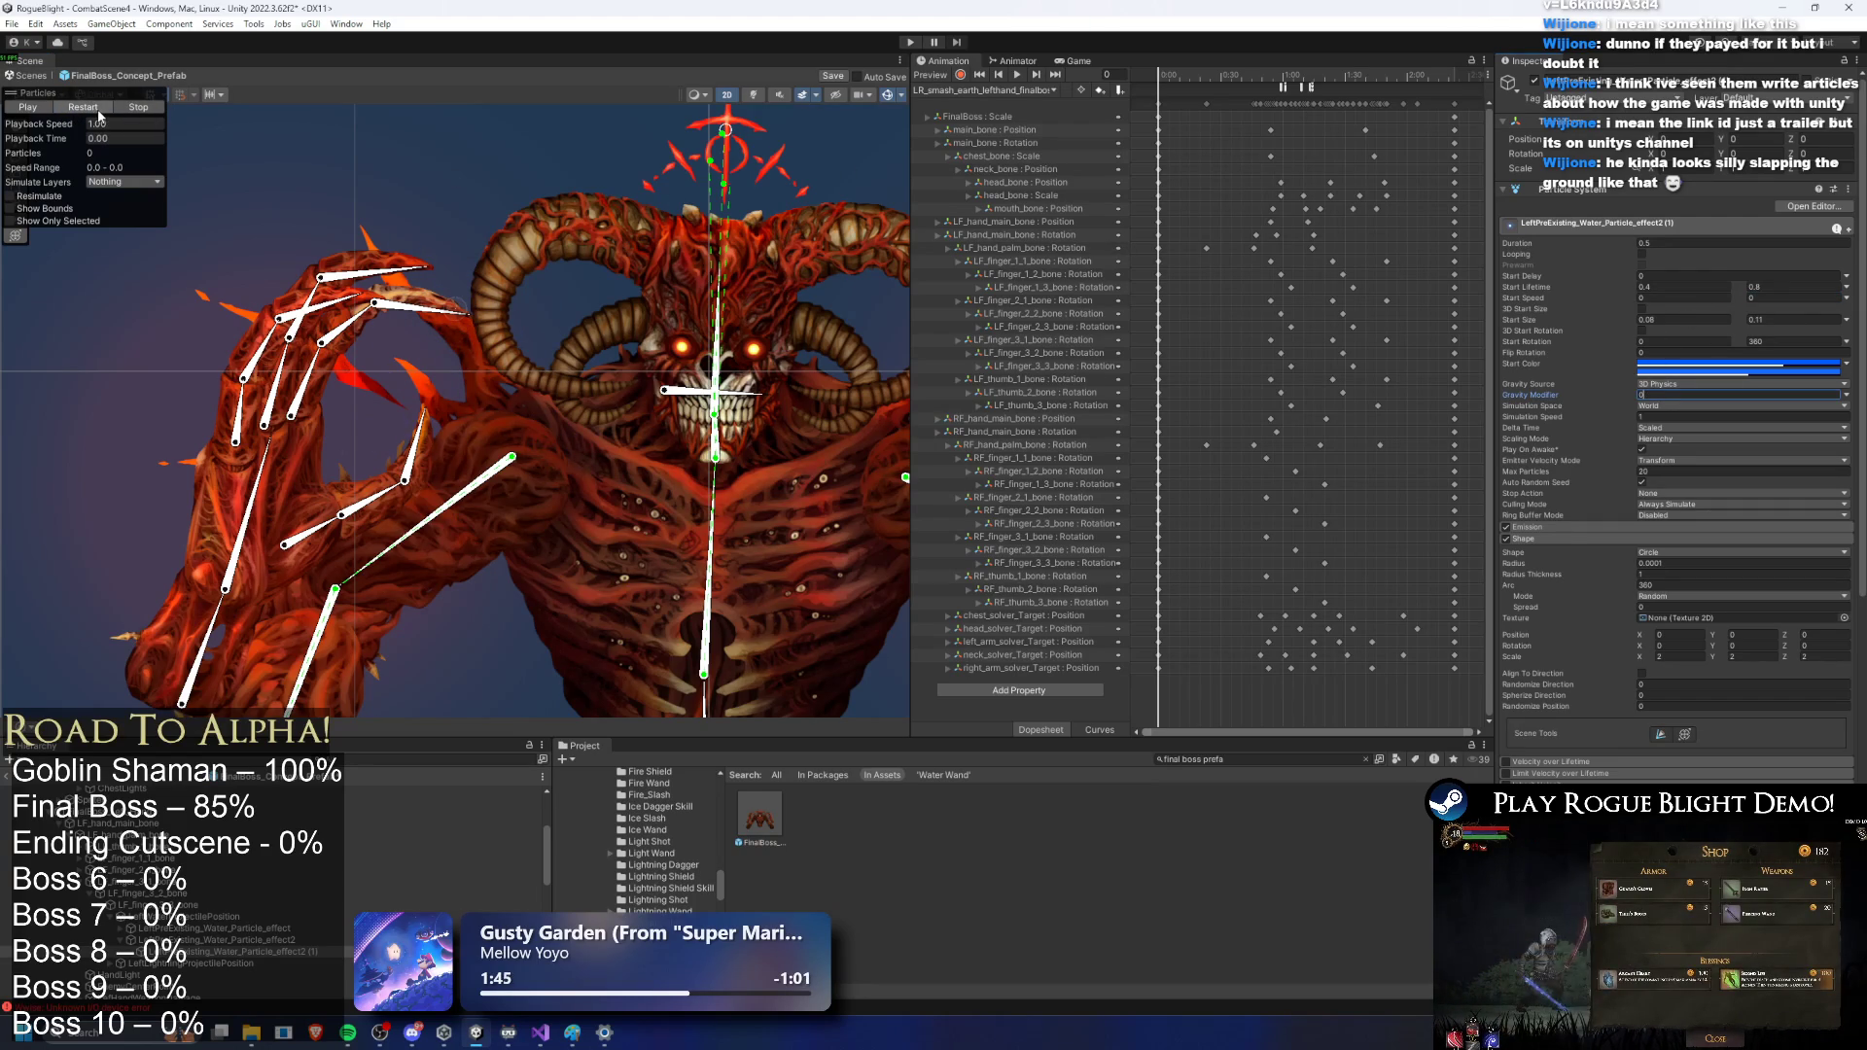
{"action": "left_click", "coordinate": [1658, 406]}
{"action": "left_click", "coordinate": [1663, 419]}
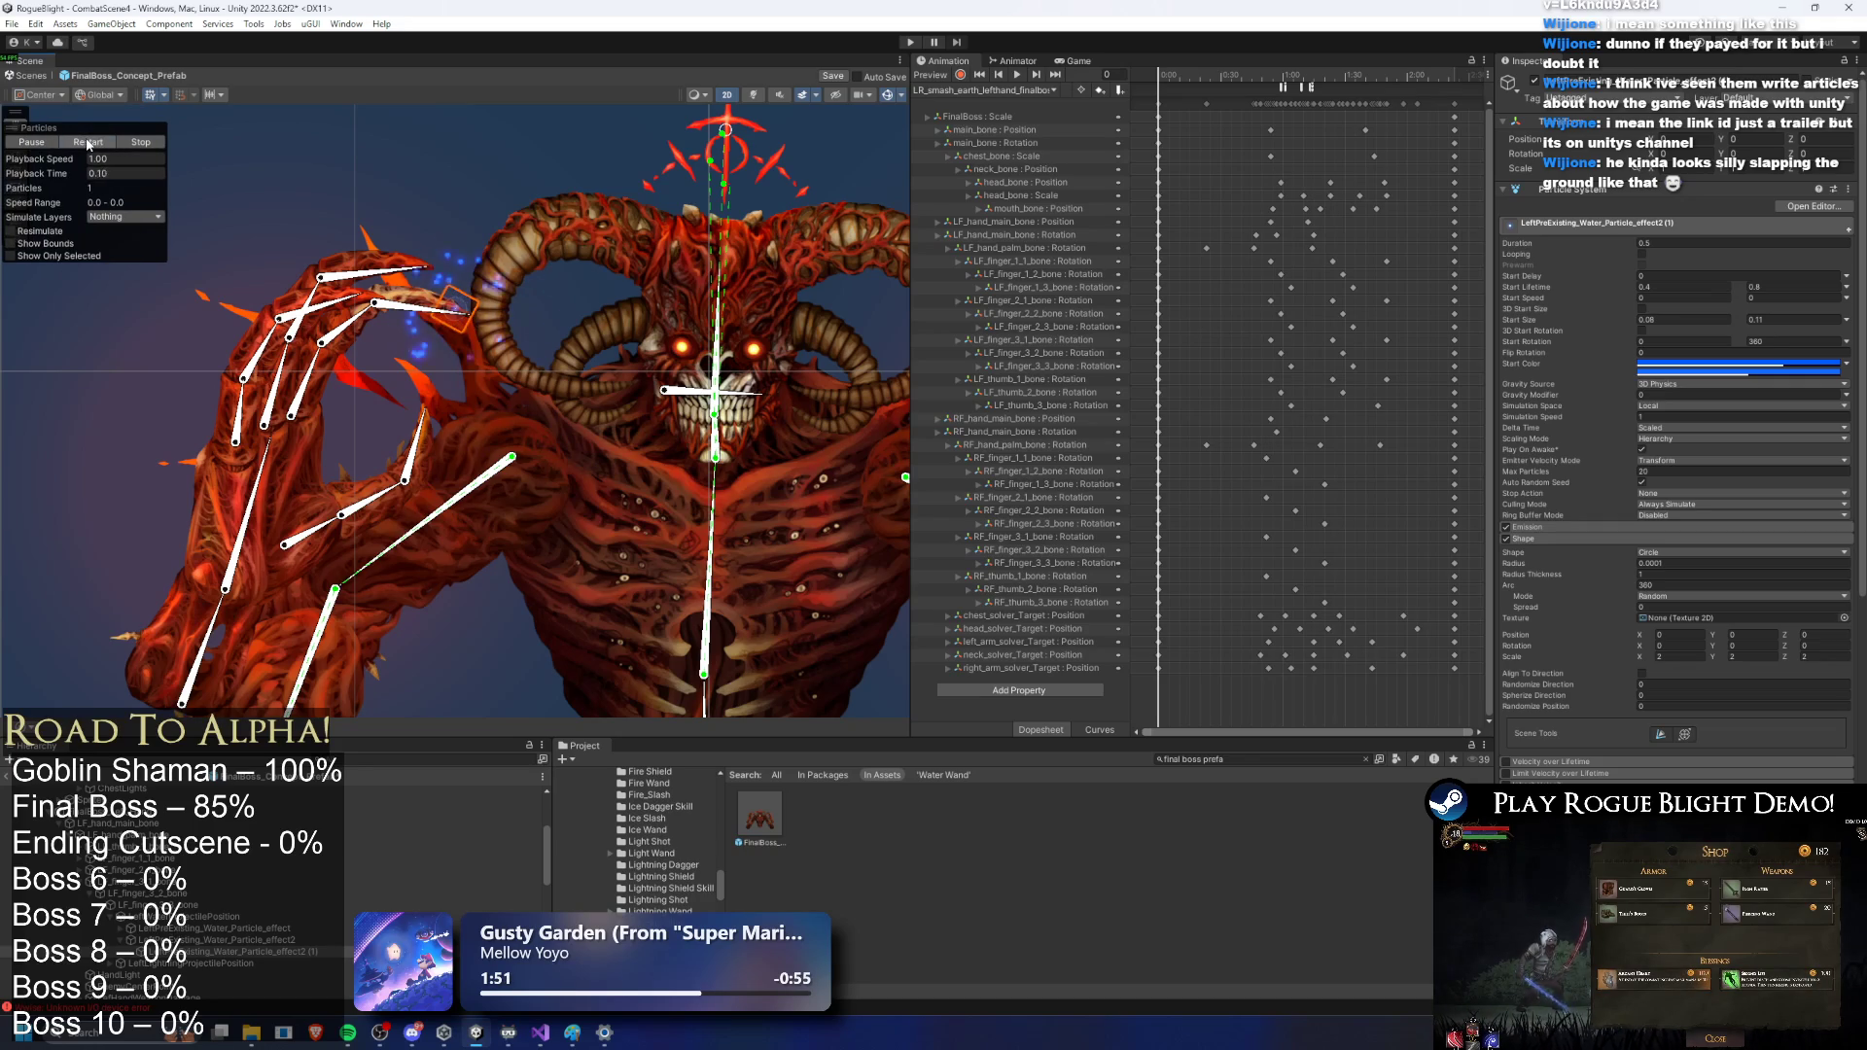
Step: Set the copy's start size to 0.5/0.5 and preview it
{"action": "scroll", "coordinate": [462, 321], "scroll_direction": "up", "scroll_amount": 2}
{"action": "scroll", "coordinate": [462, 321], "scroll_direction": "up", "scroll_amount": 2}
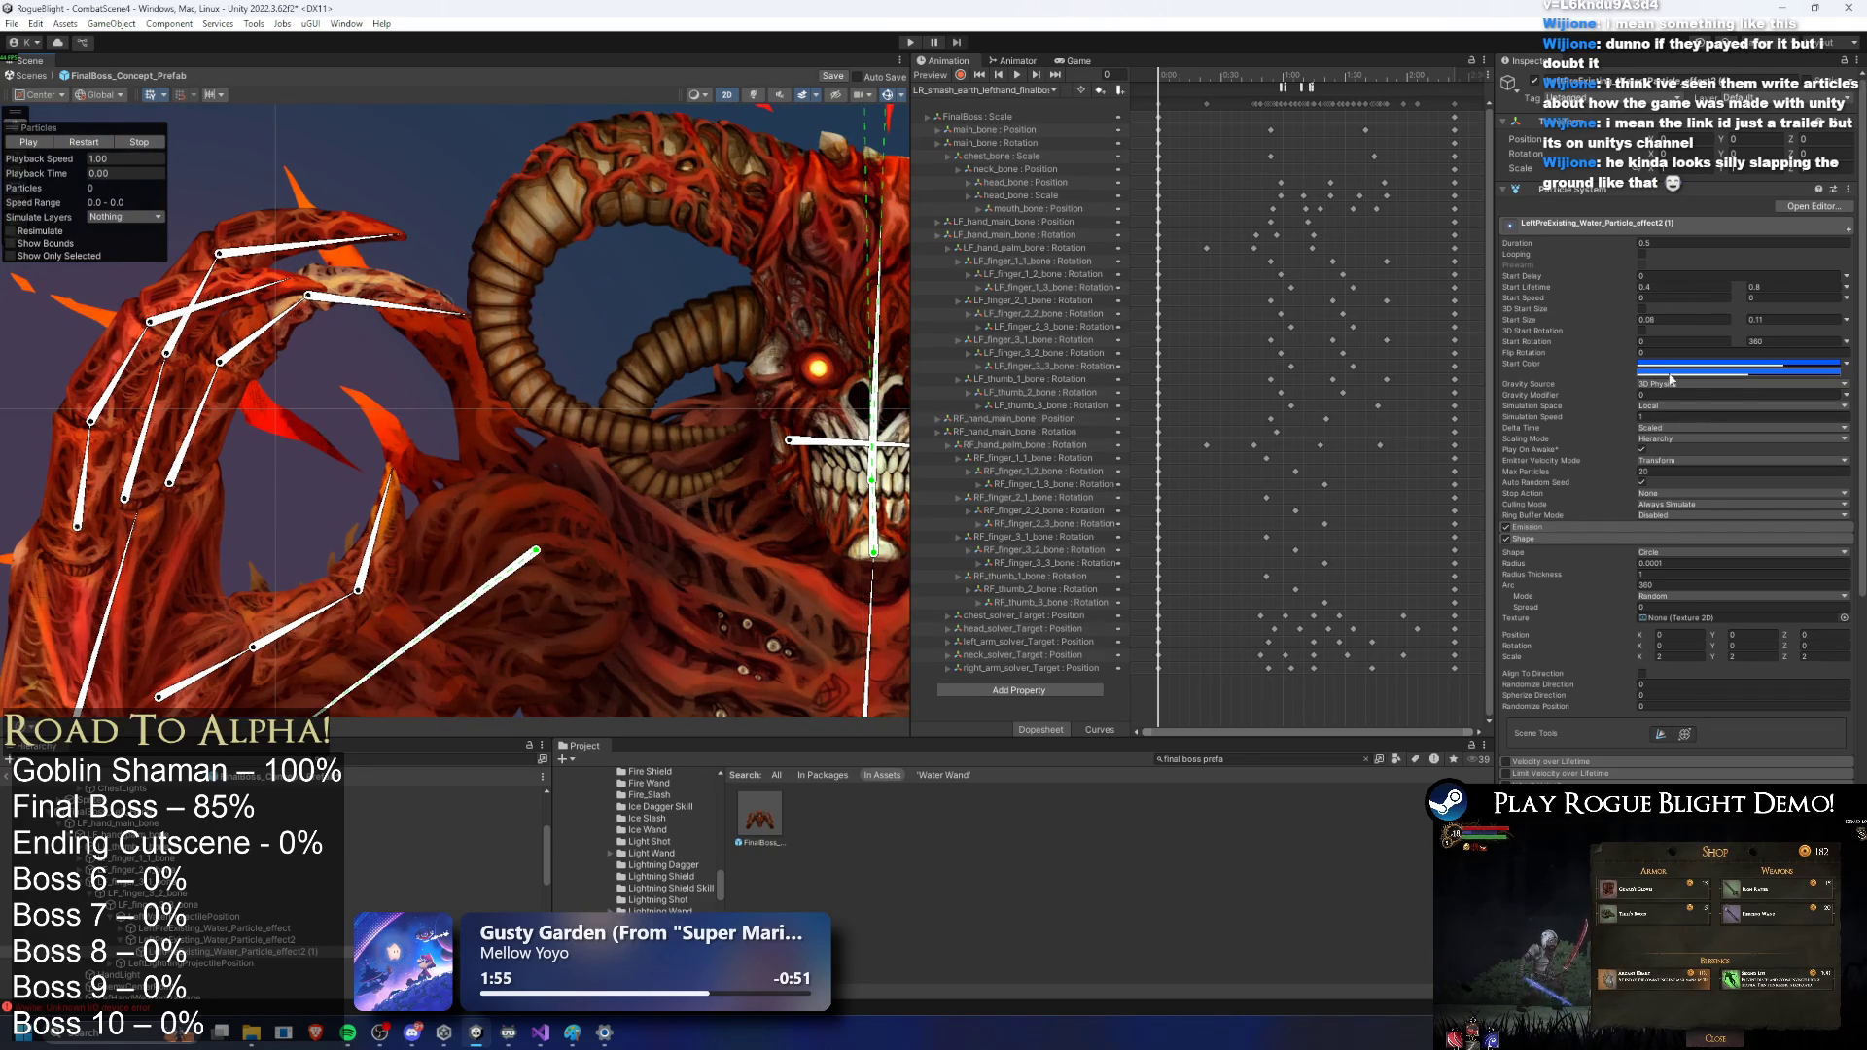
{"action": "scroll", "coordinate": [1719, 461], "scroll_direction": "down", "scroll_amount": 5}
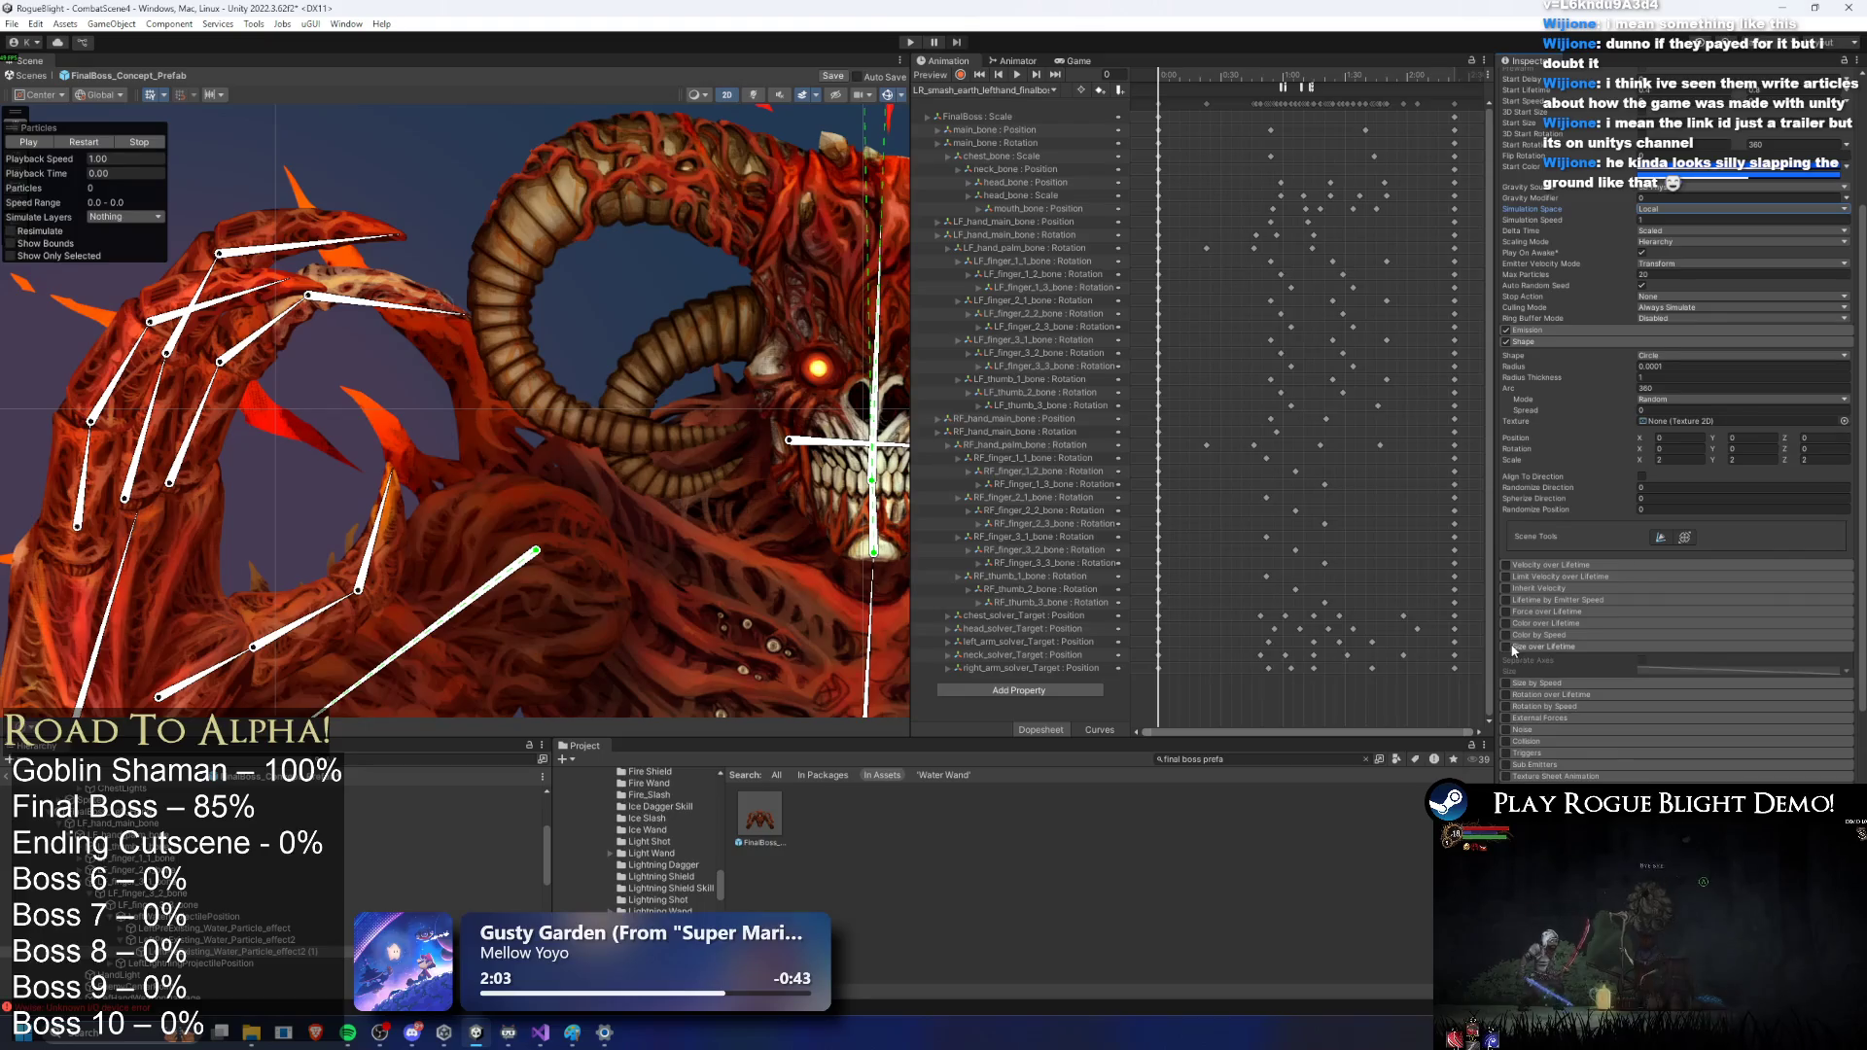
{"action": "left_click", "coordinate": [89, 143]}
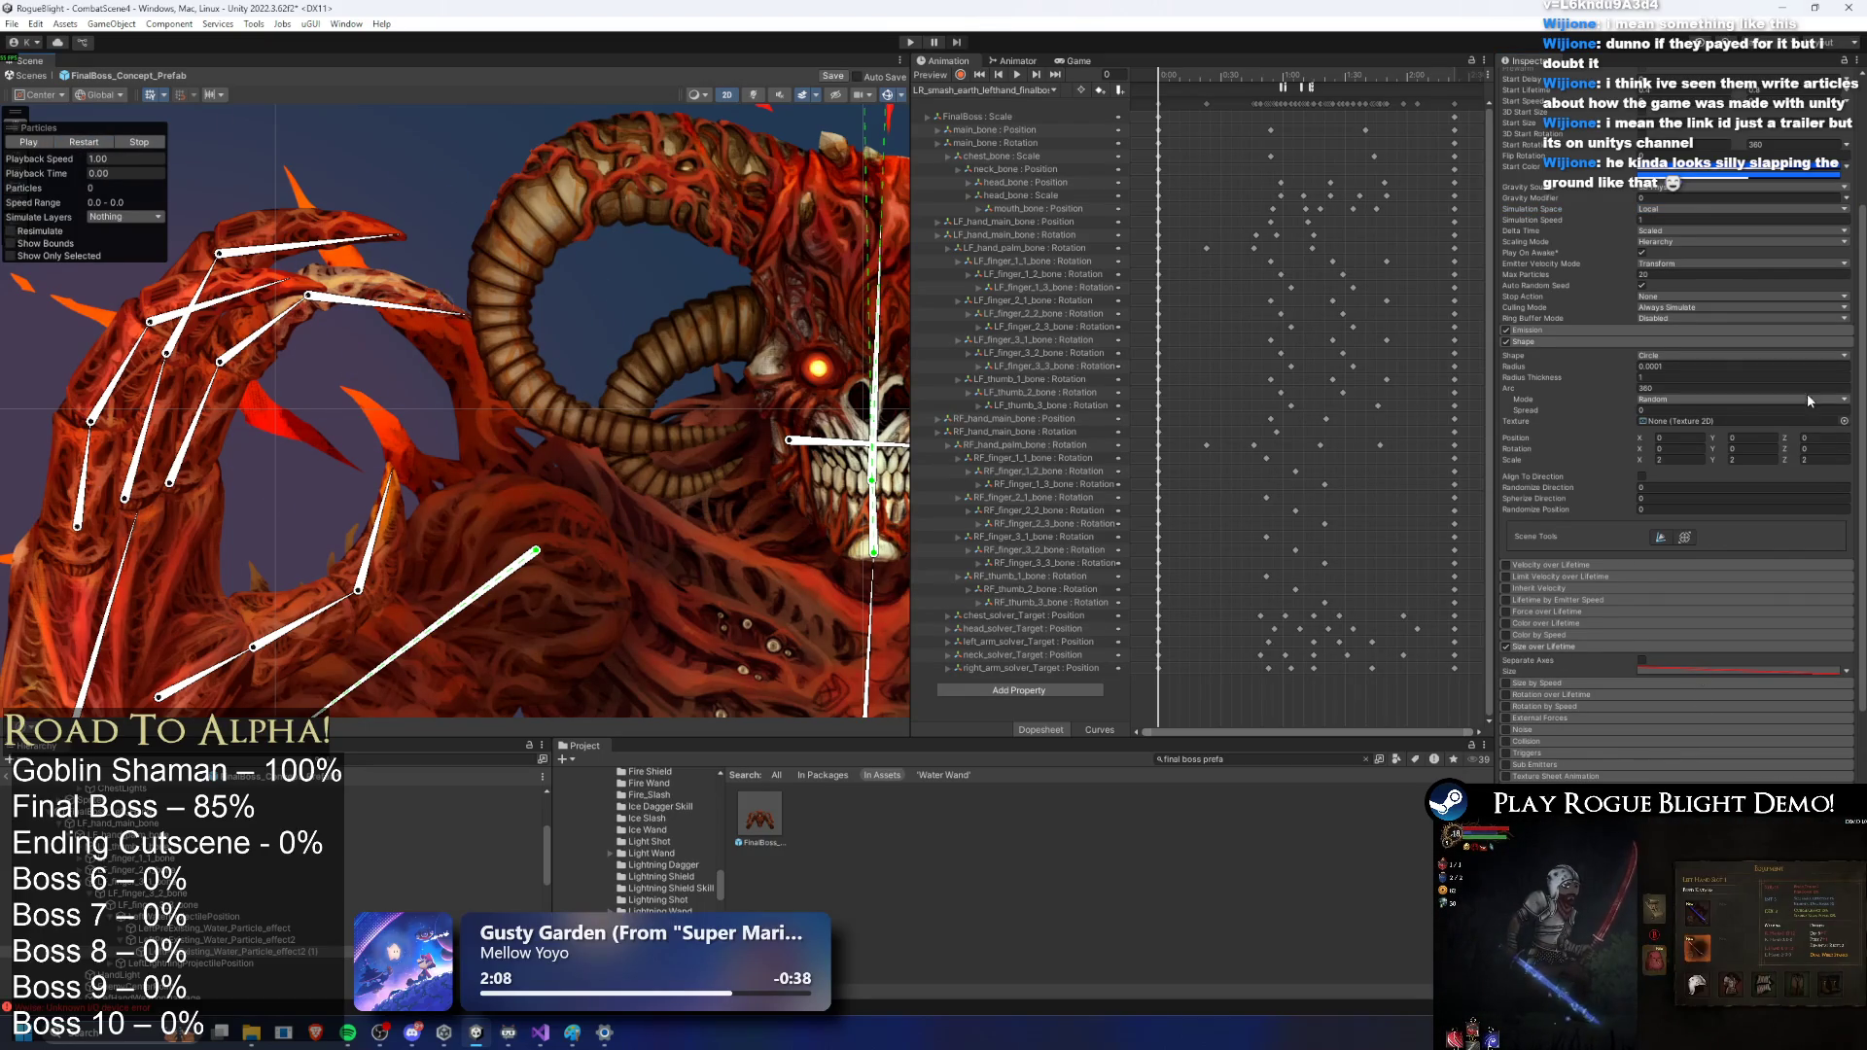
{"action": "scroll", "coordinate": [1833, 404], "scroll_direction": "up", "scroll_amount": 5}
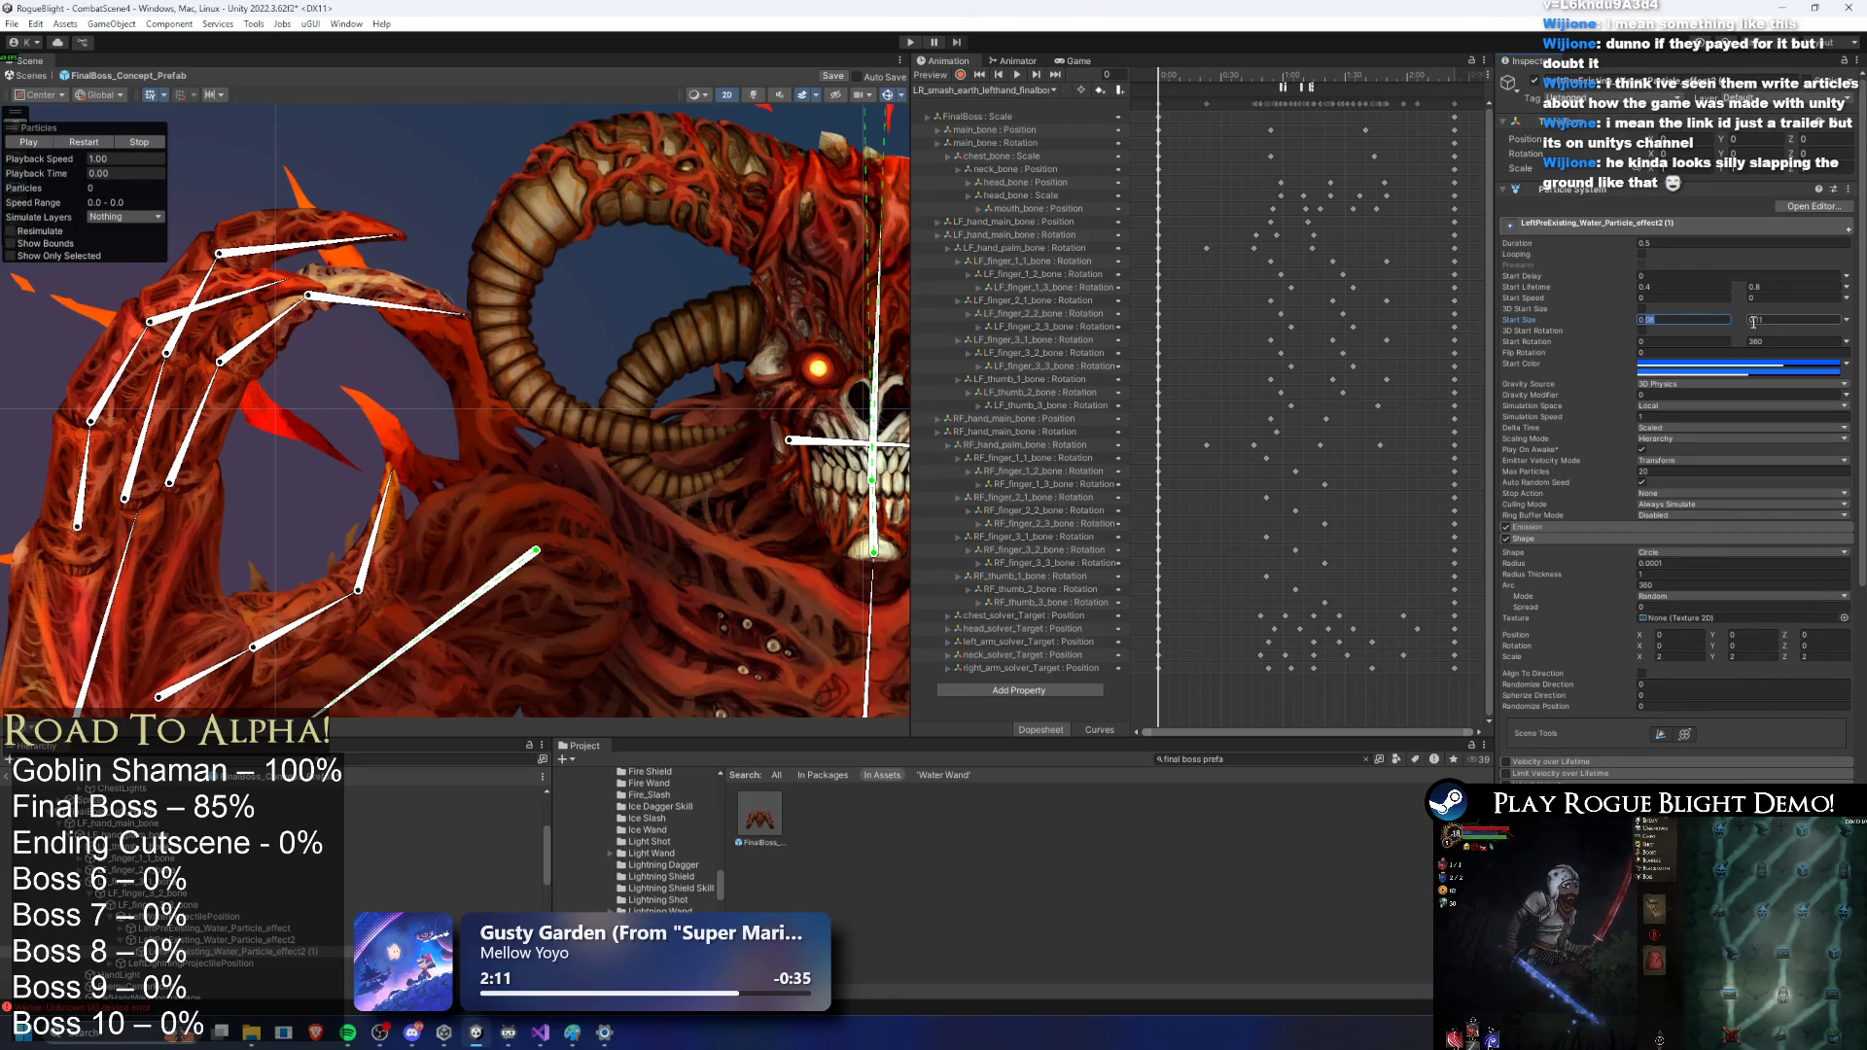
{"action": "left_click", "coordinate": [1755, 320]}
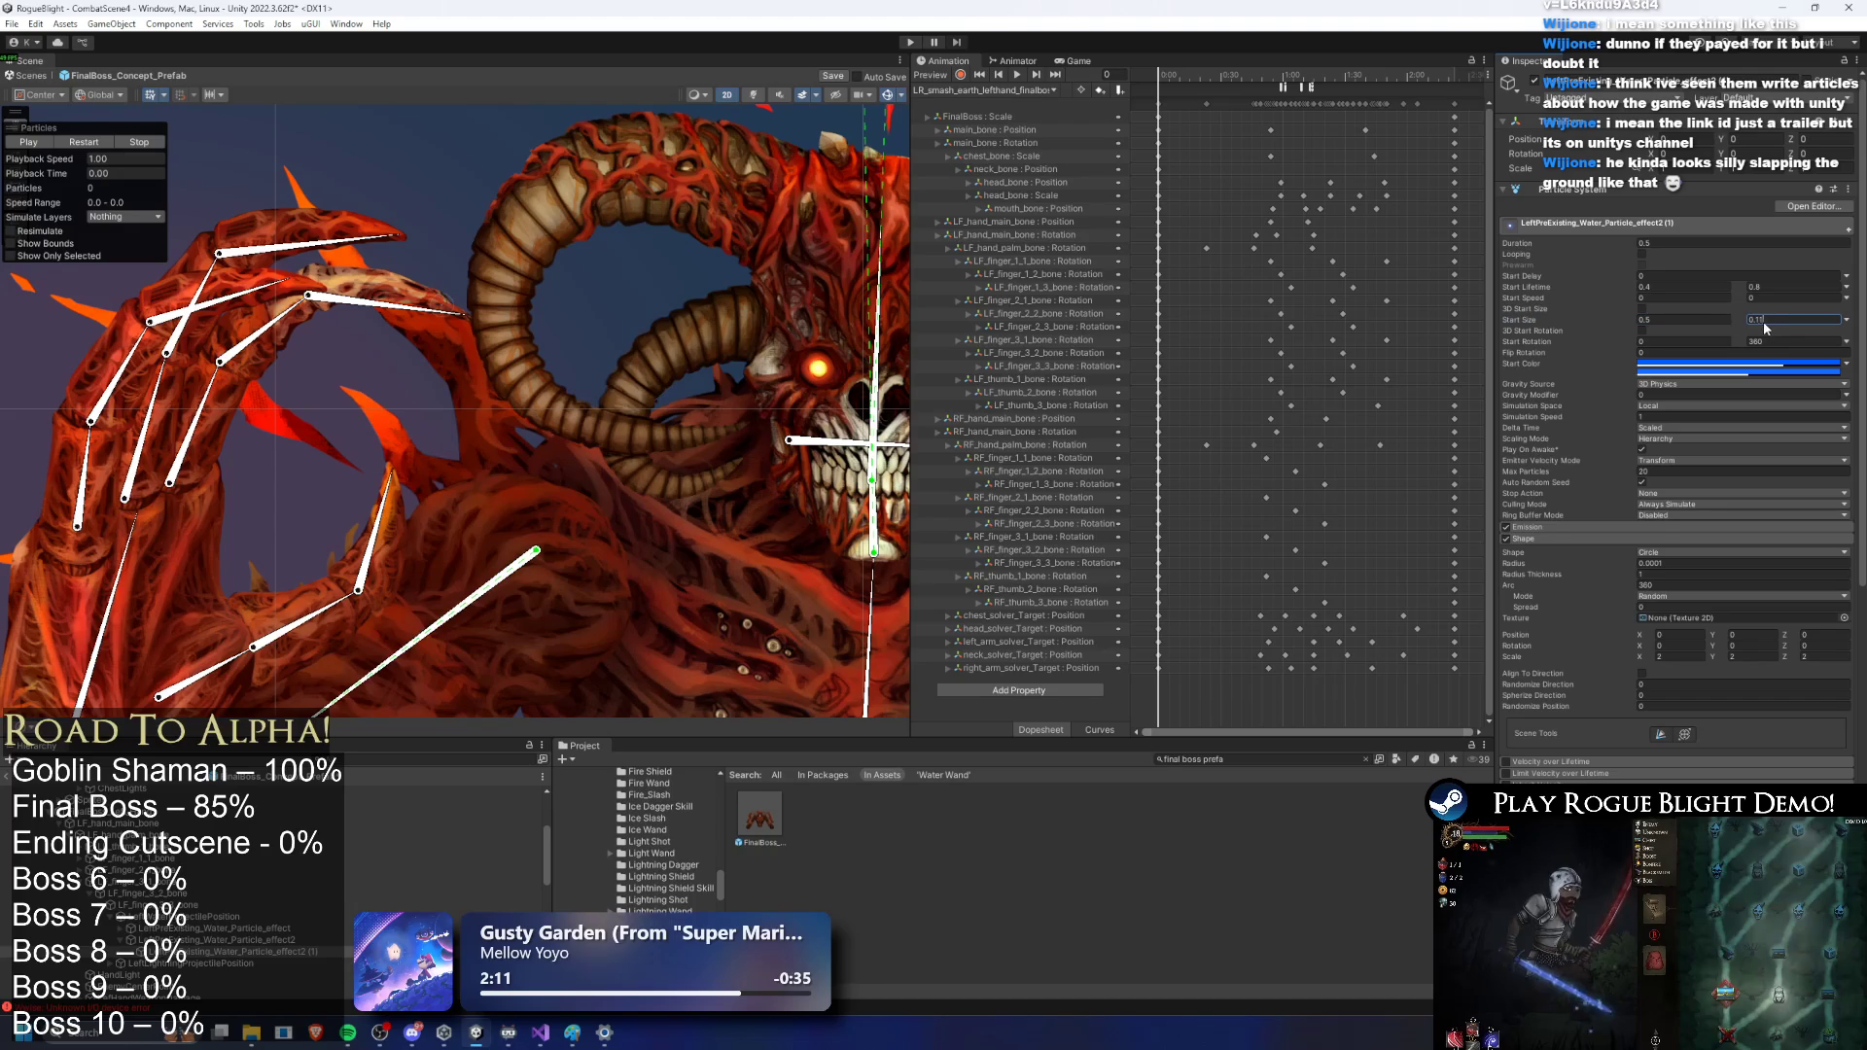
{"action": "key", "text": "Return"}
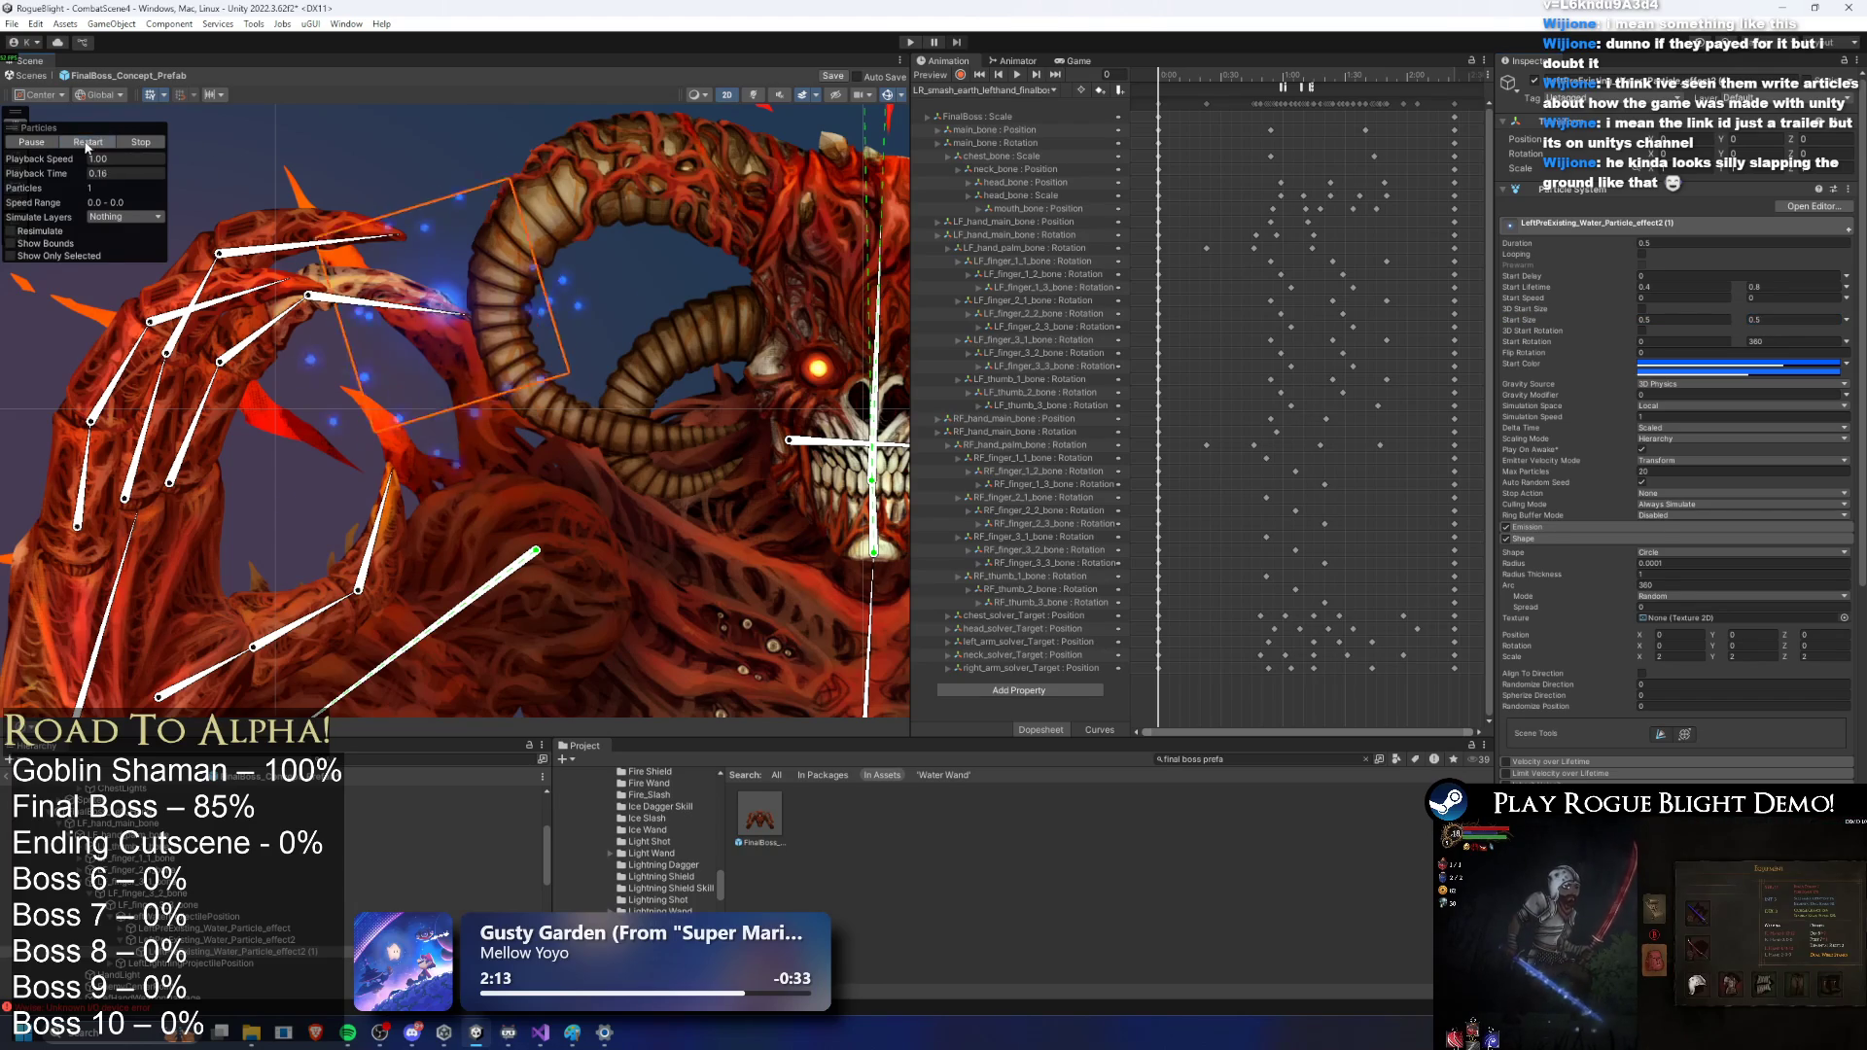
Step: Set start lifetime to 0.25–0.3, replay the preview, and locate the particles' material
{"action": "left_click", "coordinate": [1667, 320]}
{"action": "left_click", "coordinate": [1690, 287]}
{"action": "type", "text": "0.1"}
{"action": "key", "text": "Tab"}
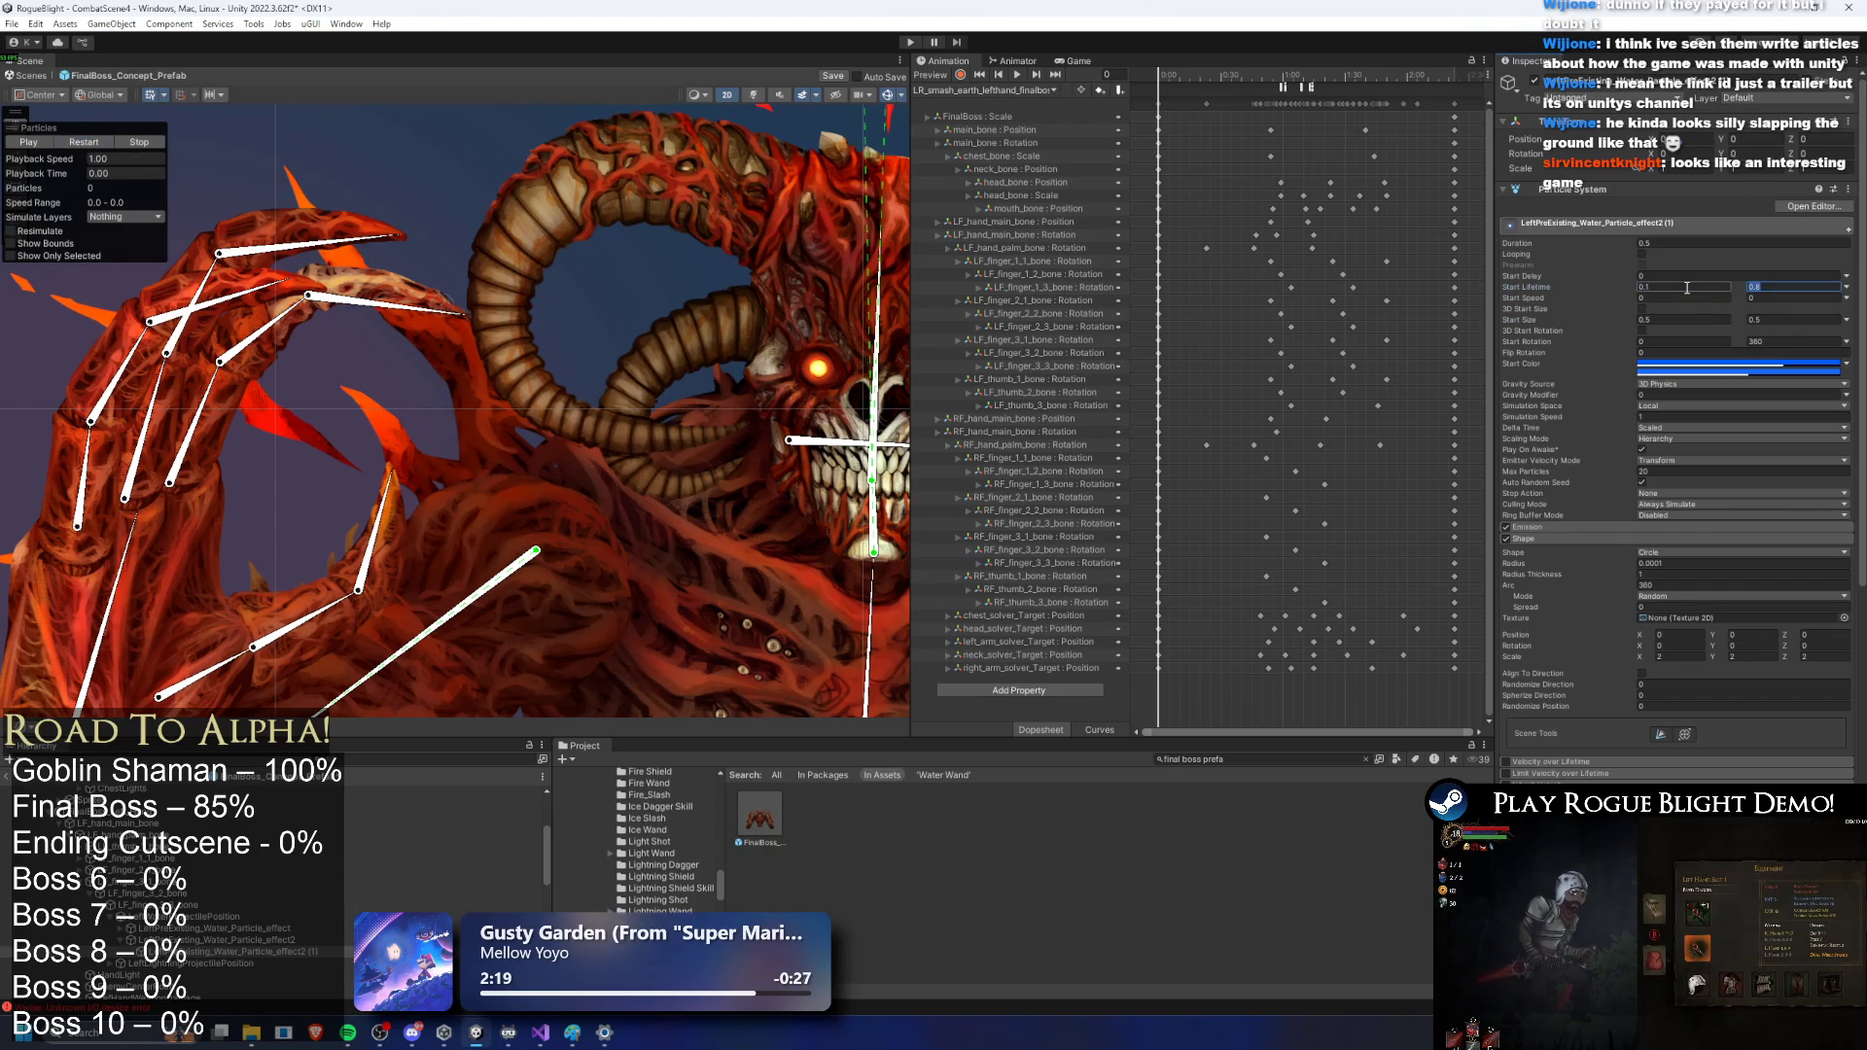
{"action": "left_click", "coordinate": [100, 143]}
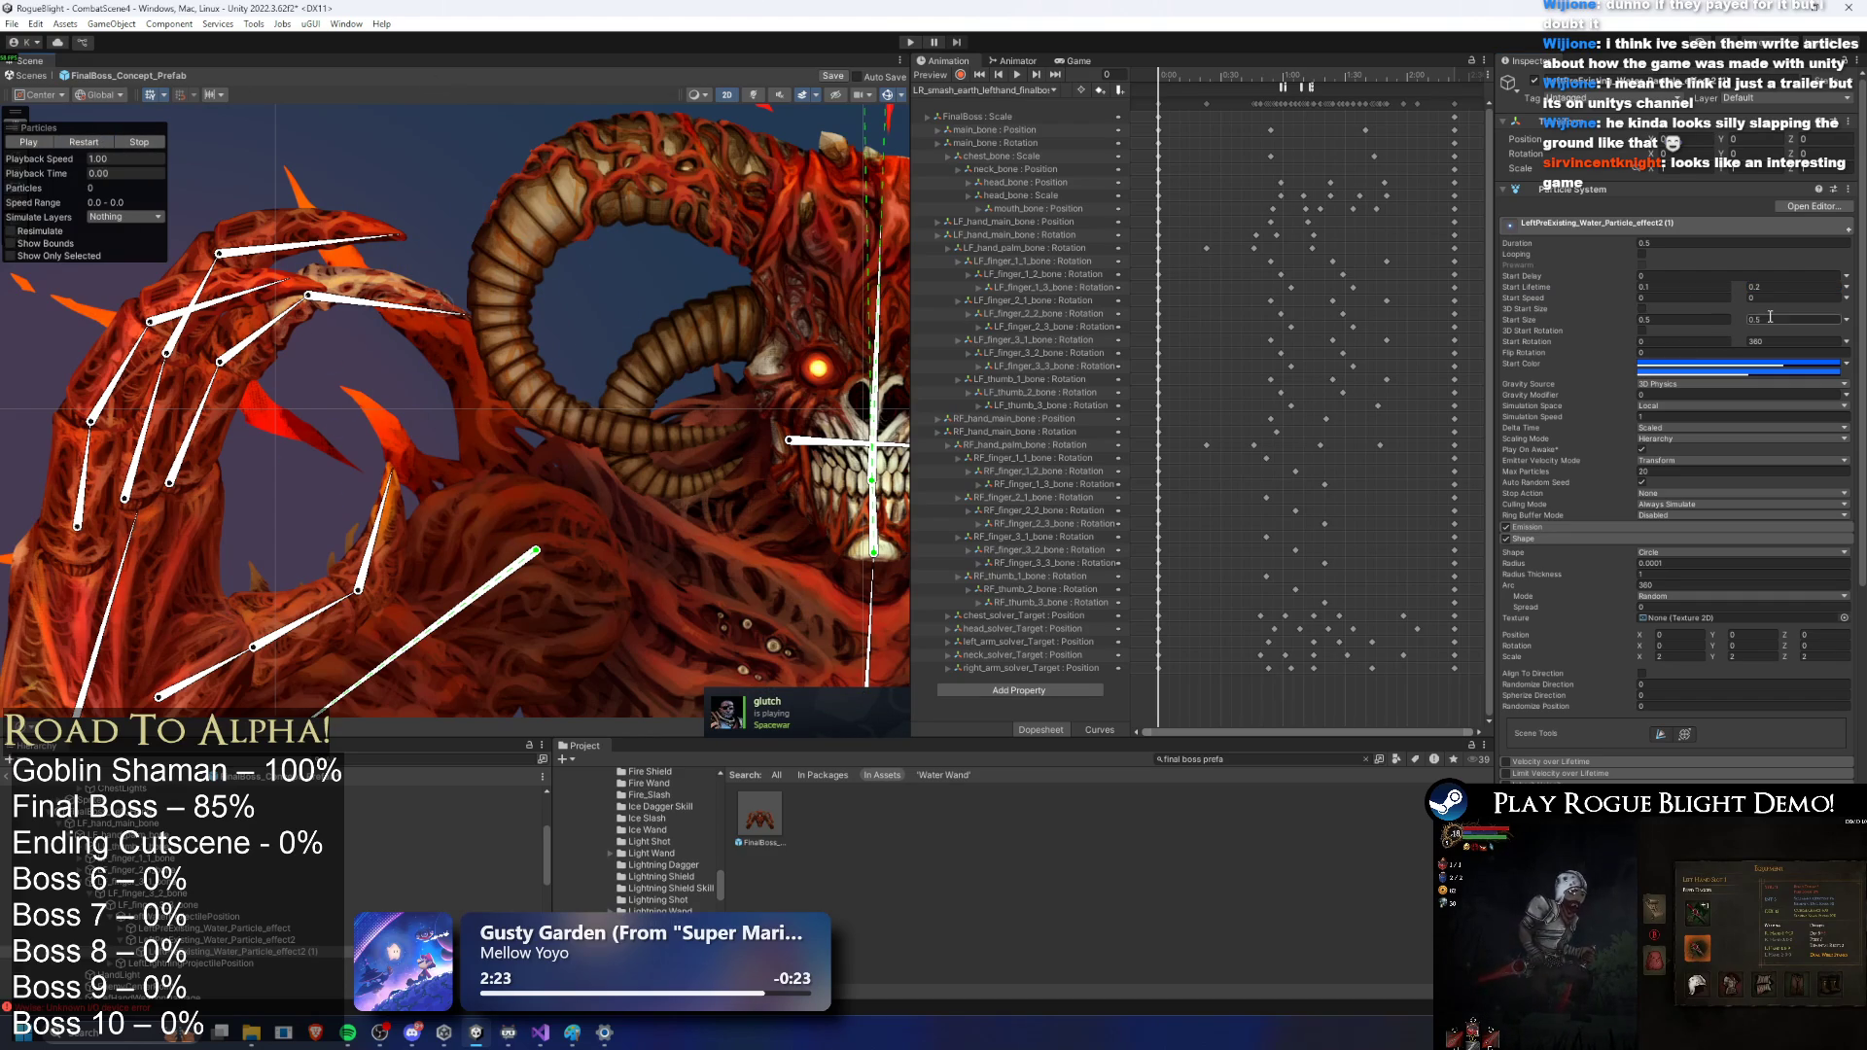
{"action": "left_click", "coordinate": [1756, 288]}
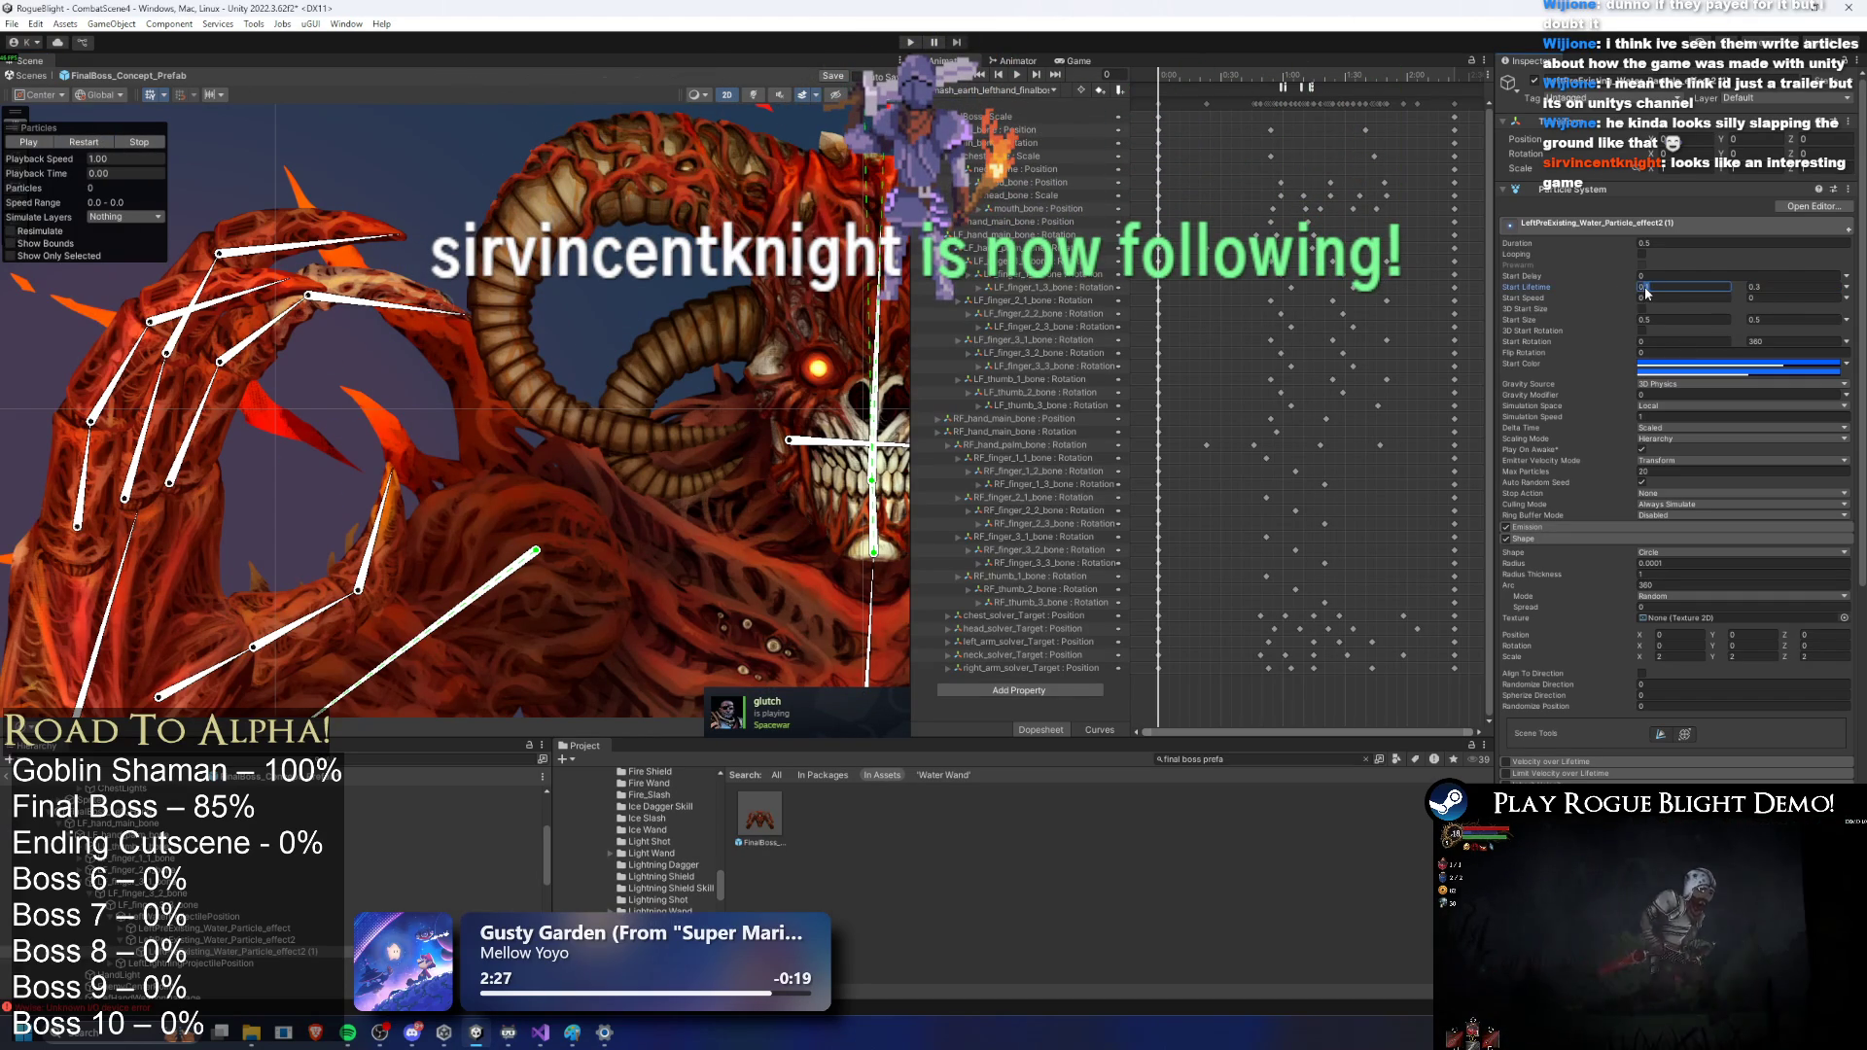
{"action": "type", "text": "0.25"}
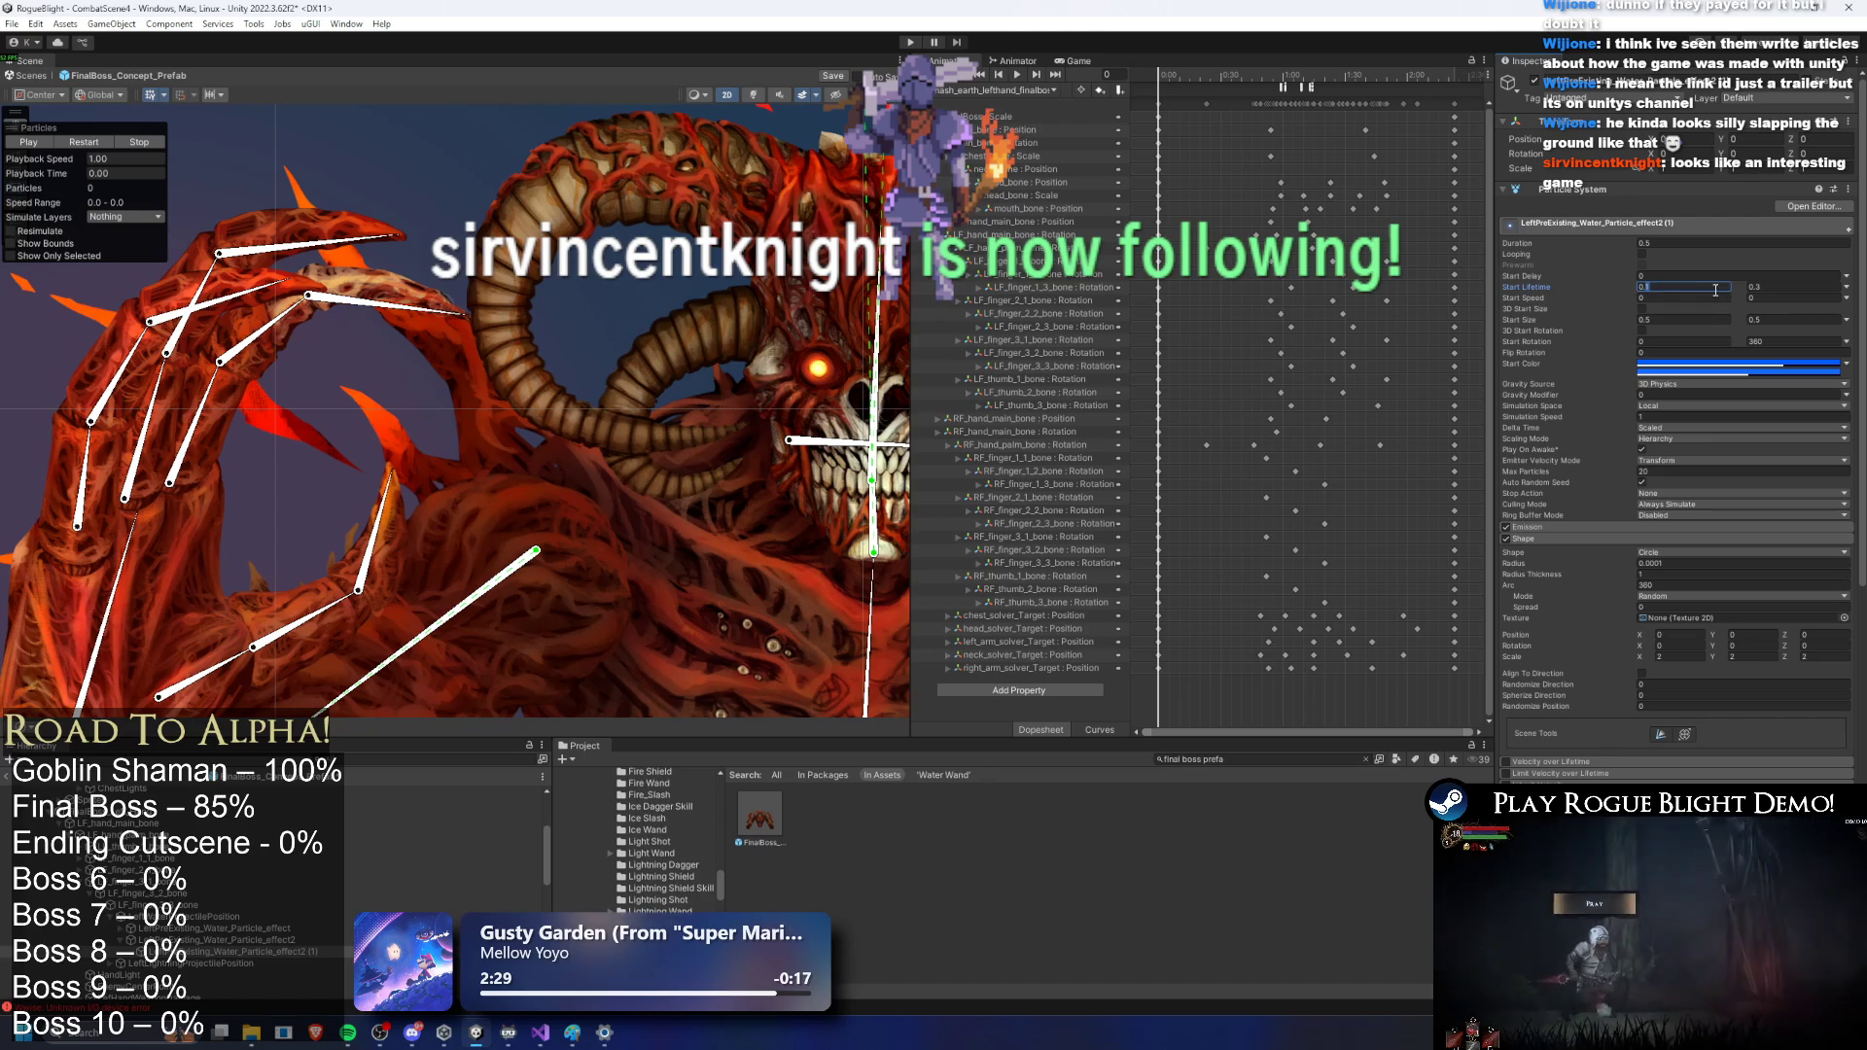
{"action": "left_click", "coordinate": [85, 143]}
{"action": "left_click", "coordinate": [91, 145]}
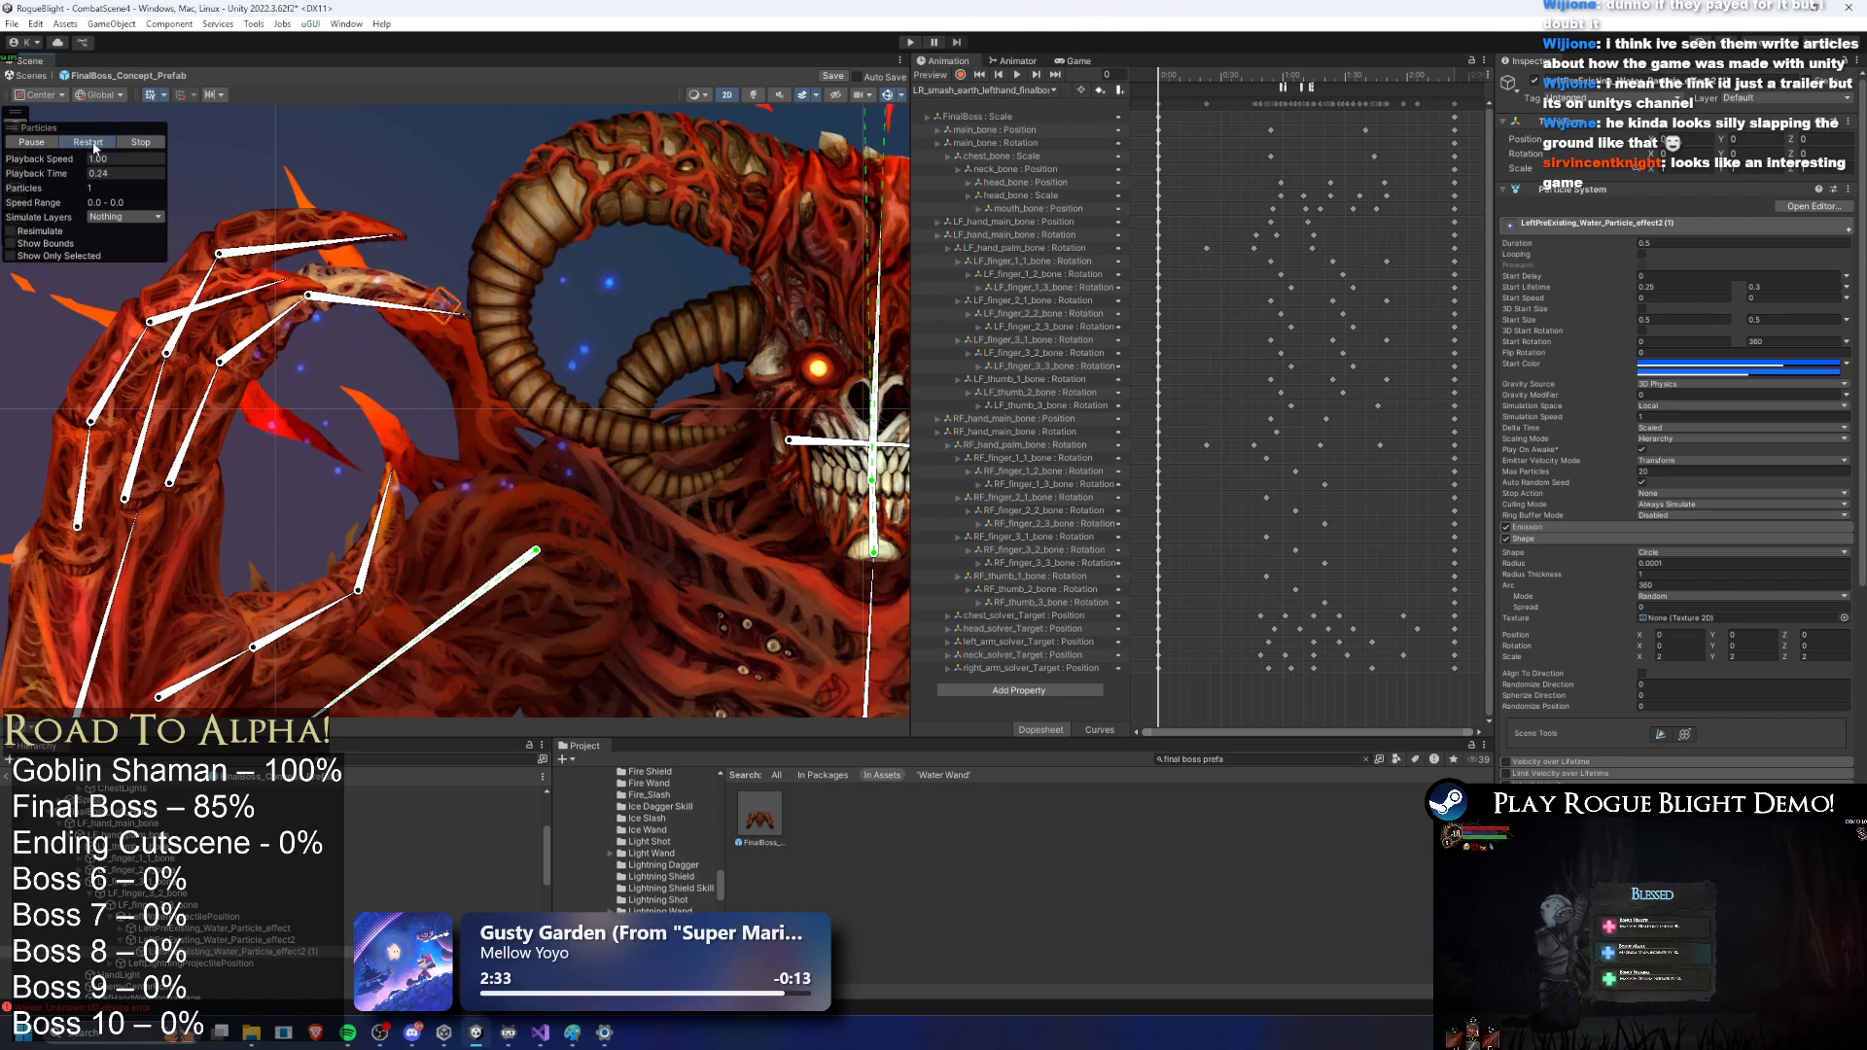
{"action": "scroll", "coordinate": [1630, 604], "scroll_direction": "down", "scroll_amount": 8}
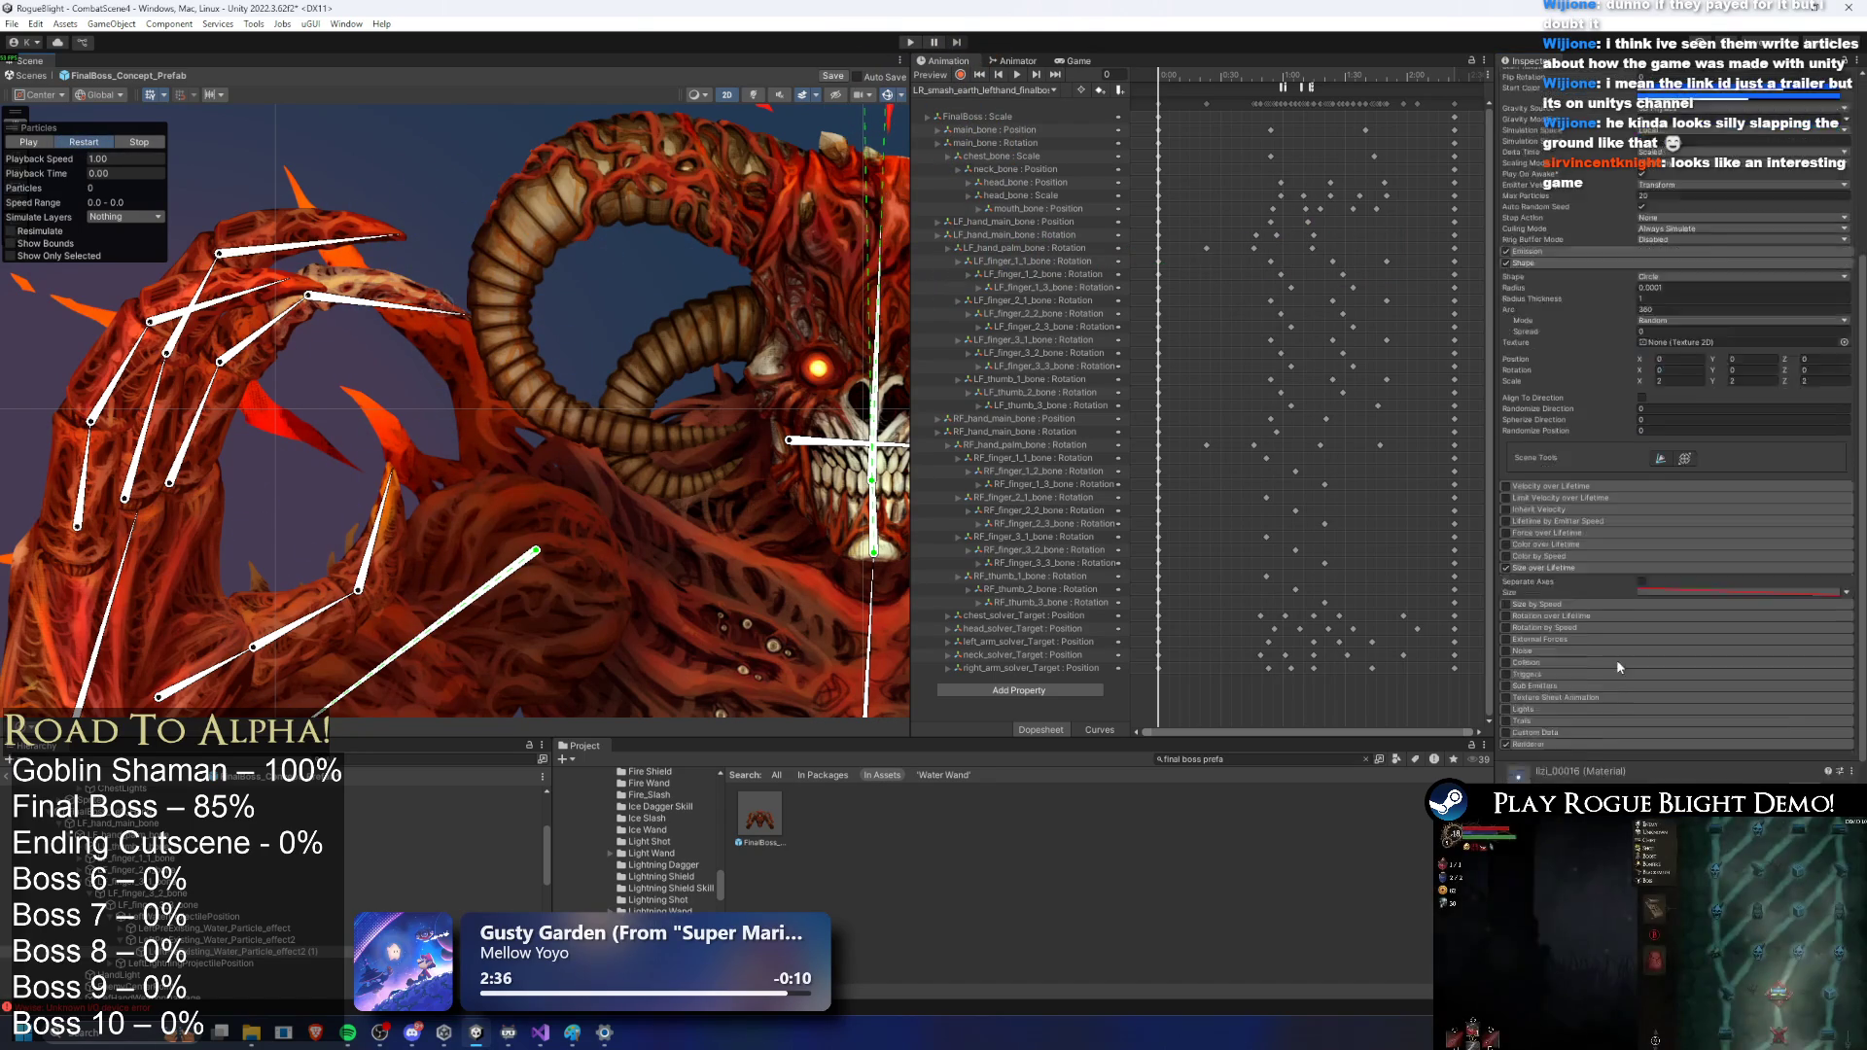
{"action": "left_click", "coordinate": [1663, 661]}
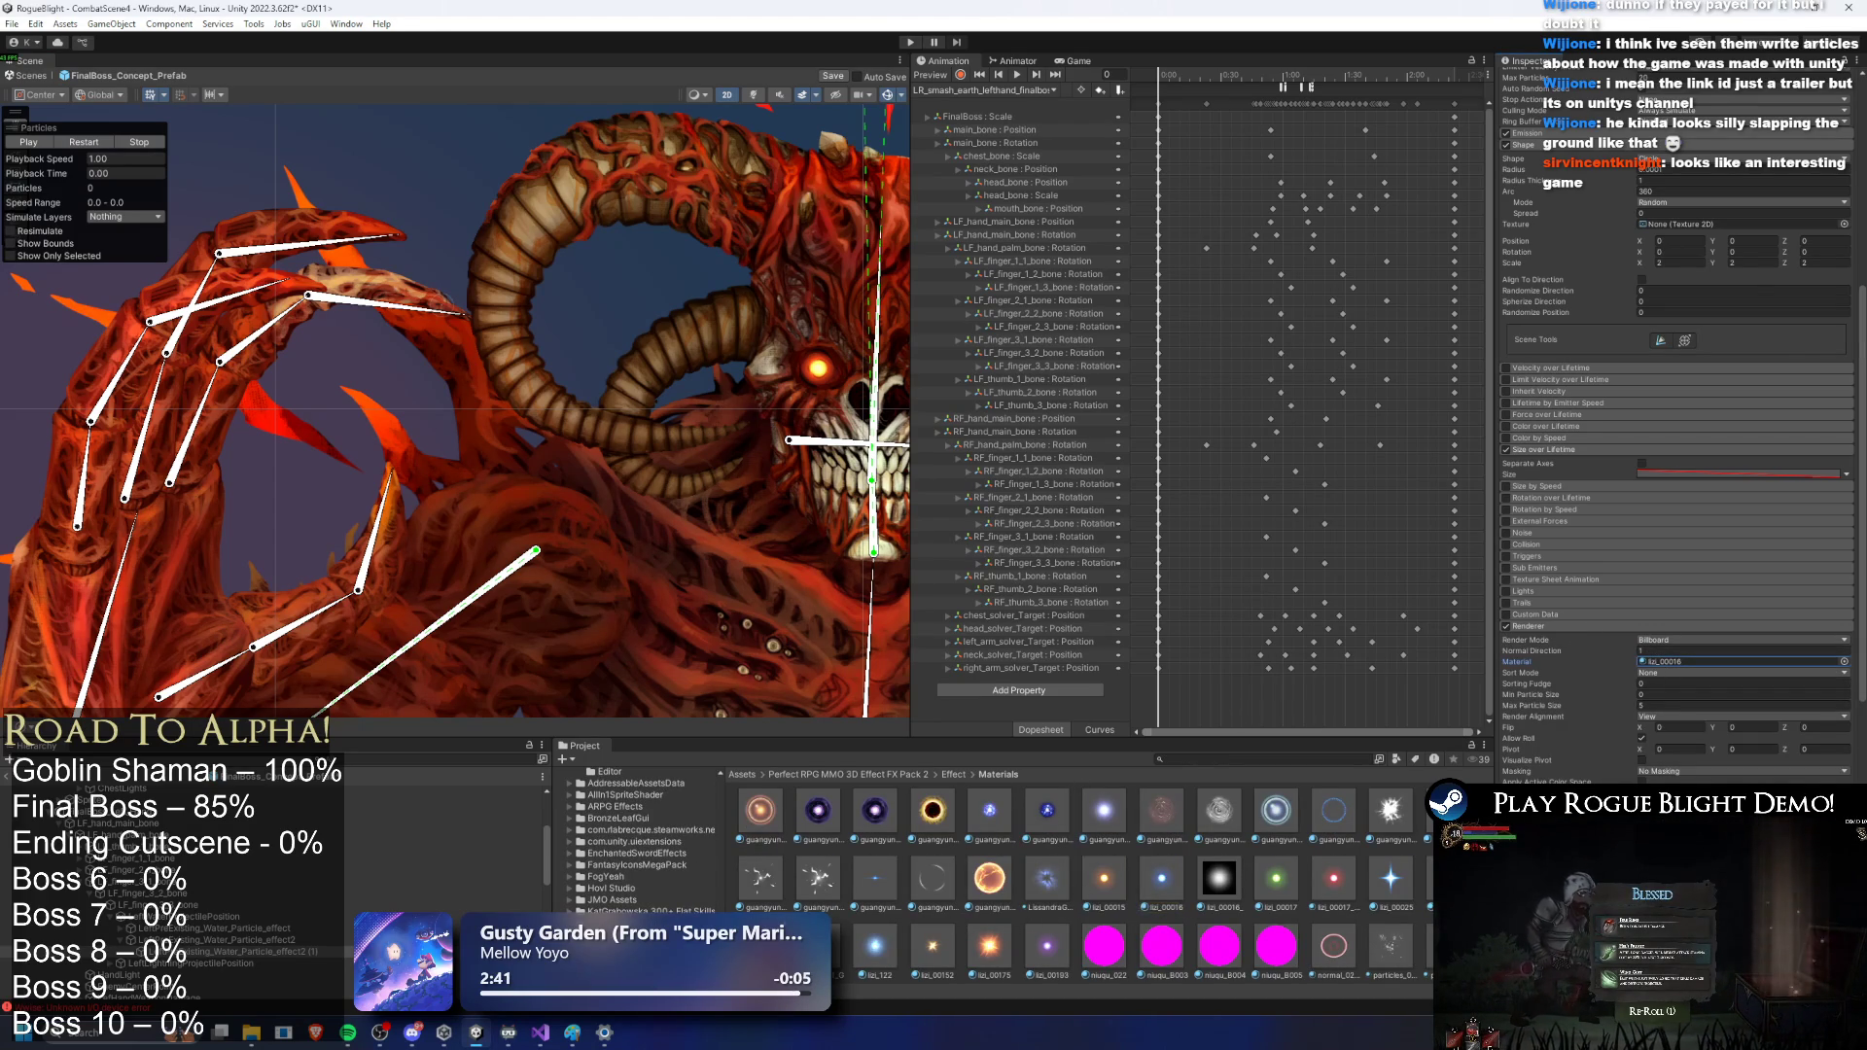
Step: Apply the Spread6 material to the water particles and play the preview
{"action": "scroll", "coordinate": [1065, 885], "scroll_direction": "down", "scroll_amount": 1}
{"action": "scroll", "coordinate": [1065, 885], "scroll_direction": "down", "scroll_amount": 1}
{"action": "scroll", "coordinate": [1072, 911], "scroll_direction": "down", "scroll_amount": 5}
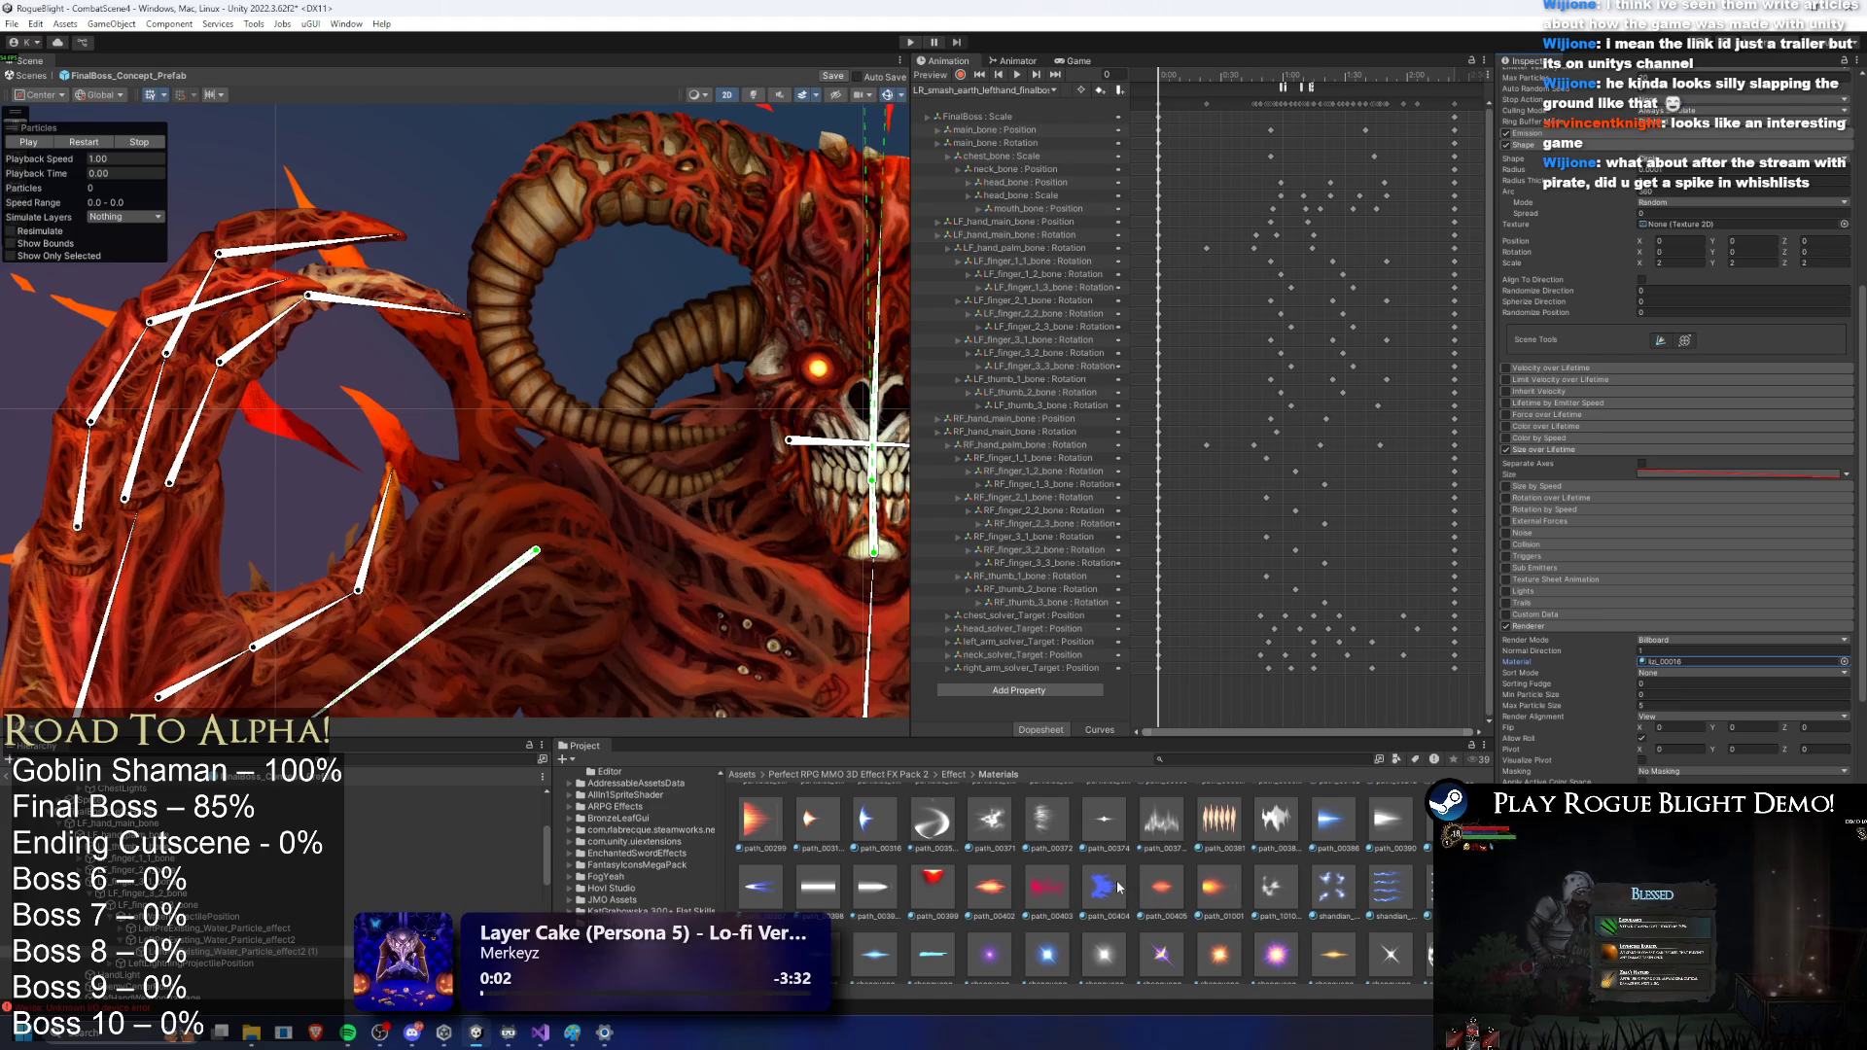
{"action": "scroll", "coordinate": [1118, 888], "scroll_direction": "down", "scroll_amount": 1}
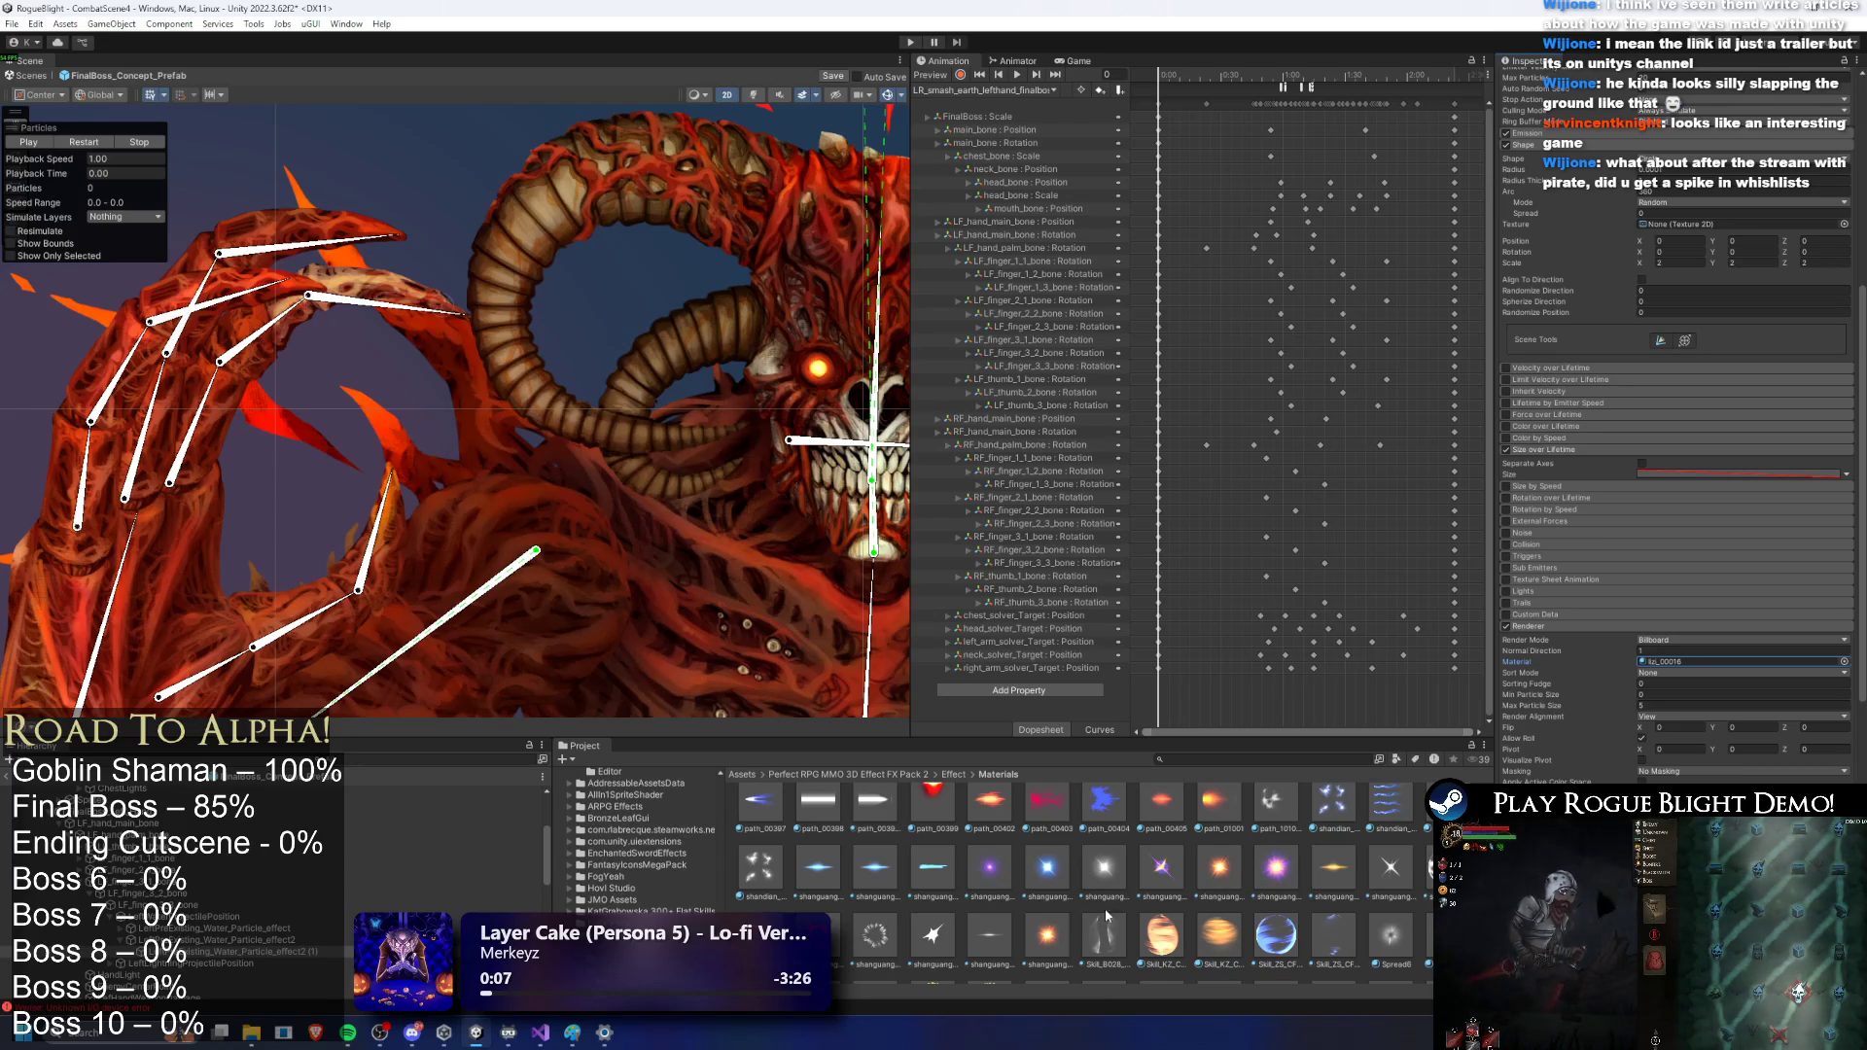
{"action": "left_click_drag", "start_coordinate": [1704, 661], "coordinate": [1706, 661]}
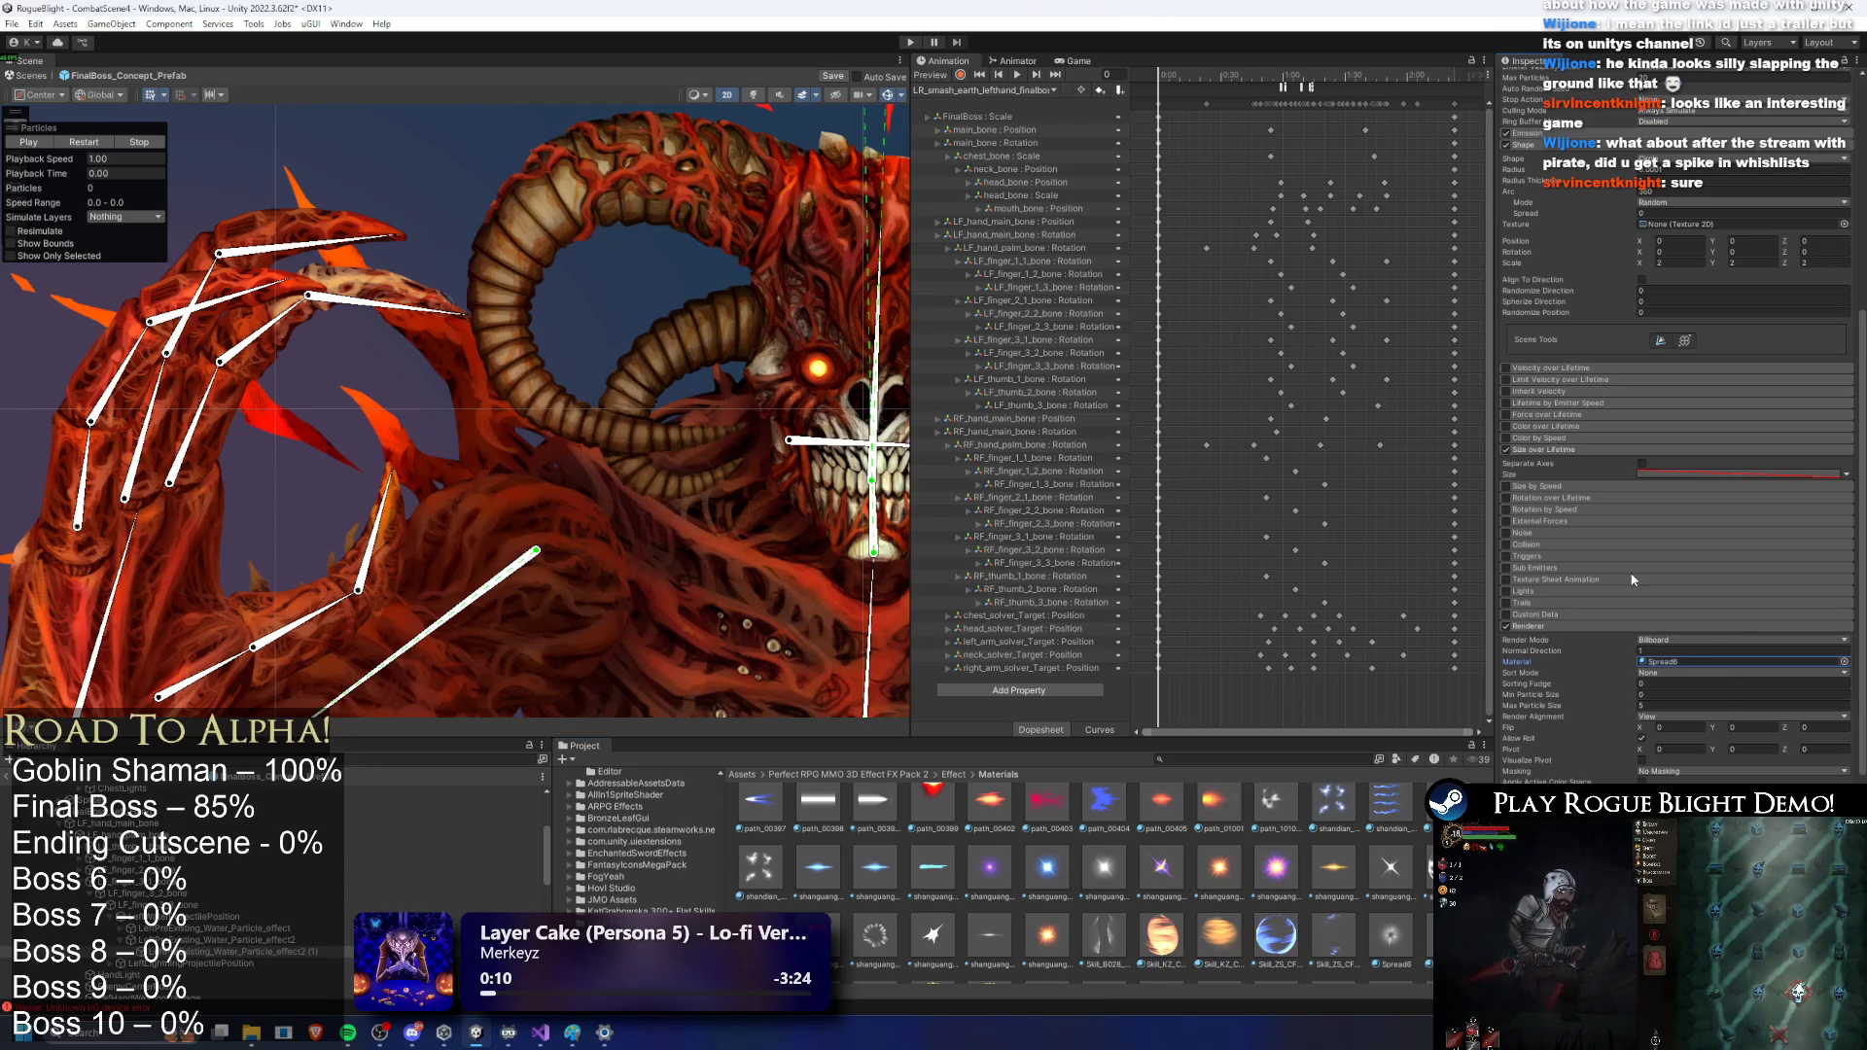
{"action": "mouse_move", "coordinate": [66, 176]}
{"action": "left_mouse_down"}
{"action": "mouse_move", "coordinate": [109, 173]}
{"action": "mouse_move", "coordinate": [72, 181]}
{"action": "left_mouse_up"}
{"action": "left_click", "coordinate": [107, 143]}
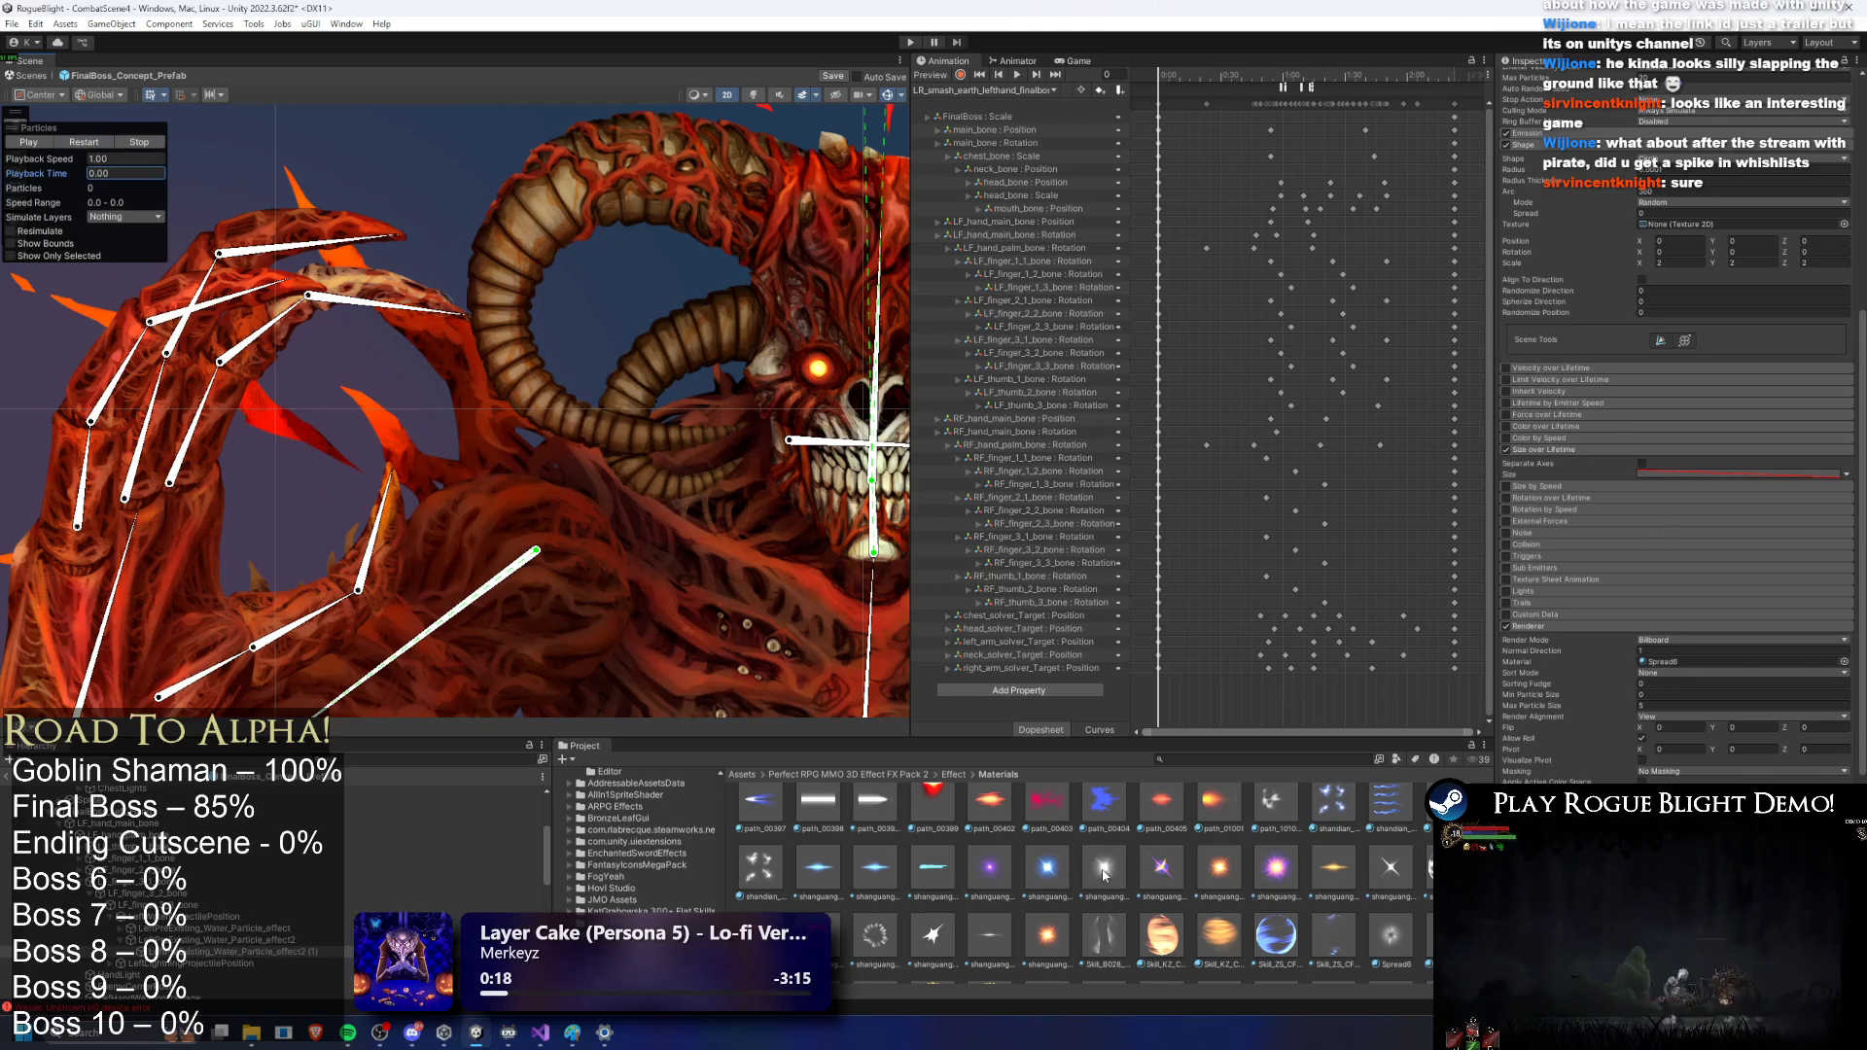
Step: Try the shanguang and wenli_522 materials, replaying the blue spark preview
{"action": "left_click_drag", "start_coordinate": [1066, 868], "coordinate": [1714, 669]}
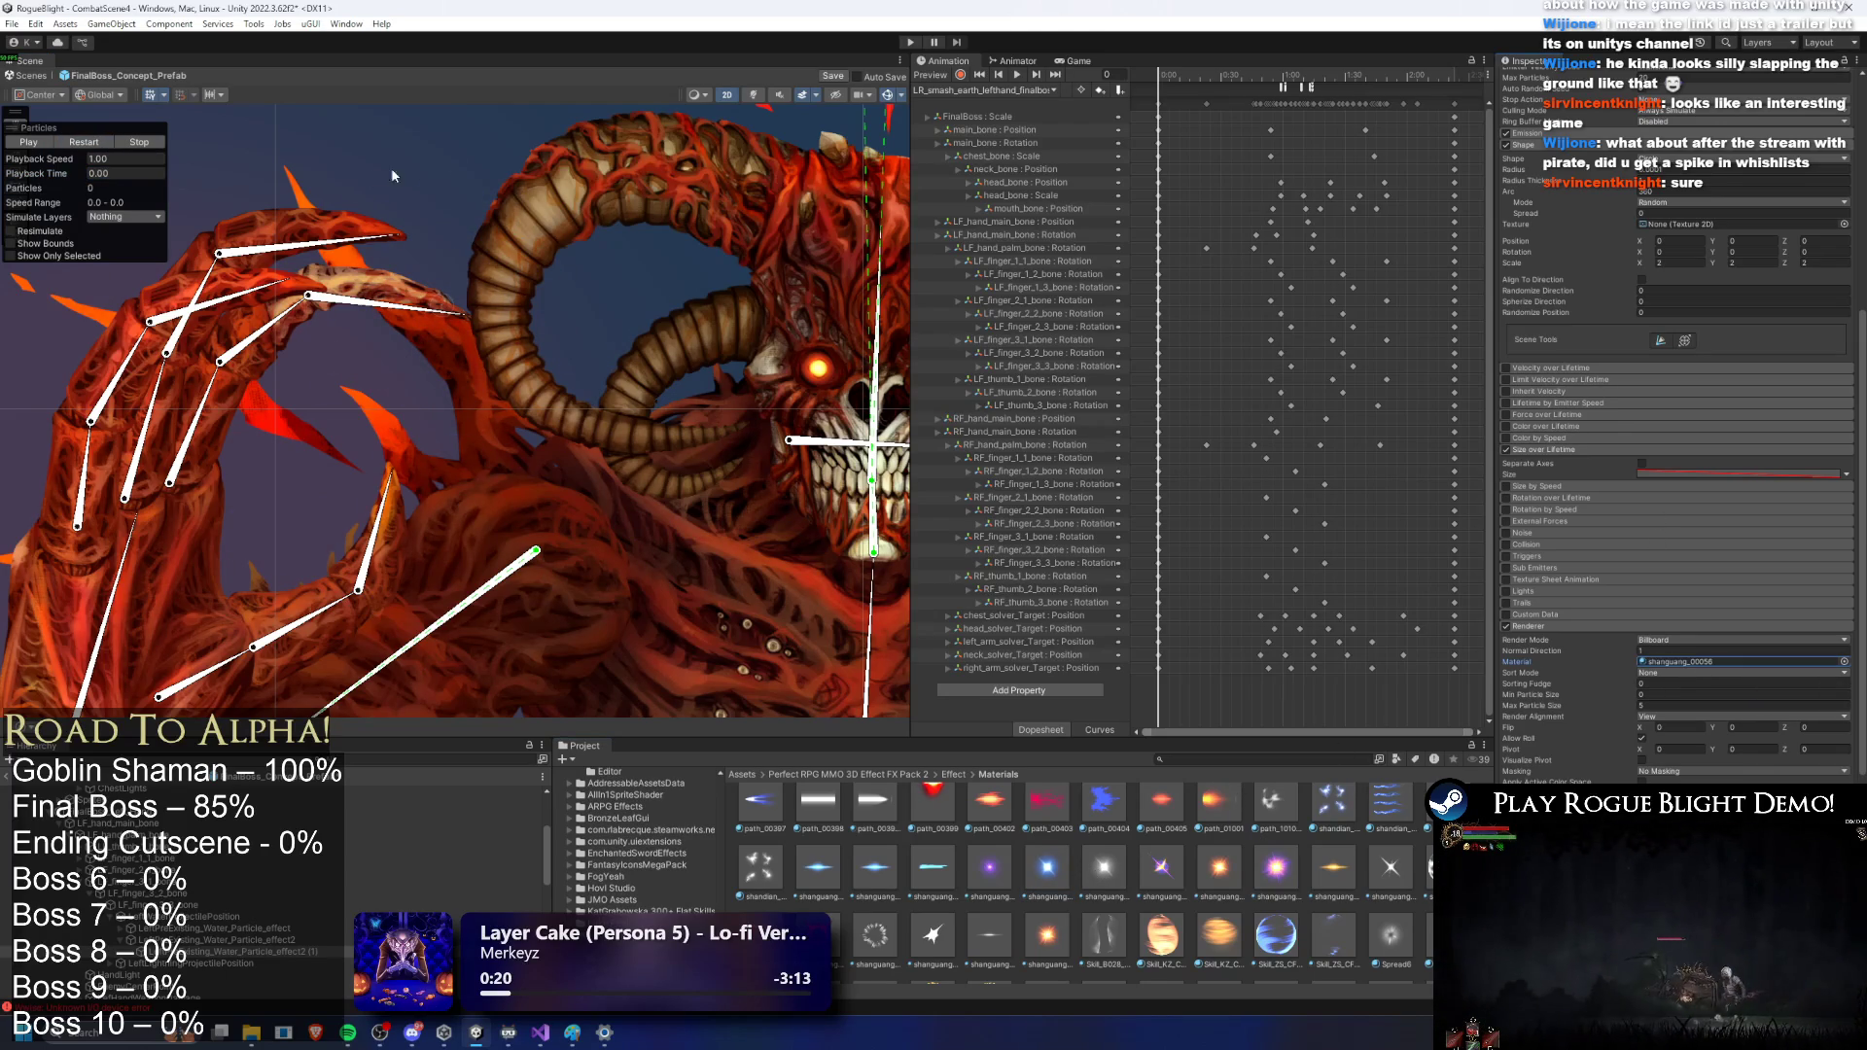
{"action": "left_click", "coordinate": [87, 168]}
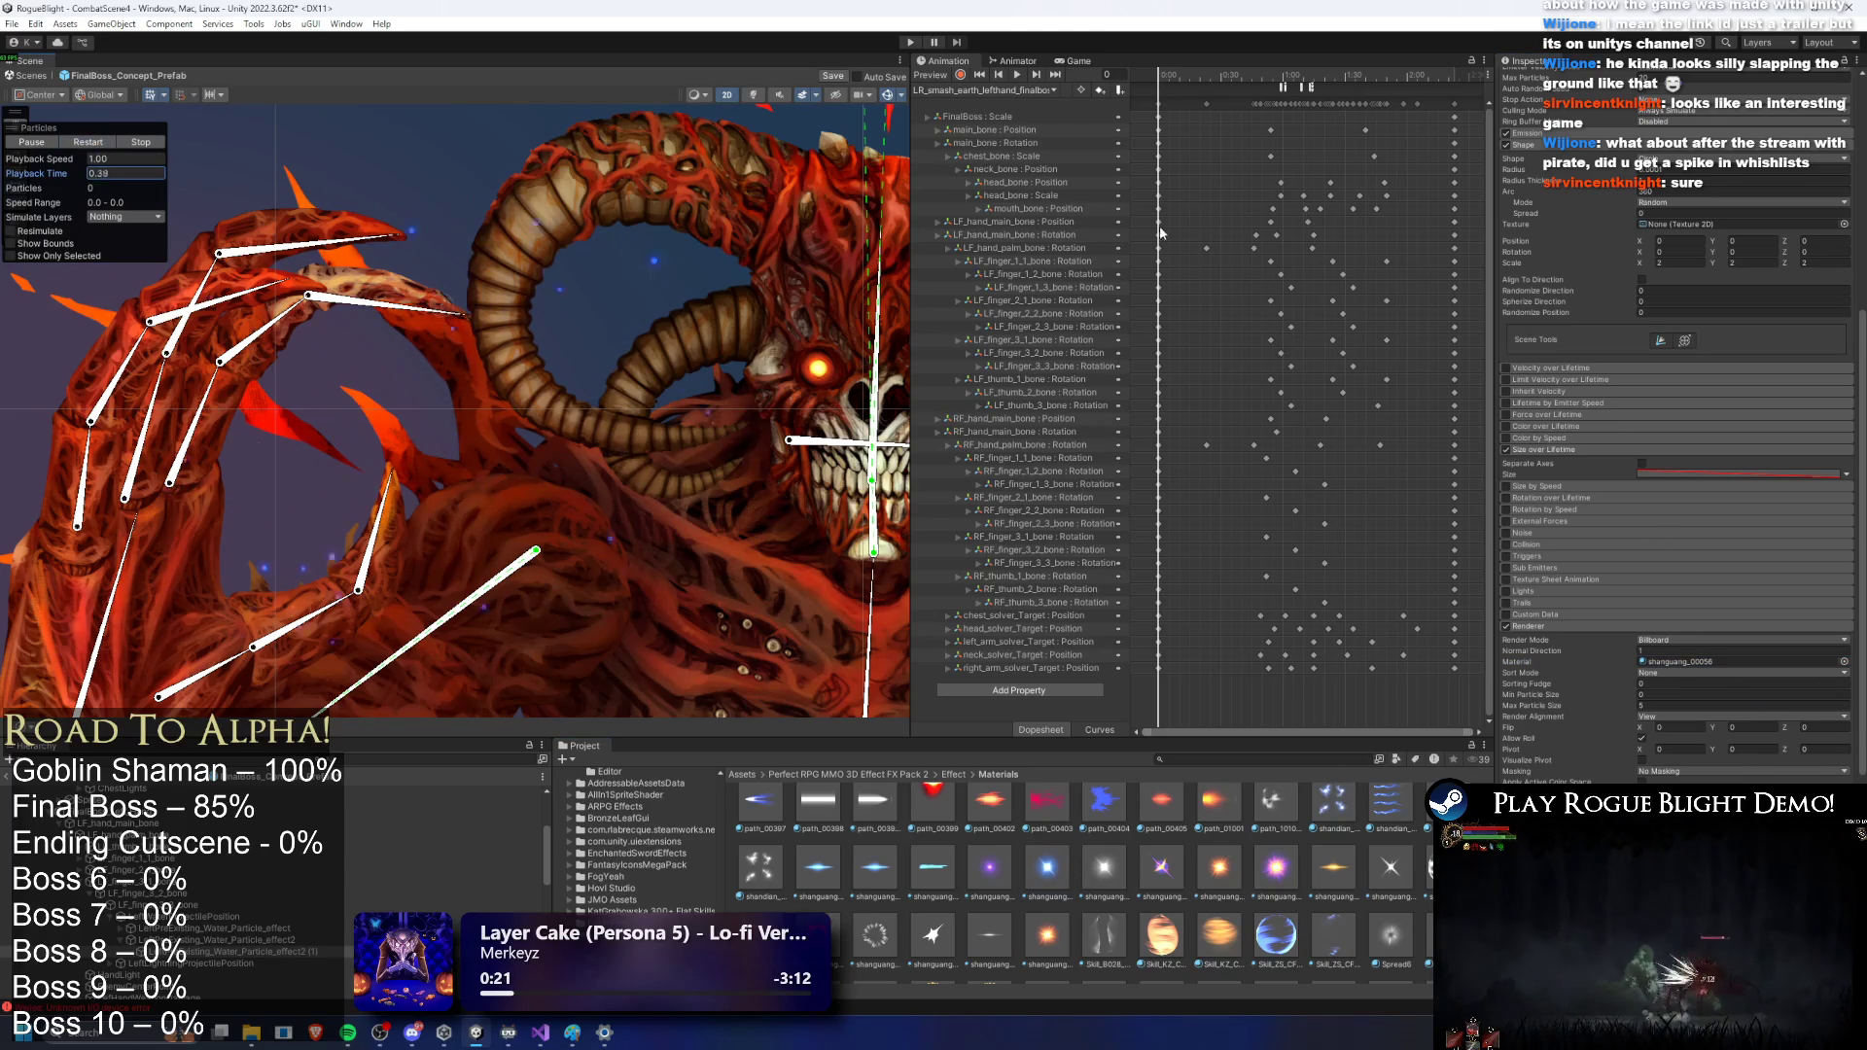
{"action": "scroll", "coordinate": [1613, 381], "scroll_direction": "up", "scroll_amount": 5}
{"action": "scroll", "coordinate": [1613, 381], "scroll_direction": "up", "scroll_amount": 2}
{"action": "scroll", "coordinate": [1662, 604], "scroll_direction": "down", "scroll_amount": 5}
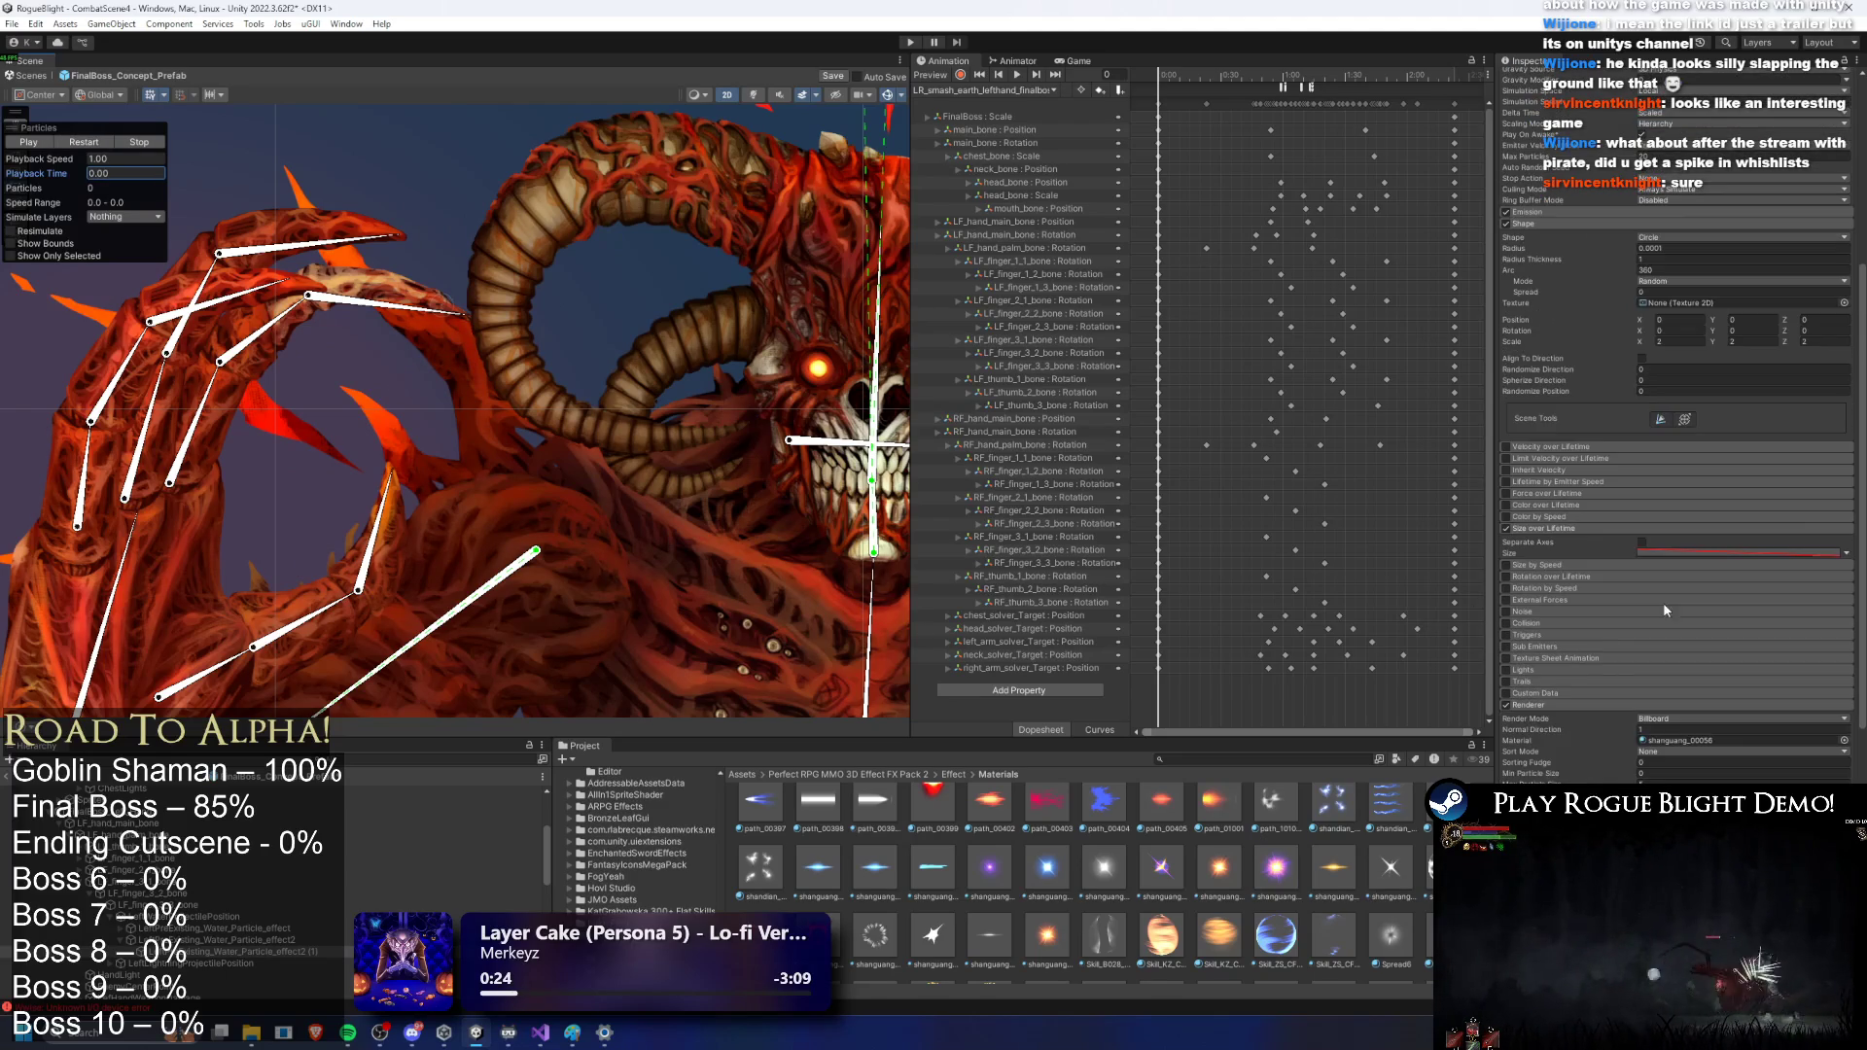
{"action": "scroll", "coordinate": [1245, 779], "scroll_direction": "down", "scroll_amount": 3}
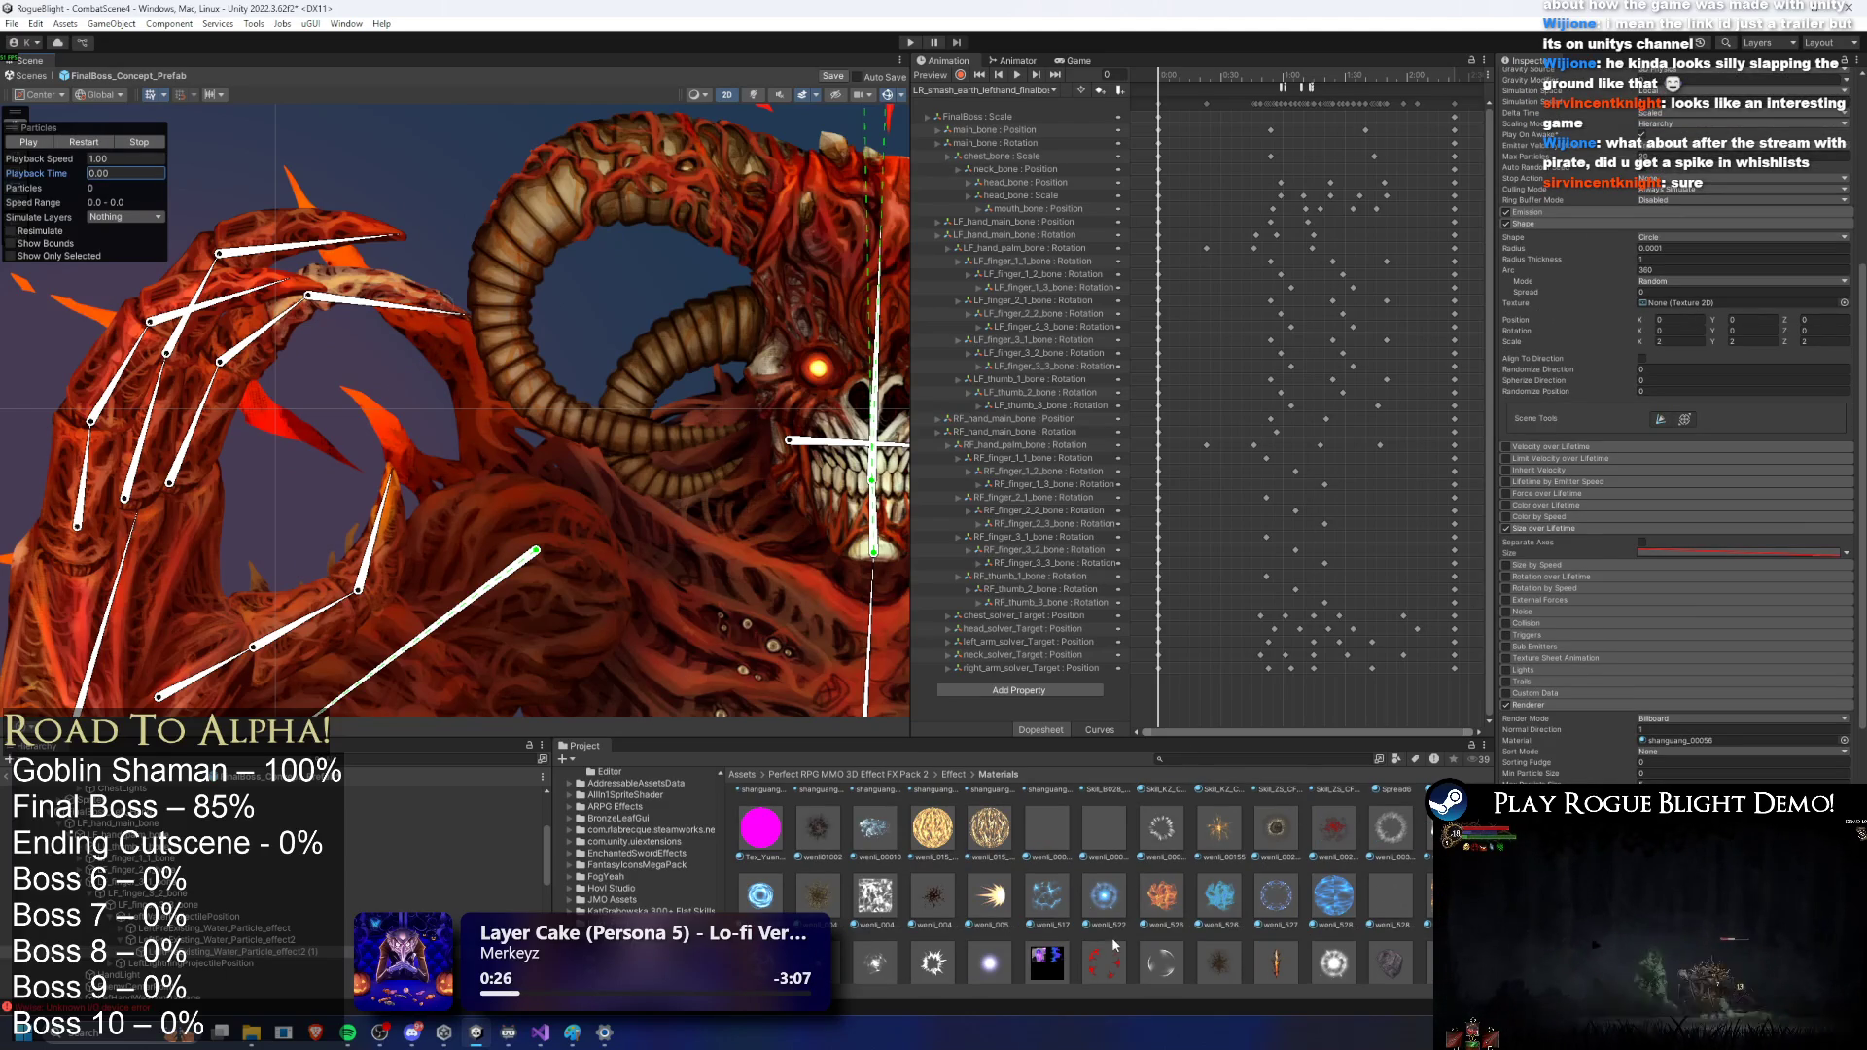
{"action": "left_click_drag", "start_coordinate": [1107, 895], "coordinate": [1661, 739]}
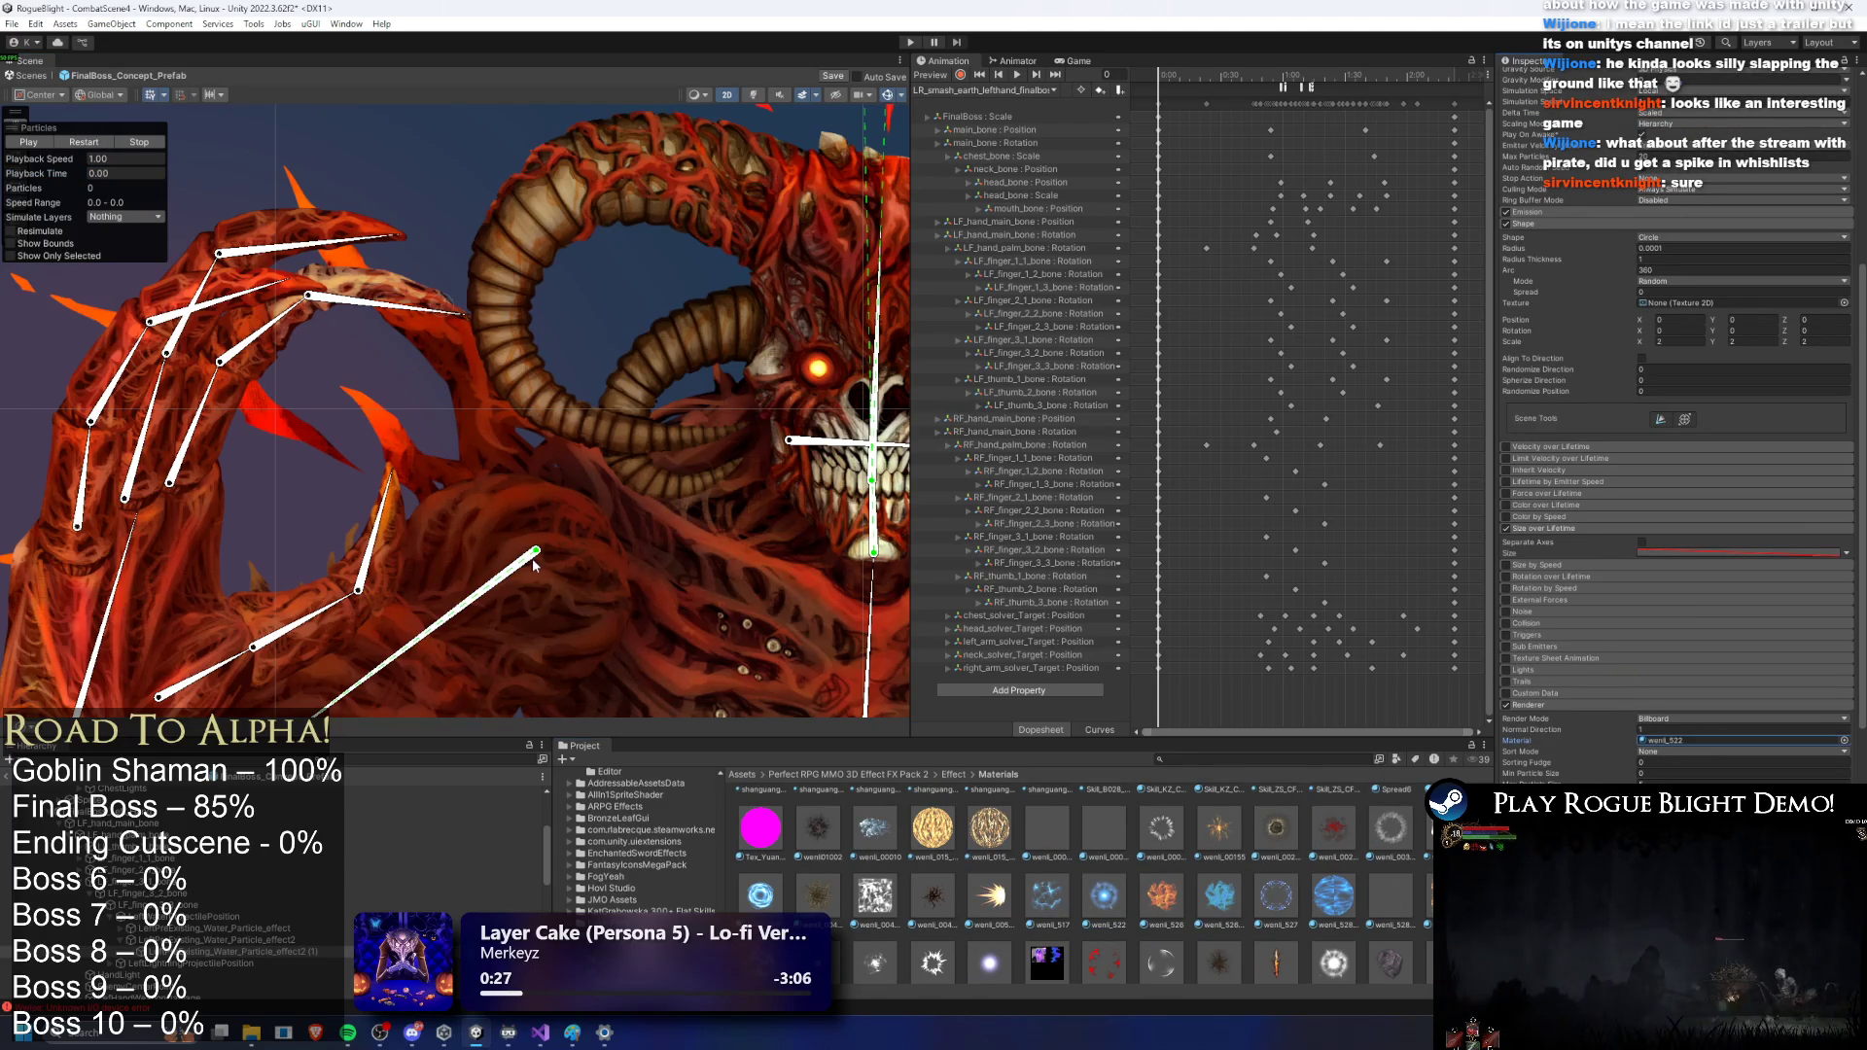
{"action": "left_click", "coordinate": [105, 173]}
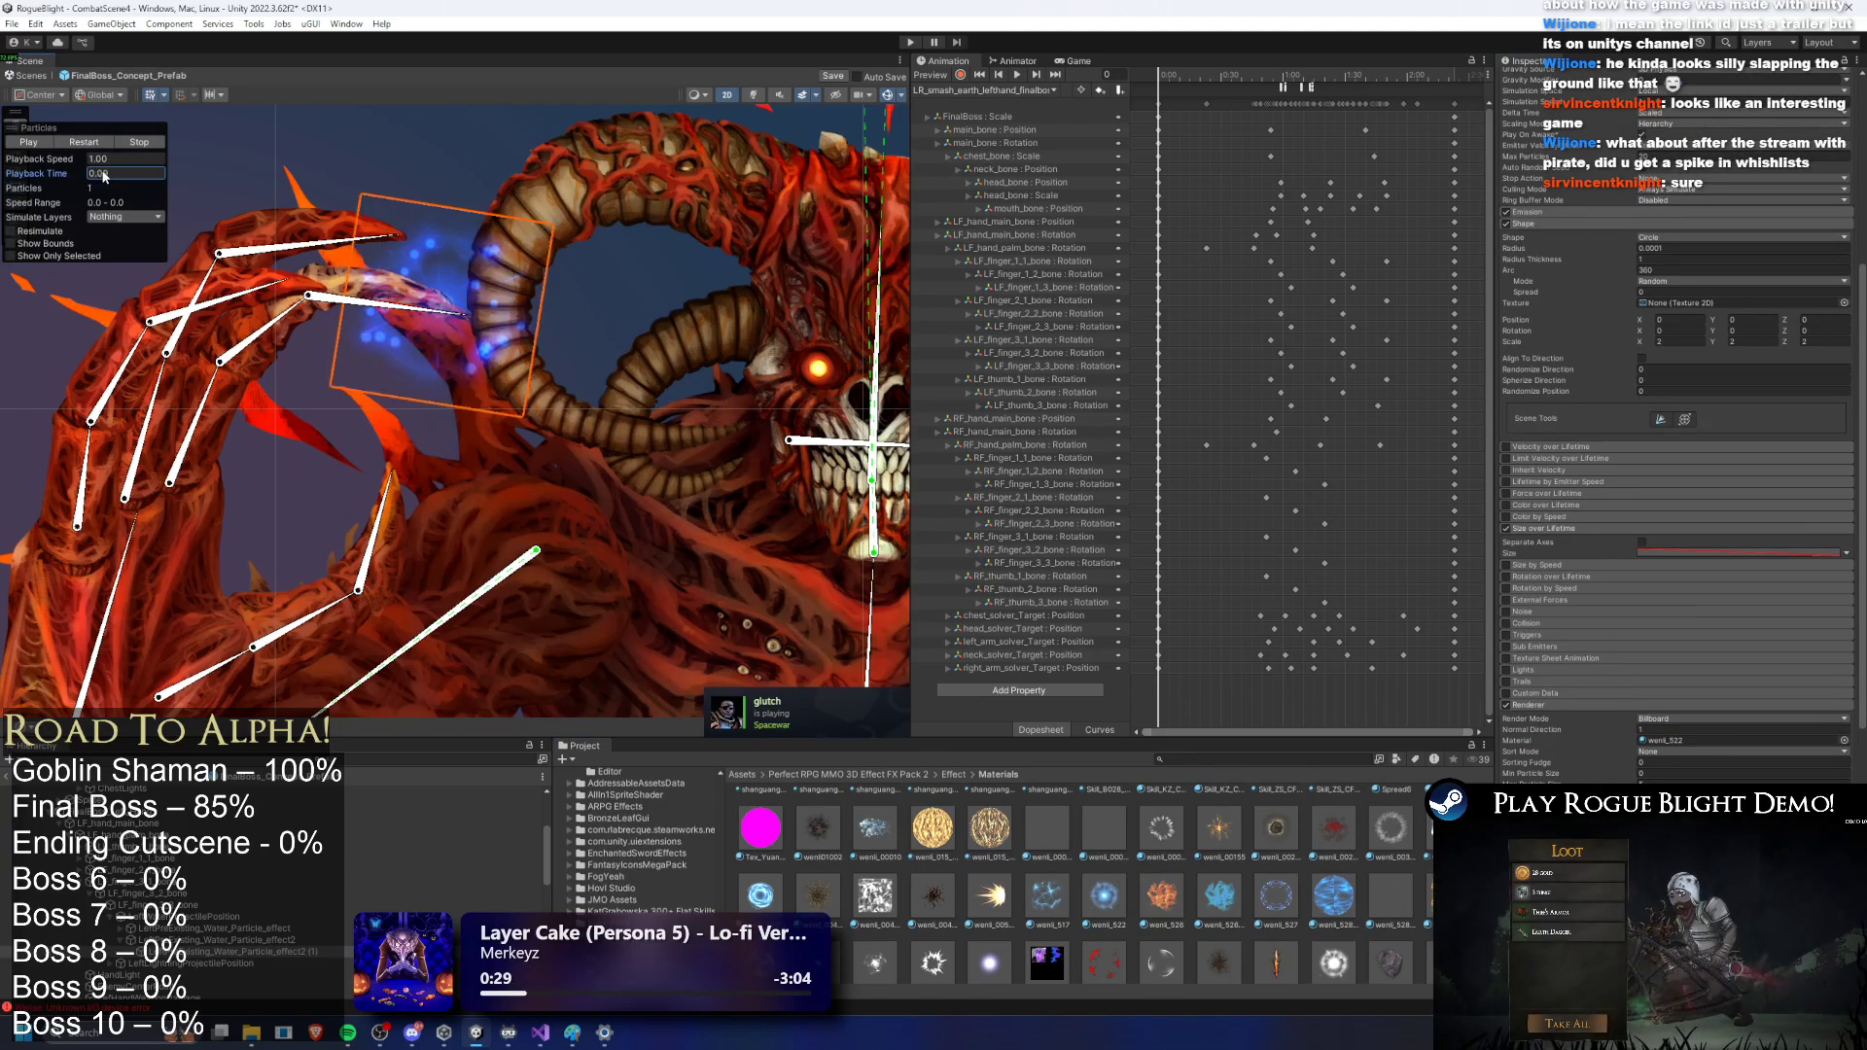
{"action": "left_click", "coordinate": [84, 142]}
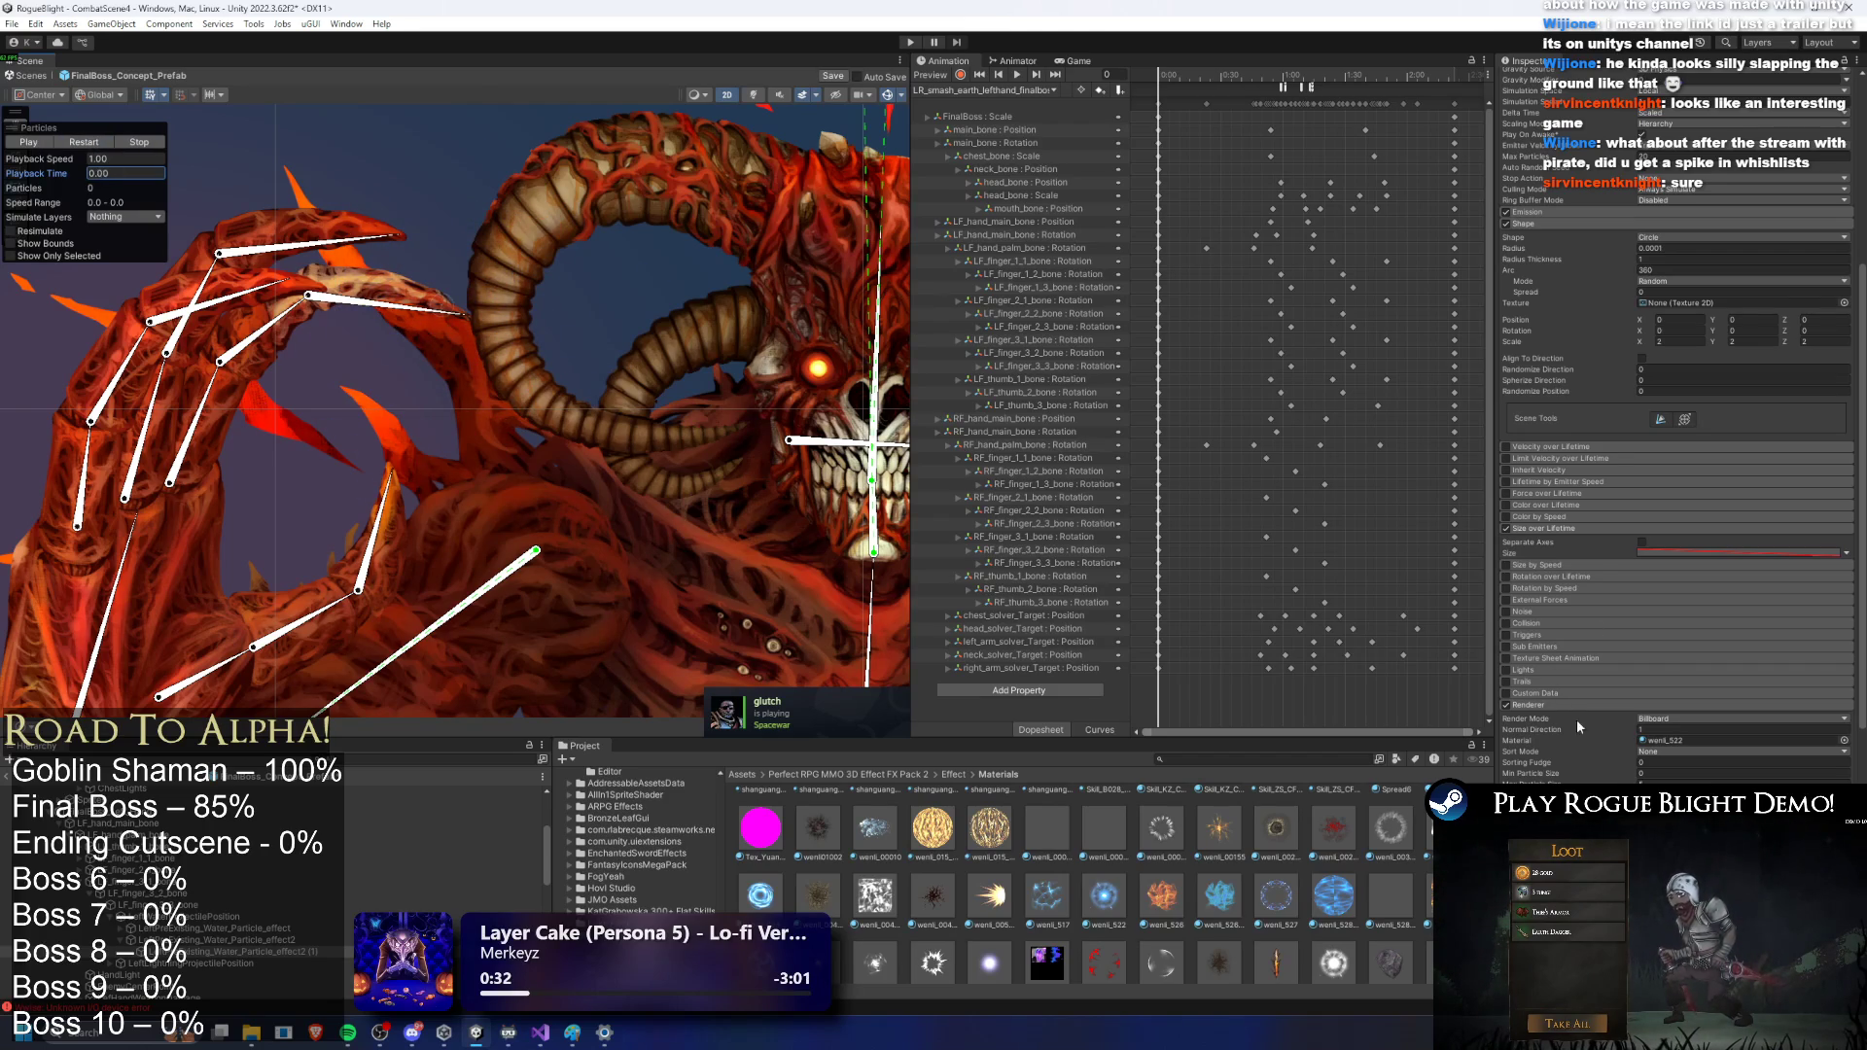
Step: Switch to the wenli_530_White material, replay the sparks, and check the start colour
{"action": "left_click_drag", "start_coordinate": [876, 963], "coordinate": [1740, 740]}
{"action": "left_click", "coordinate": [89, 142]}
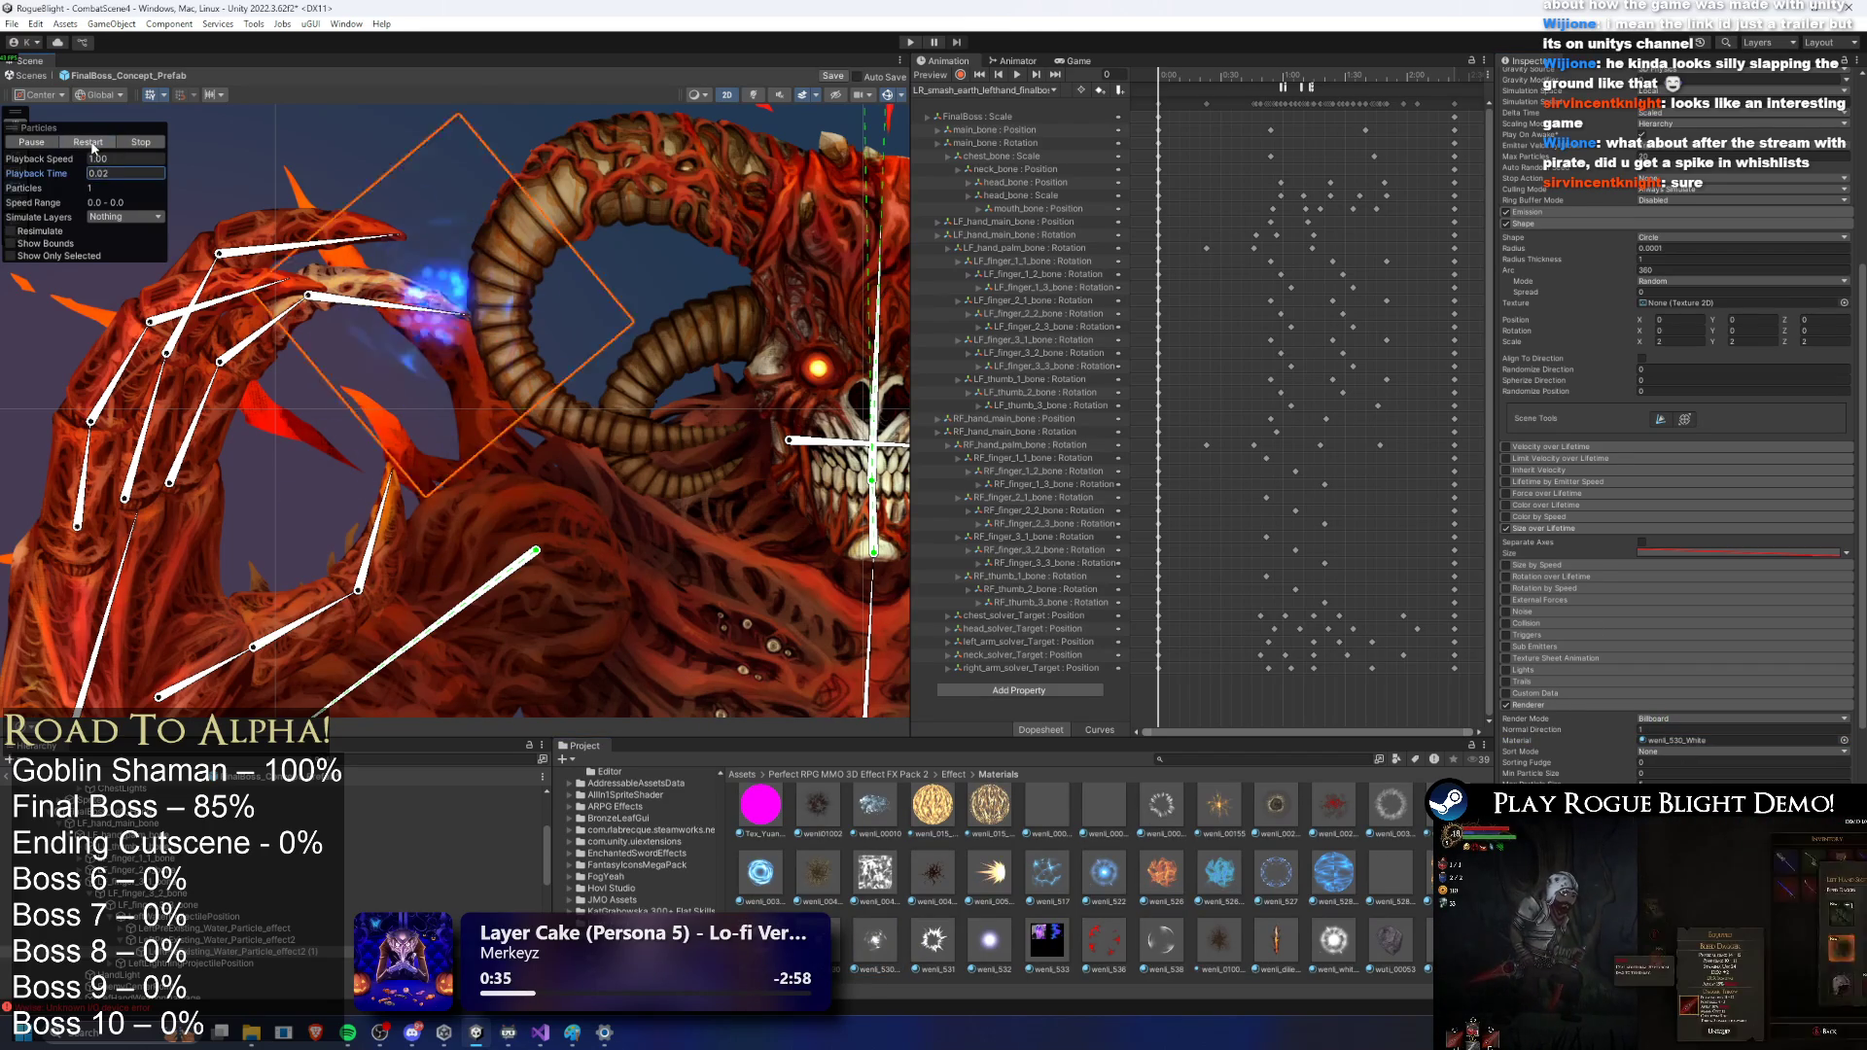
{"action": "scroll", "coordinate": [1197, 874], "scroll_direction": "up", "scroll_amount": 3}
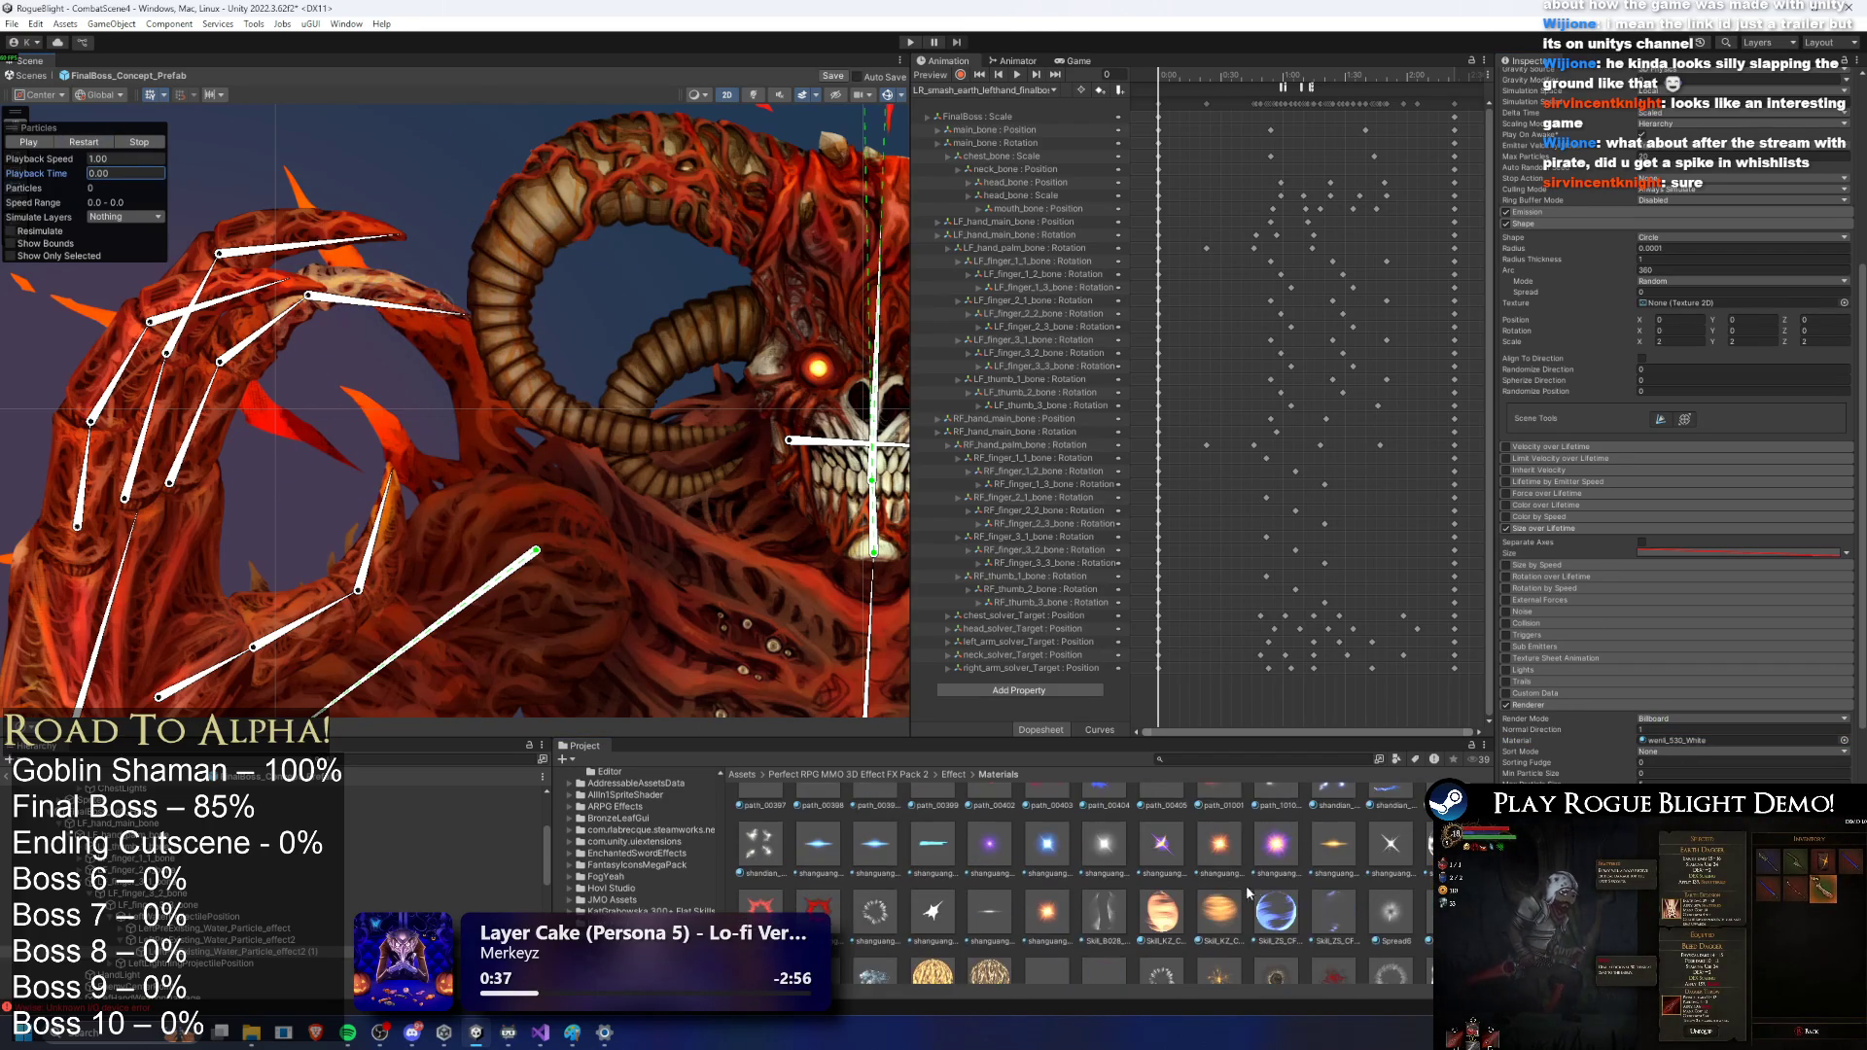
{"action": "left_click", "coordinate": [84, 142]}
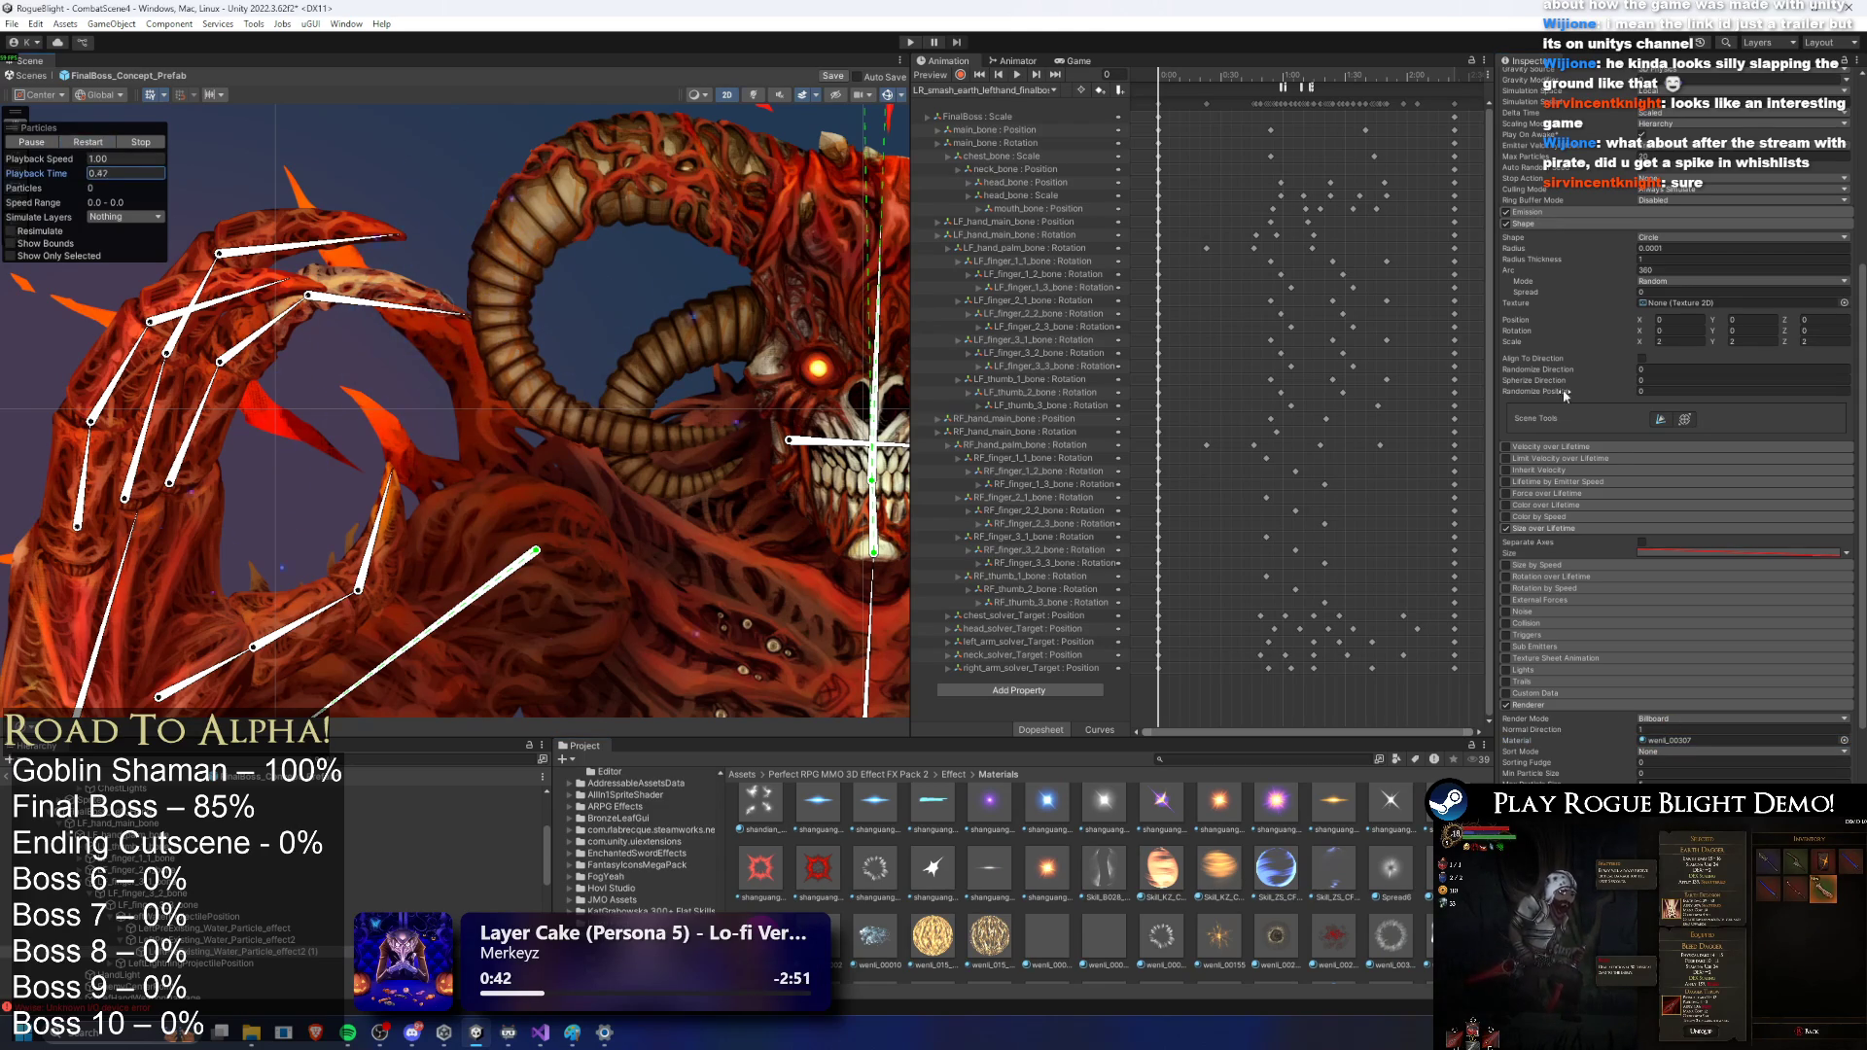
{"action": "scroll", "coordinate": [1575, 391], "scroll_direction": "up", "scroll_amount": 5}
{"action": "left_click", "coordinate": [88, 142]}
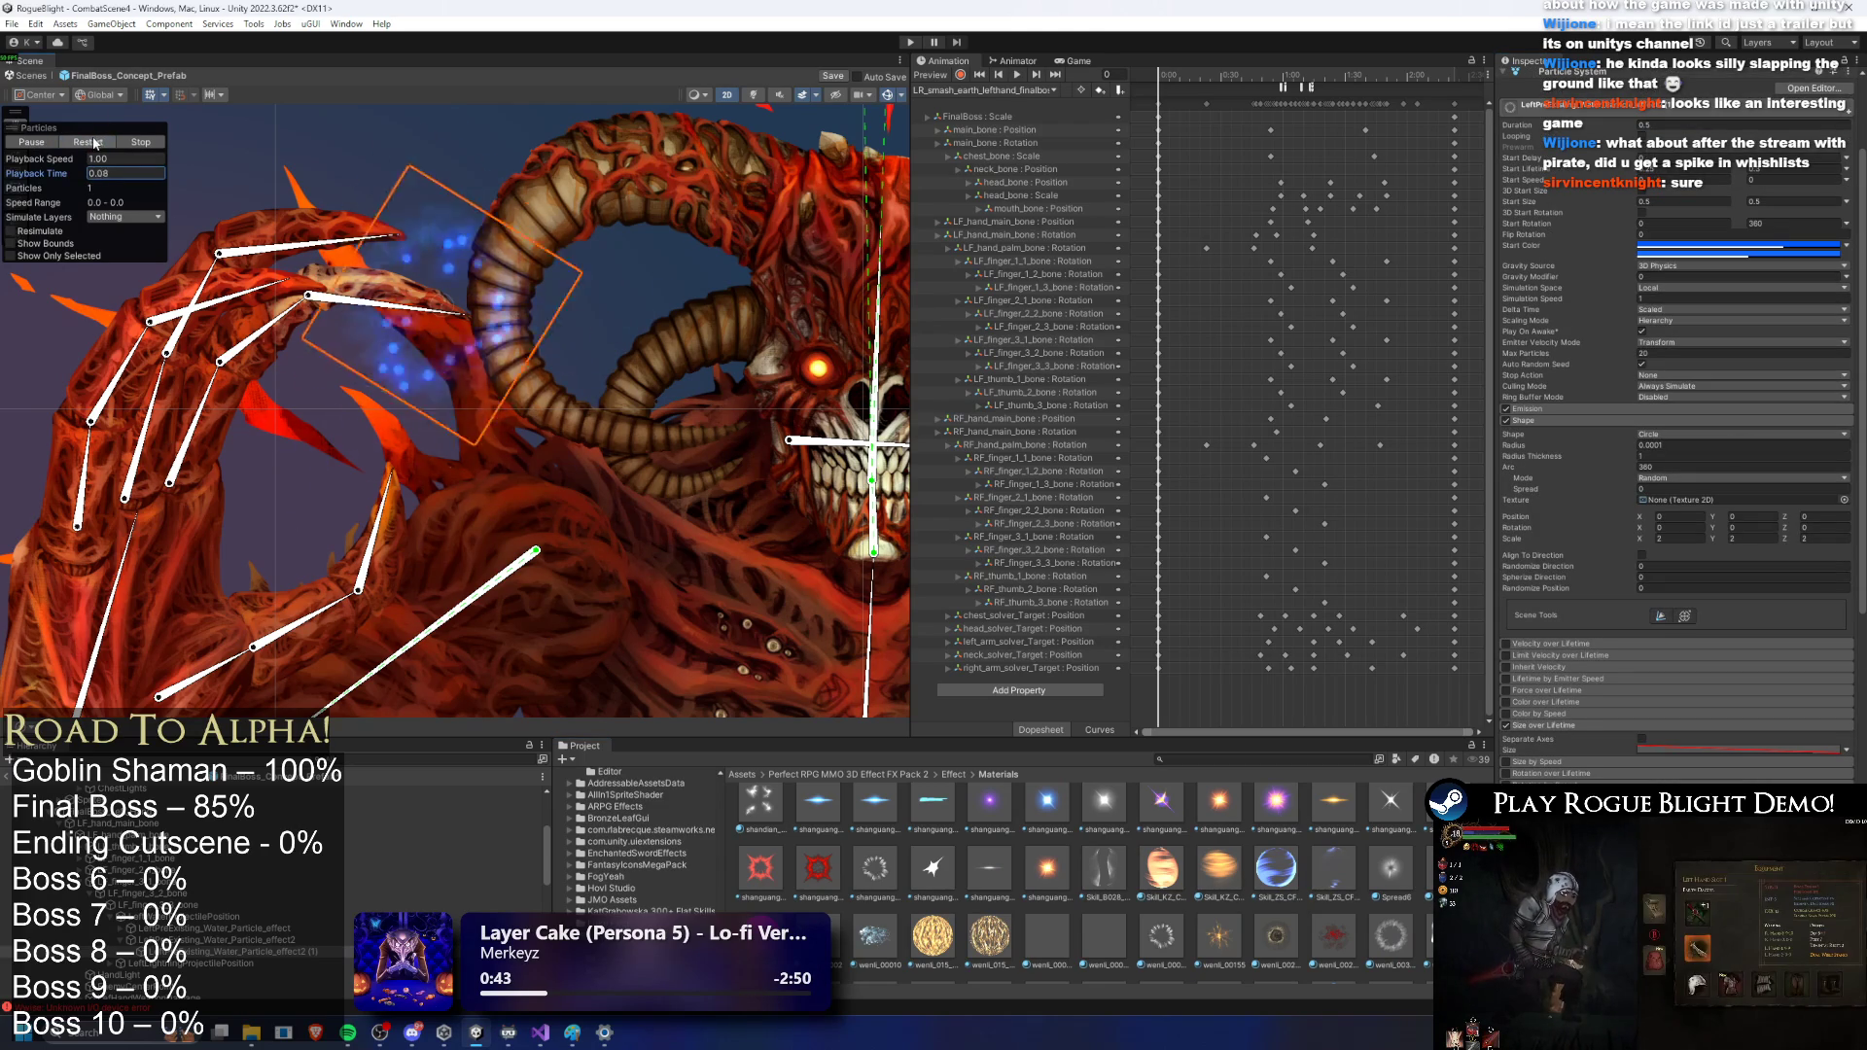
{"action": "scroll", "coordinate": [1653, 316], "scroll_direction": "up", "scroll_amount": 1}
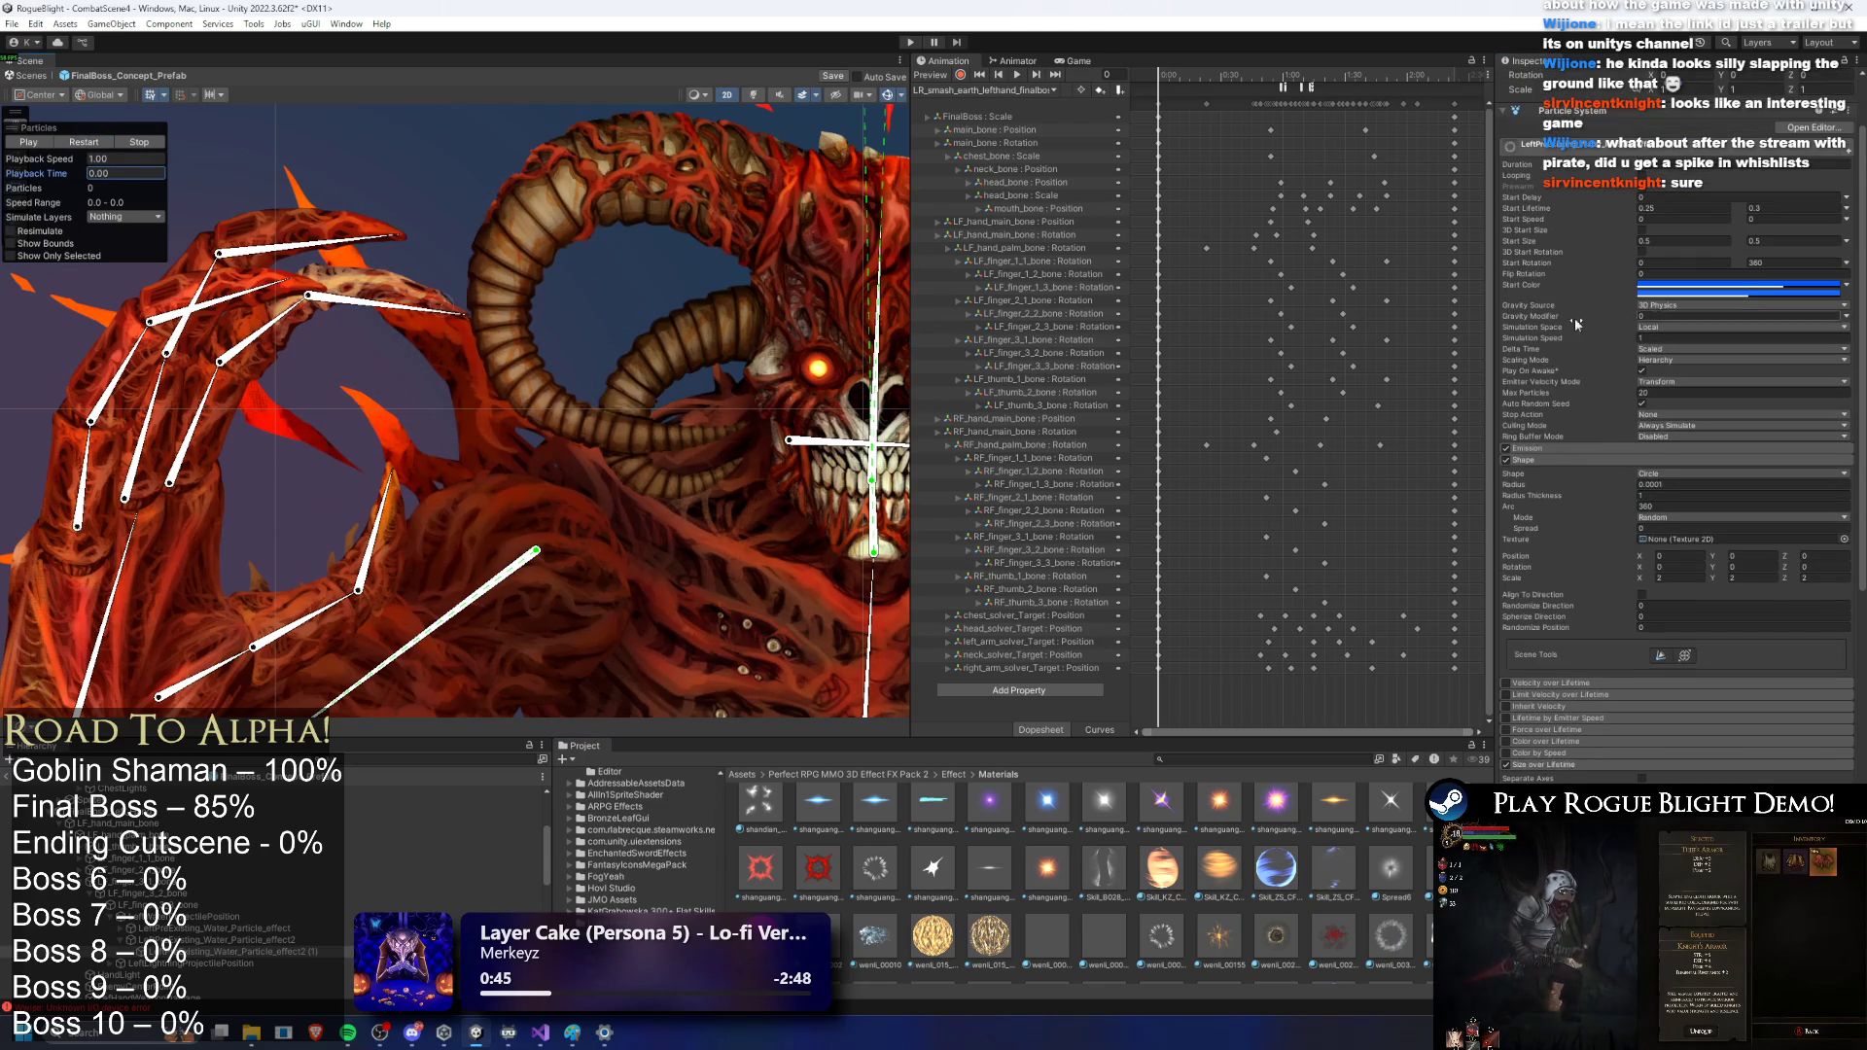
{"action": "left_click", "coordinate": [90, 141]}
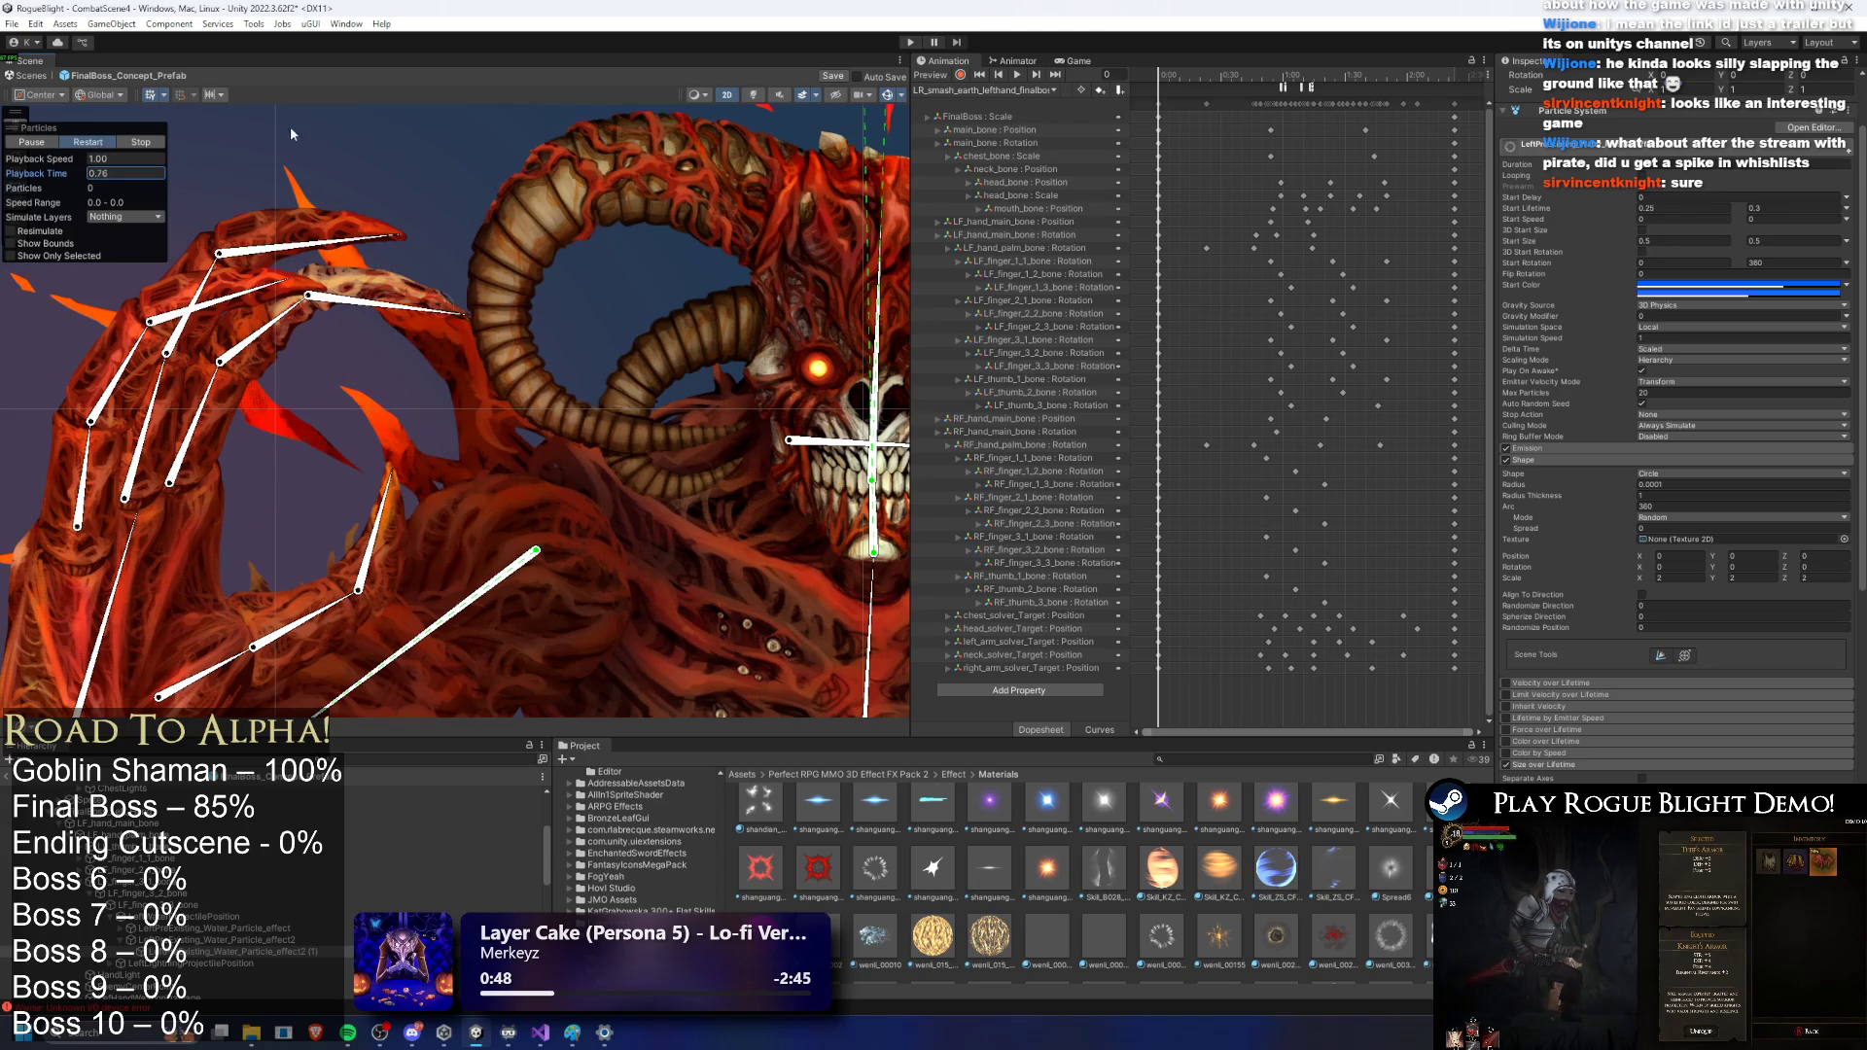
{"action": "left_click", "coordinate": [1729, 289]}
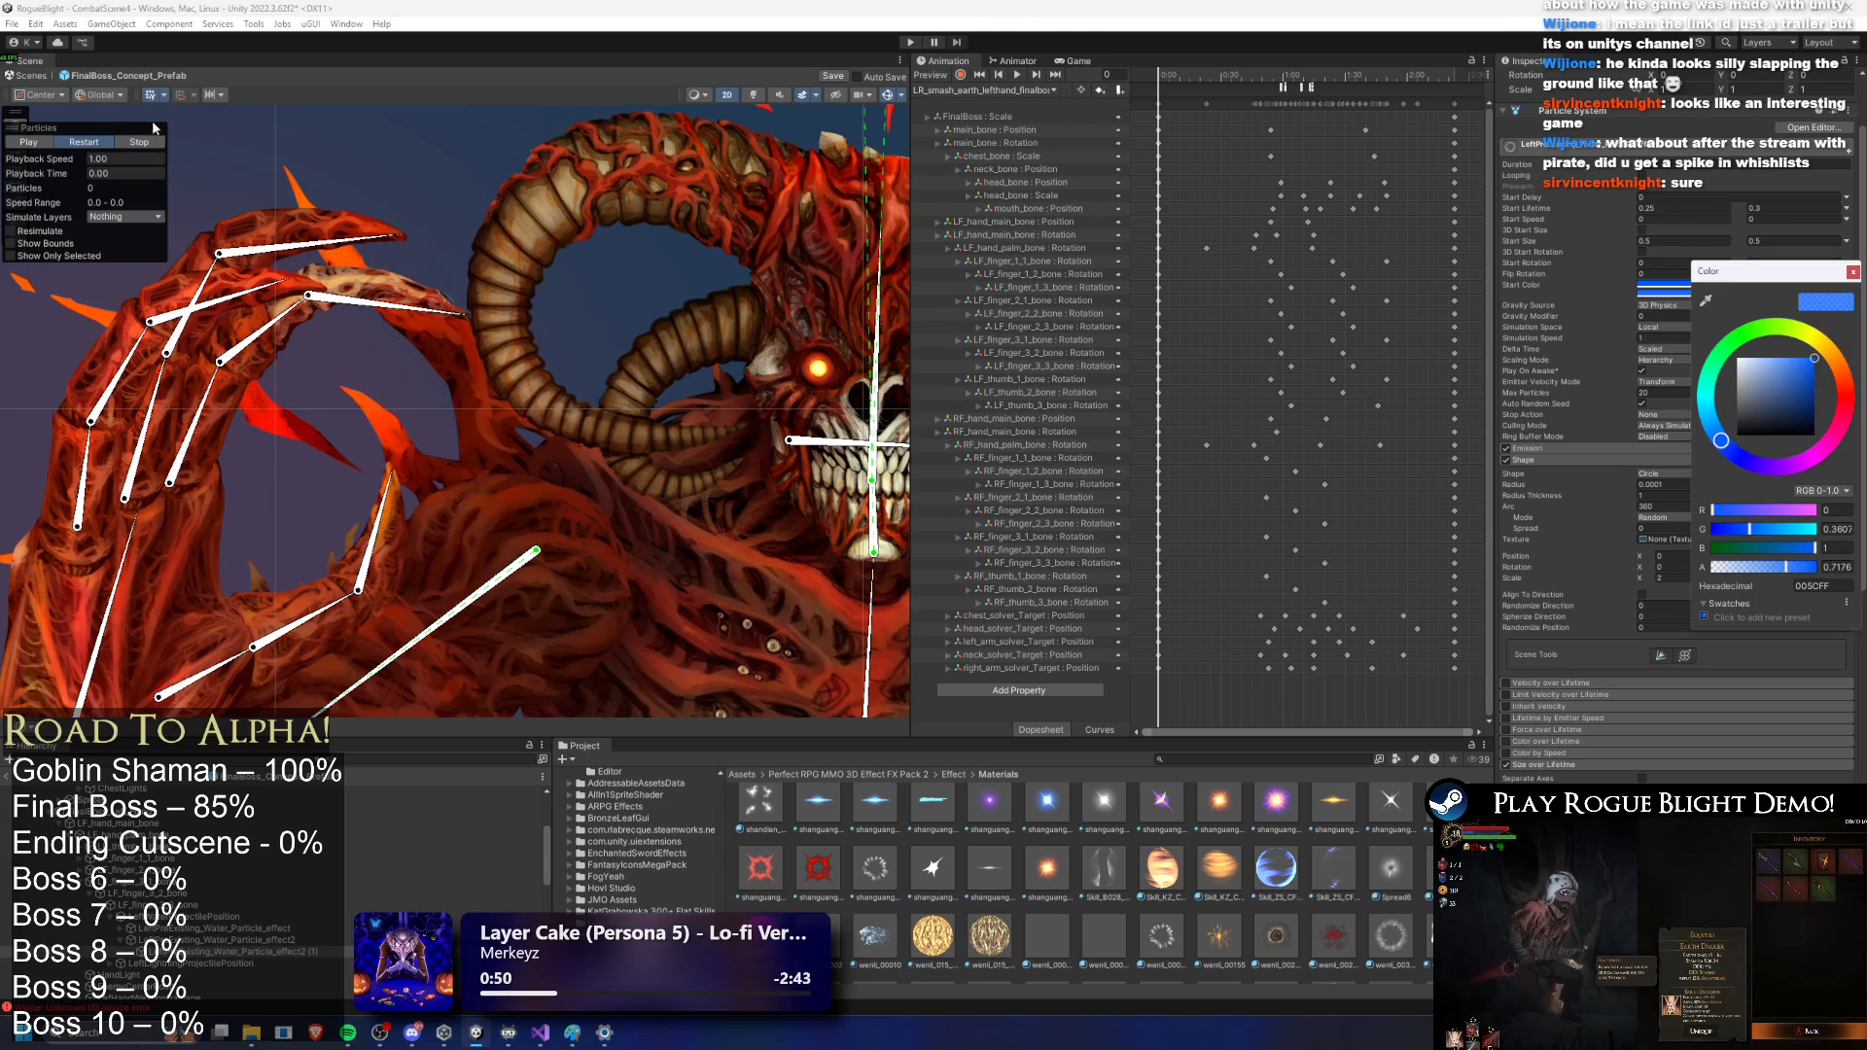
Step: Frame the boss's other arm in the Scene view and select its bone
{"action": "right_click", "coordinate": [212, 360]}
{"action": "key", "text": "Escape"}
{"action": "key", "text": "f"}
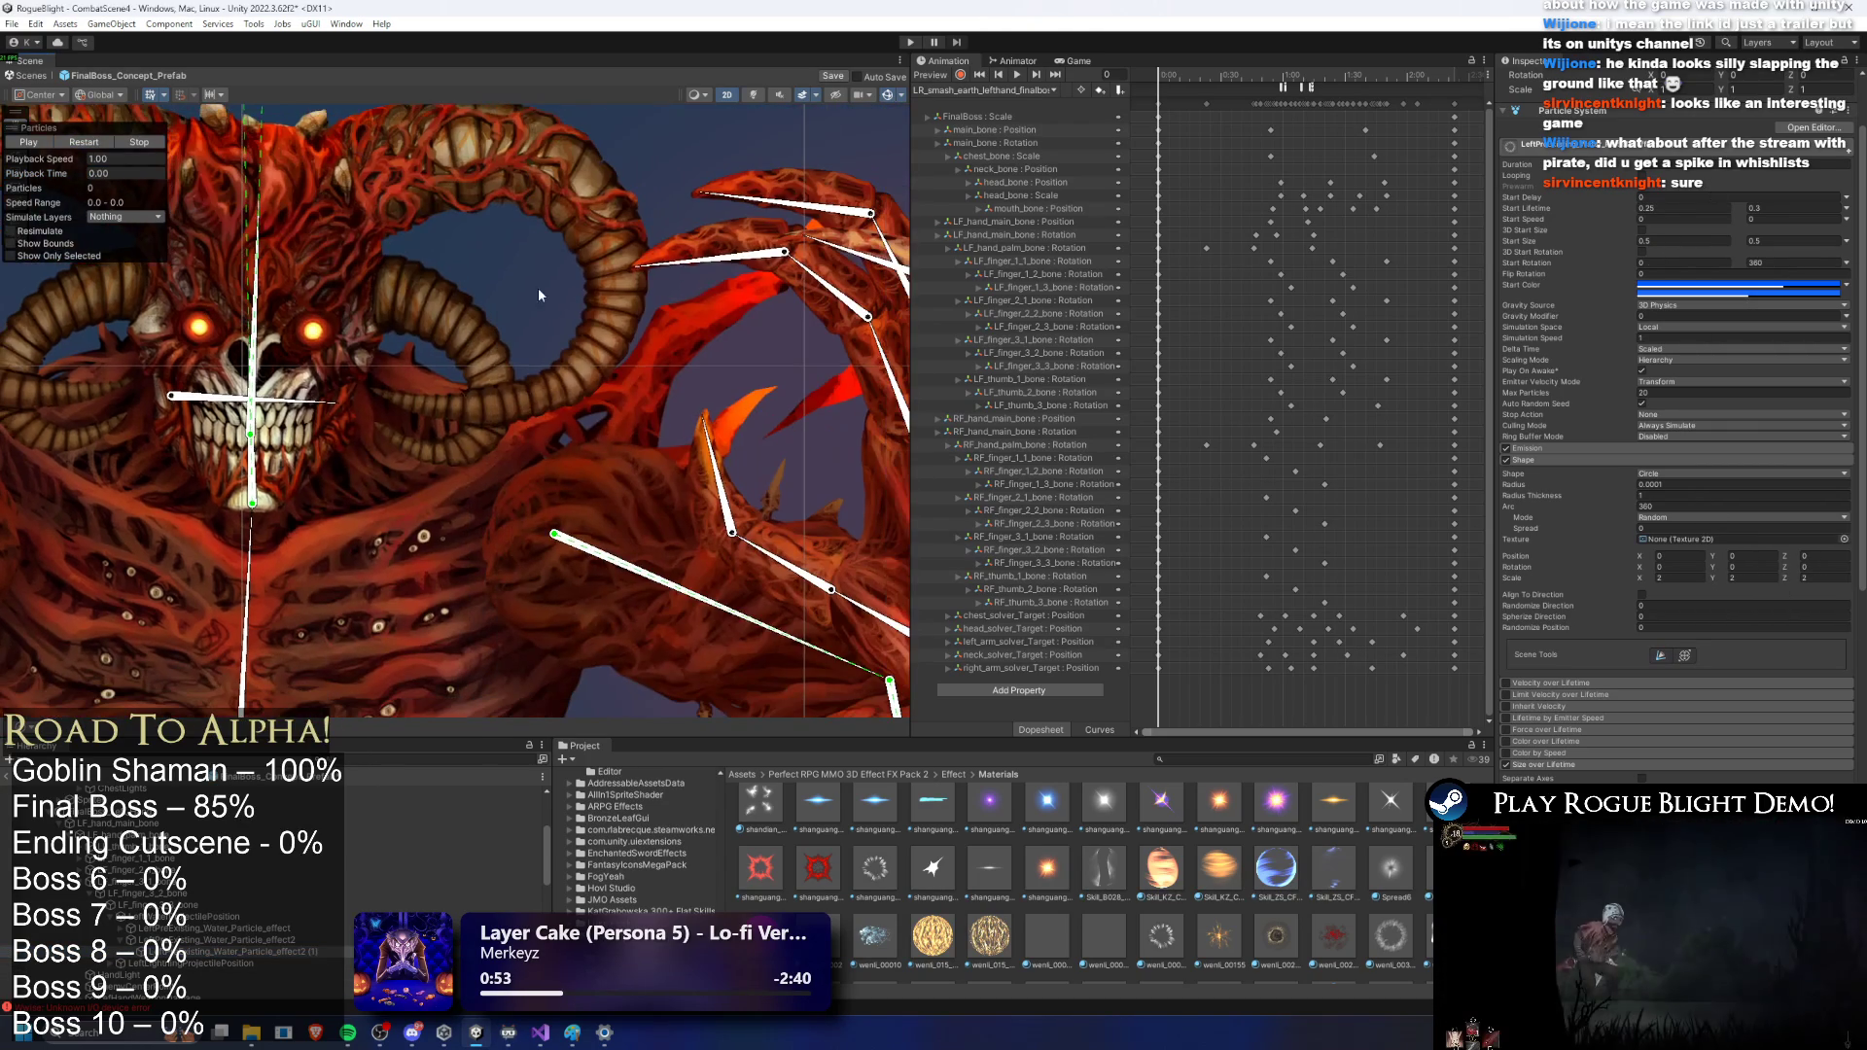
{"action": "left_click", "coordinate": [734, 255]}
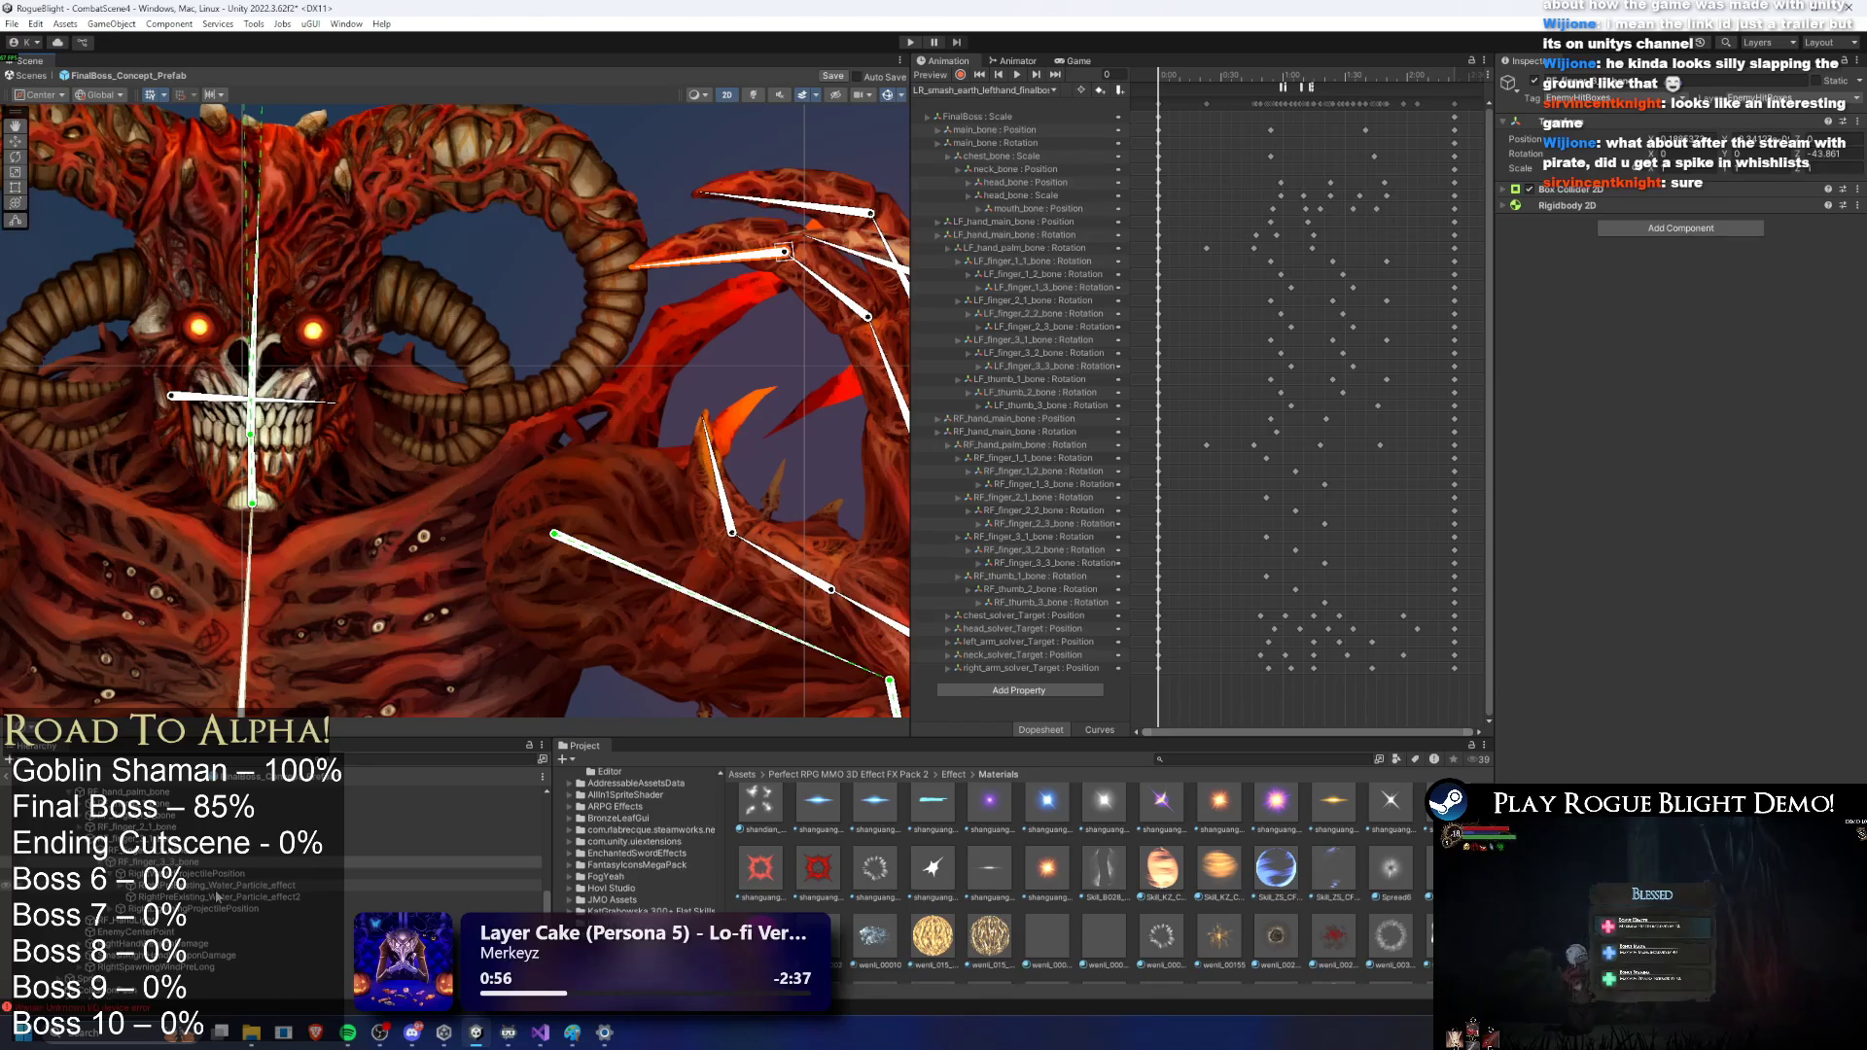
Step: Duplicate the water spark particle object, preview it, and start the playtest
{"action": "right_click", "coordinate": [220, 901]}
{"action": "left_click", "coordinate": [291, 342]}
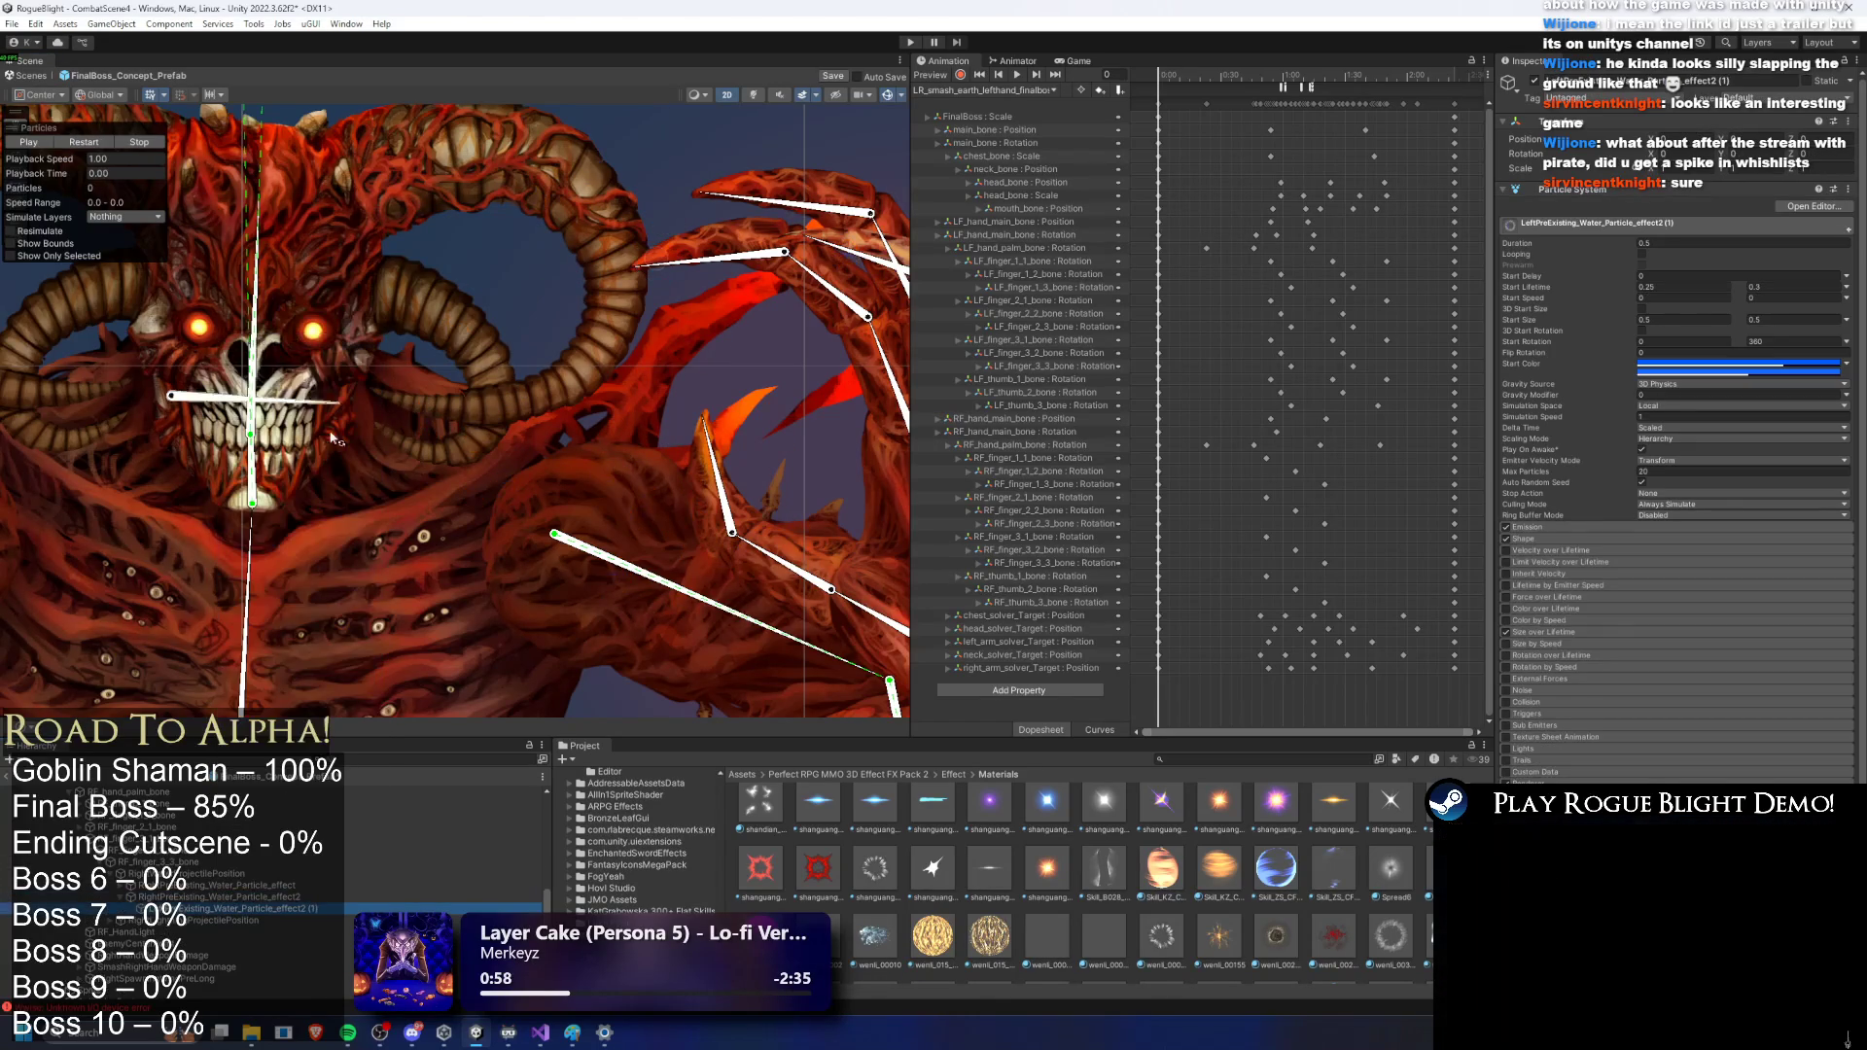
{"action": "left_click", "coordinate": [86, 143]}
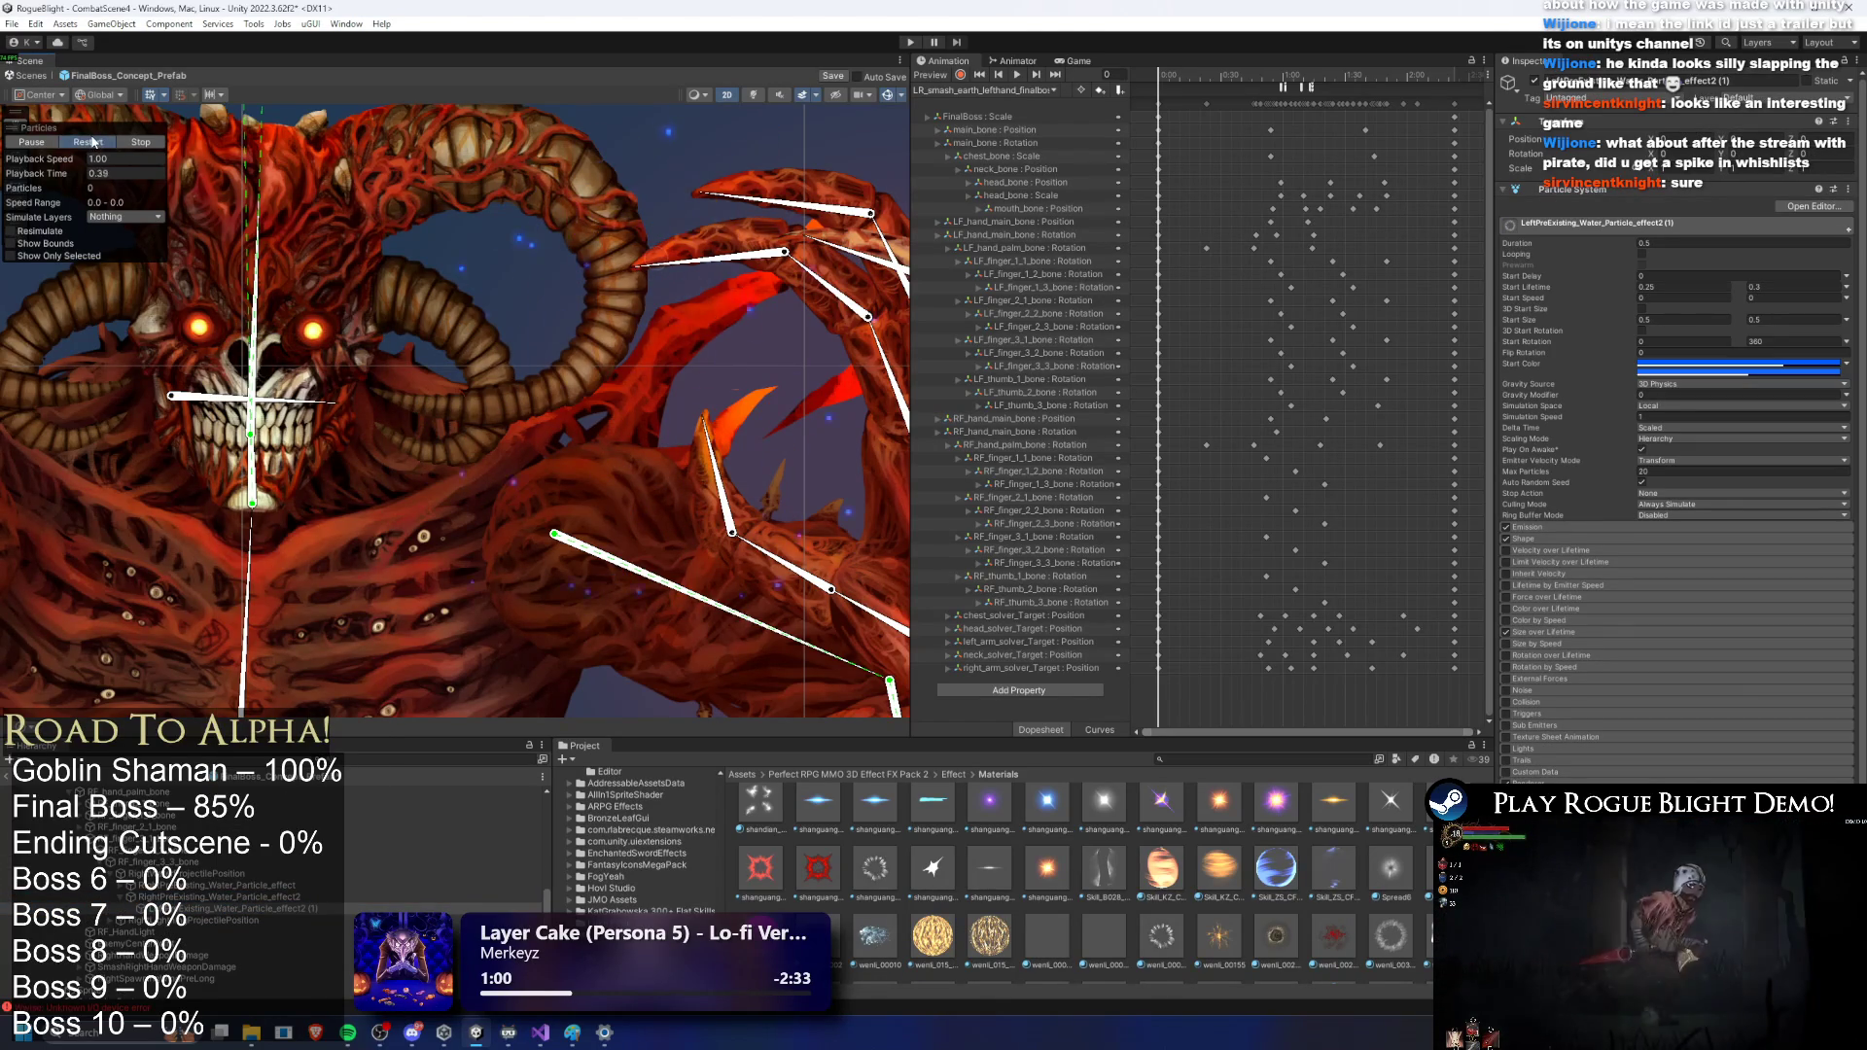
{"action": "left_click", "coordinate": [910, 42]}
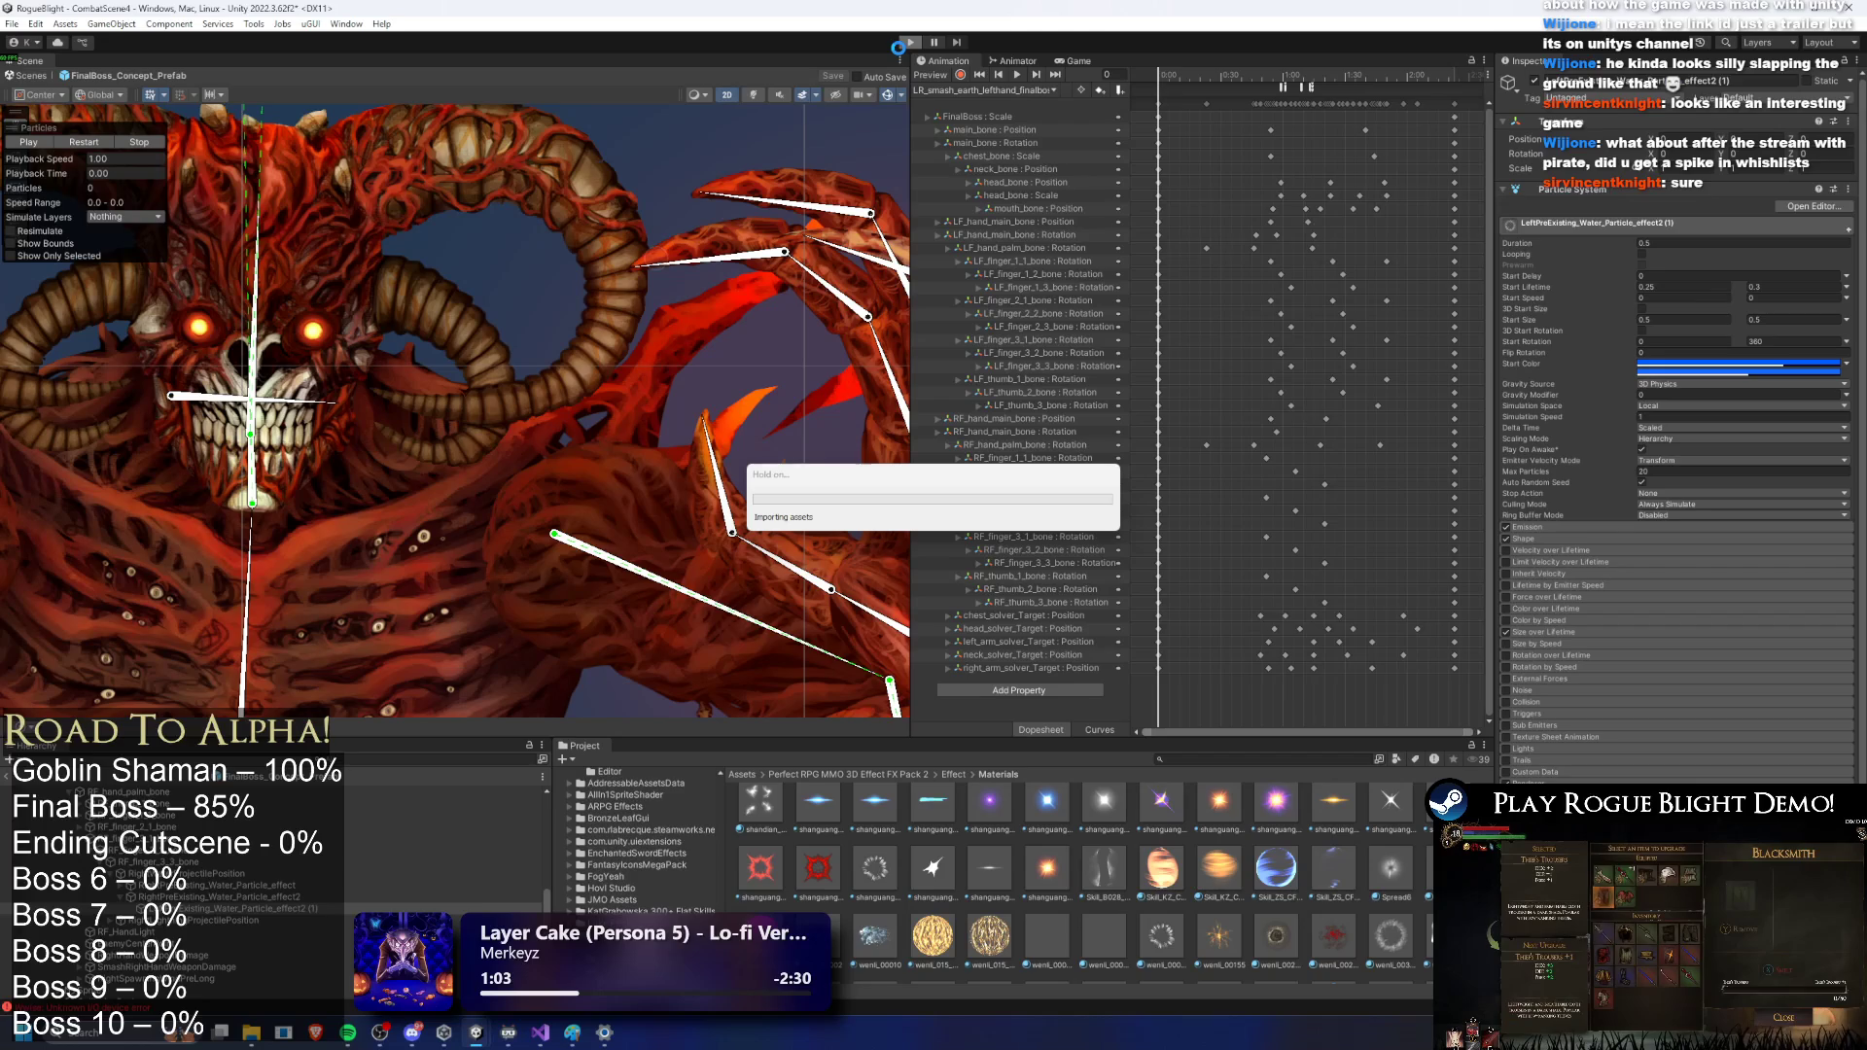
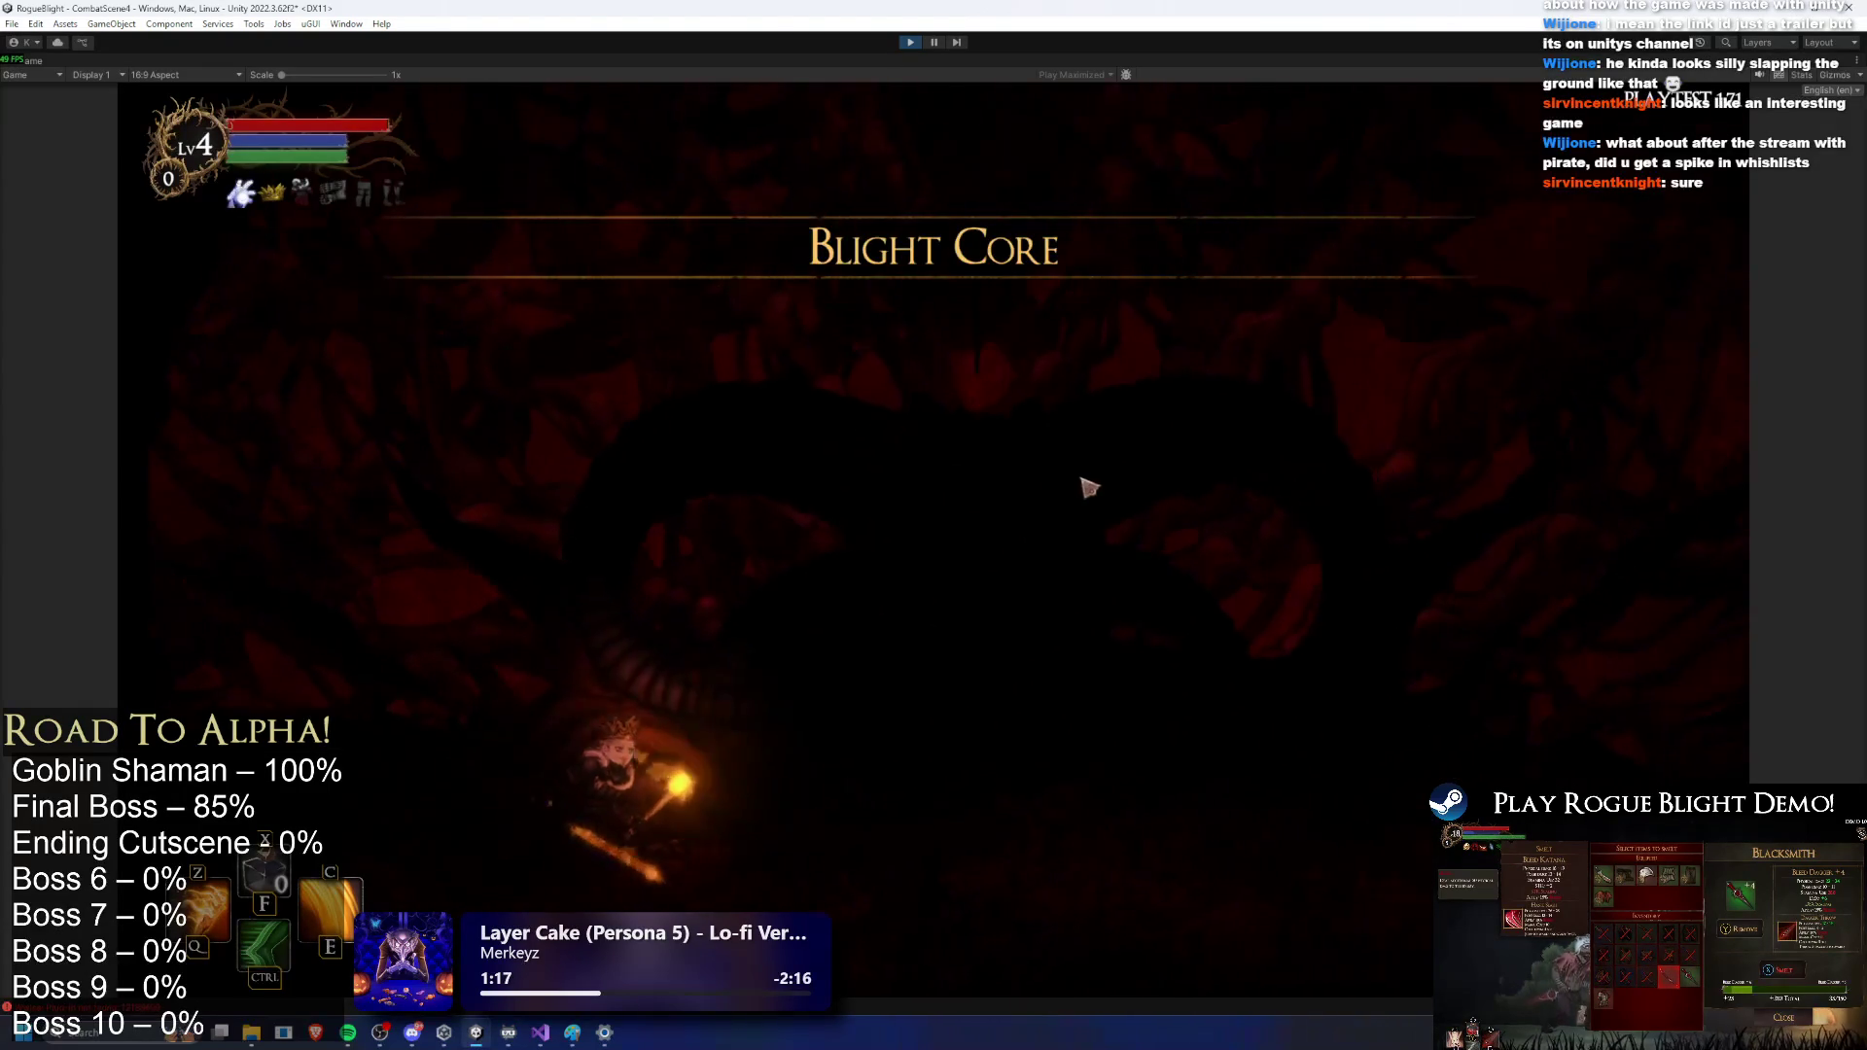
Step: Run the hero into the arena to trigger the Blight Core fight and land a 44-damage sword hit
{"action": "key", "text": "a"}
{"action": "key", "text": "d"}
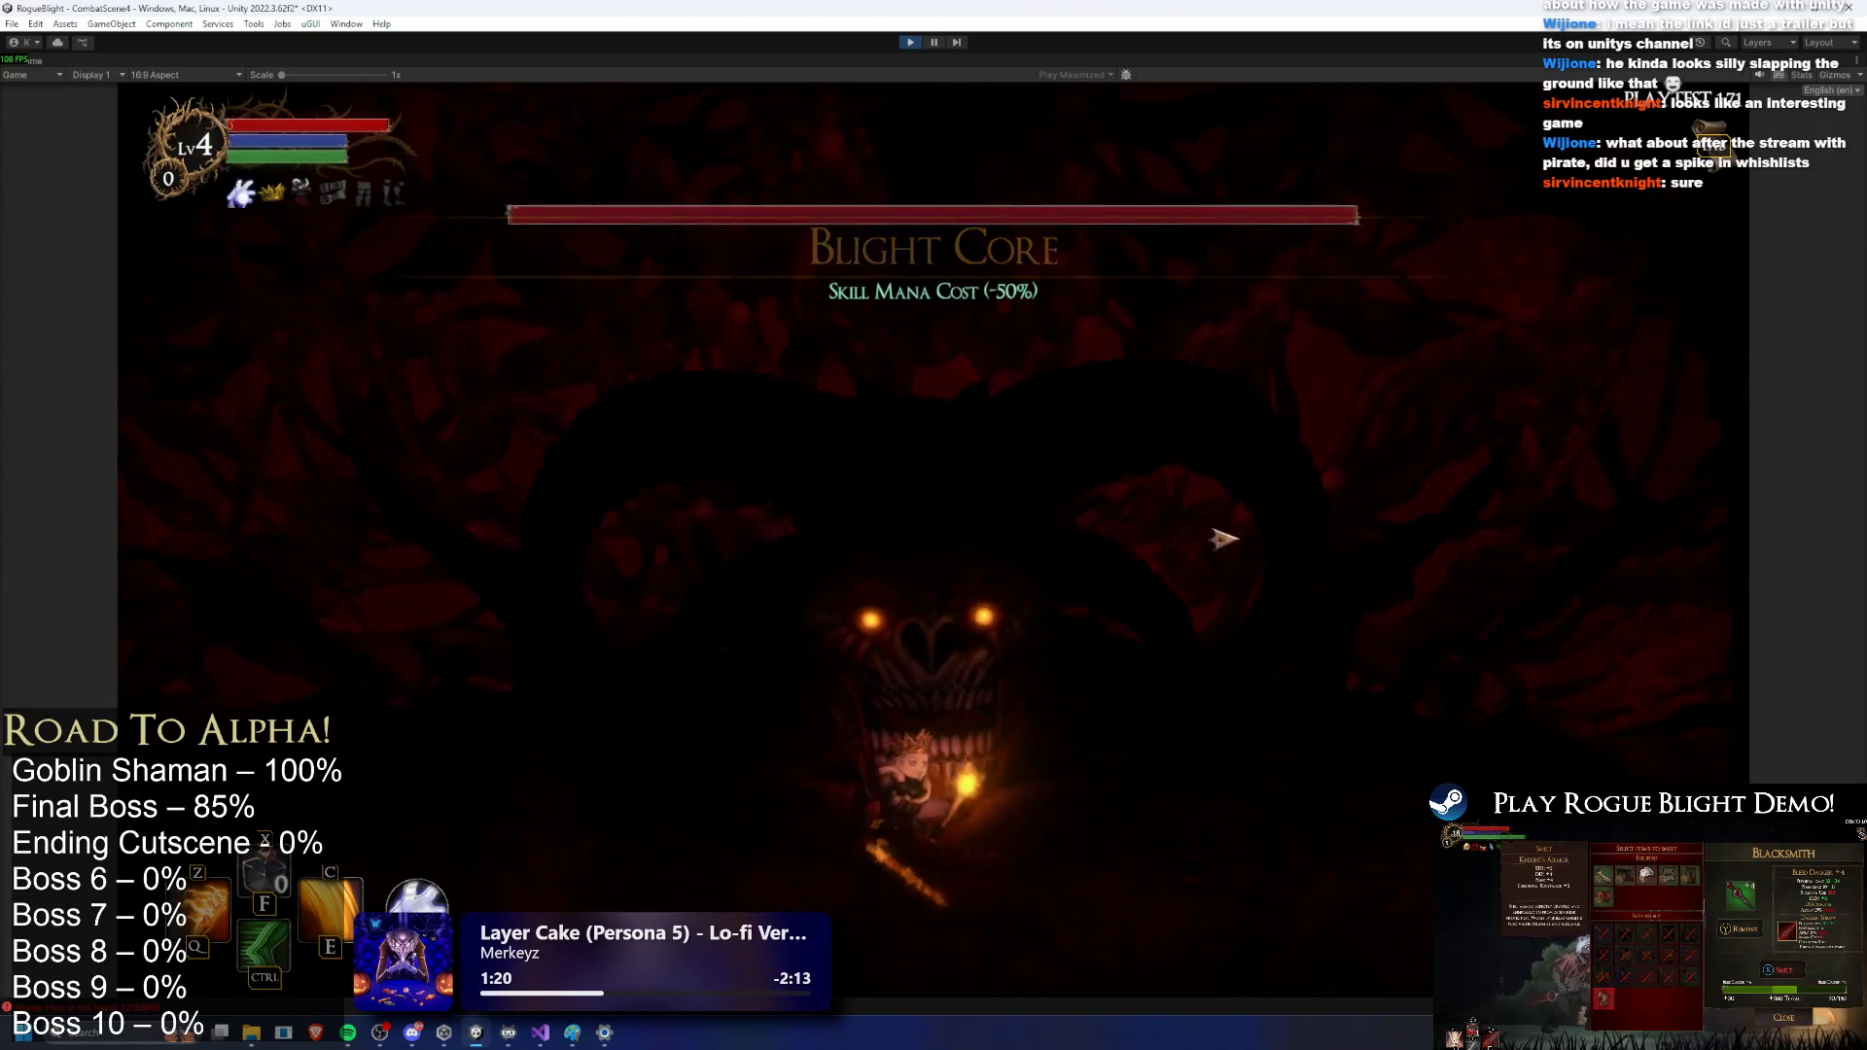
{"action": "key", "text": "a"}
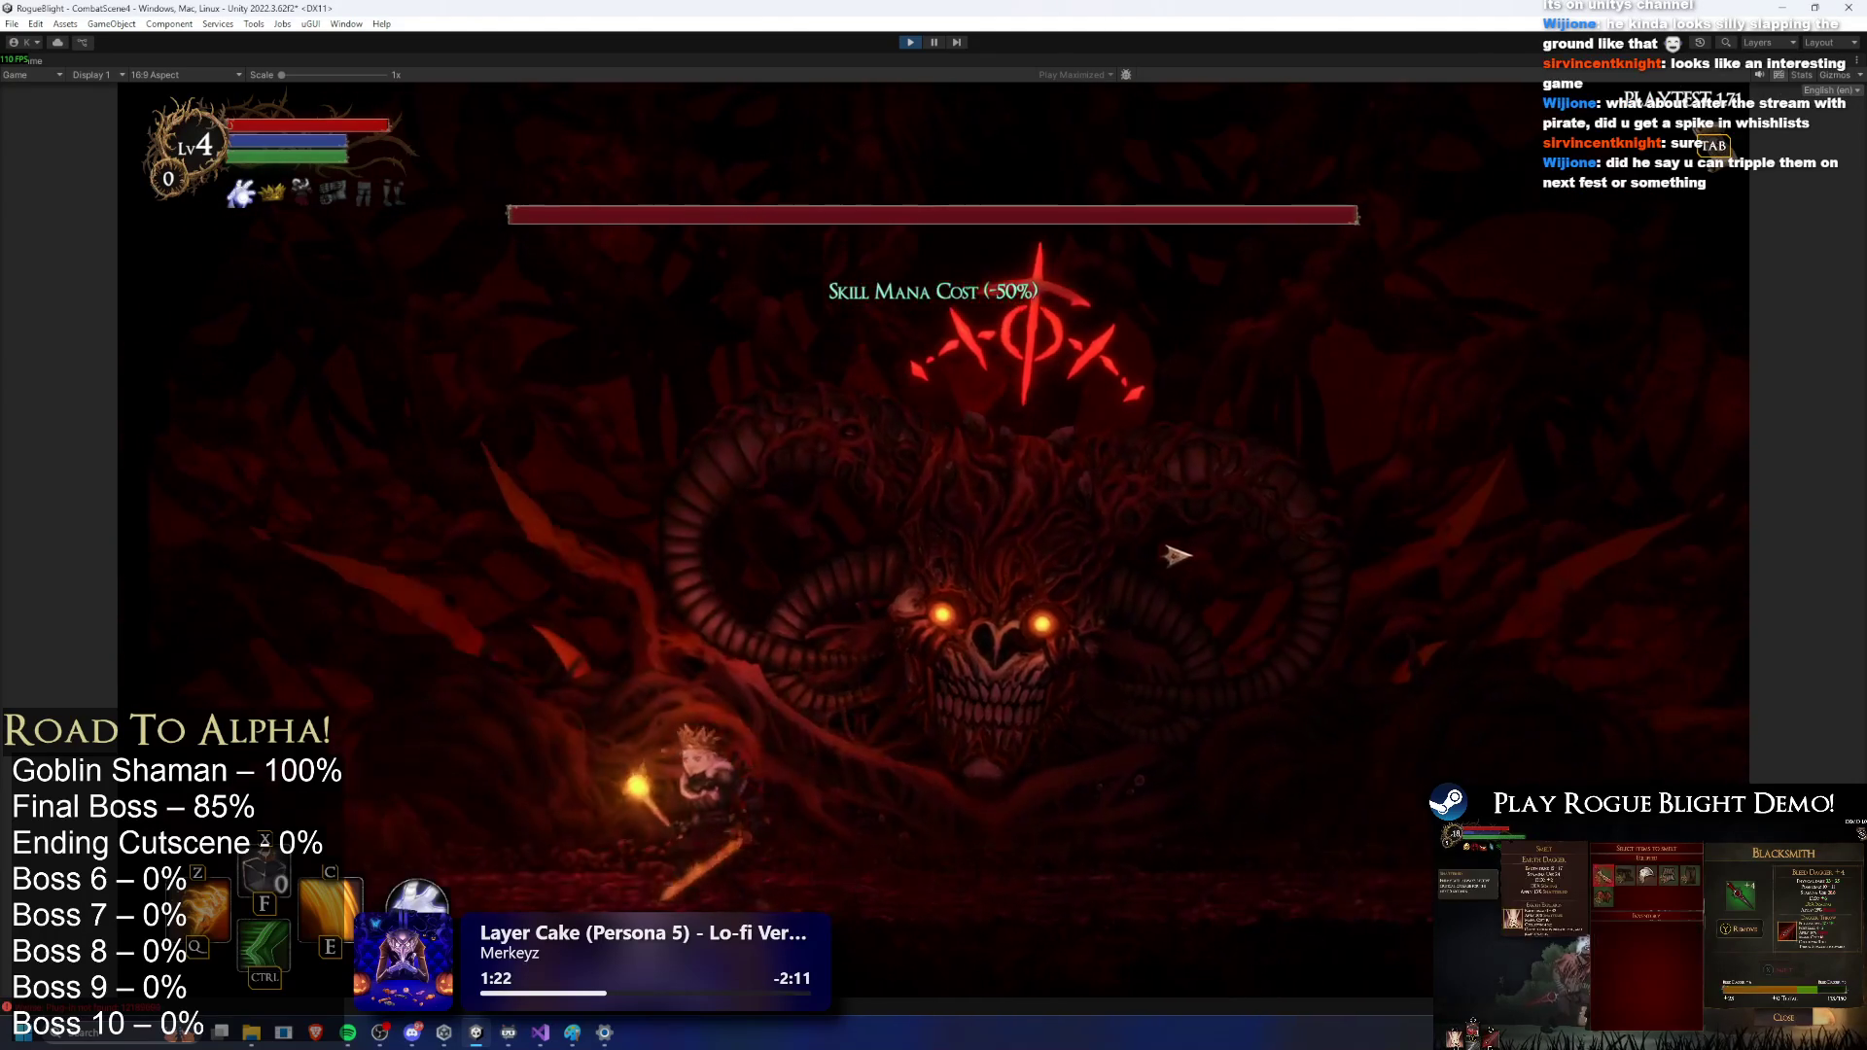
{"action": "key", "text": "d"}
{"action": "key", "text": "a"}
{"action": "key", "text": "space"}
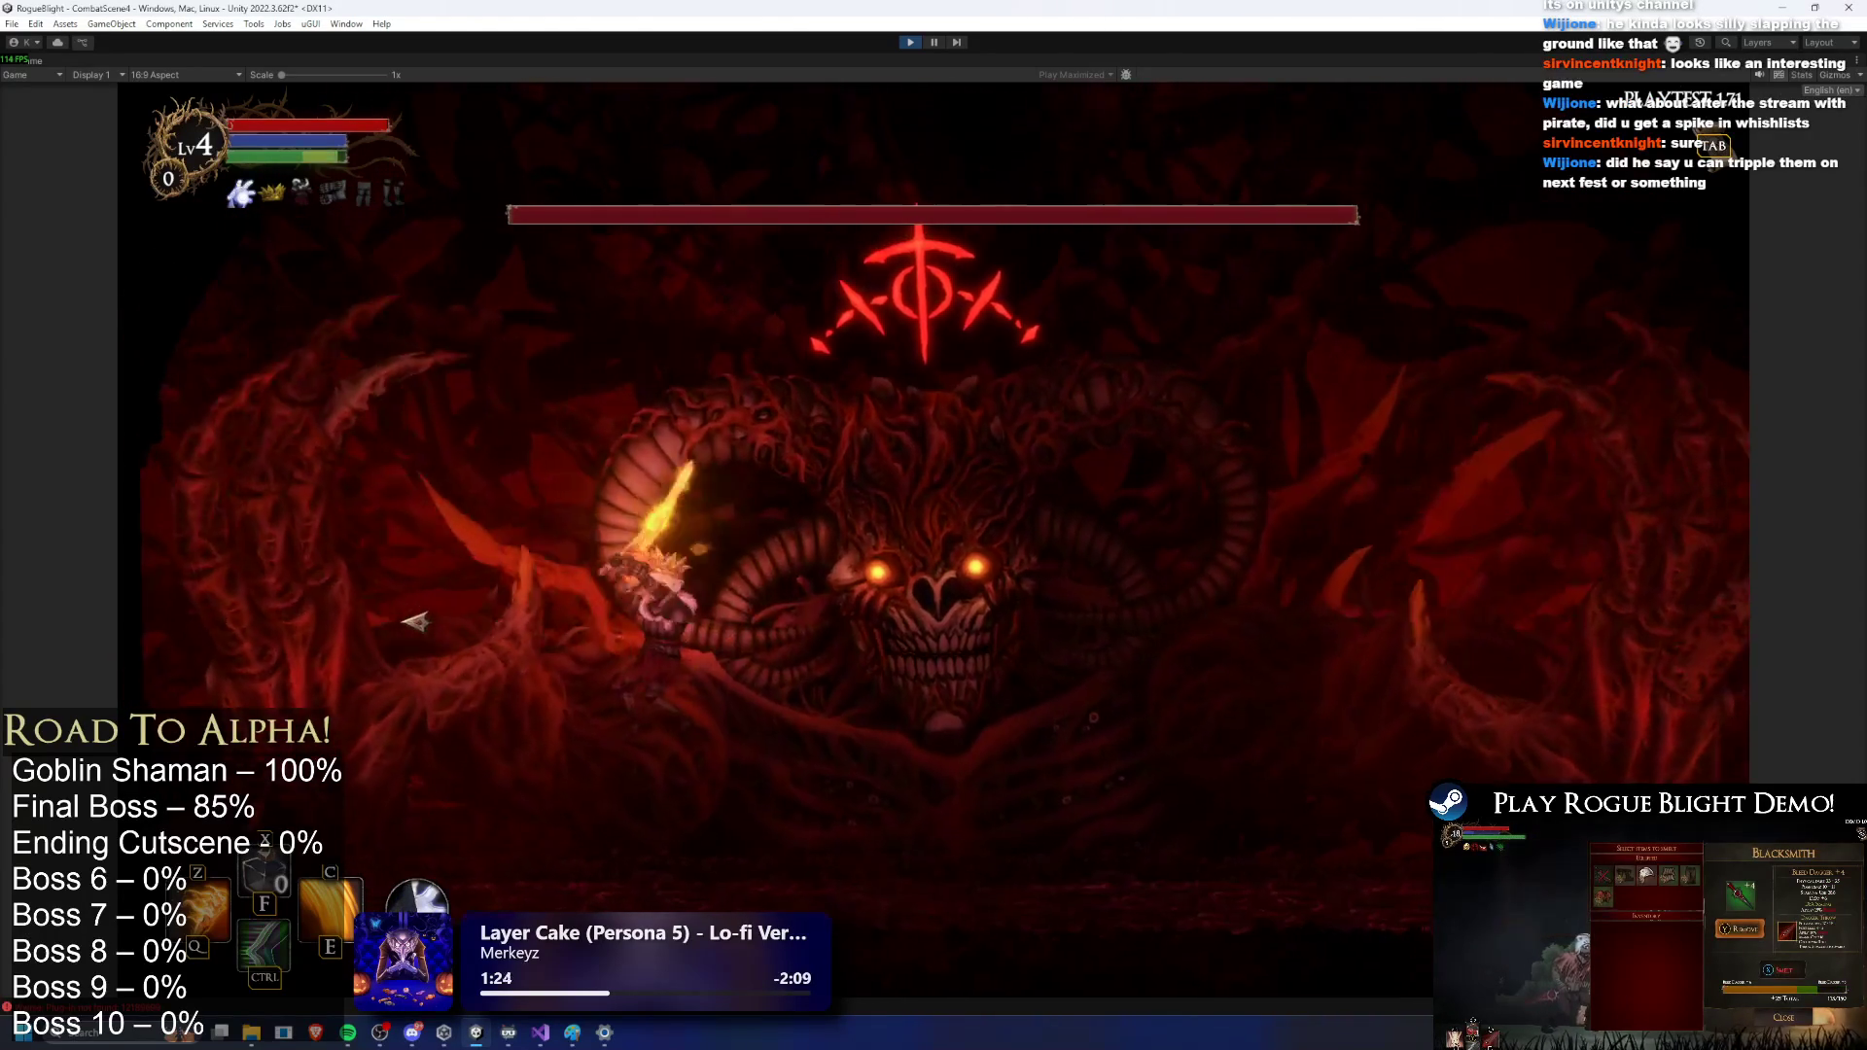
{"action": "key", "text": "d"}
{"action": "left_click", "coordinate": [645, 633]}
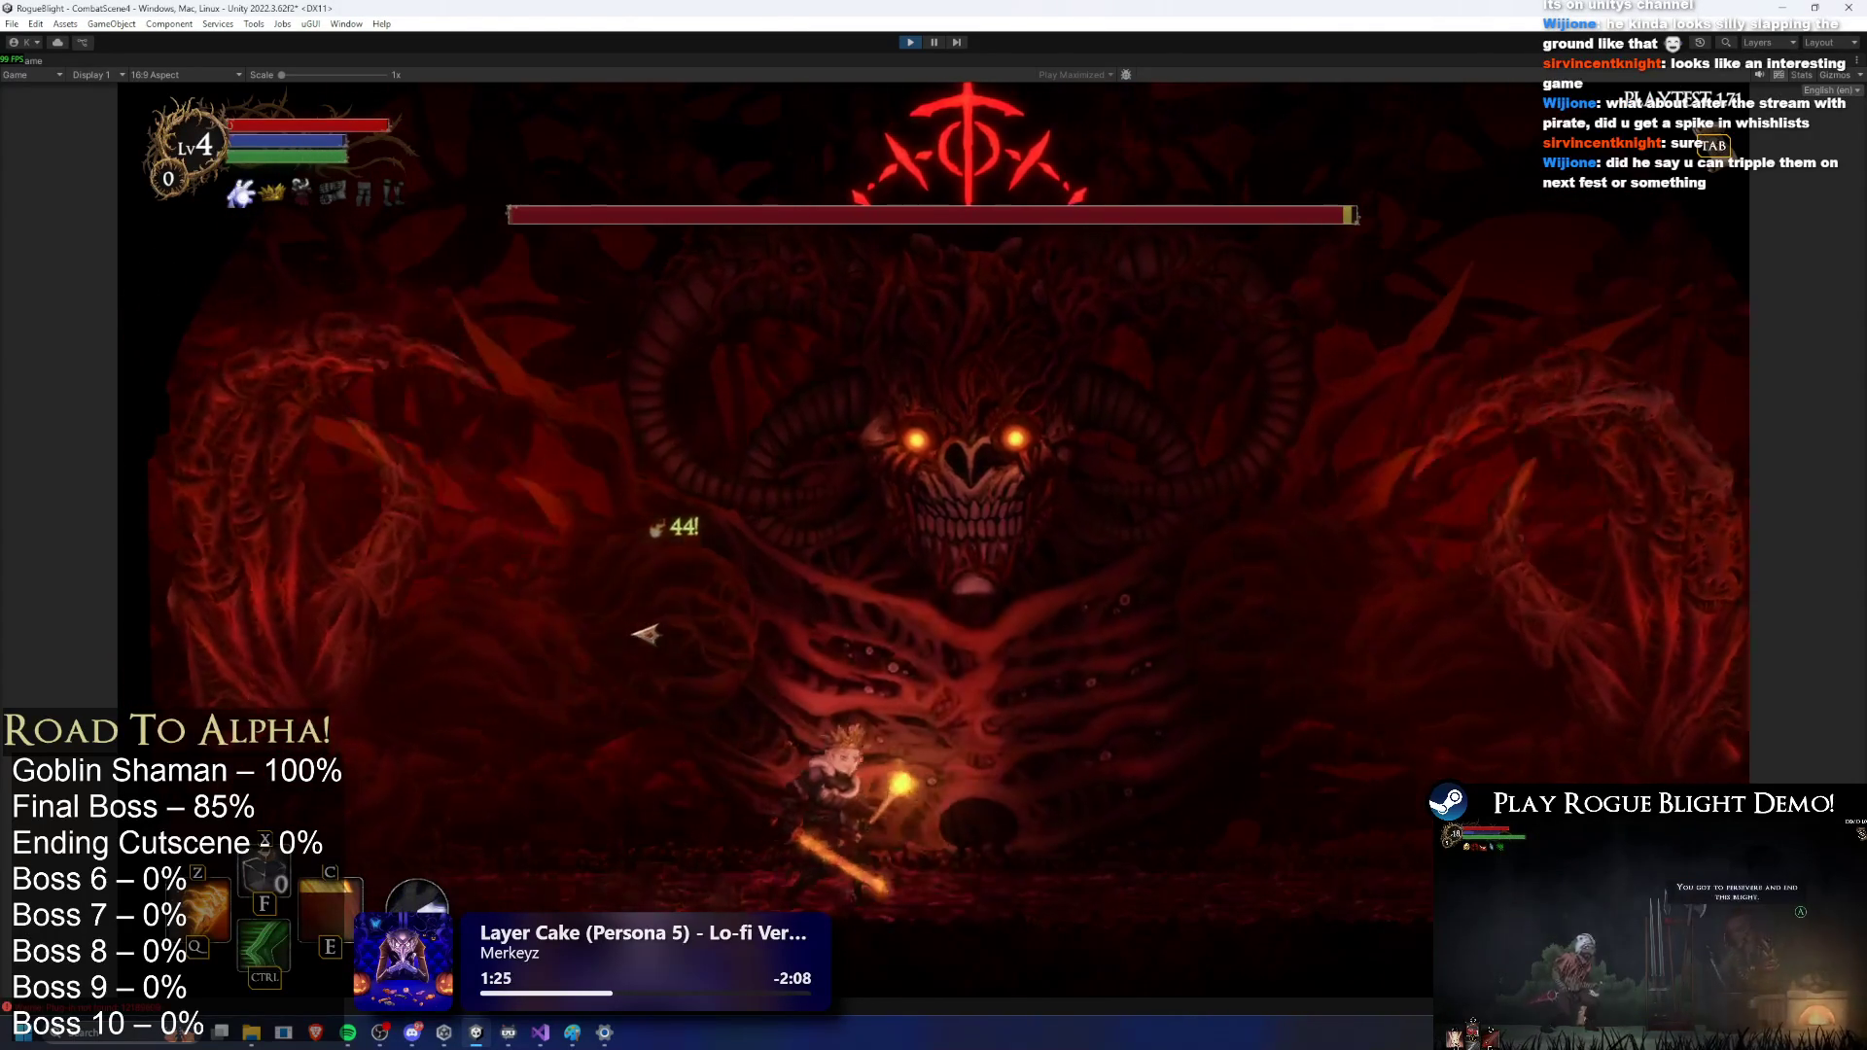
Step: Dodge the Blight Core's red and blue orbs and crystals while attacking to chip its health
{"action": "key", "text": "d"}
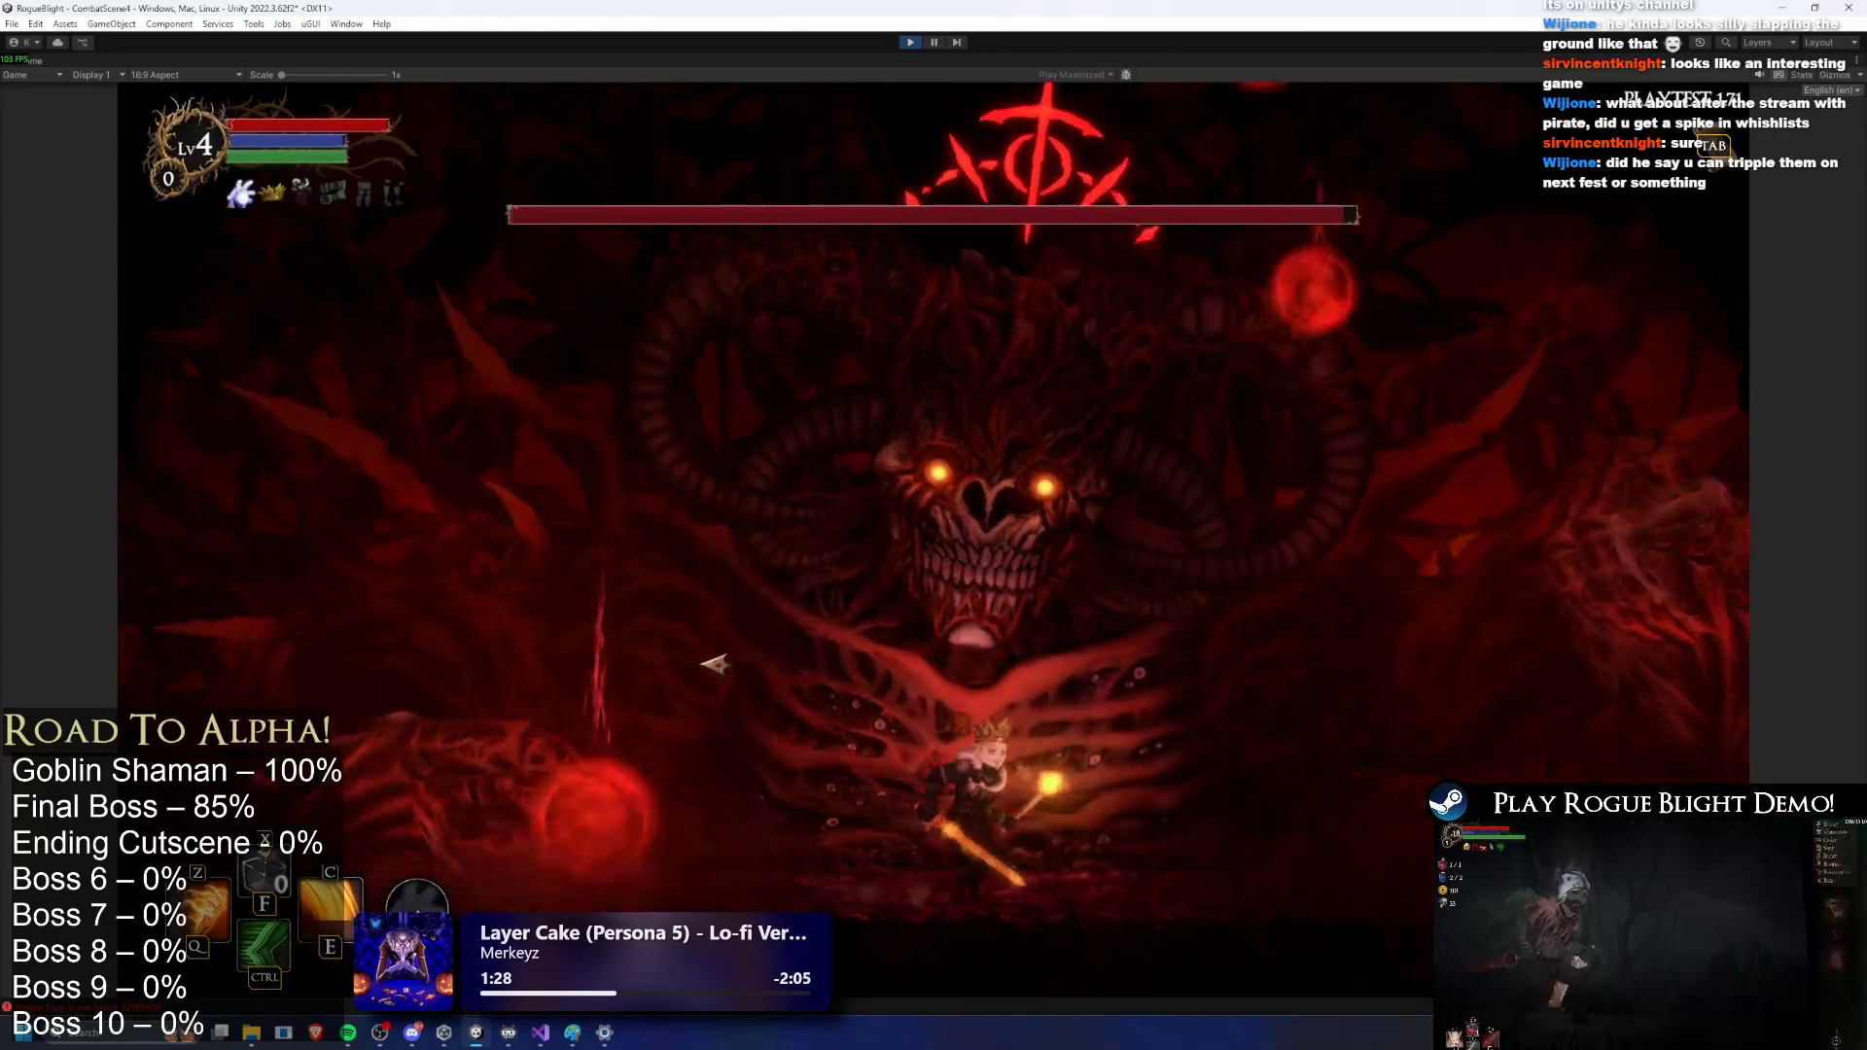
{"action": "key", "text": "a"}
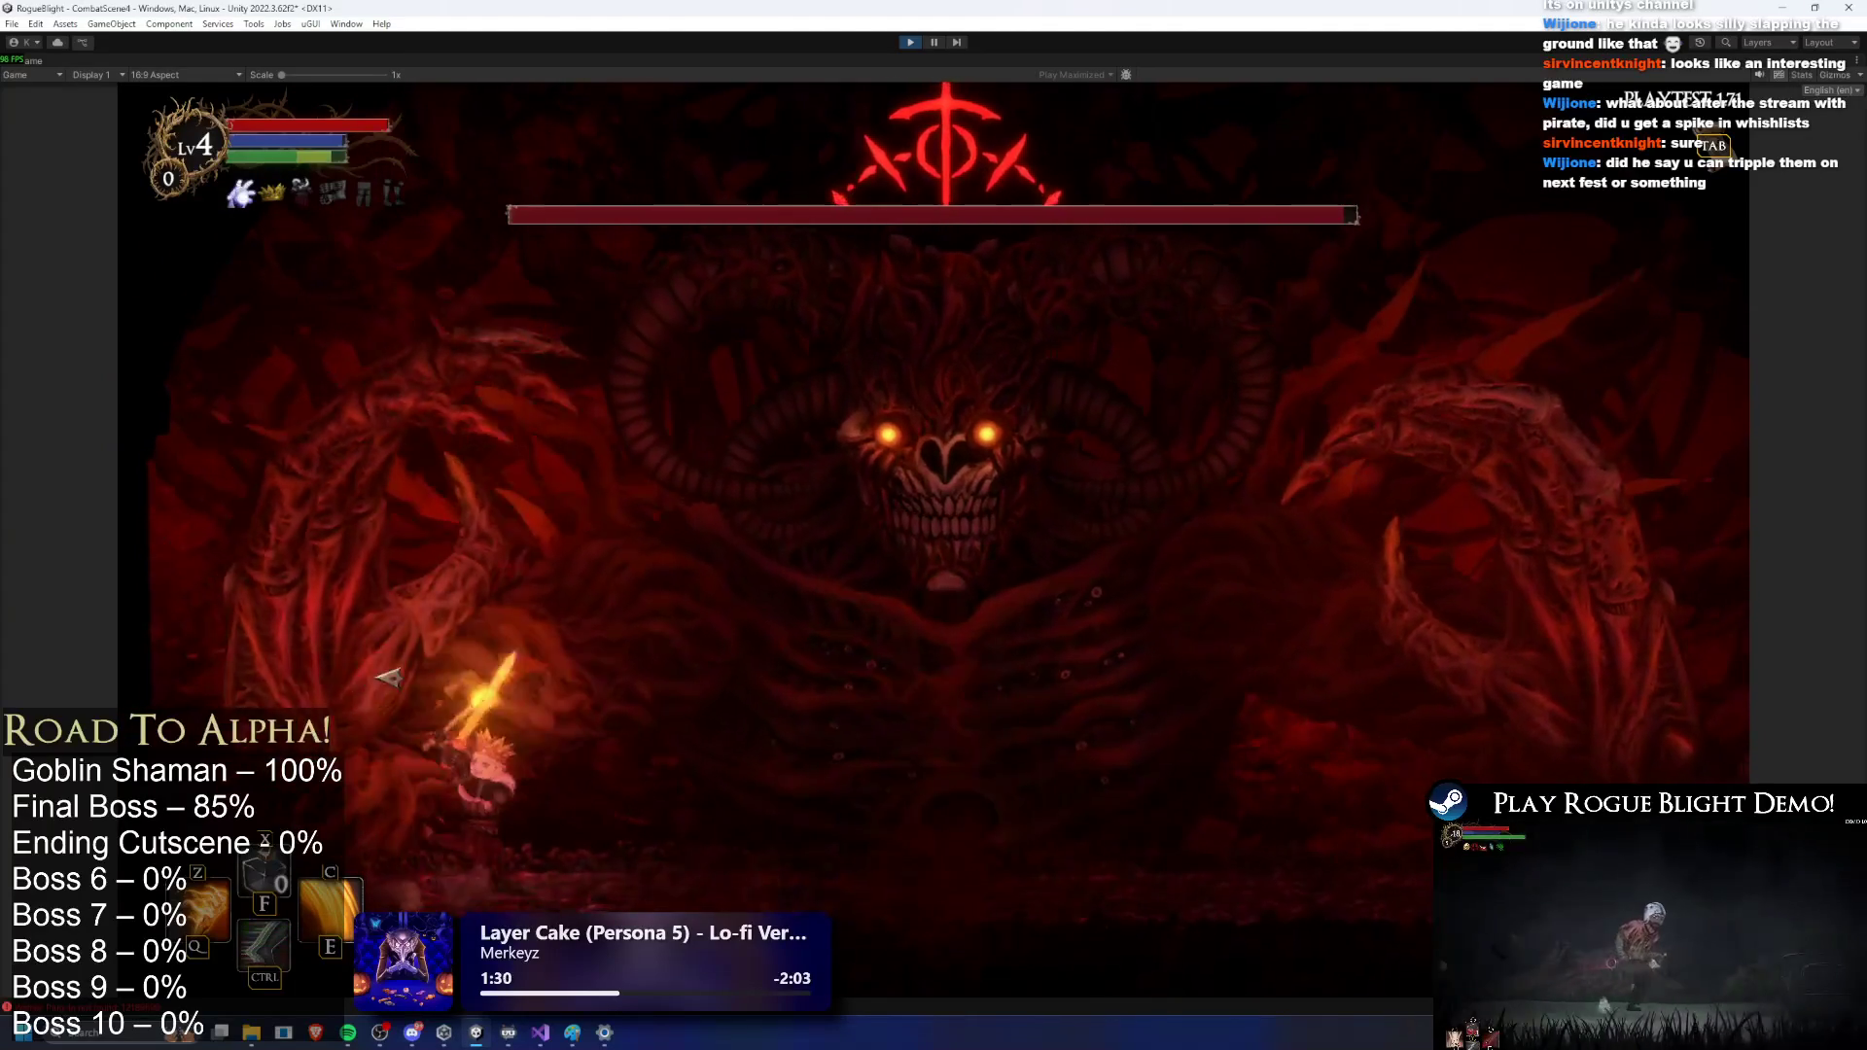
{"action": "key", "text": "d"}
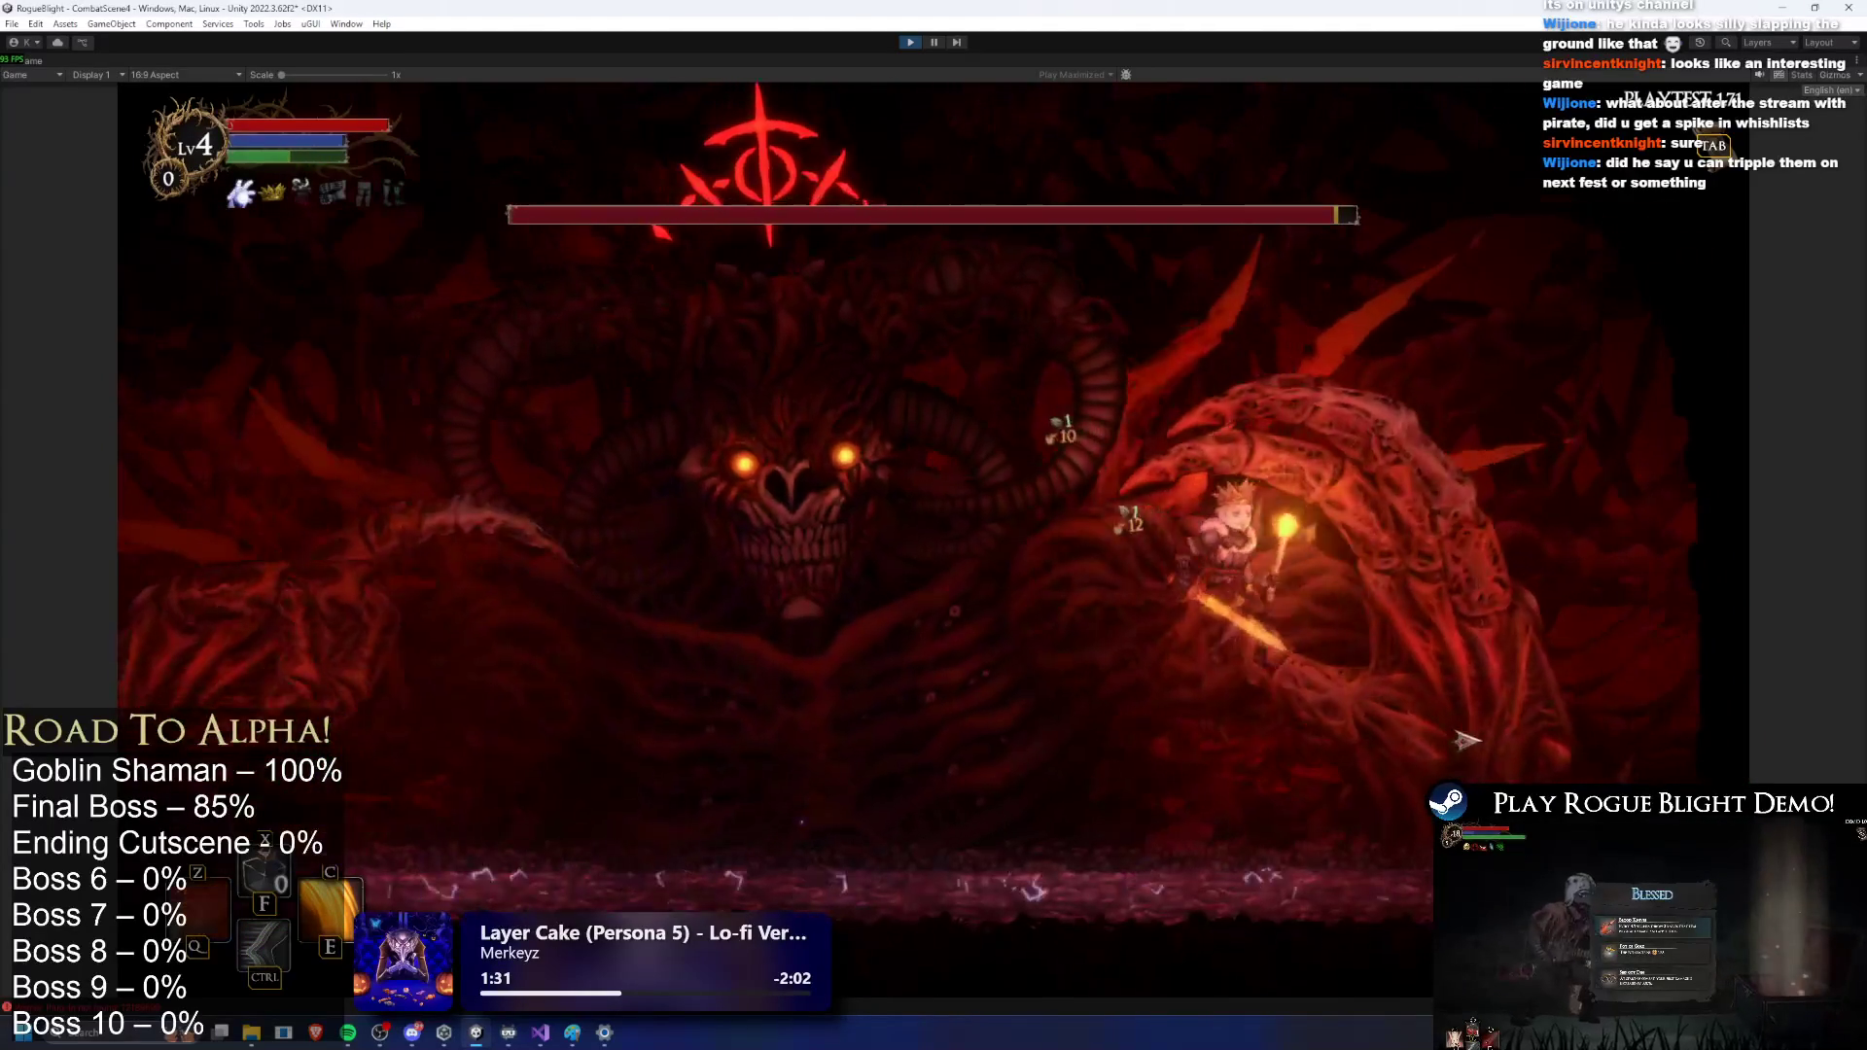
{"action": "key", "text": "a"}
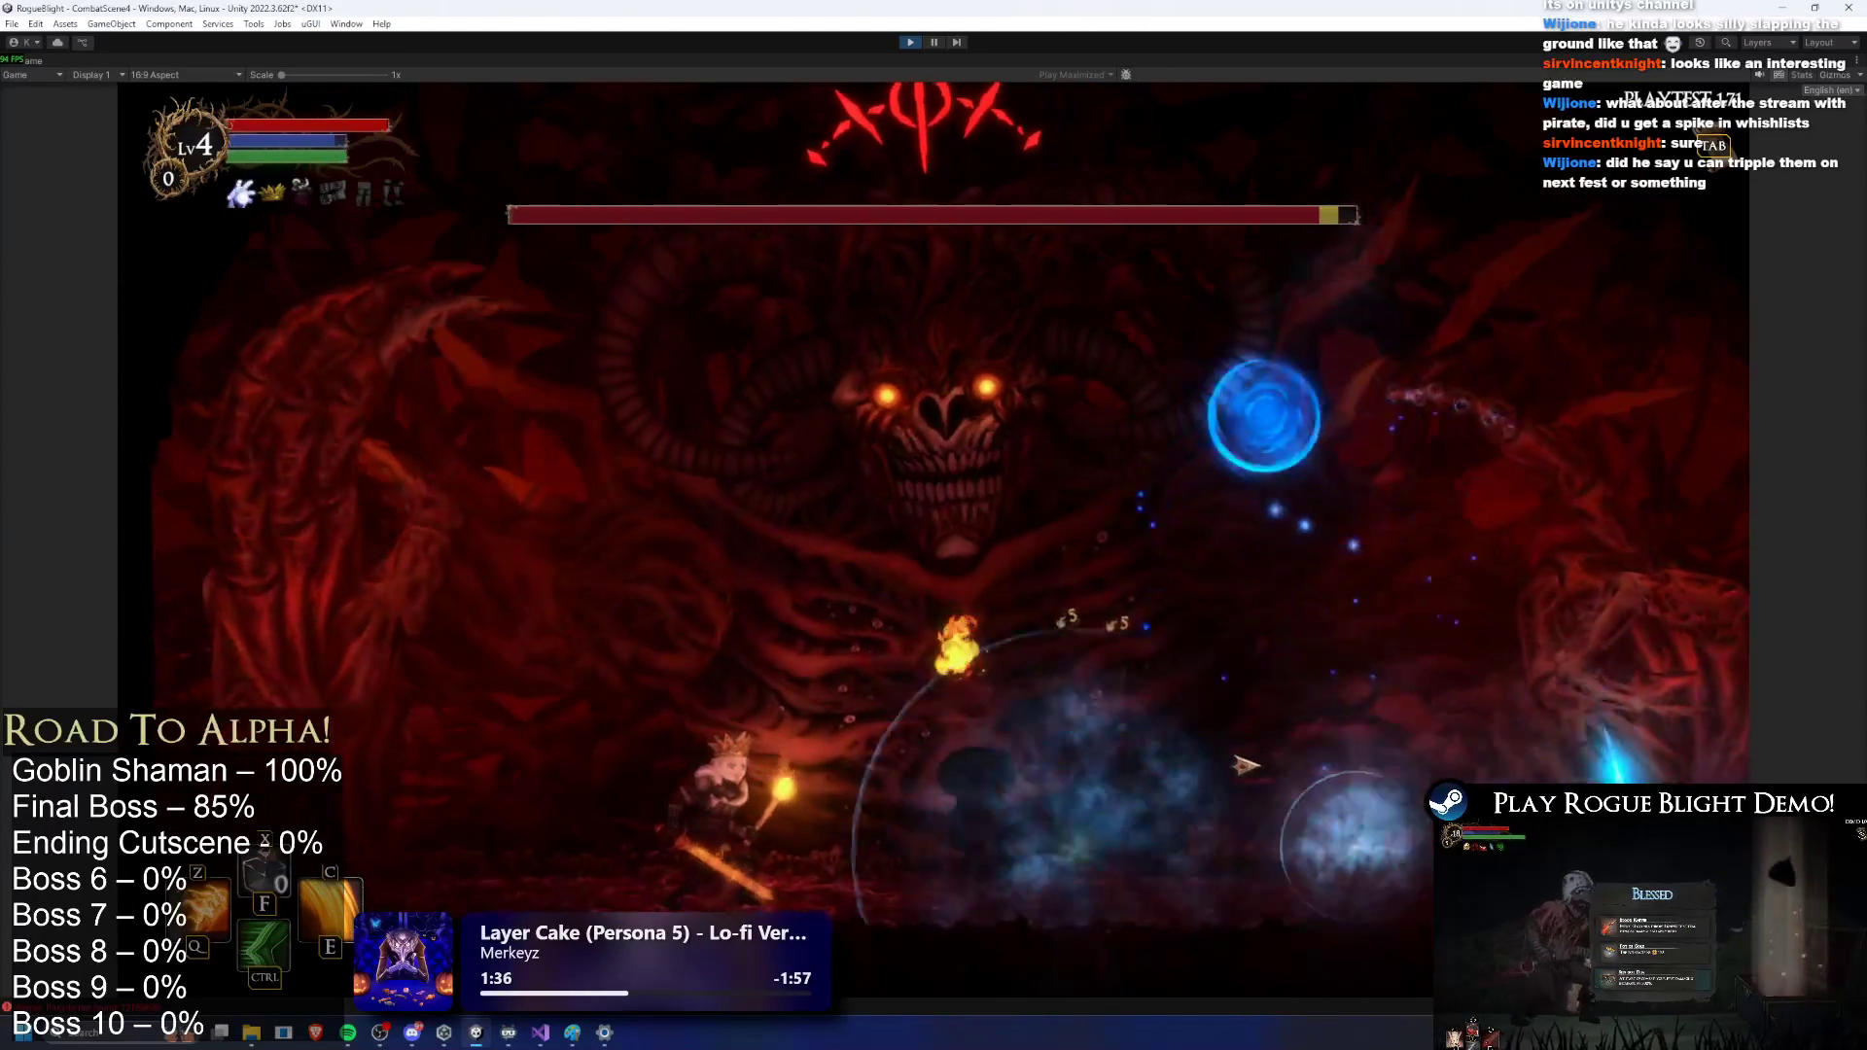
{"action": "key", "text": "d"}
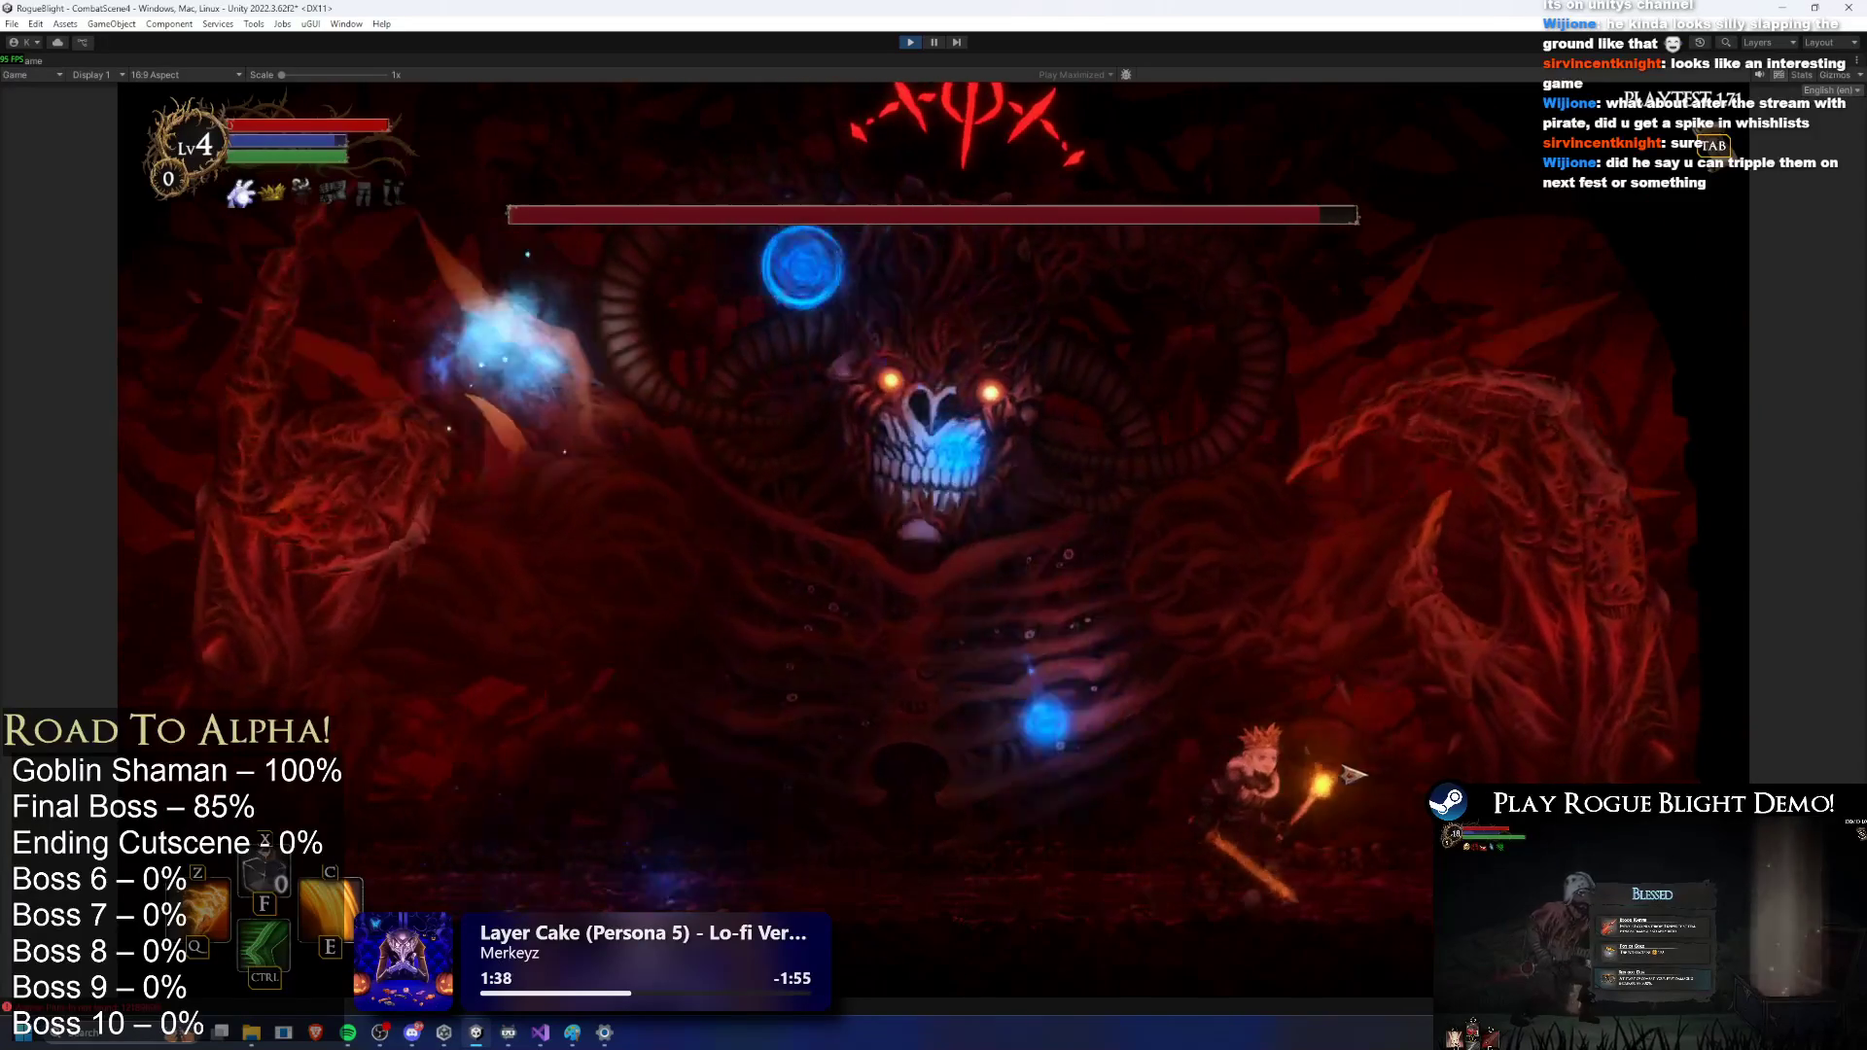
{"action": "key", "text": "a"}
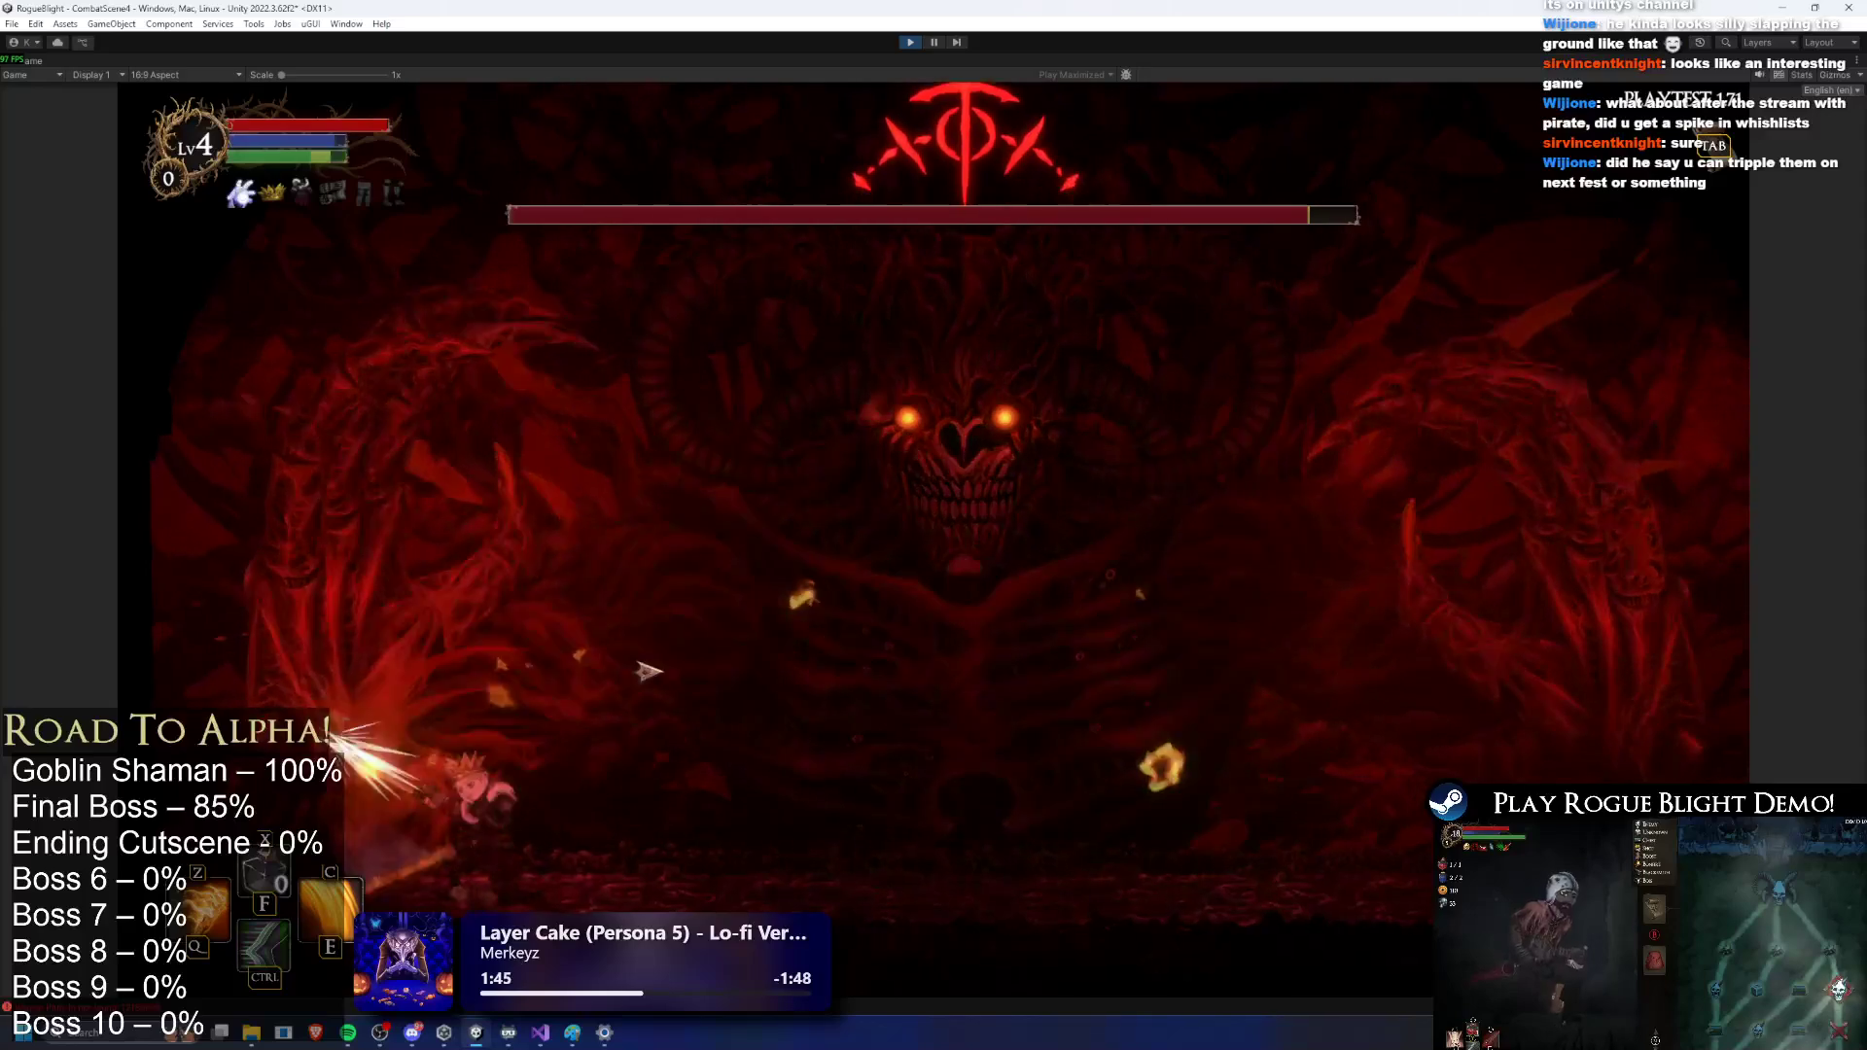
{"action": "key", "text": "d"}
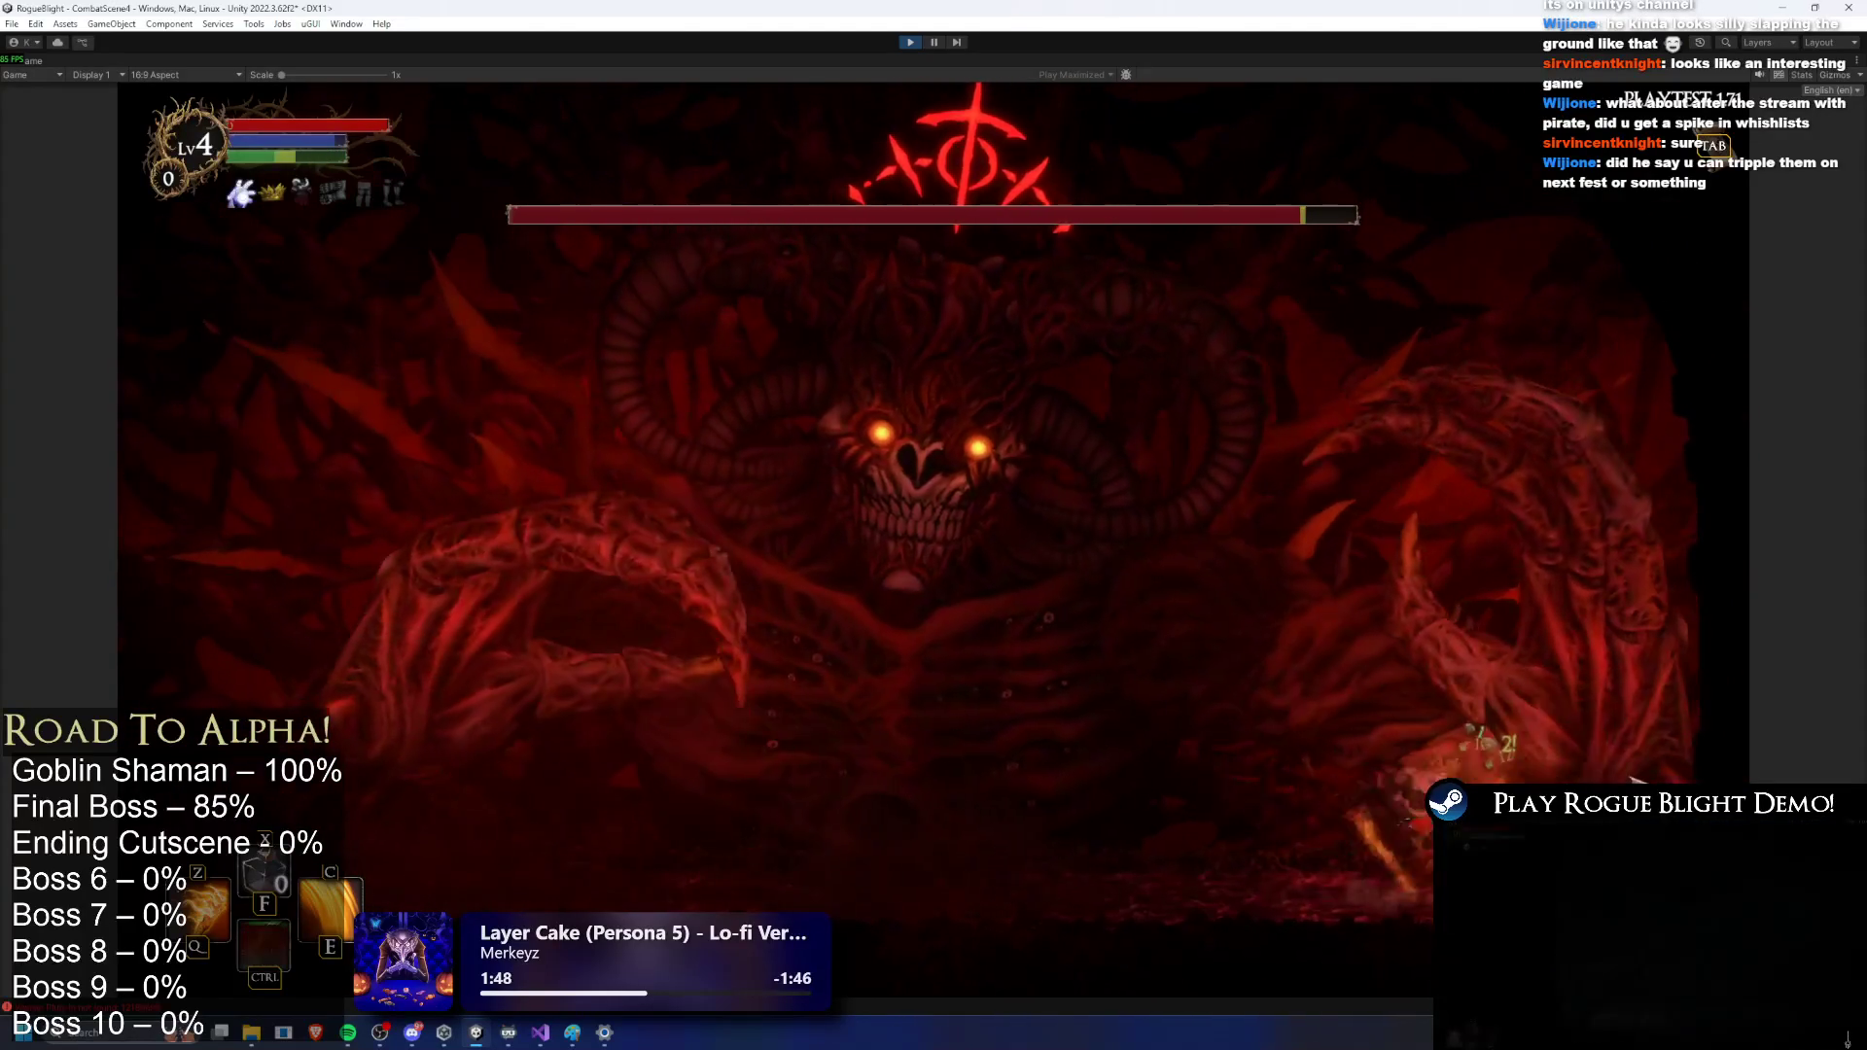
{"action": "key", "text": "a"}
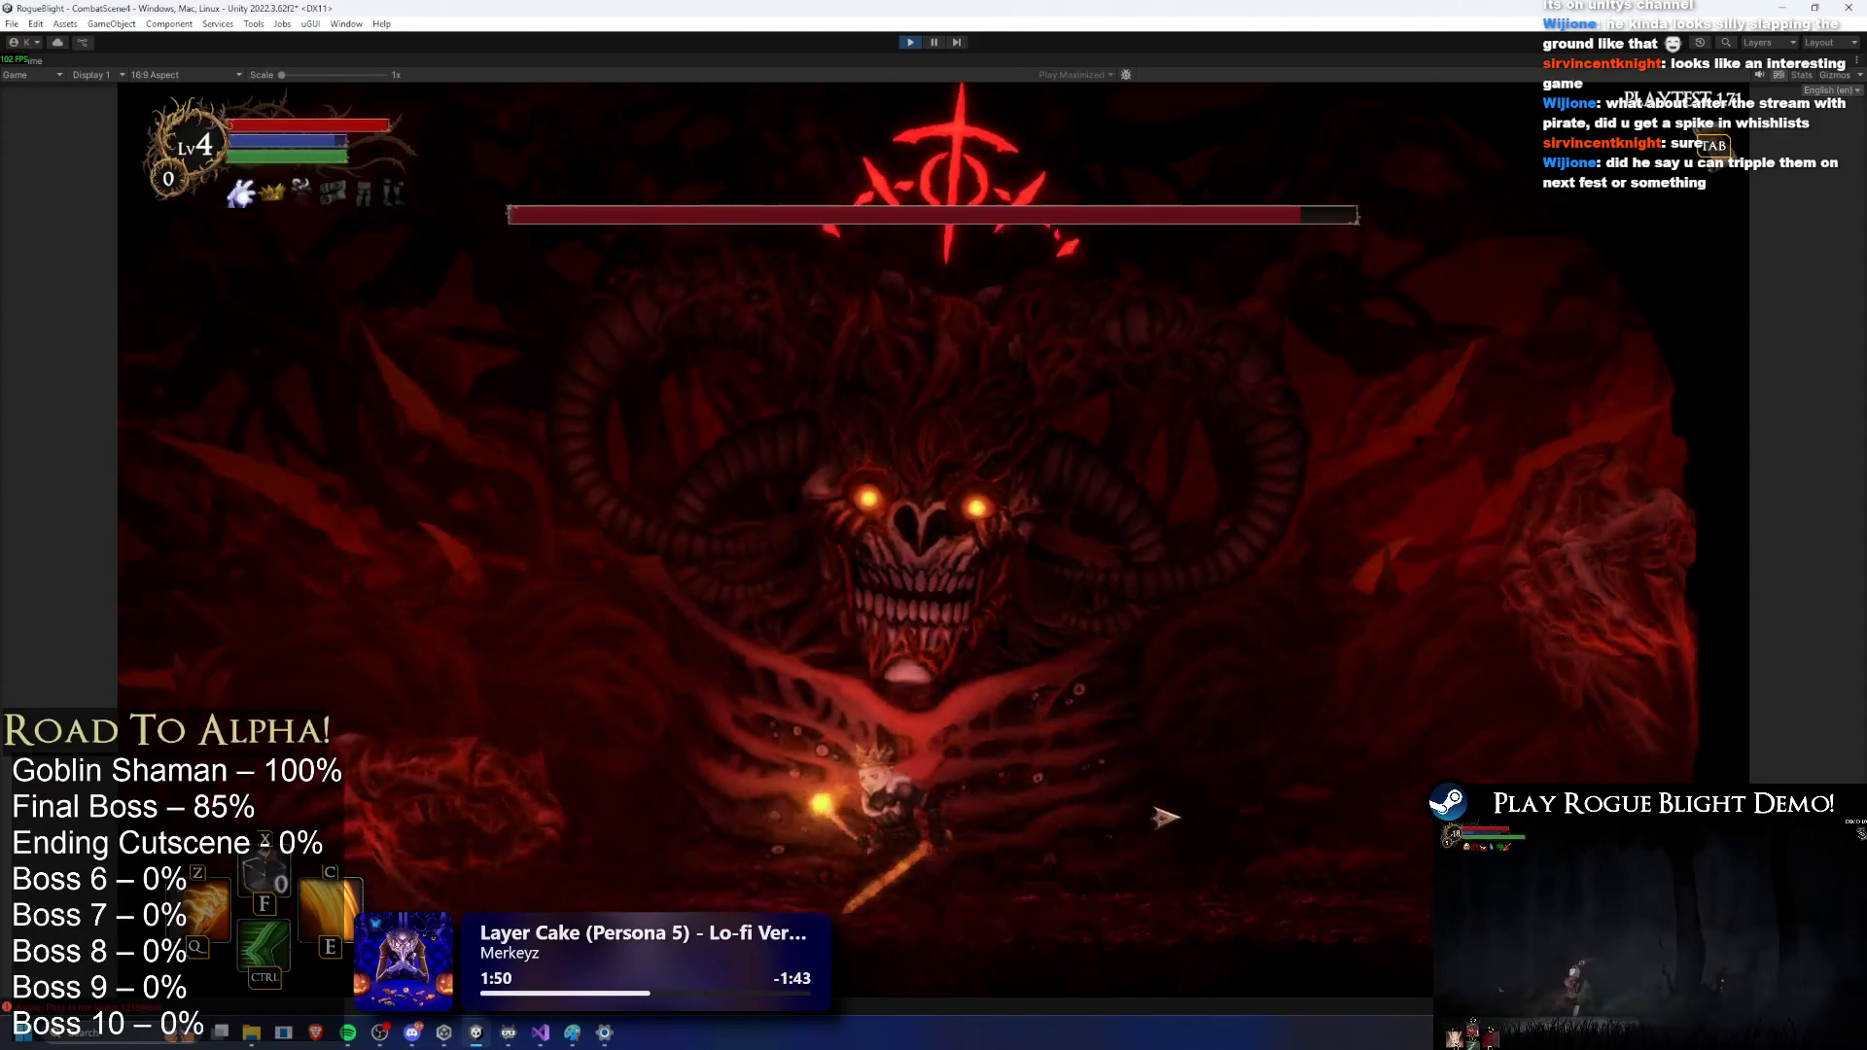
{"action": "key", "text": "a"}
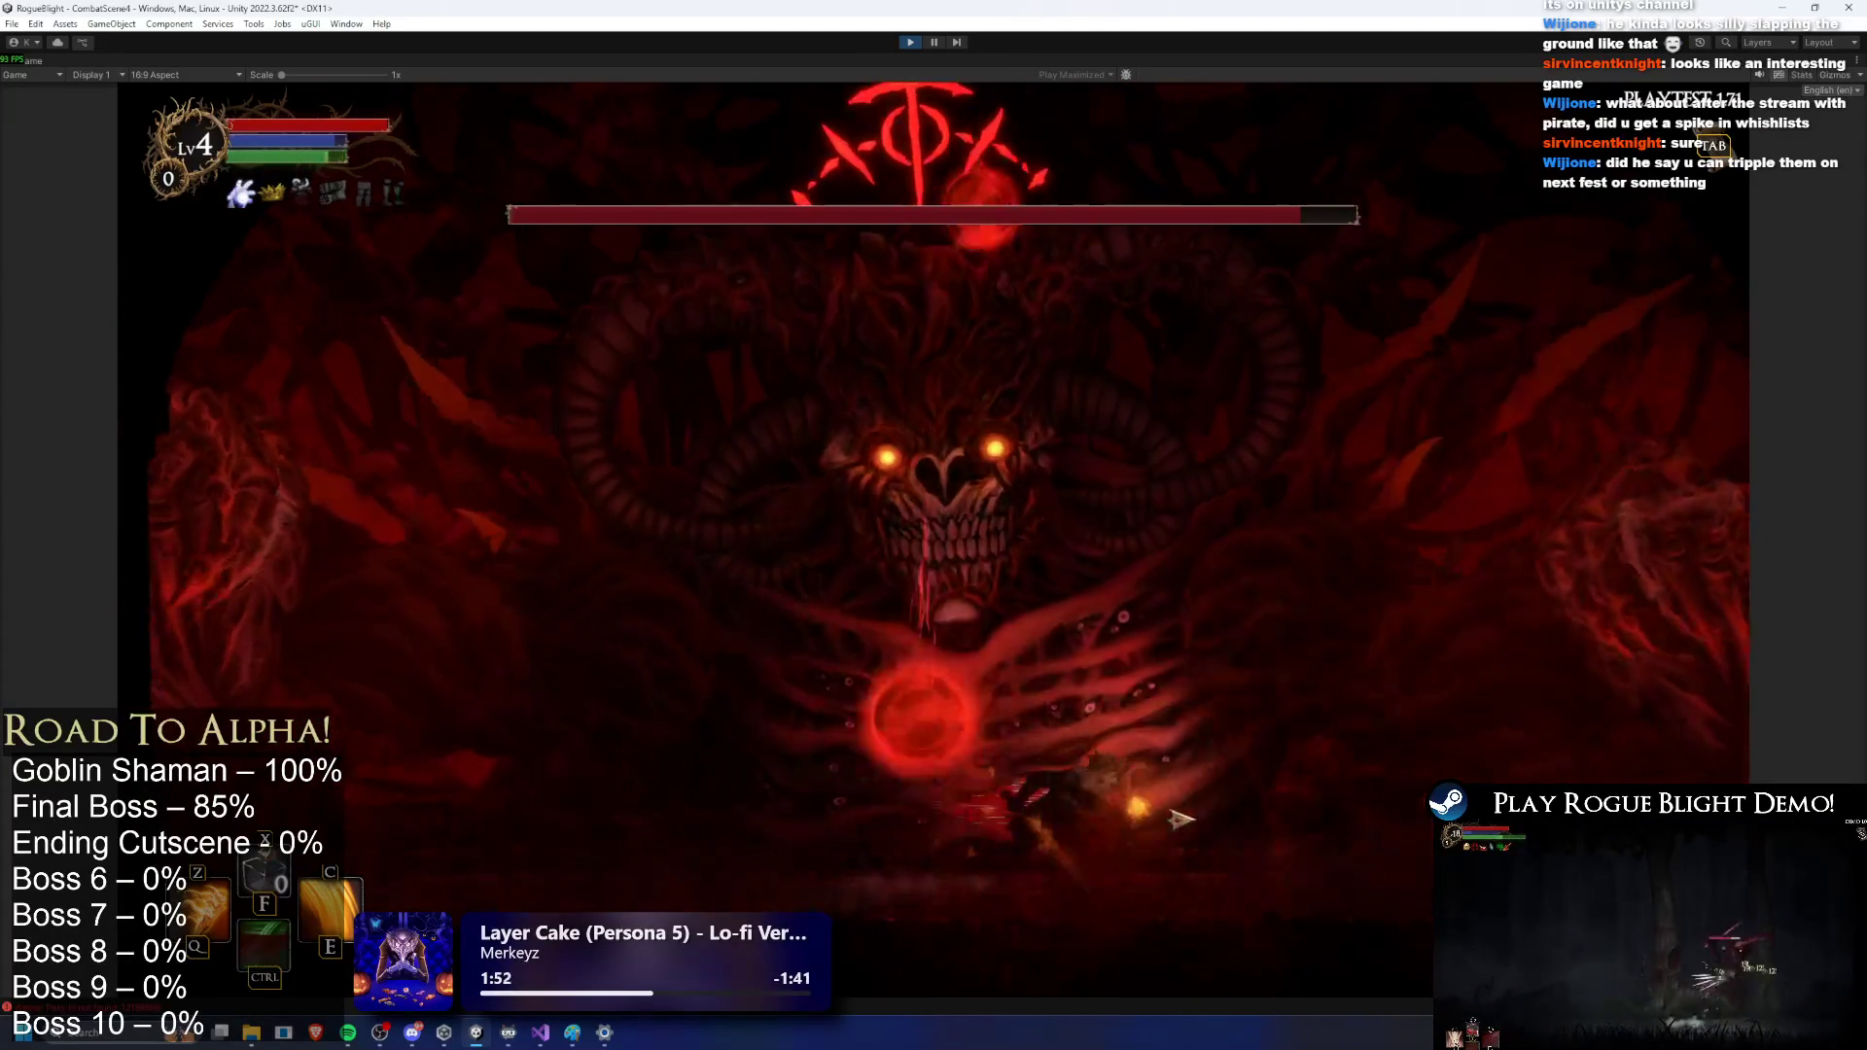
{"action": "key", "text": "d"}
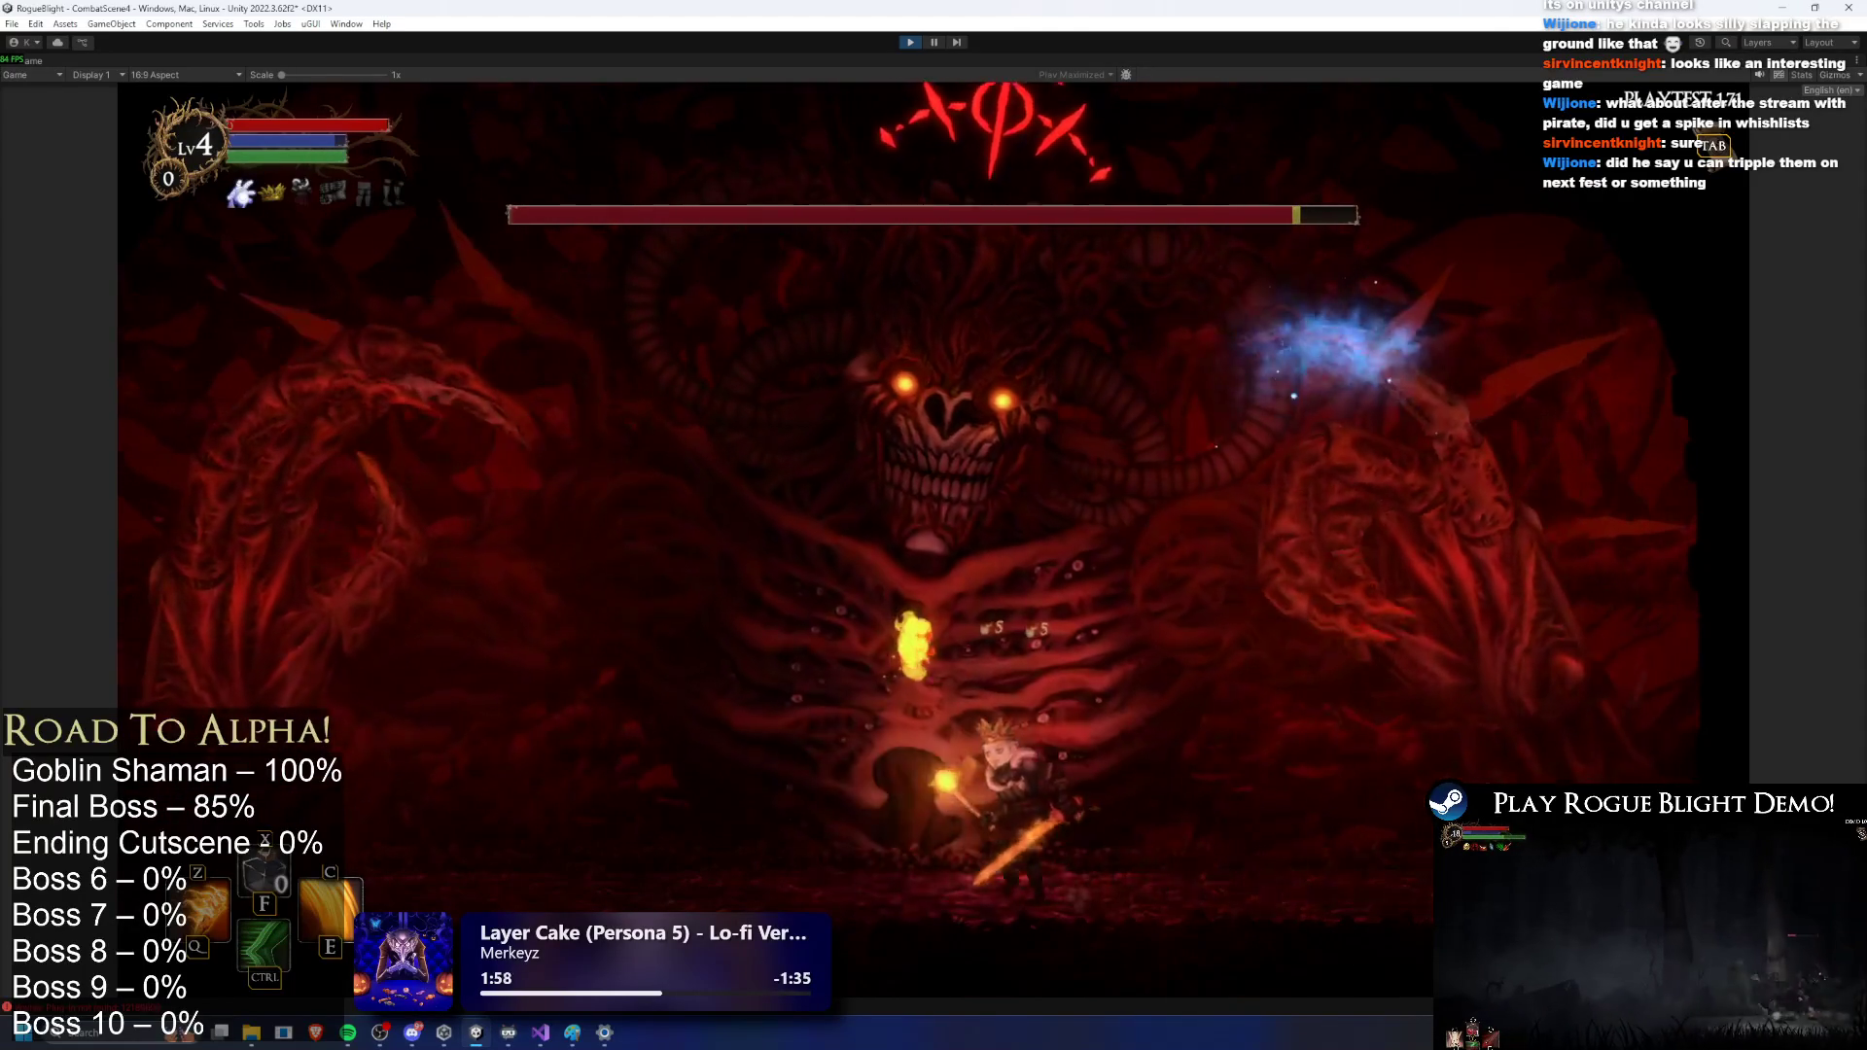
{"action": "key", "text": "a"}
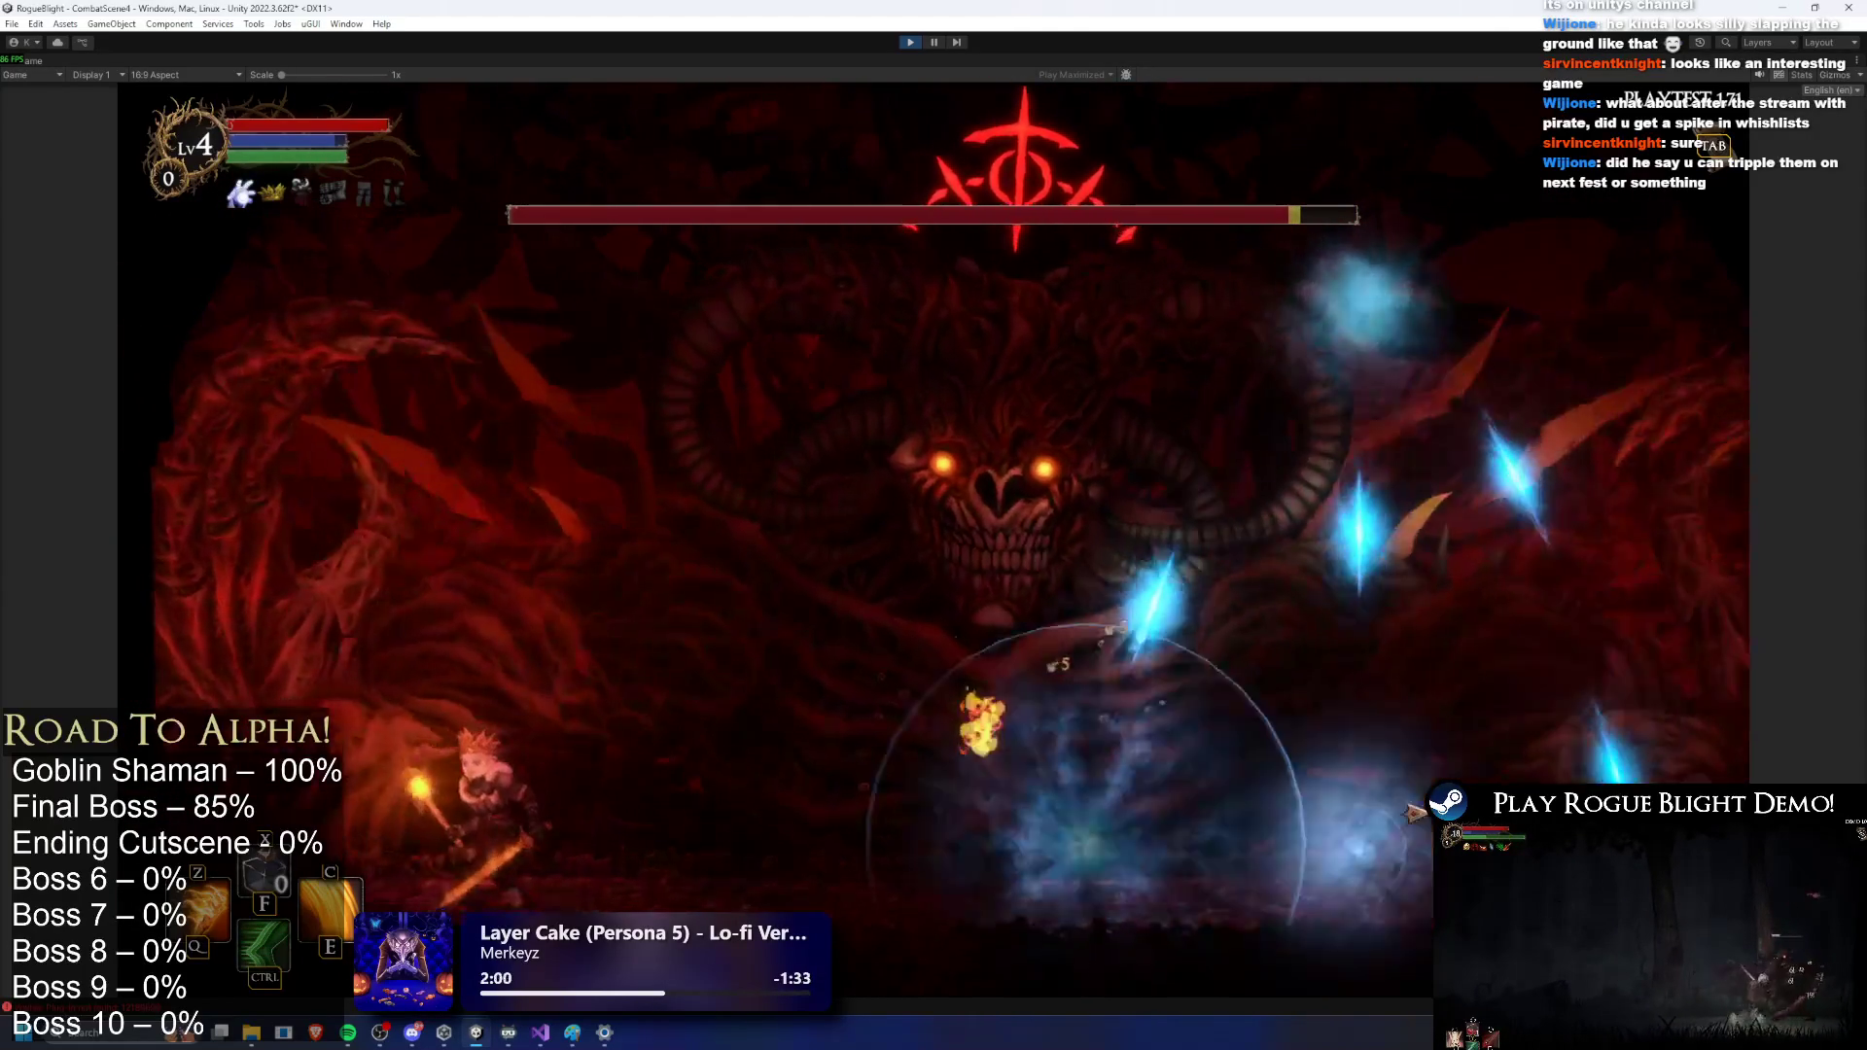
{"action": "key", "text": "d"}
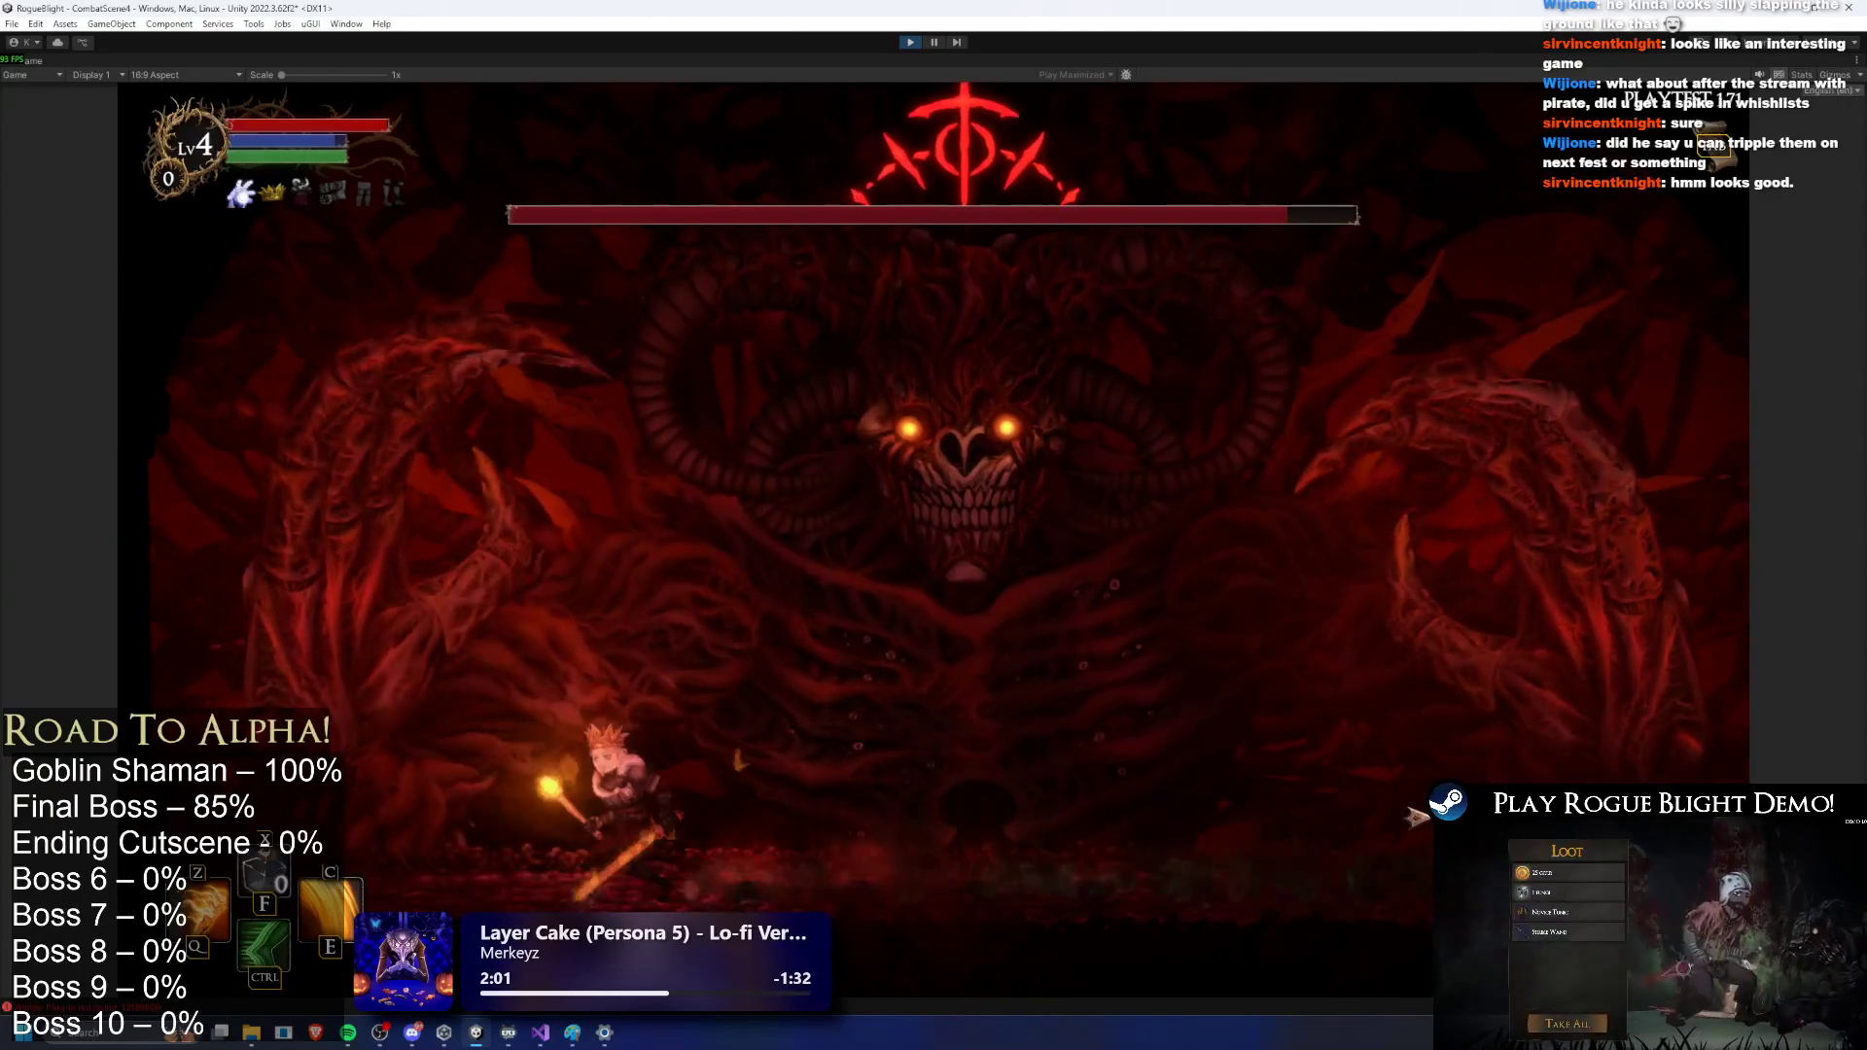
{"action": "key", "text": "d"}
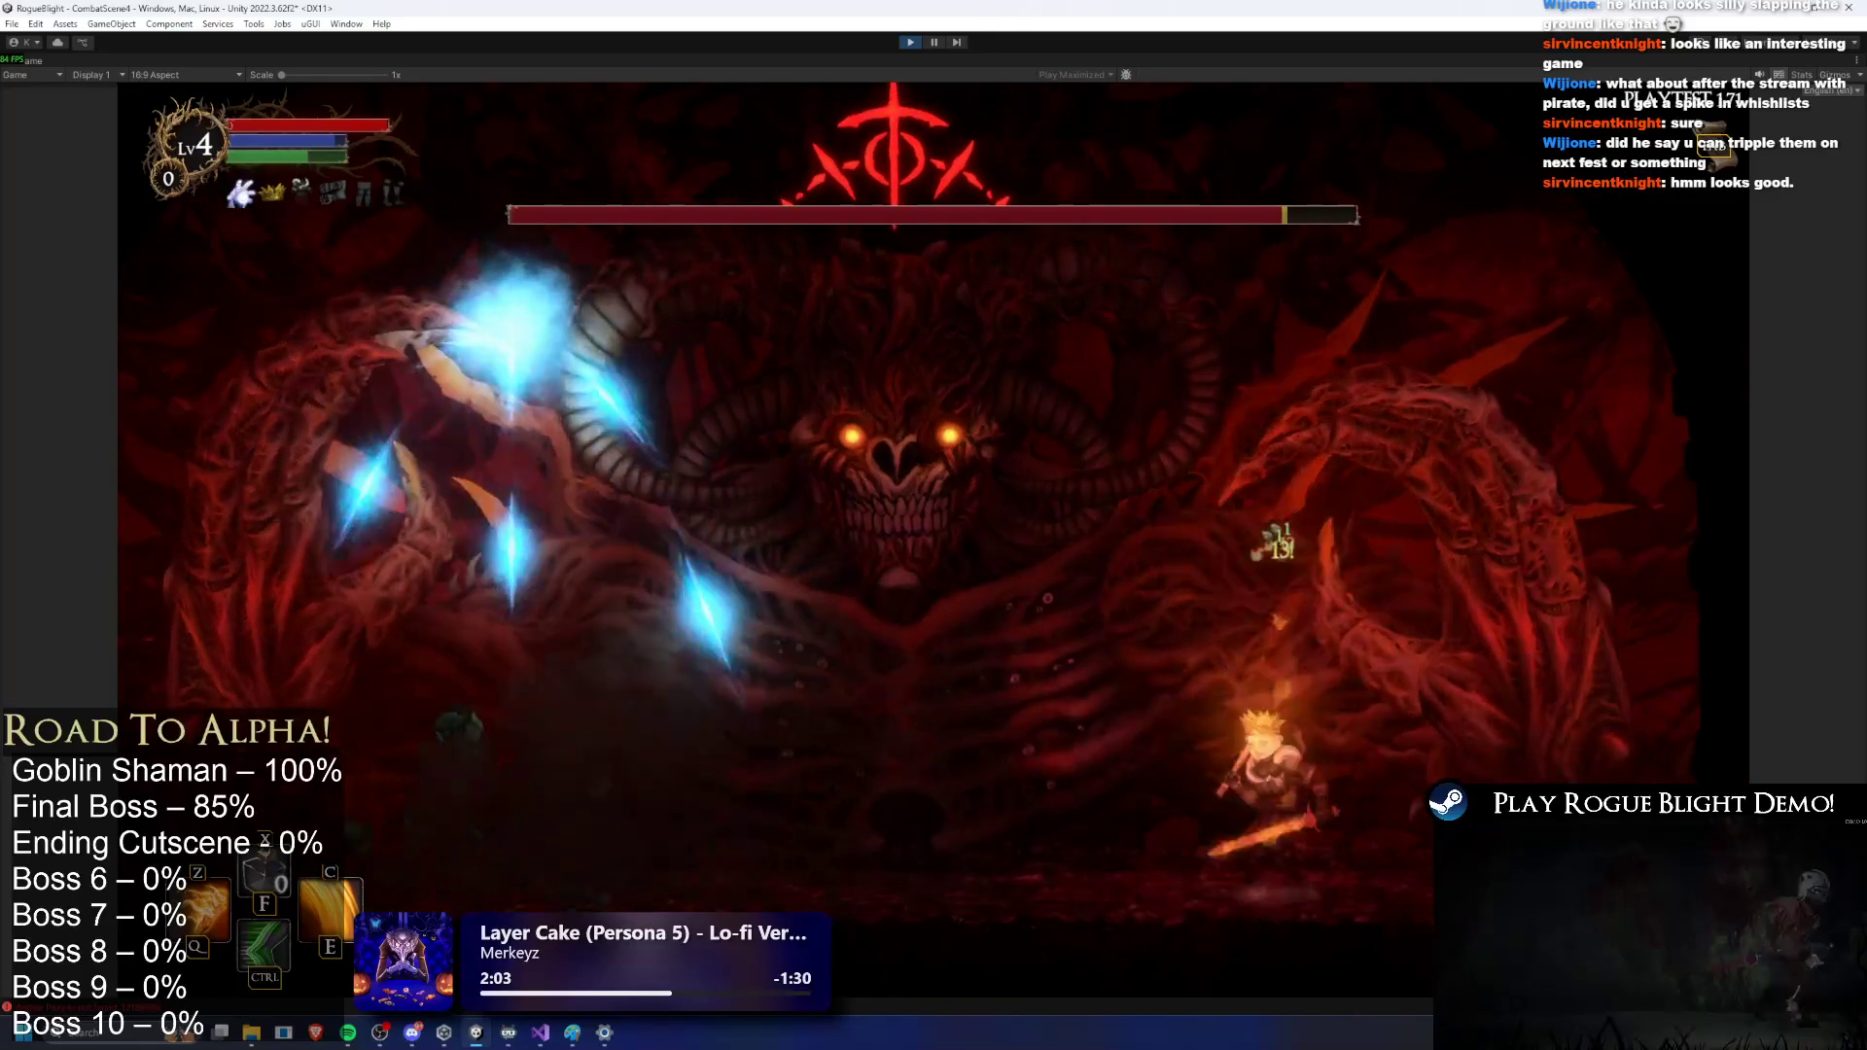
Step: Move across the arena, leaping and firing flame attacks at the Rogue Blight boss
{"action": "key", "text": "a"}
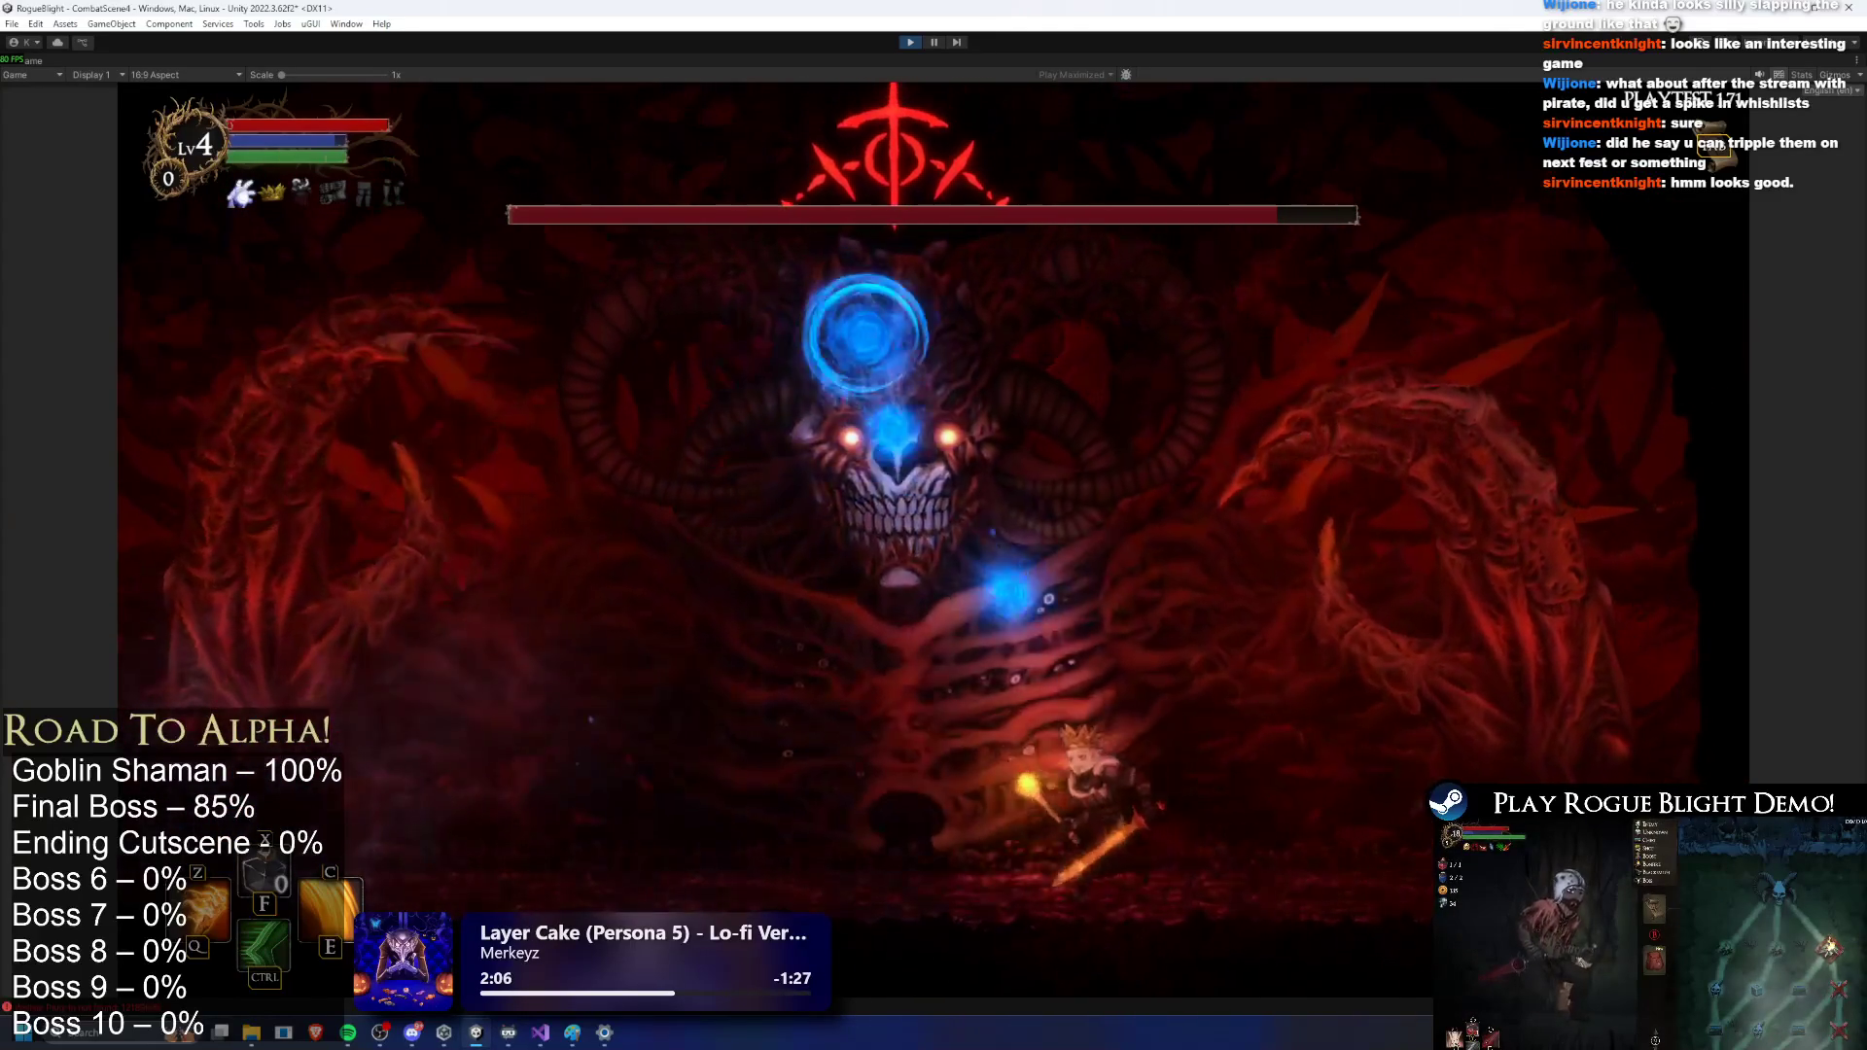
{"action": "key", "text": "a"}
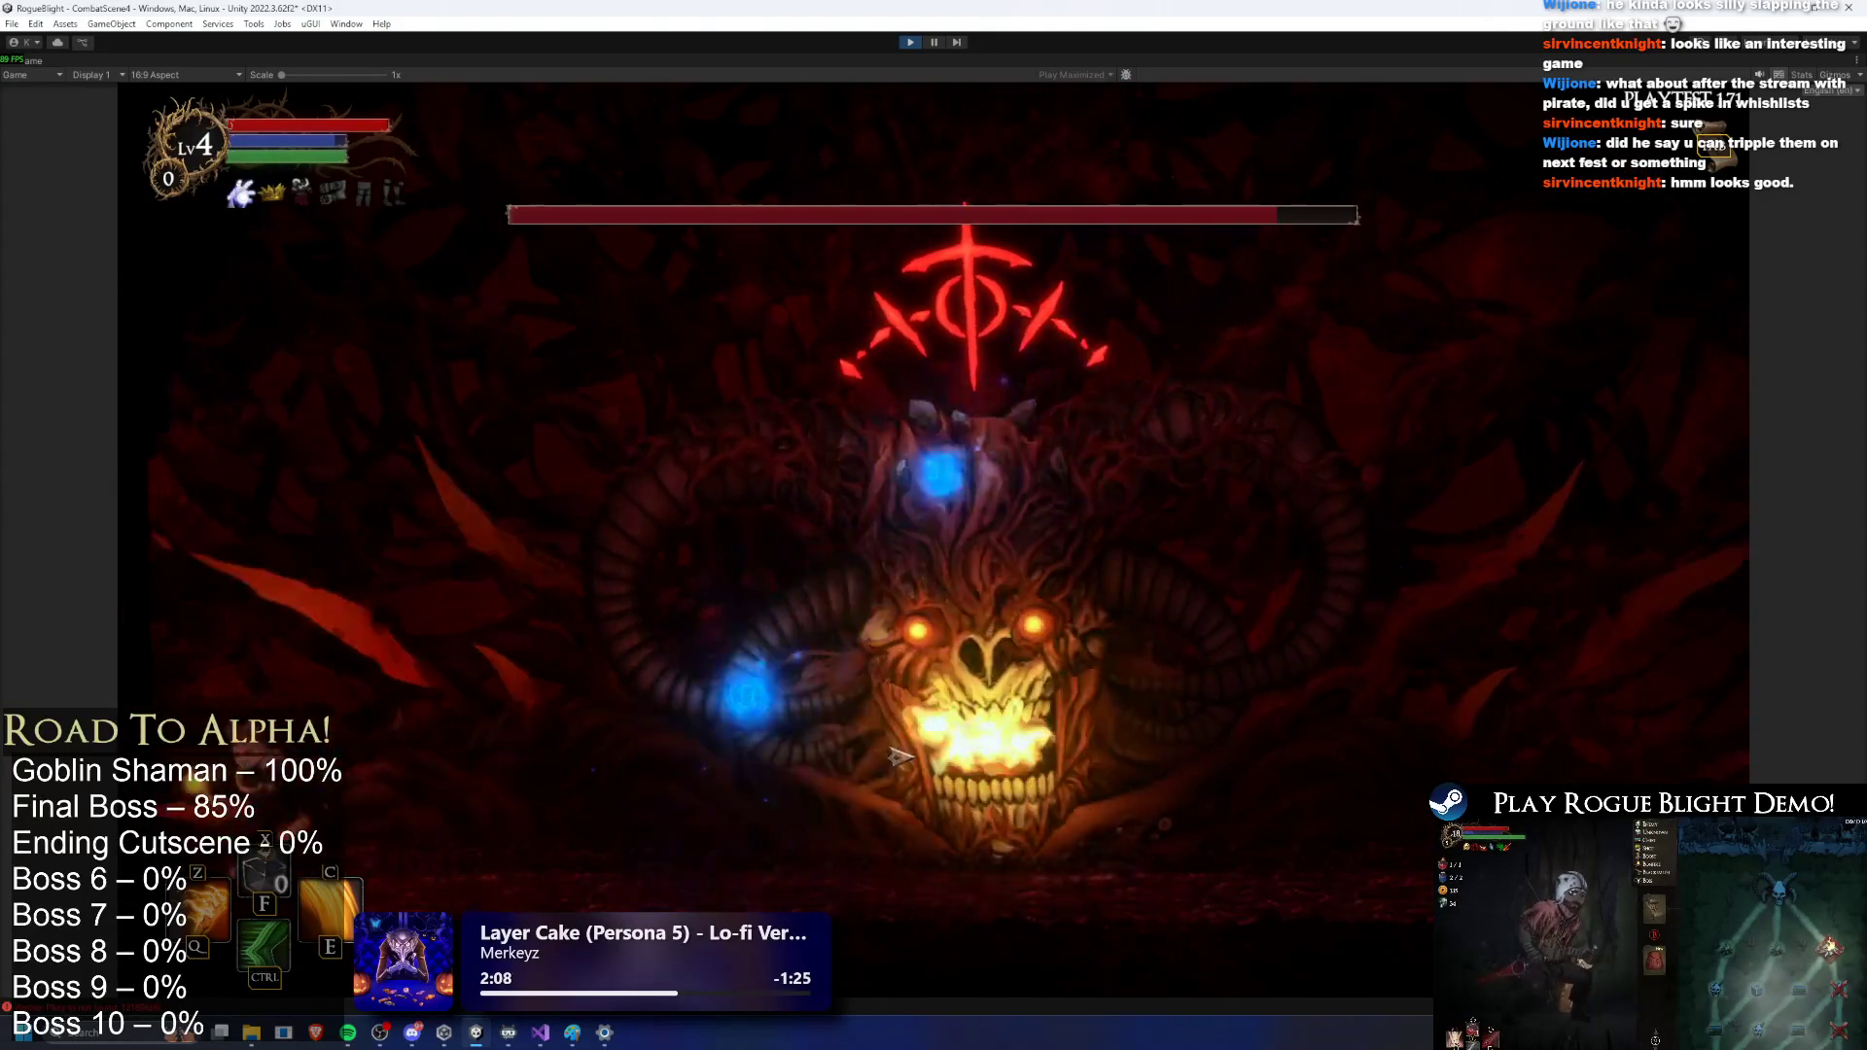
{"action": "key", "text": "space"}
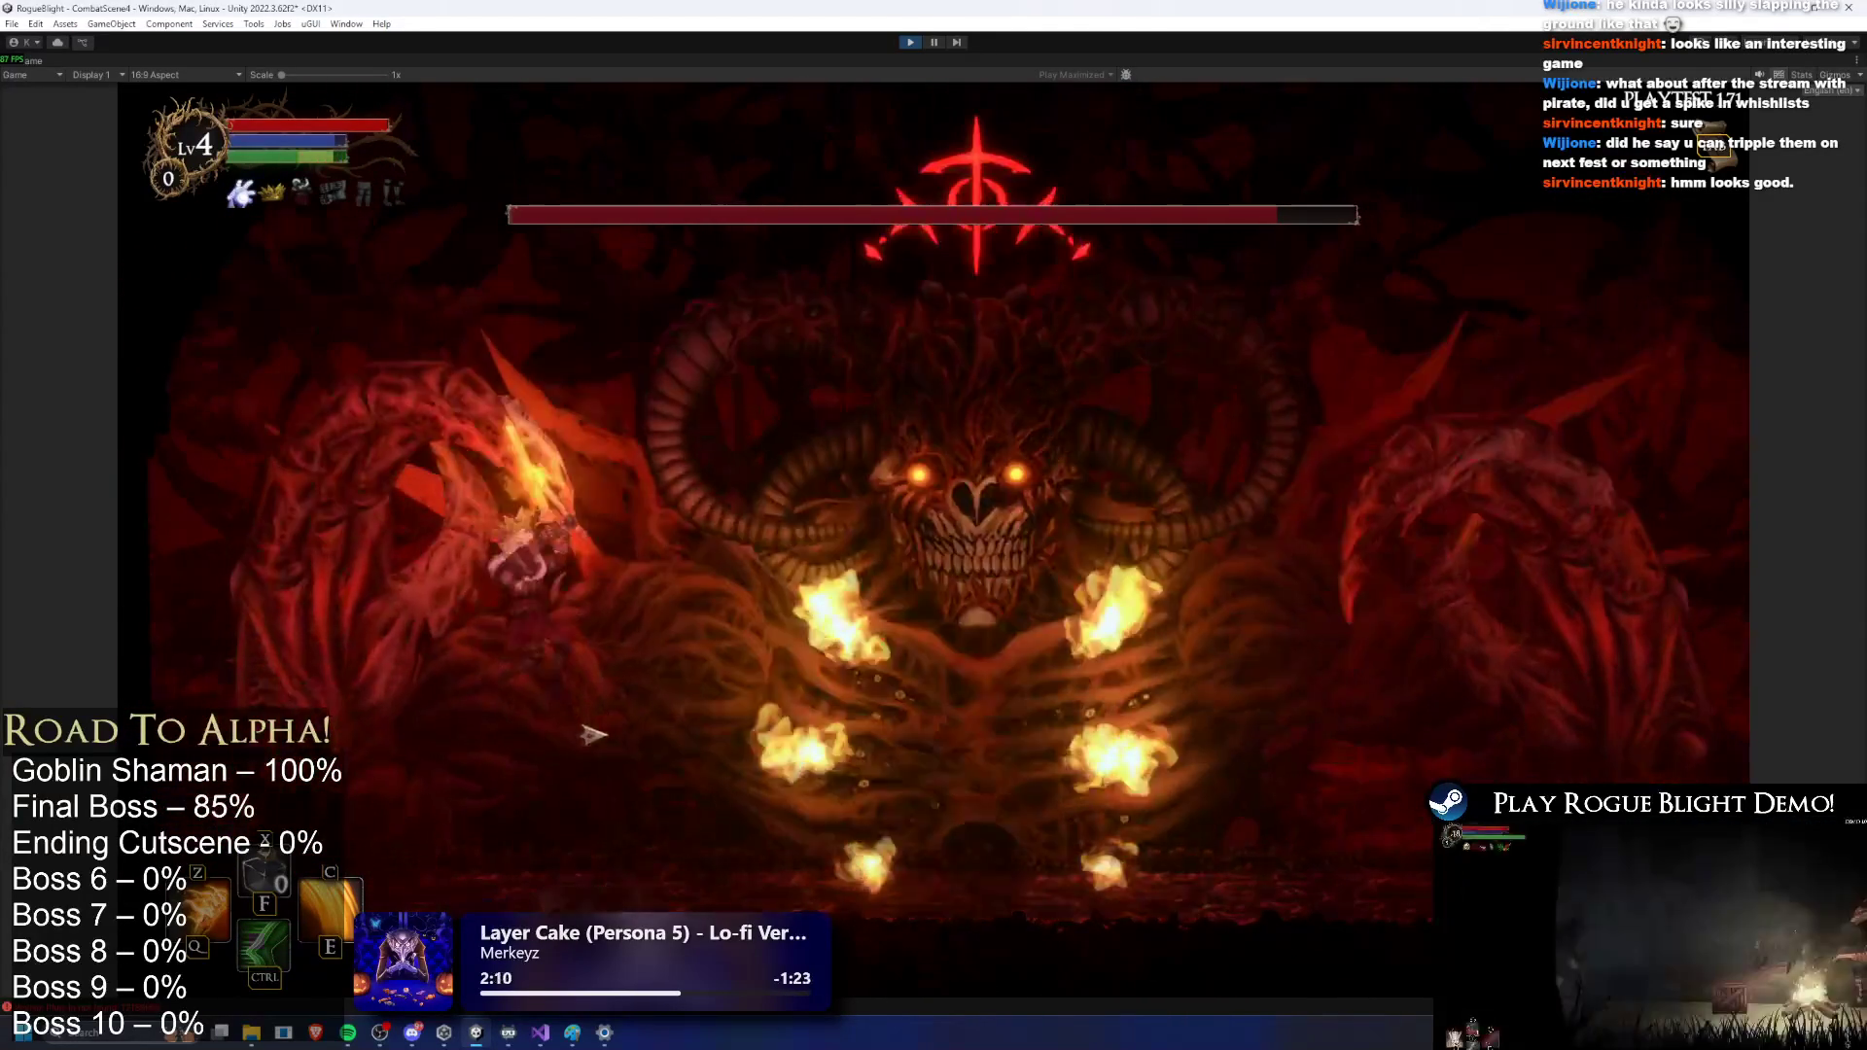
{"action": "key", "text": "d"}
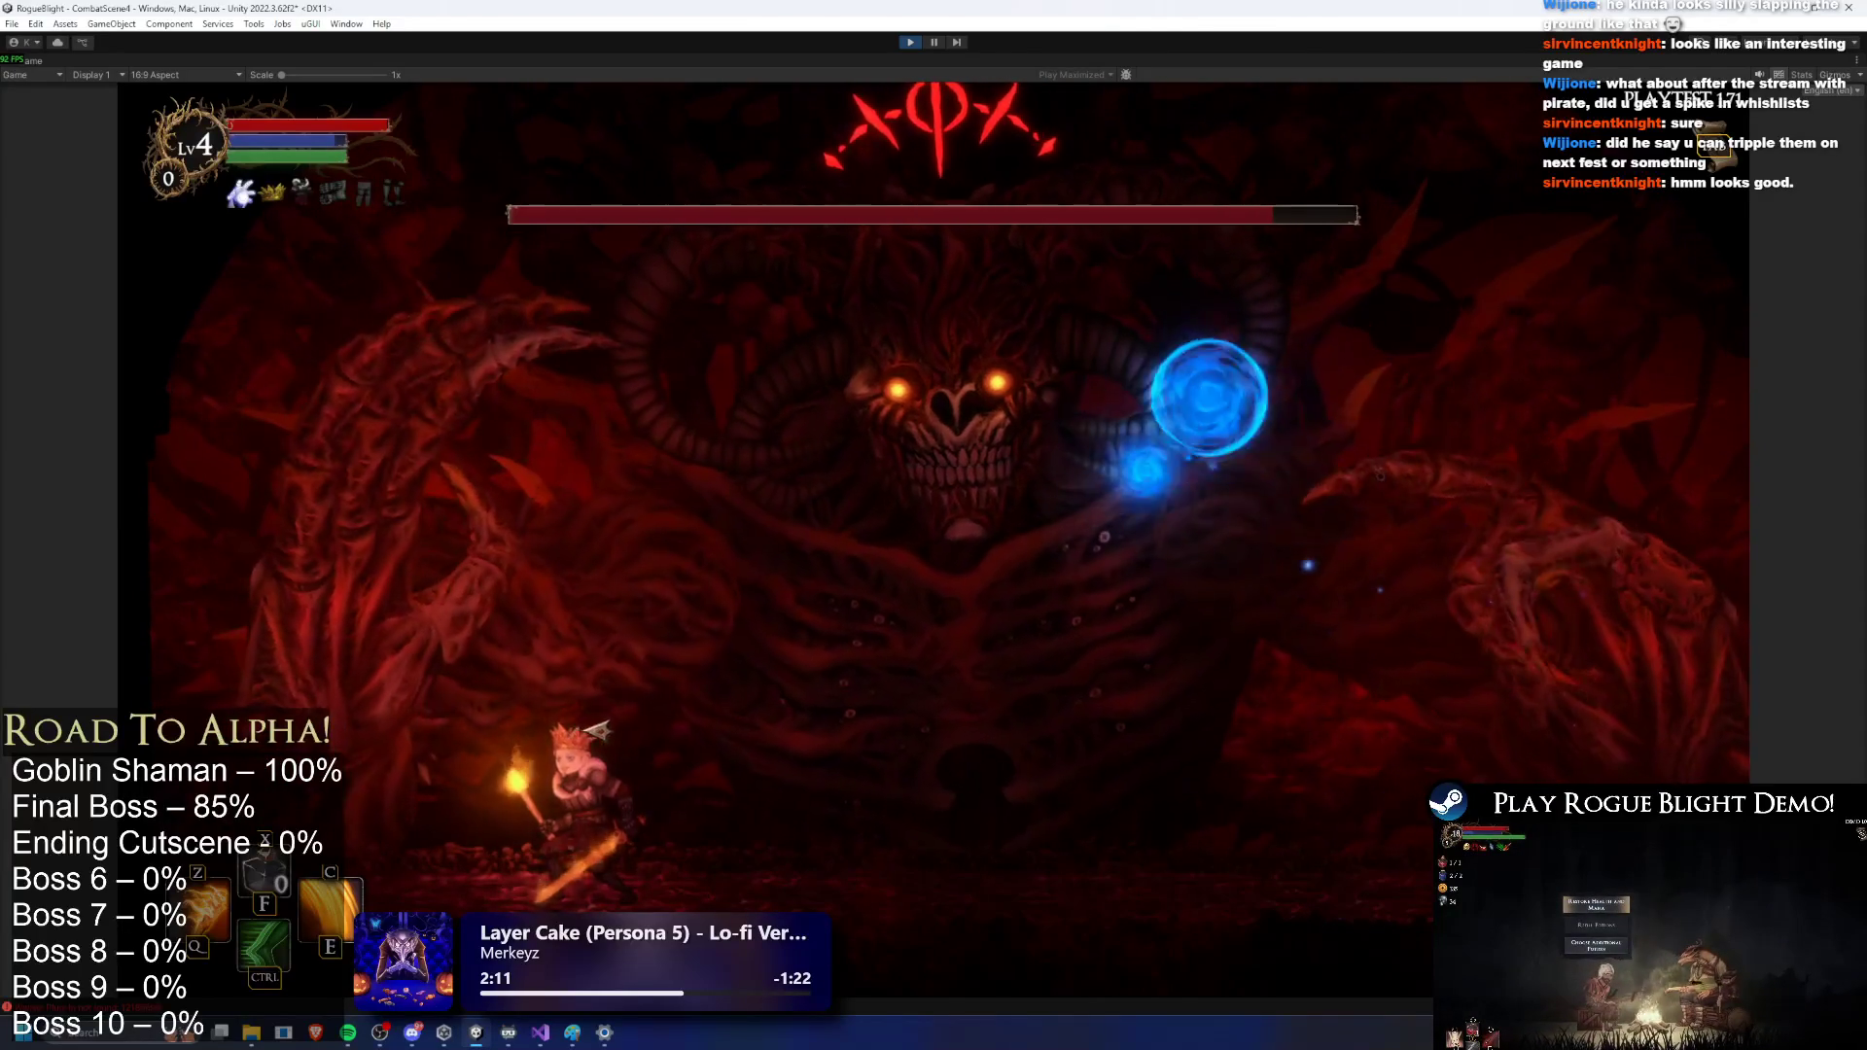
{"action": "key", "text": "d"}
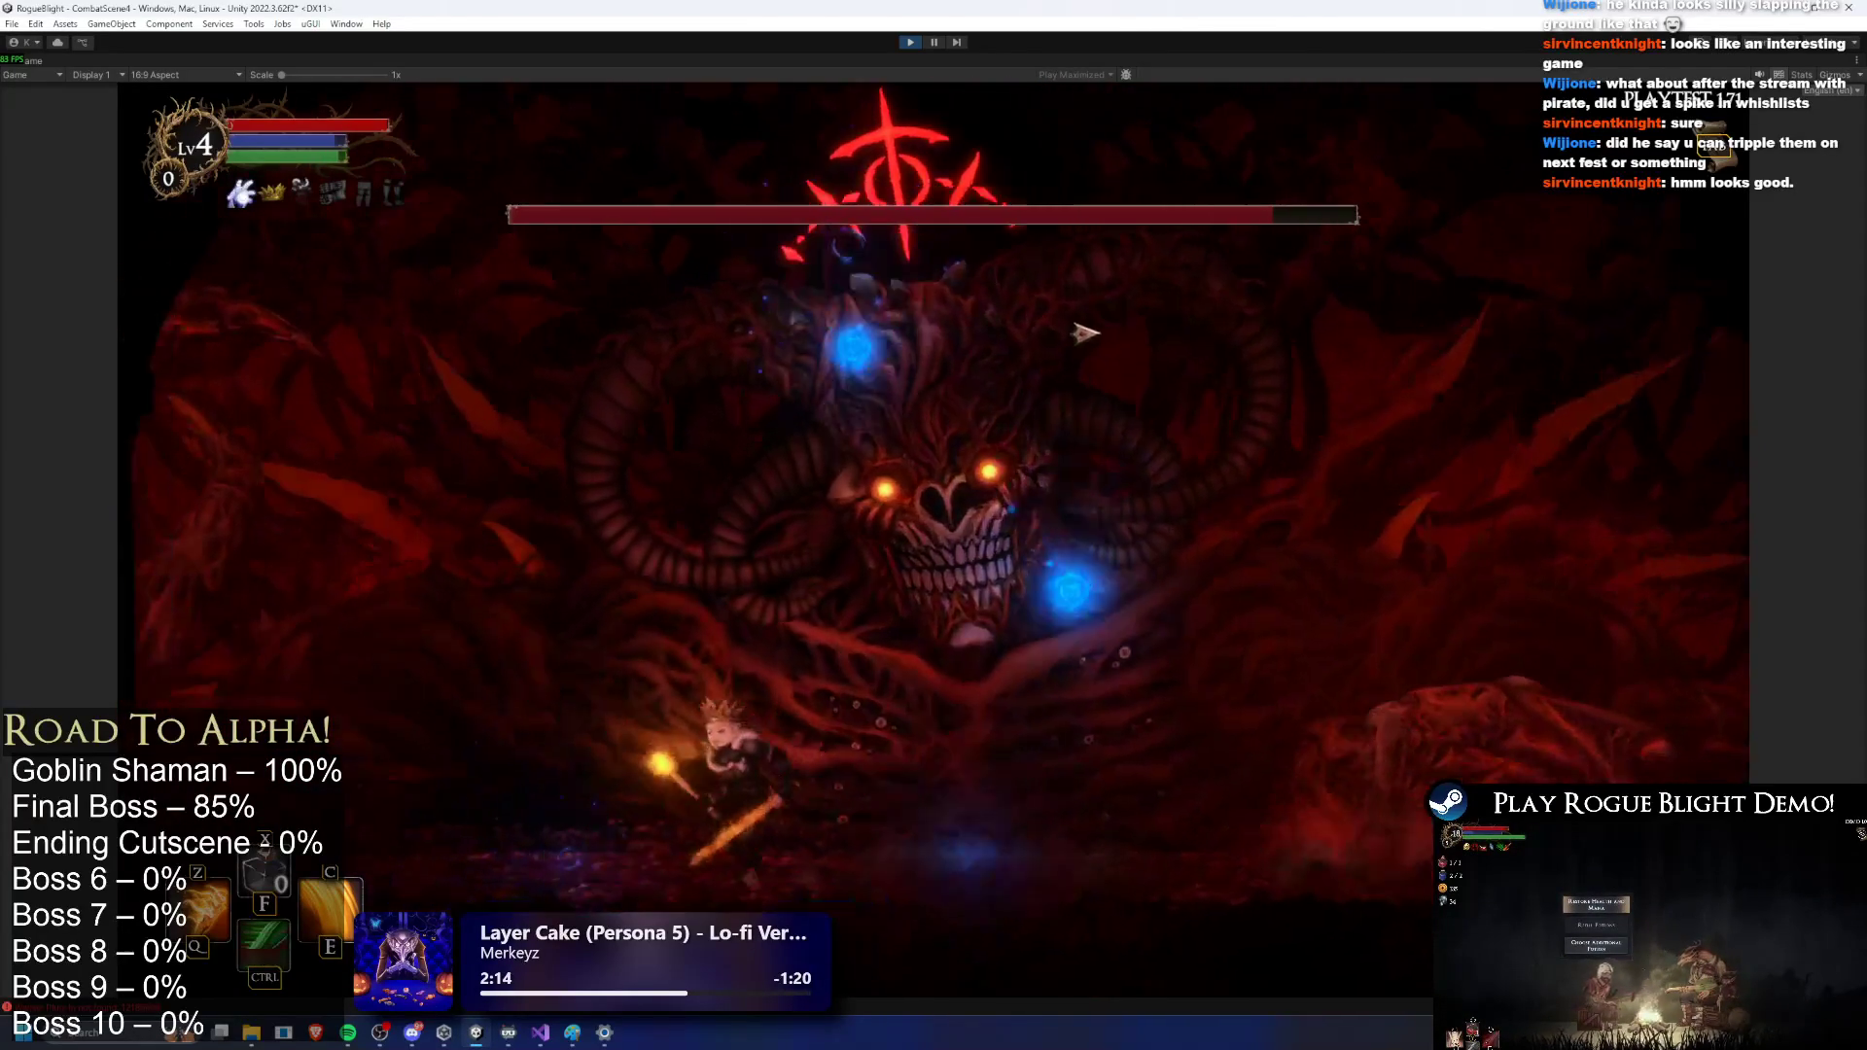
{"action": "key", "text": "d"}
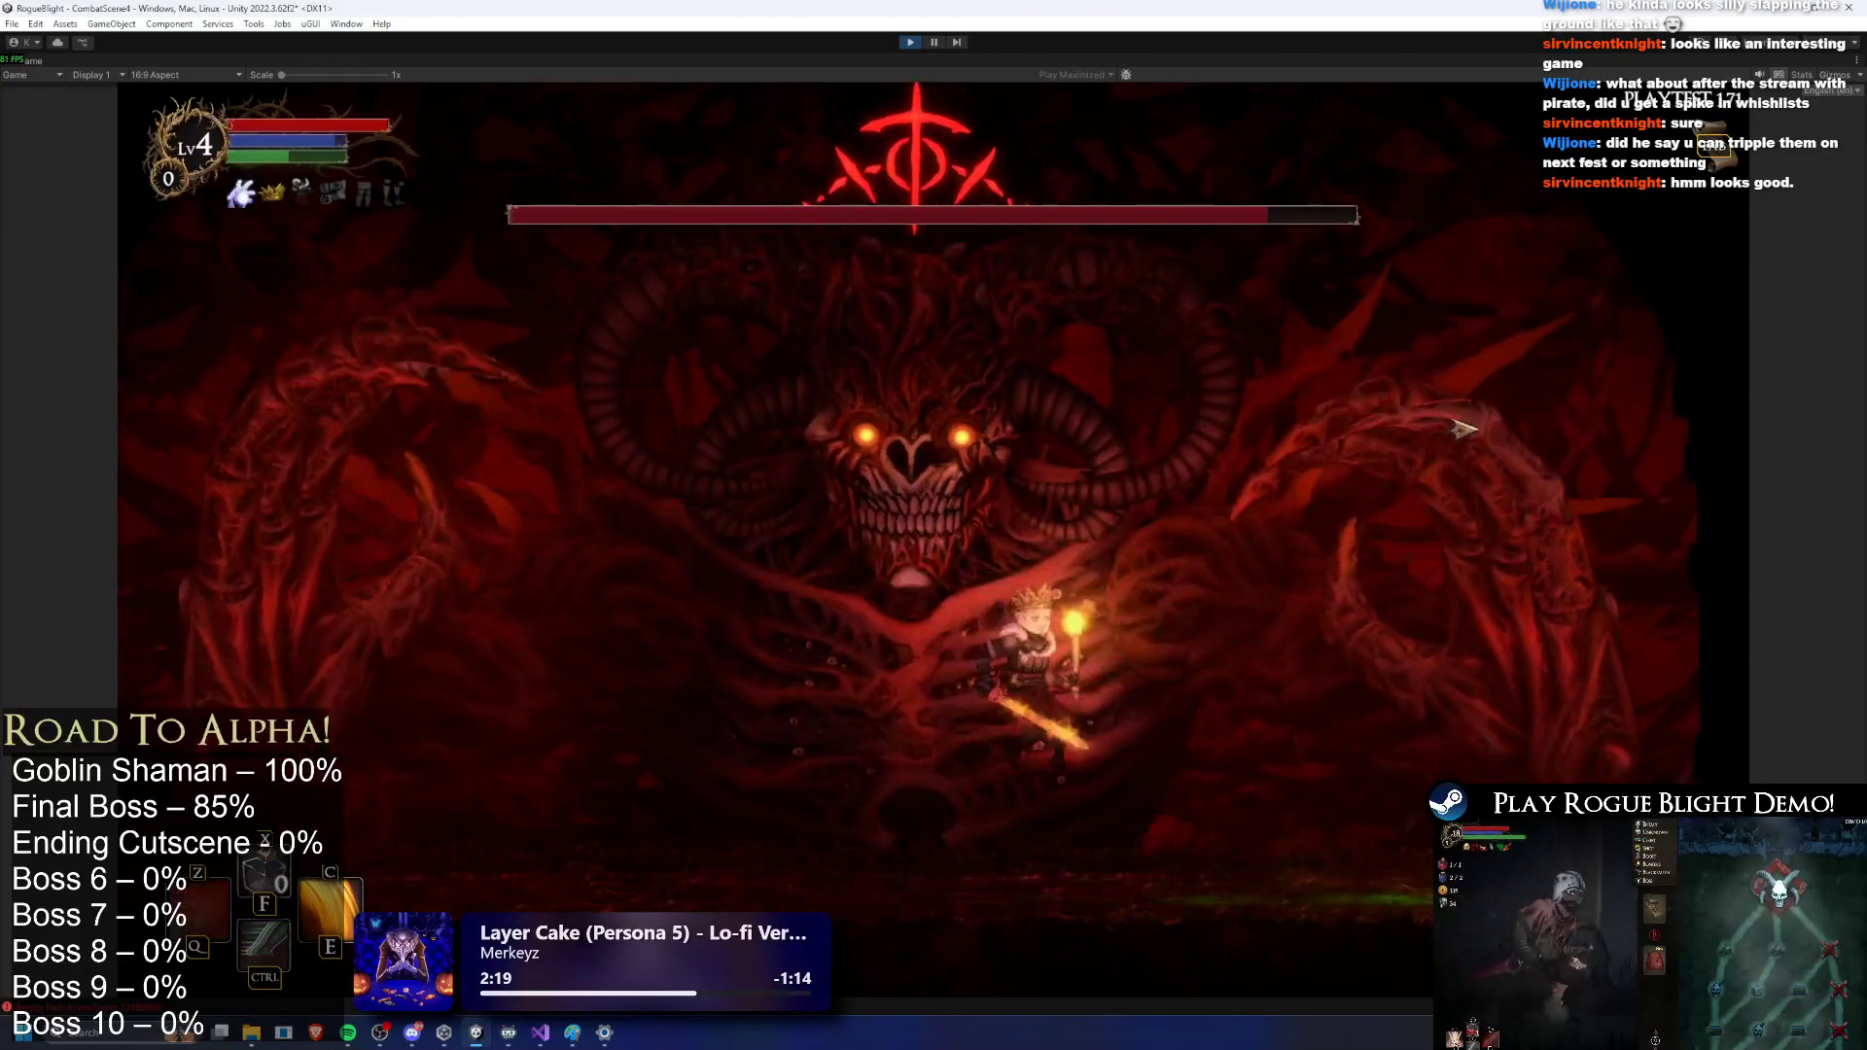
{"action": "left_click", "coordinate": [1458, 436]}
{"action": "key", "text": "a"}
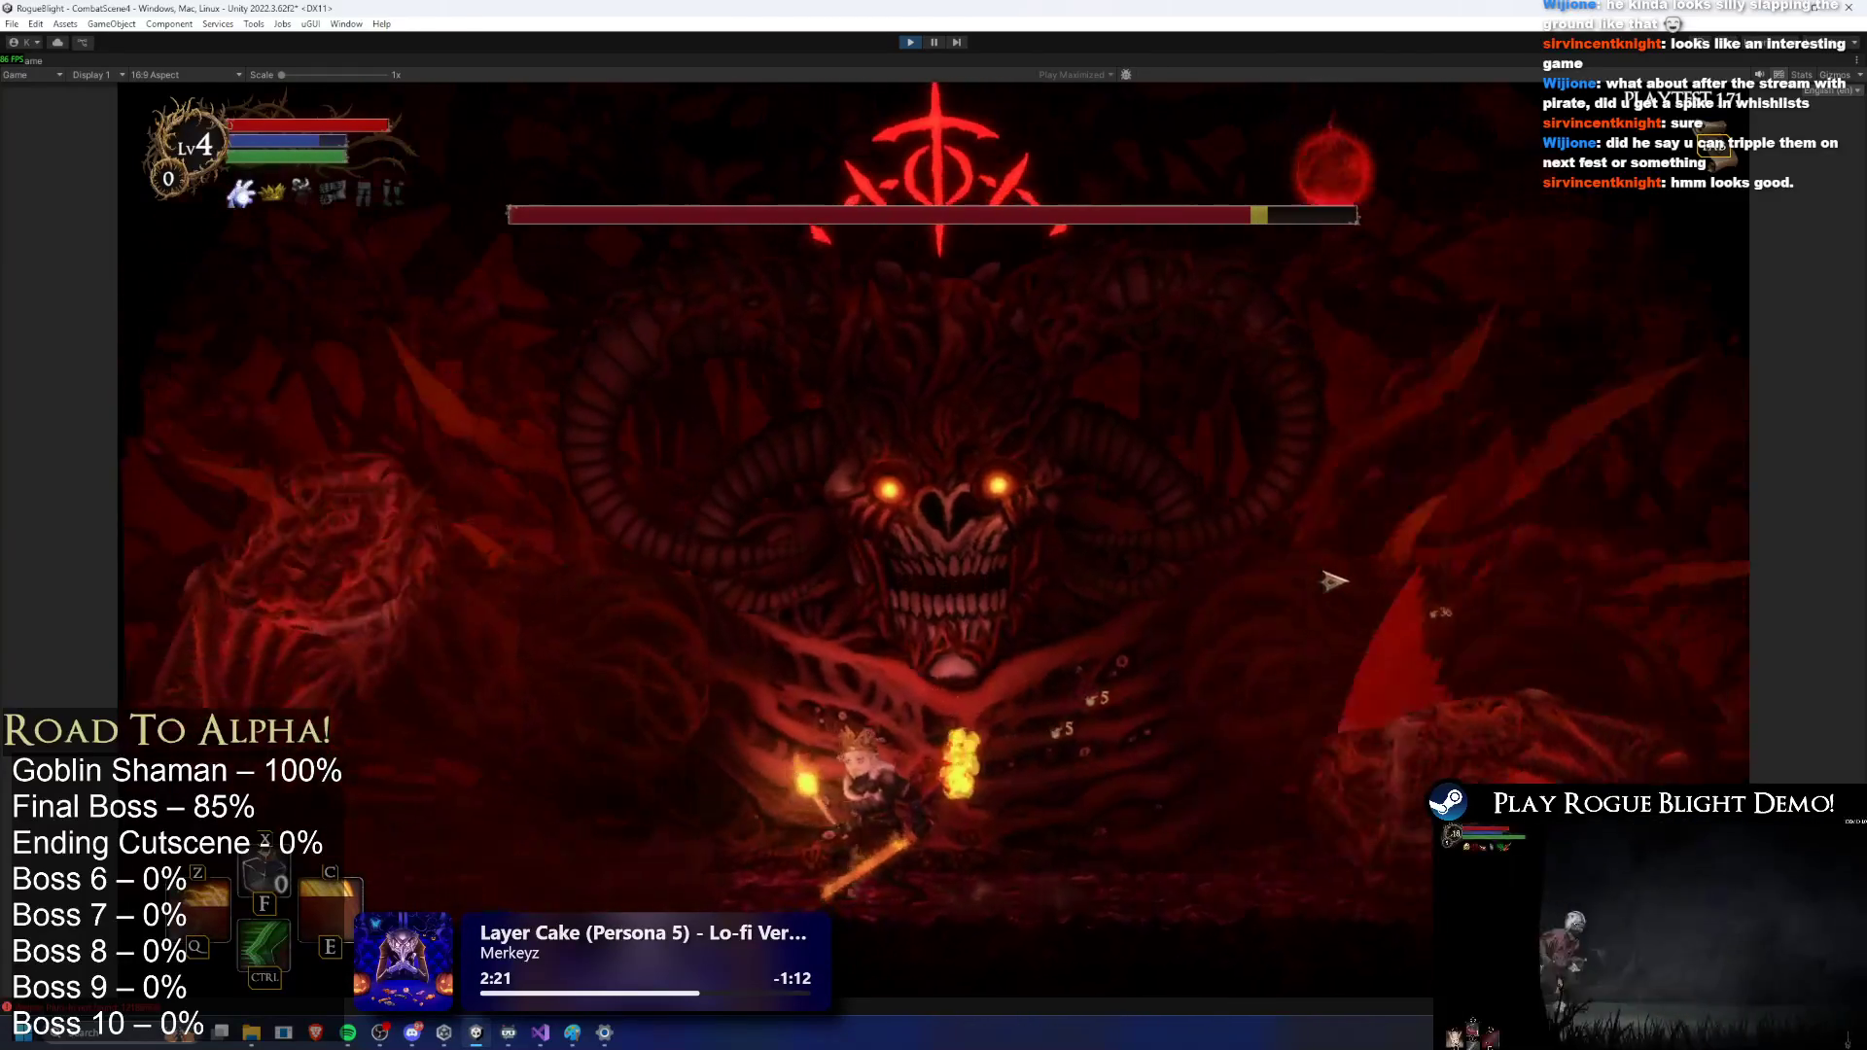
{"action": "left_click", "coordinate": [792, 593]}
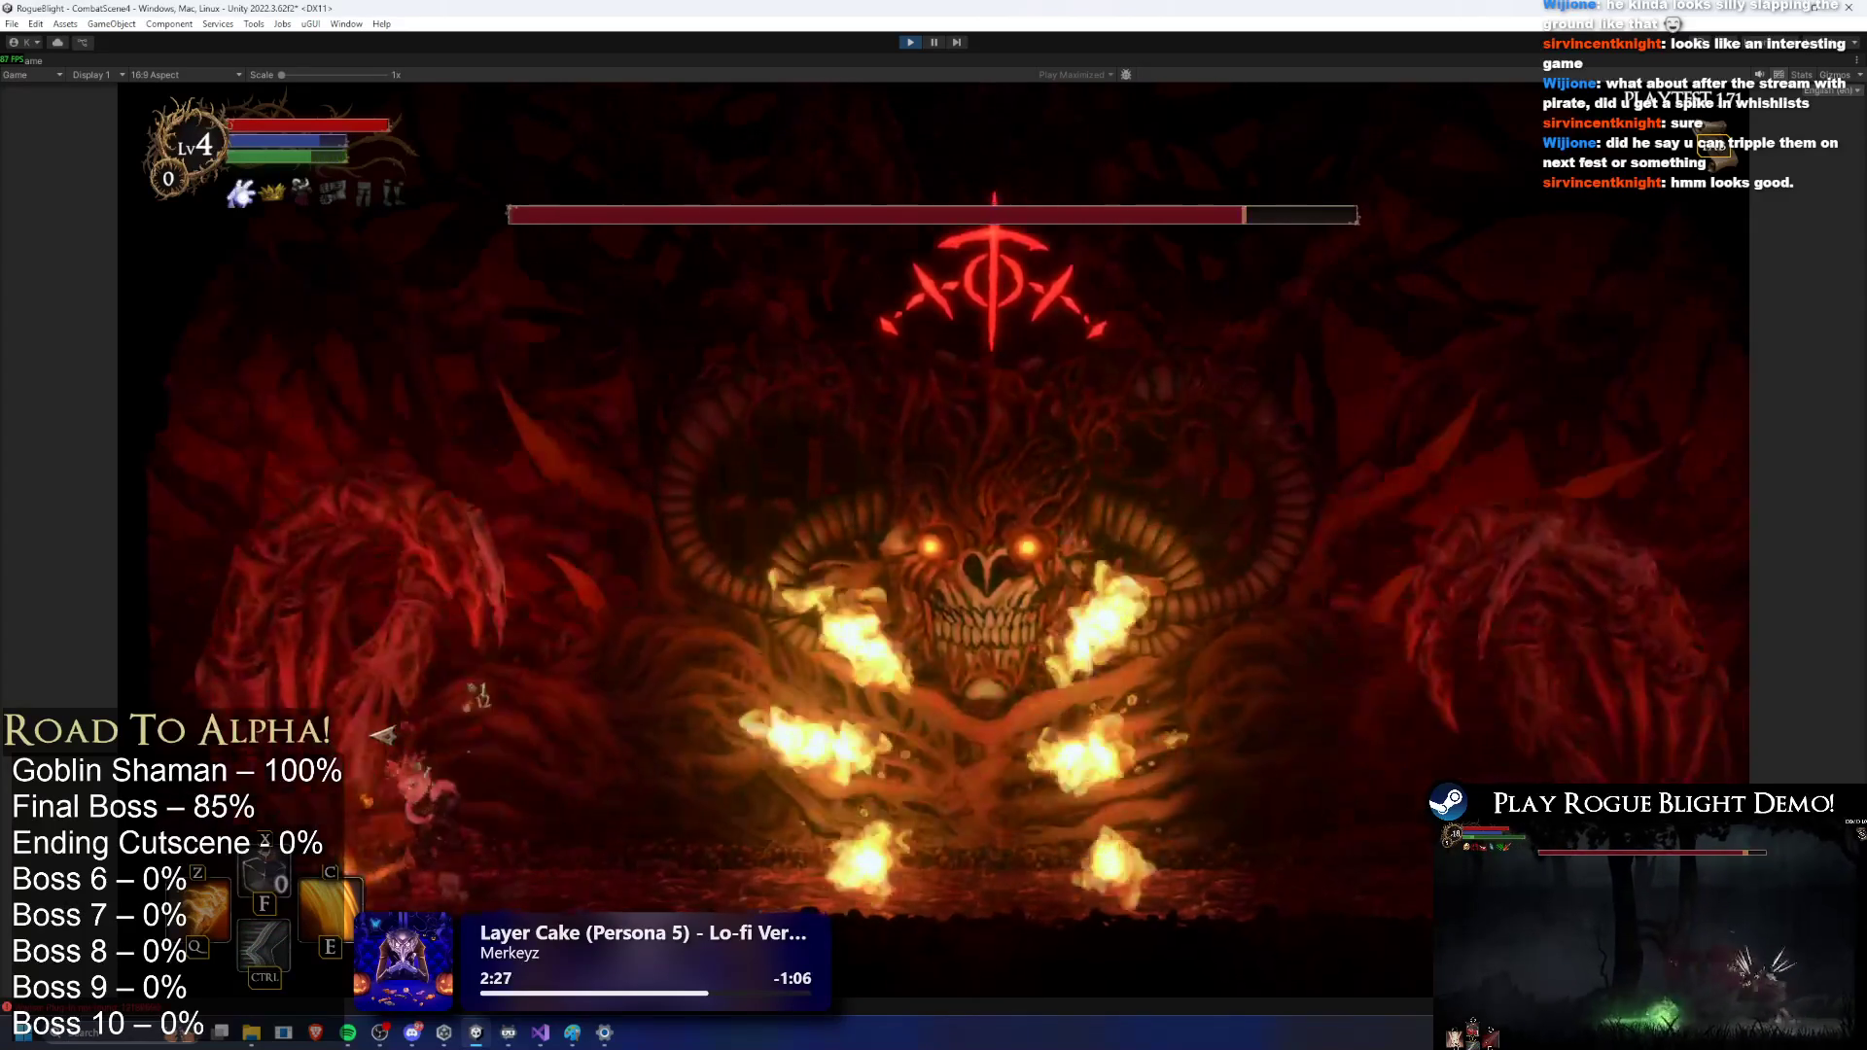
{"action": "left_click", "coordinate": [479, 704]}
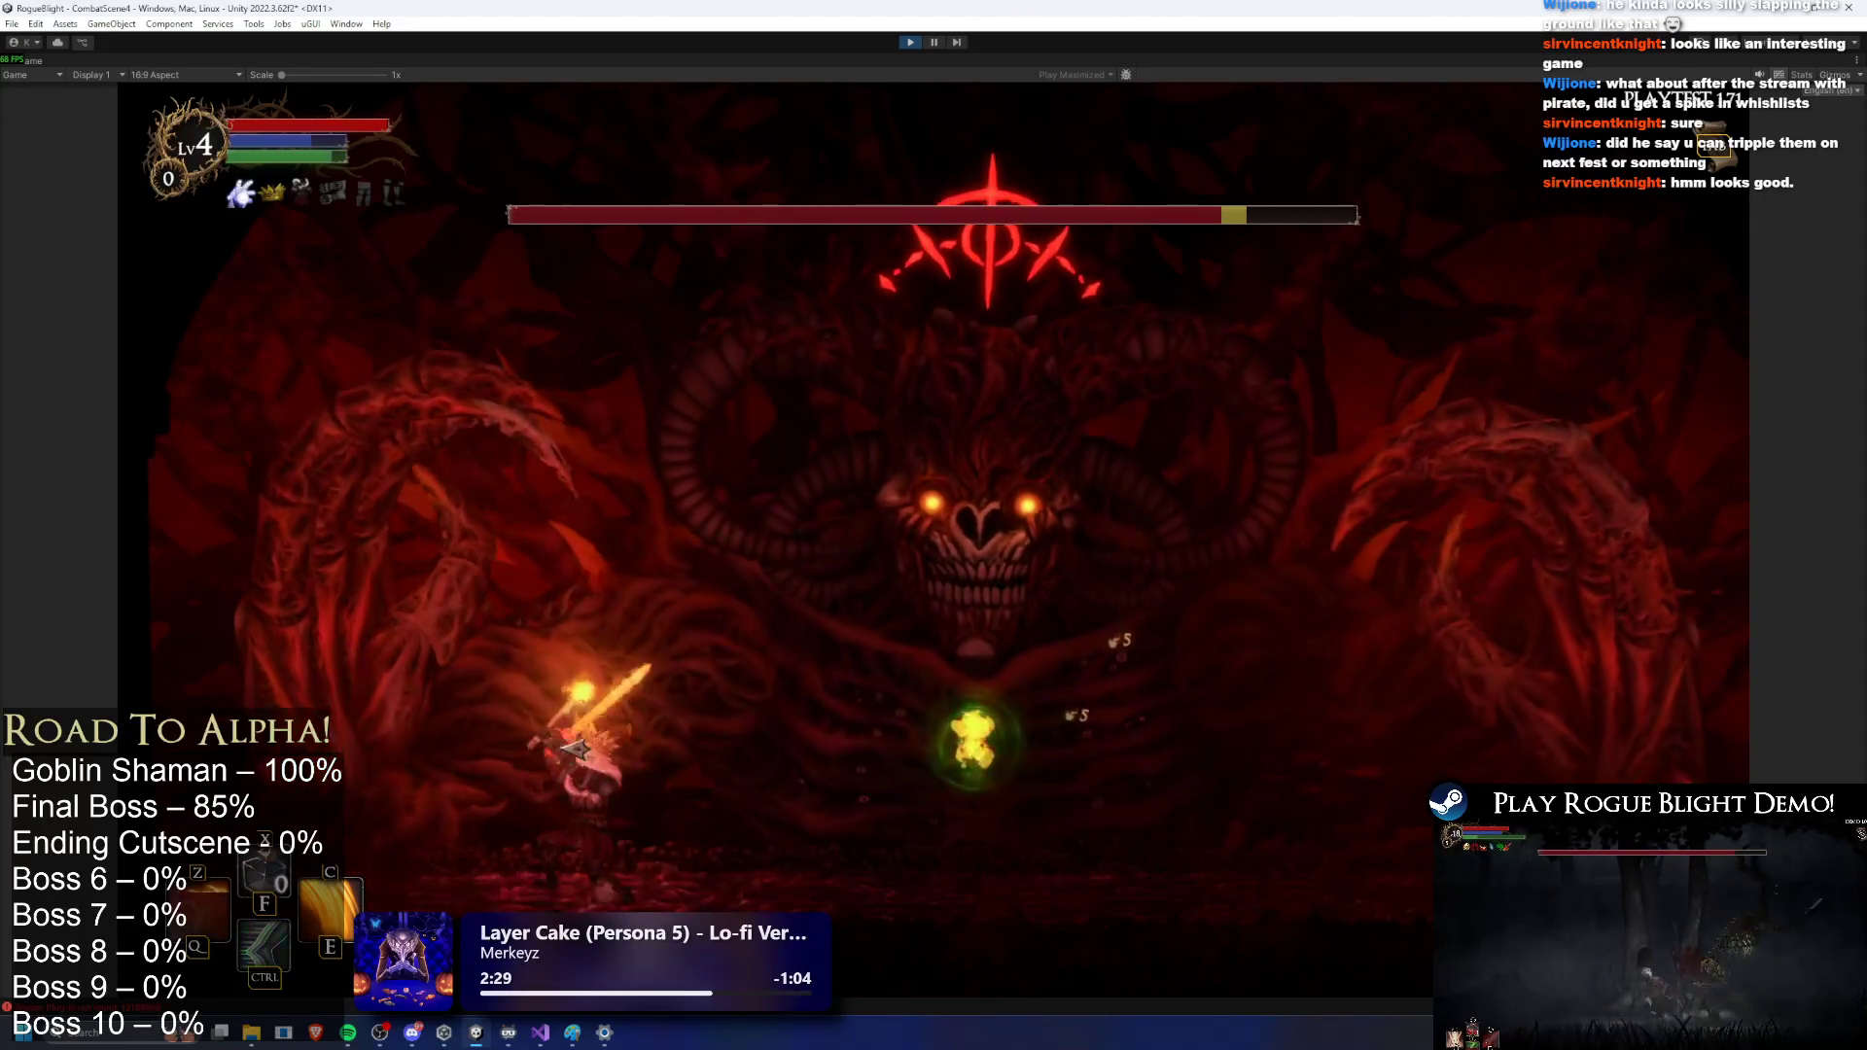
Step: Chain the C and Z fire skills with close-range flaming sword strikes on the boss
{"action": "key", "text": "c"}
{"action": "key", "text": "d"}
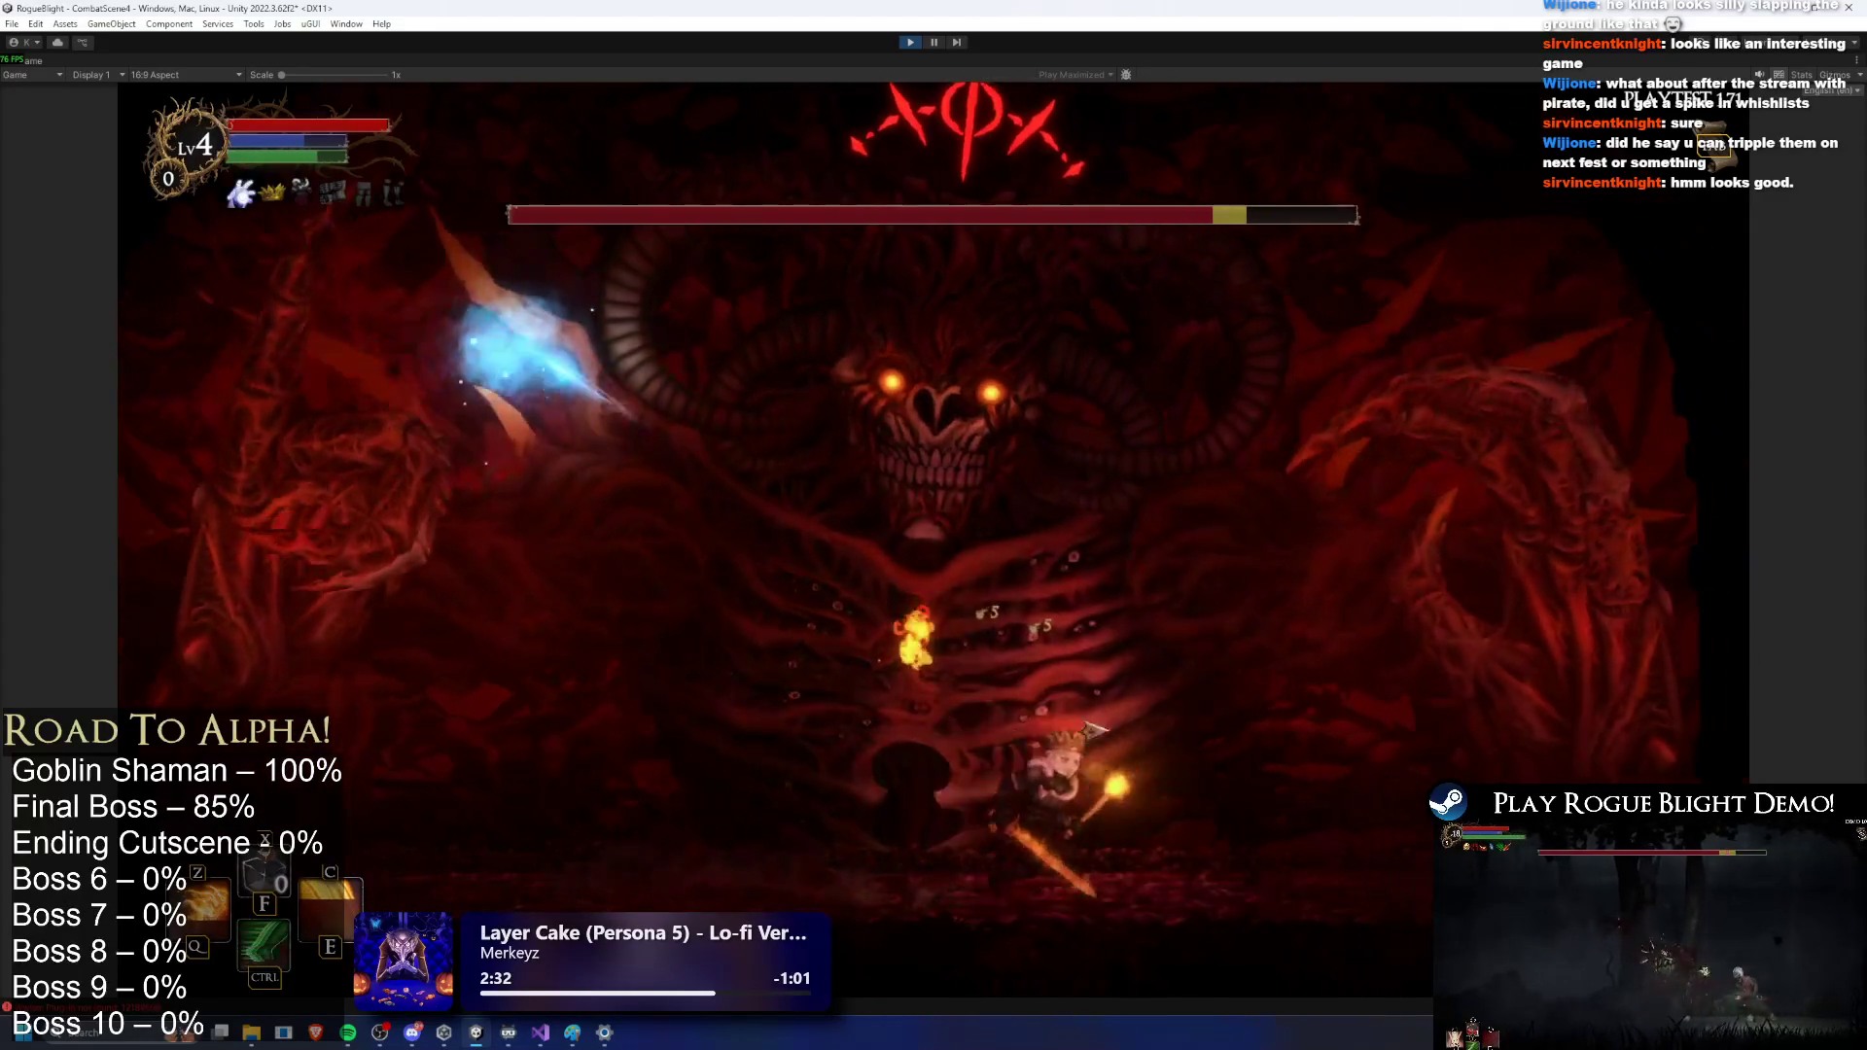
{"action": "key", "text": "a"}
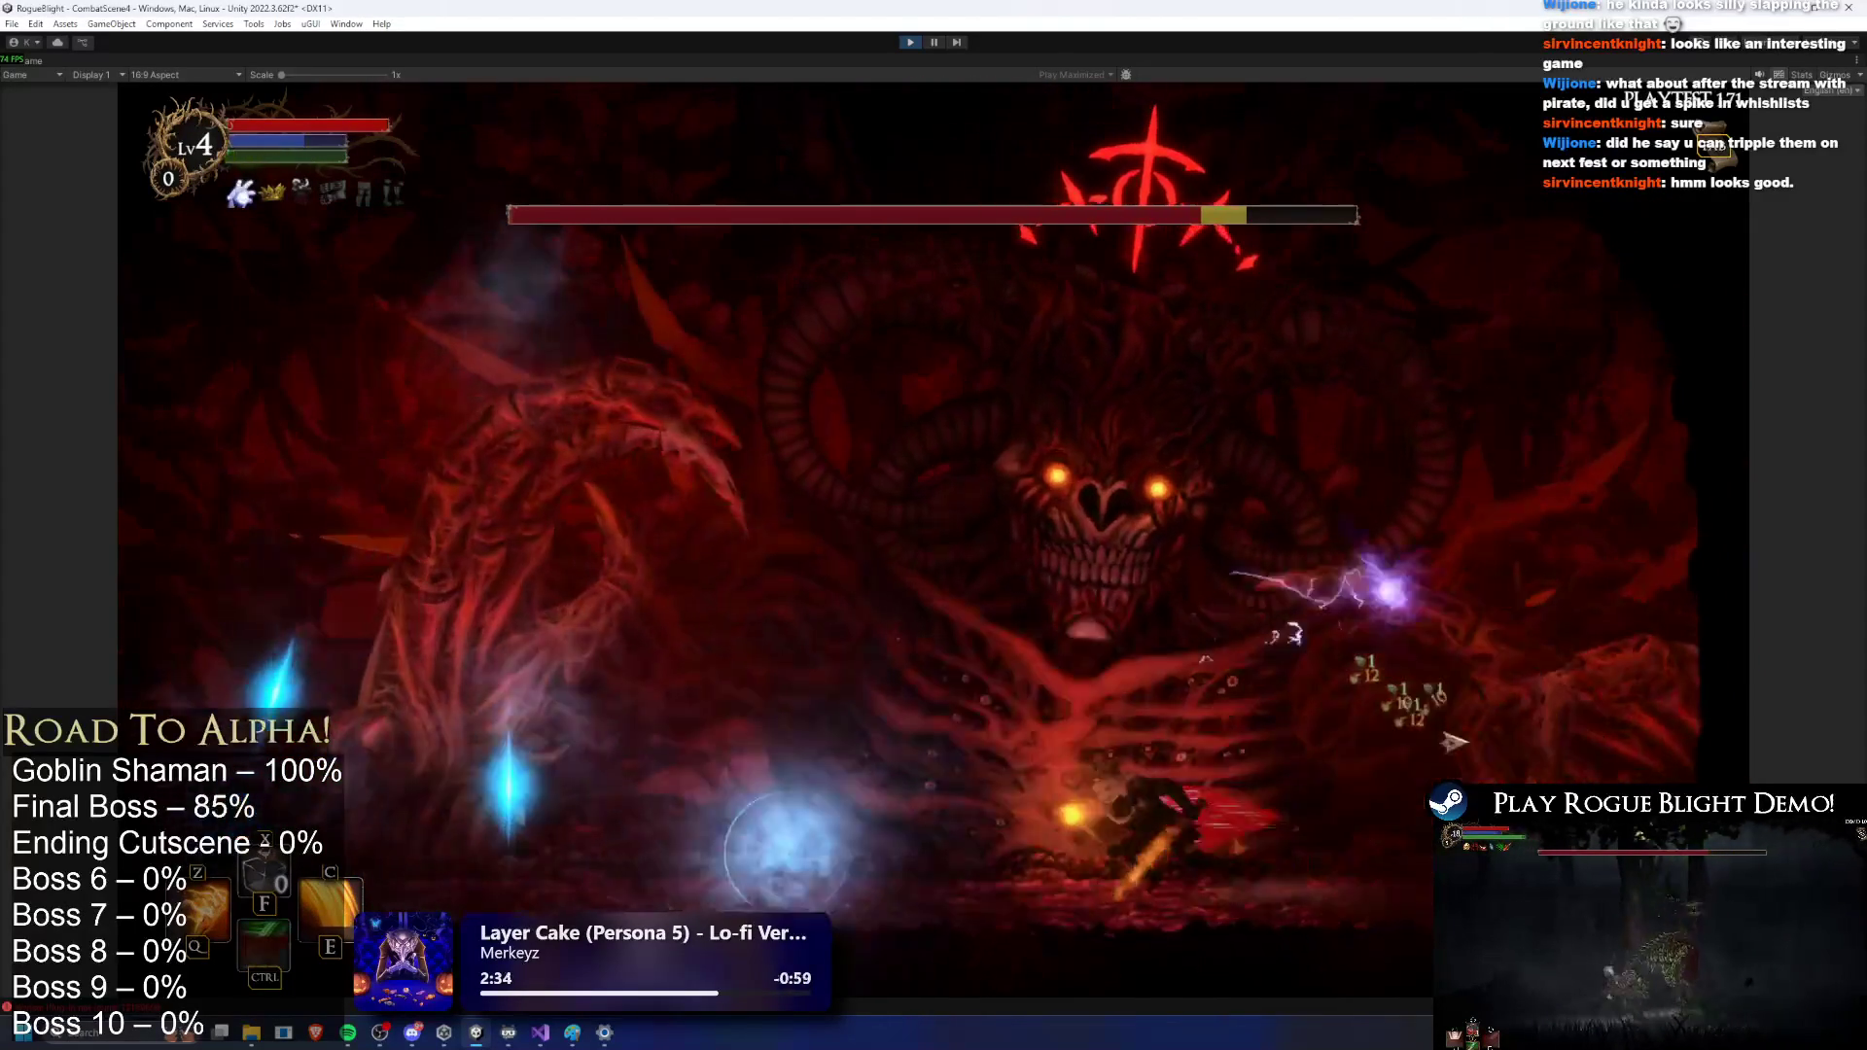
{"action": "left_click", "coordinate": [548, 650]}
{"action": "key", "text": "z"}
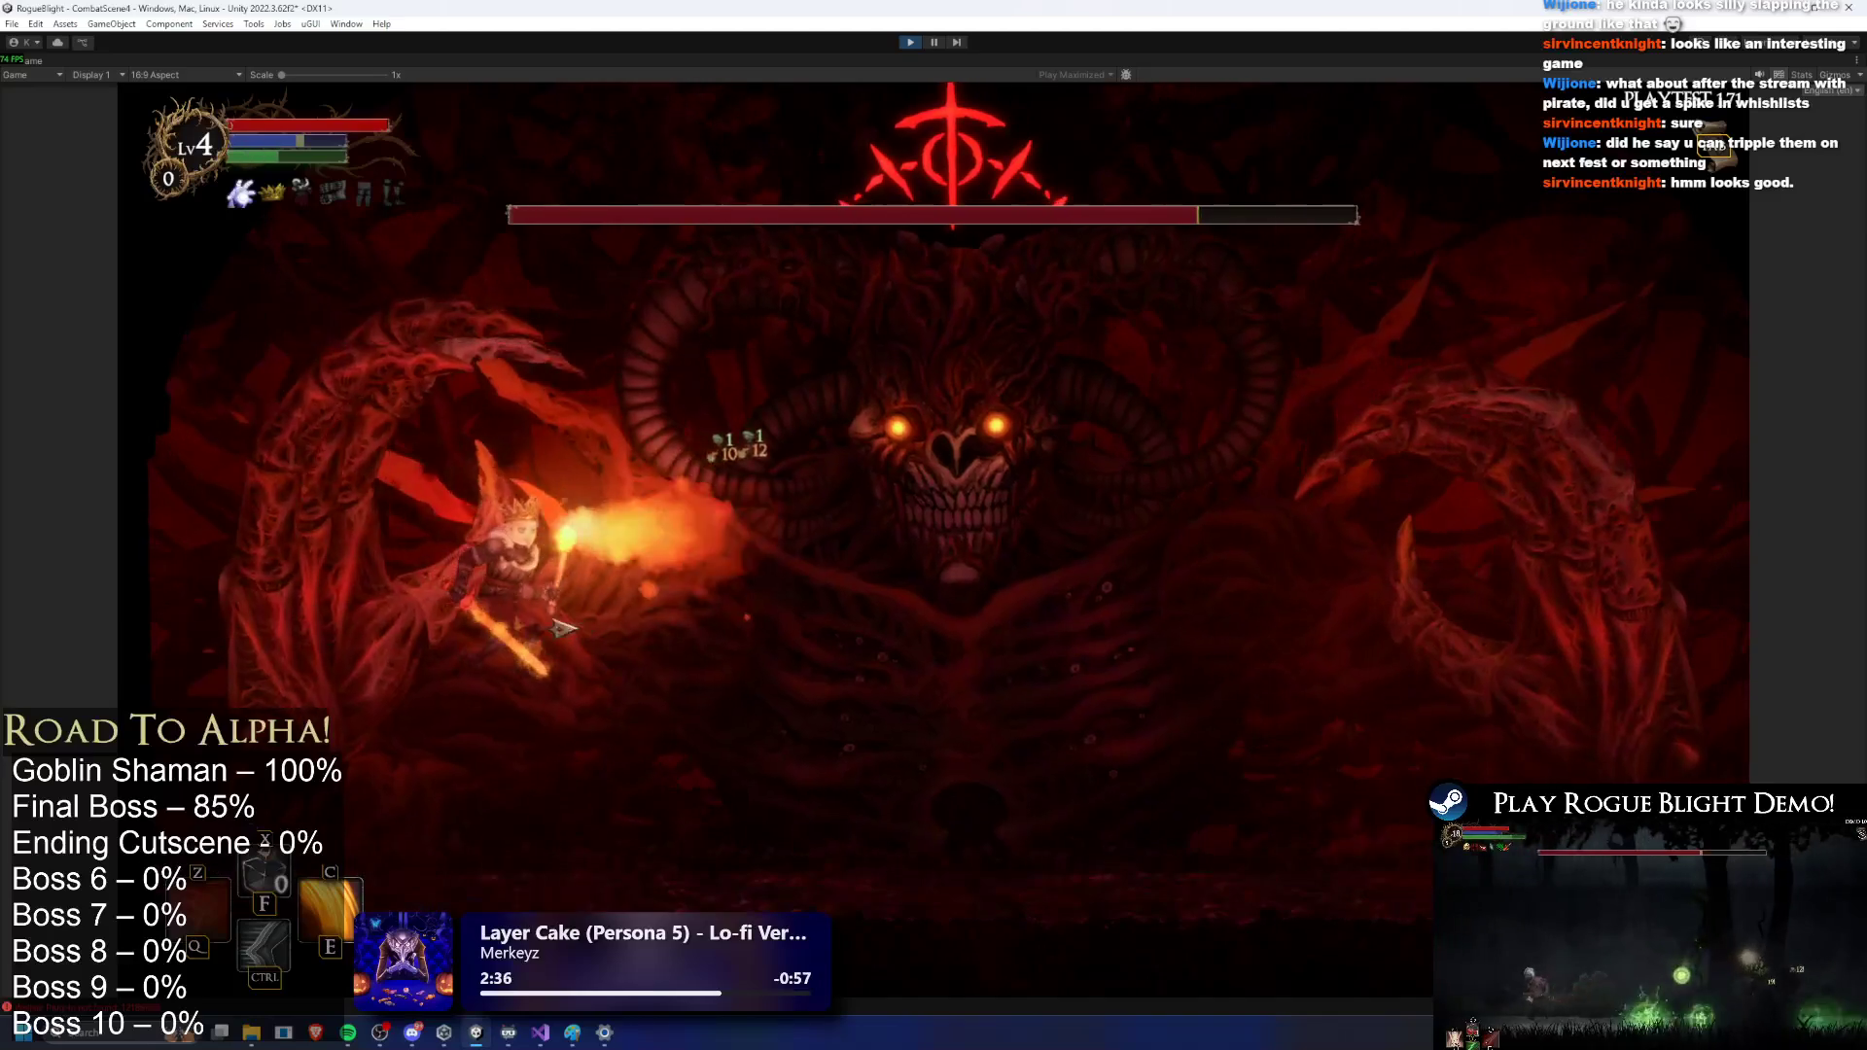
{"action": "key", "text": "c"}
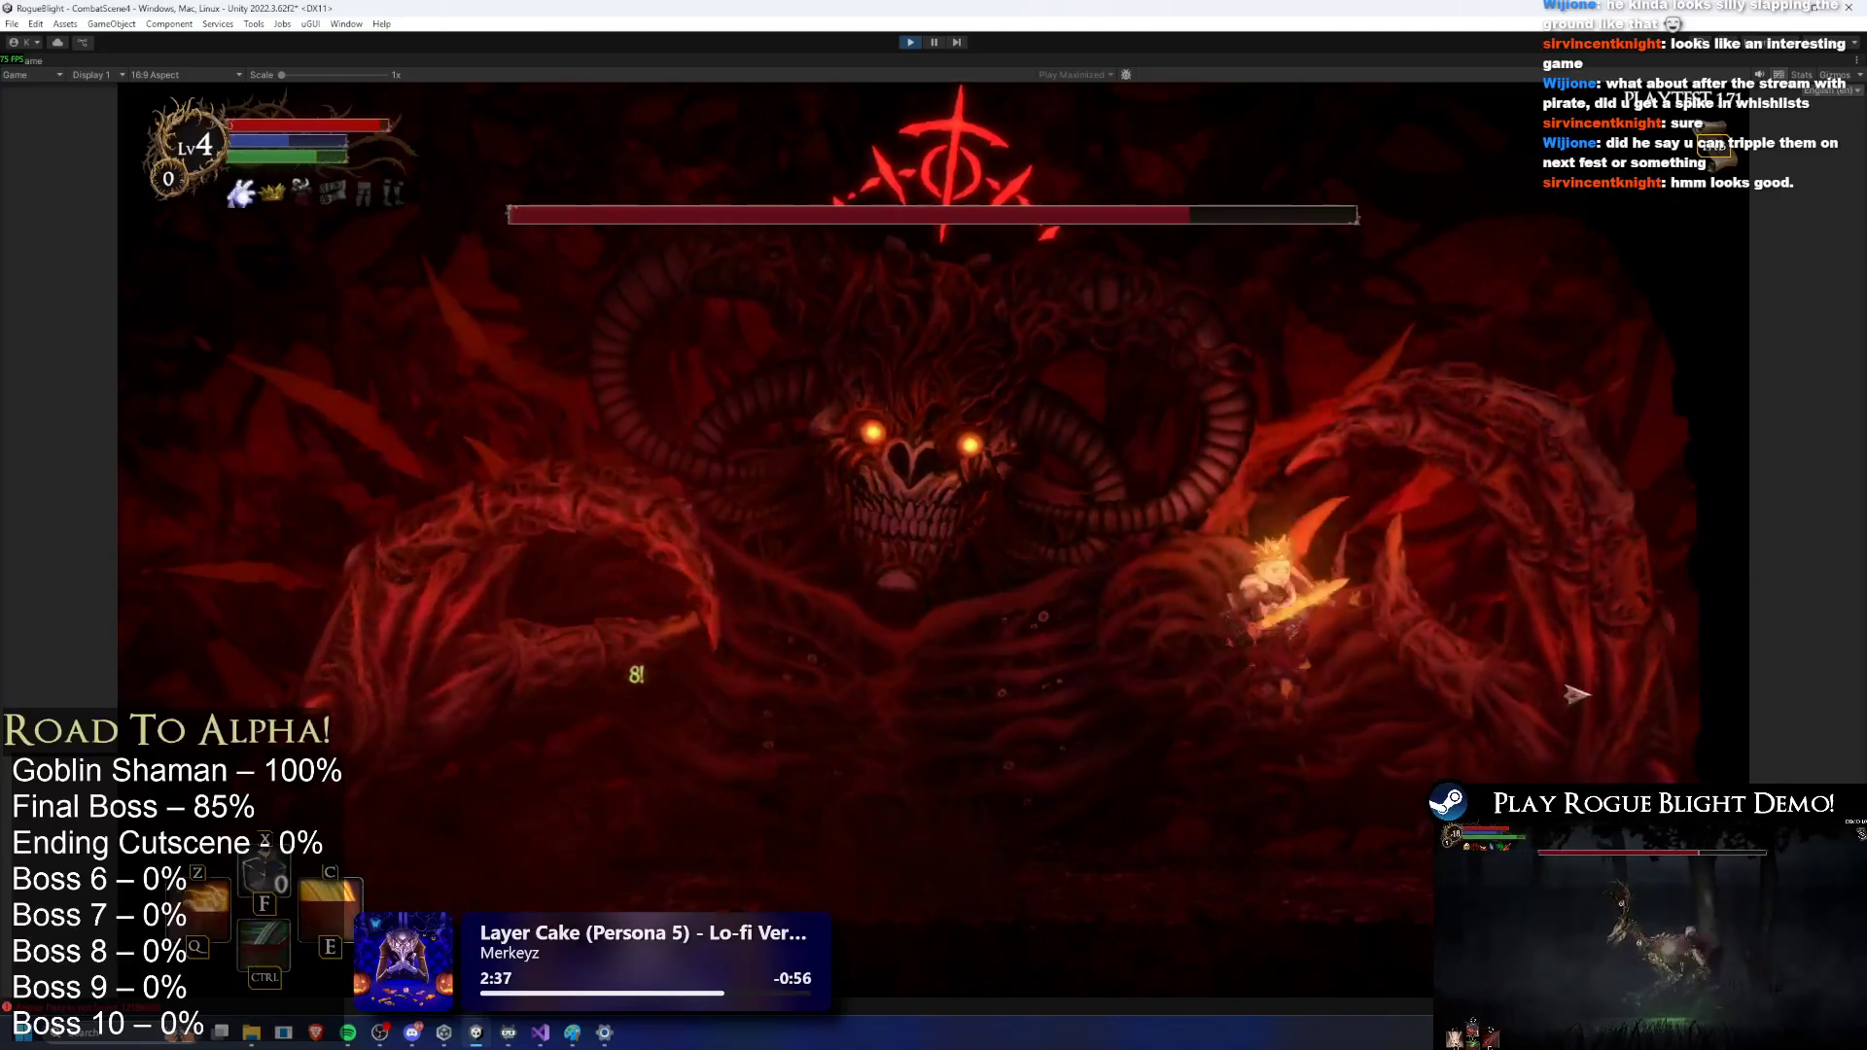
{"action": "key", "text": "d"}
{"action": "left_click", "coordinate": [1429, 681]}
{"action": "key", "text": "a"}
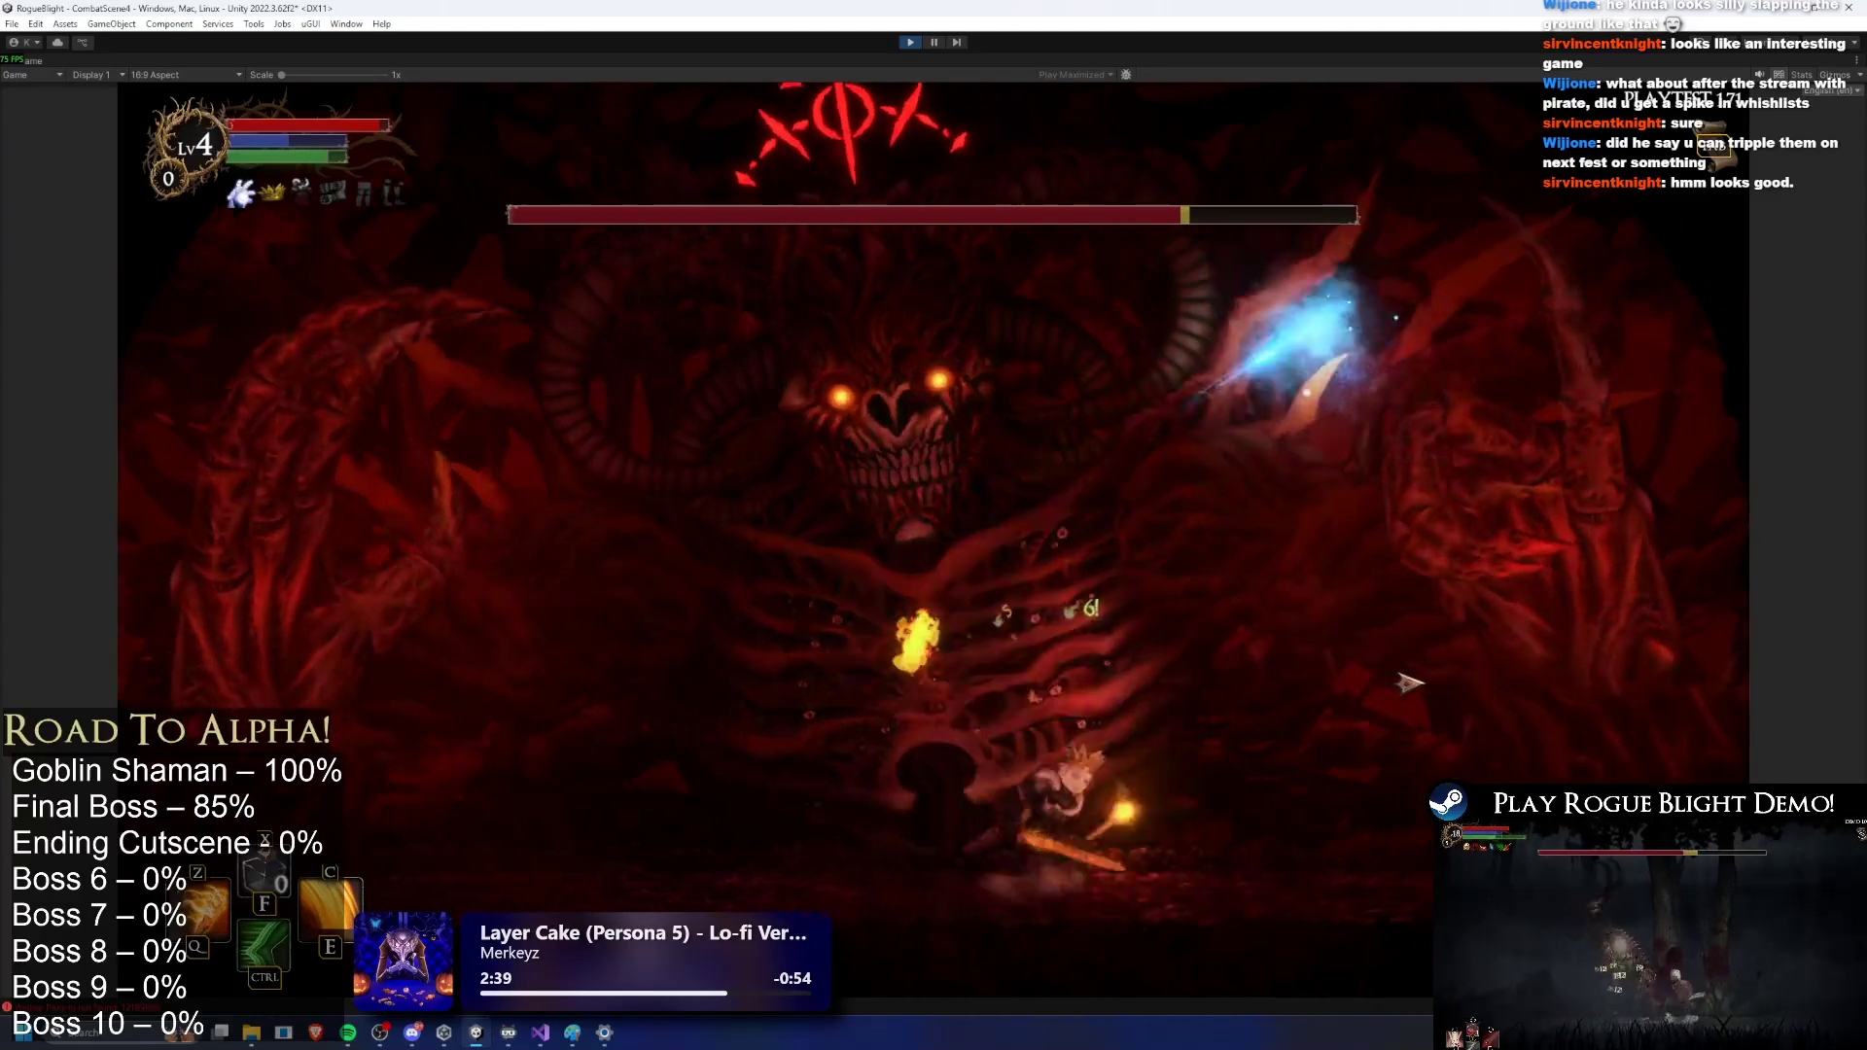
{"action": "left_click", "coordinate": [373, 599]}
{"action": "key", "text": "d"}
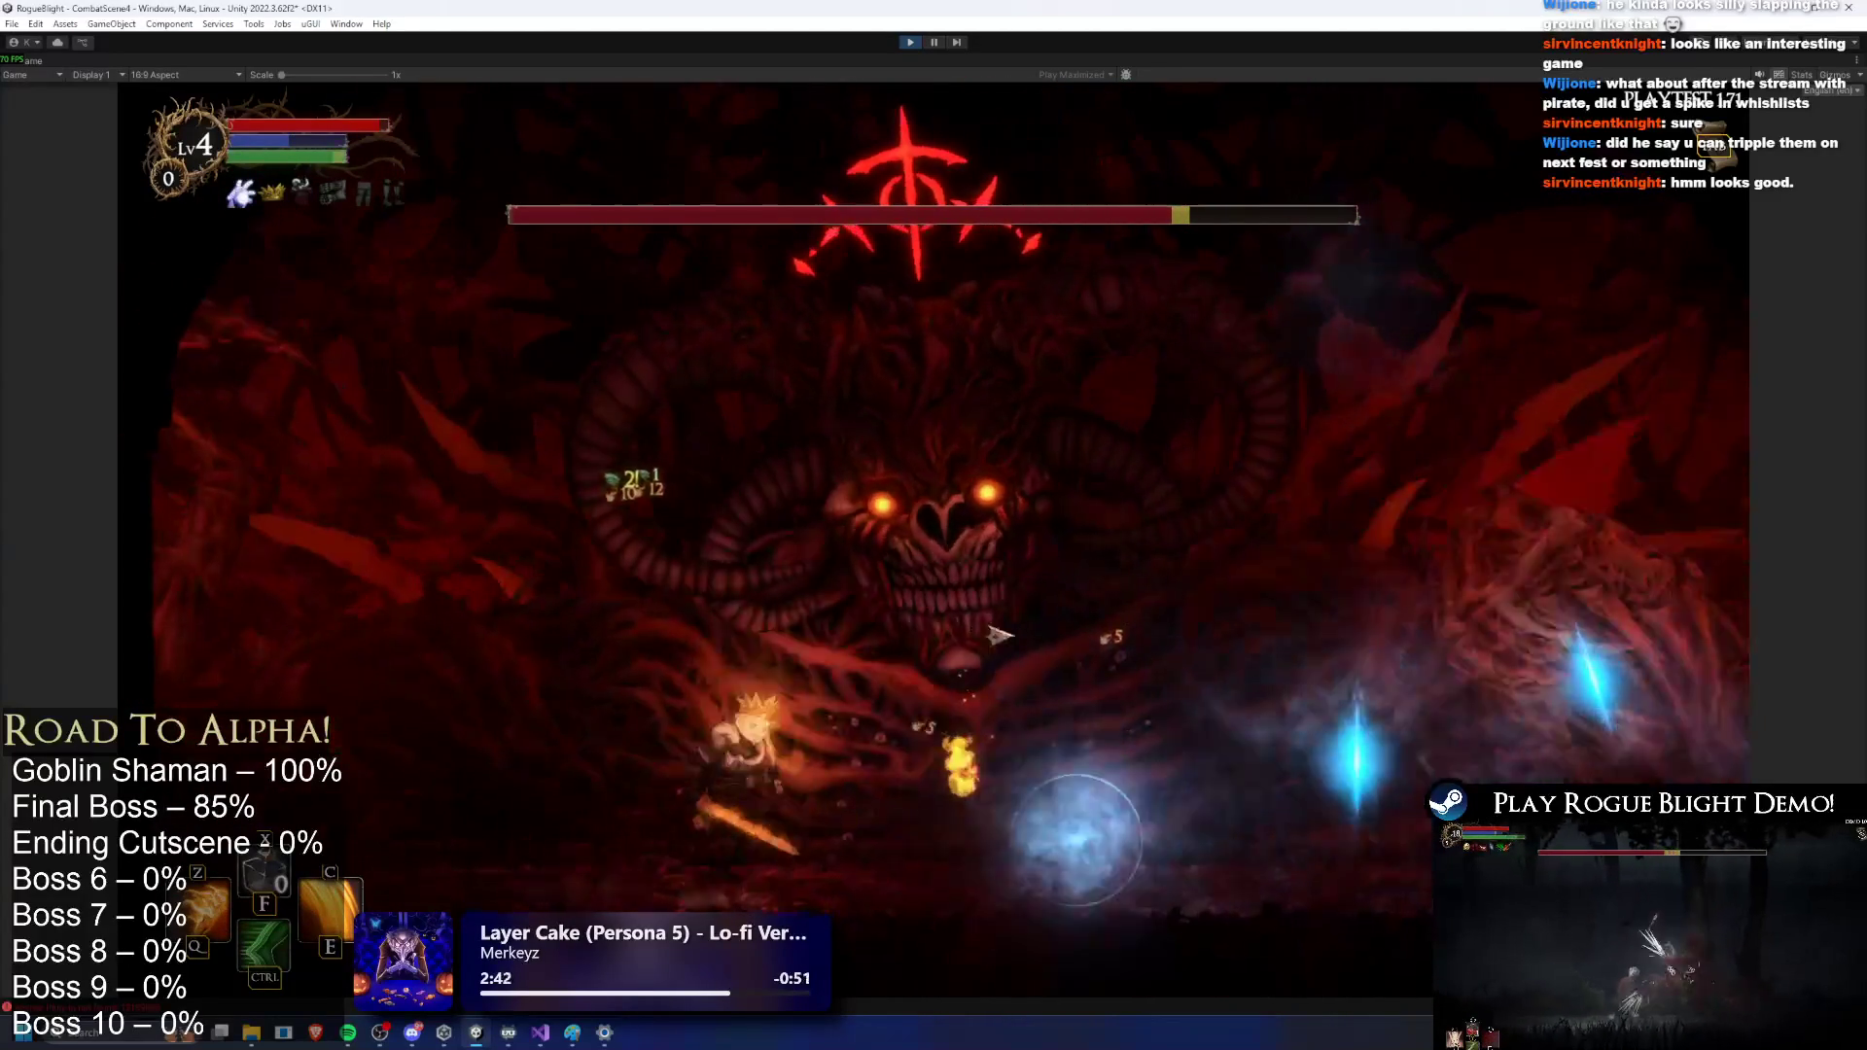
{"action": "left_click", "coordinate": [1342, 639]}
{"action": "left_click", "coordinate": [1342, 639]}
{"action": "key", "text": "a"}
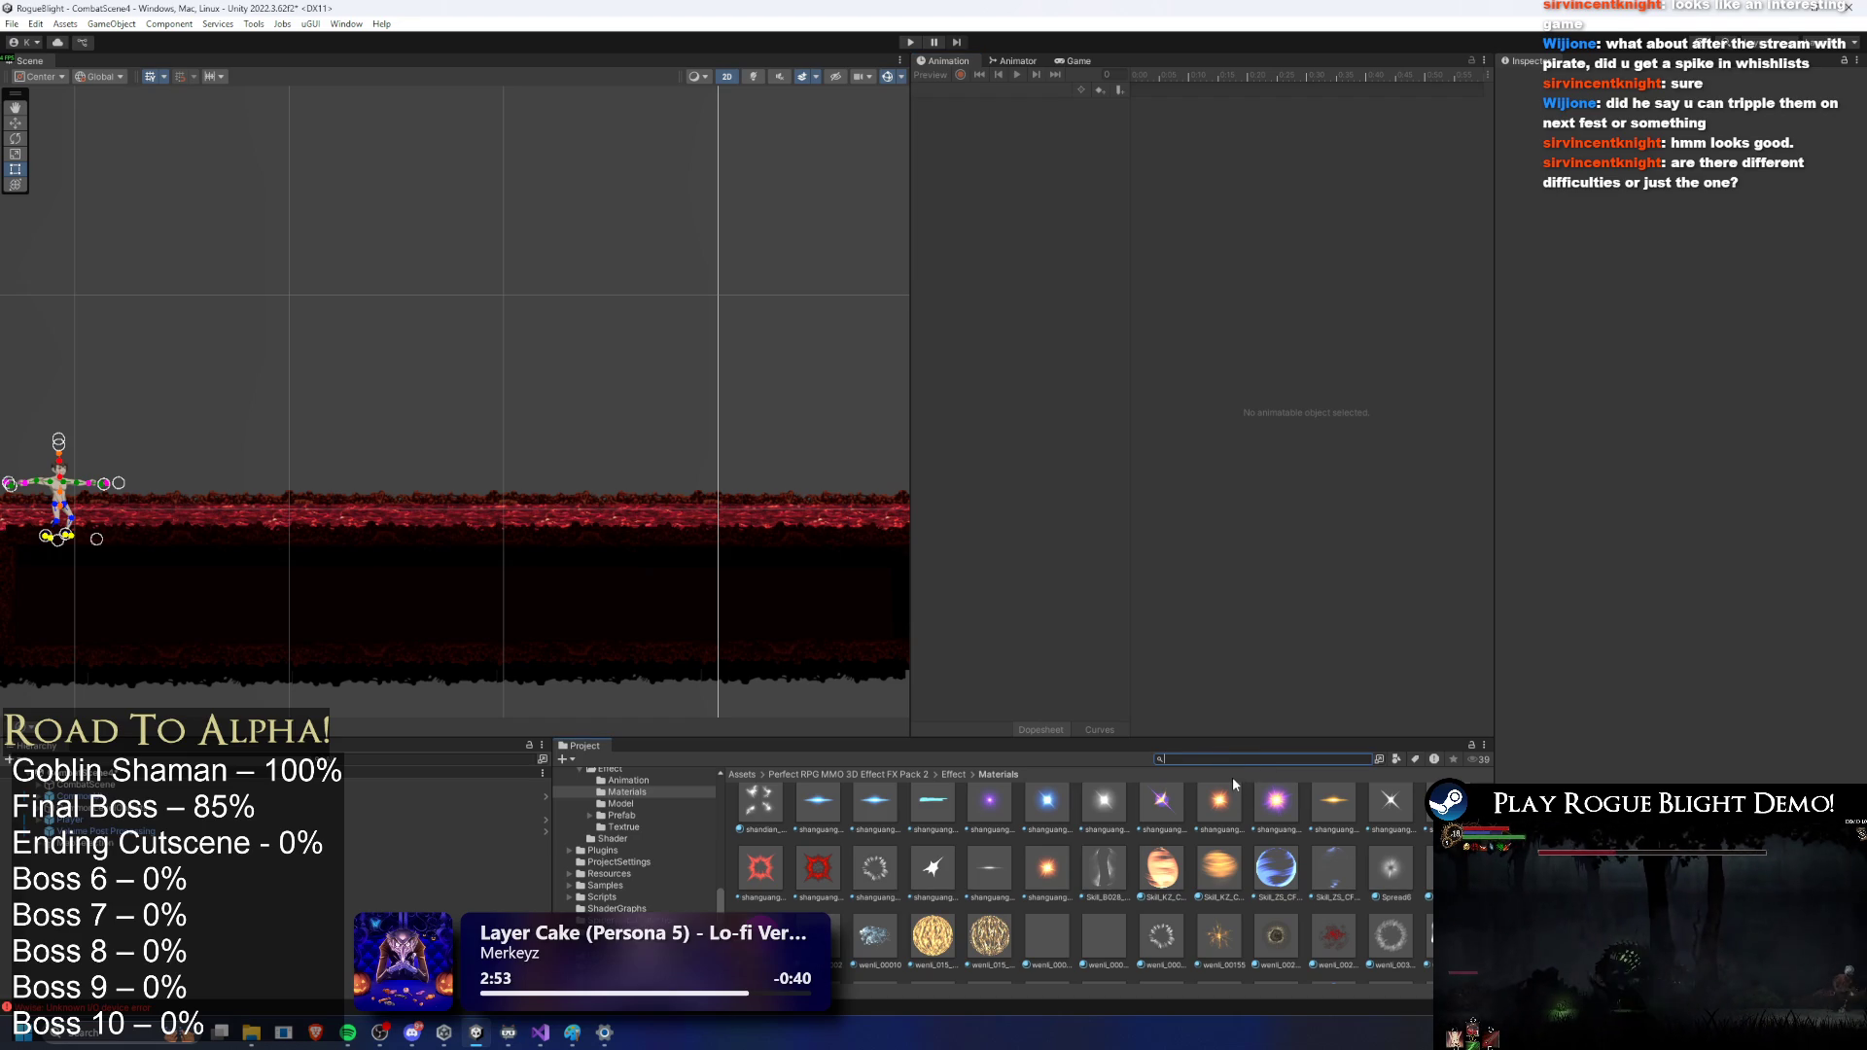
Step: Open FinalBoss_Concept_Prefab from a search, list its animation clips, then switch to Visual Studio
{"action": "type", "text": "final"}
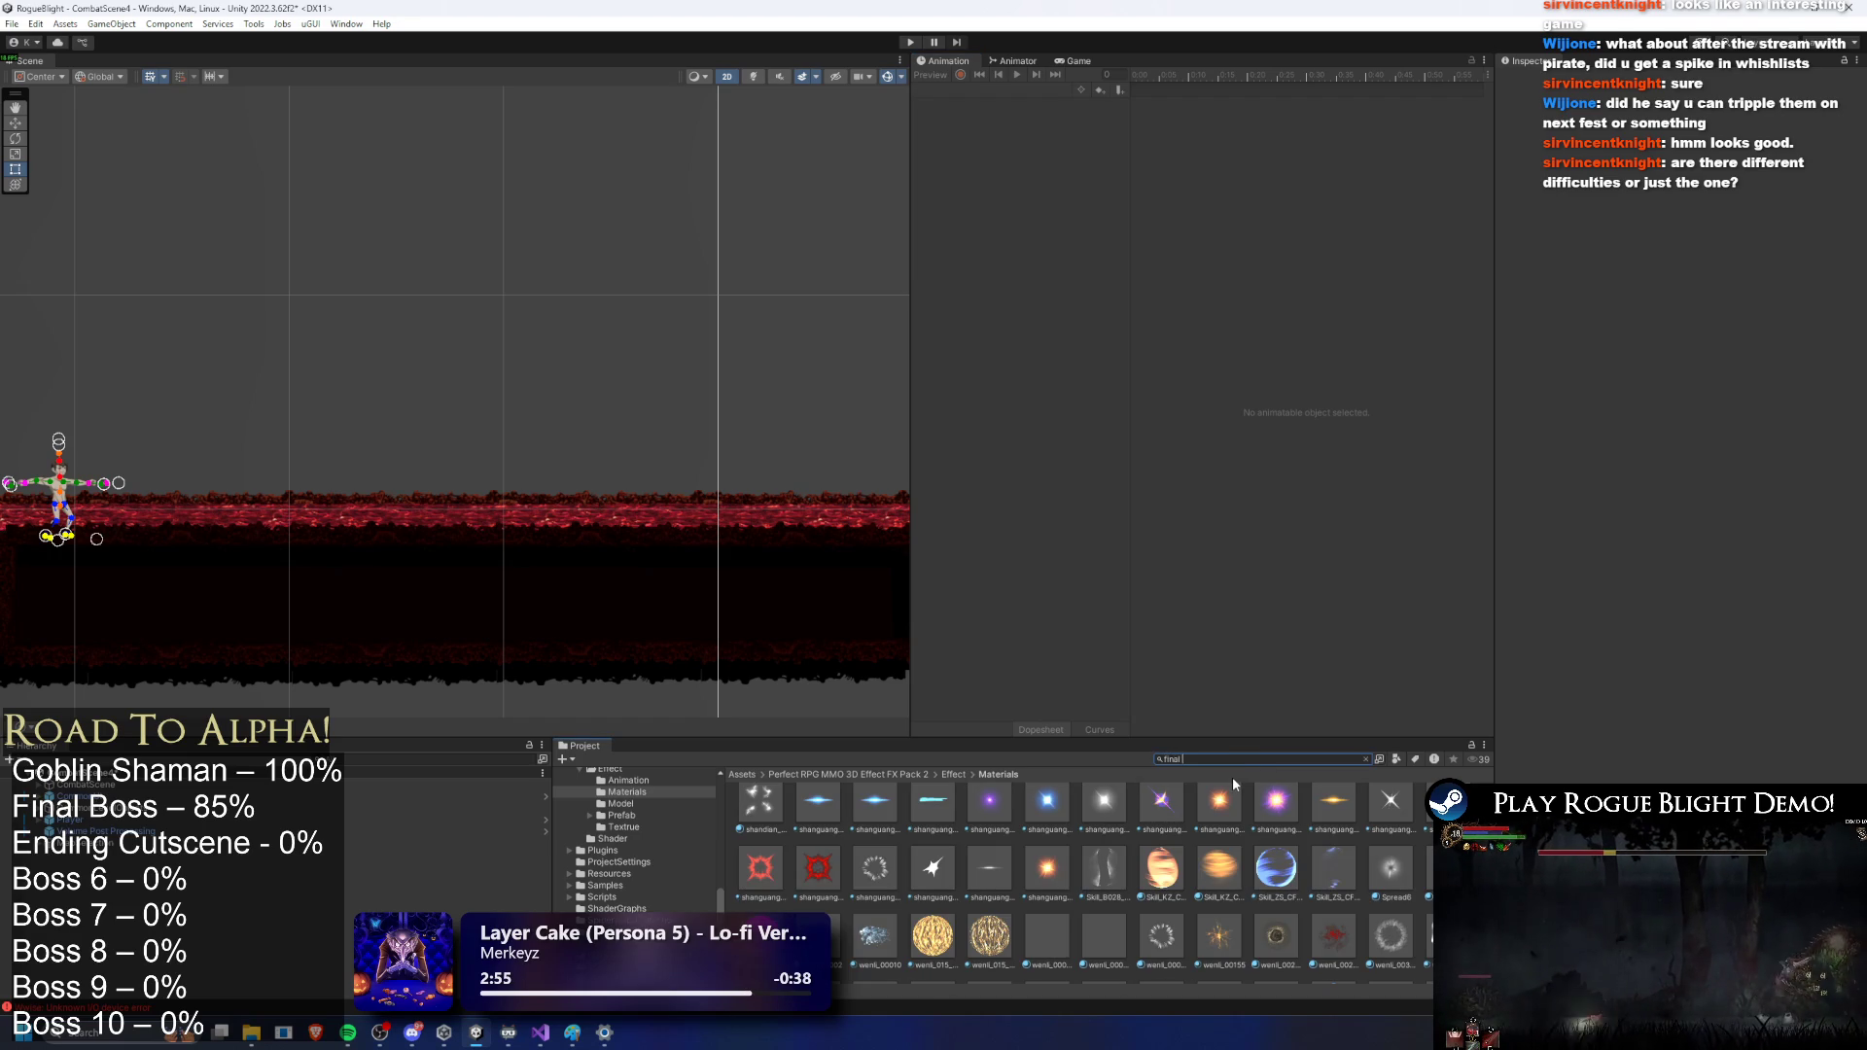
{"action": "type", "text": "fab"}
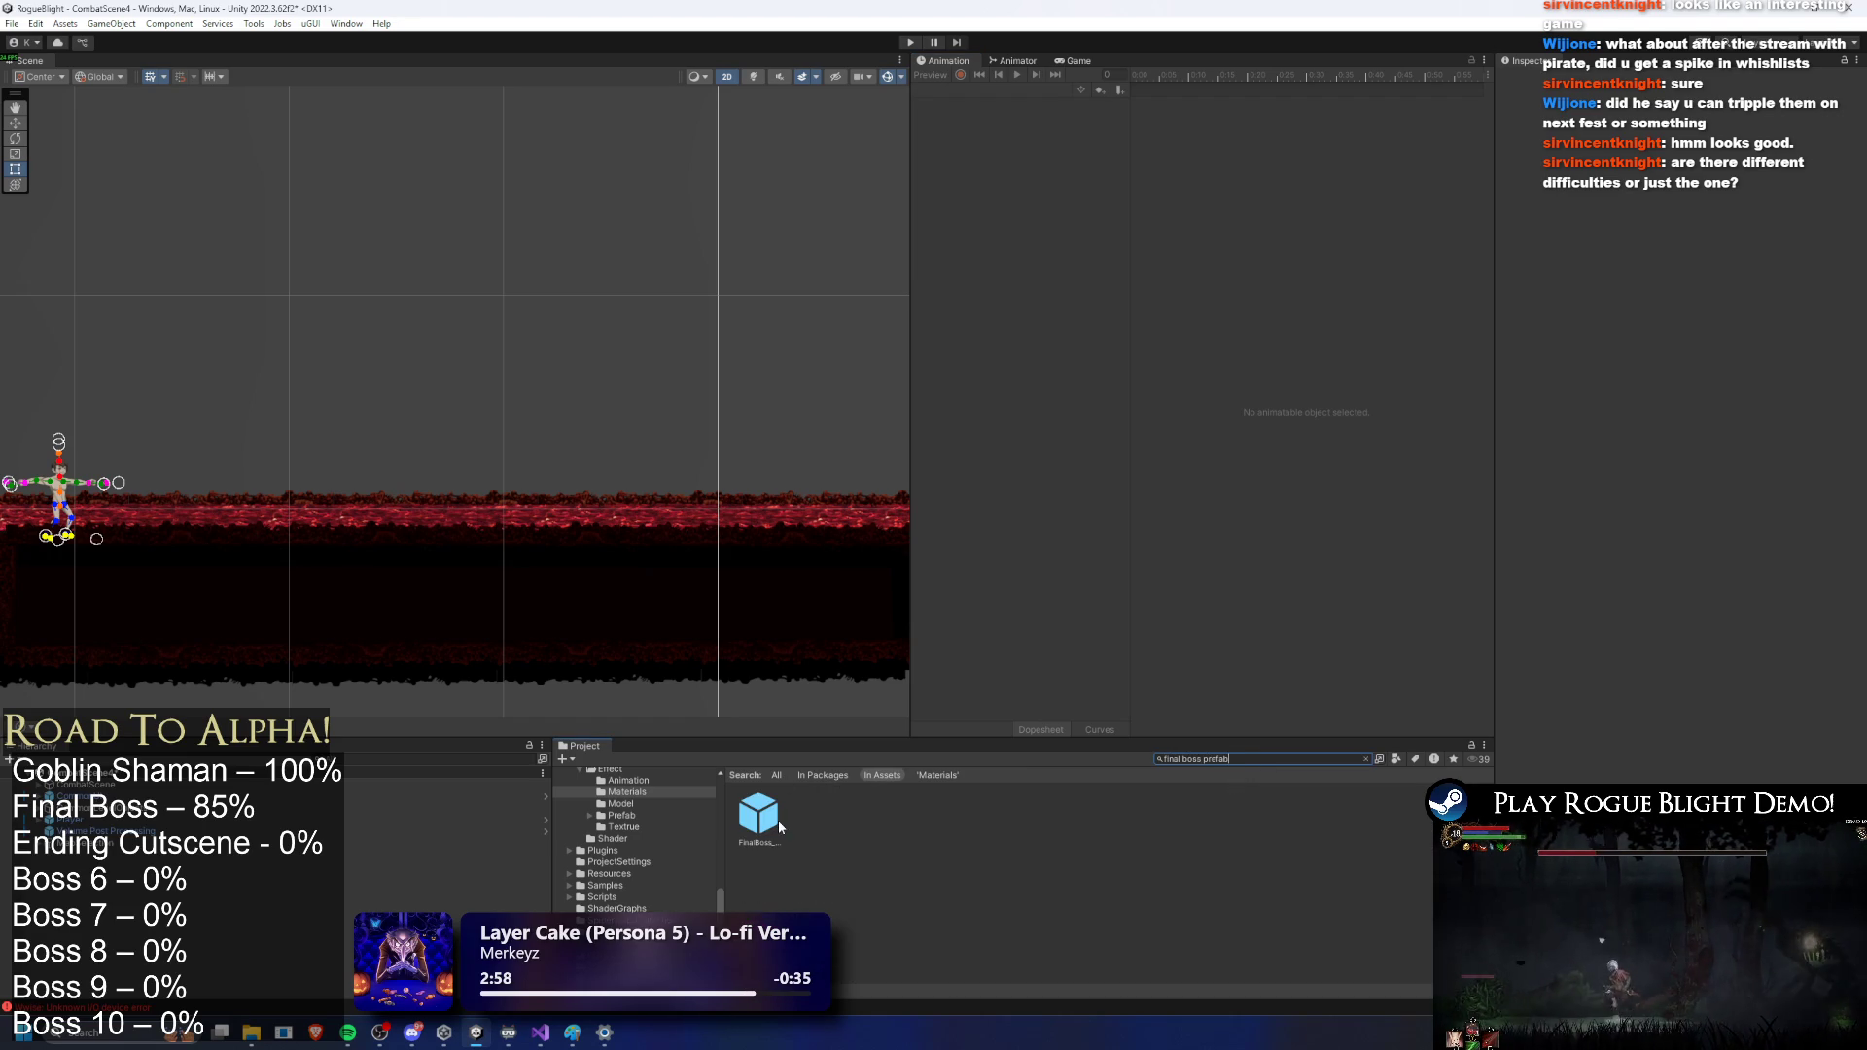
{"action": "double_click", "coordinate": [778, 819]}
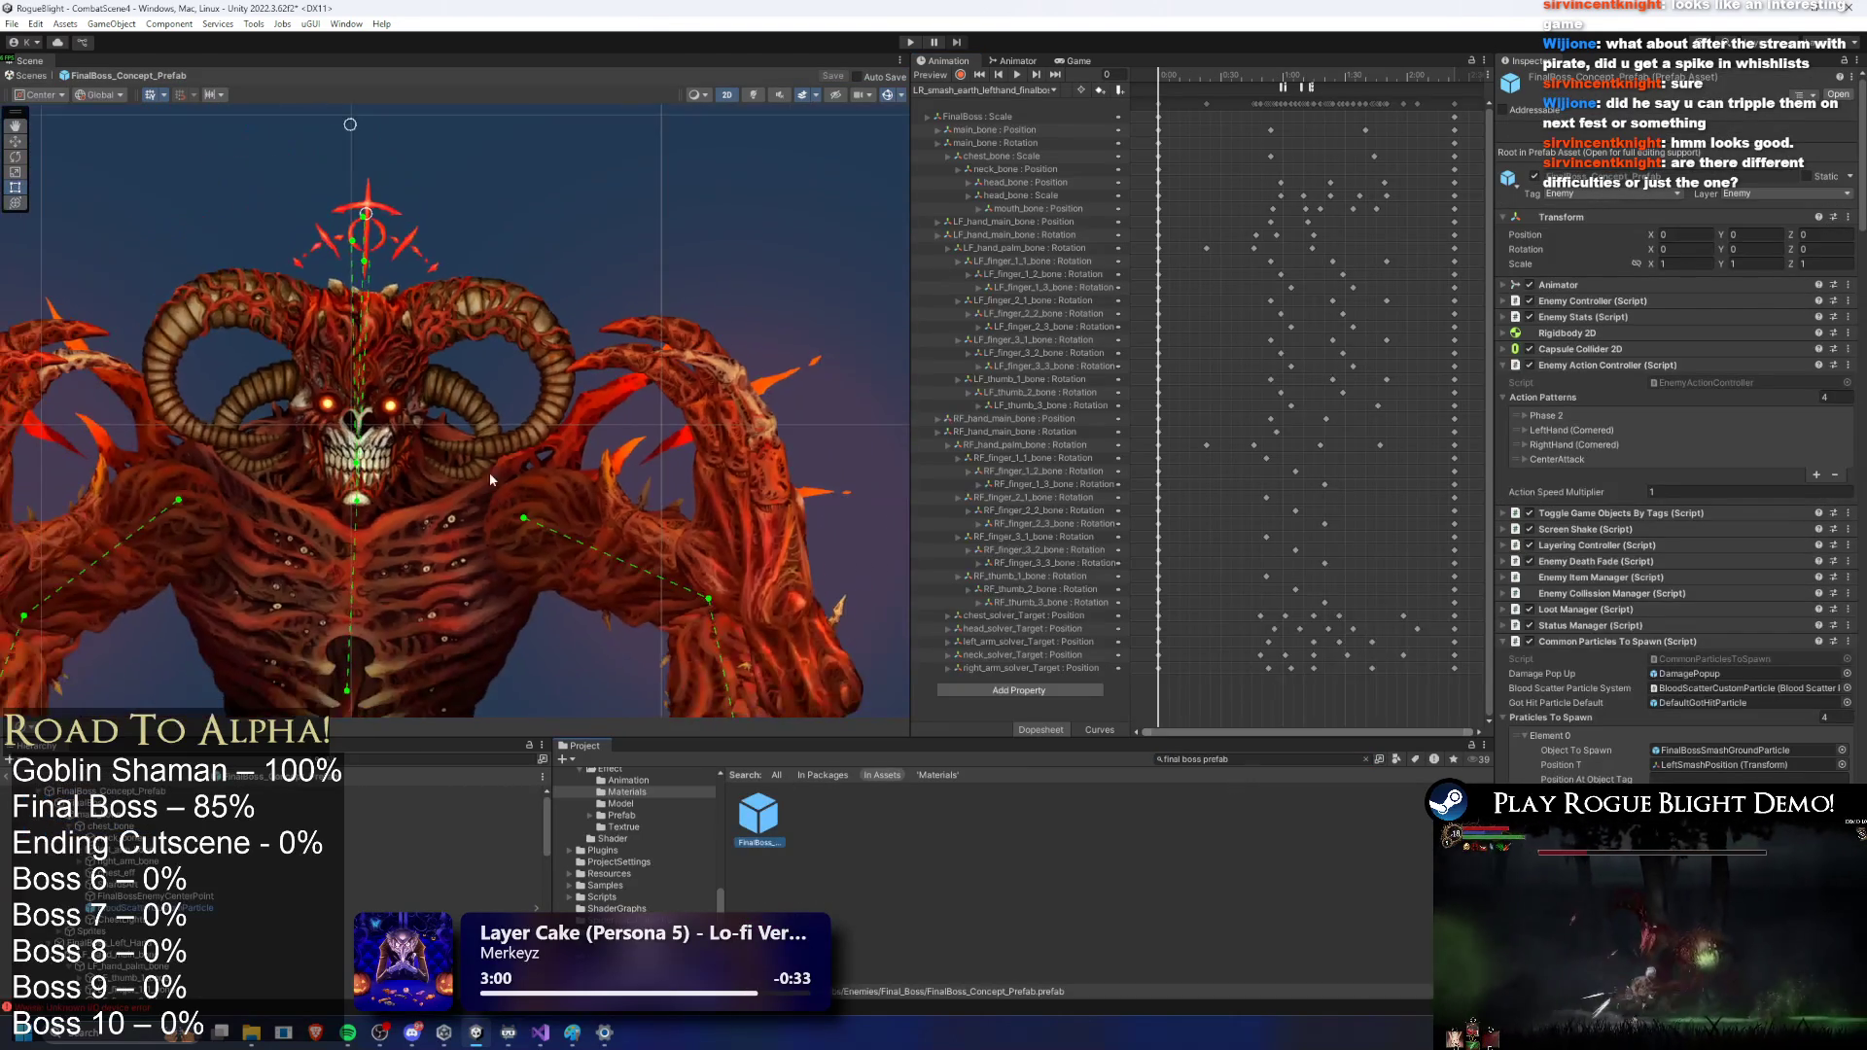
{"action": "left_click", "coordinate": [997, 89]}
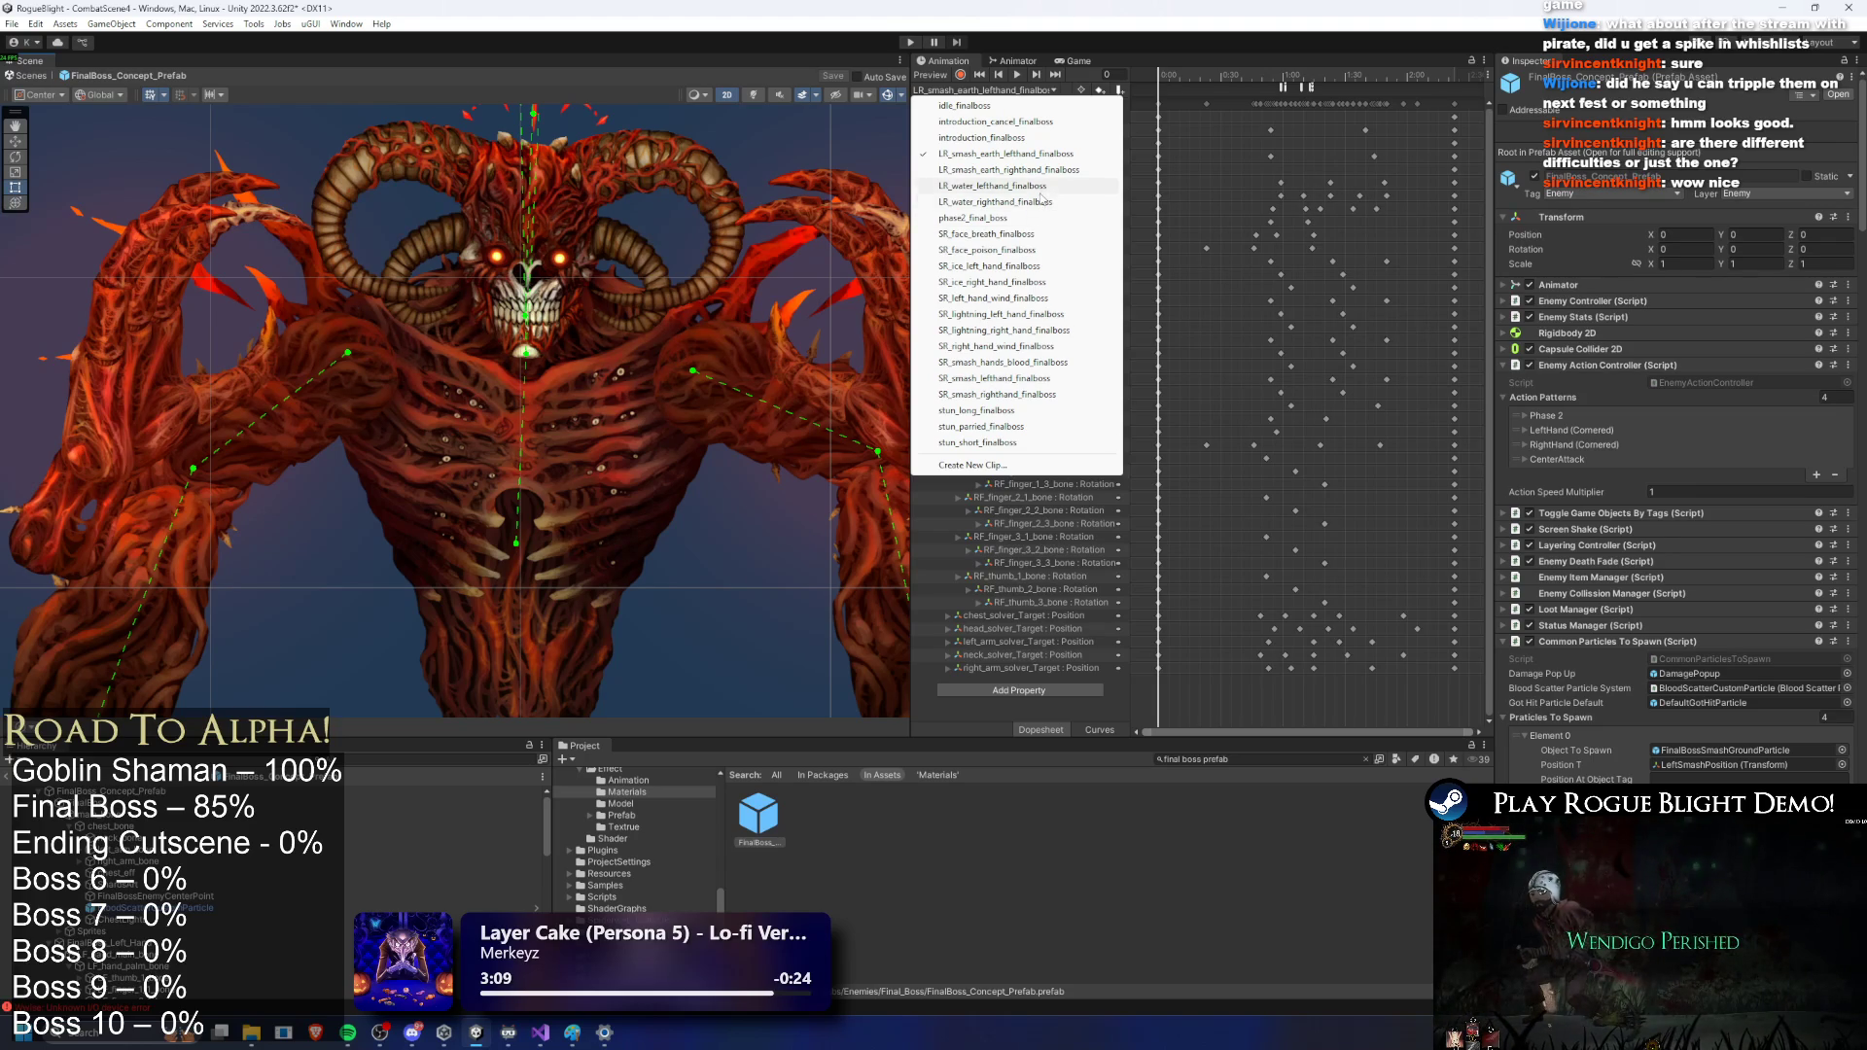
{"action": "left_click", "coordinate": [540, 1034]}
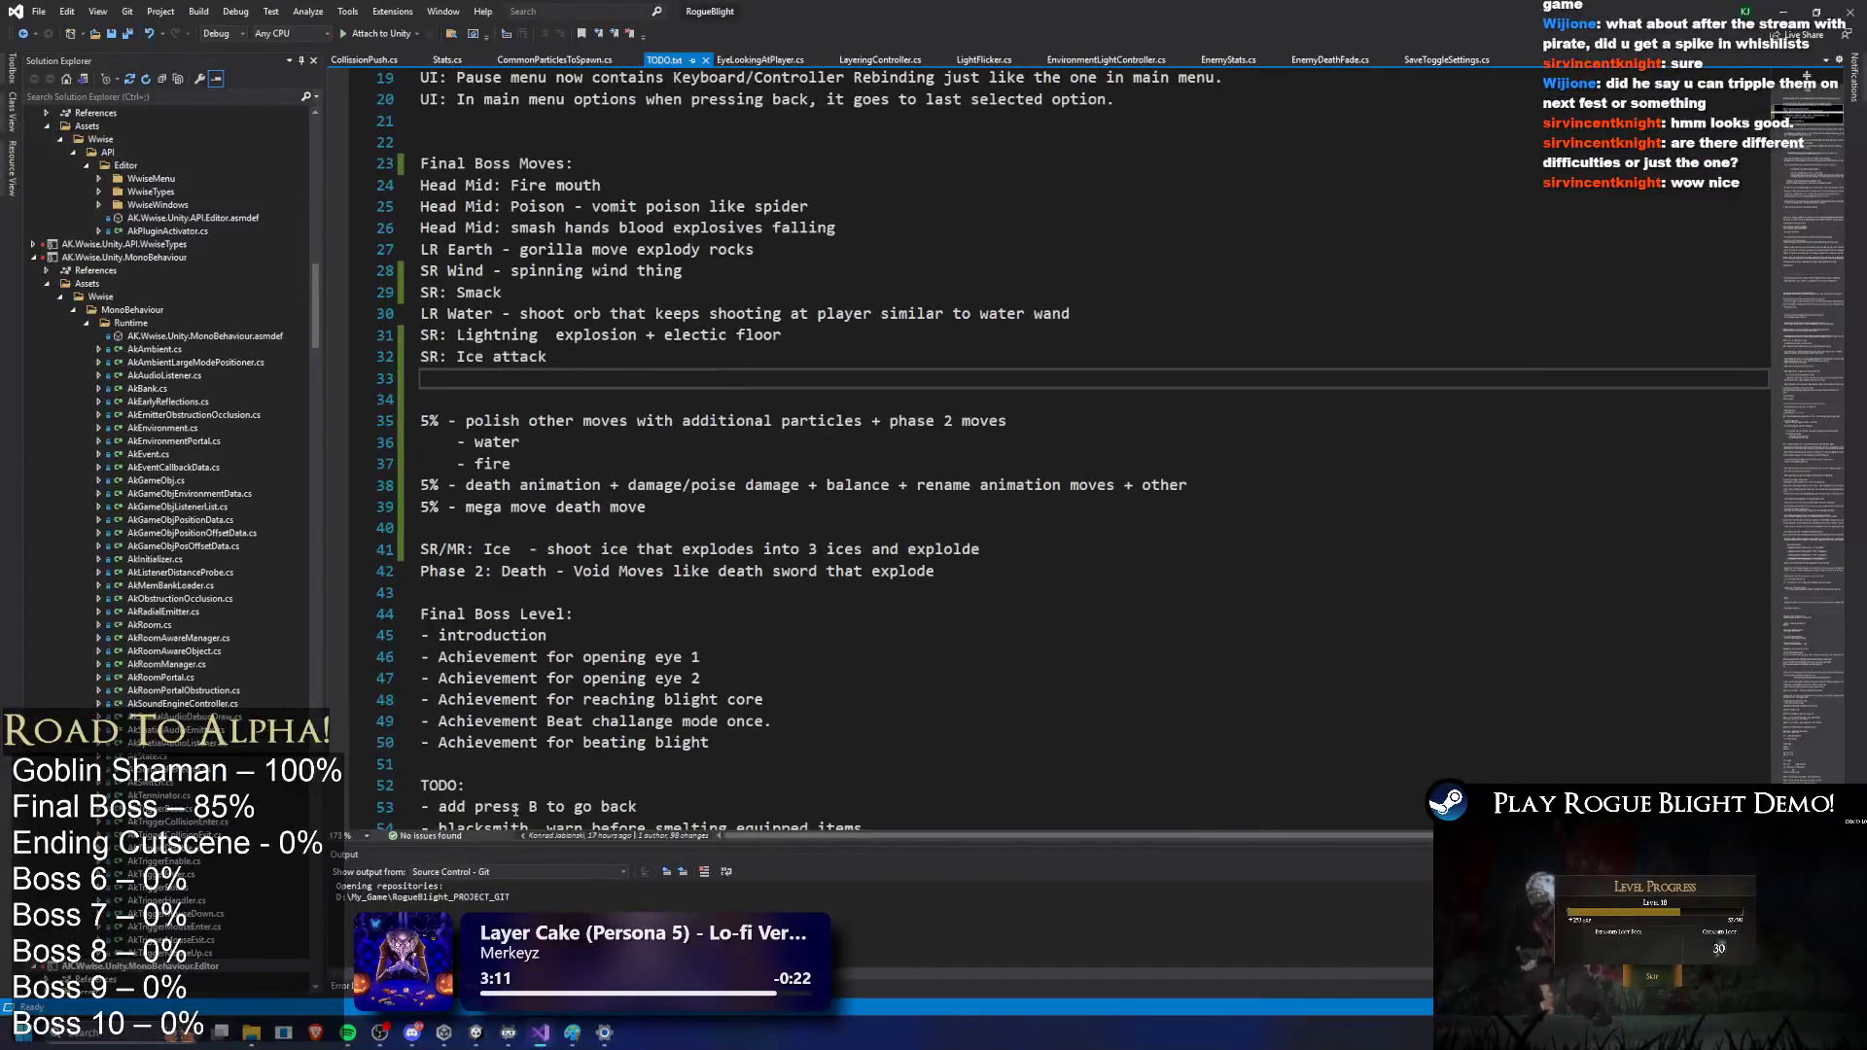
Step: Delete the '- water' and '- fire' lines, the blank line, and the 'polish other moves' wording
{"action": "left_click_drag", "start_coordinate": [518, 443], "coordinate": [308, 434]}
{"action": "key", "text": "BackSpace"}
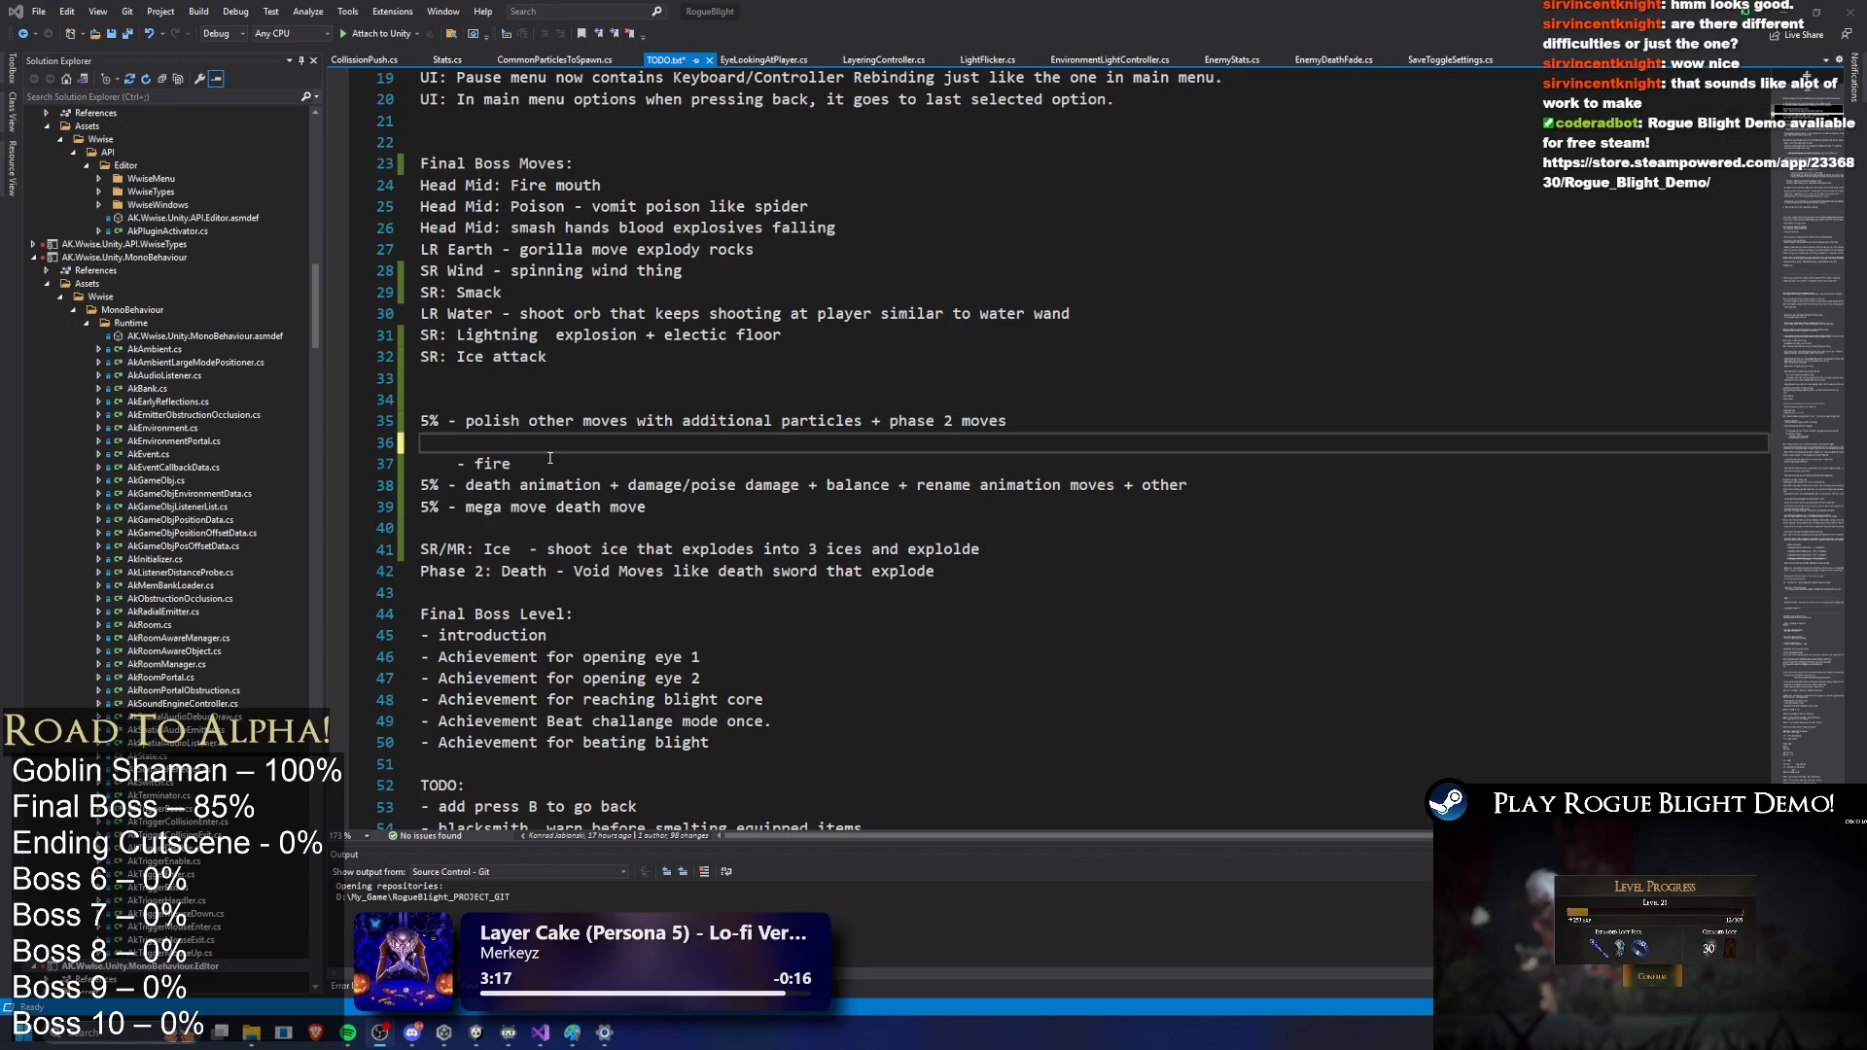
{"action": "left_click_drag", "start_coordinate": [512, 464], "coordinate": [423, 446]}
{"action": "left_click", "coordinate": [423, 442]}
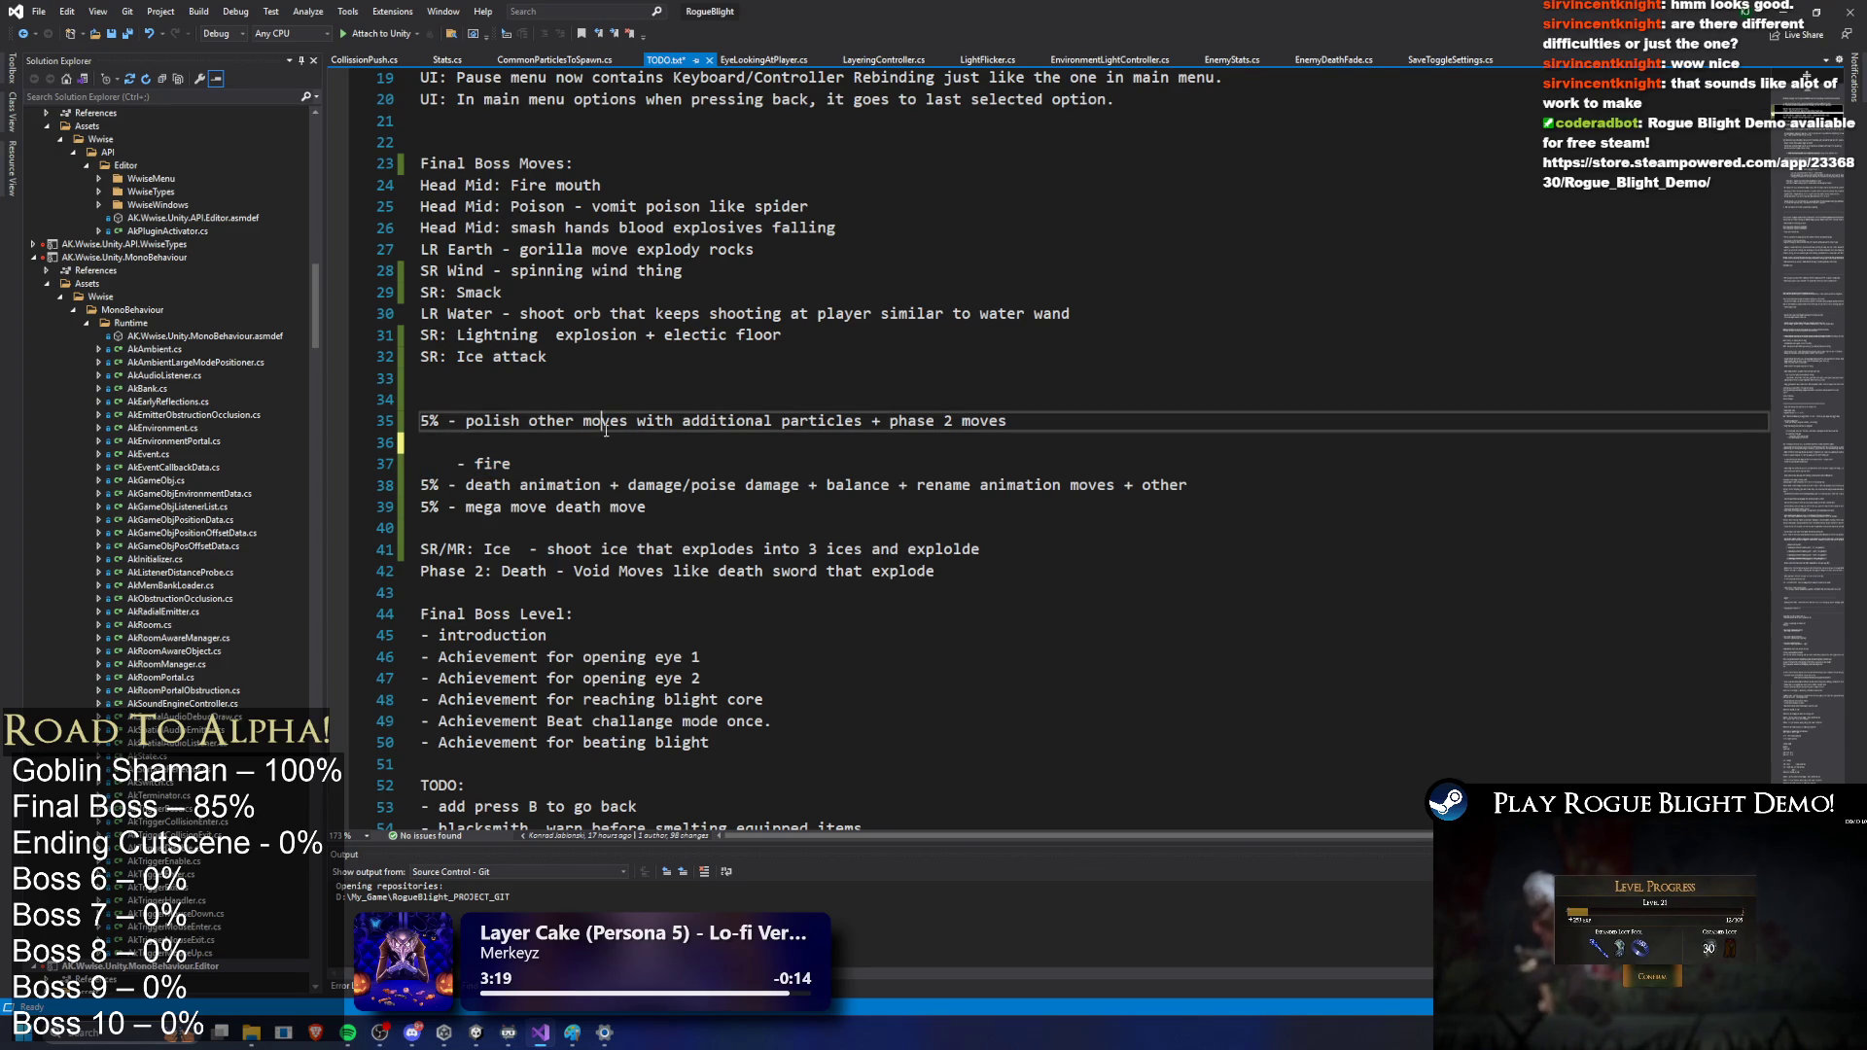
{"action": "key", "text": "BackSpace"}
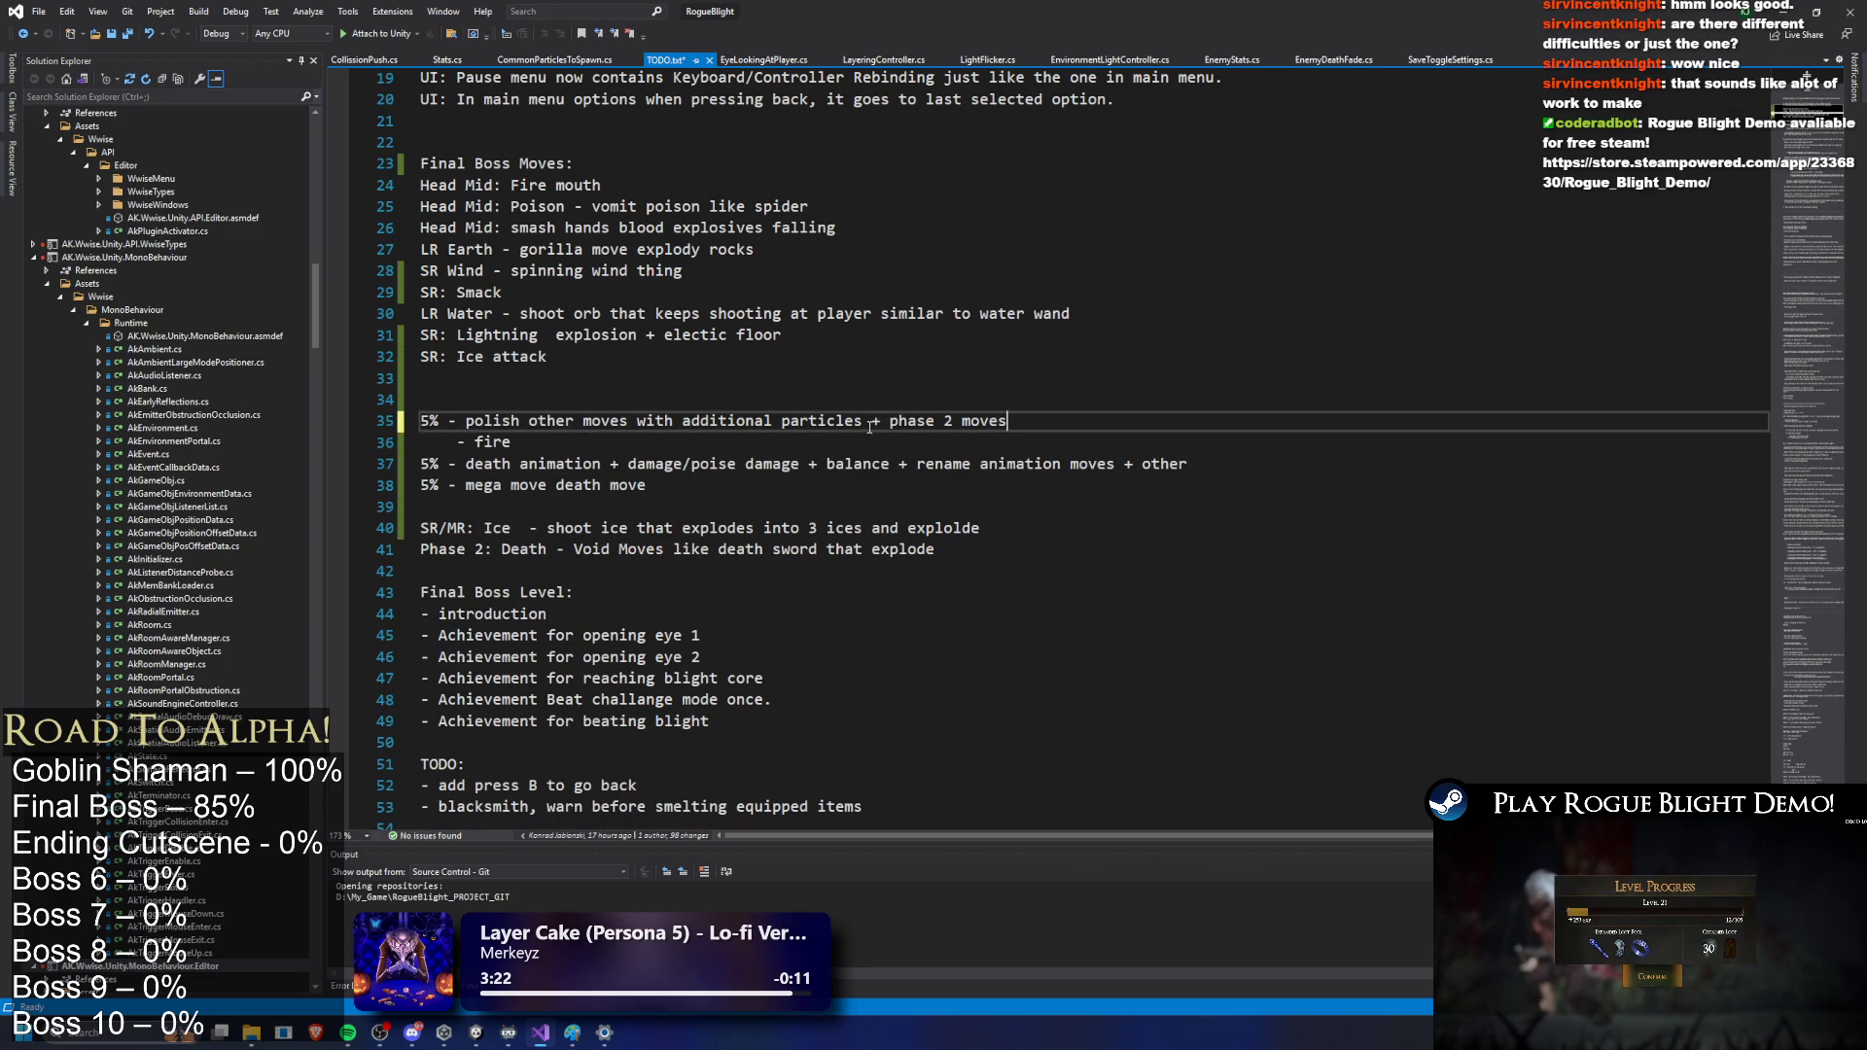
{"action": "mouse_move", "coordinate": [885, 422]}
{"action": "left_mouse_down"}
{"action": "mouse_move", "coordinate": [1011, 422]}
{"action": "mouse_move", "coordinate": [472, 425]}
{"action": "left_mouse_up"}
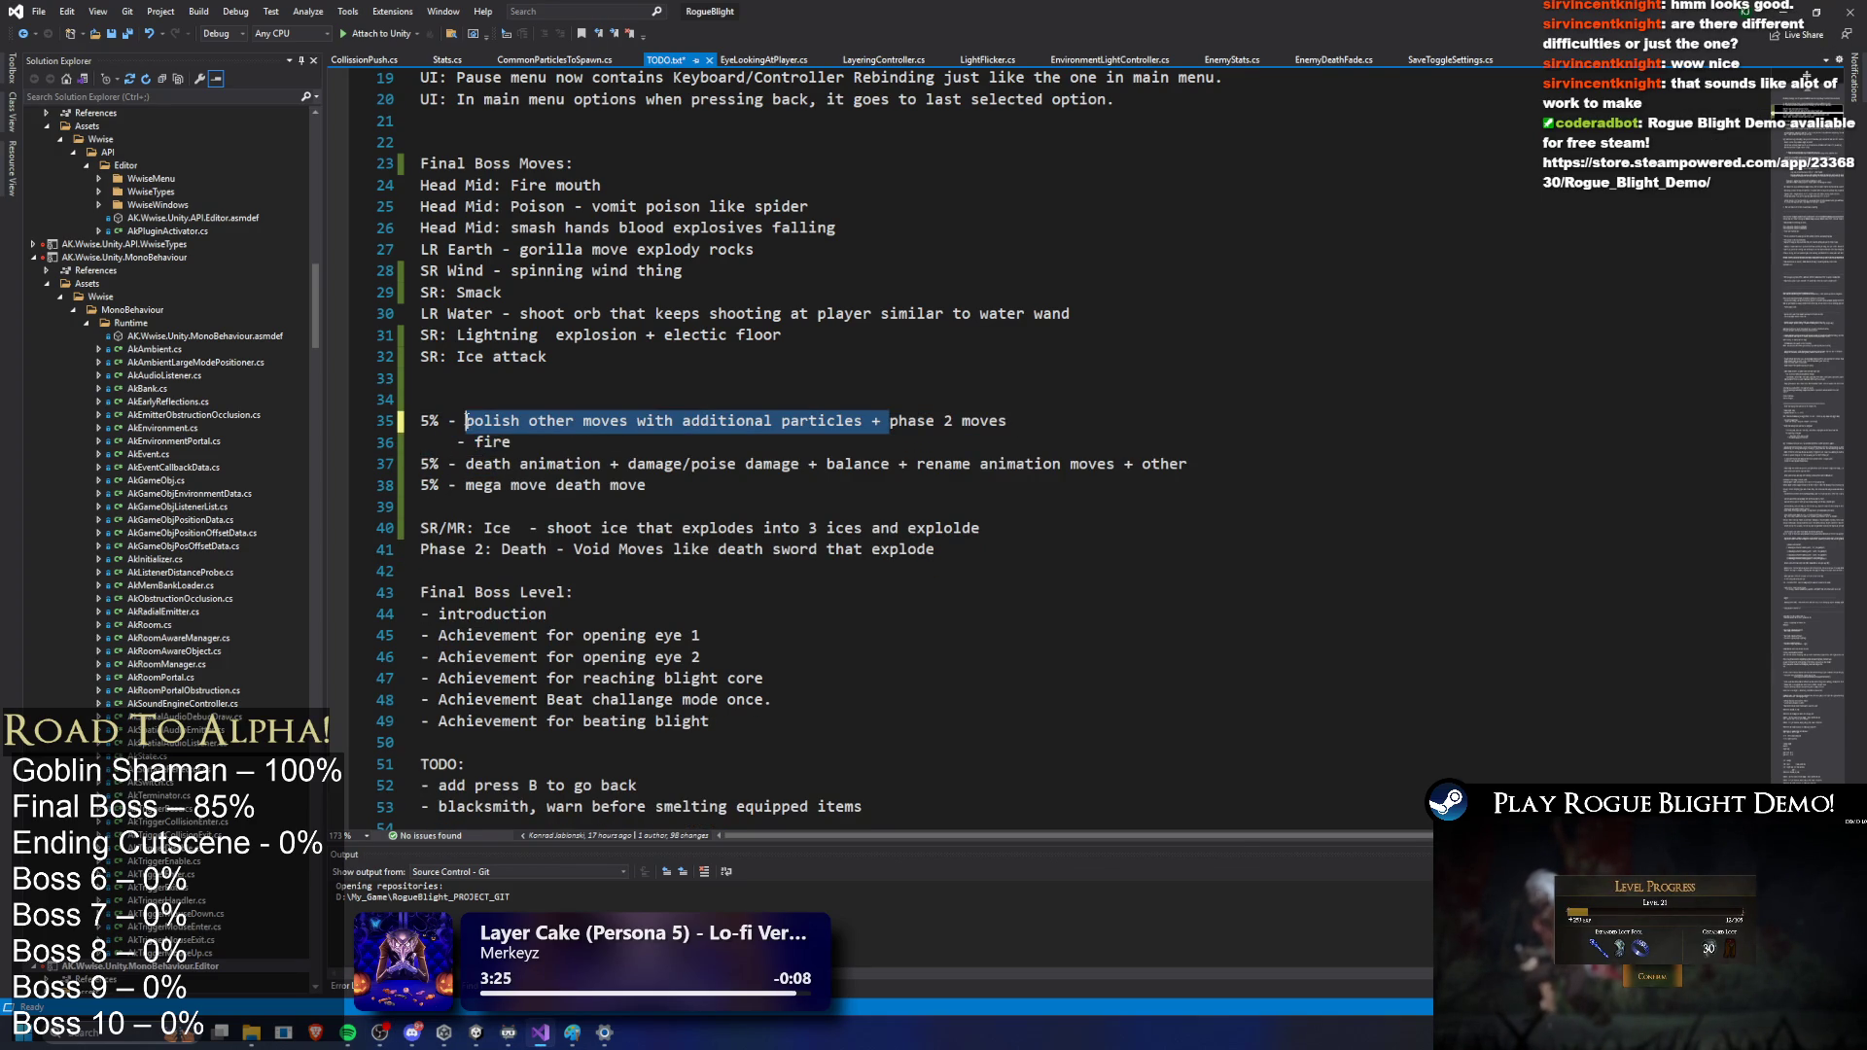
{"action": "key", "text": "Delete"}
{"action": "triple_click", "coordinate": [546, 436]}
{"action": "key", "text": "Delete"}
{"action": "left_click", "coordinate": [677, 401]}
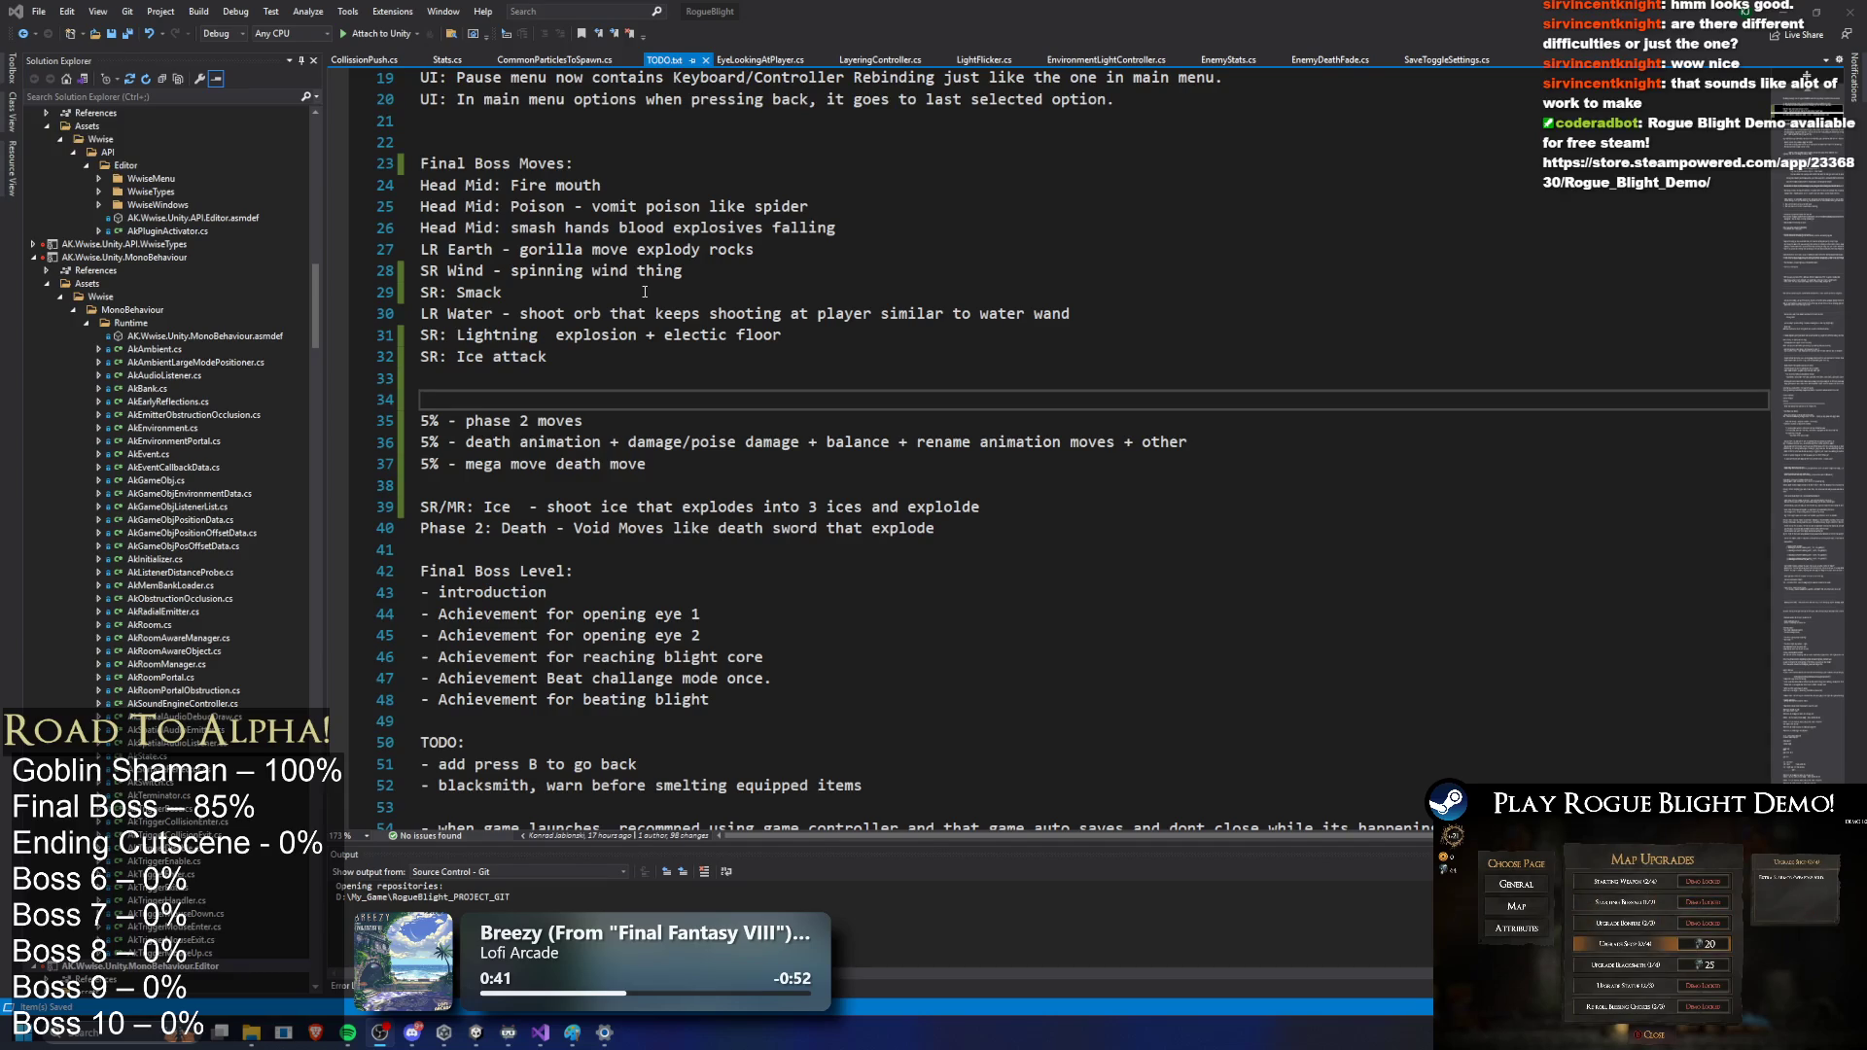
{"action": "key", "text": "super"}
{"action": "type", "text": "g"}
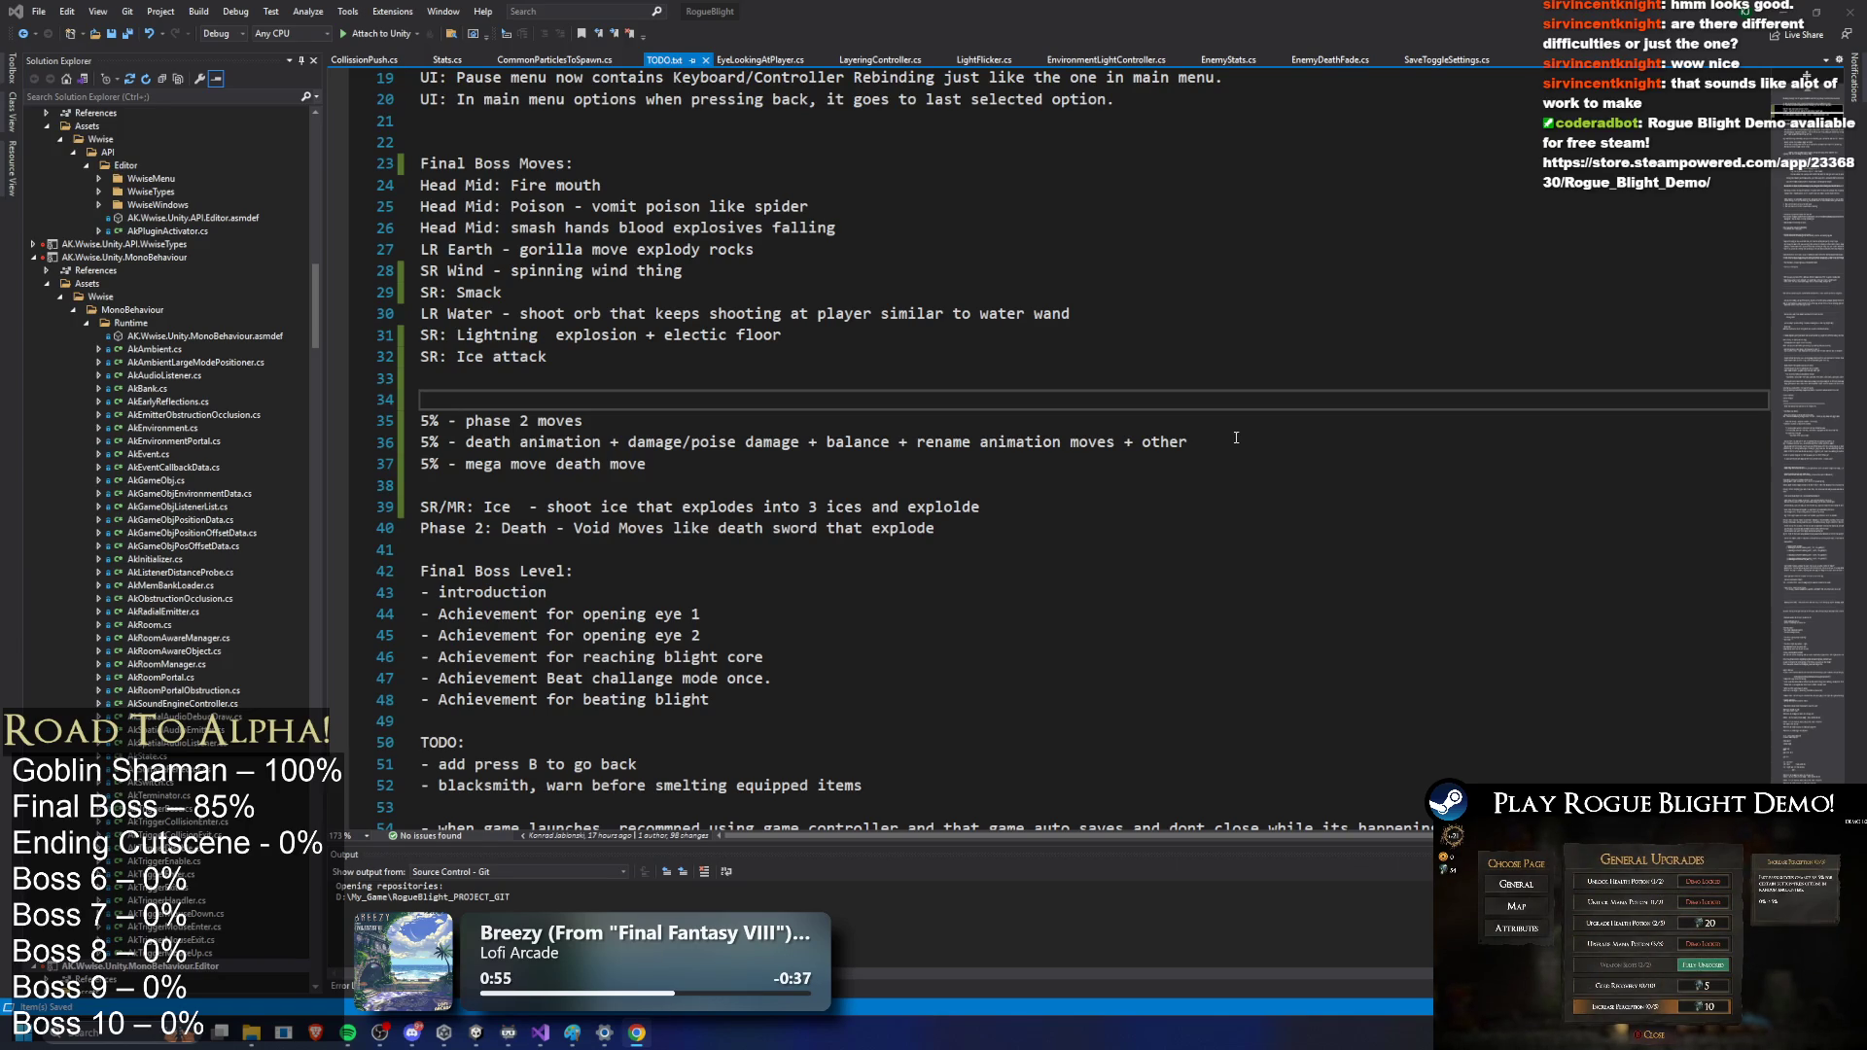
{"action": "left_click_drag", "start_coordinate": [1225, 442], "coordinate": [351, 426]}
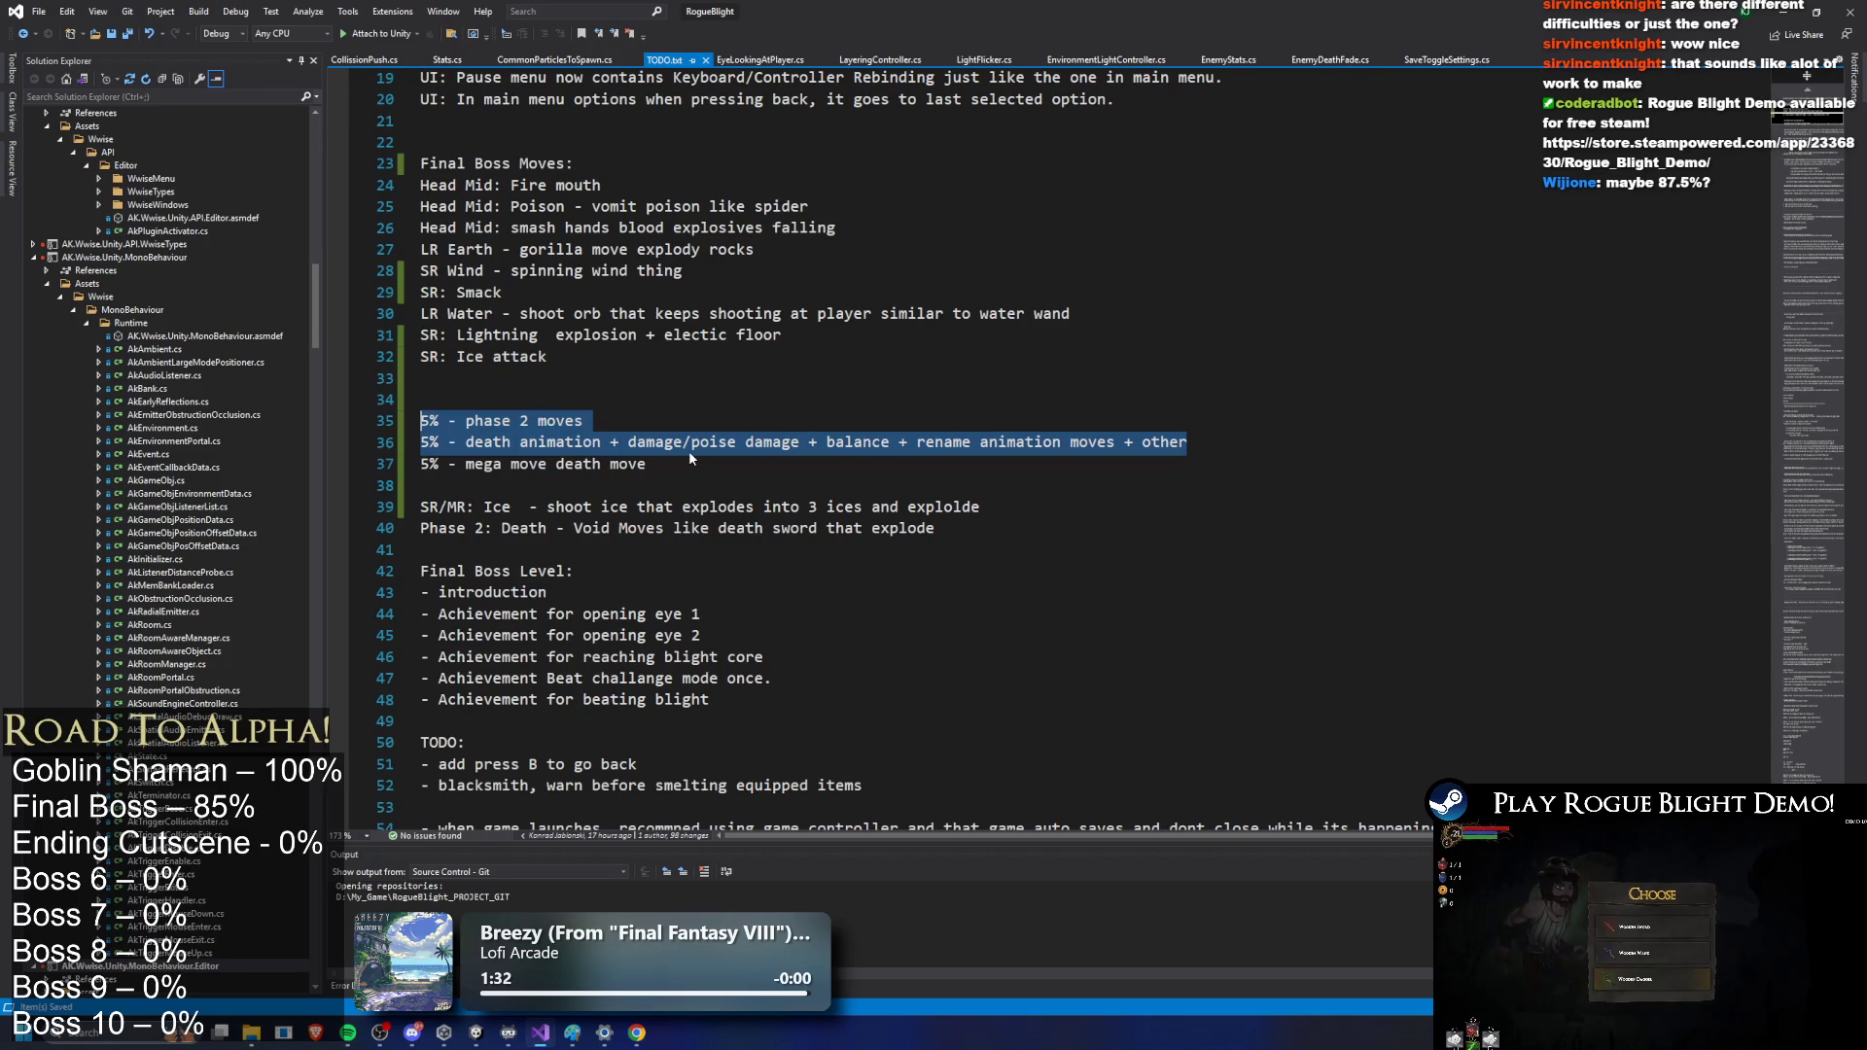
{"action": "scroll", "coordinate": [689, 451], "scroll_direction": "down", "scroll_amount": 1}
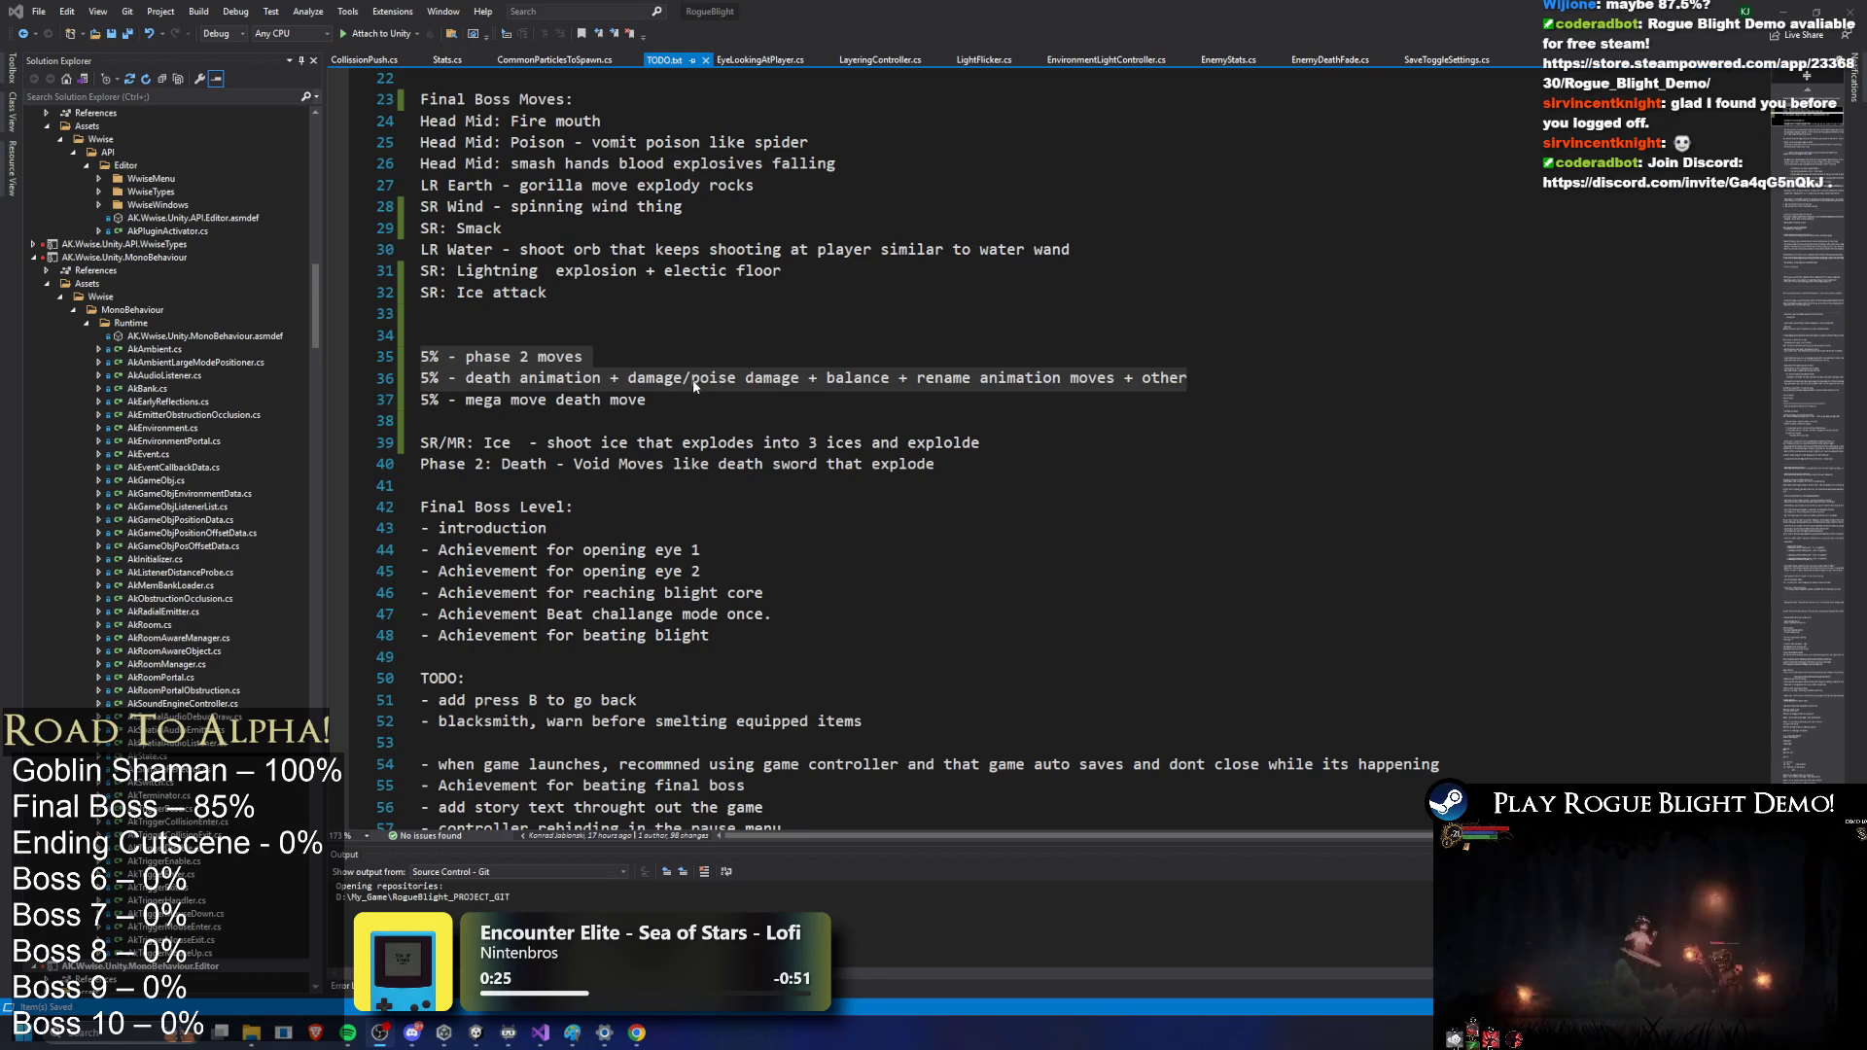
Step: Review the TODO.txt lines without changes, then bring the Twitch page up full-screen in Chrome
{"action": "left_click", "coordinate": [545, 335]}
{"action": "scroll", "coordinate": [535, 340], "scroll_direction": "up", "scroll_amount": 5}
{"action": "left_click", "coordinate": [524, 400]}
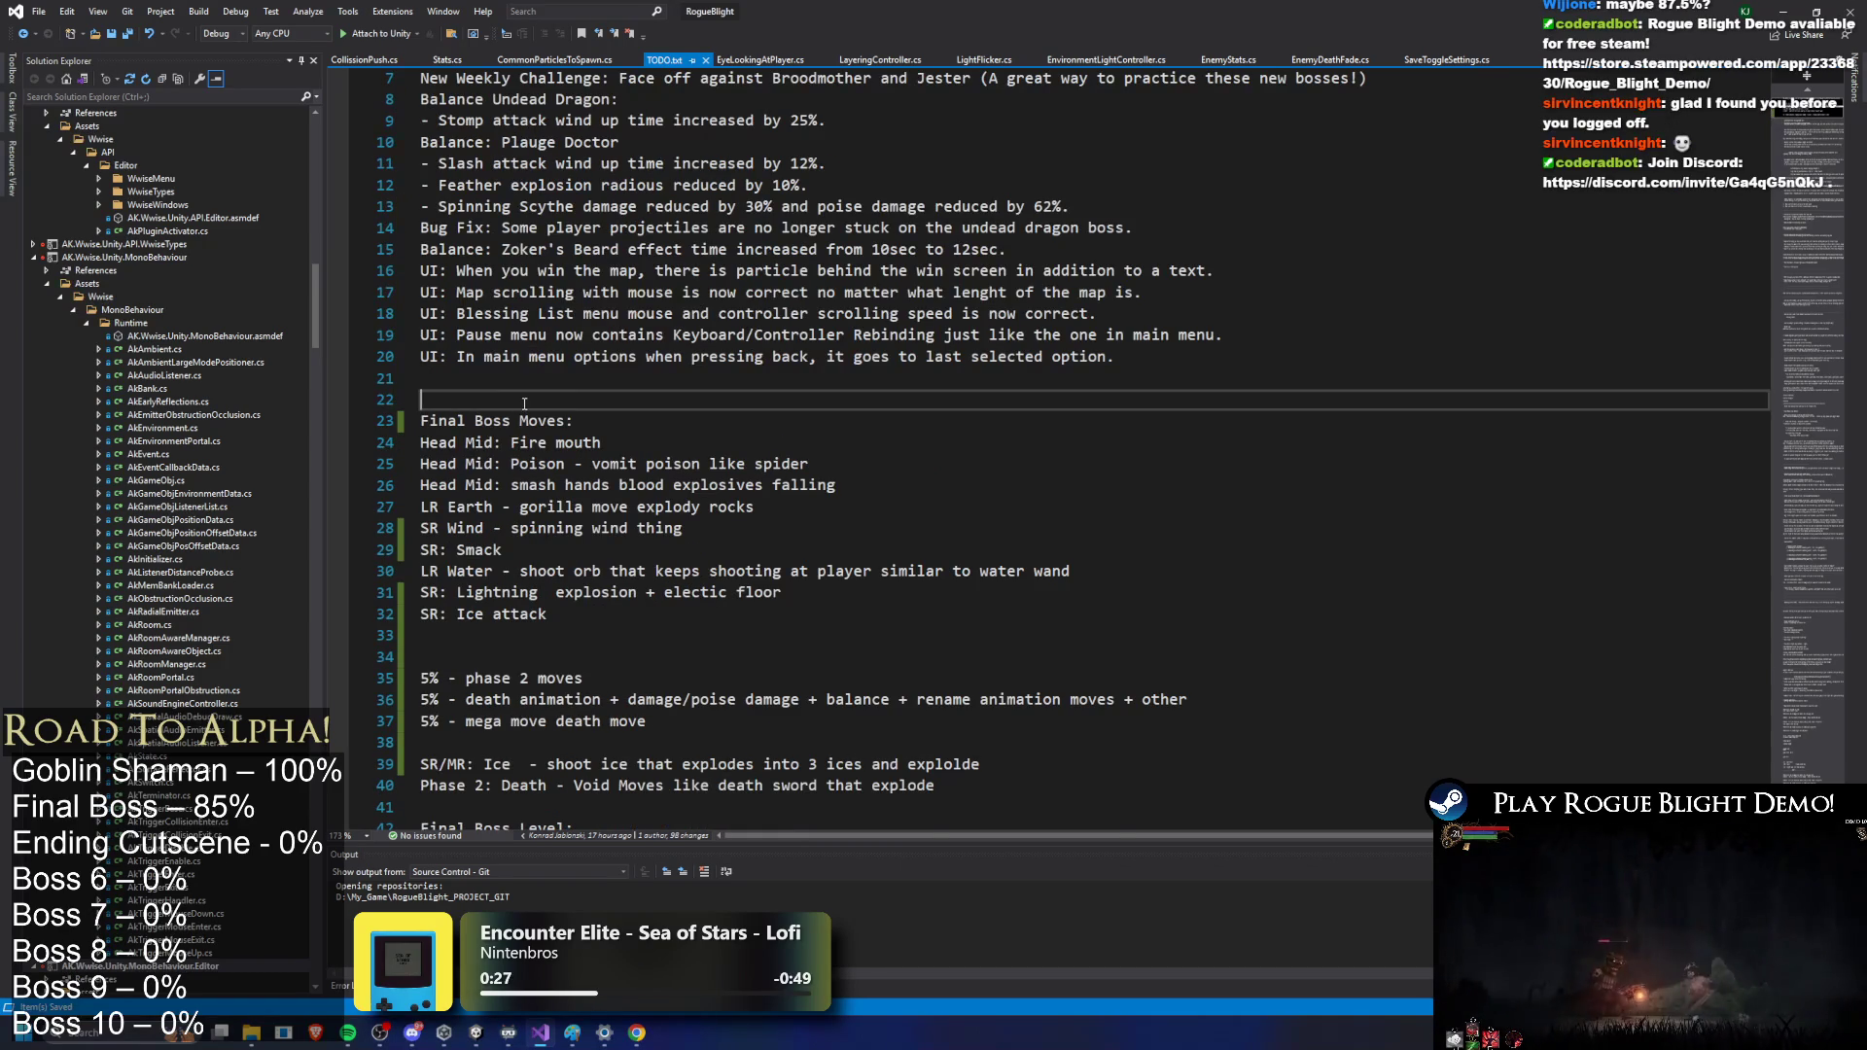
{"action": "left_click", "coordinate": [795, 634]}
{"action": "scroll", "coordinate": [794, 537], "scroll_direction": "down", "scroll_amount": 3}
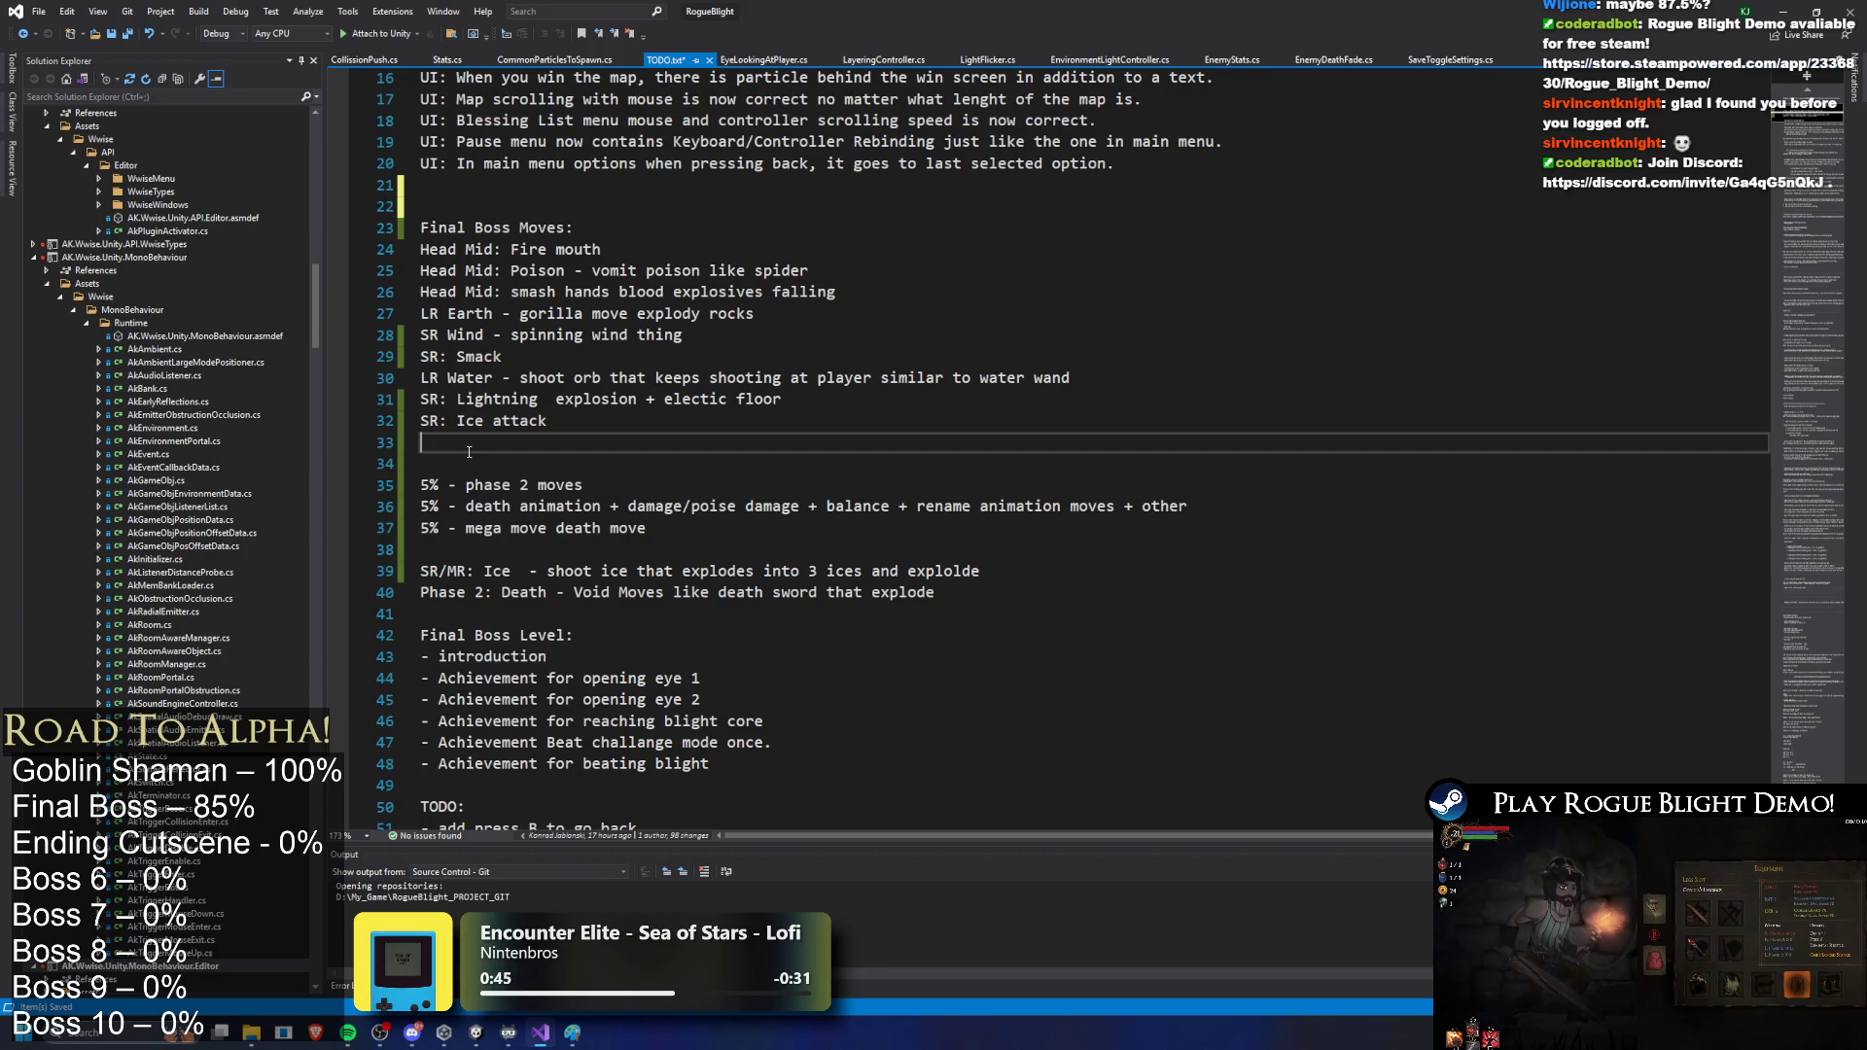
{"action": "mouse_move", "coordinate": [465, 484]}
{"action": "left_mouse_down"}
{"action": "mouse_move", "coordinate": [1003, 486]}
{"action": "mouse_move", "coordinate": [1019, 517]}
{"action": "left_mouse_up"}
{"action": "left_click", "coordinate": [1187, 463]}
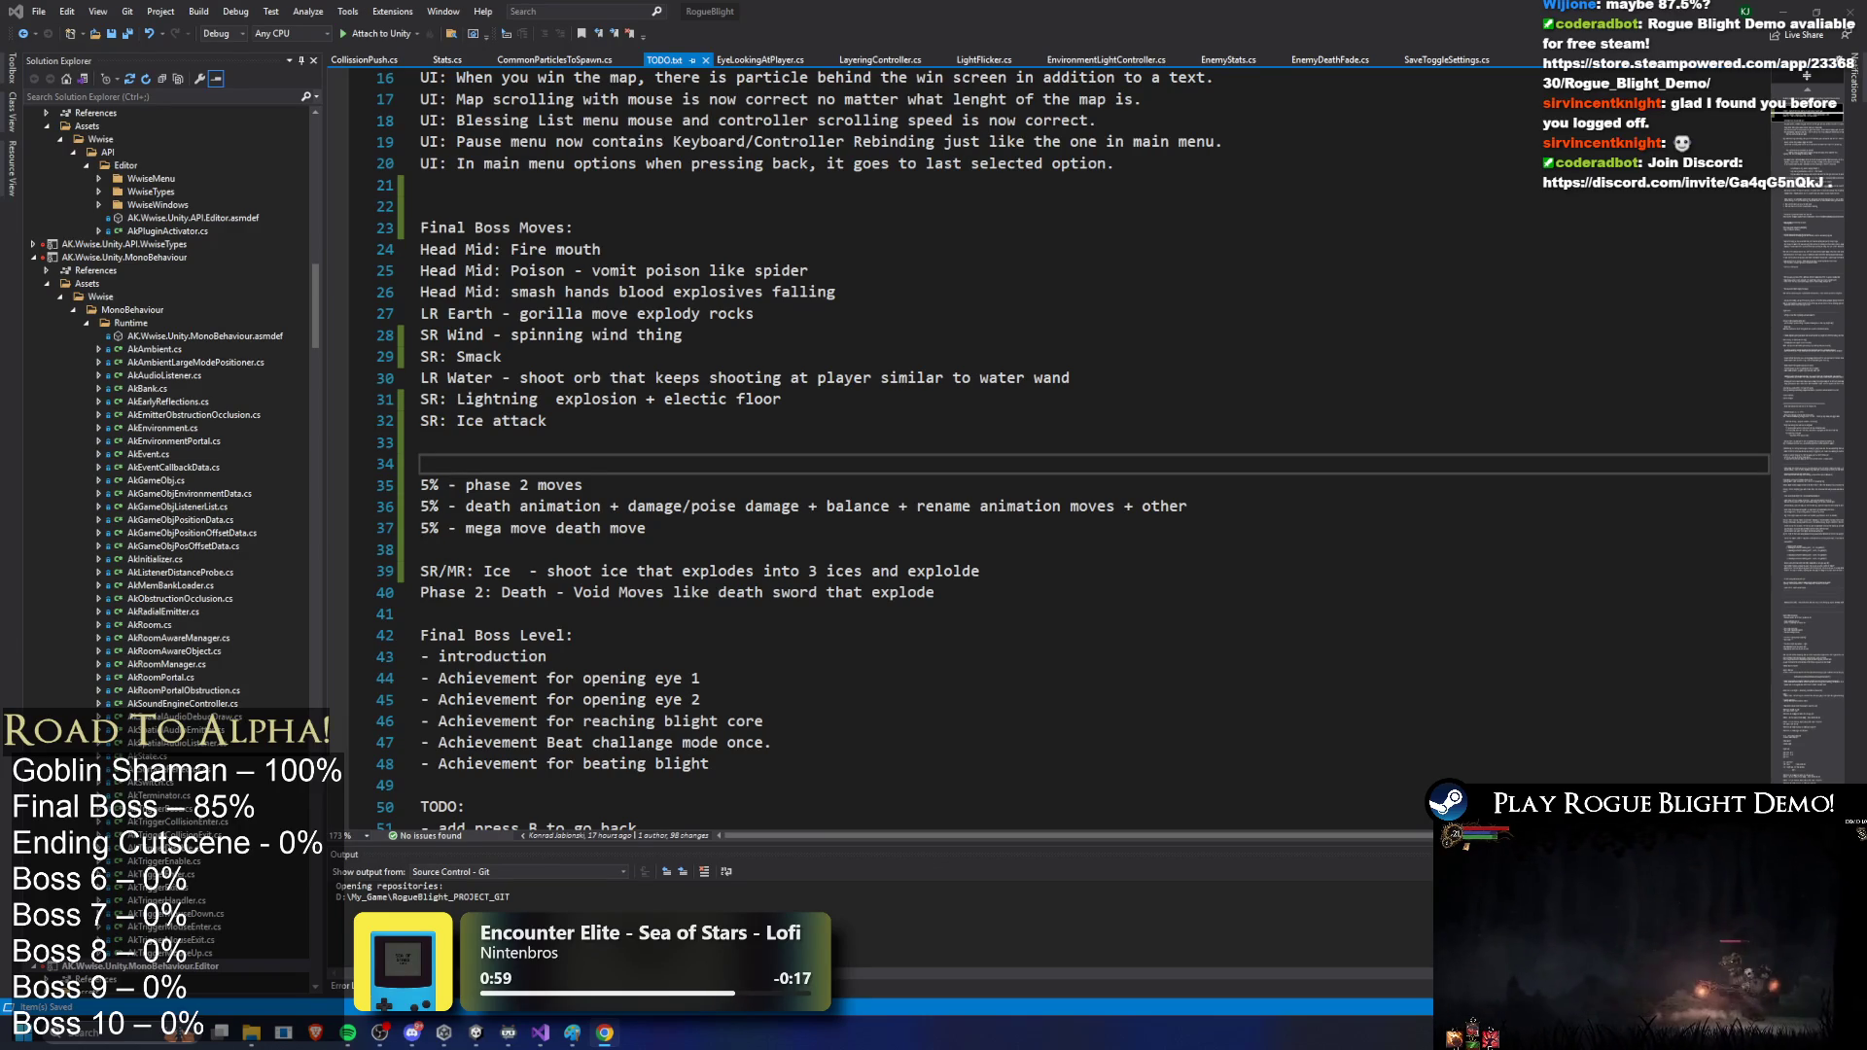
{"action": "double_click", "coordinate": [804, 194]}
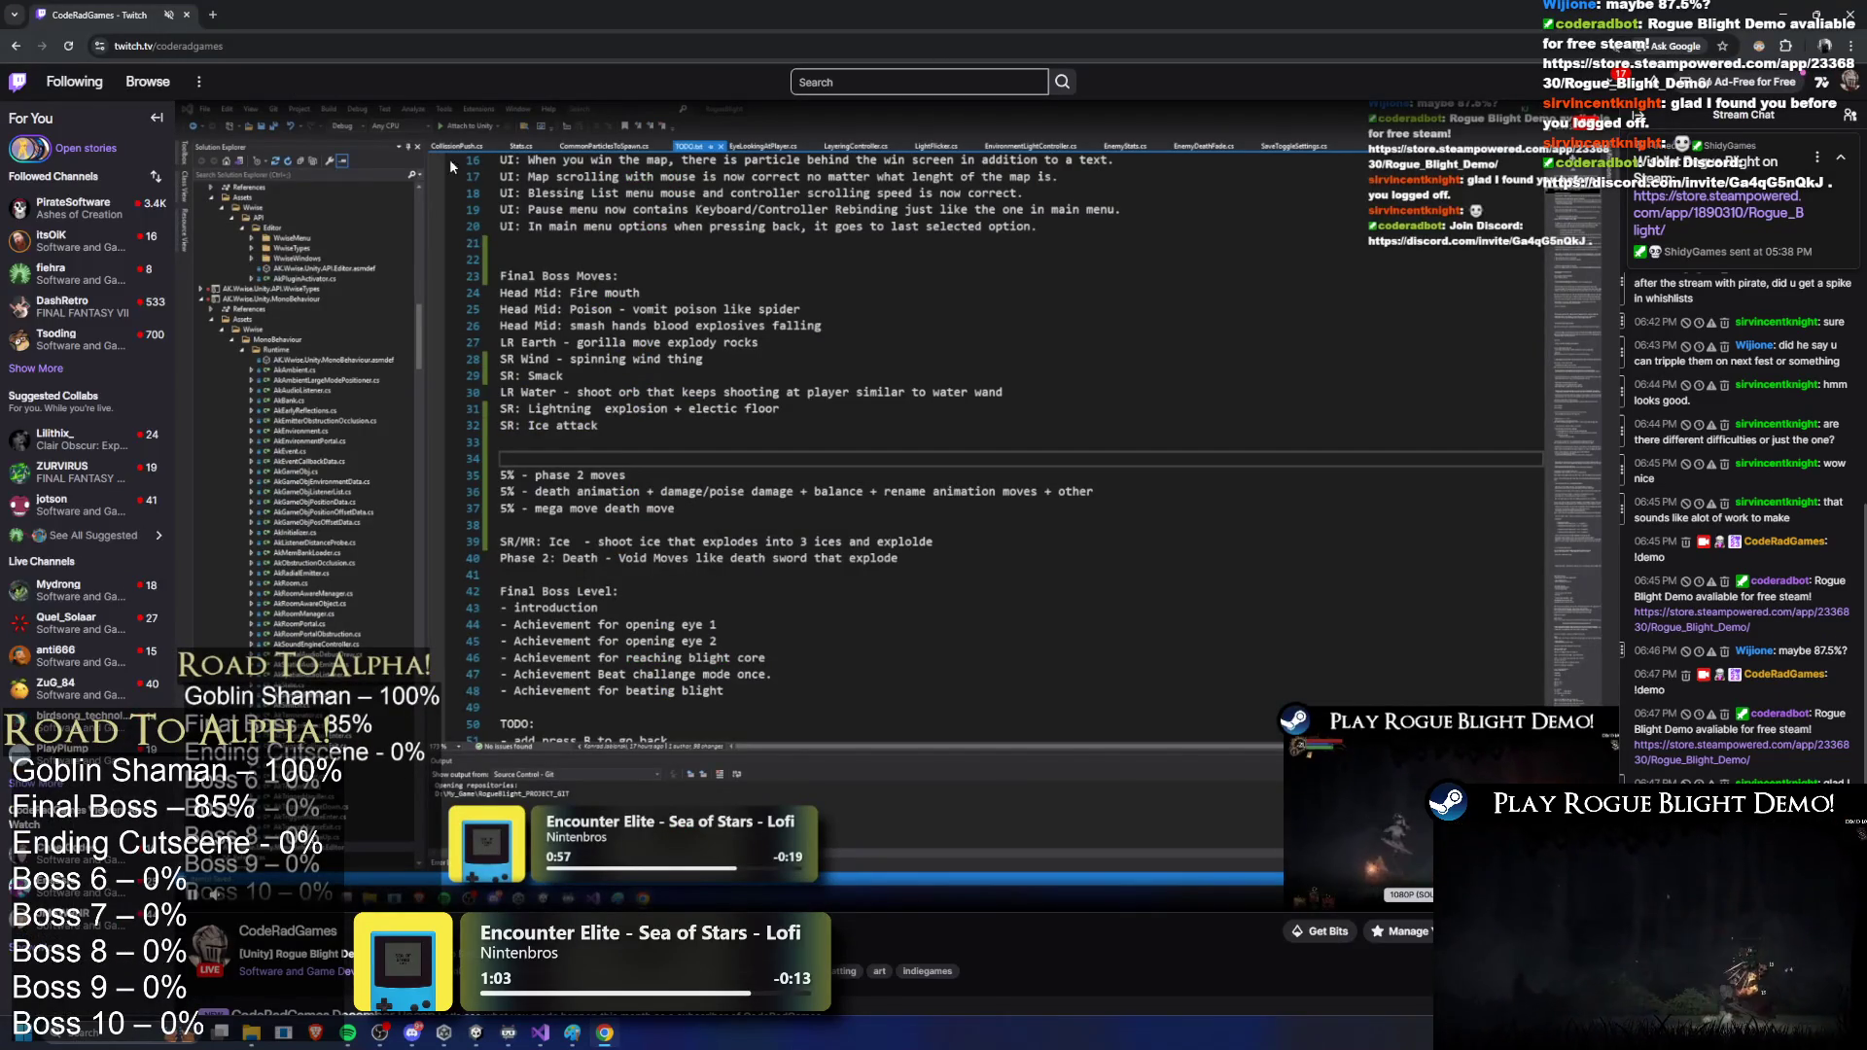
Step: Expand Followed Channels with Show More twice, scroll down the list, then back to the top
{"action": "left_click", "coordinate": [44, 368]}
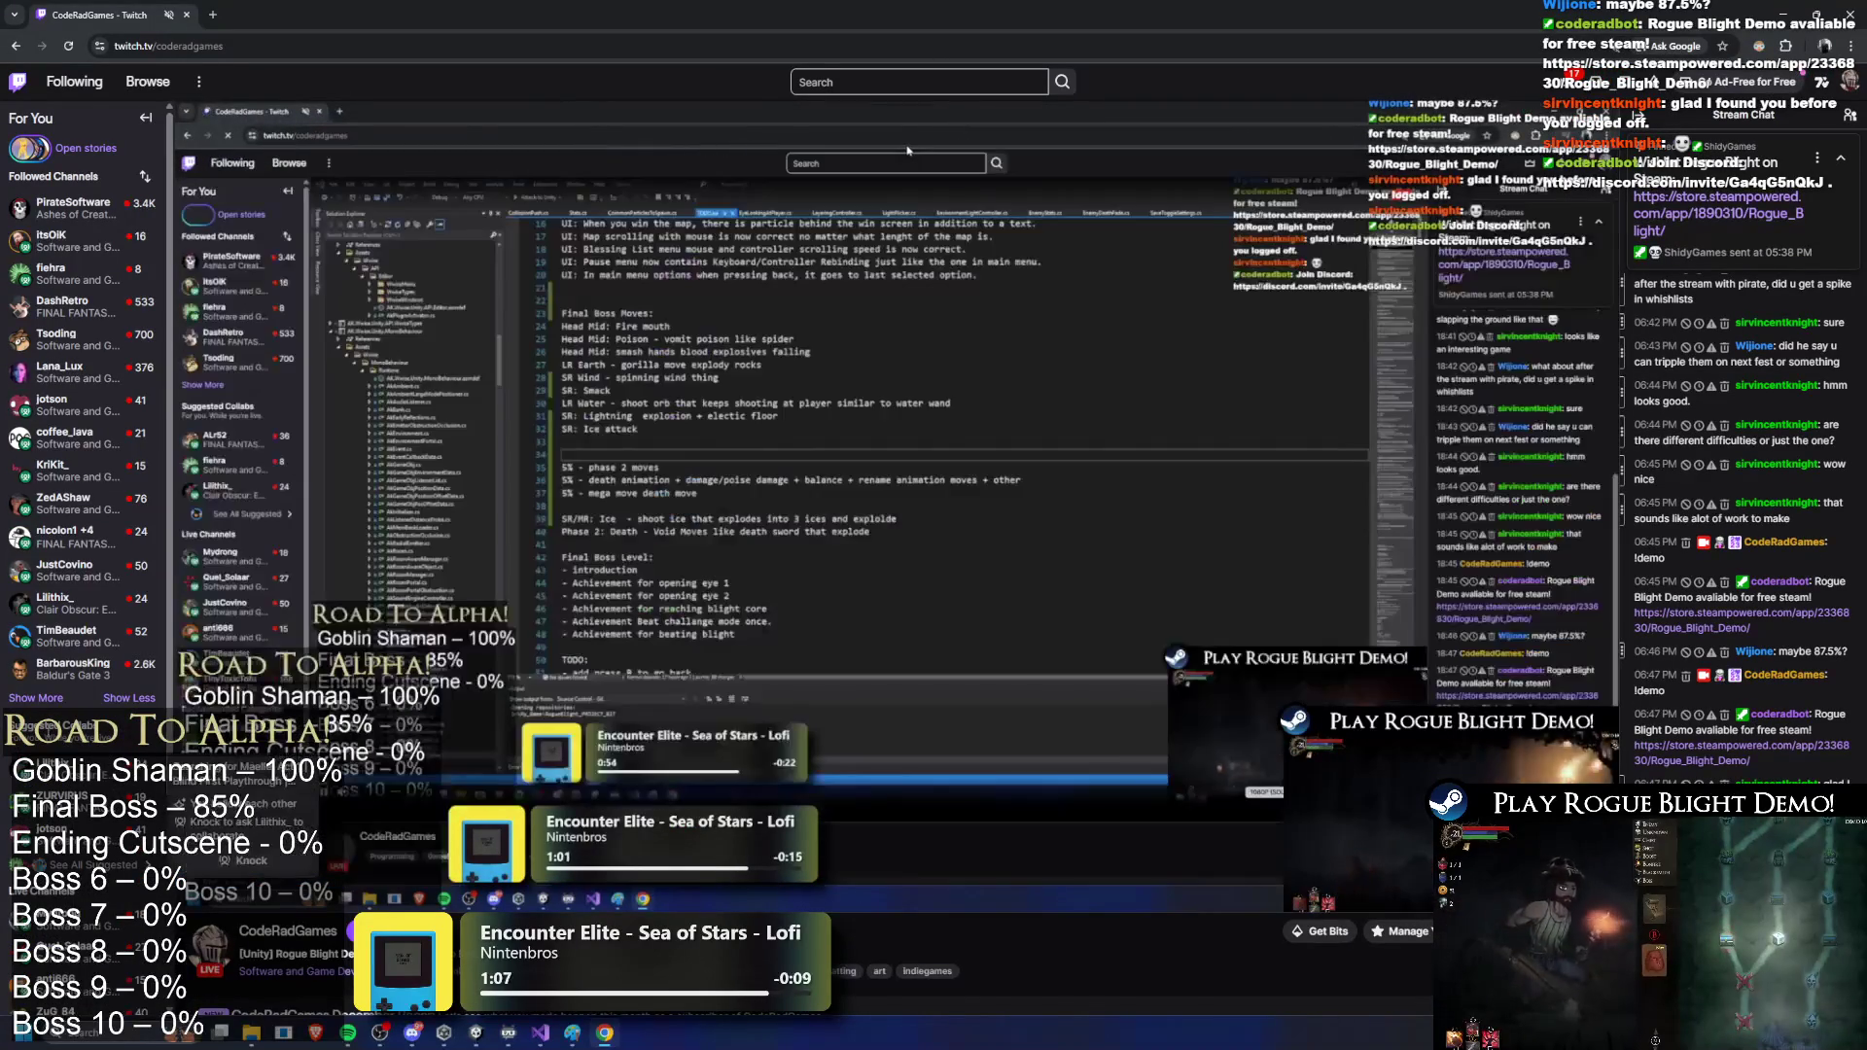
{"action": "left_click", "coordinate": [44, 705]}
{"action": "scroll", "coordinate": [97, 603], "scroll_direction": "down", "scroll_amount": 2}
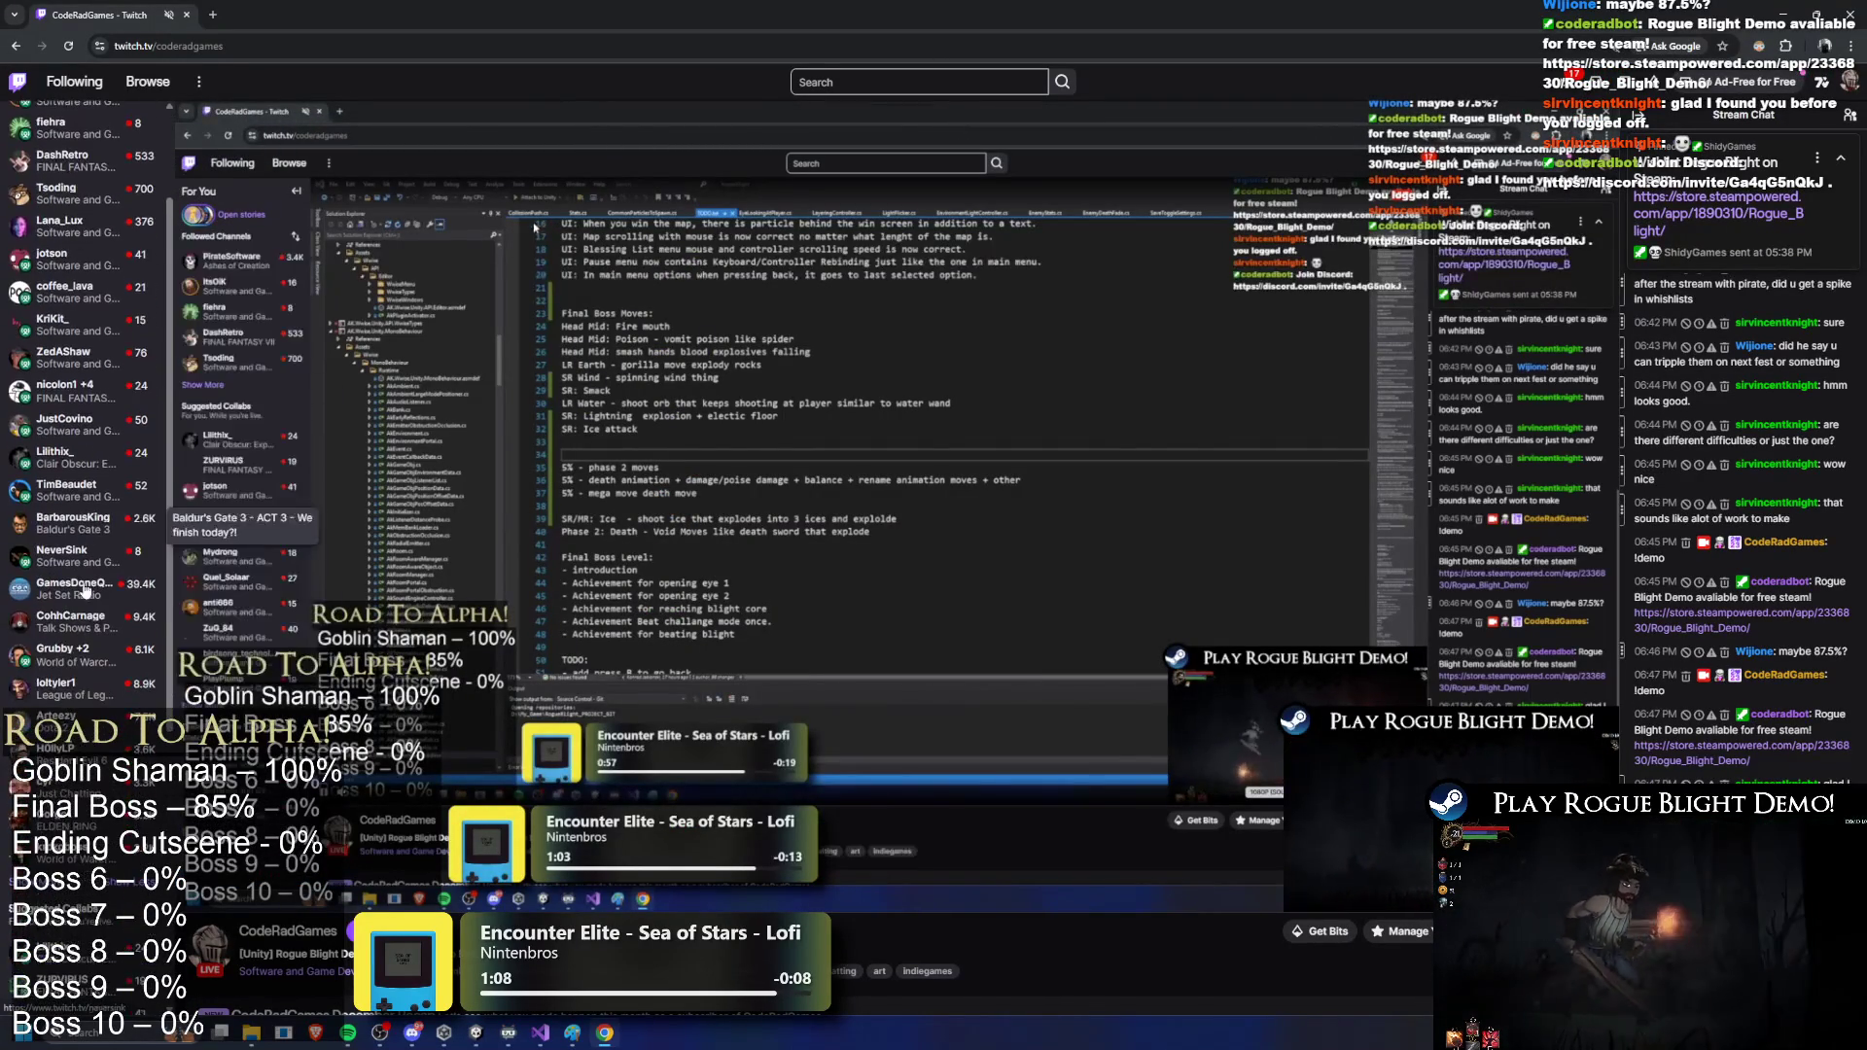
{"action": "scroll", "coordinate": [88, 681], "scroll_direction": "down", "scroll_amount": 1}
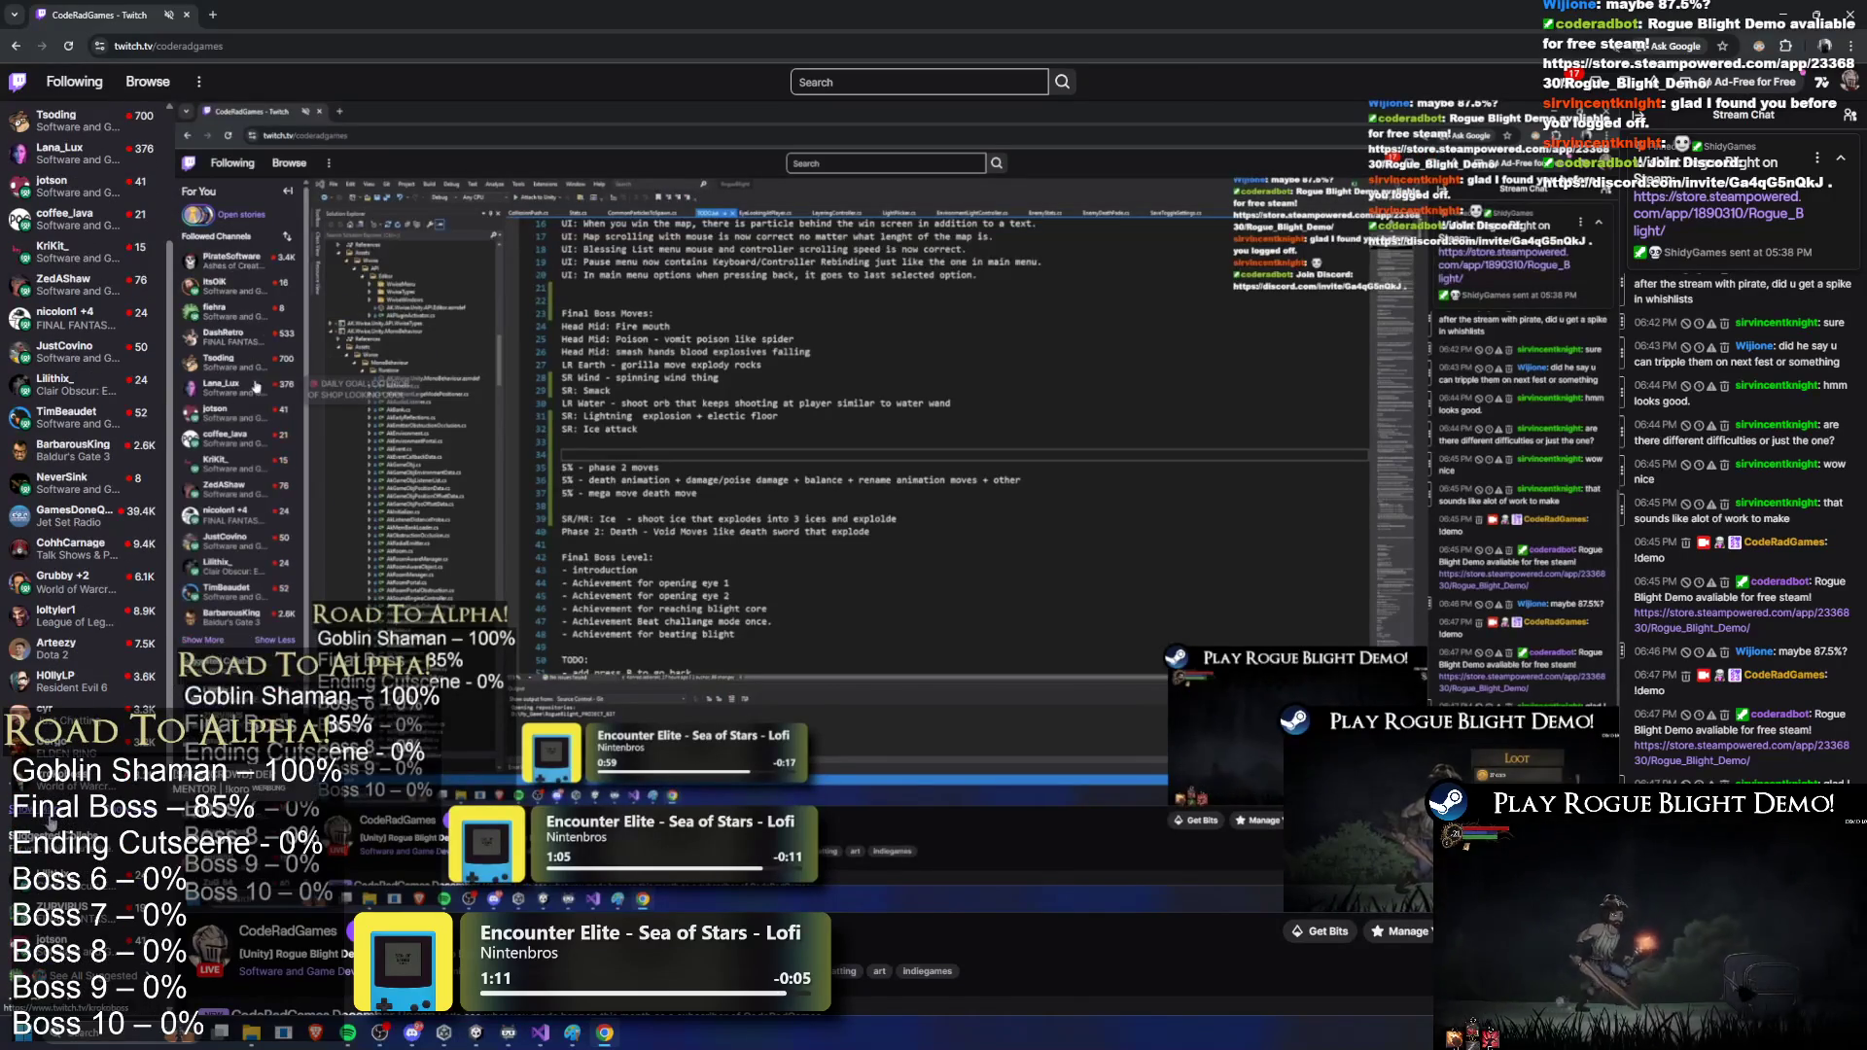
{"action": "scroll", "coordinate": [46, 820], "scroll_direction": "down", "scroll_amount": 3}
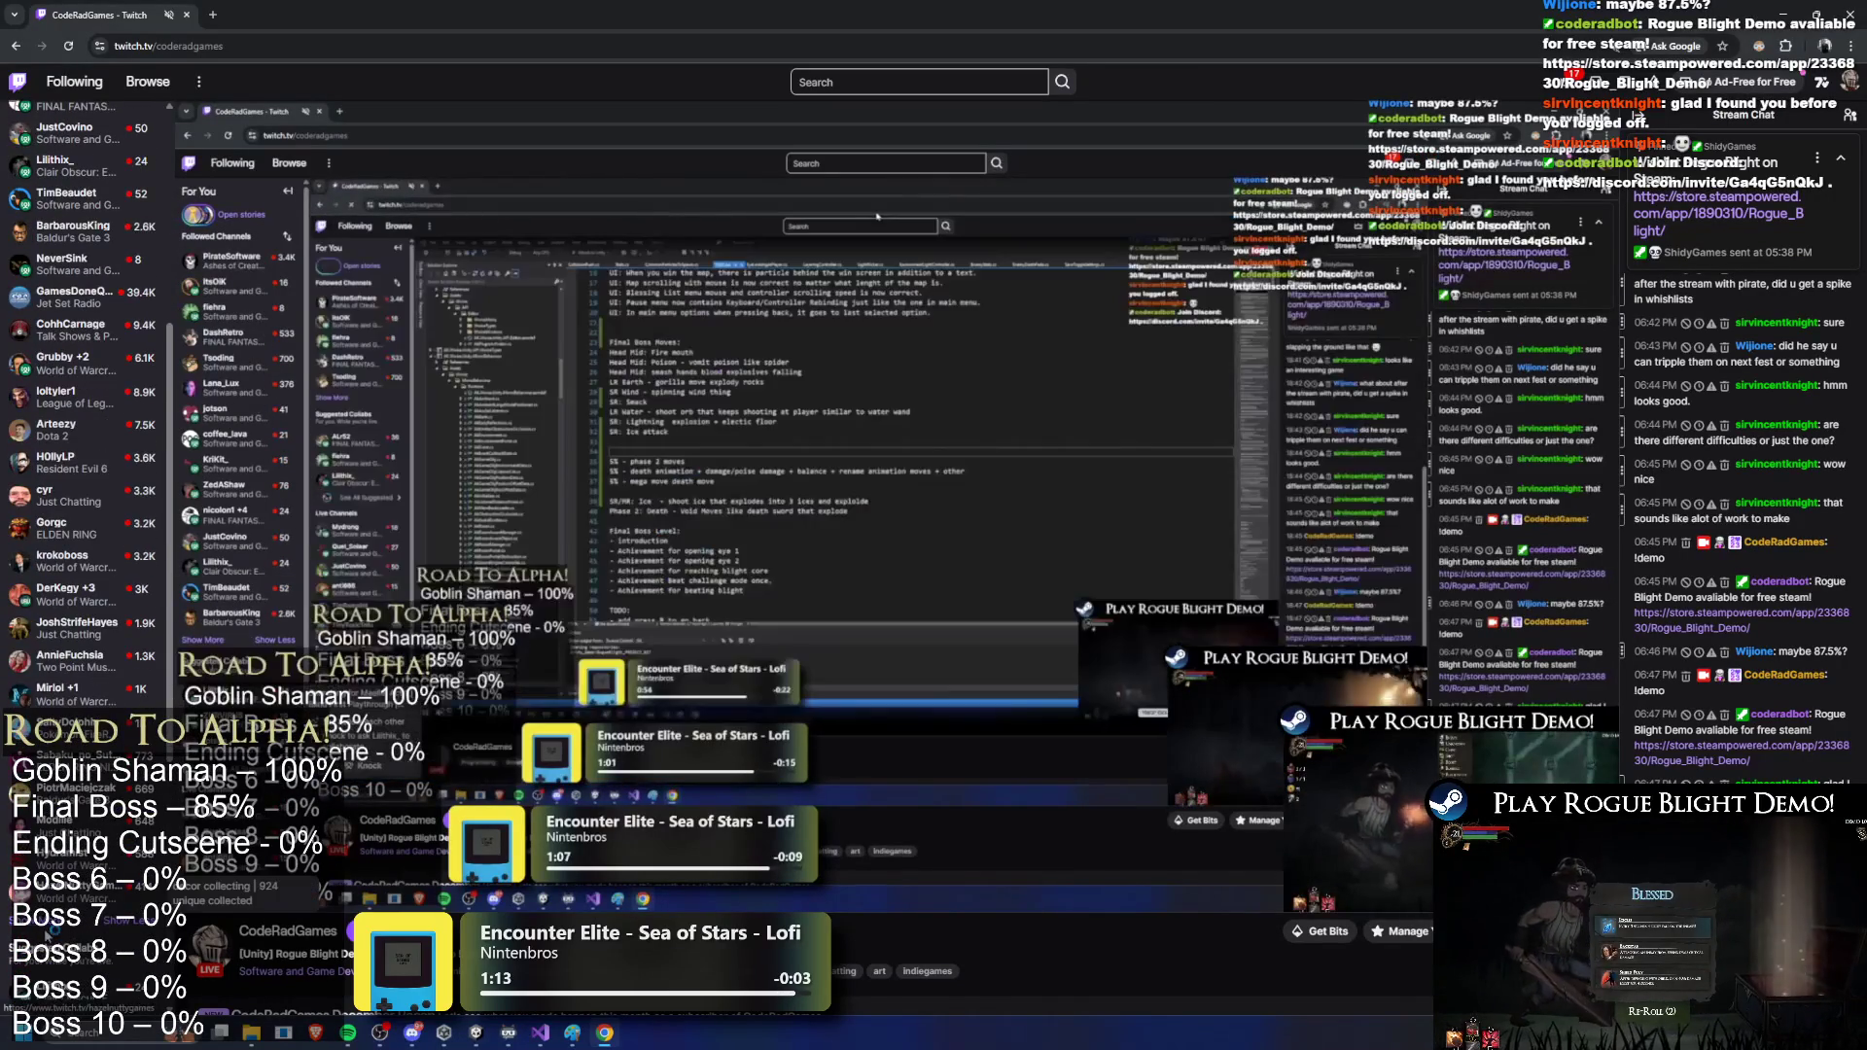
{"action": "scroll", "coordinate": [87, 622], "scroll_direction": "down", "scroll_amount": 5}
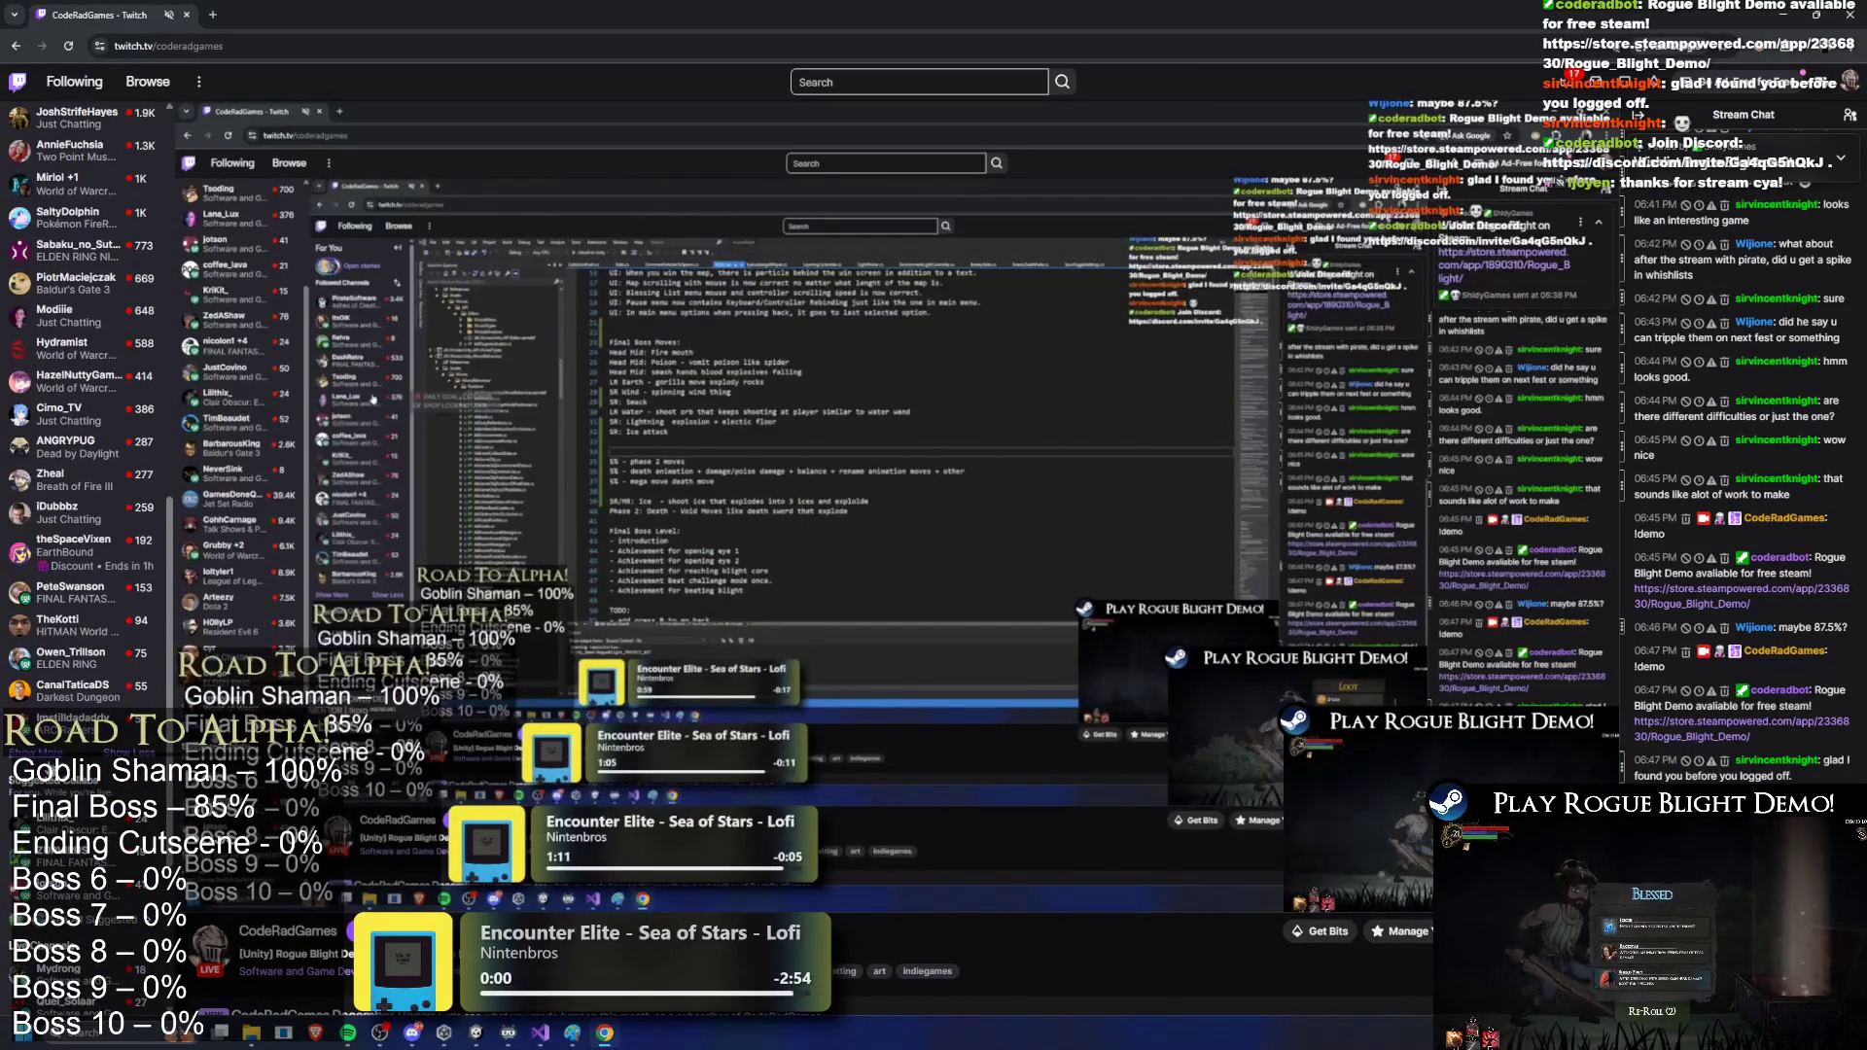
{"action": "scroll", "coordinate": [87, 389], "scroll_direction": "down", "scroll_amount": 3}
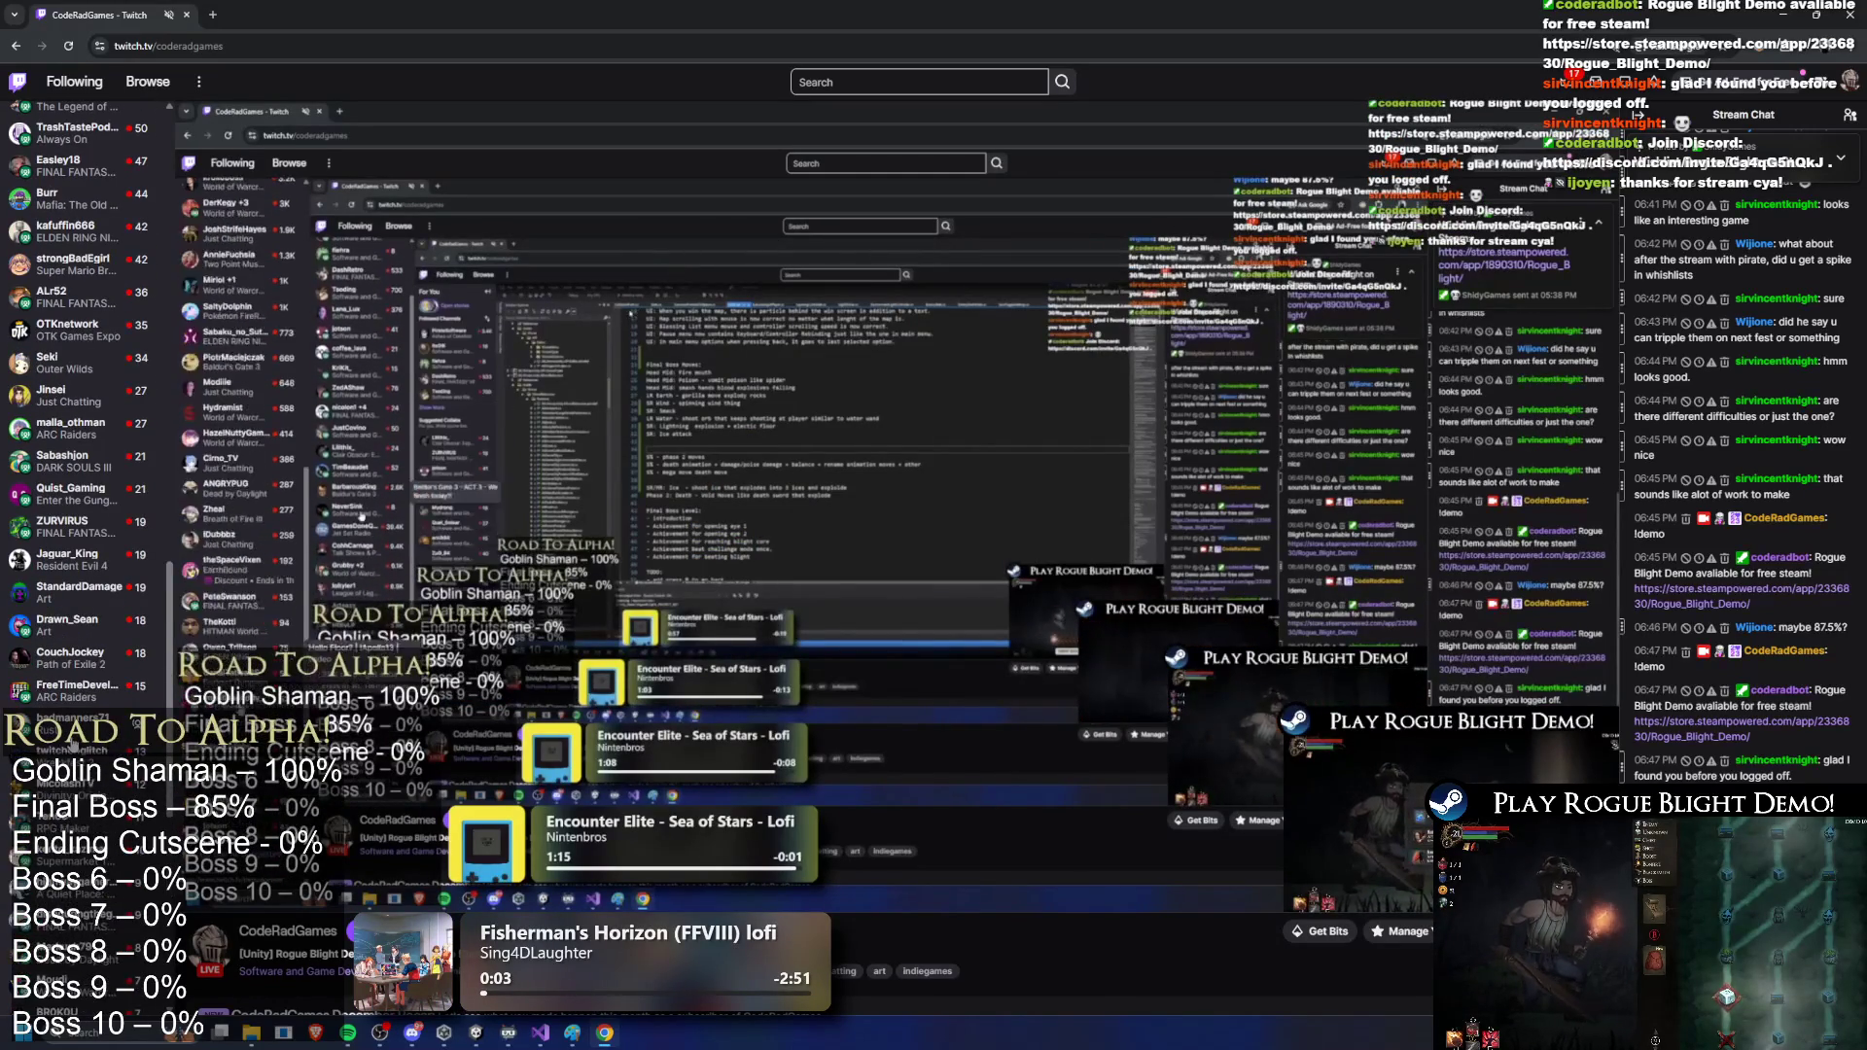
{"action": "scroll", "coordinate": [88, 389], "scroll_direction": "down", "scroll_amount": 5}
{"action": "scroll", "coordinate": [87, 389], "scroll_direction": "down", "scroll_amount": 3}
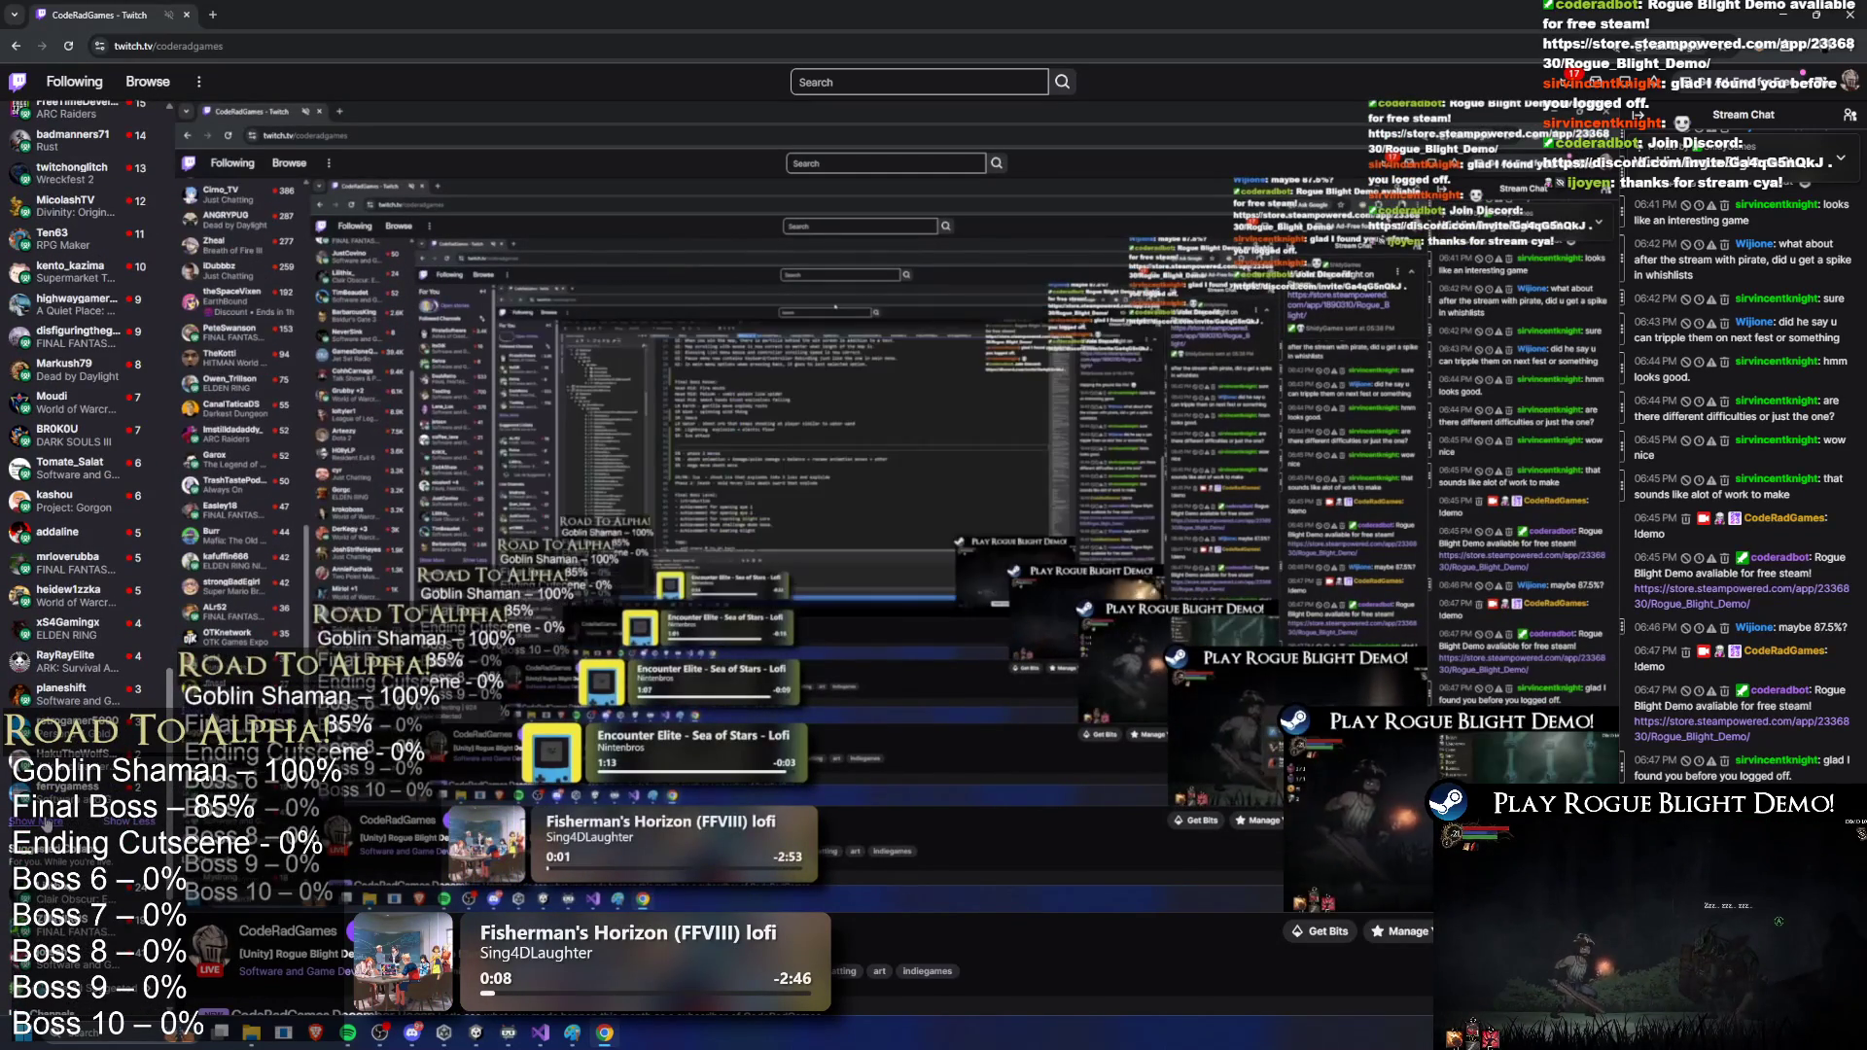
{"action": "scroll", "coordinate": [87, 389], "scroll_direction": "down", "scroll_amount": 3}
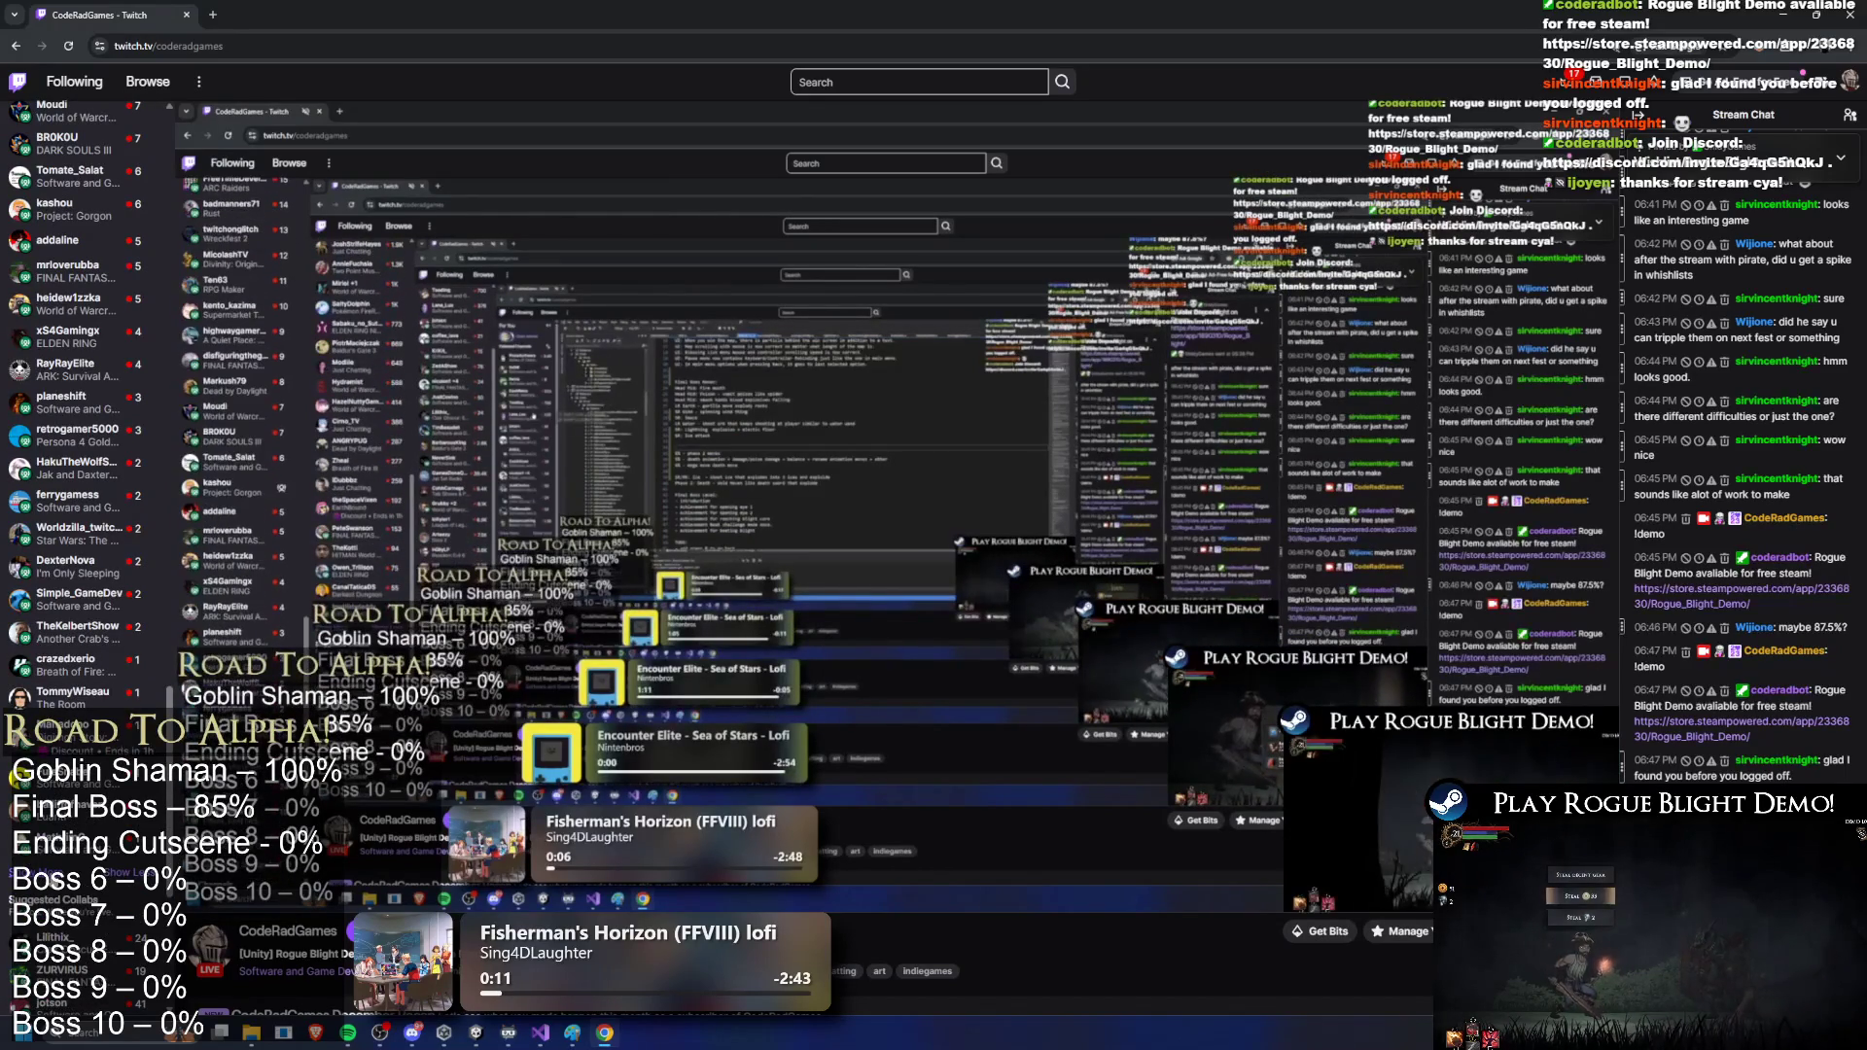
{"action": "scroll", "coordinate": [175, 256], "scroll_direction": "up", "scroll_amount": 15}
{"action": "scroll", "coordinate": [175, 256], "scroll_direction": "up", "scroll_amount": 3}
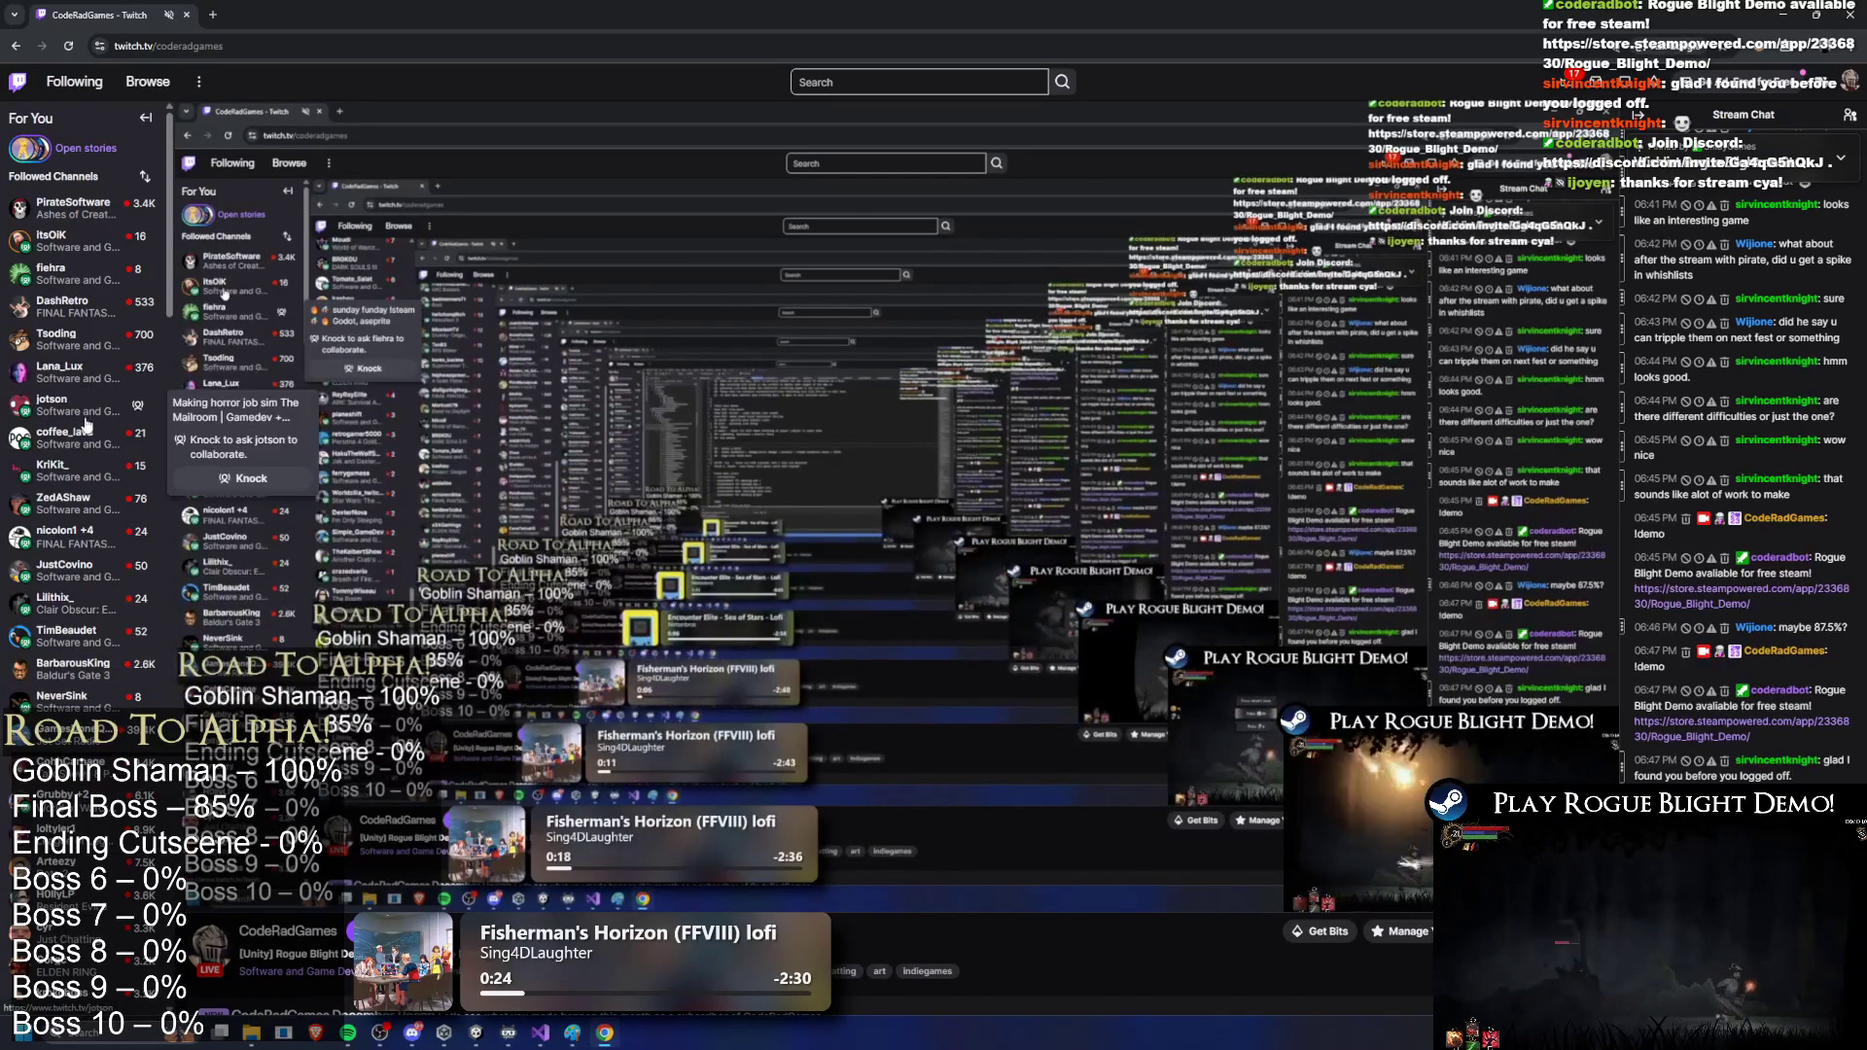
Step: Open and close one followed channel's tab, then open another channel in a new tab and view it
{"action": "left_click", "coordinate": [155, 421]}
{"action": "left_click", "coordinate": [258, 14]}
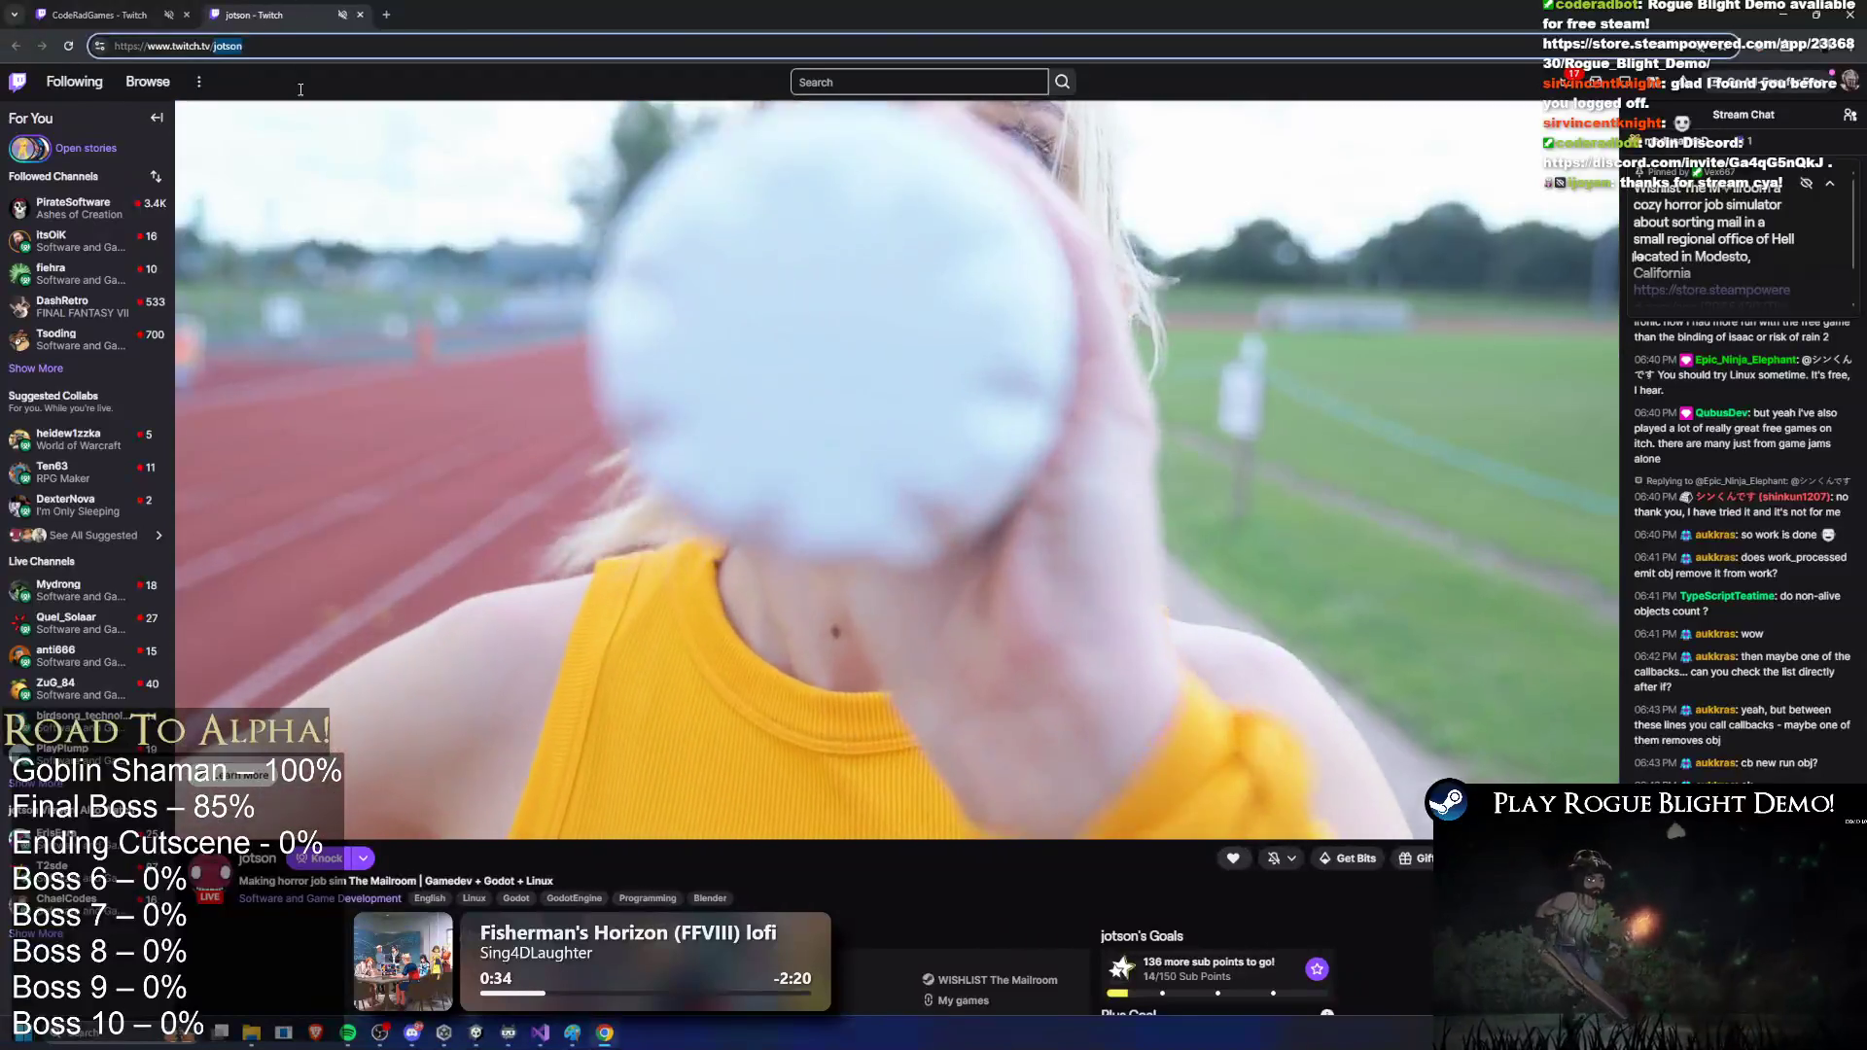
{"action": "key", "text": "ctrl+w"}
{"action": "middle_click", "coordinate": [51, 270]}
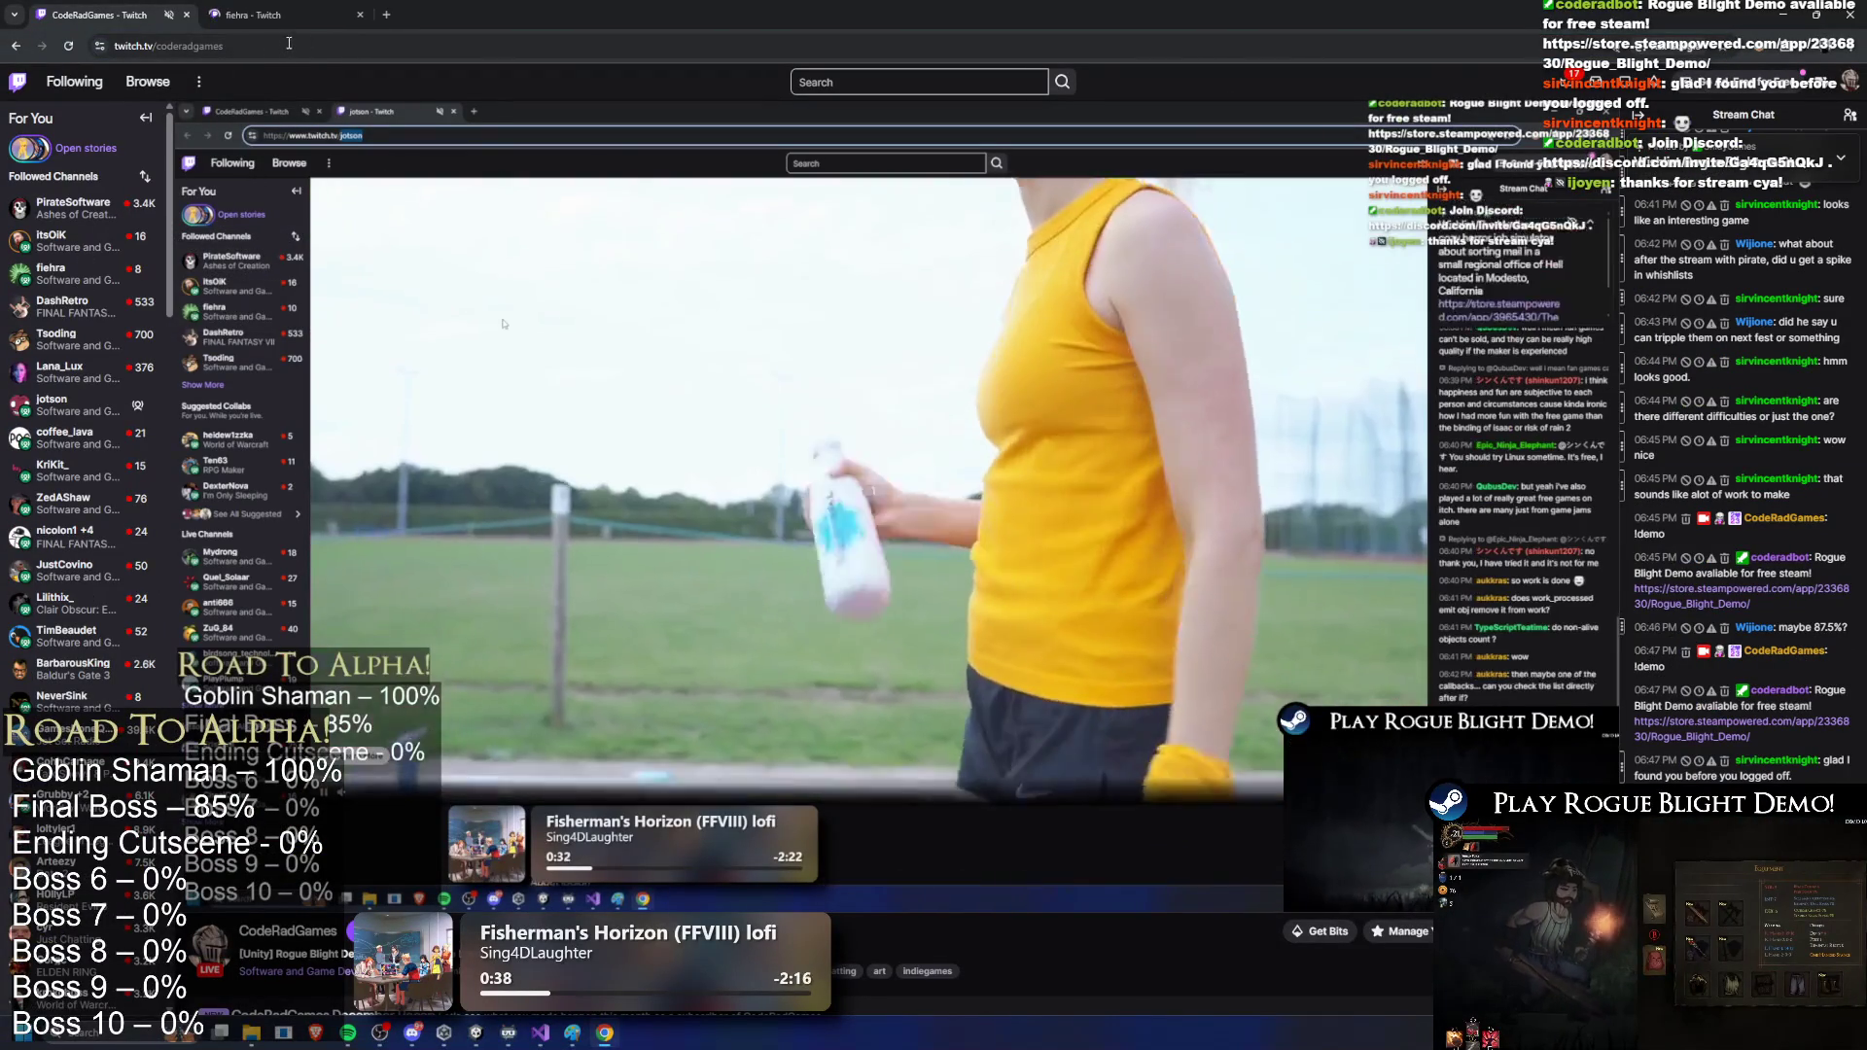
{"action": "key", "text": "ctrl+Tab"}
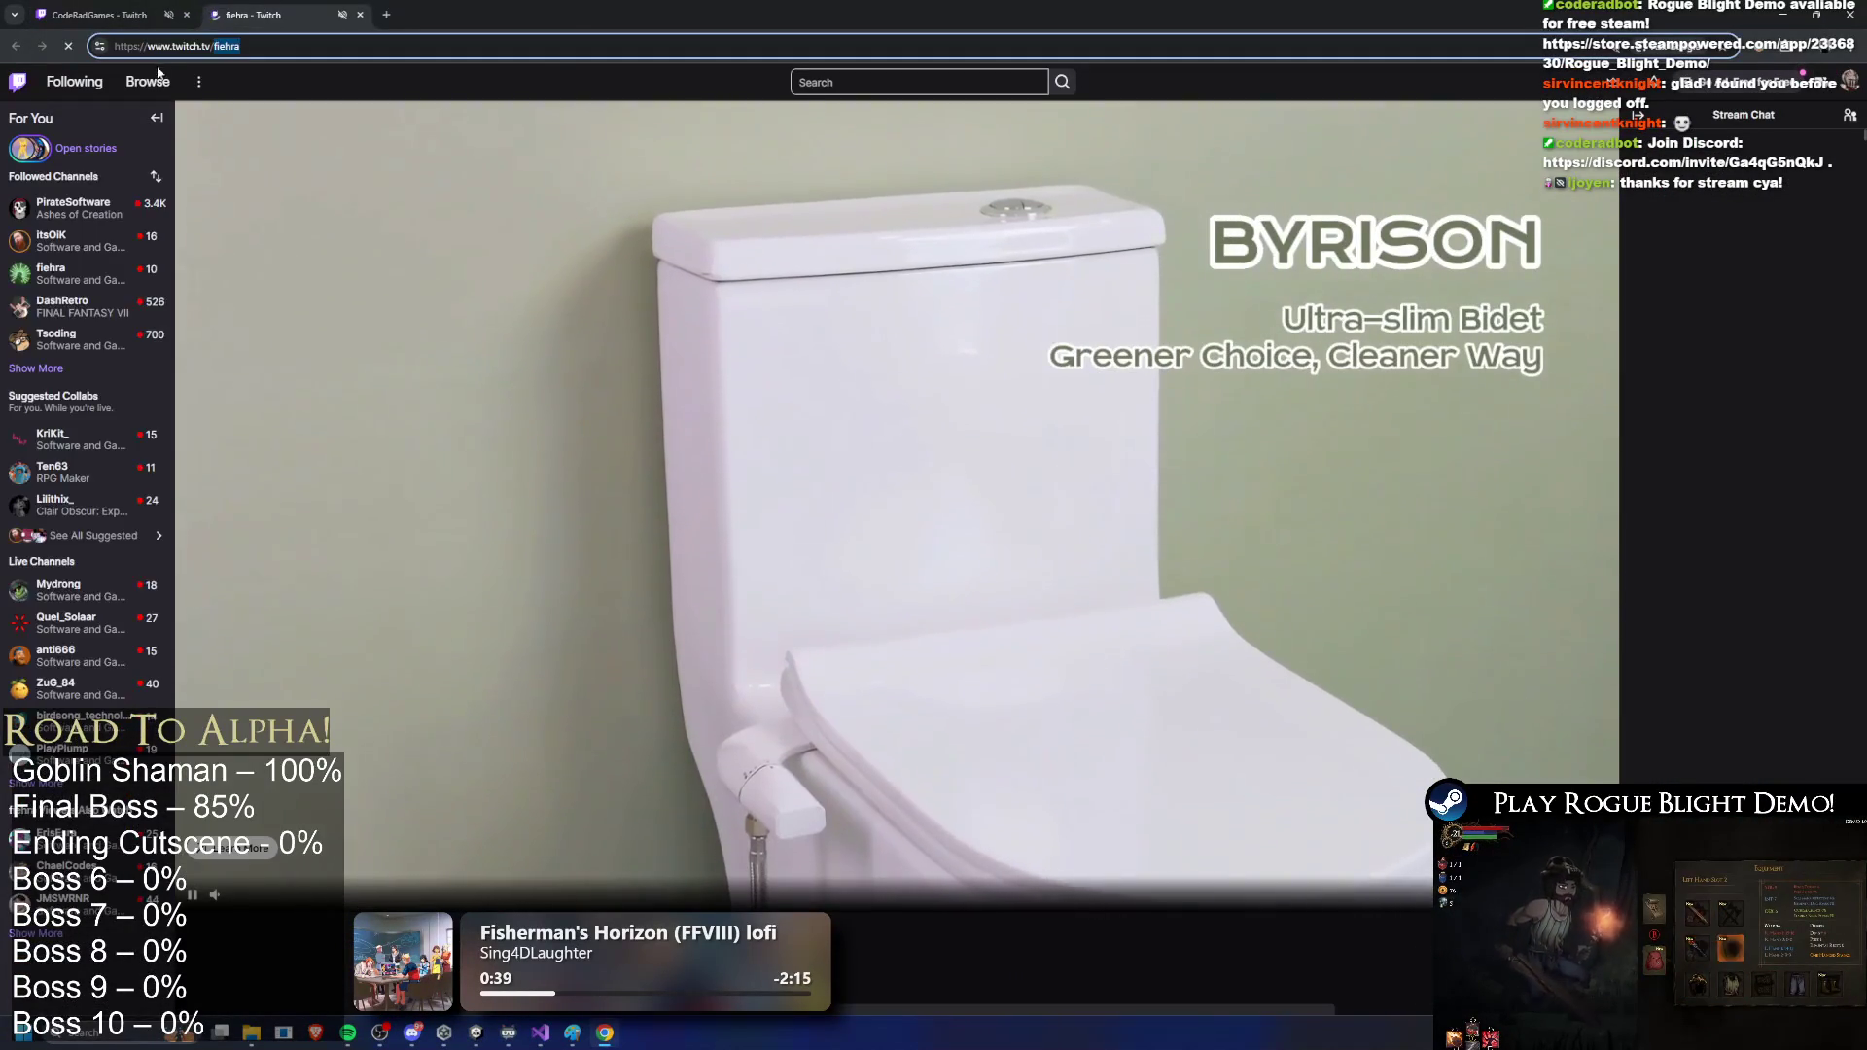